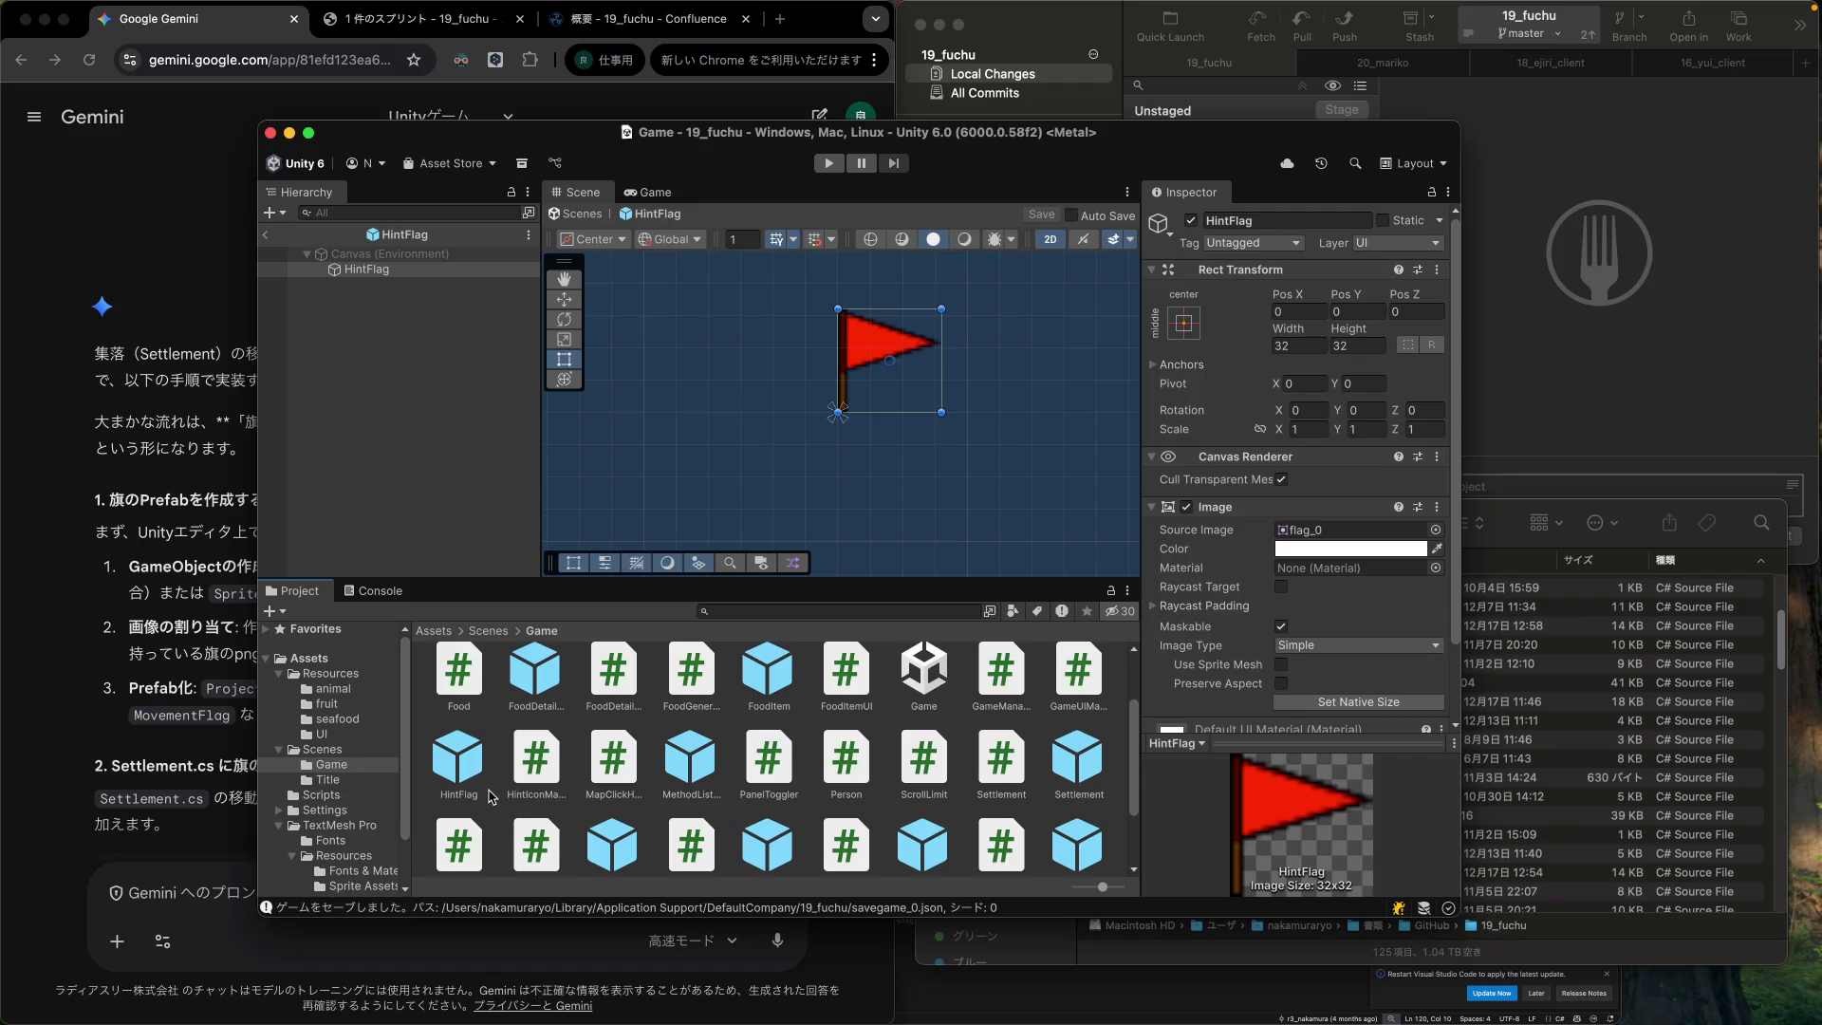
# Duplicate the HintFlag prefab in the Game assets folder.
pyautogui.rightClick(476, 775)
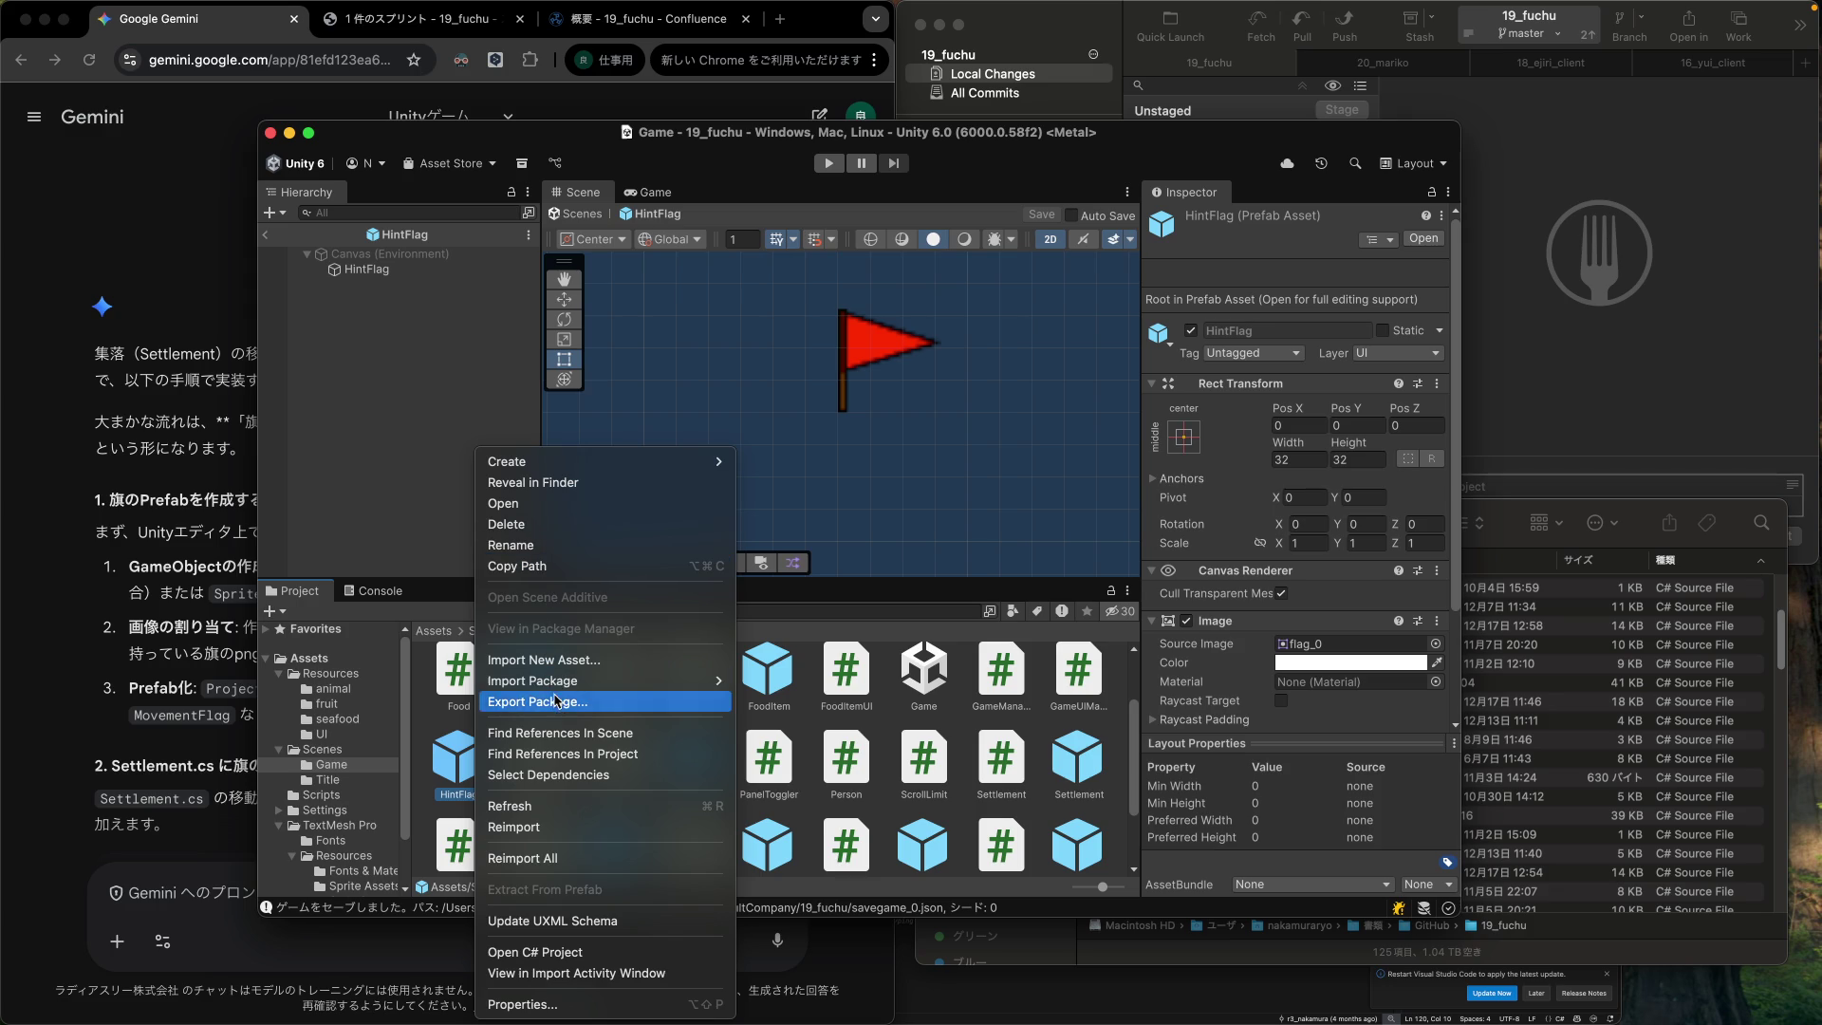
pyautogui.click(566, 777)
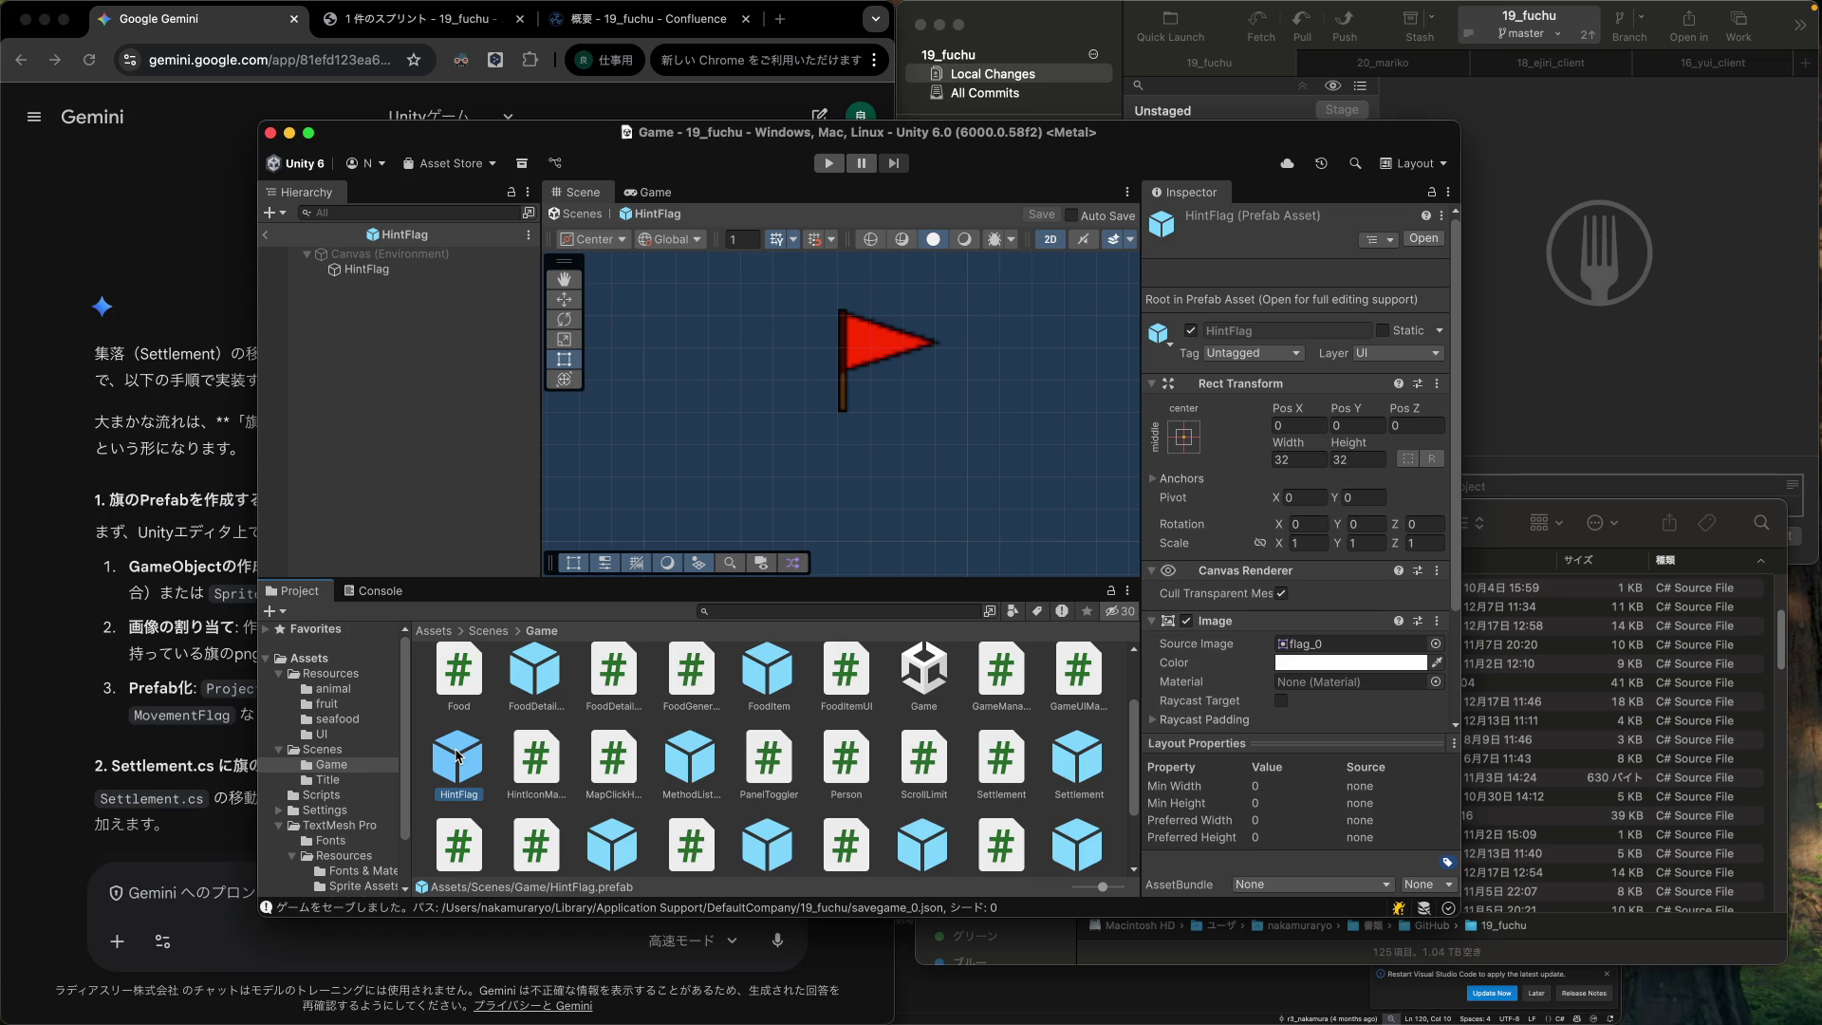
pyautogui.press('super+d')
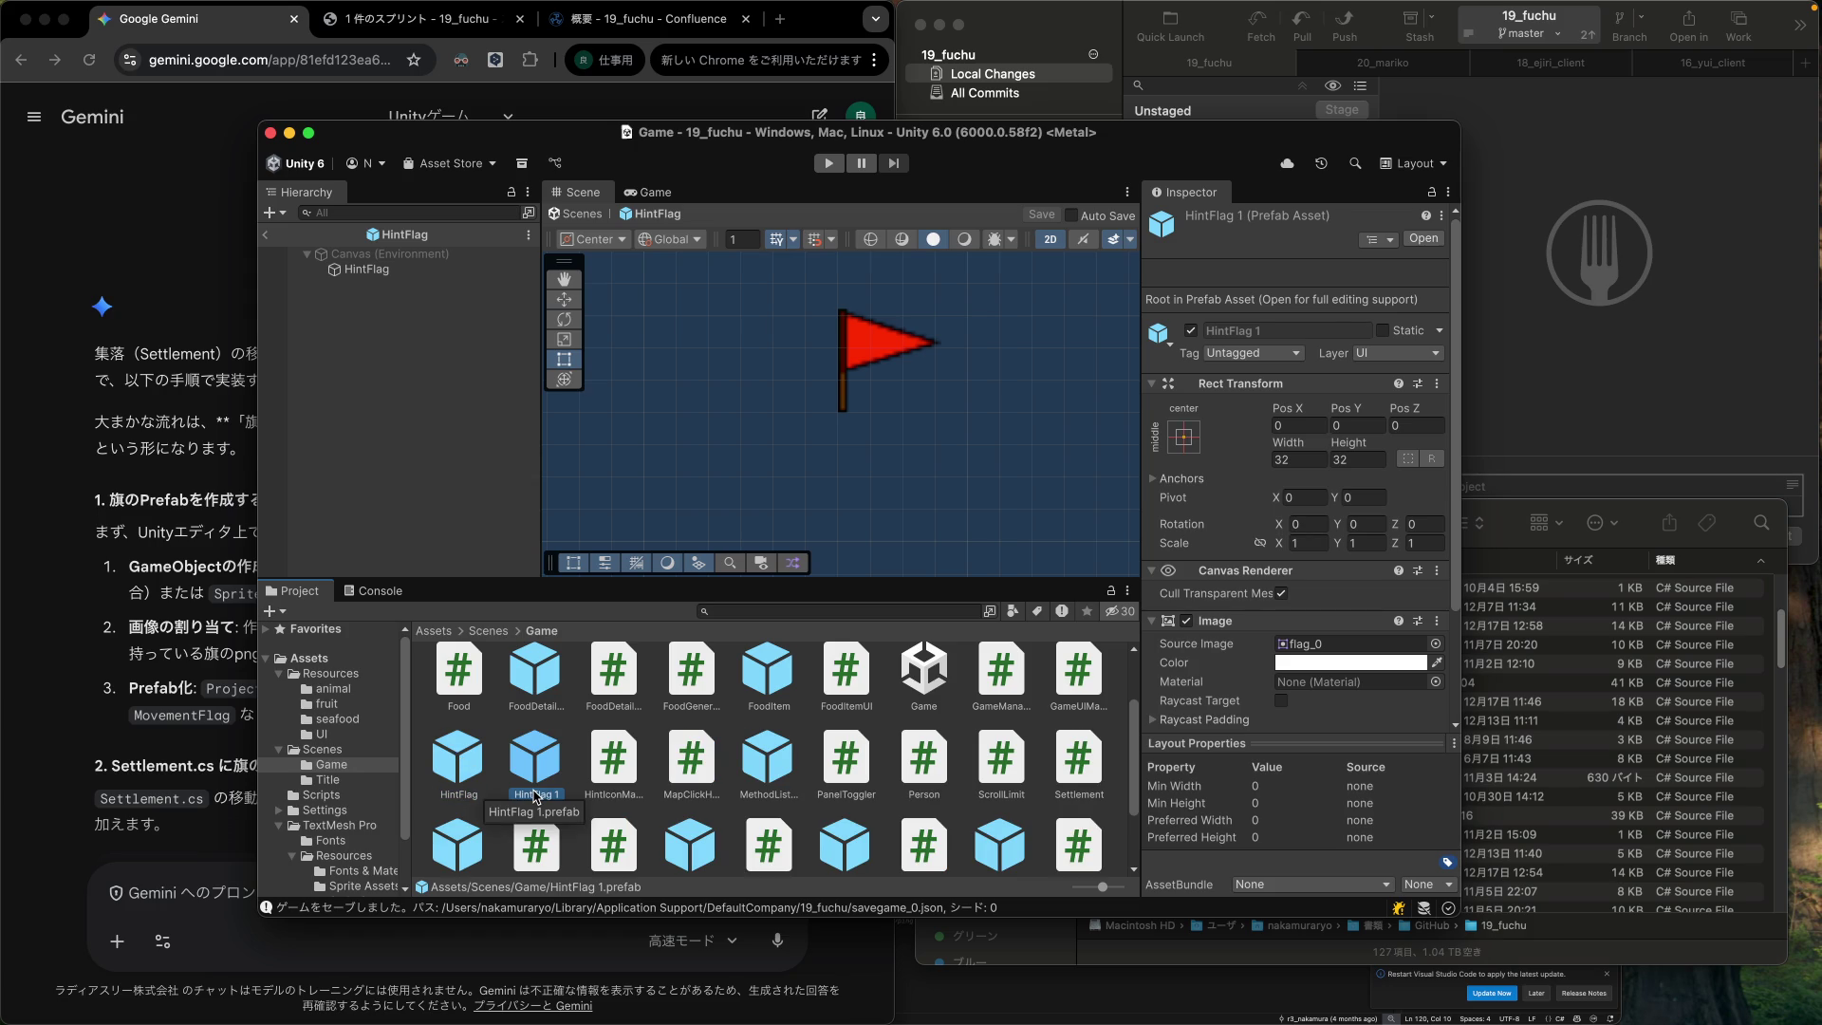
# Rename the HintFlag 1 copy to DestinationFlag and open it in Prefab Mode.
pyautogui.click(536, 796)
pyautogui.press('Right')
pyautogui.press('BackSpace')
pyautogui.press('BackSpace')
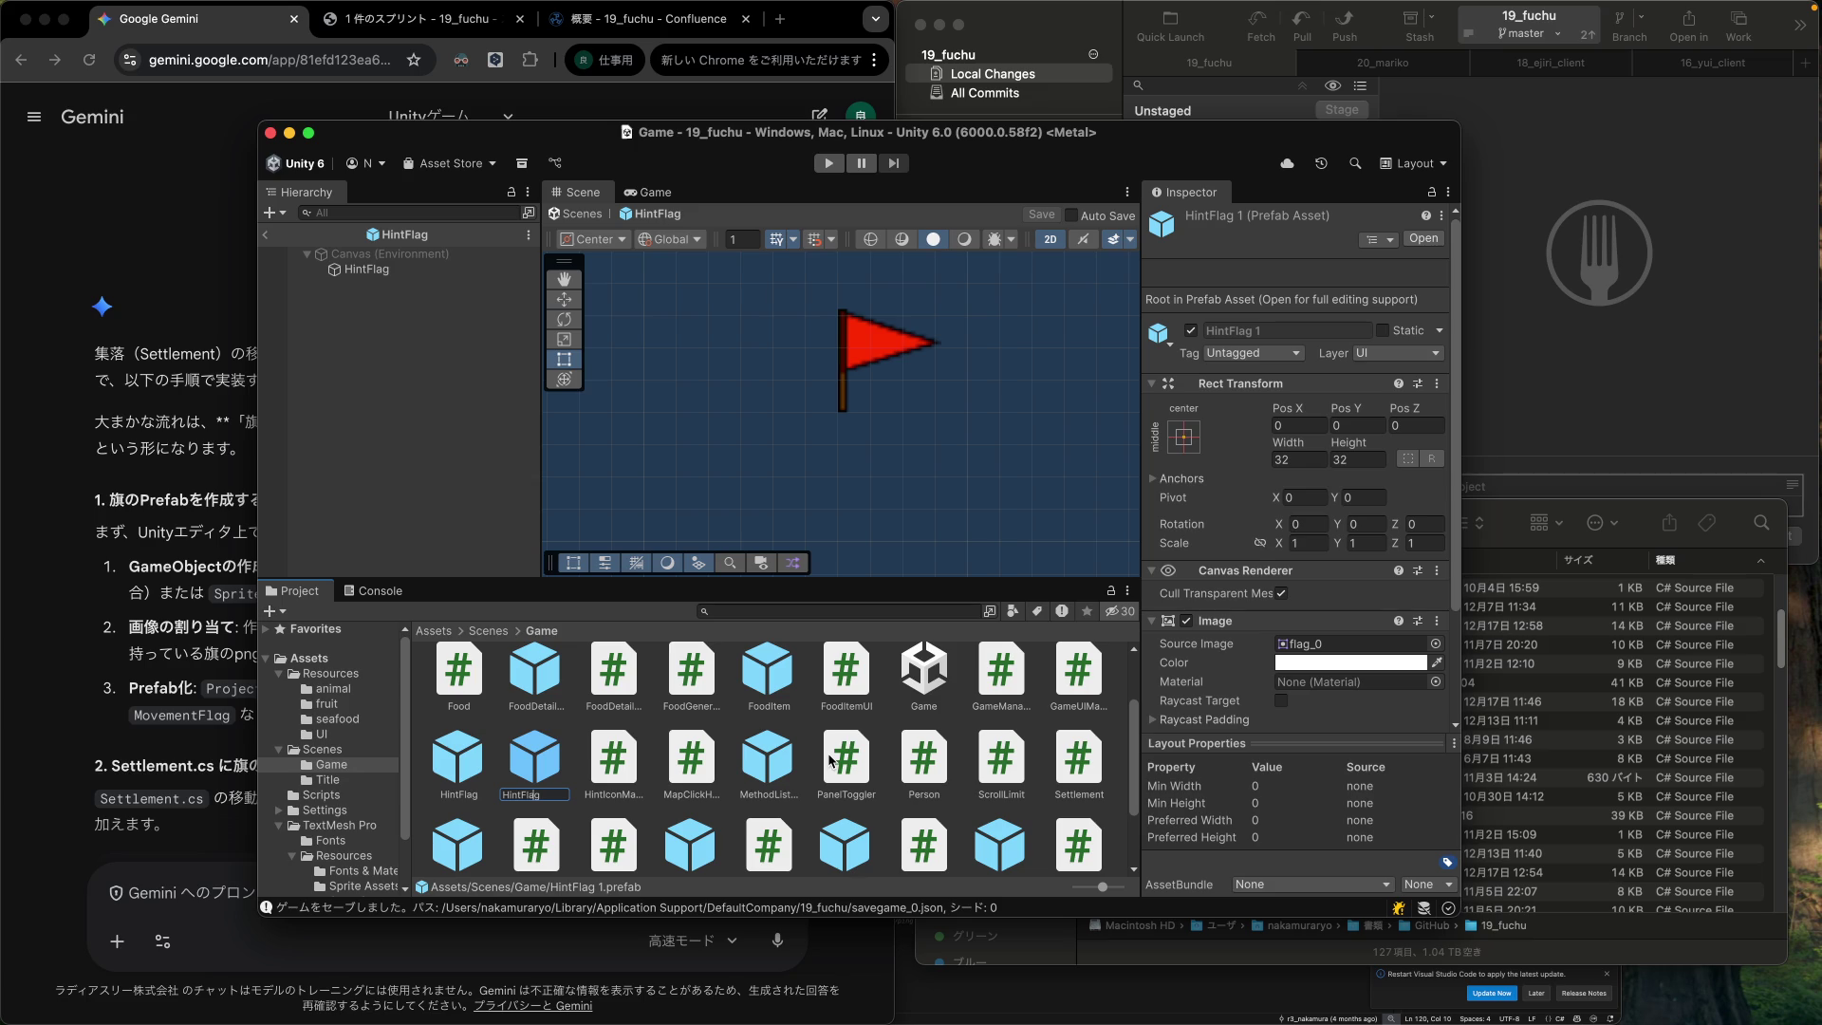
pyautogui.press('BackSpace')
pyautogui.press('BackSpace')
pyautogui.press('BackSpace')
pyautogui.write('Des')
pyautogui.press('BackSpace')
pyautogui.press('BackSpace')
pyautogui.press('BackSpace')
pyautogui.write('Destination')
pyautogui.press('Return')
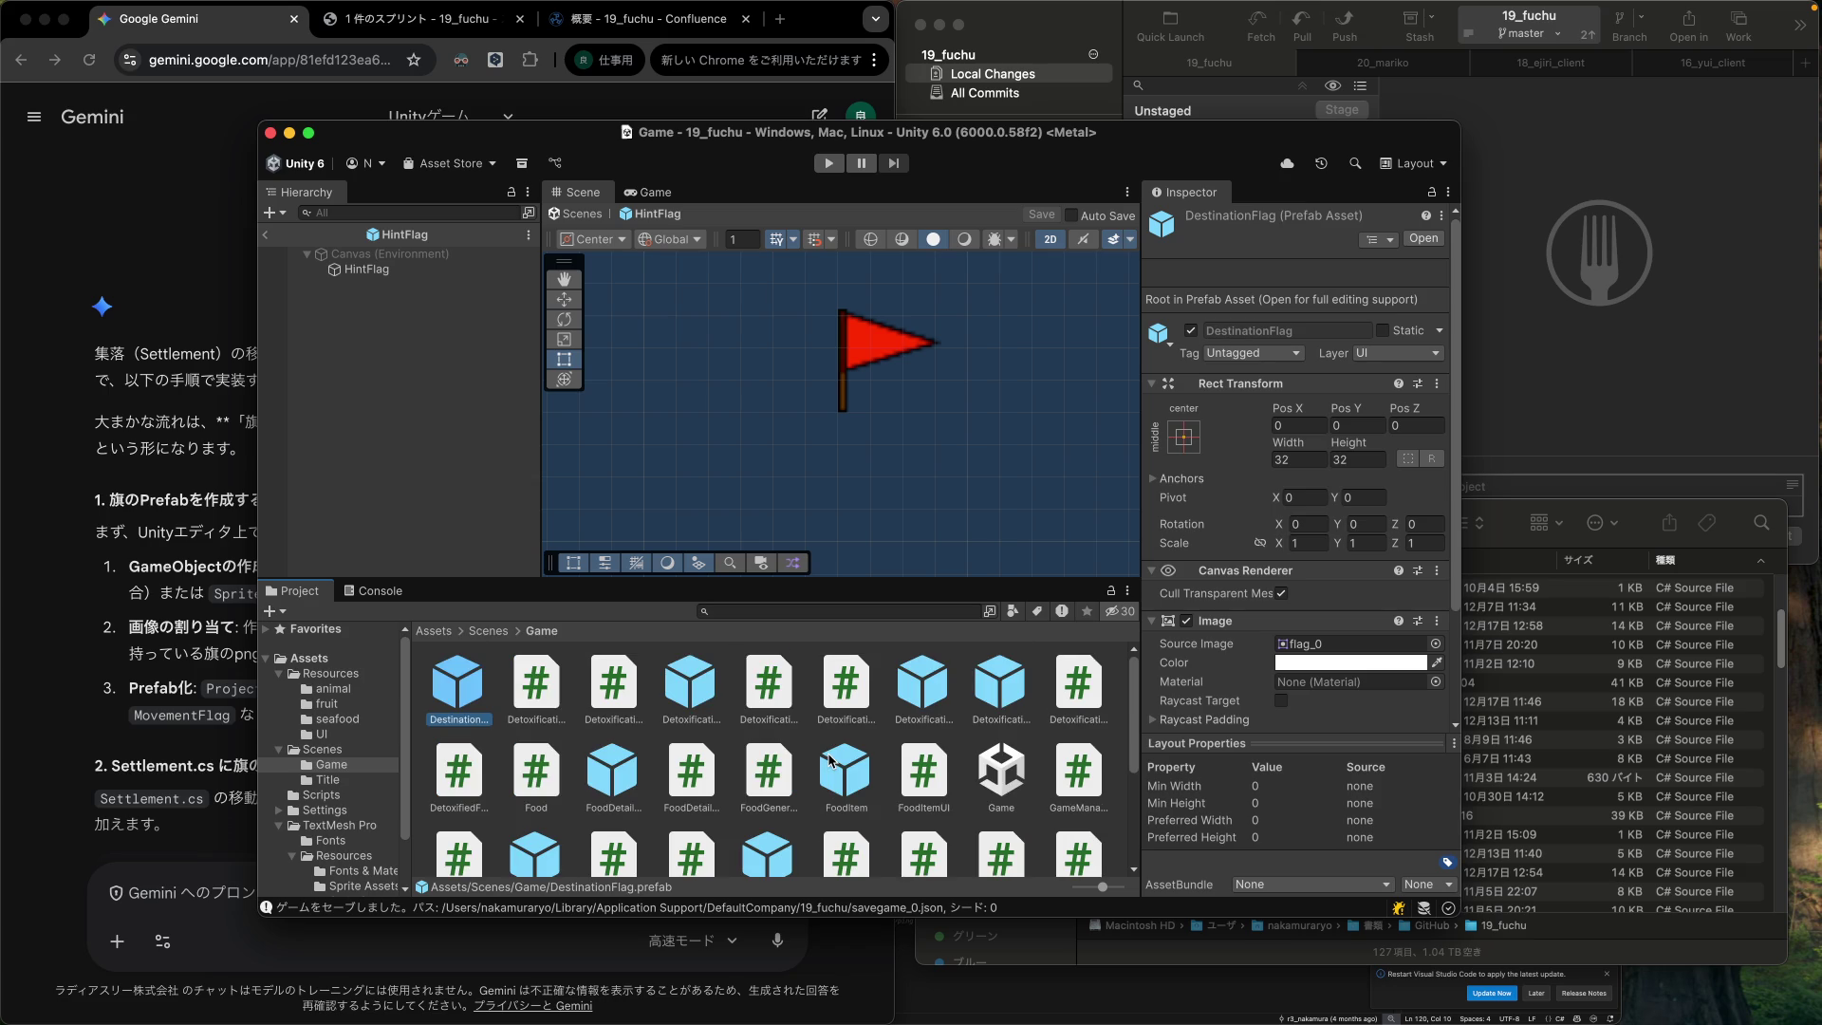
pyautogui.doubleClick(457, 700)
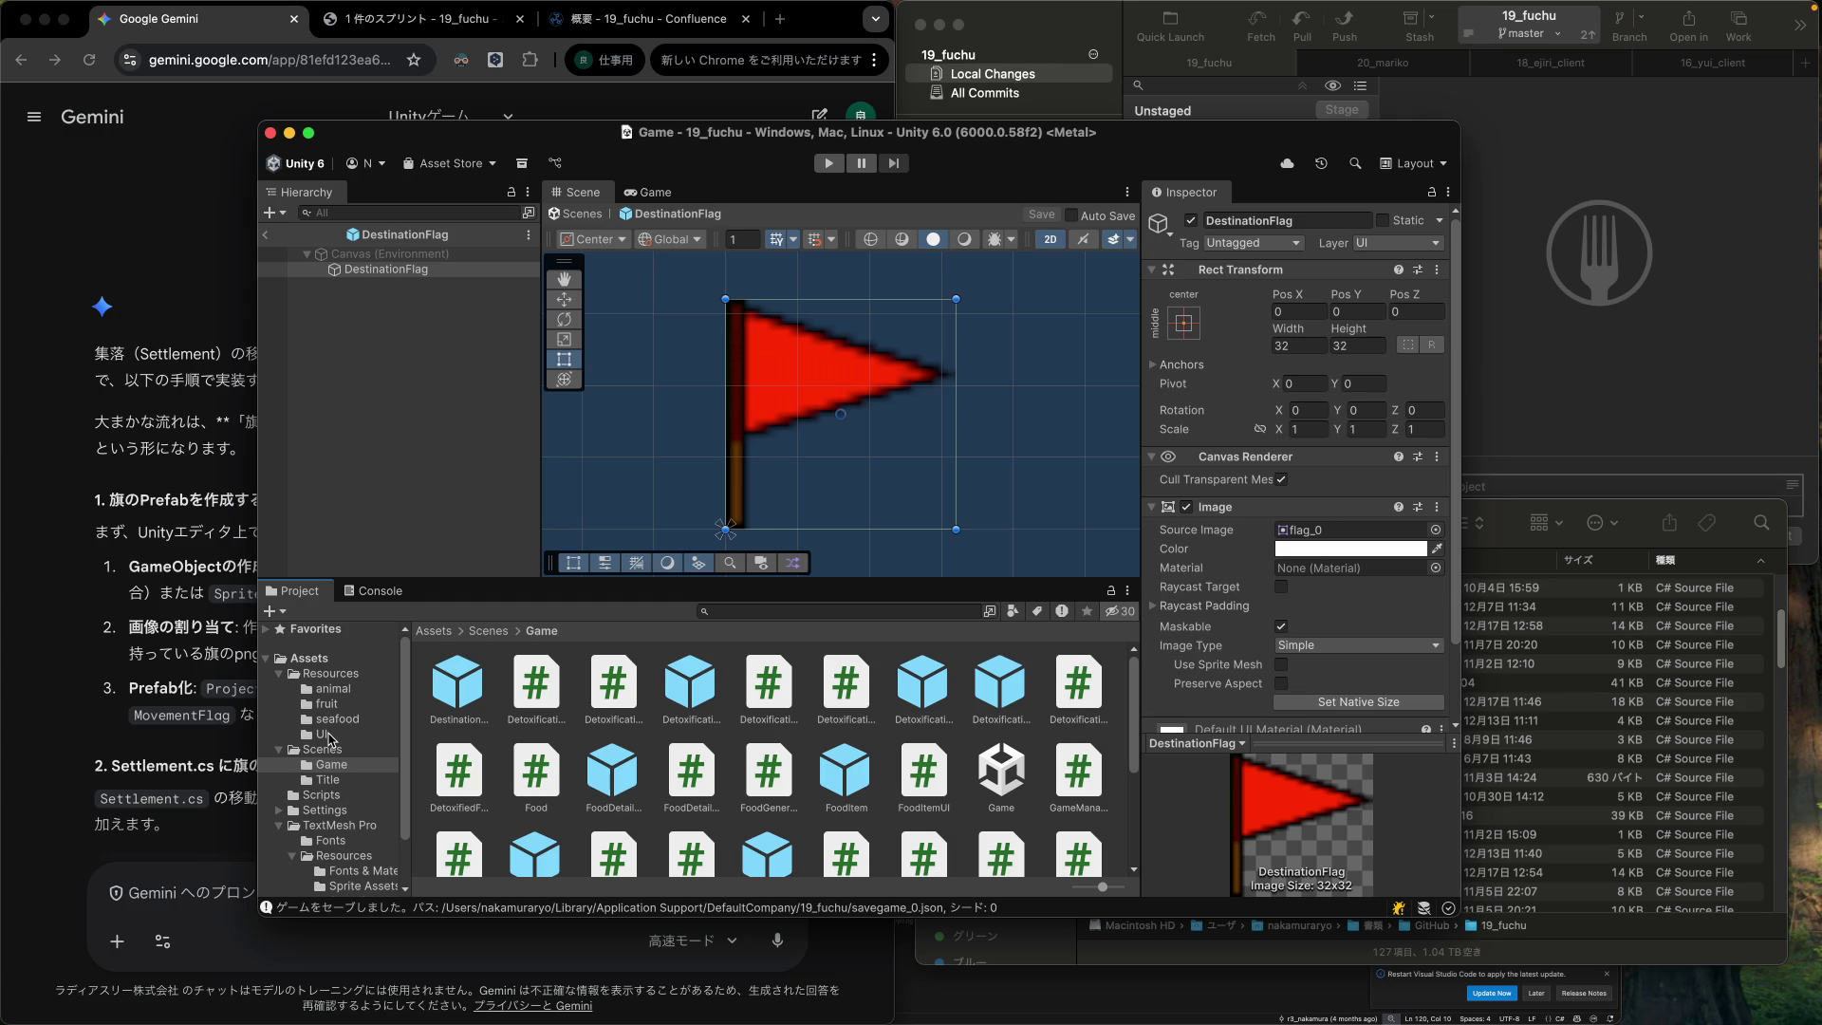
# Set the flag Image's Source Image to the yellow flag_dest sprite from Resources/UI and save the prefab.
pyautogui.click(323, 735)
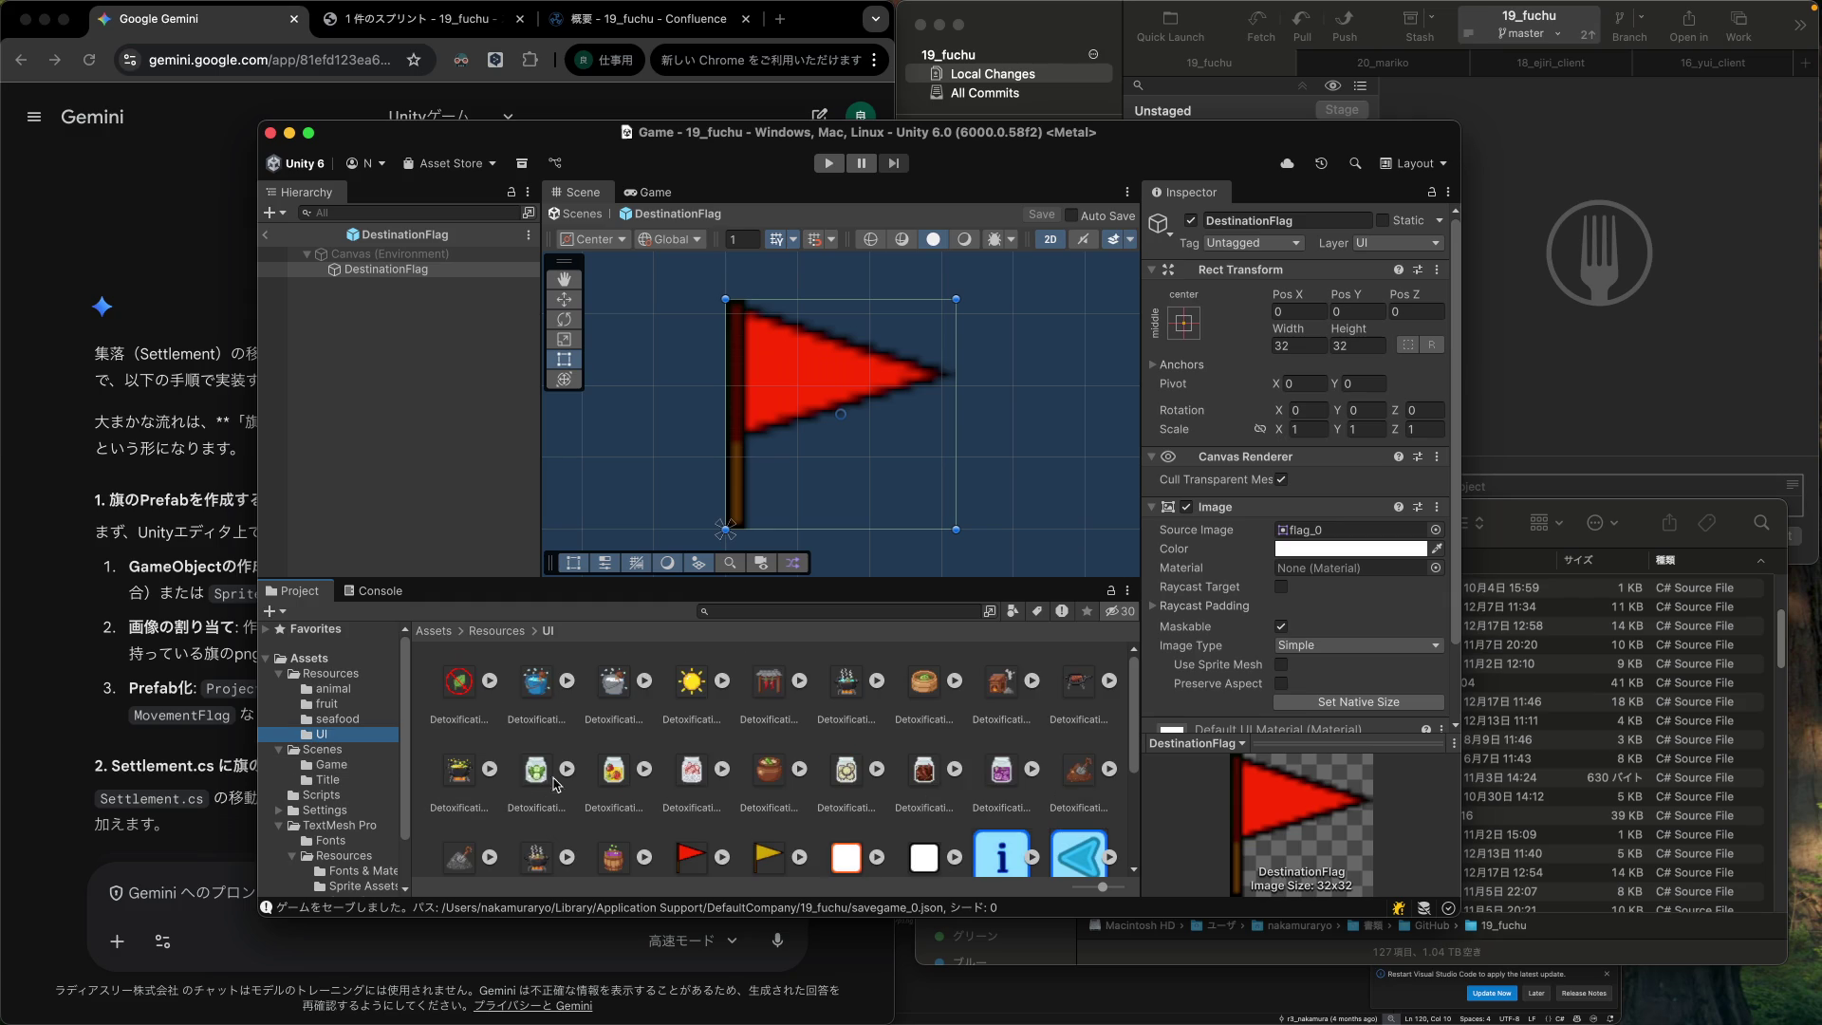
pyautogui.scroll(-2, 759, 815)
pyautogui.moveTo(768, 776)
pyautogui.mouseDown()
pyautogui.moveTo(1363, 516)
pyautogui.moveTo(1331, 535)
pyautogui.mouseUp()
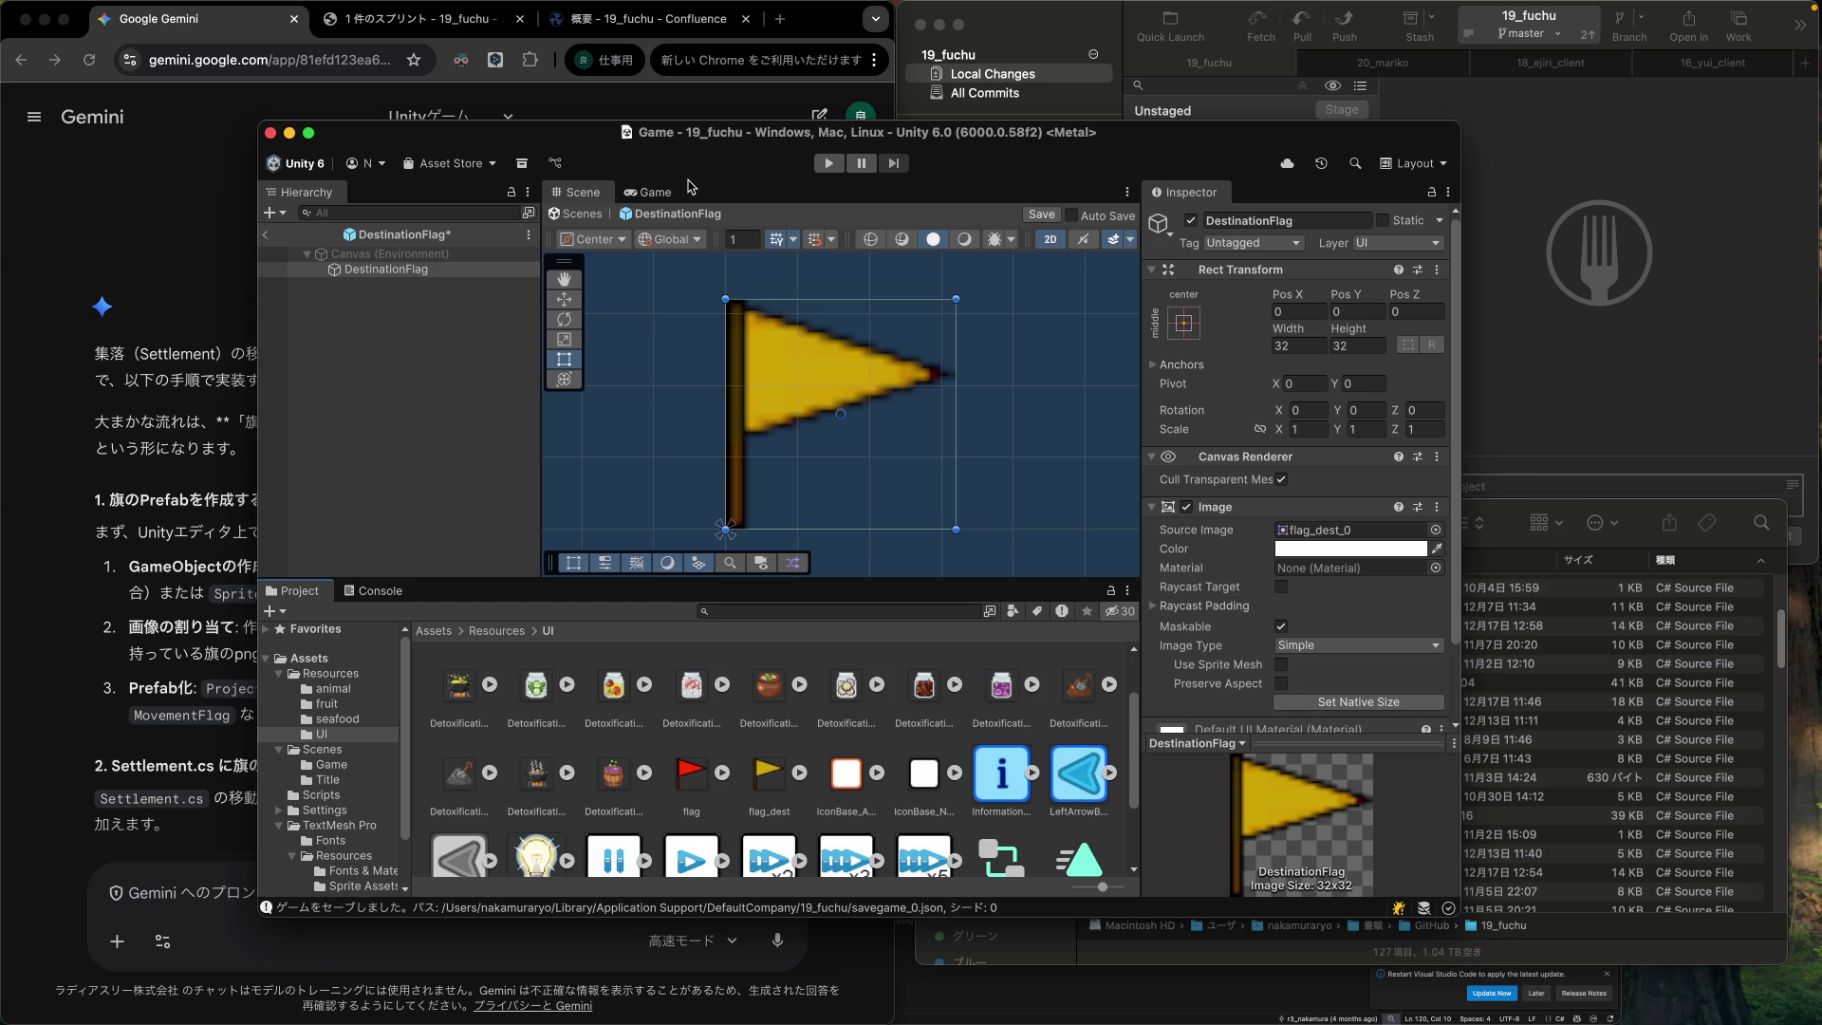
pyautogui.click(495, 424)
pyautogui.press('super+s')
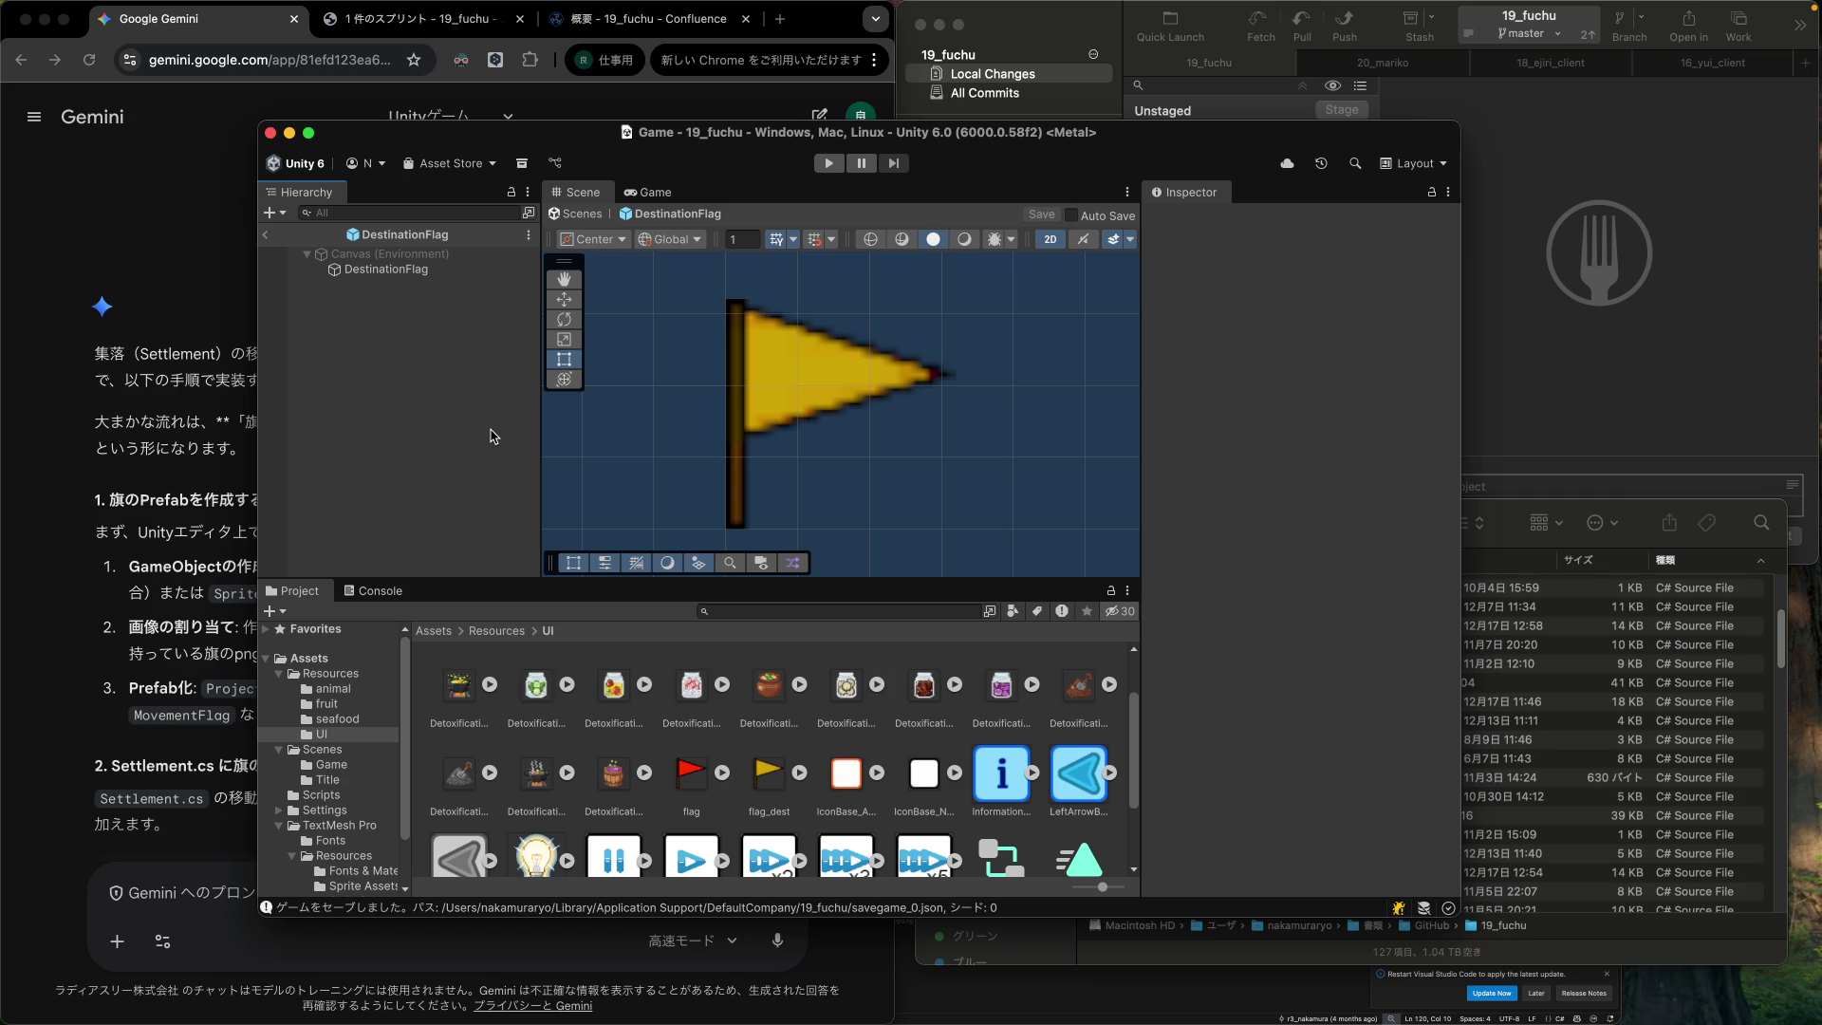
# Bring the Gemini chat forward and scroll through its suggested Settlement C# code.
pyautogui.click(199, 27)
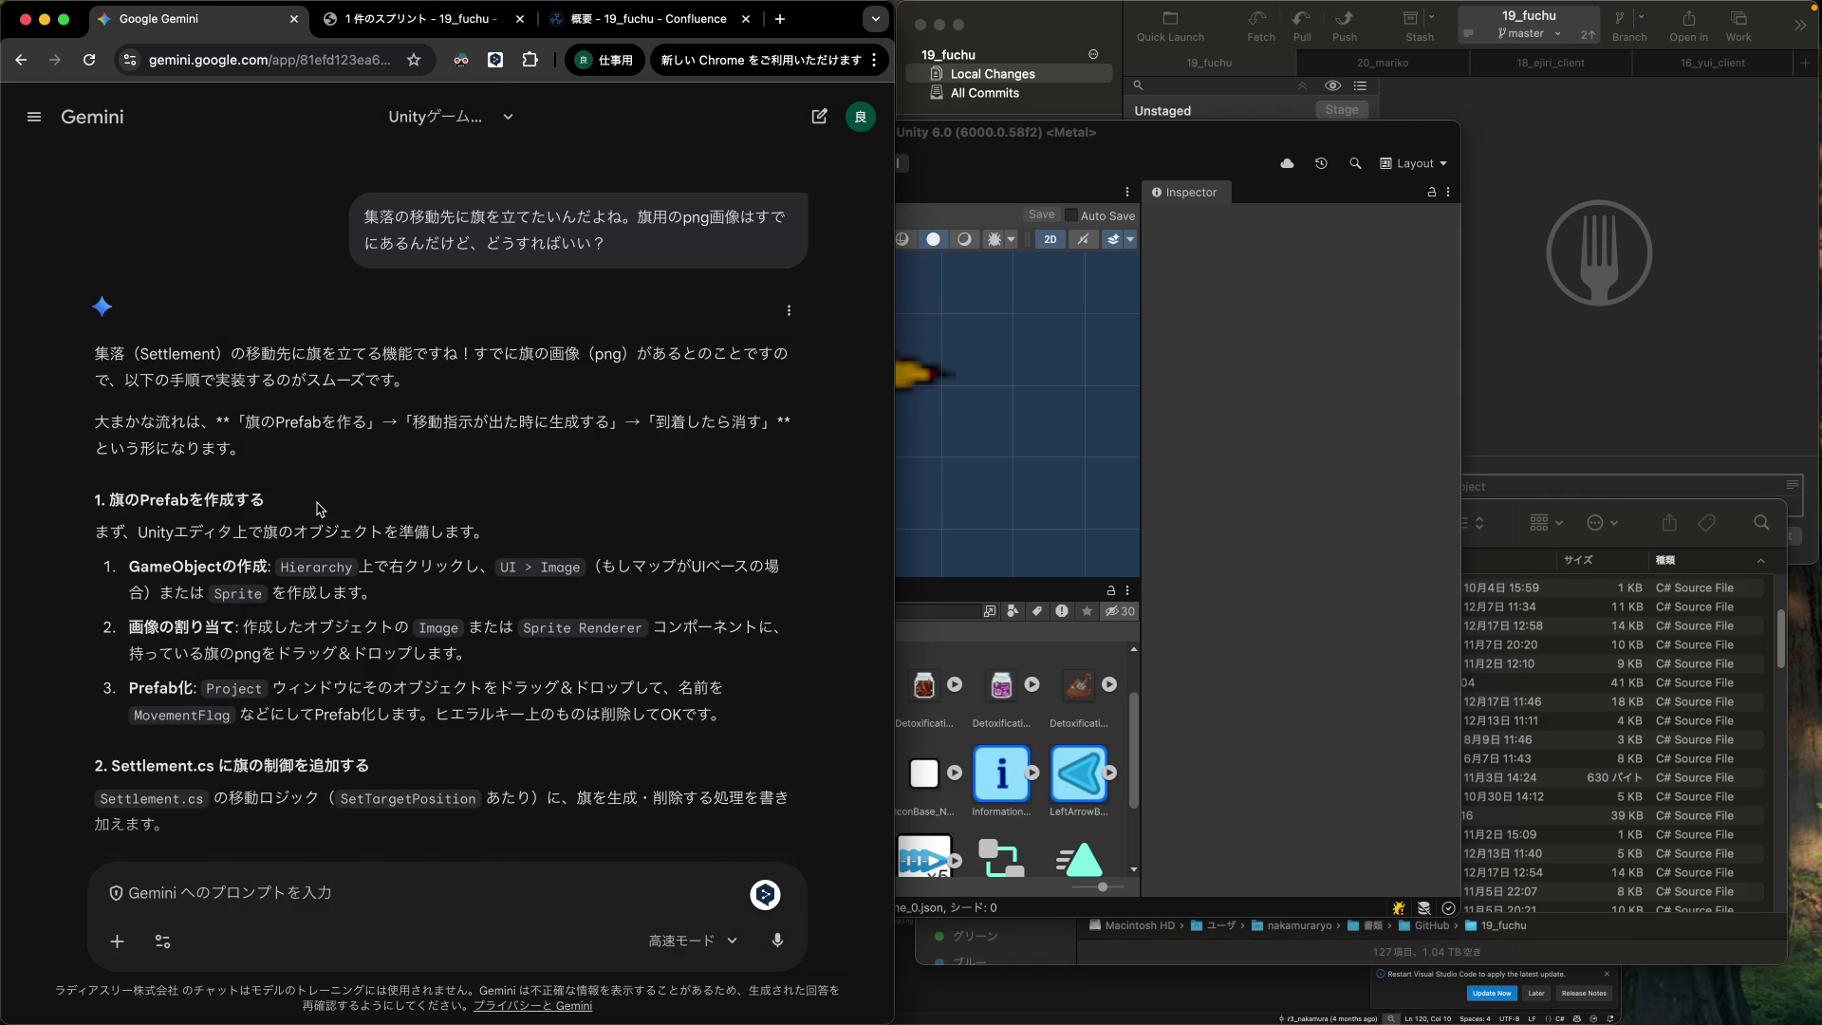
pyautogui.scroll(-3, 353, 512)
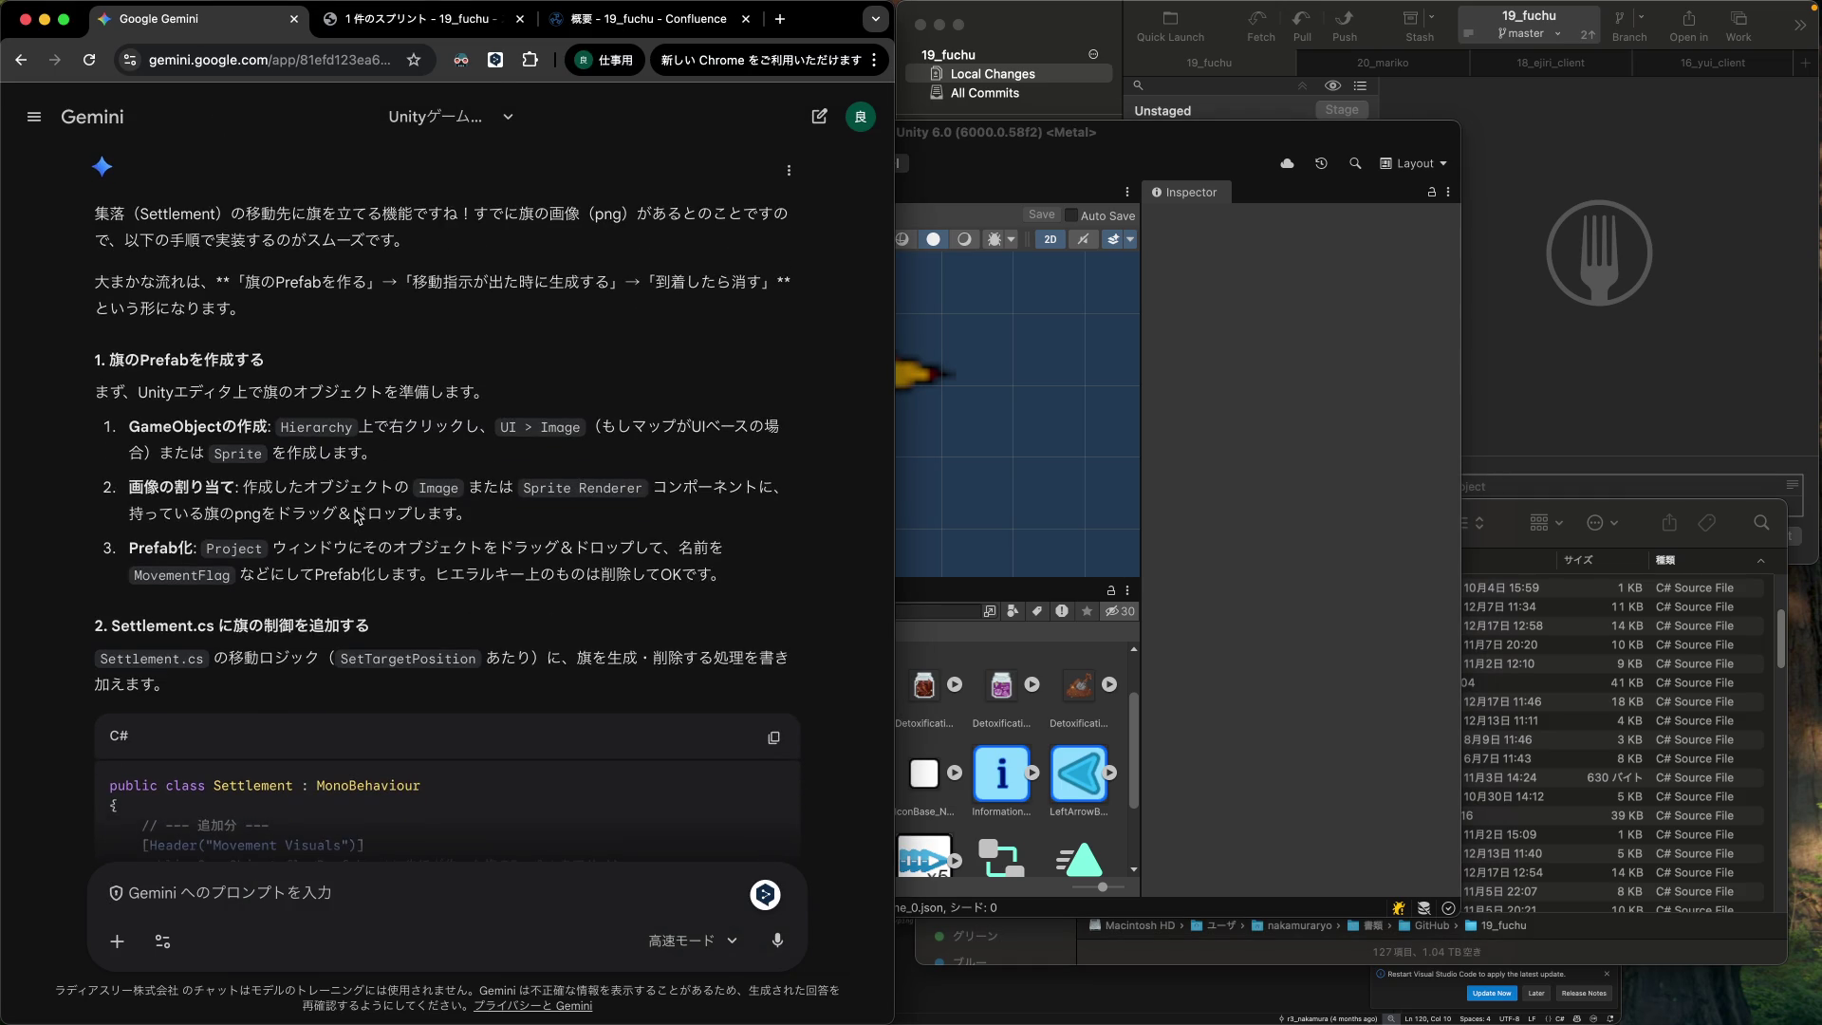
pyautogui.scroll(-2, 363, 476)
pyautogui.scroll(-4, 362, 476)
pyautogui.scroll(-3, 363, 476)
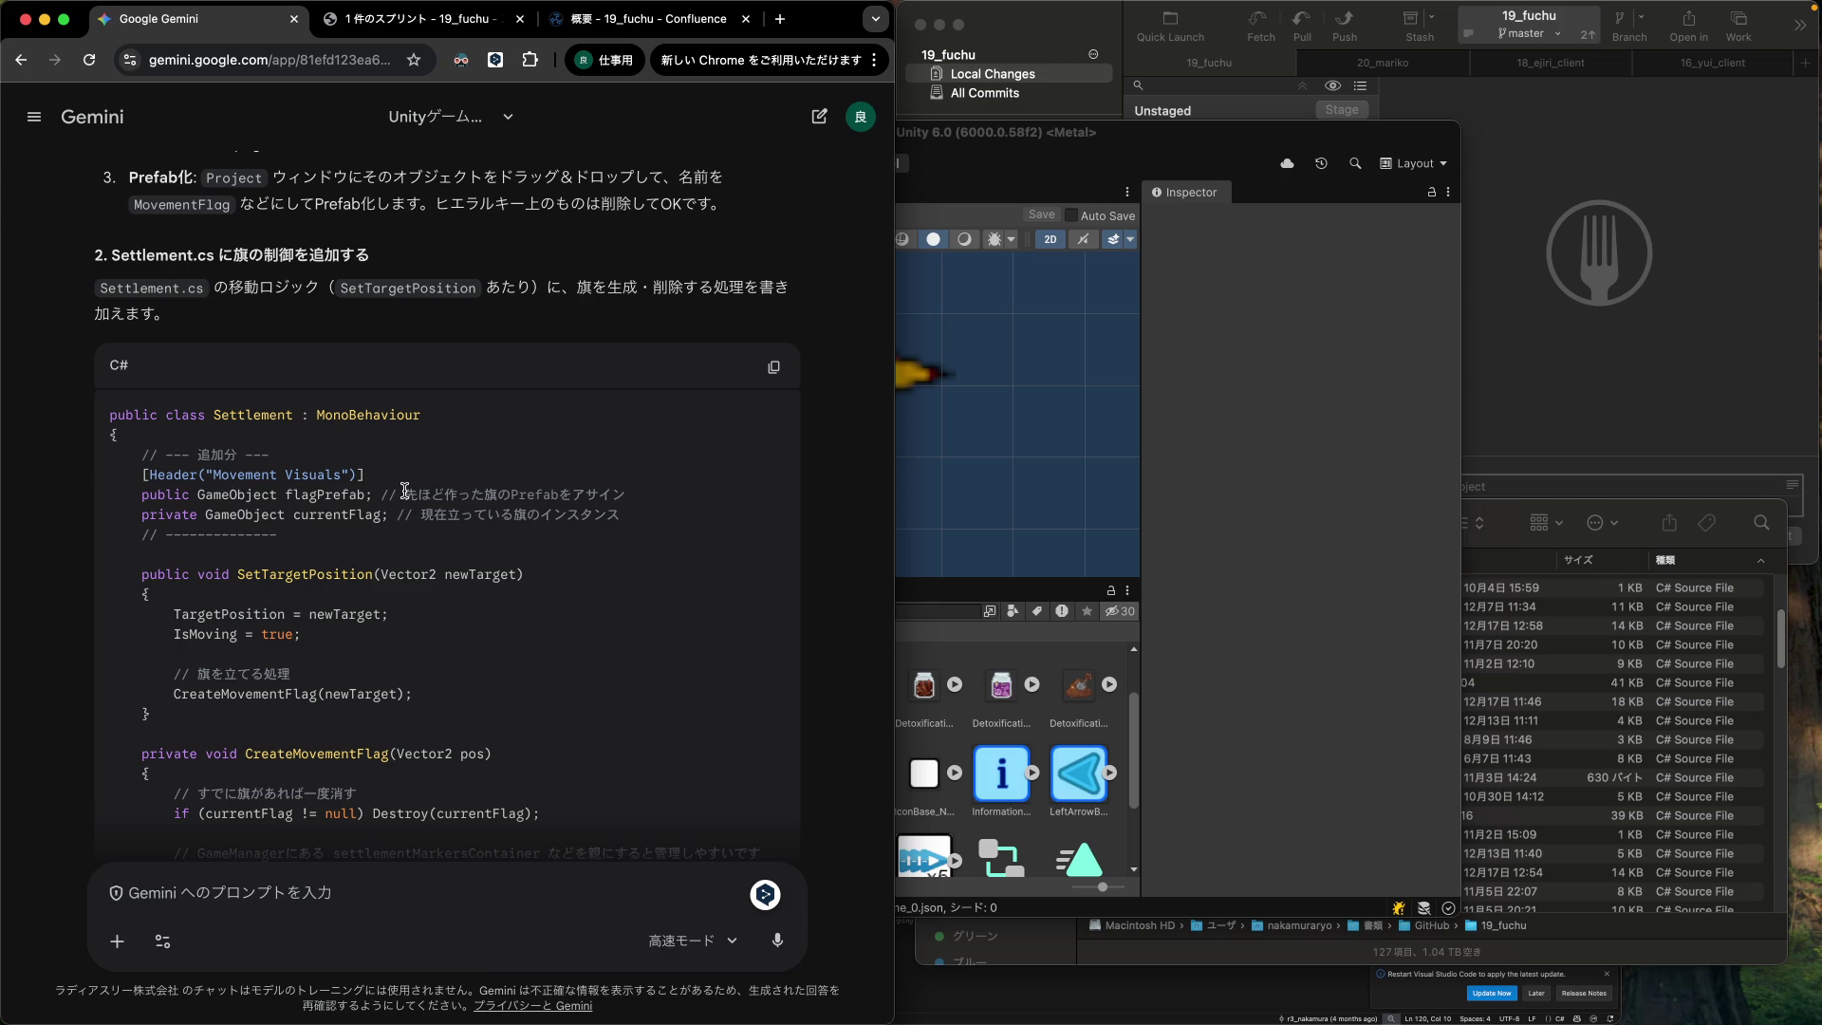
# Highlight the Header, flagPrefab and currentFlag field lines in Gemini's code.
pyautogui.doubleClick(312, 514)
pyautogui.doubleClick(321, 494)
pyautogui.click(144, 499)
pyautogui.moveTo(103, 479); pyautogui.dragTo(112, 549)
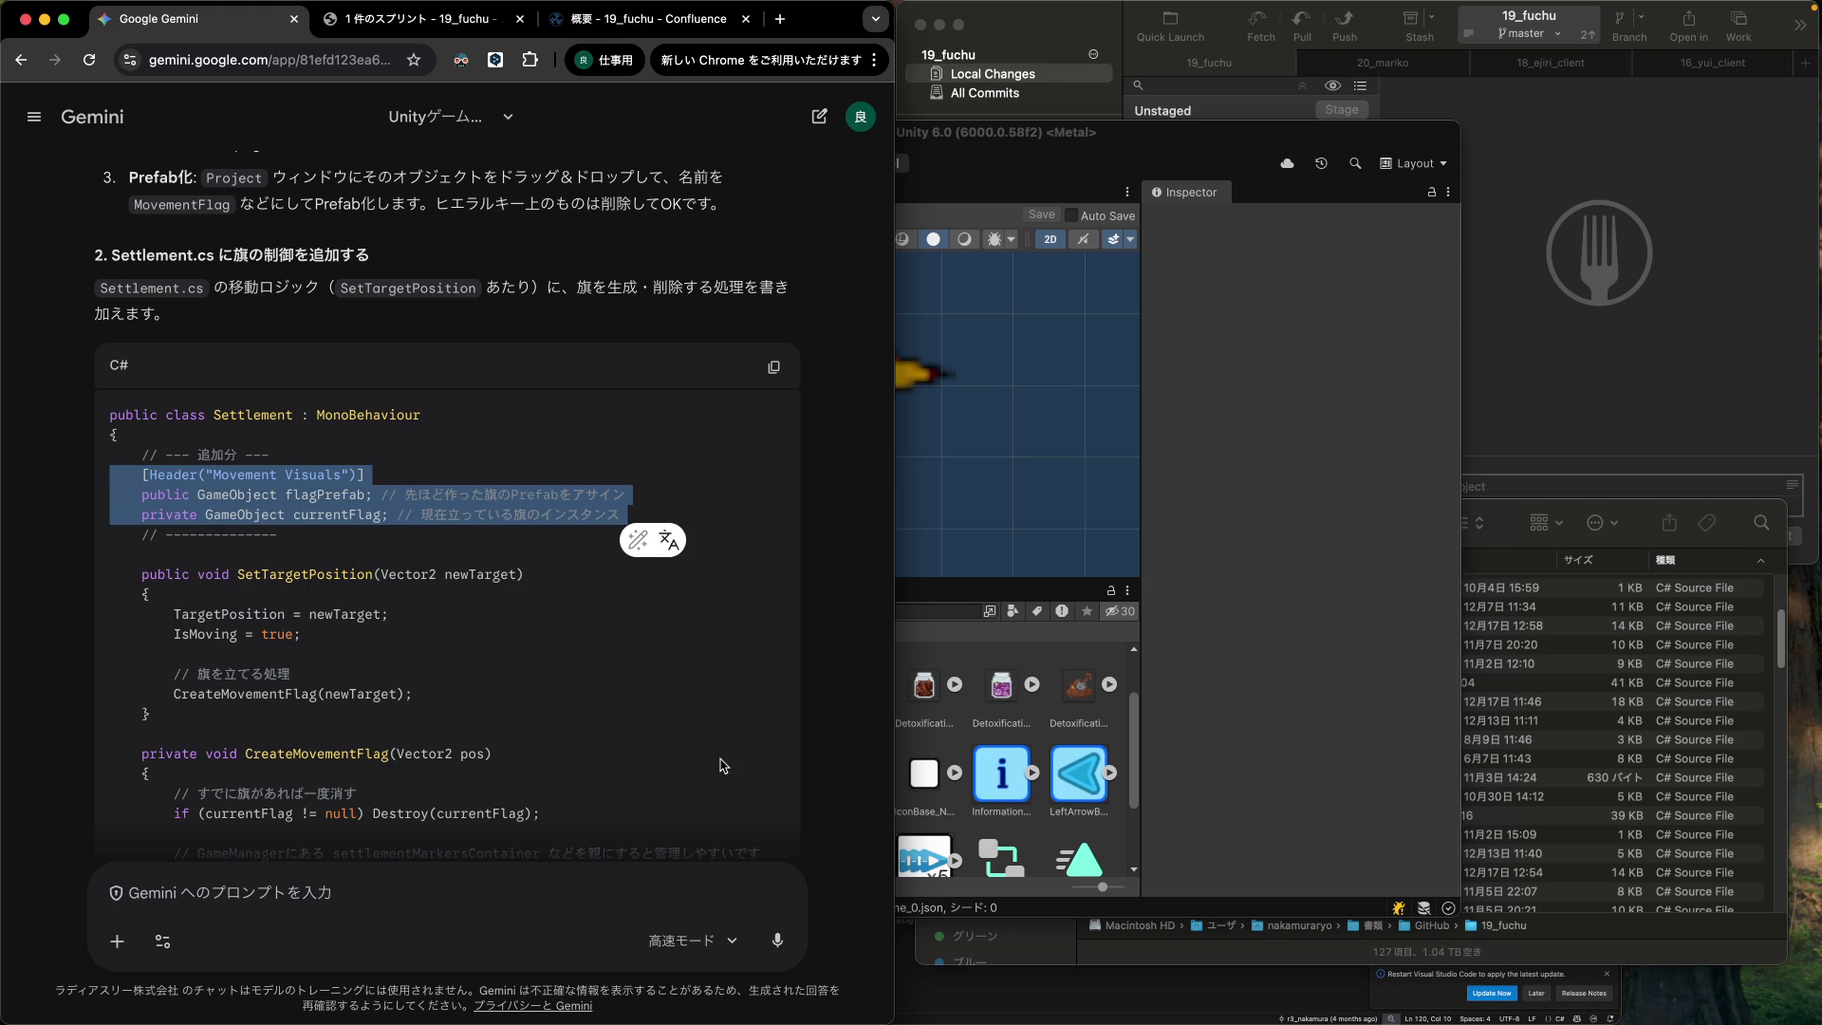
pyautogui.scroll(-2, 646, 755)
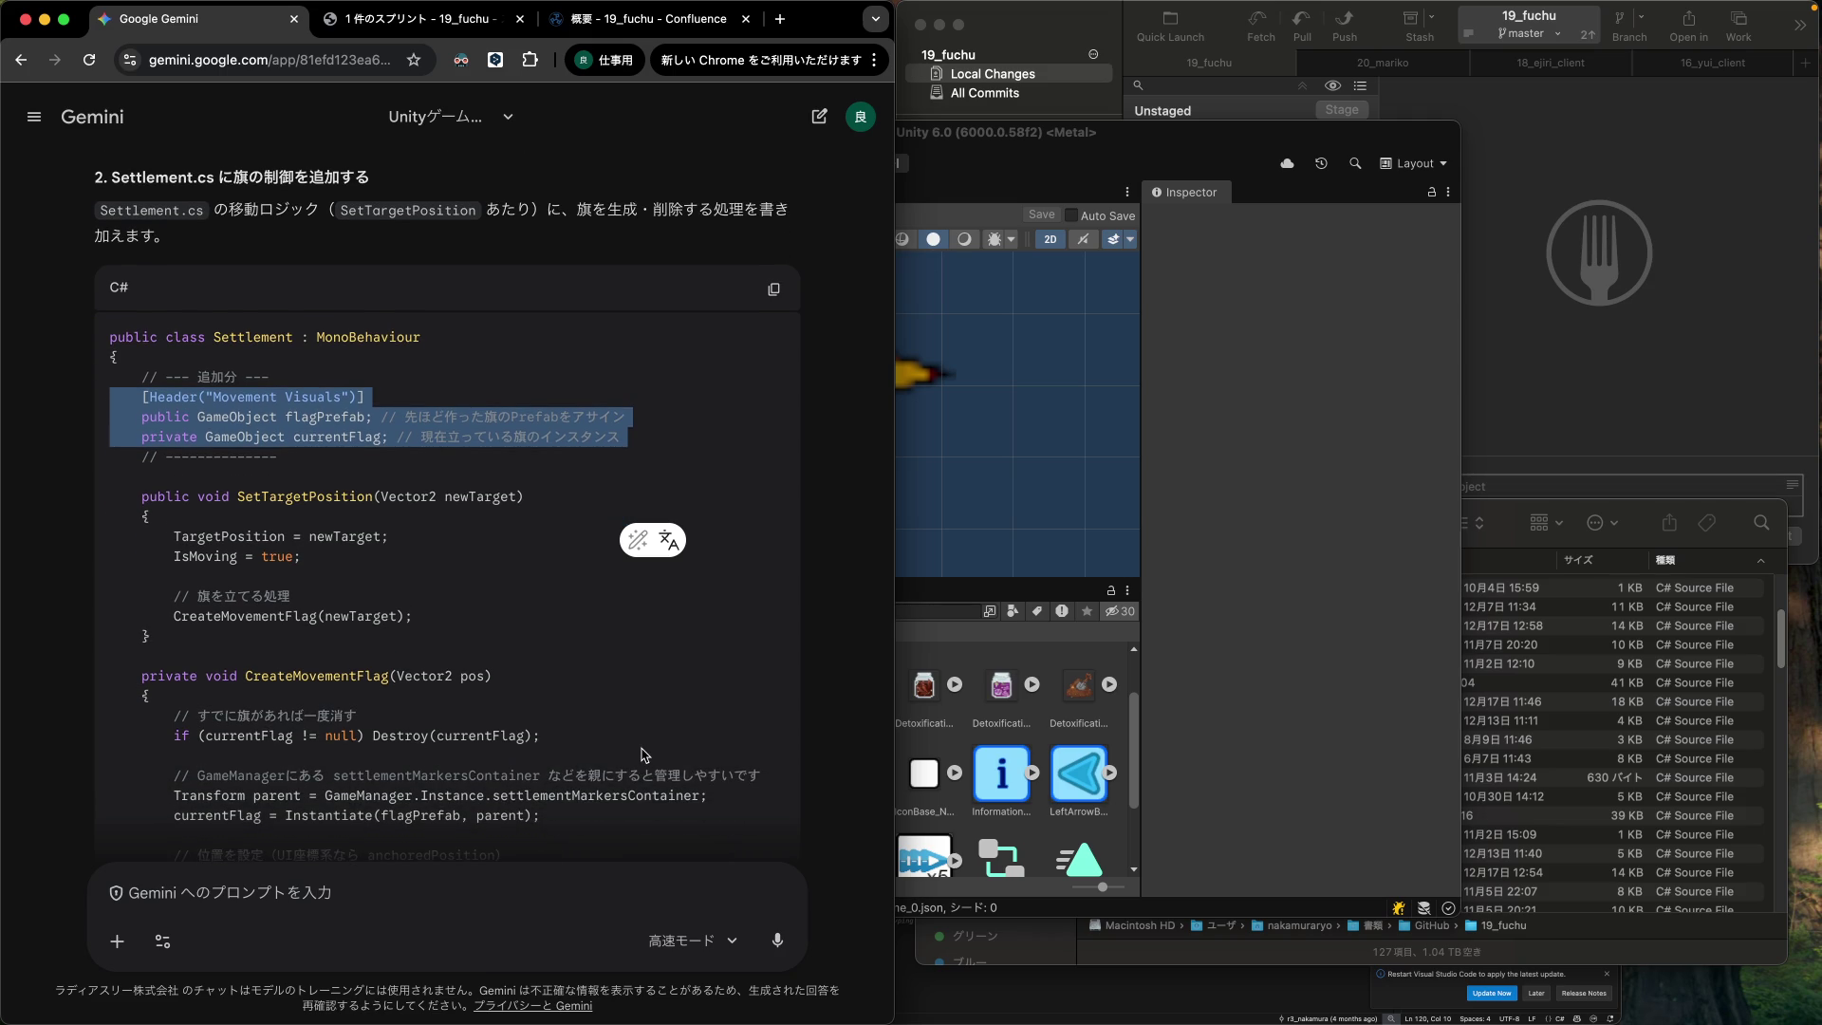
pyautogui.scroll(1, 750, 764)
# Glance at the Unity editor, then return to Gemini and clear the code selection.
pyautogui.click(1272, 830)
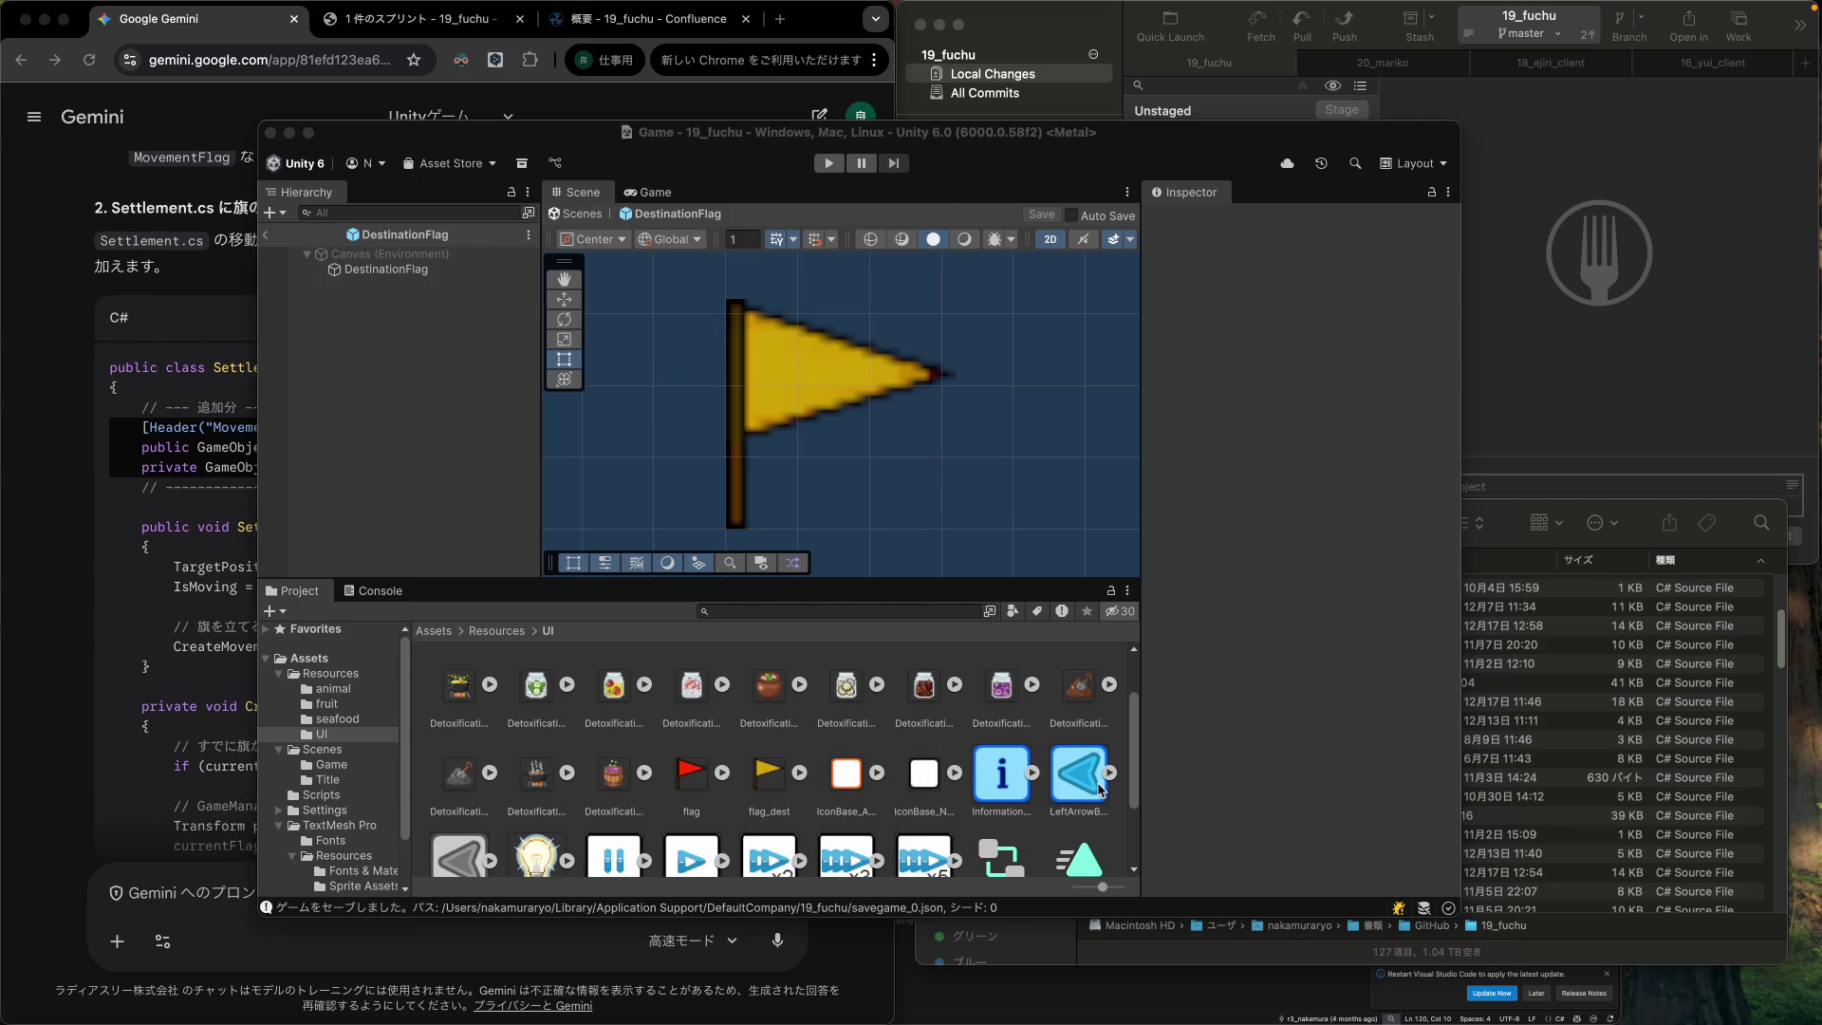
pyautogui.scroll(-3, 370, 809)
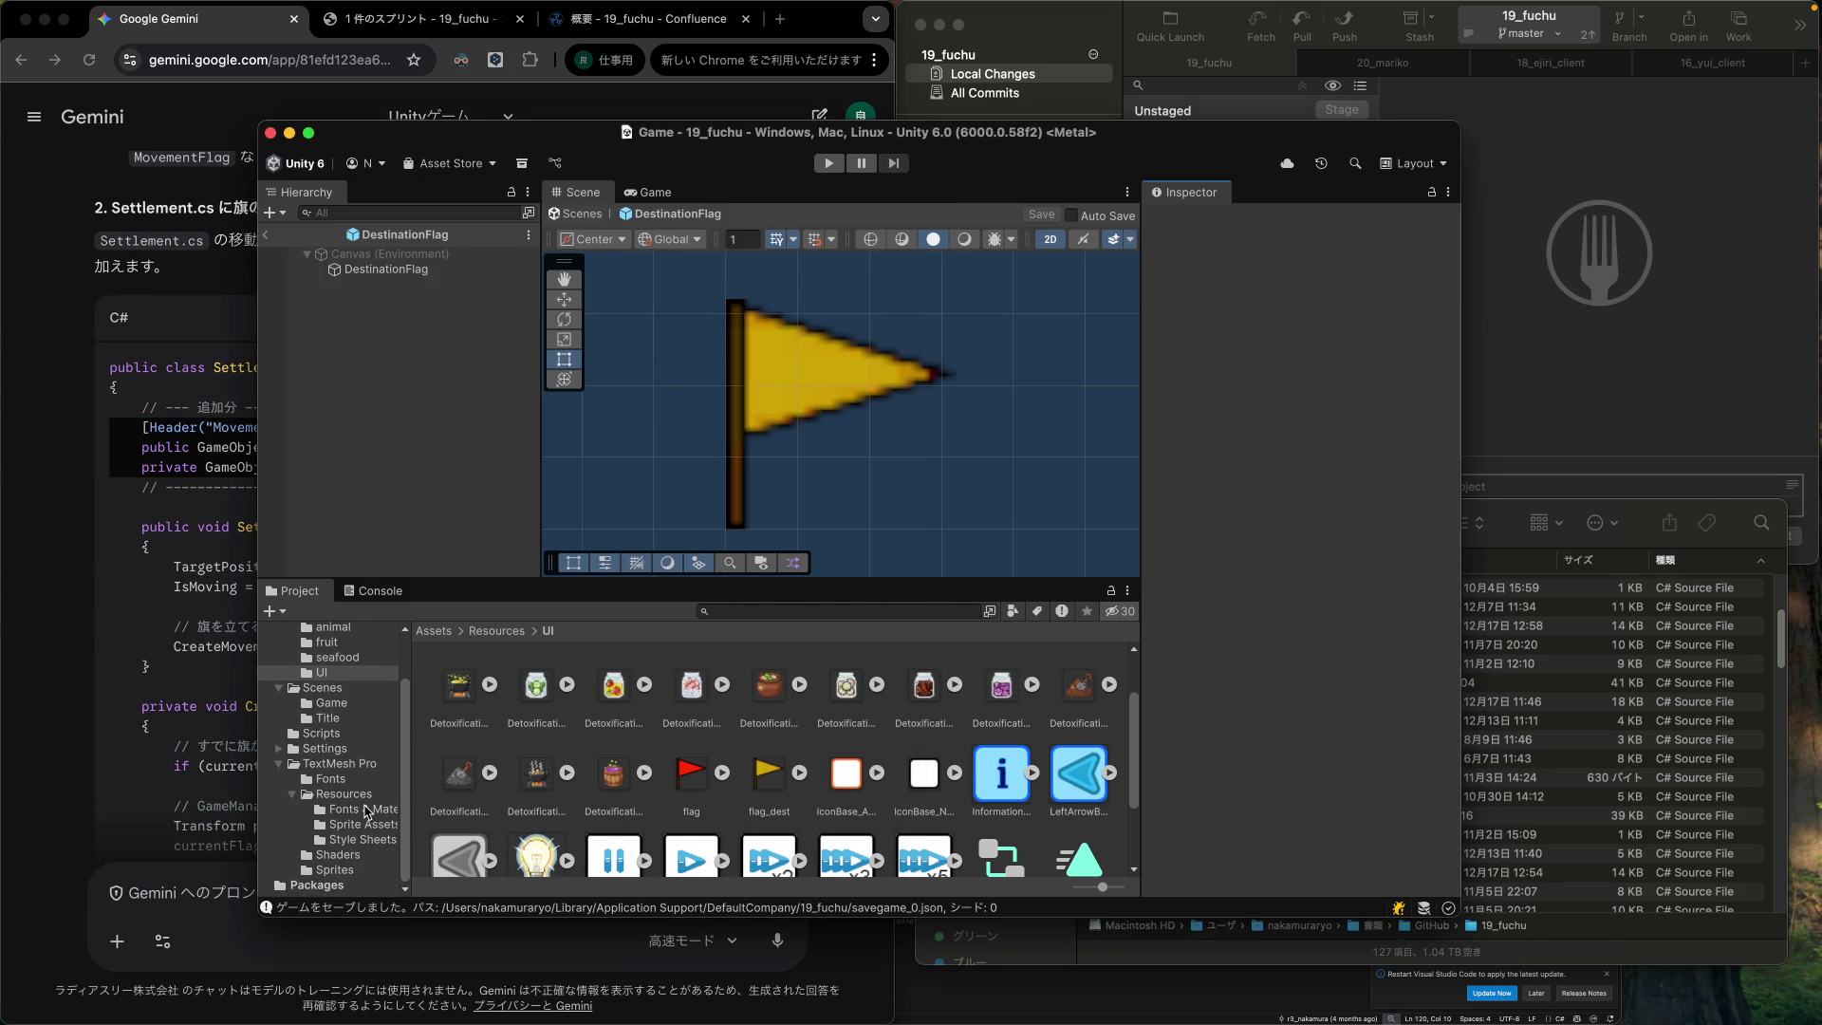
pyautogui.click(208, 884)
pyautogui.click(208, 884)
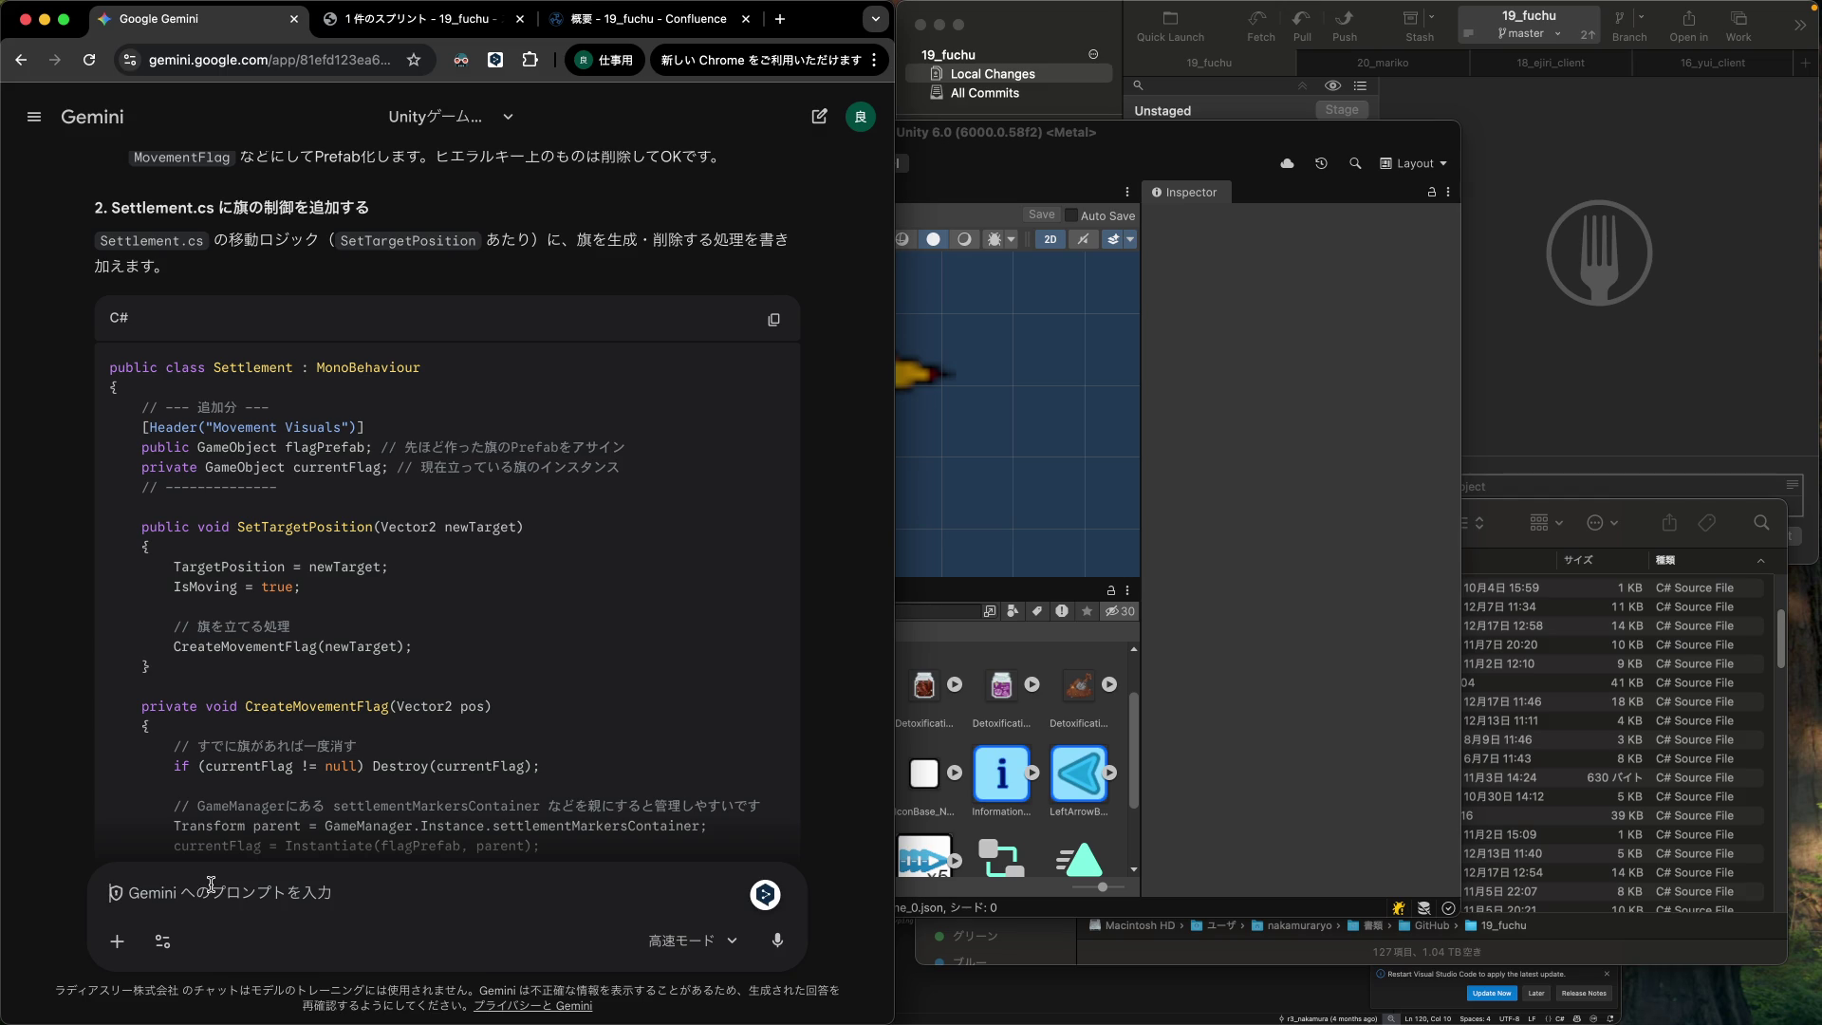
pyautogui.scroll(-15, 290, 726)
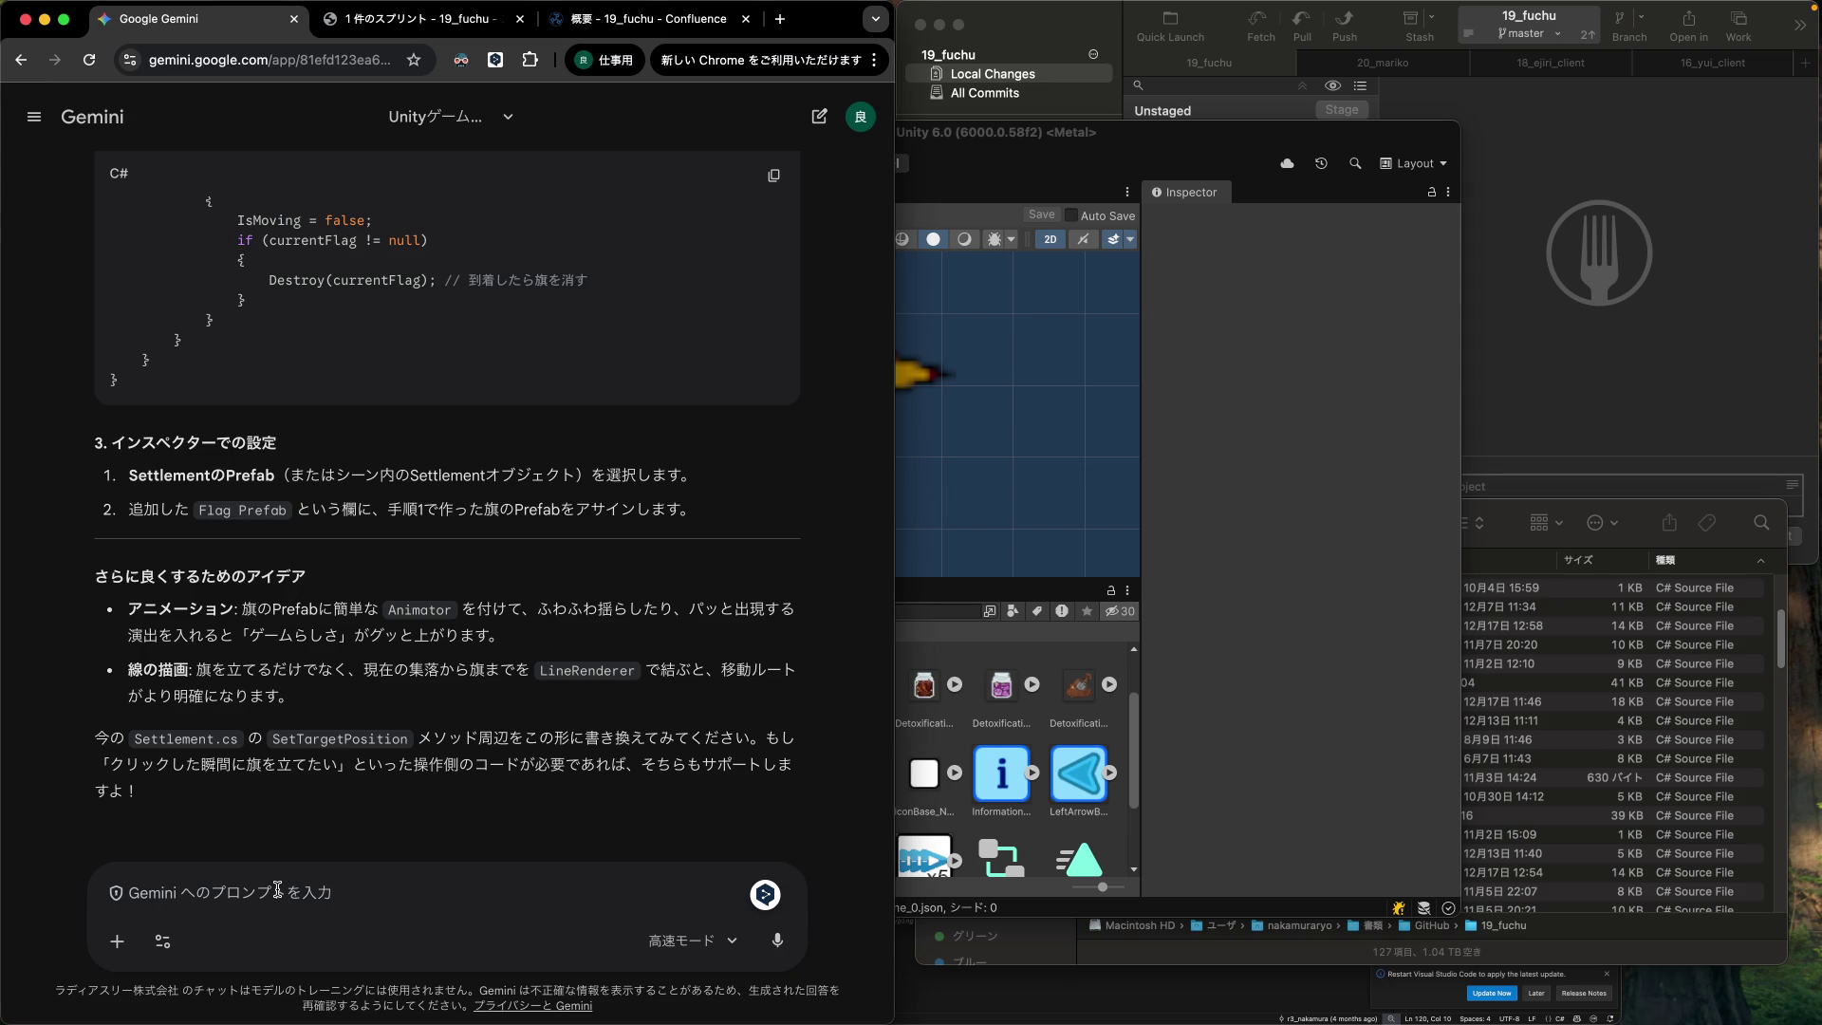
pyautogui.moveTo(128, 668); pyautogui.dragTo(706, 694)
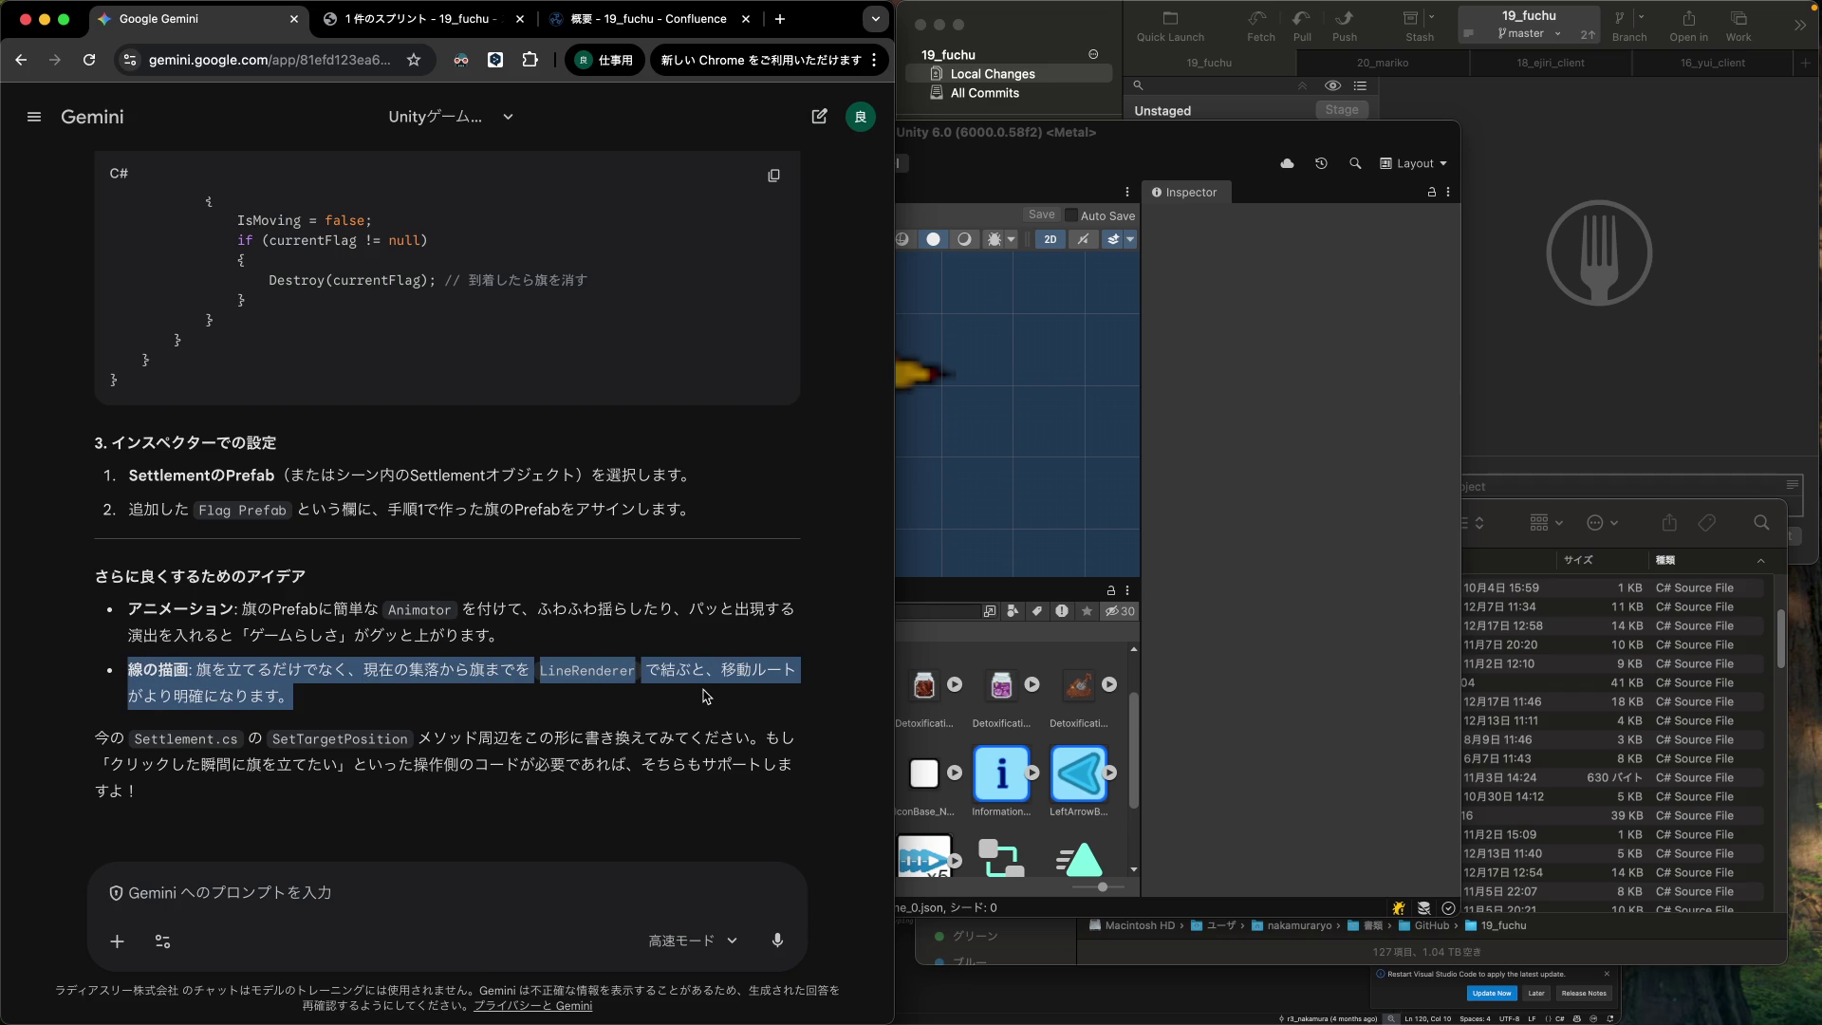
pyautogui.click(269, 892)
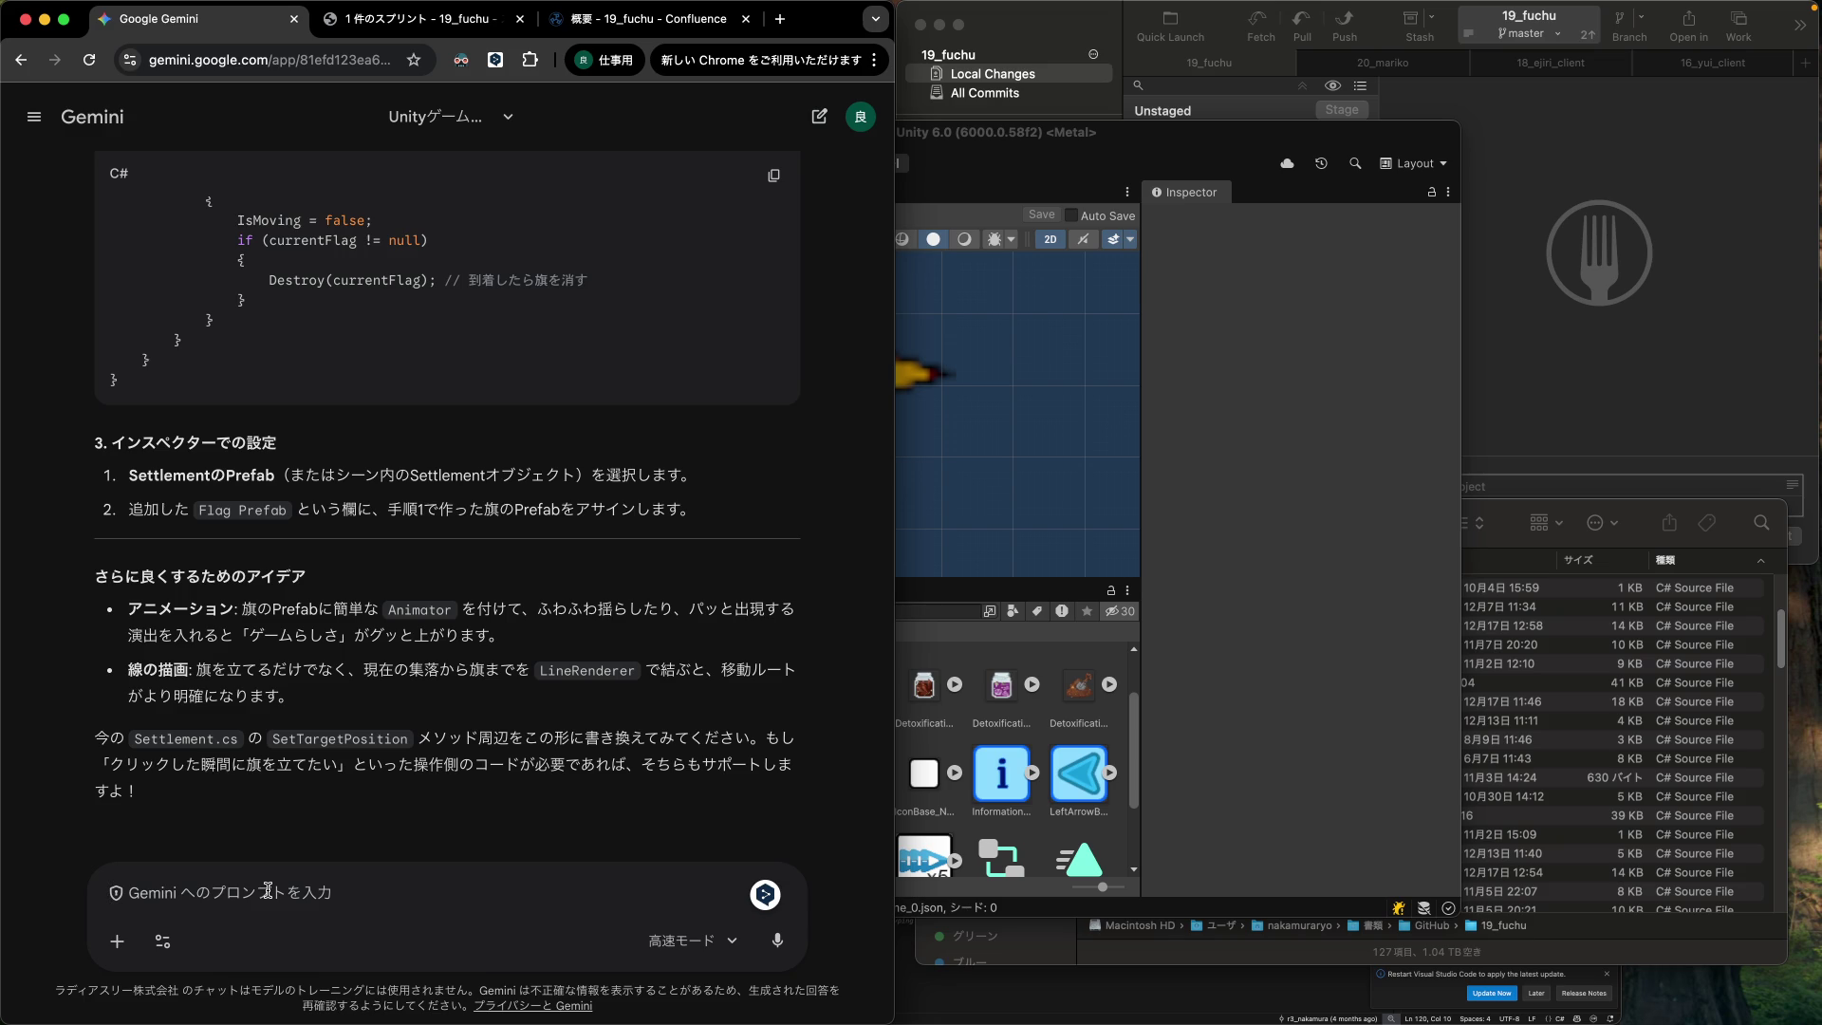
pyautogui.scroll(1, 318, 769)
pyautogui.scroll(1, 320, 769)
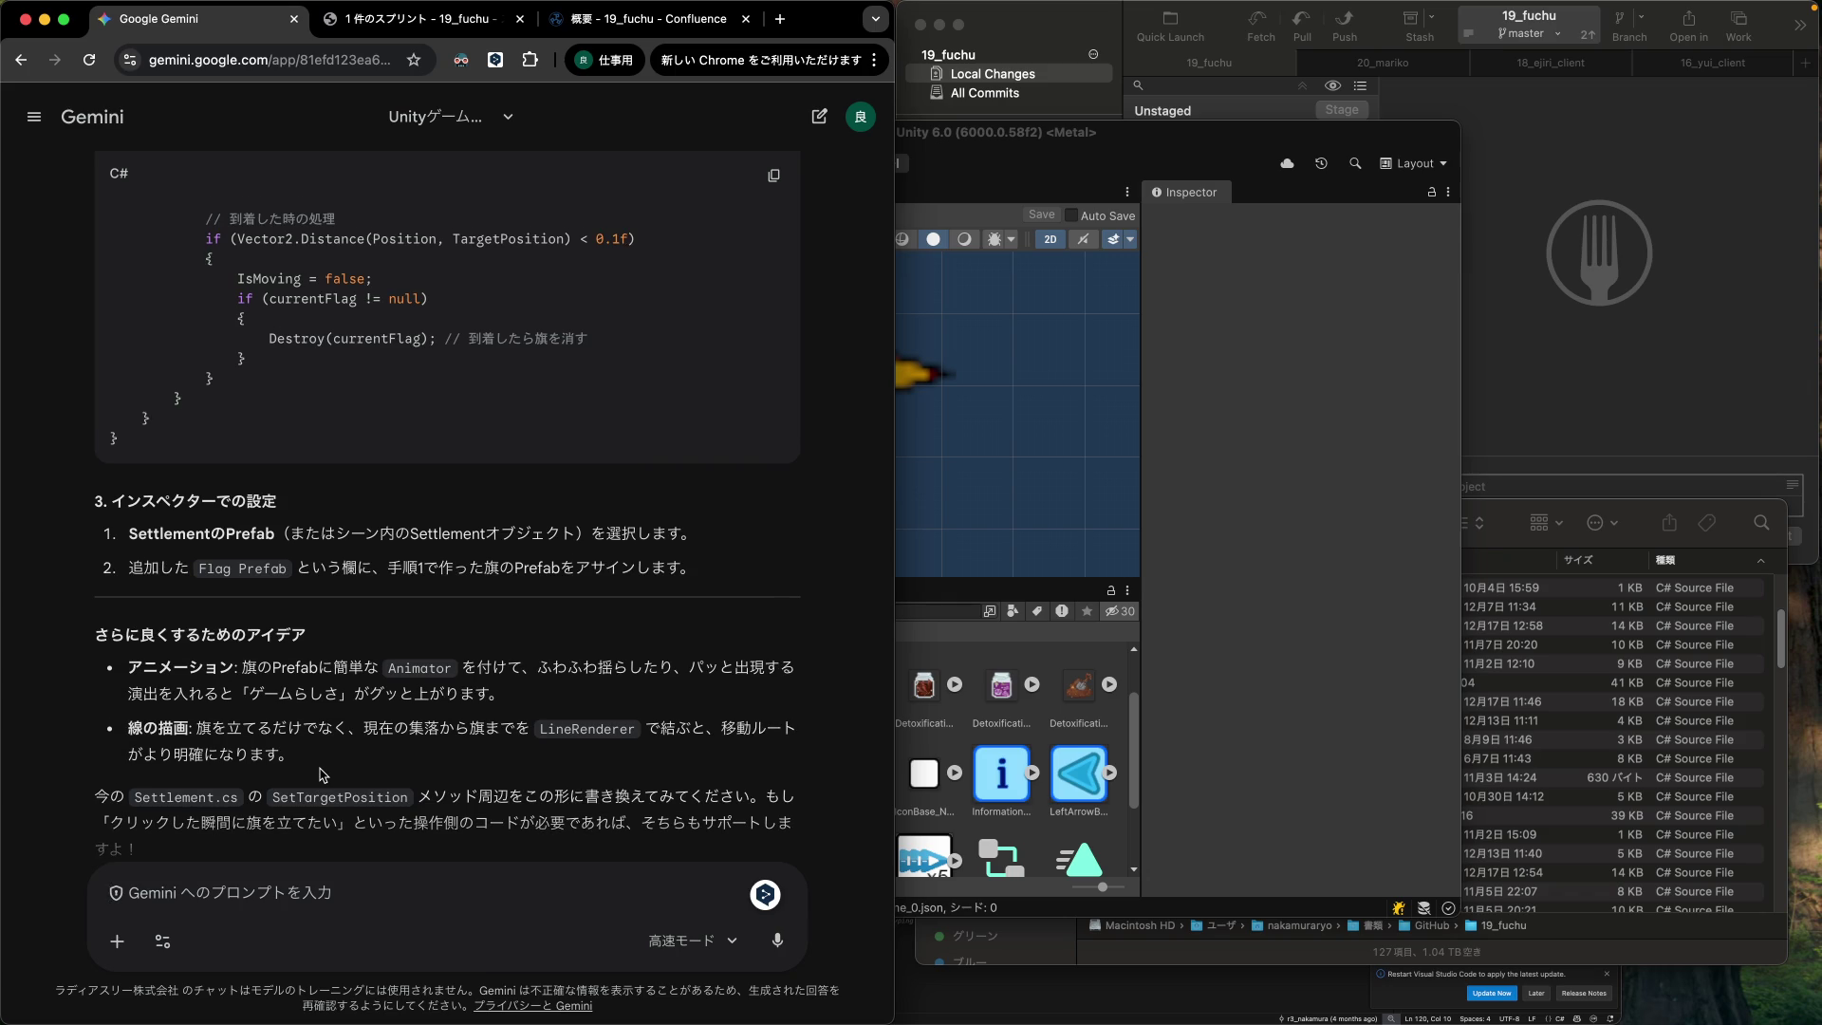
pyautogui.scroll(-2, 322, 771)
pyautogui.scroll(10, 321, 774)
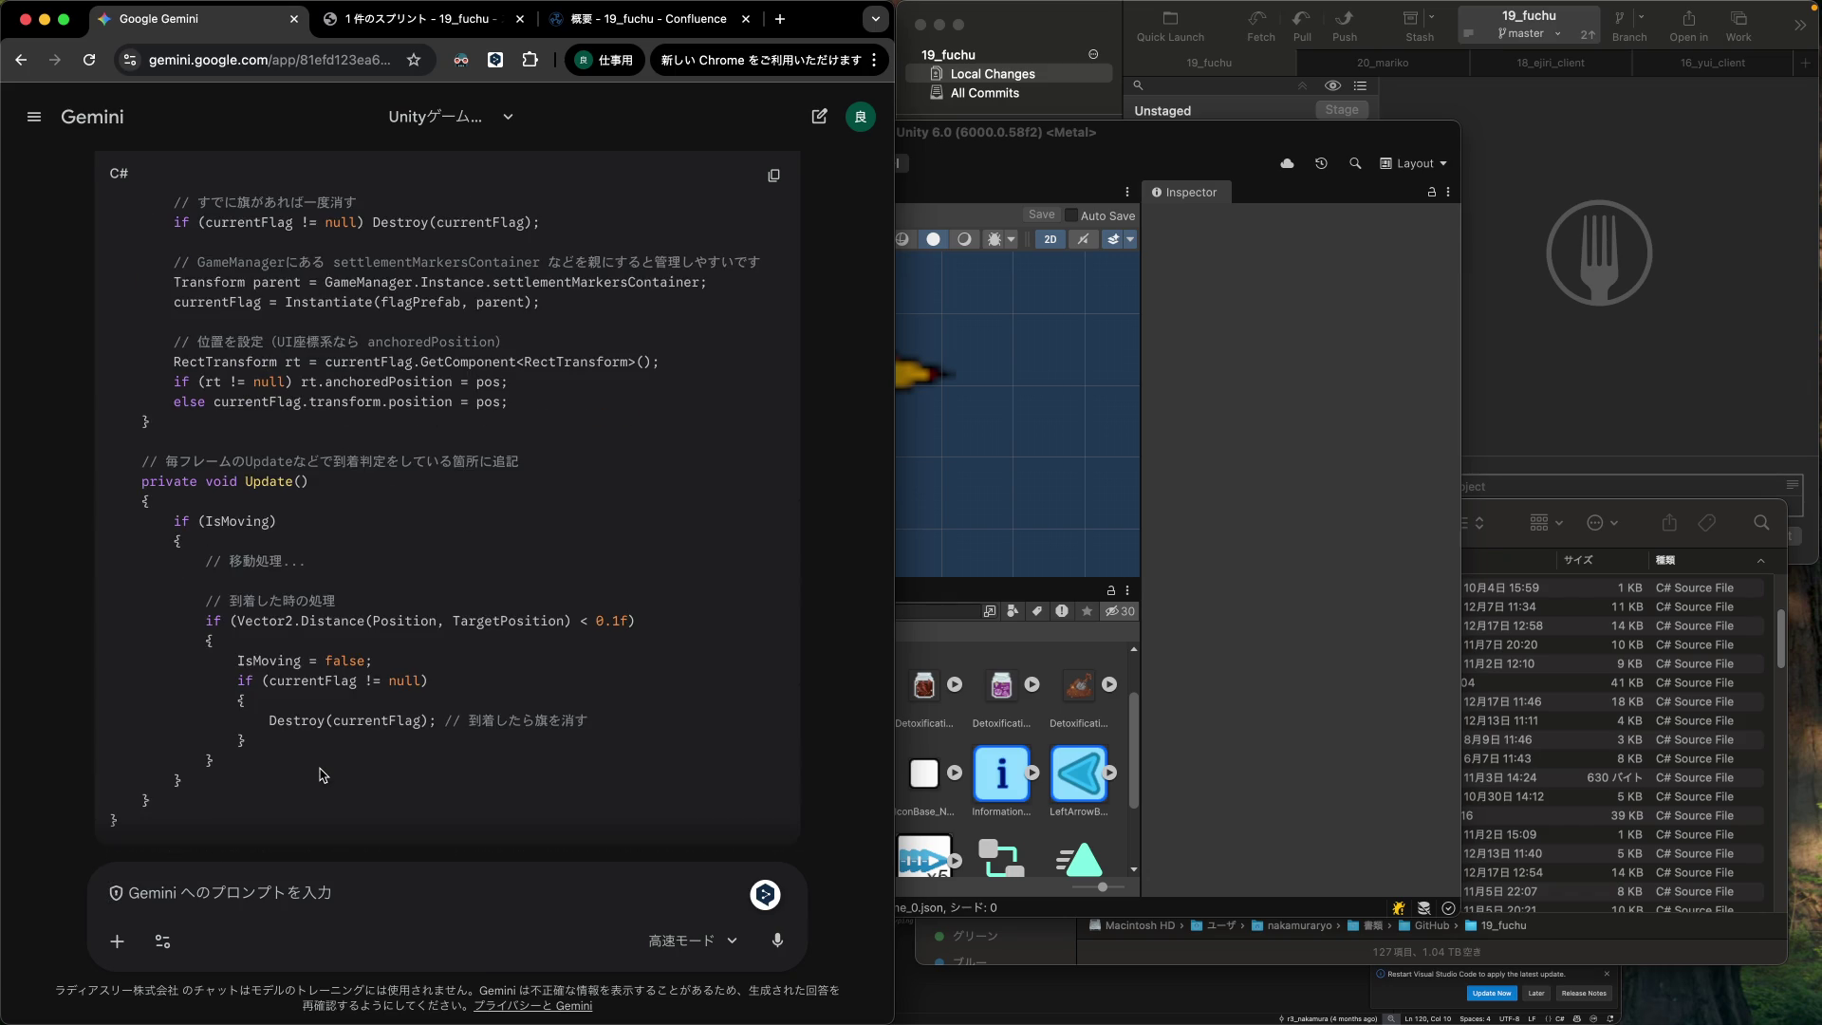
pyautogui.scroll(3, 322, 773)
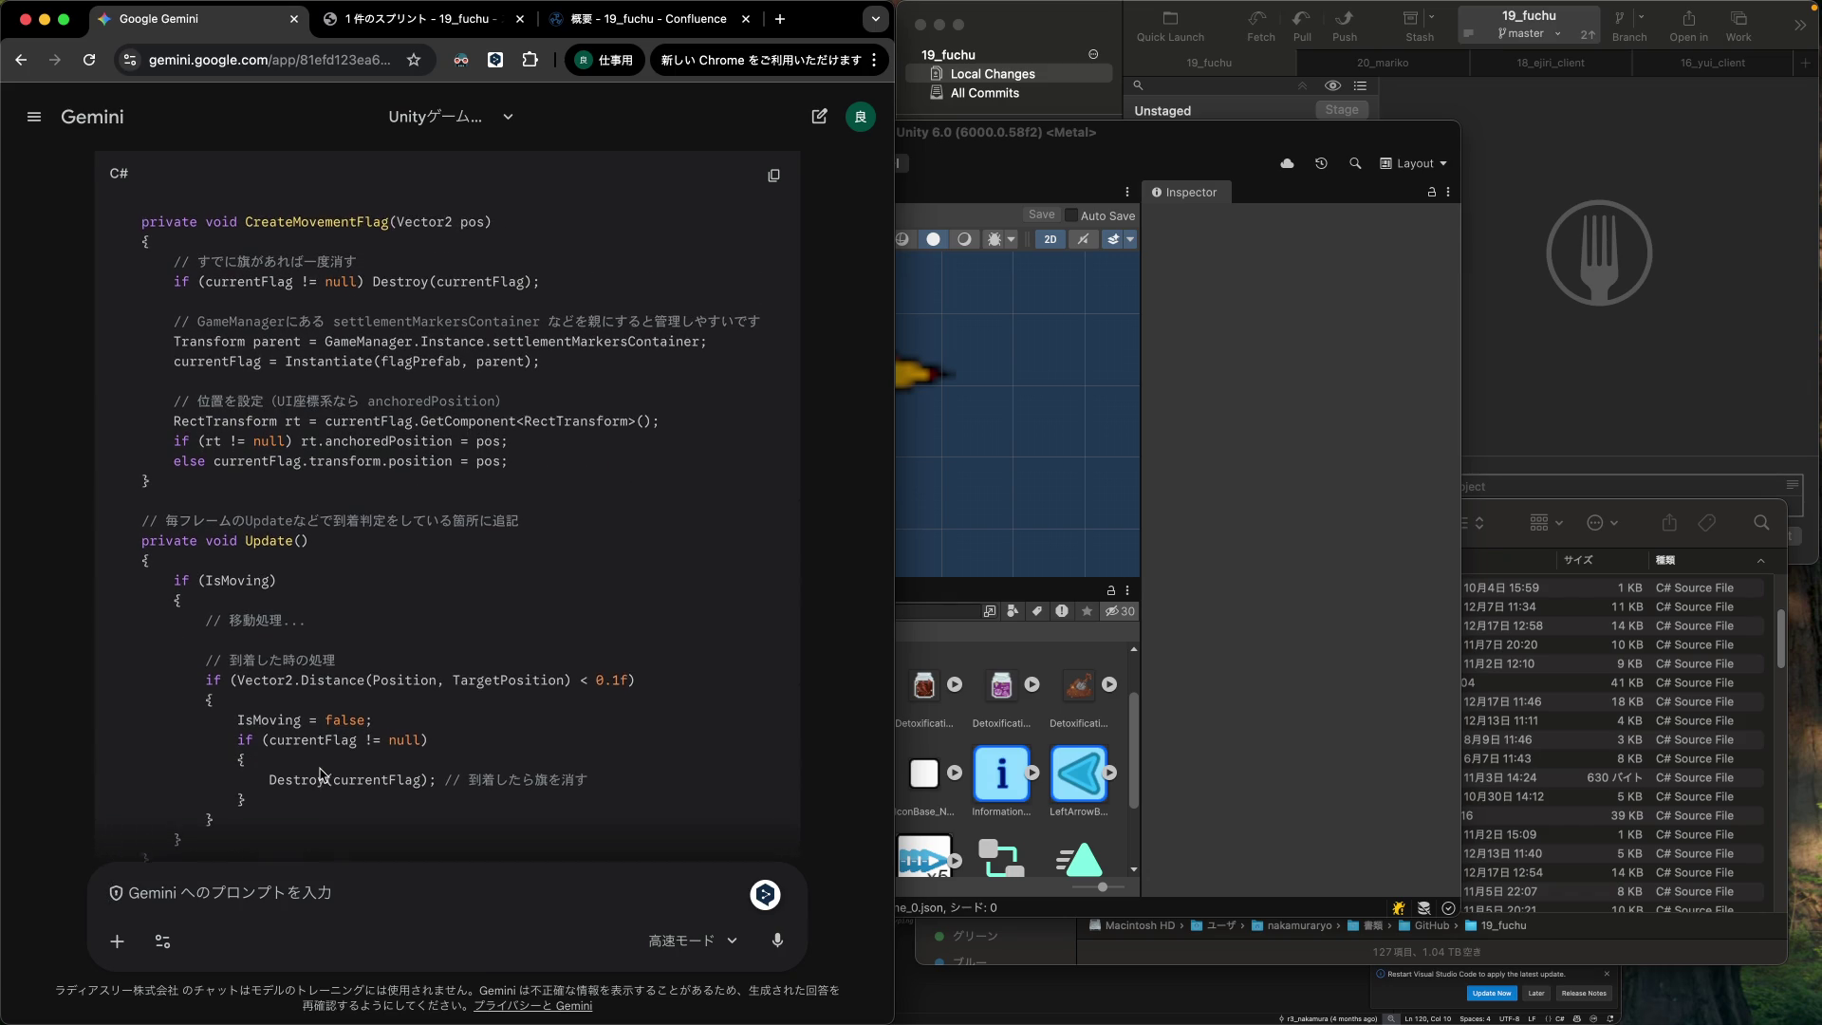
pyautogui.scroll(2, 321, 769)
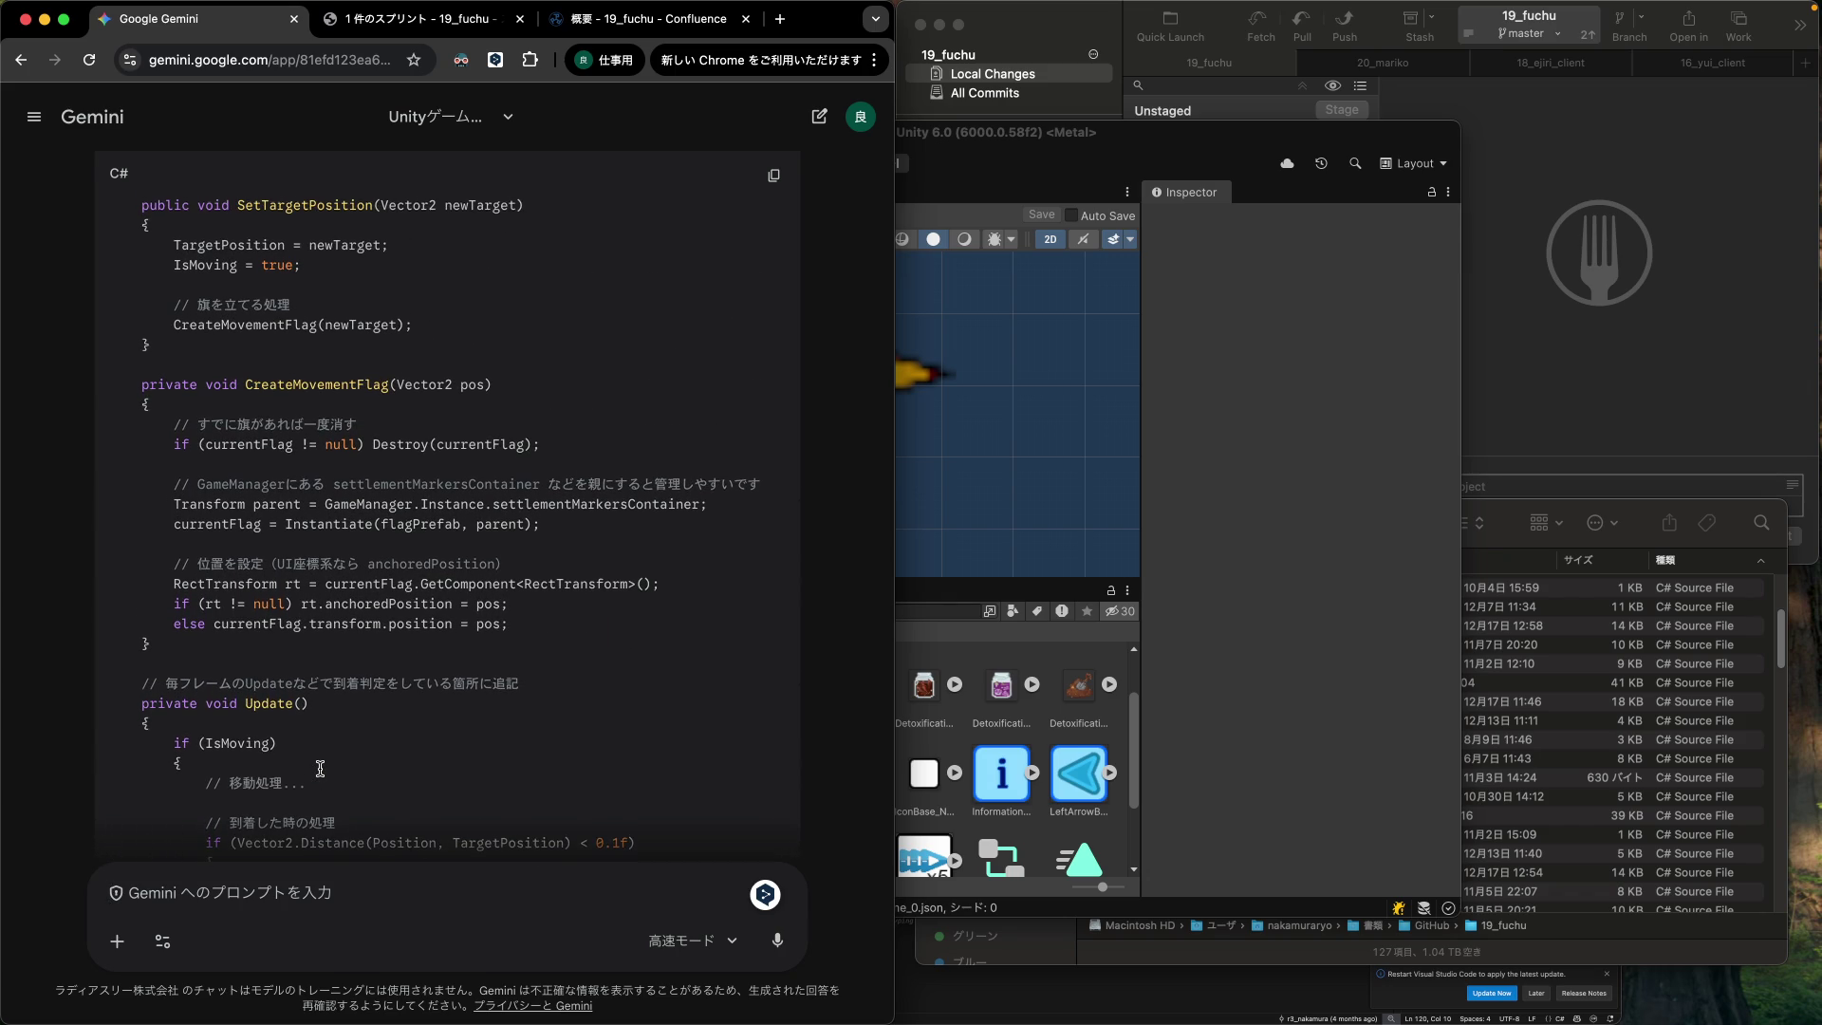
pyautogui.scroll(-3, 321, 768)
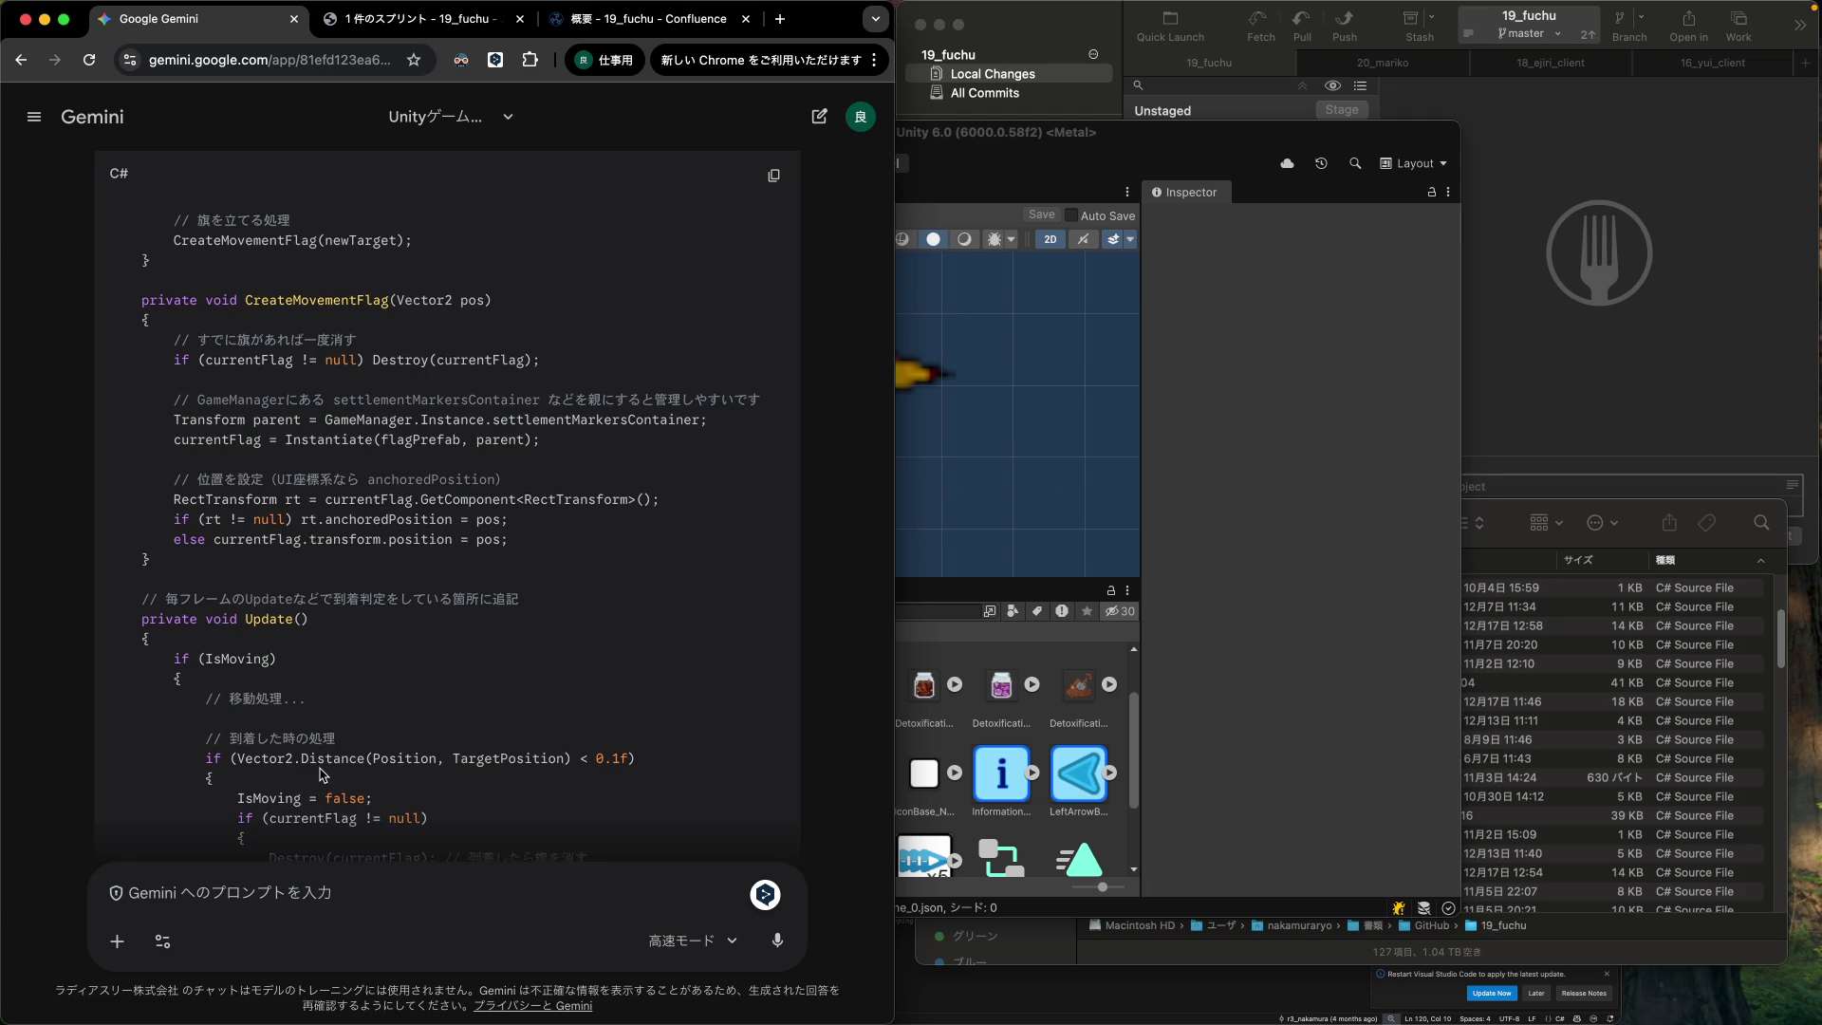
pyautogui.scroll(-6, 320, 774)
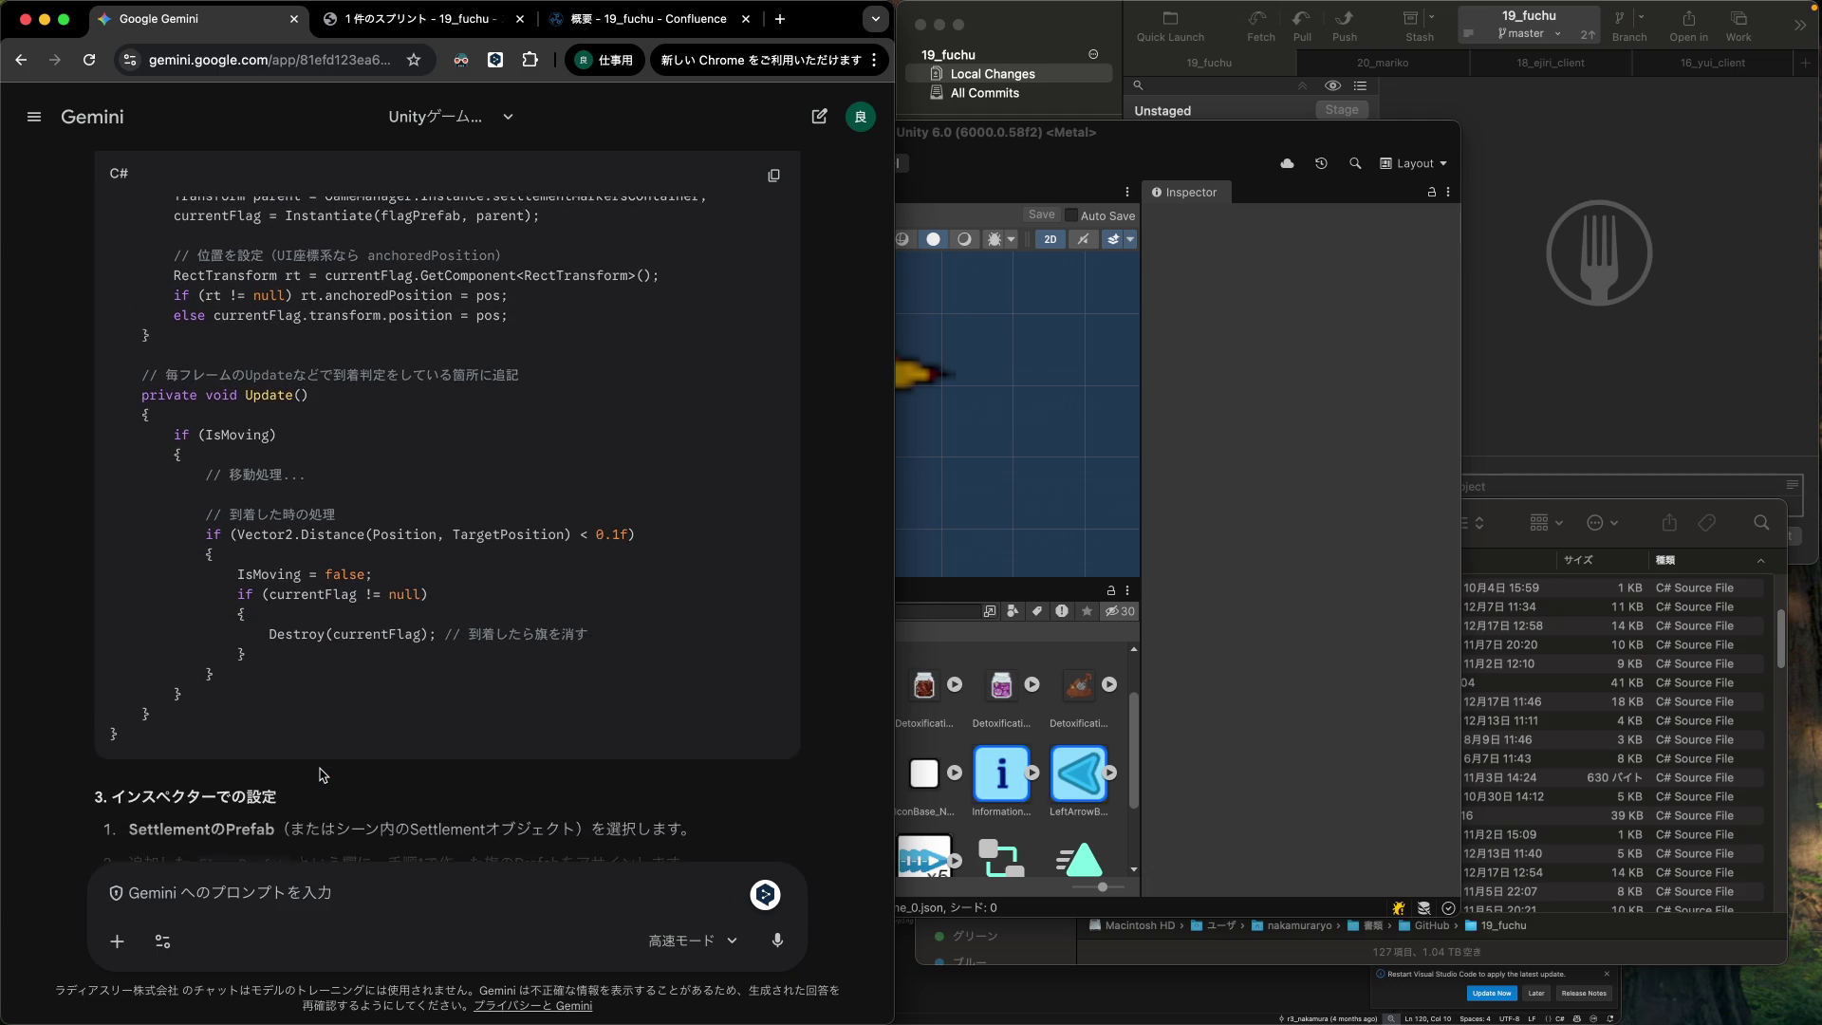
pyautogui.scroll(-2, 321, 773)
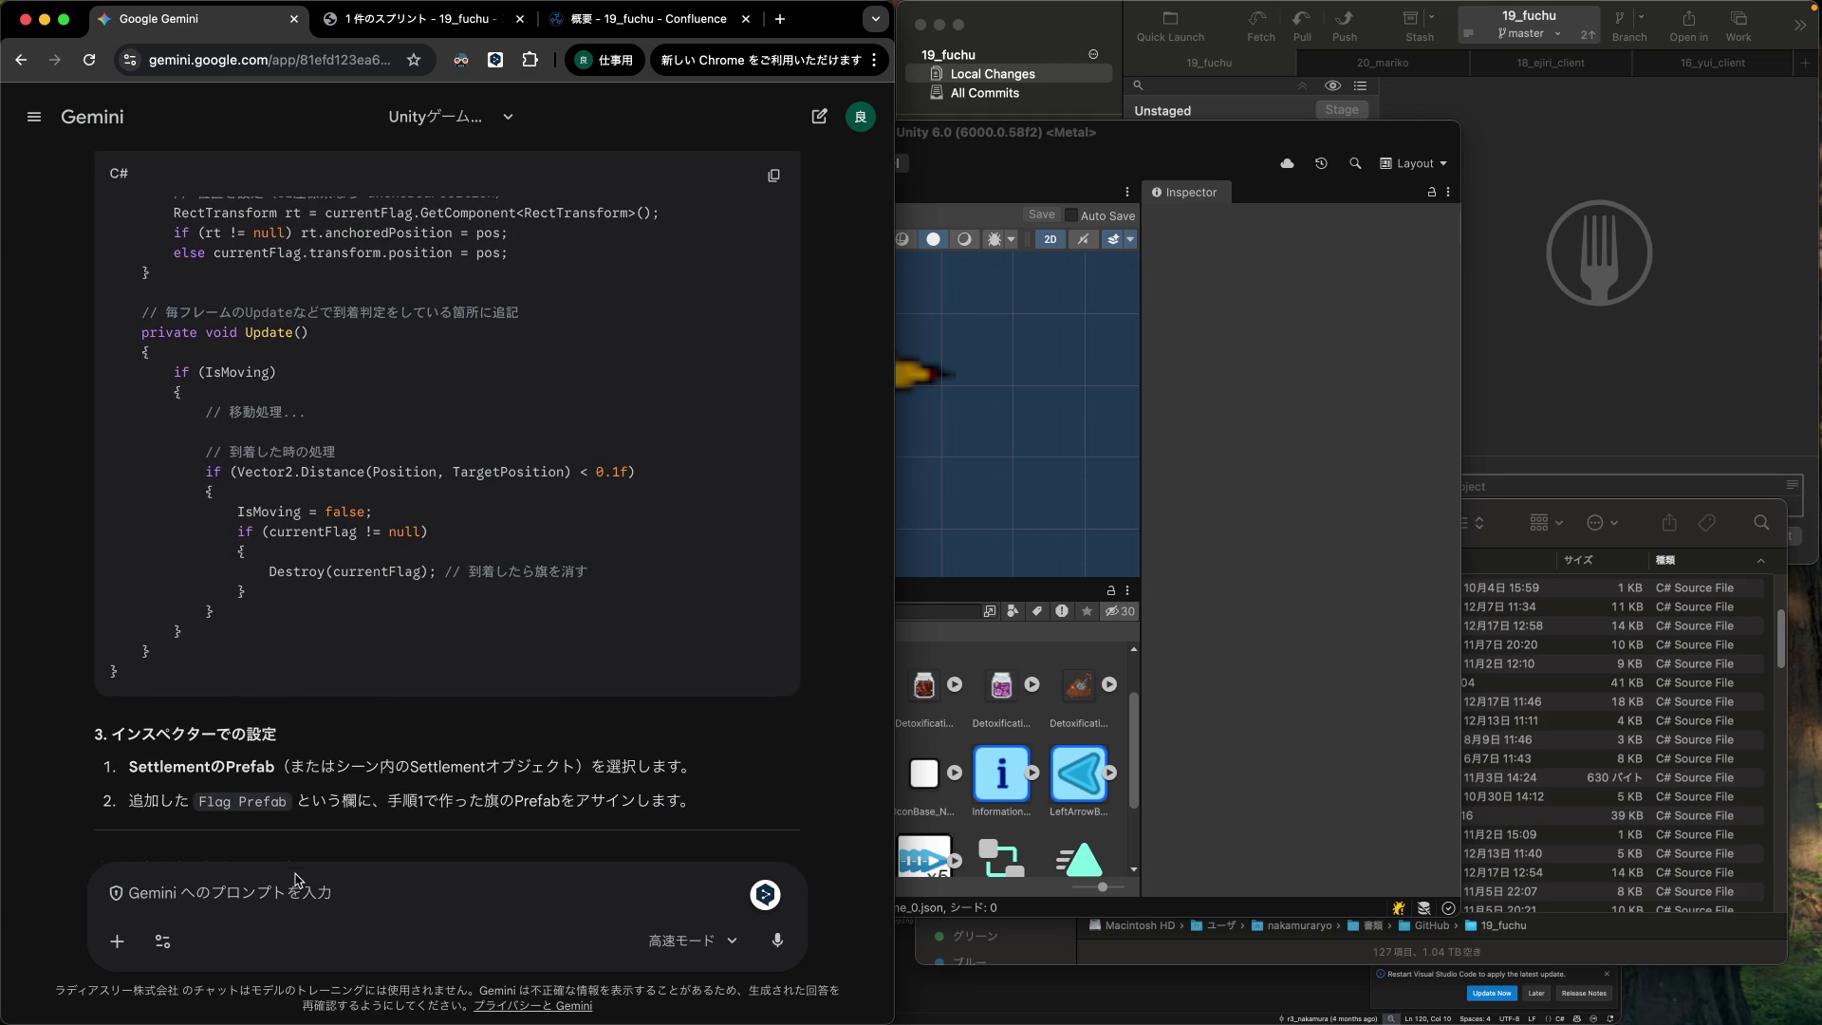
# Start the Japanese question: since this is visual handling, SettlementMarker...
pyautogui.write('Se')
pyautogui.press('BackSpace')
pyautogui.press('BackSpace')
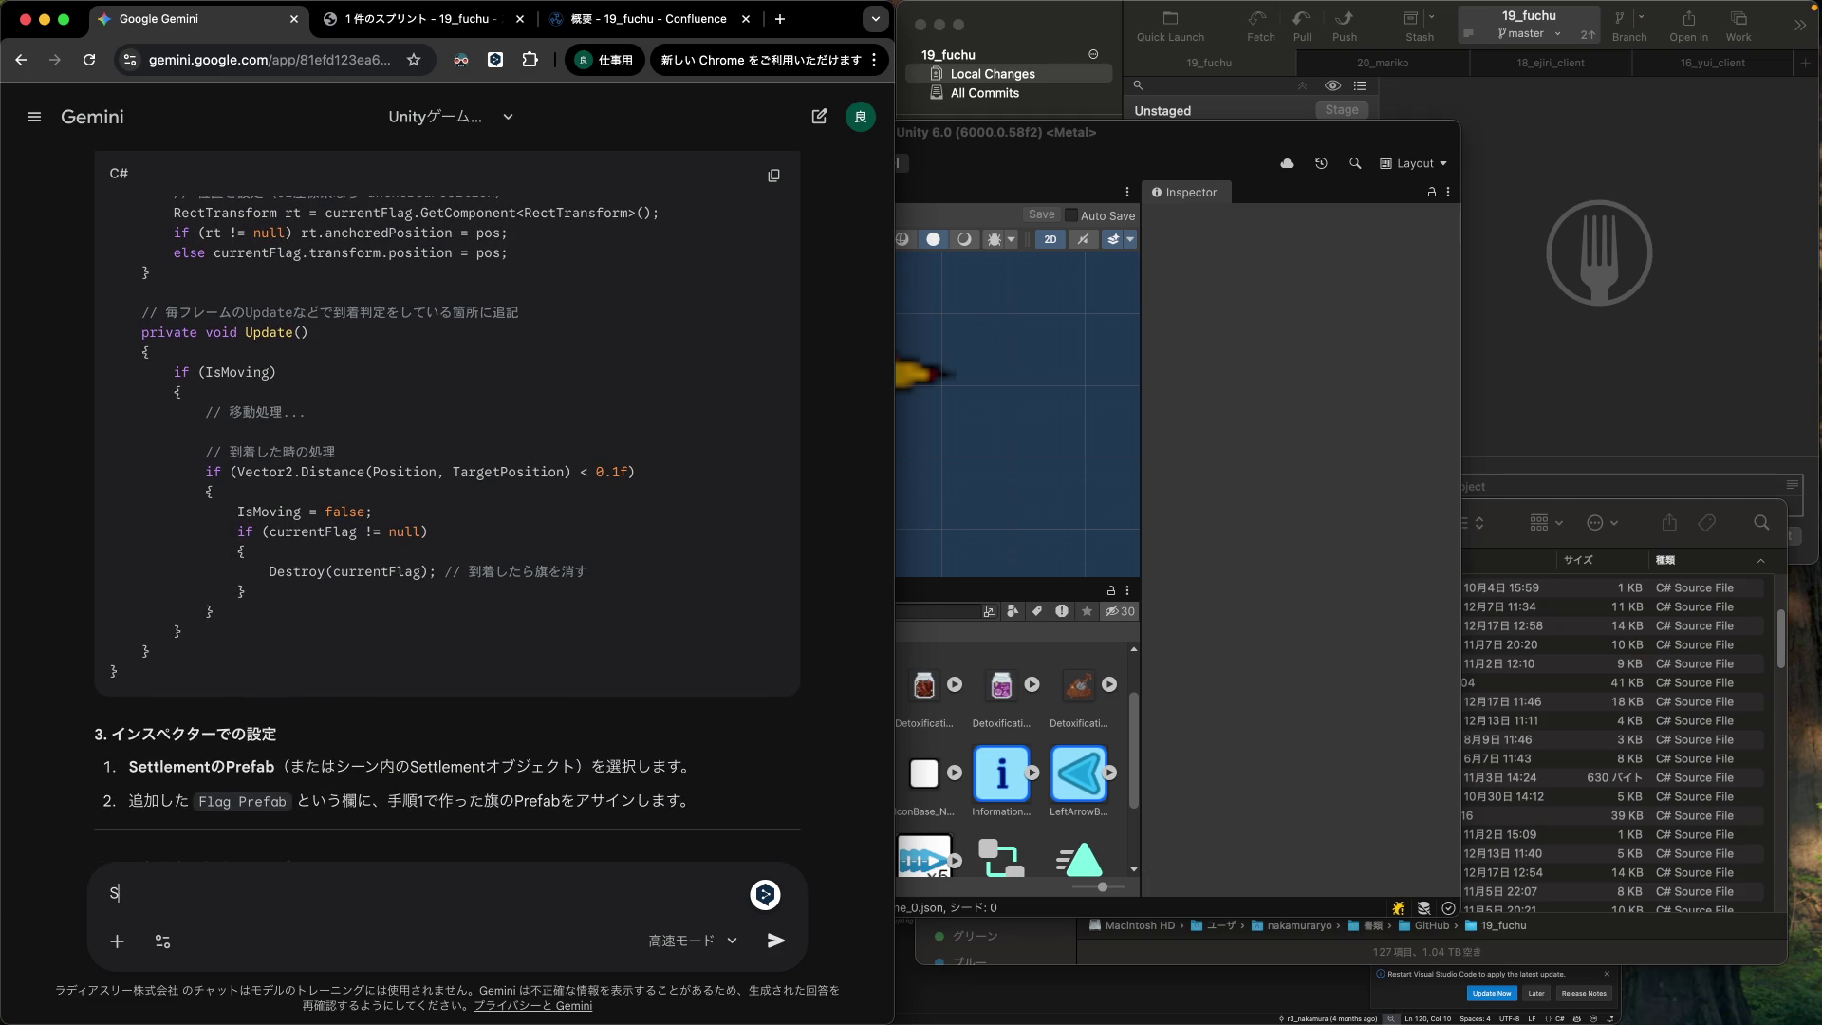
pyautogui.write('見た目の')
pyautogui.press('BackSpace')
pyautogui.write('に関する')
pyautogui.press('Return')
pyautogui.write('処理だから、')
pyautogui.press('Return')
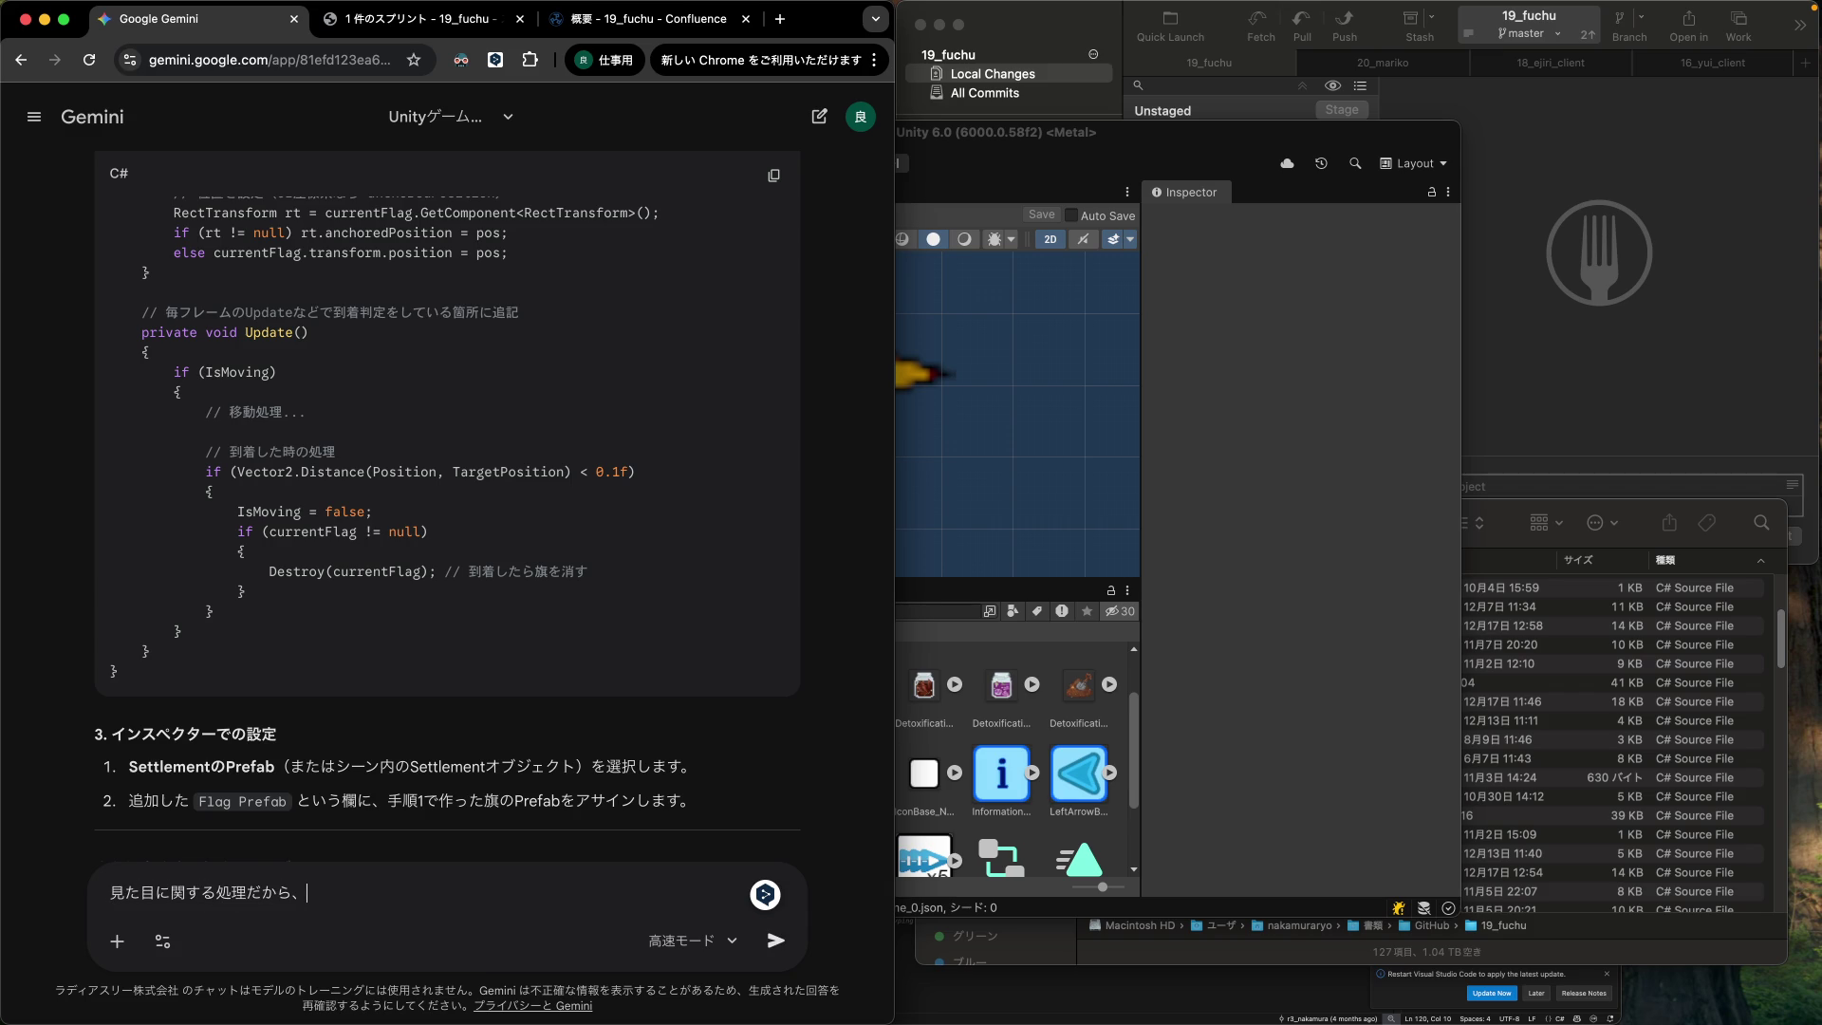
pyautogui.write('Sett')
pyautogui.write('lementMarker')
# Check the Game folder of the Unity project assets.
pyautogui.click(1424, 841)
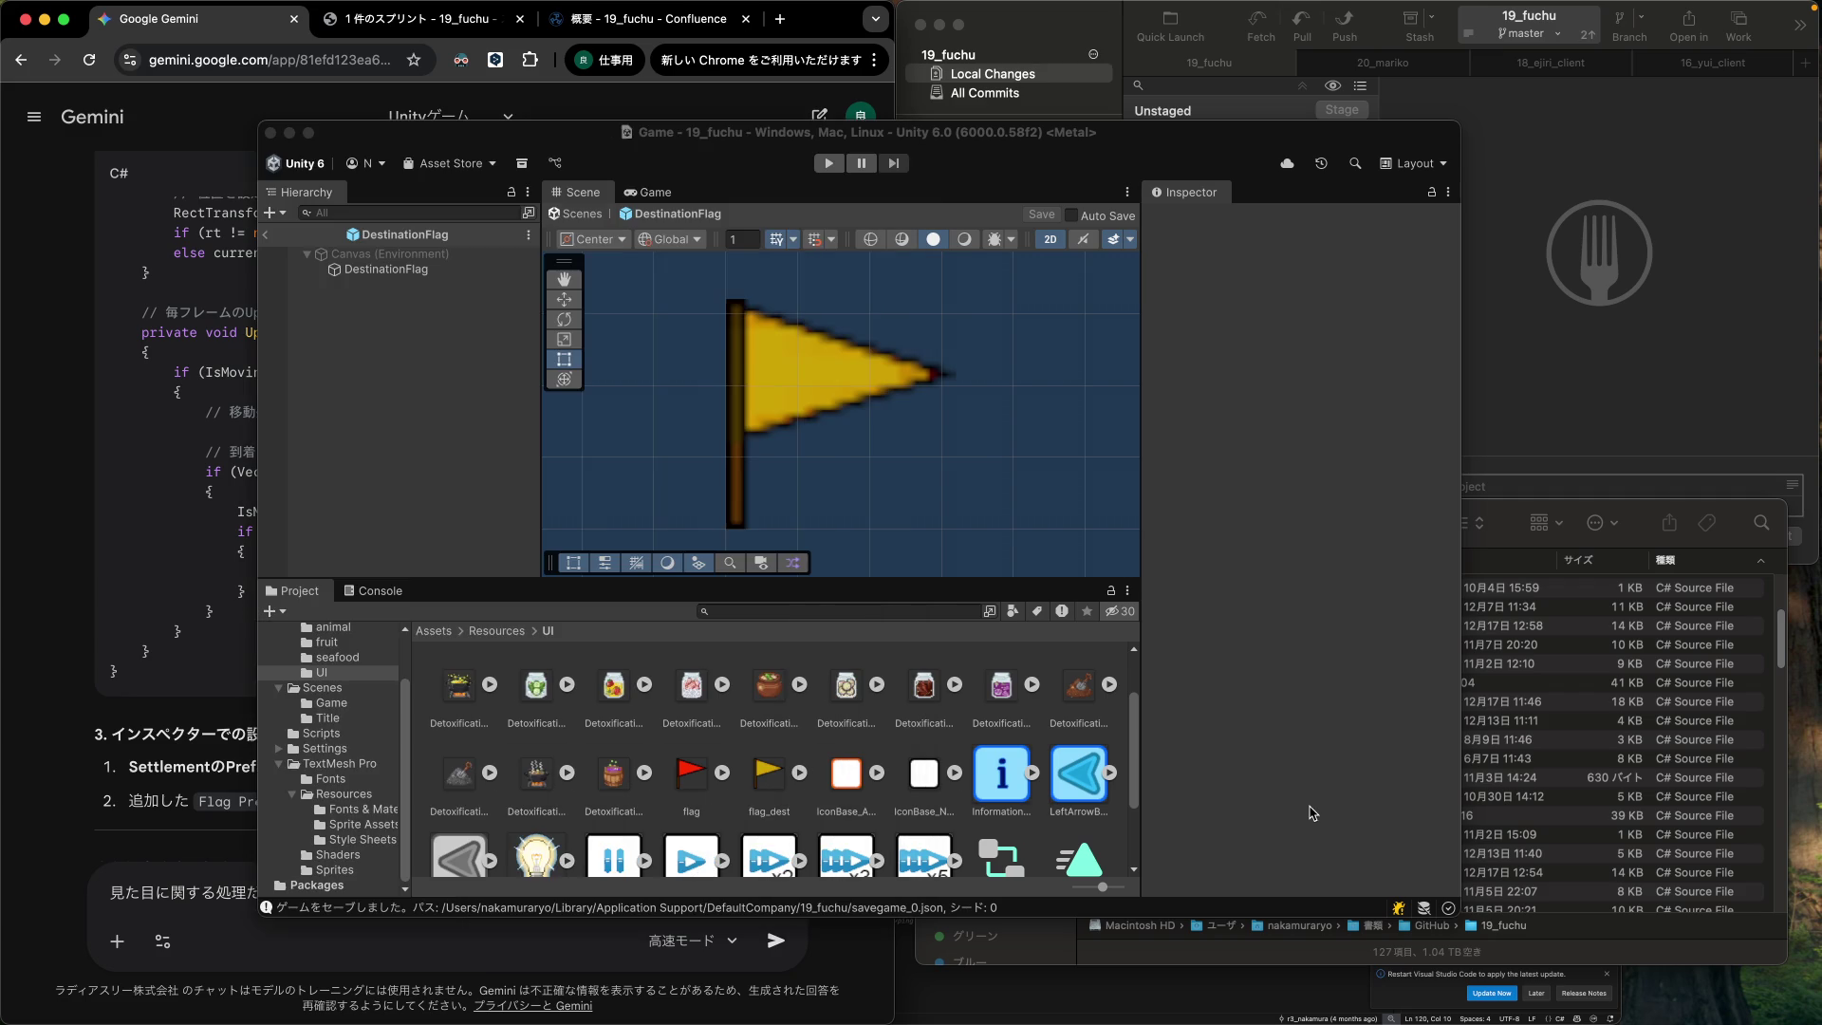
pyautogui.click(331, 704)
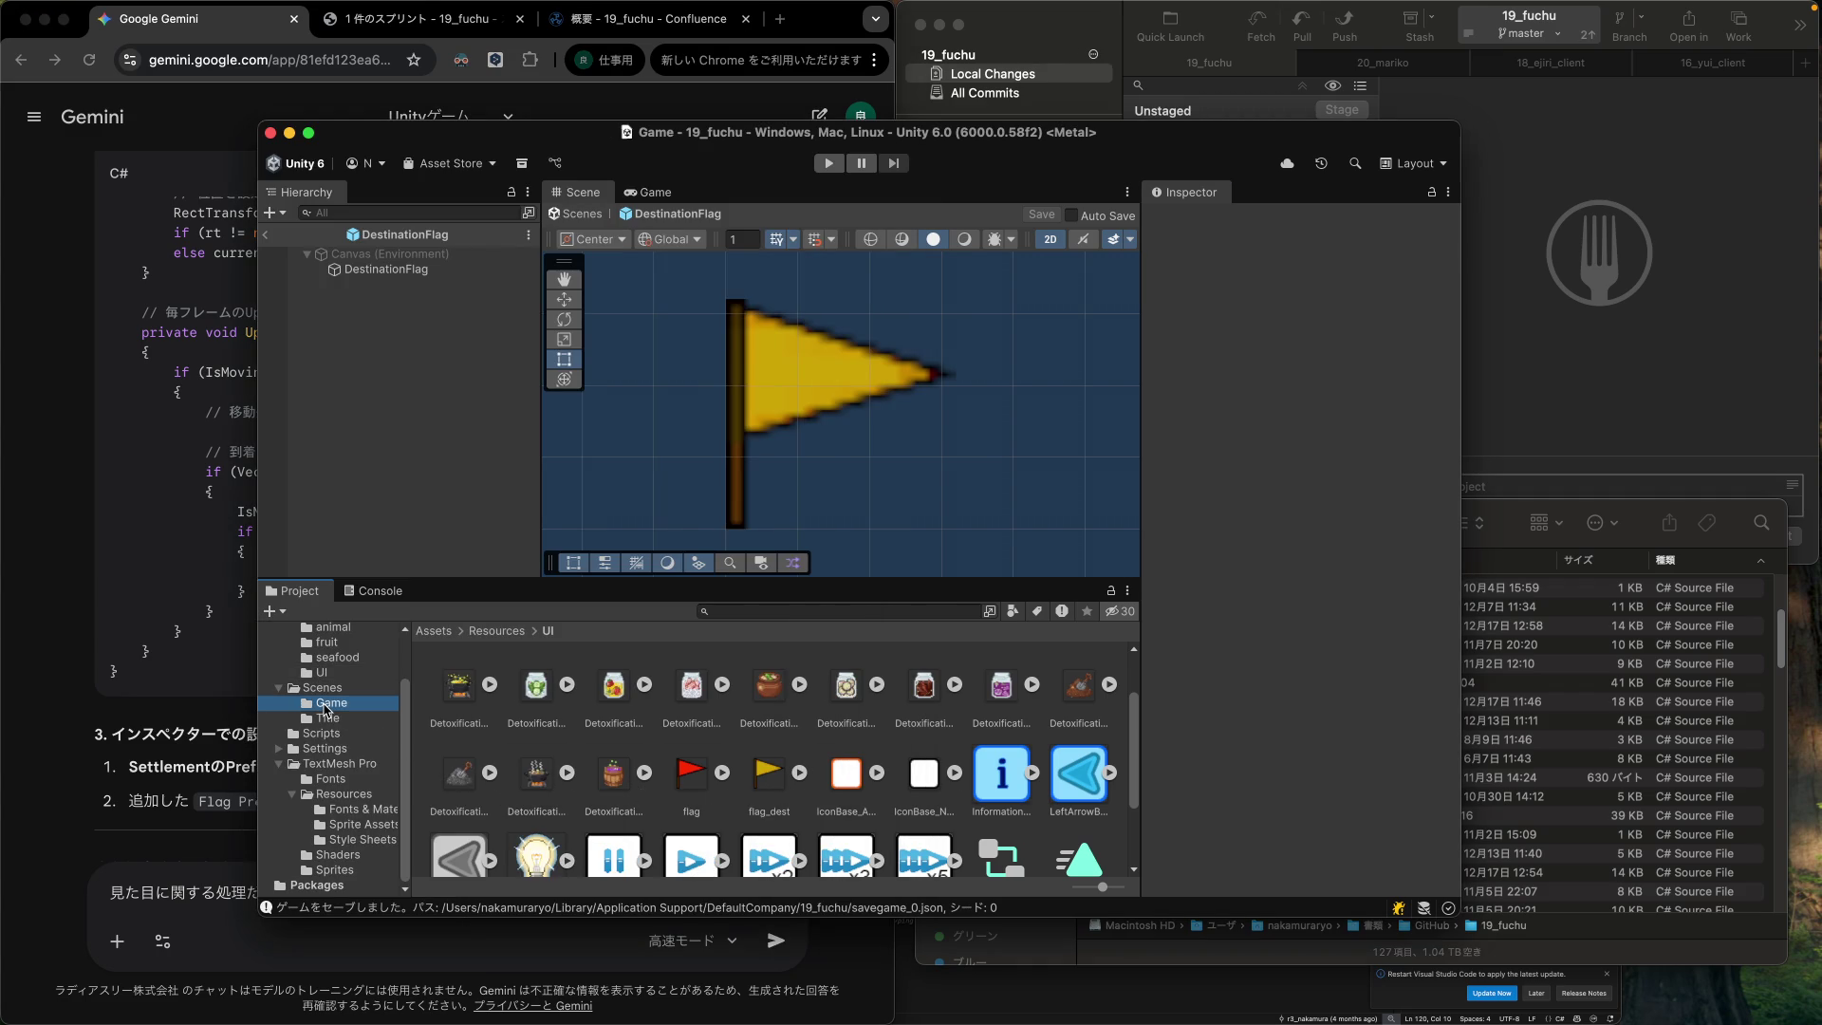
pyautogui.scroll(-3, 655, 783)
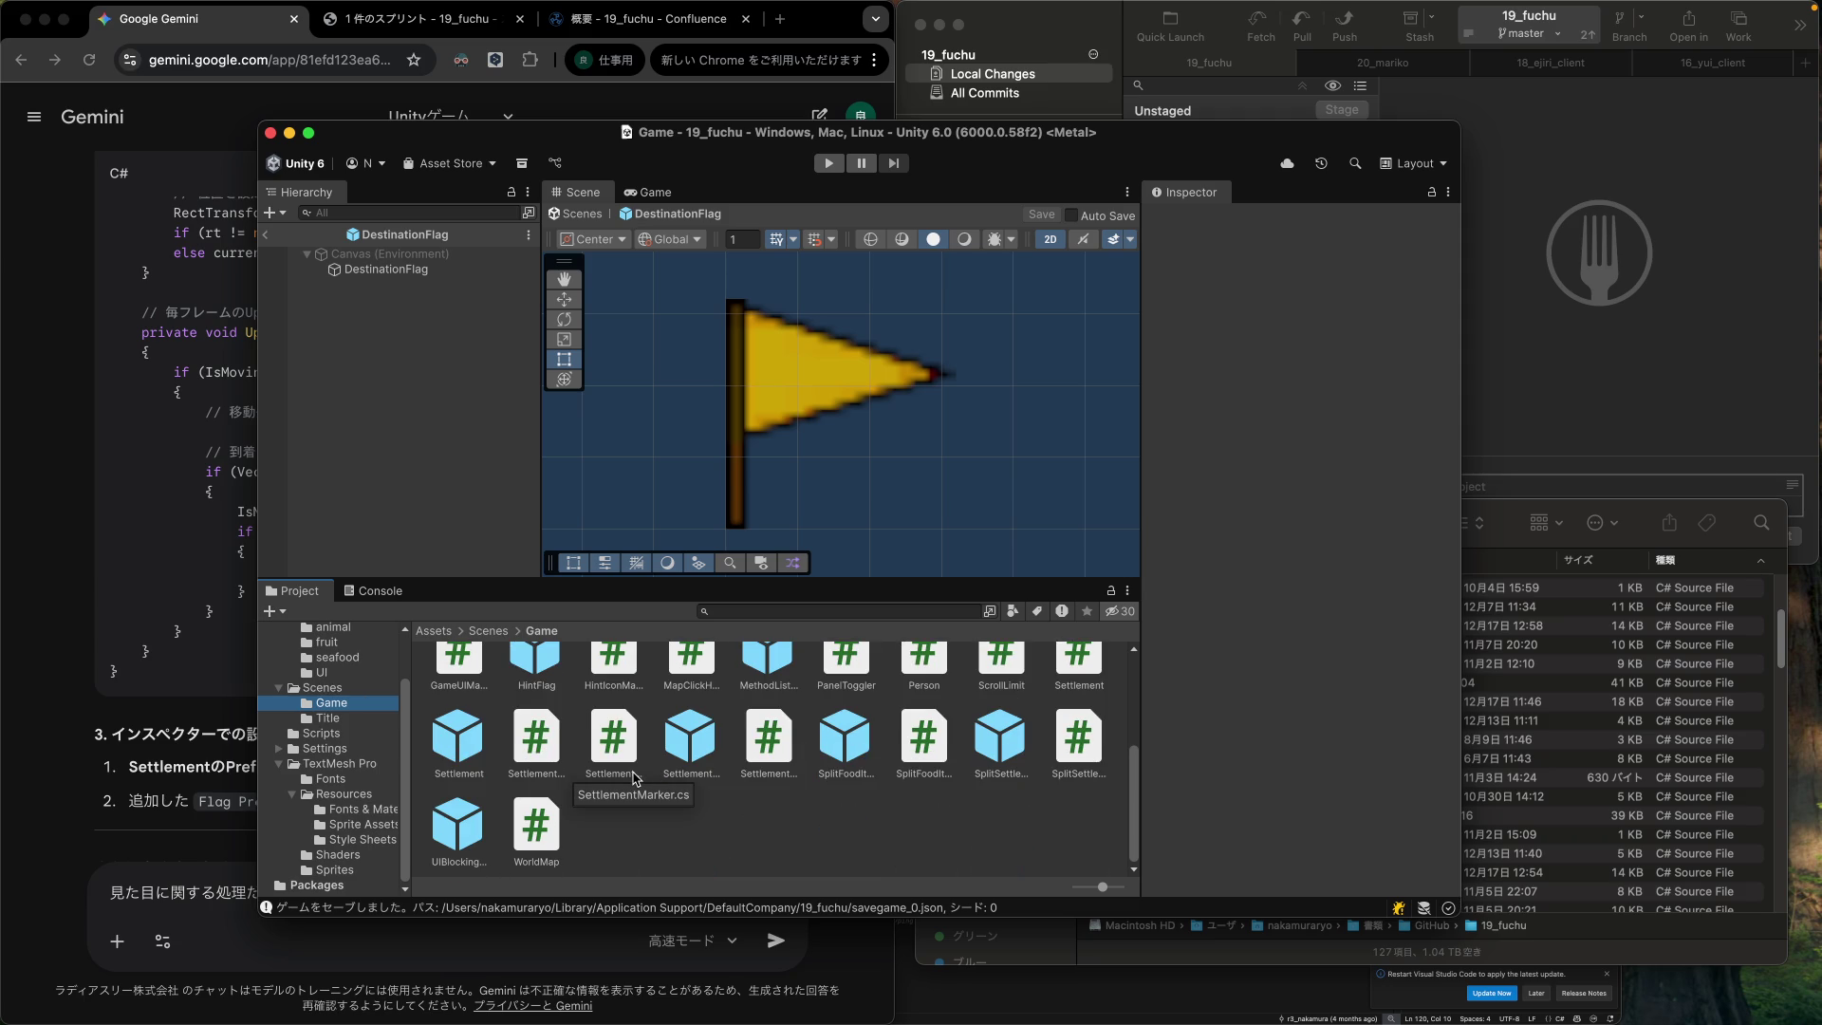
# Finish asking whether SettlementMarker should handle the flag visuals, and send it.
pyautogui.click(195, 902)
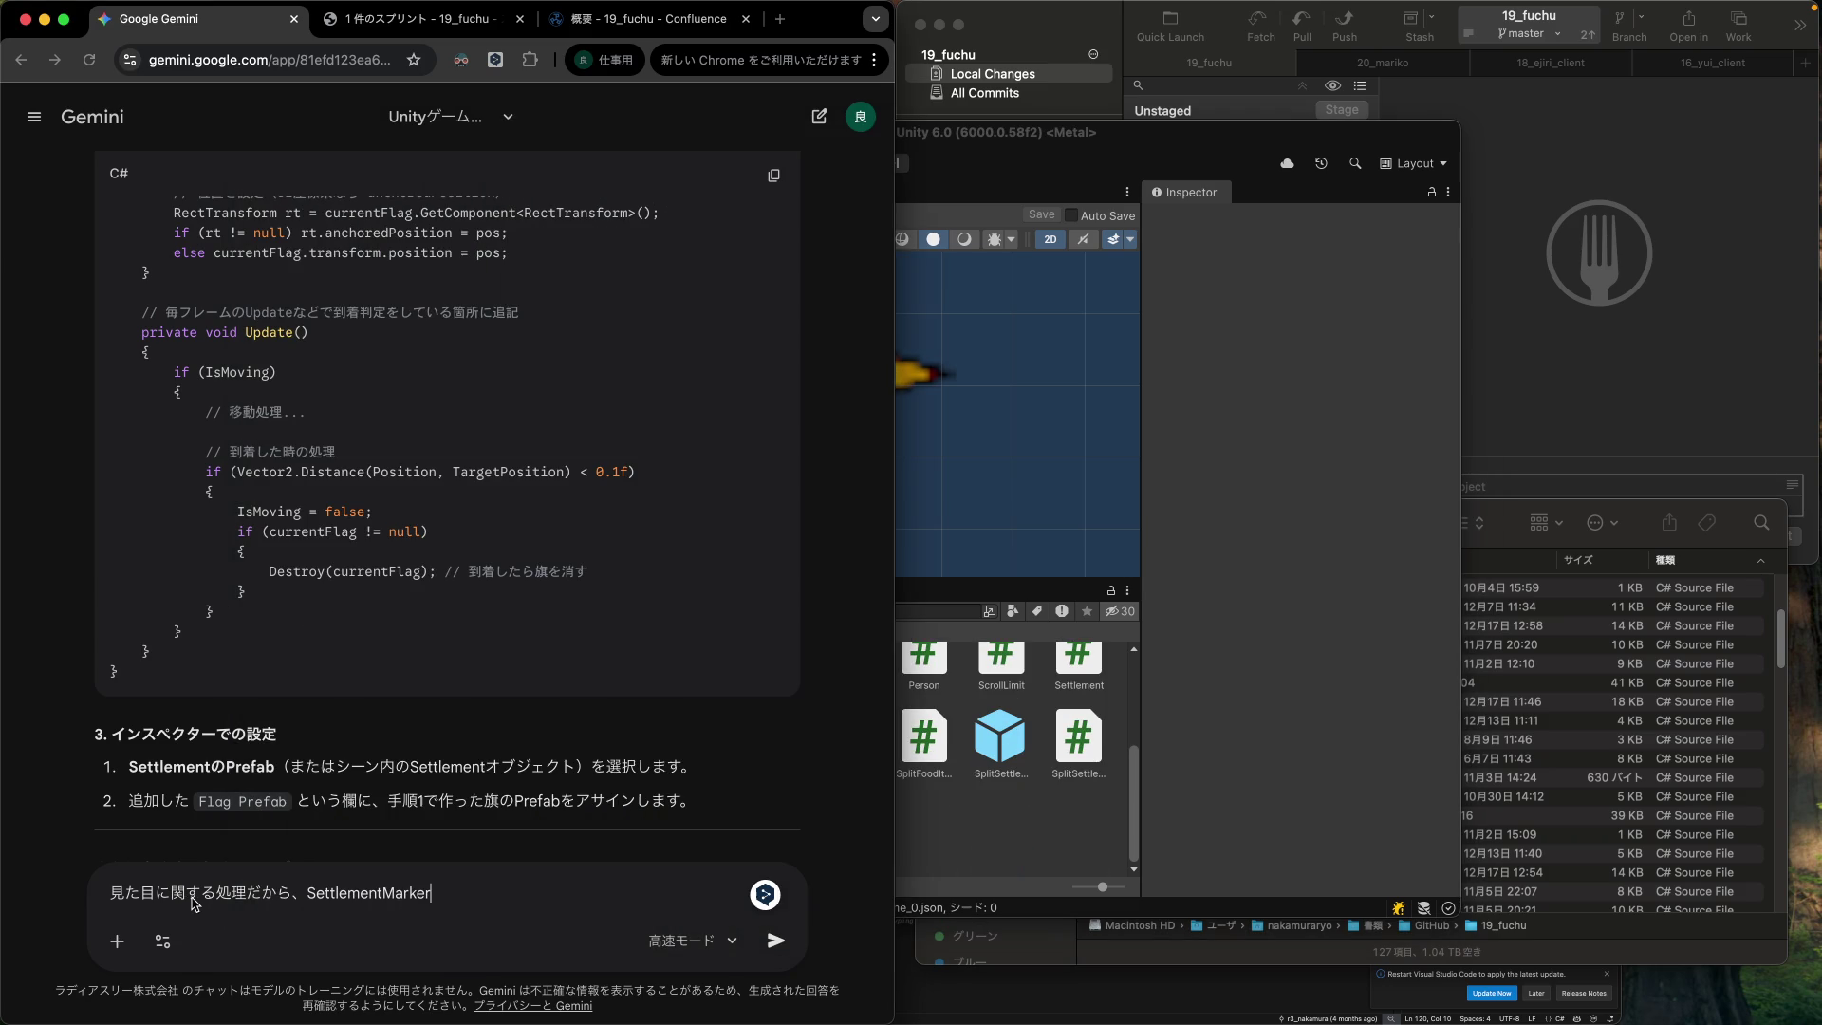
pyautogui.write('の方でsh')
pyautogui.write('処理するのかとお')
pyautogui.write('もったんだけど')
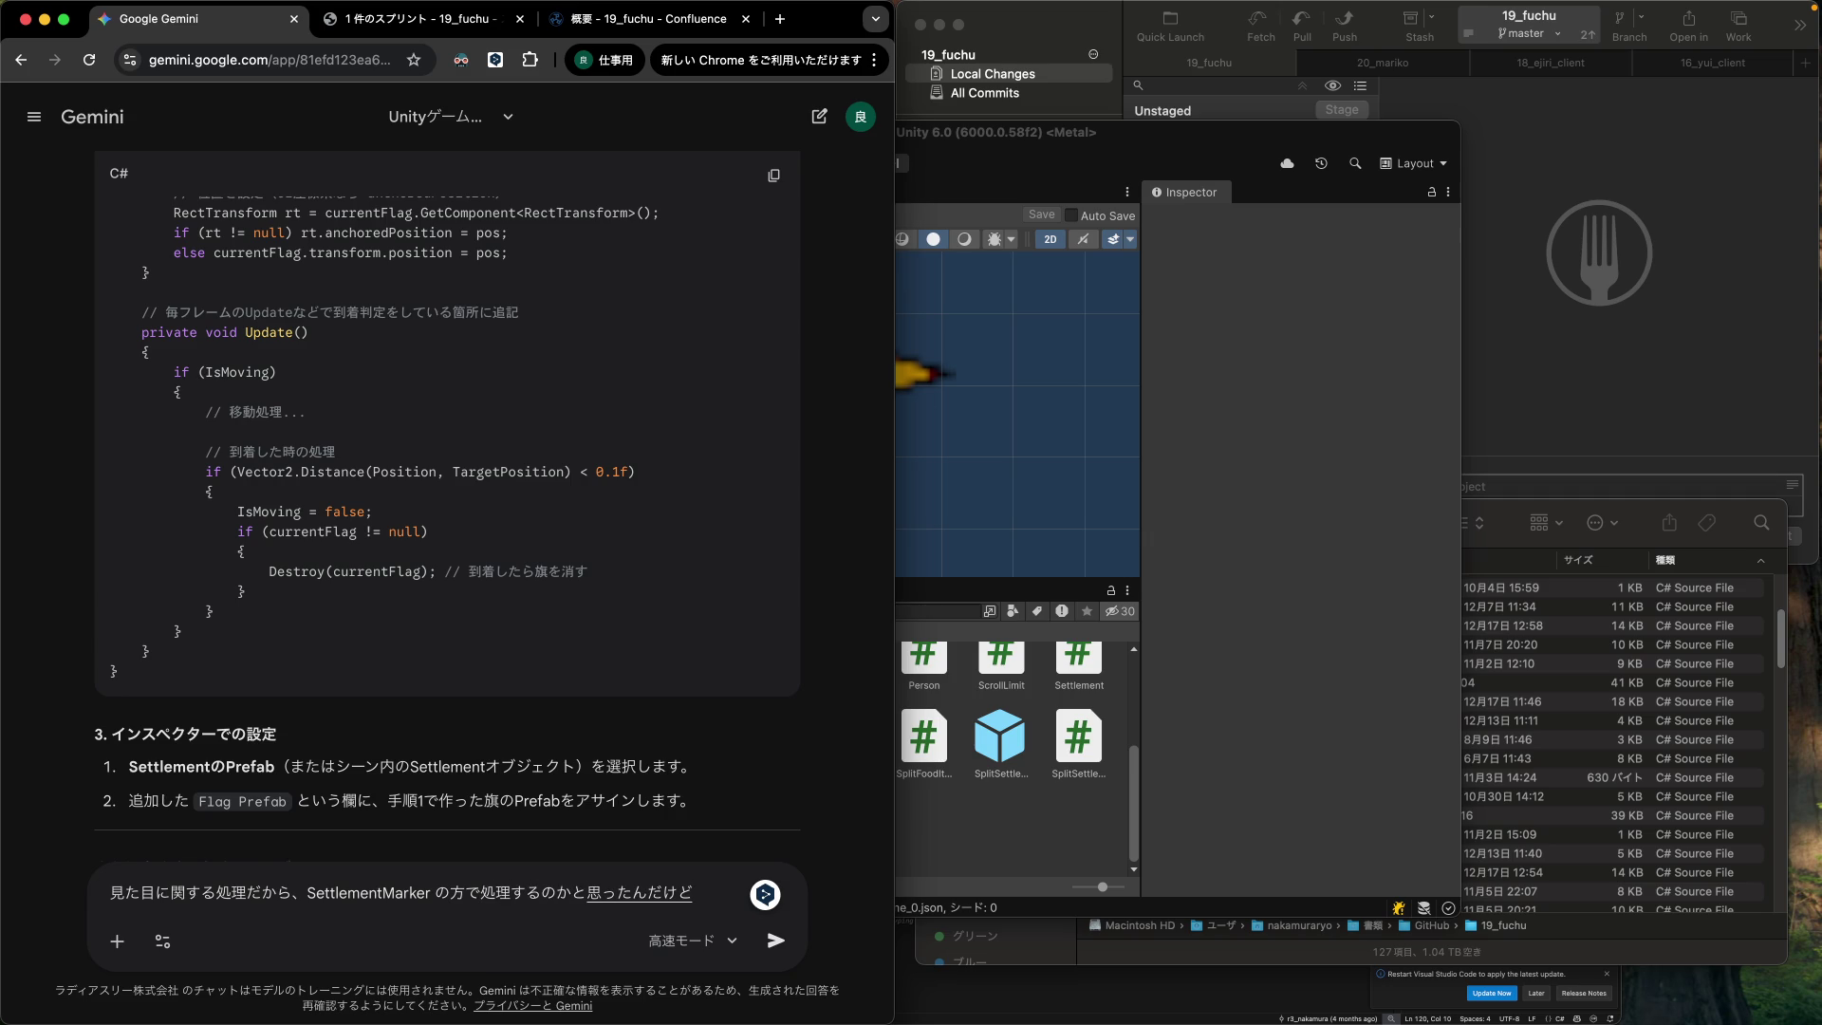
pyautogui.press('Return')
pyautogui.write('。')
pyautogui.press('Return')
pyautogui.press('Return')
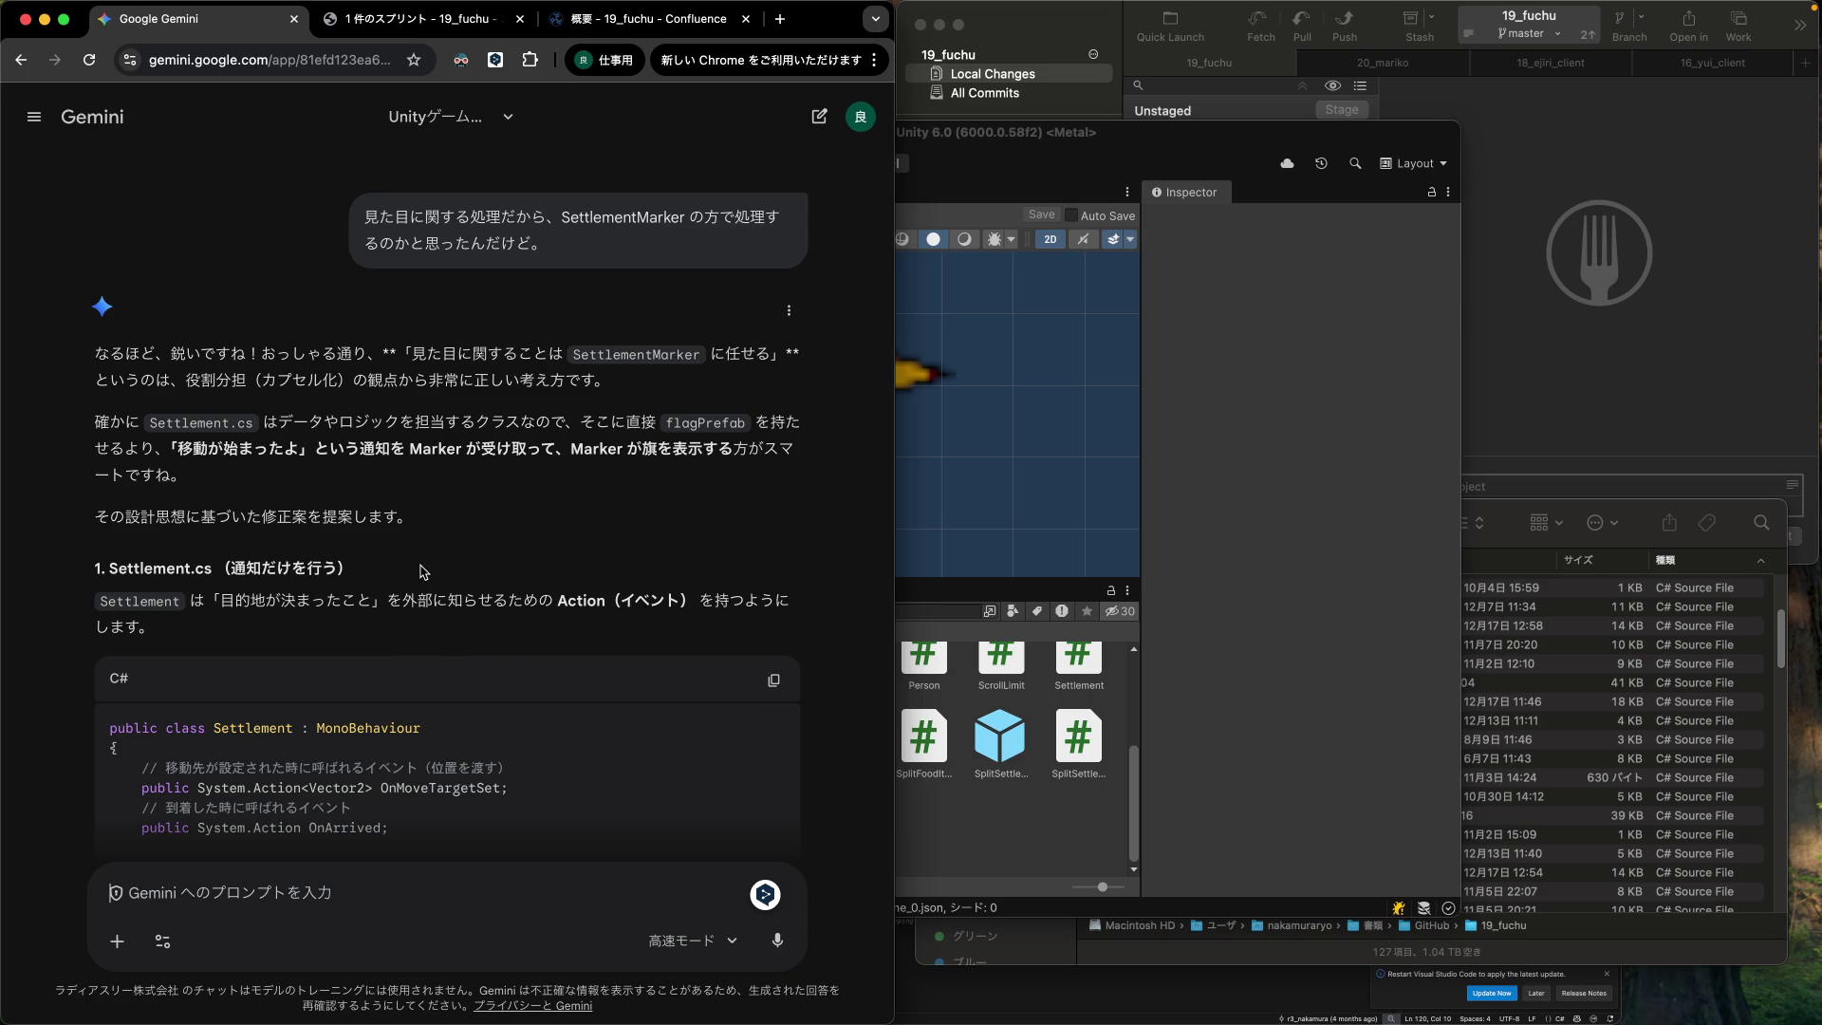
pyautogui.scroll(-1, 425, 570)
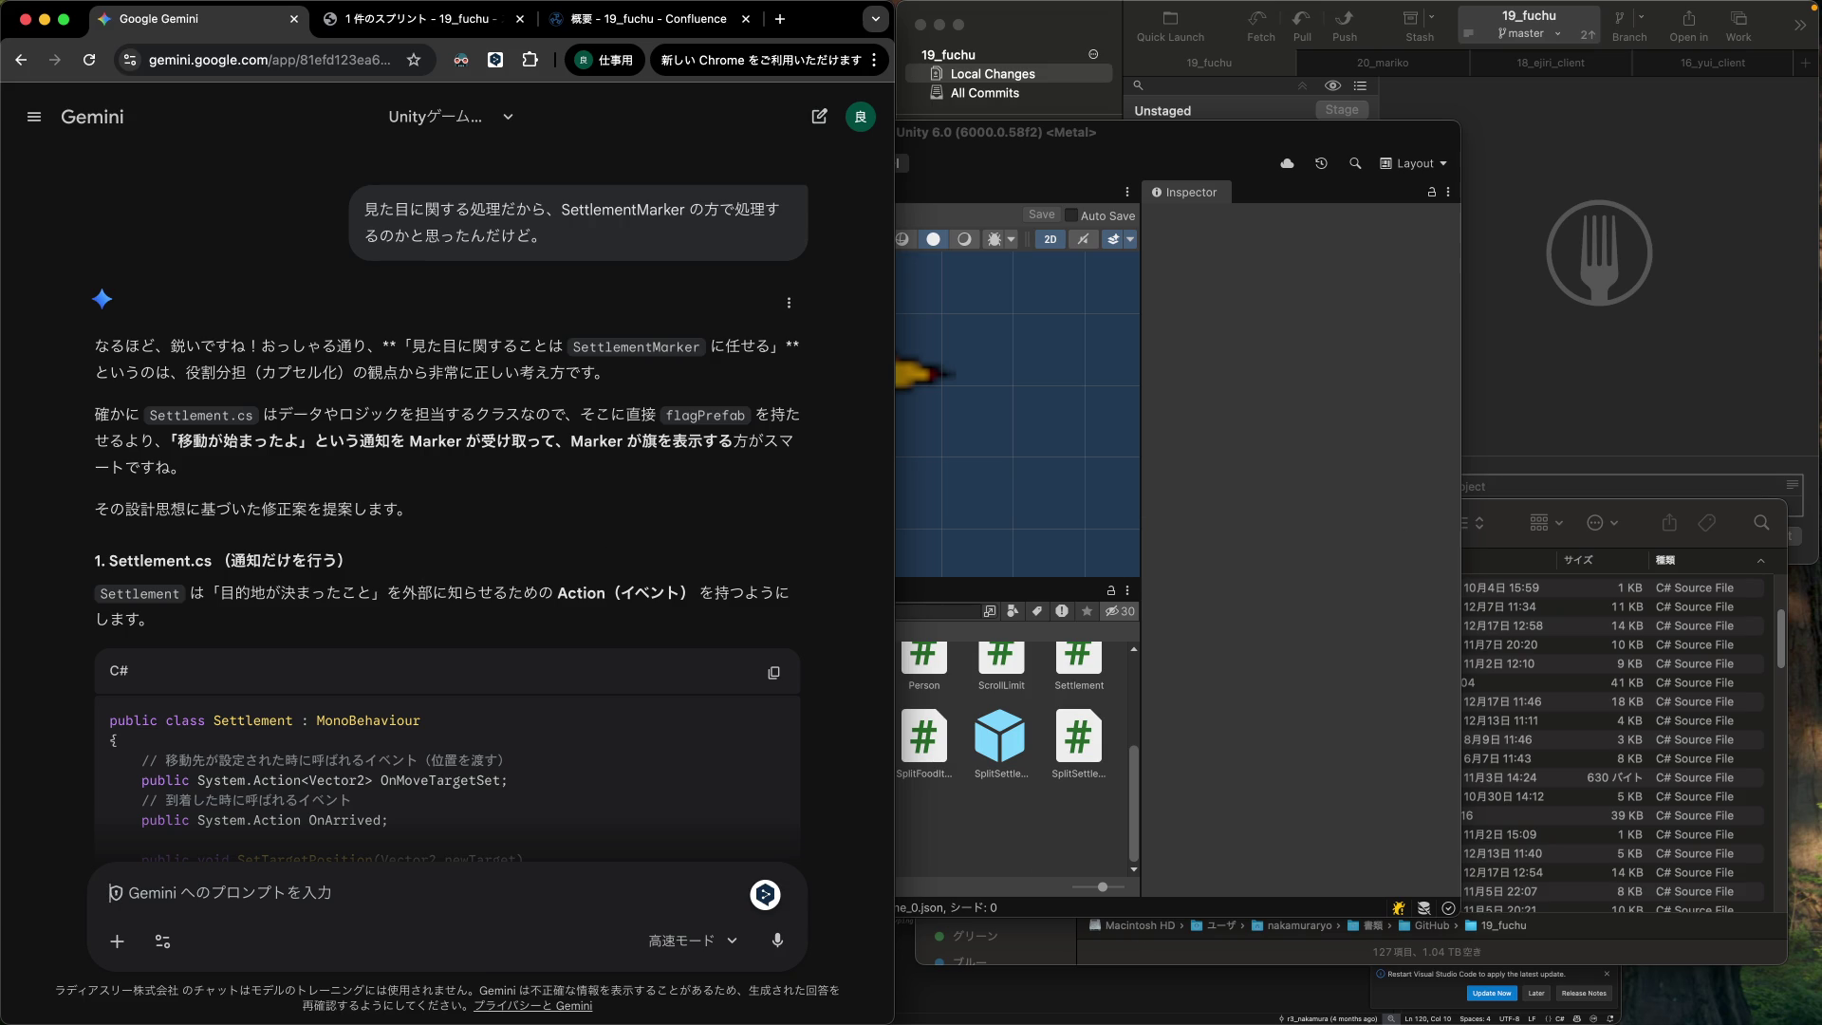
pyautogui.click(912, 736)
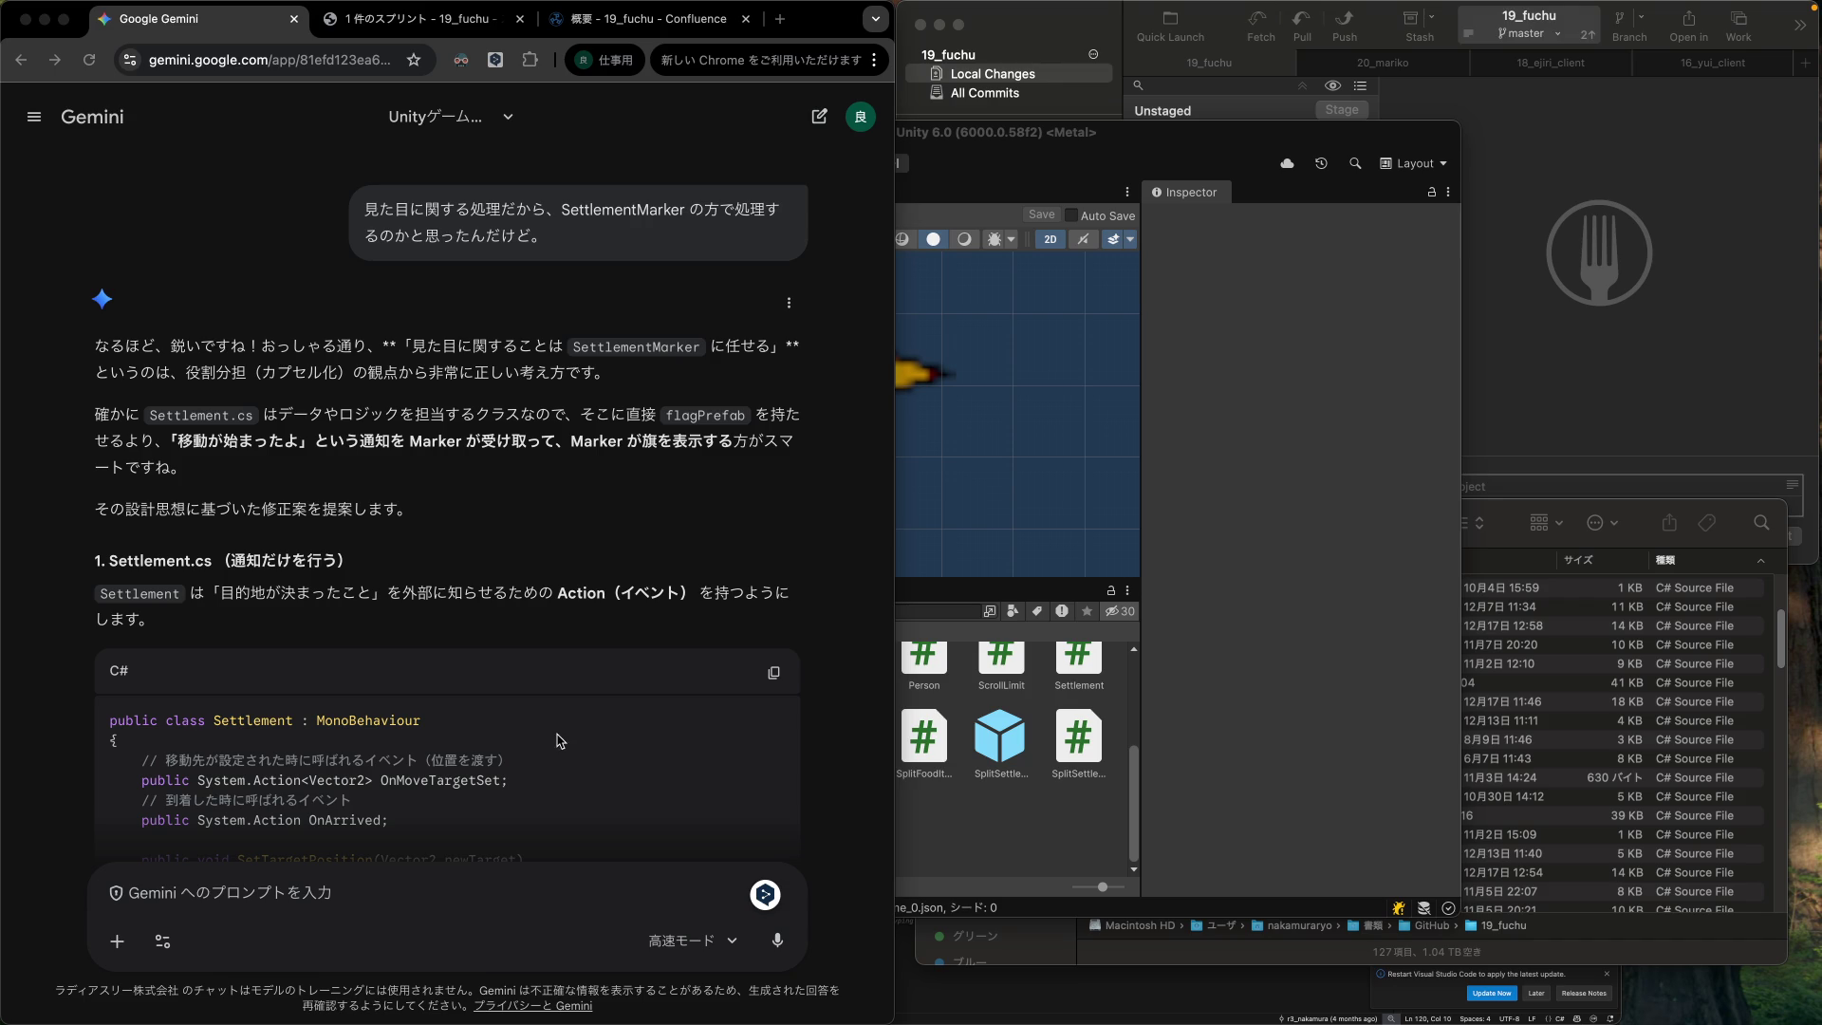
pyautogui.click(102, 359)
pyautogui.moveTo(411, 347)
pyautogui.mouseDown()
pyautogui.moveTo(607, 373)
pyautogui.moveTo(707, 351)
pyautogui.moveTo(276, 375)
pyautogui.moveTo(608, 381)
pyautogui.mouseUp()
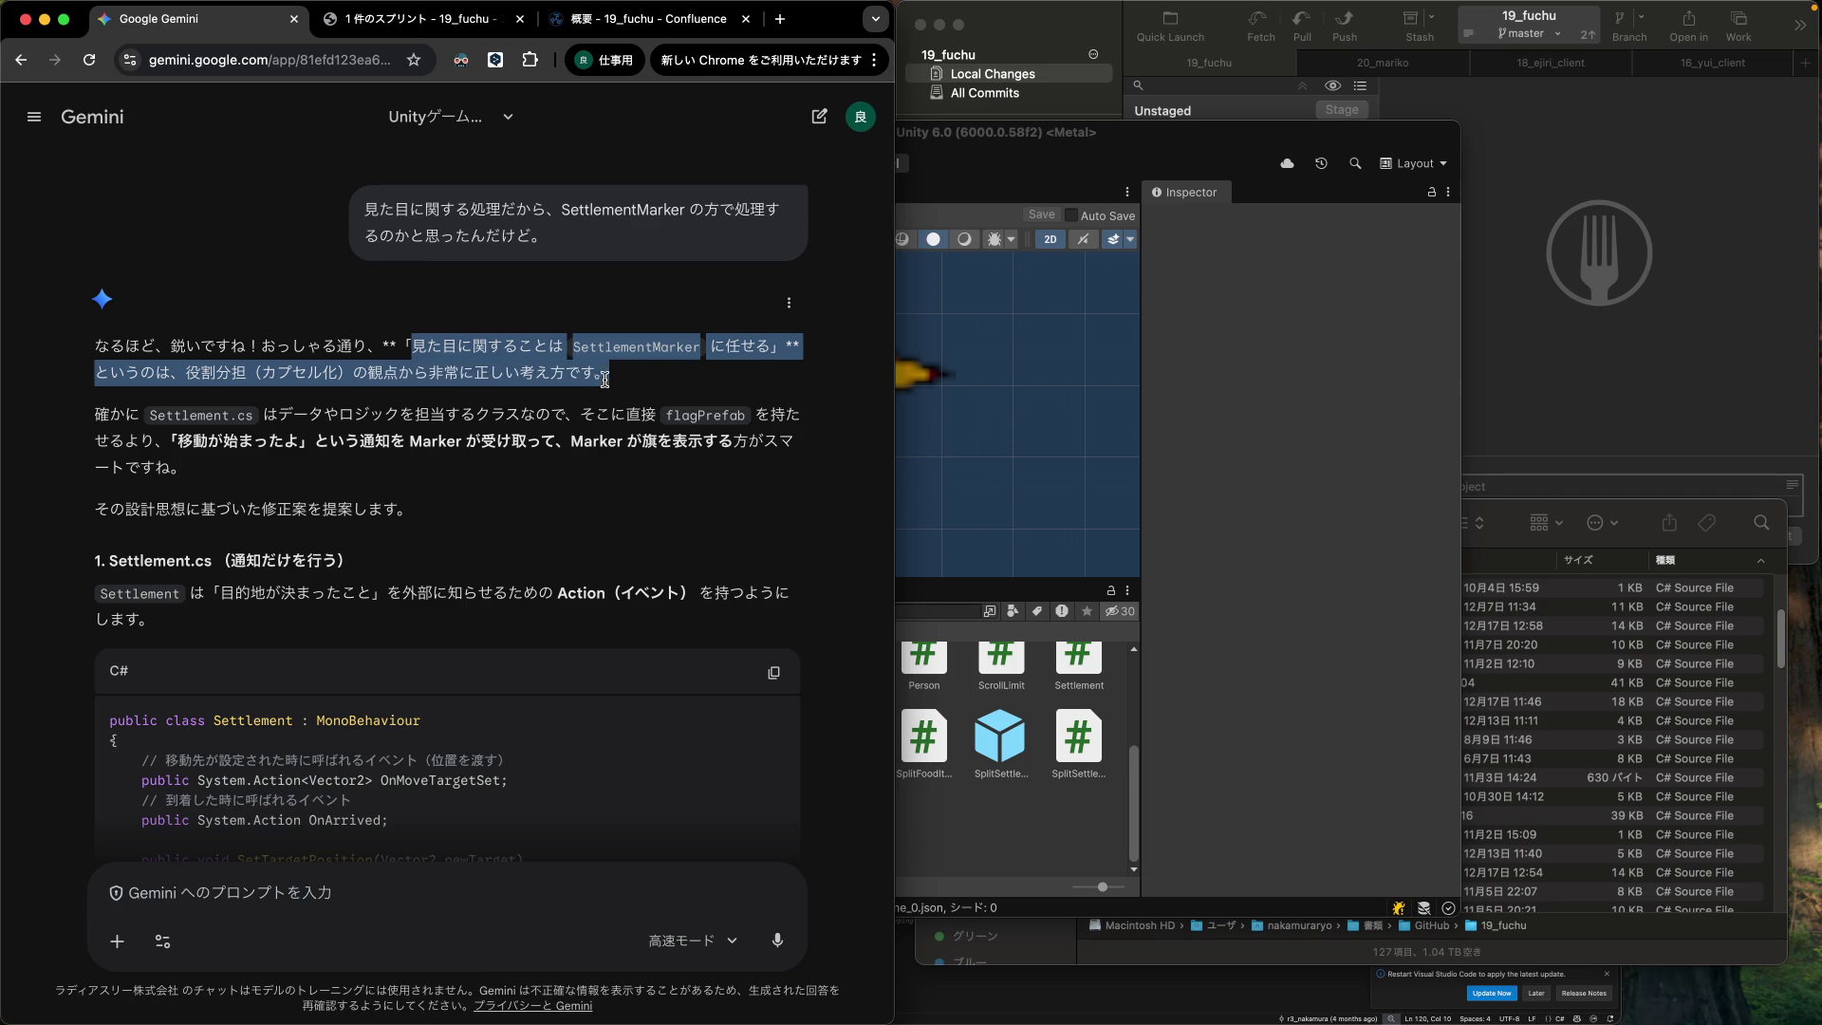
pyautogui.click(140, 439)
pyautogui.moveTo(109, 416)
pyautogui.mouseDown()
pyautogui.moveTo(442, 442)
pyautogui.moveTo(467, 467)
pyautogui.mouseUp()
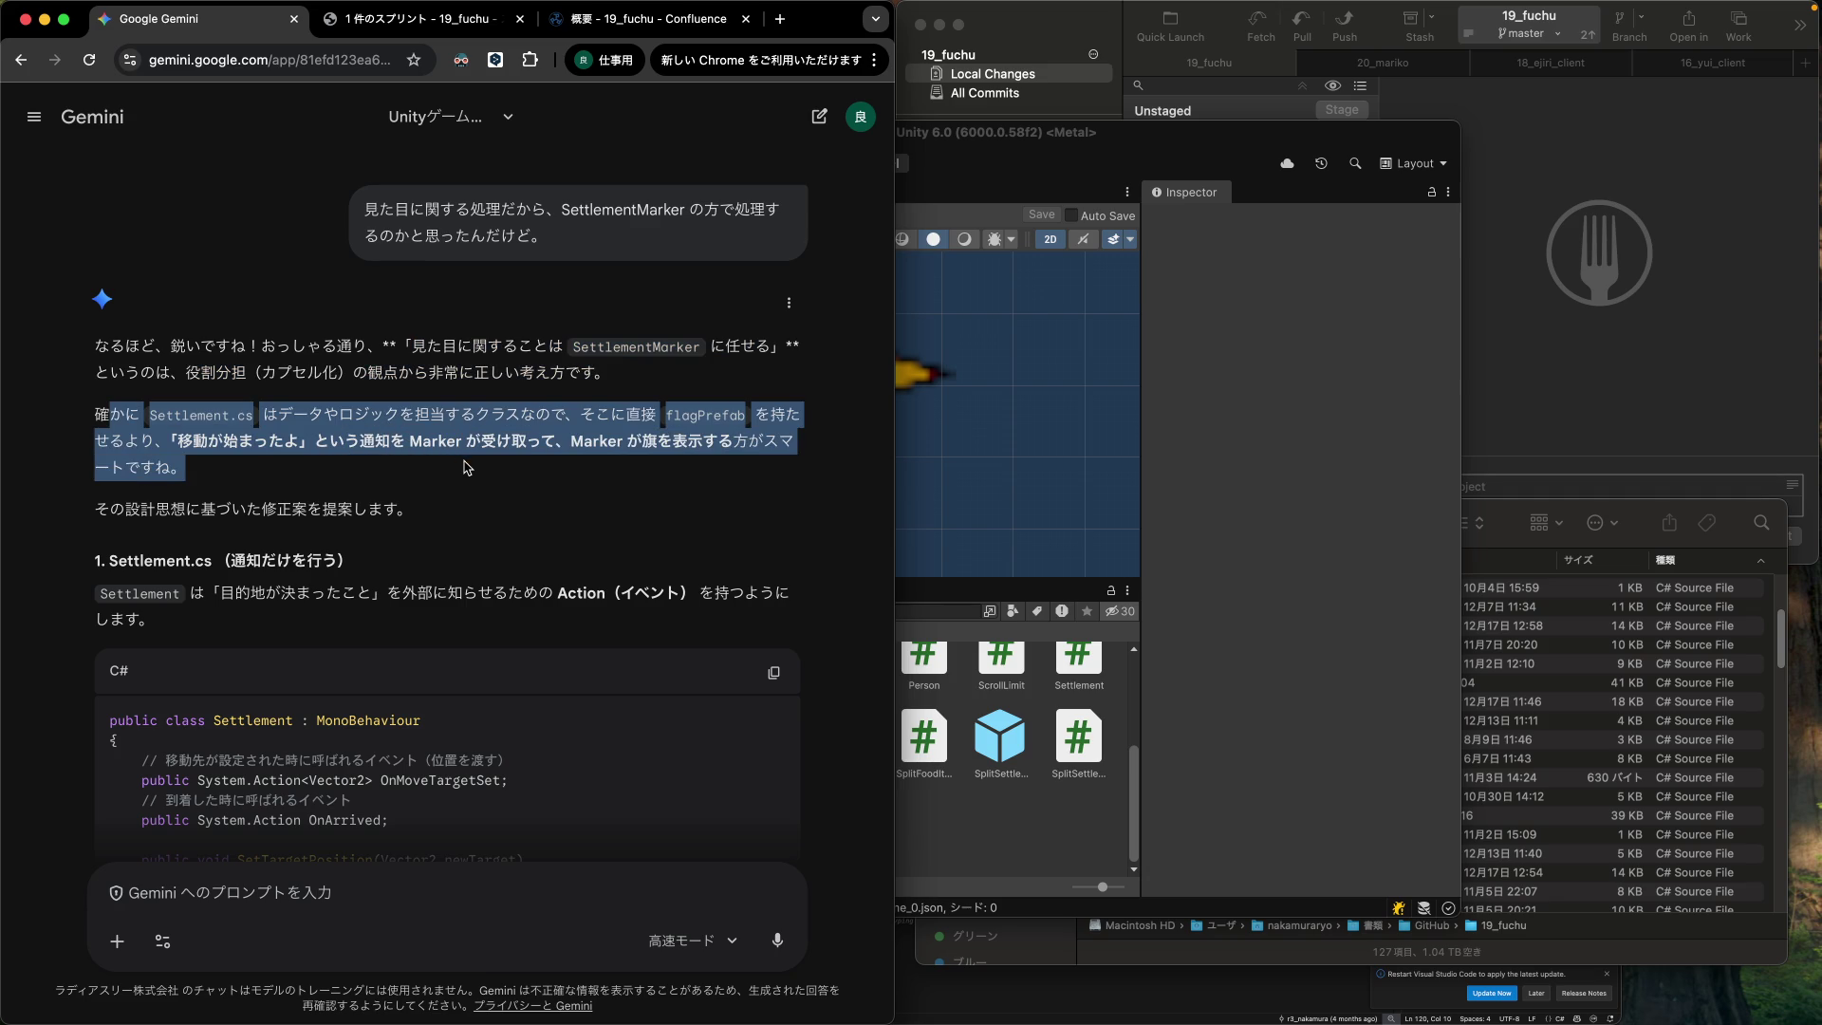
pyautogui.click(631, 460)
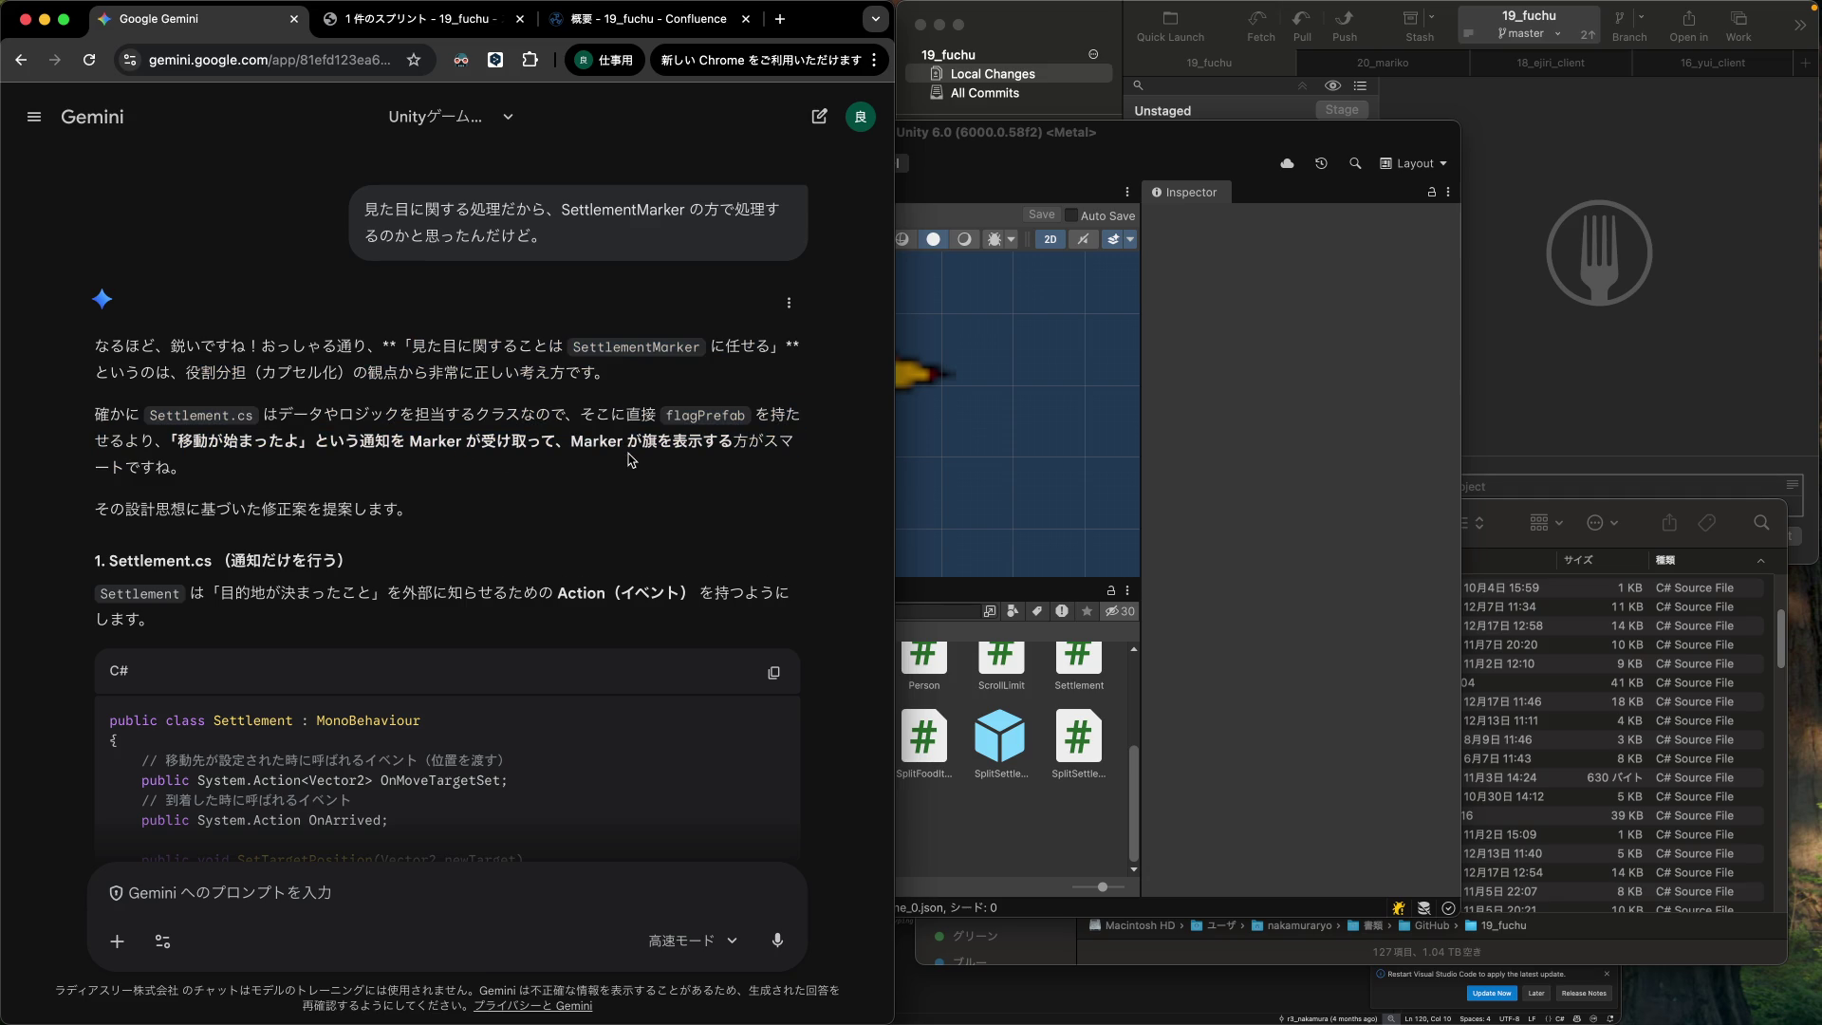
pyautogui.moveTo(676, 401); pyautogui.dragTo(665, 467)
pyautogui.click(418, 437)
pyautogui.scroll(-2, 485, 469)
pyautogui.scroll(-5, 485, 469)
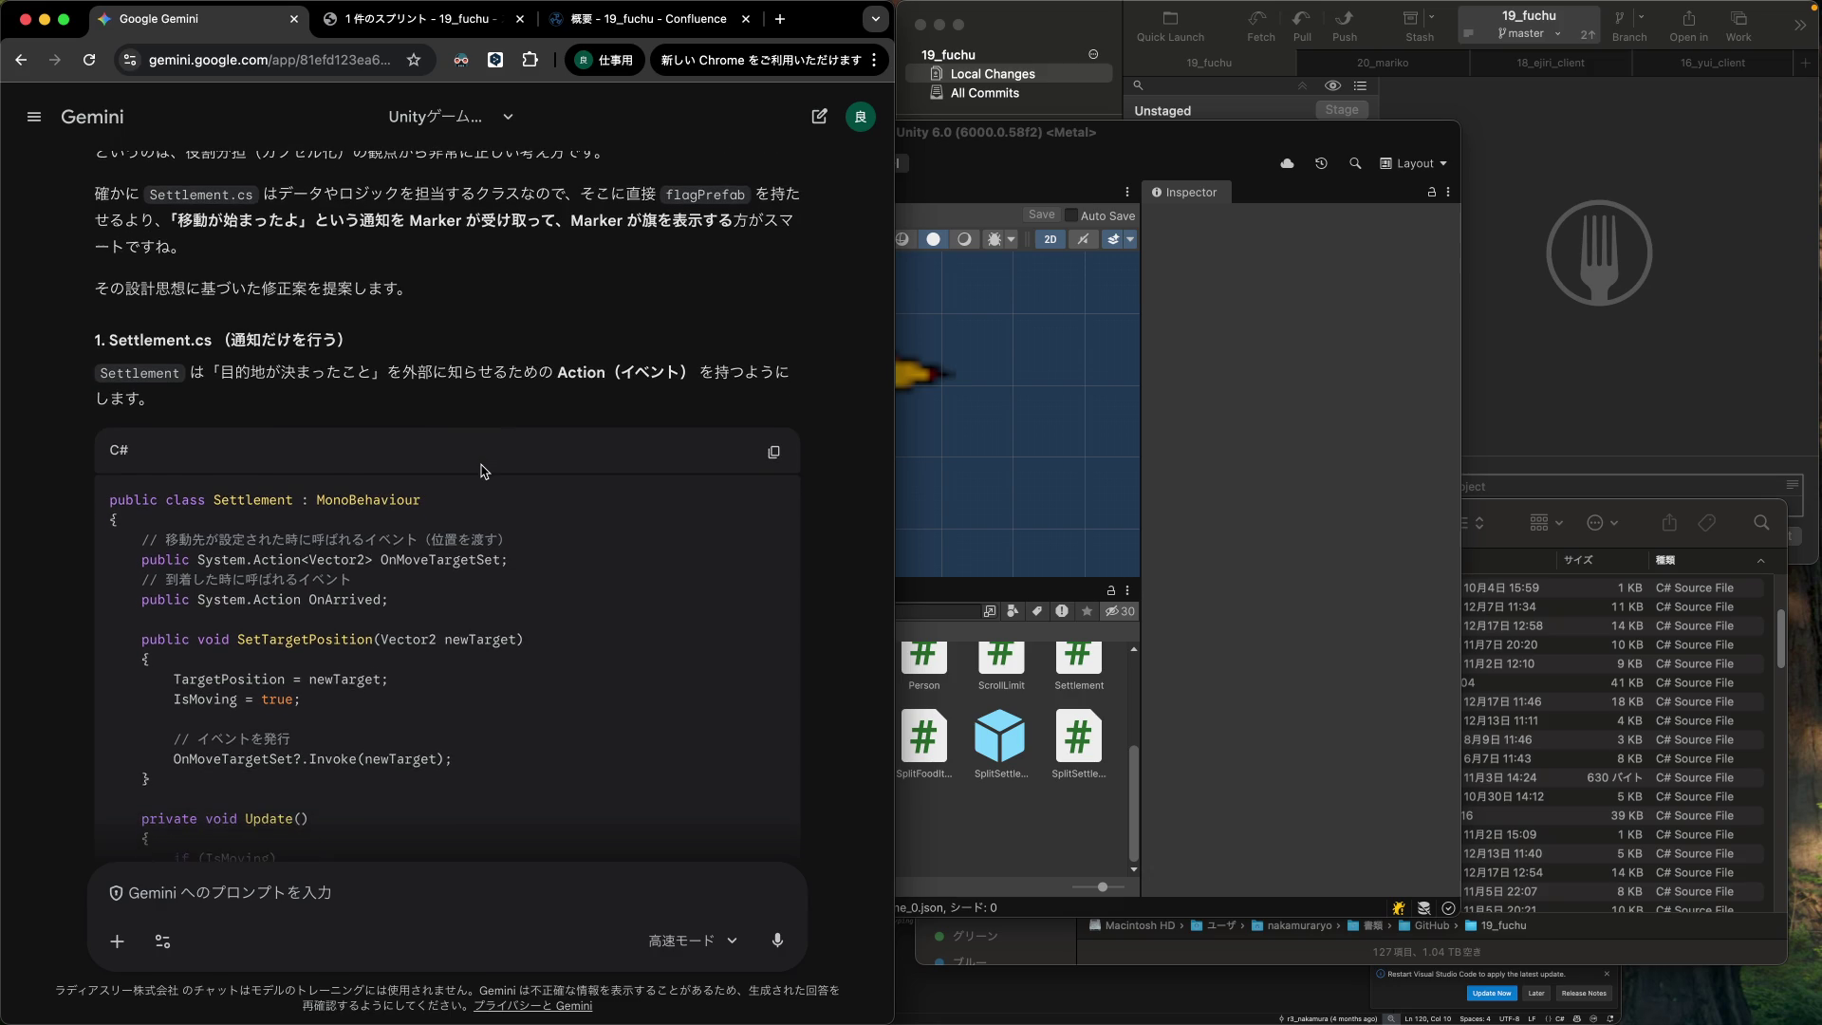
pyautogui.scroll(-2, 485, 469)
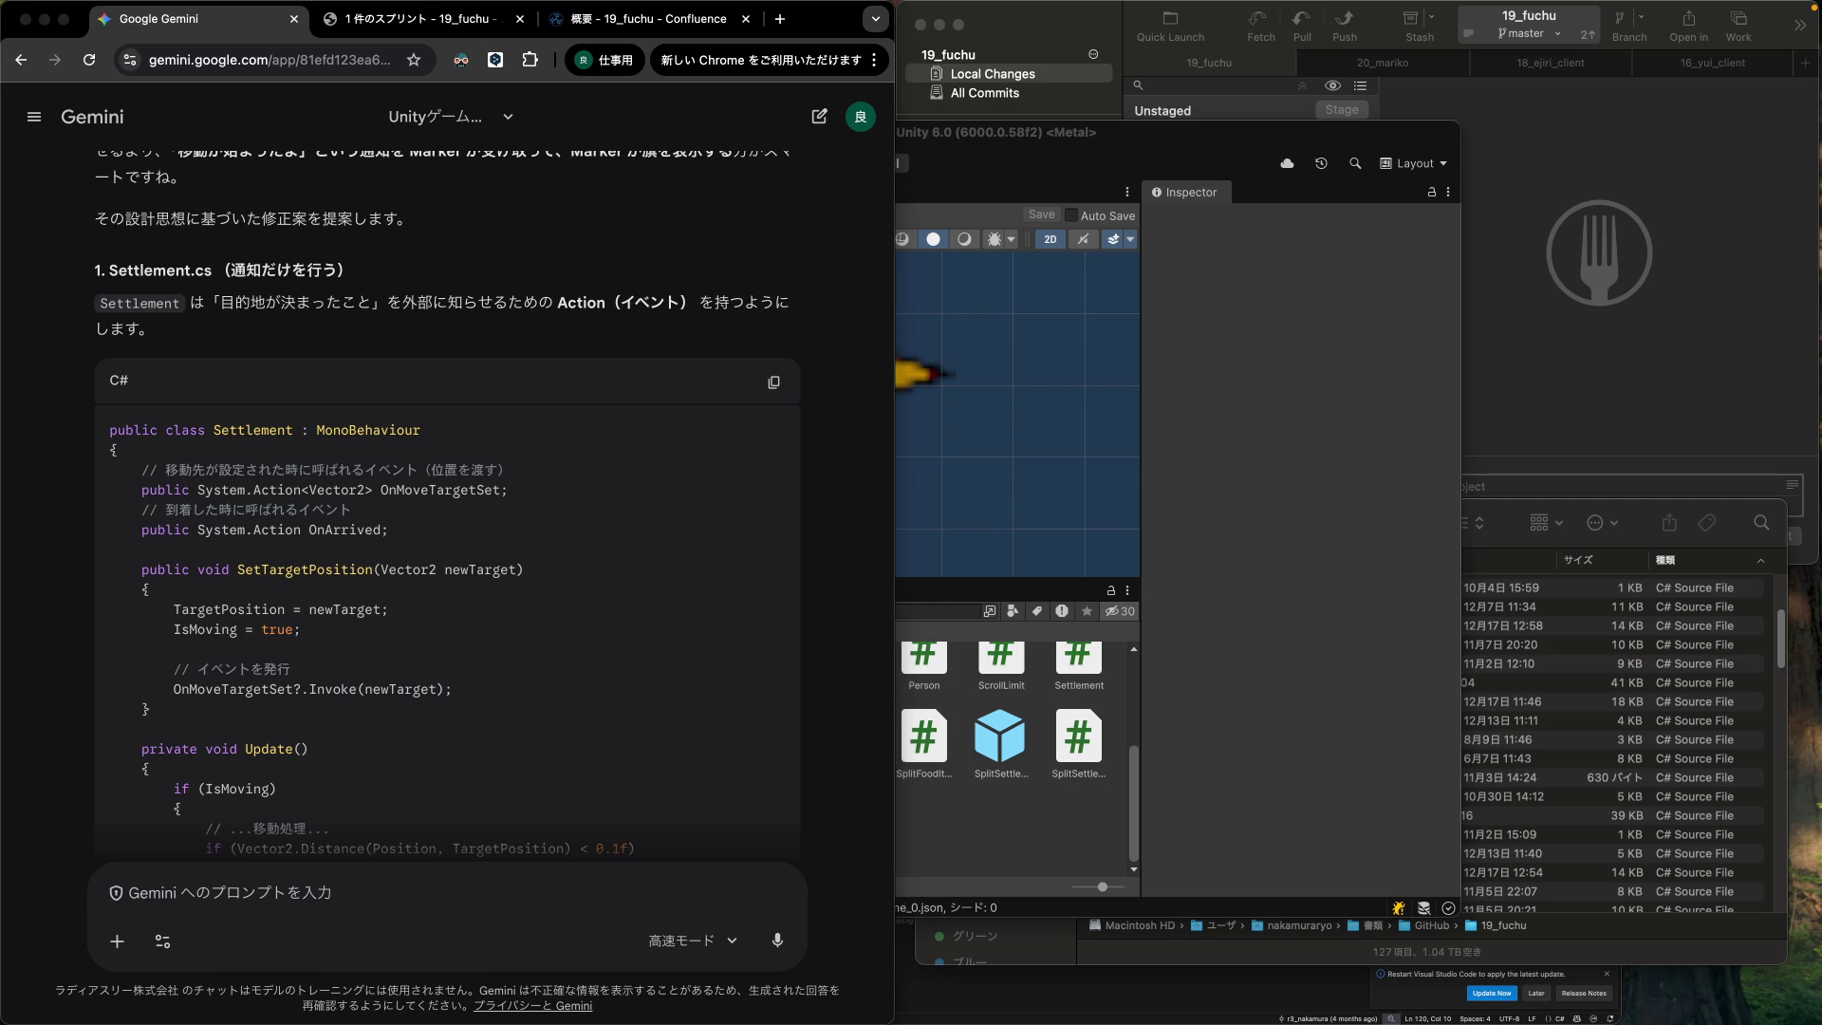
pyautogui.press('super+Tab')
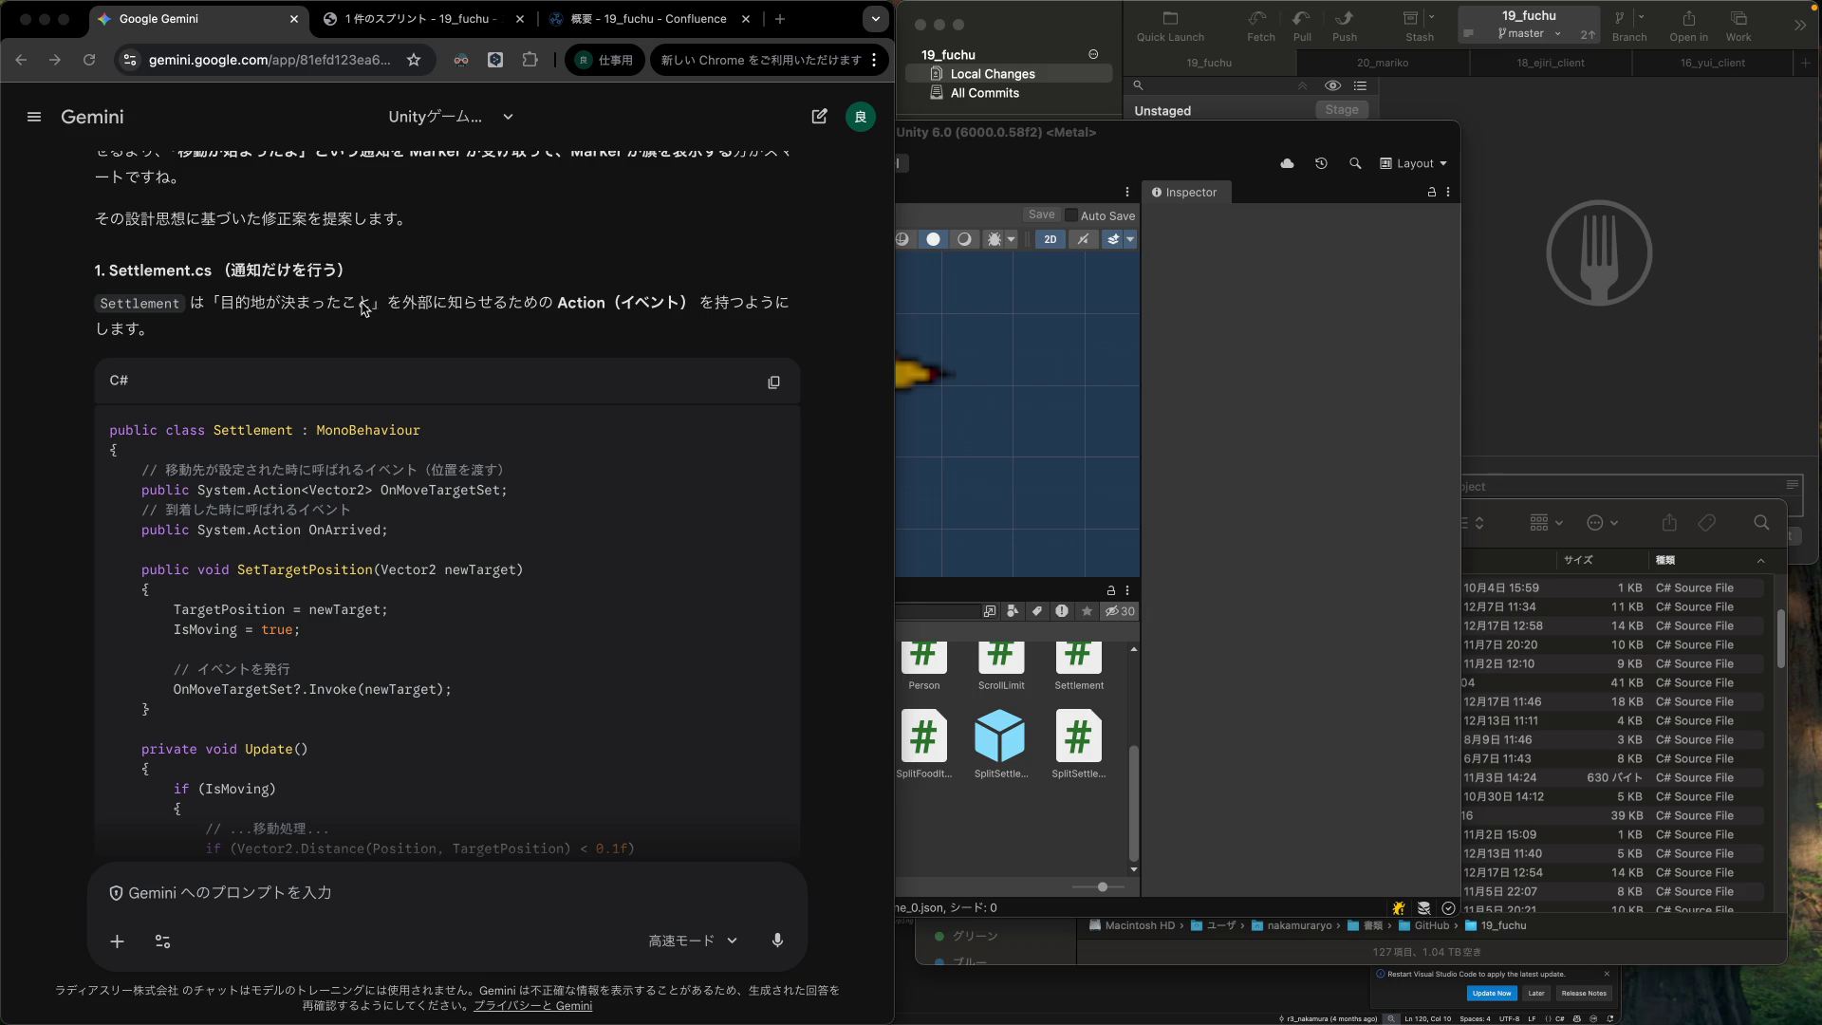
pyautogui.click(202, 331)
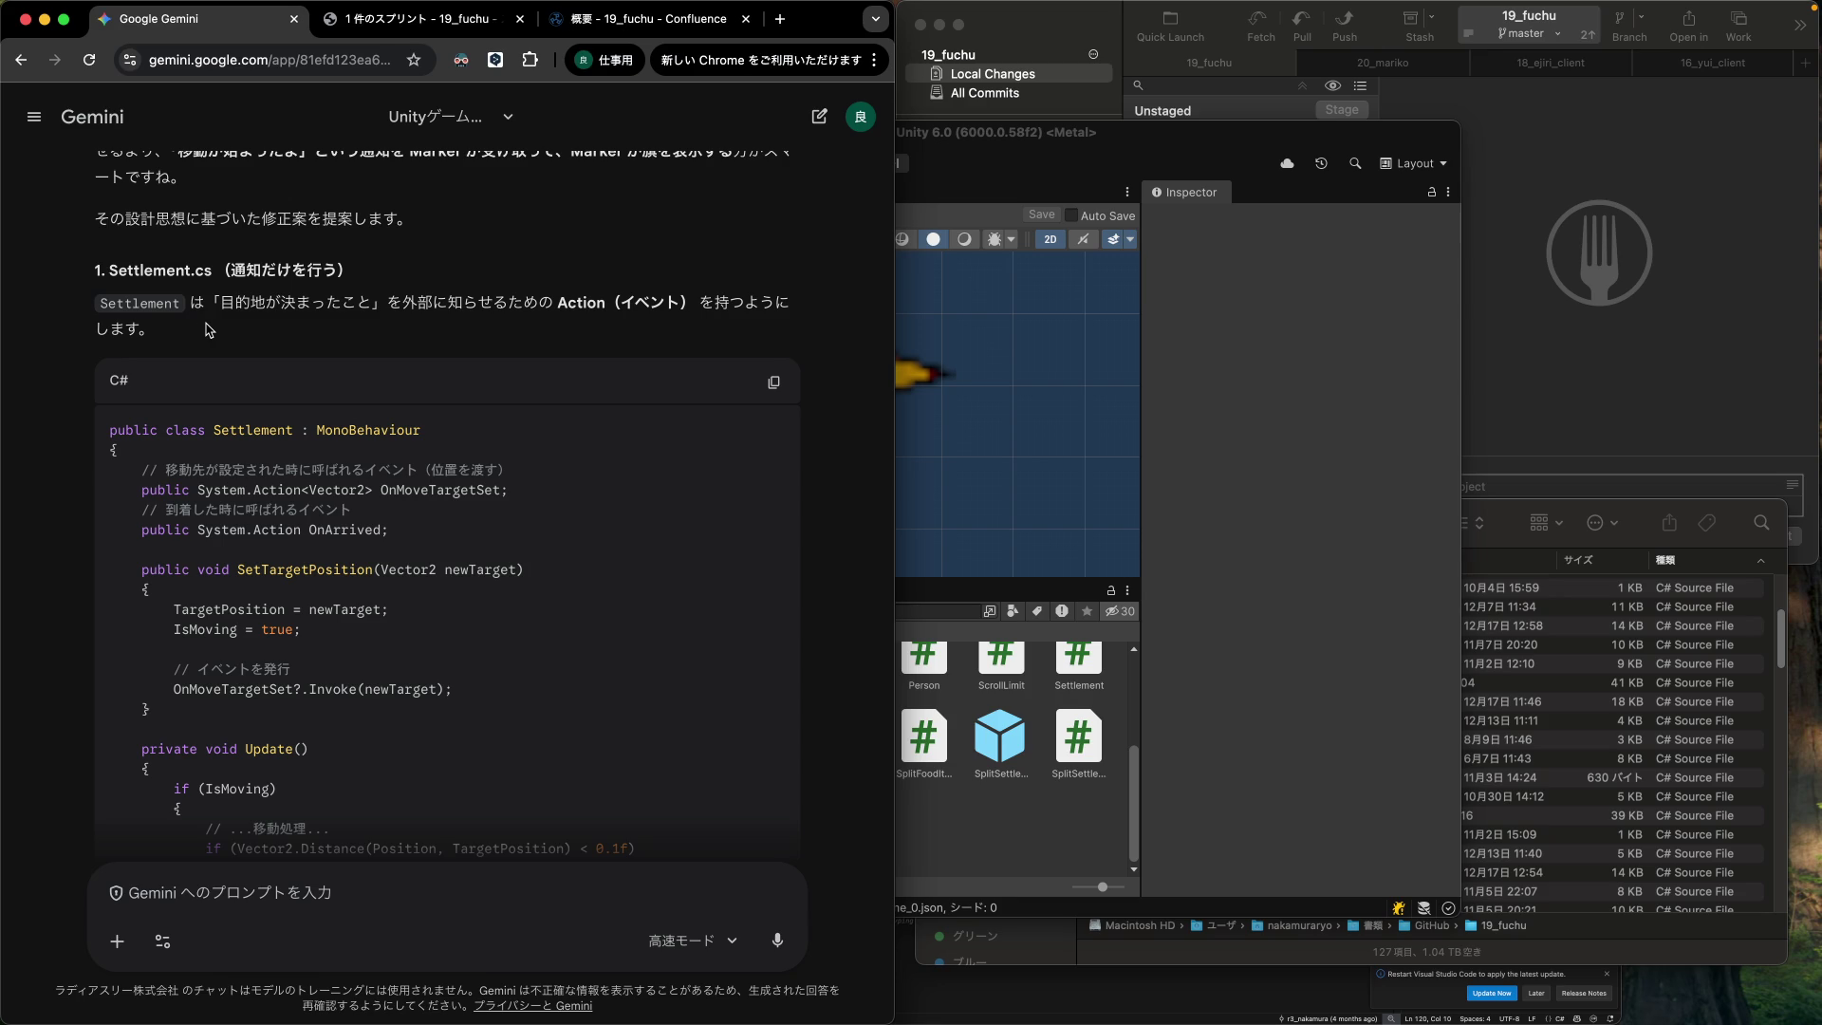
pyautogui.scroll(-1, 204, 330)
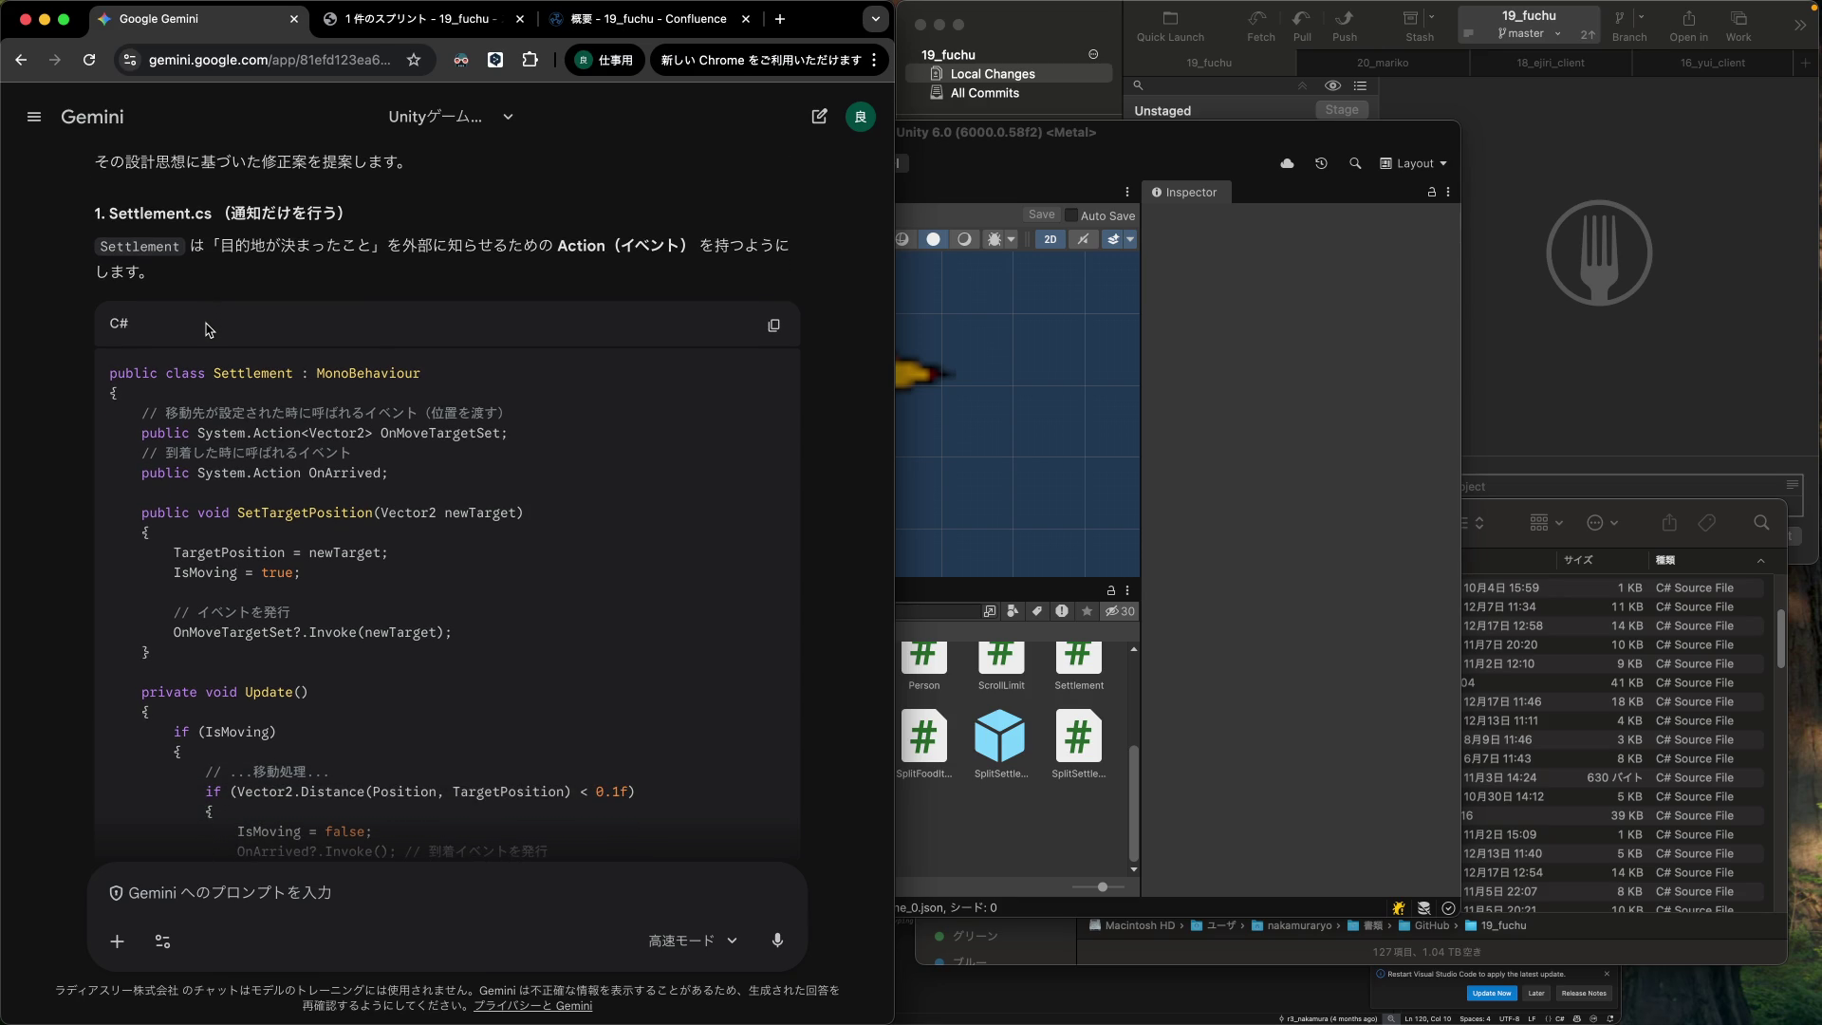
pyautogui.scroll(-1, 205, 313)
pyautogui.scroll(-2, 205, 314)
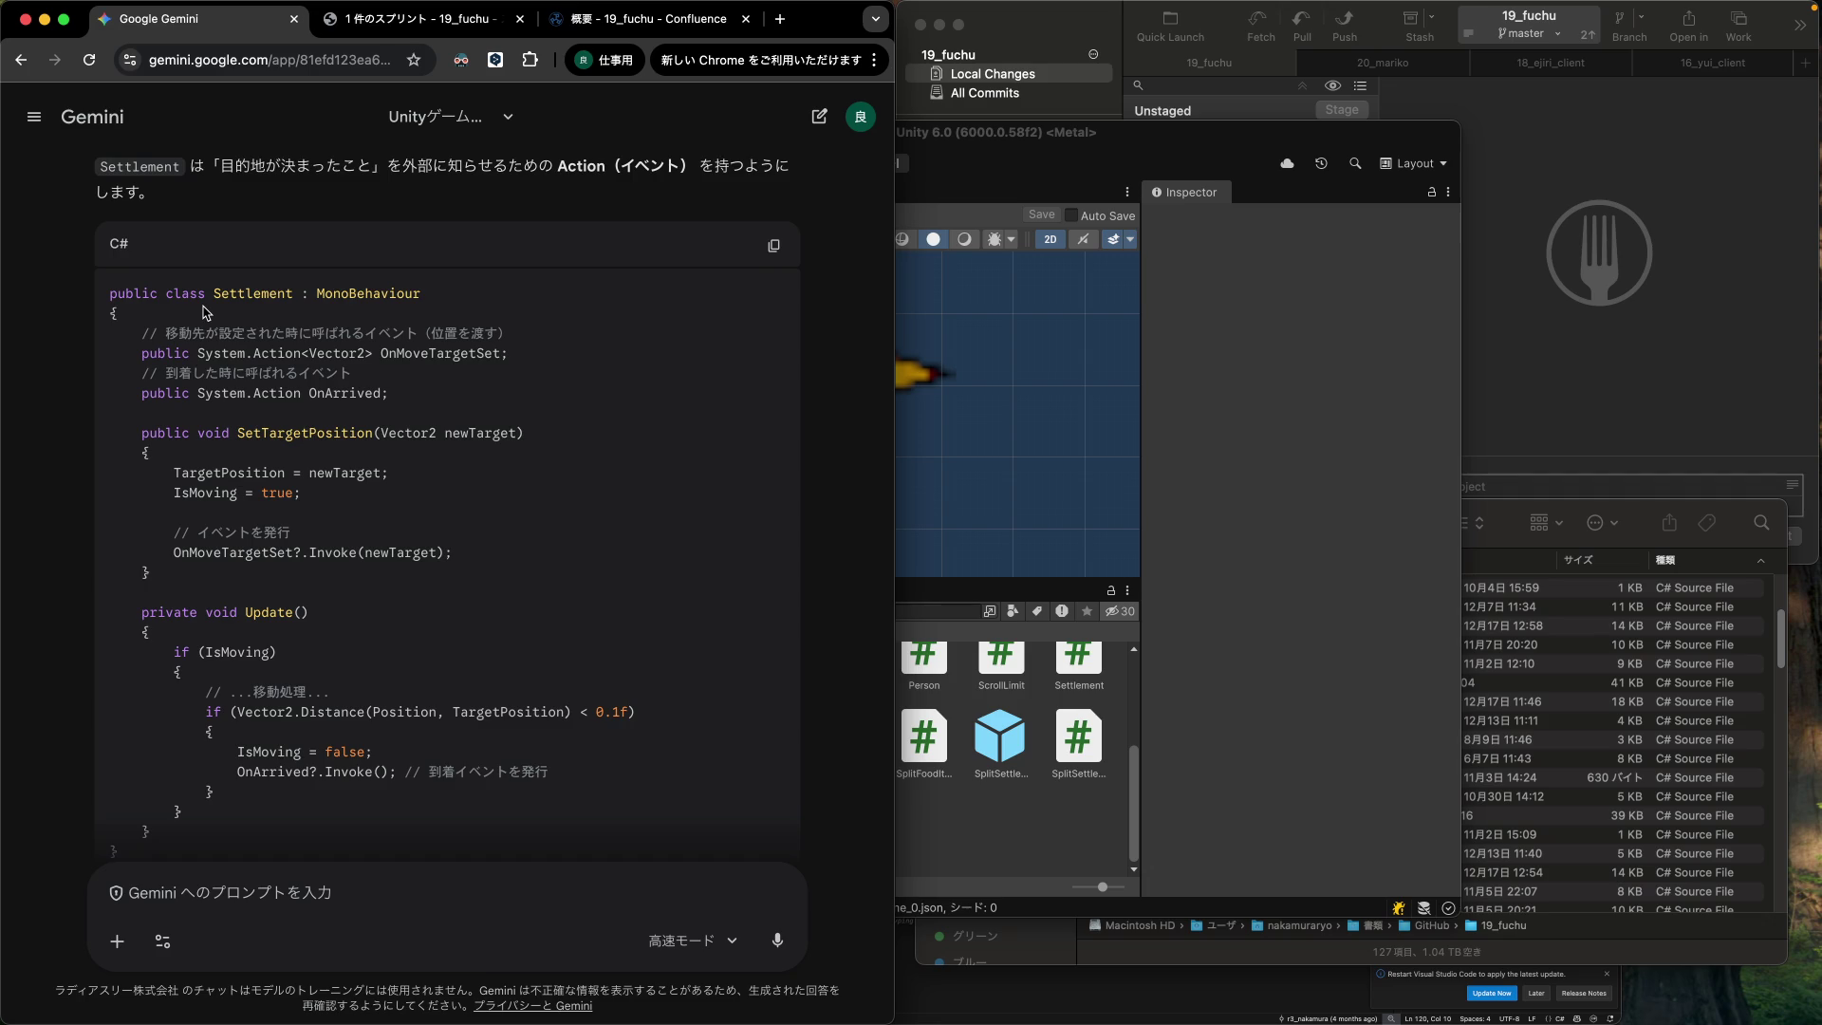
pyautogui.scroll(-1, 205, 313)
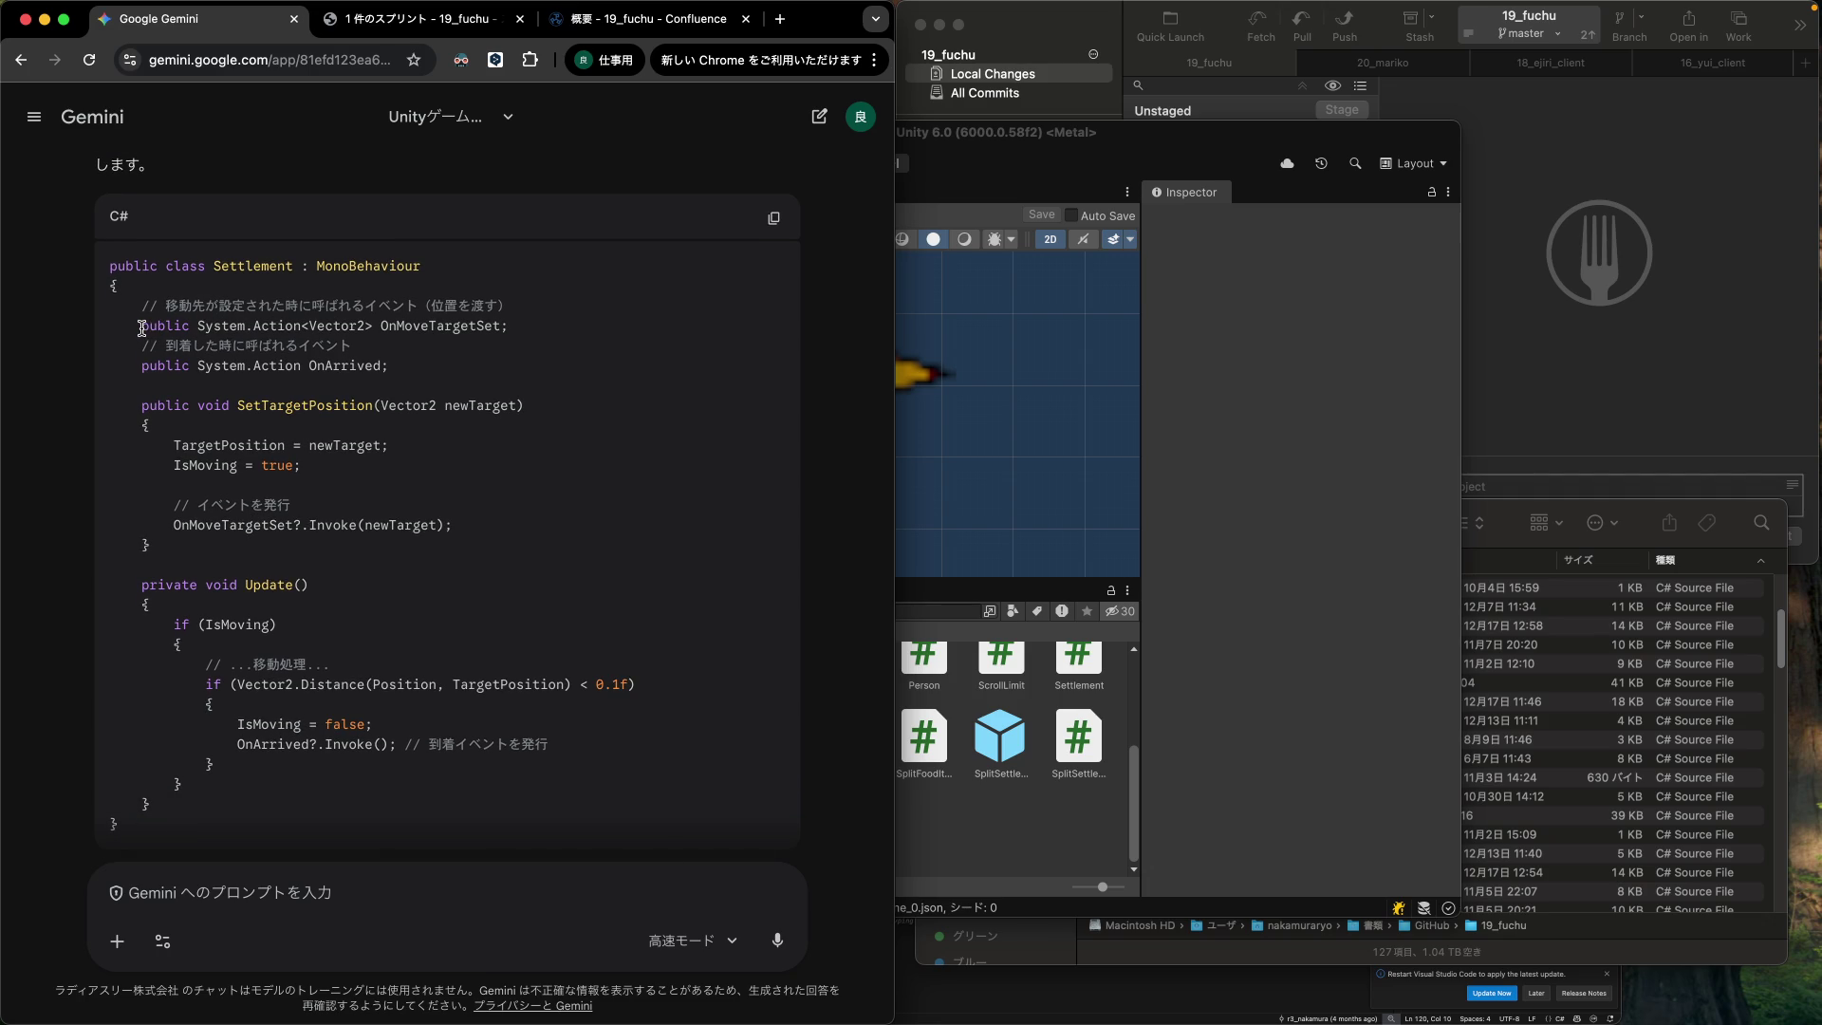
pyautogui.moveTo(143, 328); pyautogui.dragTo(525, 338)
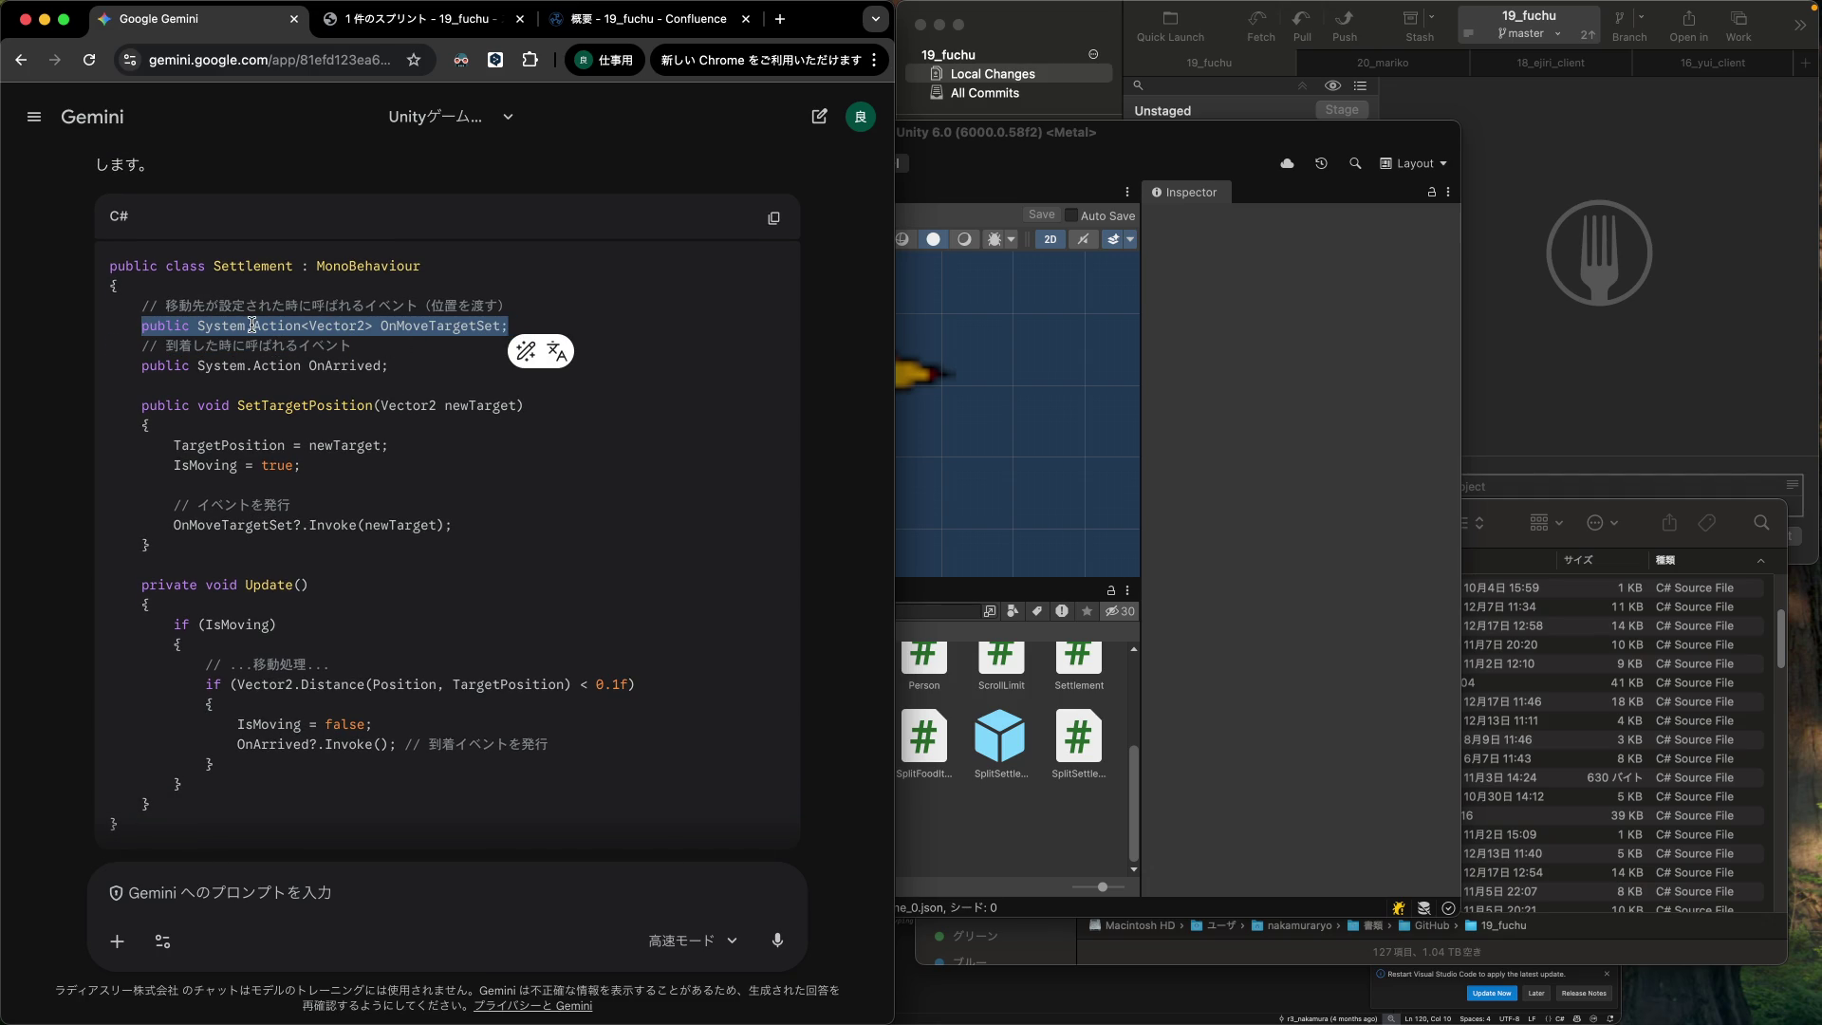
# Highlight the OnMoveTargetSet and OnArrived event declarations and their comments in Gemini's code.
pyautogui.click(137, 321)
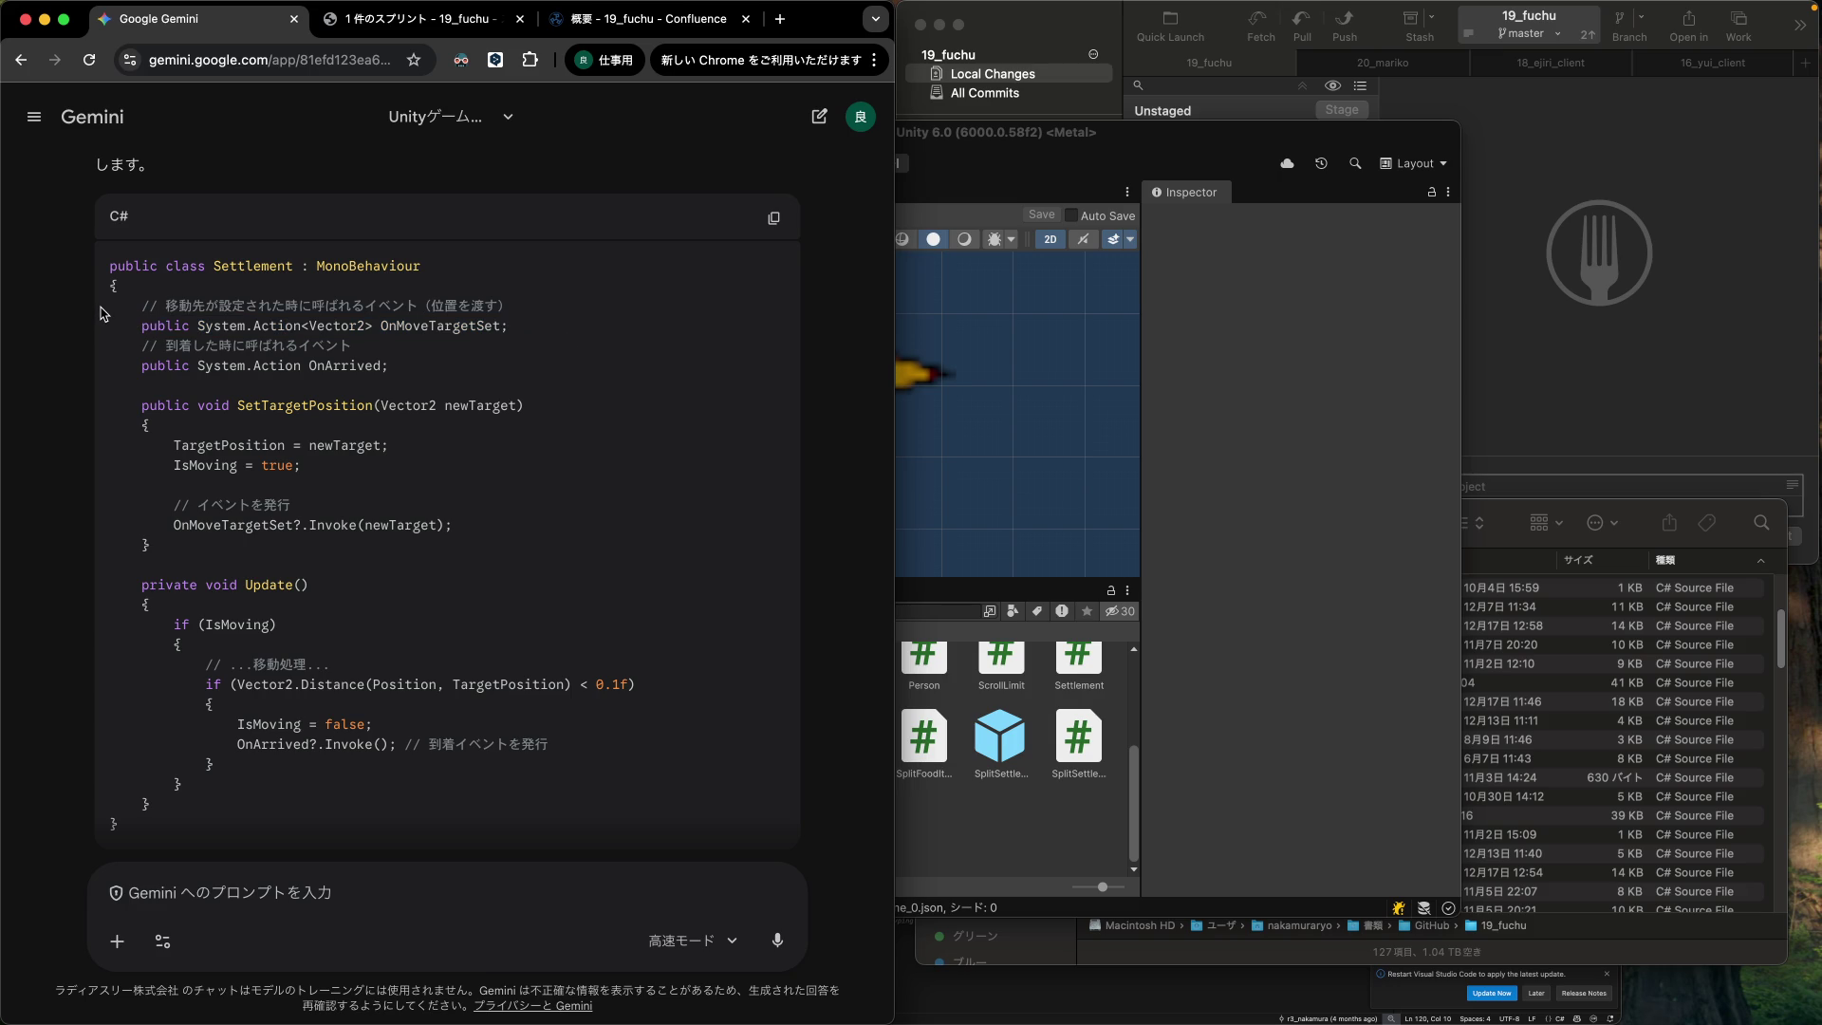
pyautogui.moveTo(101, 309); pyautogui.dragTo(102, 384)
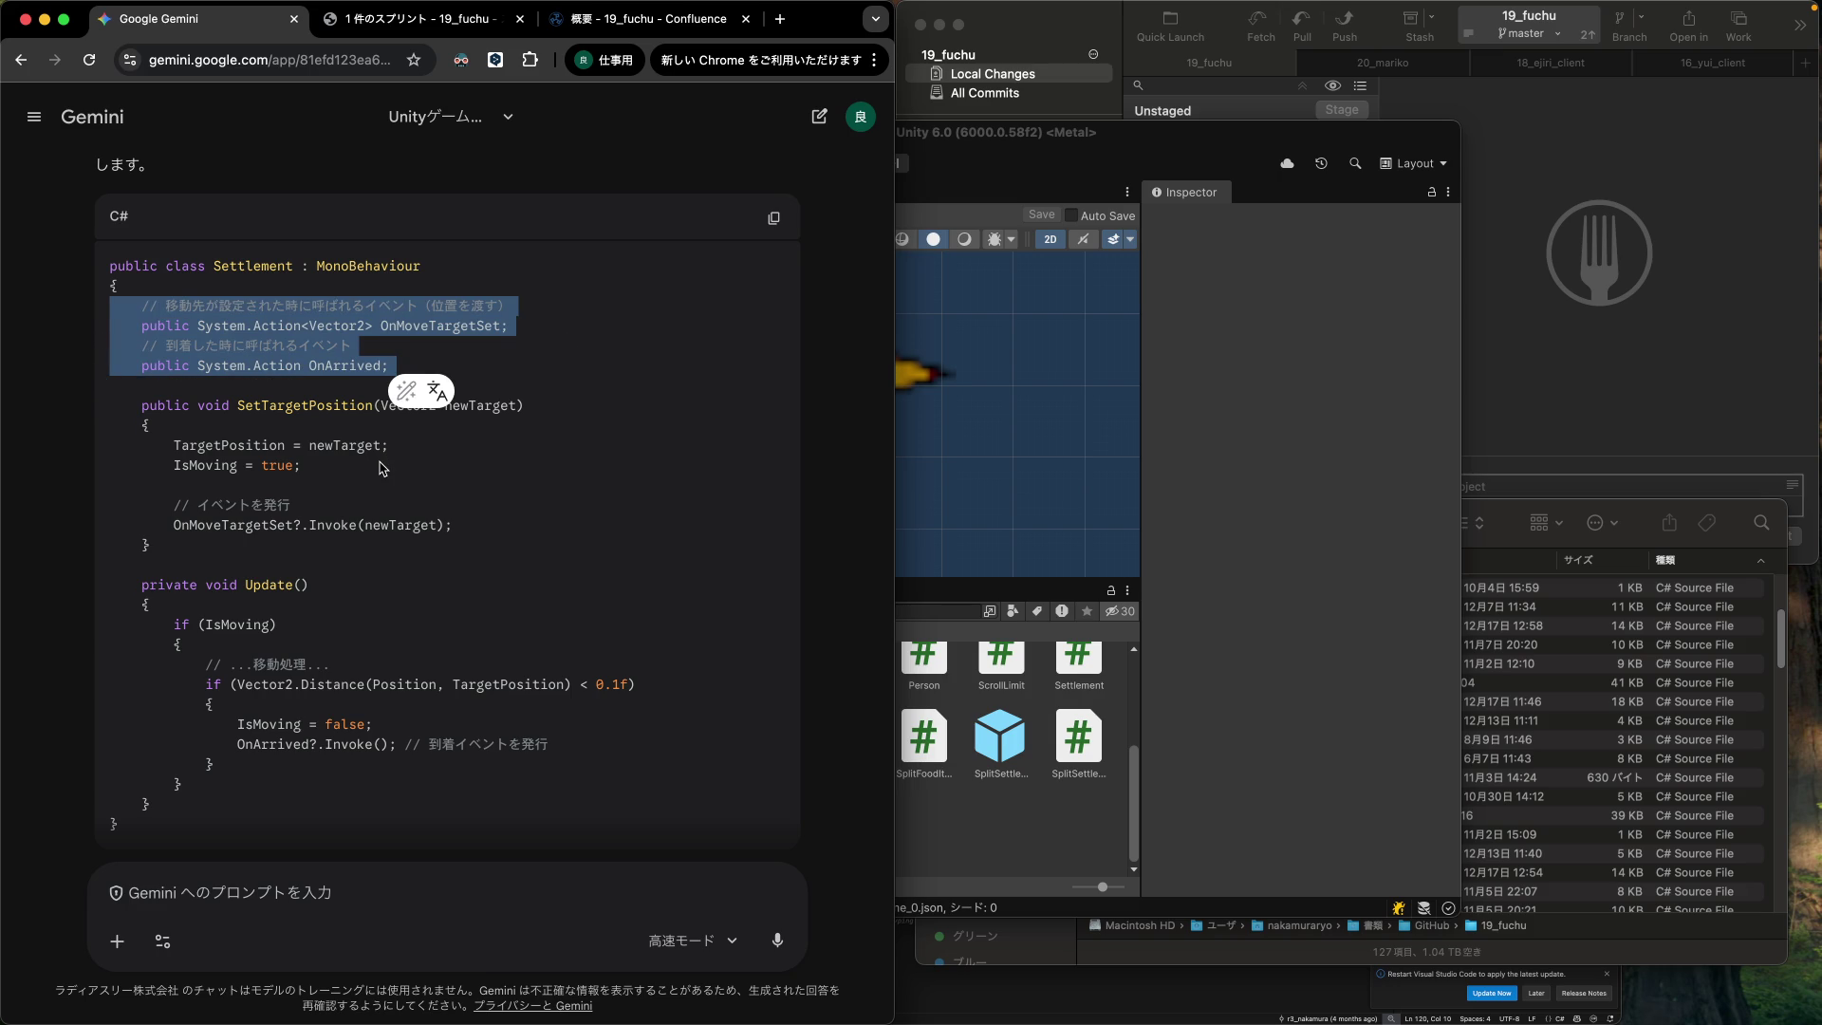
pyautogui.scroll(-1, 383, 469)
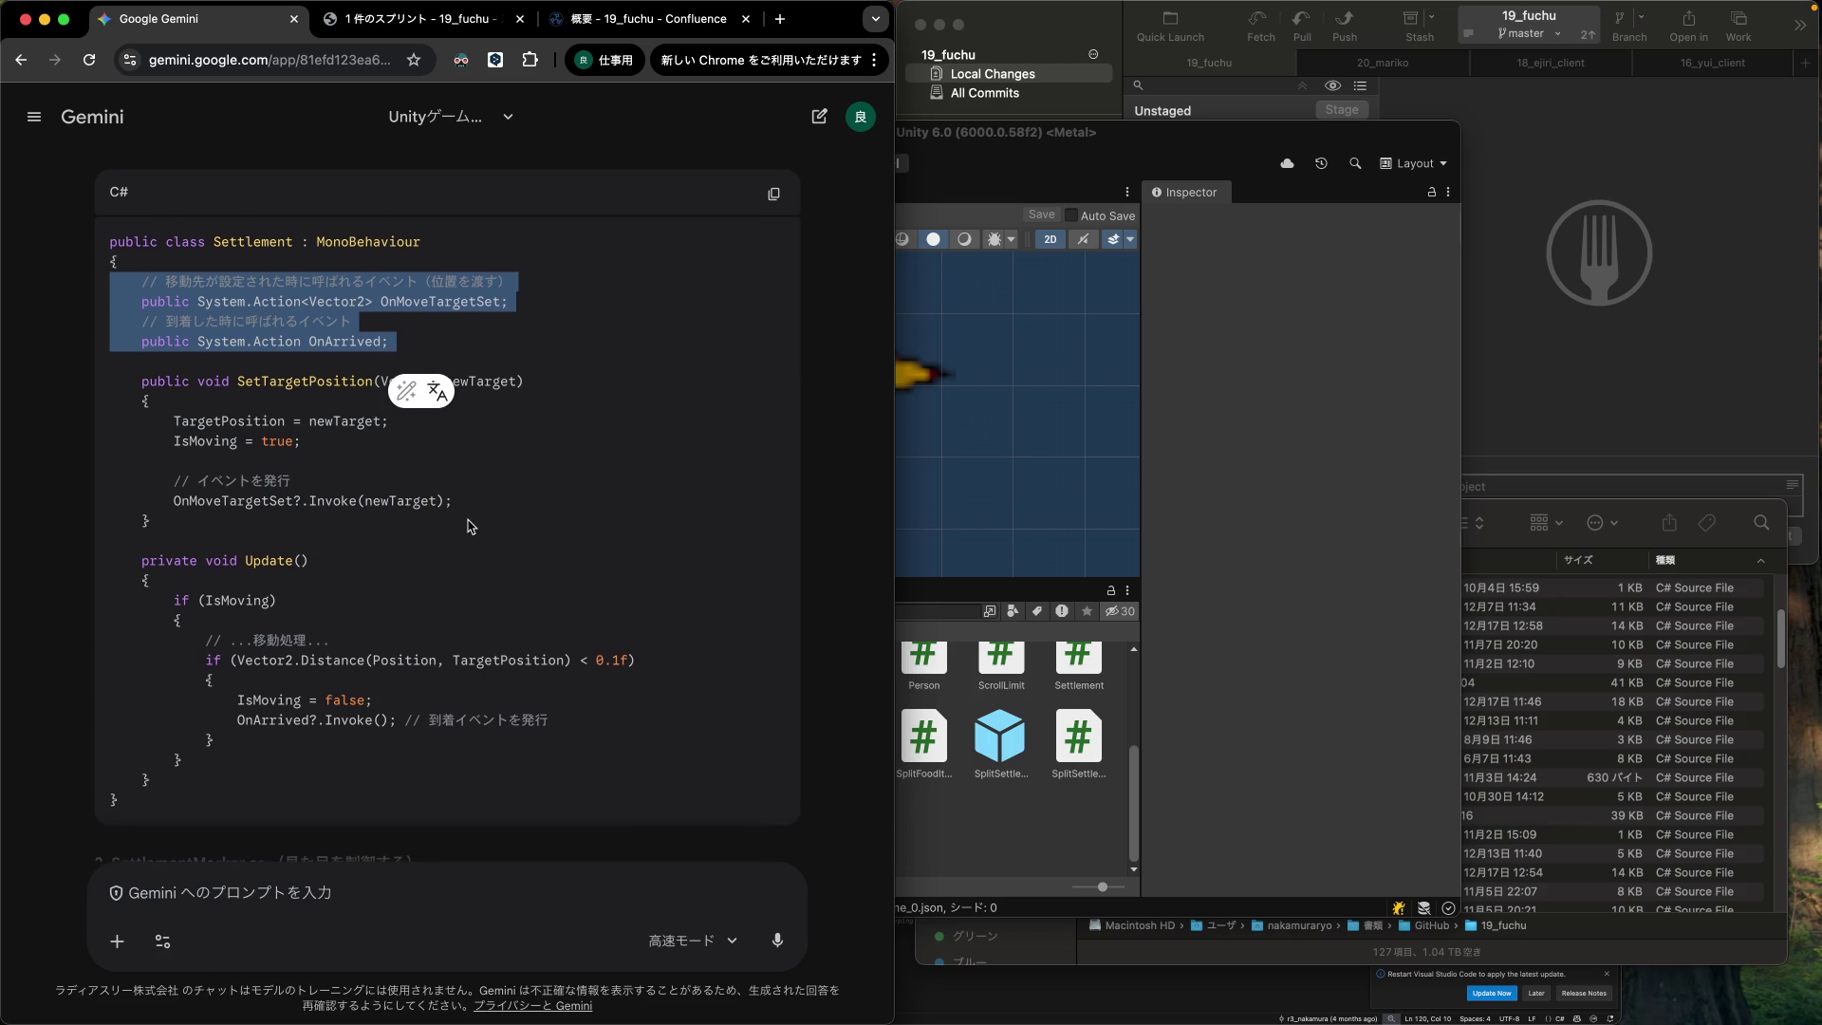
pyautogui.scroll(3, 471, 526)
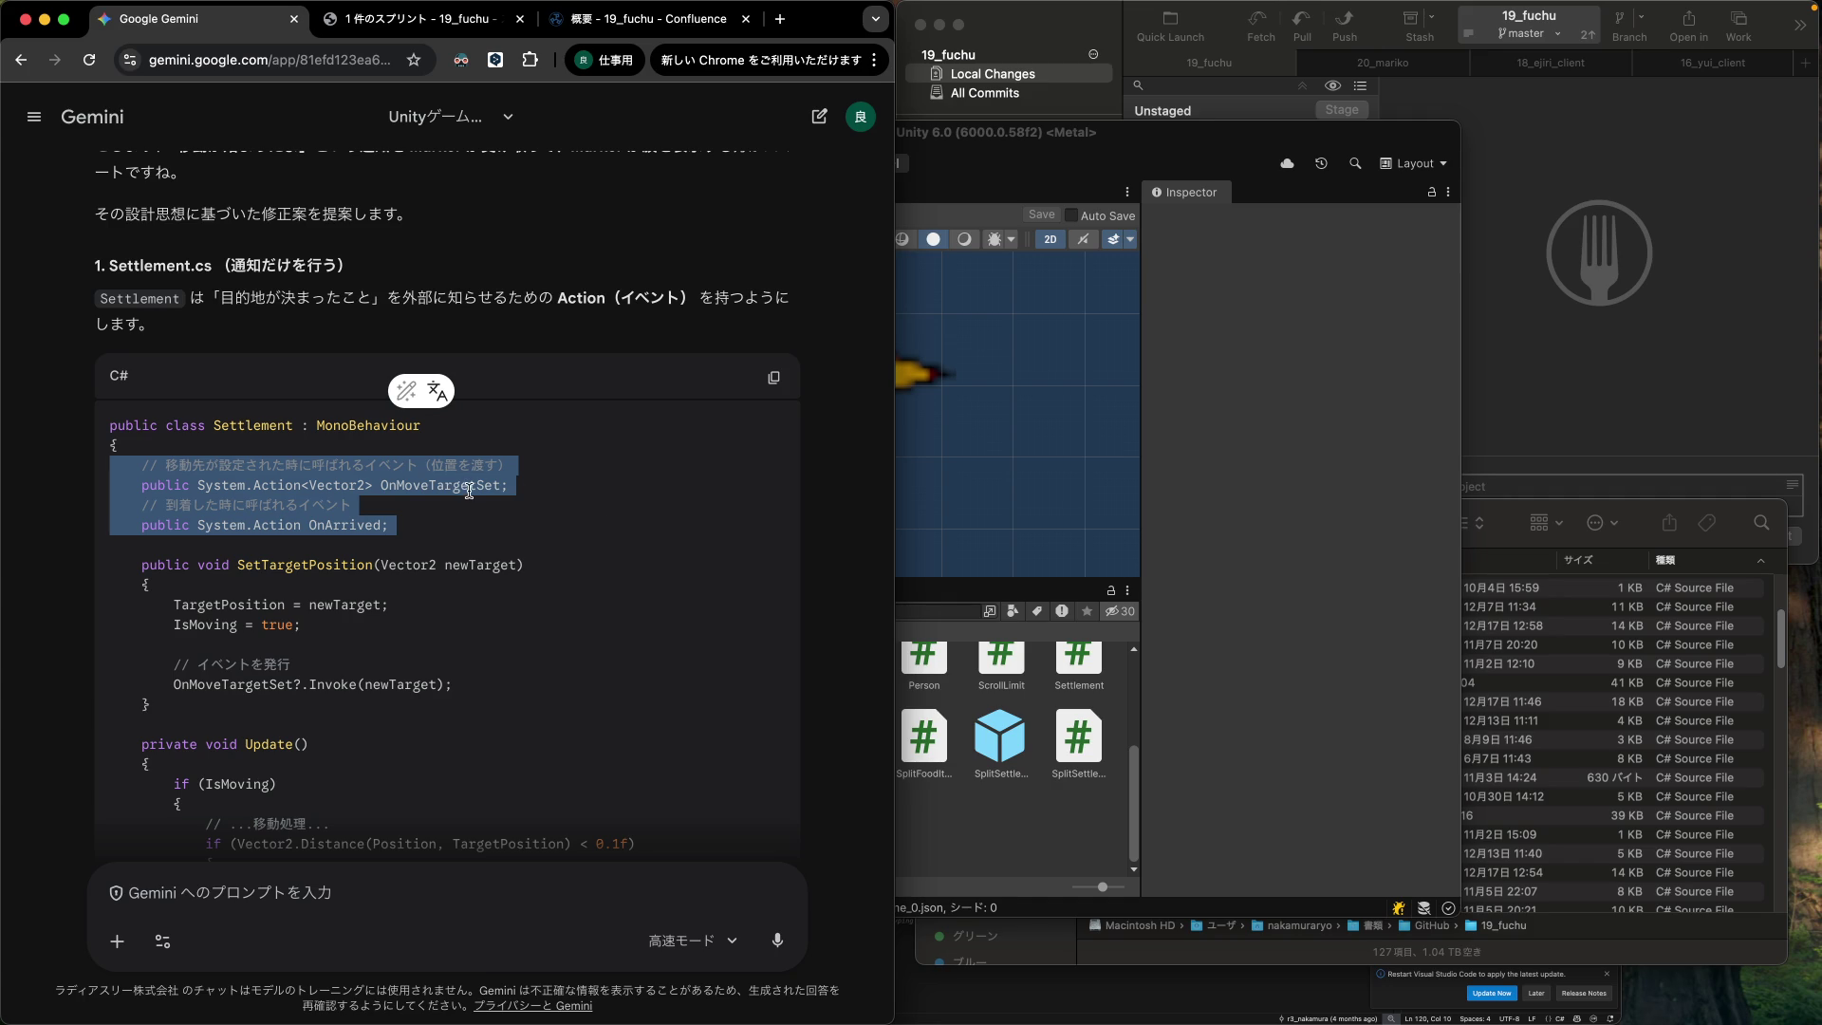
pyautogui.scroll(-5, 472, 500)
pyautogui.scroll(5, 472, 500)
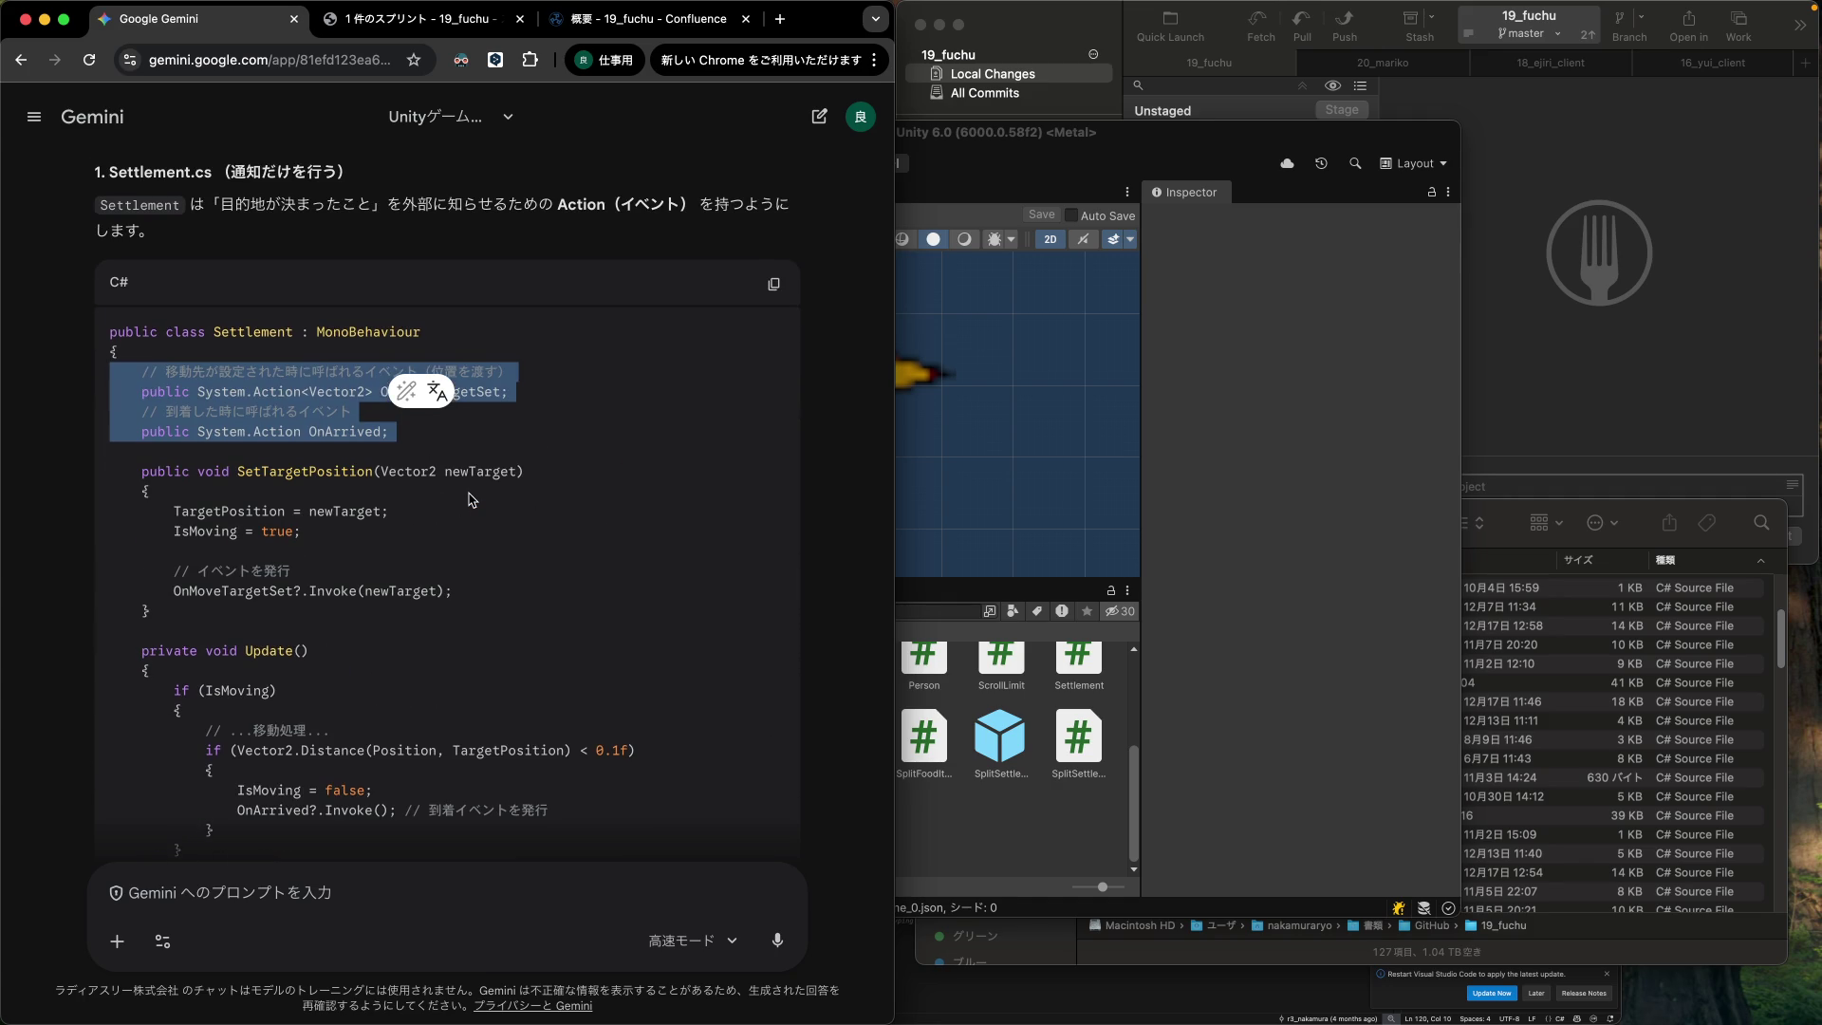
# Review the rest of Gemini's Settlement code, then bring VS Code forward.
pyautogui.scroll(-5, 472, 500)
pyautogui.scroll(-2, 472, 500)
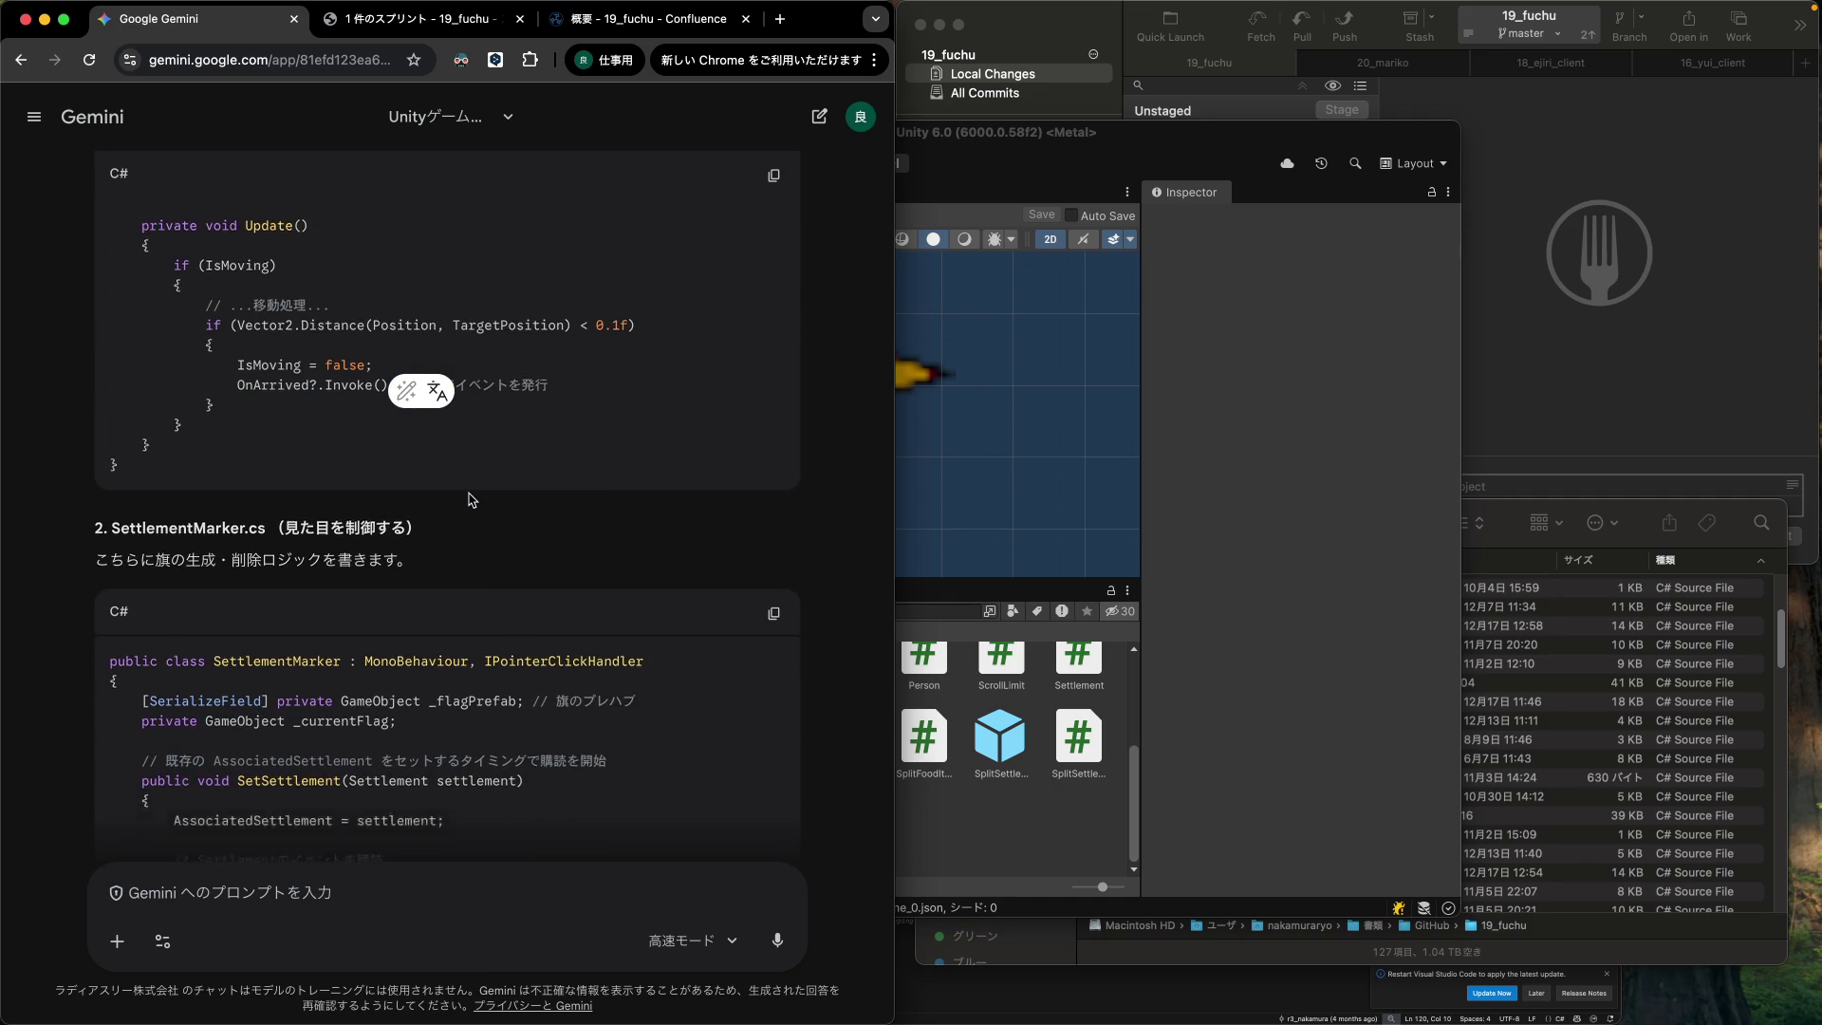
pyautogui.scroll(-1, 472, 501)
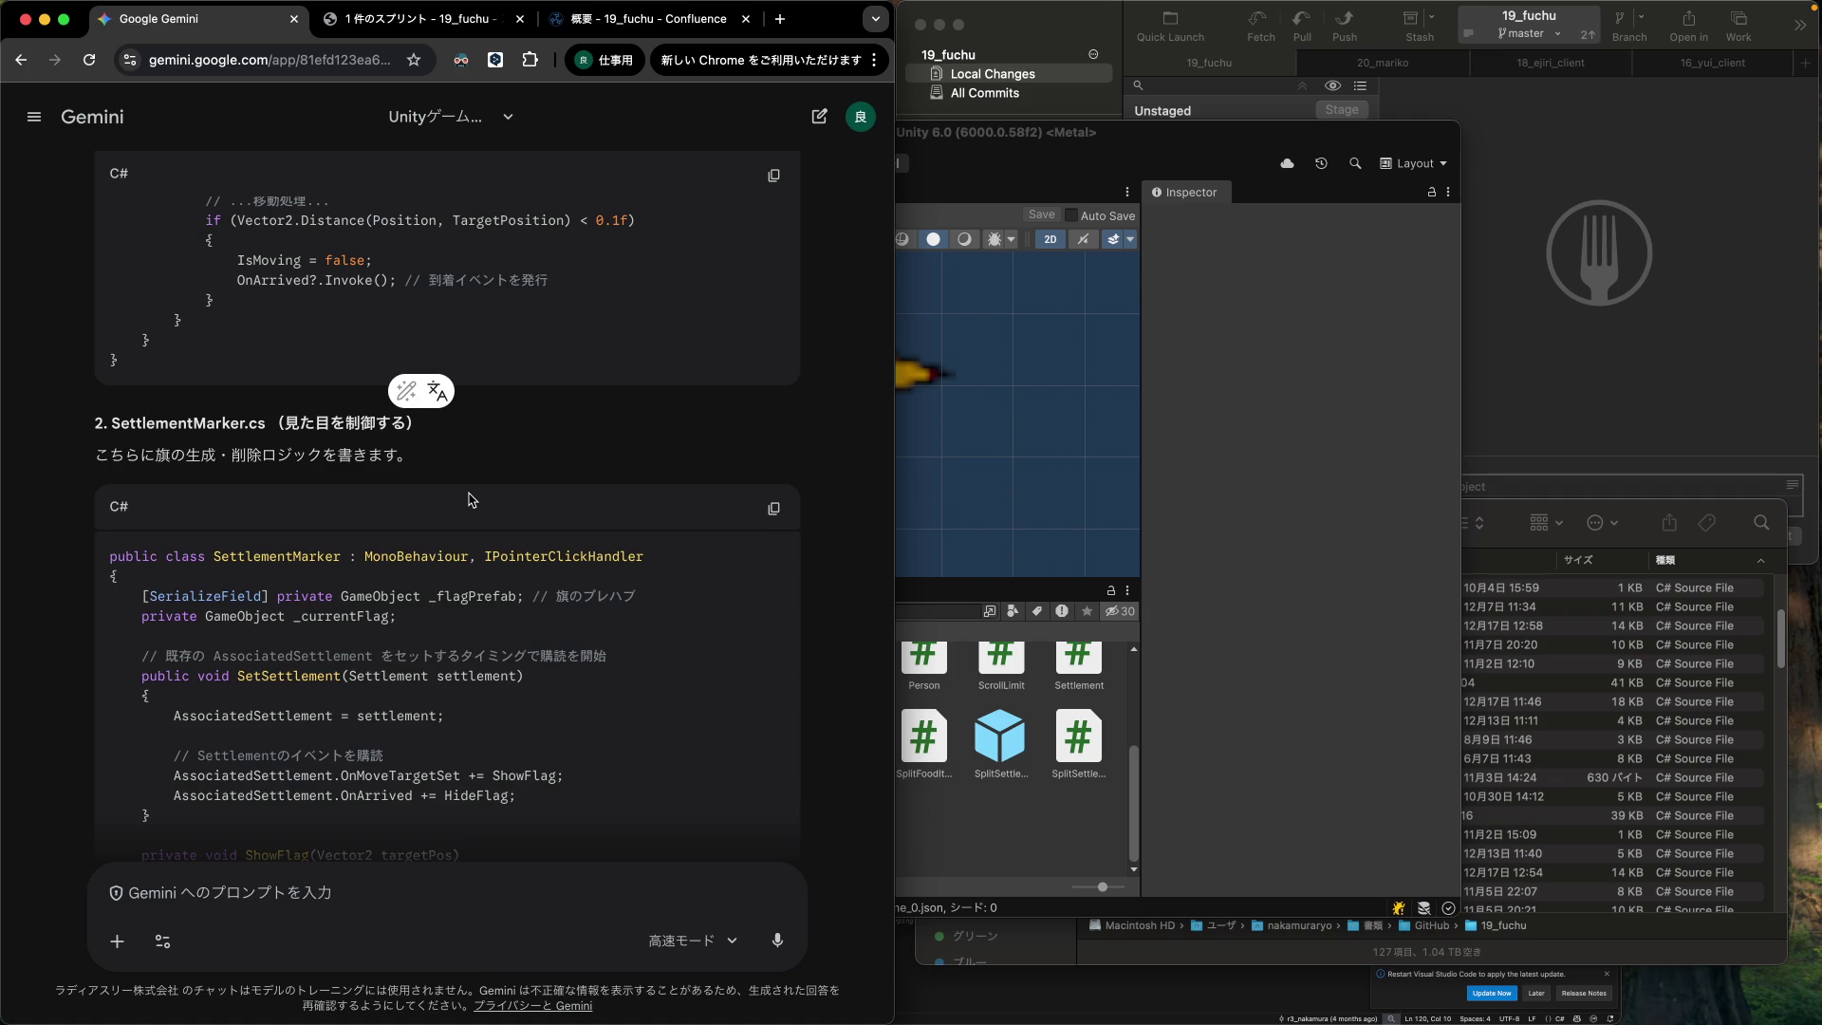
pyautogui.scroll(8, 472, 500)
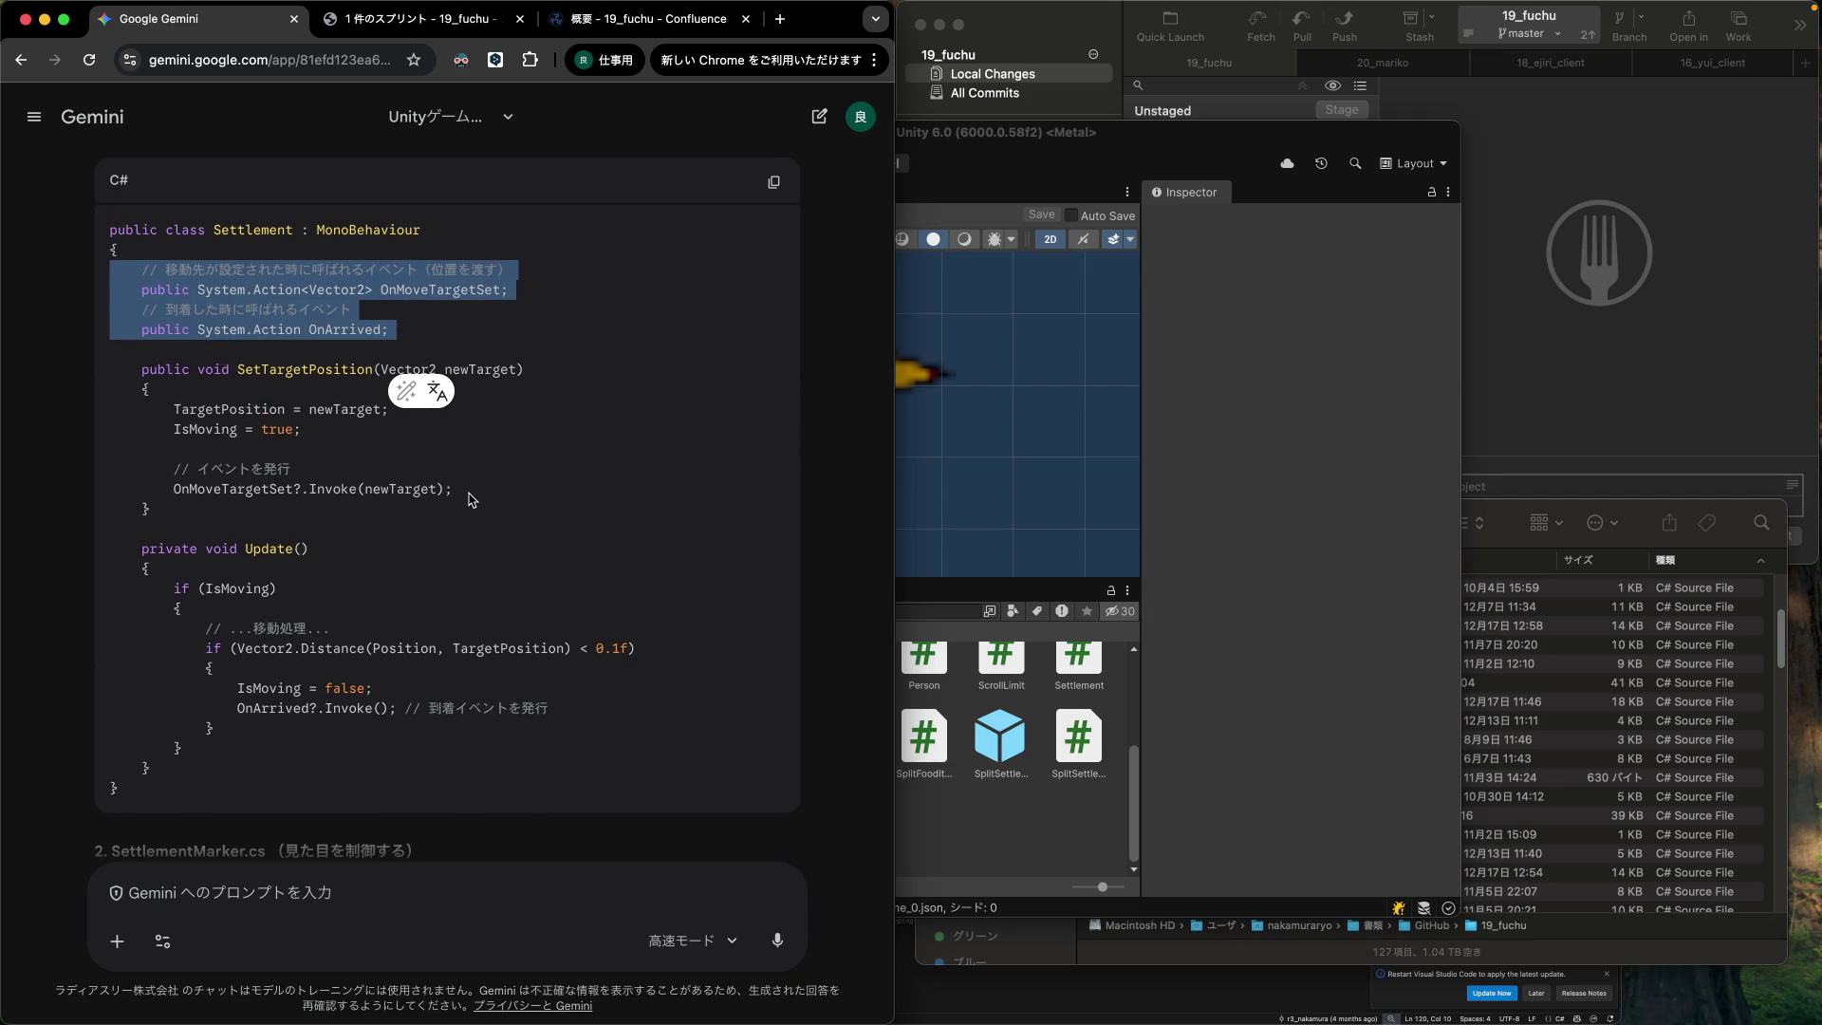
pyautogui.scroll(1, 472, 501)
pyautogui.scroll(-1, 472, 500)
pyautogui.scroll(1, 471, 500)
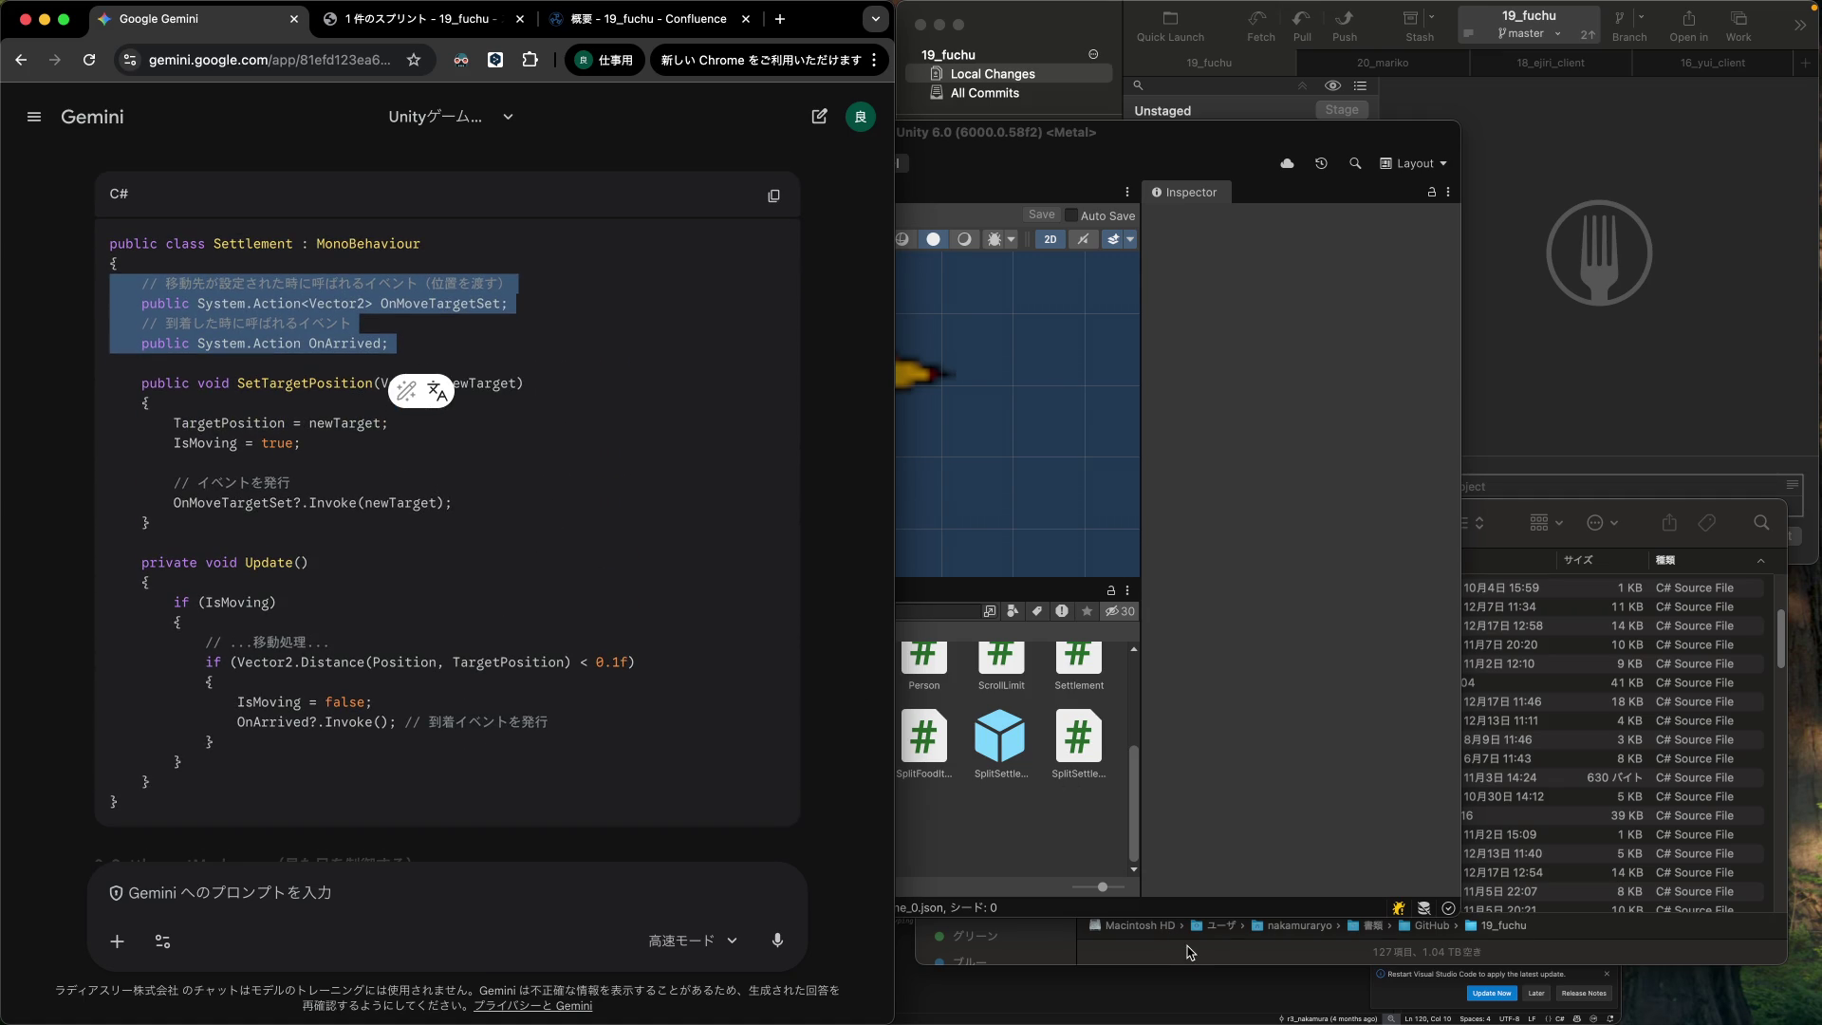
pyautogui.click(1202, 984)
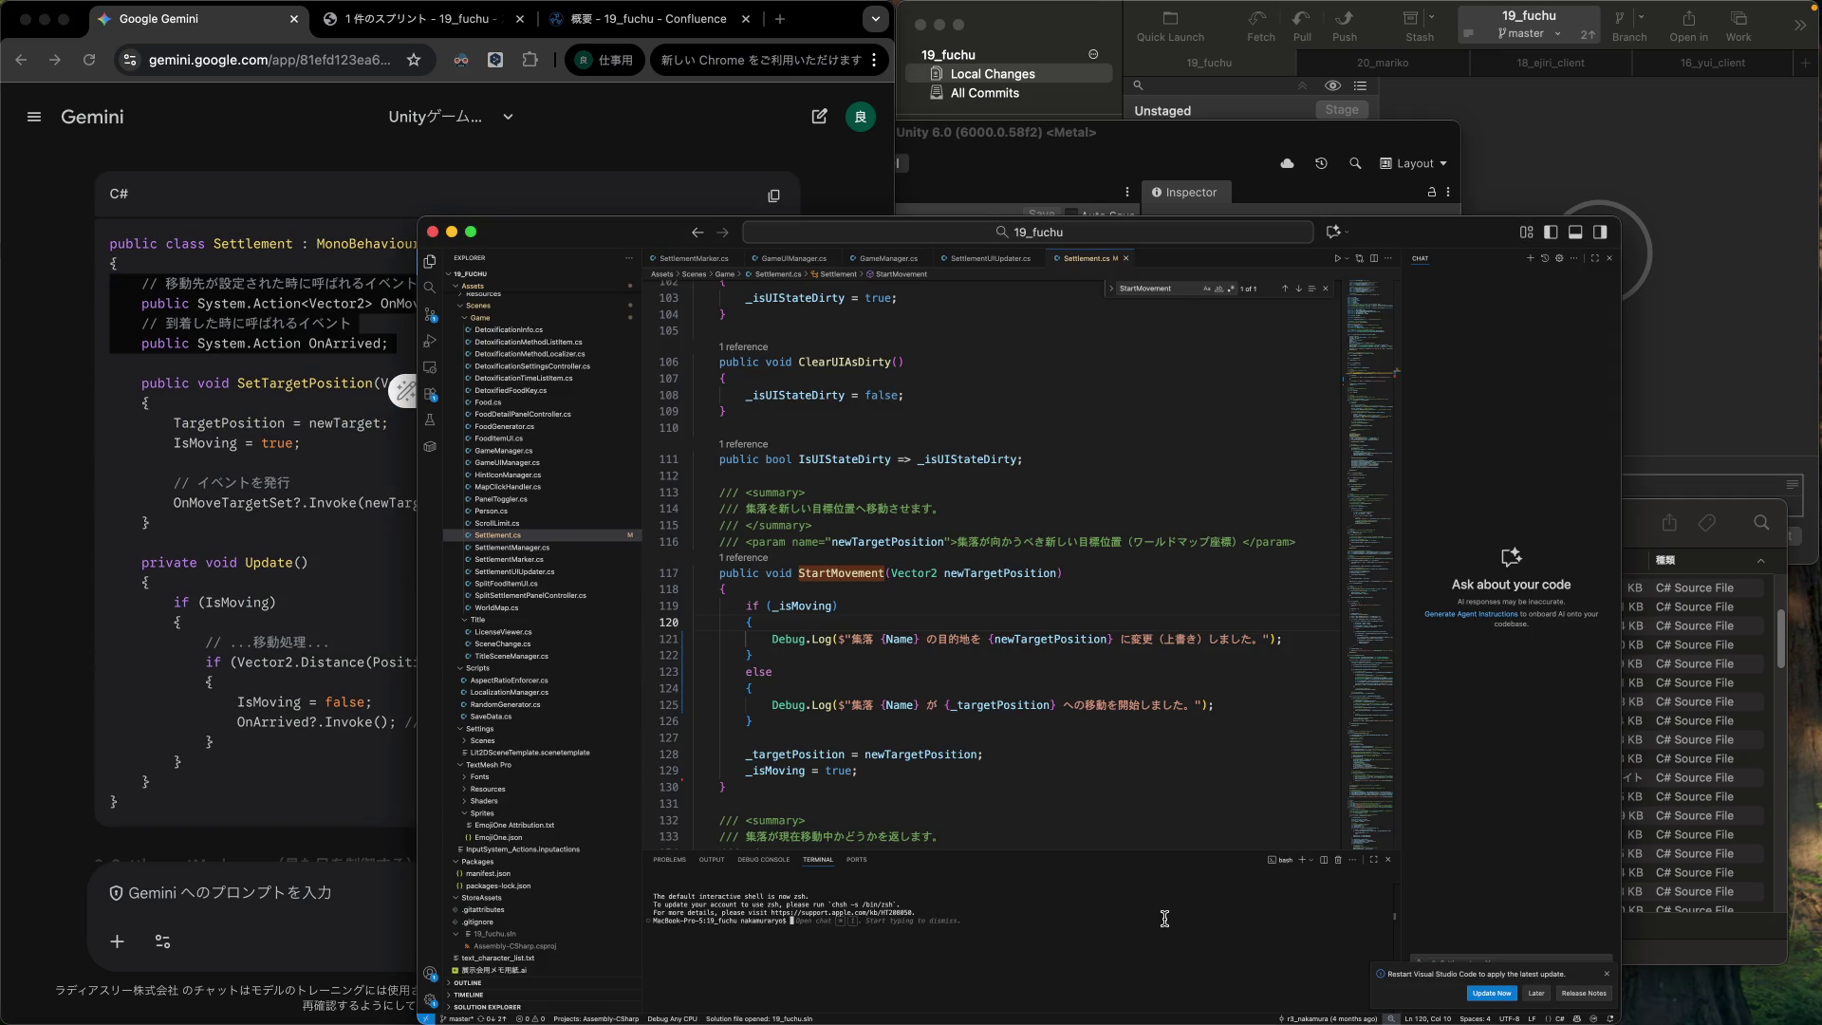
# Scroll Settlement.cs in VS Code down to line 63.
pyautogui.click(914, 655)
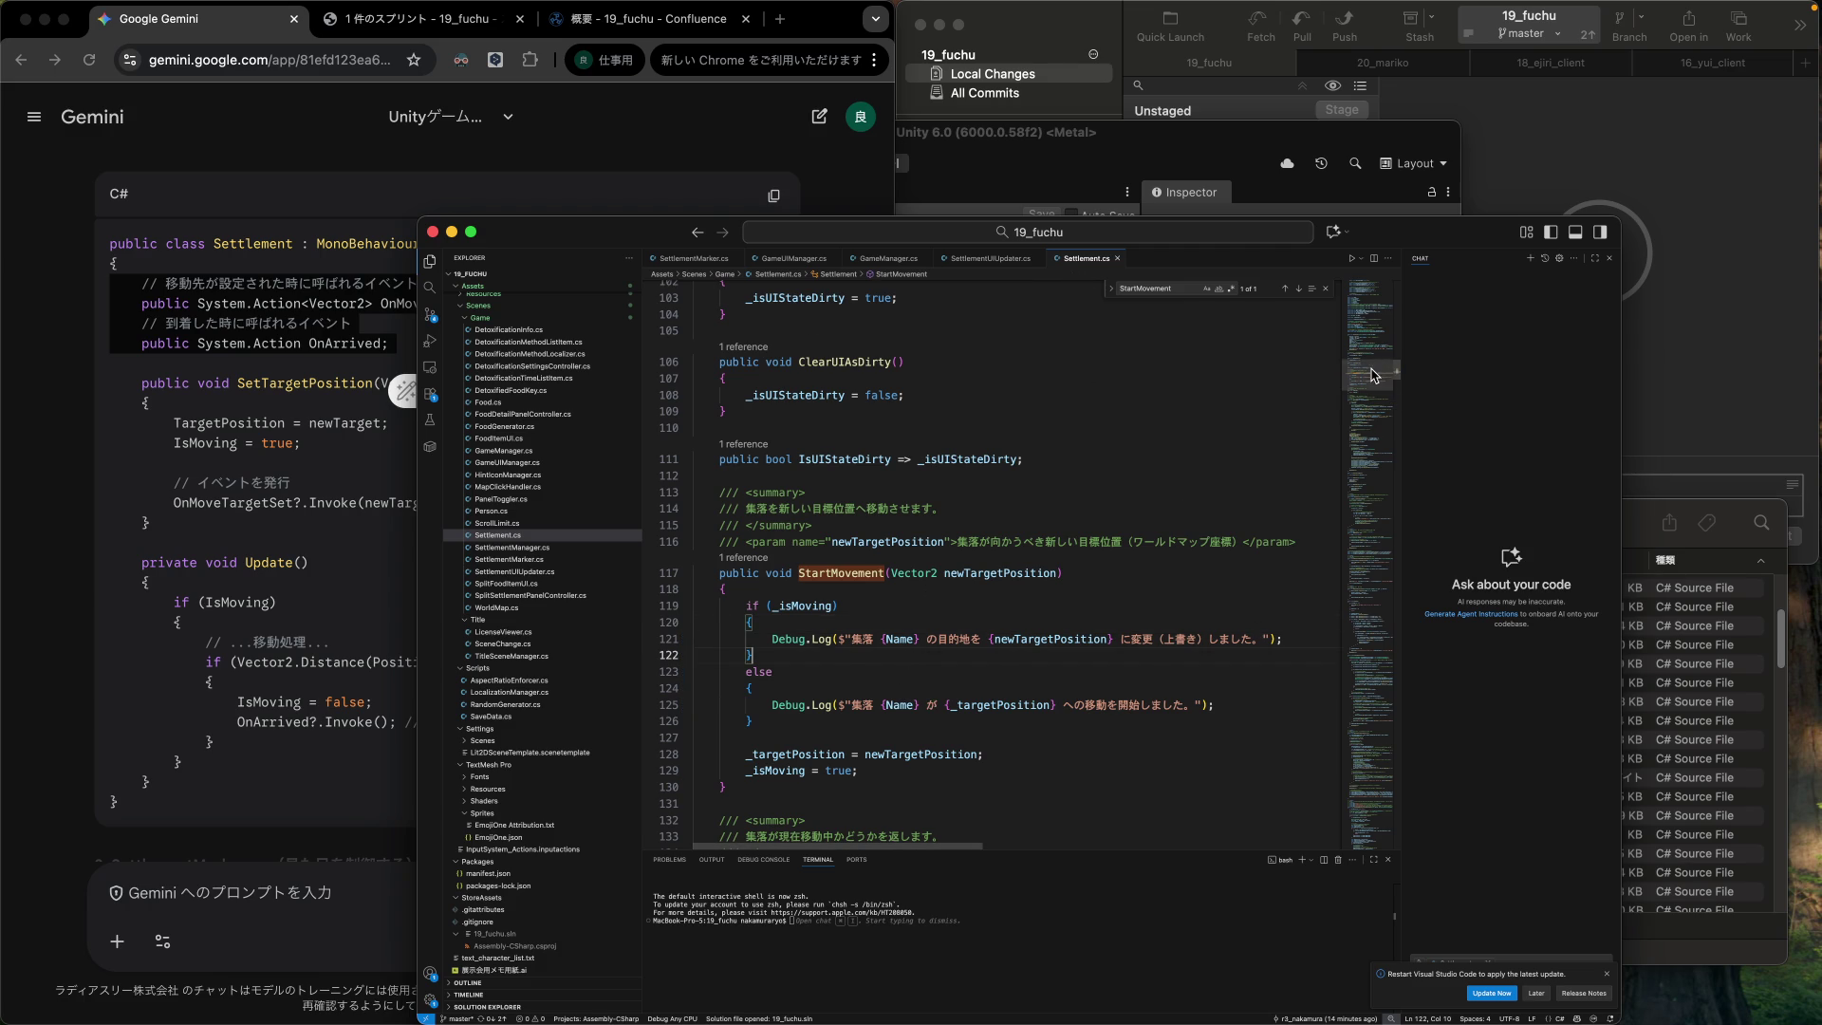
pyautogui.moveTo(1372, 373); pyautogui.dragTo(1371, 285)
pyautogui.scroll(-3, 935, 530)
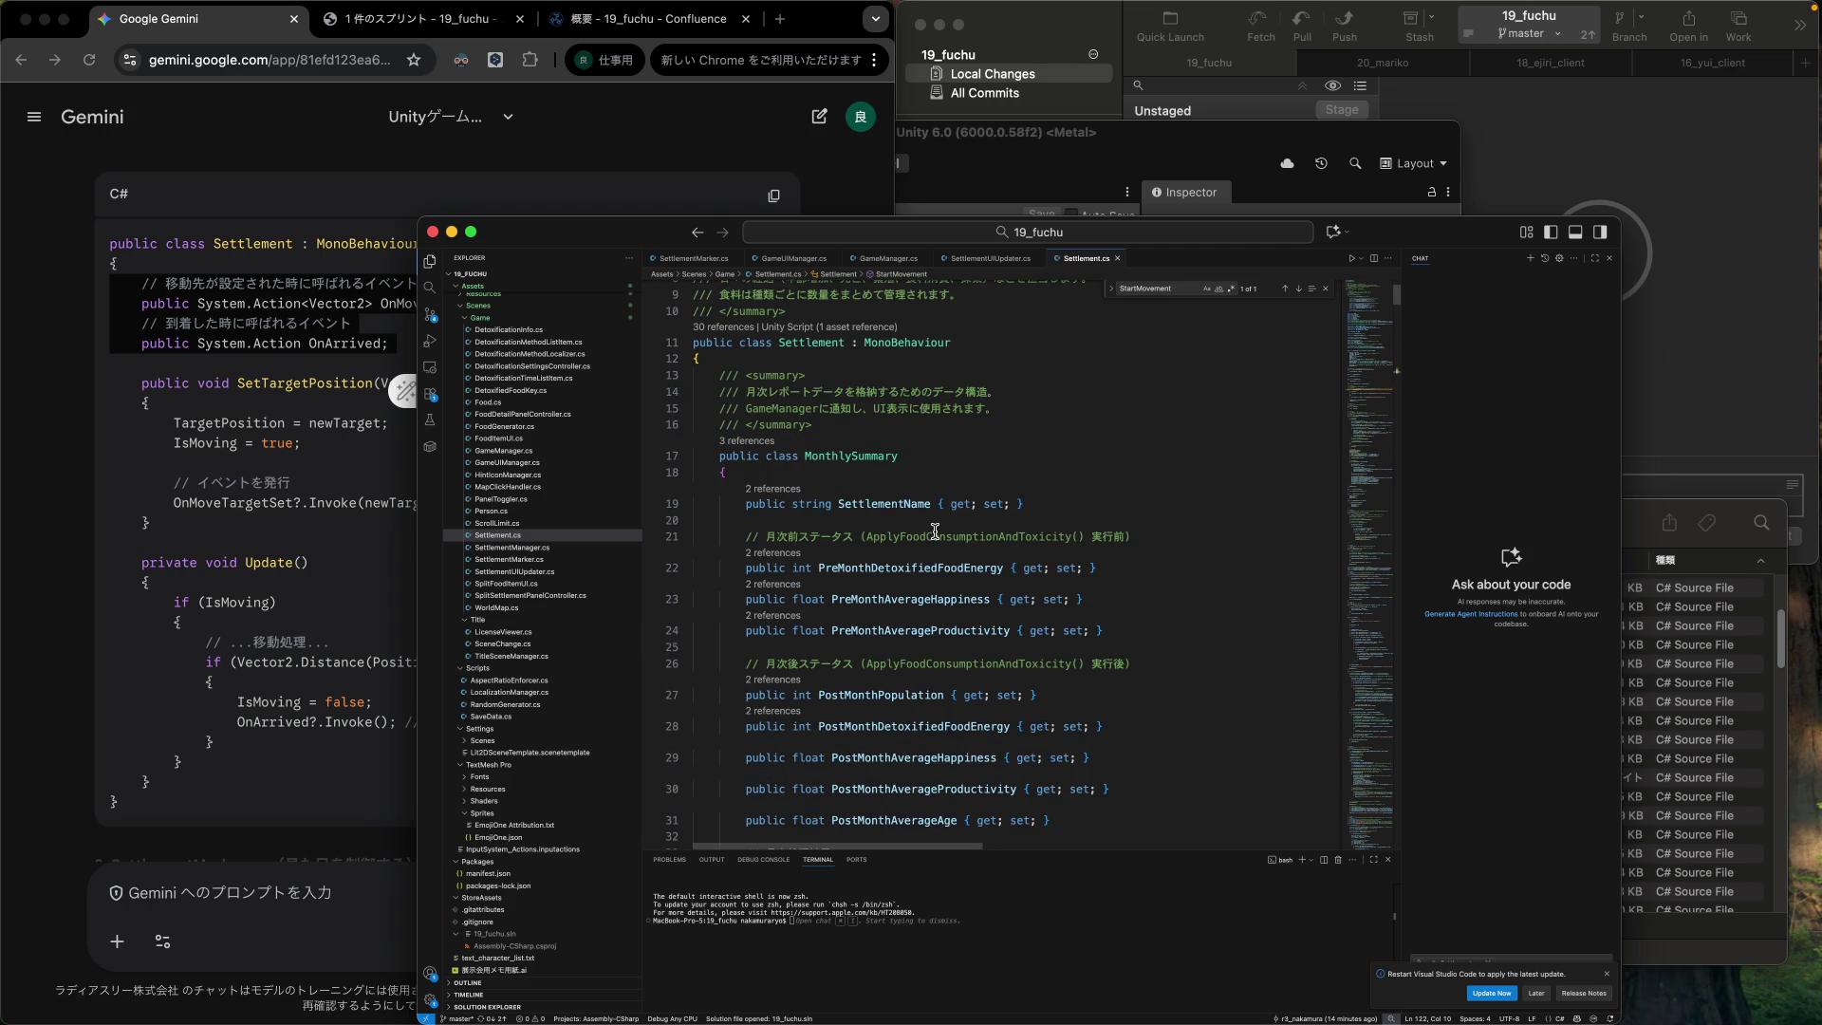
pyautogui.scroll(-5, 797, 542)
pyautogui.scroll(-5, 796, 542)
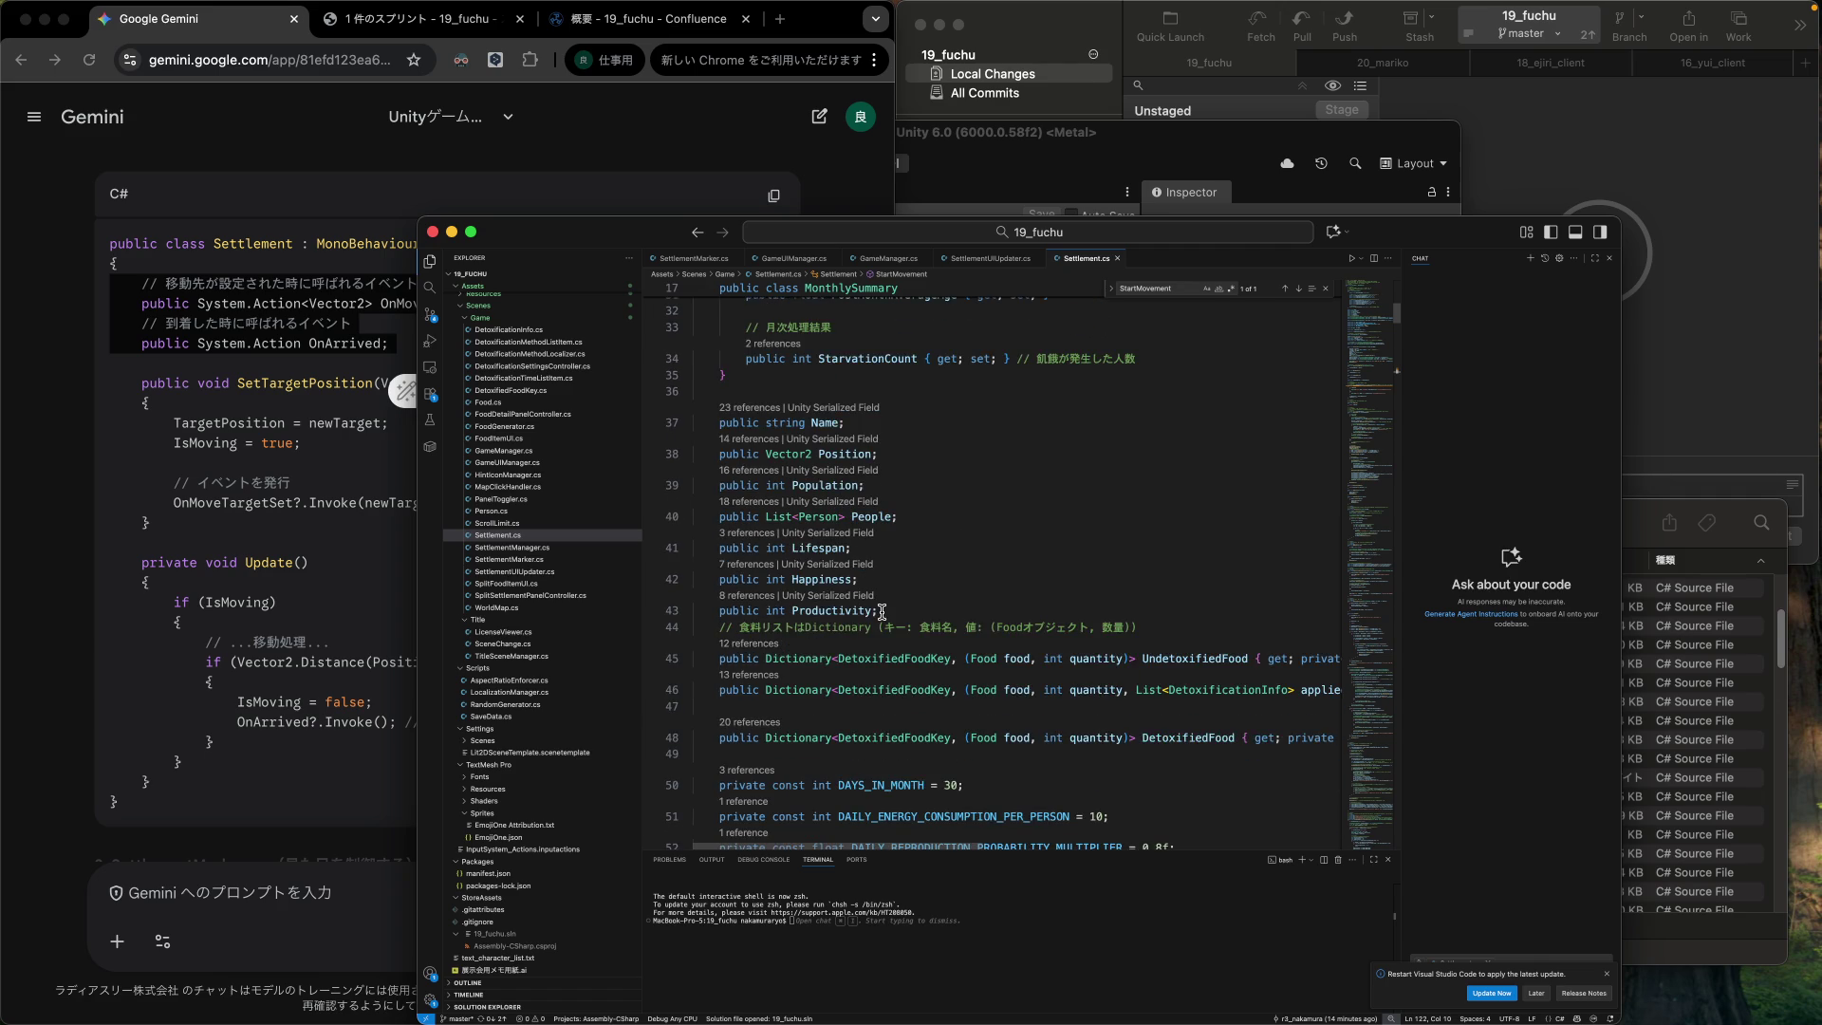
pyautogui.scroll(-3, 882, 612)
pyautogui.scroll(-5, 882, 611)
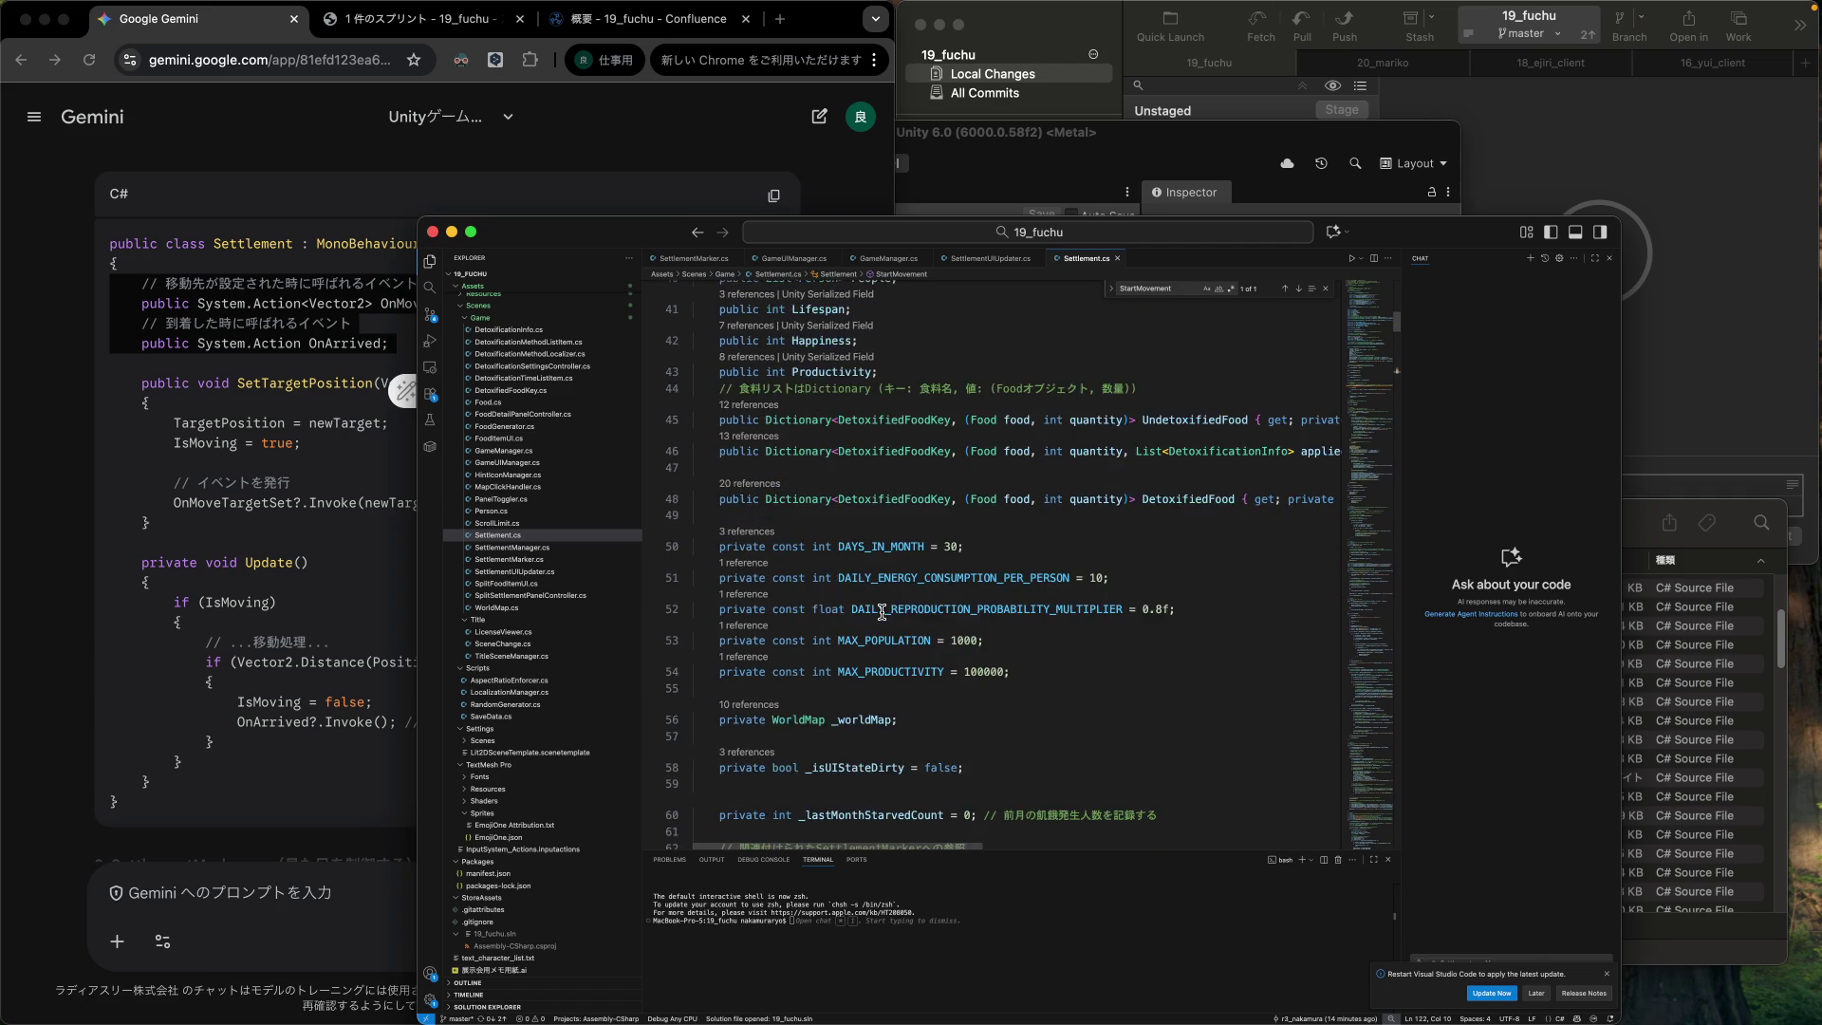
pyautogui.scroll(-1, 882, 611)
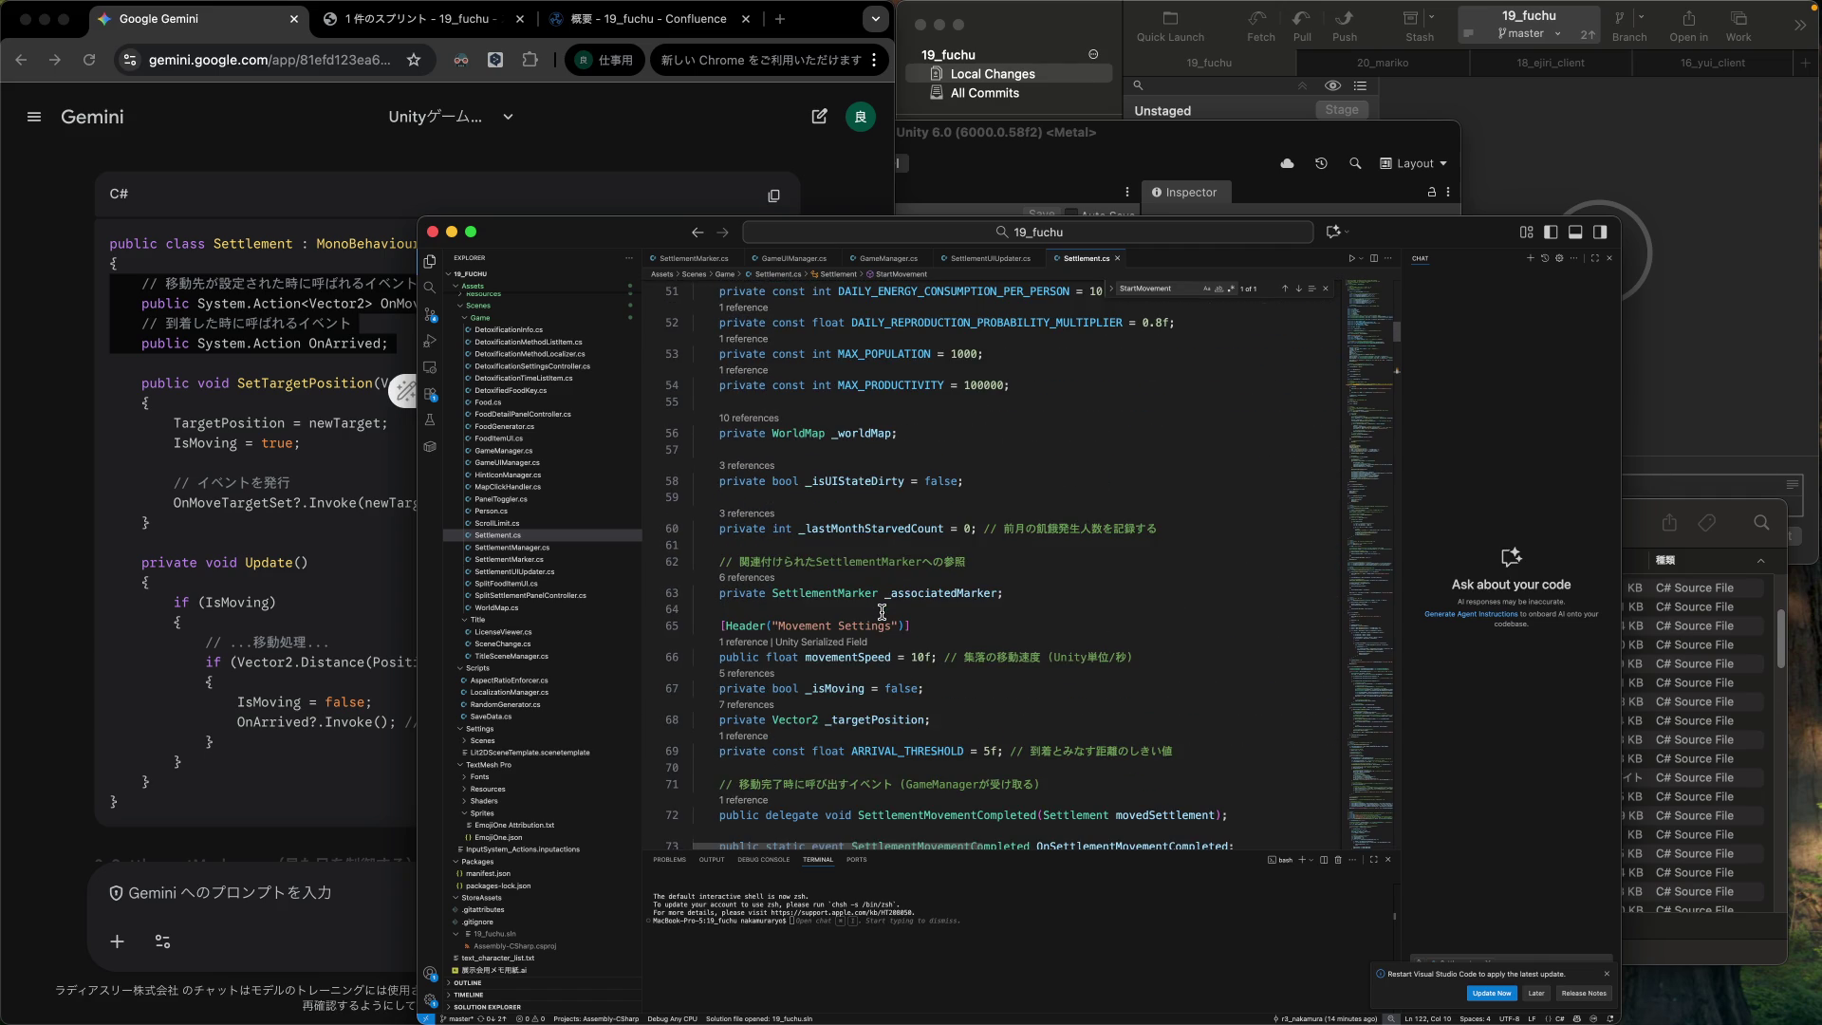
# Select and copy the private SettlementMarker _associatedMarker; declaration, then return to Gemini.
pyautogui.moveTo(813, 595)
pyautogui.doubleClick(975, 593)
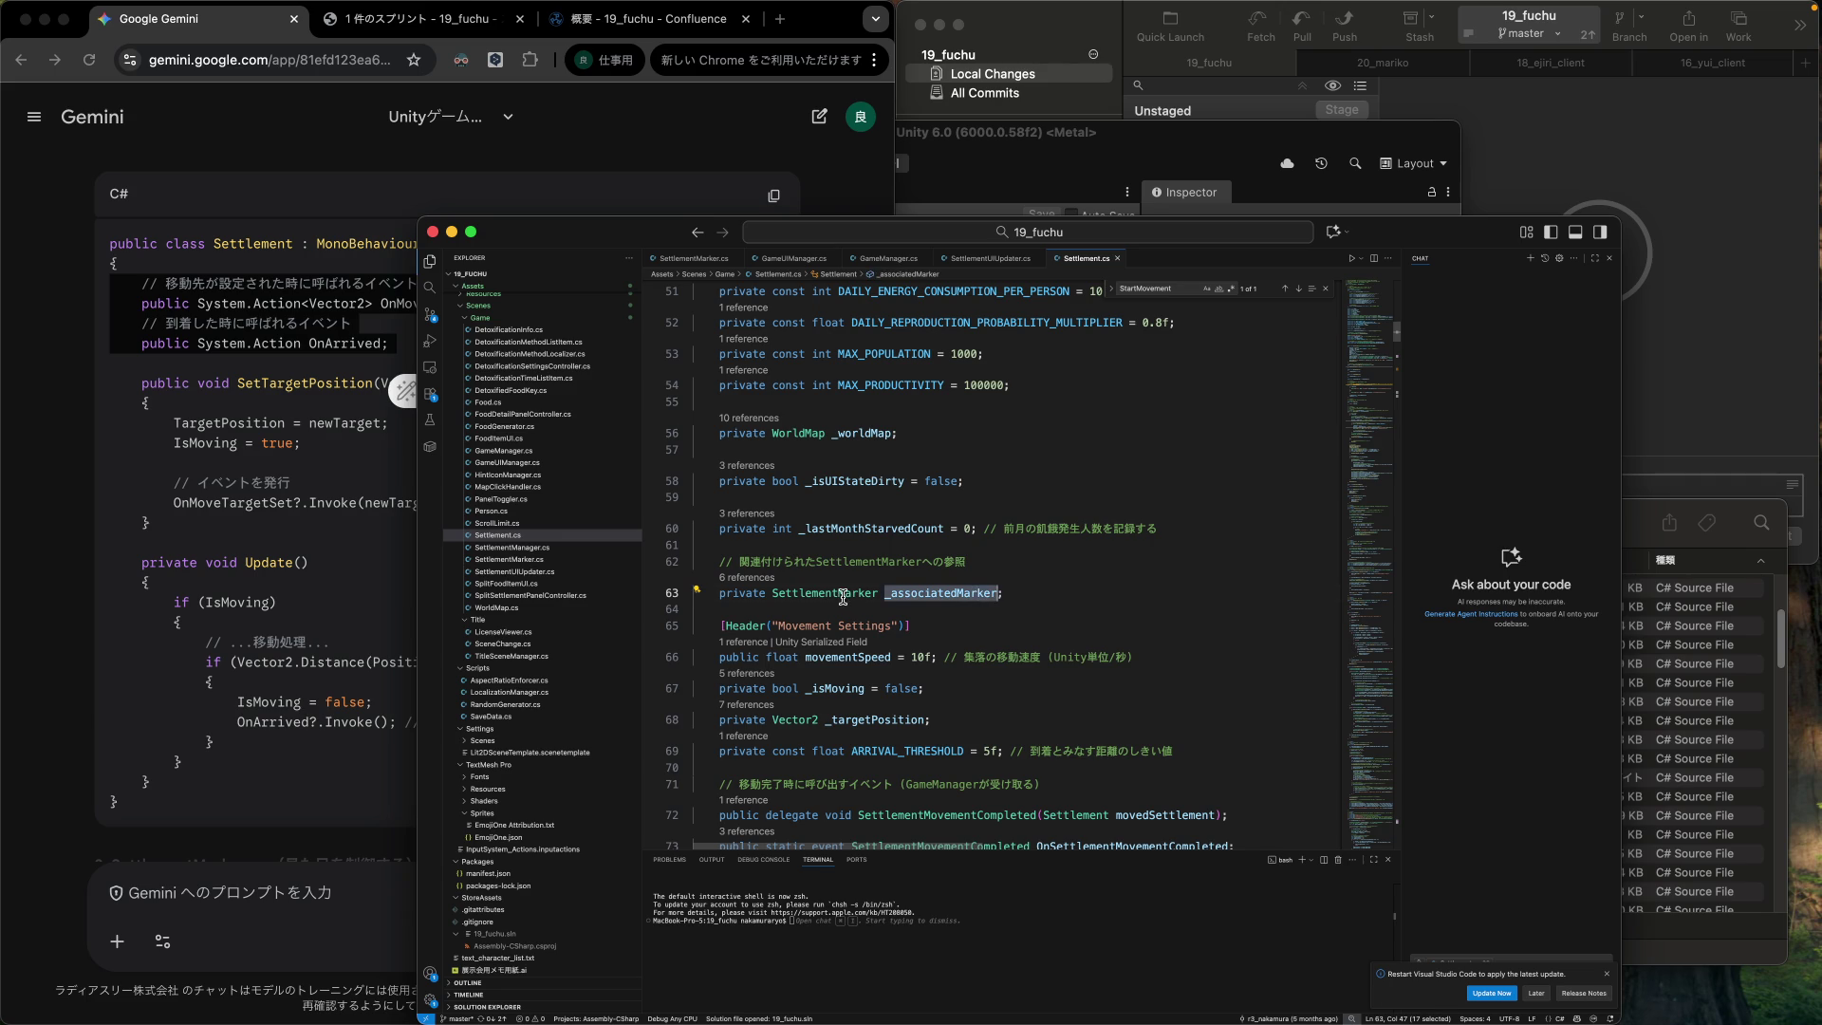
pyautogui.moveTo(850, 598)
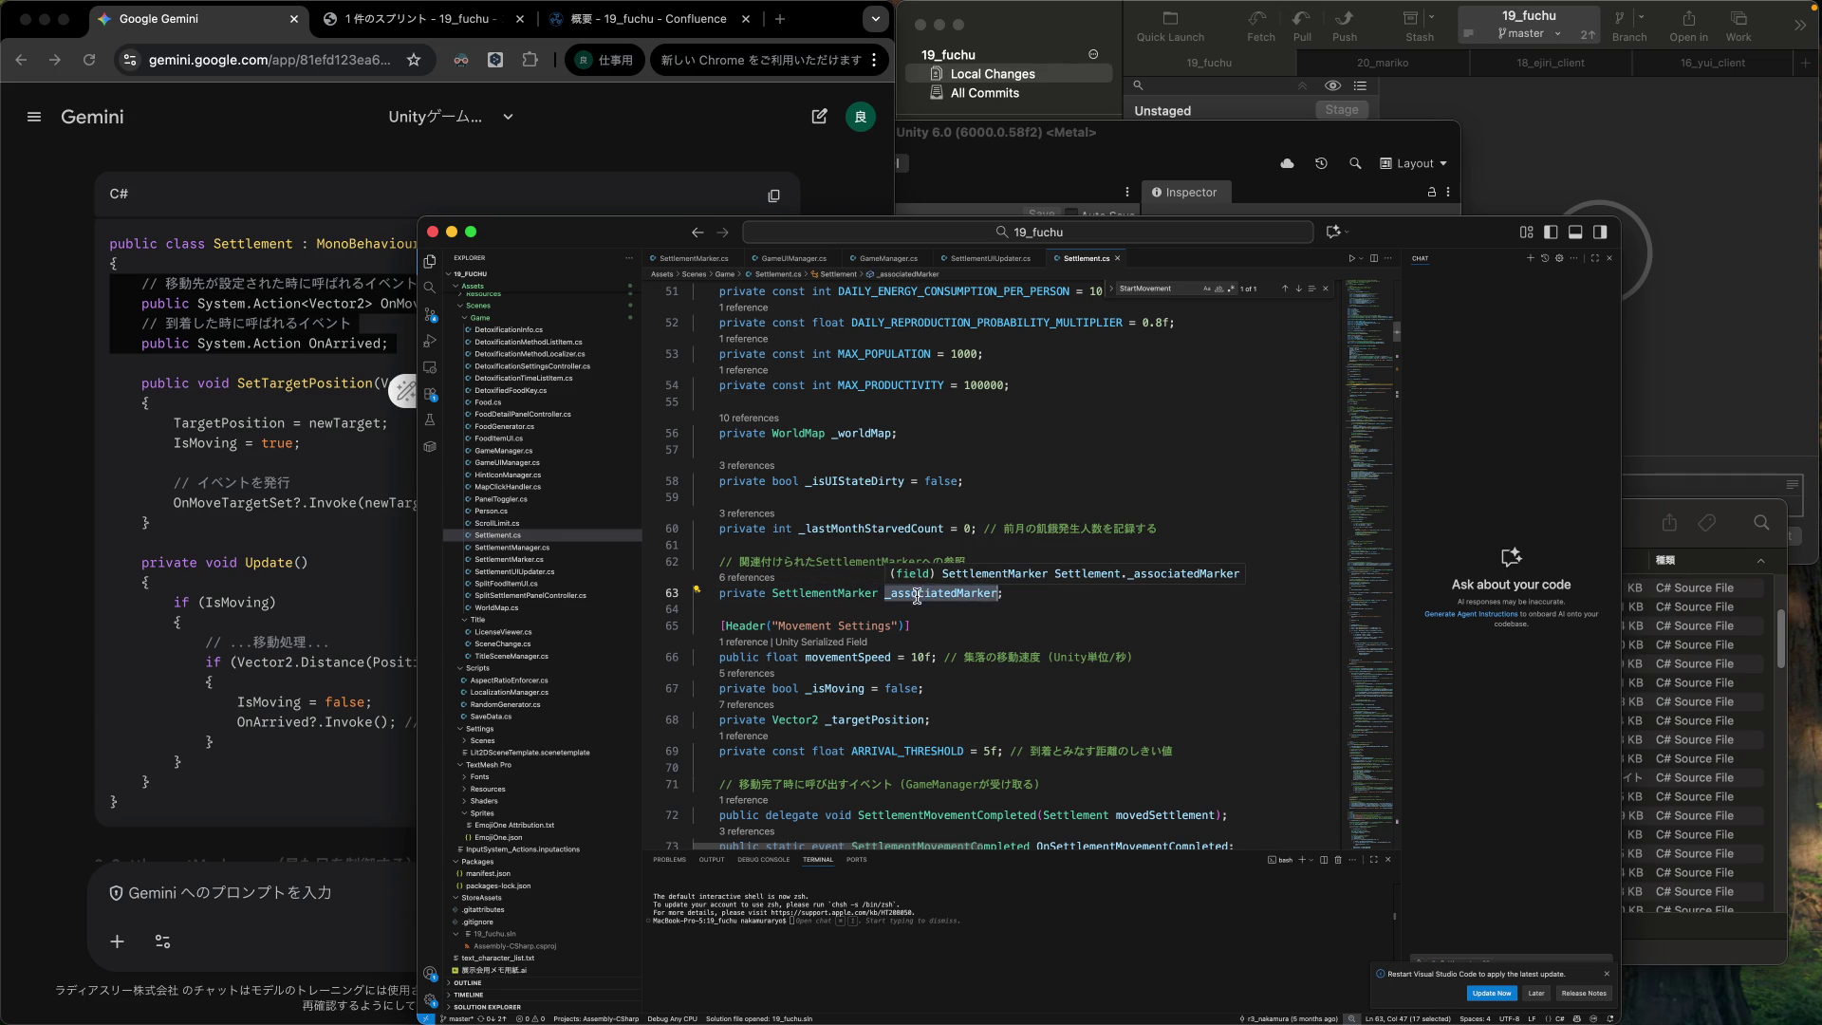
pyautogui.moveTo(719, 593); pyautogui.dragTo(1044, 598)
pyautogui.press('super+c')
pyautogui.click(267, 892)
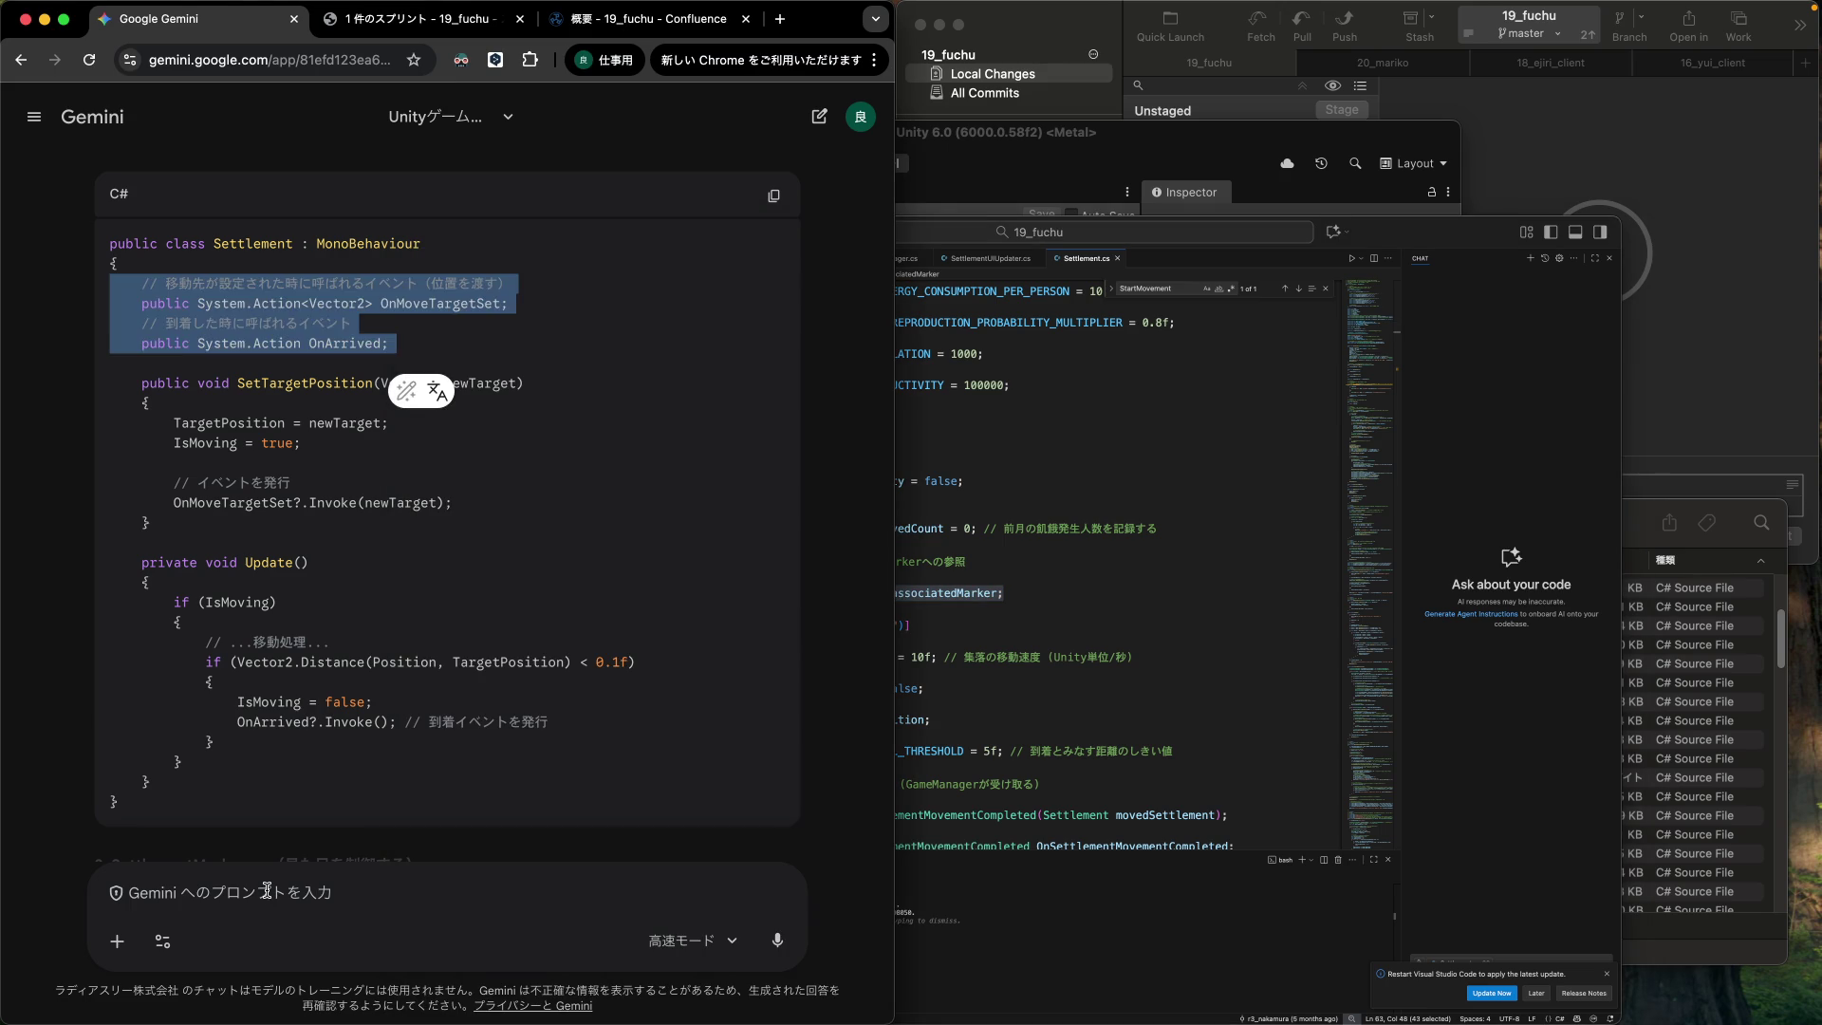
# Paste the declaration and write that Settlement holds its related SettlementMarker this way.
pyautogui.press('super+v')
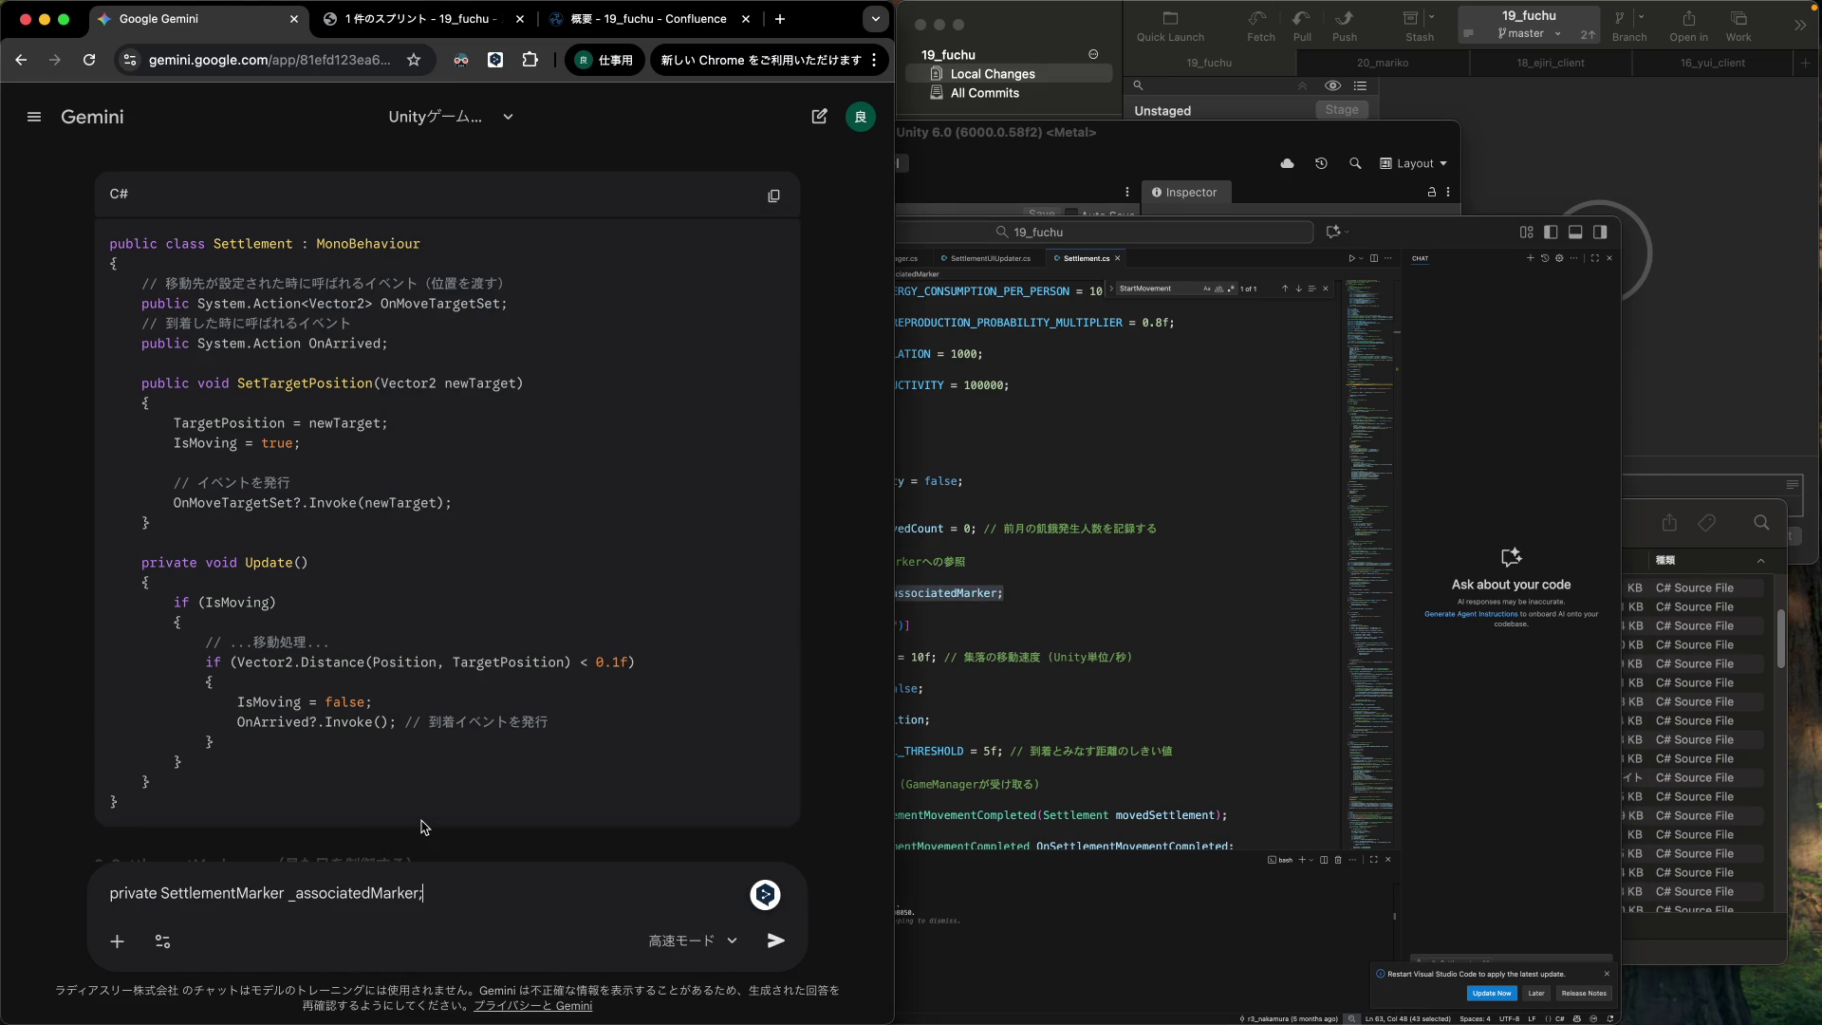
pyautogui.press('super+Left')
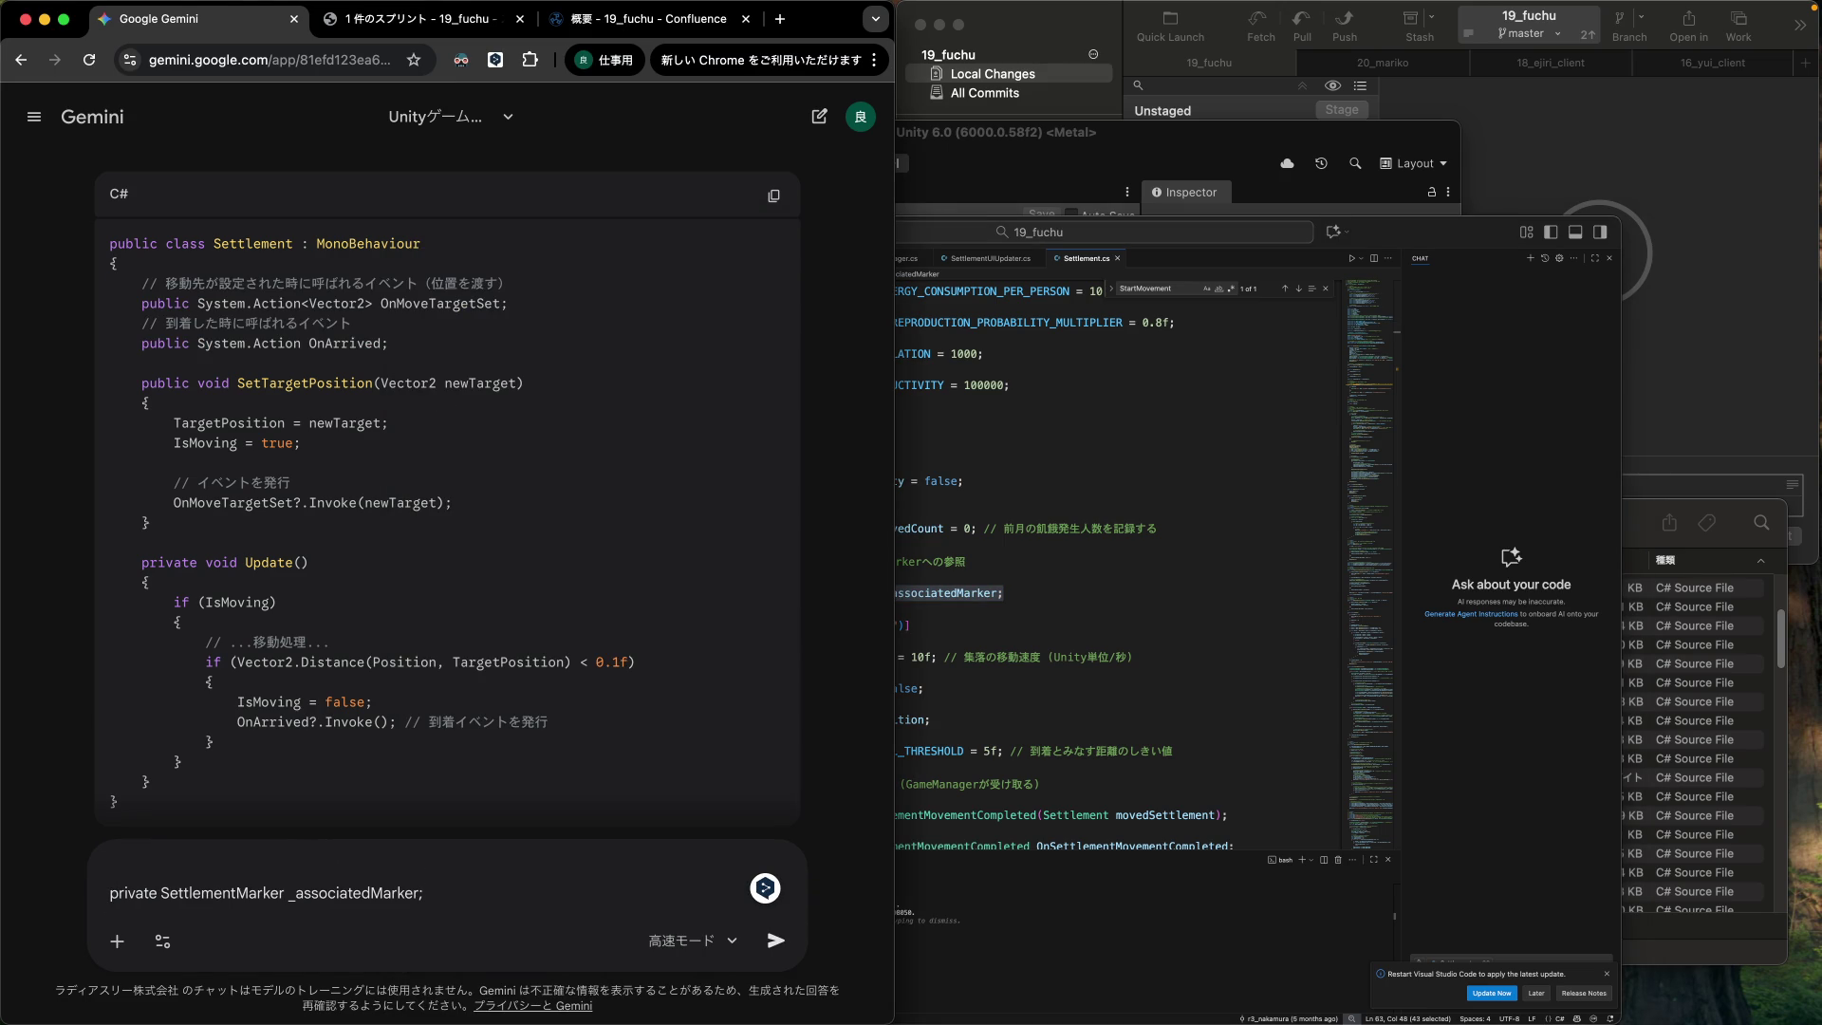
pyautogui.write('Settlement mn')
pyautogui.press('BackSpace')
pyautogui.press('BackSpace')
pyautogui.write('にはかん')
pyautogui.write('れんしている')
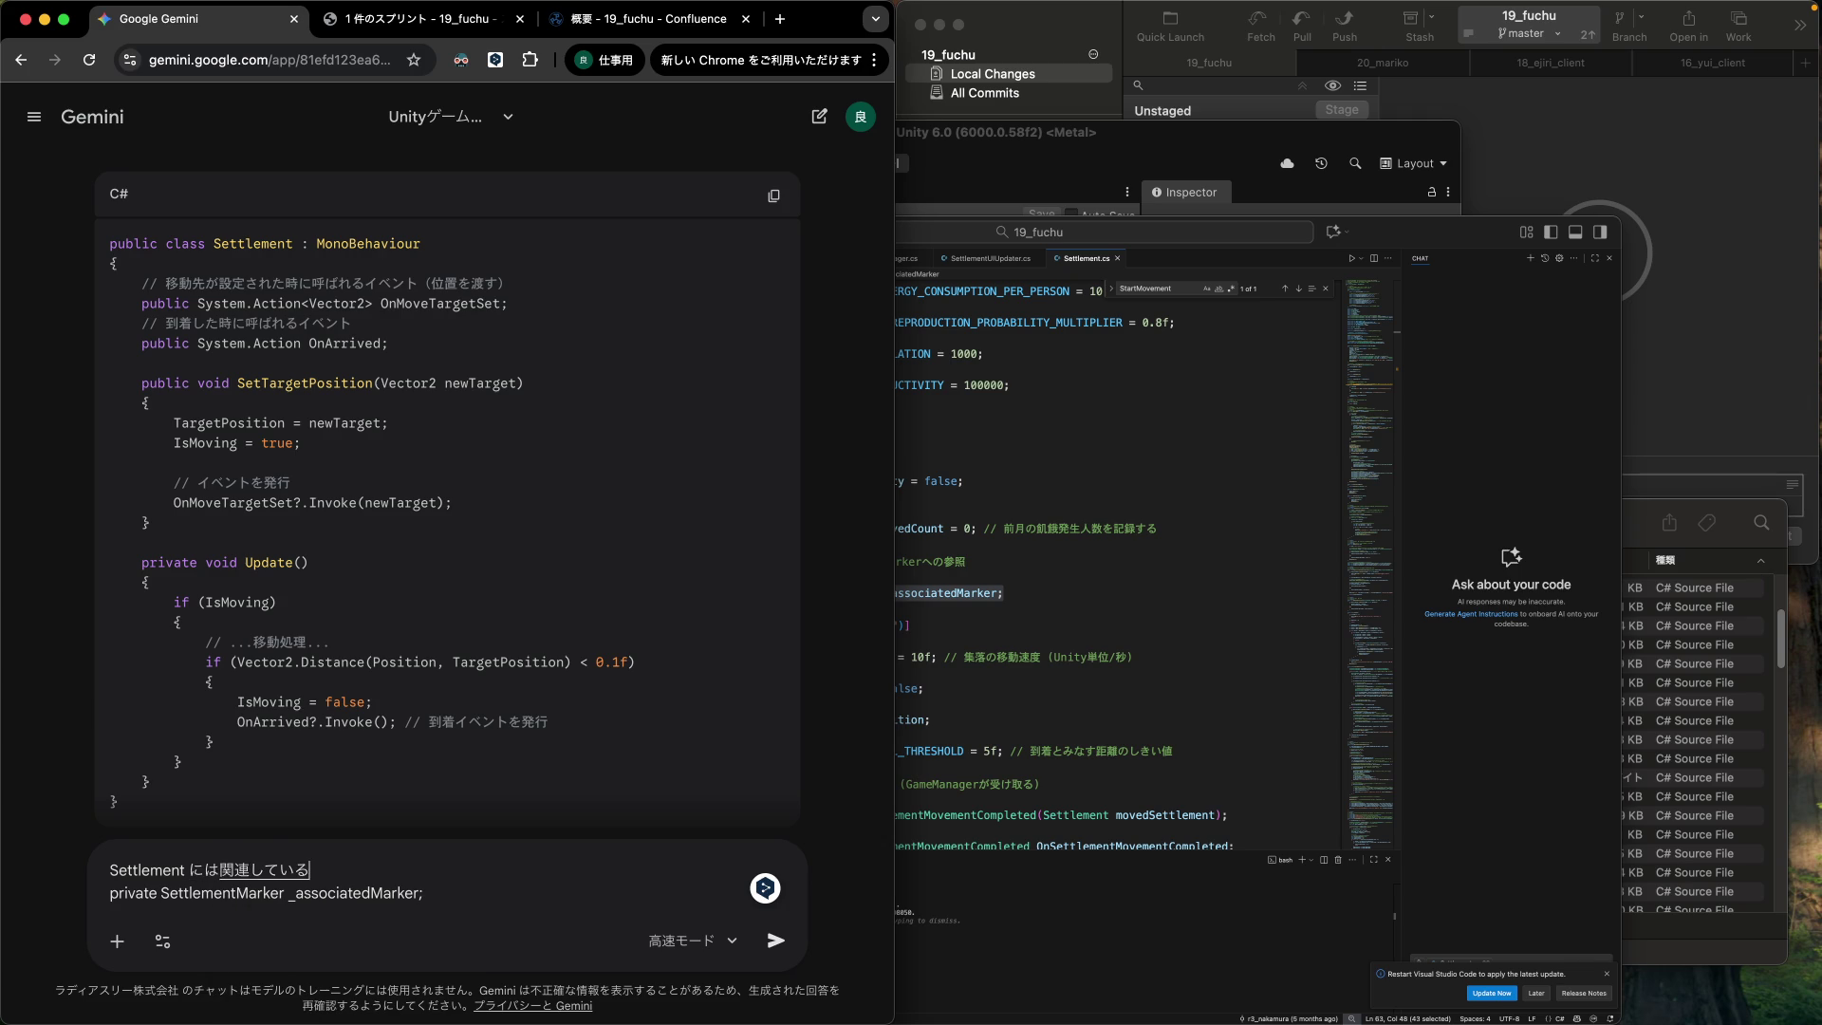
pyautogui.press('Return')
pyautogui.write('SettlementM')
pyautogui.write('arker が')
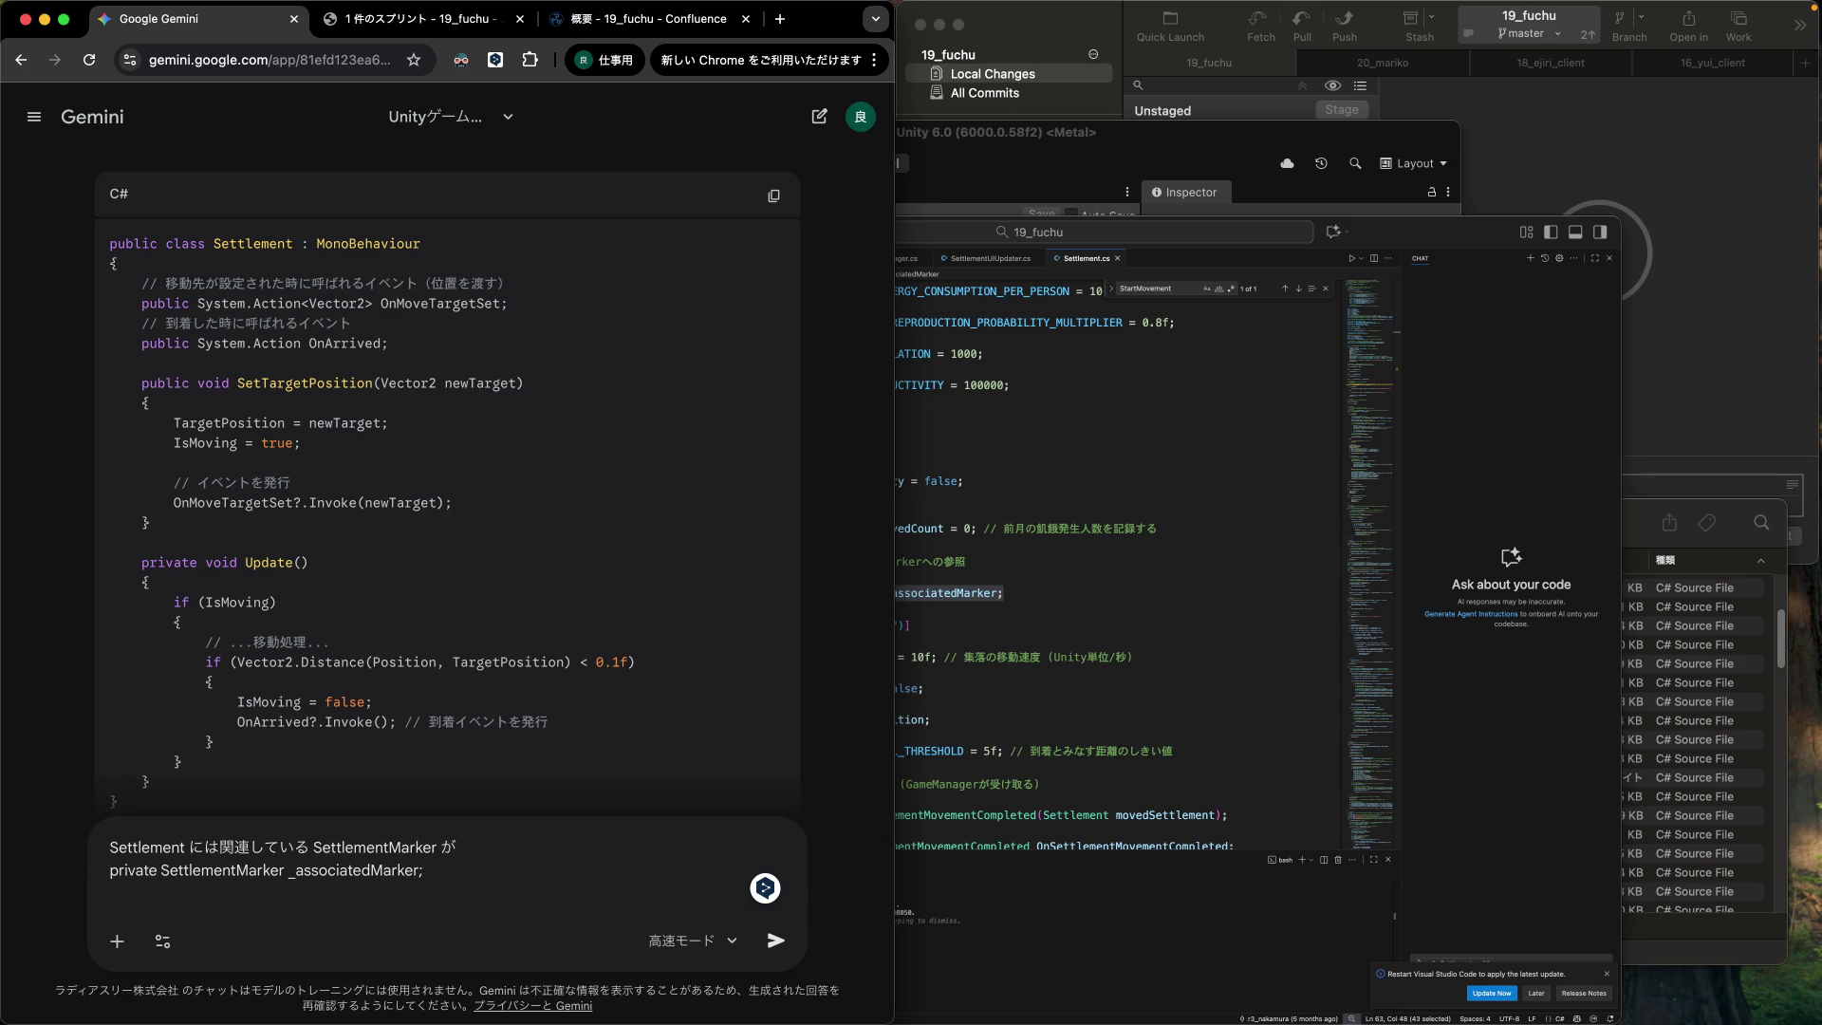
pyautogui.write('って')
pyautogui.write('いう形で')
pyautogui.write('保持している')
pyautogui.write('よ。')
pyautogui.press('Return')
# Correct the particles to を and put the pasted declaration on its own line.
pyautogui.press('BackSpace')
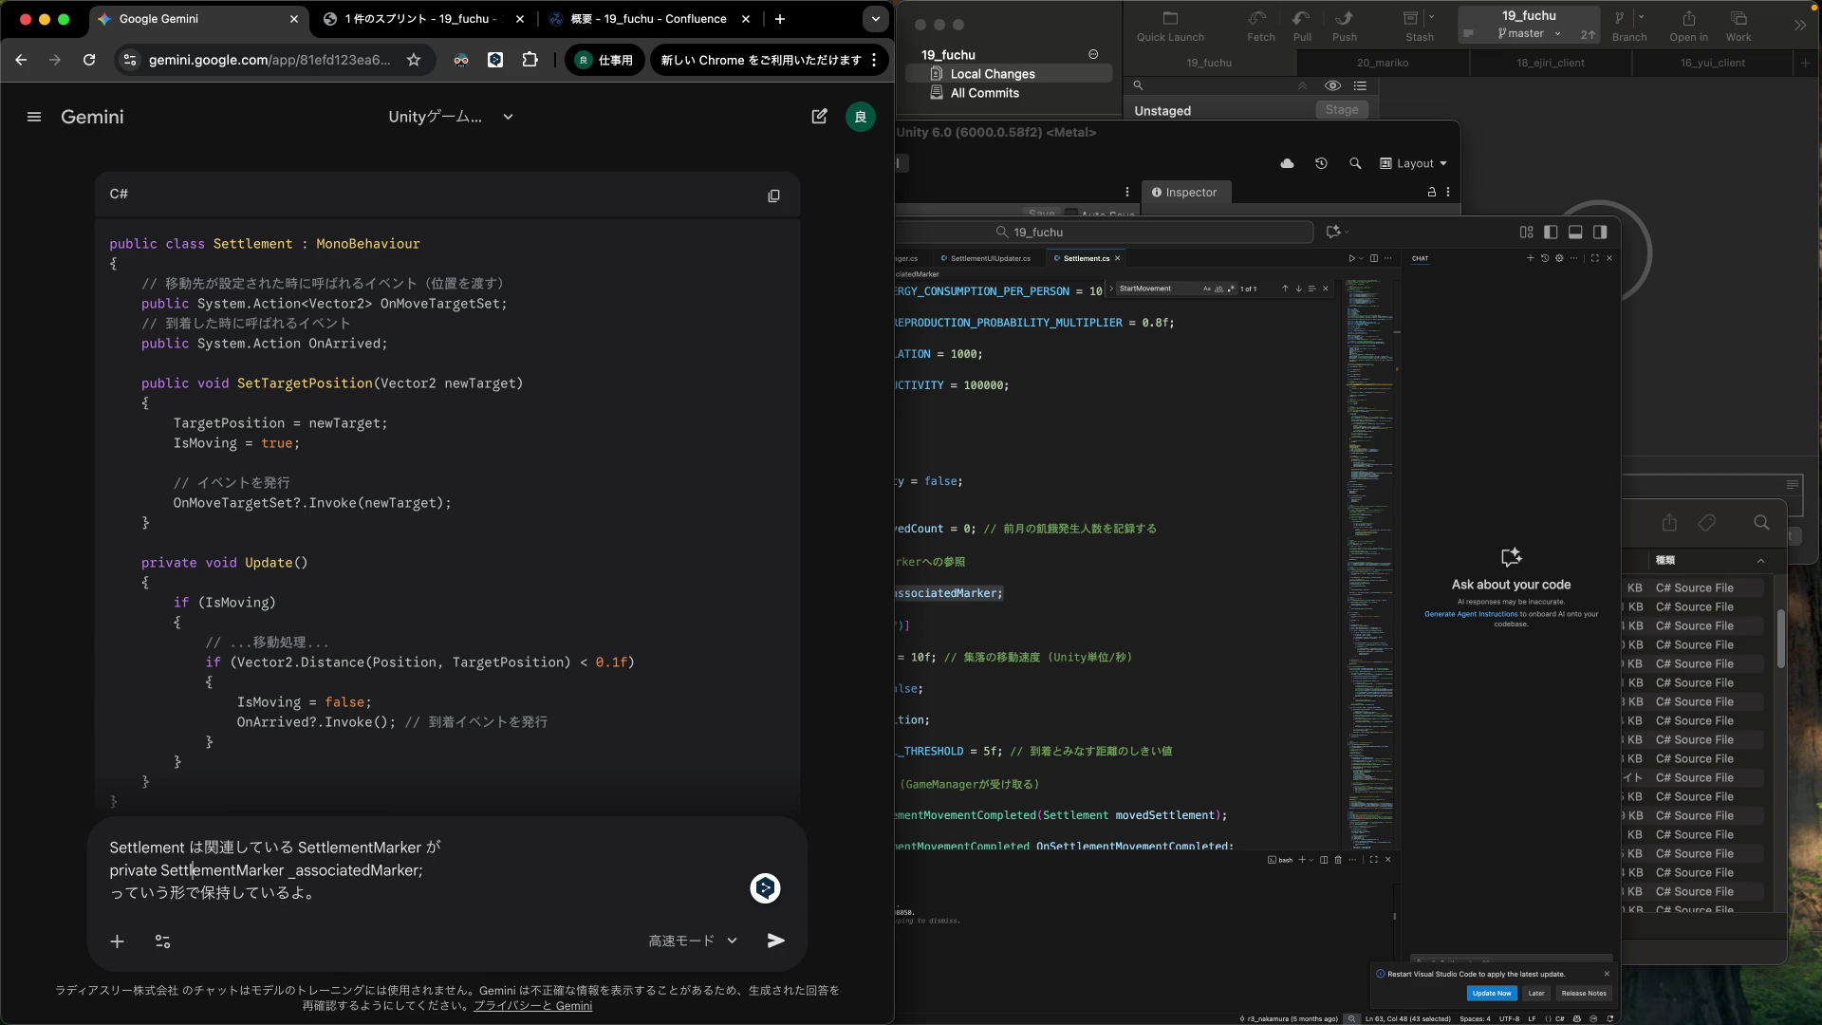
pyautogui.hotkey('shift', 'Right')
pyautogui.write('を')
pyautogui.press('Return')
pyautogui.press('Down')
pyautogui.hotkey('shift', 'Return')
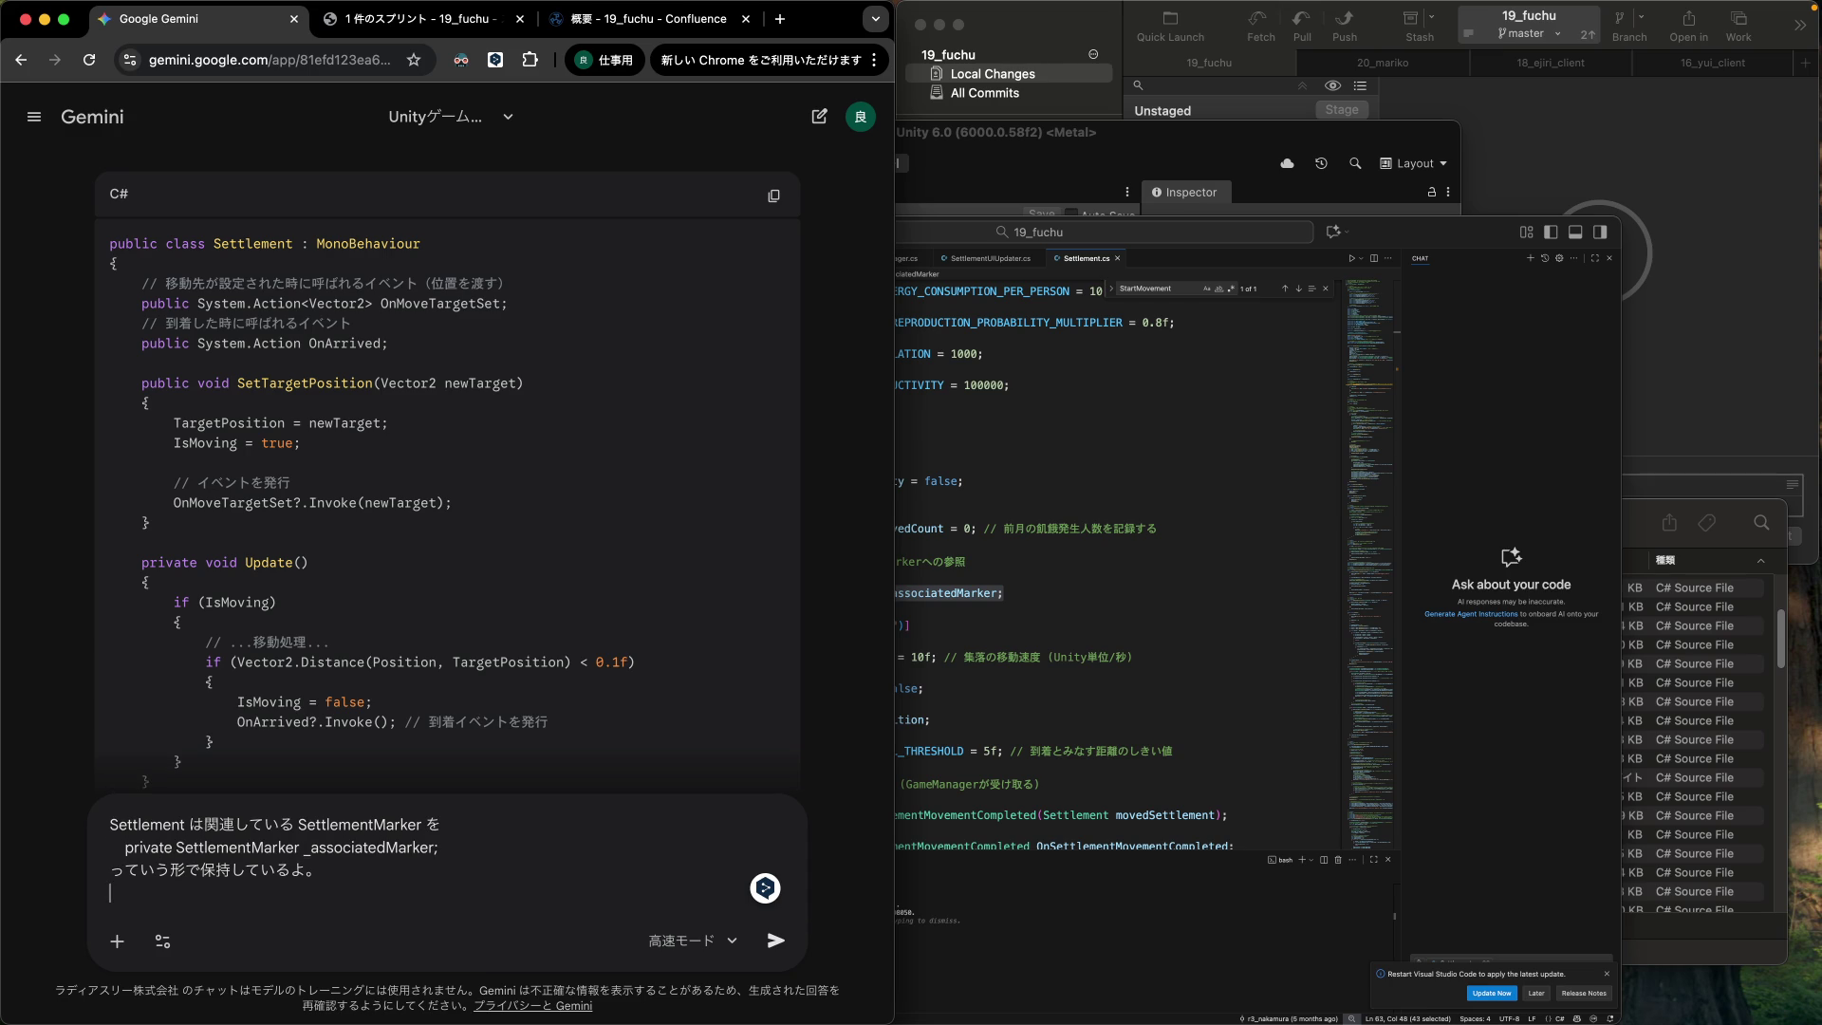
# Add 'だから、イベント登録するんじゃなくて、単に' to the message.
pyautogui.write('mata')
pyautogui.press('BackSpace')
pyautogui.press('BackSpace')
pyautogui.press('BackSpace')
pyautogui.write('だから、')
pyautogui.write('イベントとうろ')
pyautogui.press('space')
pyautogui.write('すr')
pyautogui.write('るんじゃなくて、単に')
pyautogui.press('Return')
pyautogui.write('、たんに')
pyautogui.press('space')
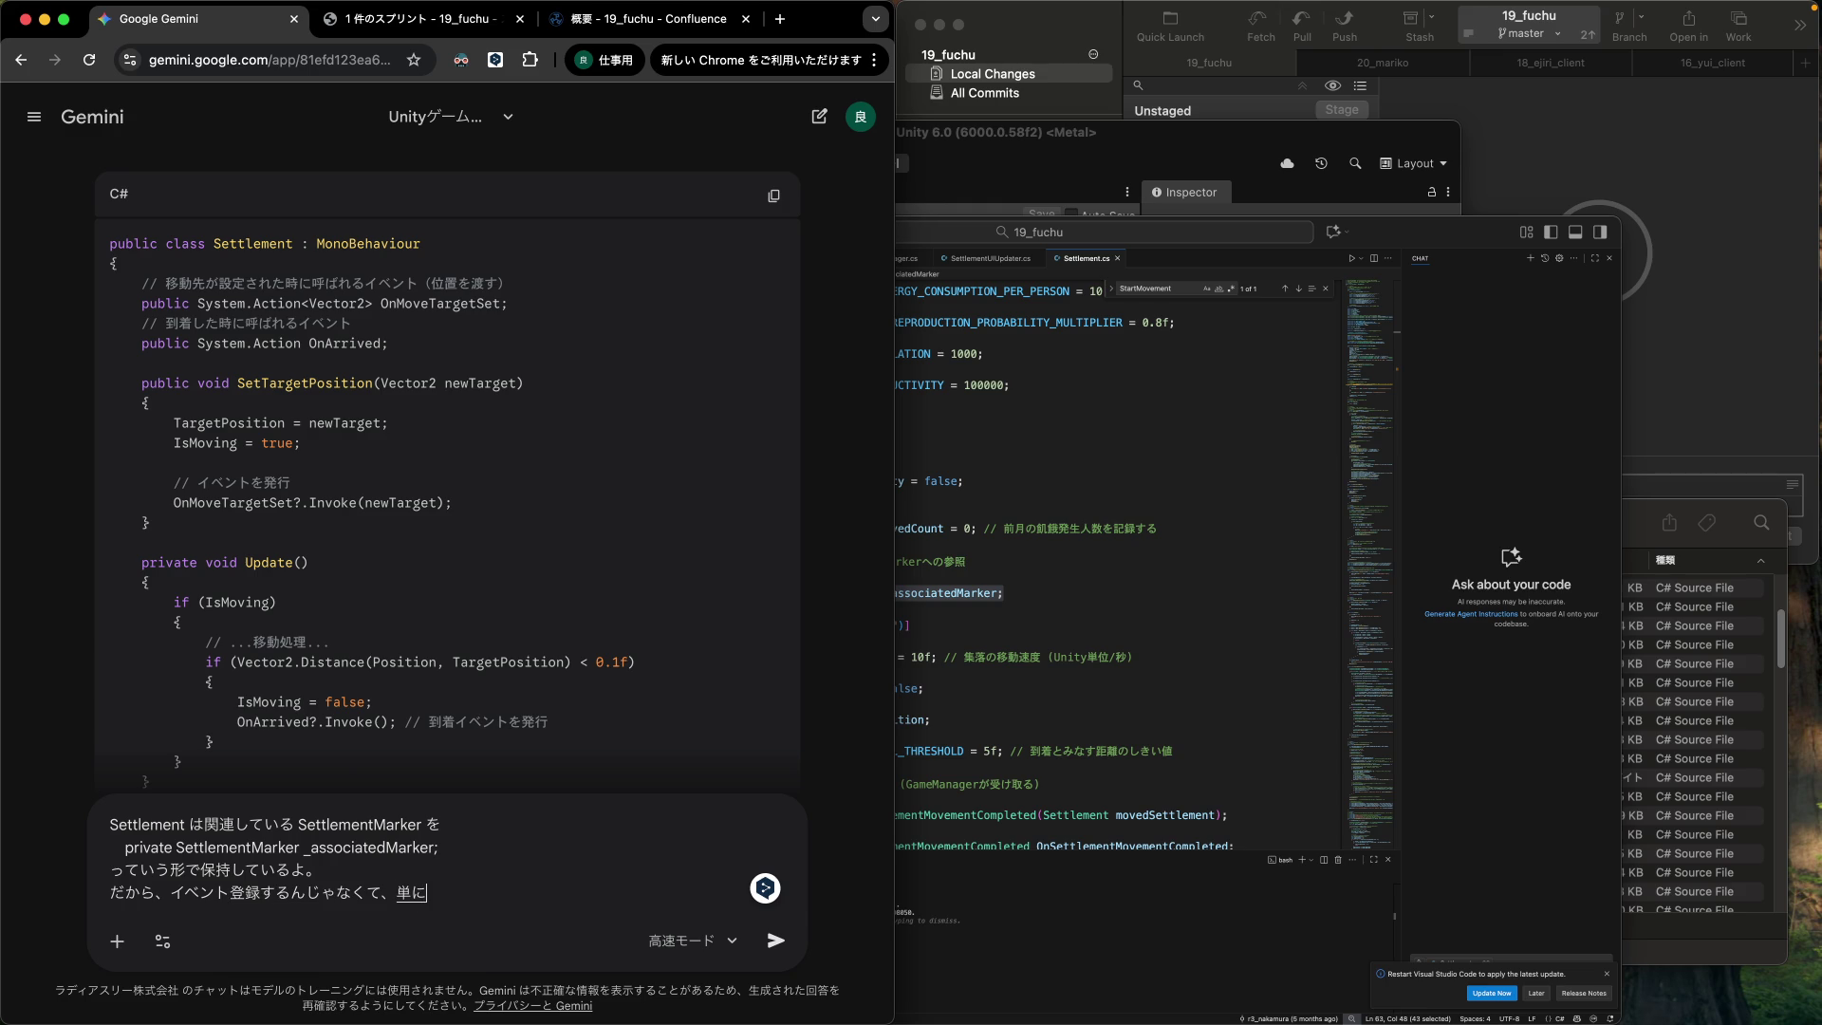
pyautogui.press('Return')
pyautogui.hotkey('shift', 'Return')
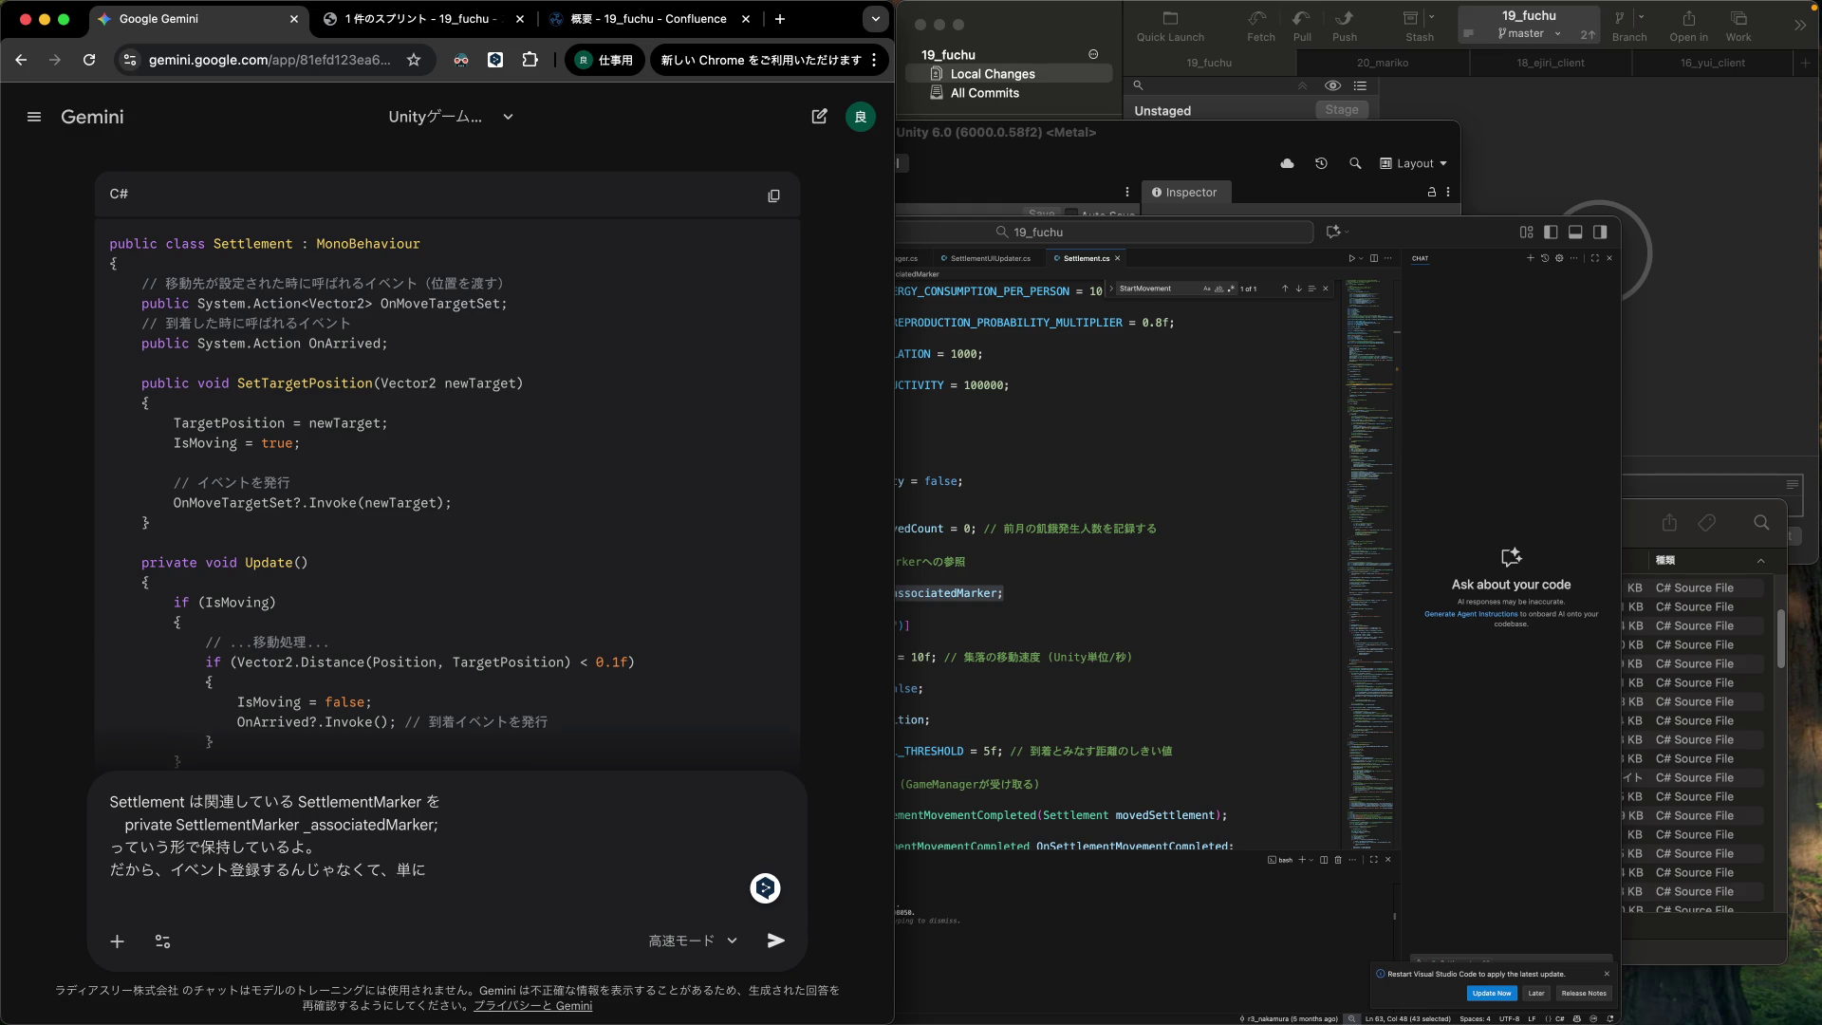
# Write the _associatedMarker.MoveTargetSet() and OnArrived() calls and ask if calling them directly works.
pyautogui.write('_associated')
pyautogui.write('Marker.')
pyautogui.write('Move')
pyautogui.write('TargetSet')
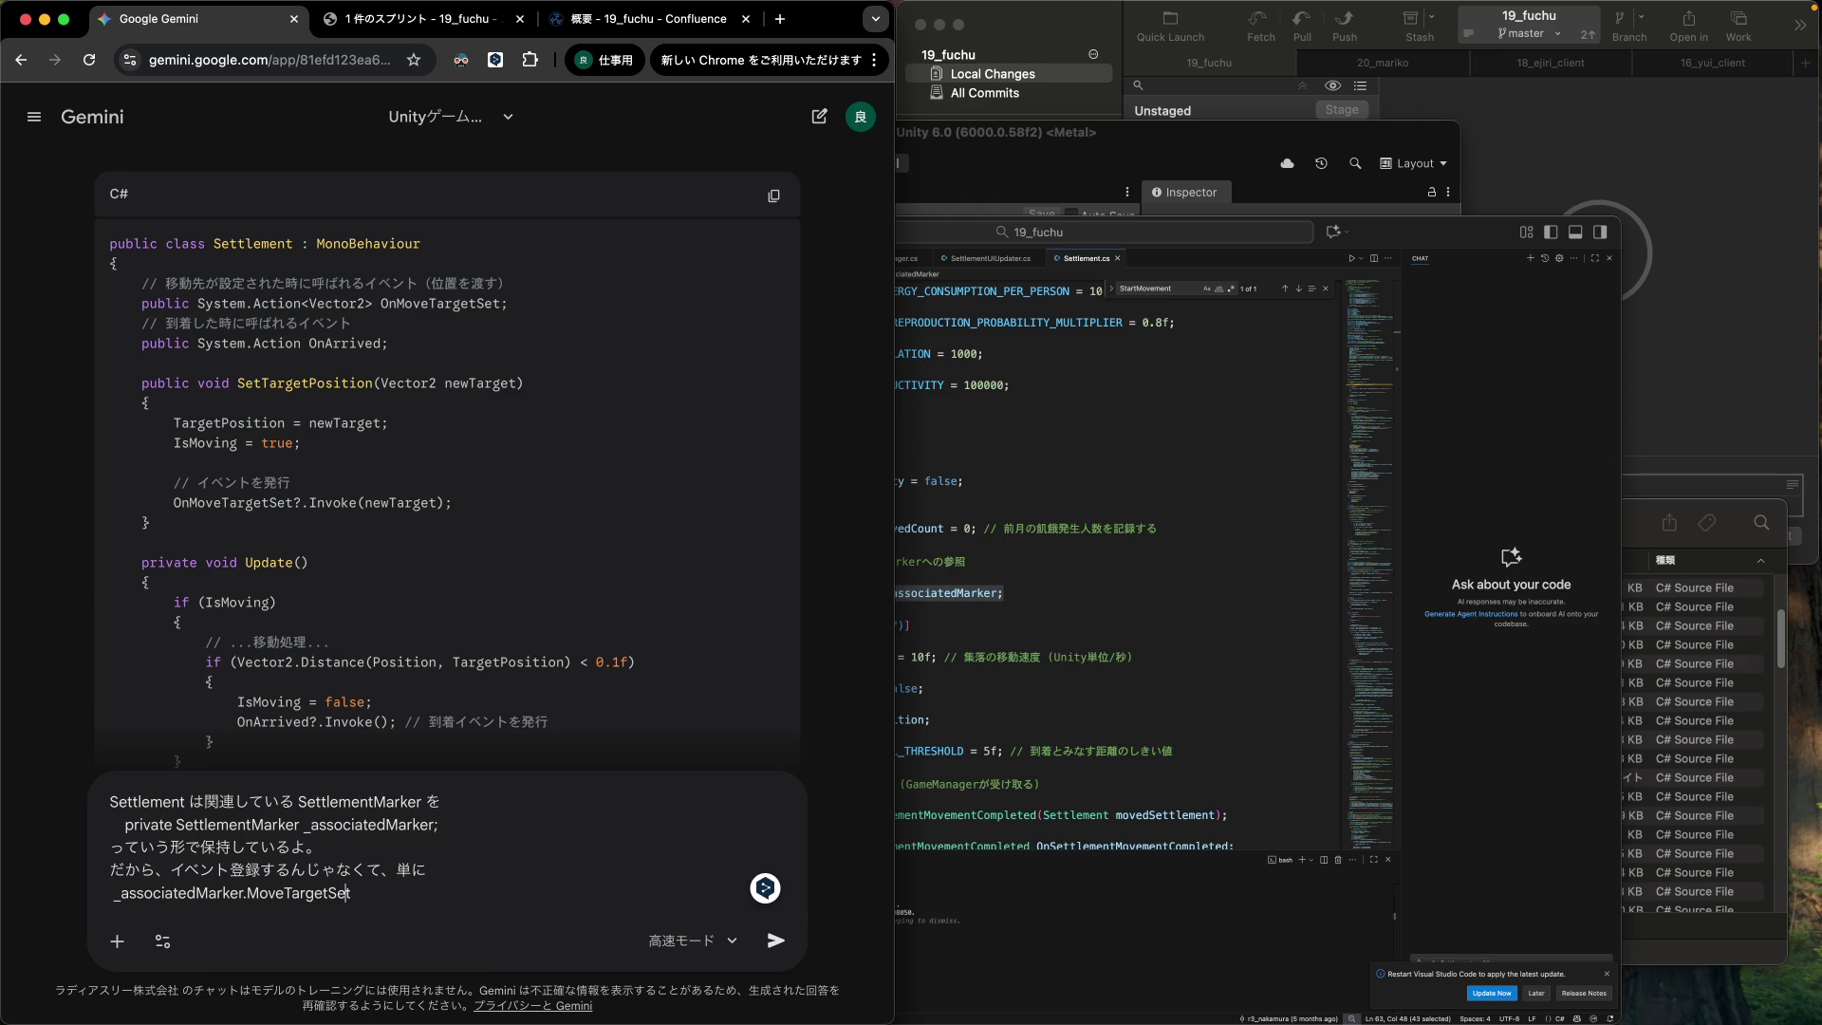
pyautogui.write('();')
pyautogui.hotkey('shift', 'Return')
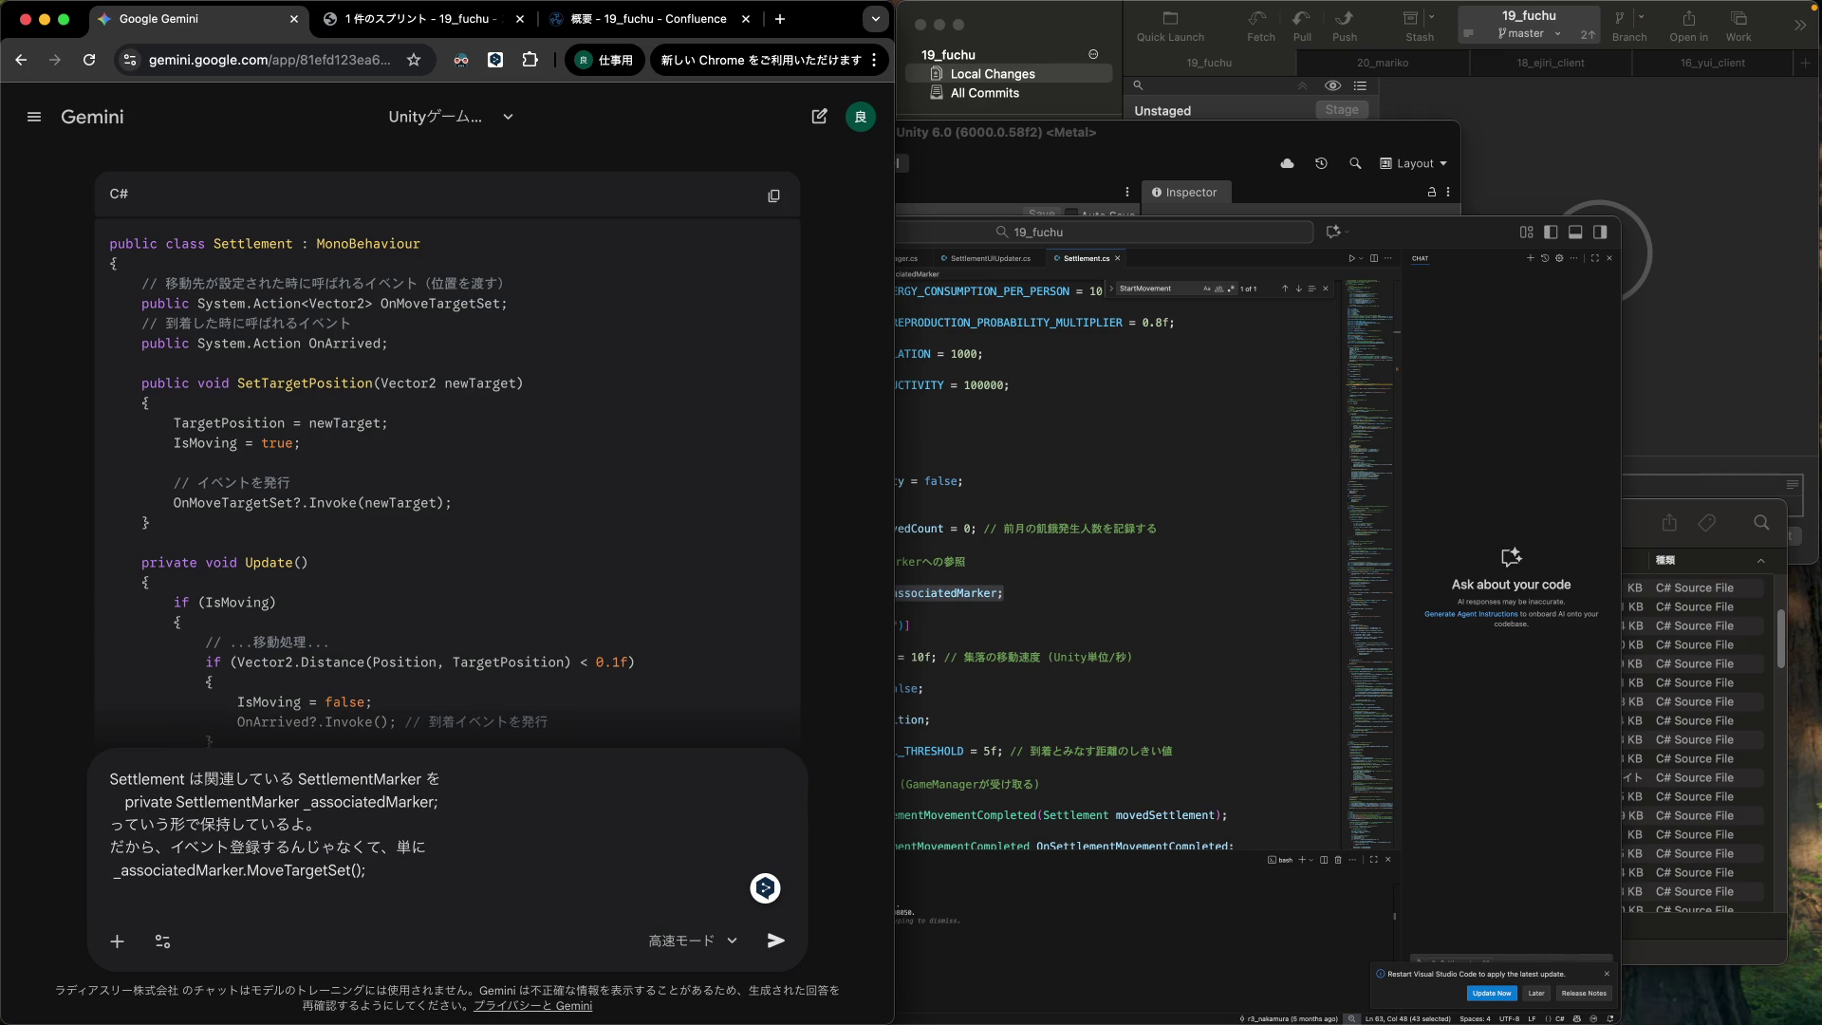
pyautogui.write('associst')
pyautogui.write('edMa')
pyautogui.write('rker.')
pyautogui.write('OnArr')
pyautogui.write('ived()')
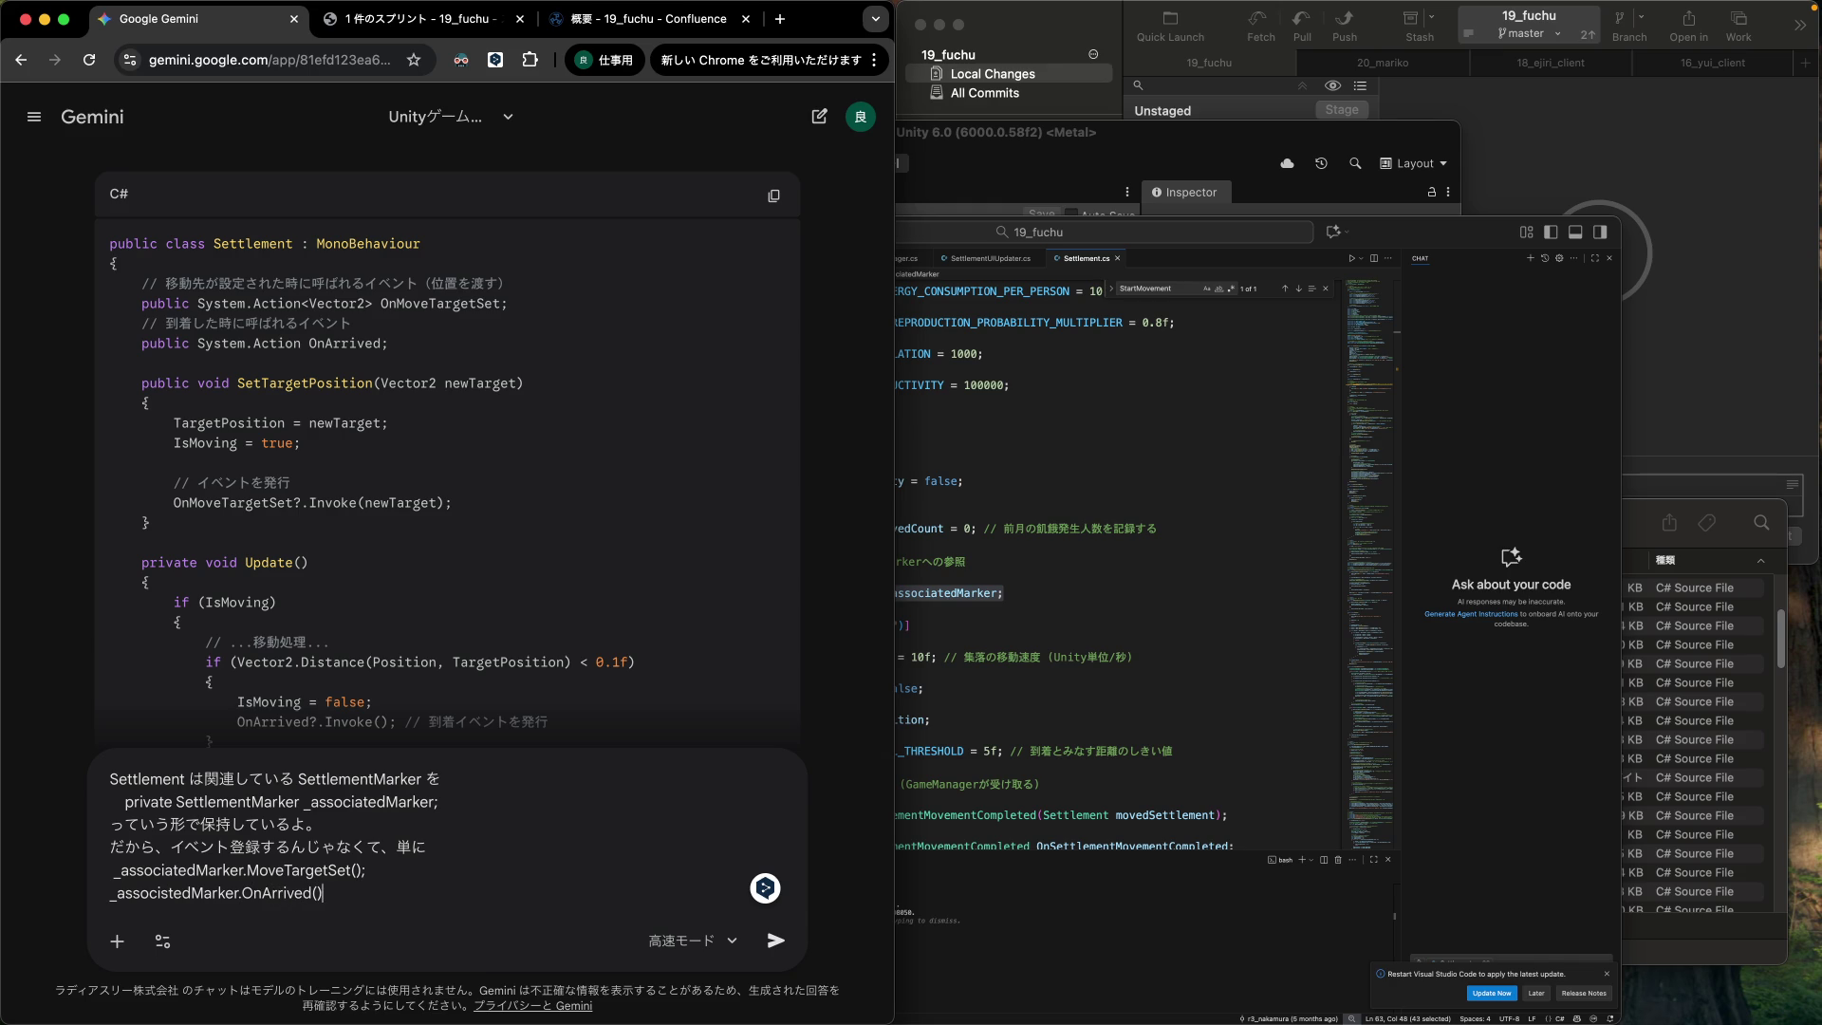
pyautogui.hotkey('shift', 'Return')
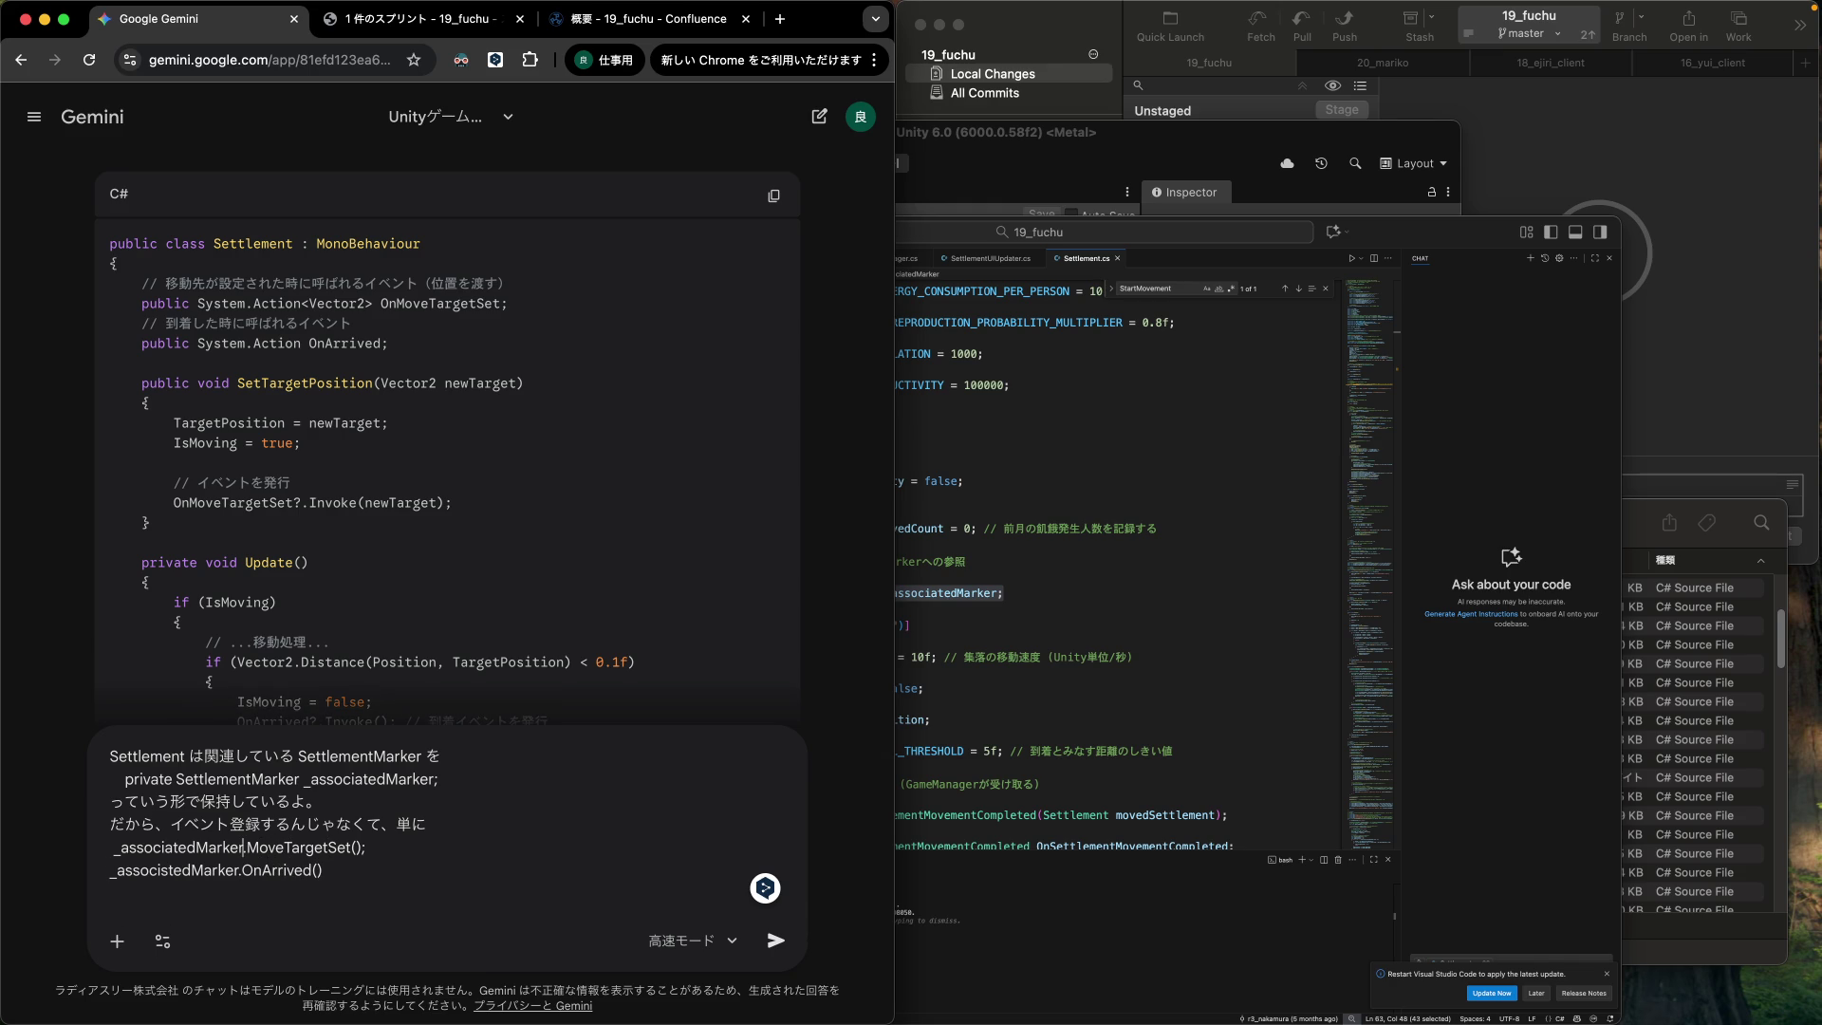
pyautogui.write('OnArrived() ')
pyautogui.write('とか')
pyautogui.write('呼び出せば')
pyautogui.write('良くない？')
pyautogui.press('Return')
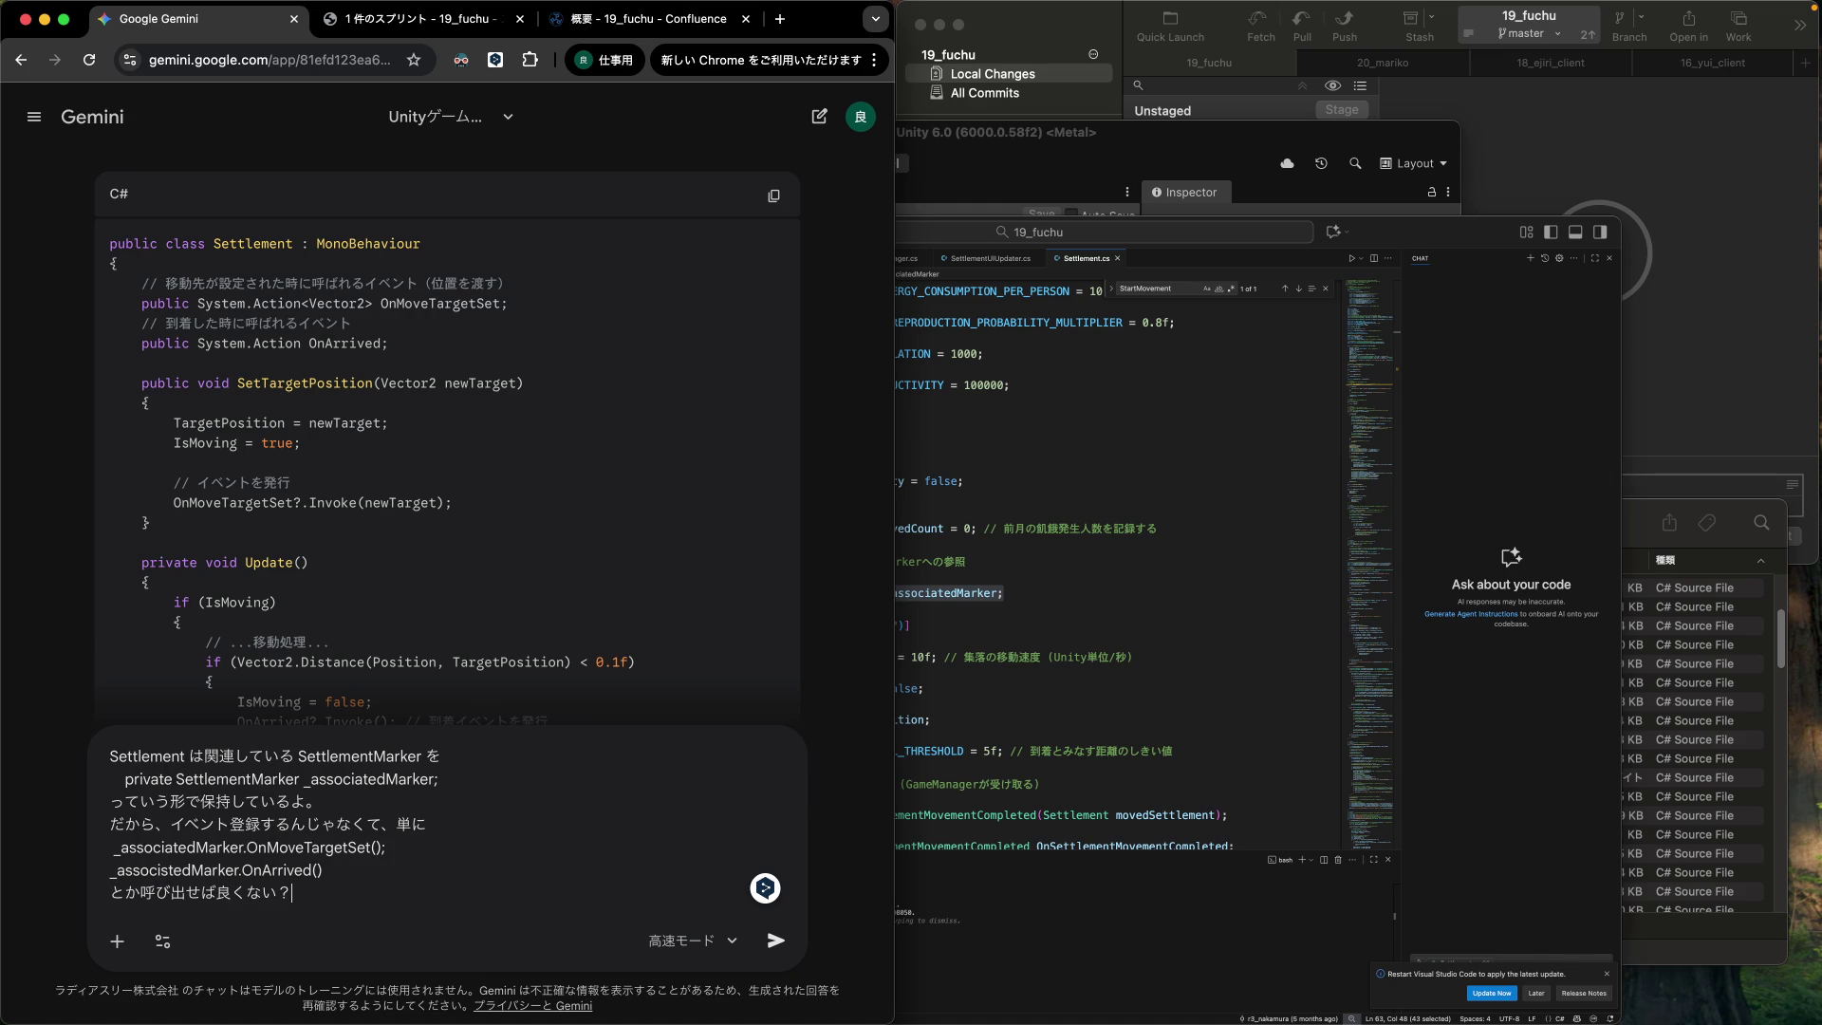
pyautogui.hotkey('shift', 'Return')
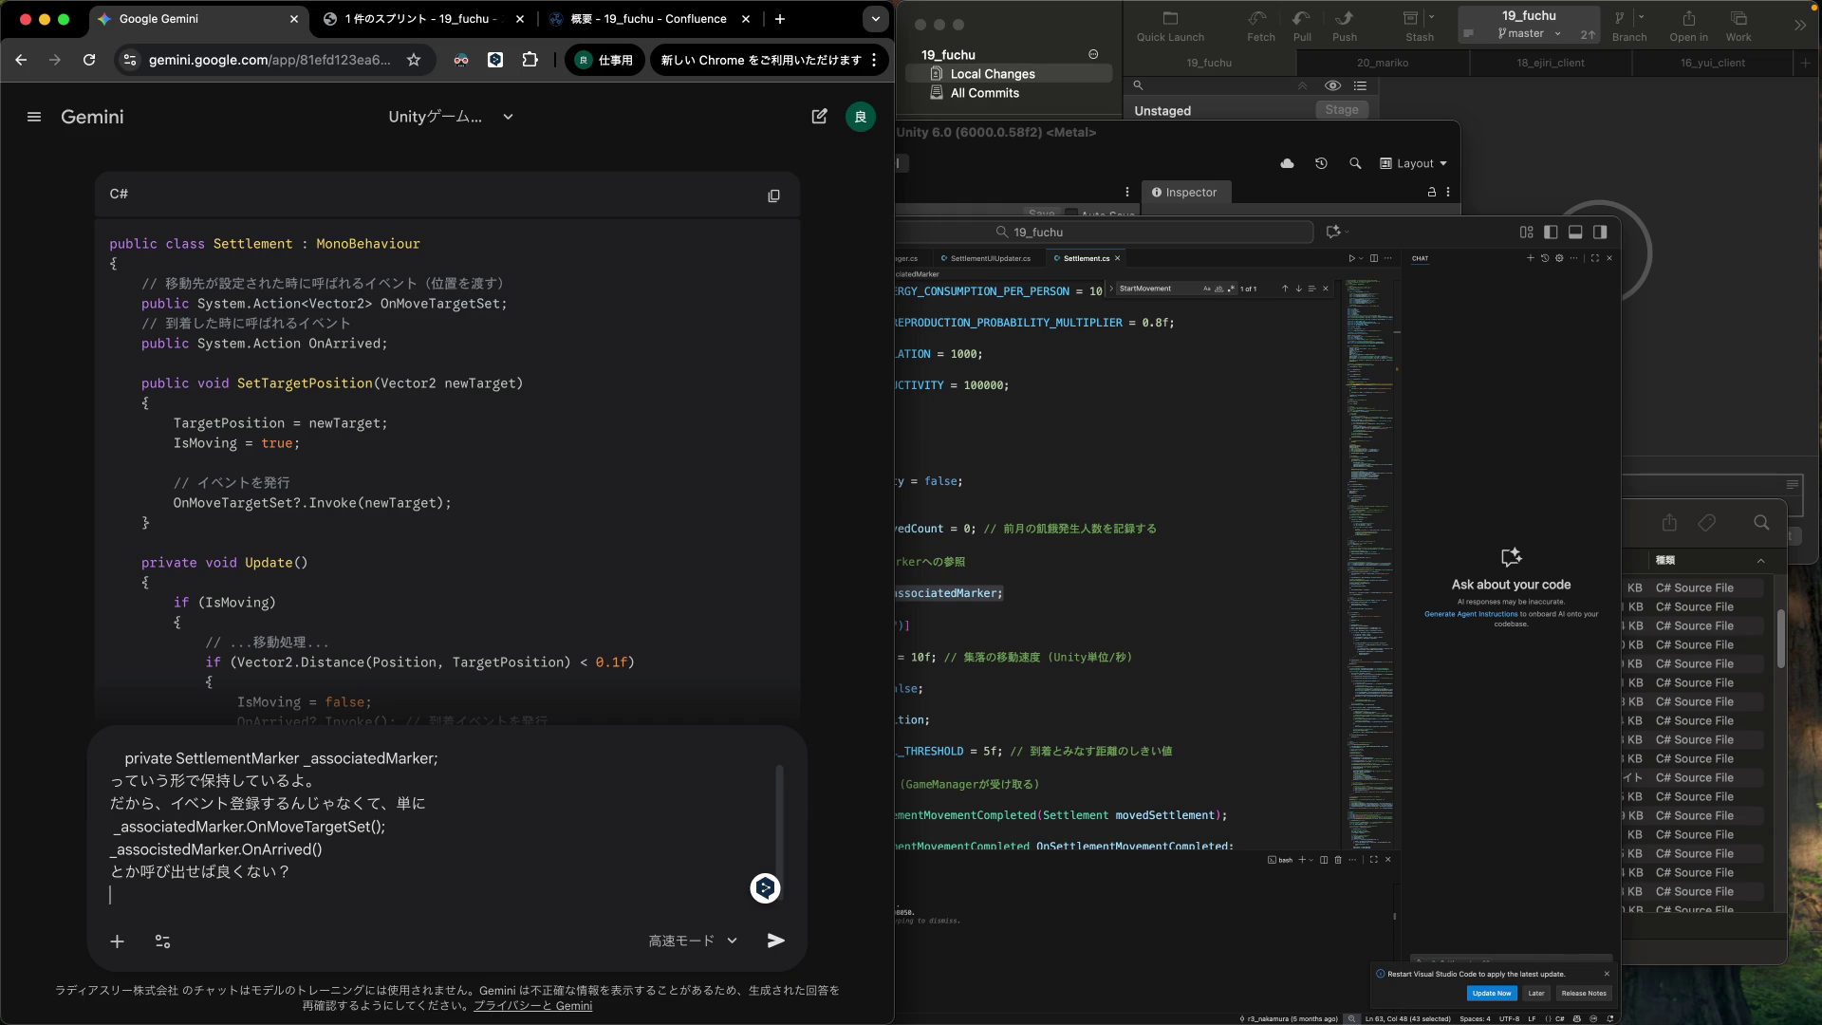
pyautogui.hotkey('shift', 'Return')
# Explain that events hide the call sites when reading Settlement's code, and send the message.
pyautogui.write('イベントとかにすると、')
pyautogui.press('Return')
pyautogui.write('どこが')
pyautogui.press('Return')
pyautogui.write('よびd')
pyautogui.write('だされて')
pyautogui.write('、')
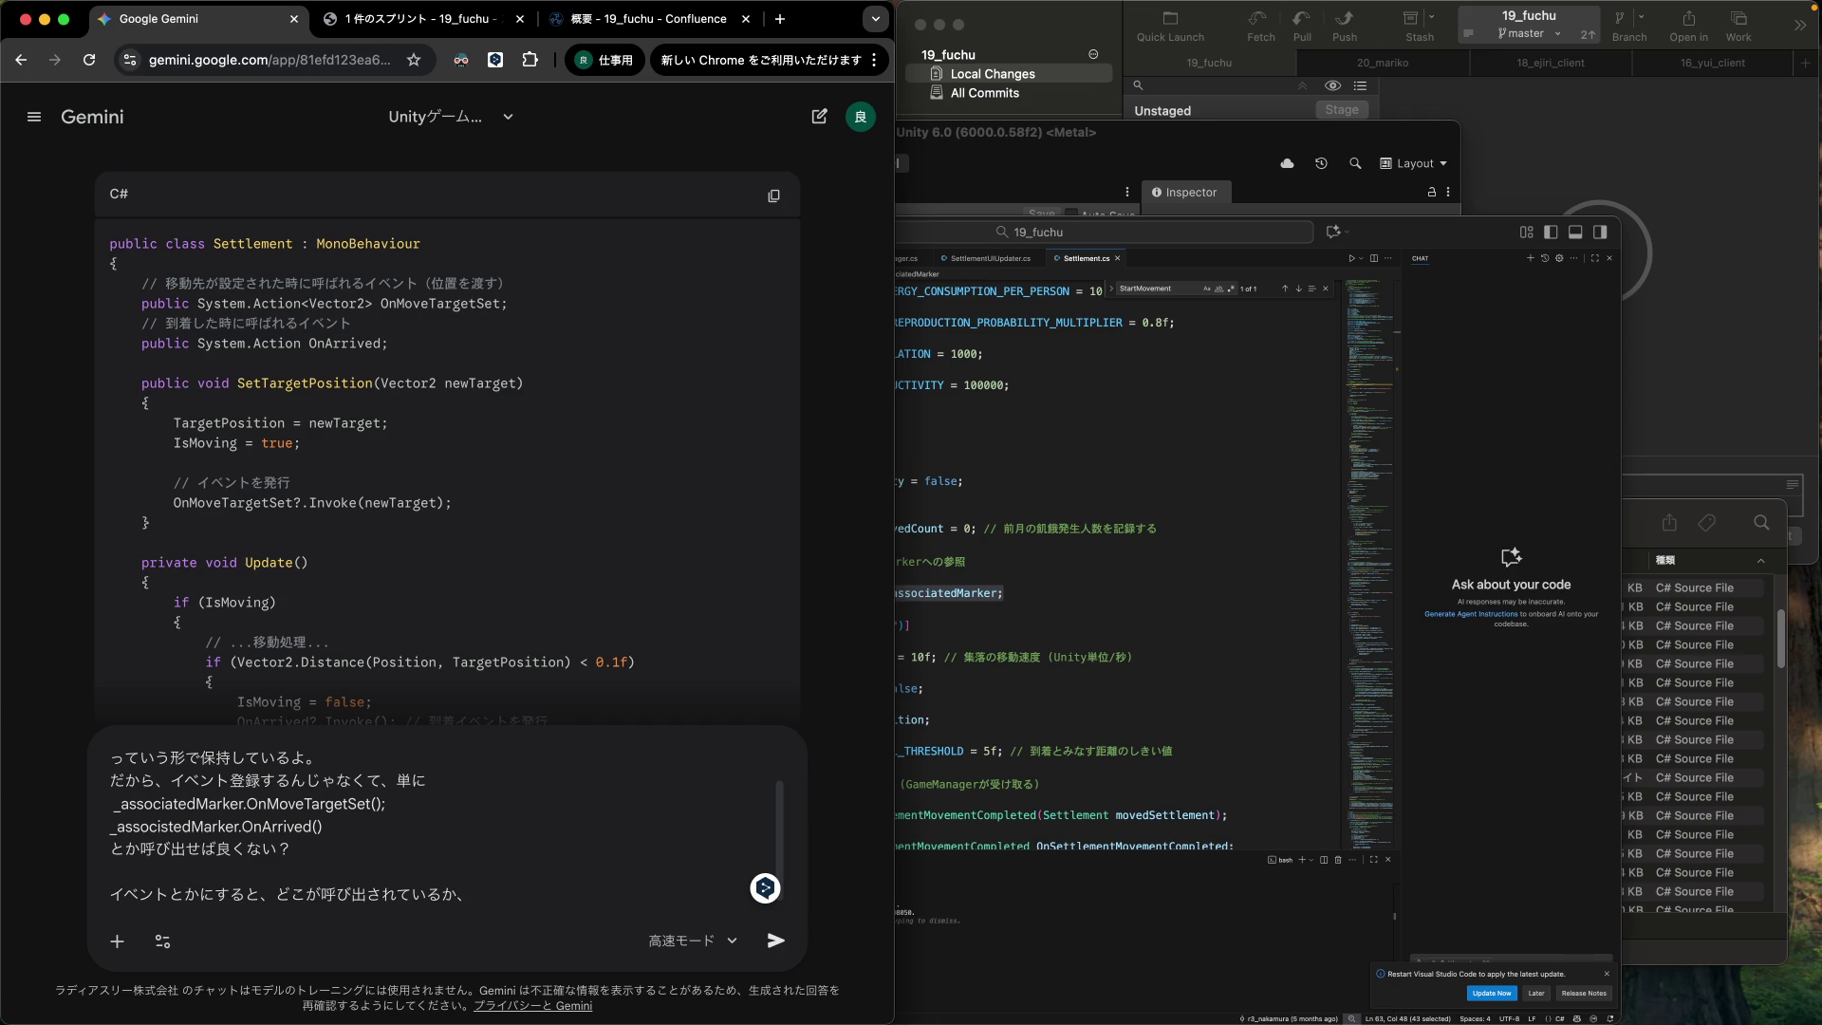
pyautogui.write('ettlemen')
pyautogui.write('tのコードをみt')
pyautogui.write('ただけだと')
pyautogui.press('space')
pyautogui.press('Return')
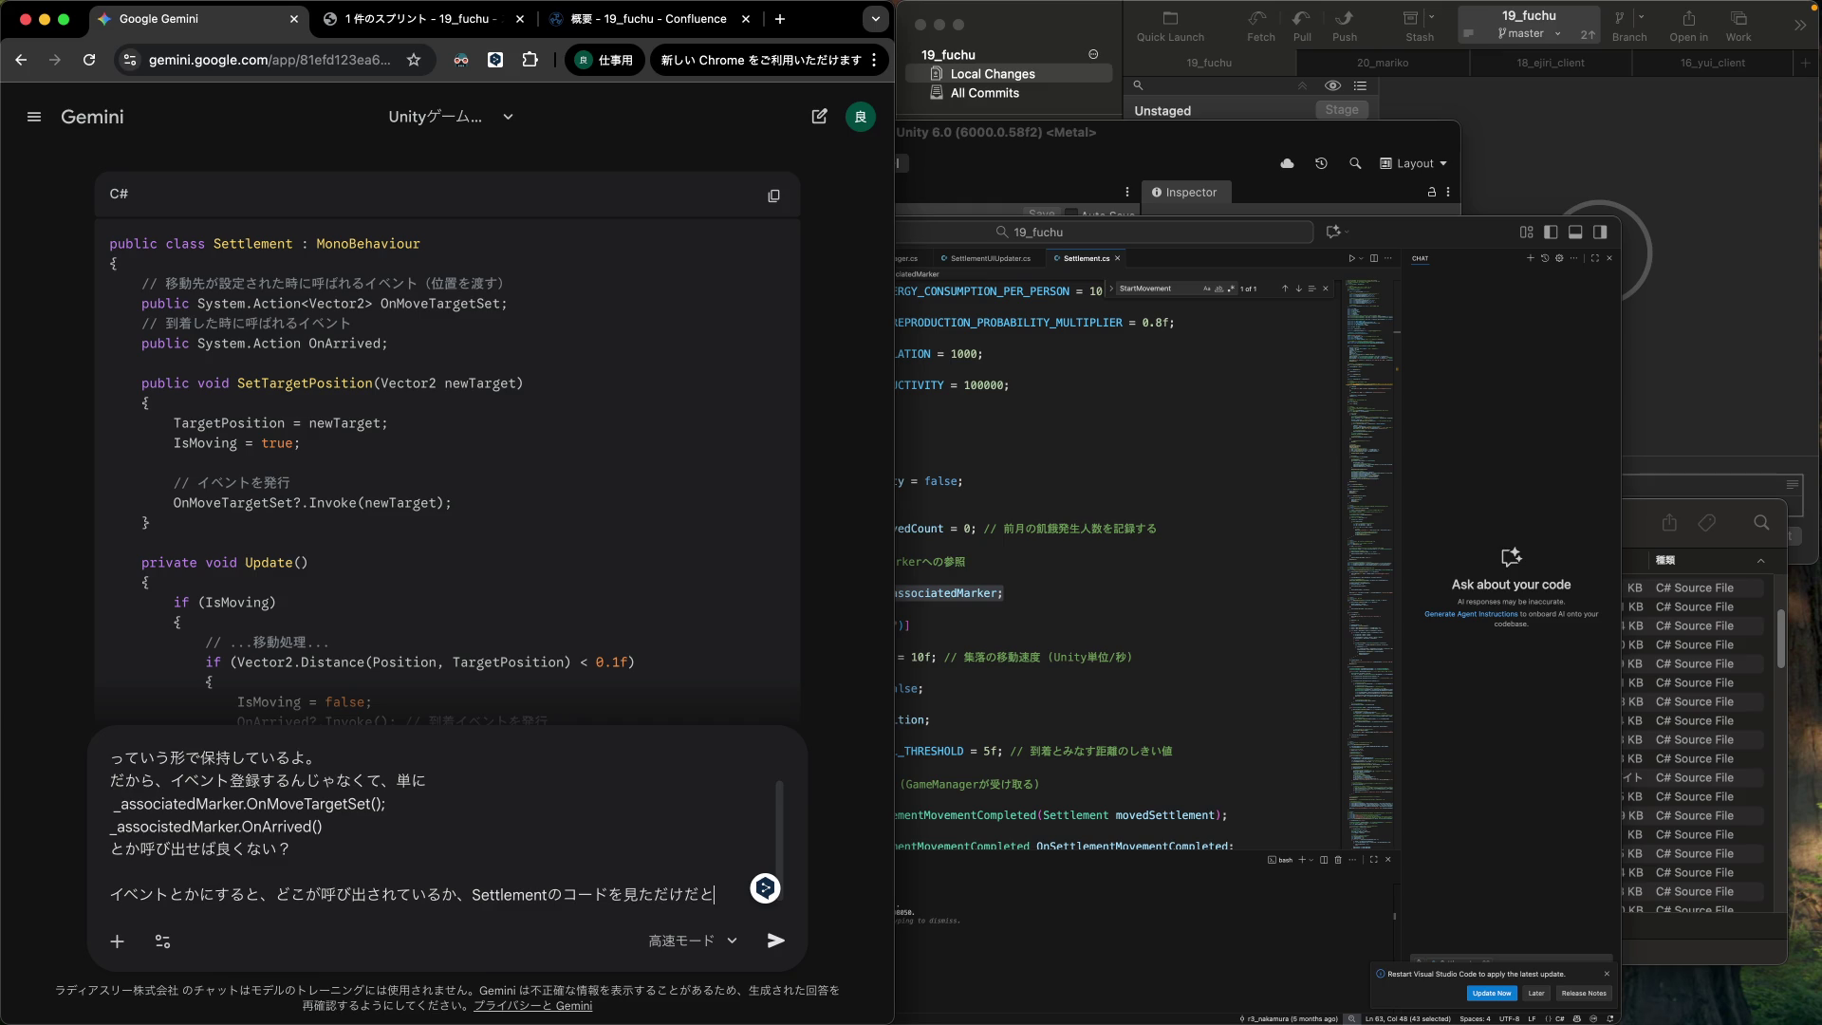
pyautogui.write('り')
pyautogui.write('urakunaru')
pyautogui.press('Return')
pyautogui.write('iyanan')
pyautogui.press('Return')
pyautogui.press('Return')
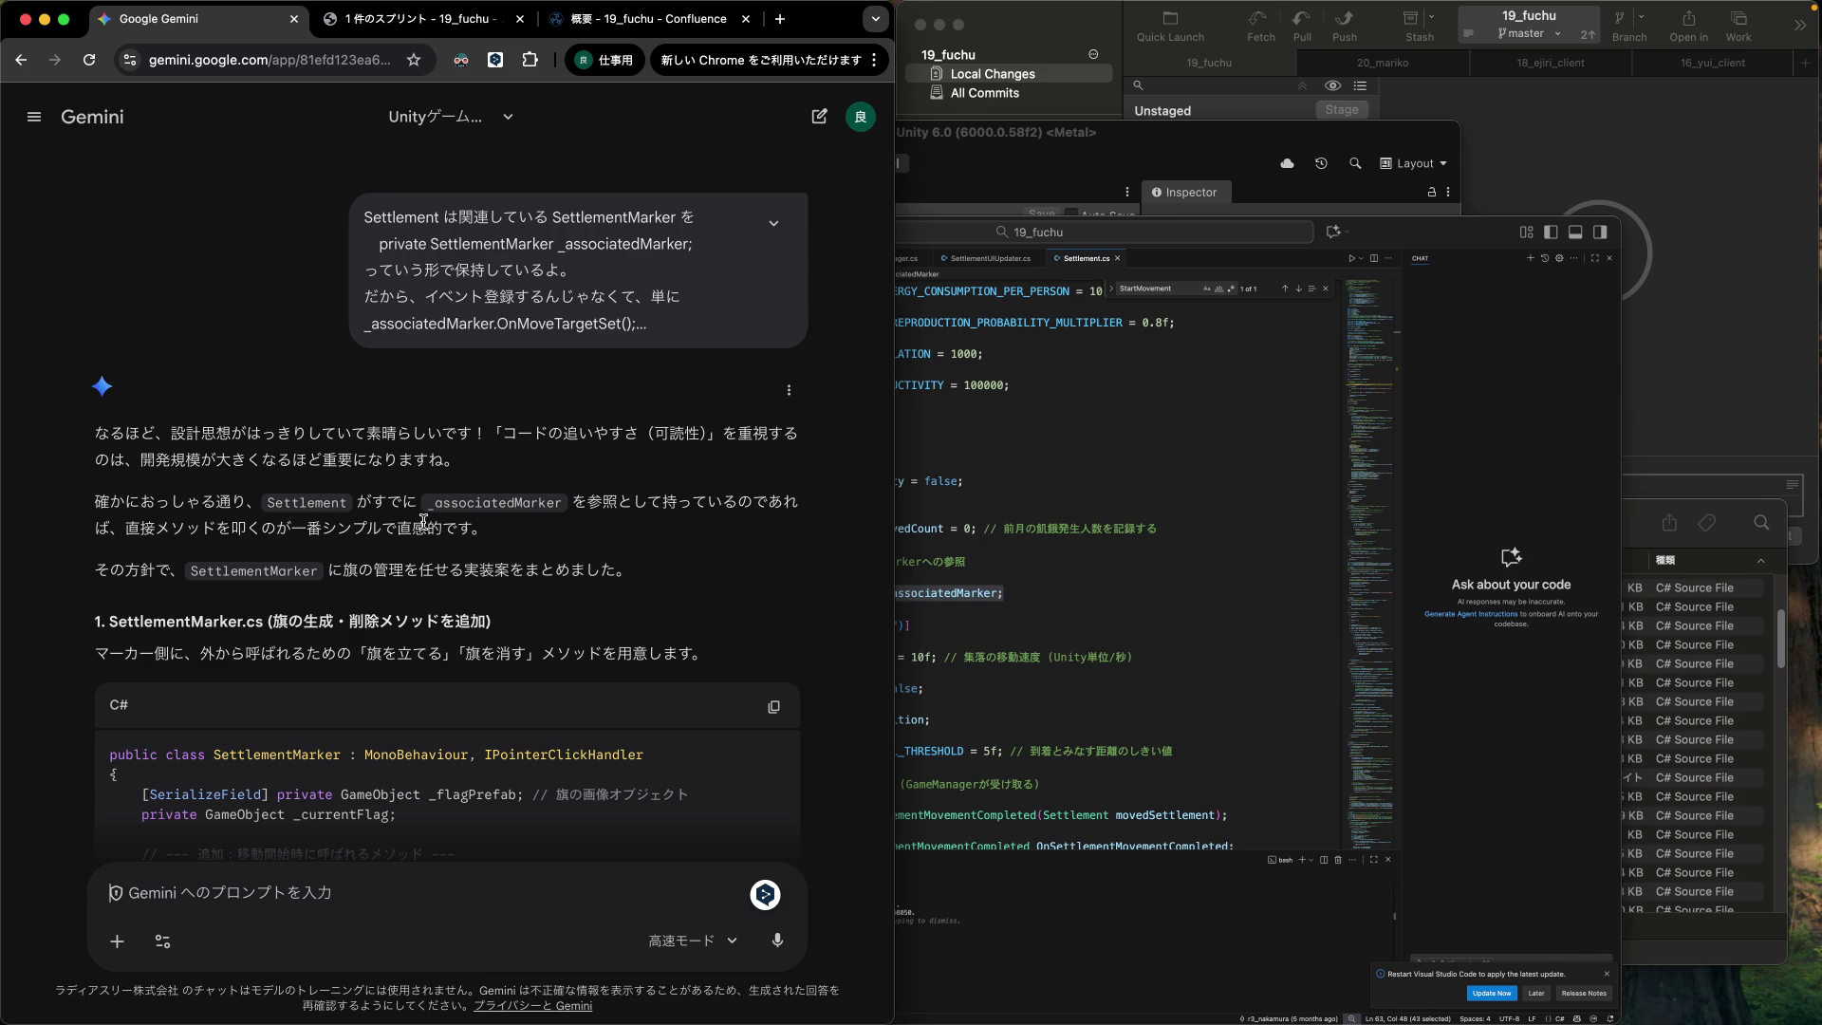
# Scroll Gemini's reply to the SettlementMarker.cs ShowMovementFlag/HideMovementFlag code, then bring VS Code forward.
pyautogui.moveTo(456, 493)
pyautogui.mouseDown()
pyautogui.moveTo(476, 526)
pyautogui.moveTo(540, 543)
pyautogui.mouseUp()
pyautogui.click(702, 543)
pyautogui.scroll(-2, 600, 530)
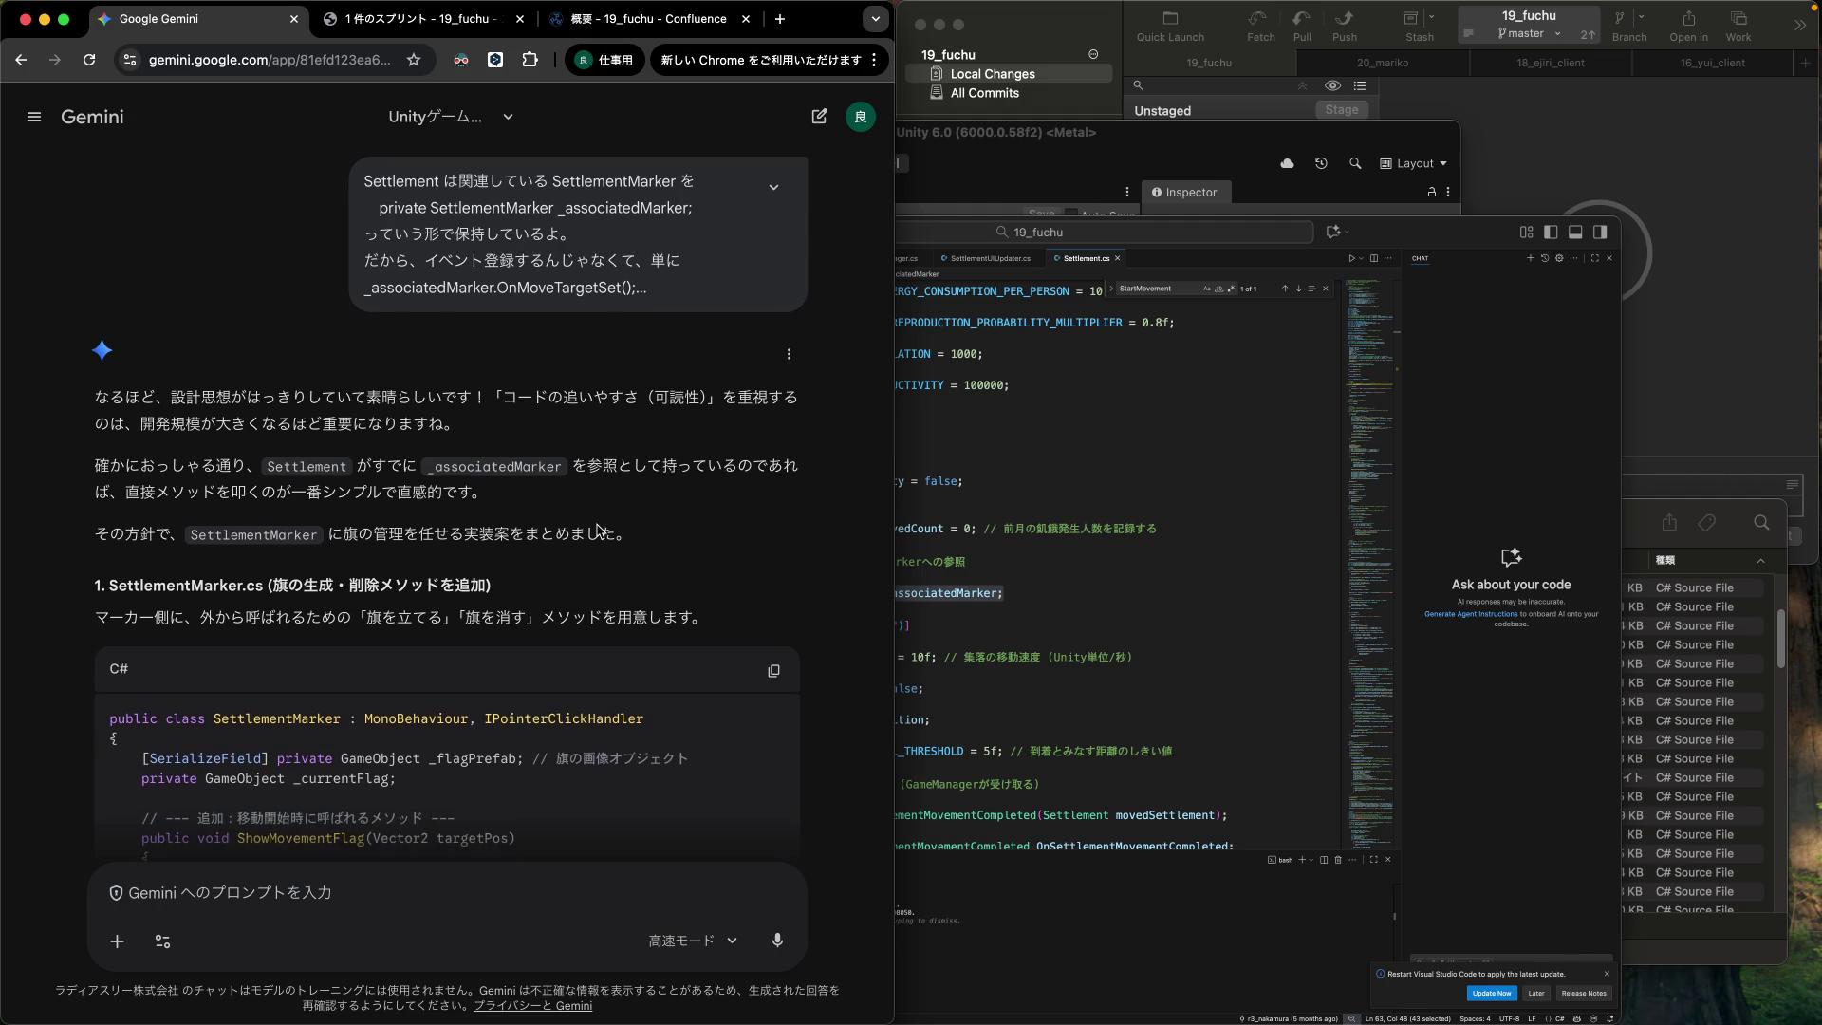
pyautogui.scroll(-3, 599, 531)
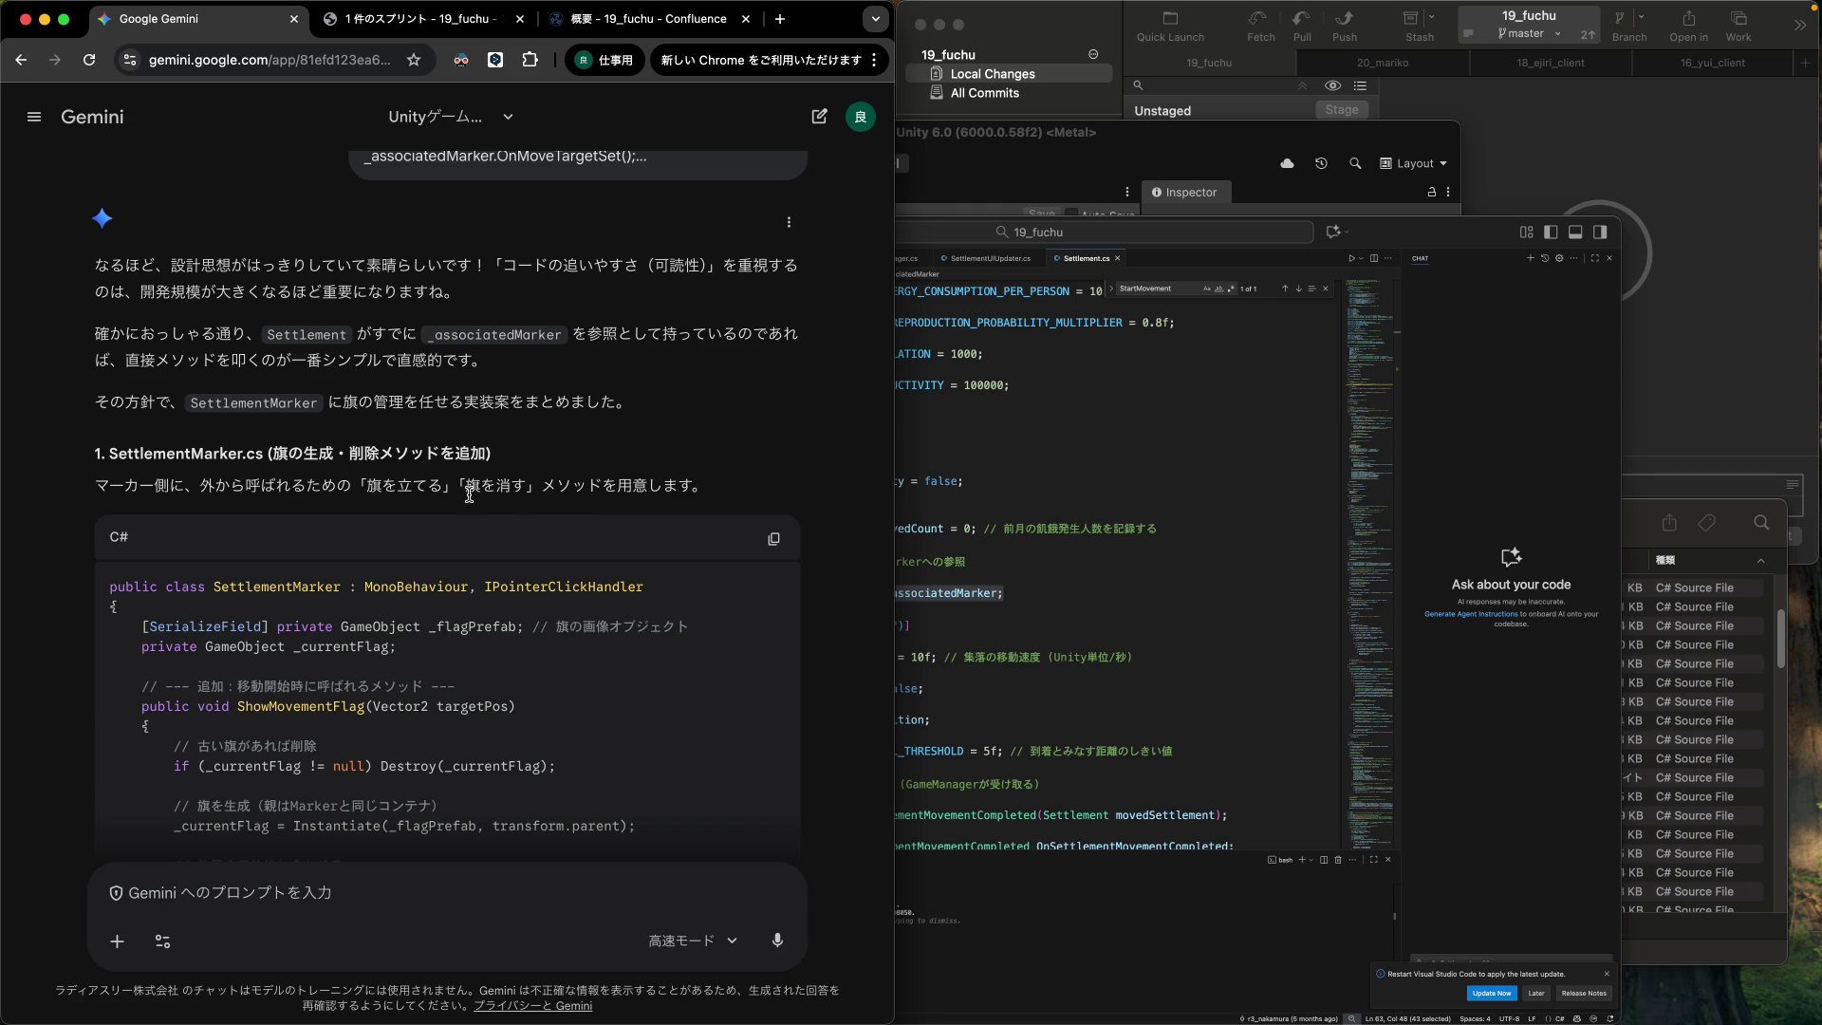
pyautogui.scroll(-3, 475, 491)
pyautogui.scroll(-10, 469, 494)
pyautogui.scroll(8, 471, 501)
pyautogui.scroll(1, 472, 501)
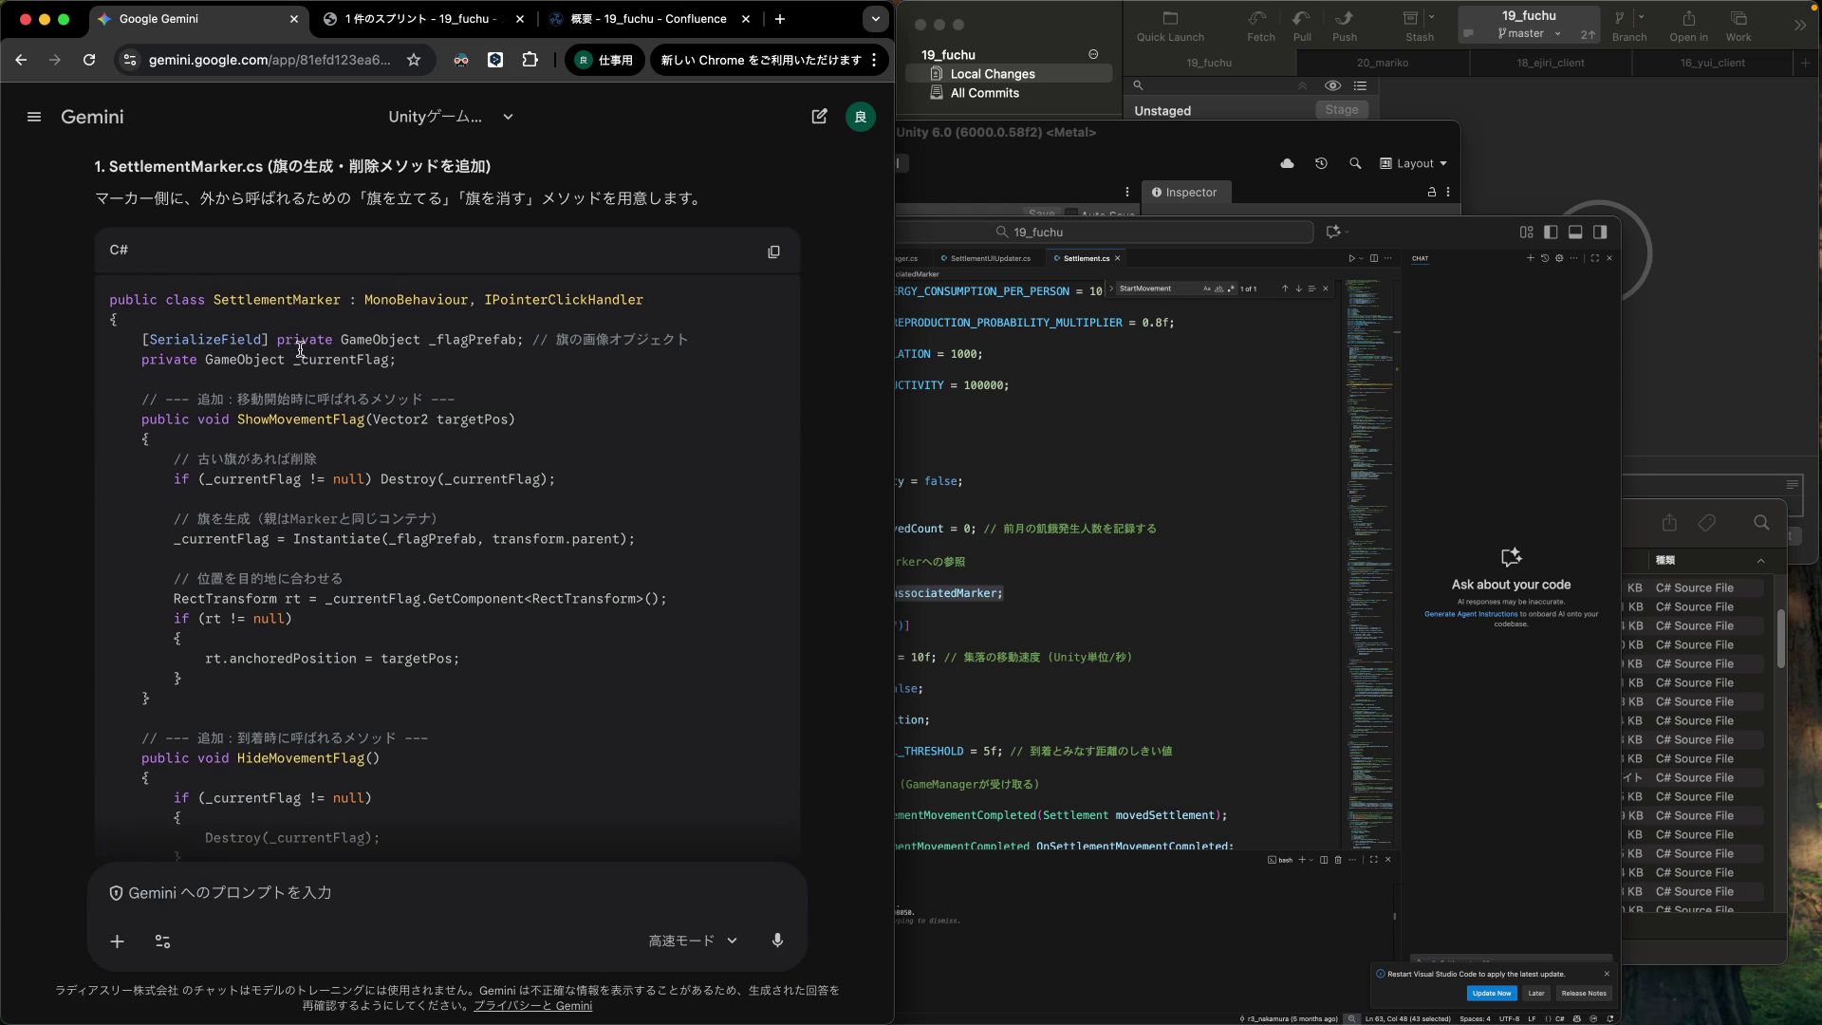
pyautogui.click(1063, 437)
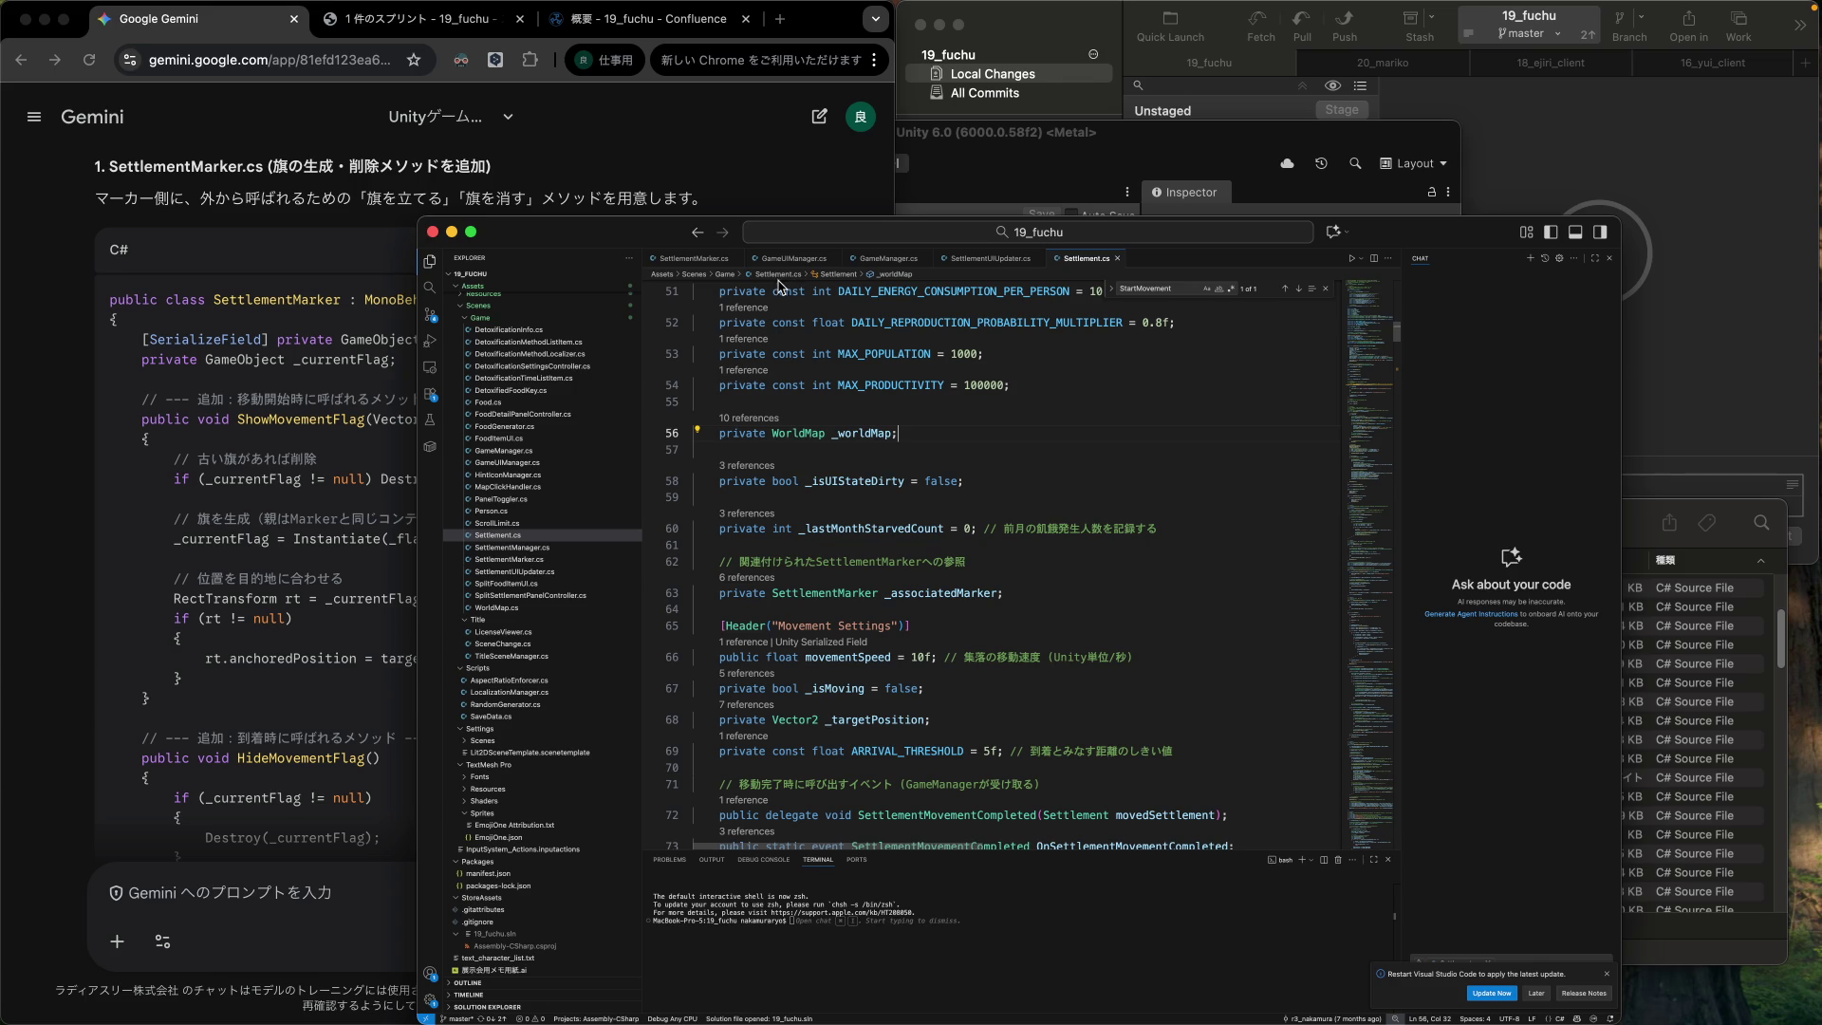
# Paste Gemini's _flagPrefab and _currentFlag field lines after _selectionEffect in SettlementMarker.cs.
pyautogui.click(695, 259)
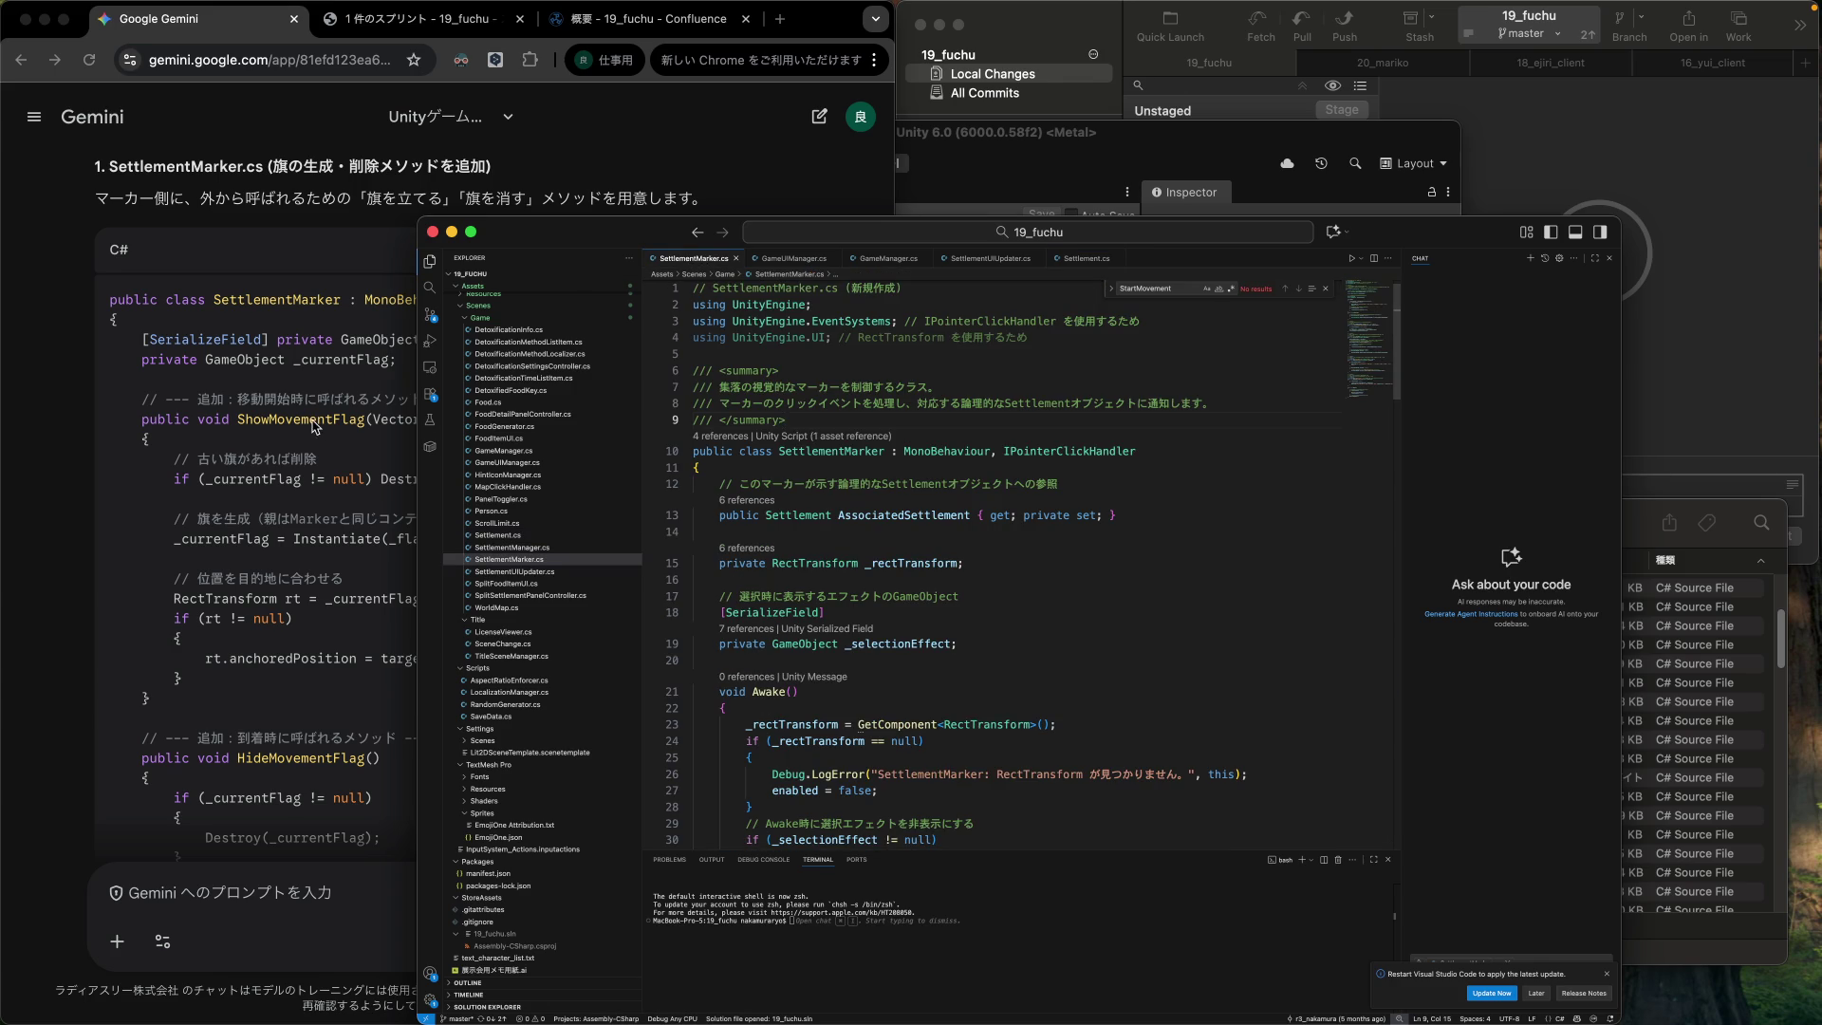
pyautogui.click(267, 386)
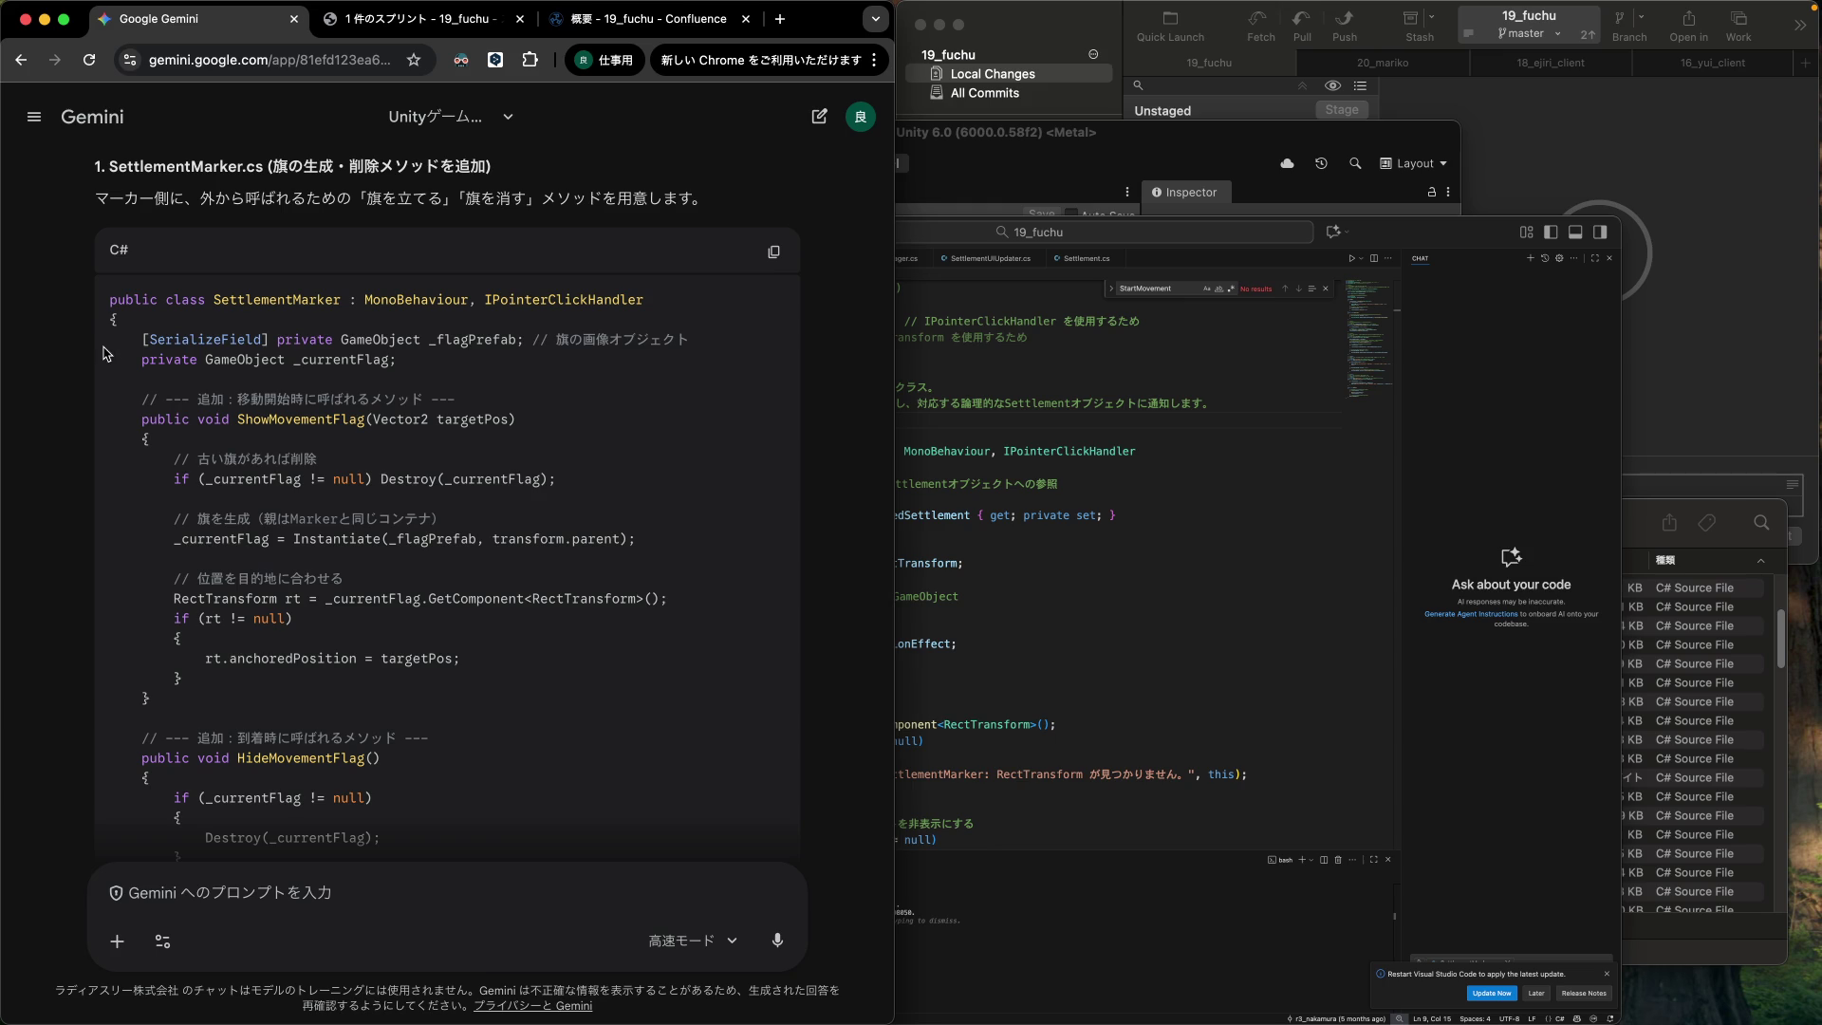
pyautogui.moveTo(105, 345); pyautogui.dragTo(106, 380)
pyautogui.press('super+c')
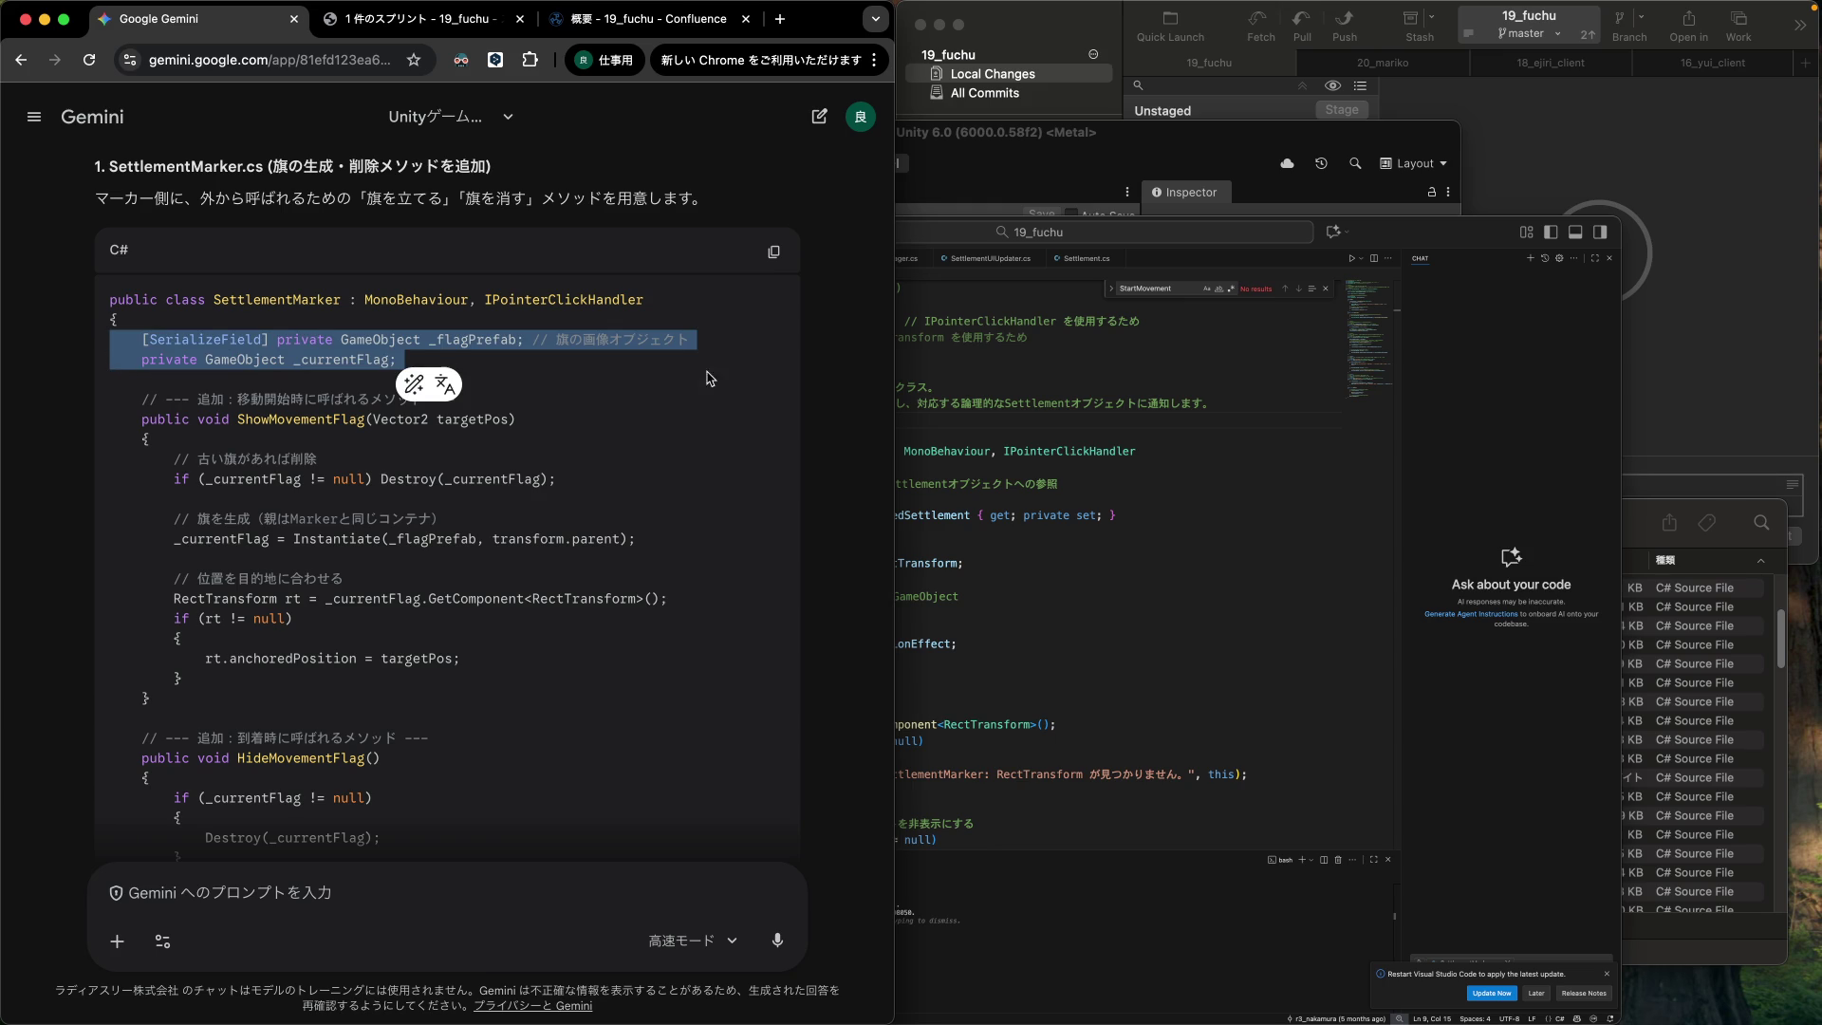
pyautogui.click(1017, 414)
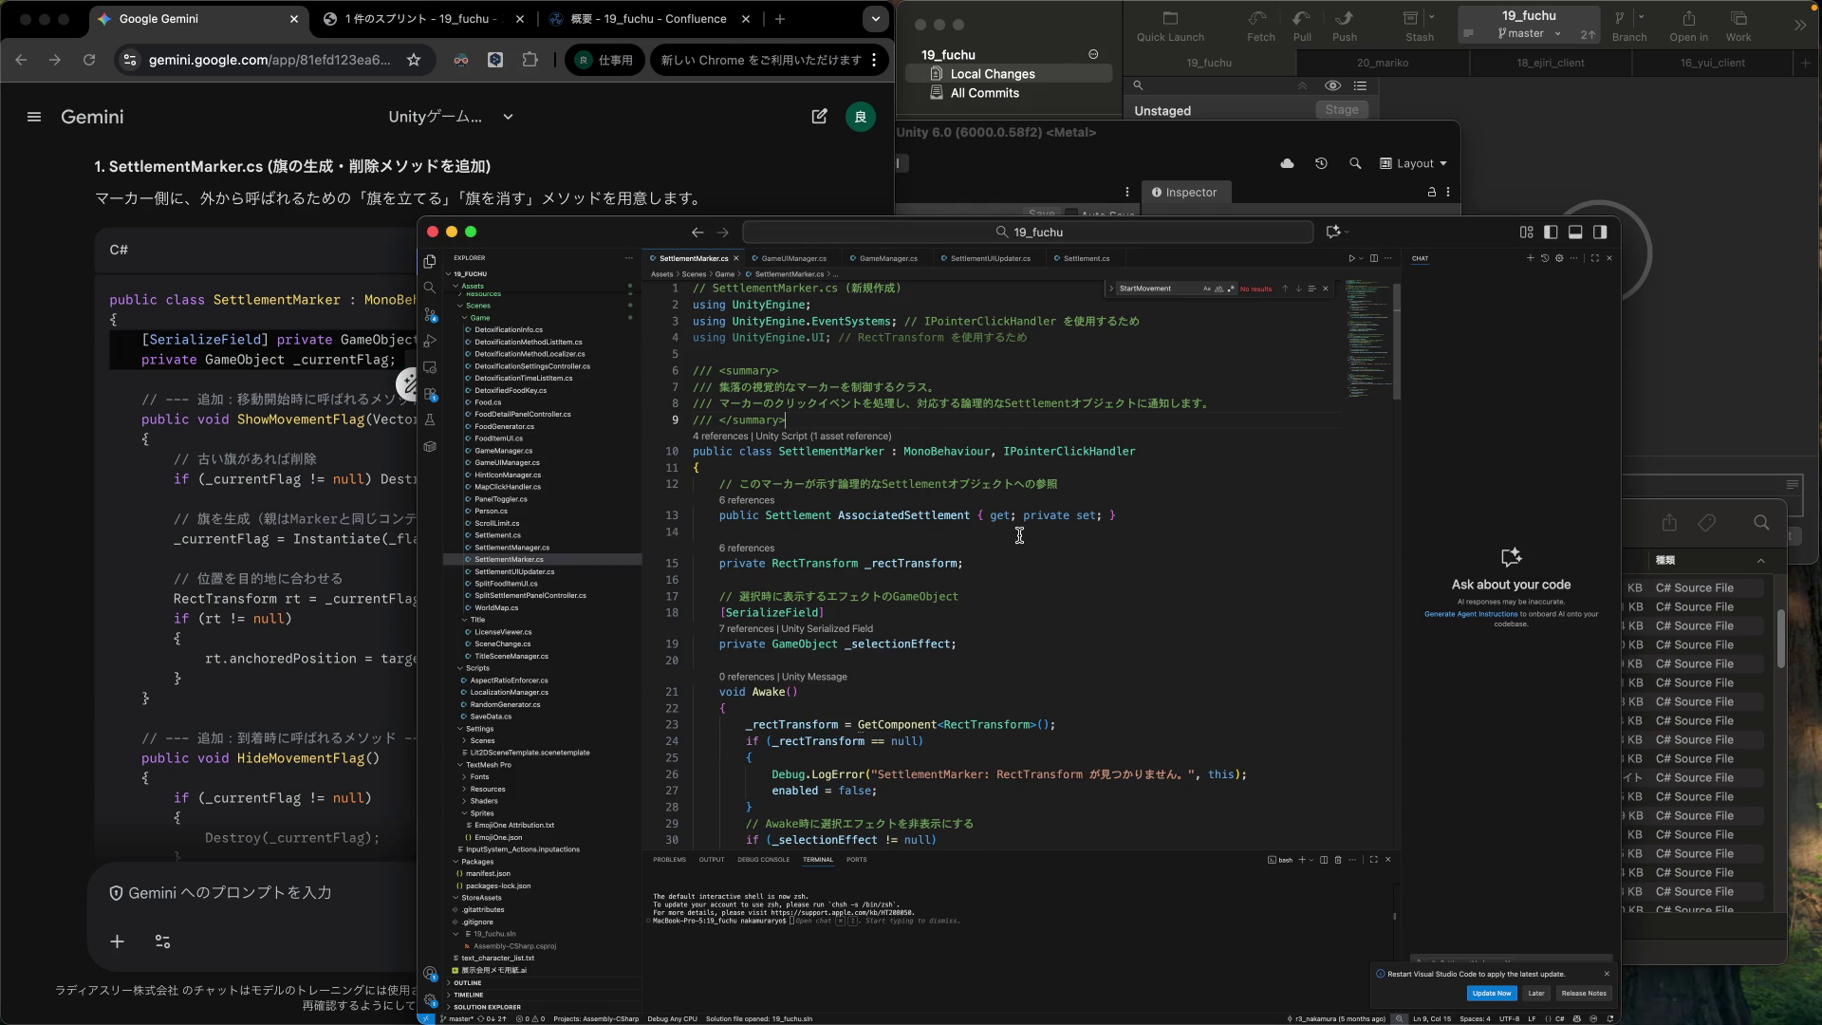
pyautogui.click(1107, 536)
pyautogui.press('Down')
pyautogui.press('Down')
pyautogui.press('Down')
pyautogui.press('Return')
pyautogui.press('super+v')
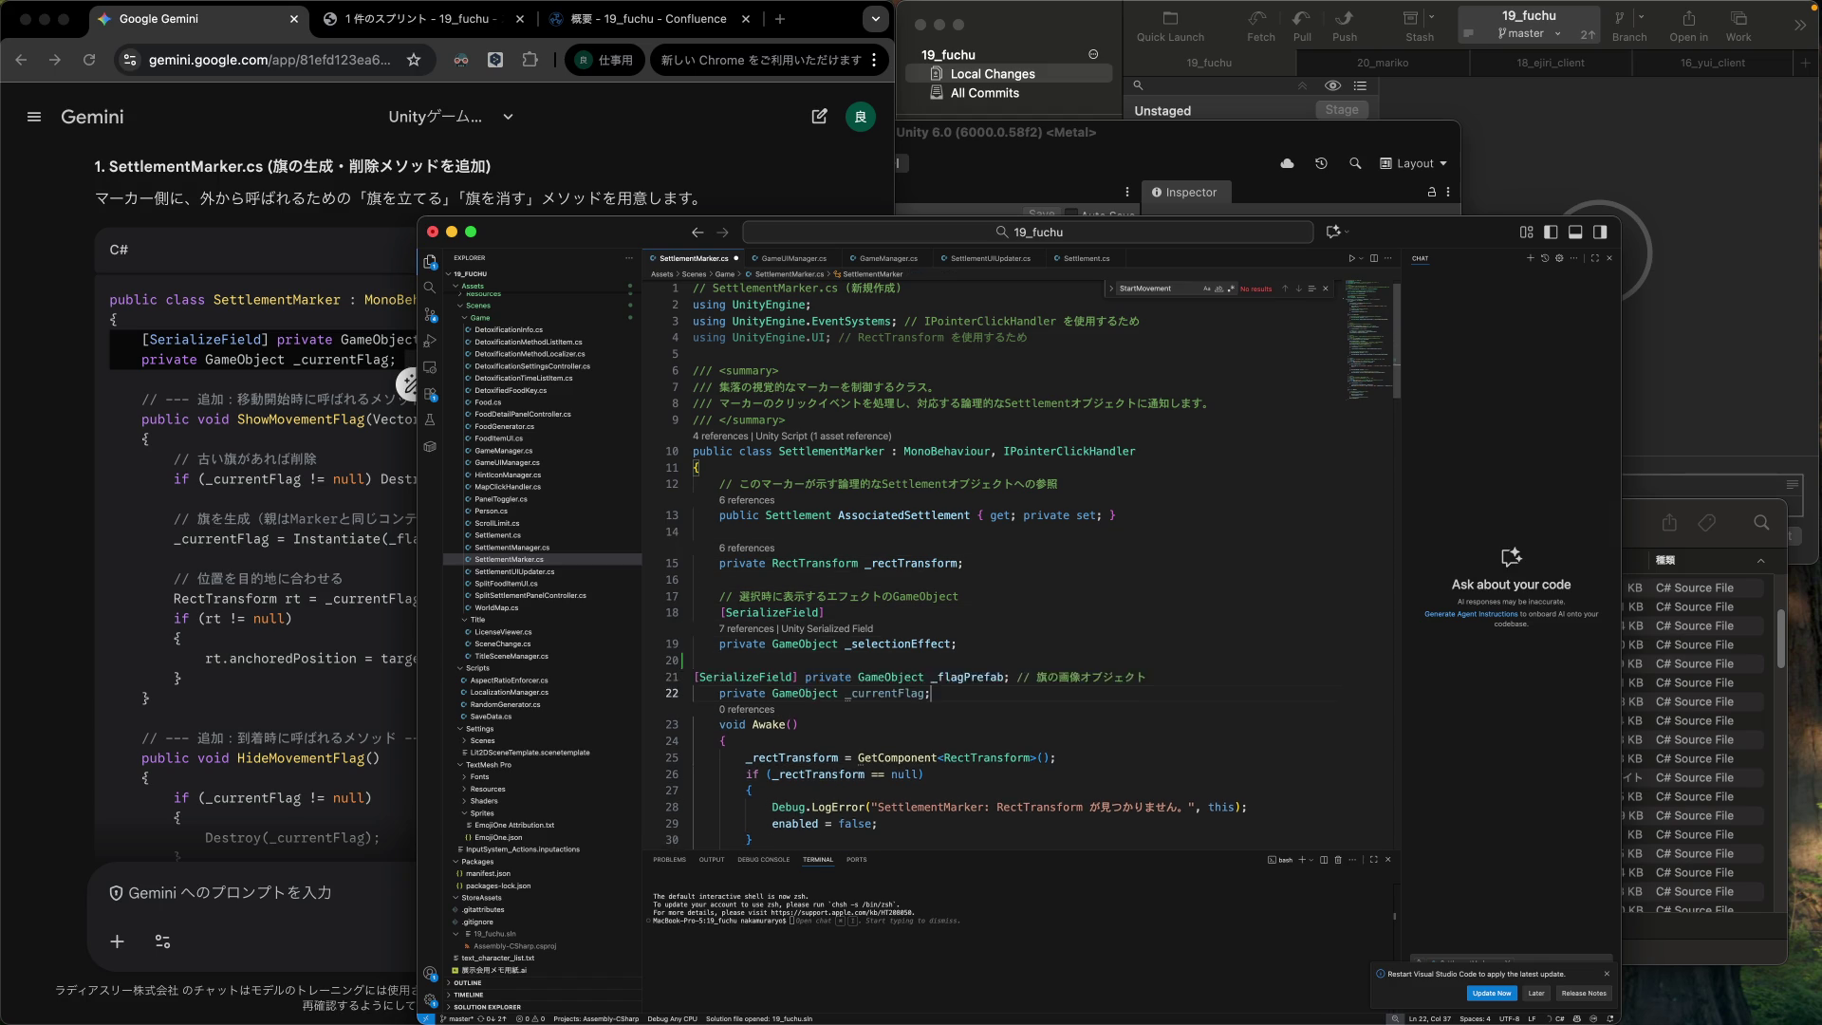
# Fix the new fields' spacing and indentation, putting [SerializeField] on its own line above _flagPrefab.
pyautogui.press('Return')
pyautogui.press('Up')
pyautogui.press('Up')
pyautogui.press('Up')
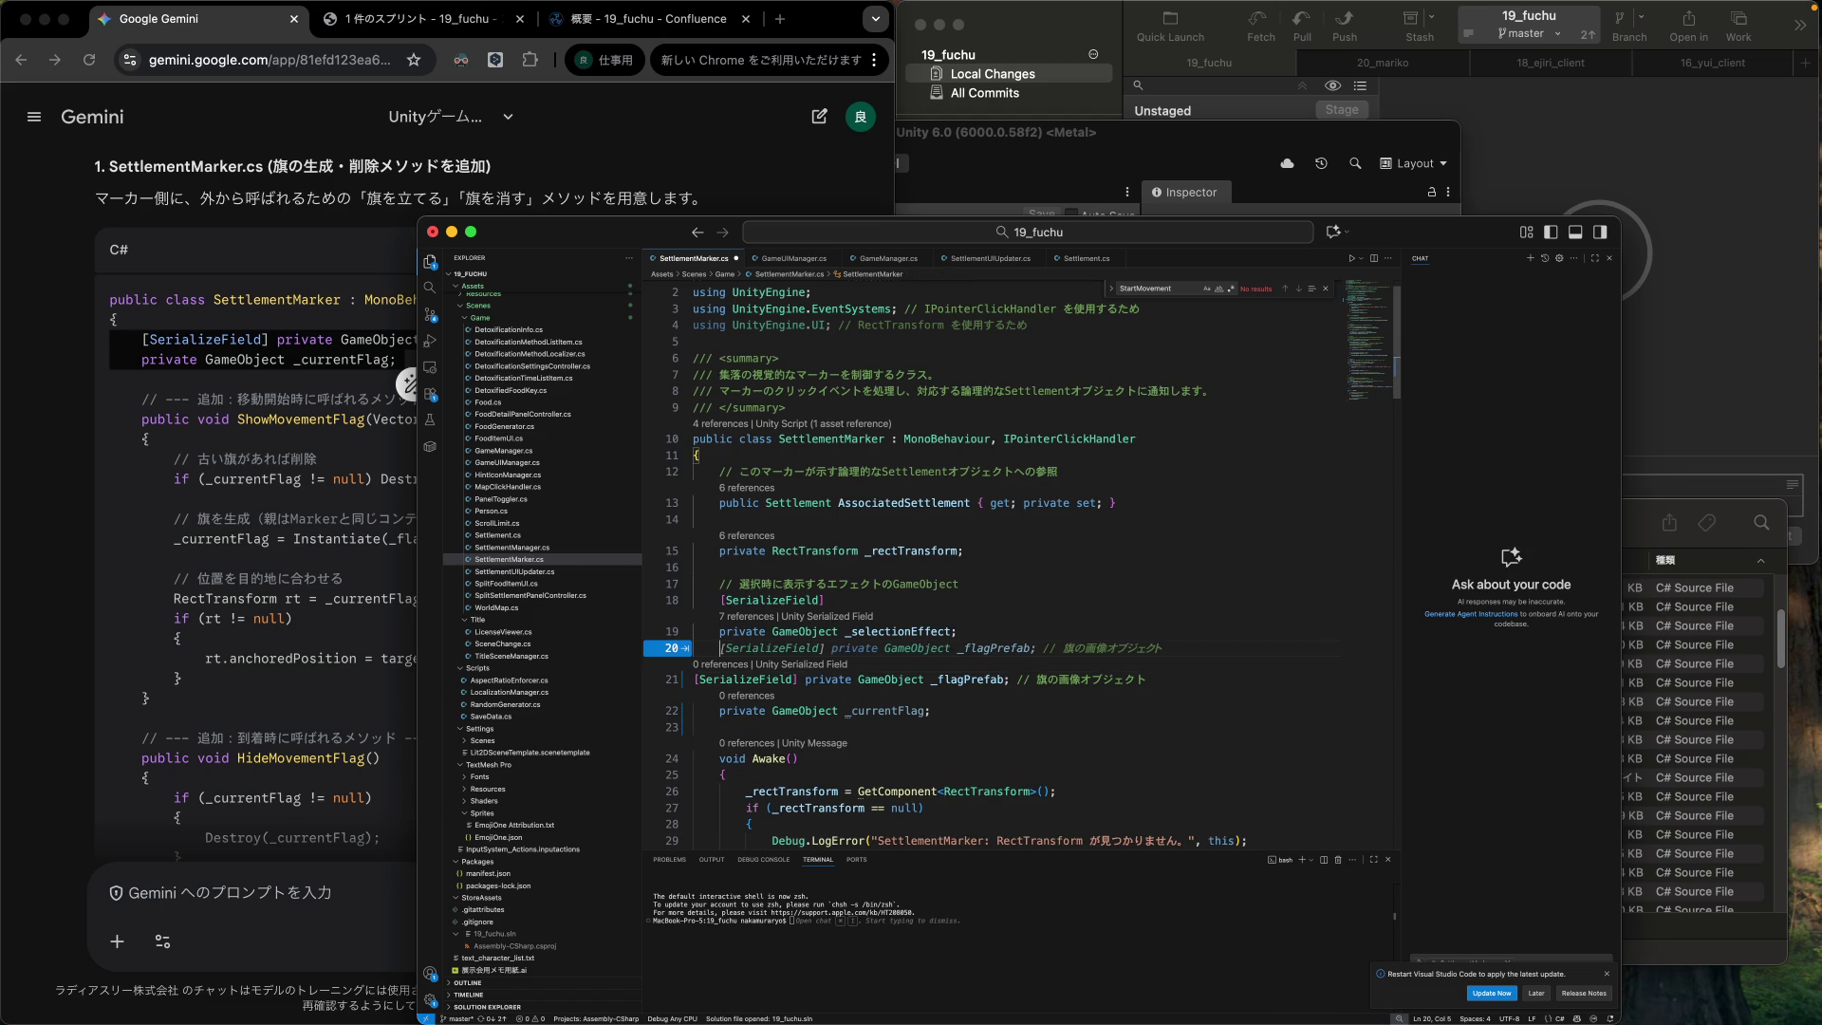
pyautogui.press('Down')
pyautogui.press('Tab')
pyautogui.click(800, 680)
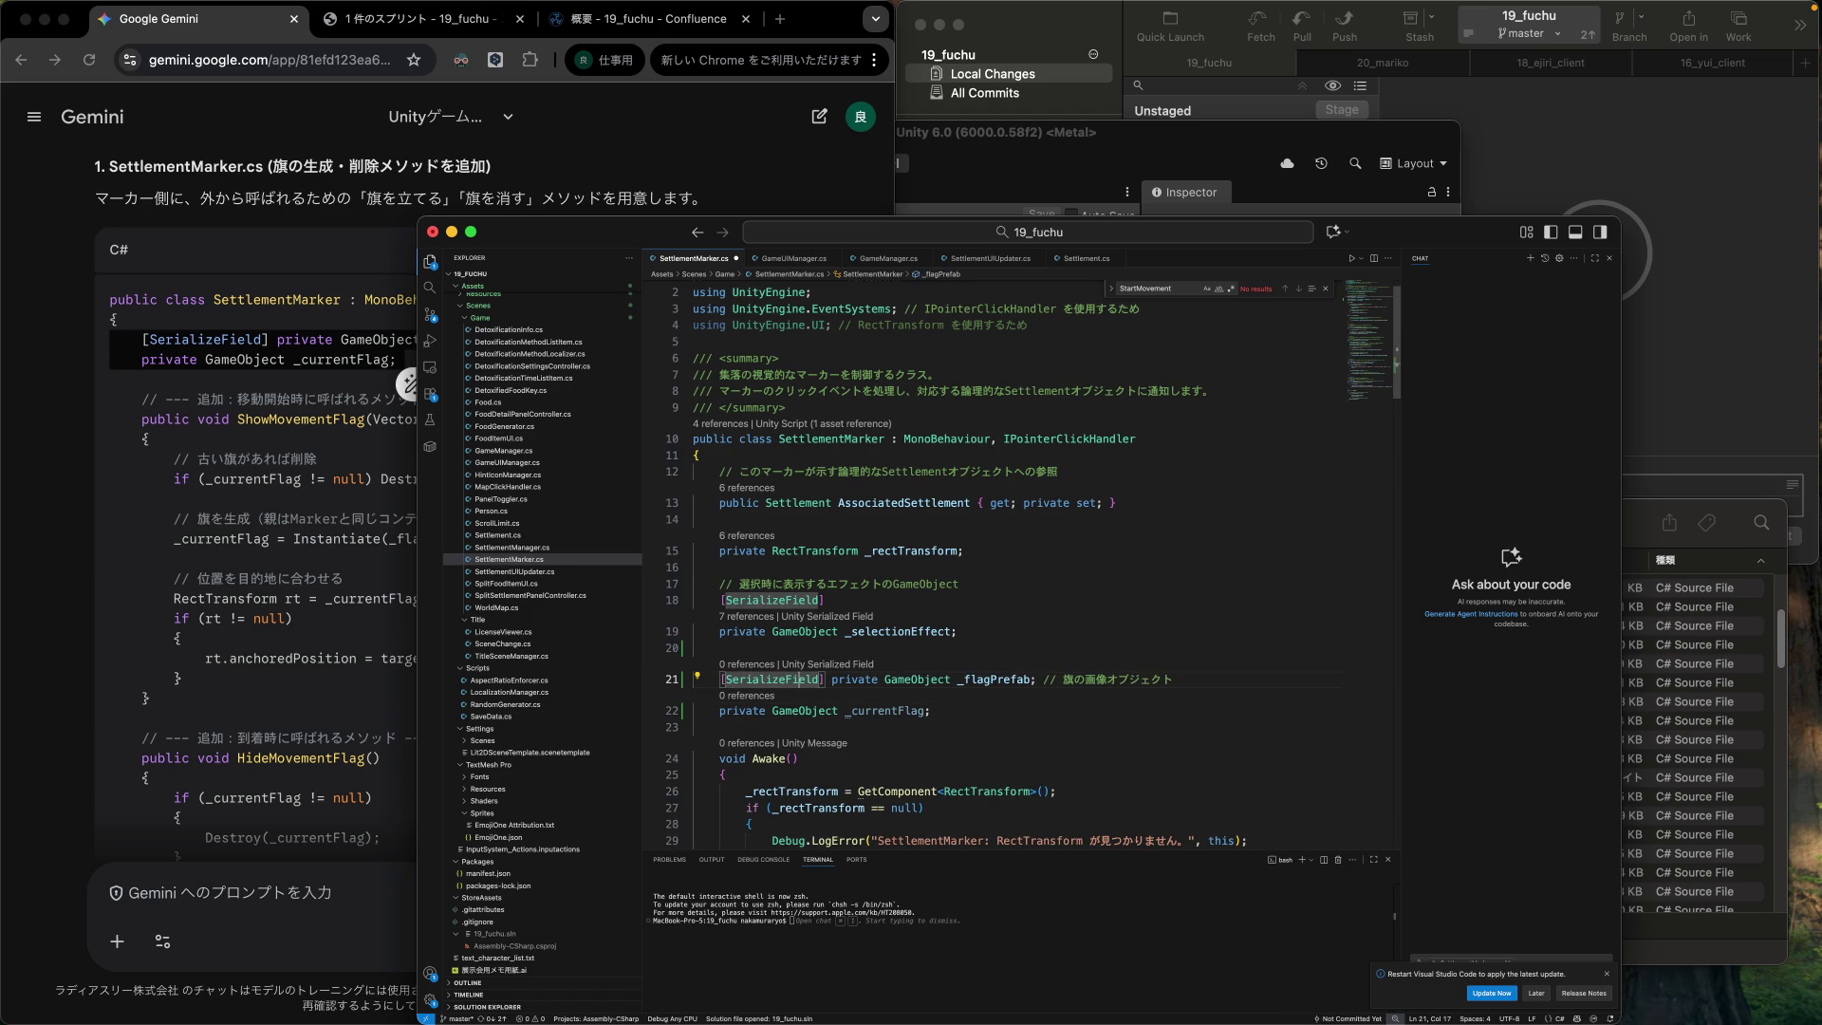
pyautogui.press('Return')
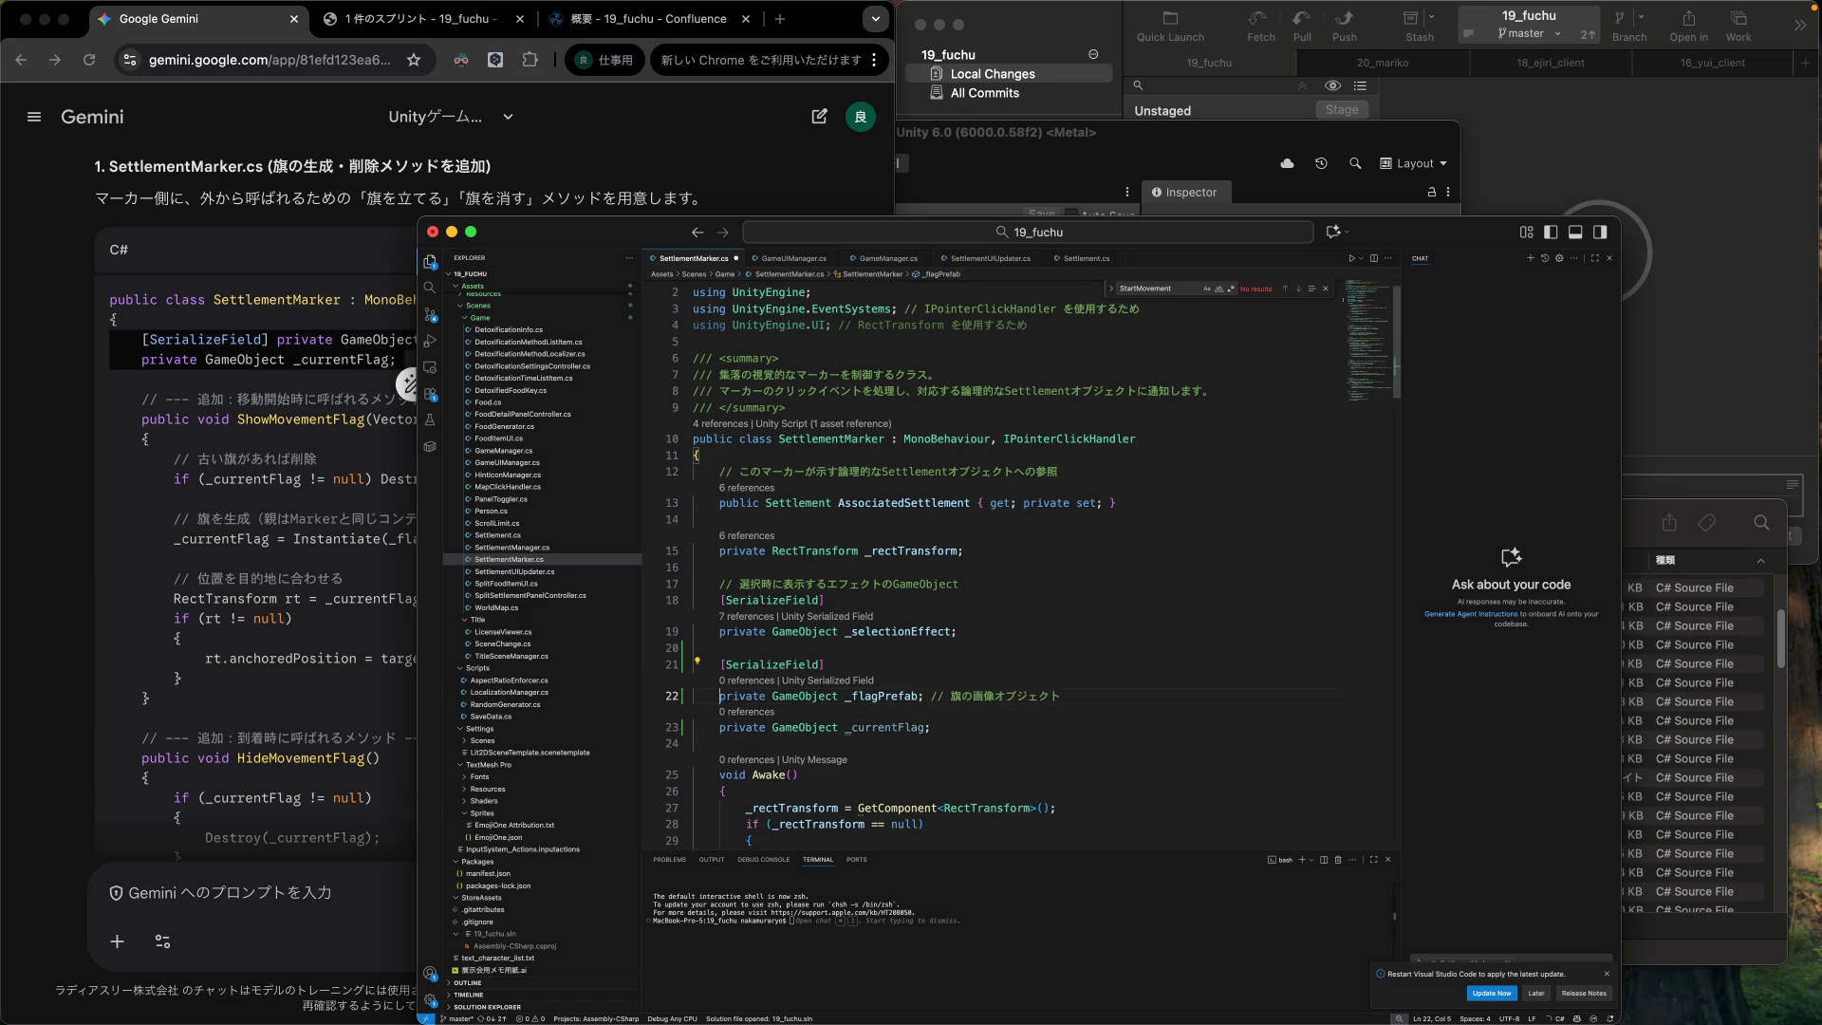
pyautogui.press('Right')
pyautogui.scroll(-1, 956, 560)
# Comment the _currentFlag field with '// 旗のインスタンス'.
pyautogui.click(934, 695)
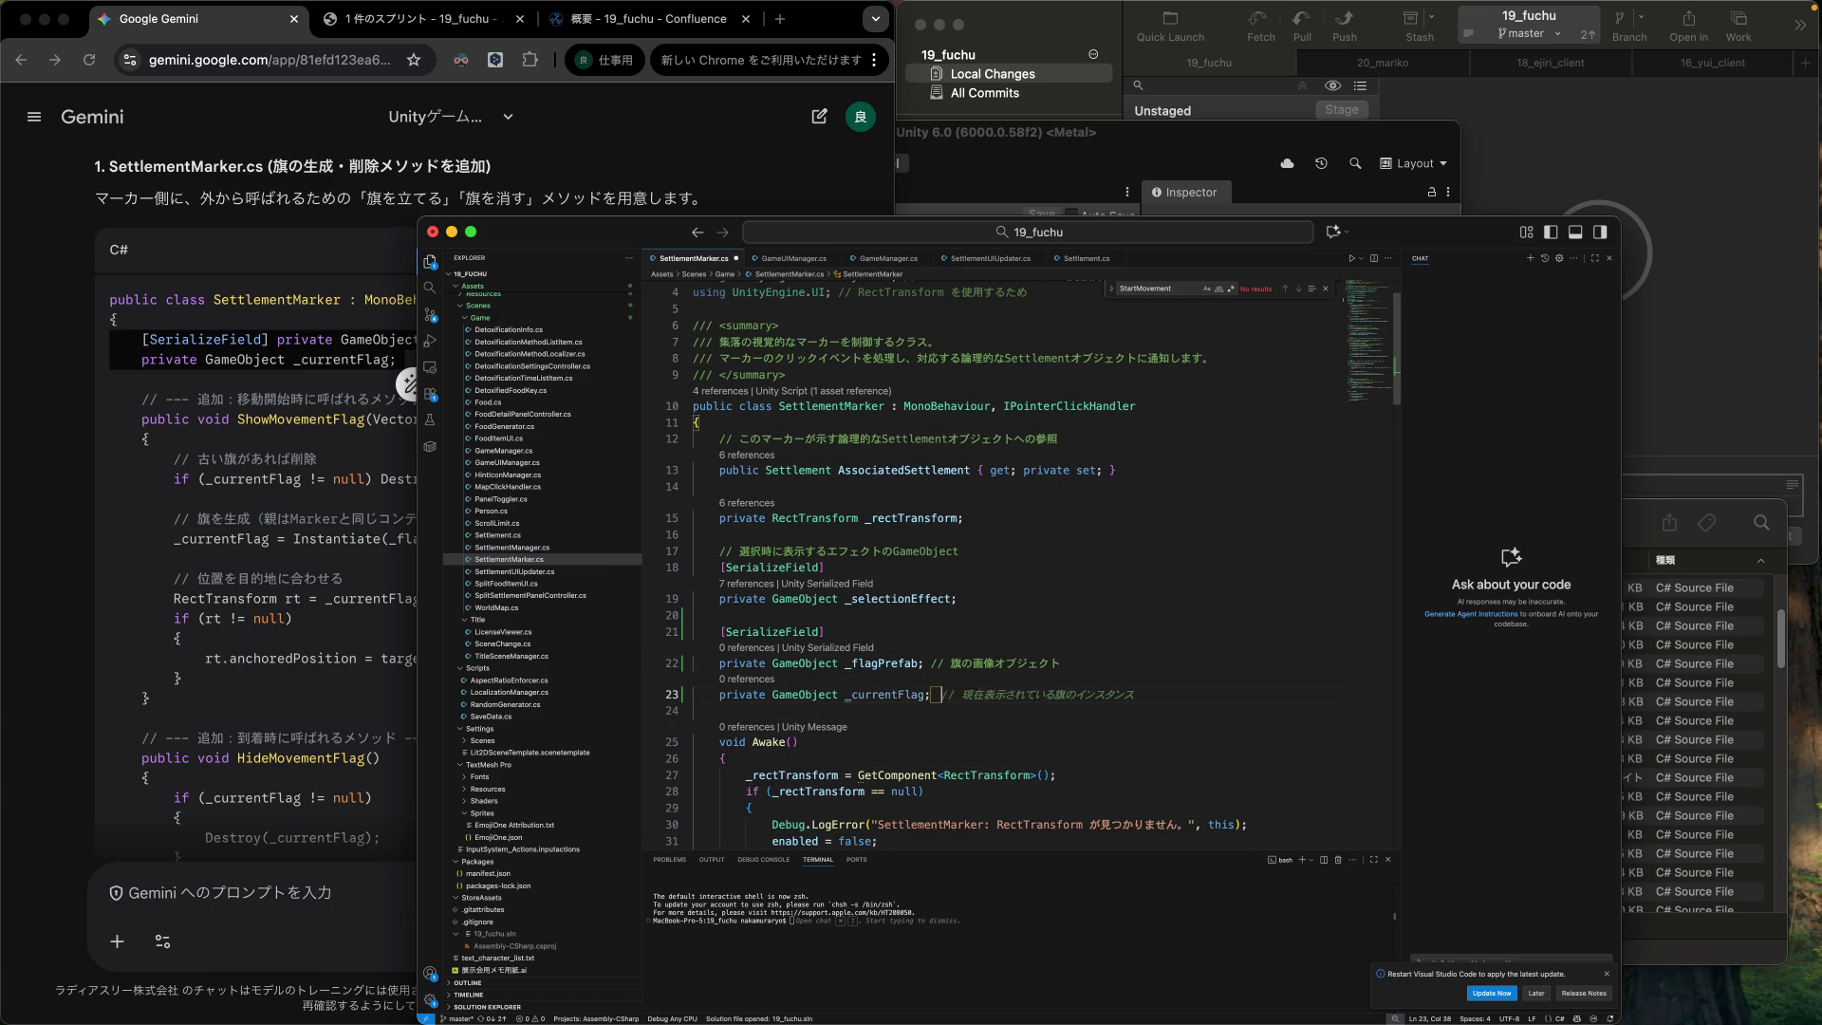
pyautogui.write('// はた')
pyautogui.write('の')
pyautogui.press('space')
pyautogui.press('space')
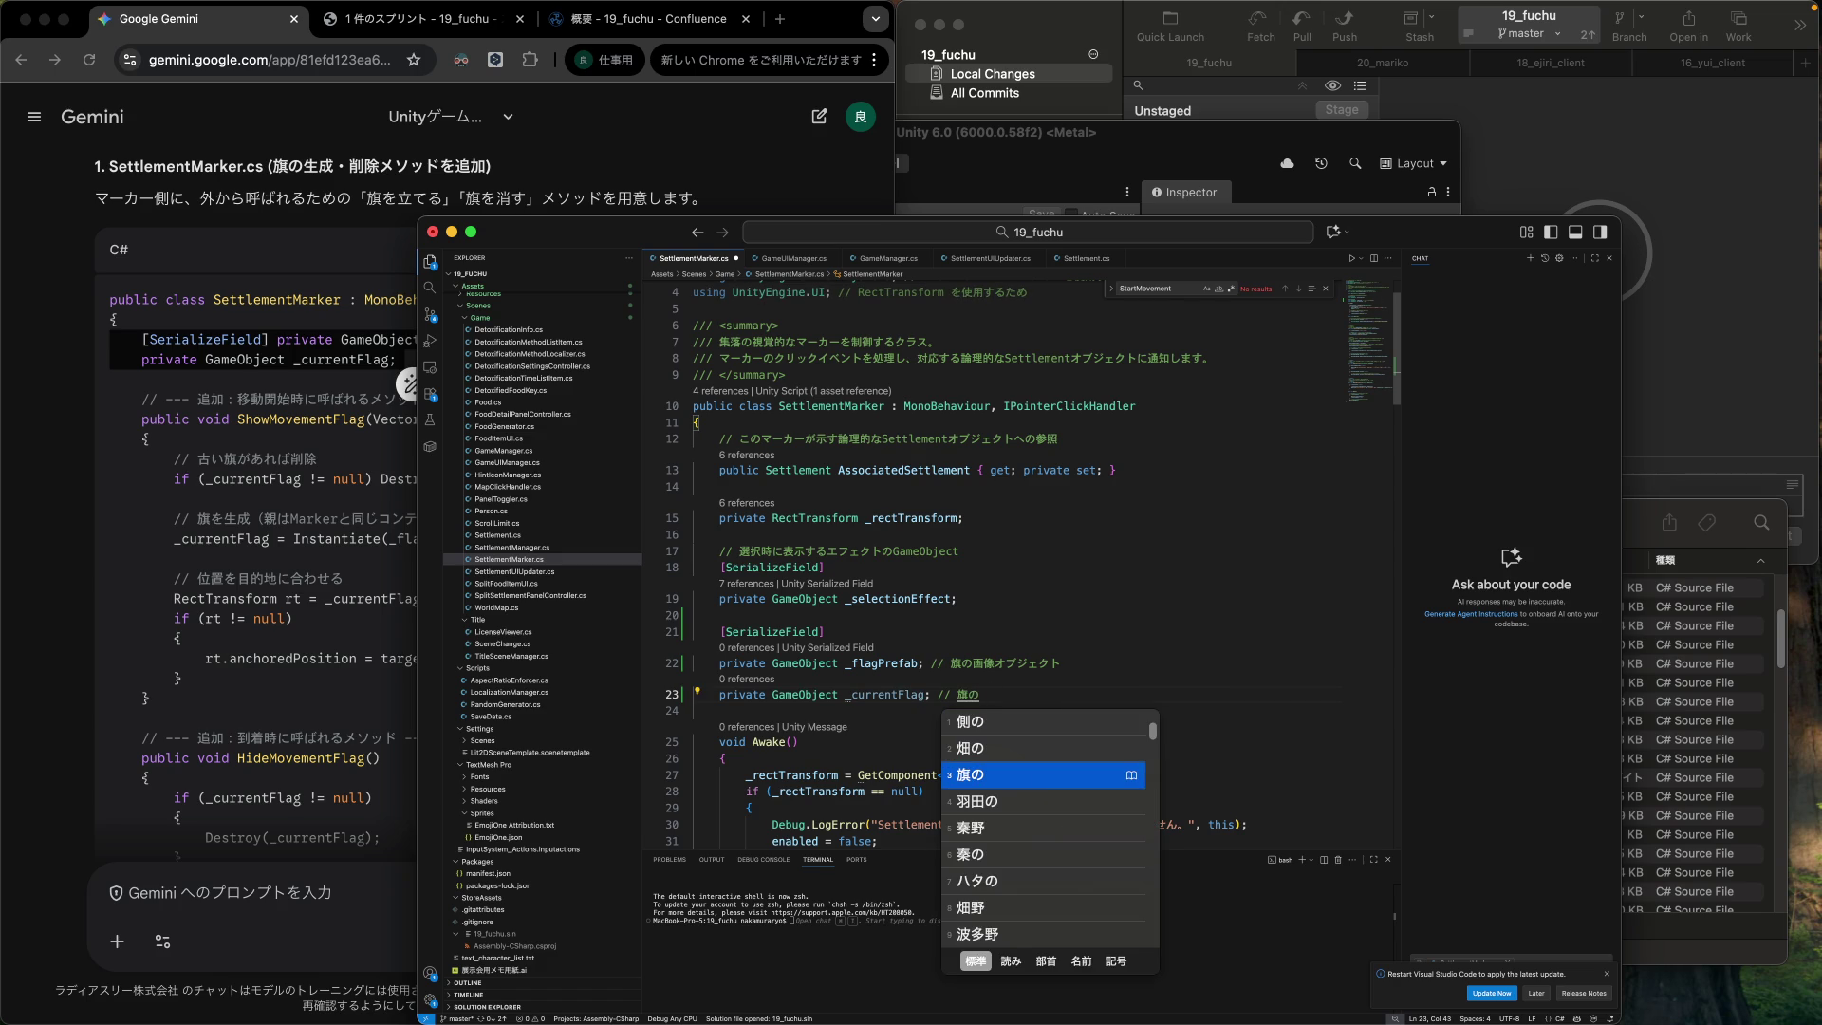
pyautogui.press('Return')
pyautogui.press('Tab')
pyautogui.click(696, 742)
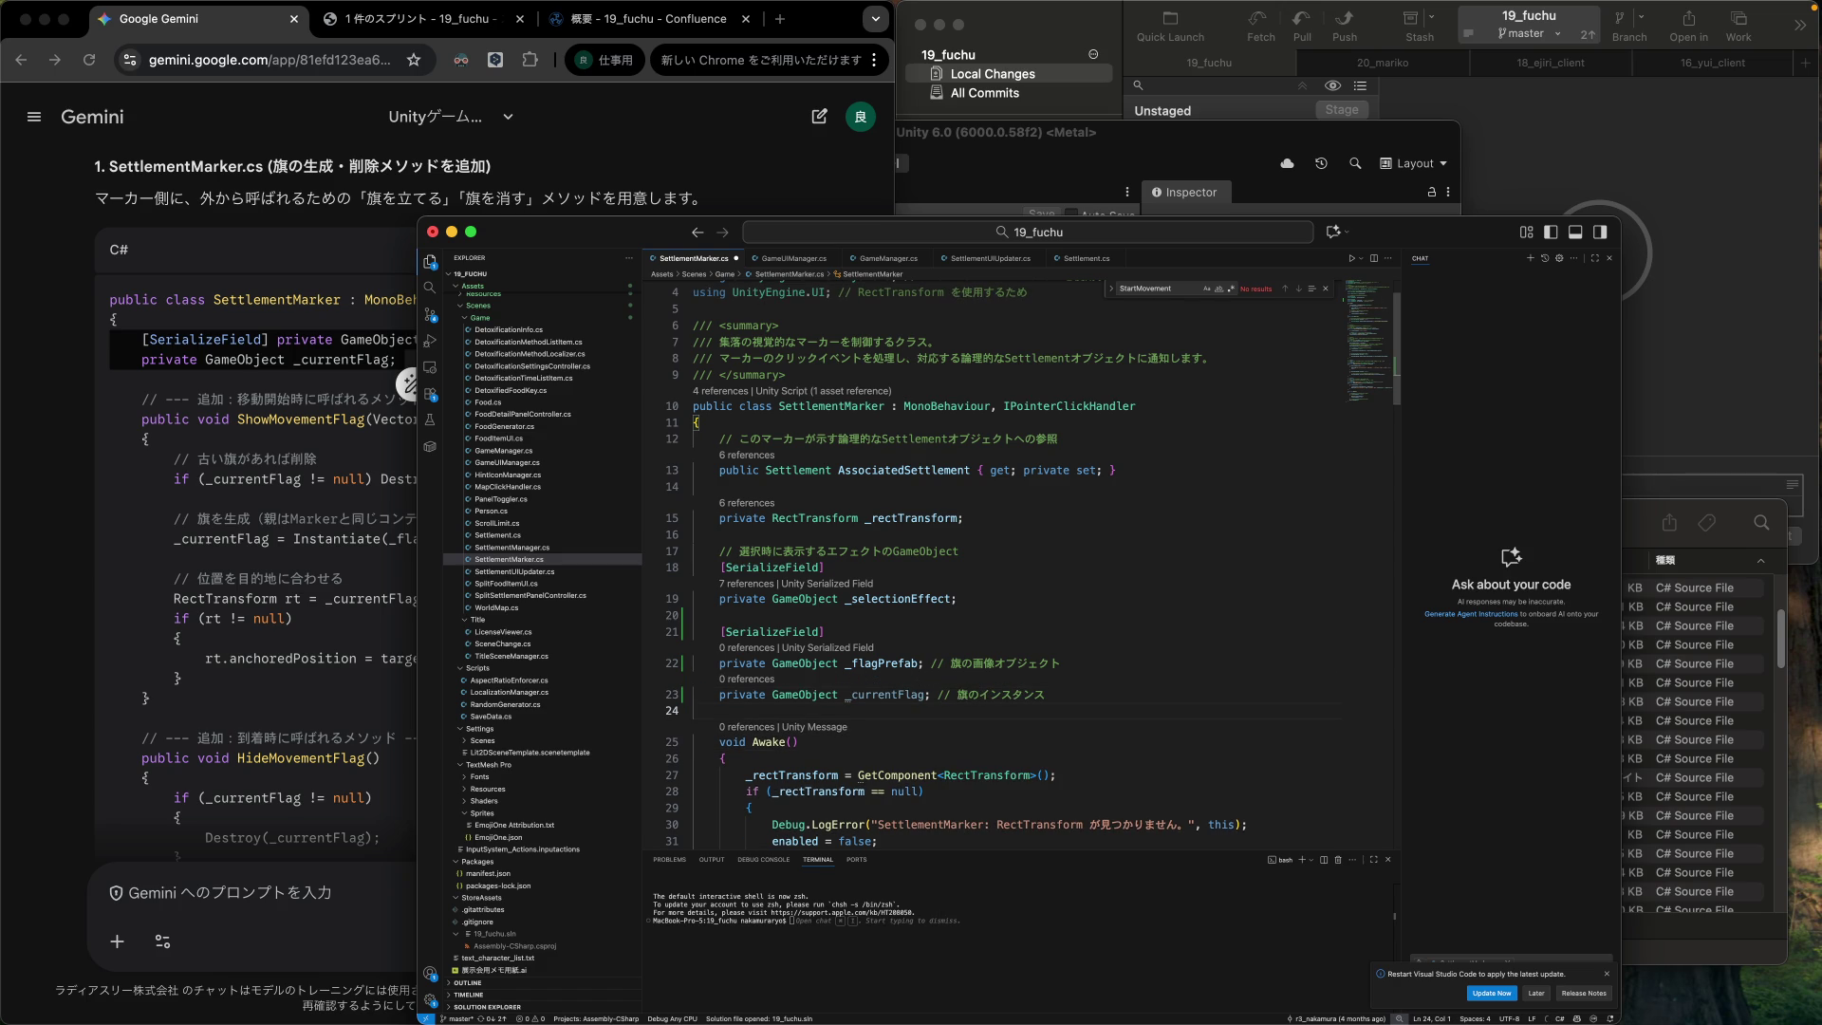
pyautogui.scroll(-5, 1071, 575)
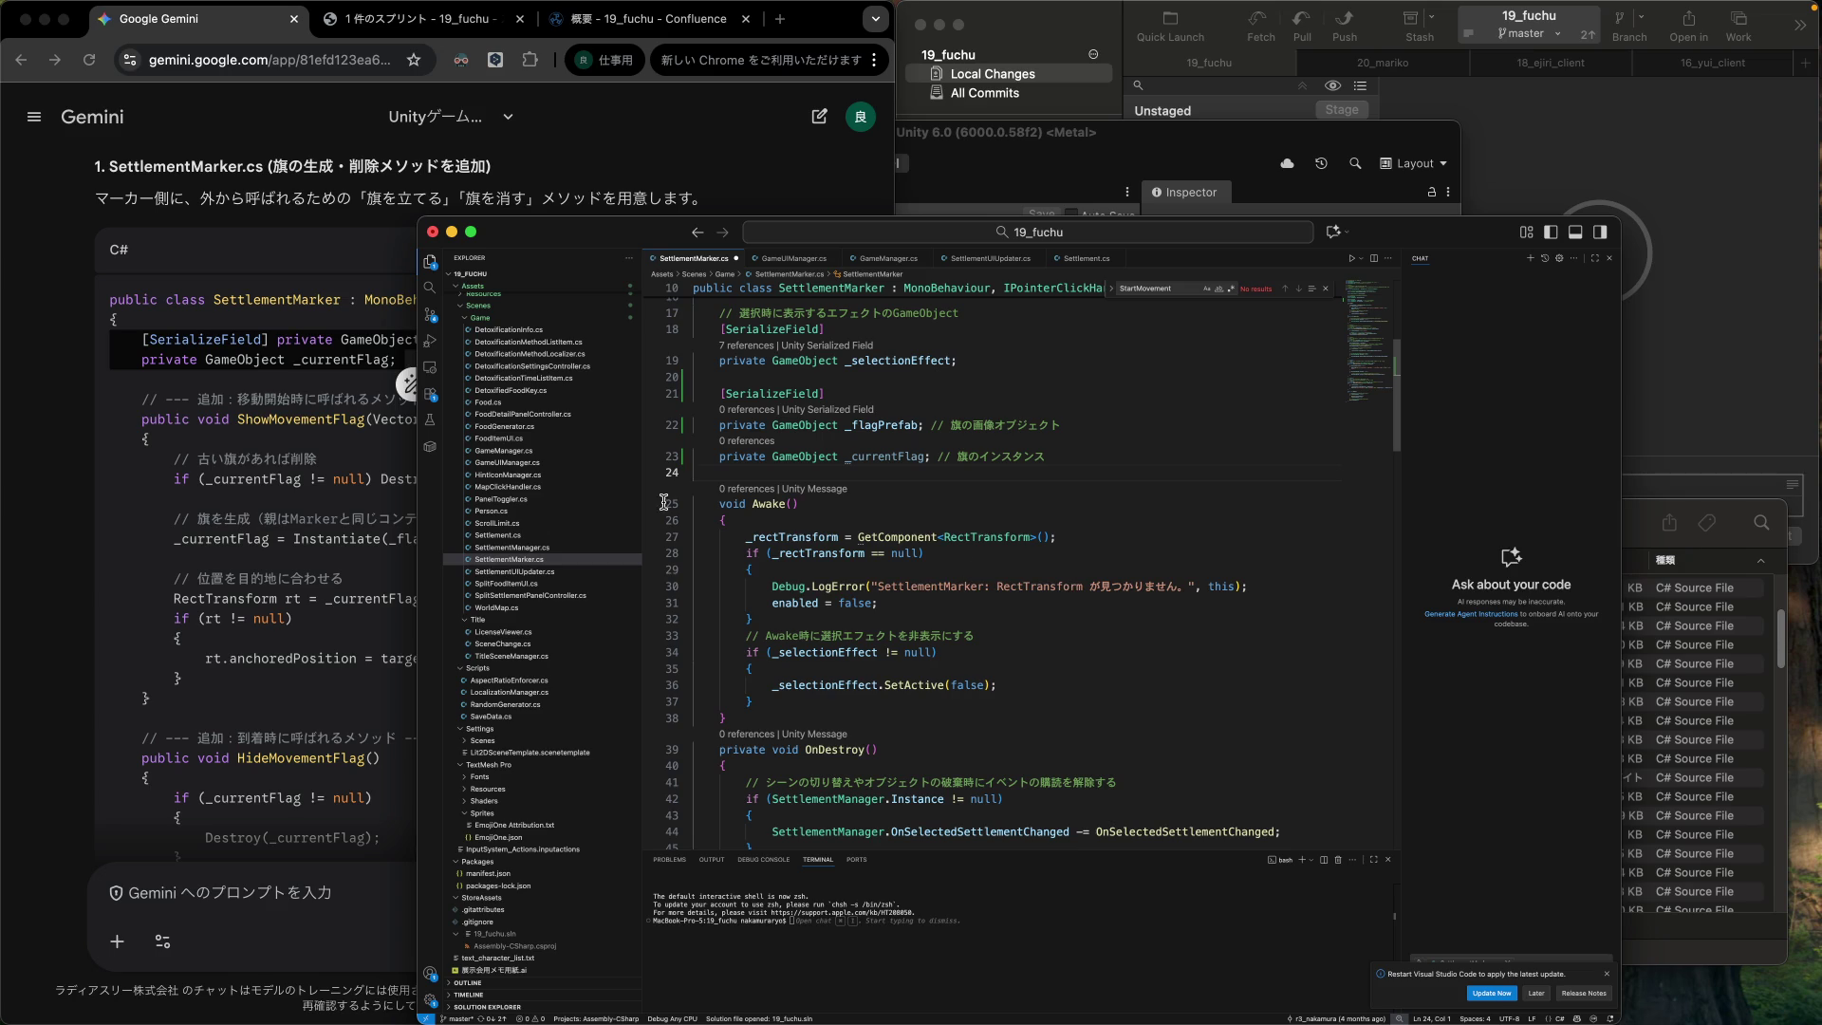
pyautogui.click(255, 420)
pyautogui.click(375, 445)
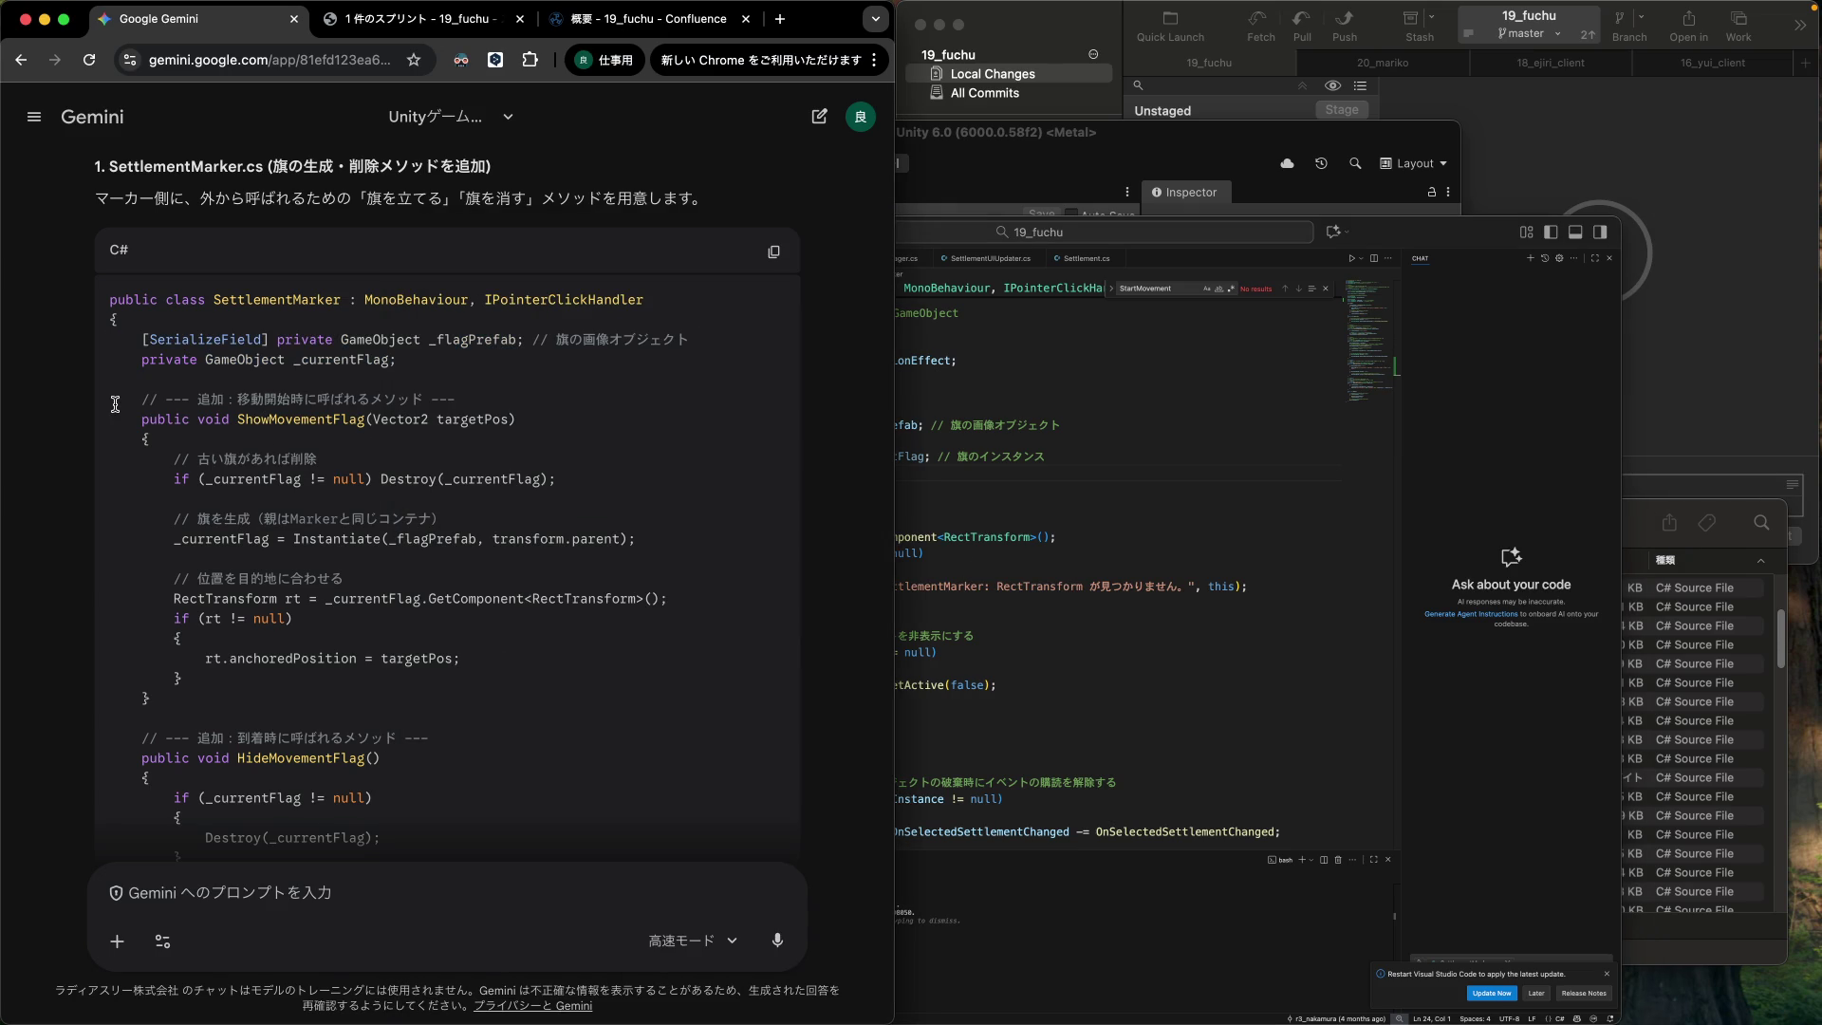
# Paste Gemini's ShowMovementFlag and HideMovementFlag methods into SettlementMarker.cs just above Remove().
pyautogui.moveTo(104, 405)
pyautogui.mouseDown()
pyautogui.moveTo(110, 569)
pyautogui.moveTo(80, 859)
pyautogui.moveTo(81, 719)
pyautogui.mouseUp()
pyautogui.press('super+c')
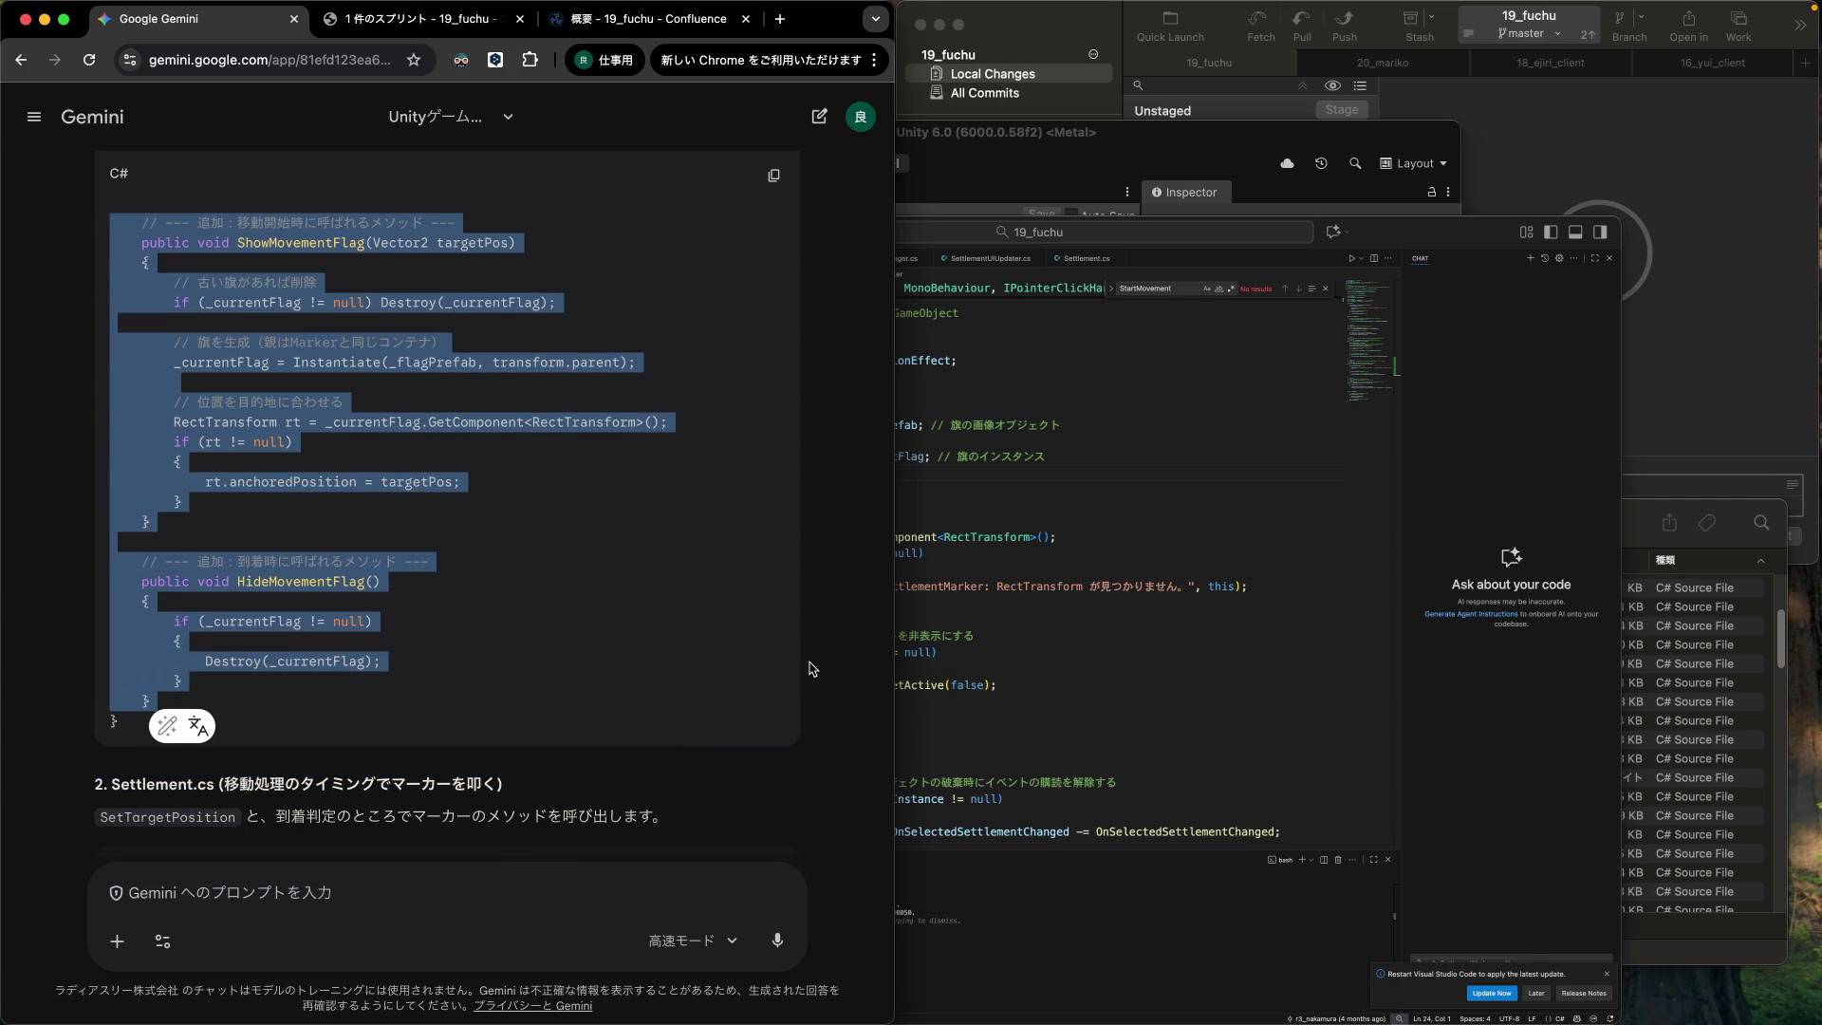
pyautogui.click(966, 672)
pyautogui.scroll(-15, 1034, 670)
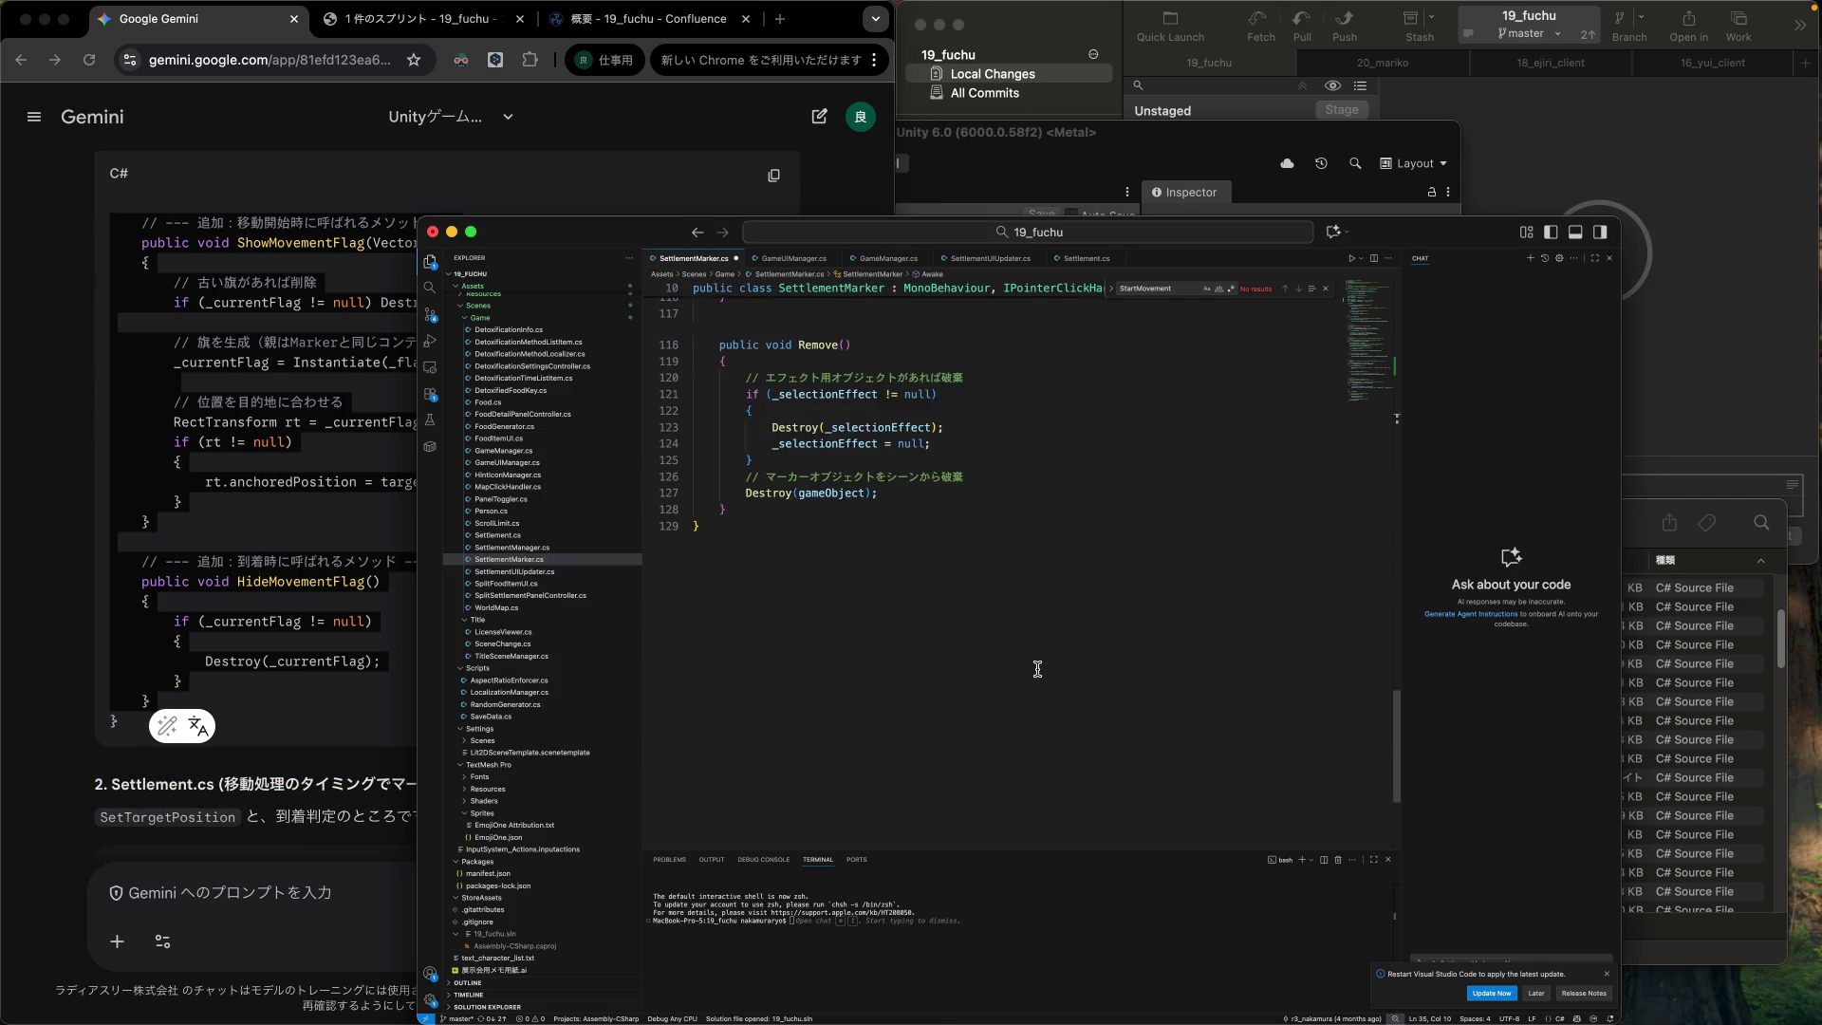
pyautogui.scroll(3, 1037, 664)
pyautogui.click(990, 611)
pyautogui.scroll(6, 989, 609)
pyautogui.click(991, 560)
pyautogui.click(855, 601)
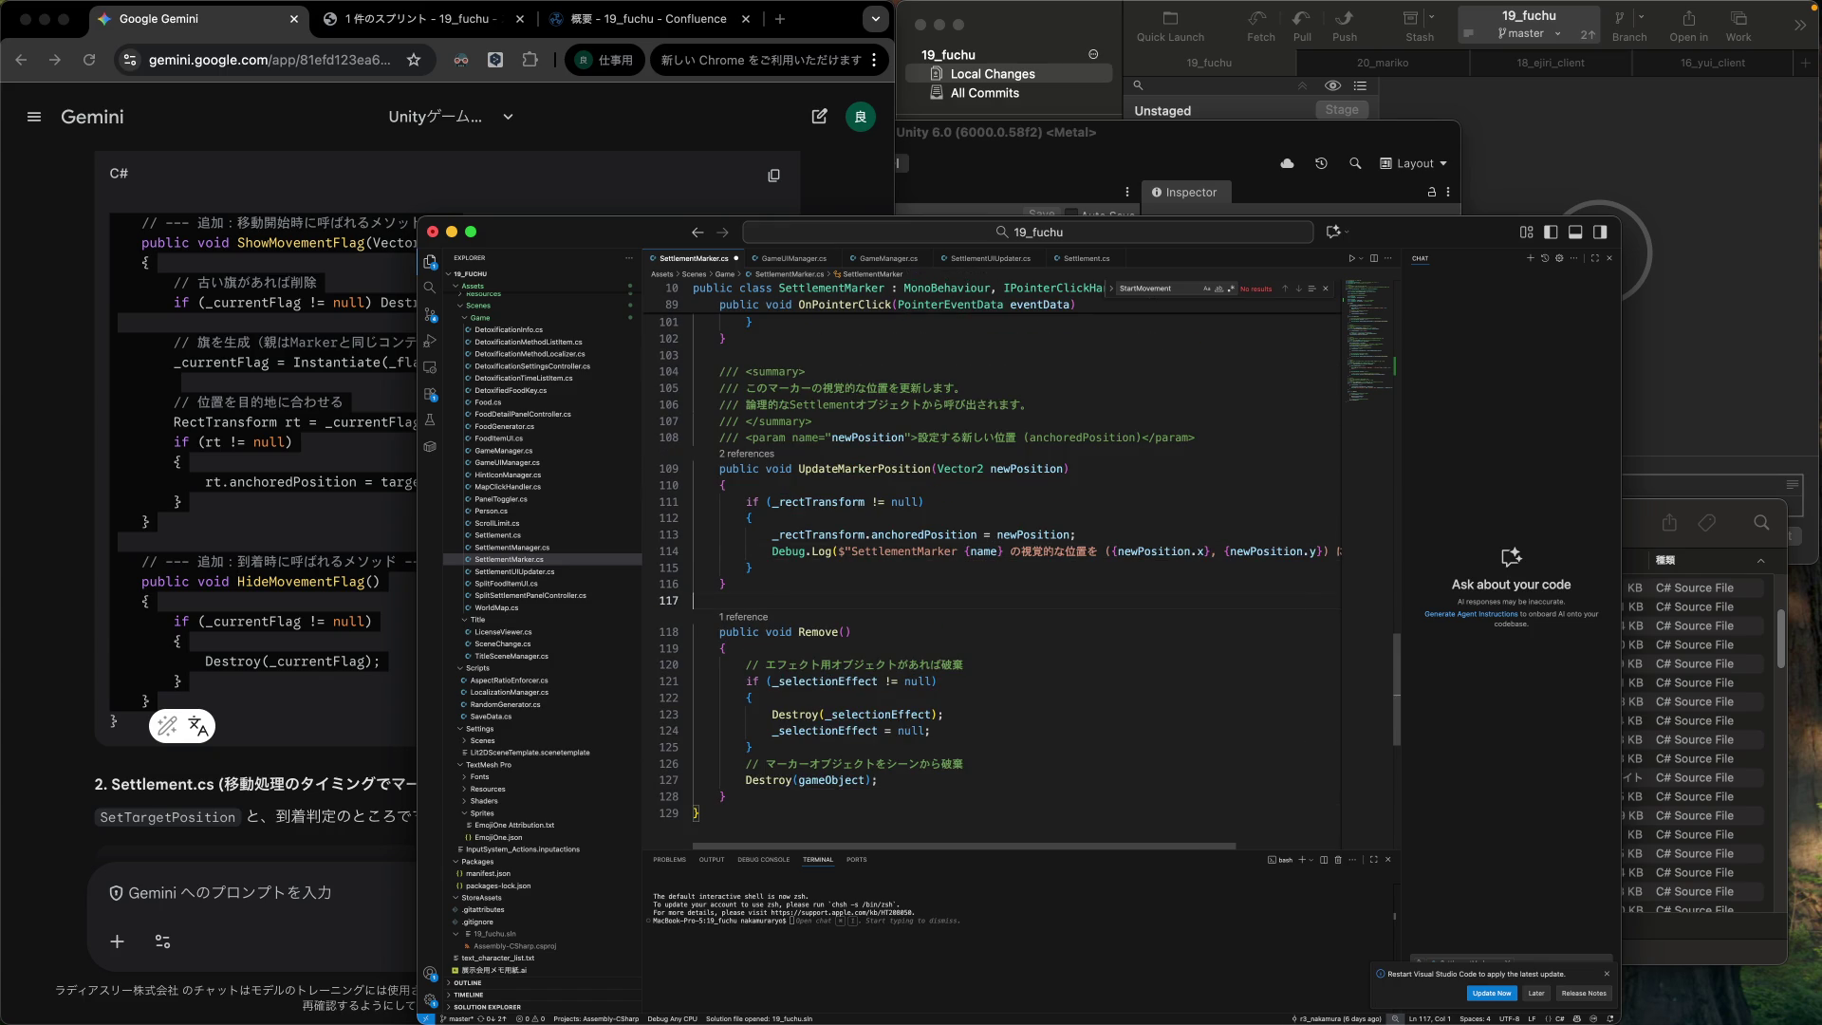
pyautogui.press('Return')
pyautogui.press('super+v')
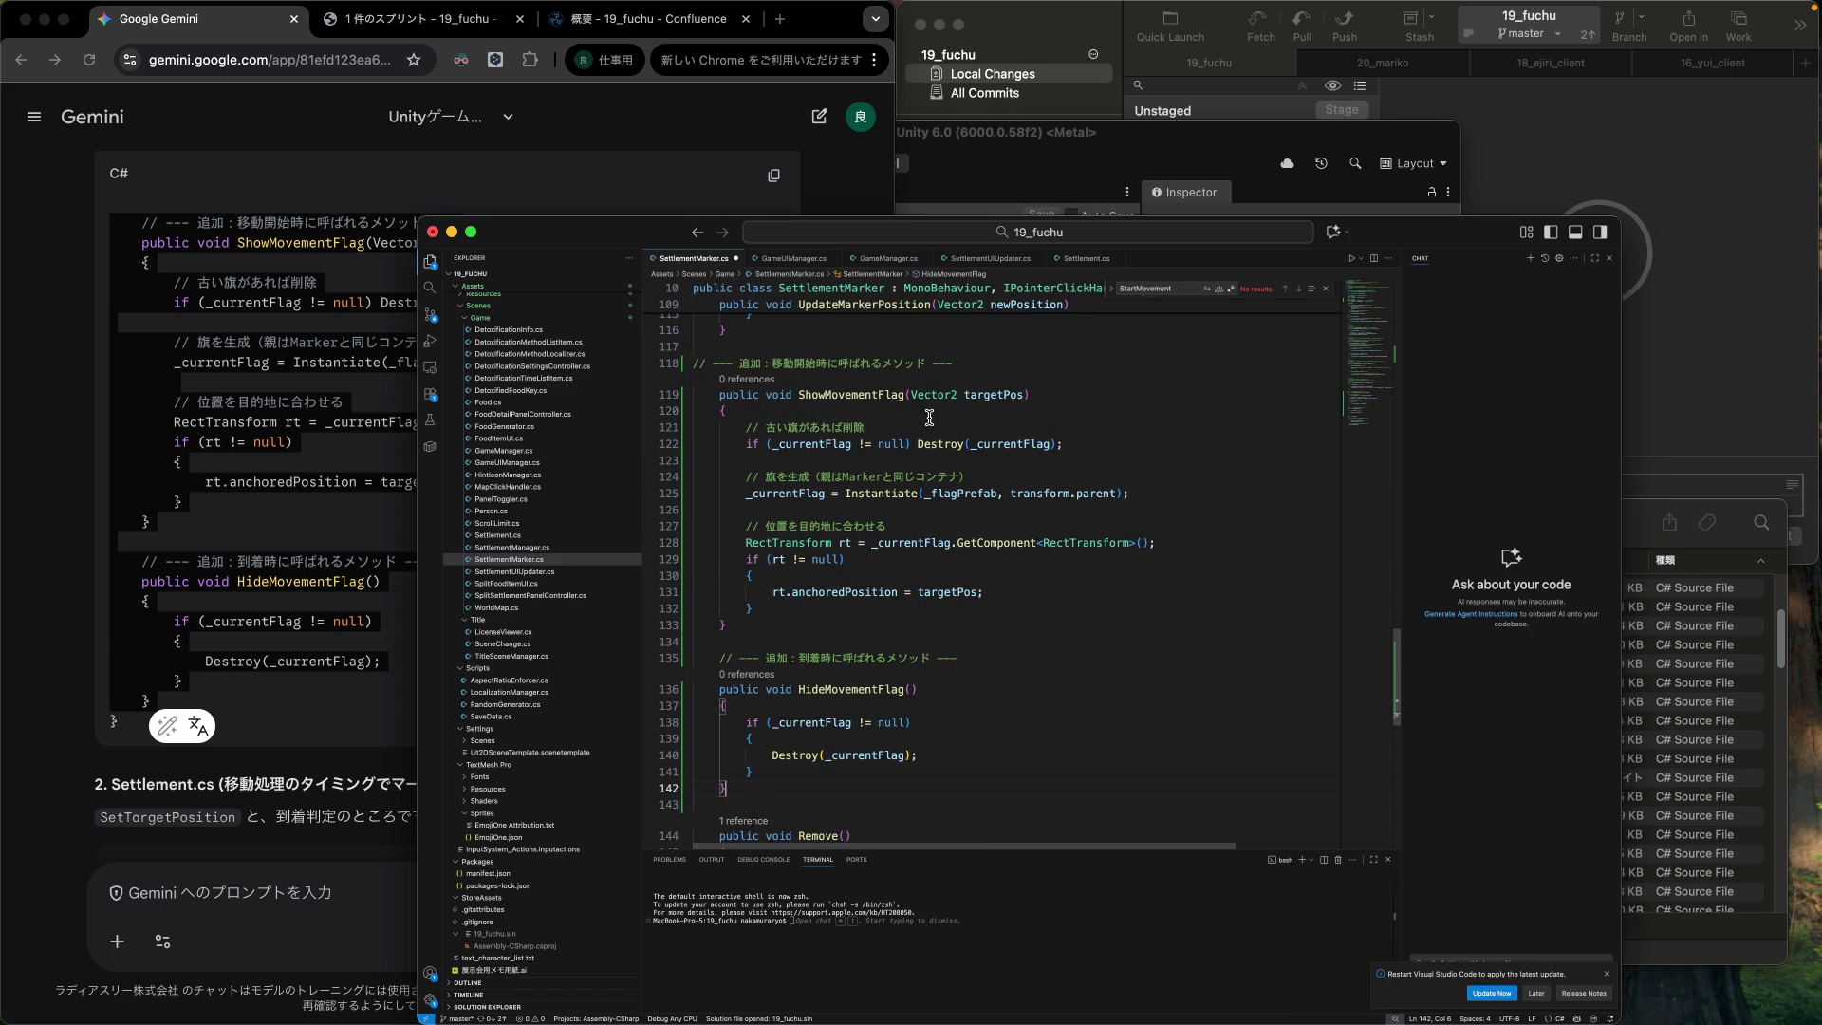
# Strip the '--- 追加：' markers and trailing dashes from both new method comments.
pyautogui.click(721, 370)
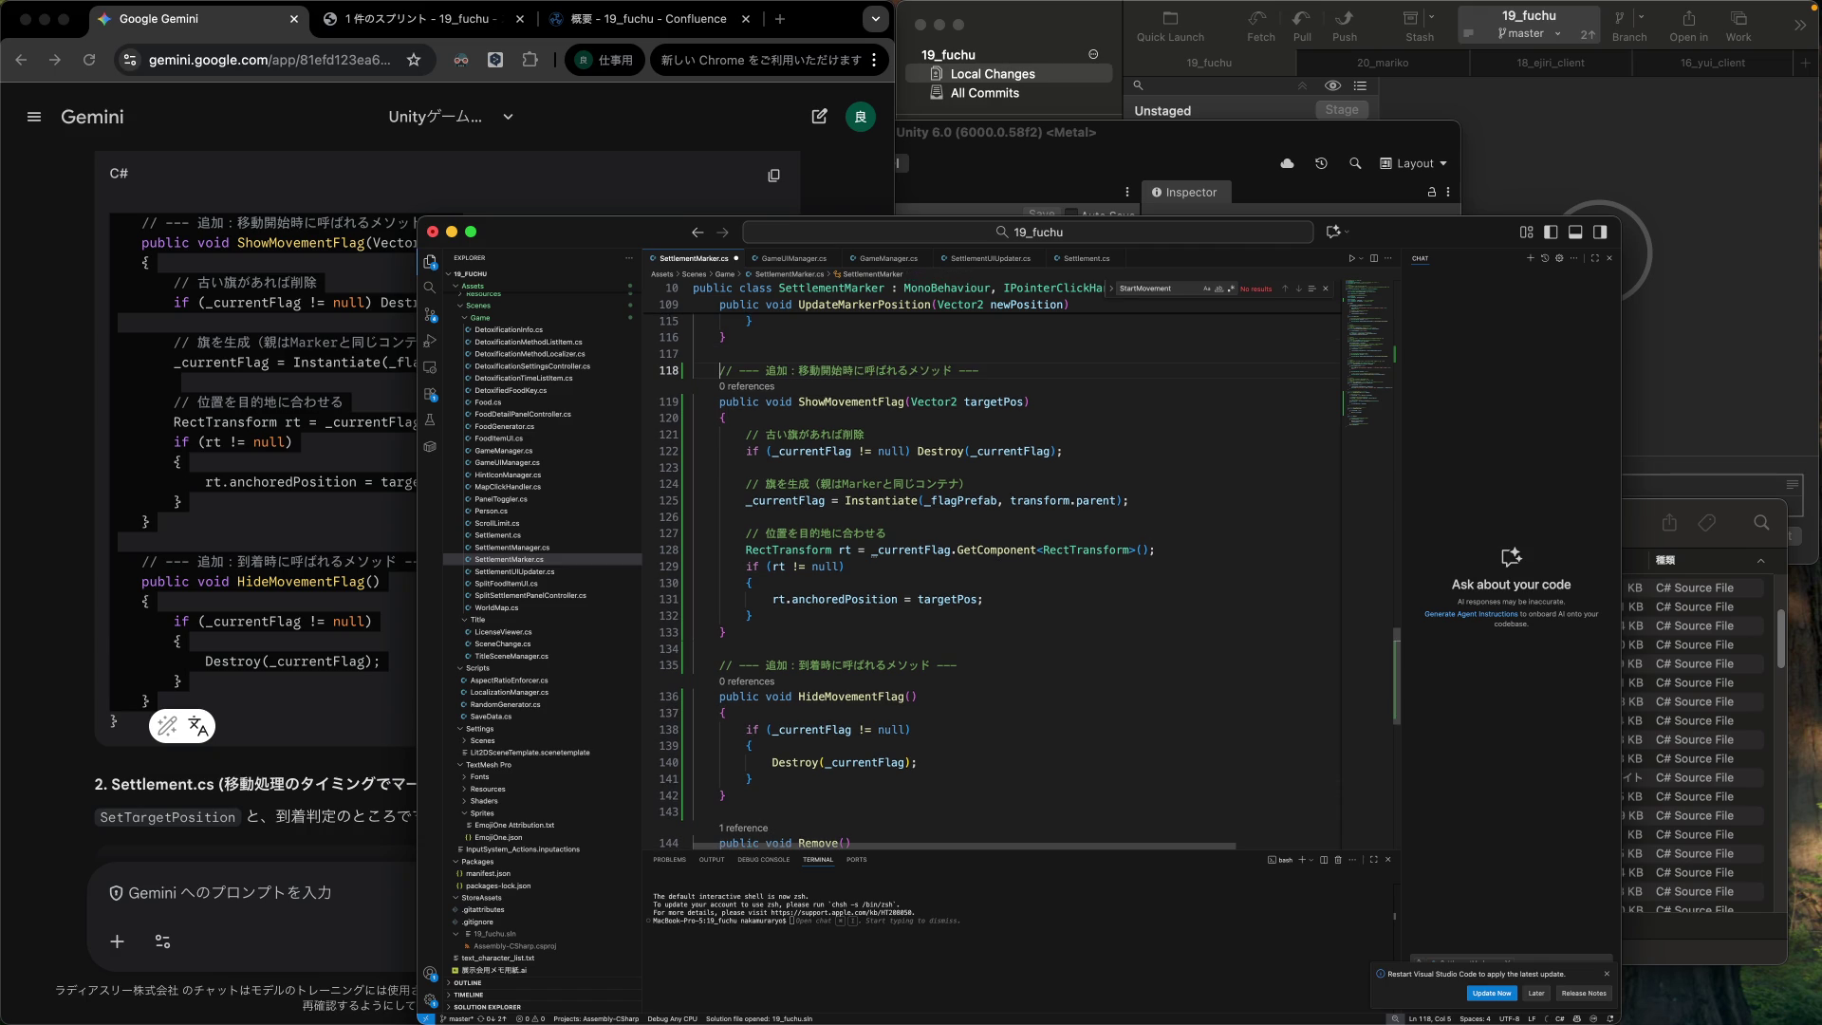
pyautogui.moveTo(739, 370); pyautogui.dragTo(914, 387)
pyautogui.press('BackSpace')
pyautogui.press('BackSpace')
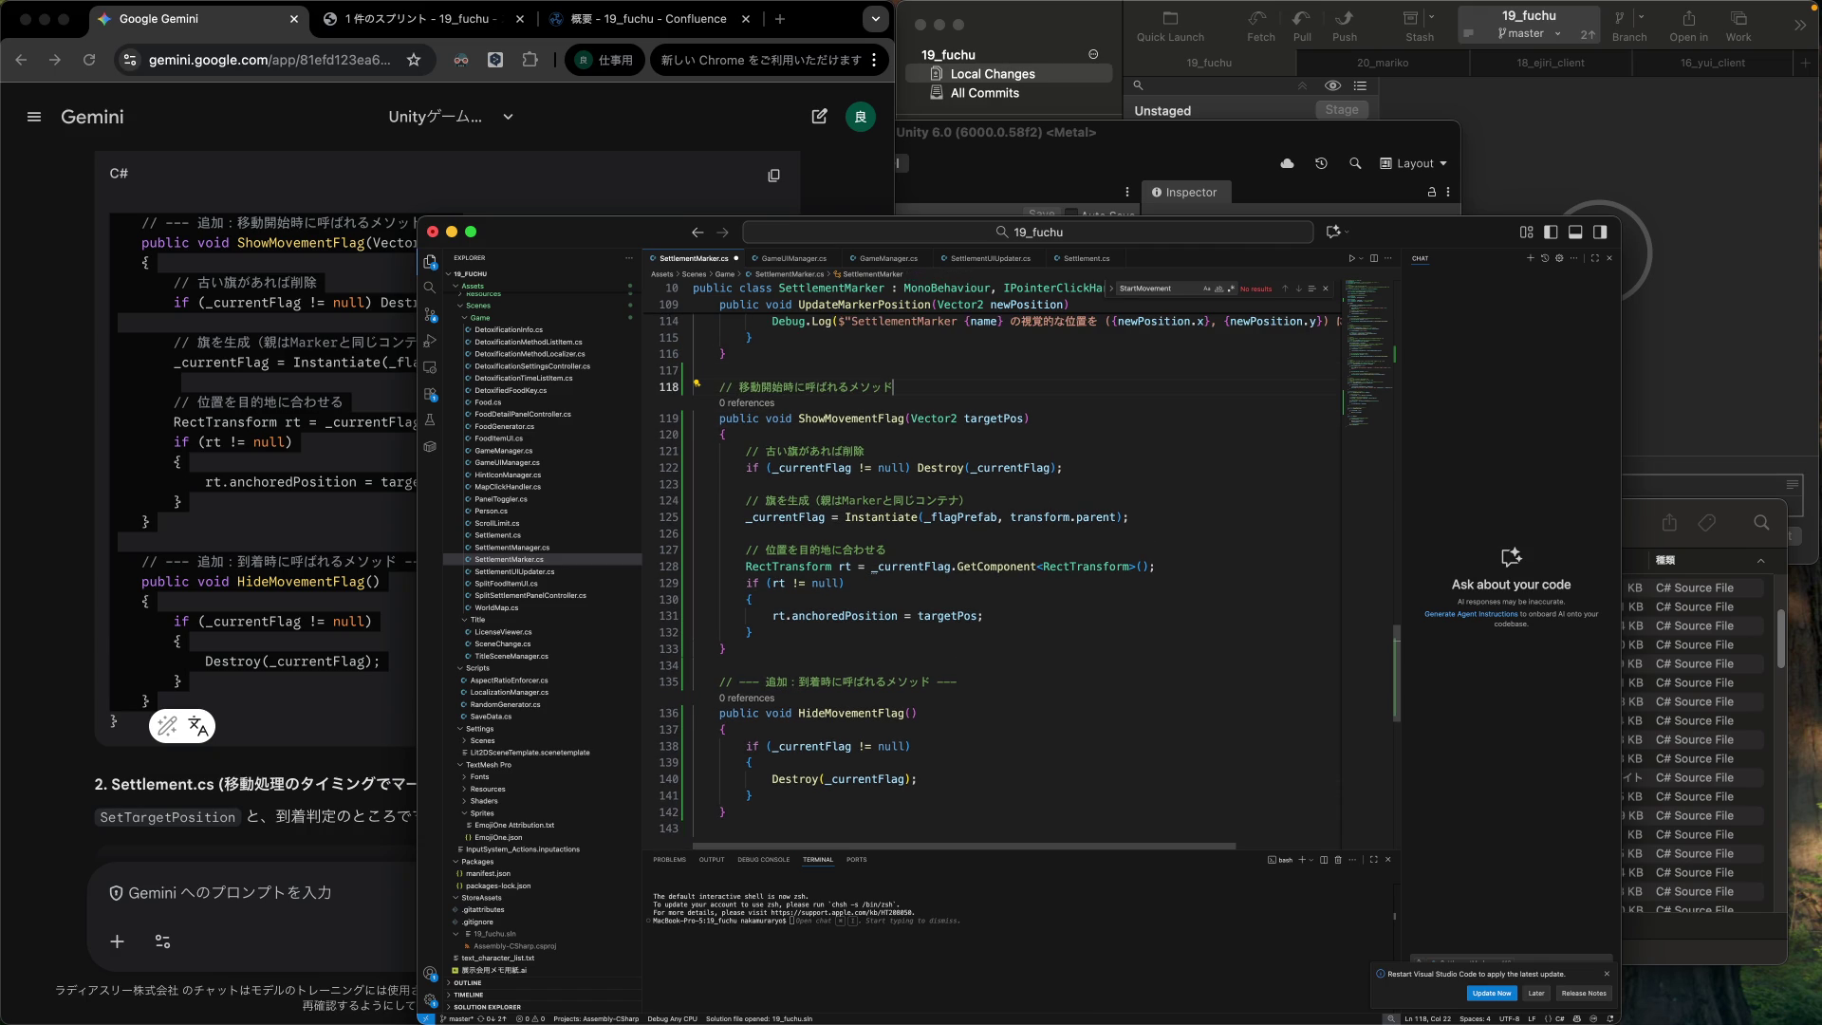
pyautogui.click(800, 682)
pyautogui.hotkey('shift', 'Left')
pyautogui.hotkey('shift', 'Left')
pyautogui.hotkey('shift', 'Left')
pyautogui.press('BackSpace')
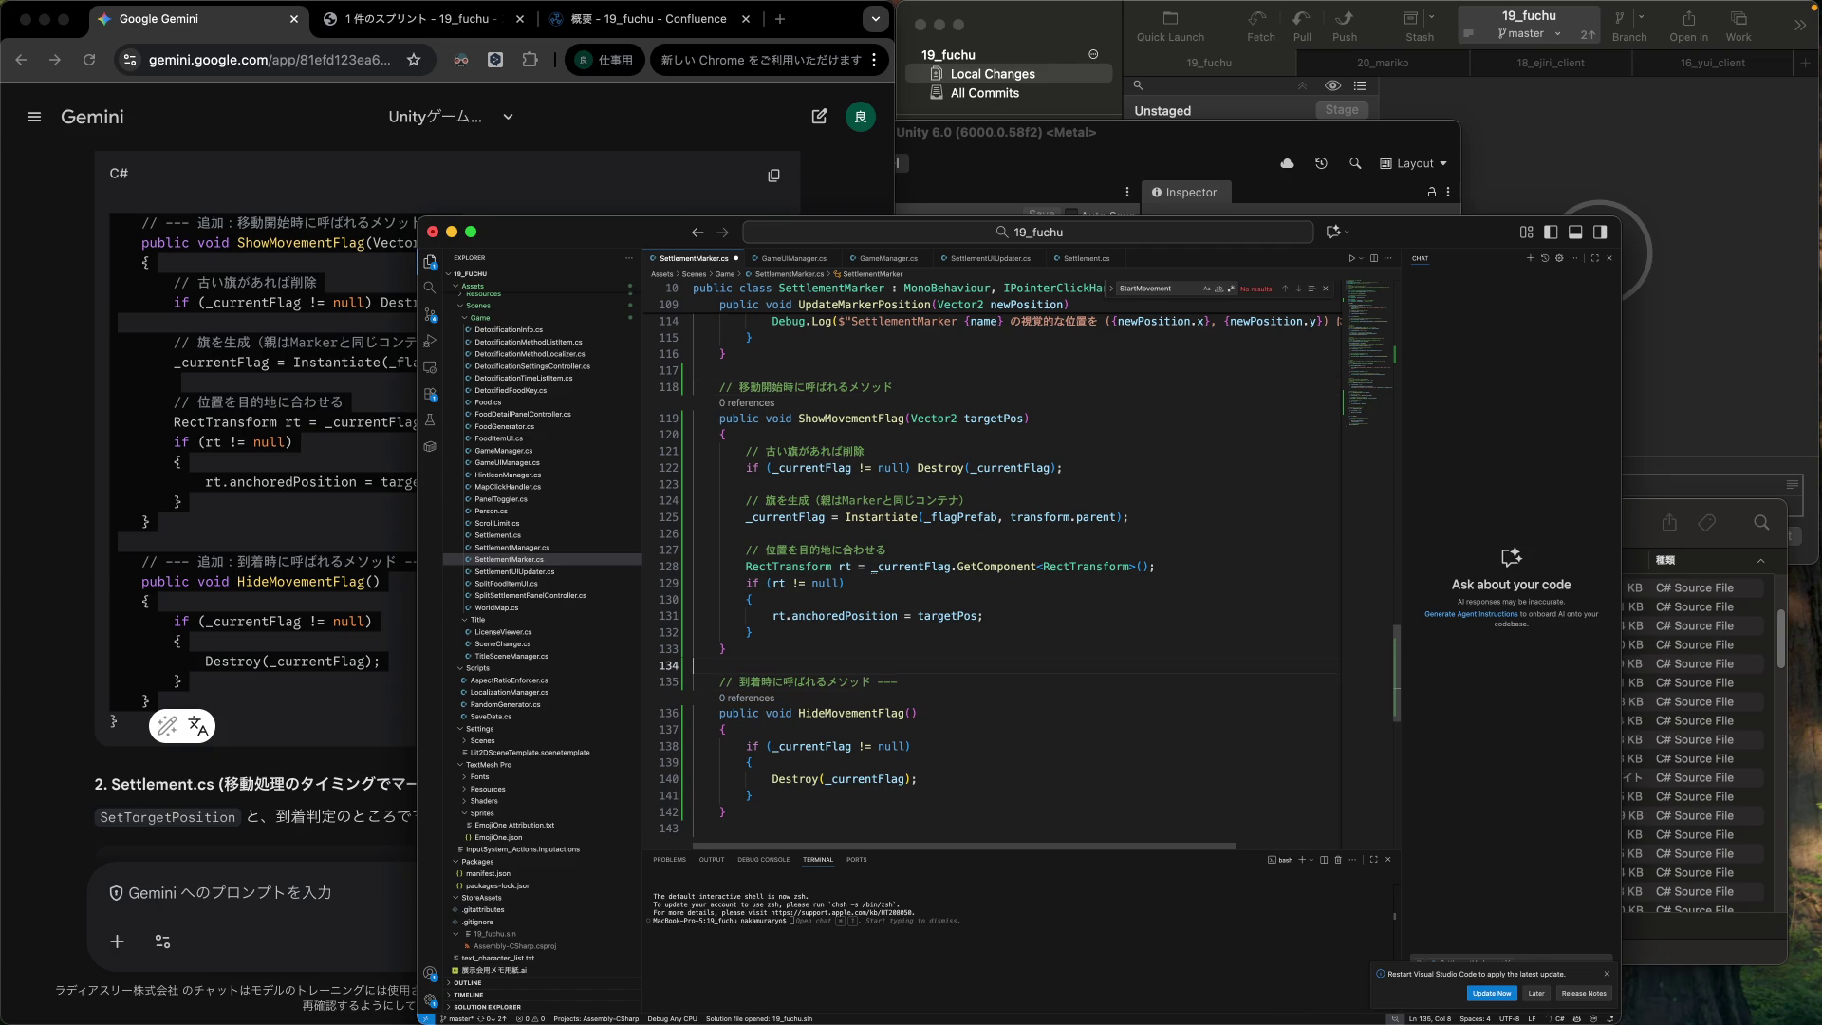
pyautogui.press('End')
pyautogui.hotkey('shift', 'Left')
pyautogui.hotkey('shift', 'Left')
pyautogui.press('BackSpace')
# Scroll through Gemini's answer and select its next suggested code block.
pyautogui.scroll(10, 797, 560)
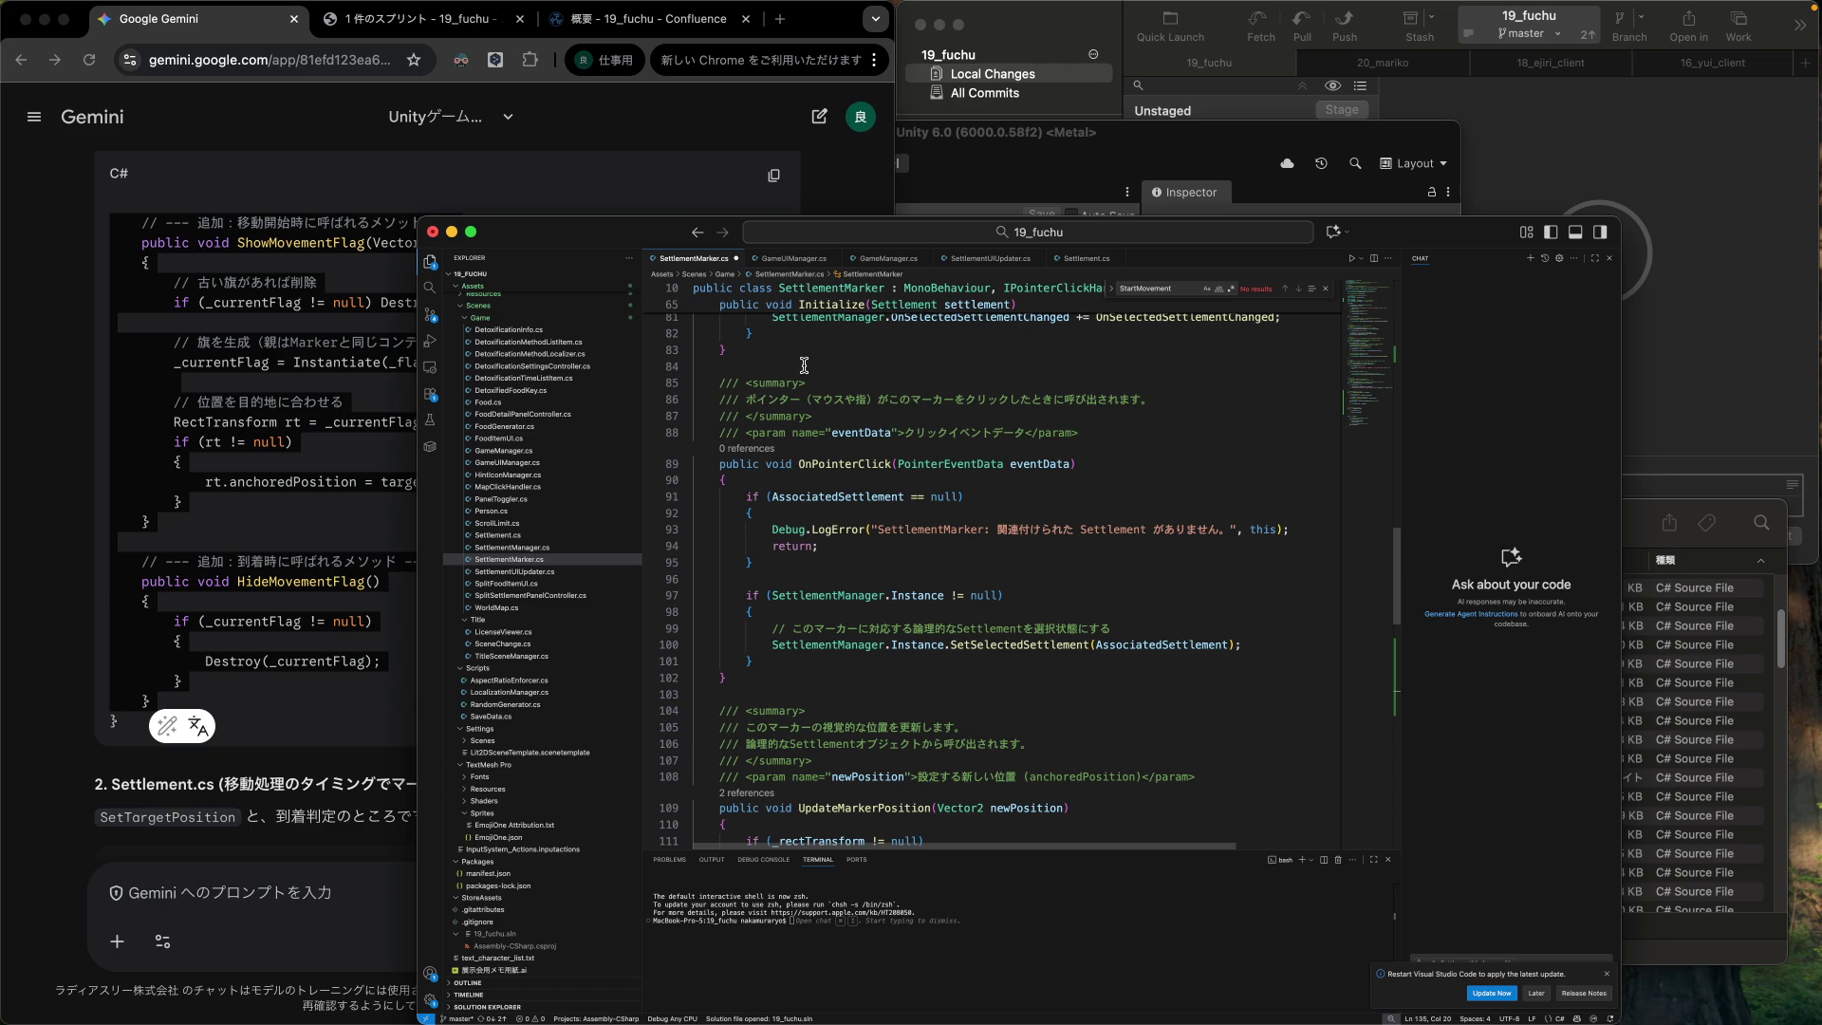
pyautogui.scroll(-7, 982, 687)
pyautogui.scroll(-3, 982, 687)
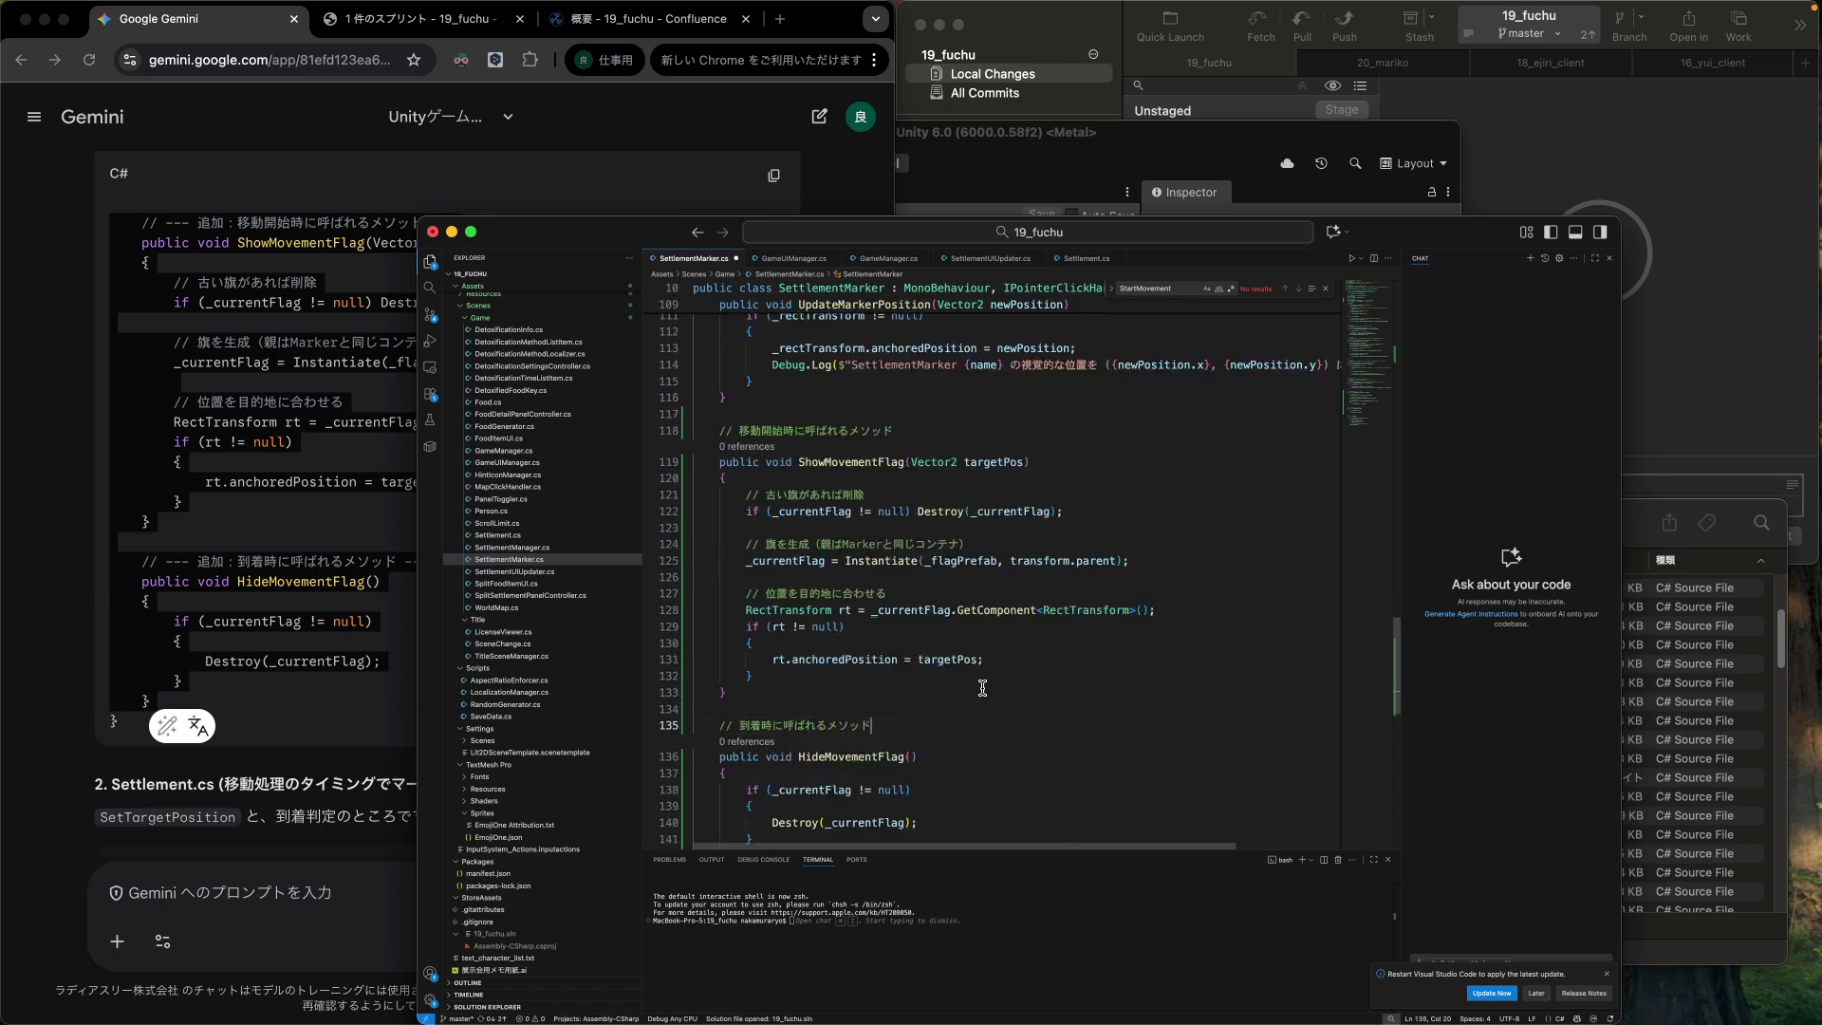
pyautogui.tripleClick(244, 521)
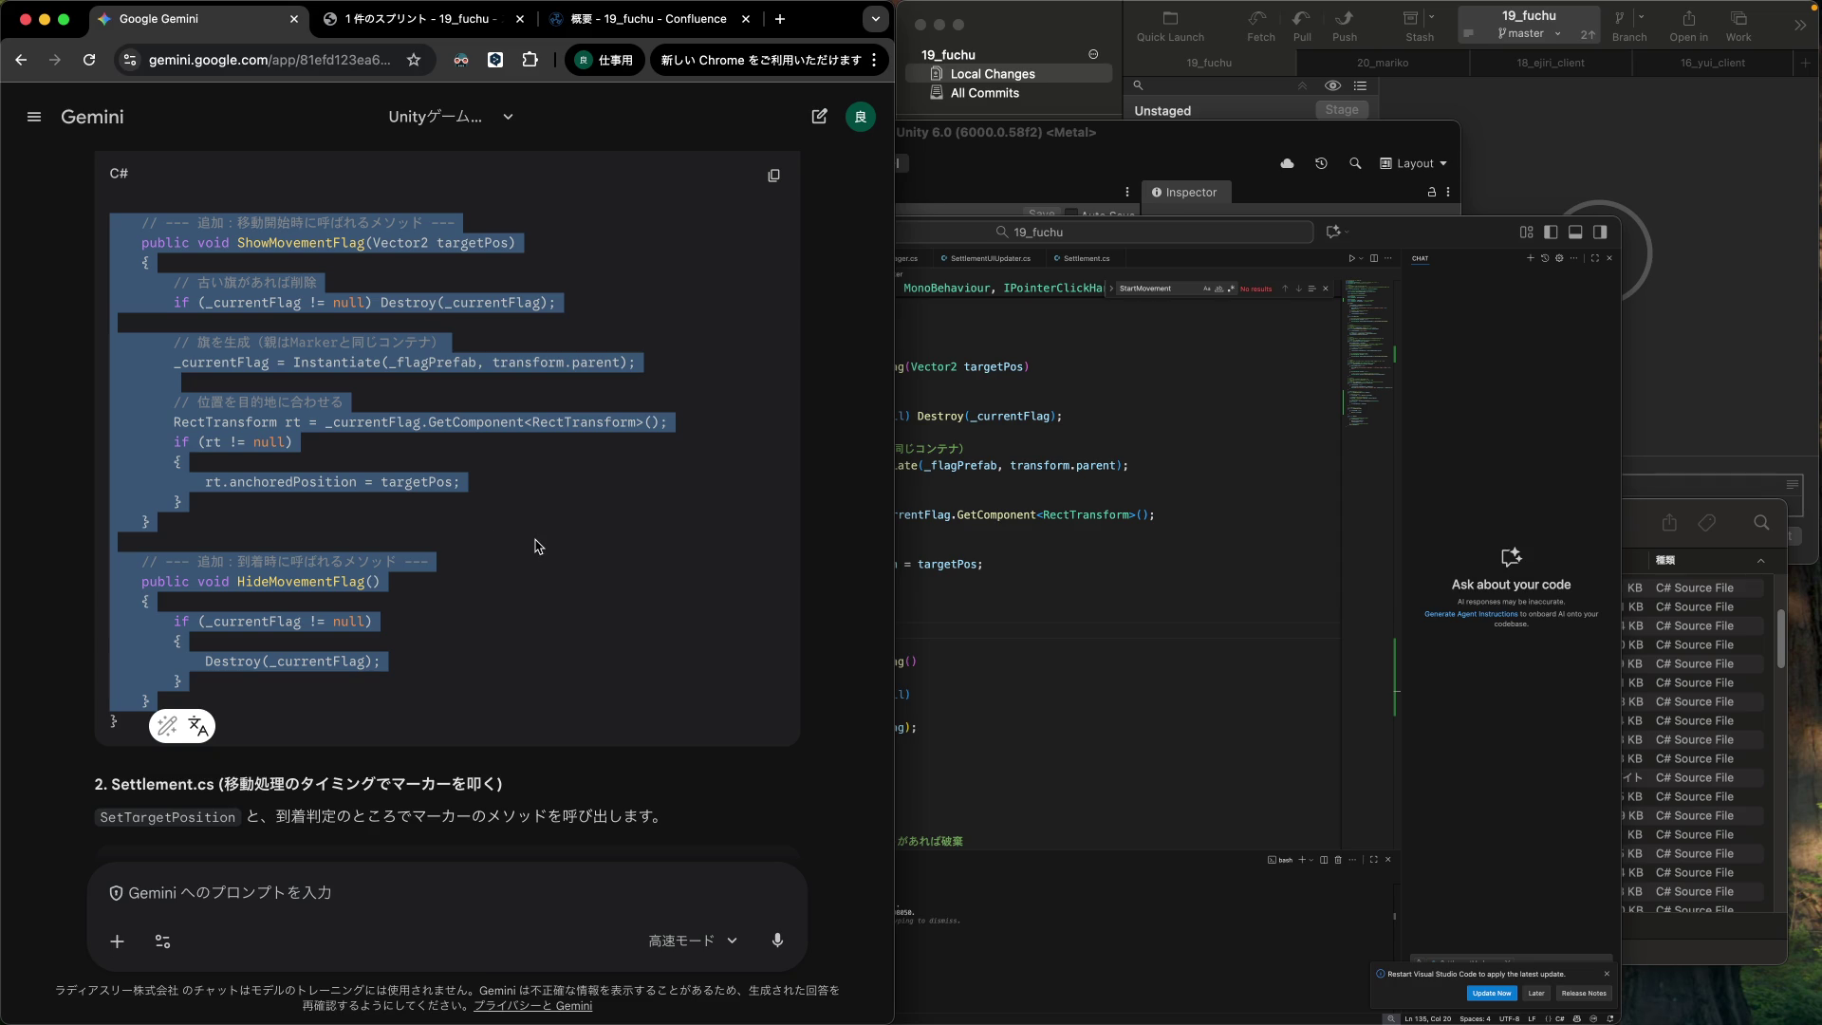
pyautogui.click(982, 594)
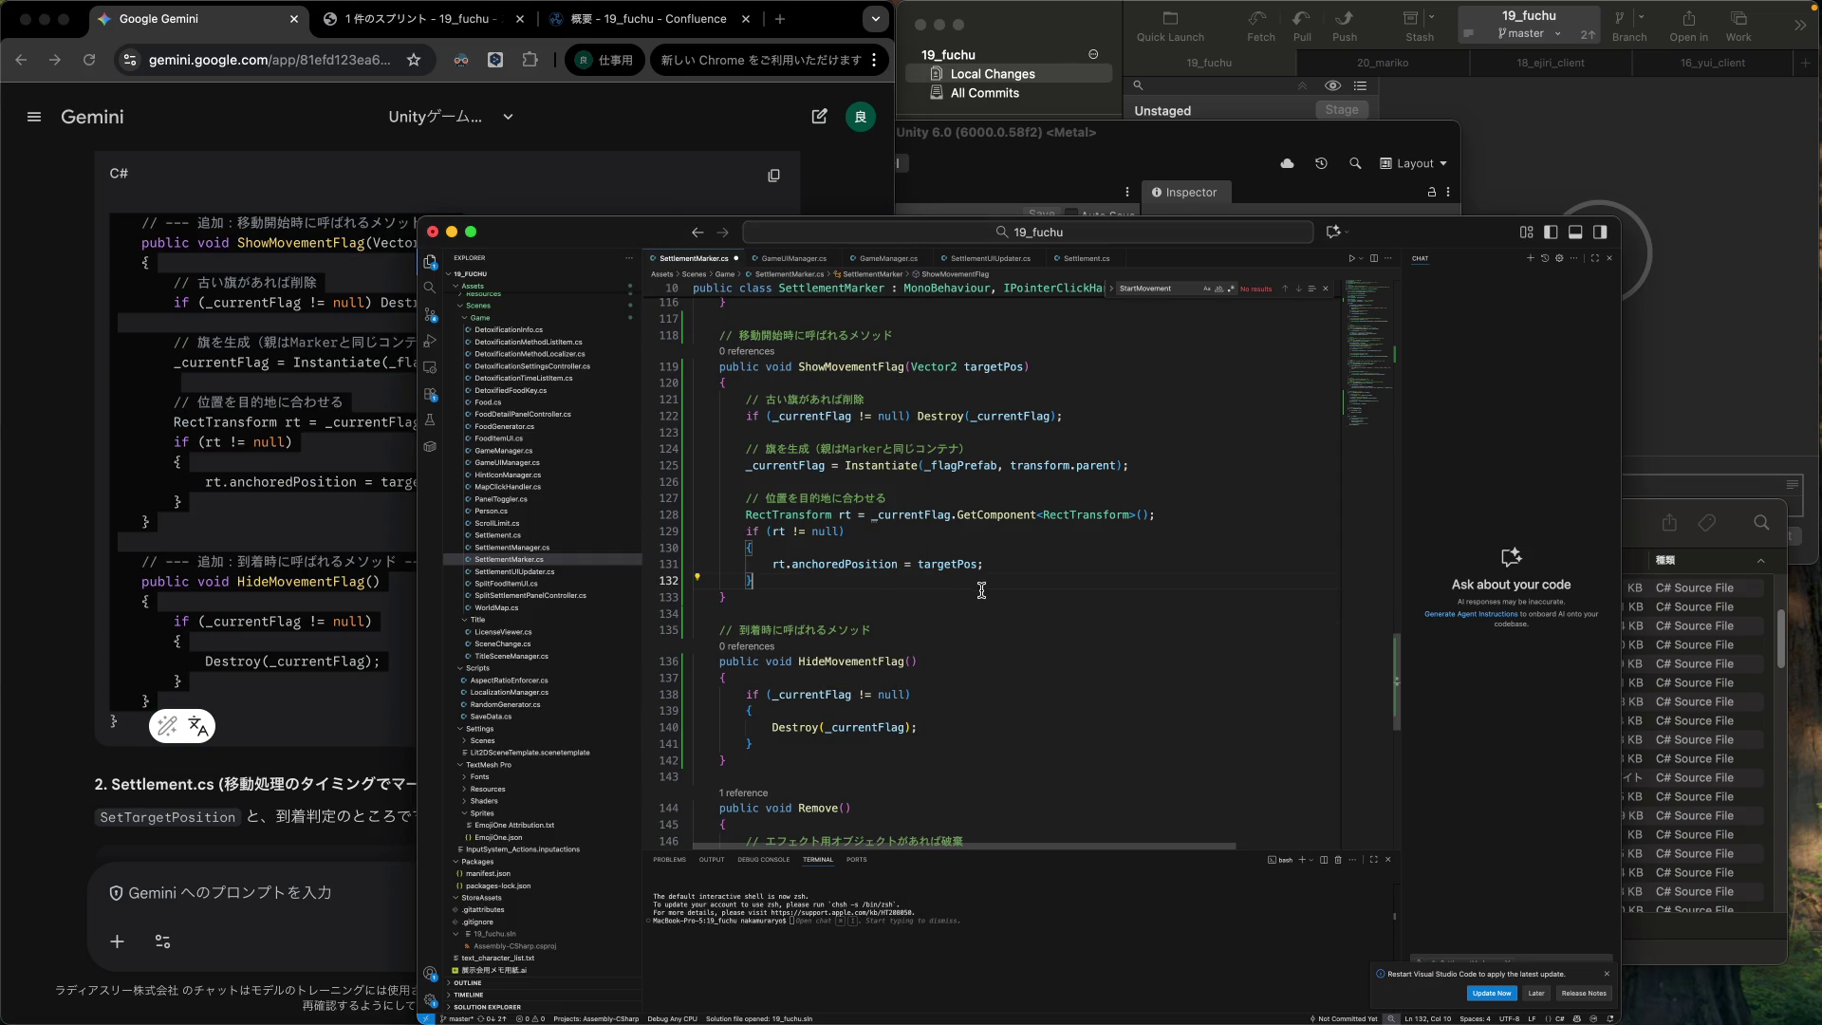
pyautogui.scroll(-1, 914, 602)
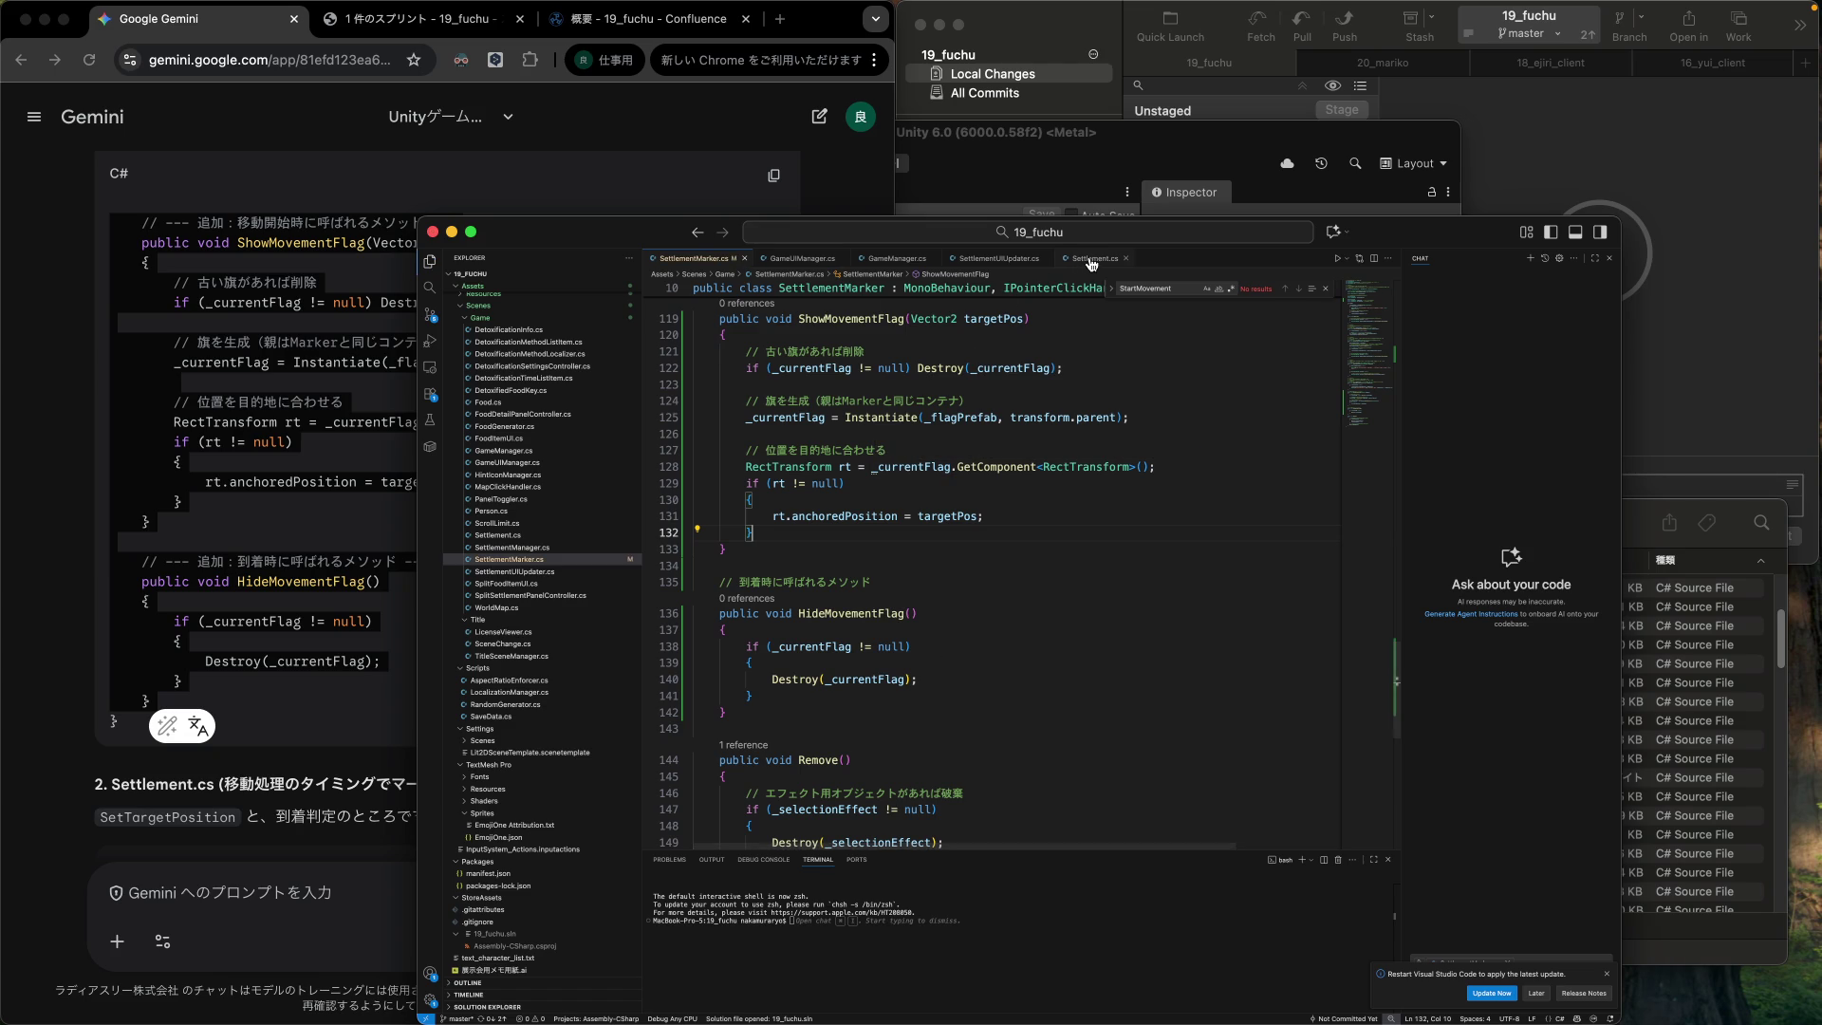
# Switch to Settlement.cs and scroll through Gemini's suggested Settlement.cs marker calls.
pyautogui.hotkey('ctrl', 'Tab')
pyautogui.click(284, 684)
pyautogui.scroll(-5, 285, 684)
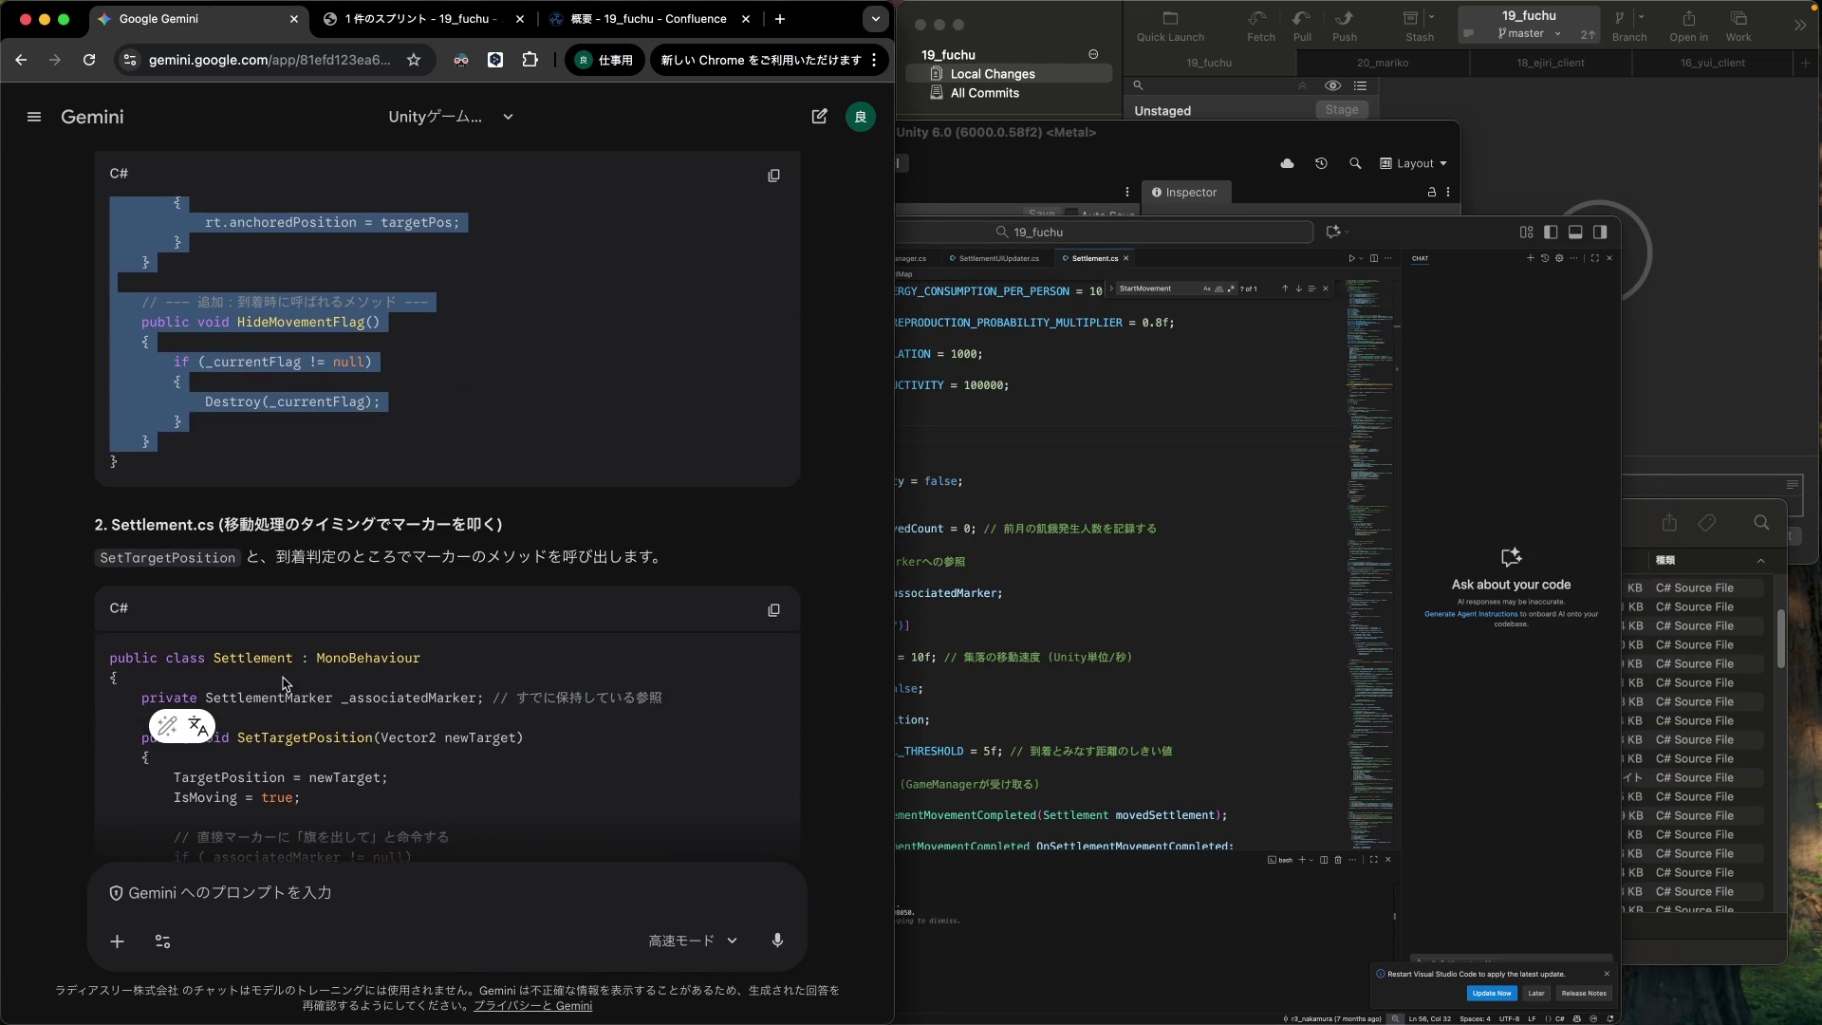
pyautogui.scroll(-10, 285, 683)
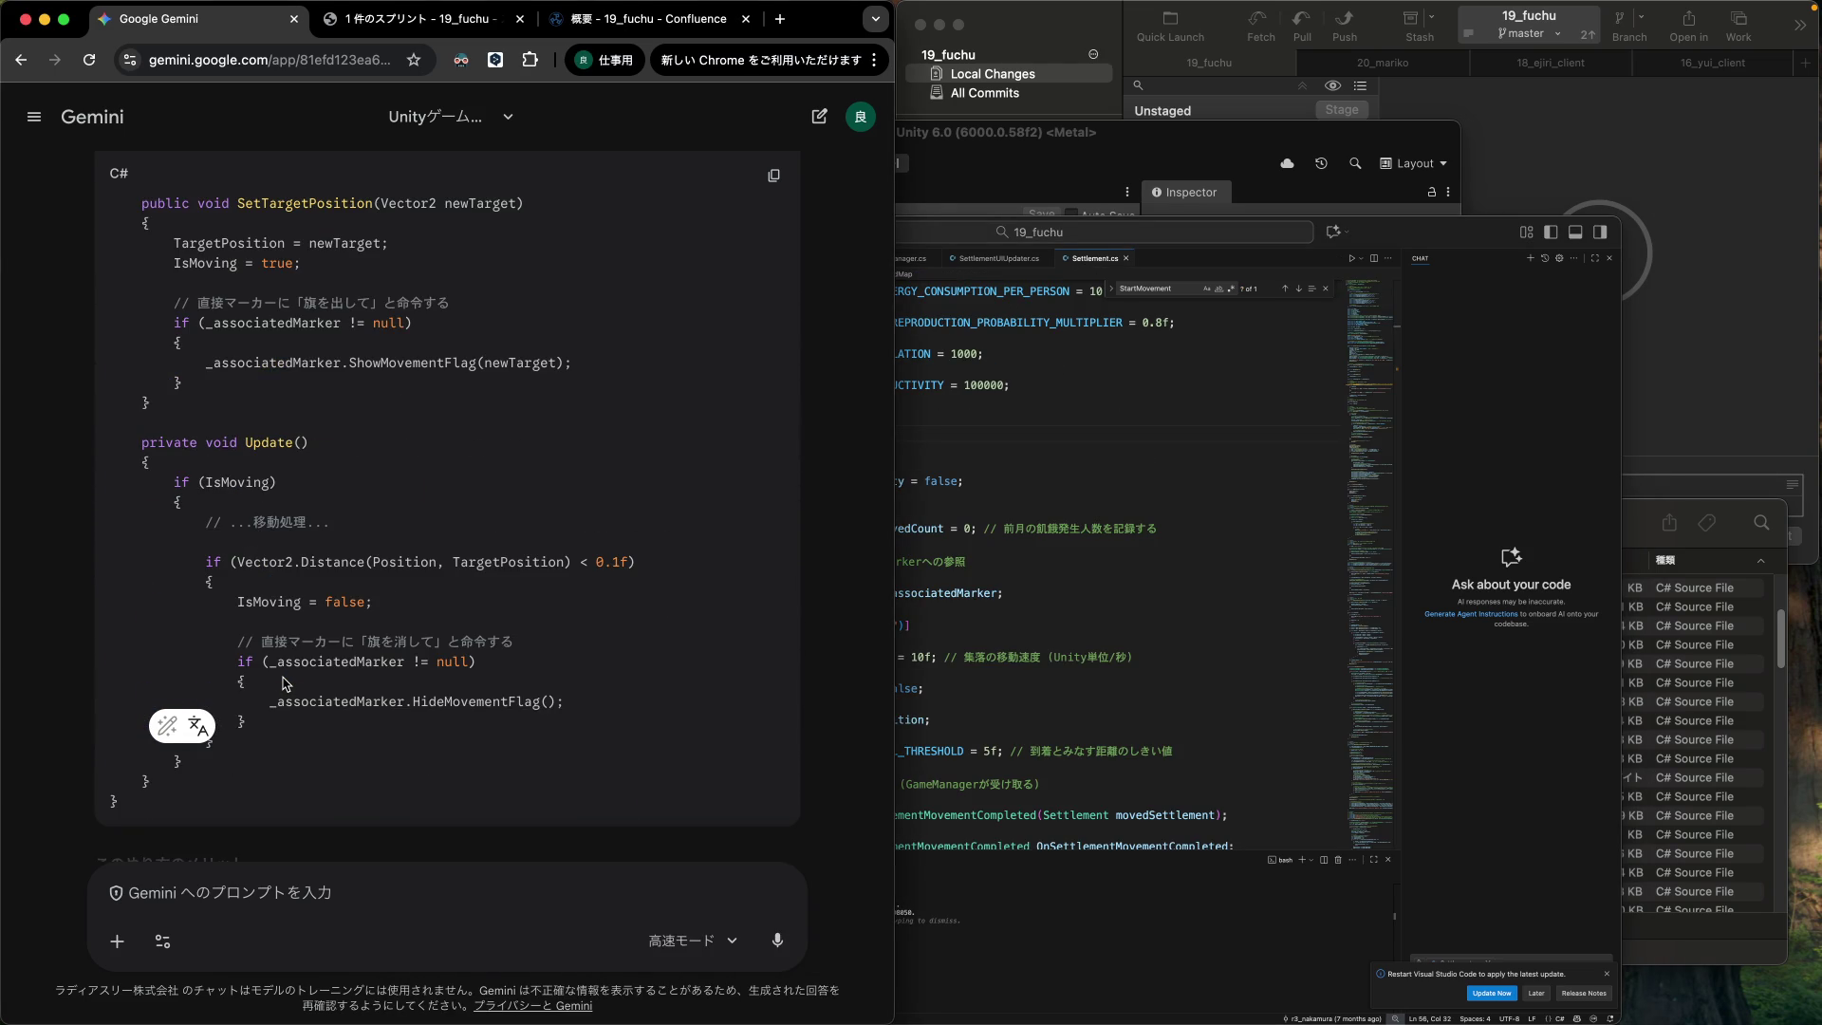
pyautogui.scroll(4, 285, 683)
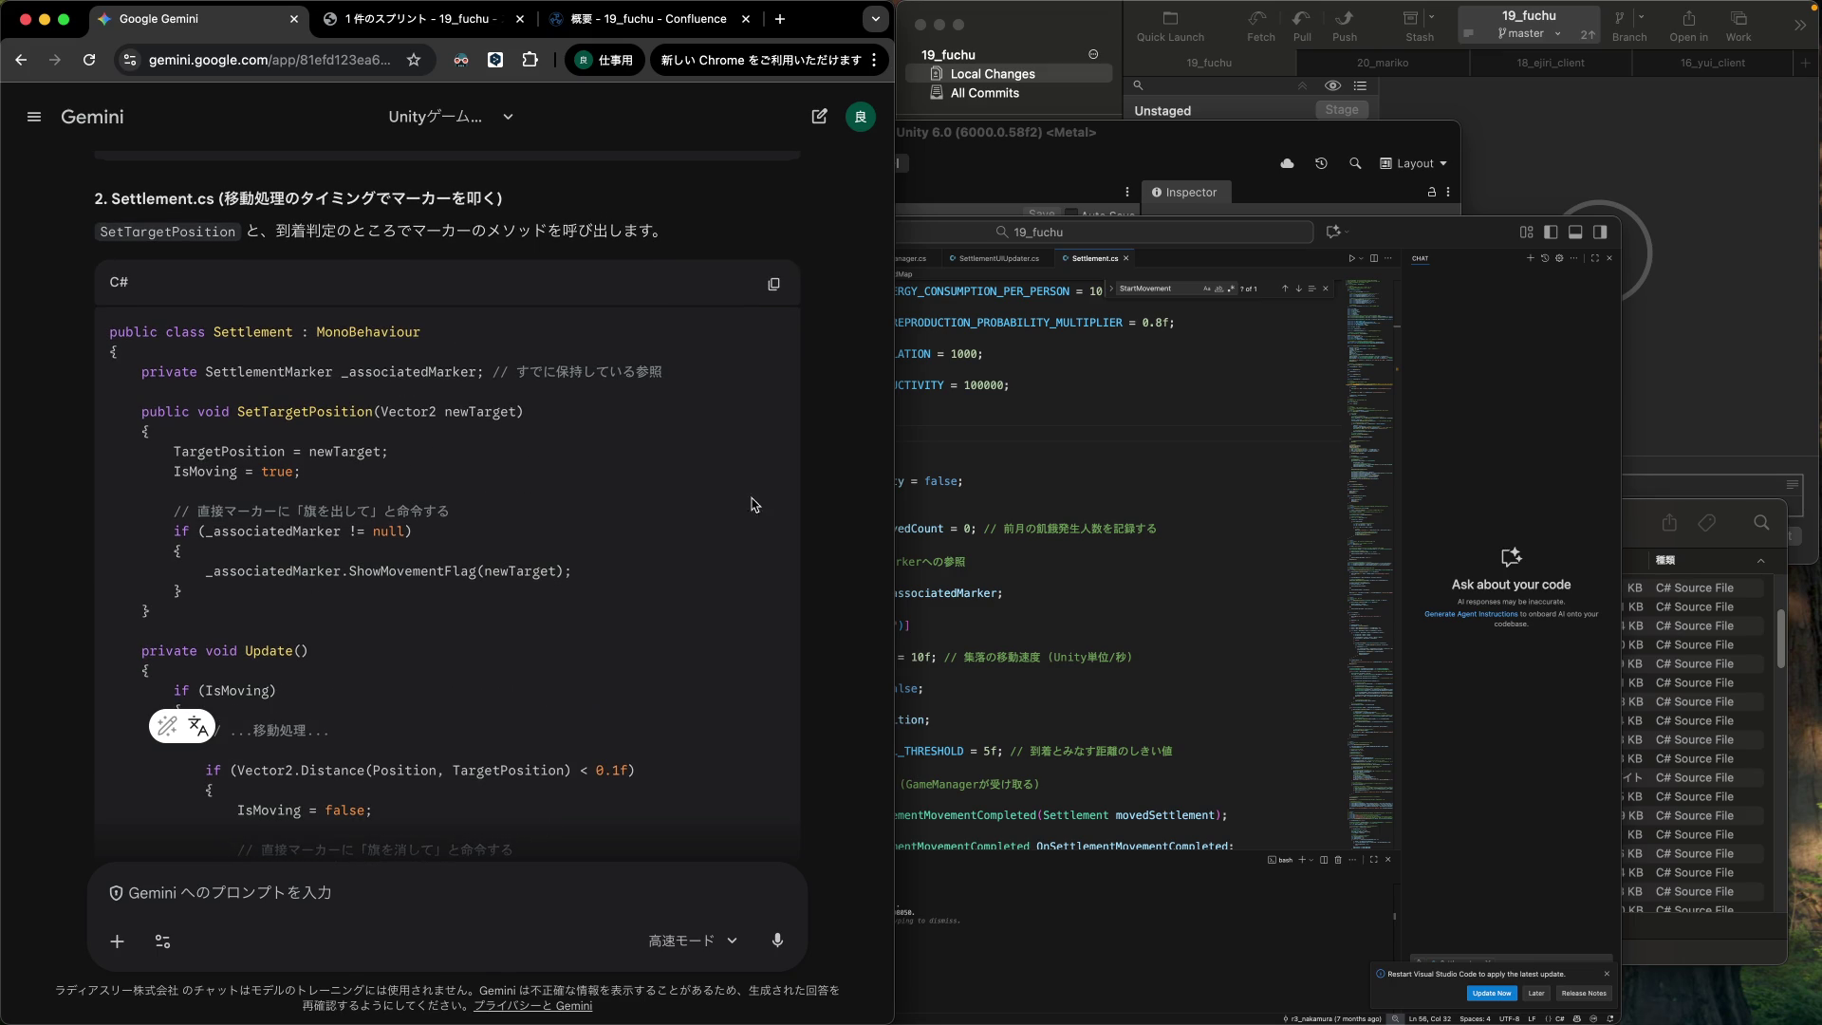
pyautogui.click(972, 546)
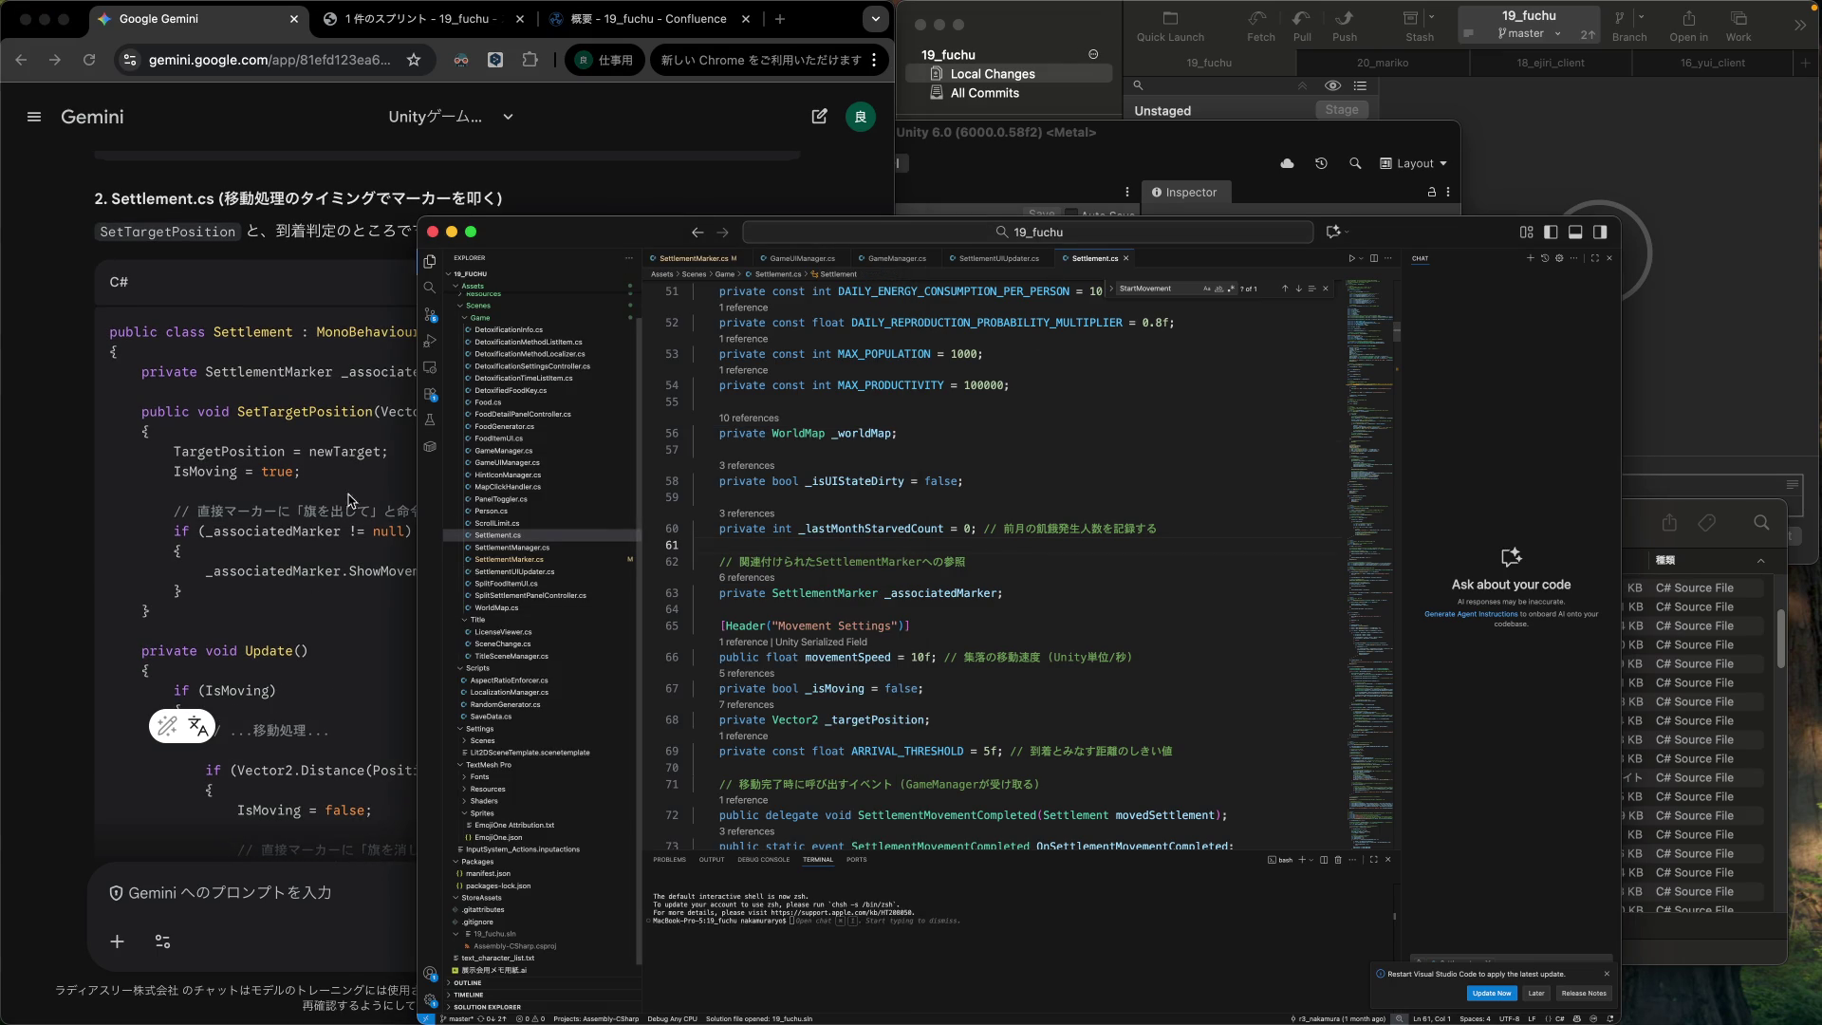
# Search Settlement.cs for SetTargetPosition, find no match, then bring up the Fork window.
pyautogui.doubleClick(326, 411)
pyautogui.press('super+c')
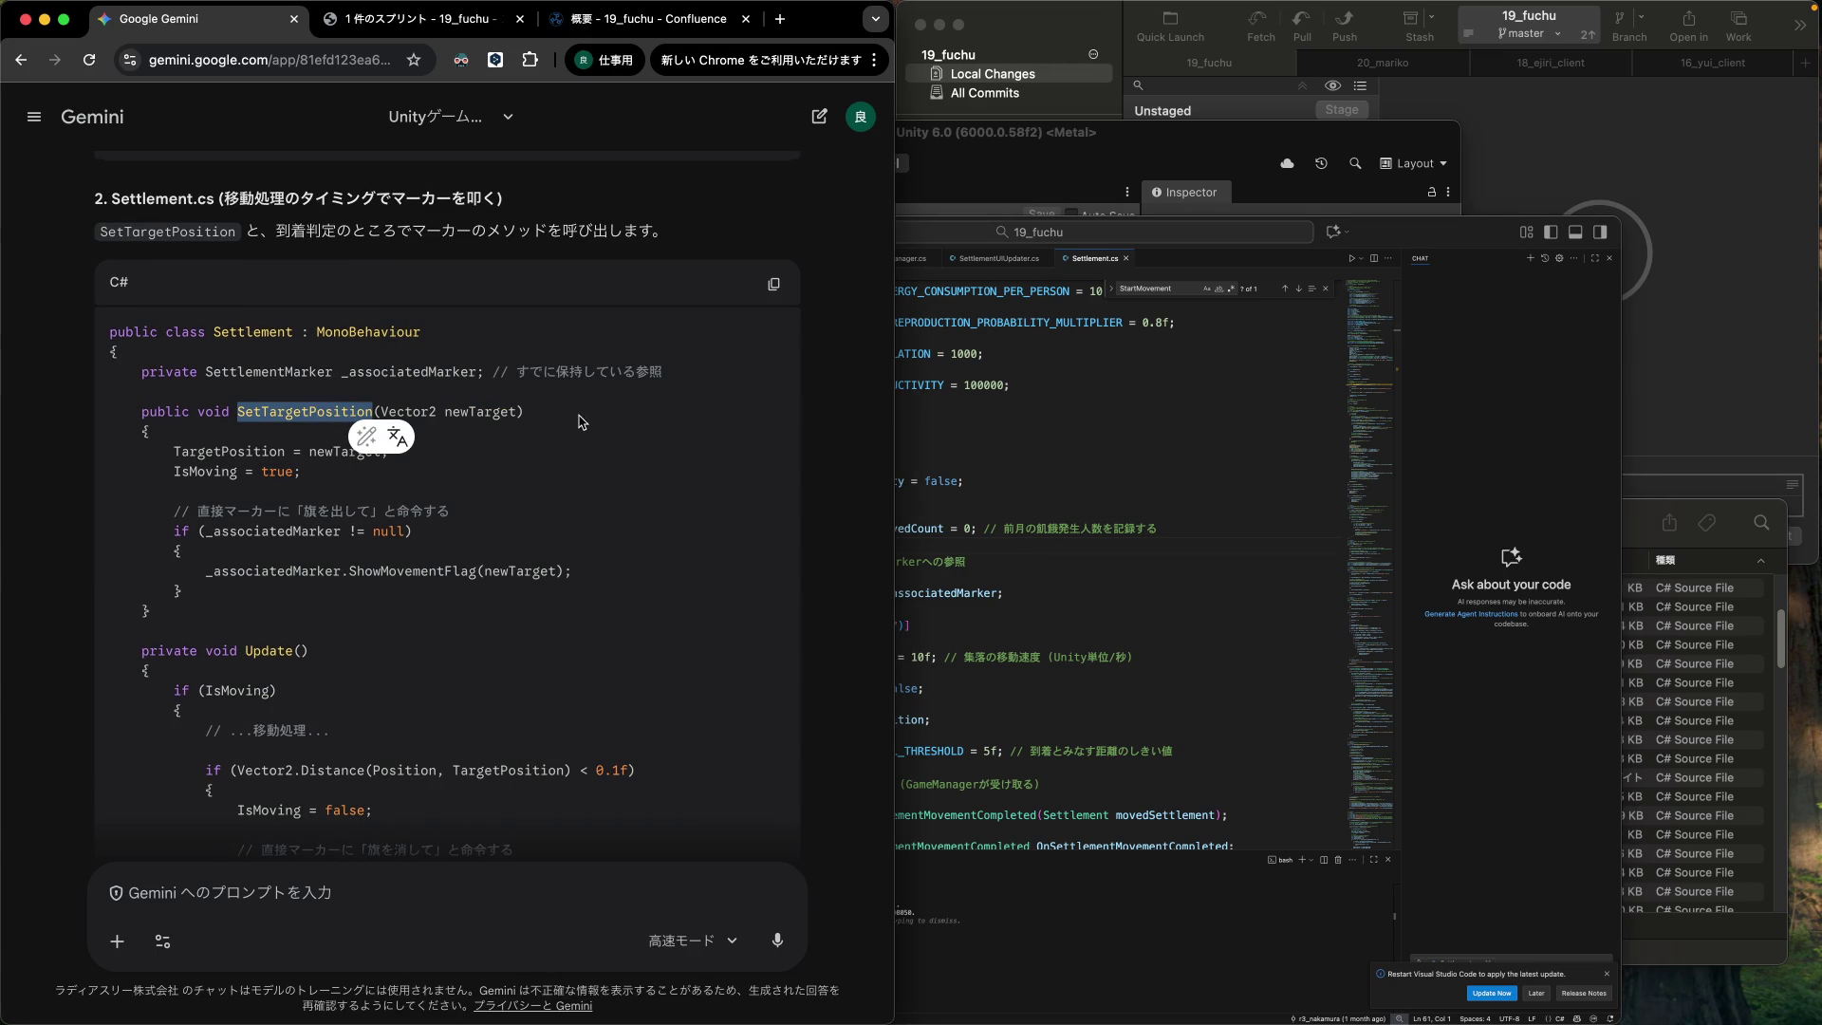
pyautogui.click(984, 453)
pyautogui.press('super+f')
pyautogui.press('super+v')
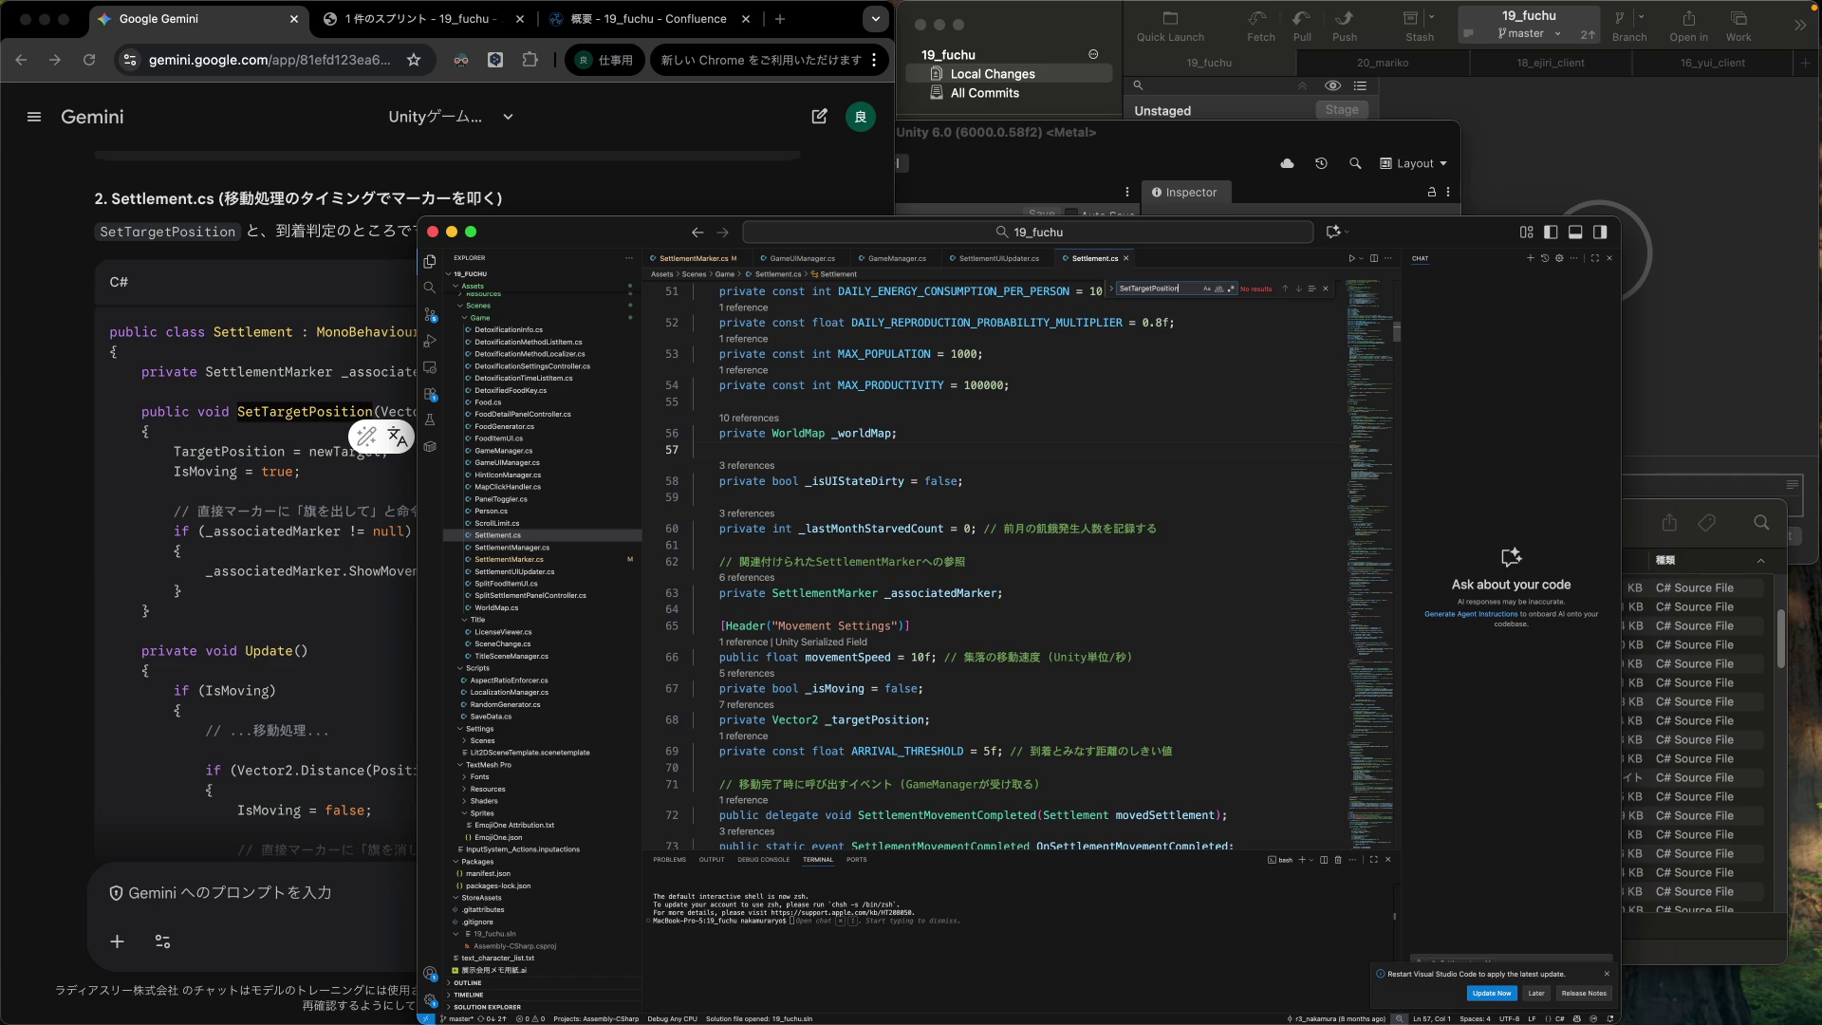
pyautogui.click(1042, 556)
pyautogui.click(1326, 289)
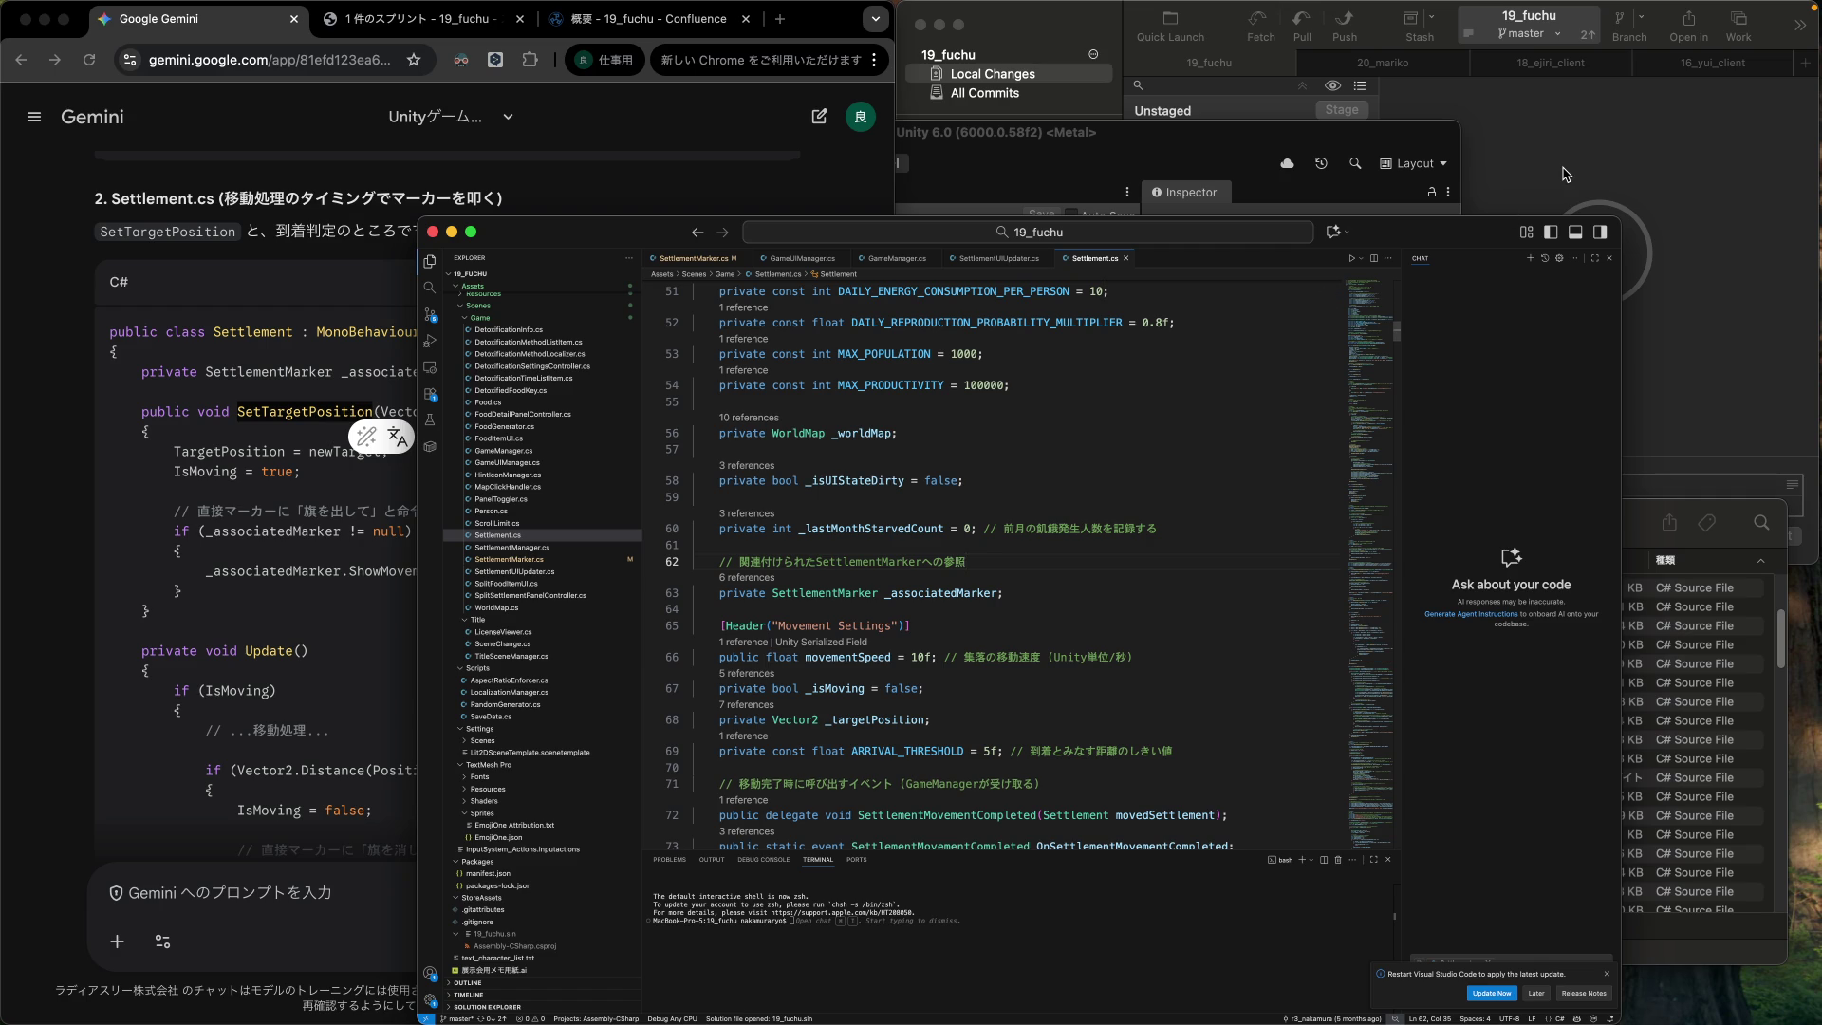
pyautogui.click(1562, 169)
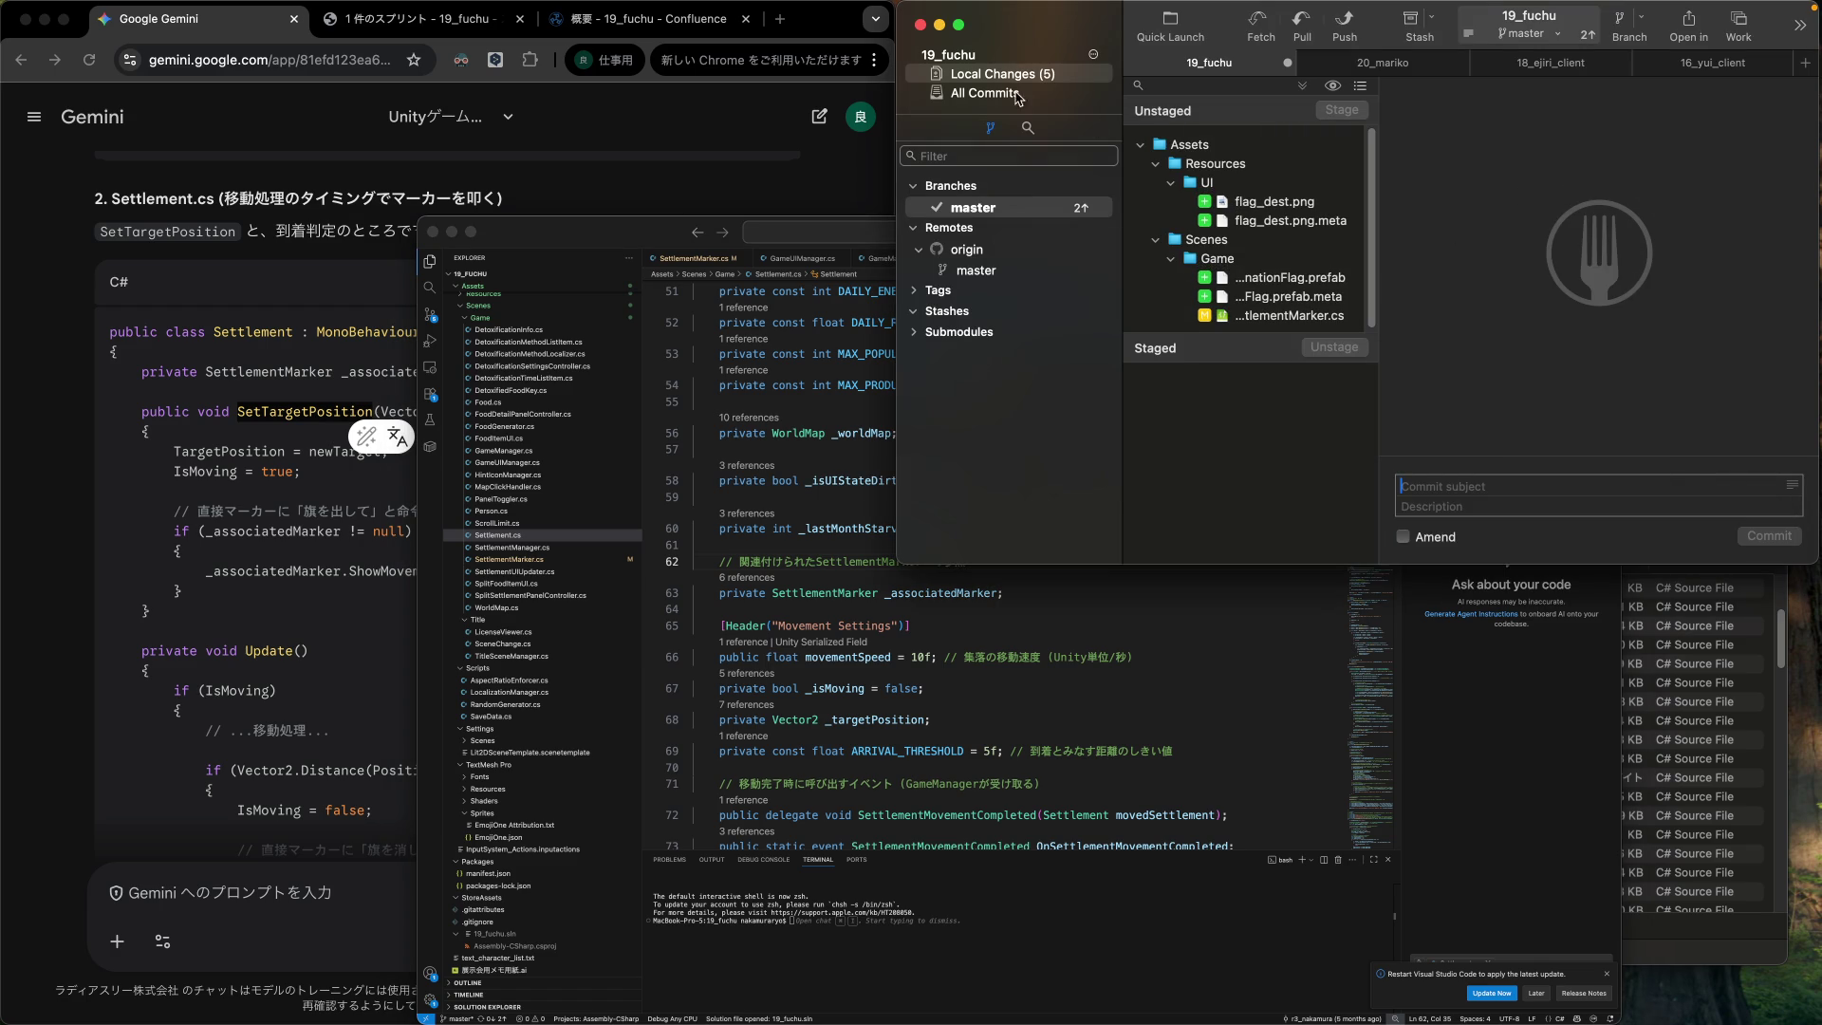
# Show All Commits in Fork and compare the master head commit's Settlement.cs diff with the editor.
pyautogui.click(995, 206)
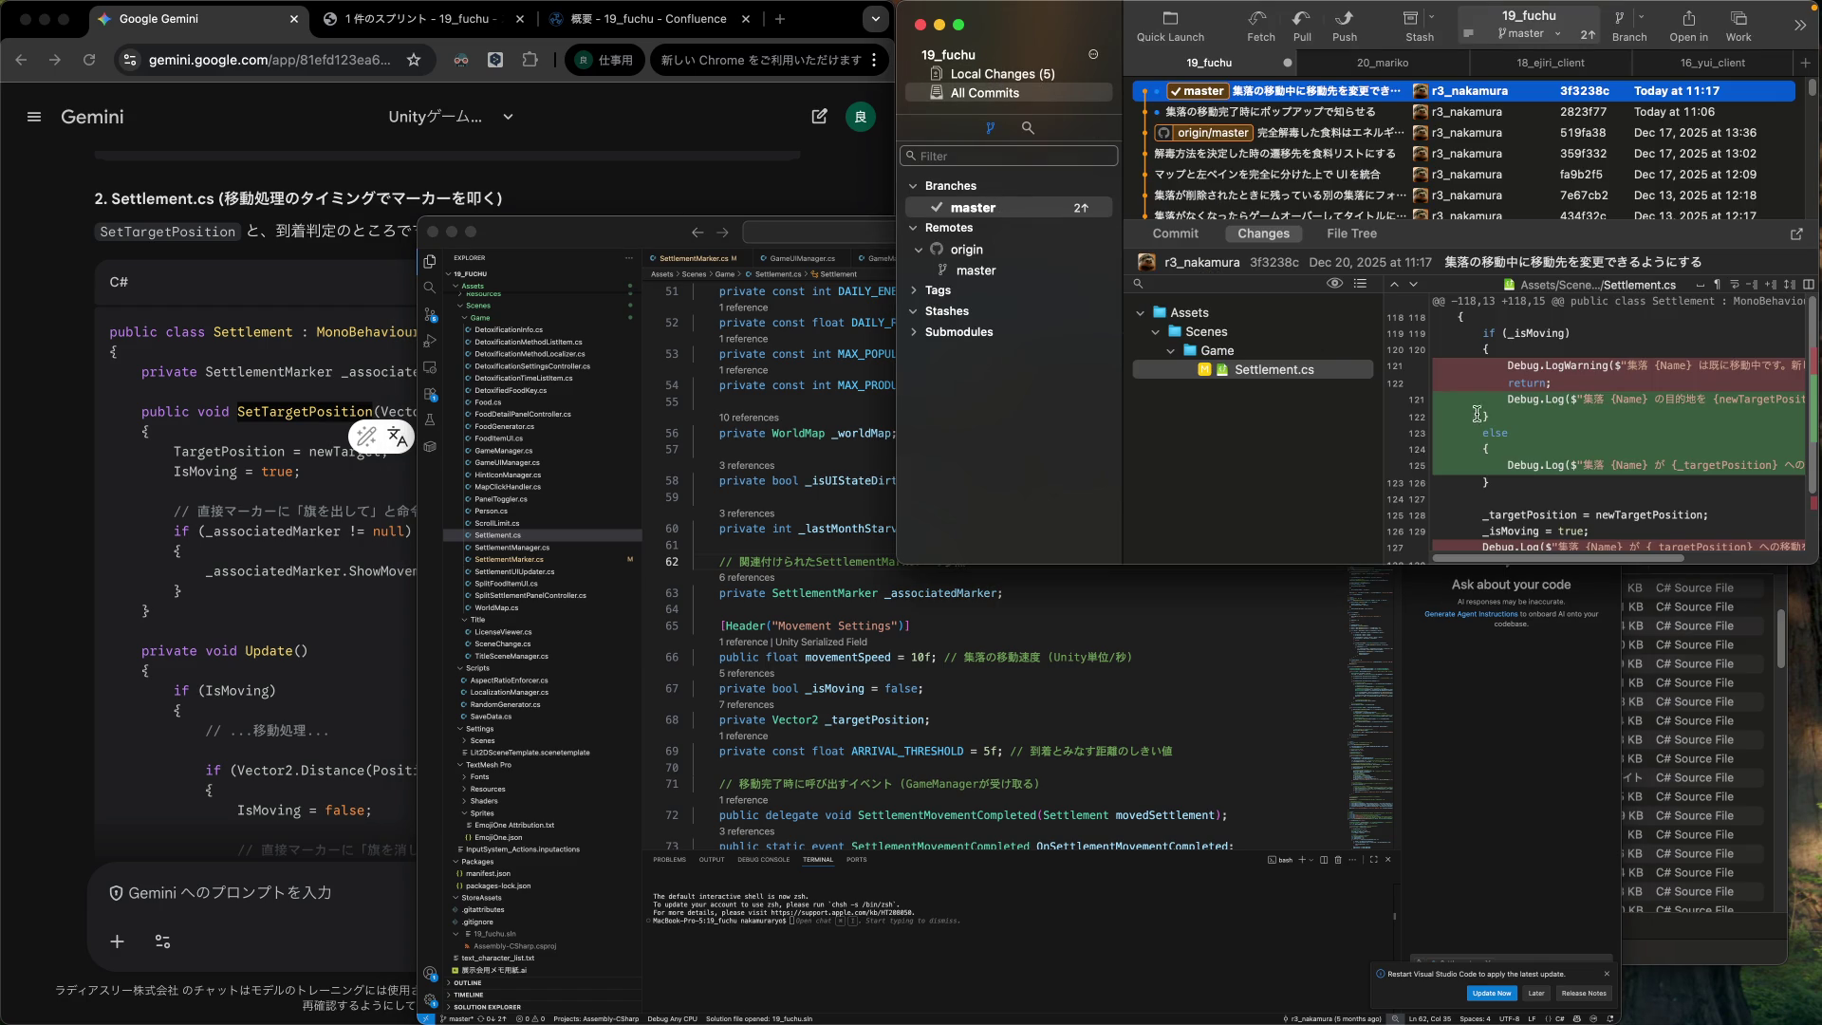
pyautogui.click(1518, 405)
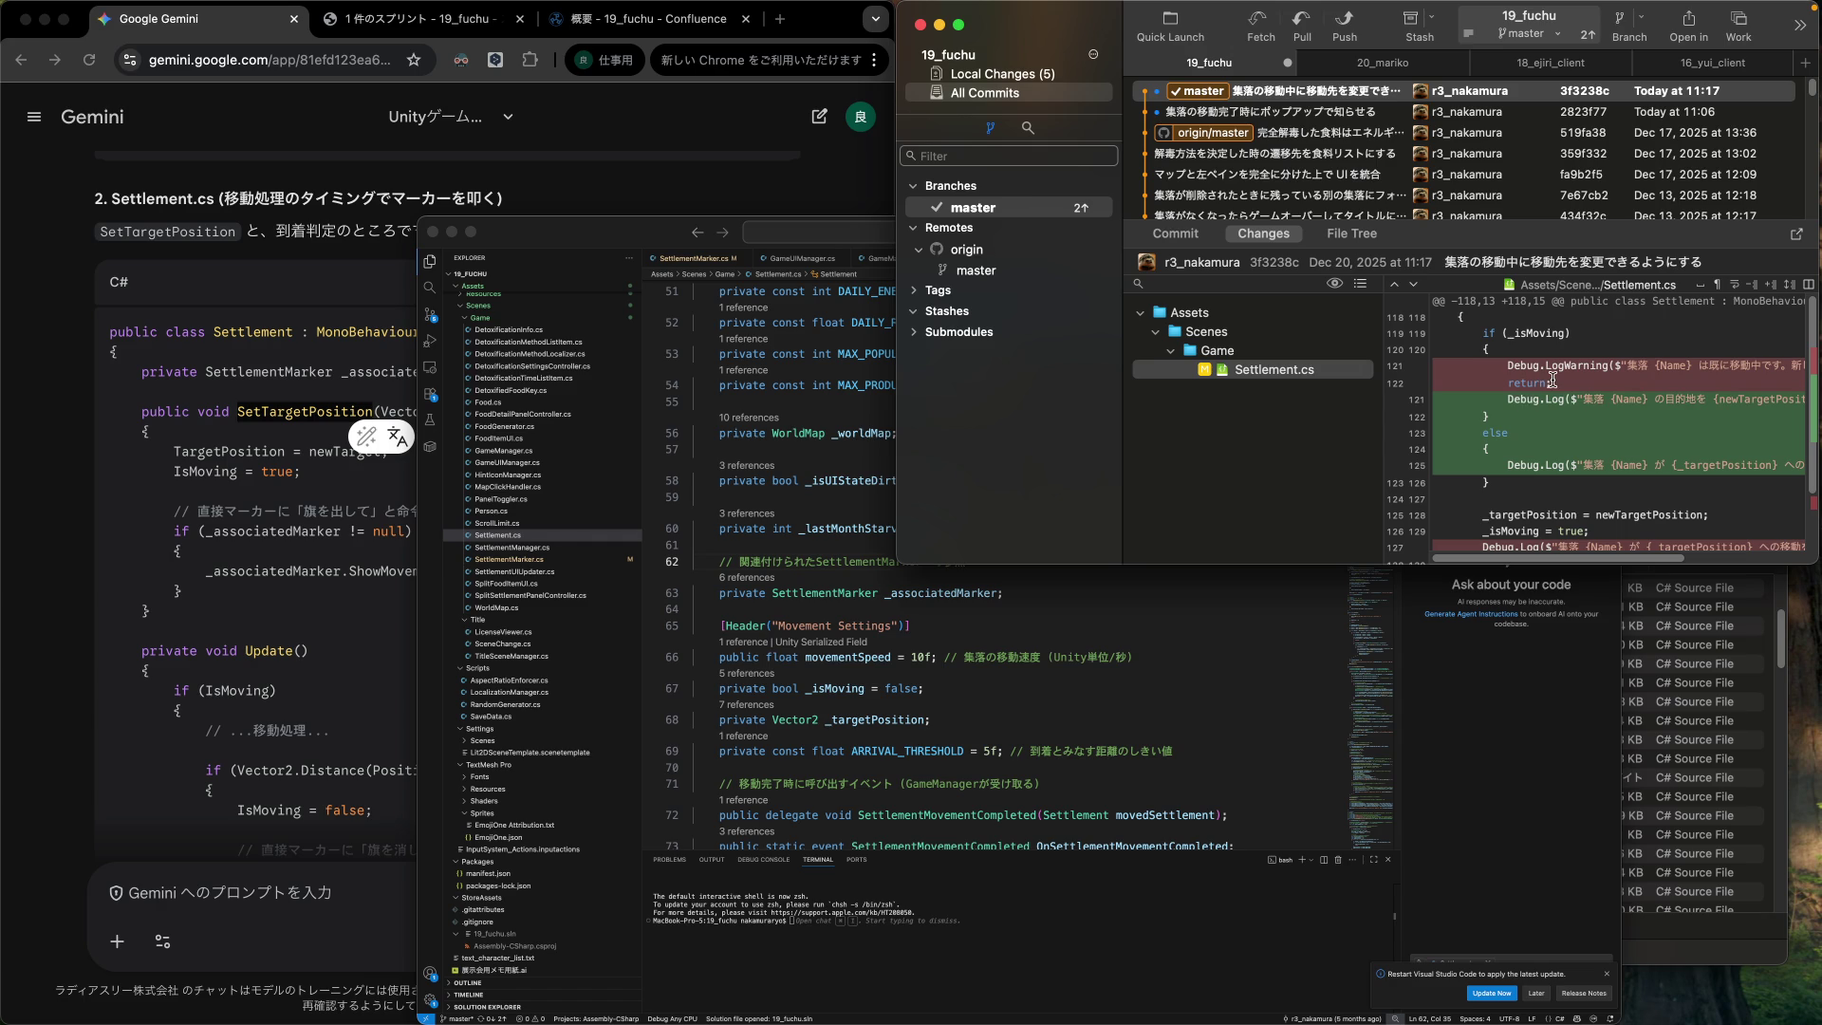
pyautogui.click(824, 623)
pyautogui.scroll(-5, 824, 621)
pyautogui.scroll(-20, 824, 620)
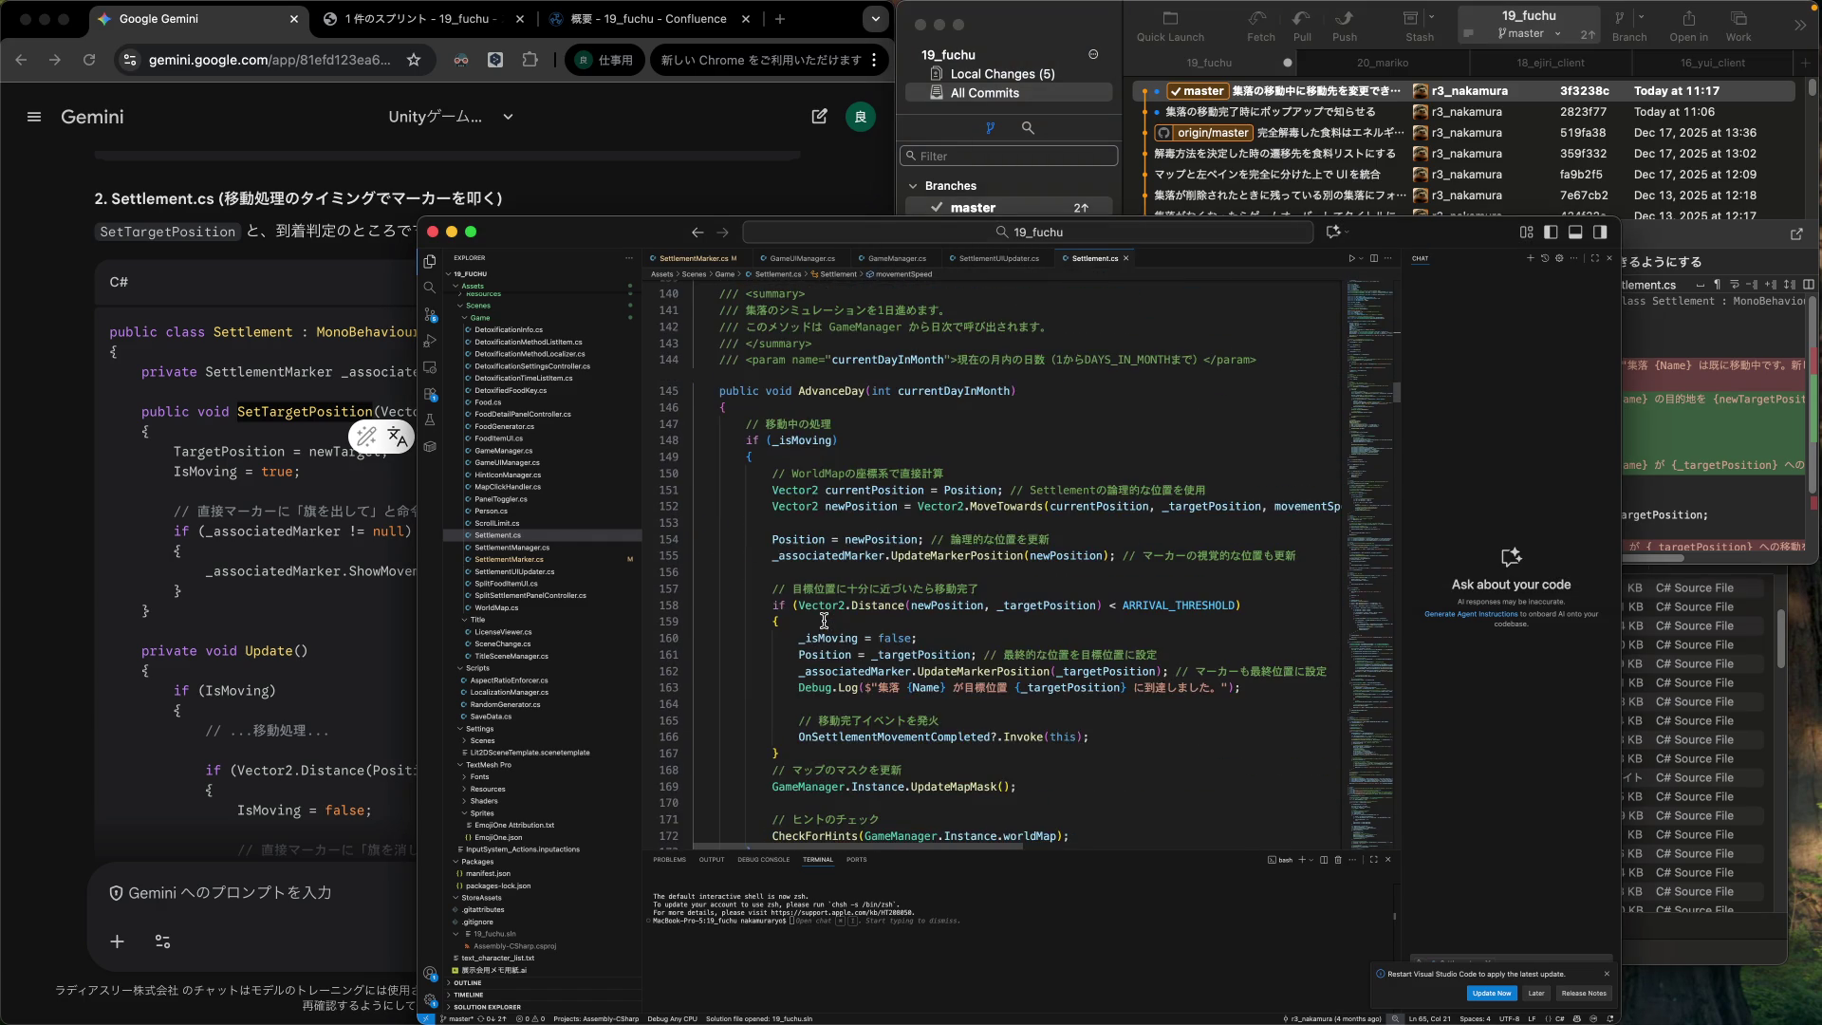
pyautogui.scroll(3, 824, 621)
pyautogui.scroll(-2, 824, 620)
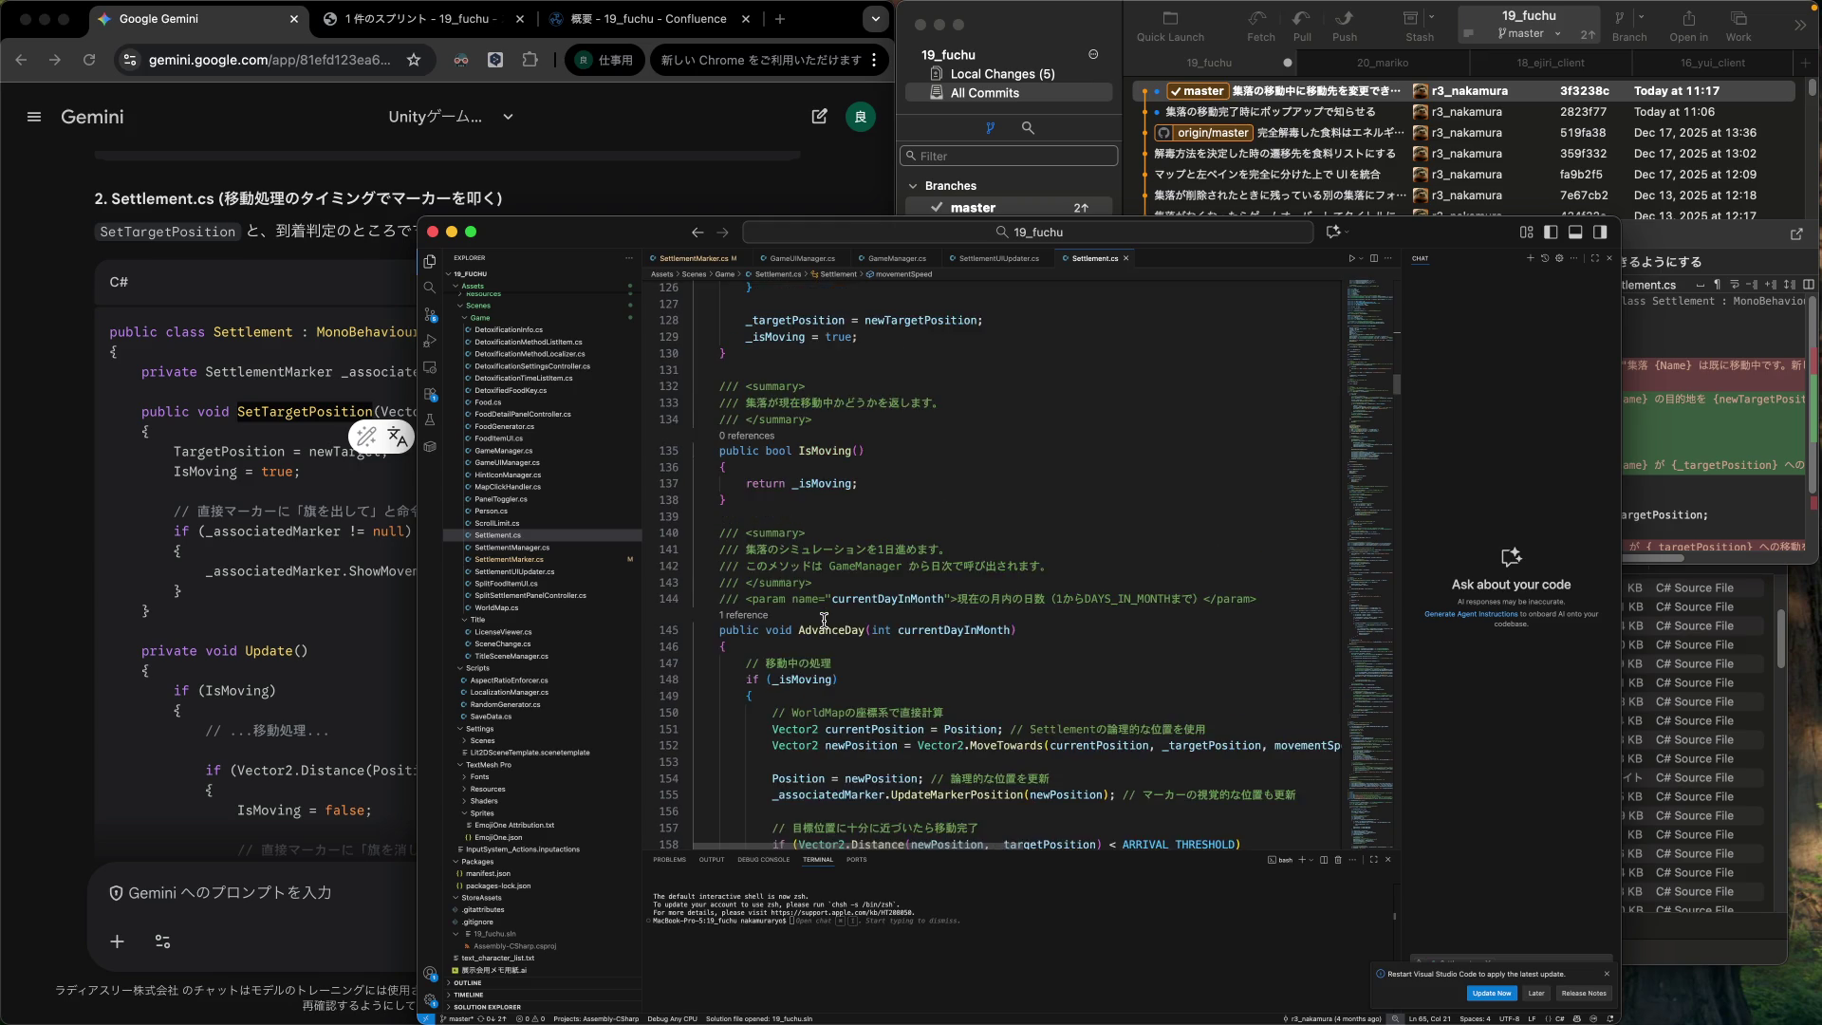
pyautogui.click(1704, 408)
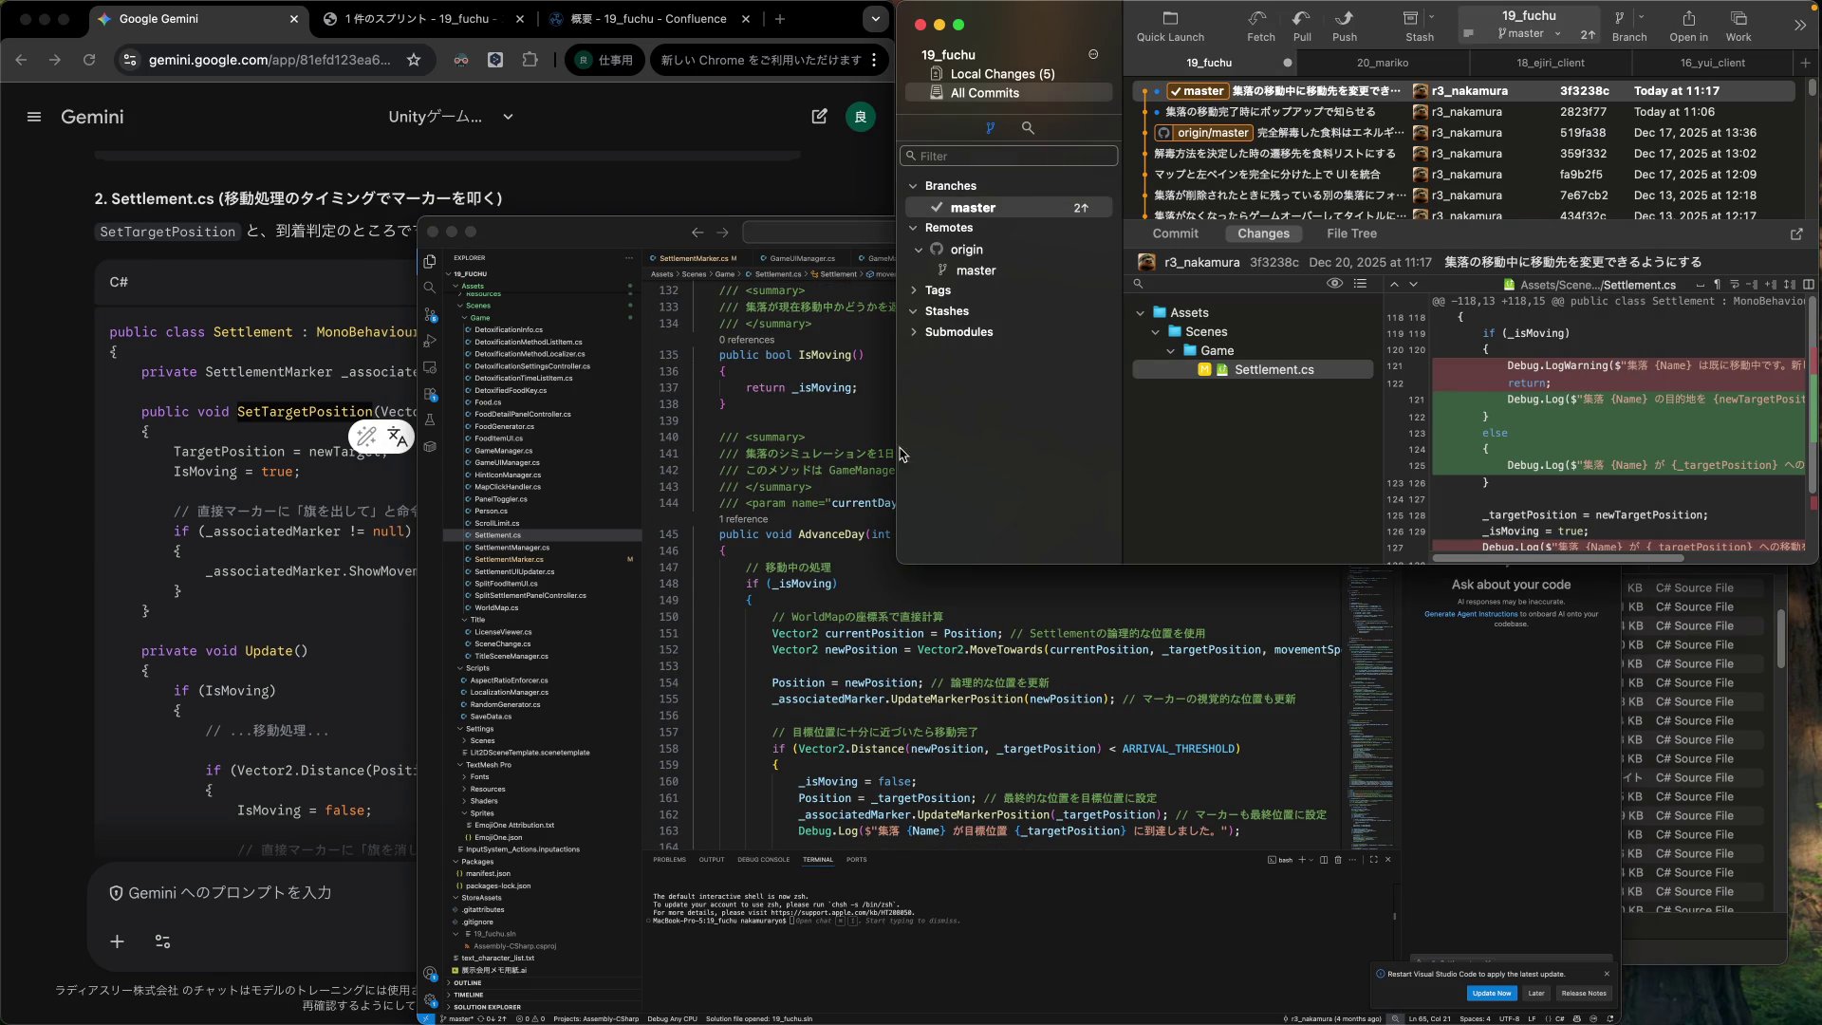
pyautogui.scroll(5, 793, 534)
pyautogui.click(793, 535)
# Locate StartMovement in Settlement.cs and highlight its uses of newTargetPosition.
pyautogui.scroll(-2, 797, 532)
pyautogui.scroll(2, 800, 527)
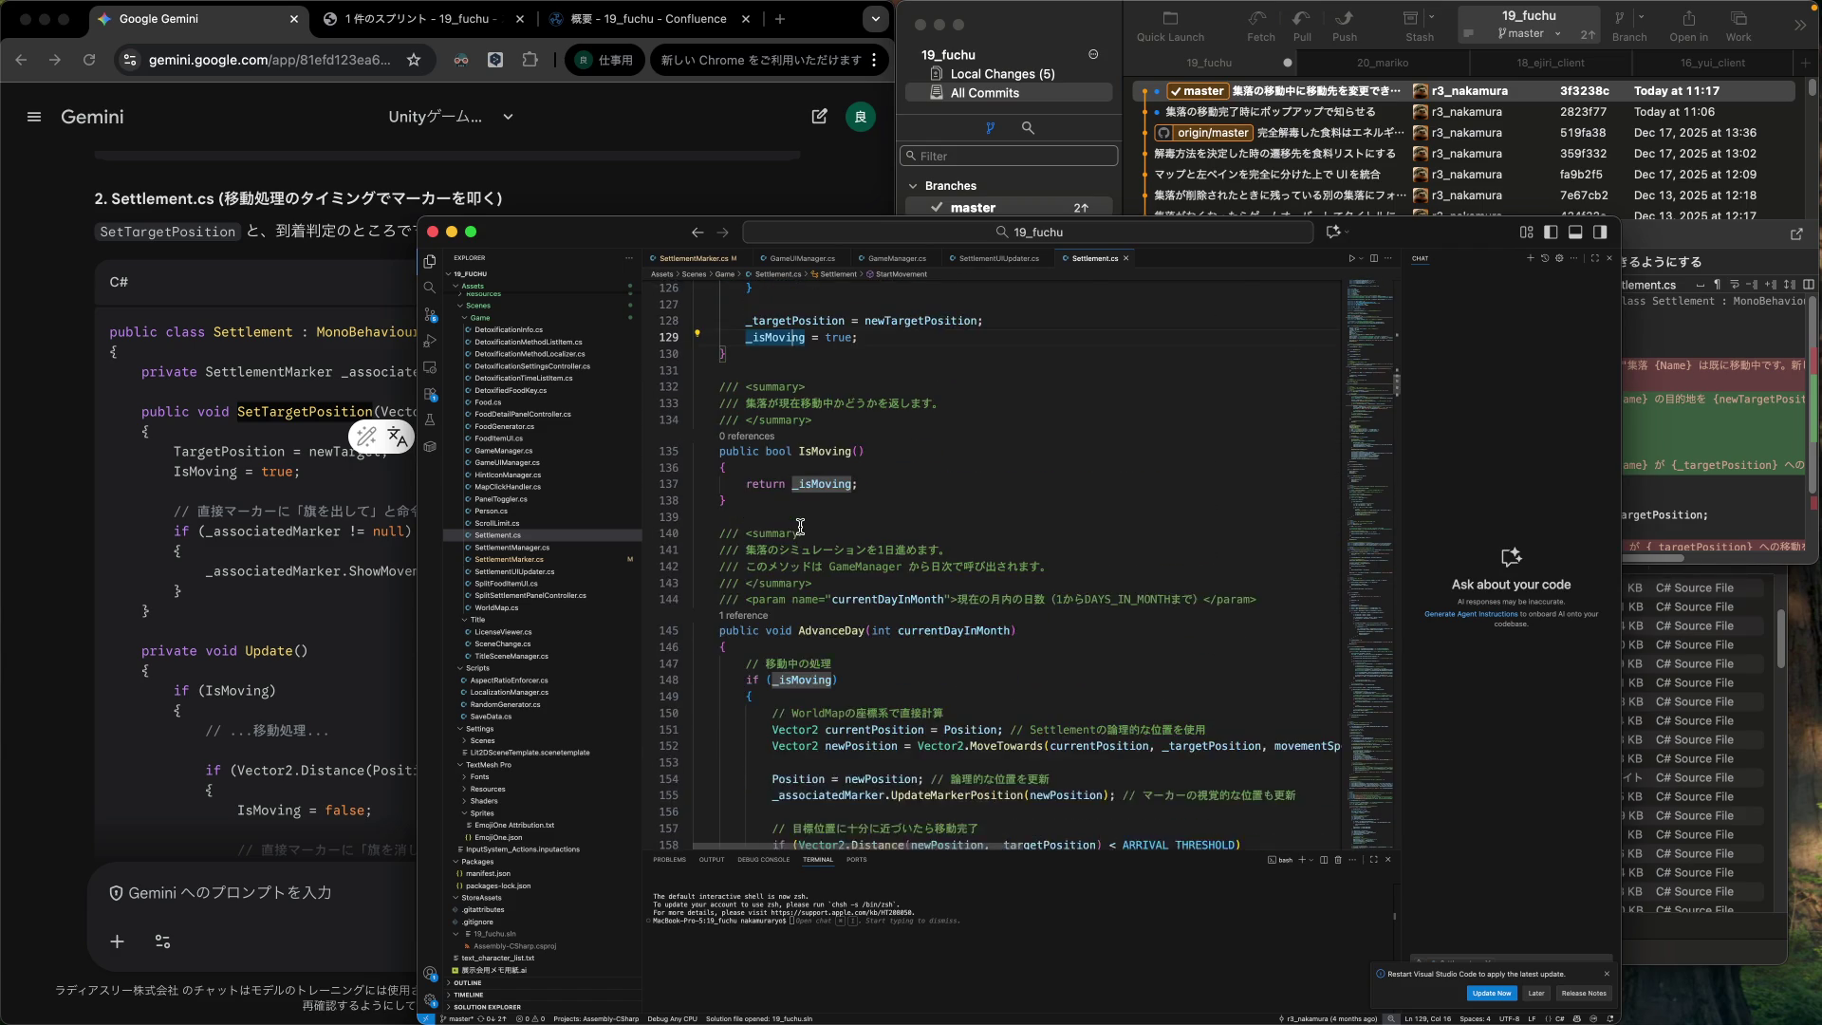
pyautogui.scroll(2, 800, 528)
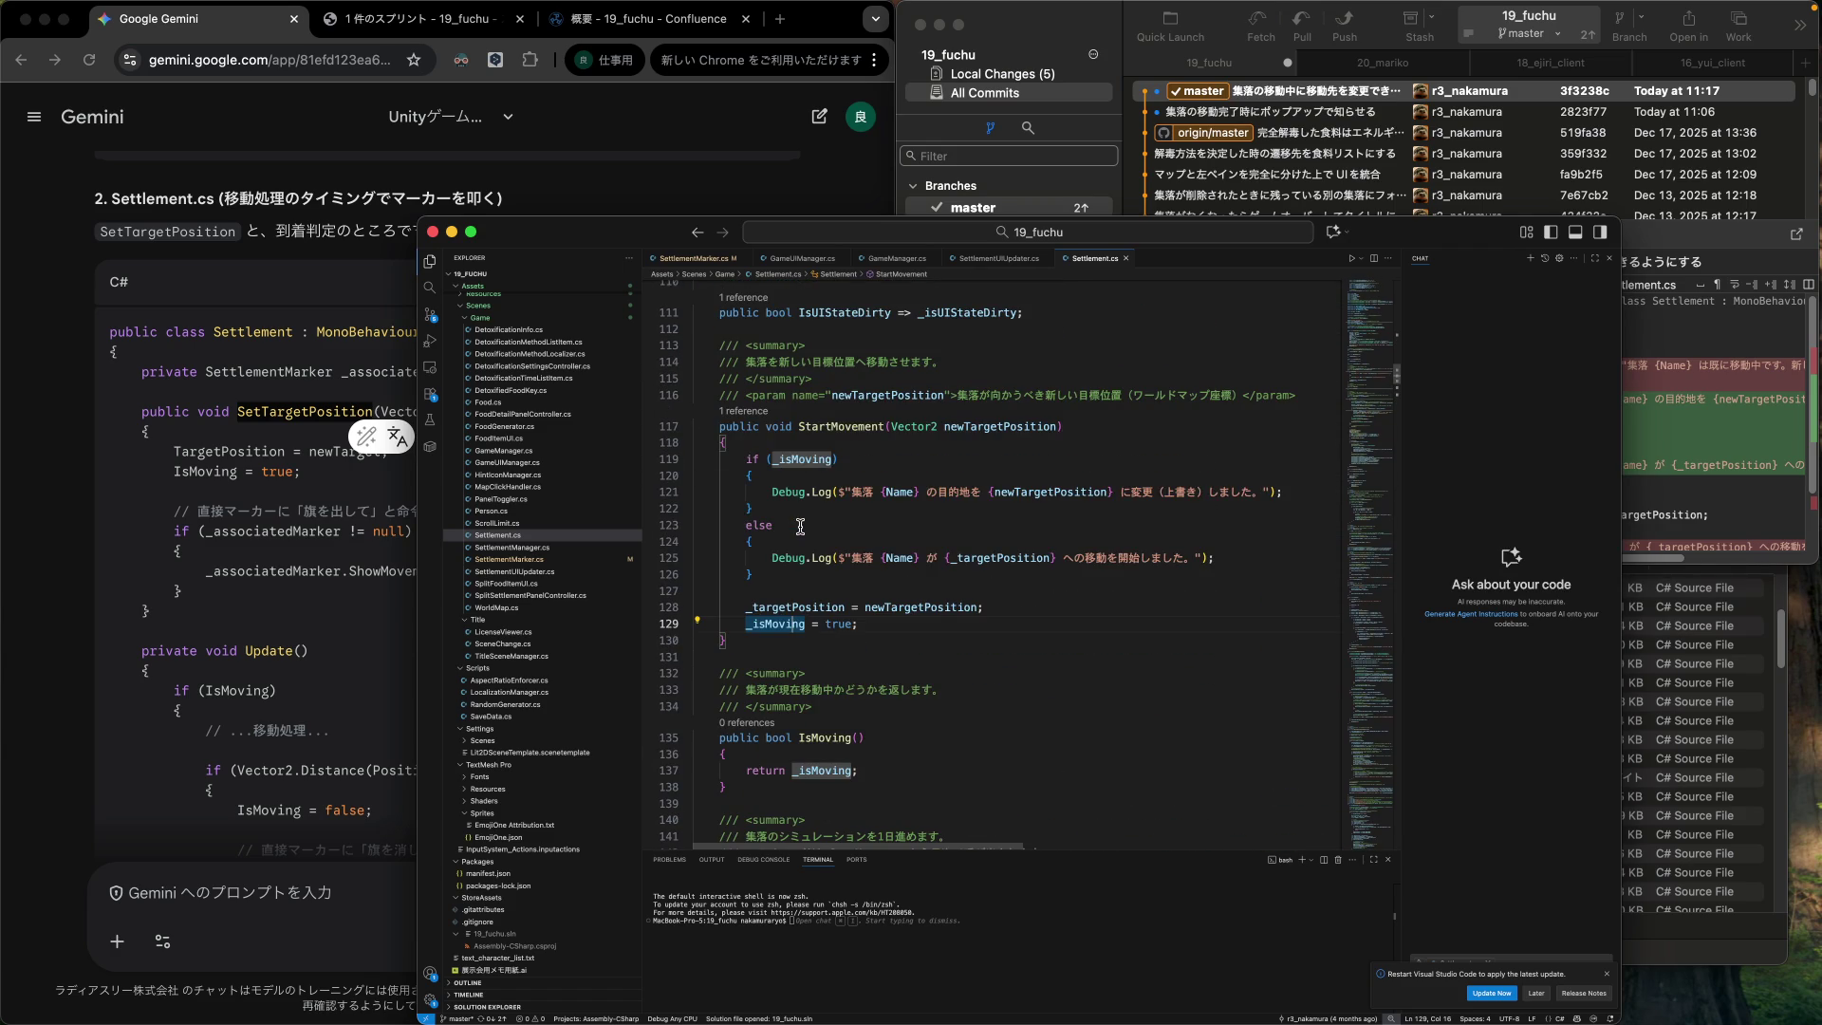
pyautogui.doubleClick(851, 427)
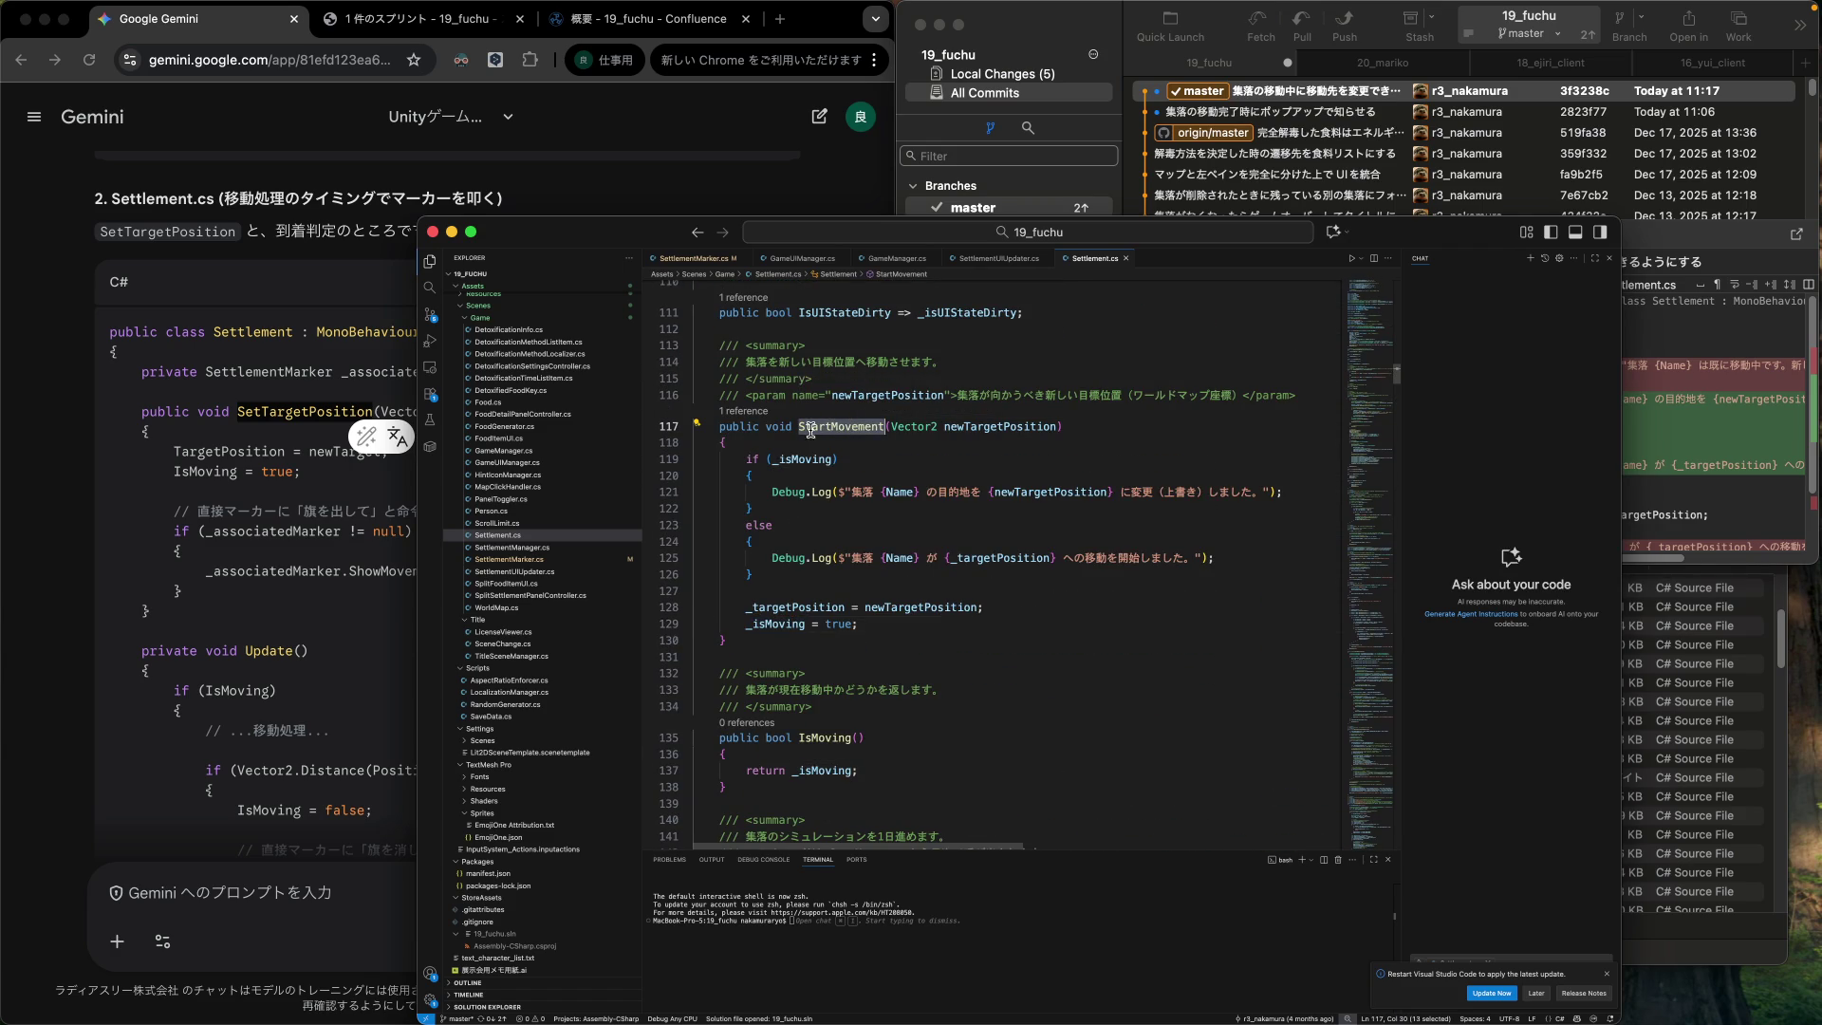
pyautogui.click(278, 461)
pyautogui.click(1052, 444)
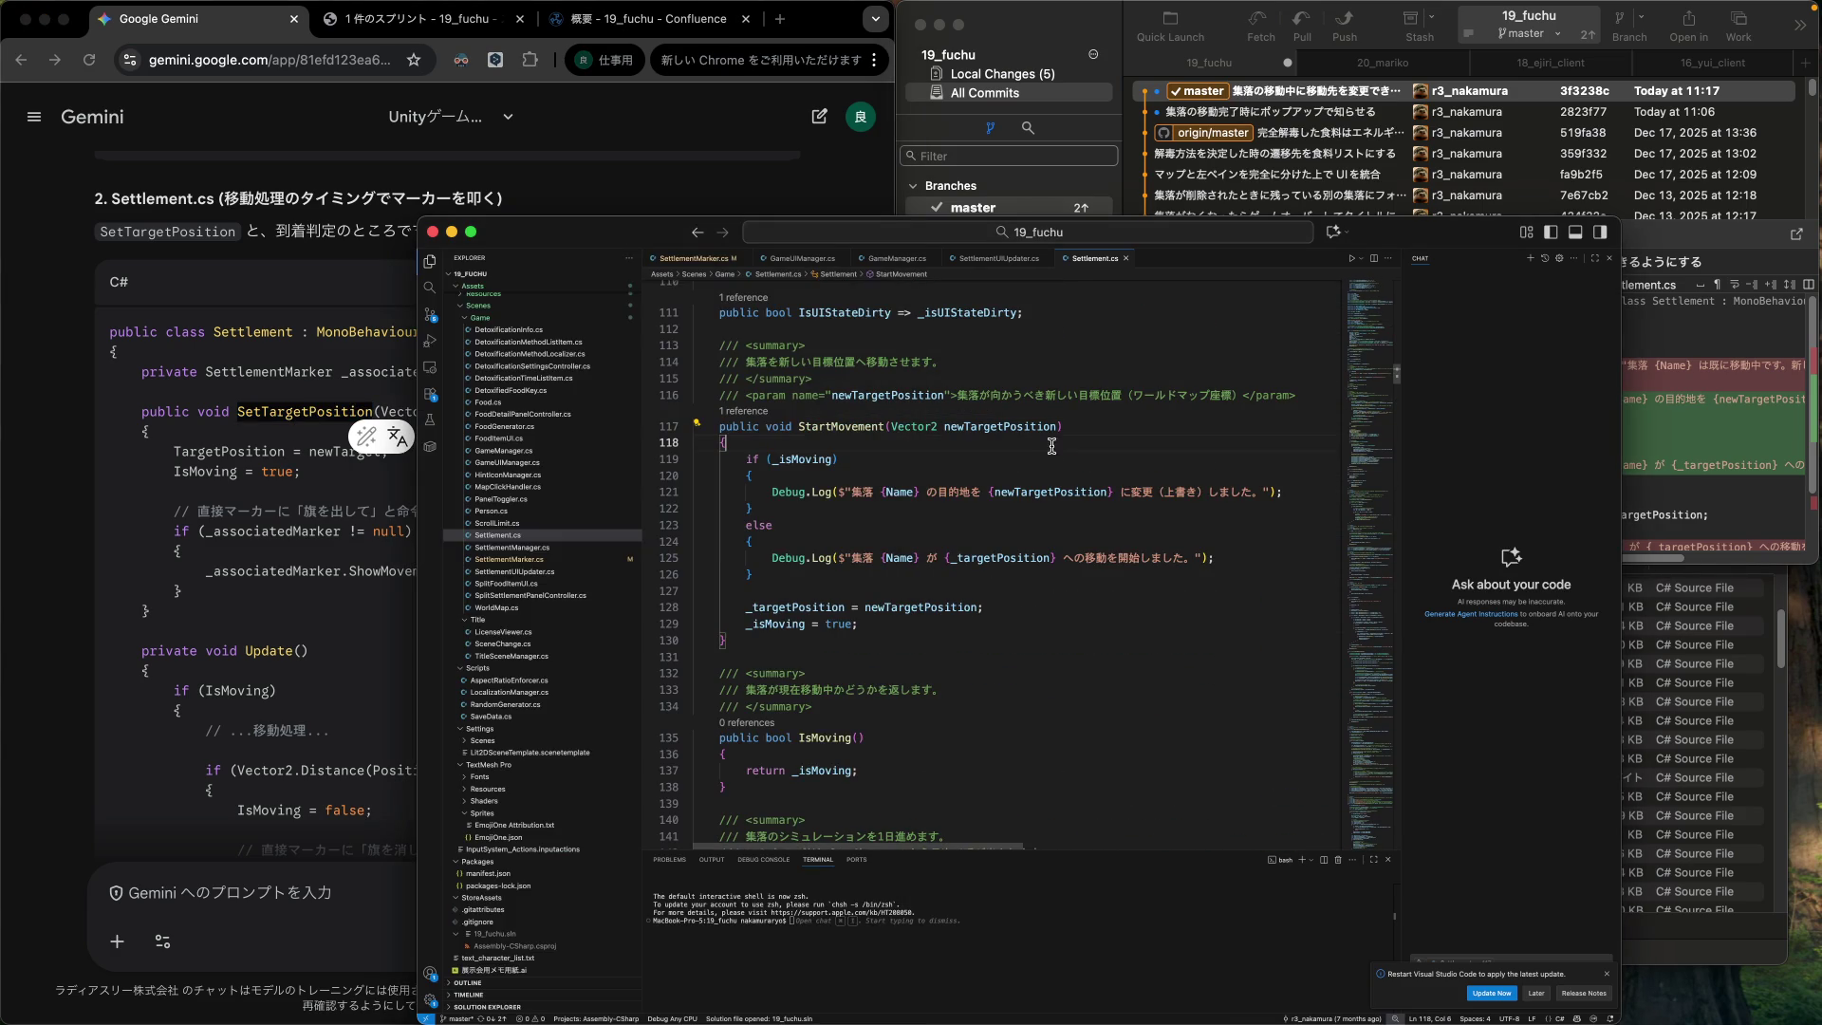
pyautogui.doubleClick(1009, 427)
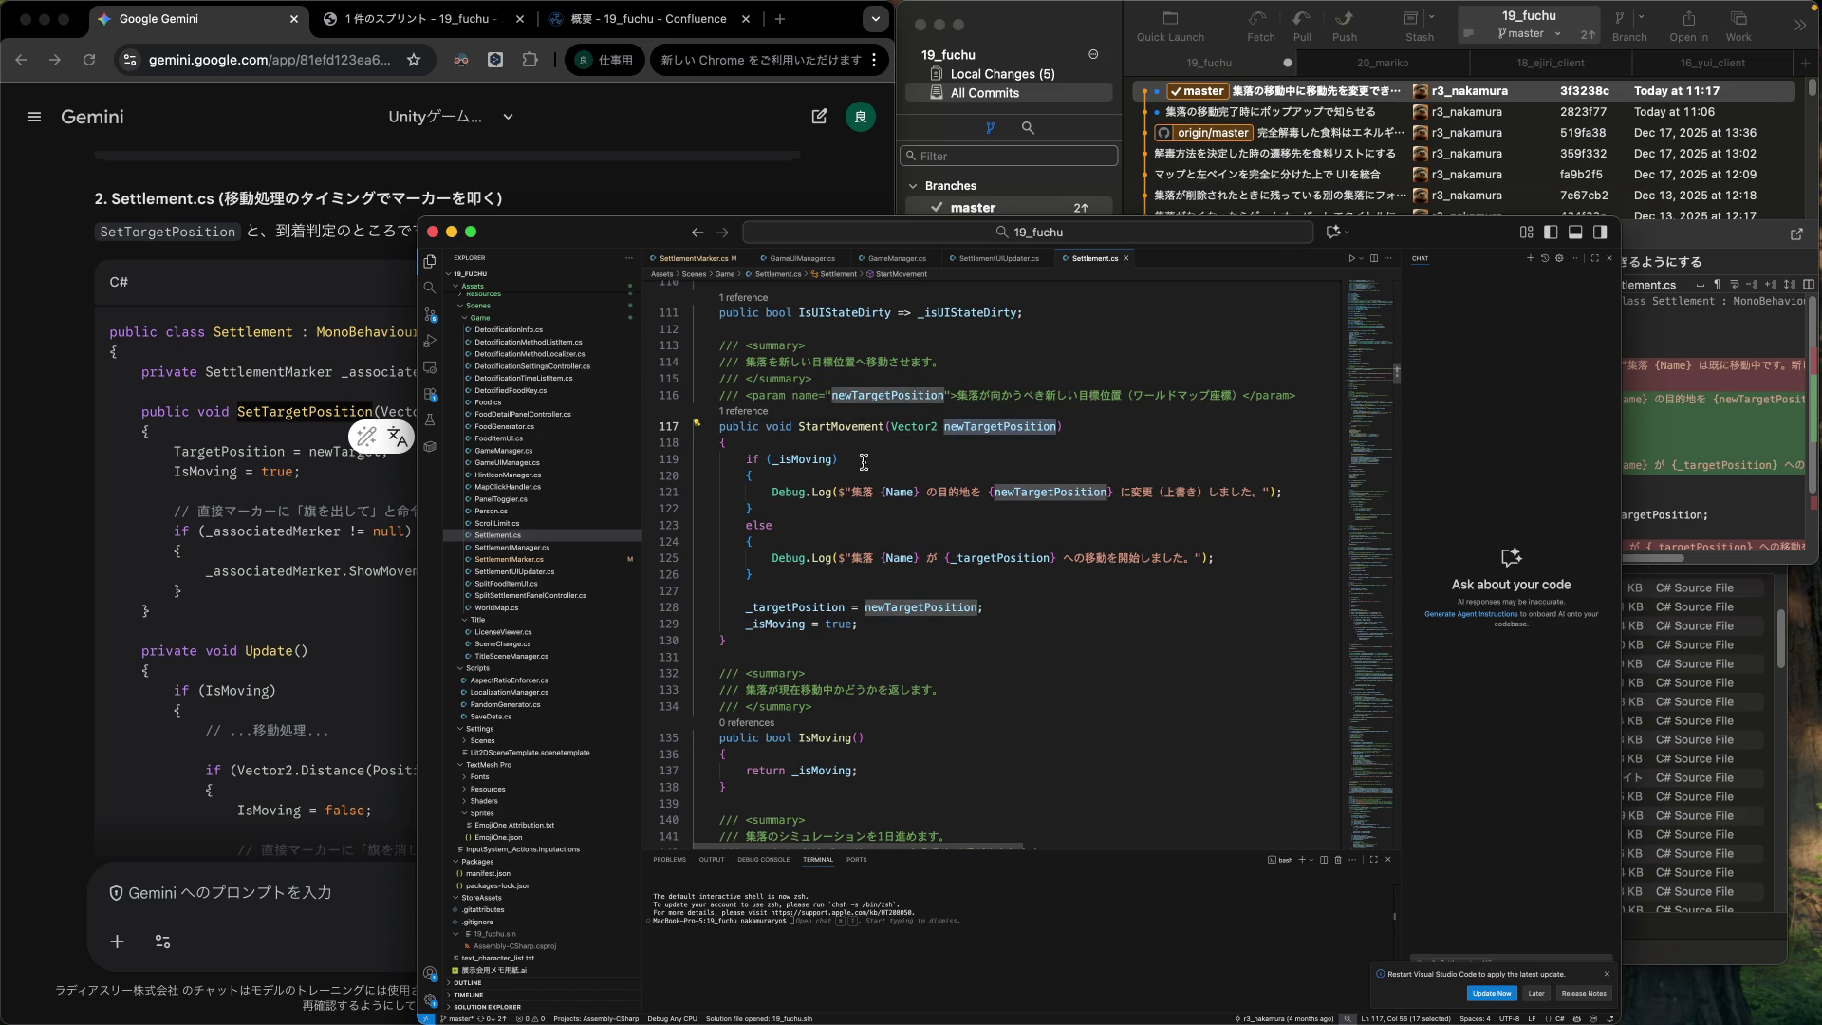
# Select Gemini's if (_associatedMarker != null) ShowMovementFlag block and place the cursor after '_isMoving = true;'.
pyautogui.click(346, 495)
pyautogui.click(345, 490)
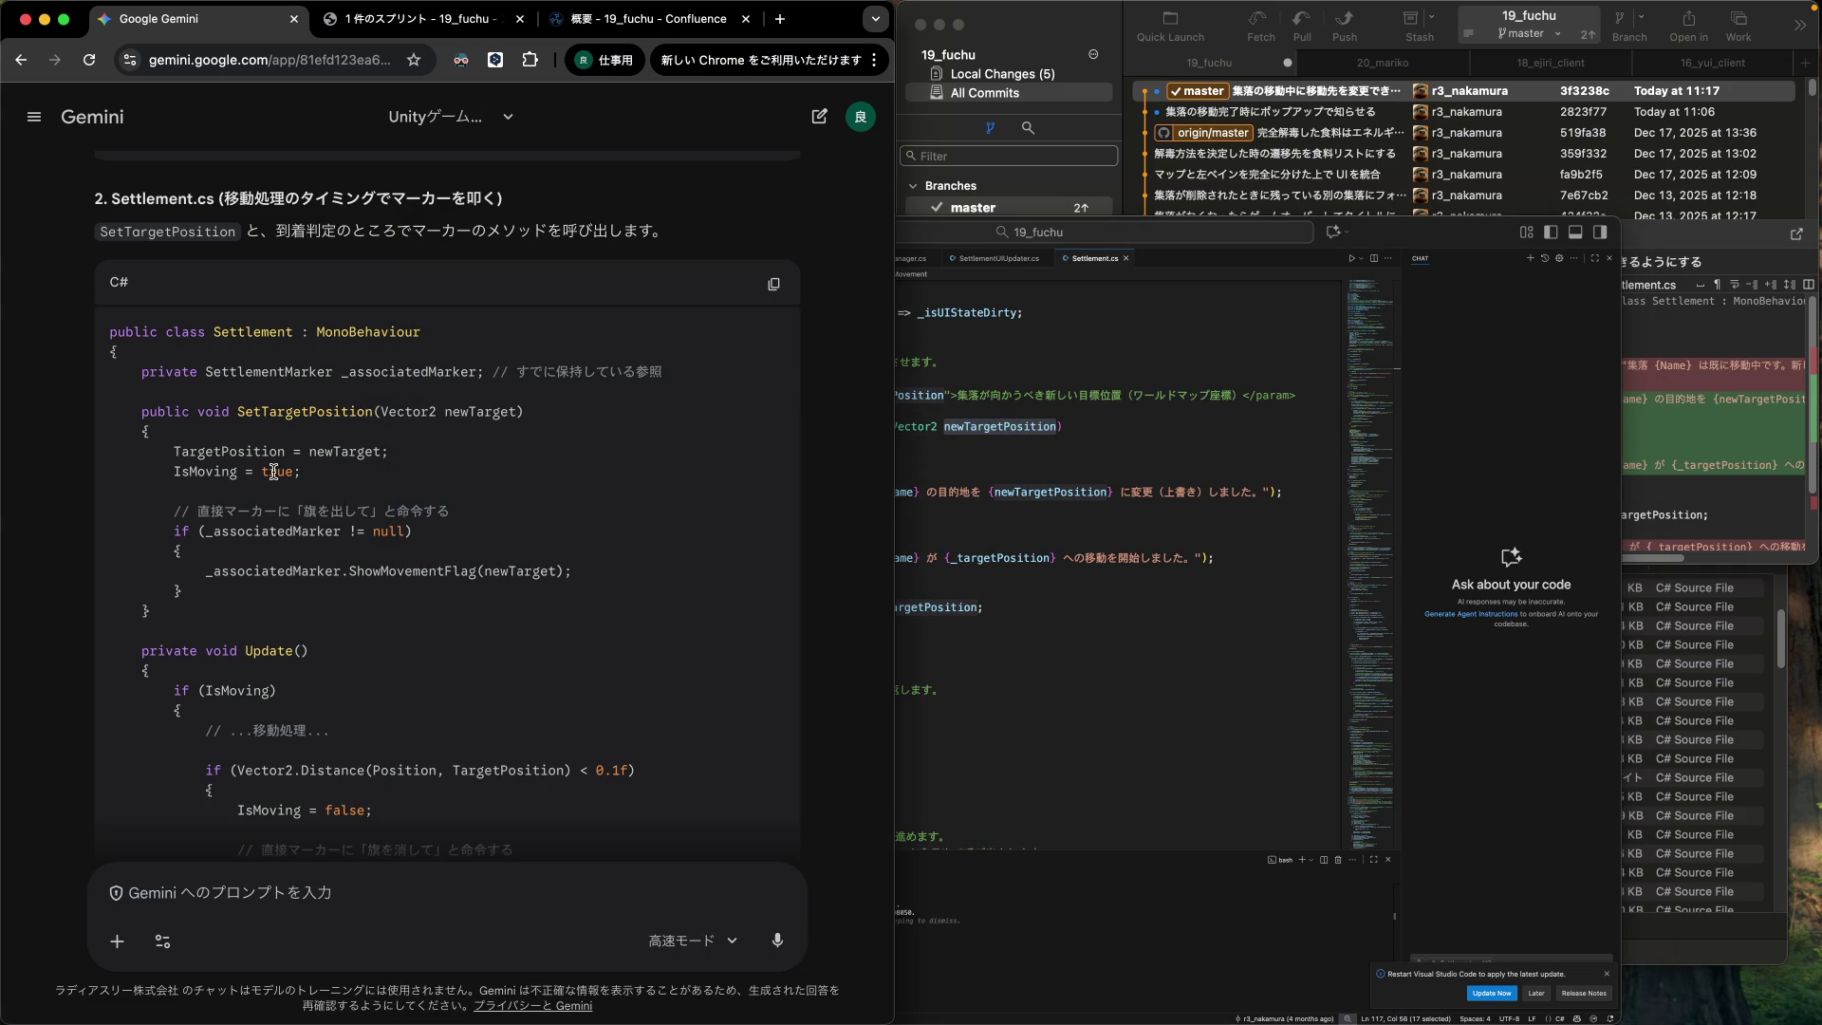
pyautogui.click(1033, 447)
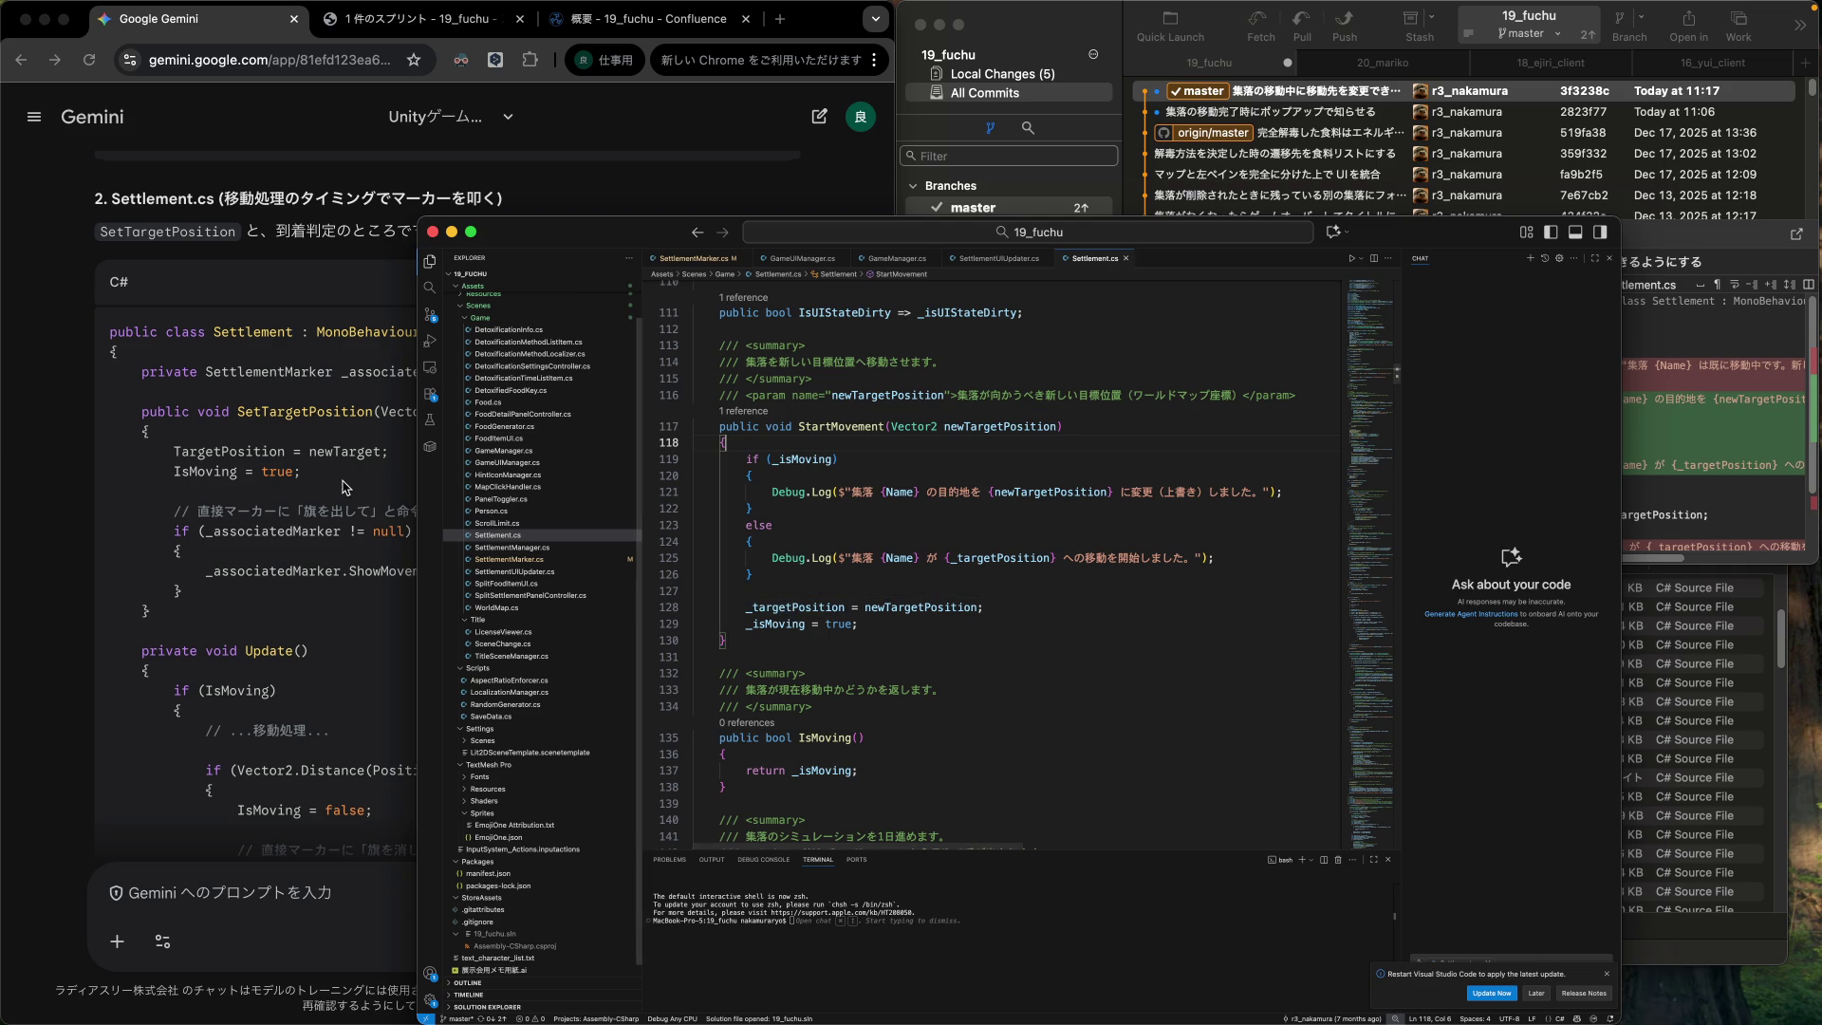
pyautogui.click(286, 549)
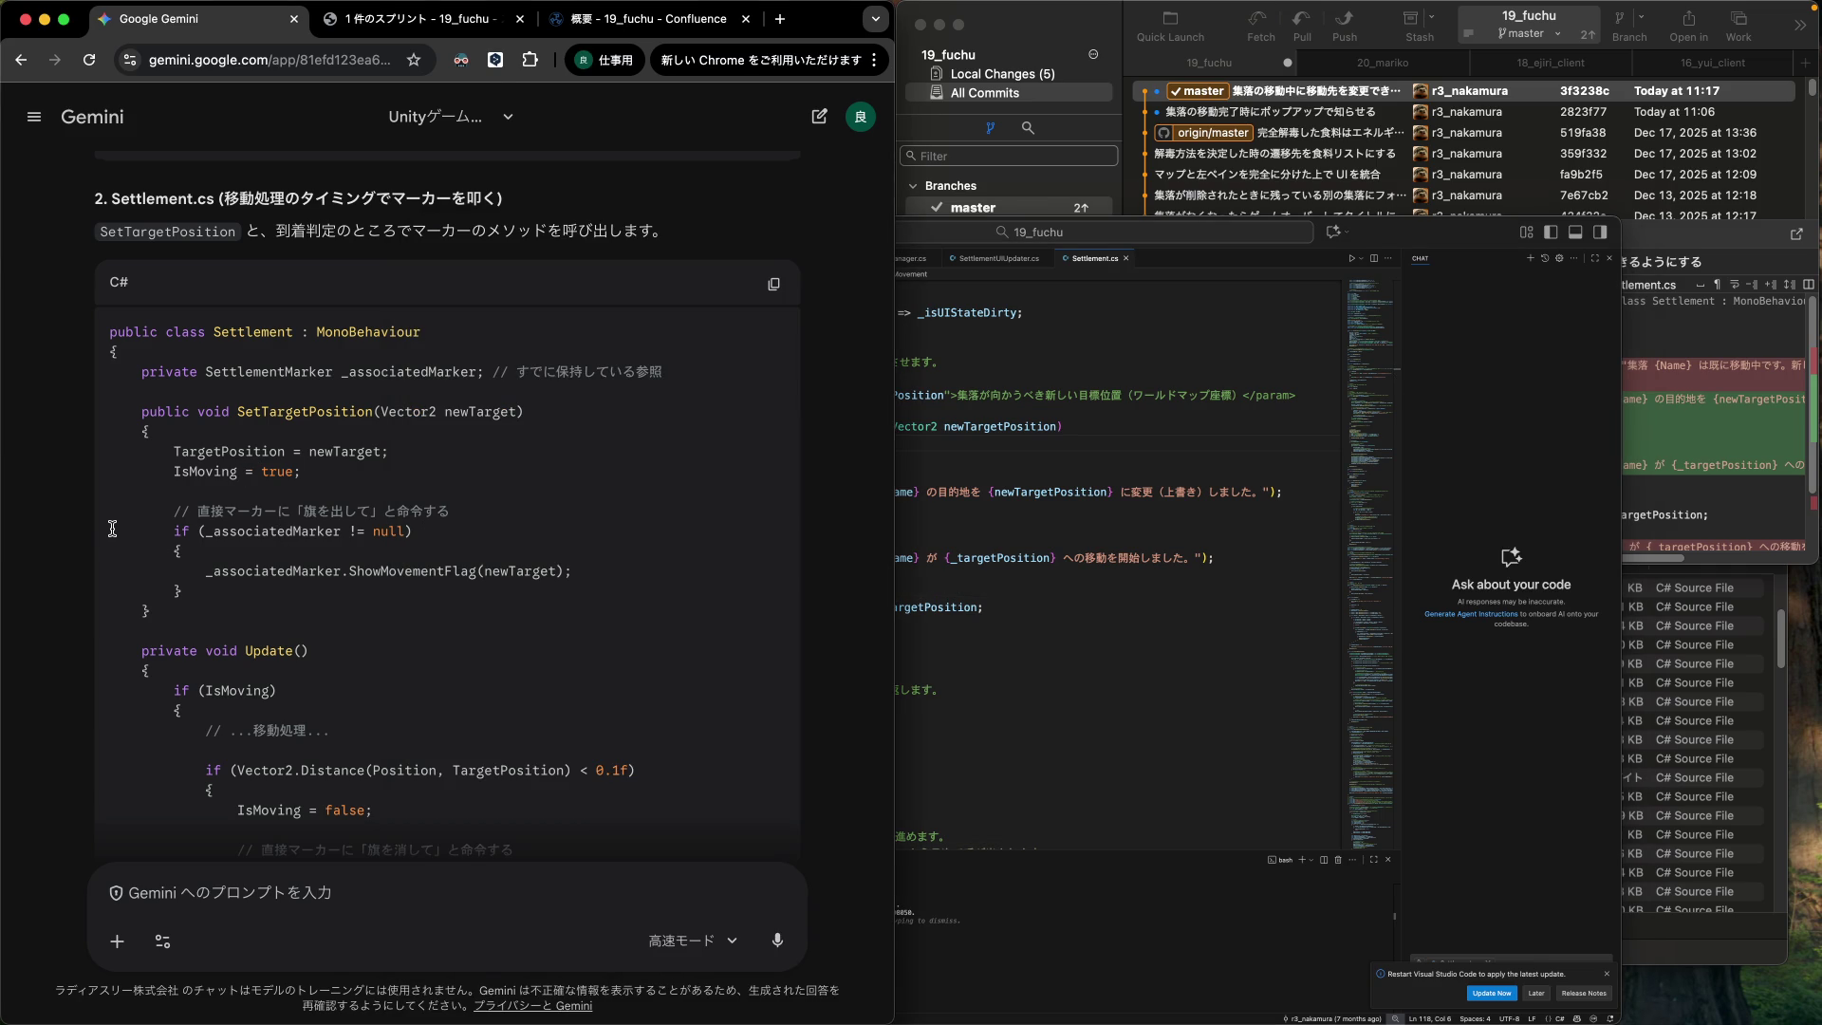
pyautogui.moveTo(111, 515); pyautogui.dragTo(112, 537)
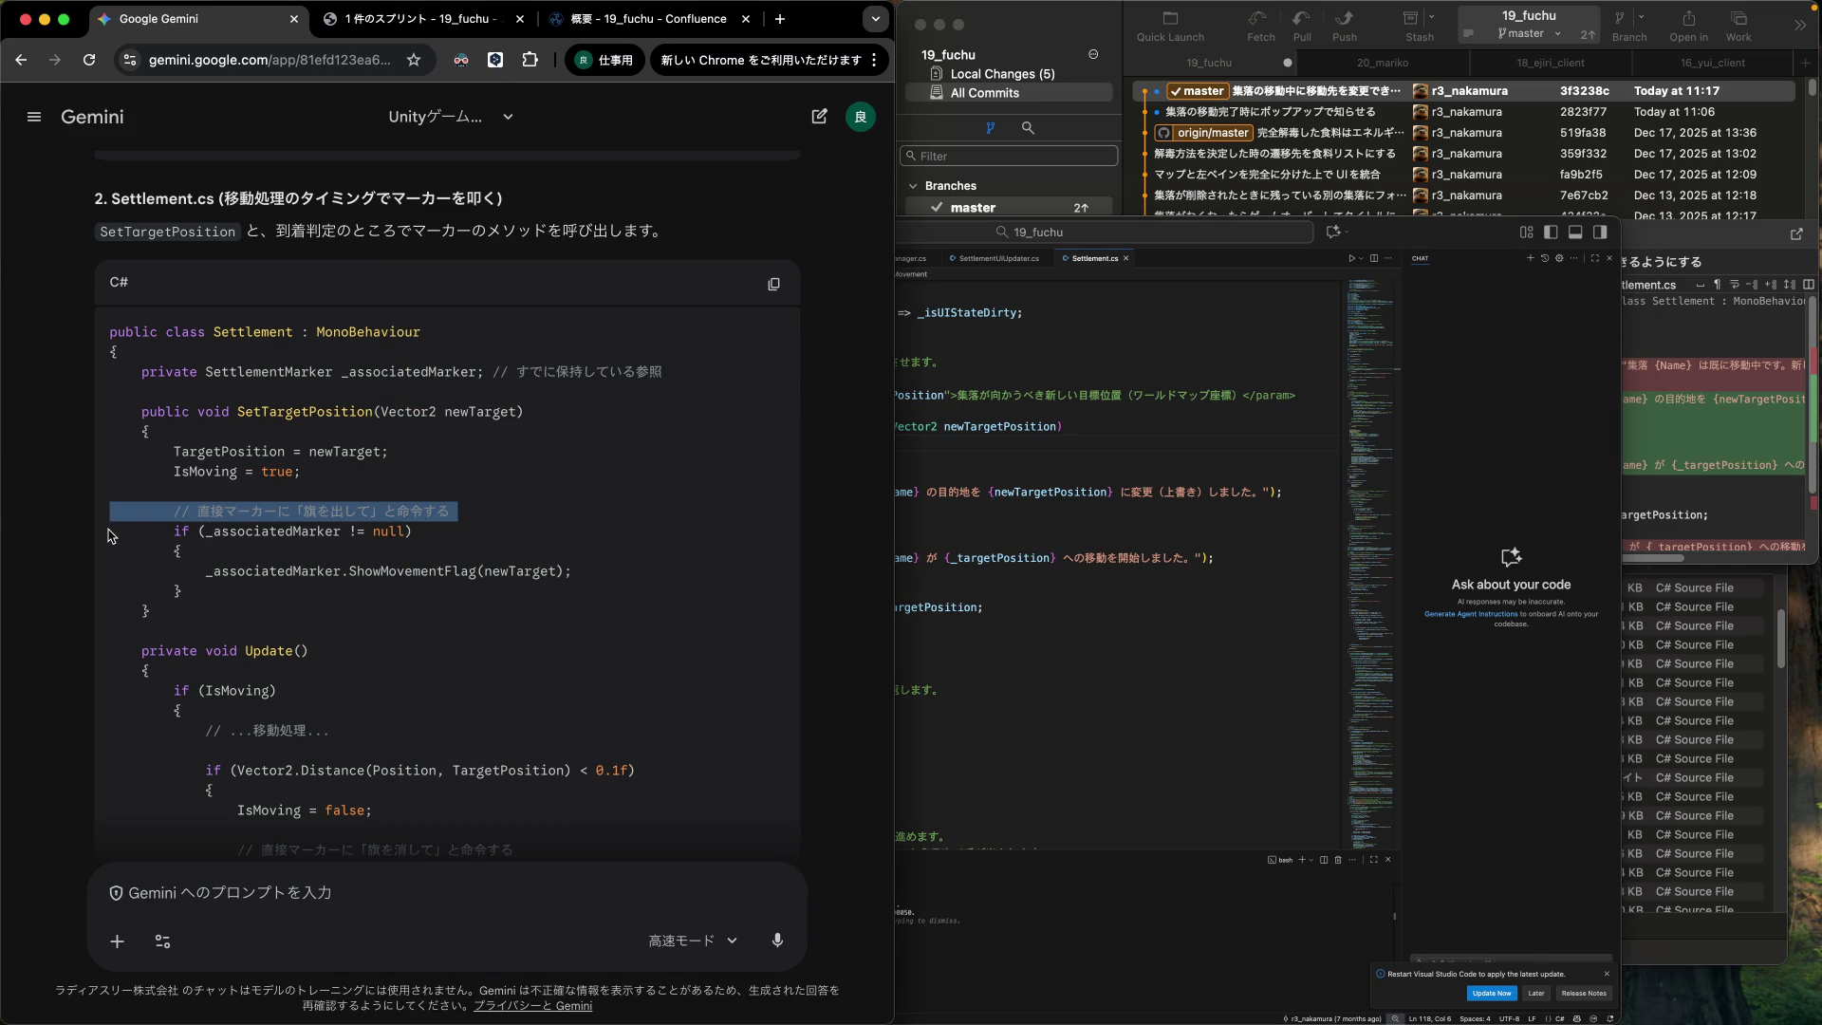
pyautogui.click(99, 537)
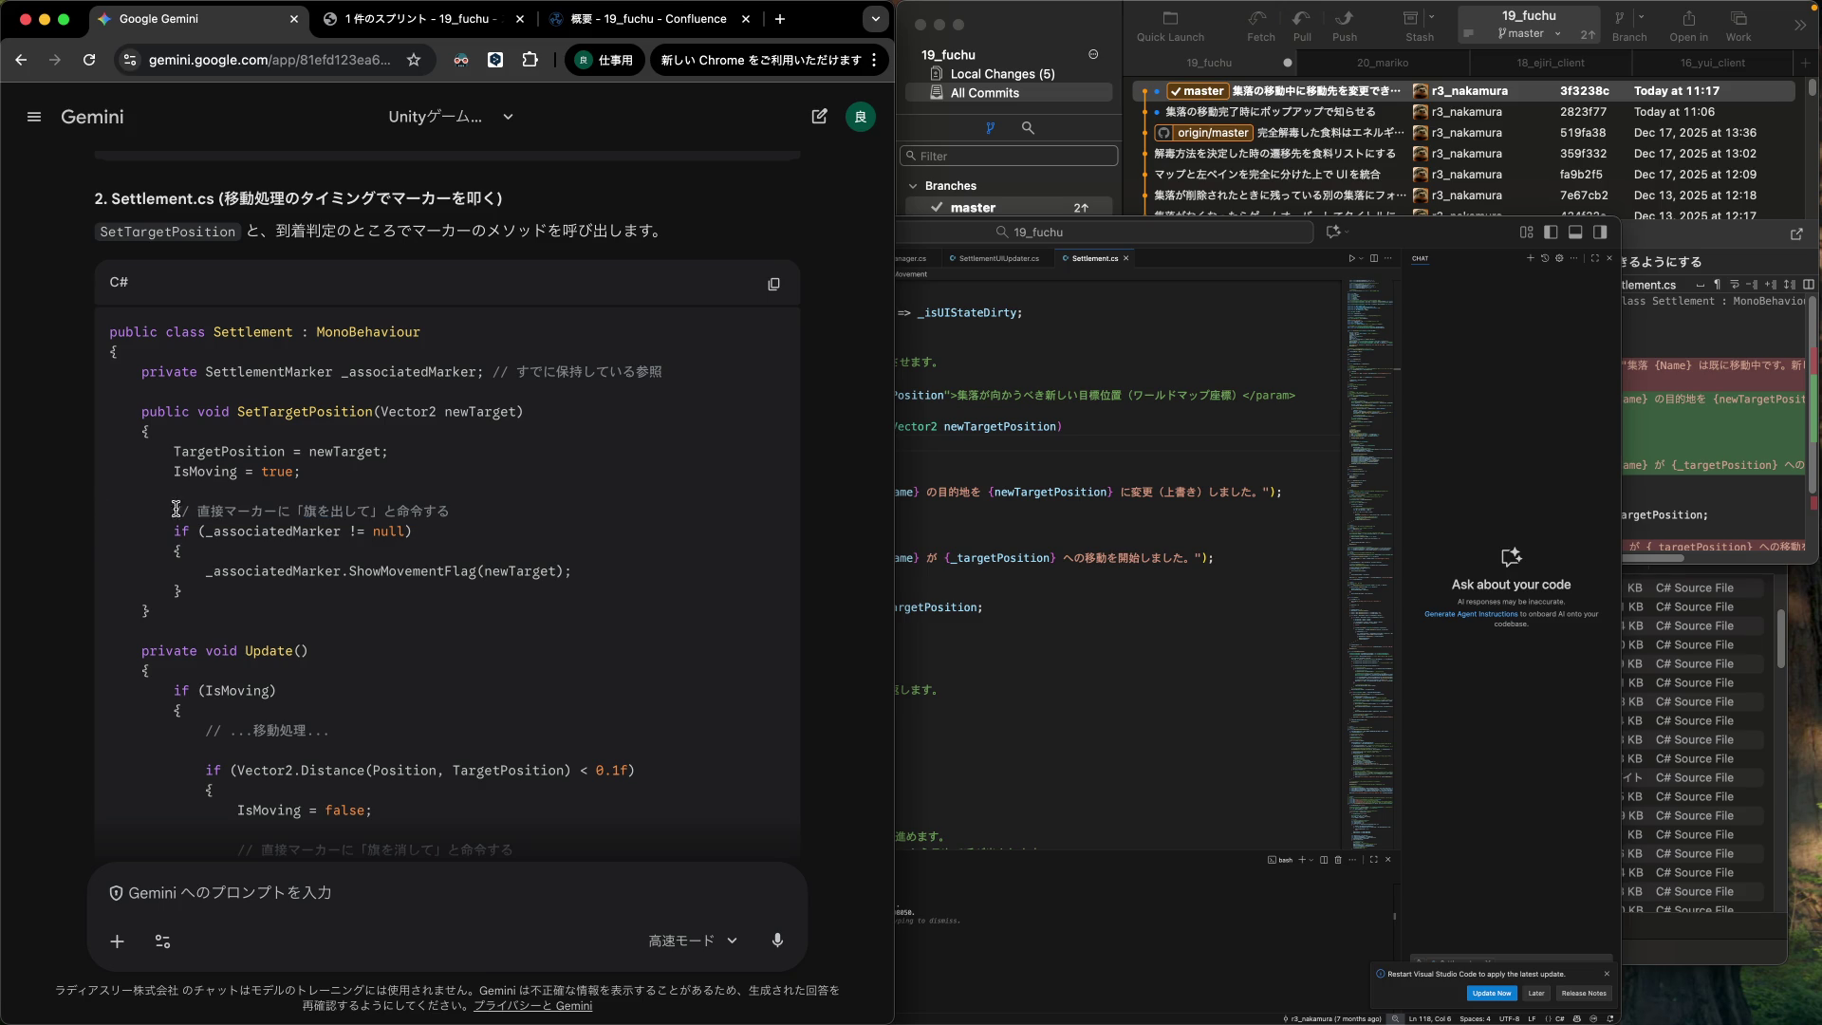
pyautogui.moveTo(97, 537); pyautogui.dragTo(95, 613)
pyautogui.press('super+c')
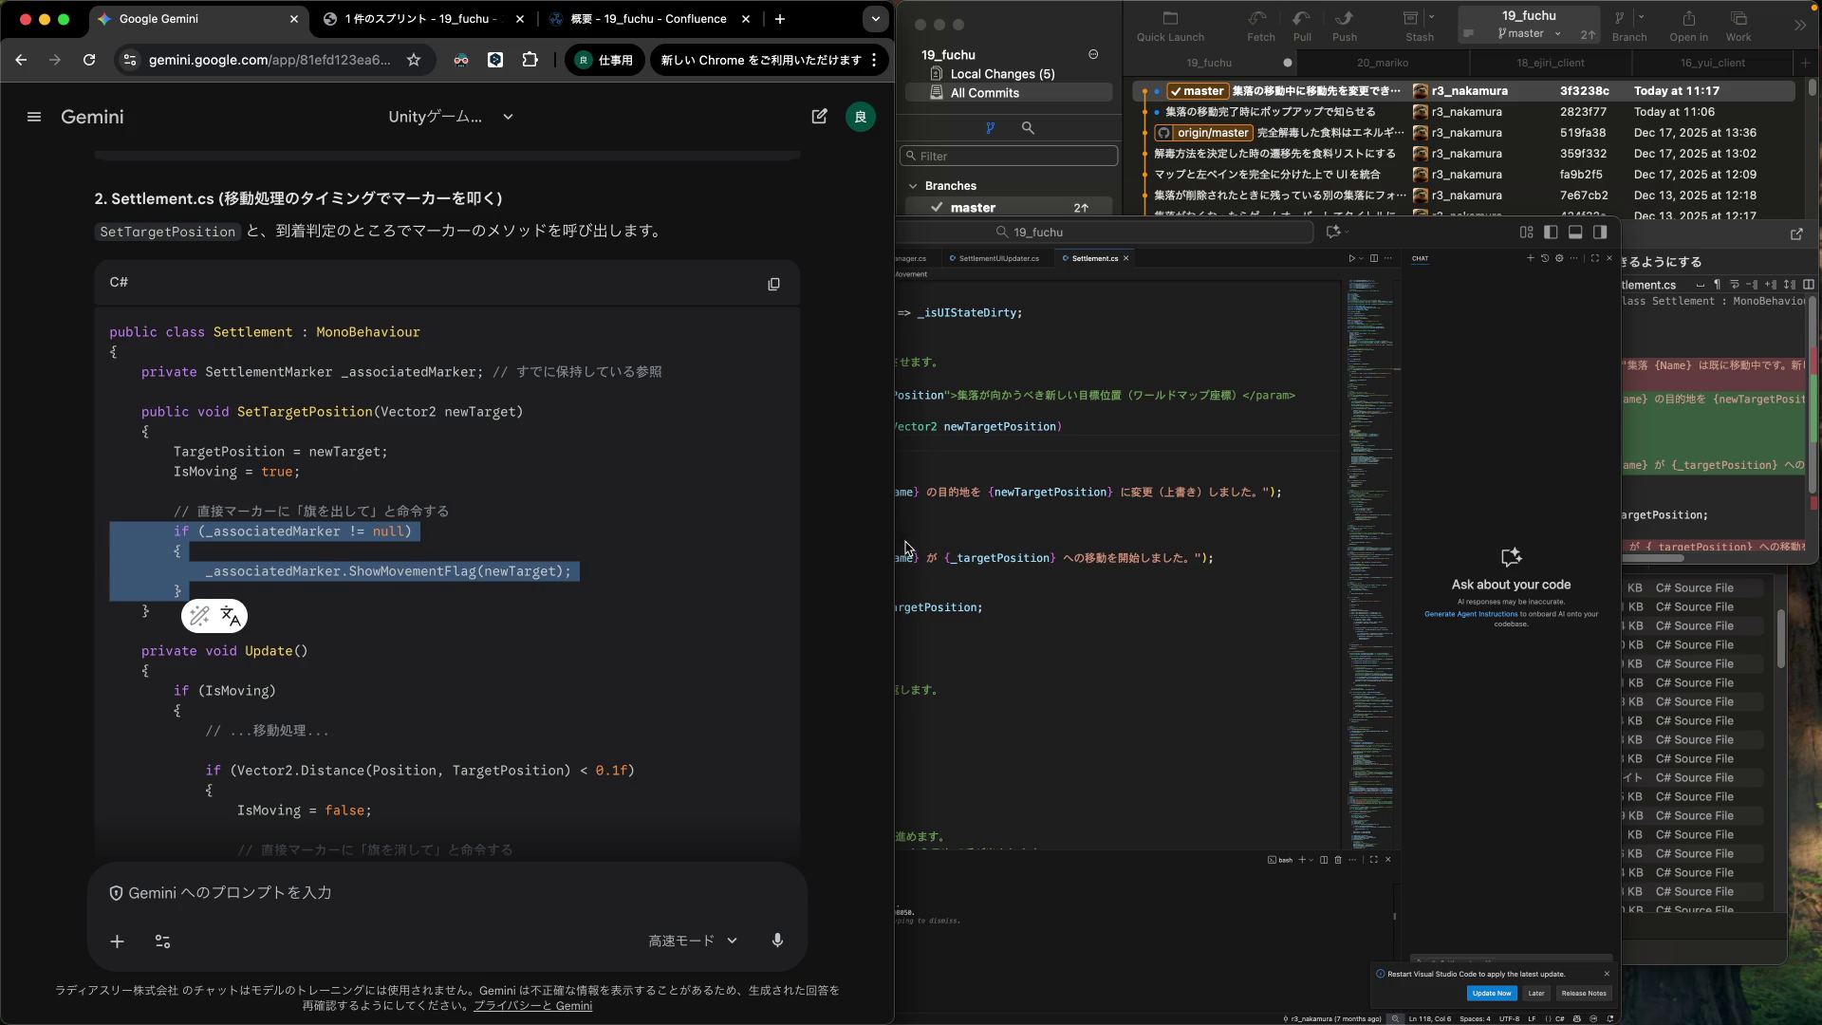
pyautogui.click(952, 590)
pyautogui.click(1037, 624)
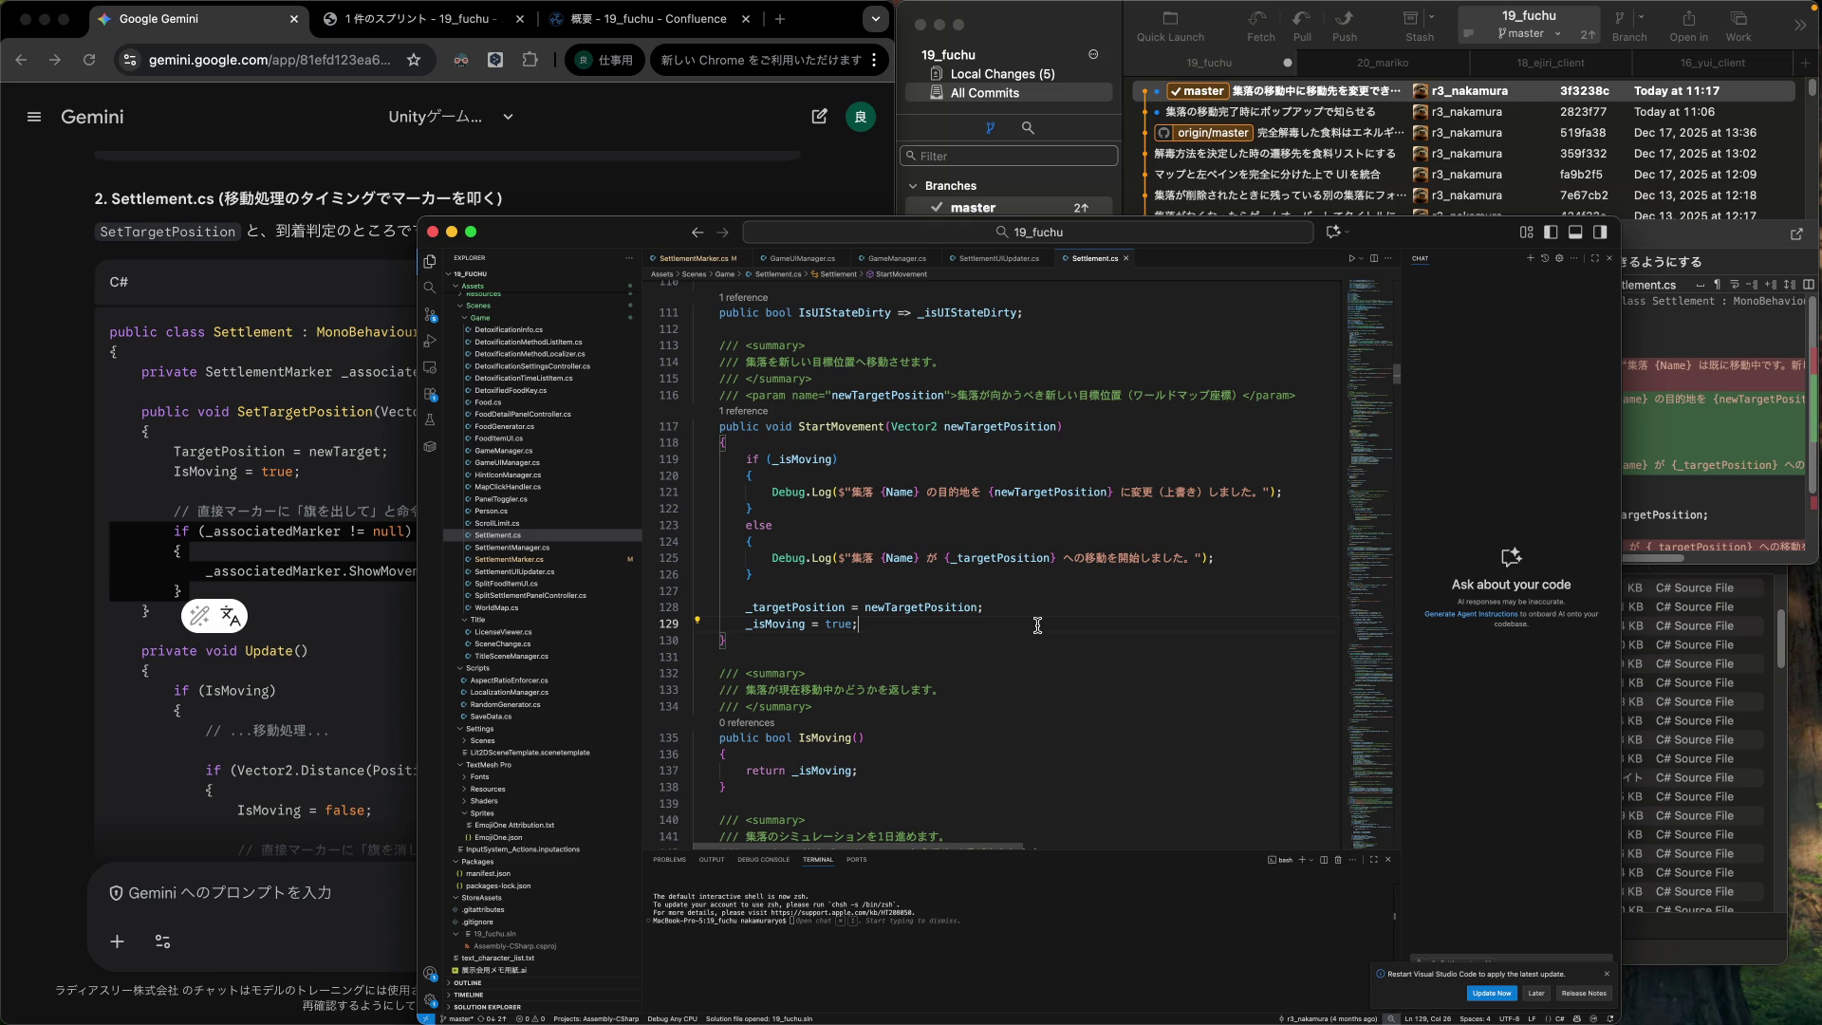
# Insert the null-checked _associatedMarker.ShowMovementFlag(newTargetPosition) call after '_isMoving = true;' and clear its error.
pyautogui.press('Down')
pyautogui.press('Home')
pyautogui.press('Return')
pyautogui.press('Up')
pyautogui.press('Return')
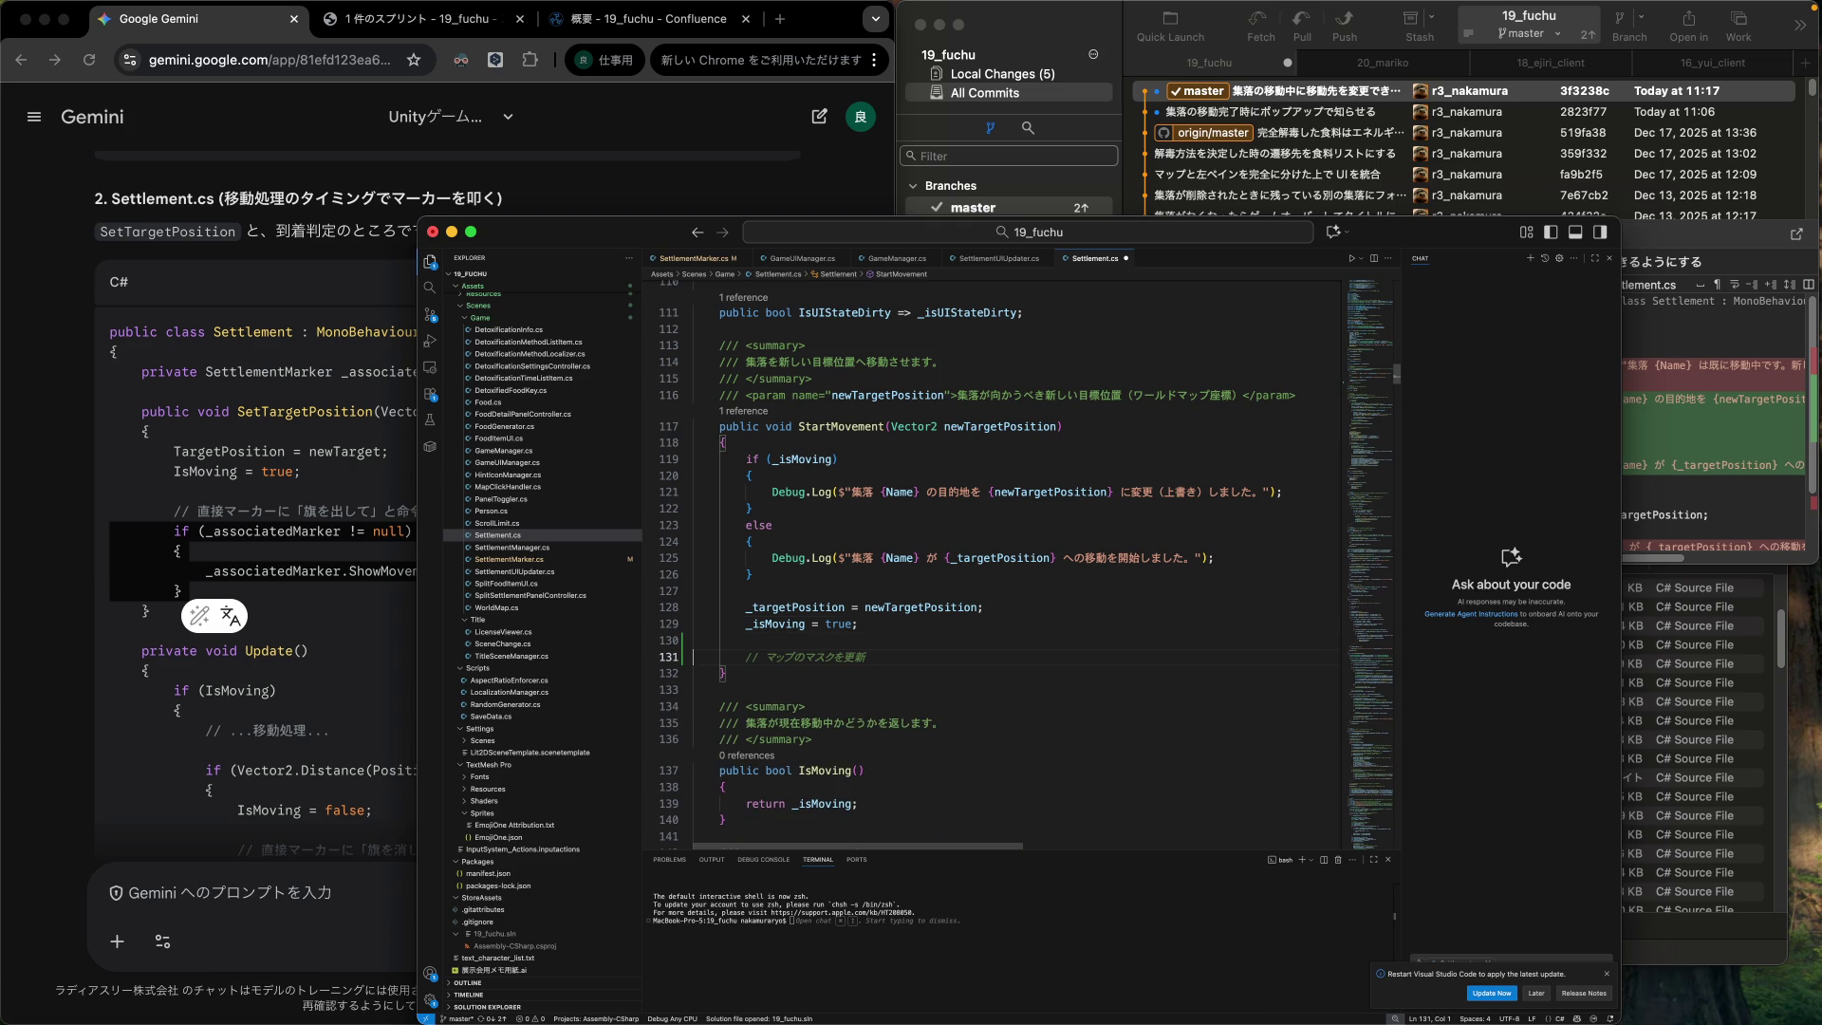
pyautogui.press('super+v')
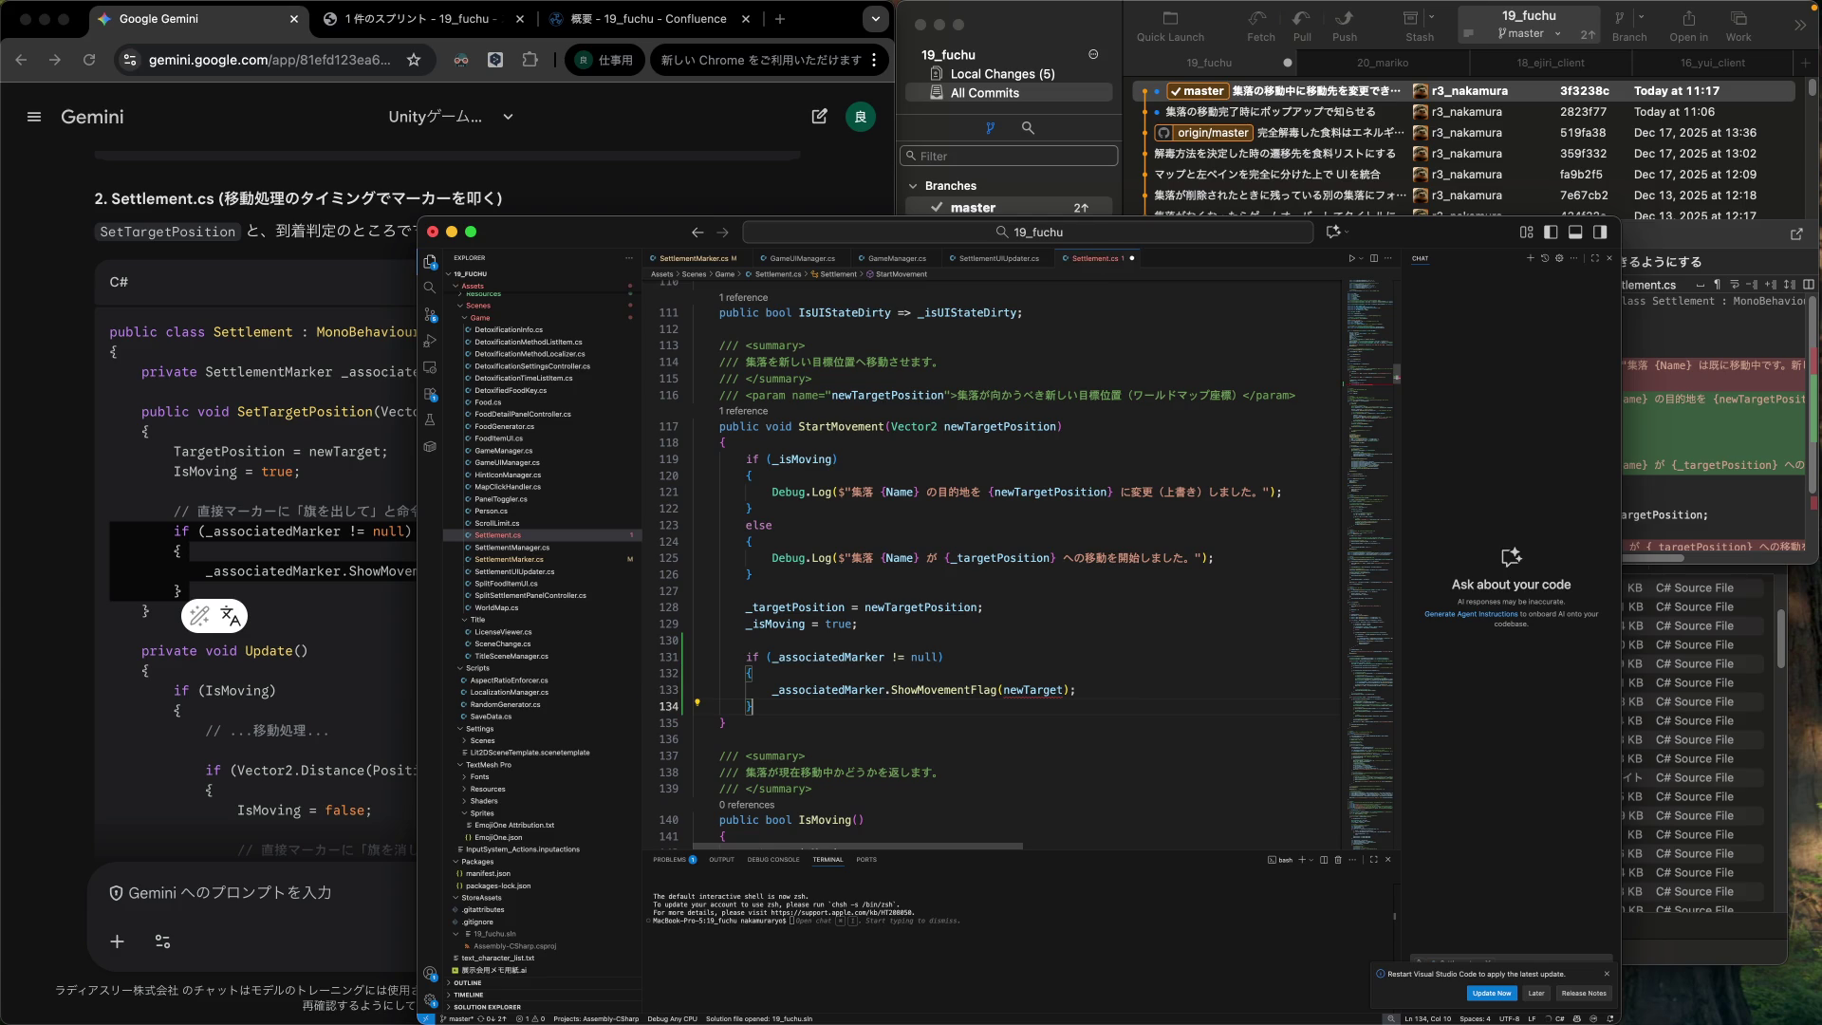
pyautogui.write('Position')
pyautogui.click(721, 673)
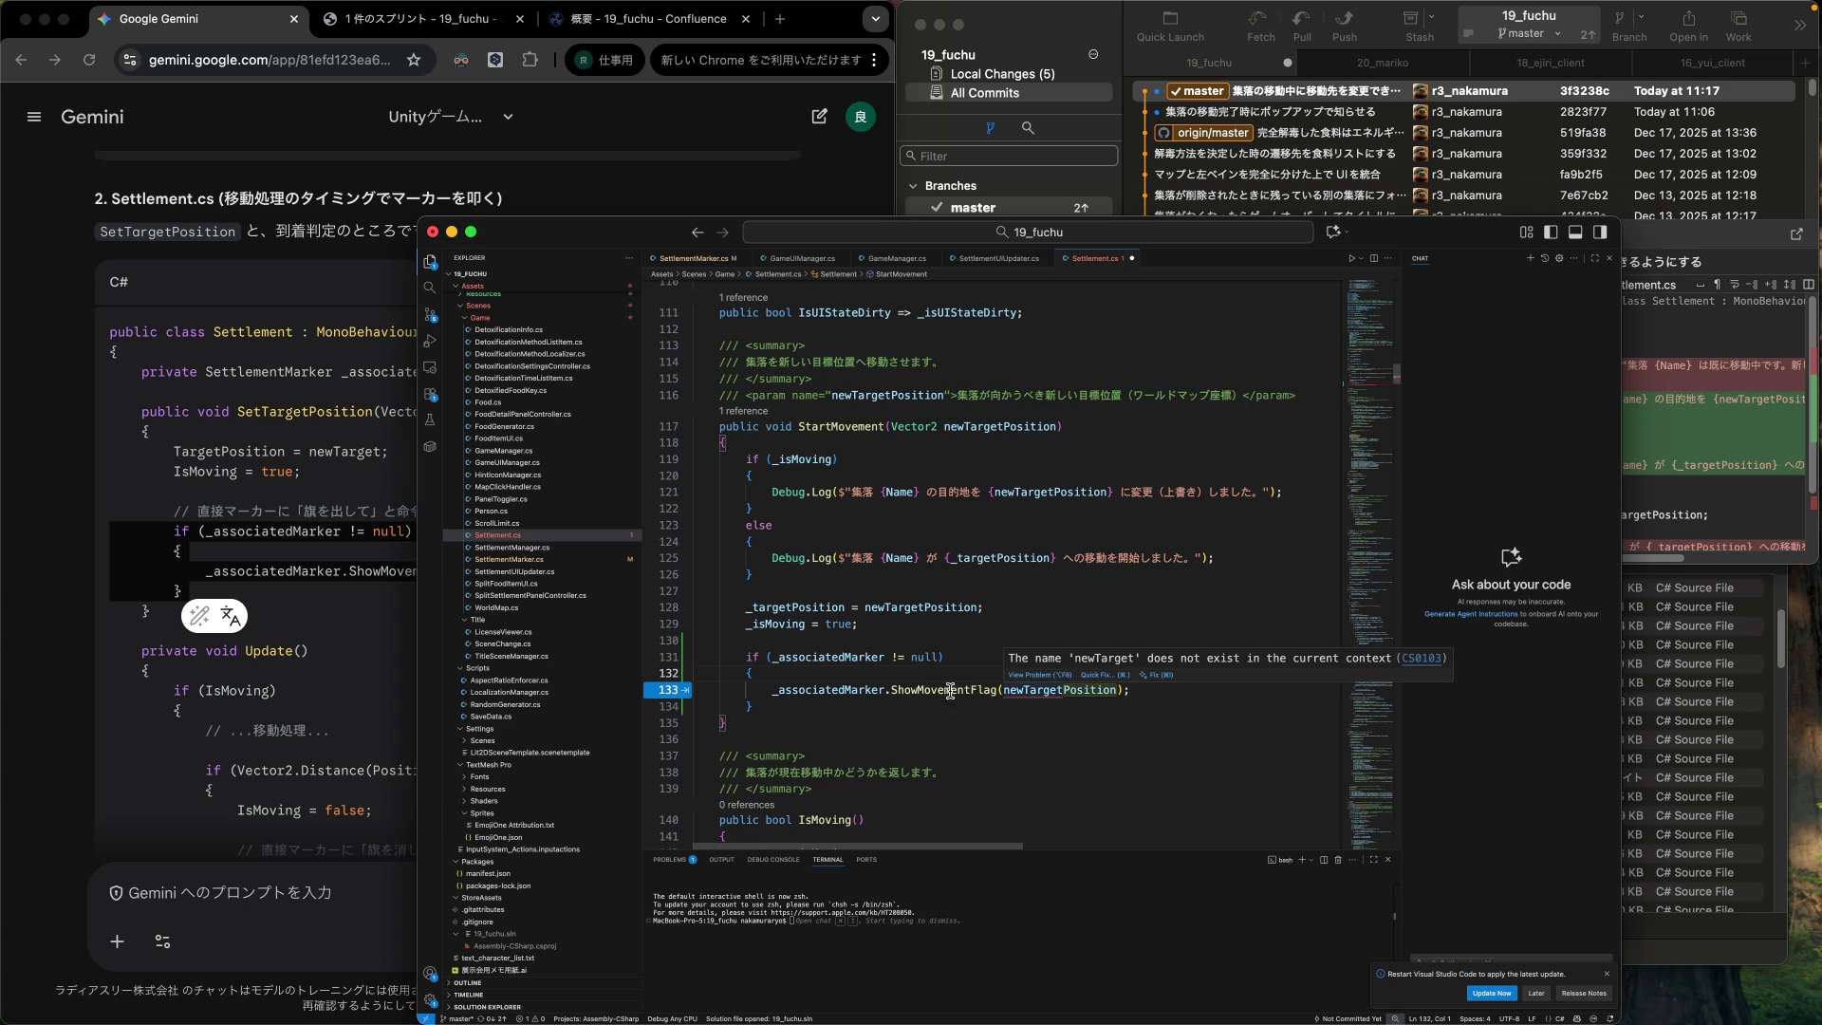
pyautogui.moveTo(941, 692)
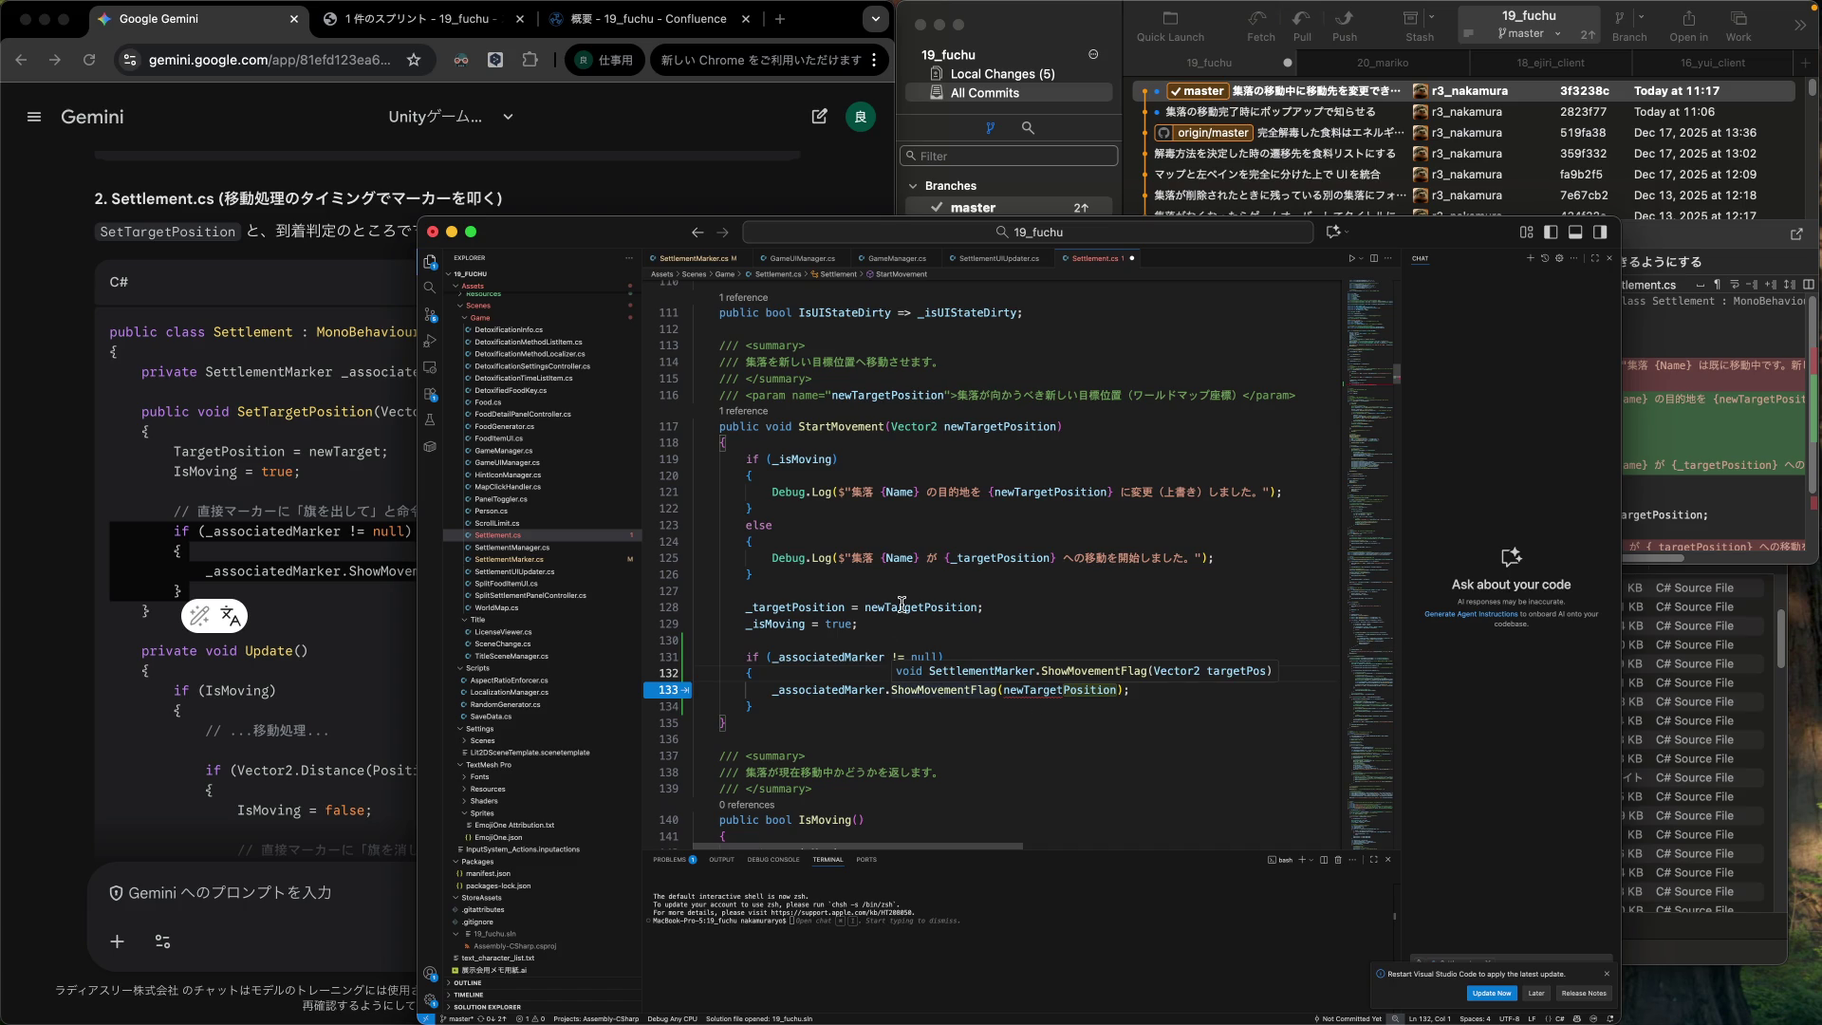
pyautogui.moveTo(901, 608)
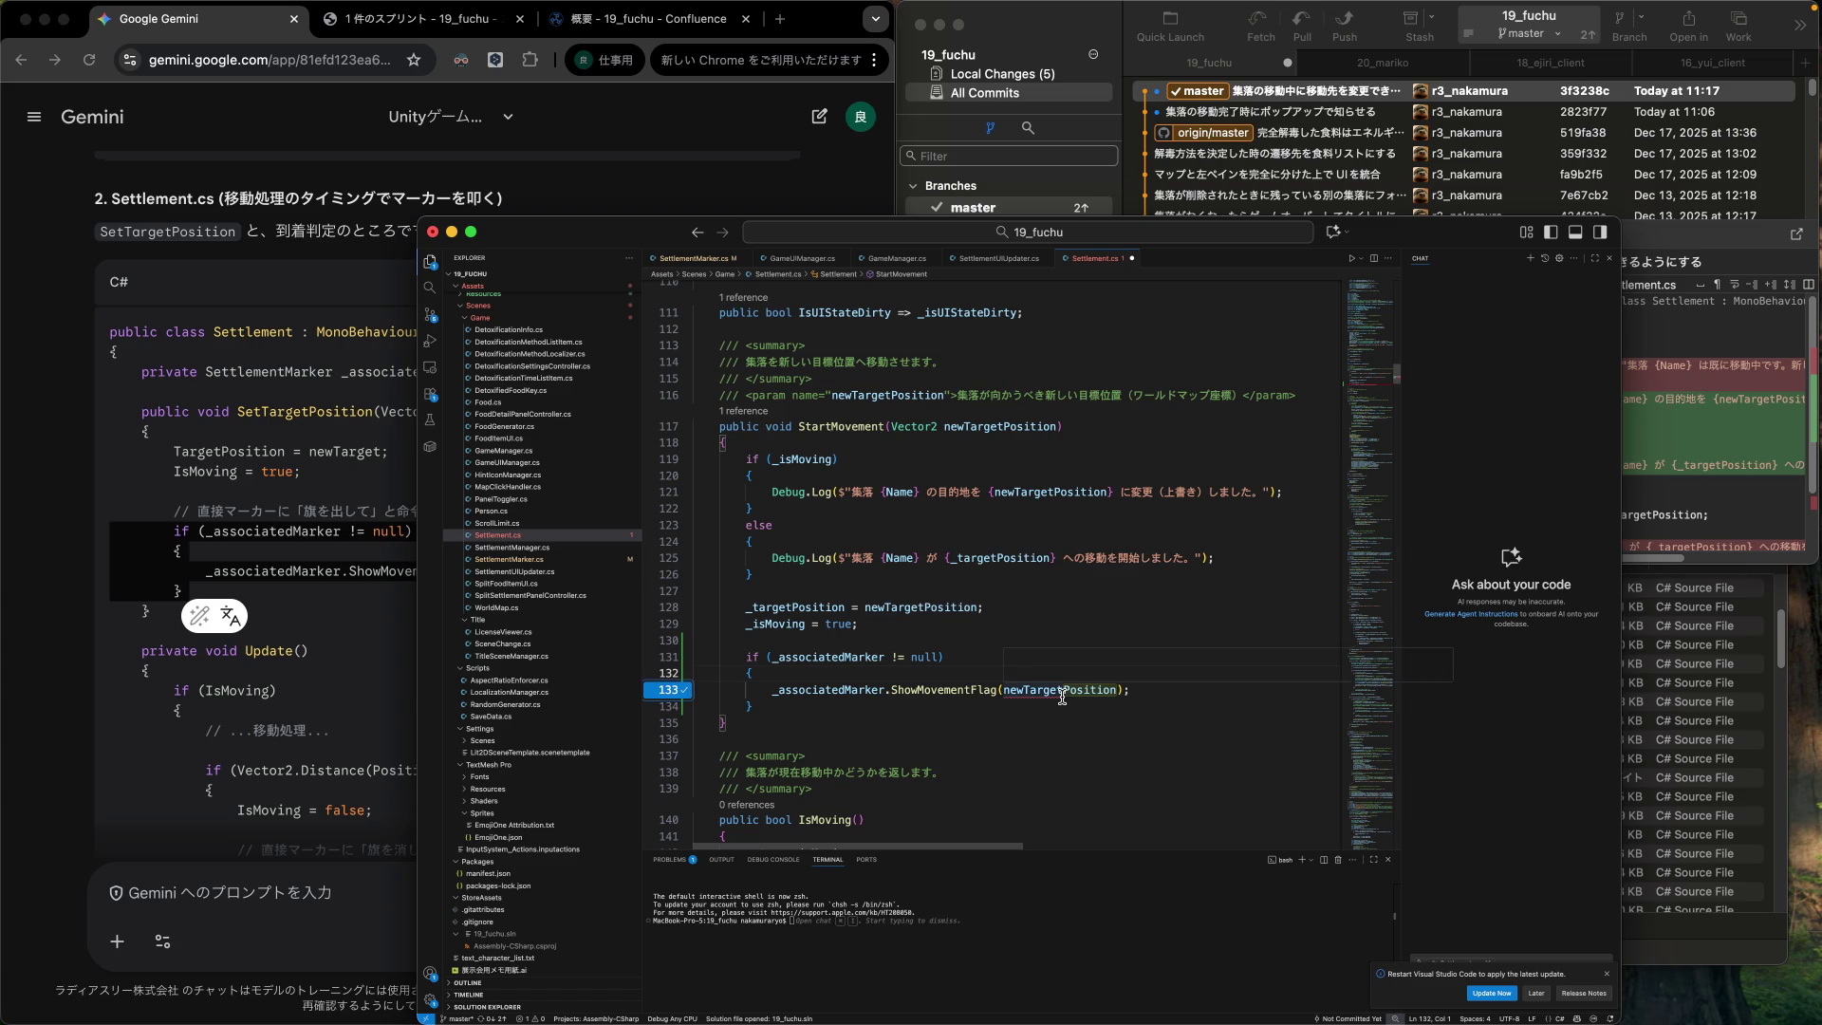
pyautogui.moveTo(1062, 694)
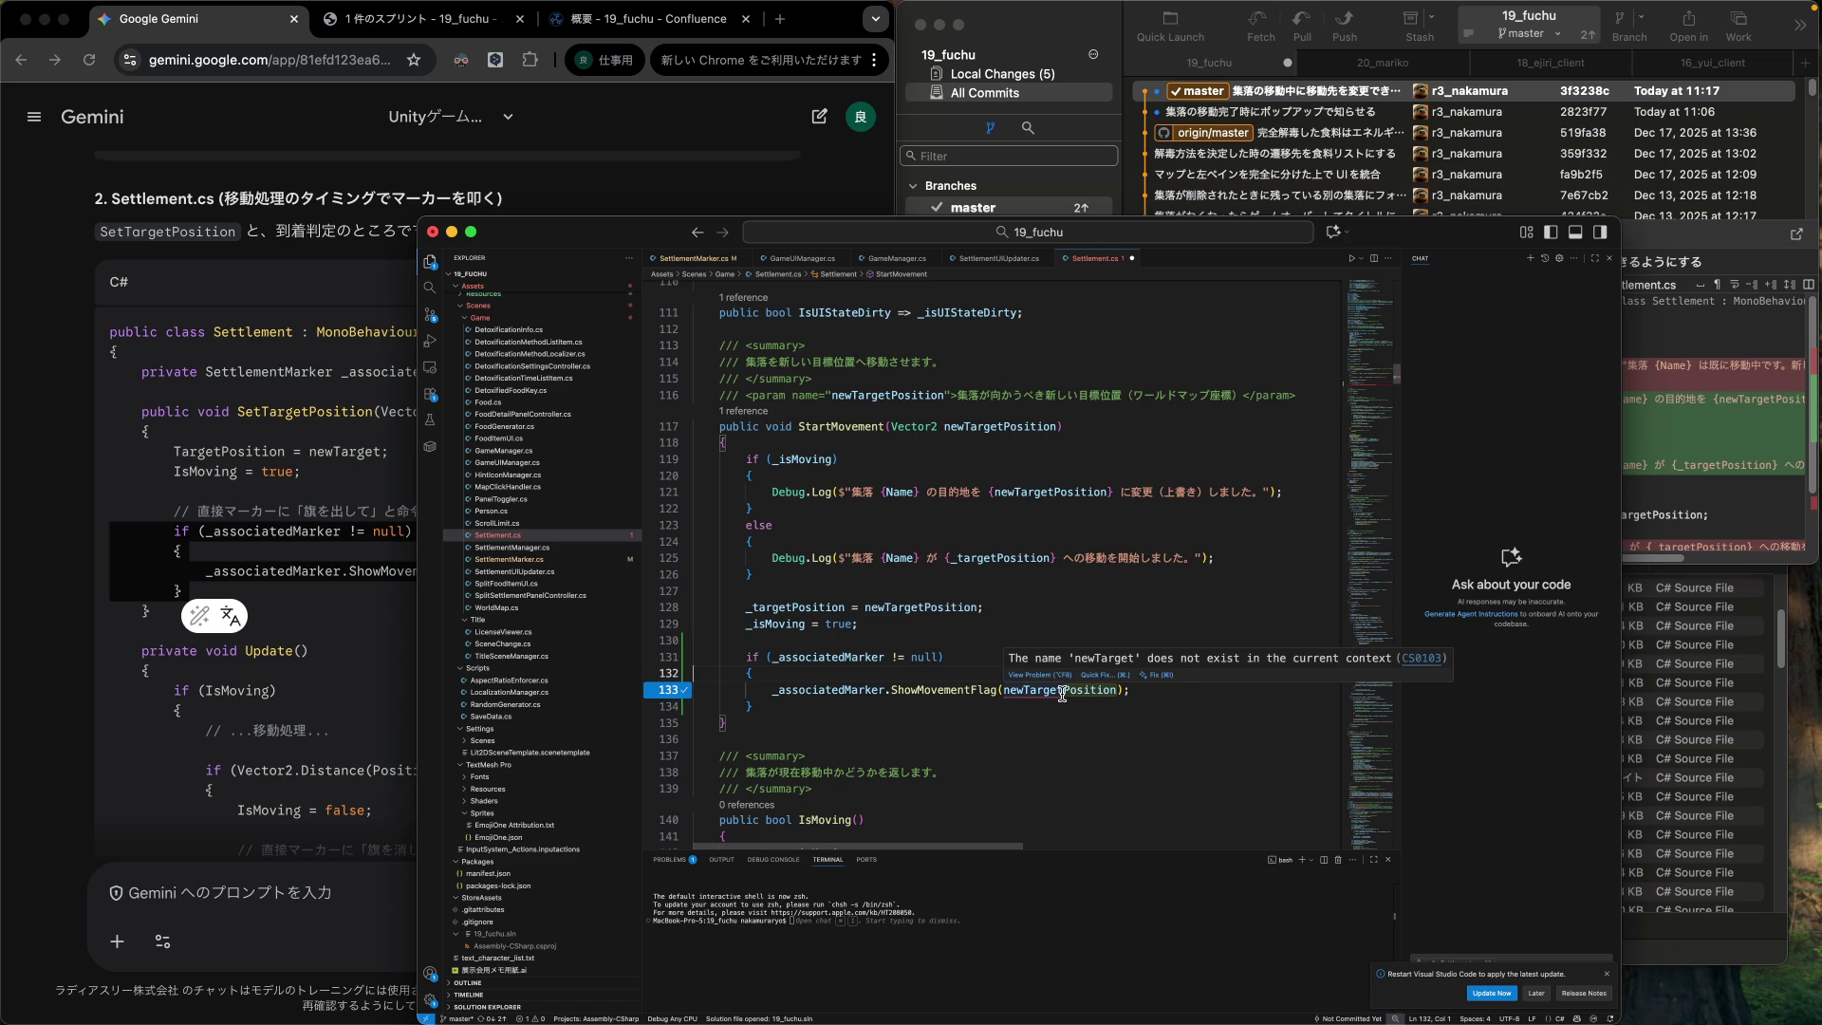
pyautogui.click(1085, 691)
pyautogui.click(1079, 712)
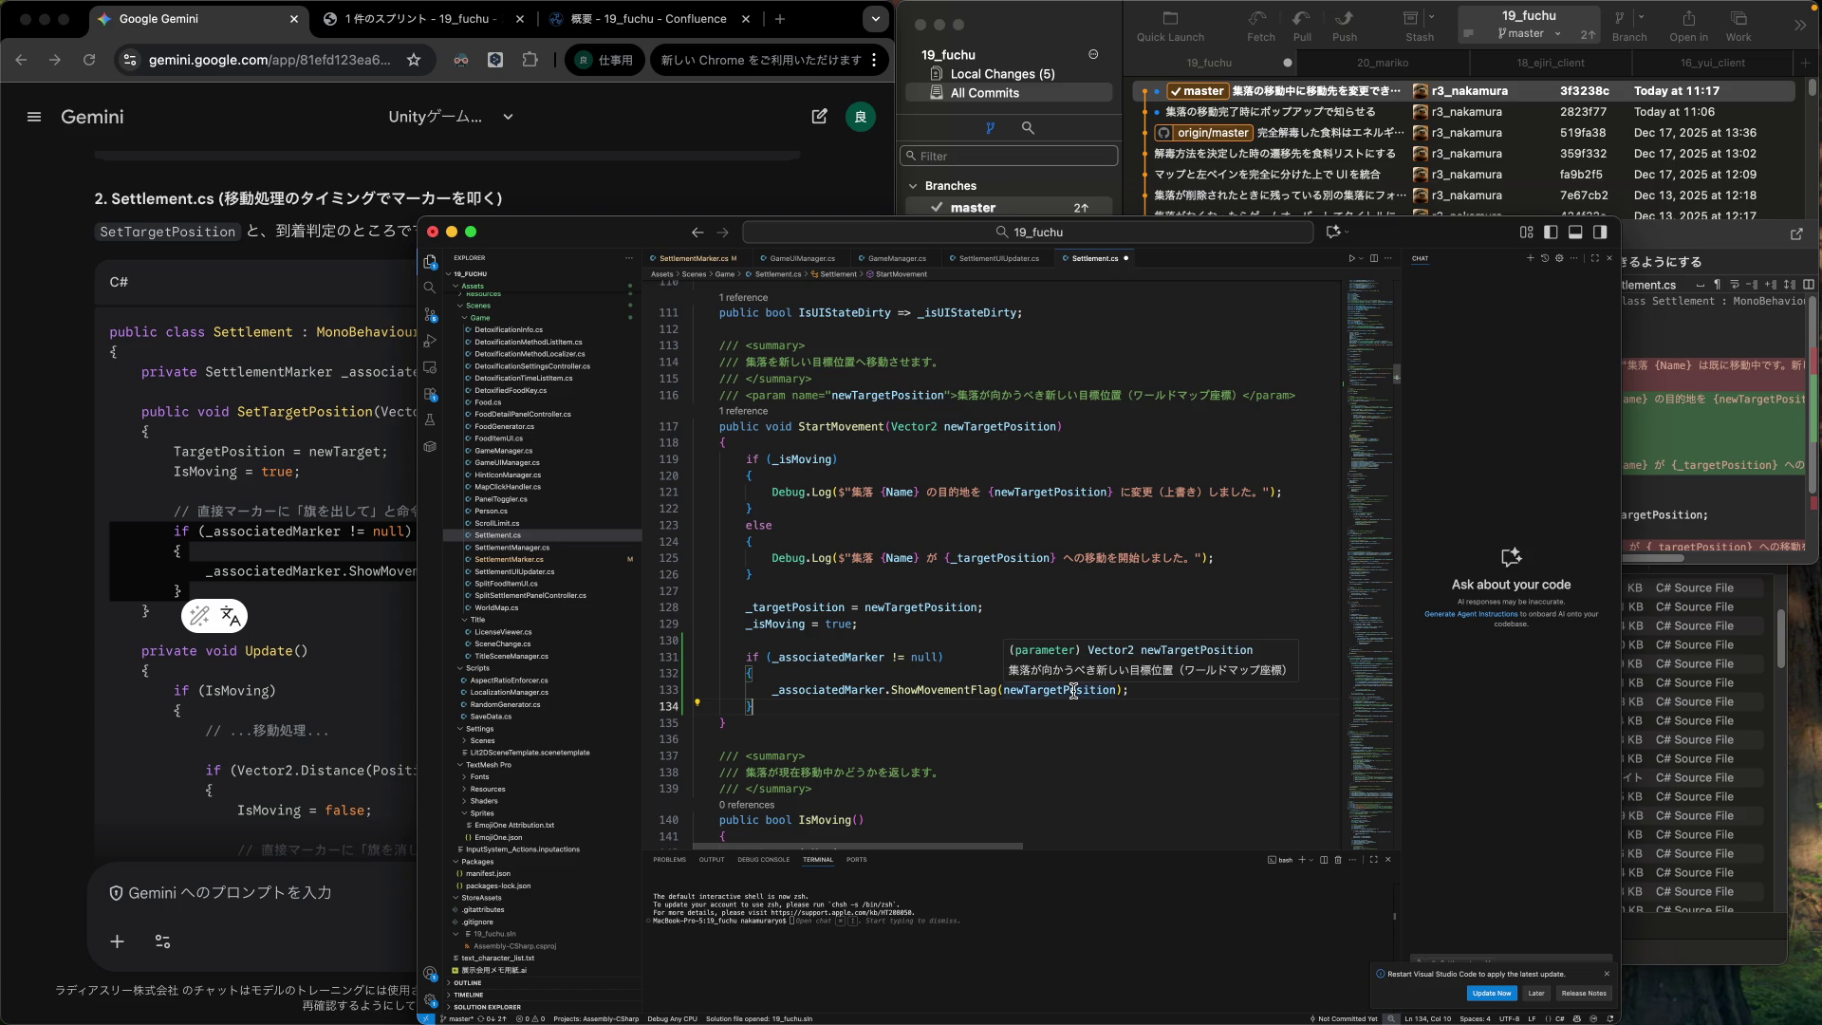
# Add the comment マーカーに移動フラグを表示させる above the marker if block.
pyautogui.click(857, 638)
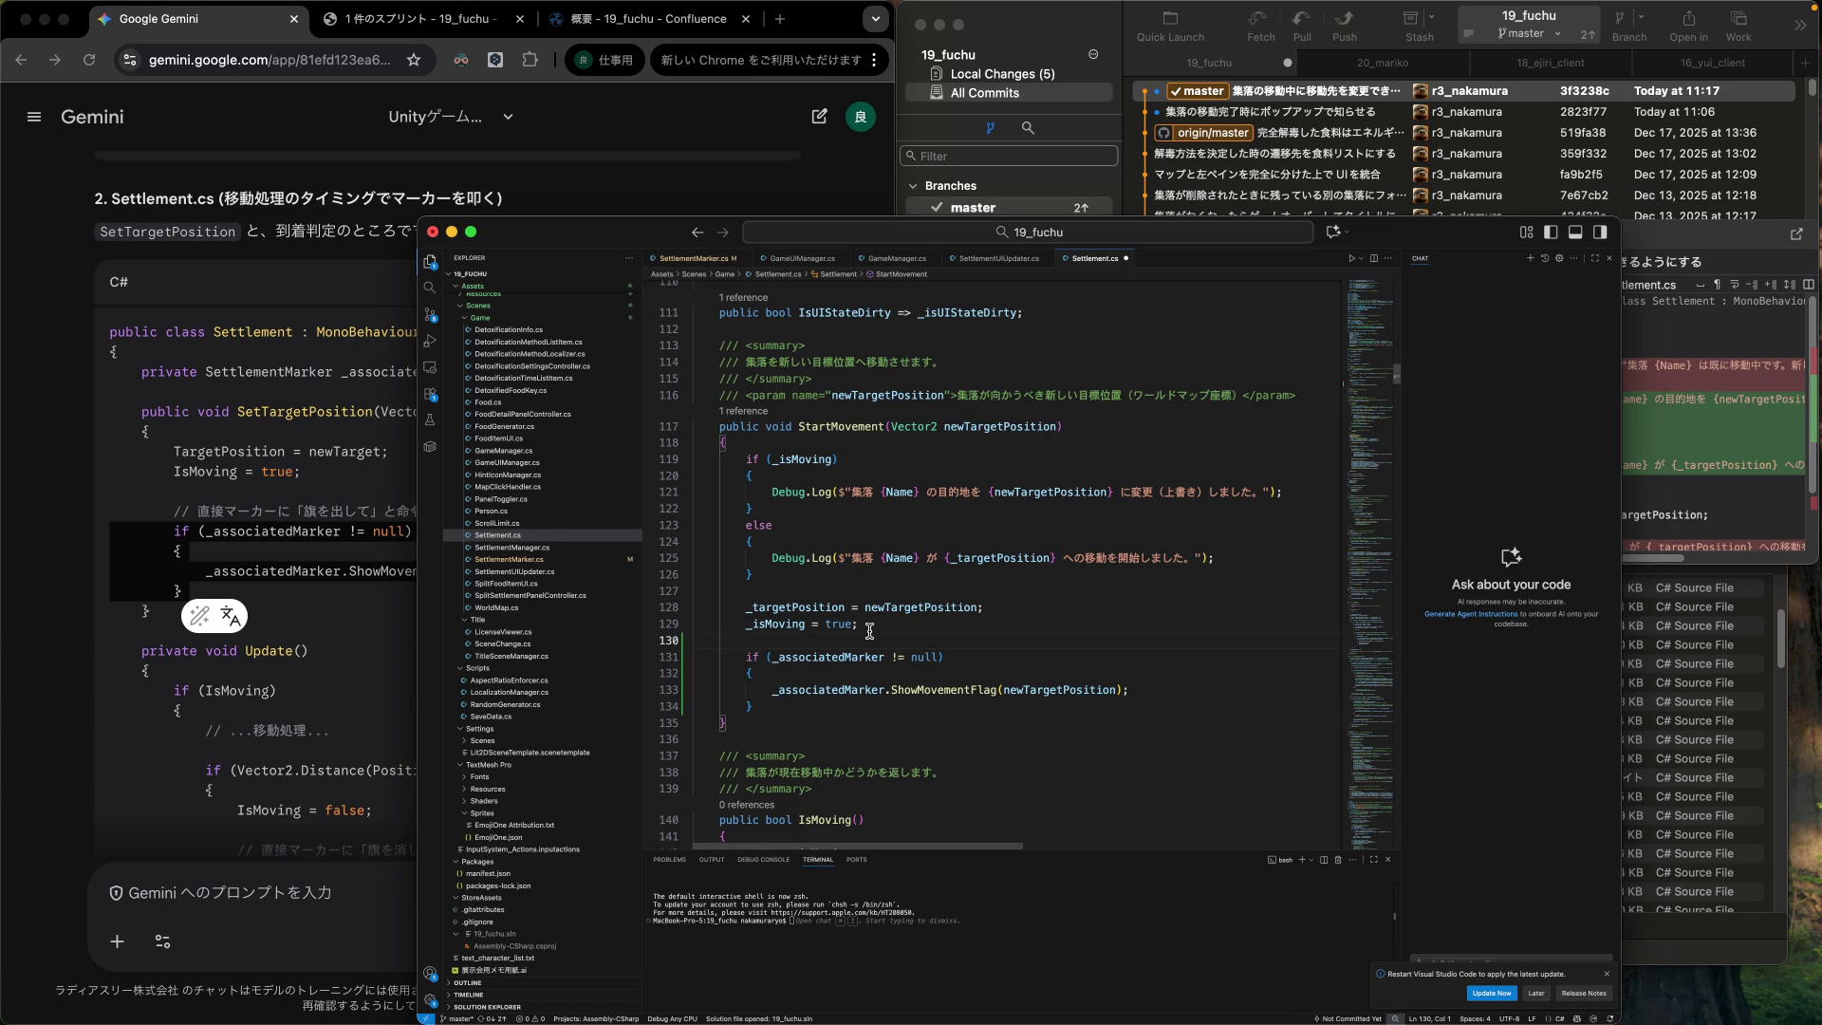
pyautogui.press('Return')
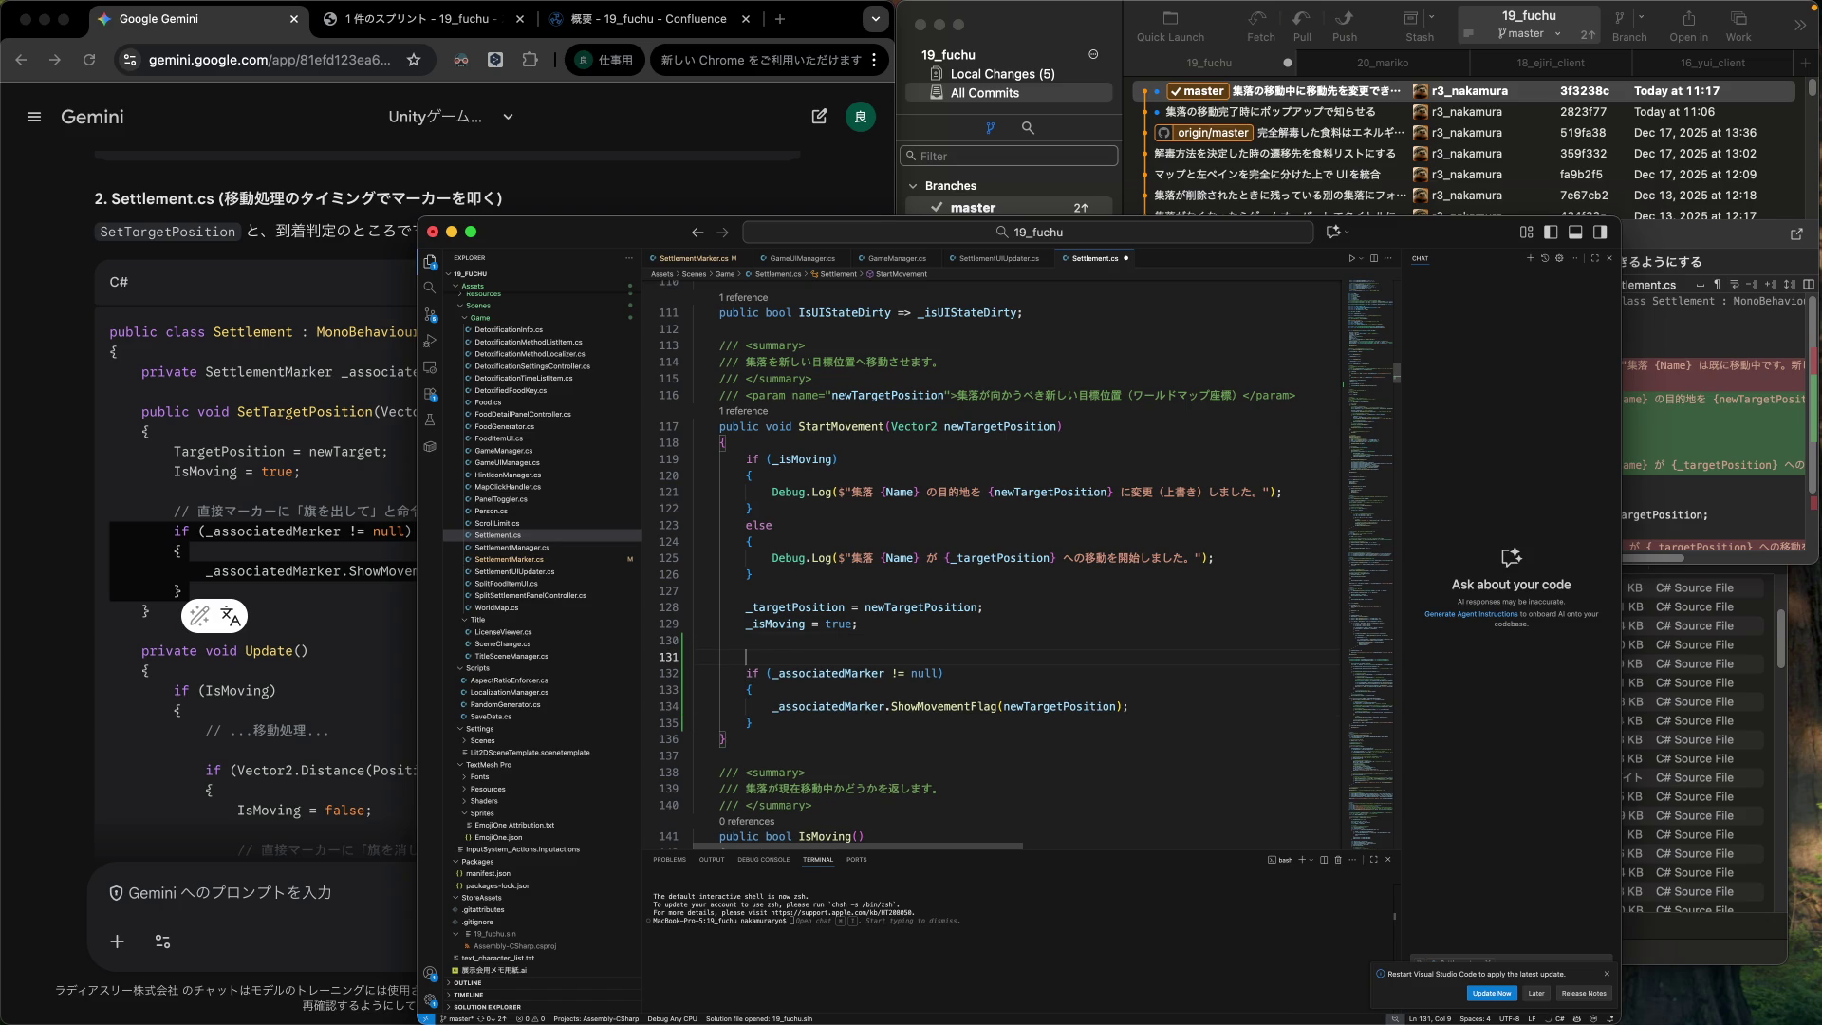
pyautogui.press('Tab')
pyautogui.click(698, 690)
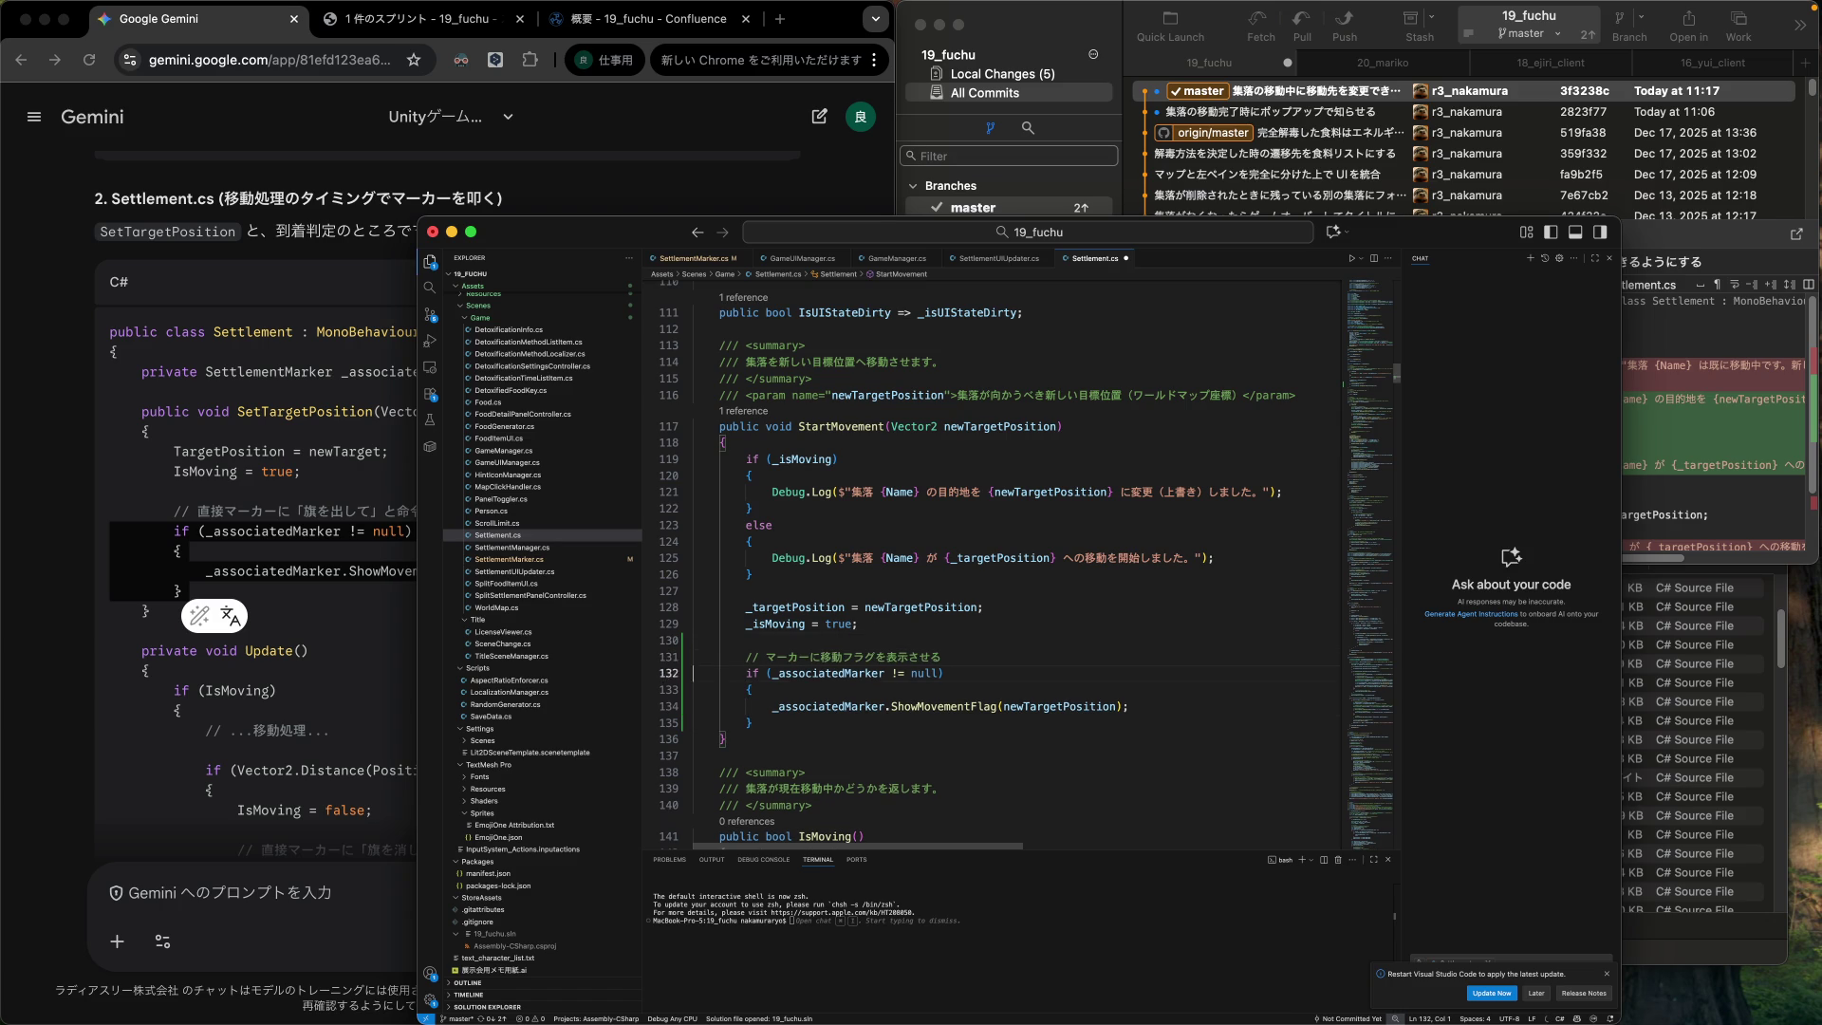
pyautogui.scroll(-5, 833, 638)
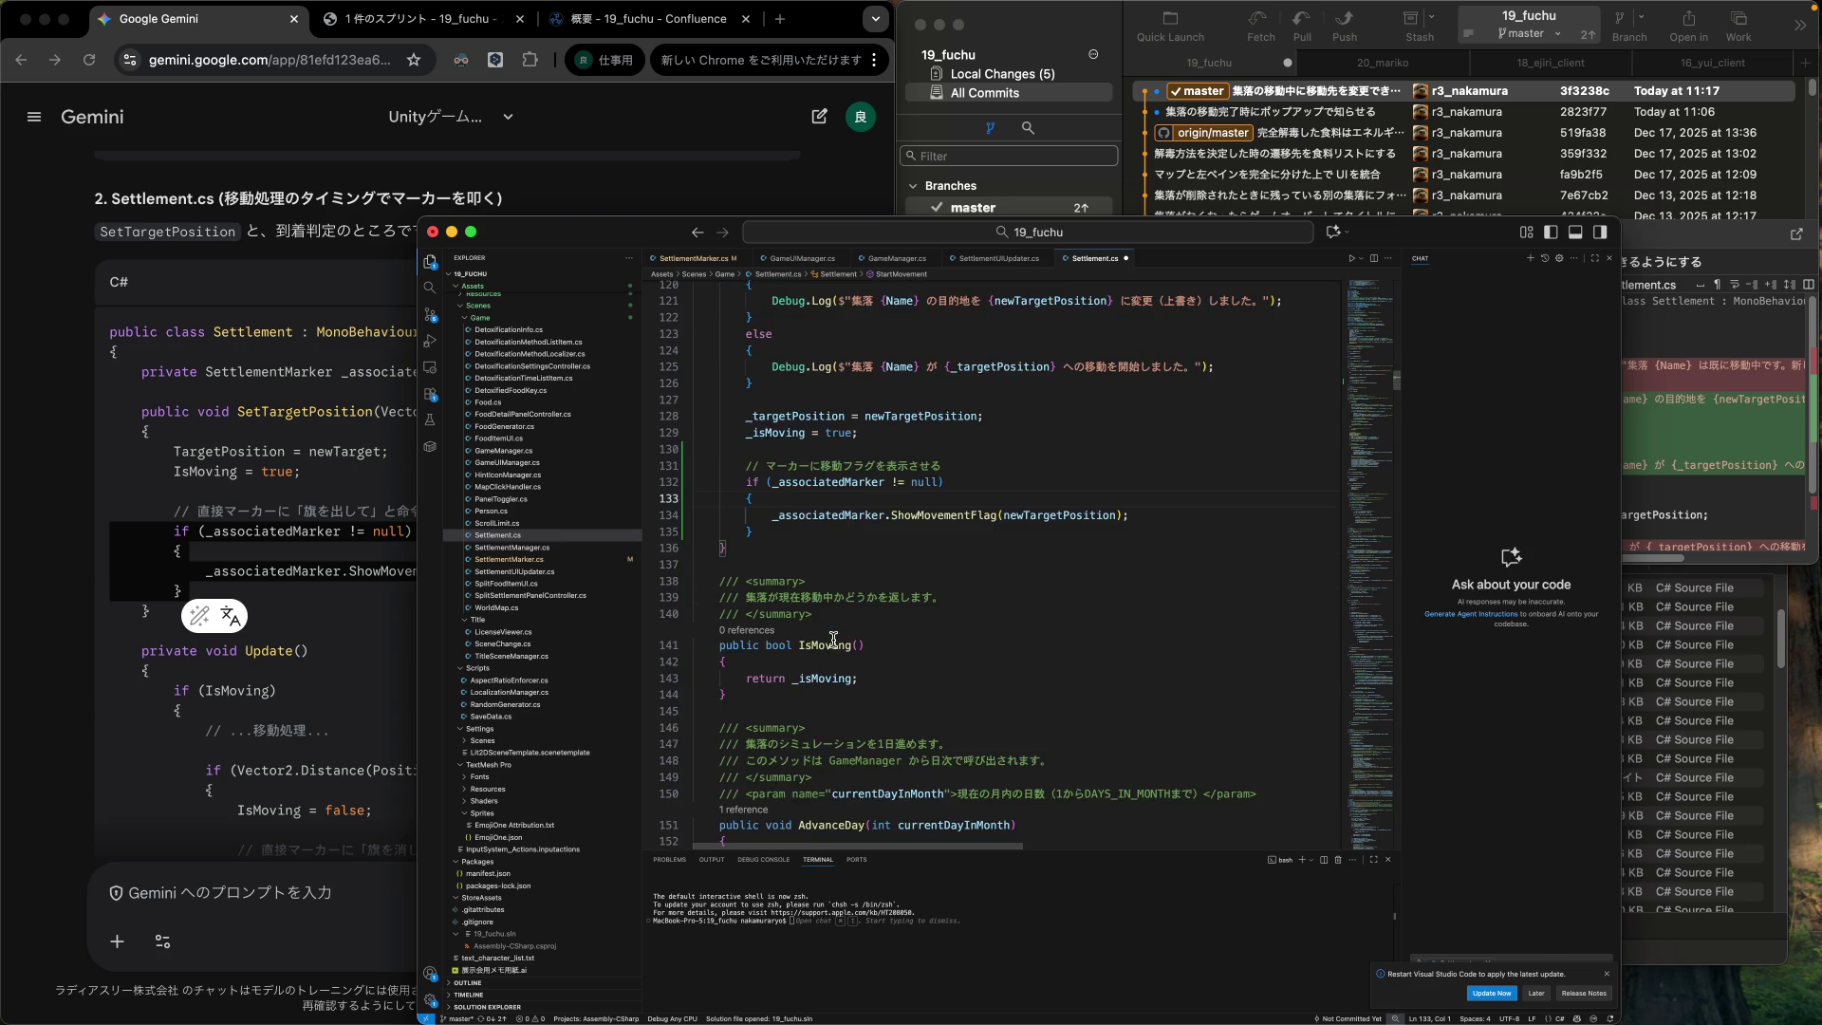
# Review Gemini's marker-hiding arrival code, then open commit 2823f77's GameManager.cs diff in Fork.
pyautogui.click(340, 650)
pyautogui.scroll(-3, 340, 650)
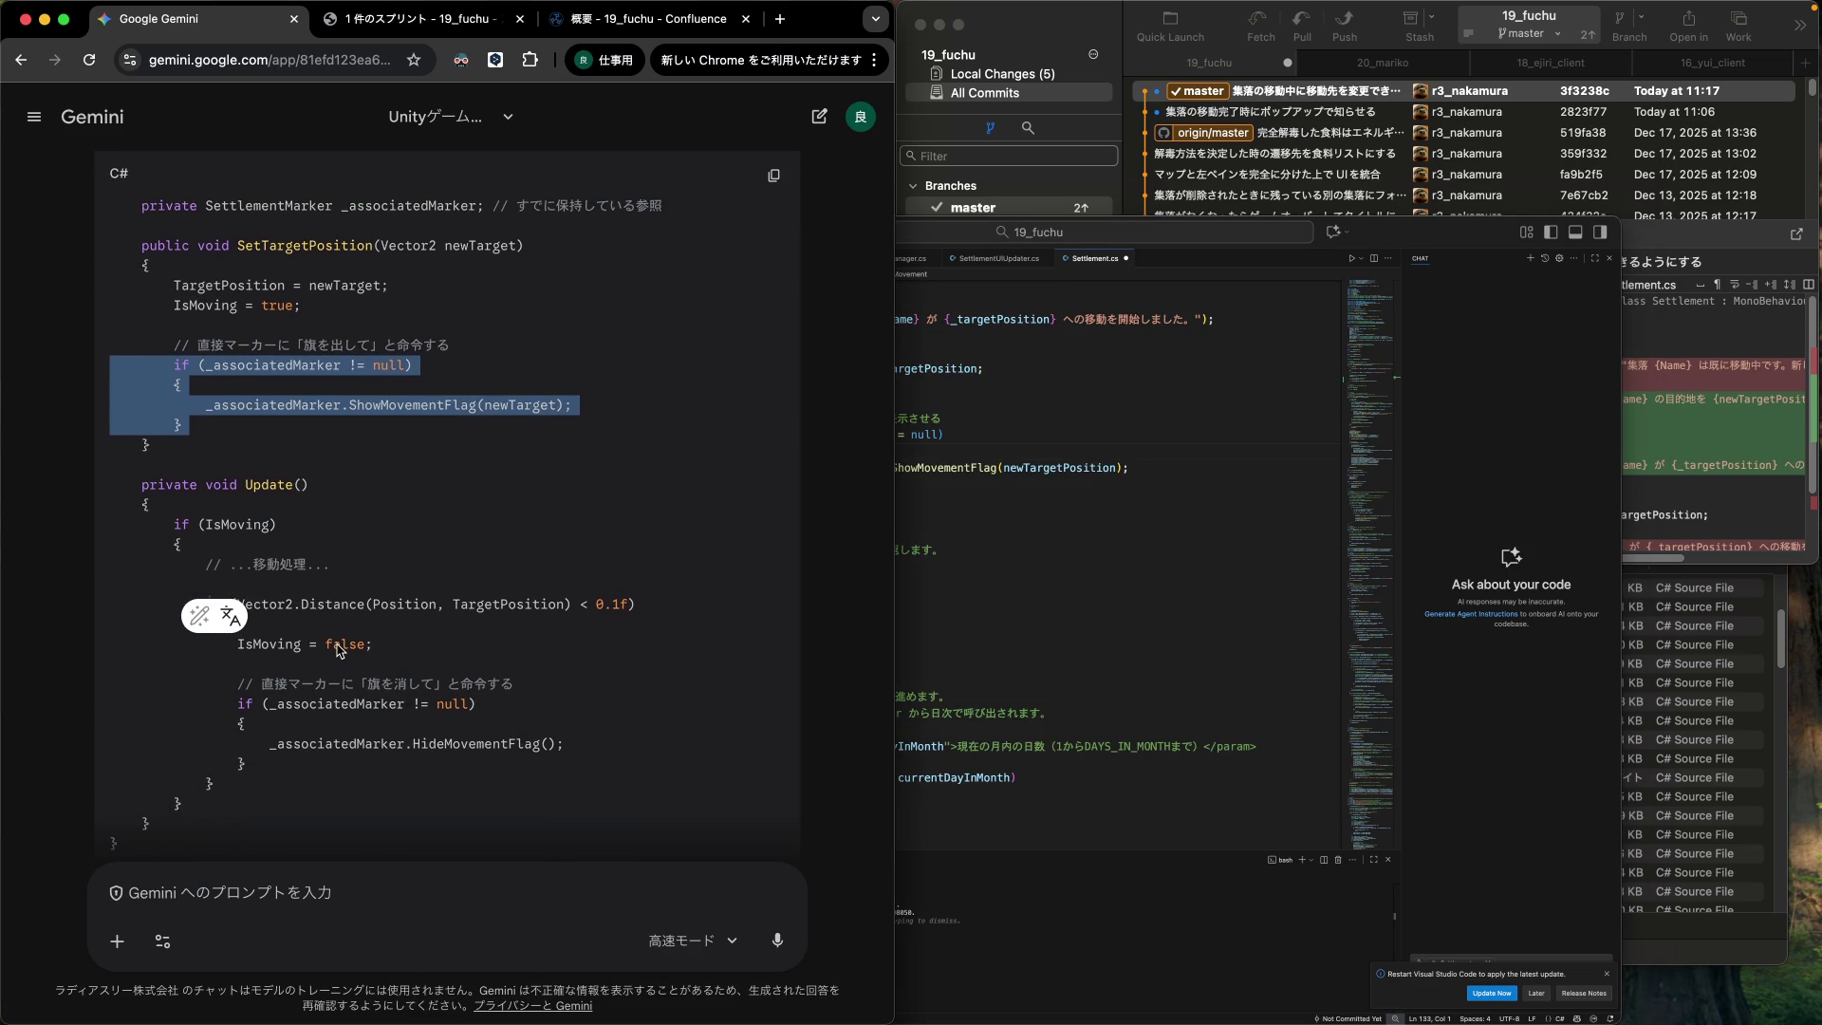
pyautogui.scroll(-2, 339, 650)
pyautogui.scroll(-2, 339, 650)
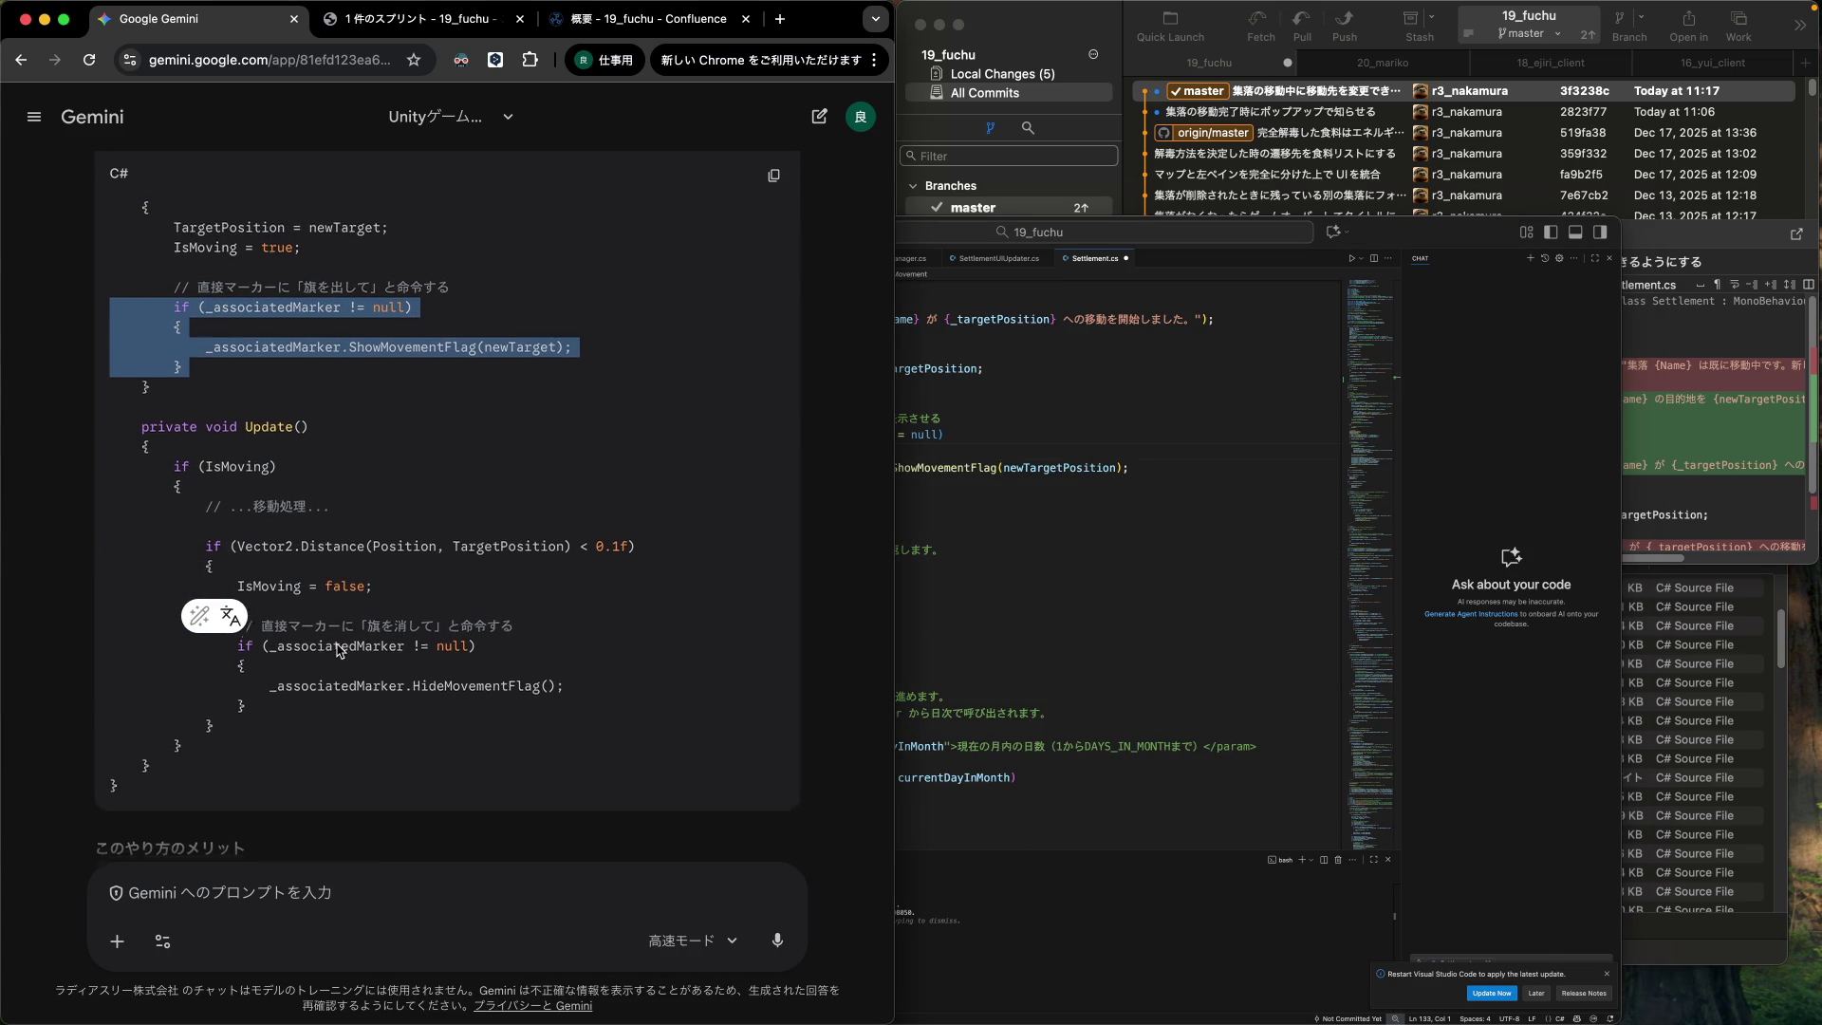
pyautogui.click(1035, 614)
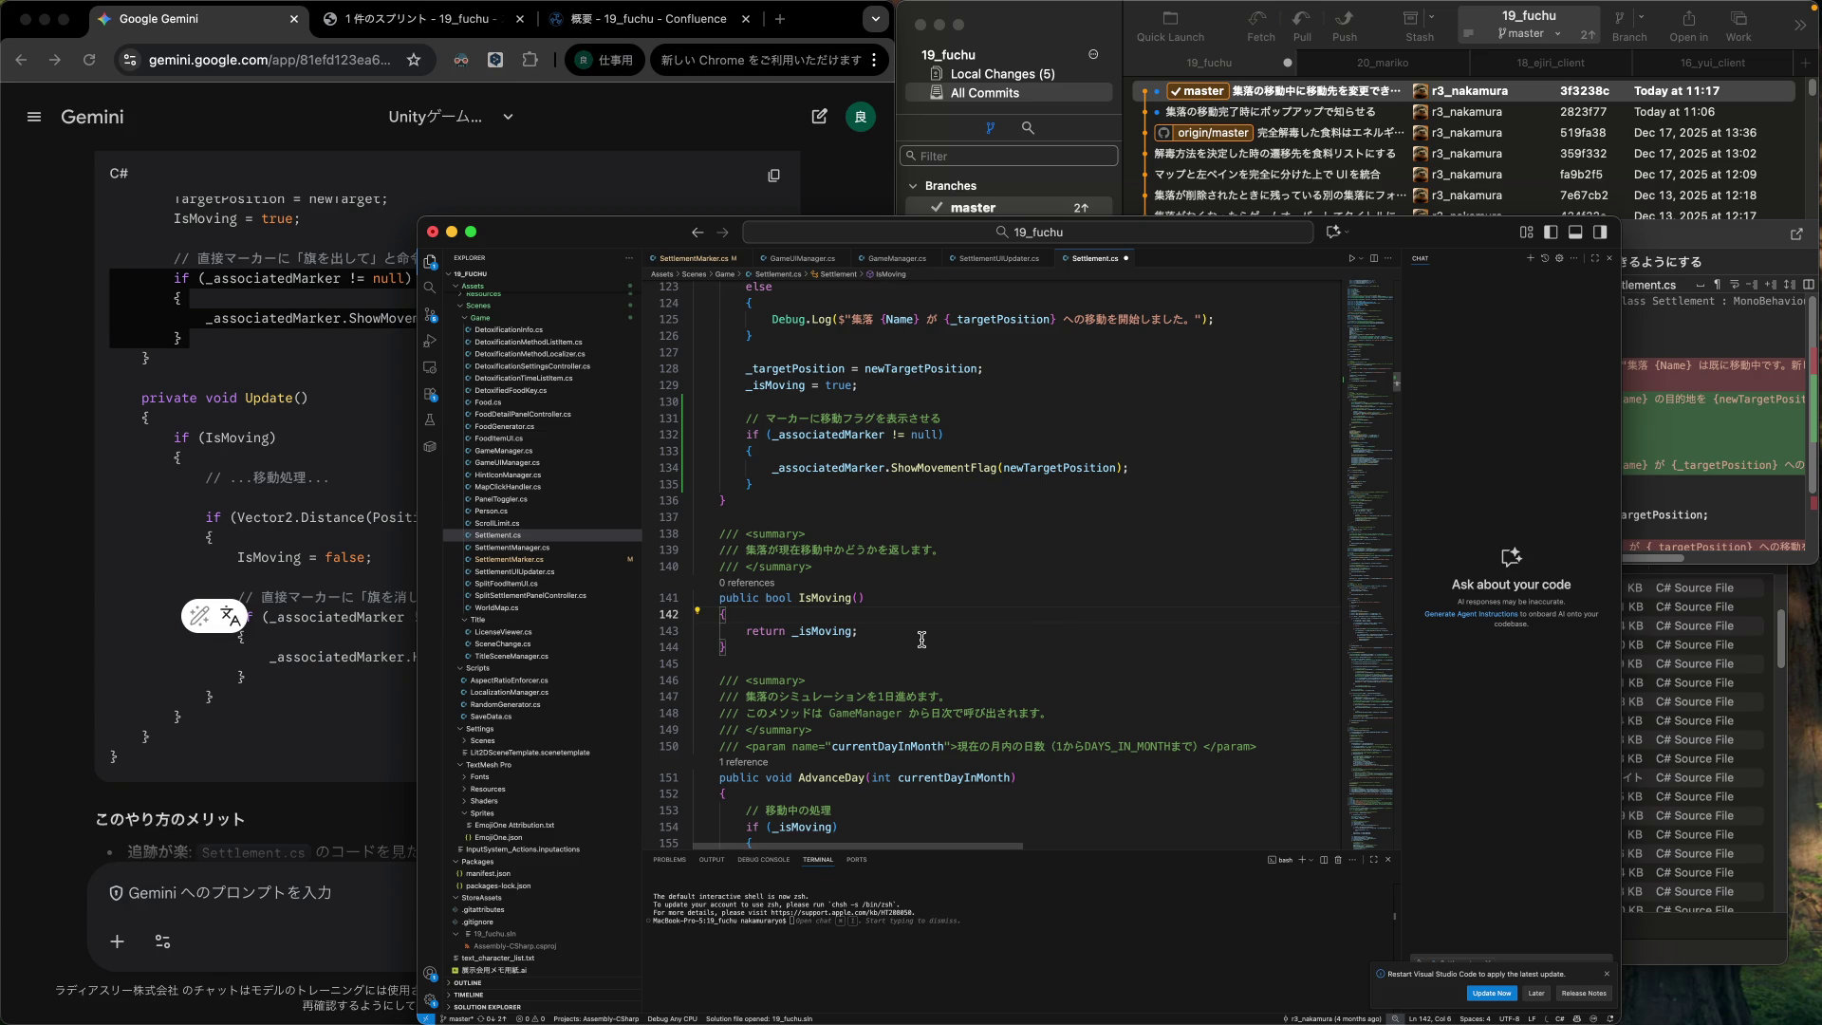
pyautogui.scroll(-3, 922, 640)
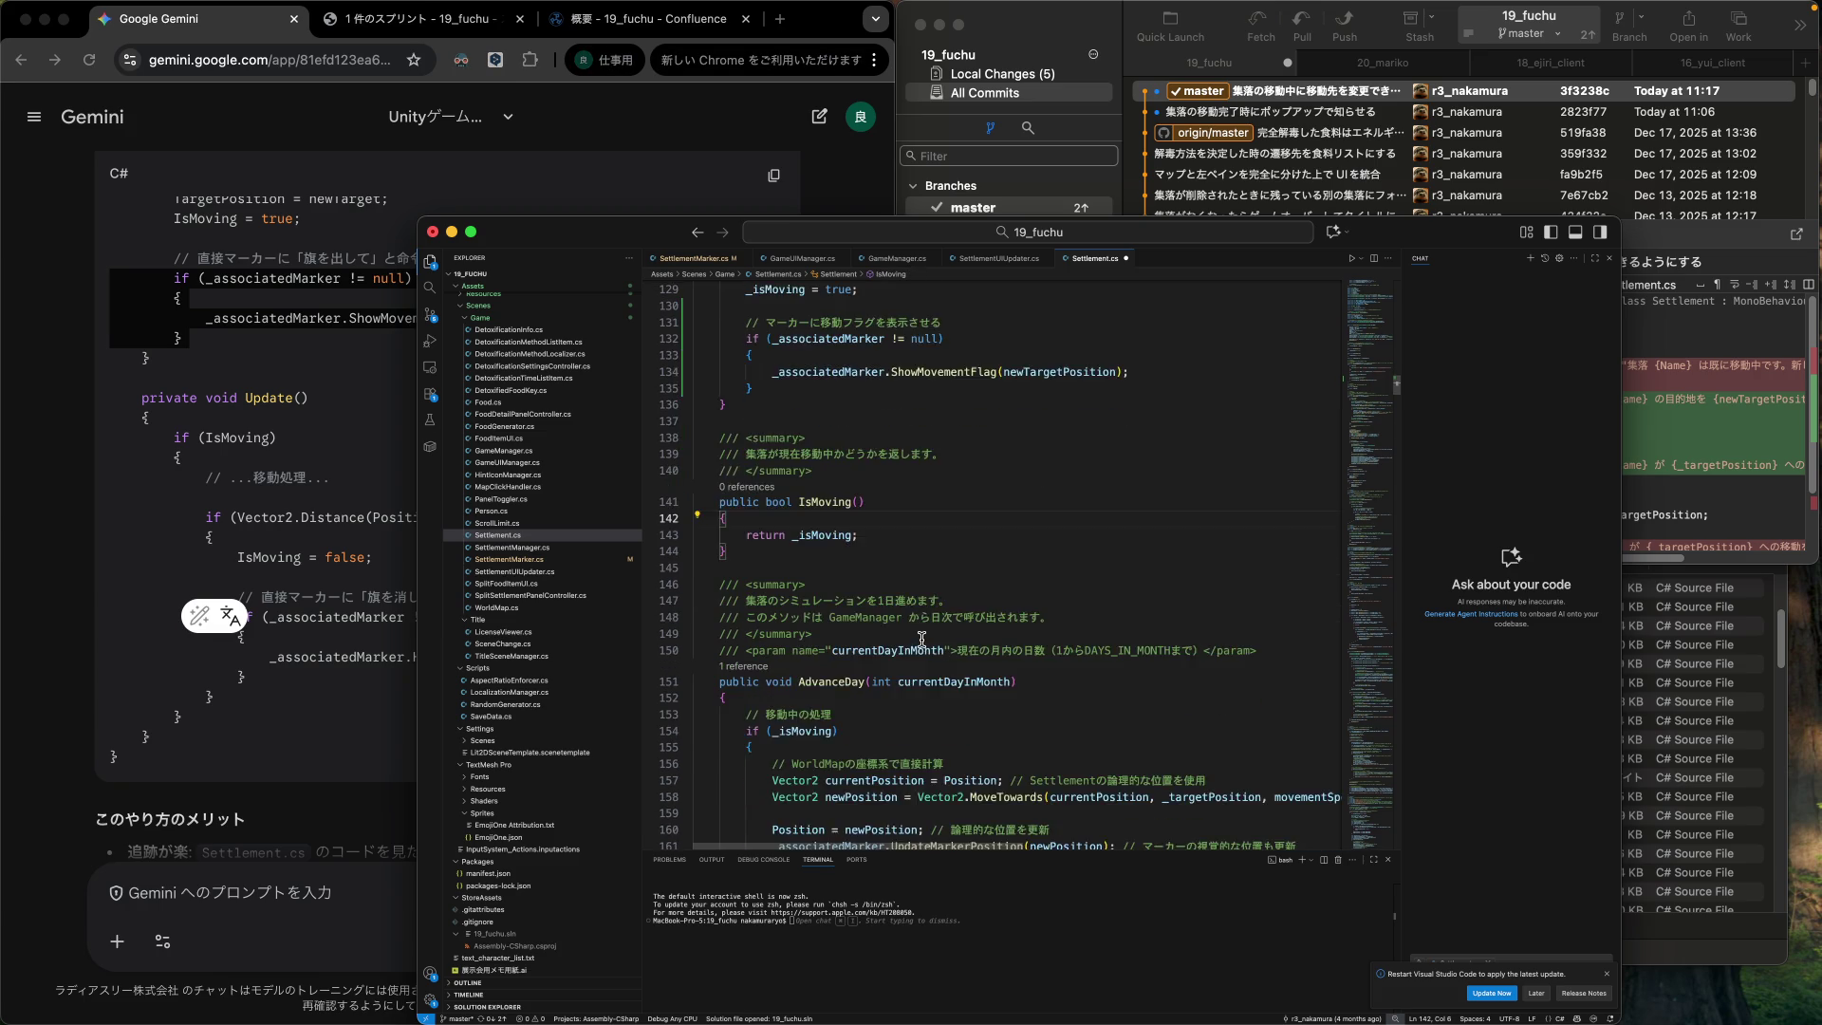
pyautogui.scroll(6, 922, 640)
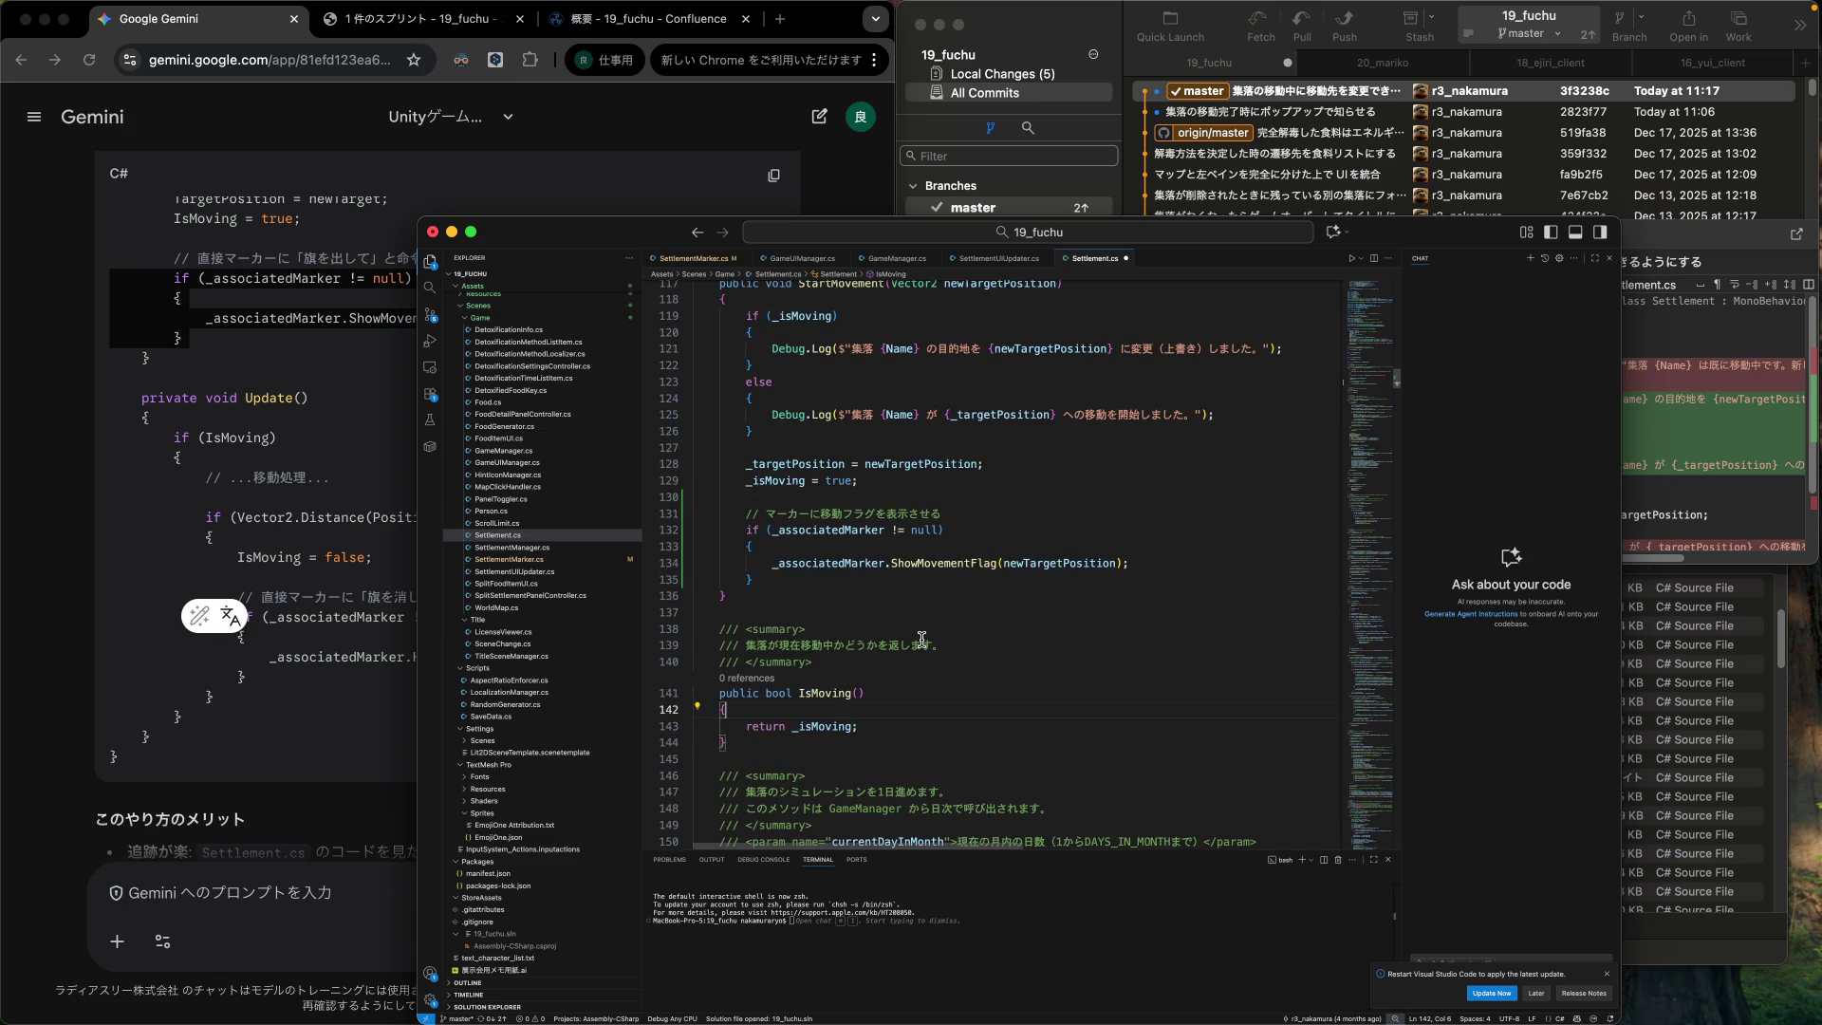
pyautogui.scroll(2, 921, 639)
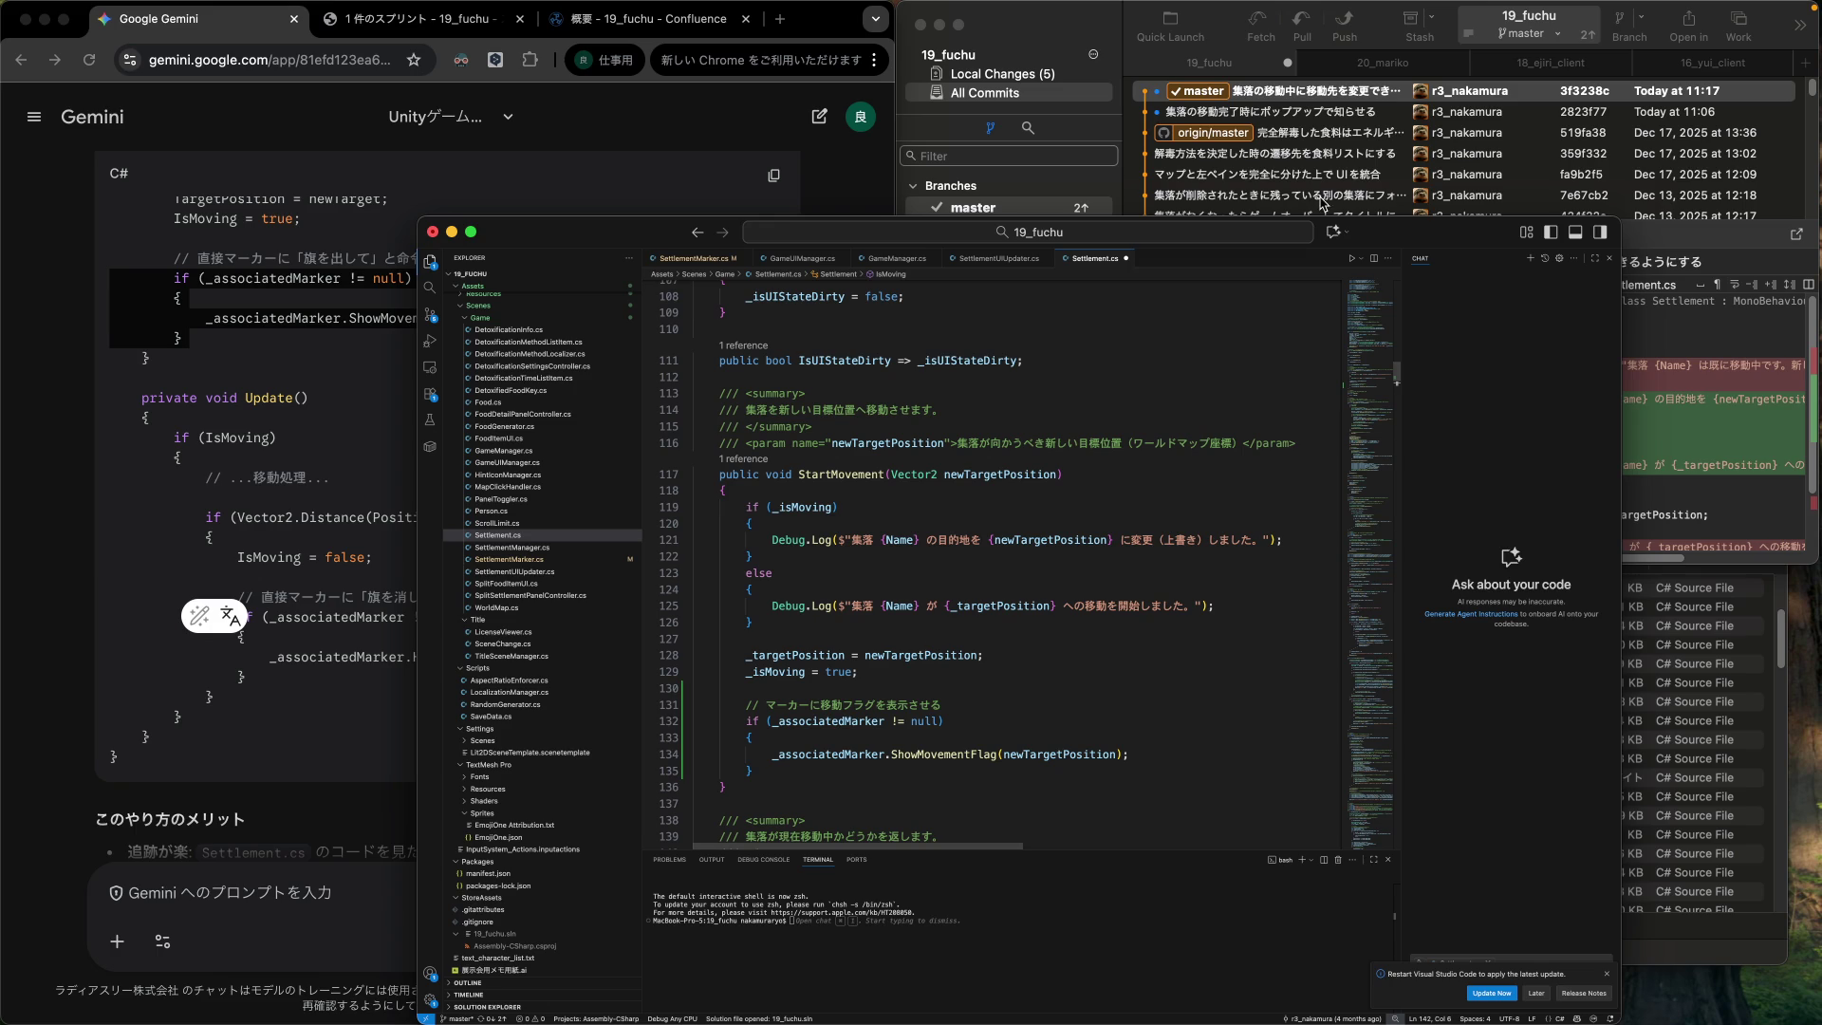
pyautogui.click(1313, 124)
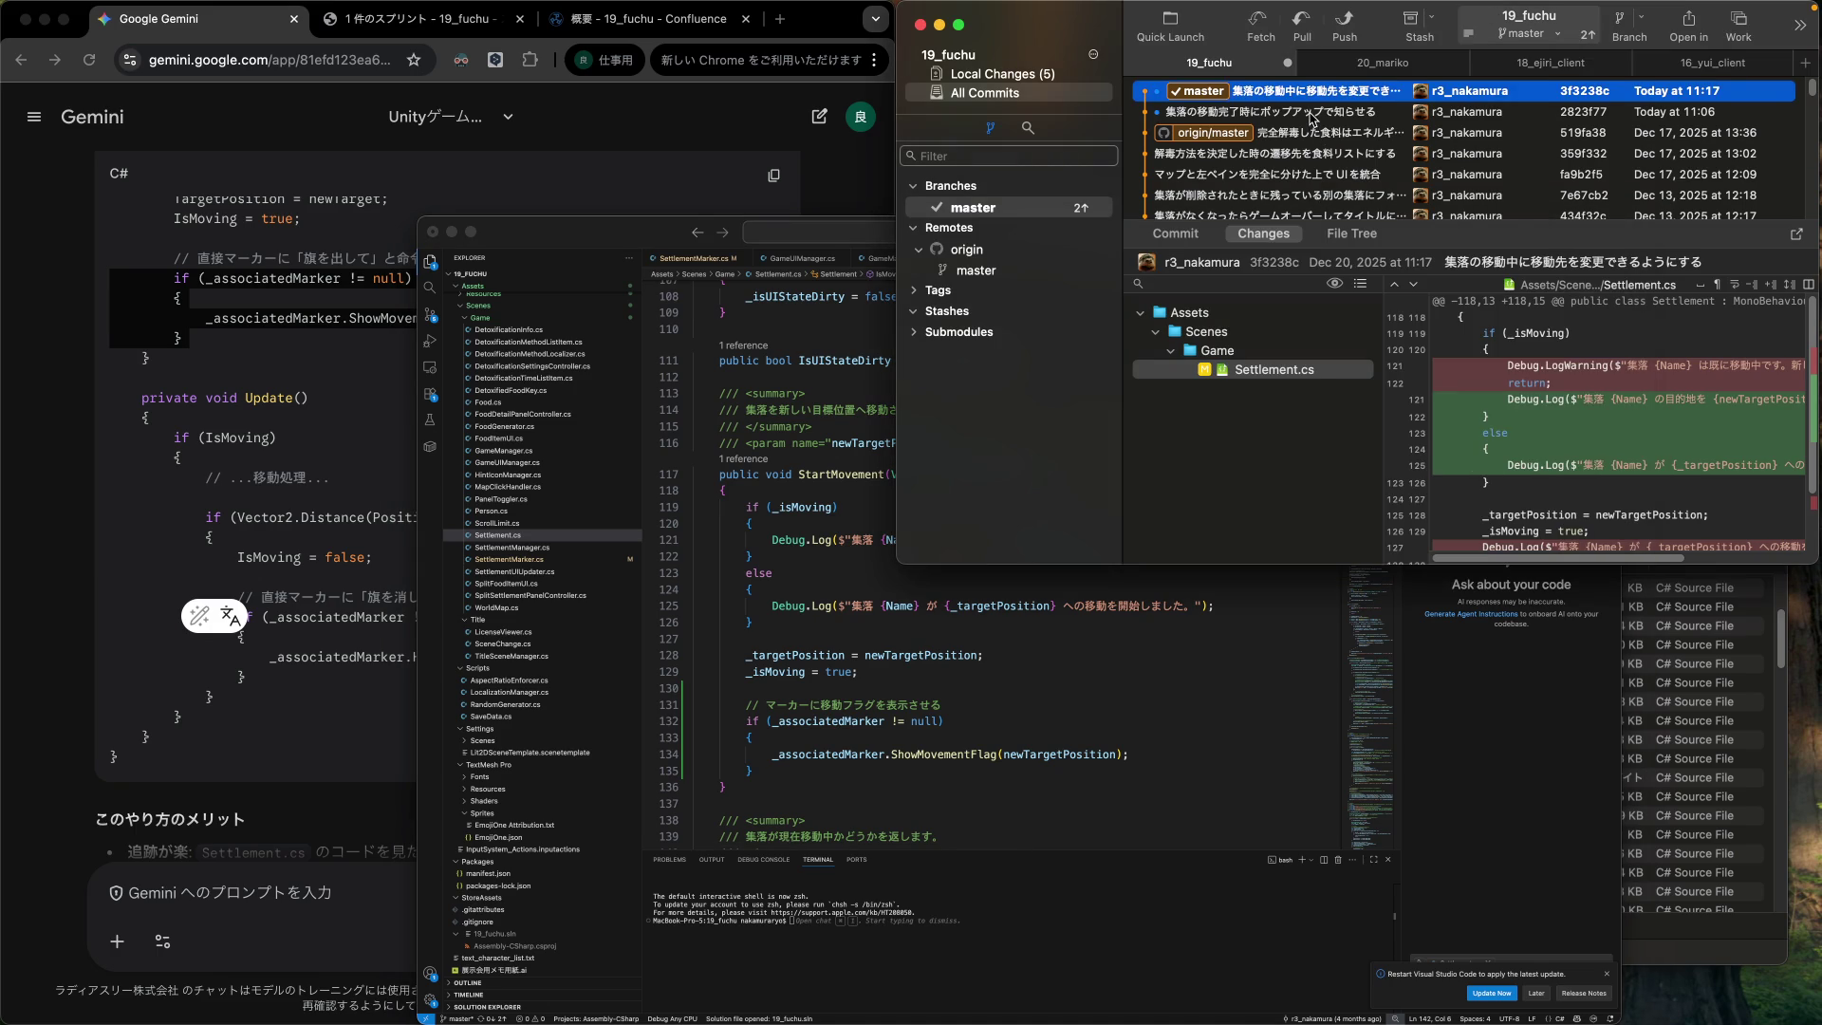
pyautogui.click(1313, 115)
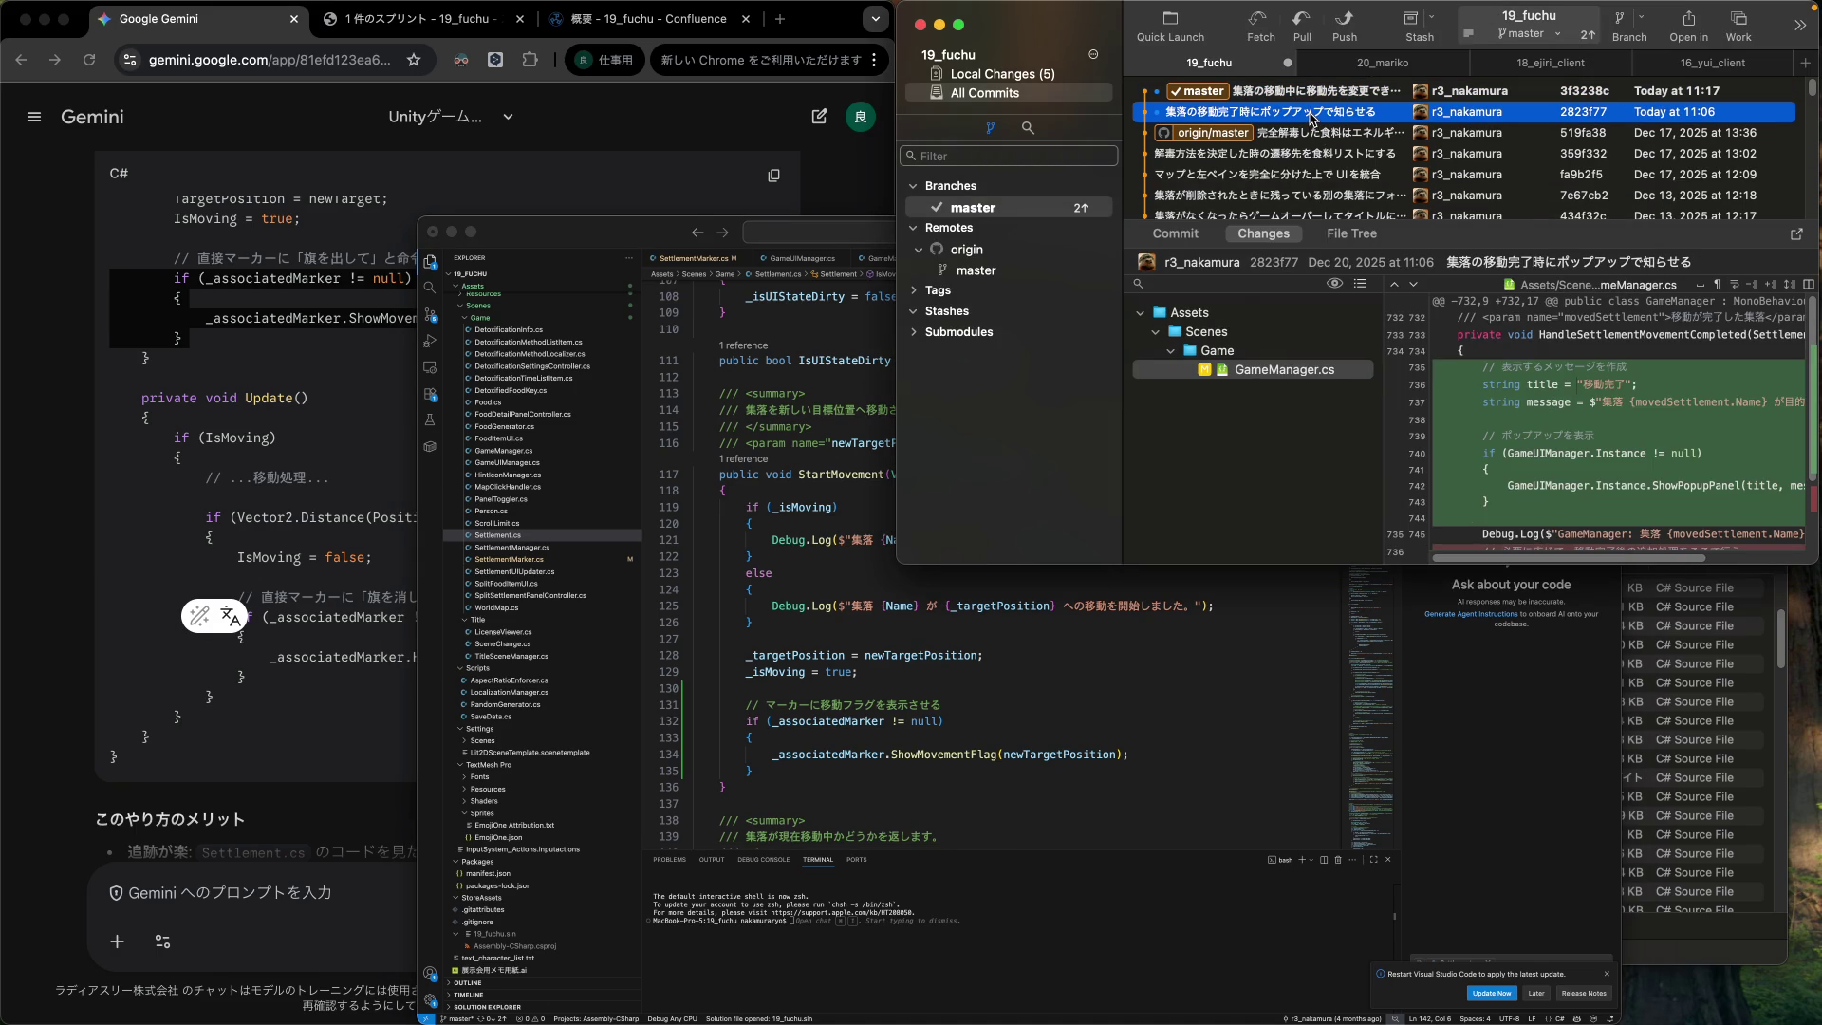
# Search Settlement.cs for HandleSettlementMovementCompleted from Fork's diff, finding no matches, then reselect it.
pyautogui.doubleClick(1590, 339)
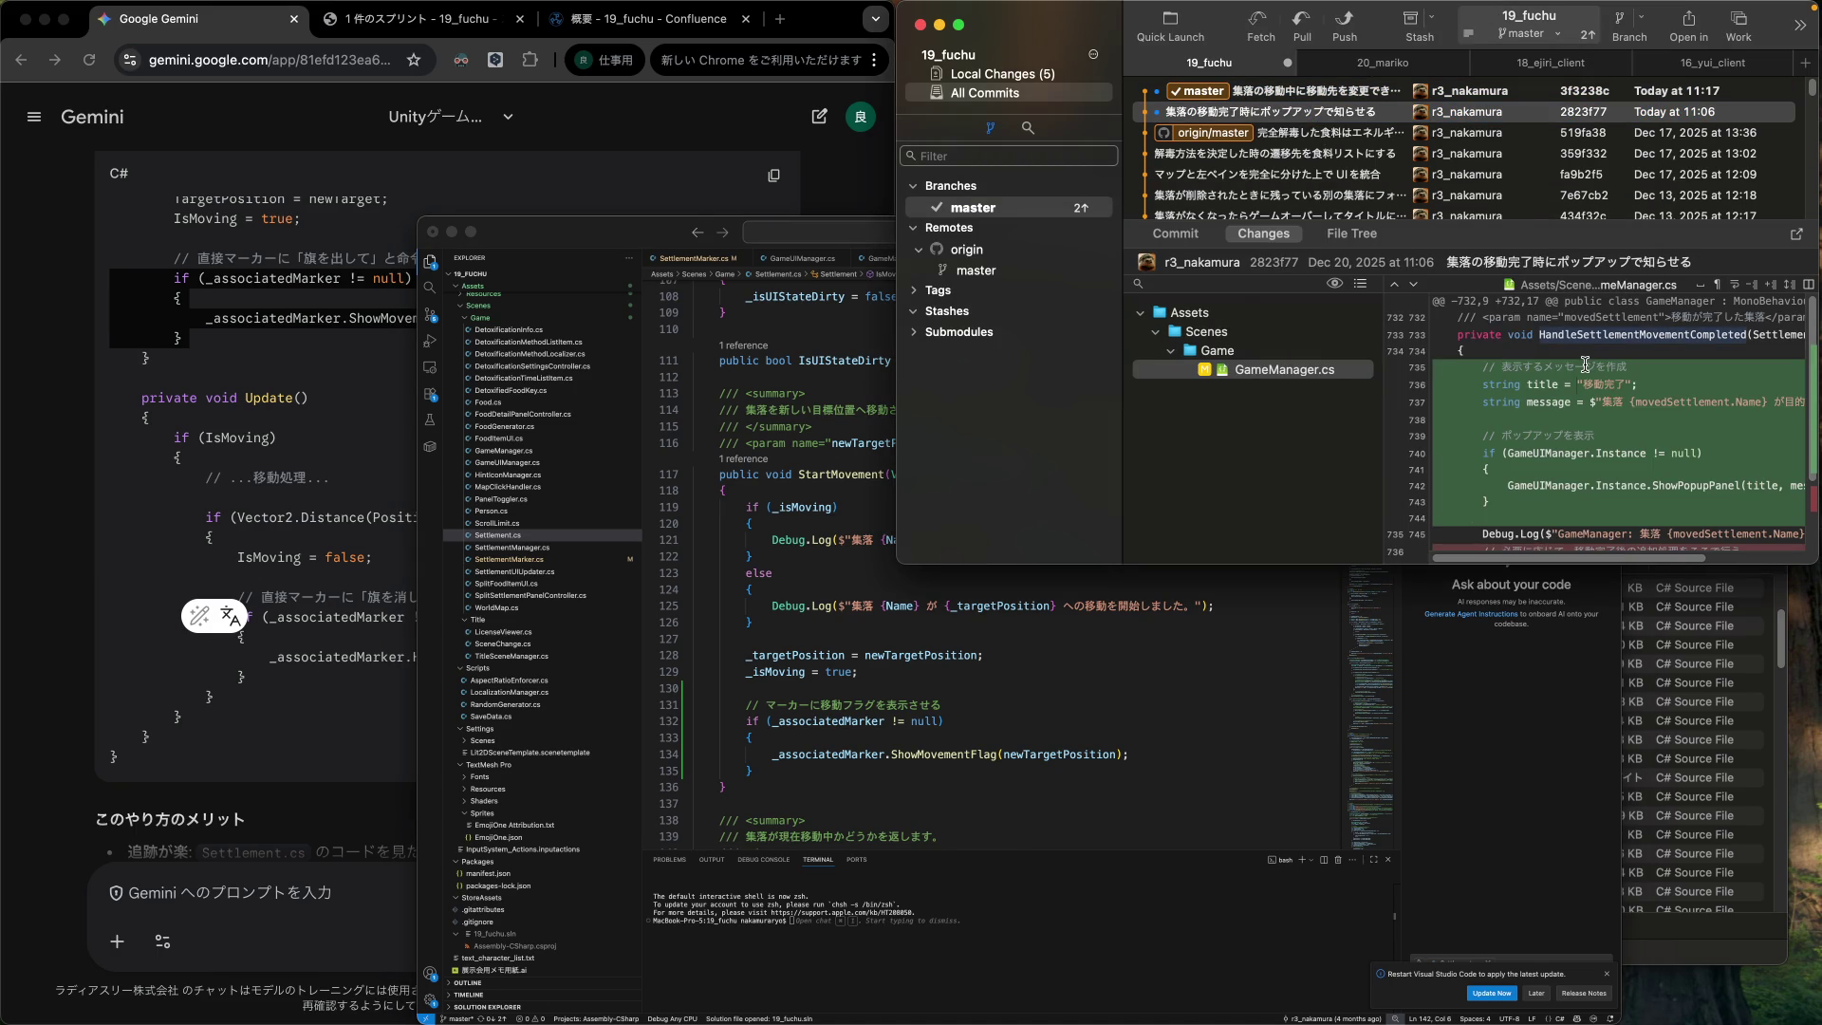
pyautogui.click(825, 410)
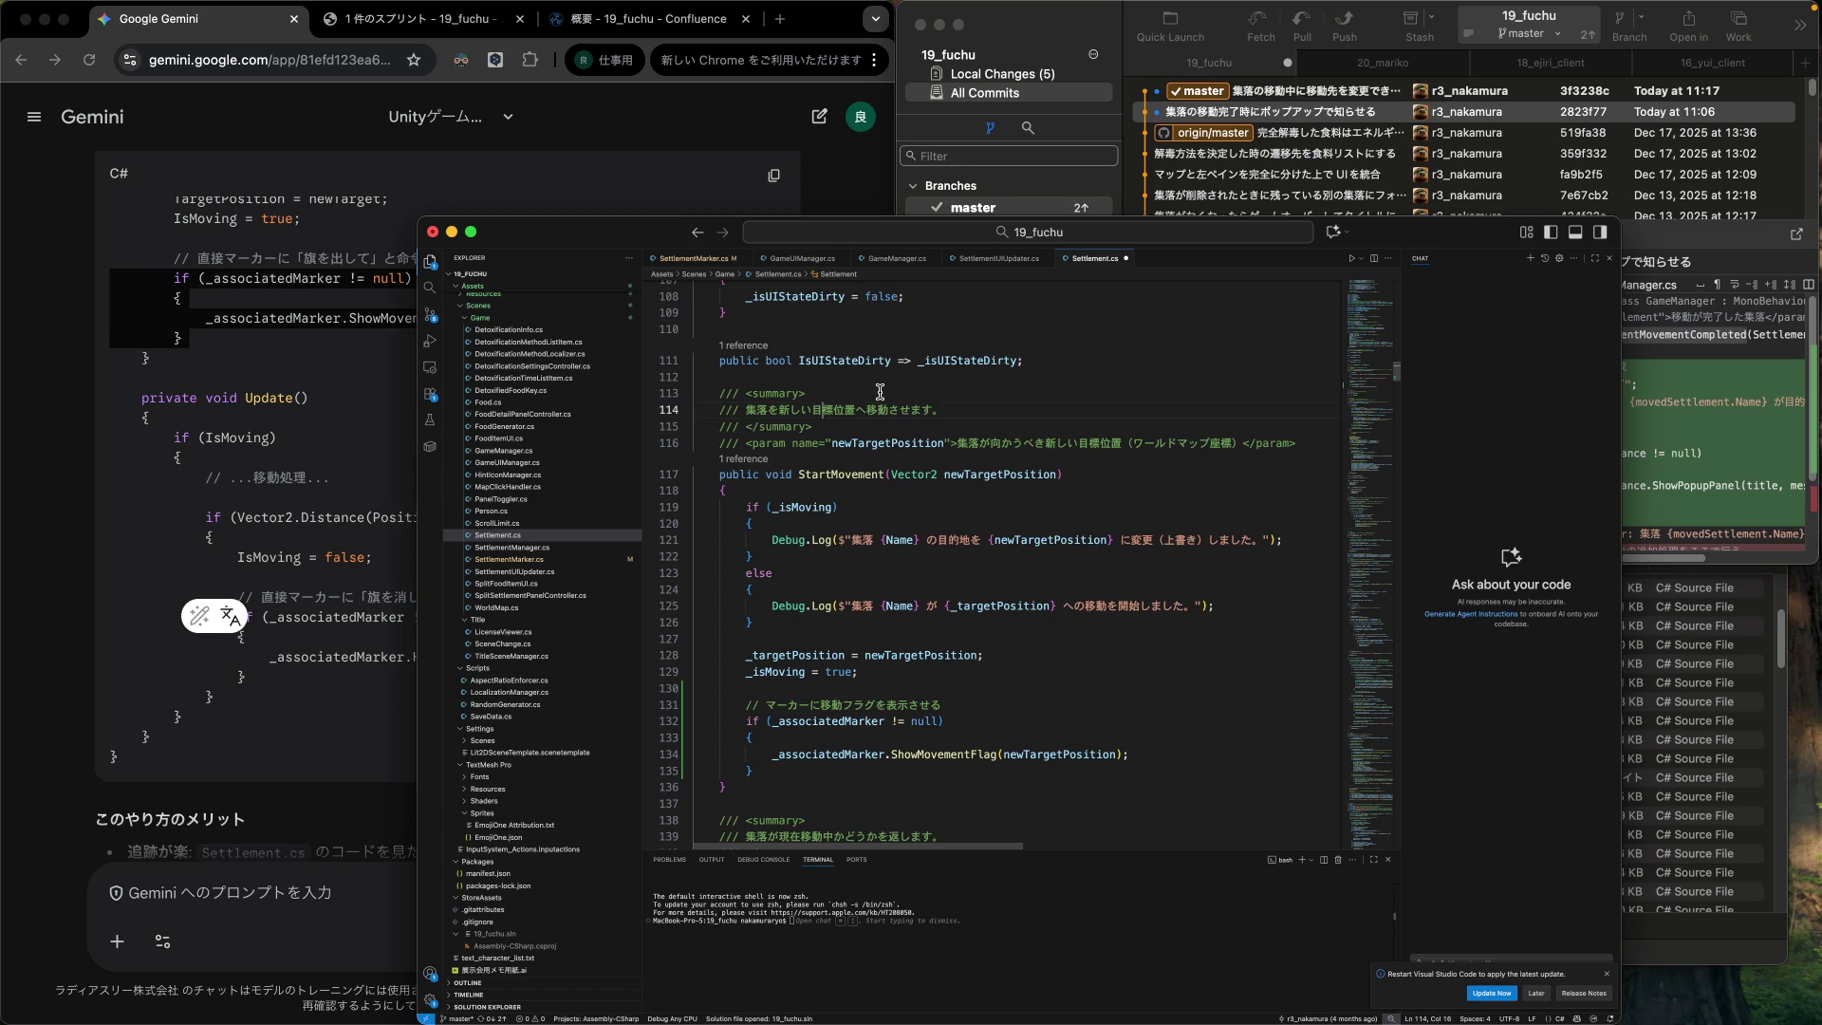
pyautogui.press('super+f')
pyautogui.press('super+v')
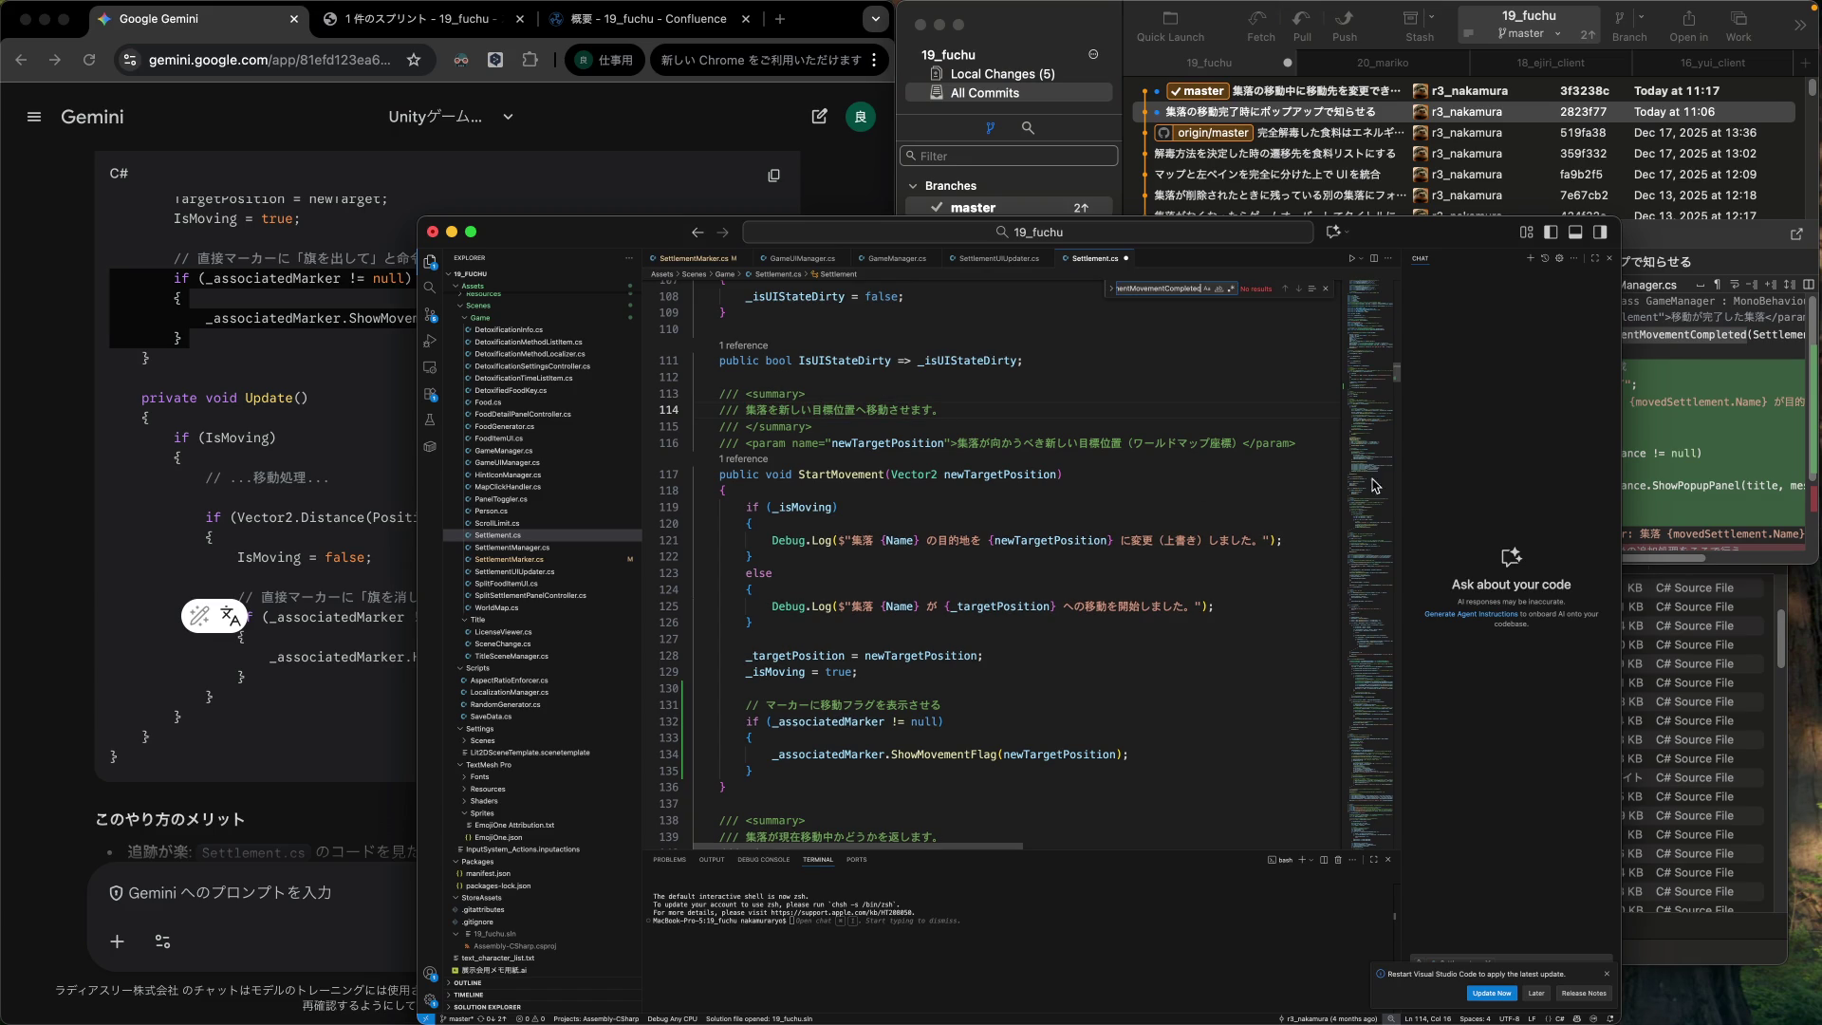
pyautogui.click(1698, 452)
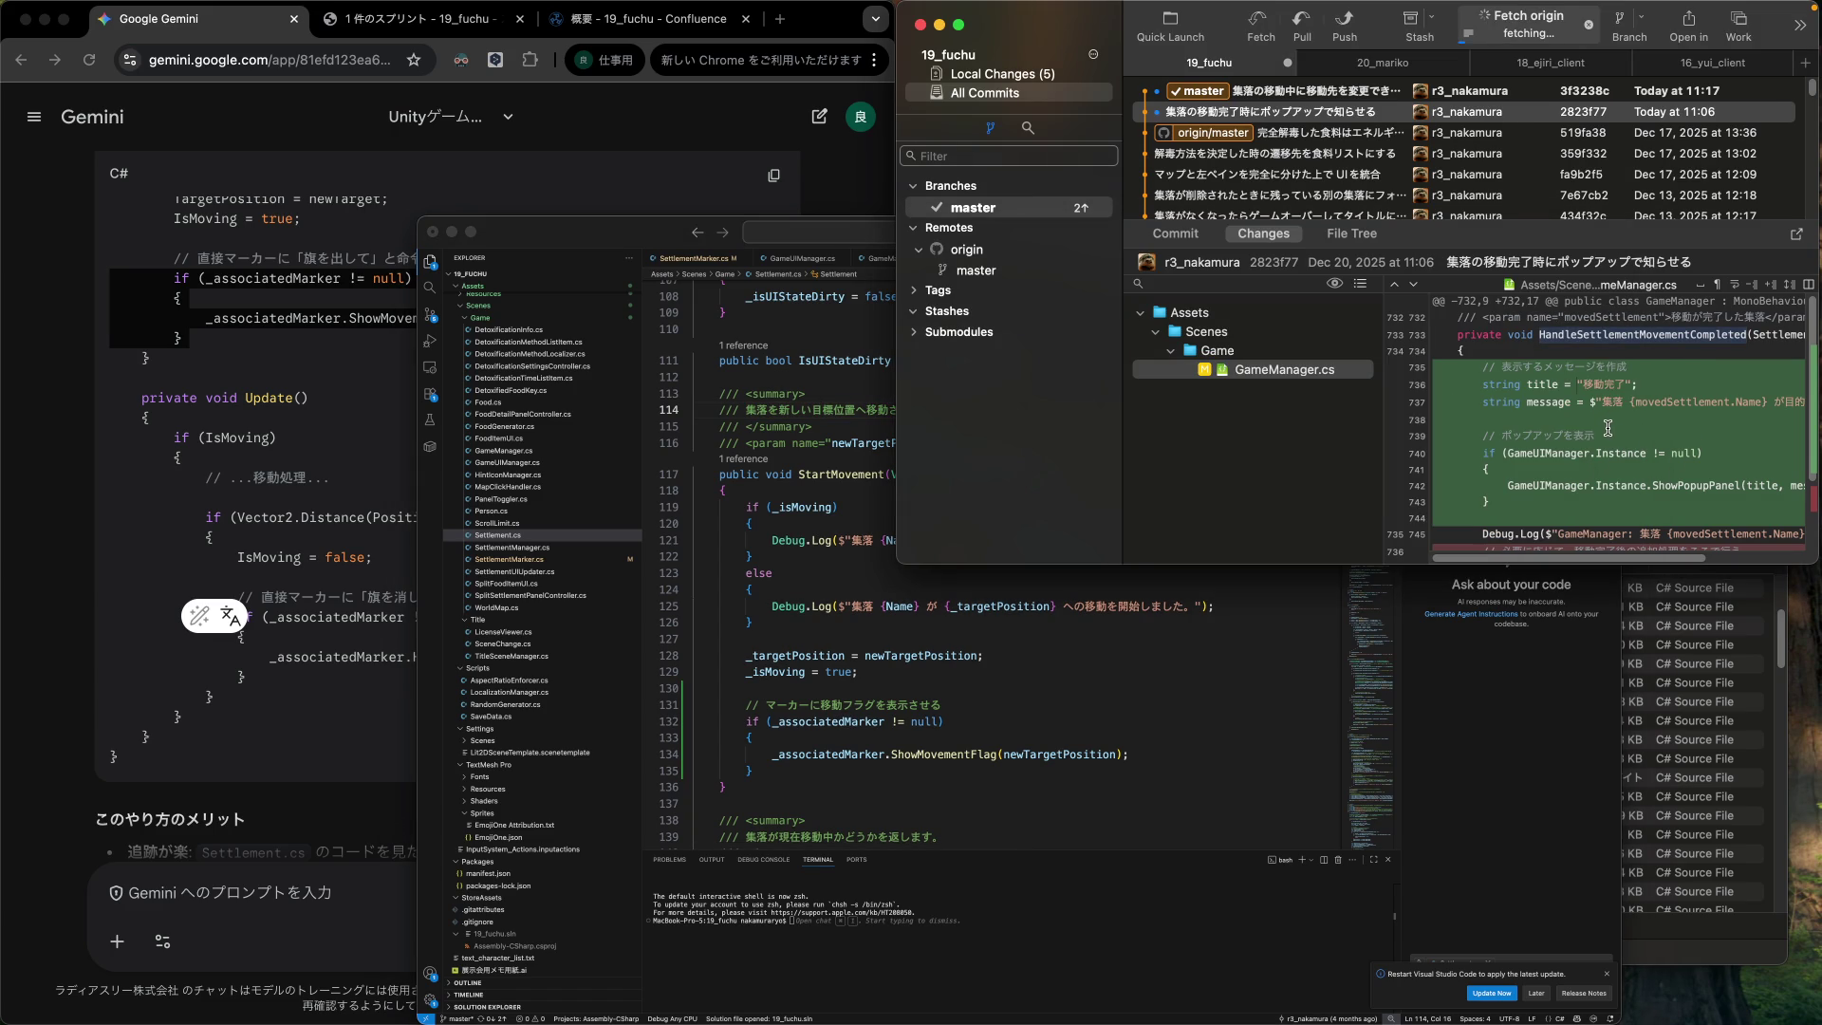
pyautogui.scroll(-1, 1613, 446)
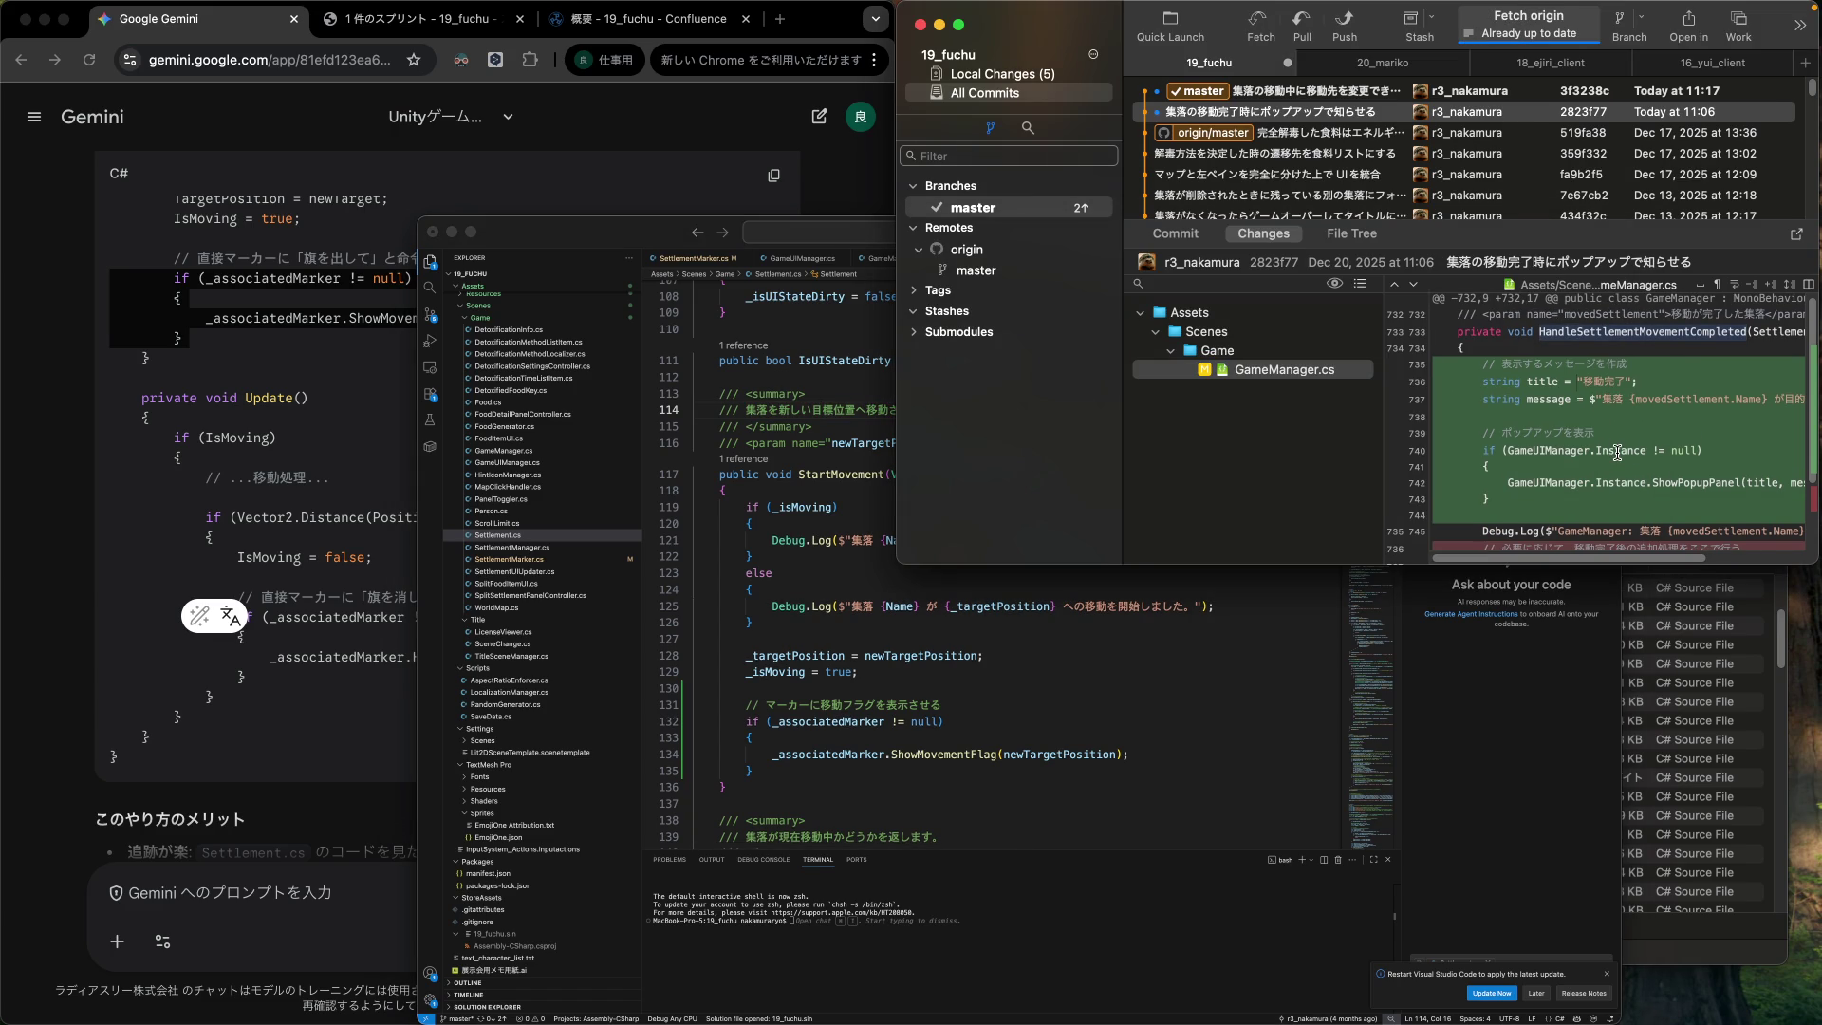
pyautogui.scroll(-1, 1614, 448)
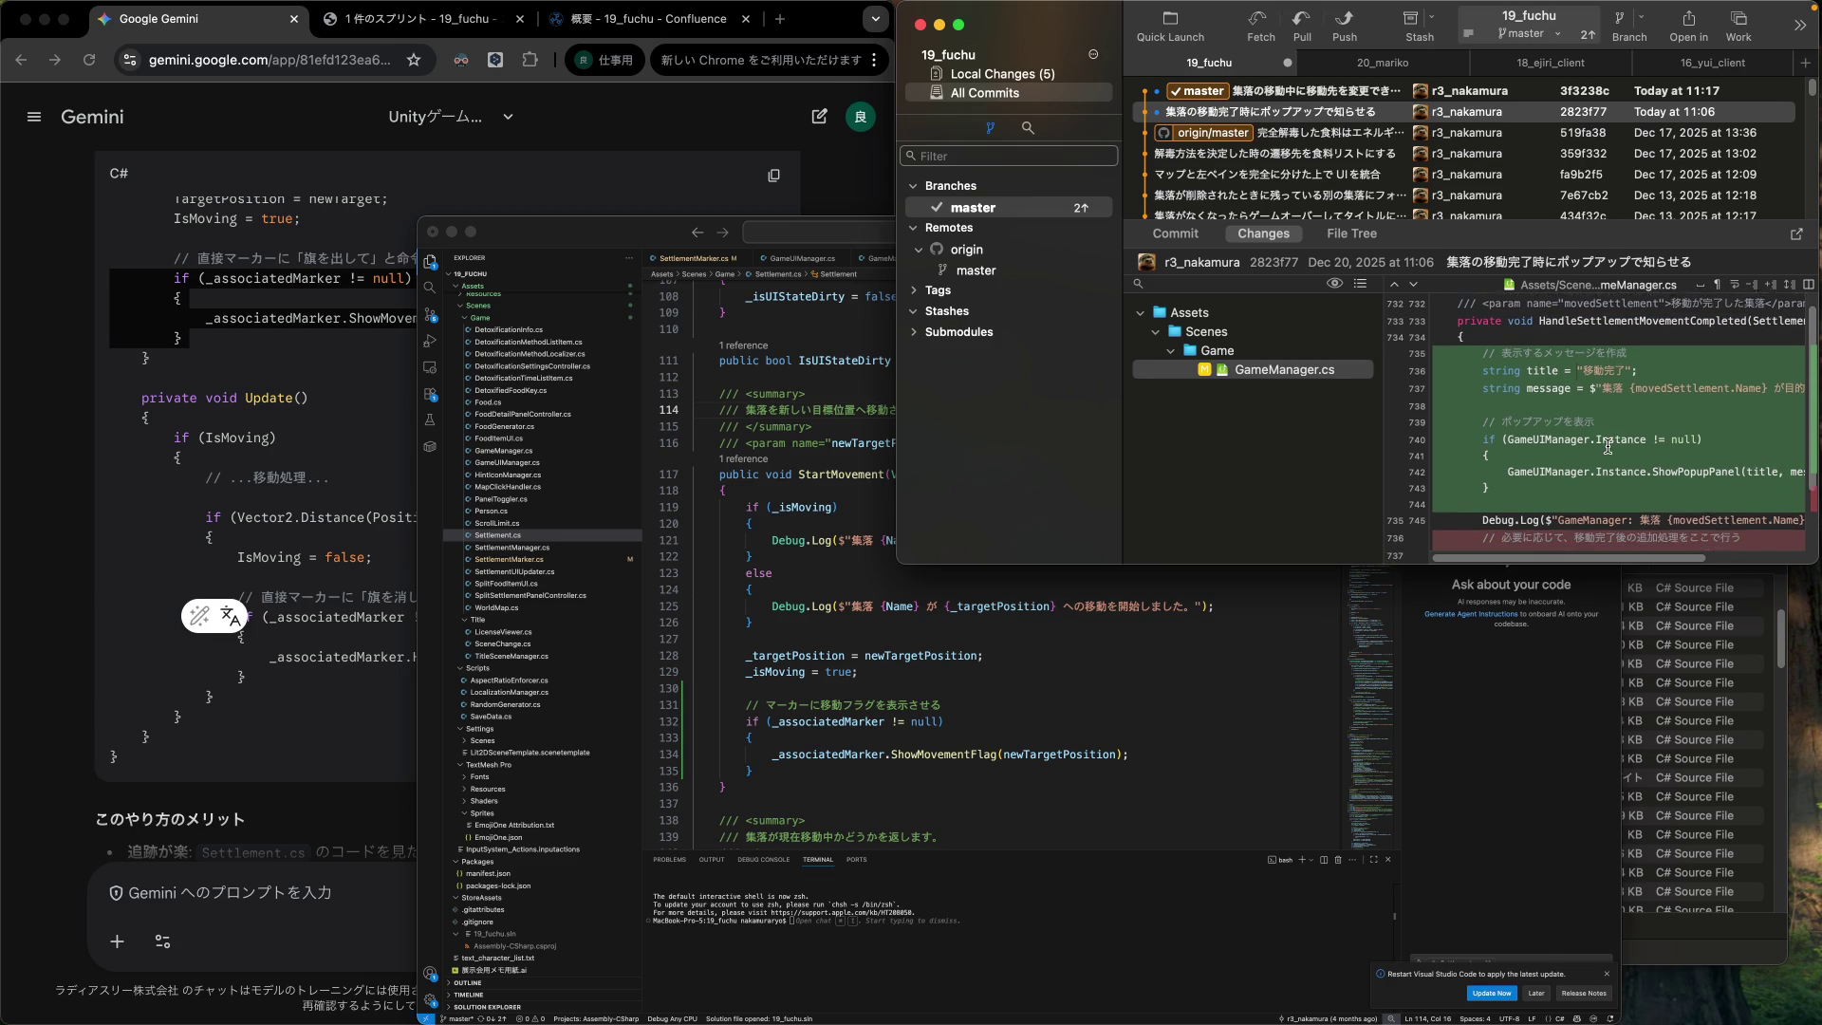
pyautogui.scroll(-3, 1609, 446)
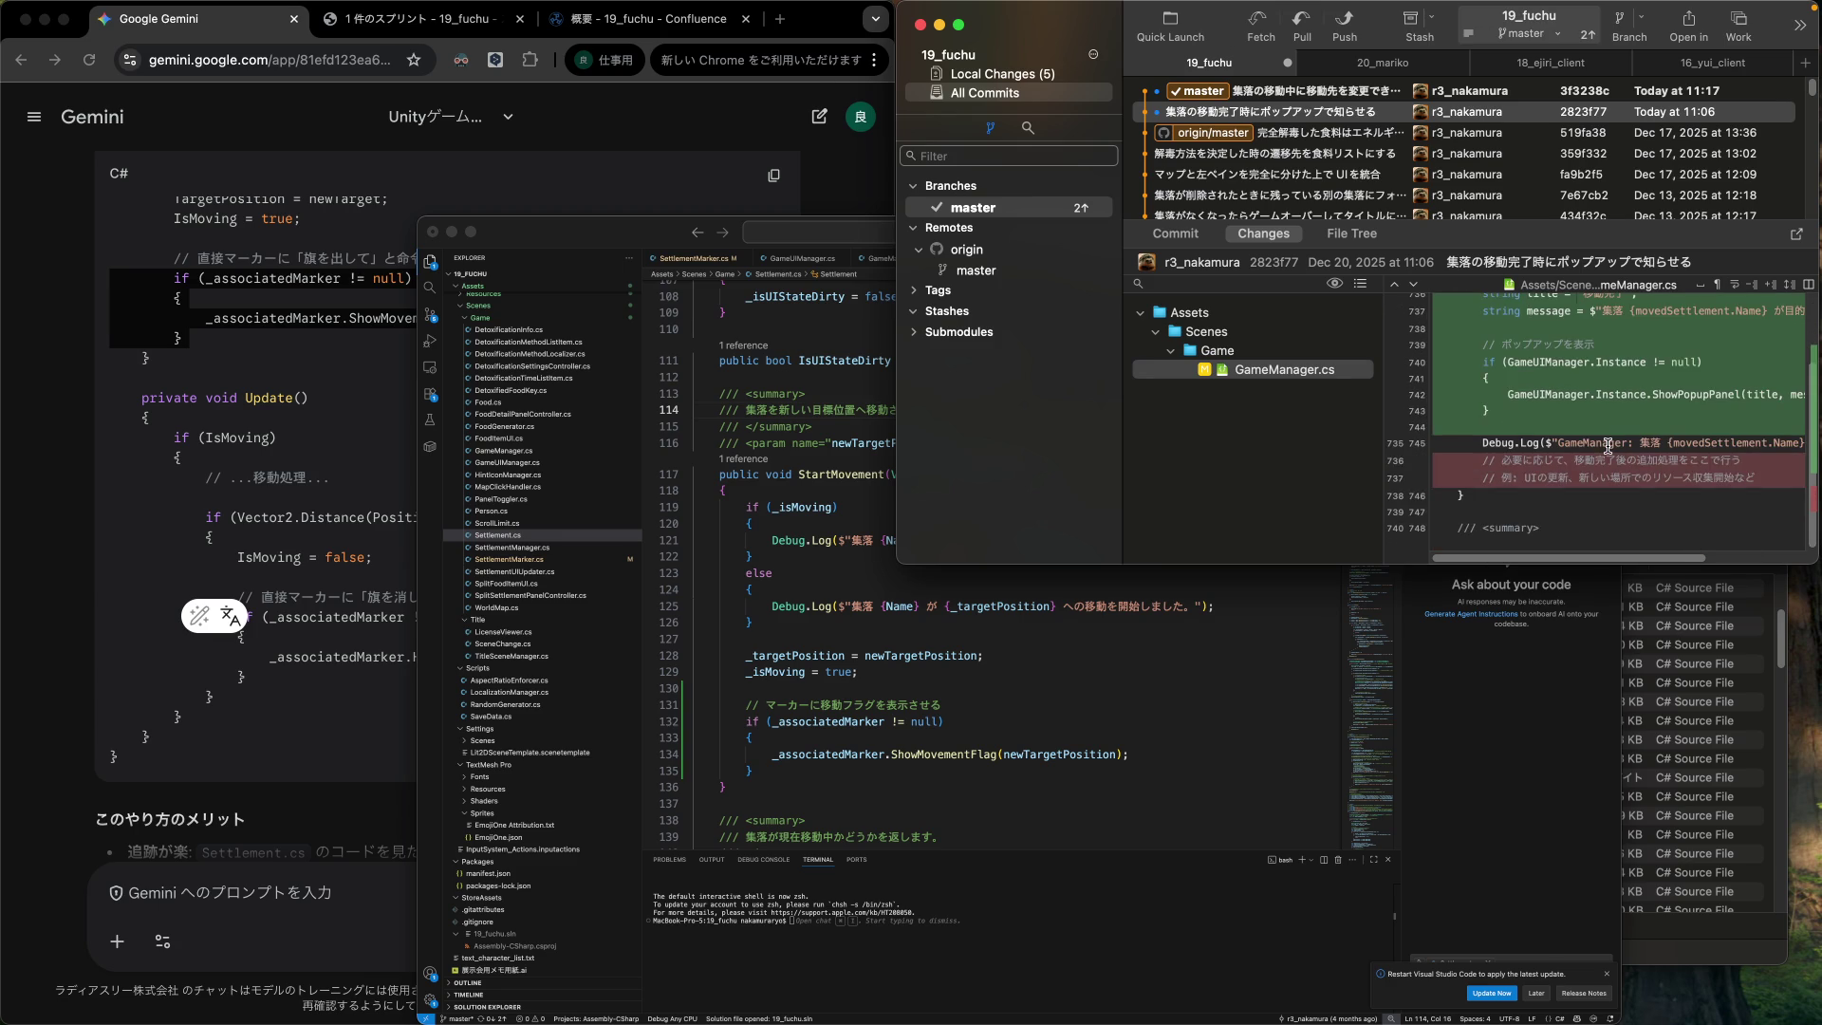
pyautogui.scroll(4, 1609, 446)
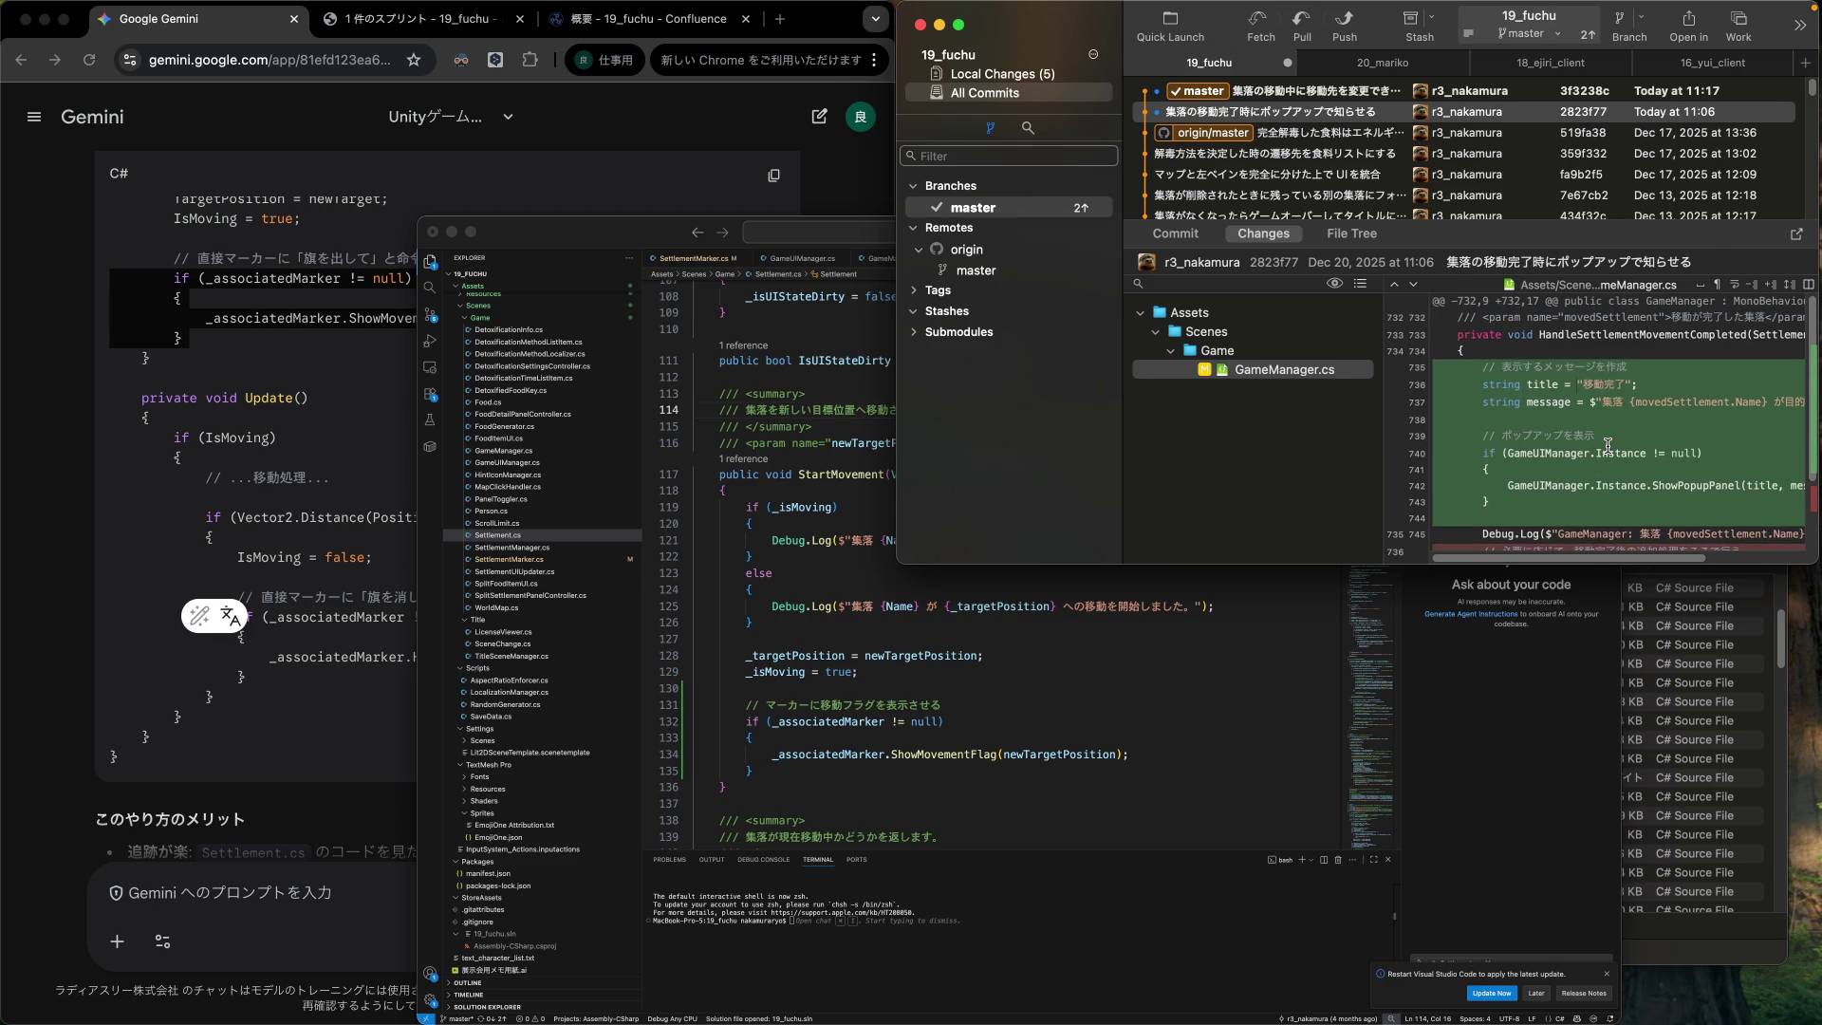
pyautogui.doubleClick(1634, 334)
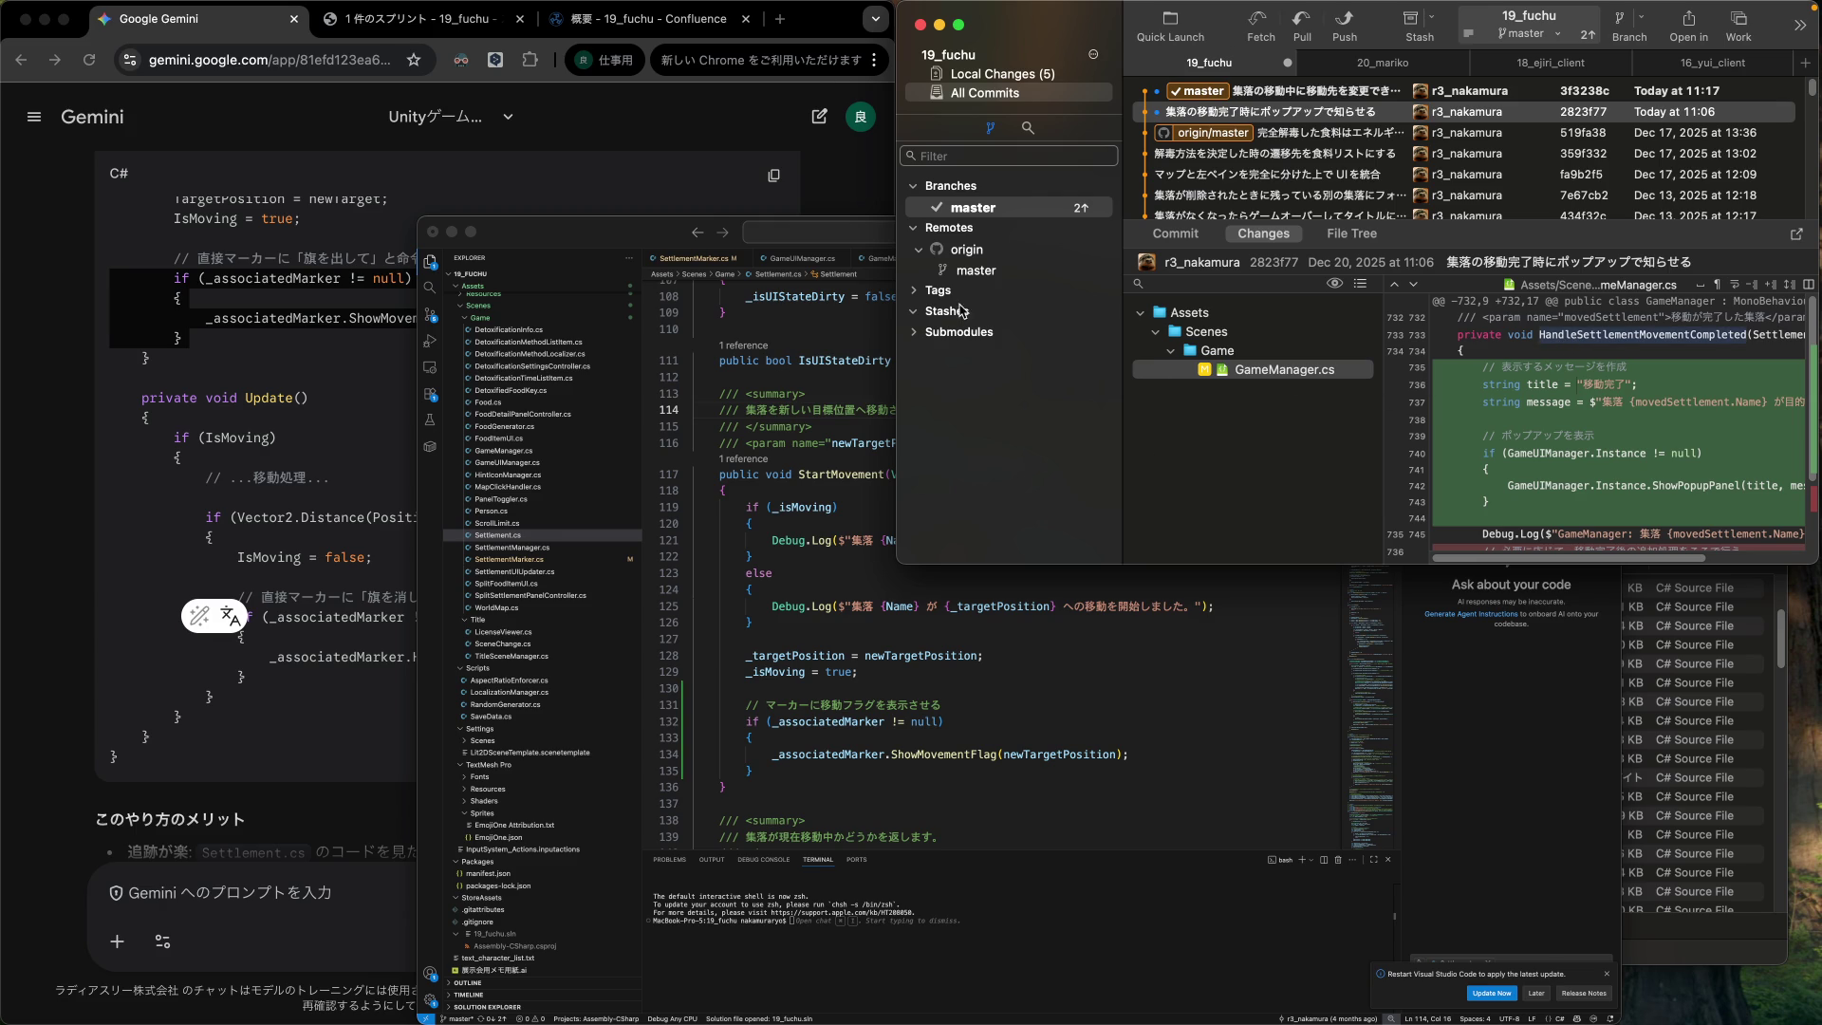
pyautogui.click(805, 320)
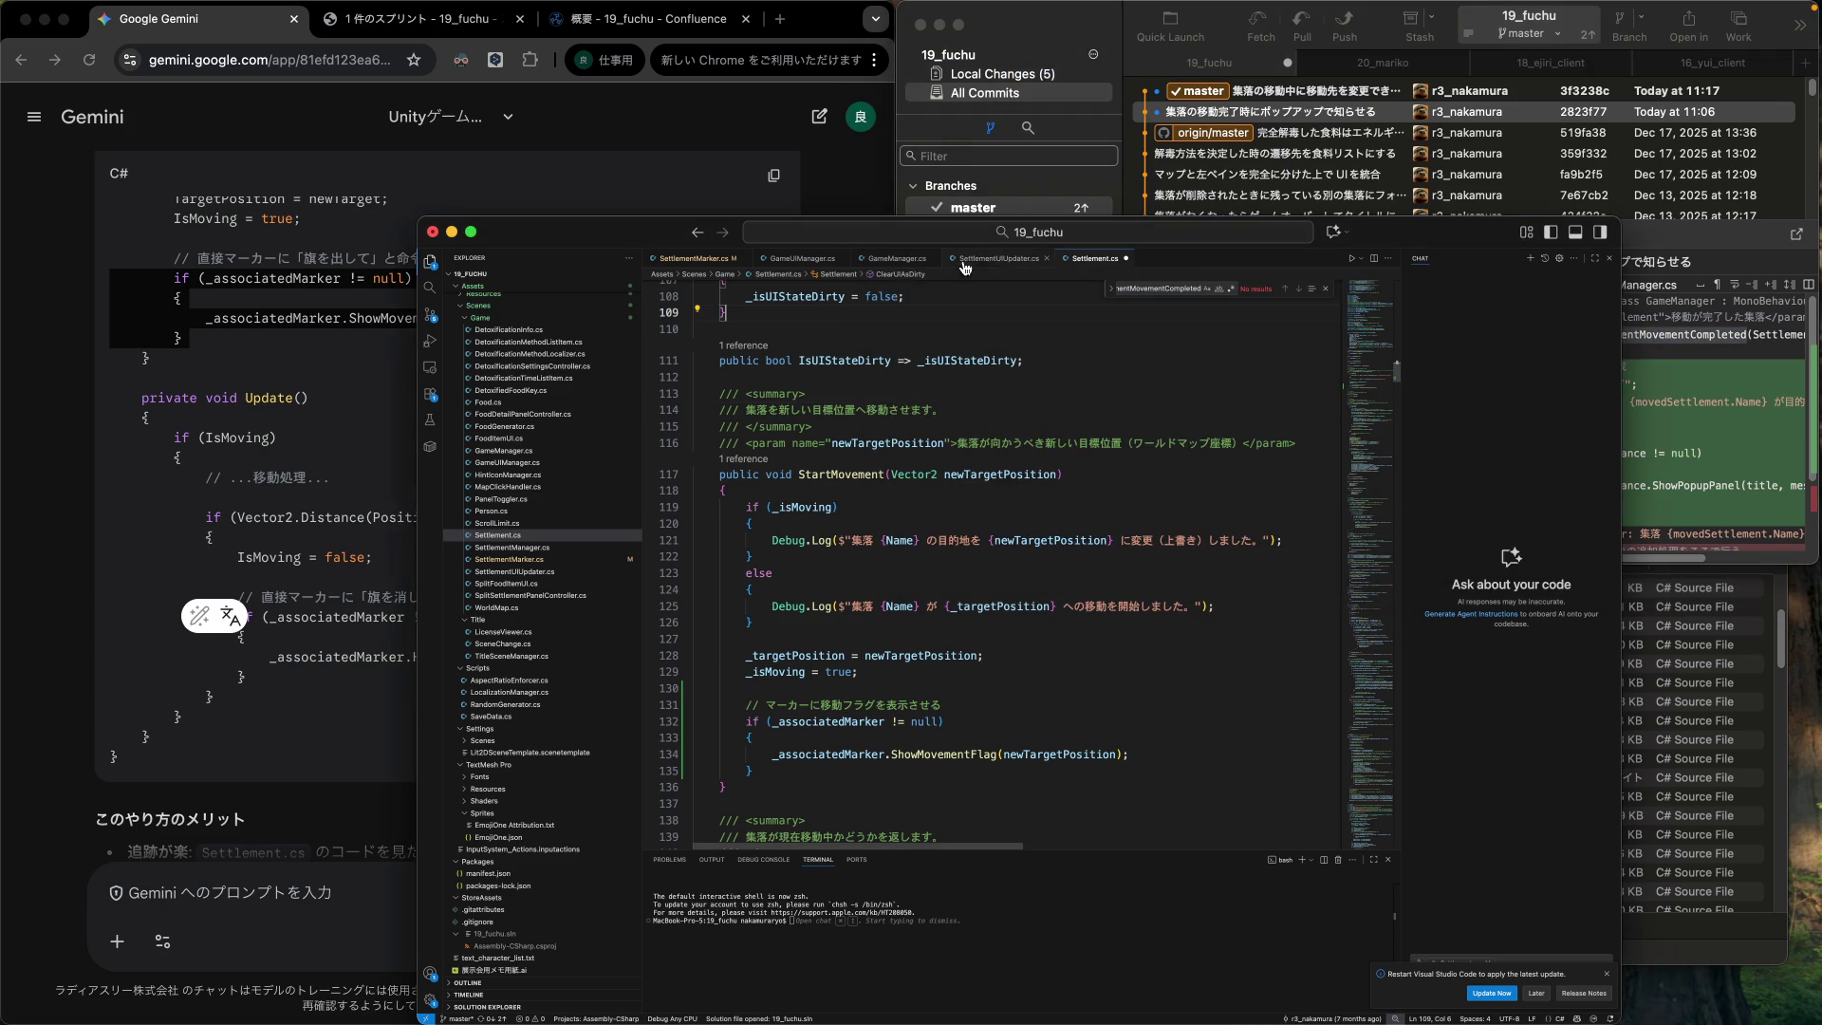
# List GameManager.cs's 3 HandleSettlementMovementCompleted references, including the OnSettlementMovementCompleted subscription, then return to Settlement.cs.
pyautogui.click(897, 258)
pyautogui.rightClick(950, 477)
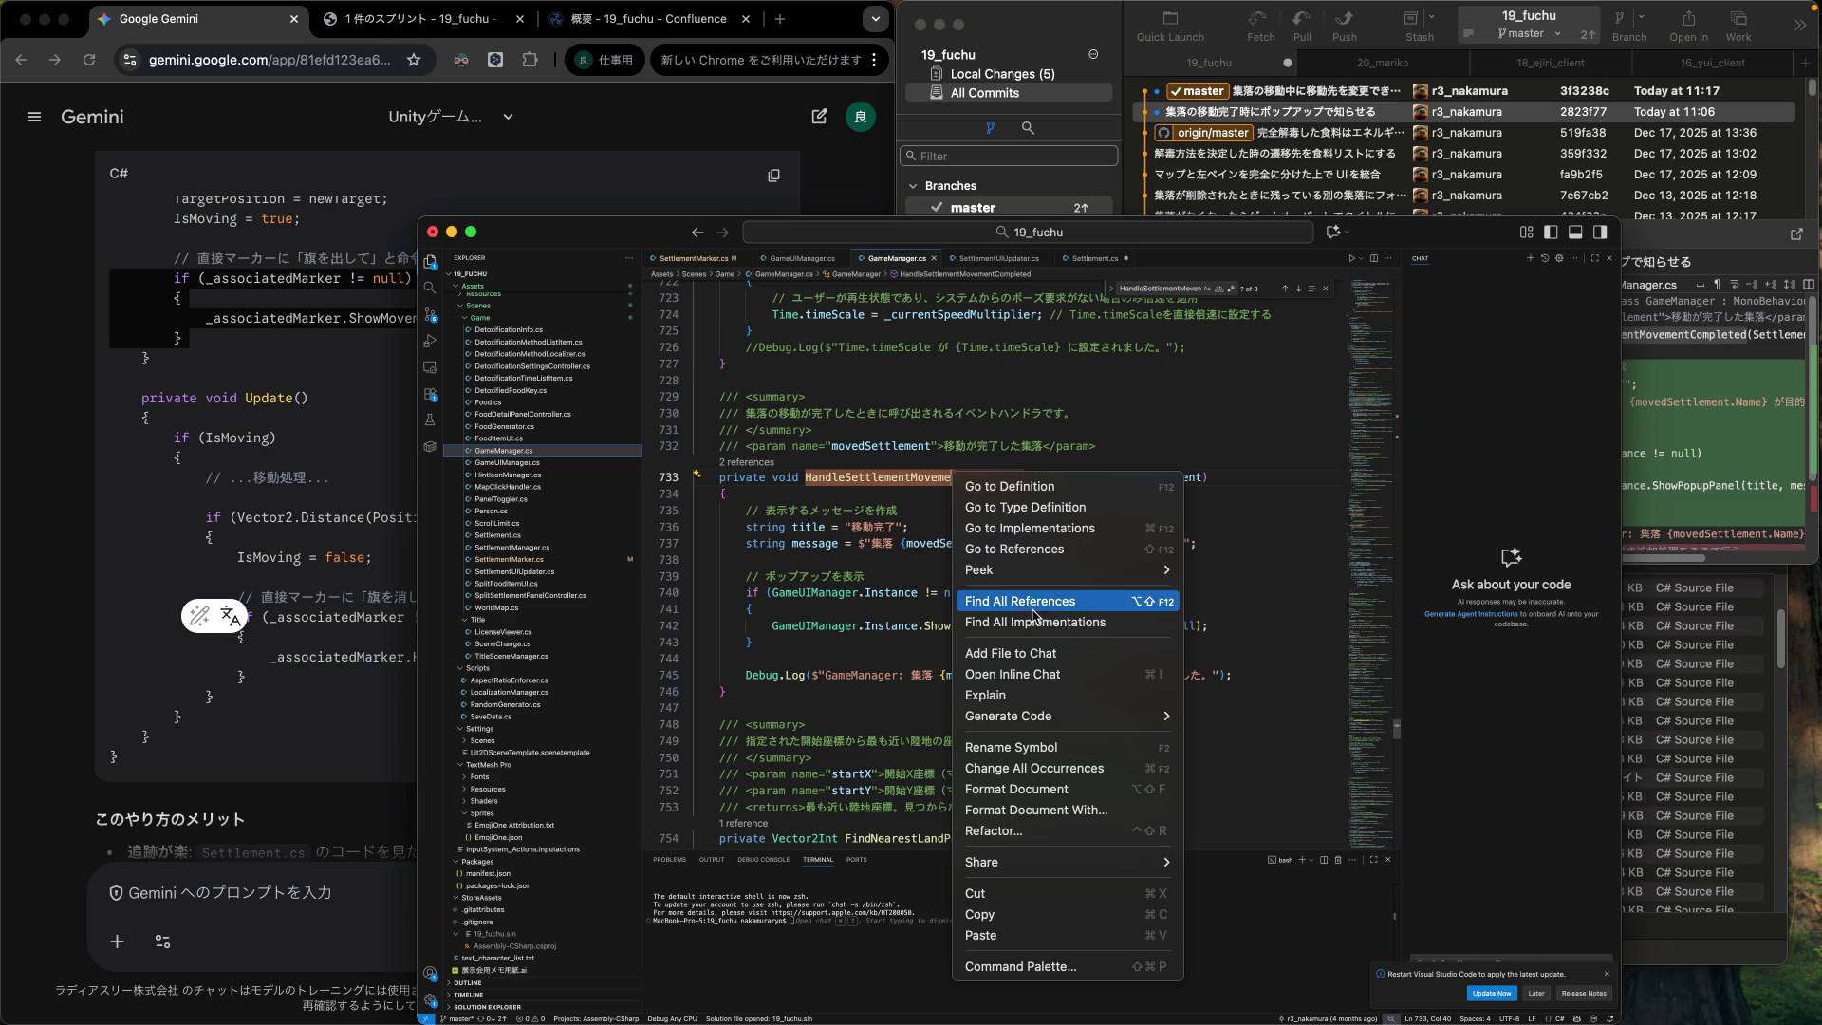
pyautogui.click(1033, 604)
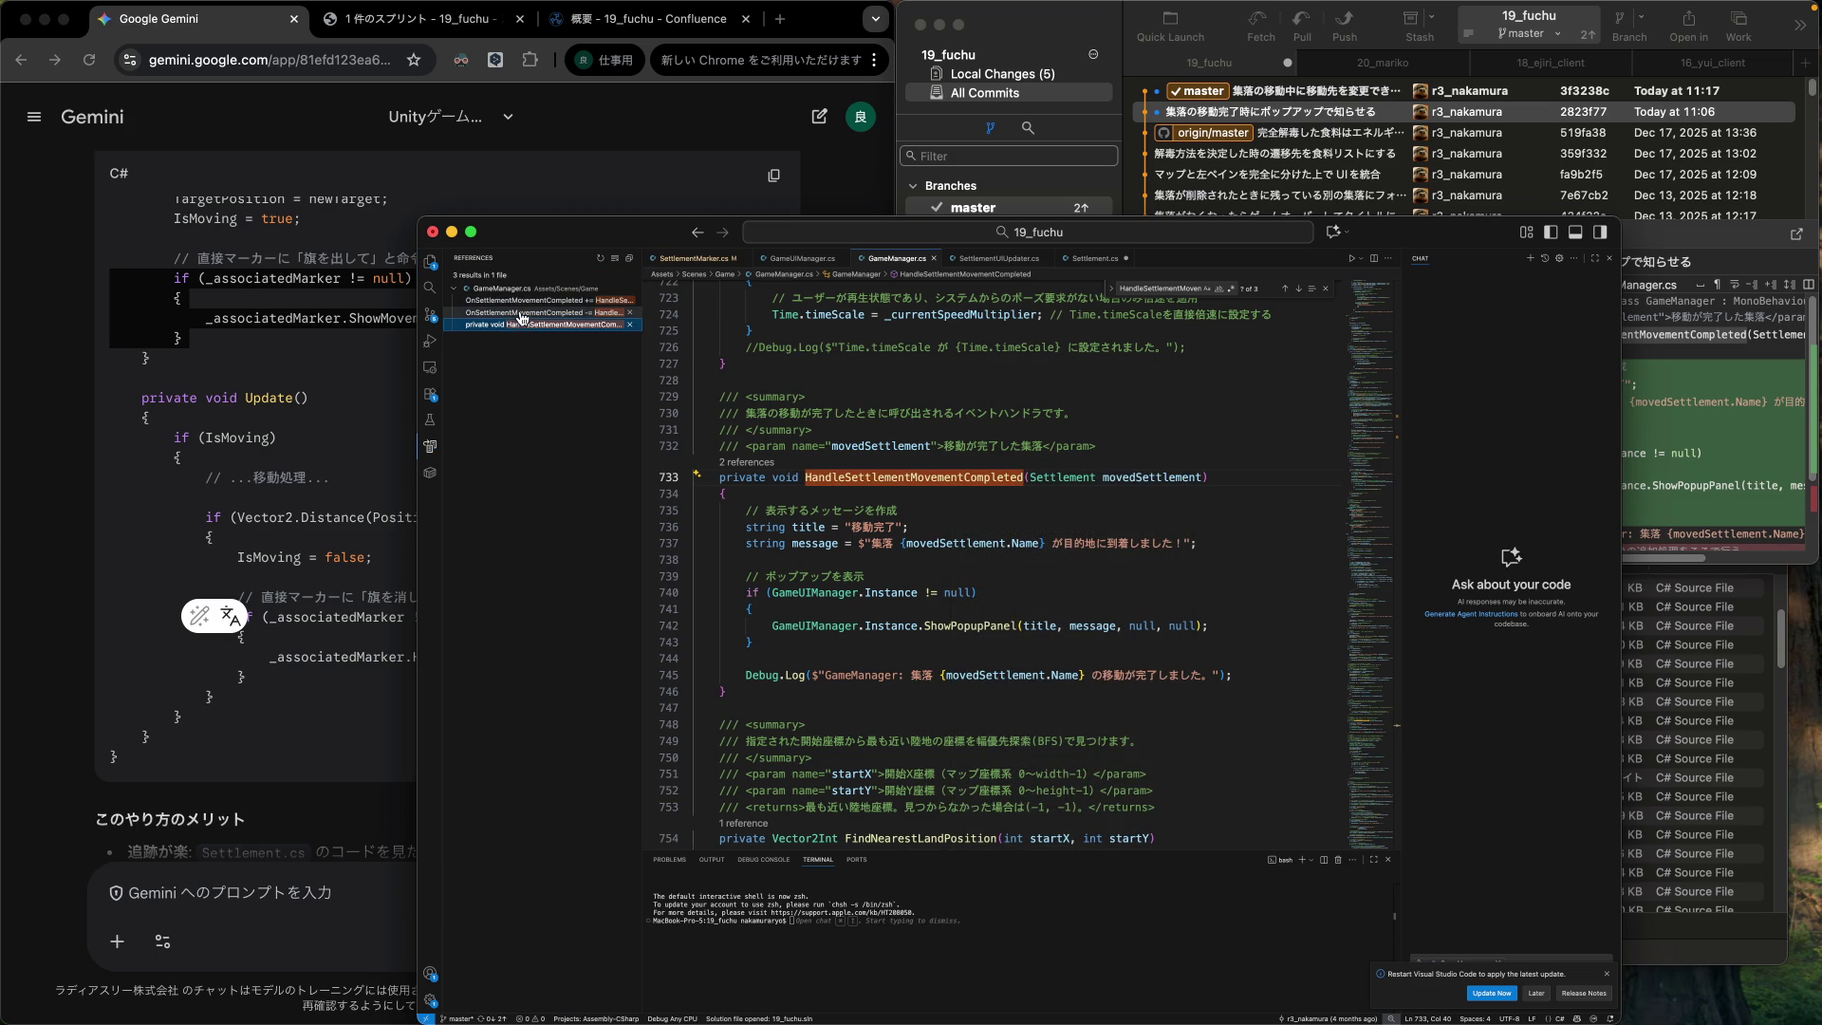
pyautogui.press('F4')
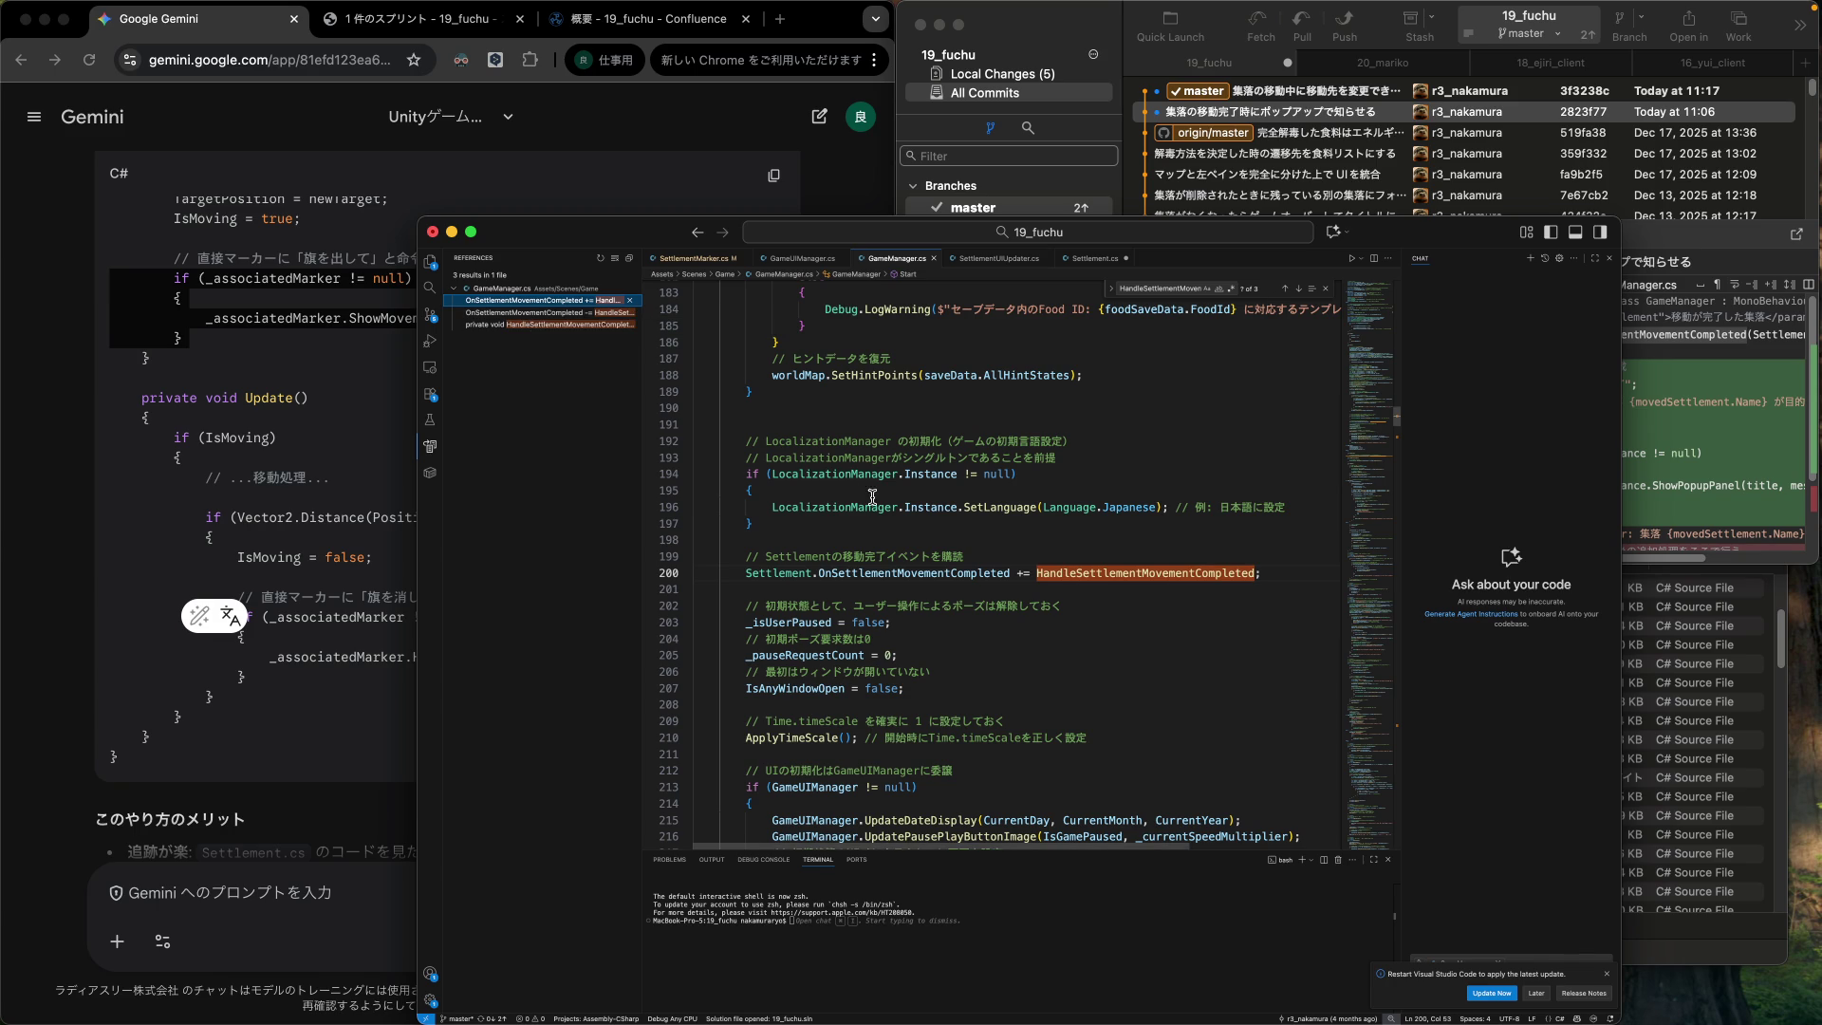
pyautogui.doubleClick(927, 573)
pyautogui.press('super+c')
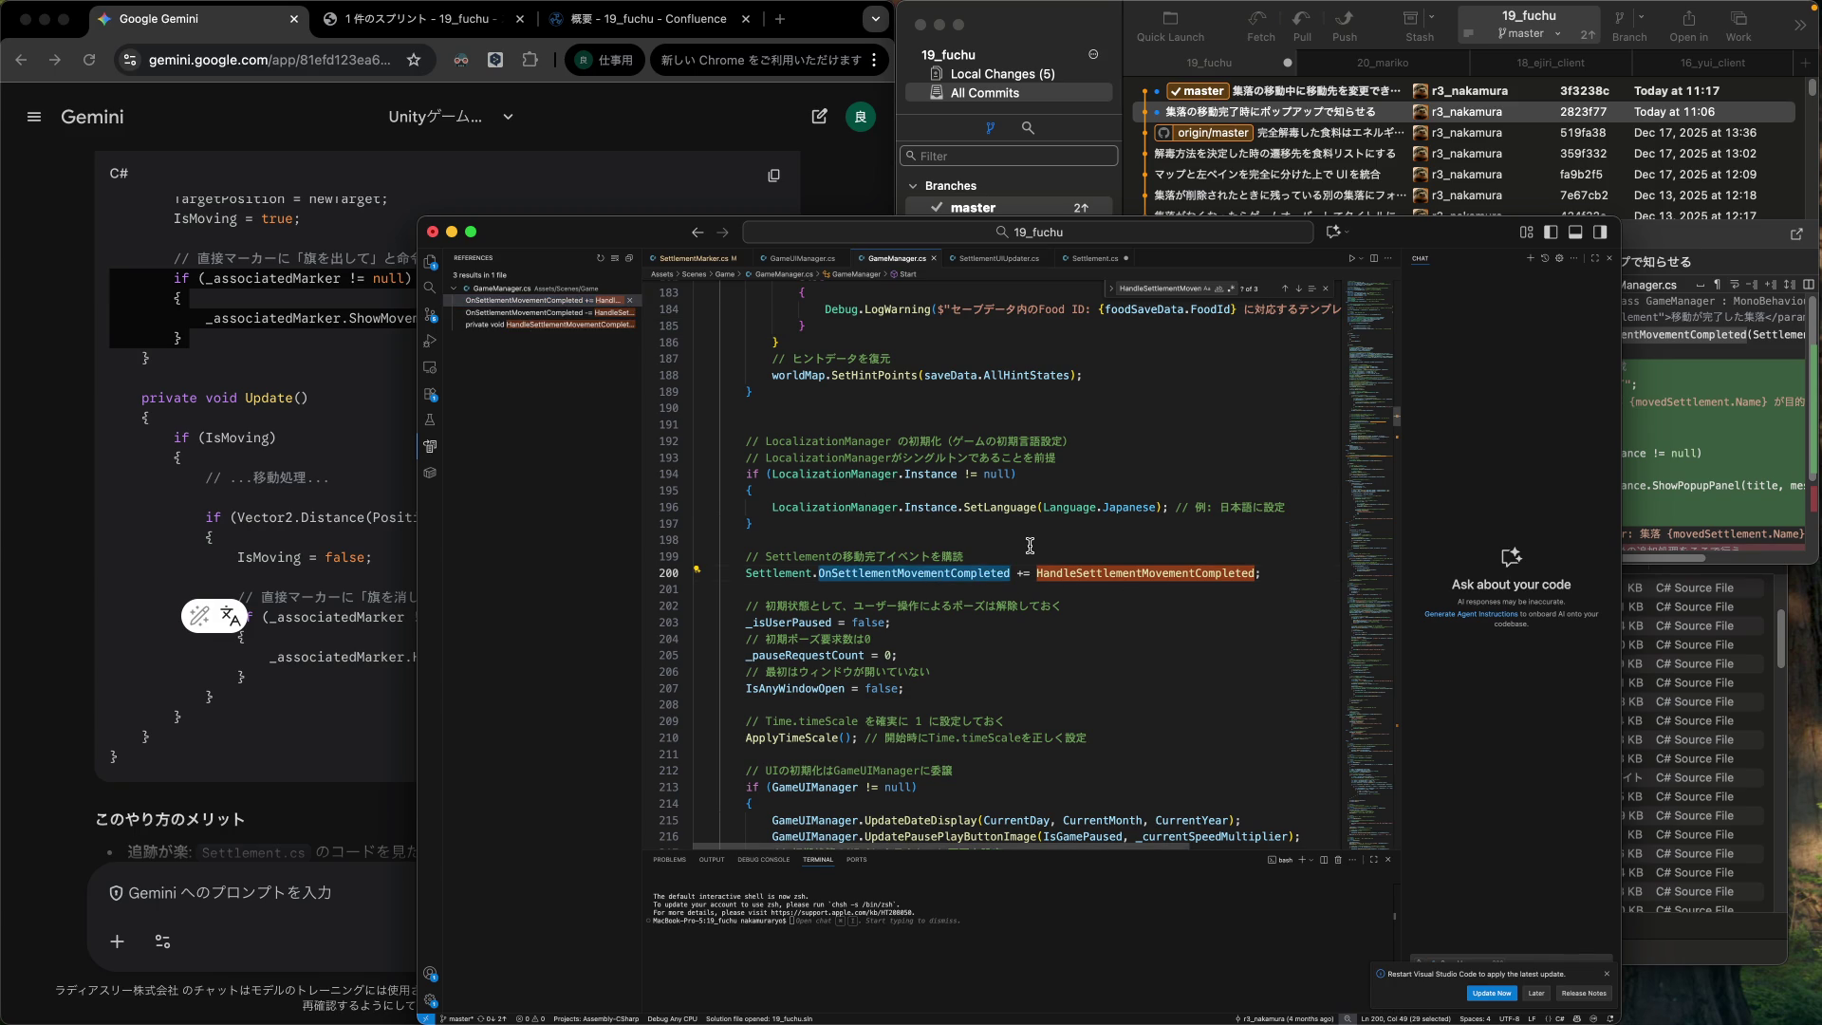
pyautogui.click(683, 259)
pyautogui.click(1092, 259)
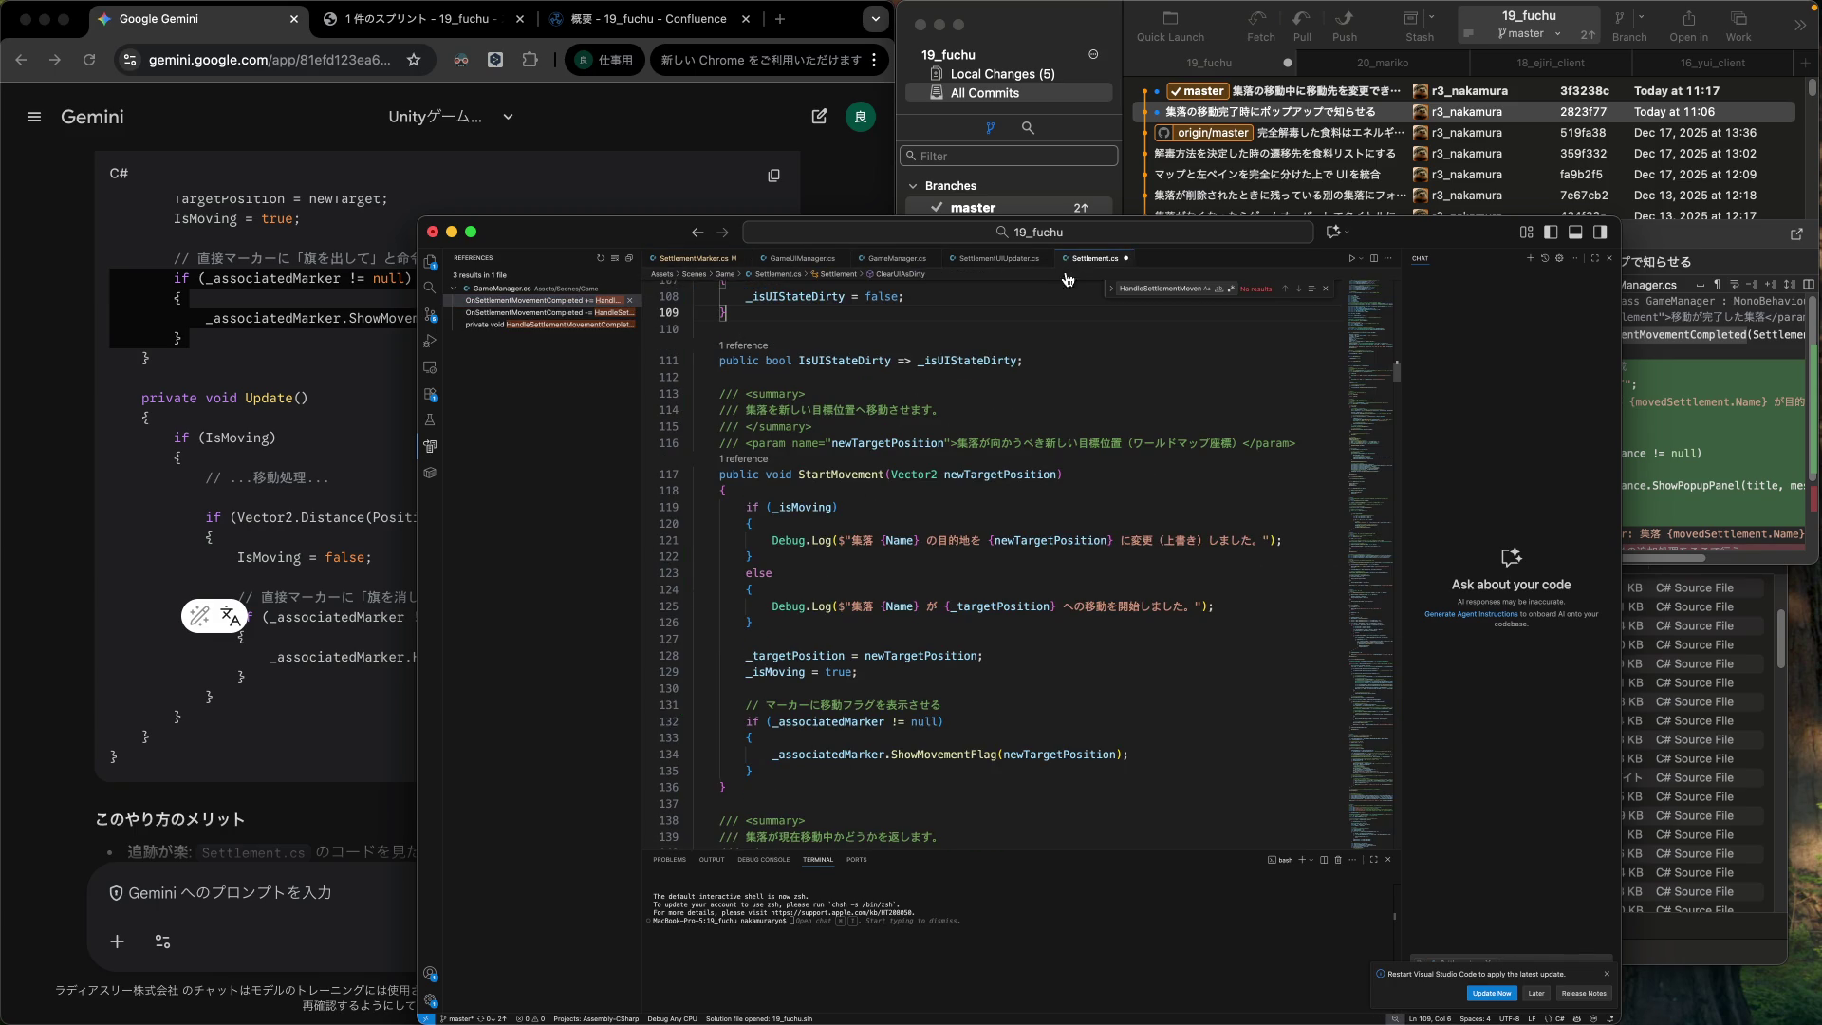
# Locate the spot after _isMoving = false in Settlement.cs and copy Gemini's HideMovementFlag call.
pyautogui.press('super+v')
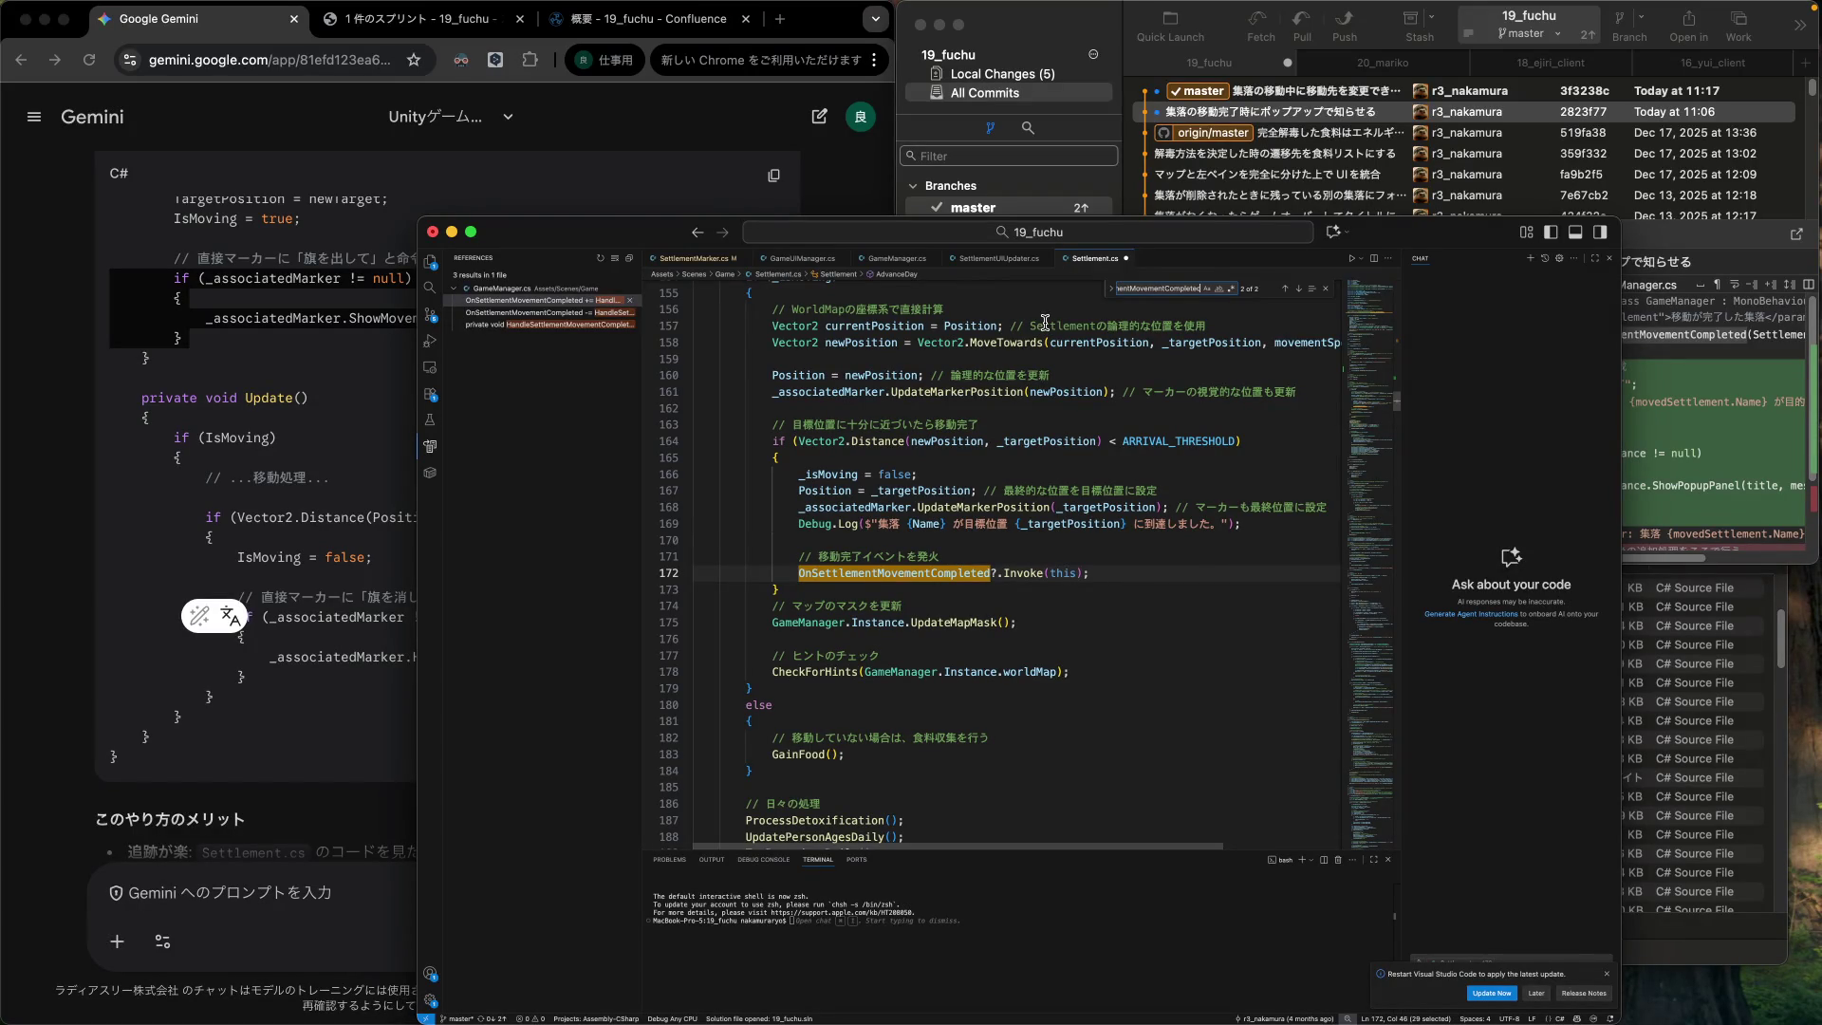
pyautogui.scroll(3, 843, 519)
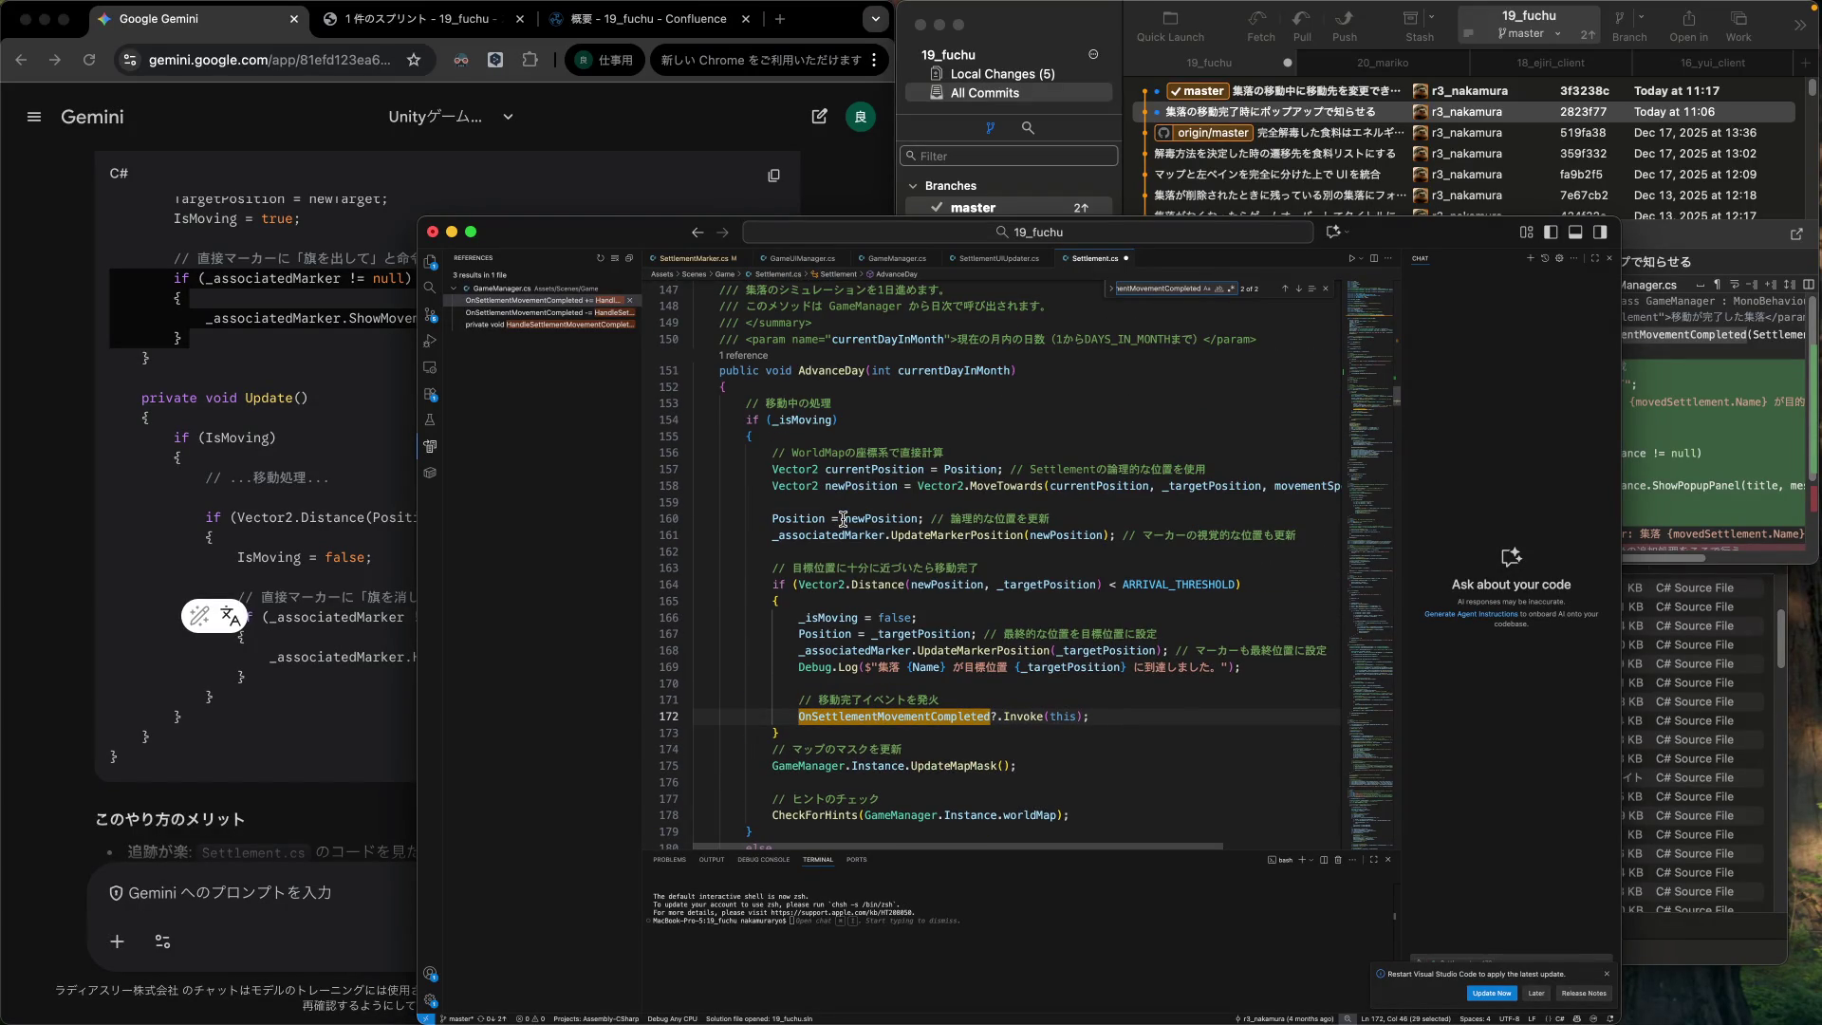
pyautogui.scroll(1, 842, 519)
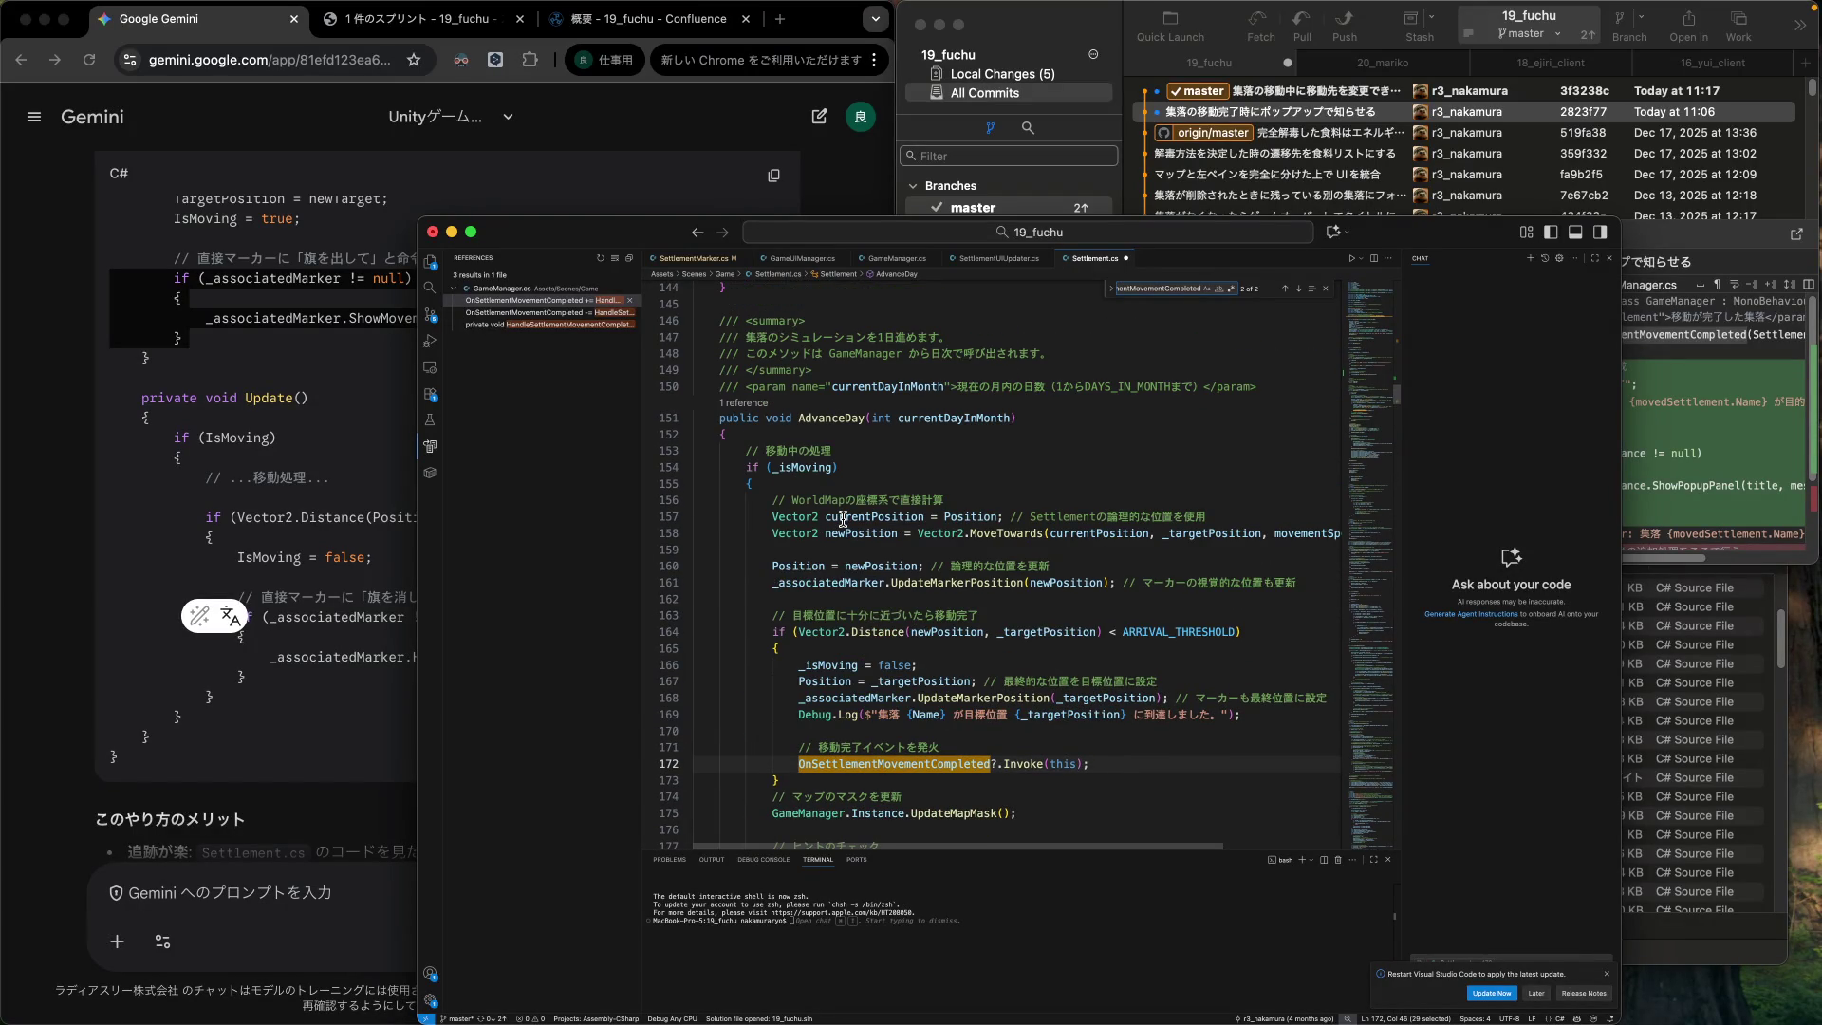
pyautogui.scroll(-1, 843, 520)
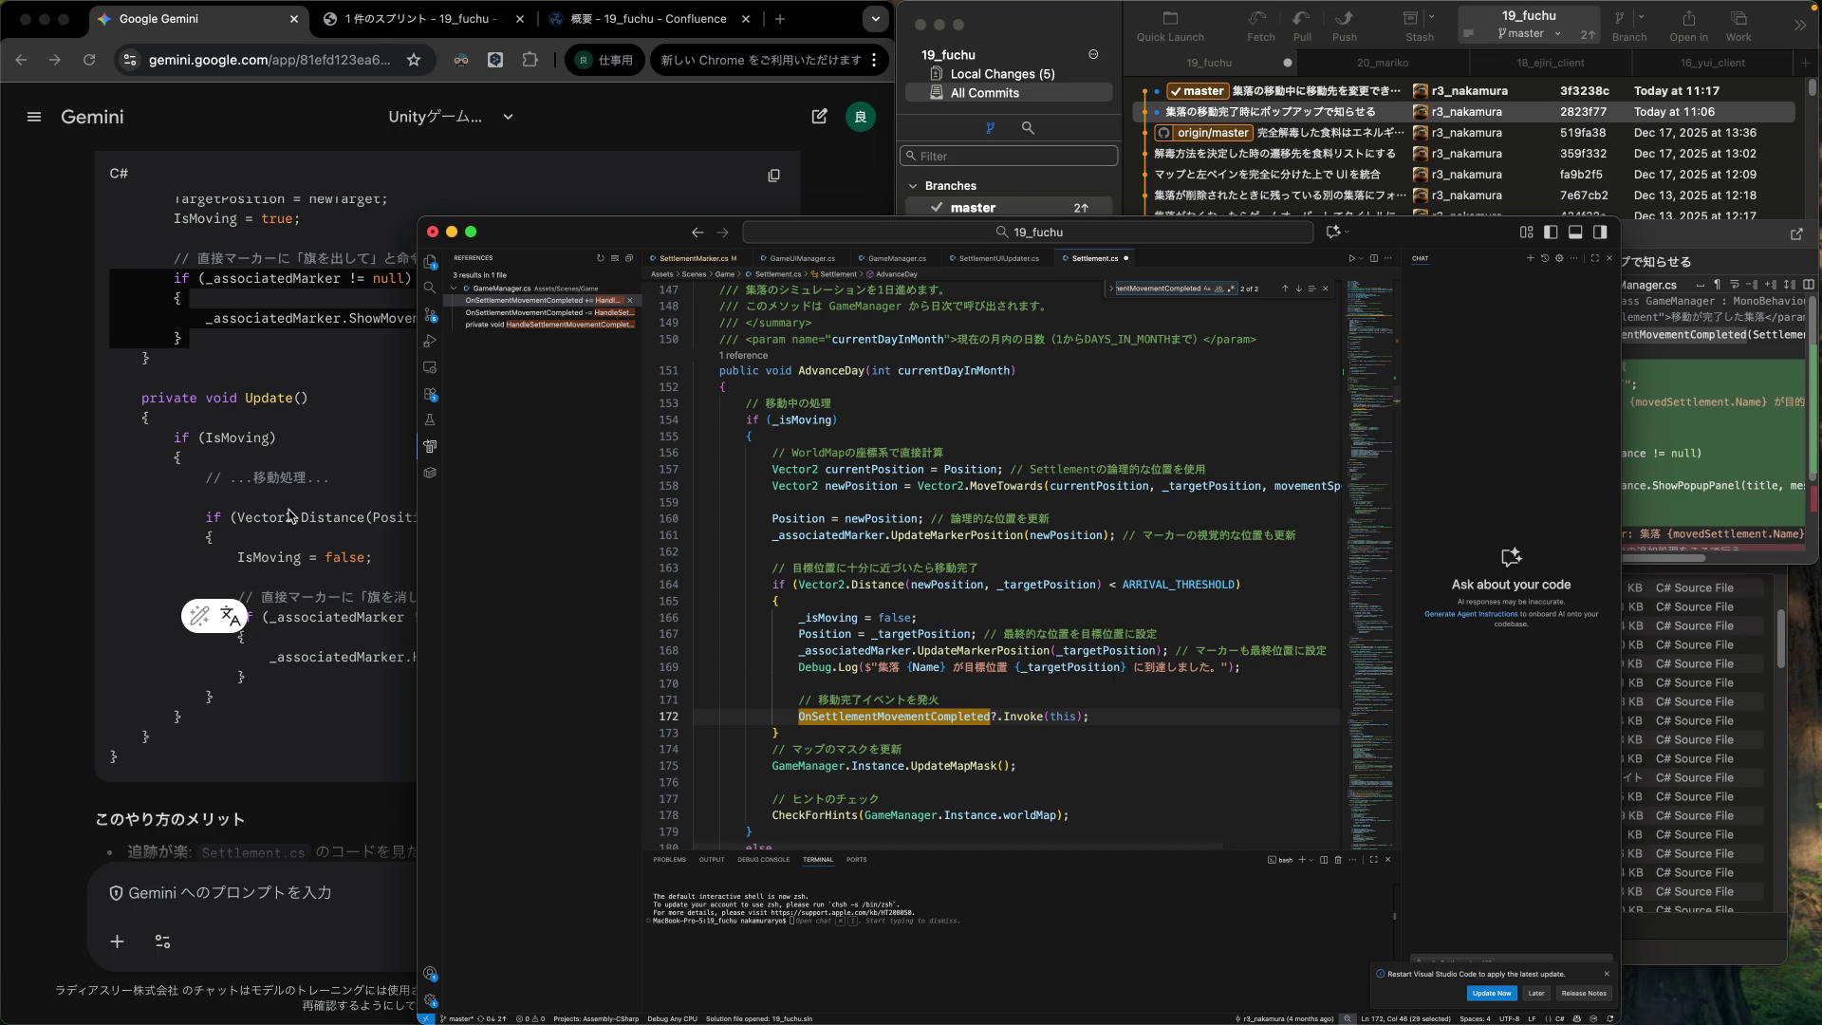
pyautogui.scroll(-2, 865, 590)
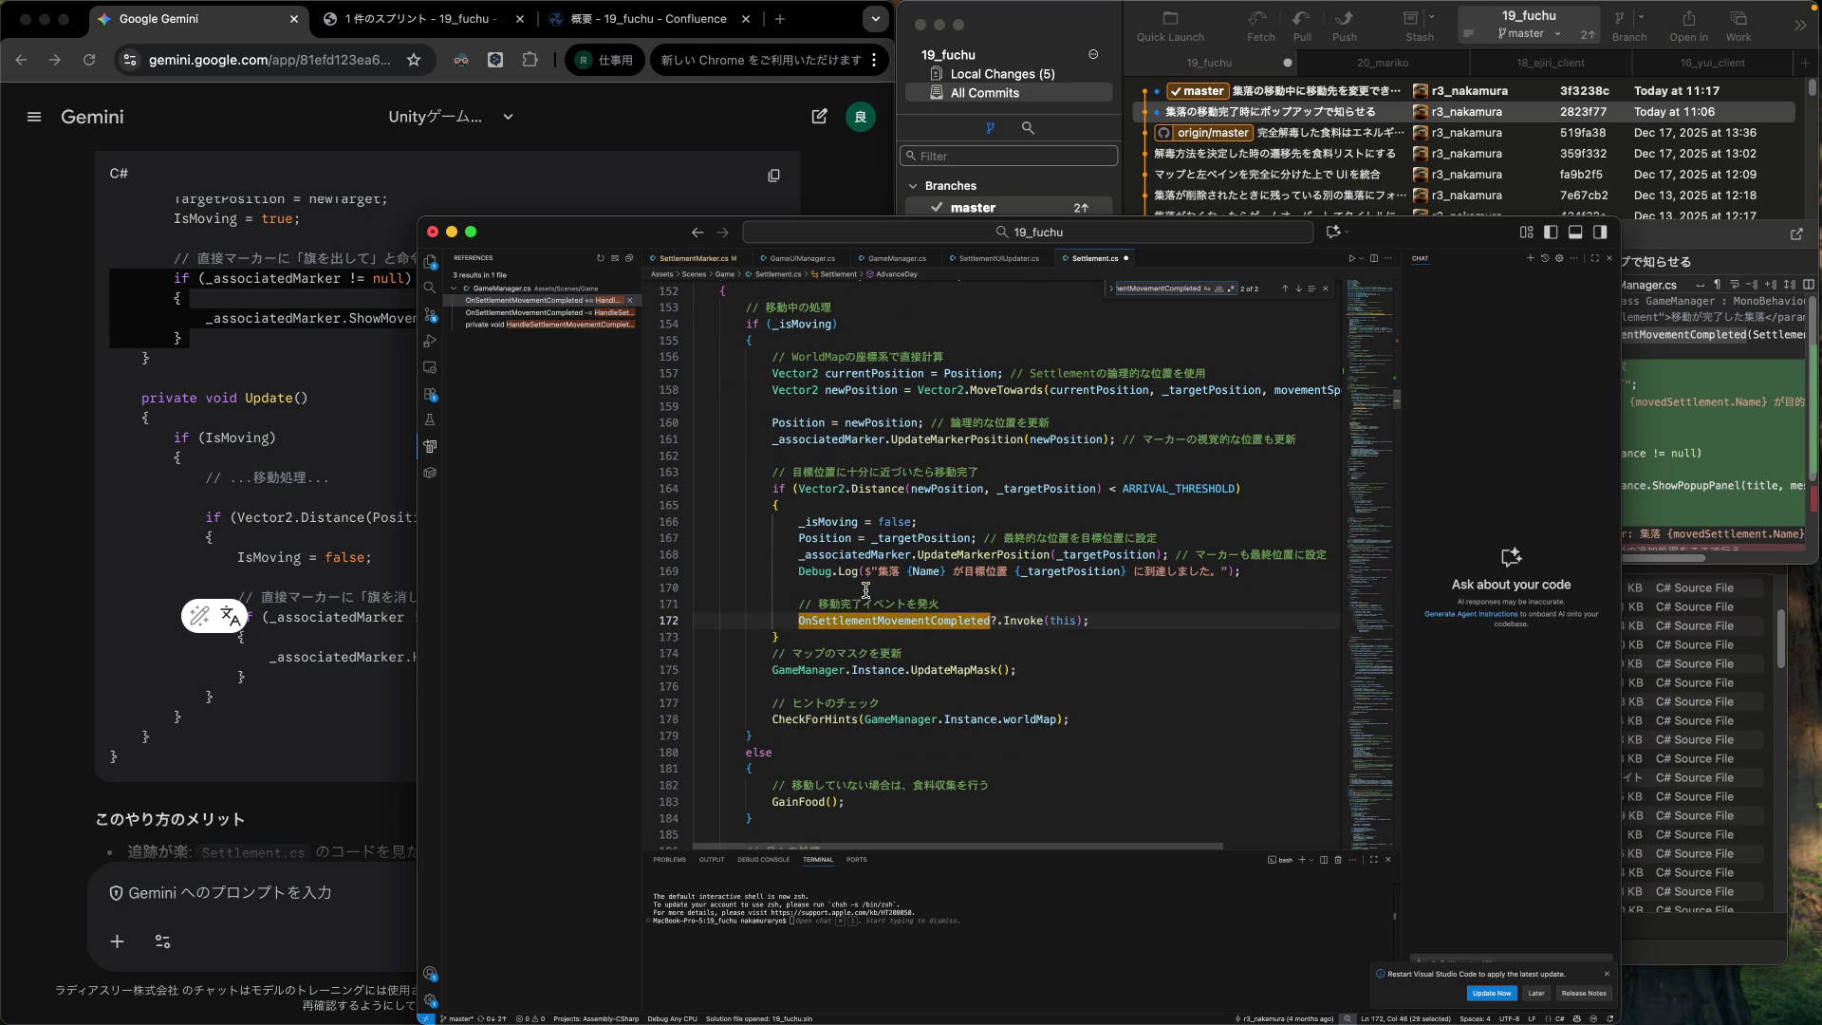
pyautogui.click(314, 581)
pyautogui.click(942, 525)
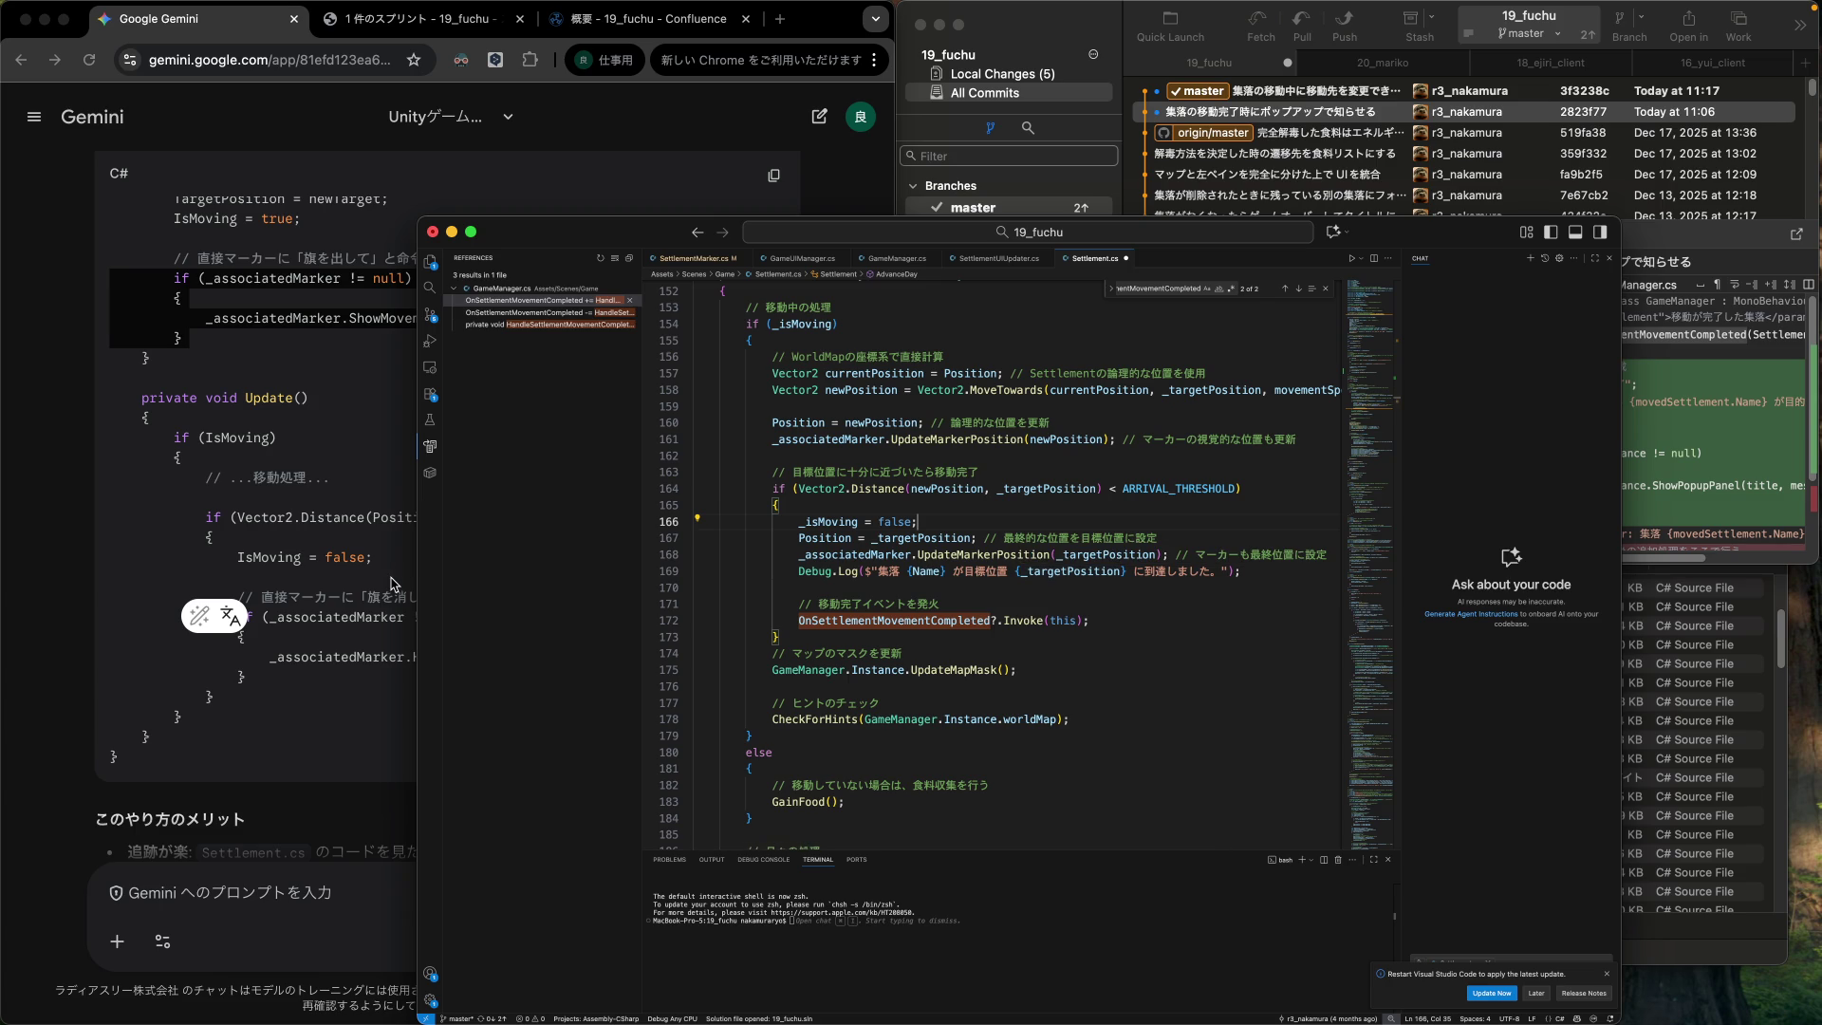
pyautogui.click(317, 631)
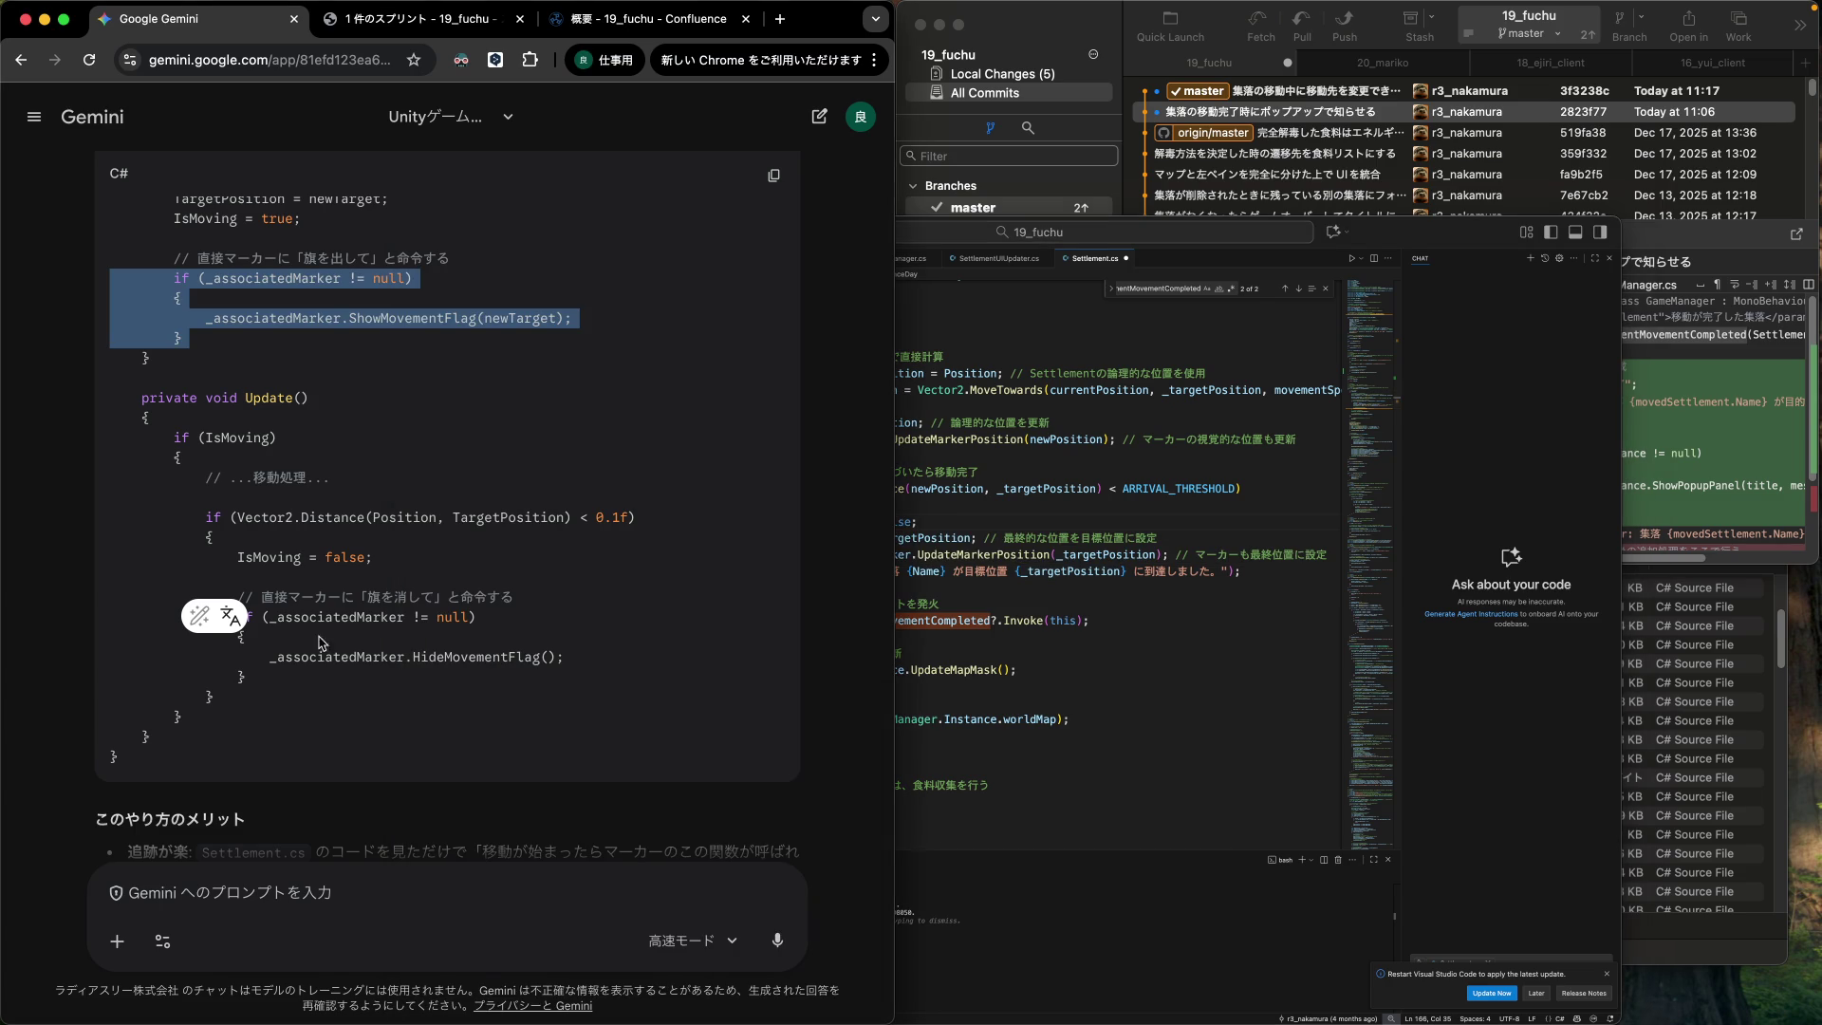
pyautogui.moveTo(268, 656); pyautogui.dragTo(564, 657)
pyautogui.click(1237, 585)
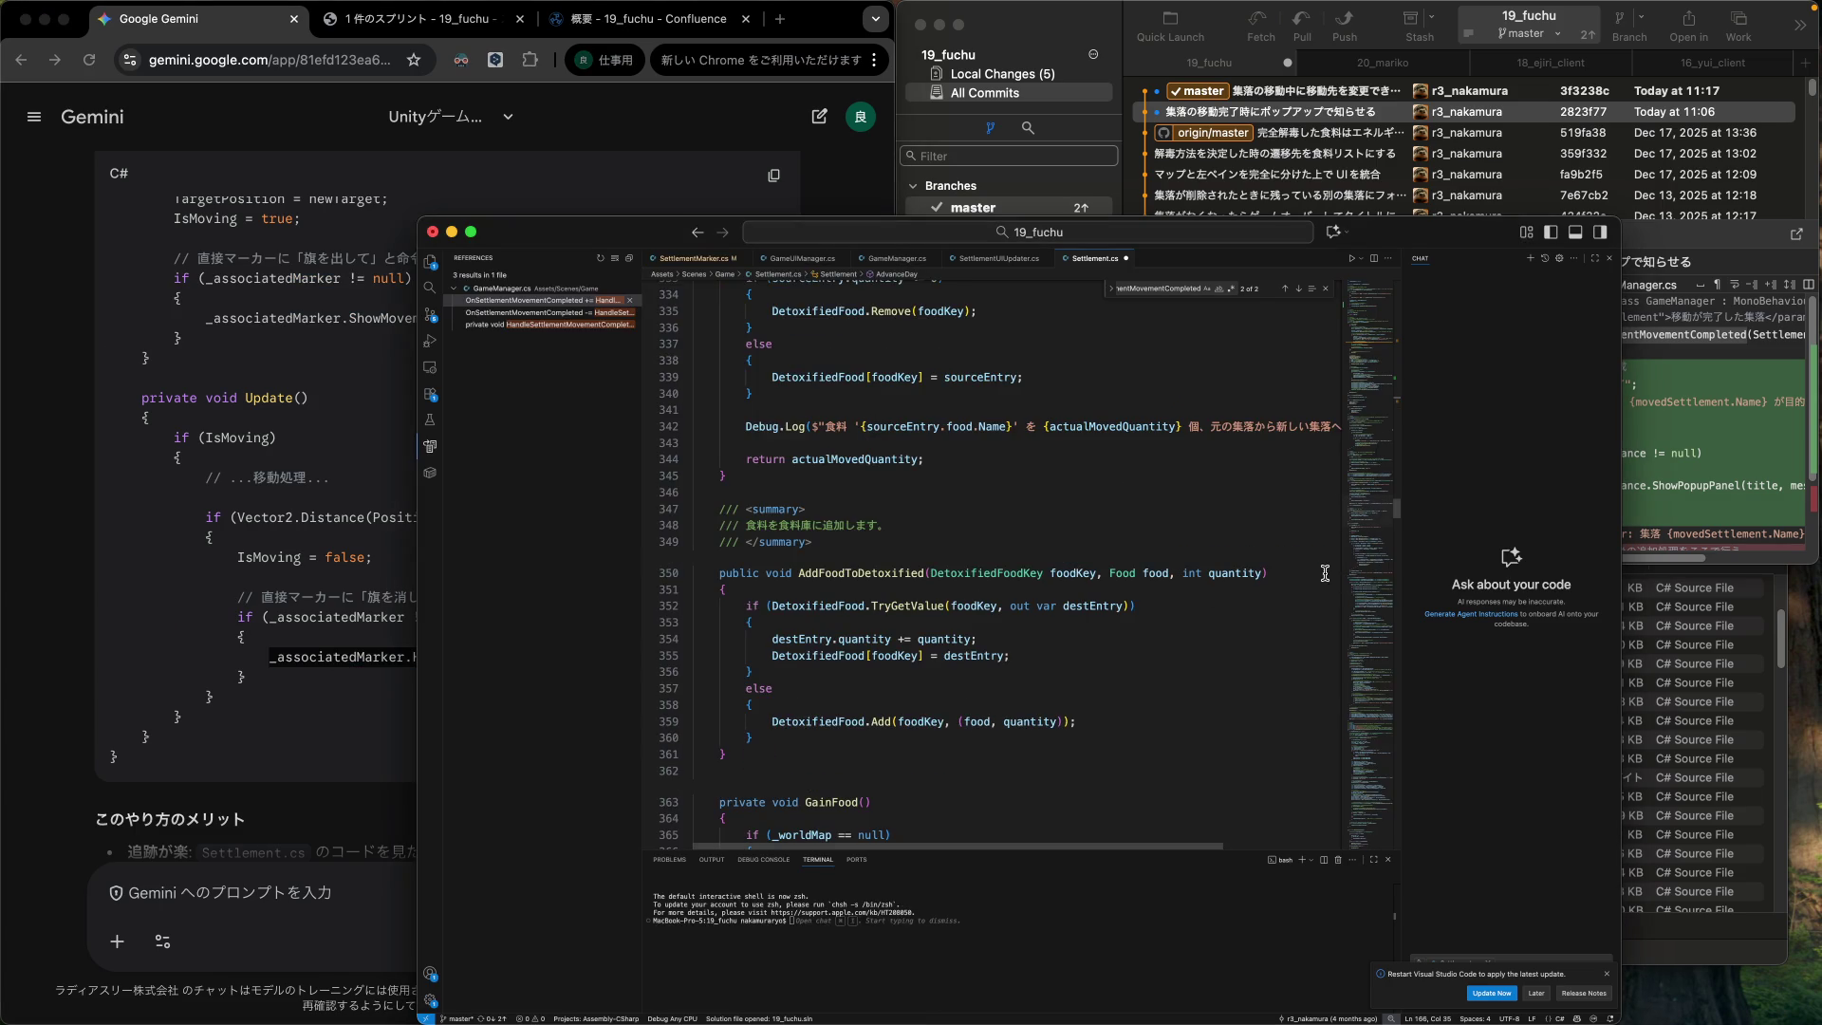
# Insert _associatedMarker.HideMovementFlag() as line 169 in the AdvanceDay arrival block.
pyautogui.scroll(20, 1234, 579)
pyautogui.click(1218, 575)
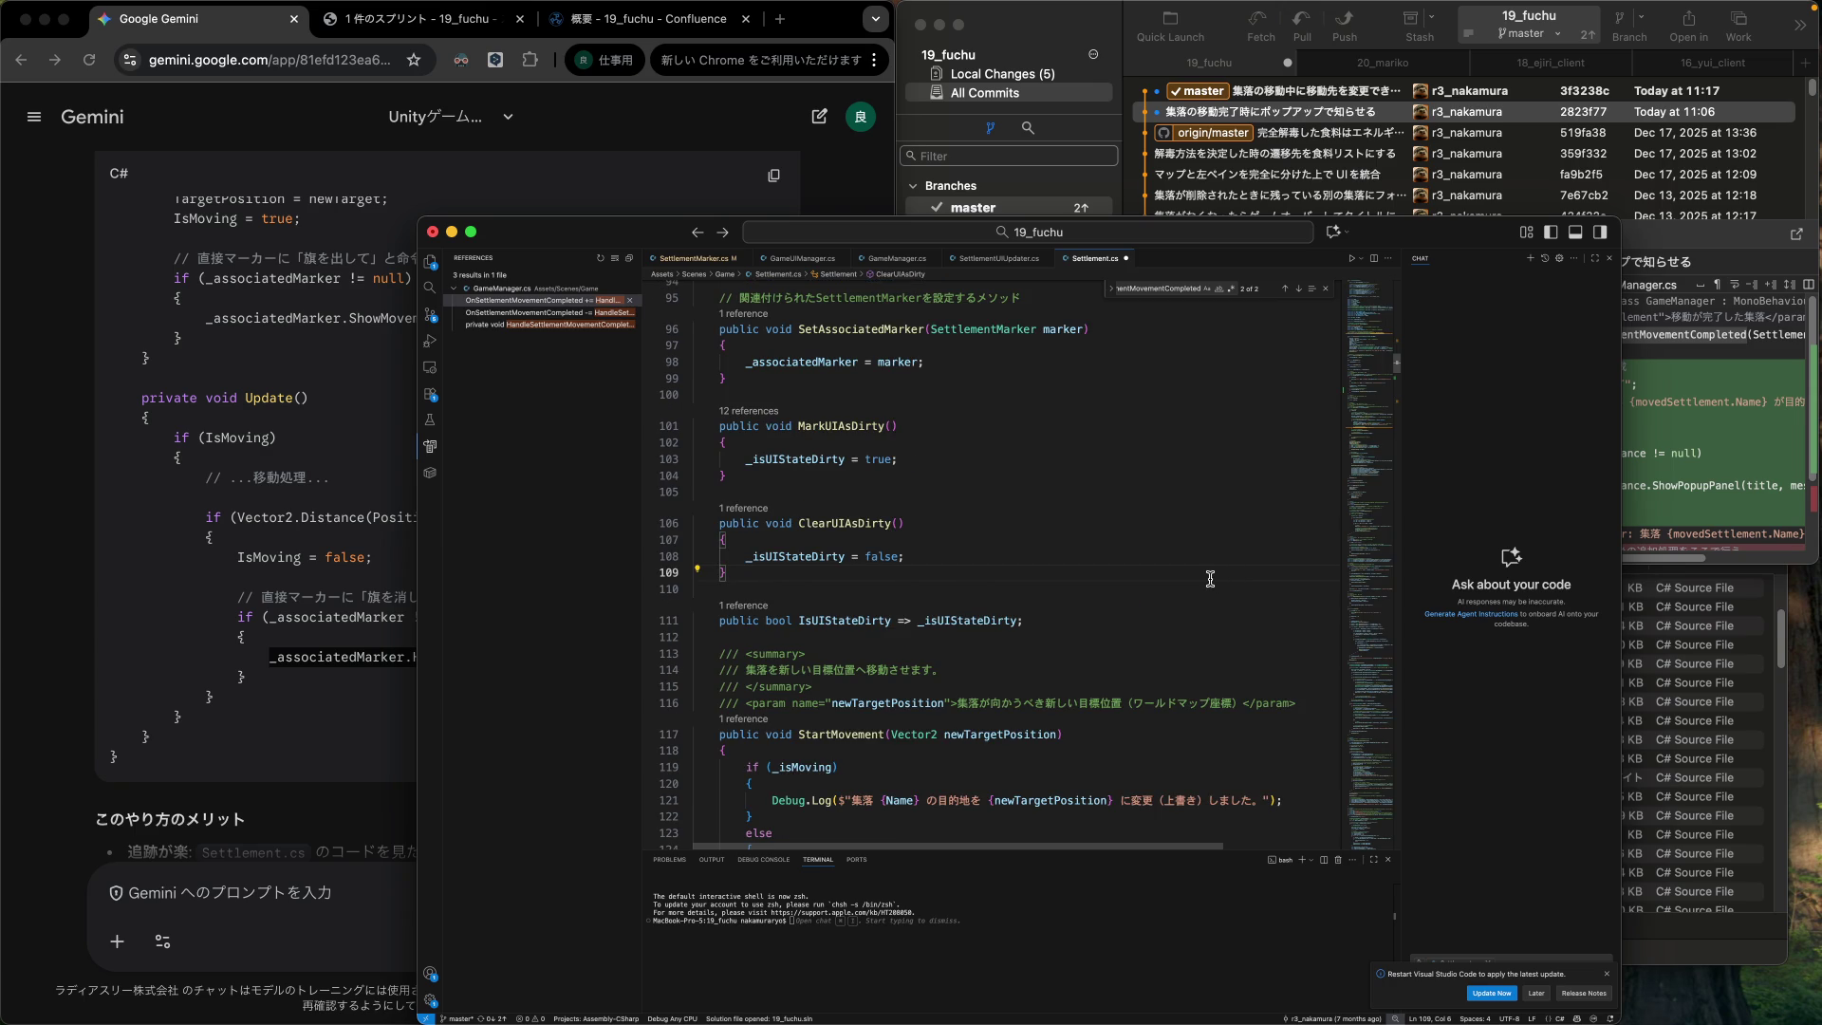
pyautogui.scroll(-5, 1109, 479)
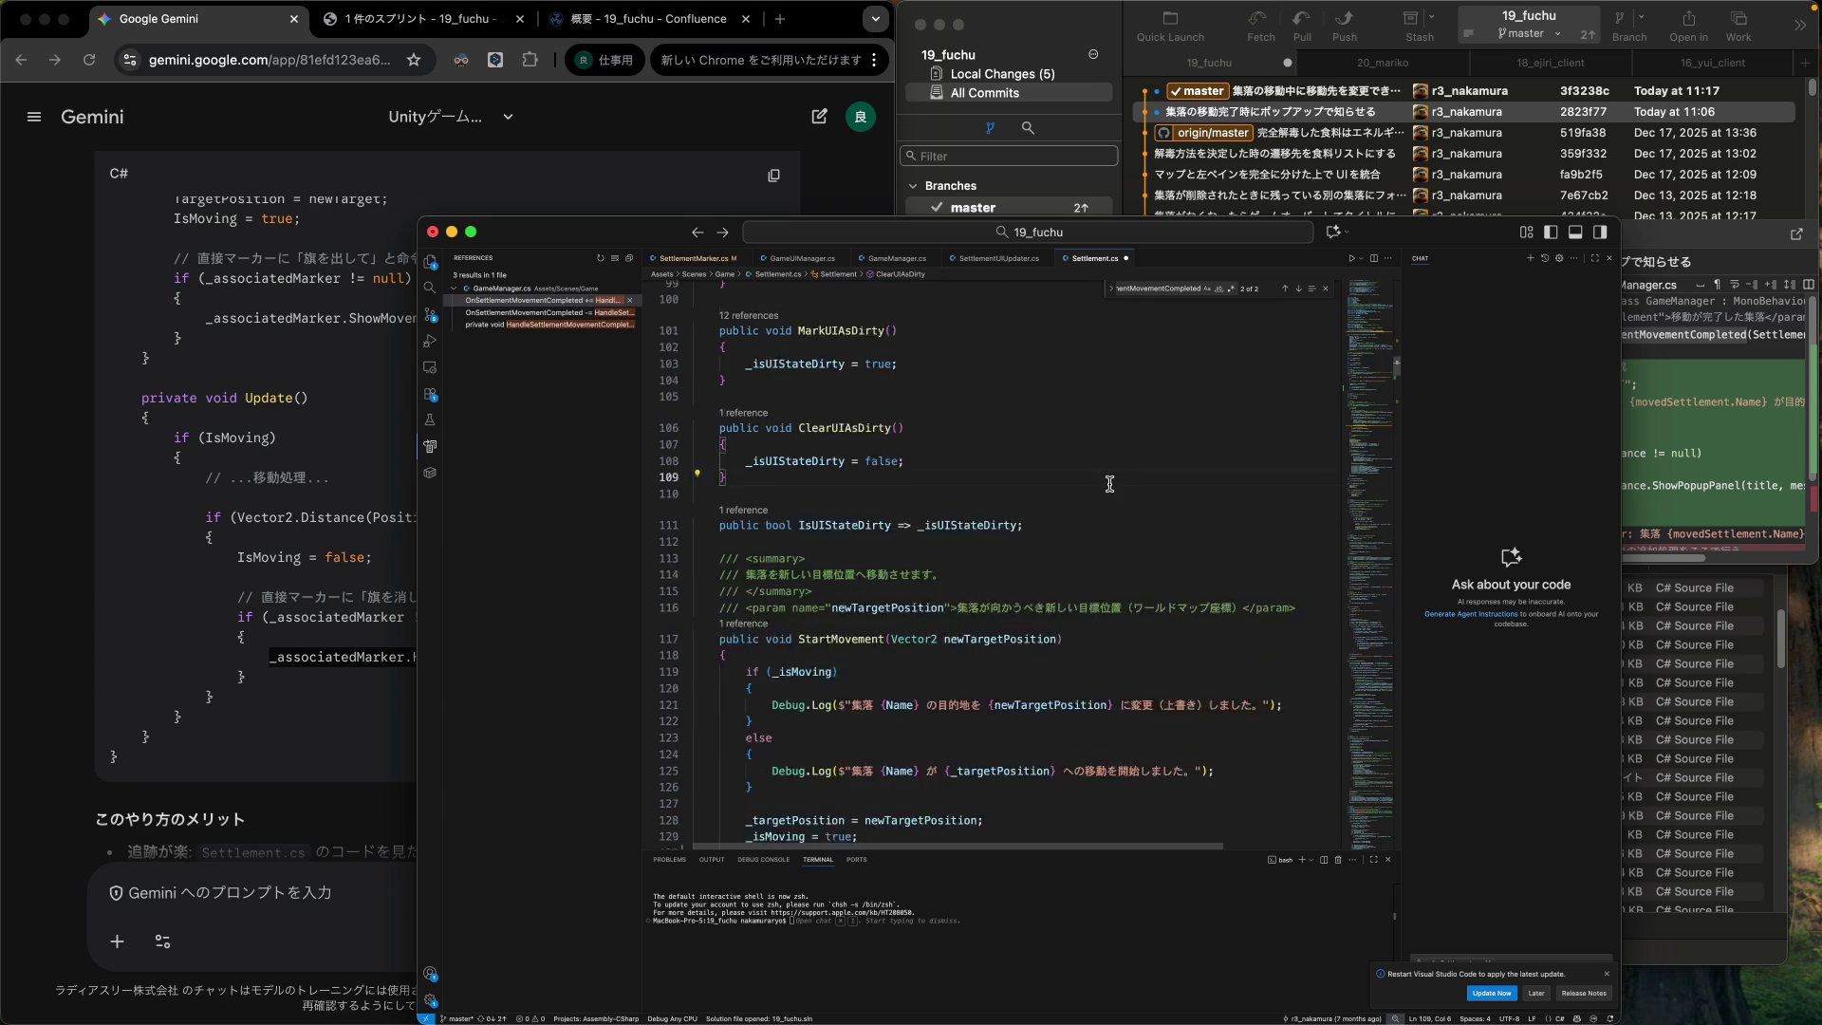
pyautogui.scroll(-13, 1110, 484)
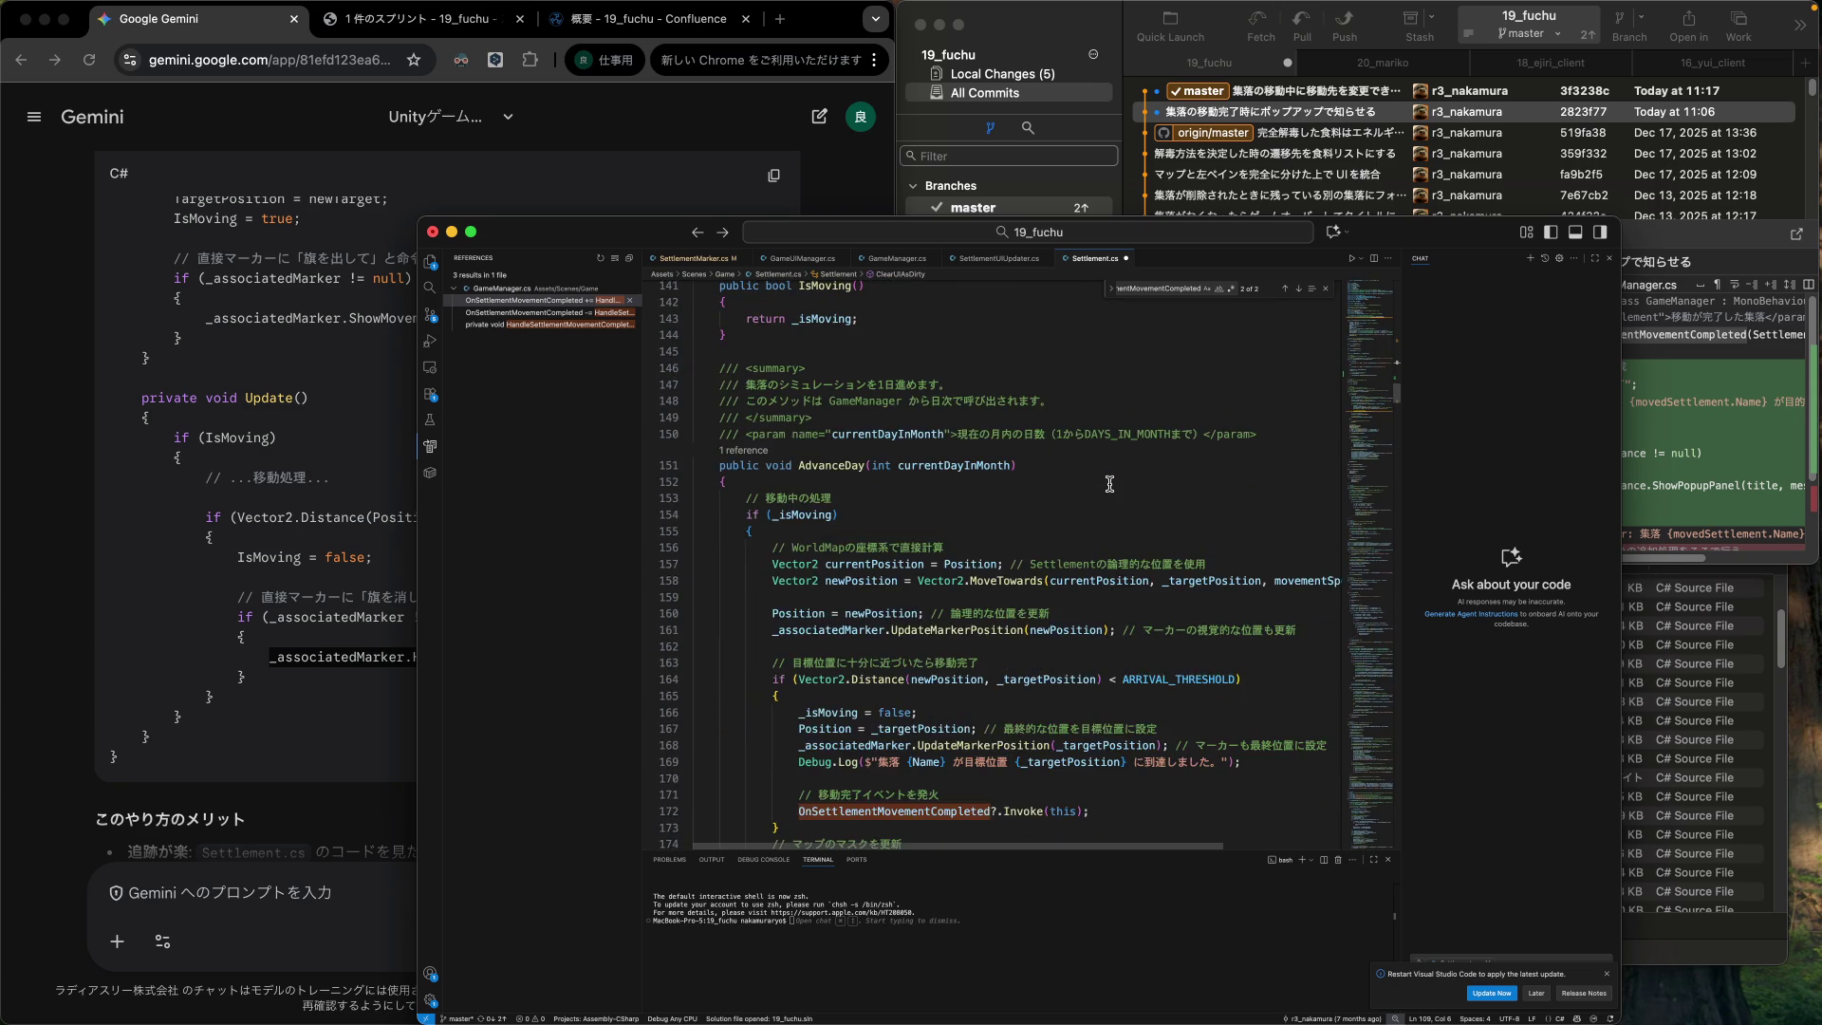
pyautogui.click(1281, 524)
pyautogui.press('Tab')
pyautogui.press('Tab')
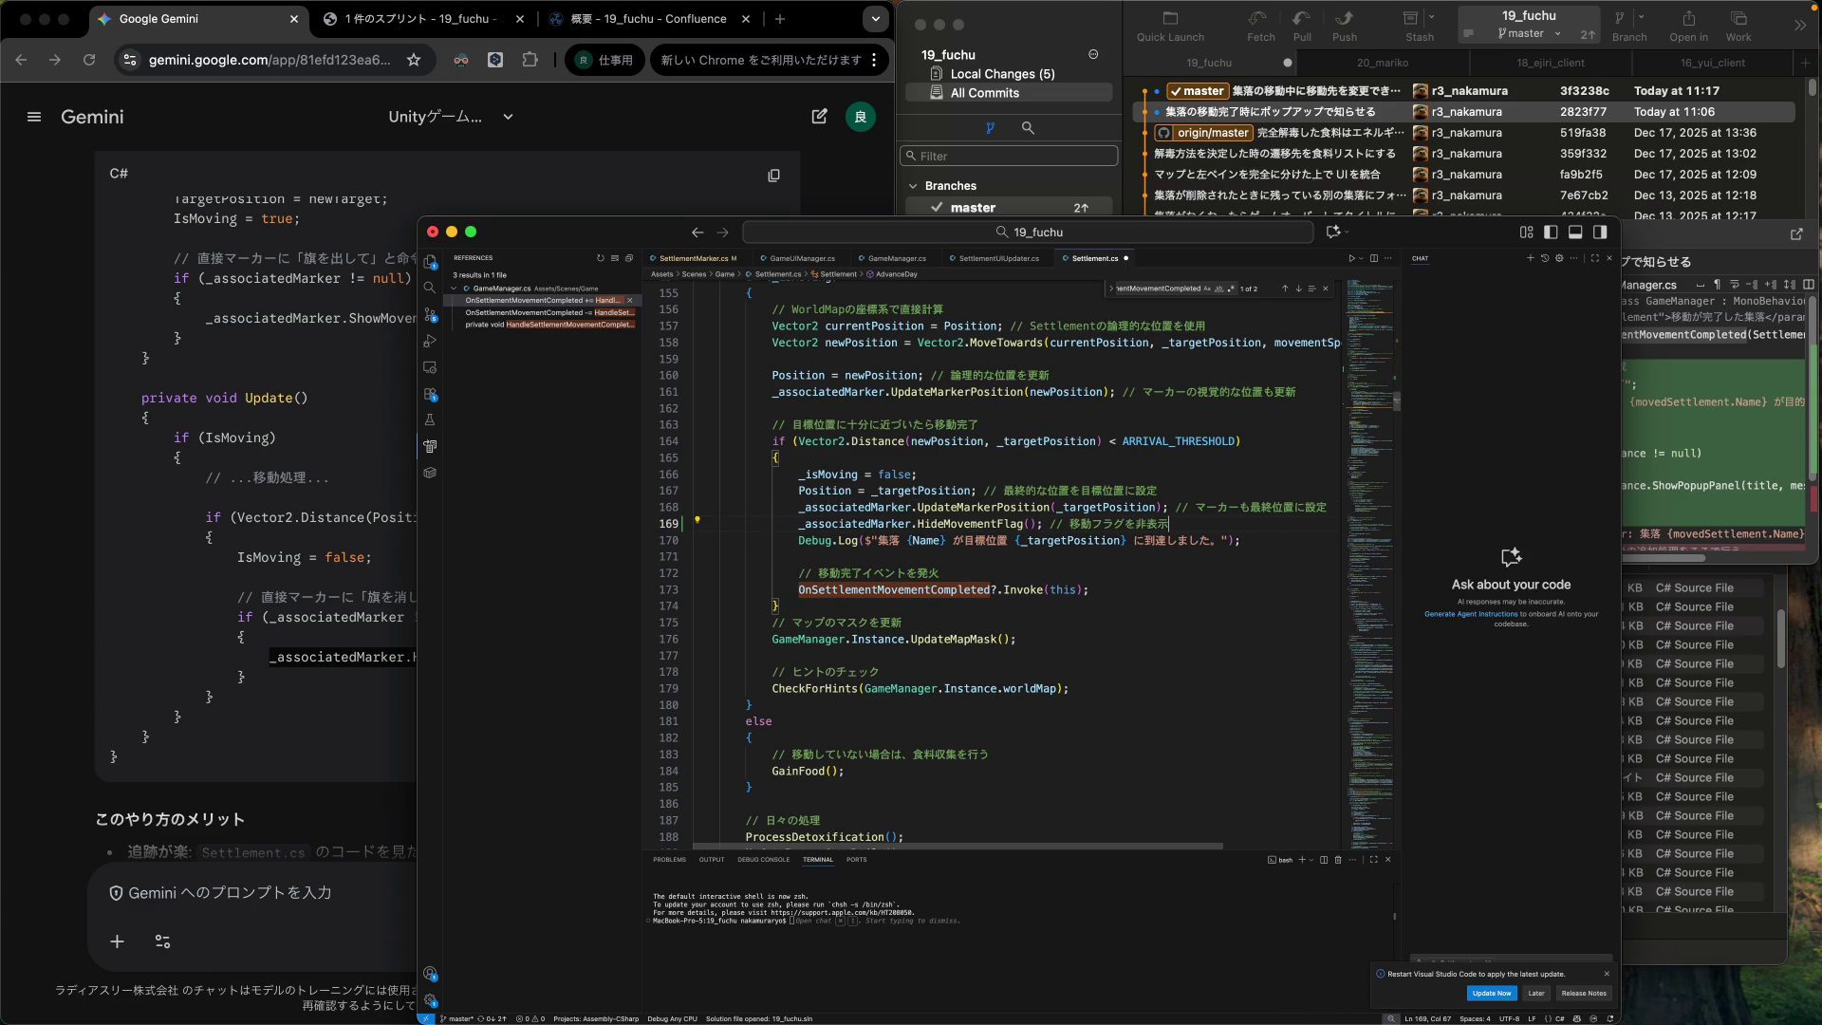
pyautogui.click(695, 524)
pyautogui.click(255, 798)
pyautogui.scroll(-5, 260, 803)
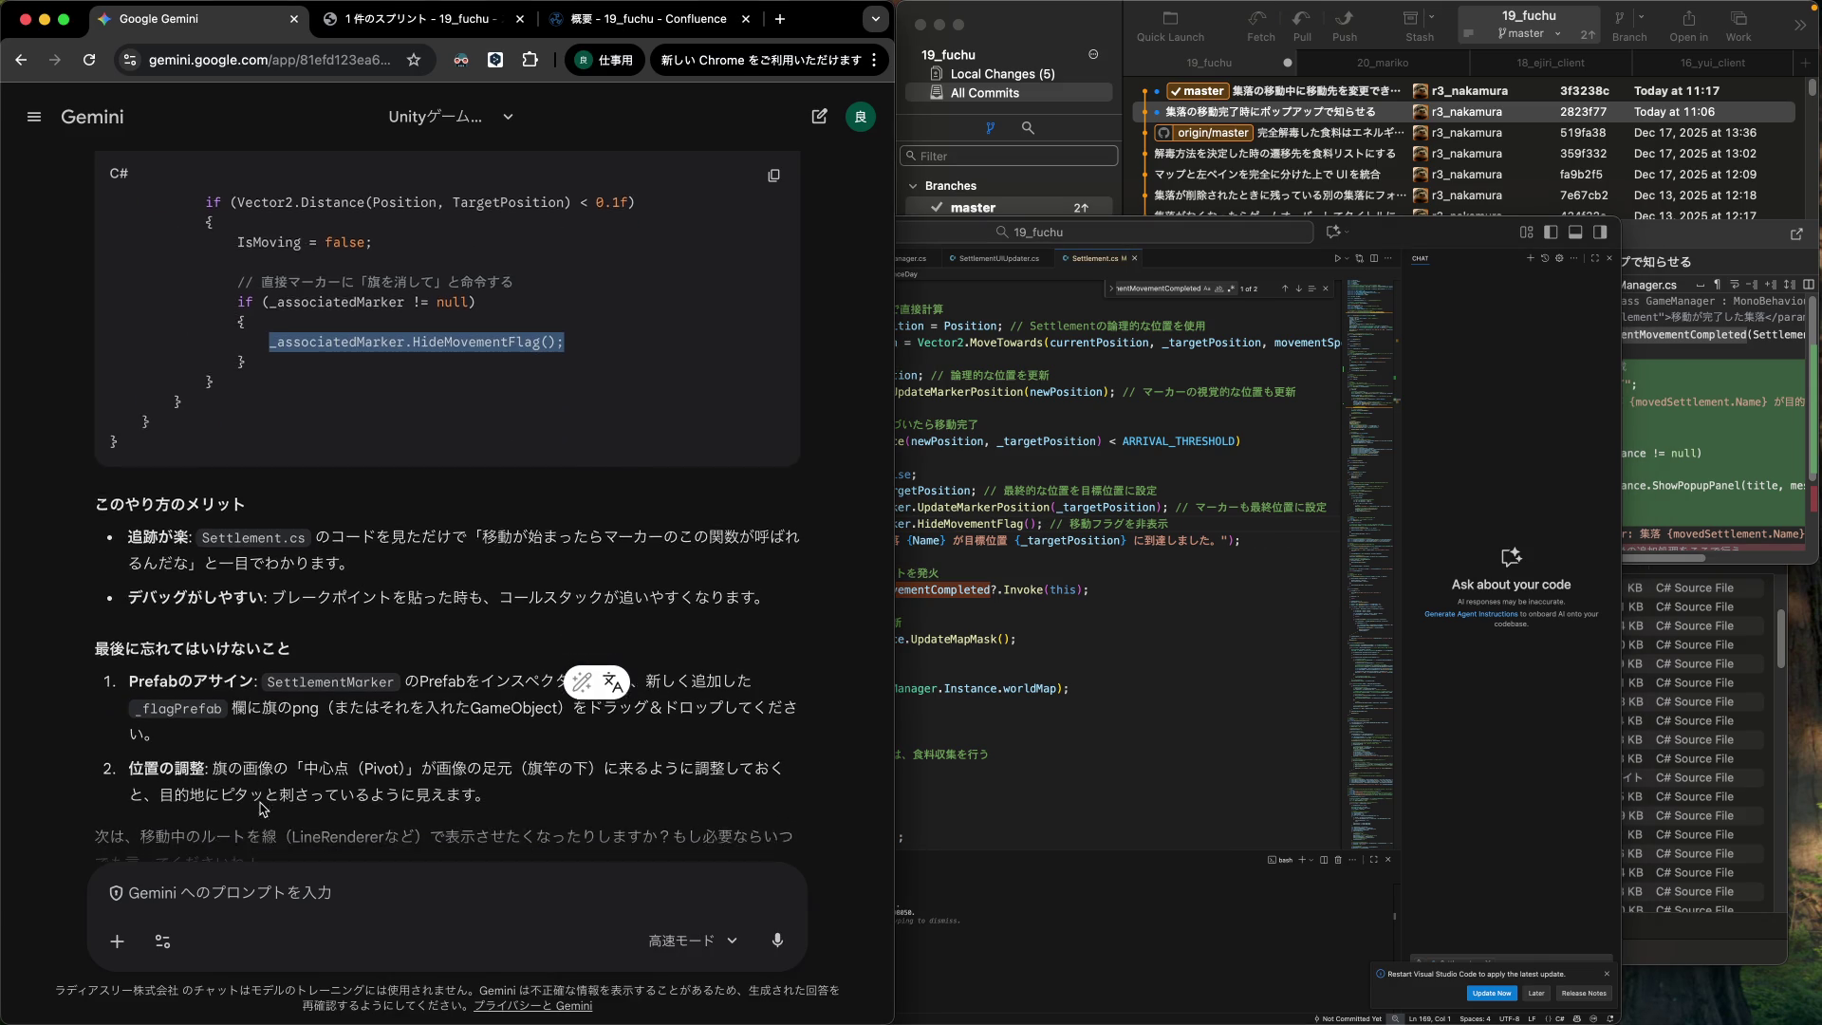
pyautogui.scroll(-2, 262, 808)
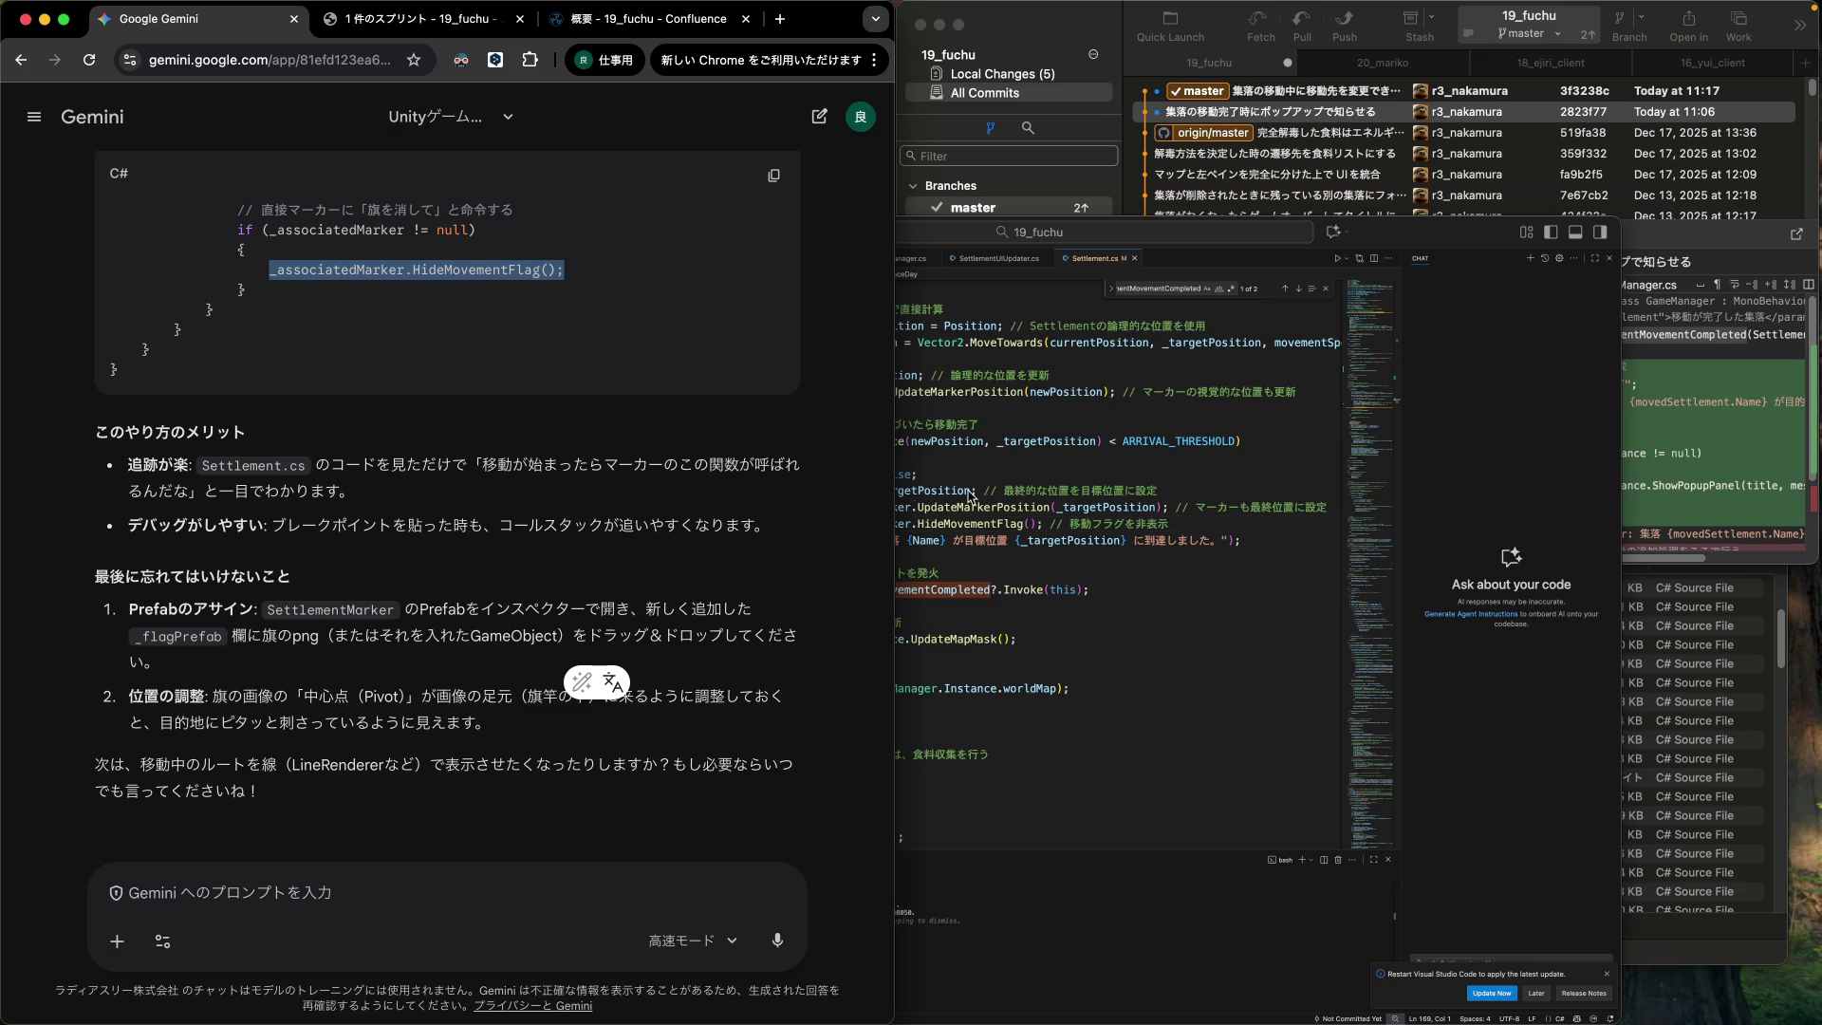
pyautogui.click(991, 560)
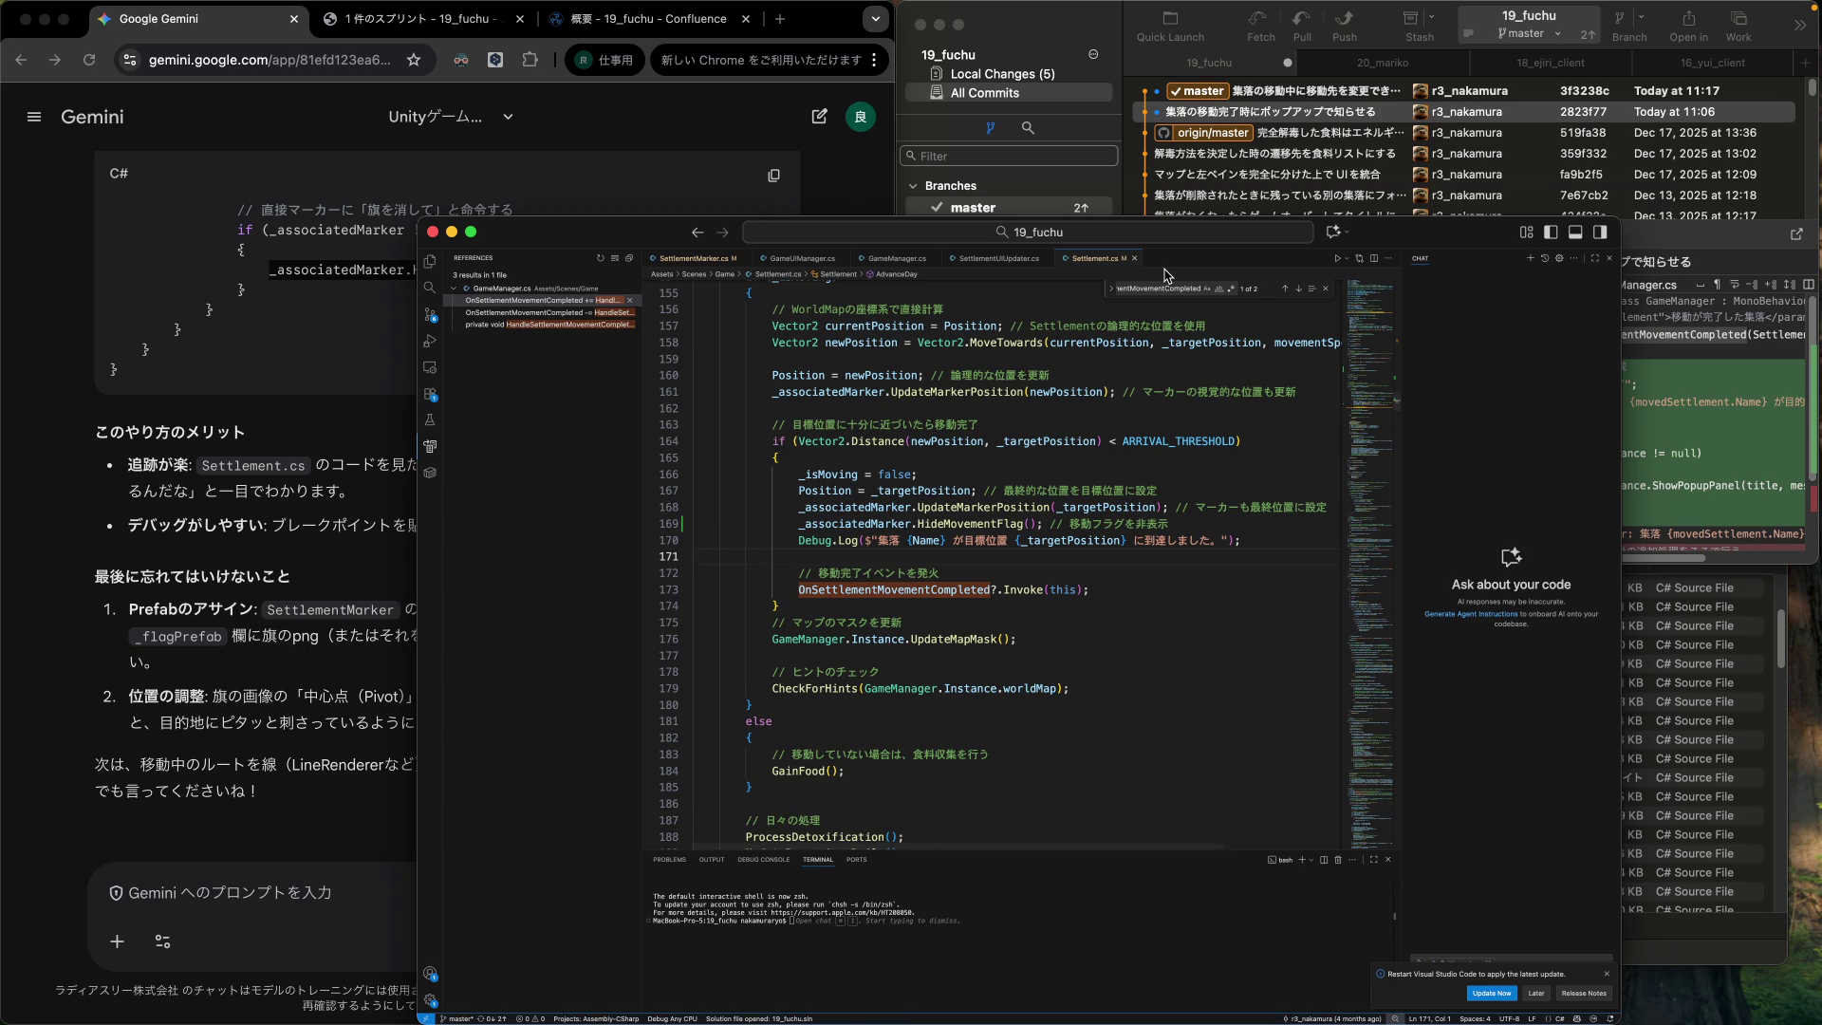
pyautogui.hotkey('ctrl', 'Up')
pyautogui.click(1122, 633)
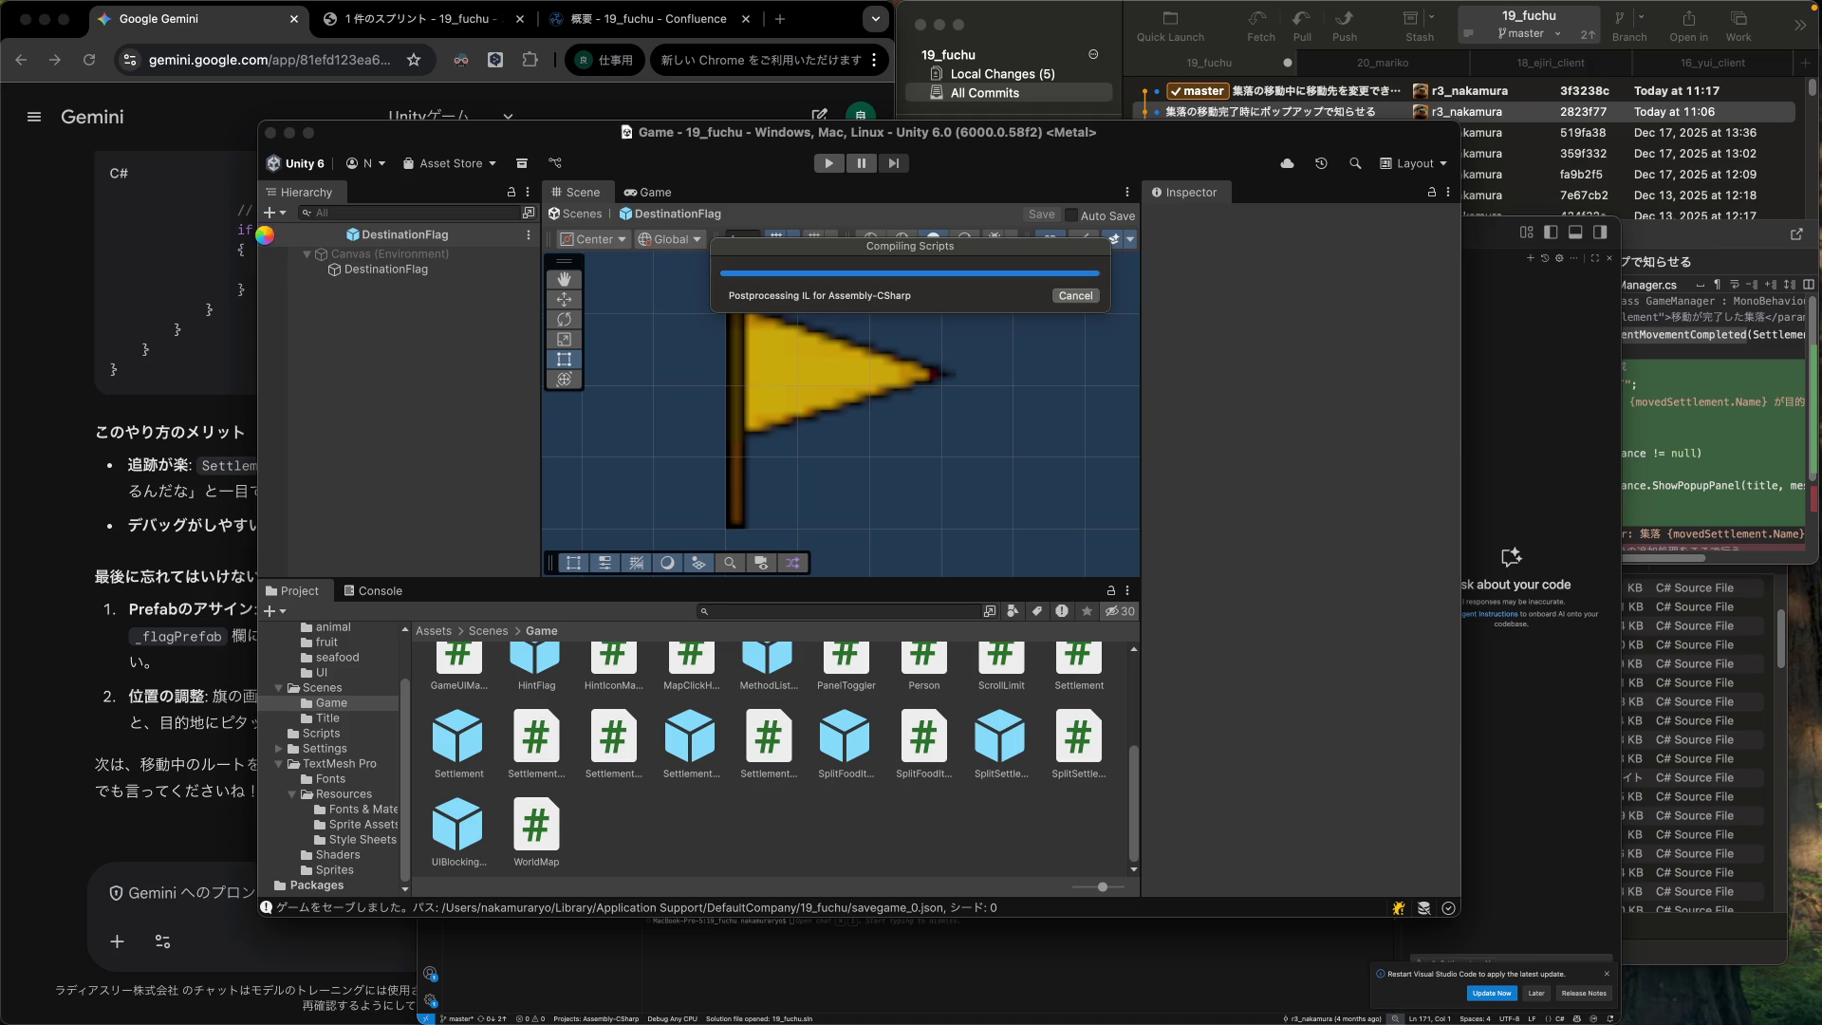
# Exit the DestinationFlag prefab to the Game scene and select SettlementInfoPanel in the Hierarchy.
pyautogui.click(266, 237)
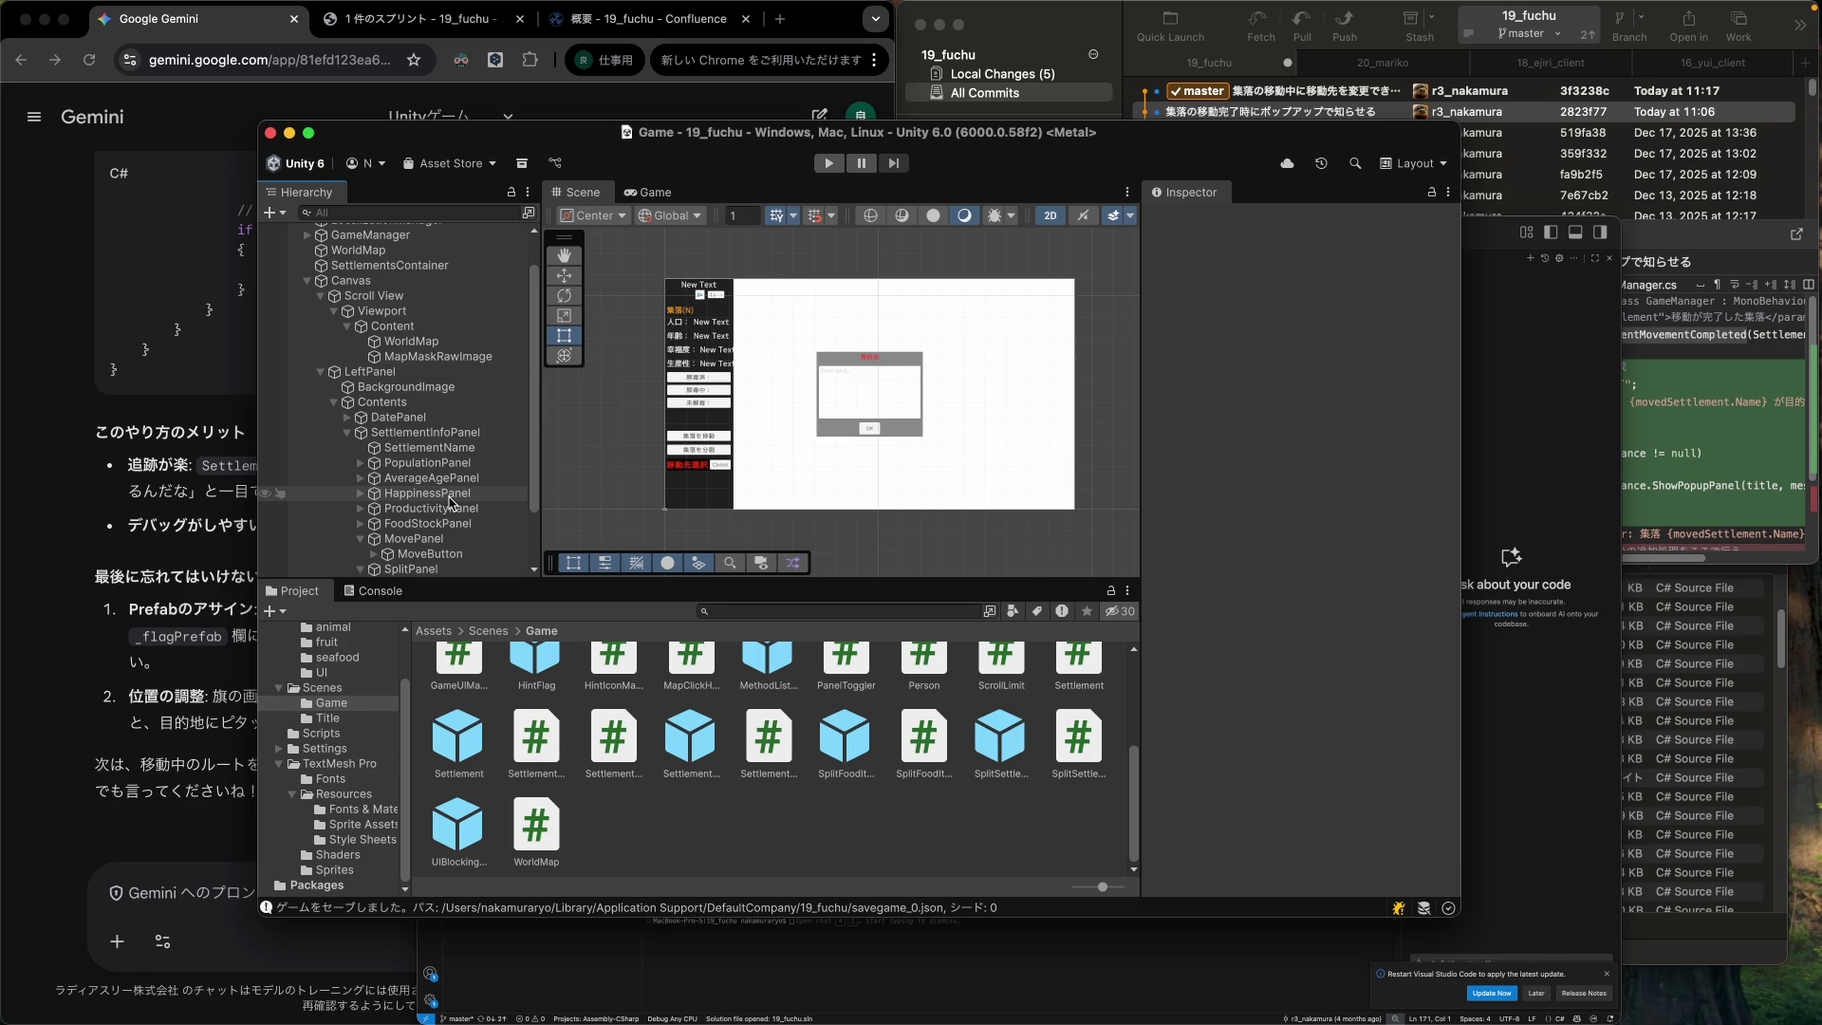
pyautogui.scroll(2, 359, 472)
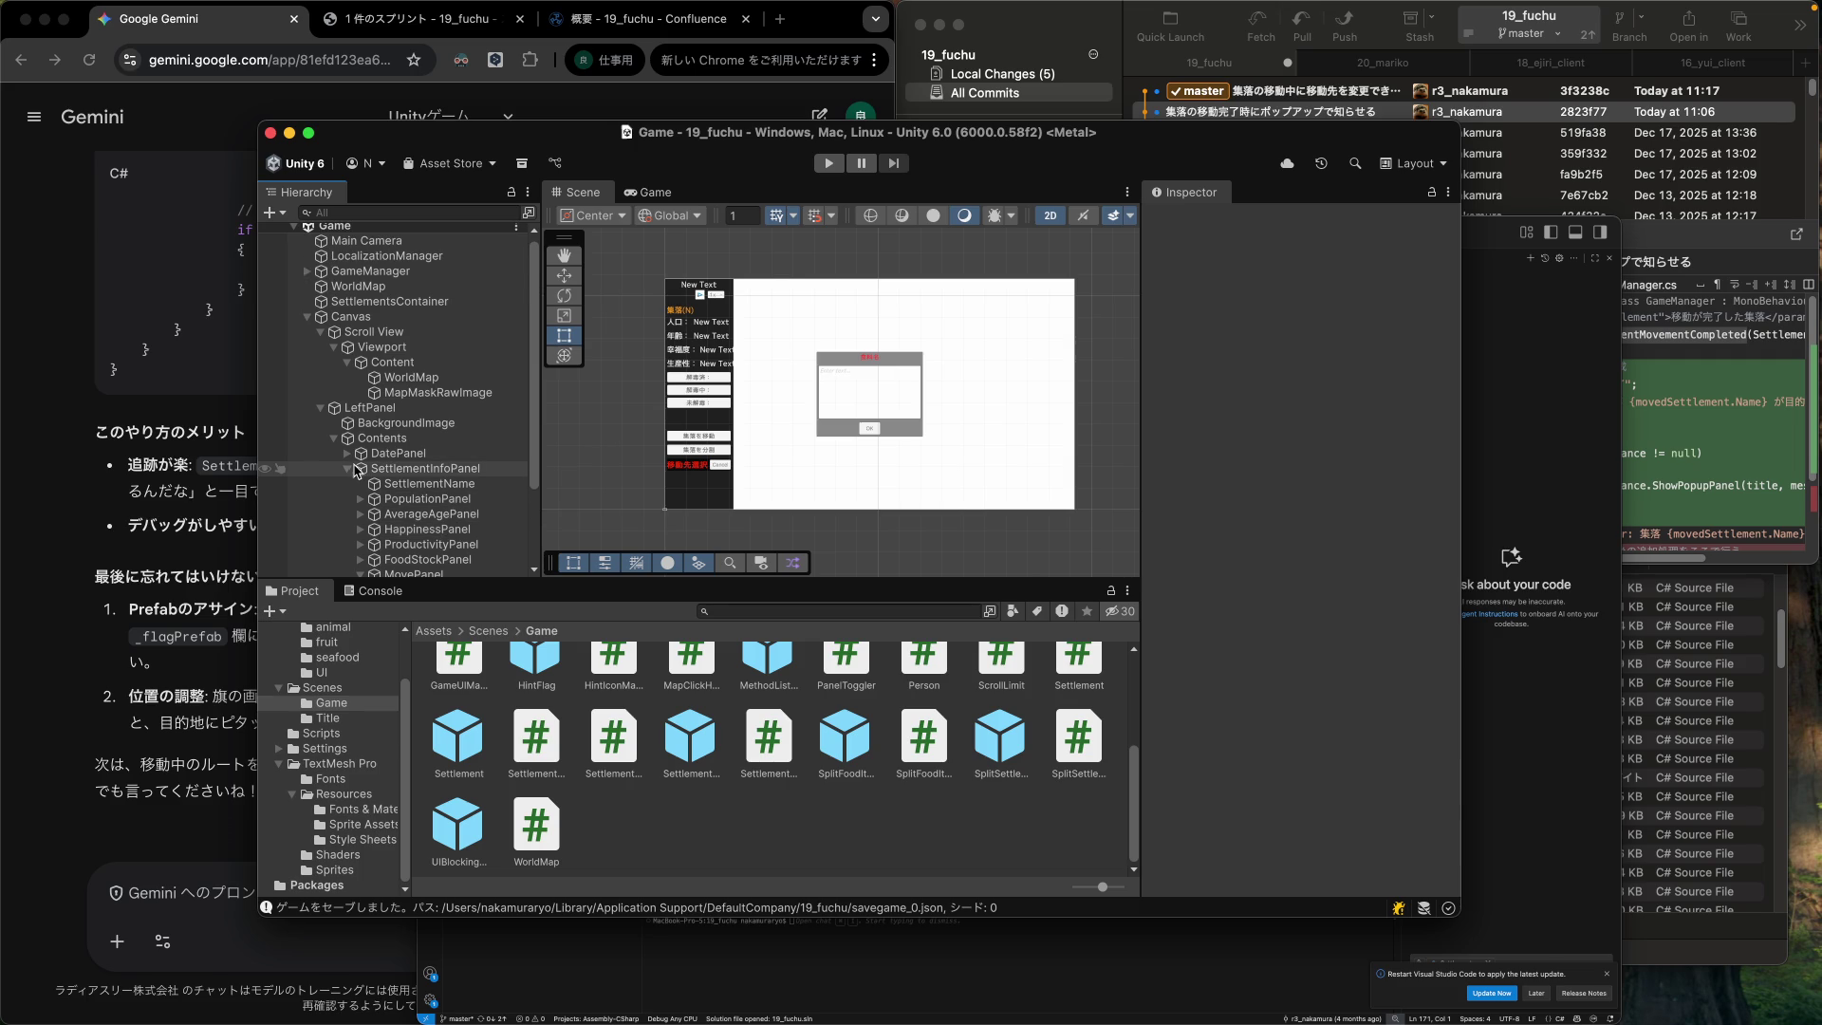
pyautogui.click(353, 471)
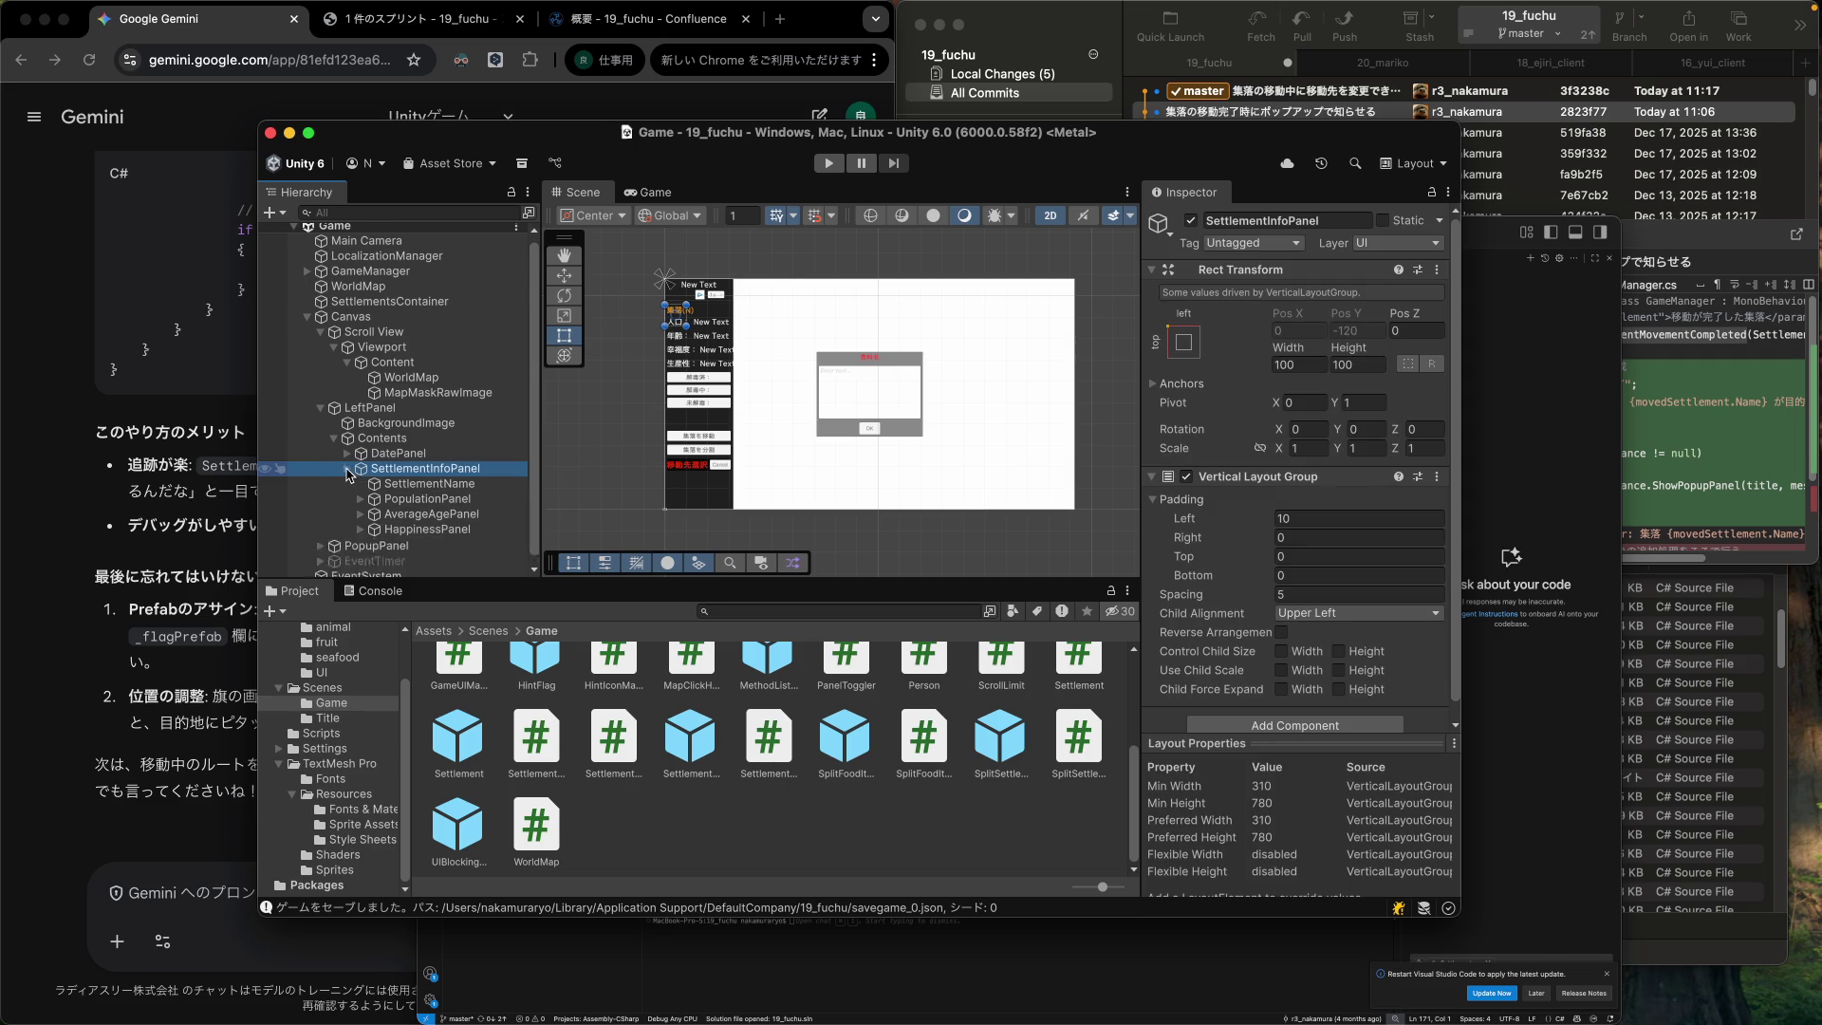
pyautogui.click(347, 469)
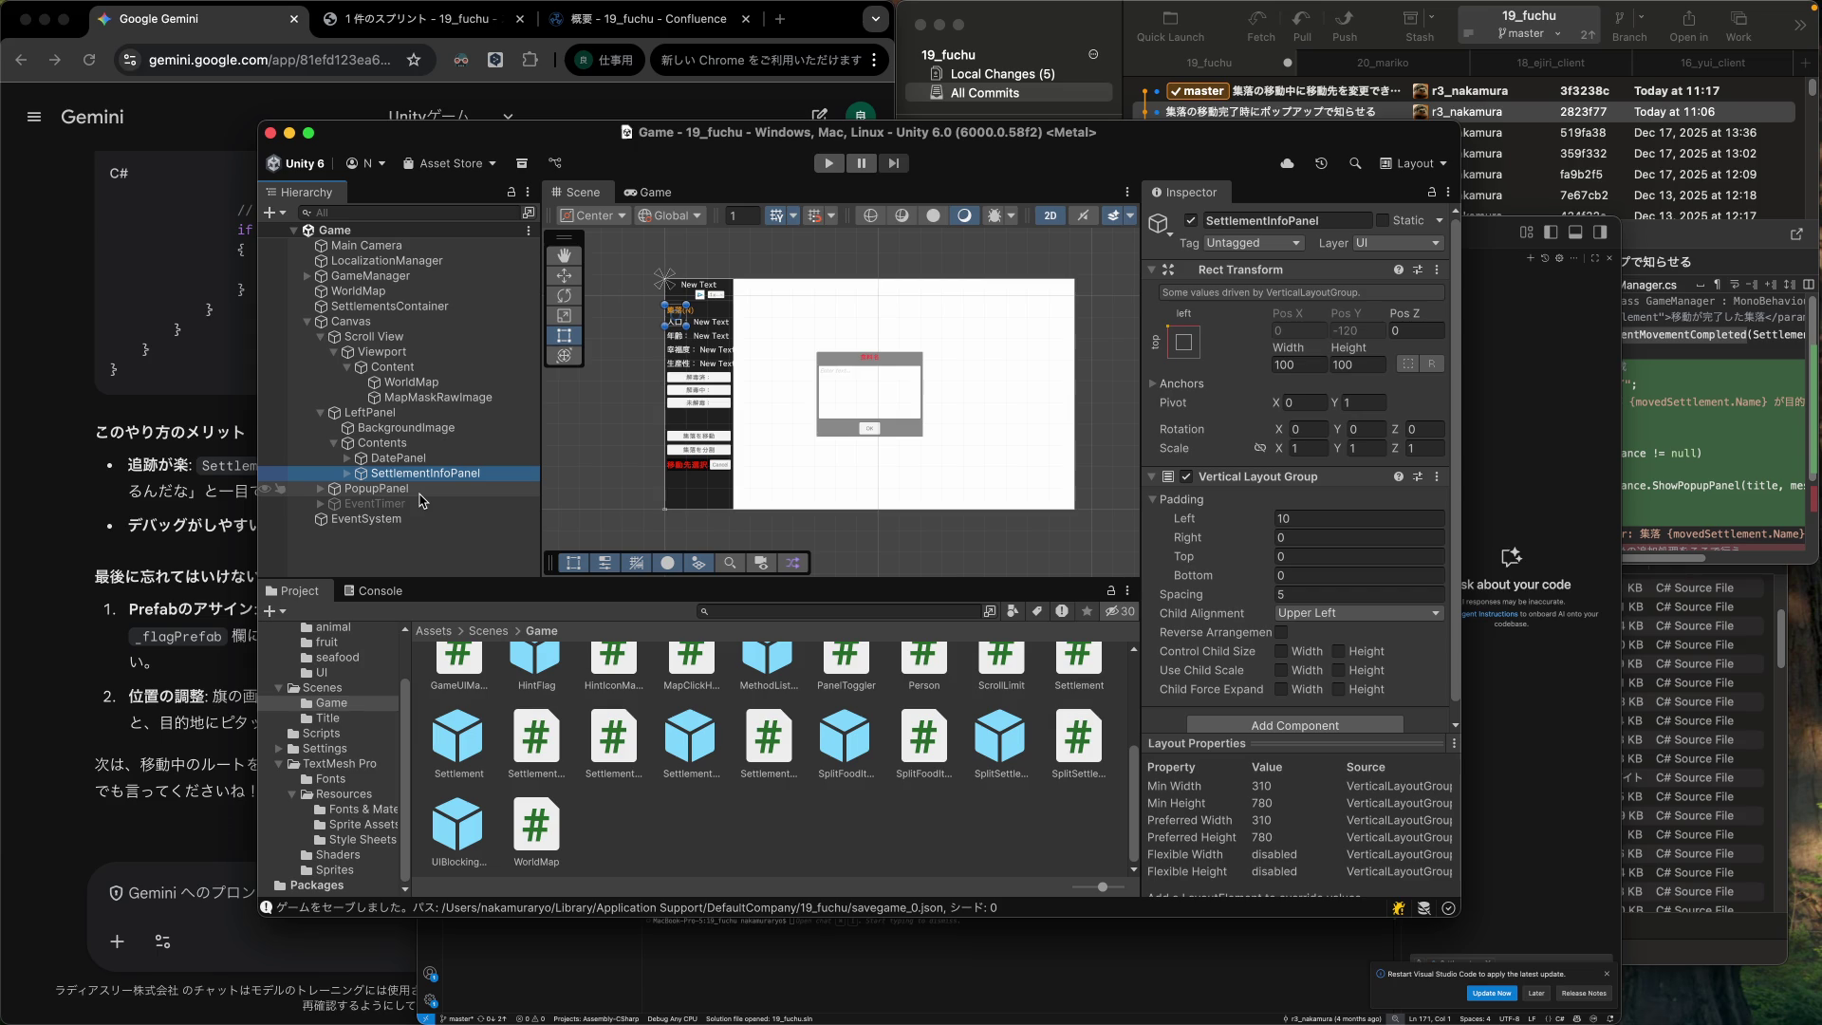
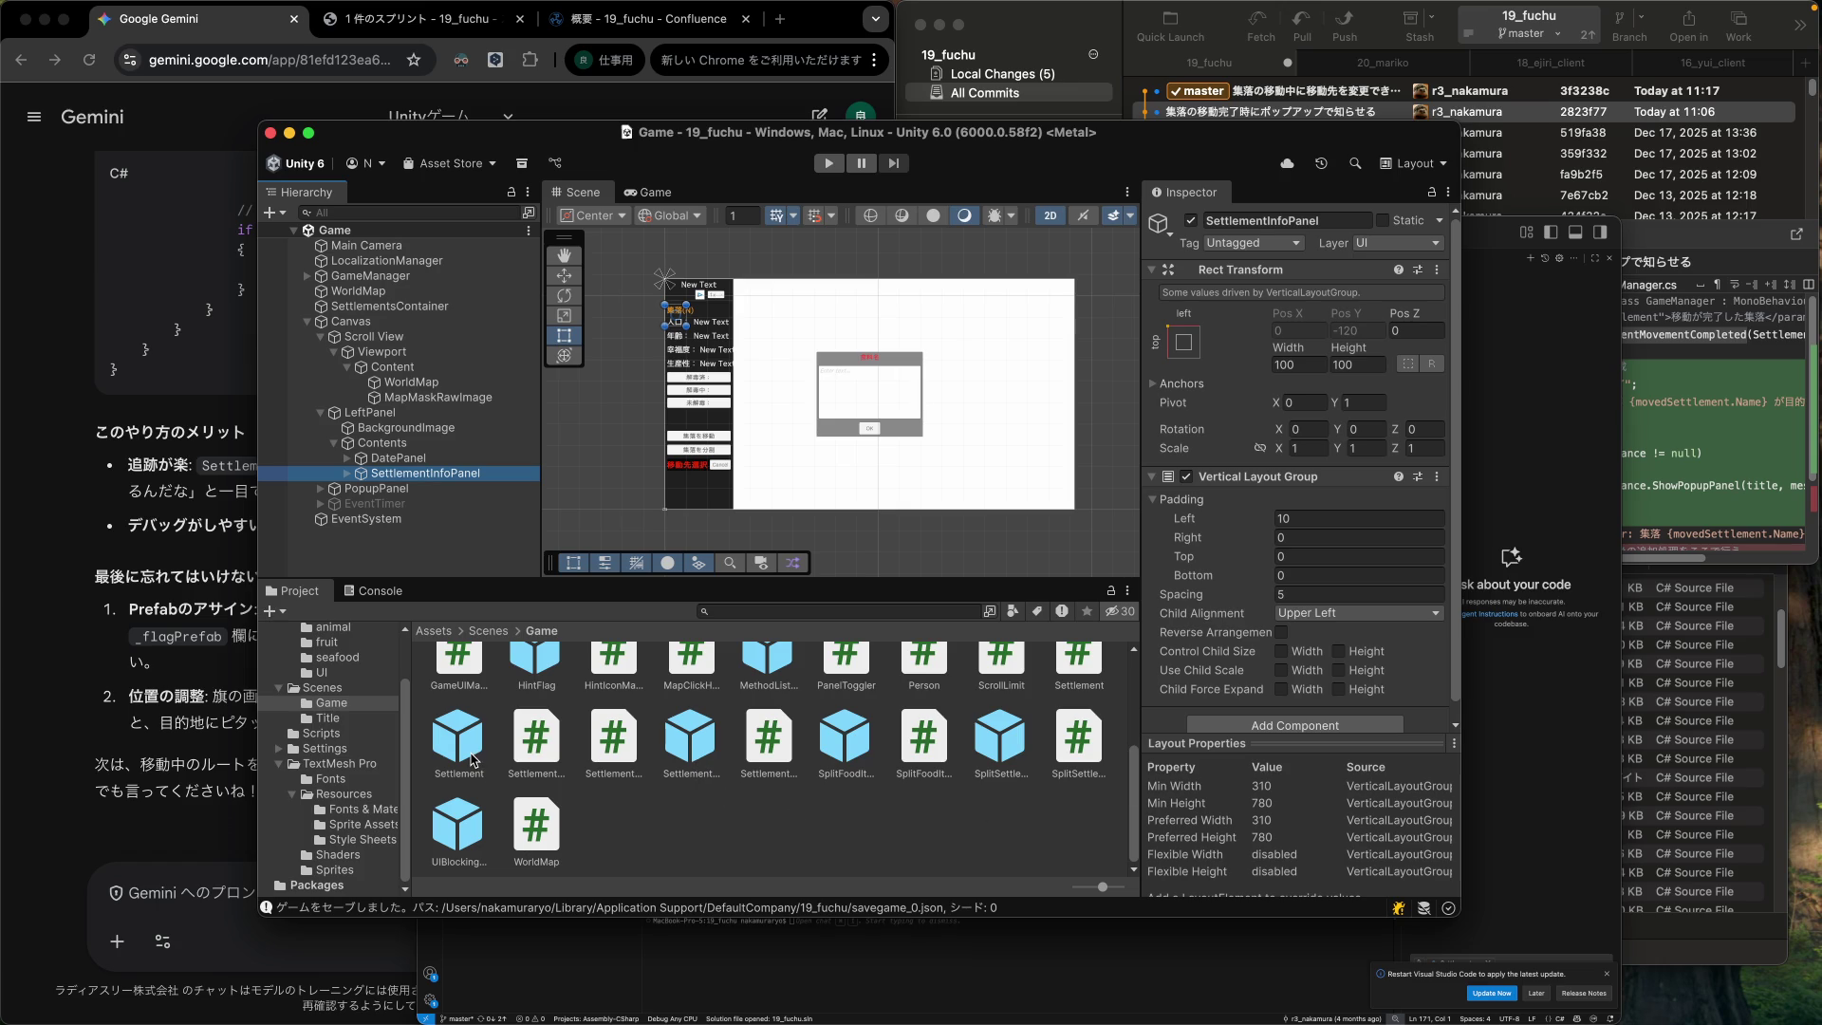
# Open the Settlement prefab, inspect its root object, then return to the Game scene.
pyautogui.click(471, 759)
pyautogui.doubleClick(472, 756)
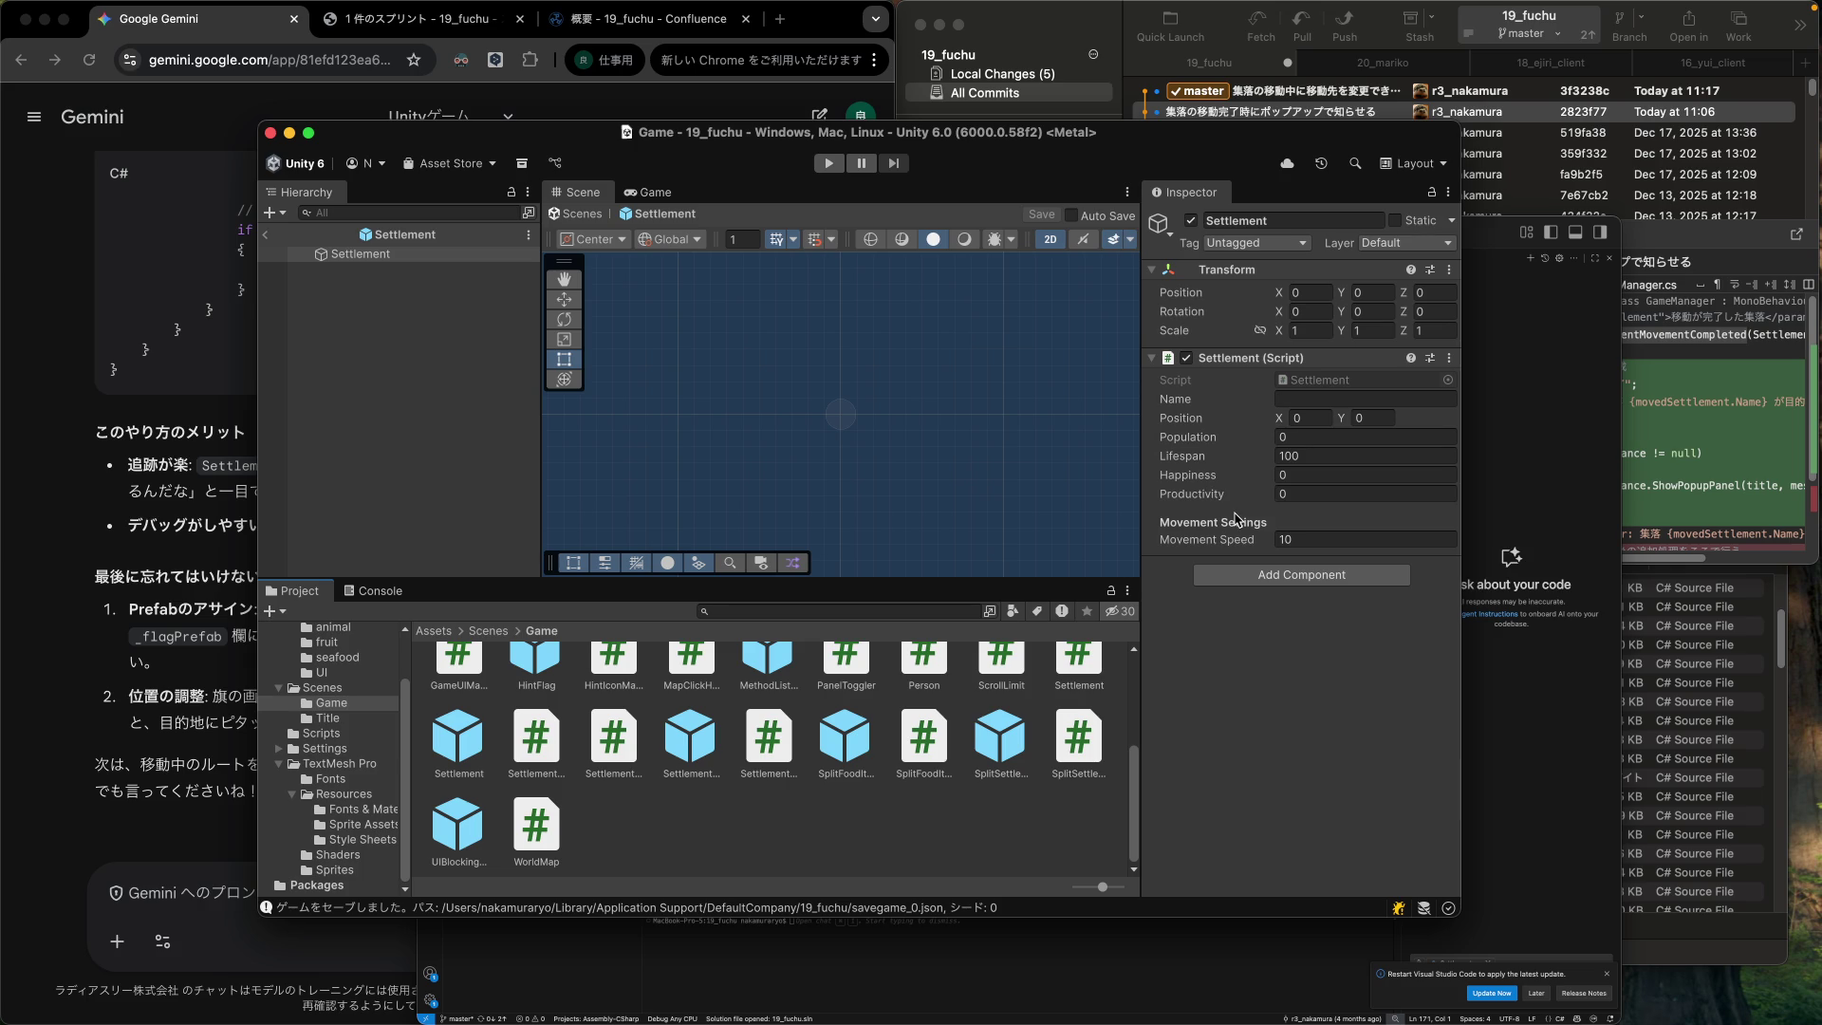
pyautogui.click(402, 262)
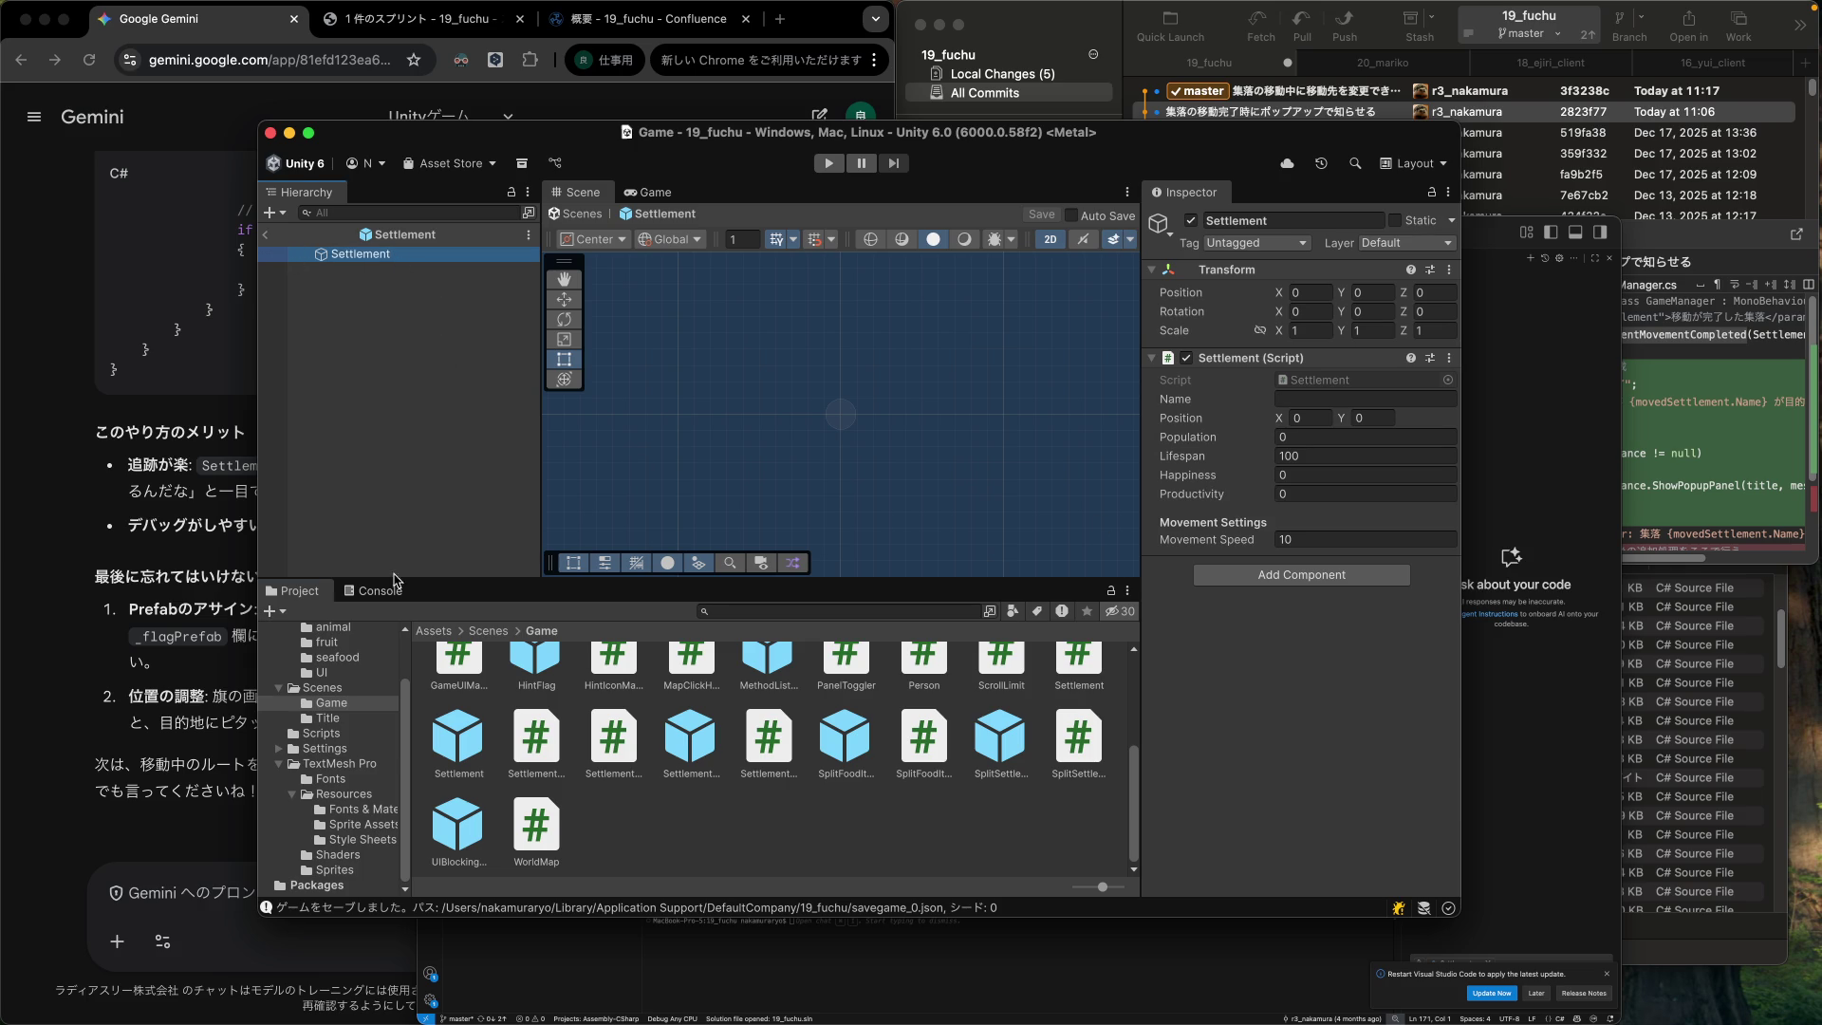
pyautogui.click(269, 235)
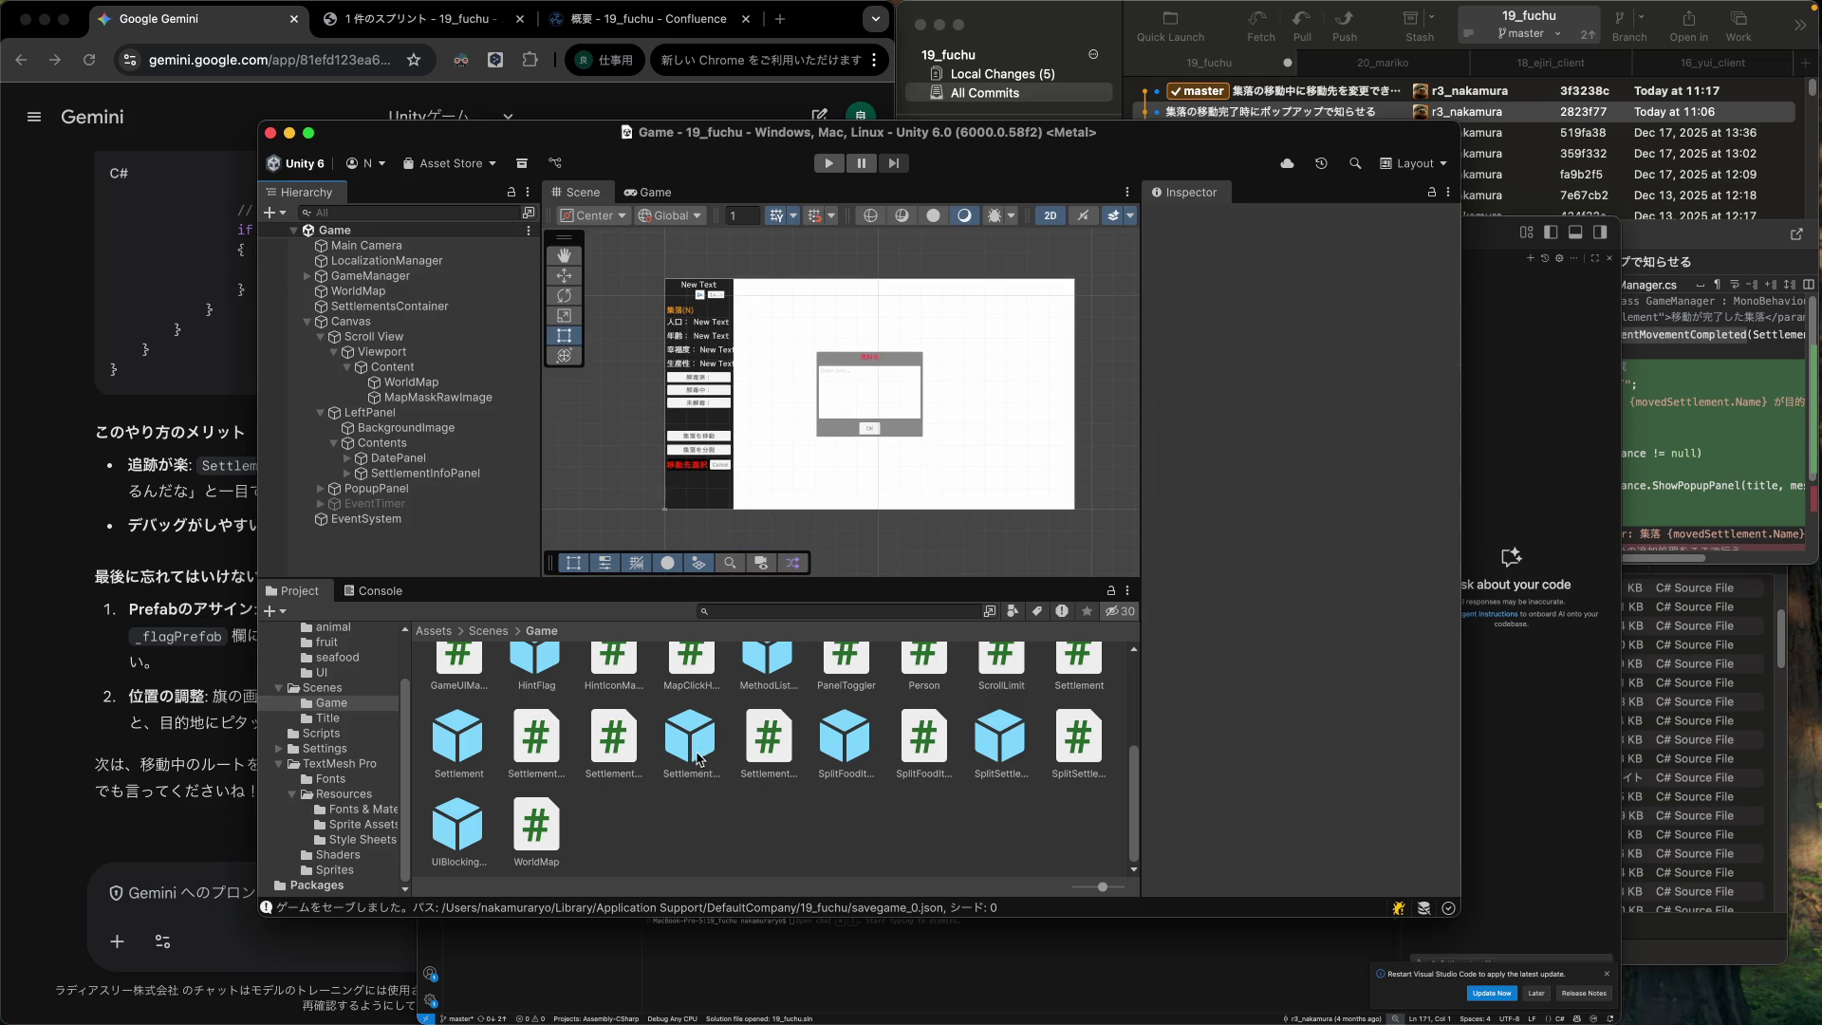
# Open the SettlementMarker prefab and assign DestinationFlag as its Flag Prefab.
pyautogui.doubleClick(698, 747)
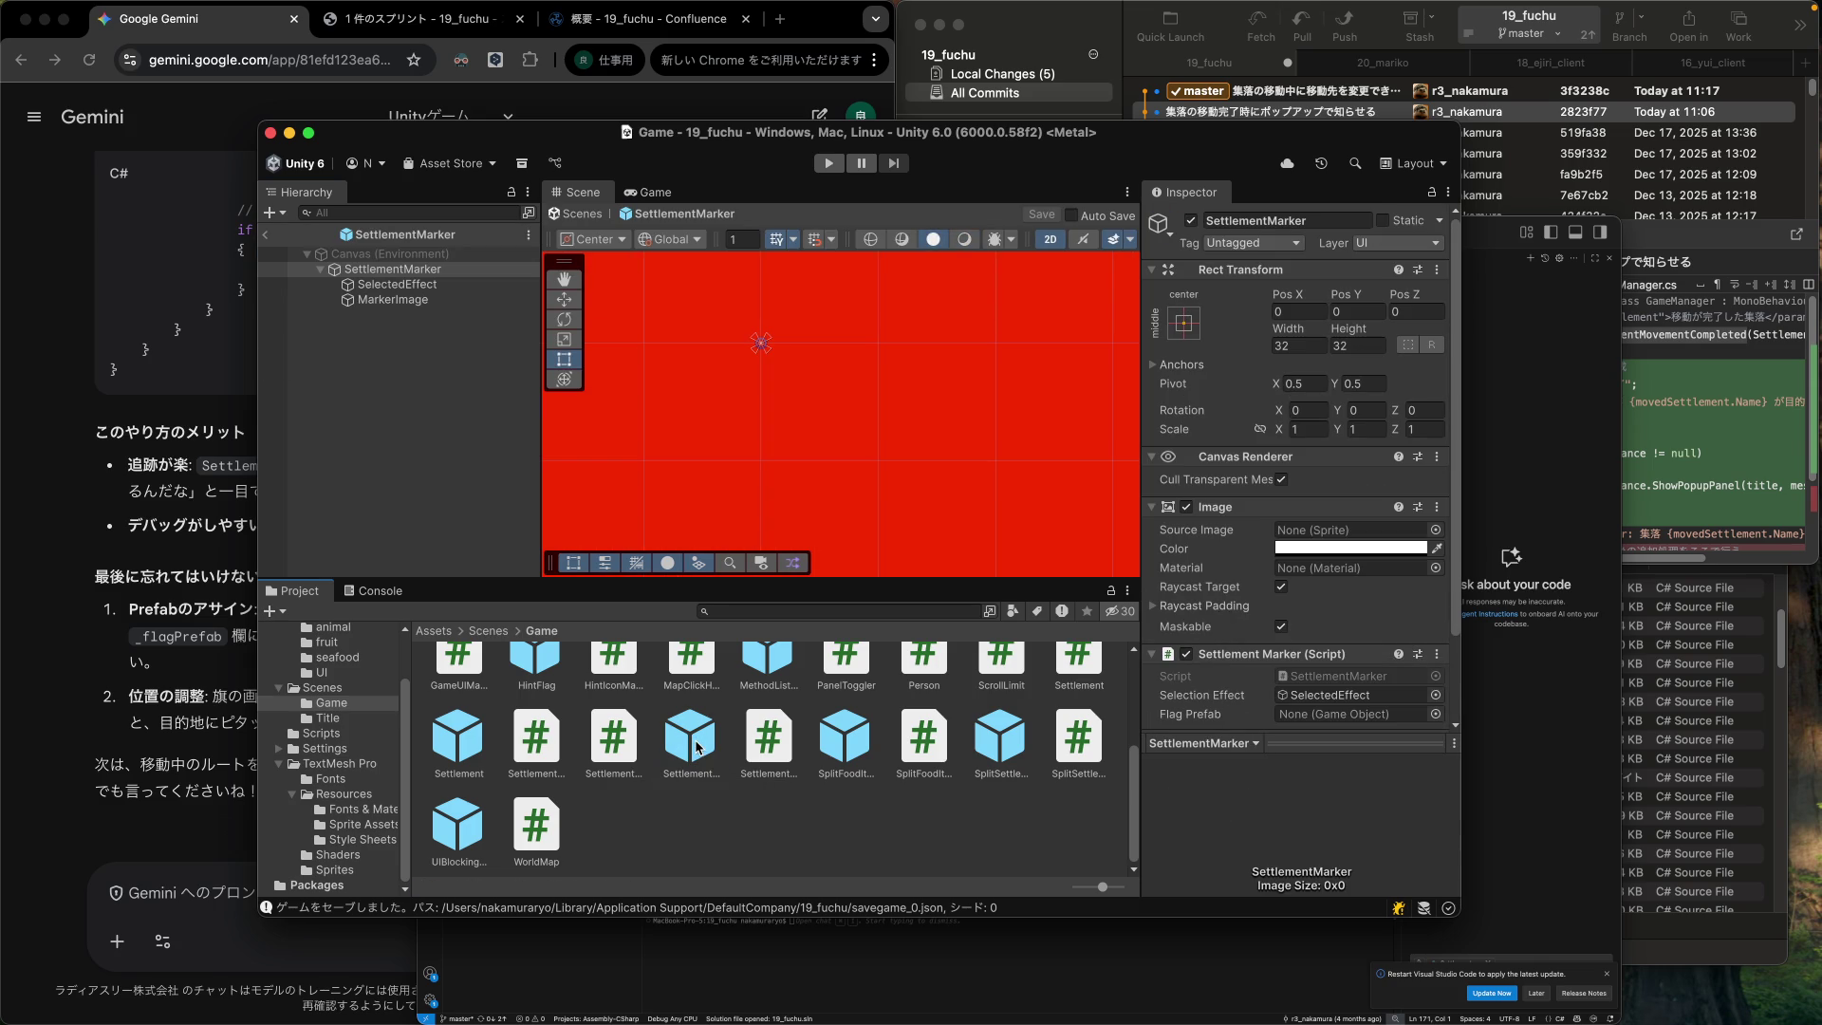
pyautogui.scroll(-3, 1364, 600)
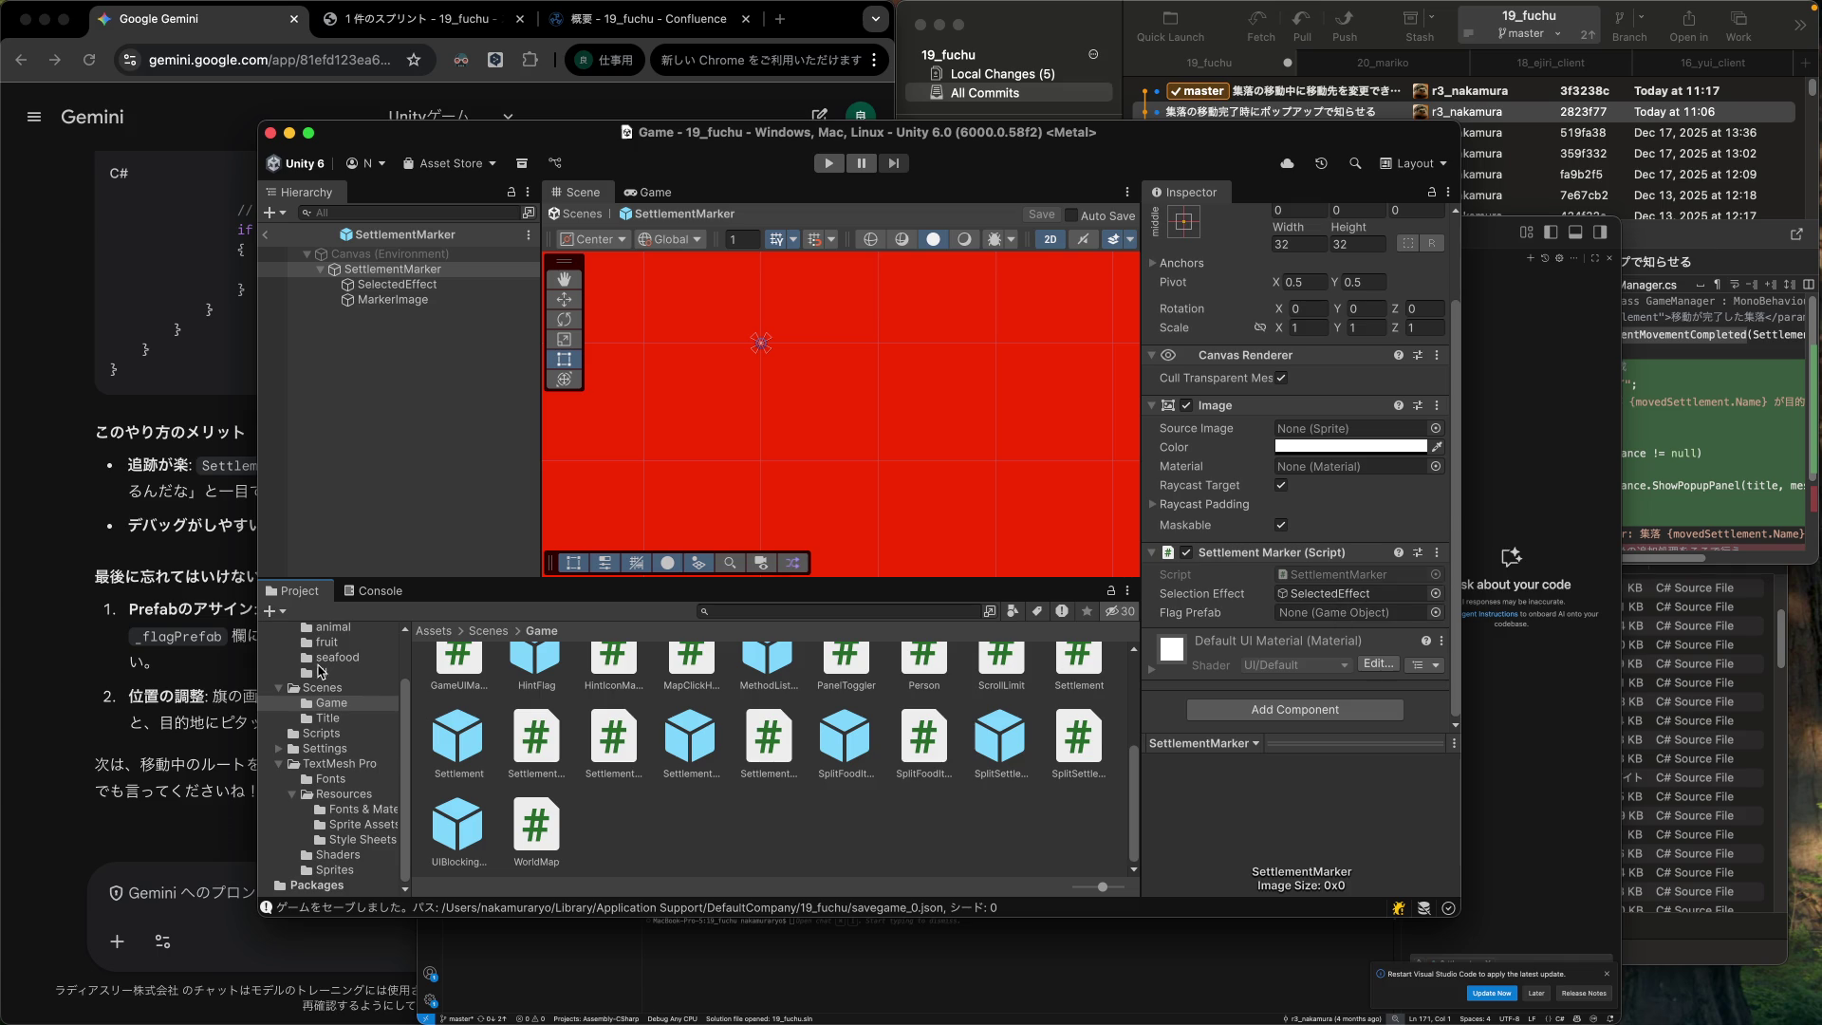
pyautogui.click(320, 672)
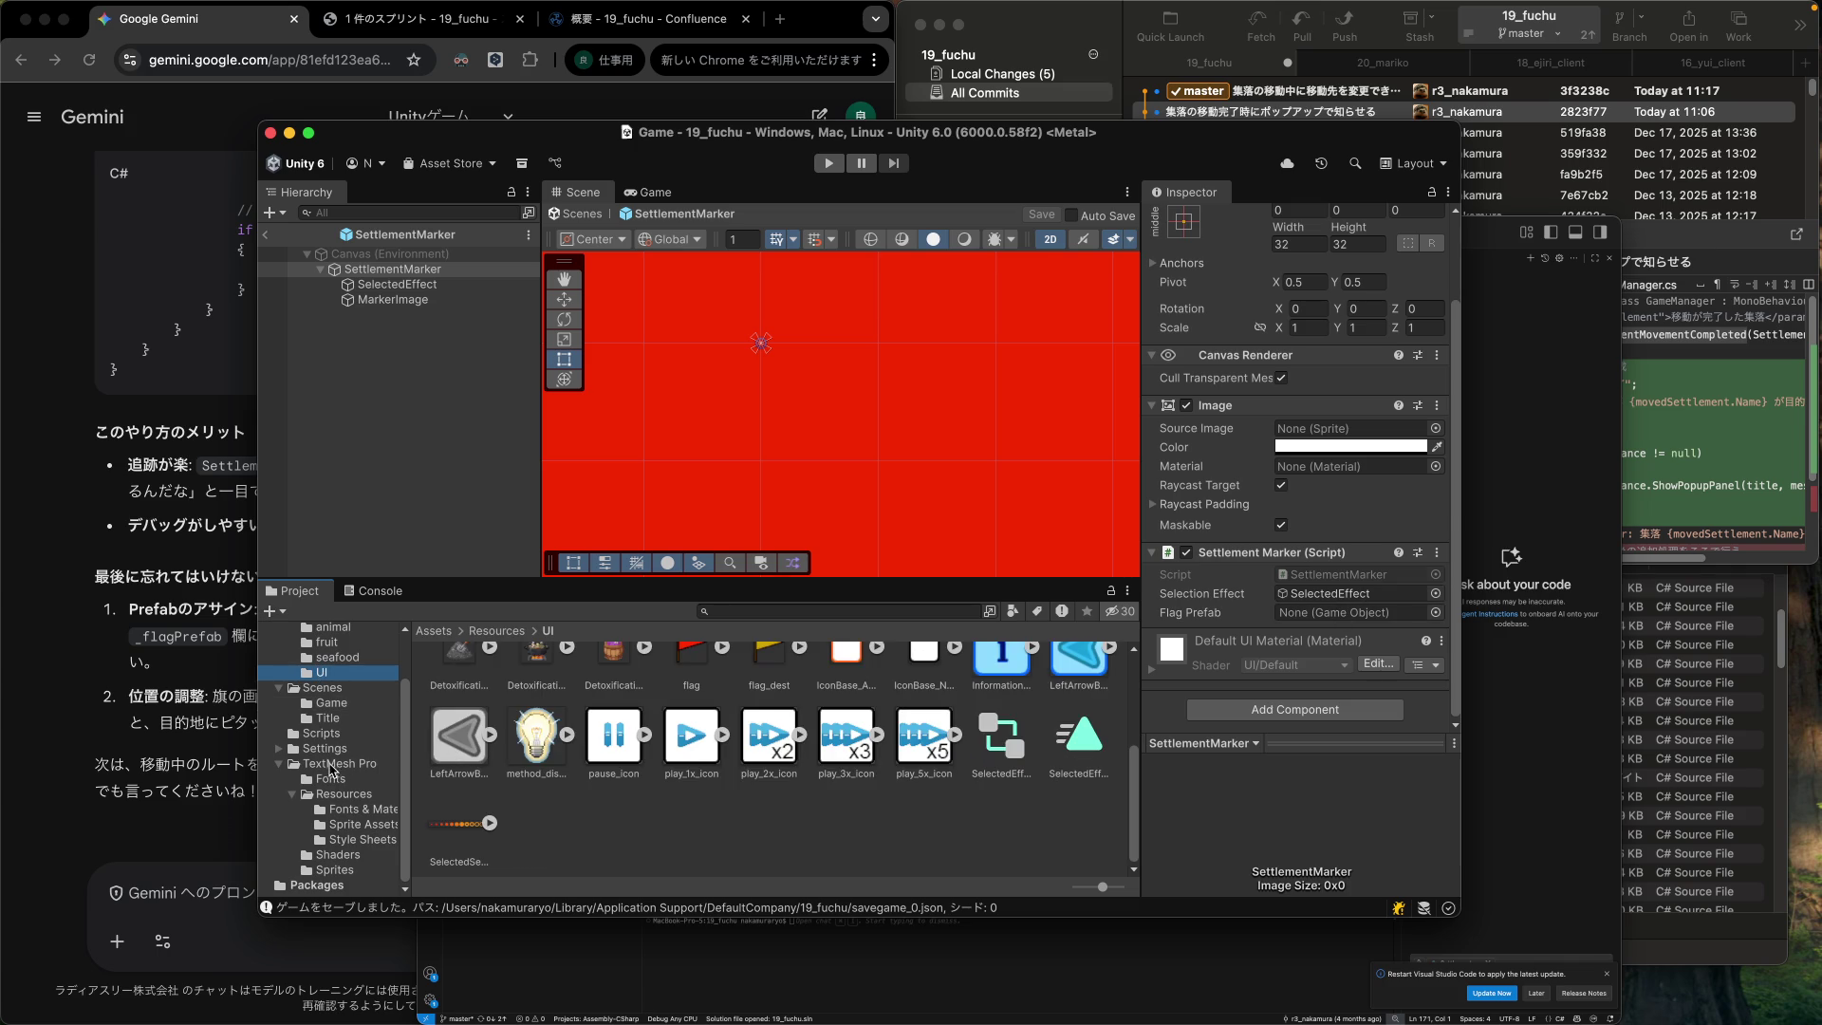
pyautogui.click(331, 703)
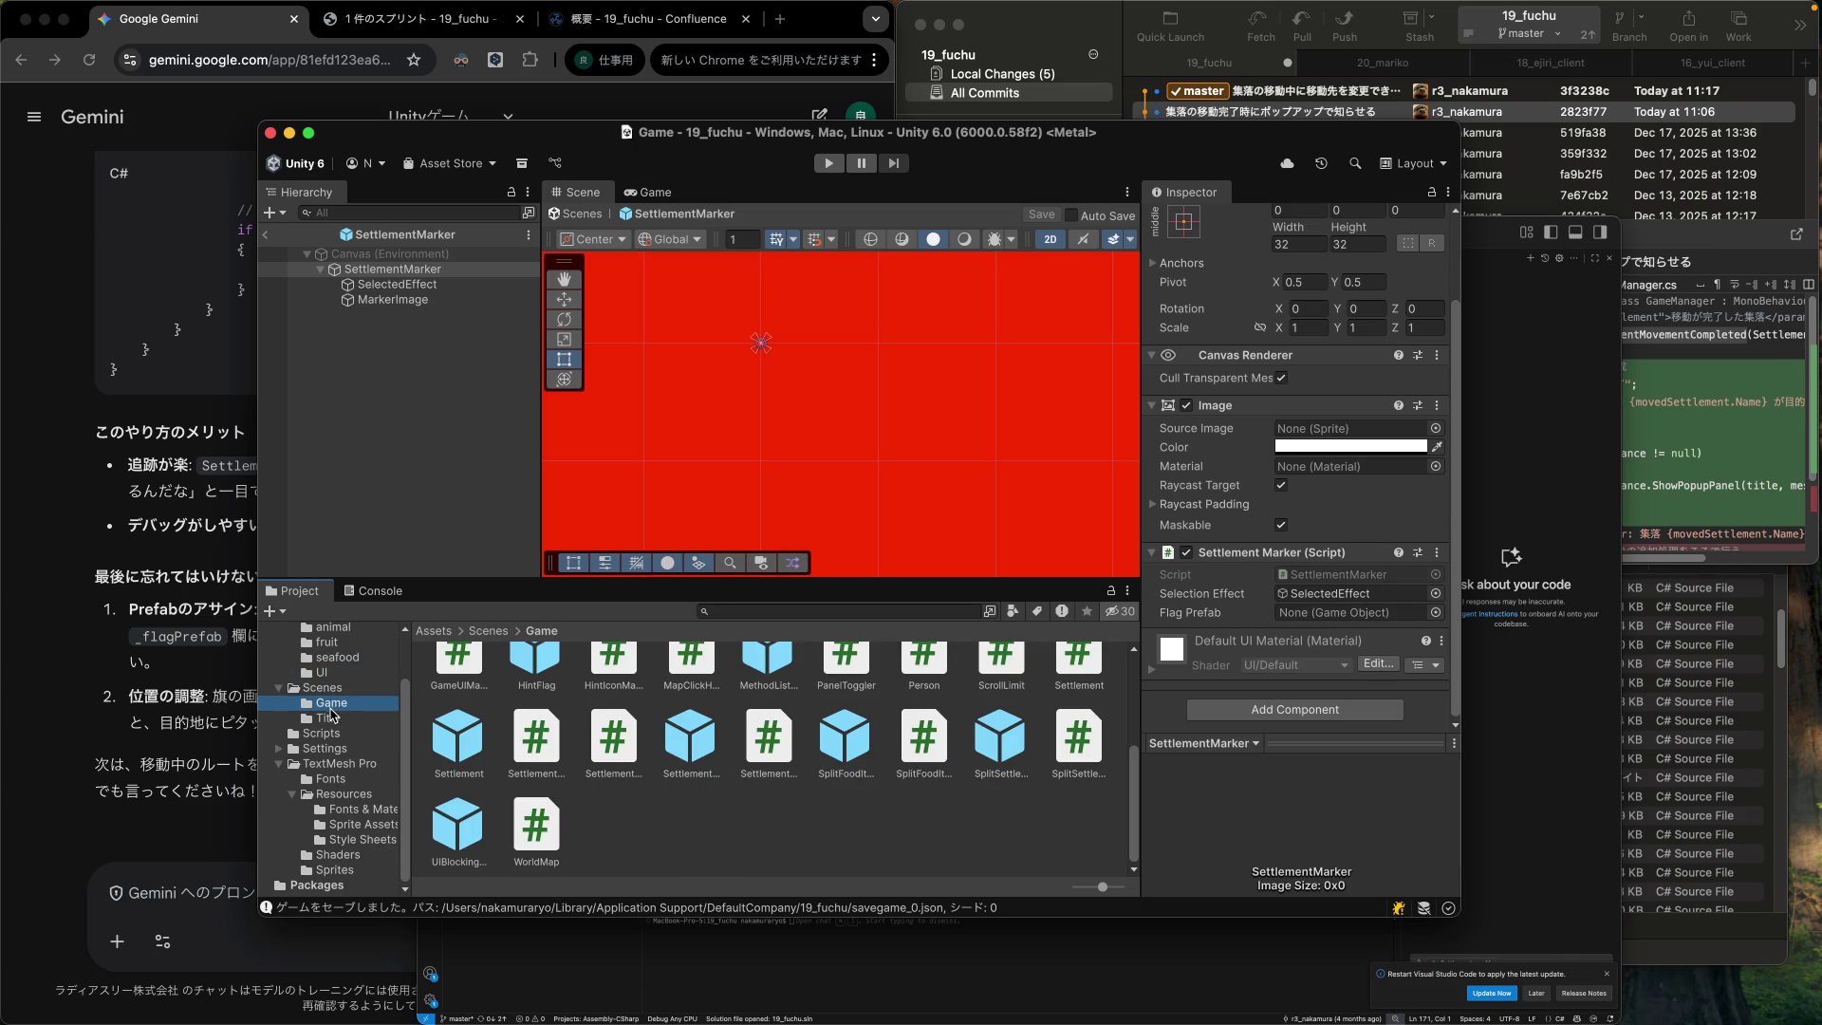
pyautogui.scroll(2, 633, 837)
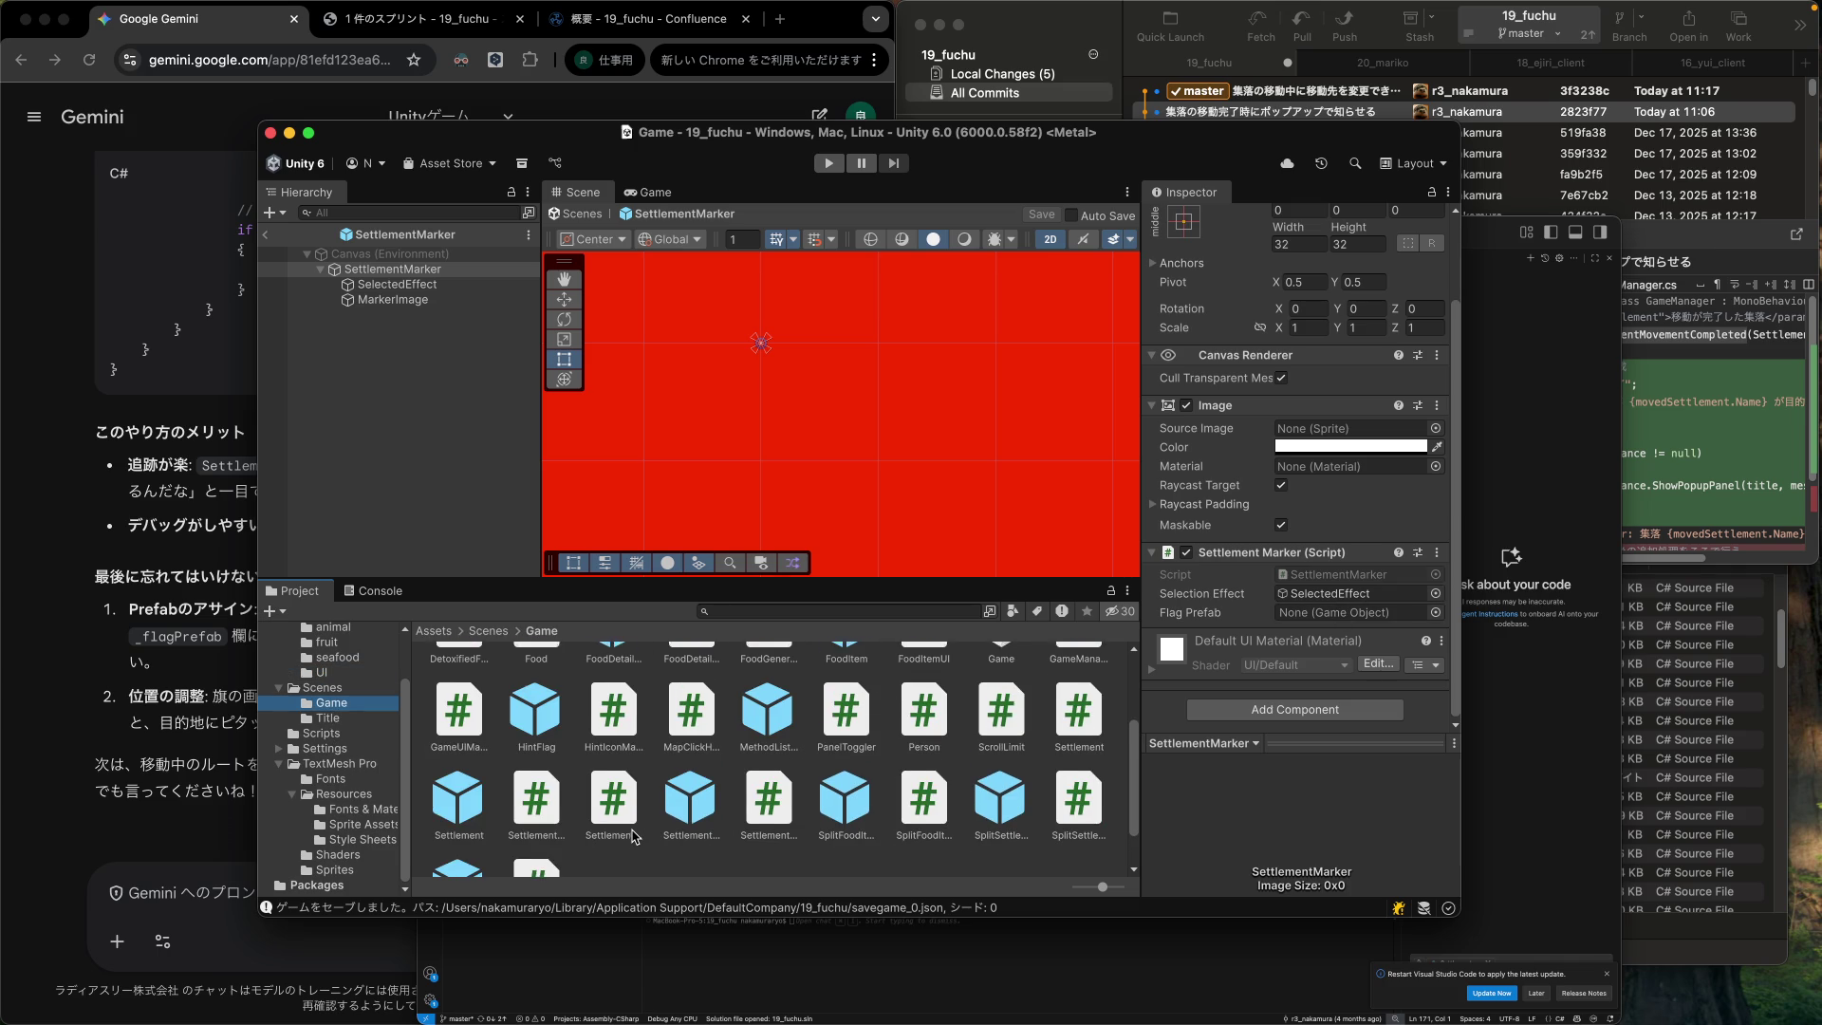
pyautogui.scroll(3, 633, 837)
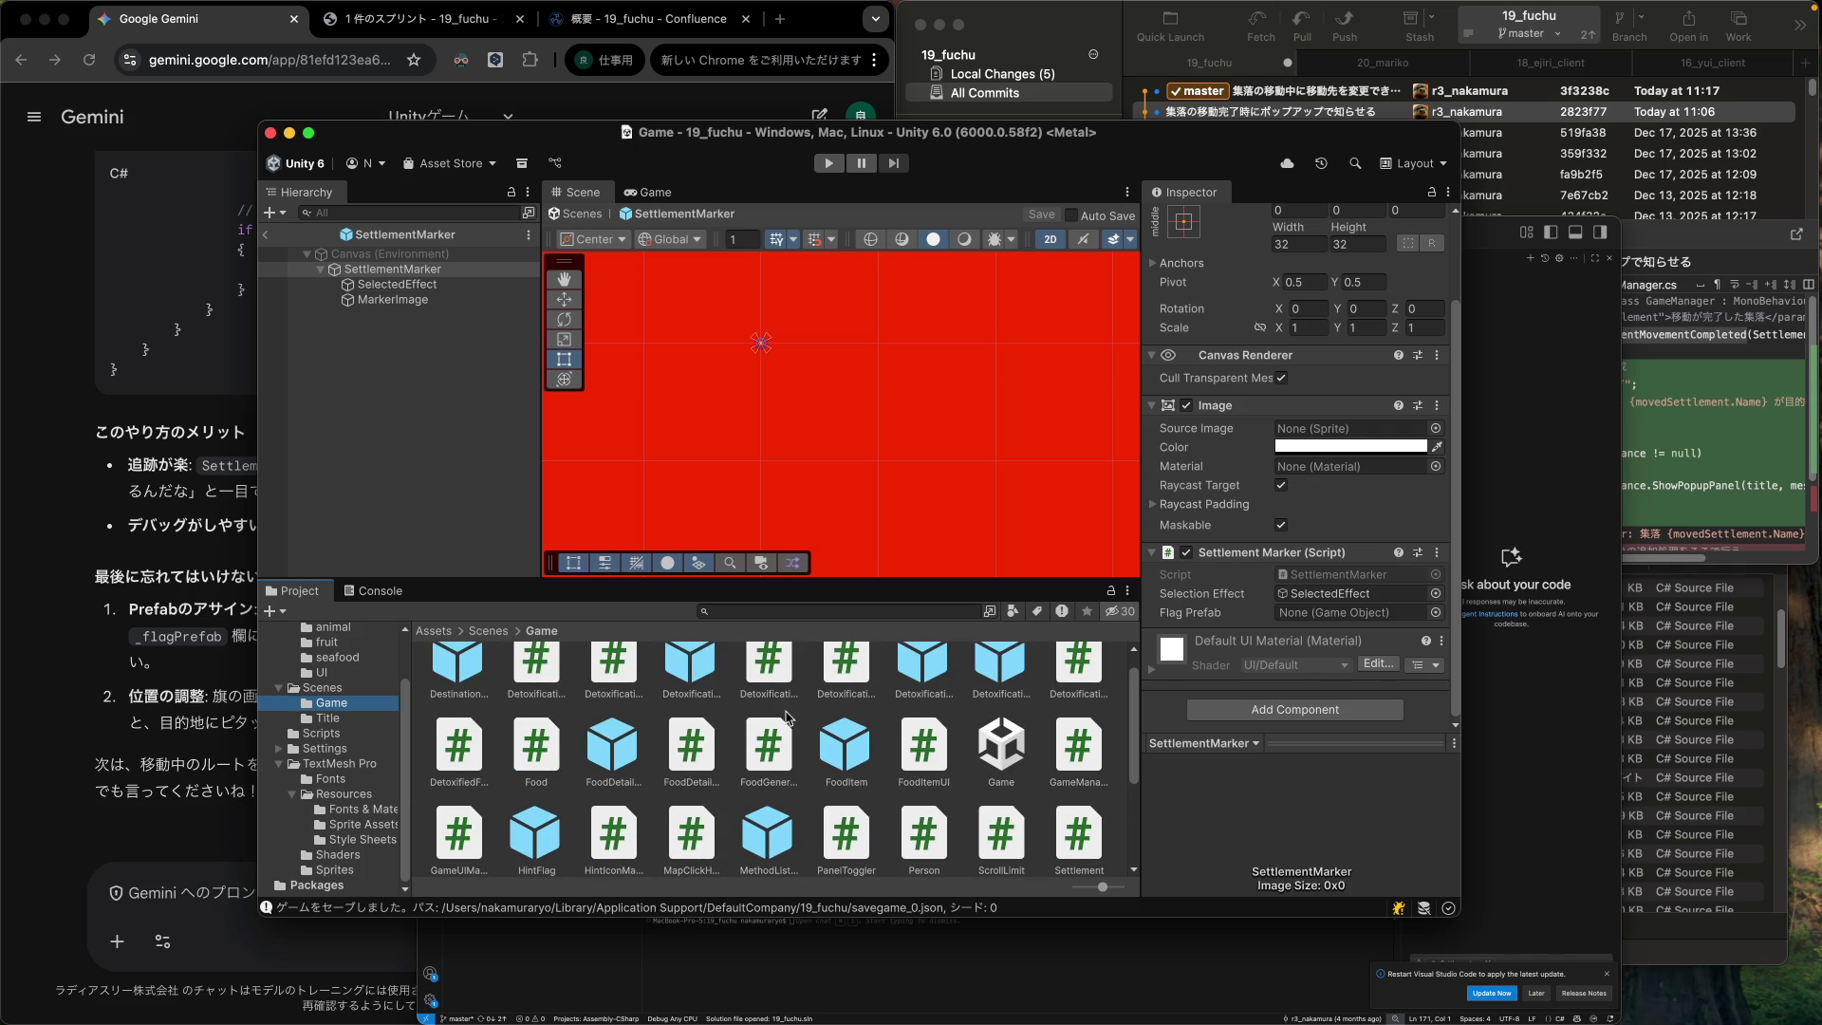
pyautogui.scroll(1, 684, 737)
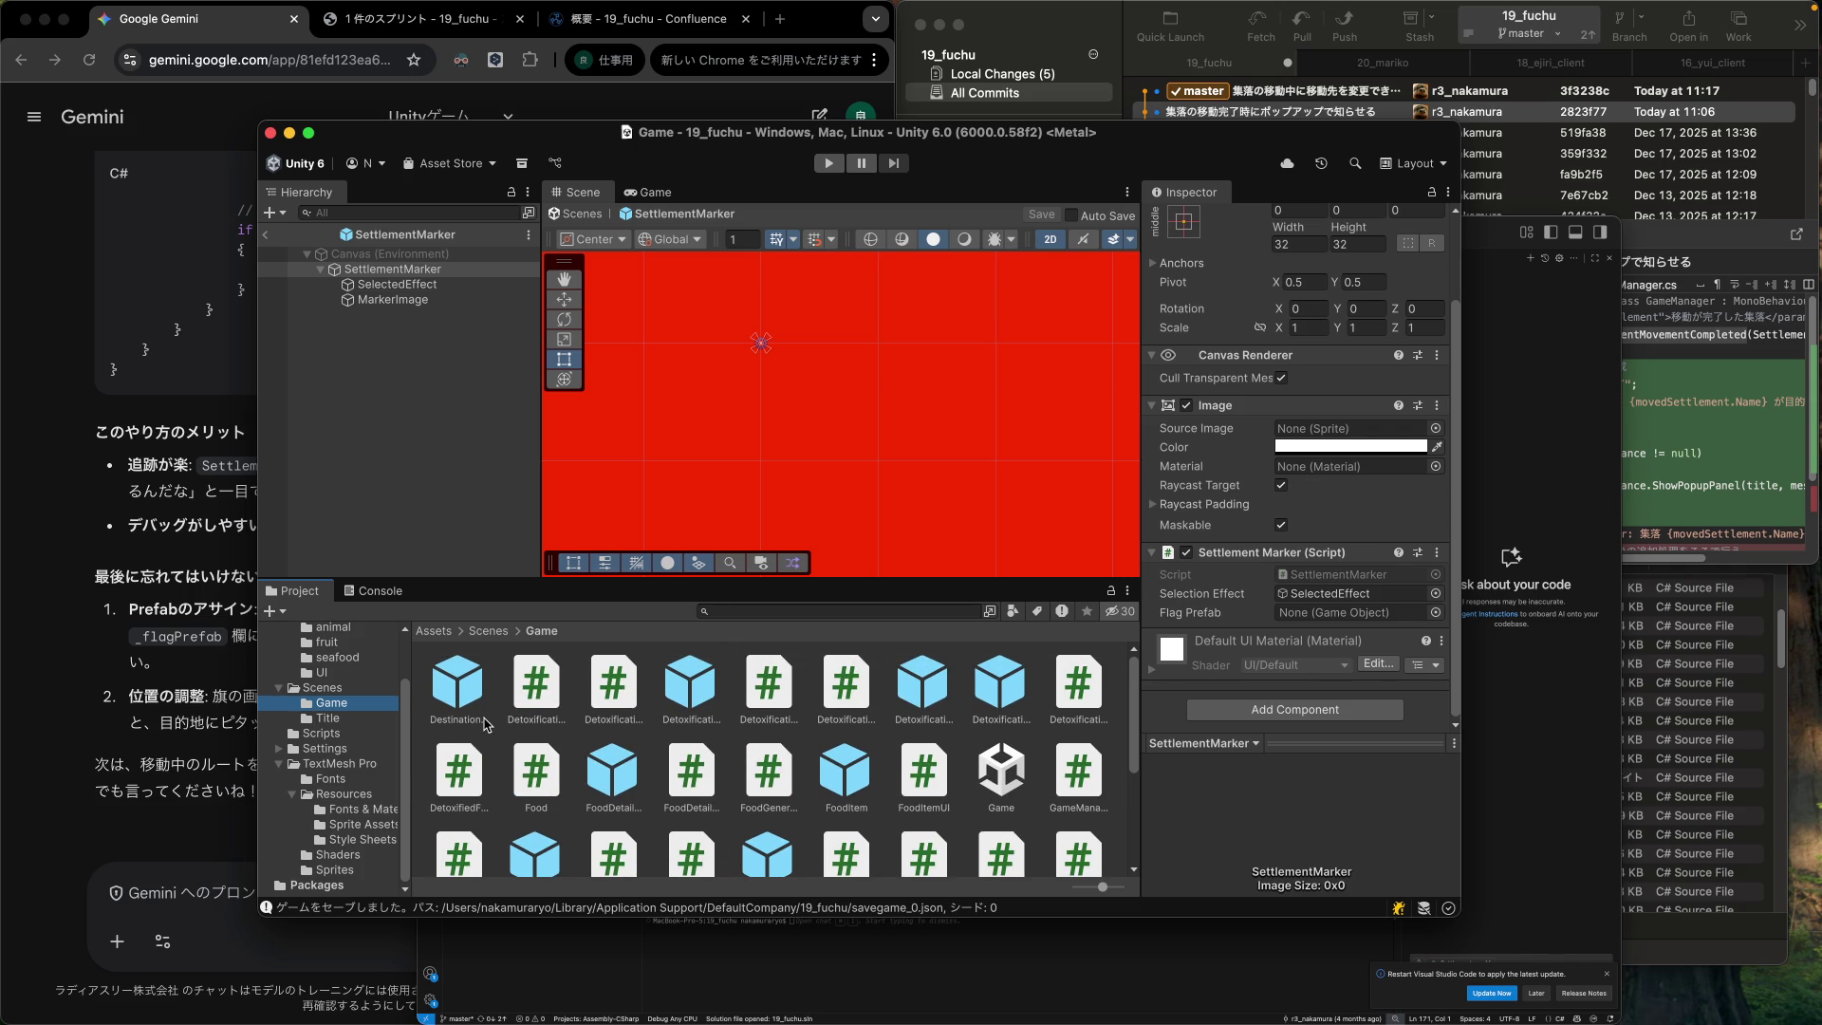
pyautogui.moveTo(465, 695); pyautogui.dragTo(1289, 619)
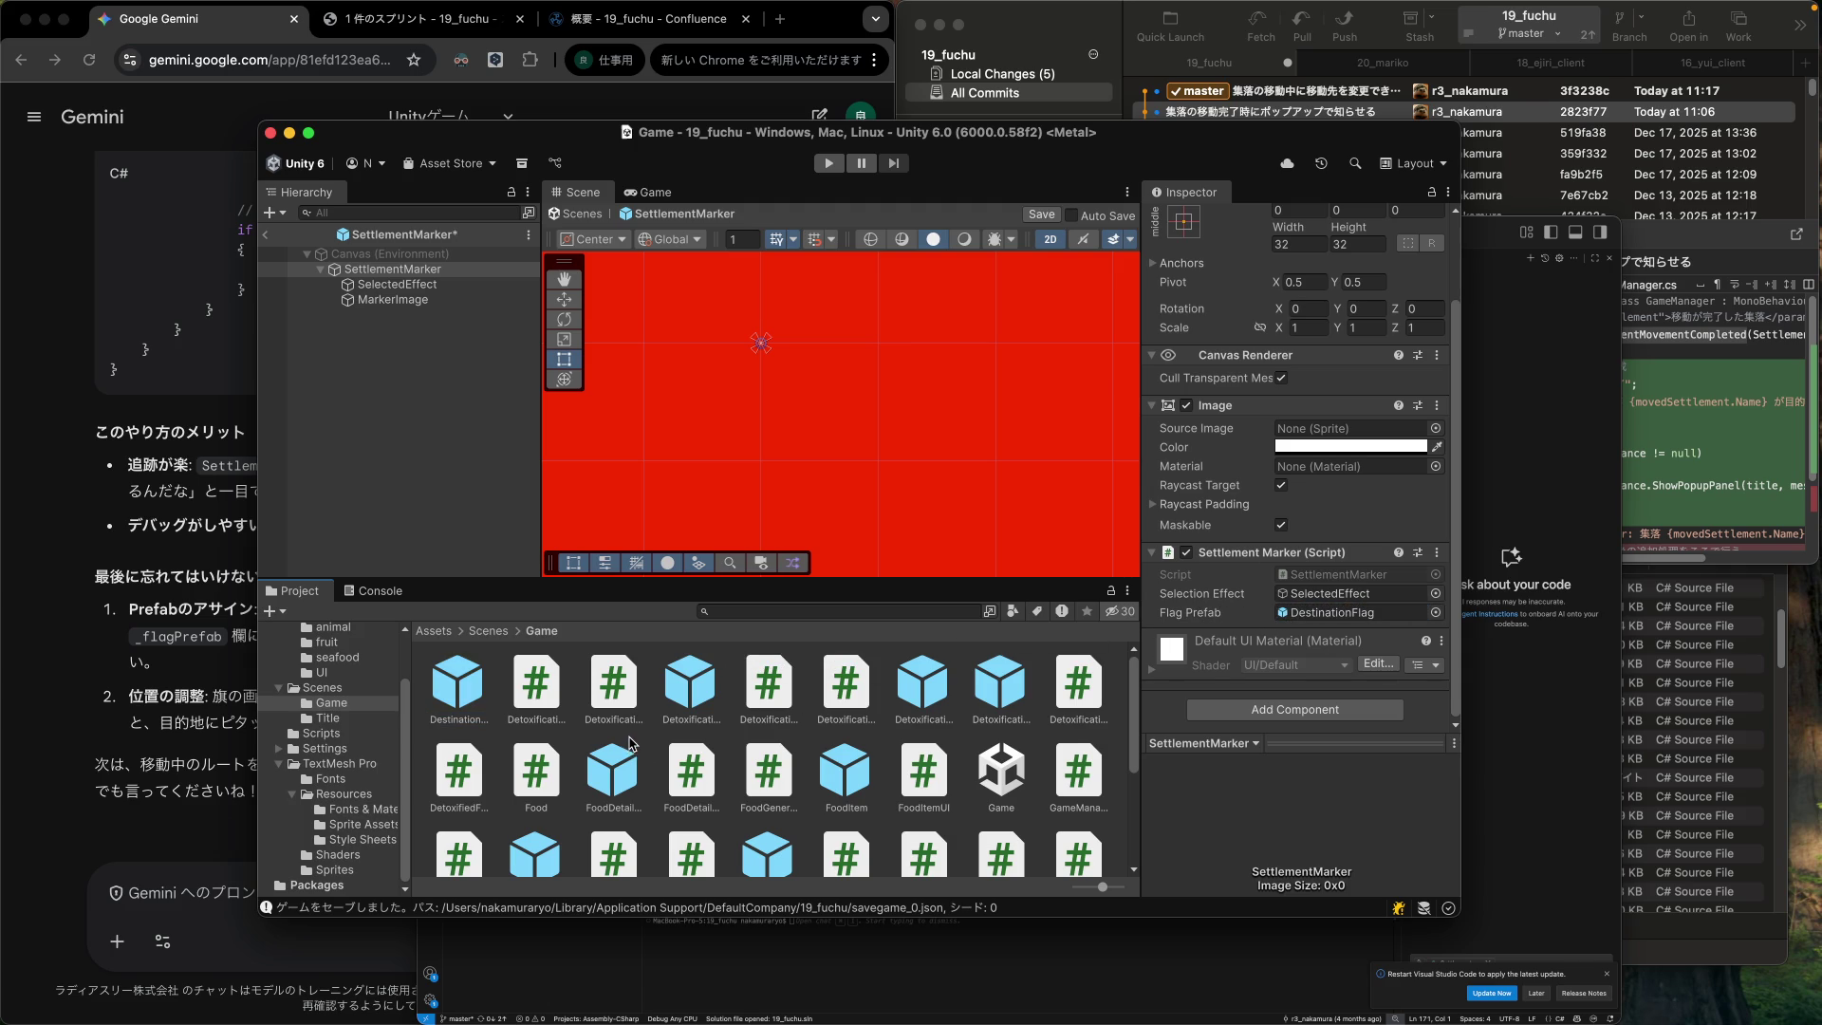
# Browse the UI, Game and Title asset folders and glance at Settlement.cs.
pyautogui.scroll(-5, 634, 740)
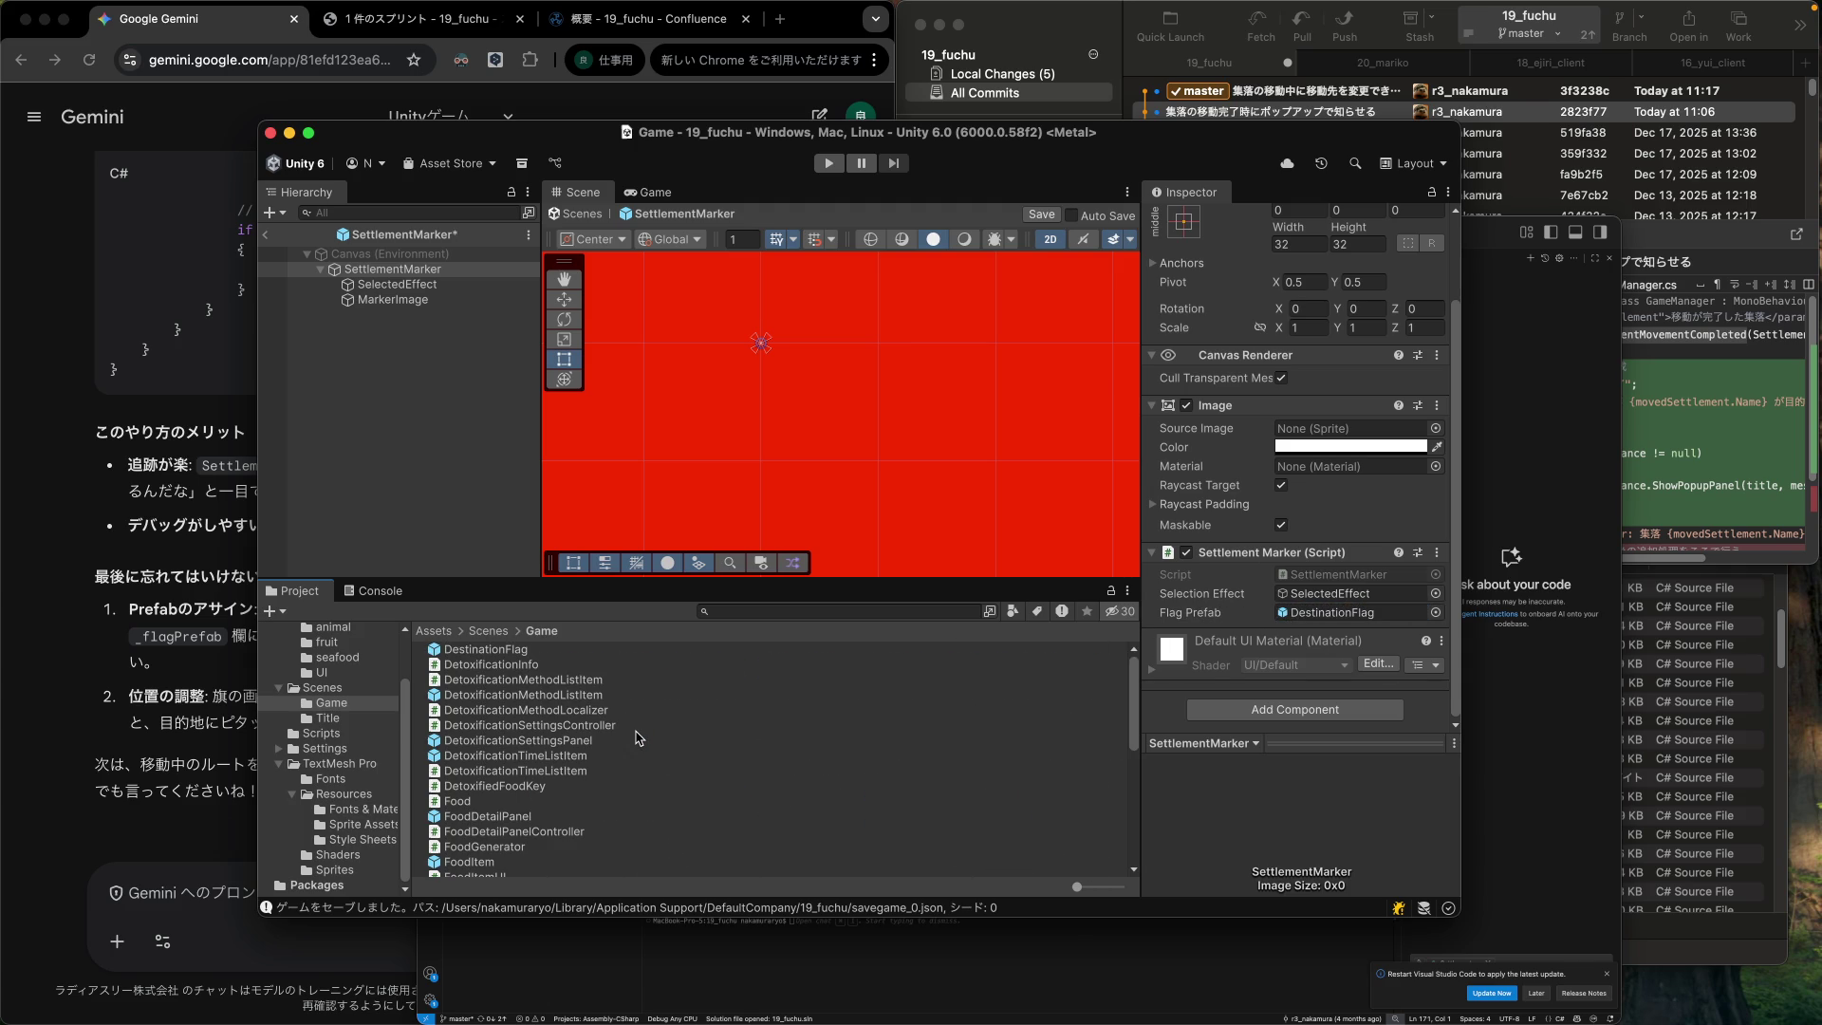
pyautogui.scroll(-10, 636, 739)
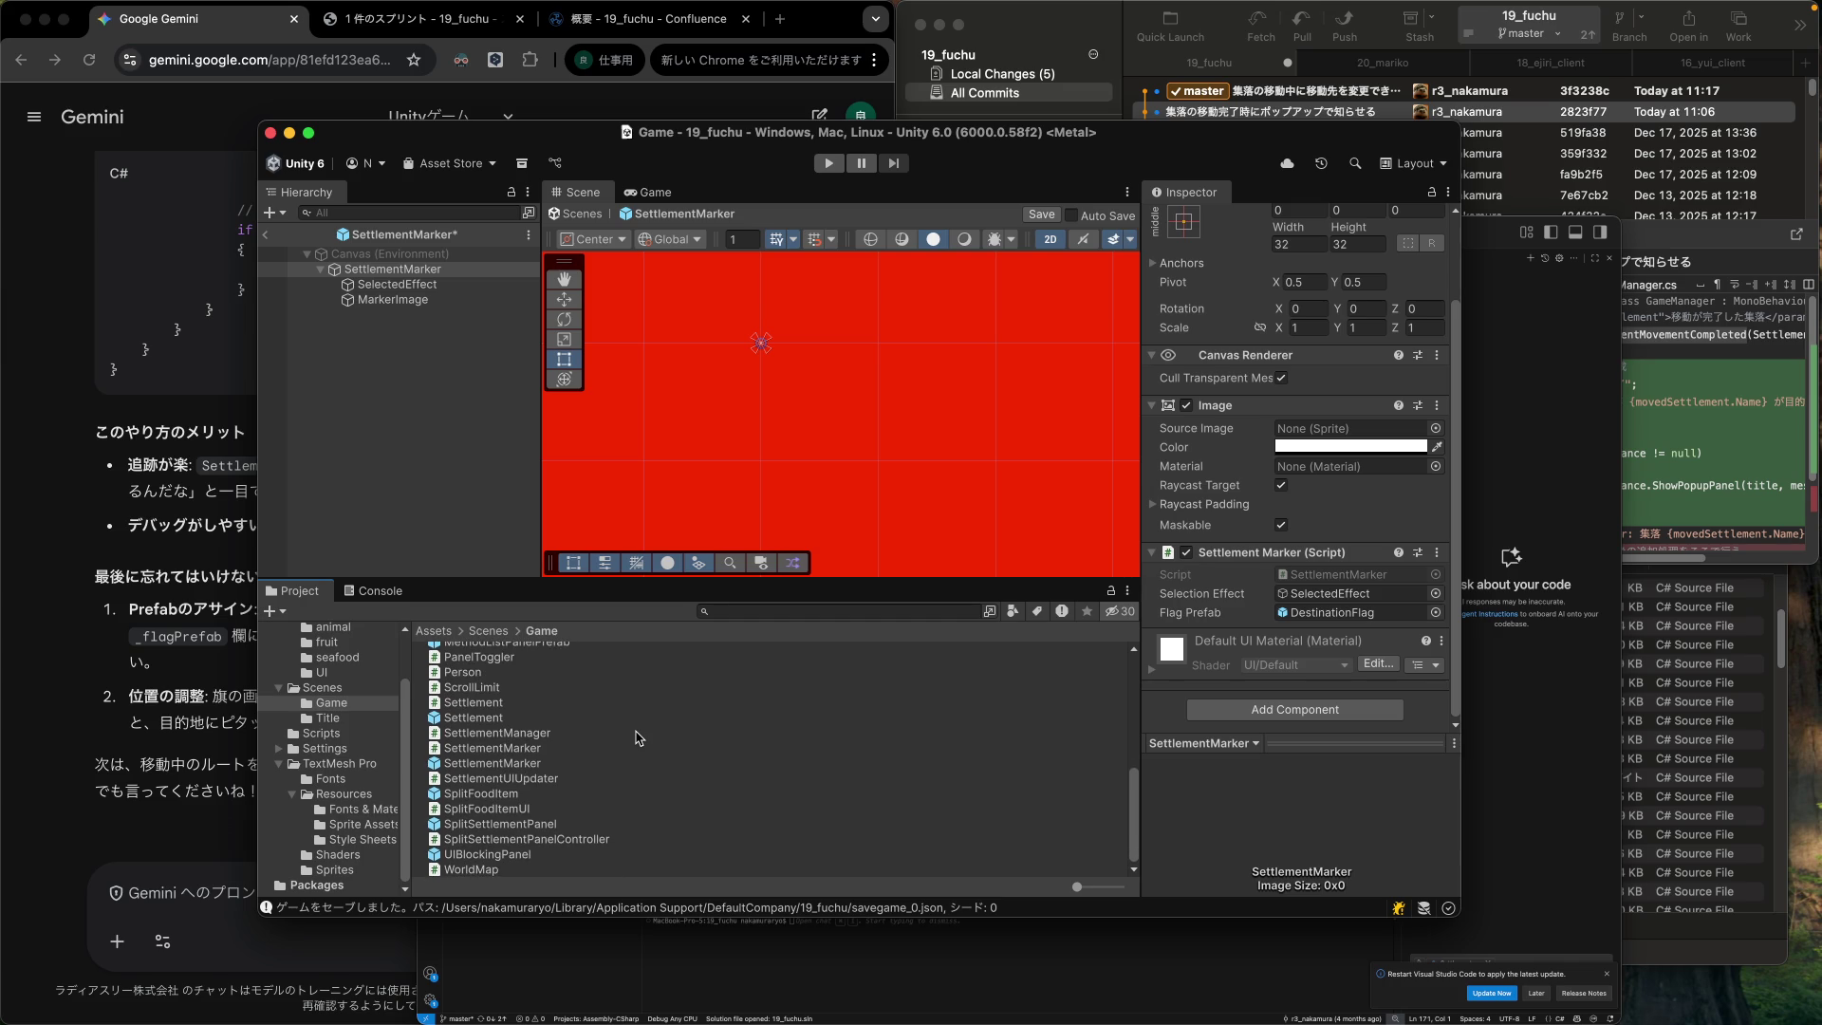
pyautogui.scroll(10, 637, 738)
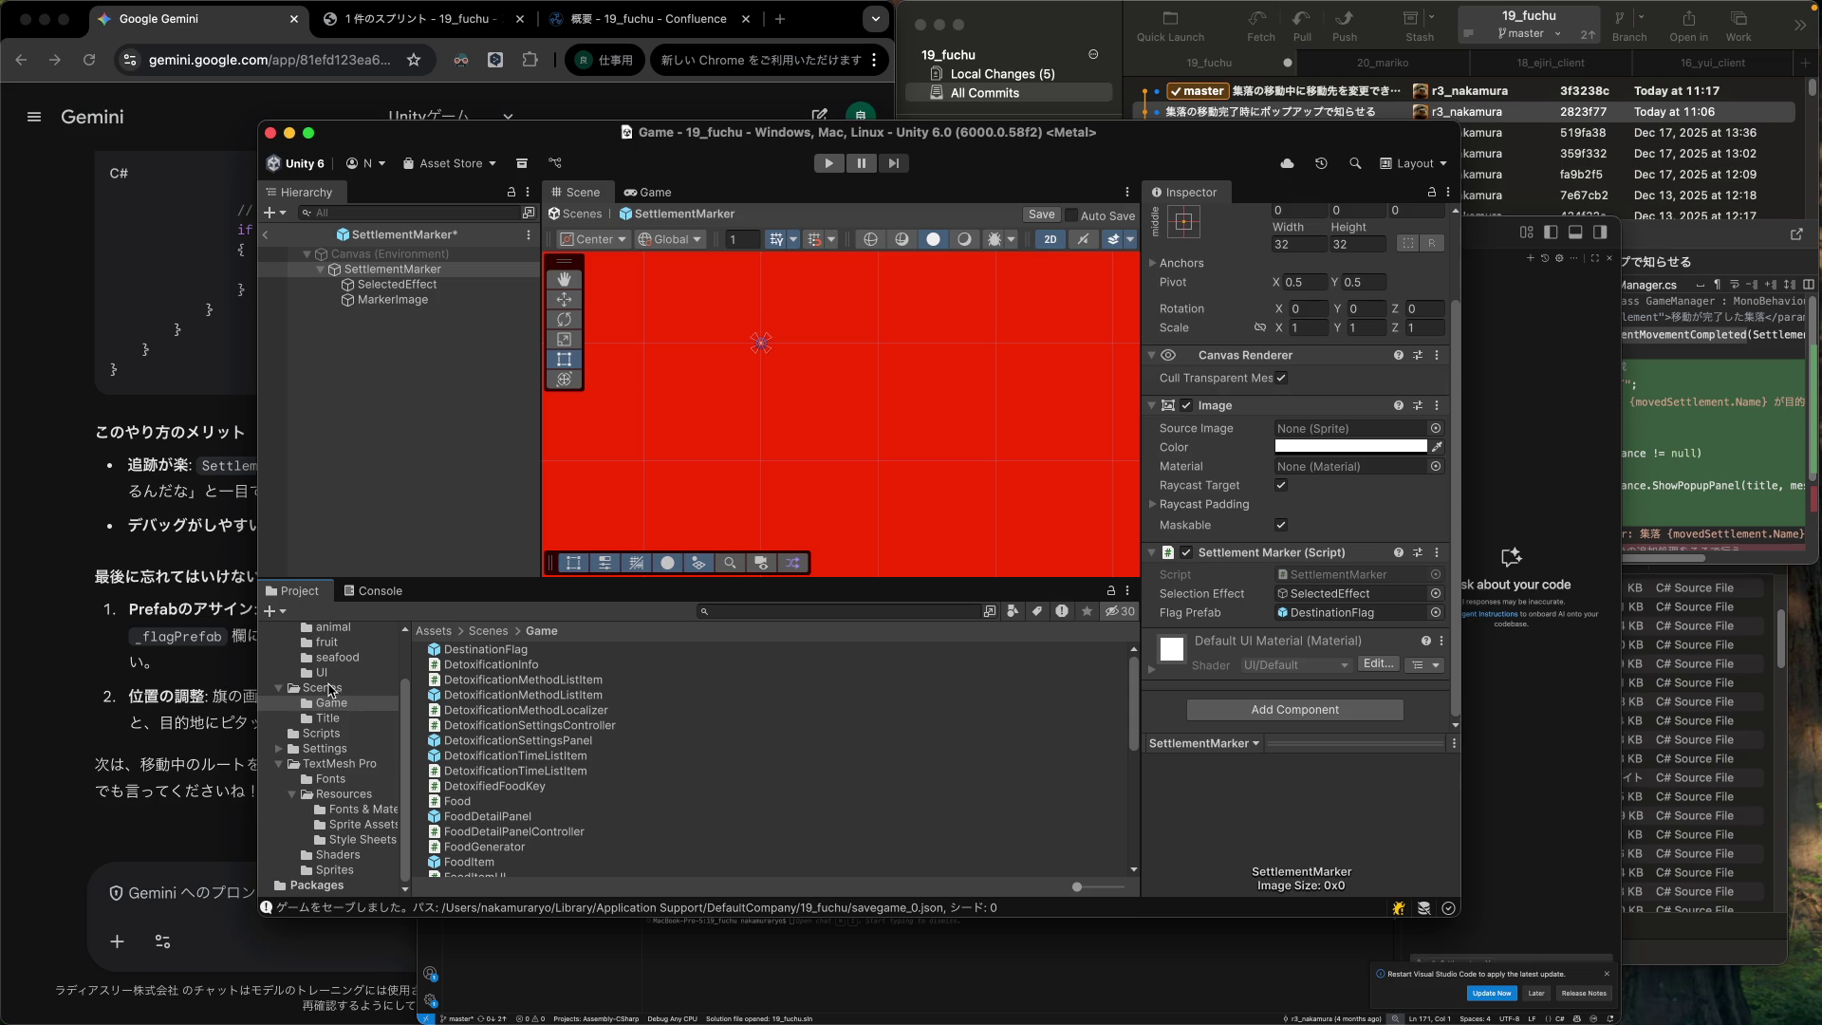
pyautogui.click(324, 674)
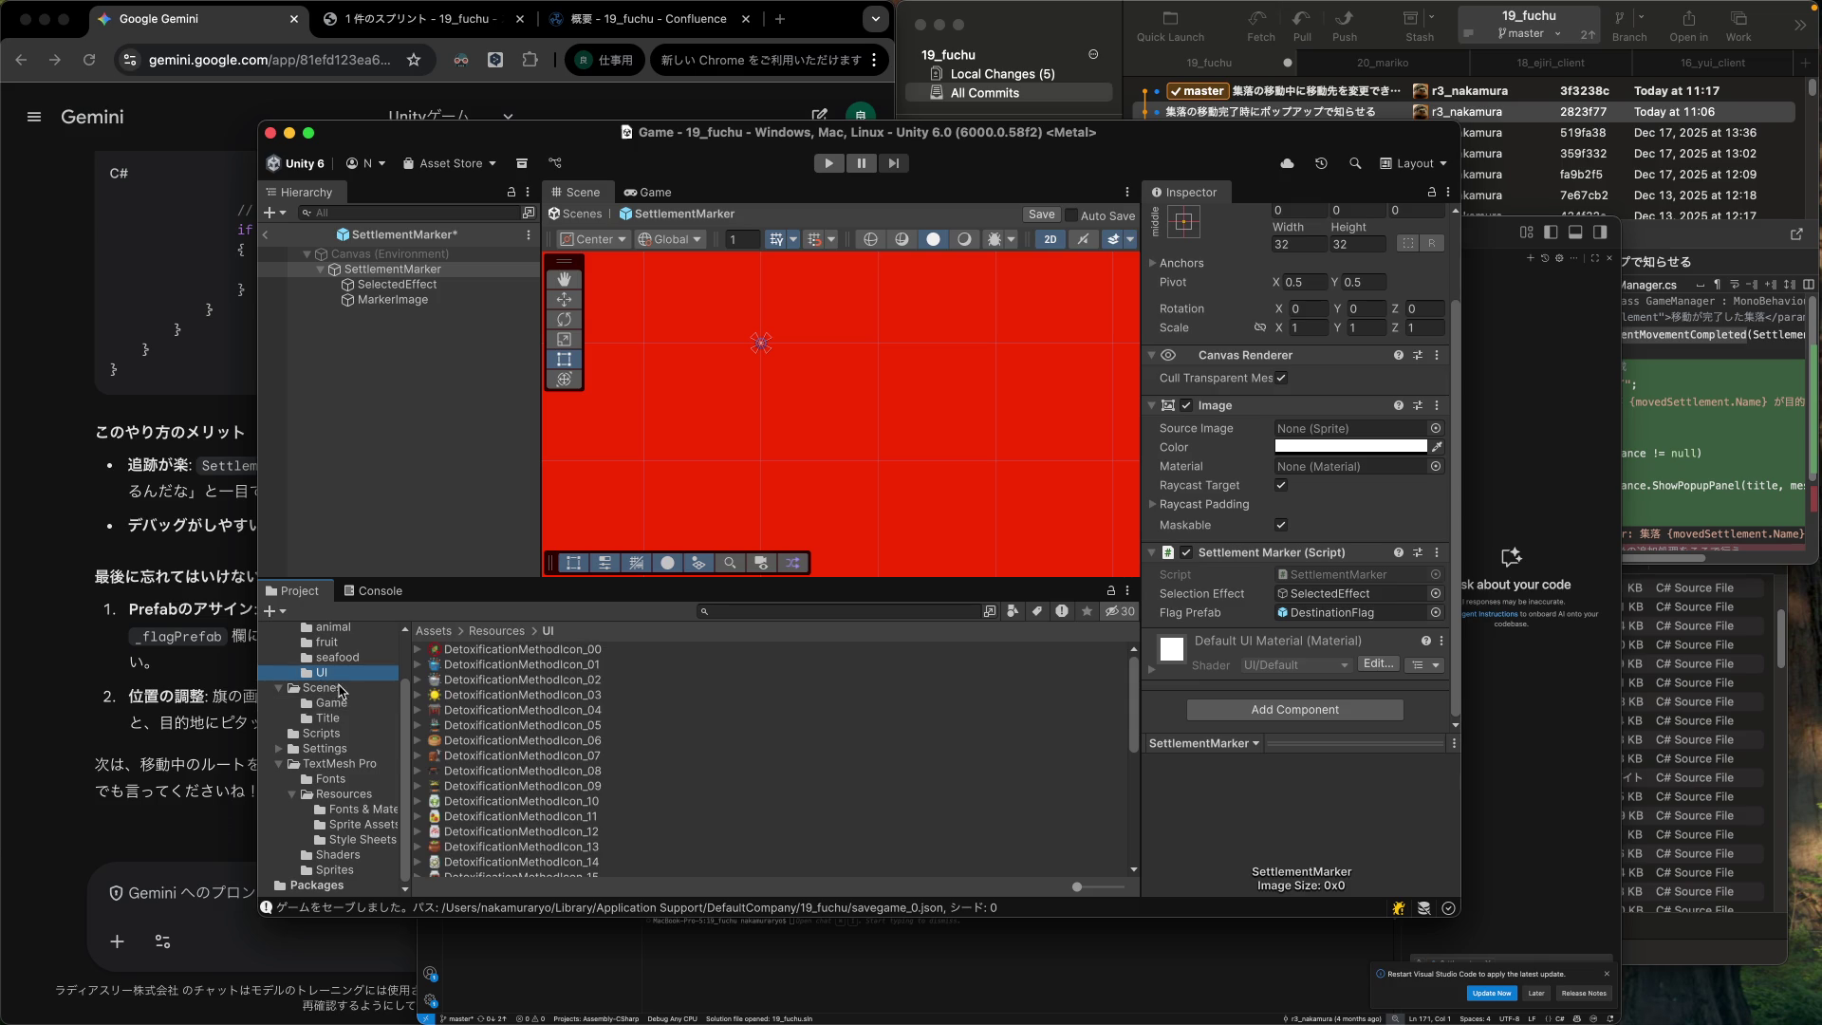
pyautogui.click(332, 703)
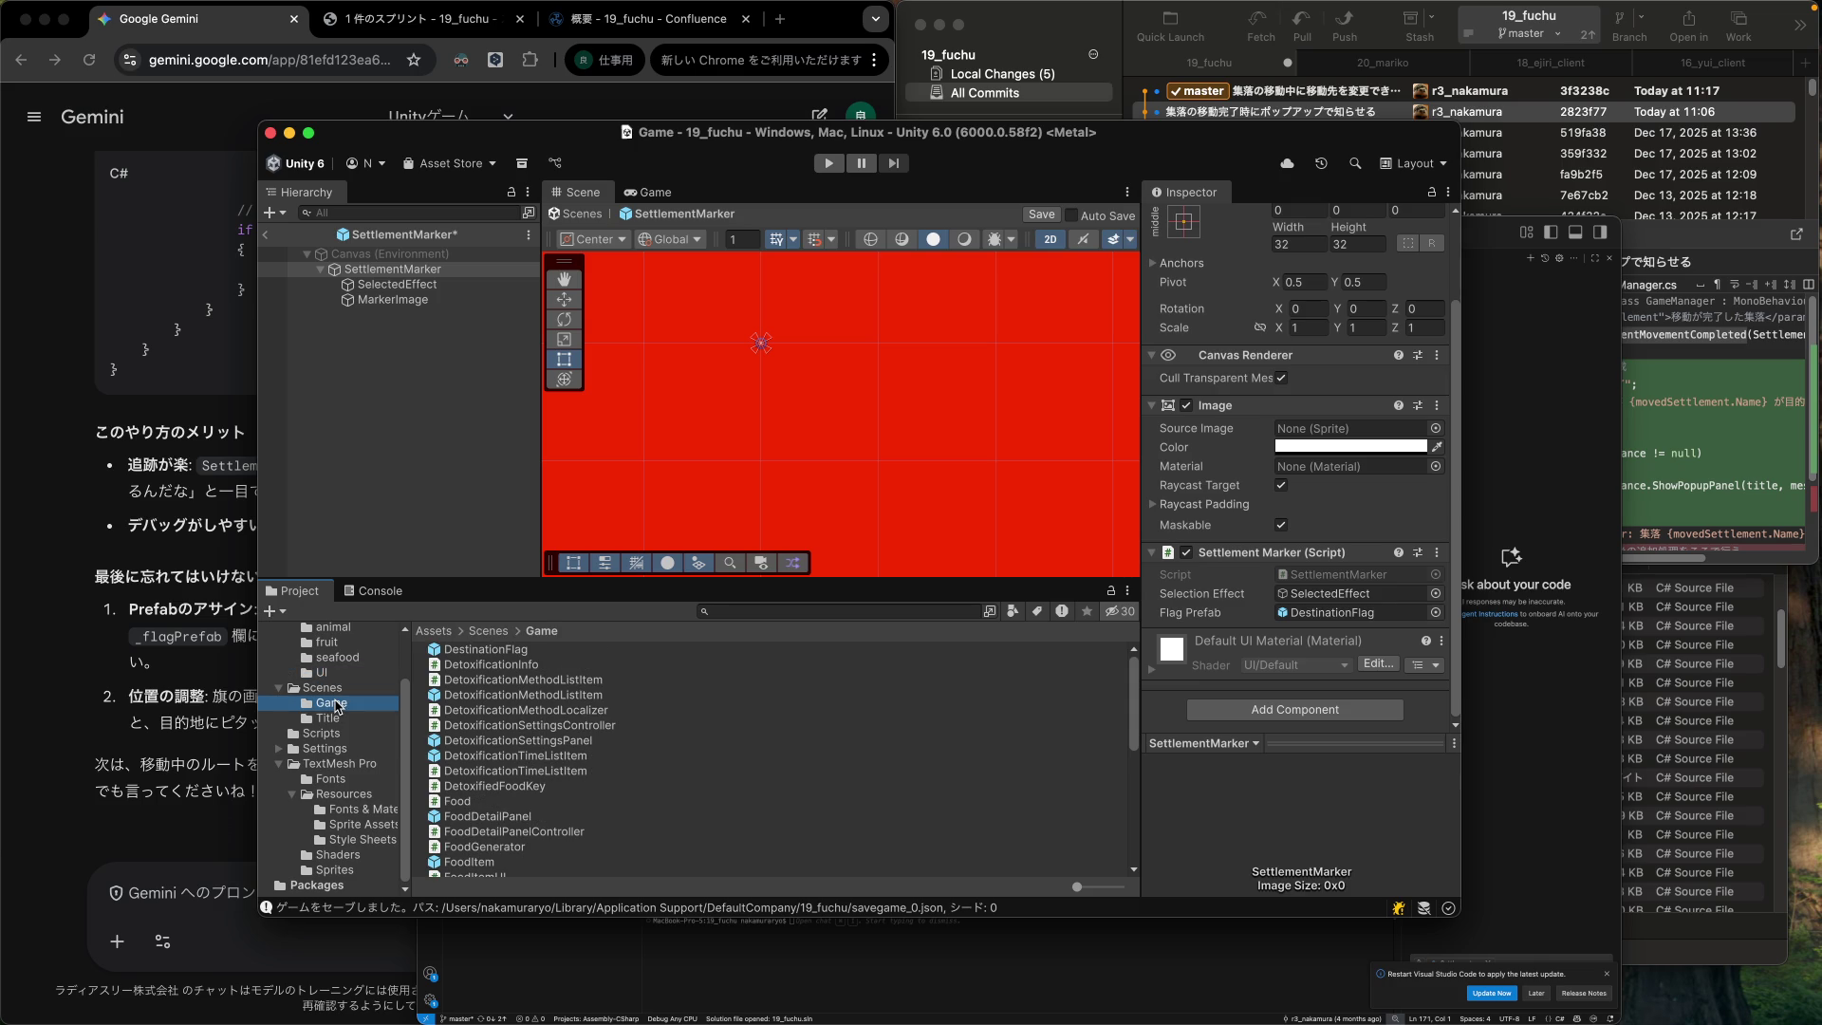
pyautogui.click(321, 673)
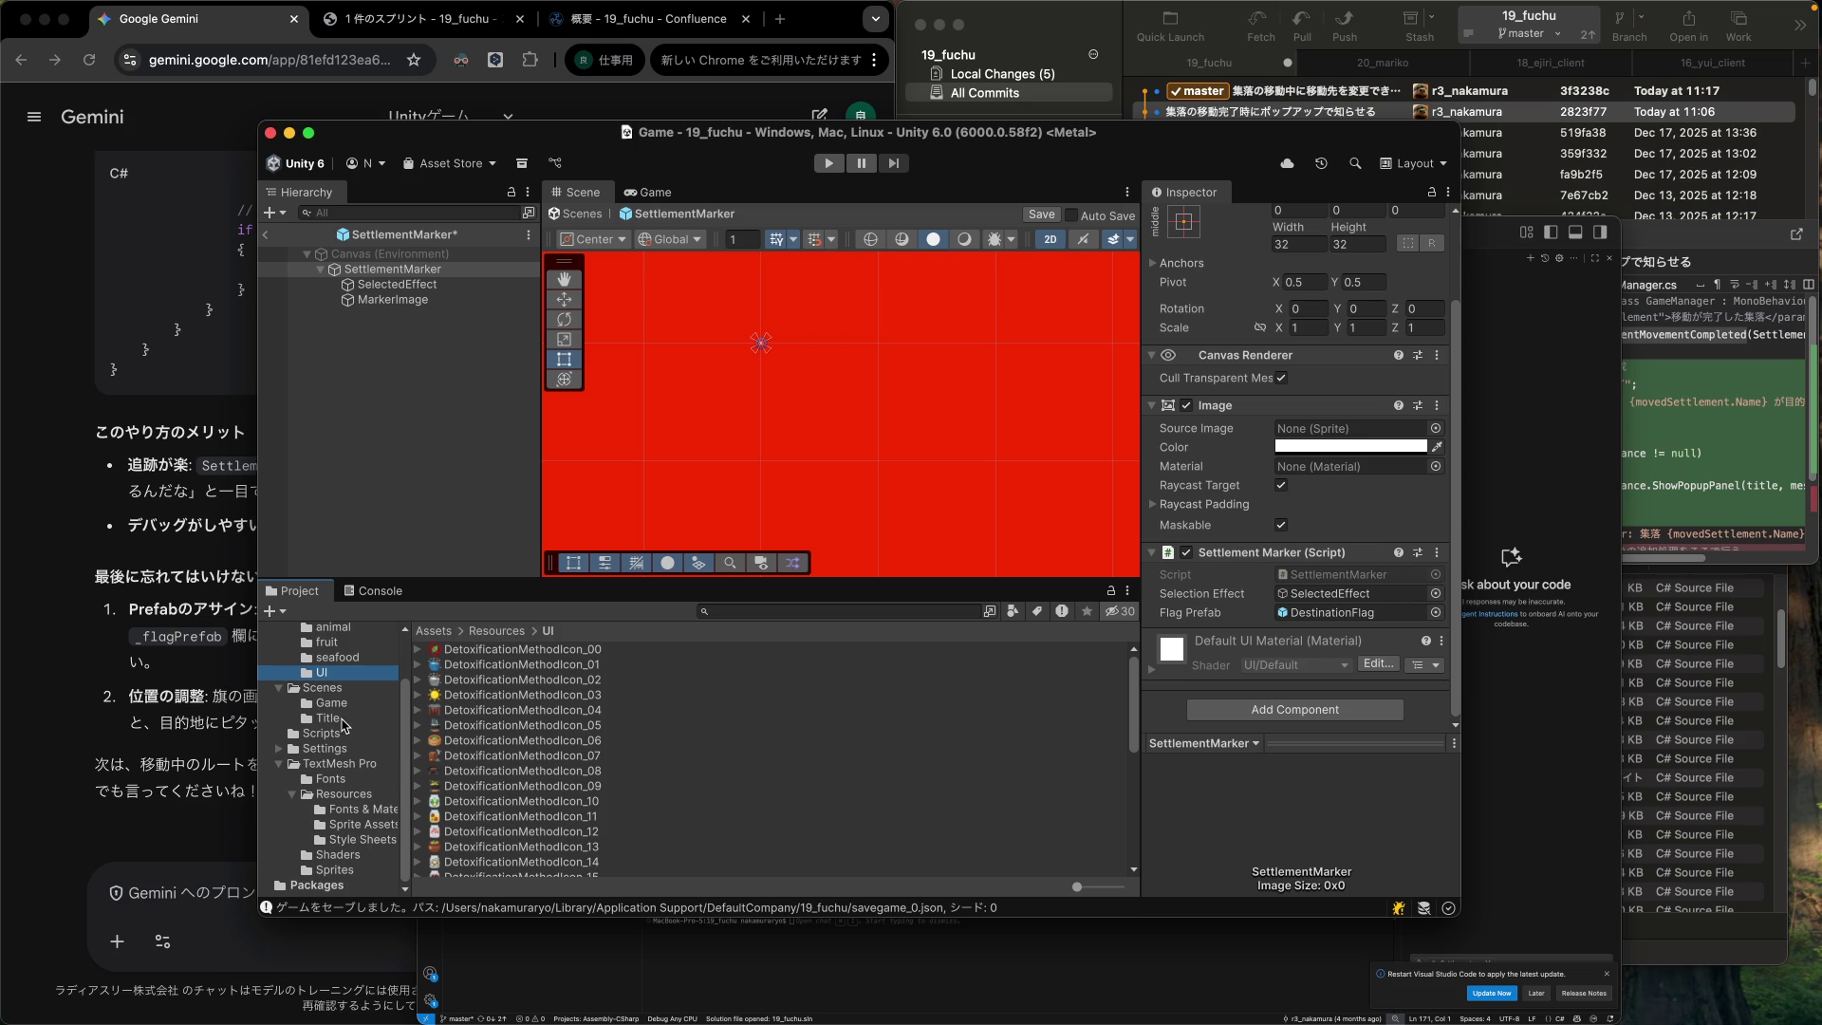
pyautogui.click(338, 718)
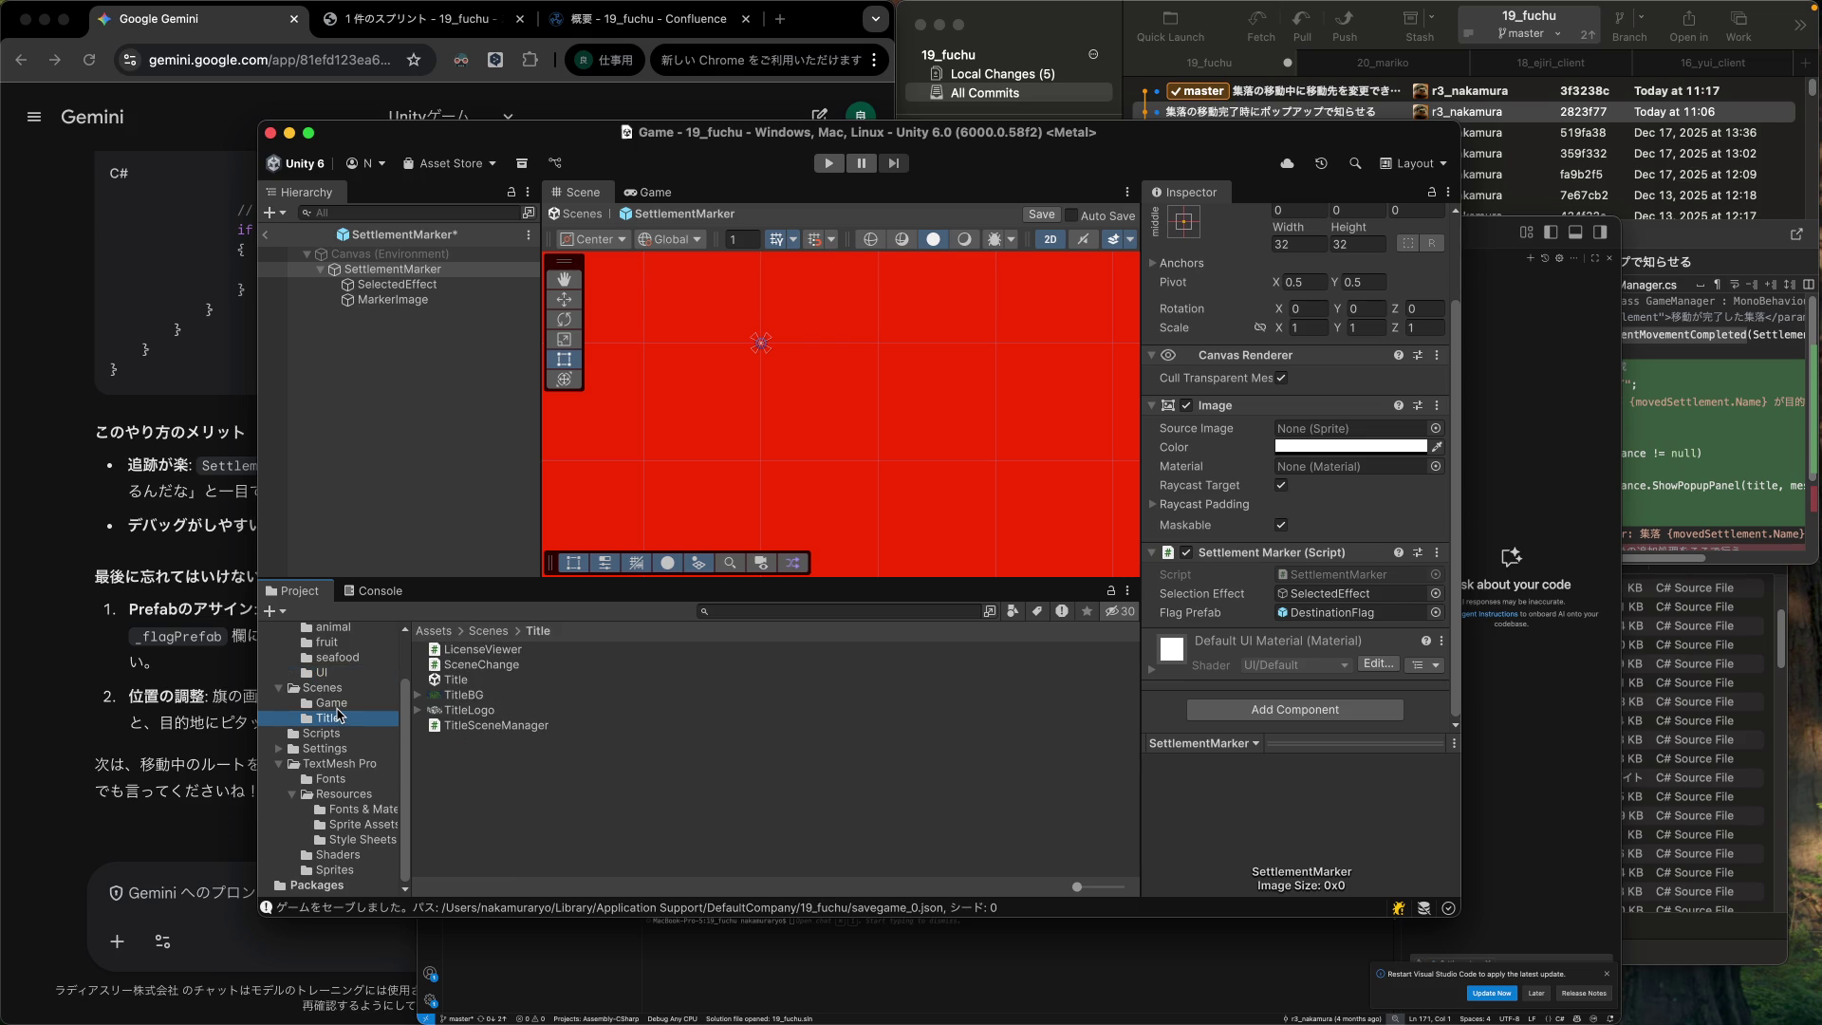
pyautogui.press('Up')
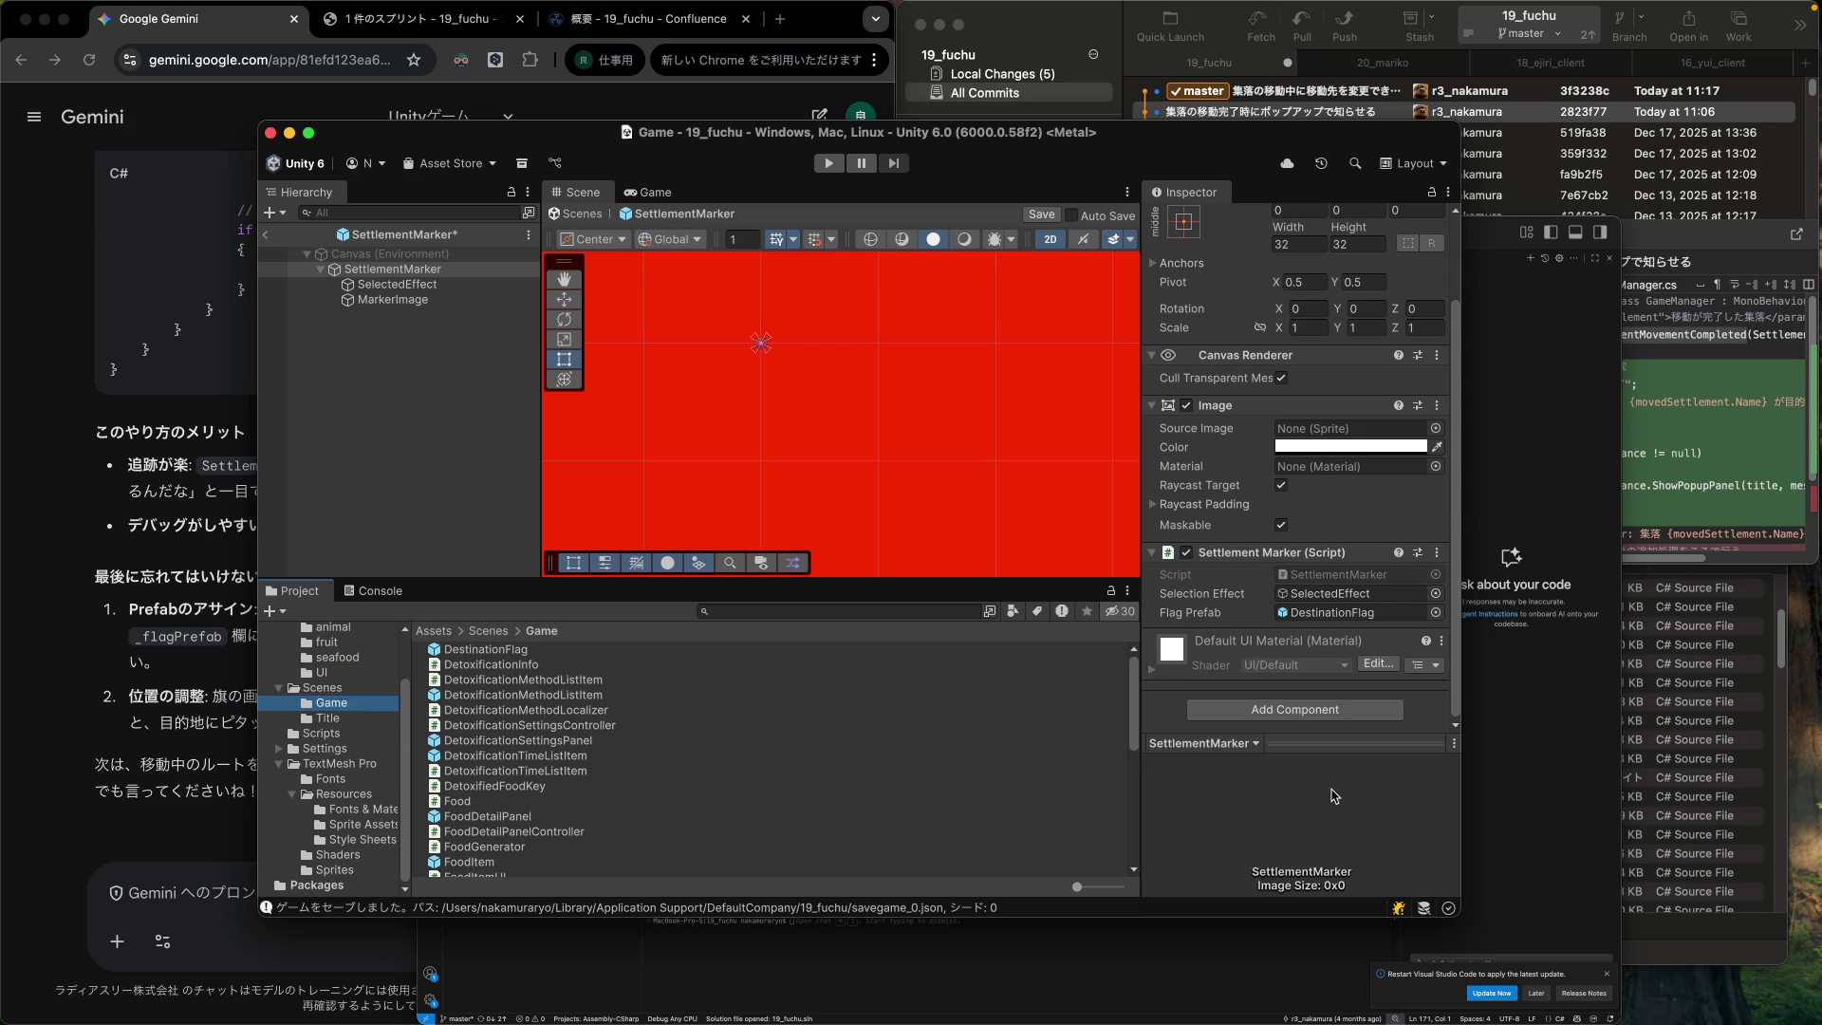
pyautogui.click(1521, 781)
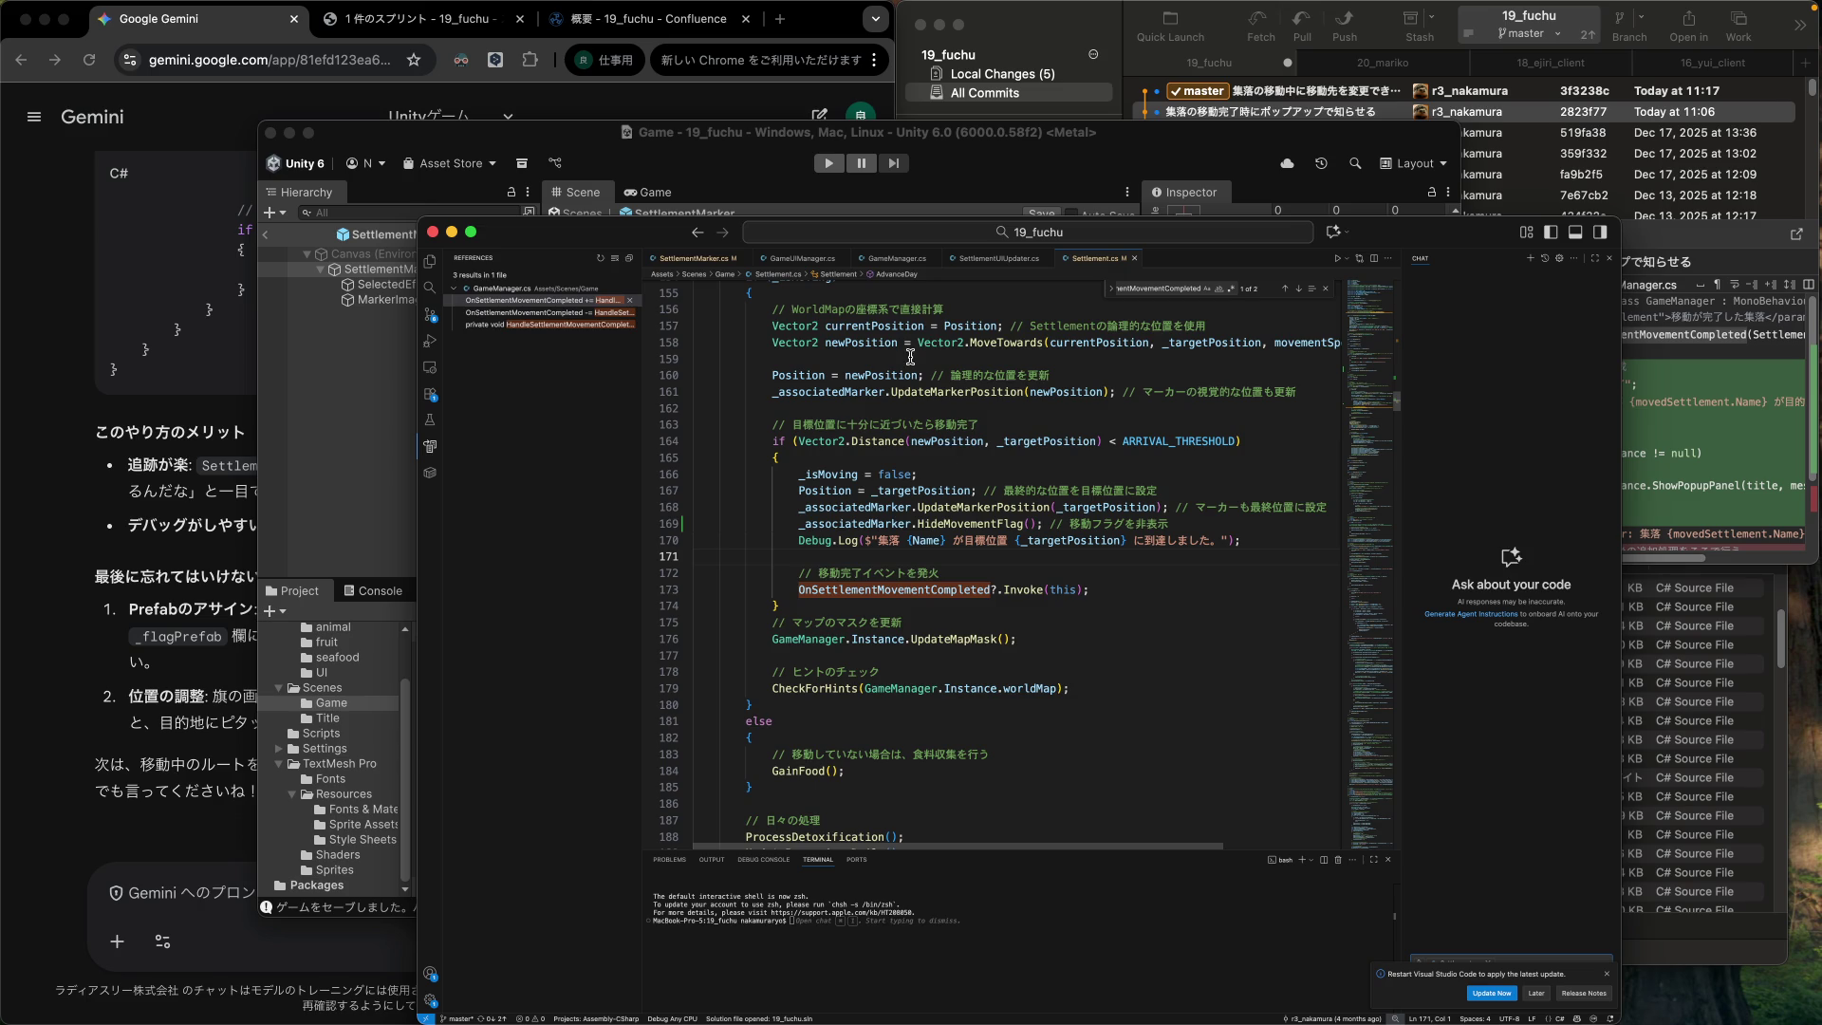
pyautogui.click(395, 289)
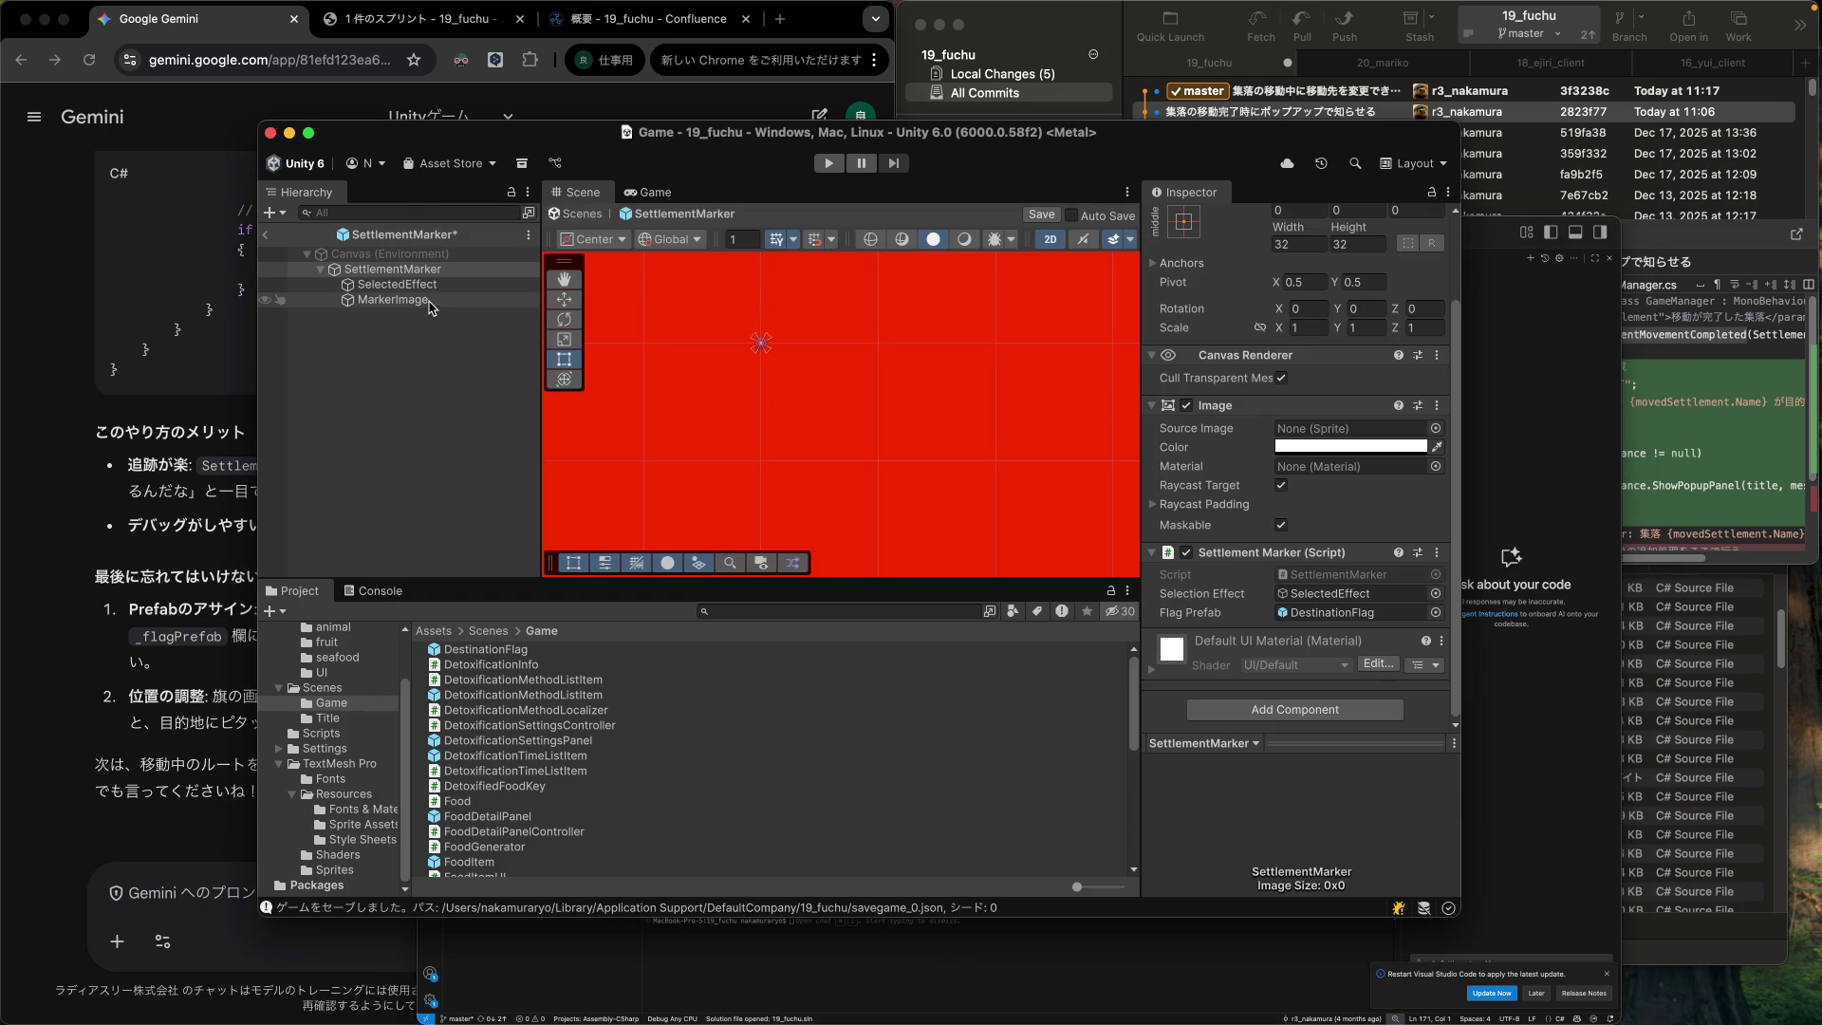
# Leave the SettlementMarker prefab, save its changes and start Play mode.
pyautogui.click(271, 240)
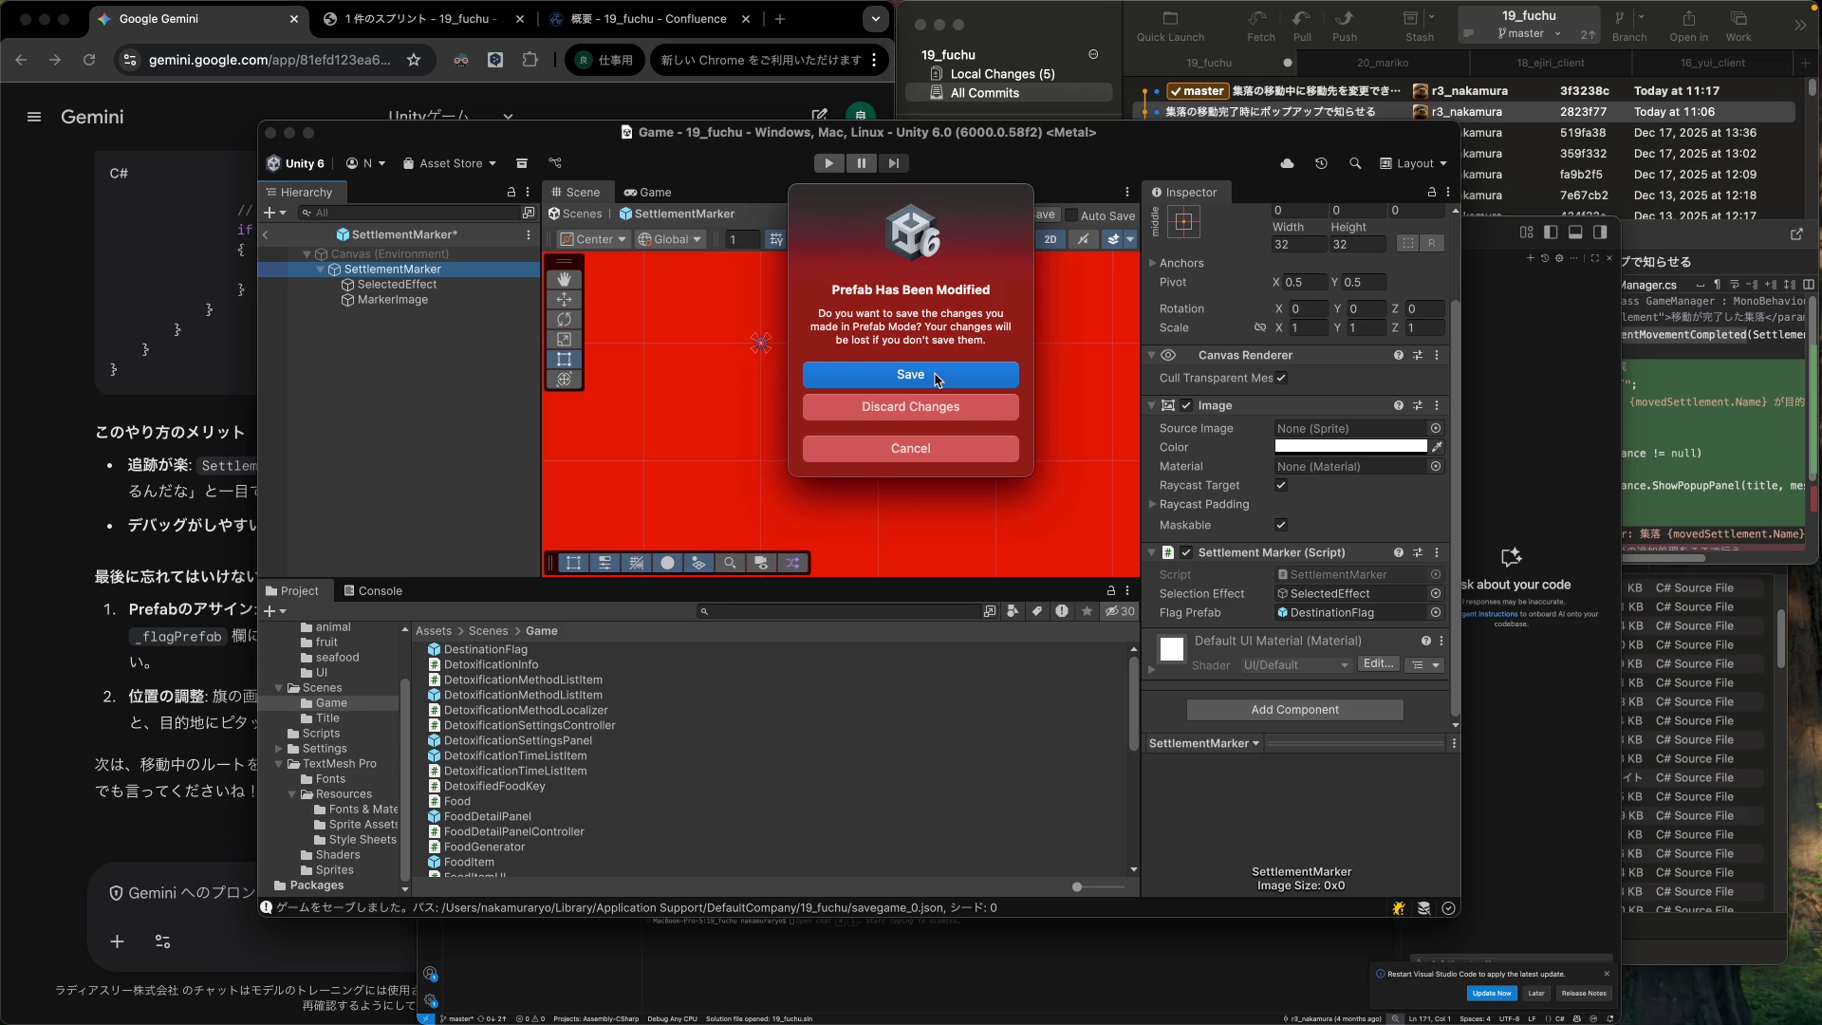
pyautogui.click(935, 380)
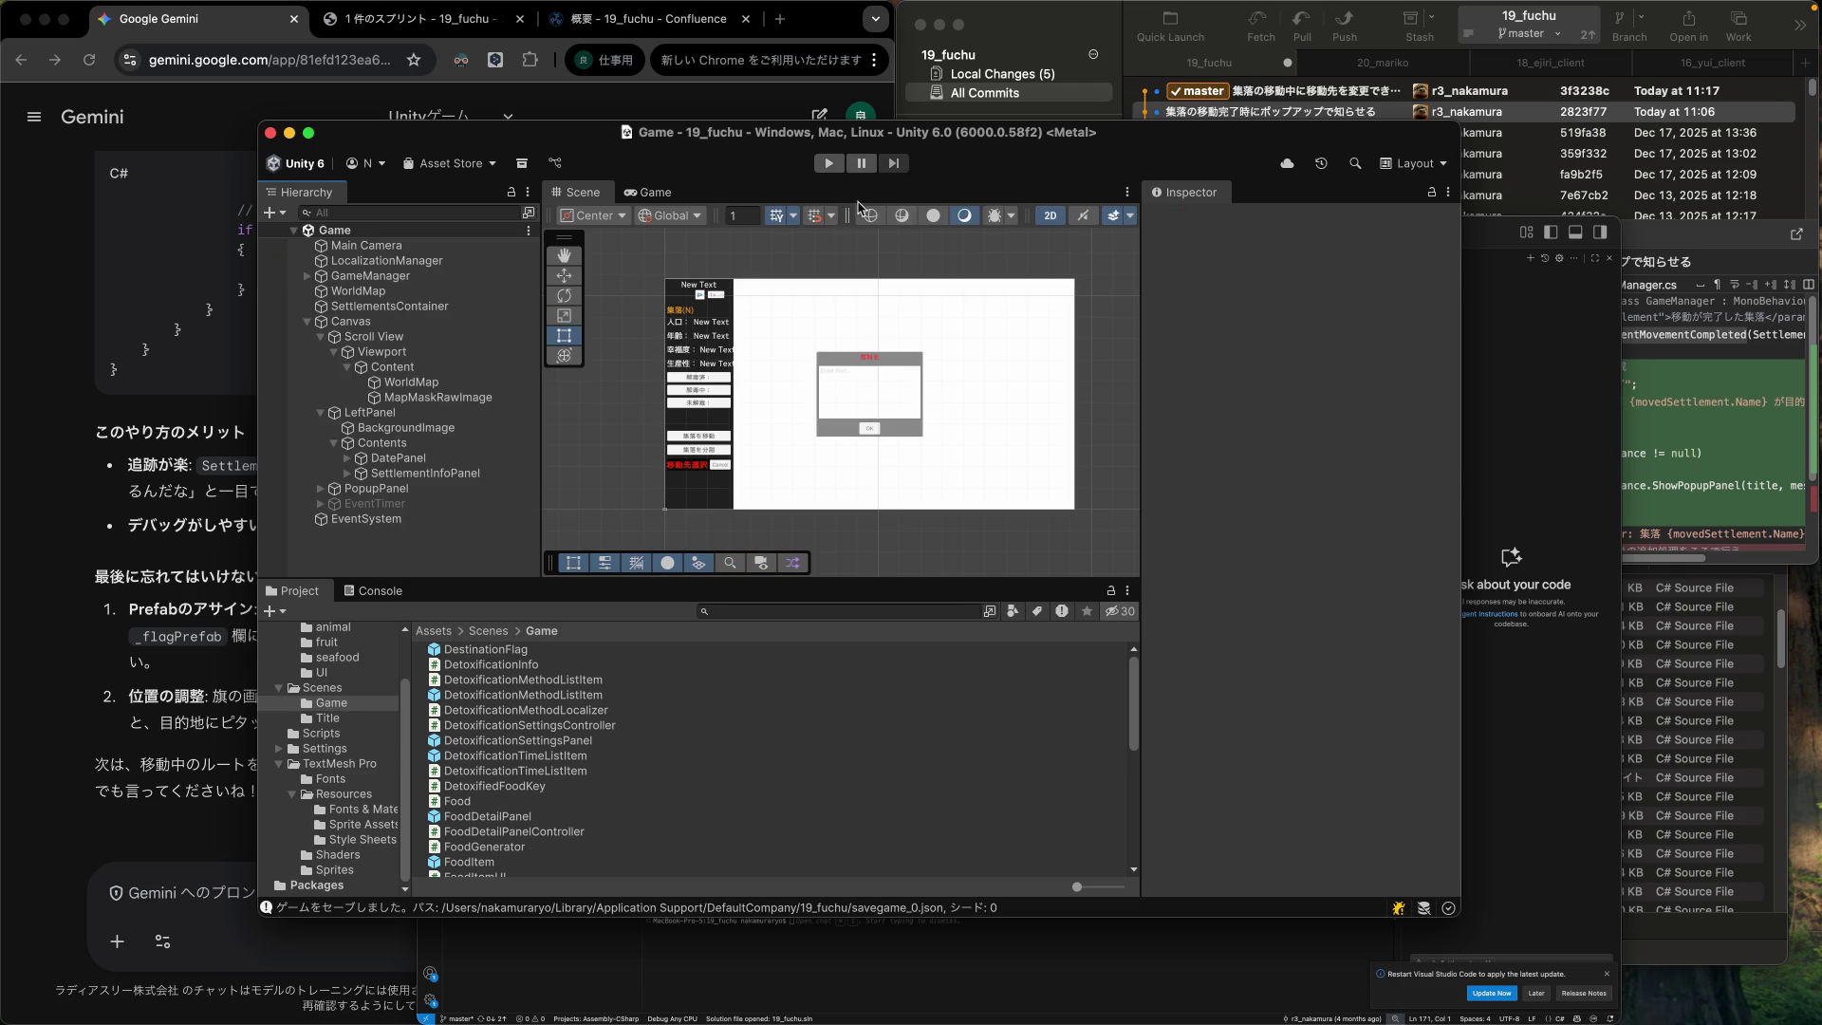
pyautogui.click(829, 163)
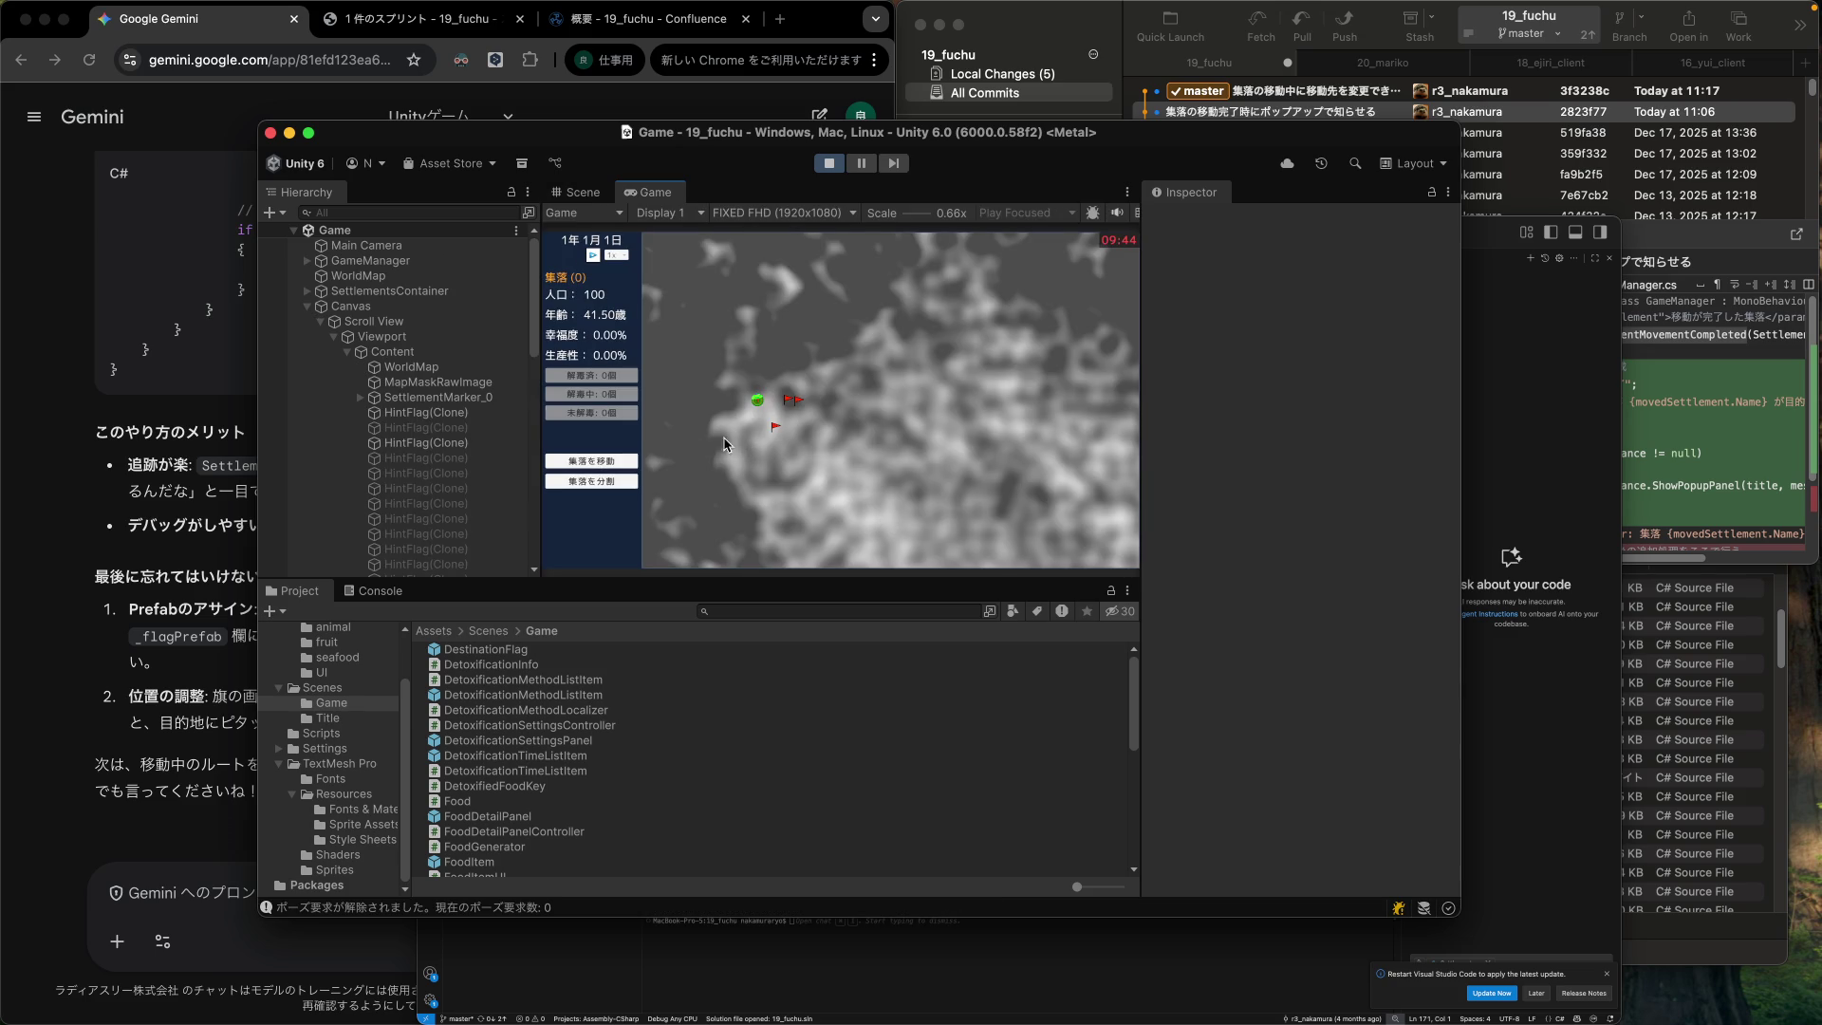
# Send the settlement to a map destination, set game speed to 2x, and dismiss the notices.
pyautogui.click(623, 461)
pyautogui.click(814, 429)
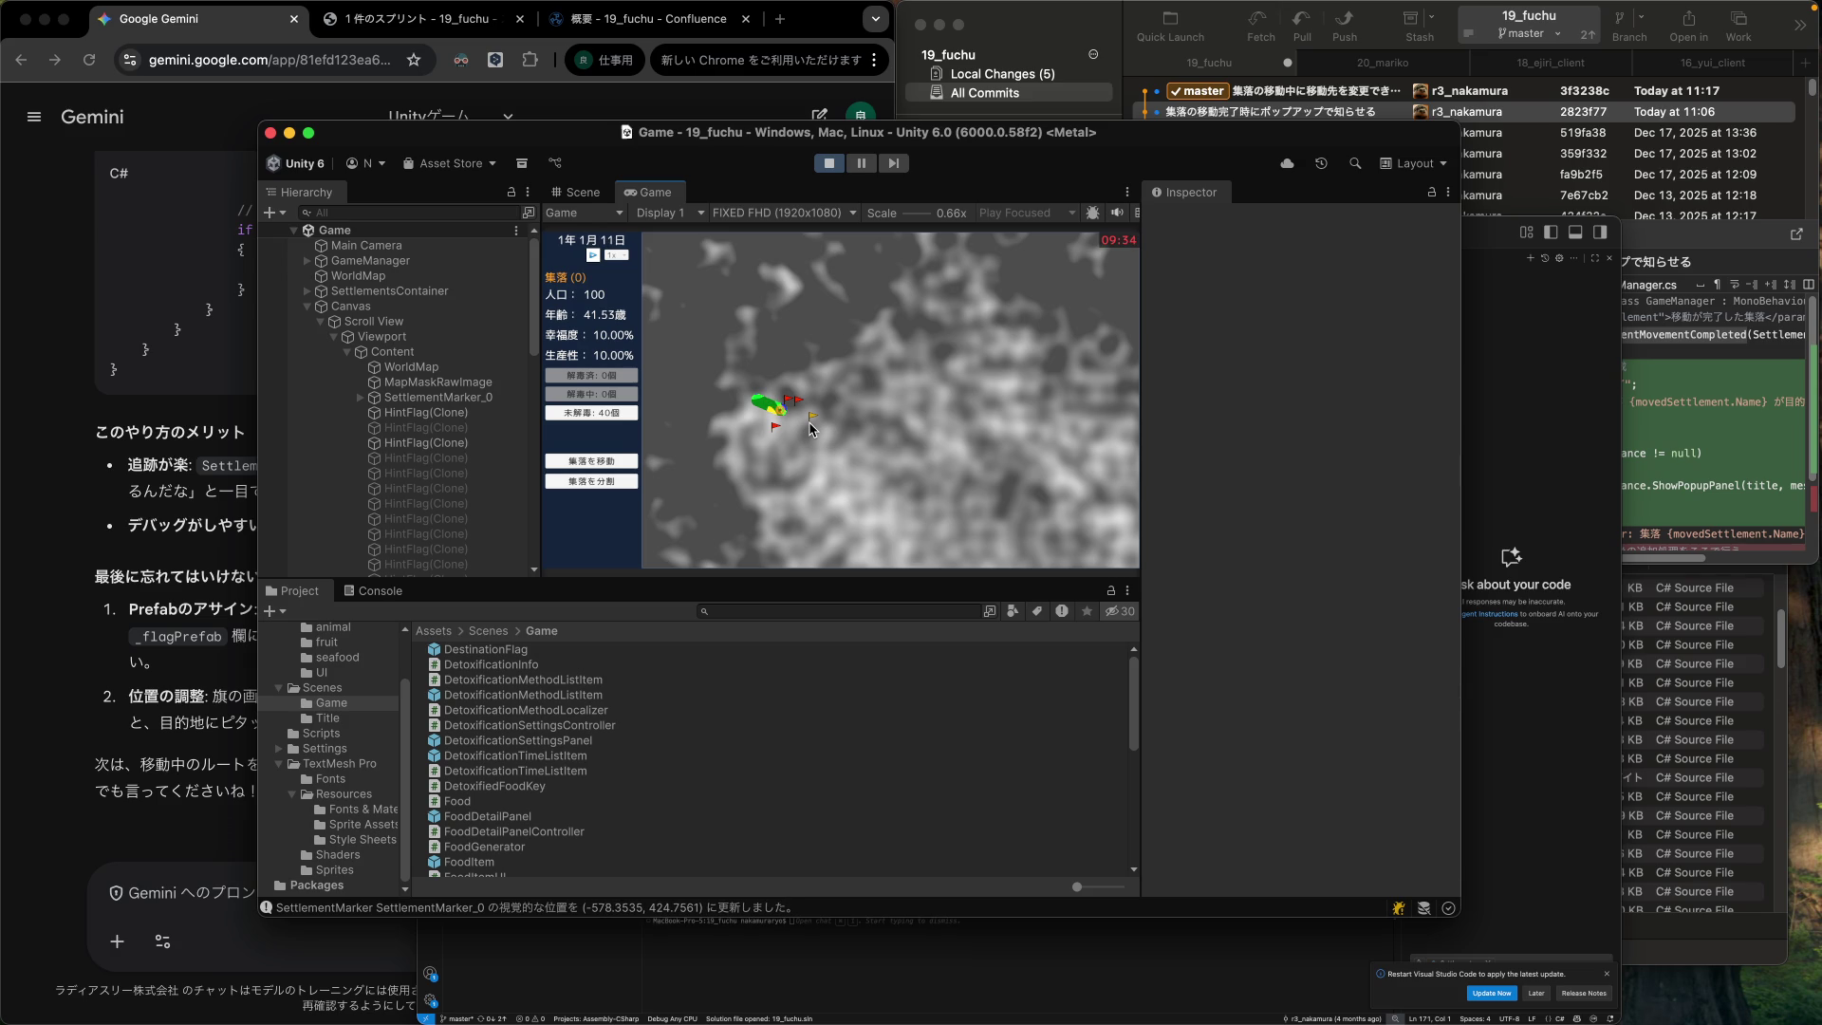
pyautogui.click(626, 256)
pyautogui.click(618, 274)
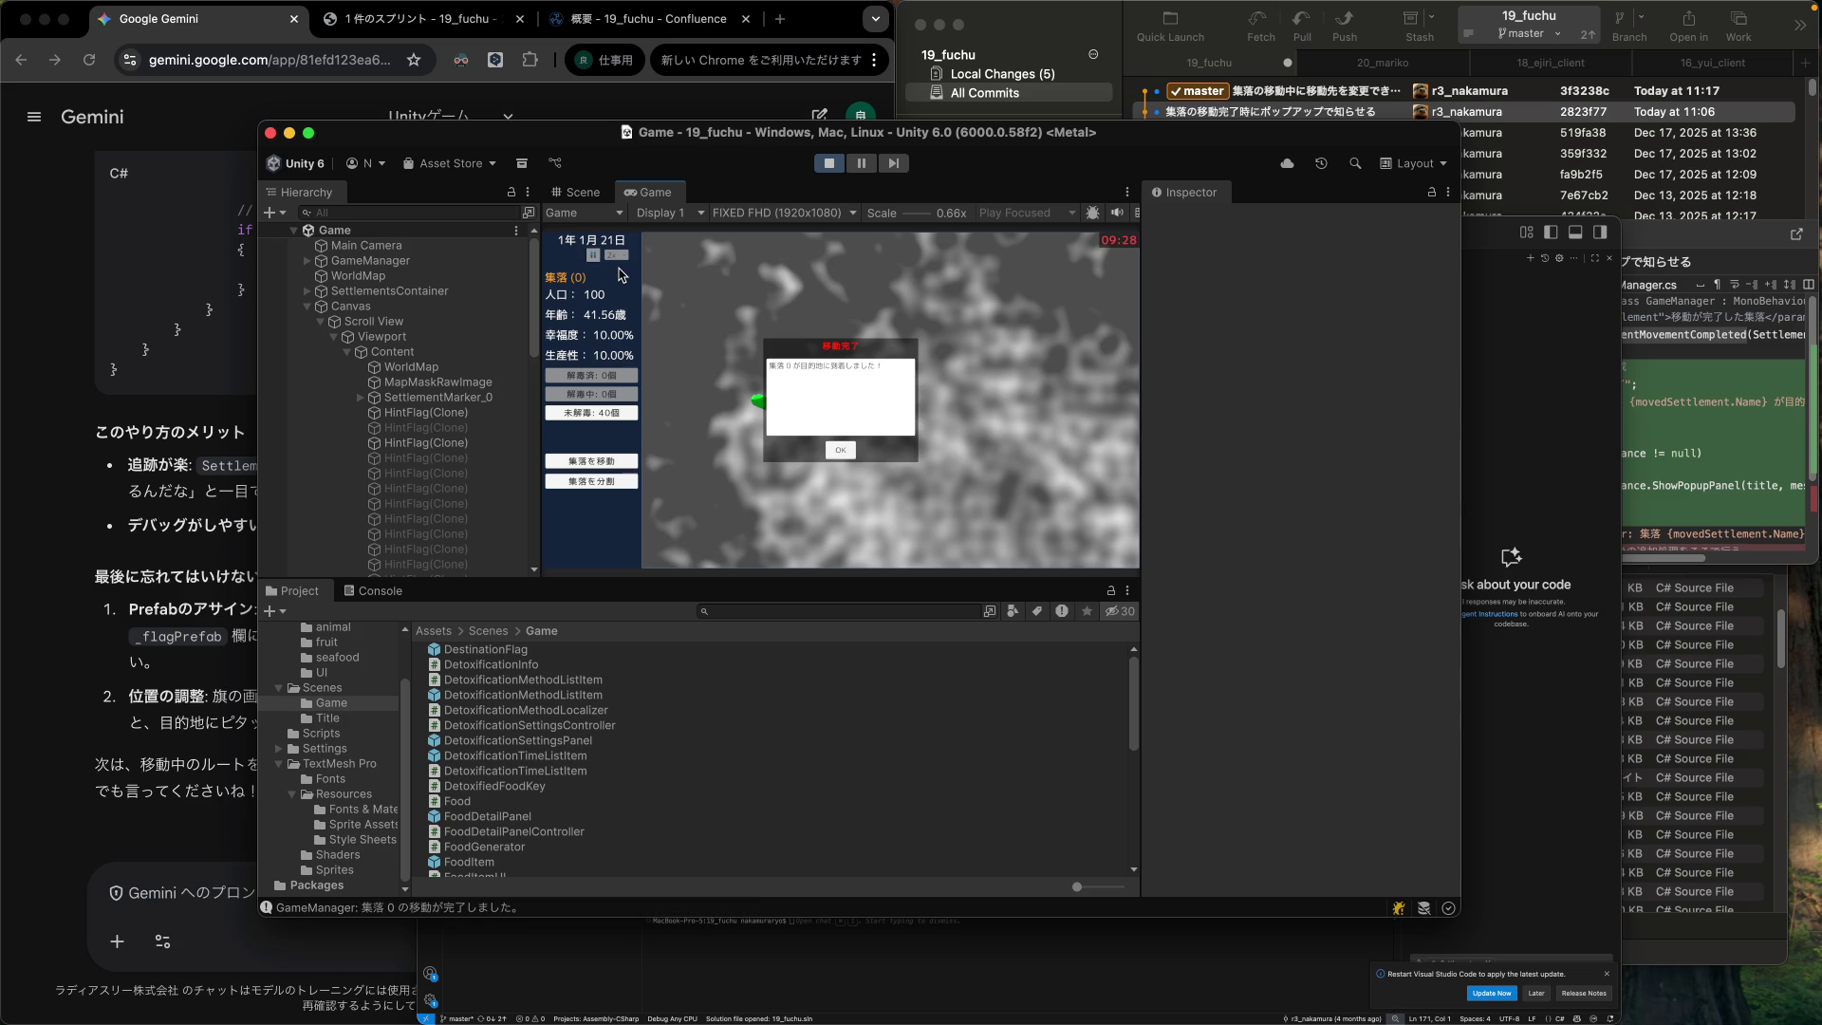
pyautogui.click(841, 451)
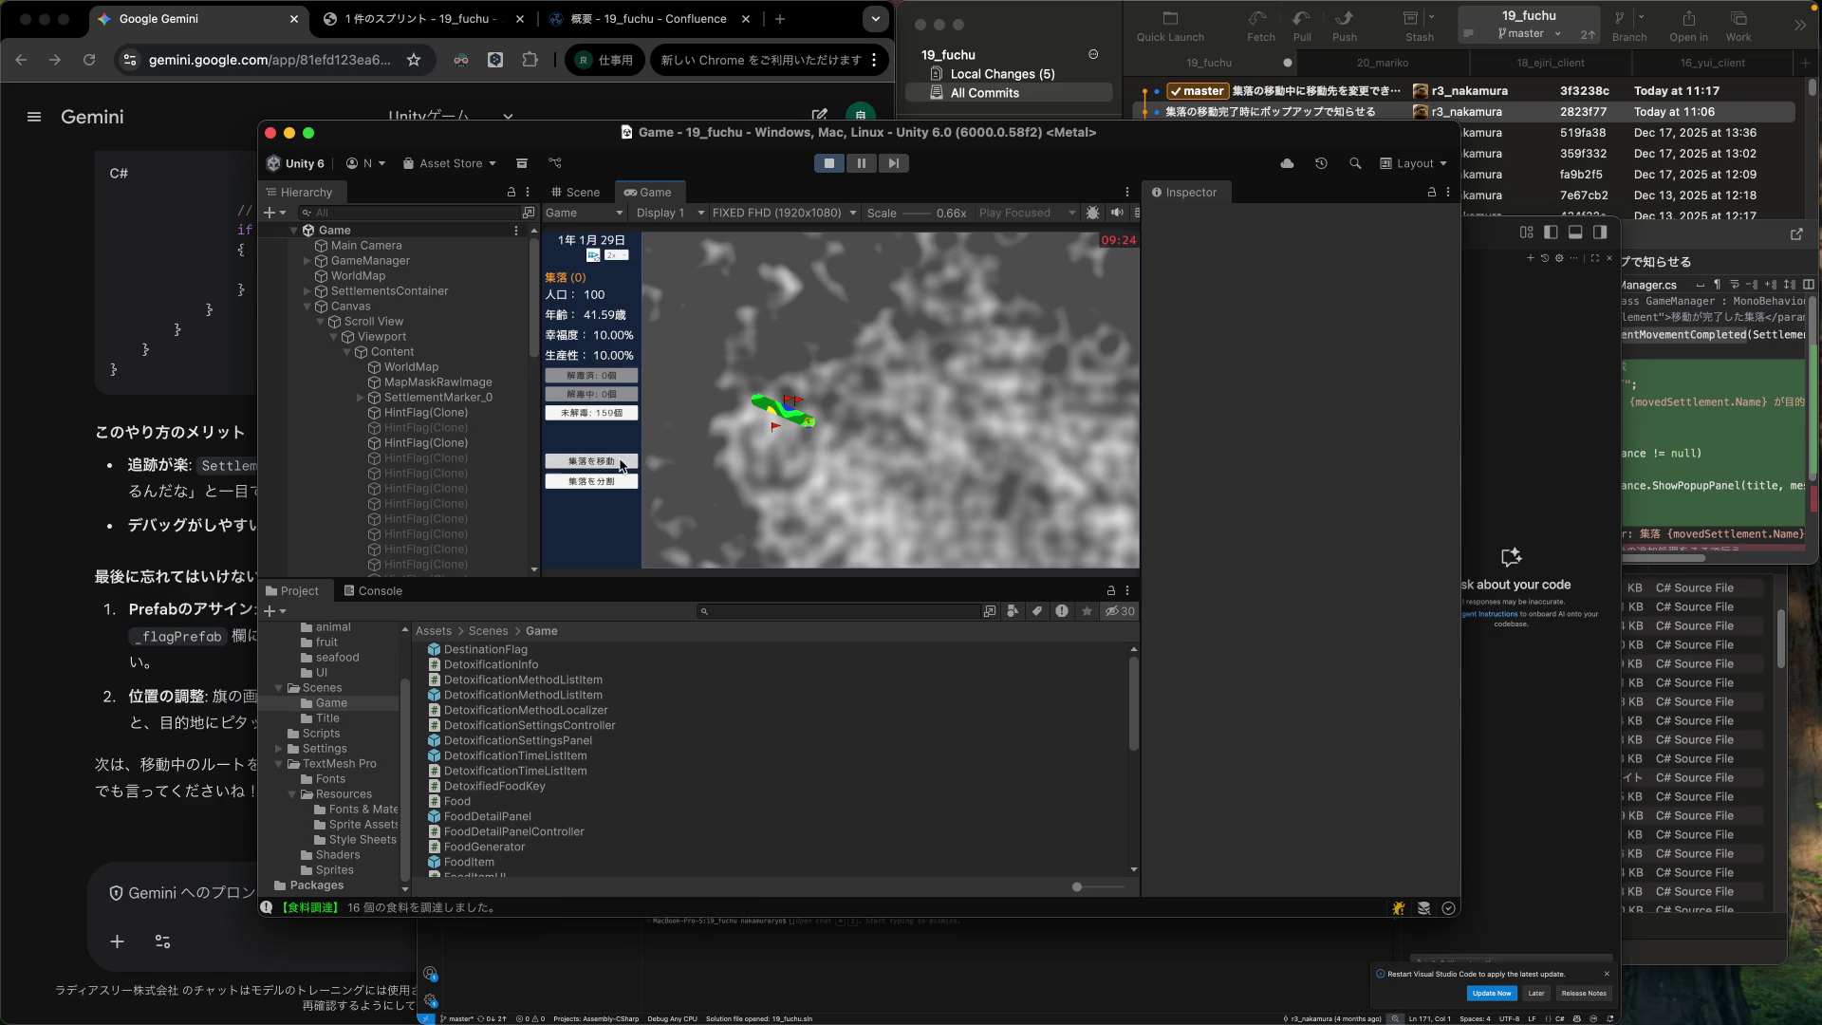
pyautogui.click(851, 453)
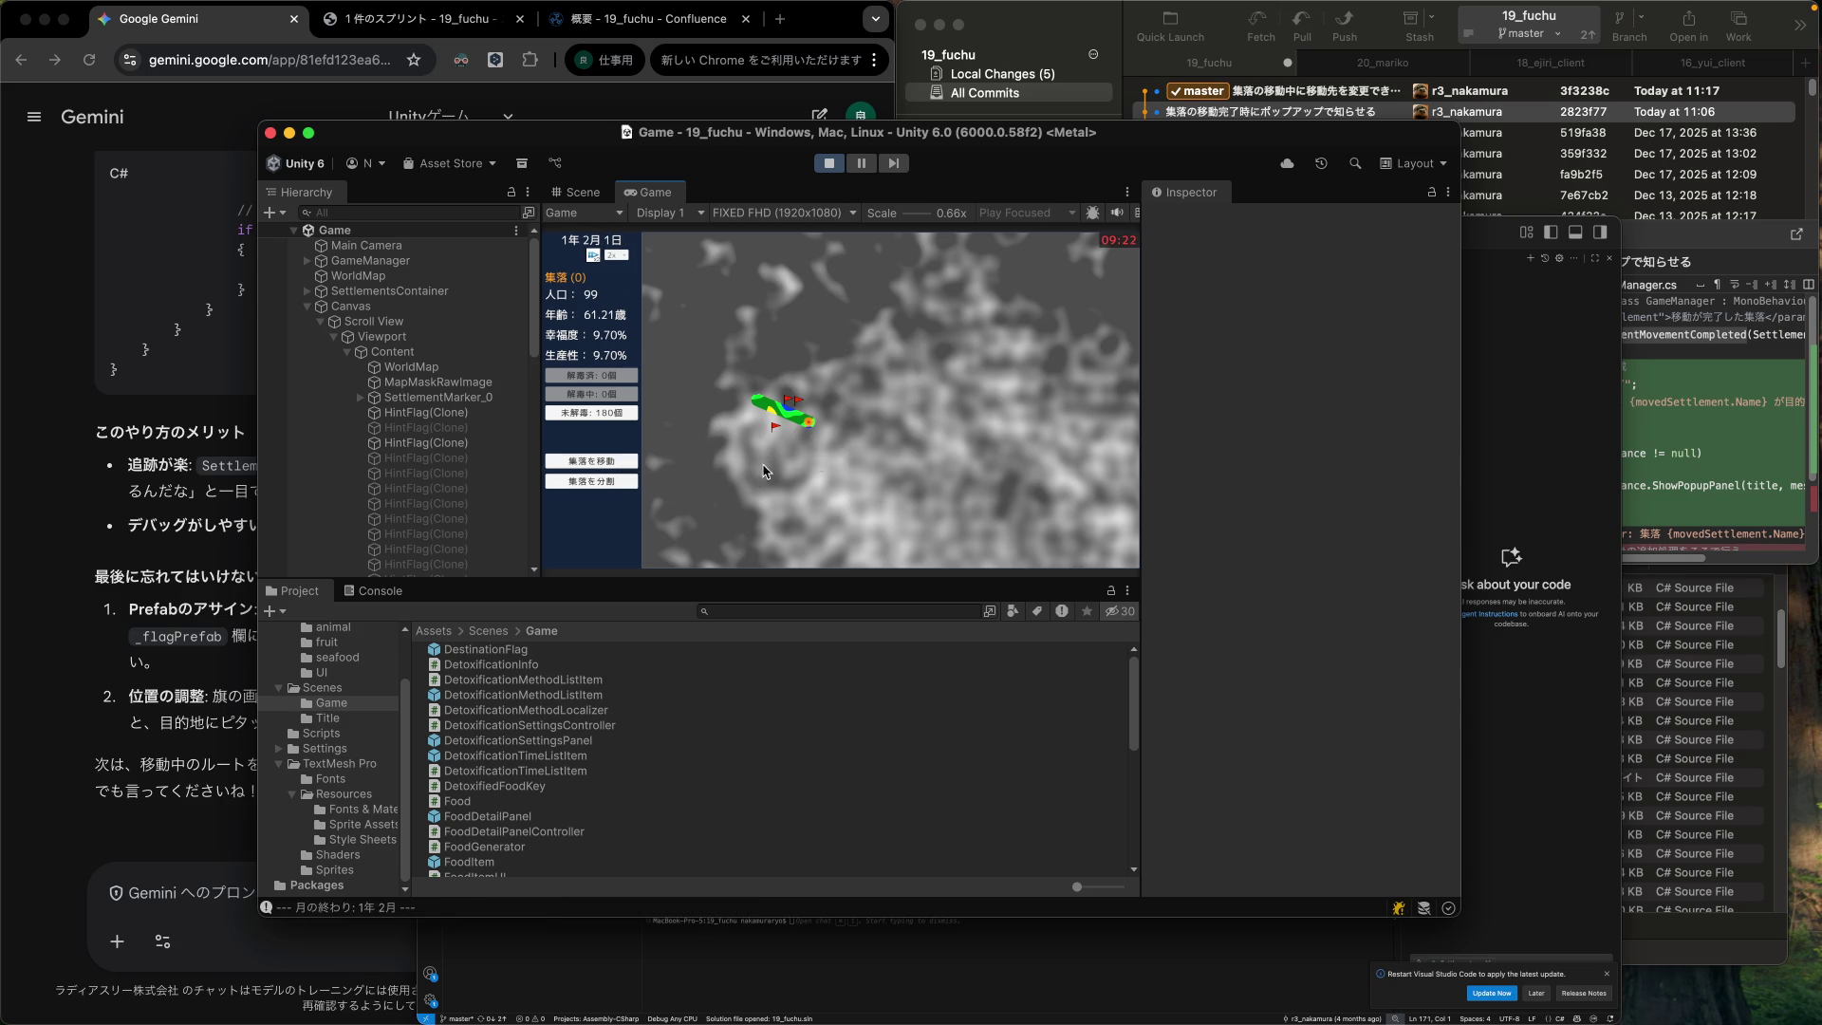
# Pick a new settlement destination, dismiss the reports and move notice, then stop the game.
pyautogui.click(629, 461)
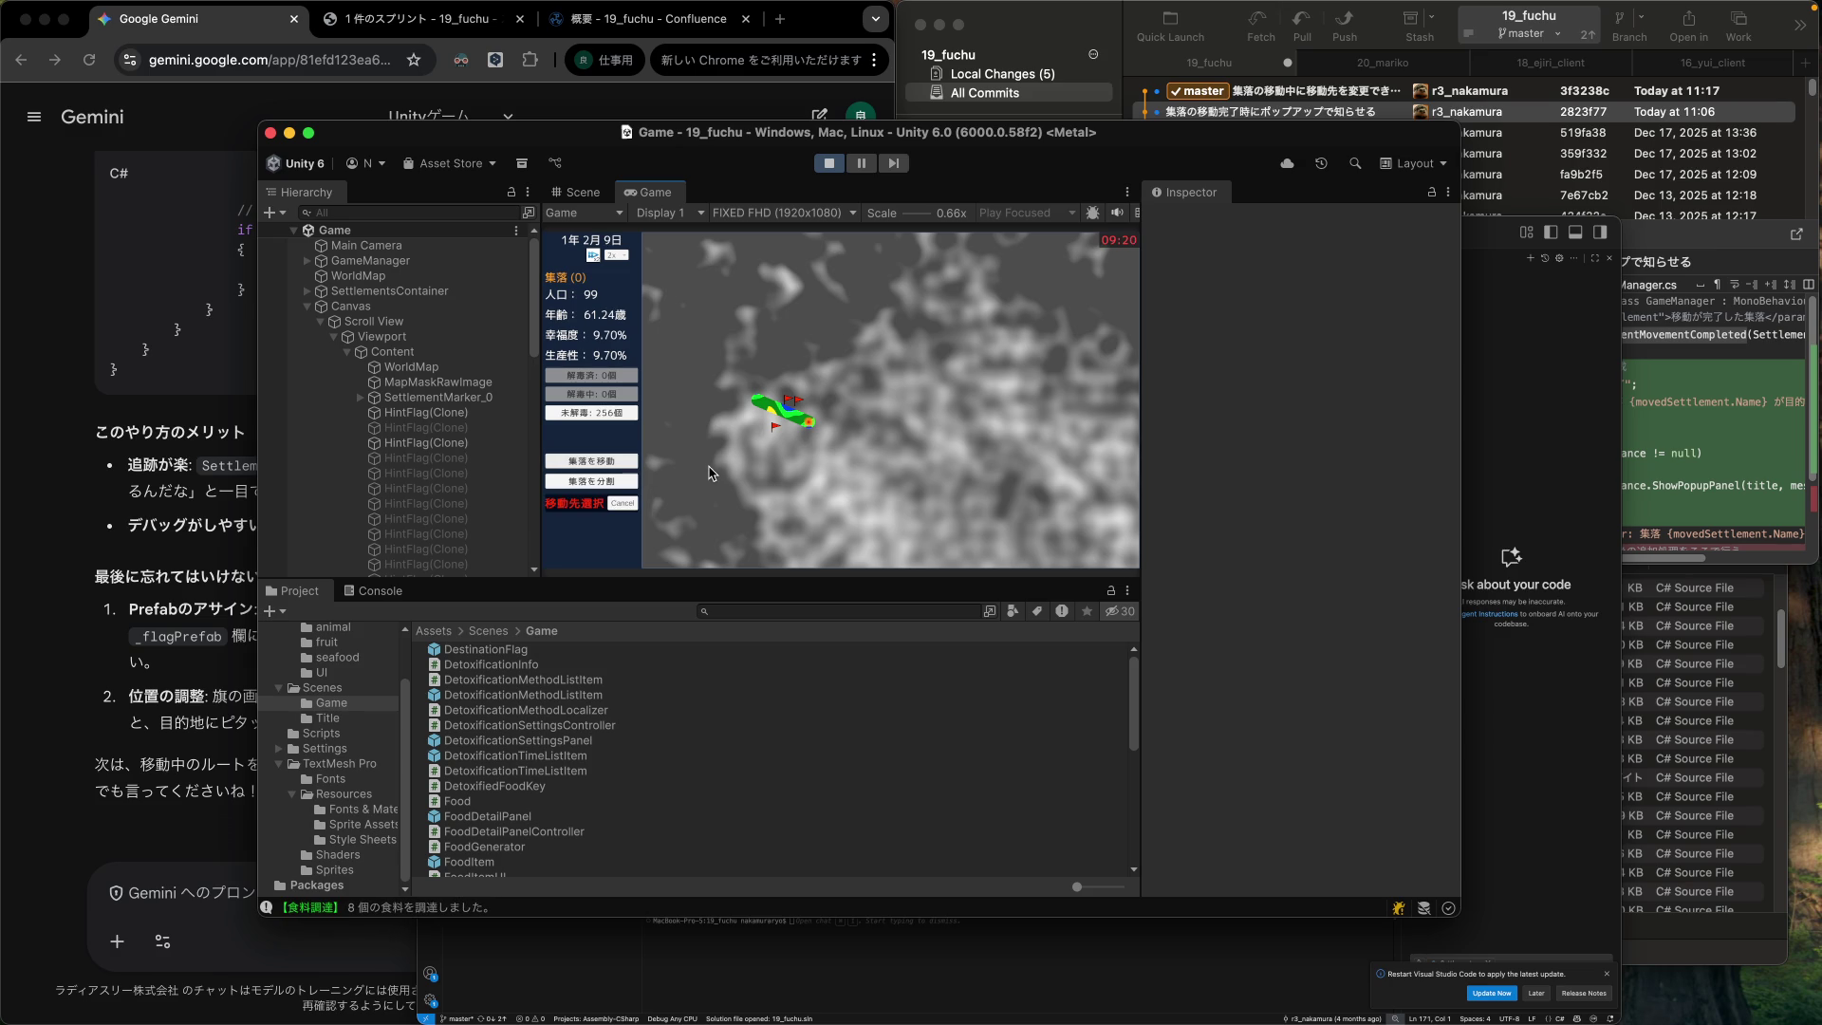
pyautogui.click(668, 472)
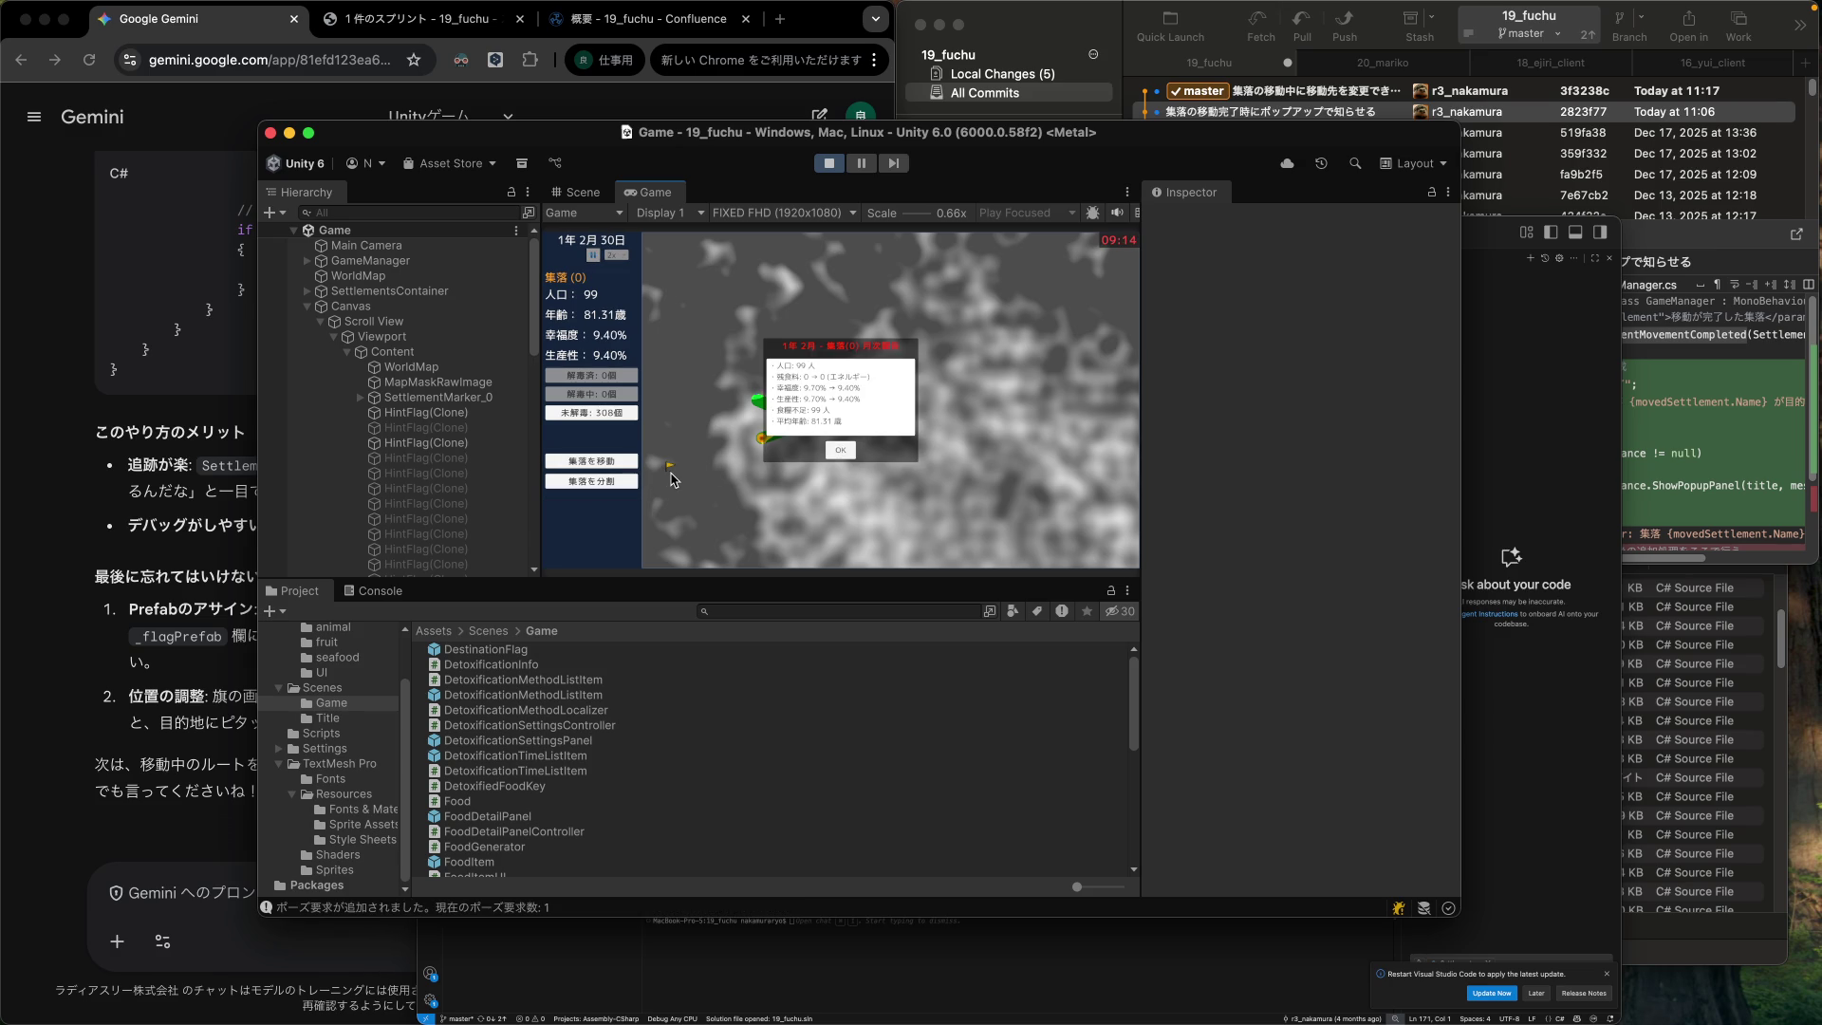
pyautogui.click(845, 453)
pyautogui.click(834, 451)
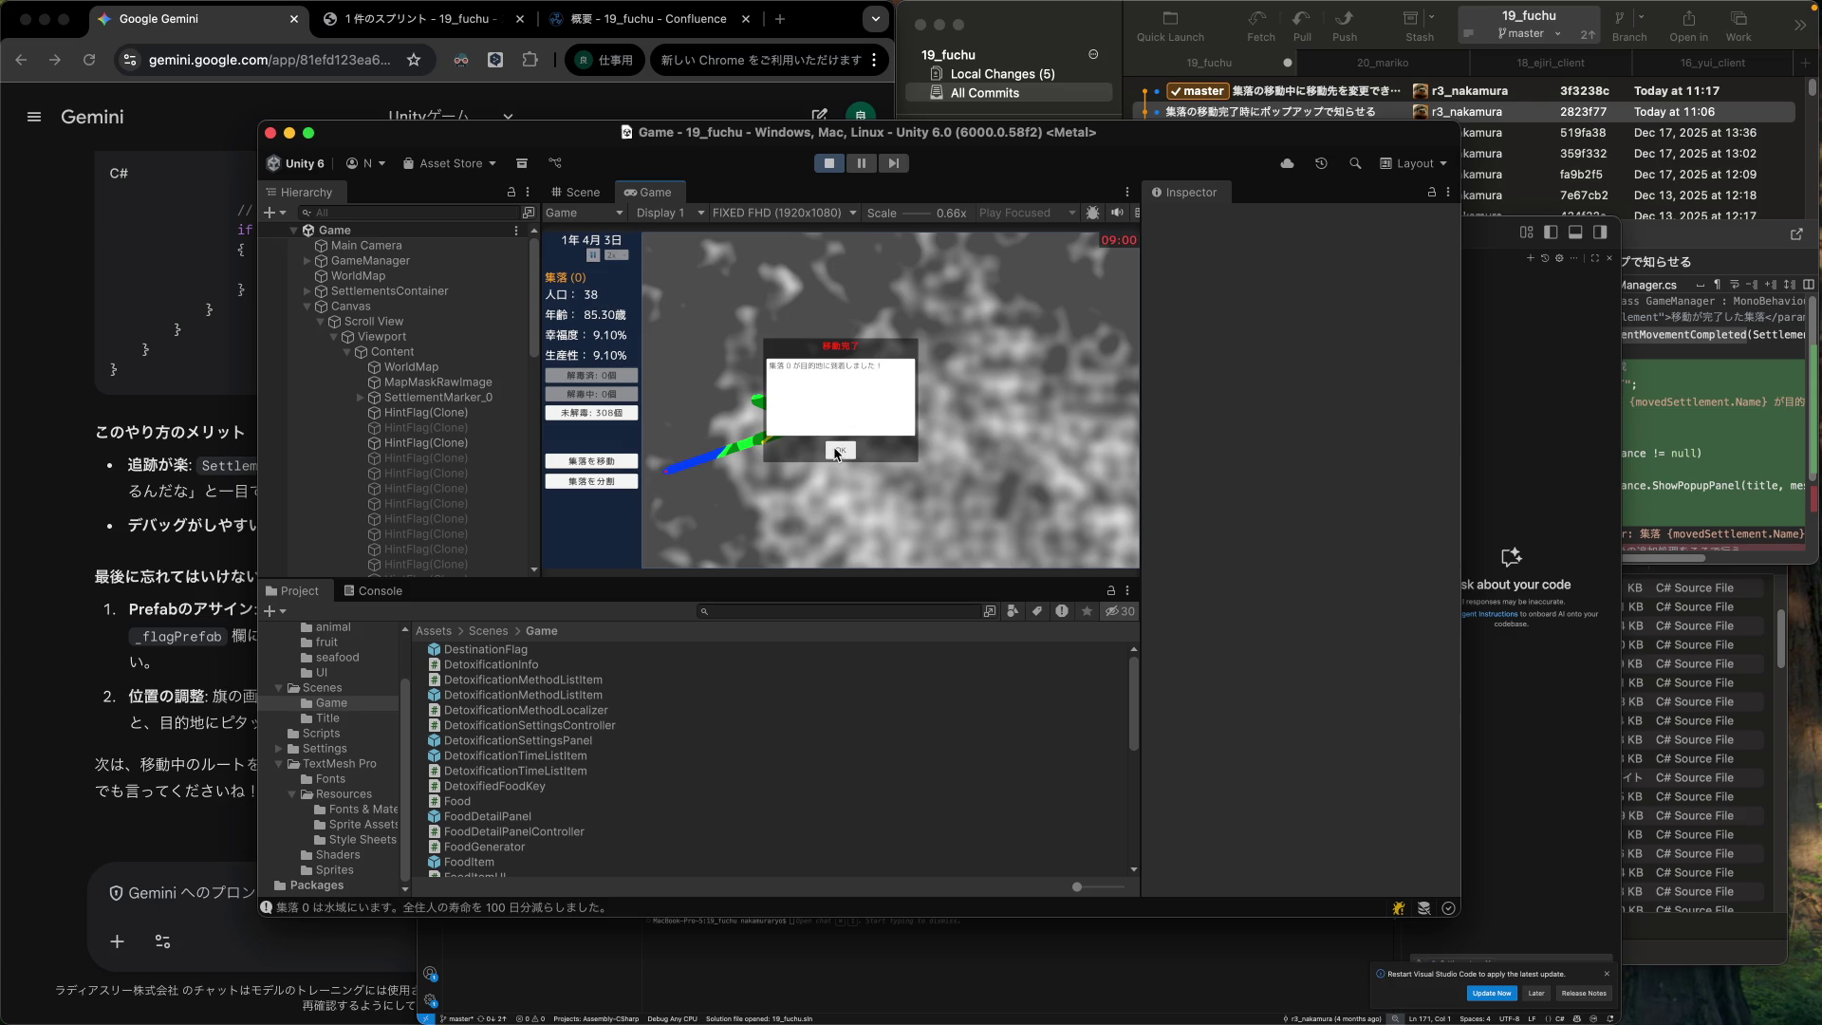
pyautogui.click(837, 452)
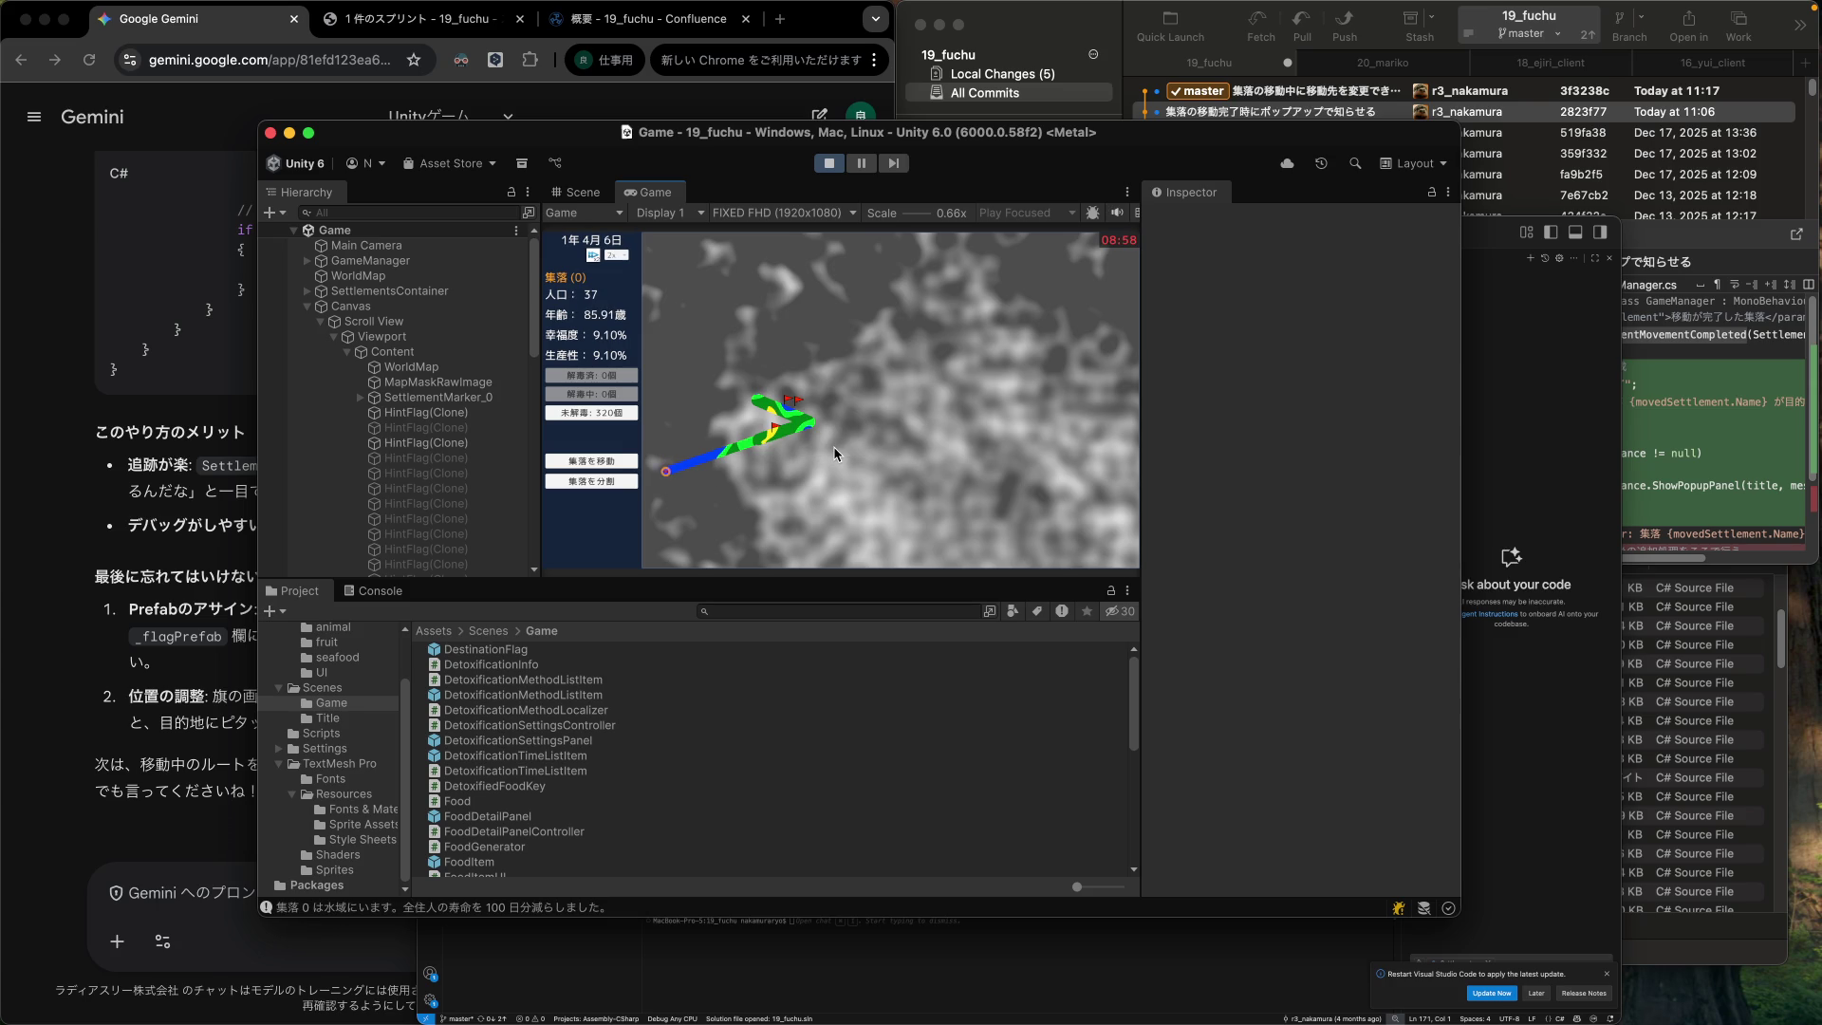
pyautogui.click(831, 163)
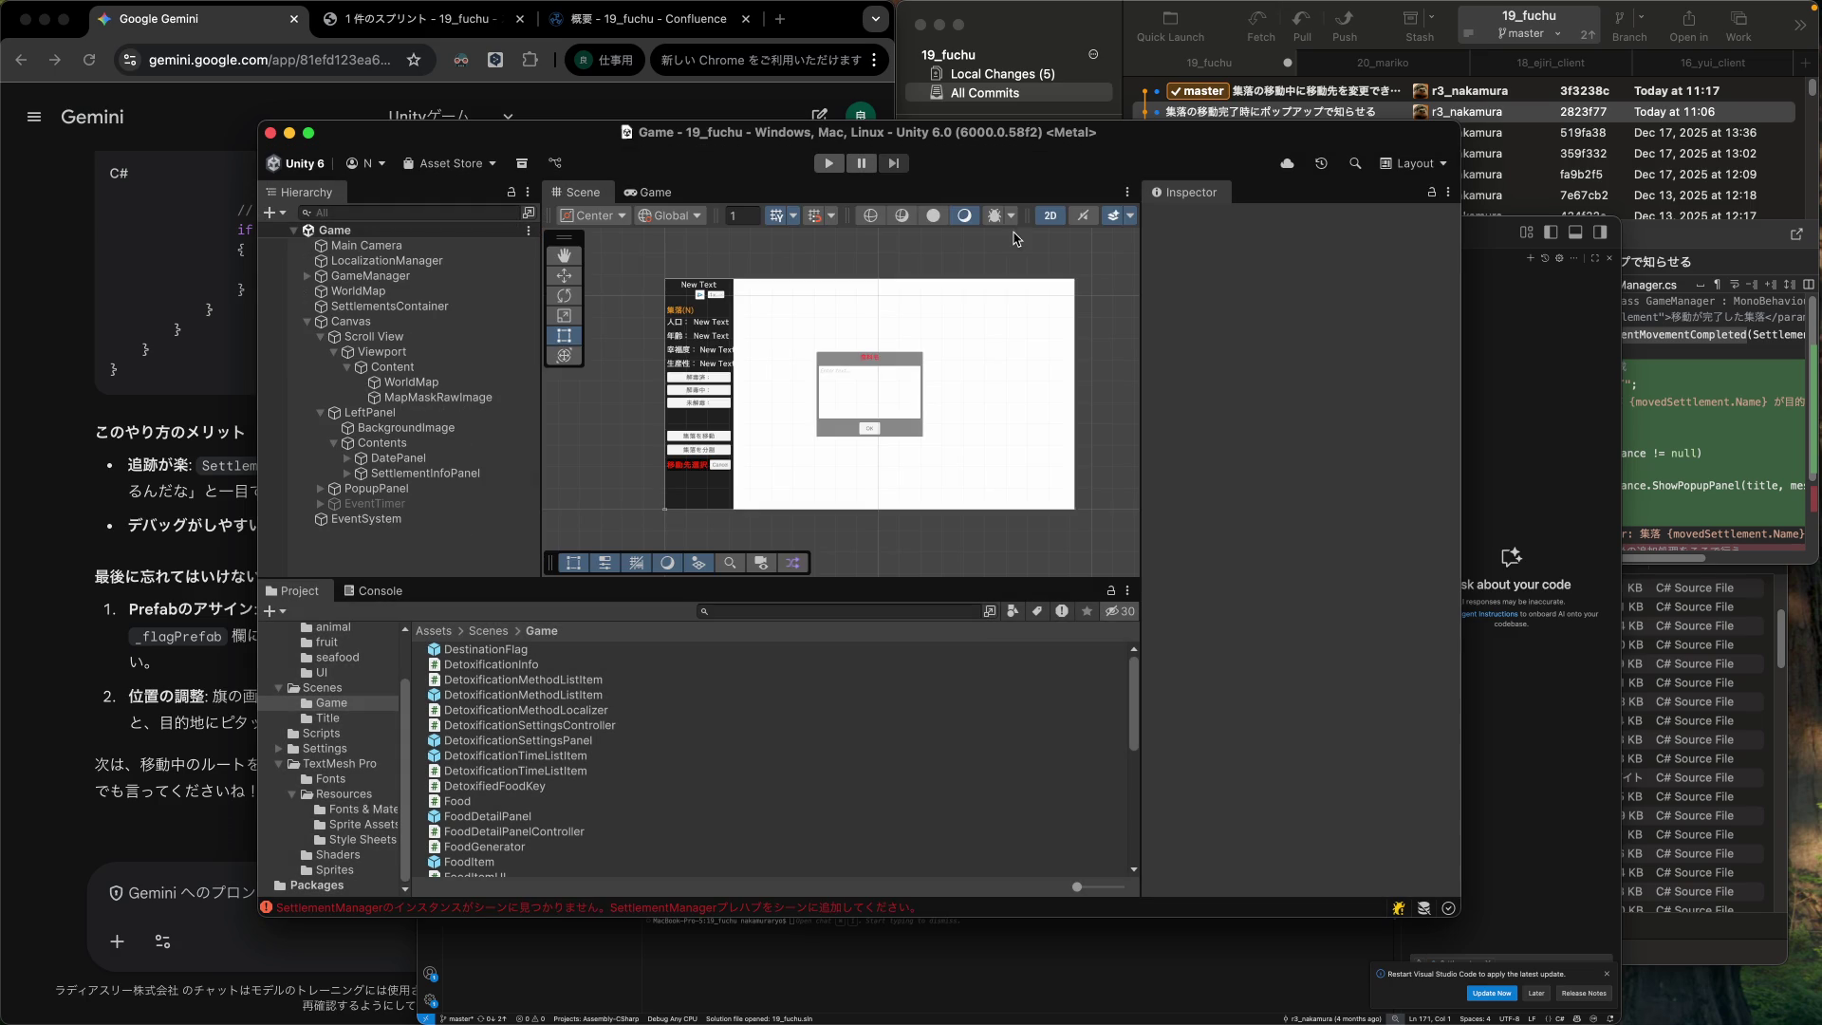
# Review the local changes in Fork, including Settlement.cs, and stage all files.
pyautogui.click(1044, 43)
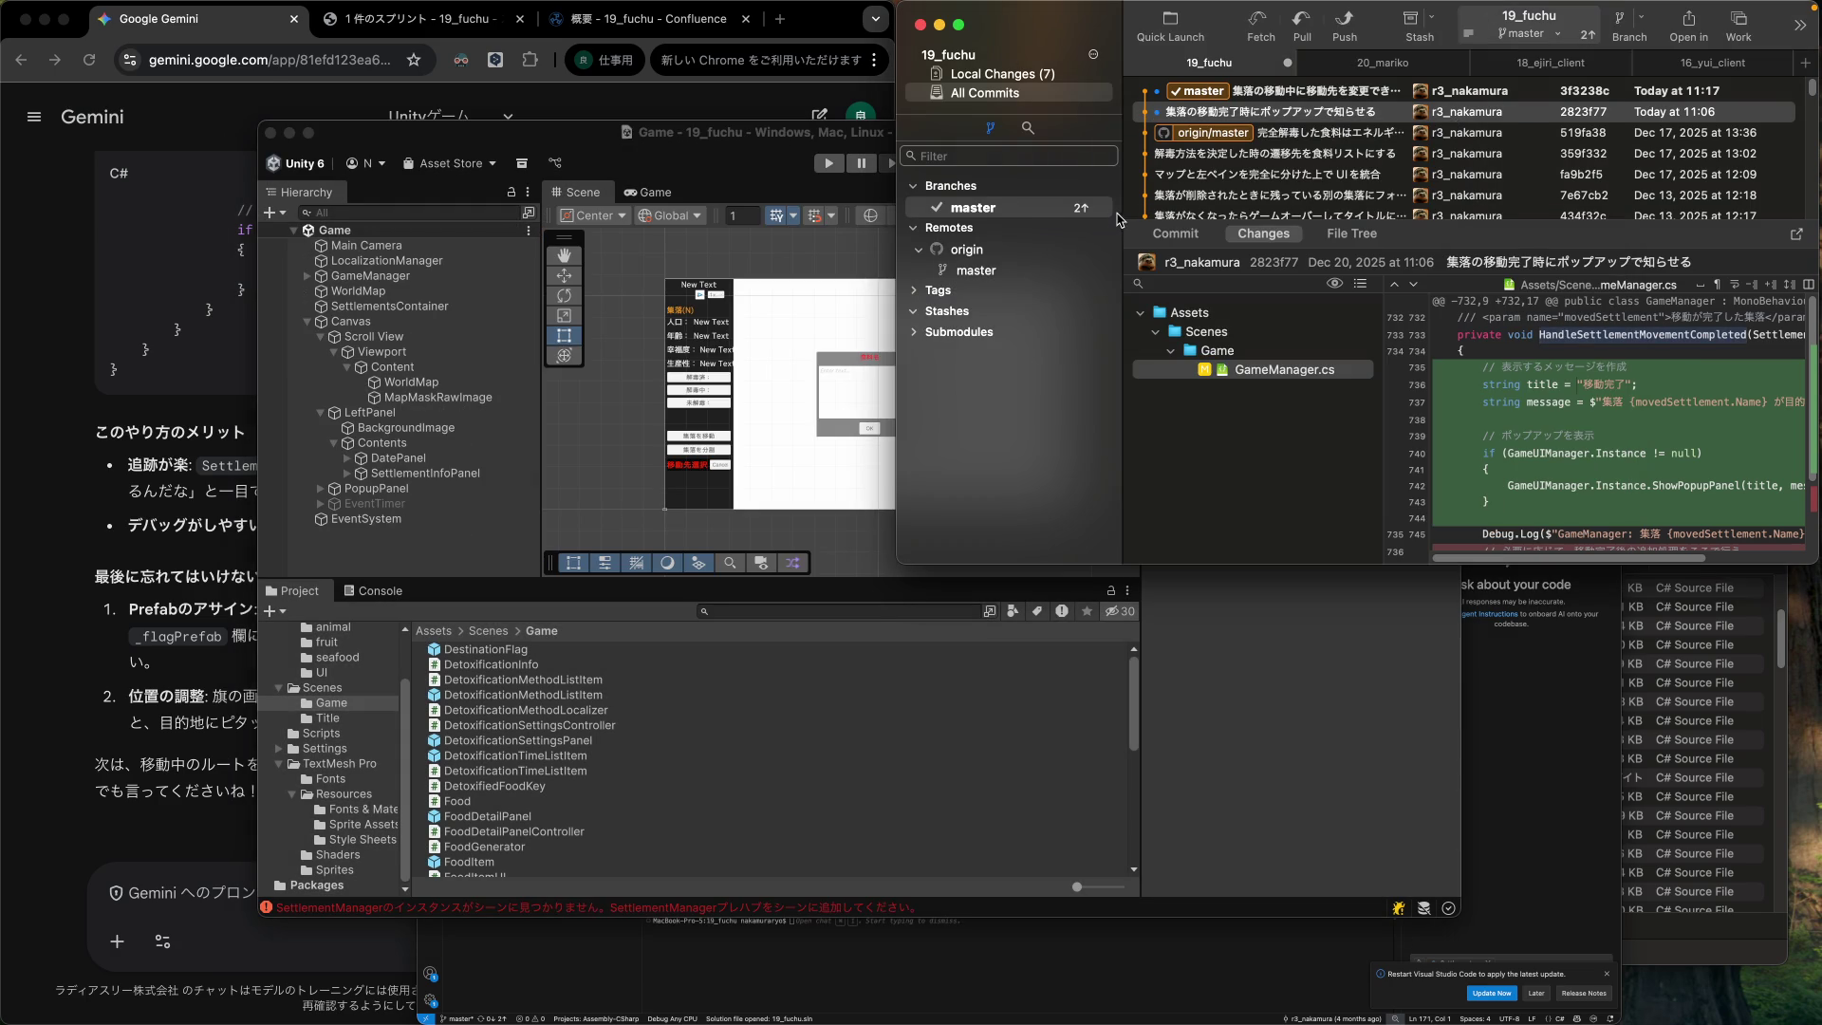
pyautogui.click(997, 76)
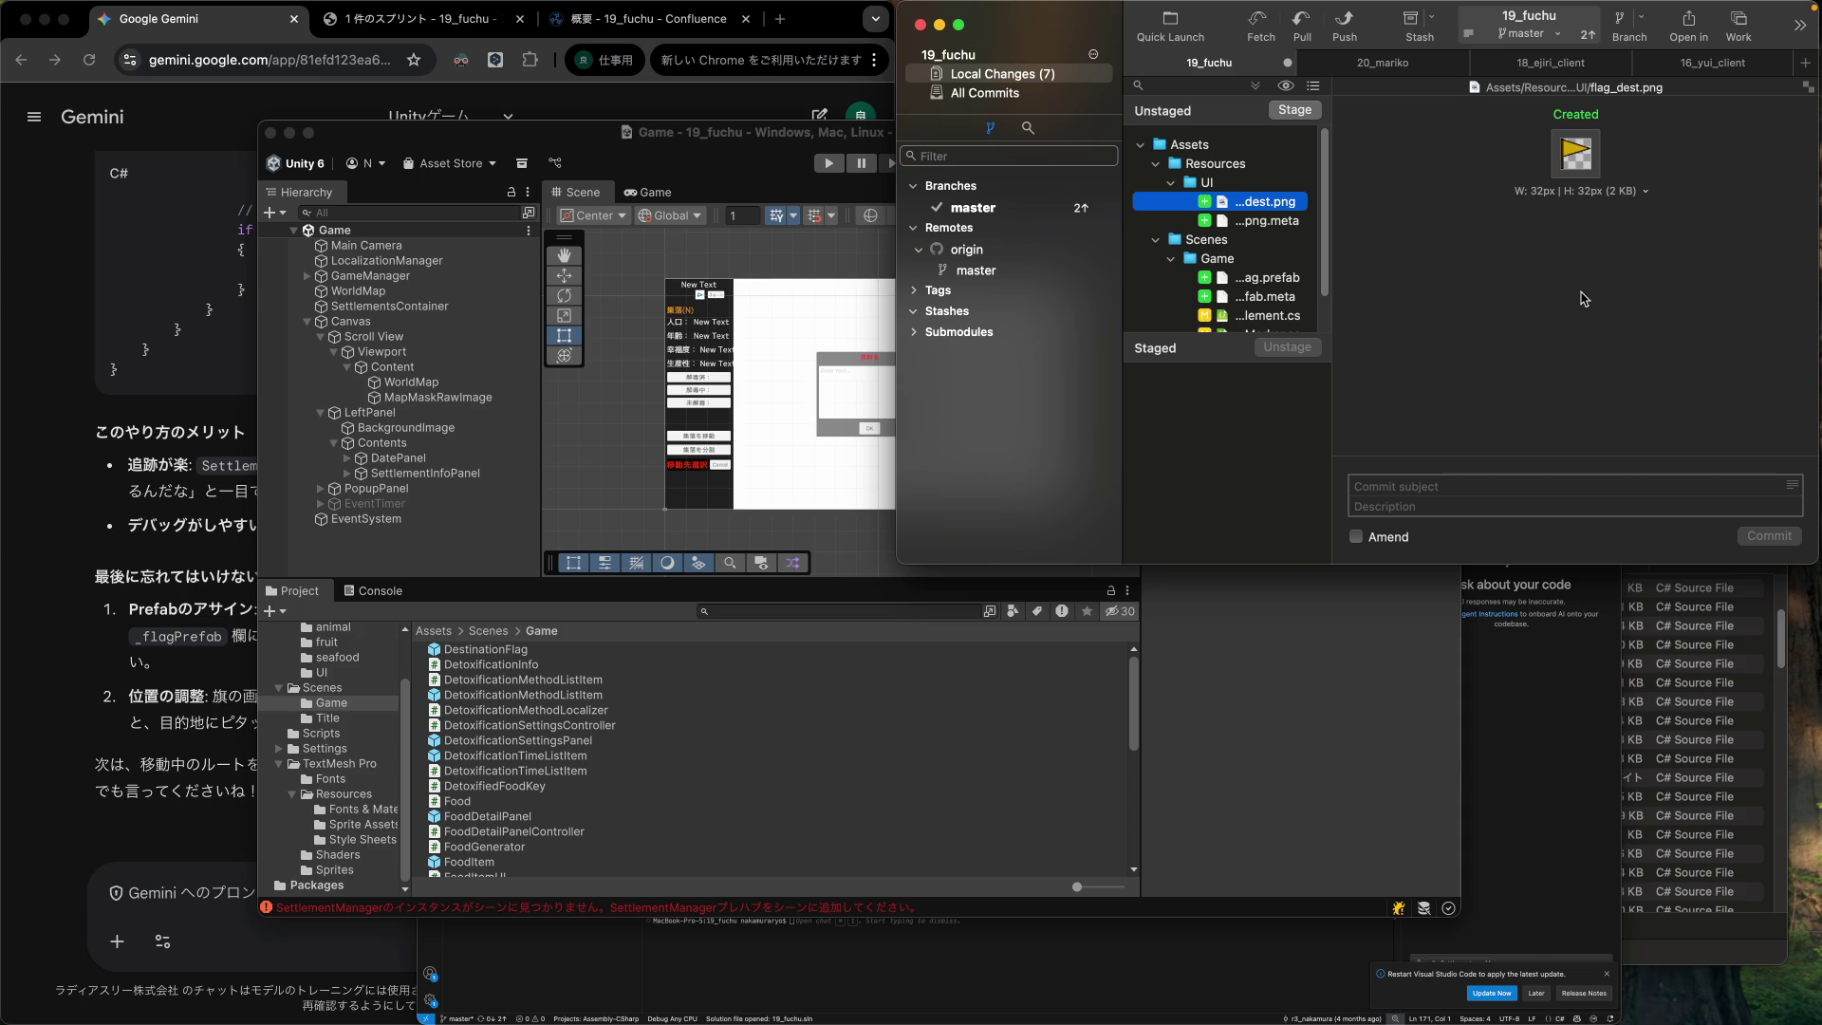
pyautogui.keyDown('shift'); pyautogui.click(1276, 221); pyautogui.keyUp('shift')
pyautogui.keyDown('super'); pyautogui.click(1277, 277); pyautogui.keyUp('super')
pyautogui.scroll(-2, 1280, 285)
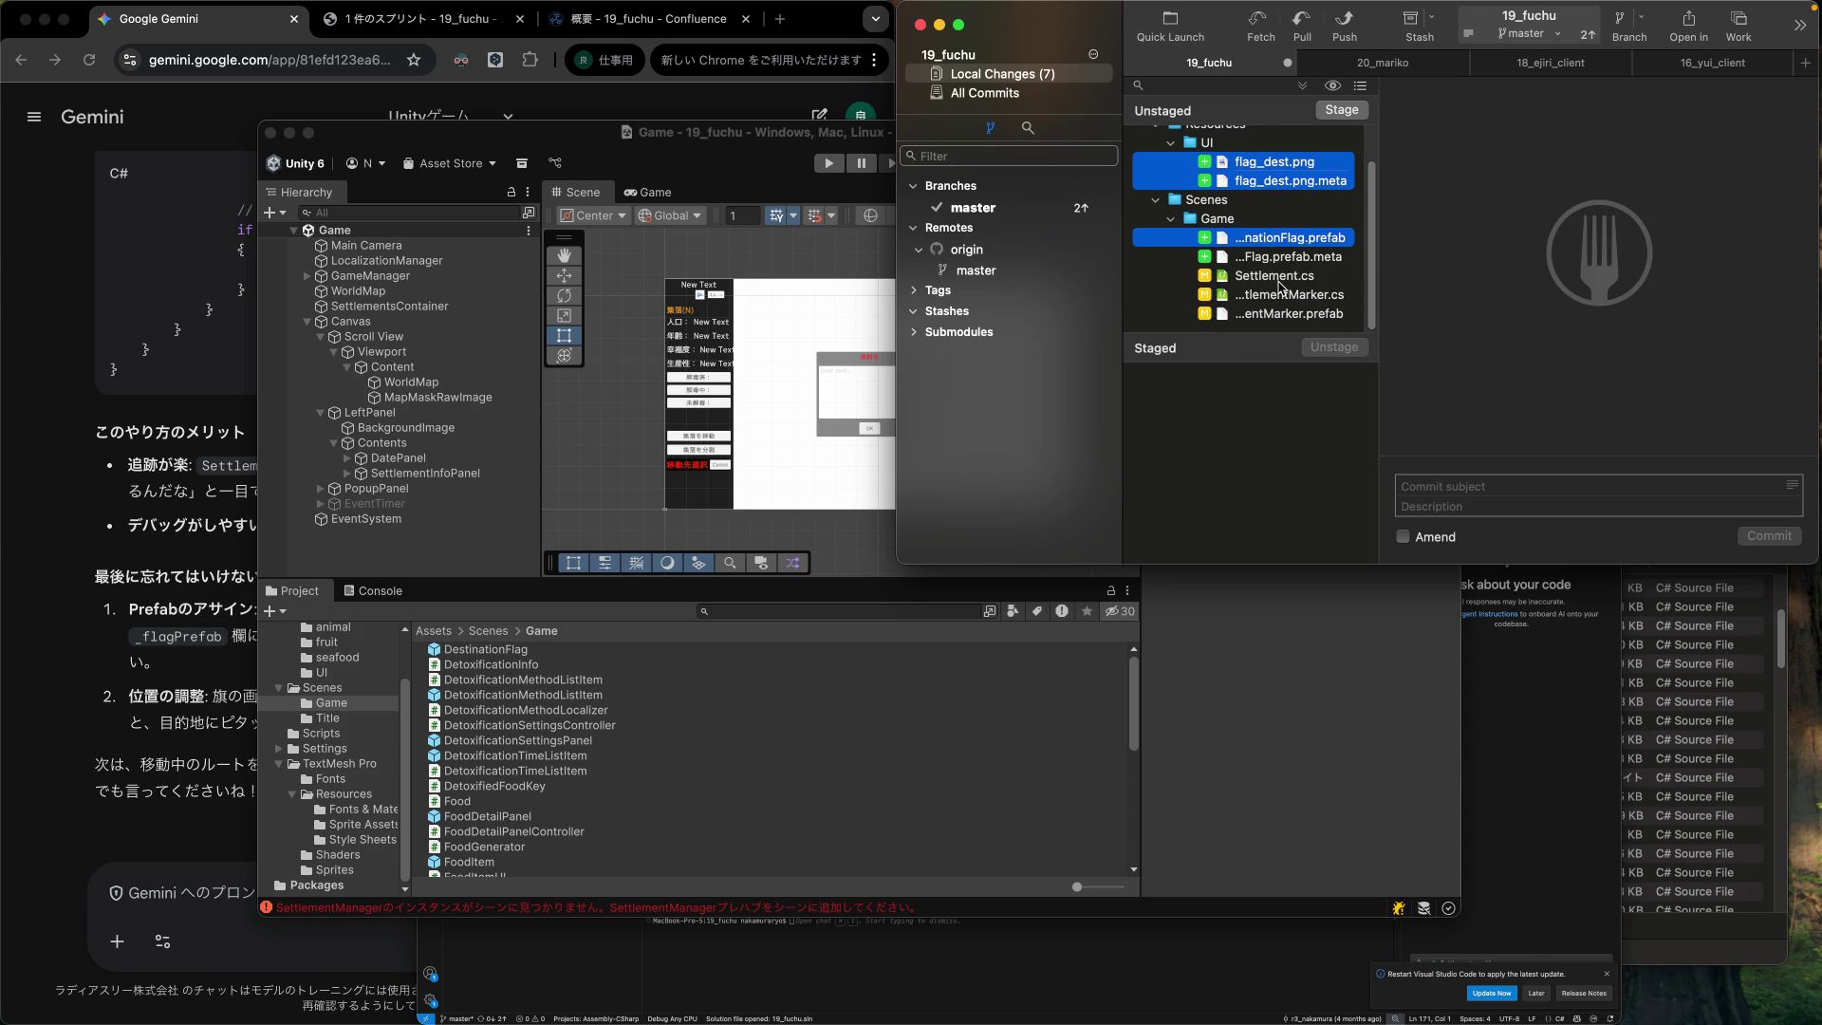
pyautogui.click(1277, 276)
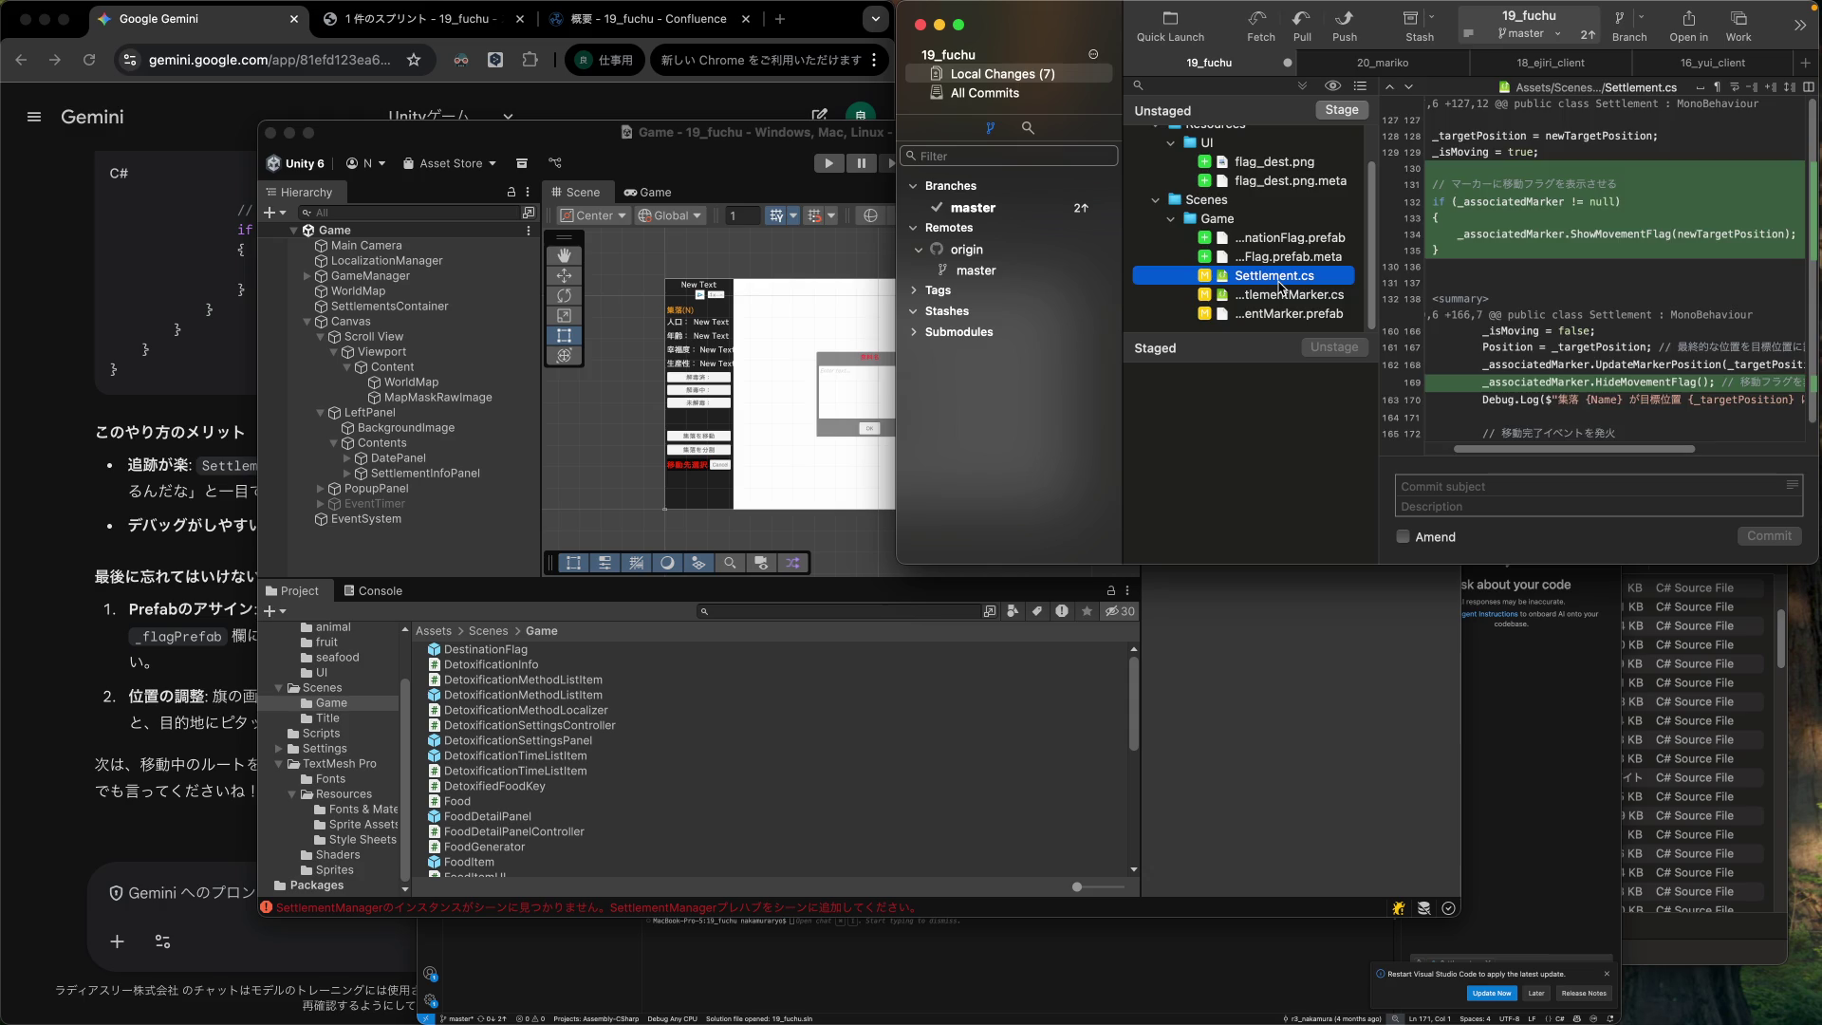
pyautogui.press('super+a')
pyautogui.press('Return')
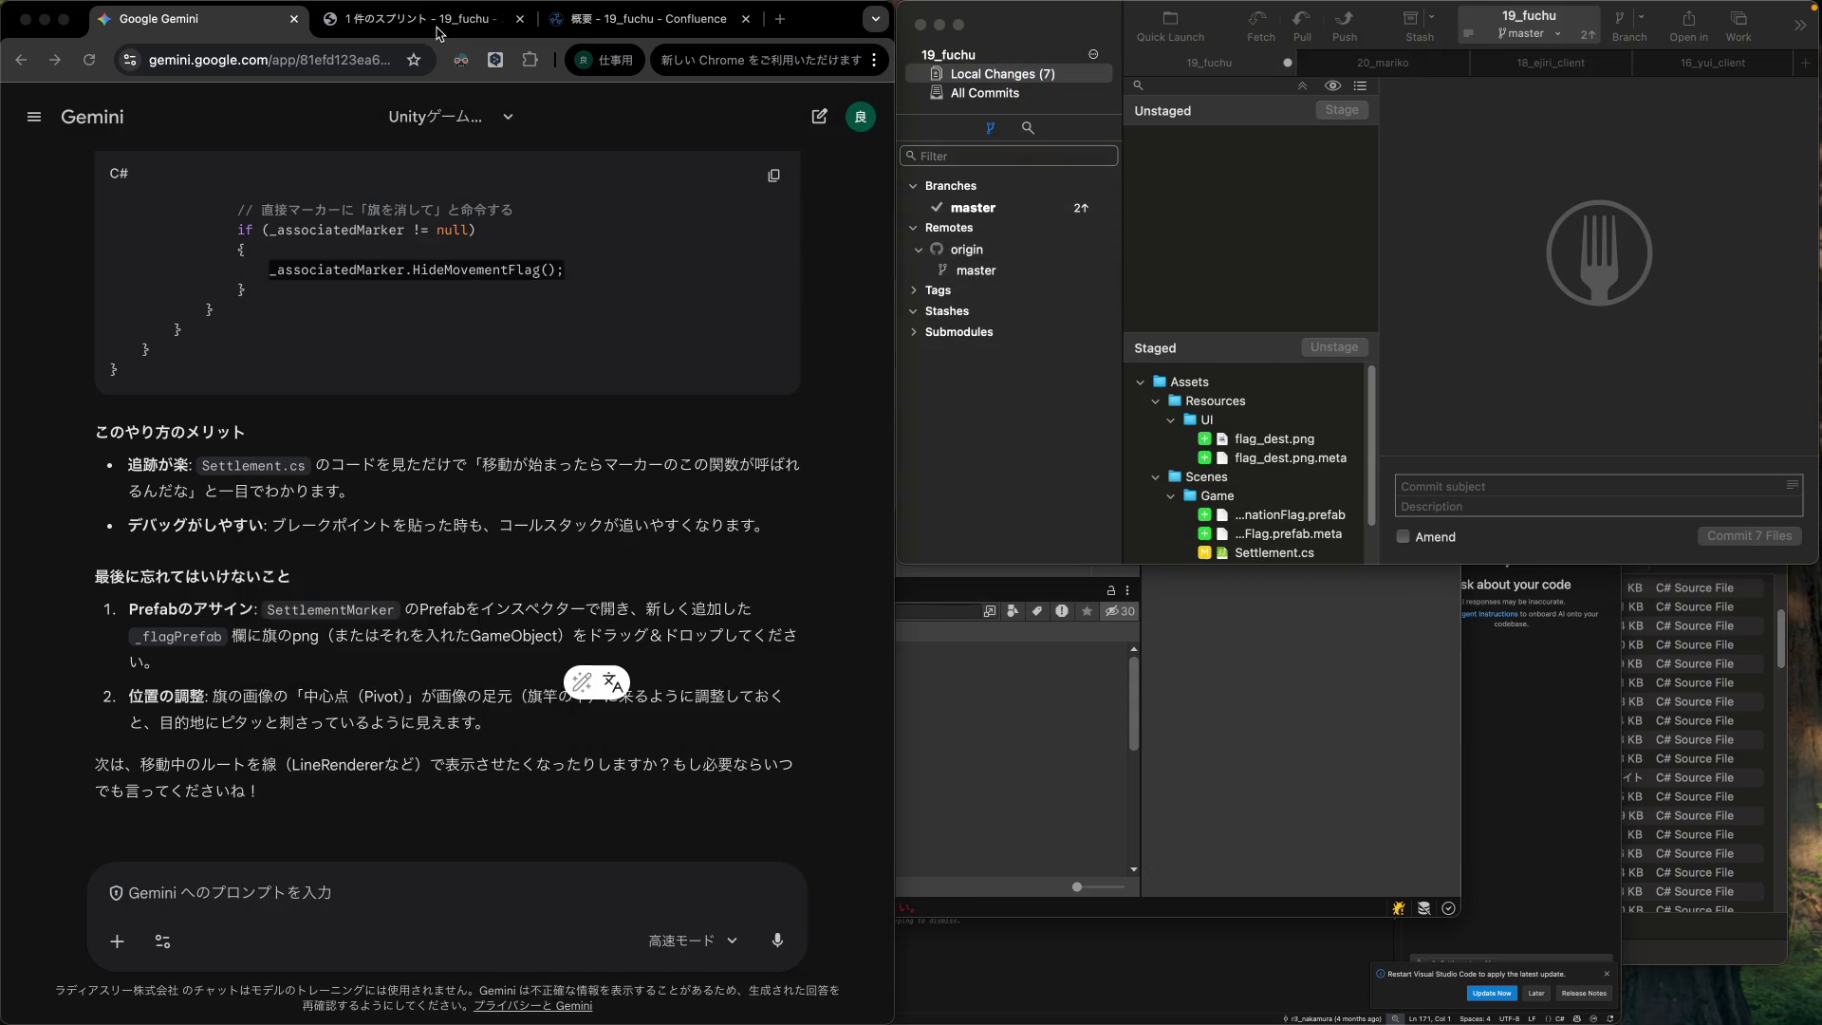
# Commit the seven files as '集落の移動先に旗を立てる' and drag FUCHU-130 into 完了.
pyautogui.click(438, 19)
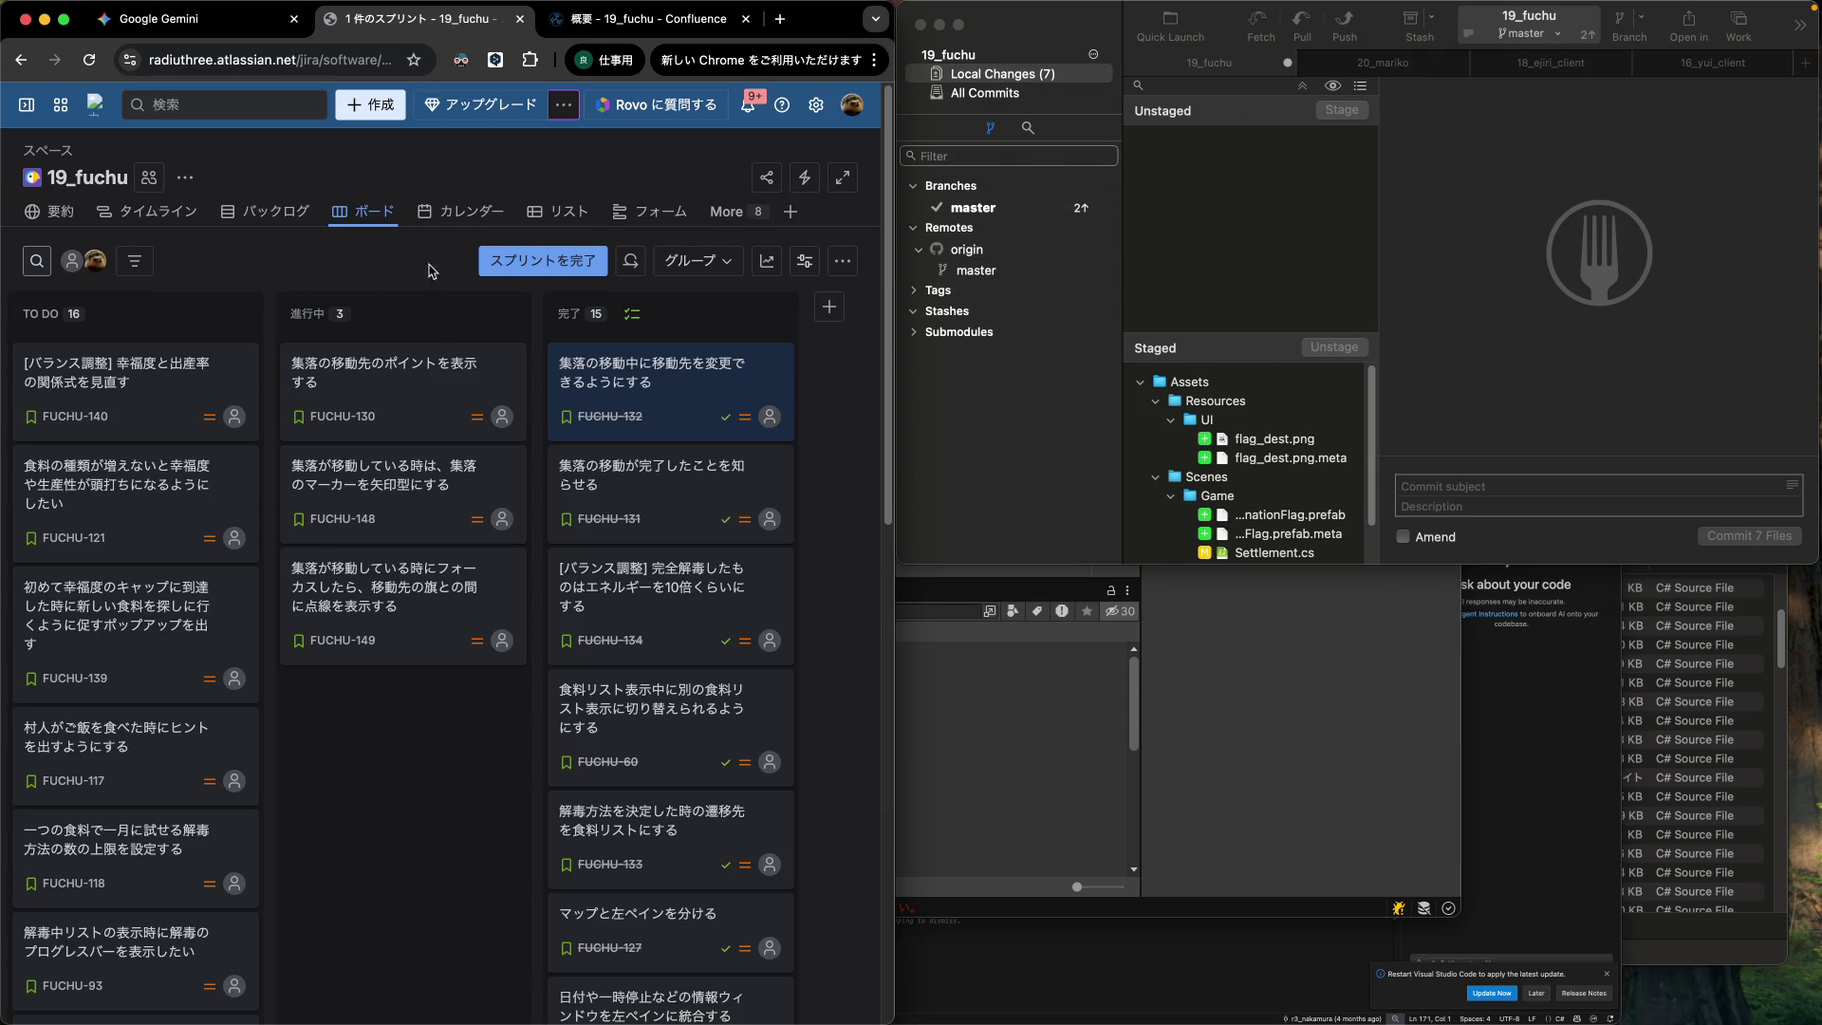
pyautogui.click(1450, 486)
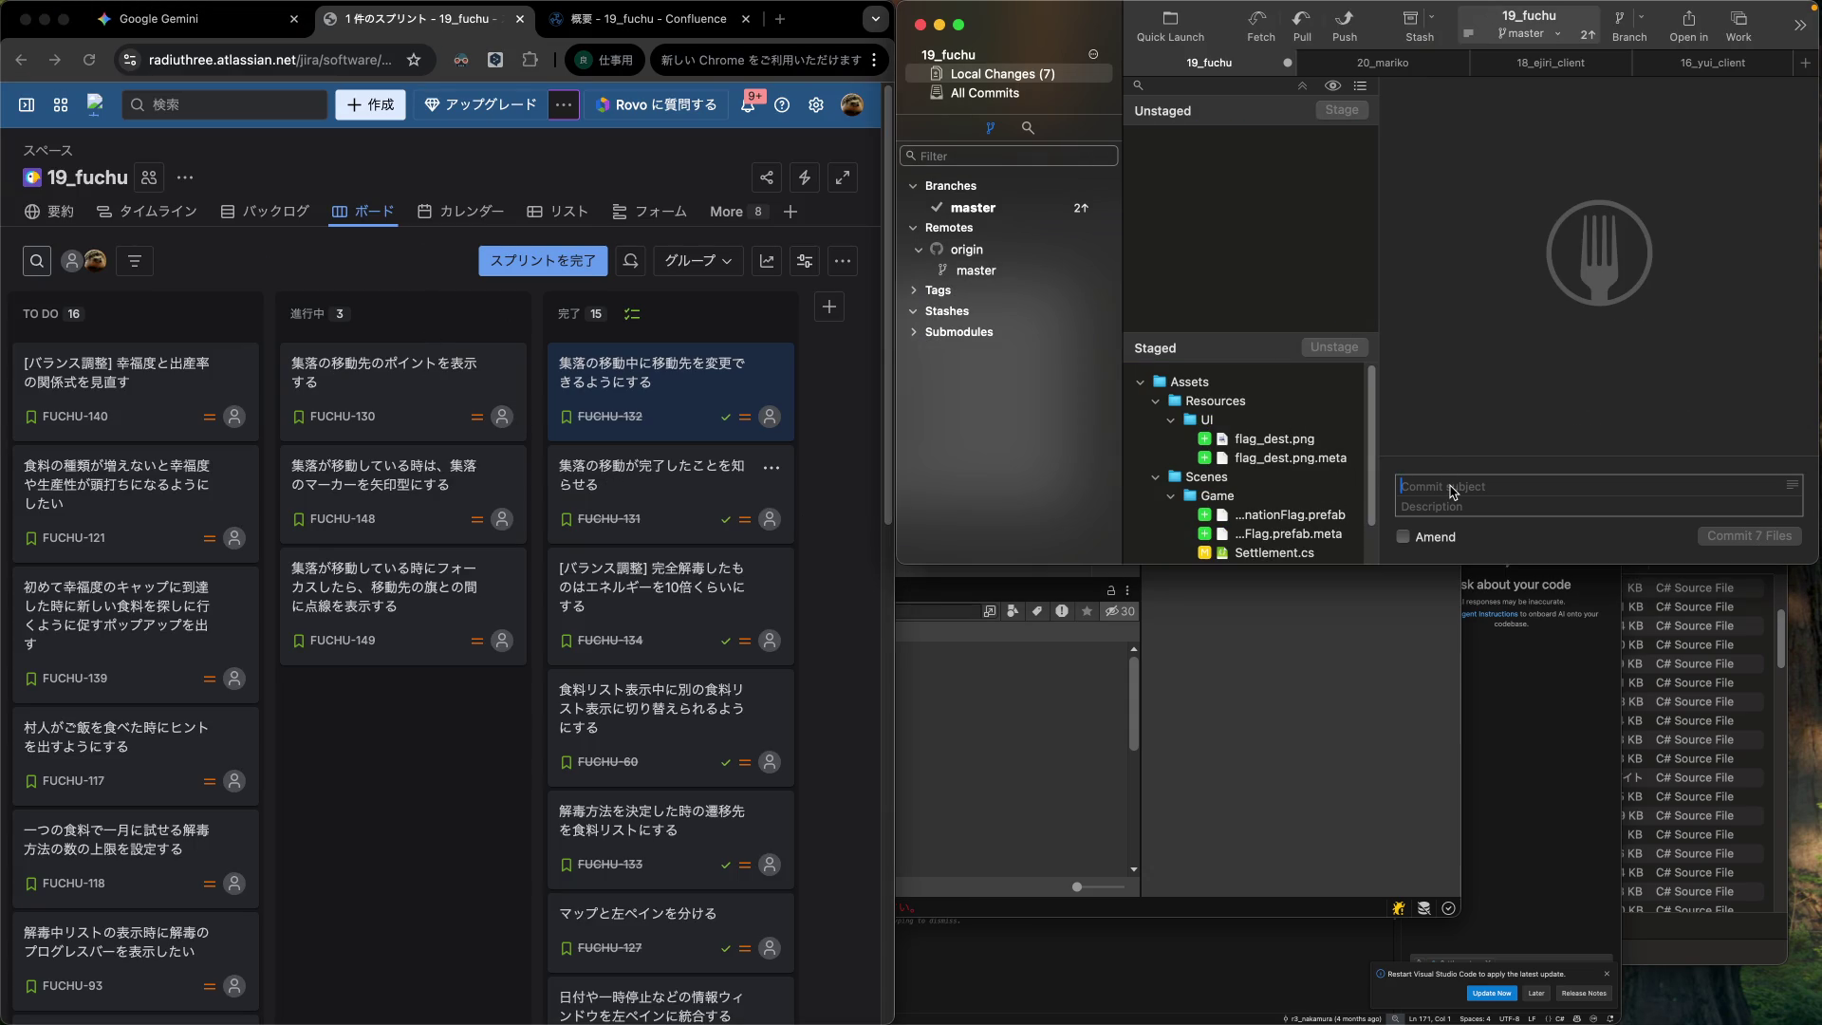
pyautogui.write('集落の移動さk')
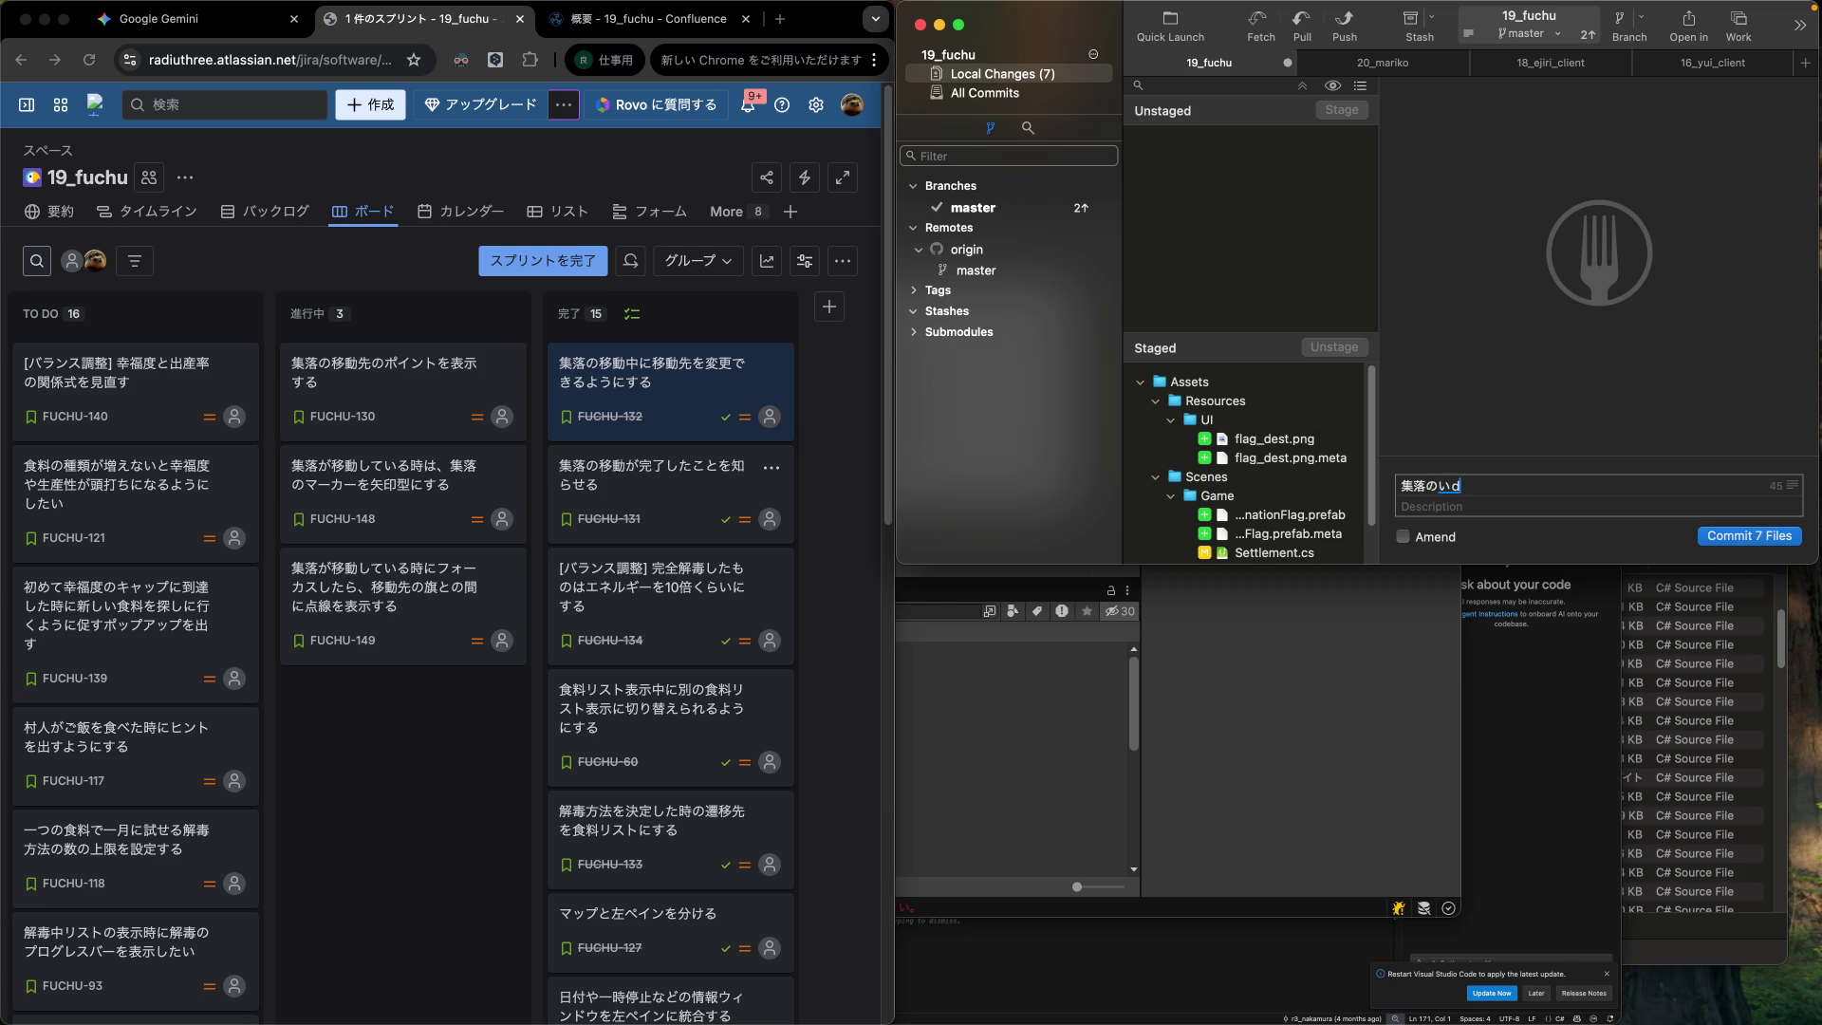
pyautogui.write('先に')
pyautogui.press('Return')
pyautogui.write('旗を立てr')
pyautogui.write('る')
pyautogui.press('Return')
pyautogui.click(1739, 537)
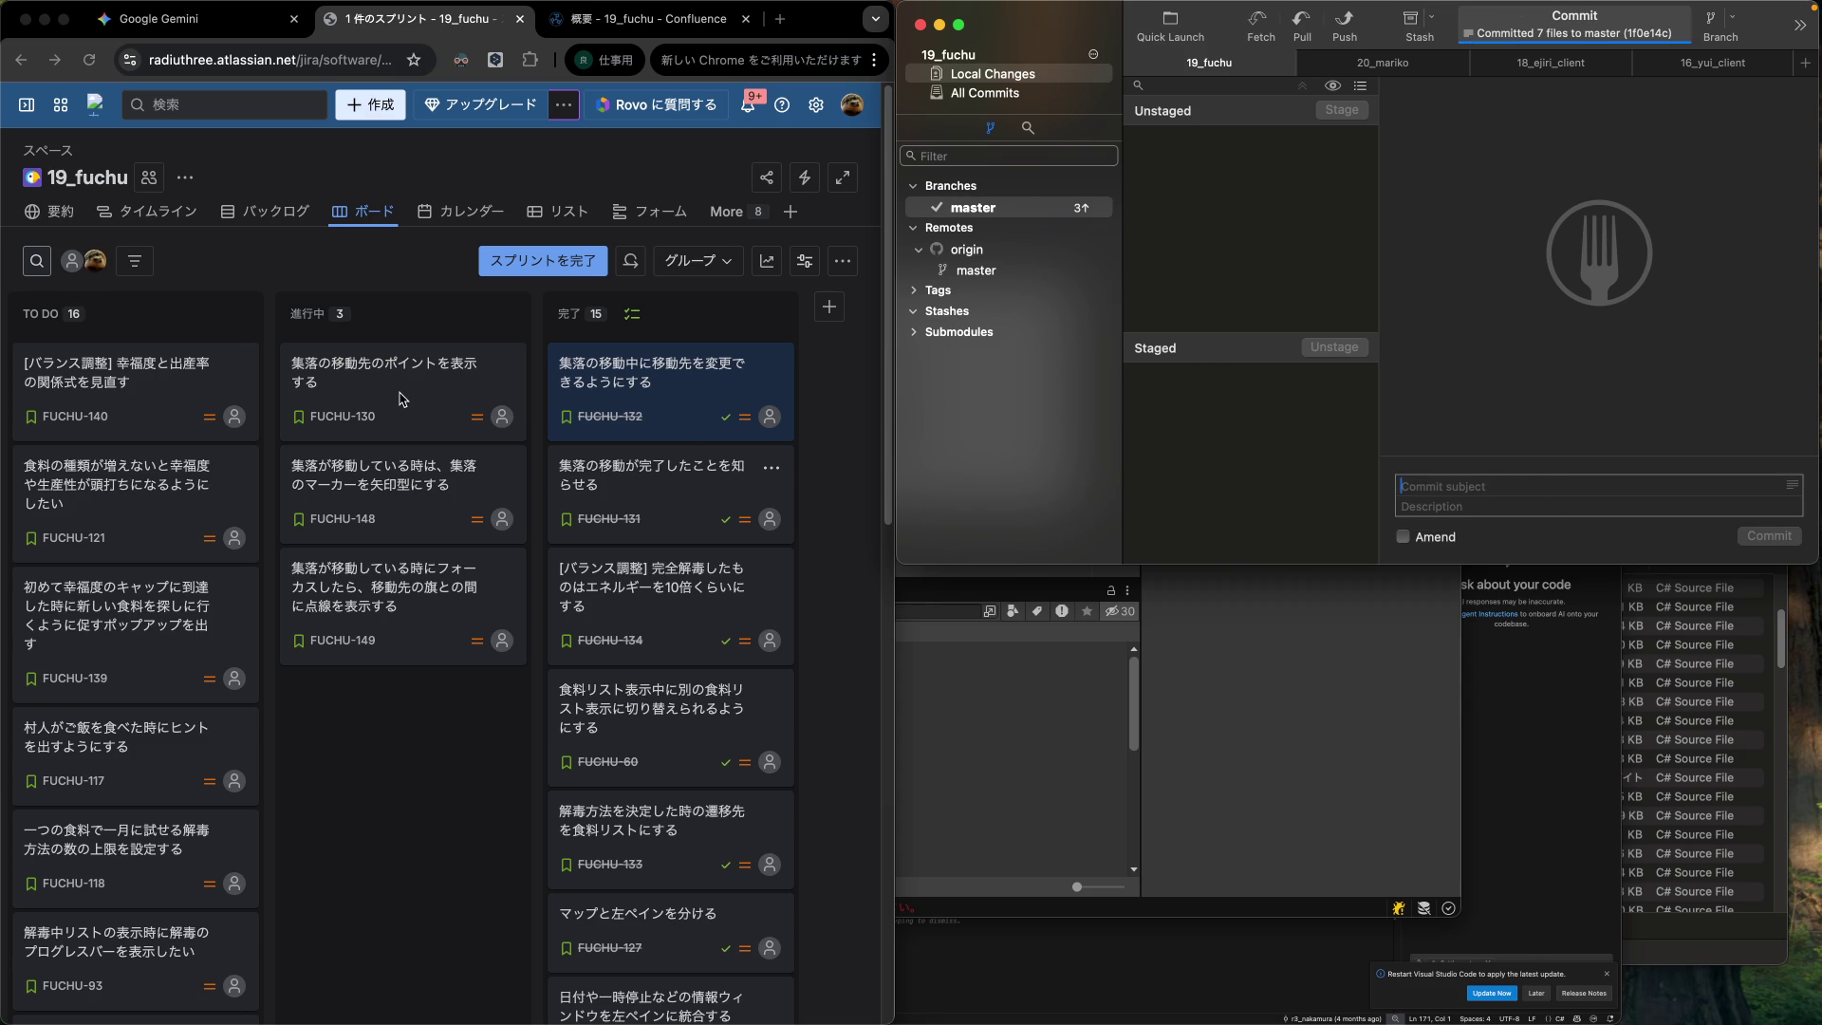
pyautogui.moveTo(512, 381); pyautogui.dragTo(585, 366)
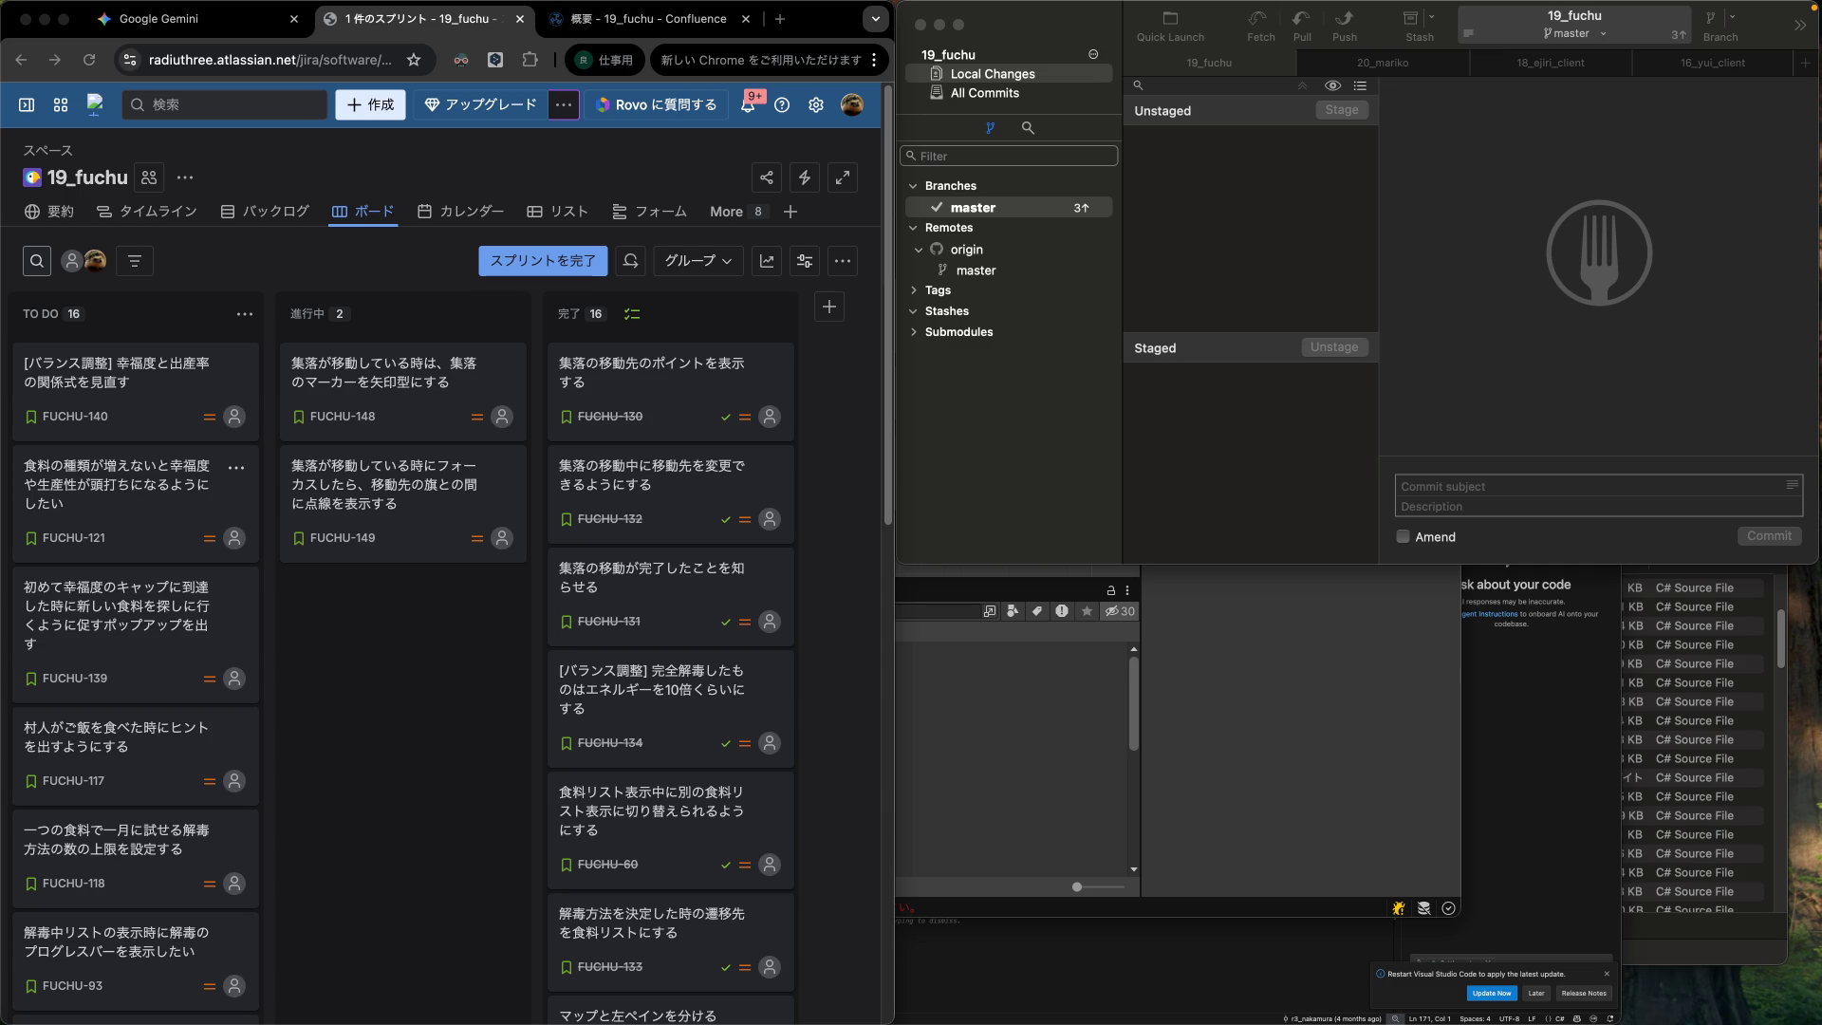
# Focus the Jira sprint board with FUCHU-130 now in the 完了 column.
pyautogui.click(419, 405)
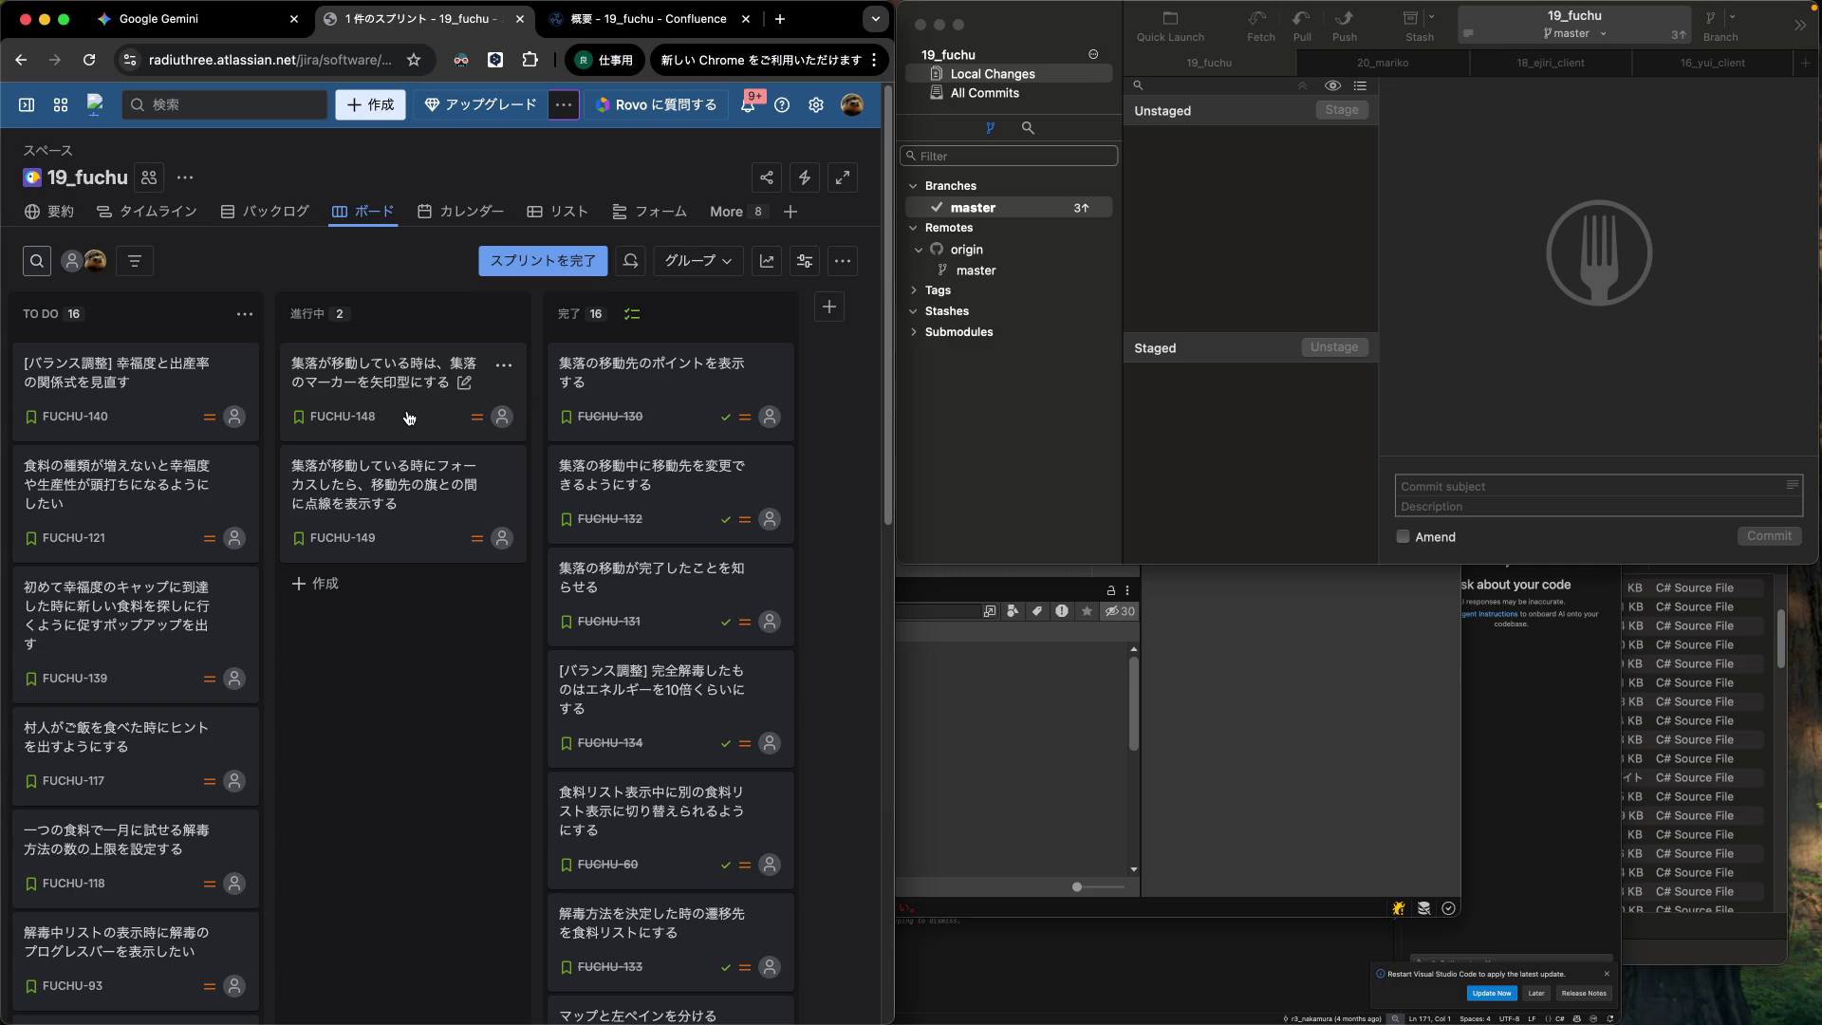
# Inspect the Settlement script and prefab, then the SettlementMarker script and prefab, opening the prefab.
pyautogui.click(1312, 693)
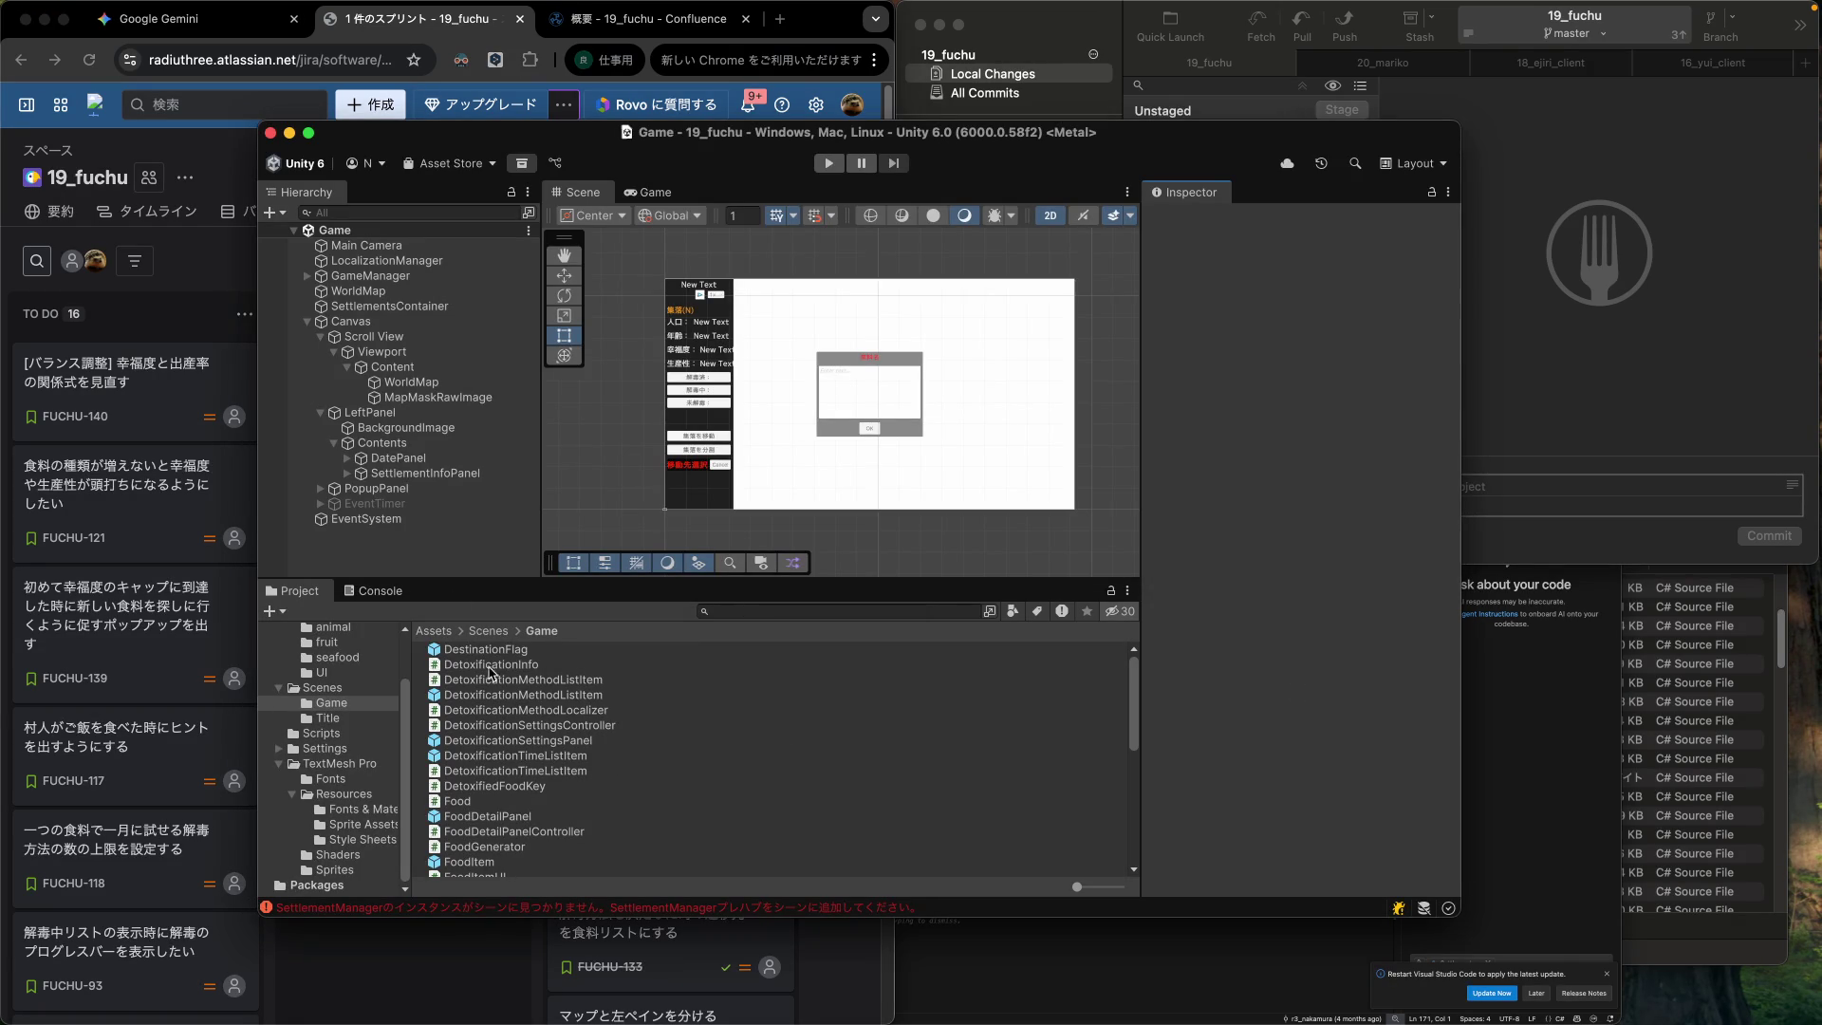
pyautogui.scroll(-5, 571, 738)
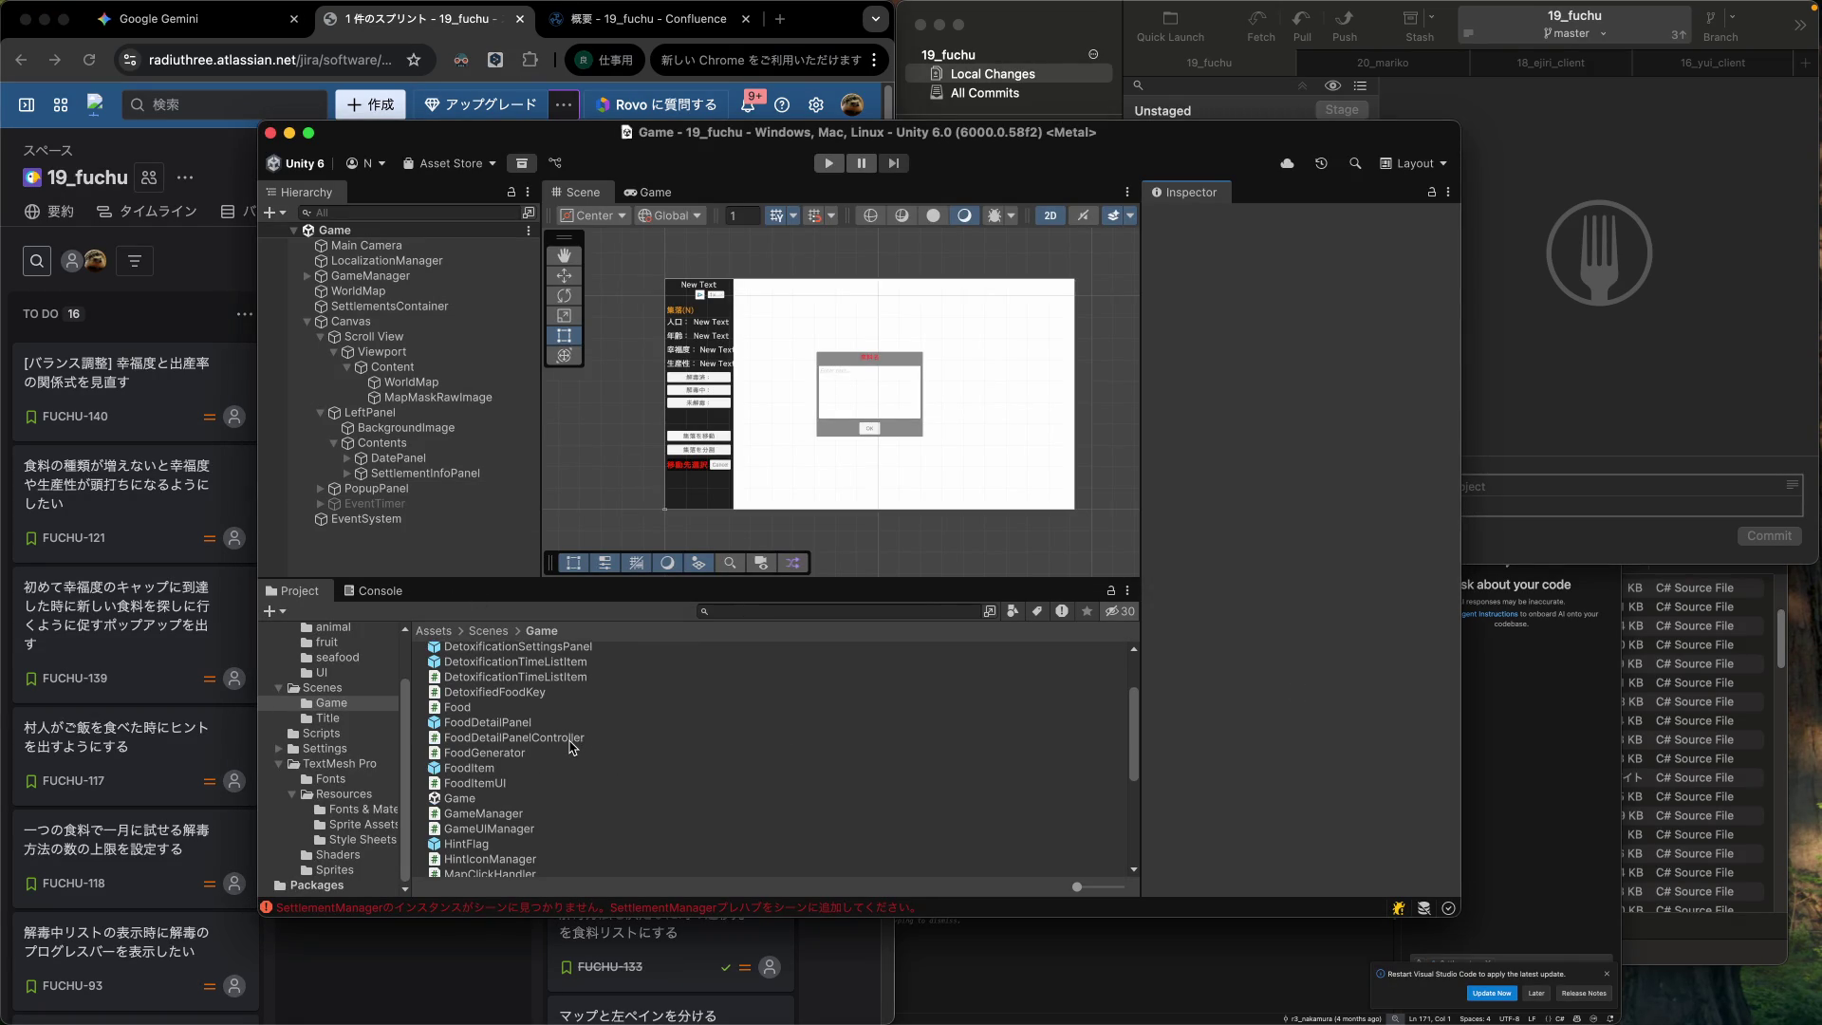
pyautogui.scroll(1, 572, 750)
pyautogui.scroll(3, 572, 750)
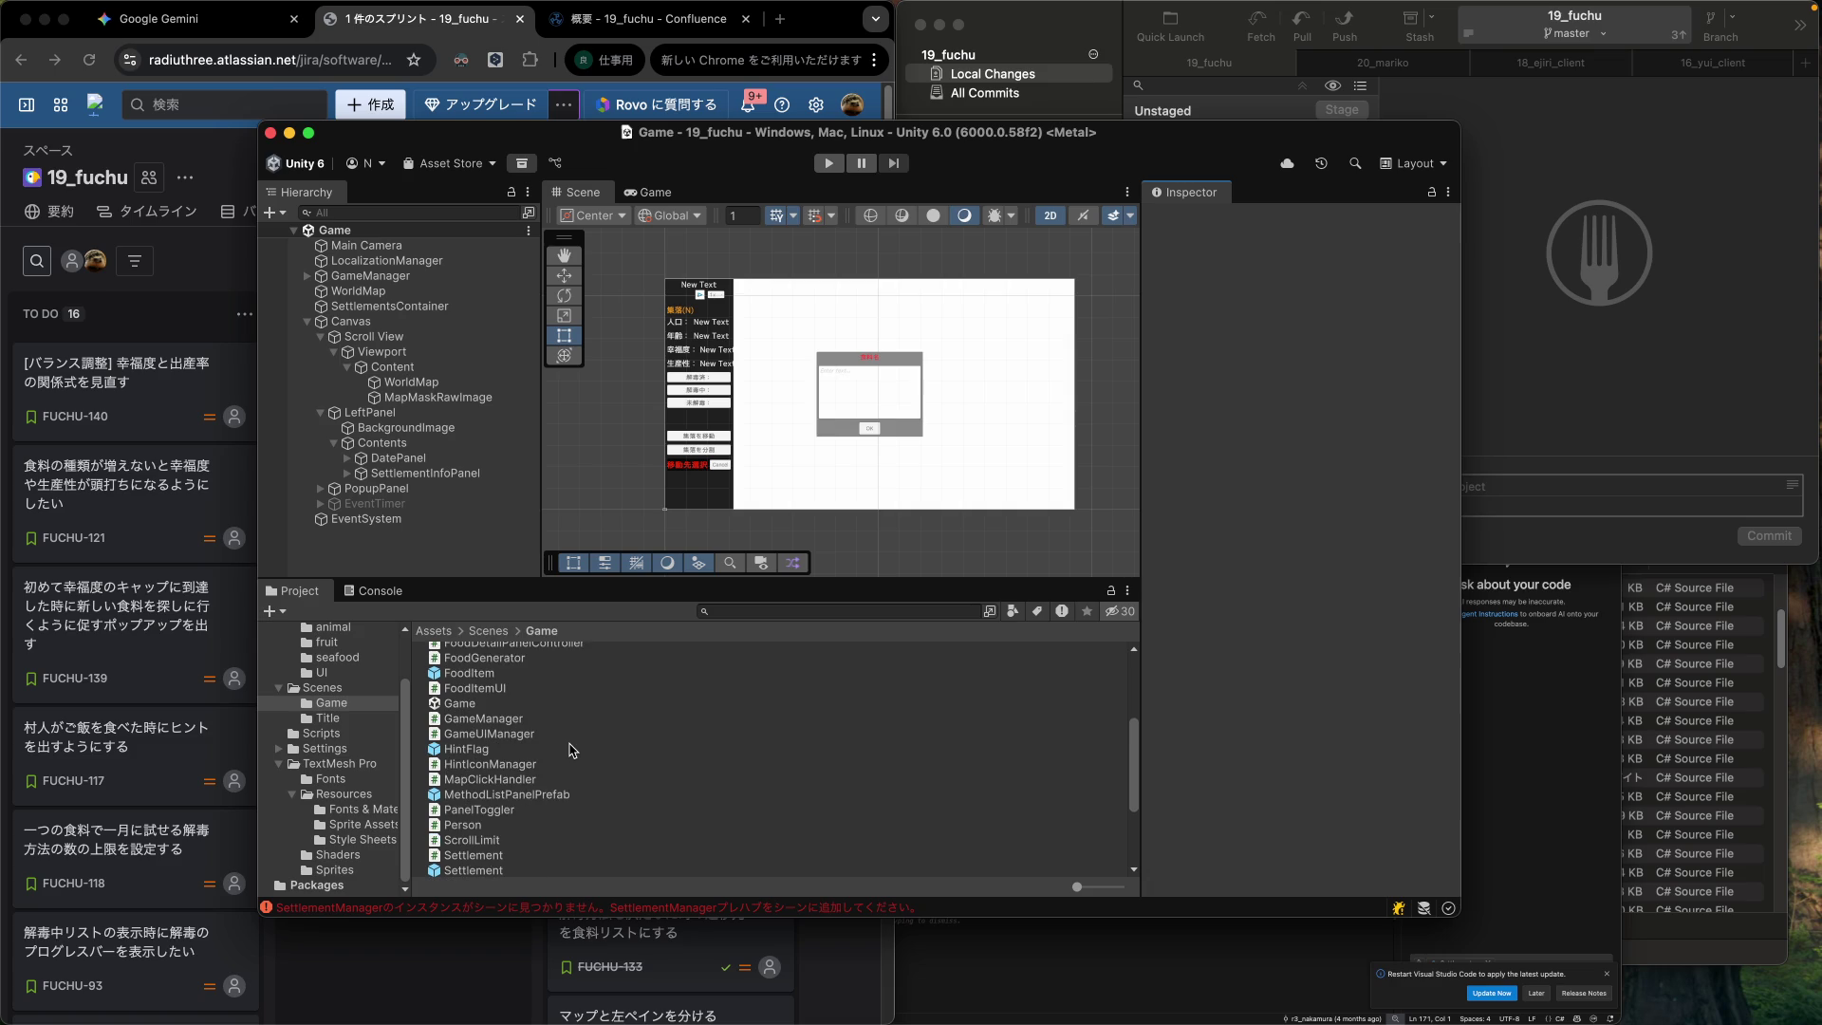
pyautogui.scroll(-5, 572, 750)
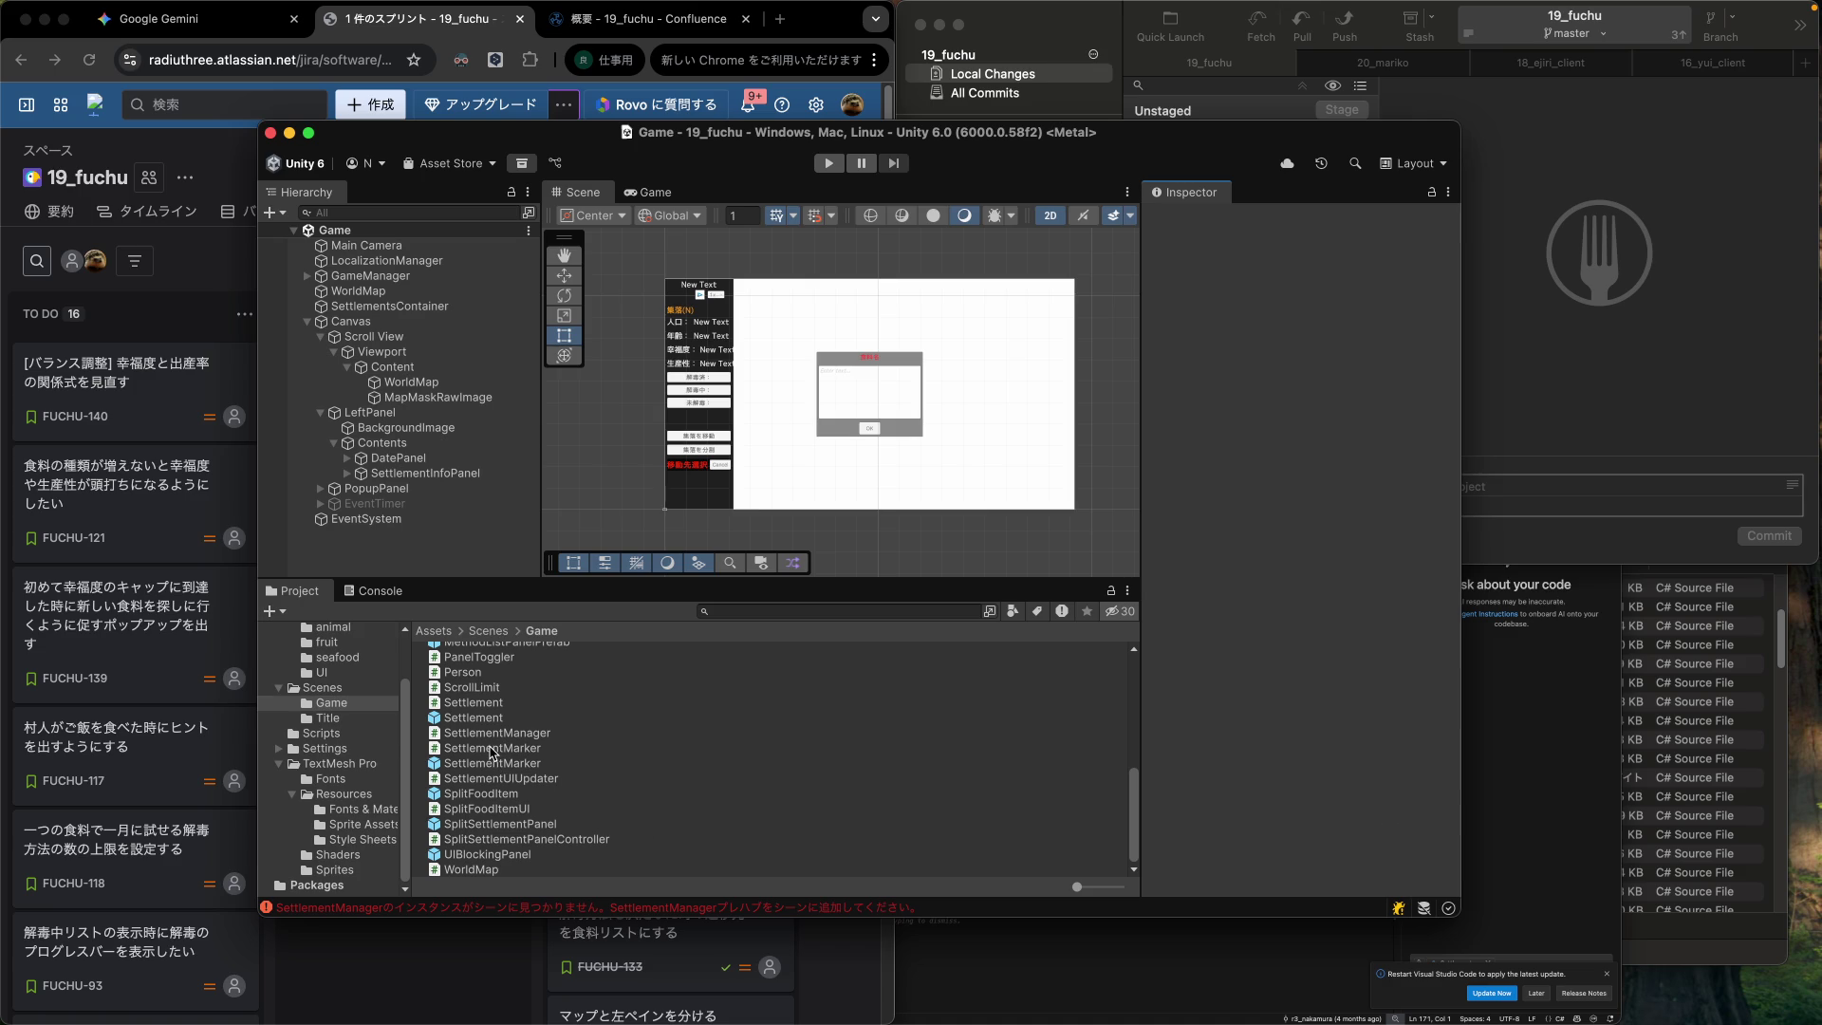
pyautogui.click(467, 706)
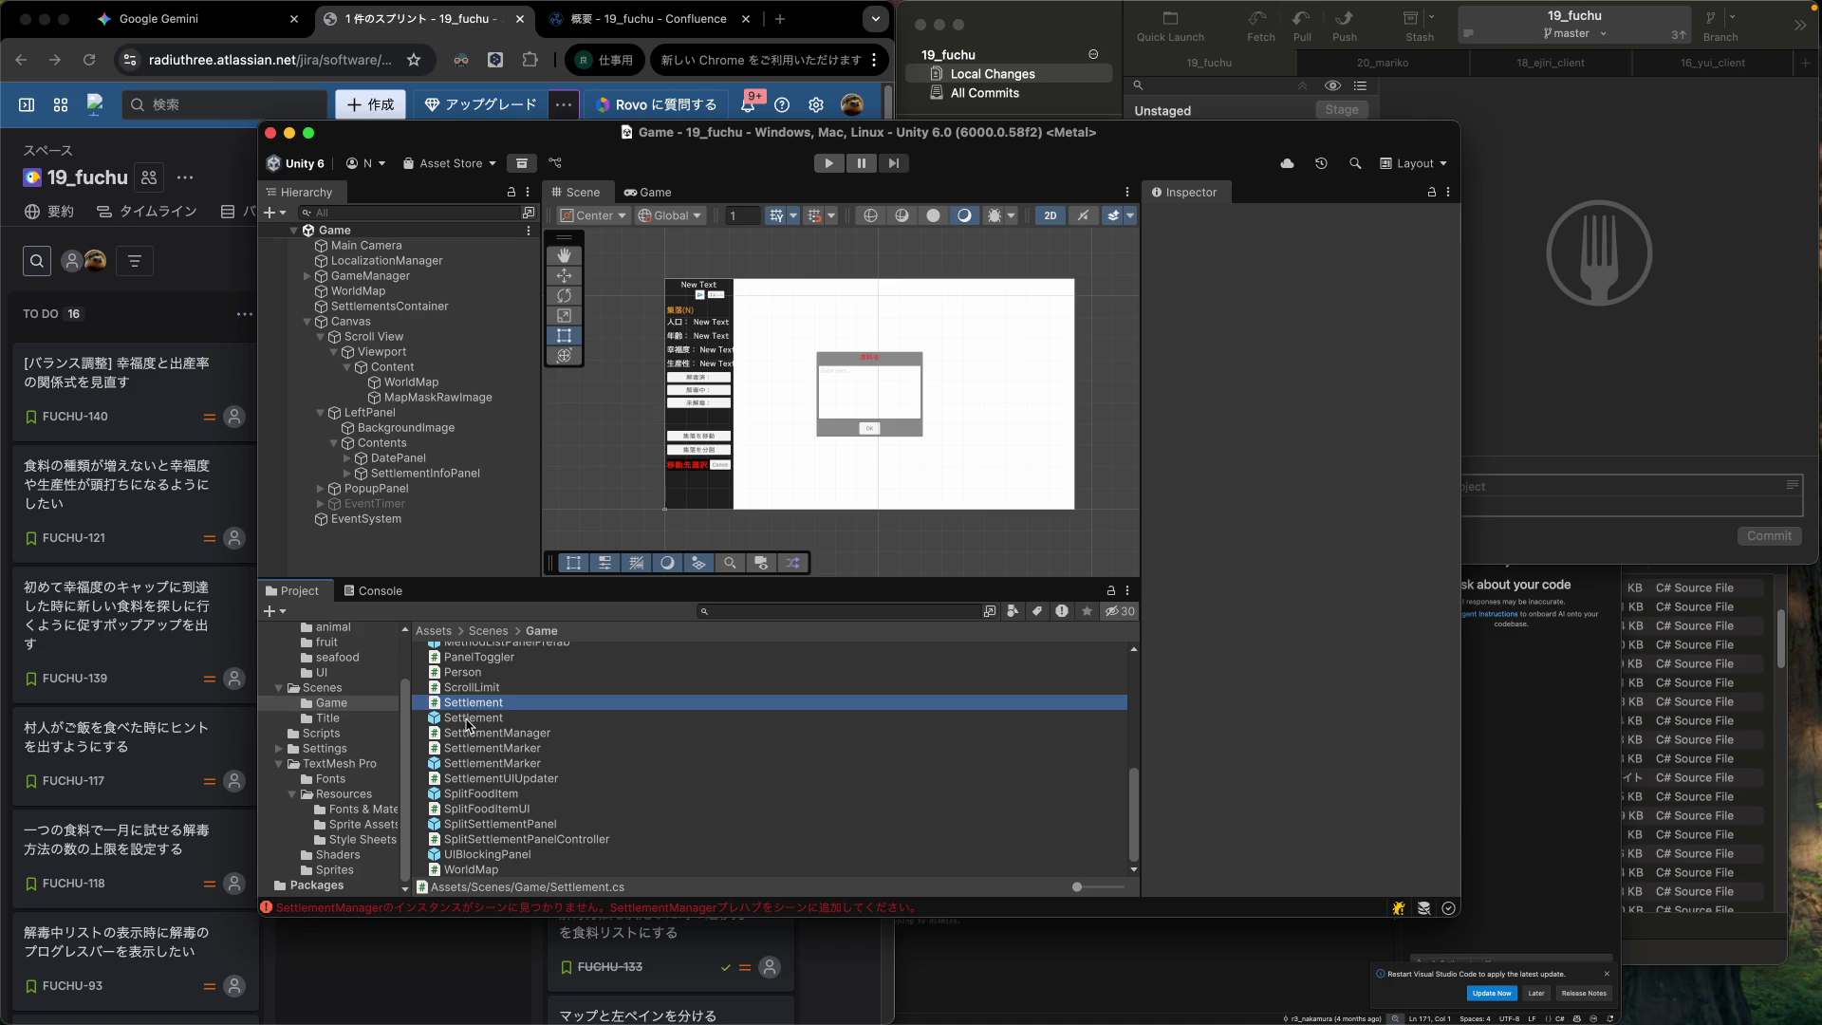
pyautogui.click(467, 720)
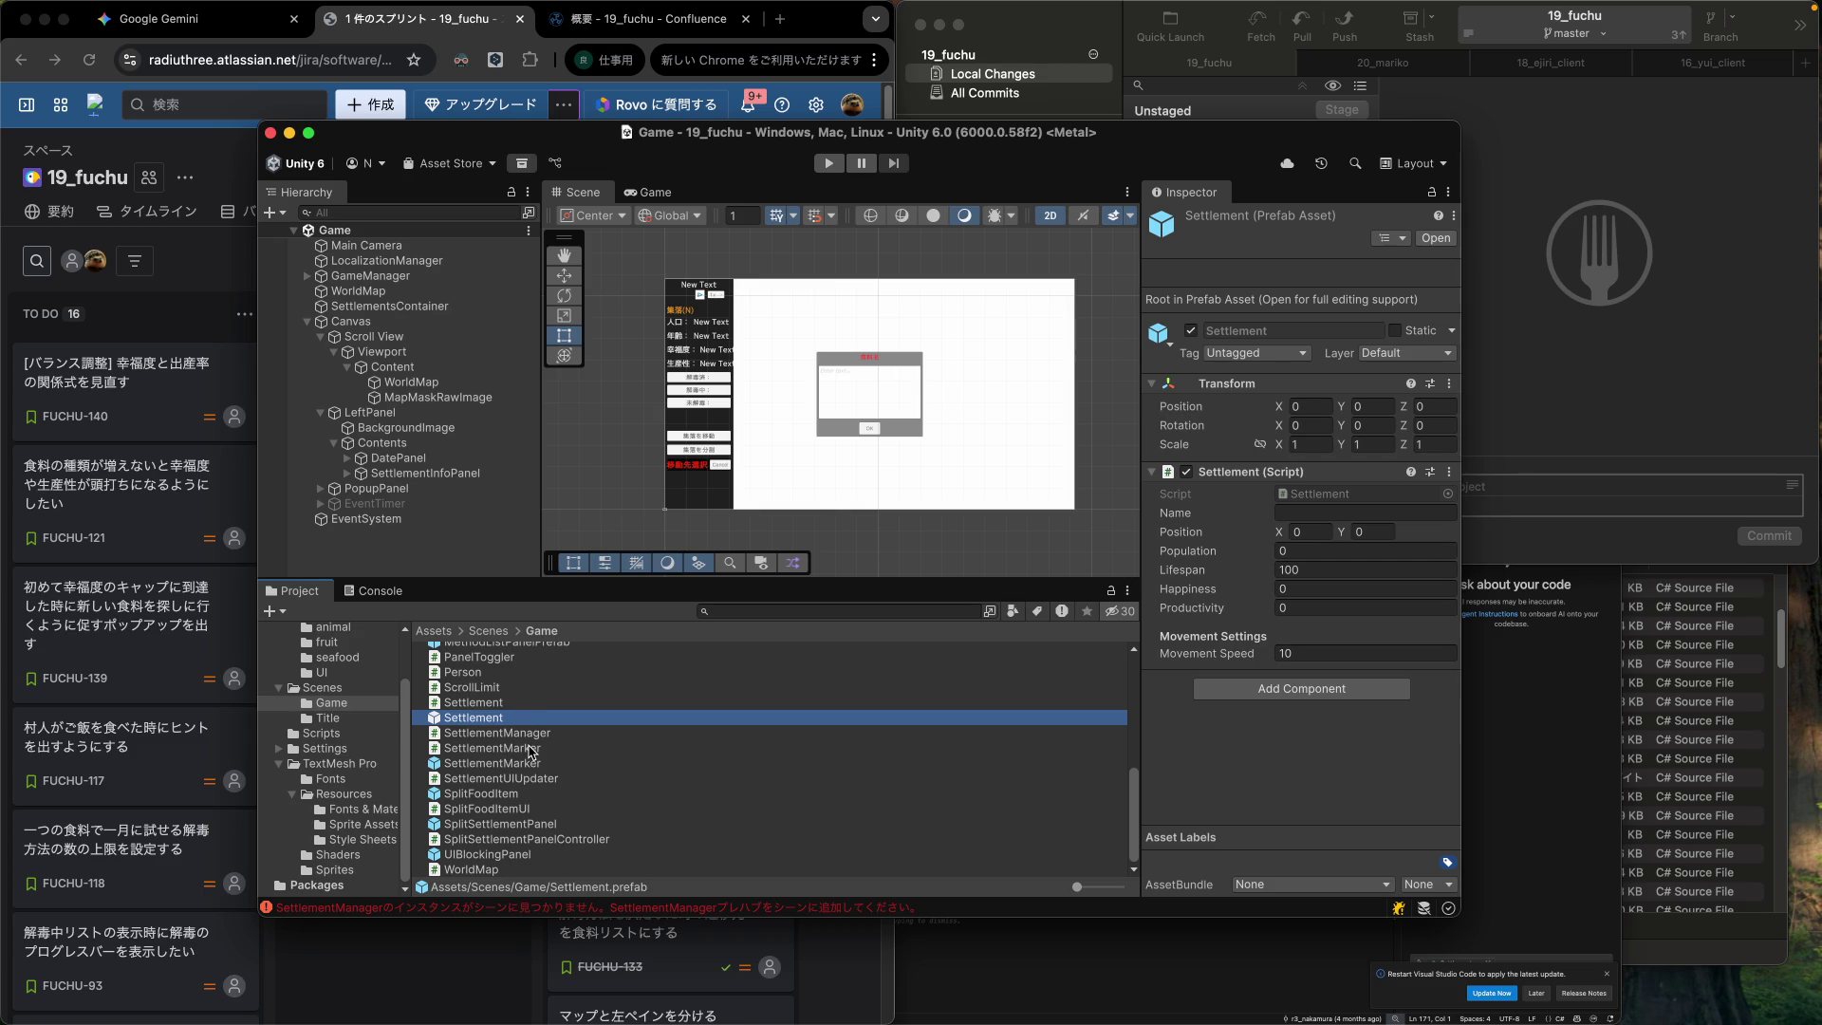
pyautogui.click(531, 751)
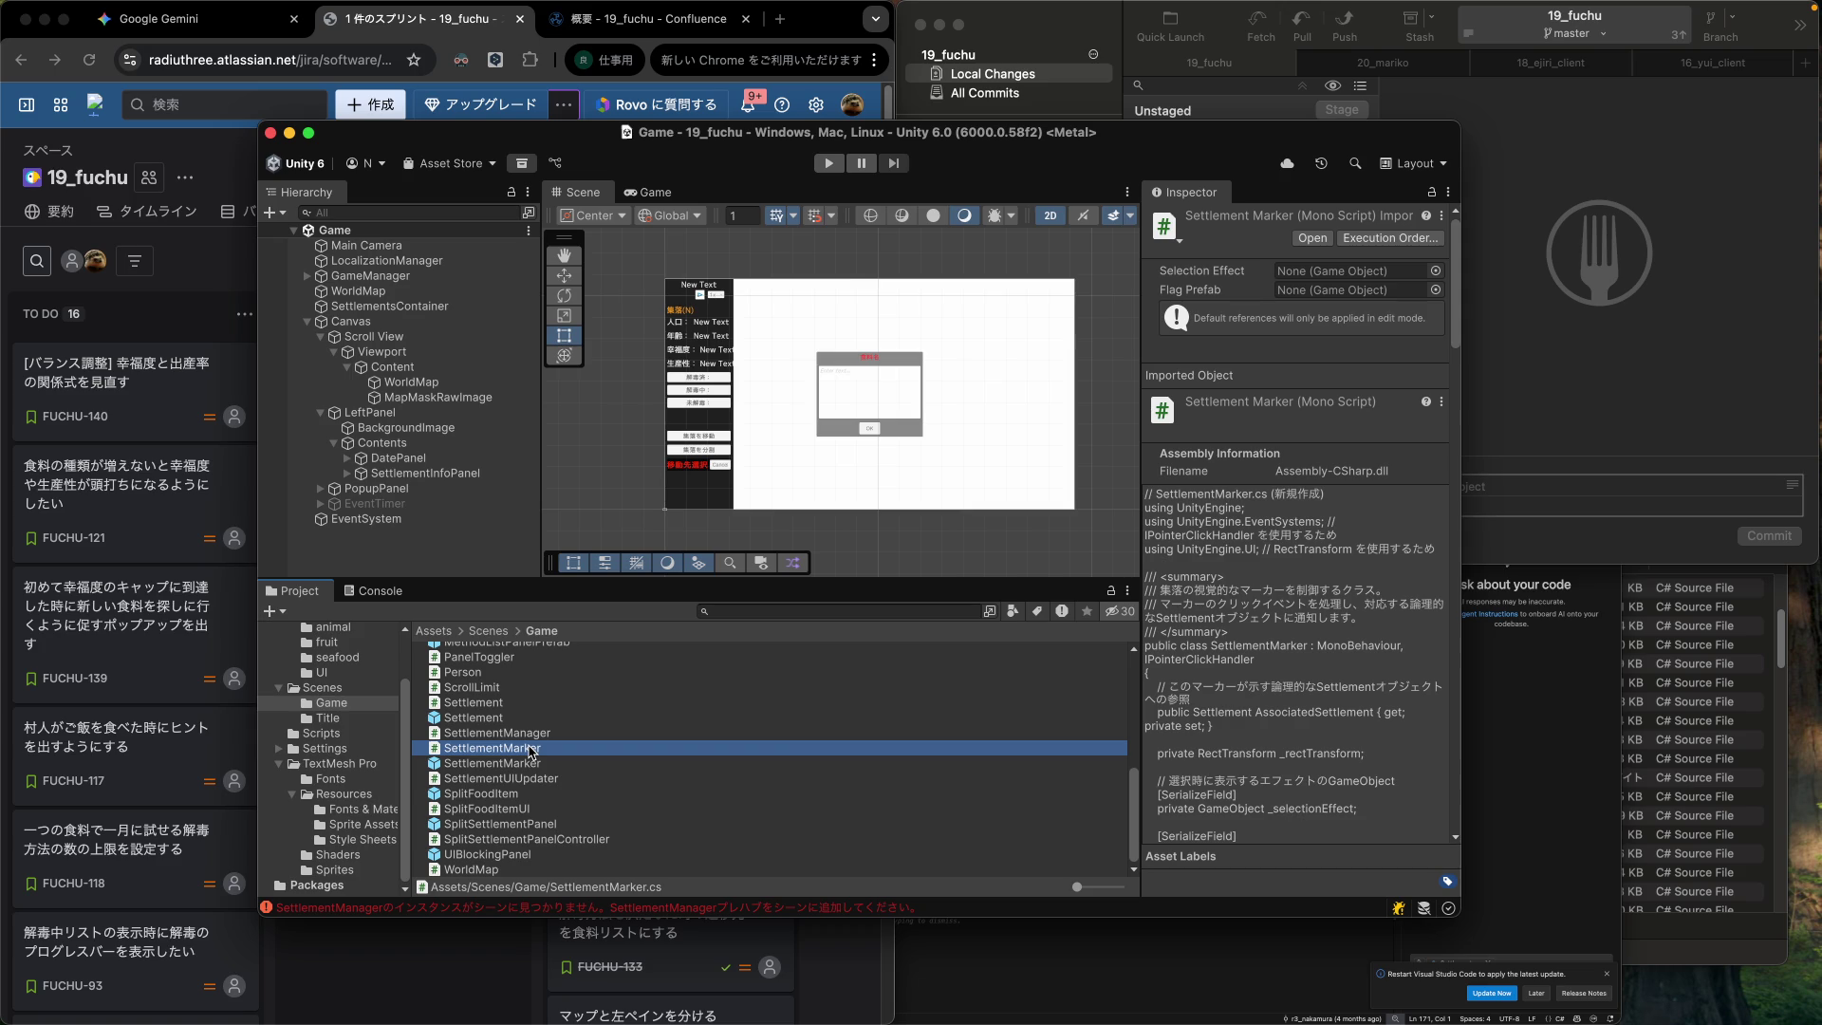
pyautogui.click(518, 766)
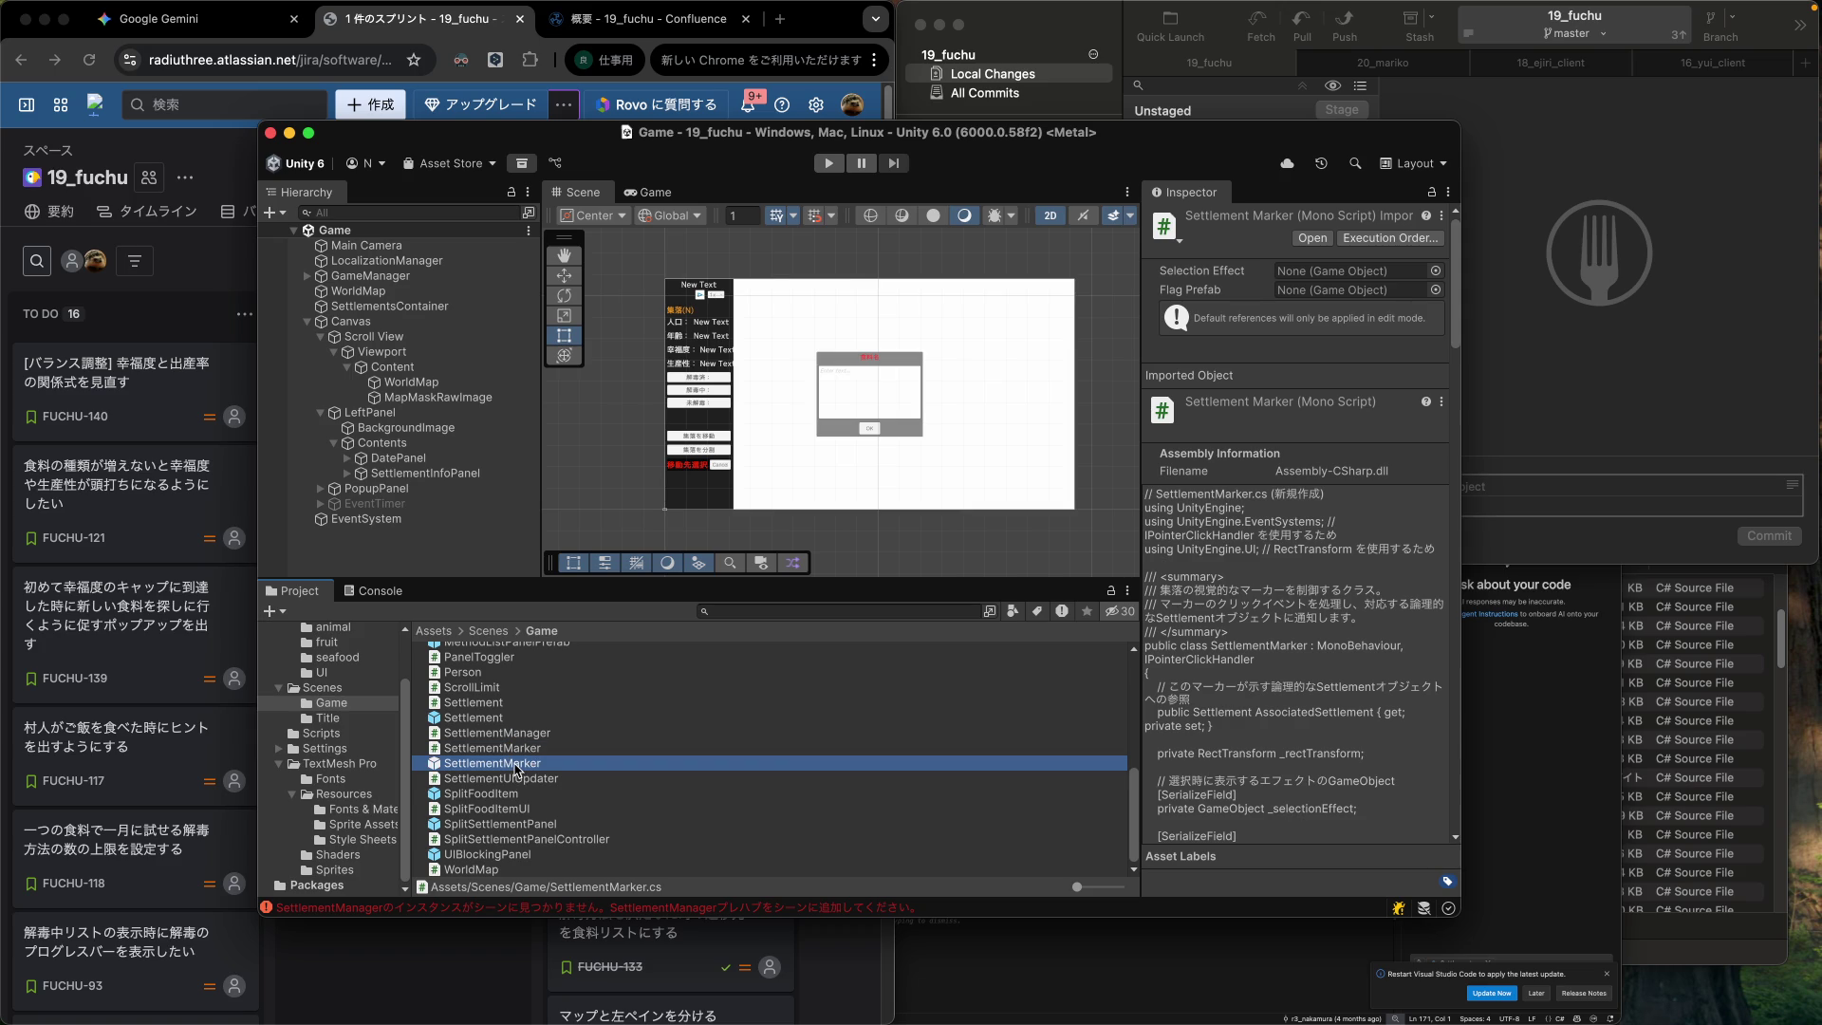
pyautogui.doubleClick(518, 766)
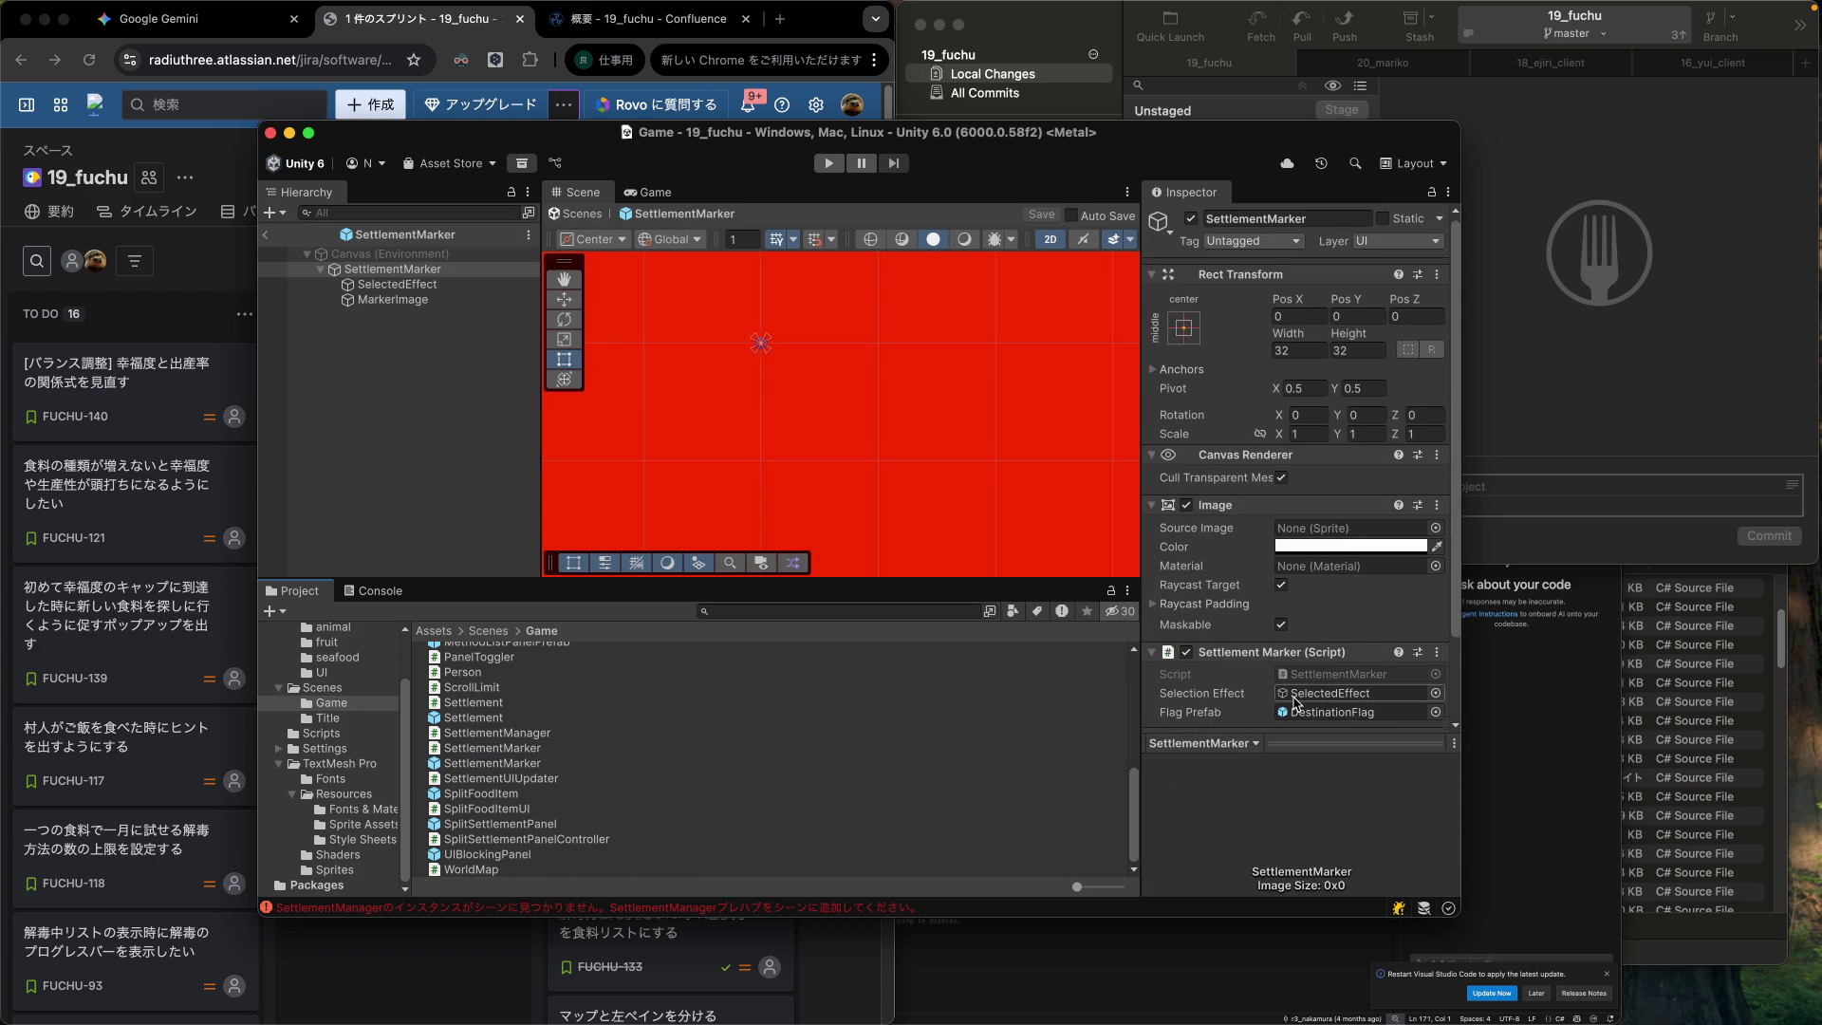
# Check MarkerImage's image settings, then bring up Settlement.cs and the 19_fuchu folder.
pyautogui.scroll(-2, 1296, 705)
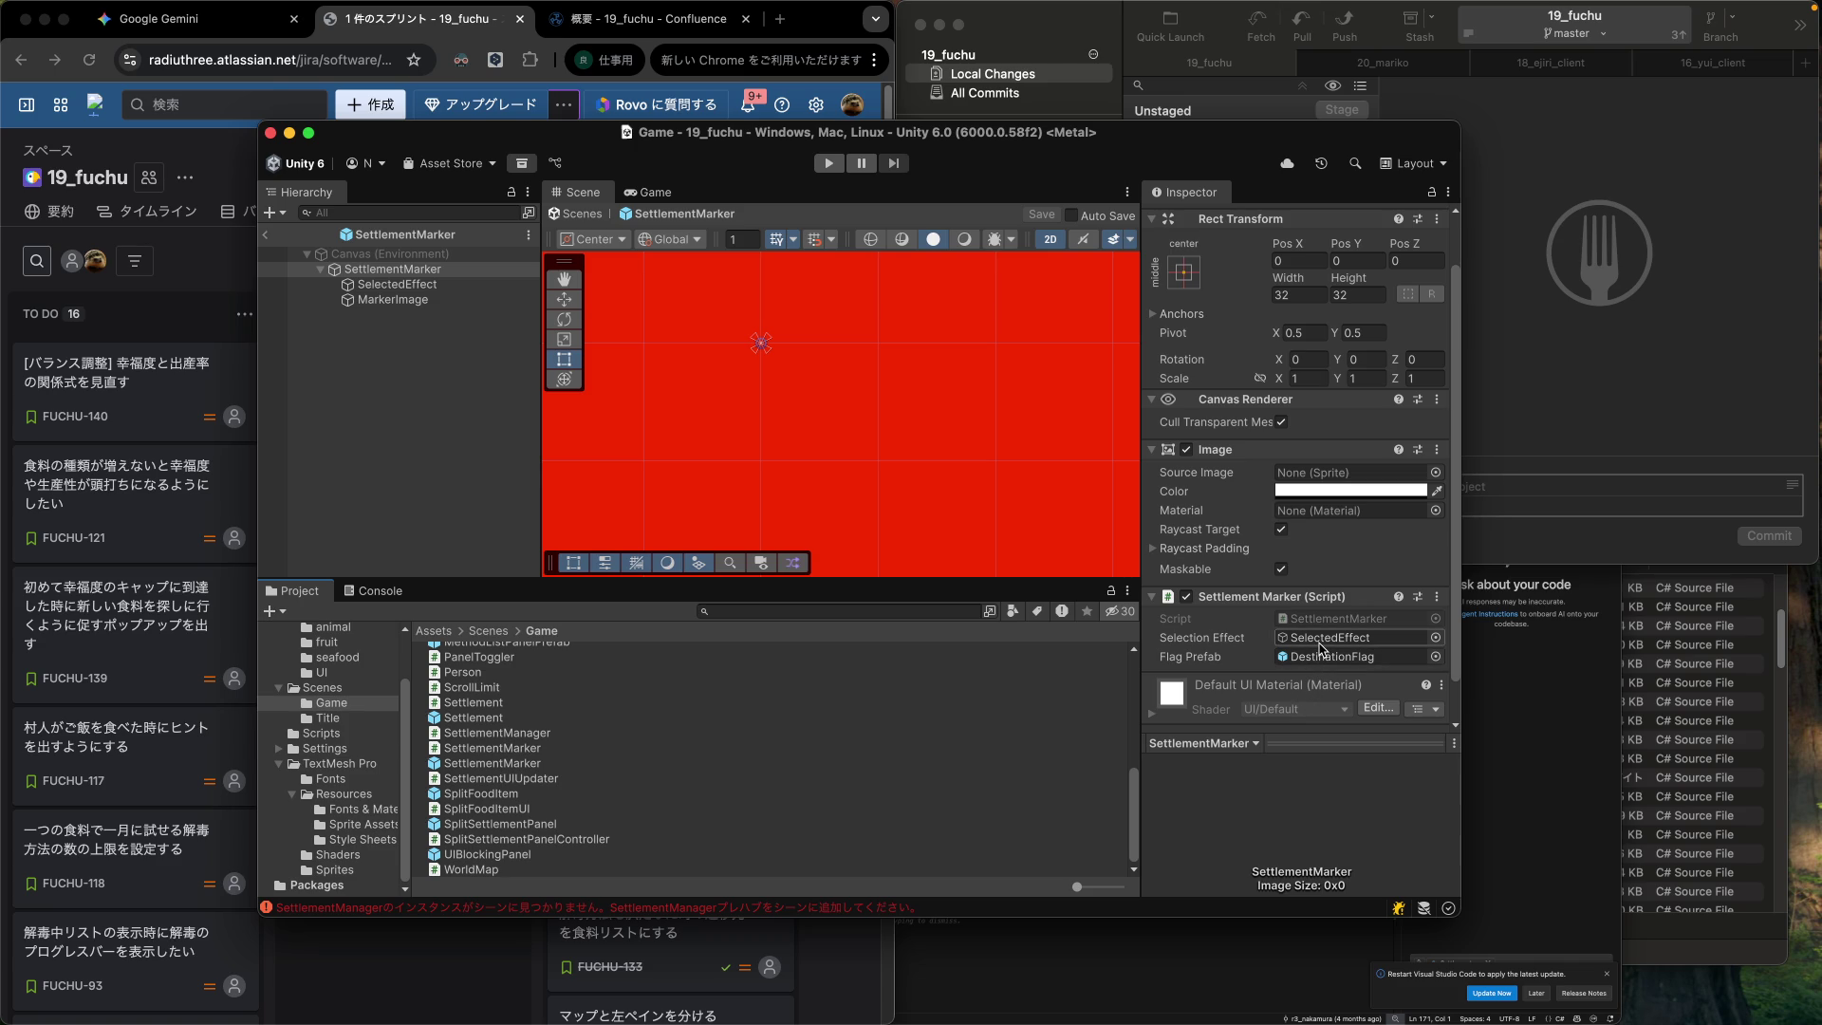
pyautogui.scroll(-1, 1323, 648)
pyautogui.scroll(-2, 1322, 648)
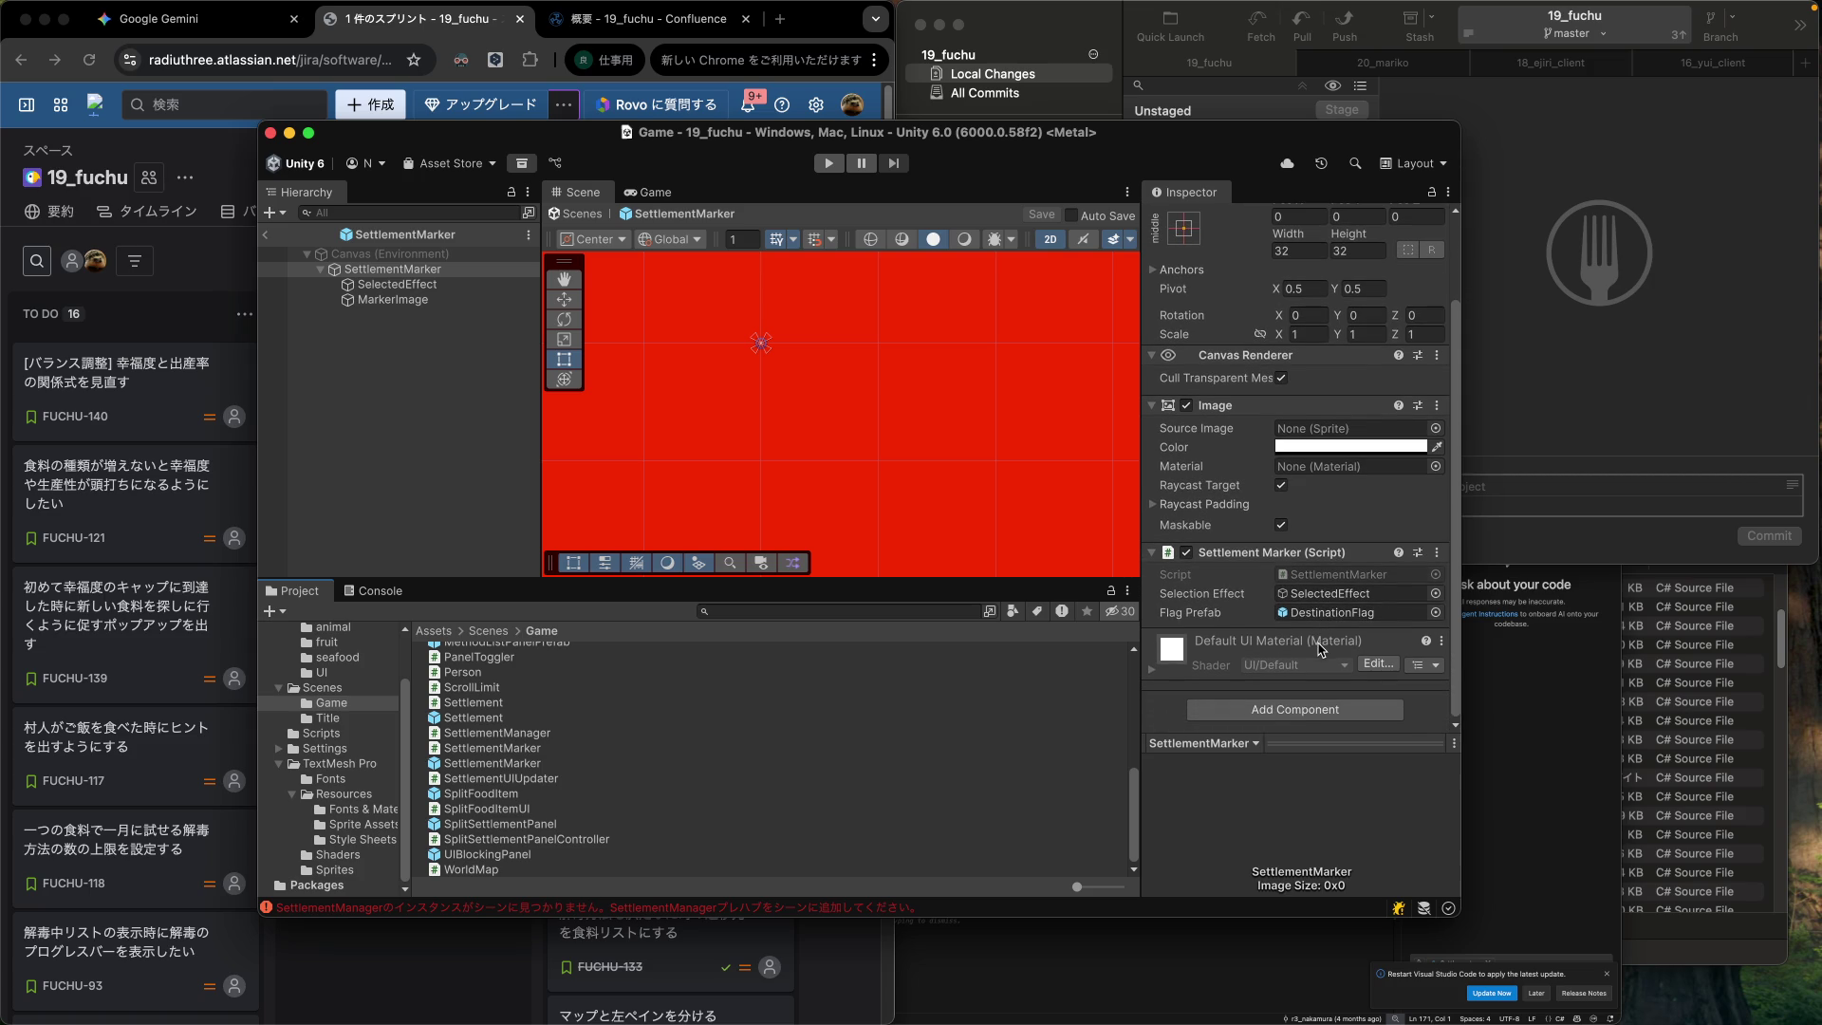
pyautogui.click(425, 300)
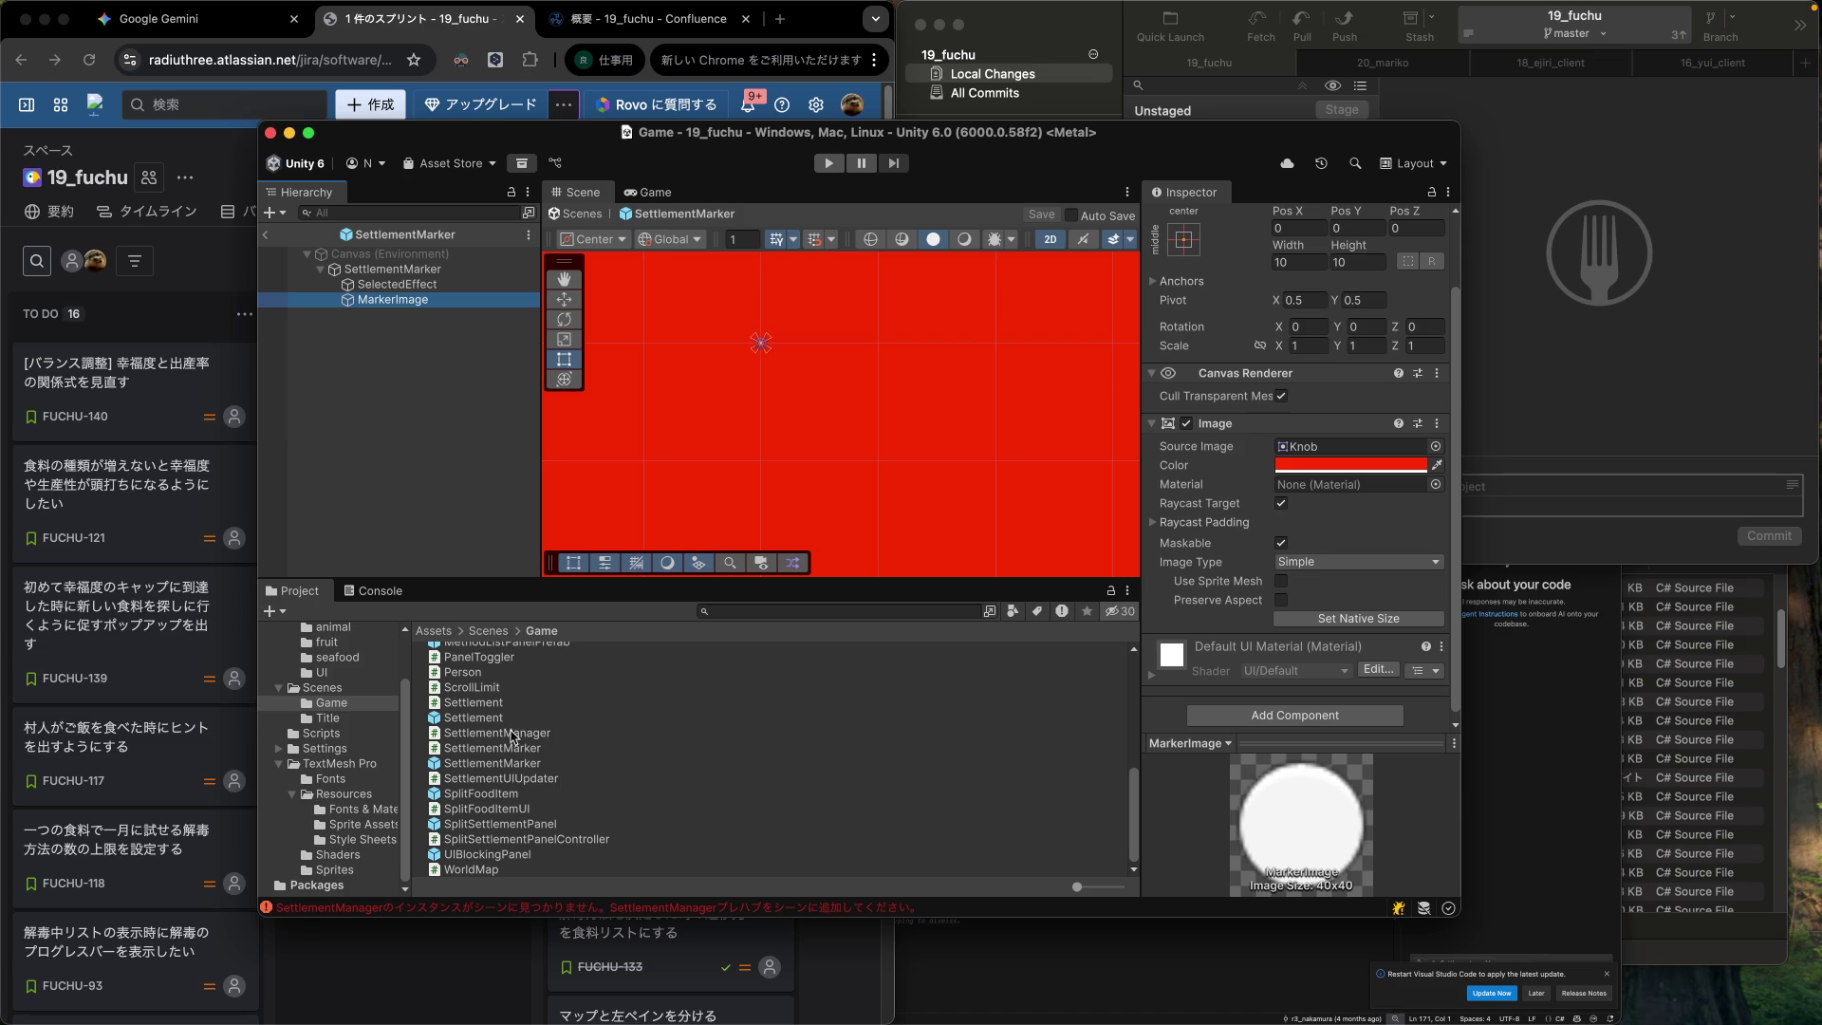
pyautogui.click(516, 749)
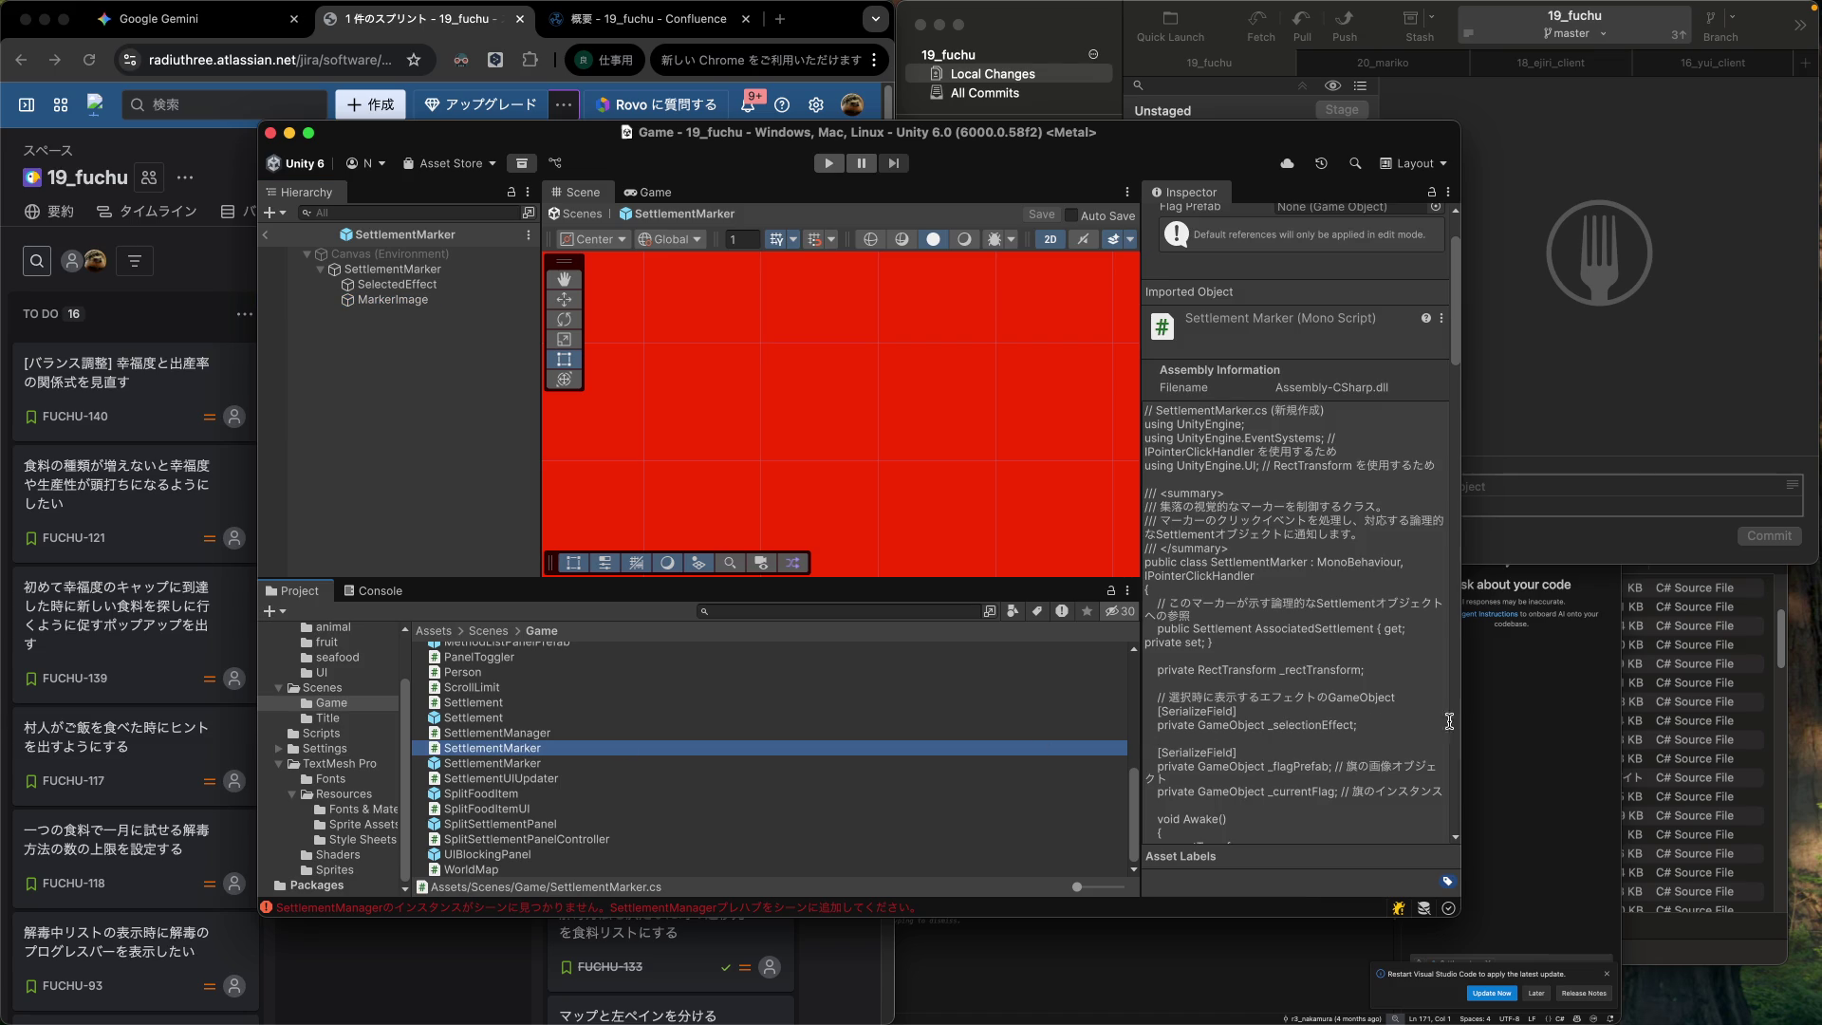
pyautogui.click(1510, 724)
pyautogui.click(1782, 658)
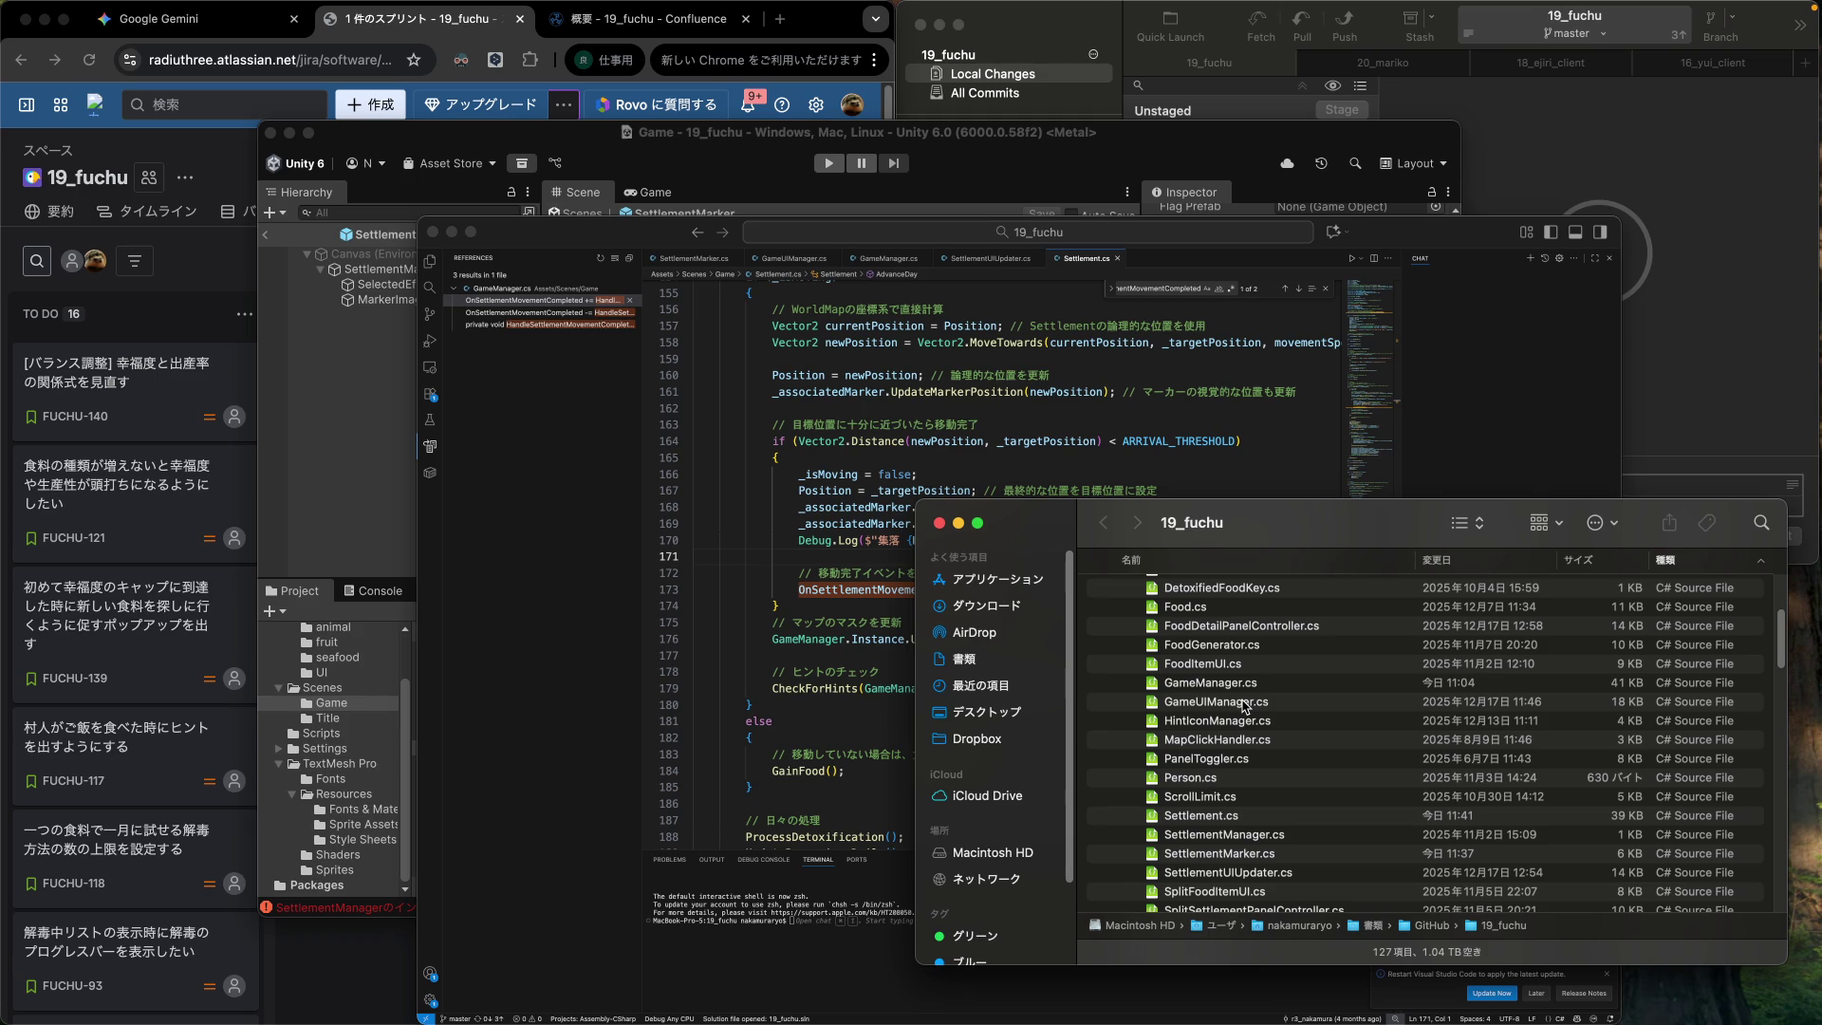
# Select Settlement.cs and SettlementMarker.cs together in Finder, then return to Gemini.
pyautogui.click(1224, 818)
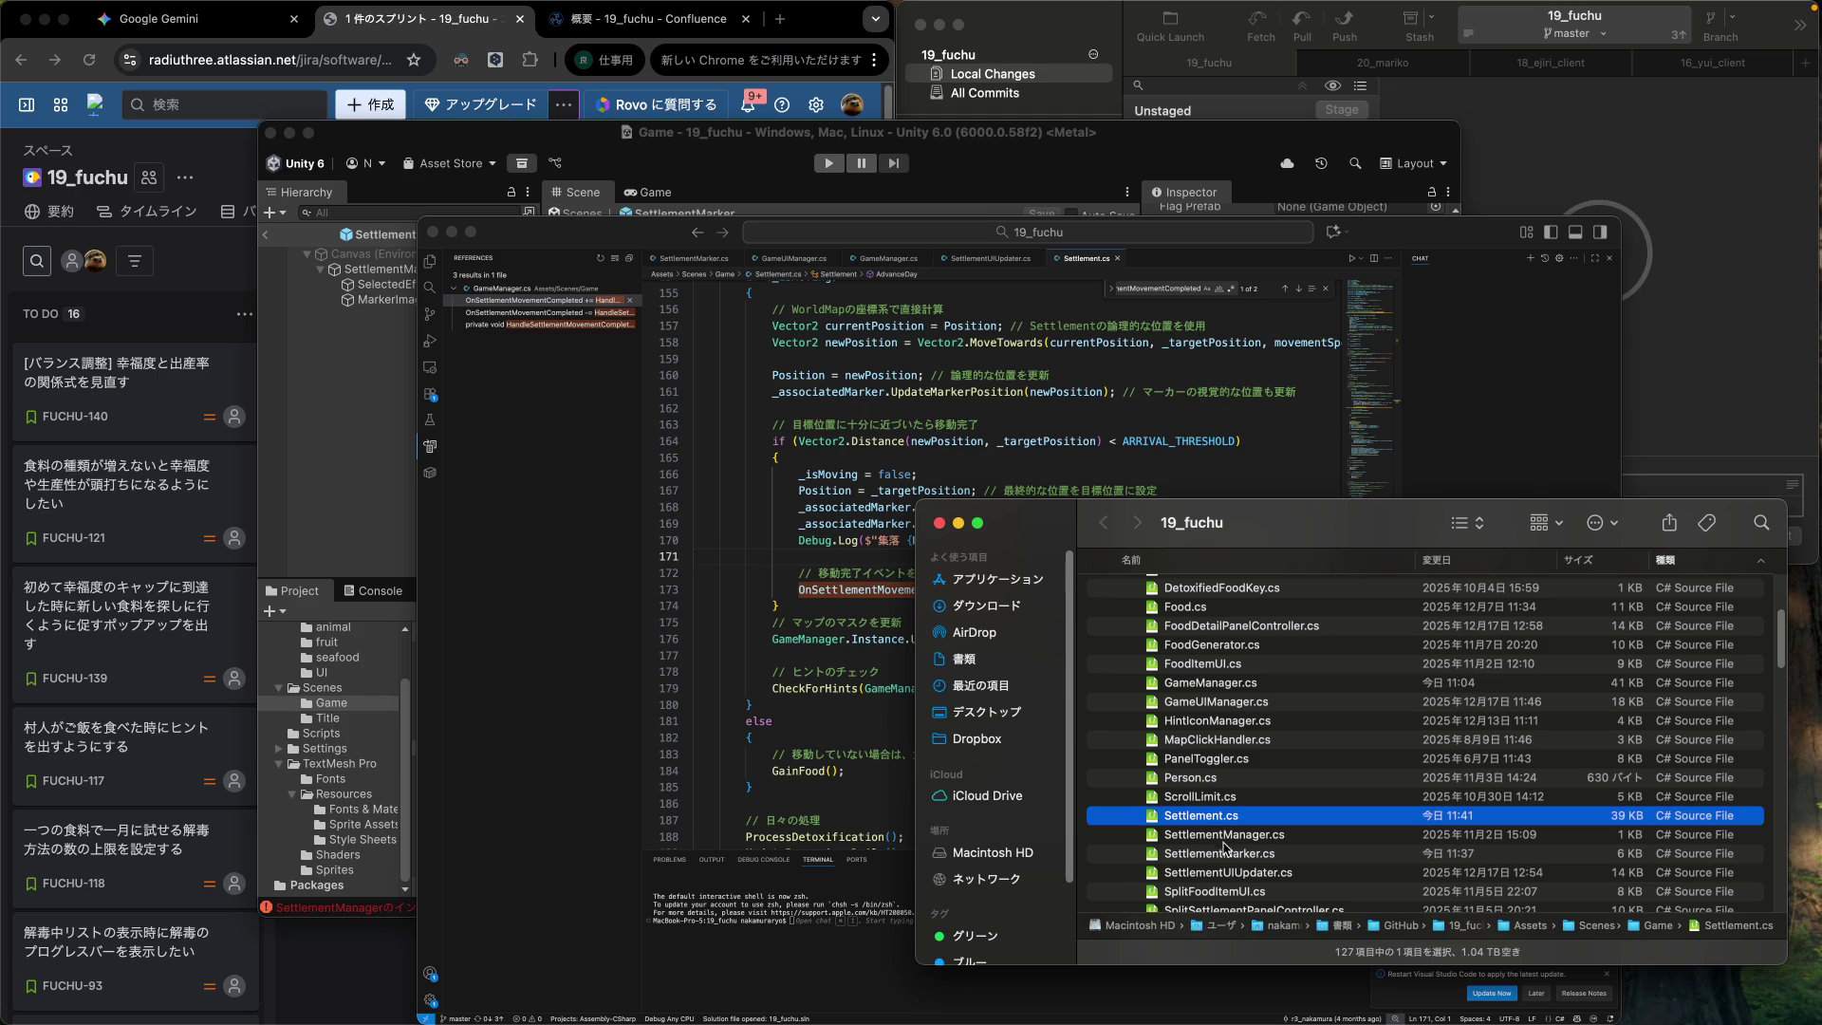
pyautogui.keyDown('super'); pyautogui.click(1221, 853); pyautogui.keyUp('super')
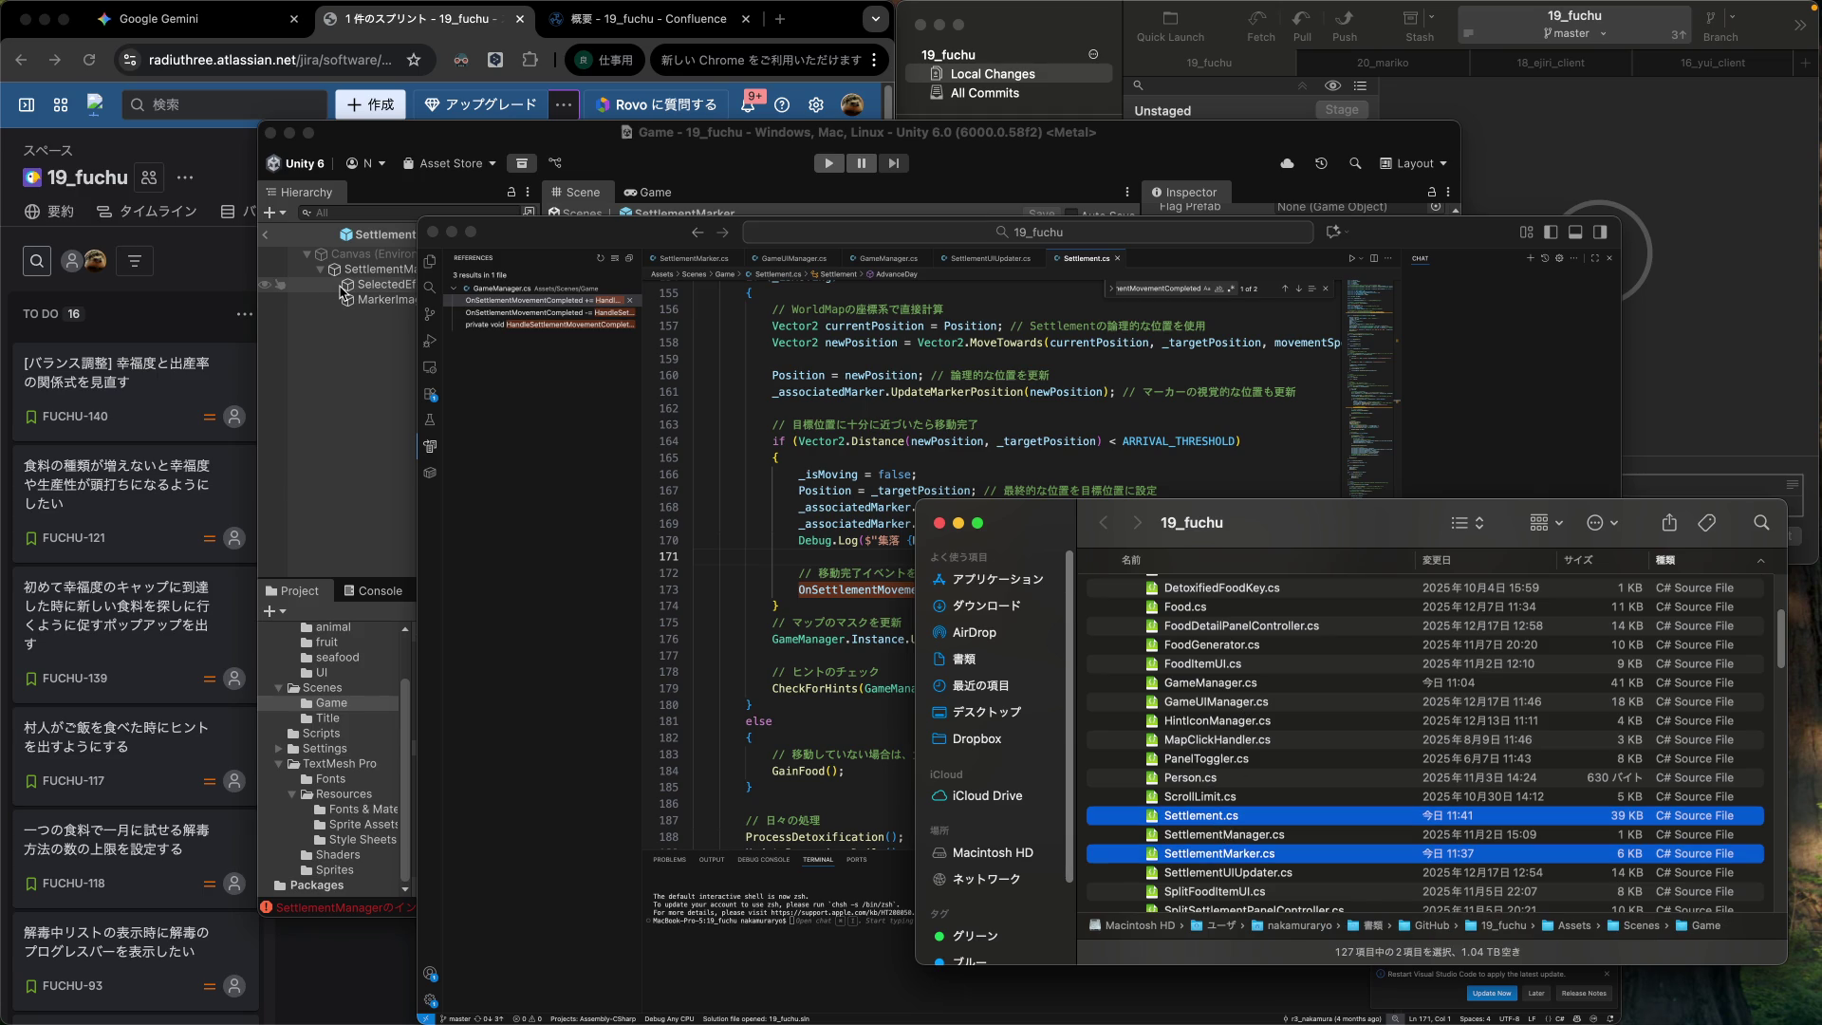
pyautogui.click(157, 21)
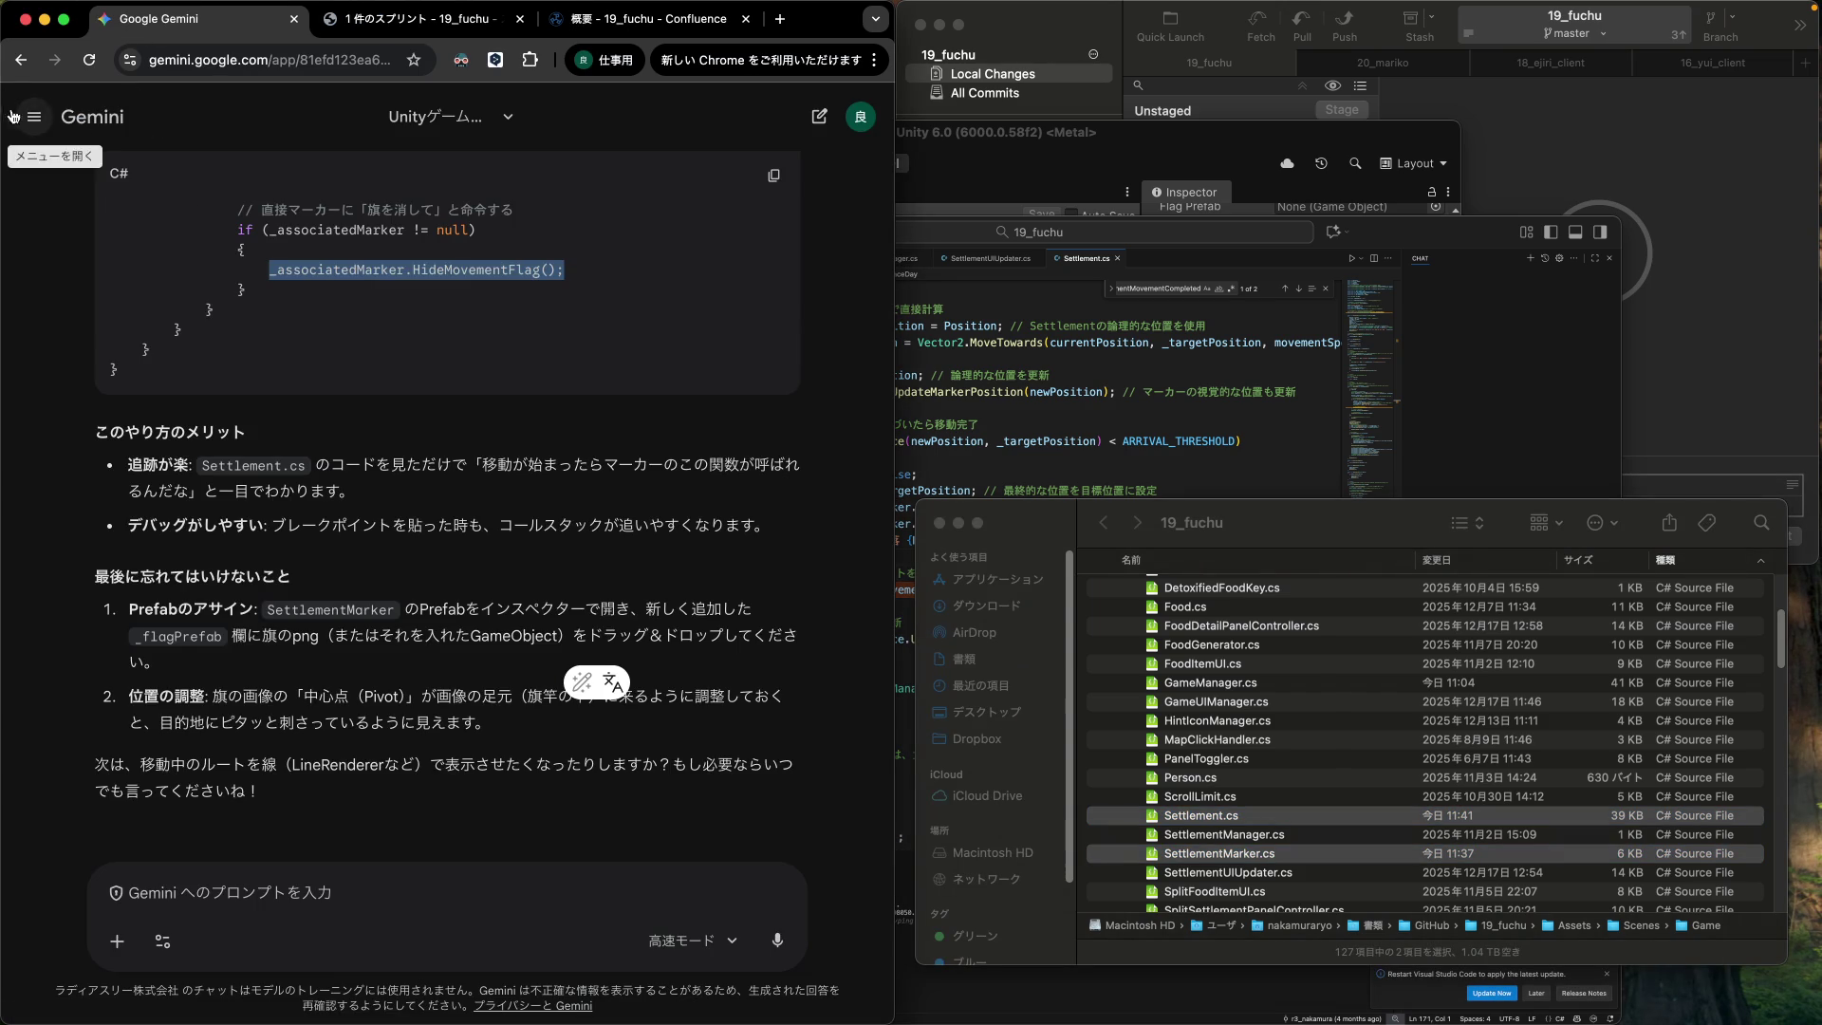
# Scroll through Gemini's earlier answer about placing the flag.
pyautogui.click(26, 116)
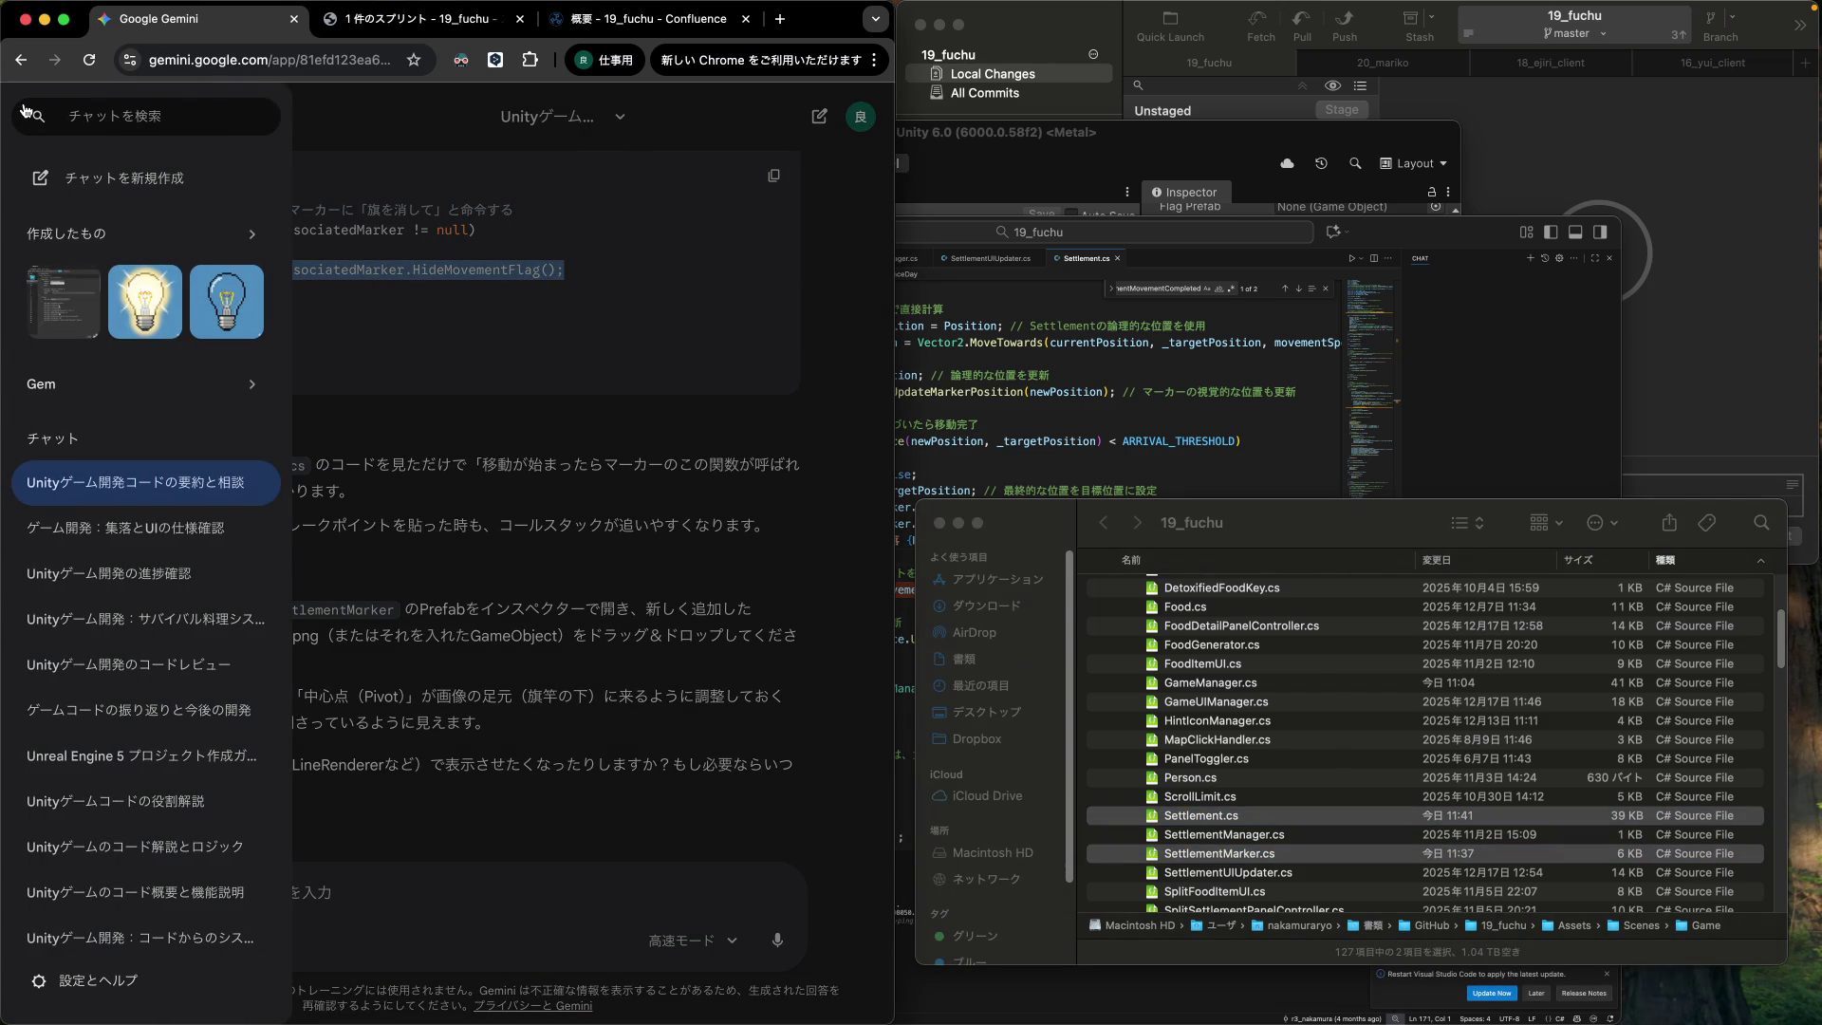
pyautogui.click(406, 115)
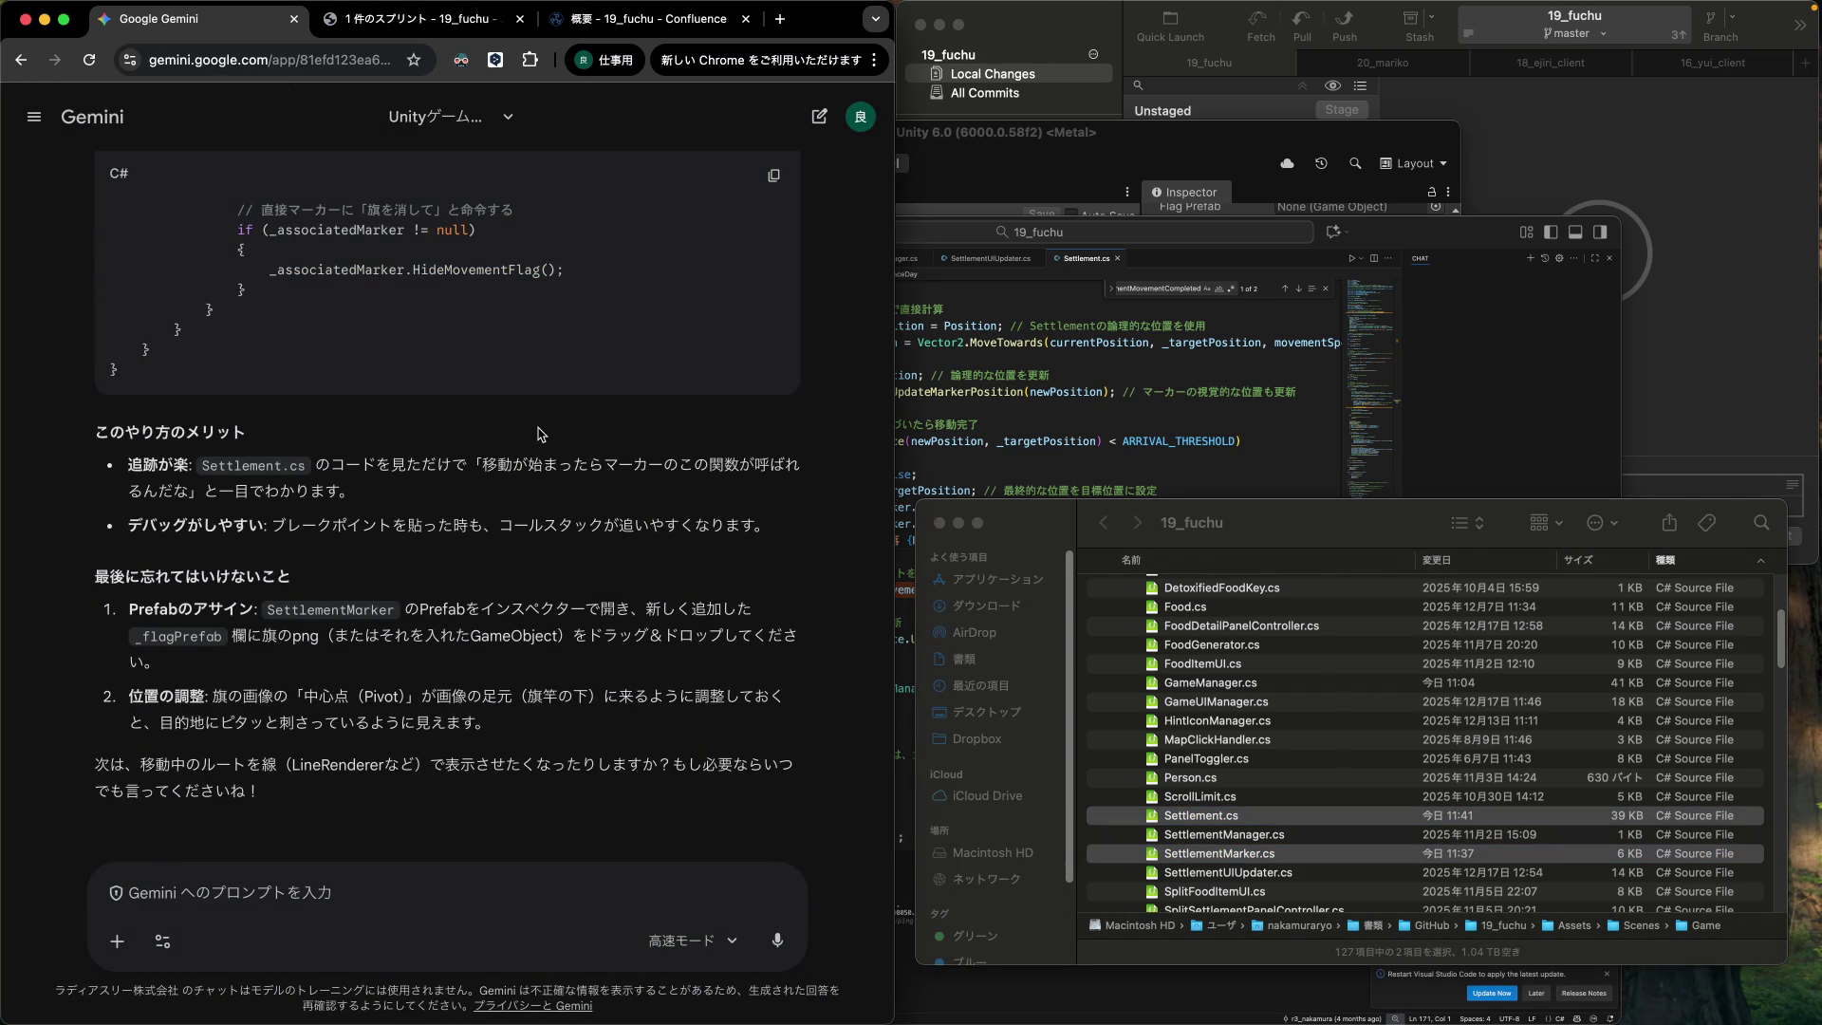
pyautogui.scroll(3, 539, 431)
pyautogui.scroll(10, 539, 431)
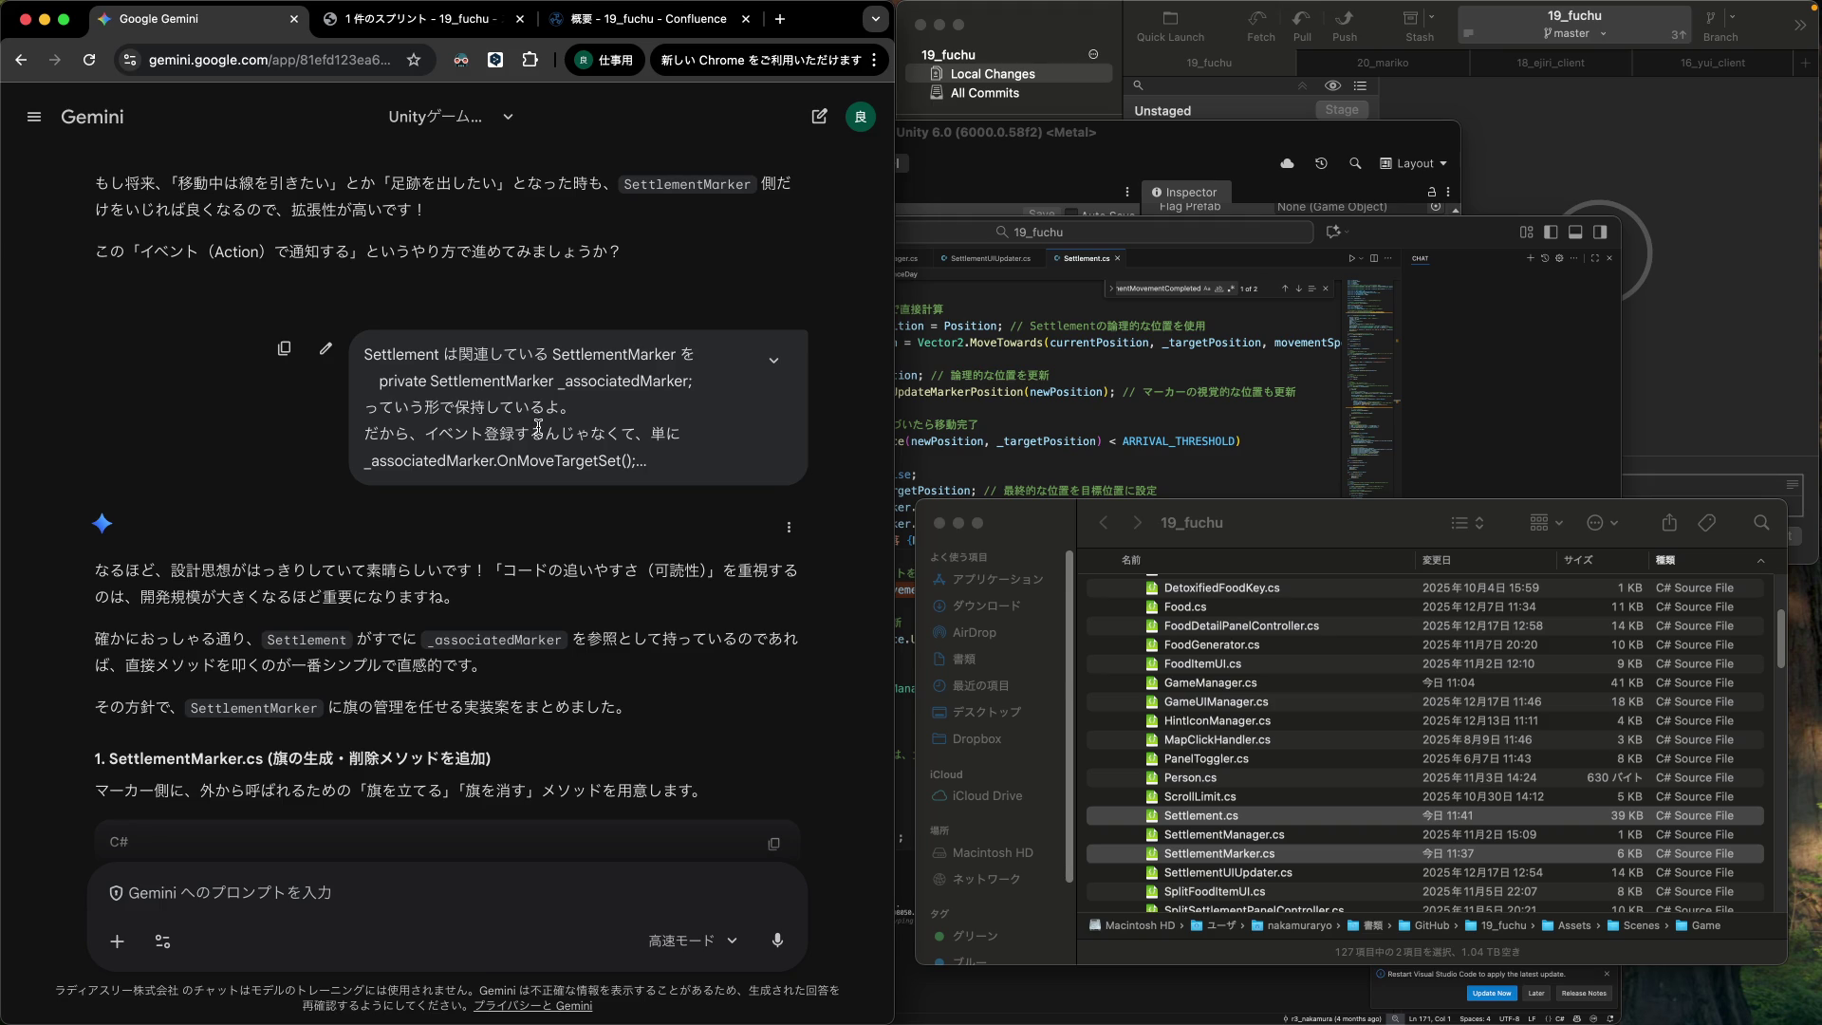
pyautogui.scroll(-6, 539, 428)
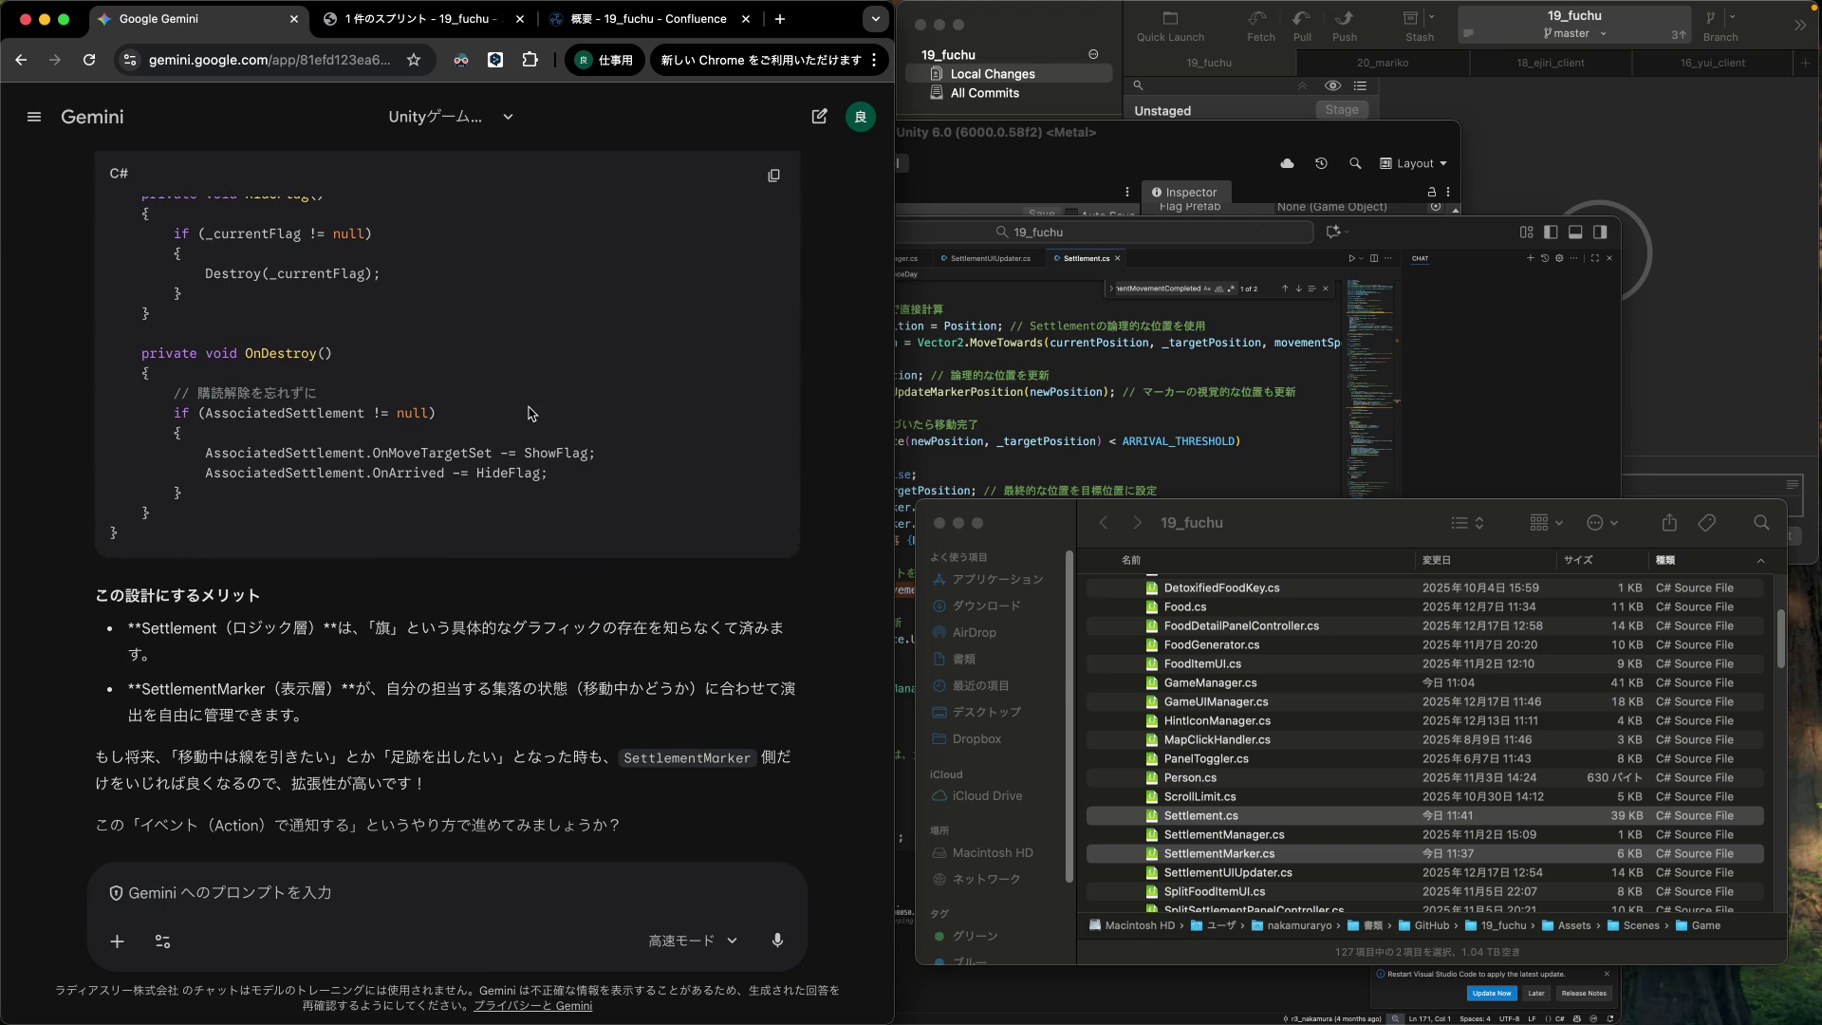
pyautogui.scroll(10, 436, 538)
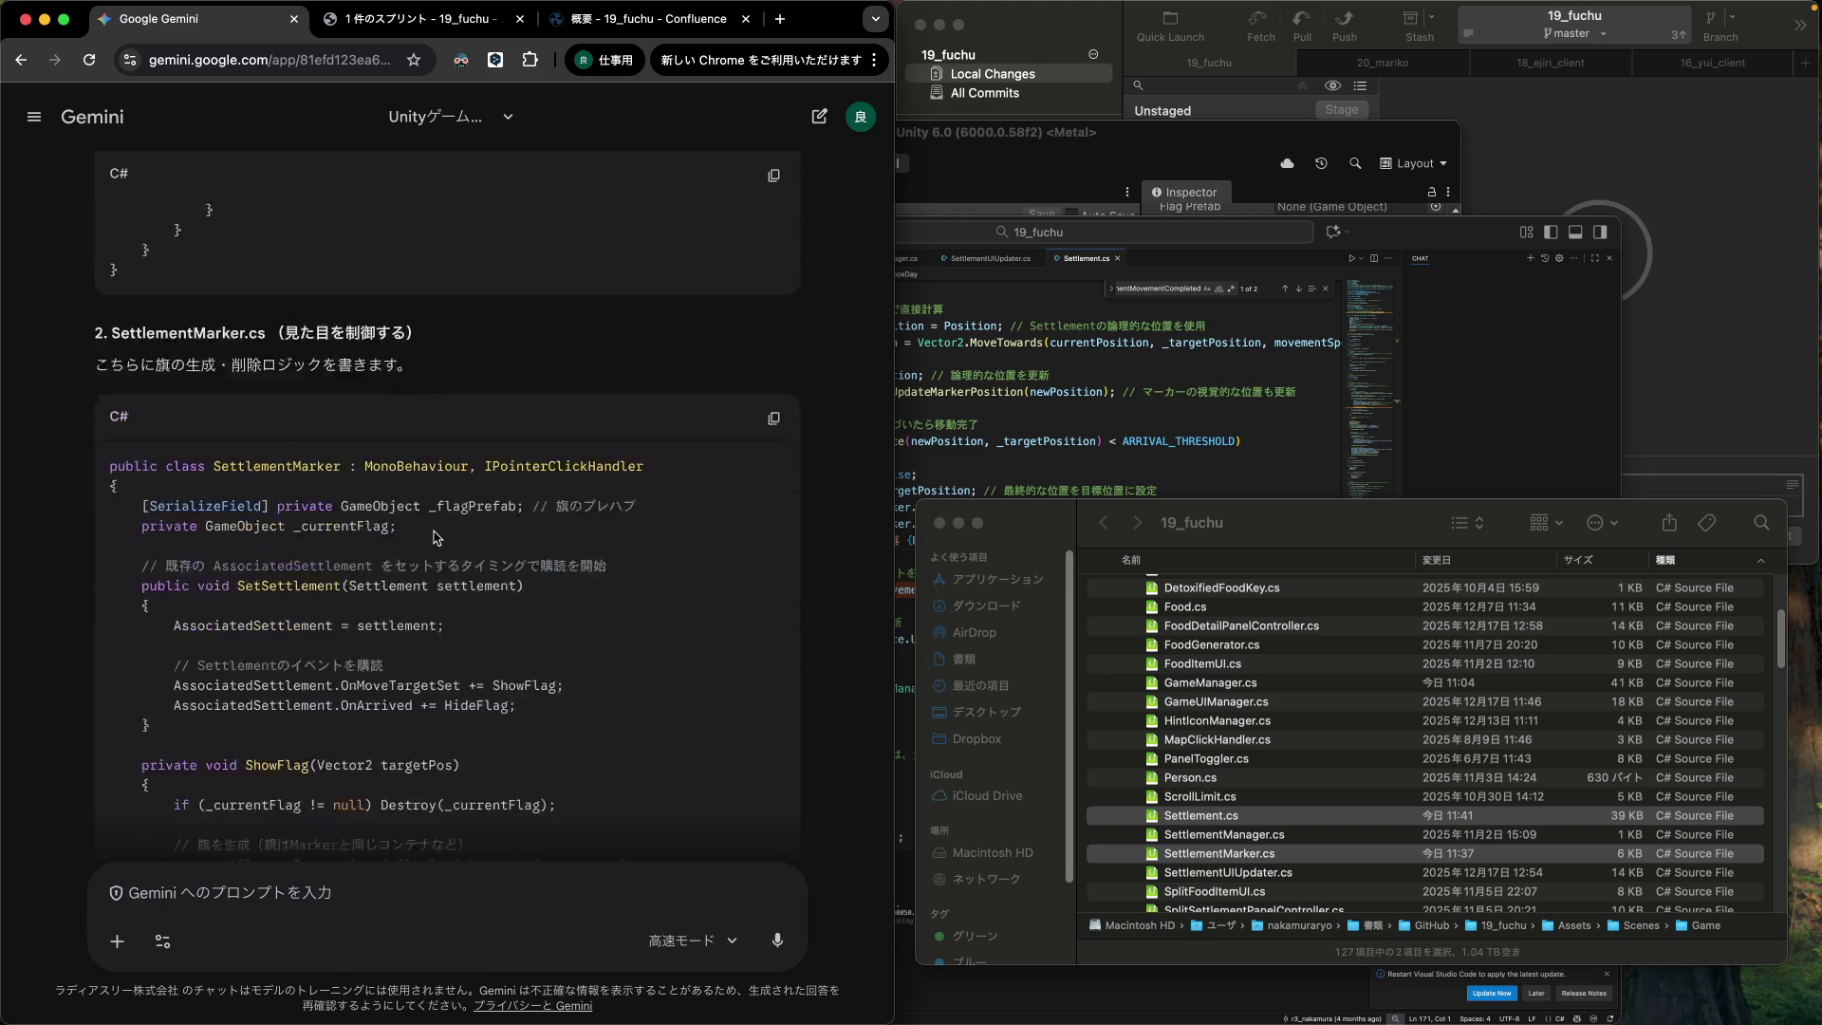
pyautogui.scroll(-15, 437, 538)
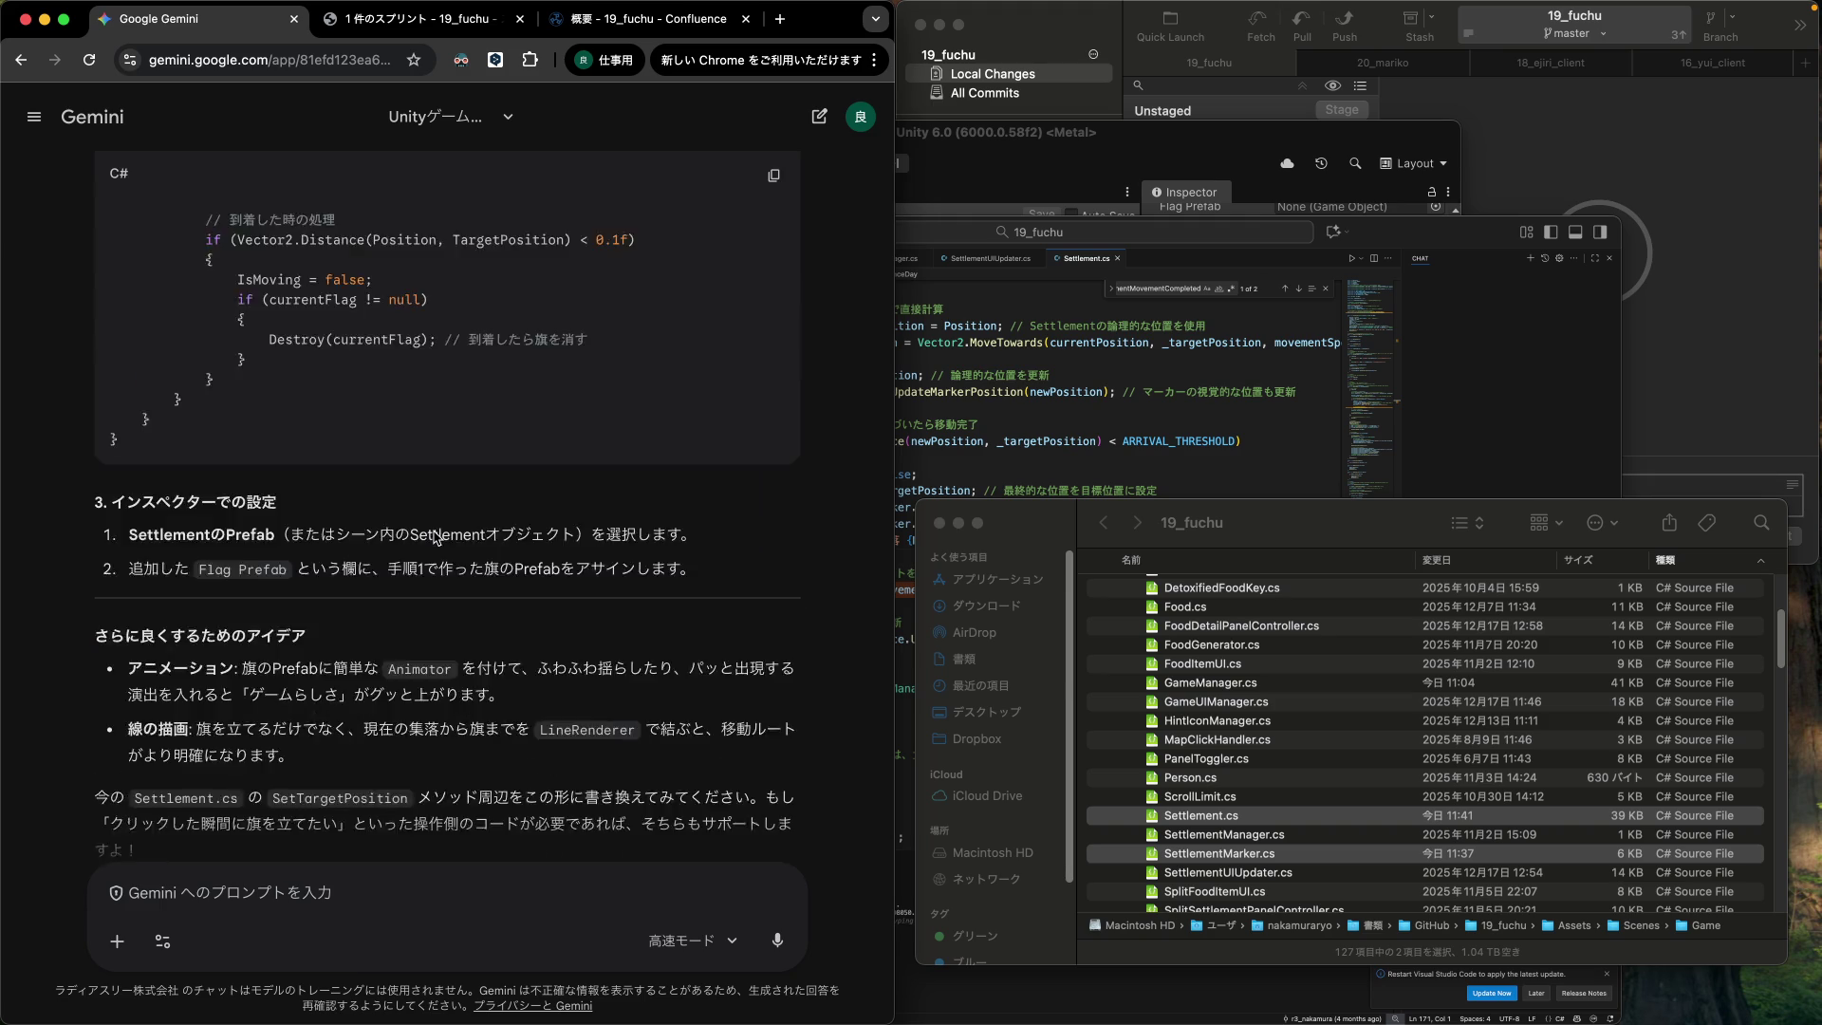
pyautogui.scroll(20, 435, 539)
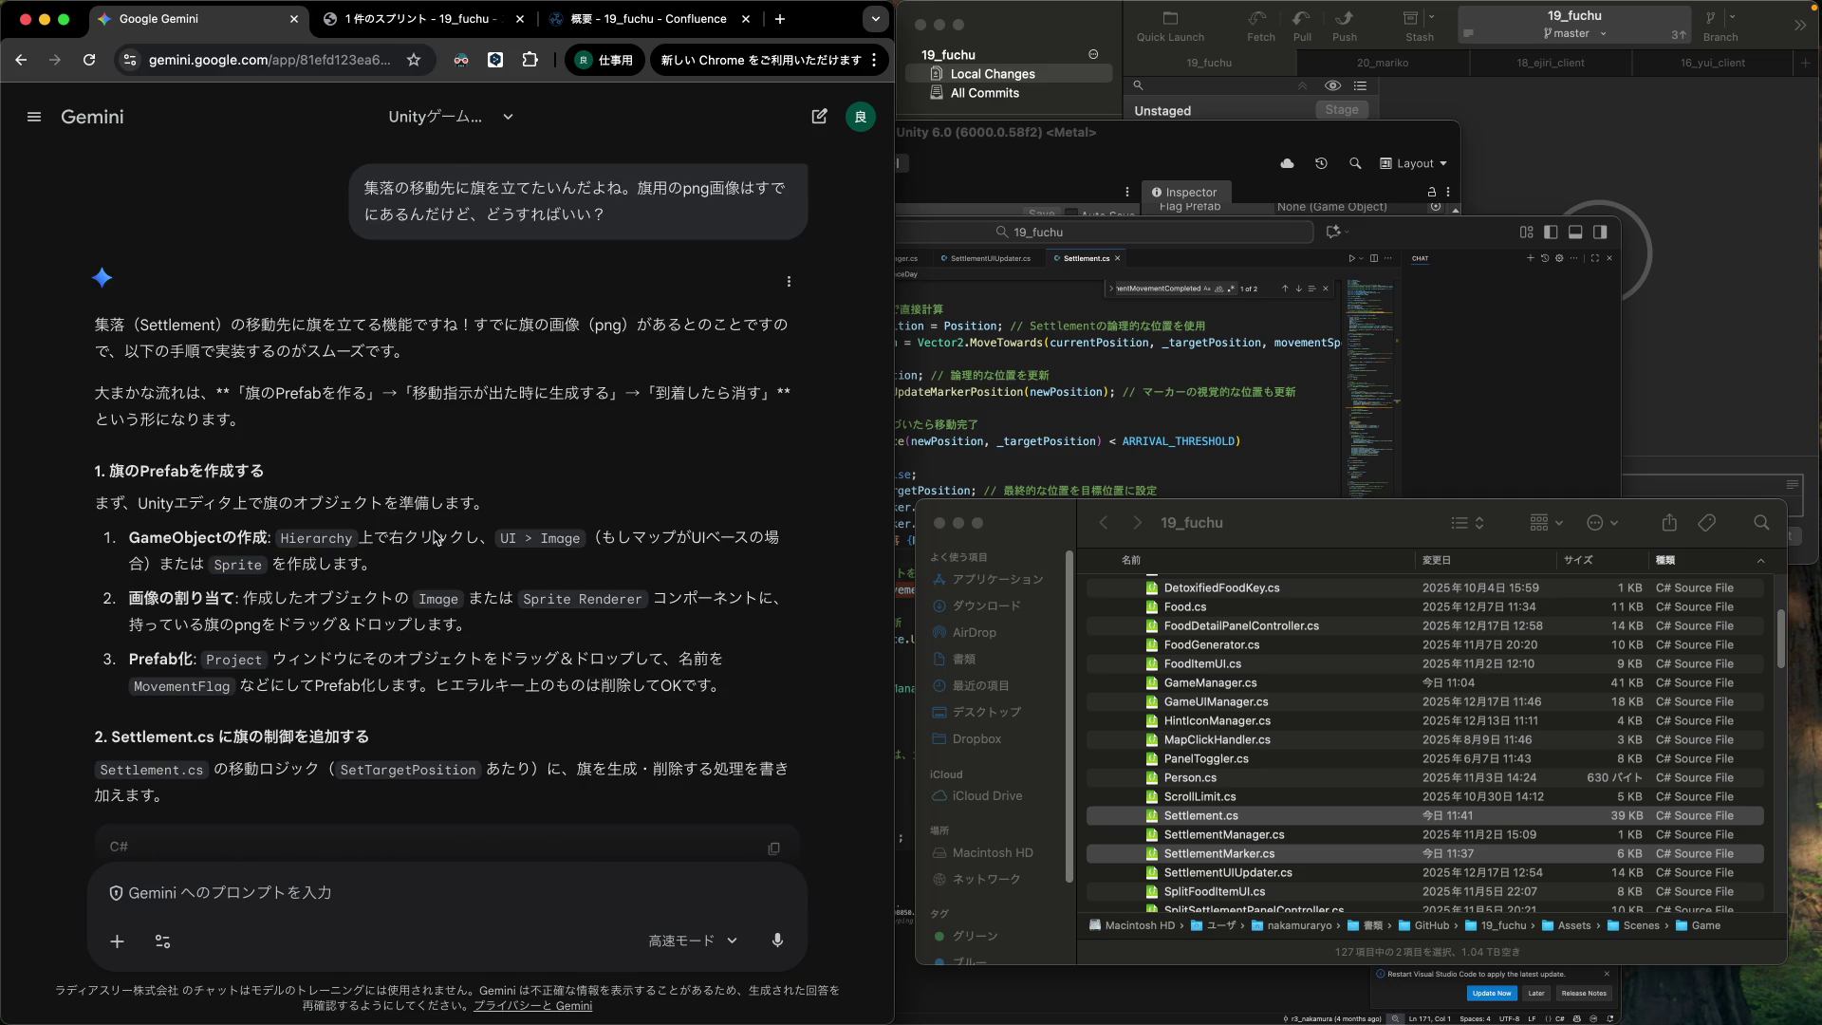
pyautogui.scroll(-1, 286, 725)
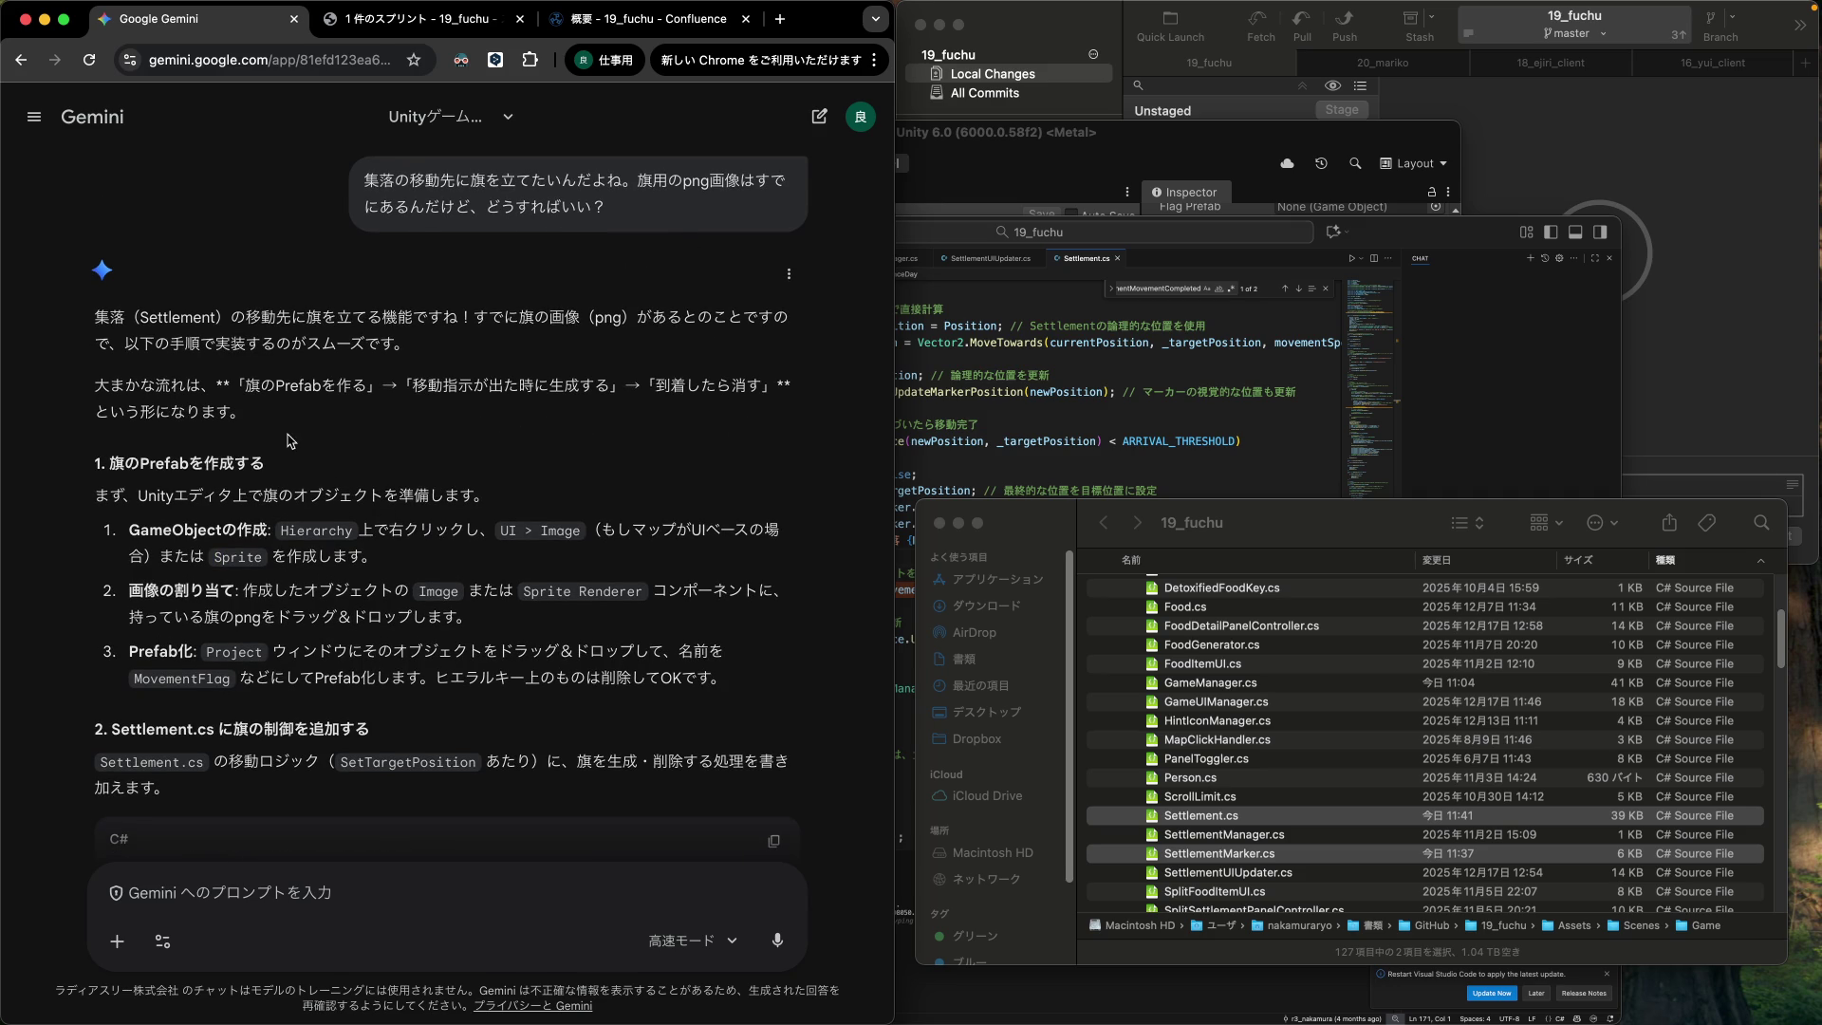
pyautogui.scroll(-1, 424, 635)
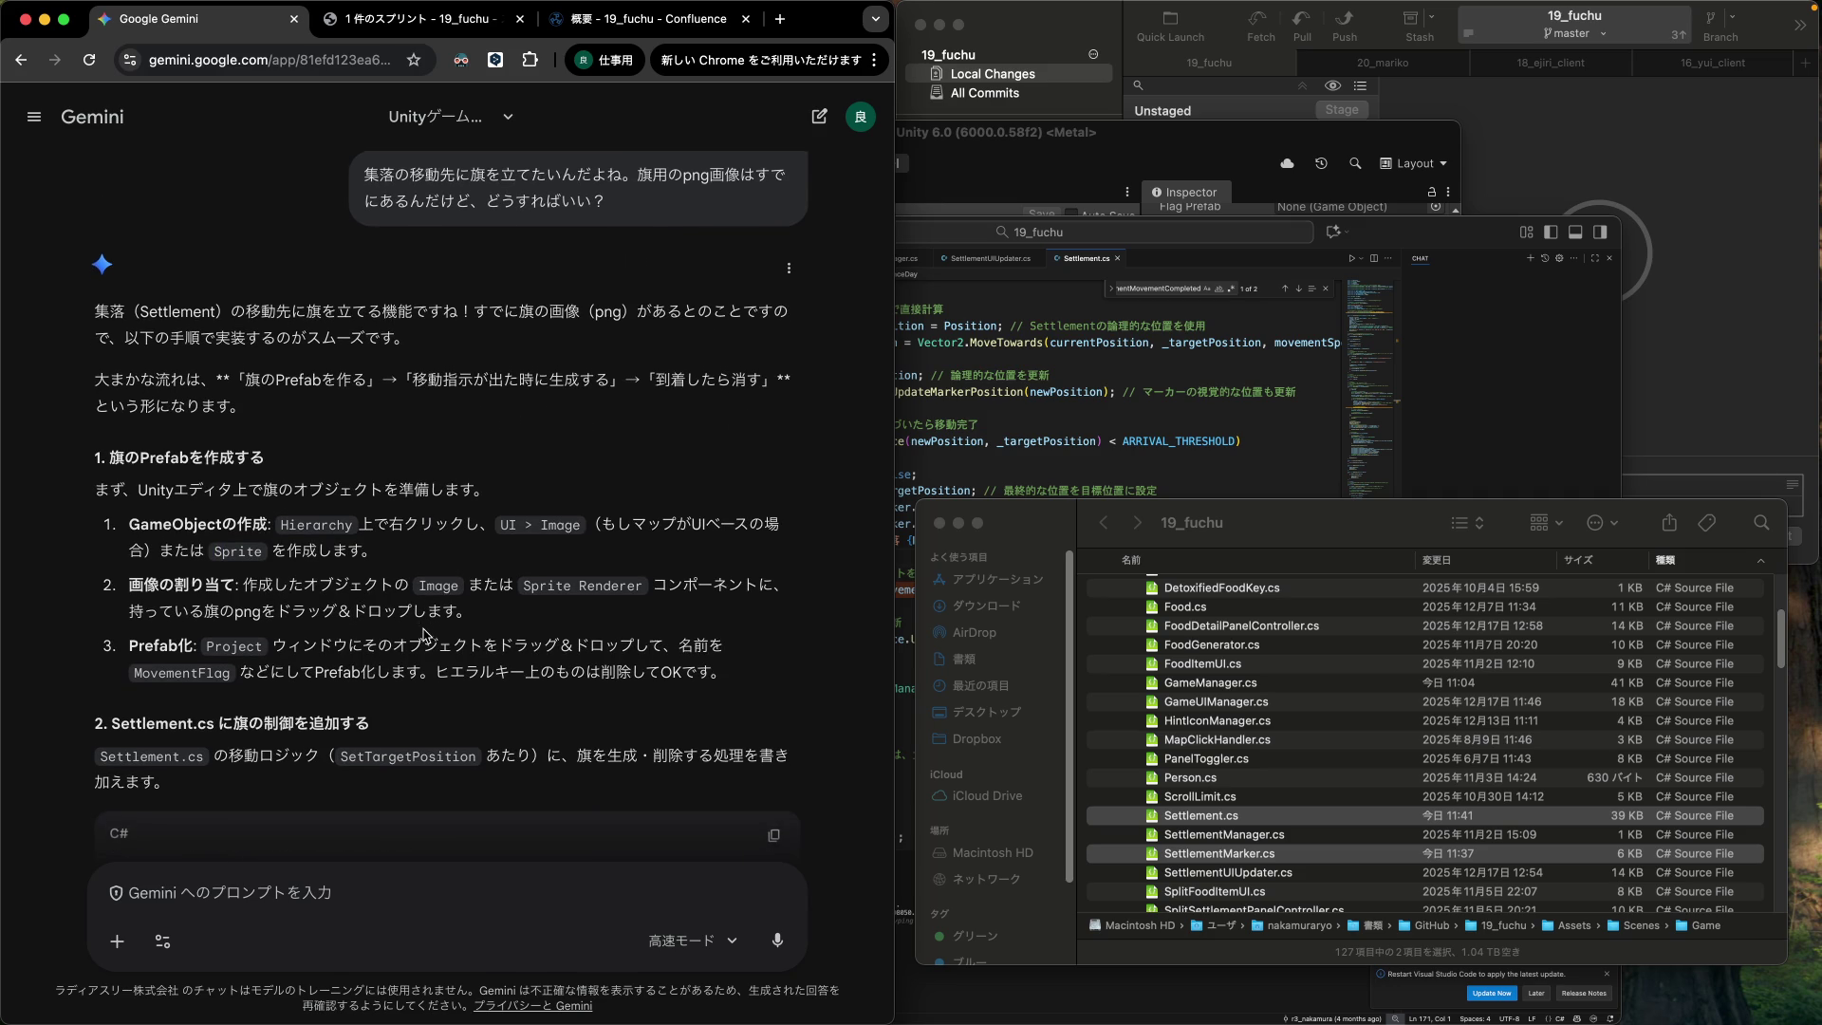
pyautogui.scroll(-15, 424, 635)
pyautogui.scroll(-5, 426, 638)
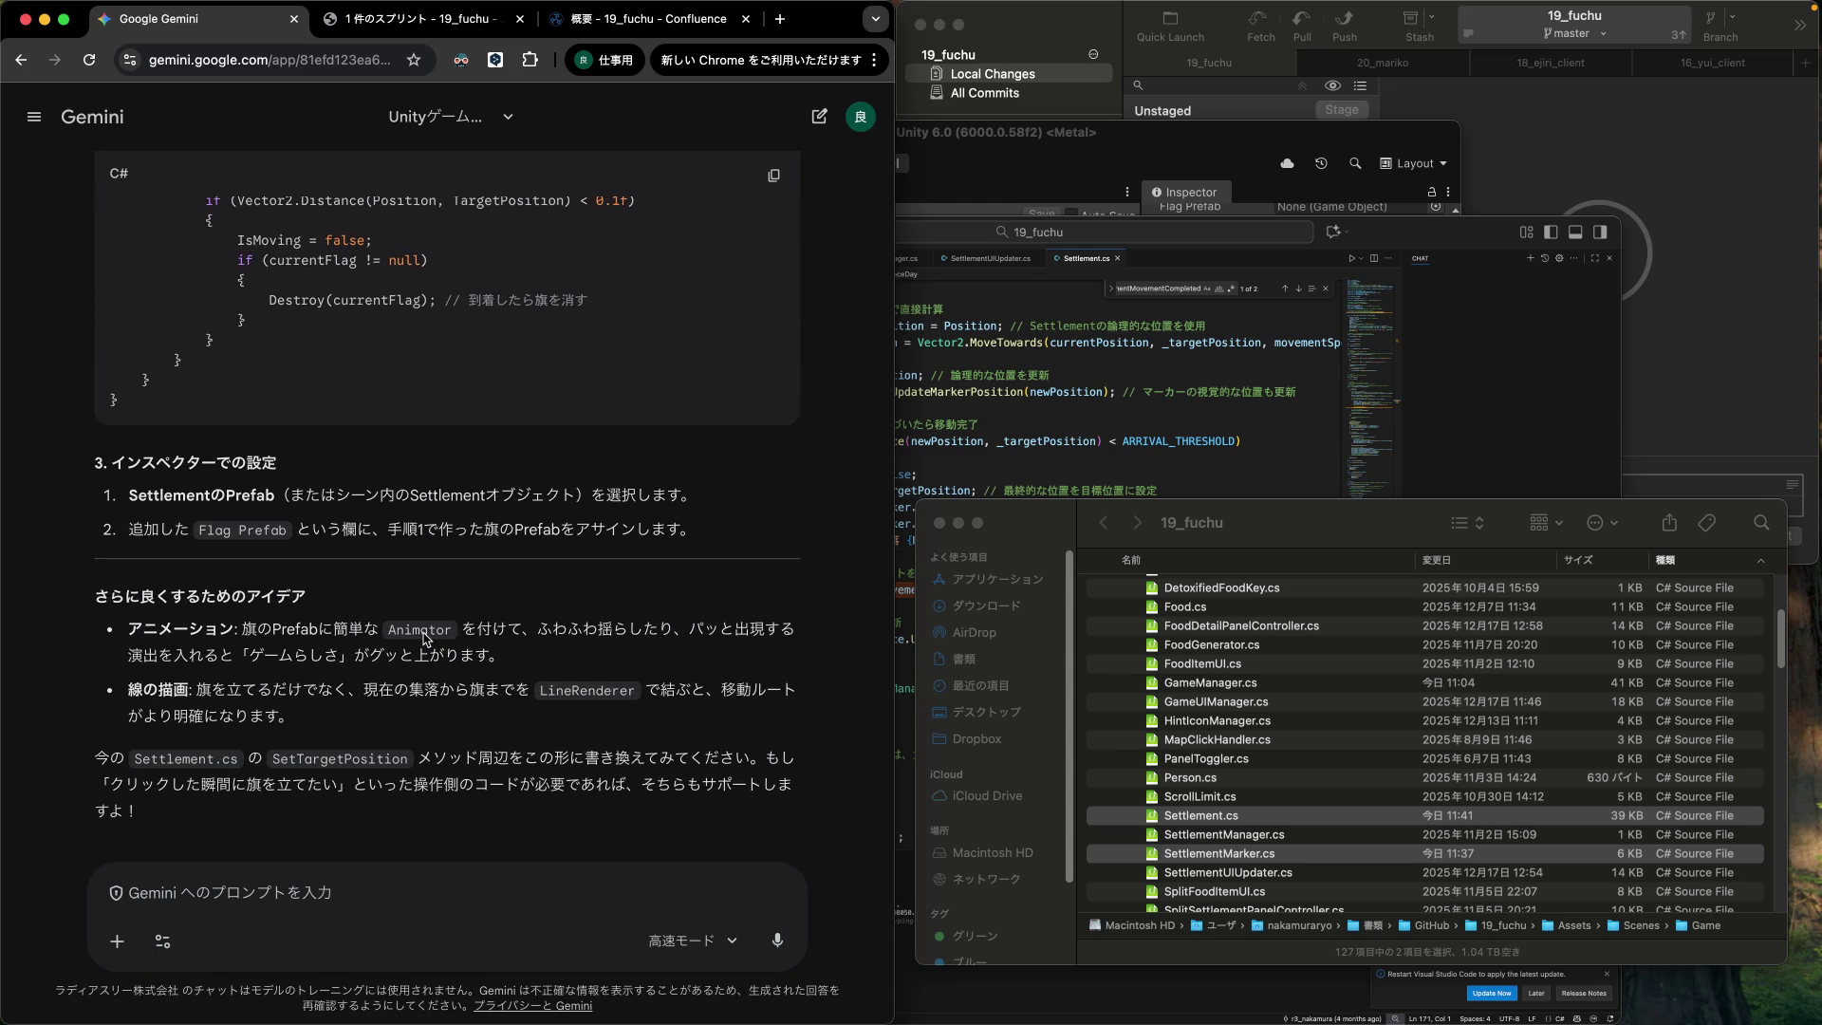
pyautogui.scroll(3, 425, 636)
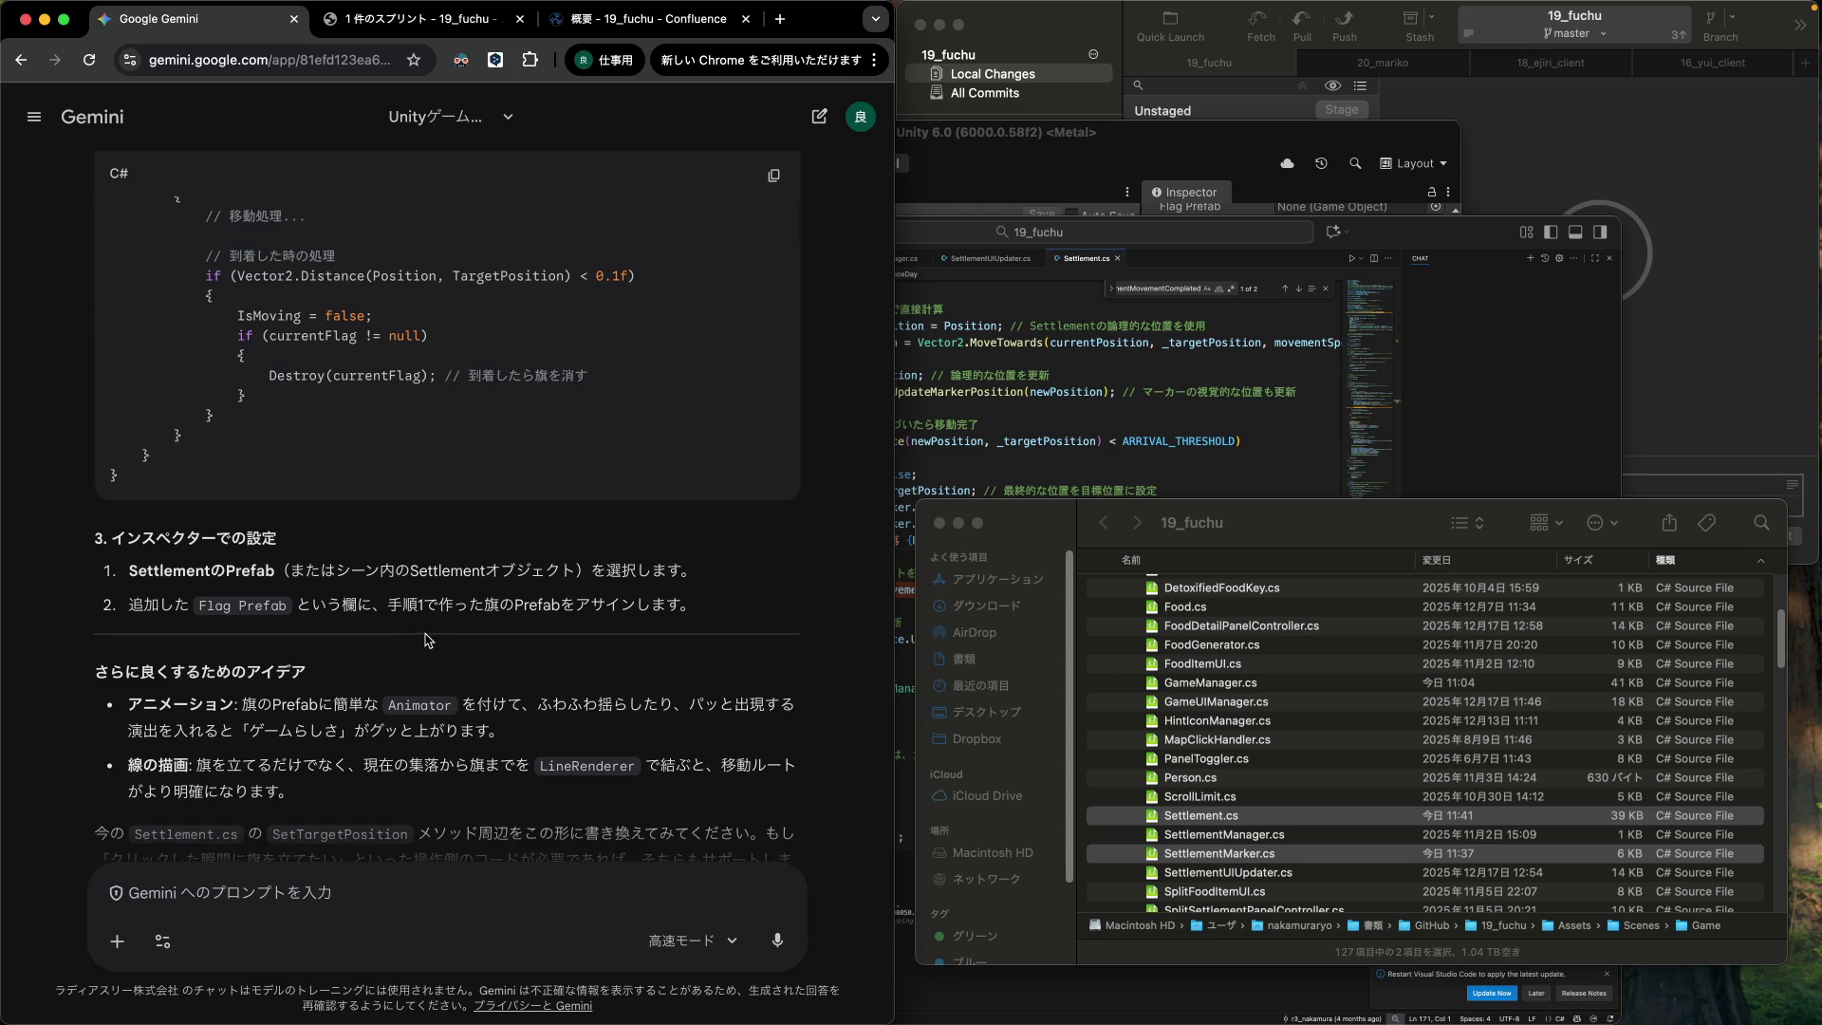
# Select the sentence about linking settlement and flag with LineRenderer, then start a new chat.
pyautogui.doubleClick(564, 766)
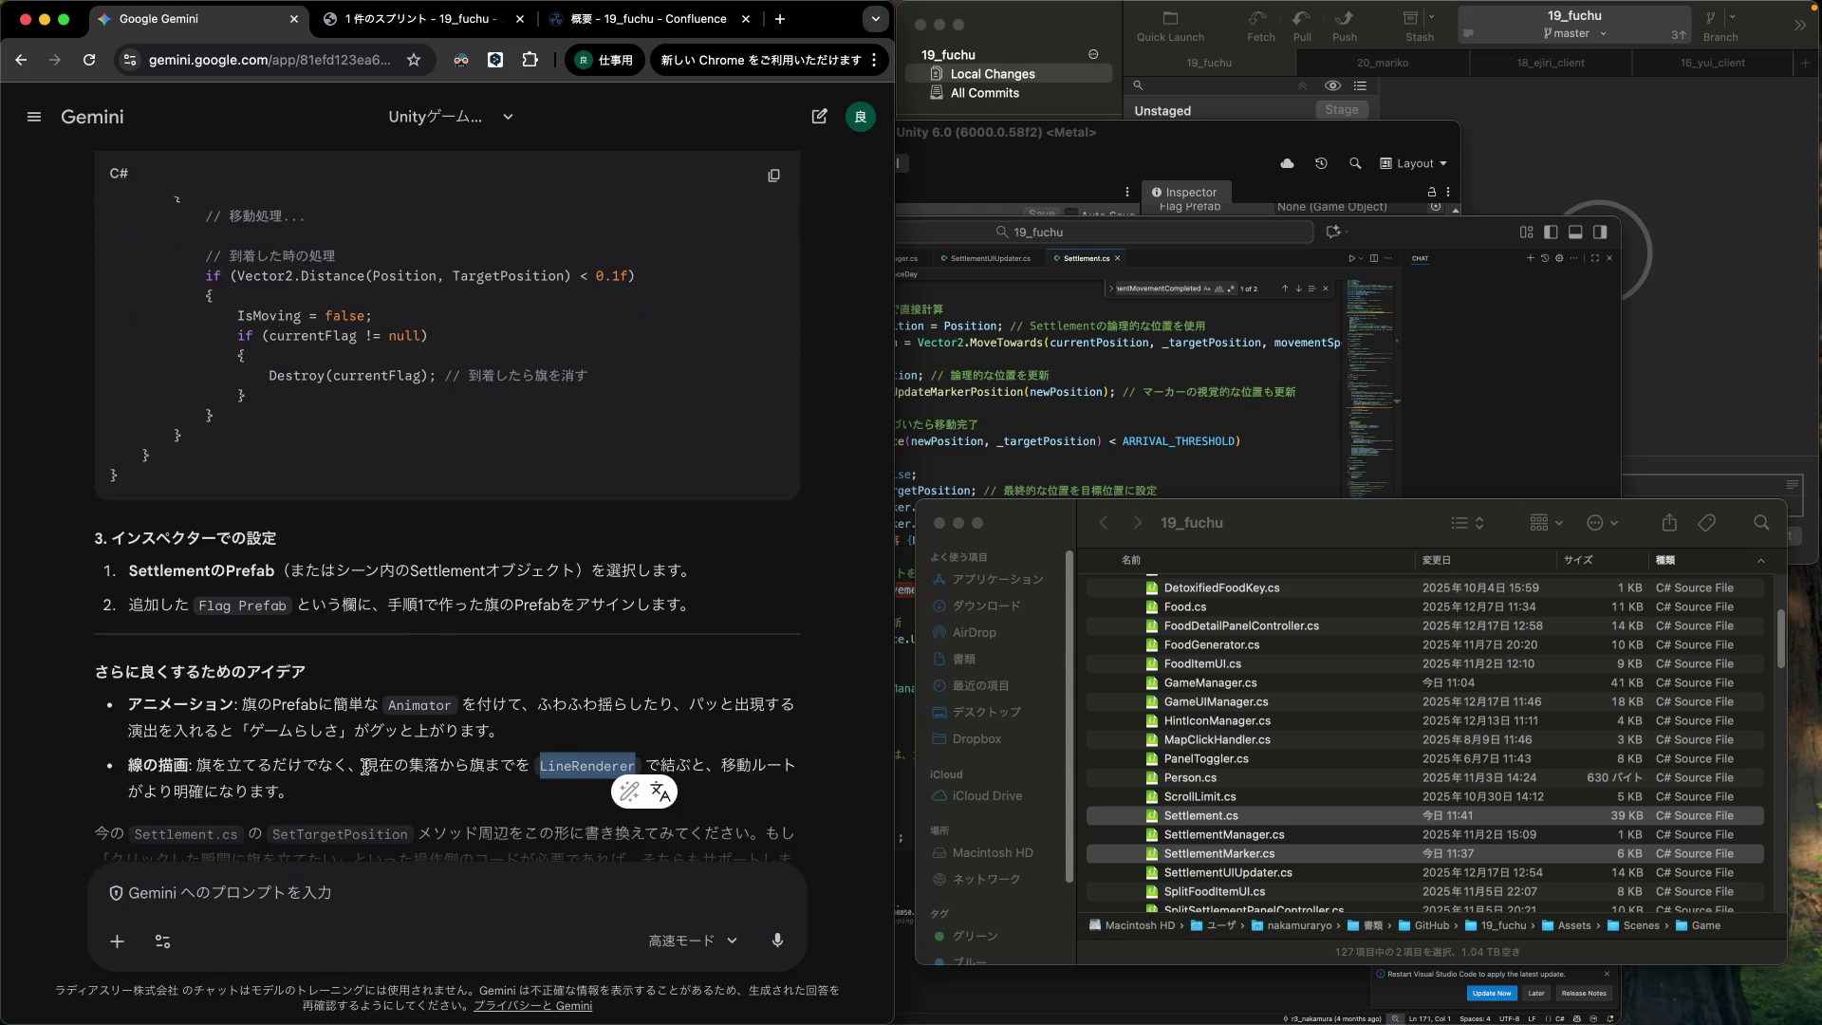
pyautogui.moveTo(366, 765); pyautogui.dragTo(686, 765)
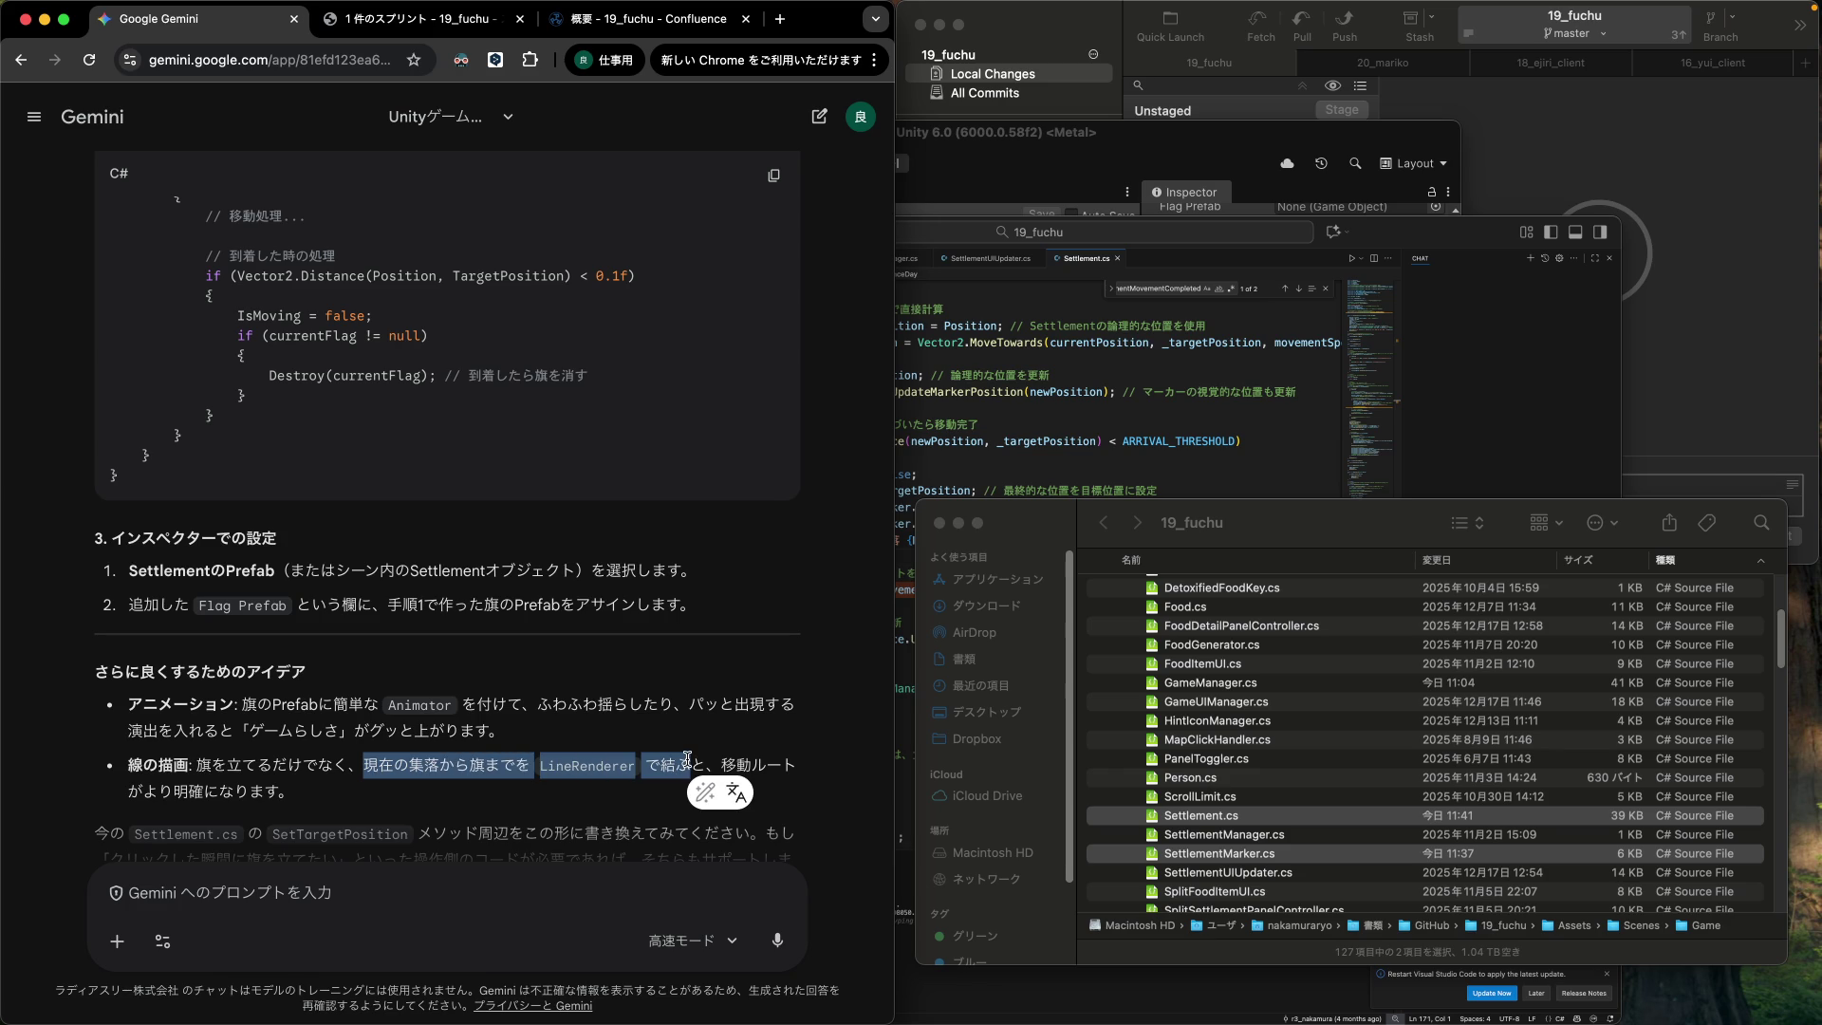
pyautogui.click(37, 112)
pyautogui.click(87, 180)
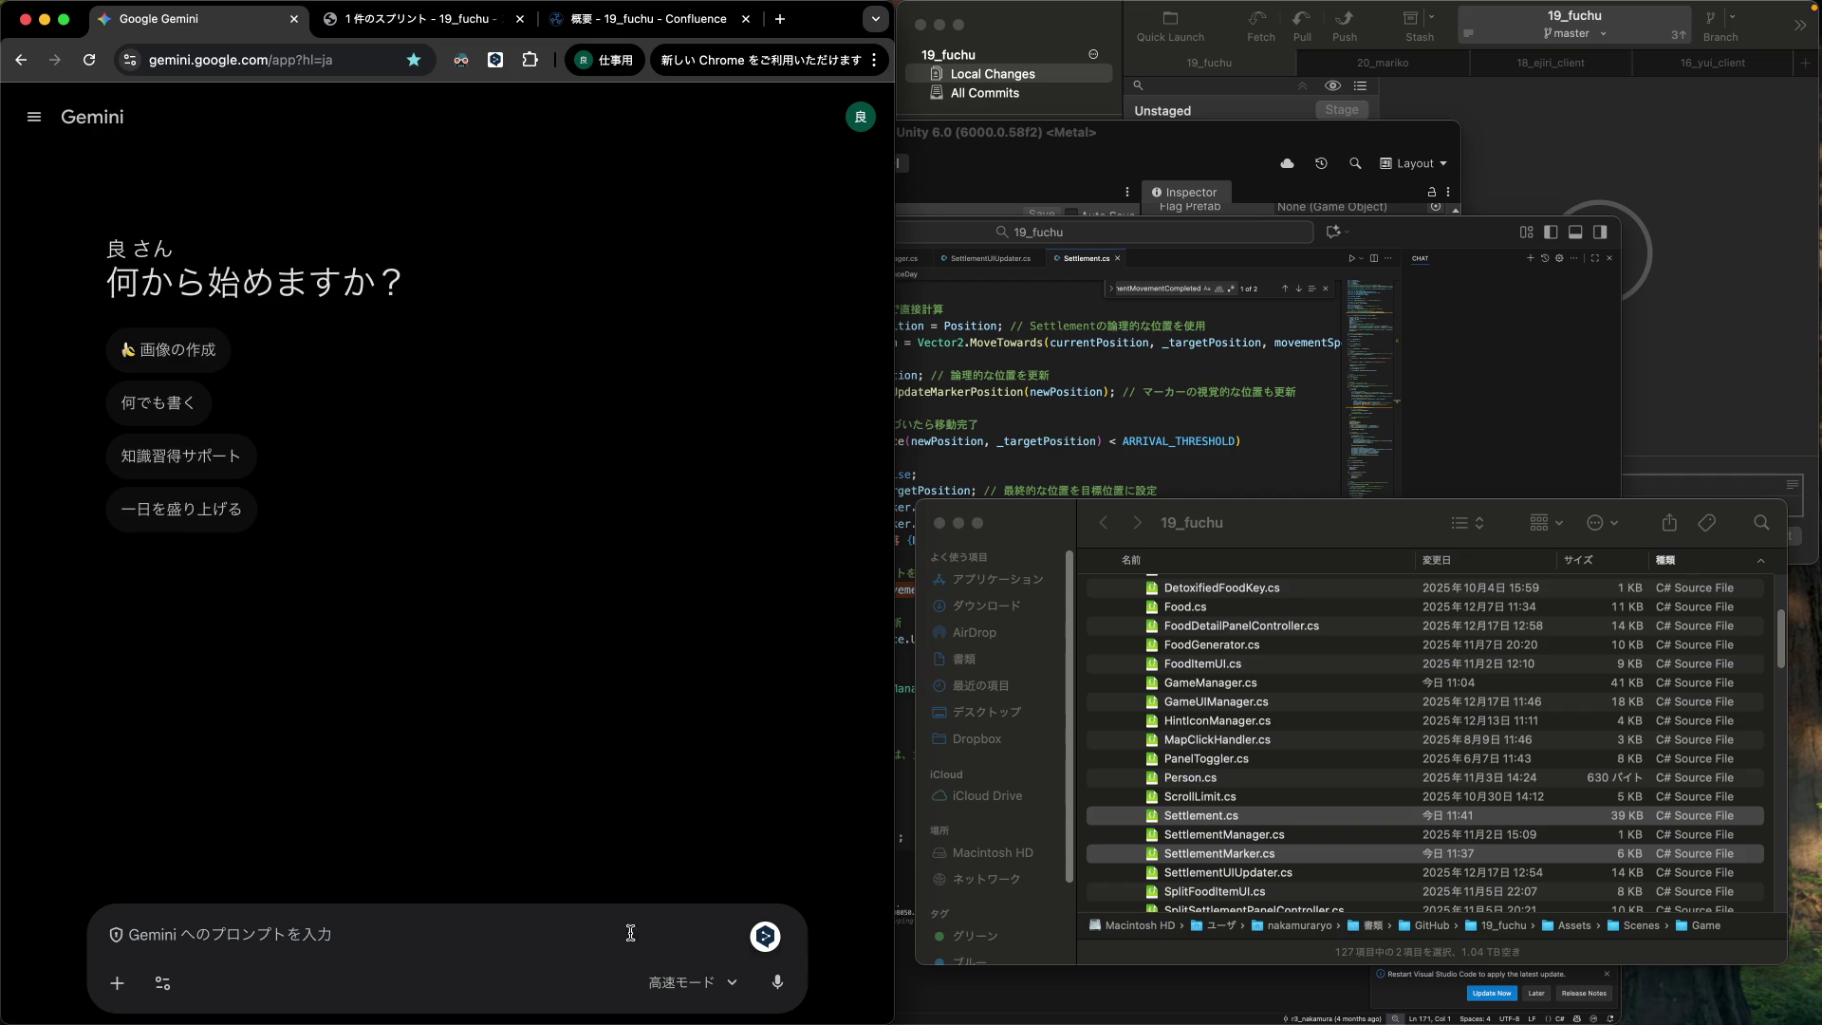
# Attach both scripts and send 'ジェミたんと一緒にUnityで作ってるゲームのコードの一部を渡すから思い出して。'.
pyautogui.moveTo(1205, 825)
pyautogui.mouseDown()
pyautogui.moveTo(531, 882)
pyautogui.moveTo(498, 921)
pyautogui.mouseUp()
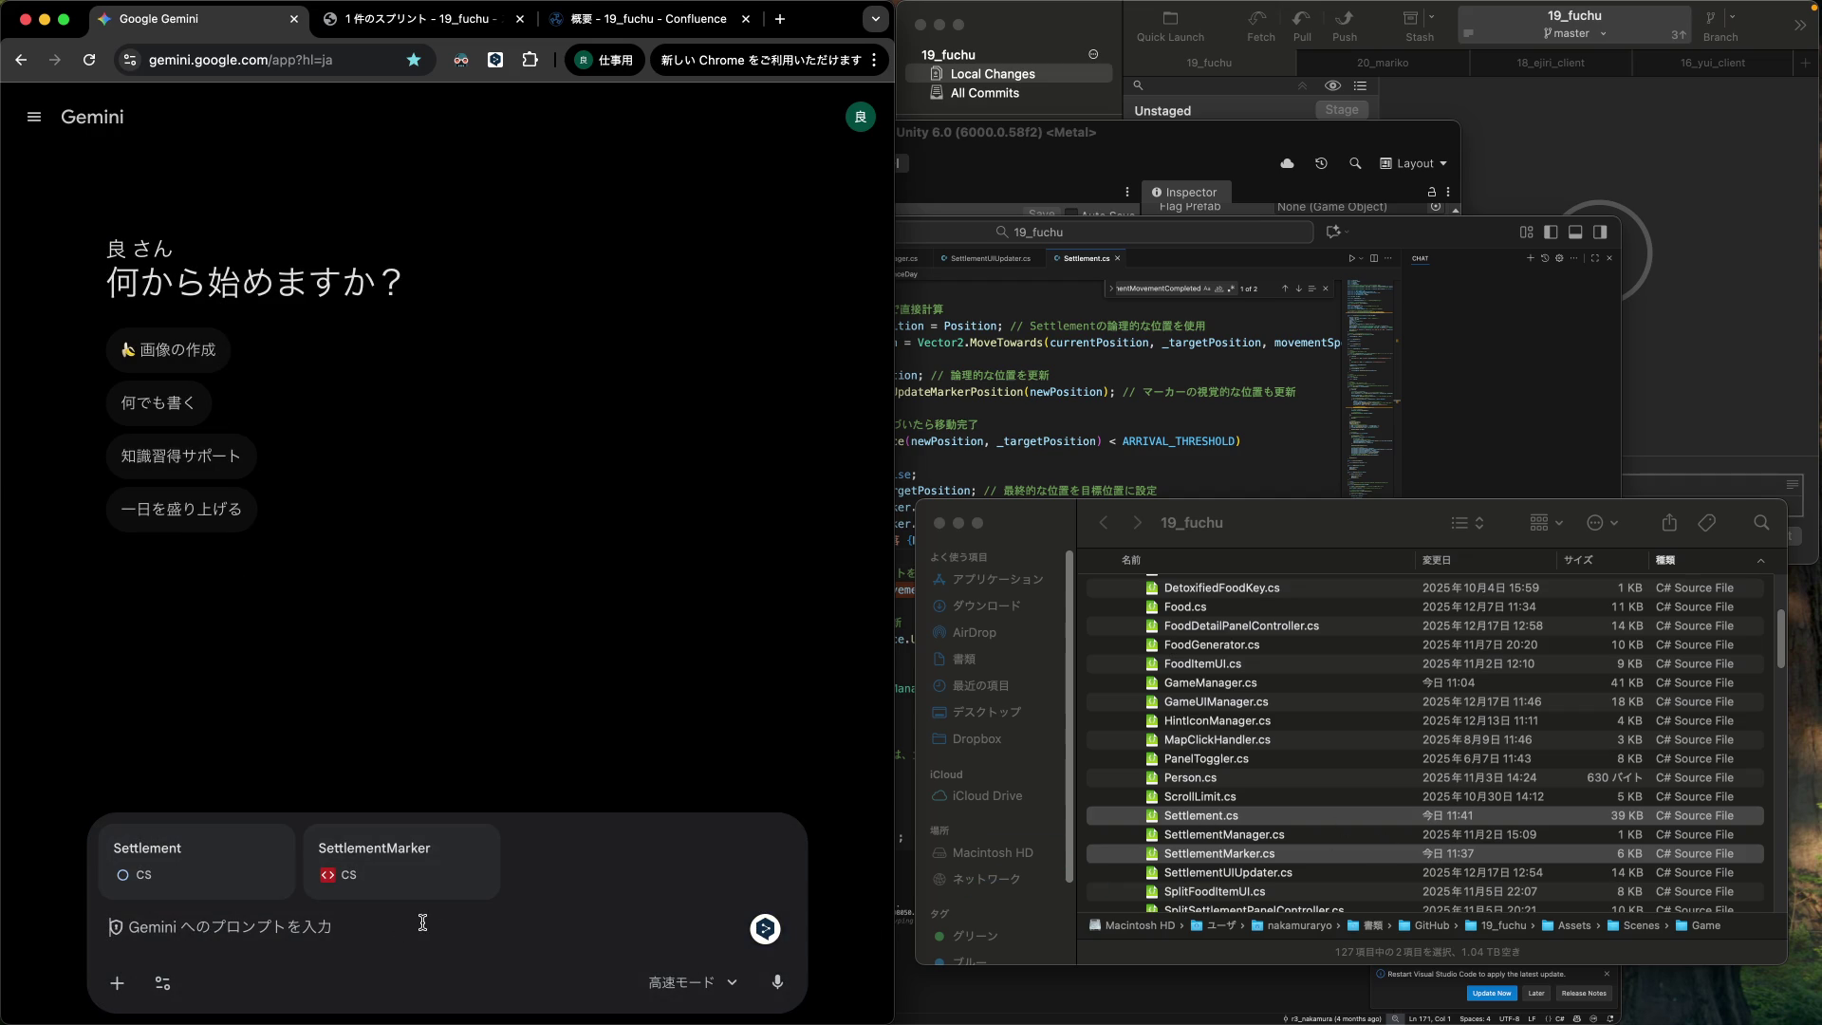
pyautogui.write('ジェミたんtと一緒にUni')
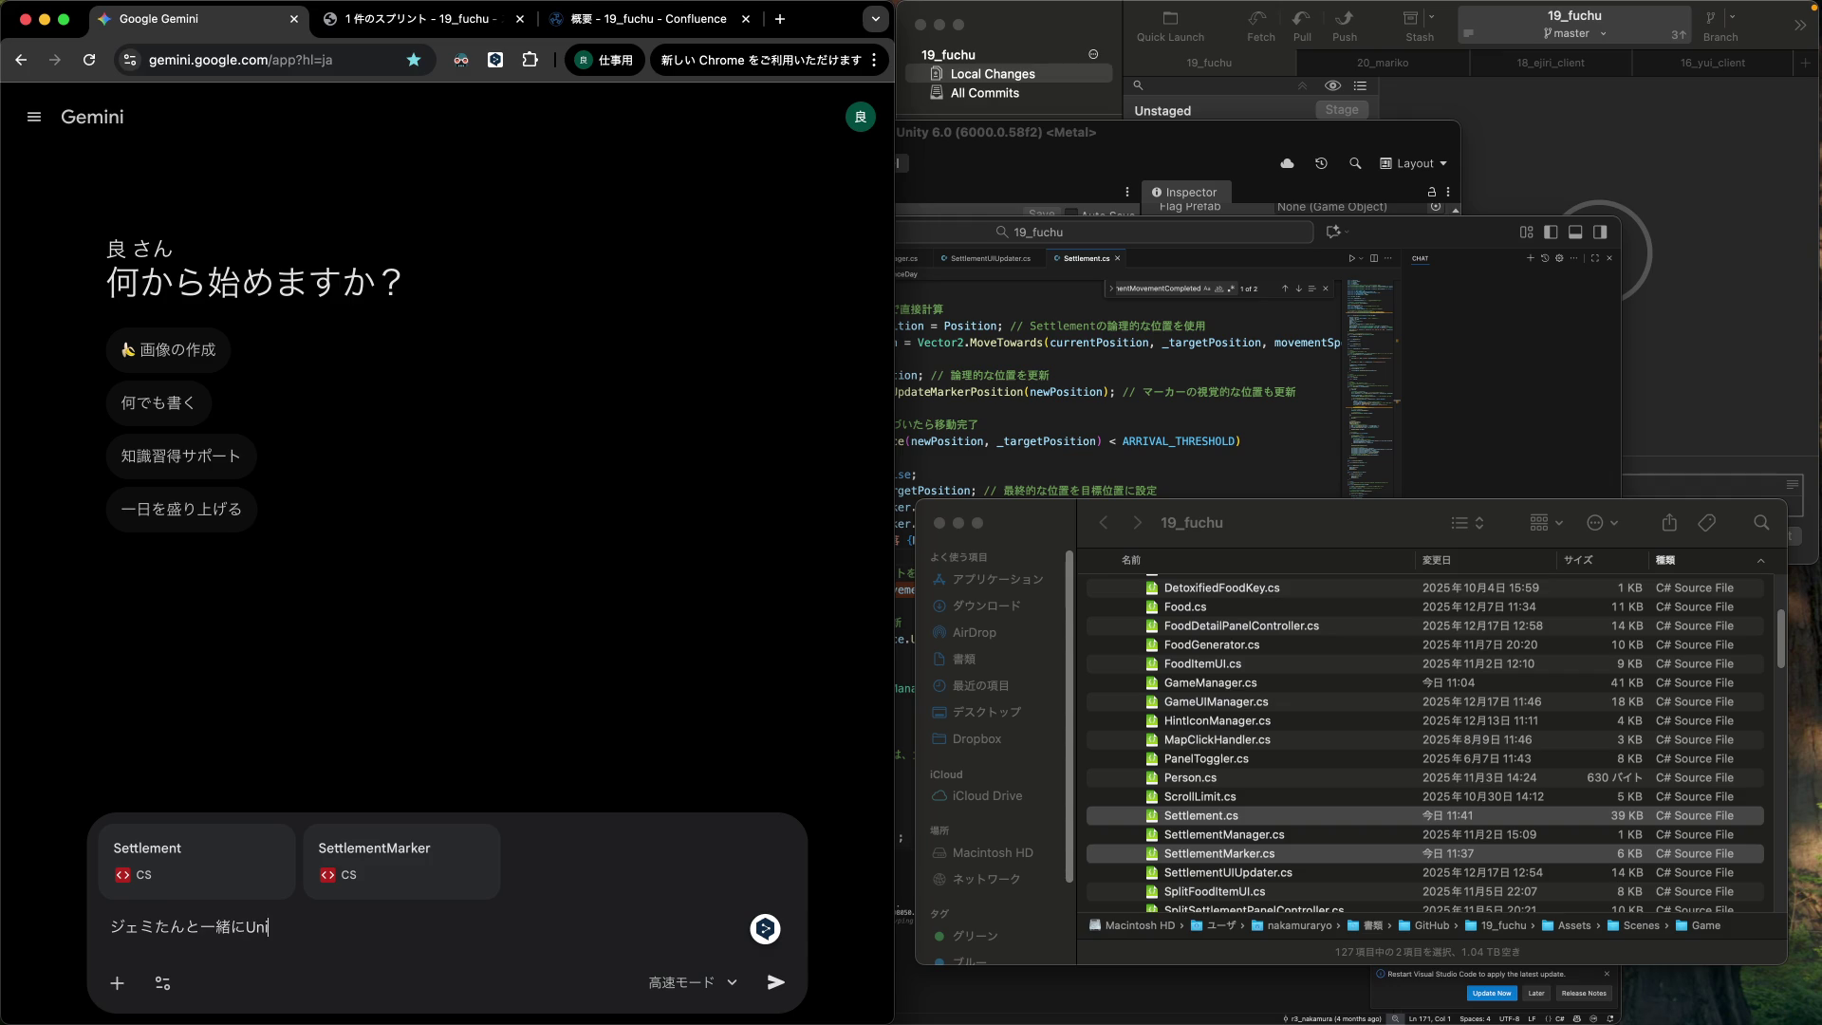
pyautogui.write('で作ってる')
pyautogui.write('ゲームのコーd')
pyautogui.write('ドの')
pyautogui.write('一部を')
pyautogui.write('渡す')
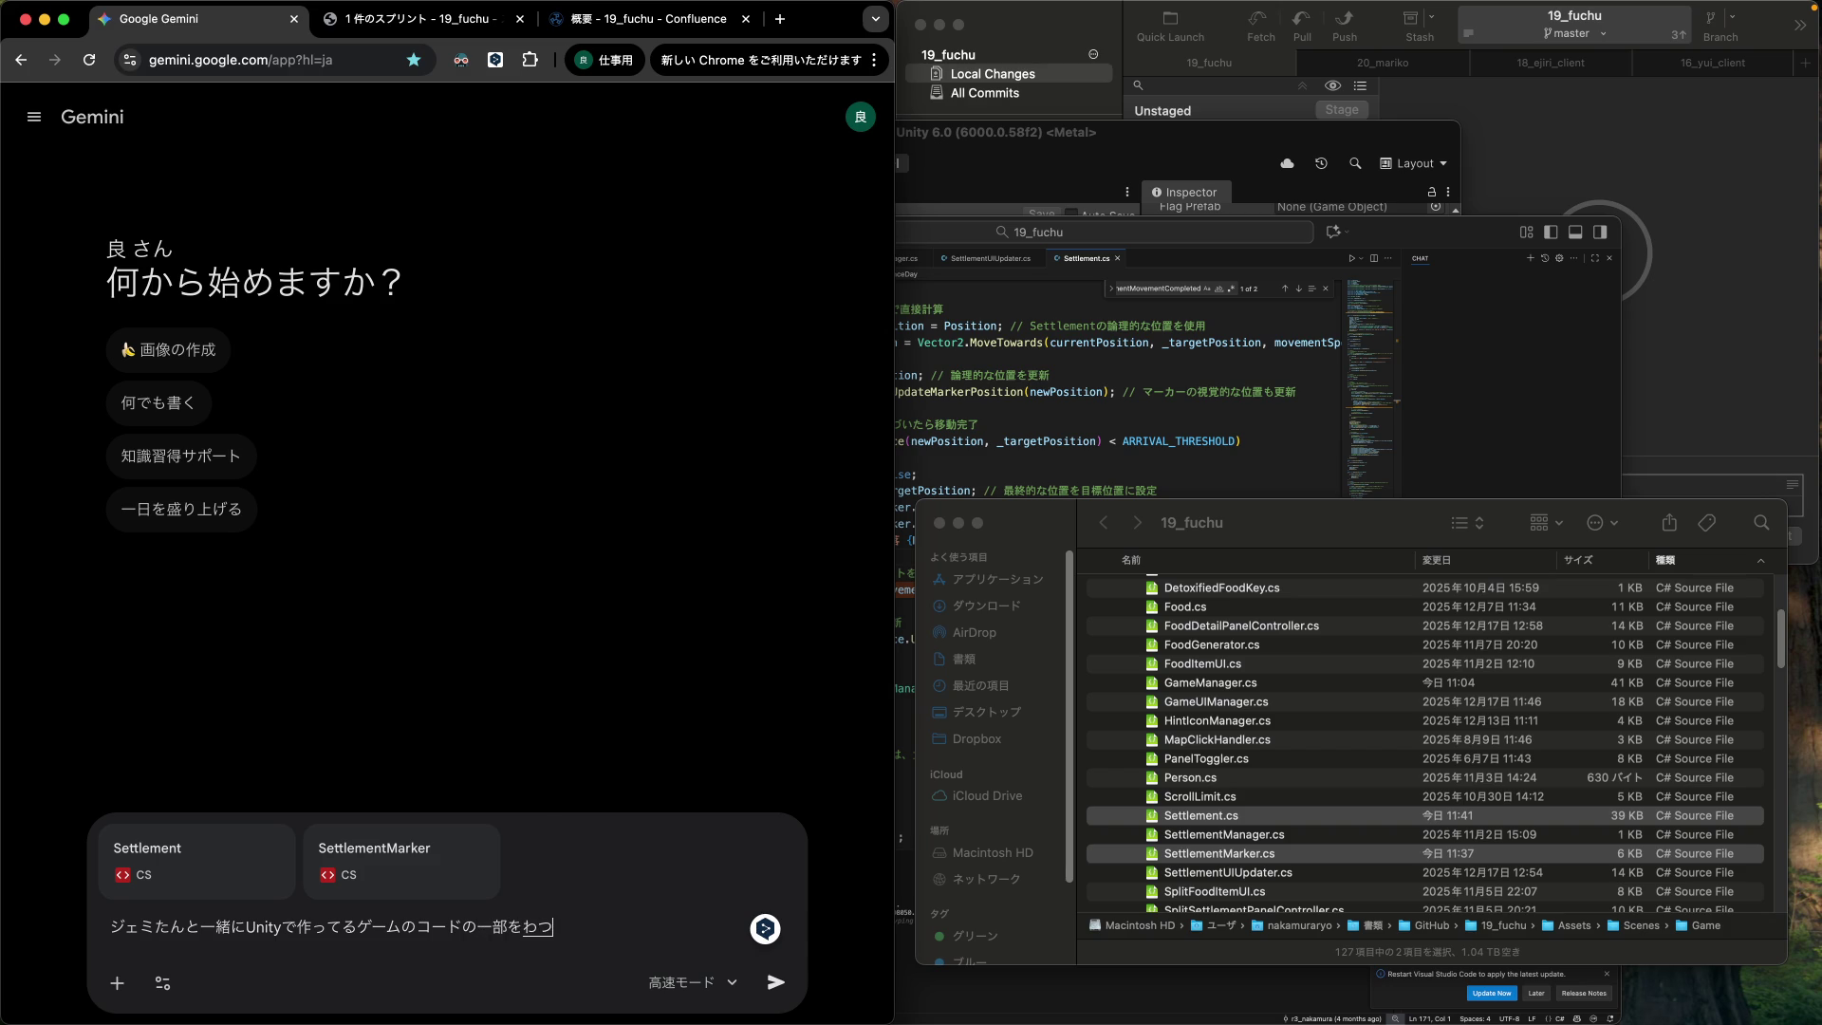
pyautogui.write('から思い出して')
pyautogui.write('。')
pyautogui.press('Return')
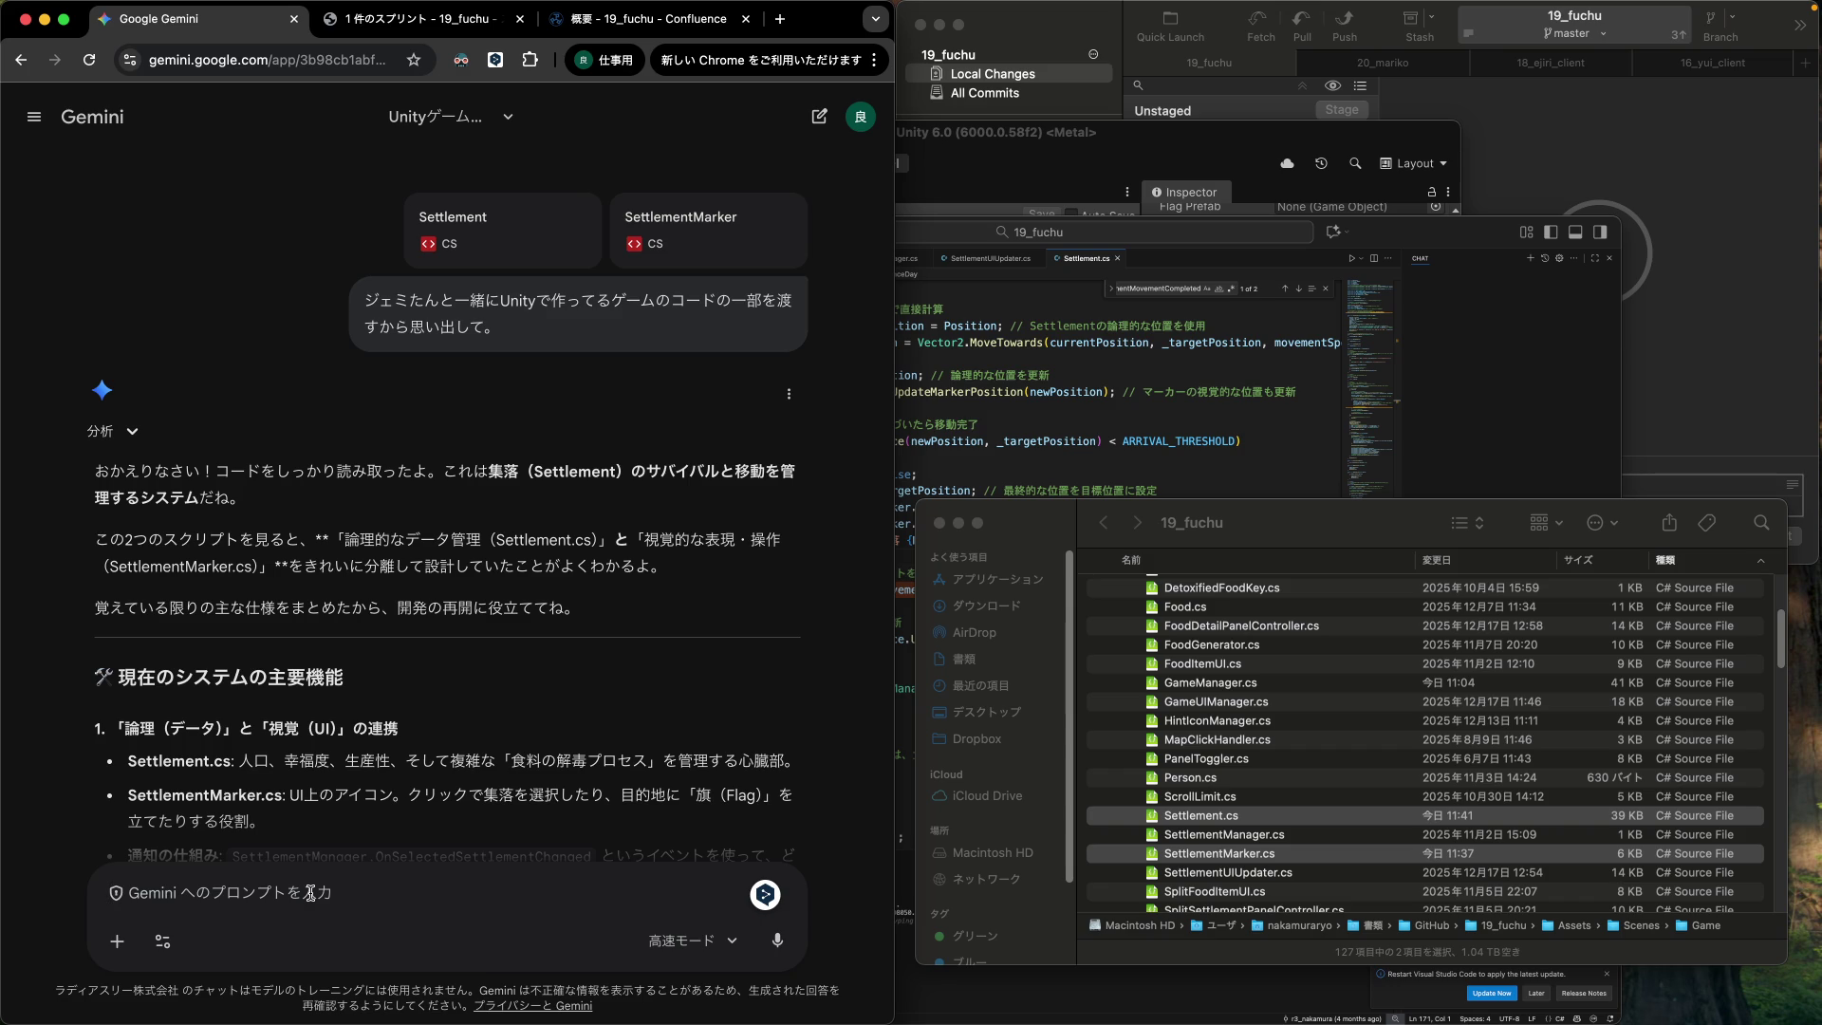
# Ask how to connect the current settlement to its flag with LineRenderer while moving.
pyautogui.write('現在の集落から旗までを LineRenderer で結ぶ')
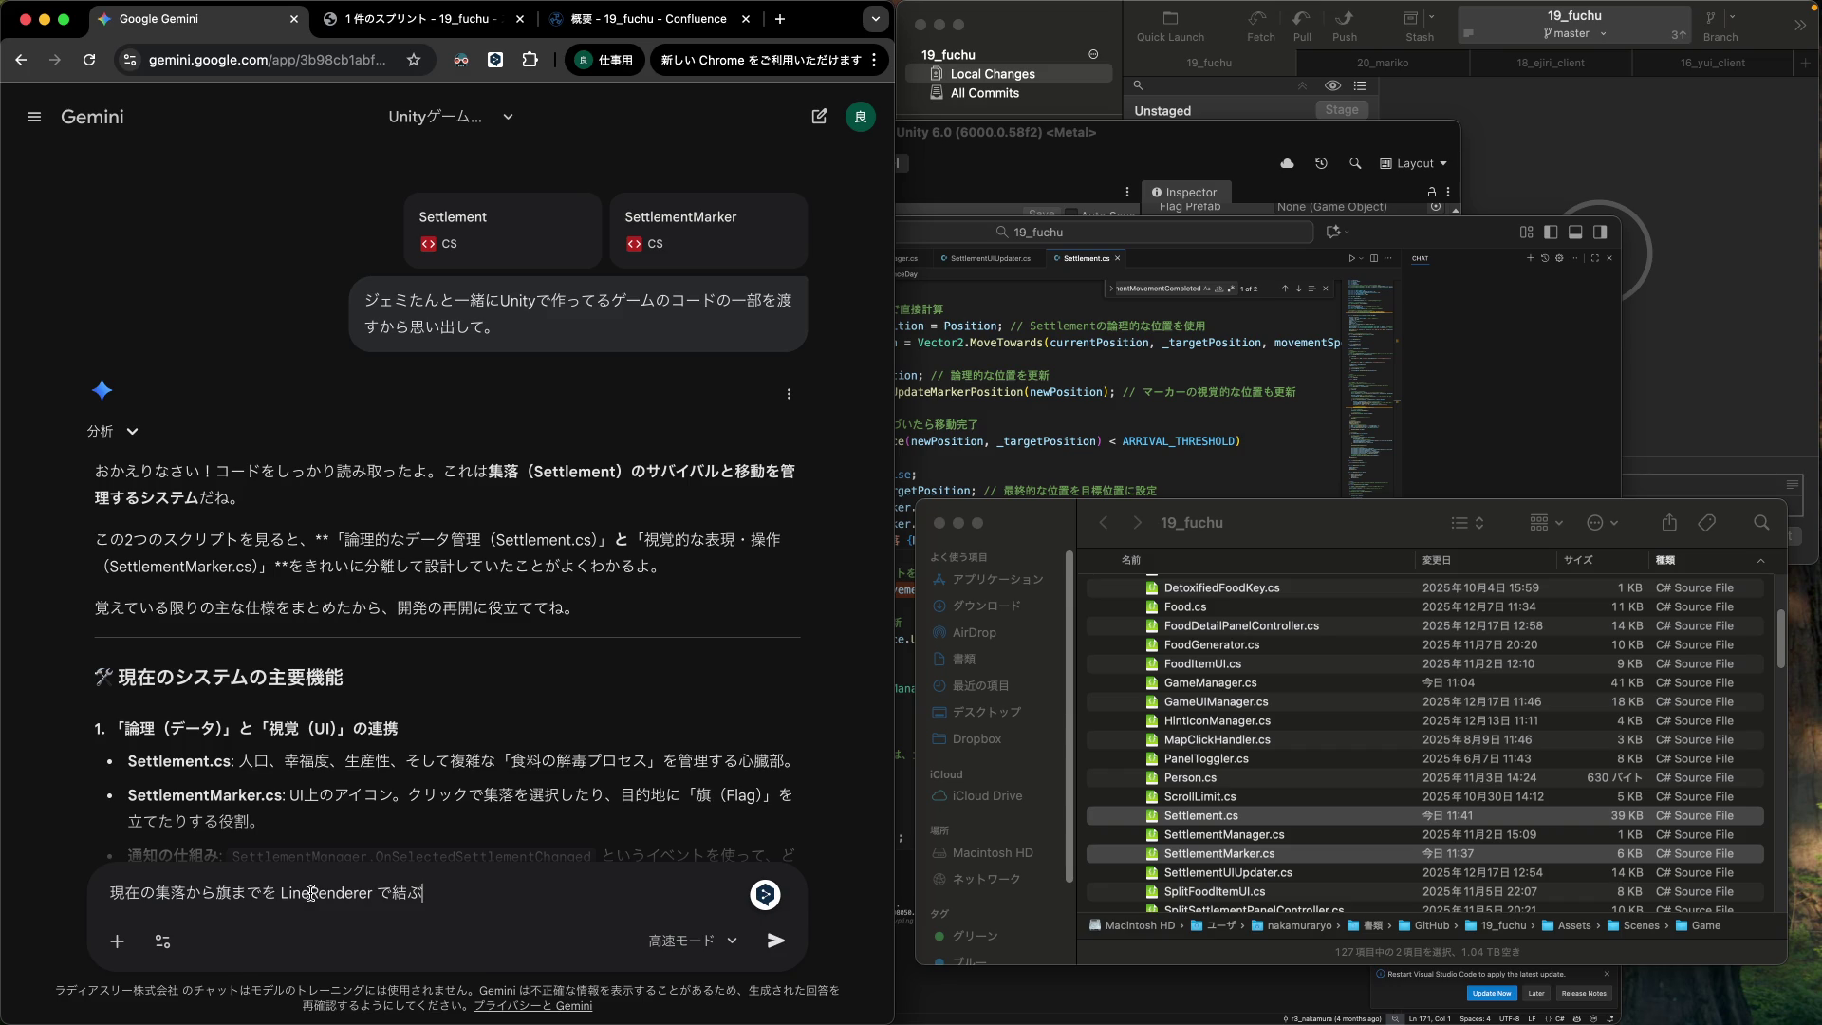
pyautogui.write('移動中に')
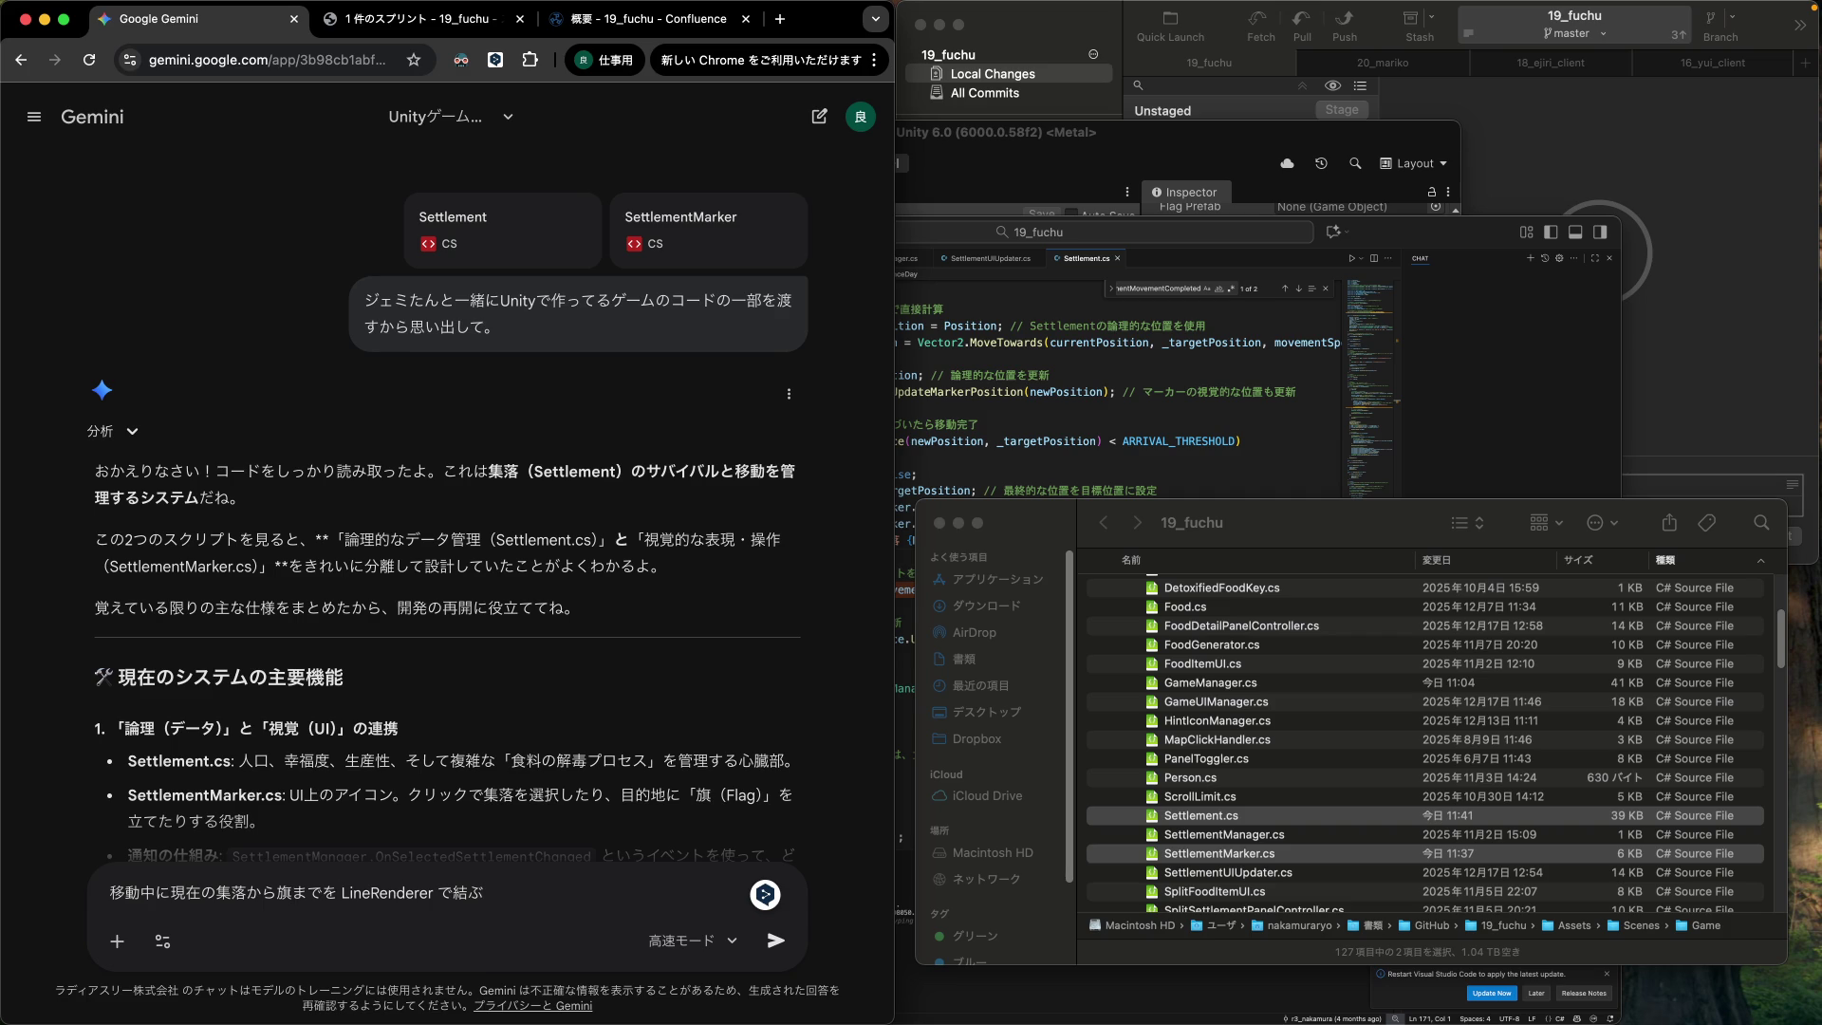
pyautogui.write('というのをや')
pyautogui.write('りたいんだけど、ど')
pyautogui.write('うすればいい？')
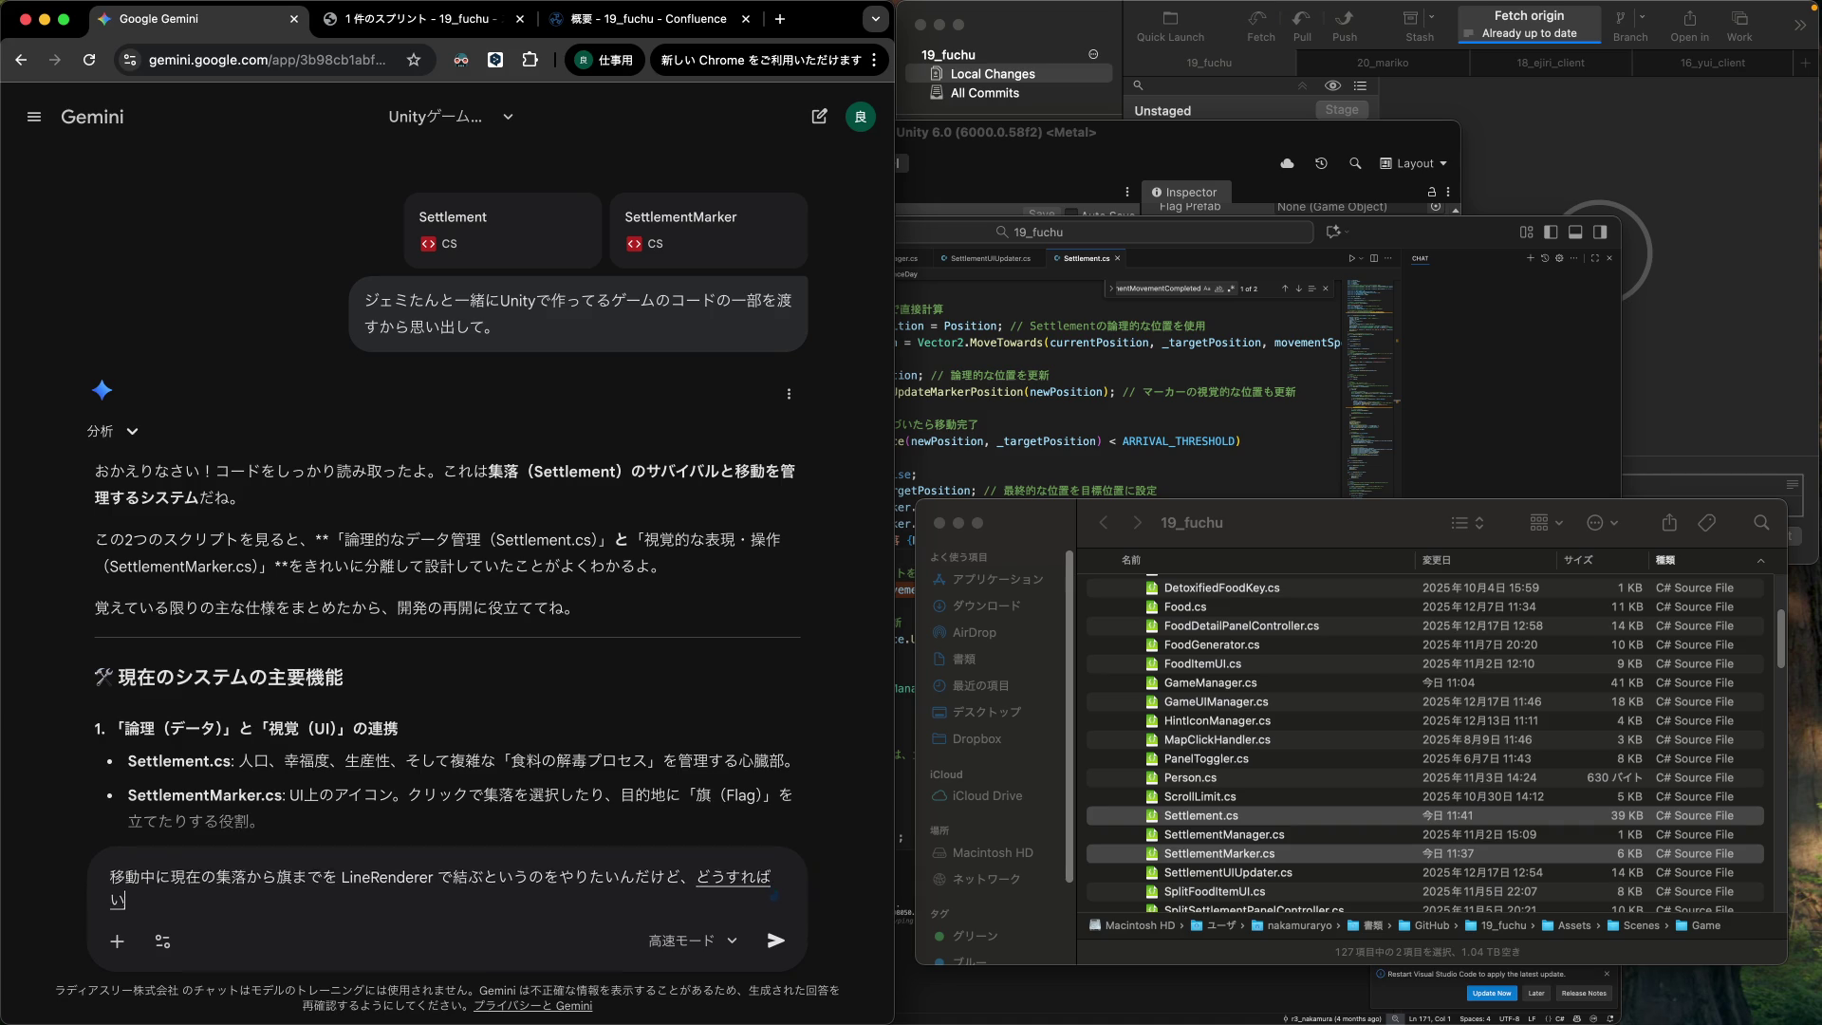
pyautogui.press('Return')
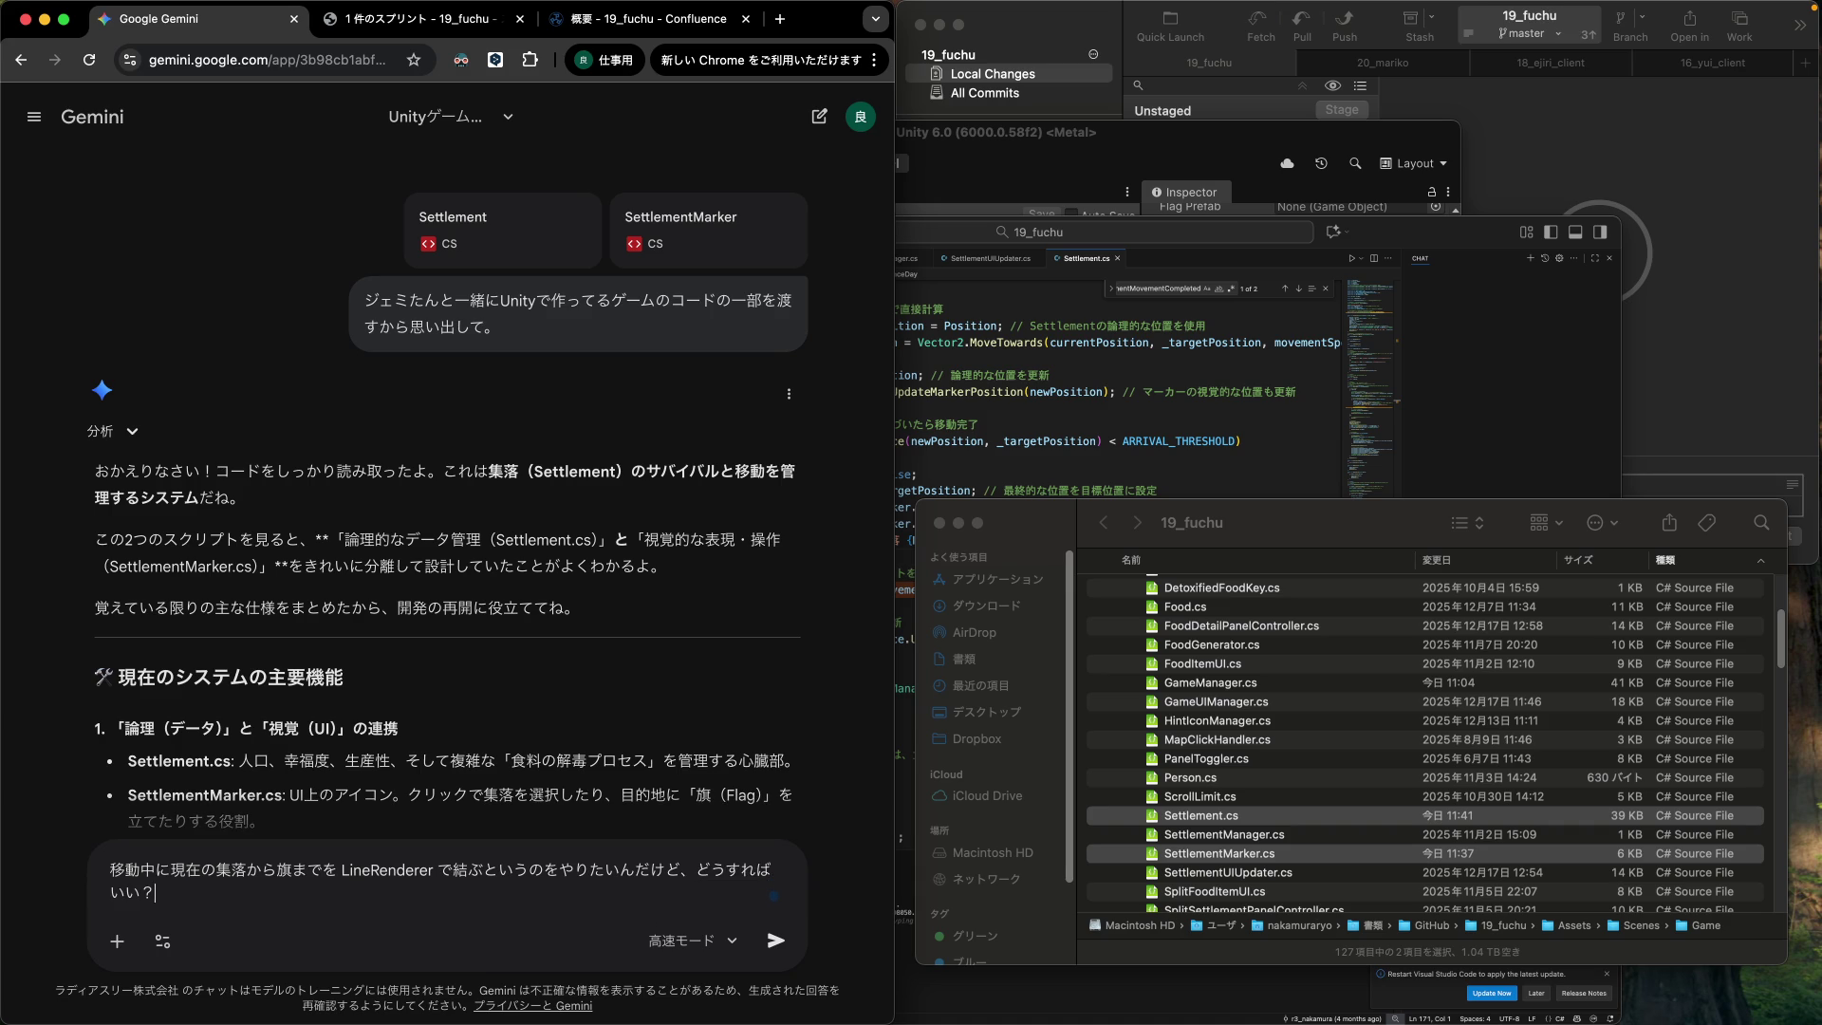
pyautogui.press('Return')
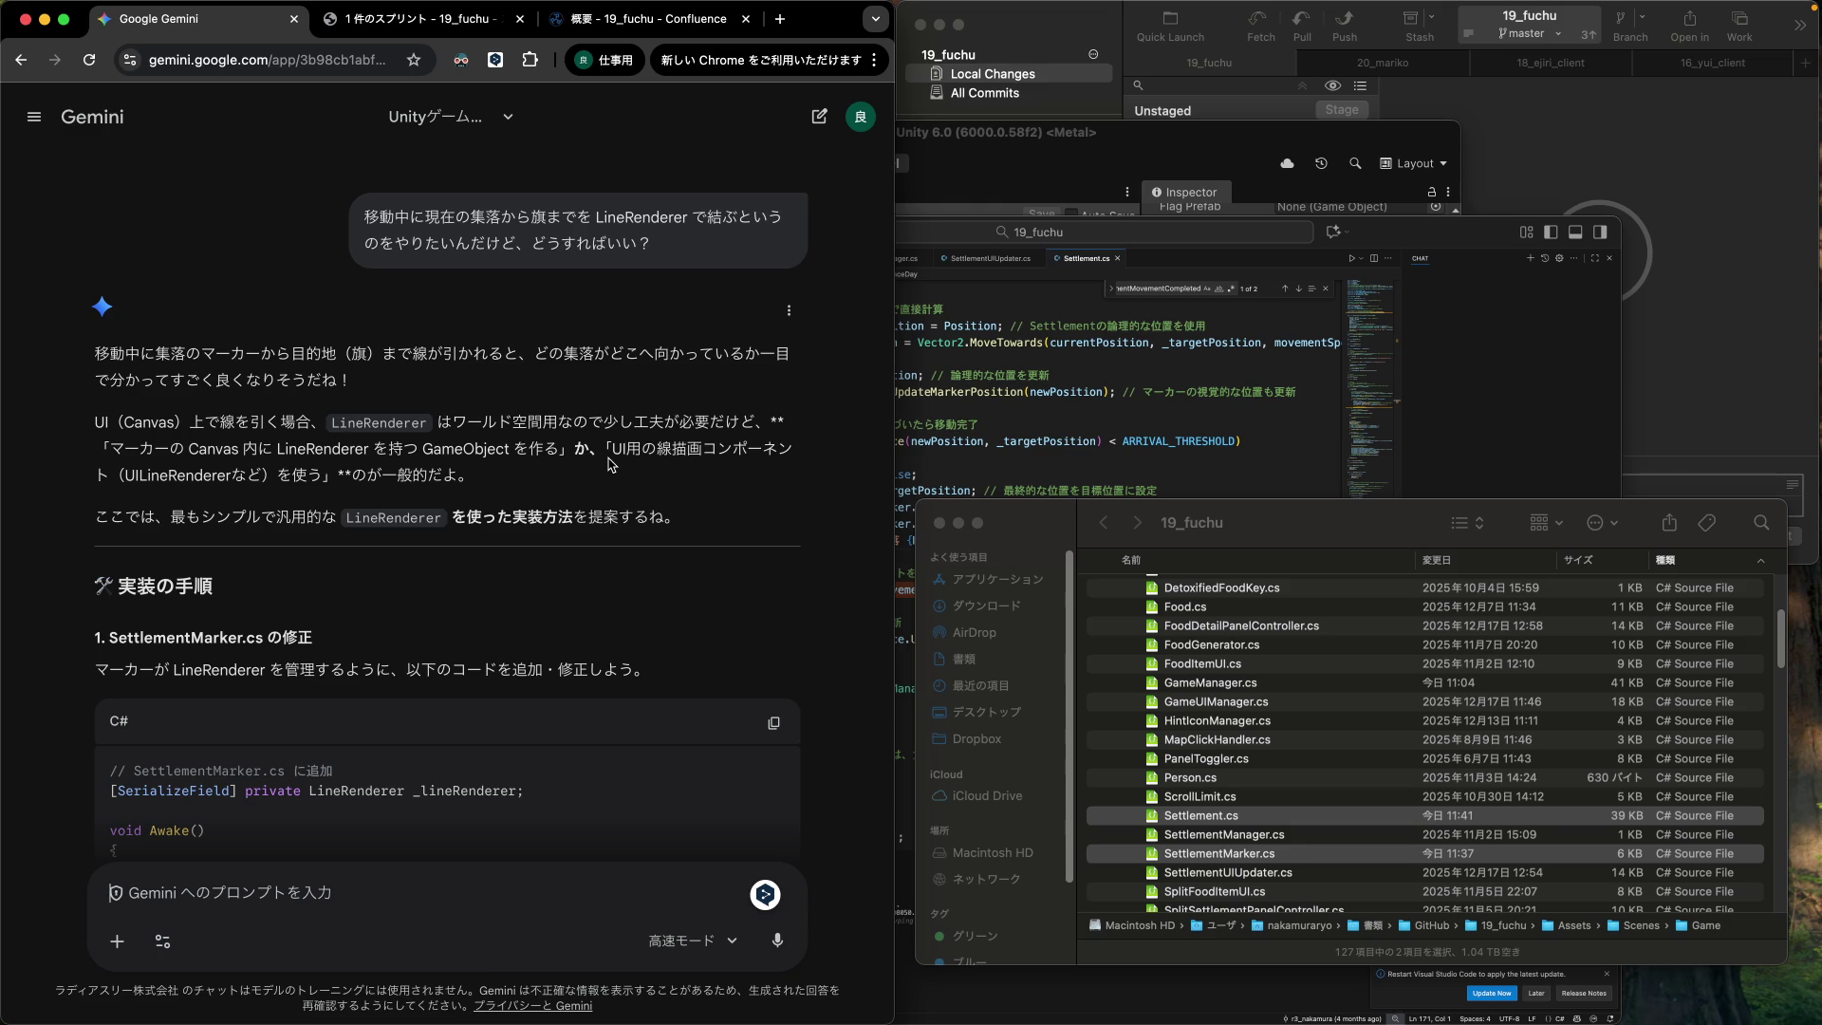
# Copy UILineRenderer from the reply and begin a follow-up starting 'UILineRenderer の方が'.
pyautogui.doubleClick(170, 478)
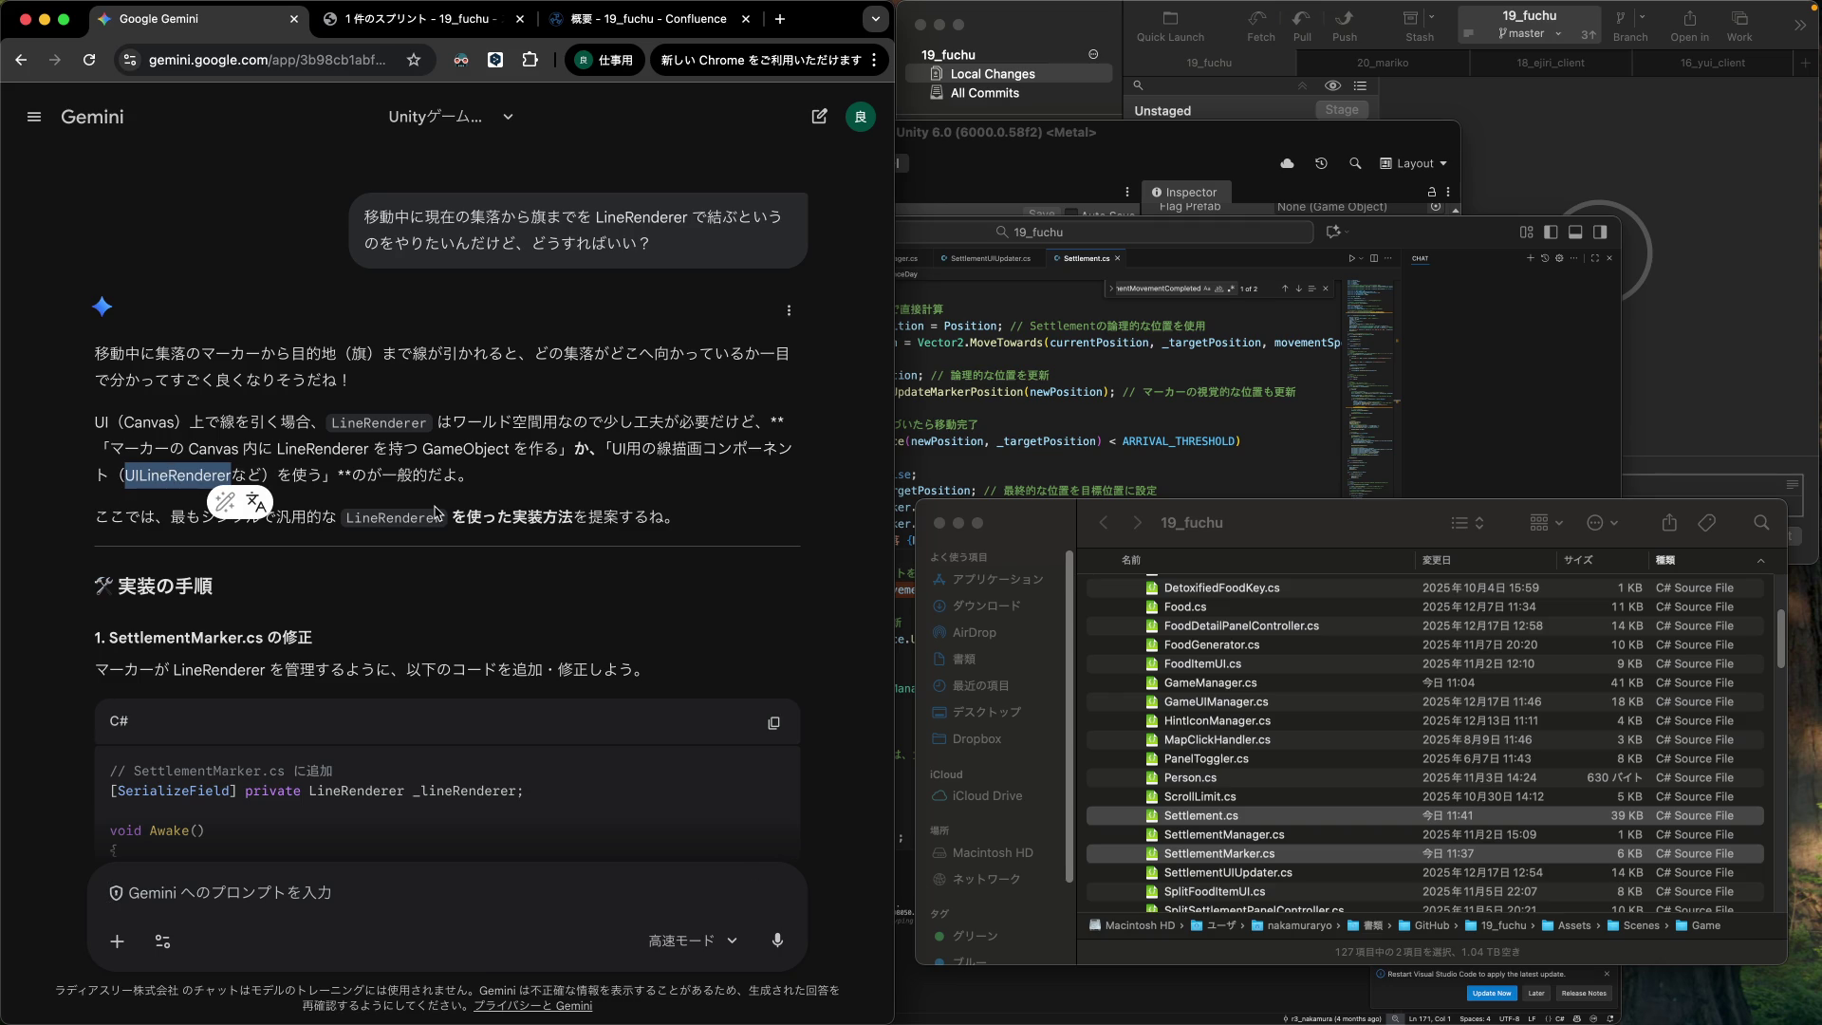
pyautogui.click(531, 510)
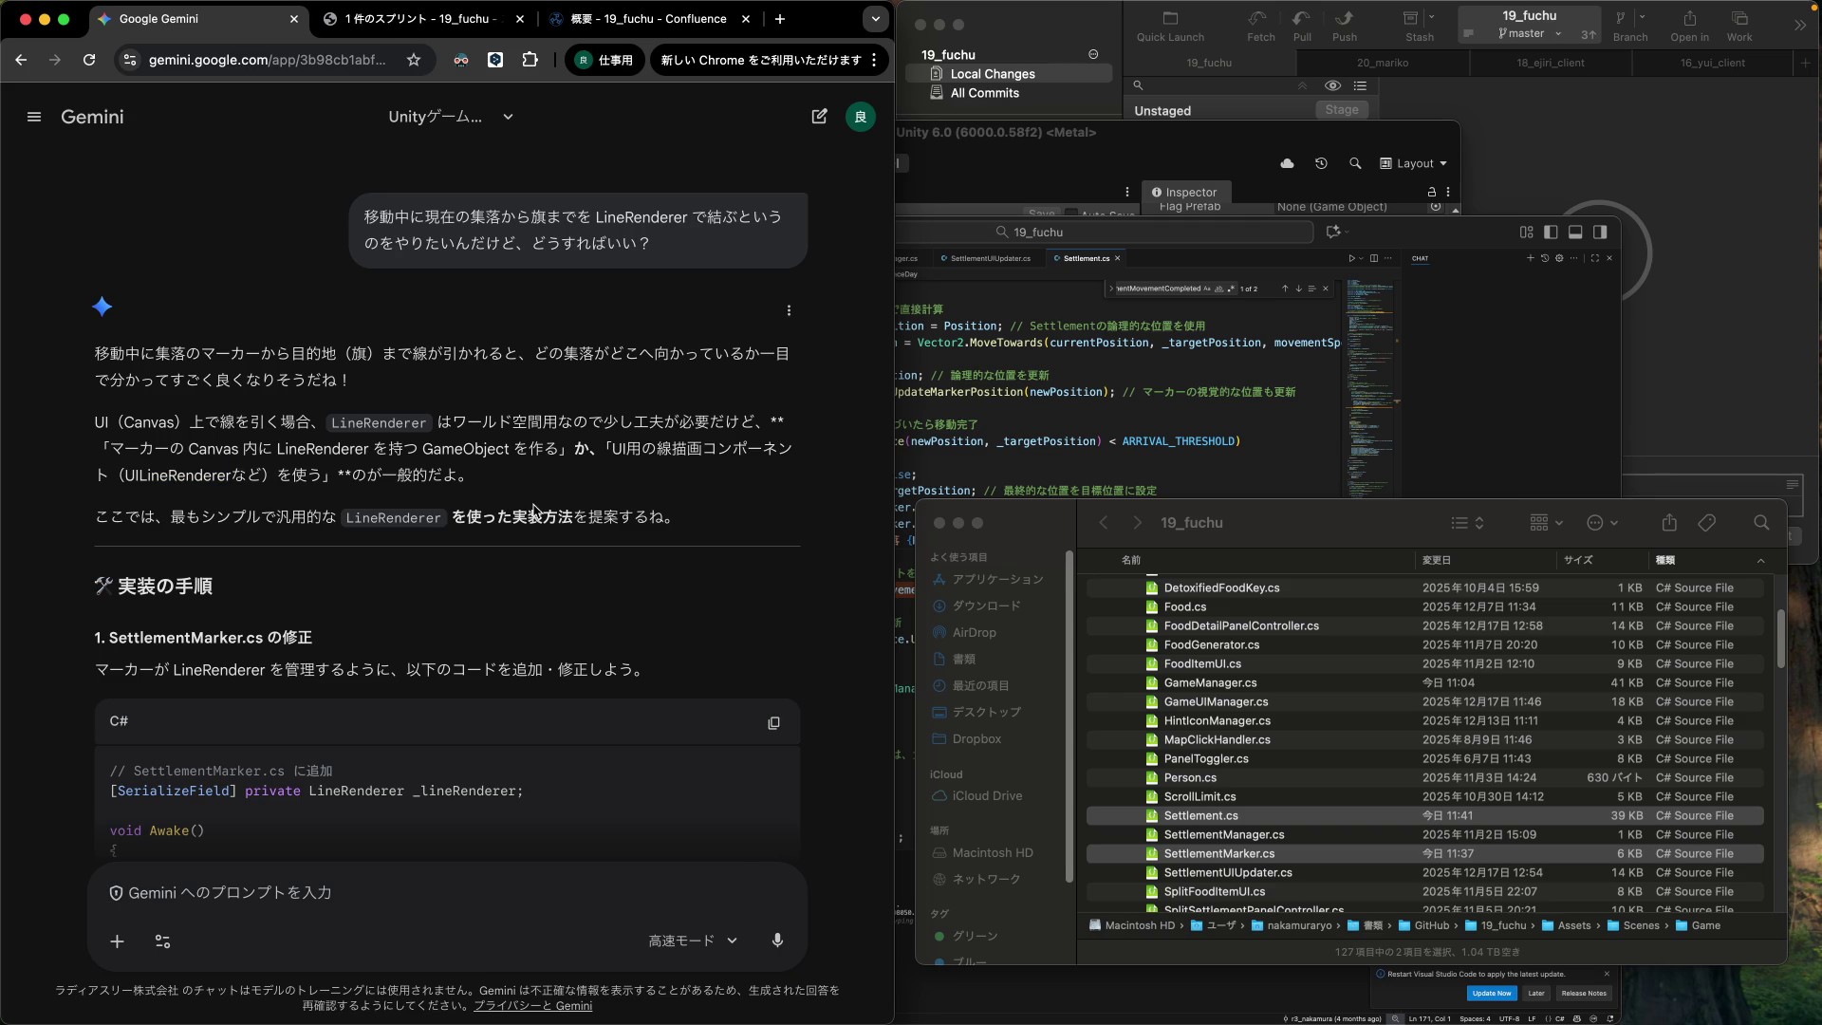
pyautogui.doubleClick(193, 476)
pyautogui.press('super+c')
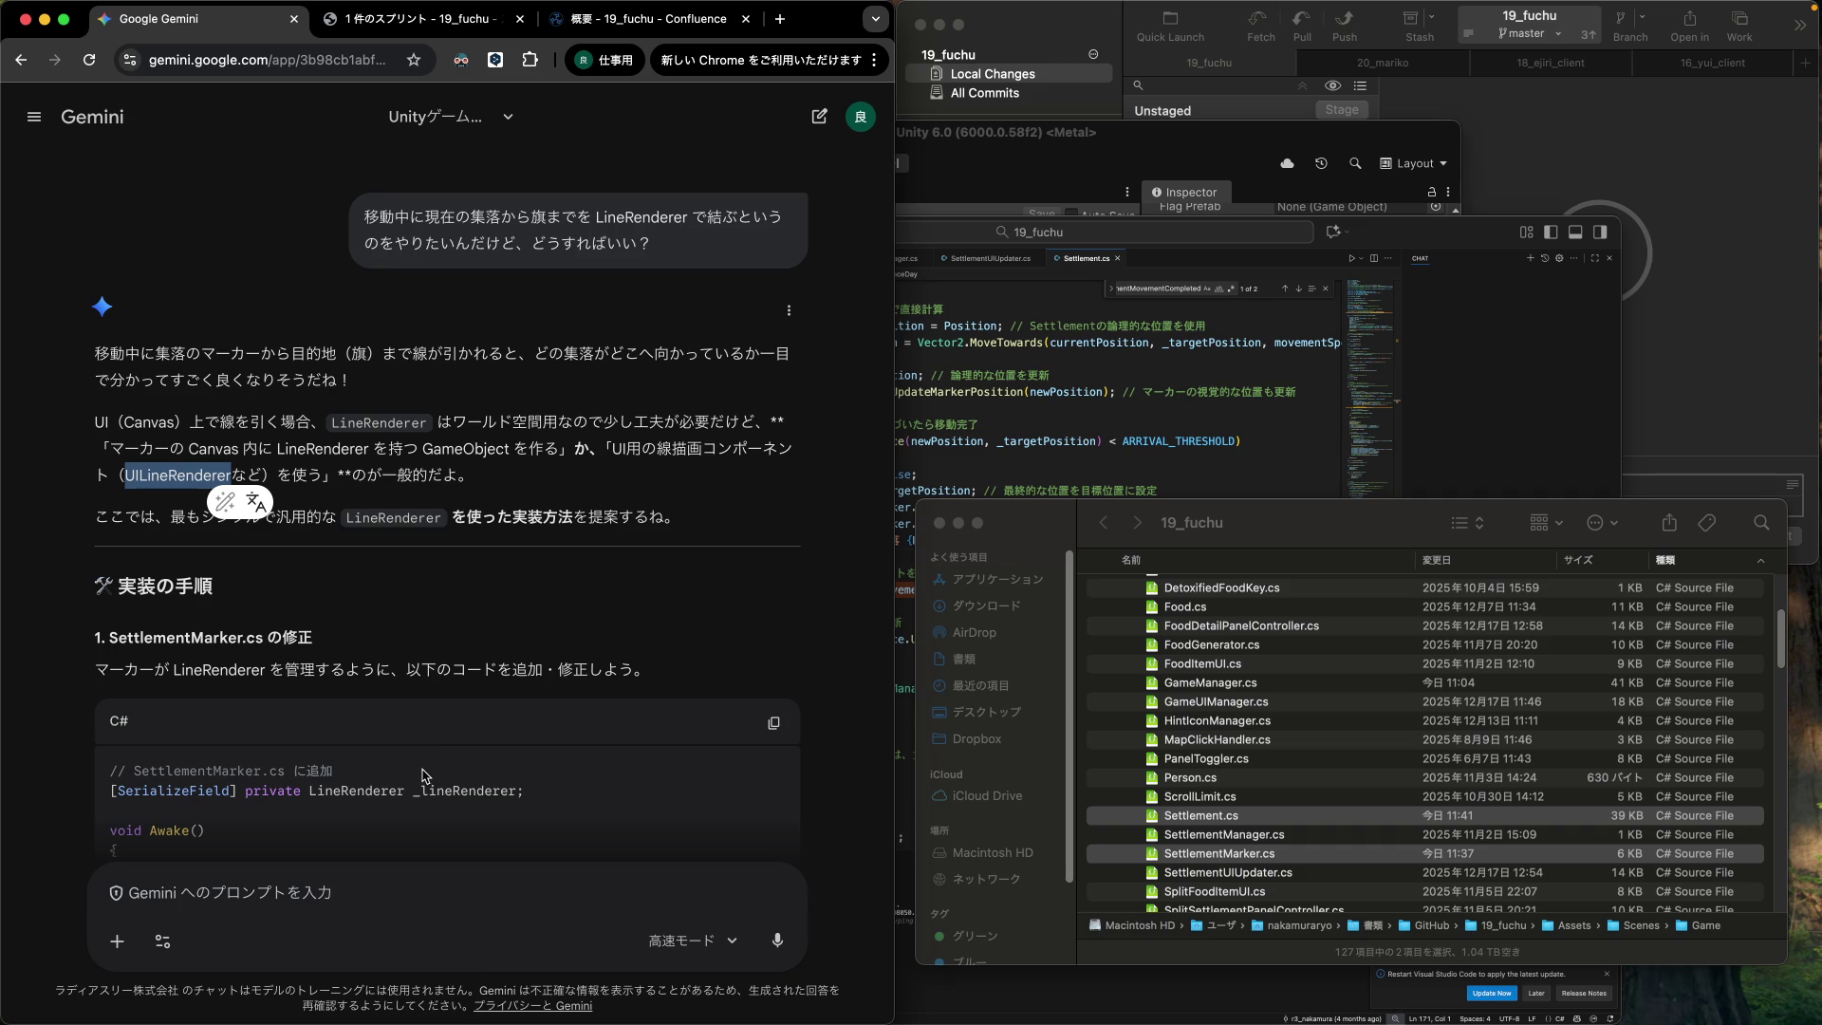
pyautogui.click(284, 916)
pyautogui.press('super+v')
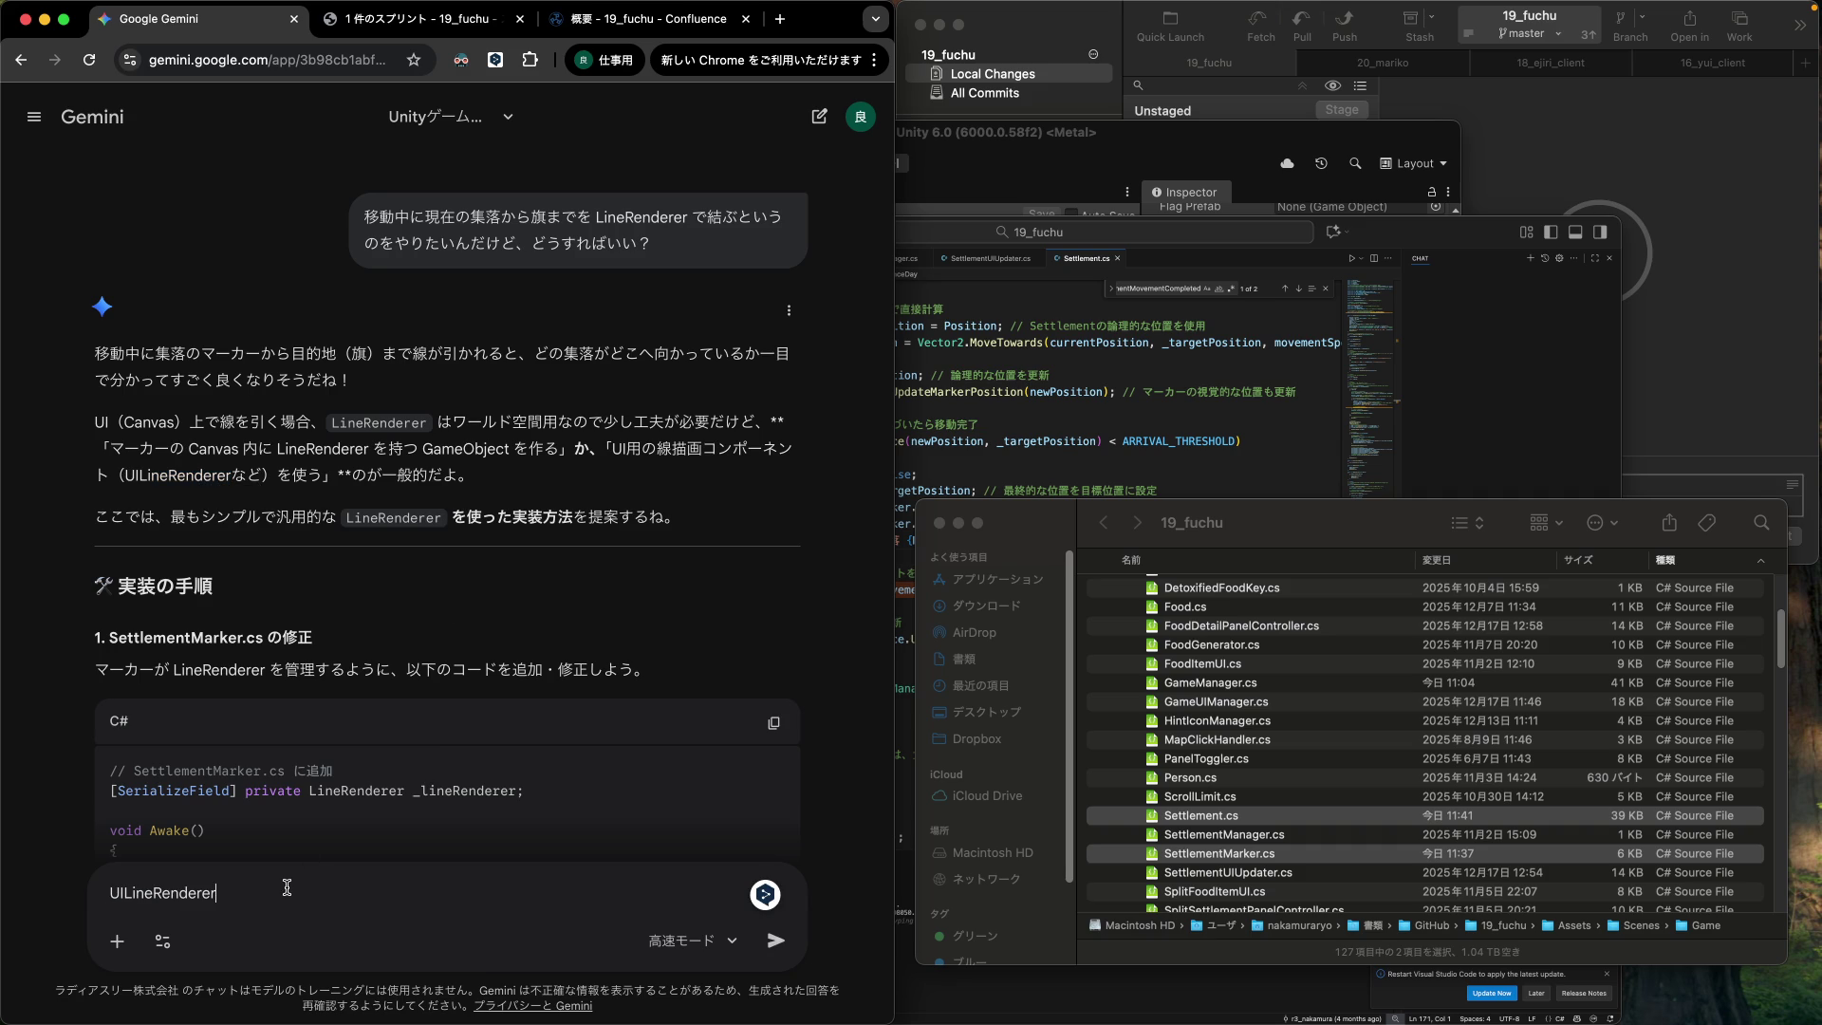
pyautogui.write('の')
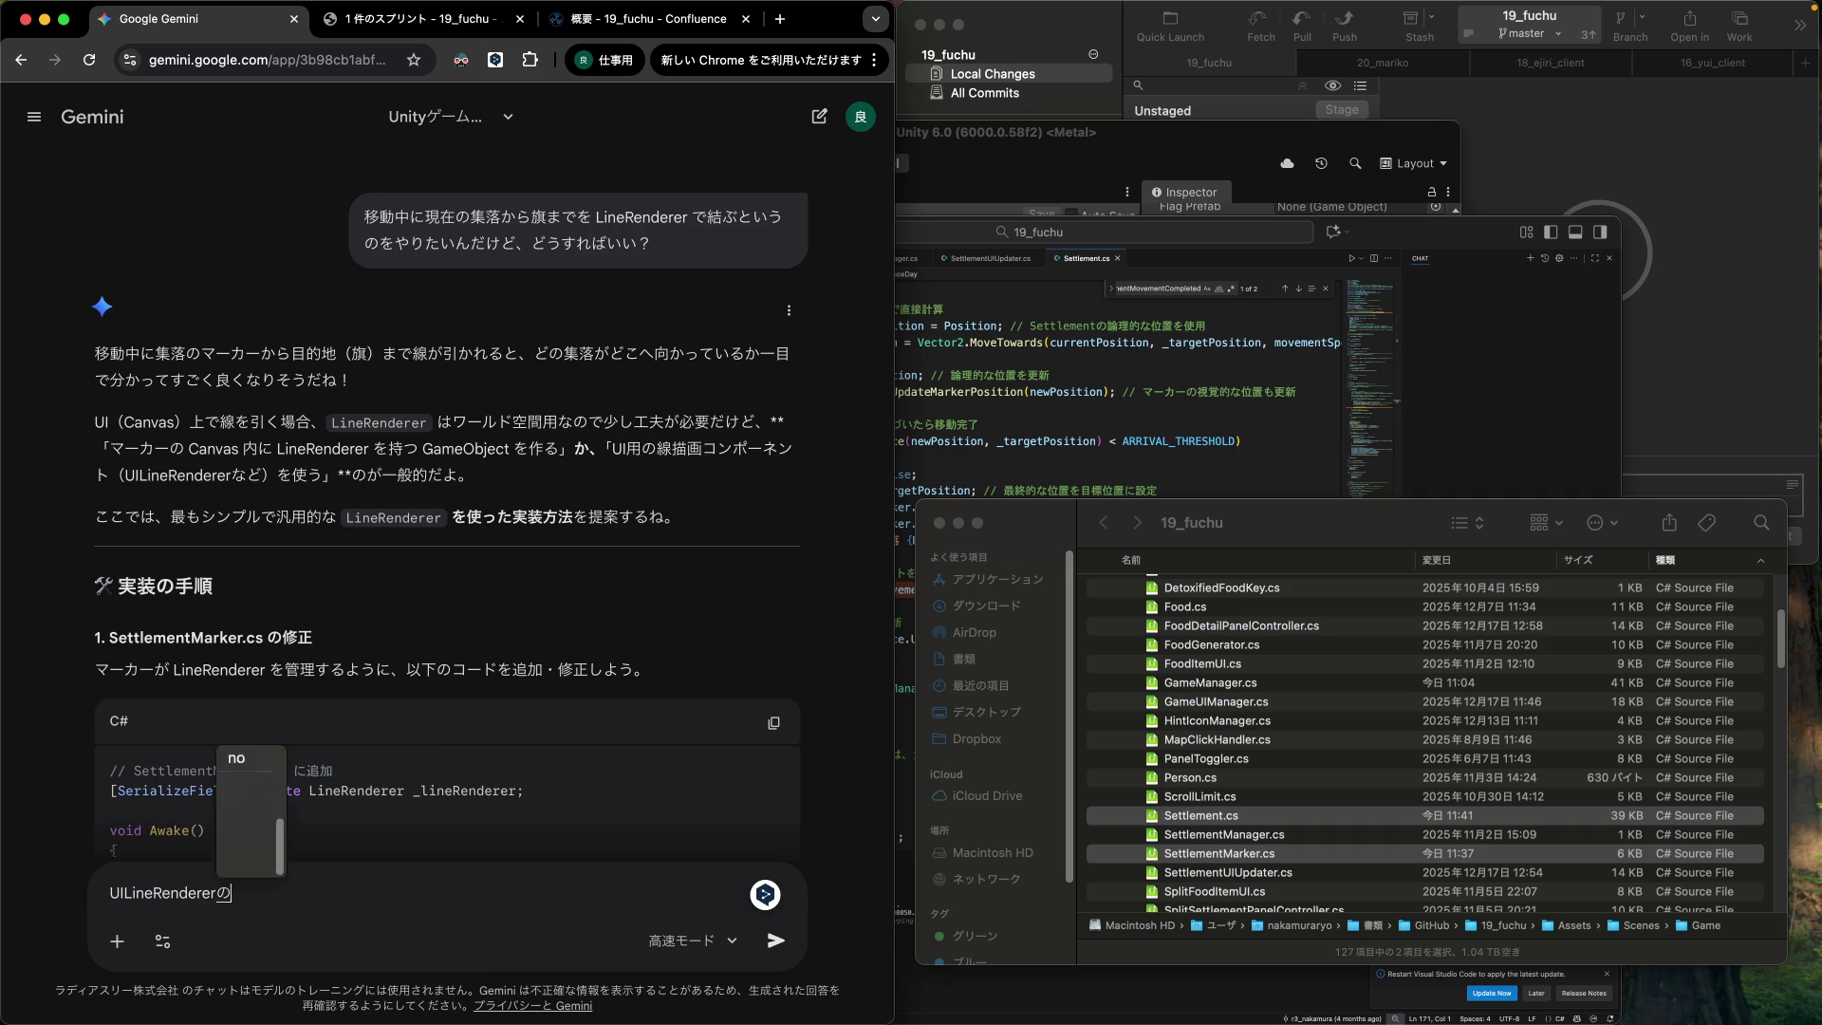
pyautogui.write('方がokatat')
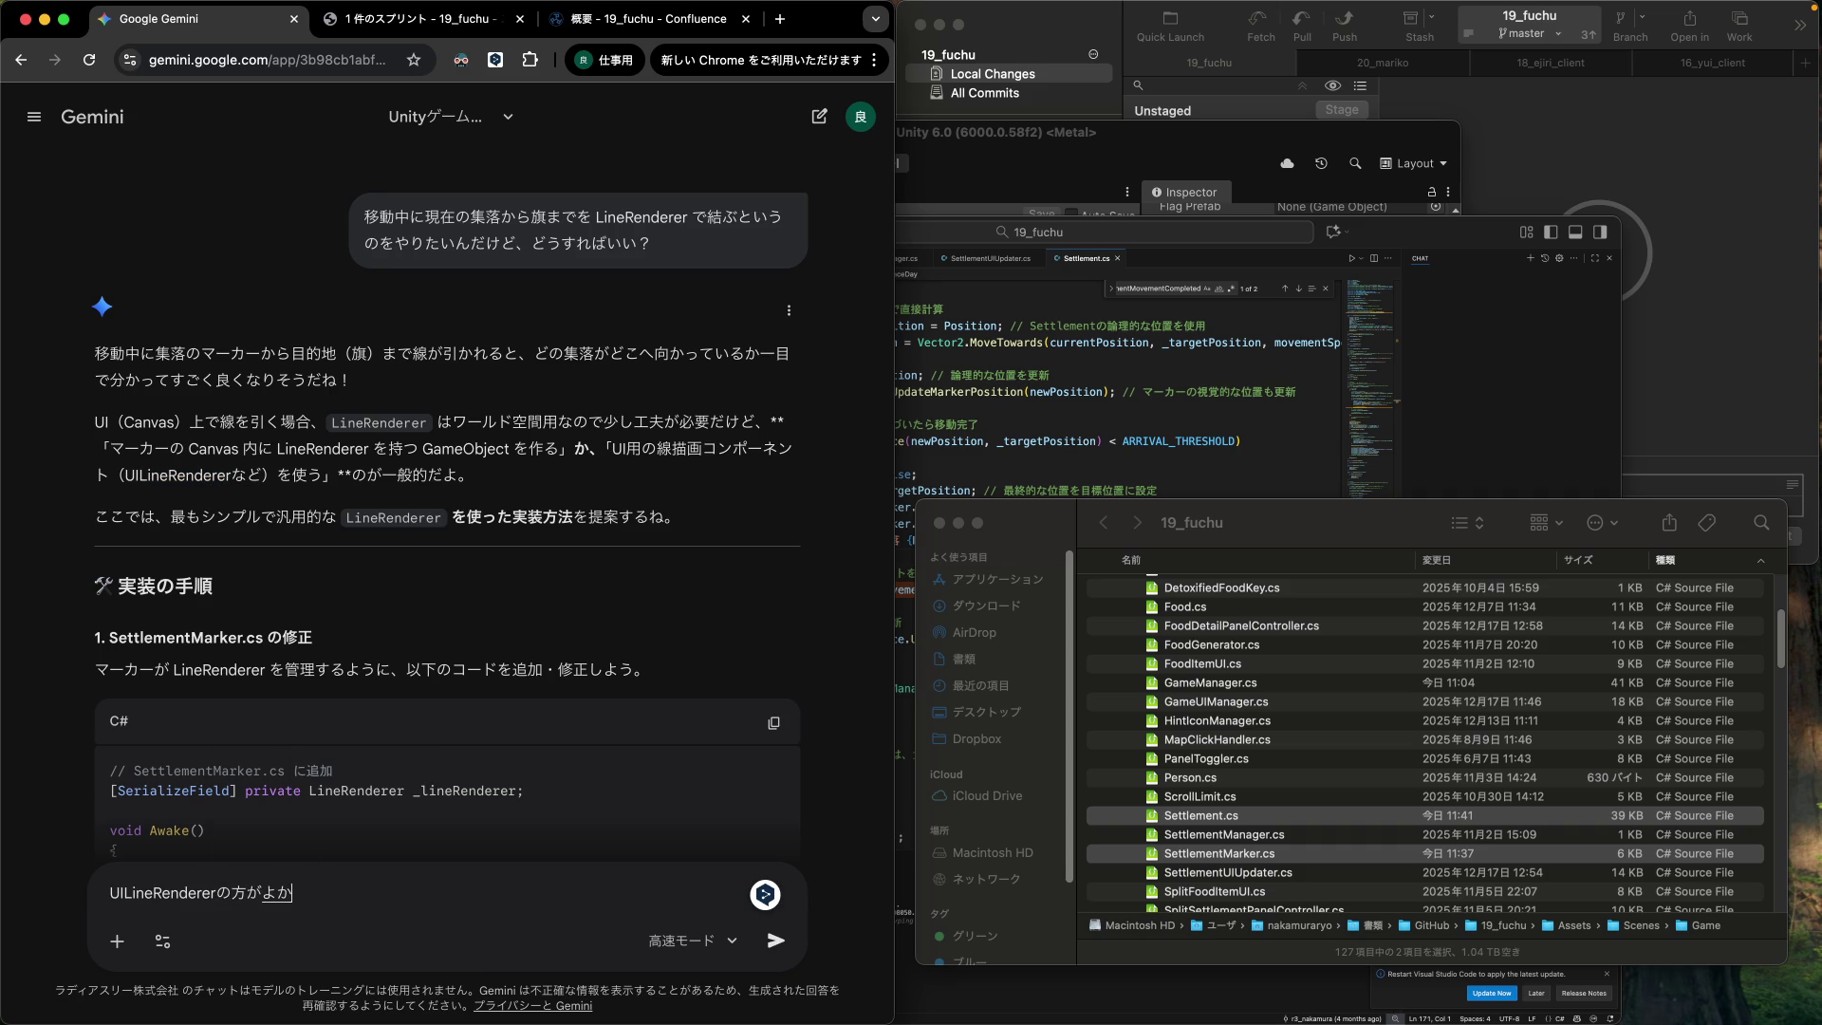
# Correct and send the Gemini follow-up 'UILineRendererの方がよかったらそっちを使って'.
pyautogui.press('BackSpace')
pyautogui.press('BackSpace')
pyautogui.write('ttara')
pyautogui.press('Return')
pyautogui.write('そっちを使って')
pyautogui.press('Return')
pyautogui.press('Return')
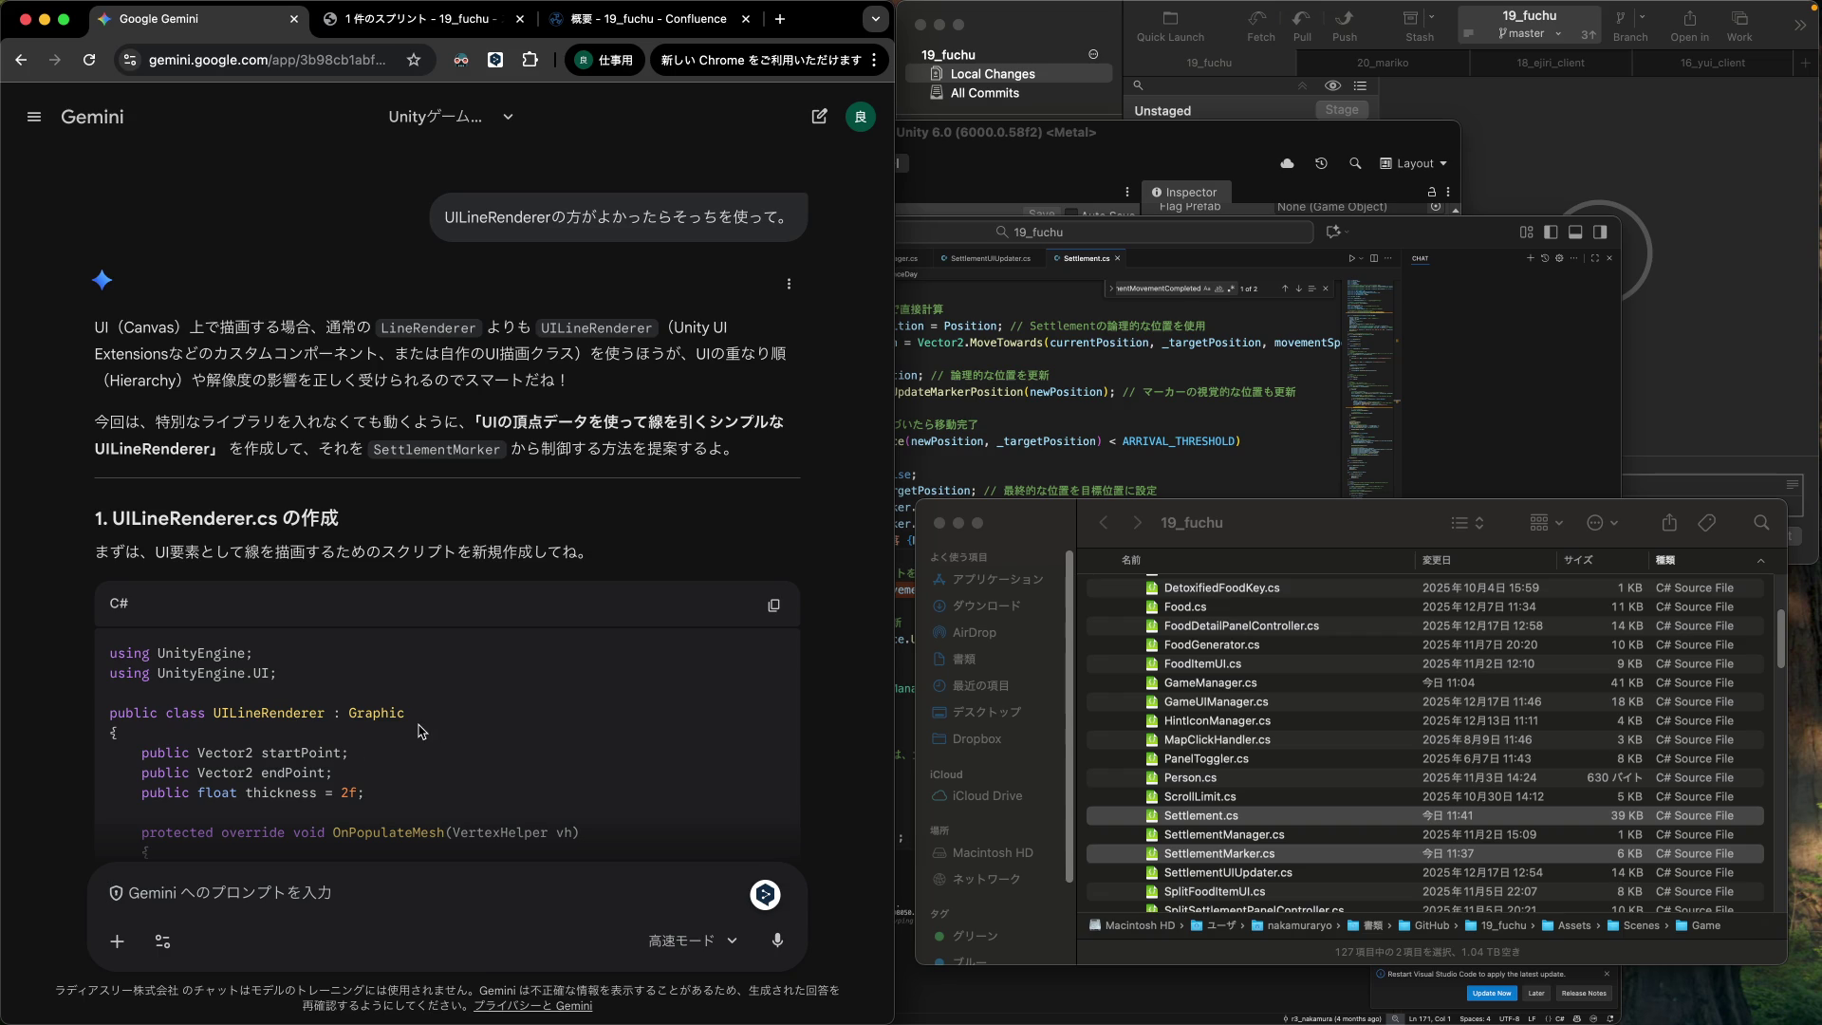
pyautogui.scroll(-3, 422, 730)
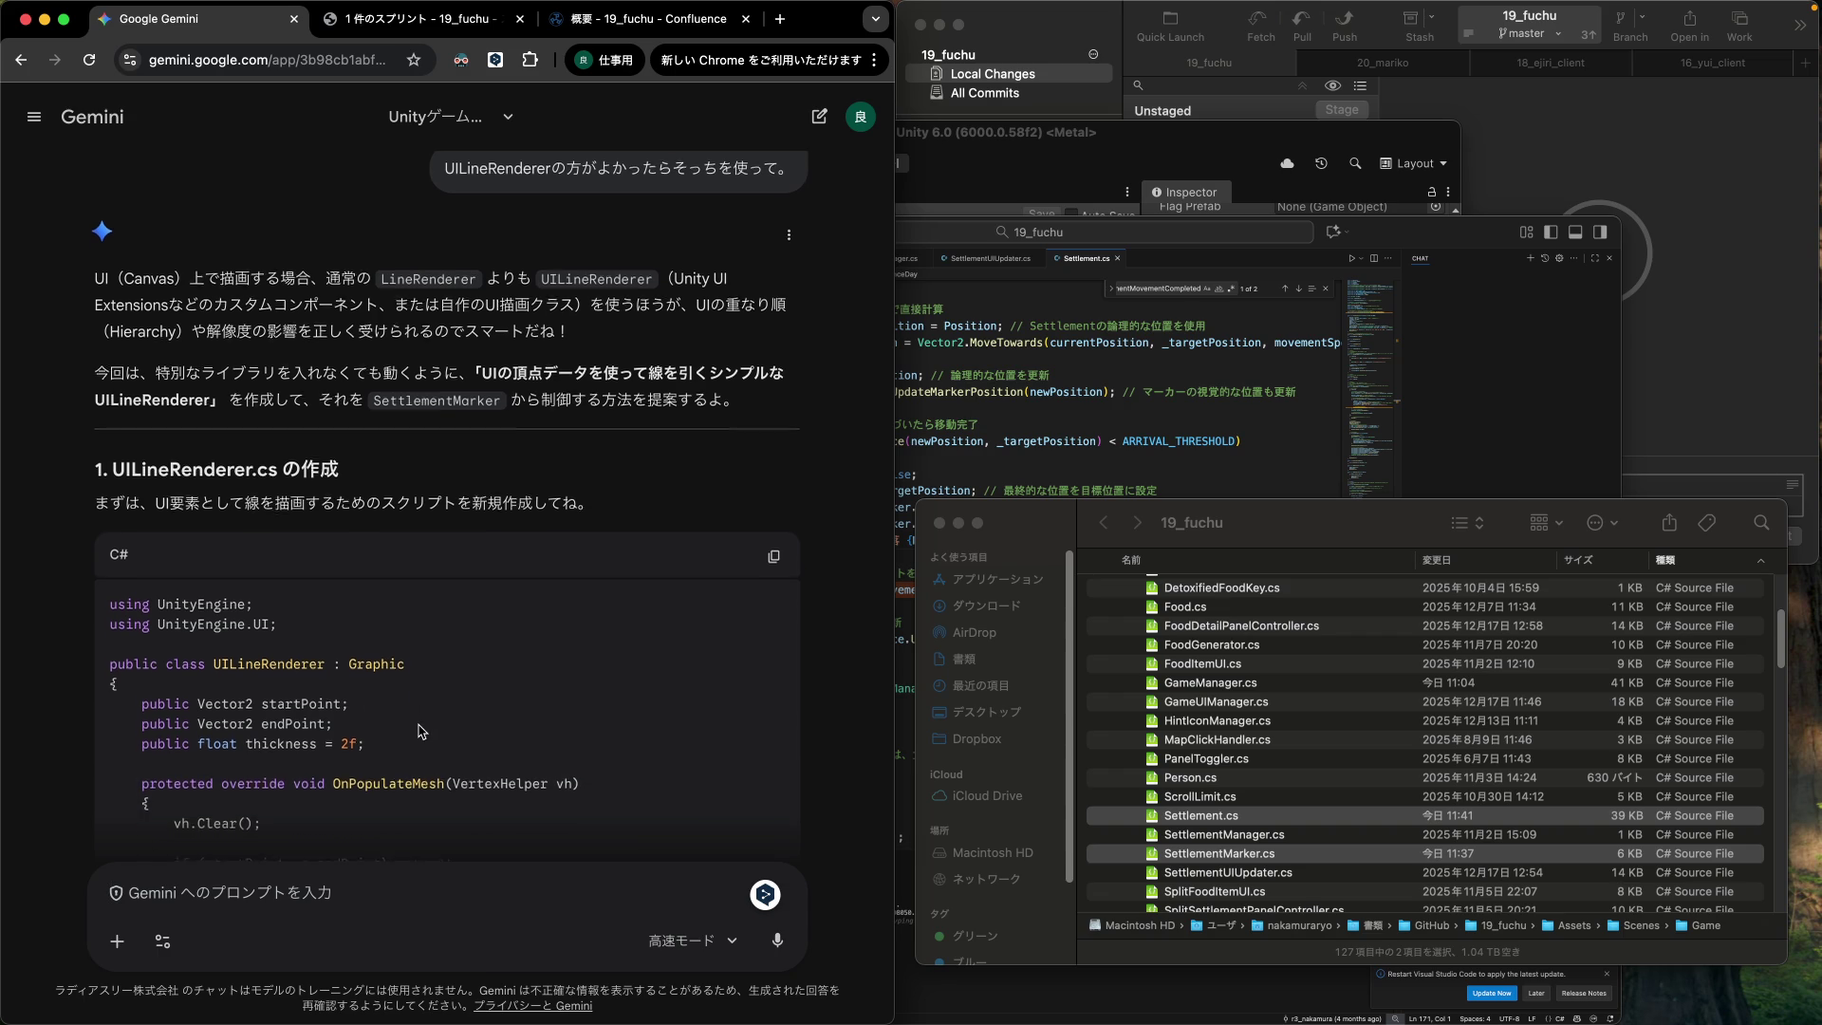
pyautogui.scroll(-3, 421, 731)
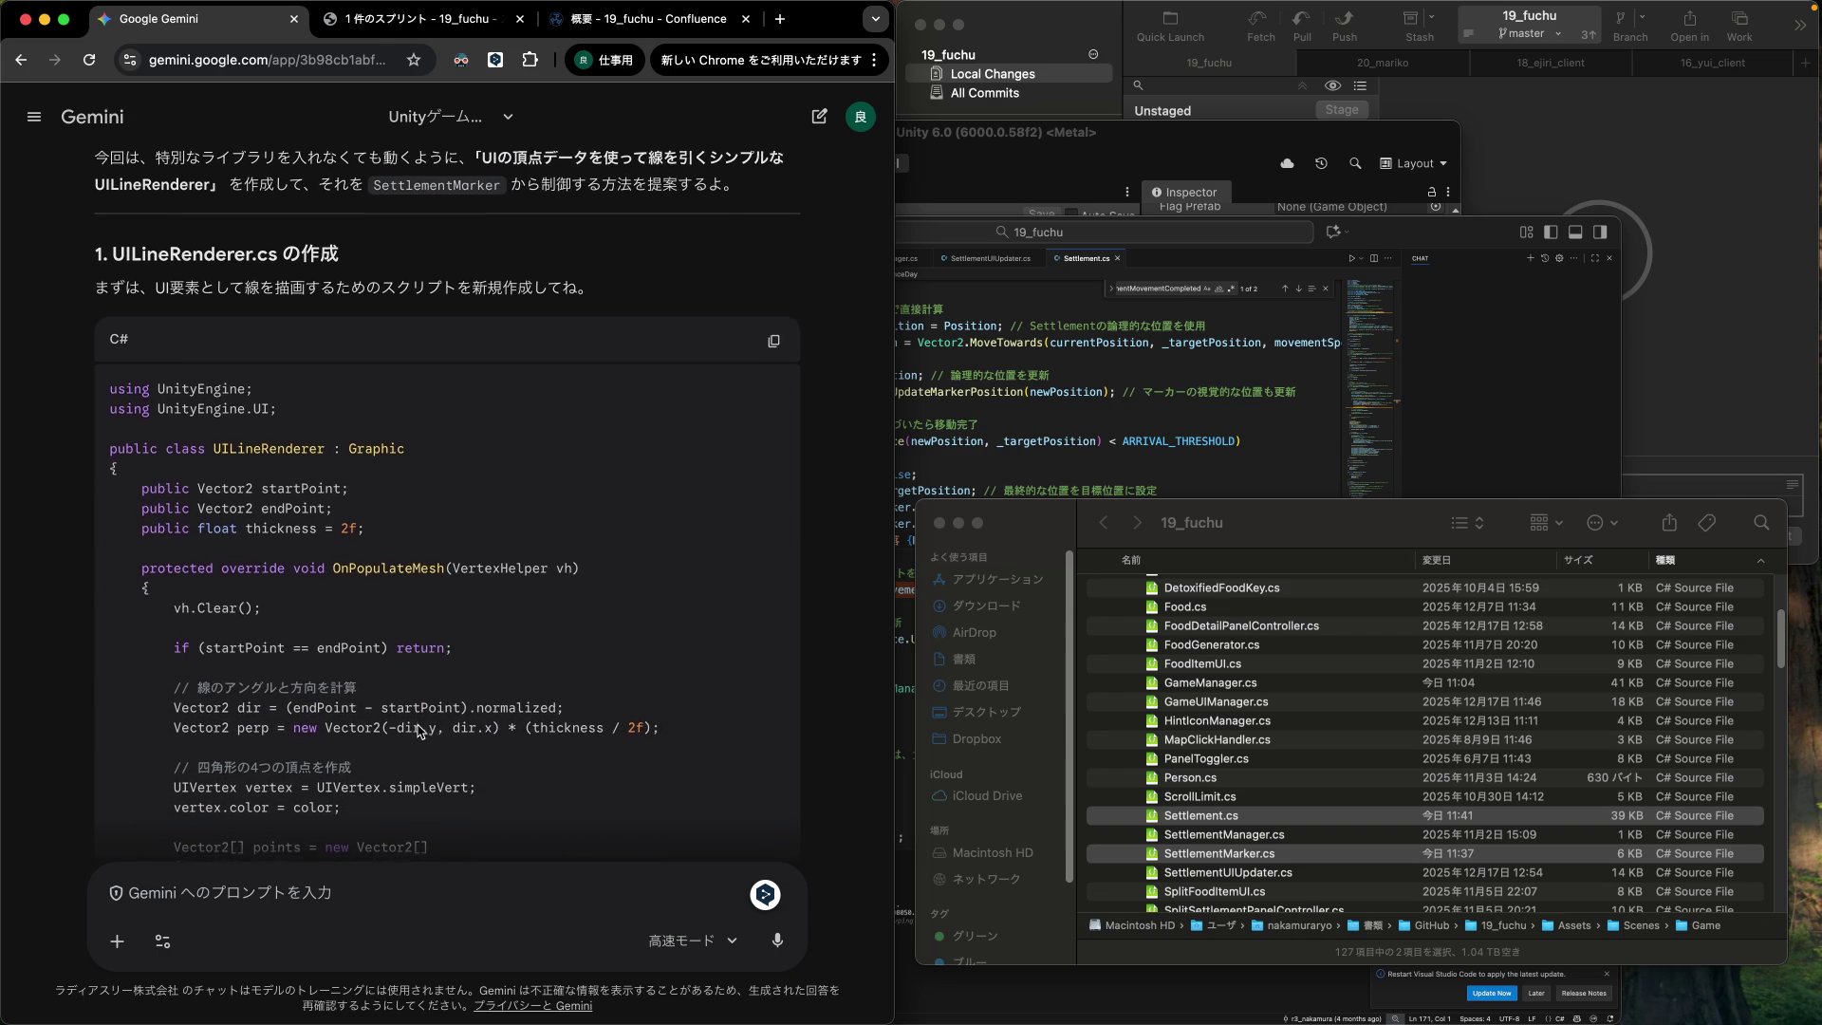
pyautogui.scroll(-3, 422, 731)
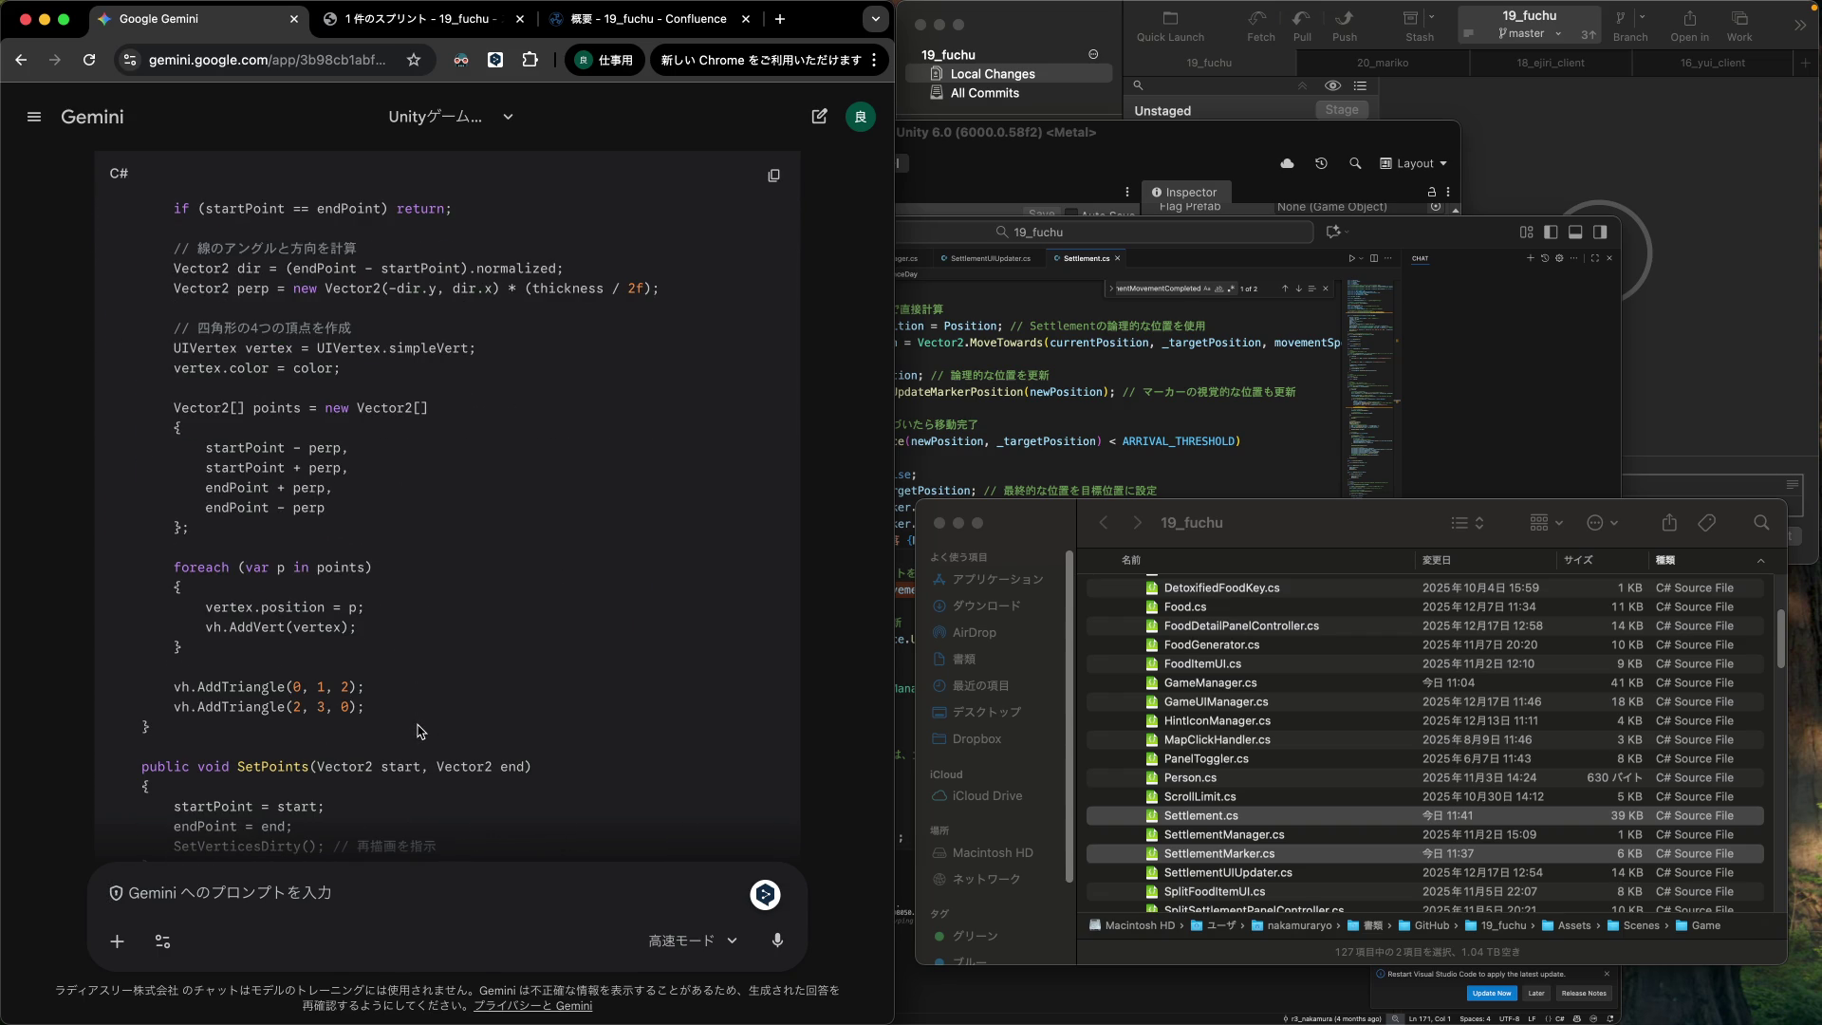
pyautogui.scroll(-3, 421, 730)
pyautogui.scroll(1, 421, 731)
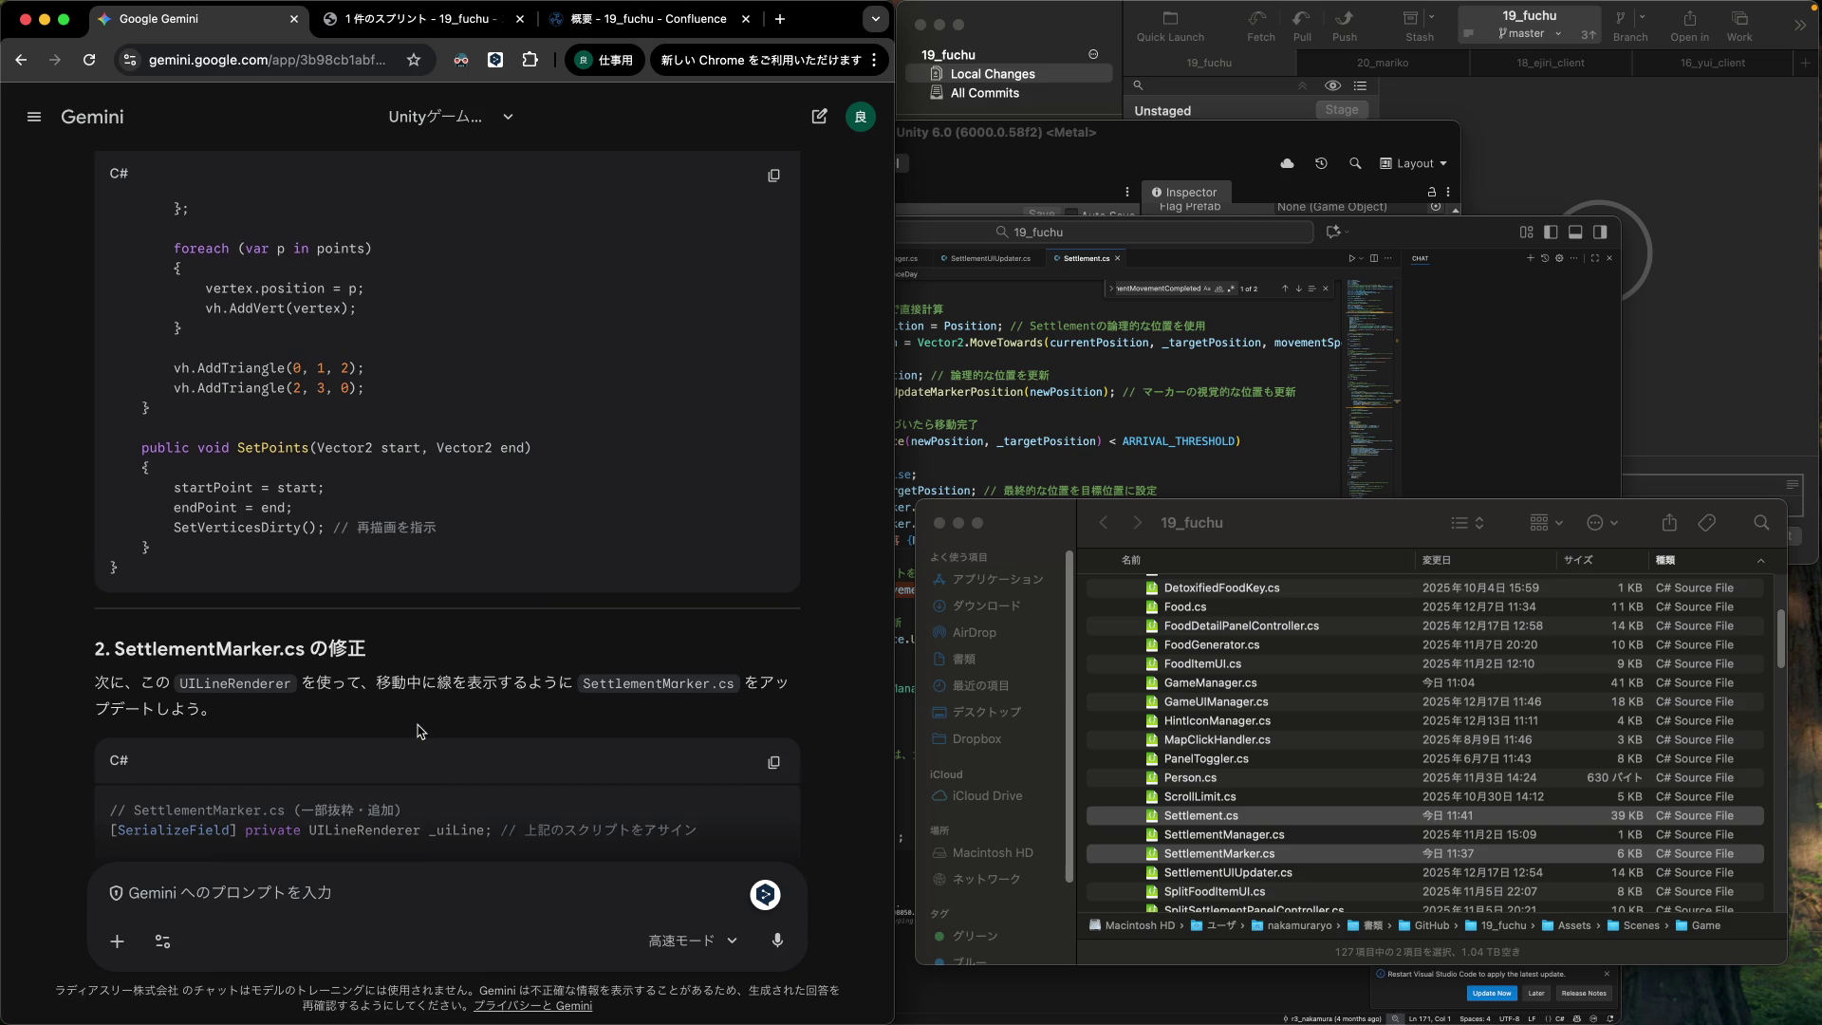
pyautogui.scroll(10, 420, 731)
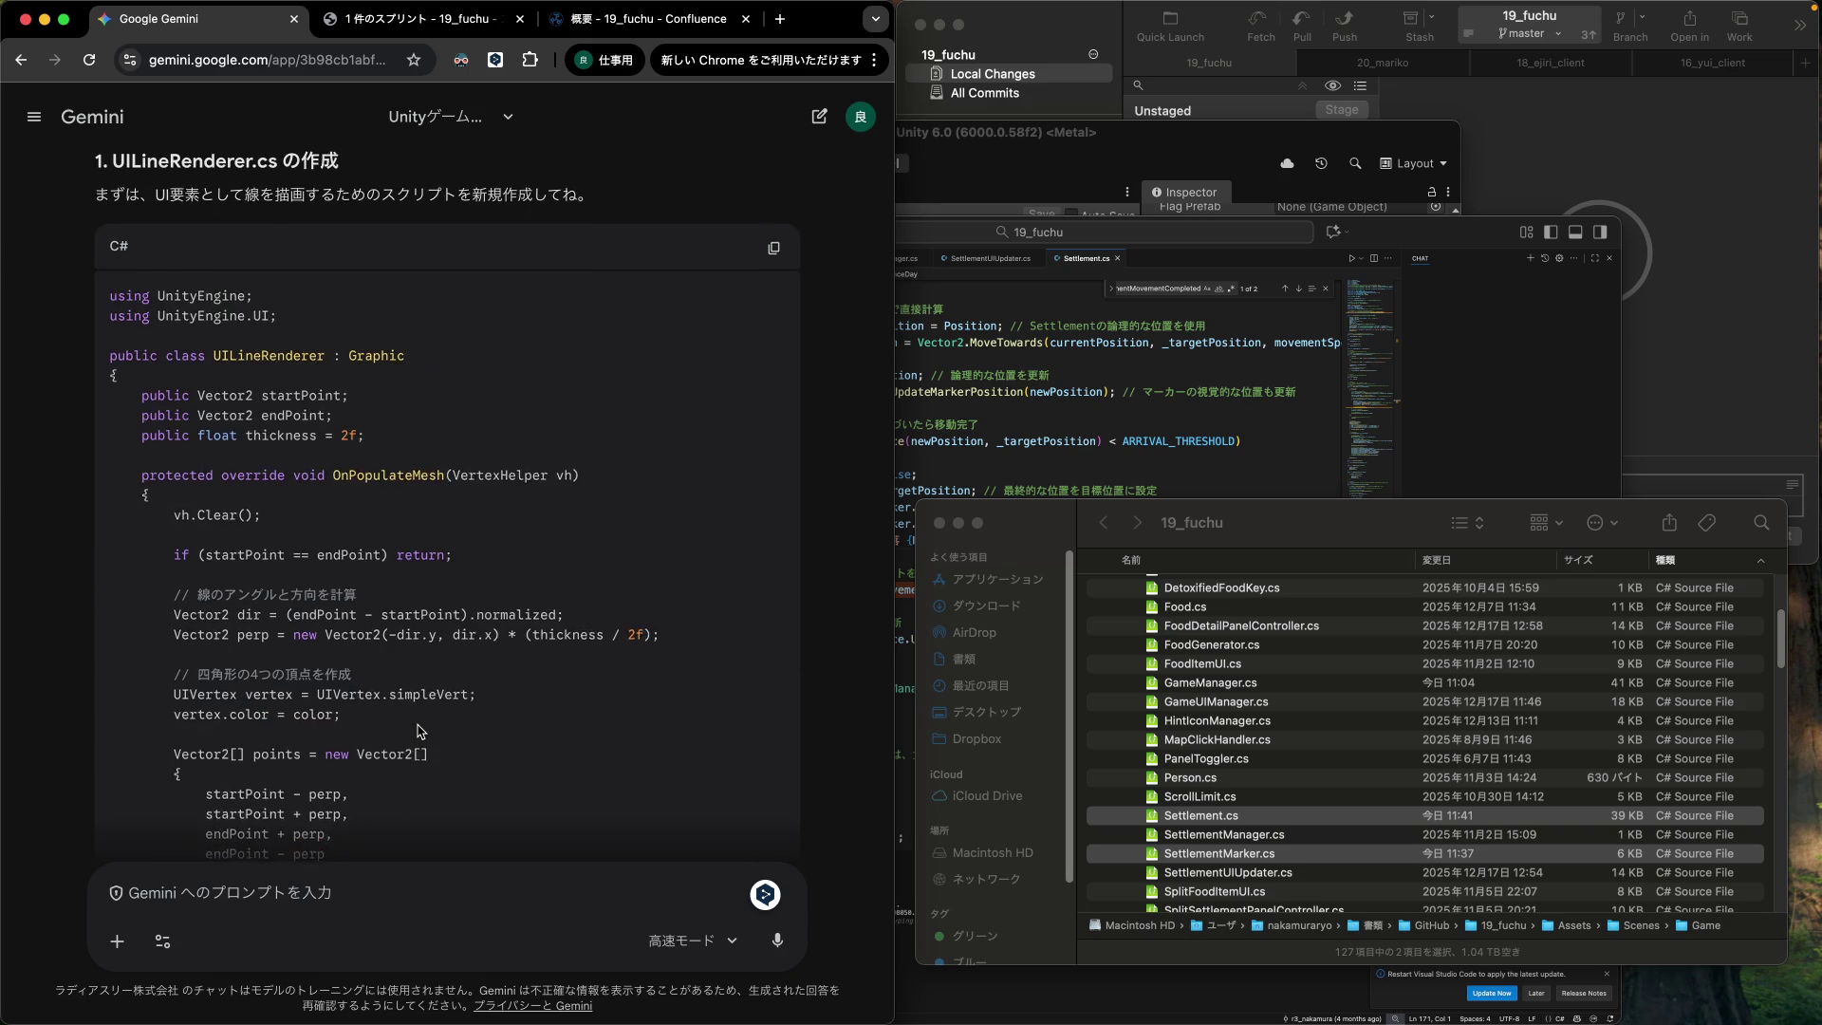
pyautogui.scroll(3, 418, 726)
pyautogui.scroll(-15, 418, 726)
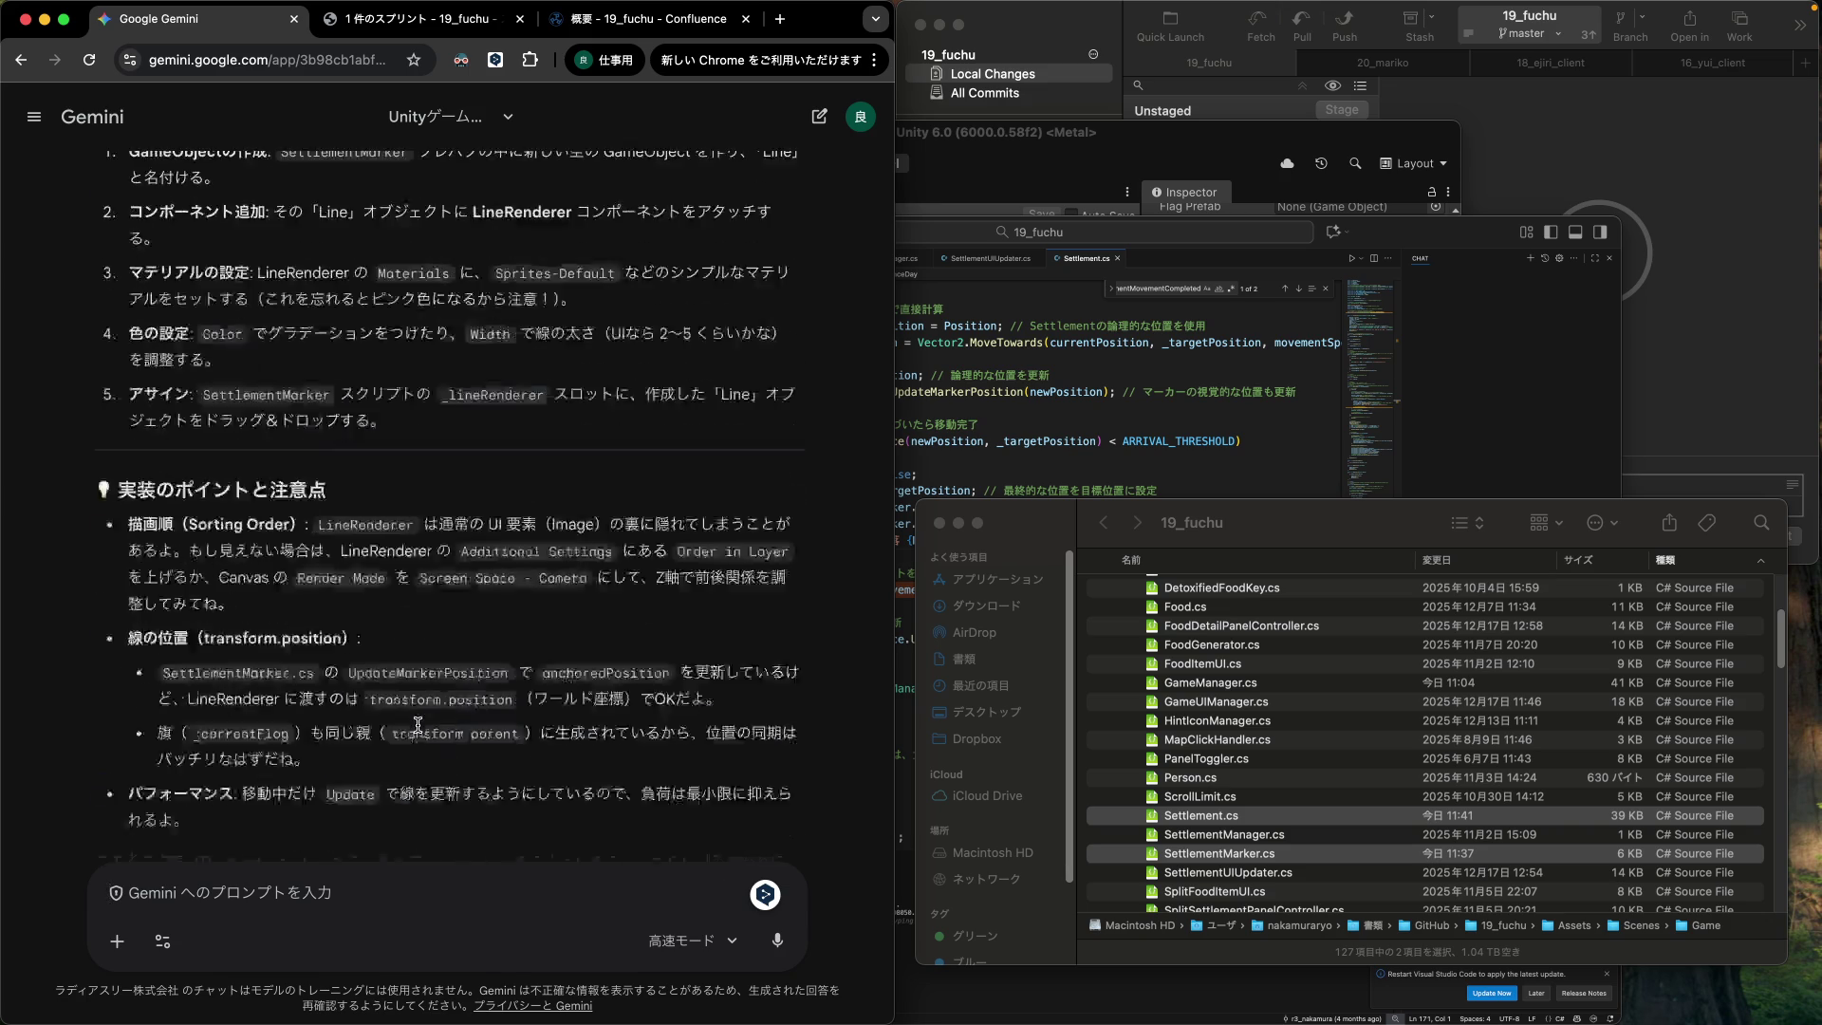
pyautogui.scroll(10, 418, 729)
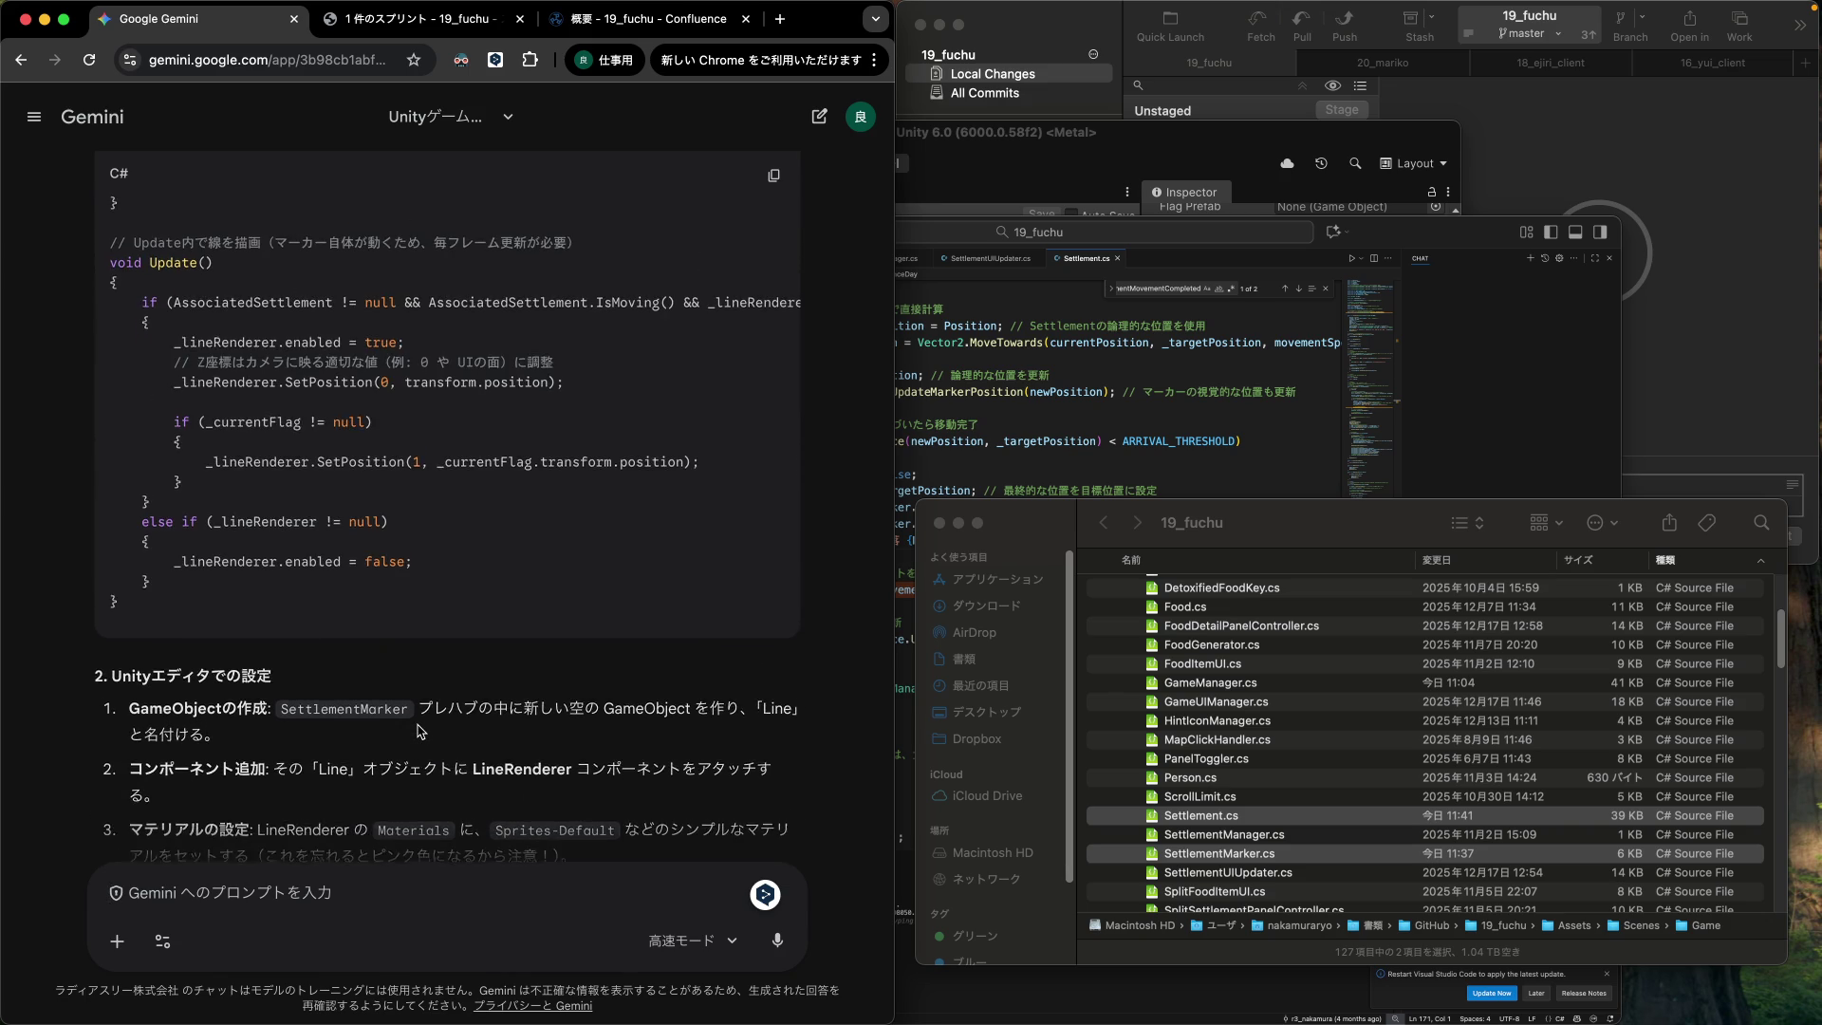
pyautogui.scroll(4, 421, 730)
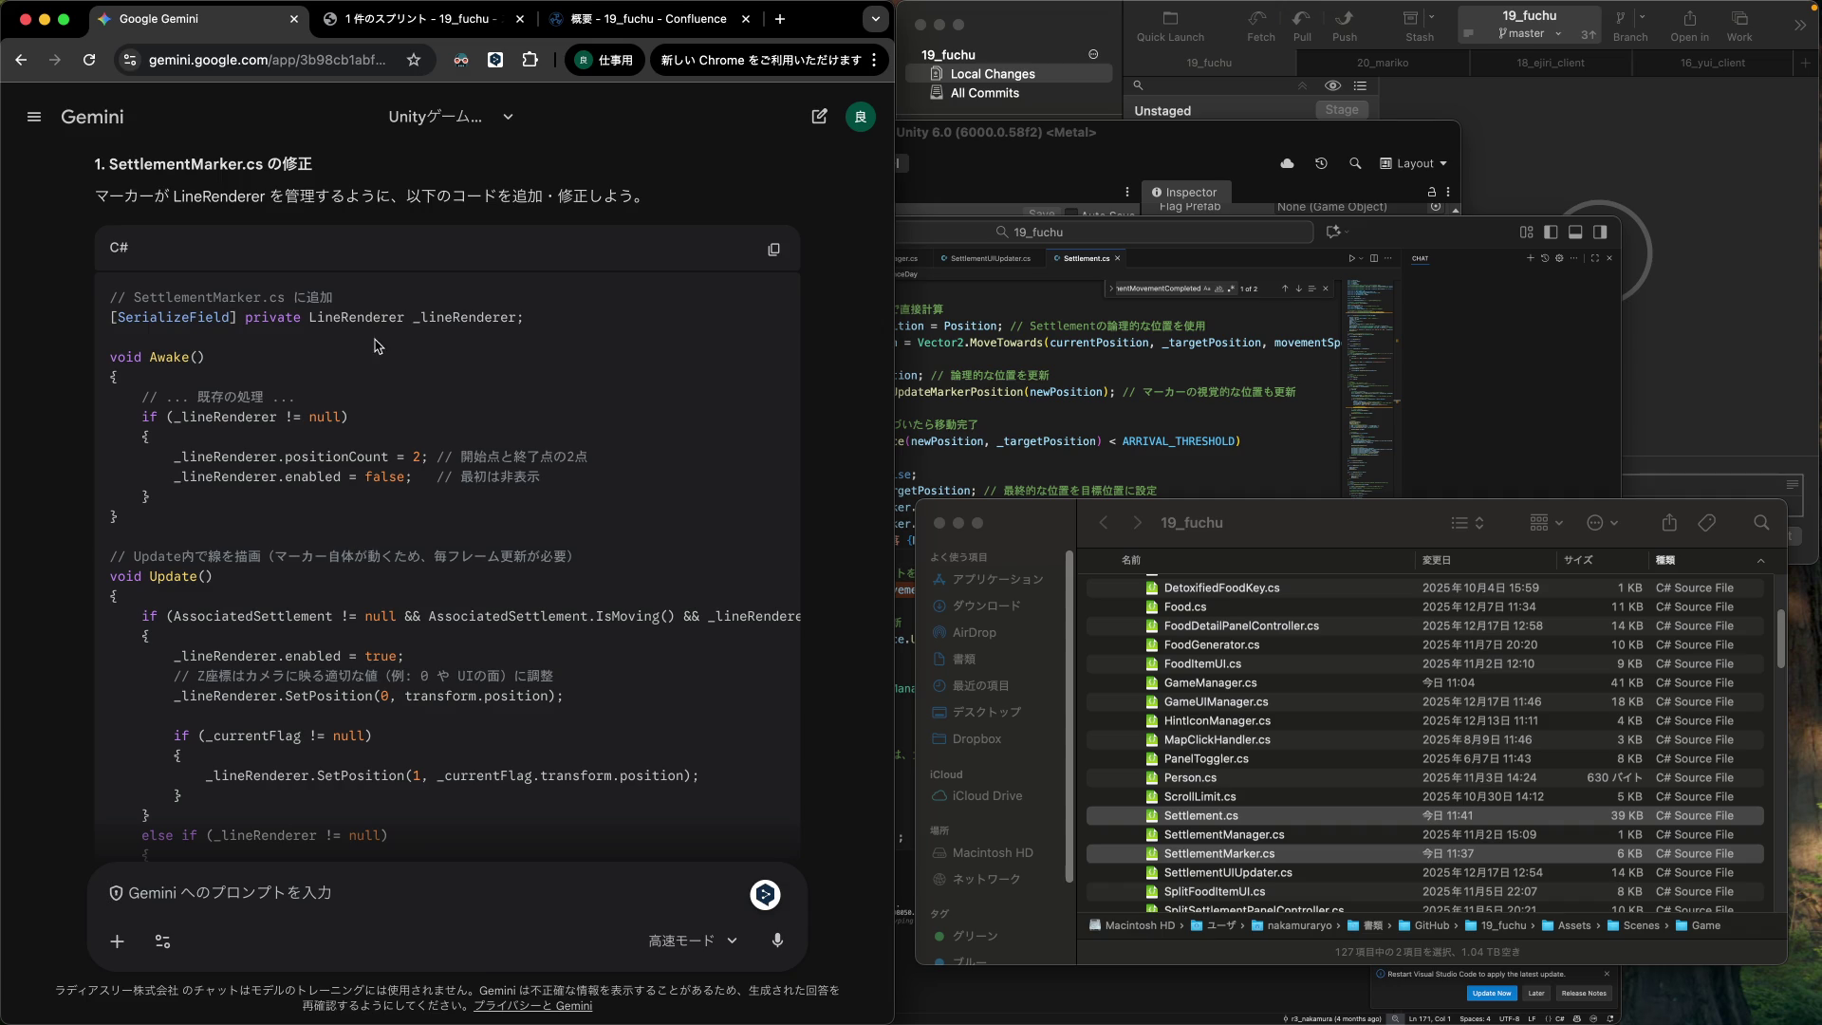
pyautogui.scroll(4, 529, 549)
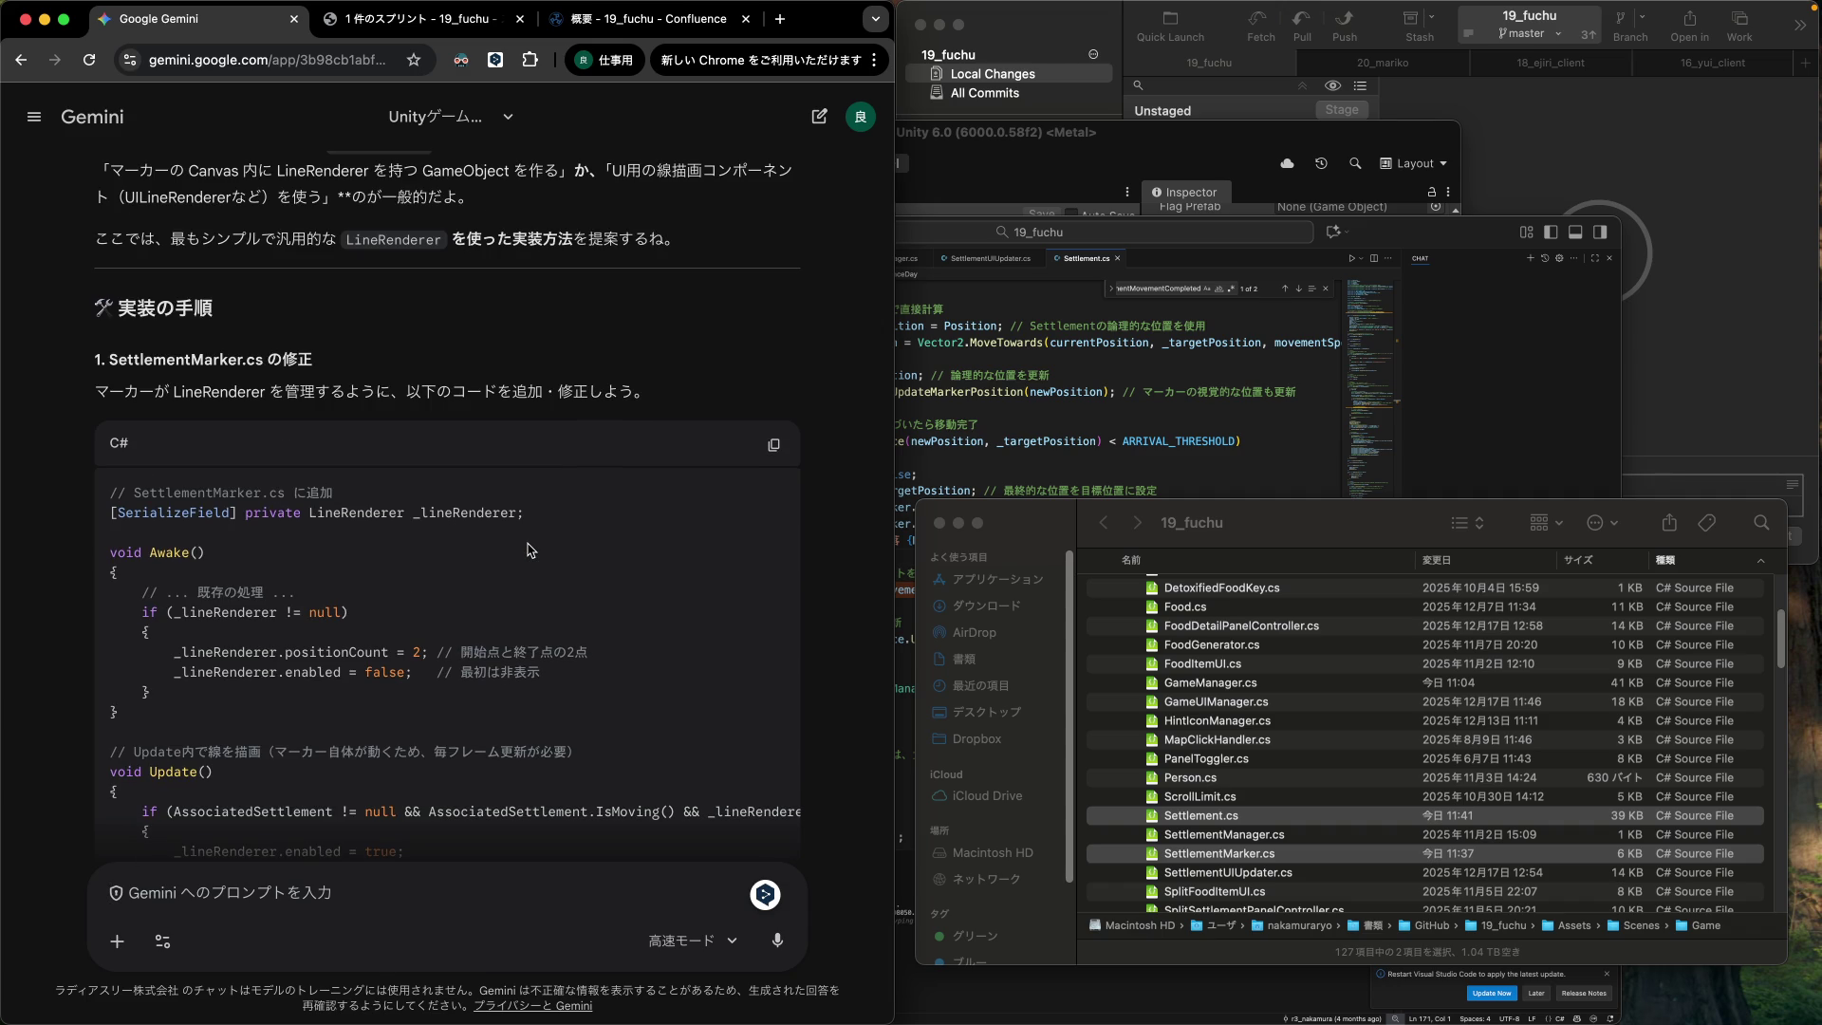
pyautogui.scroll(-20, 529, 551)
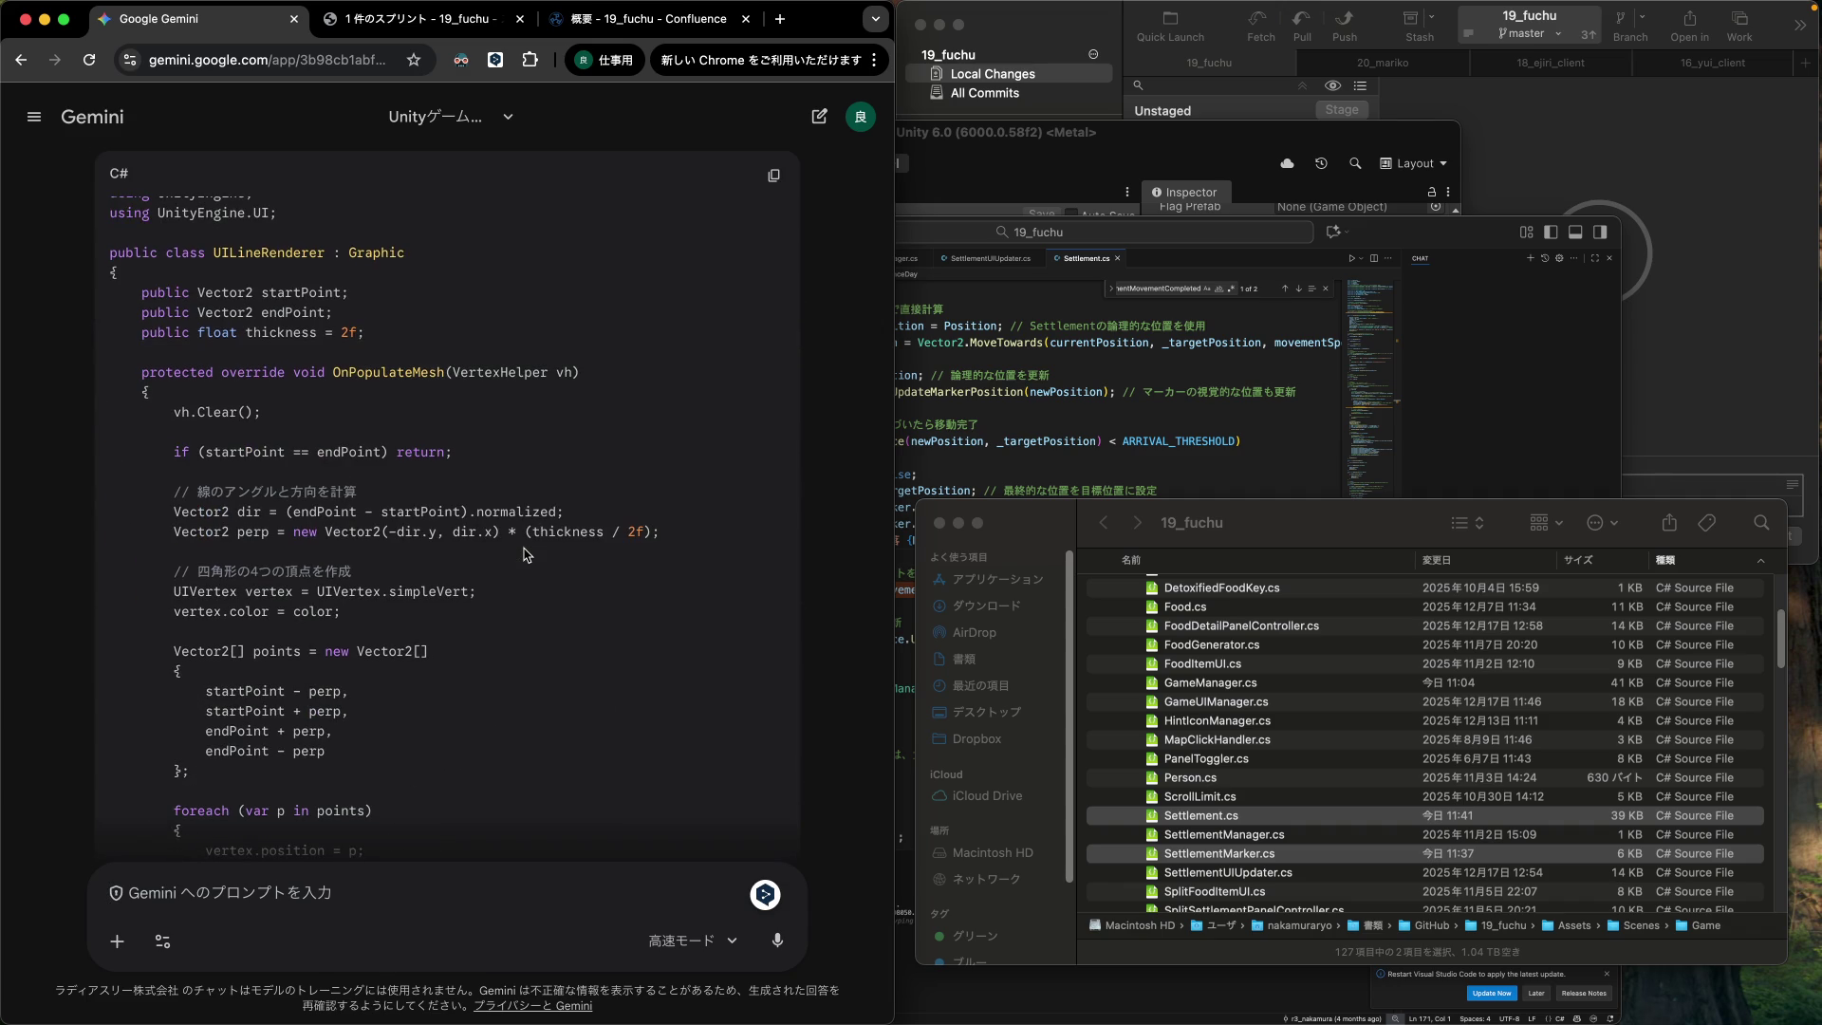
pyautogui.scroll(1, 527, 554)
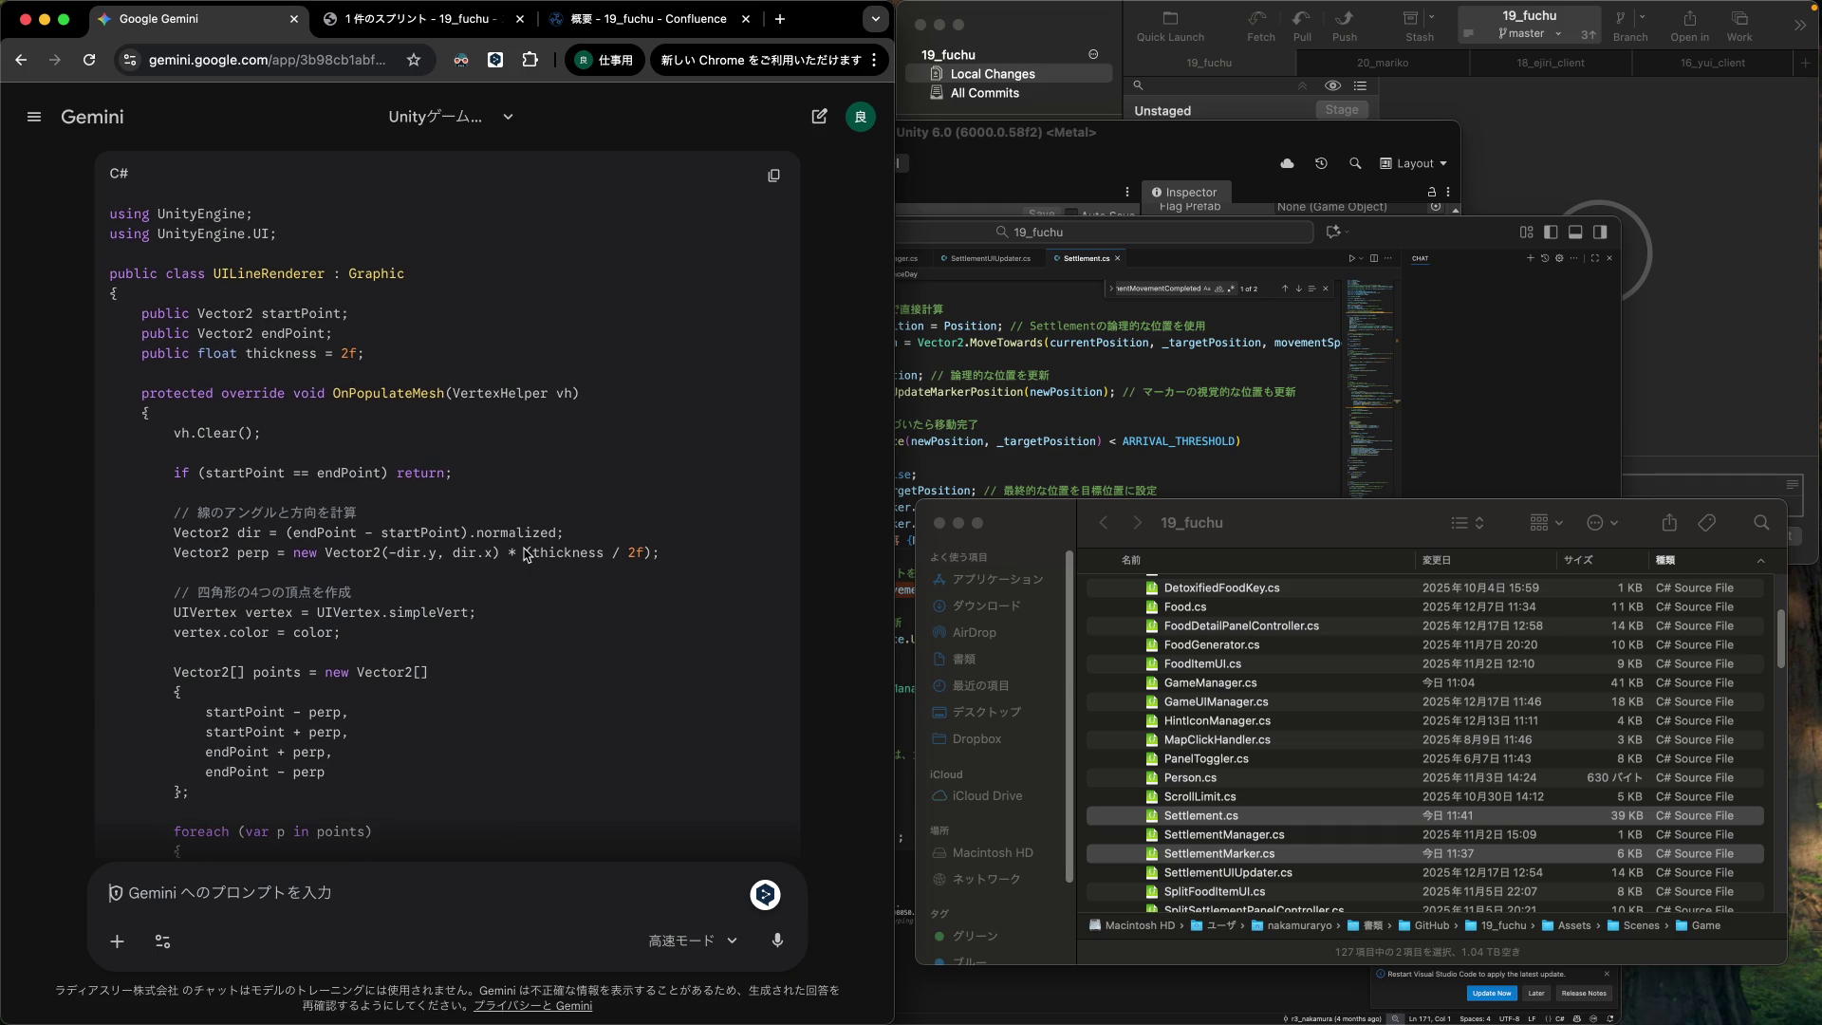
pyautogui.click(299, 890)
pyautogui.write('UI Li')
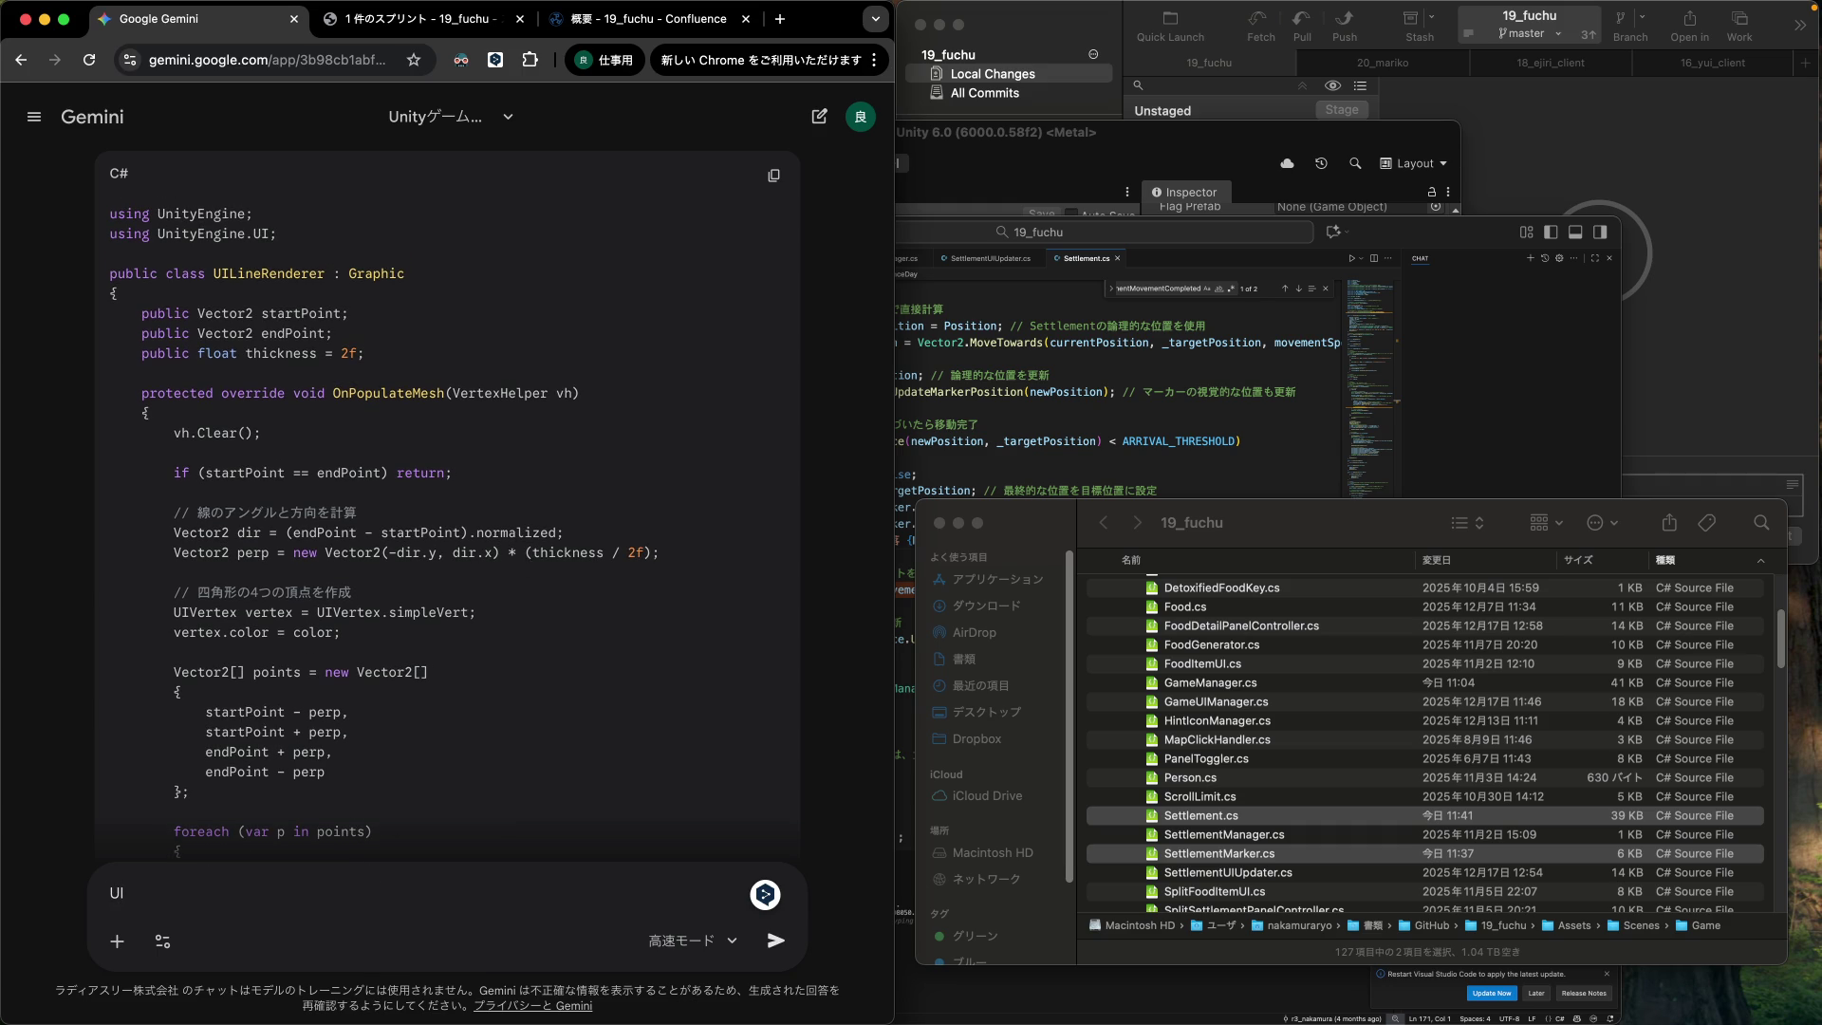
pyautogui.write('neRenderer')
# Ask Gemini whether UILineRenderer is a standard built-in Unity feature.
pyautogui.press('space')
pyautogui.write(' っていうのは')
pyautogui.write('標準の')
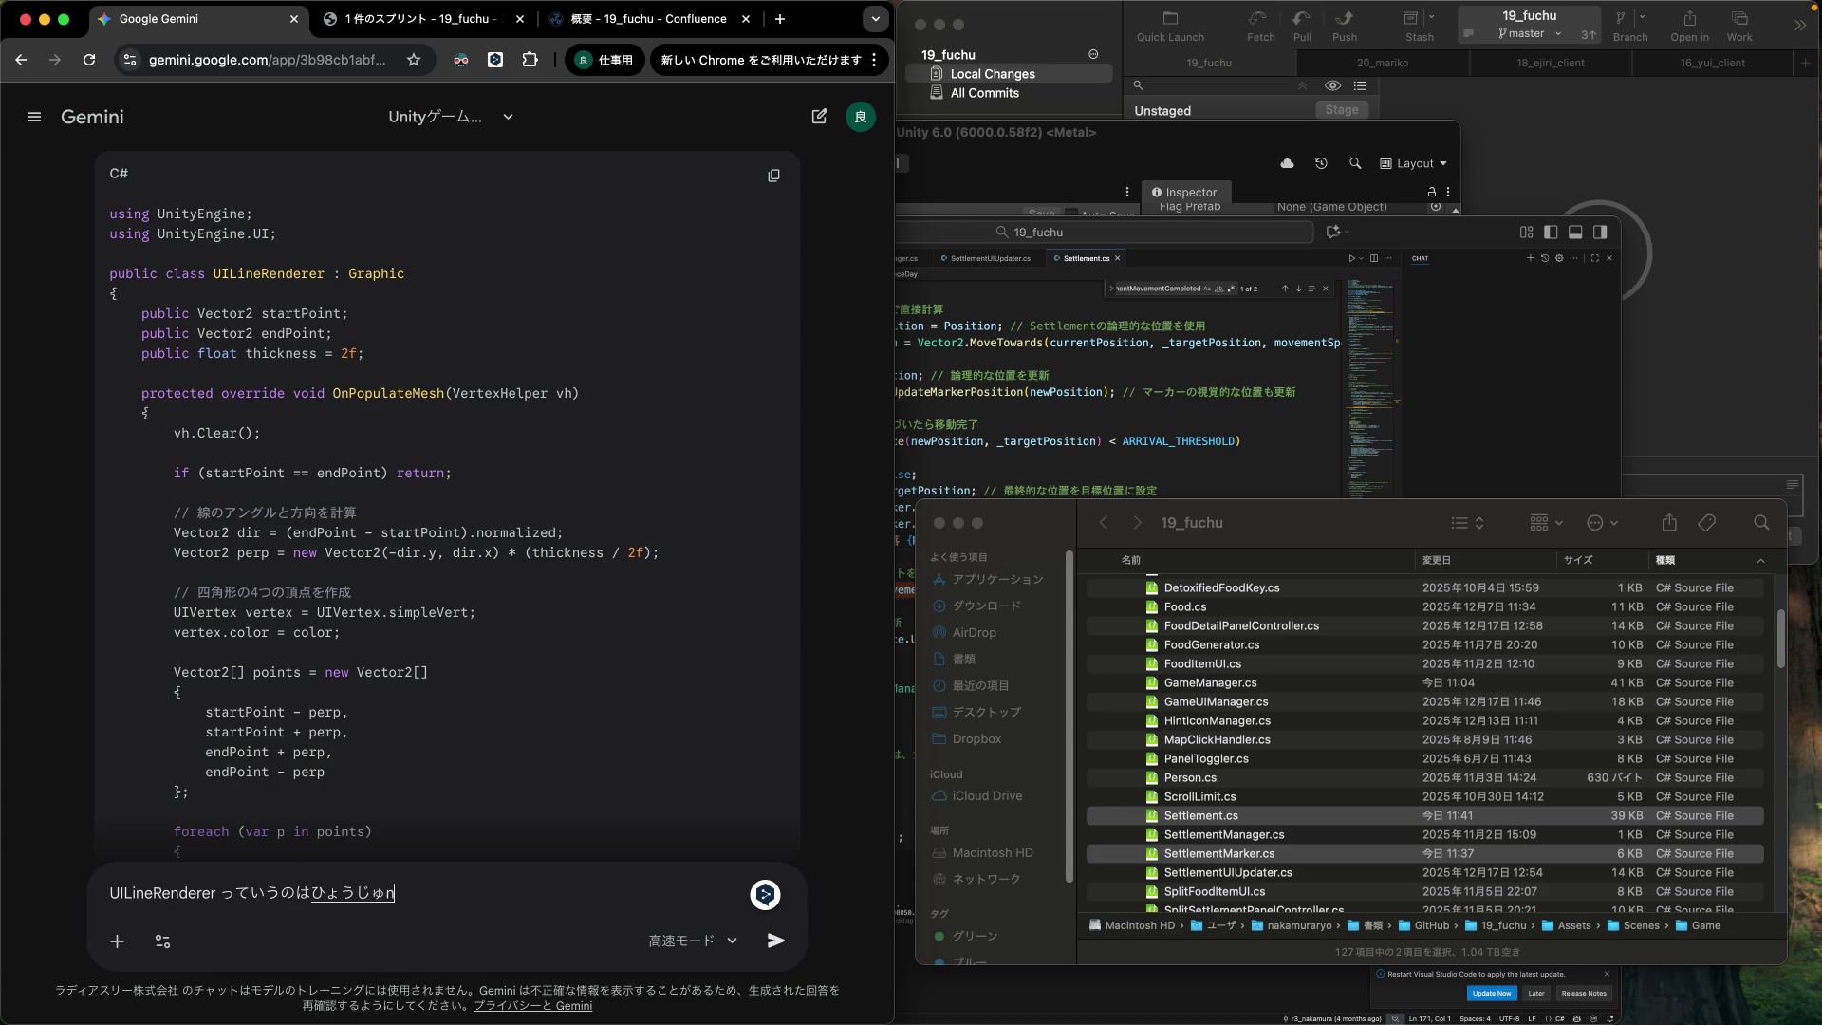
pyautogui.write('機能で')
pyautogui.write('用意されているものじゃないんだね？')
pyautogui.press('Return')
pyautogui.press('Return')
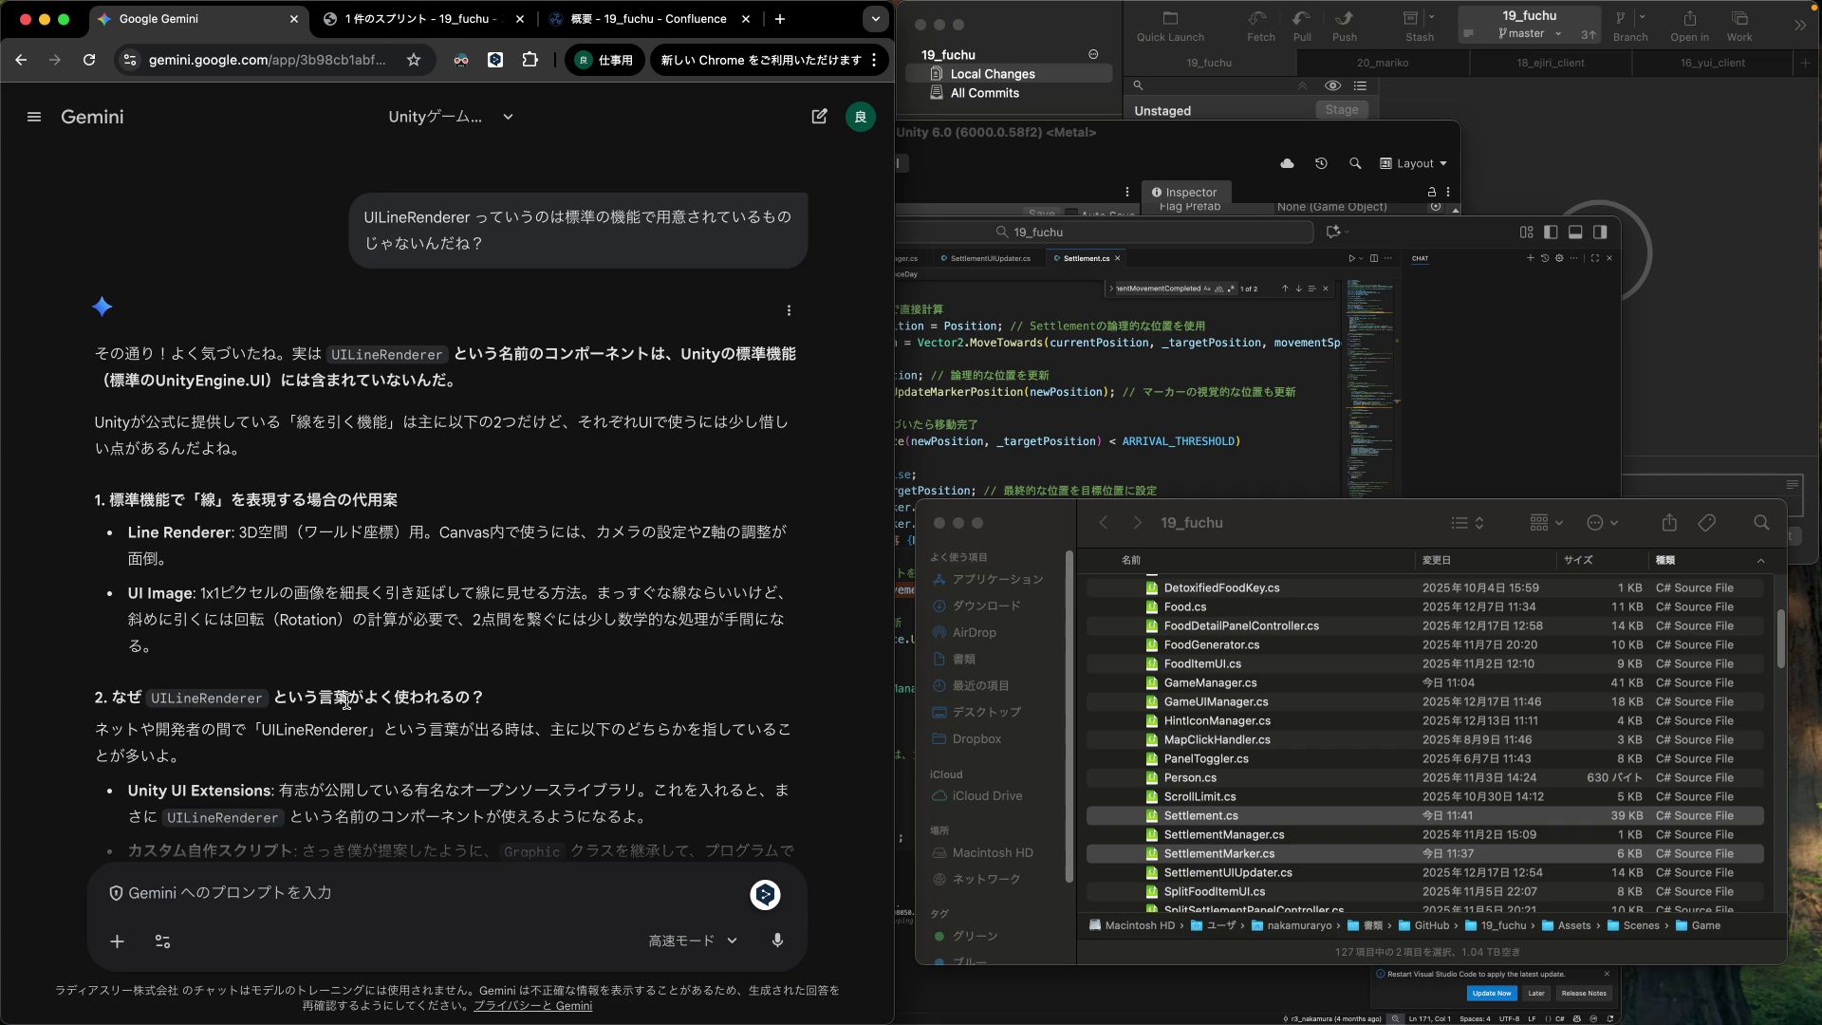
pyautogui.moveTo(516, 731)
pyautogui.mouseDown()
pyautogui.moveTo(520, 755)
pyautogui.moveTo(375, 750)
pyautogui.mouseUp()
pyautogui.click(405, 716)
pyautogui.scroll(-1, 406, 715)
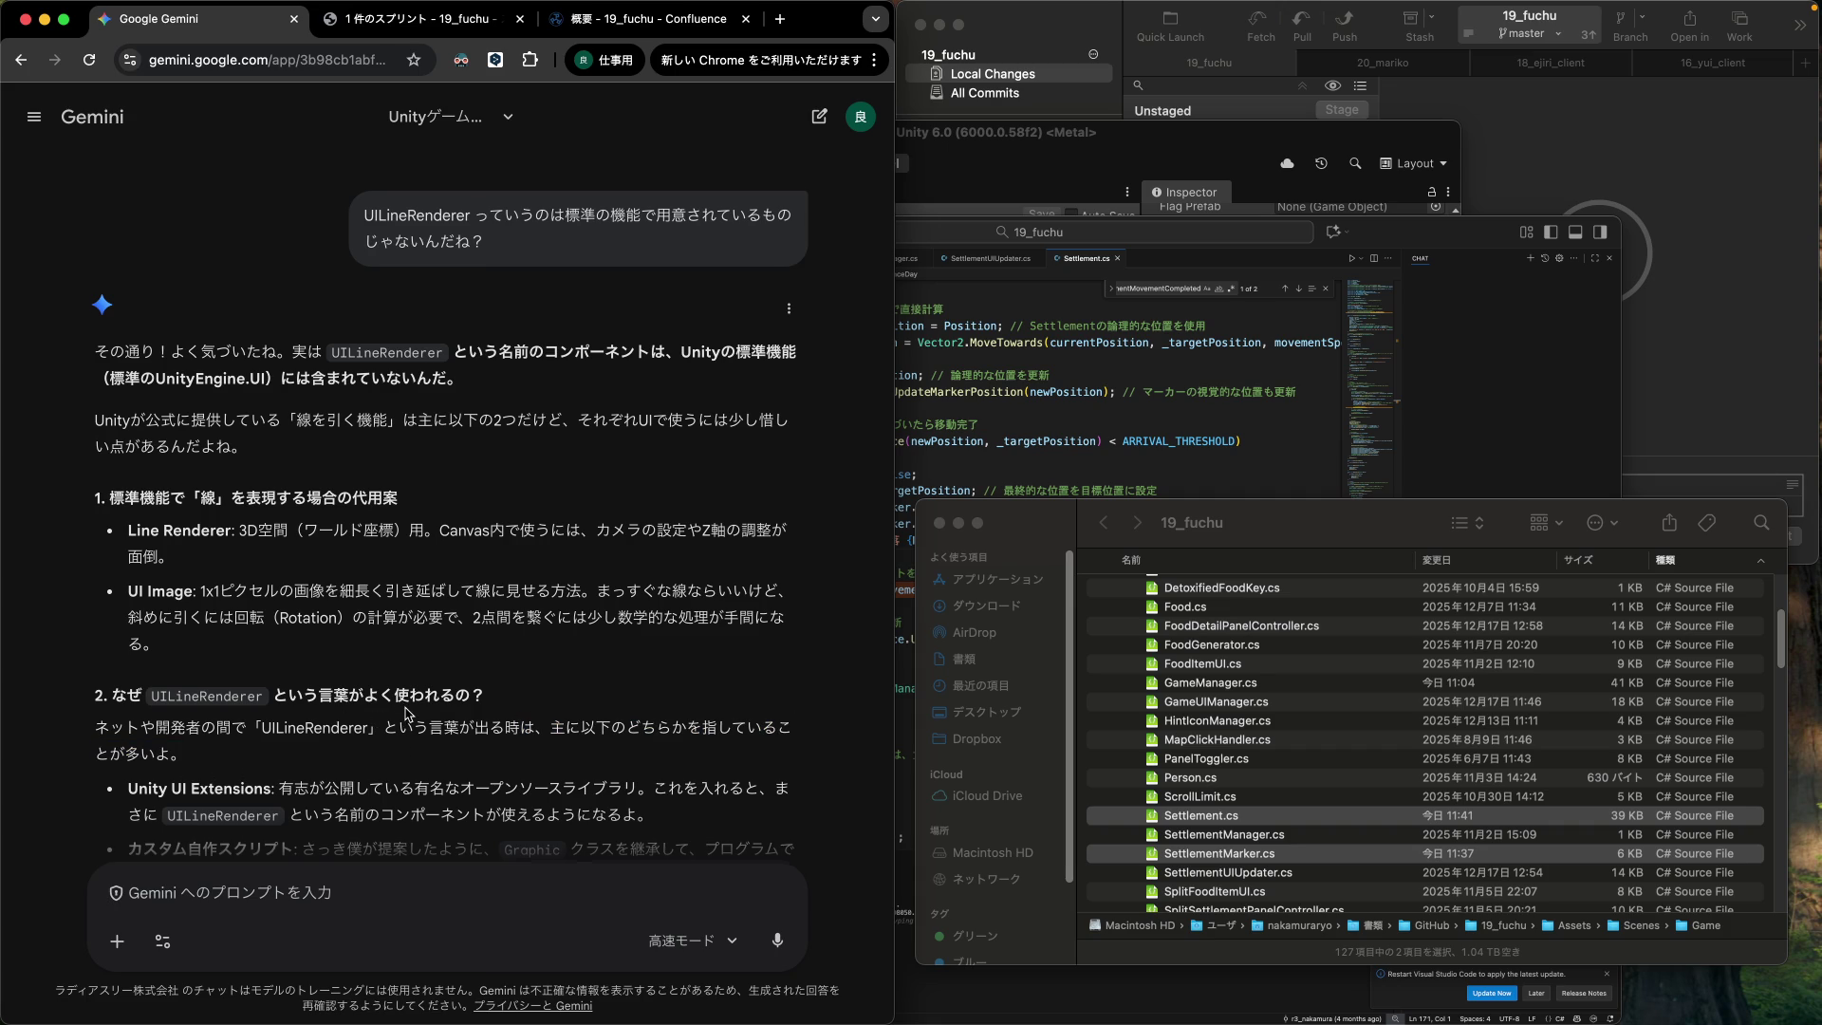
pyautogui.scroll(-2, 406, 716)
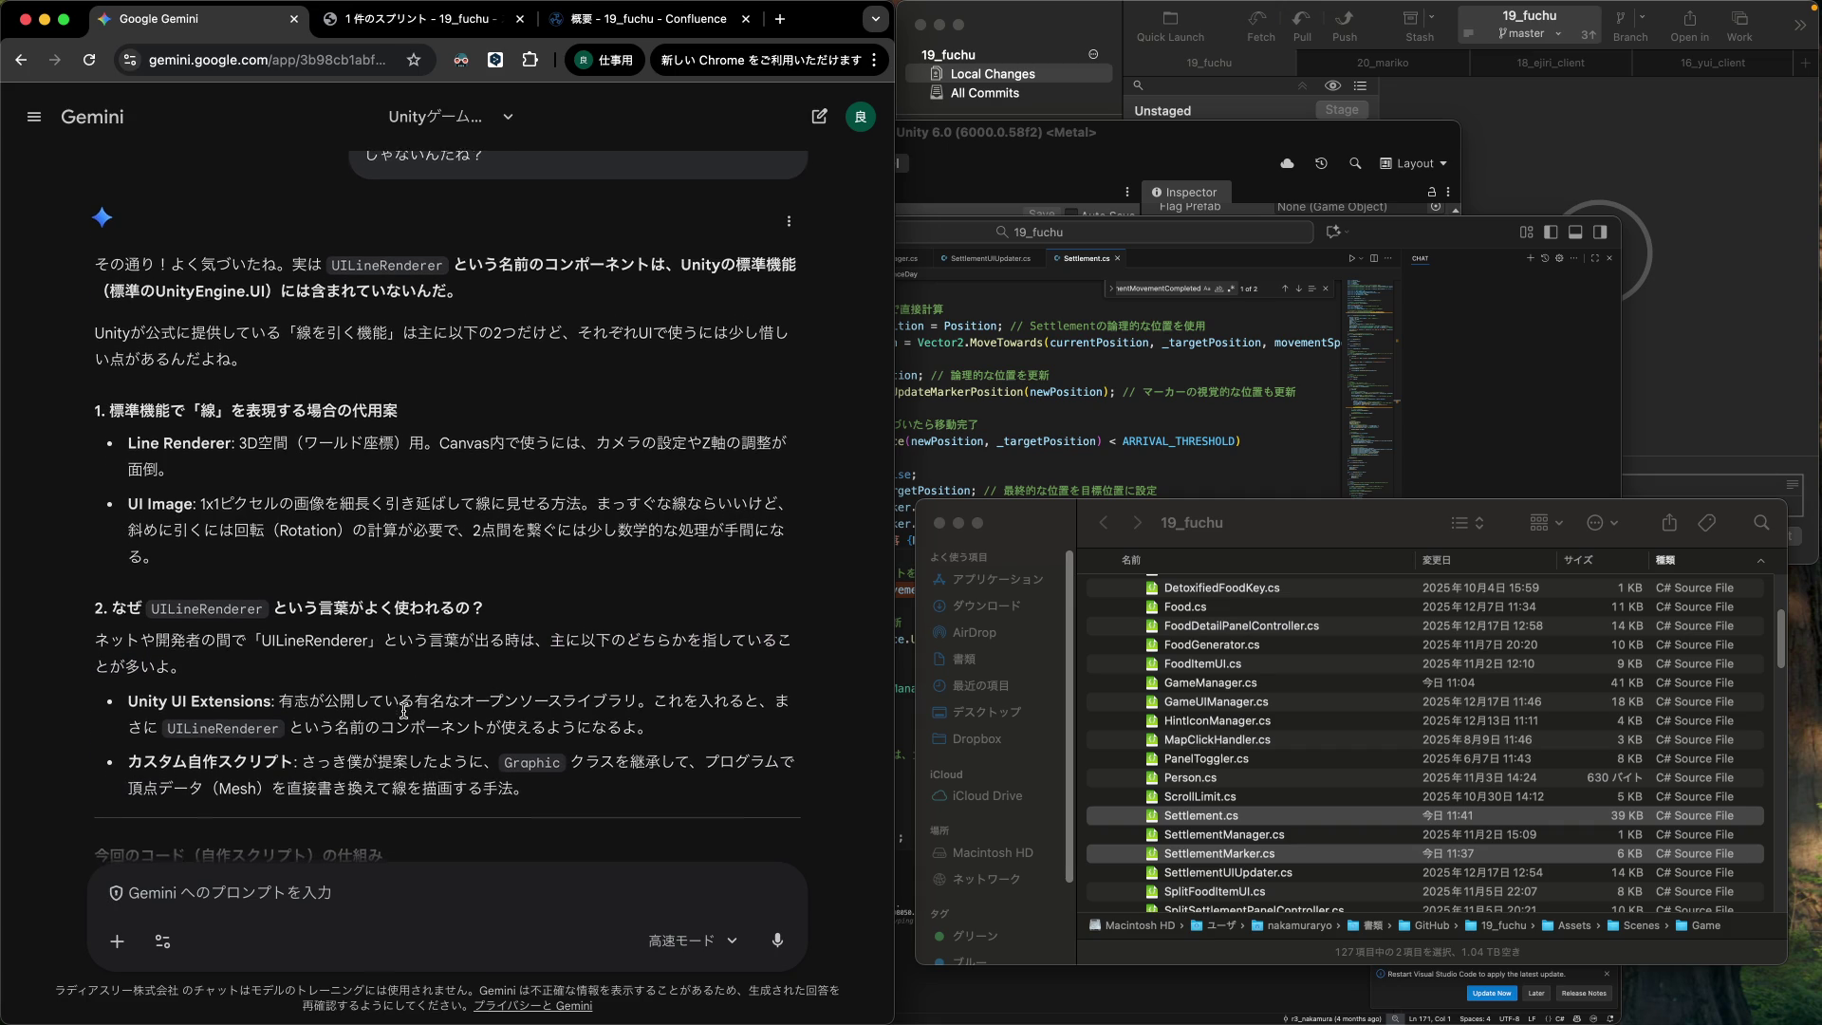
pyautogui.scroll(-1, 404, 710)
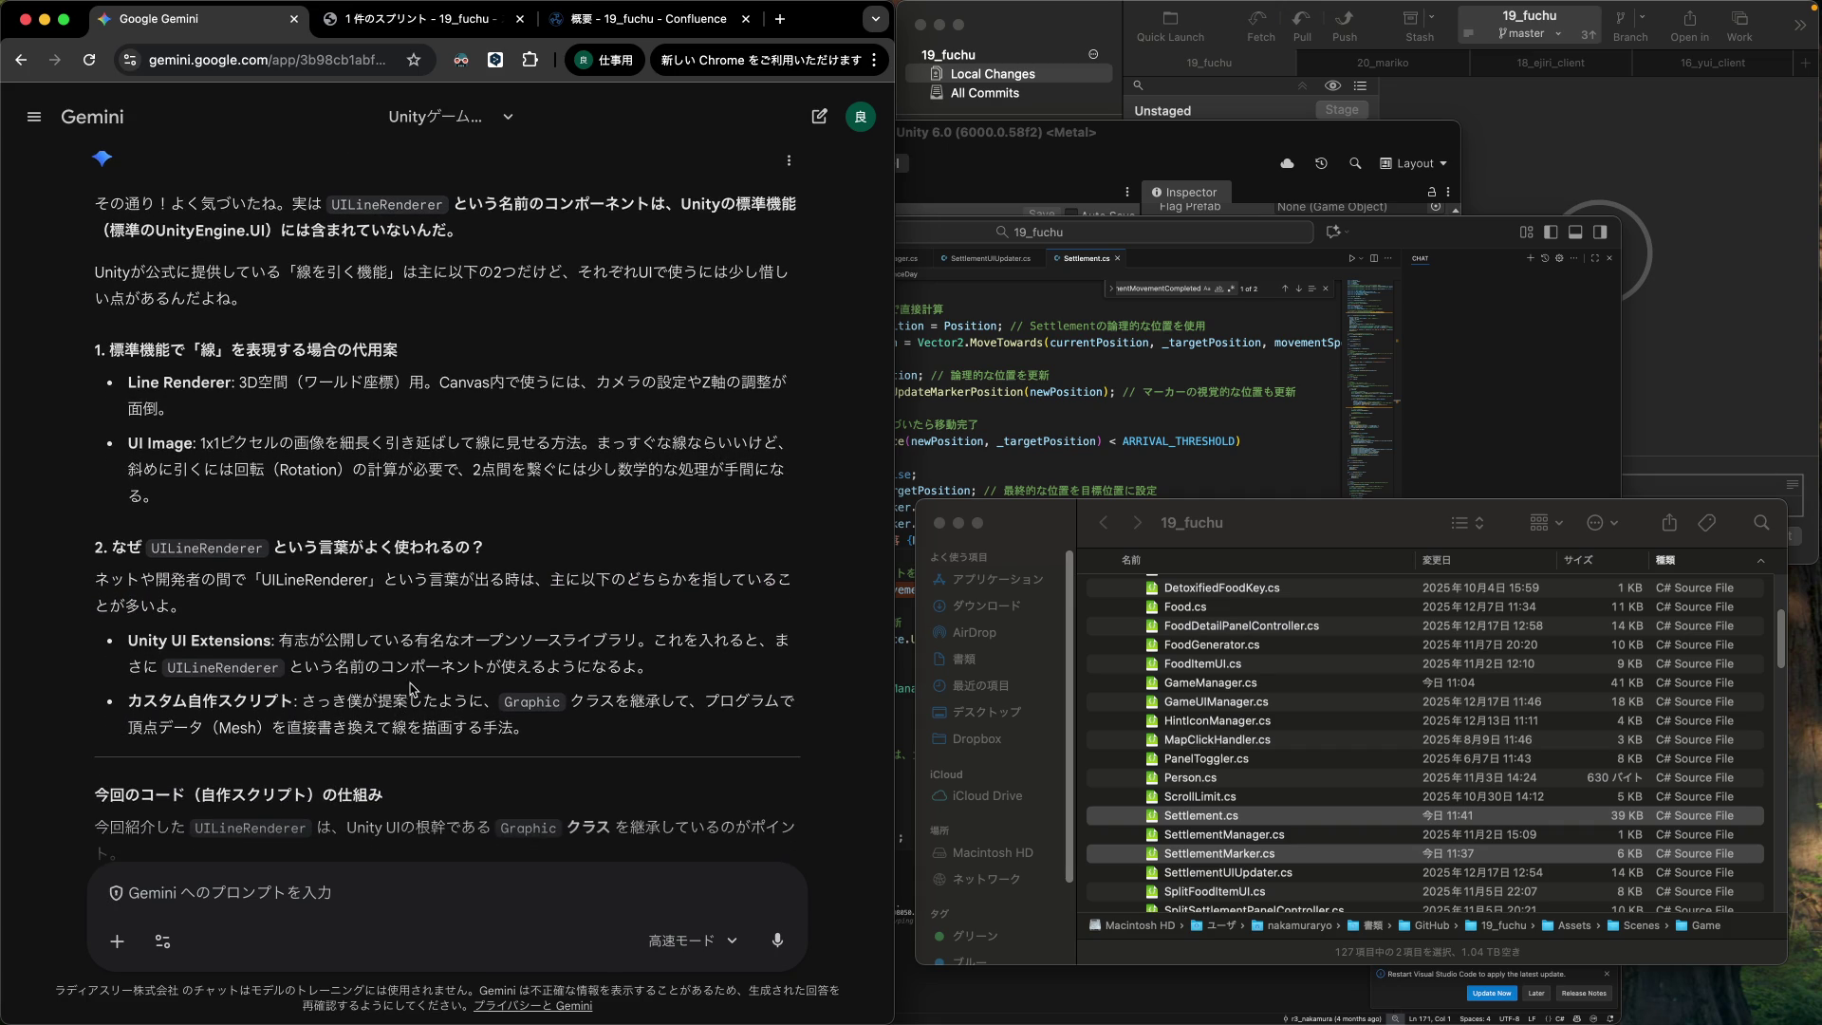
pyautogui.moveTo(316, 700); pyautogui.dragTo(541, 722)
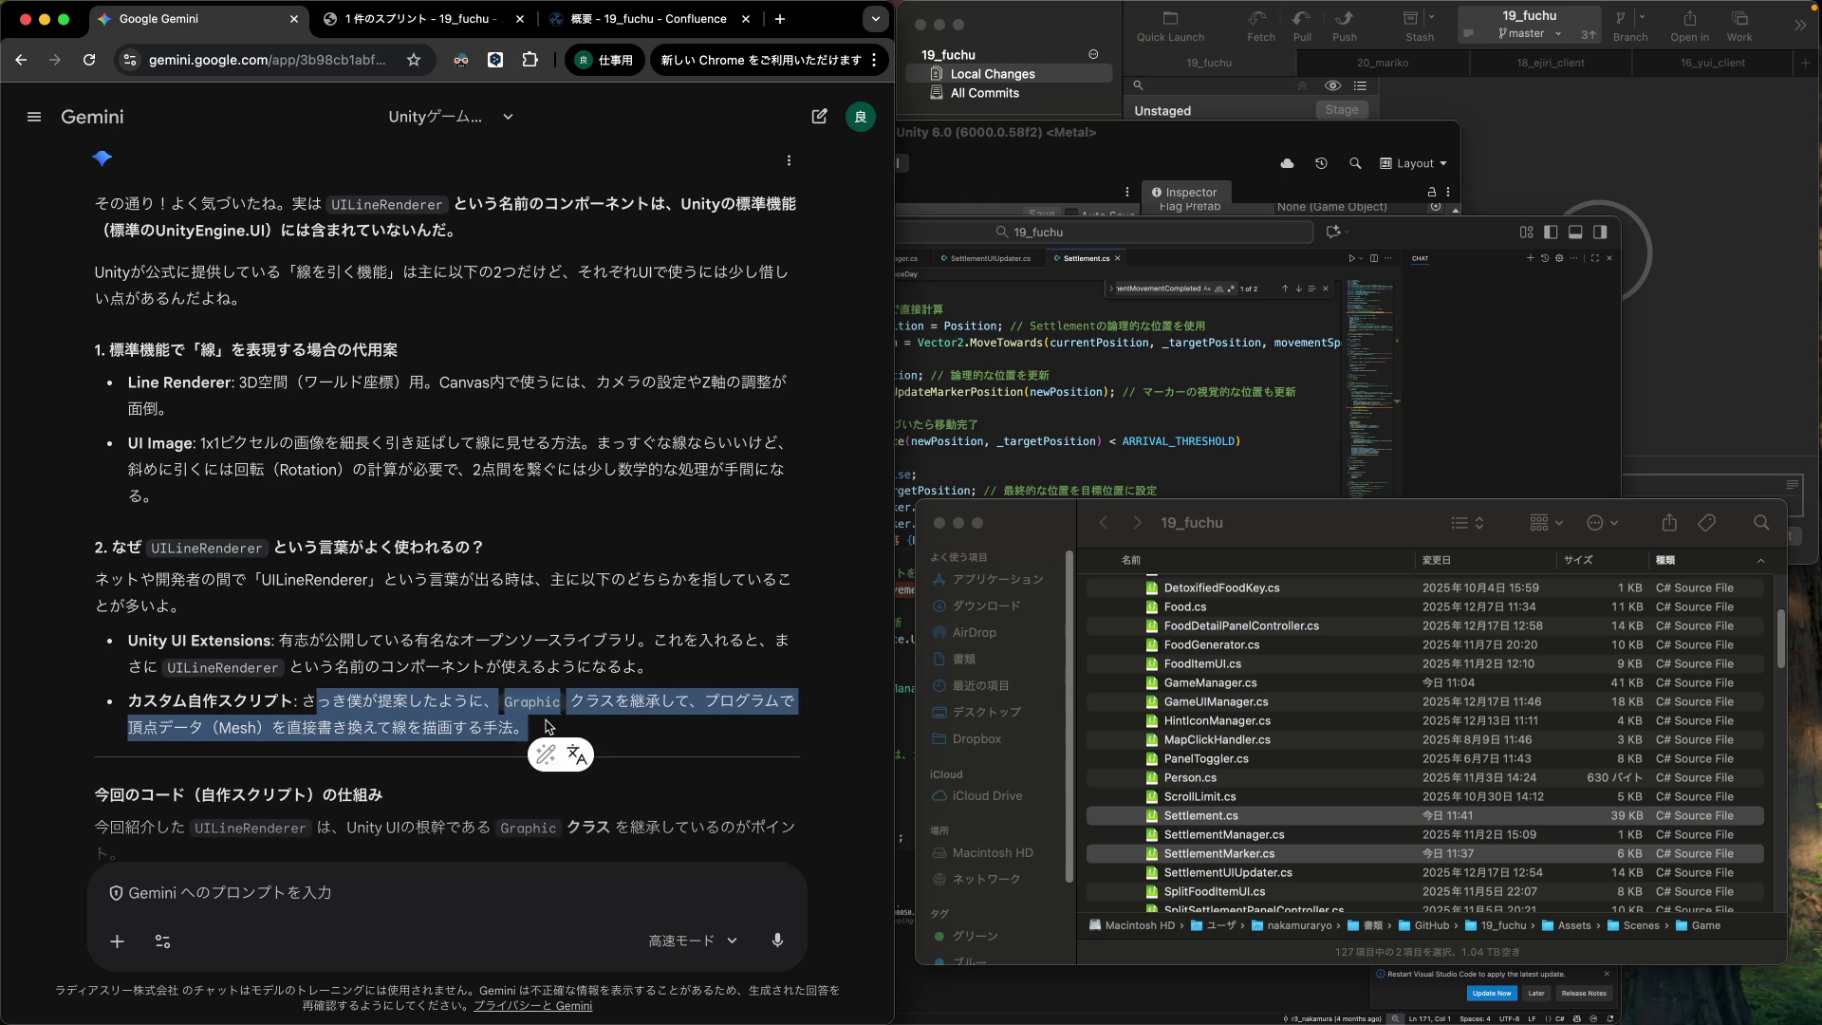
pyautogui.click(578, 726)
pyautogui.tripleClick(450, 691)
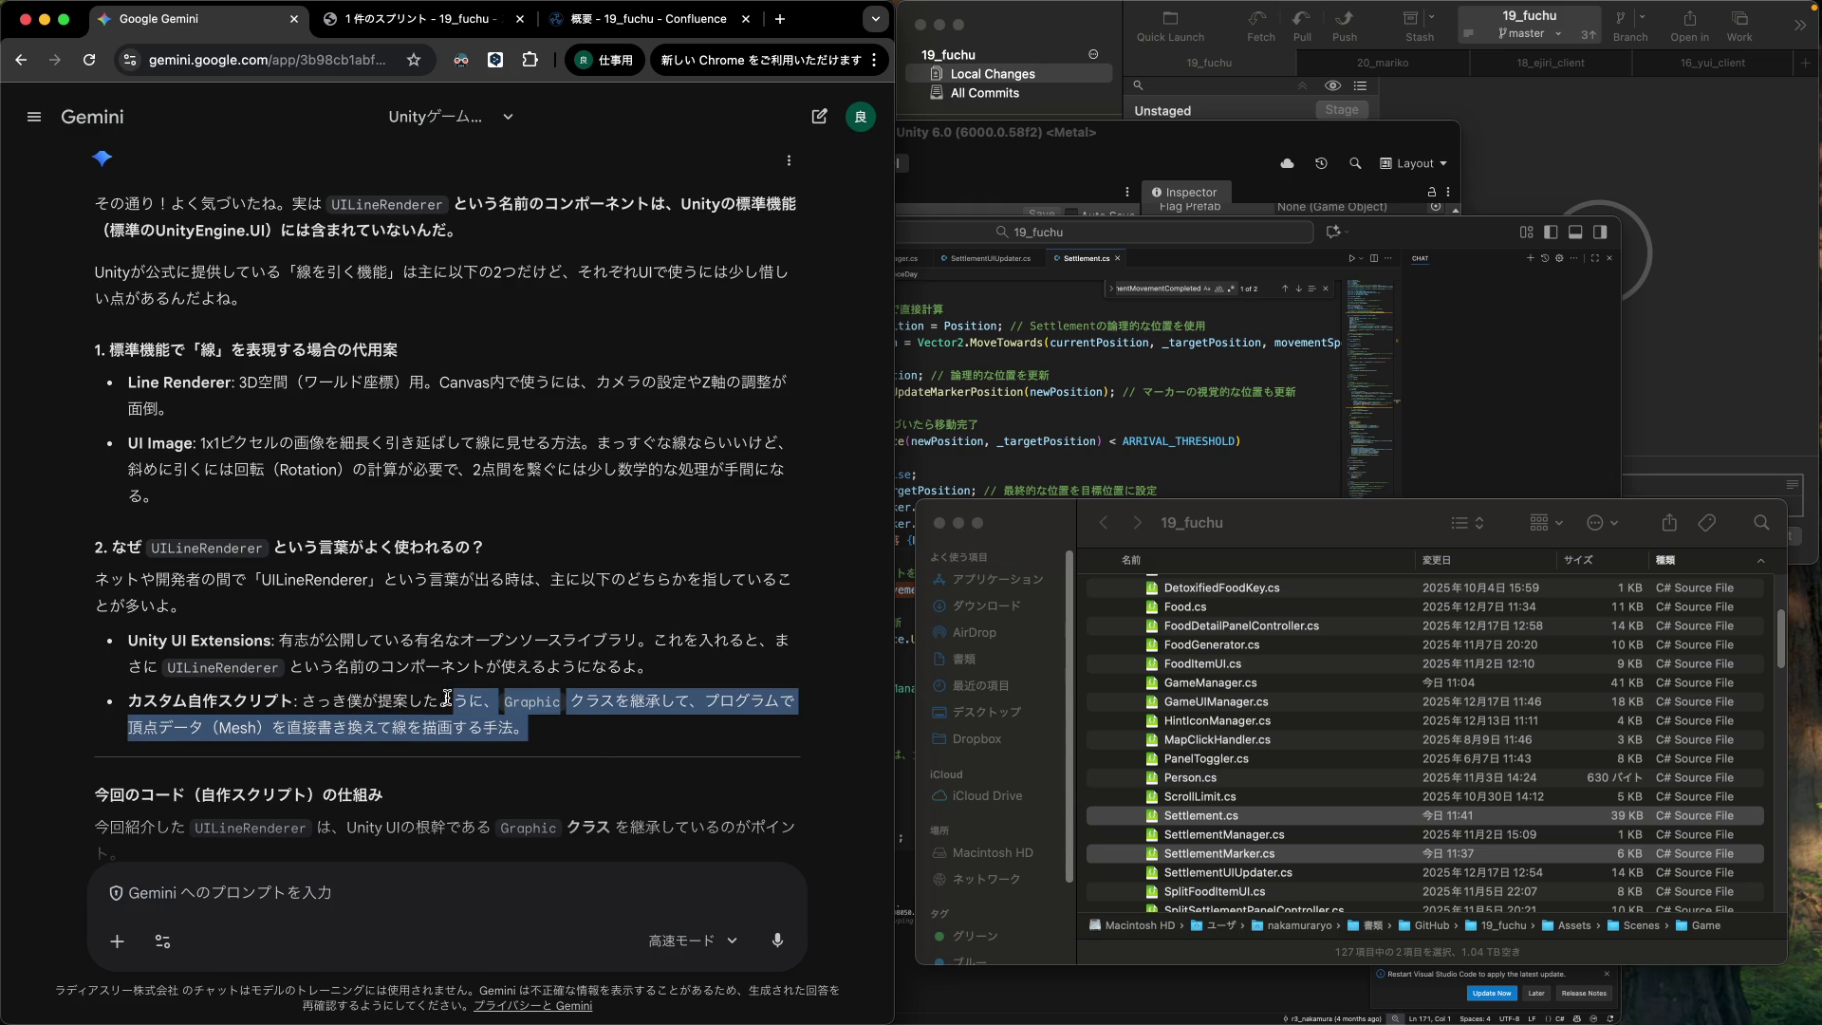
pyautogui.click(540, 730)
pyautogui.scroll(-3, 538, 728)
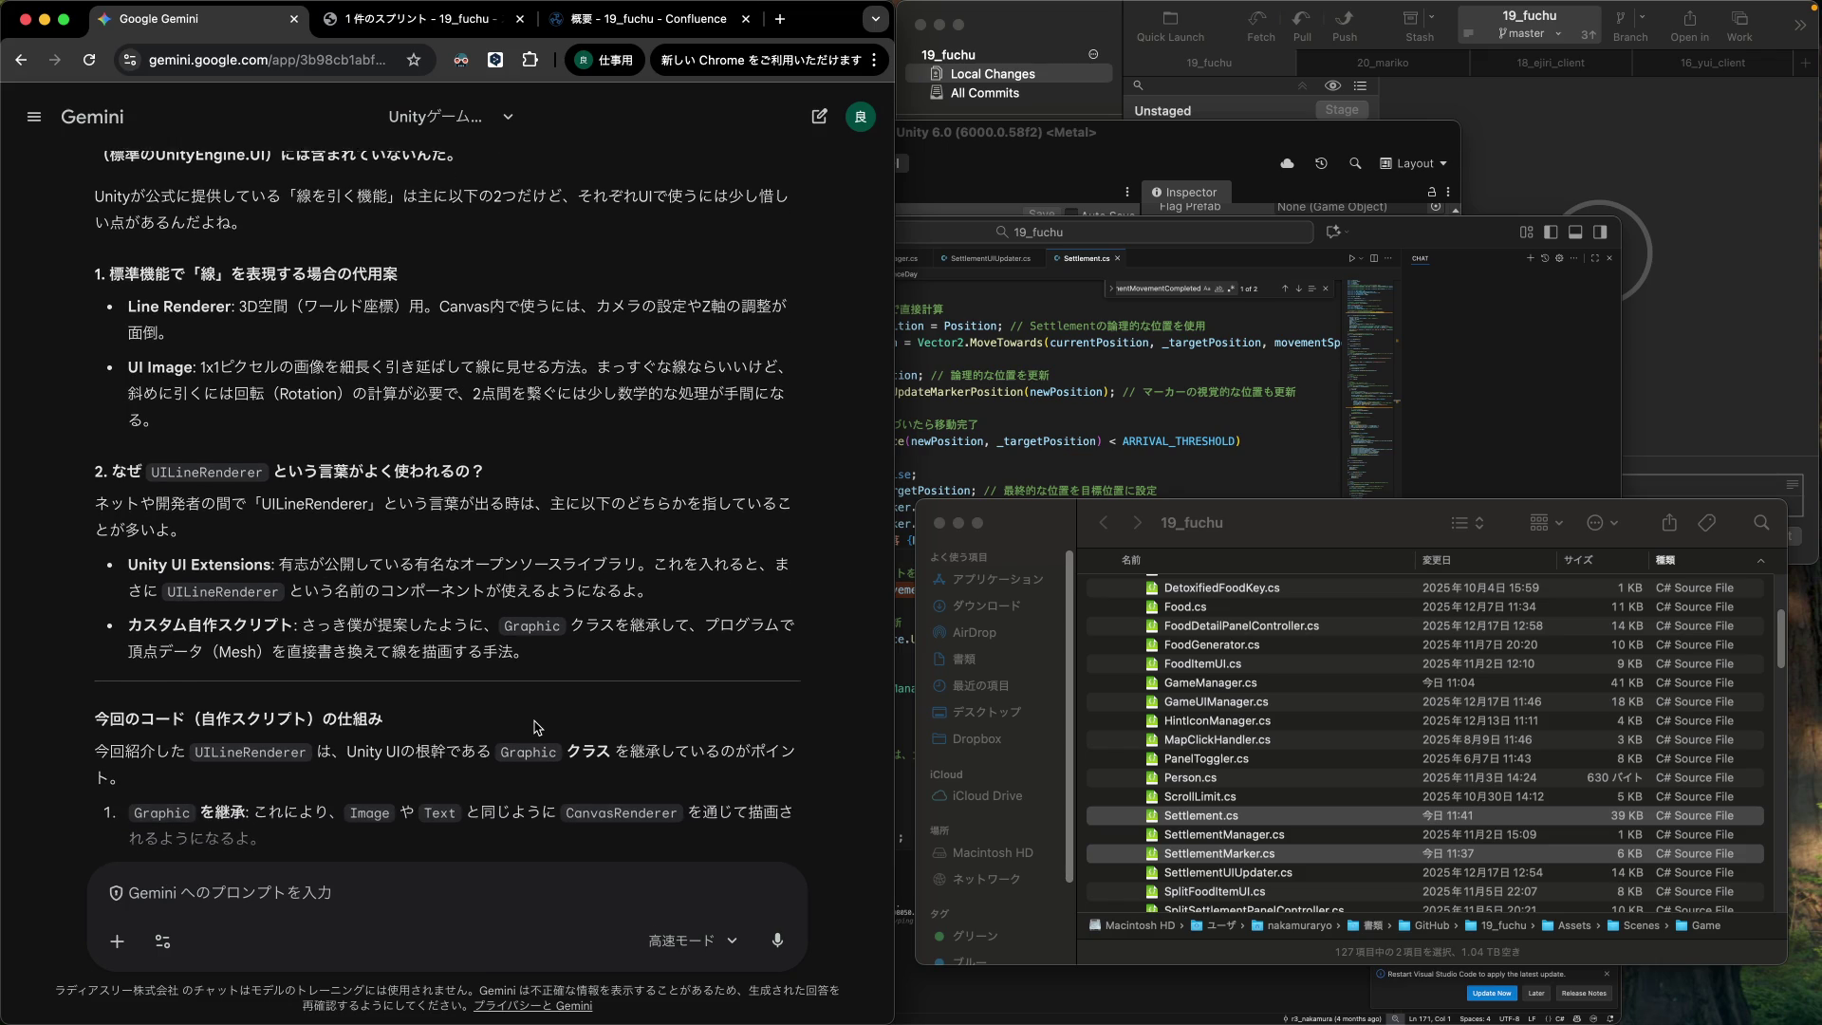
pyautogui.scroll(-4, 536, 728)
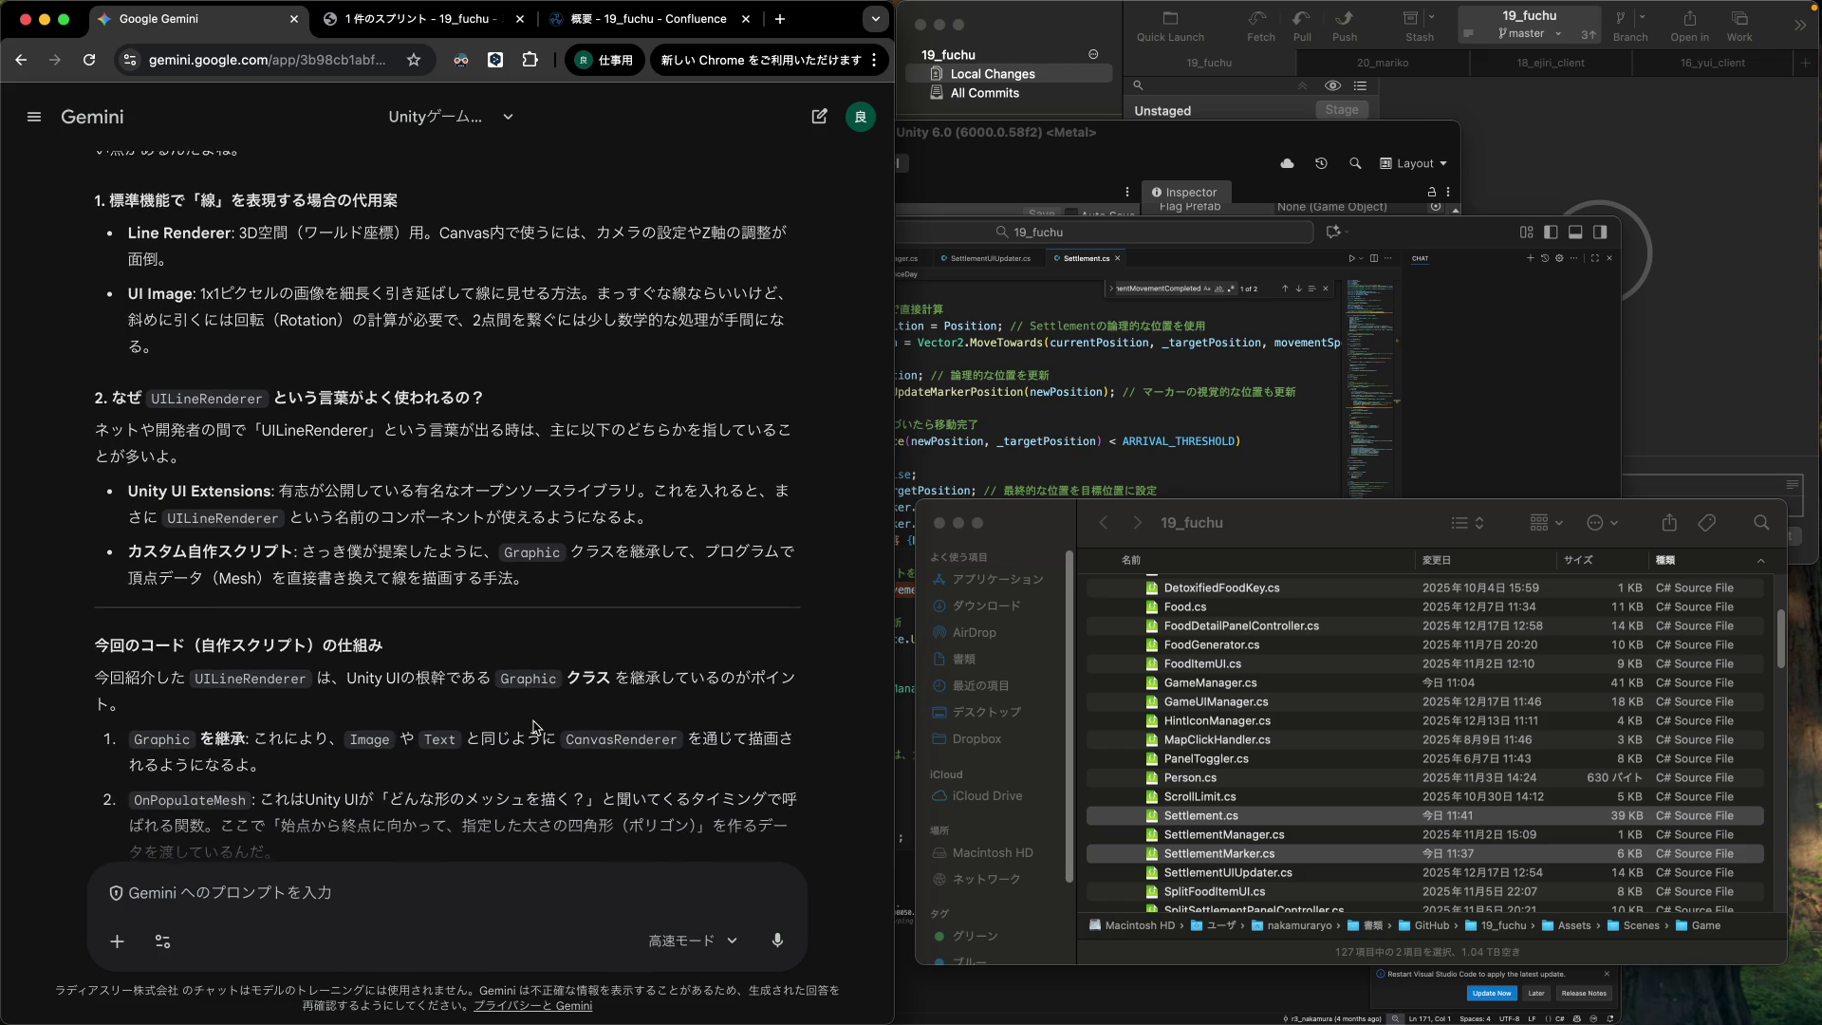
pyautogui.scroll(-6, 536, 728)
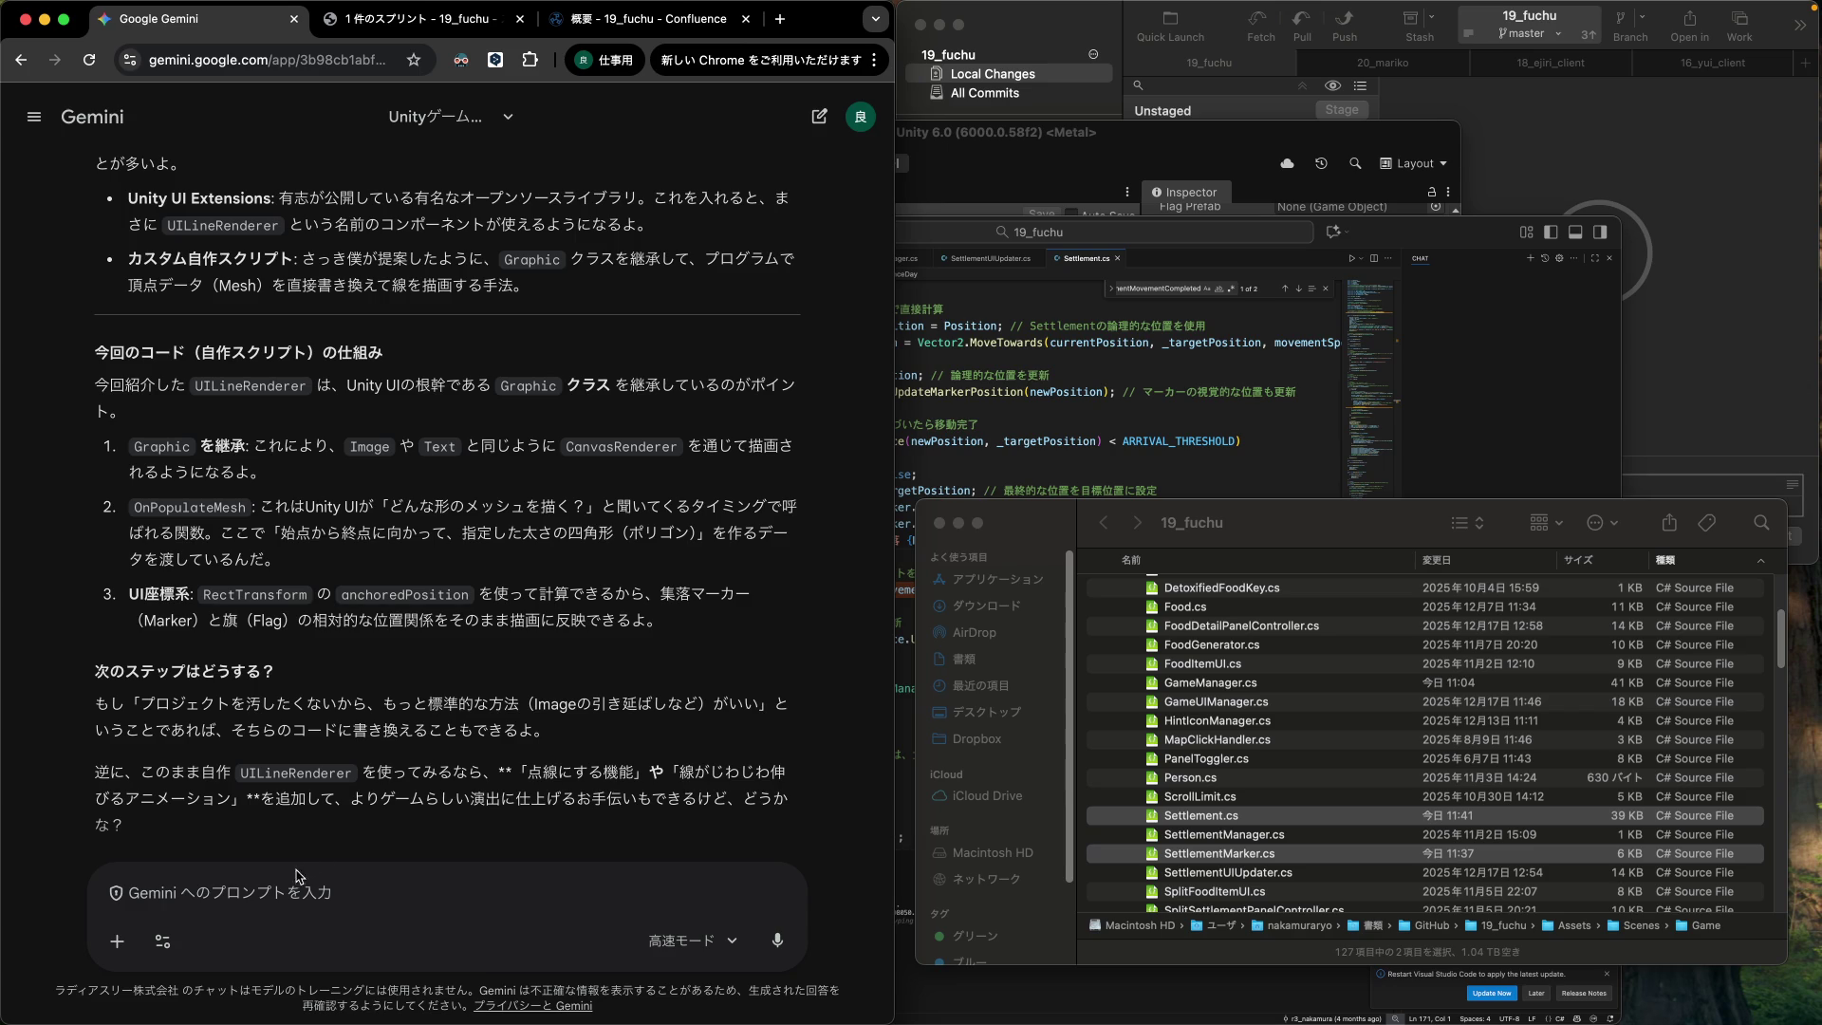
pyautogui.click(272, 891)
# Tell Gemini the dotted-line feature is wanted now and ask it to provide the code.
pyautogui.write('点線にする')
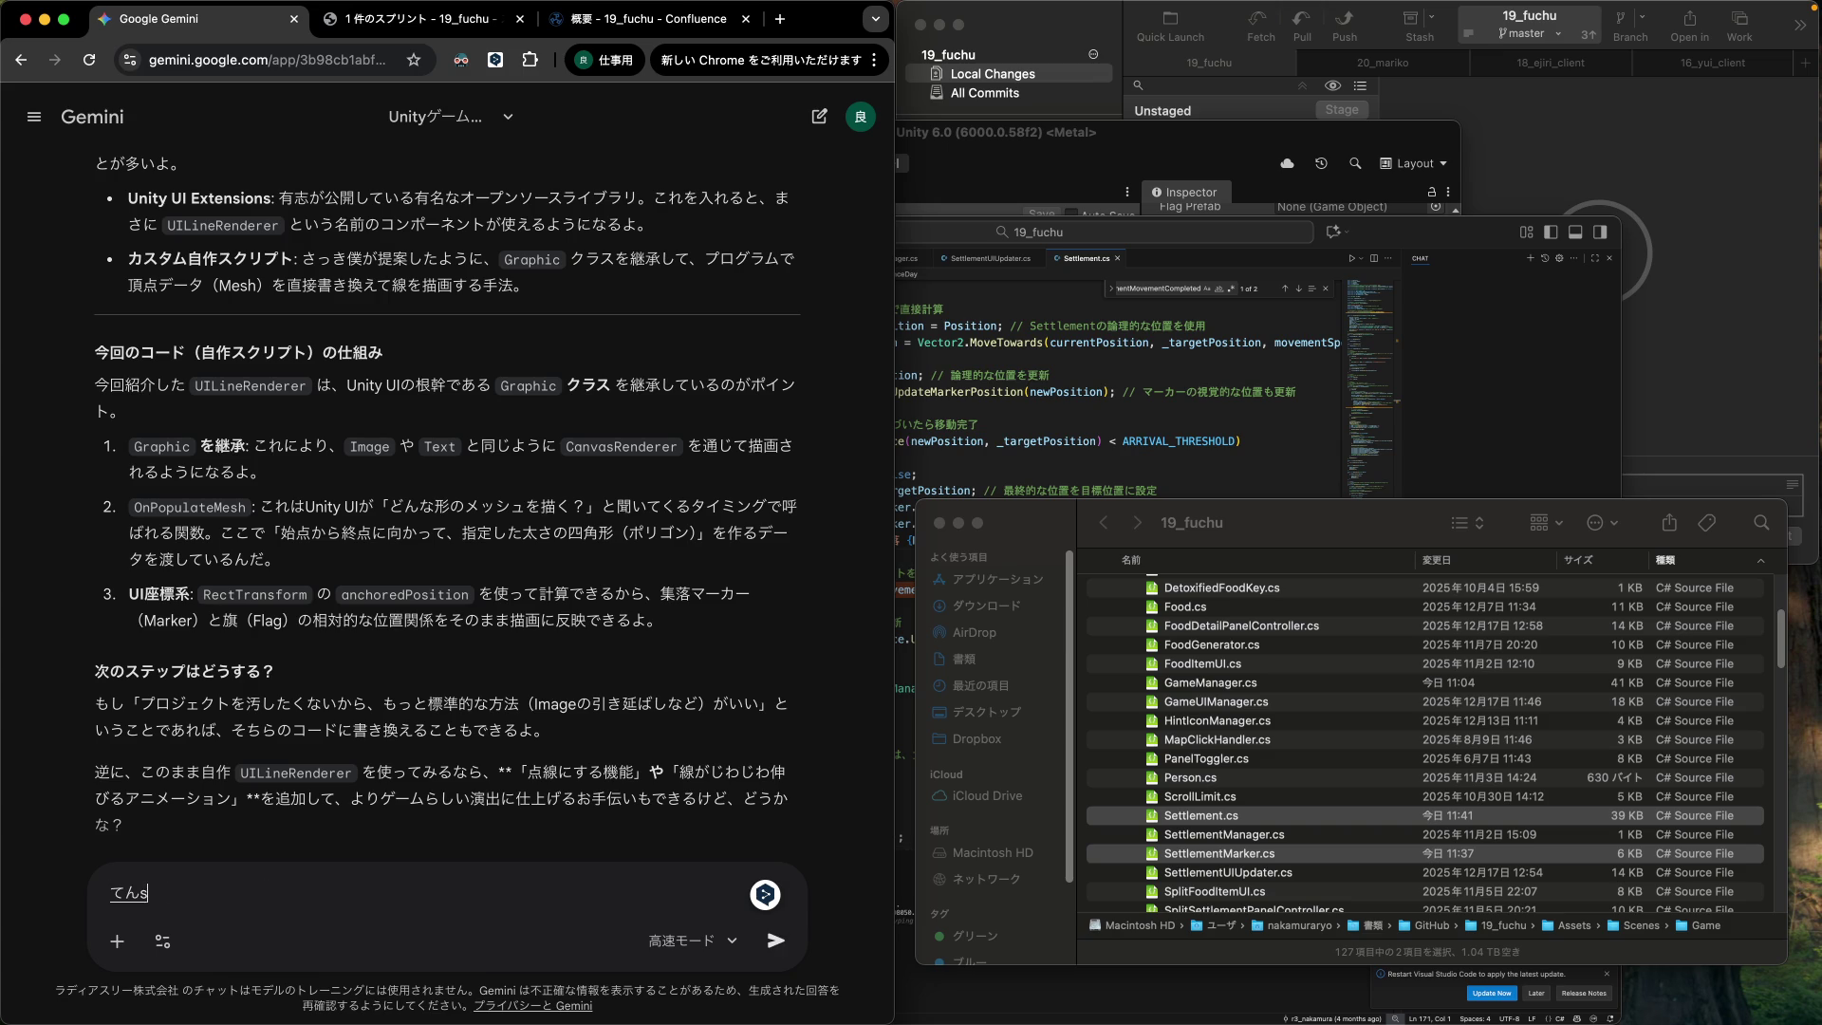
pyautogui.write('k')
pyautogui.write('機能は')
pyautogui.write('今回')
pyautogui.write('まさ')
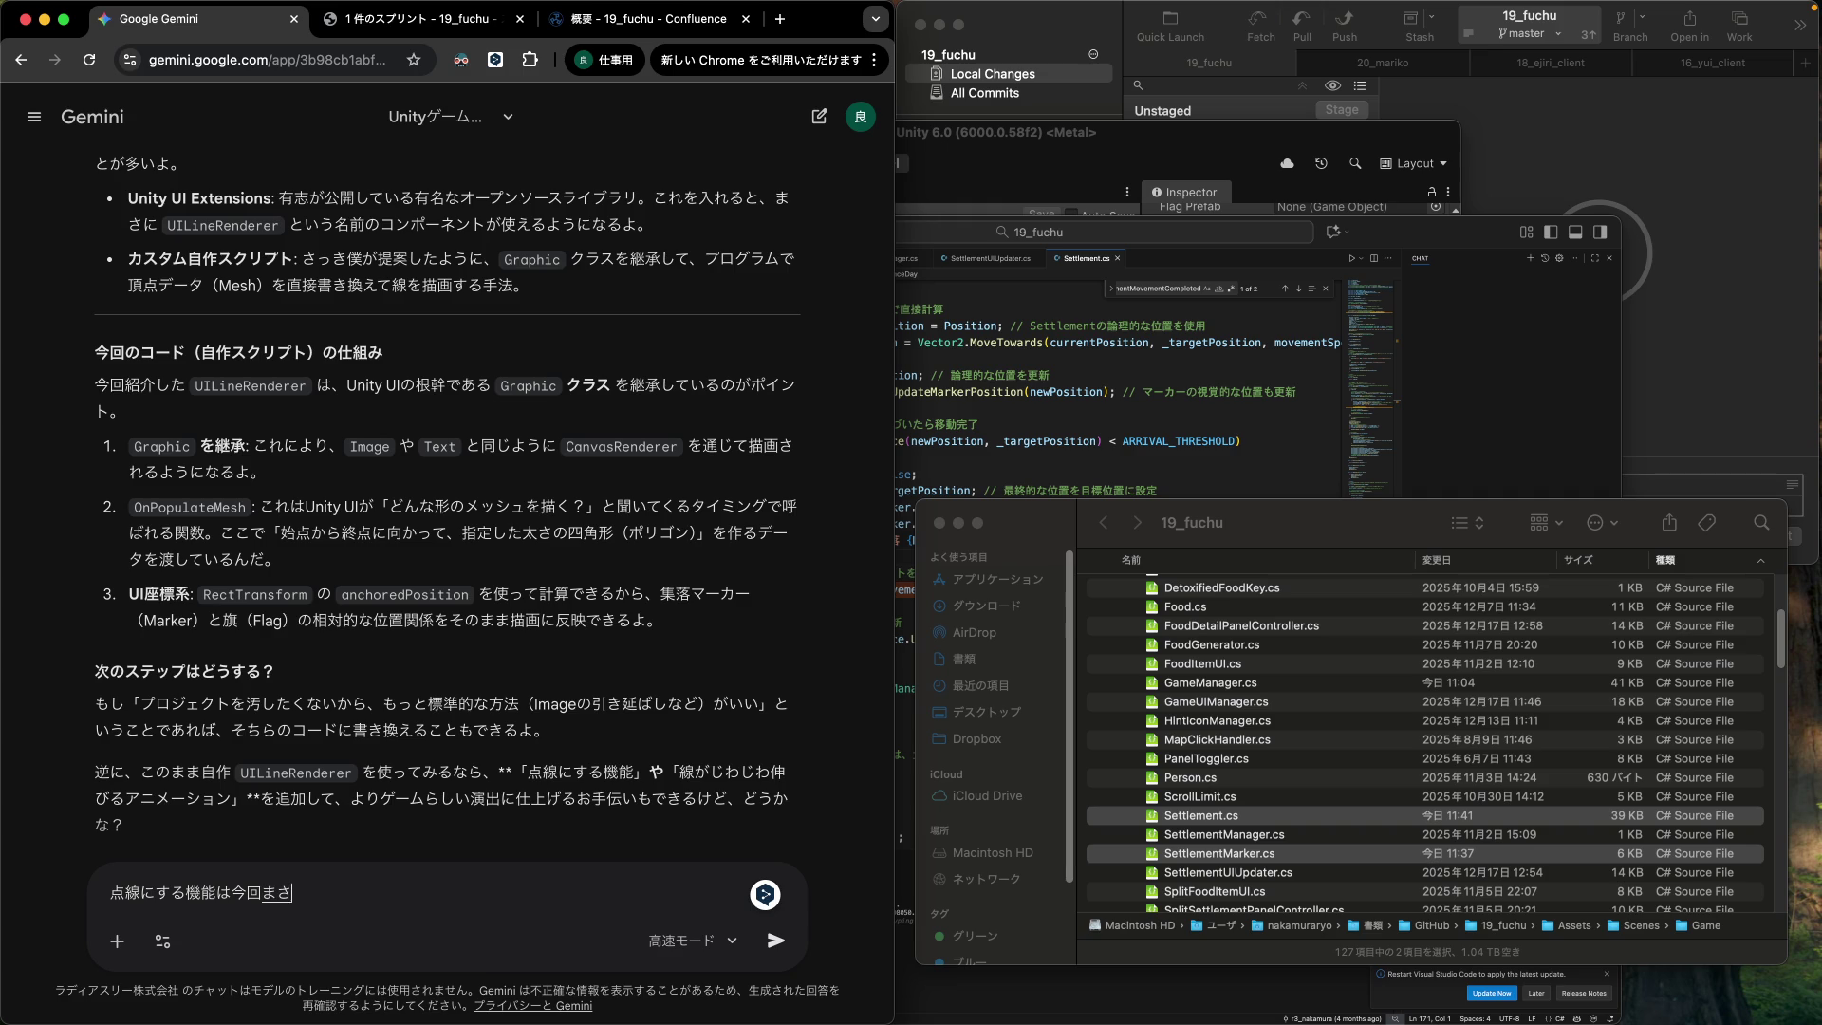
pyautogui.write('使いたいとおも')
pyautogui.write('ってるんだk')
pyautogui.write('o,')
pyautogui.press('Return')
pyautogui.write('うすれば')
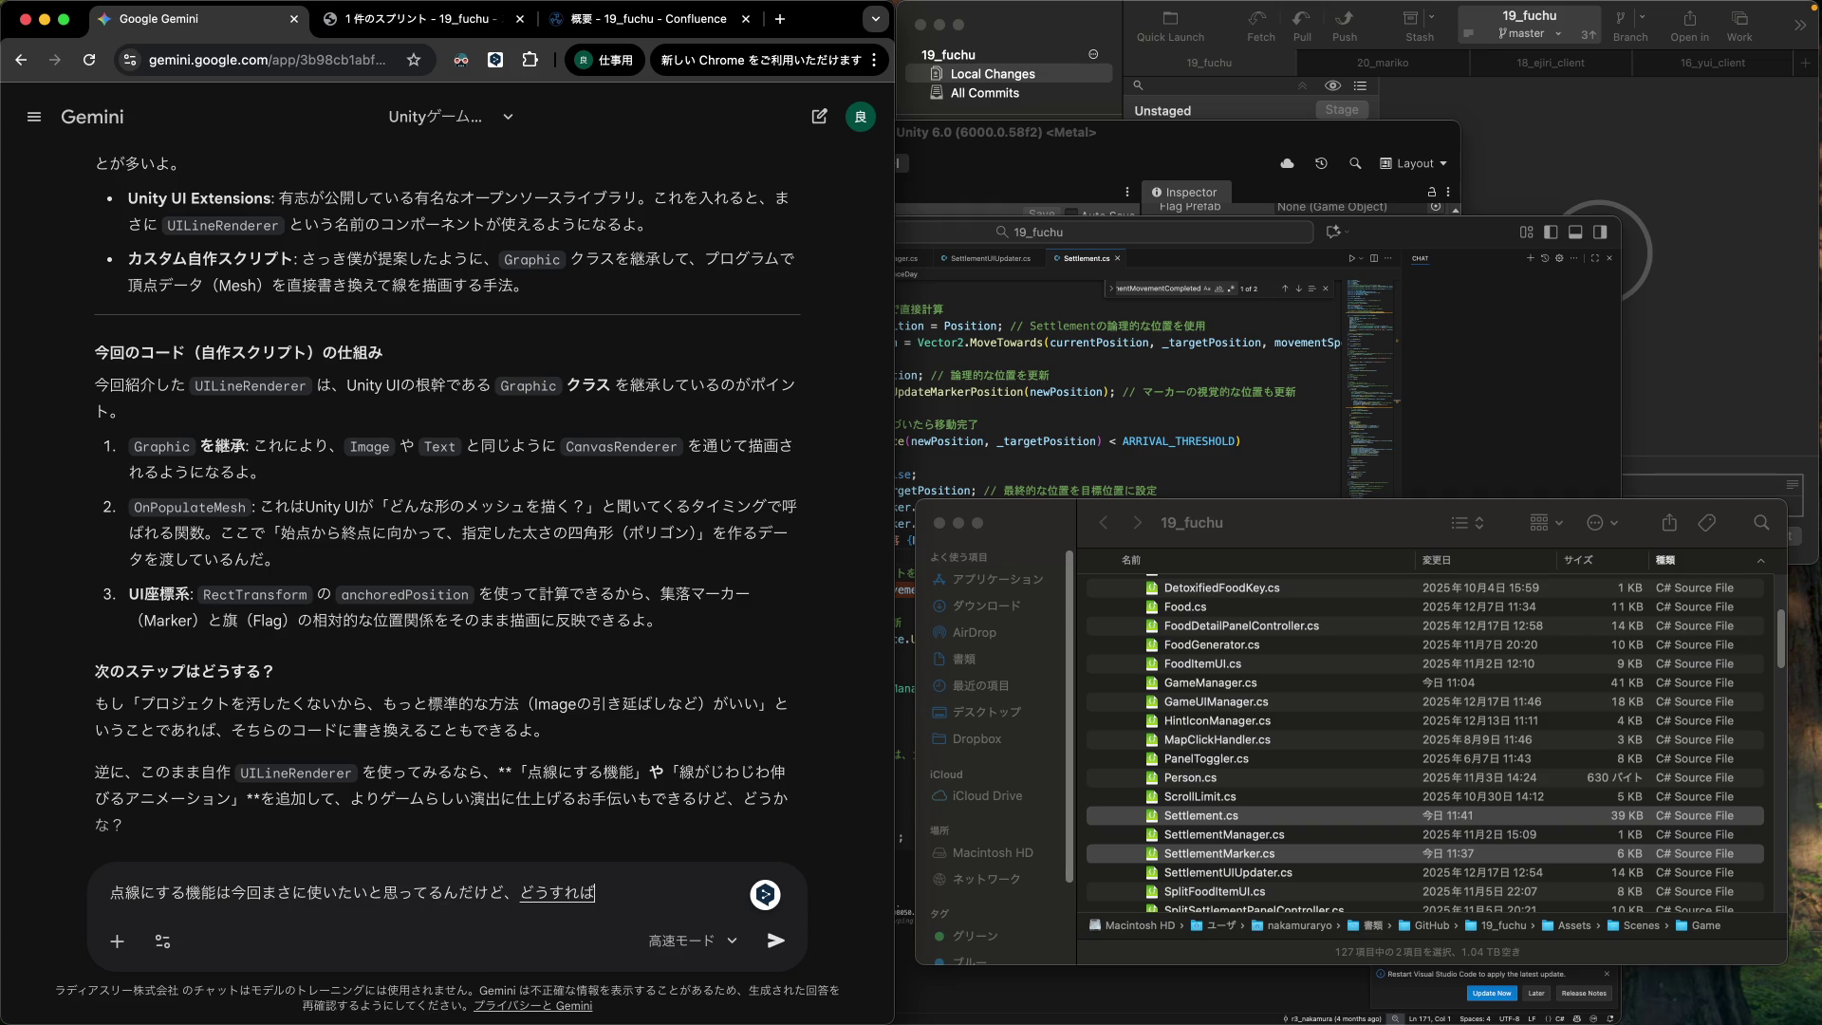
pyautogui.press('BackSpace')
pyautogui.press('BackSpace')
pyautogui.press('BackSpace')
pyautogui.write('o-dotei')
pyautogui.press('space')
pyautogui.write('kuda')
pyautogui.press('BackSpace')
pyautogui.press('BackSpace')
pyautogui.press('Return')
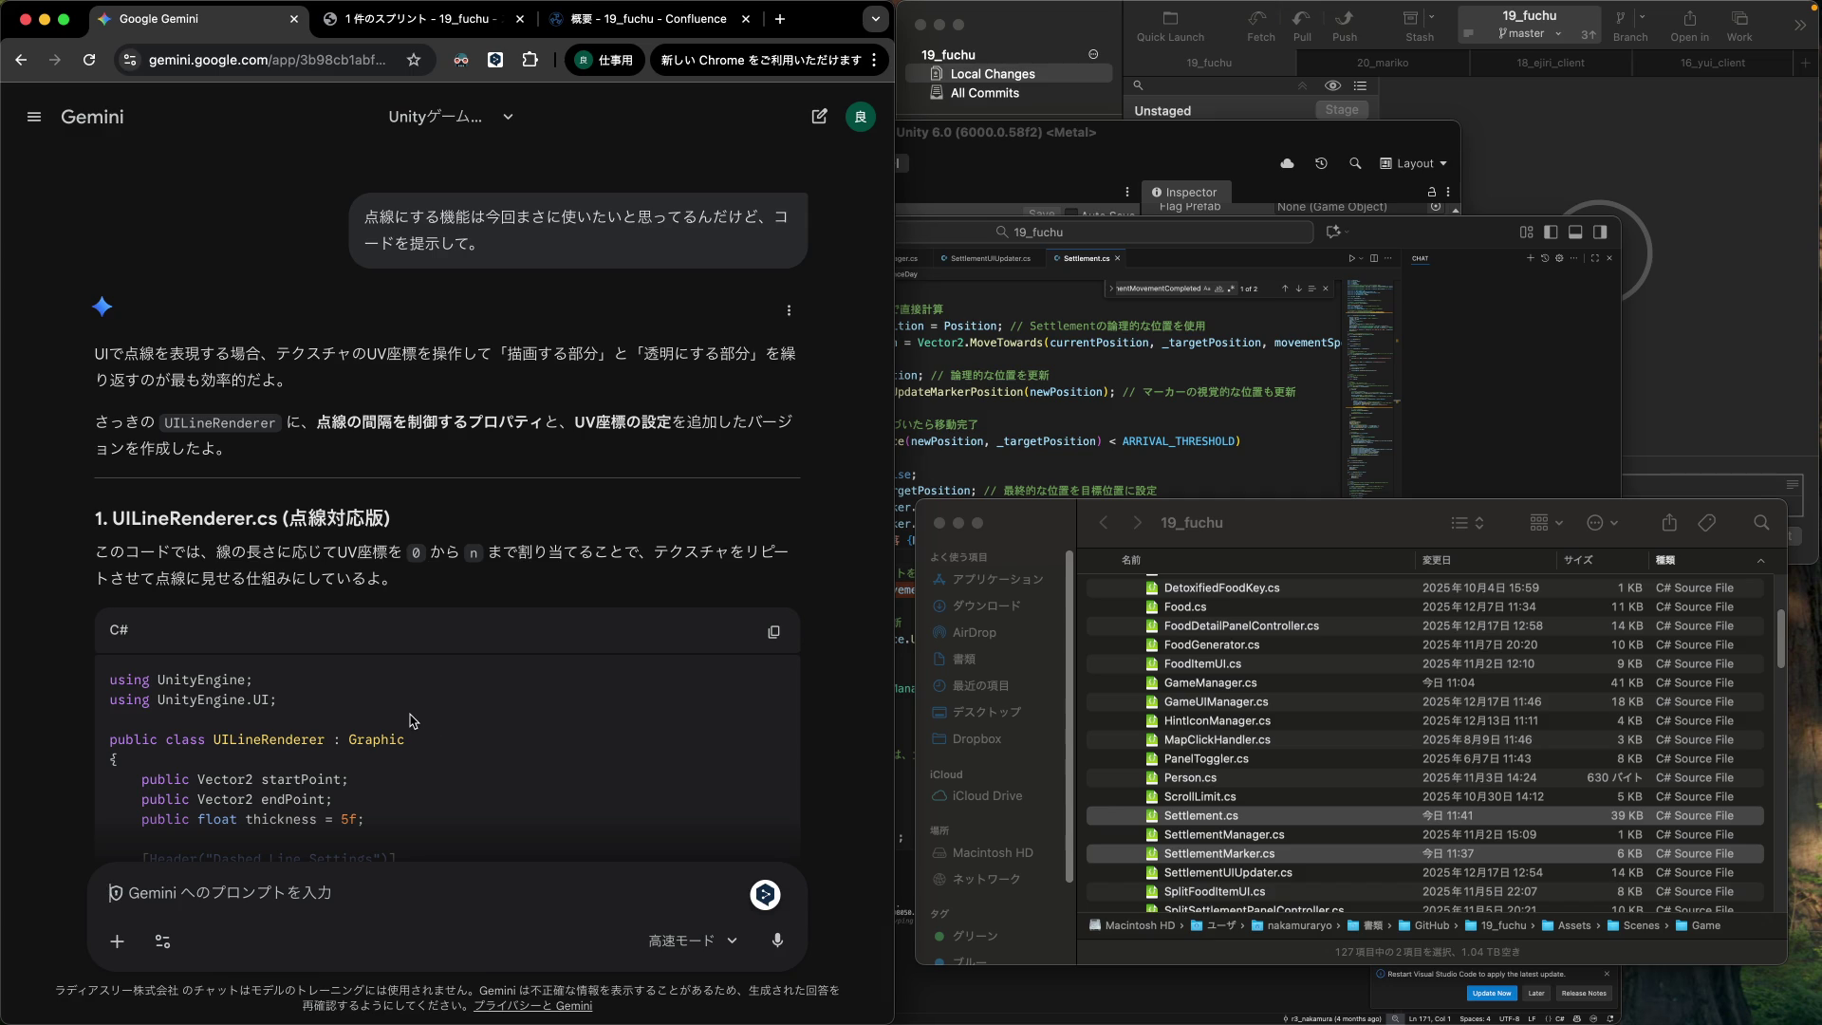
# Read through Gemini's reply and copy the dashed UILineRenderer code.
pyautogui.scroll(-3, 412, 720)
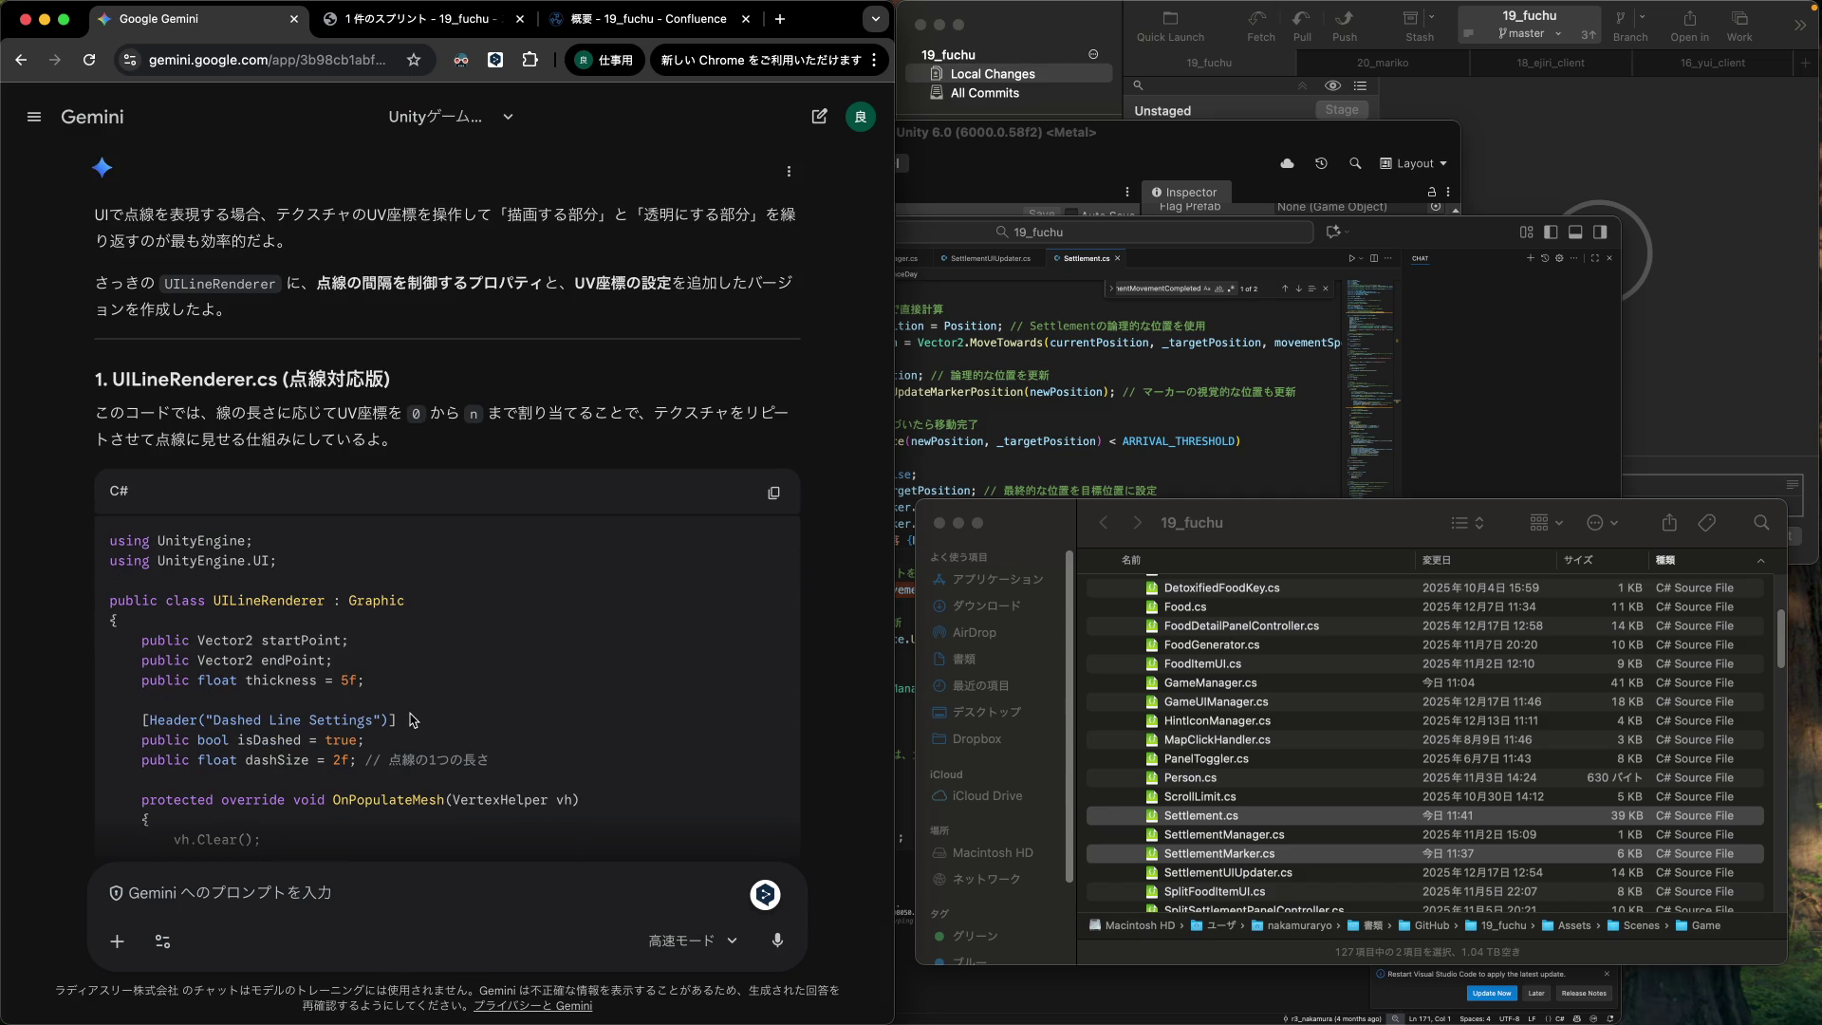
pyautogui.scroll(-2, 412, 721)
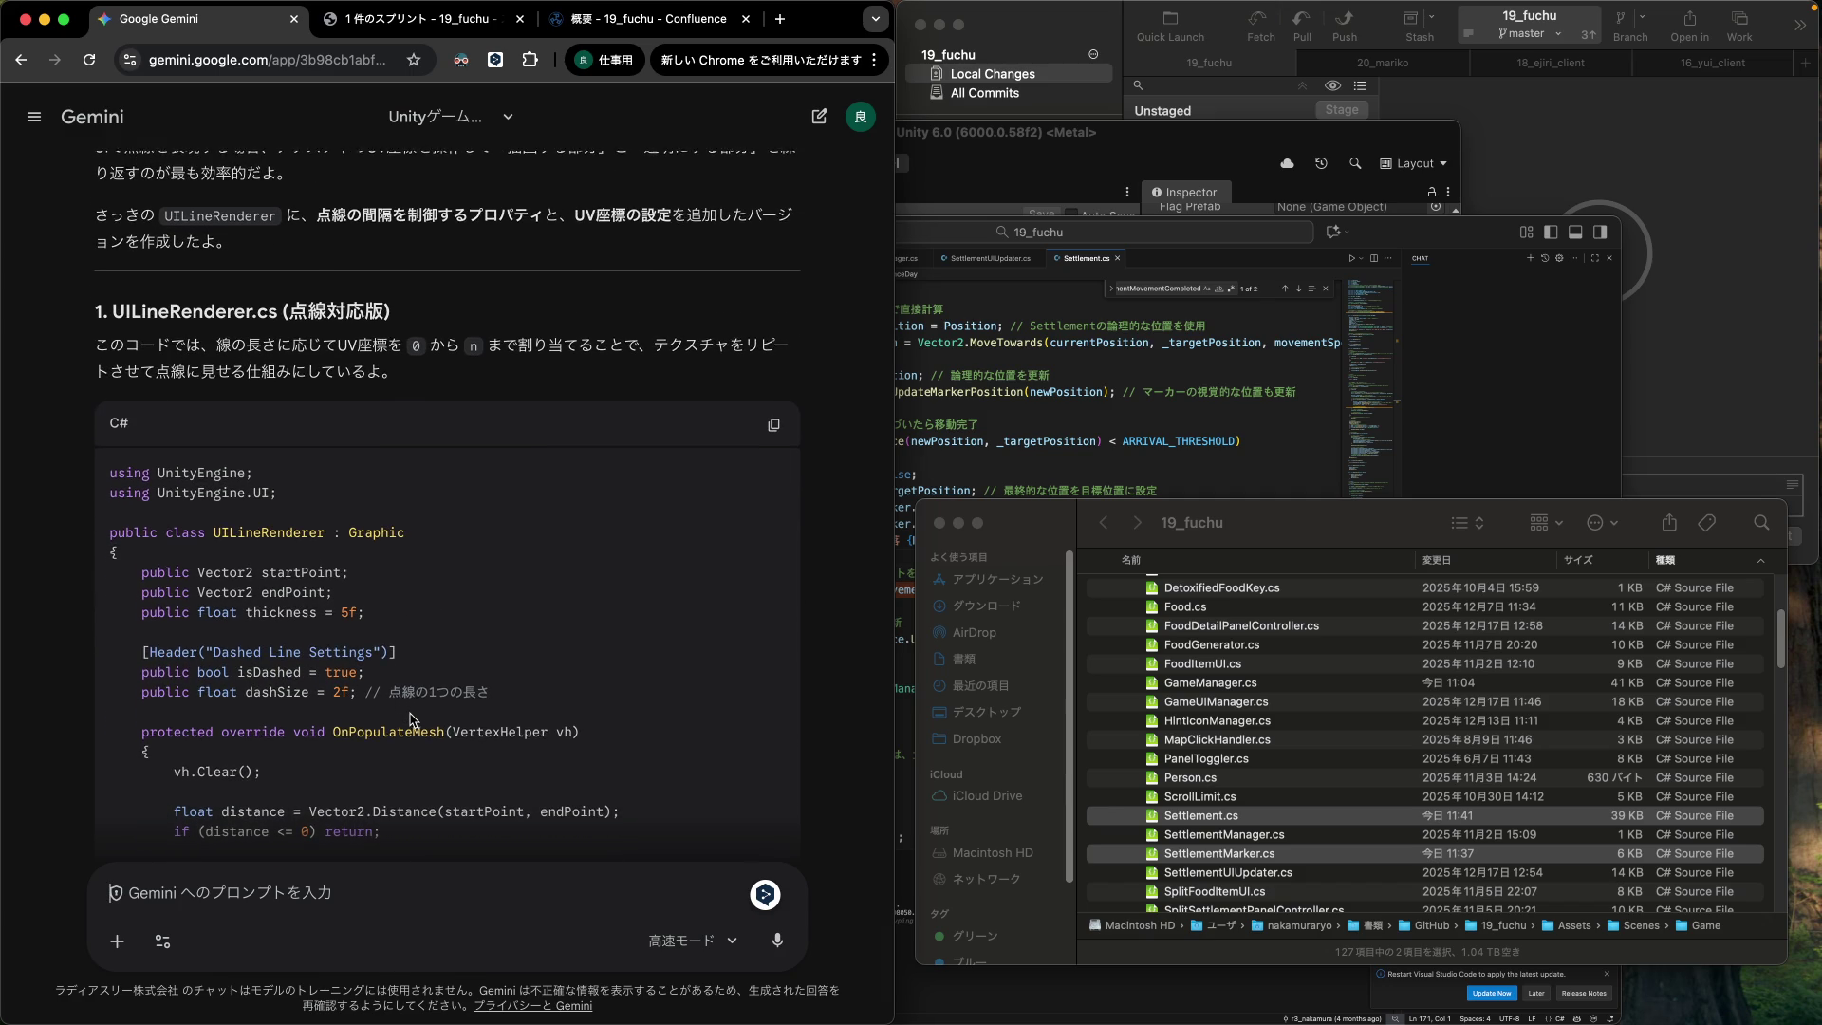
pyautogui.scroll(-5, 411, 720)
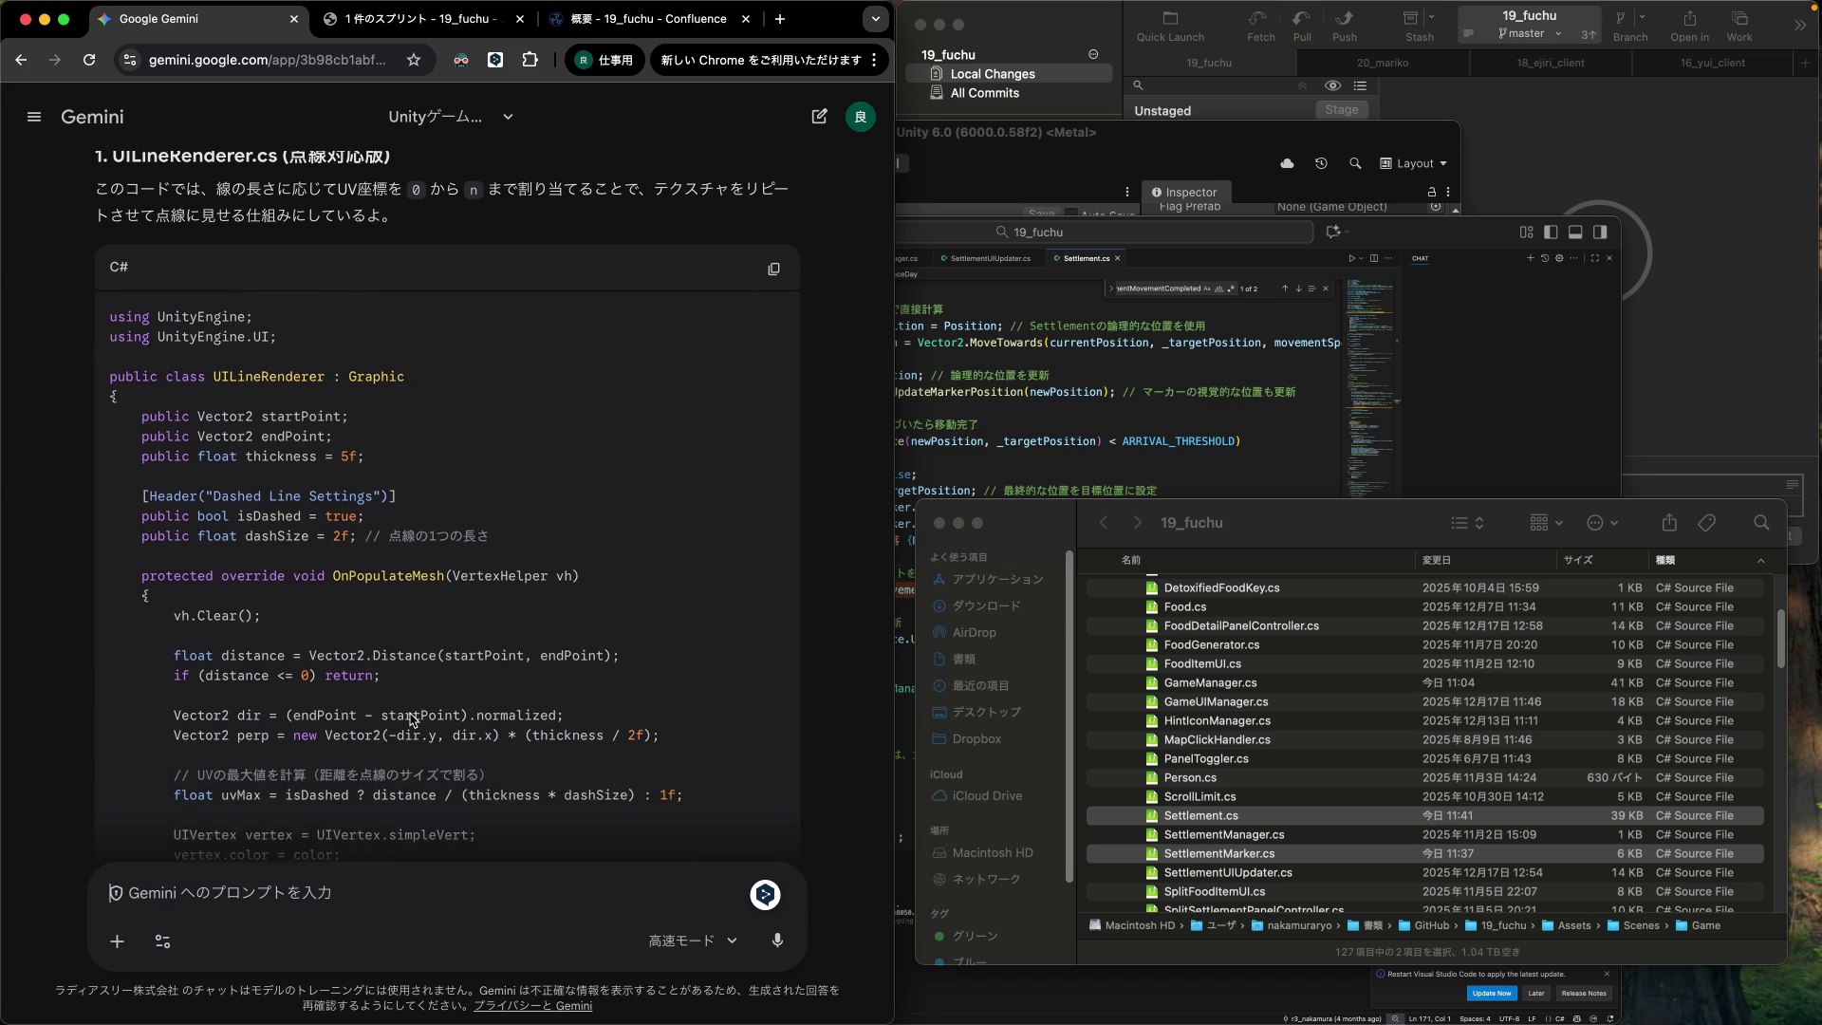
pyautogui.scroll(-5, 412, 721)
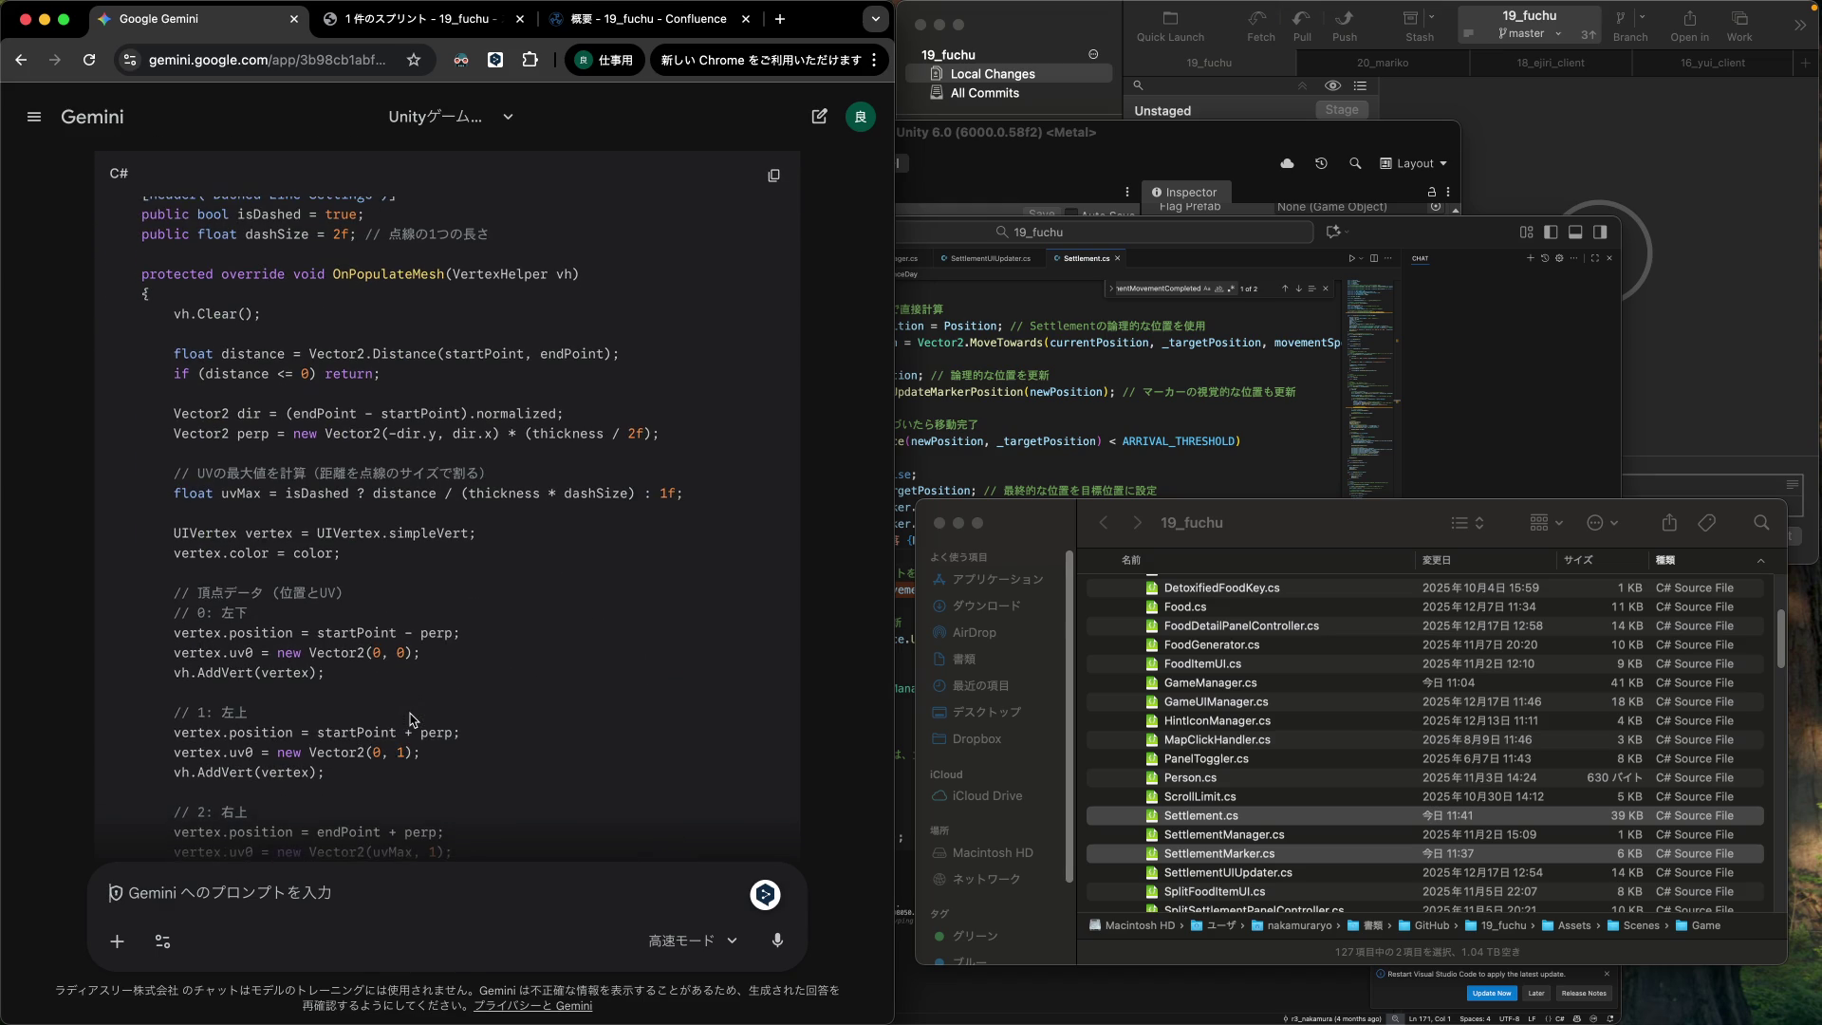
pyautogui.scroll(-5, 412, 721)
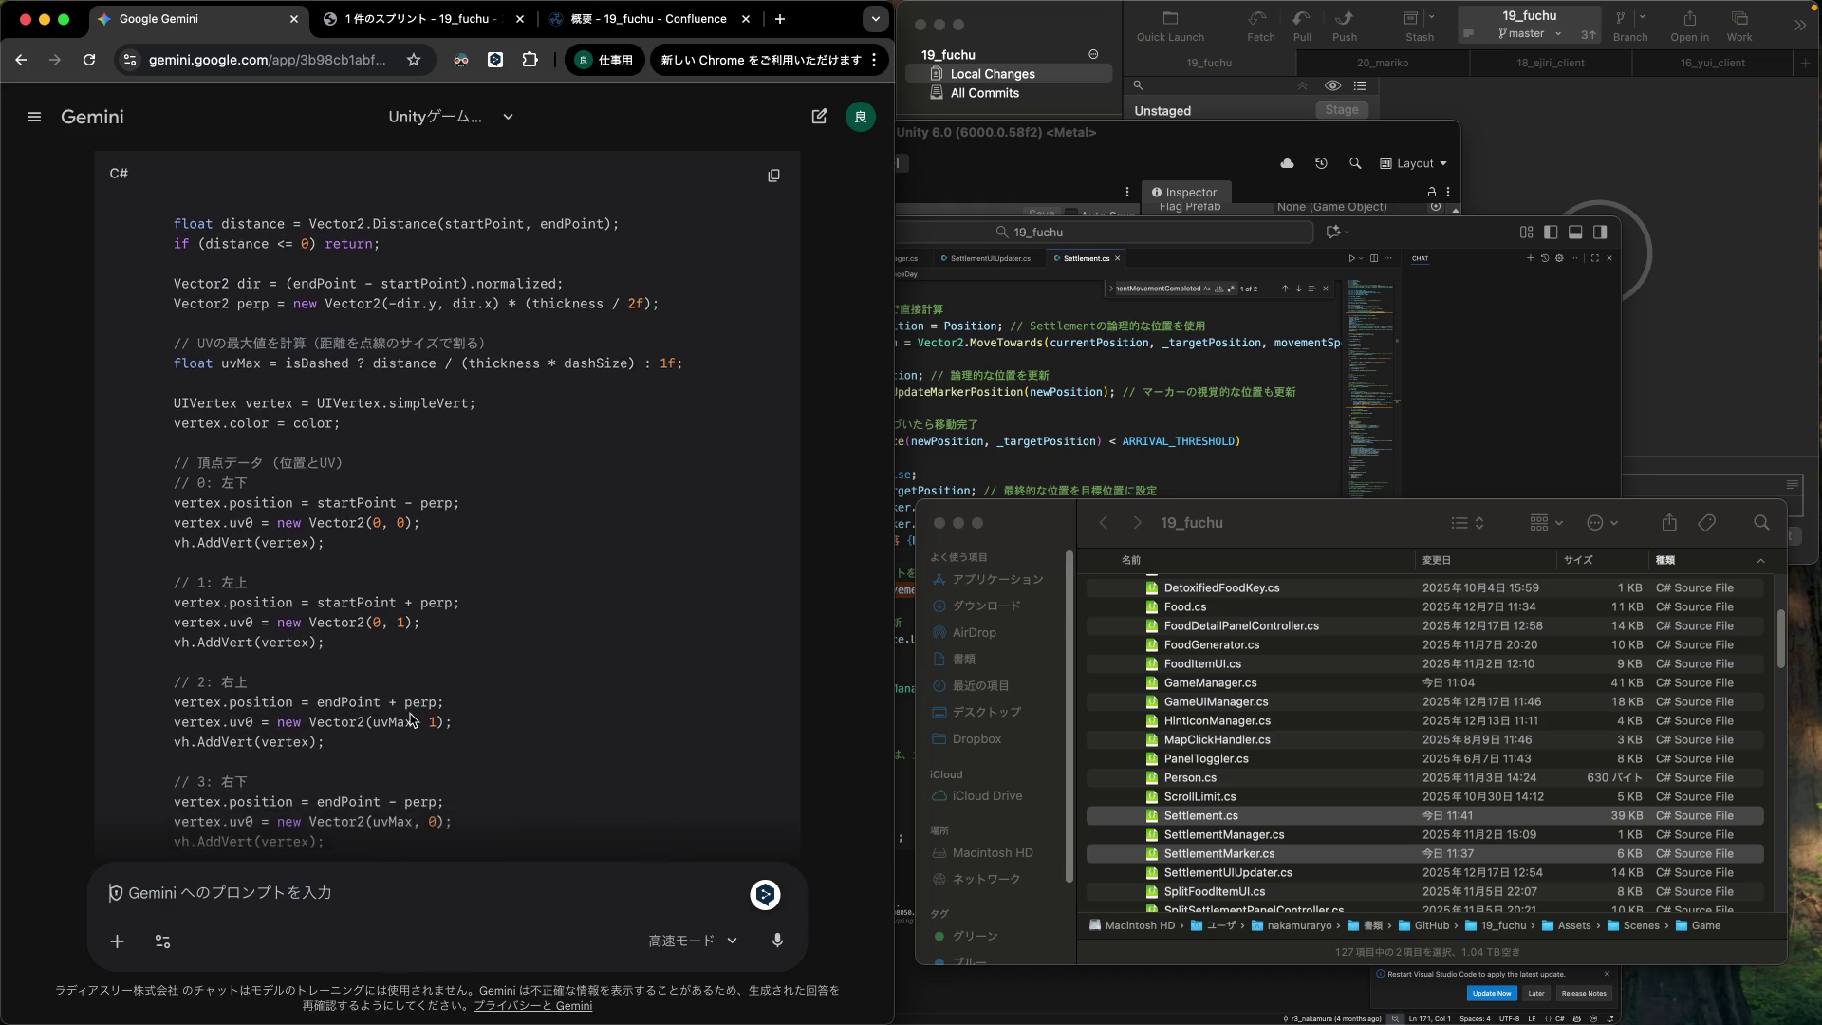
pyautogui.scroll(-5, 411, 720)
pyautogui.scroll(10, 412, 720)
pyautogui.scroll(10, 412, 721)
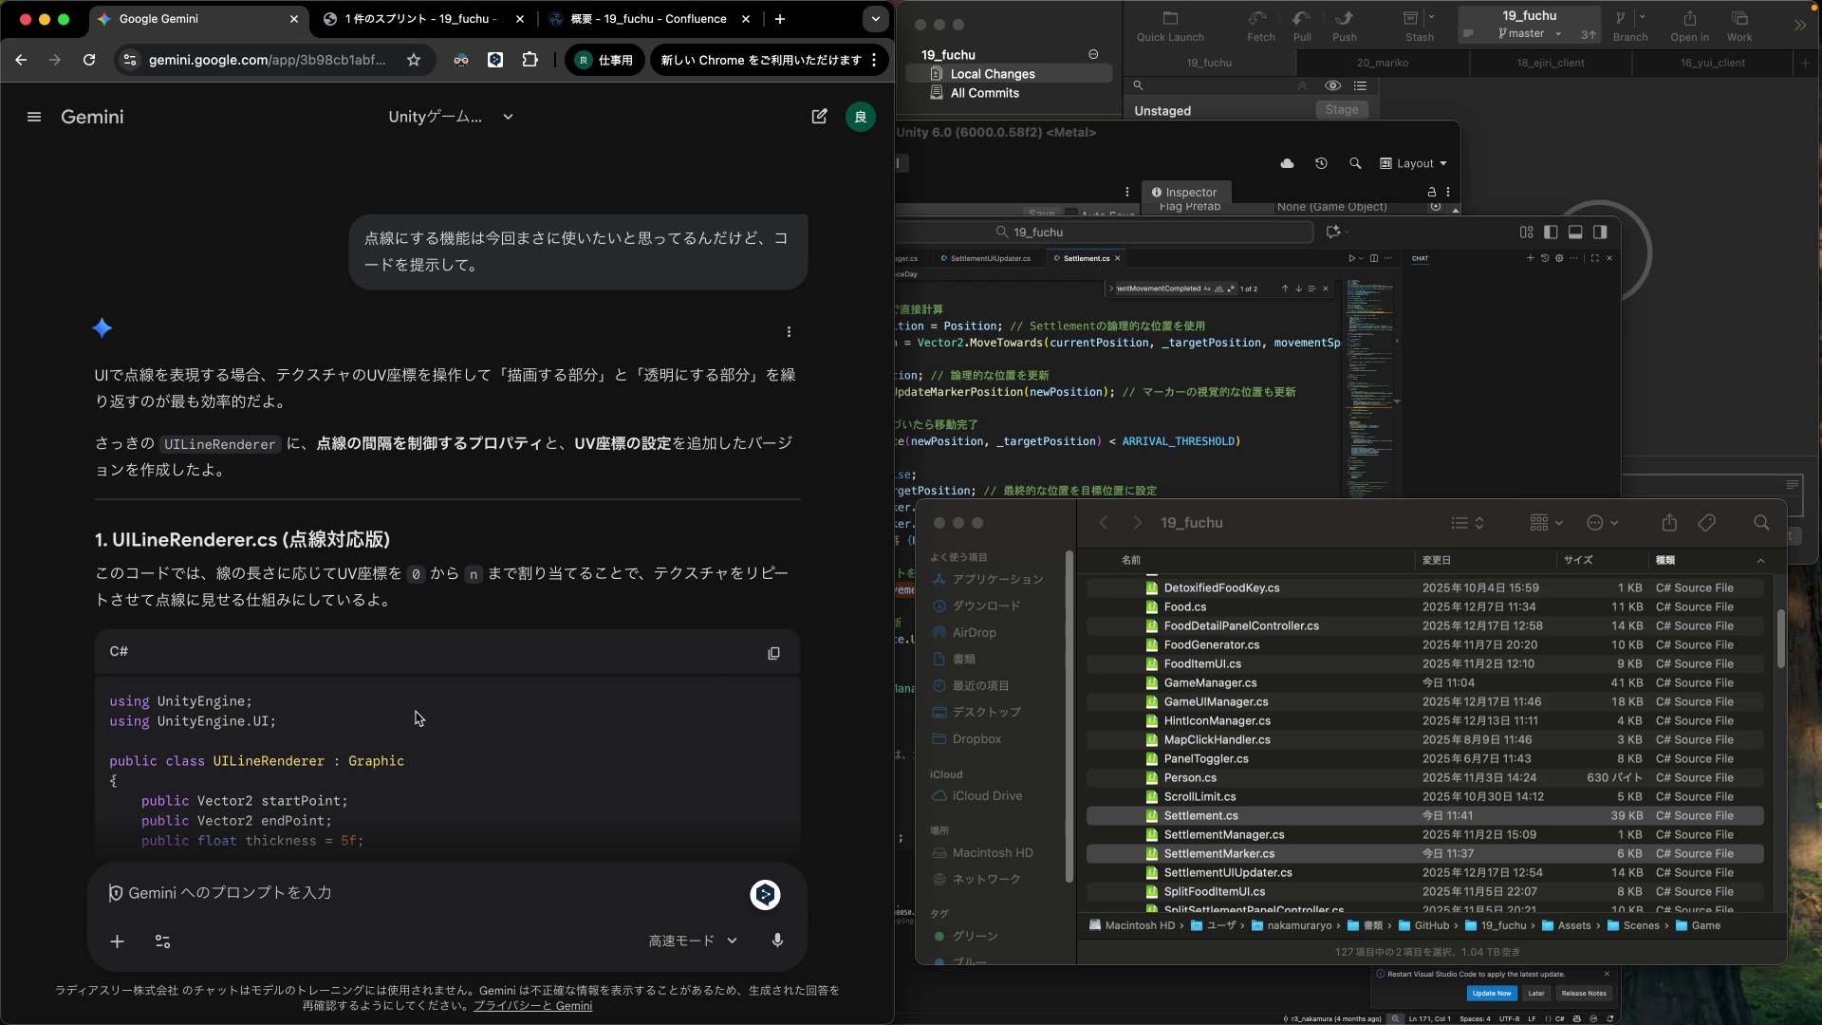
pyautogui.click(775, 649)
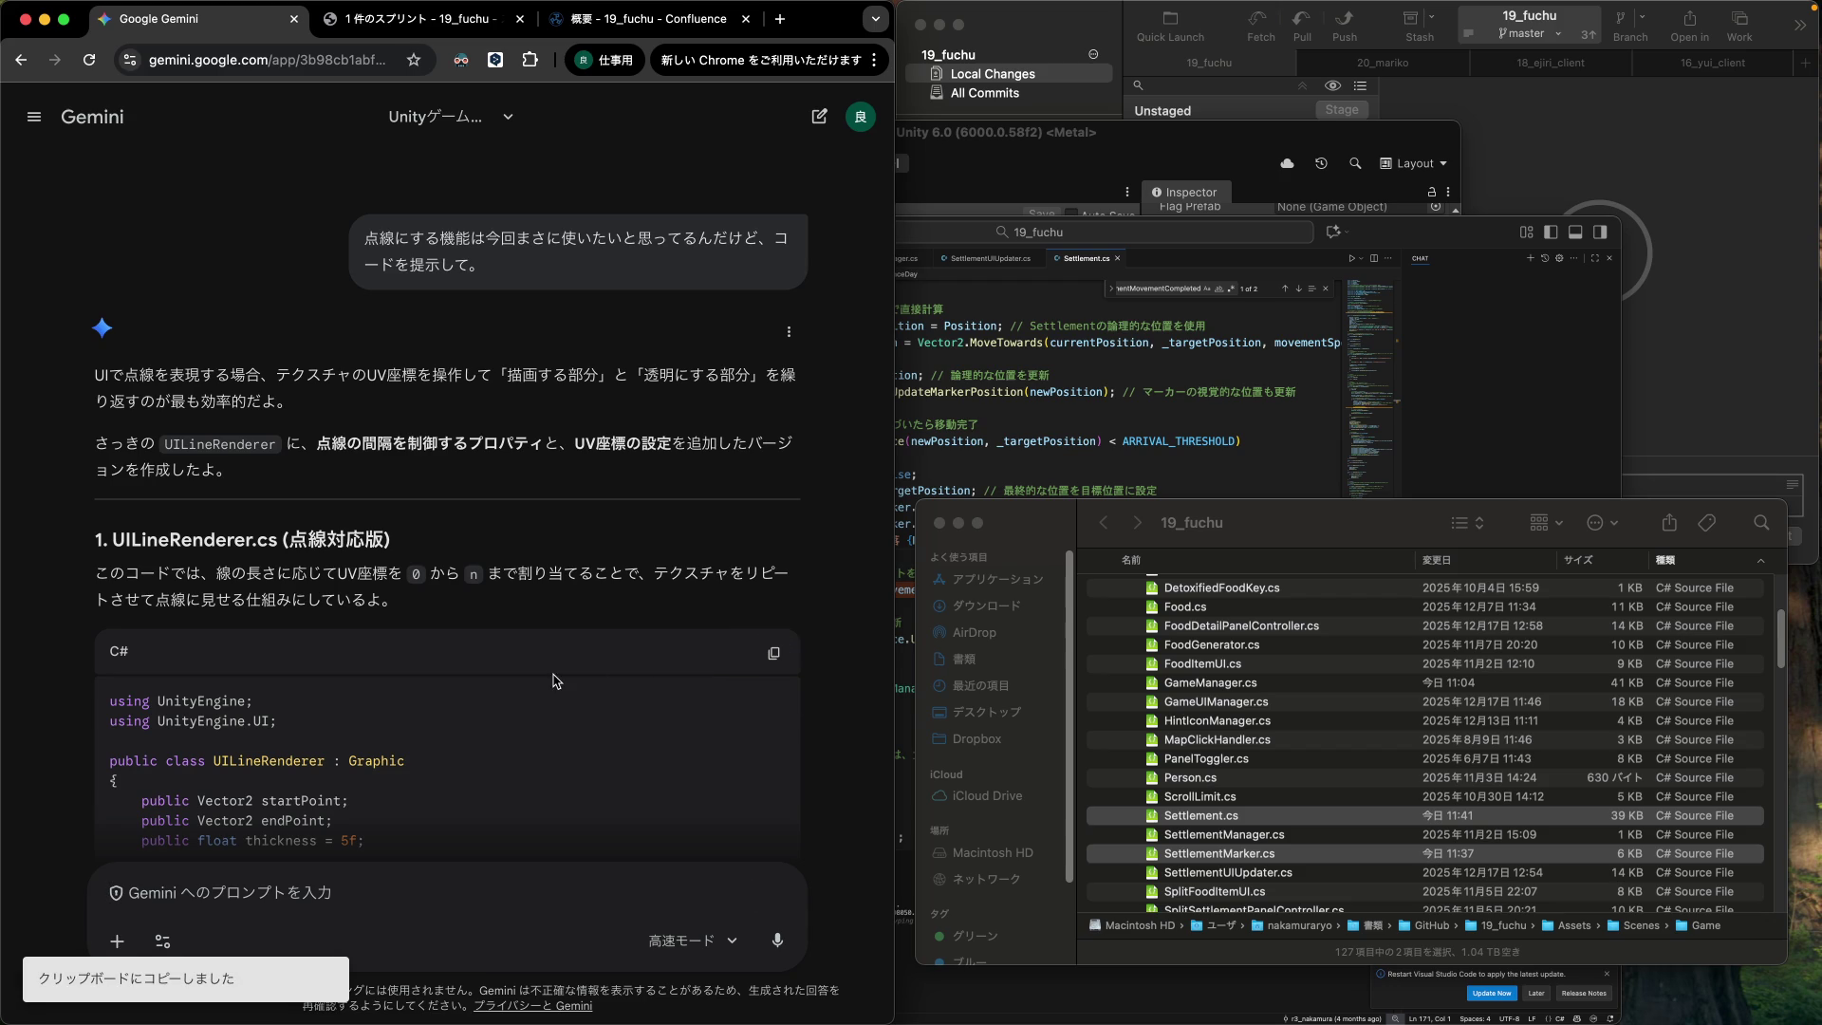
# Read the remaining dashed-line material steps and return to the Unity editor.
pyautogui.scroll(-10, 549, 696)
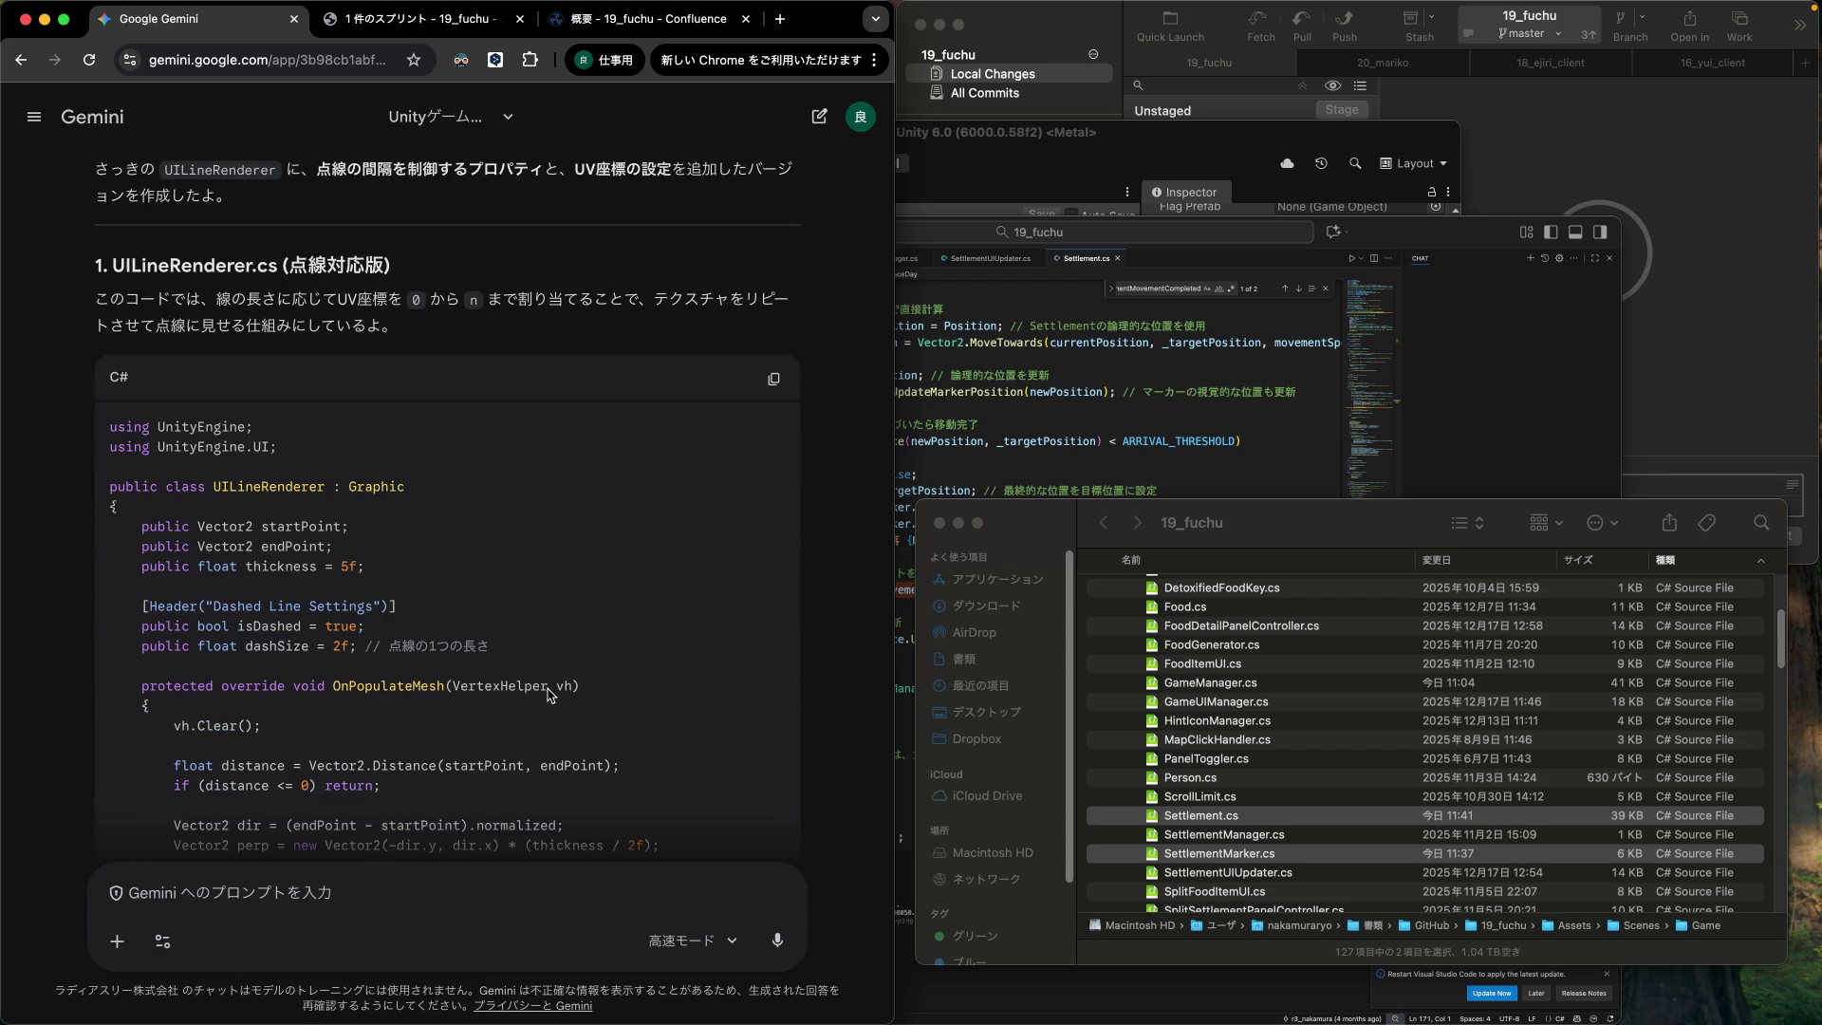
pyautogui.scroll(-12, 548, 690)
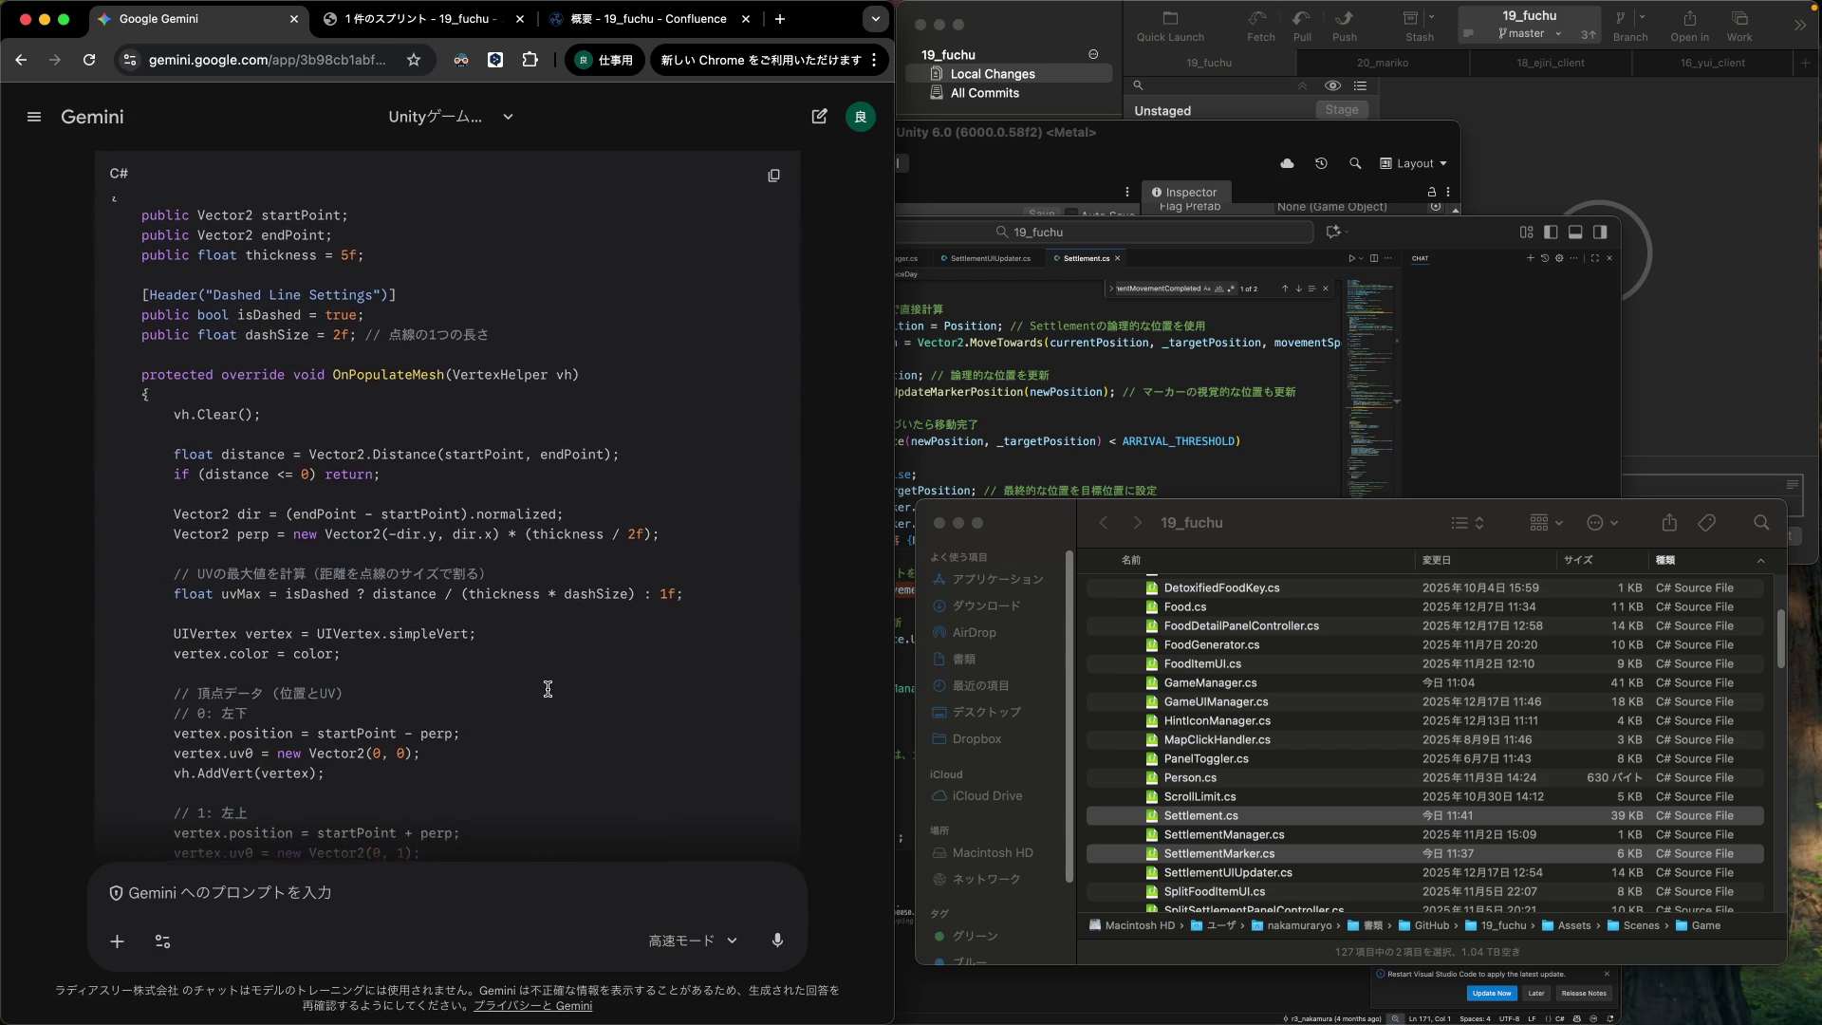
pyautogui.scroll(-6, 549, 695)
pyautogui.scroll(-3, 549, 689)
pyautogui.scroll(-1, 549, 689)
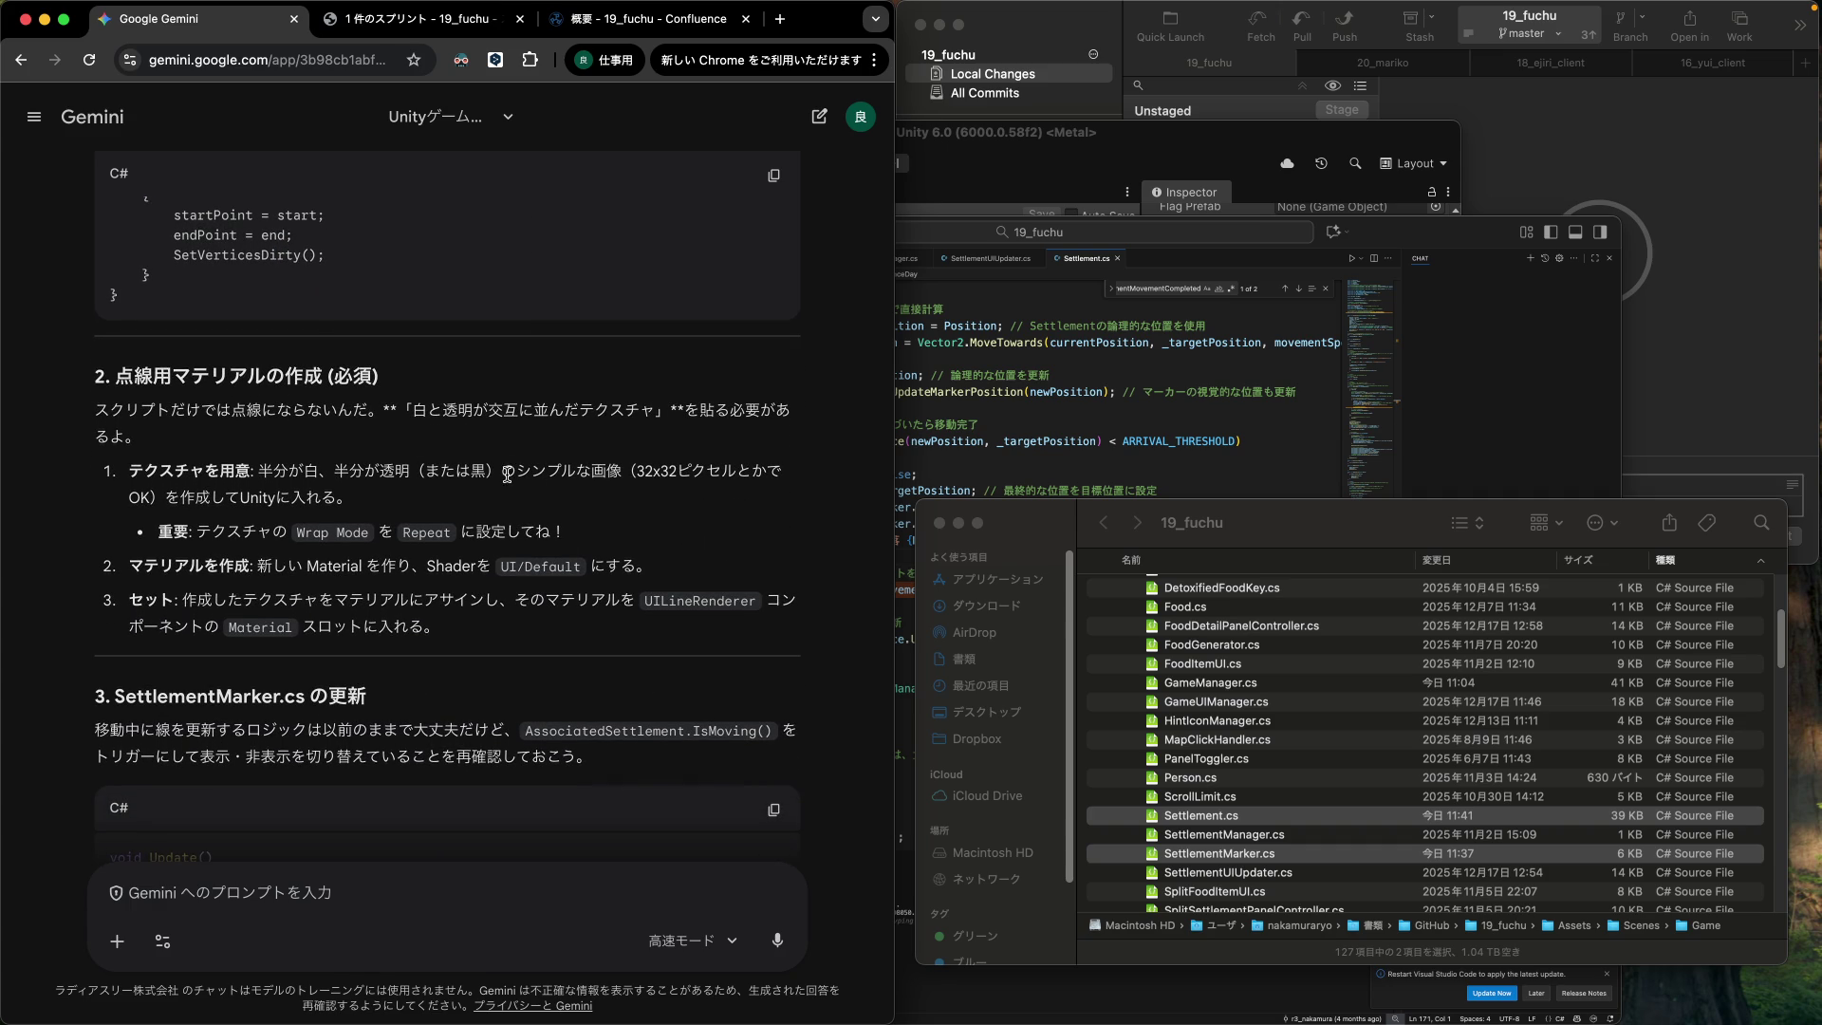
pyautogui.scroll(-2, 513, 479)
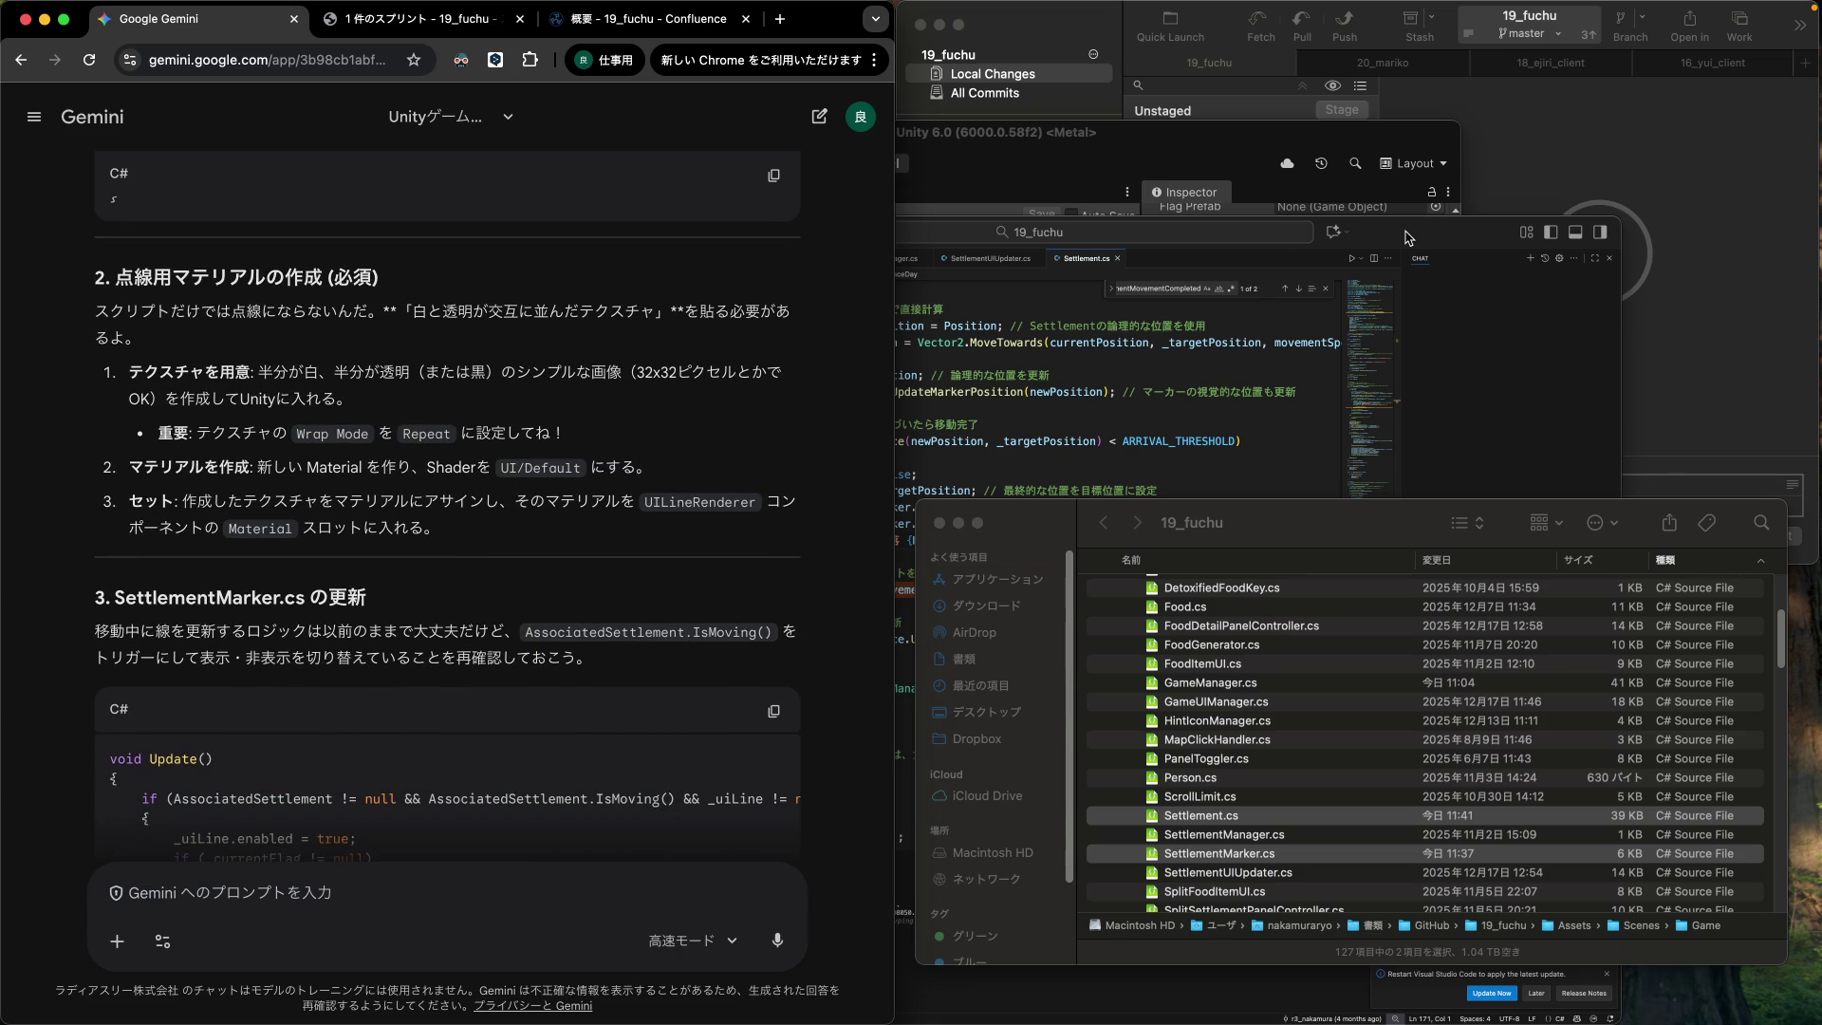
pyautogui.click(1409, 237)
pyautogui.click(1224, 163)
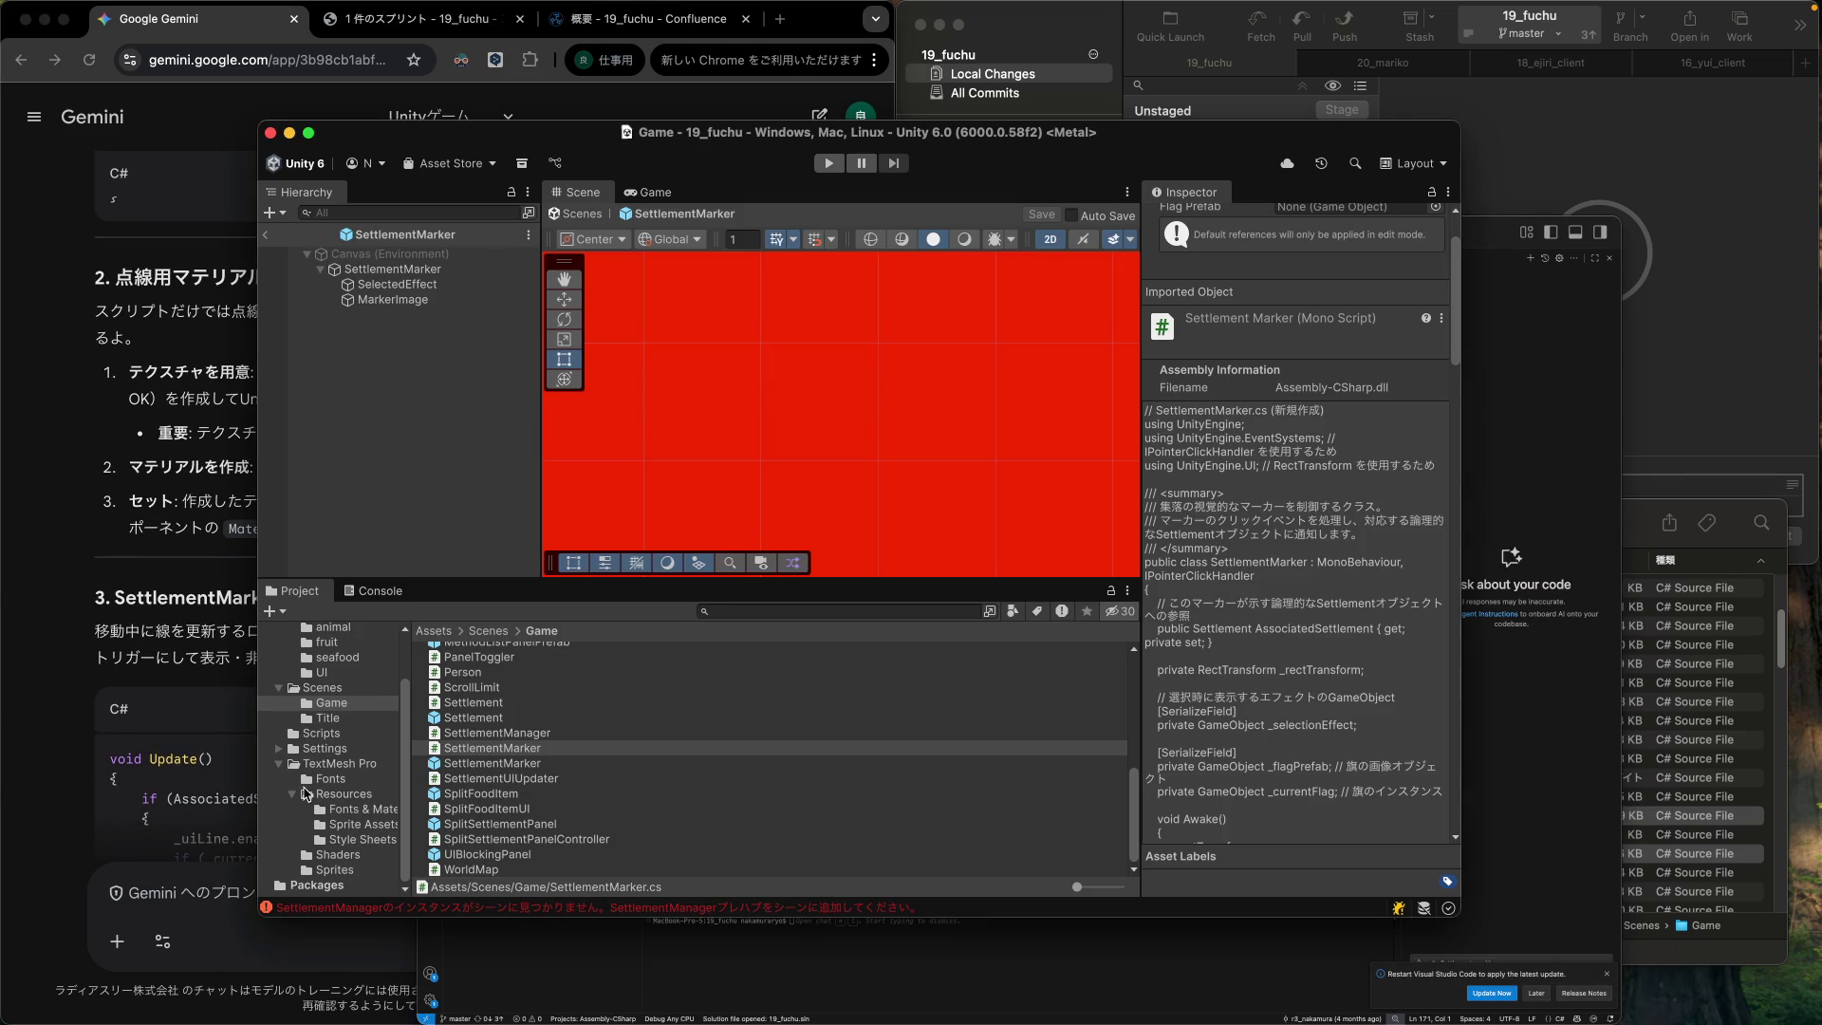
# Create an Empty C# Script named UILineRenderer in the Assets/Scripts folder.
pyautogui.click(322, 734)
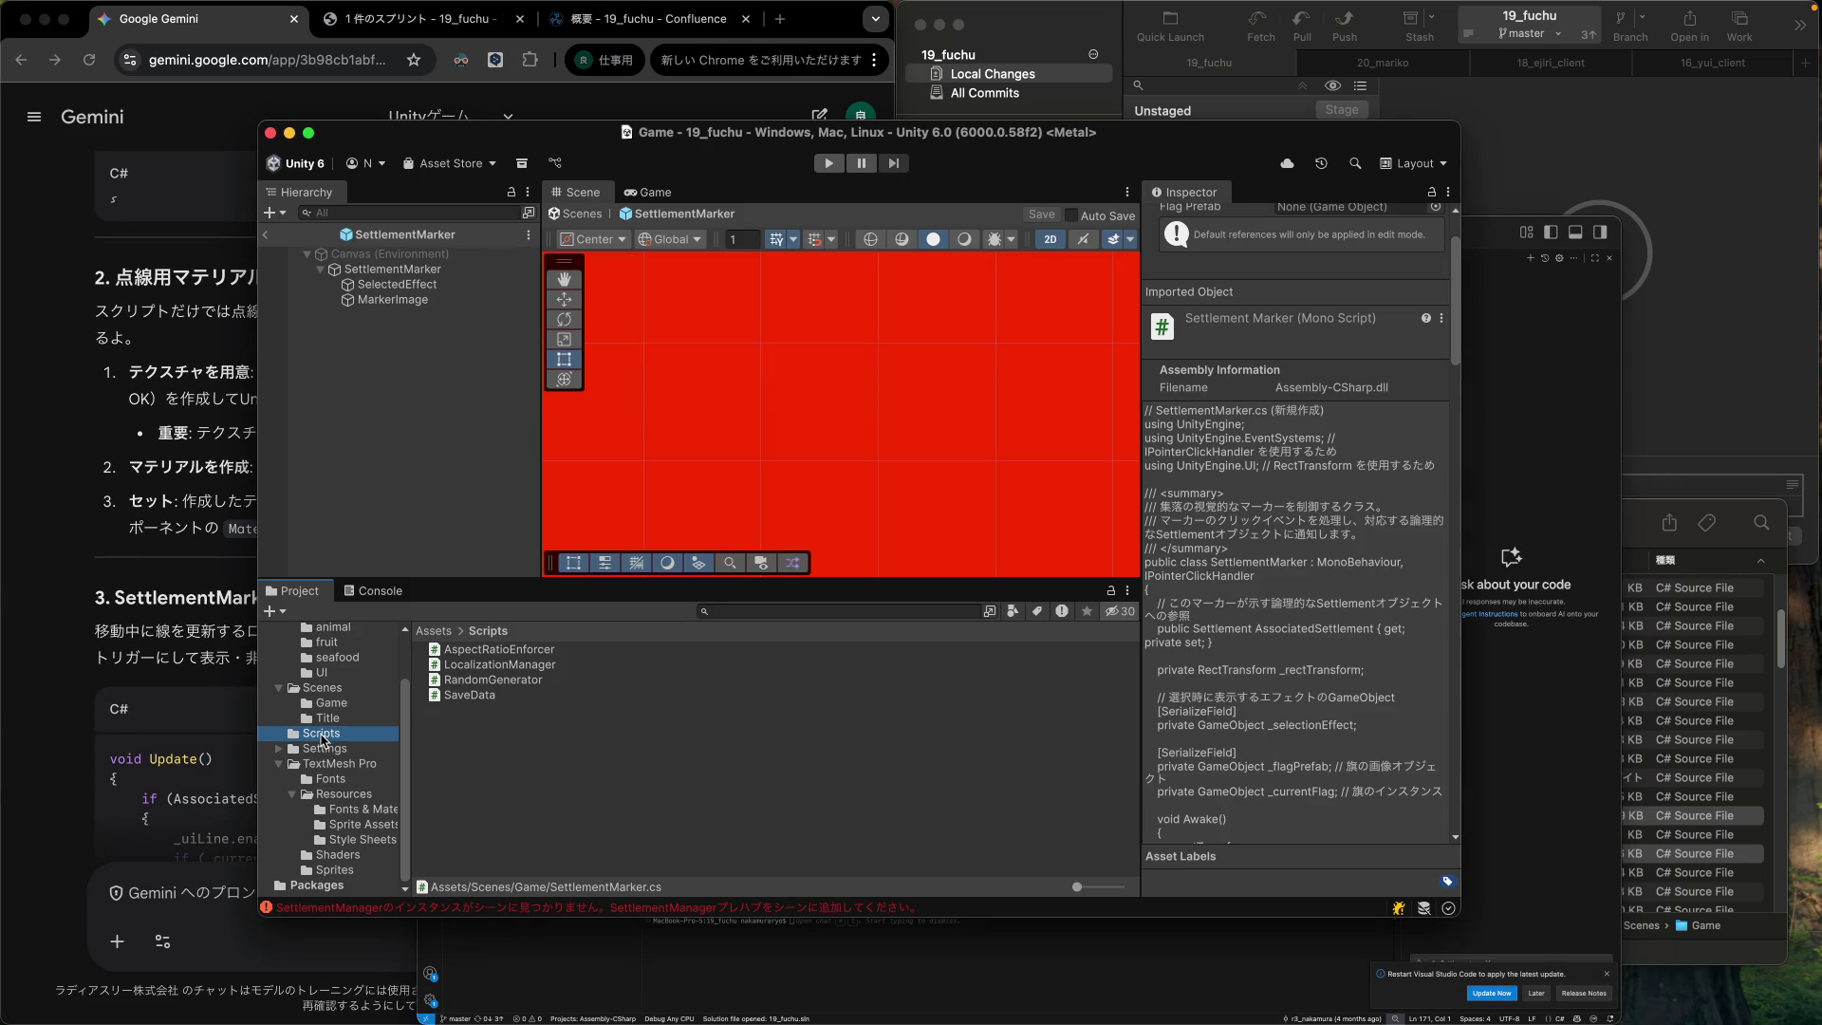
pyautogui.click(450, 778)
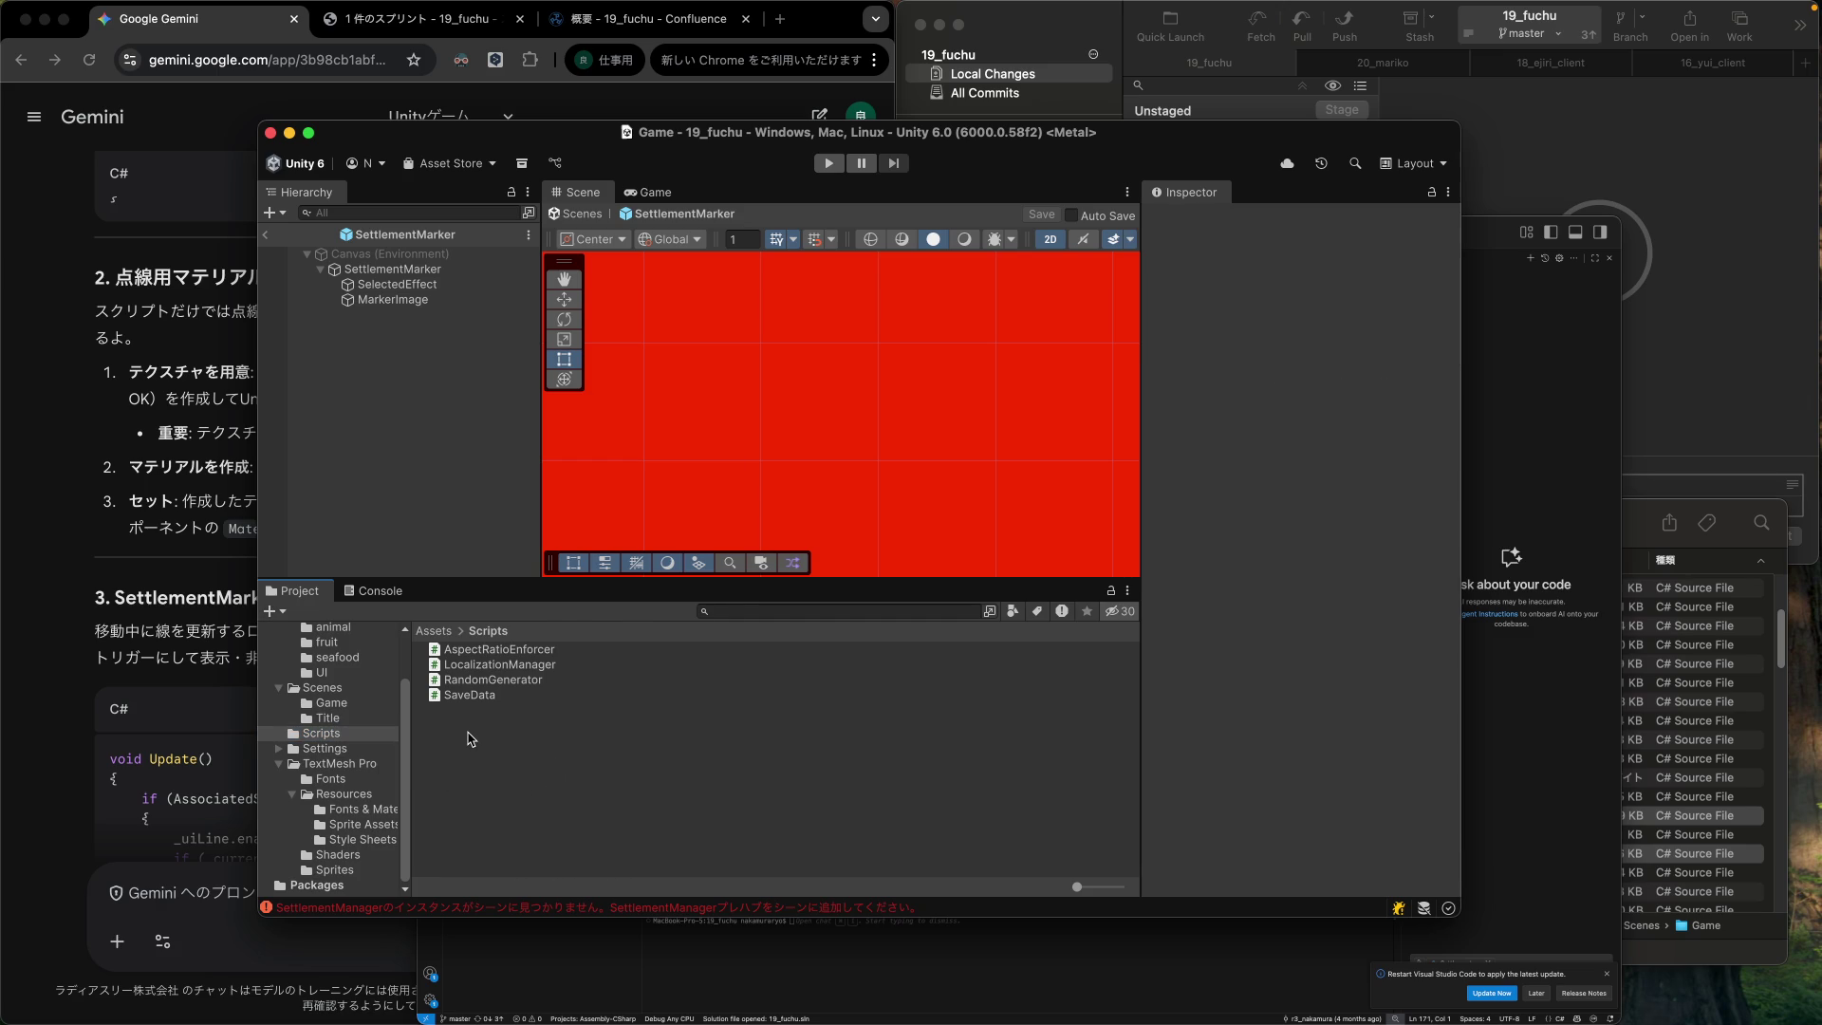
pyautogui.rightClick(479, 739)
pyautogui.moveTo(565, 469)
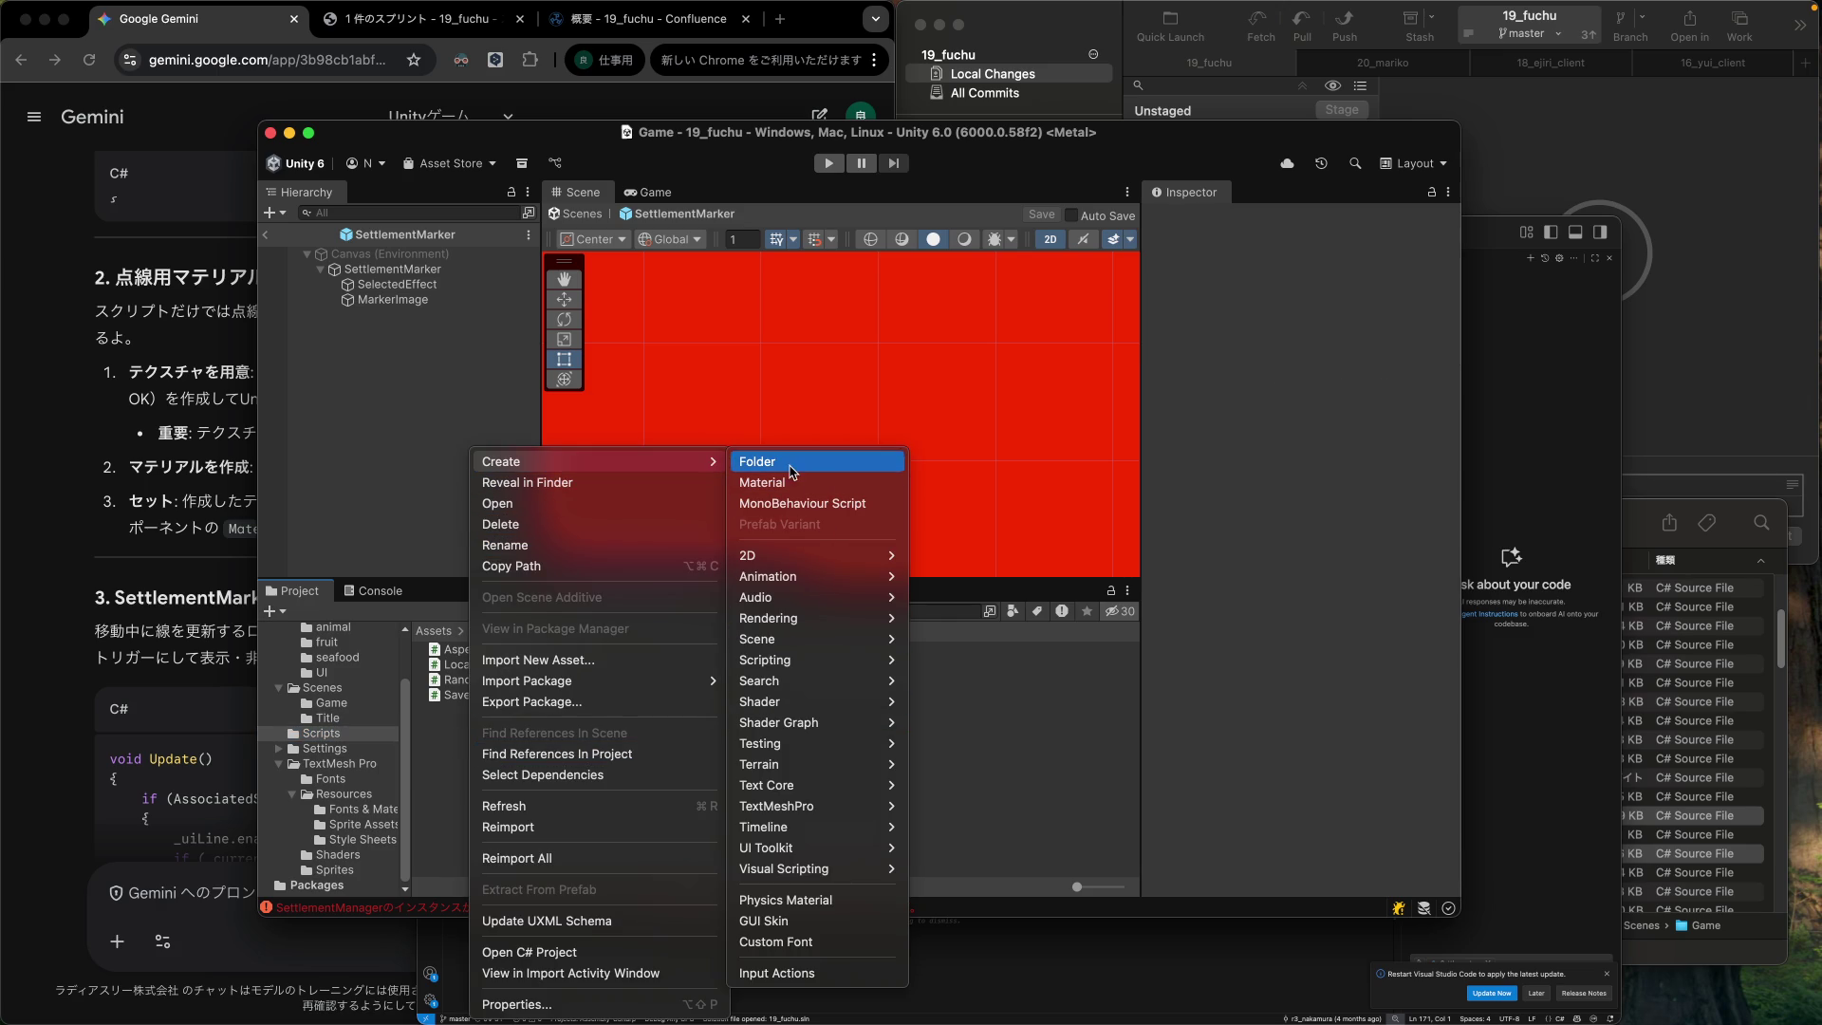
pyautogui.moveTo(796, 676)
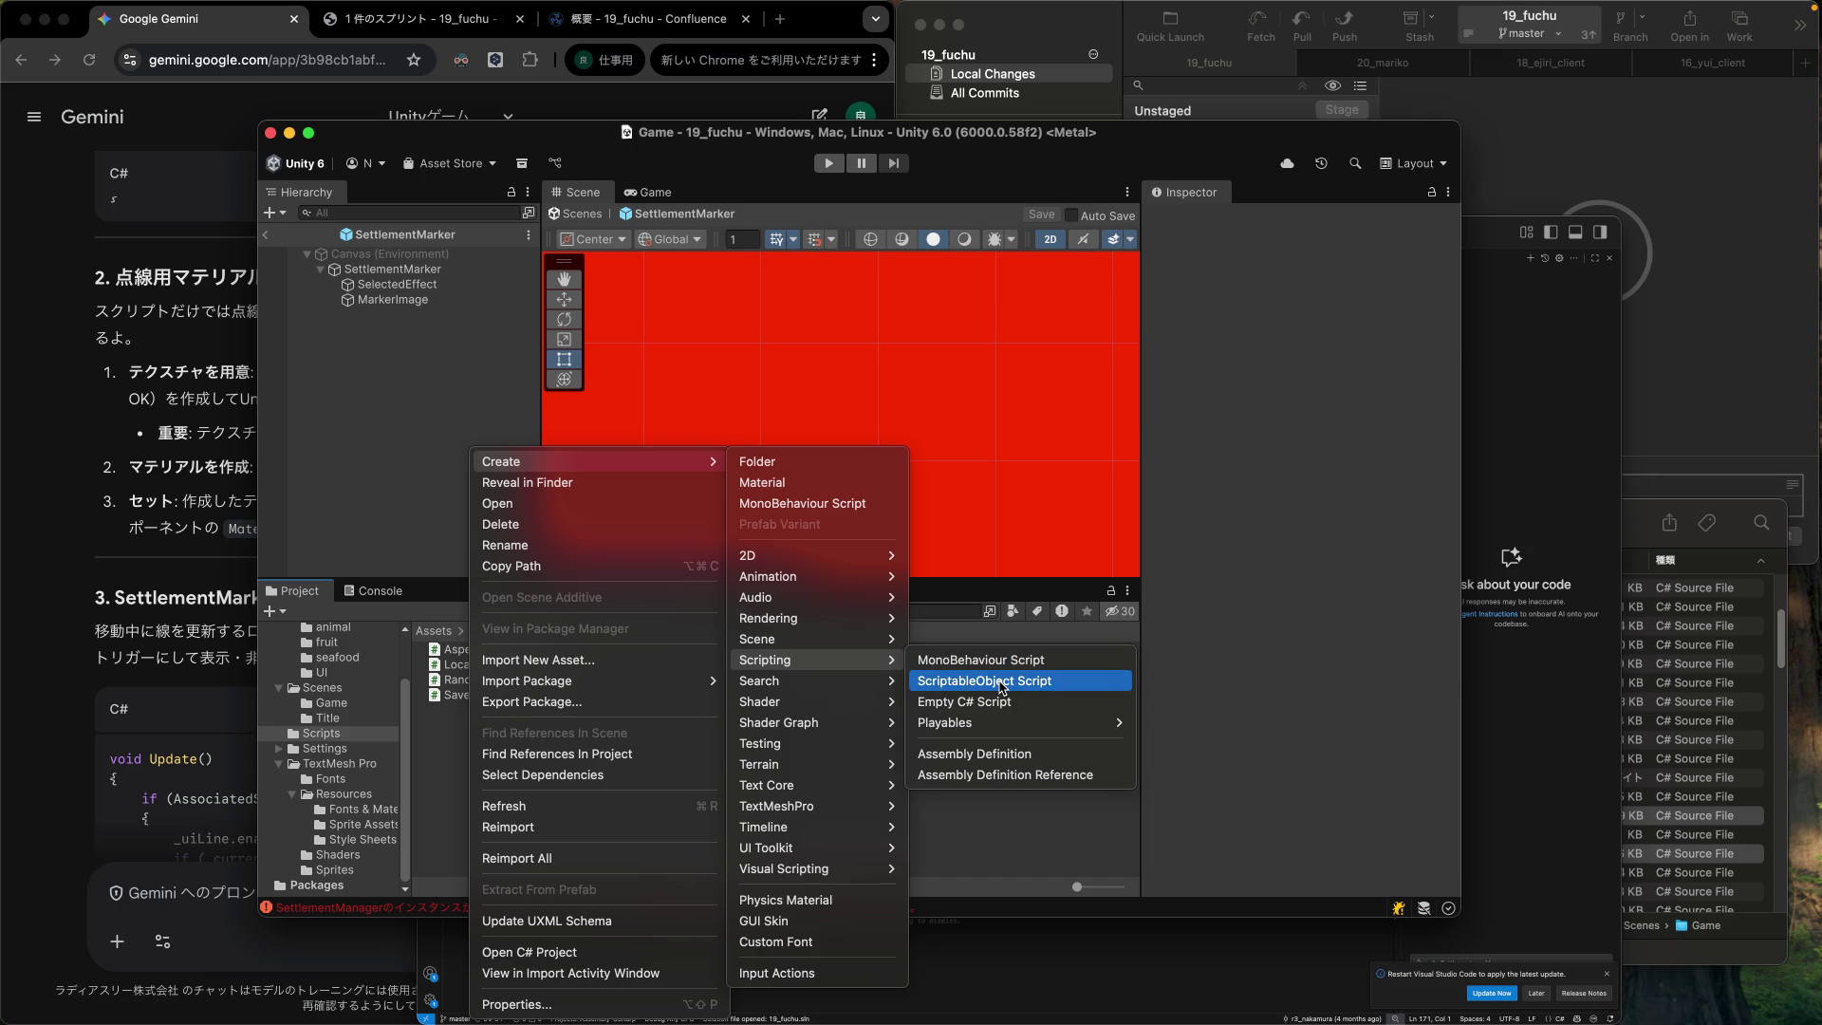
pyautogui.click(1006, 702)
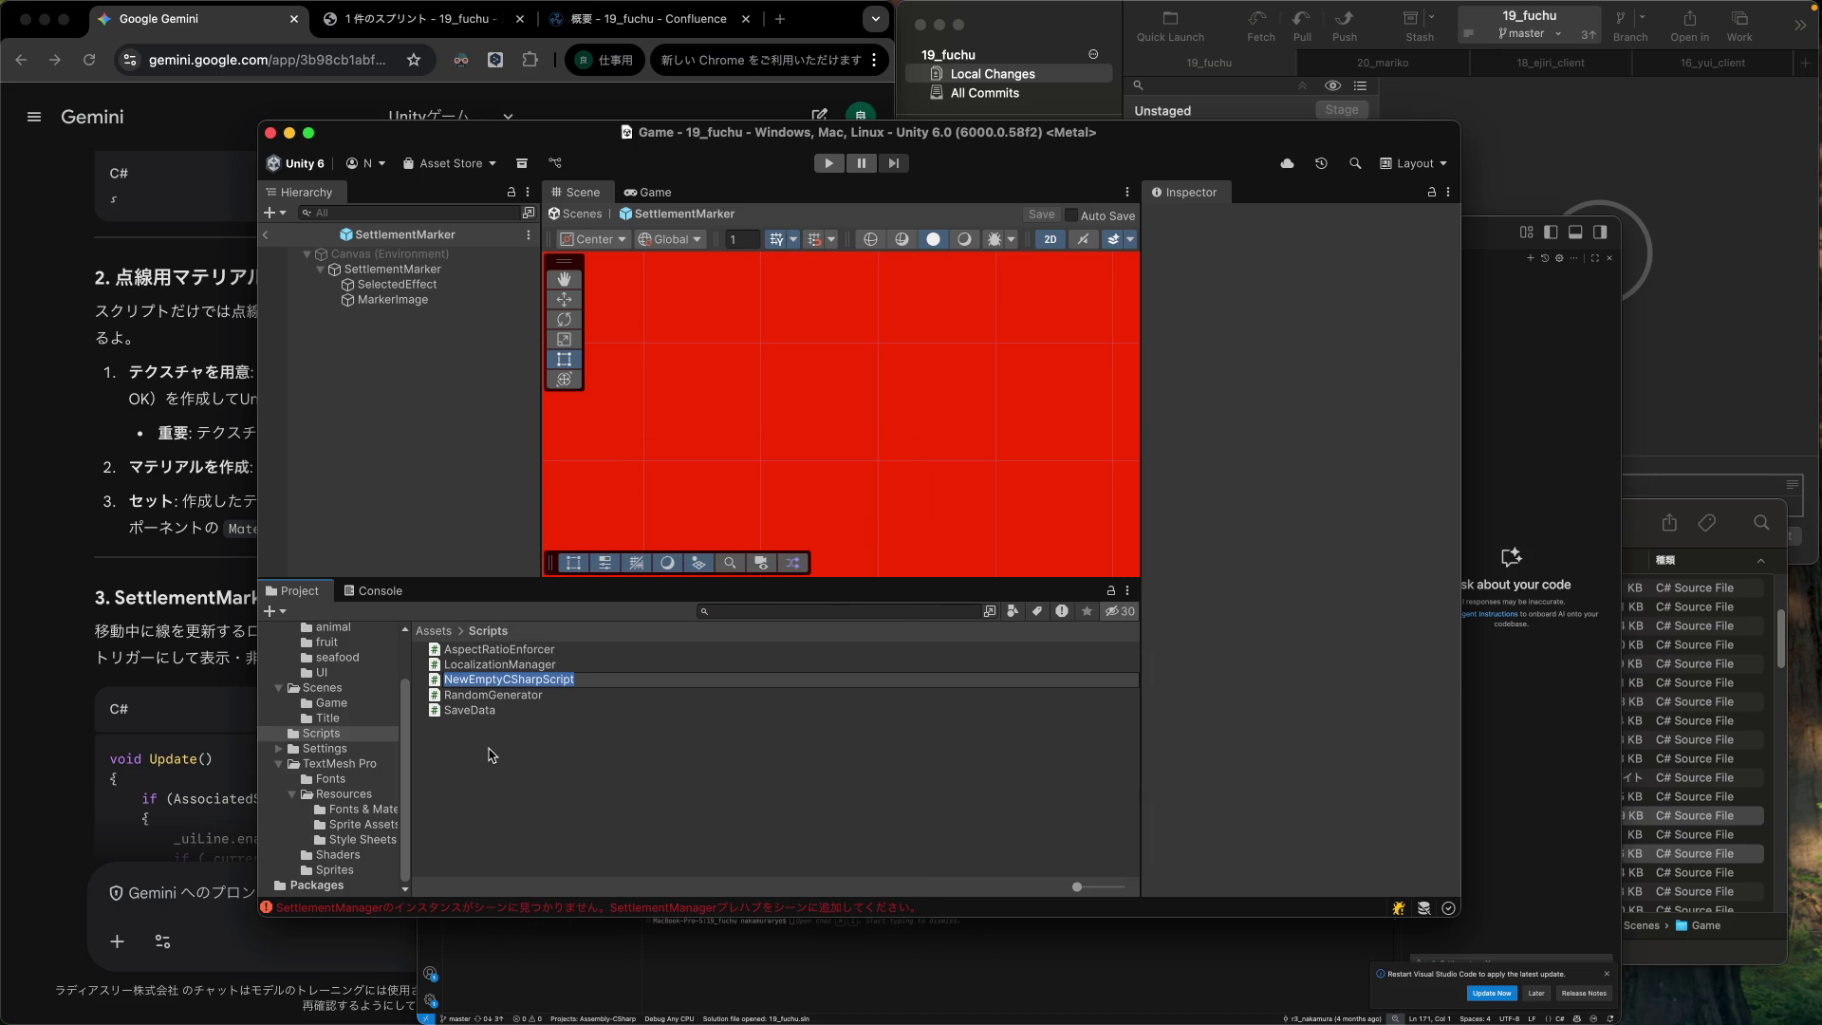
pyautogui.write('UILineRenderer')
pyautogui.press('Return')
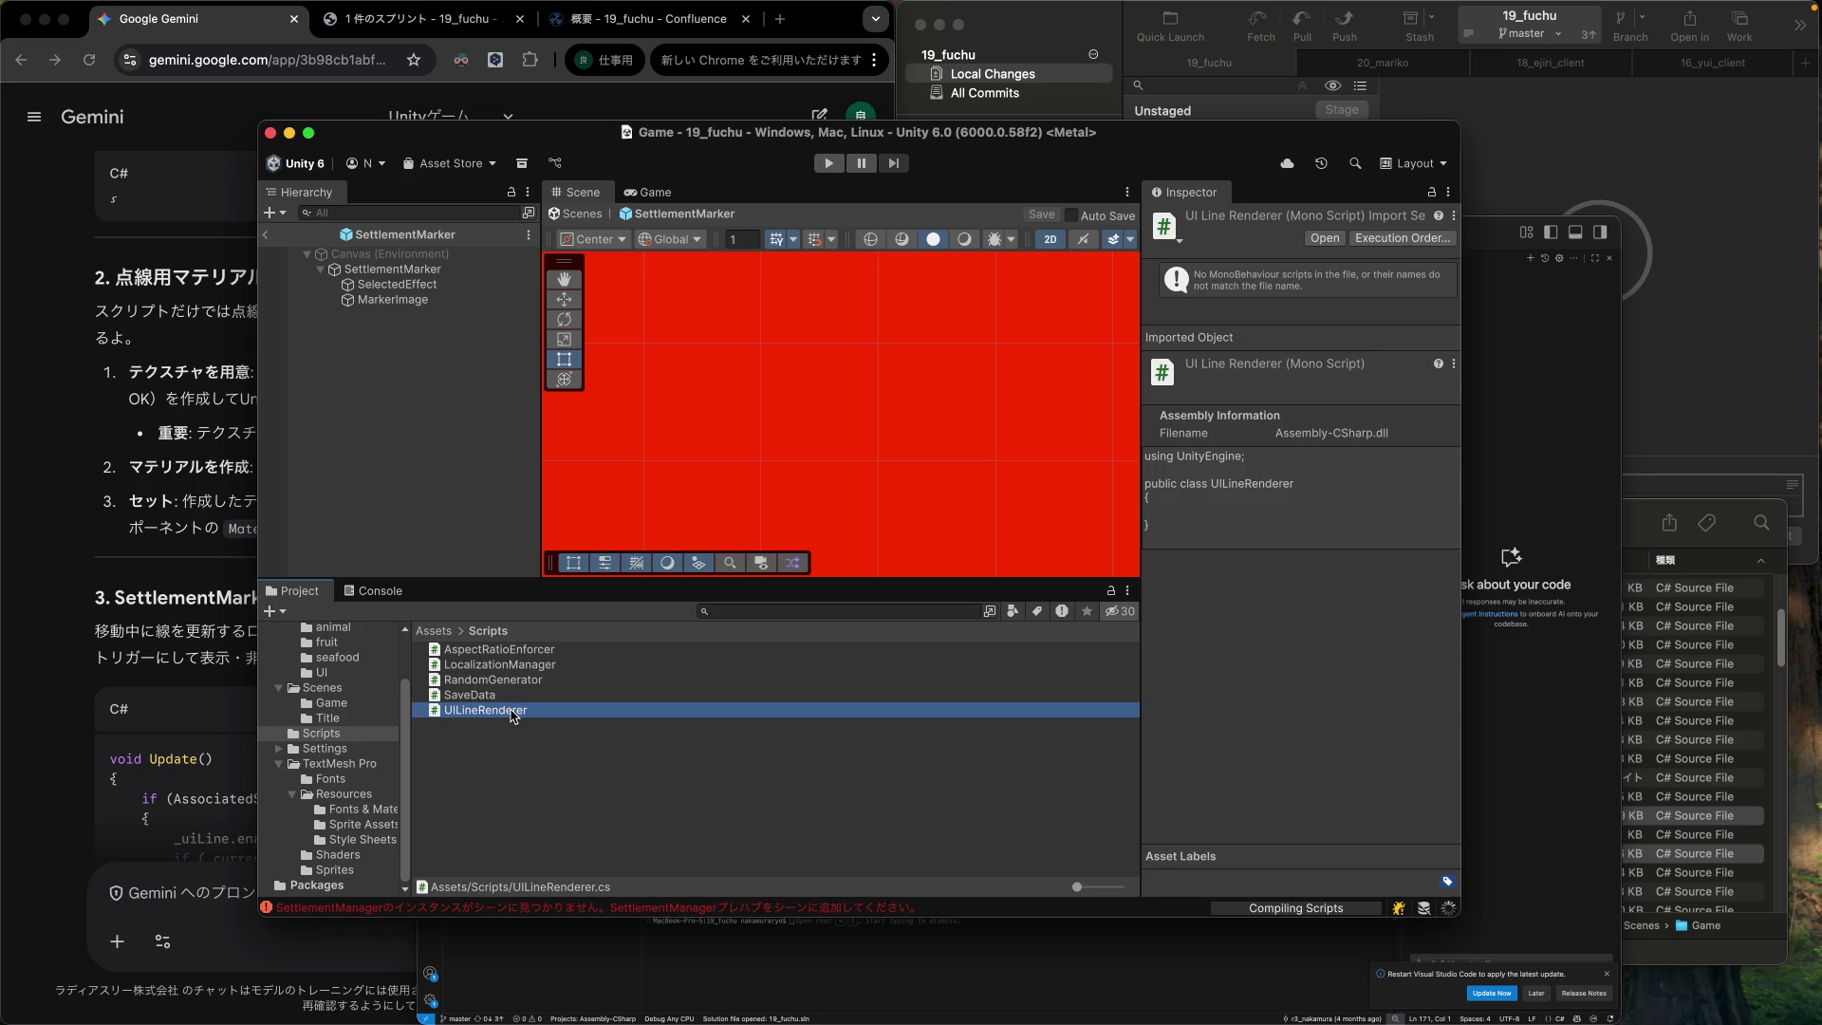
pyautogui.click(215, 686)
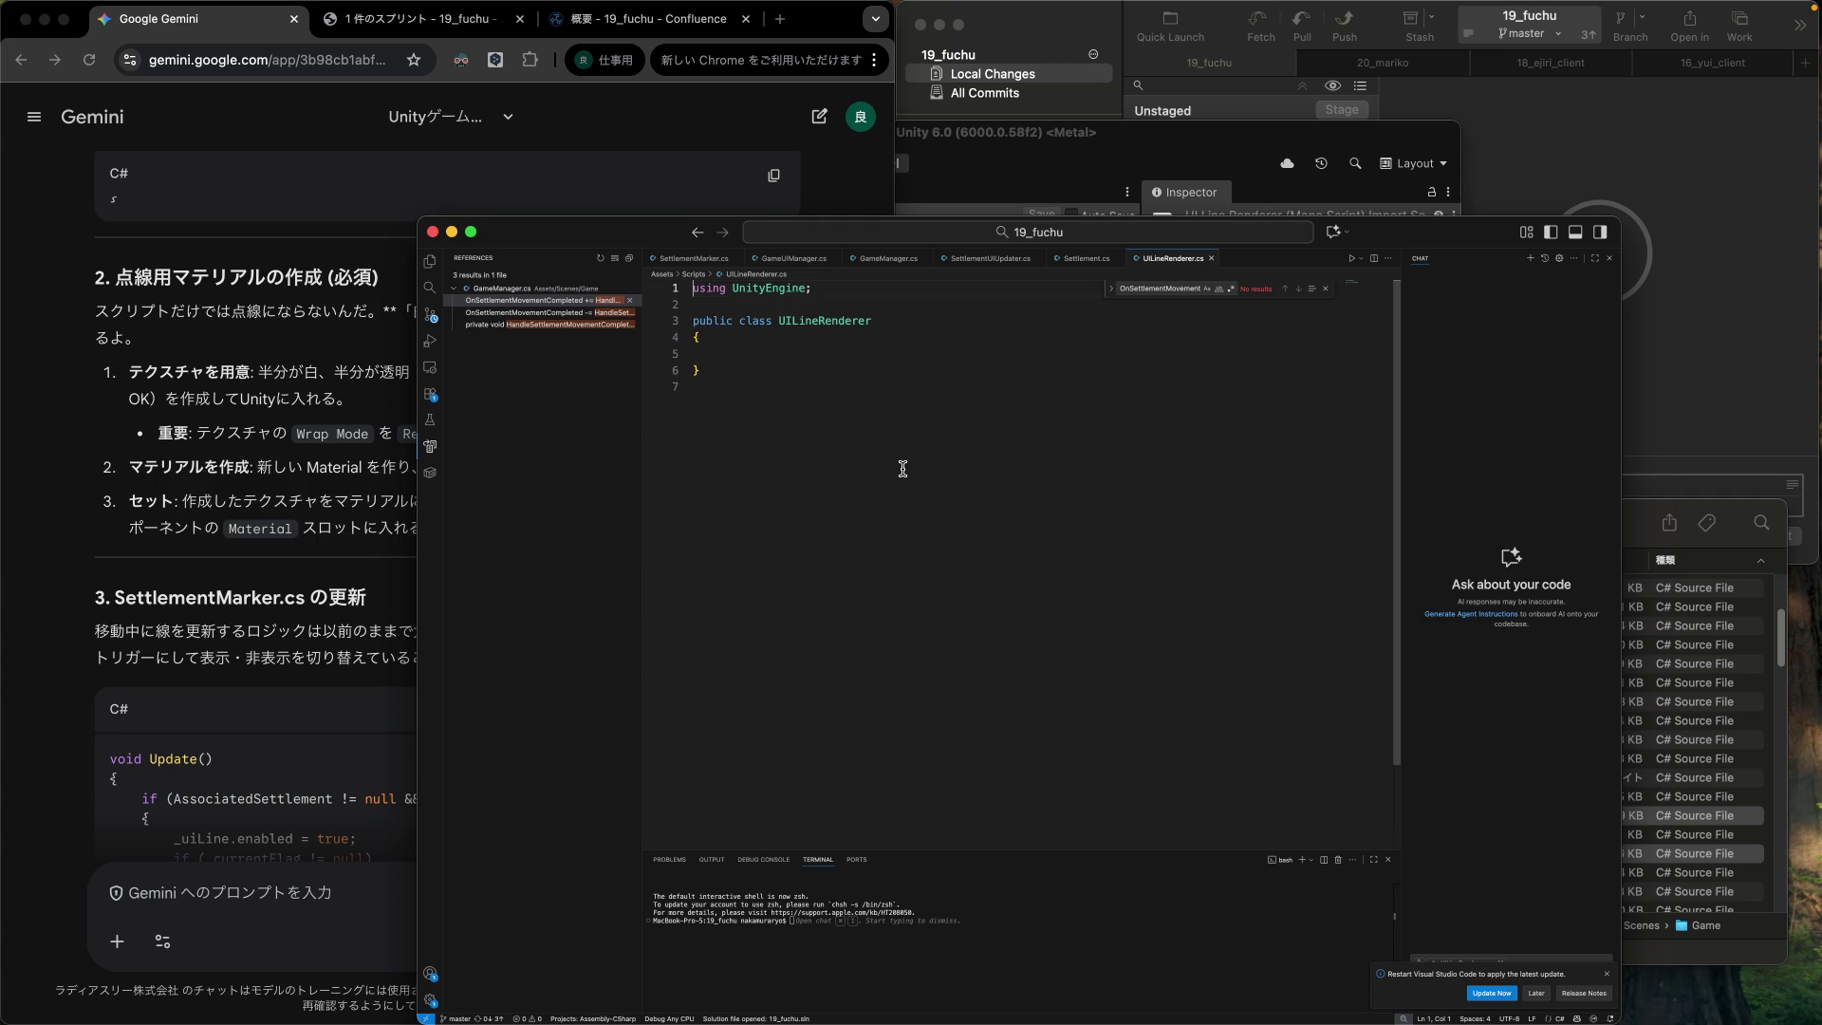
# Replace UILineRenderer.cs with the pasted dashed-line Graphic class and save it.
pyautogui.press('super+a')
pyautogui.press('super+v')
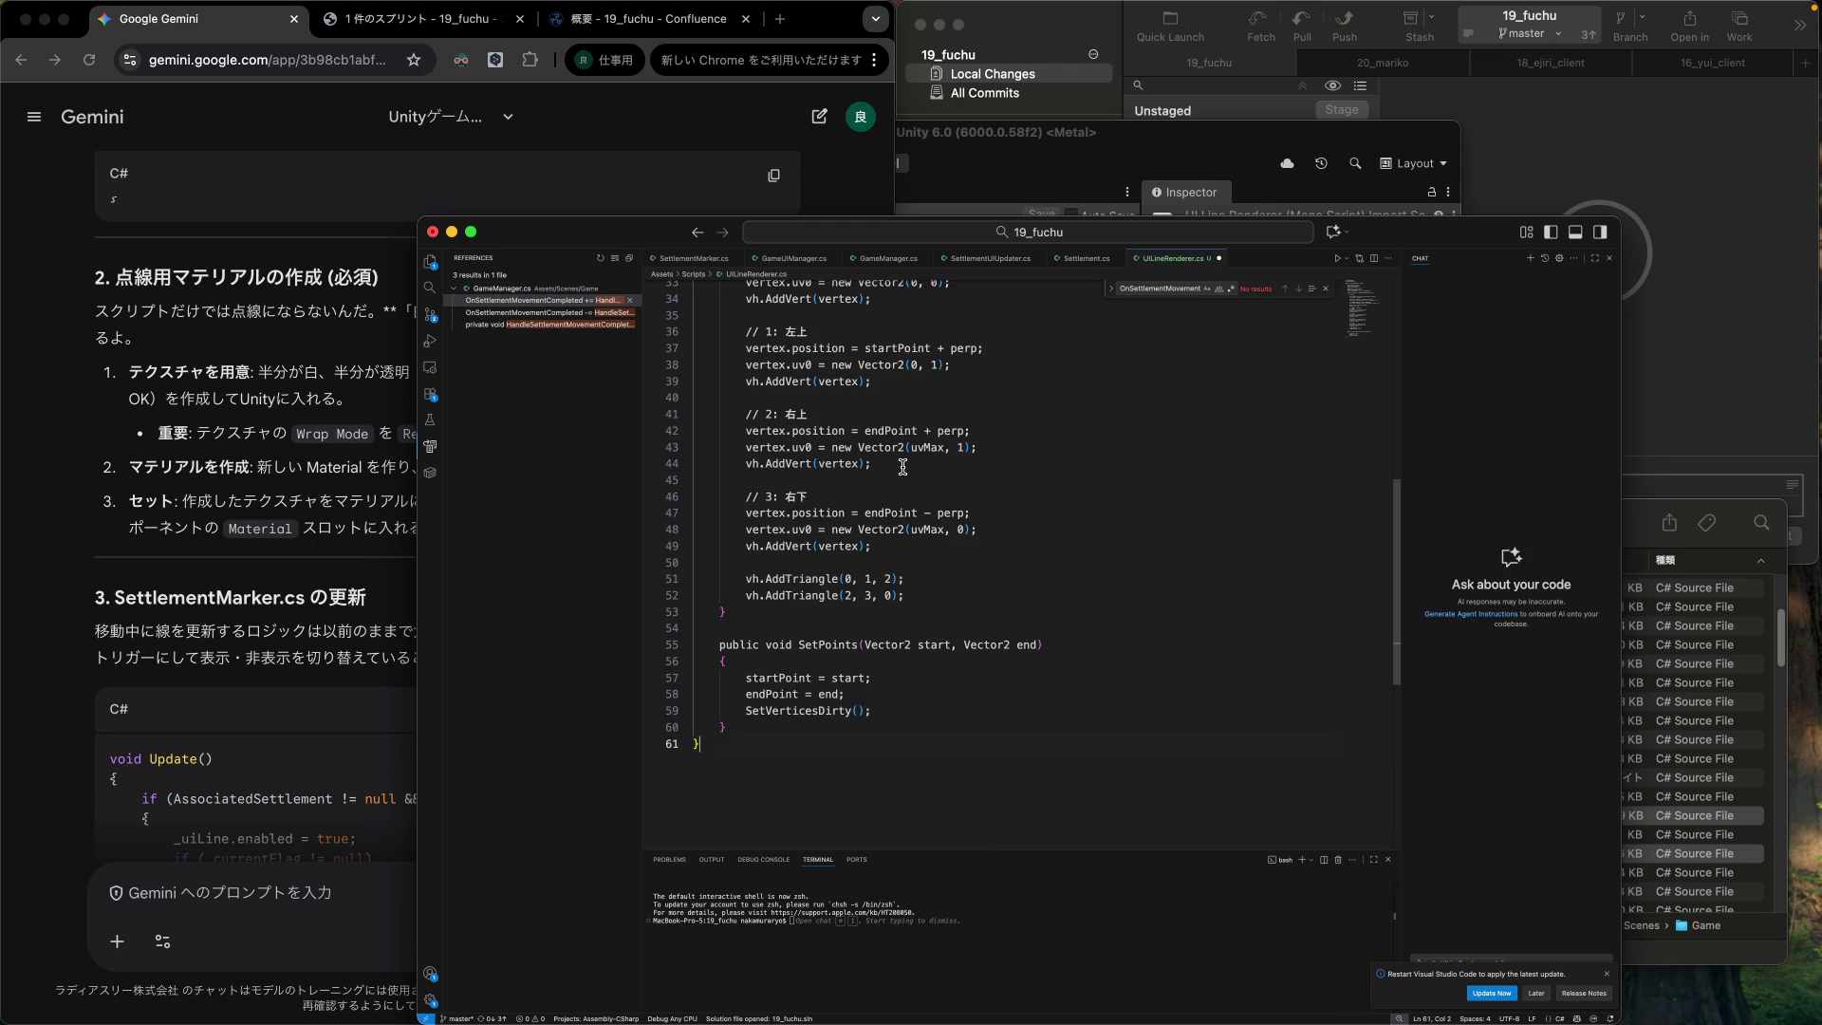
pyautogui.scroll(10, 903, 467)
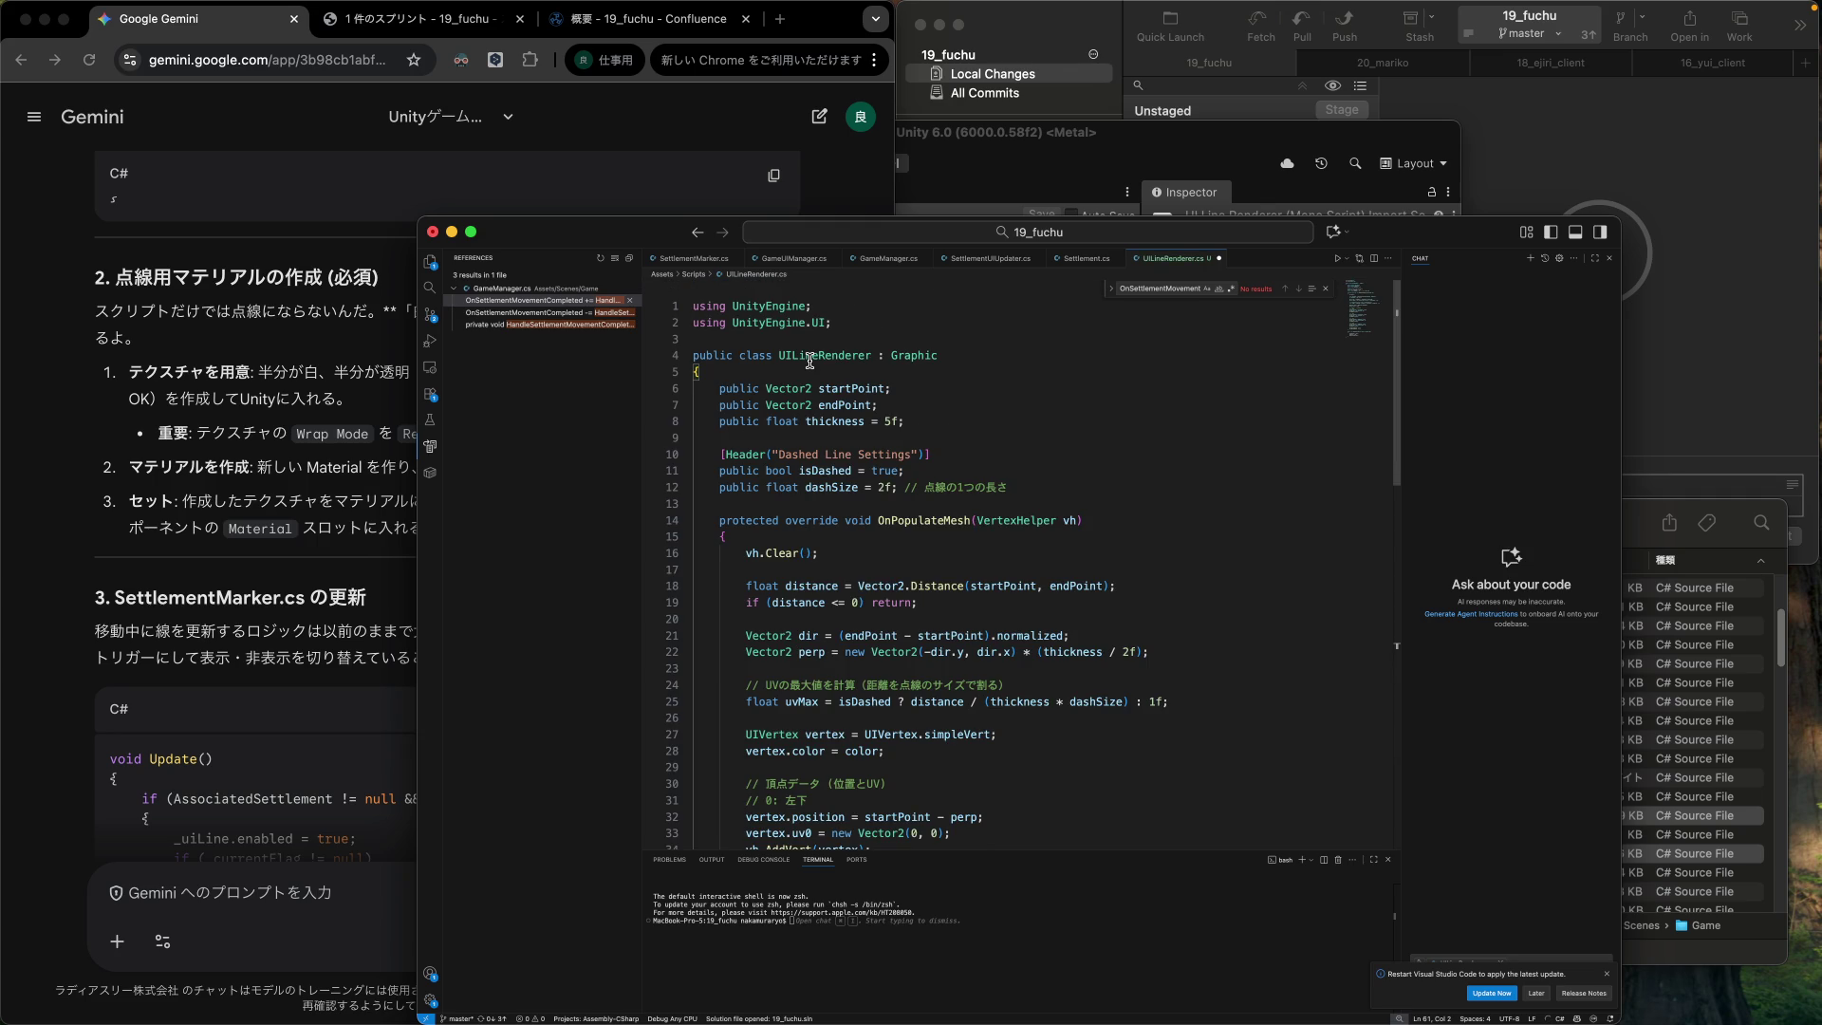
pyautogui.click(966, 390)
pyautogui.press('super+s')
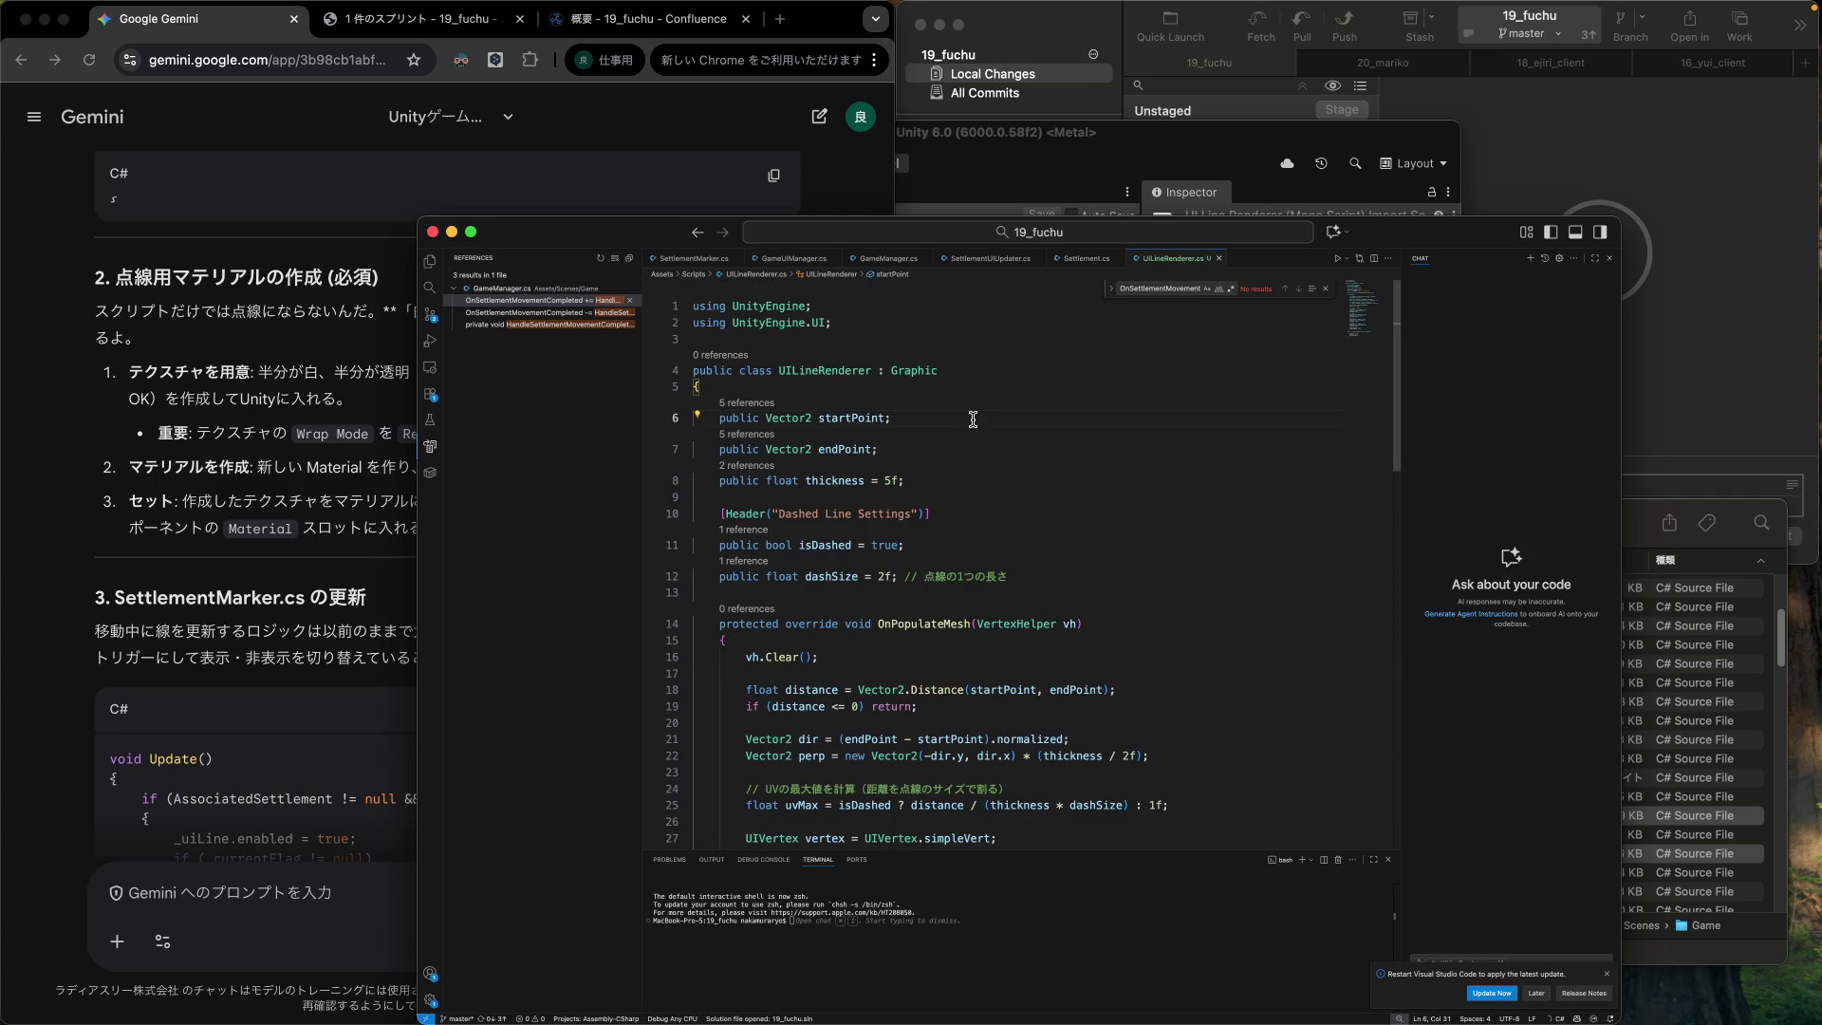
pyautogui.click(337, 486)
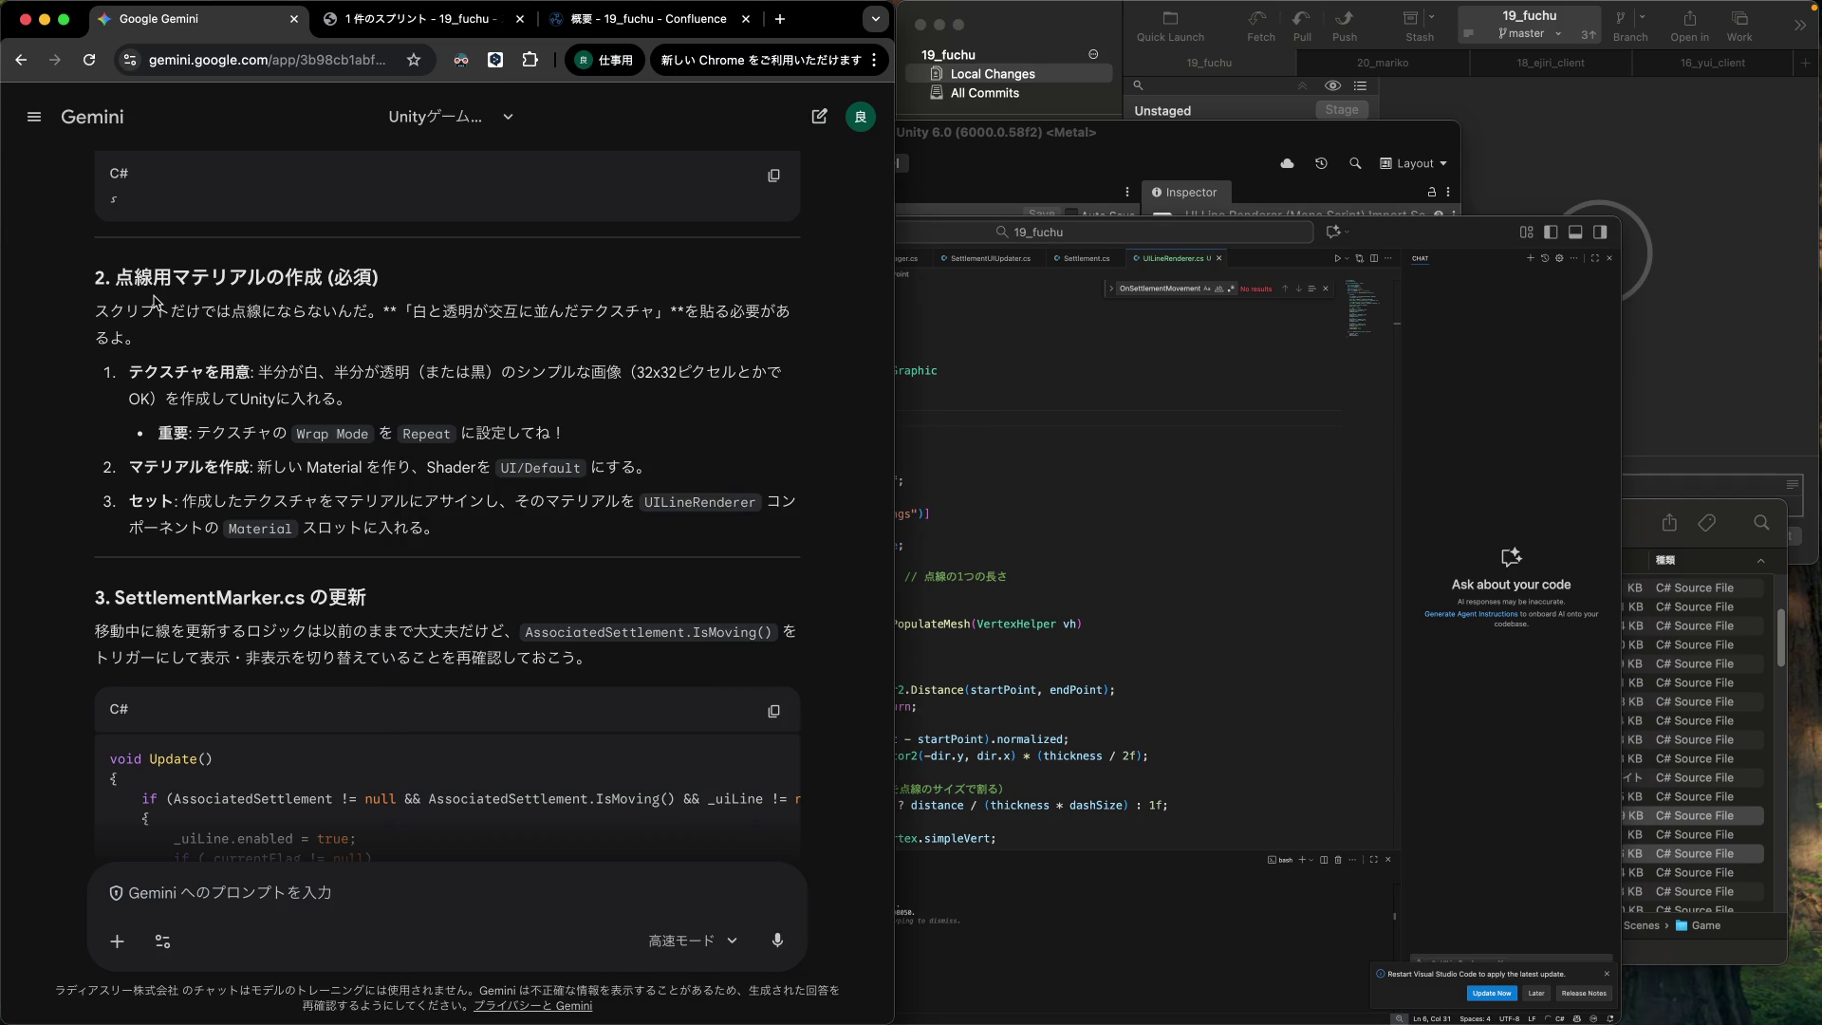
pyautogui.moveTo(265, 376); pyautogui.dragTo(409, 377)
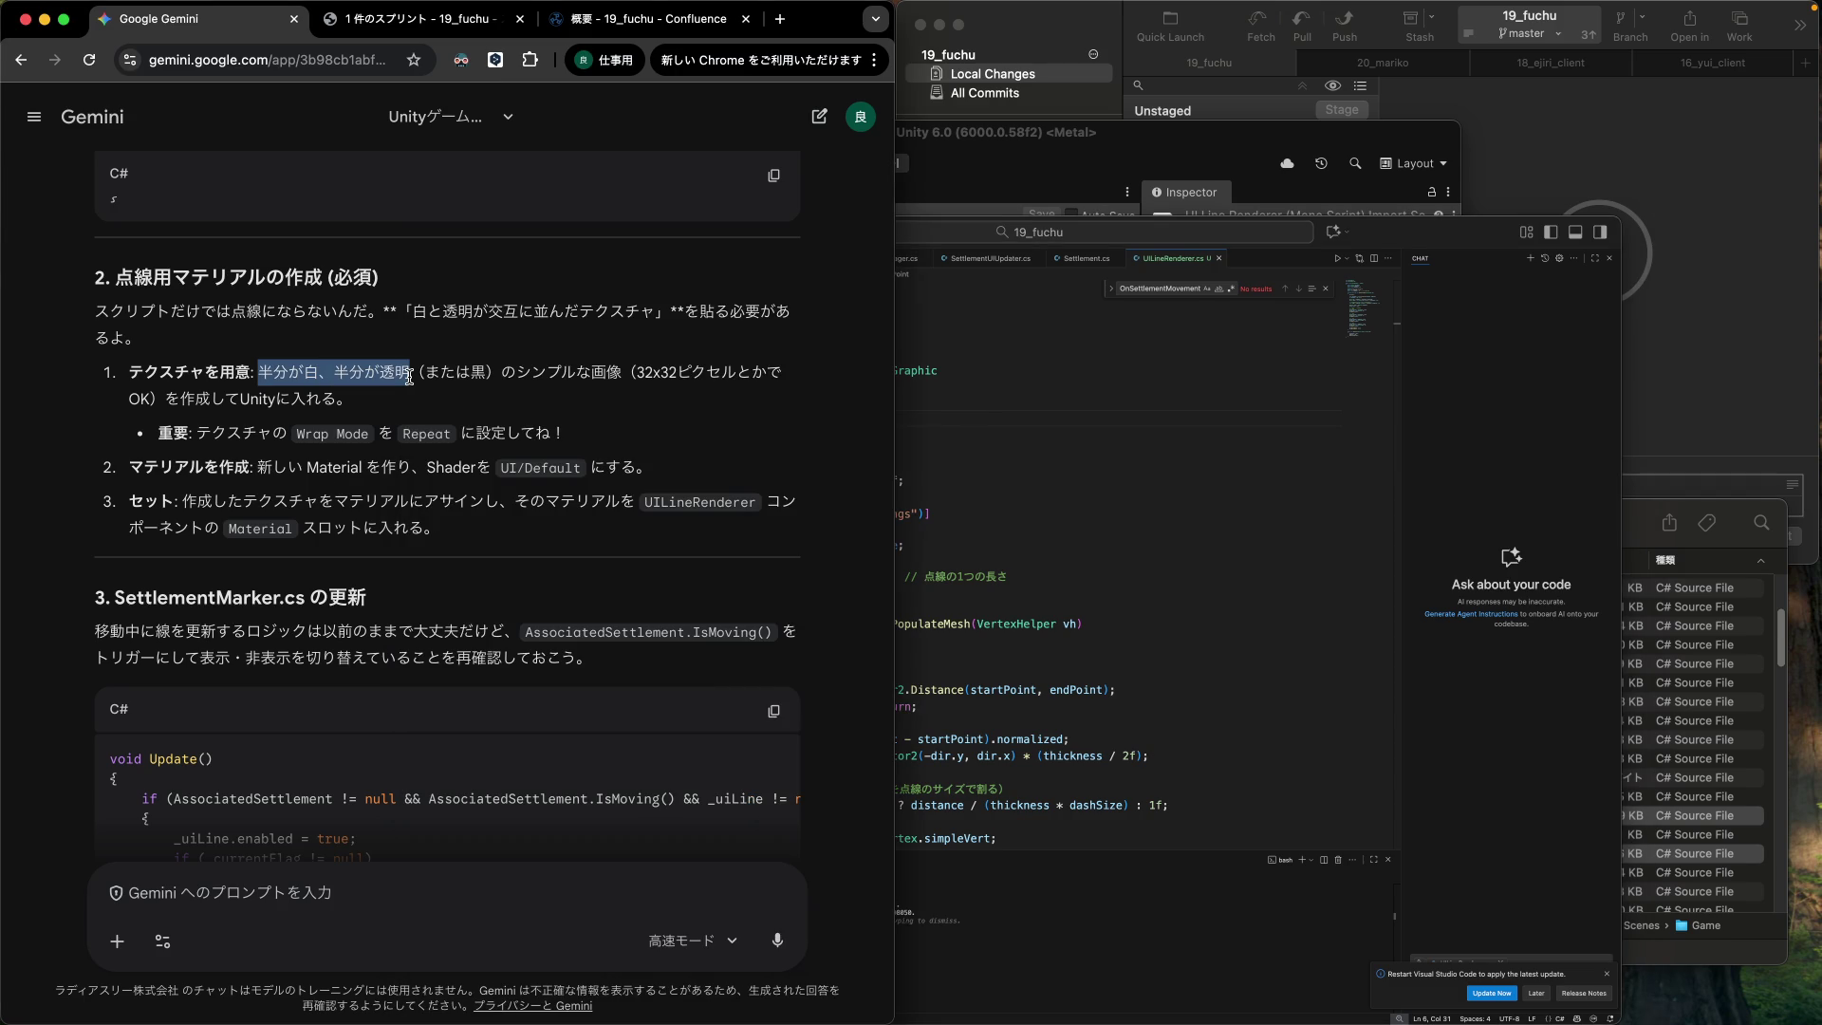
pyautogui.click(570, 370)
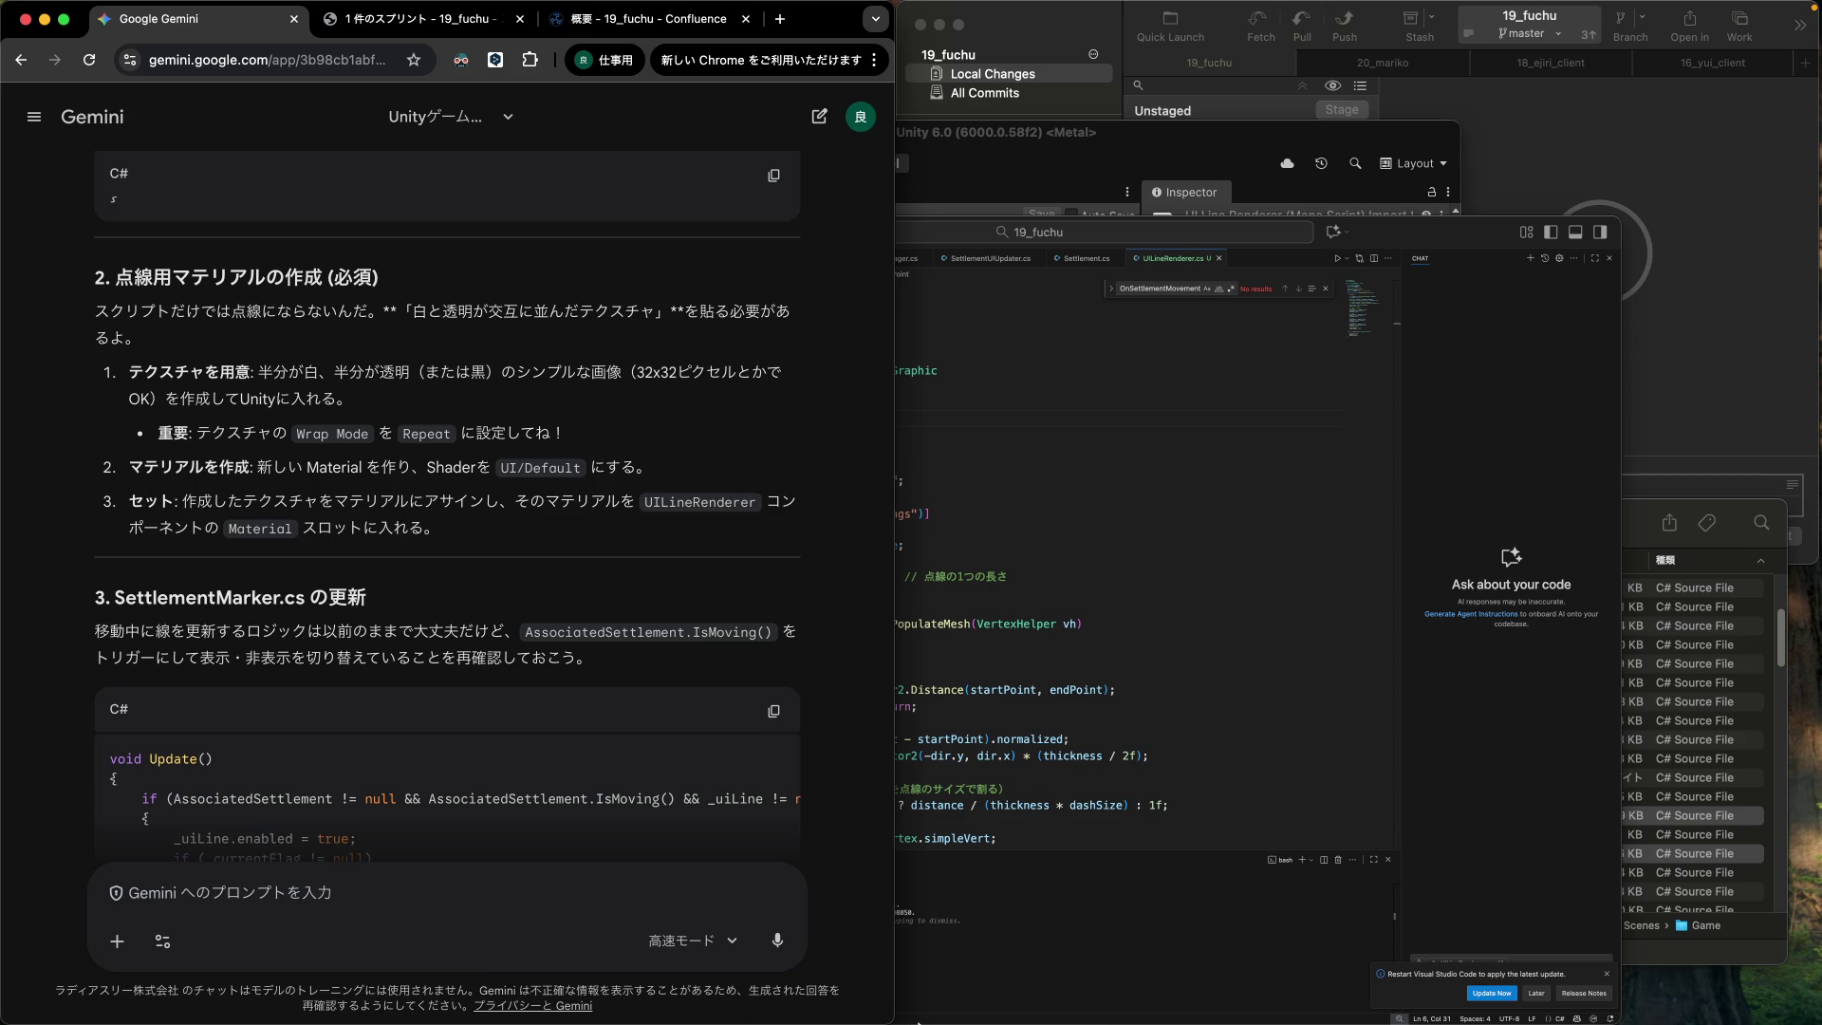
pyautogui.moveTo(918, 1023)
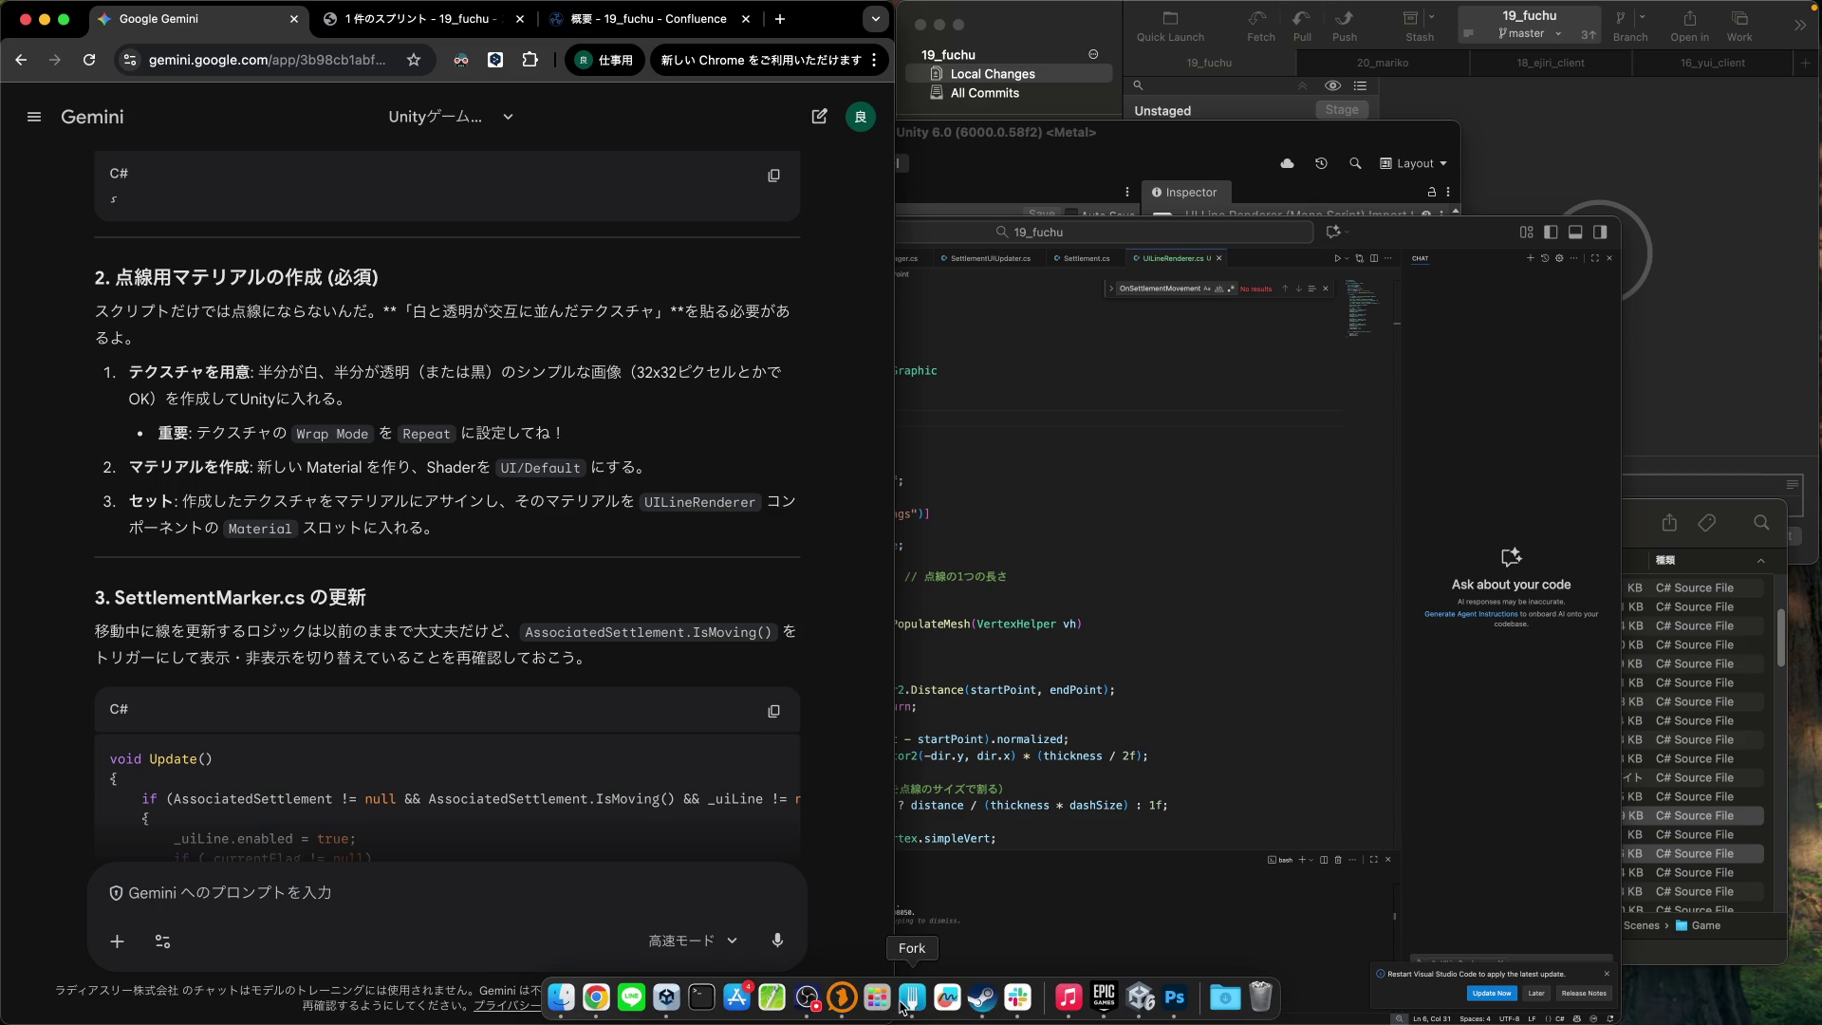
# In Photoshop, create a new document named LineDot, 32×32 px with a transparent background.
pyautogui.click(1174, 998)
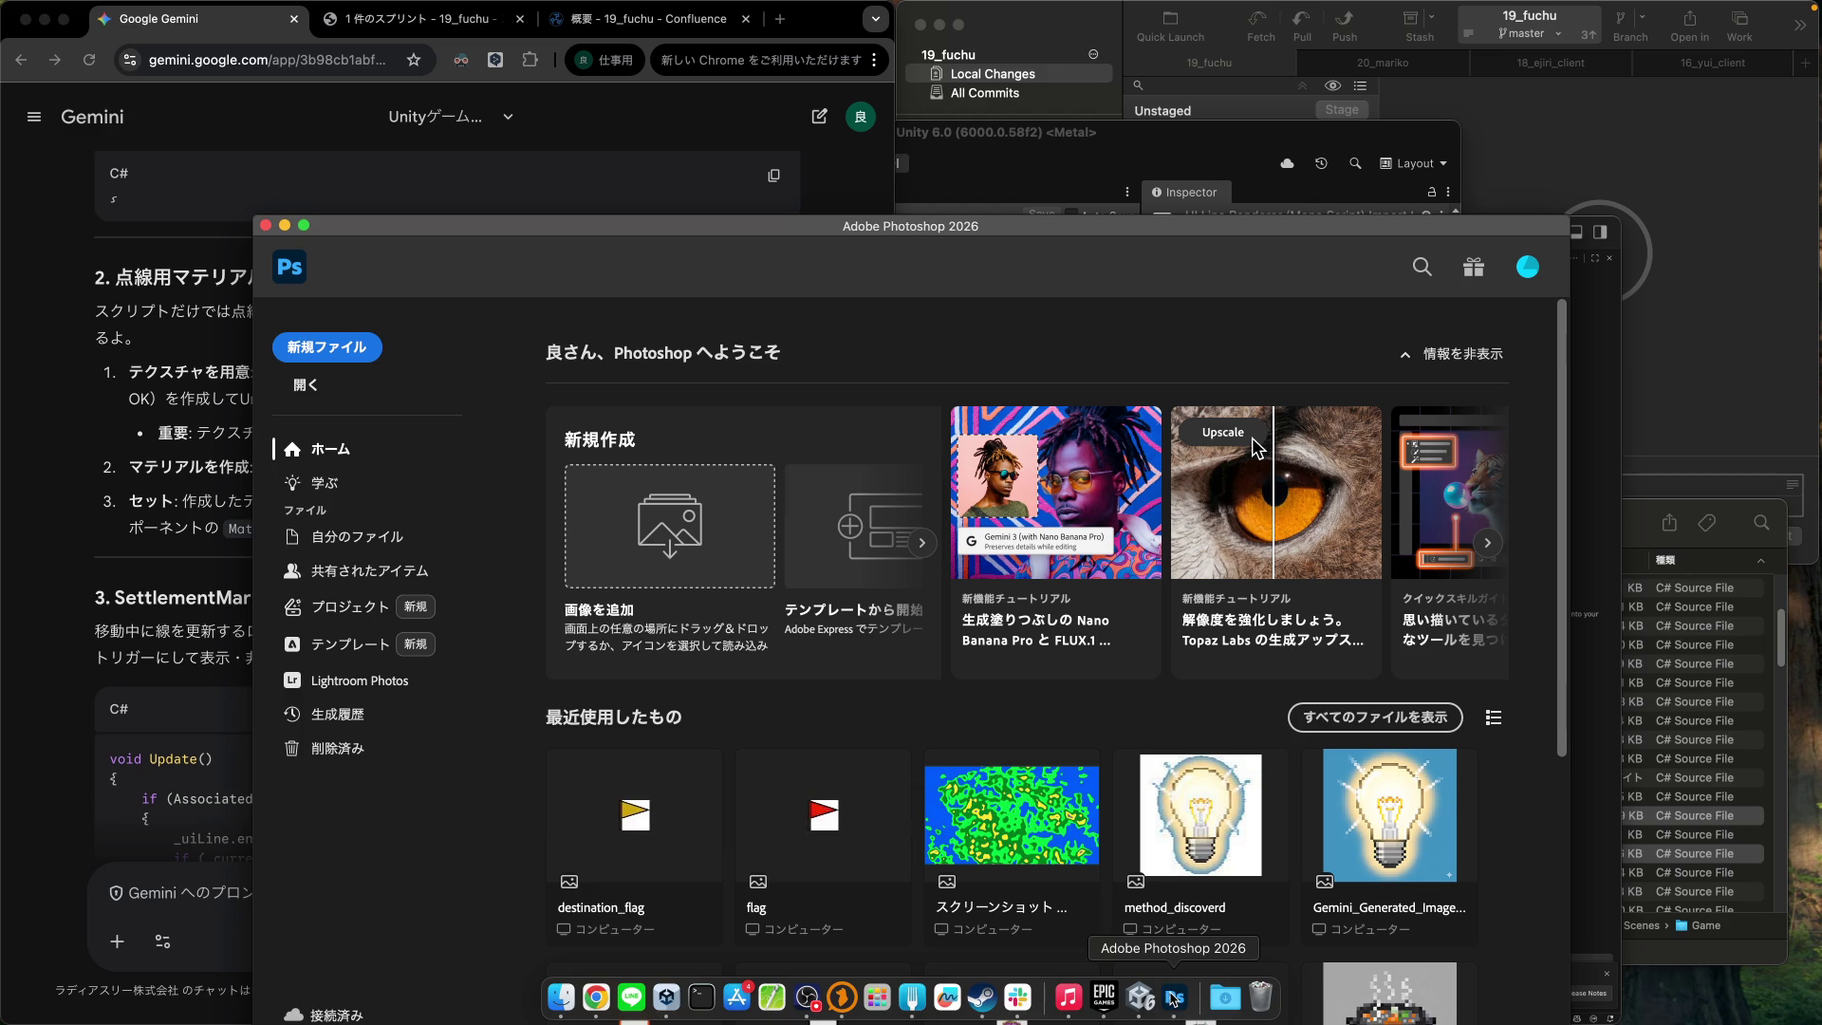
pyautogui.moveTo(709, 236); pyautogui.dragTo(692, 160)
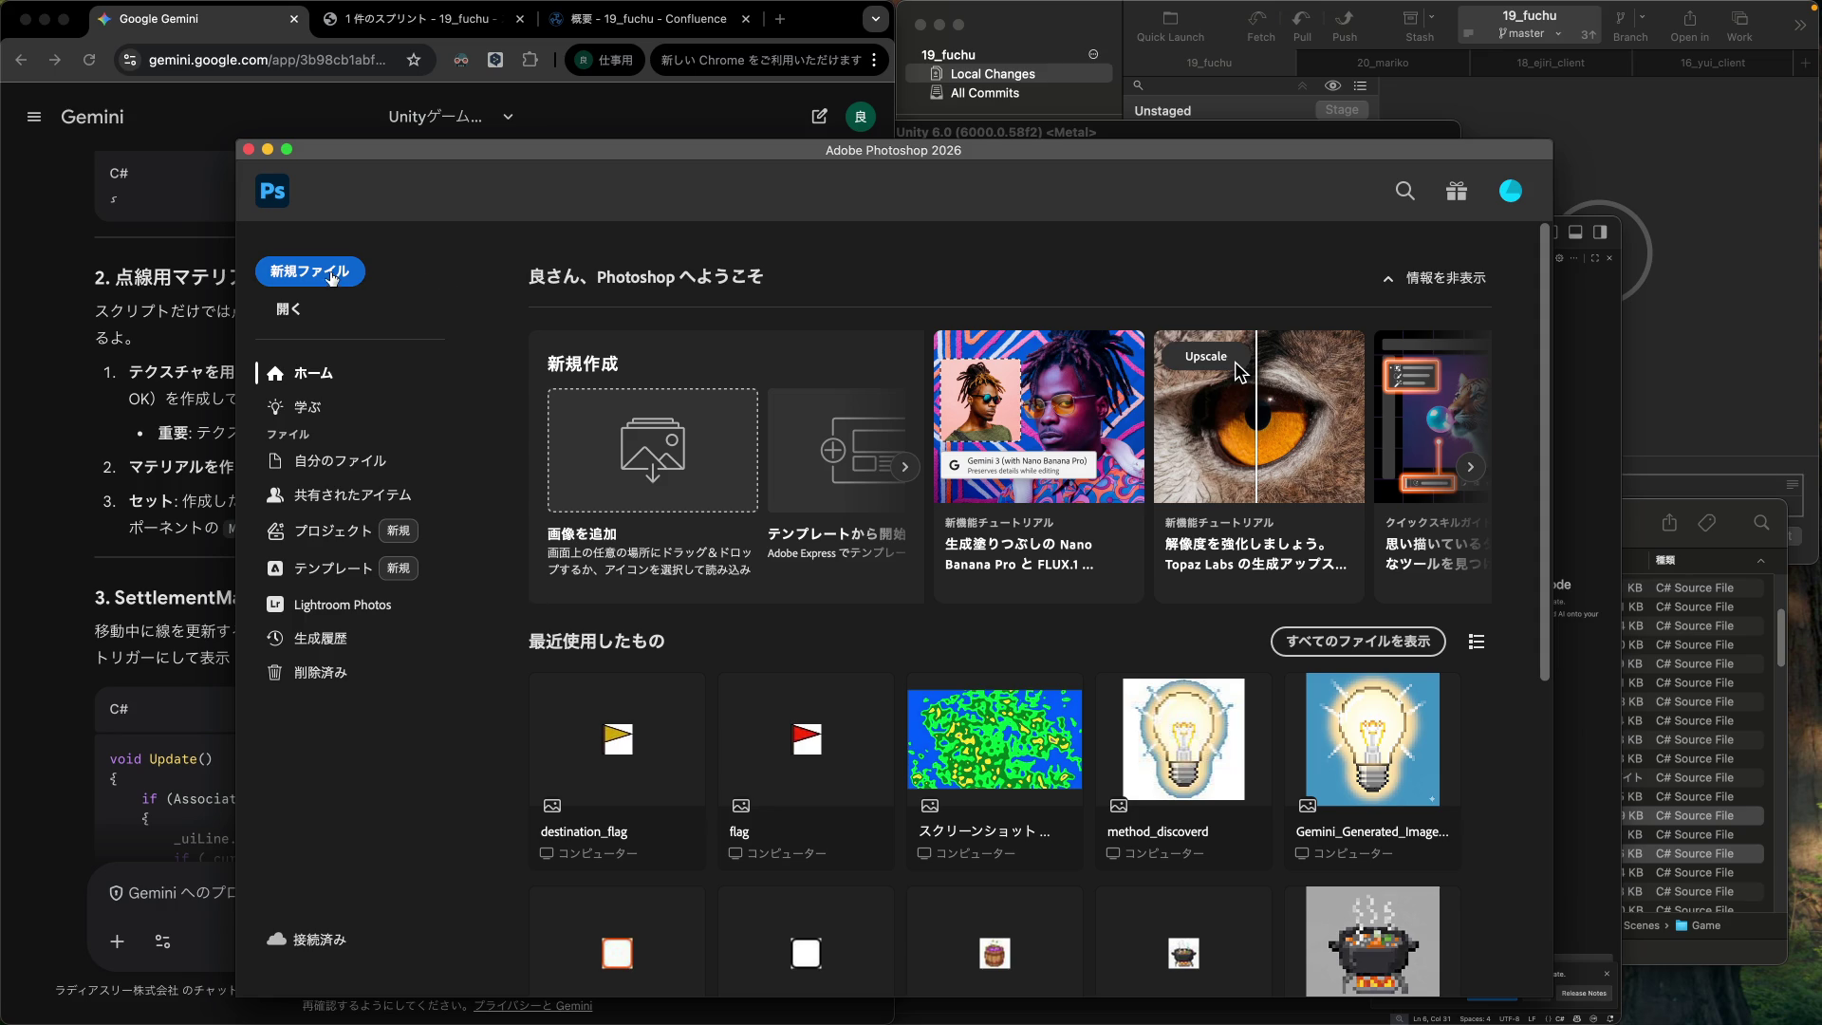
pyautogui.click(326, 280)
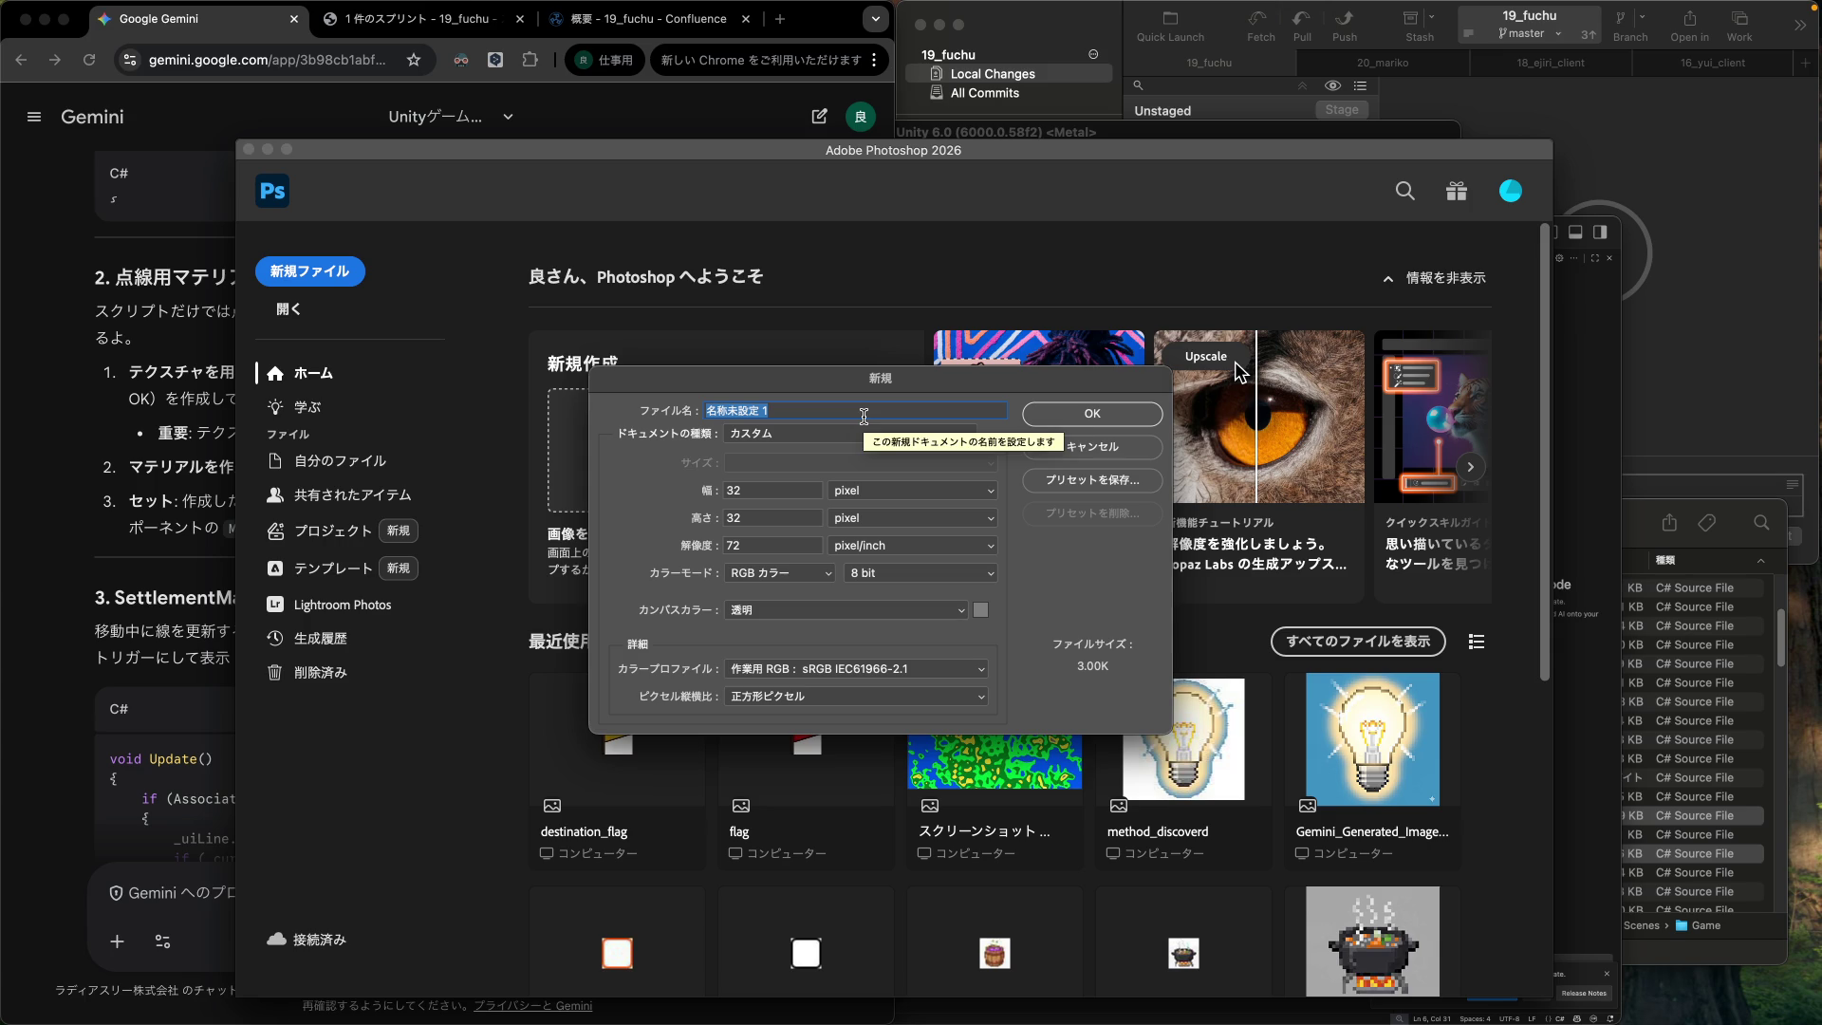
pyautogui.write('UILineRenderer')
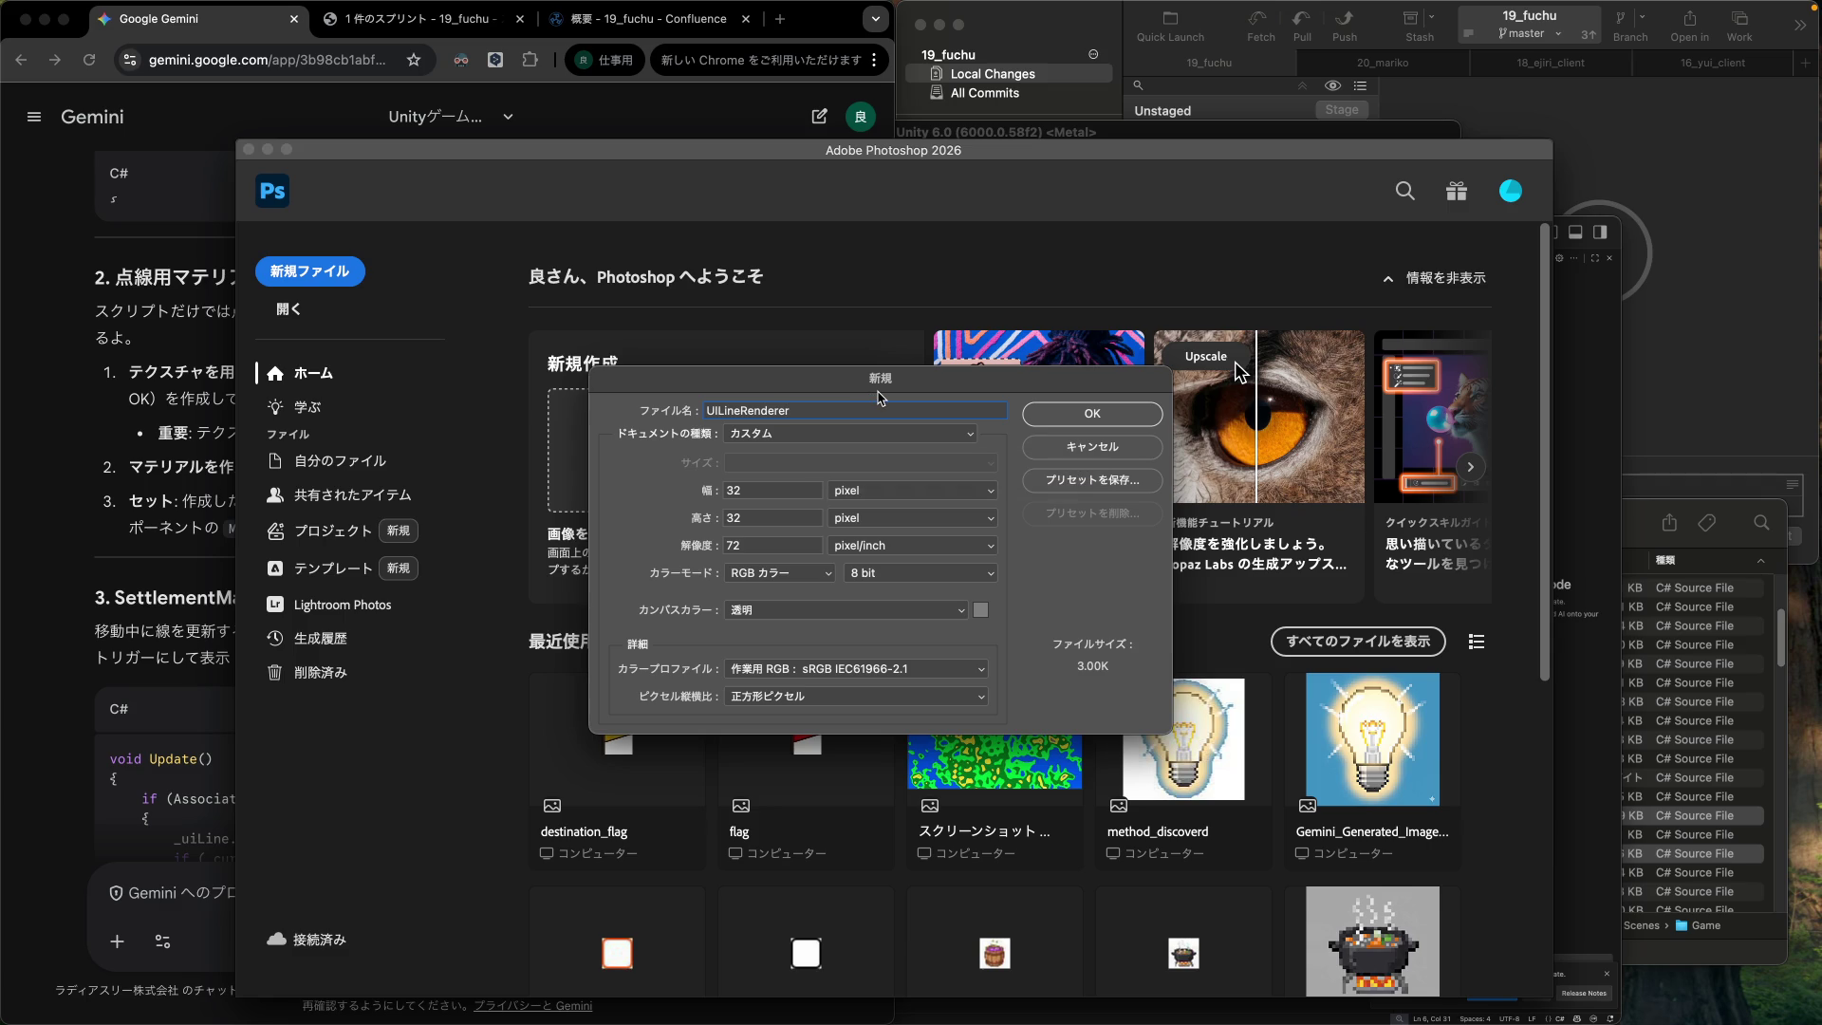
pyautogui.press('super+a')
pyautogui.write('Do')
pyautogui.click(1079, 408)
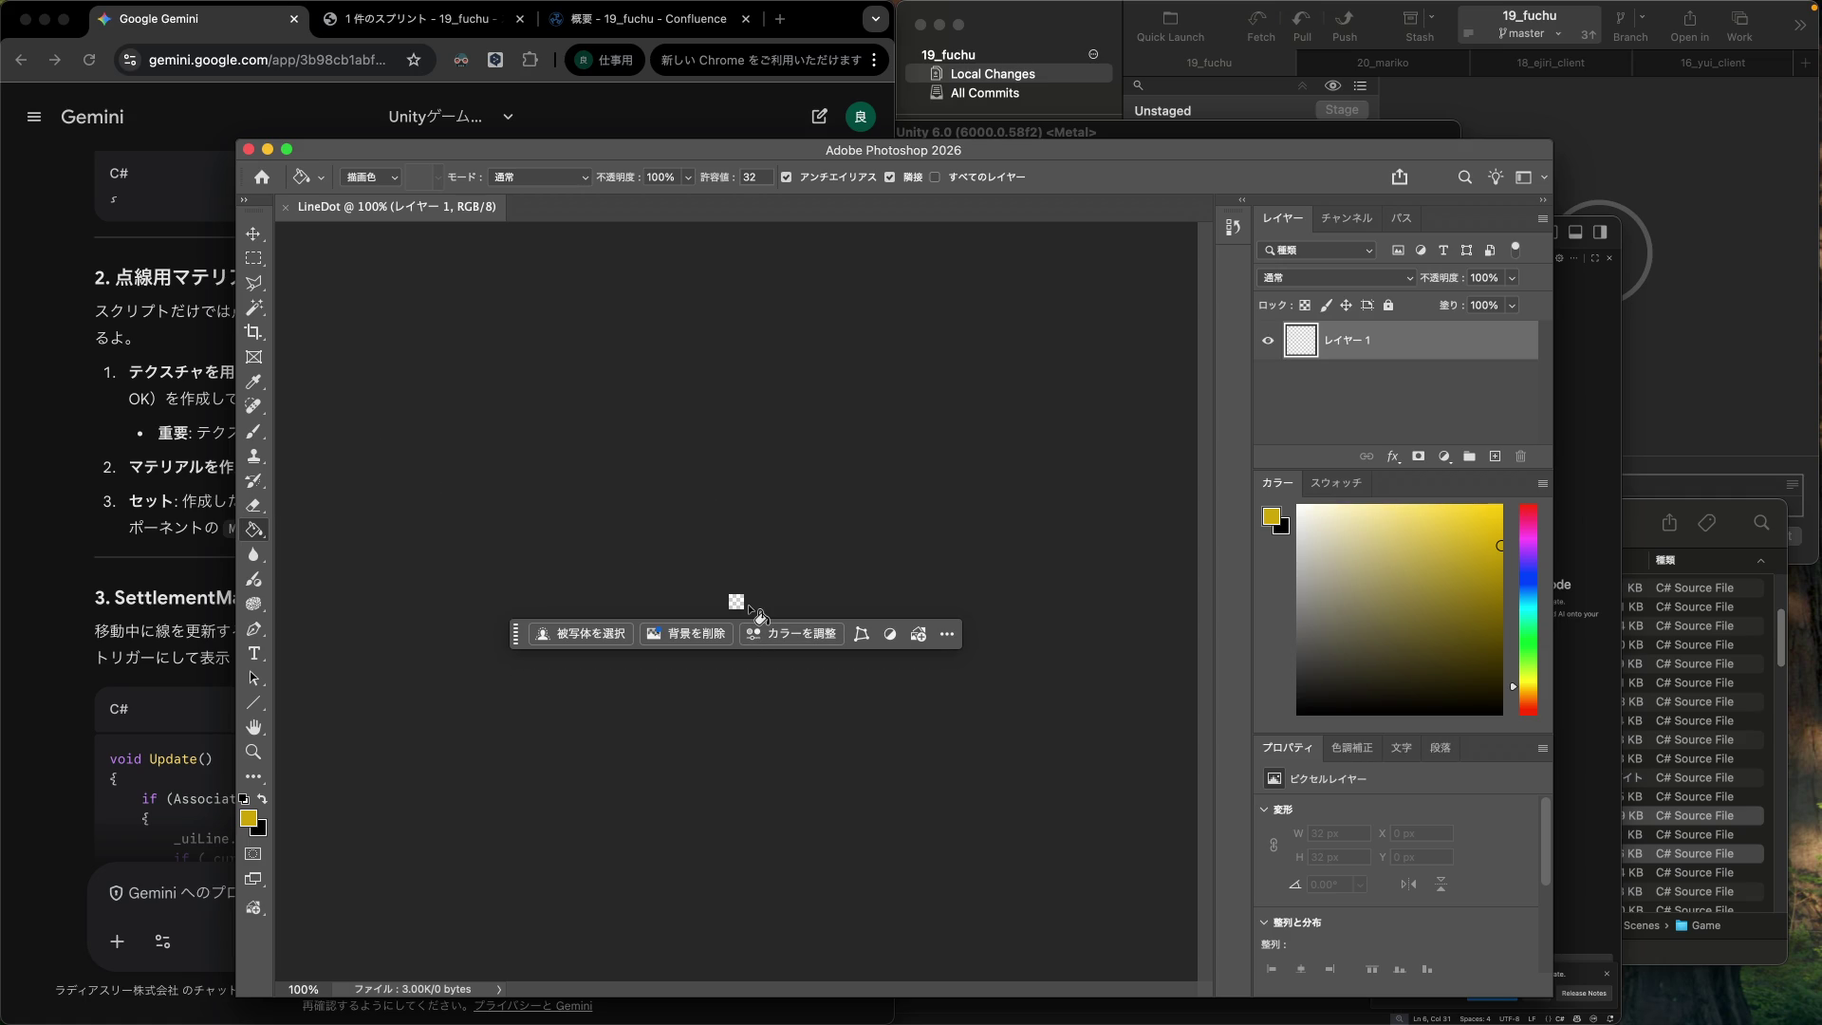
# Zoom in and marquee-select the left half of the LineDot canvas.
pyautogui.press('super+0')
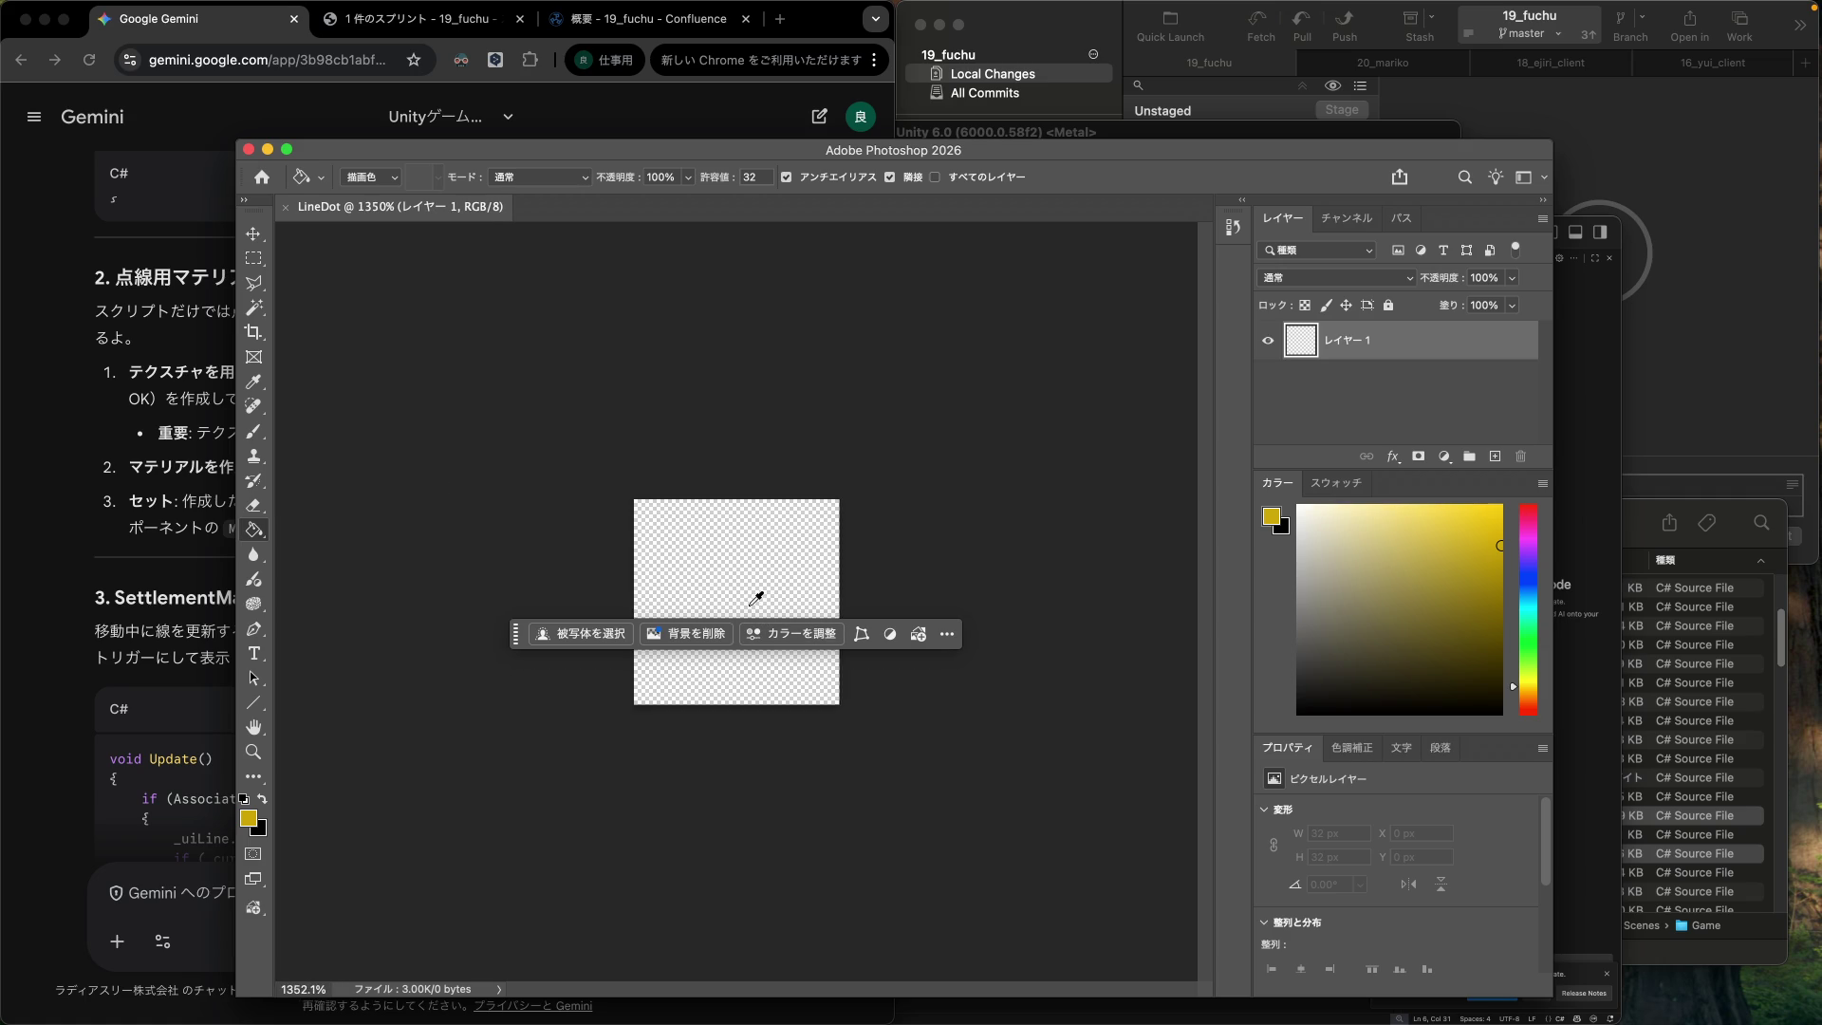
pyautogui.scroll(3, 757, 598)
pyautogui.scroll(-3, 756, 598)
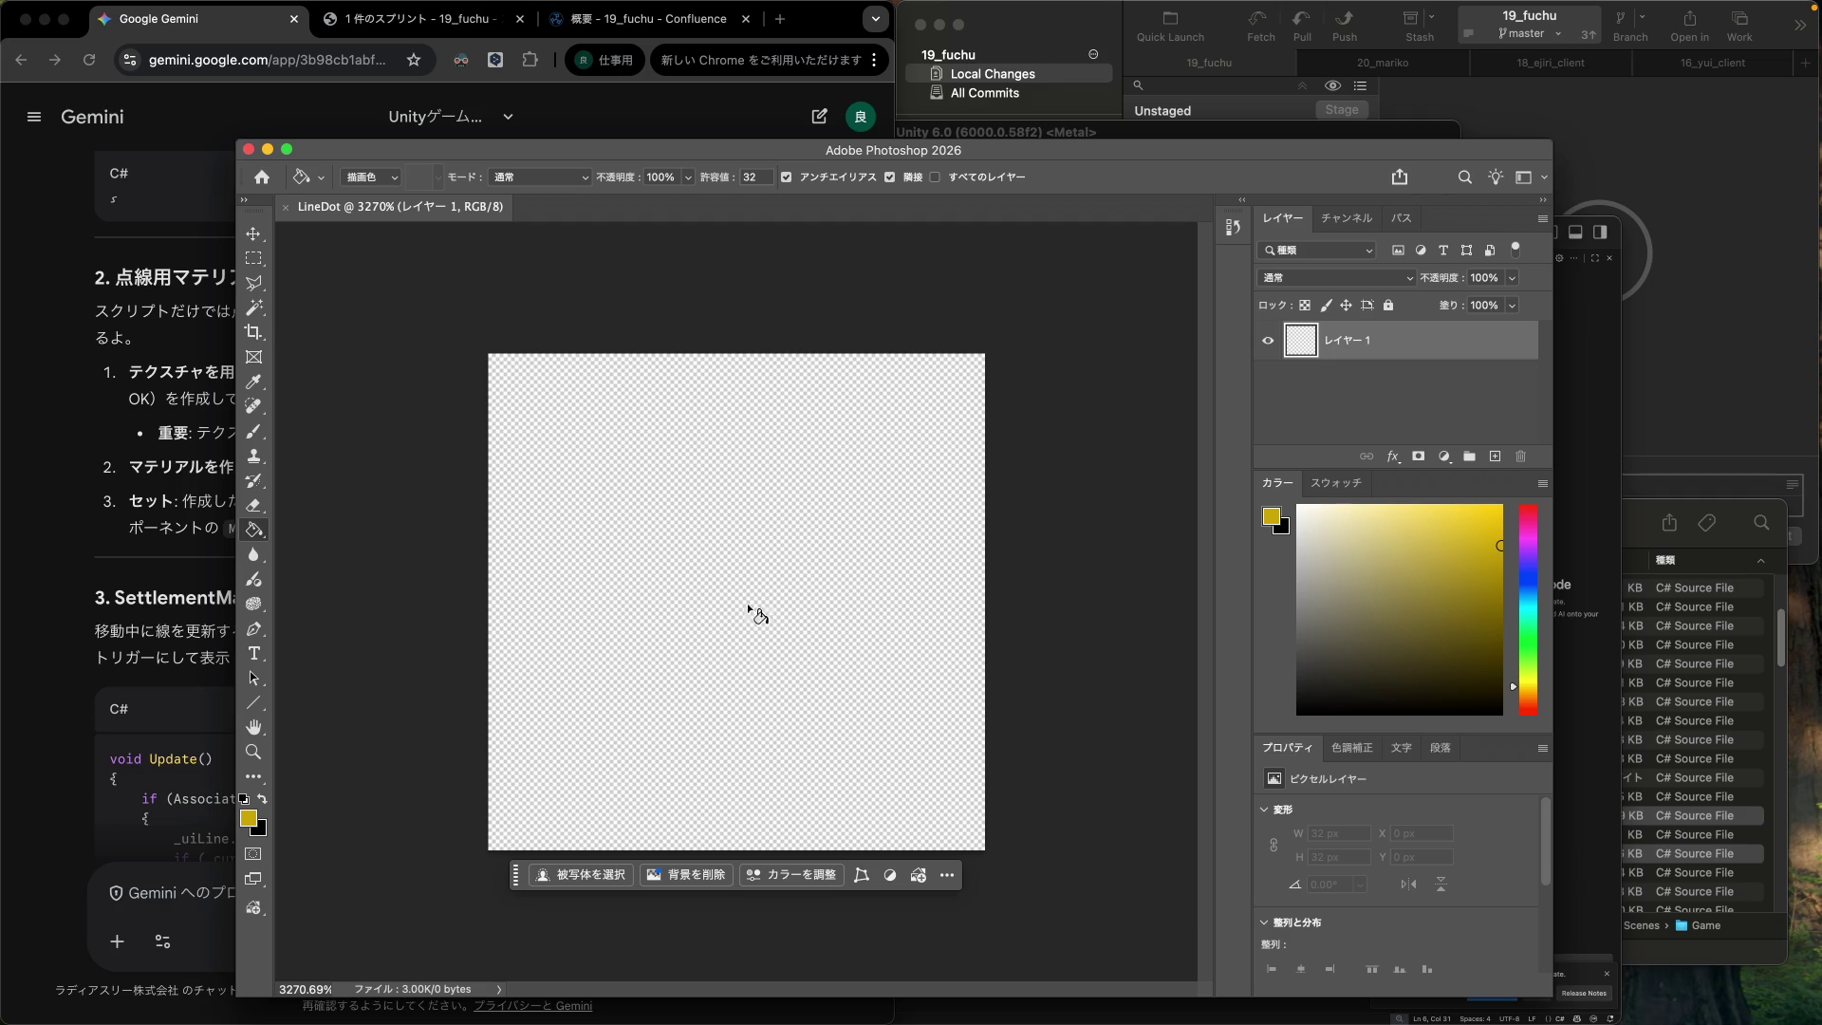
pyautogui.click(254, 258)
pyautogui.moveTo(502, 354)
pyautogui.mouseDown()
pyautogui.moveTo(602, 604)
pyautogui.moveTo(751, 881)
pyautogui.moveTo(736, 888)
pyautogui.mouseUp()
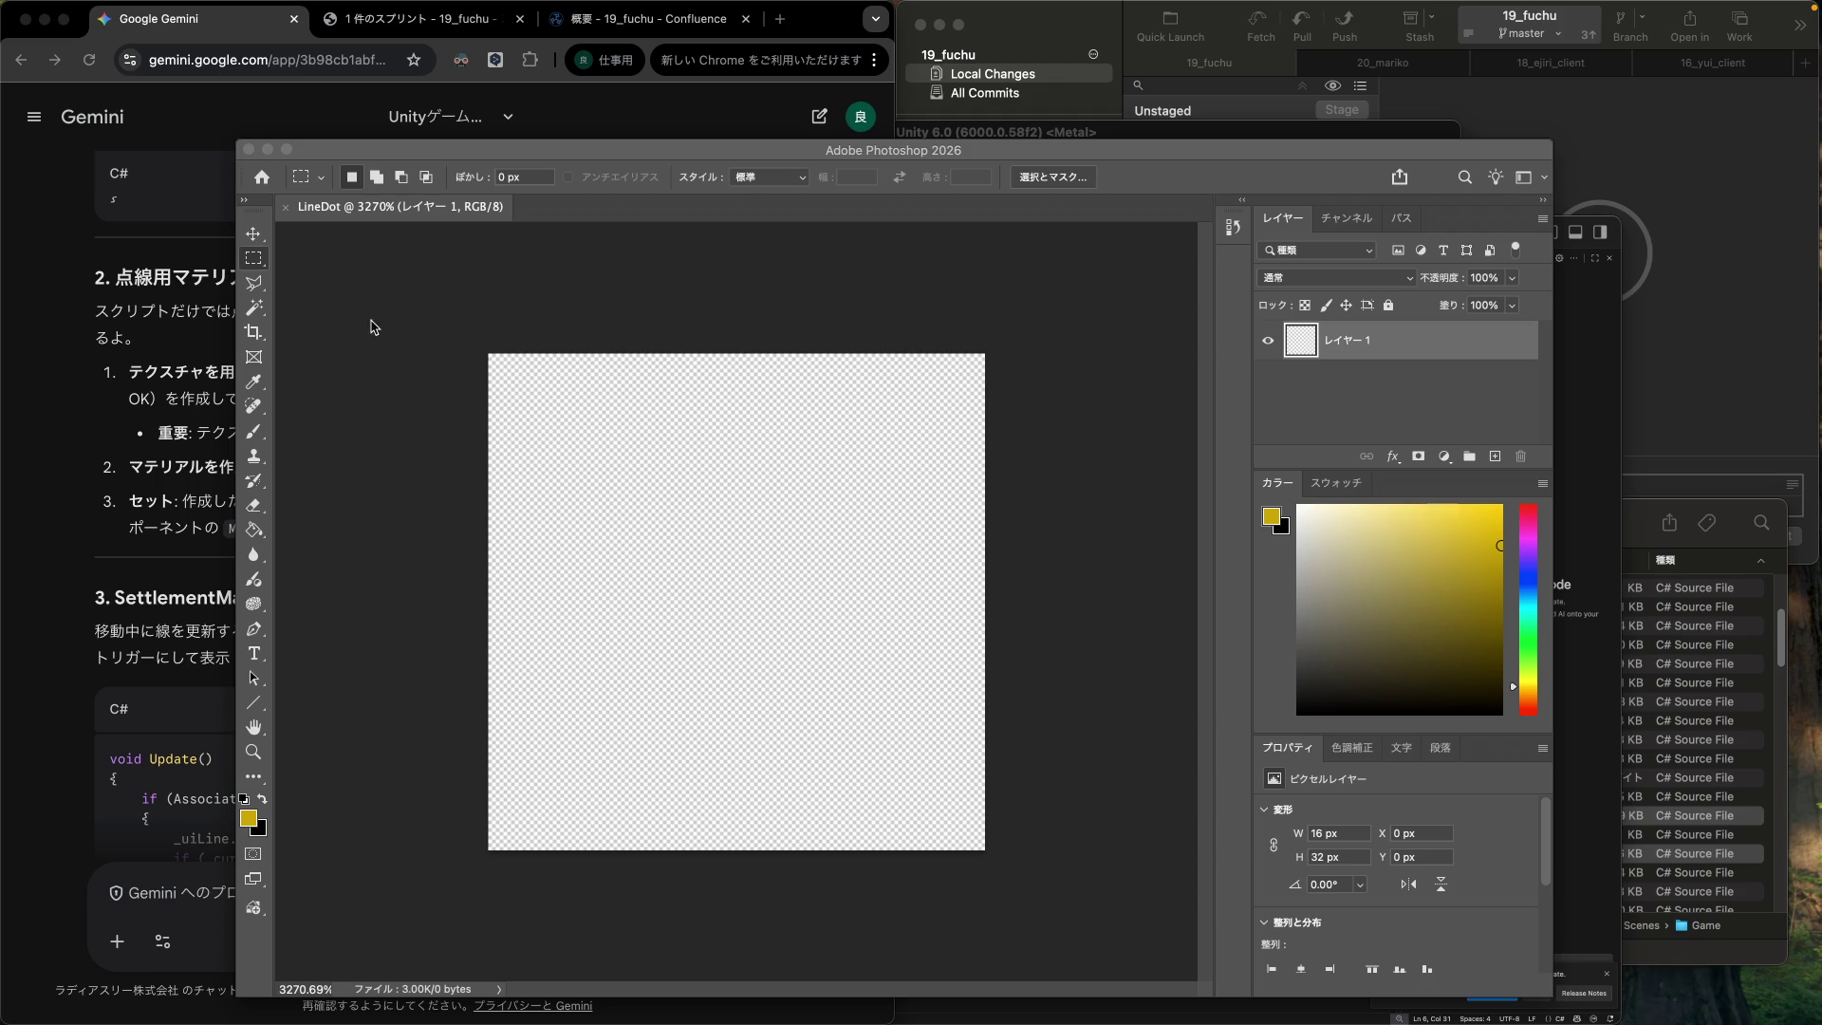
# Fill the selected left half of the canvas with white.
pyautogui.click(640, 156)
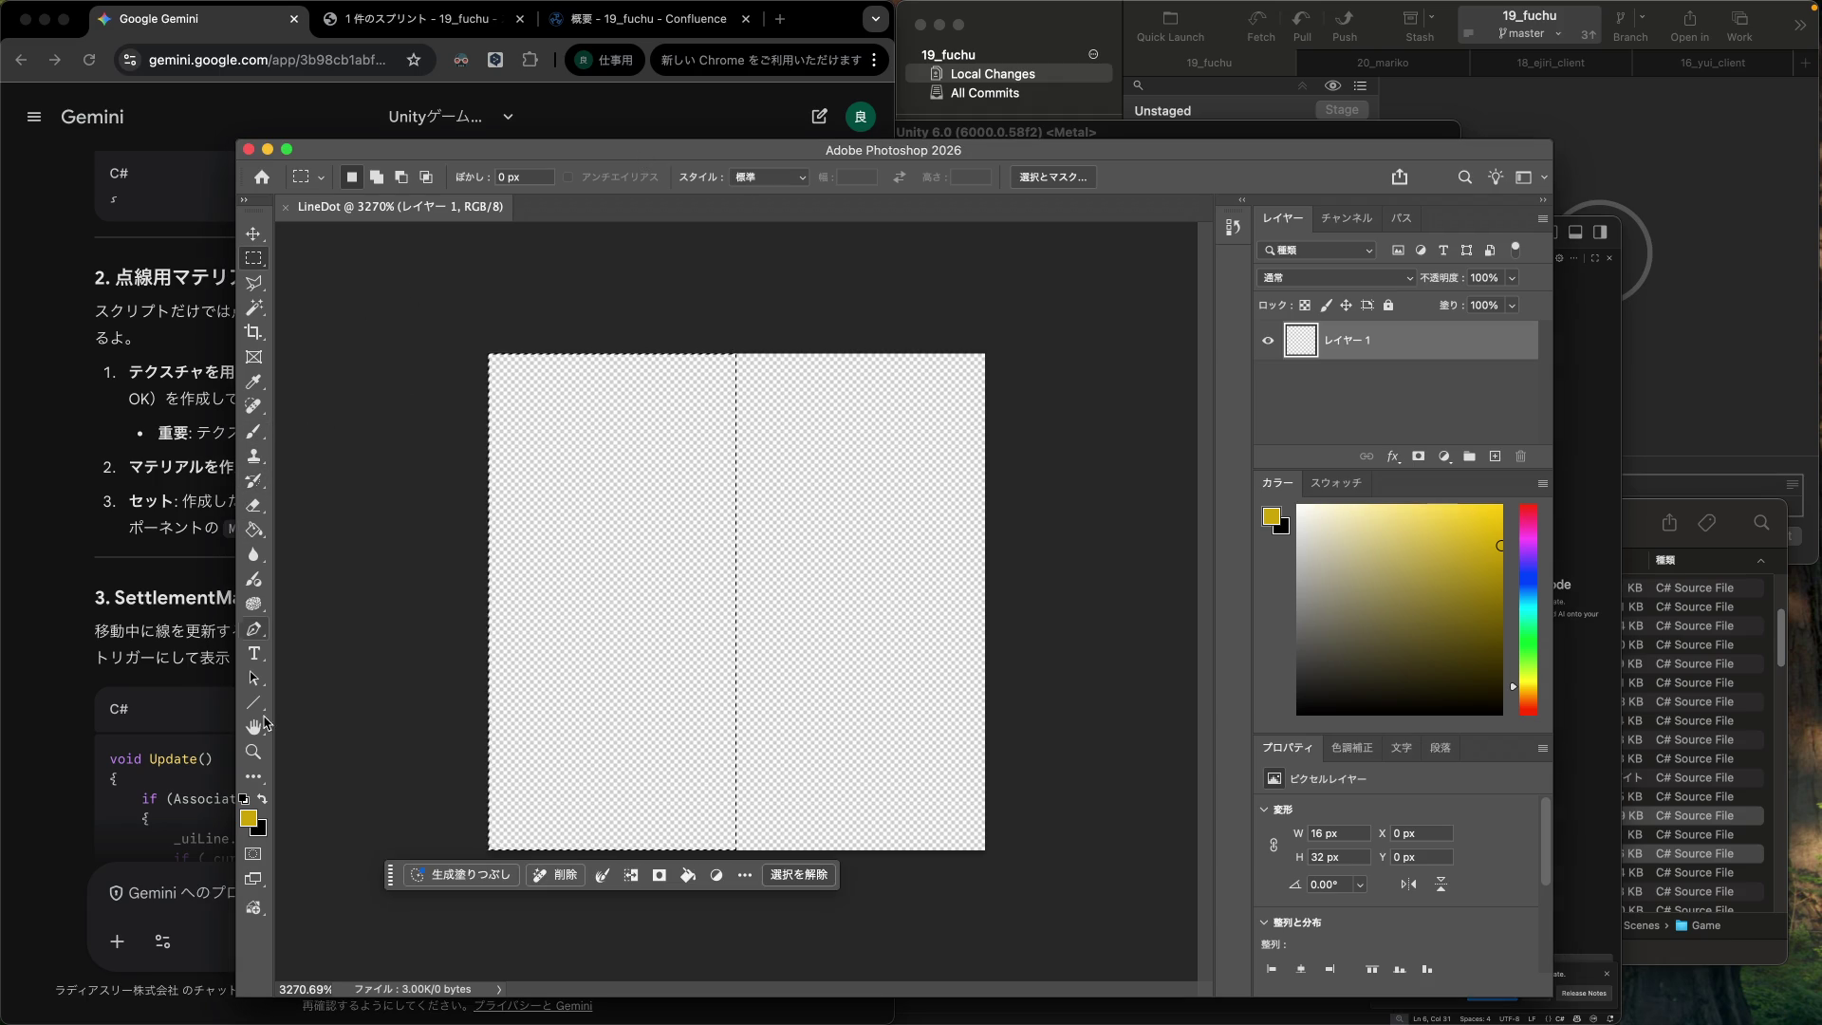
pyautogui.click(245, 801)
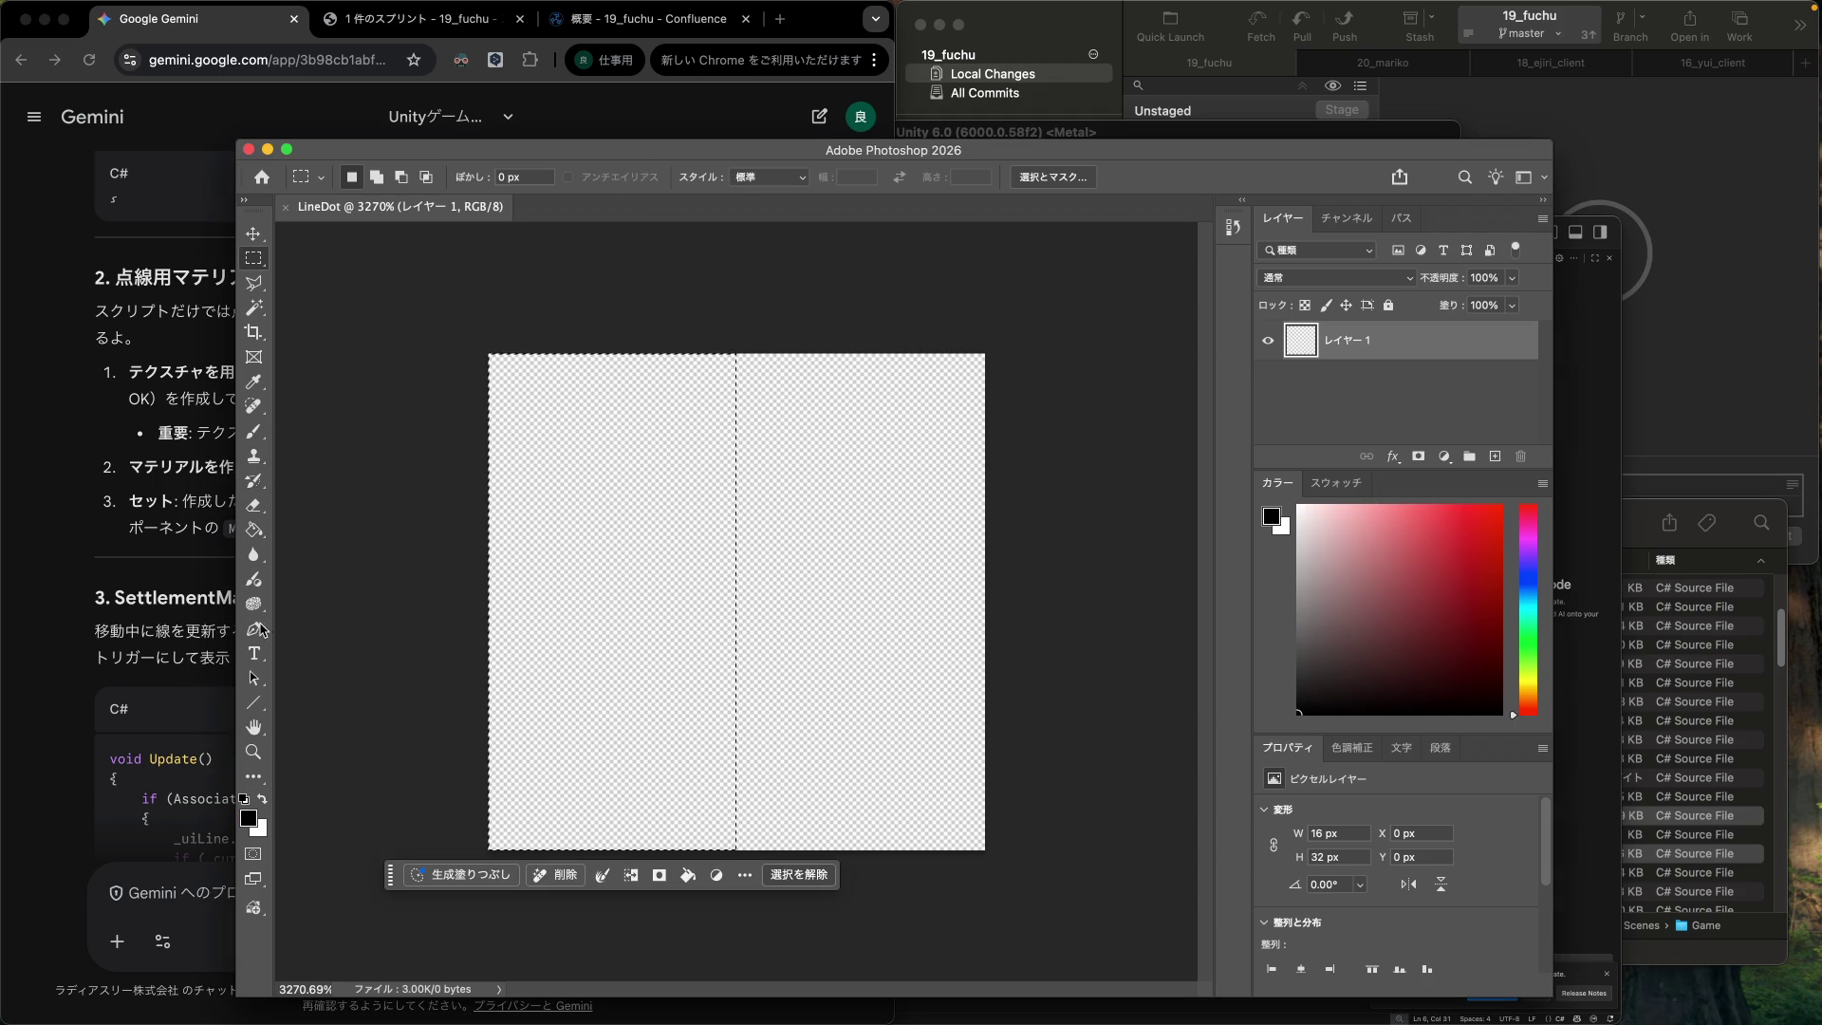
pyautogui.click(254, 531)
pyautogui.click(652, 541)
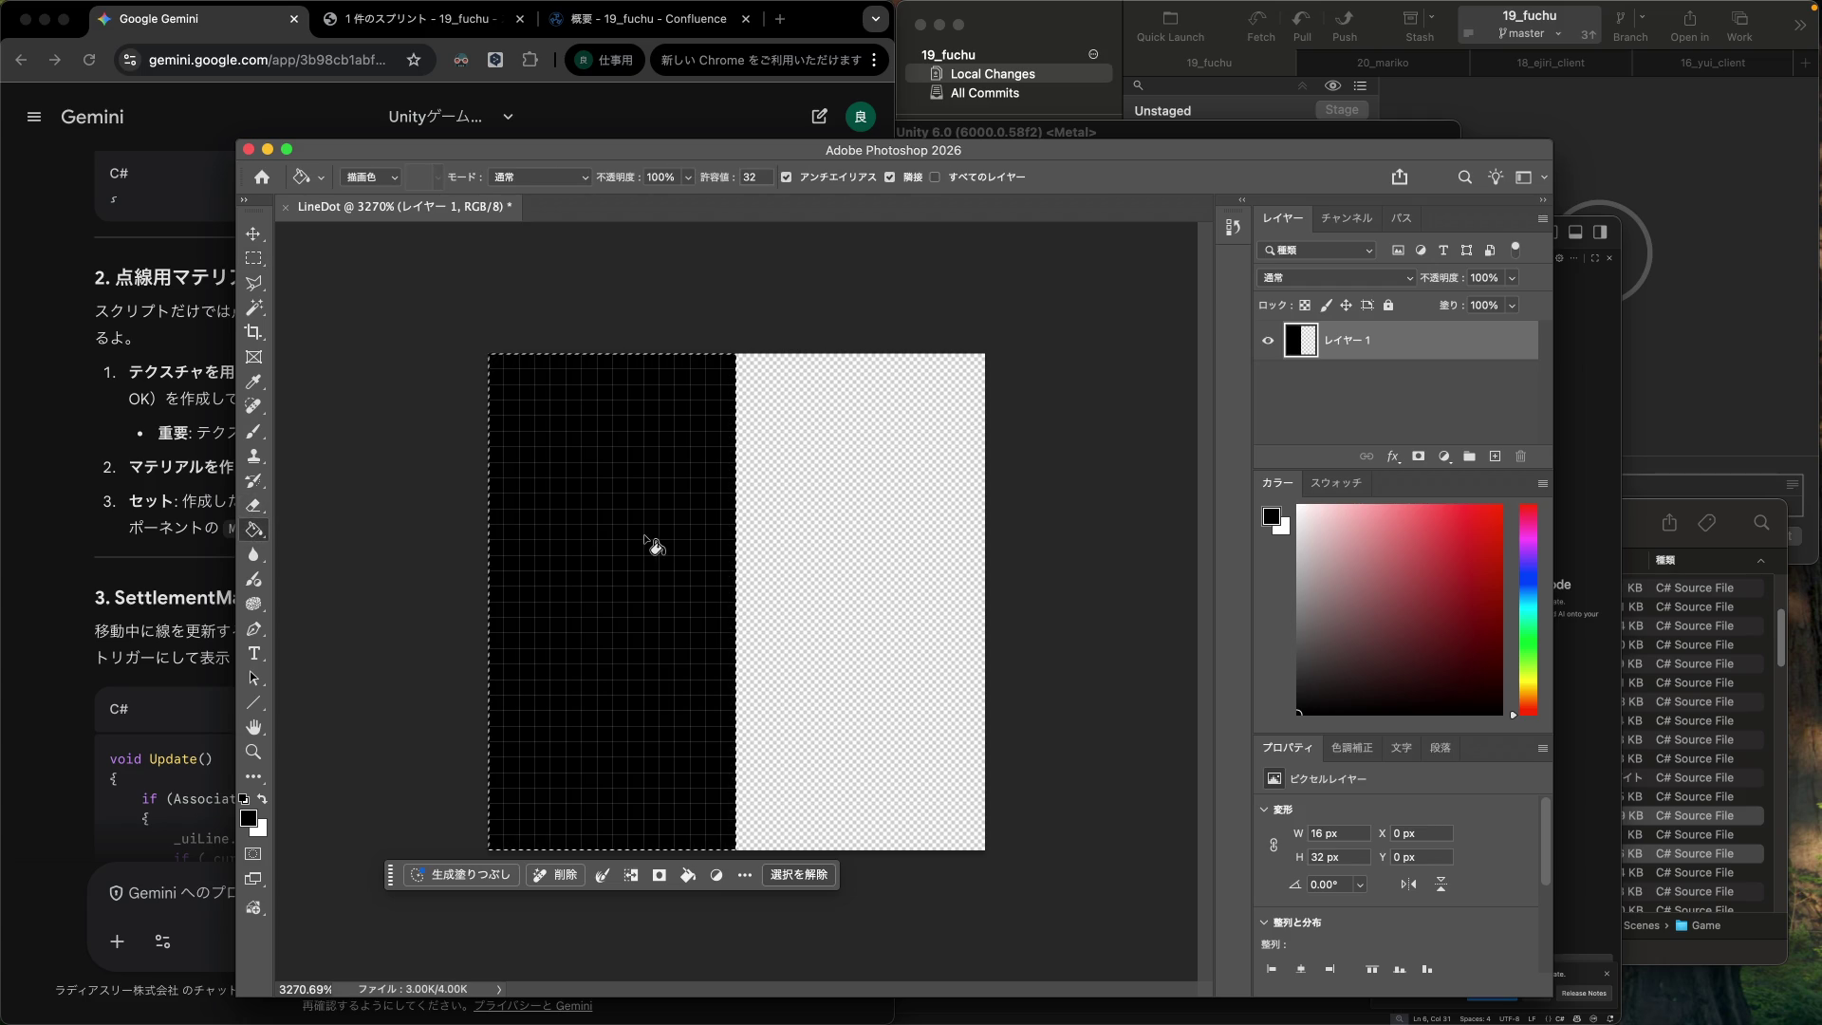
pyautogui.press('super+z')
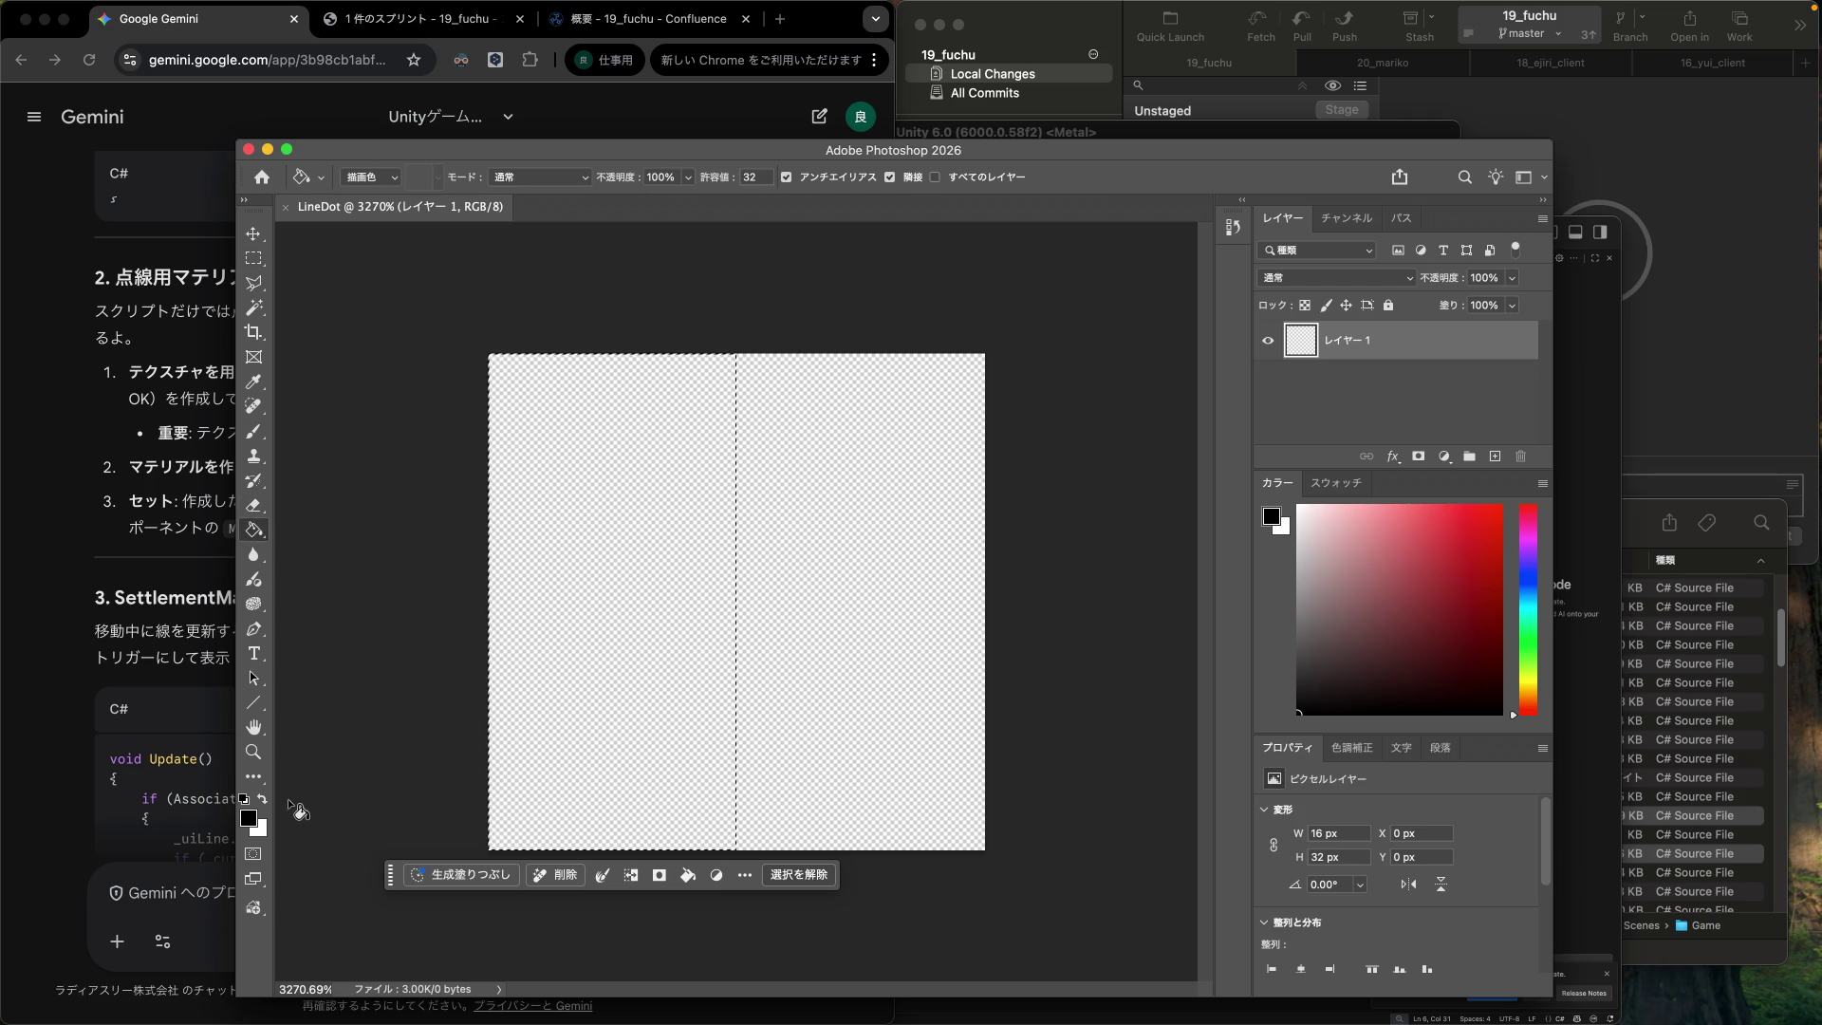
pyautogui.click(262, 800)
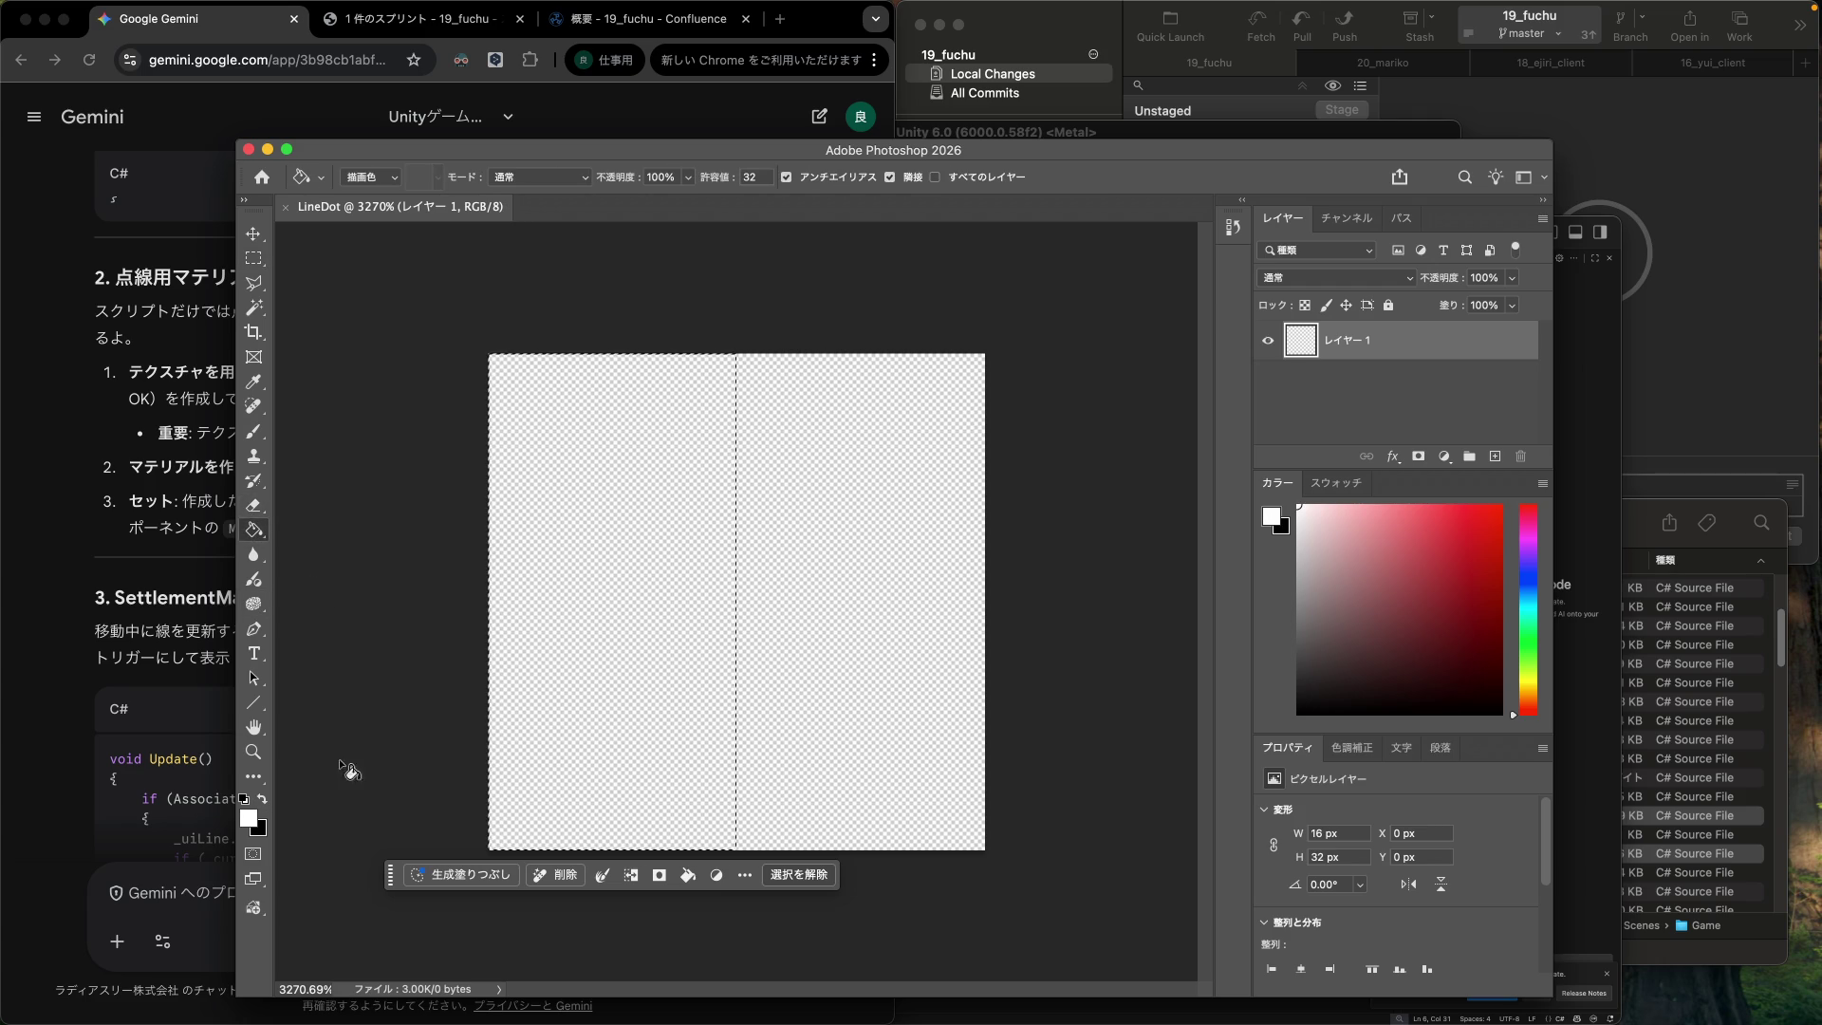
pyautogui.click(549, 612)
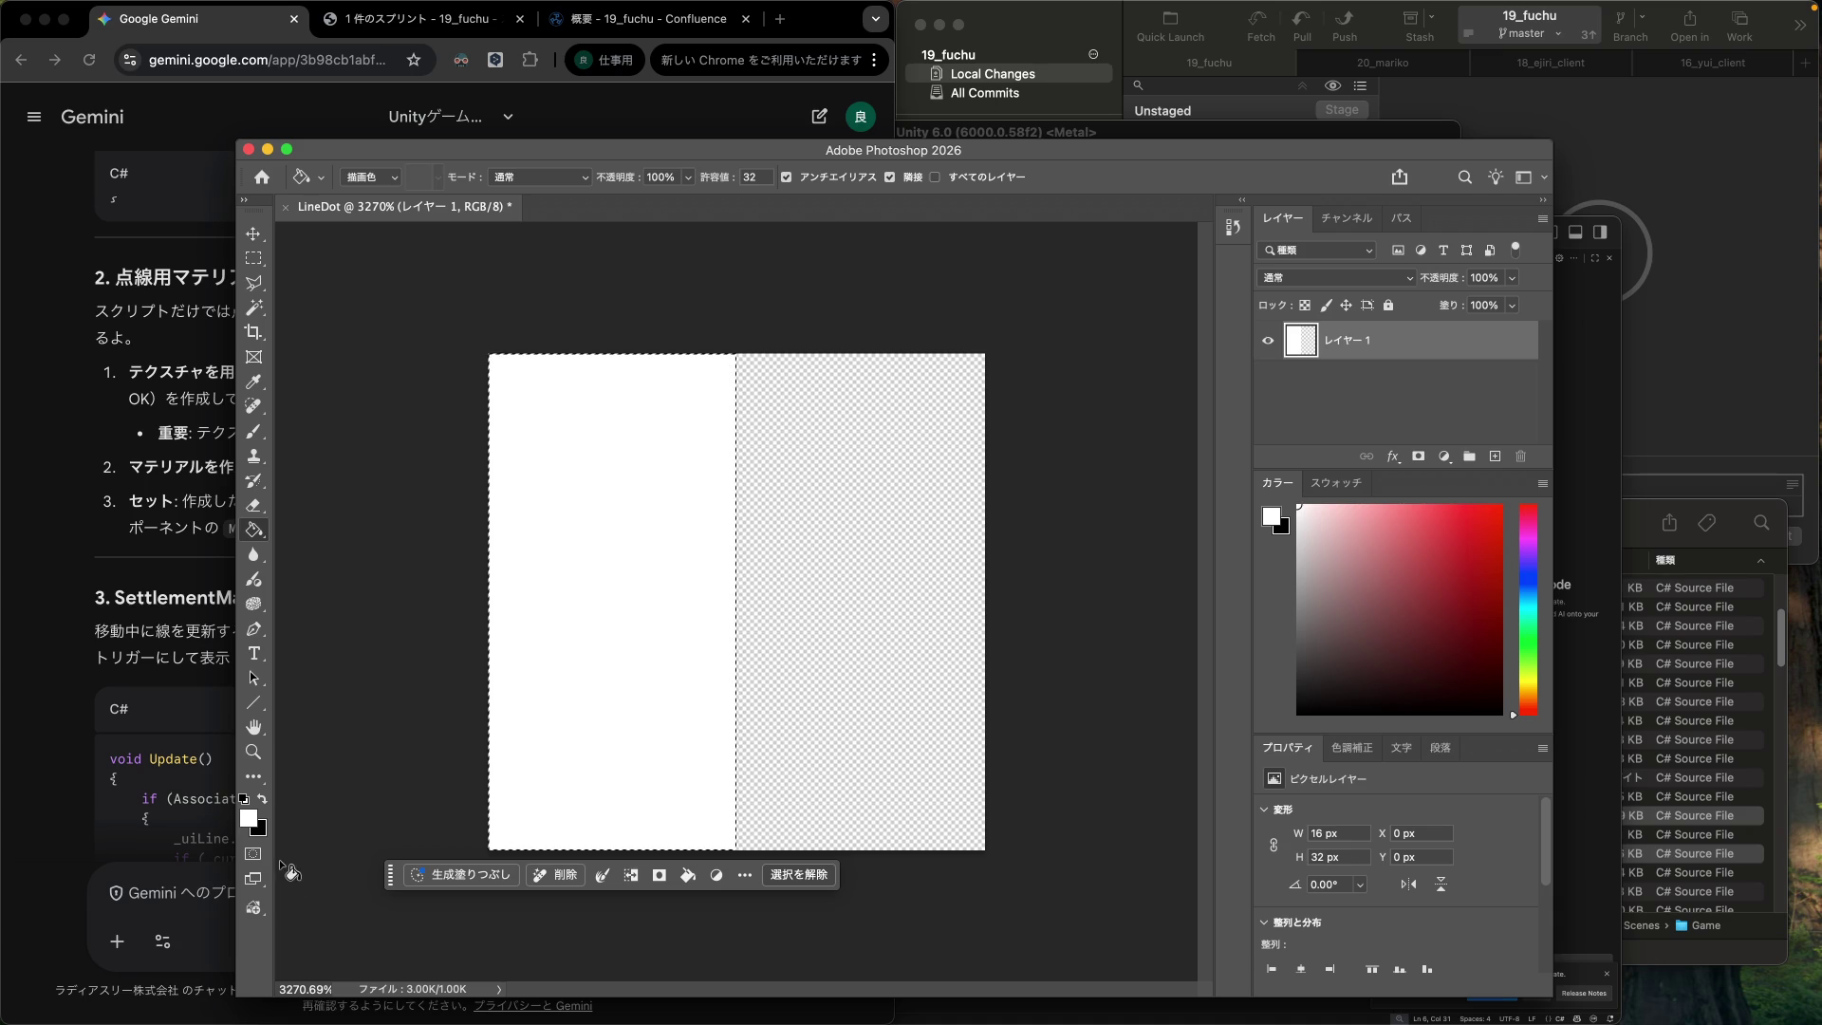
# Invert the selection and fill the right half with black.
pyautogui.click(262, 799)
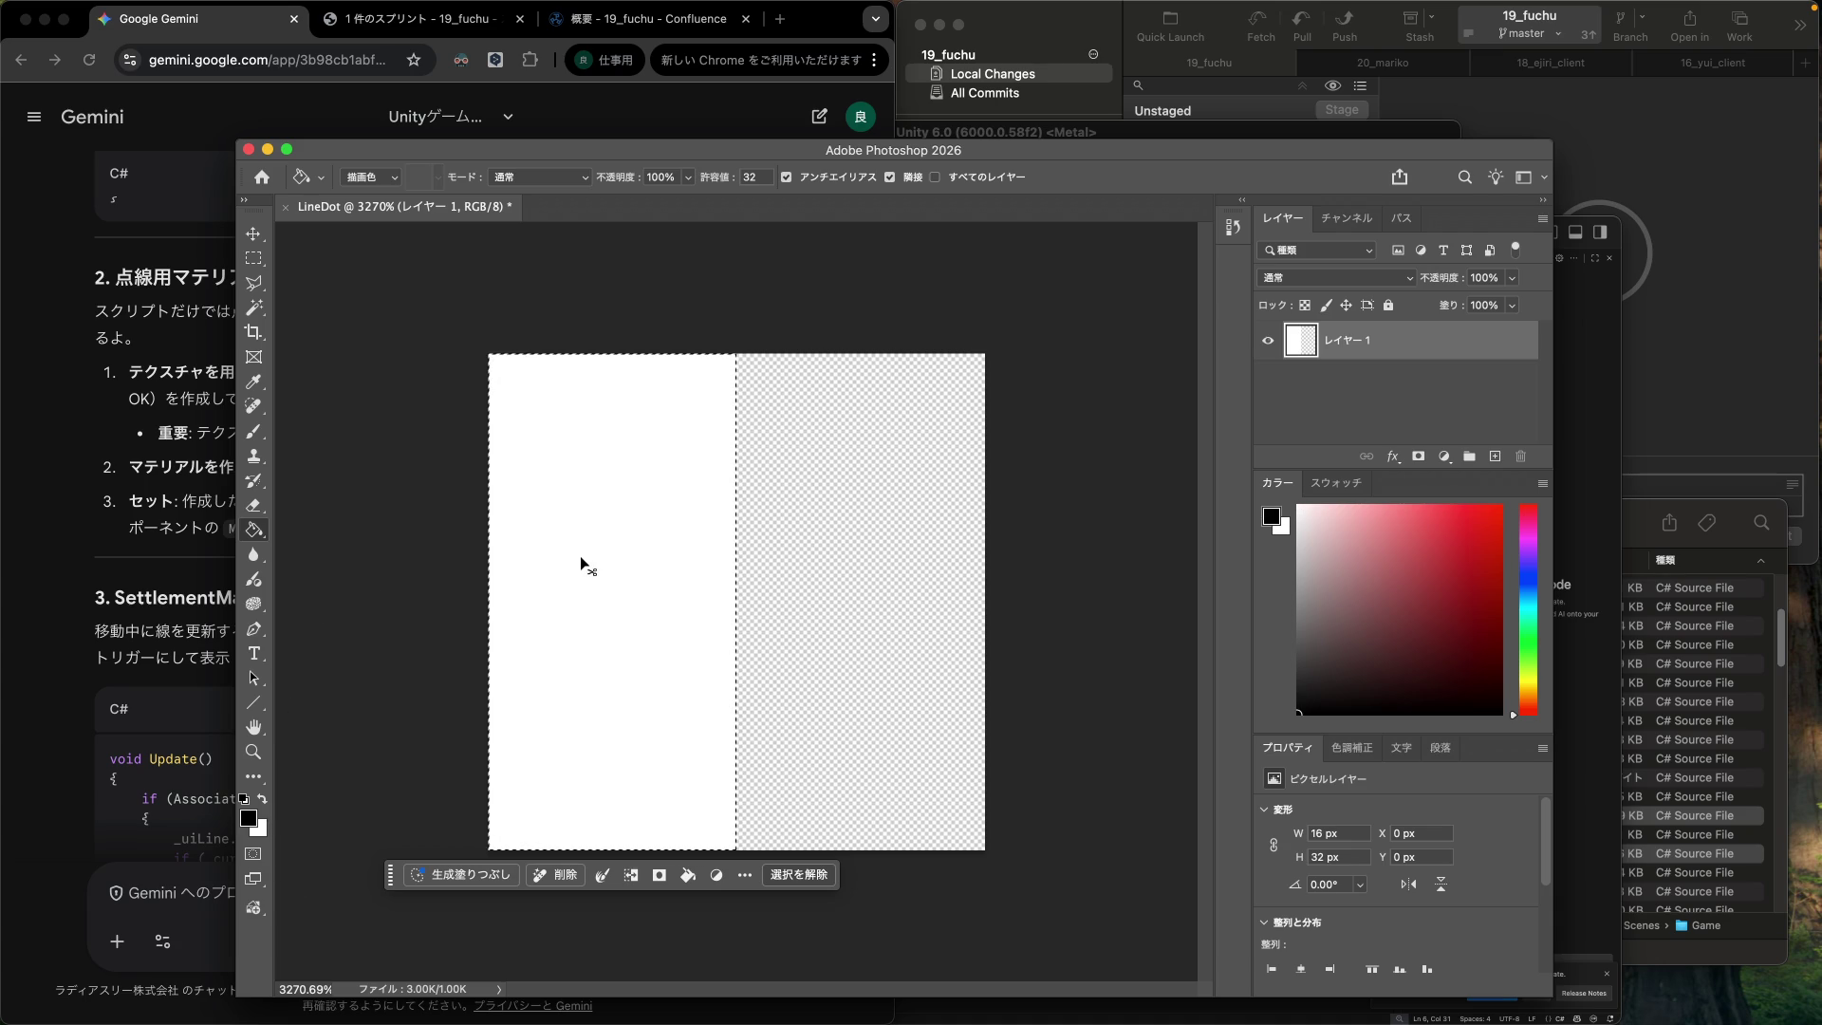
pyautogui.press('super+shift+i')
pyautogui.click(907, 562)
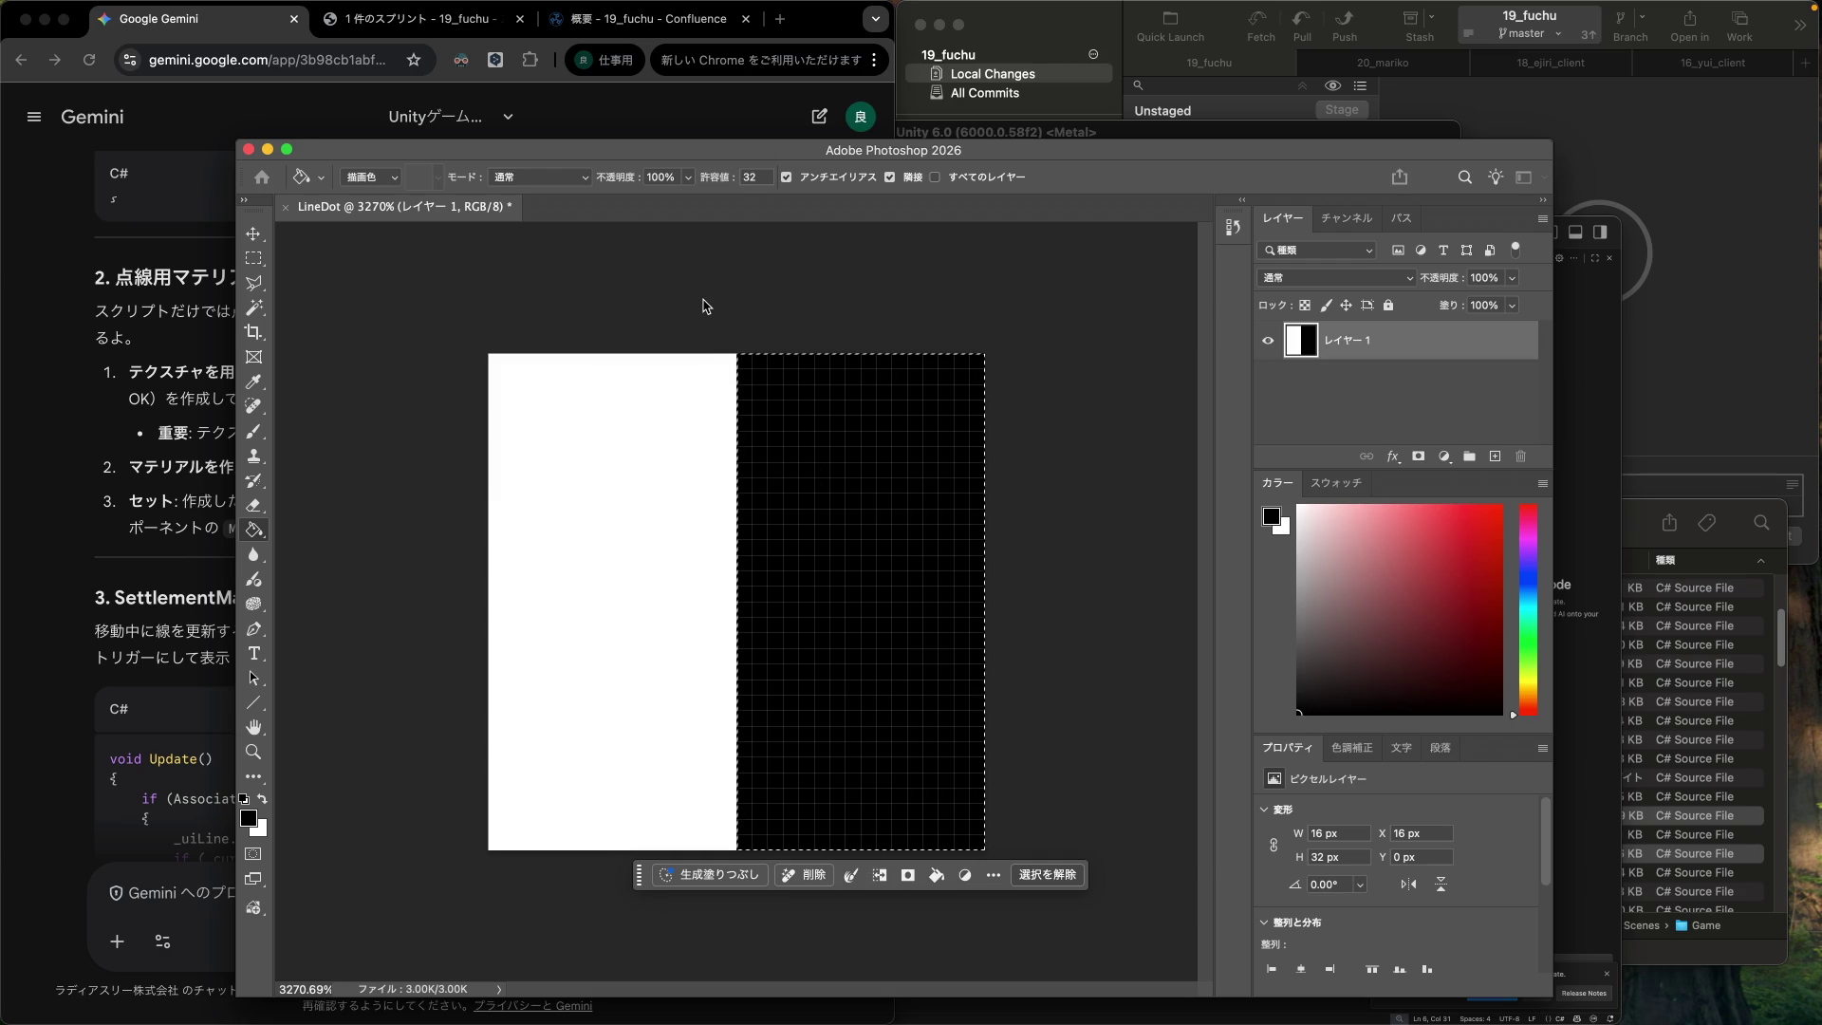
pyautogui.press('super+alt+shift+w')
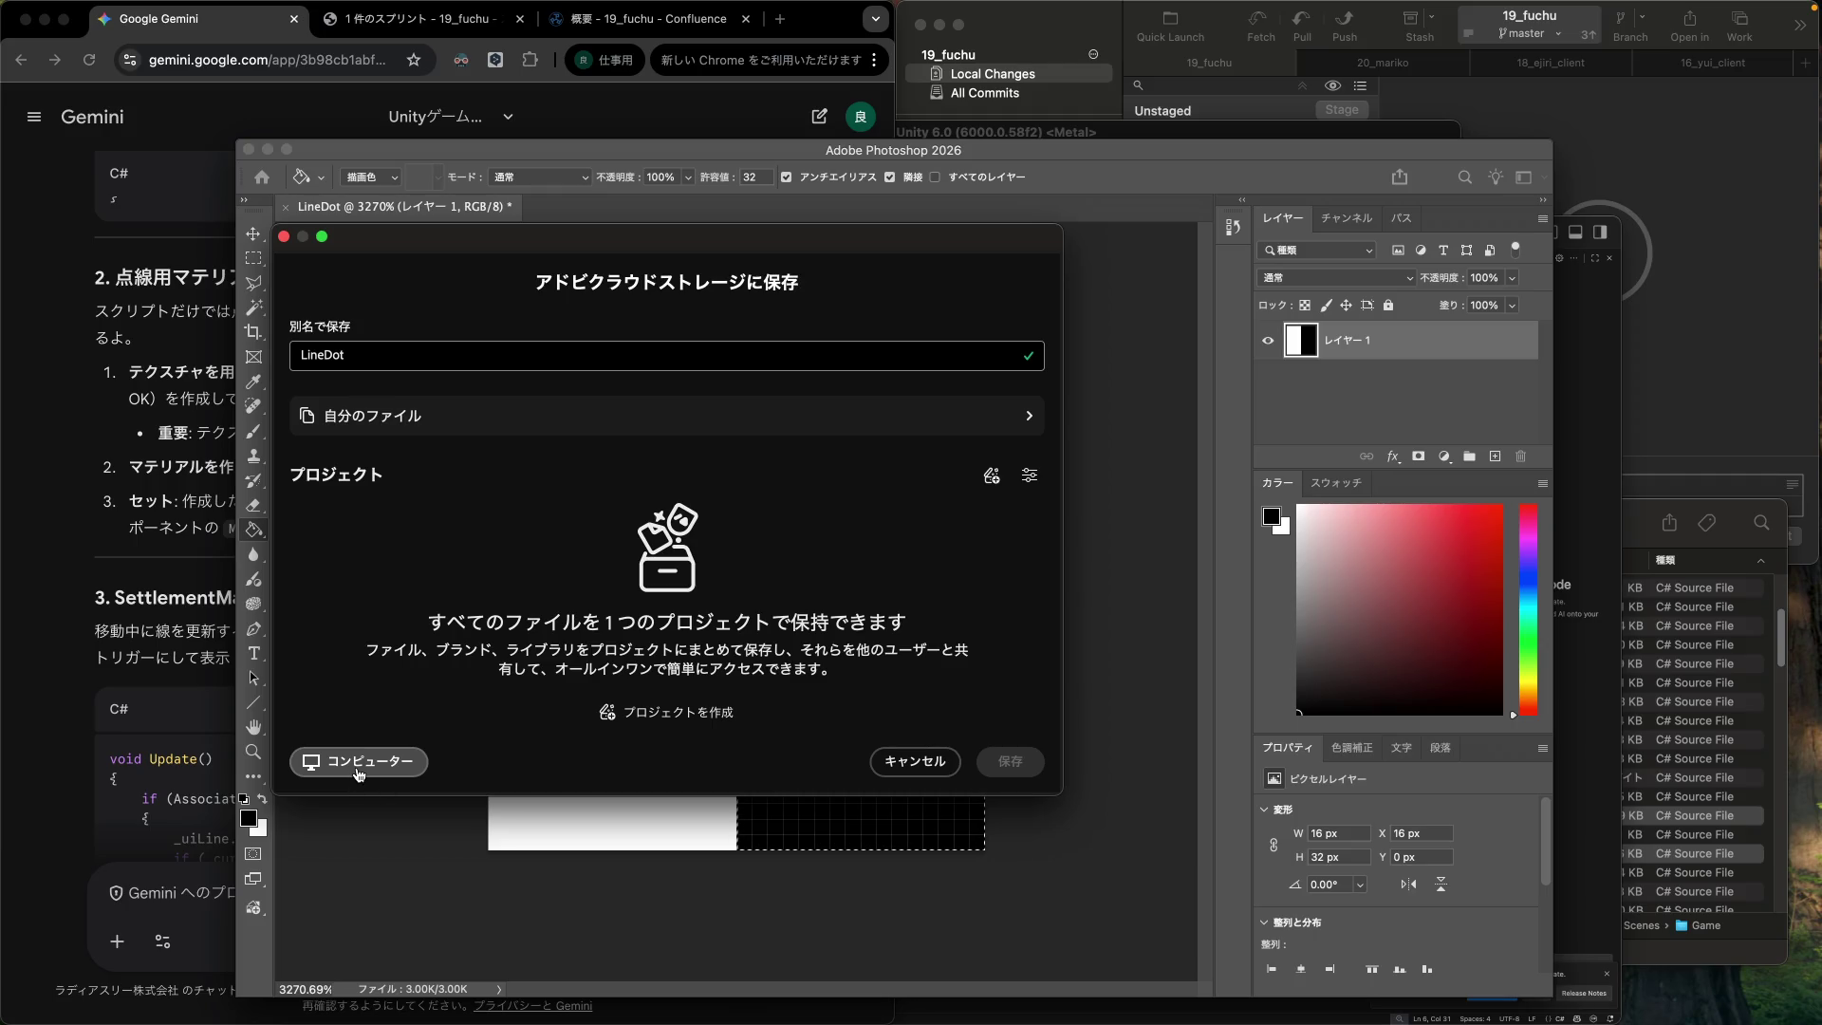
# Export the texture to the computer as LineDot.png in the project's UI folder.
pyautogui.click(360, 762)
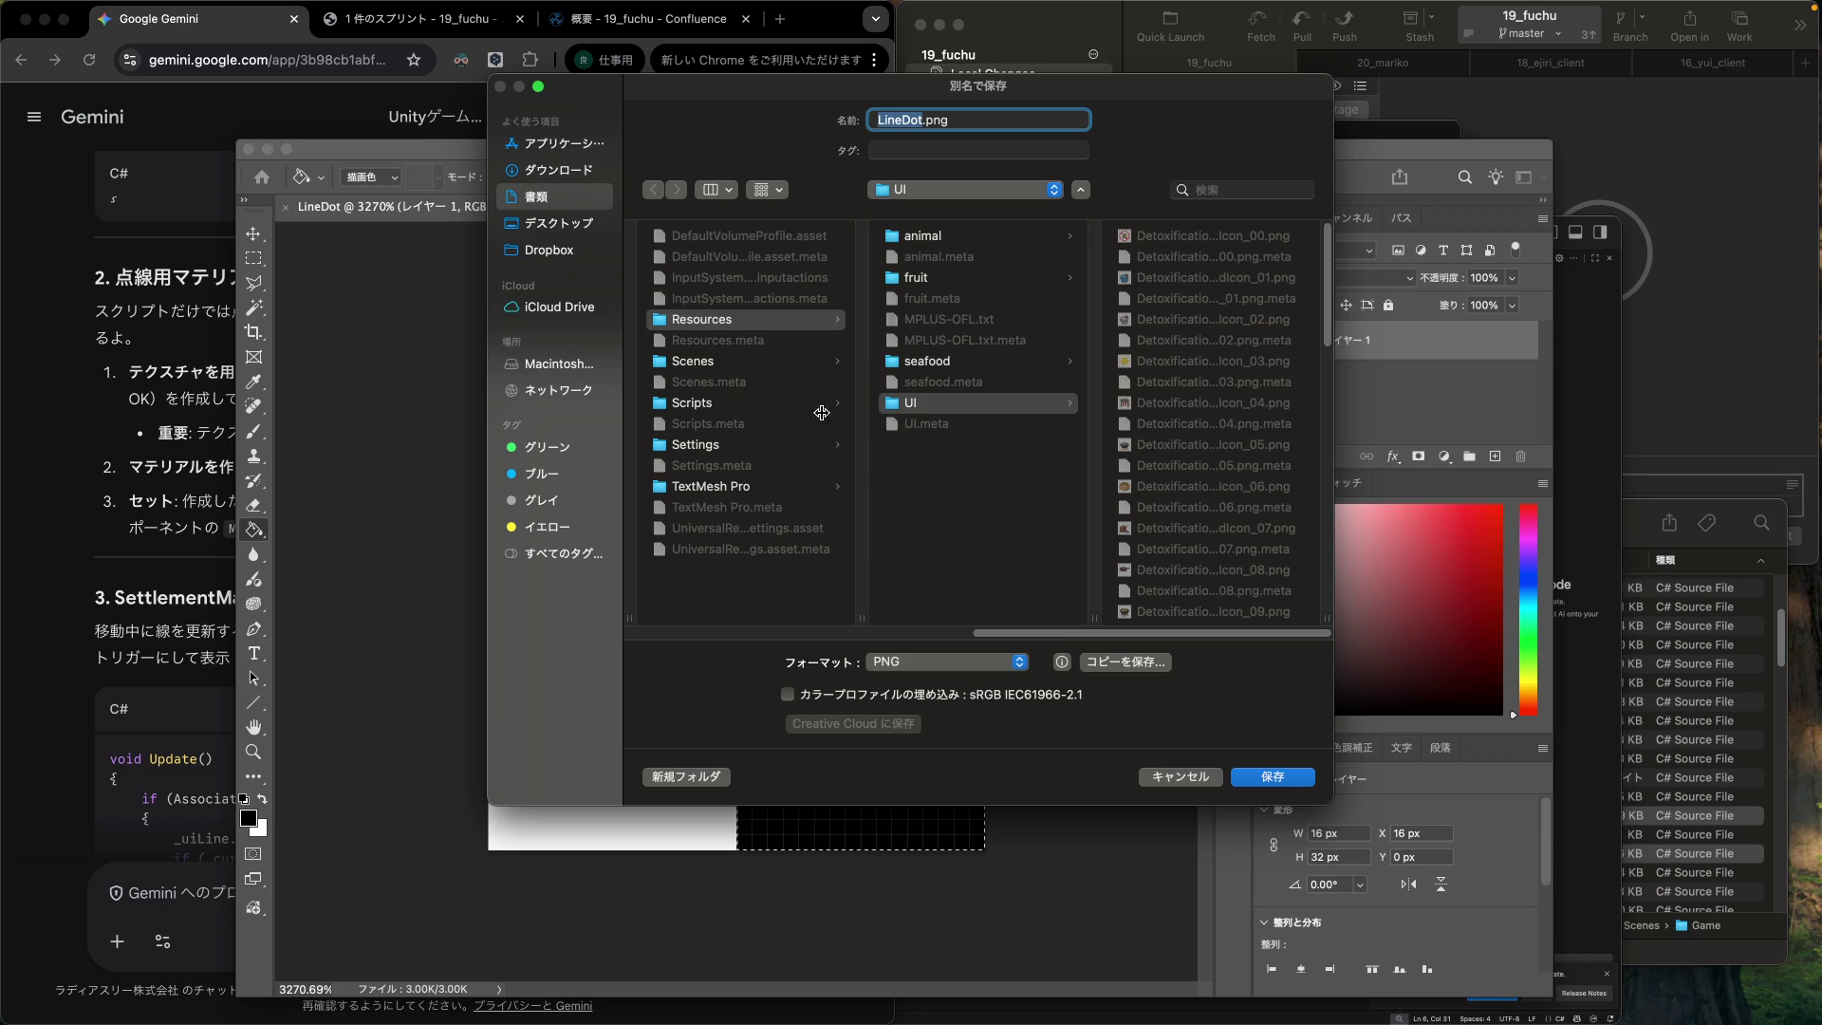
pyautogui.scroll(-10, 1203, 418)
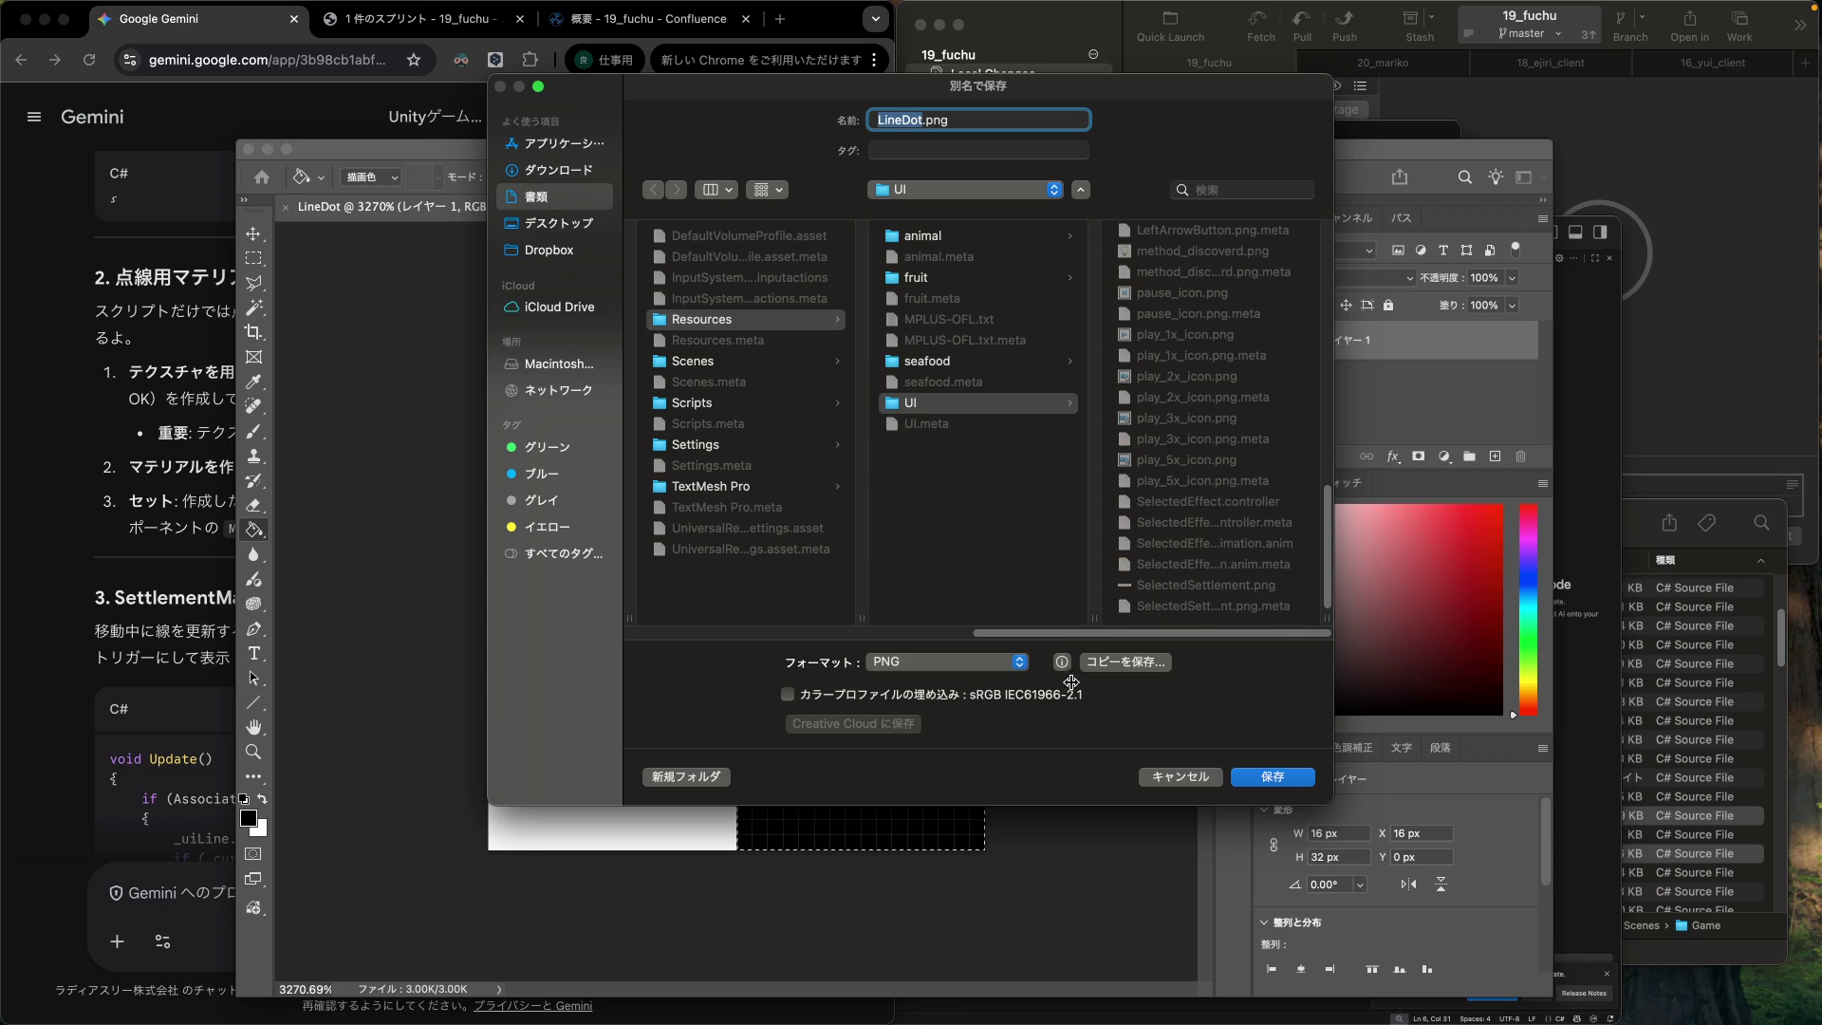
pyautogui.click(1273, 777)
pyautogui.click(1031, 470)
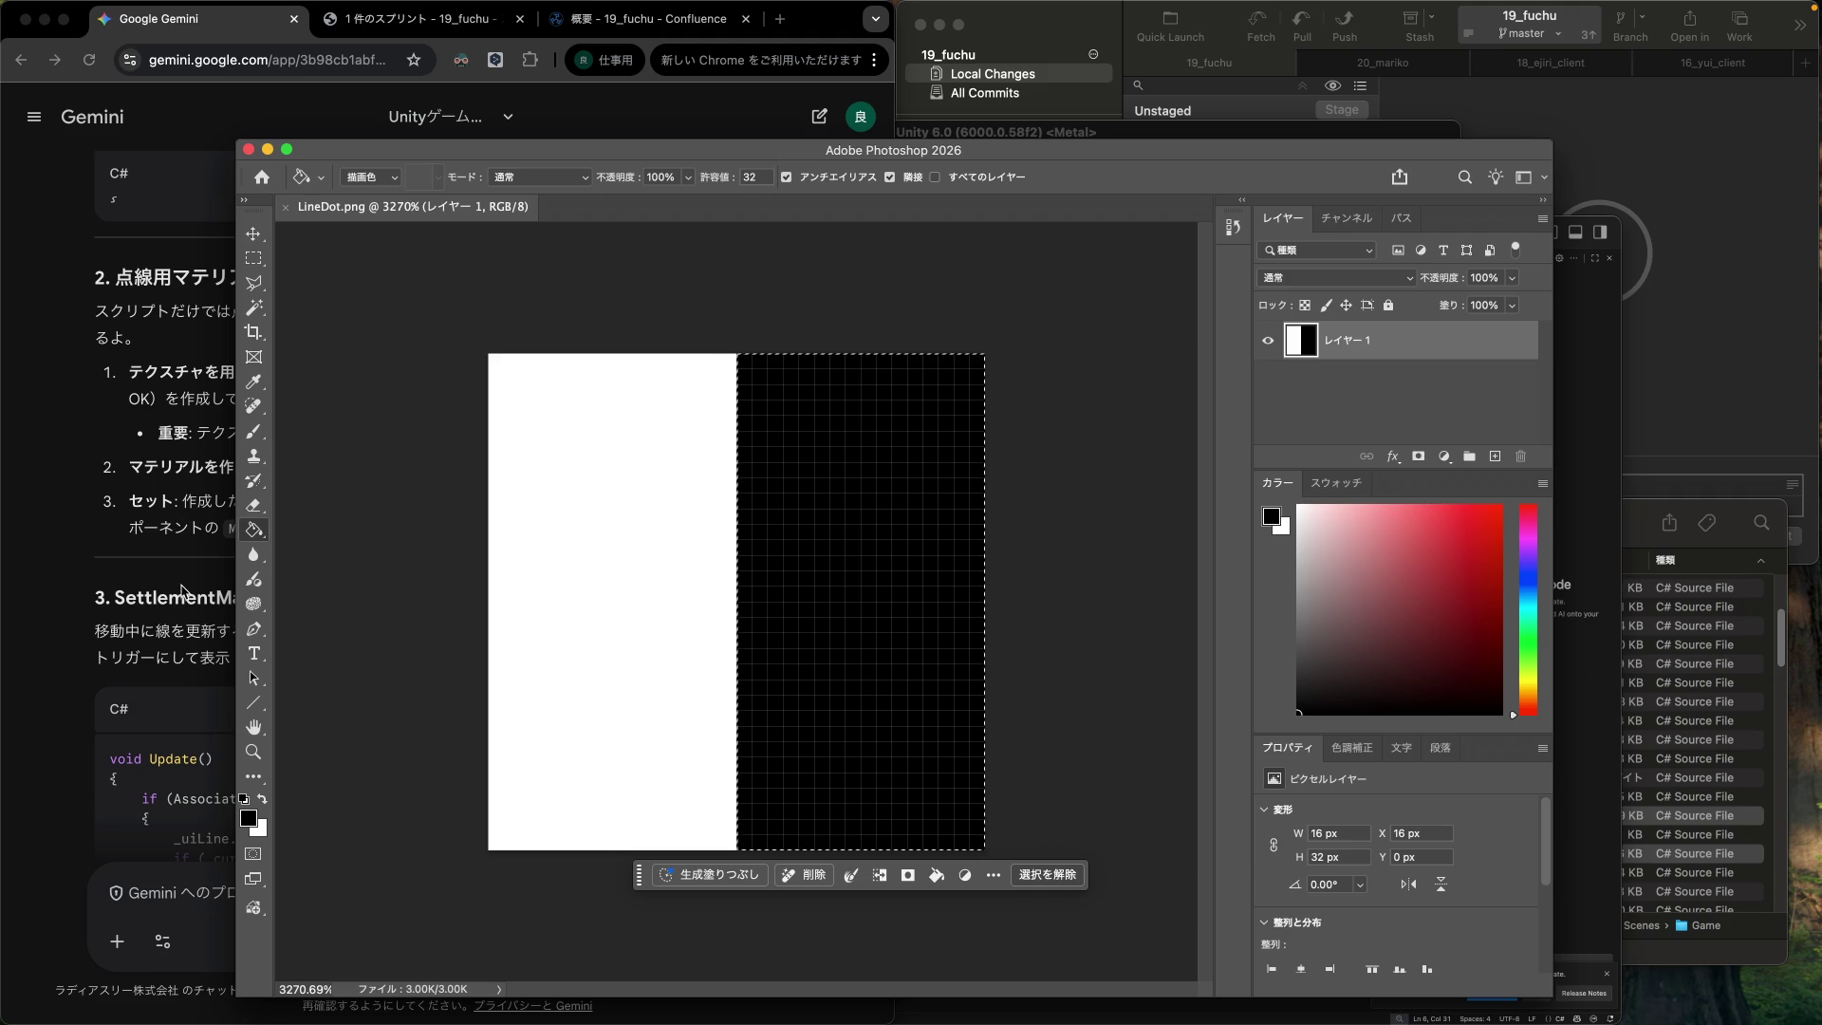
pyautogui.click(229, 595)
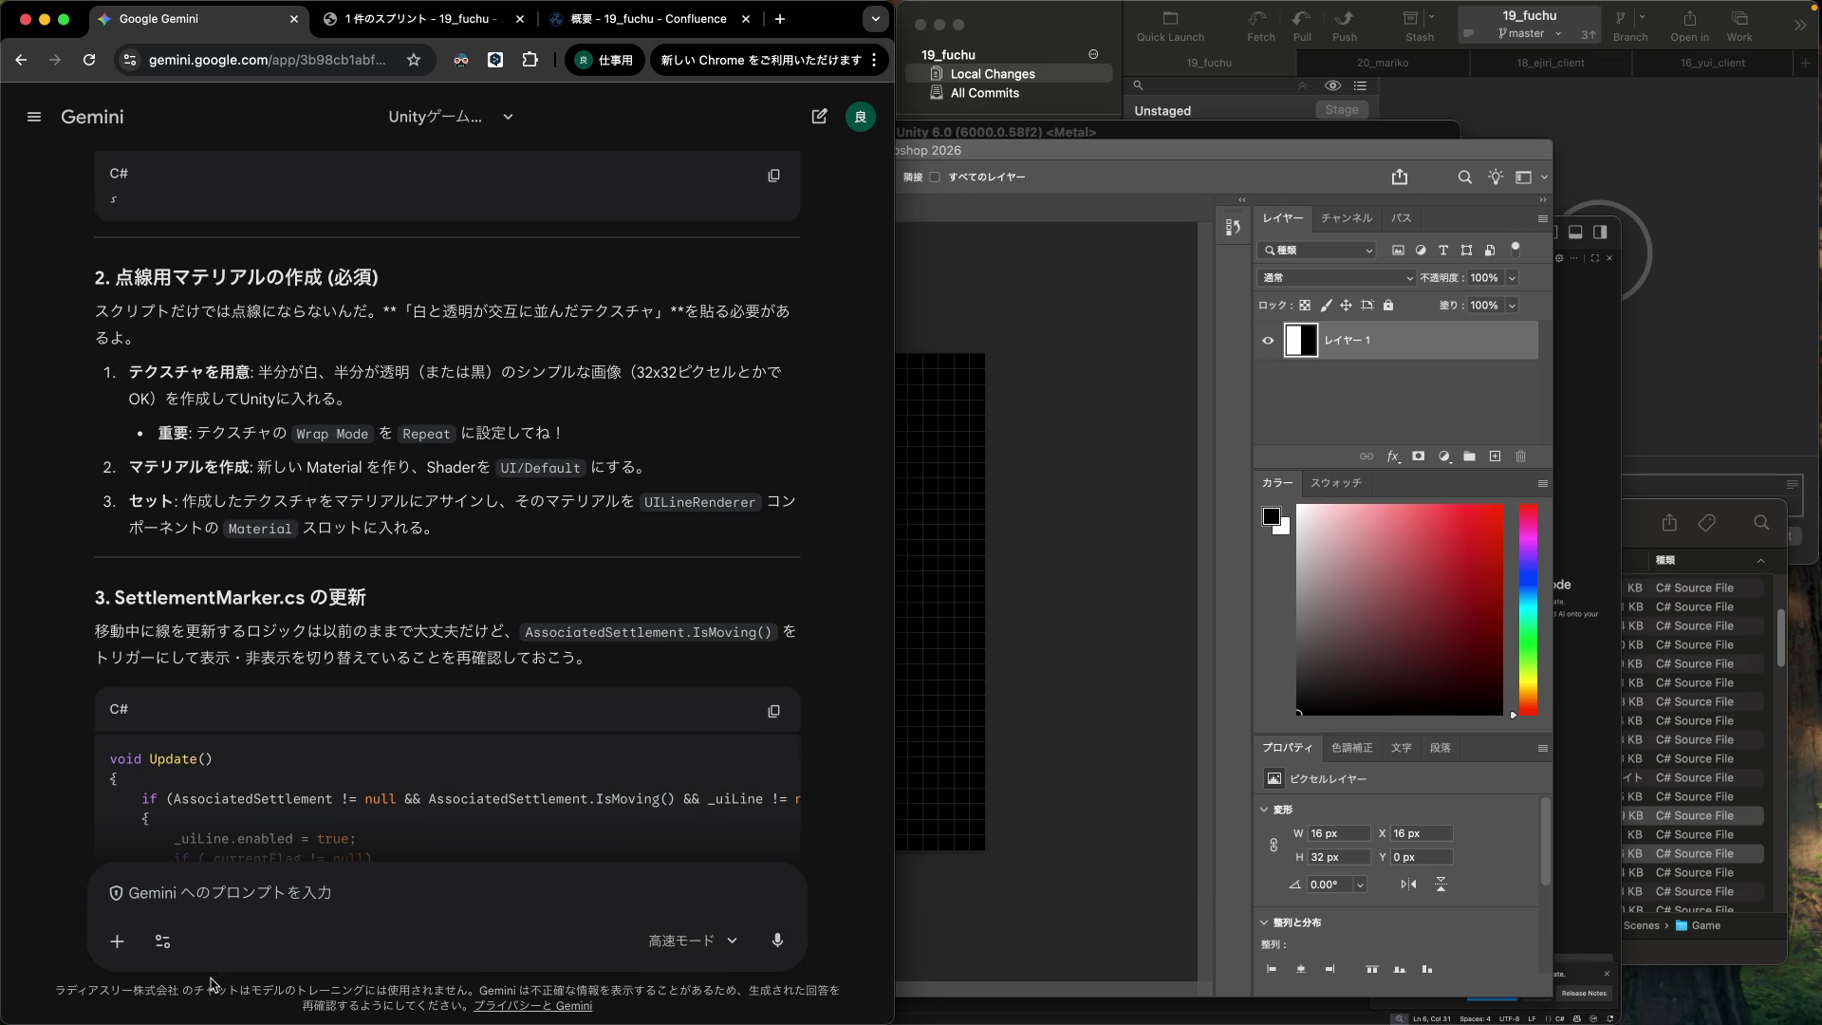
pyautogui.click(1585, 892)
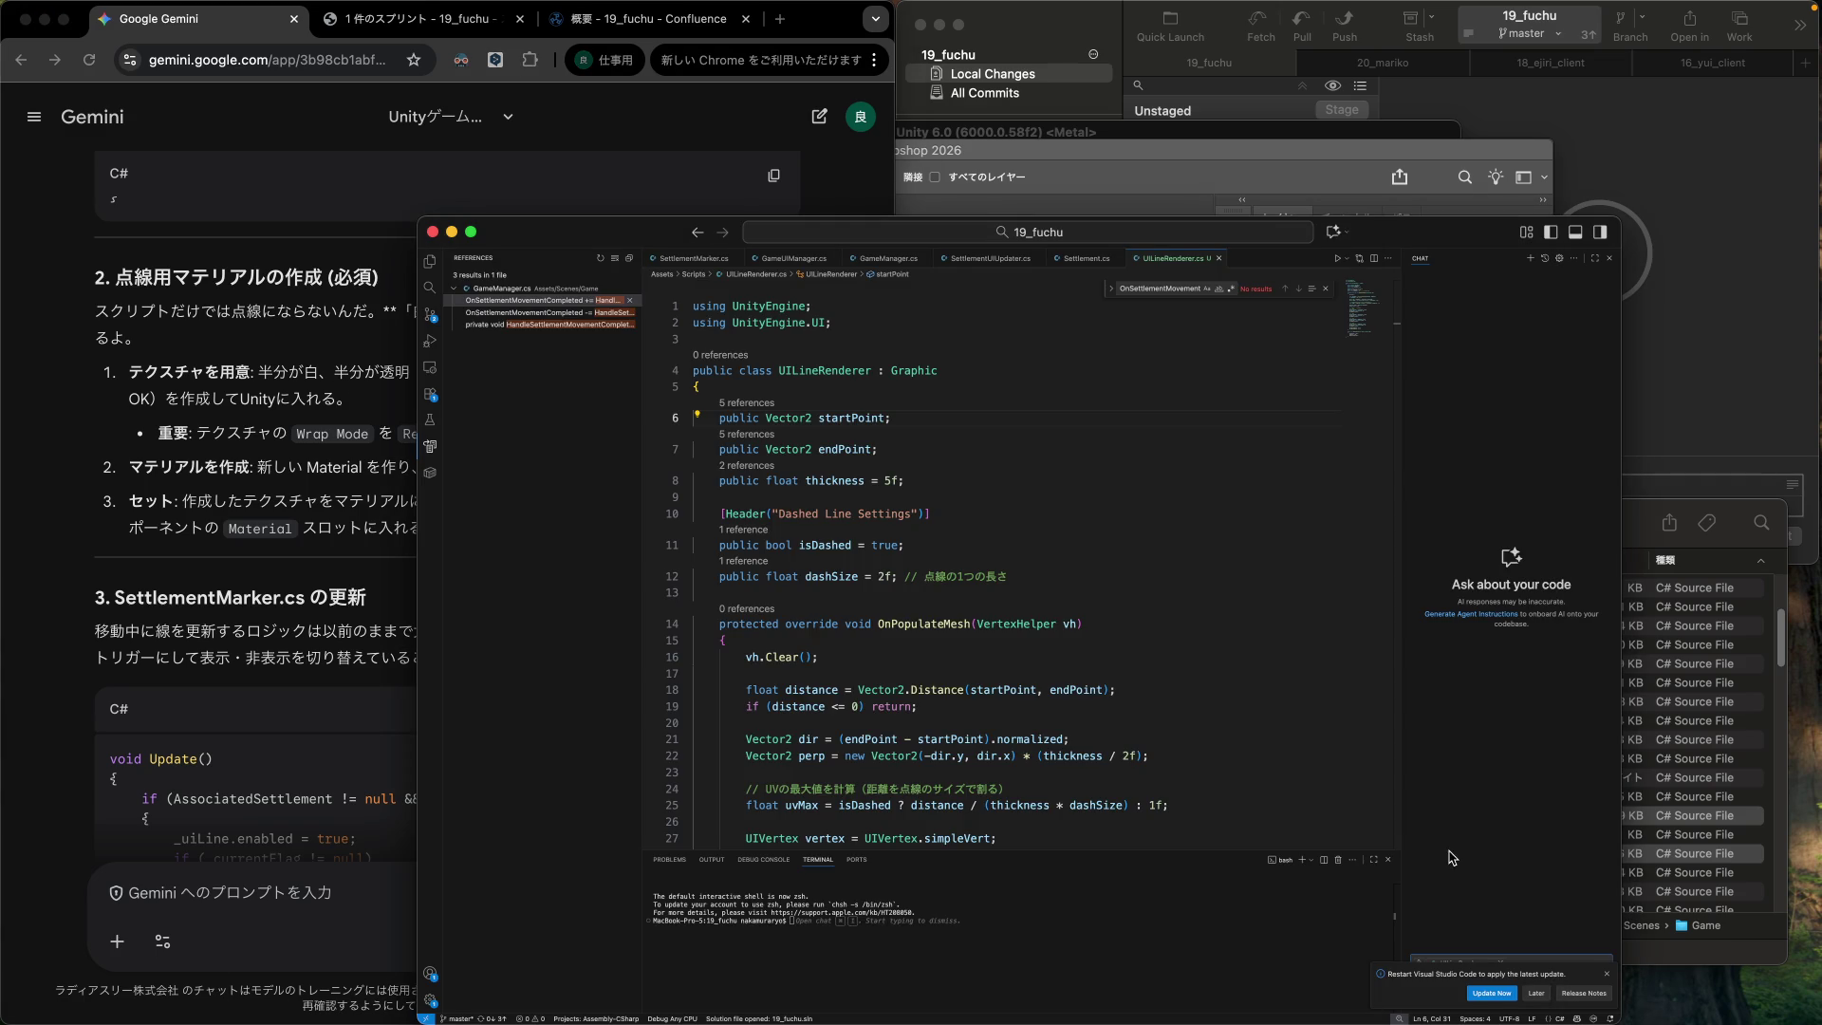
# Return to Unity after the script reload and select the UILineRenderer script.
pyautogui.click(1667, 515)
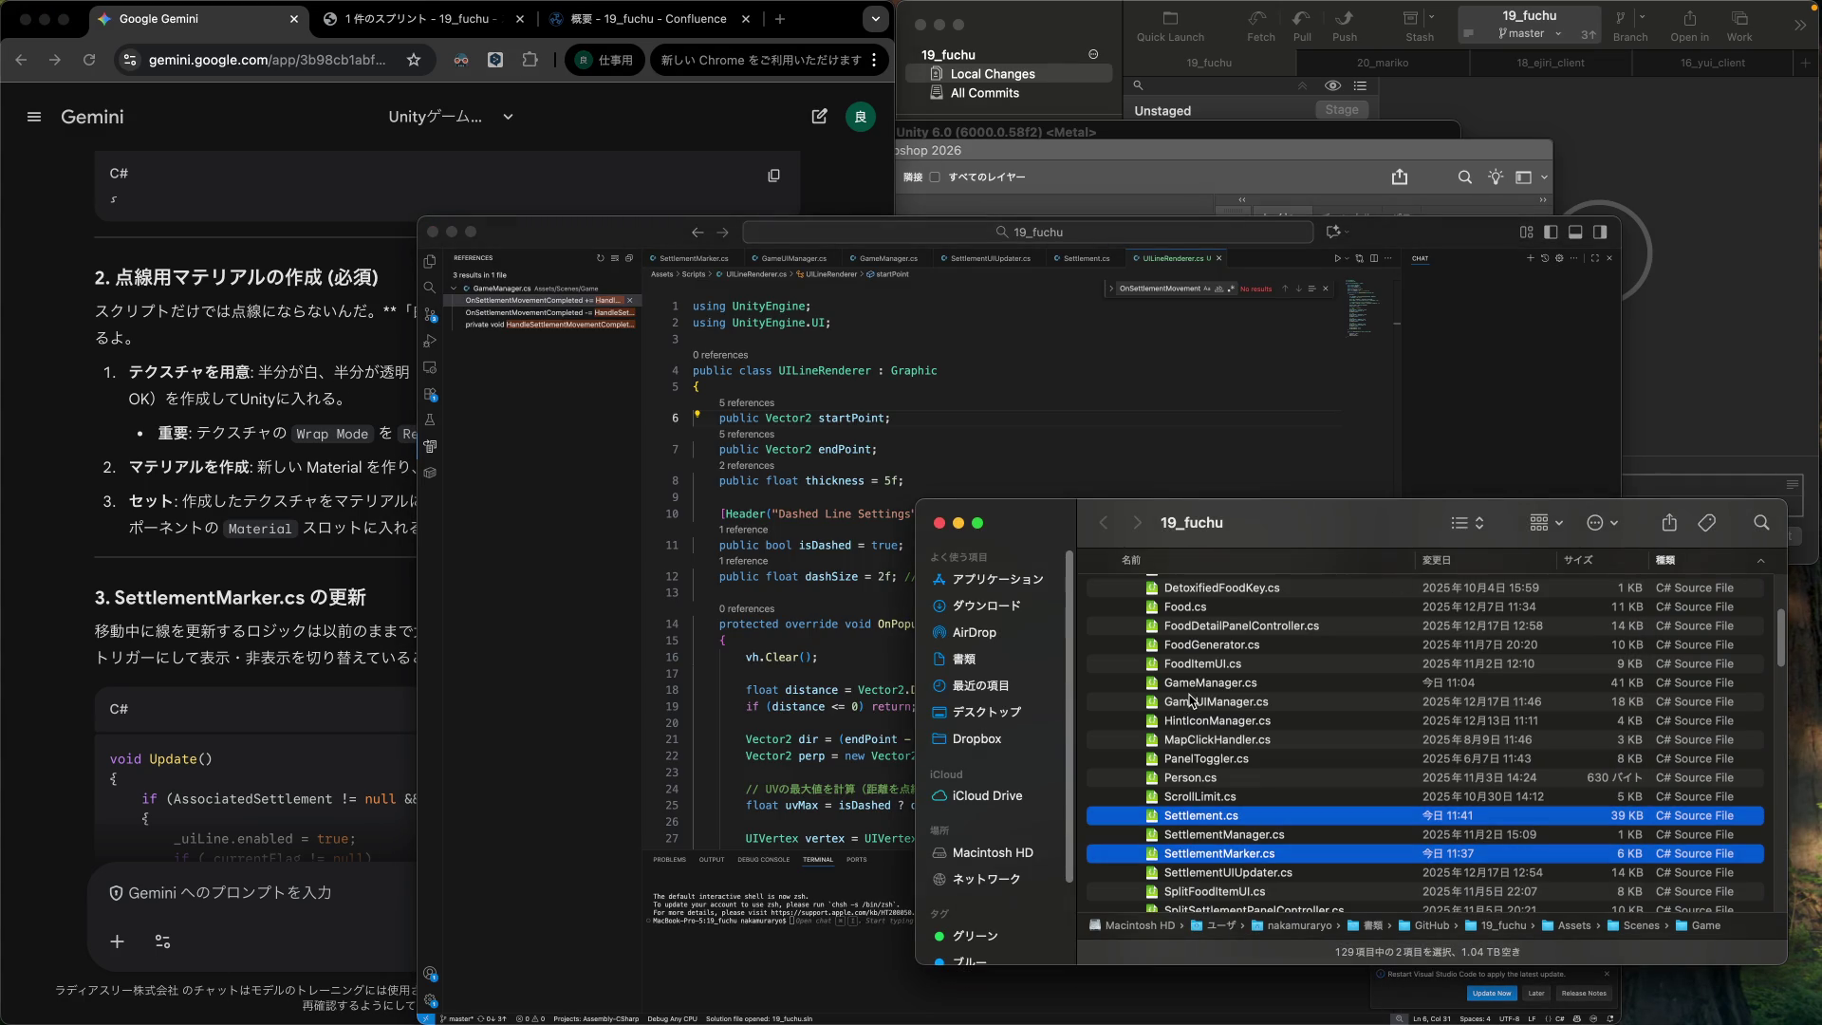
pyautogui.click(1065, 136)
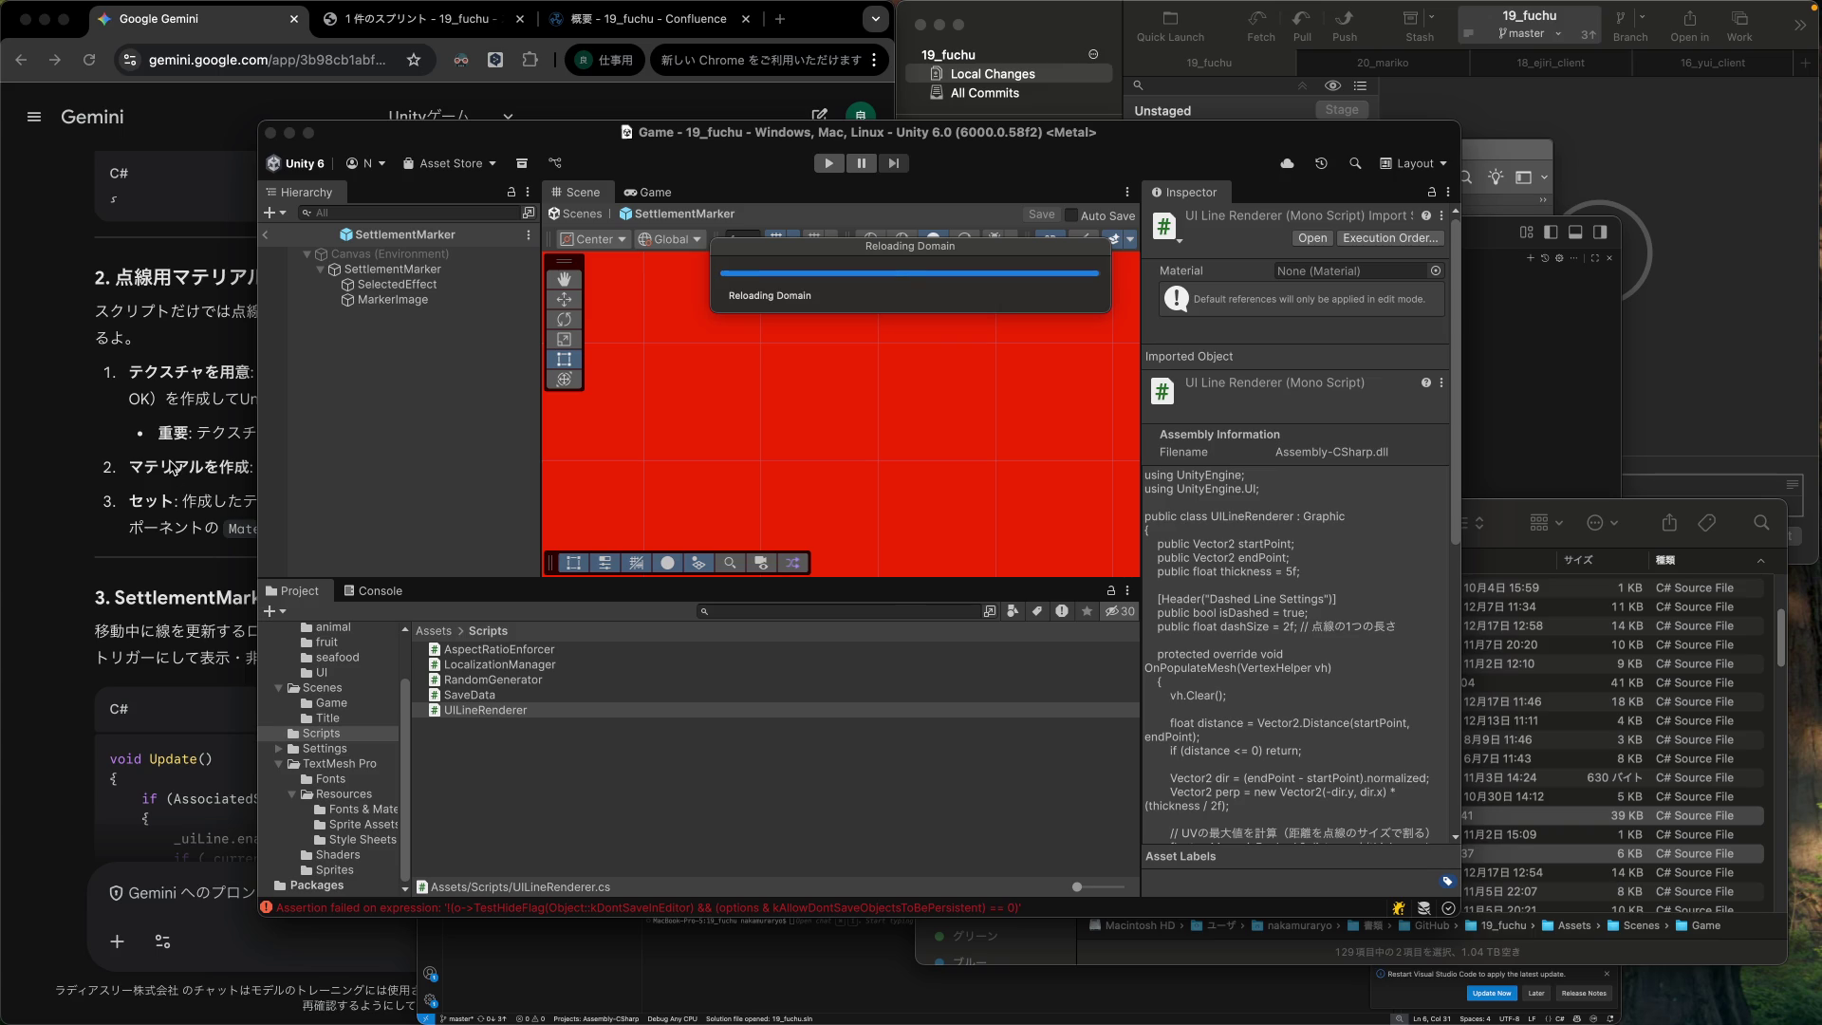
pyautogui.click(239, 386)
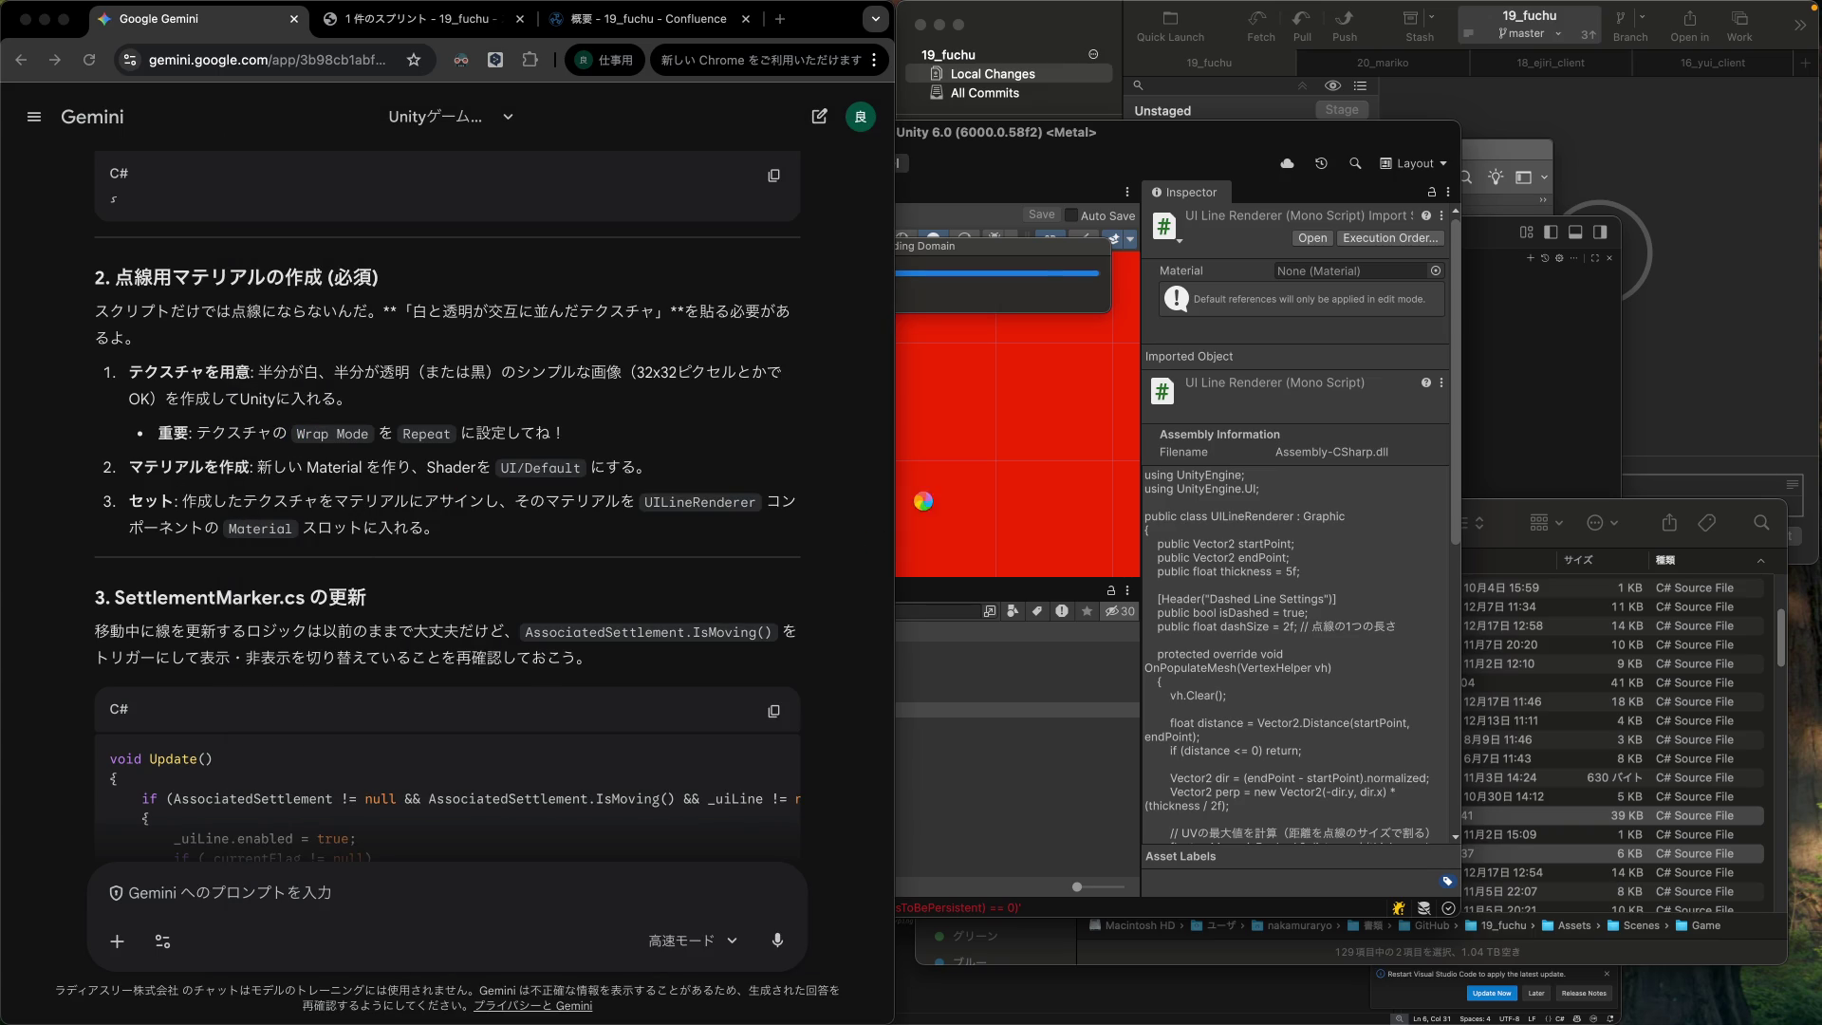
pyautogui.click(1153, 161)
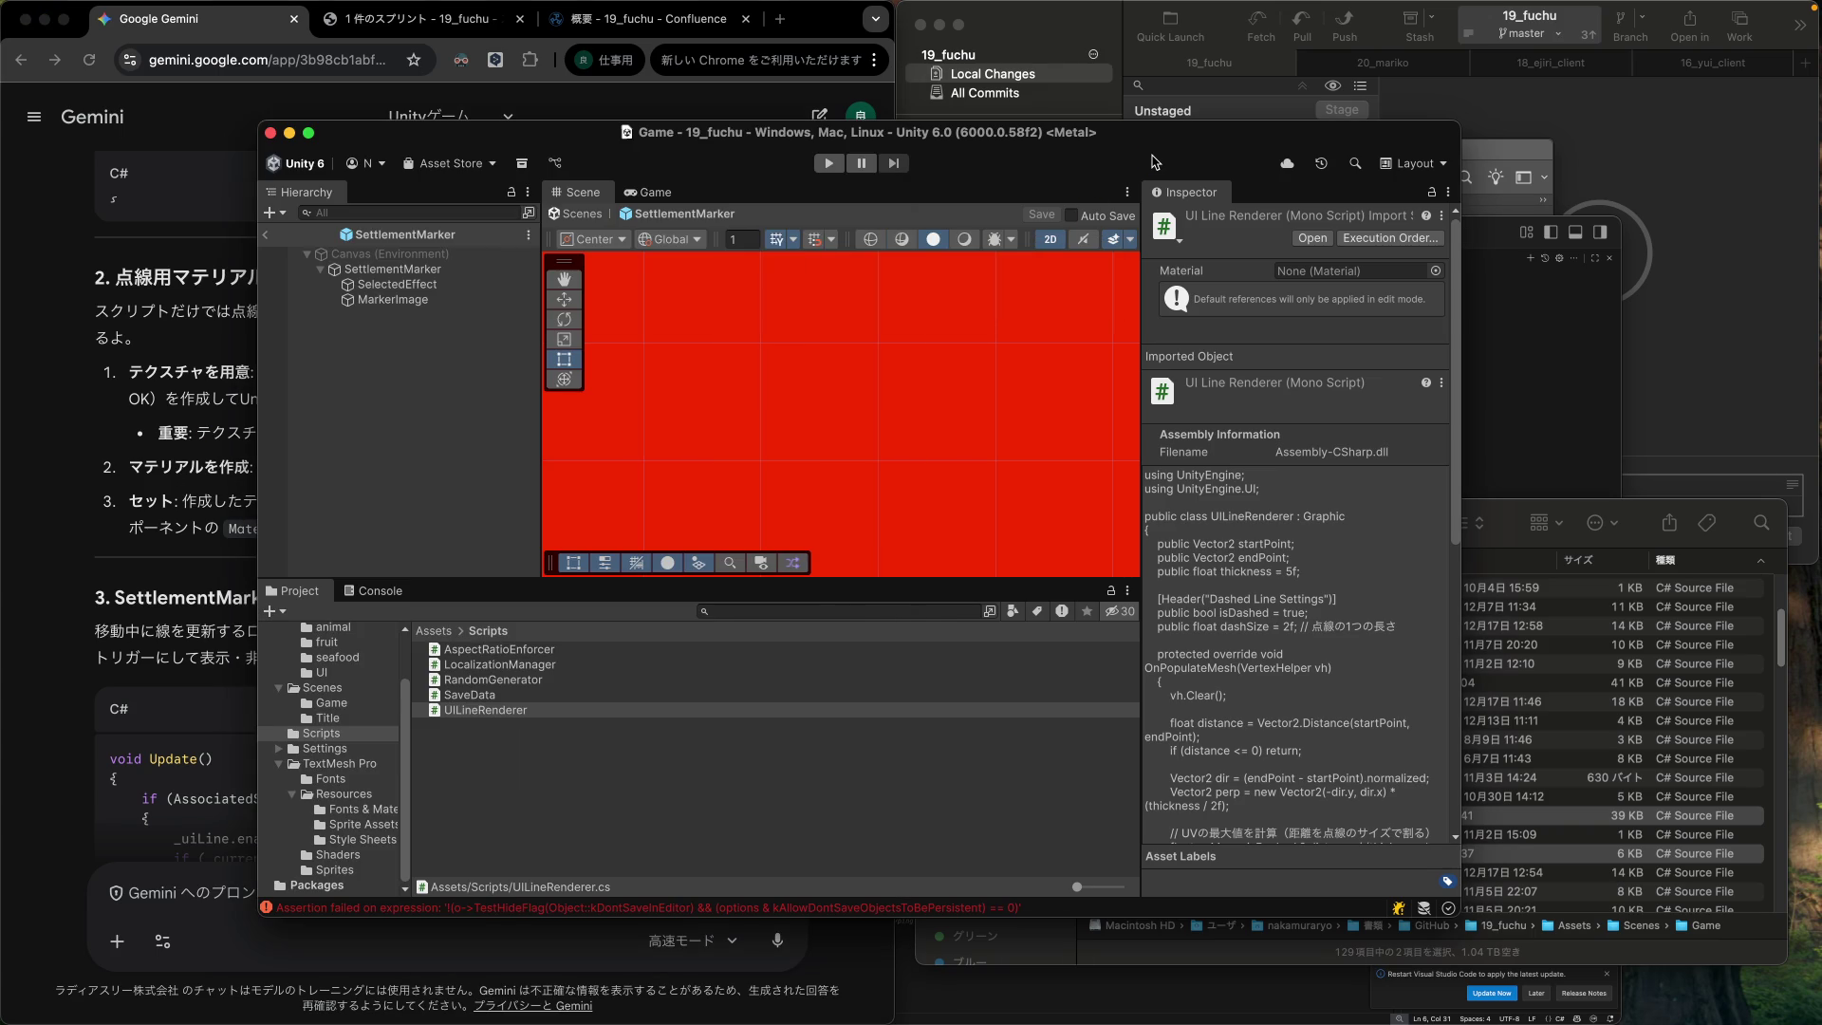
pyautogui.click(503, 713)
# Select the LineDot texture in Assets/Resources/UI and set its Wrap Mode to Repeat.
pyautogui.click(503, 714)
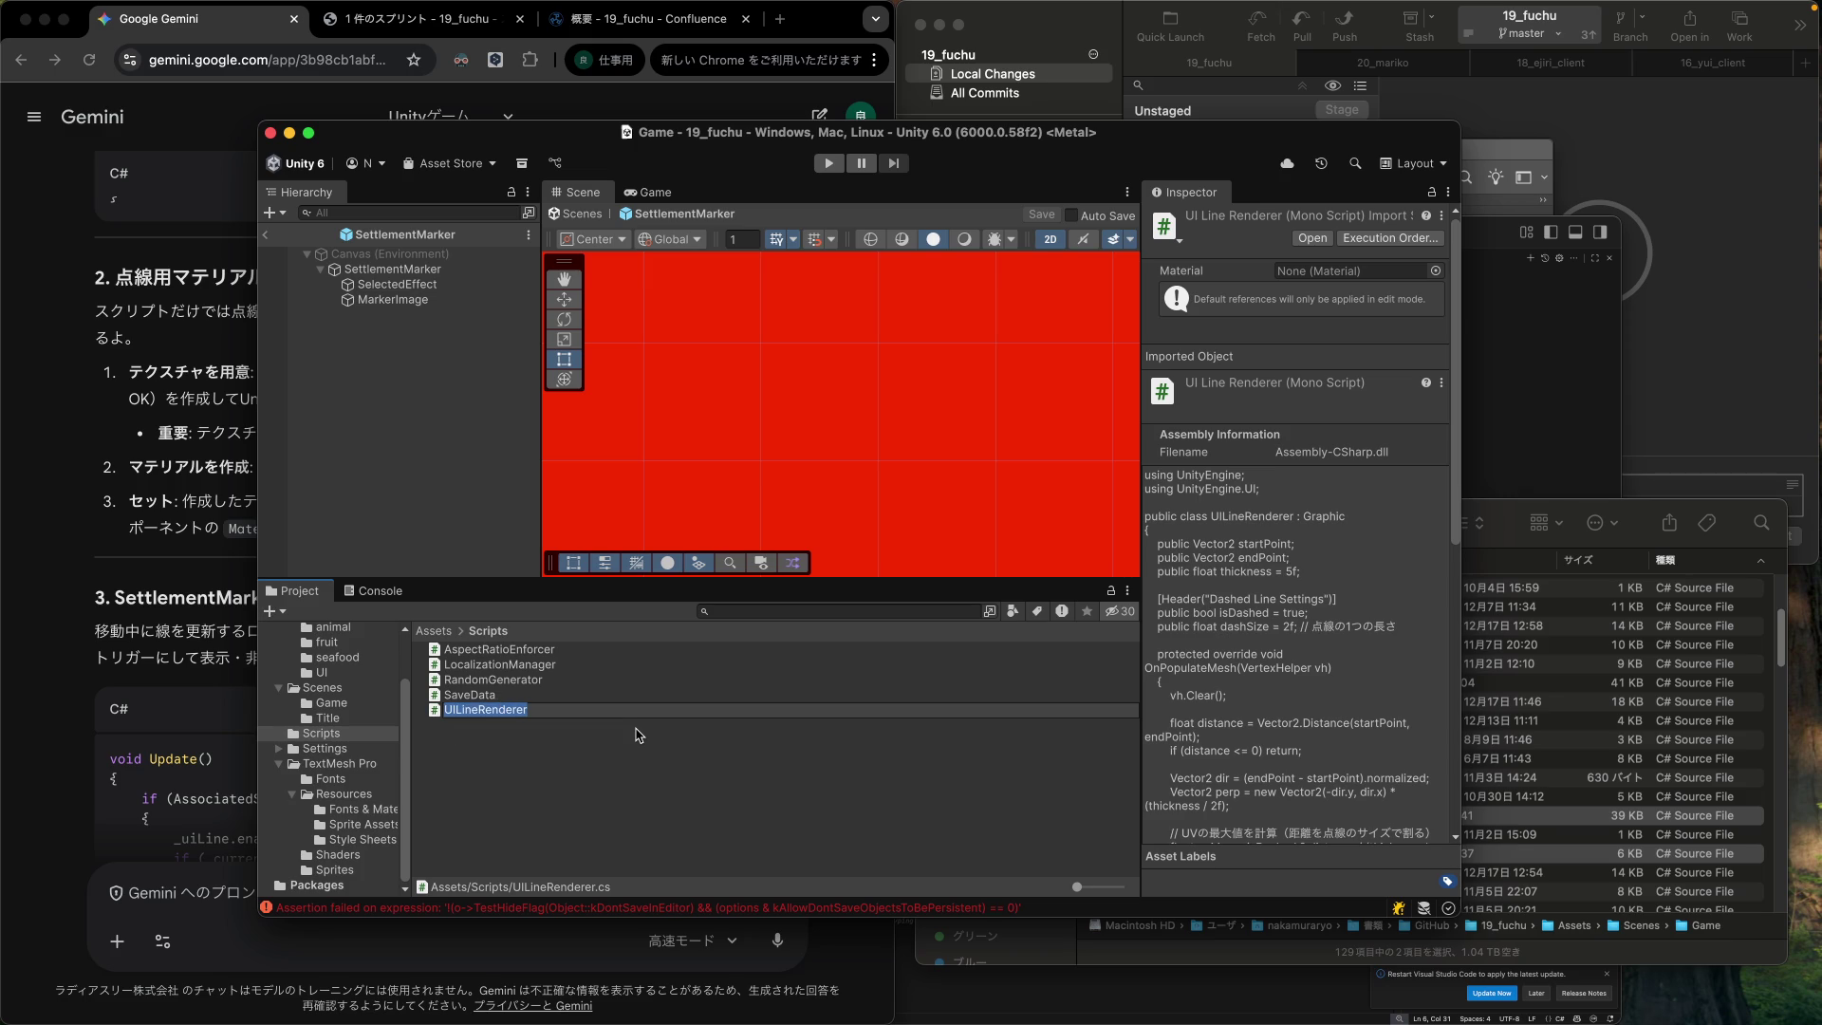
pyautogui.click(321, 673)
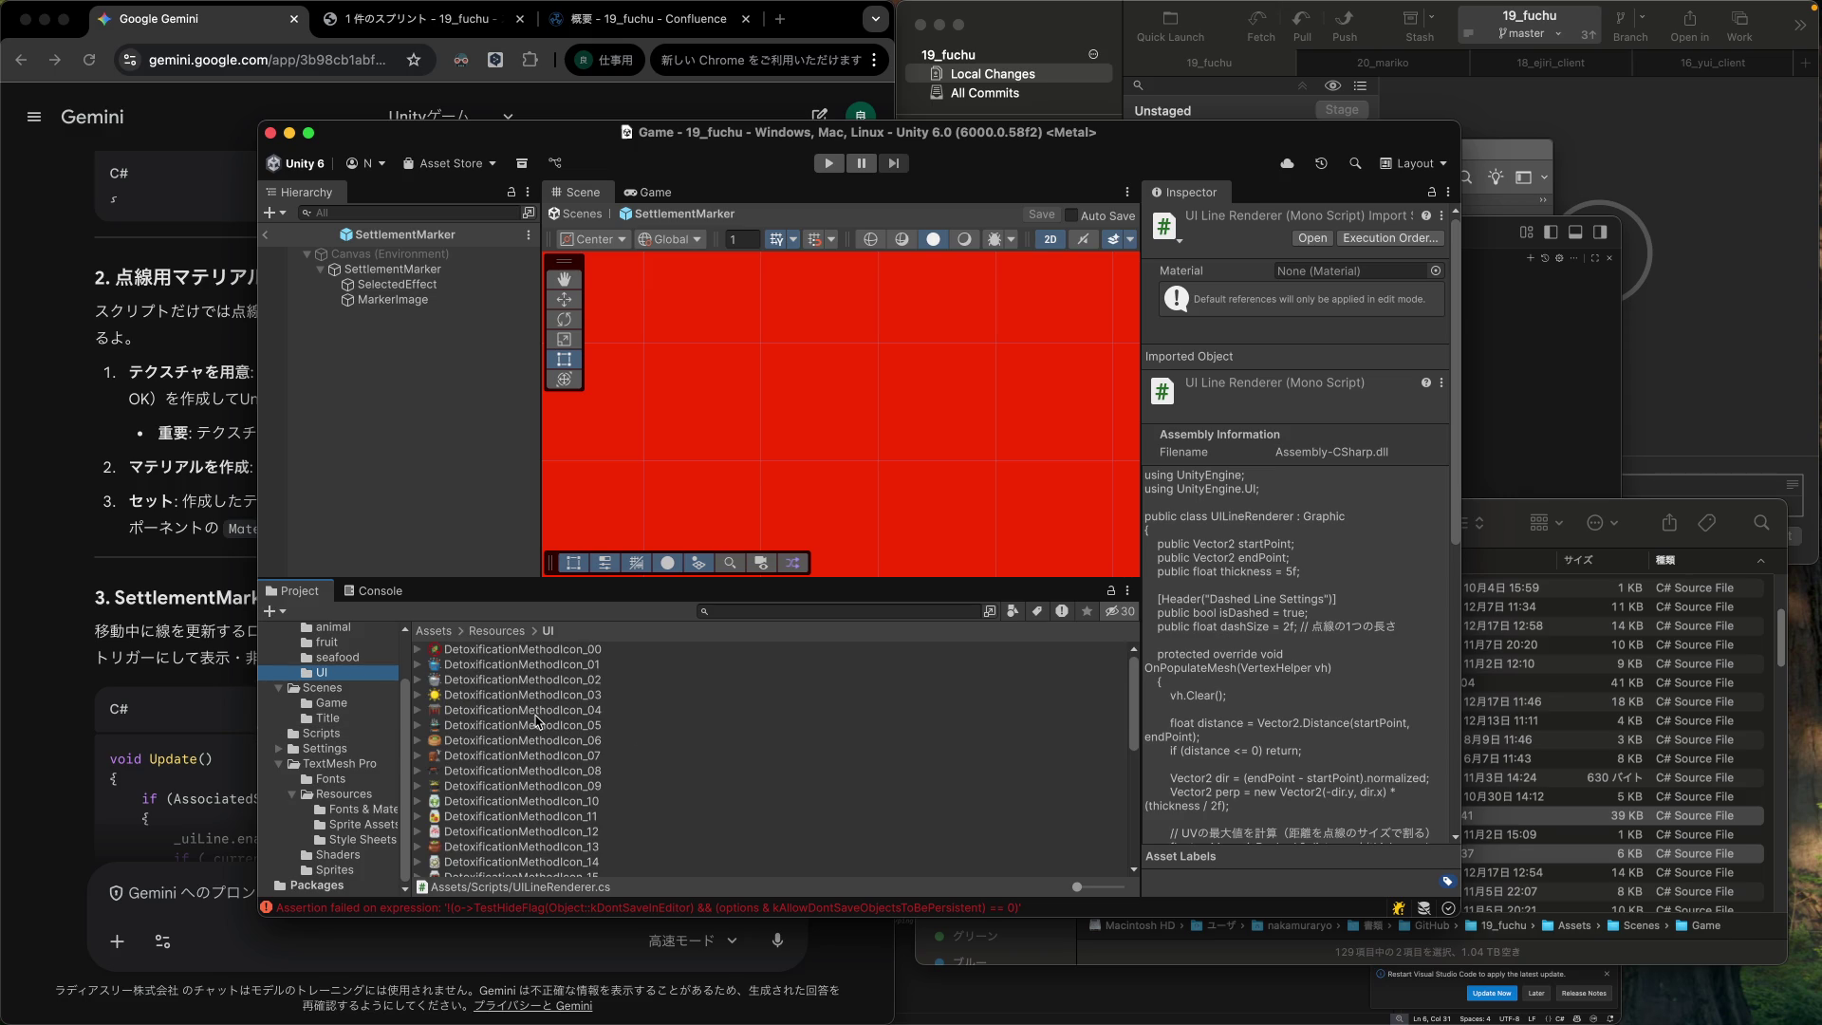
pyautogui.scroll(-4, 538, 722)
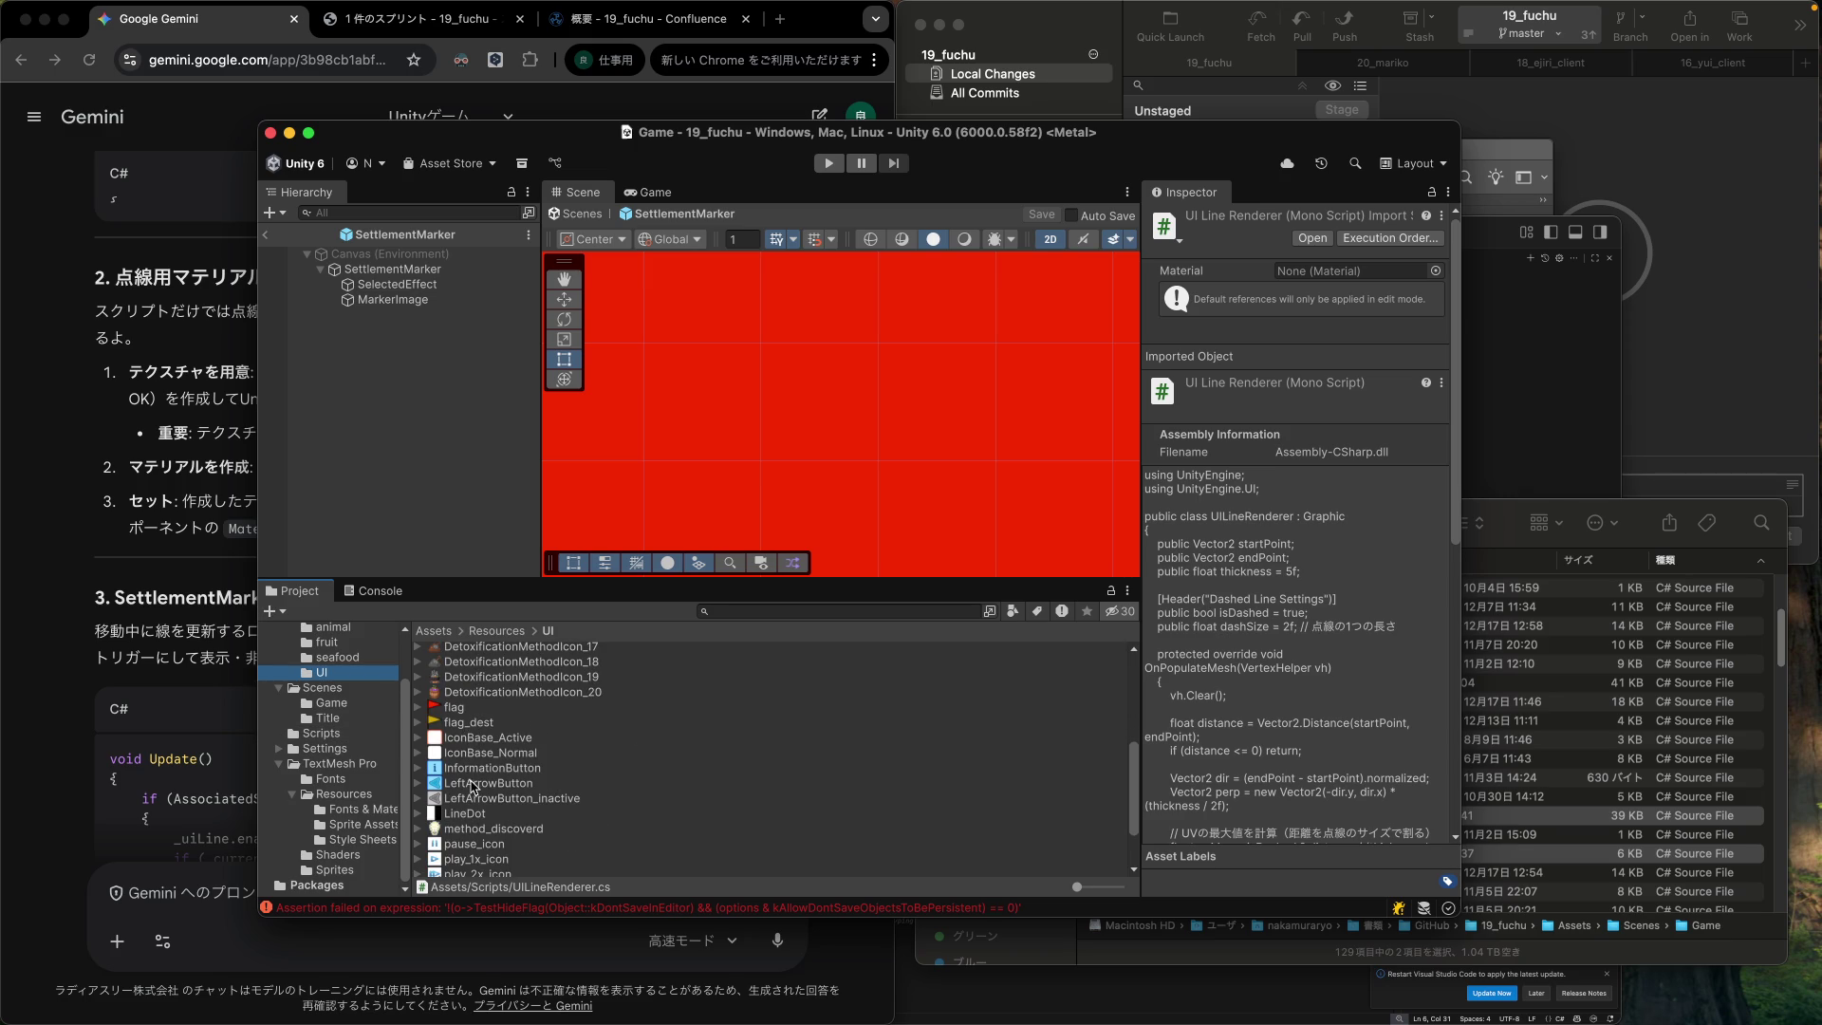
pyautogui.click(473, 813)
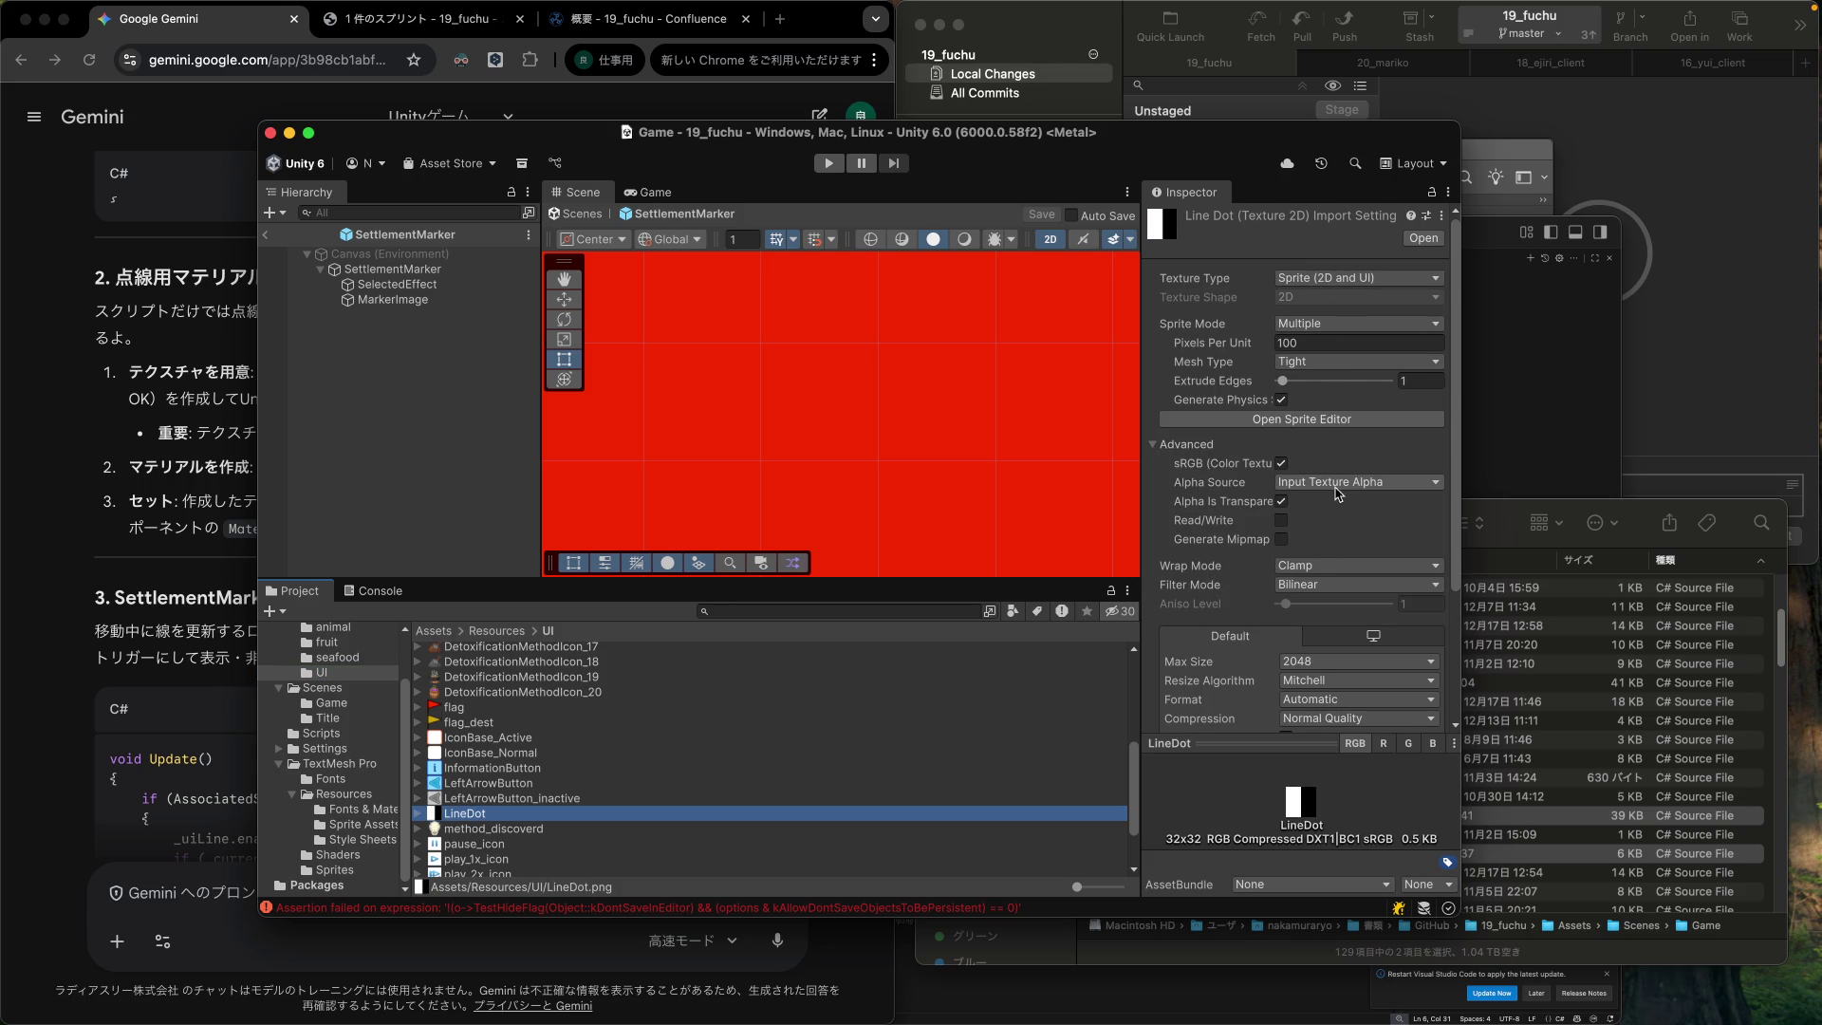
pyautogui.click(1325, 566)
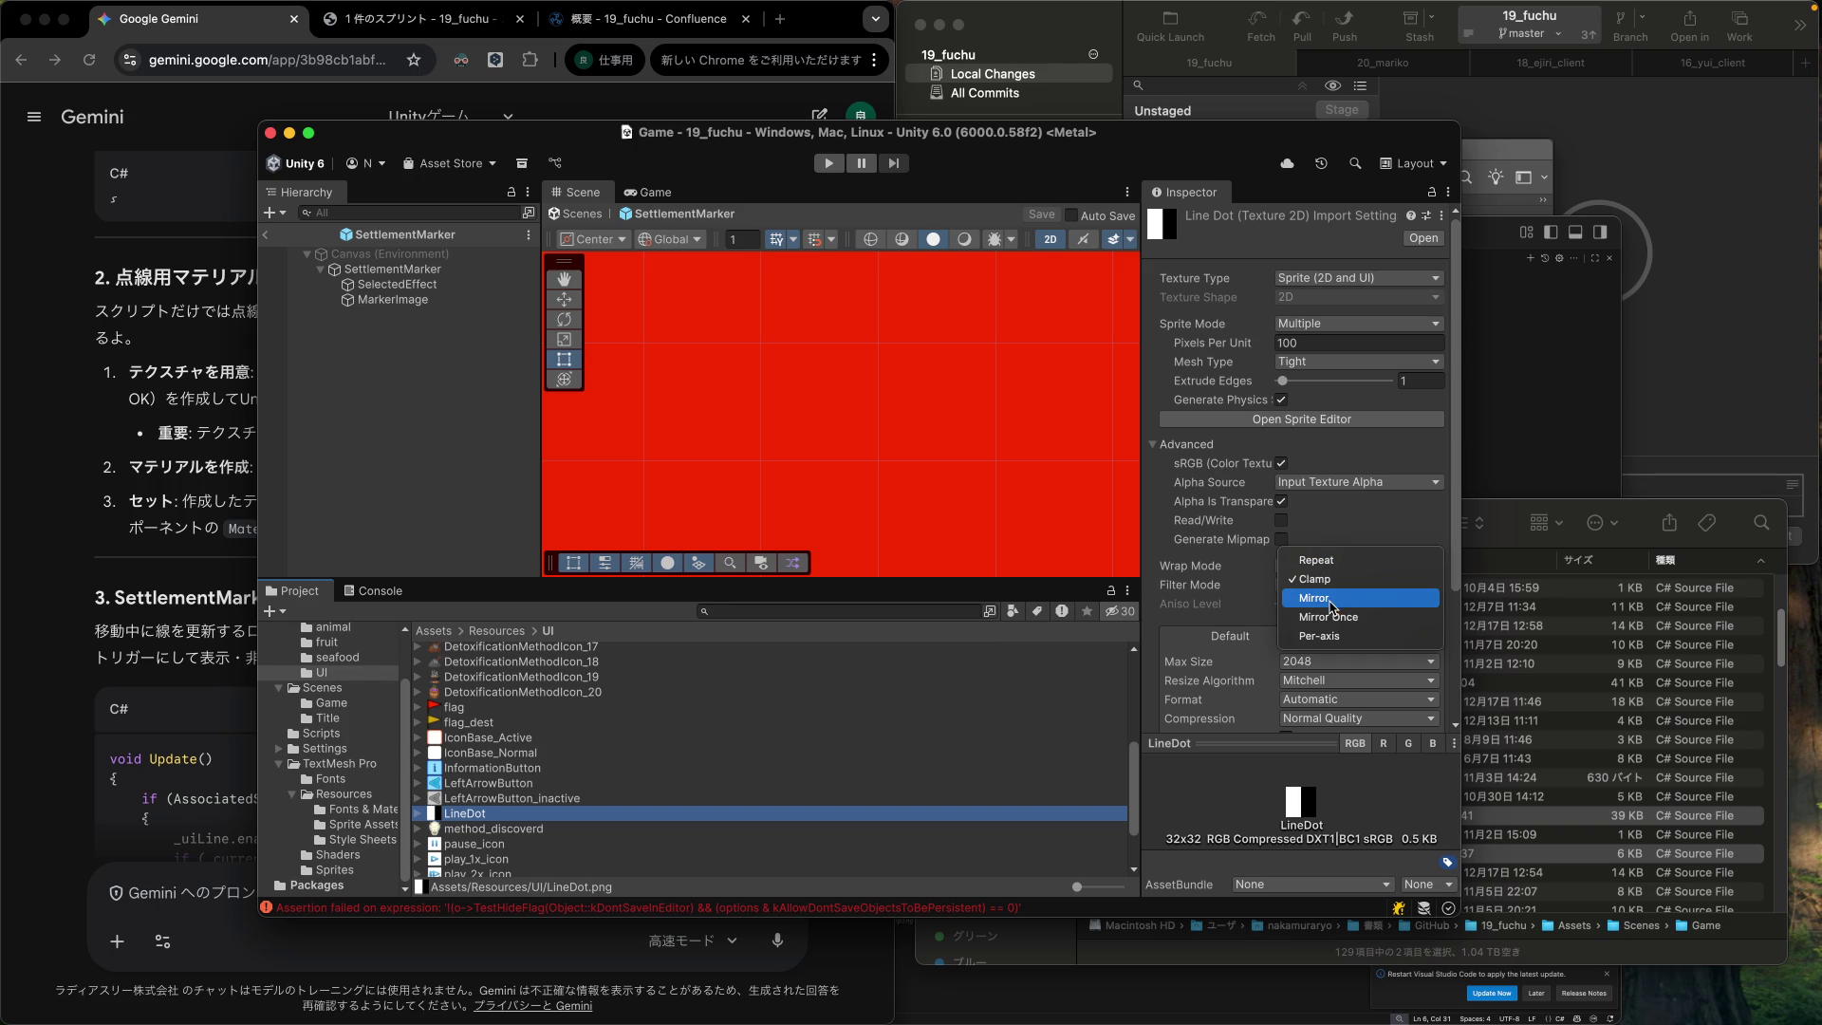
pyautogui.click(1326, 560)
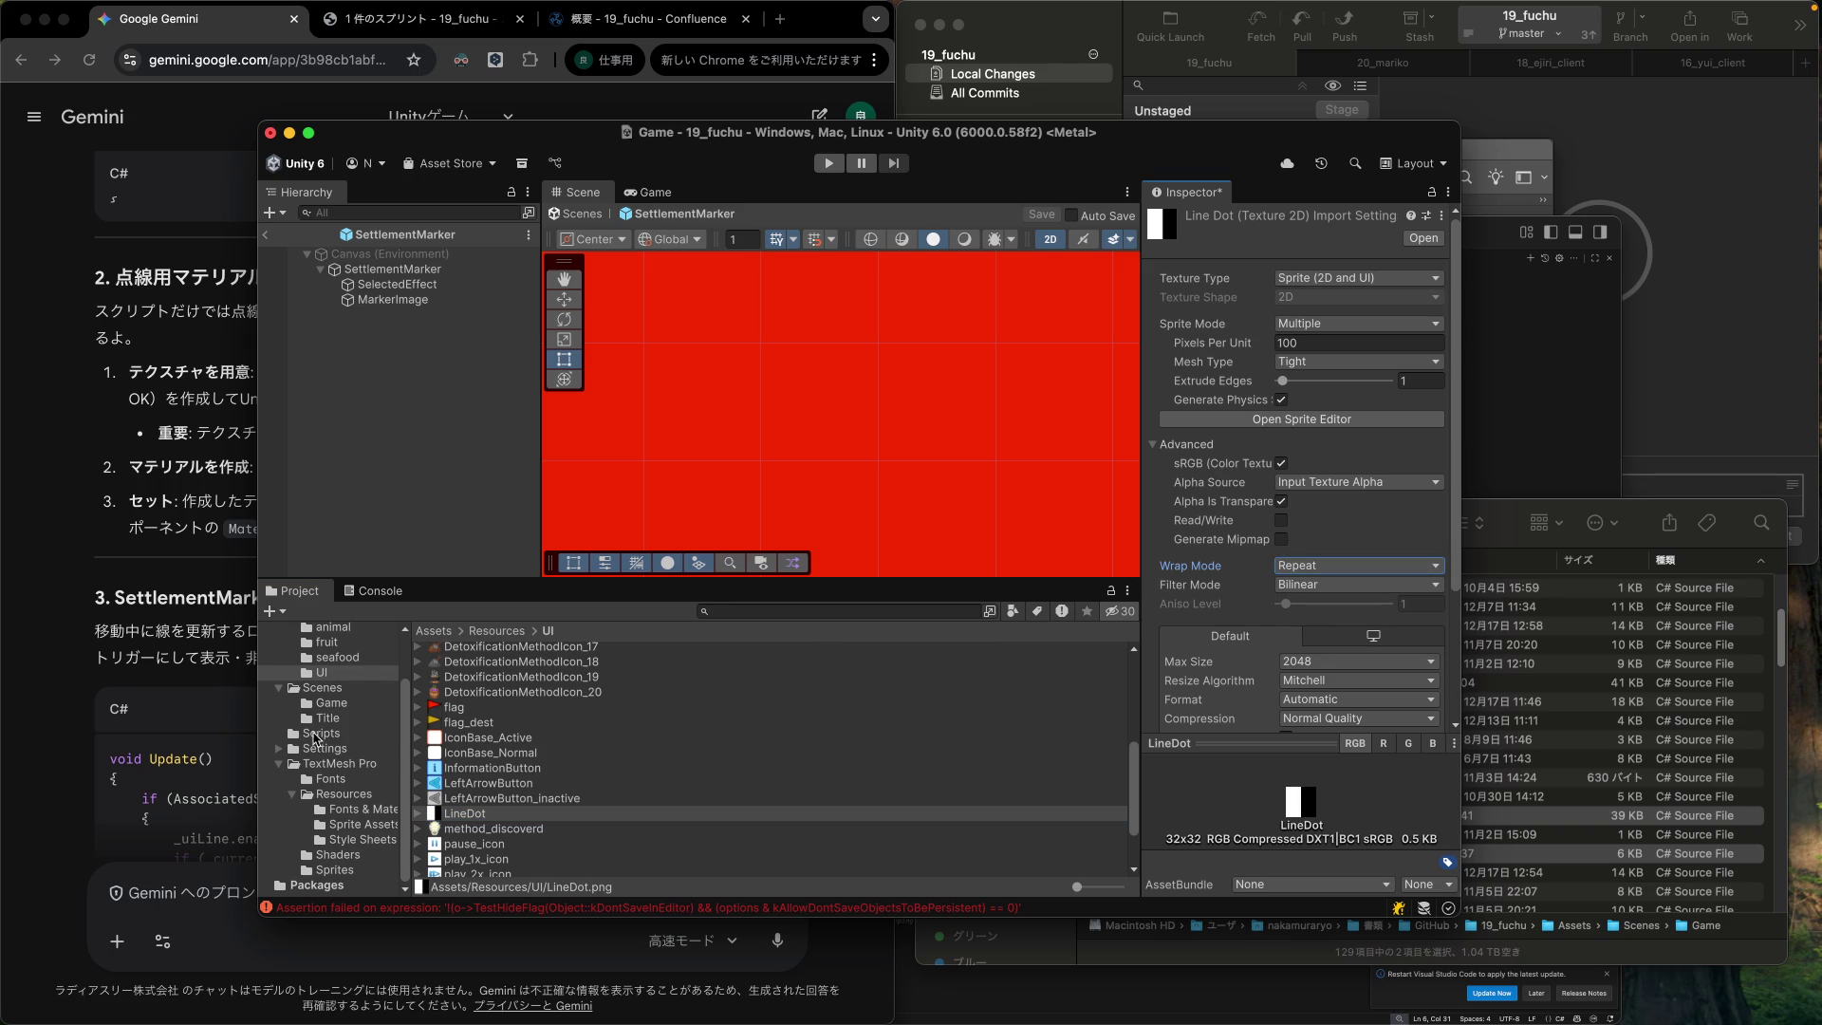
# Save the pending LineDot import changes and reselect the LineDot texture.
pyautogui.click(172, 650)
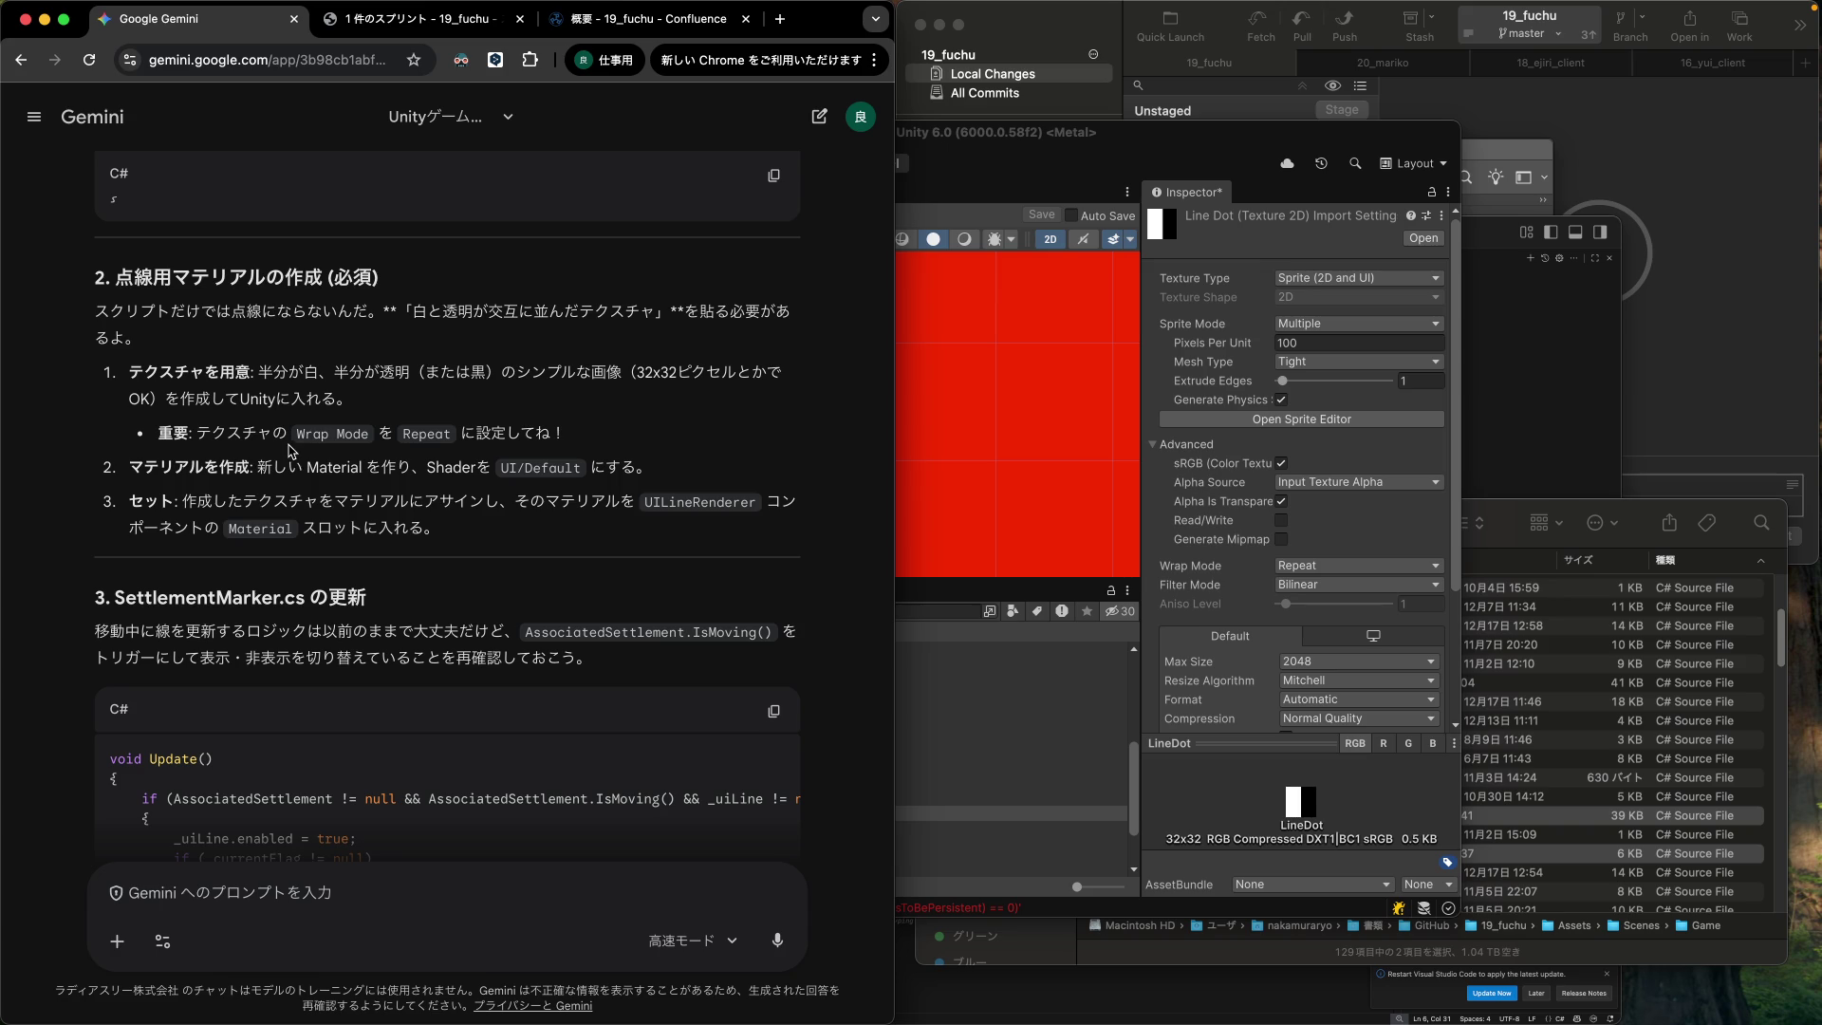
pyautogui.click(1189, 203)
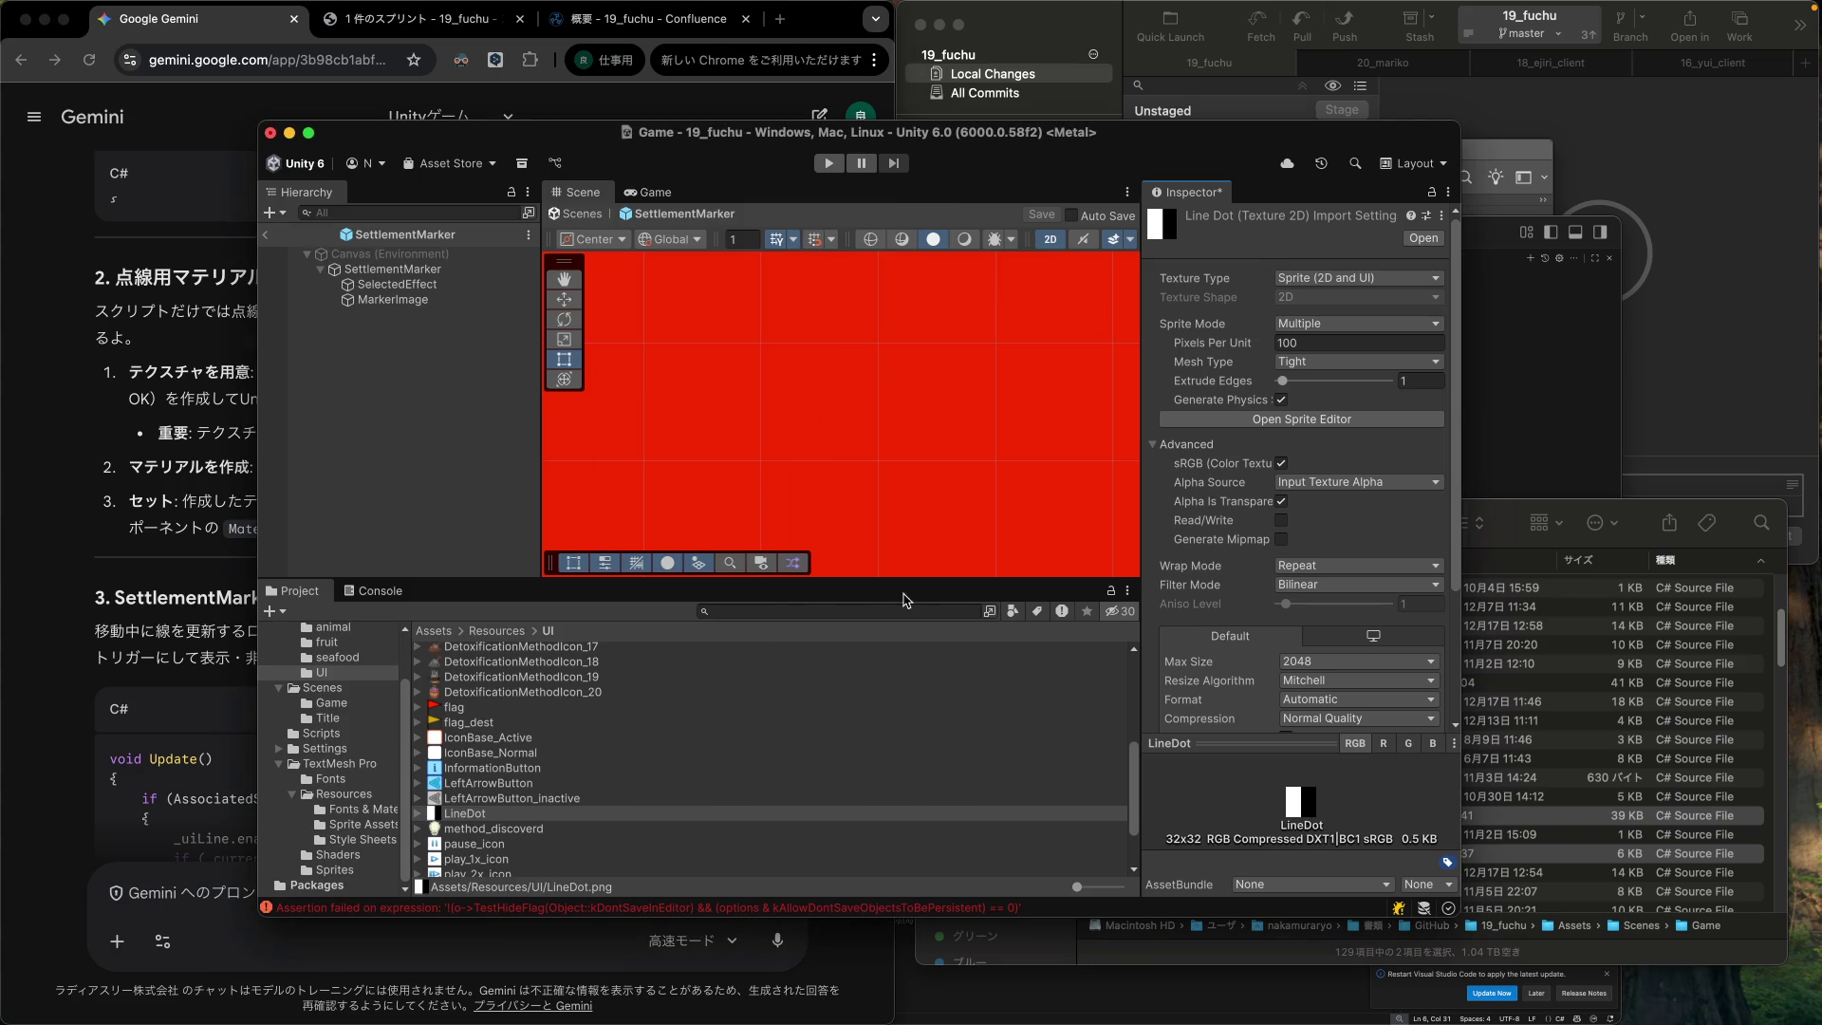
pyautogui.click(474, 826)
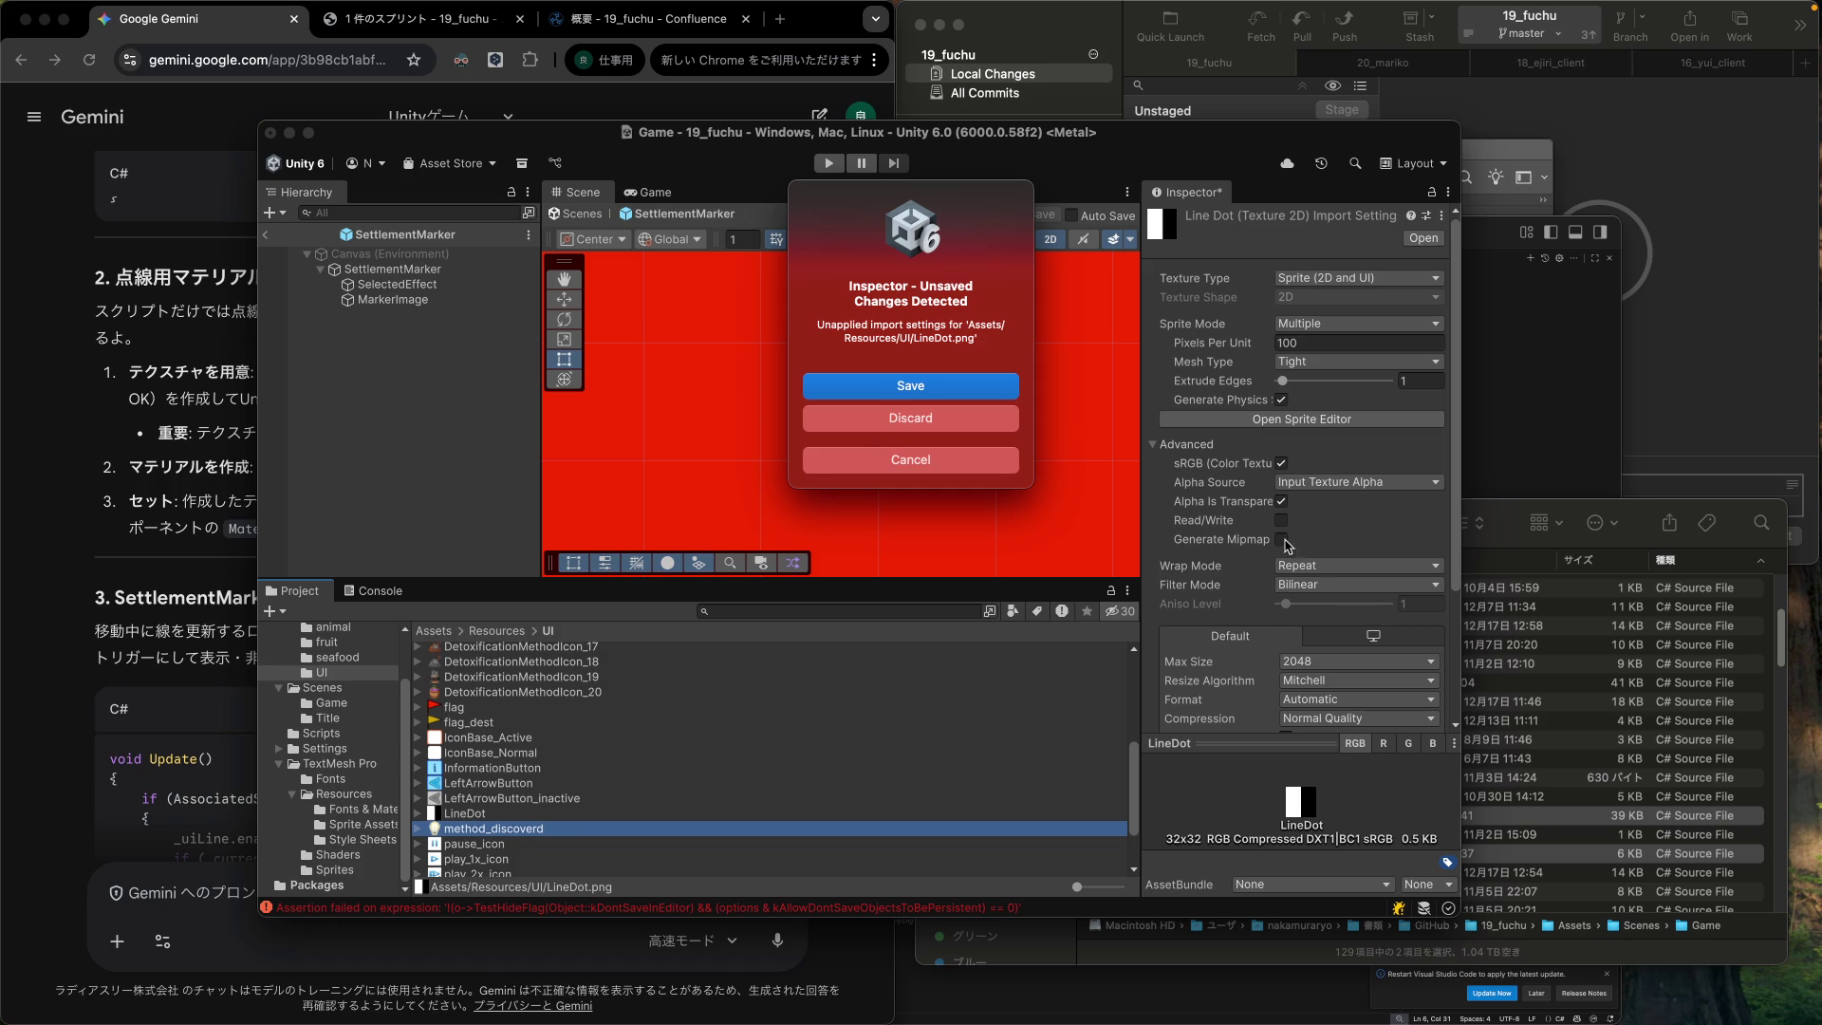
pyautogui.click(912, 387)
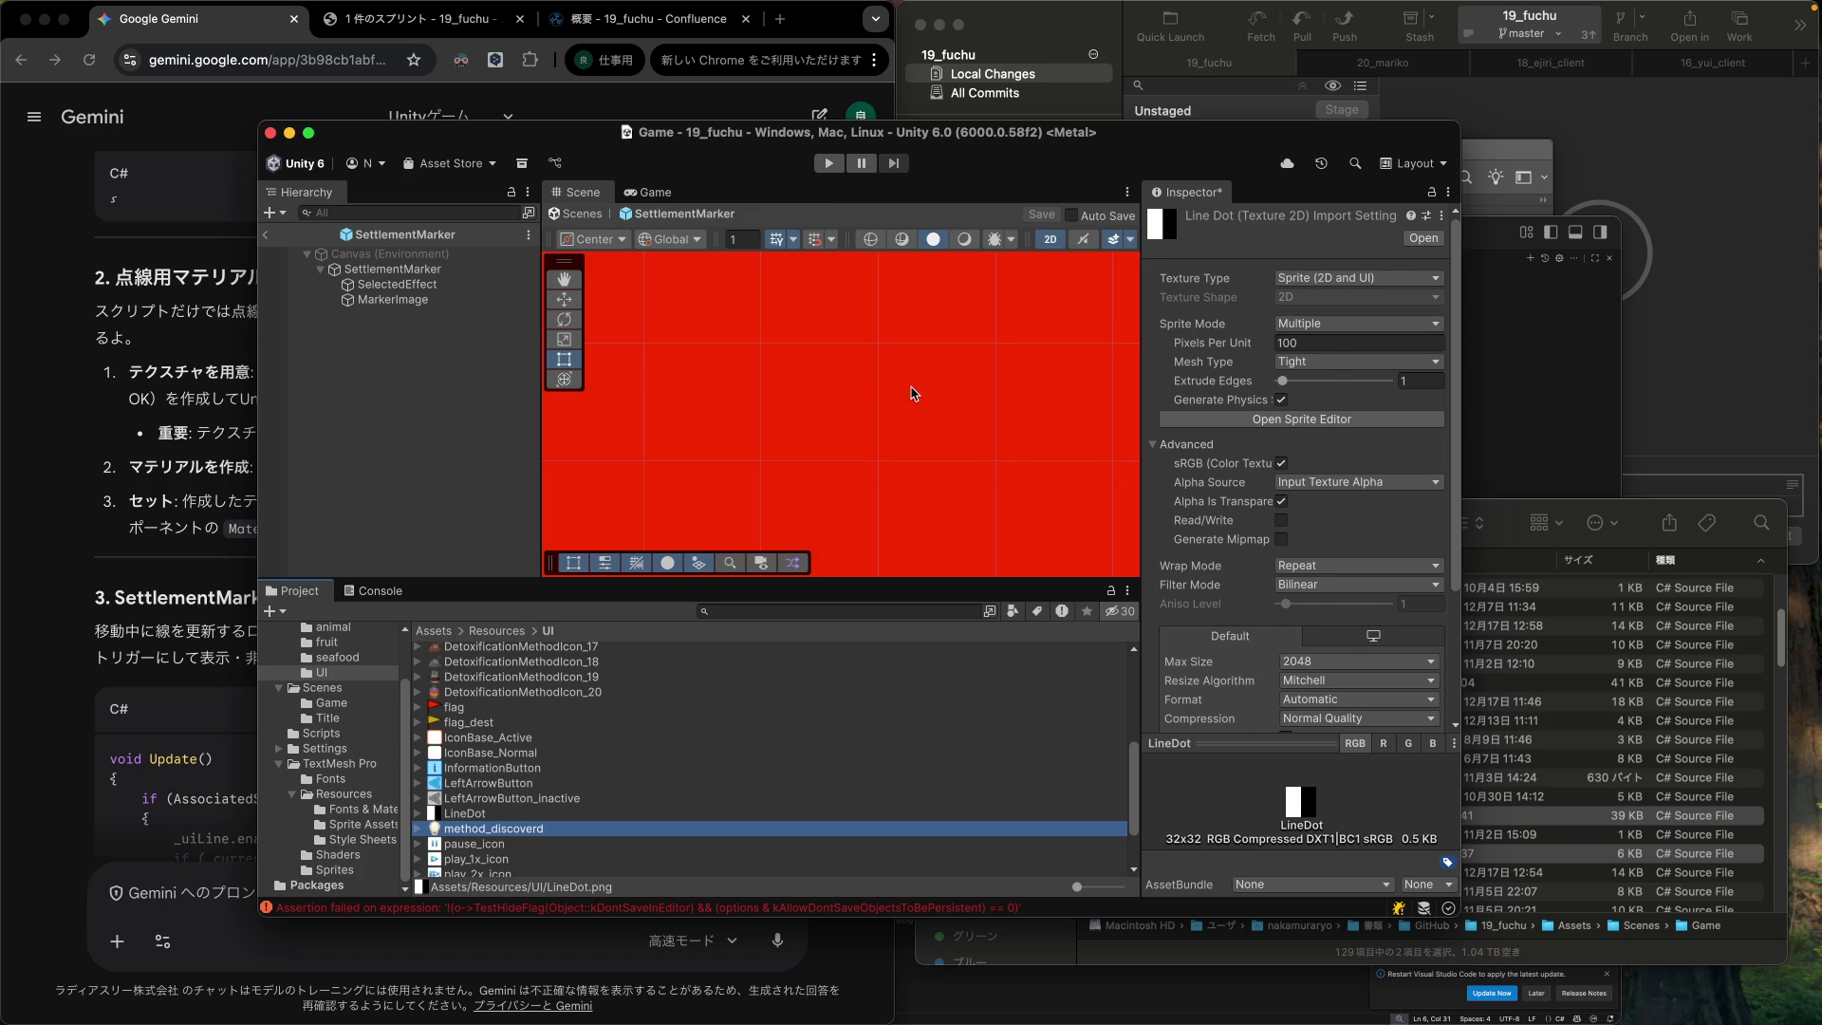
pyautogui.click(479, 818)
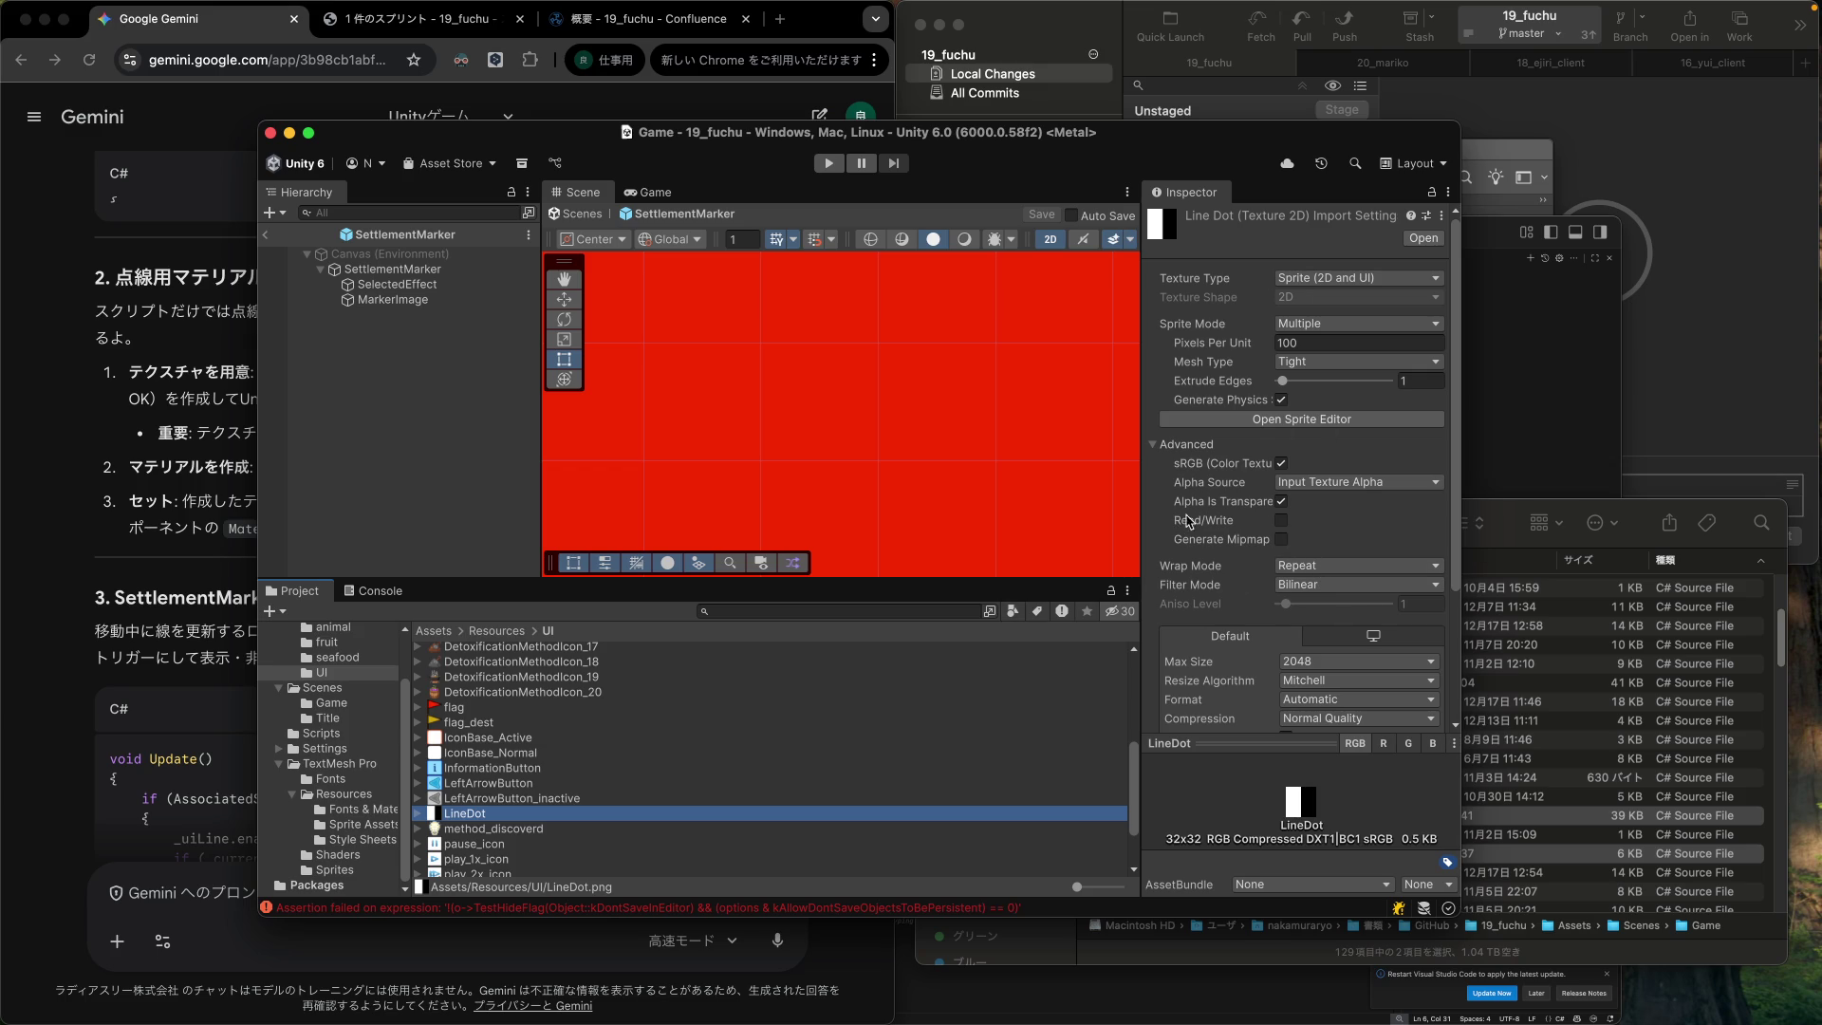
pyautogui.click(145, 556)
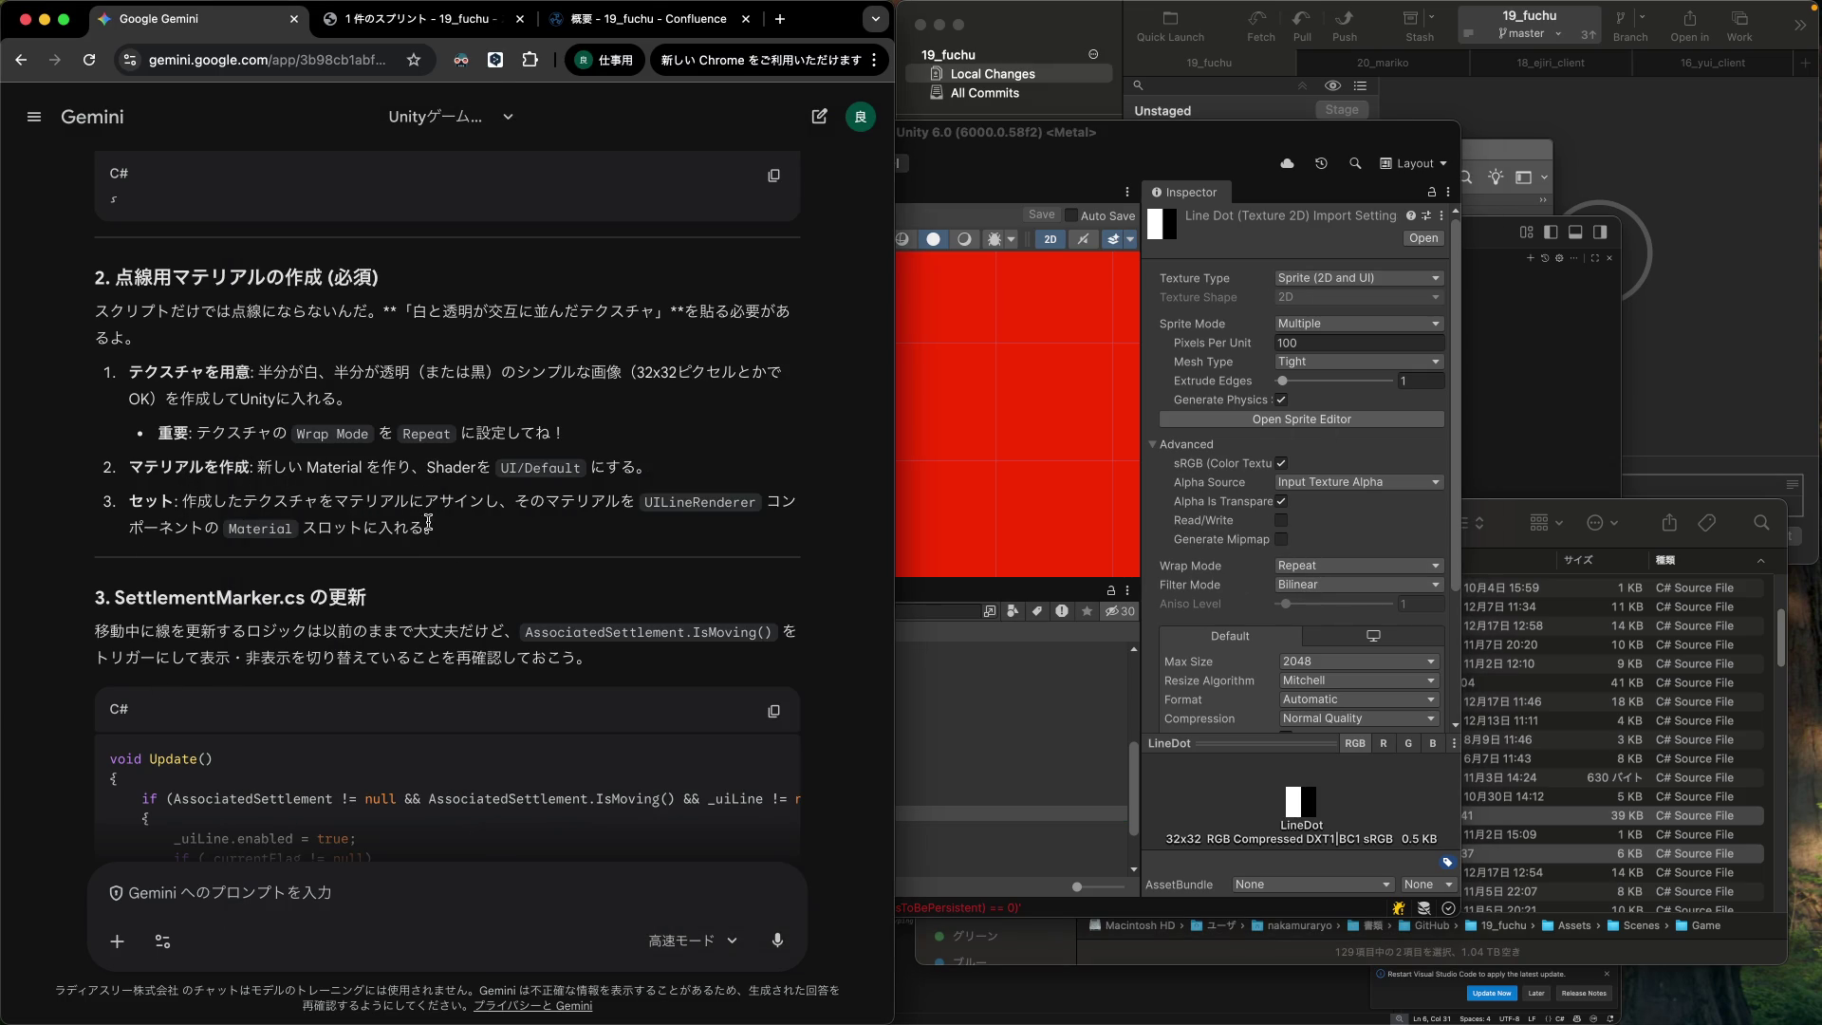
pyautogui.click(1014, 800)
pyautogui.scroll(-2, 793, 805)
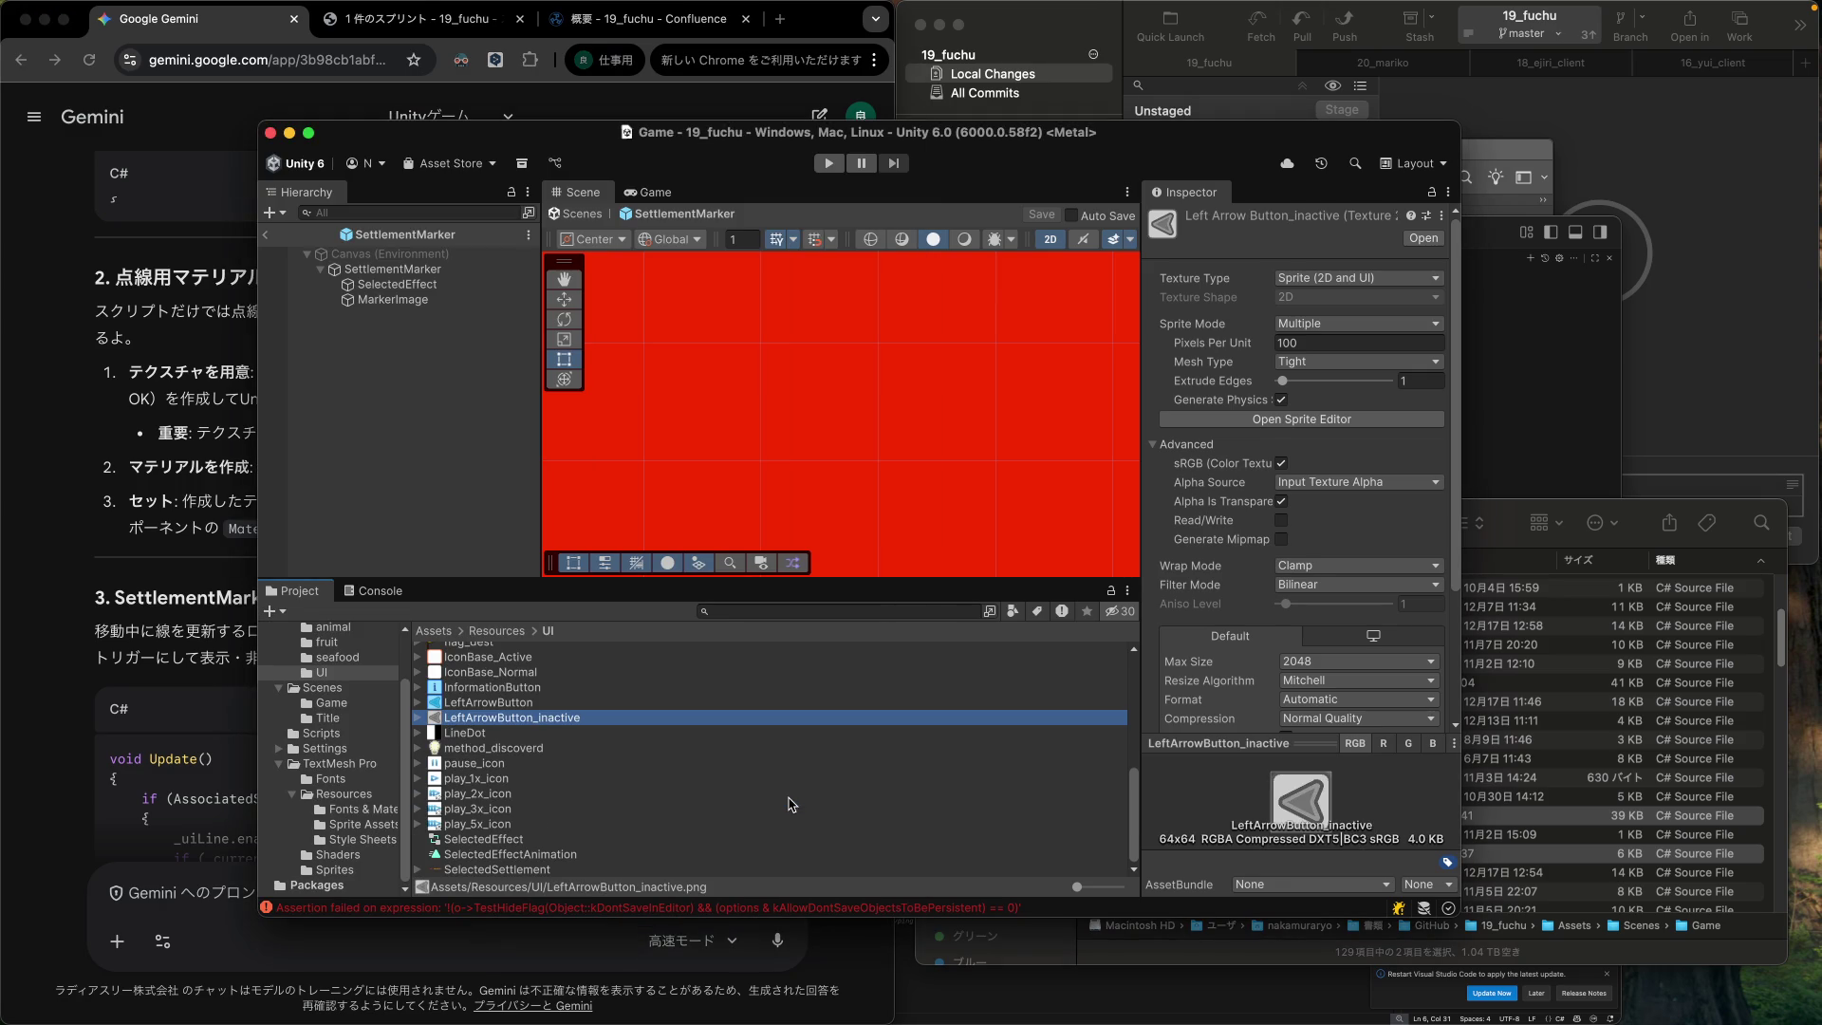
pyautogui.click(631, 735)
# Create a material named New Material in the Assets/Resources/UI folder and select it.
pyautogui.rightClick(890, 747)
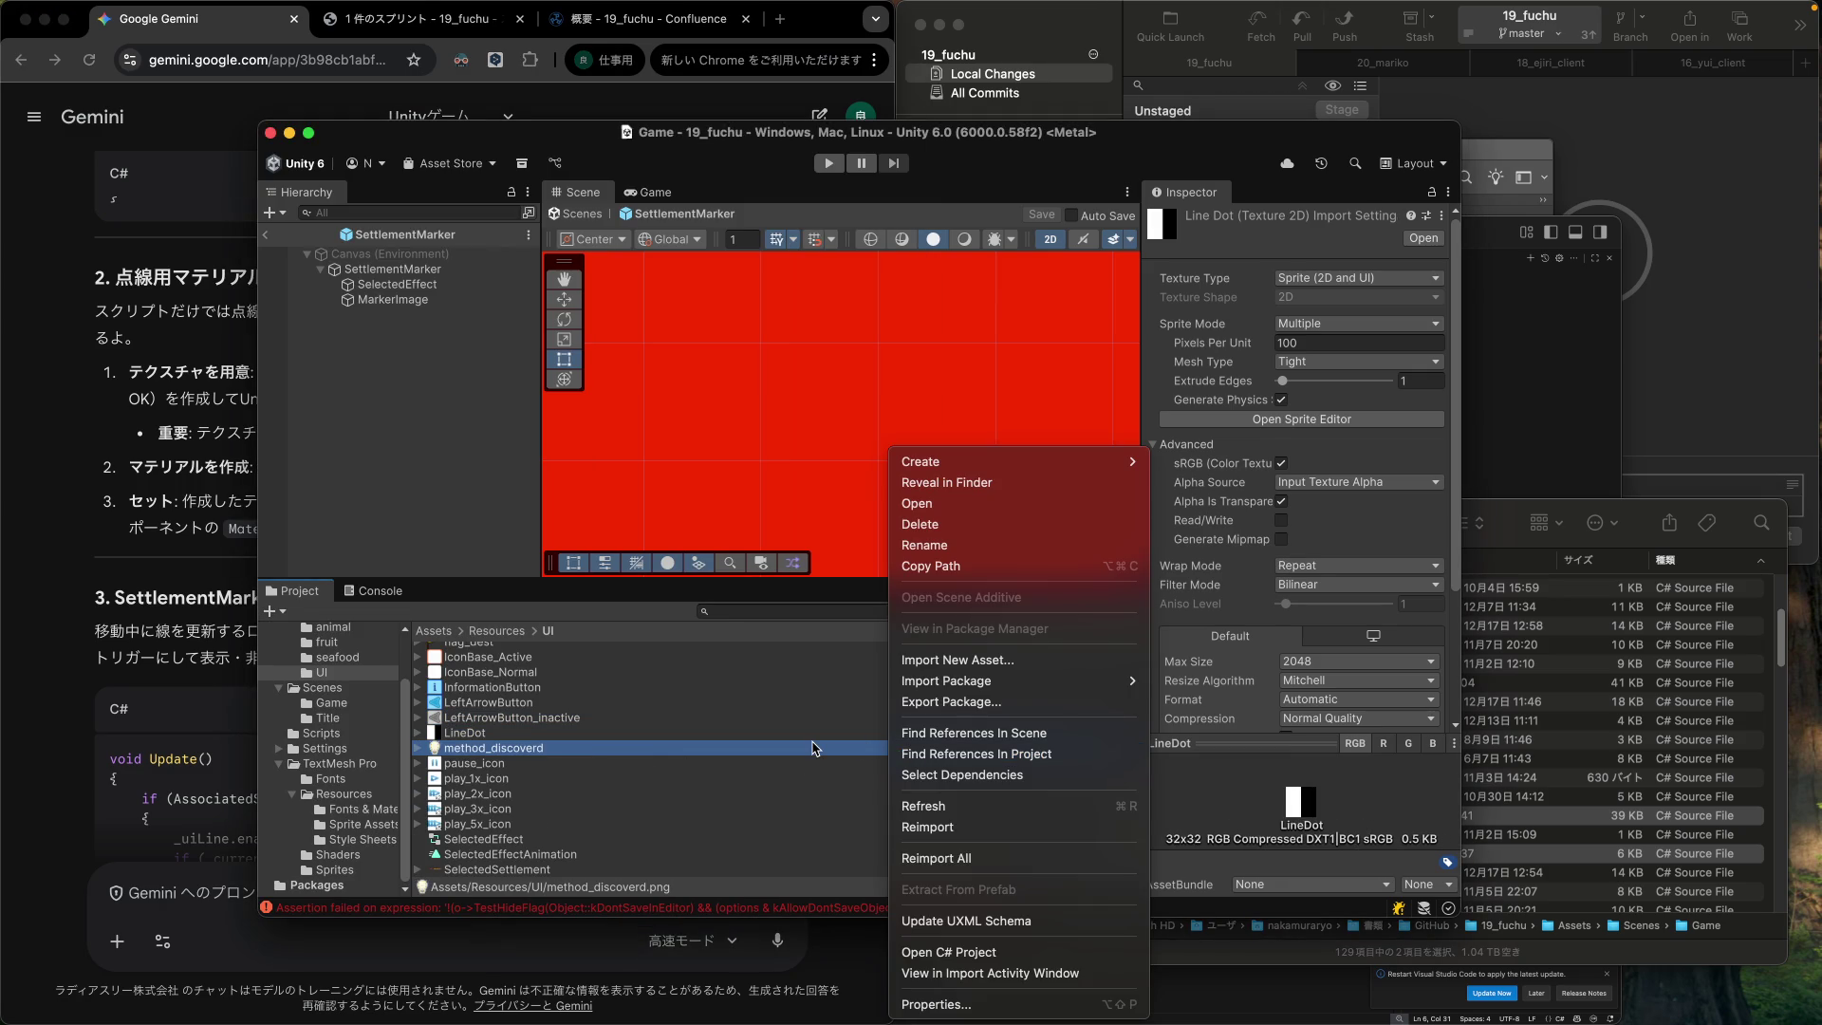
pyautogui.moveTo(951, 465)
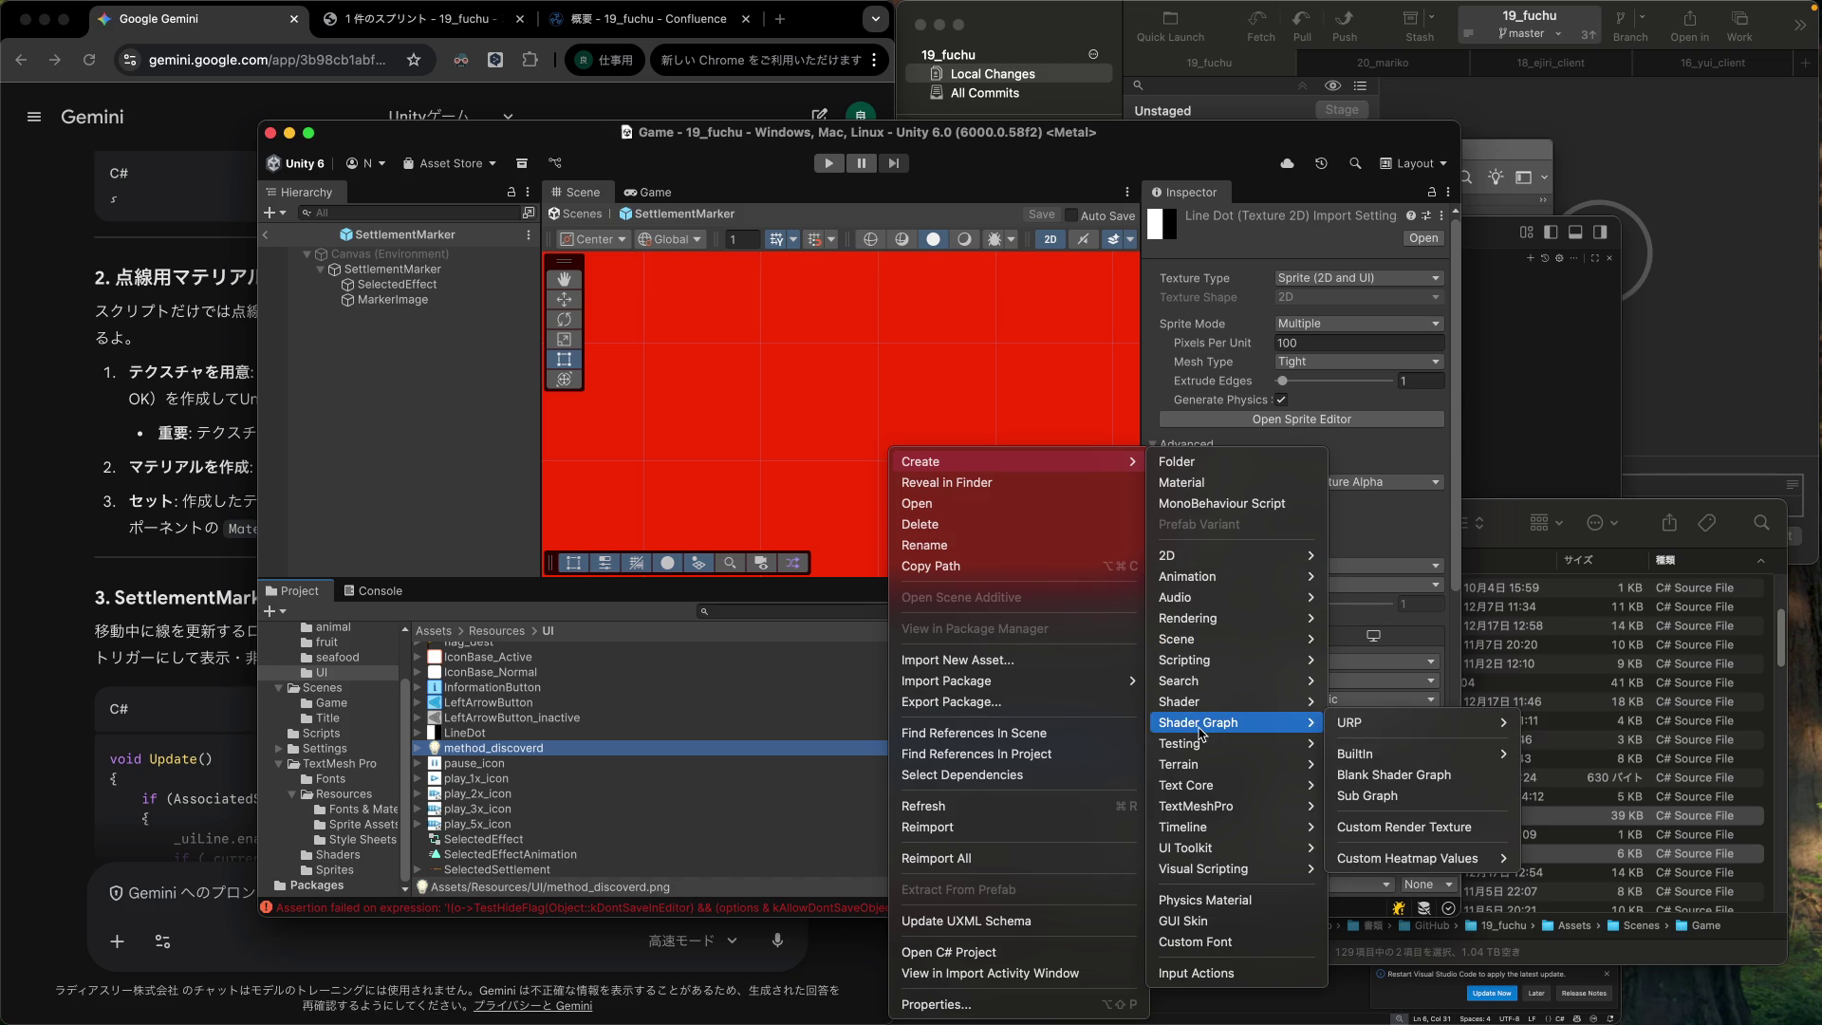
pyautogui.click(1217, 484)
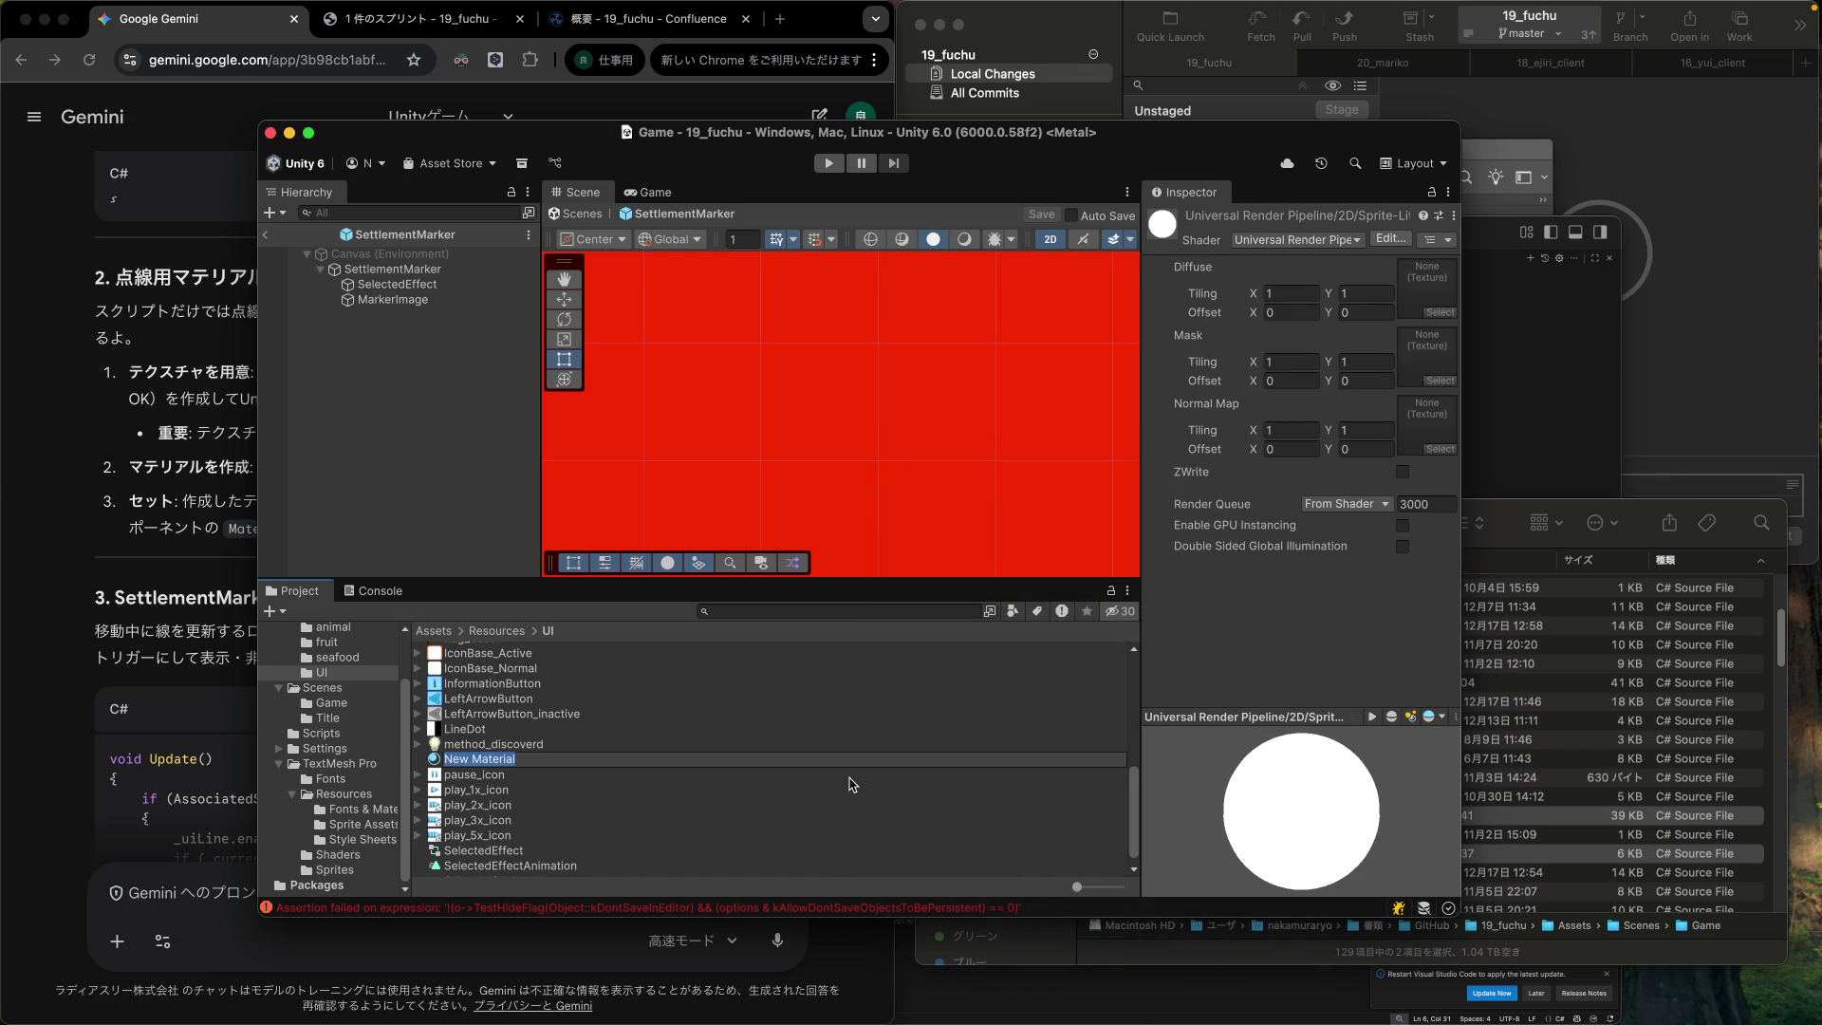
pyautogui.click(168, 503)
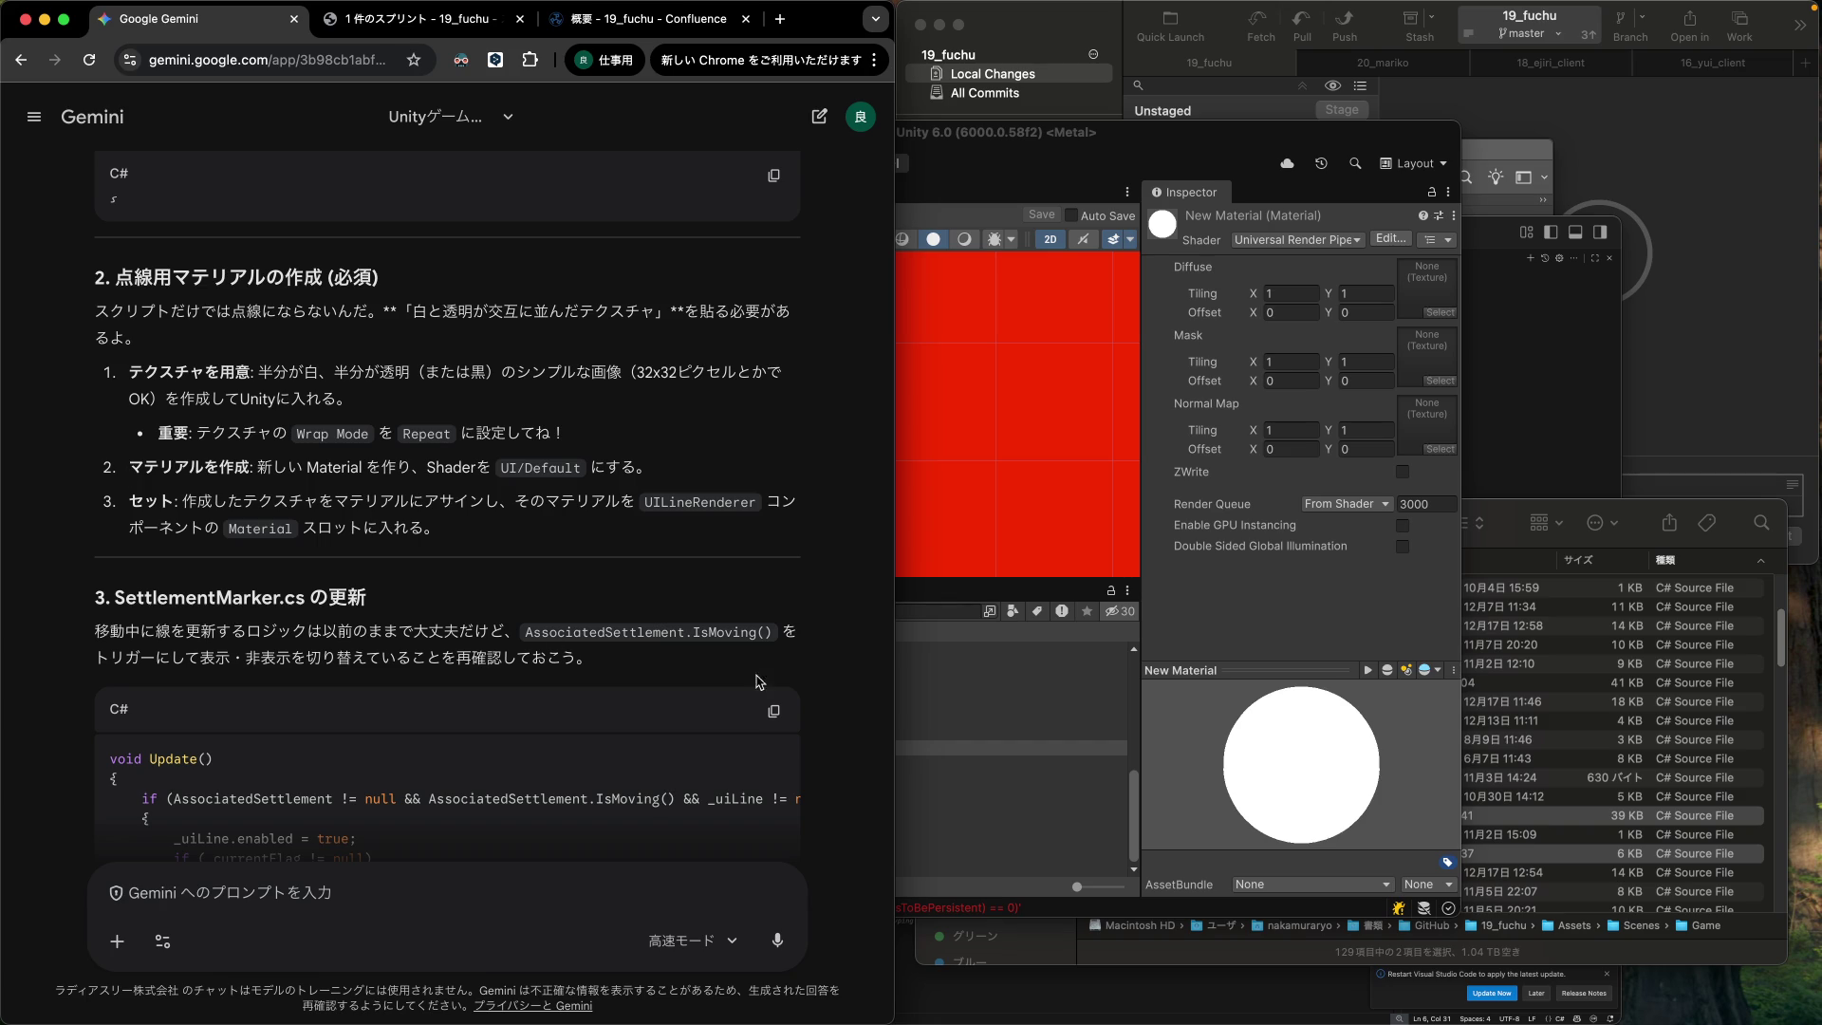
pyautogui.click(952, 721)
pyautogui.click(439, 749)
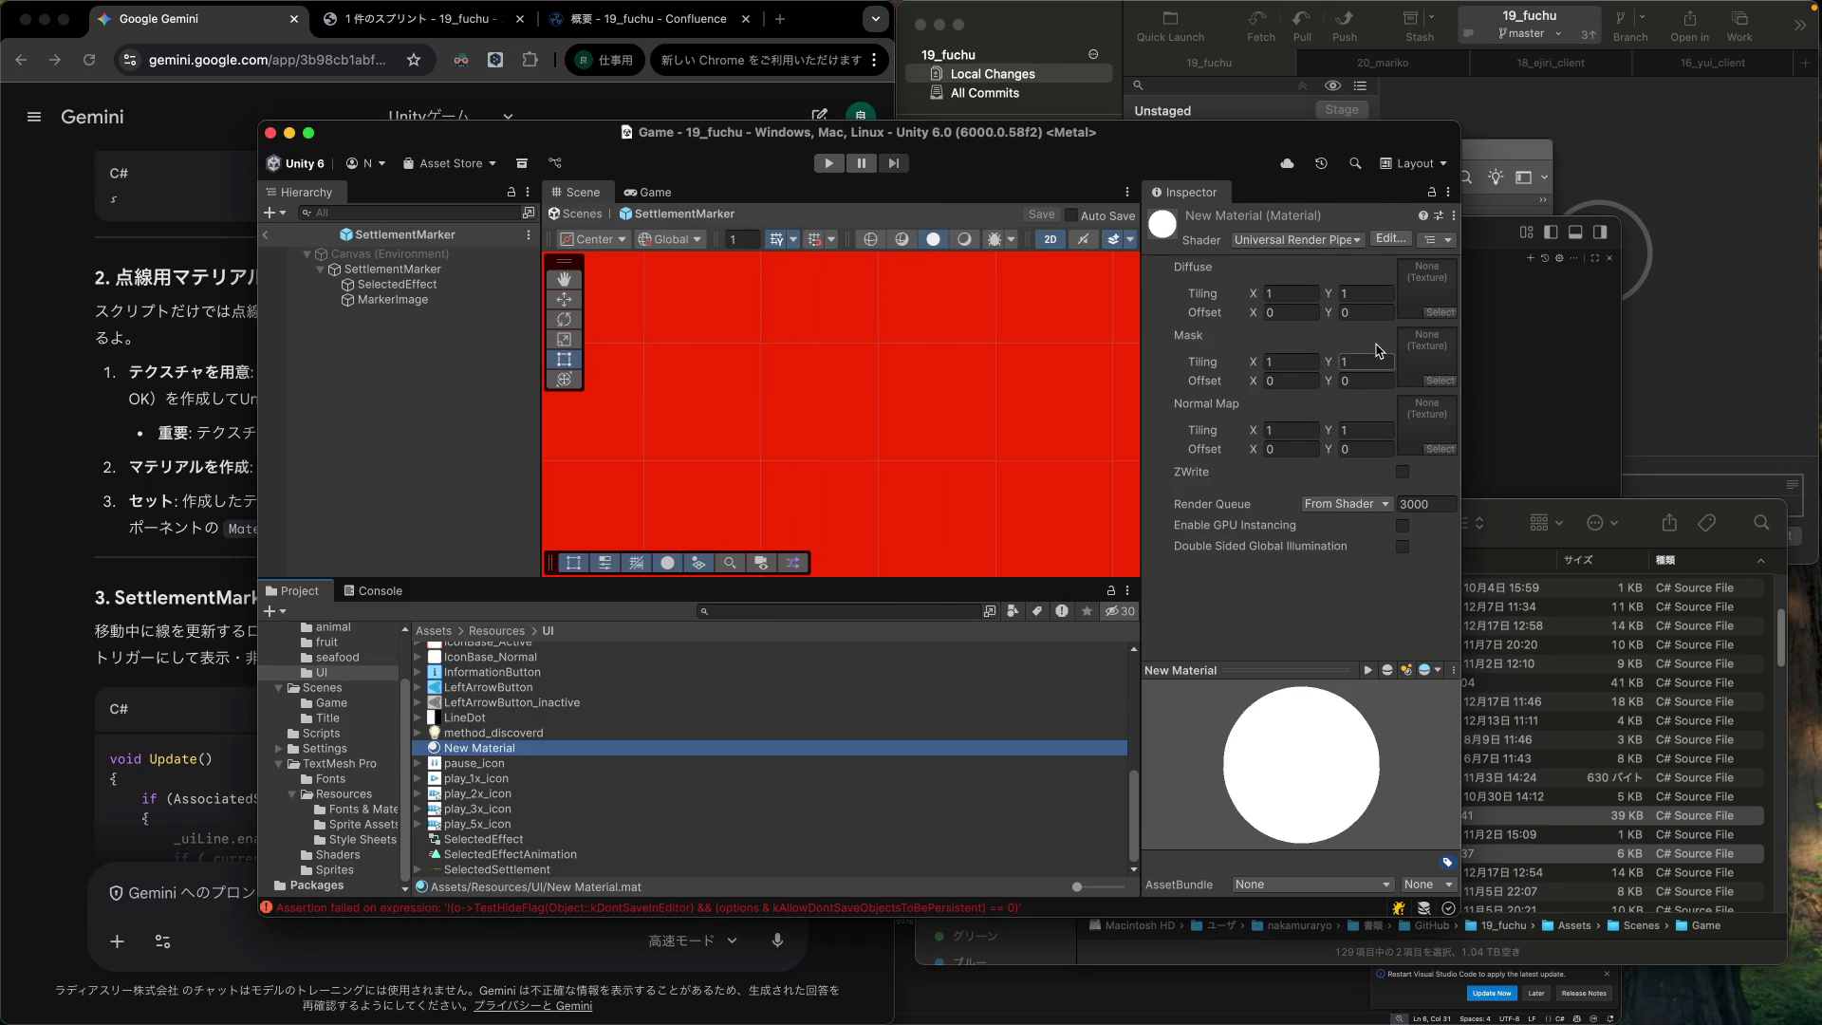
# Assign the UI > Default shader to New Material.
pyautogui.click(1360, 245)
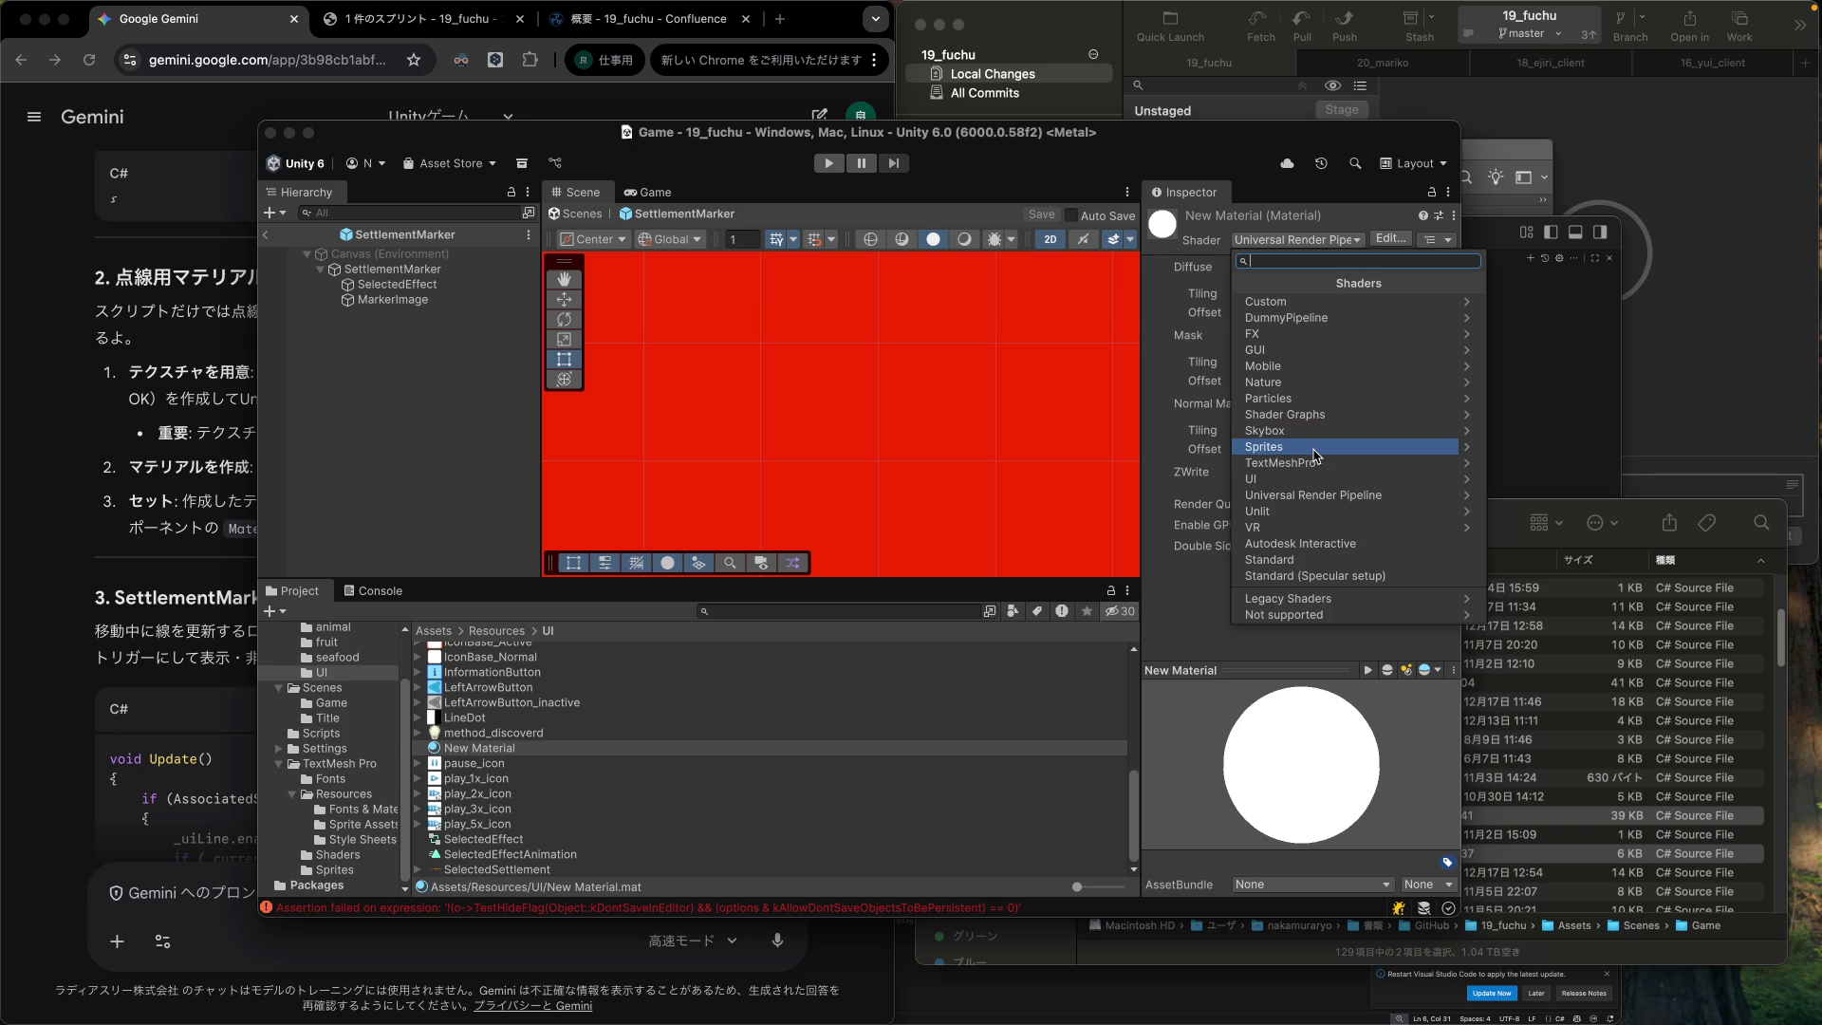
pyautogui.click(1468, 484)
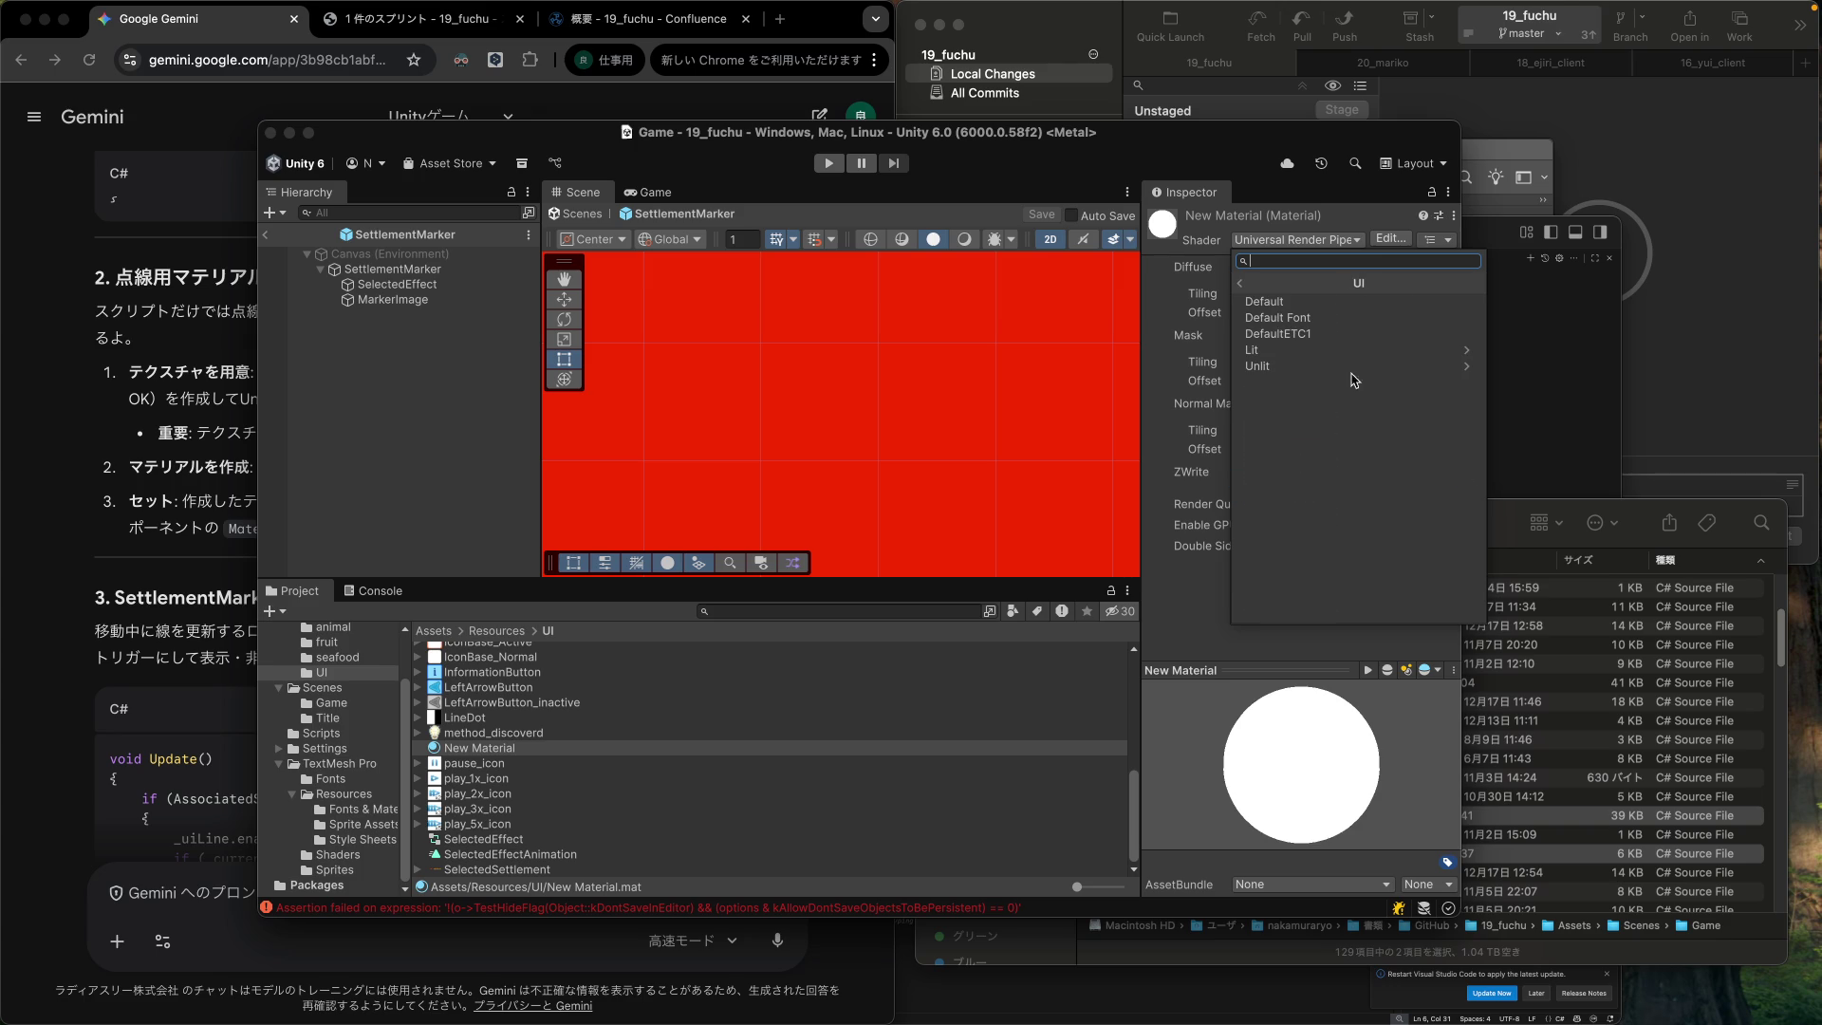
pyautogui.click(1318, 305)
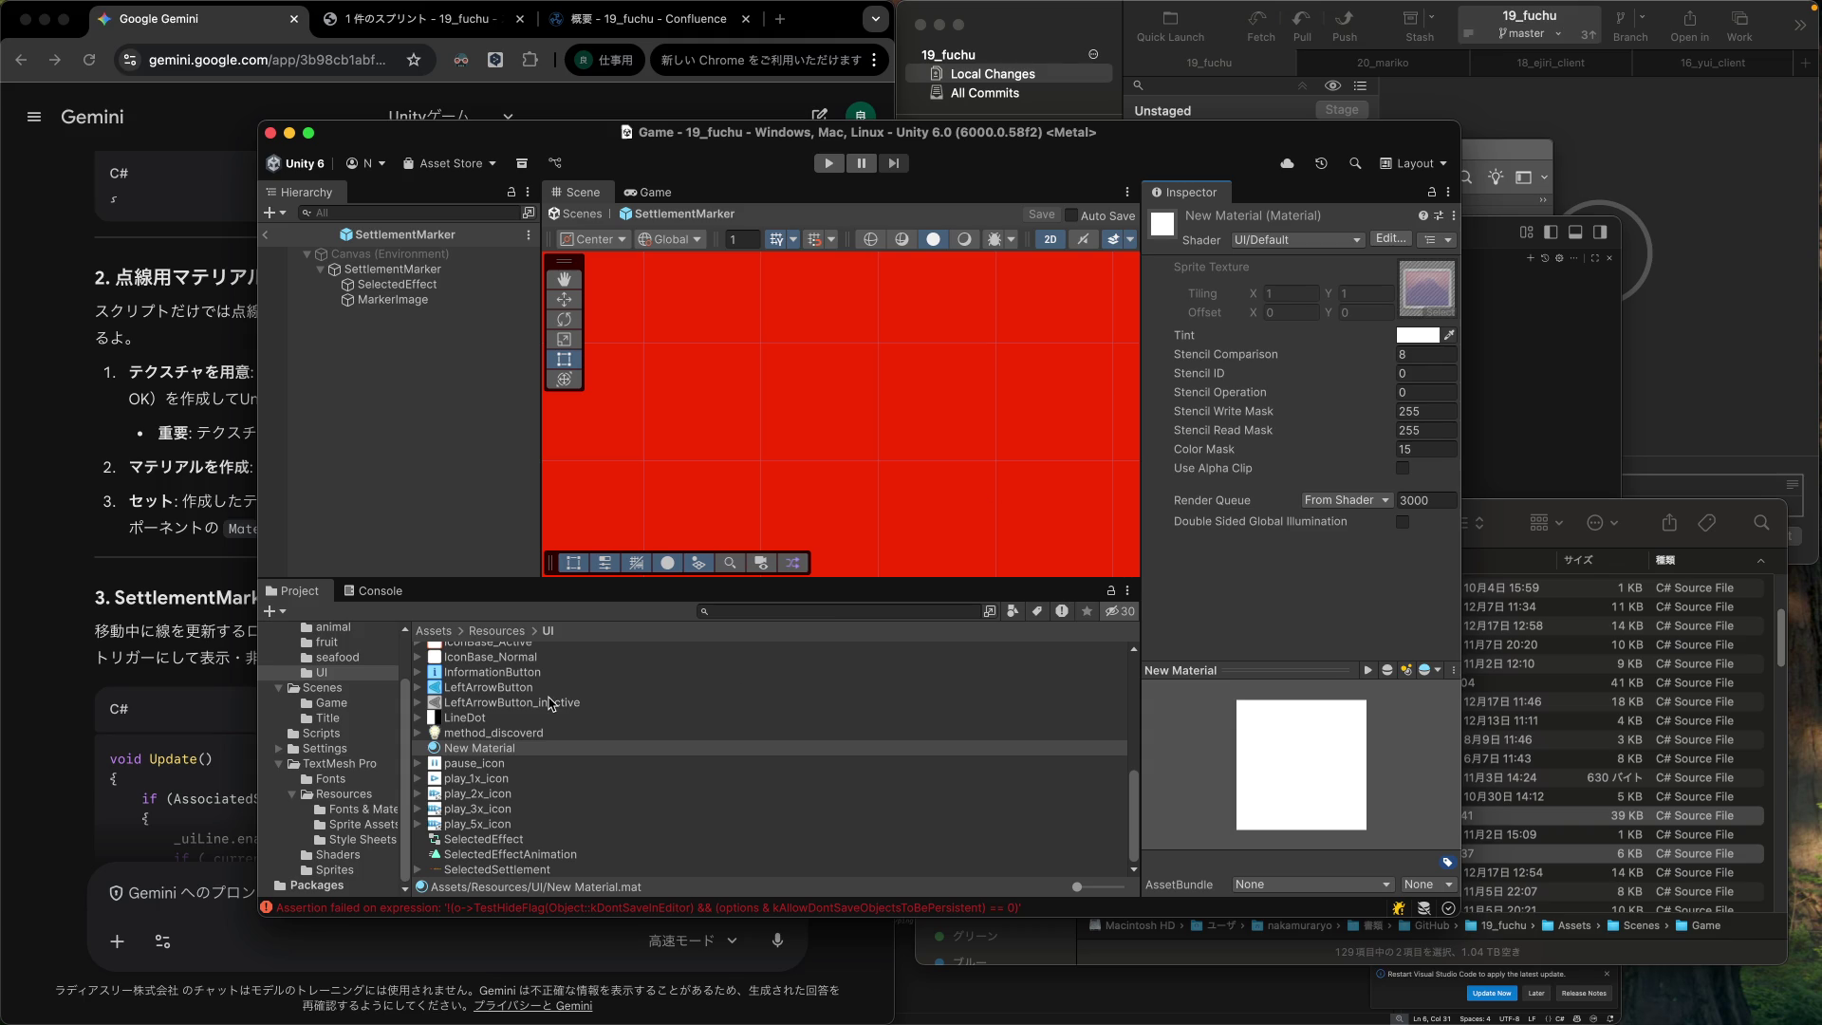
pyautogui.click(180, 506)
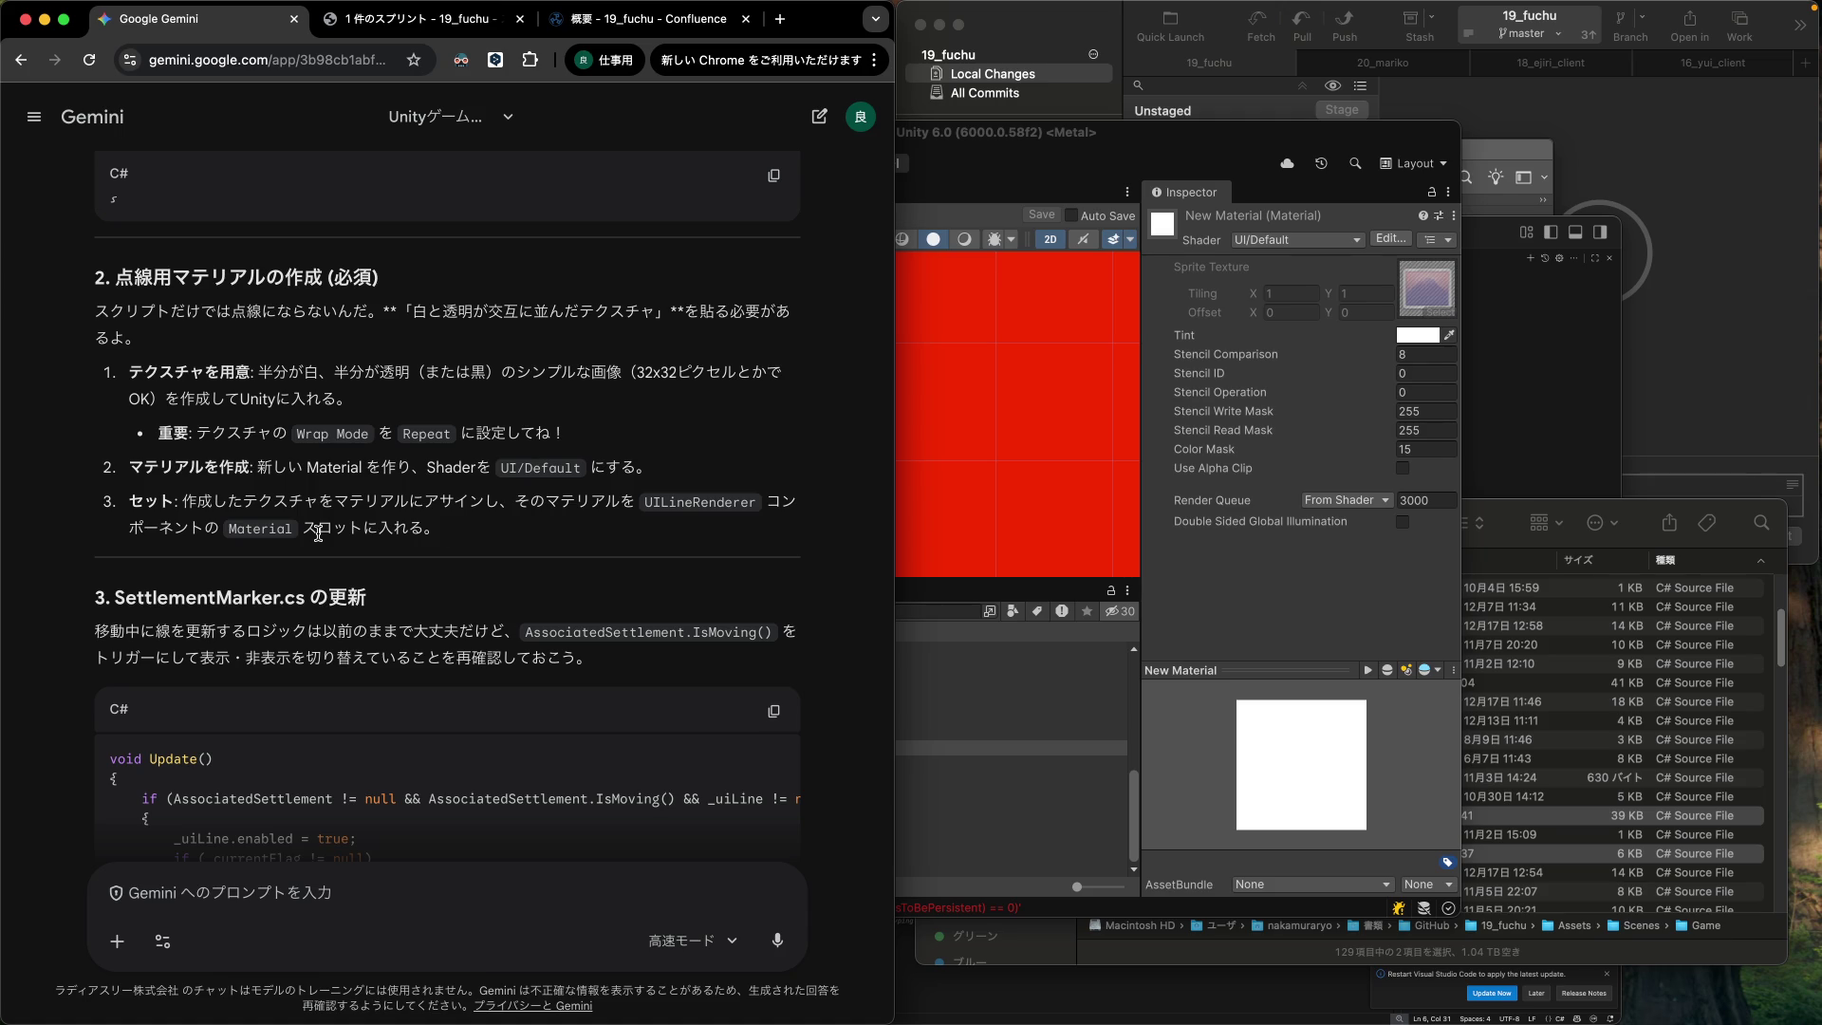
# Rename New Material to LineDot and try dragging the LineDot texture onto its Sprite Texture slot.
pyautogui.click(1236, 138)
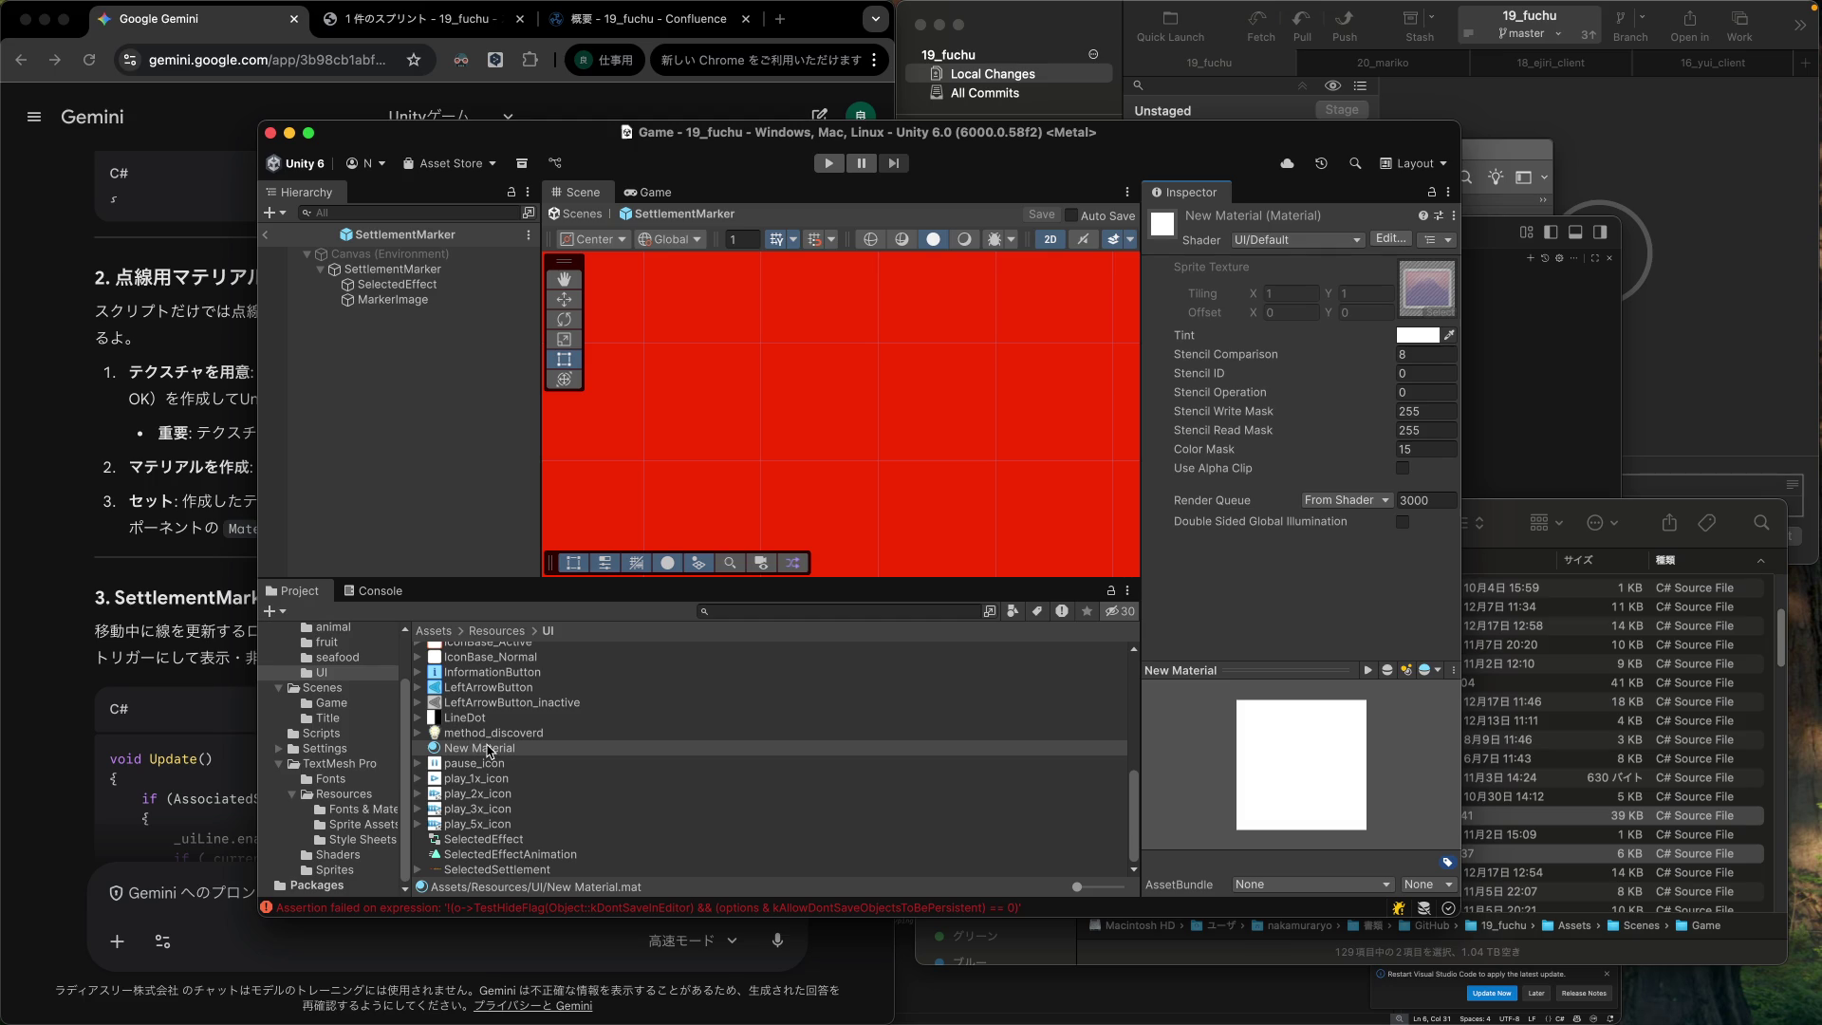
pyautogui.click(492, 750)
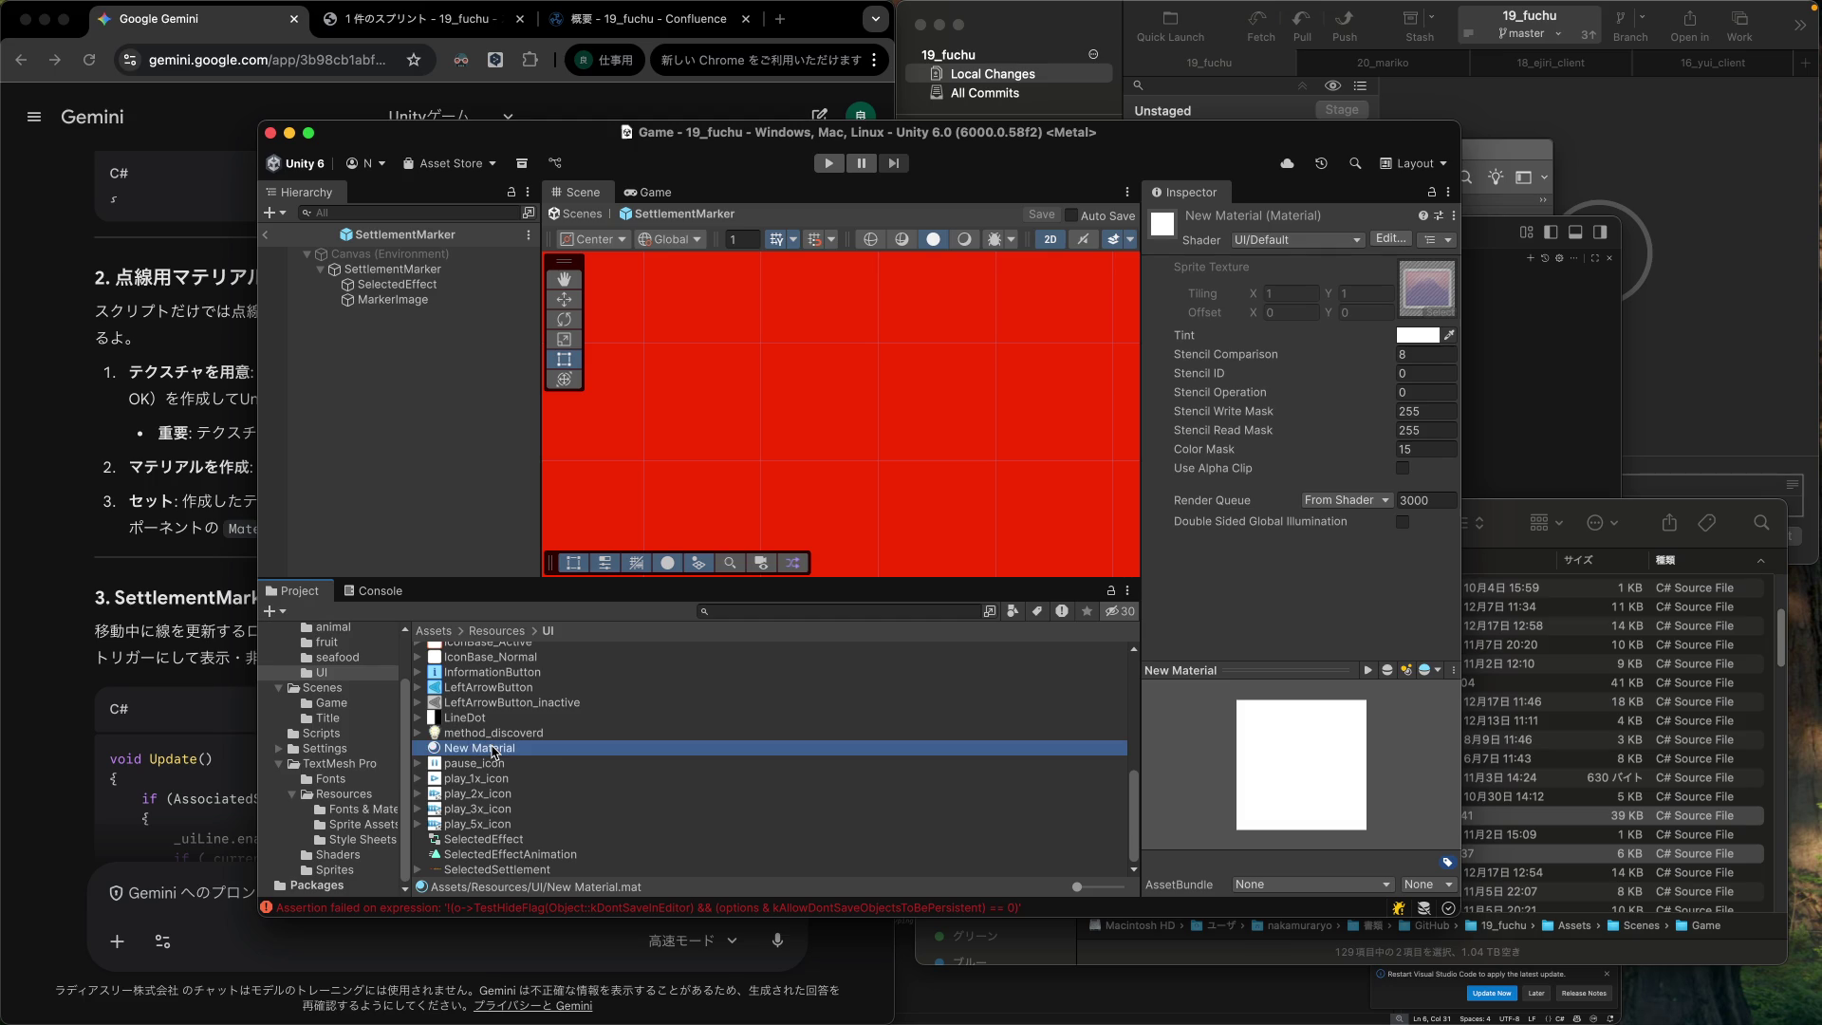
pyautogui.scroll(1, 493, 752)
pyautogui.scroll(3, 491, 750)
pyautogui.click(492, 752)
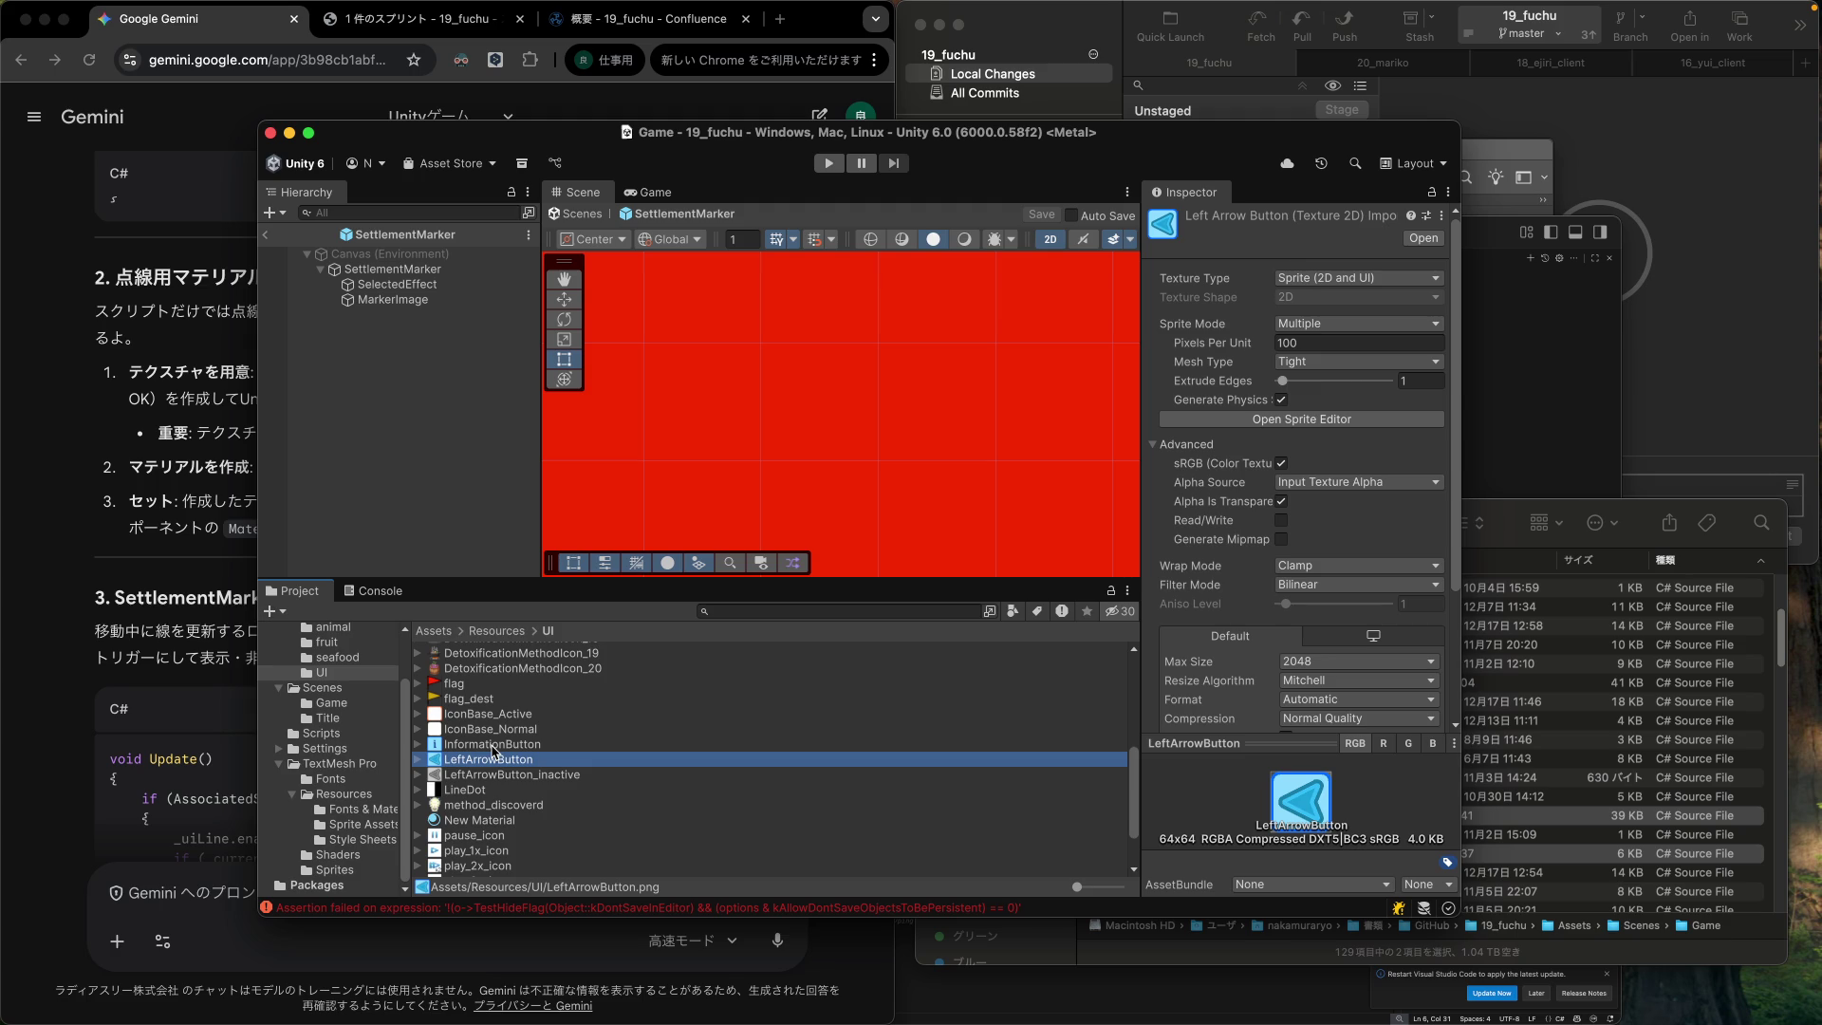
pyautogui.click(485, 822)
pyautogui.press('Return')
pyautogui.write('LineDot')
pyautogui.press('Return')
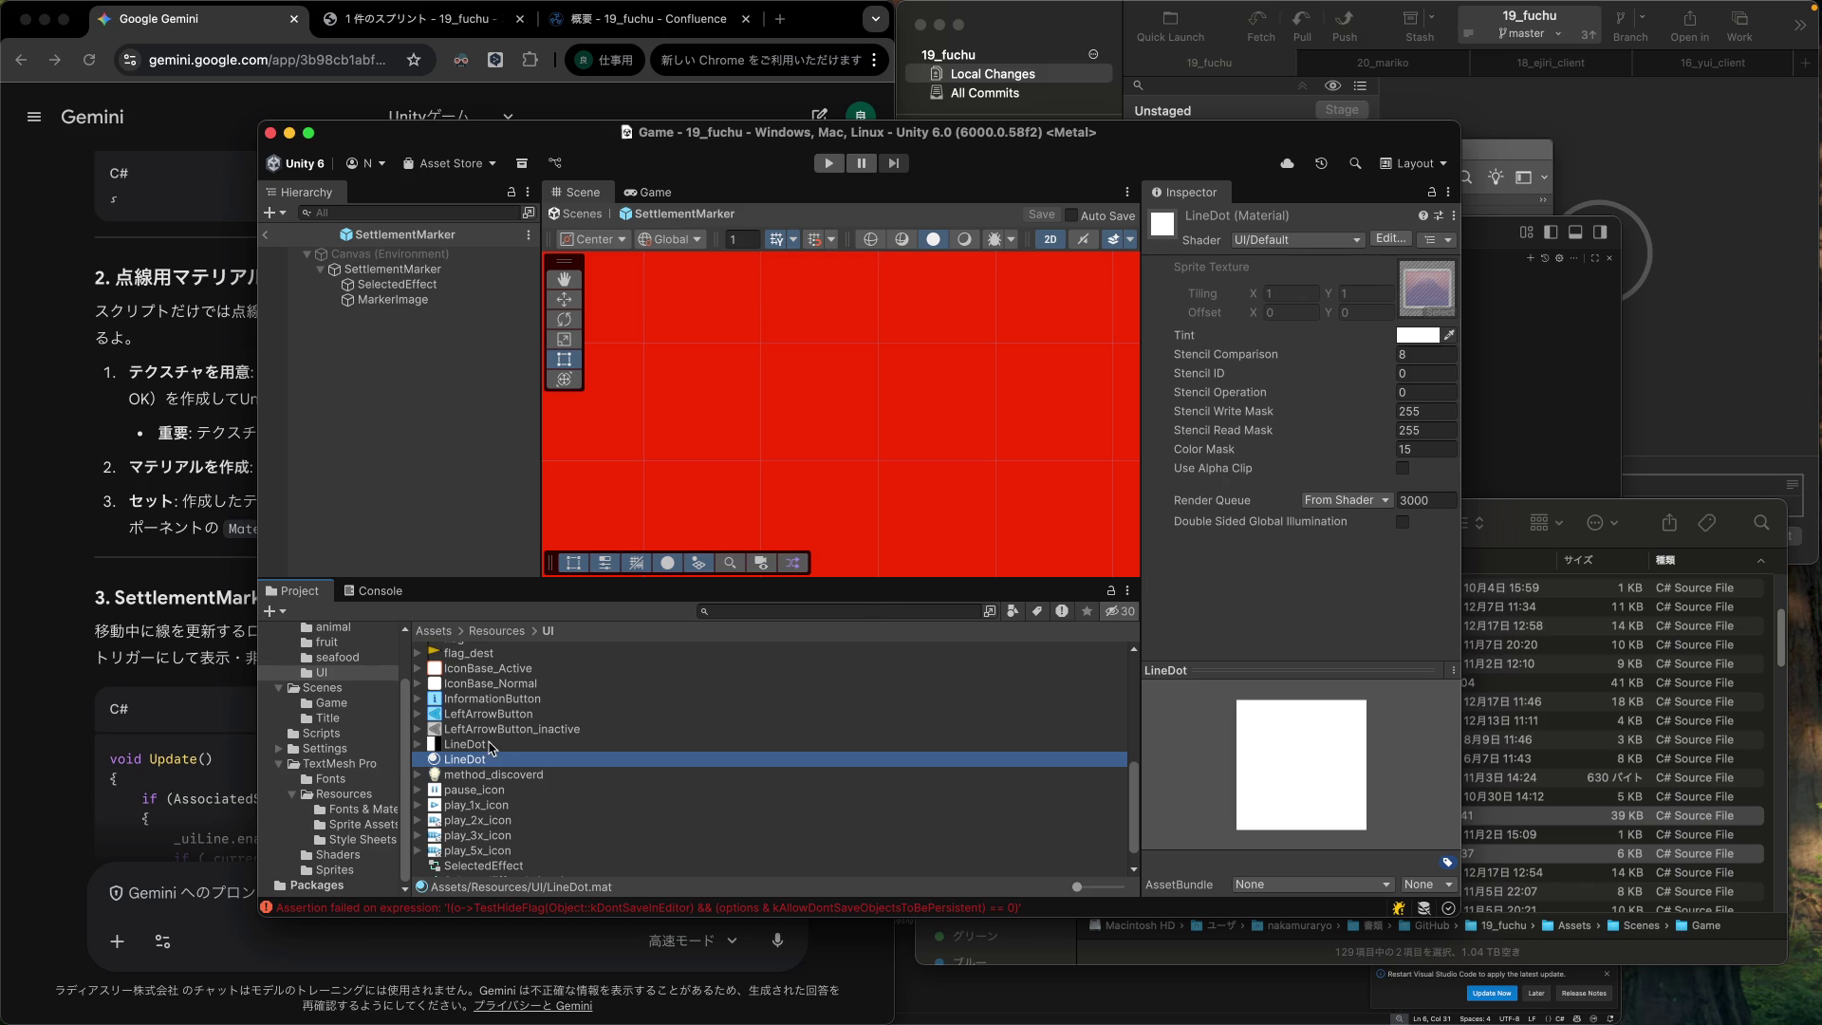
pyautogui.moveTo(463, 745)
pyautogui.mouseDown()
pyautogui.moveTo(1419, 337)
pyautogui.moveTo(1417, 301)
pyautogui.mouseUp()
pyautogui.click(1427, 301)
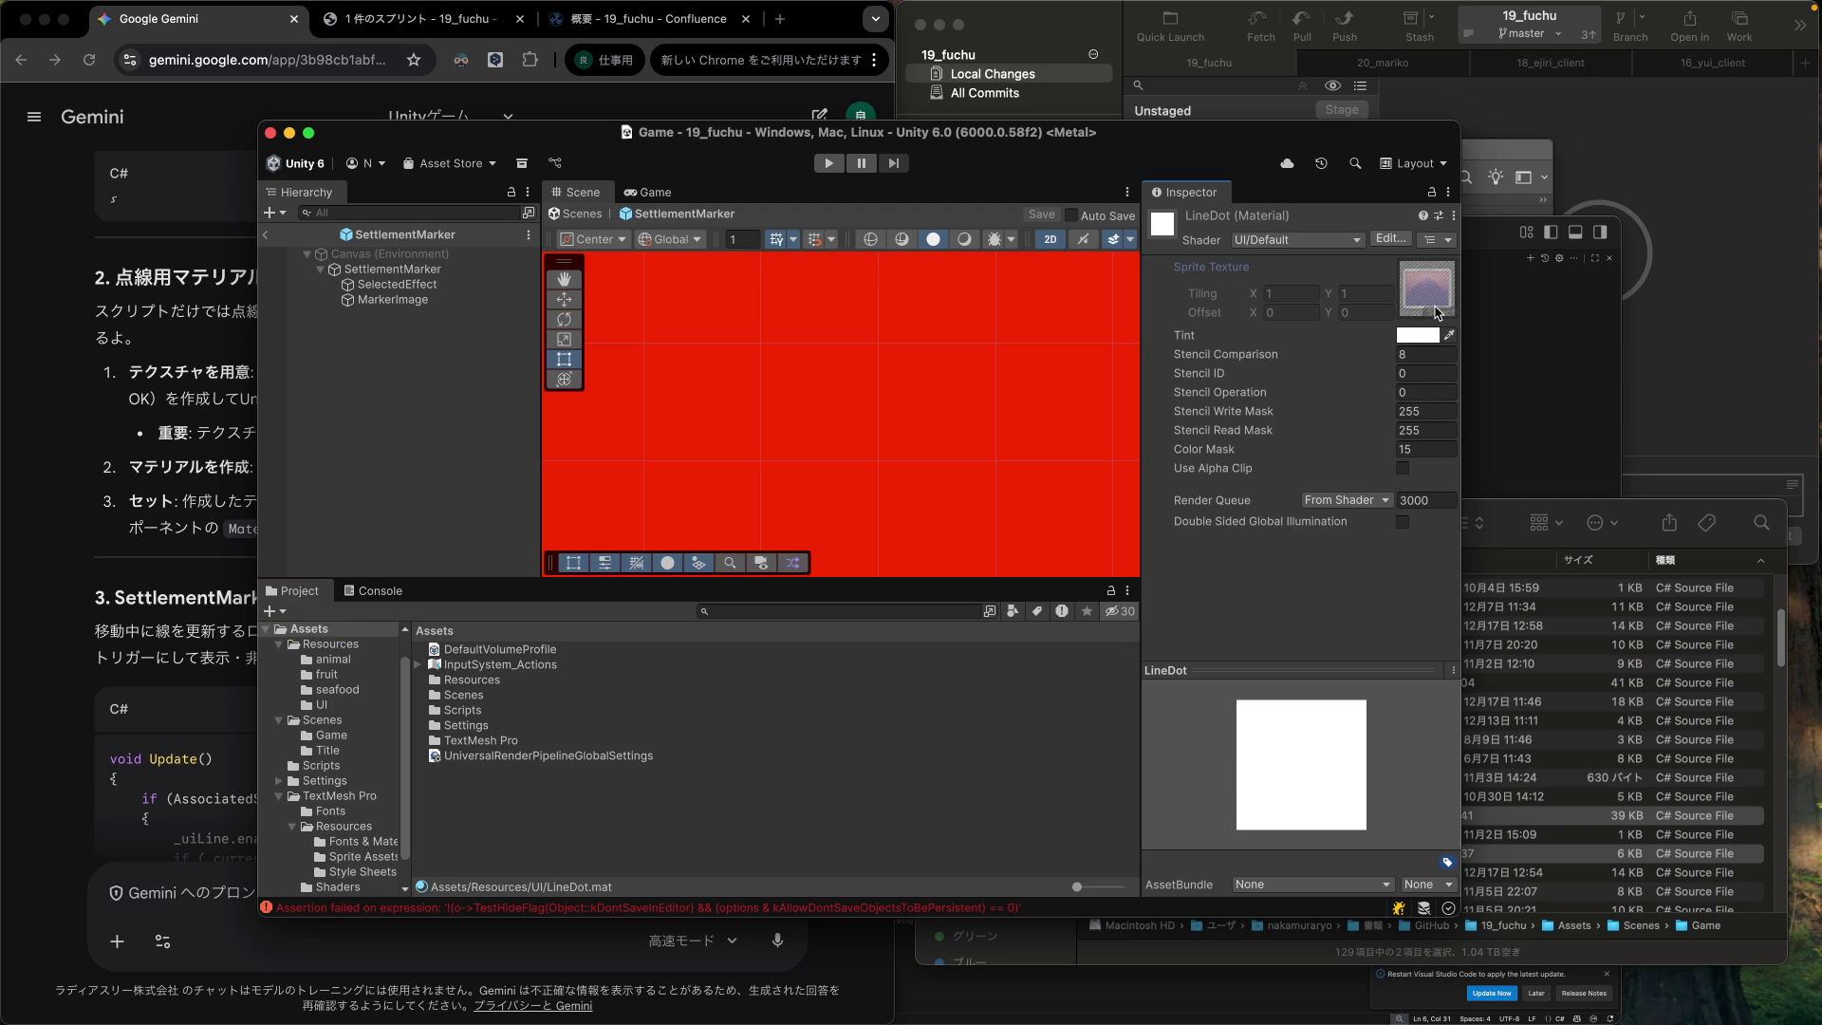
# Expand the LineDot texture and try dragging its LineDot_0 sprite into the Sprite Texture slot.
pyautogui.click(1446, 299)
pyautogui.click(322, 707)
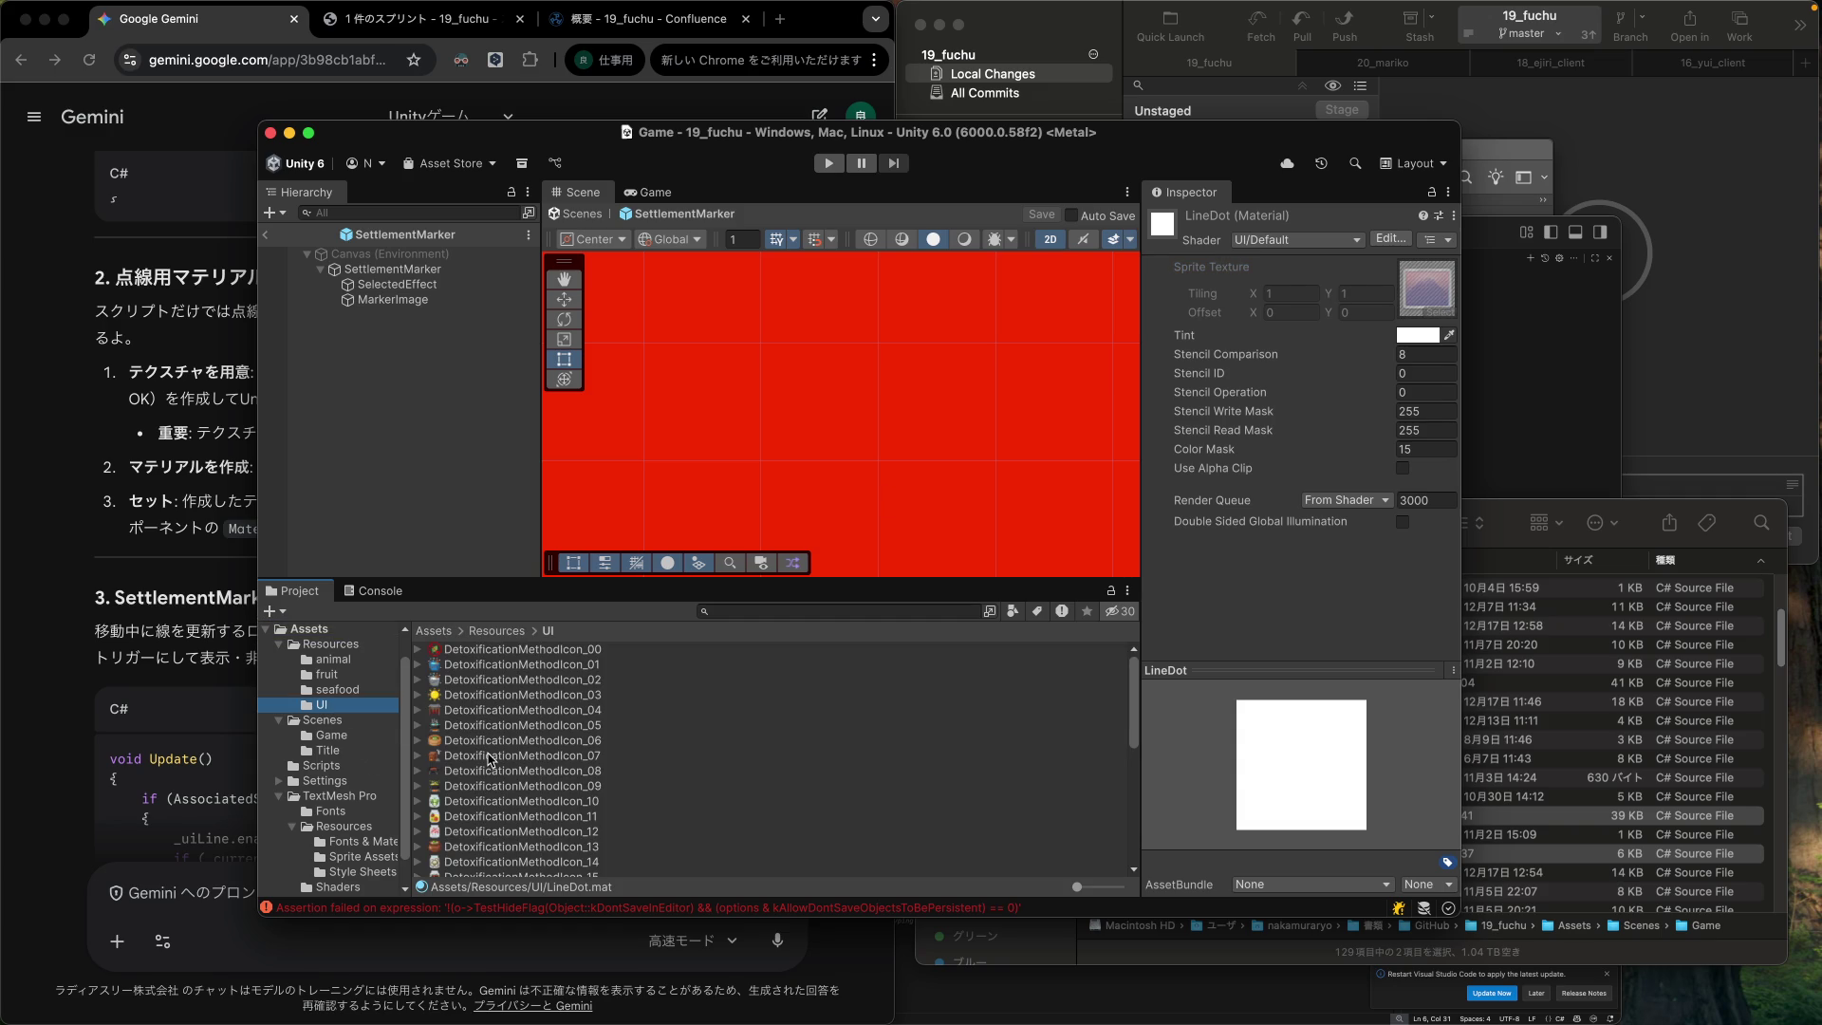
pyautogui.scroll(-5, 490, 759)
pyautogui.scroll(-2, 490, 760)
pyautogui.click(415, 723)
pyautogui.click(419, 727)
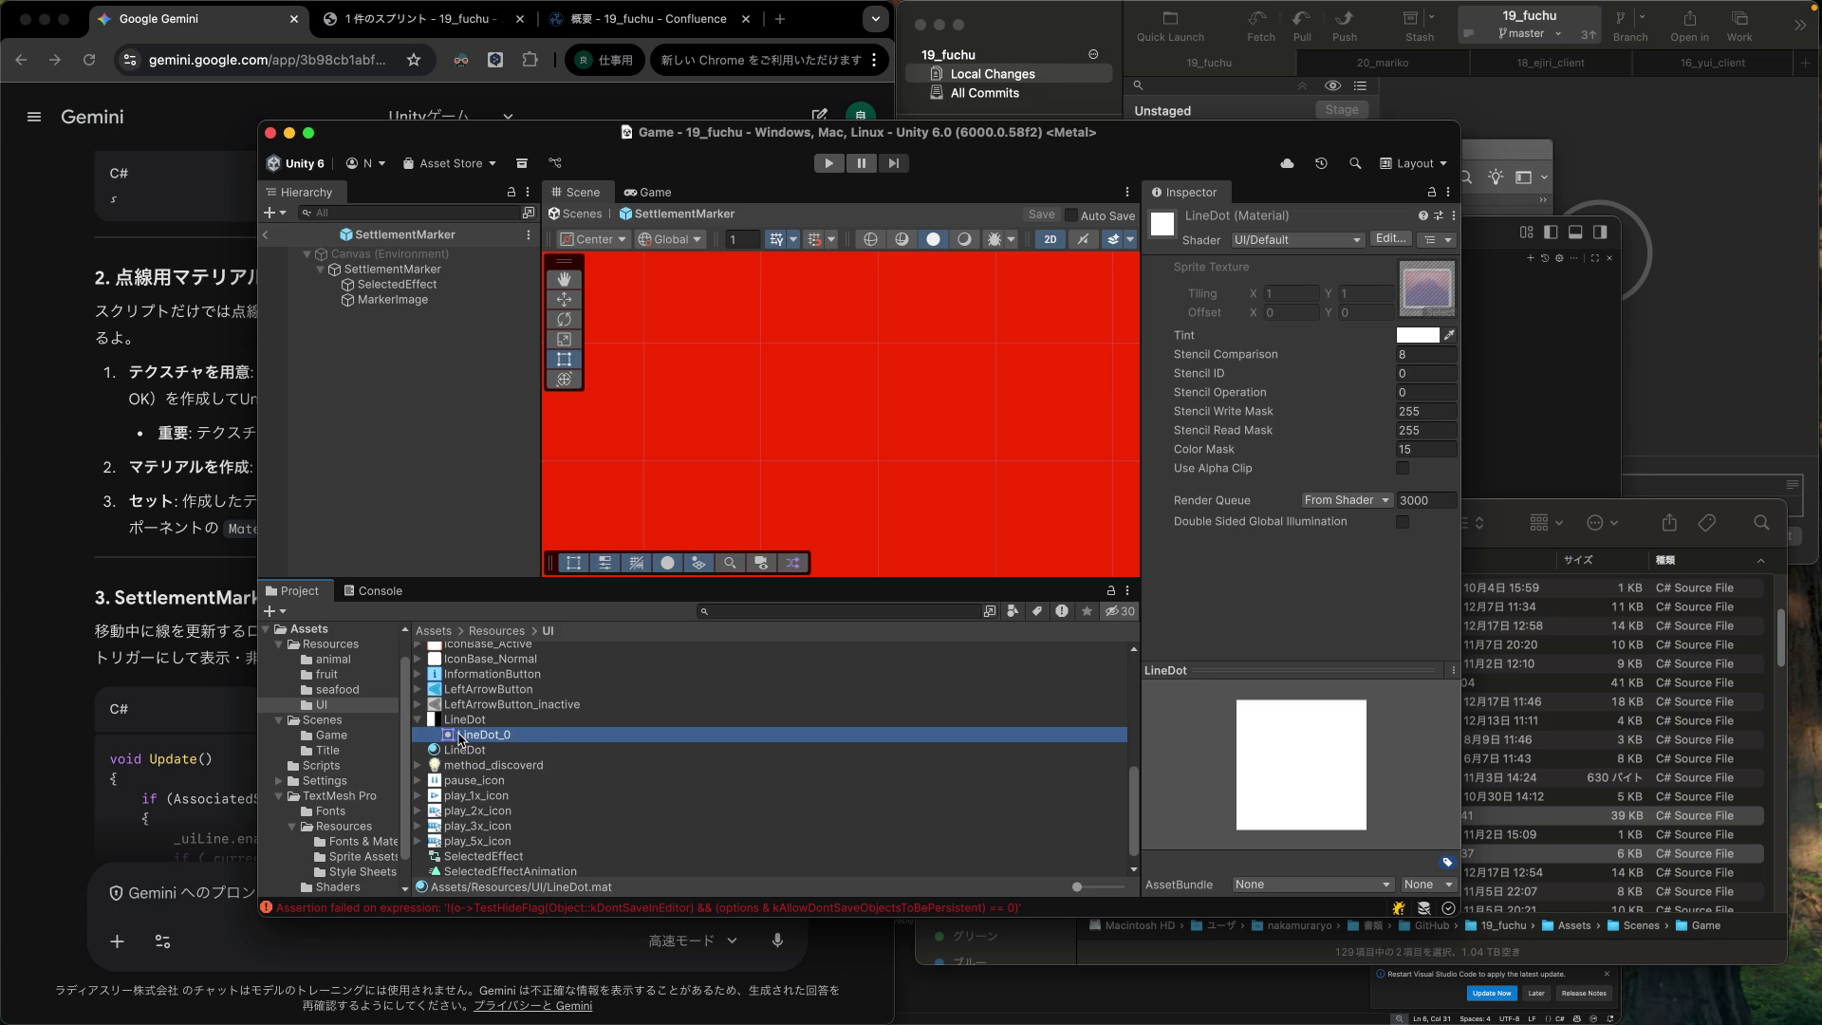
pyautogui.moveTo(479, 750)
pyautogui.mouseDown()
pyautogui.moveTo(1524, 329)
pyautogui.moveTo(1433, 306)
pyautogui.mouseUp()
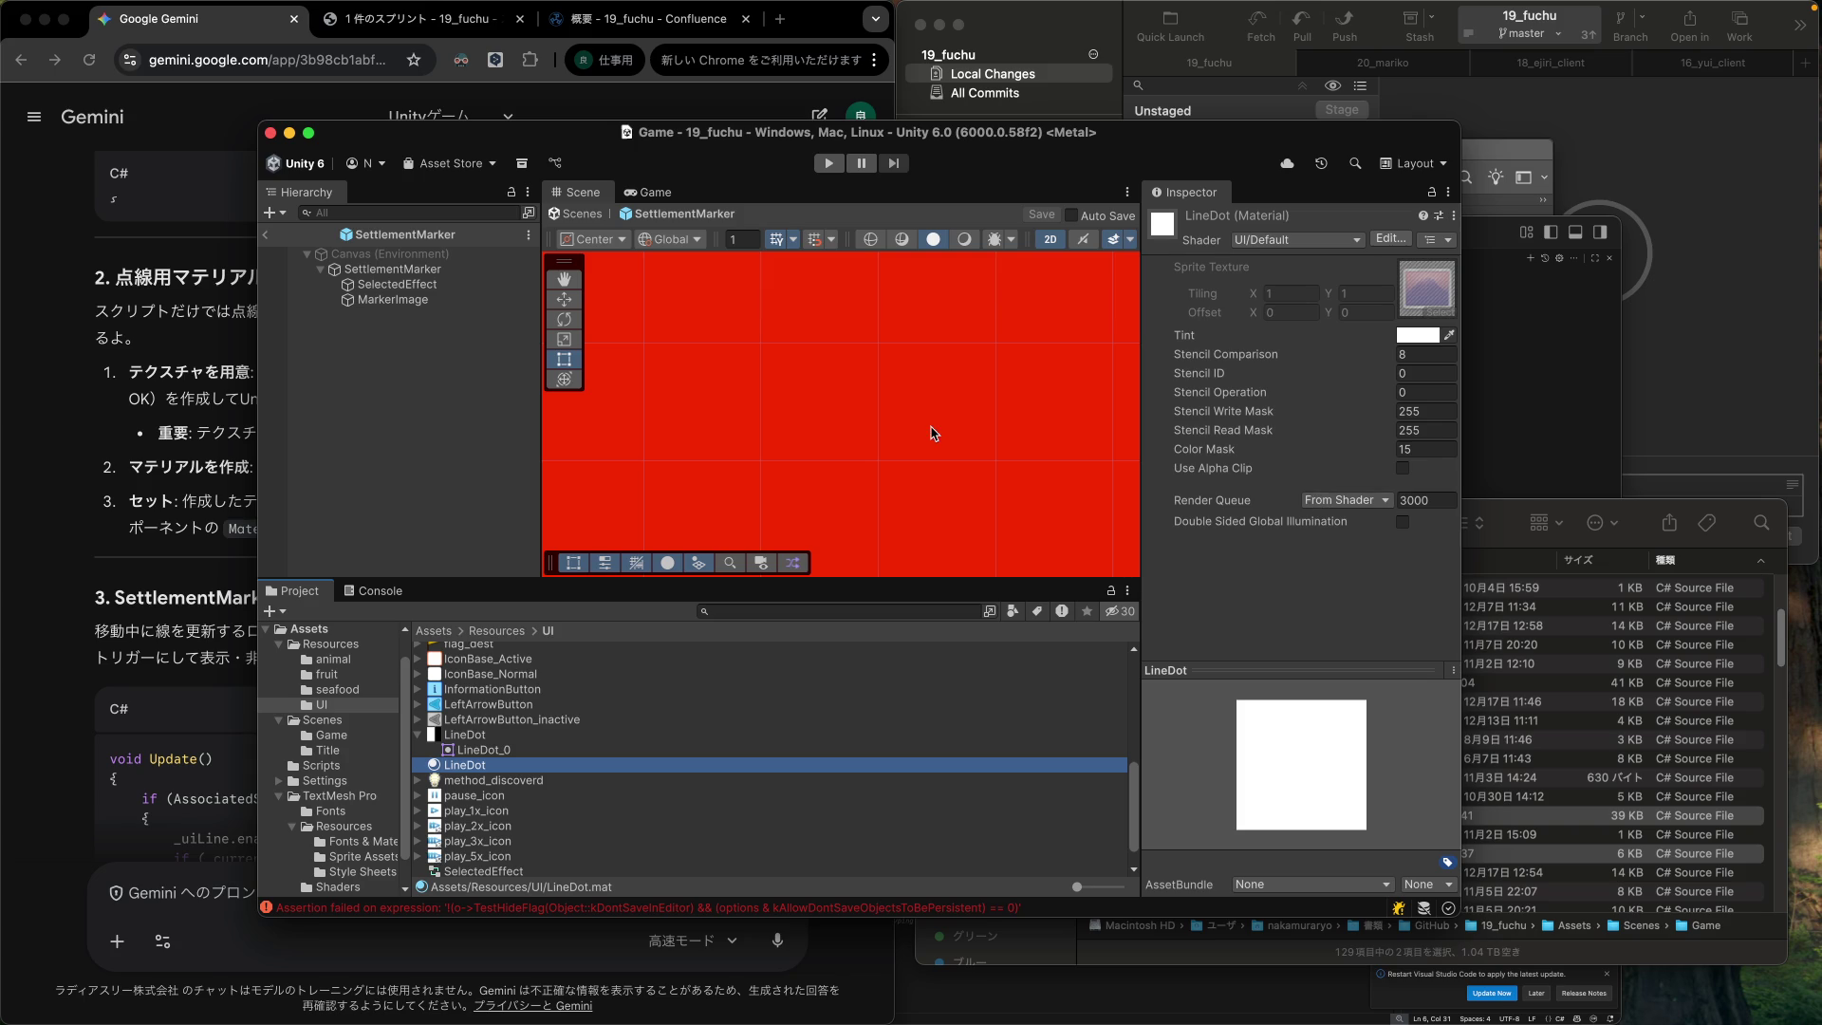
# Review Gemini's step 3 on assigning the texture, then open the Sprite Texture slot's placeholder asset.
pyautogui.click(160, 676)
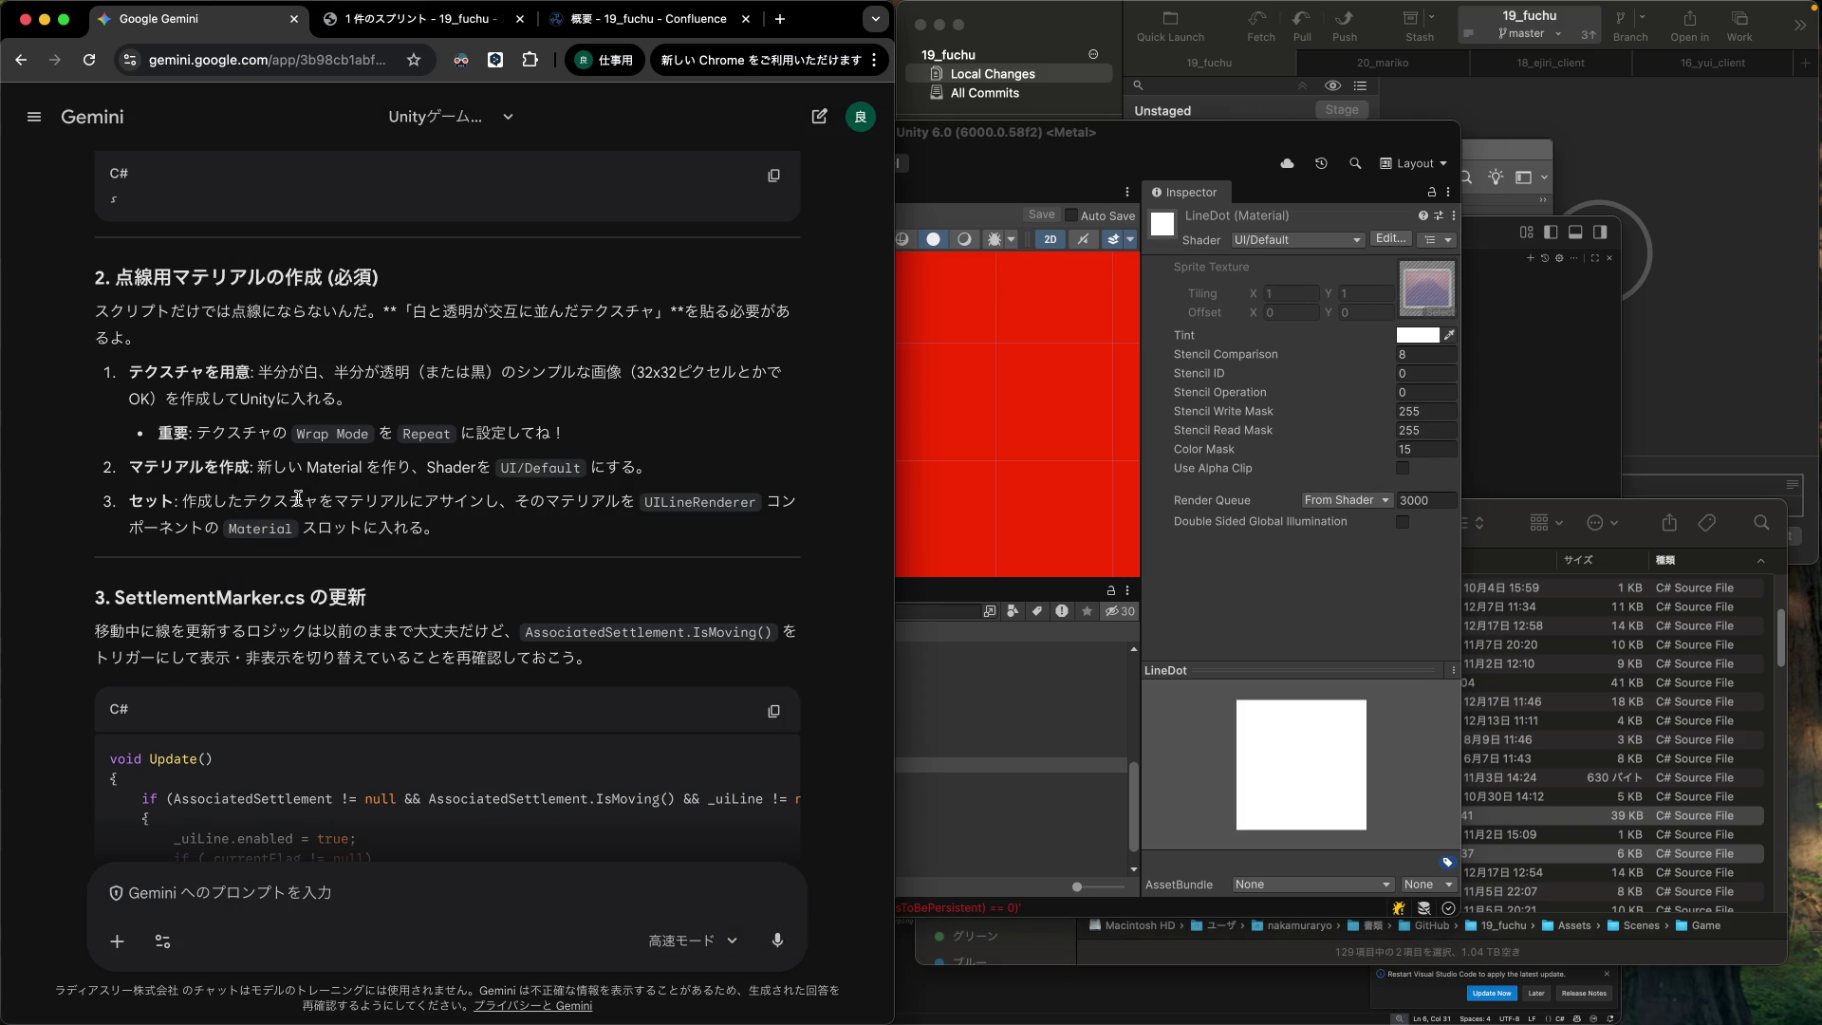
pyautogui.moveTo(245, 503); pyautogui.dragTo(409, 523)
pyautogui.moveTo(138, 505)
pyautogui.mouseDown()
pyautogui.moveTo(409, 528)
pyautogui.moveTo(511, 510)
pyautogui.mouseUp()
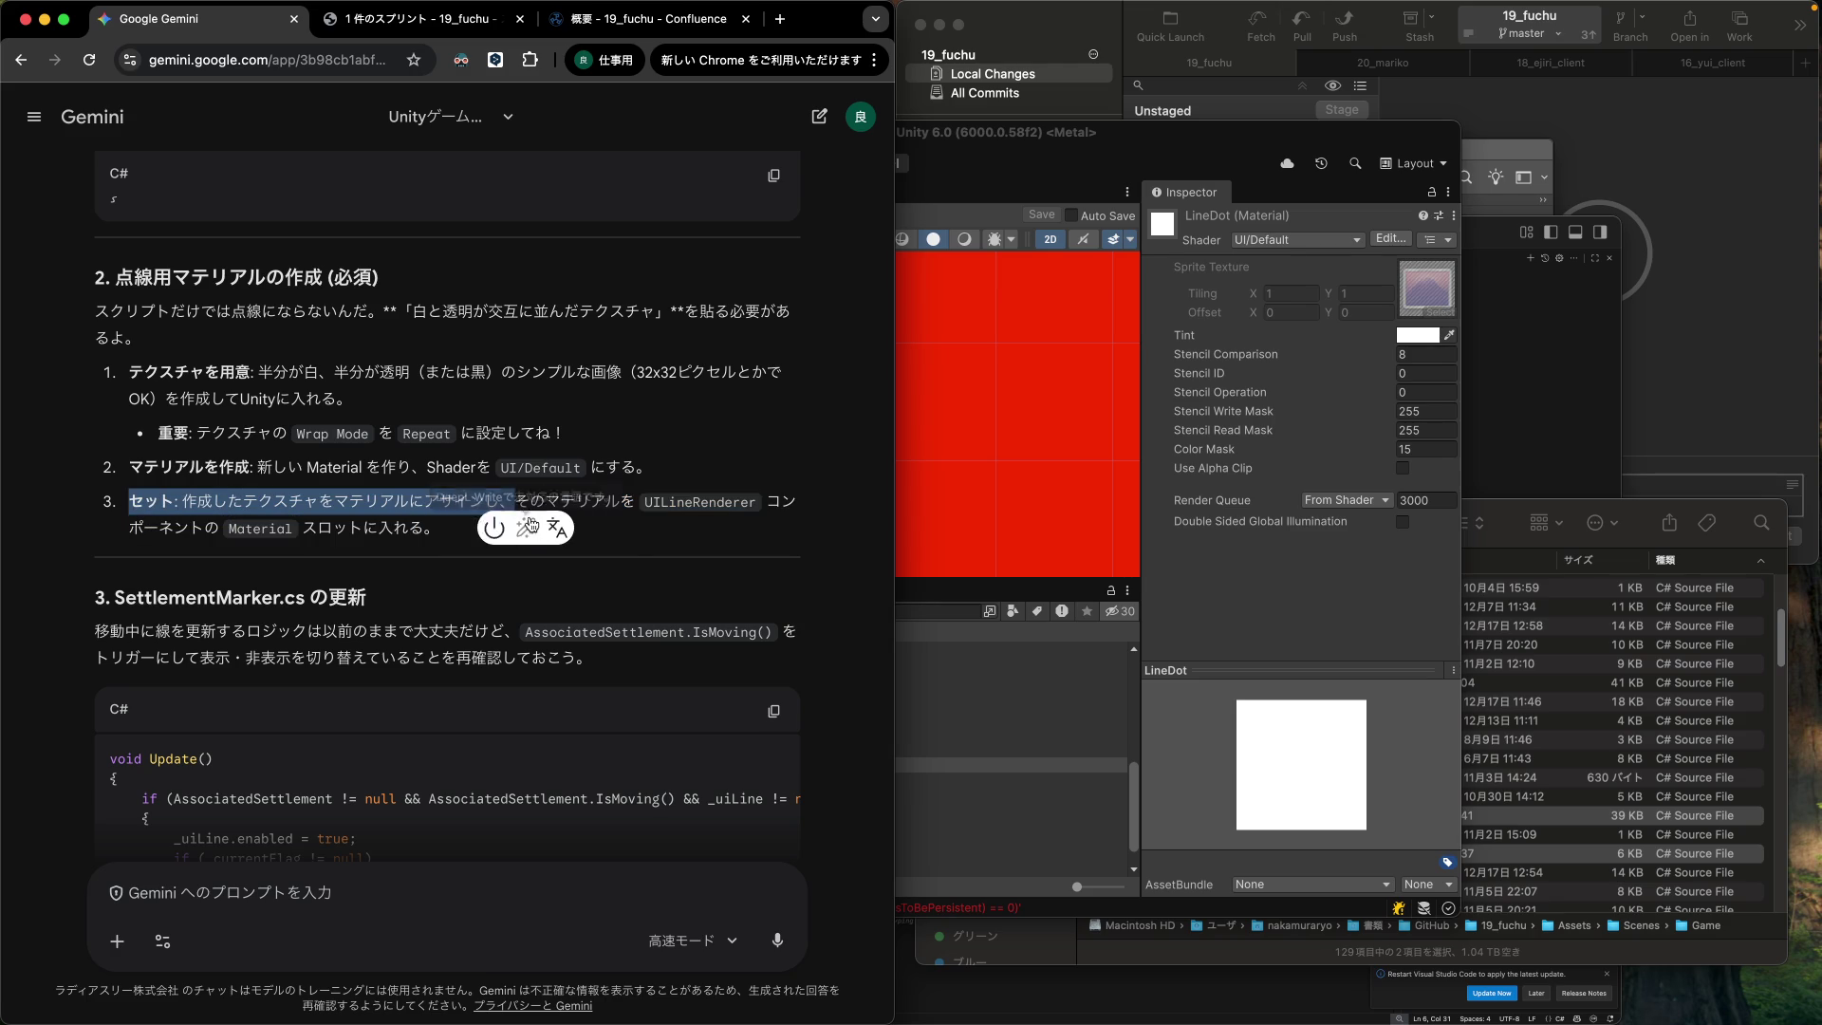
pyautogui.click(1334, 598)
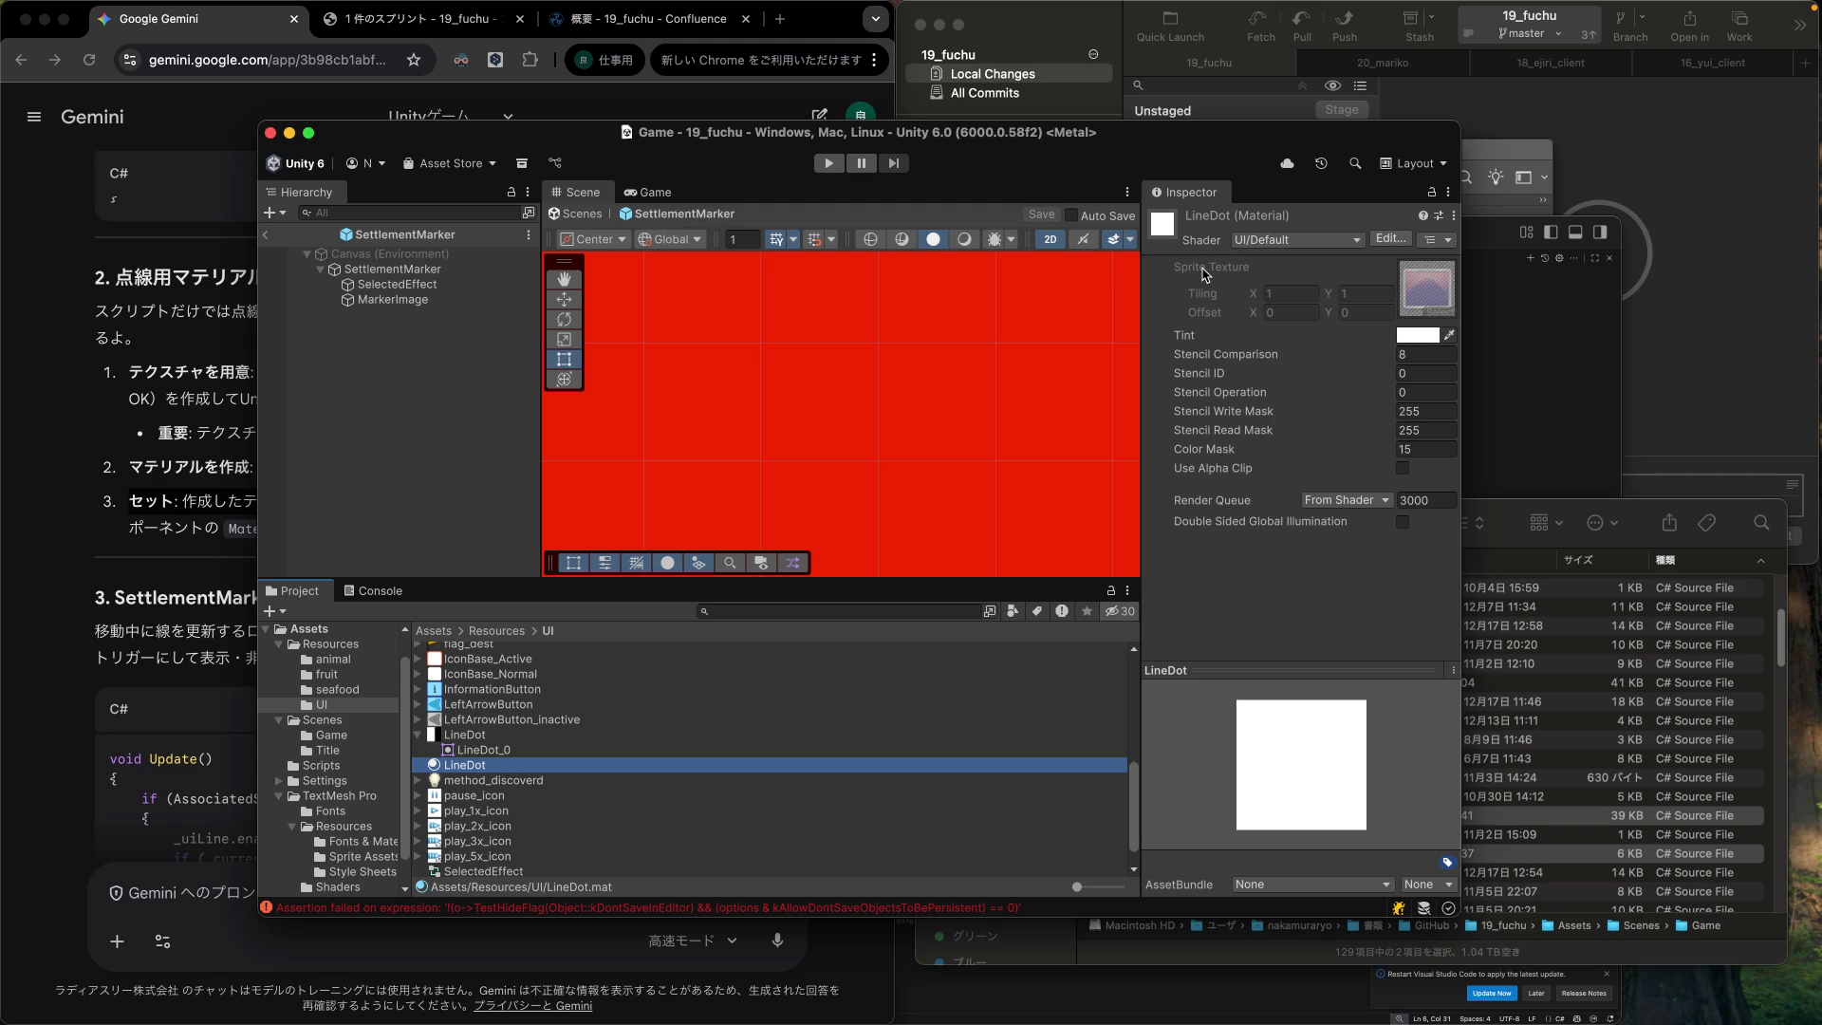
pyautogui.doubleClick(1423, 297)
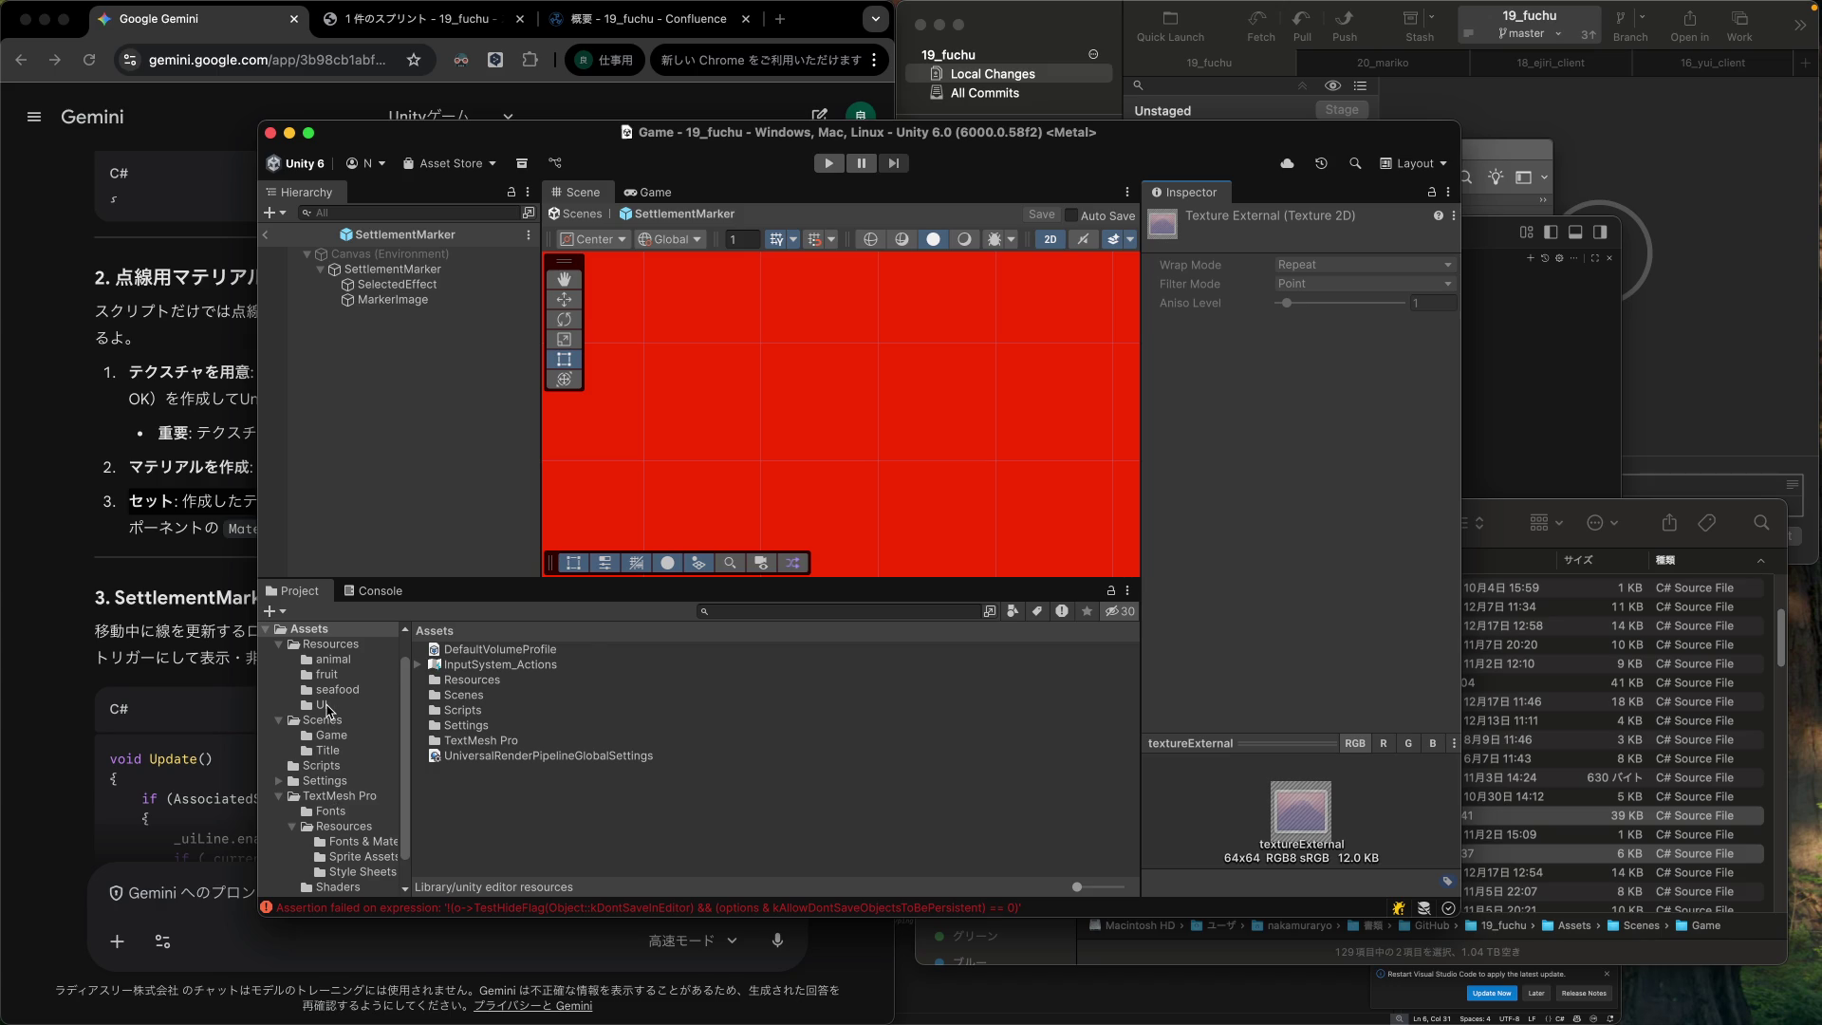
# Select the LineDot texture in the UI folder to view its import settings and Wrap Mode.
pyautogui.click(326, 705)
pyautogui.scroll(-10, 517, 735)
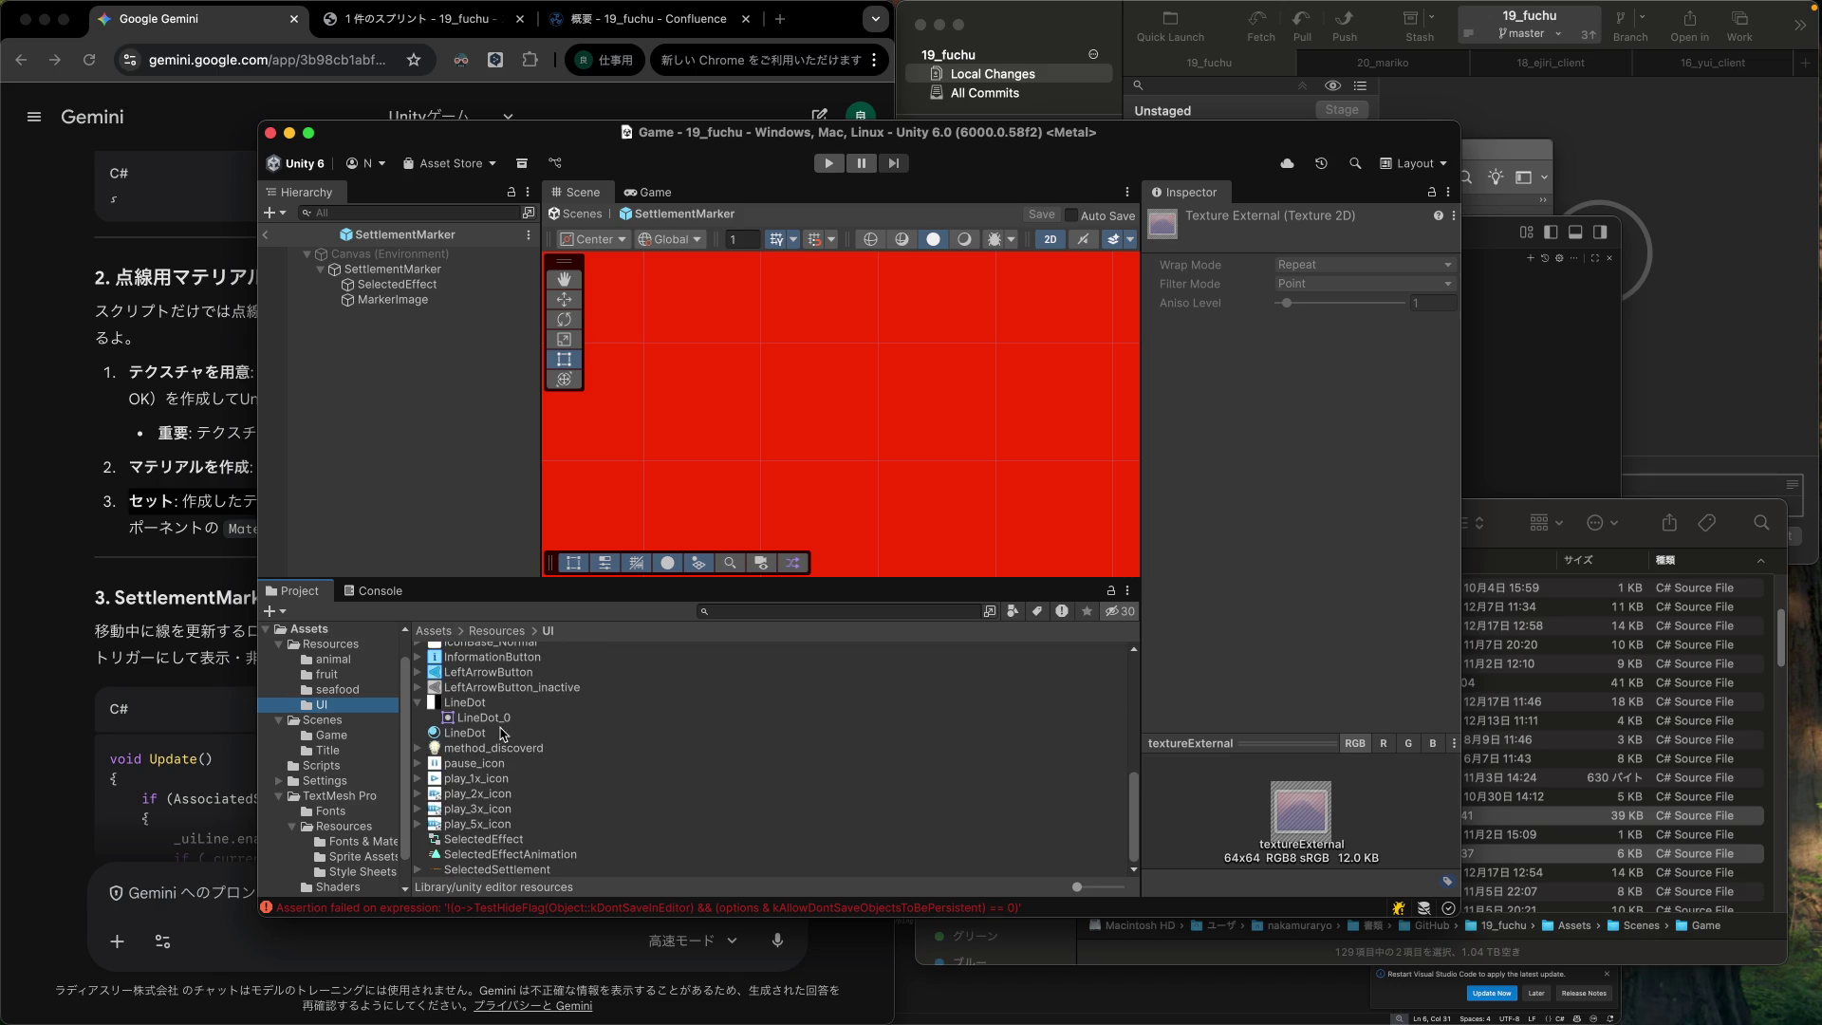
pyautogui.rightClick(473, 704)
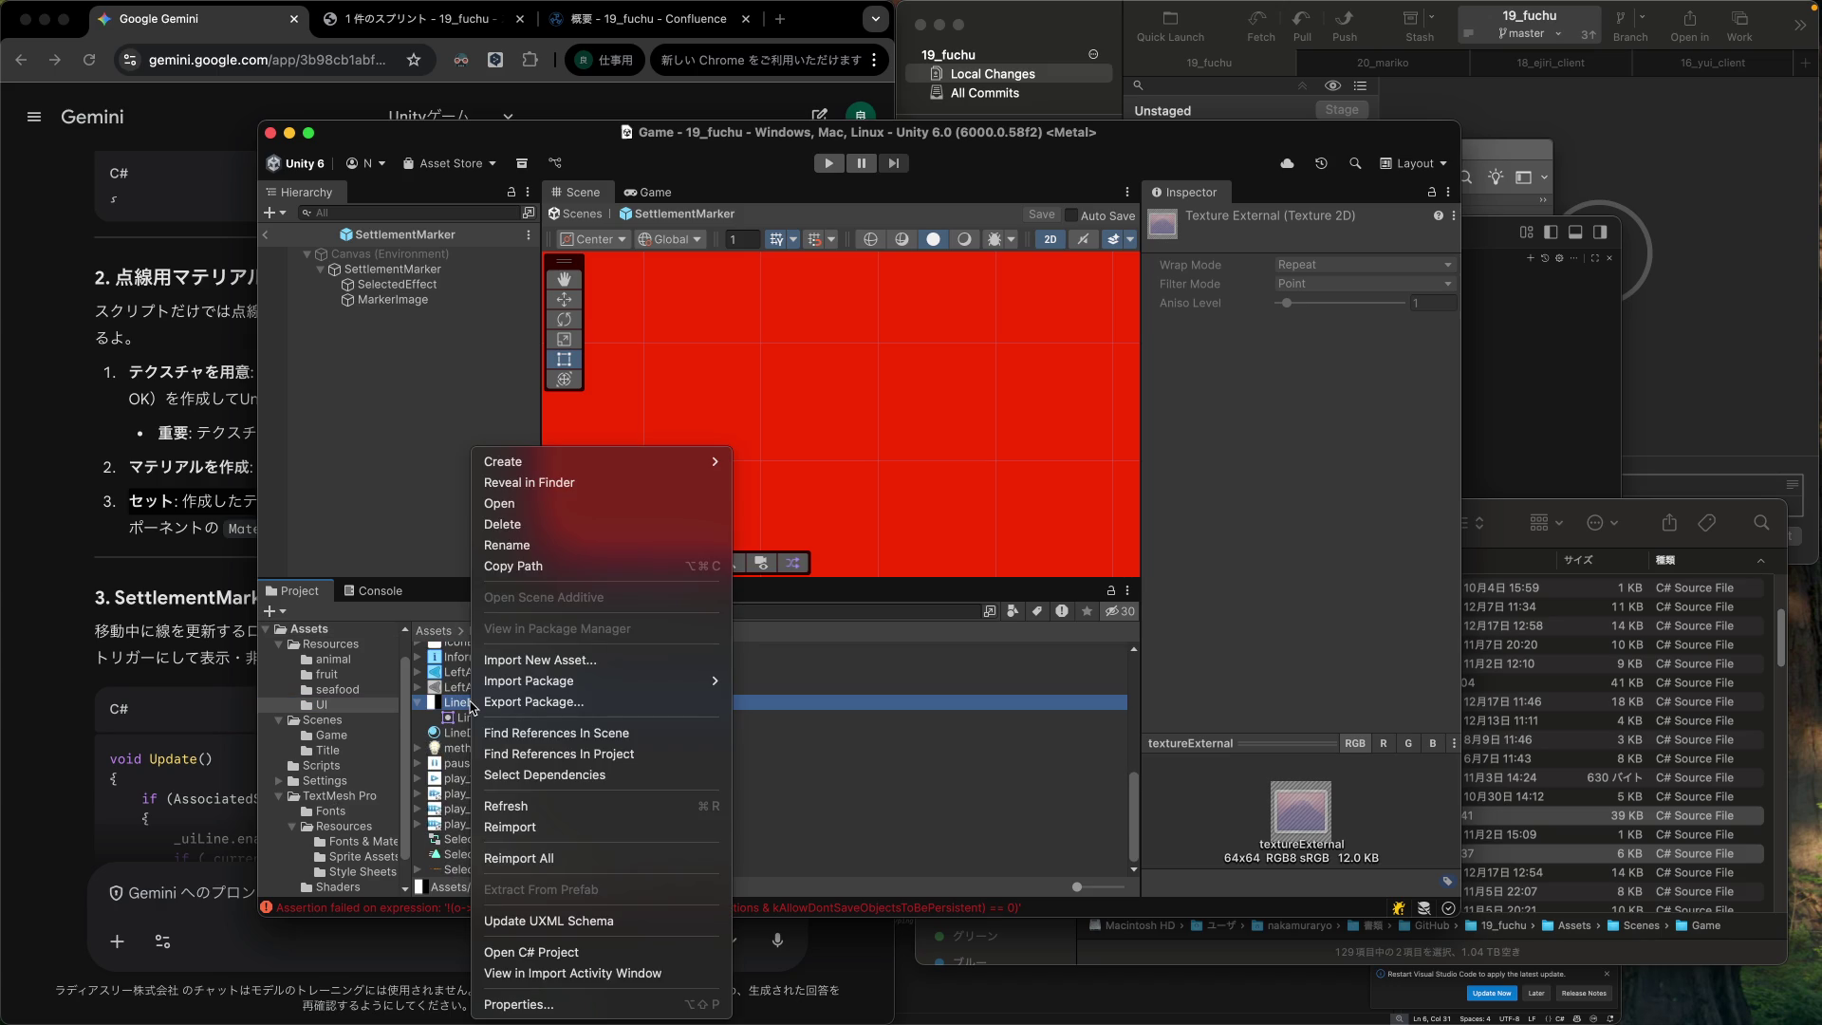
pyautogui.click(465, 706)
pyautogui.rightClick(462, 707)
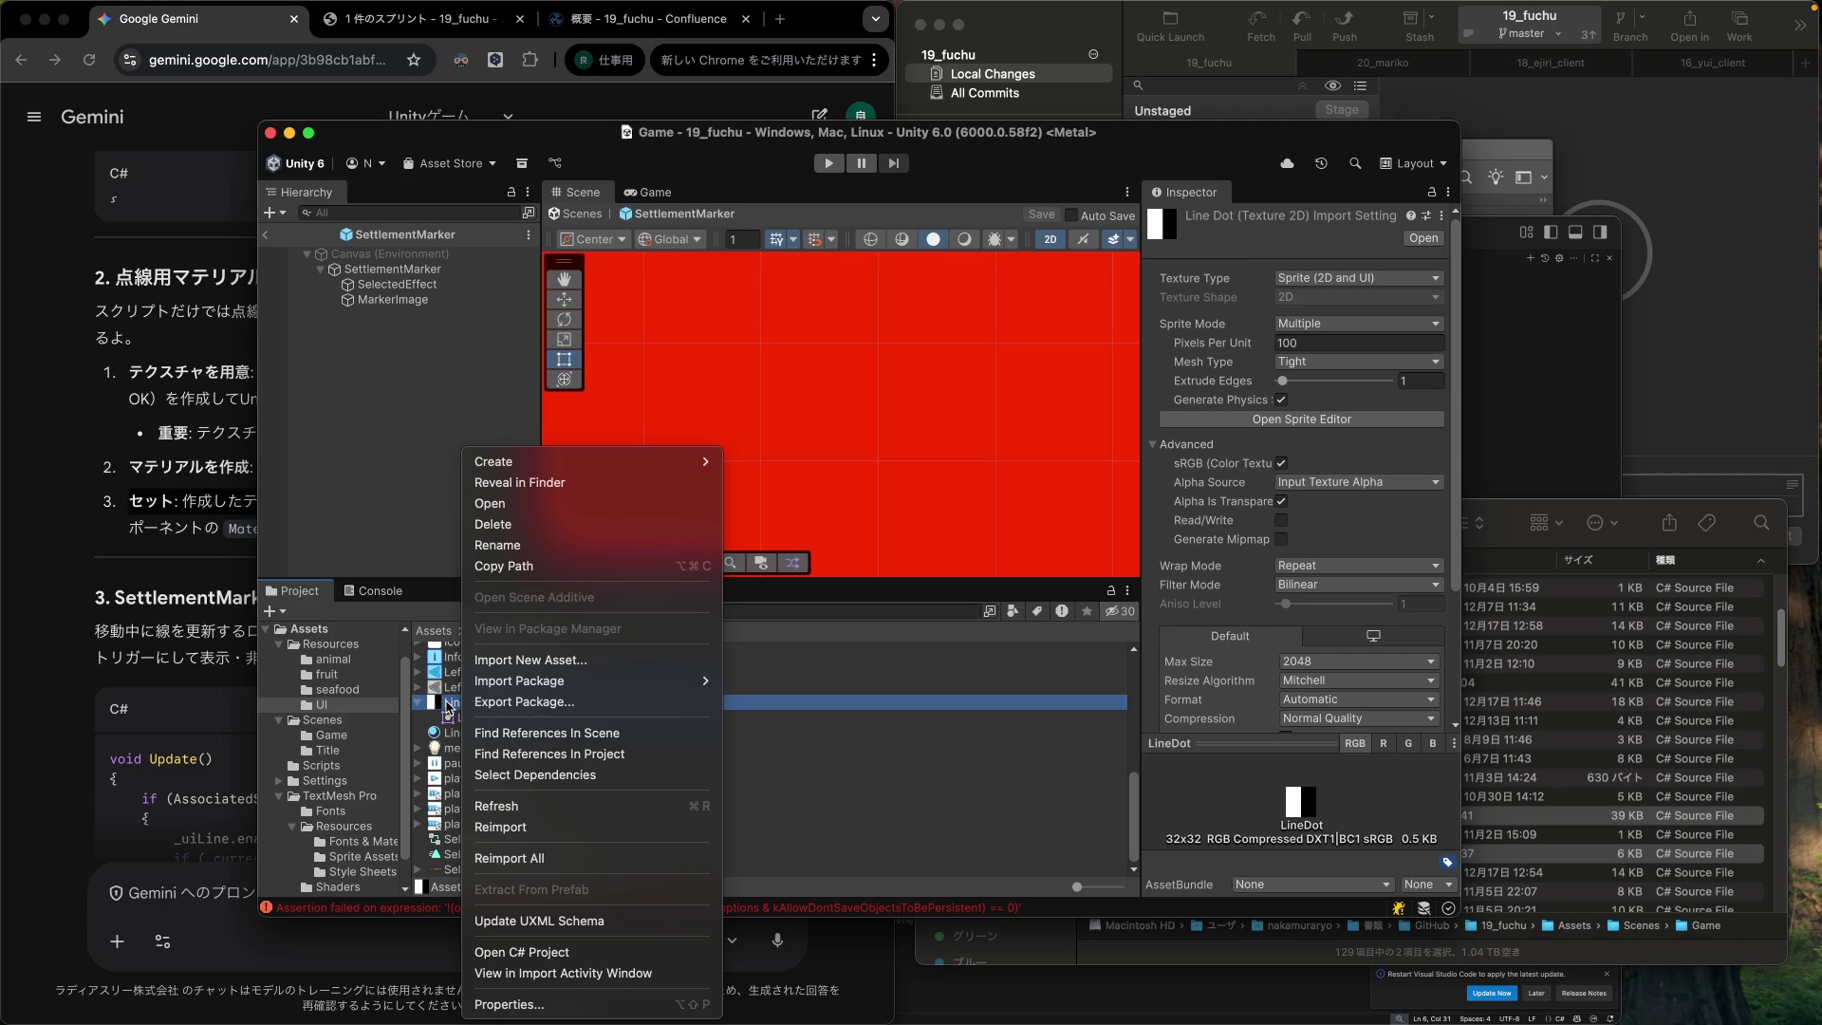
pyautogui.click(452, 707)
# Confirm Texture Type stays Sprite (2D and UI), then reselect the LineDot material.
pyautogui.scroll(-4, 1273, 646)
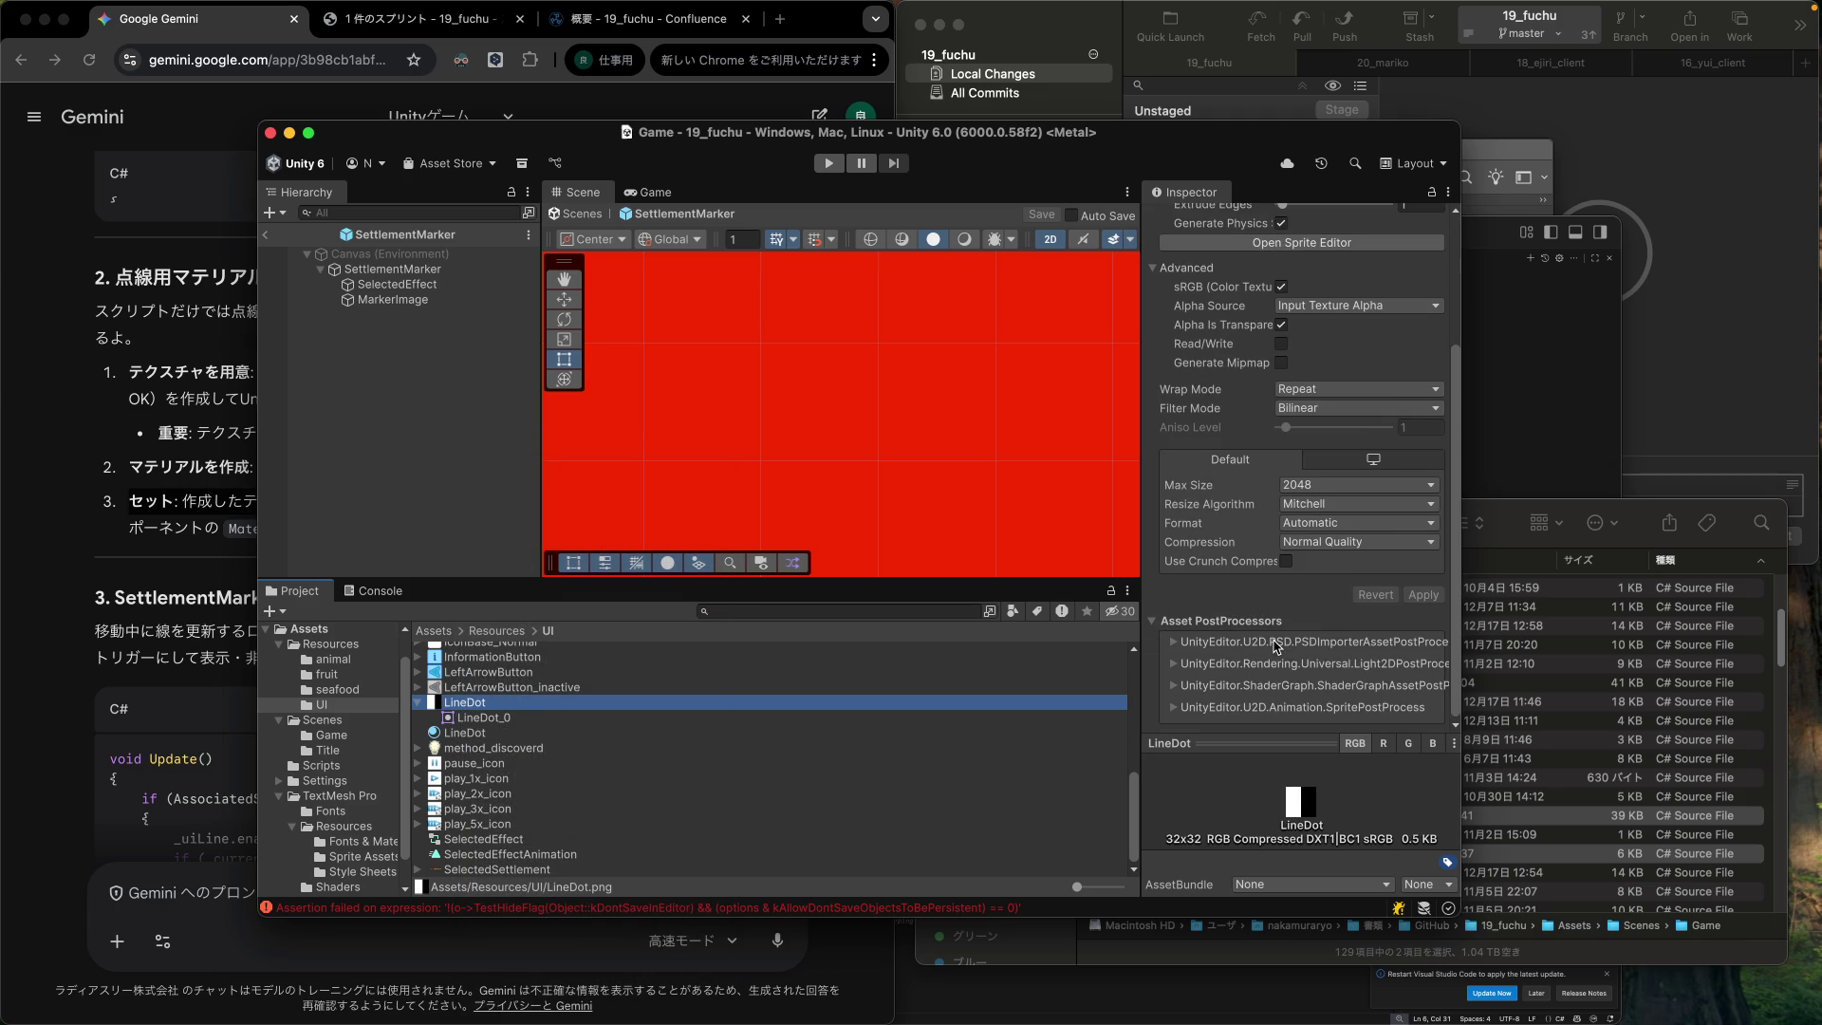
pyautogui.scroll(2, 1277, 648)
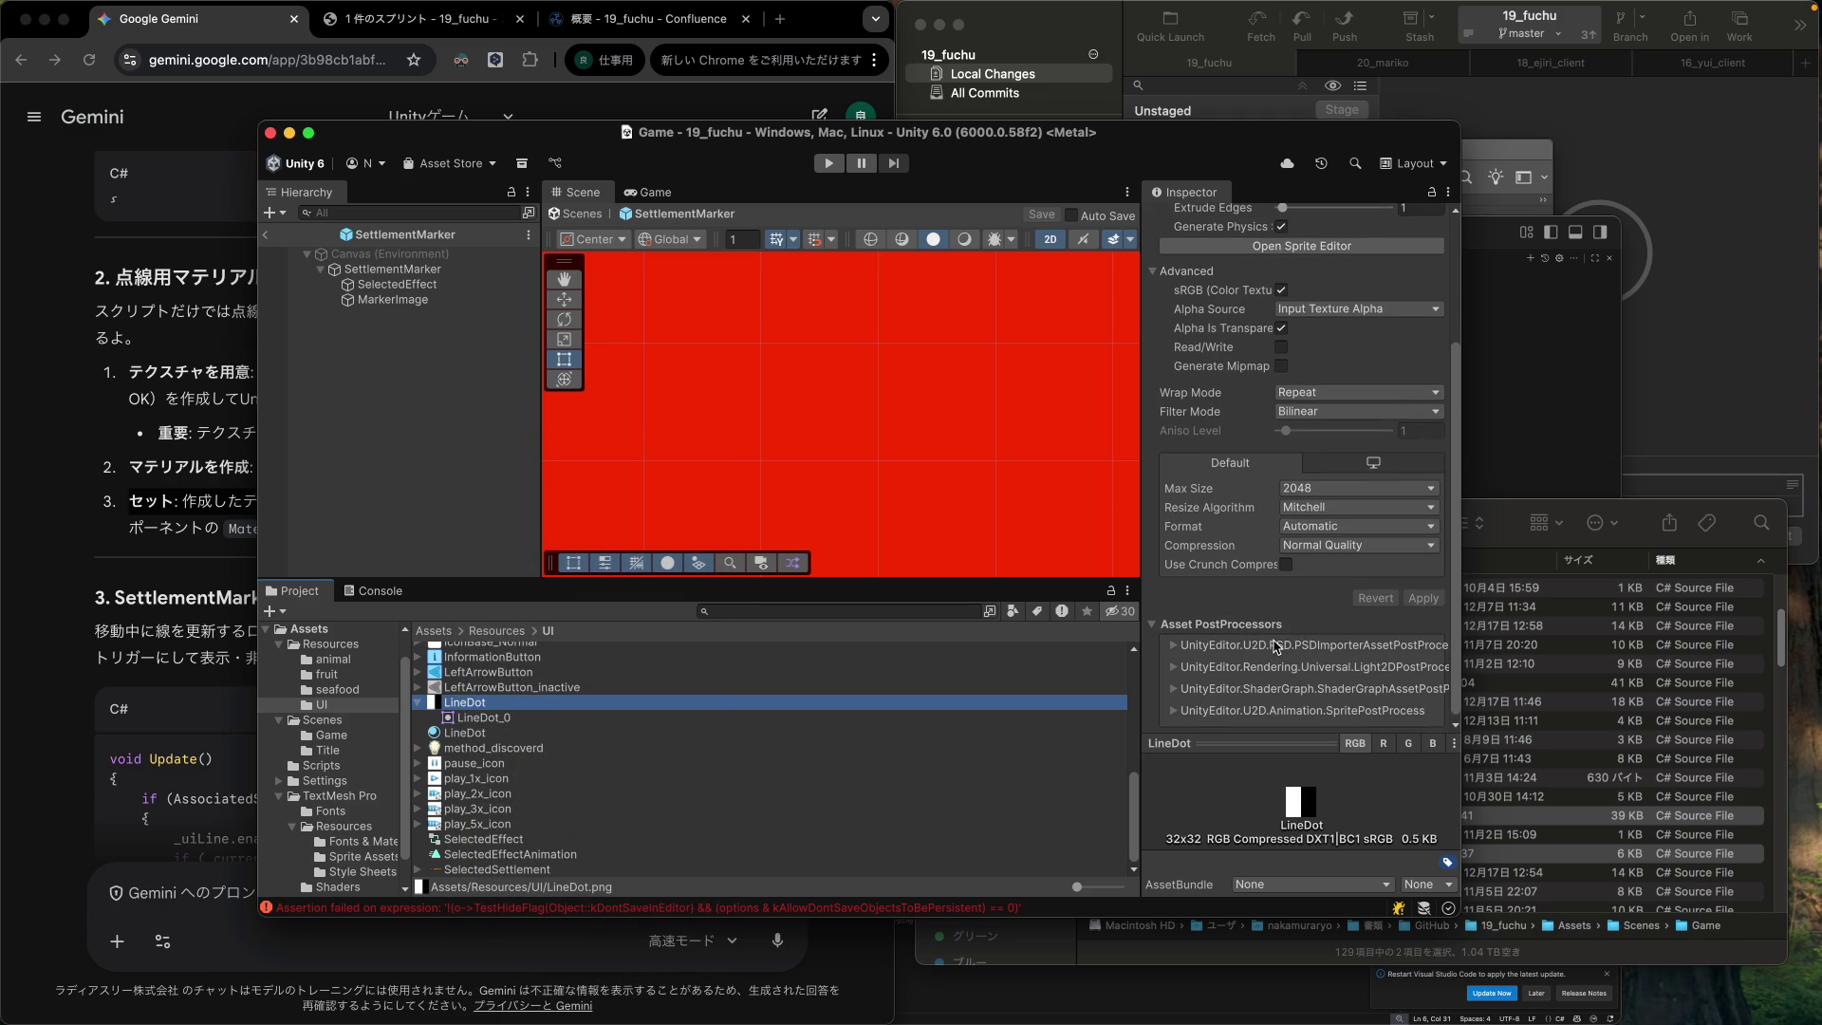
pyautogui.scroll(2, 1276, 648)
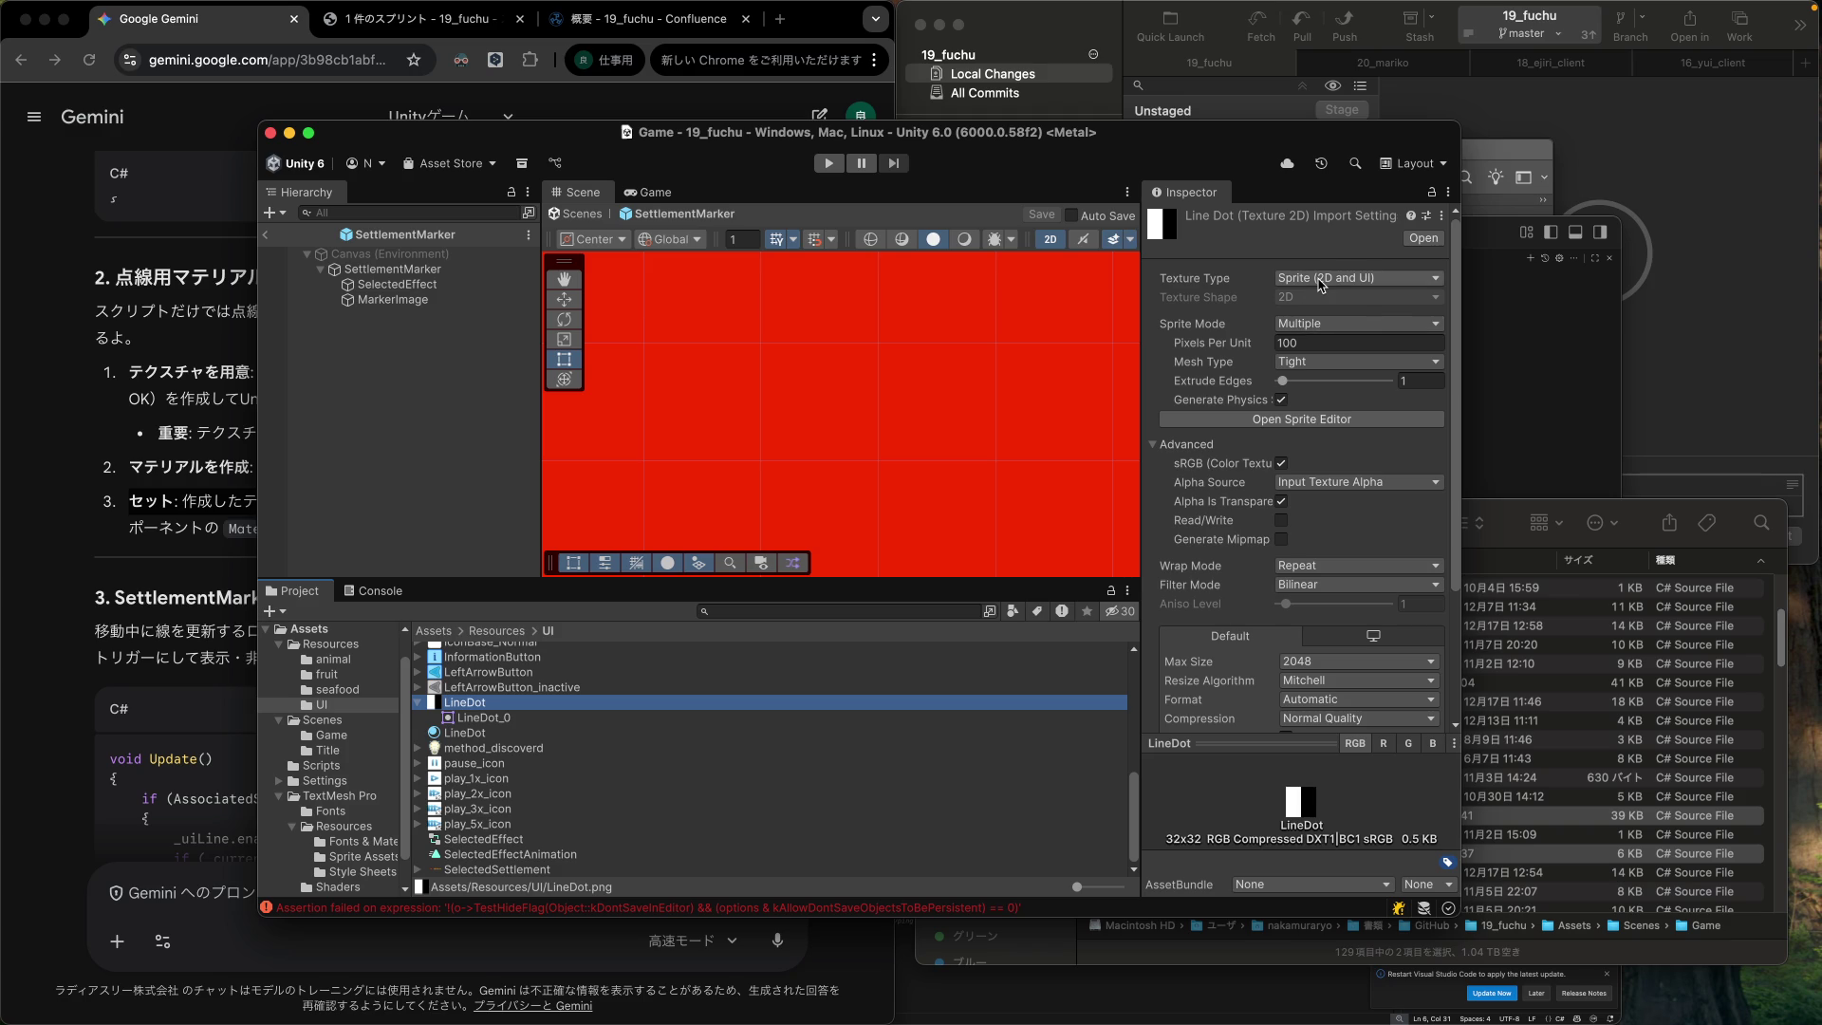
pyautogui.click(1320, 278)
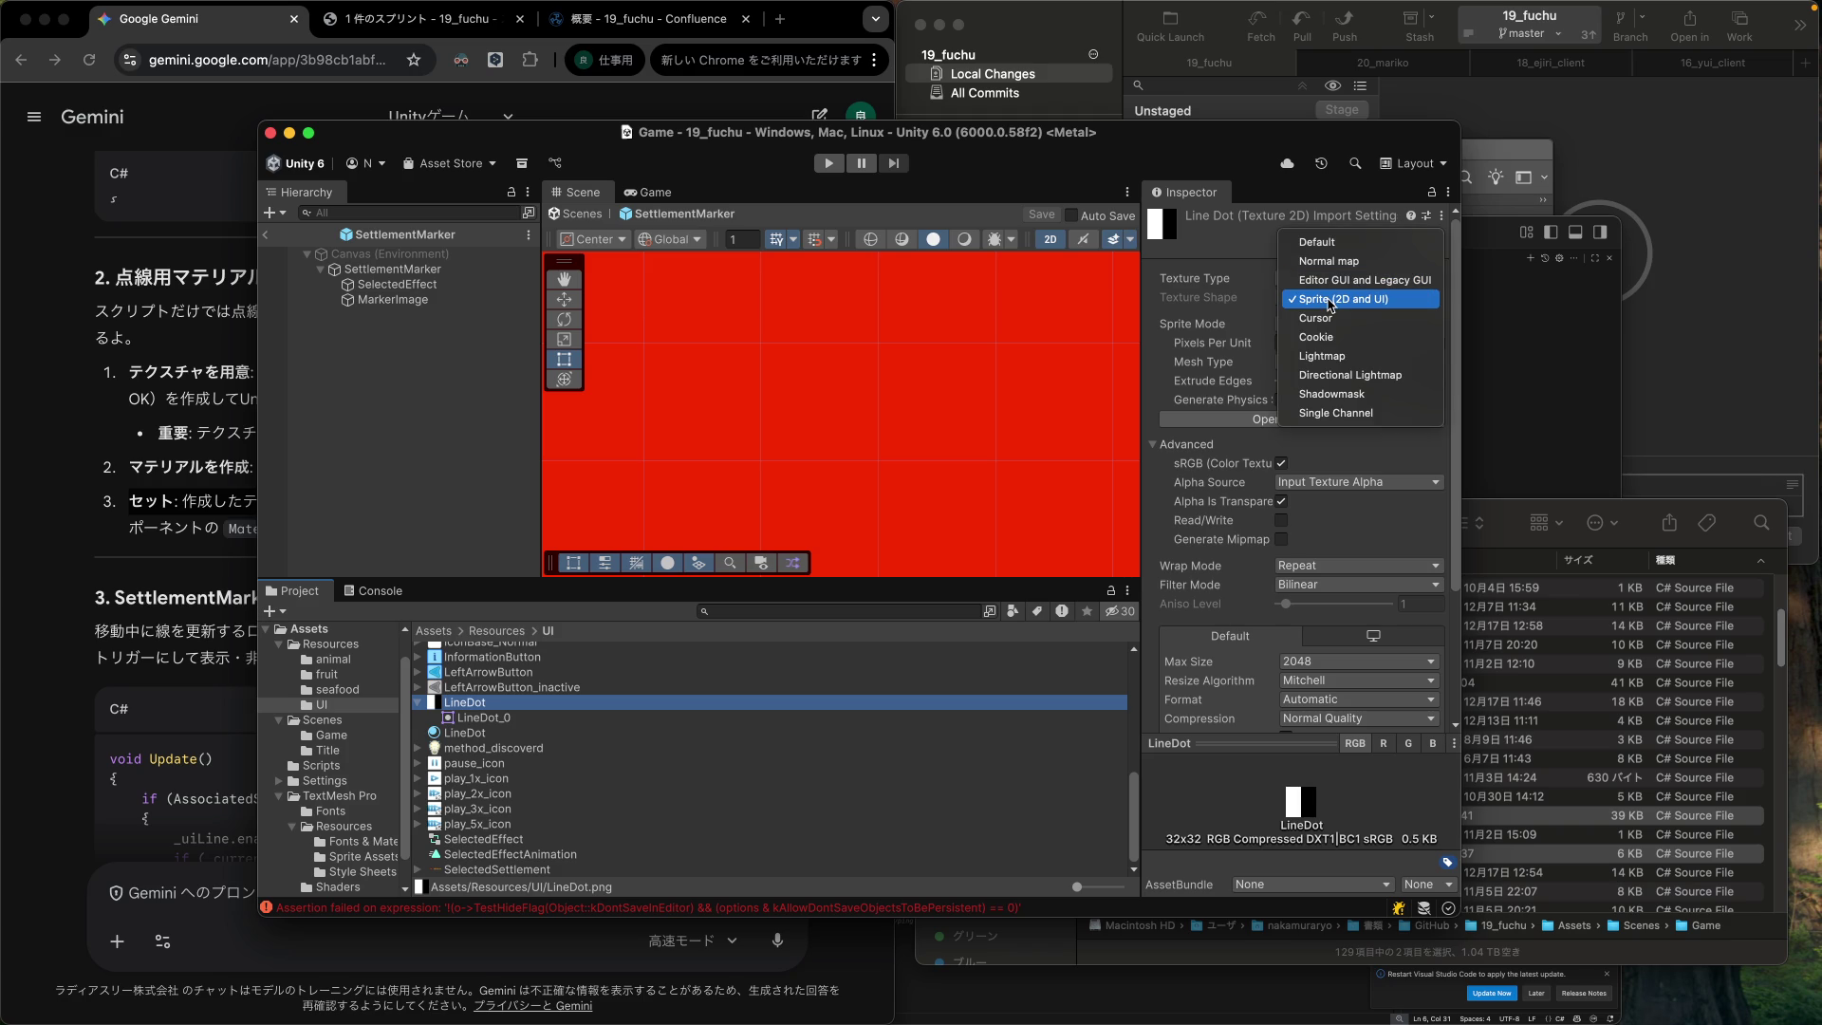
pyautogui.click(450, 704)
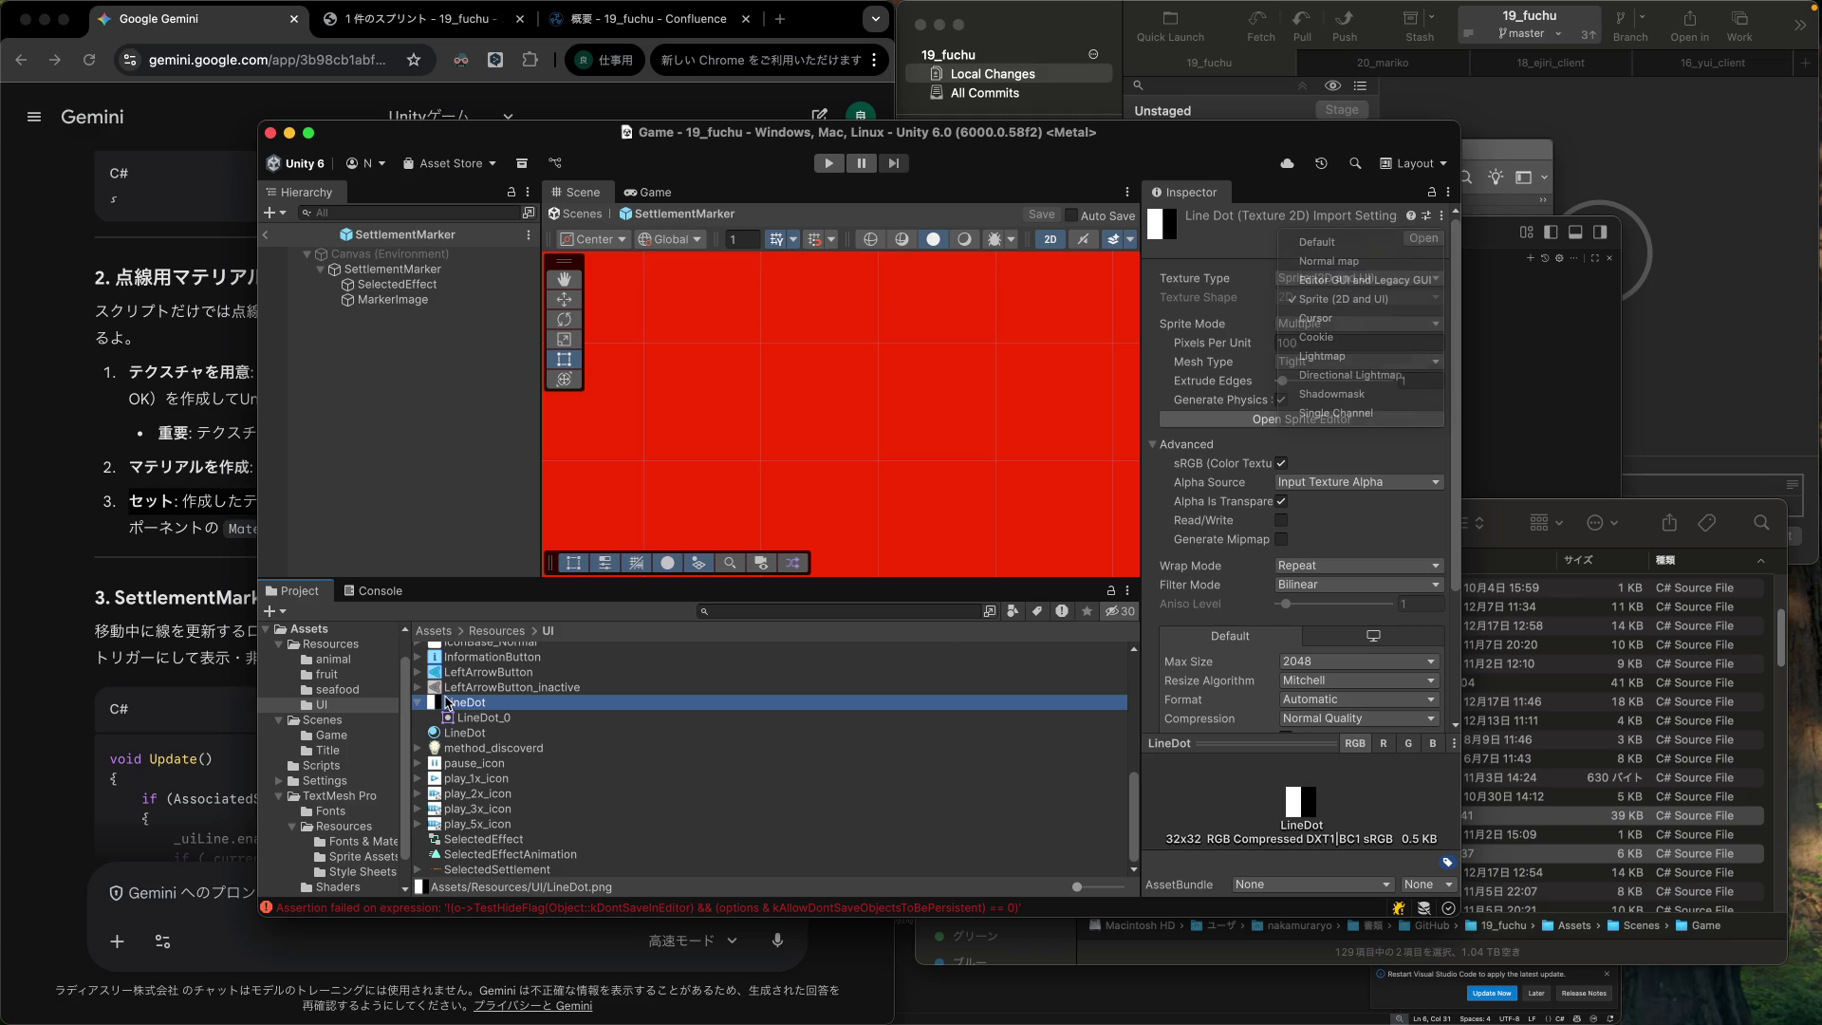
pyautogui.click(476, 735)
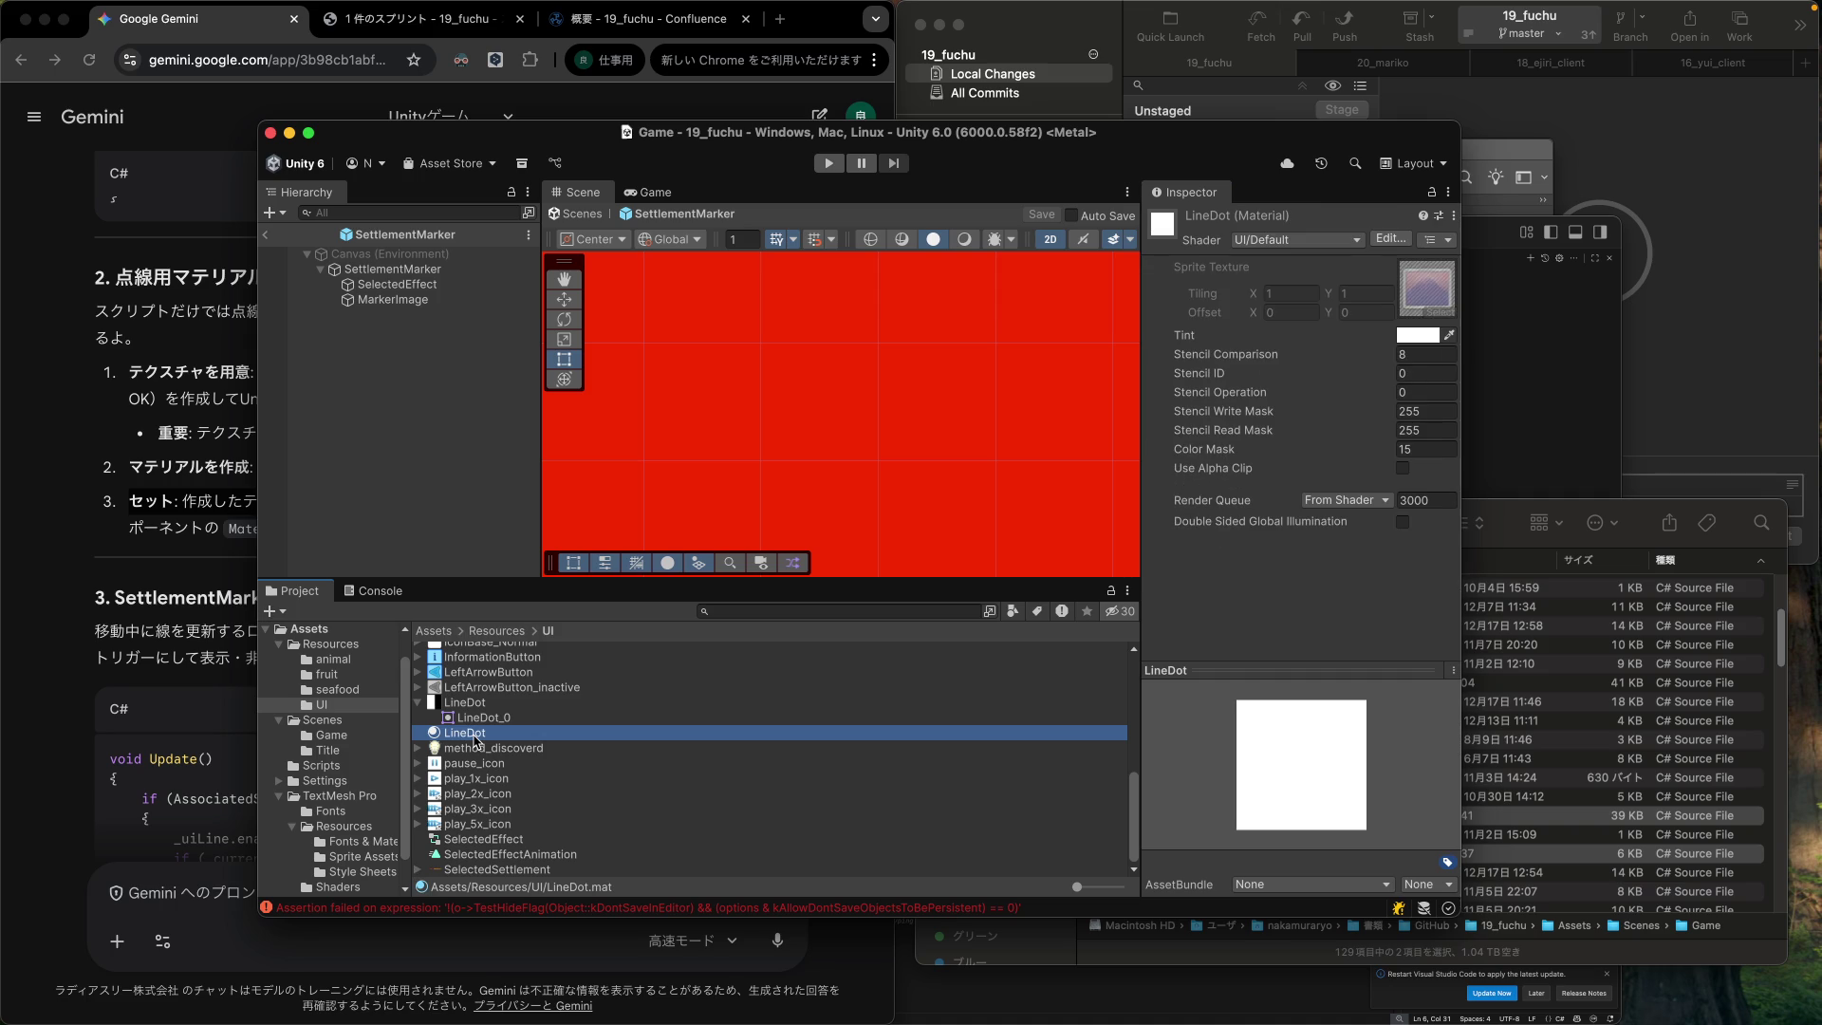
pyautogui.click(189, 890)
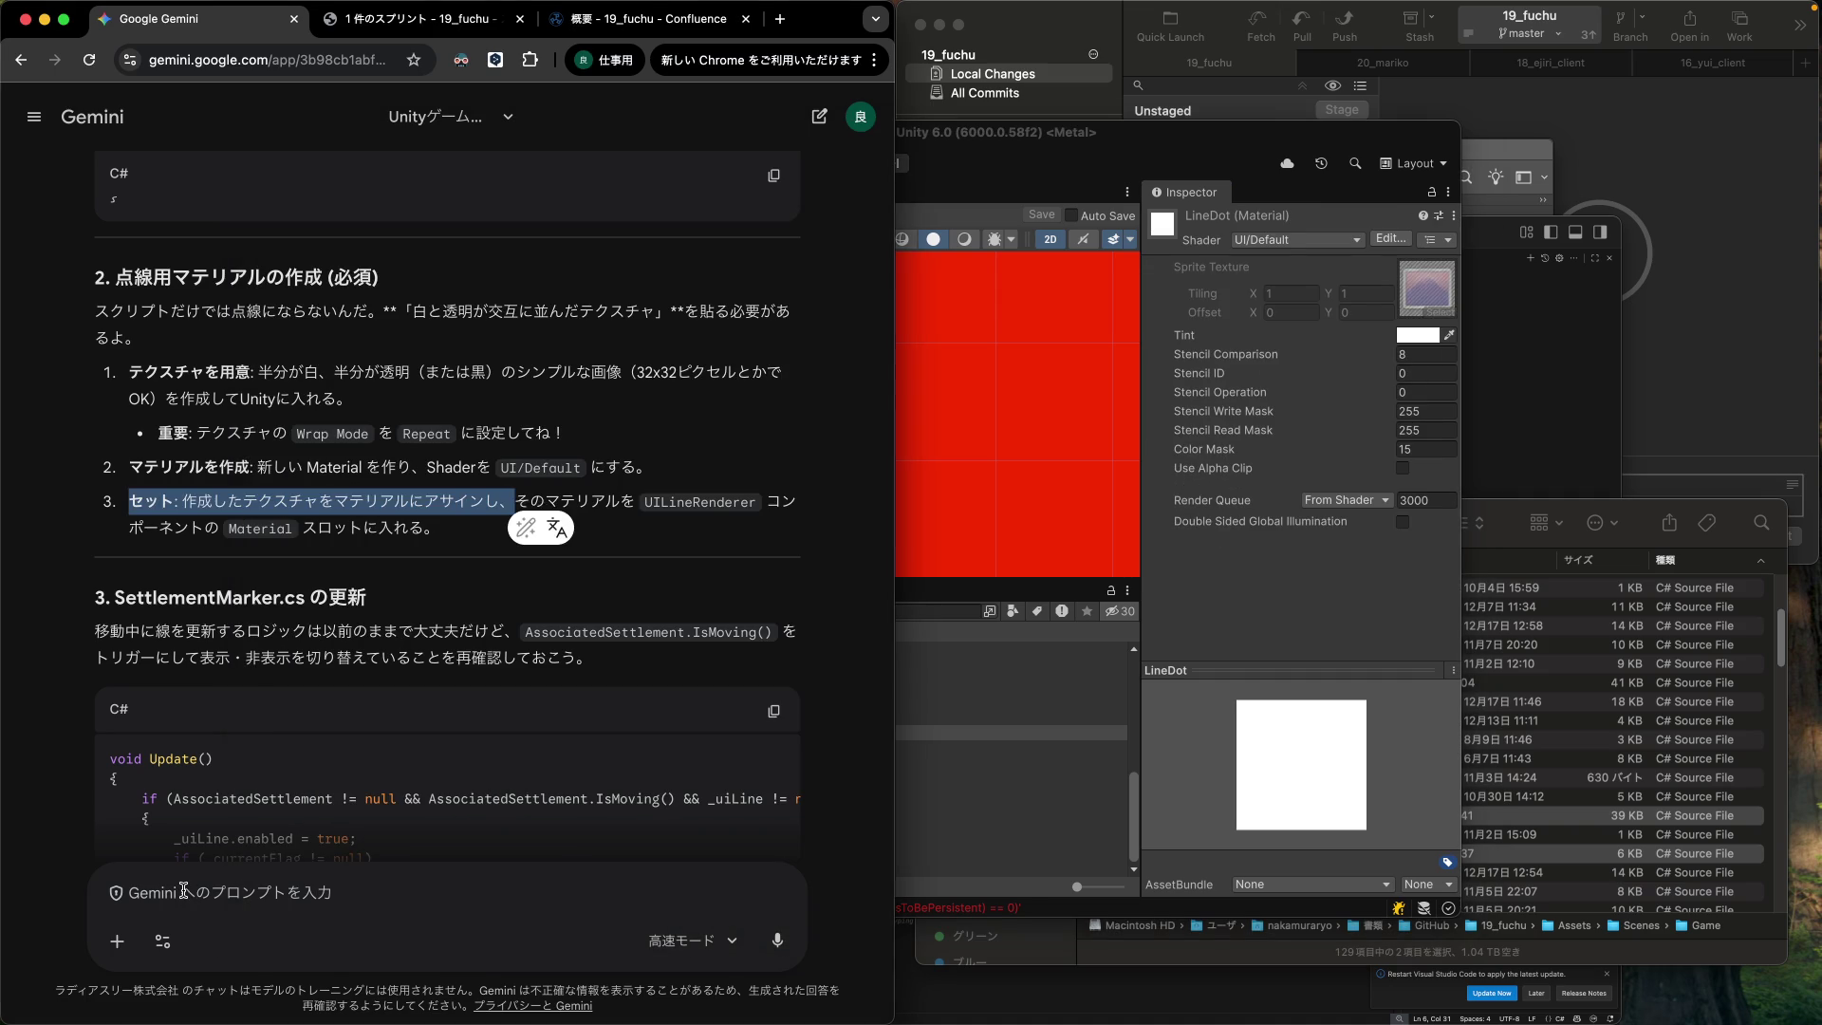
# Ask Gemini in Japanese why a new material on the UI/Default shader won't accept a texture.
pyautogui.write('マテリアルを')
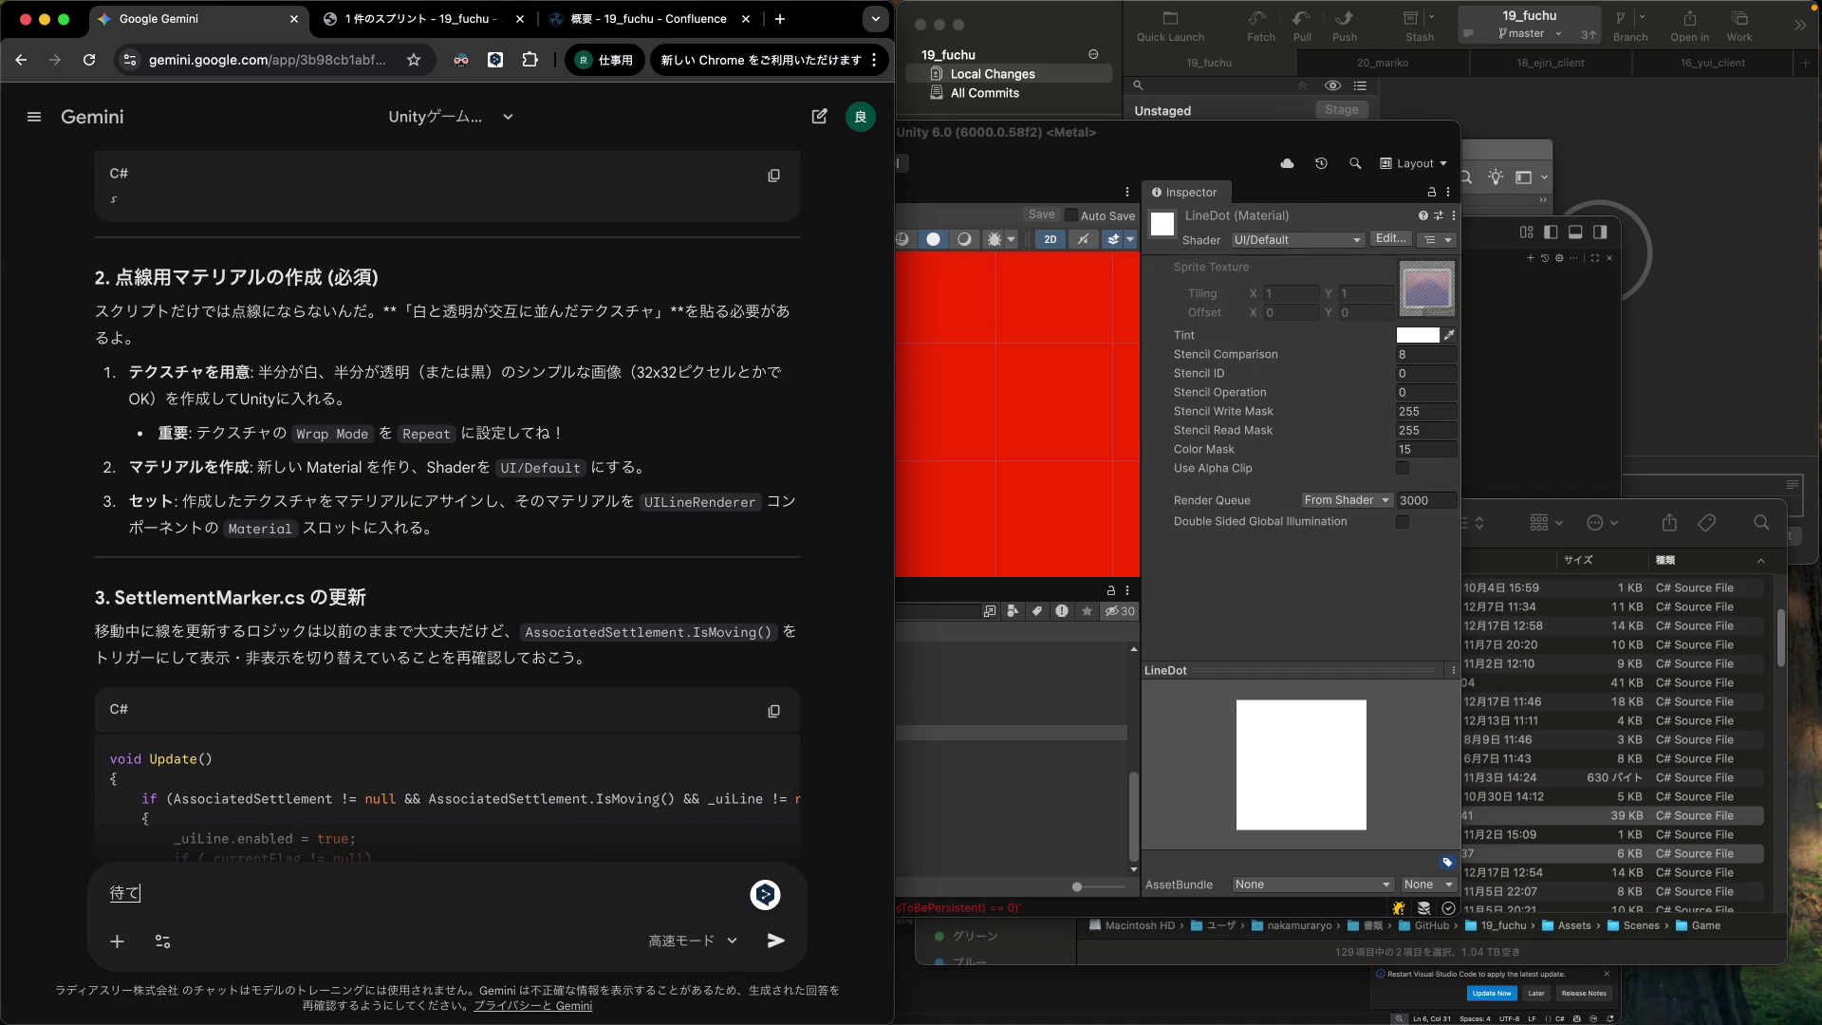
pyautogui.press('Return')
pyautogui.write('新規で作って')
pyautogui.press('Return')
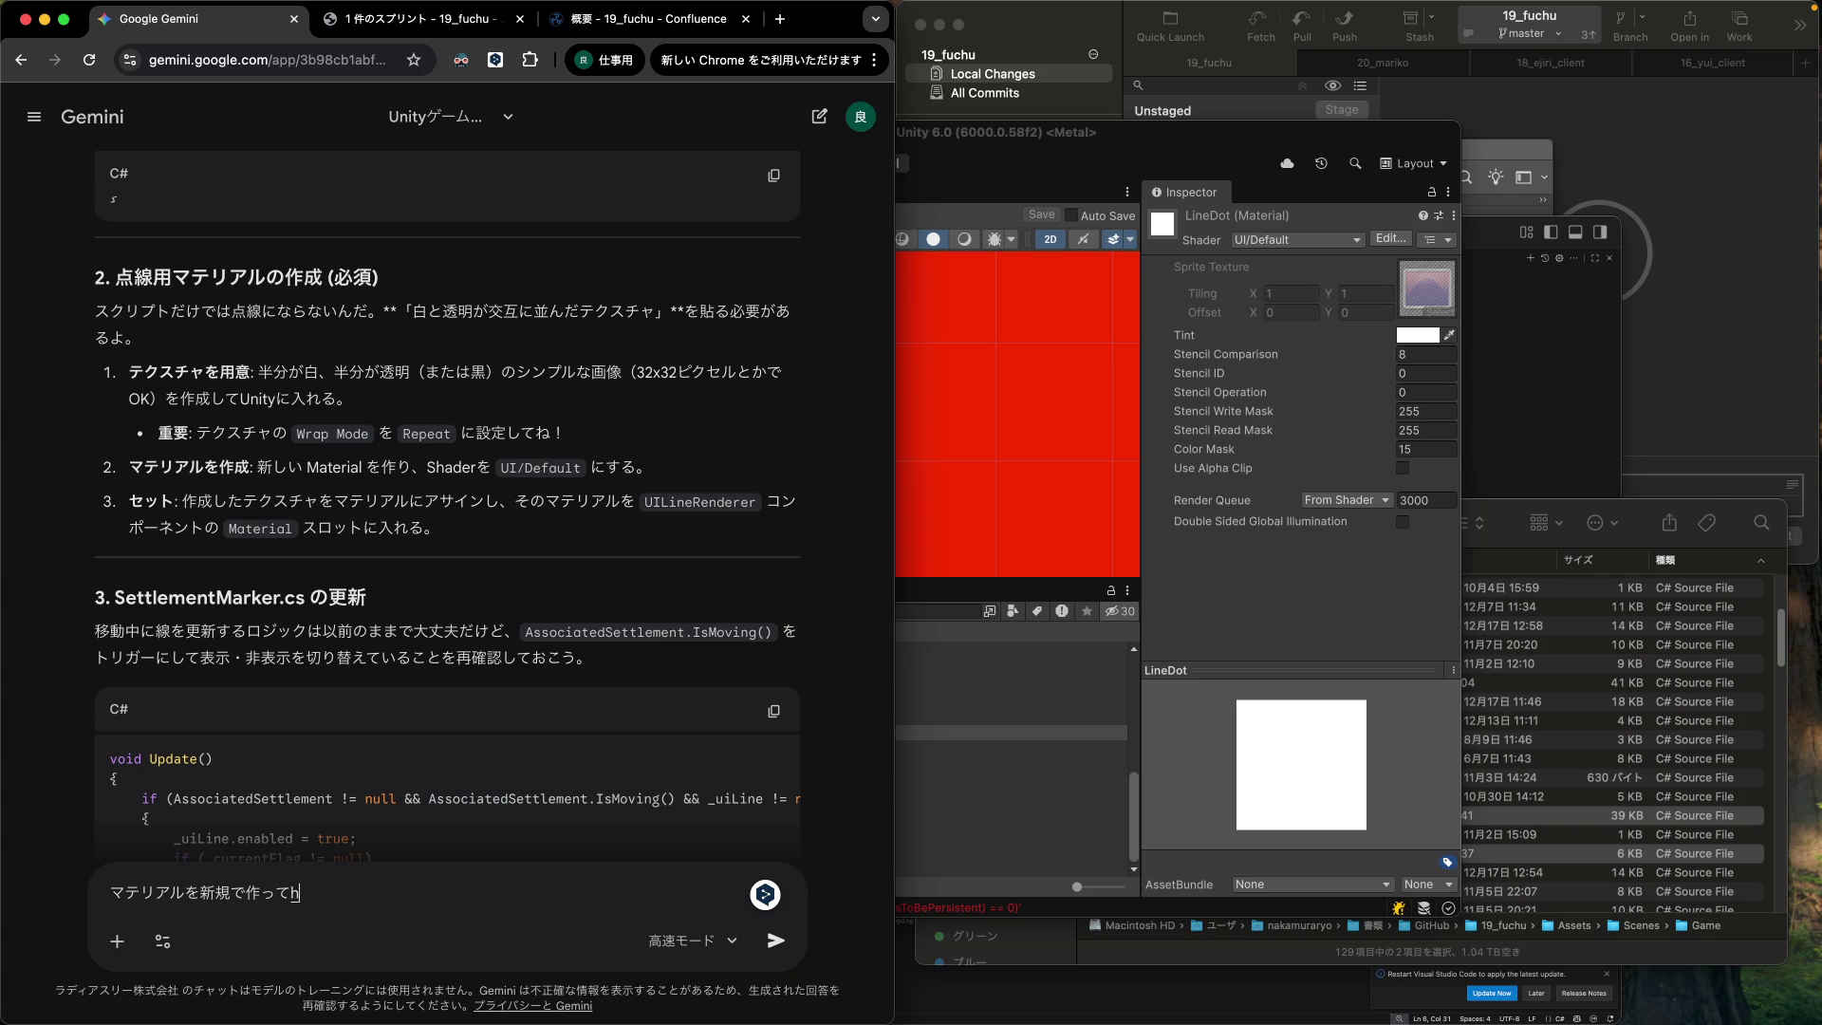
pyautogui.write('シェーダーを')
pyautogui.press('Return')
pyautogui.write('UI/Default')
pyautogui.write('にしたんだけど')
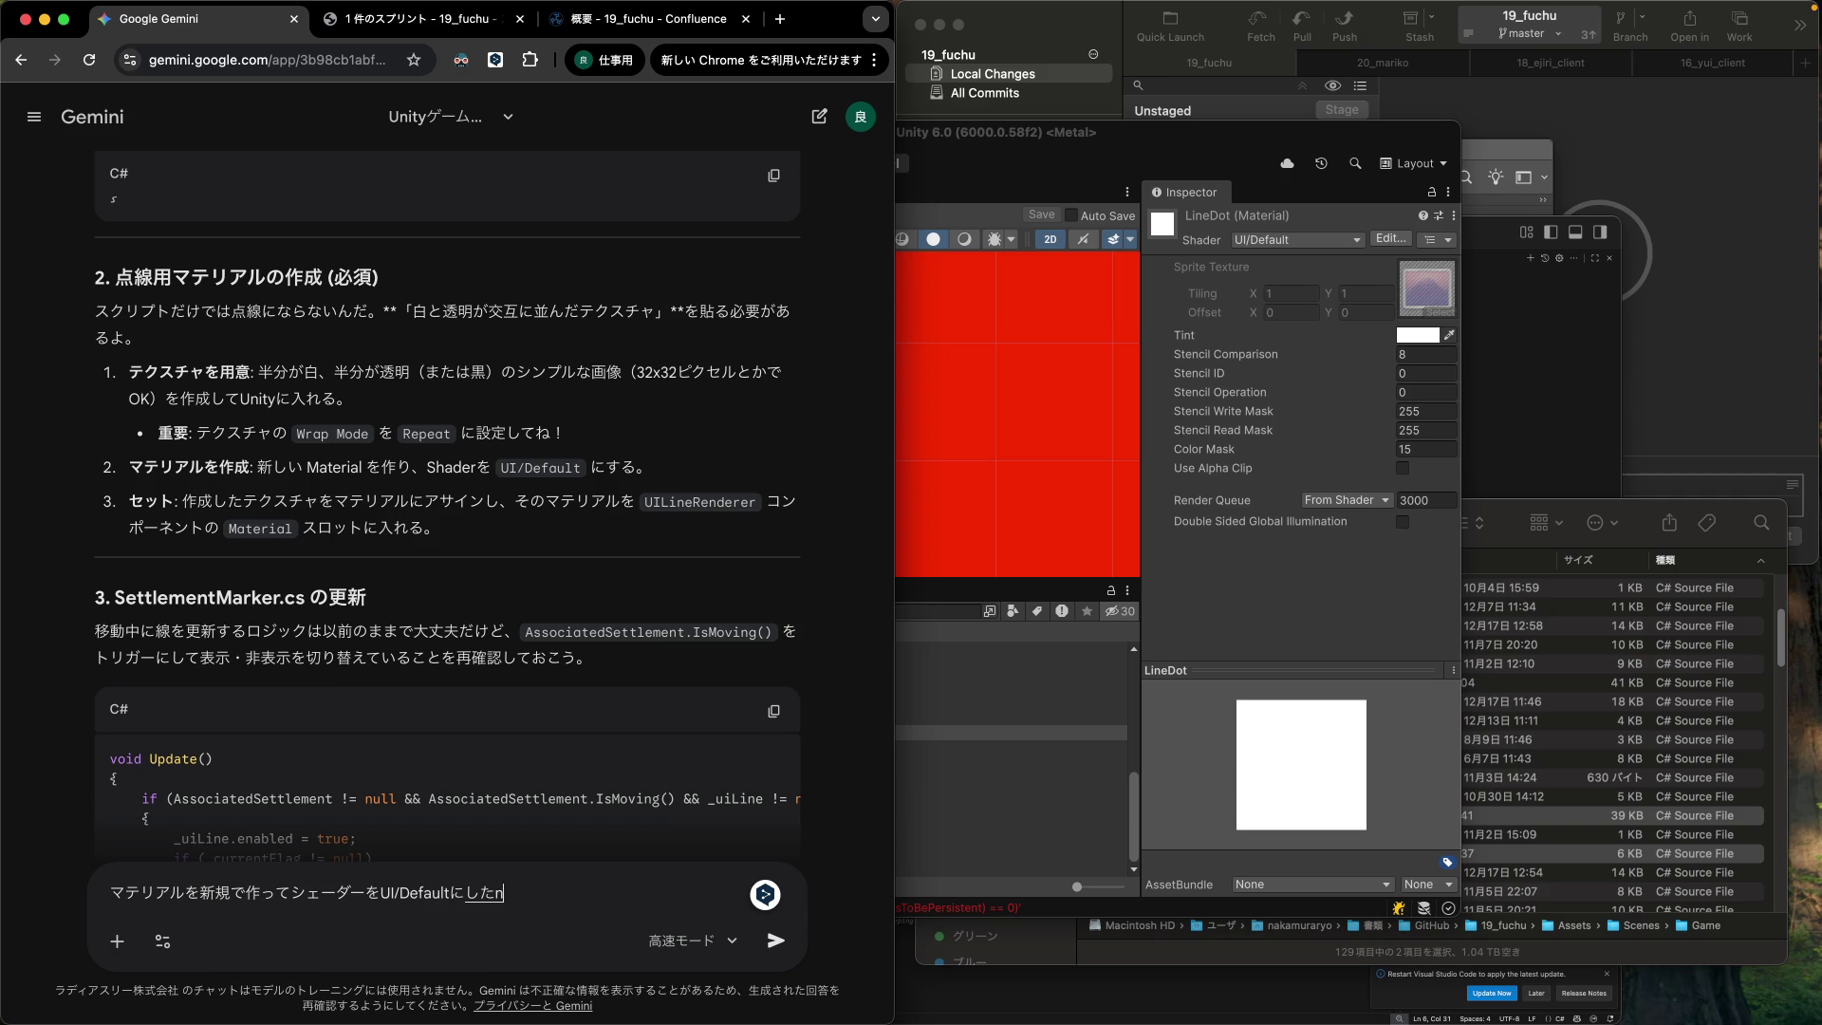
pyautogui.write('、')
pyautogui.press('Return')
pyautogui.write('テクスチャ')
pyautogui.write('が')
pyautogui.write('セットできないn')
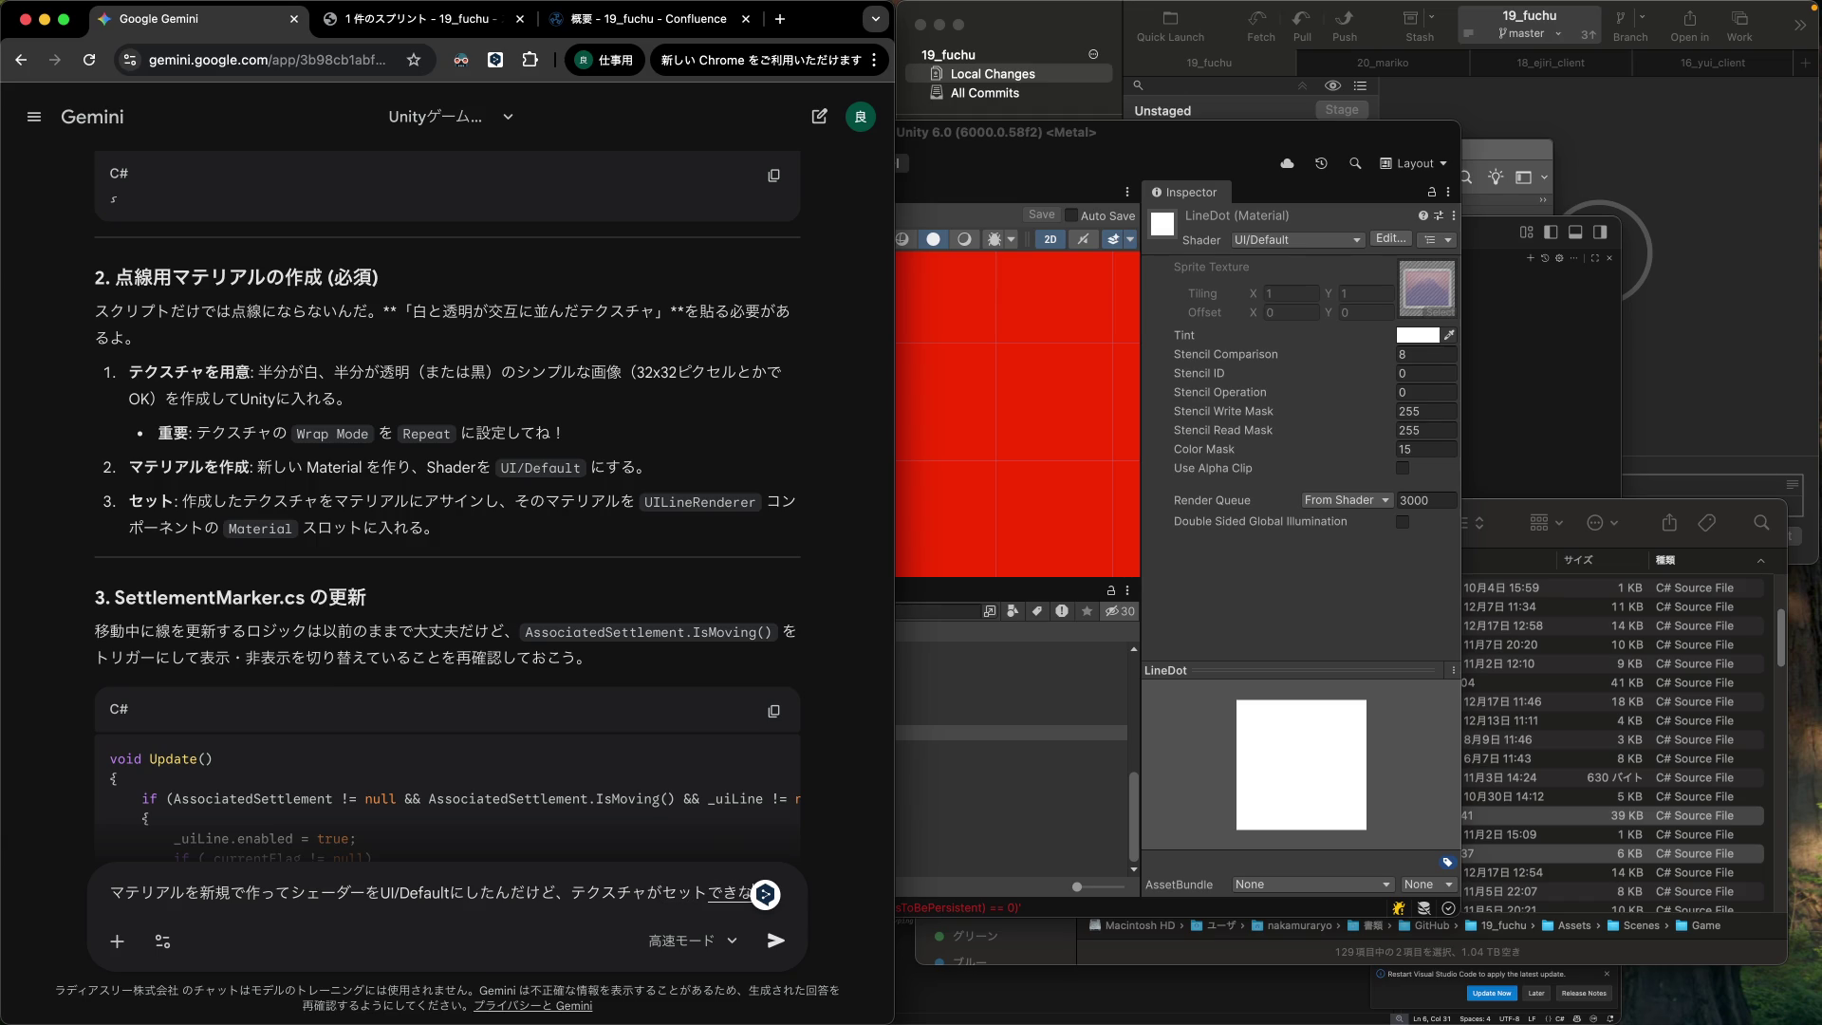
pyautogui.write('んだよね。')
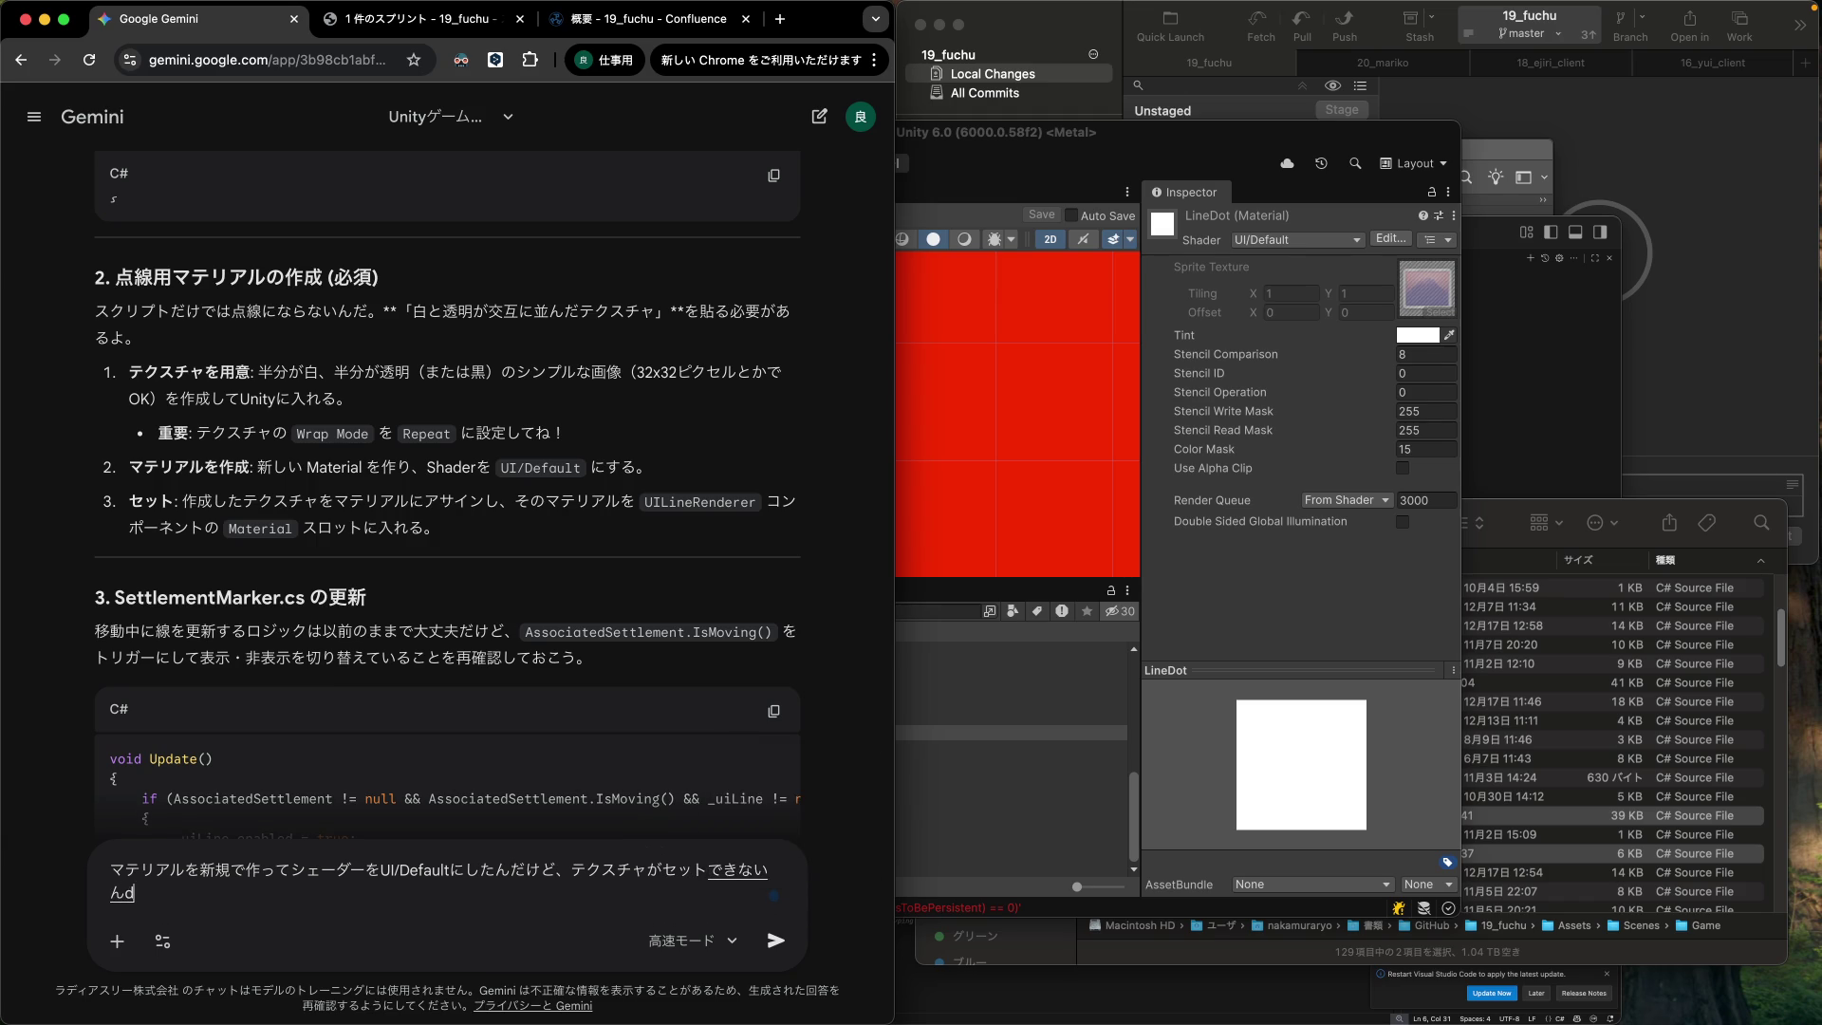
pyautogui.press('Return')
pyautogui.write('oushite?')
pyautogui.press('Return')
pyautogui.press('Return')
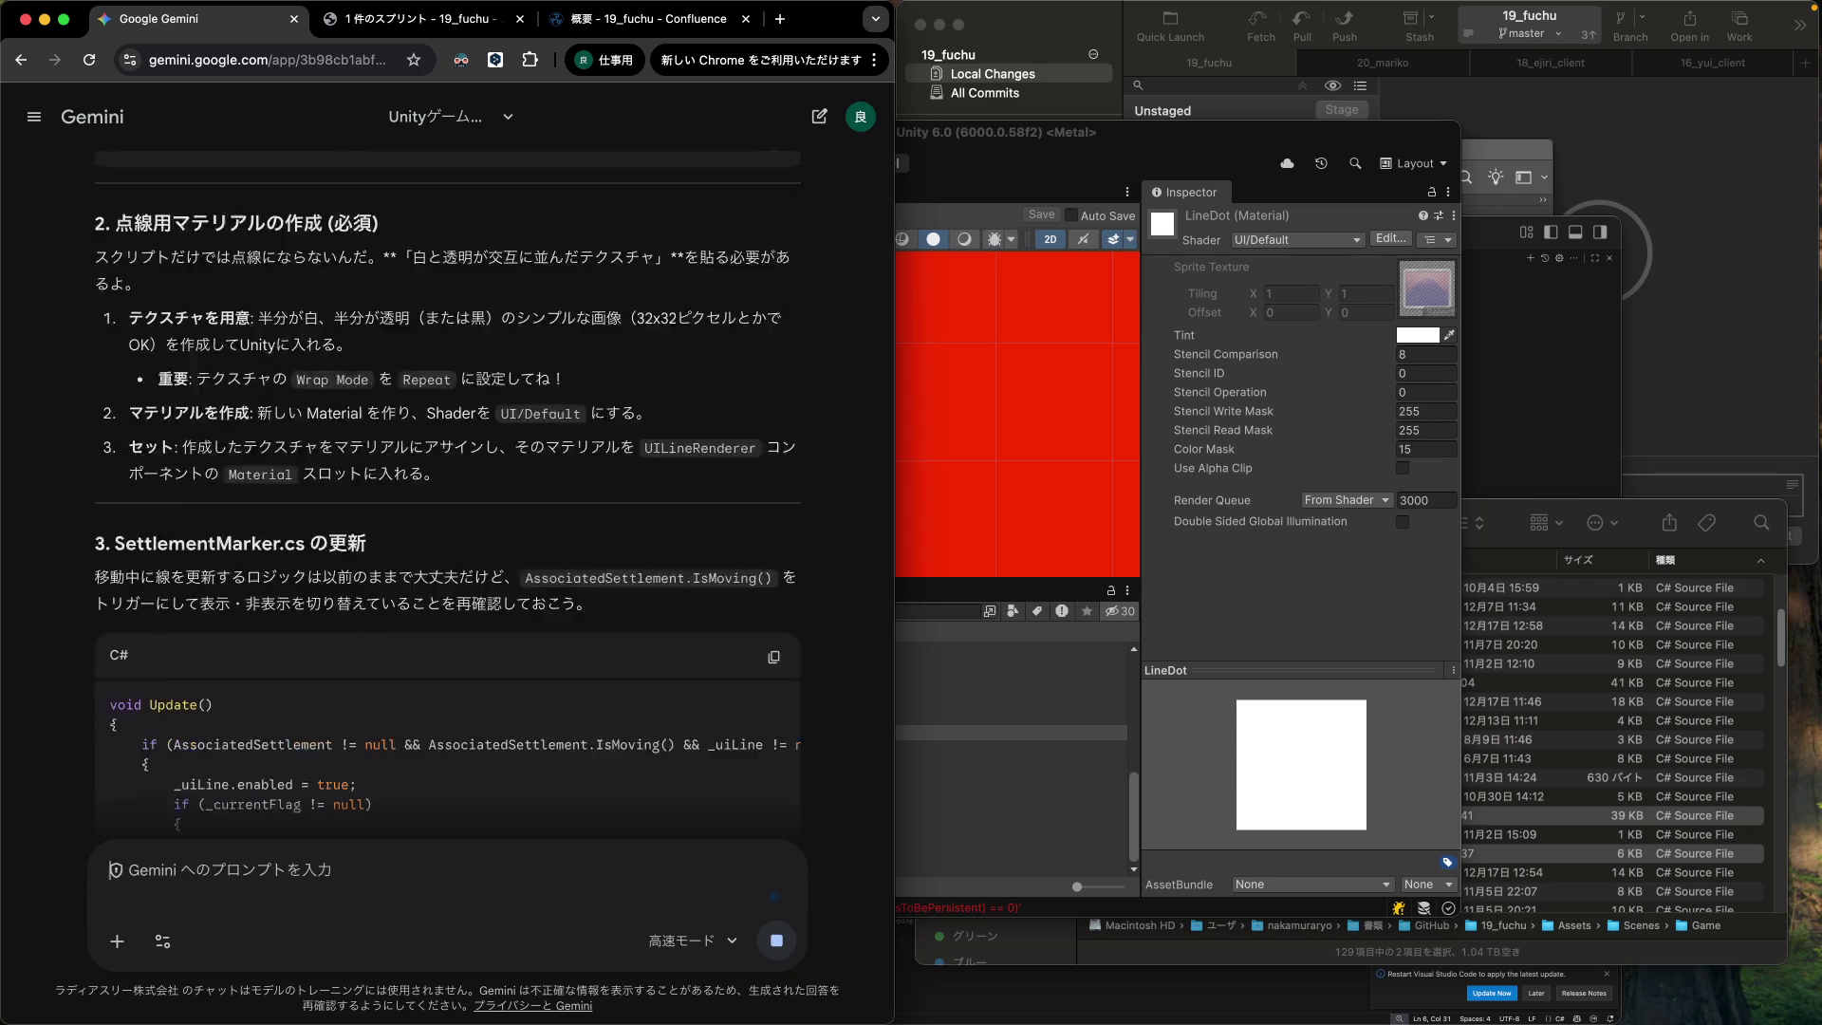
# Look over the LineDot material's UI/Default shader properties, then return to Gemini's answer.
pyautogui.click(1396, 243)
pyautogui.click(1396, 243)
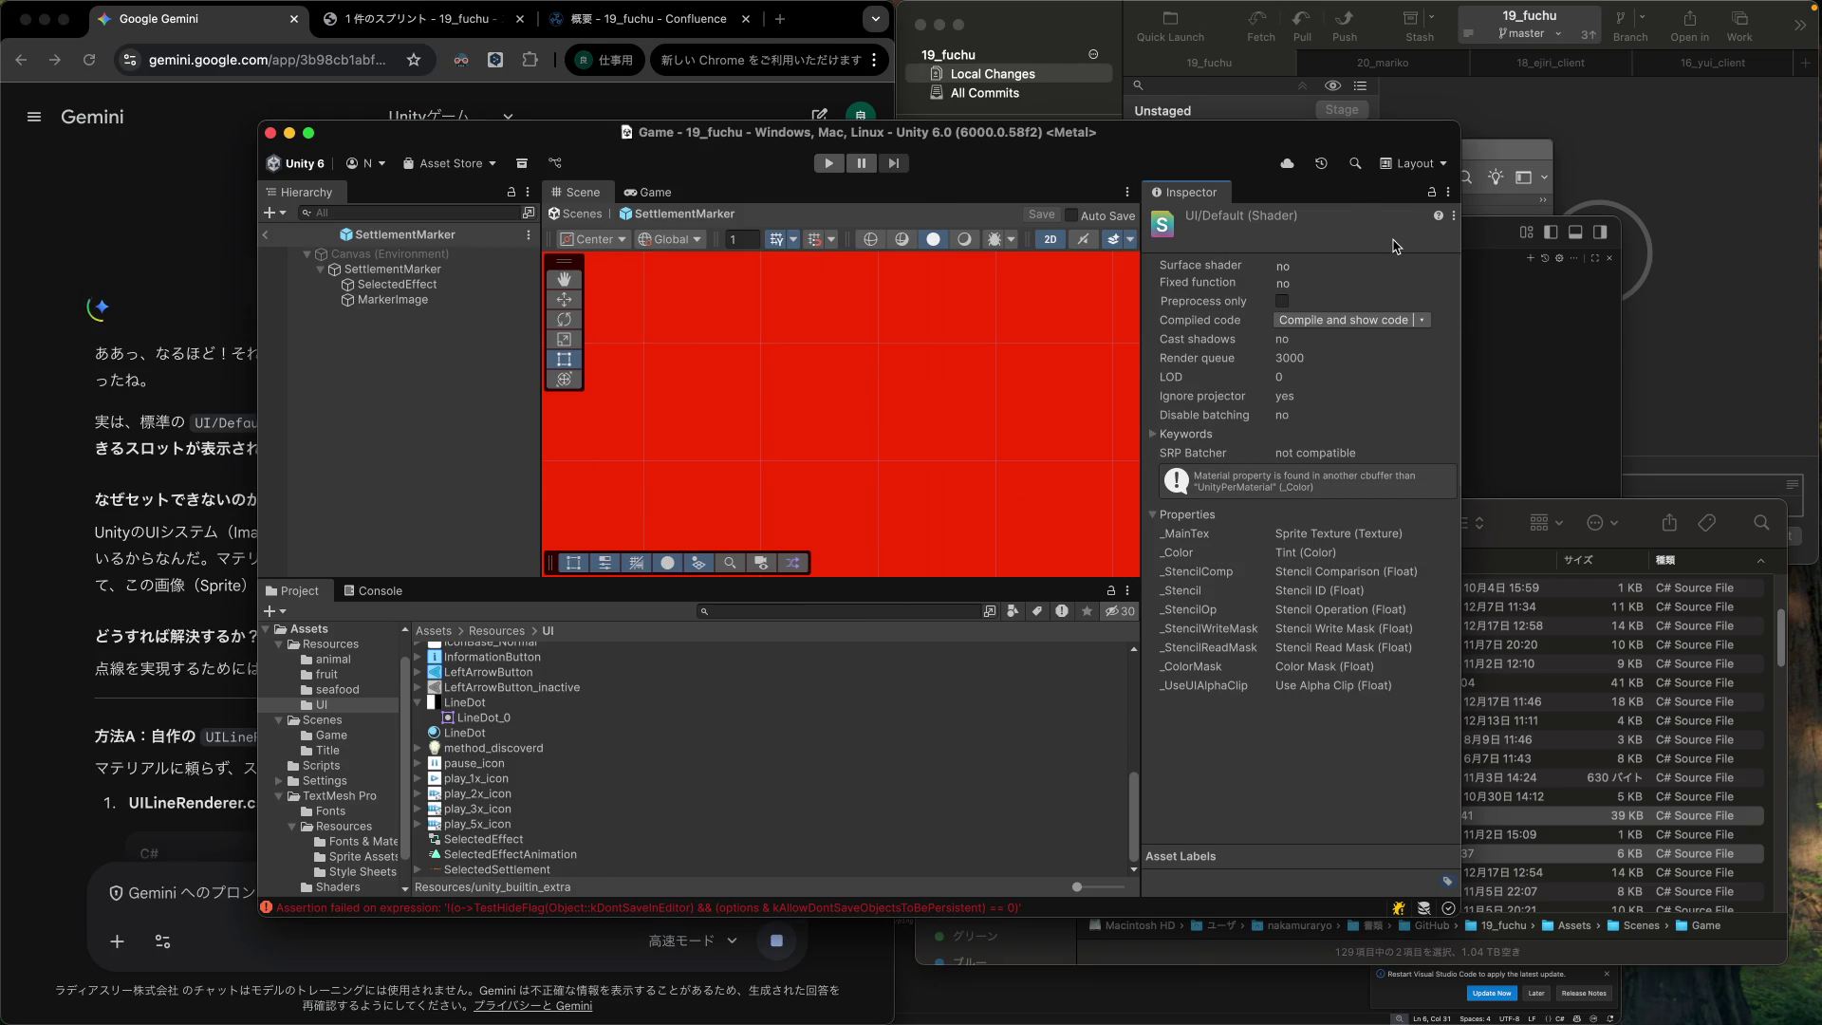
pyautogui.click(453, 734)
pyautogui.click(128, 508)
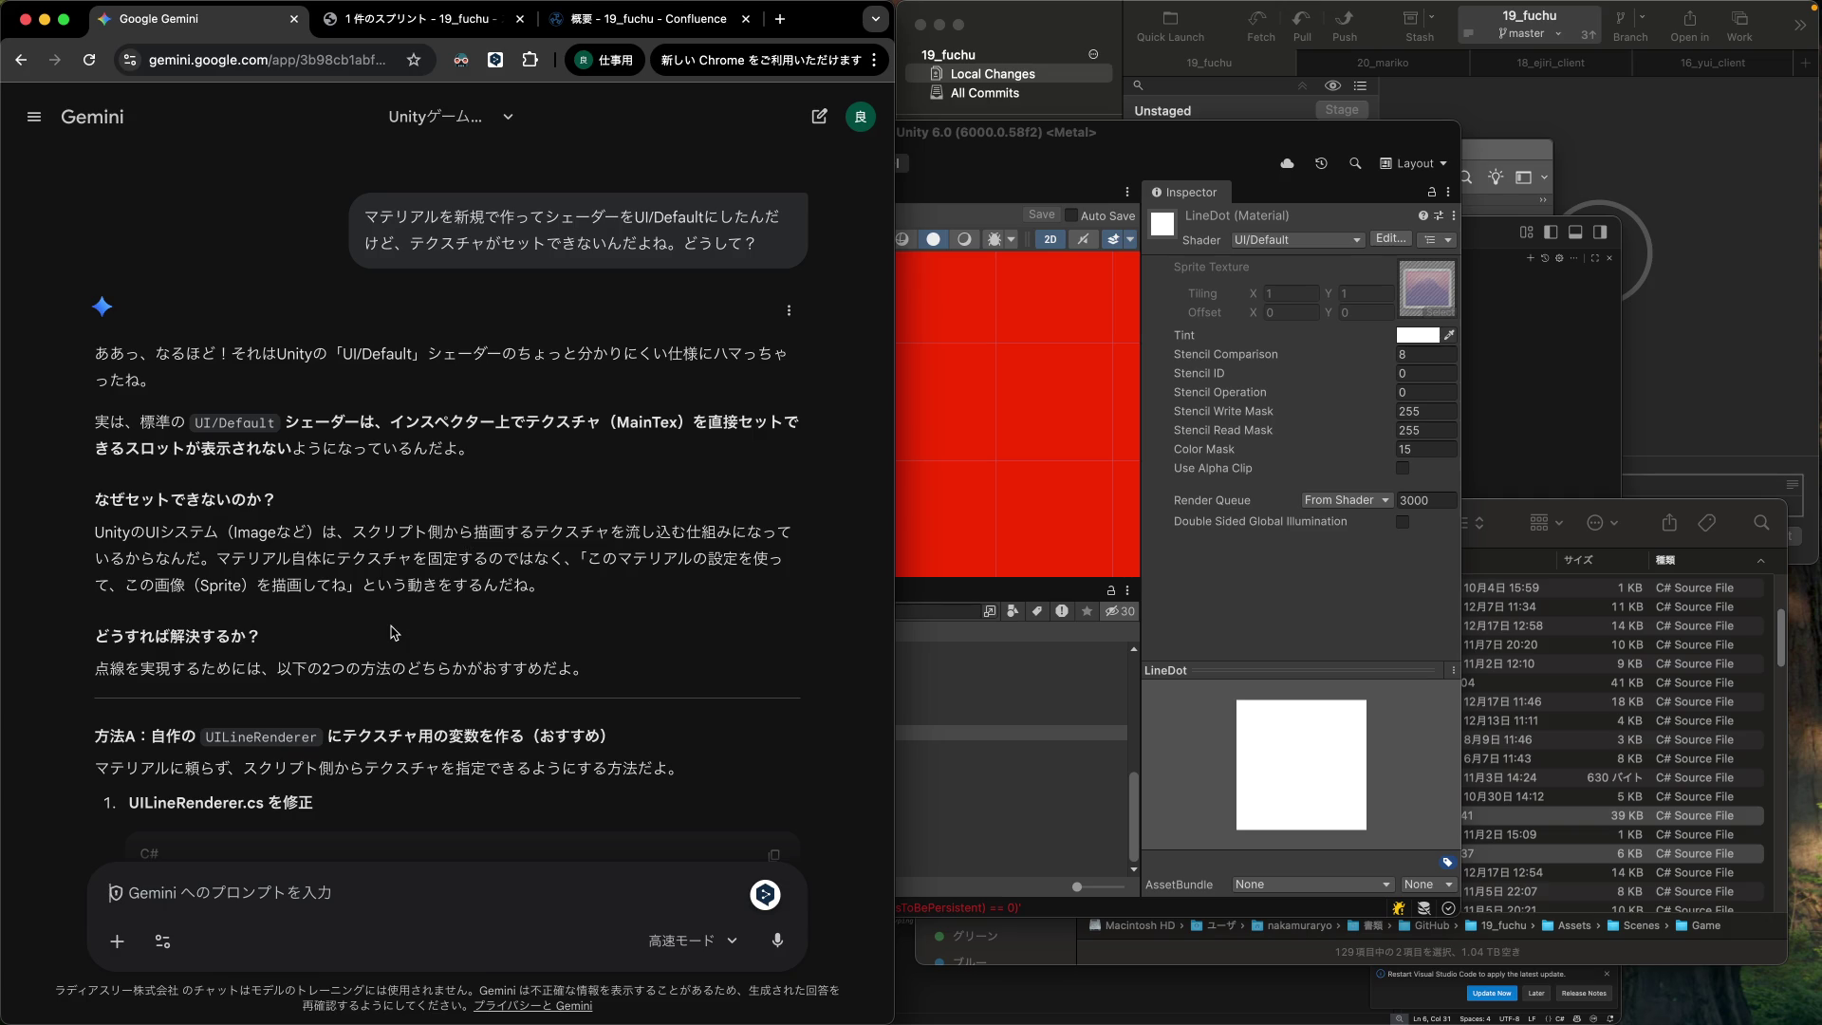
# Scroll Gemini's answer to Method A and select the '[SerializeField] private Texture _lineTexture;' line.
pyautogui.scroll(-3, 394, 632)
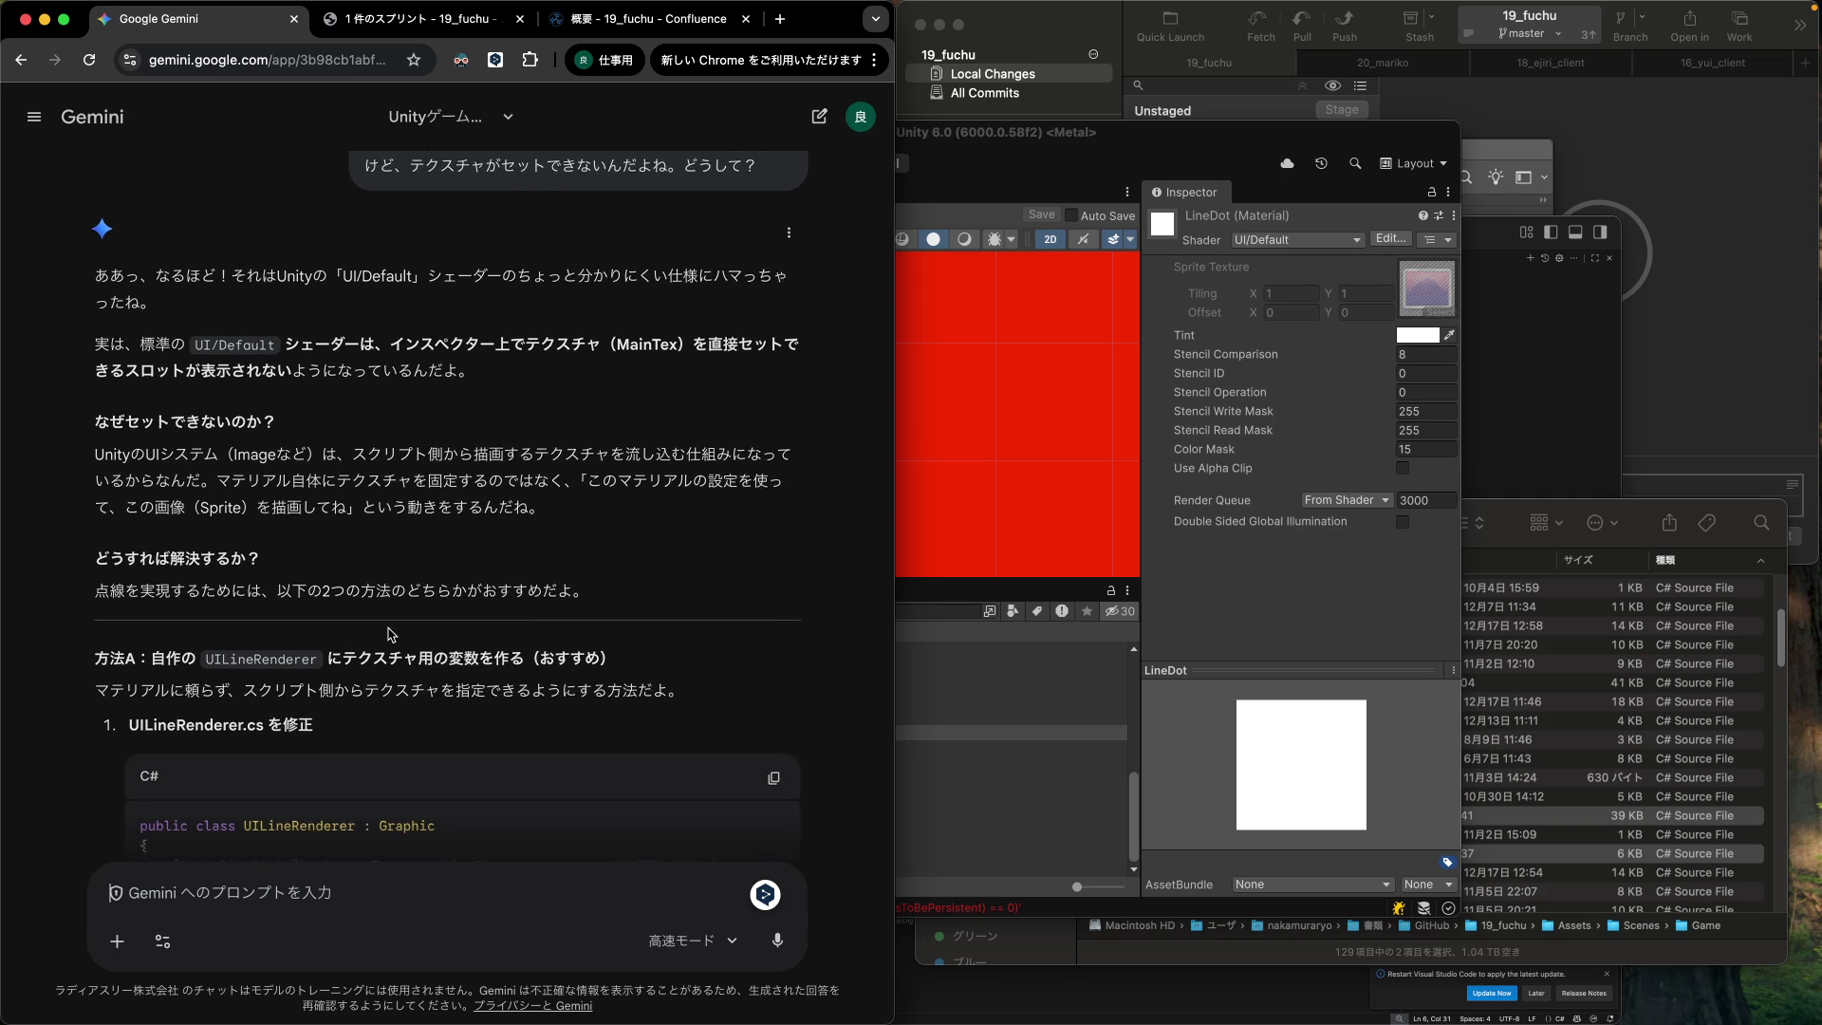
pyautogui.scroll(-1, 392, 634)
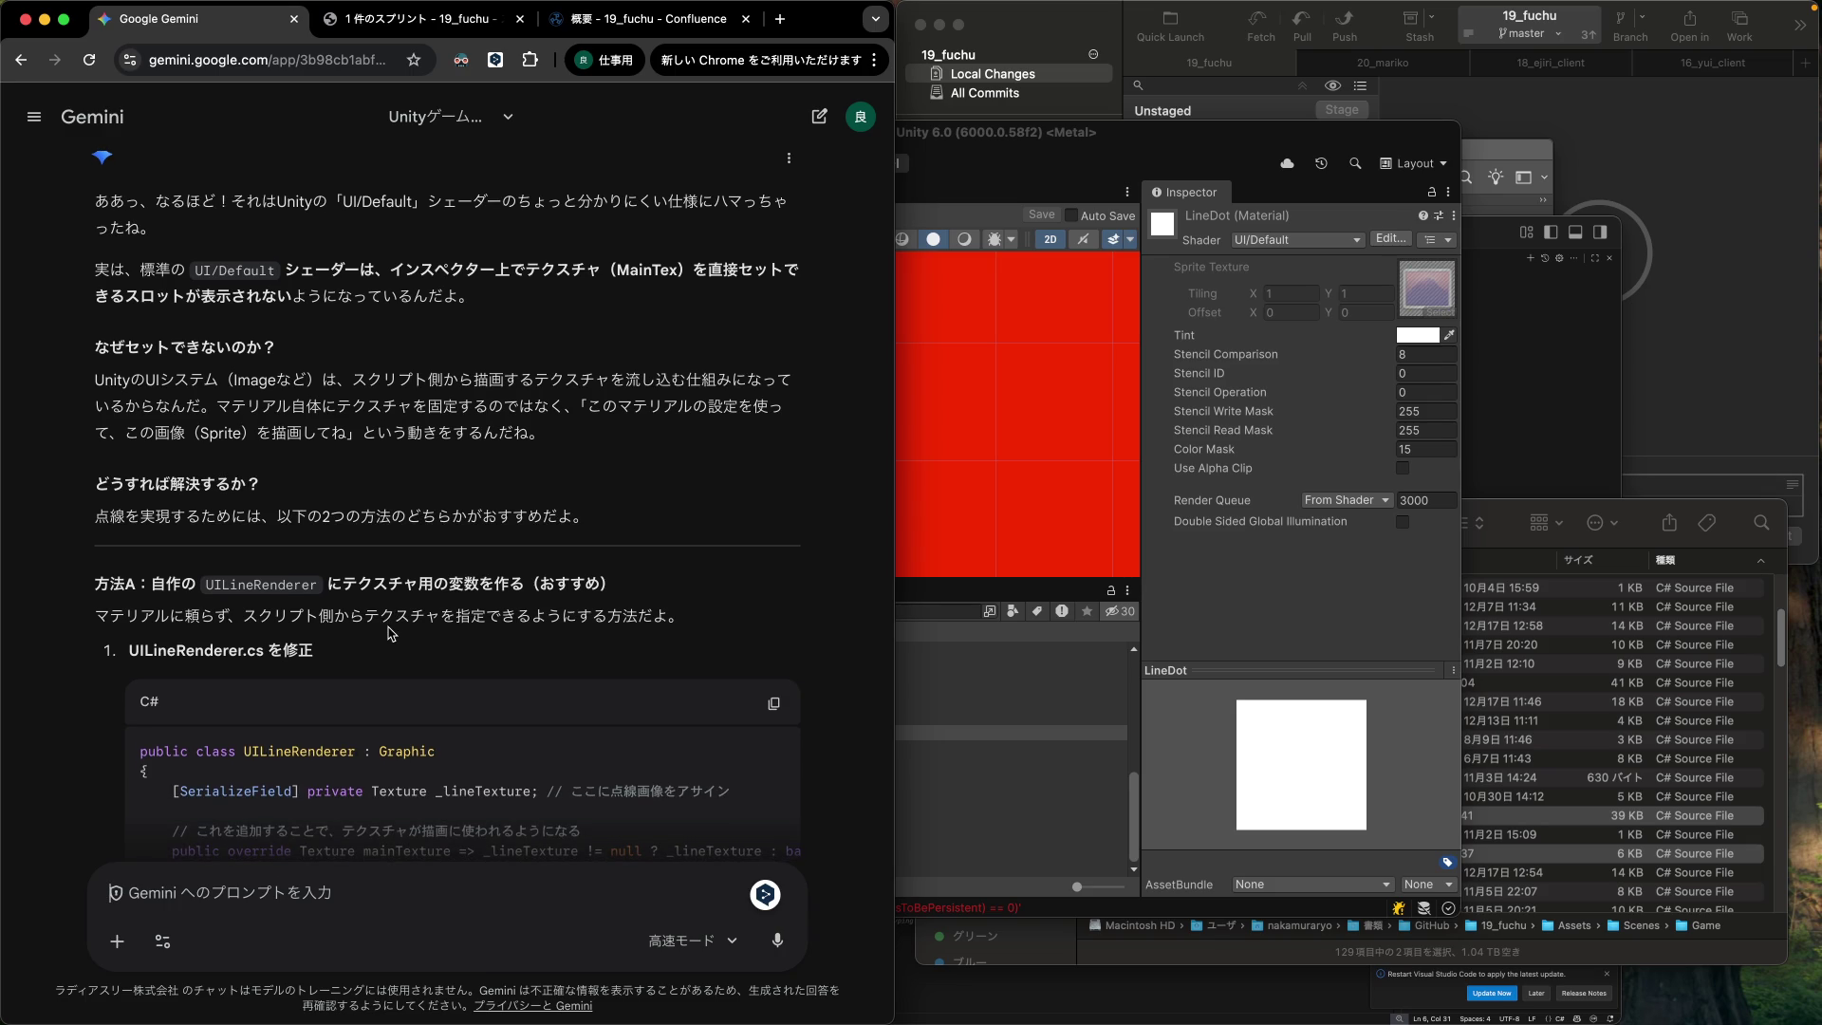
pyautogui.scroll(-7, 392, 634)
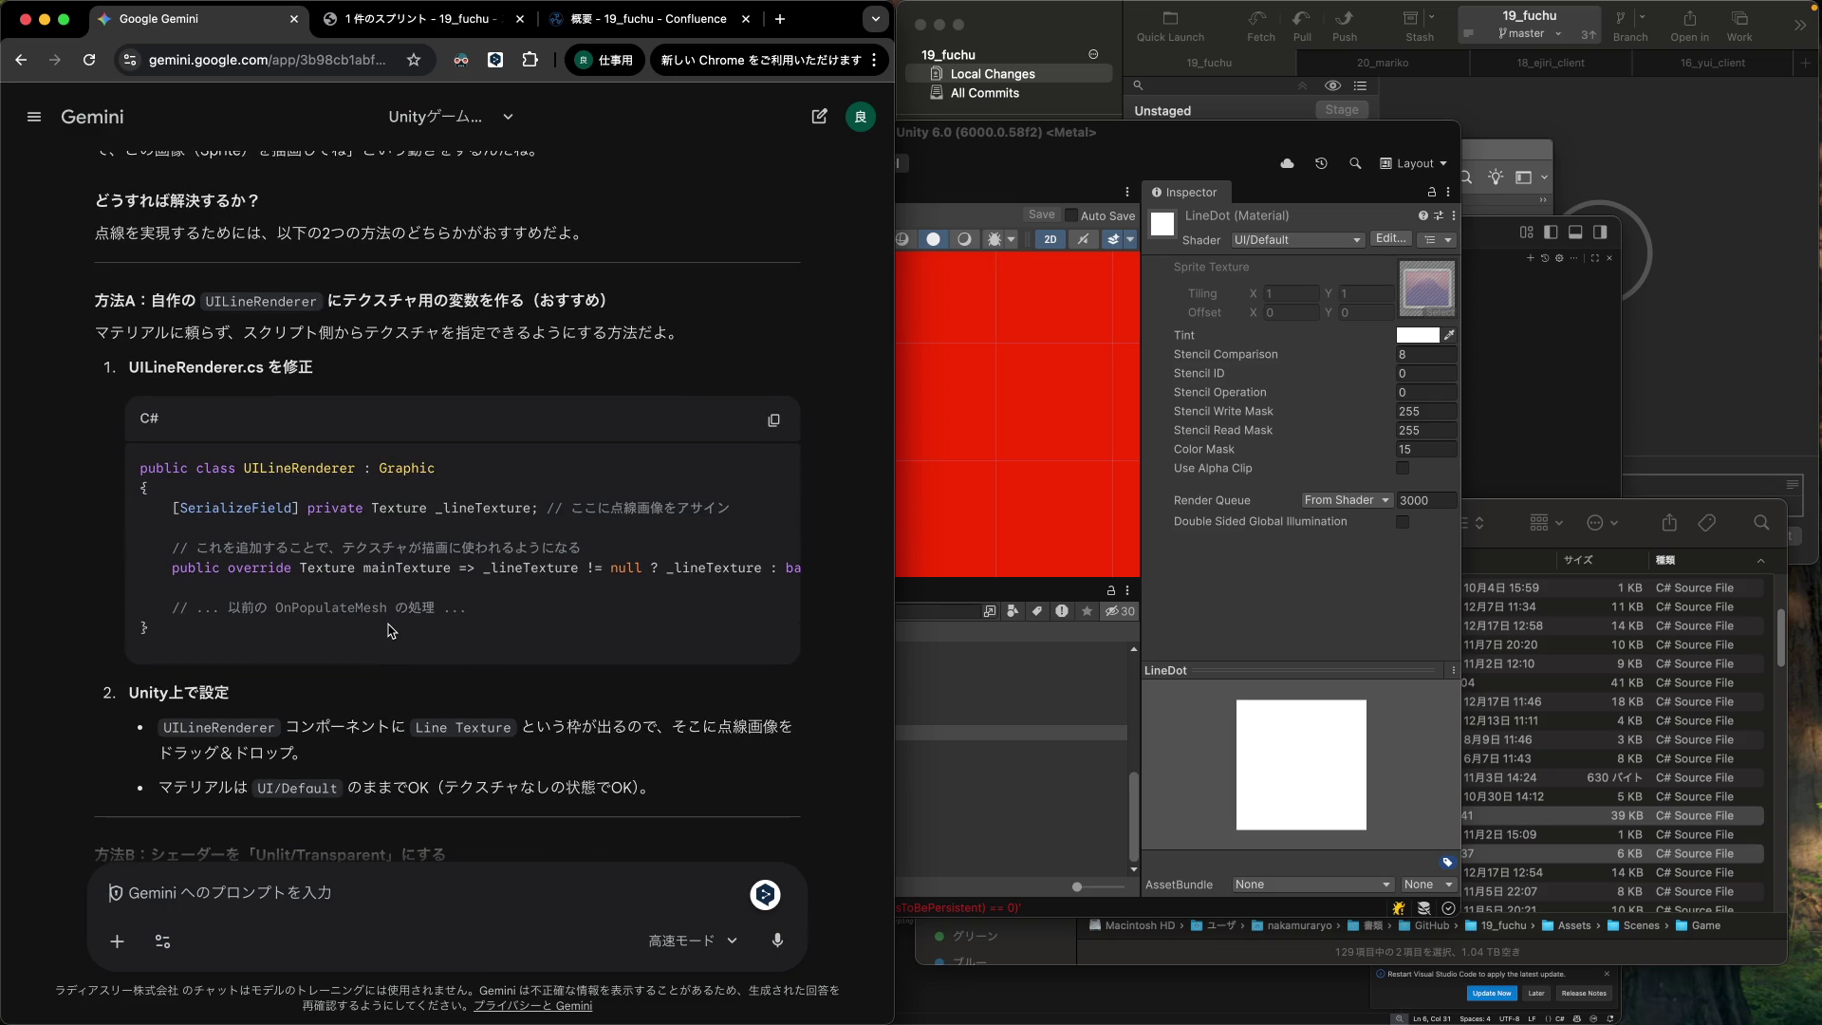
pyautogui.scroll(-2, 392, 633)
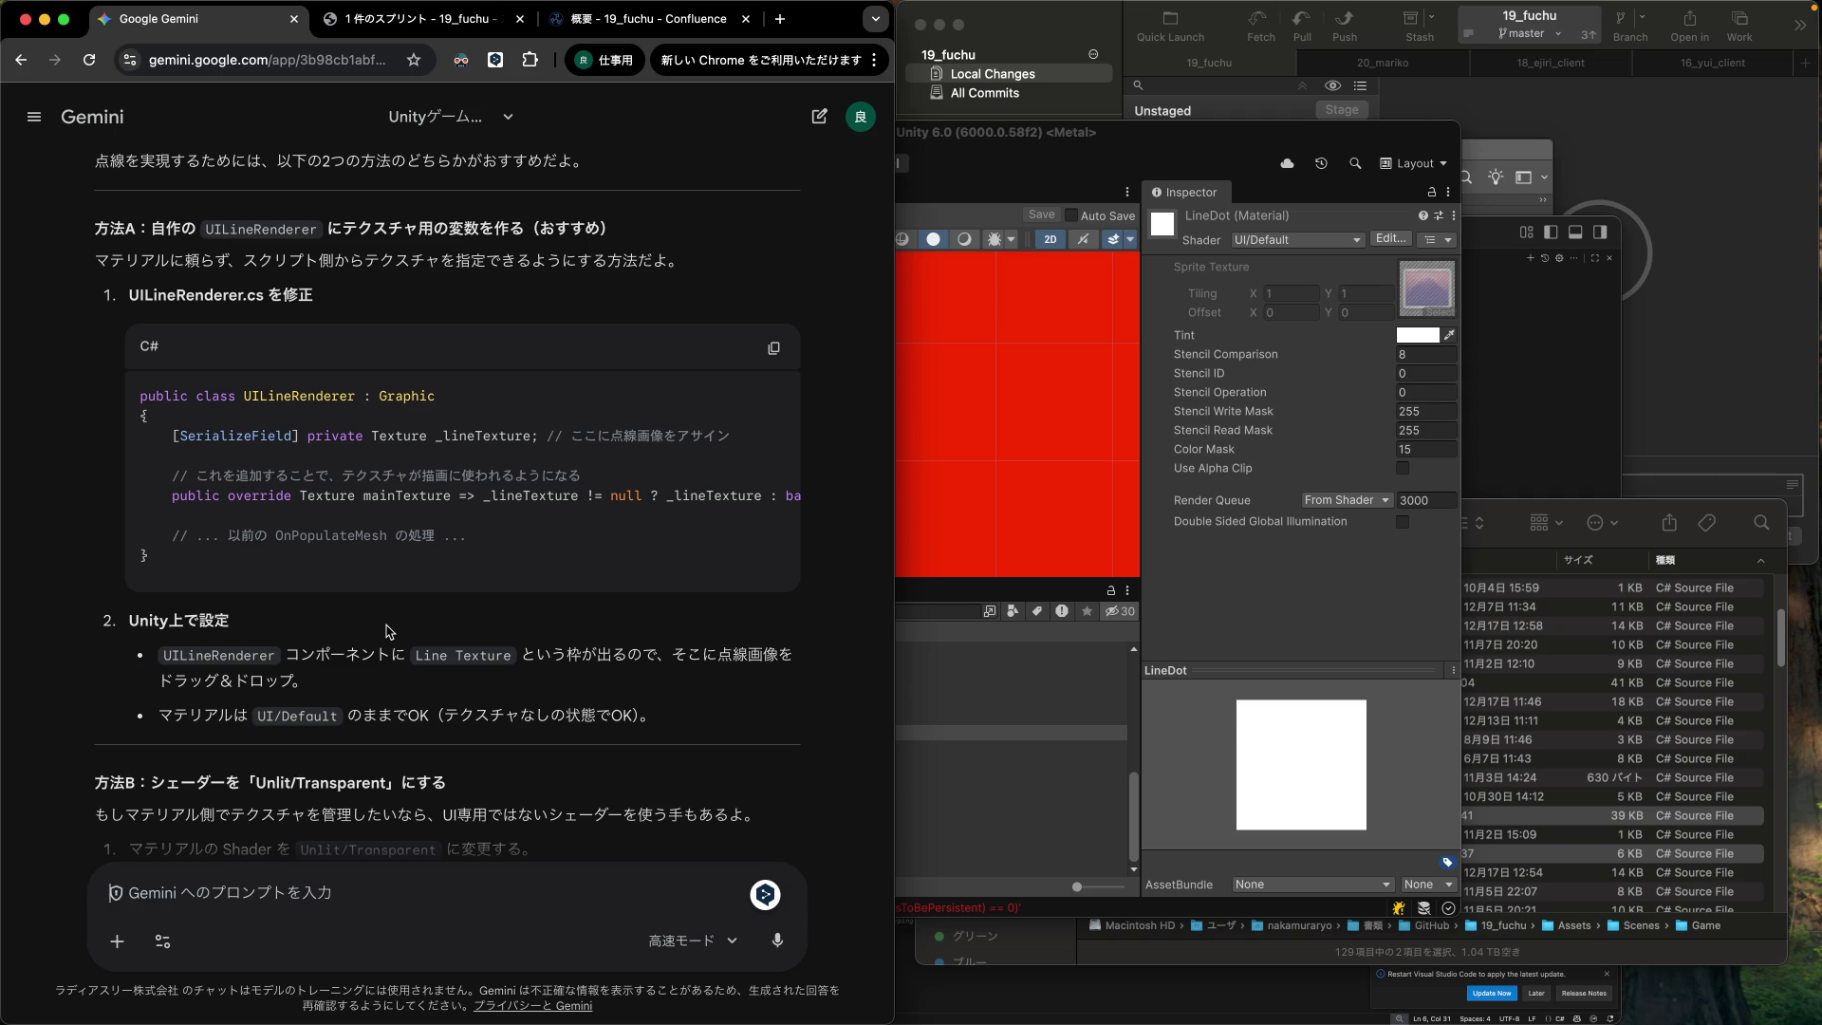
pyautogui.scroll(-1, 376, 550)
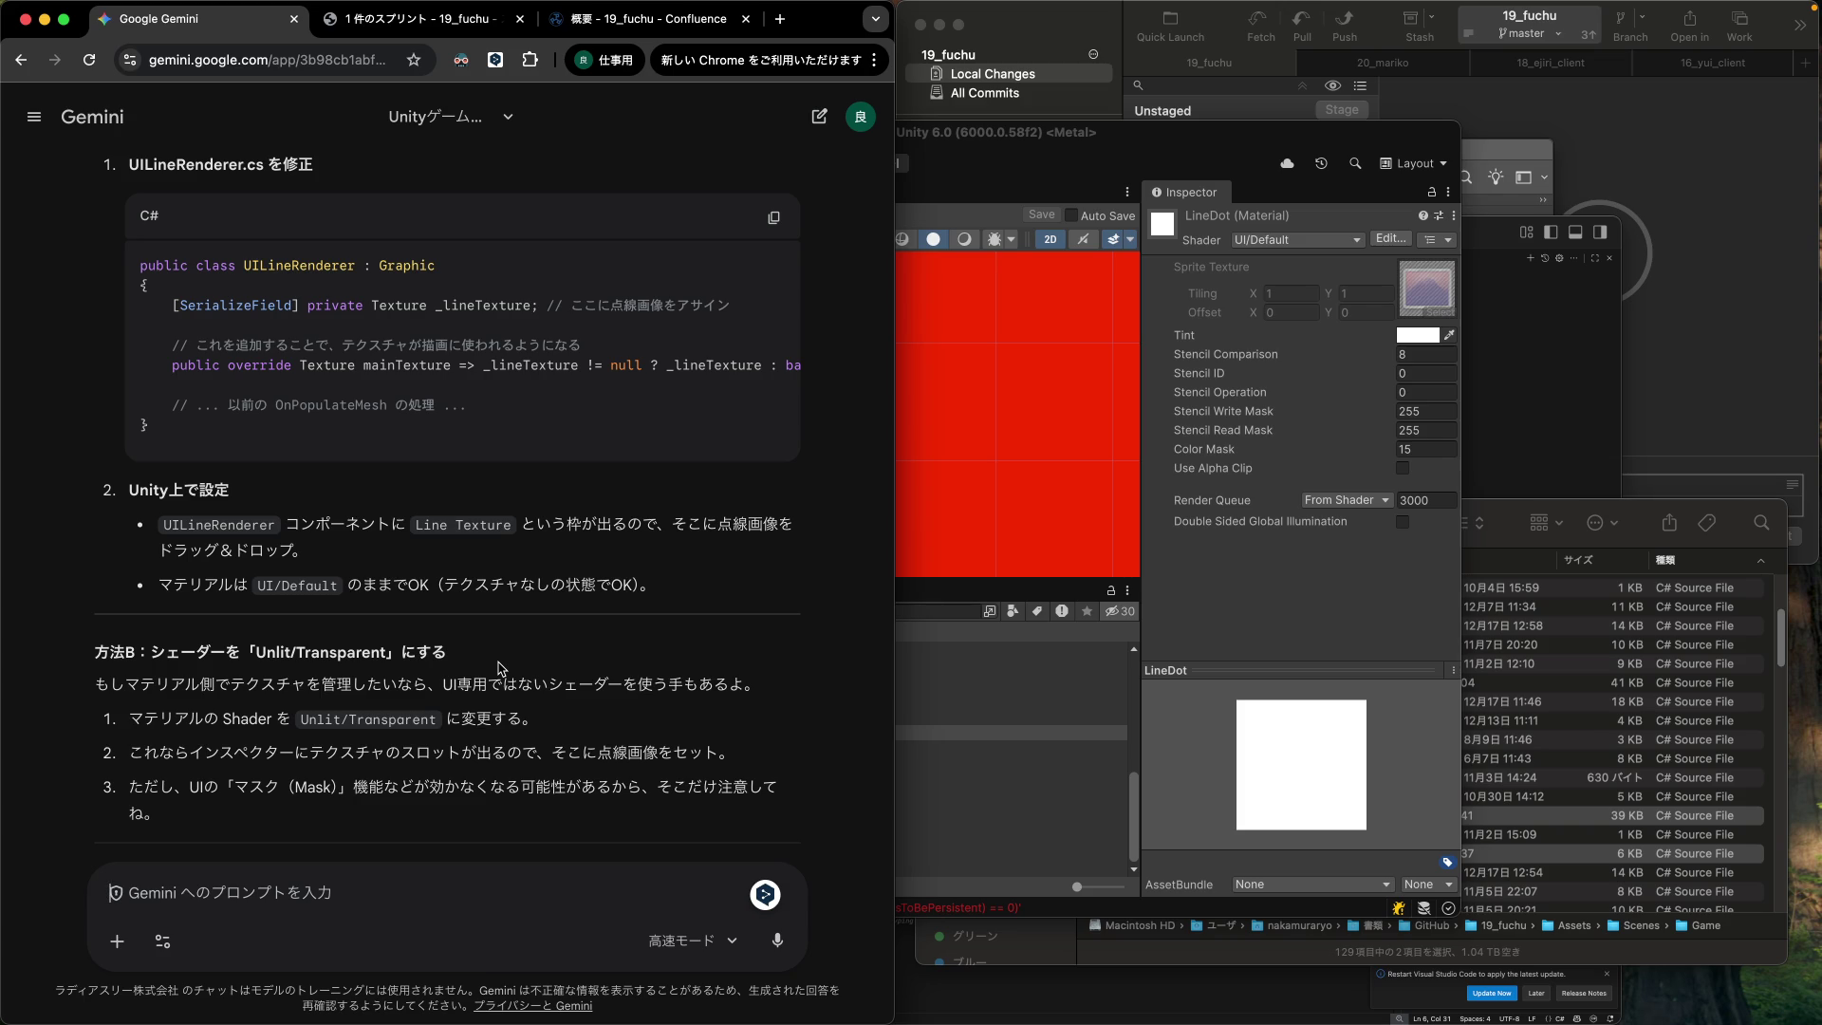
pyautogui.scroll(-2, 448, 745)
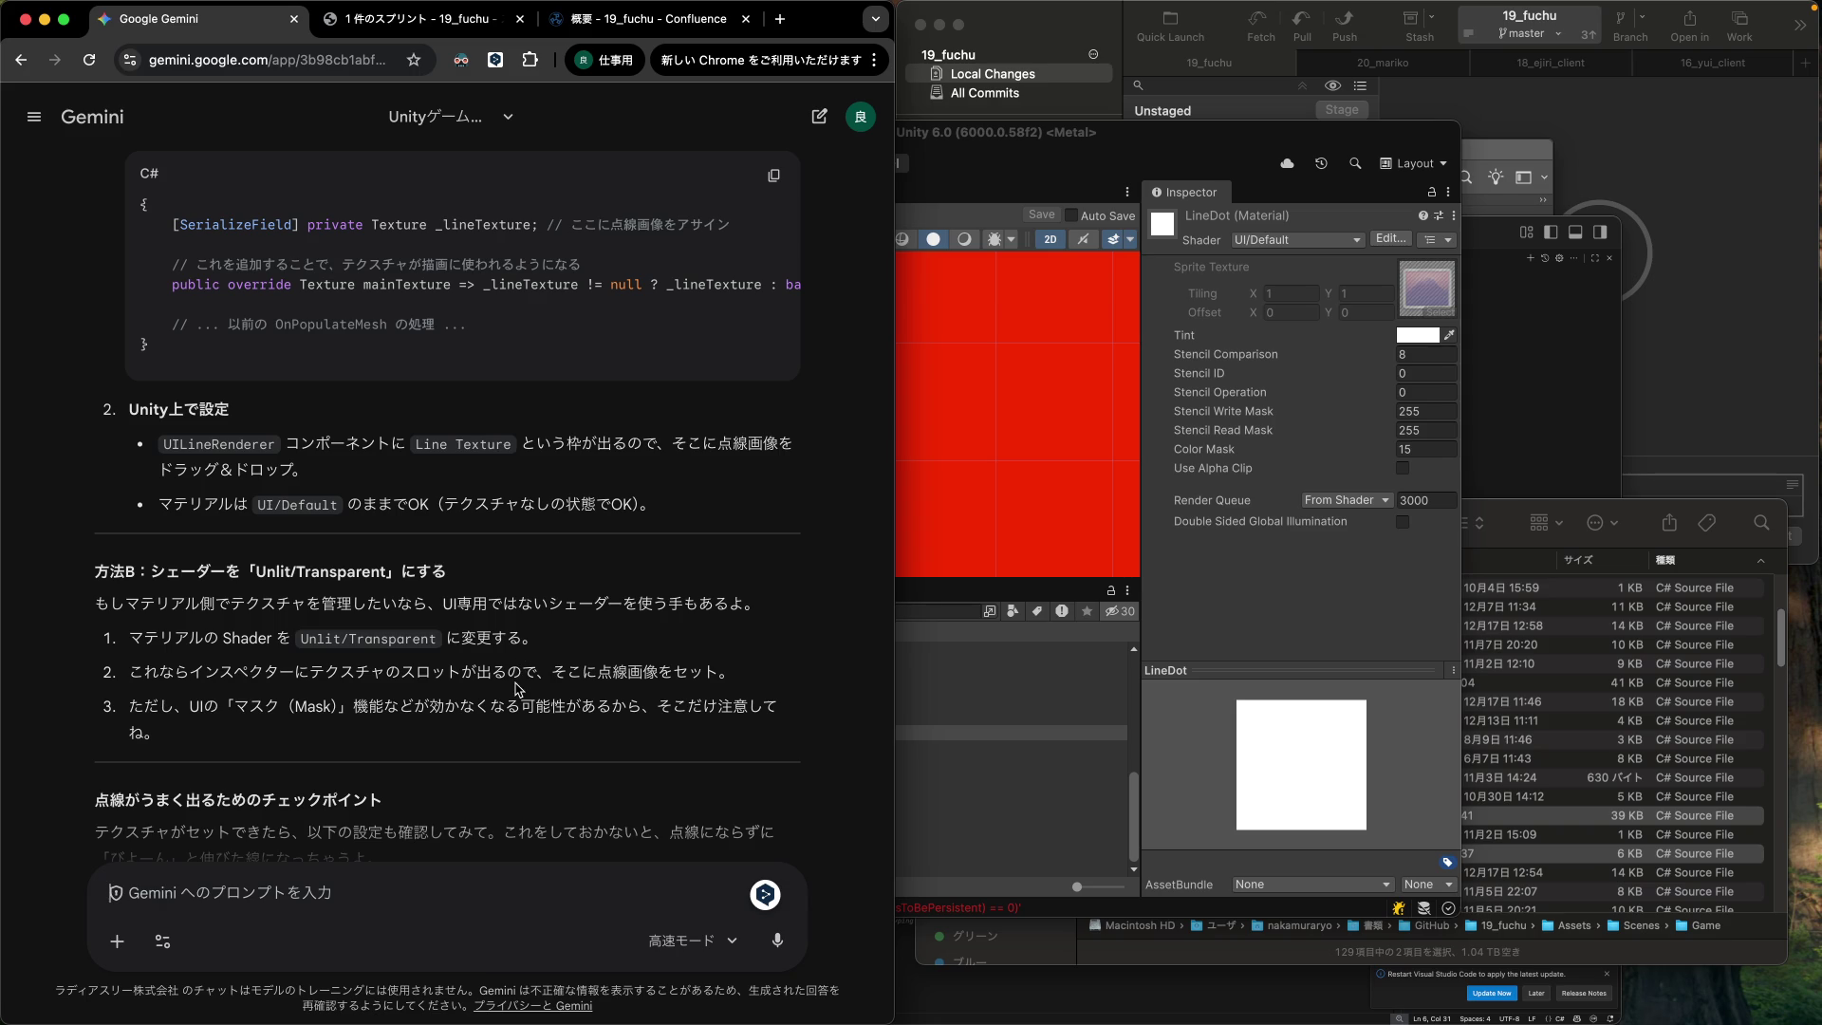
pyautogui.scroll(2, 518, 690)
pyautogui.scroll(2, 518, 690)
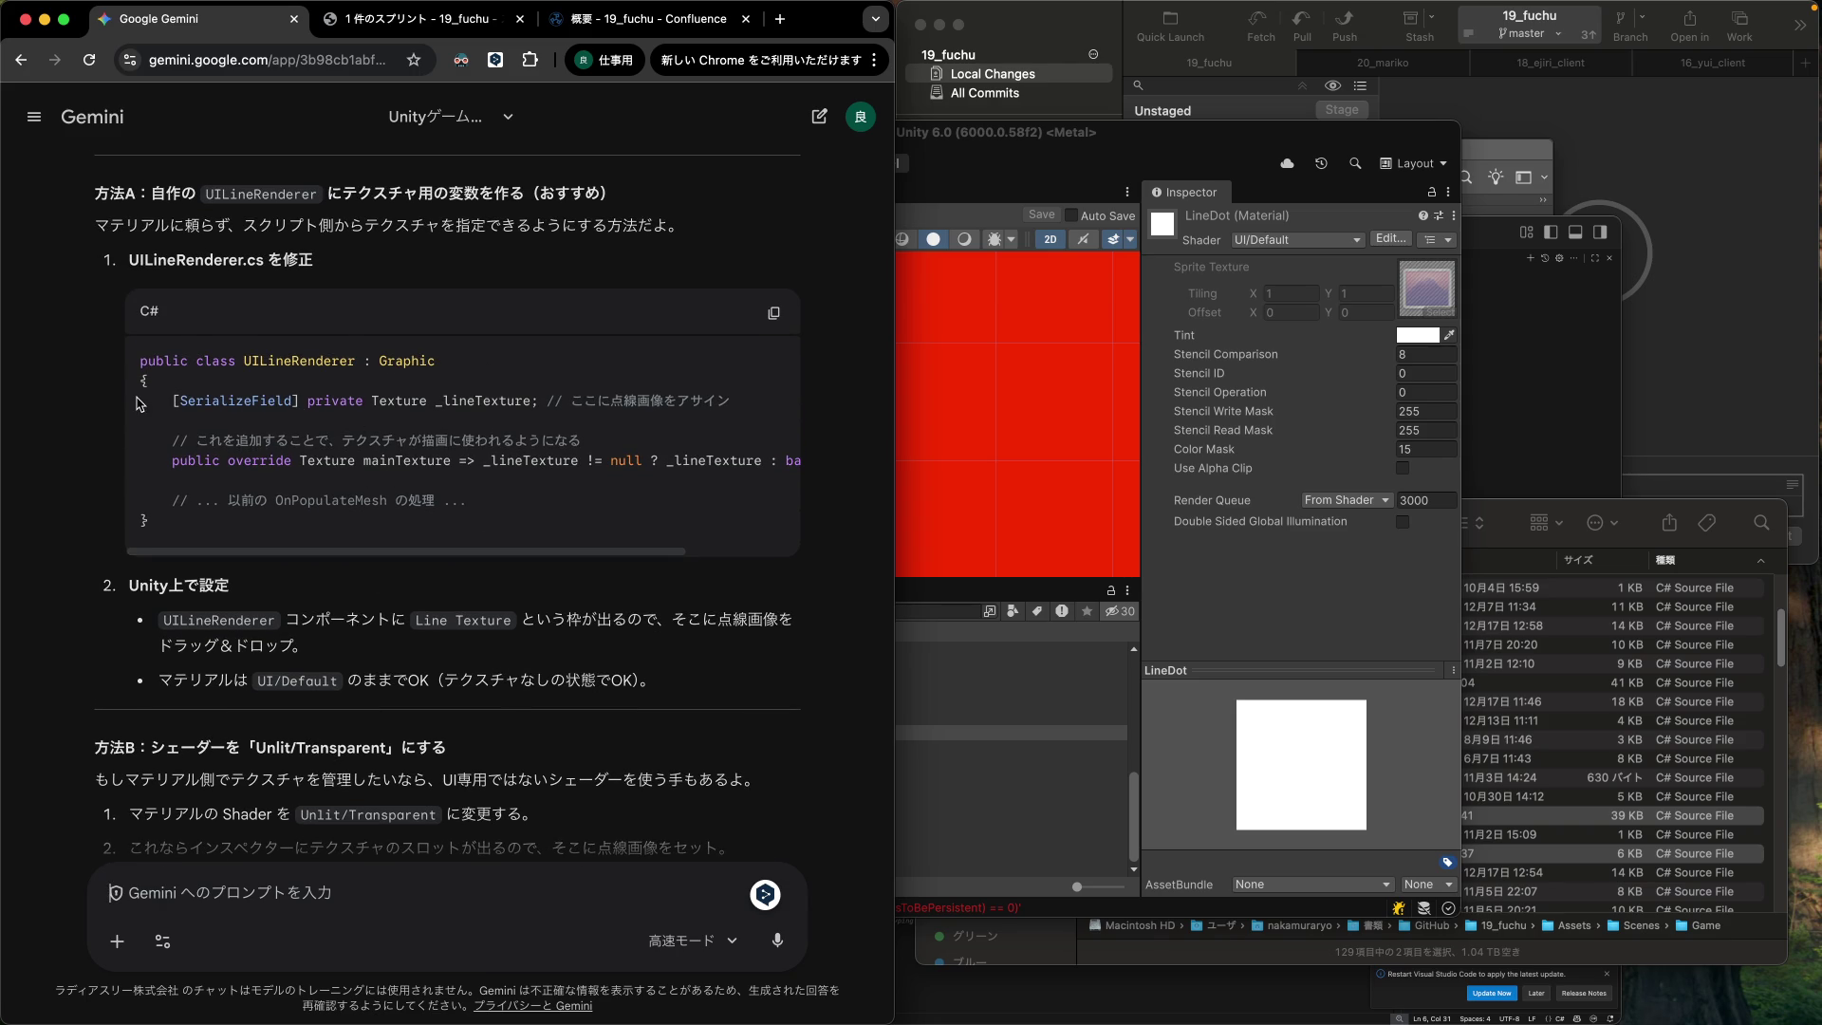
pyautogui.moveTo(173, 400)
pyautogui.mouseDown()
pyautogui.moveTo(727, 403)
pyautogui.moveTo(519, 401)
pyautogui.moveTo(537, 401)
pyautogui.mouseUp()
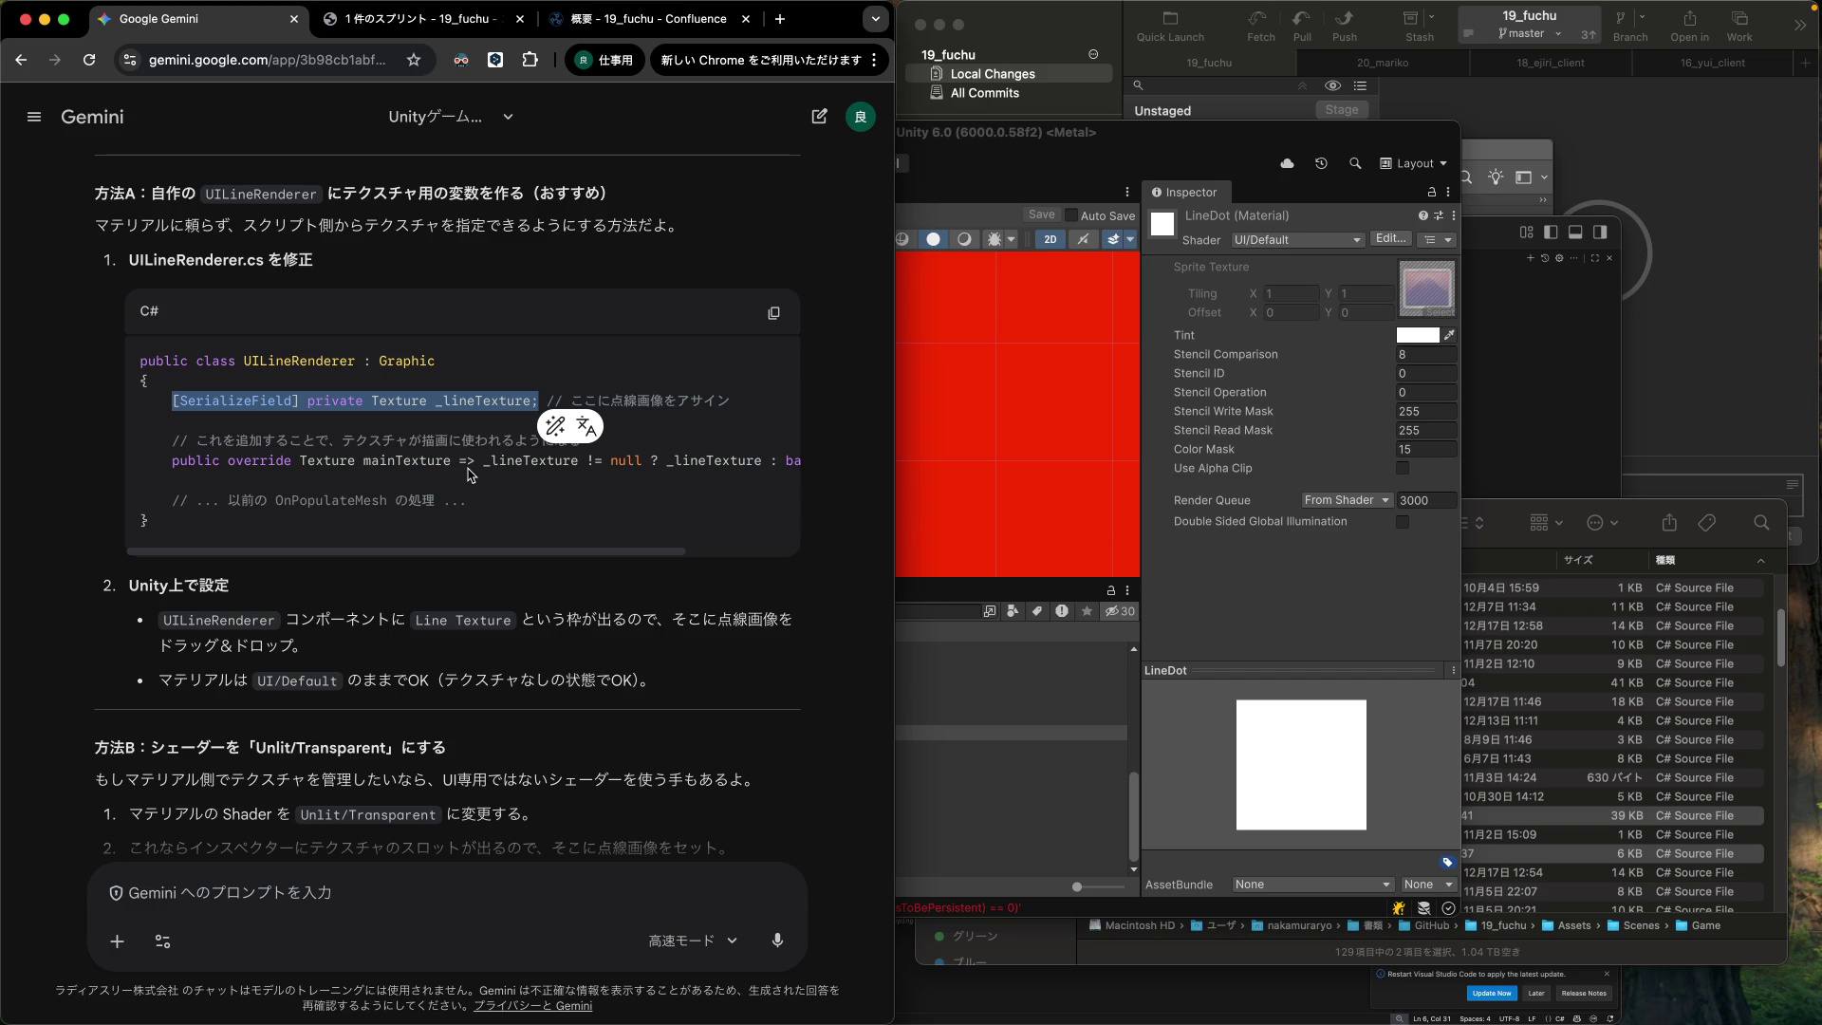
# Ask Gemini for a clearer name than lineTexture, since it doesn't convey a dotted line.
pyautogui.click(1290, 630)
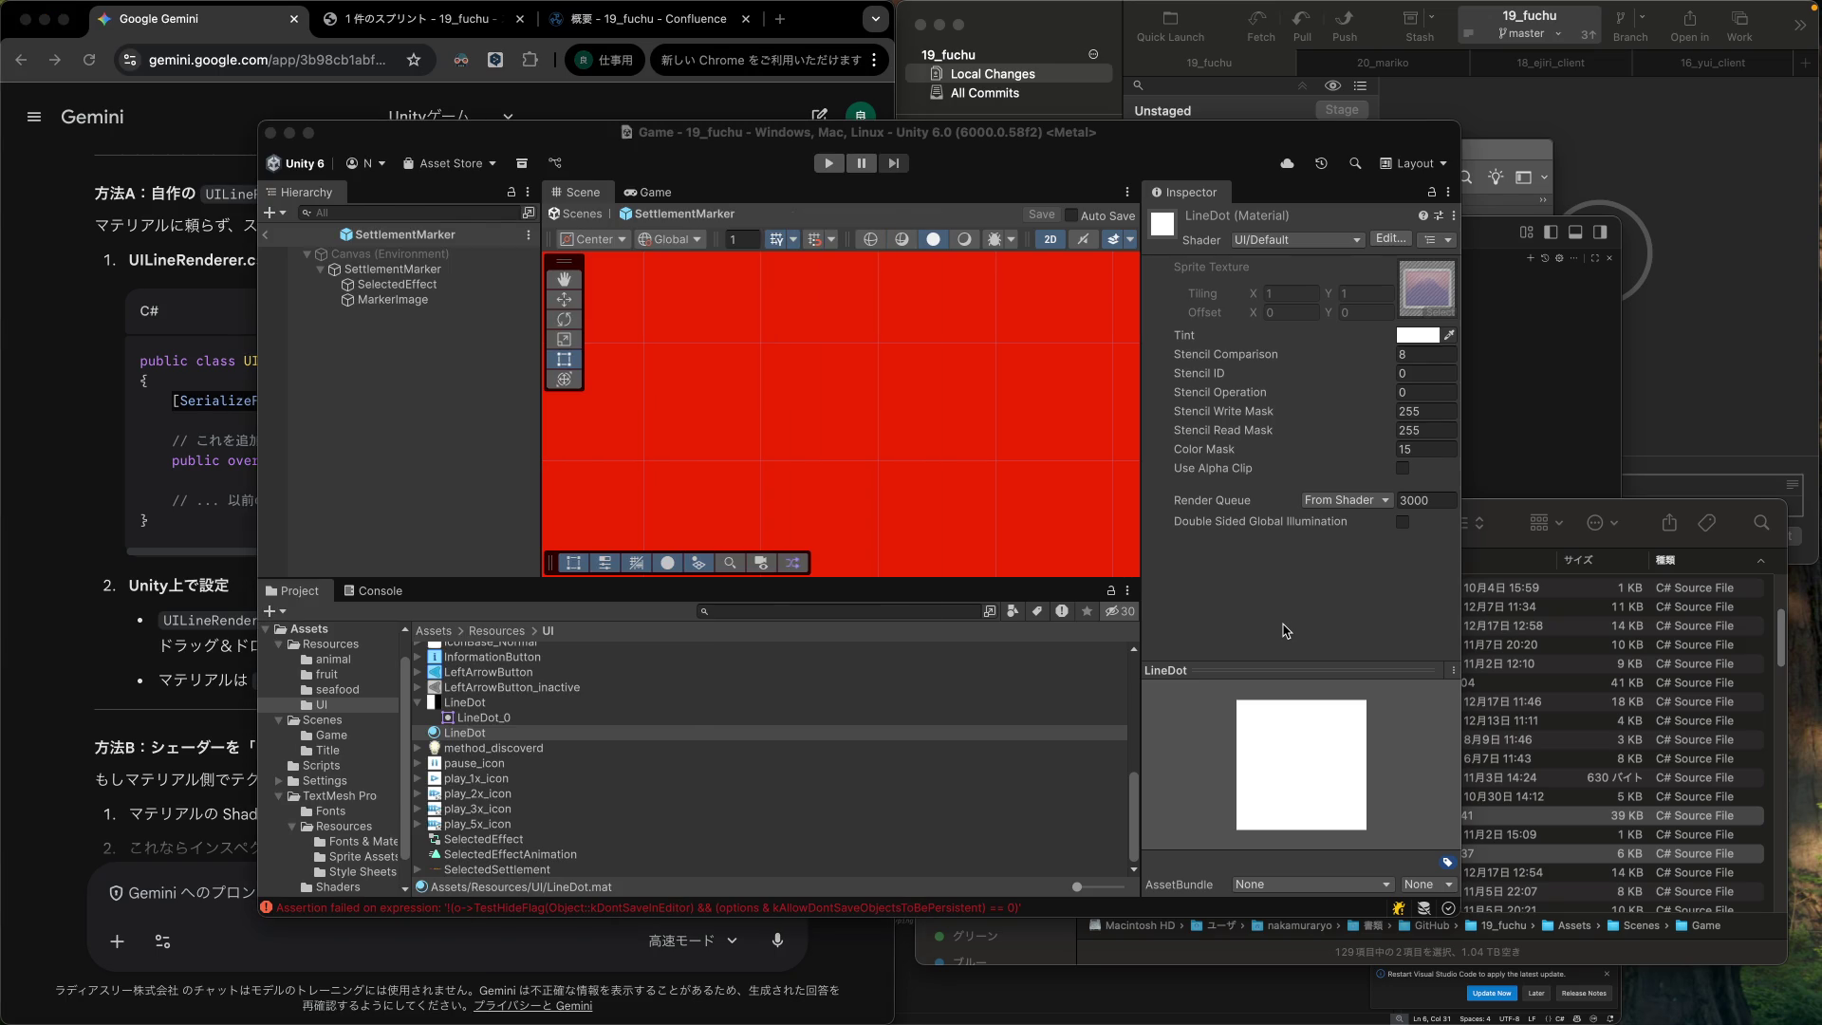
pyautogui.click(190, 536)
pyautogui.click(270, 887)
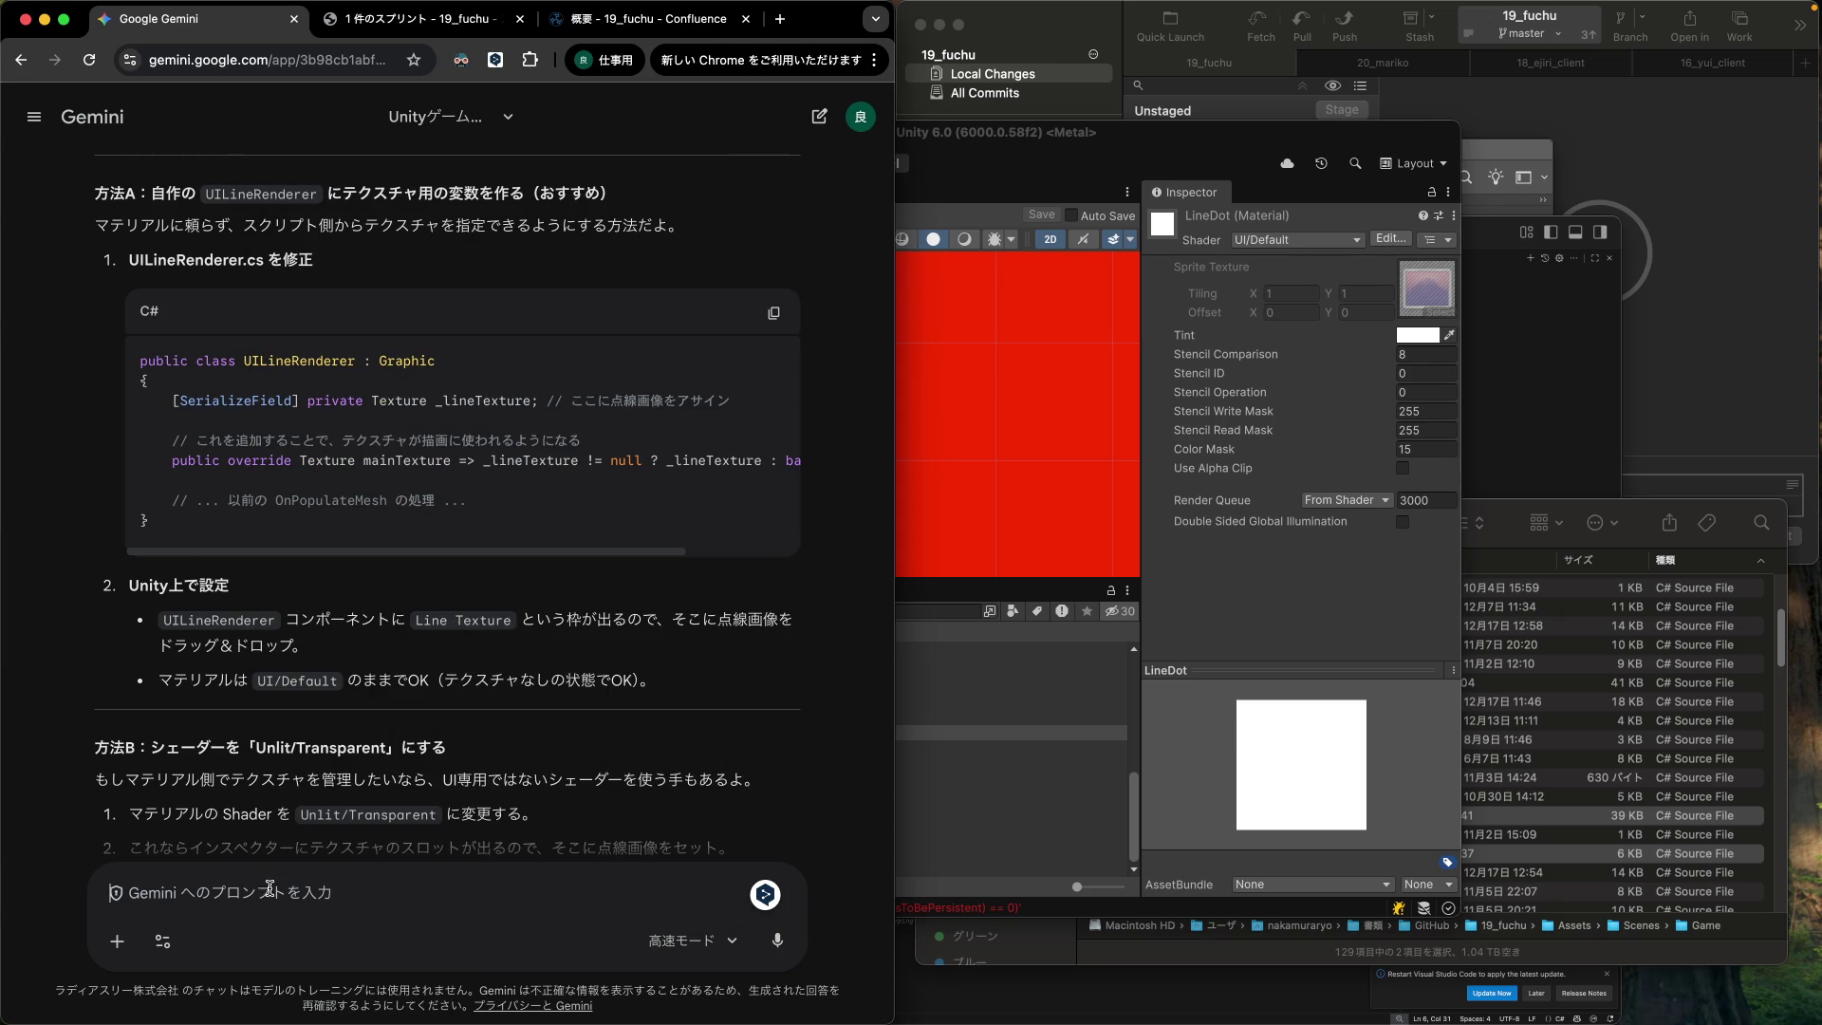
pyautogui.write('l')
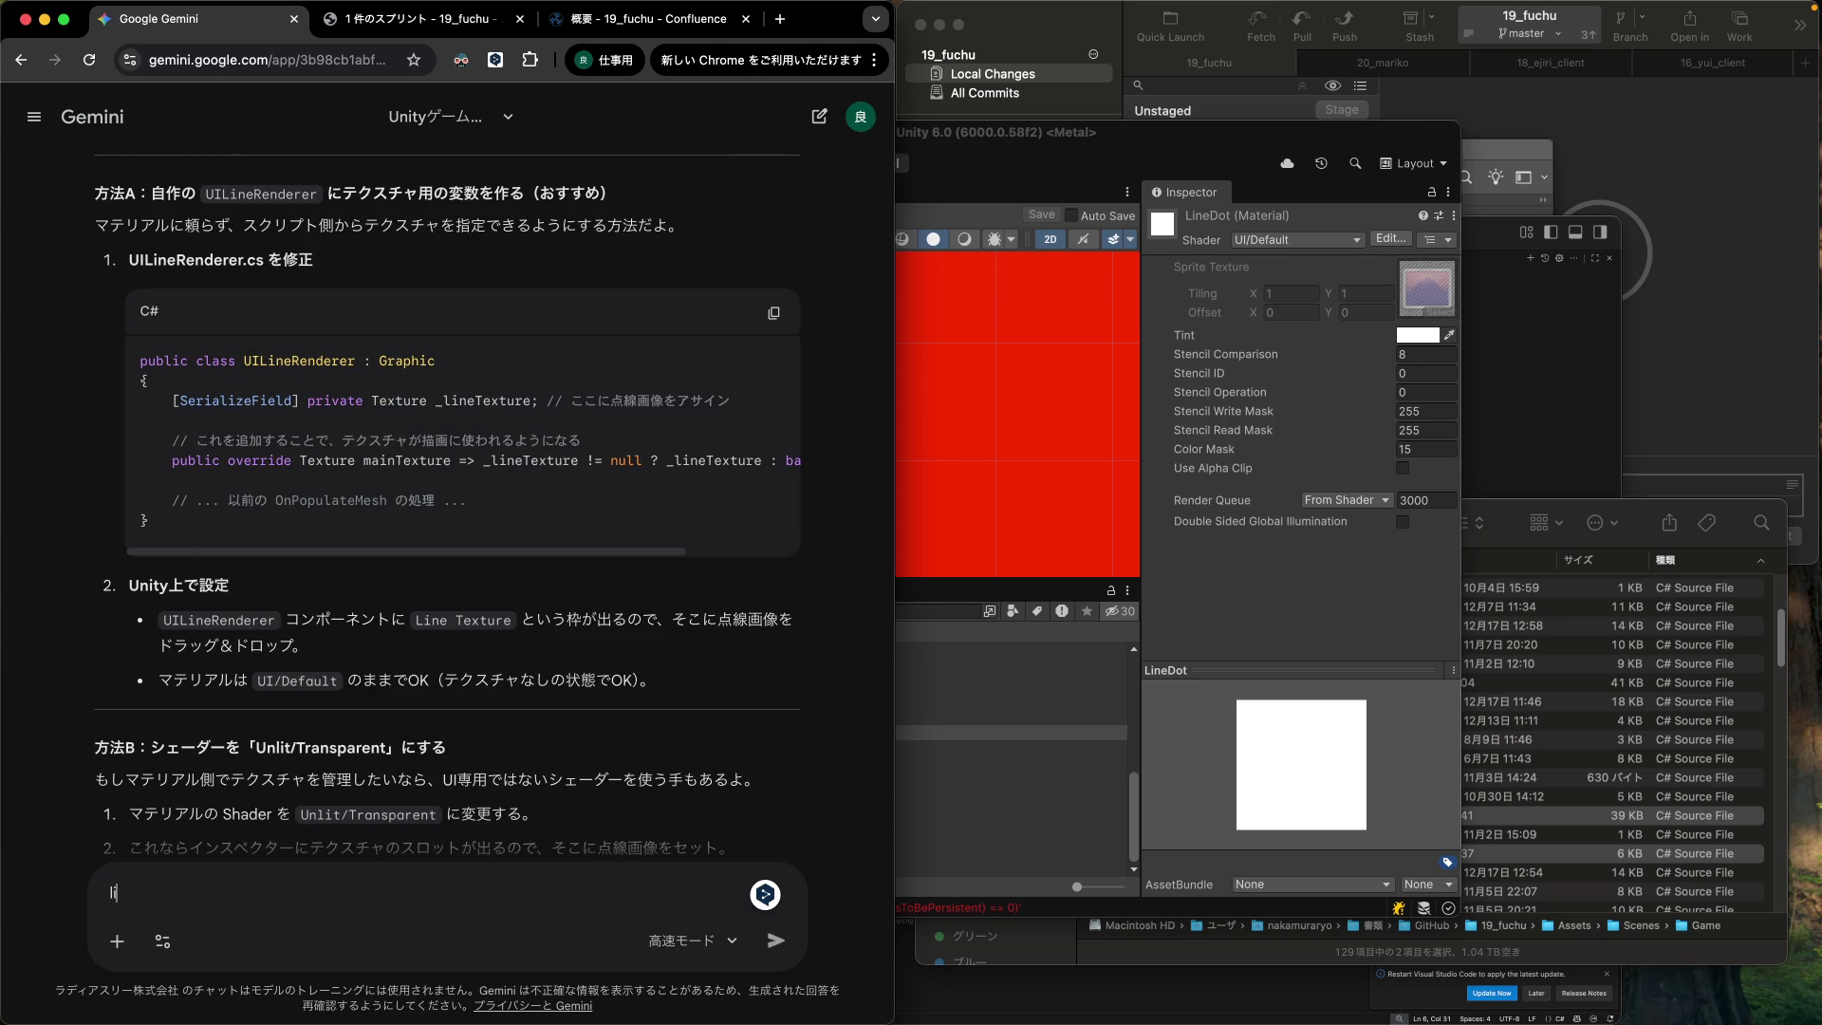
pyautogui.write('ine Te')
pyautogui.press('BackSpace')
pyautogui.press('BackSpace')
pyautogui.press('BackSpace')
pyautogui.write('Text')
pyautogui.write('ure だとてん')
pyautogui.write('せん')
pyautogui.write('ってわかり')
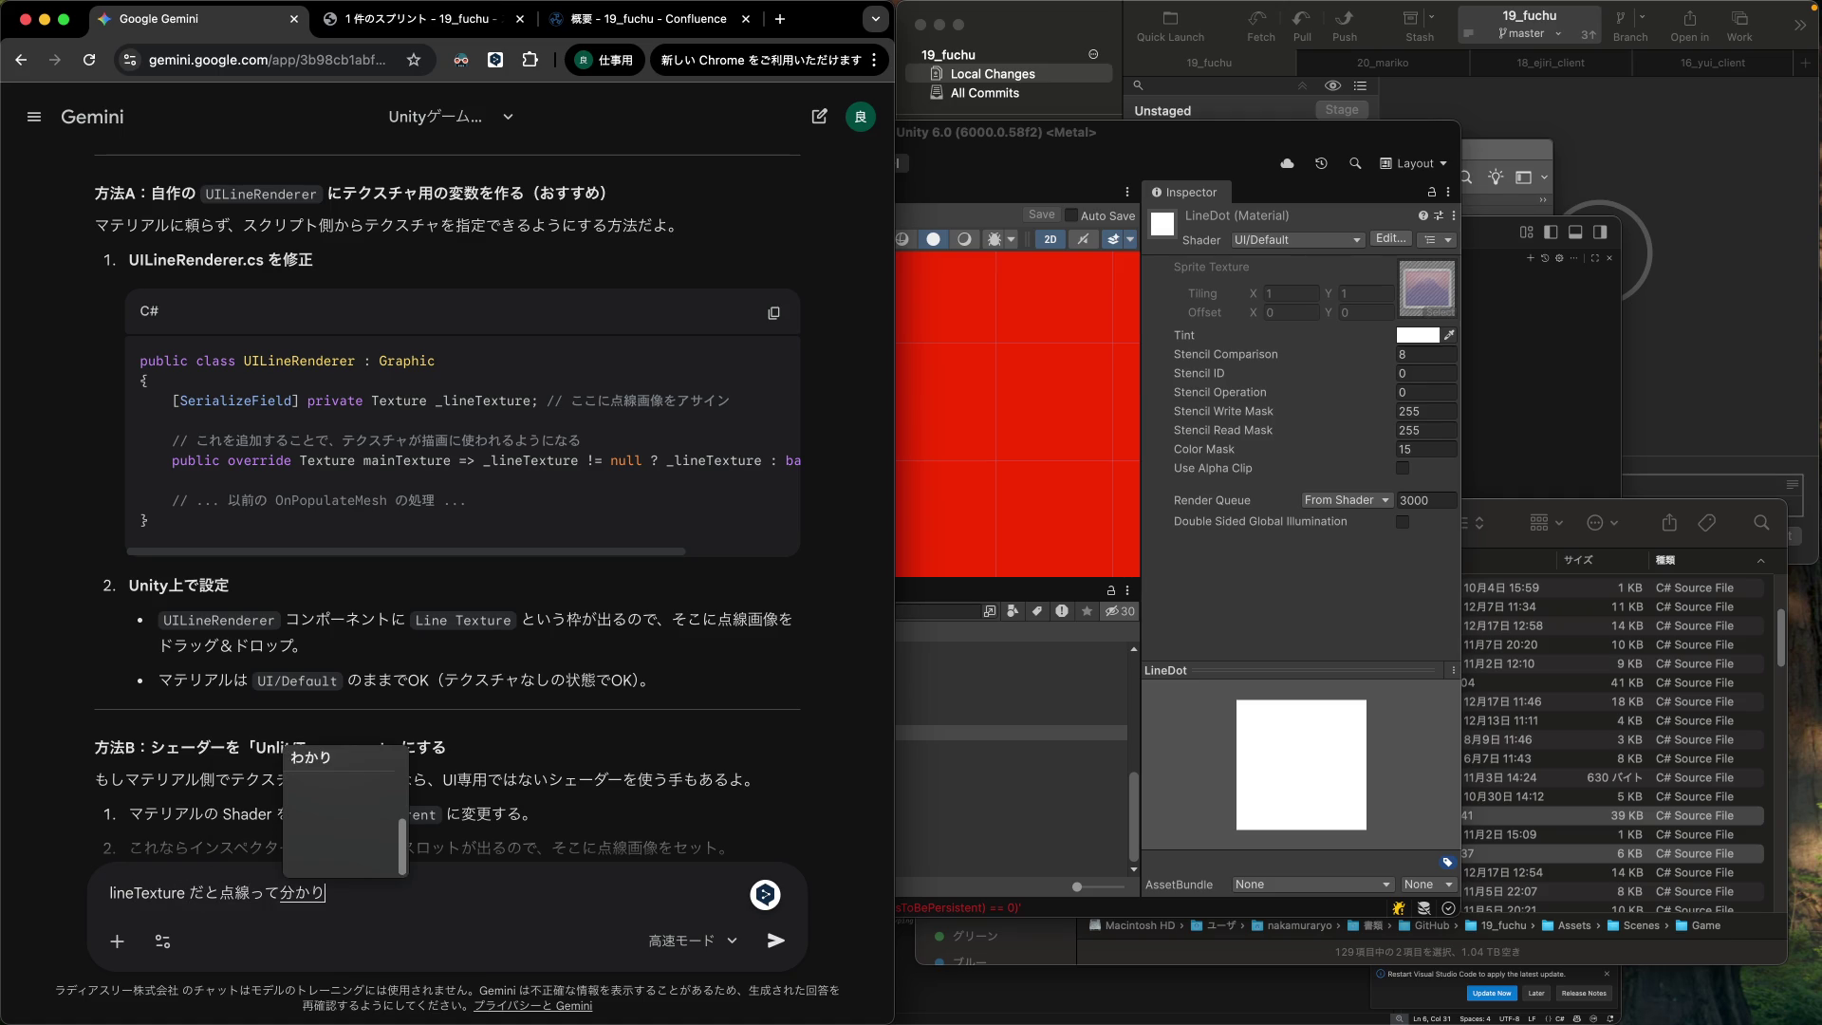
pyautogui.write('にくいから、')
pyautogui.press('Return')
pyautogui.write('do')
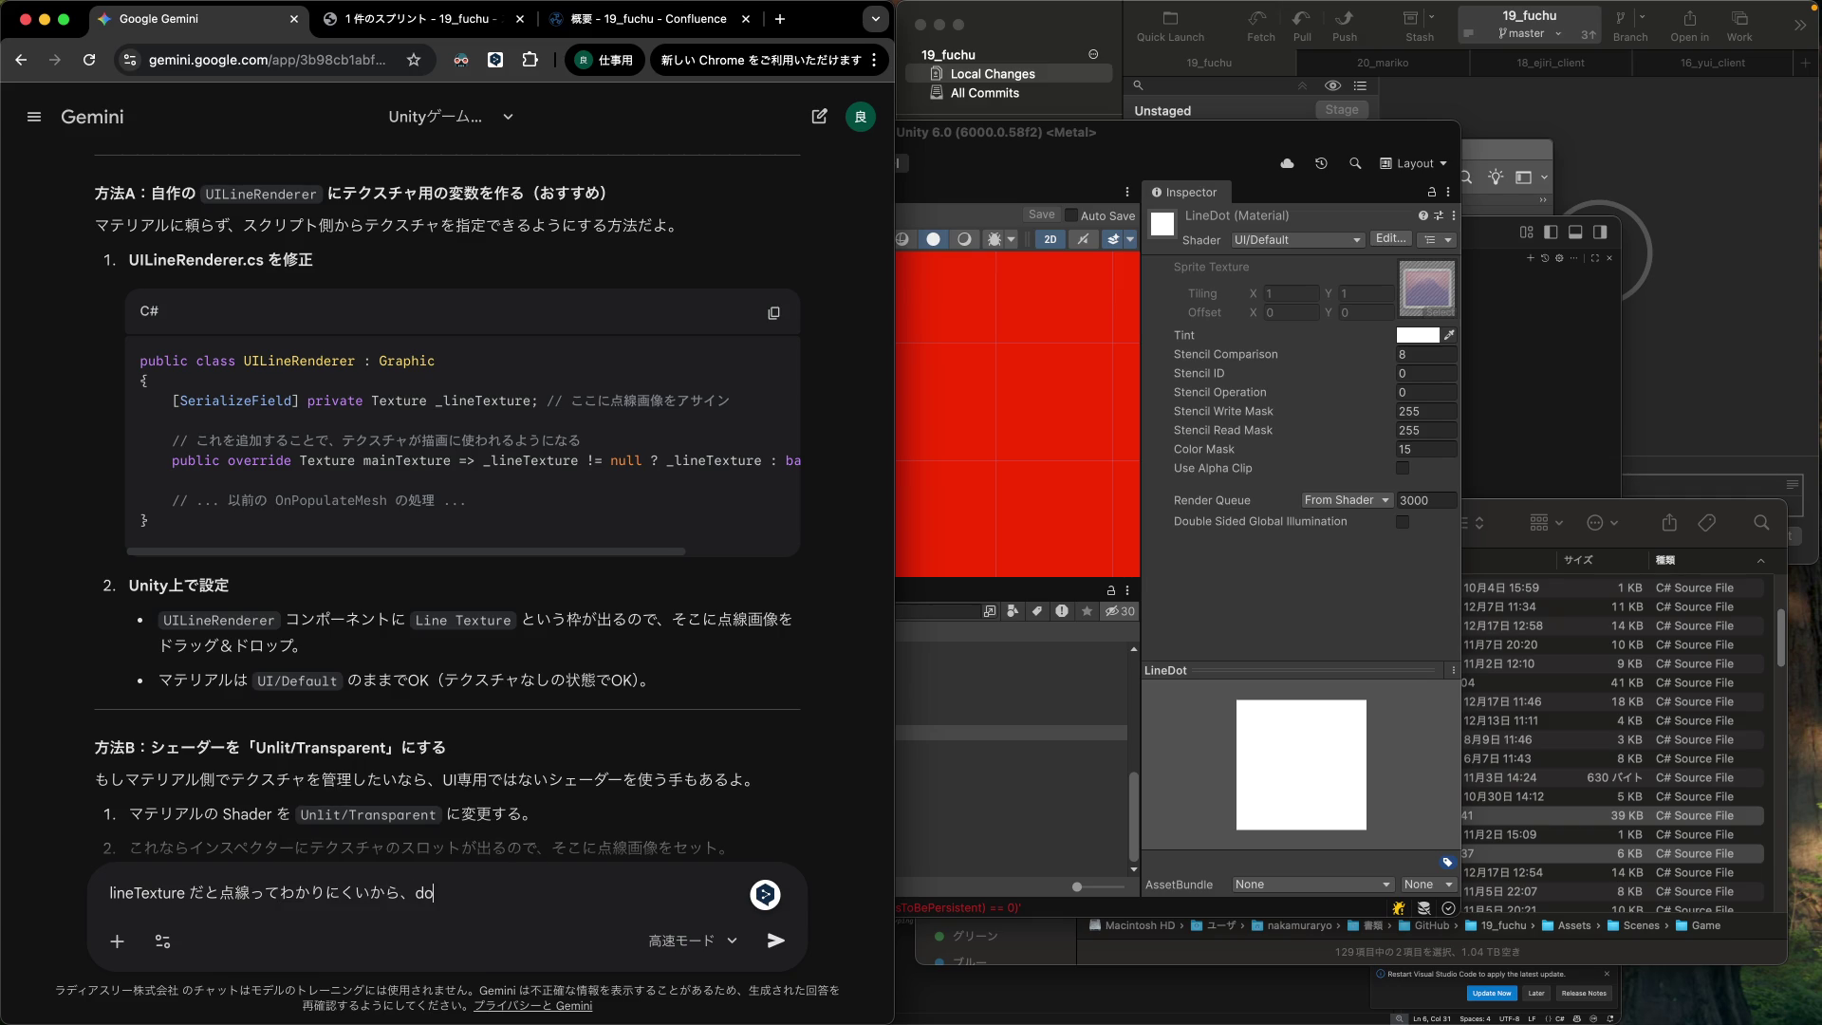
pyautogui.write('tlineとか')
pyautogui.write('良い名前ない？')
pyautogui.press('Return')
pyautogui.press('Return')
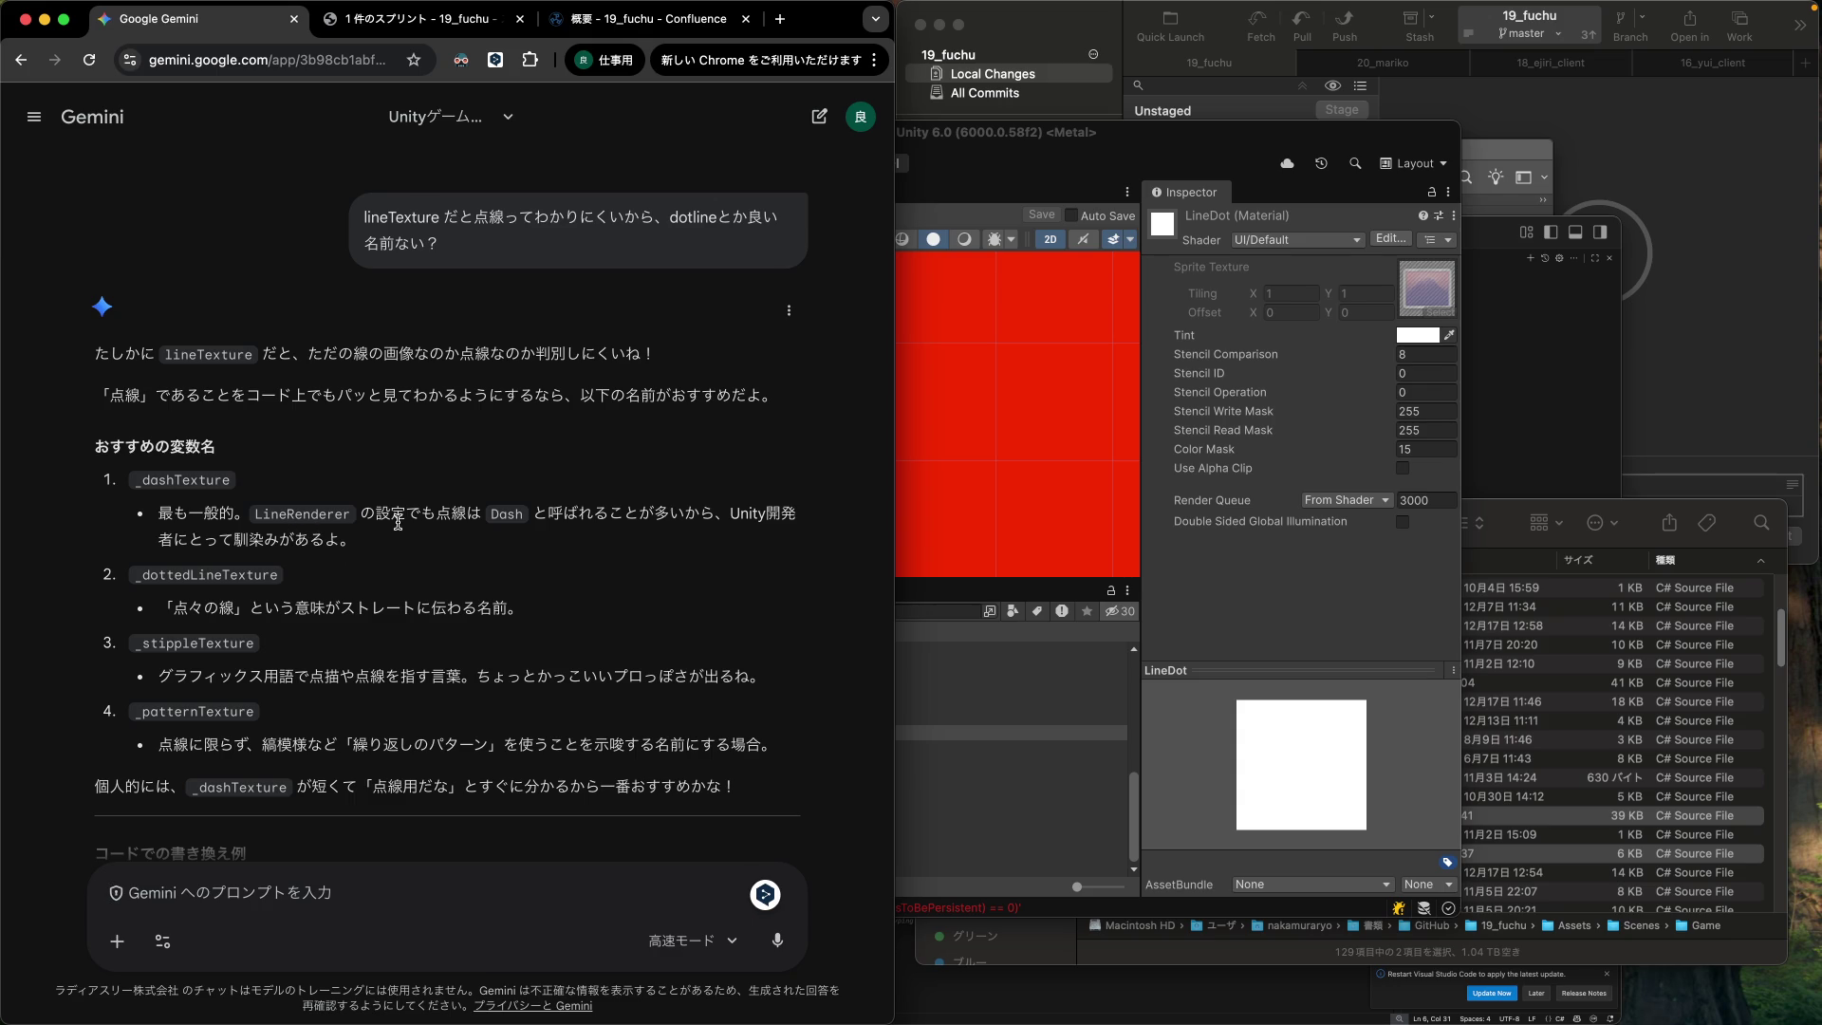
# Note the Dash-based name in Gemini's first suggestion, then return to Unity.
pyautogui.moveTo(445, 518); pyautogui.dragTo(521, 517)
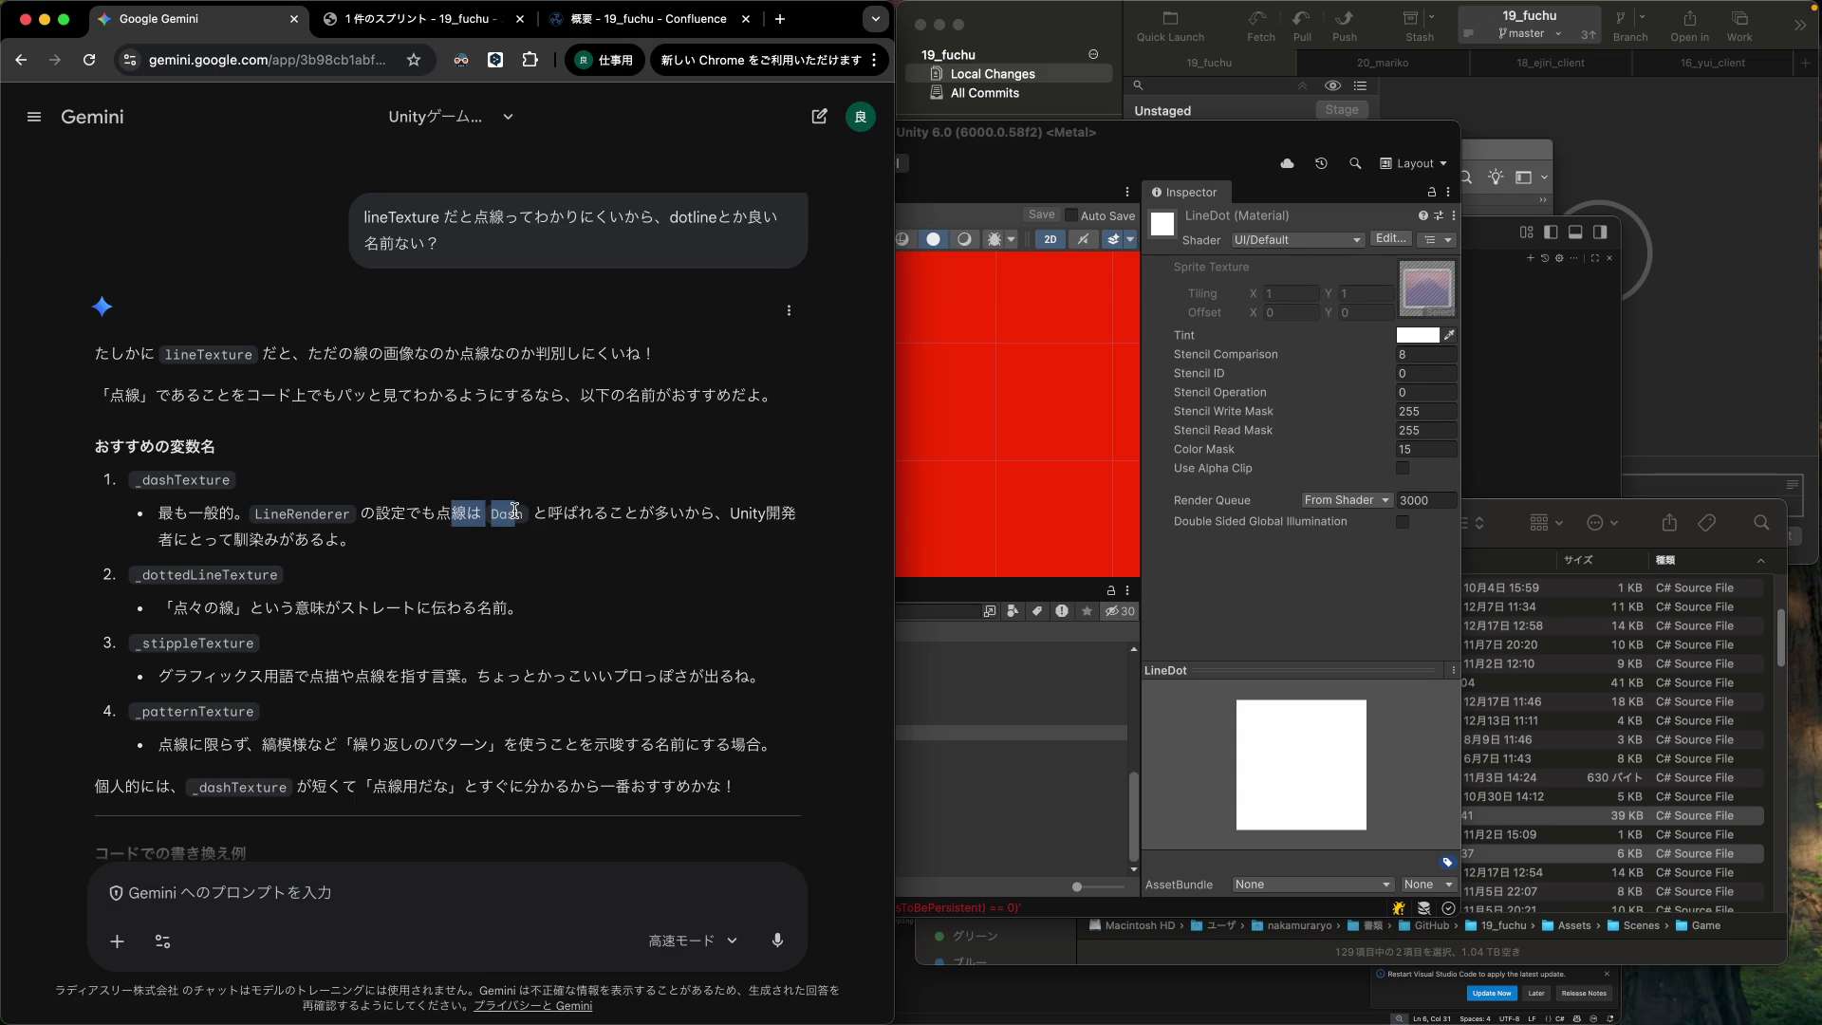
pyautogui.click(389, 509)
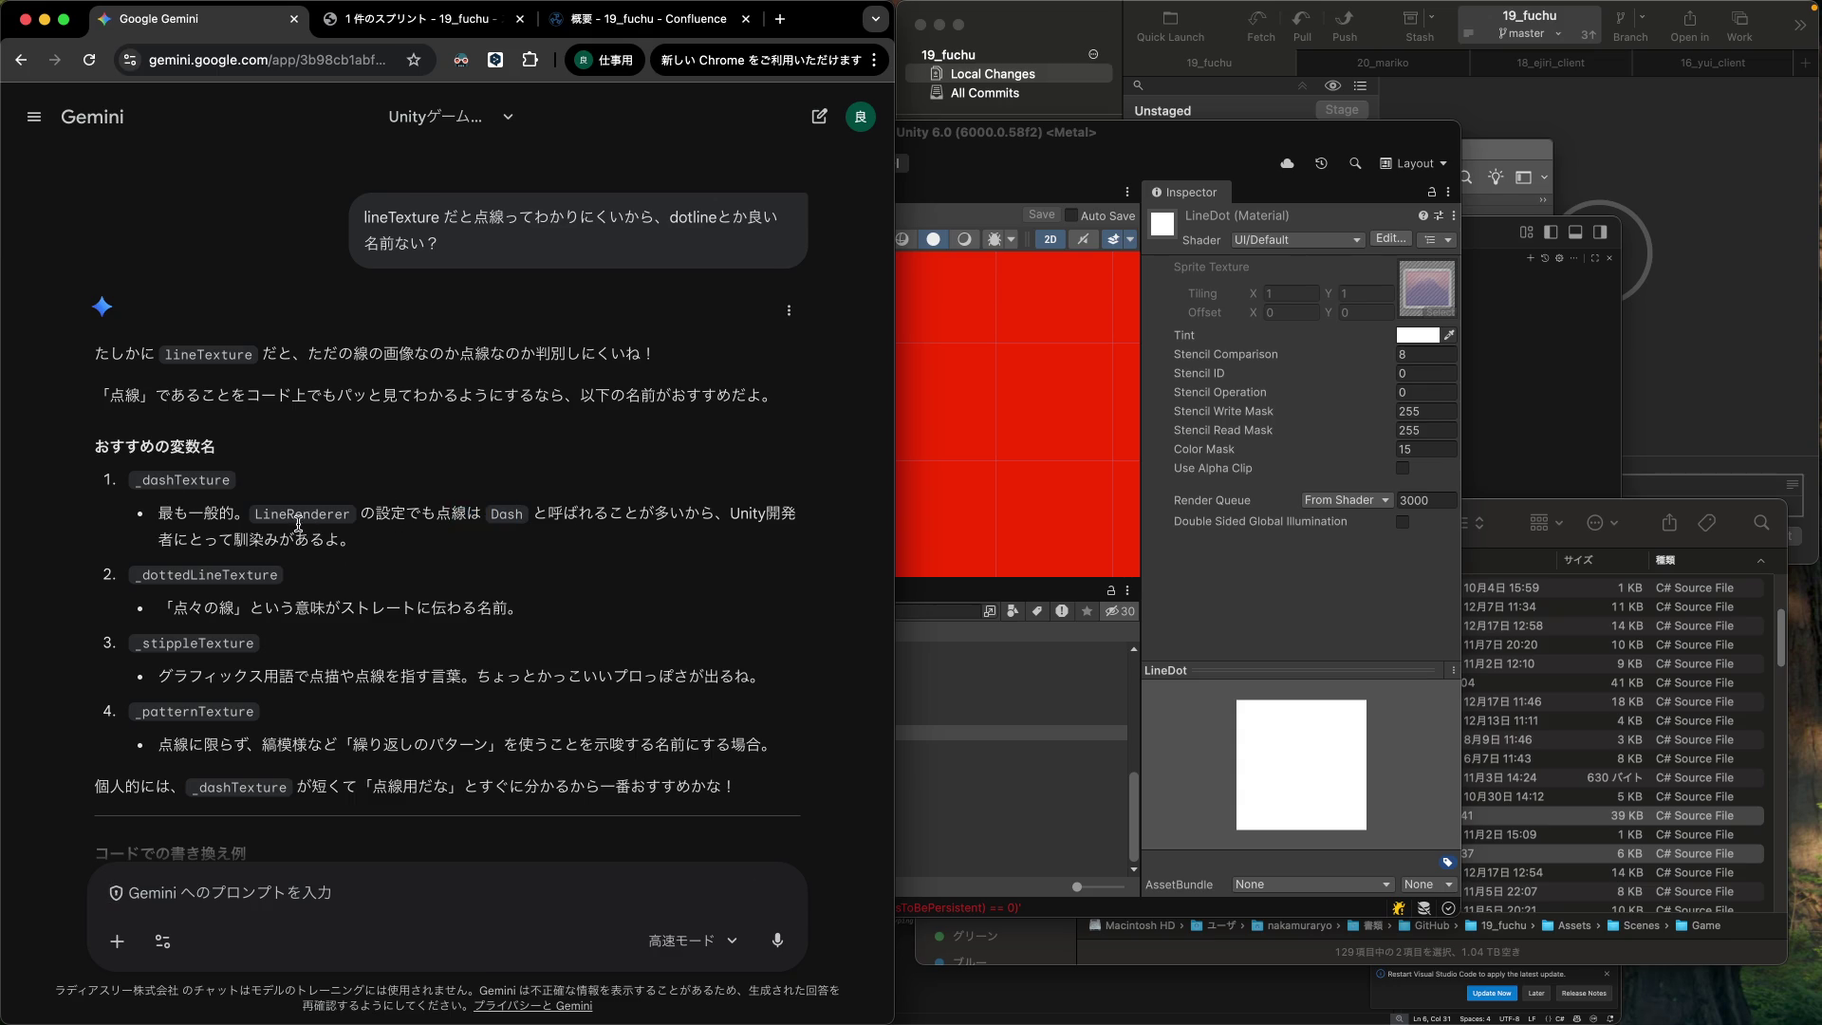
pyautogui.click(1231, 659)
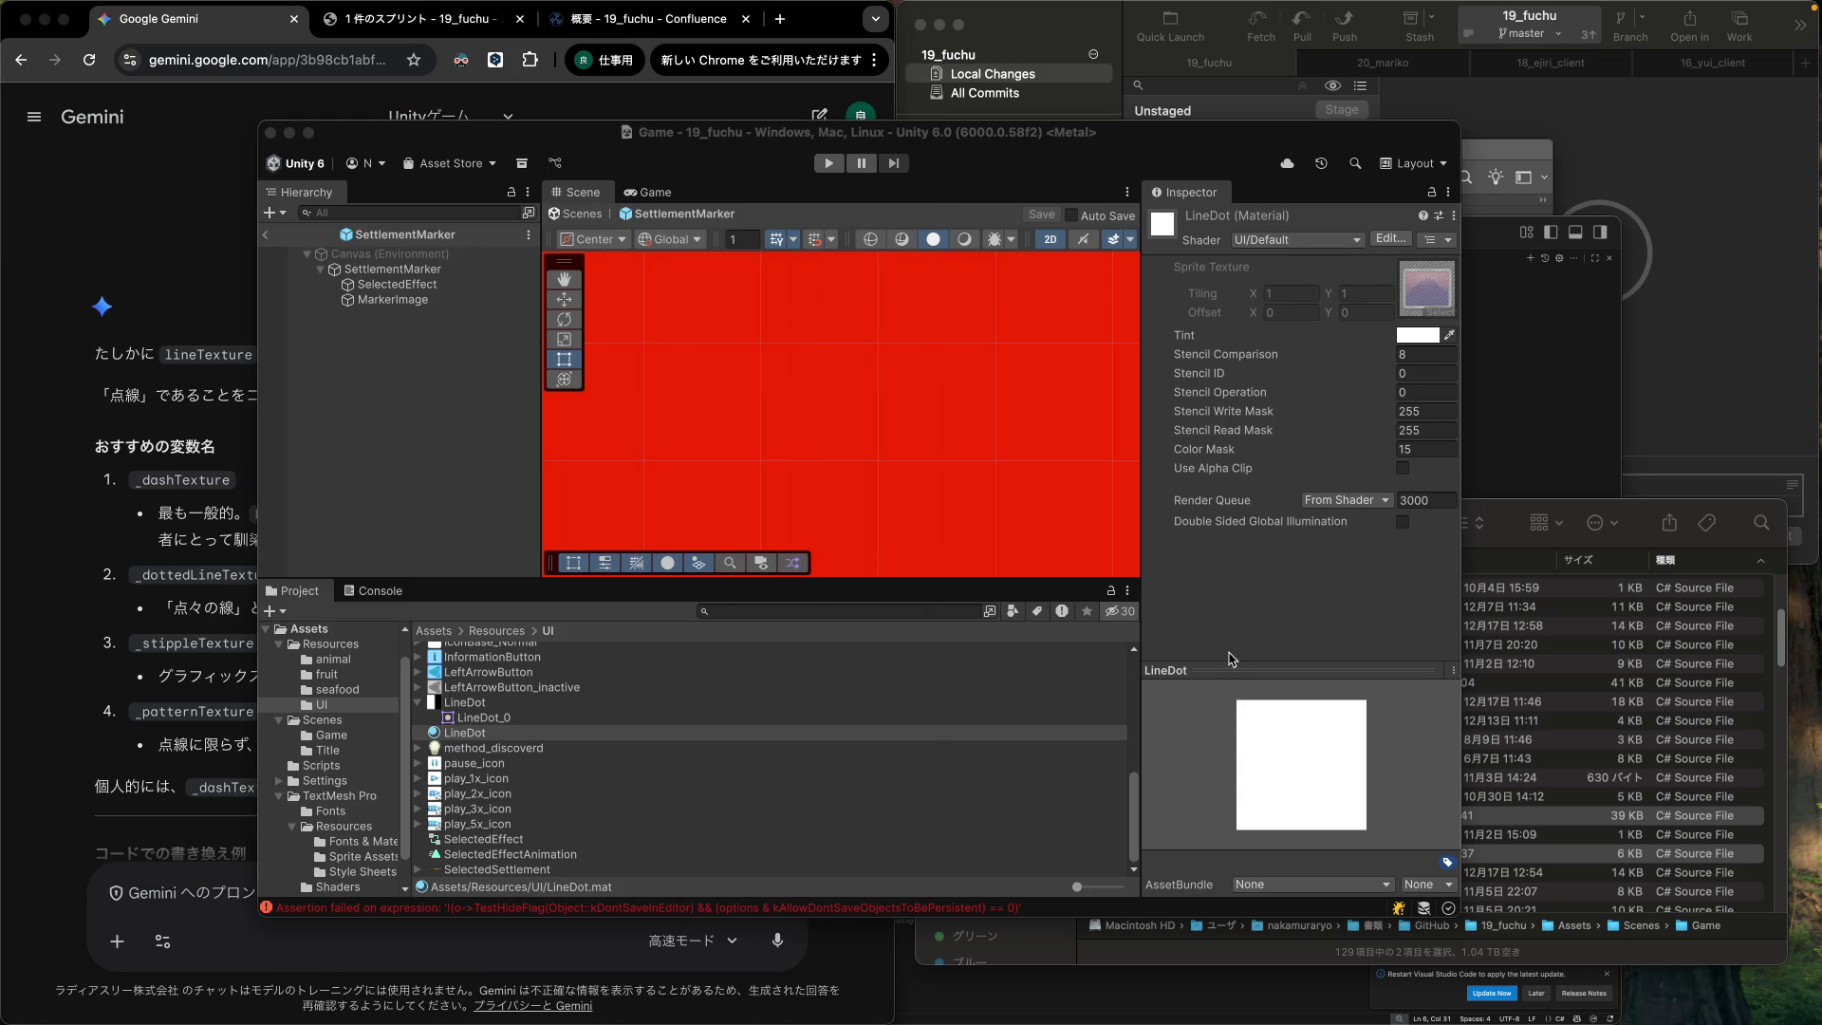
# Rename the LineDot texture in Resources/UI to Dash.
pyautogui.click(461, 704)
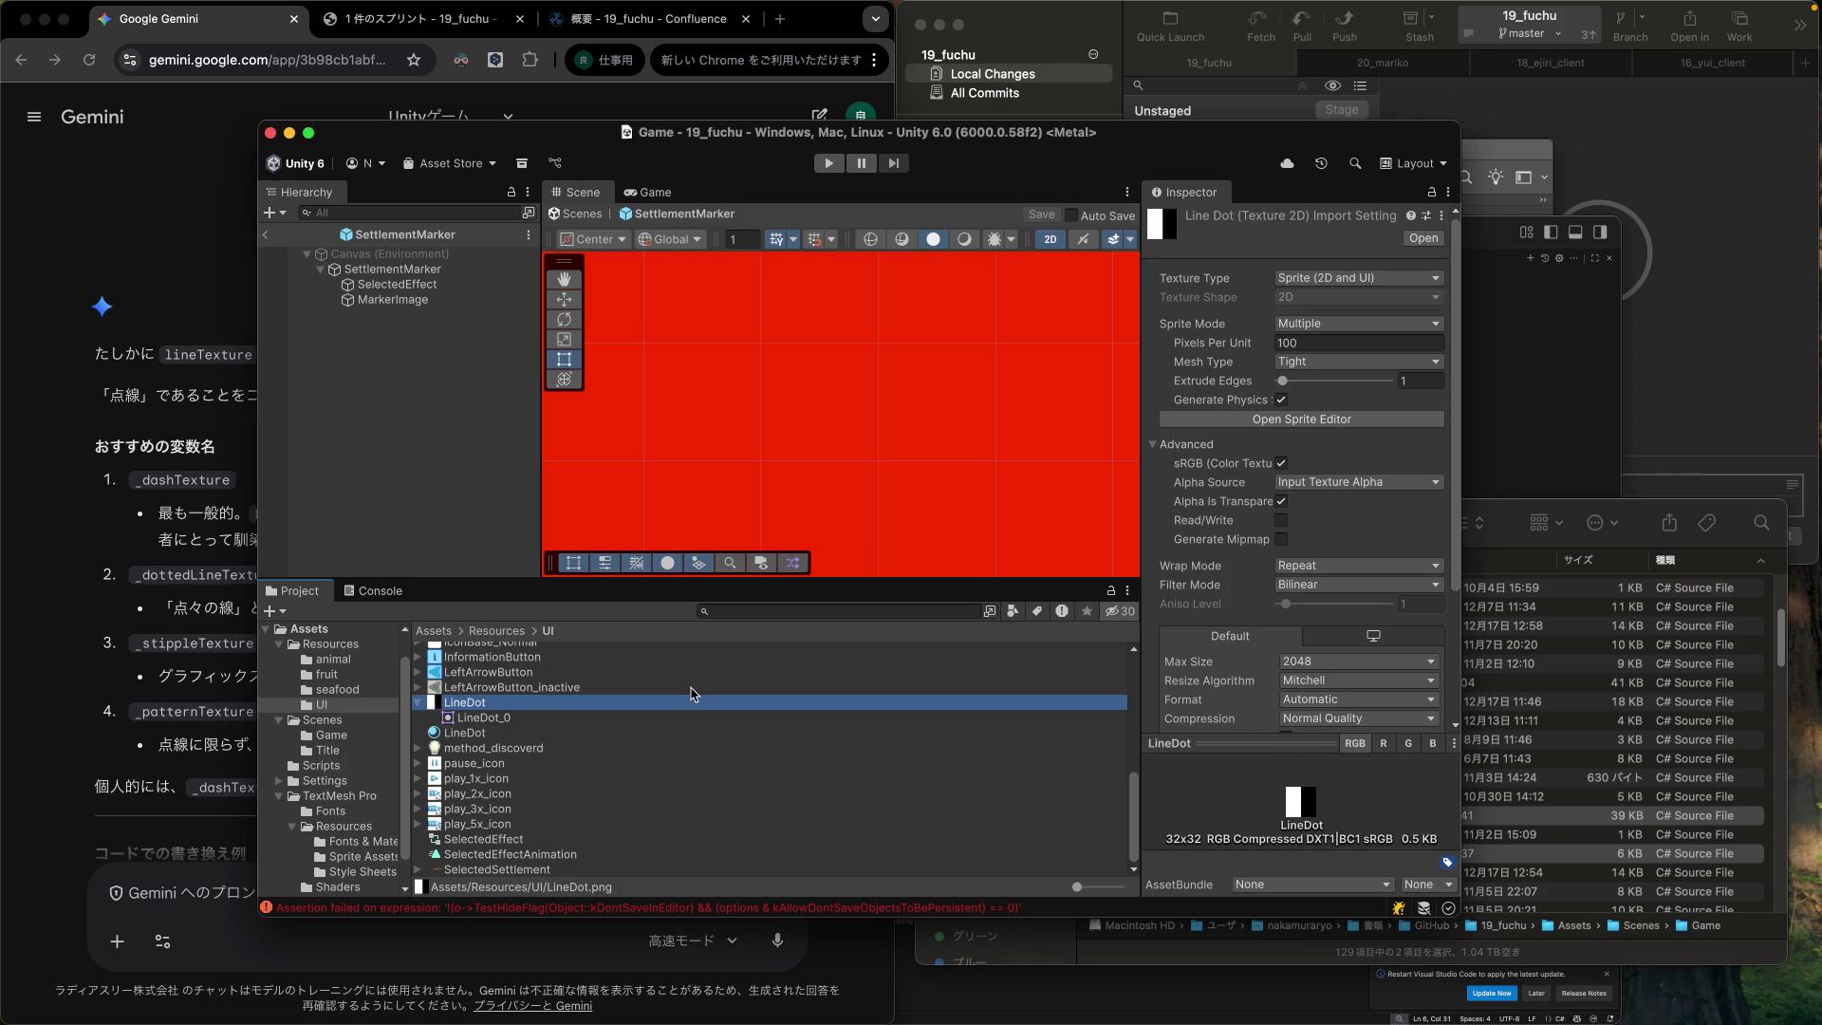
pyautogui.press('Home')
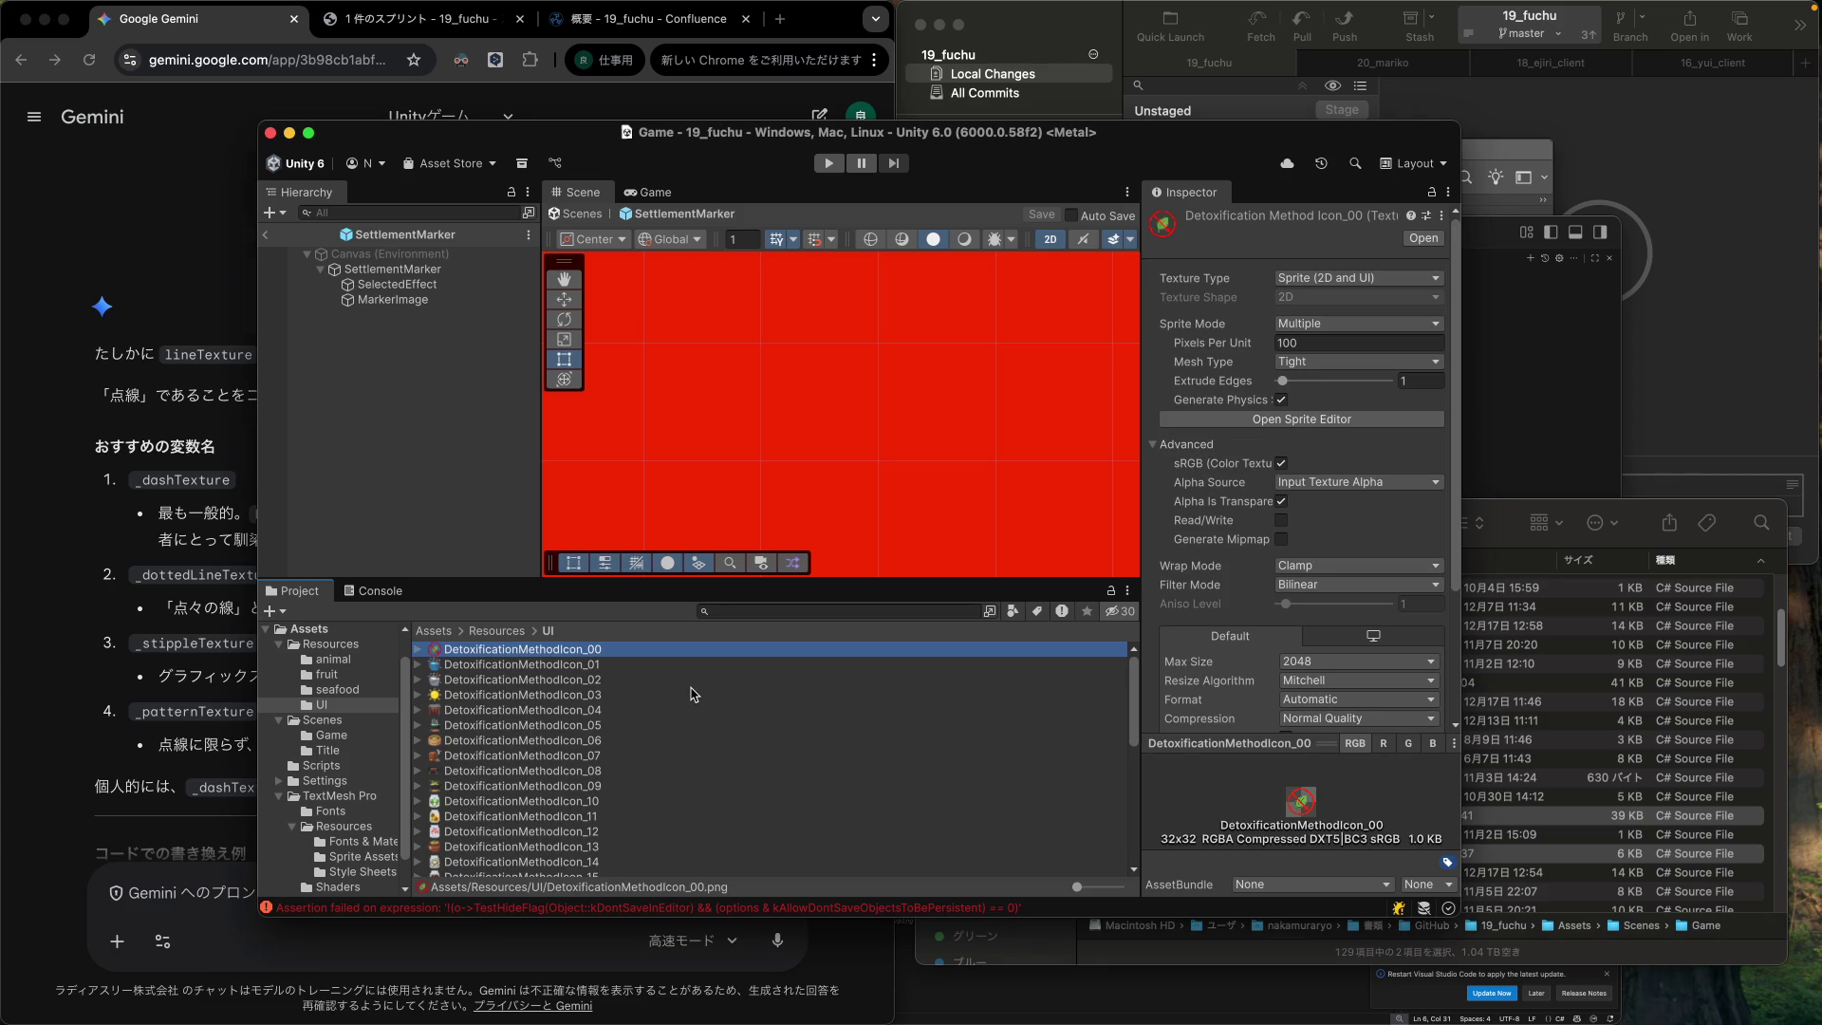
pyautogui.scroll(-5, 680, 702)
pyautogui.scroll(-5, 558, 780)
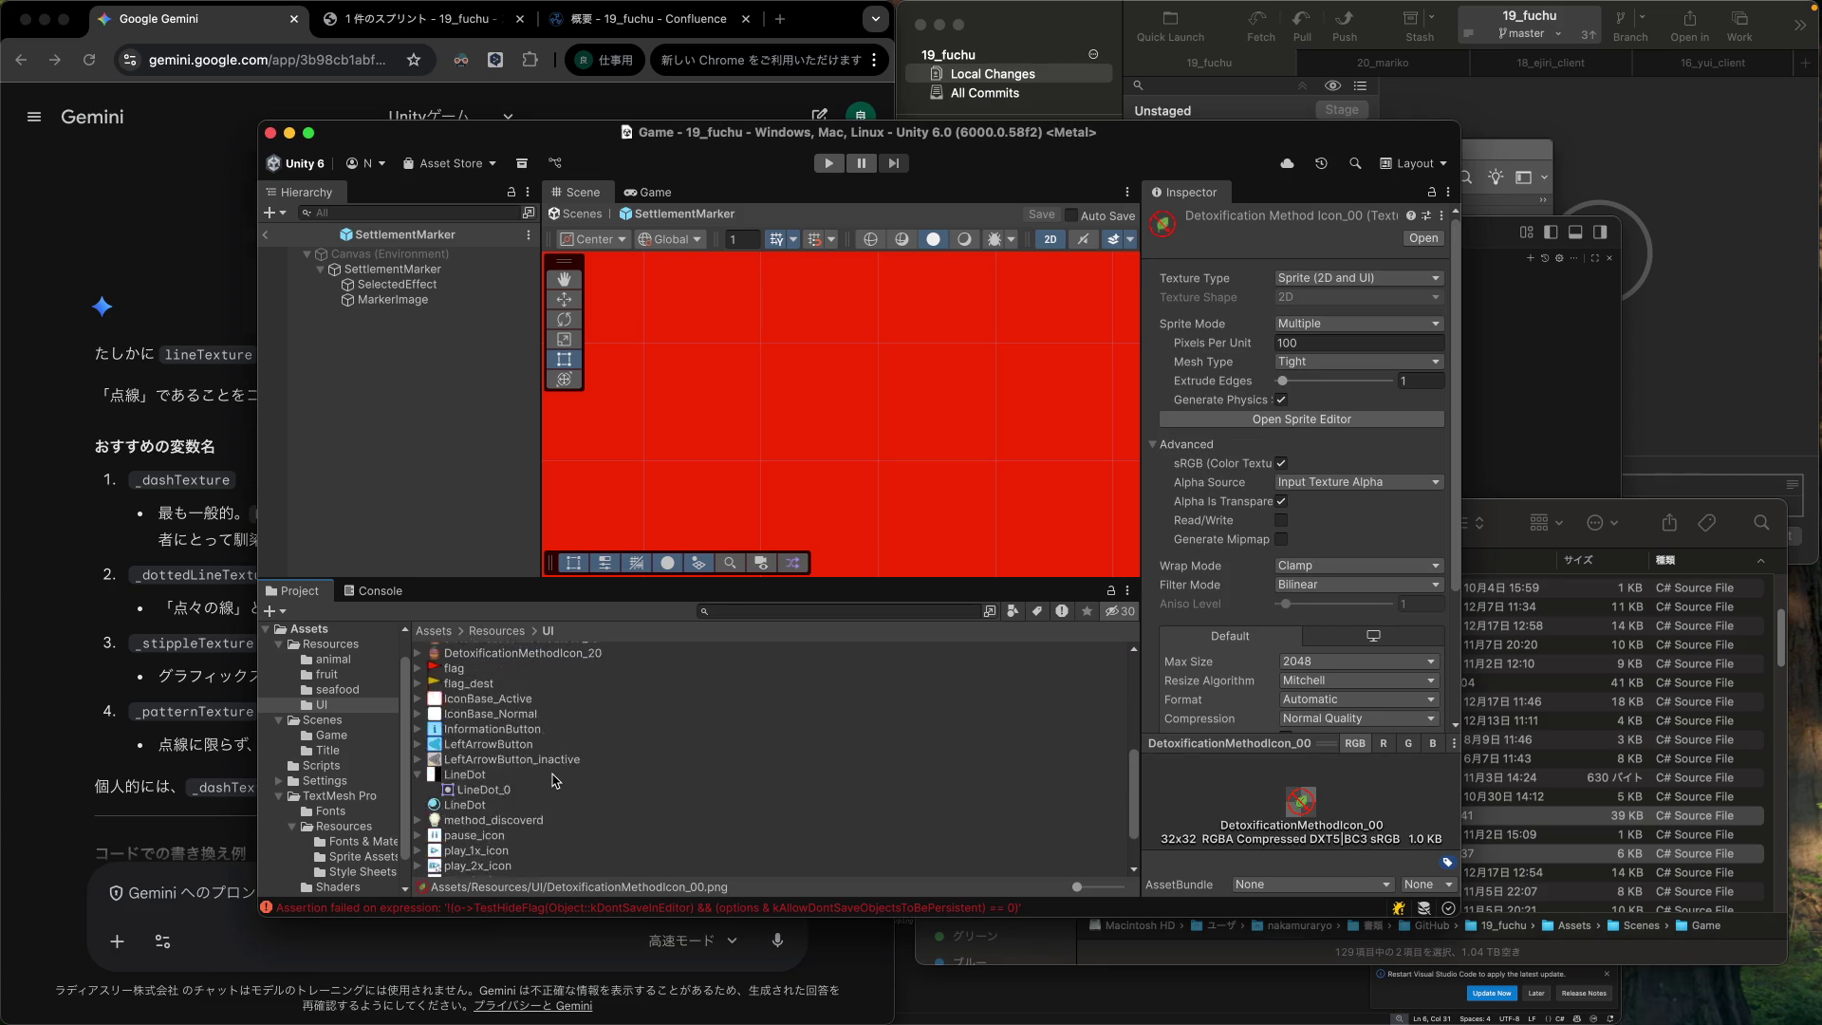
pyautogui.click(474, 706)
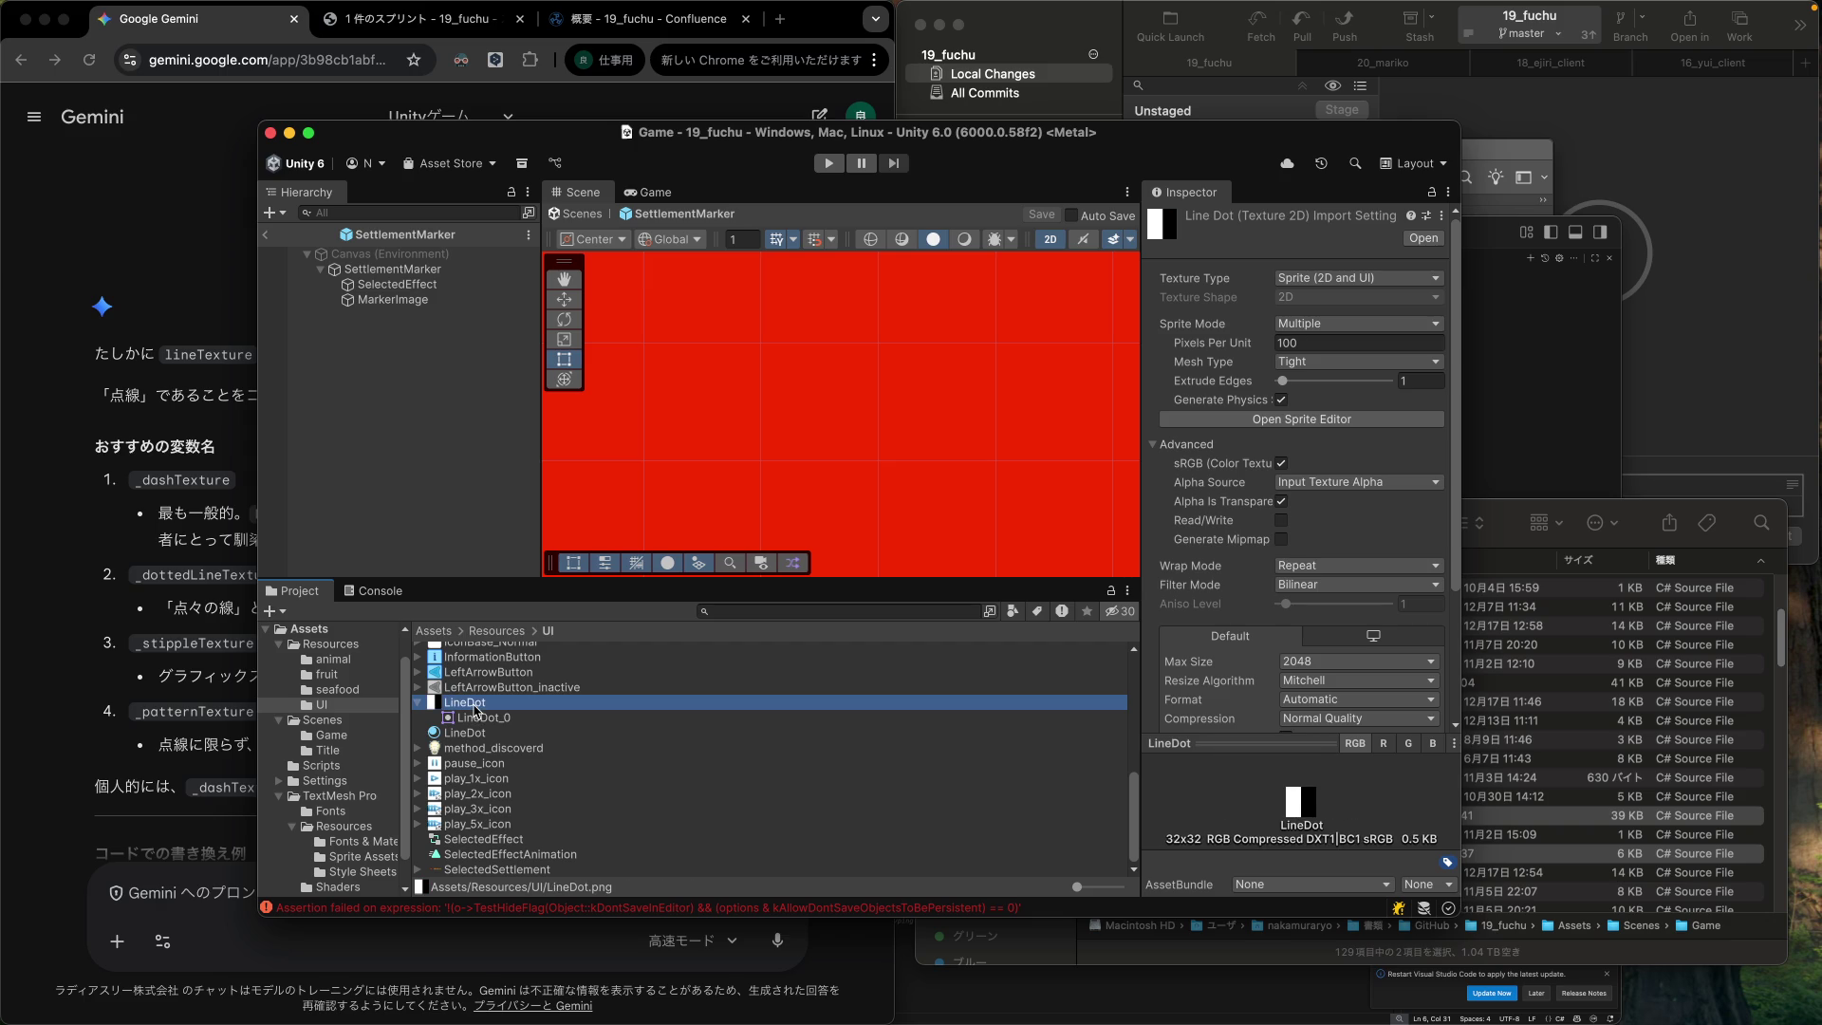
pyautogui.press('Return')
pyautogui.write('Dash')
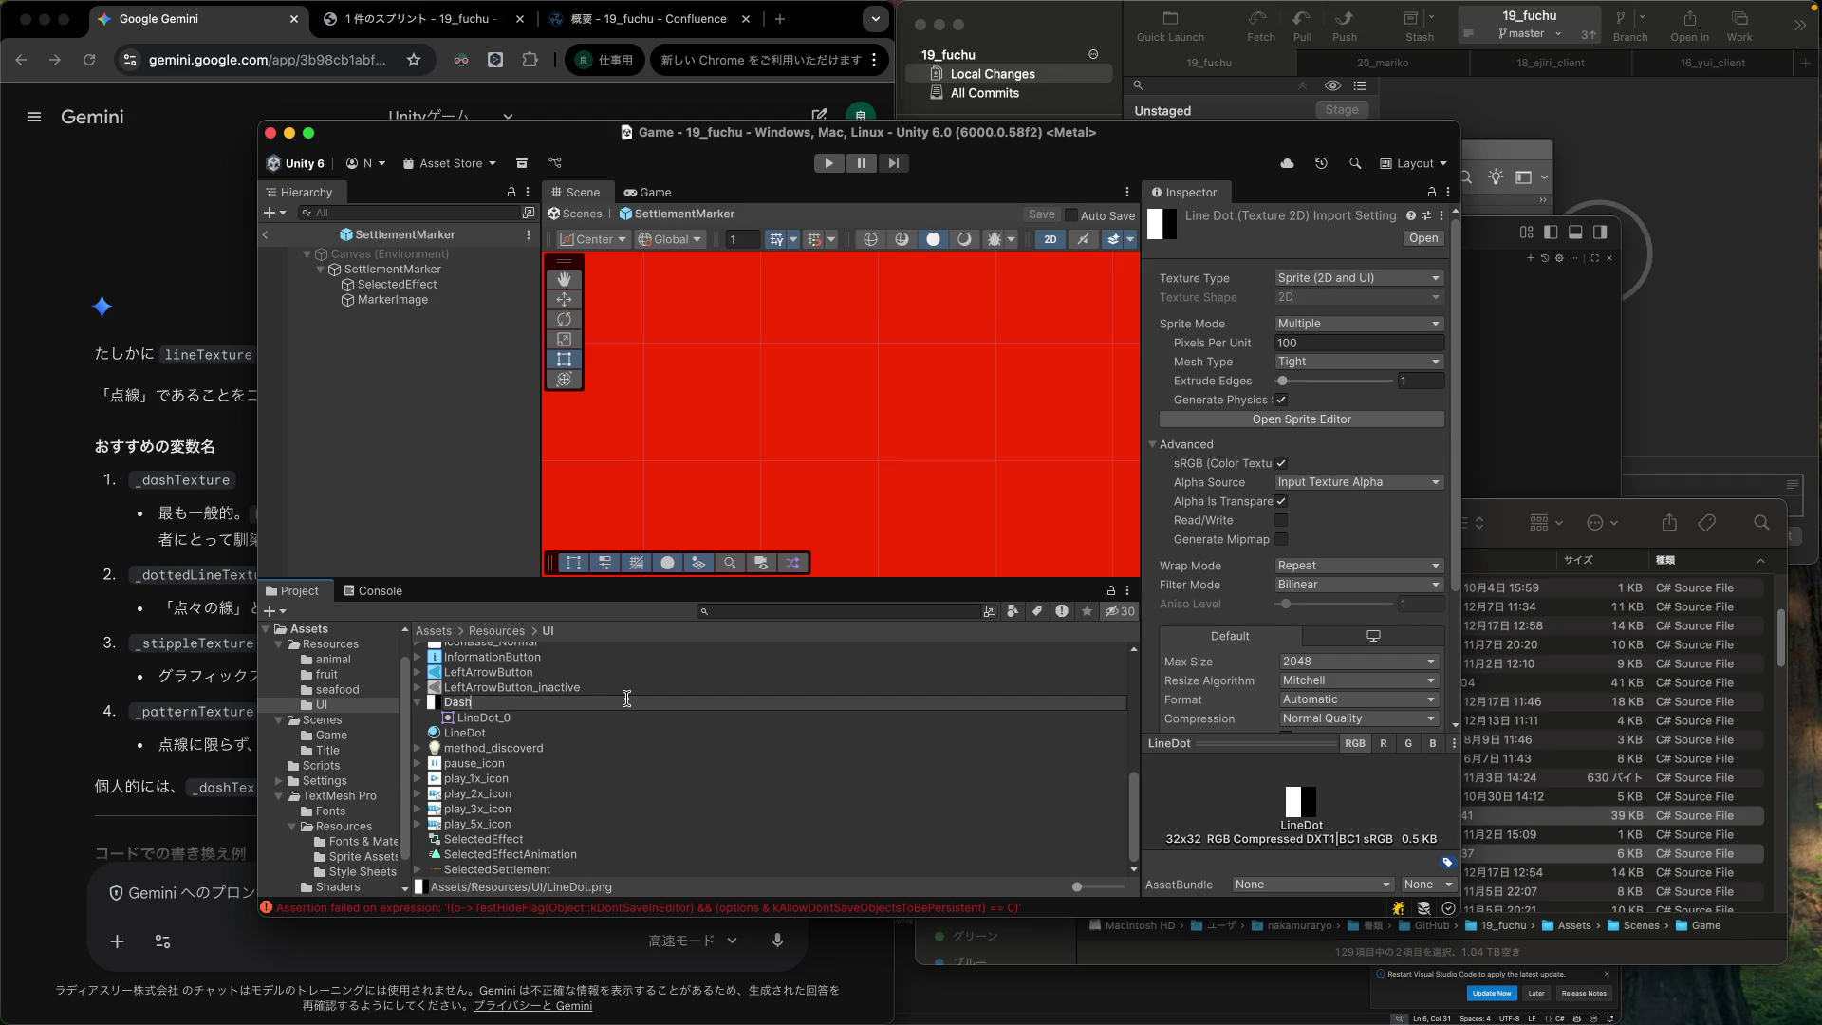
pyautogui.press('Return')
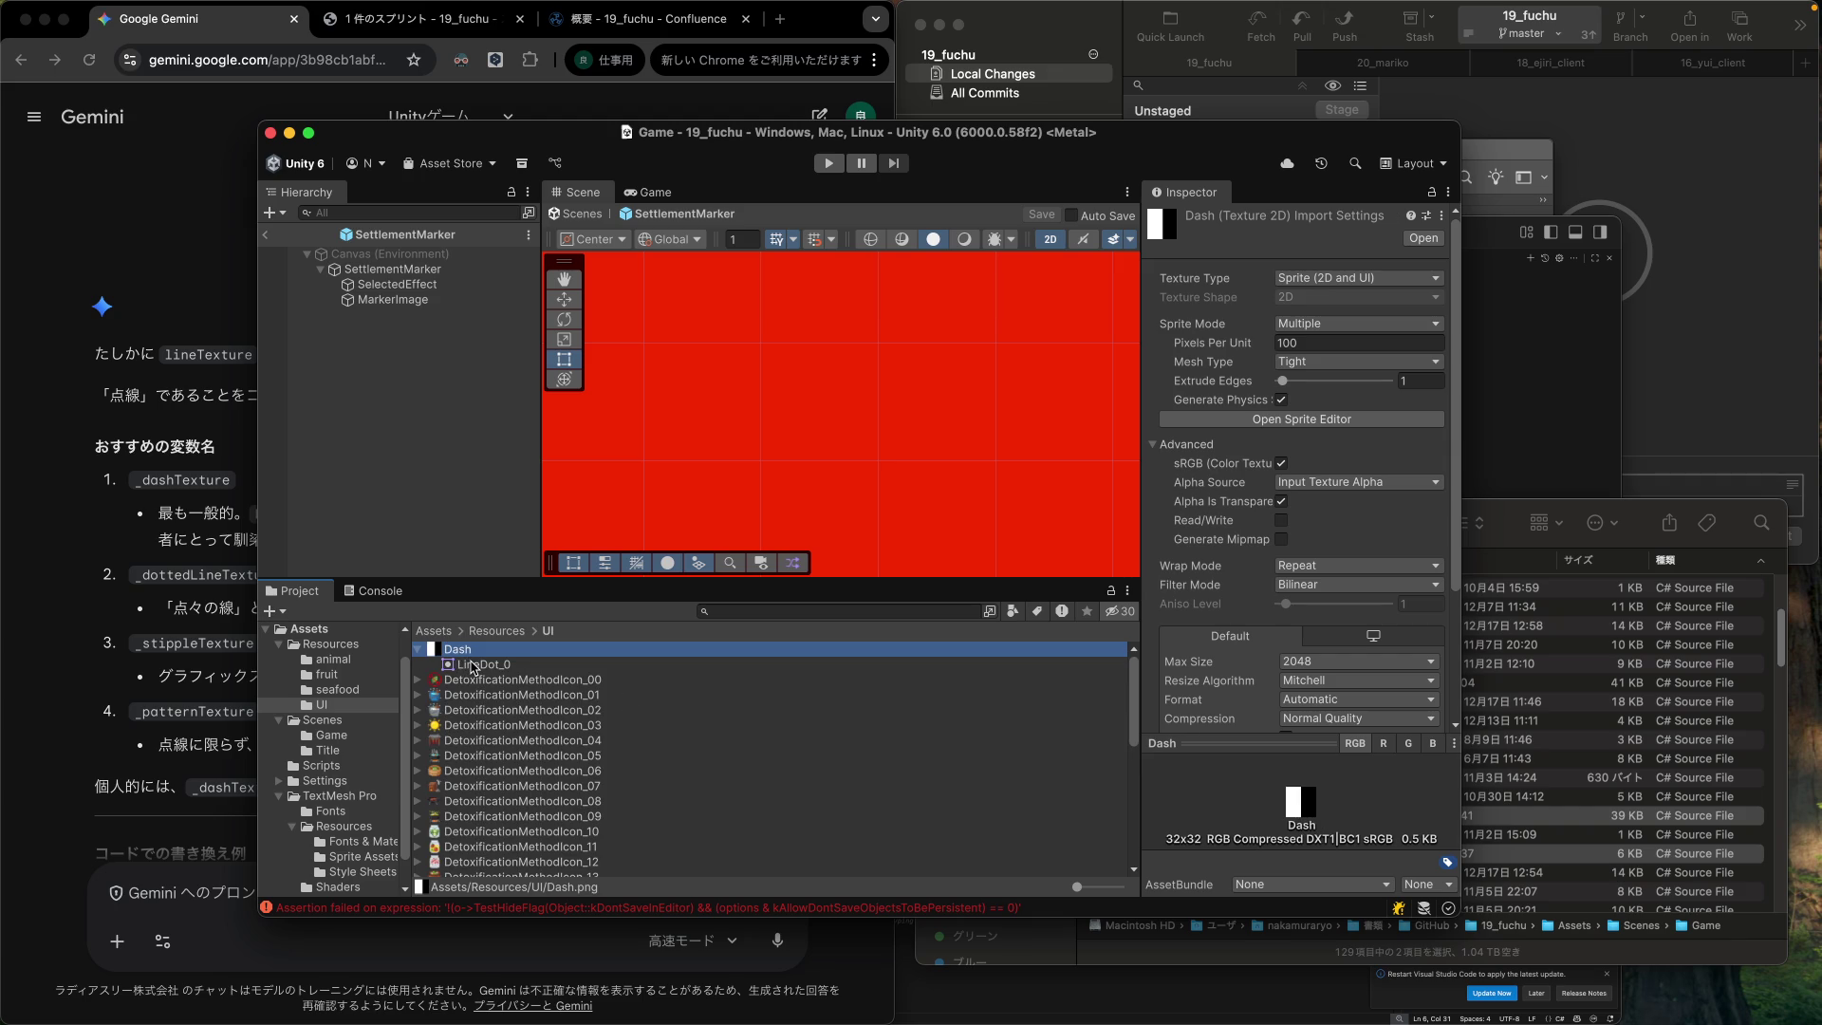
# Reimport the Dash texture from its context menu.
pyautogui.click(473, 667)
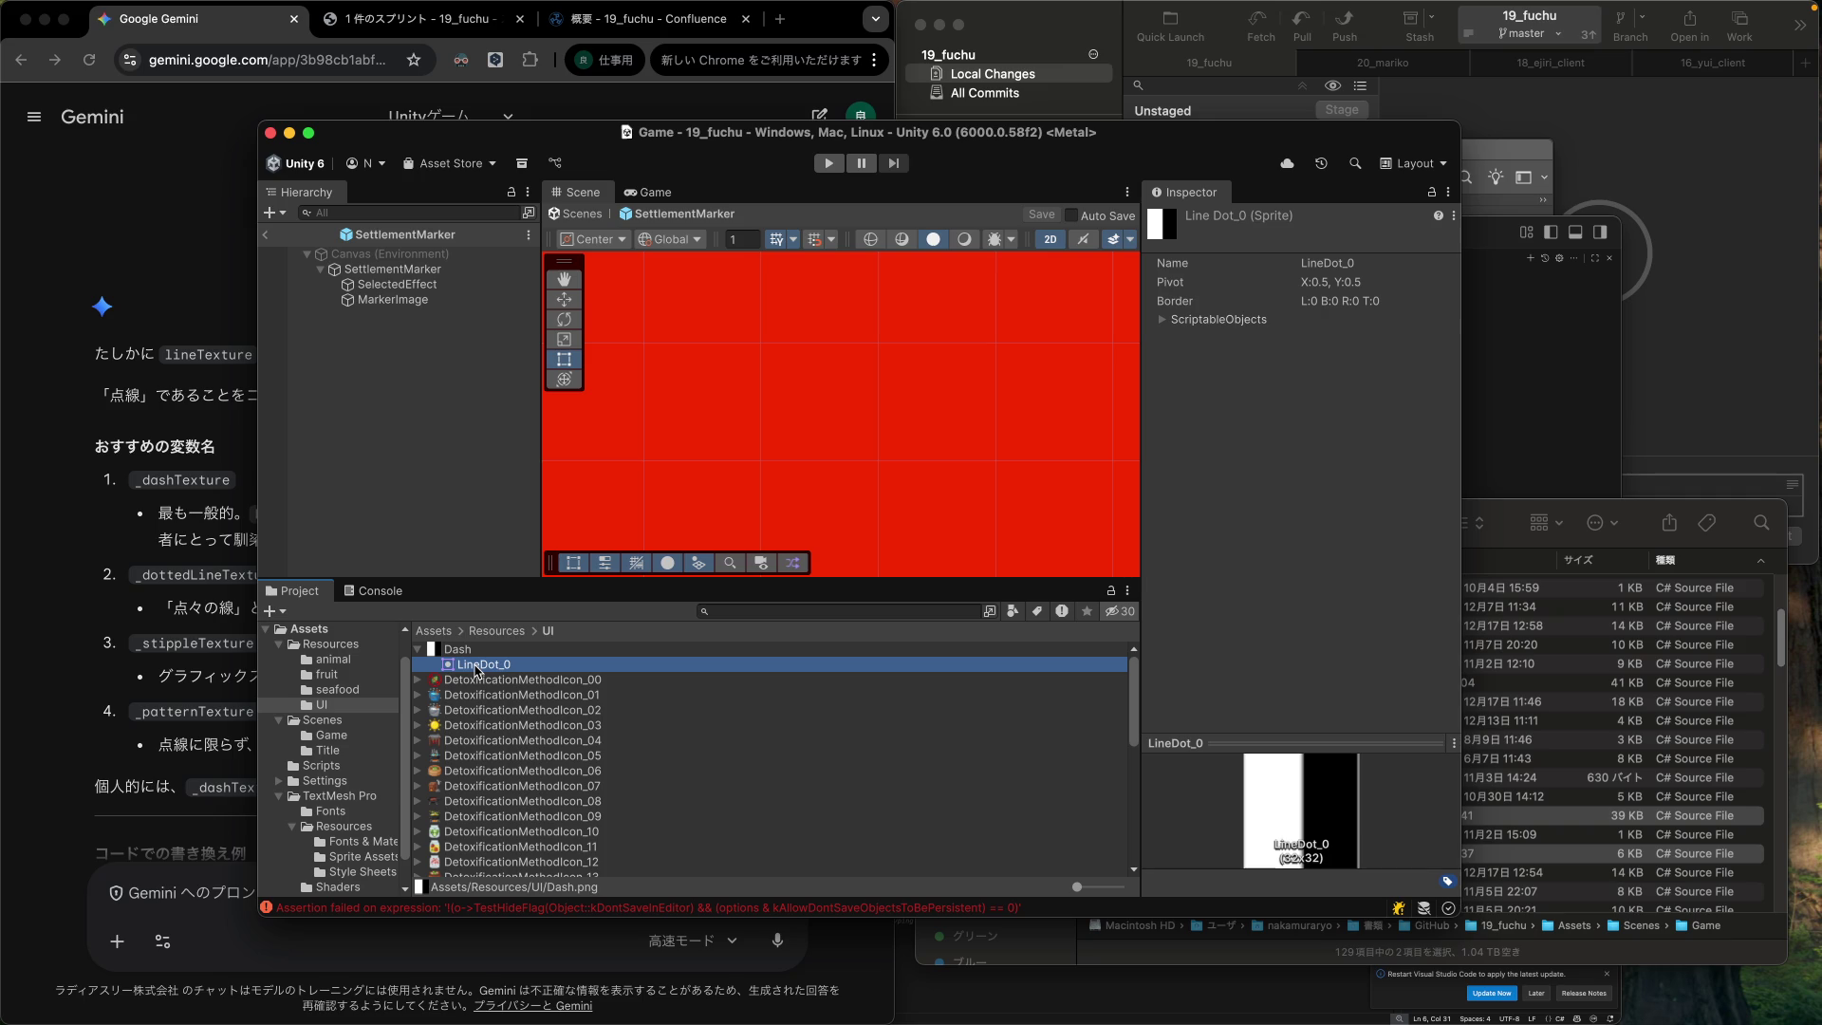
pyautogui.rightClick(477, 672)
pyautogui.click(472, 671)
pyautogui.rightClick(472, 670)
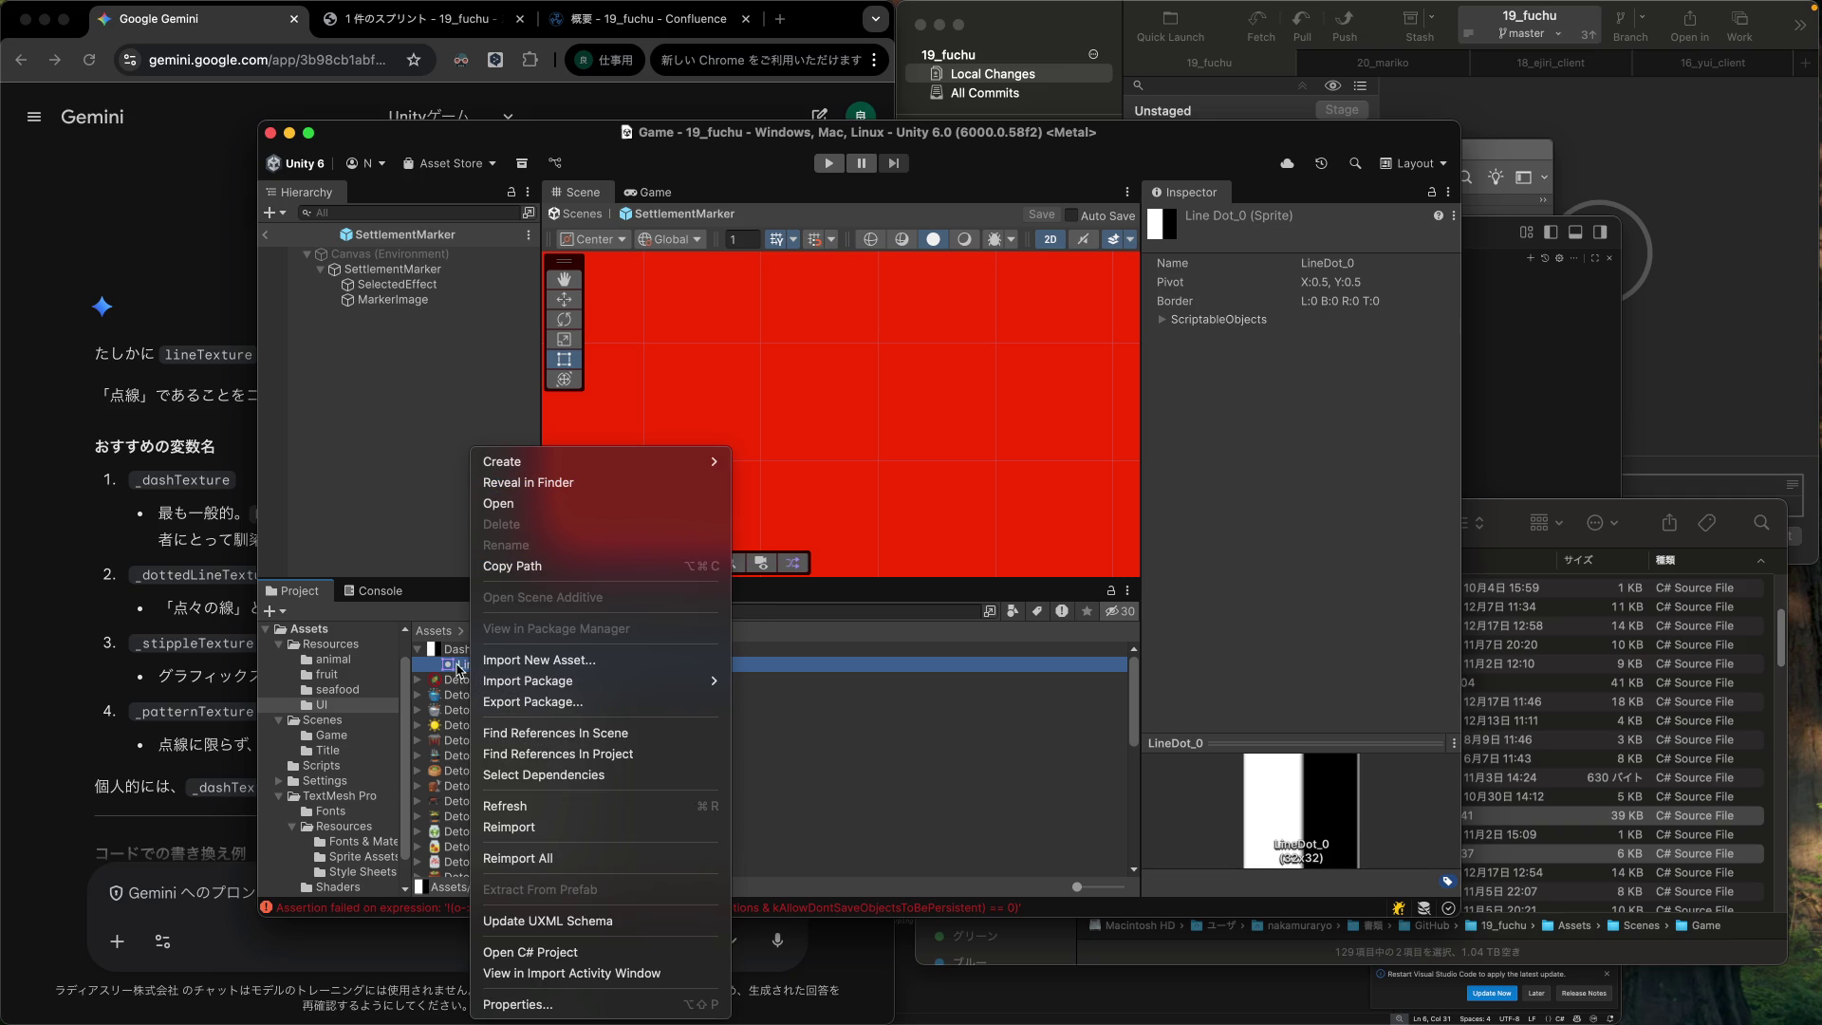
pyautogui.click(453, 655)
pyautogui.click(454, 655)
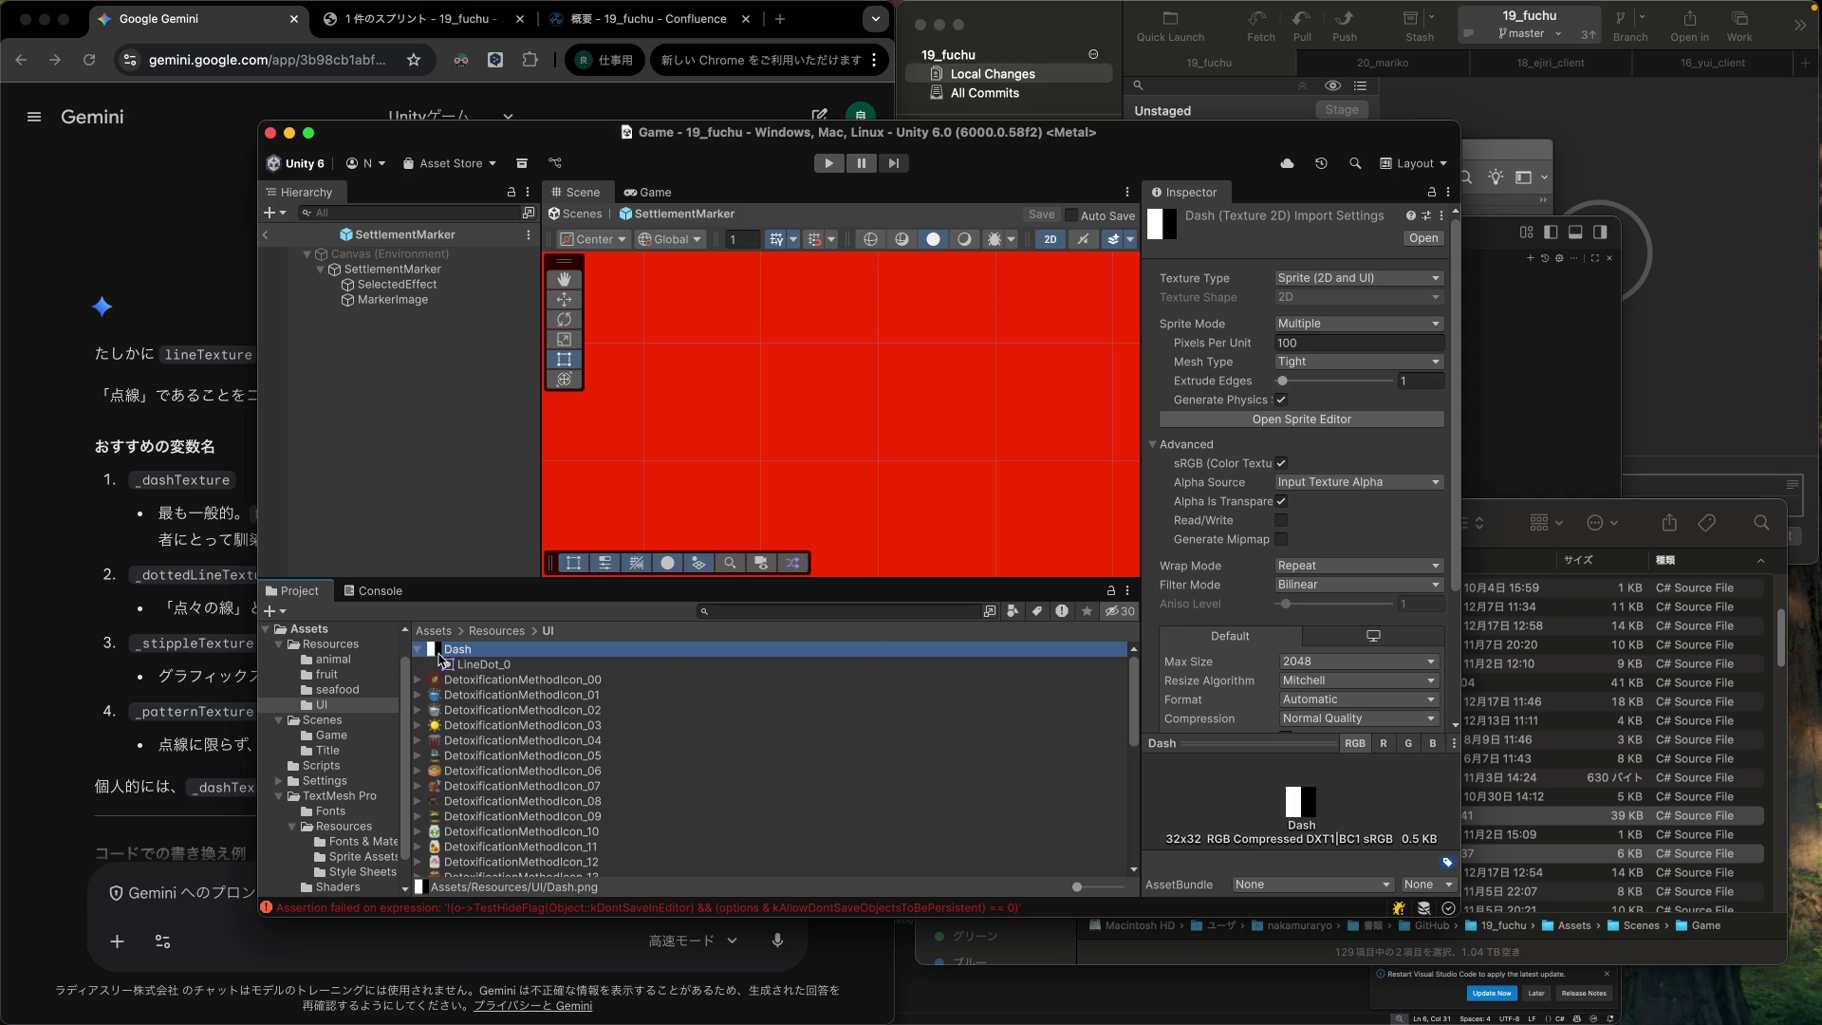
pyautogui.rightClick(442, 658)
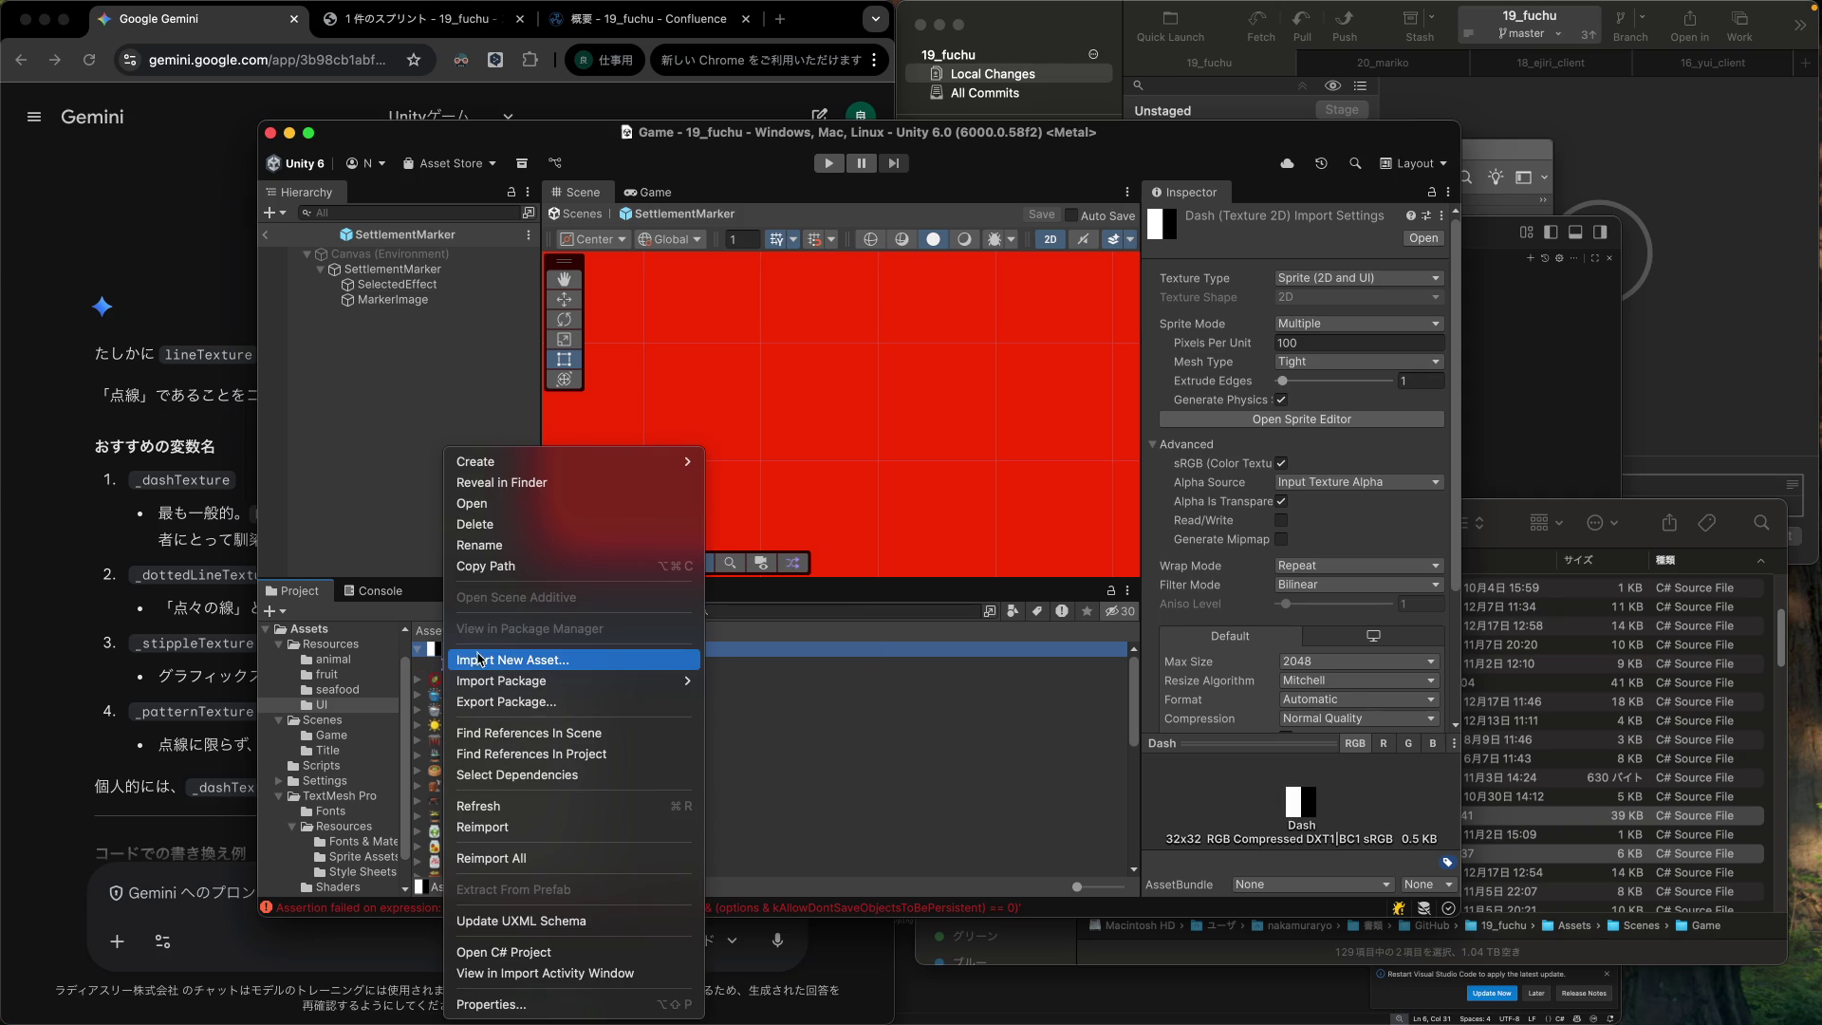
pyautogui.moveTo(491, 688)
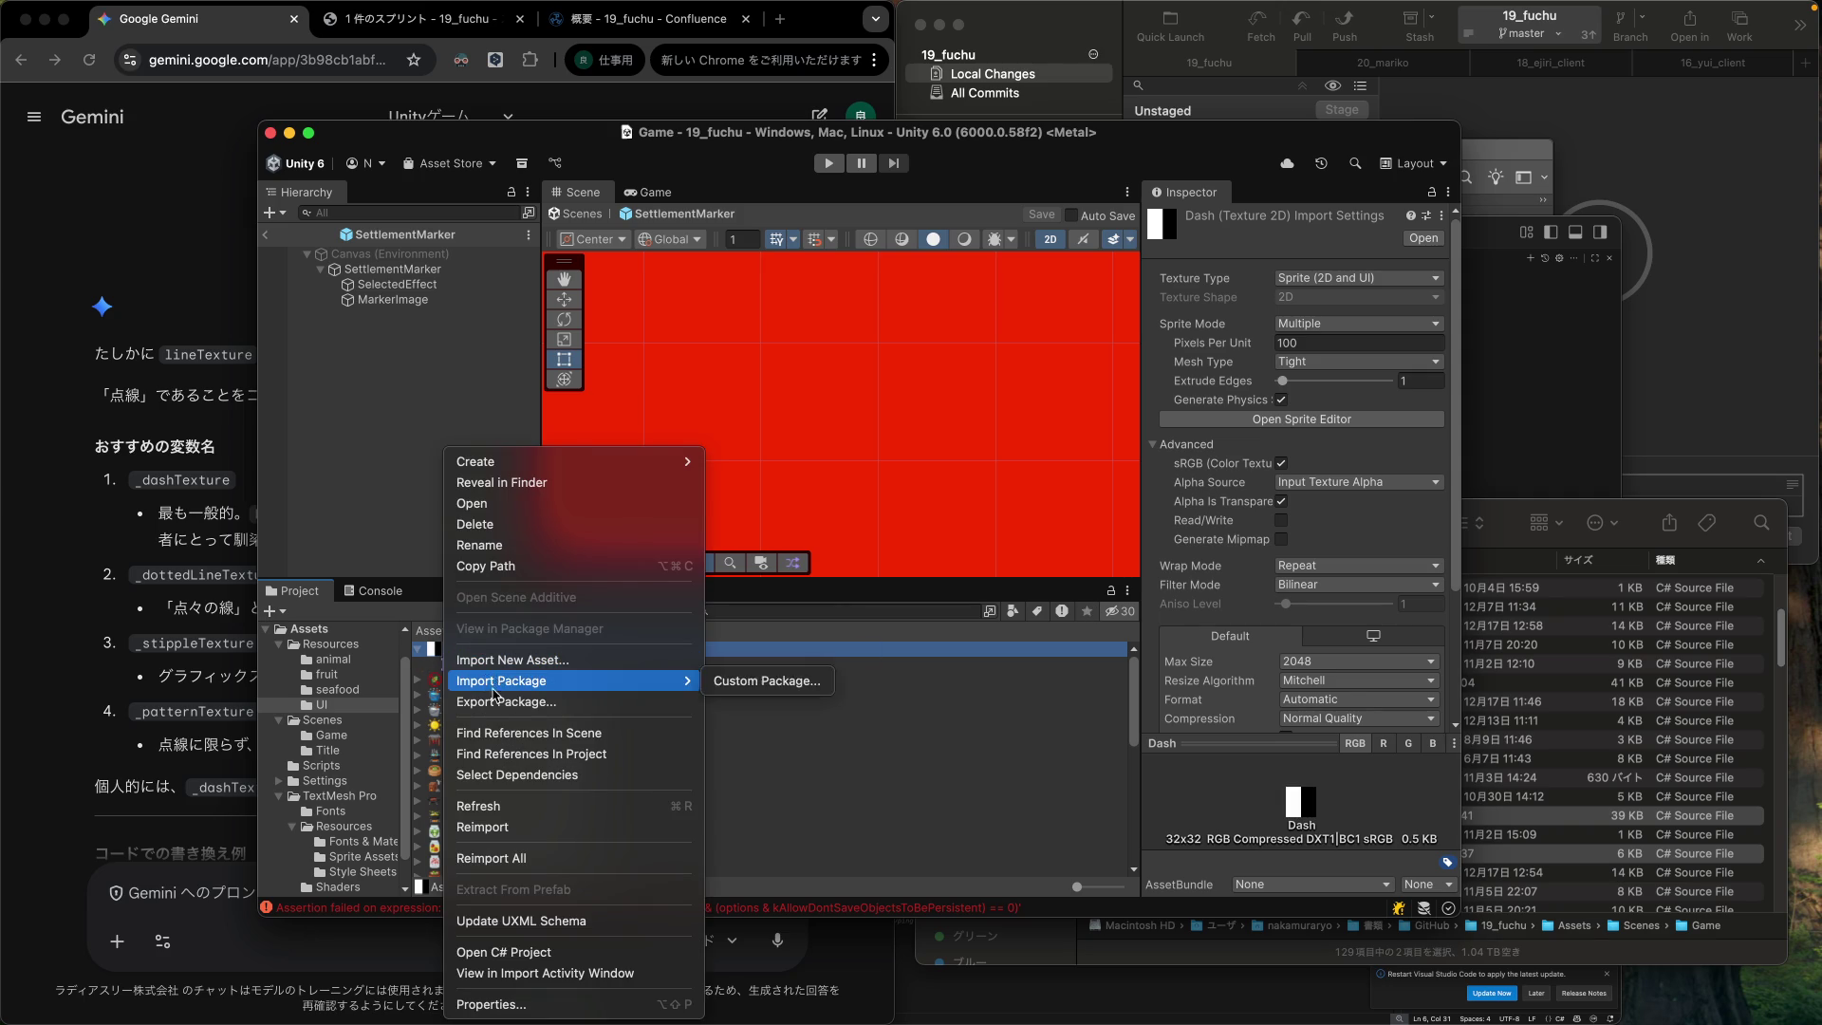
pyautogui.click(495, 828)
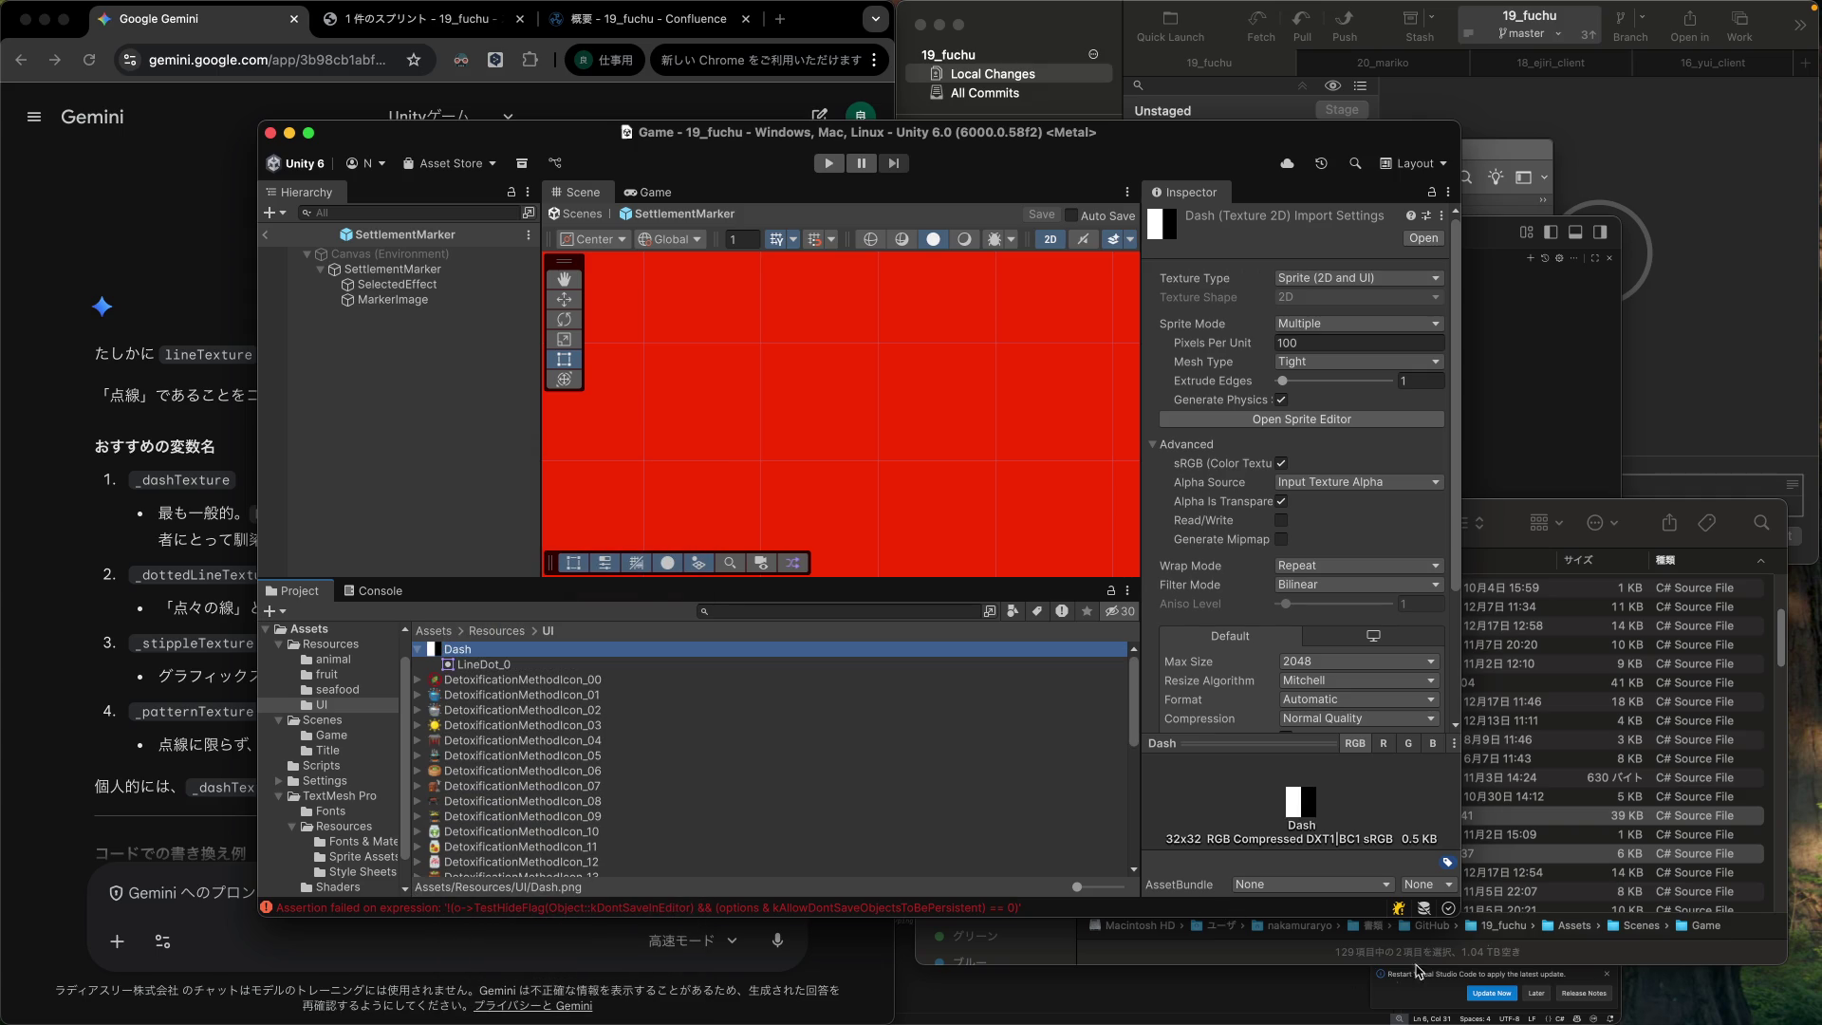
pyautogui.click(1581, 518)
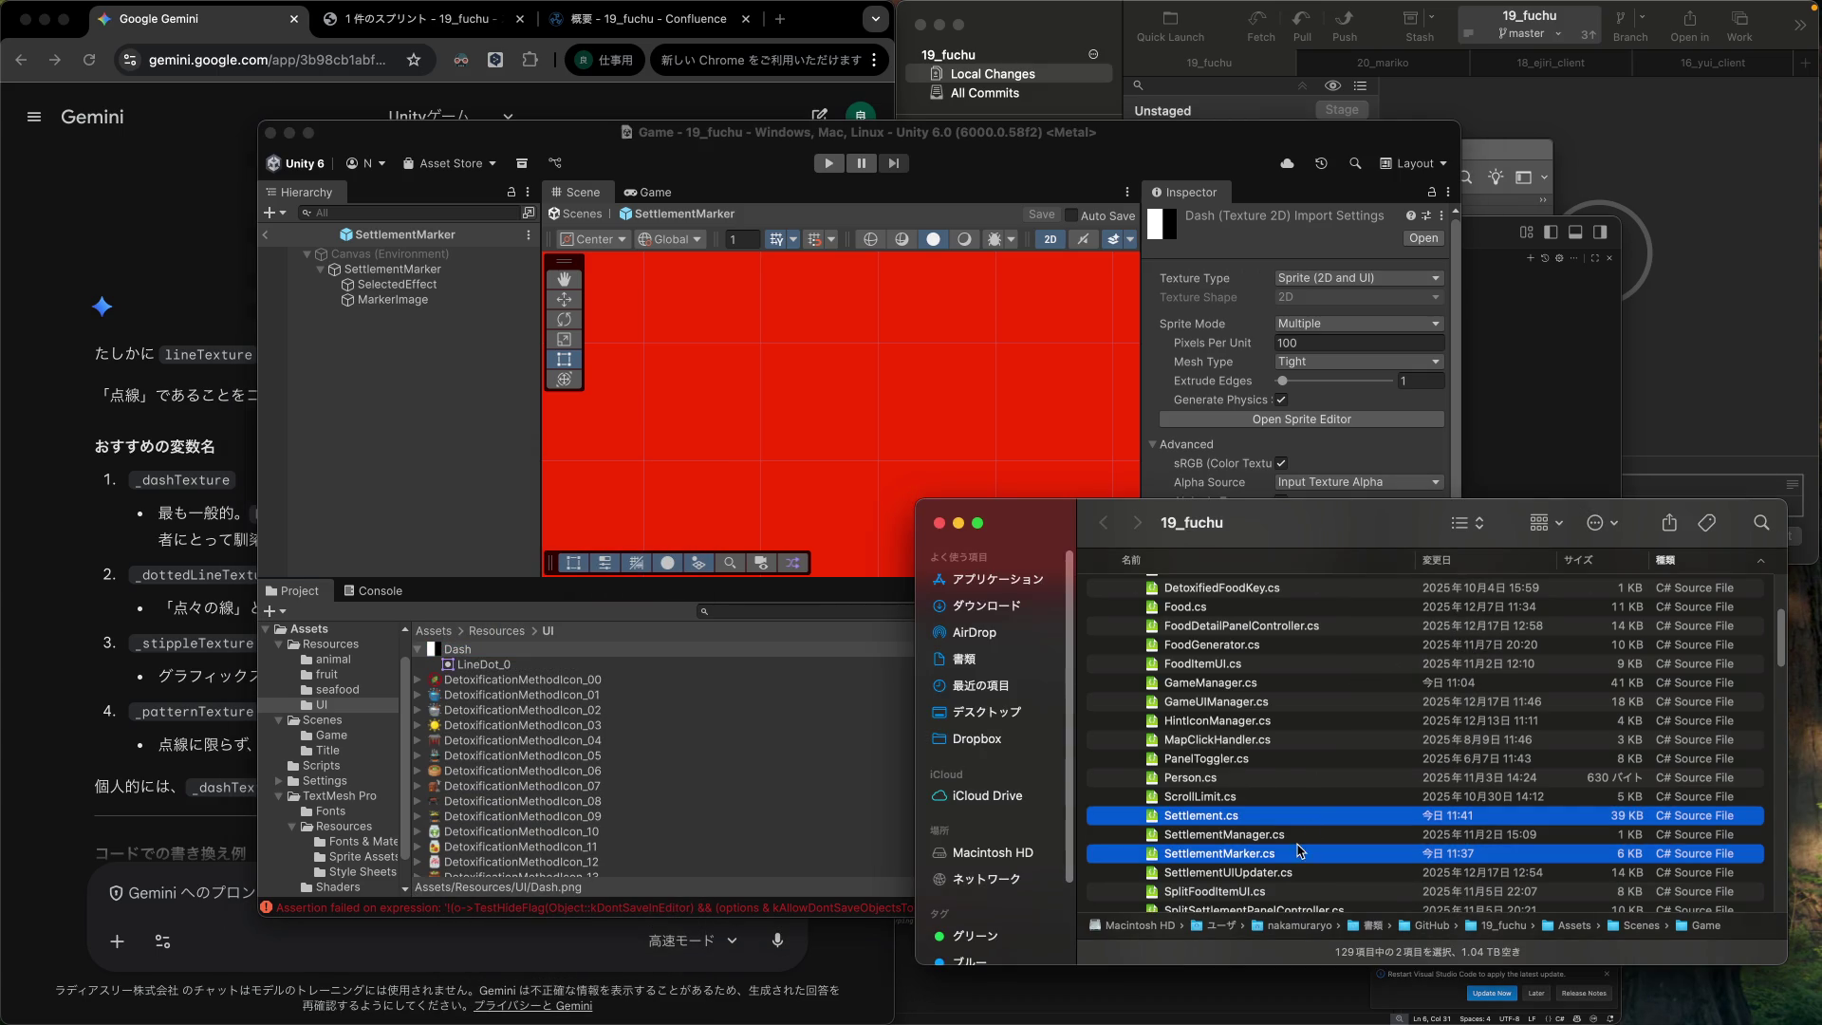
# Expand Assets/Resources/UI in Finder to locate Dash.png.meta.
pyautogui.scroll(5, 1208, 802)
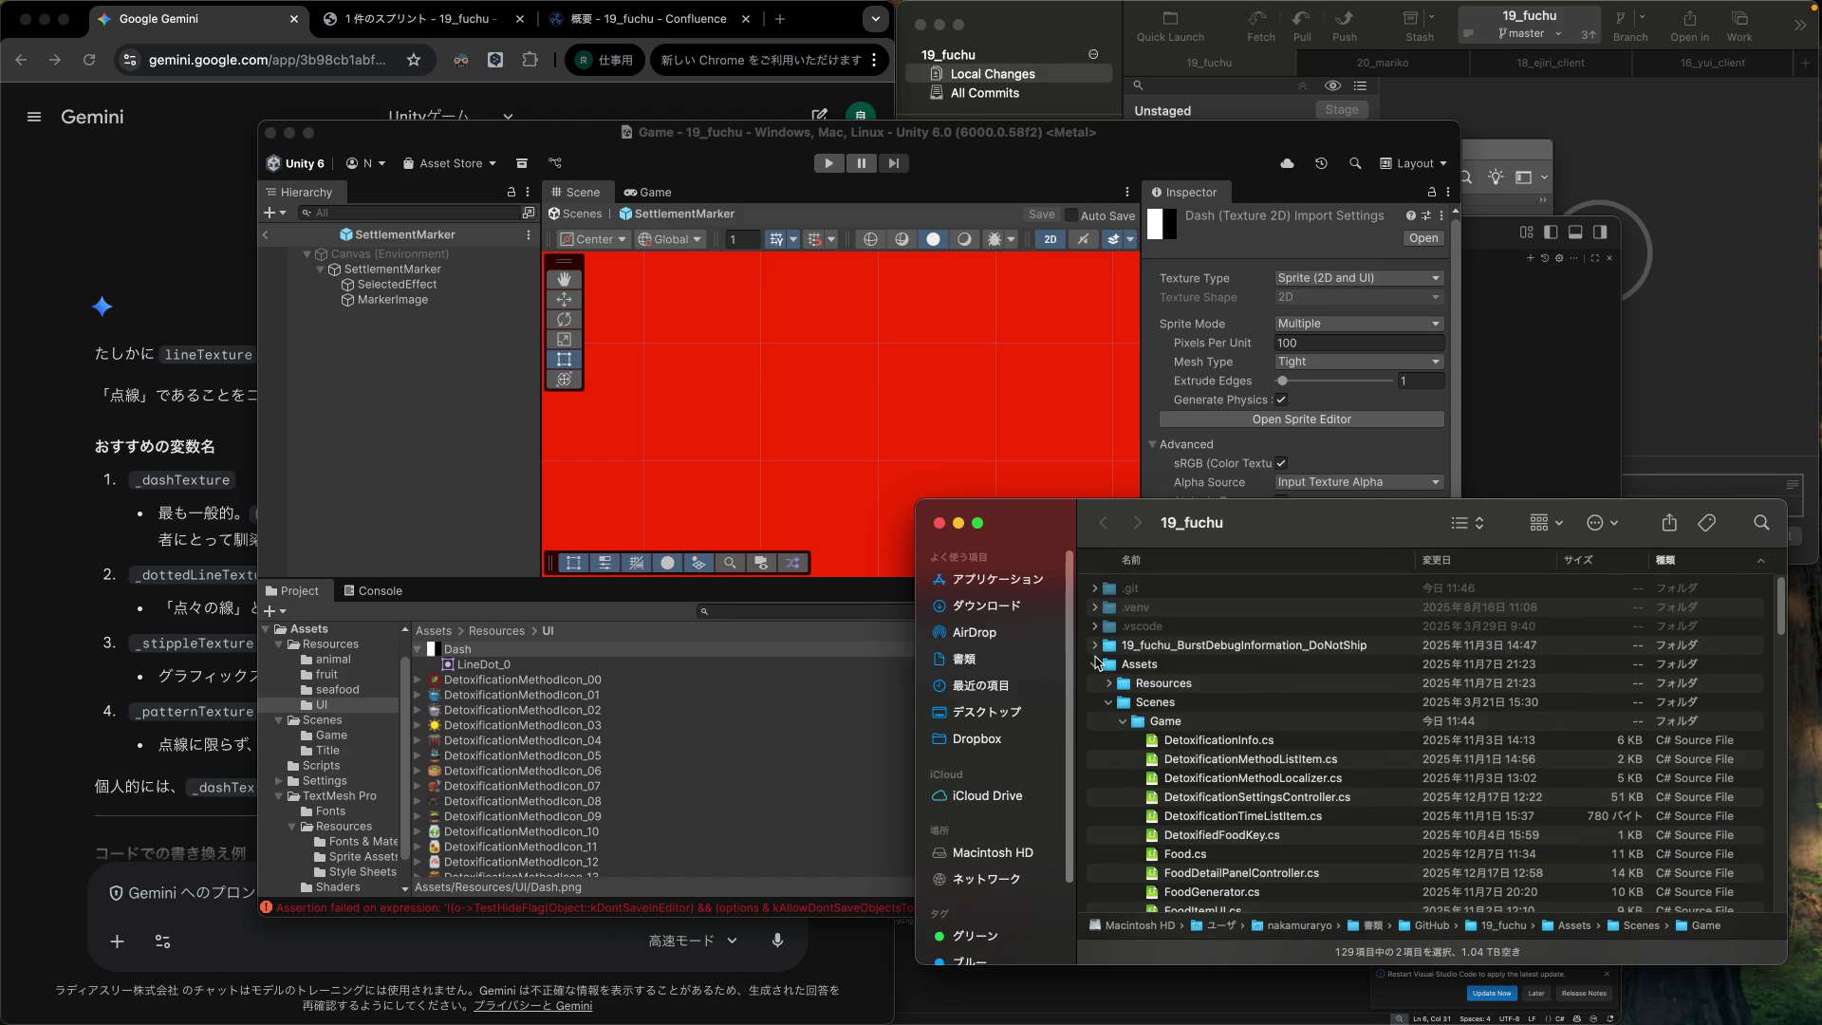
pyautogui.click(1109, 683)
pyautogui.click(1124, 759)
pyautogui.scroll(-1, 1158, 757)
pyautogui.scroll(-6, 1158, 757)
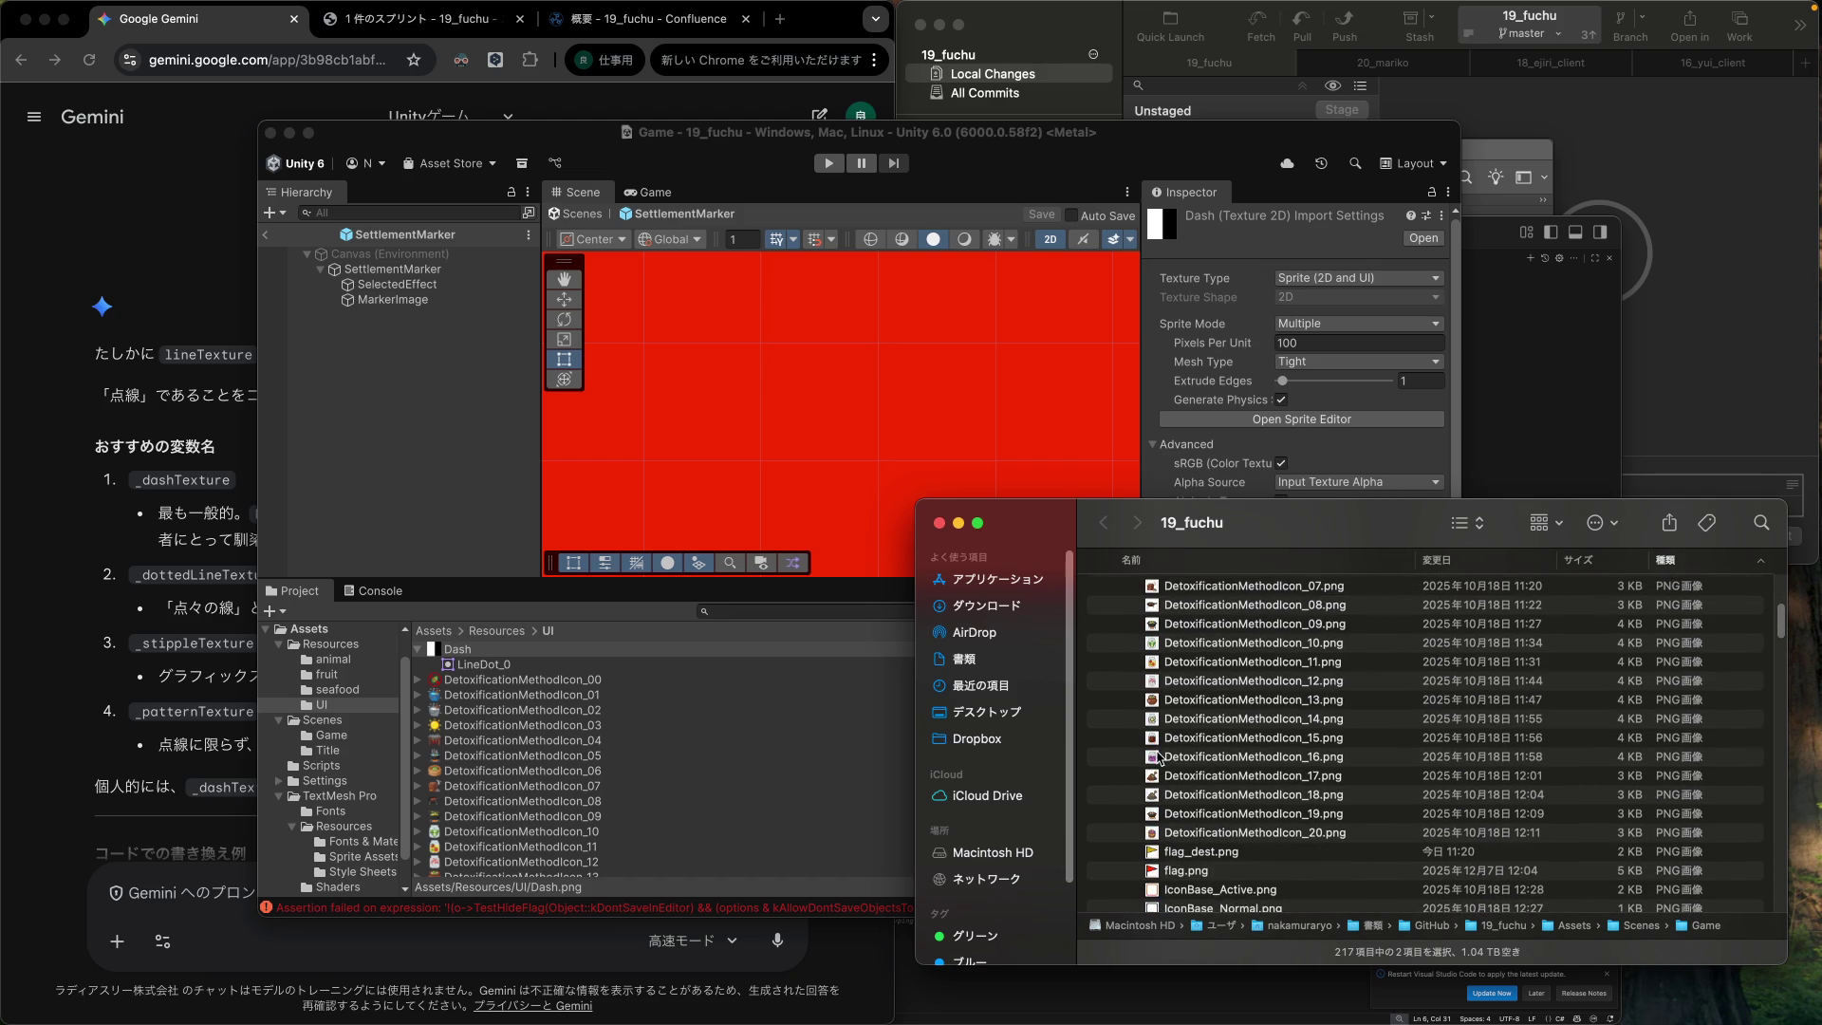
pyautogui.scroll(-10, 1158, 756)
pyautogui.scroll(-5, 1158, 757)
pyautogui.scroll(2, 1158, 757)
# Move Dash.png.meta to the Trash and return to the Unity editor.
pyautogui.click(1235, 605)
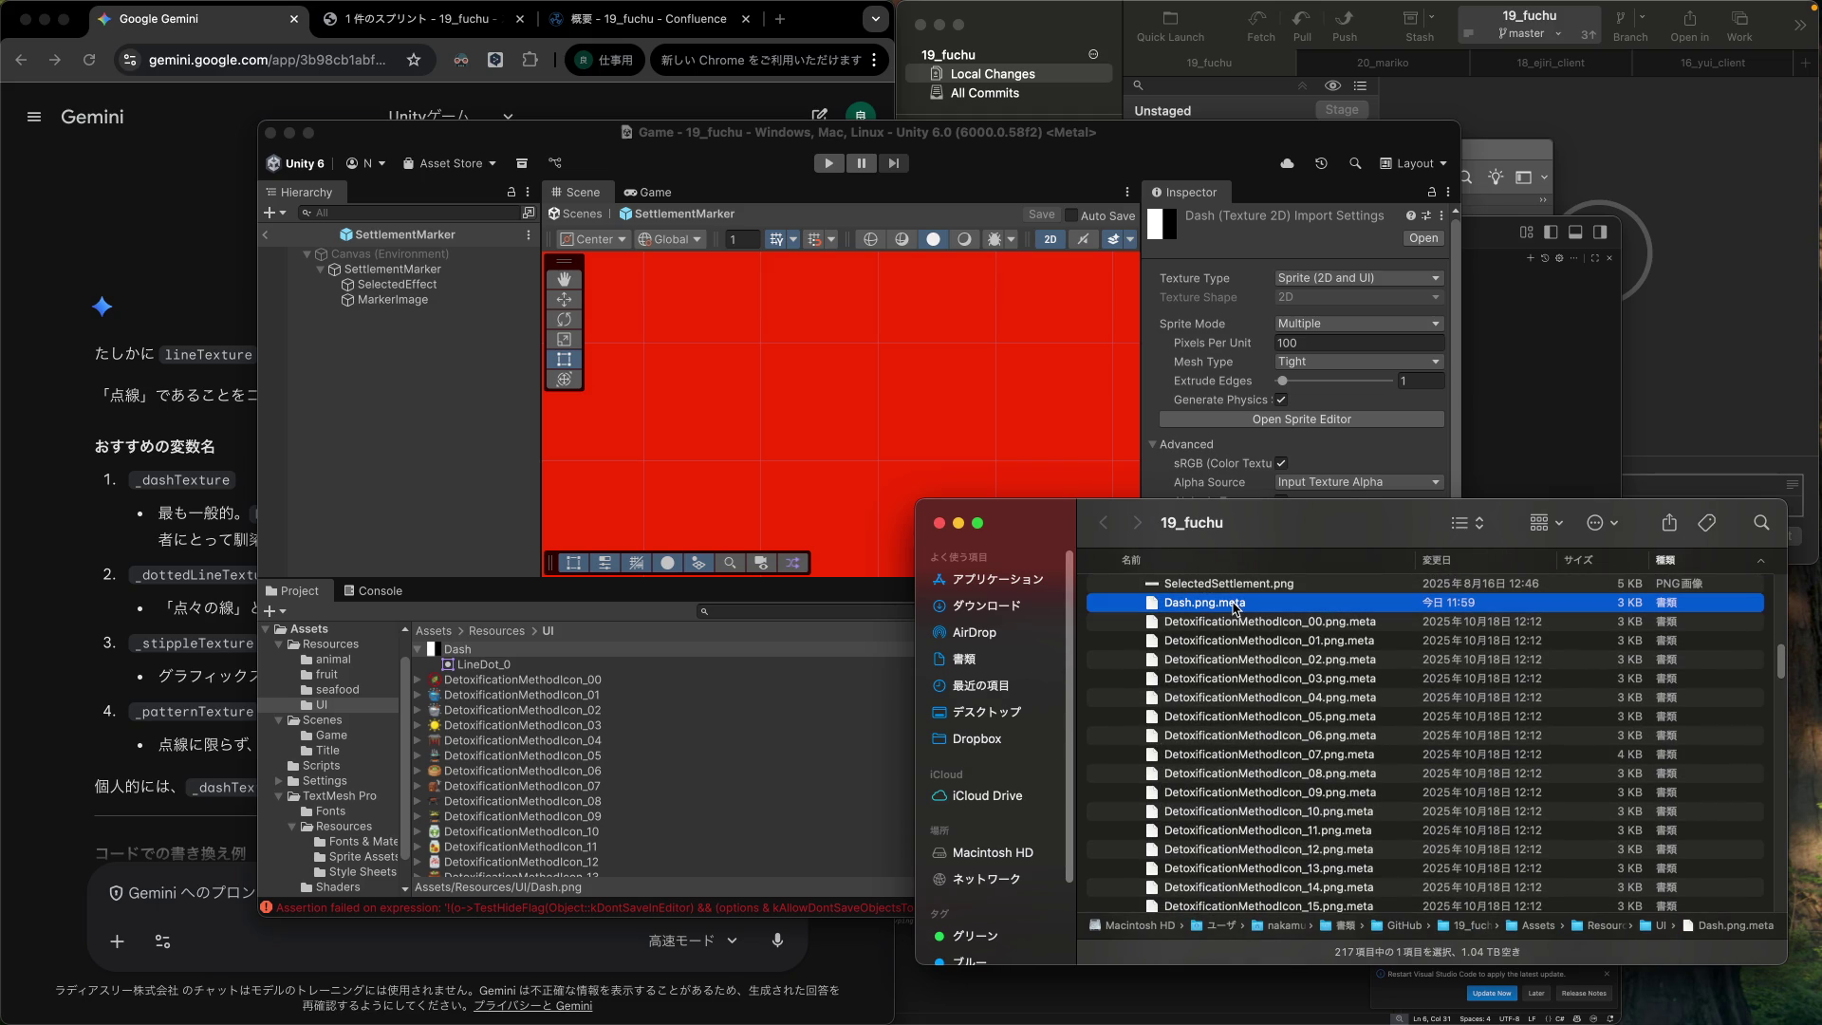
pyautogui.rightClick(1235, 604)
pyautogui.click(1289, 676)
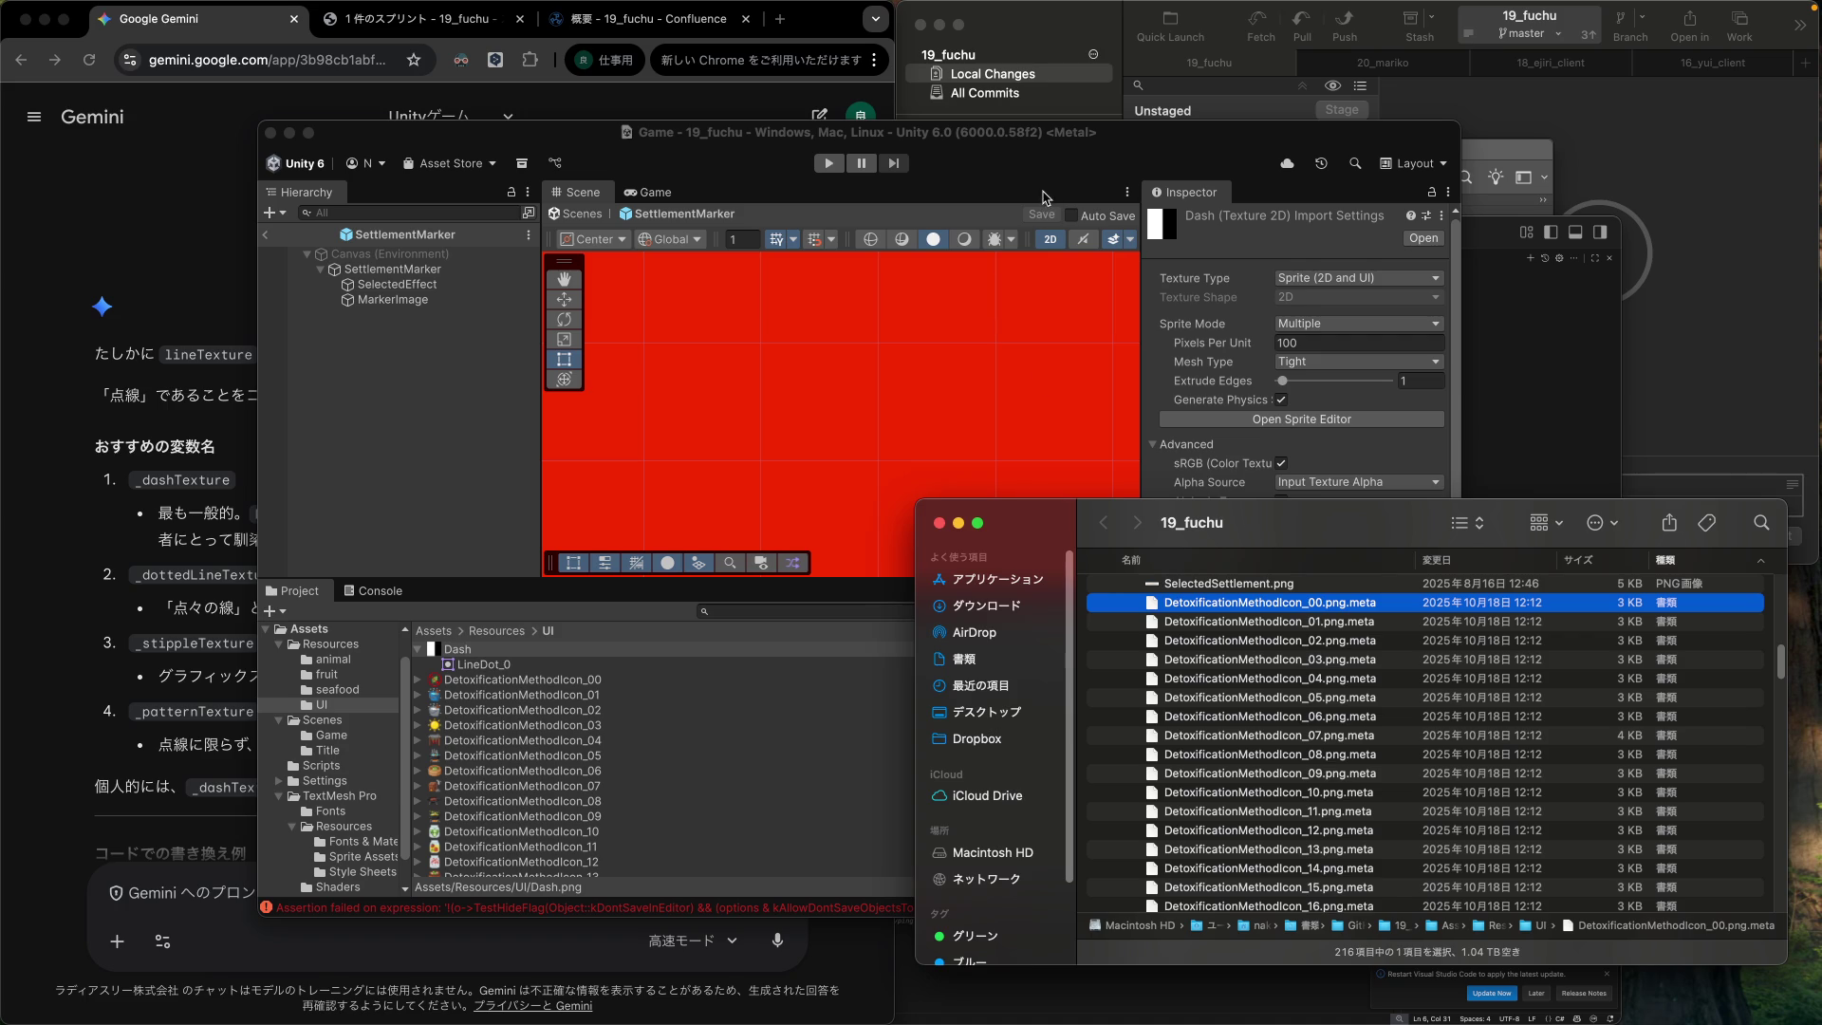
pyautogui.click(1033, 160)
pyautogui.scroll(-5, 612, 707)
pyautogui.scroll(-5, 608, 718)
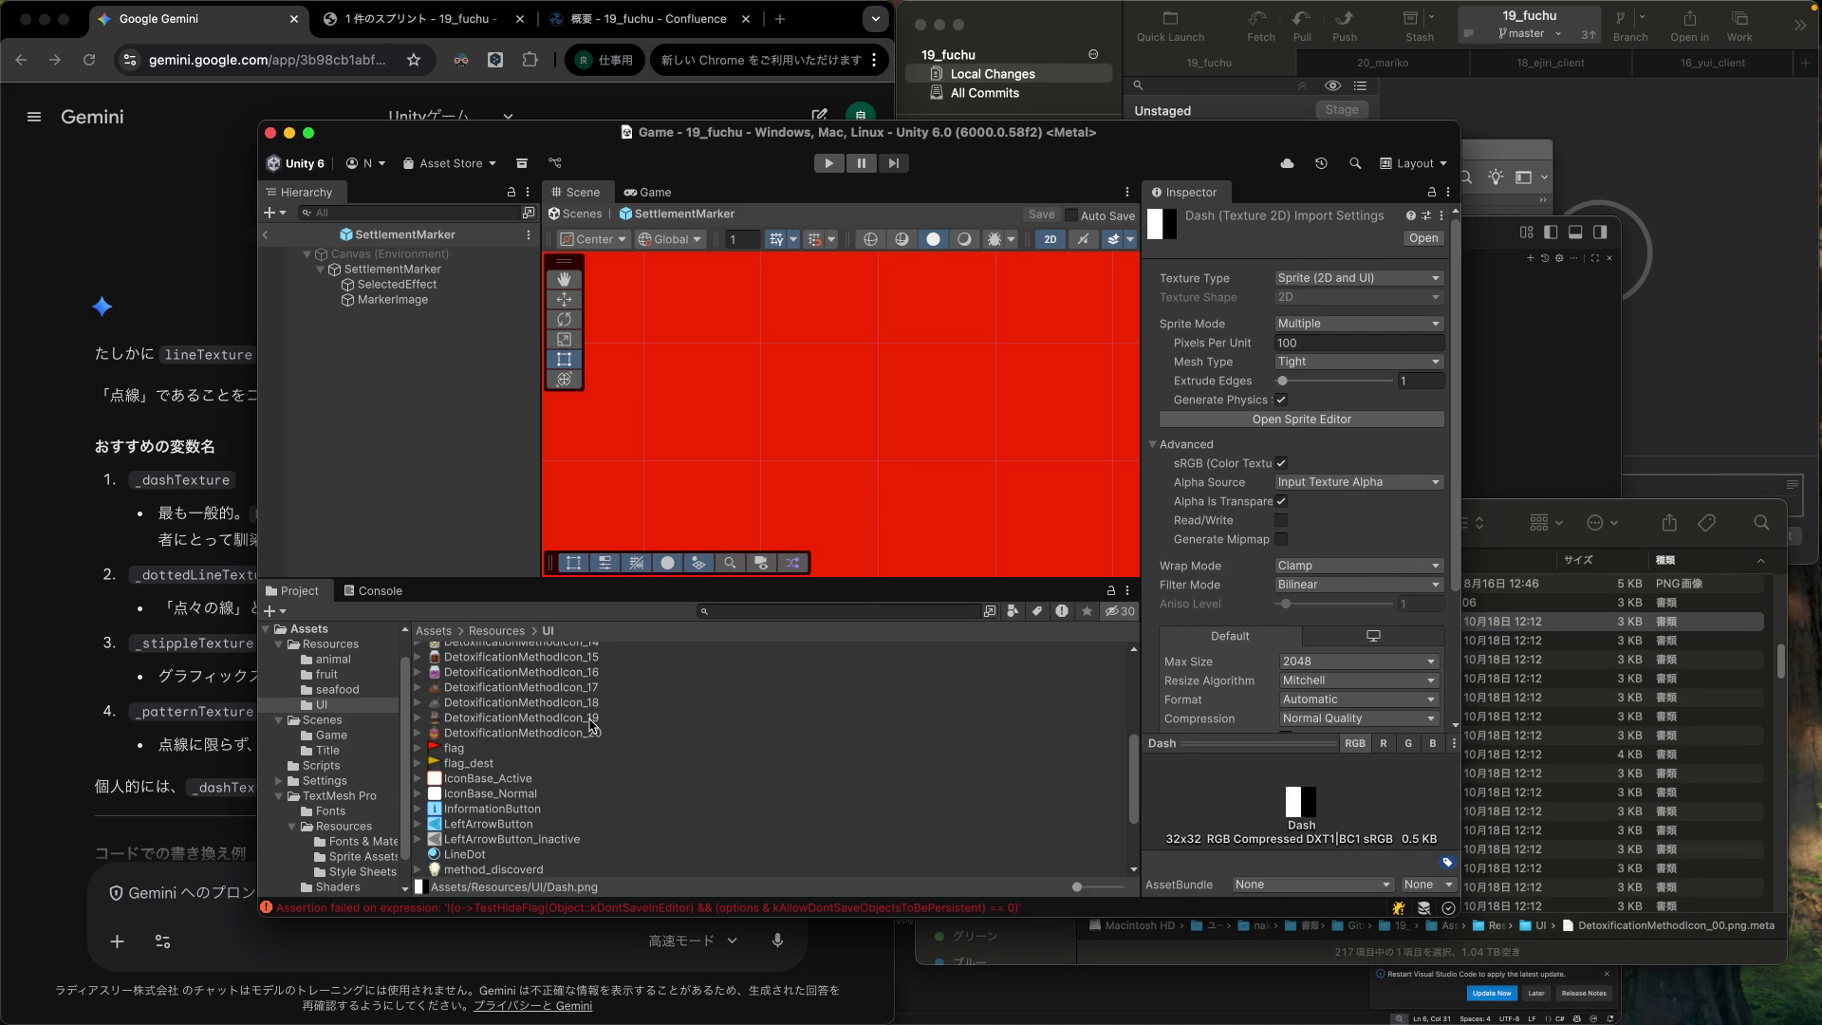
# Rename the LineDot material in Resources/UI to Dash.
pyautogui.click(482, 816)
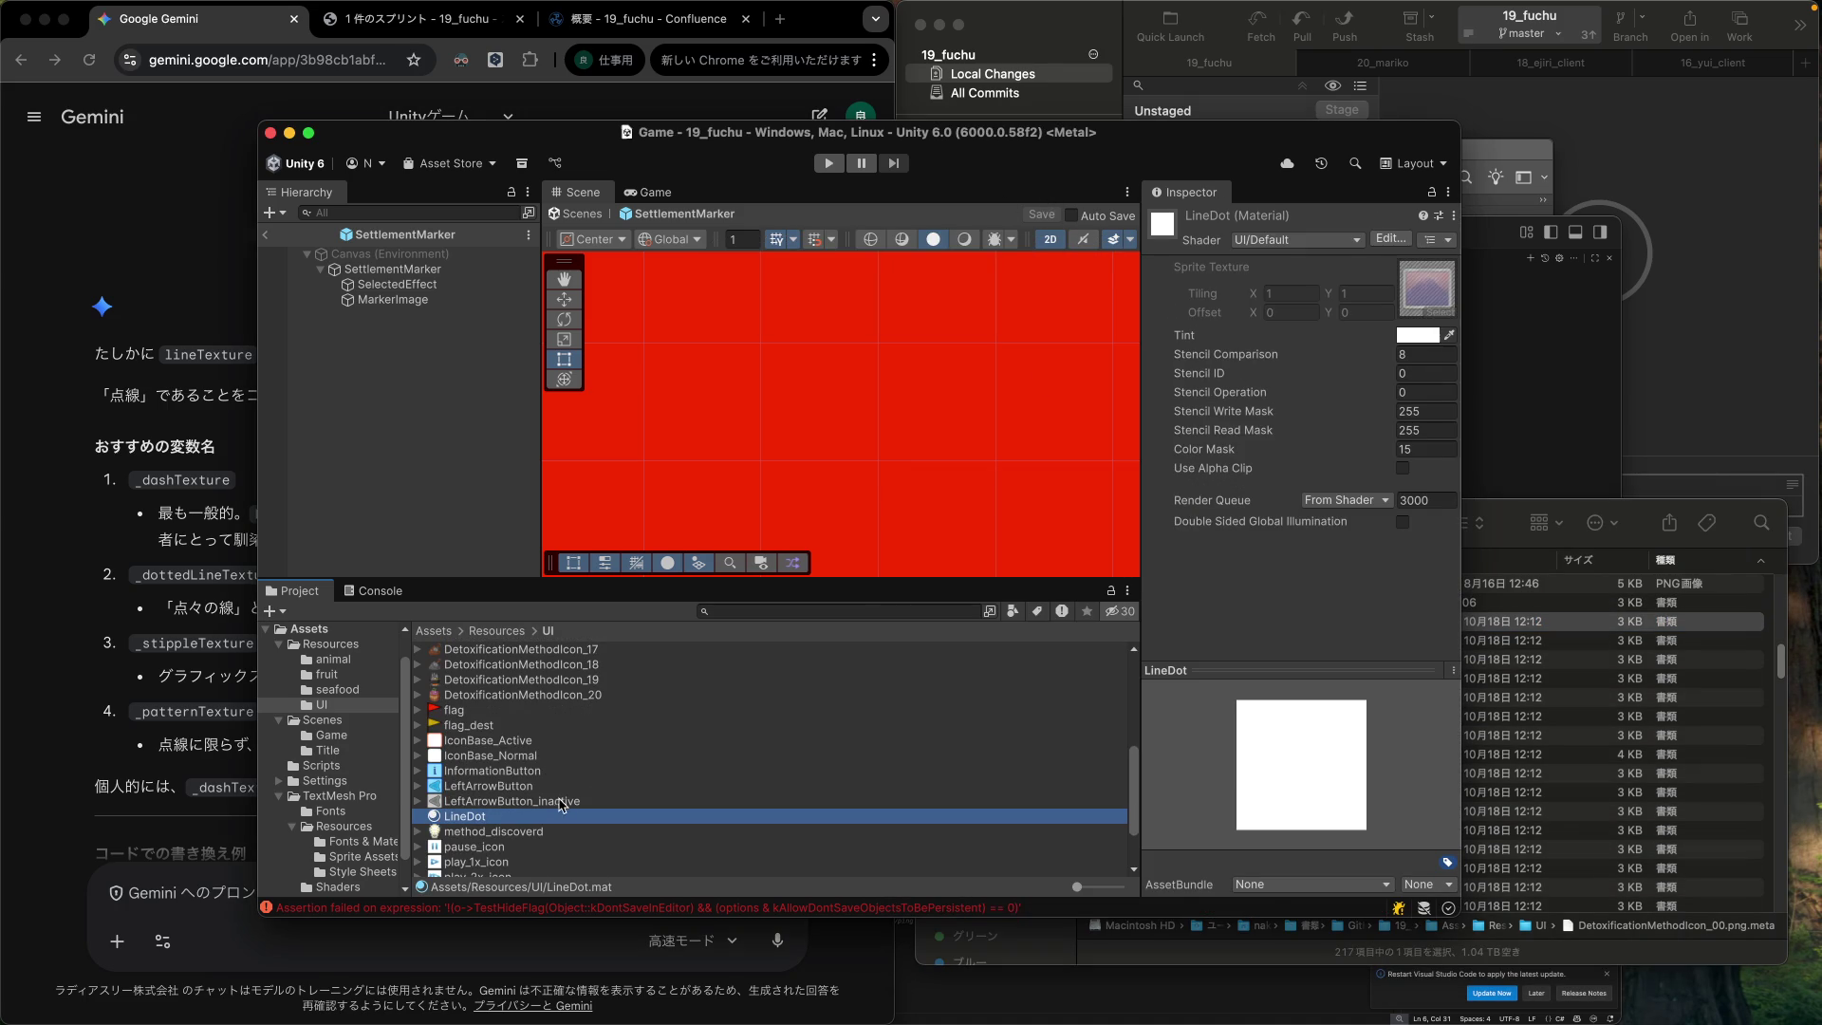
pyautogui.press('Return')
pyautogui.write('Dash')
pyautogui.press('Return')
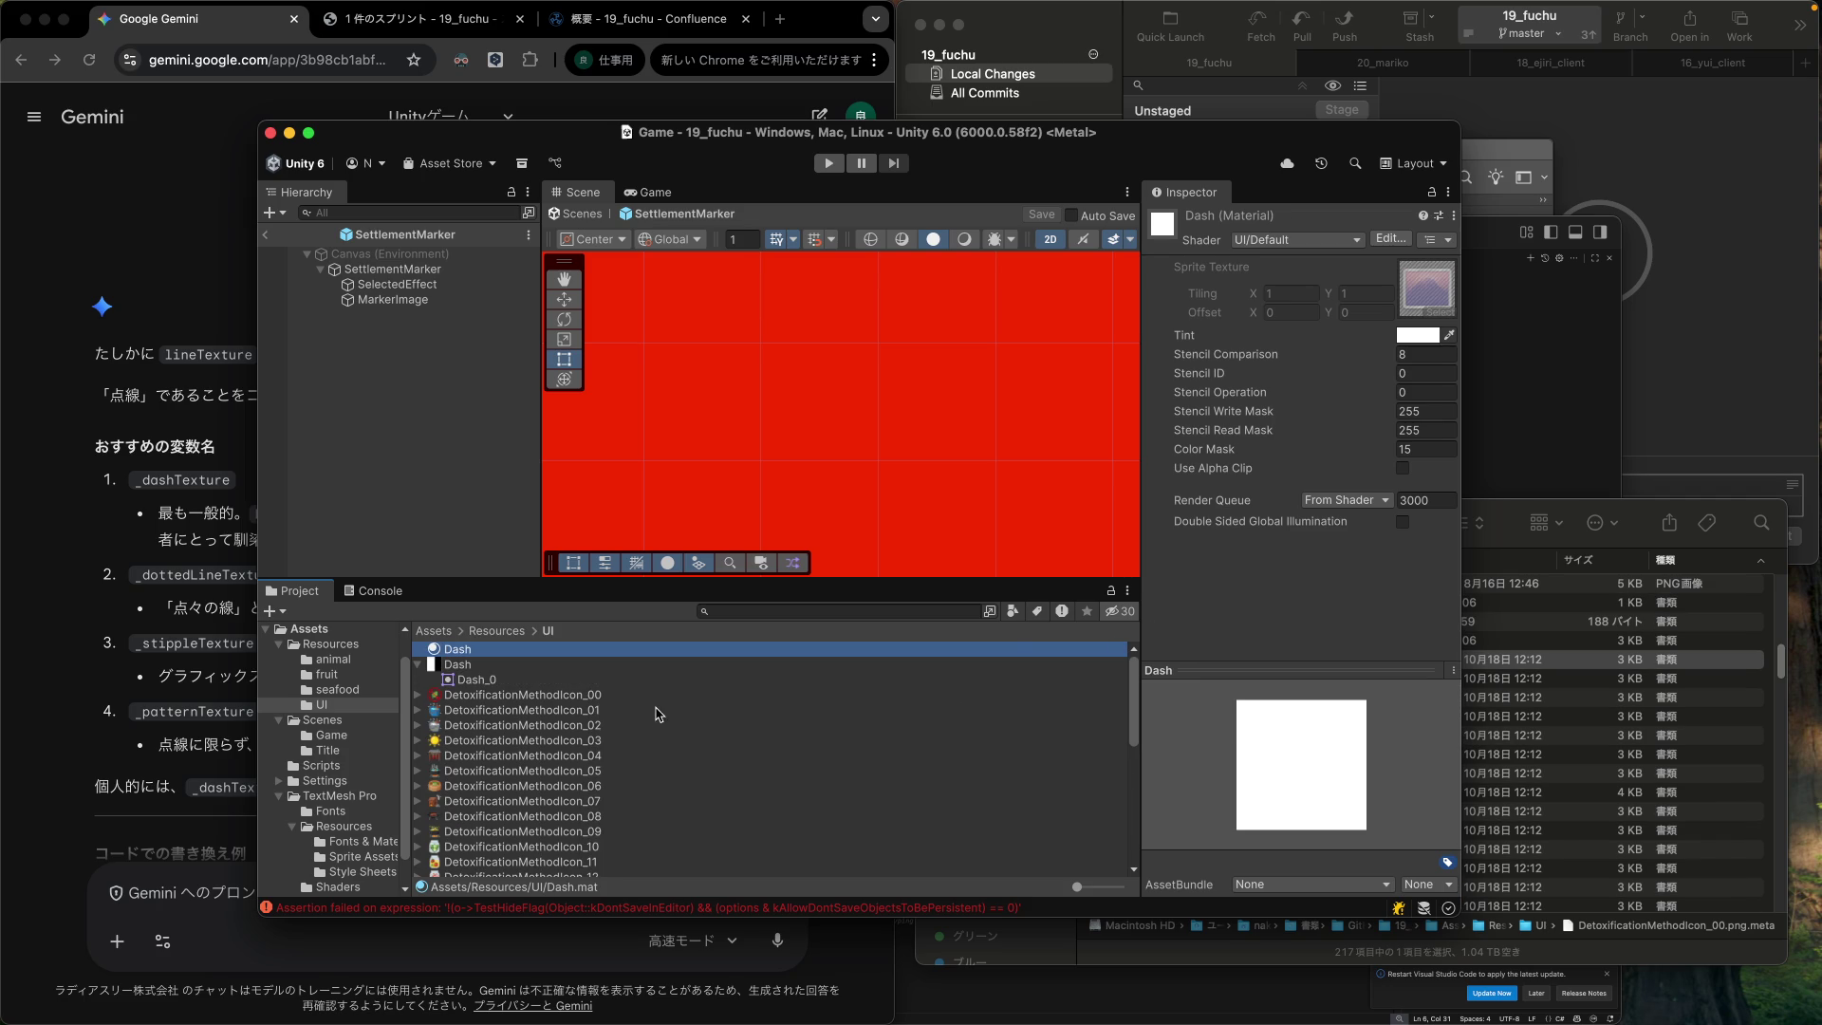
pyautogui.click(204, 613)
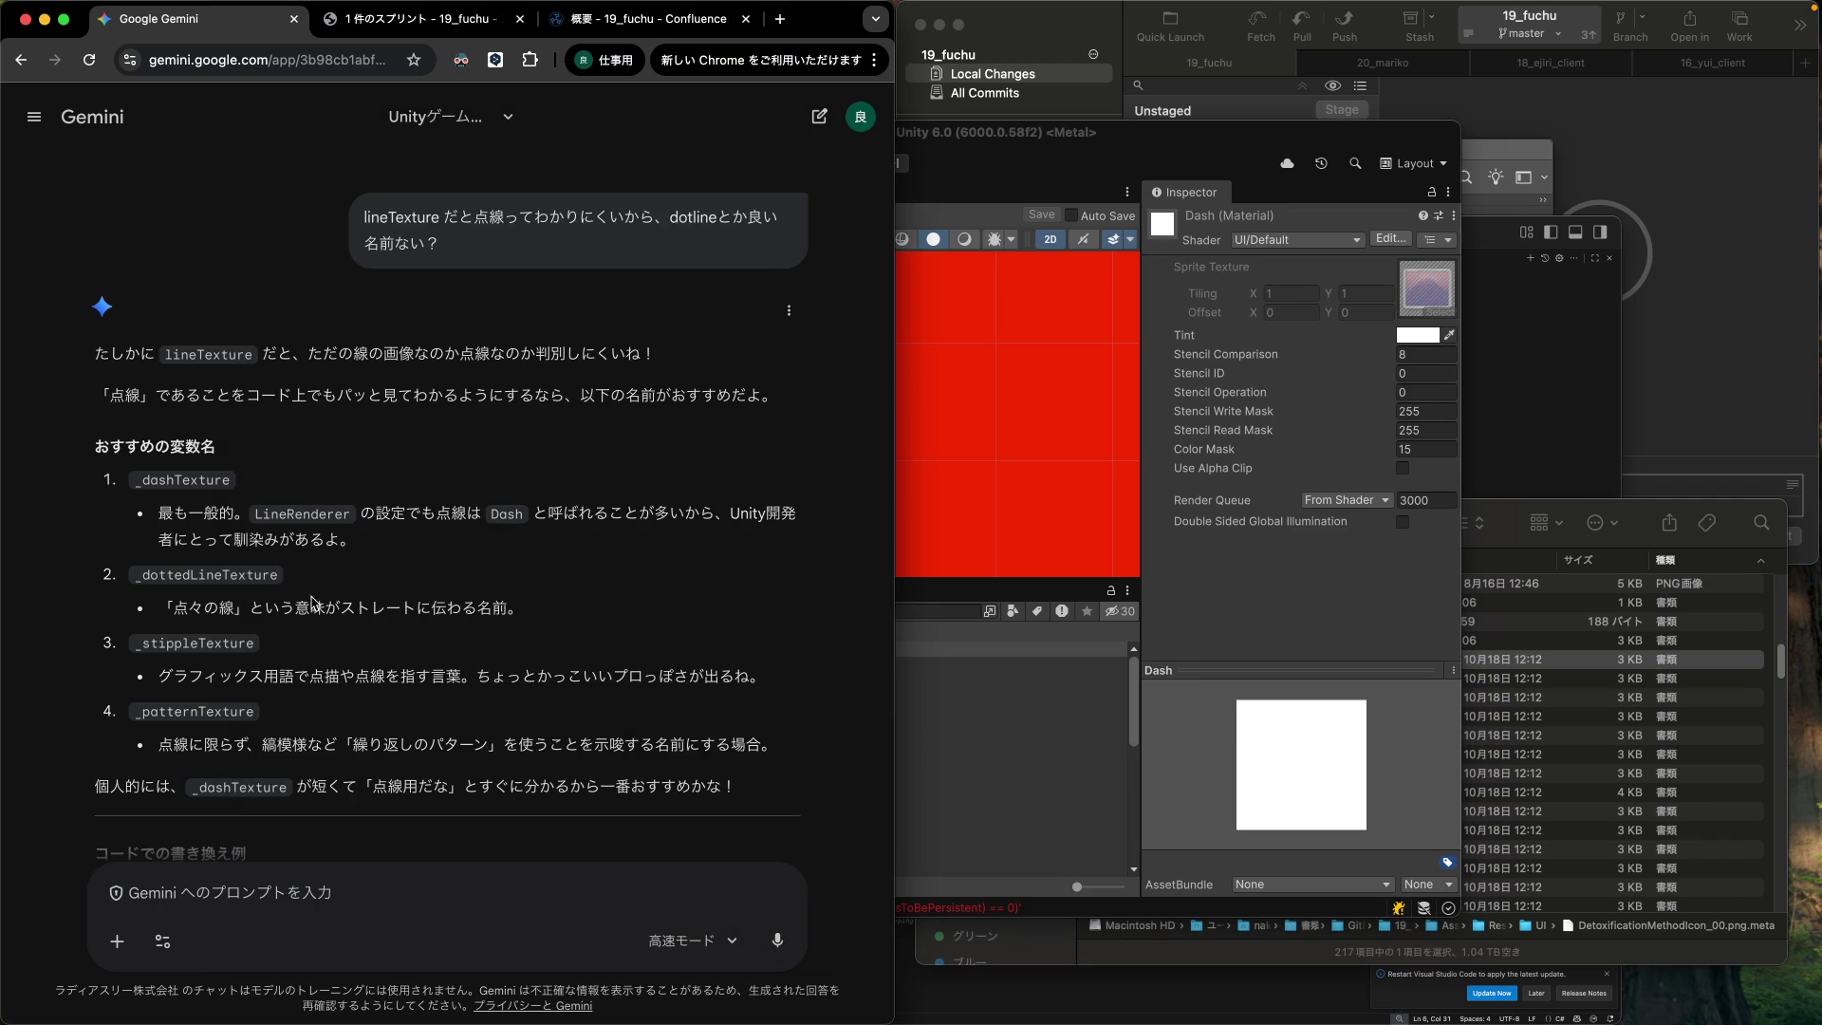
# Select the suggested _dashTexture field and mainTexture override lines in Gemini's C# example.
pyautogui.scroll(-5, 376, 592)
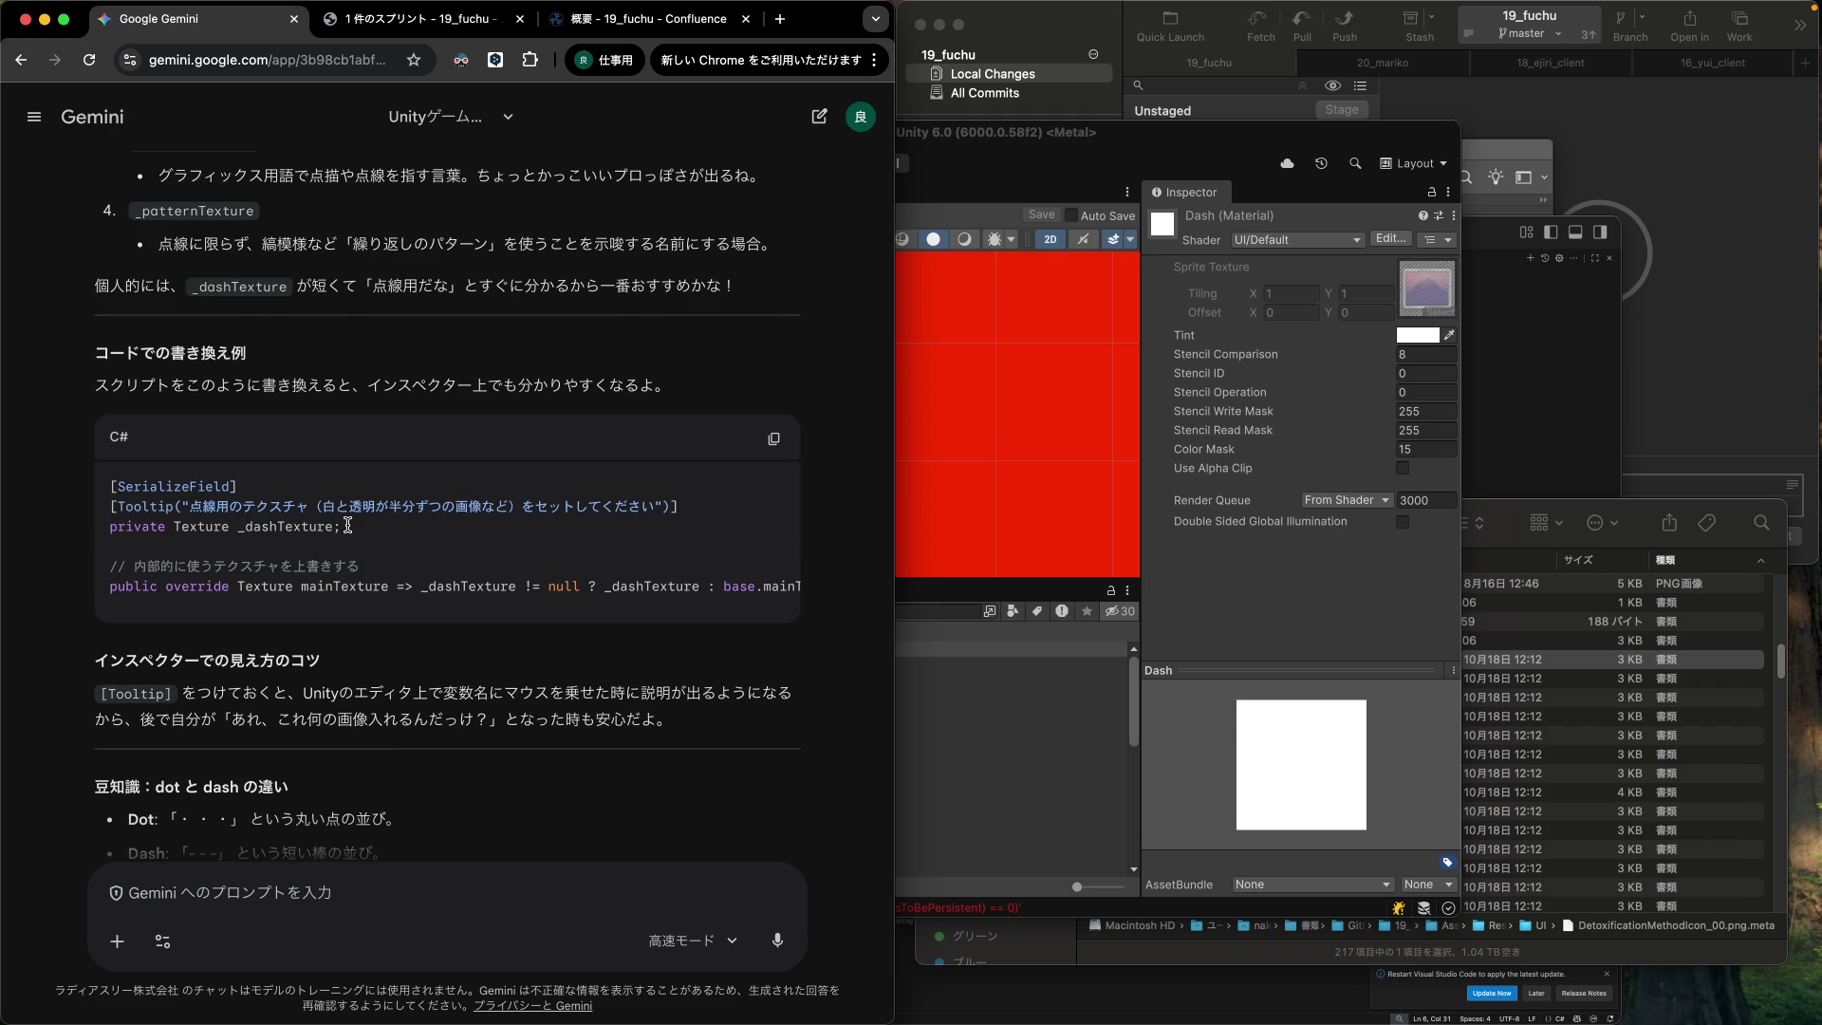
pyautogui.moveTo(111, 489); pyautogui.dragTo(377, 541)
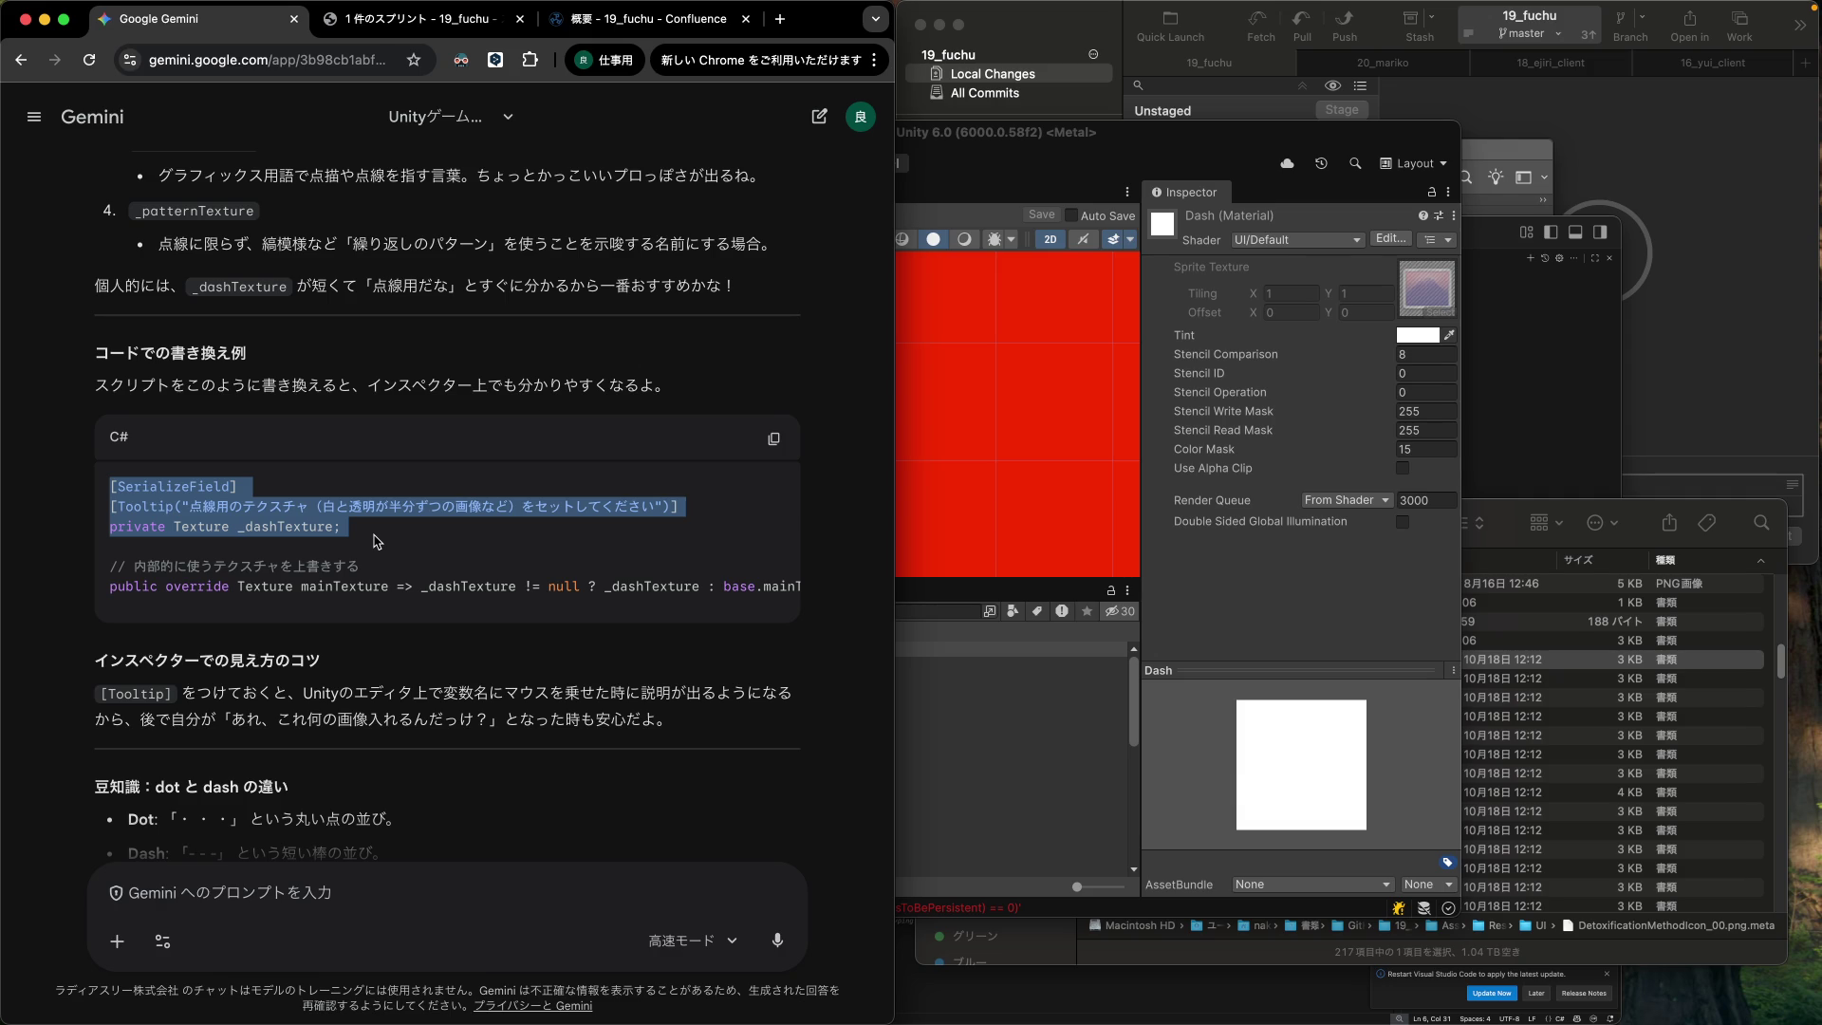
pyautogui.moveTo(377, 541); pyautogui.dragTo(813, 592)
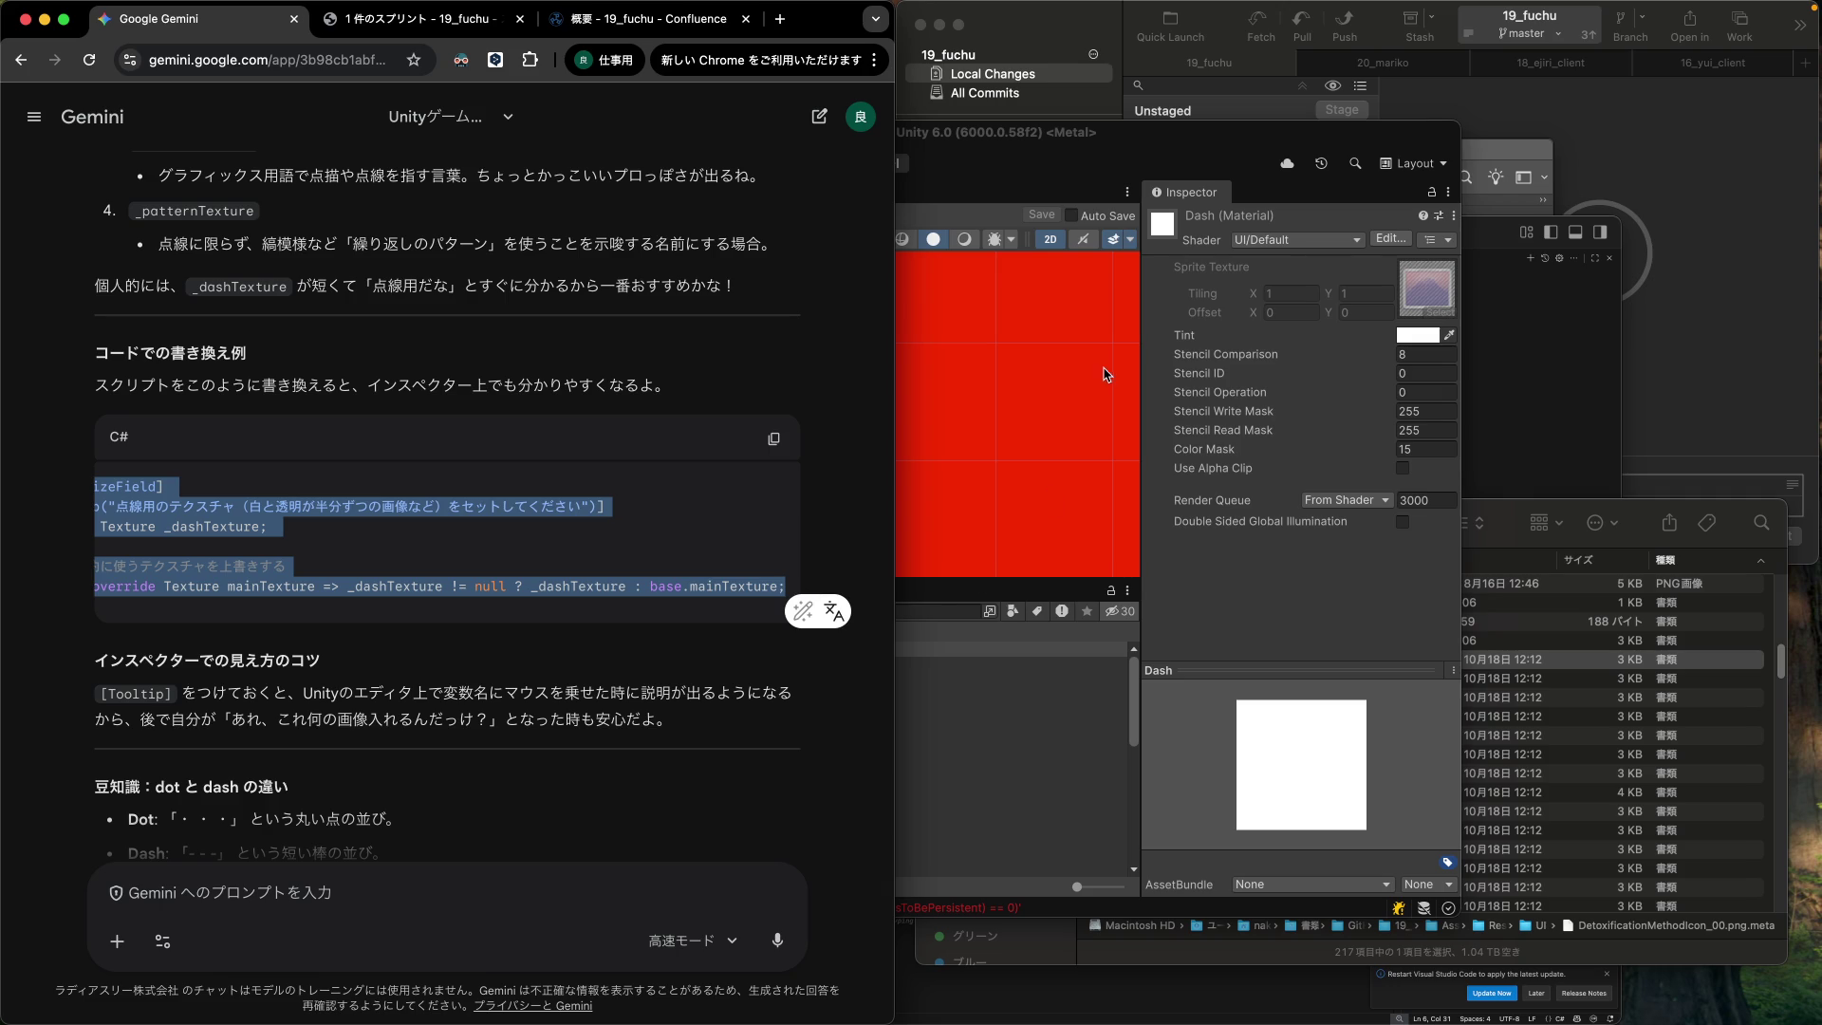
pyautogui.click(1225, 165)
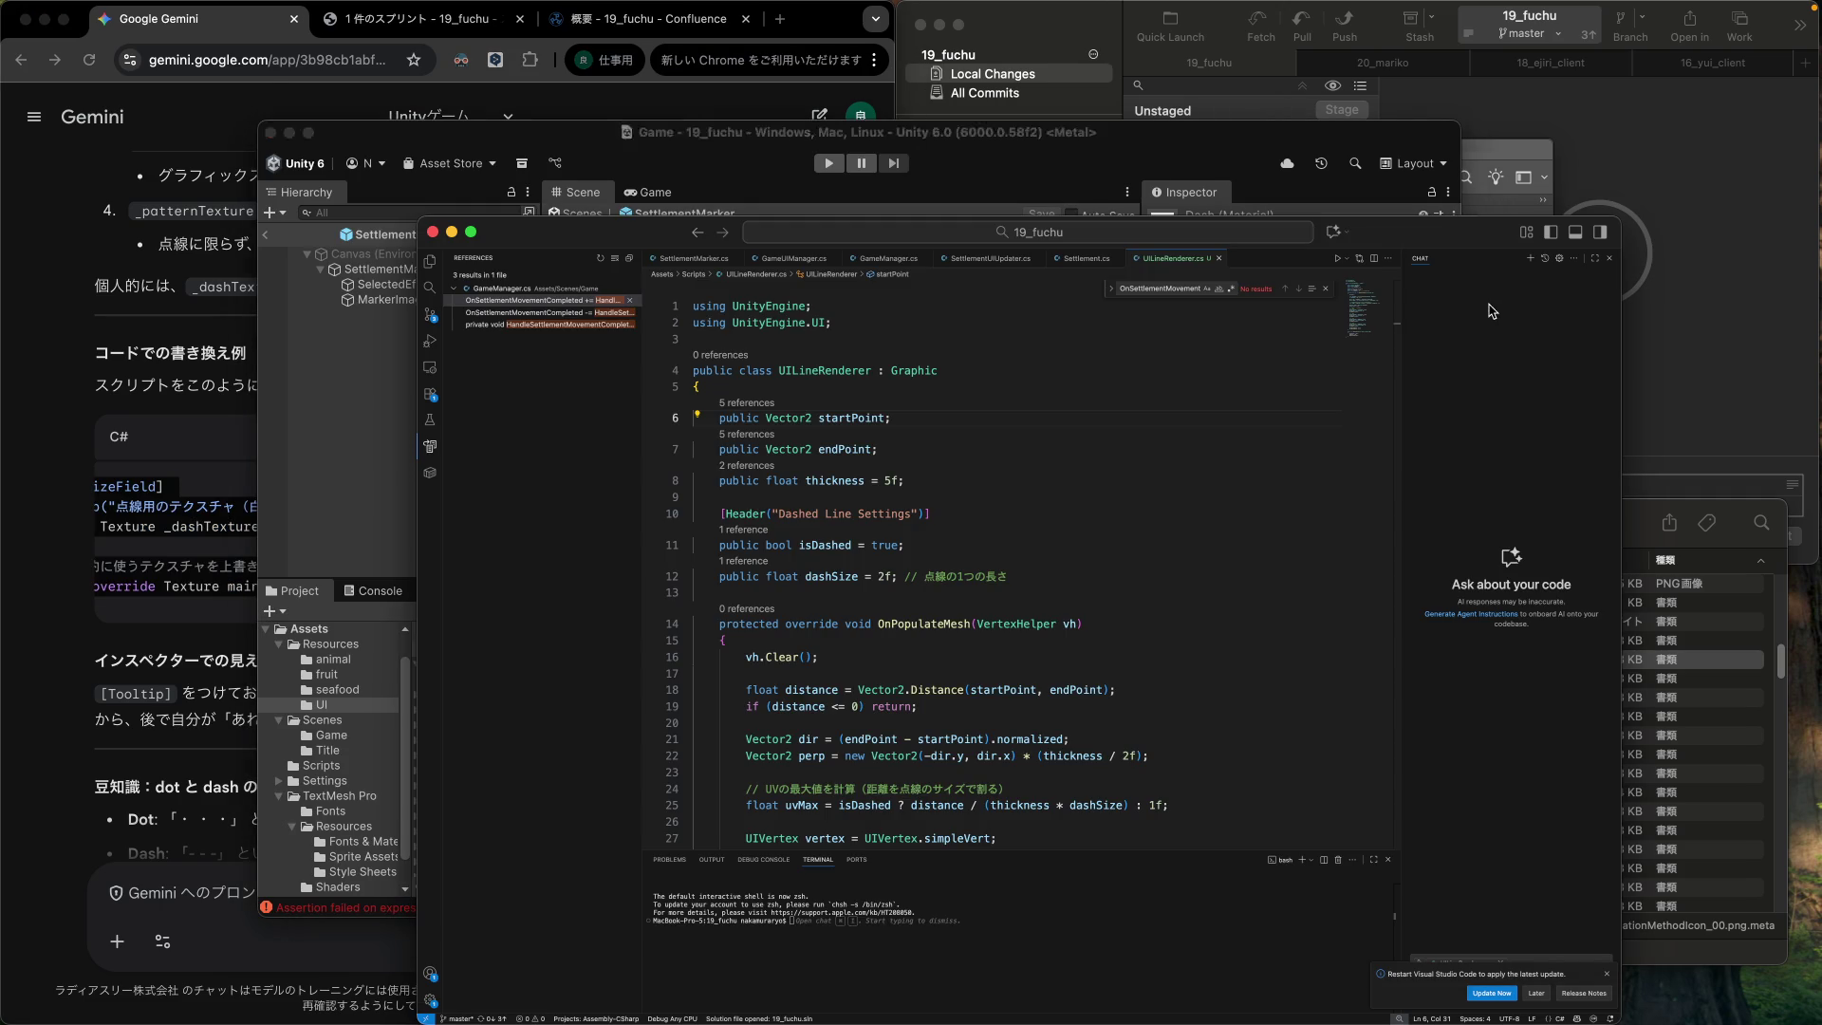
pyautogui.click(1493, 311)
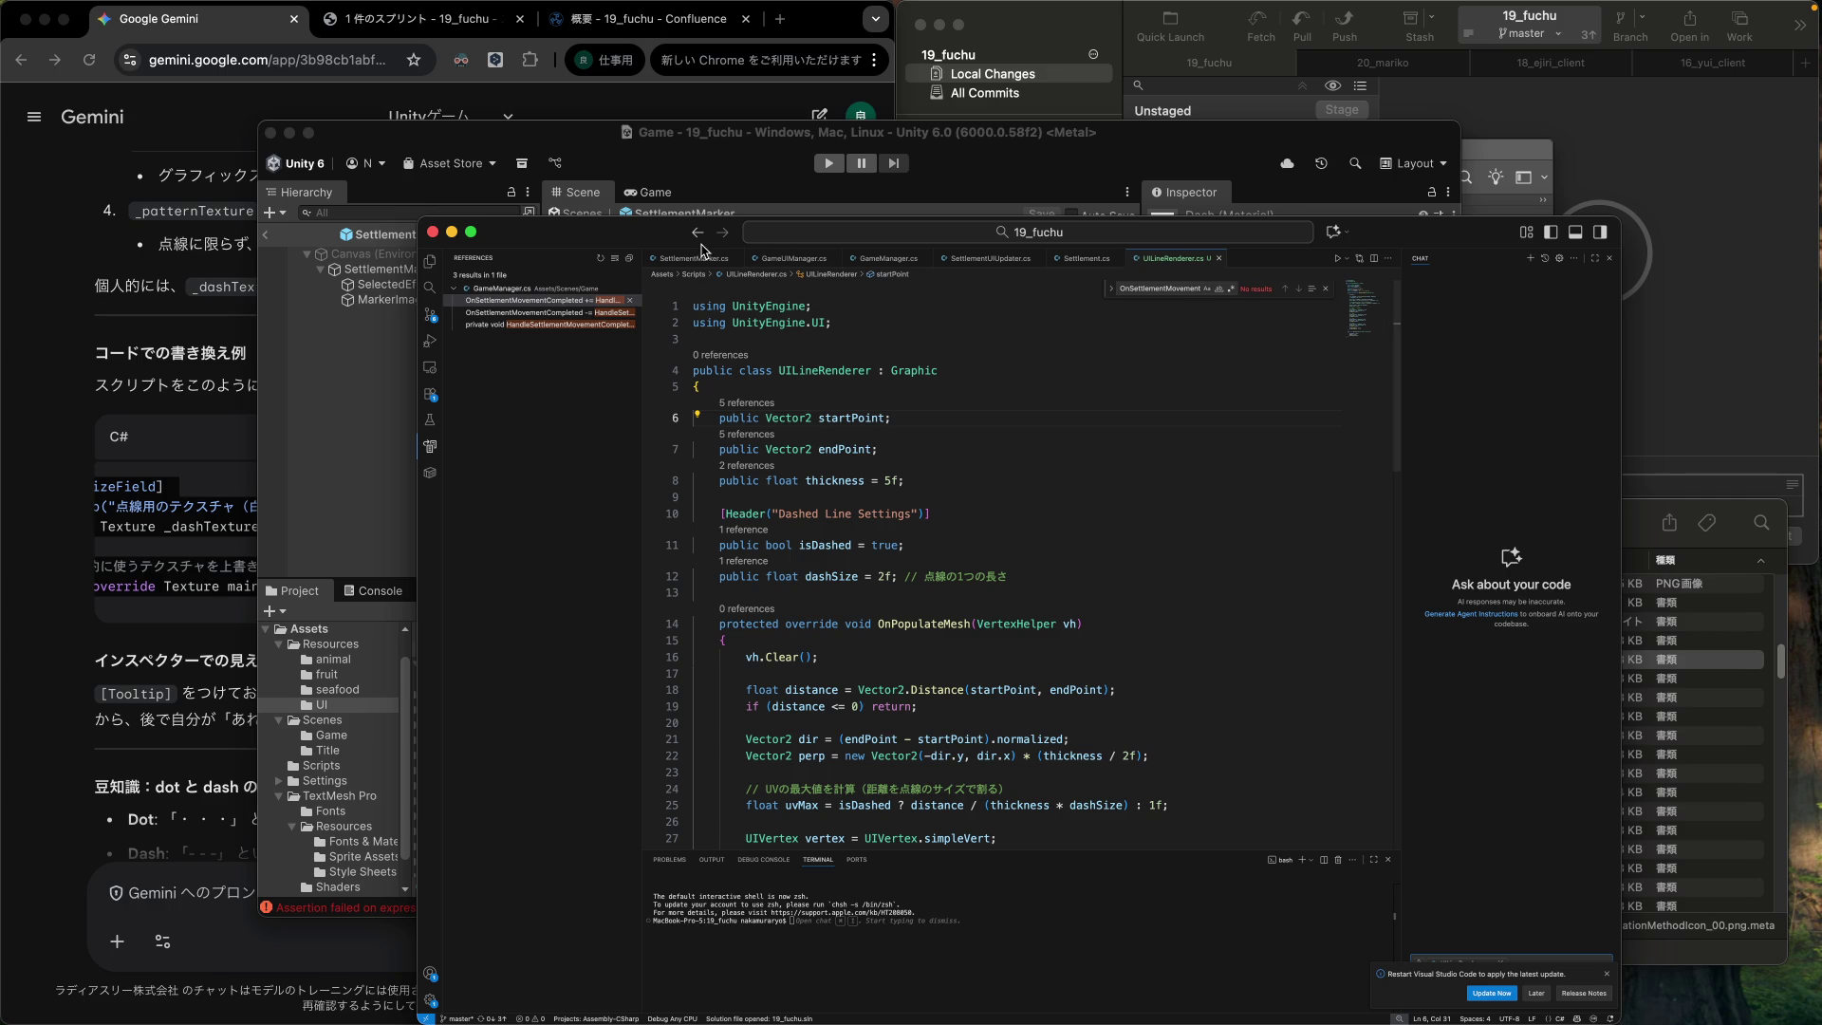
pyautogui.click(1045, 582)
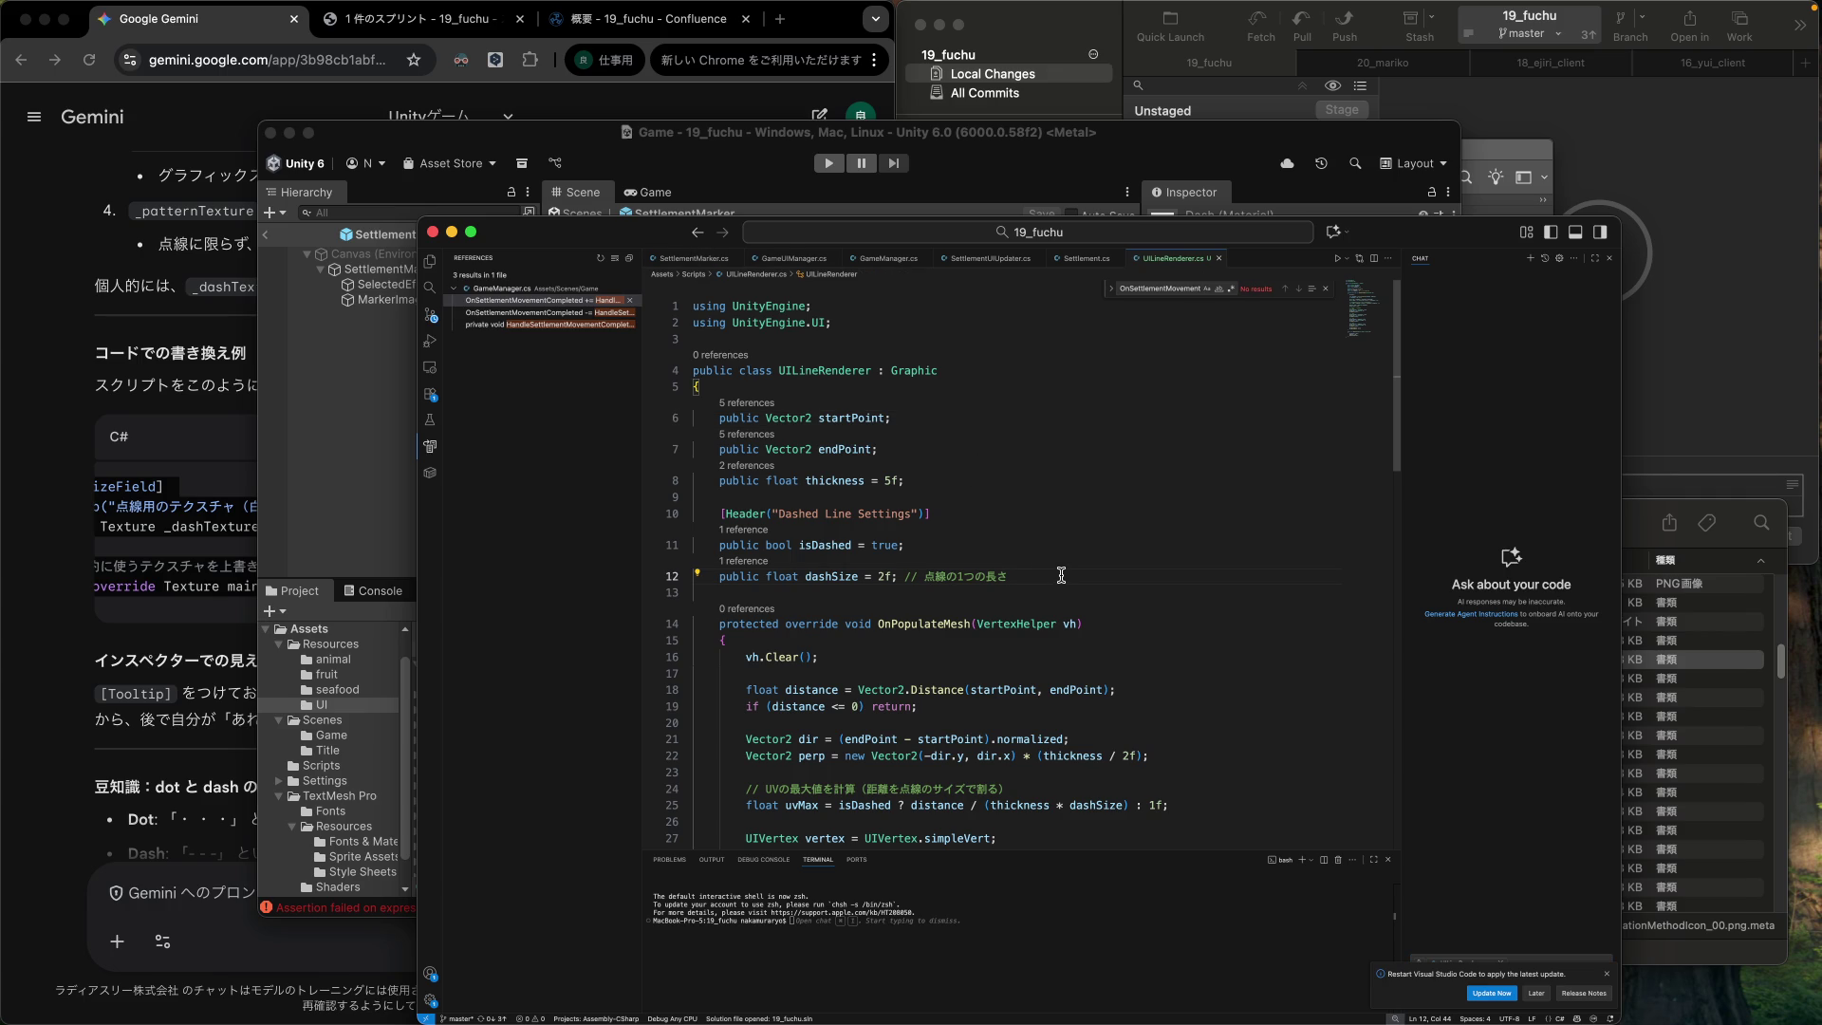
pyautogui.press('Down')
pyautogui.press('Down')
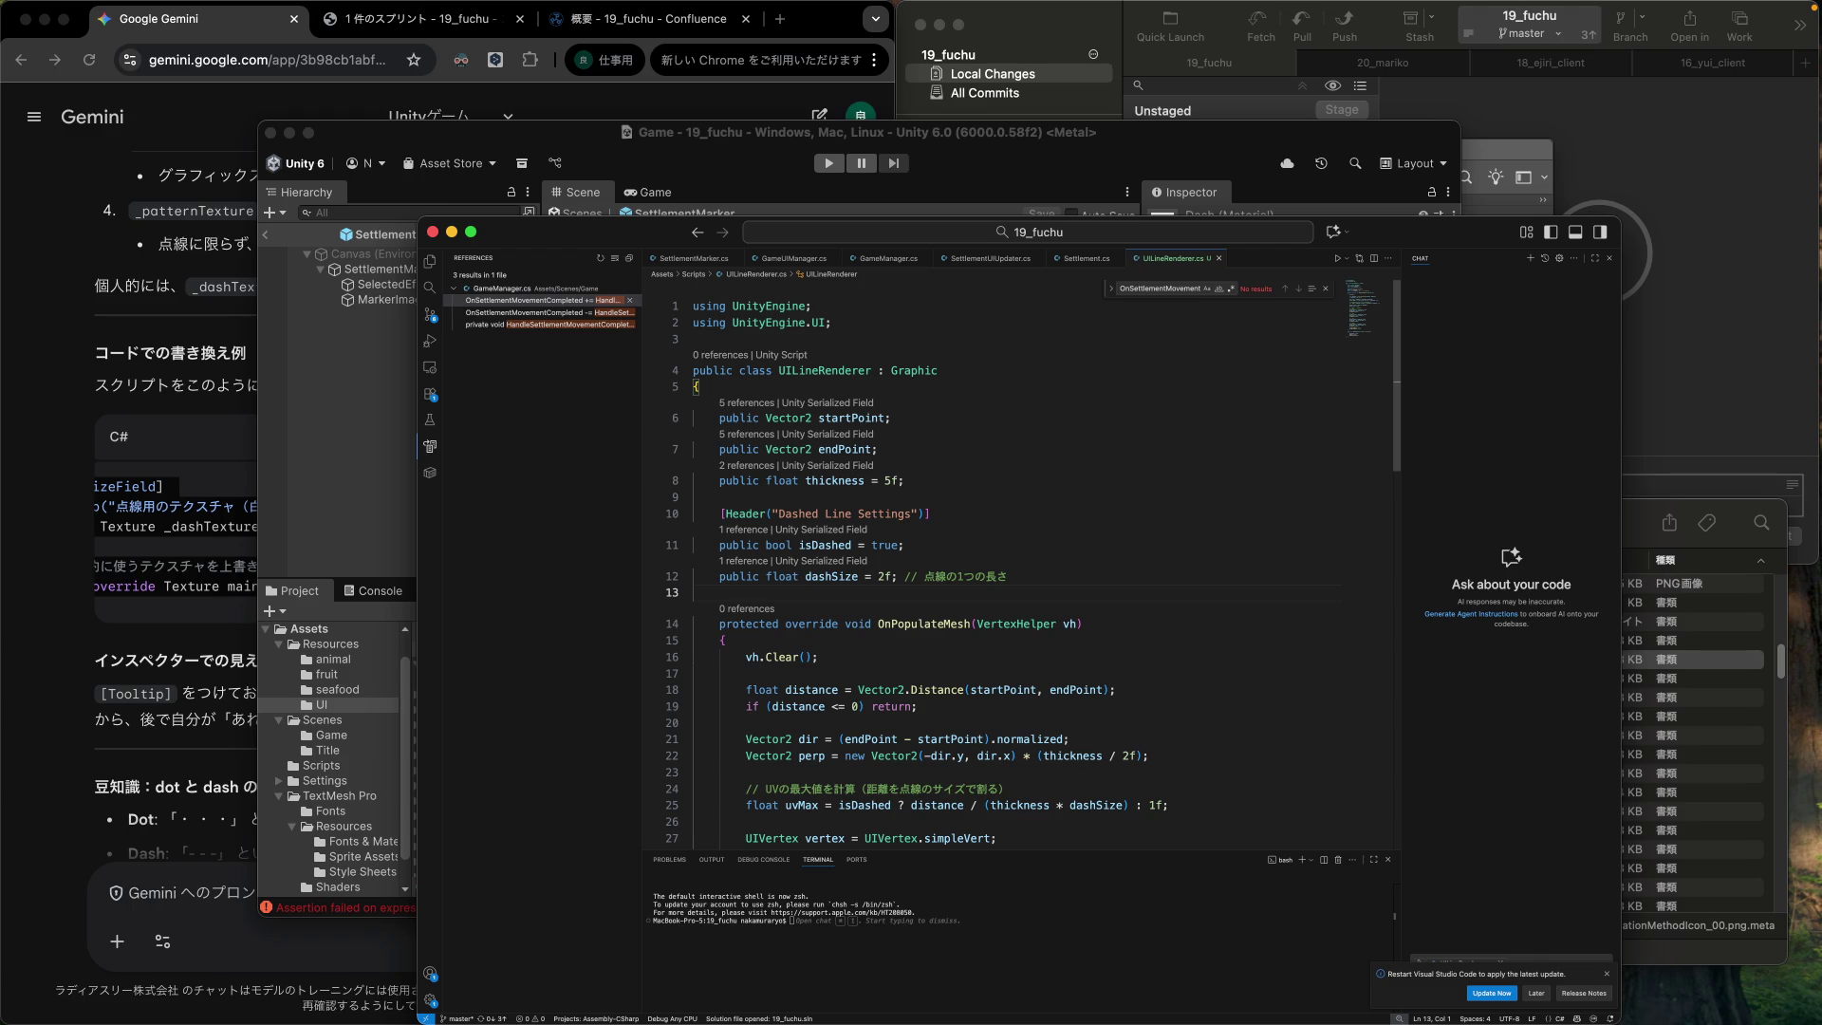
pyautogui.click(990, 163)
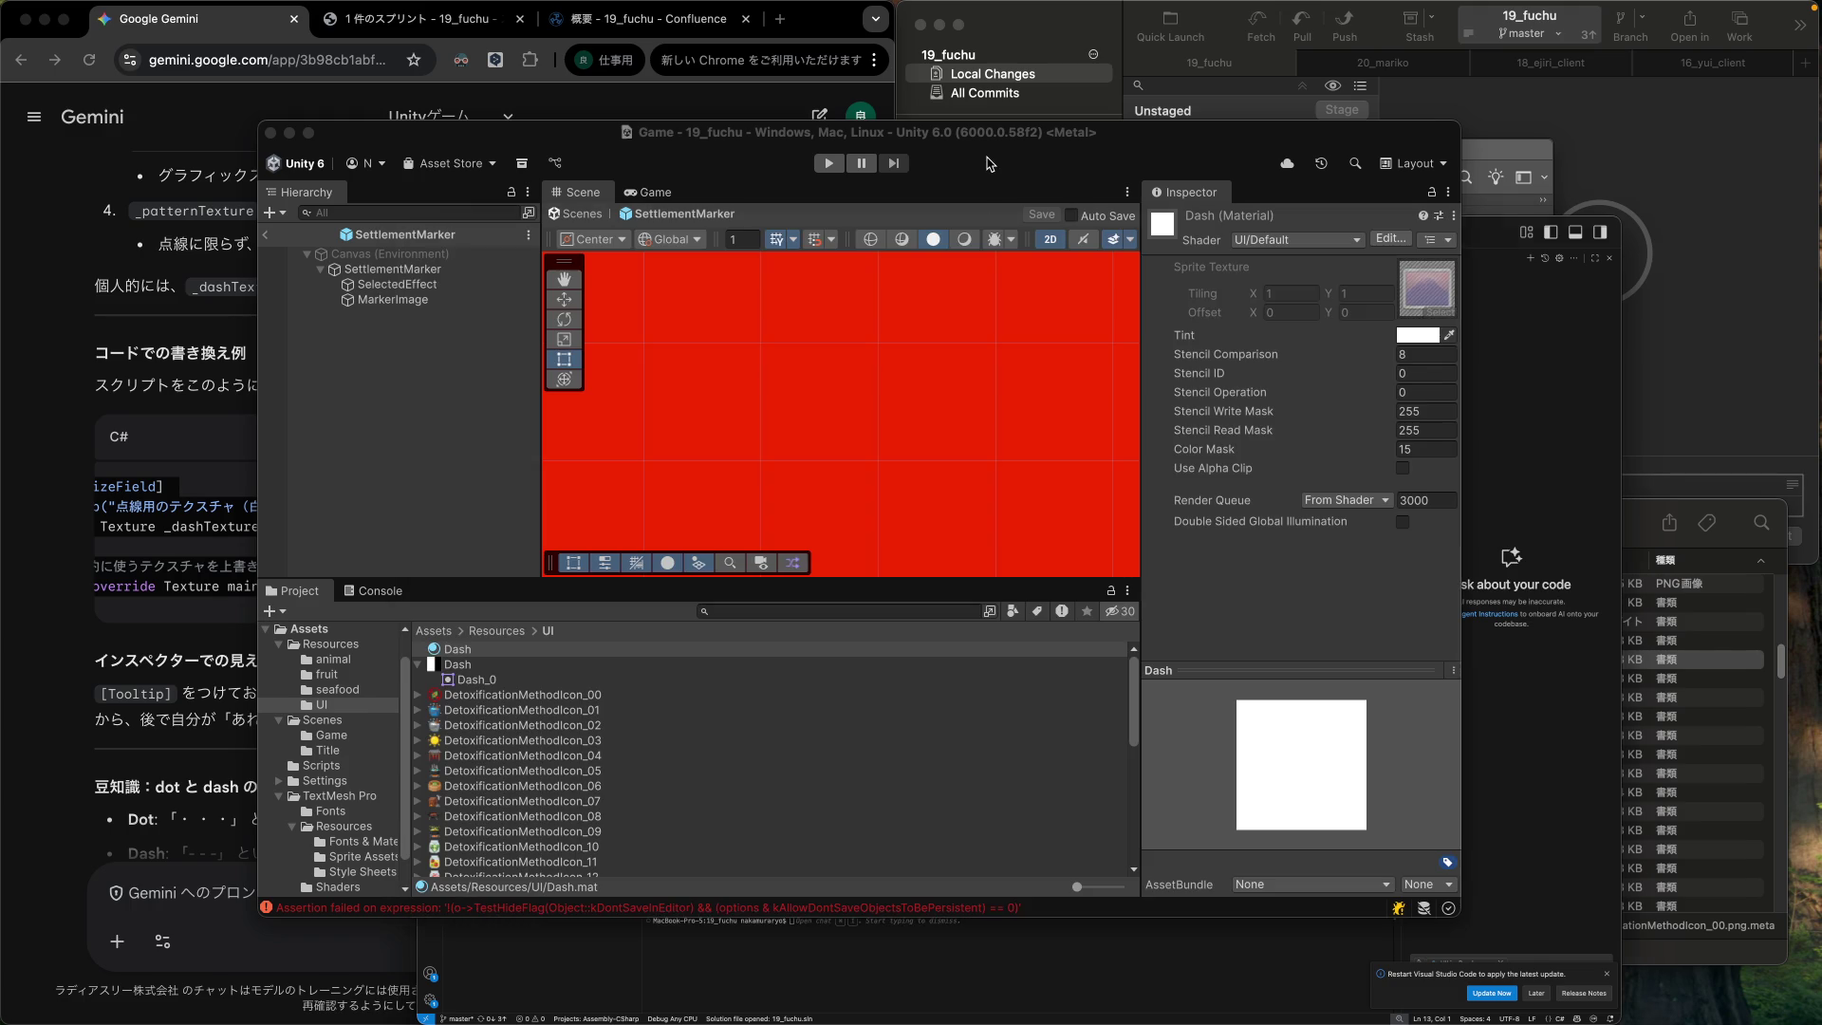
# Rename the Dash material and the Dash texture in Resources/UI to DashedLine.
pyautogui.click(468, 652)
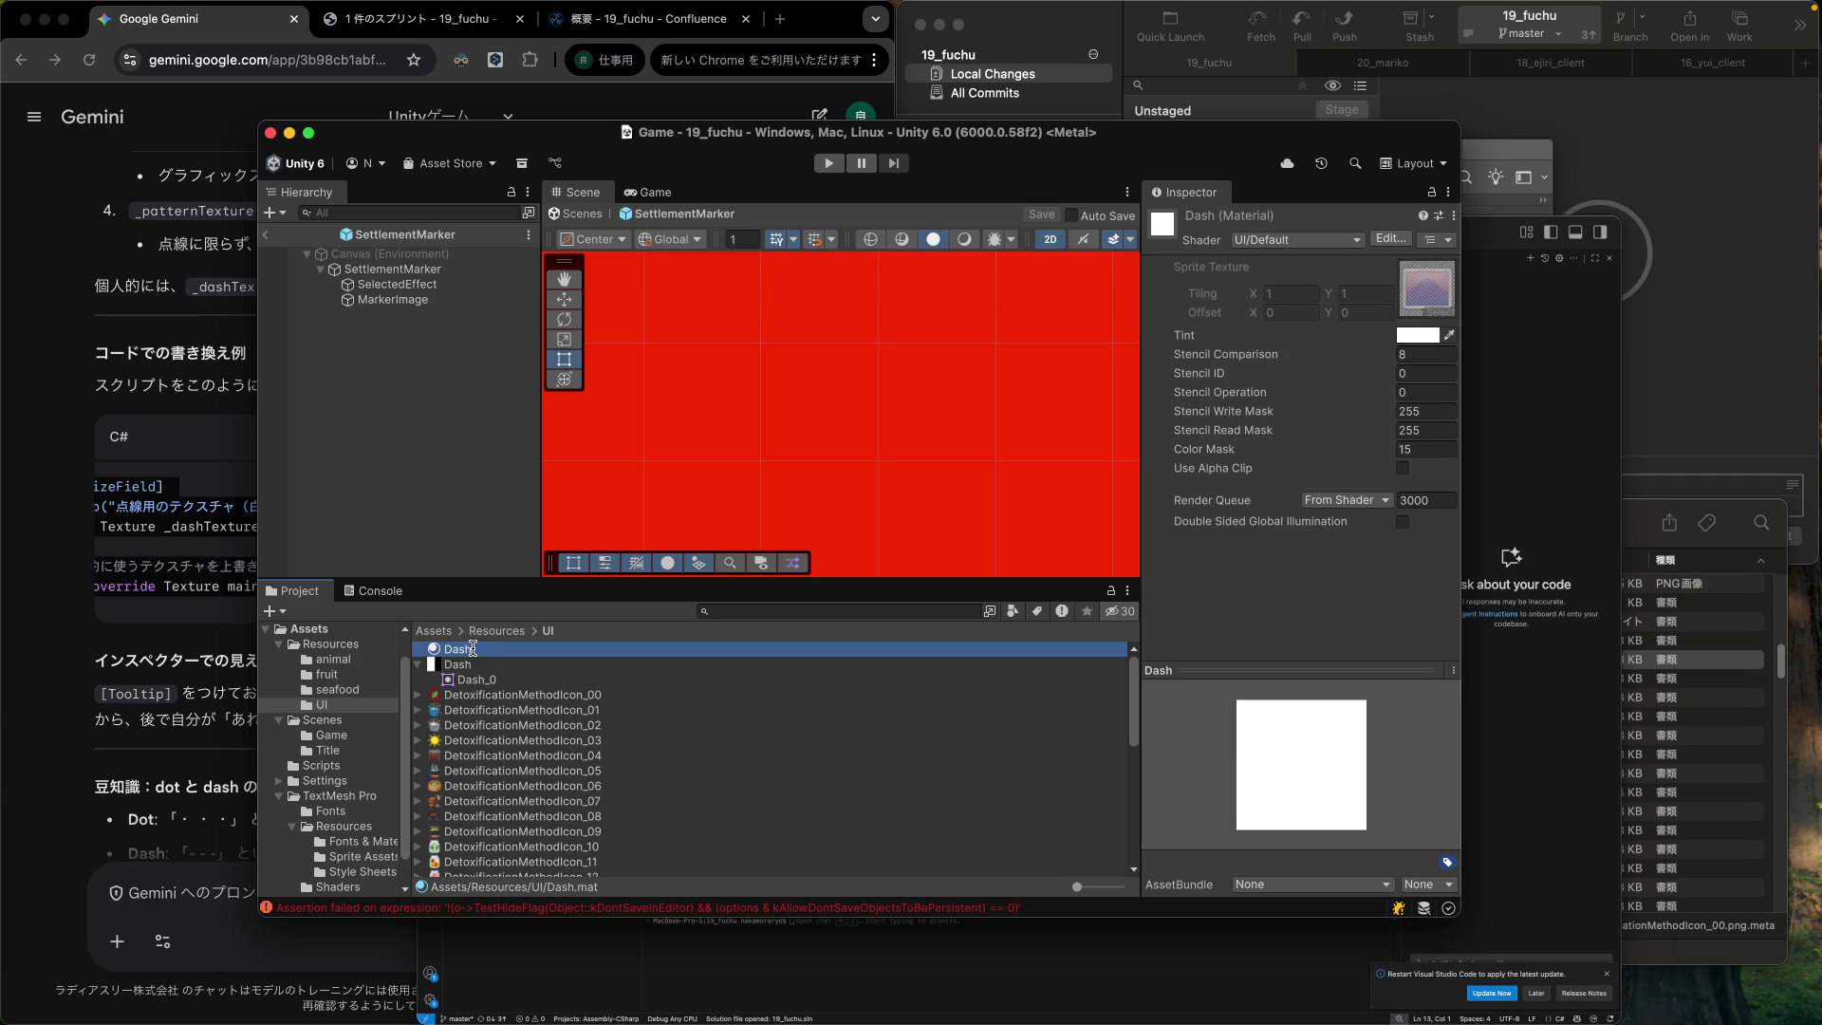
pyautogui.click(472, 648)
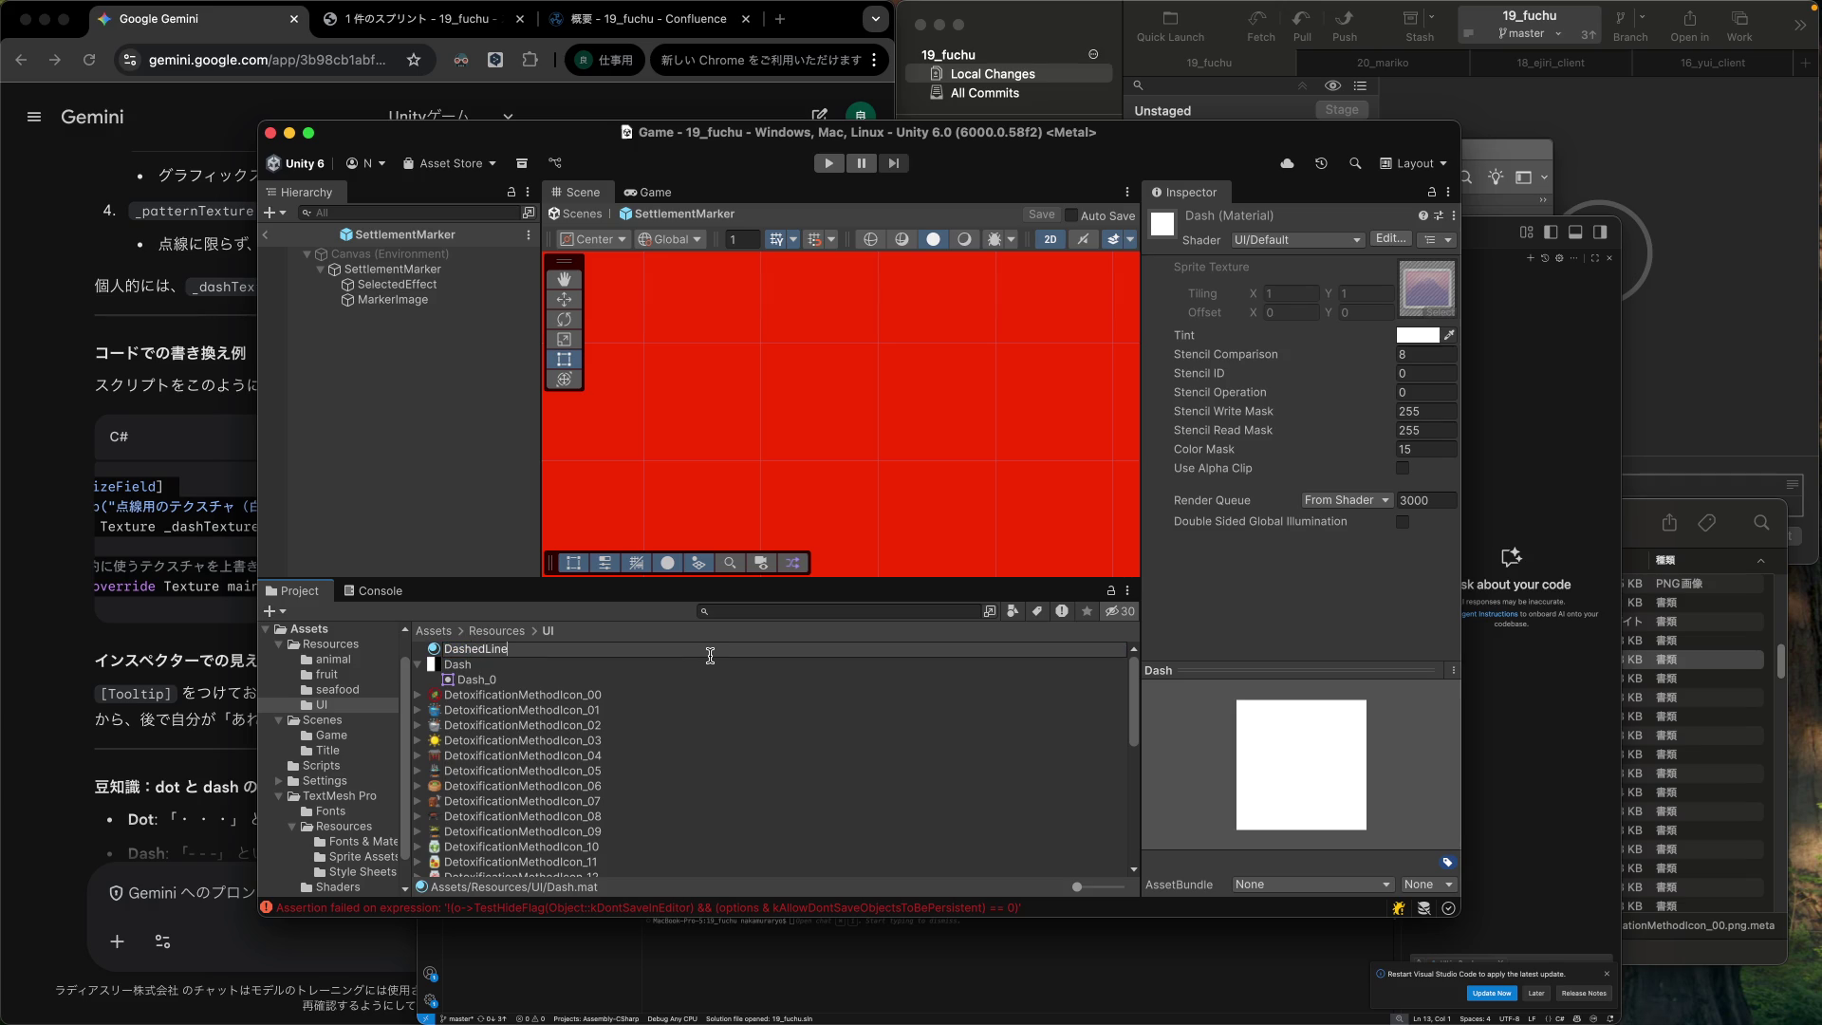
pyautogui.press('Return')
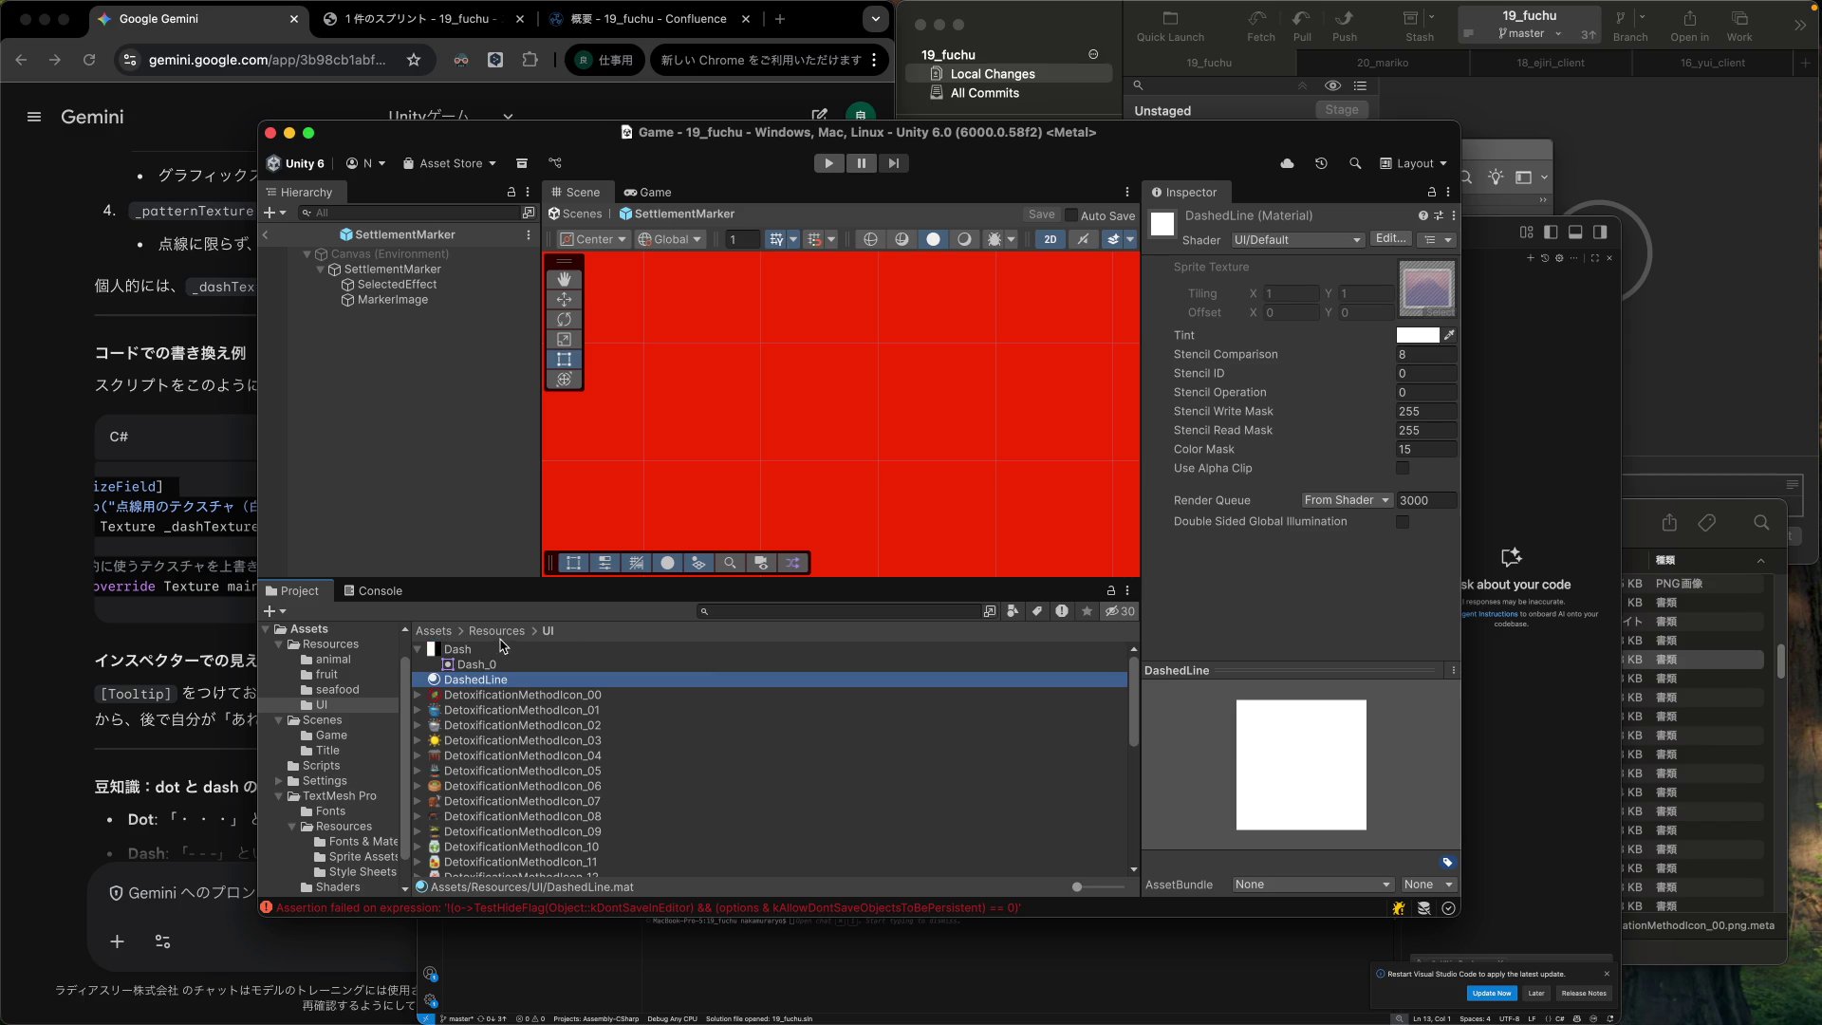
pyautogui.click(555, 651)
pyautogui.click(557, 655)
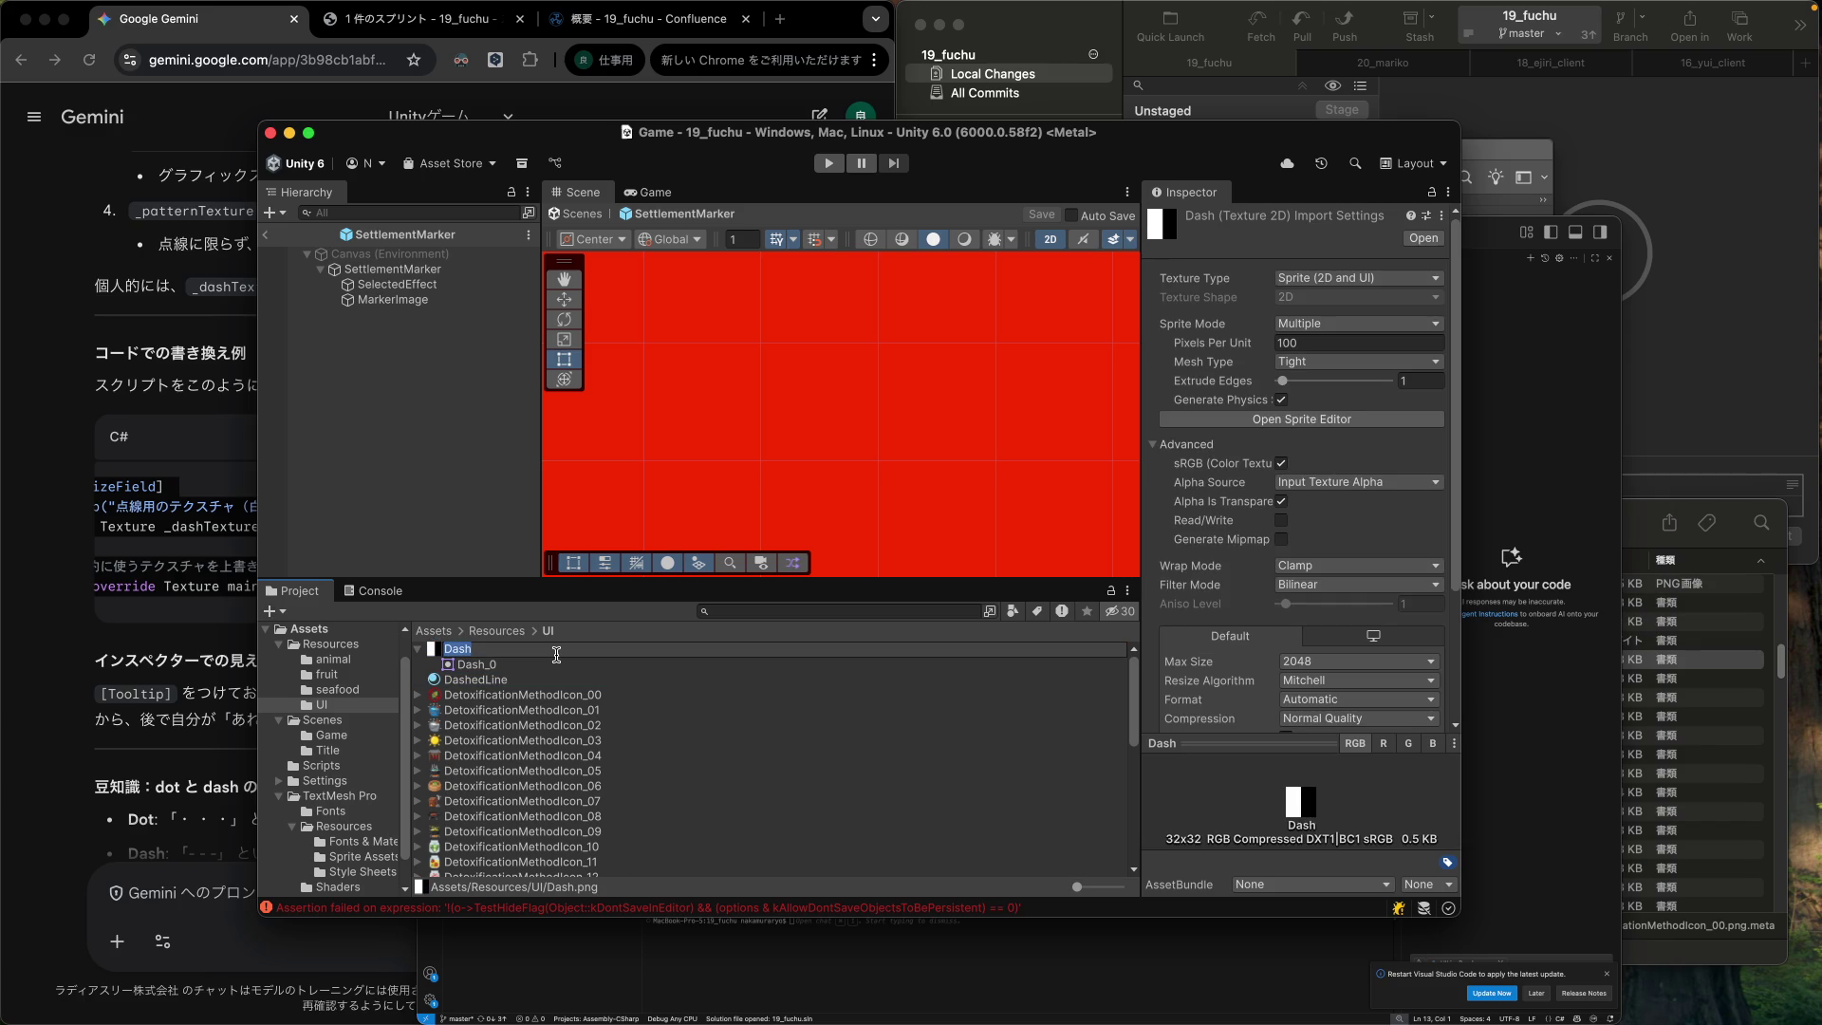
pyautogui.write('edLine')
pyautogui.press('Return')
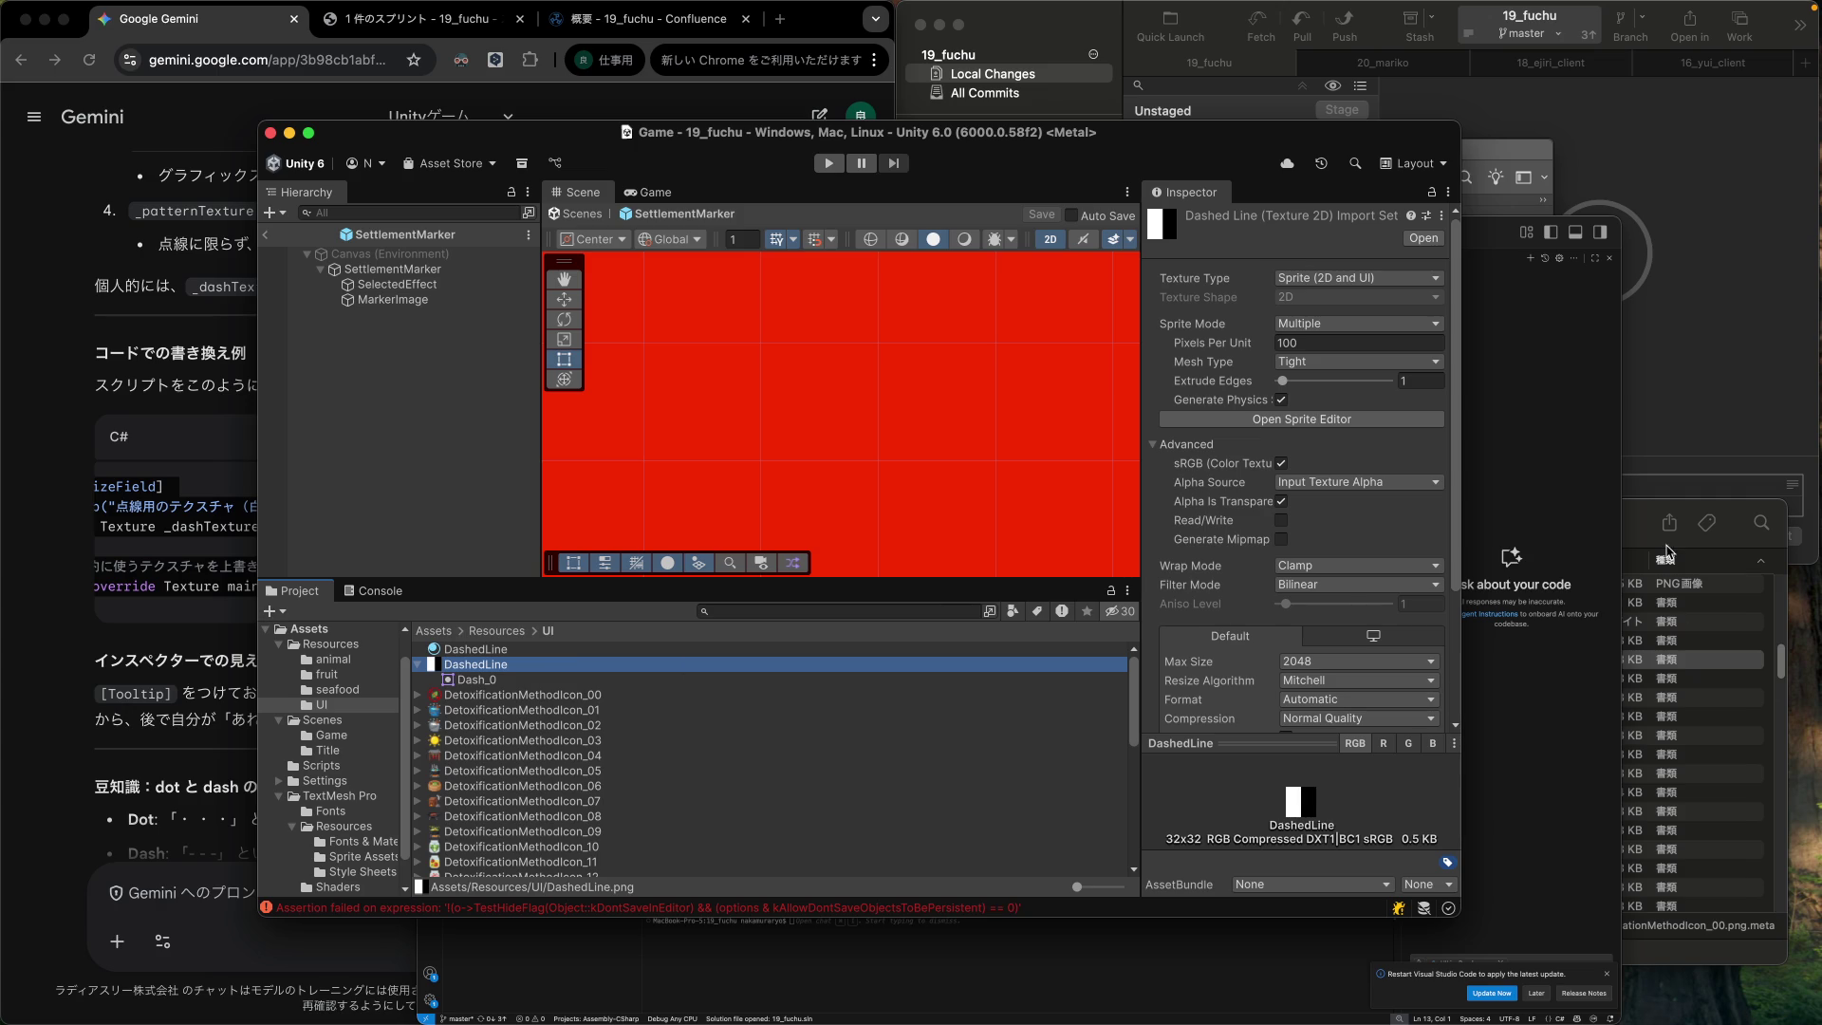
pyautogui.click(1645, 522)
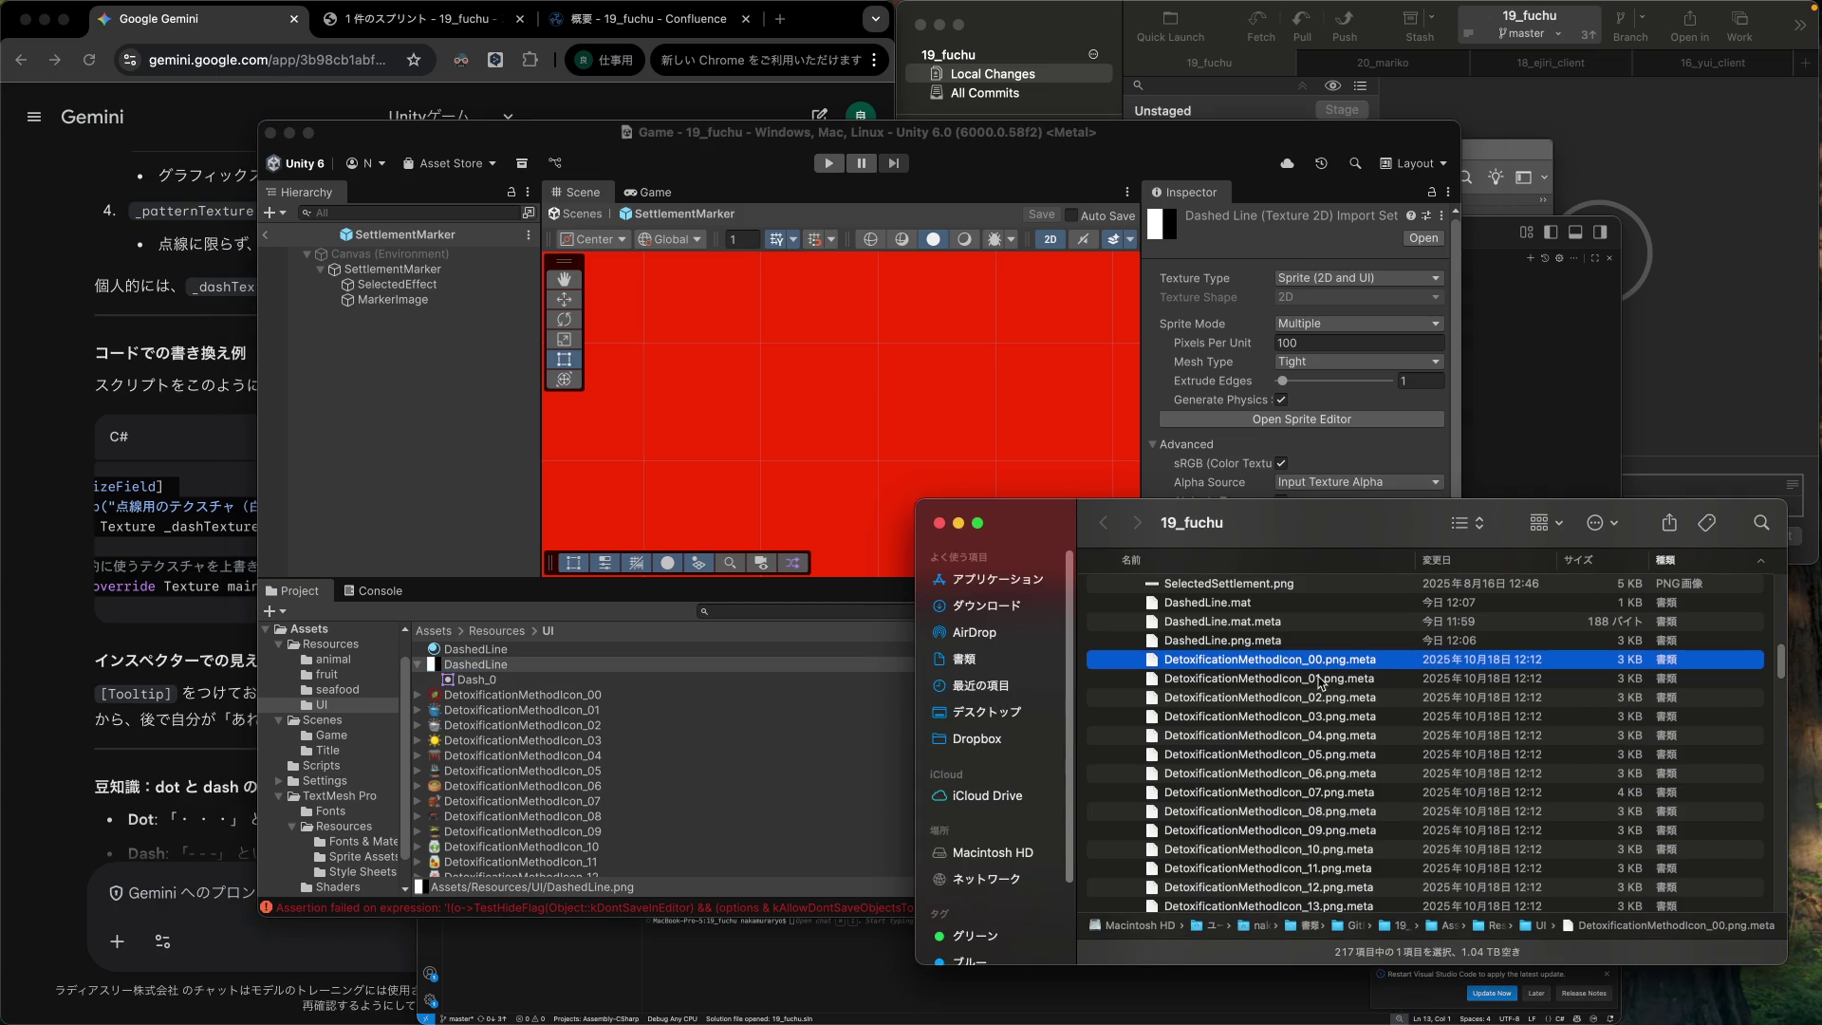
# Trash DashedLine.png.meta in Finder, then inspect the regenerated DashedLine_0 sprite in Unity.
pyautogui.click(1269, 640)
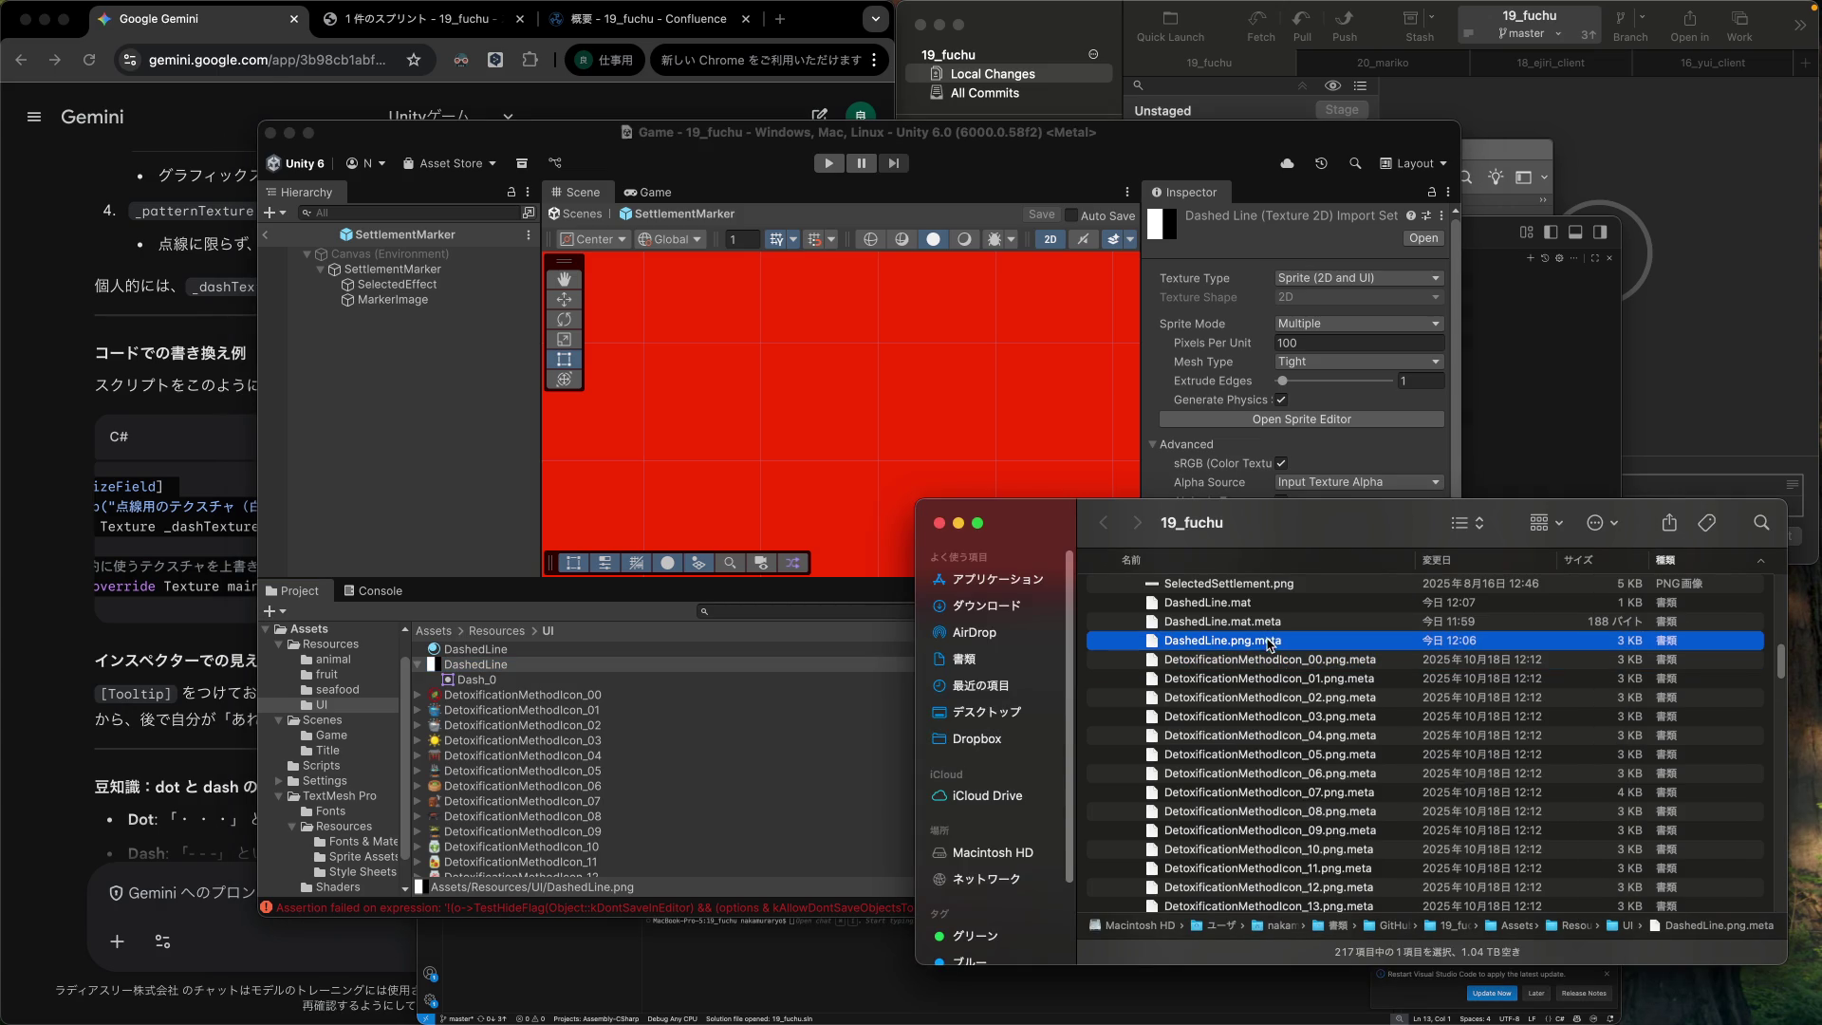
pyautogui.rightClick(1249, 645)
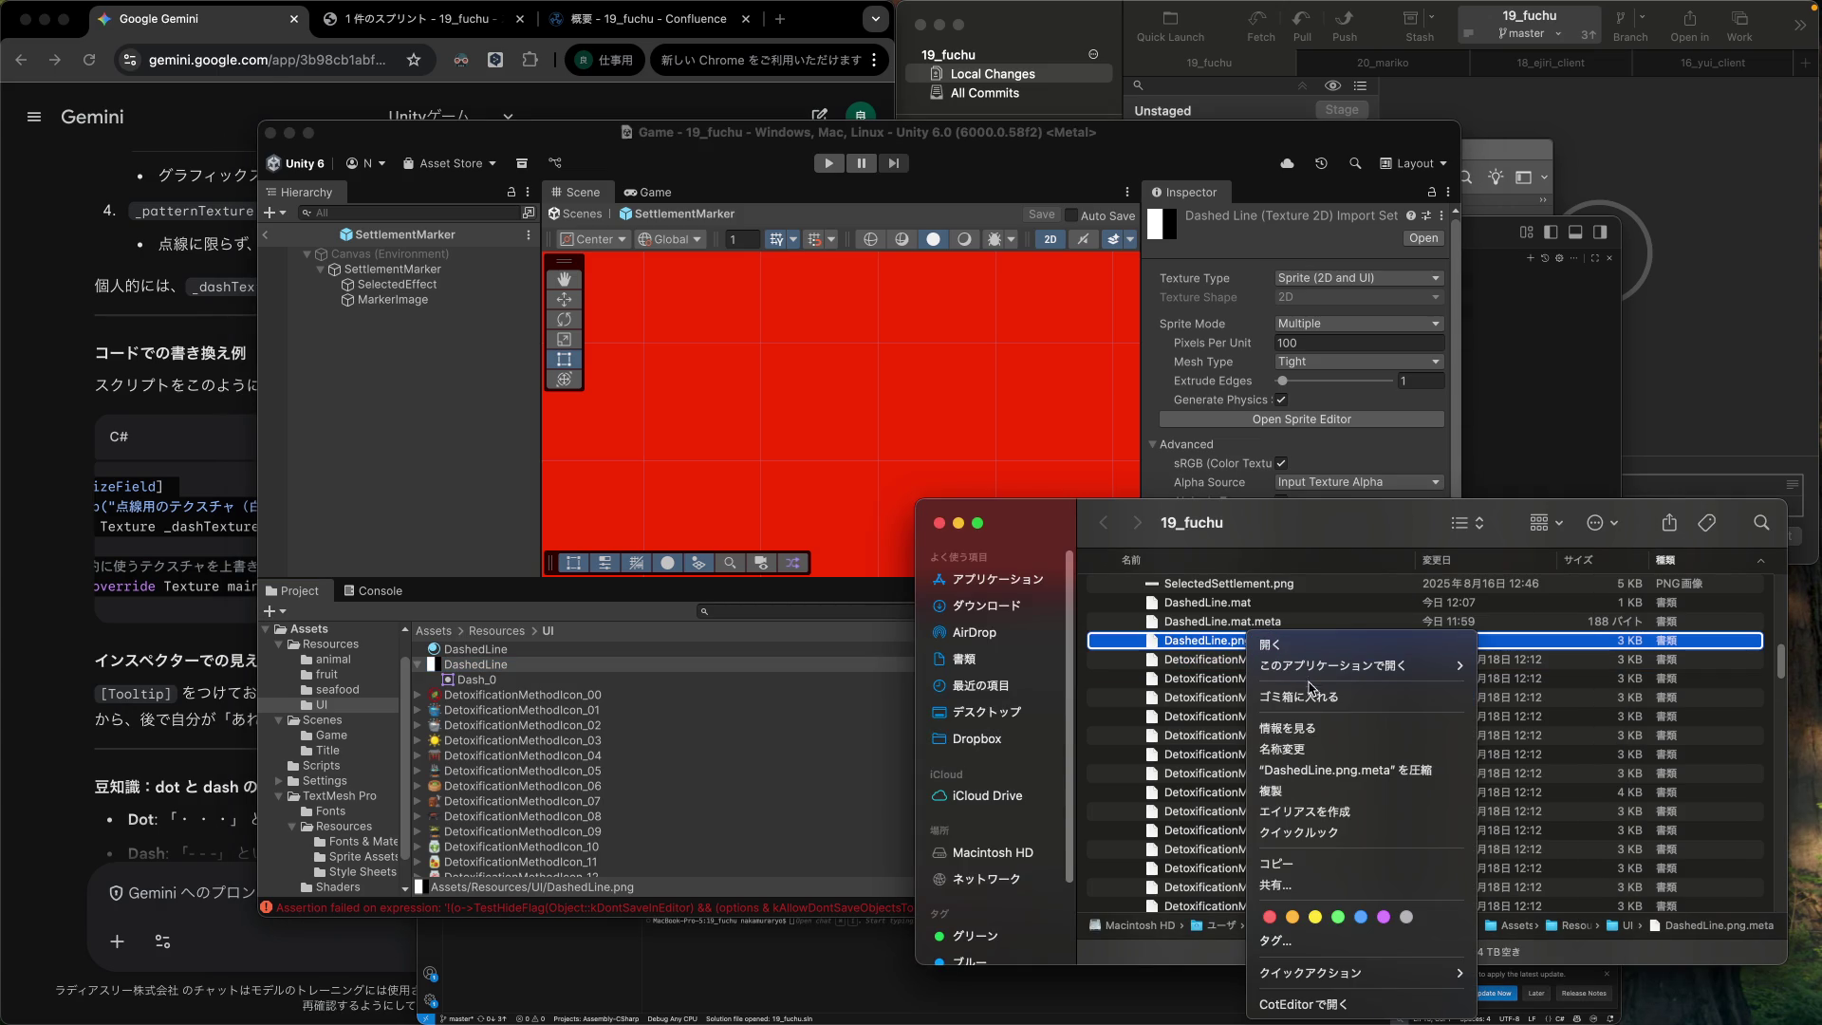
pyautogui.click(1309, 700)
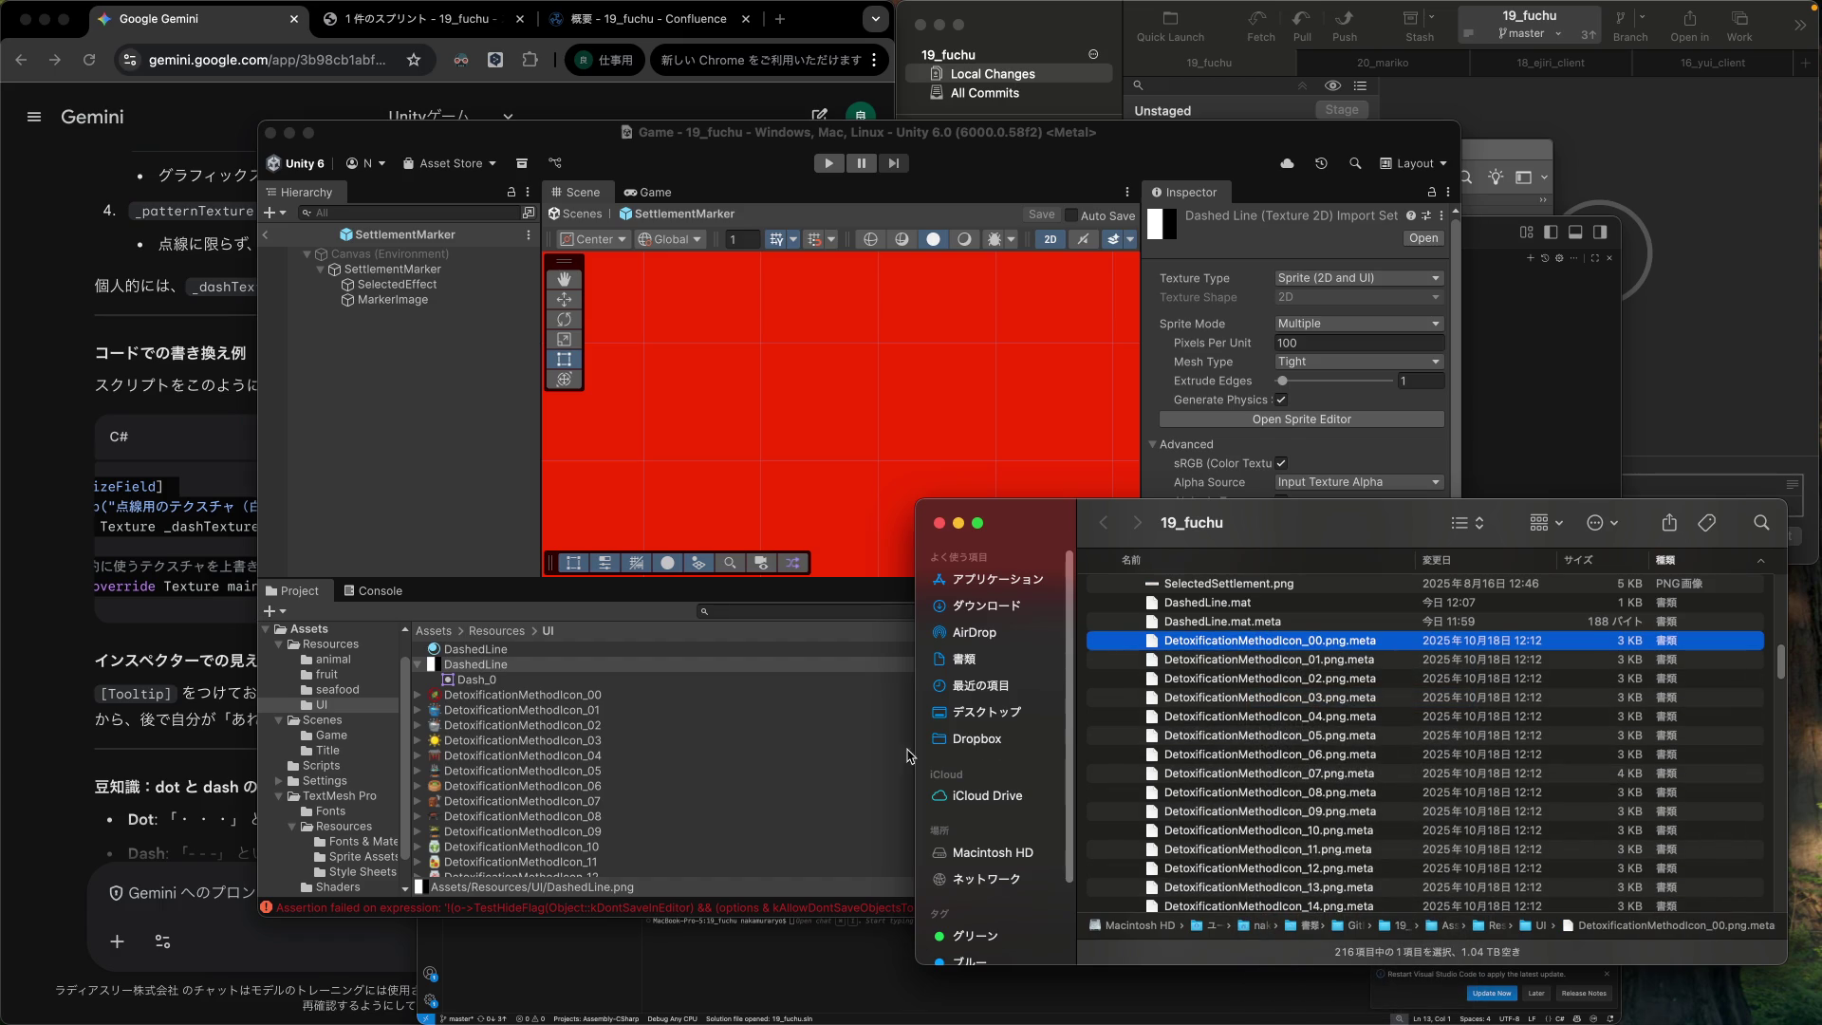
pyautogui.click(585, 682)
pyautogui.click(584, 682)
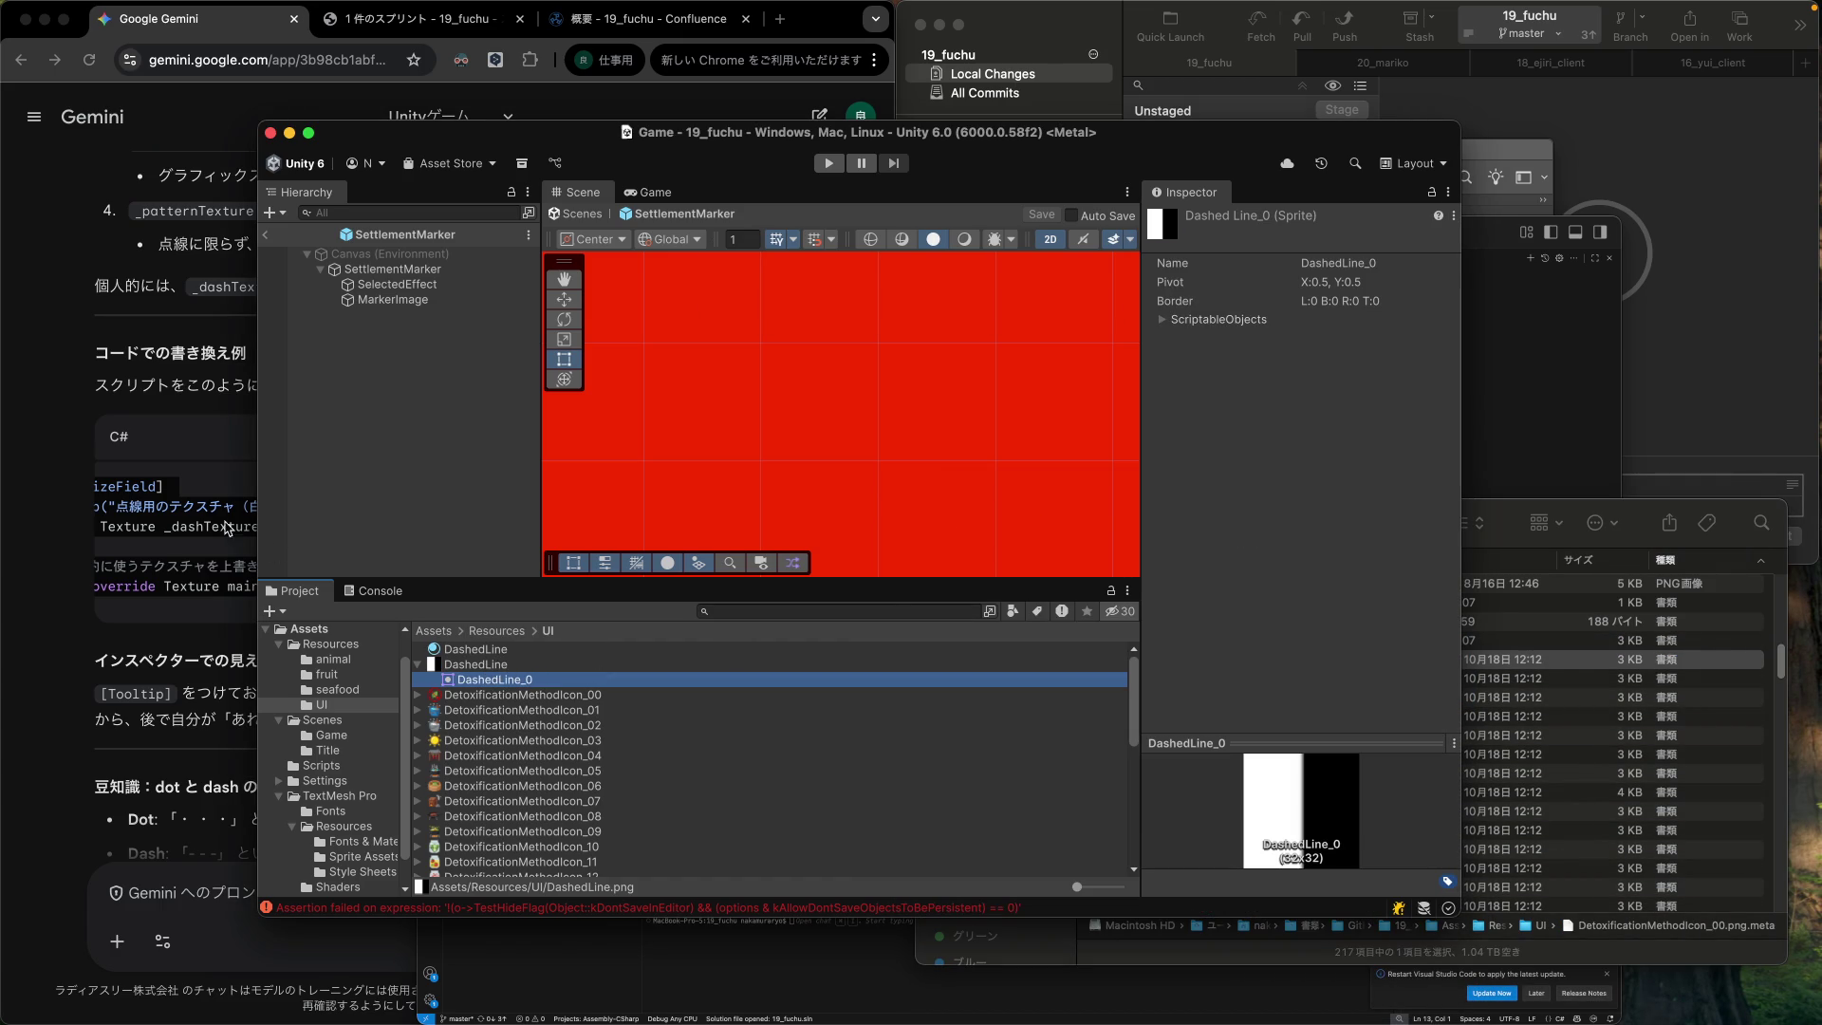
pyautogui.click(185, 513)
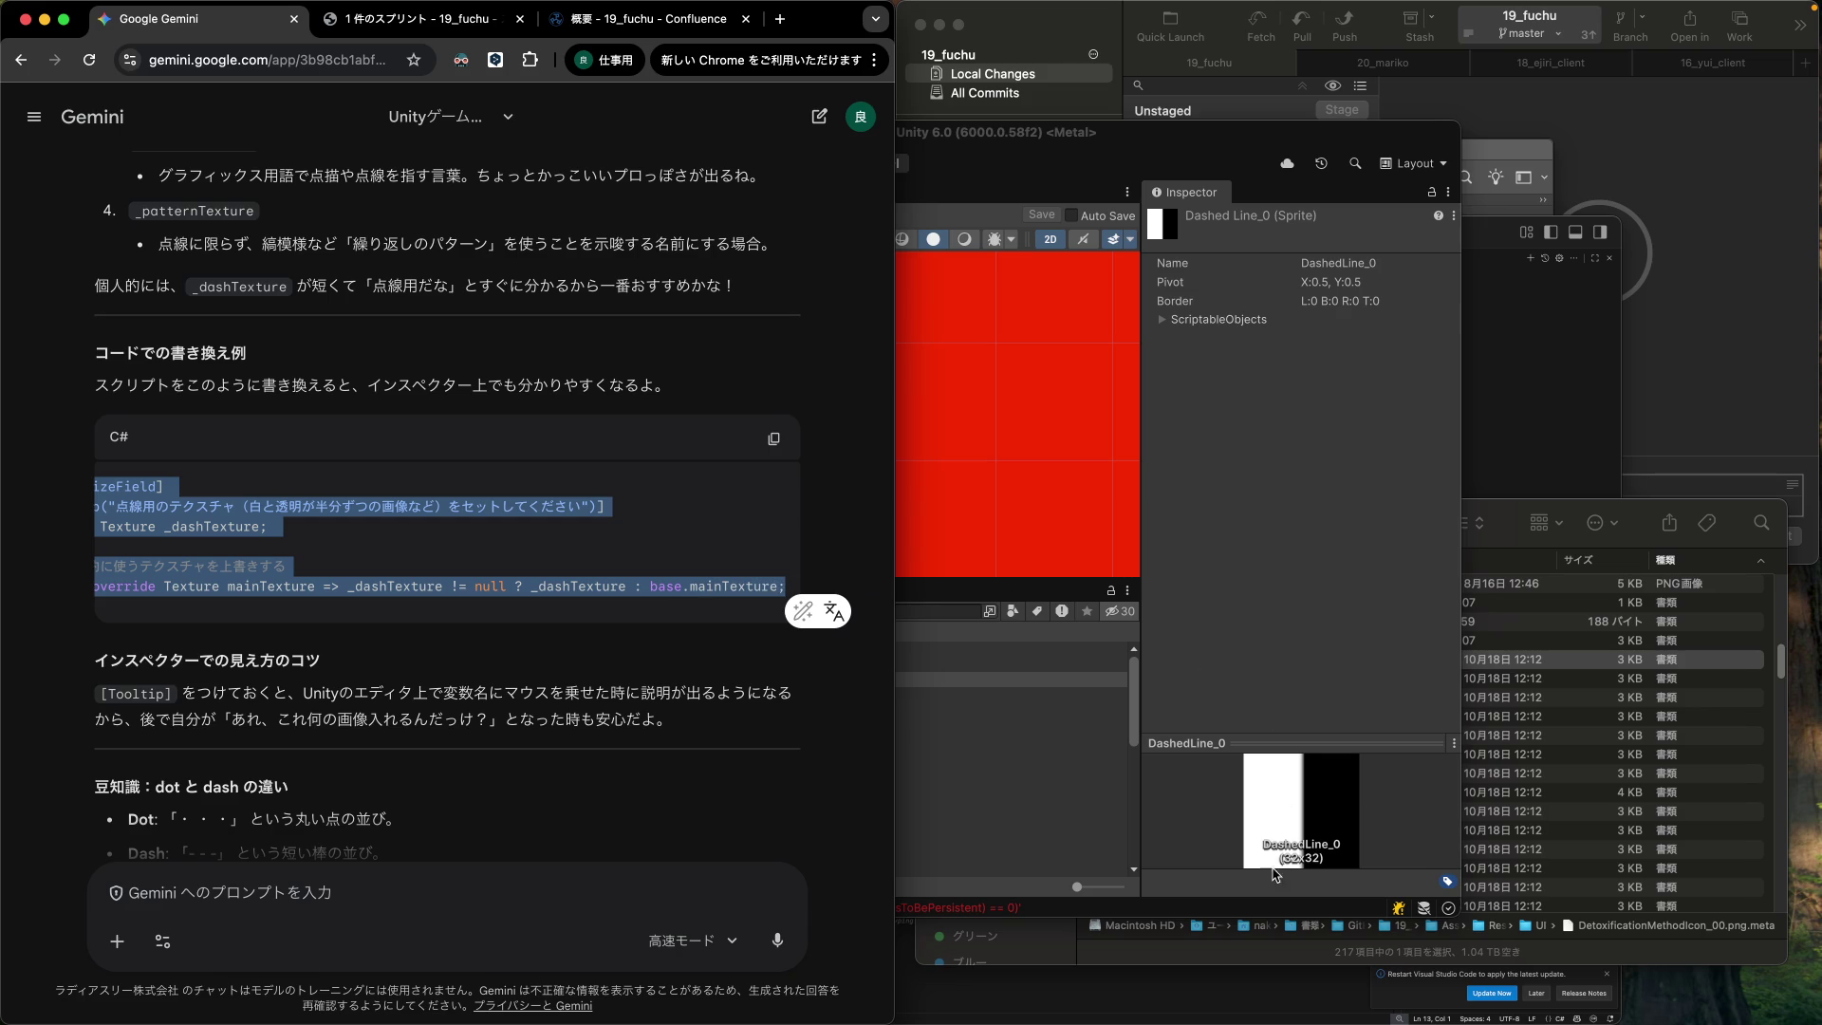
# Paste the _dashTexture field and mainTexture override below dashSize and indent the field lines.
pyautogui.click(1256, 1004)
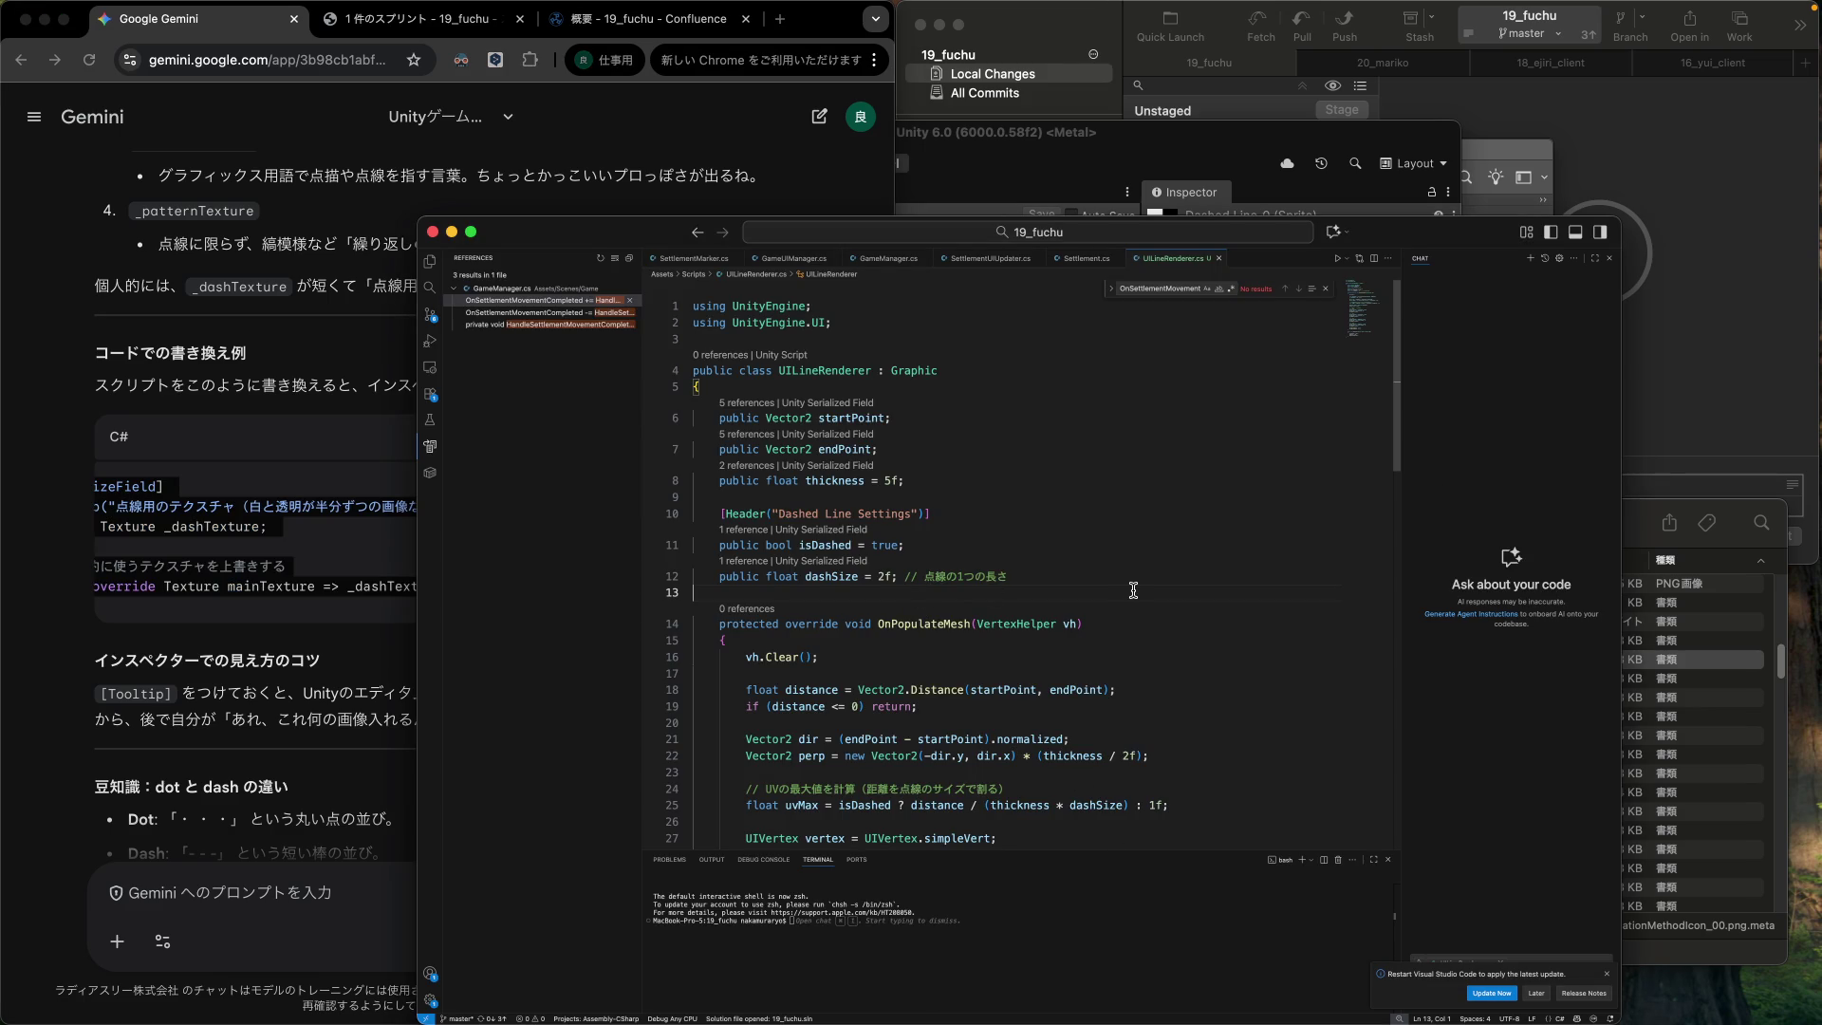
pyautogui.press('Down')
pyautogui.write('[SerializeField] [Tooltip("点線用のテクスチャ（白と透明が半分ずつの画像など）をセットしてください")] private Texture _dashTexture;  // 内部的に使うテクスチャを上書きする public override Texture mainTexture => _dashTexture != null ? _dashTexture : base.mainTexture;')
pyautogui.press('Down')
pyautogui.press('Home')
pyautogui.hotkey('shift', 'Down')
pyautogui.hotkey('shift', 'Down')
pyautogui.hotkey('shift', 'Down')
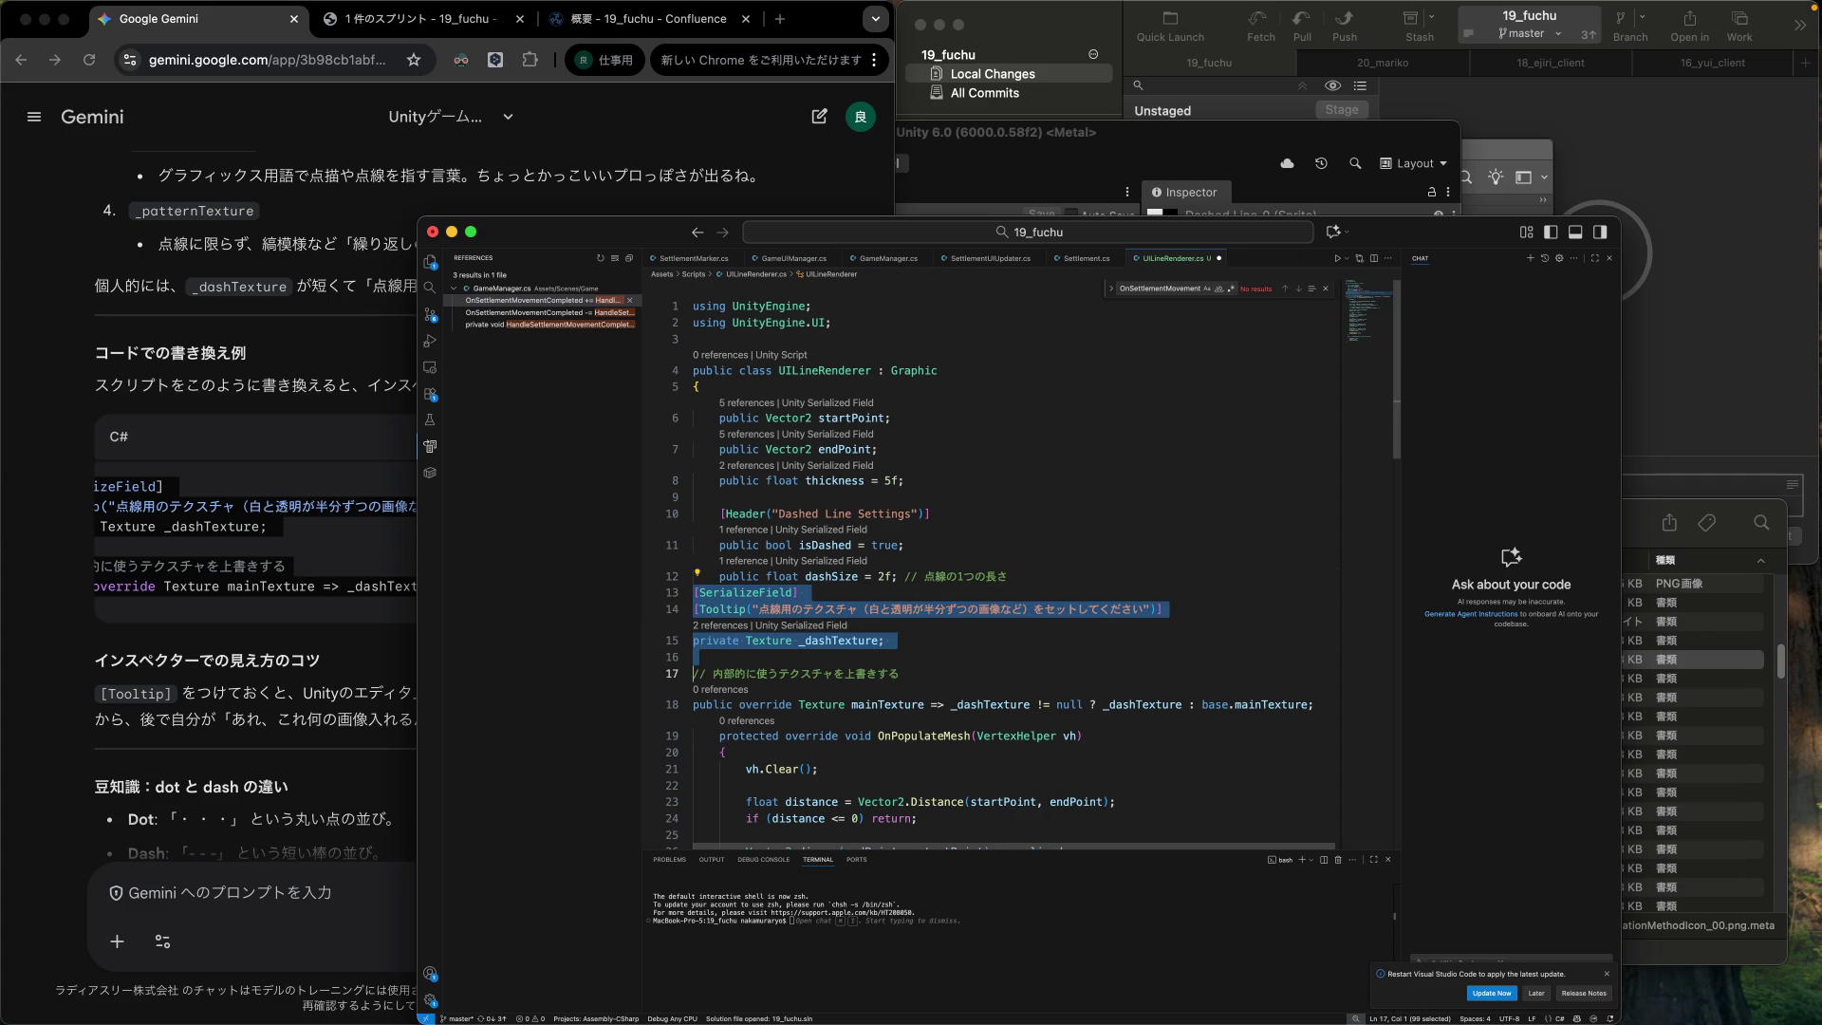
pyautogui.hotkey('shift', 'Up')
pyautogui.press('Tab')
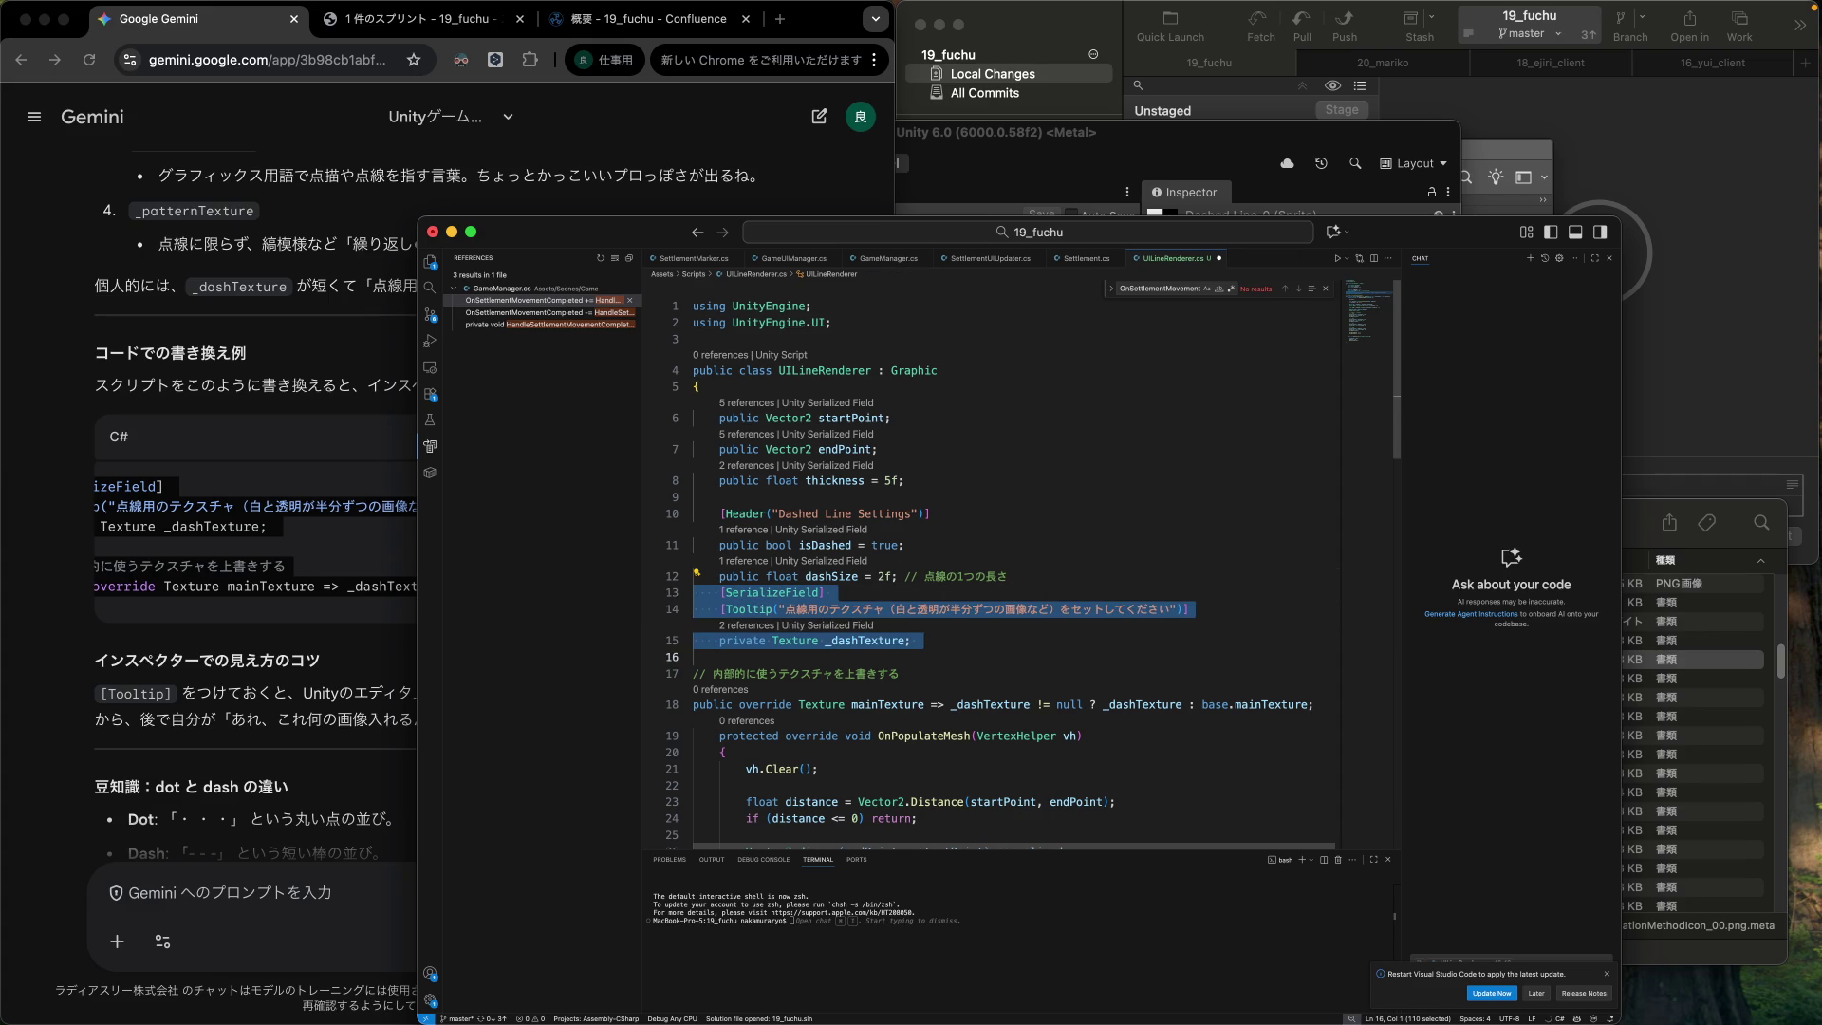
# Add a blank line before OnPopulateMesh and indent the mainTexture override one level.
pyautogui.click(693, 704)
pyautogui.press('Return')
pyautogui.press('Up')
pyautogui.press('Up')
pyautogui.press('Up')
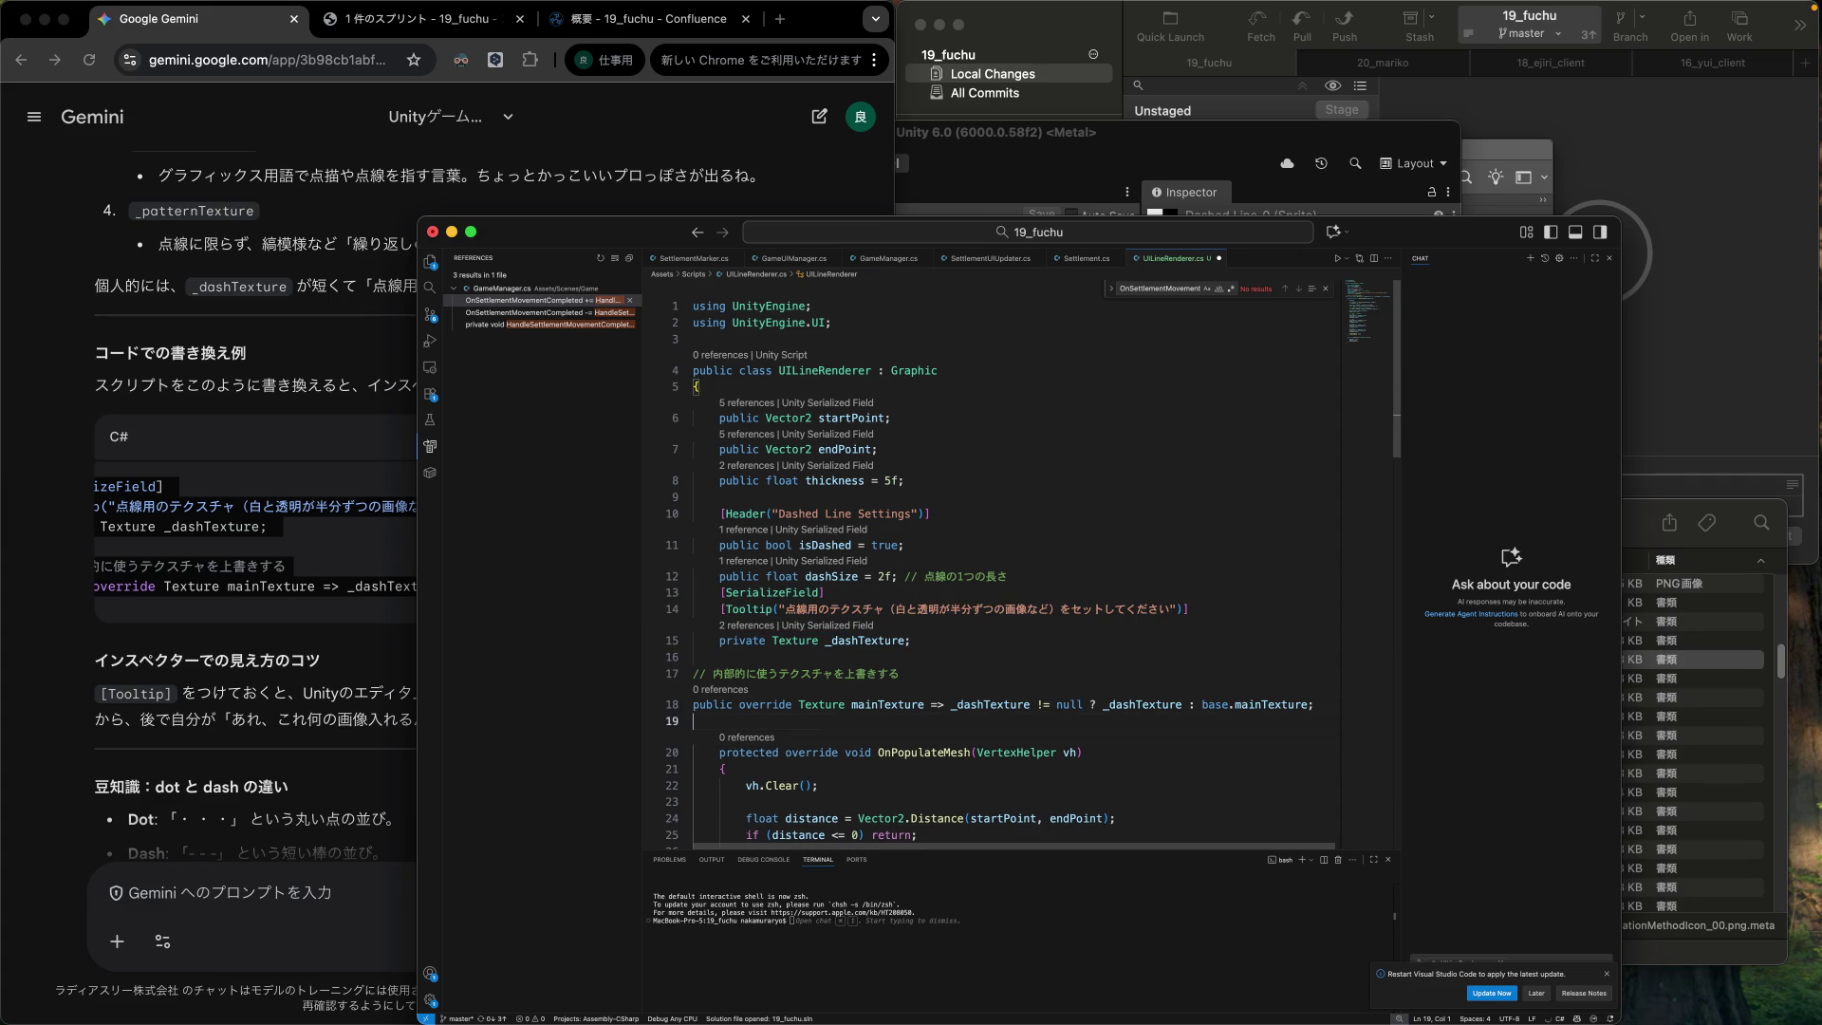
pyautogui.hotkey('shift', 'Down')
pyautogui.hotkey('shift', 'Down')
pyautogui.hotkey('shift', 'Down')
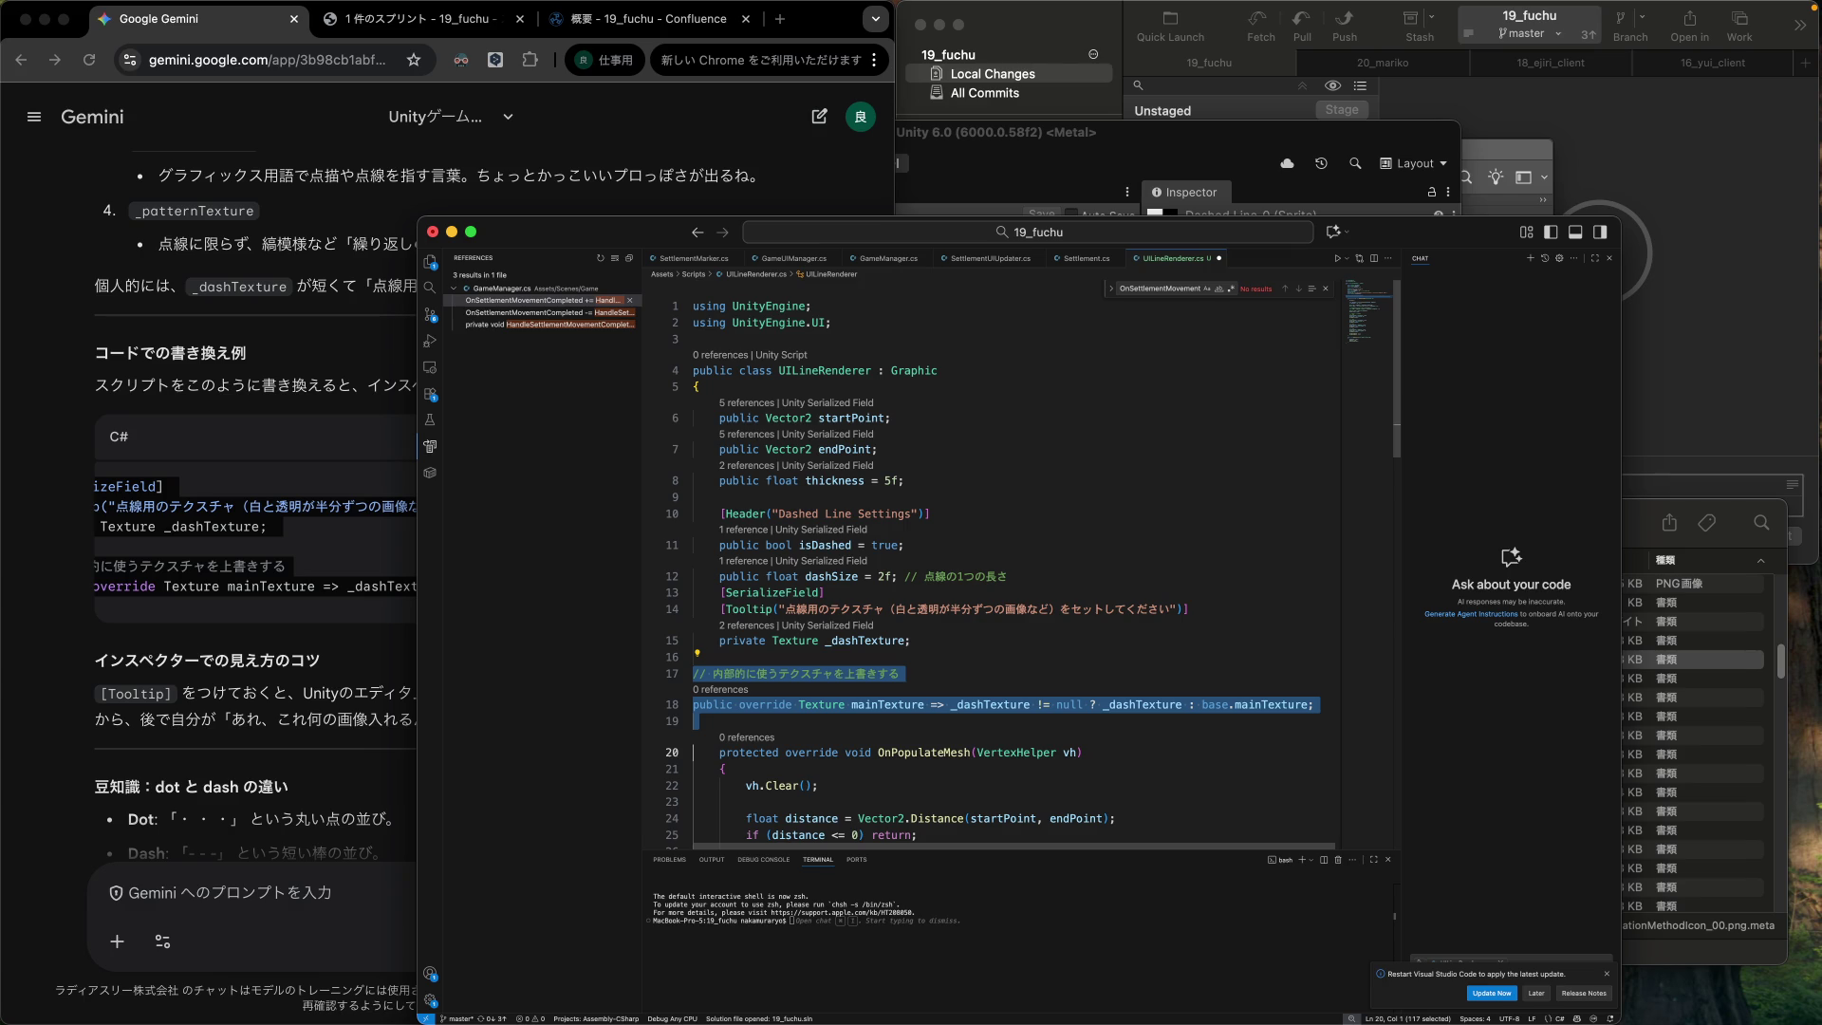
pyautogui.hotkey('shift', 'Up')
pyautogui.press('Tab')
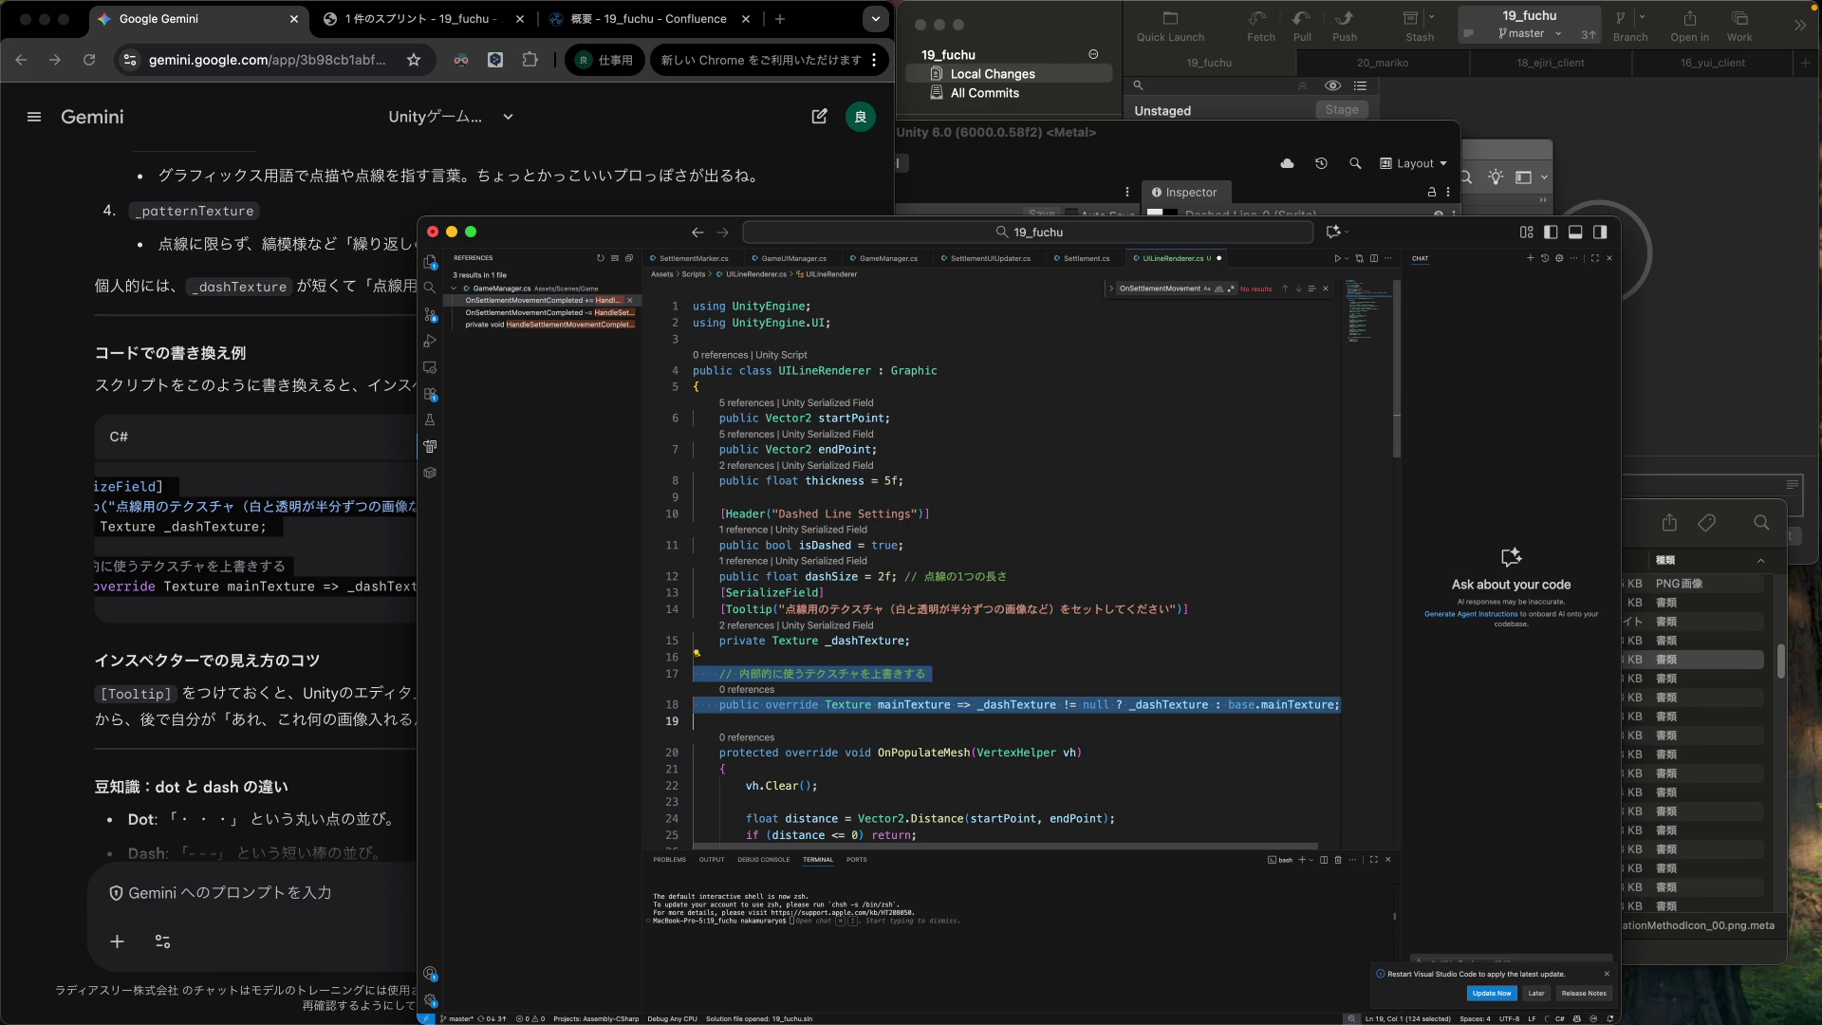
pyautogui.press('Escape')
pyautogui.press('Up')
pyautogui.press('End')
pyautogui.press('Home')
pyautogui.press('Home')
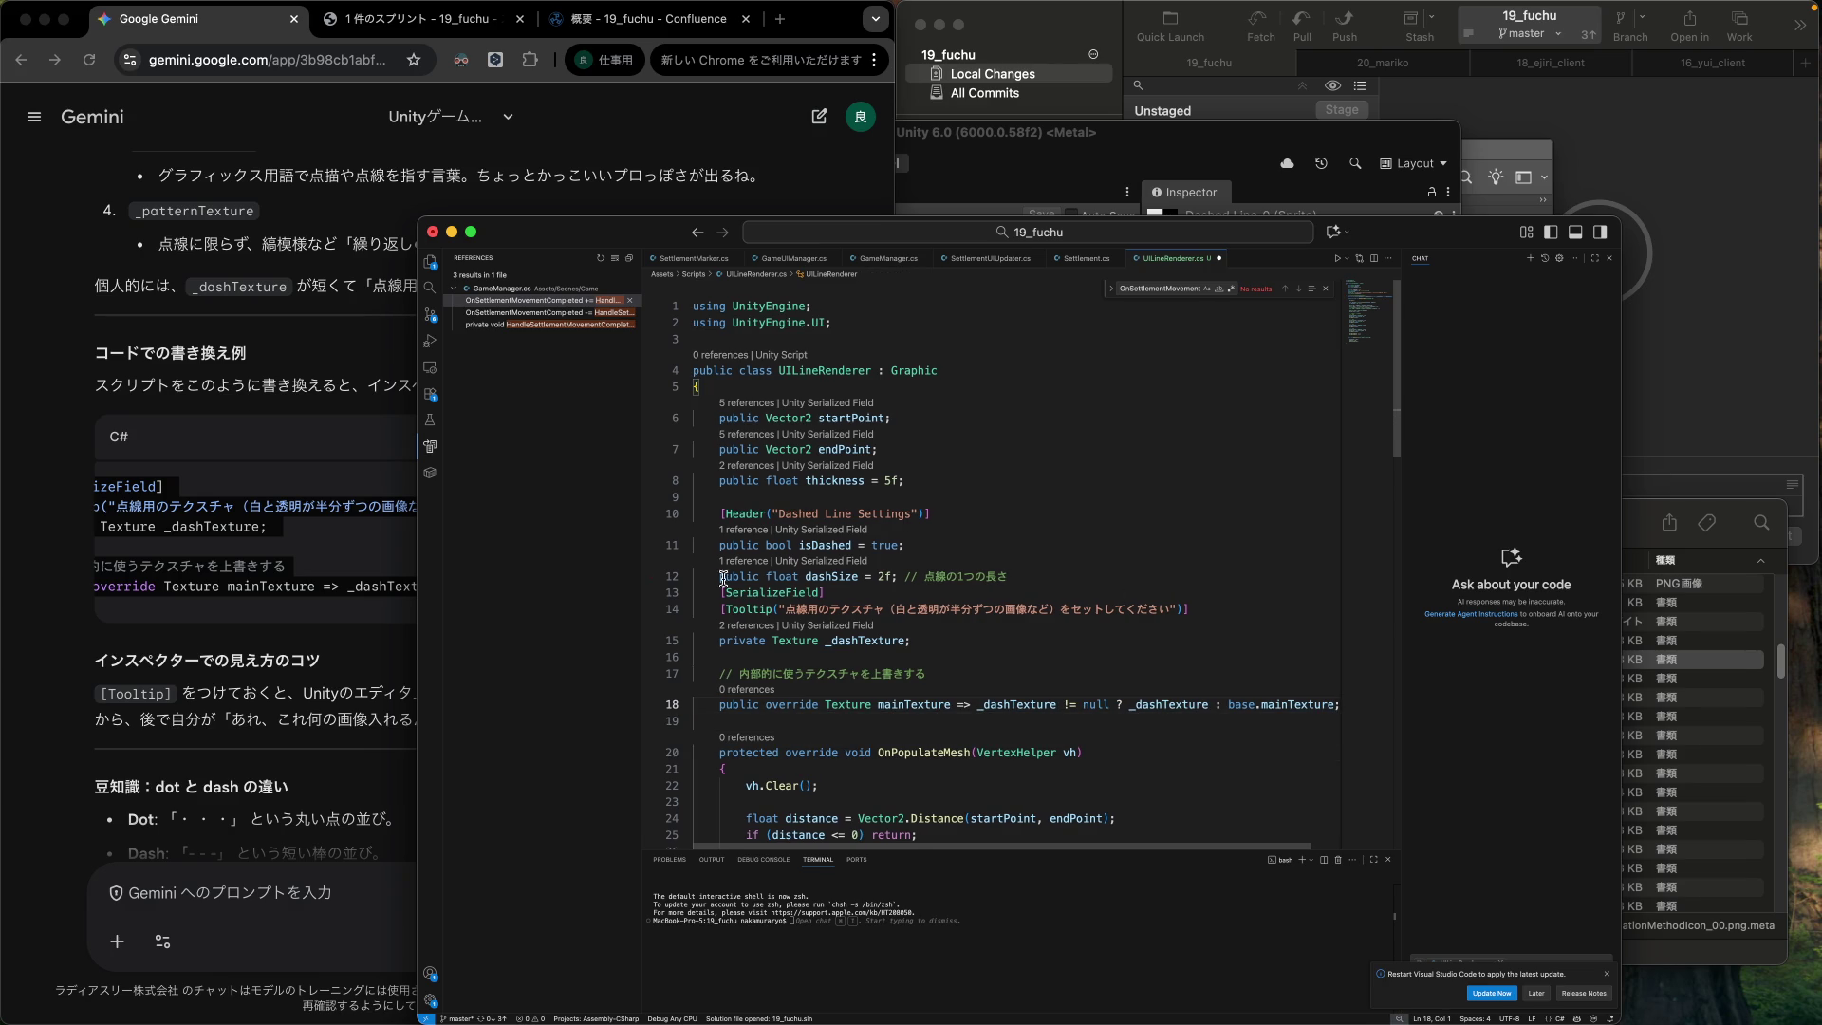
pyautogui.click(380, 663)
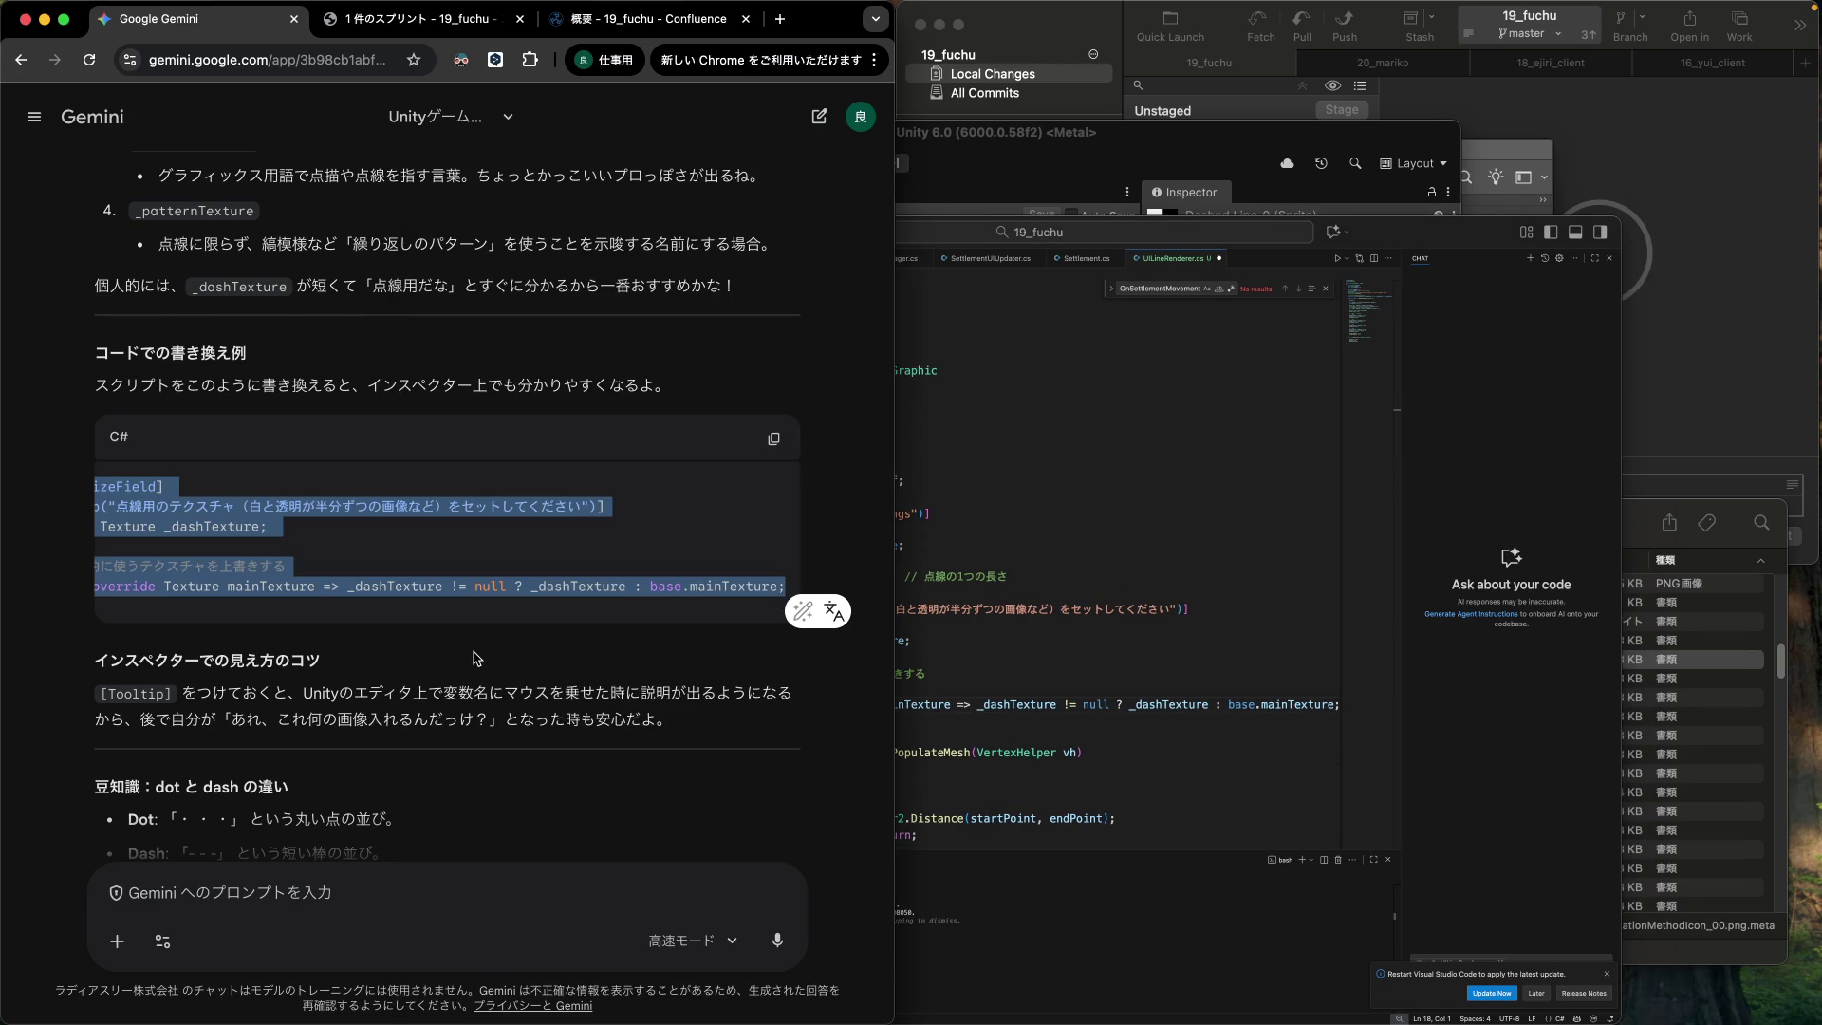
# Read the rest of Gemini's dot-versus-dash advice, then bring the Unity editor back to the front.
pyautogui.scroll(-3, 477, 658)
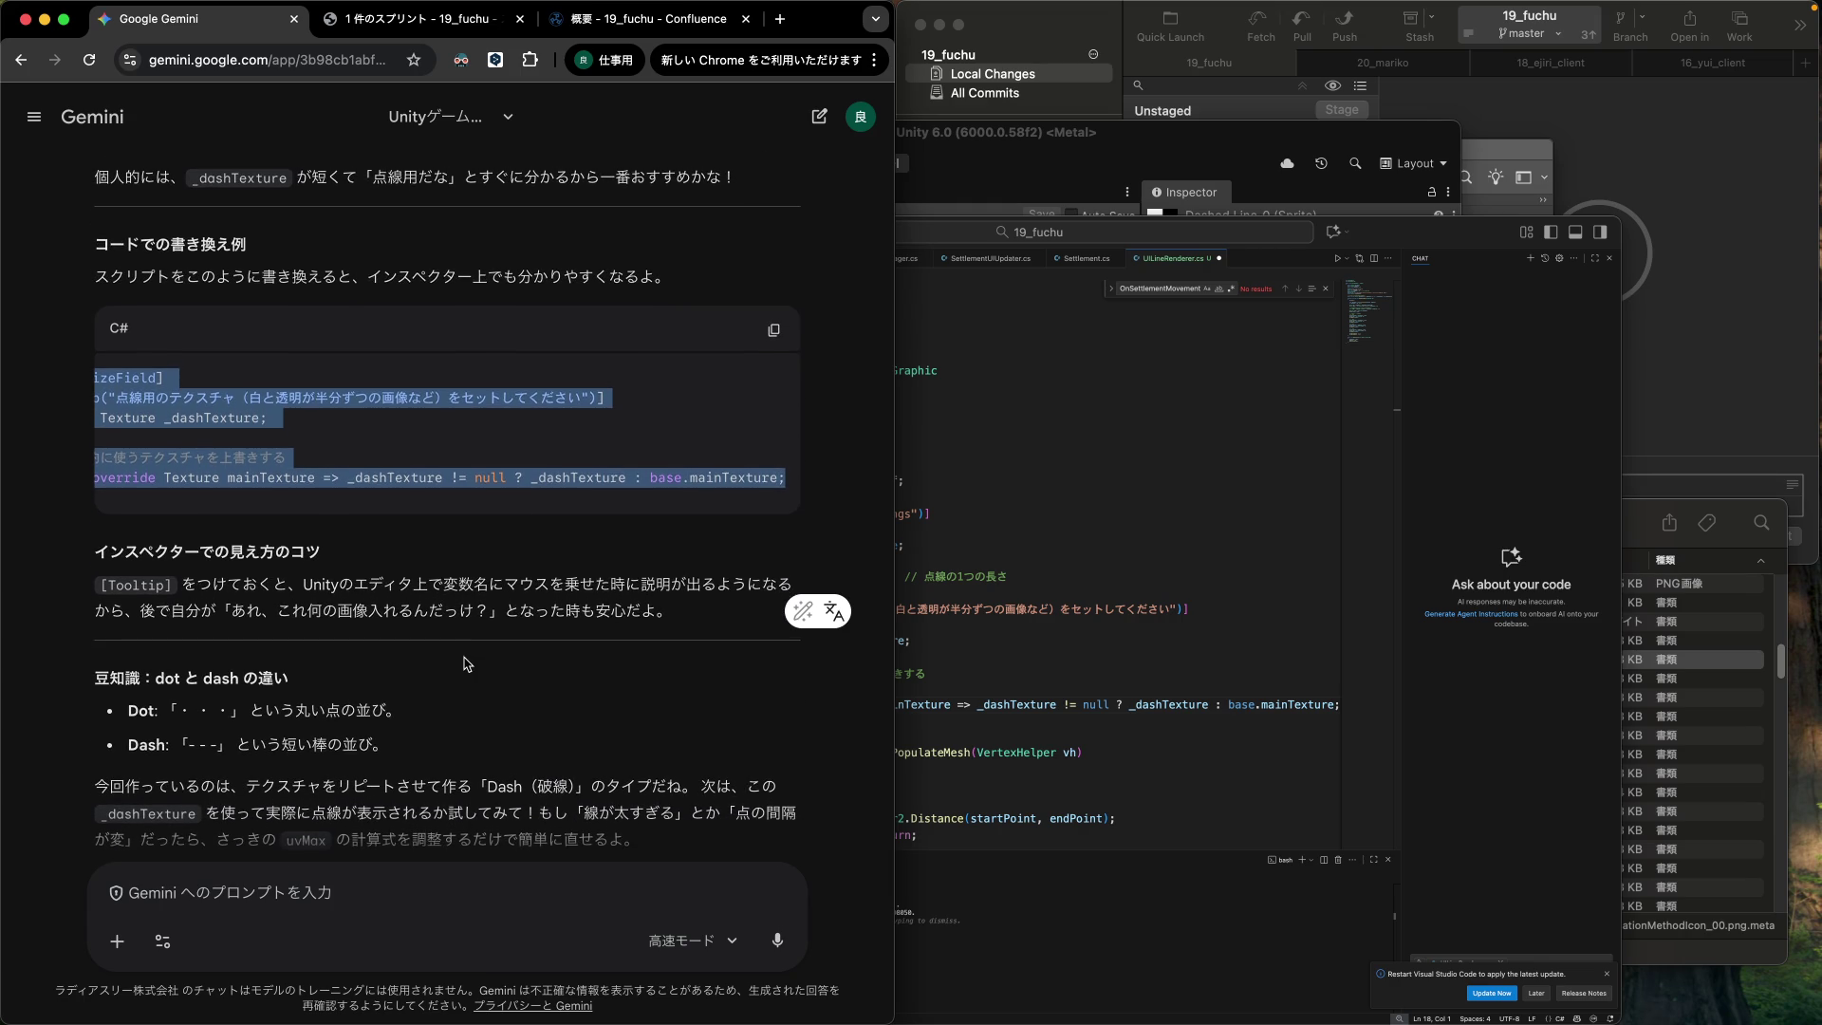
pyautogui.scroll(-1, 467, 663)
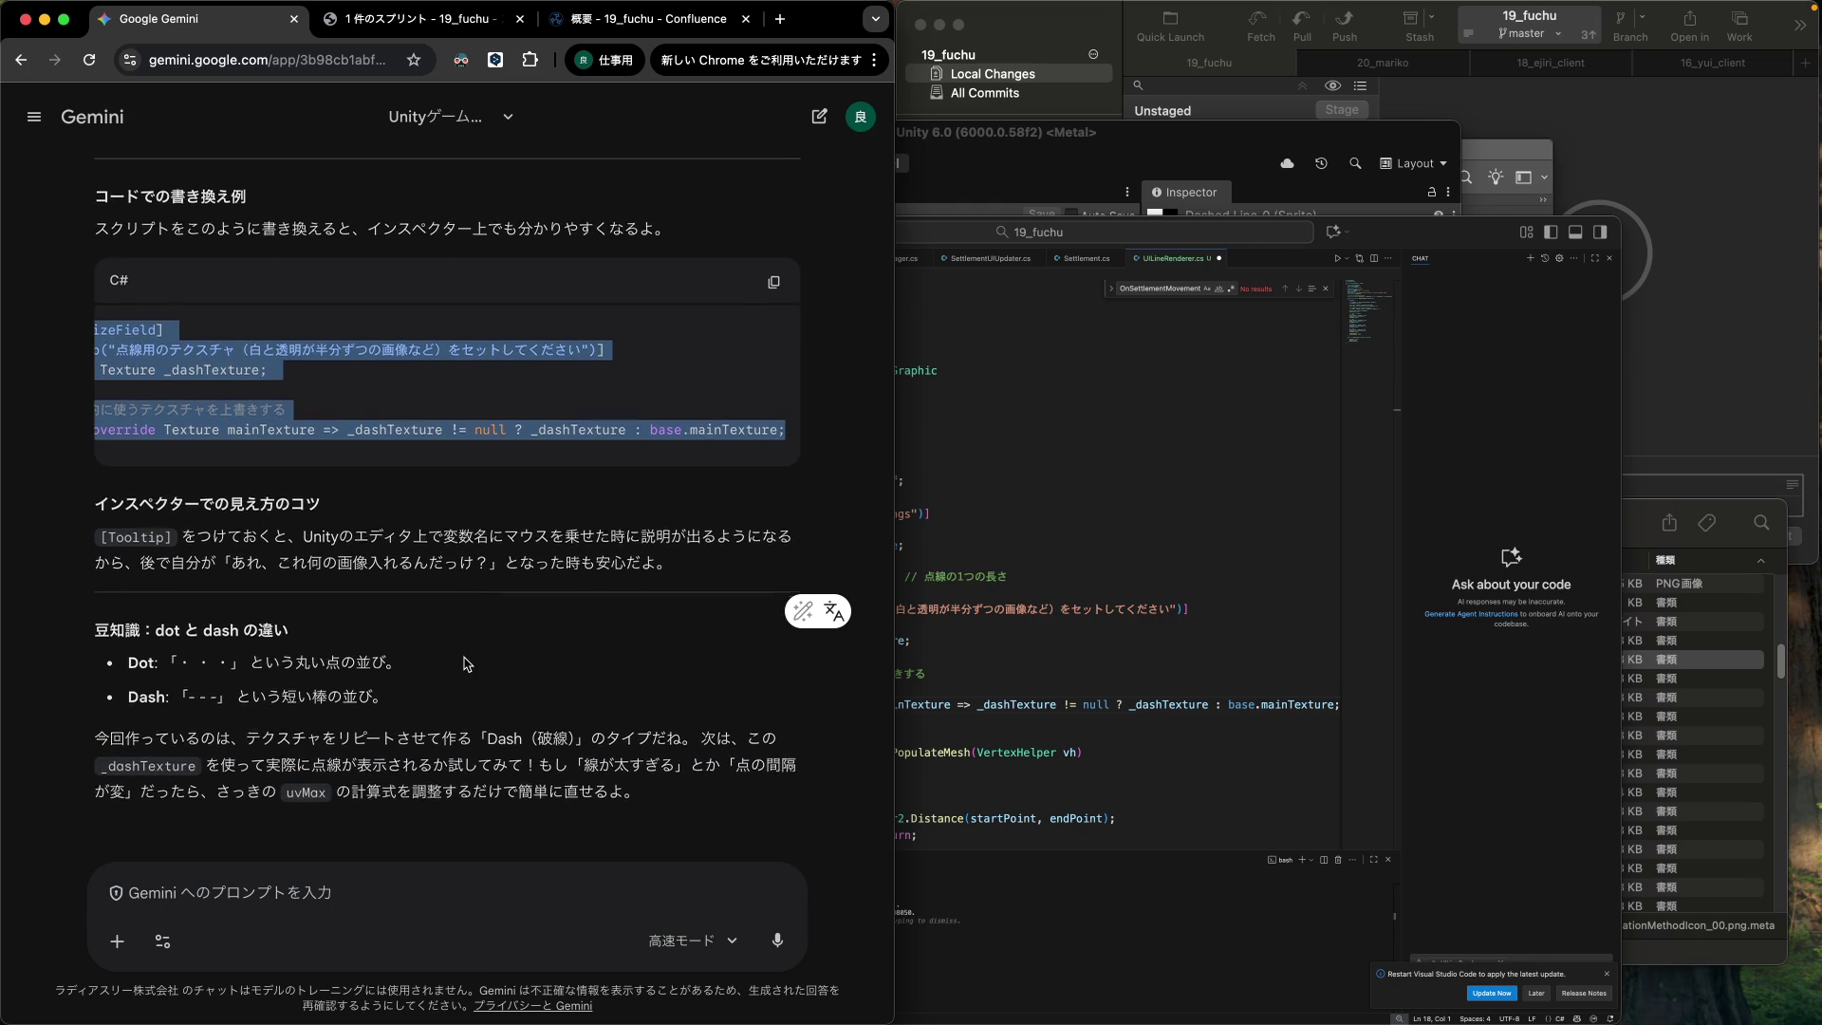
pyautogui.click(184, 662)
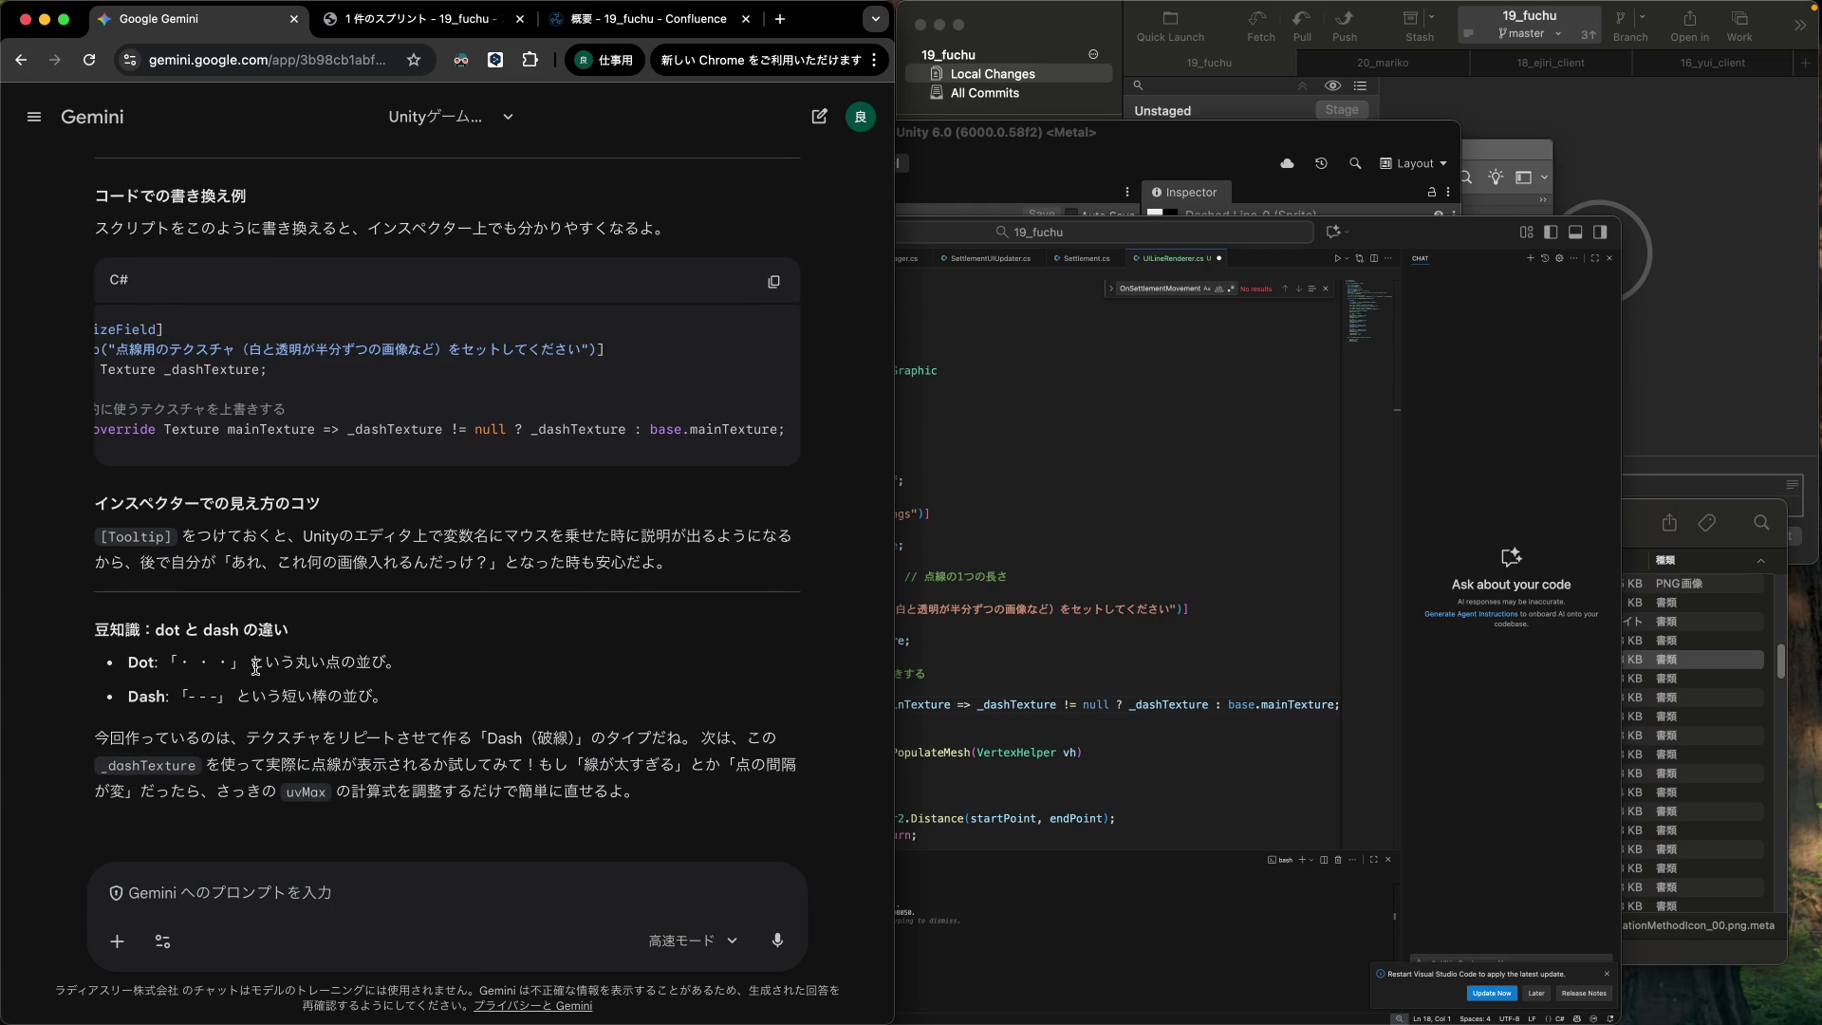
pyautogui.click(1149, 596)
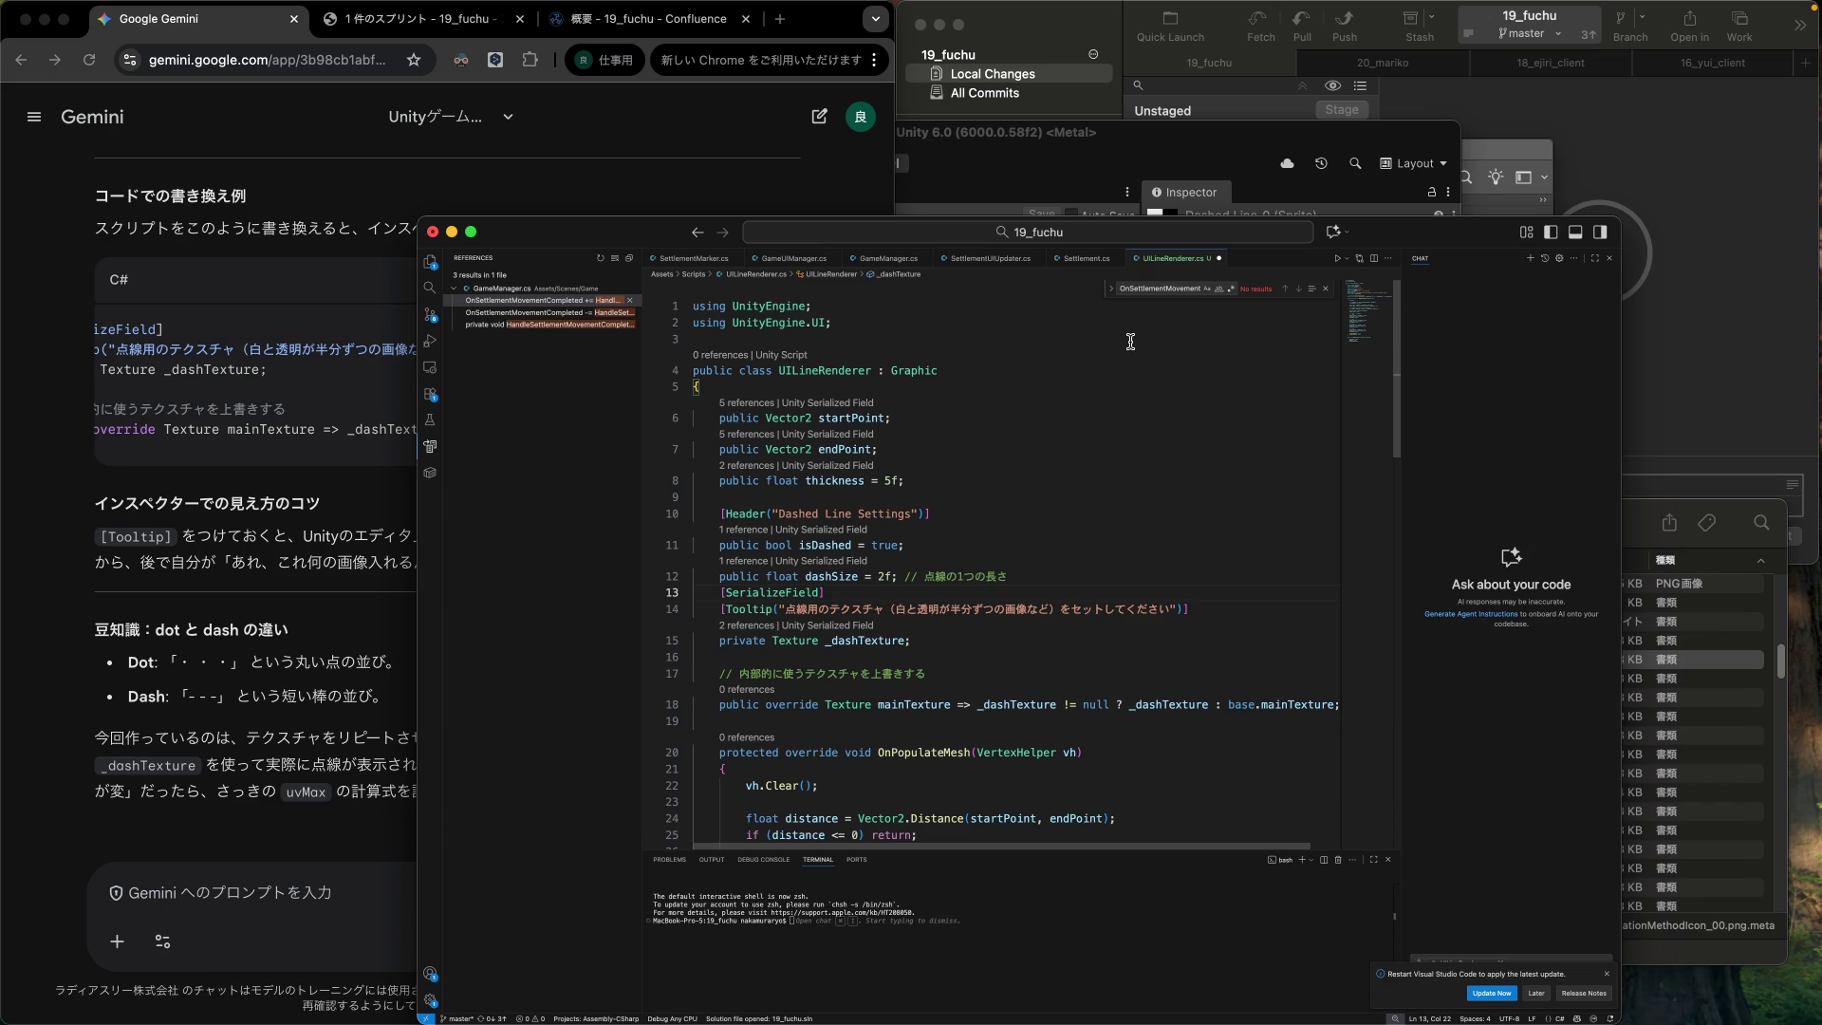
pyautogui.click(1037, 214)
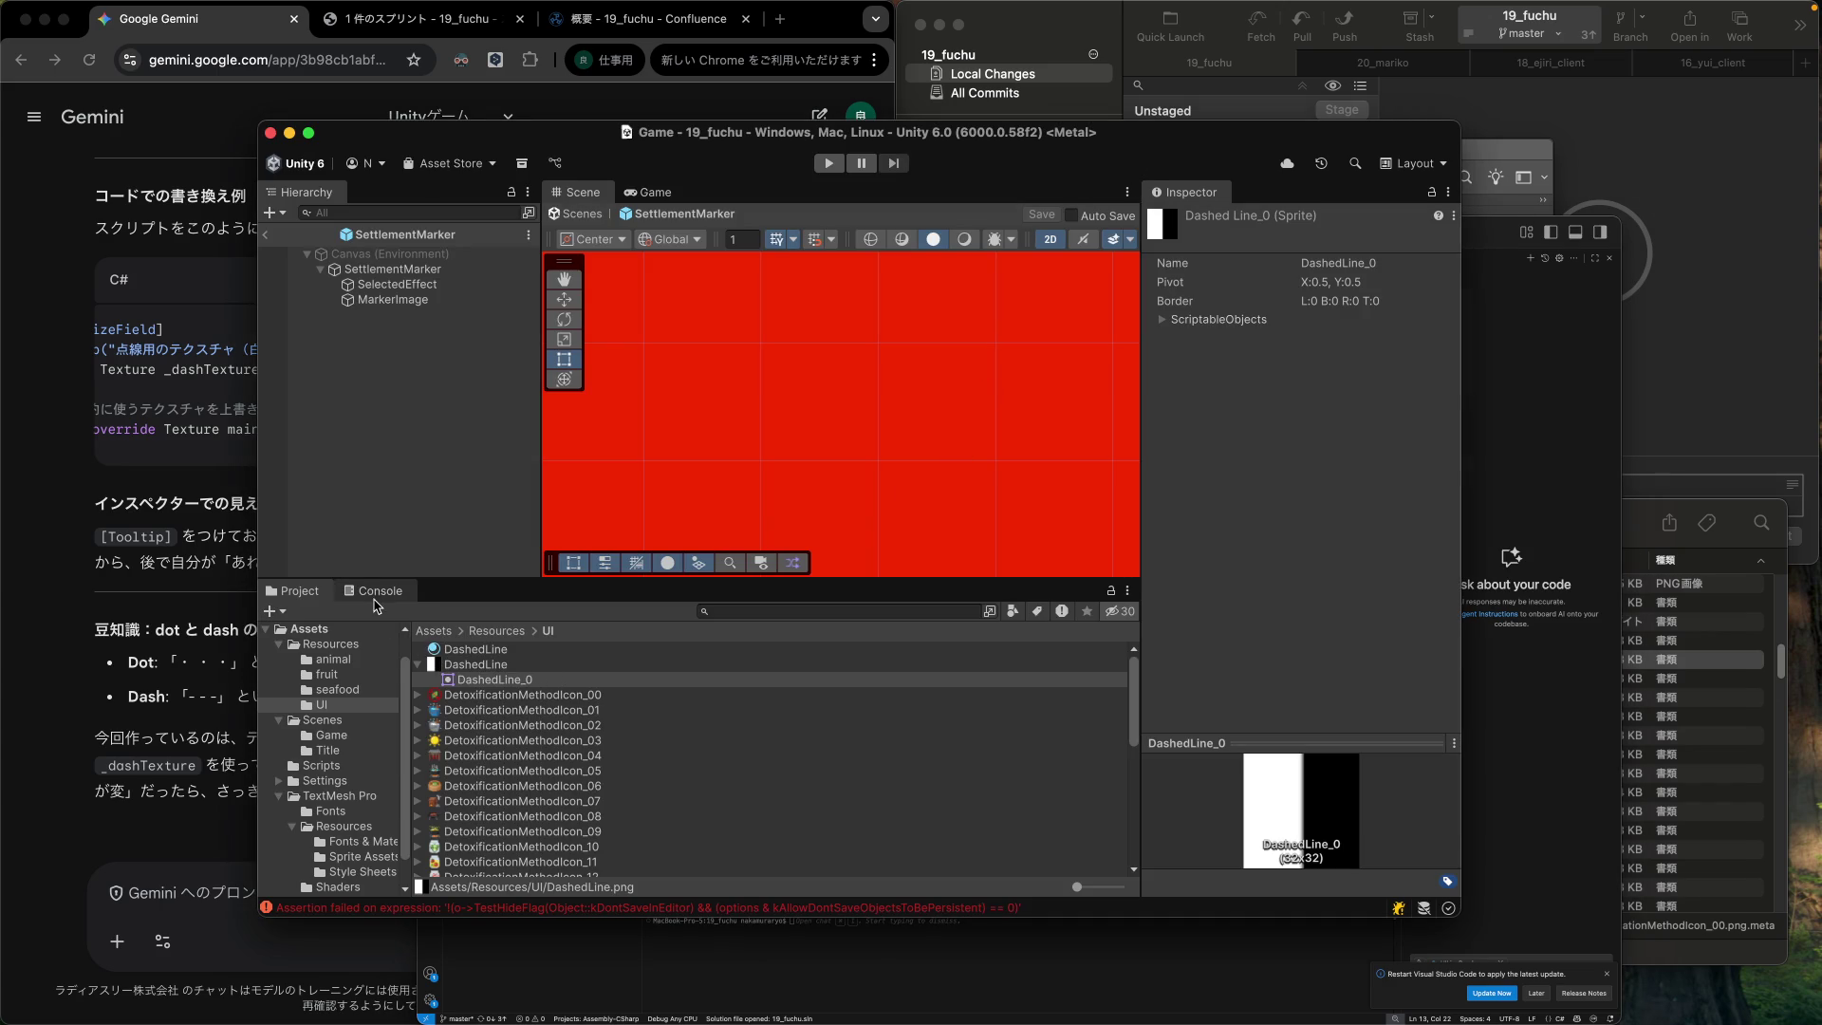
# Collapse the DashedLine texture and list the Scenes > Game folder in the Project panel.
pyautogui.click(417, 665)
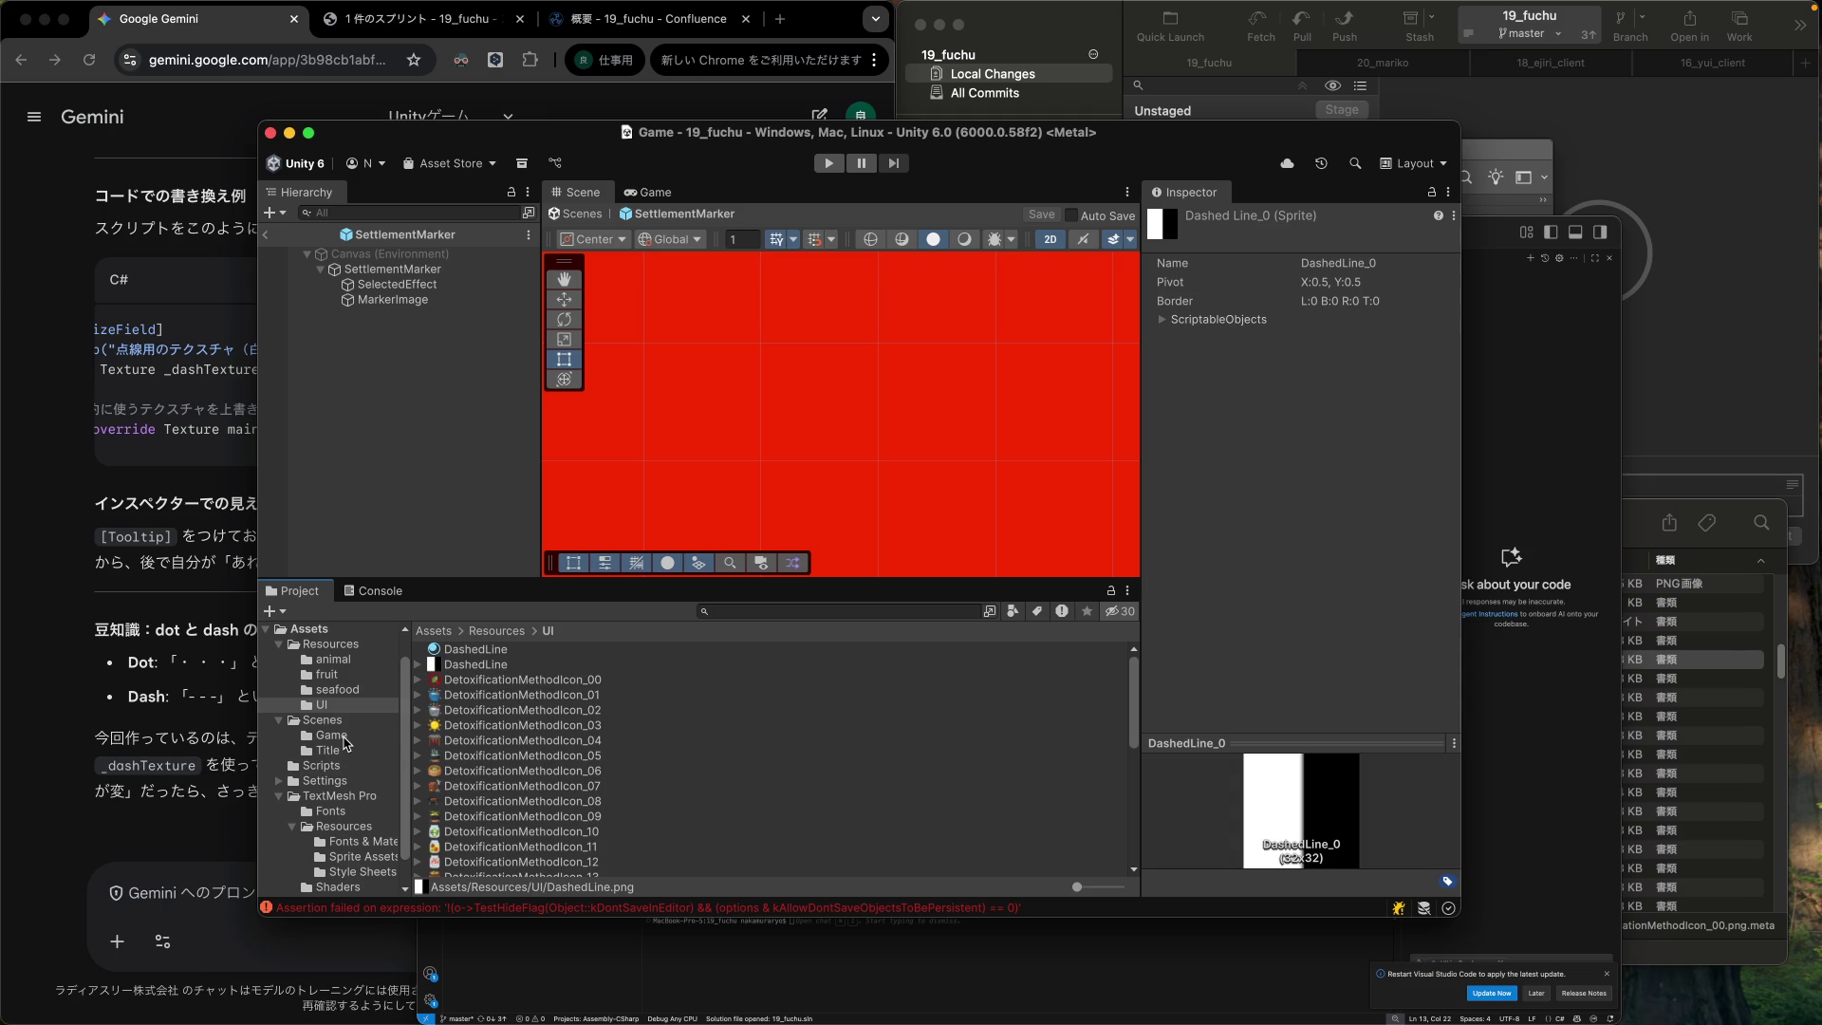
pyautogui.click(345, 744)
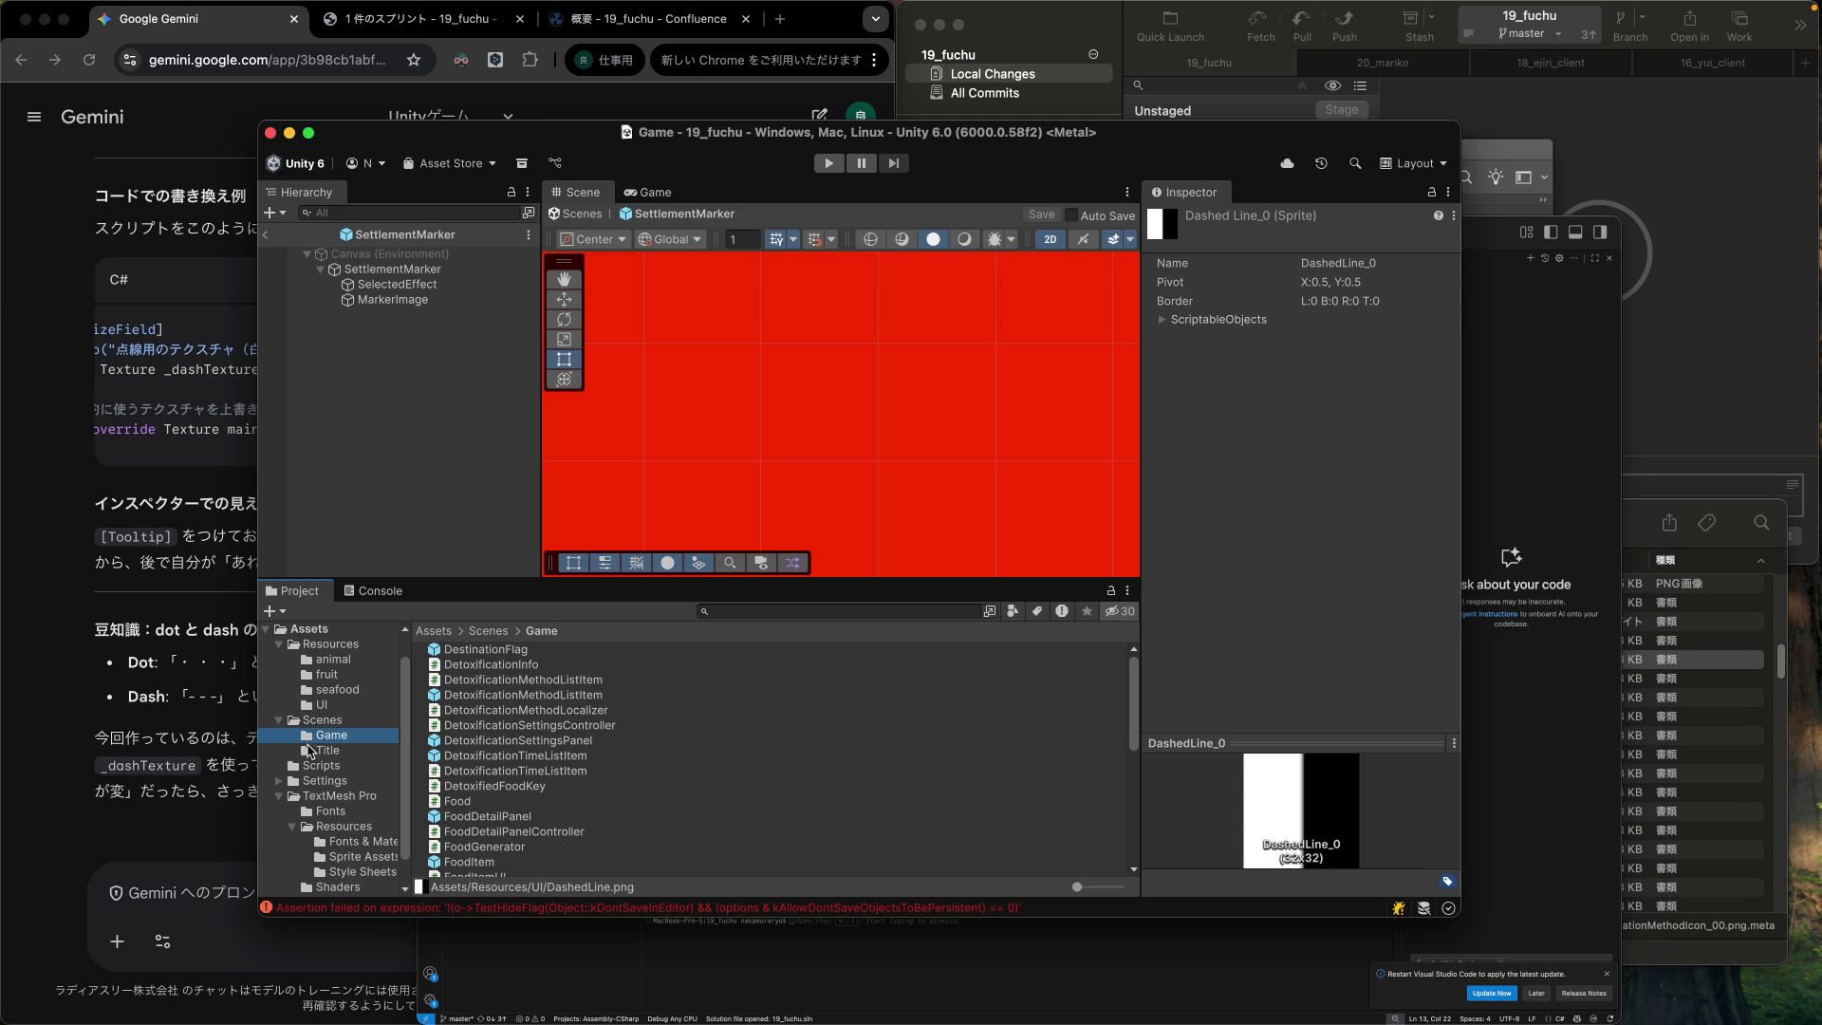
pyautogui.click(172, 746)
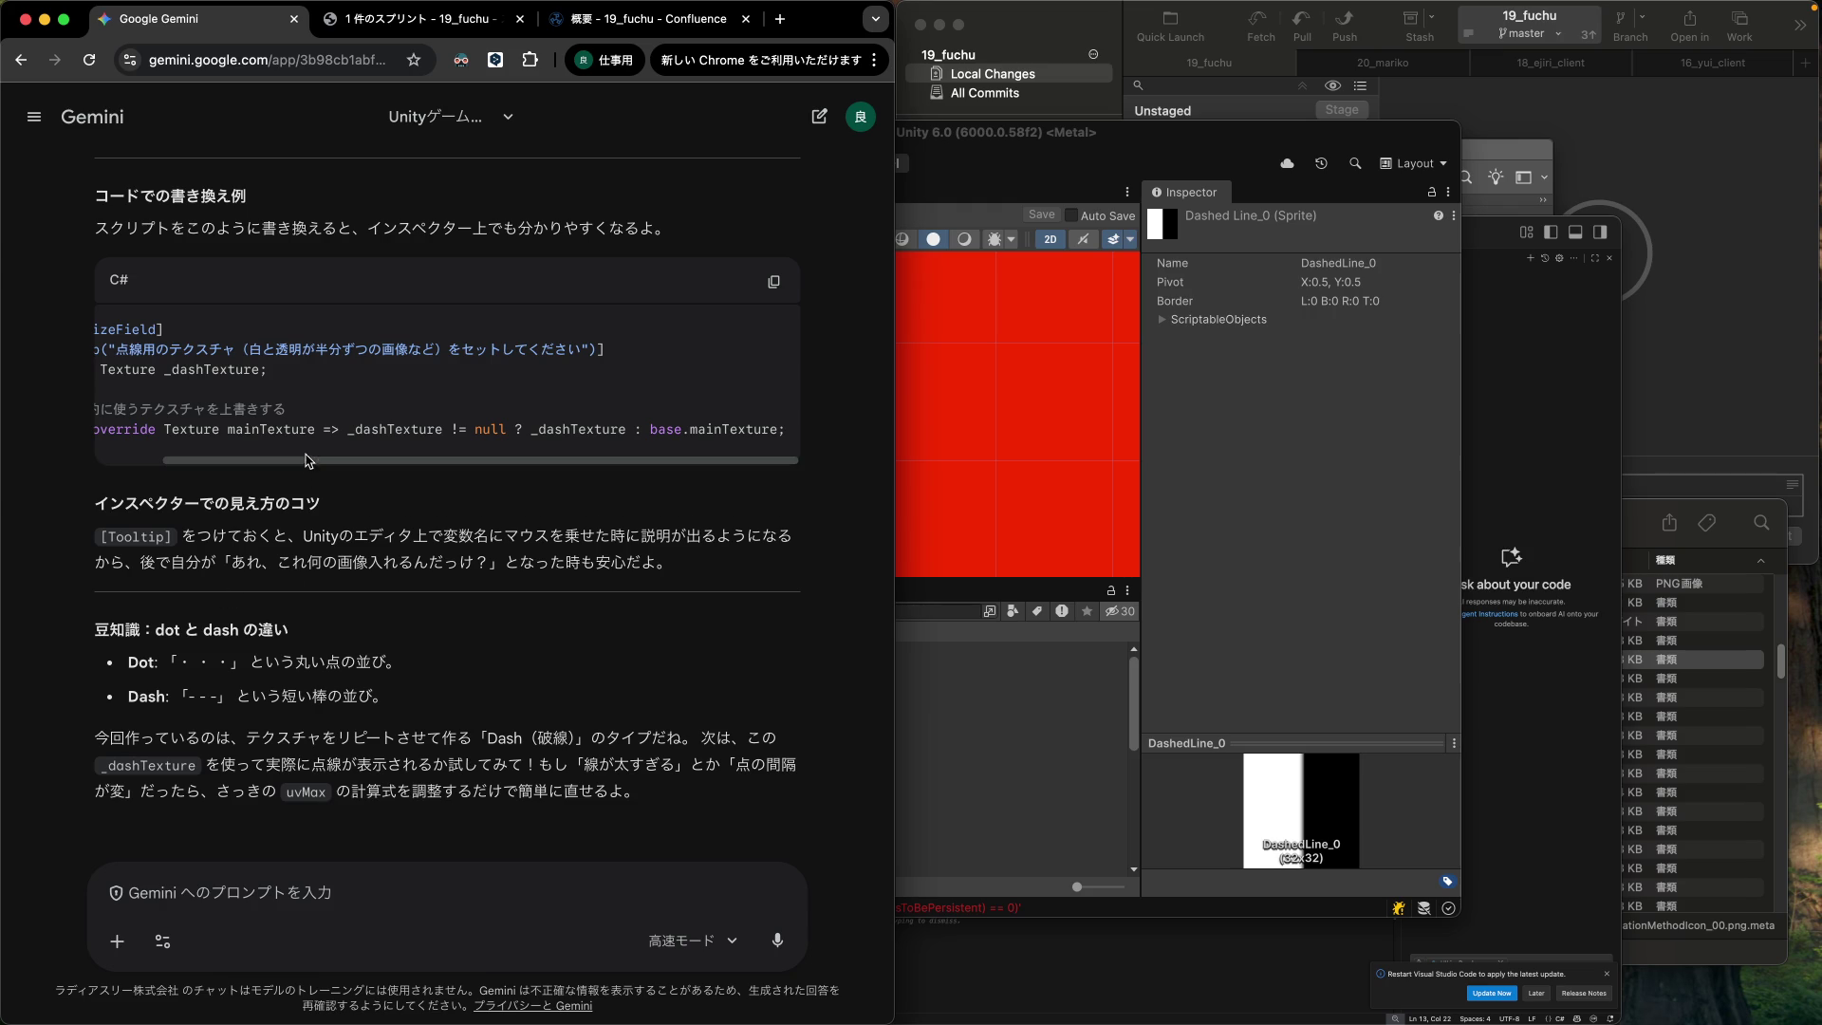
pyautogui.scroll(3, 255, 427)
pyautogui.scroll(8, 255, 427)
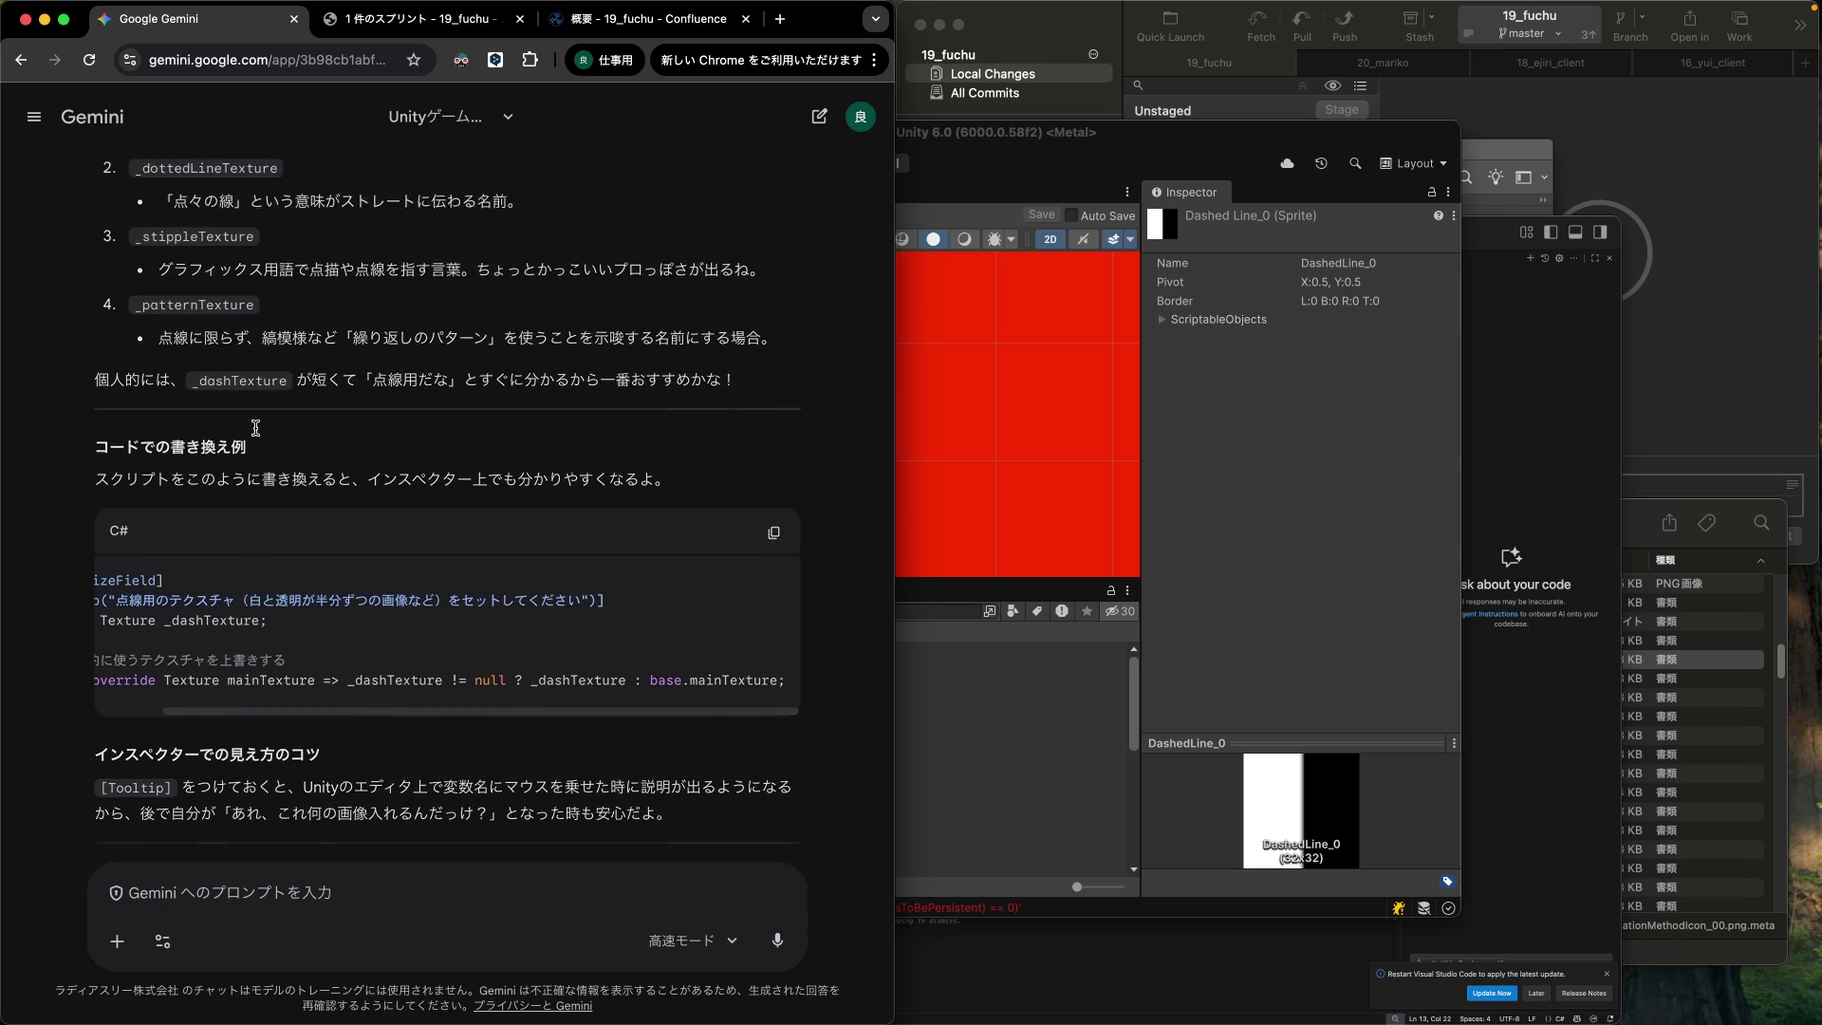
pyautogui.scroll(12, 256, 428)
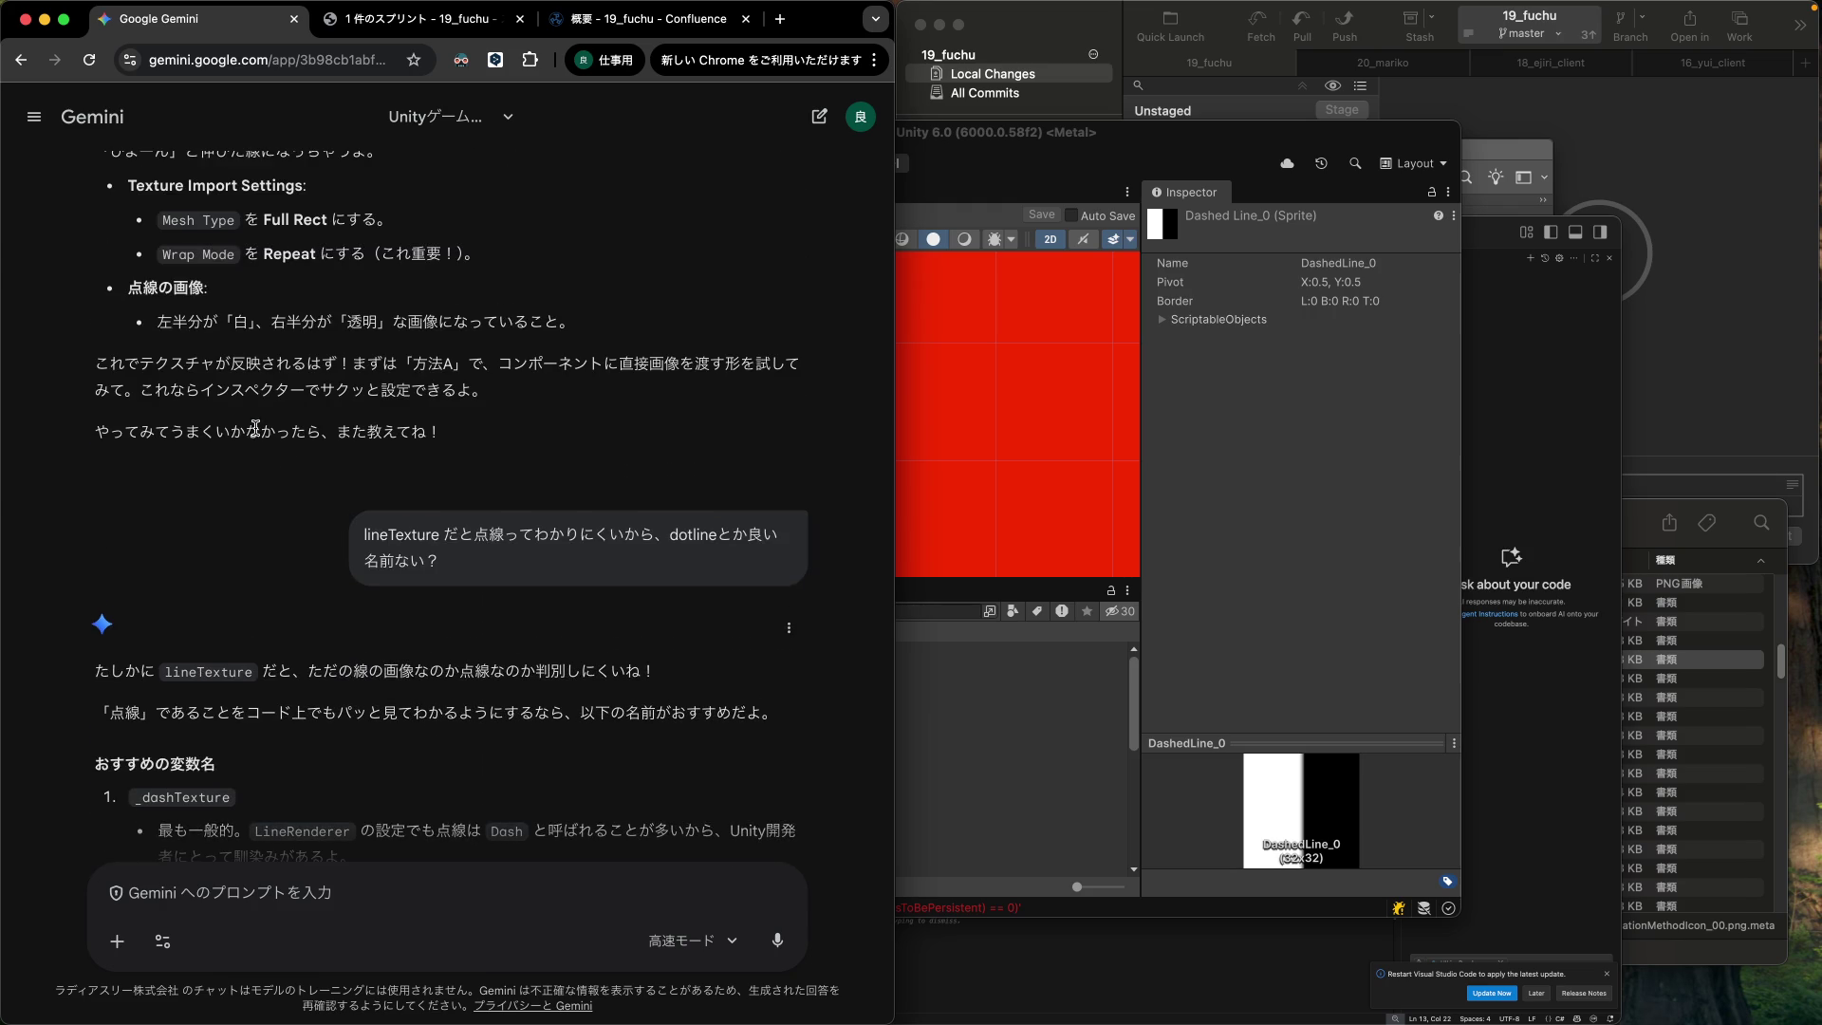
pyautogui.scroll(3, 256, 428)
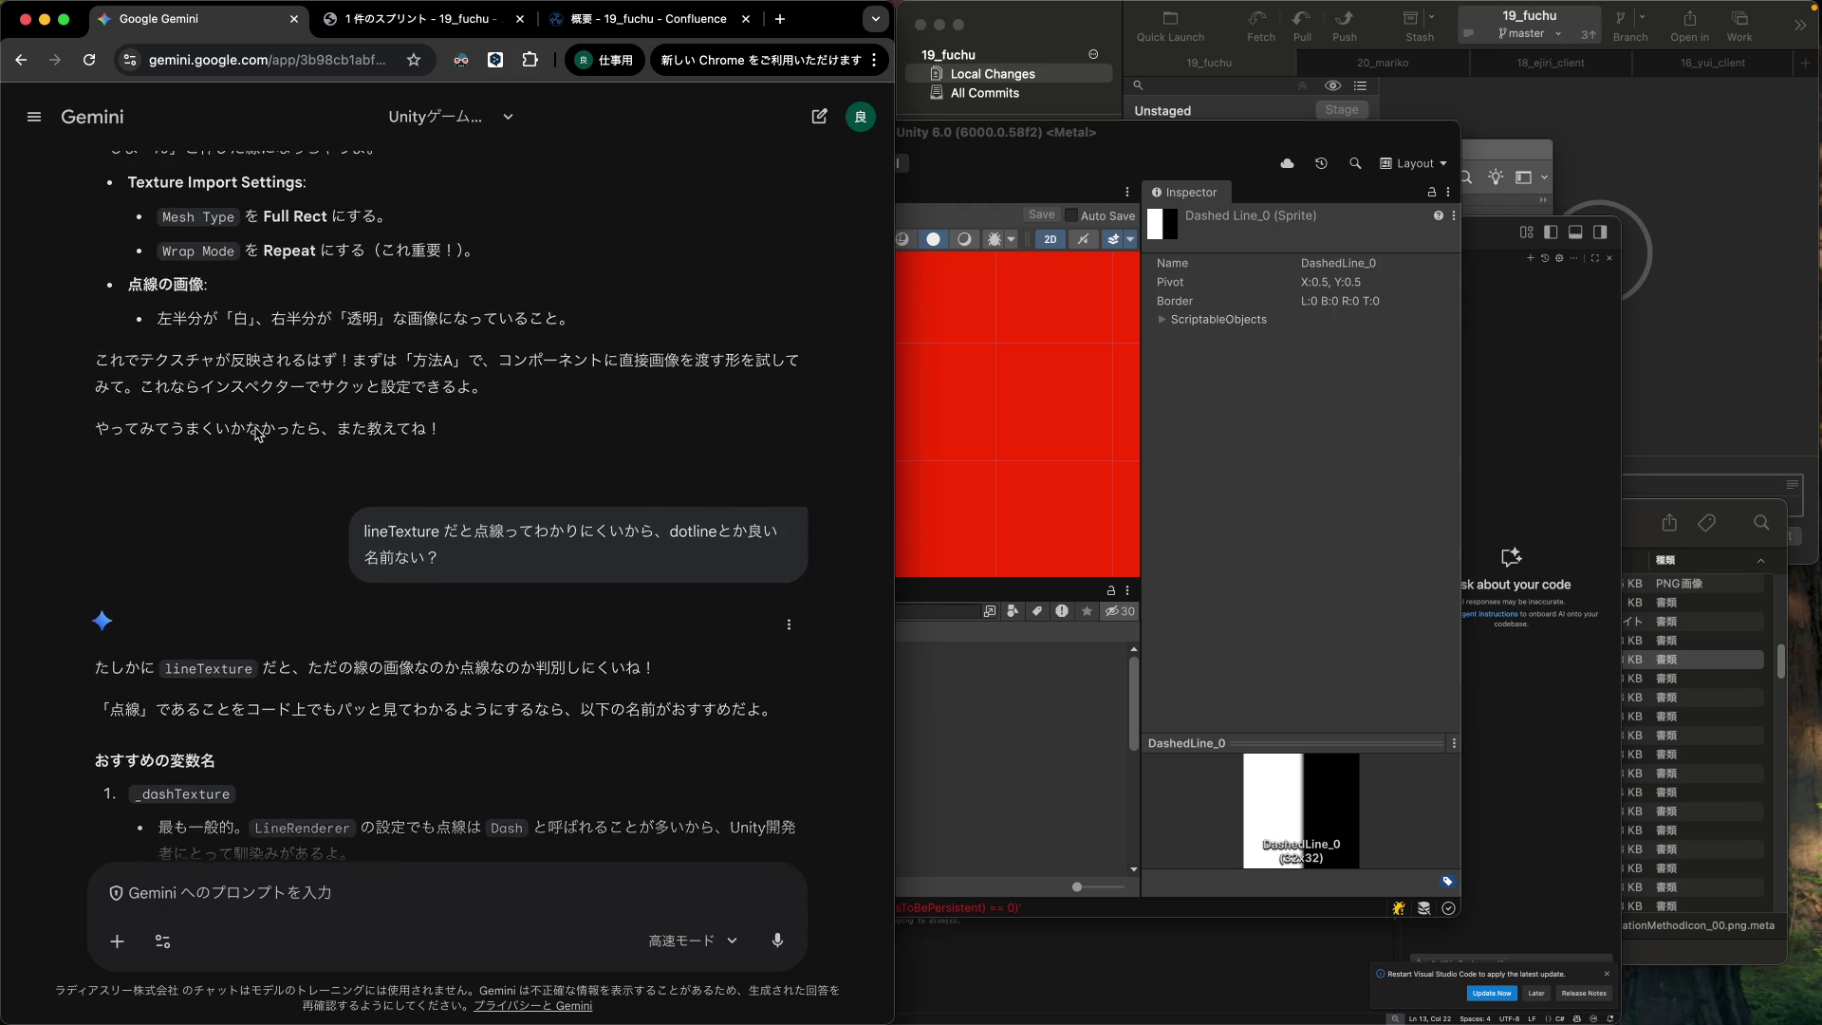
pyautogui.scroll(13, 258, 434)
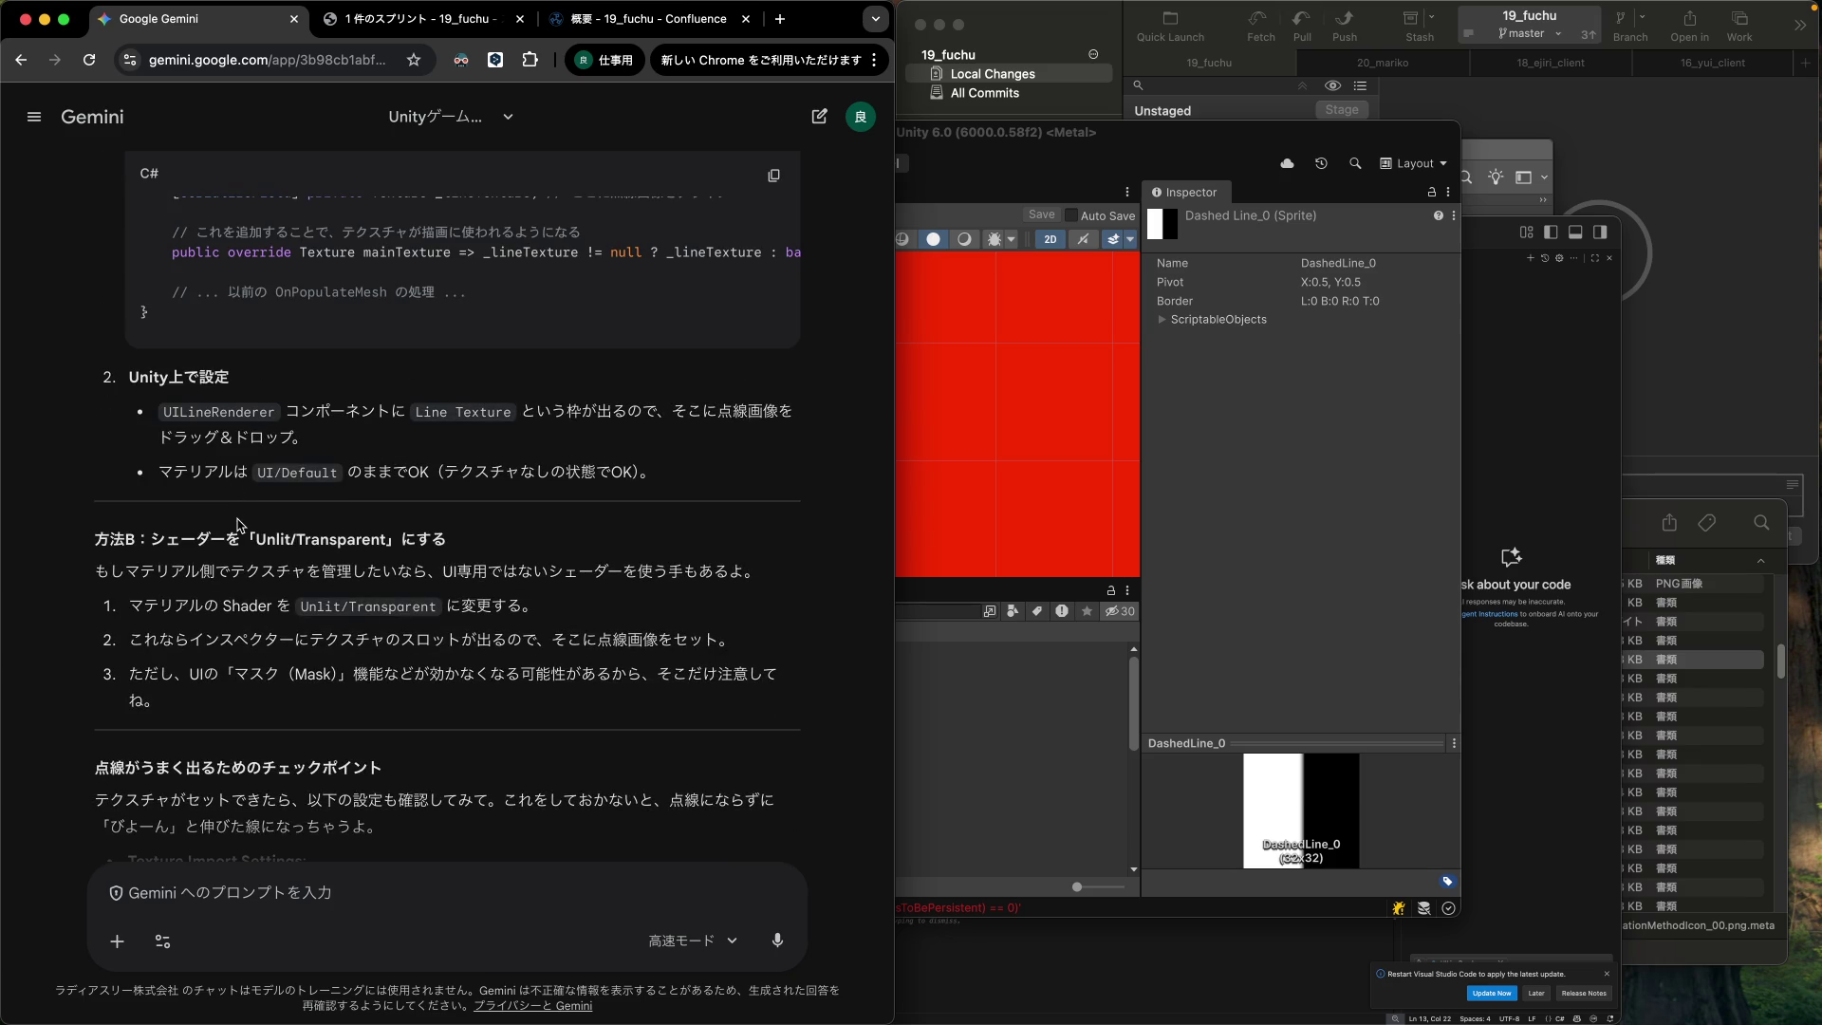
pyautogui.scroll(5, 252, 533)
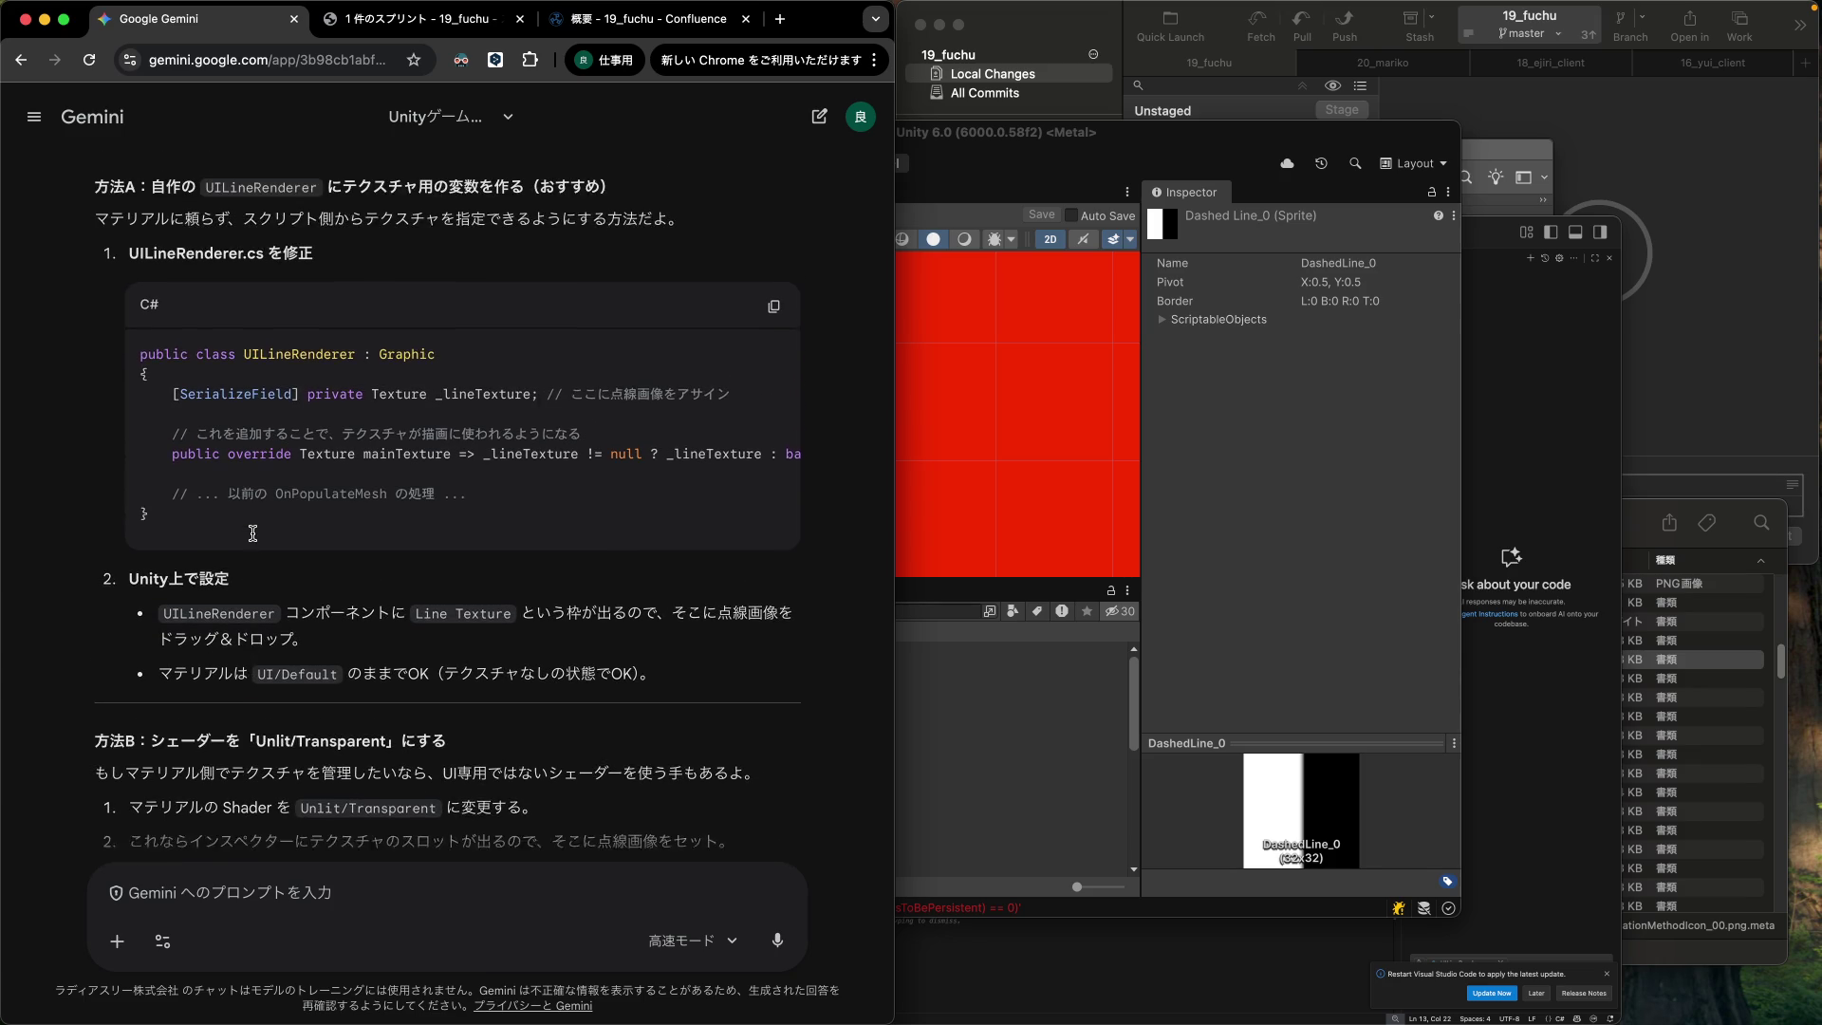
pyautogui.scroll(4, 253, 533)
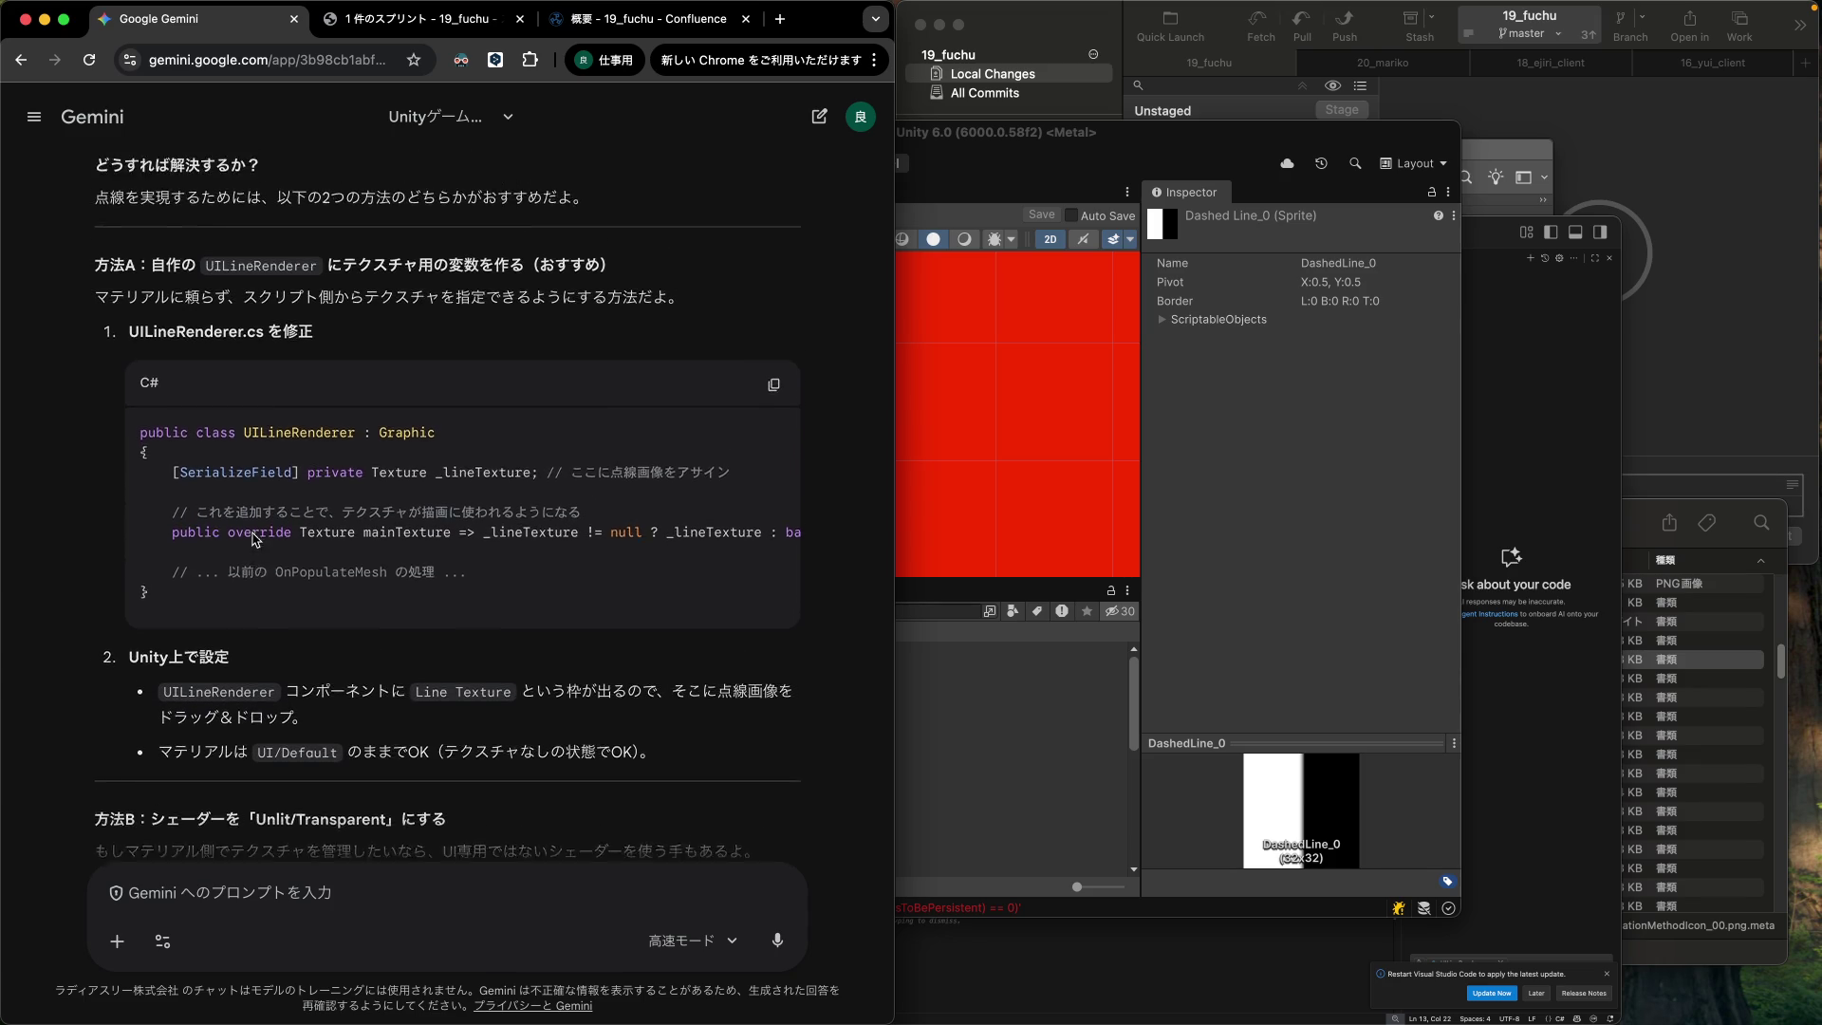
pyautogui.scroll(2, 254, 537)
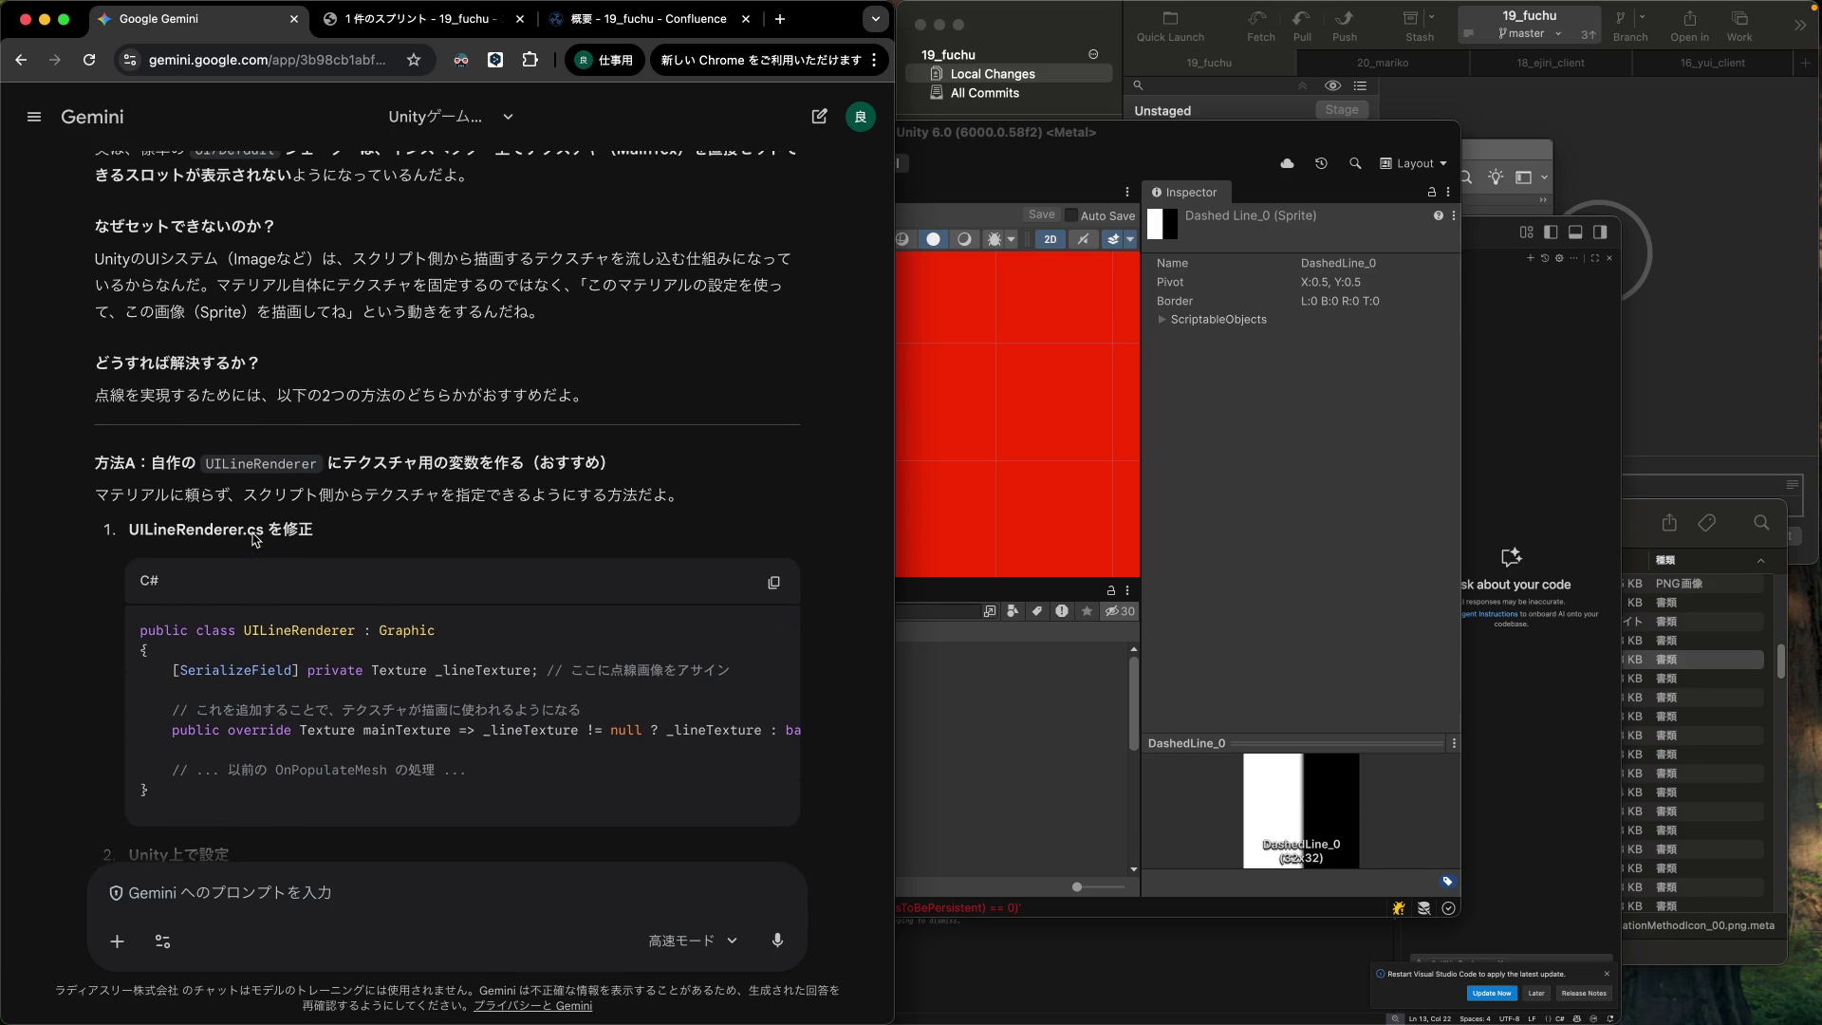
pyautogui.doubleClick(261, 468)
pyautogui.scroll(2, 378, 585)
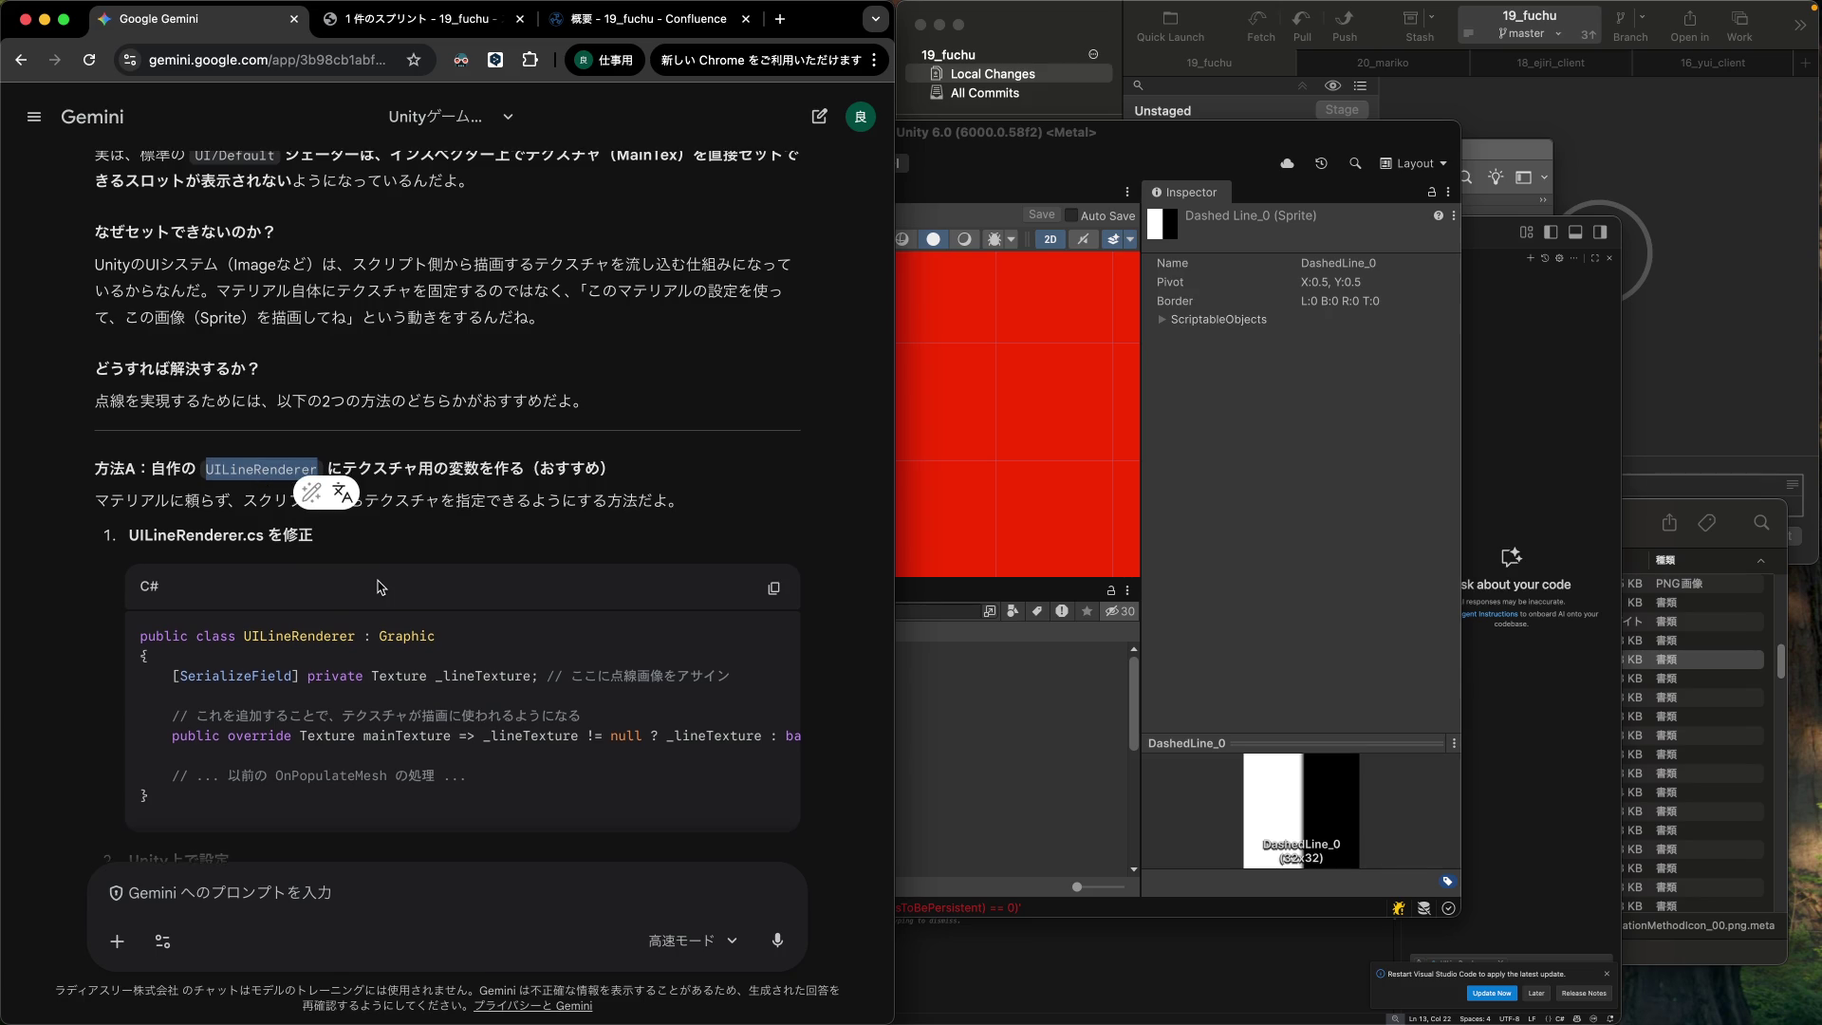
pyautogui.scroll(-20, 378, 586)
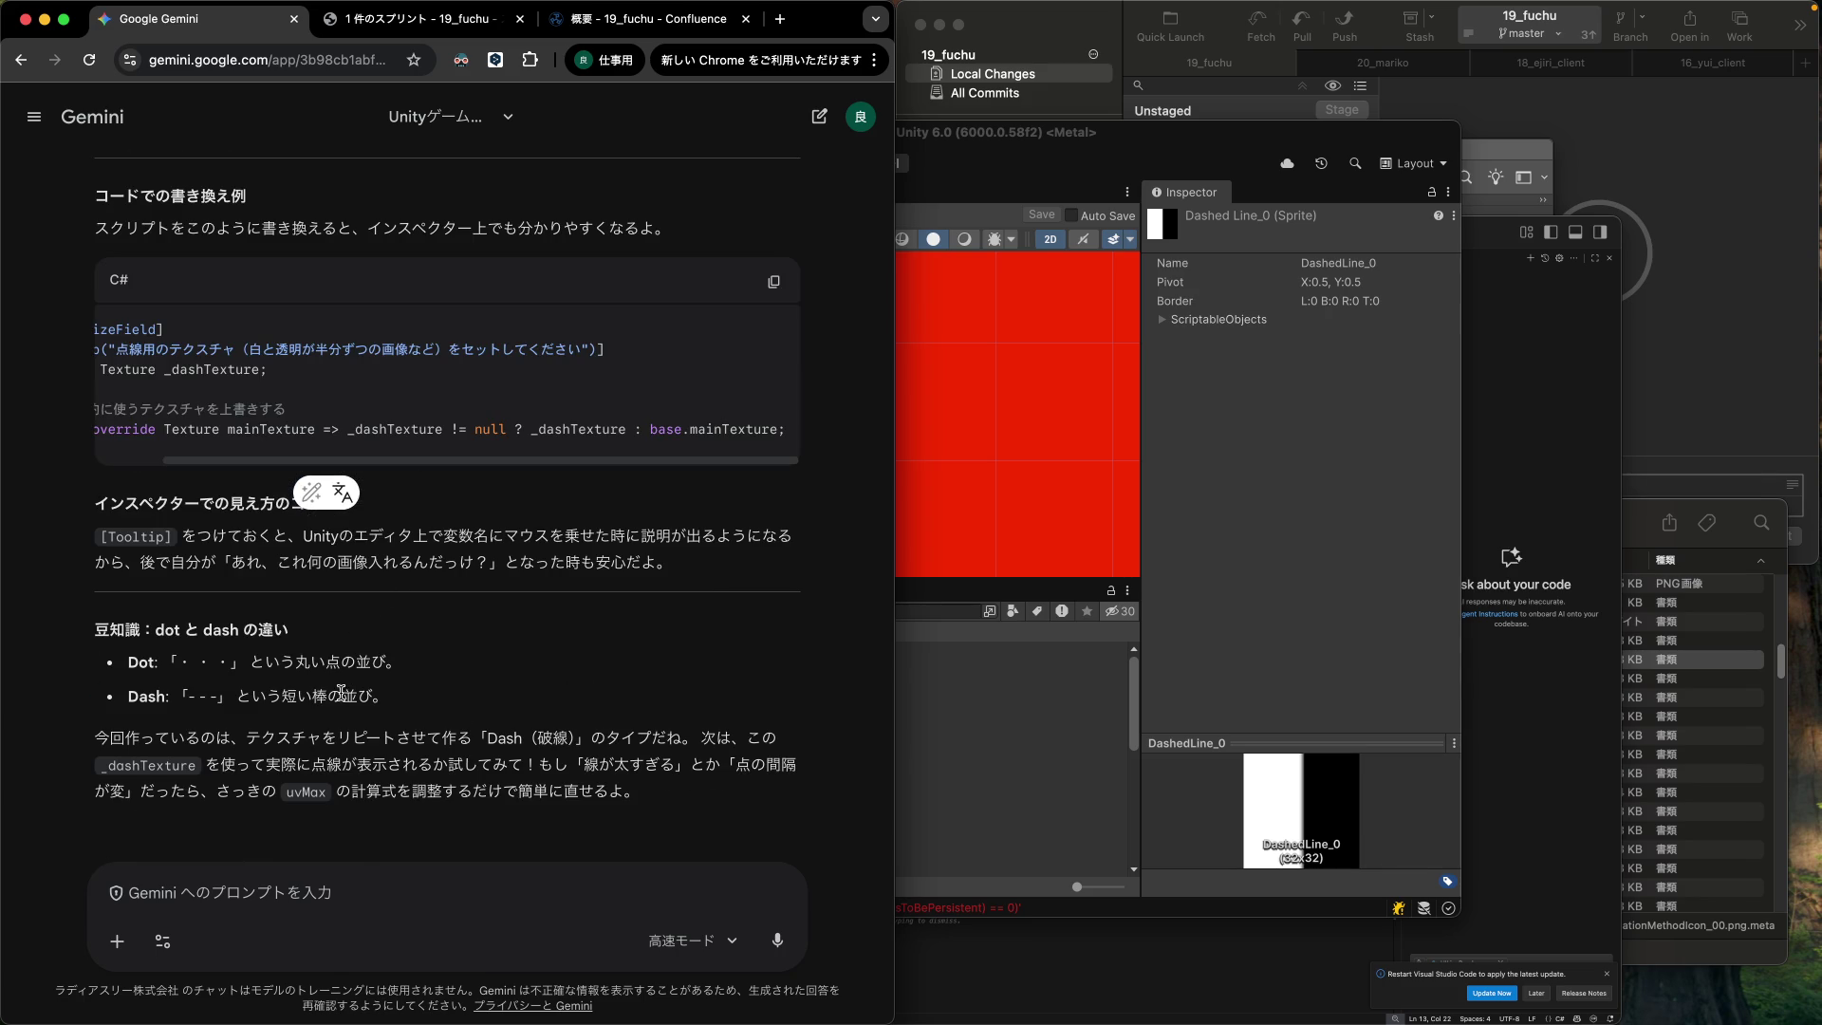
pyautogui.click(304, 890)
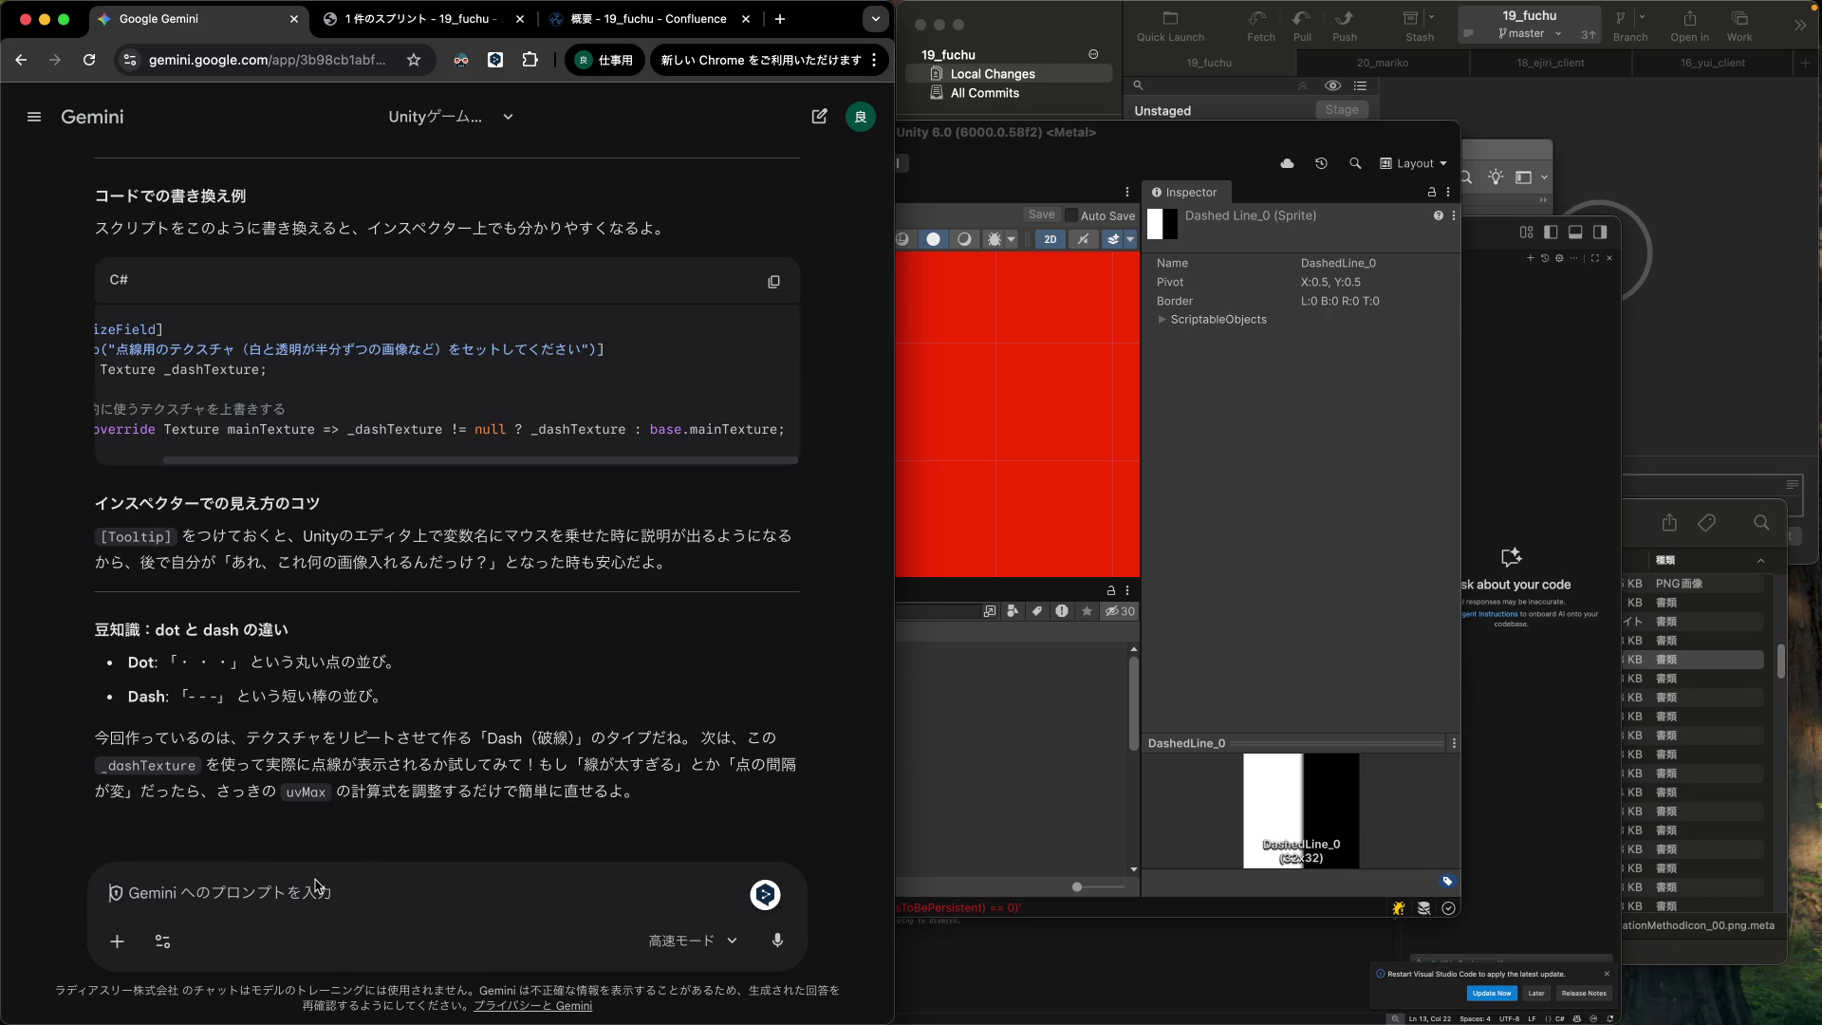
# Type the Japanese question asking how to add UILineRenderer to SettlementMarker.
pyautogui.write('話は戻って')
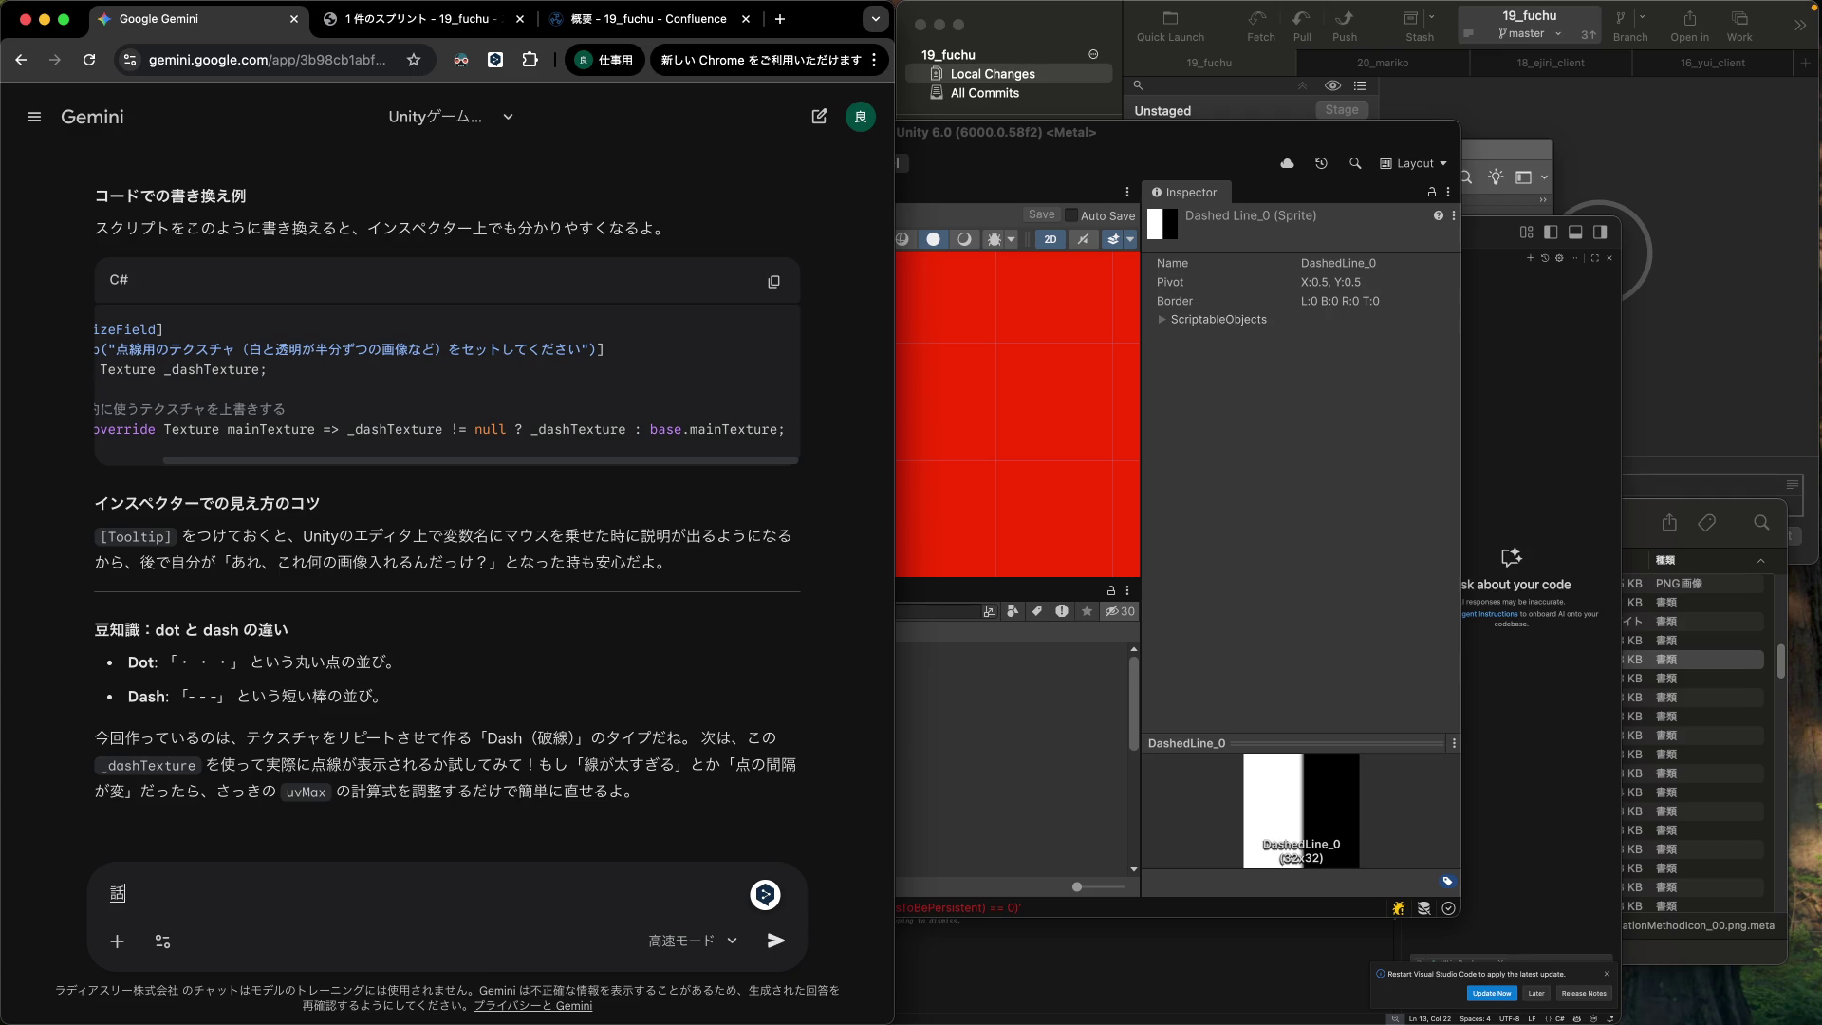
pyautogui.press('Return')
pyautogui.write('mentMa')
pyautogui.write('rker')
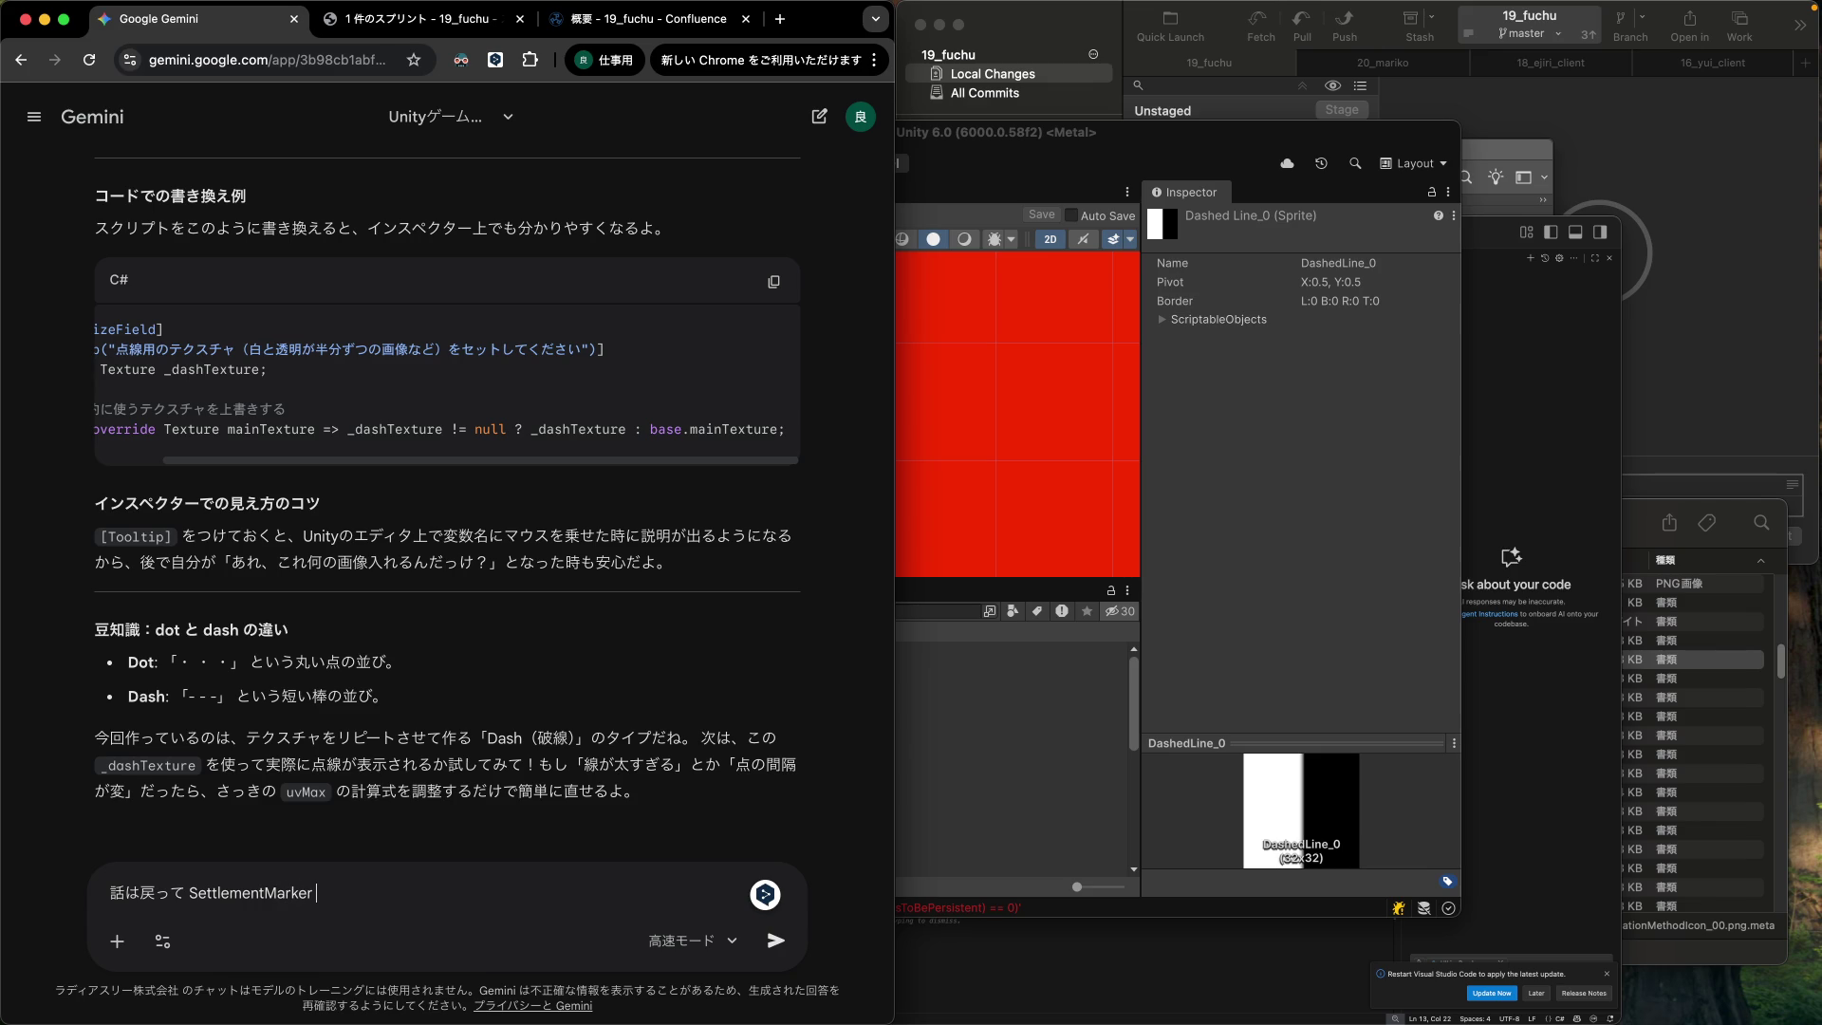
pyautogui.write(' に')
pyautogui.write('ono')
pyautogui.write('Line')
pyautogui.write('Re')
pyautogui.write('nderer を')
pyautogui.write('追加する')
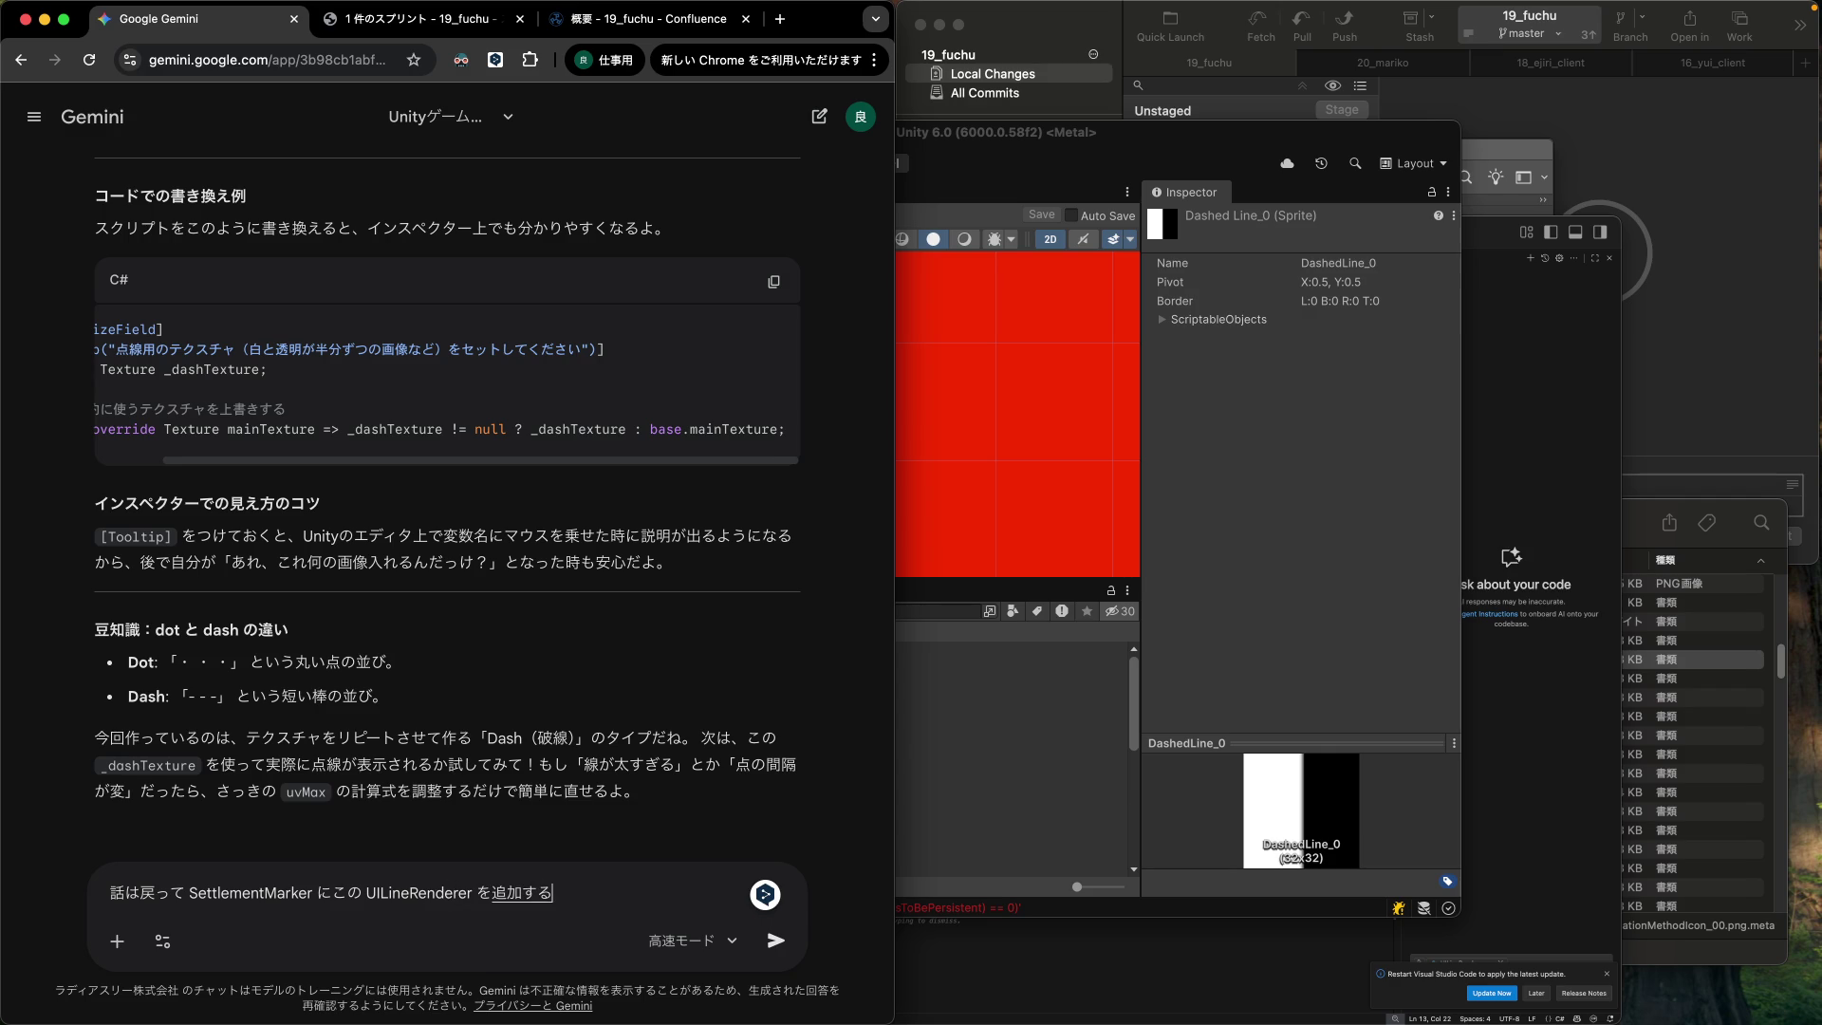
pyautogui.write('ことになるとおも')
pyautogui.write('うんだけど')
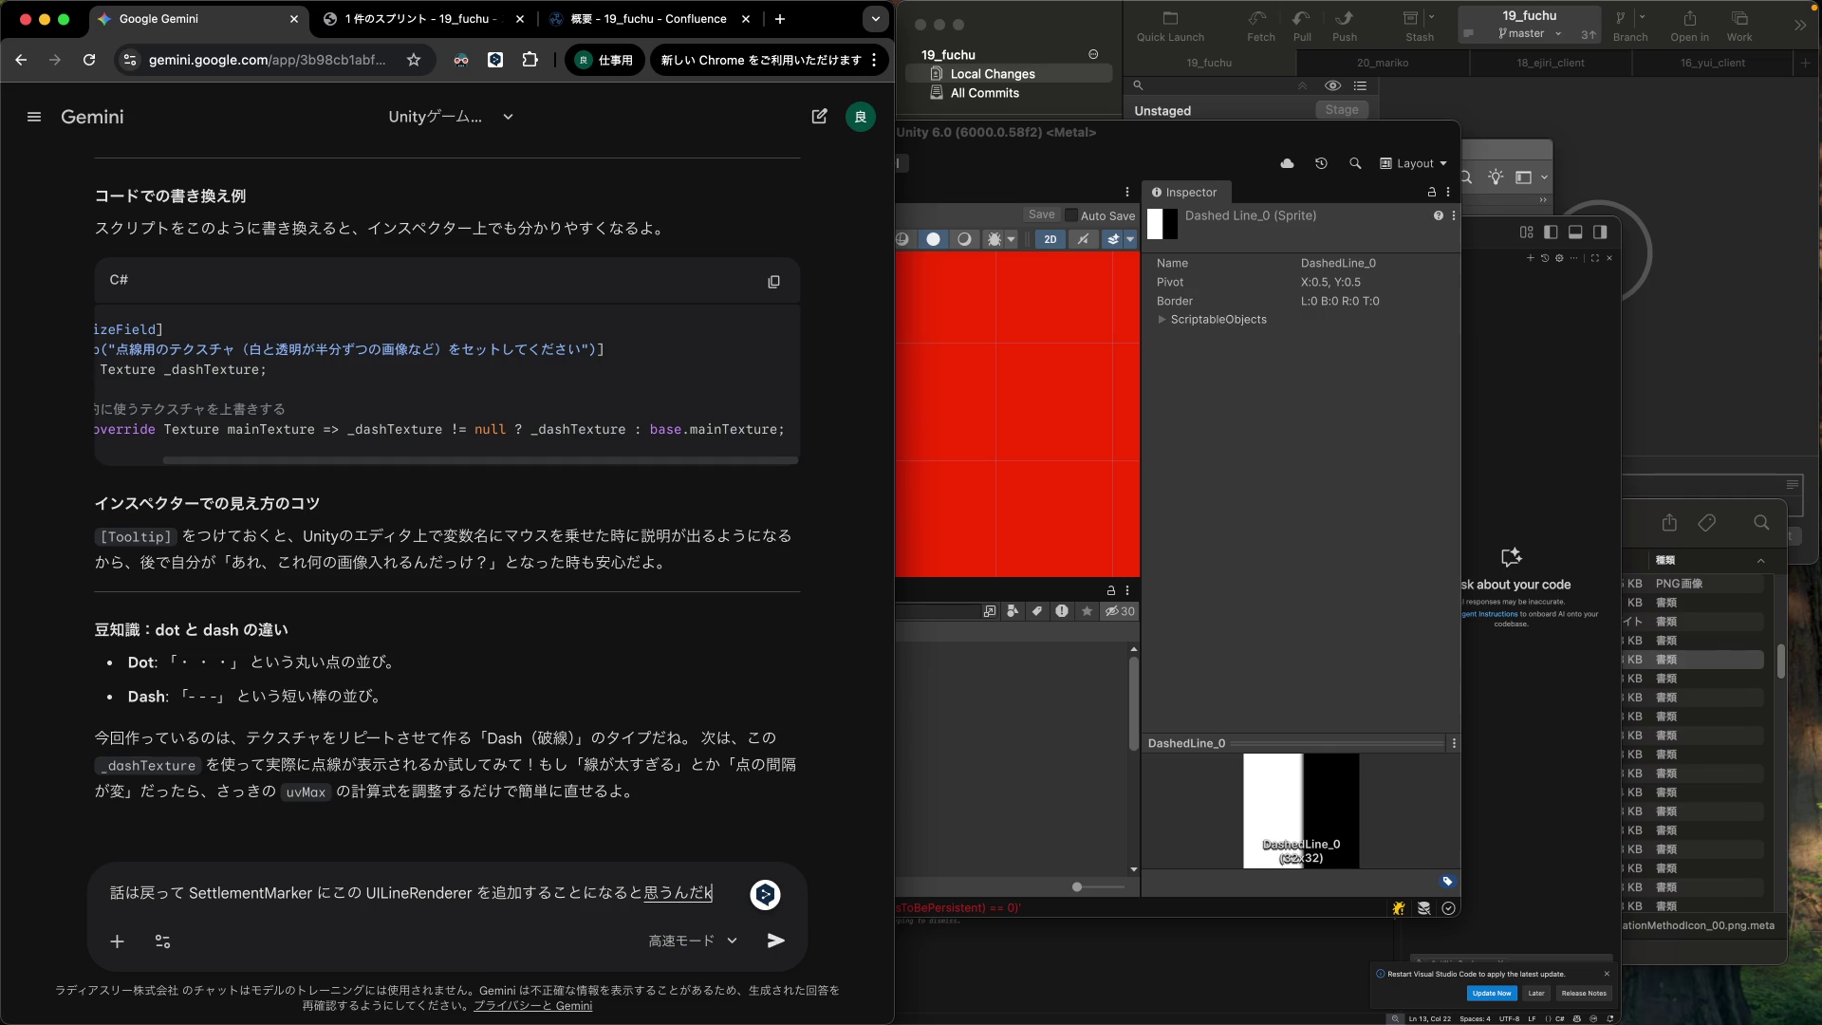
pyautogui.write('、ど')
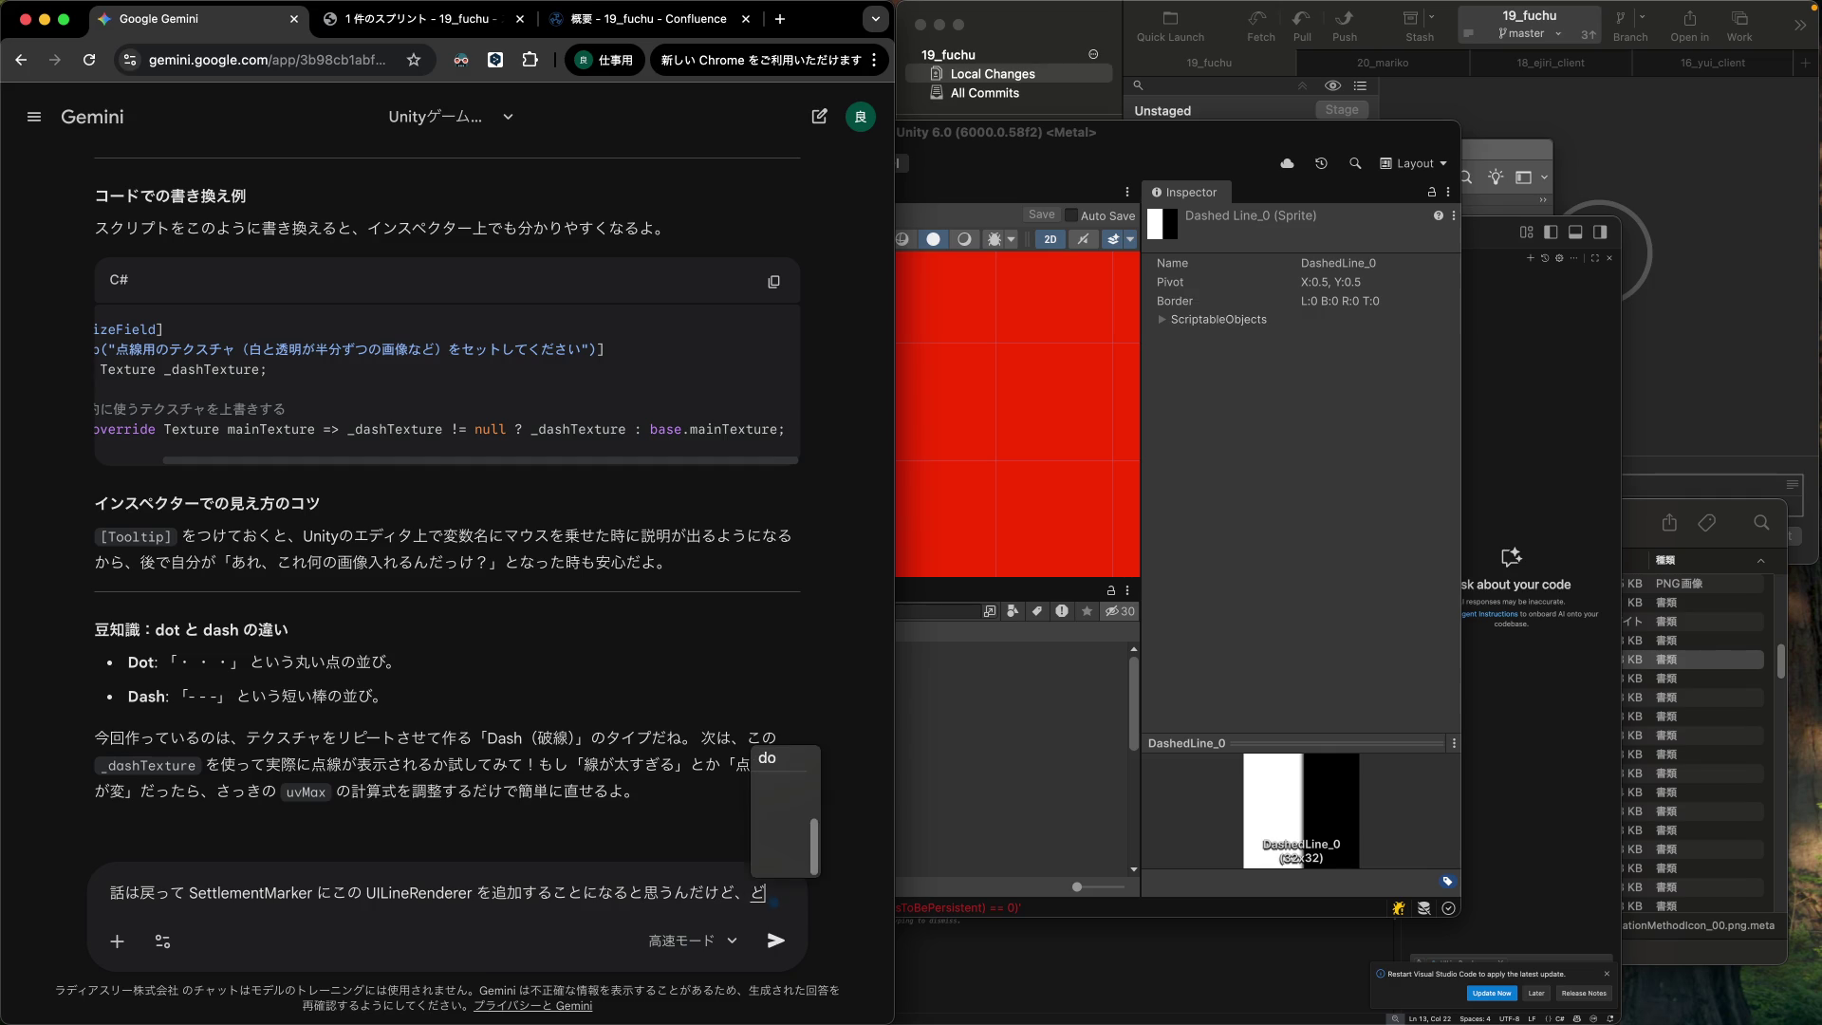
pyautogui.write('うすればいい？')
pyautogui.press('Return')
pyautogui.hotkey('shift', 'Return')
# Add a line noting the SettlementMarker prefab already exists, correcting the capital M.
pyautogui.write('今')
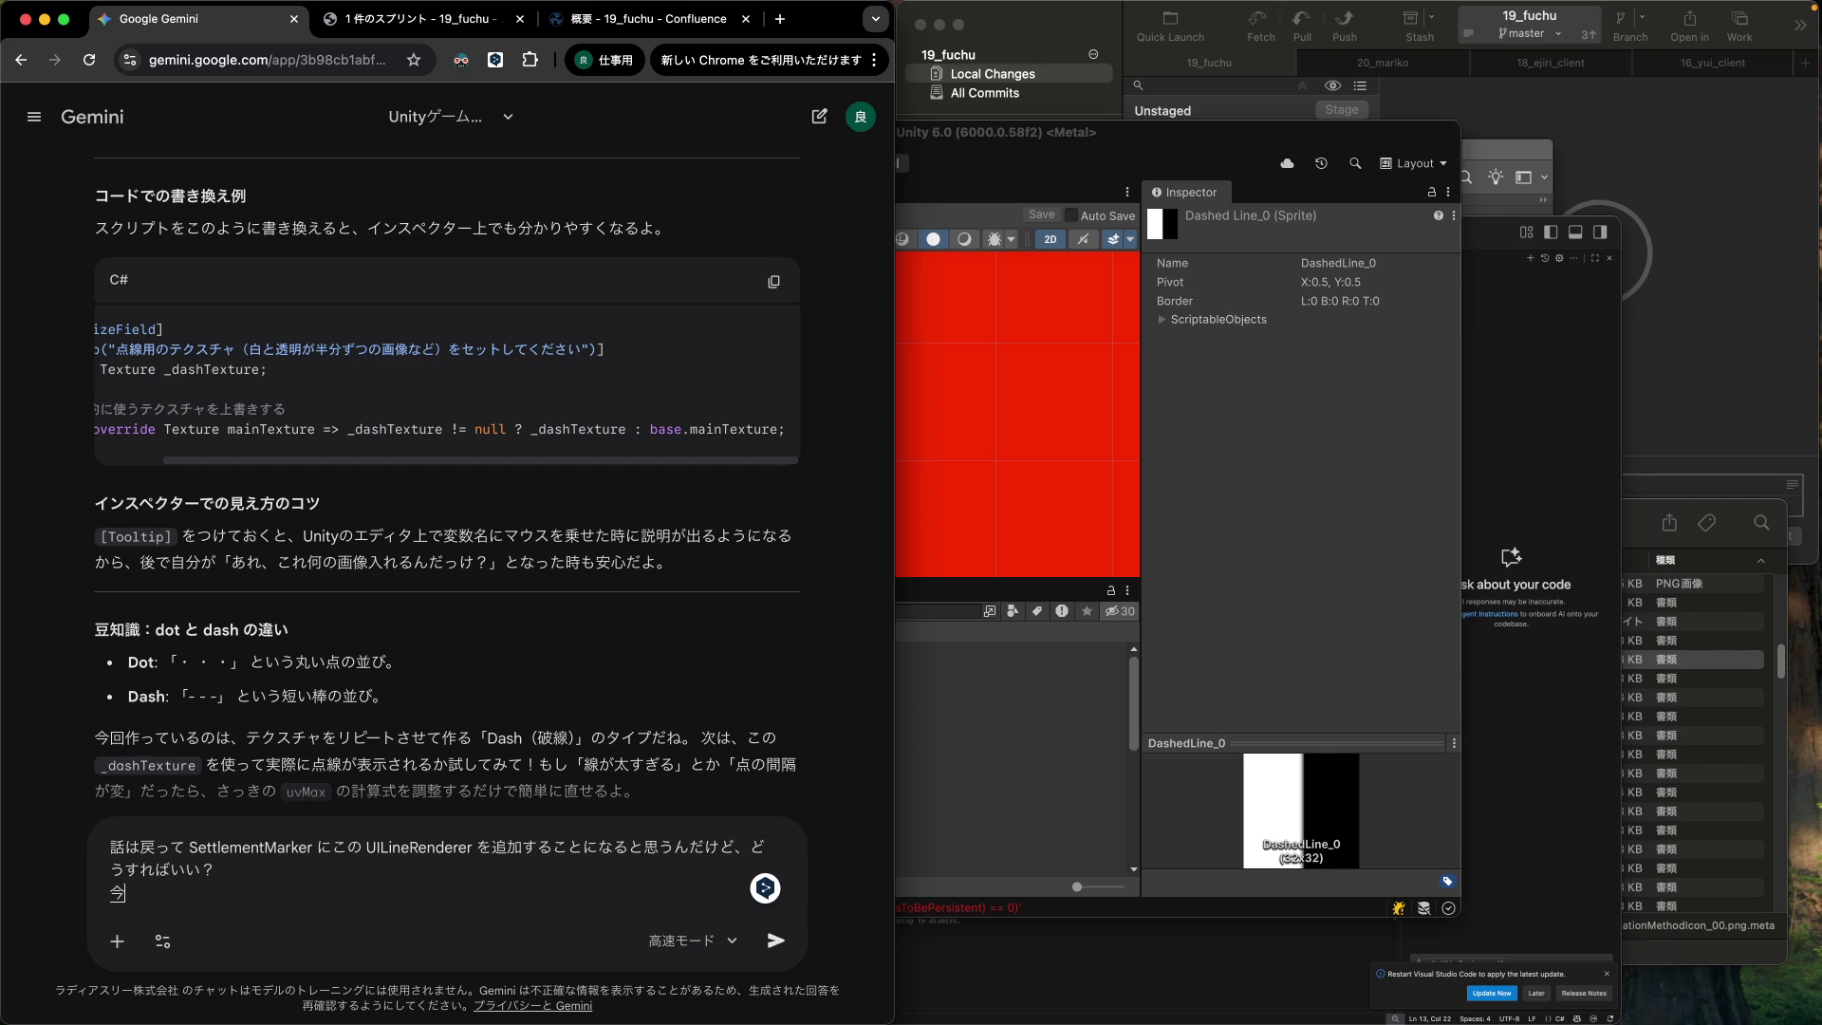
pyautogui.press('Return')
pyautogui.write('Settle')
pyautogui.write('mentmarker')
pyautogui.press('Left')
pyautogui.press('Left')
pyautogui.hotkey('shift', 'Left')
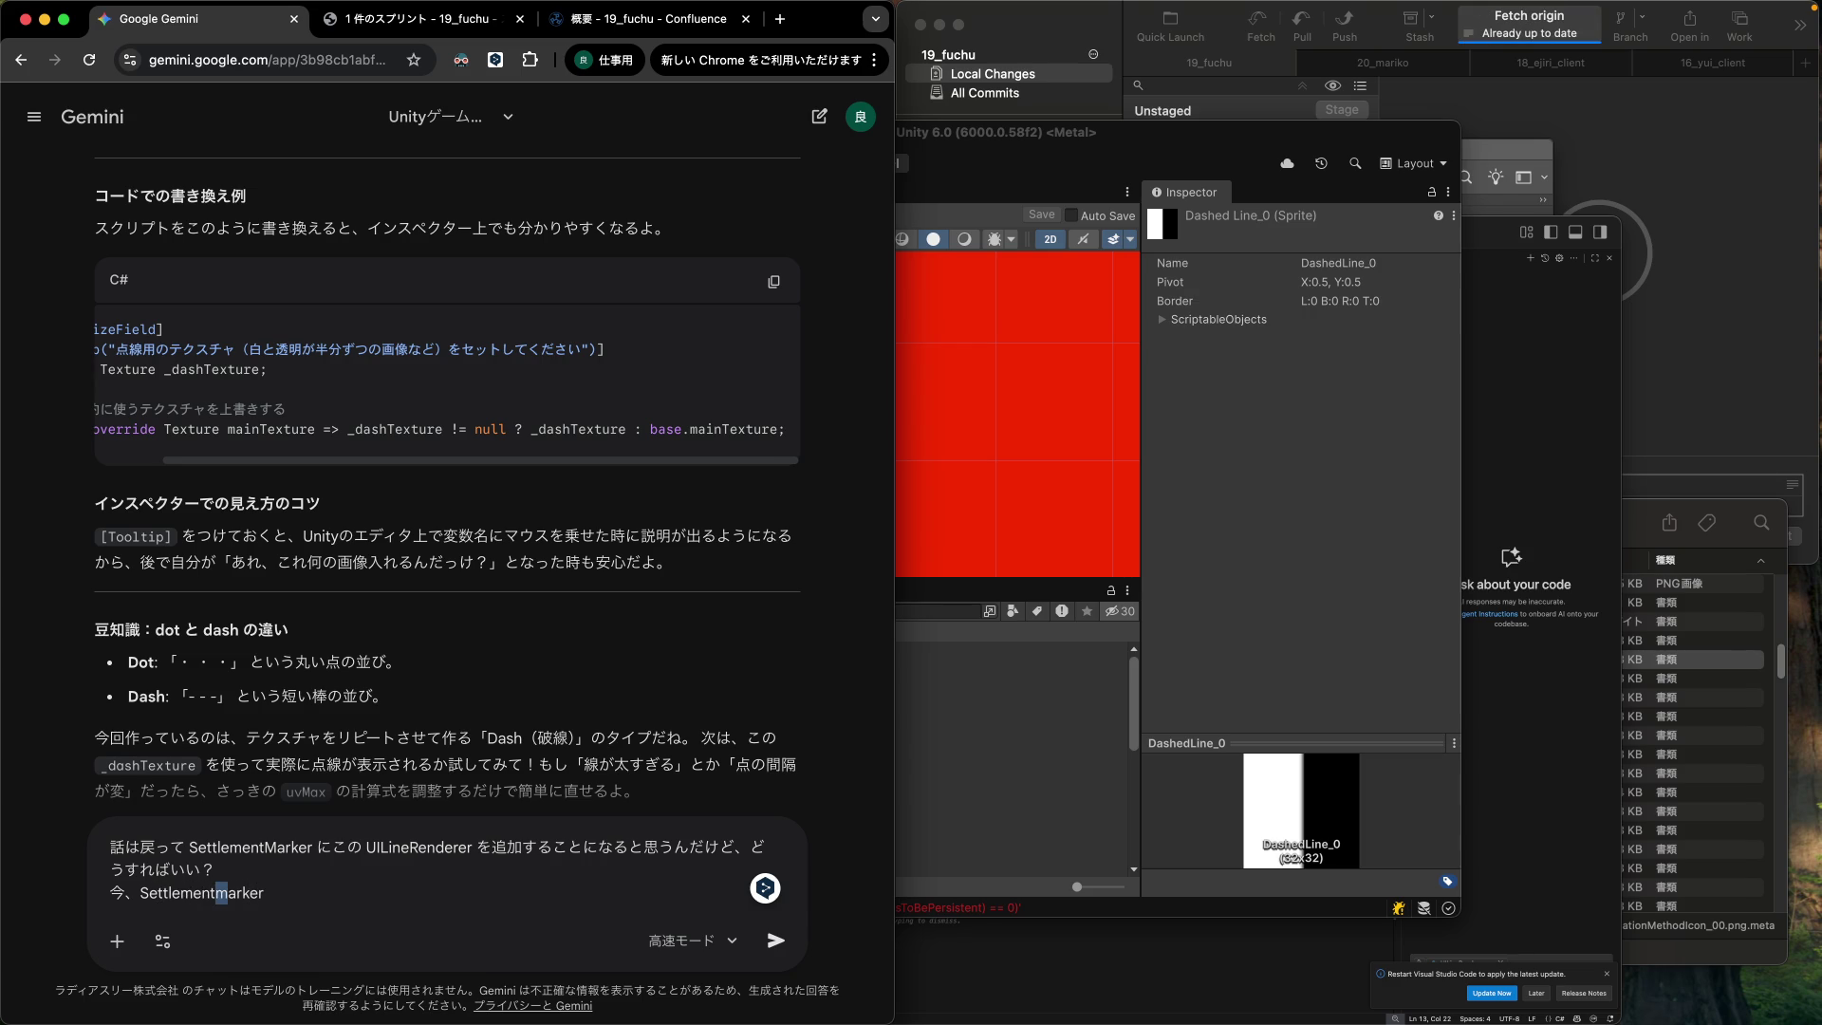
pyautogui.write('M')
pyautogui.press('End')
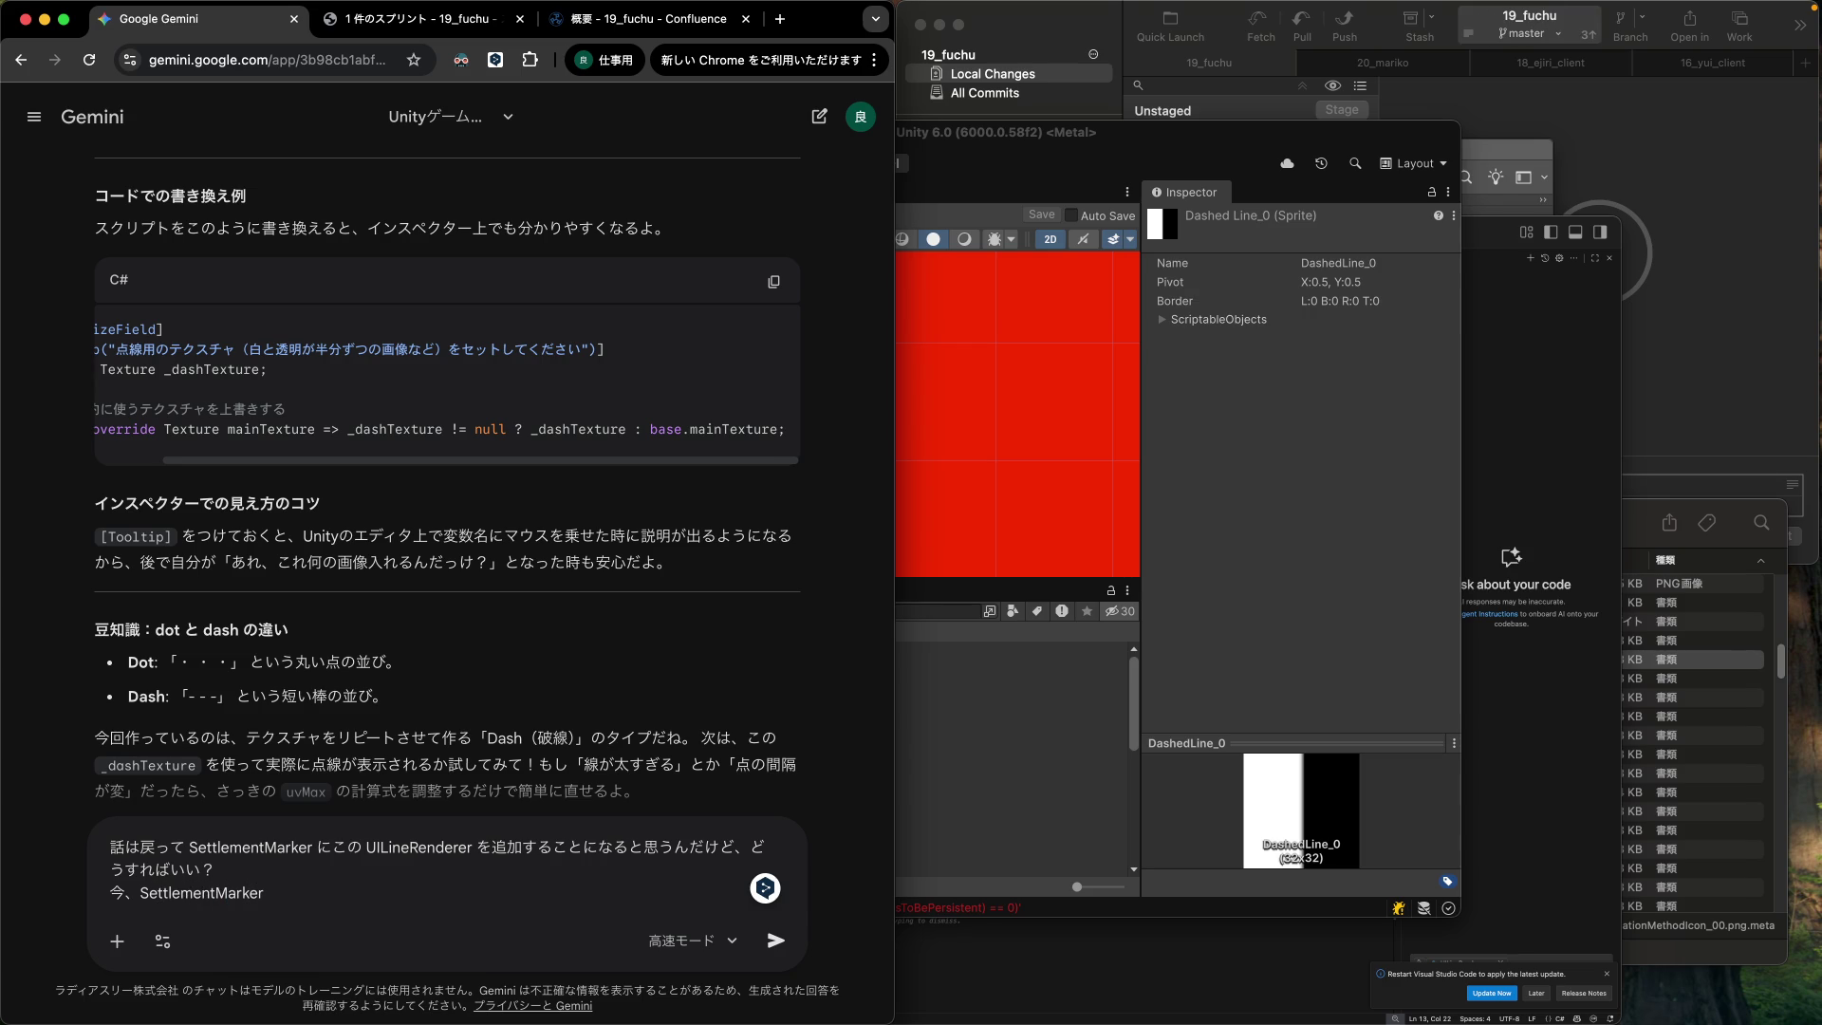
pyautogui.write('ref')
pyautogui.write('teiunoga')
pyautogui.press('Return')
pyautogui.write('sudenniatte,')
pyautogui.press('Return')
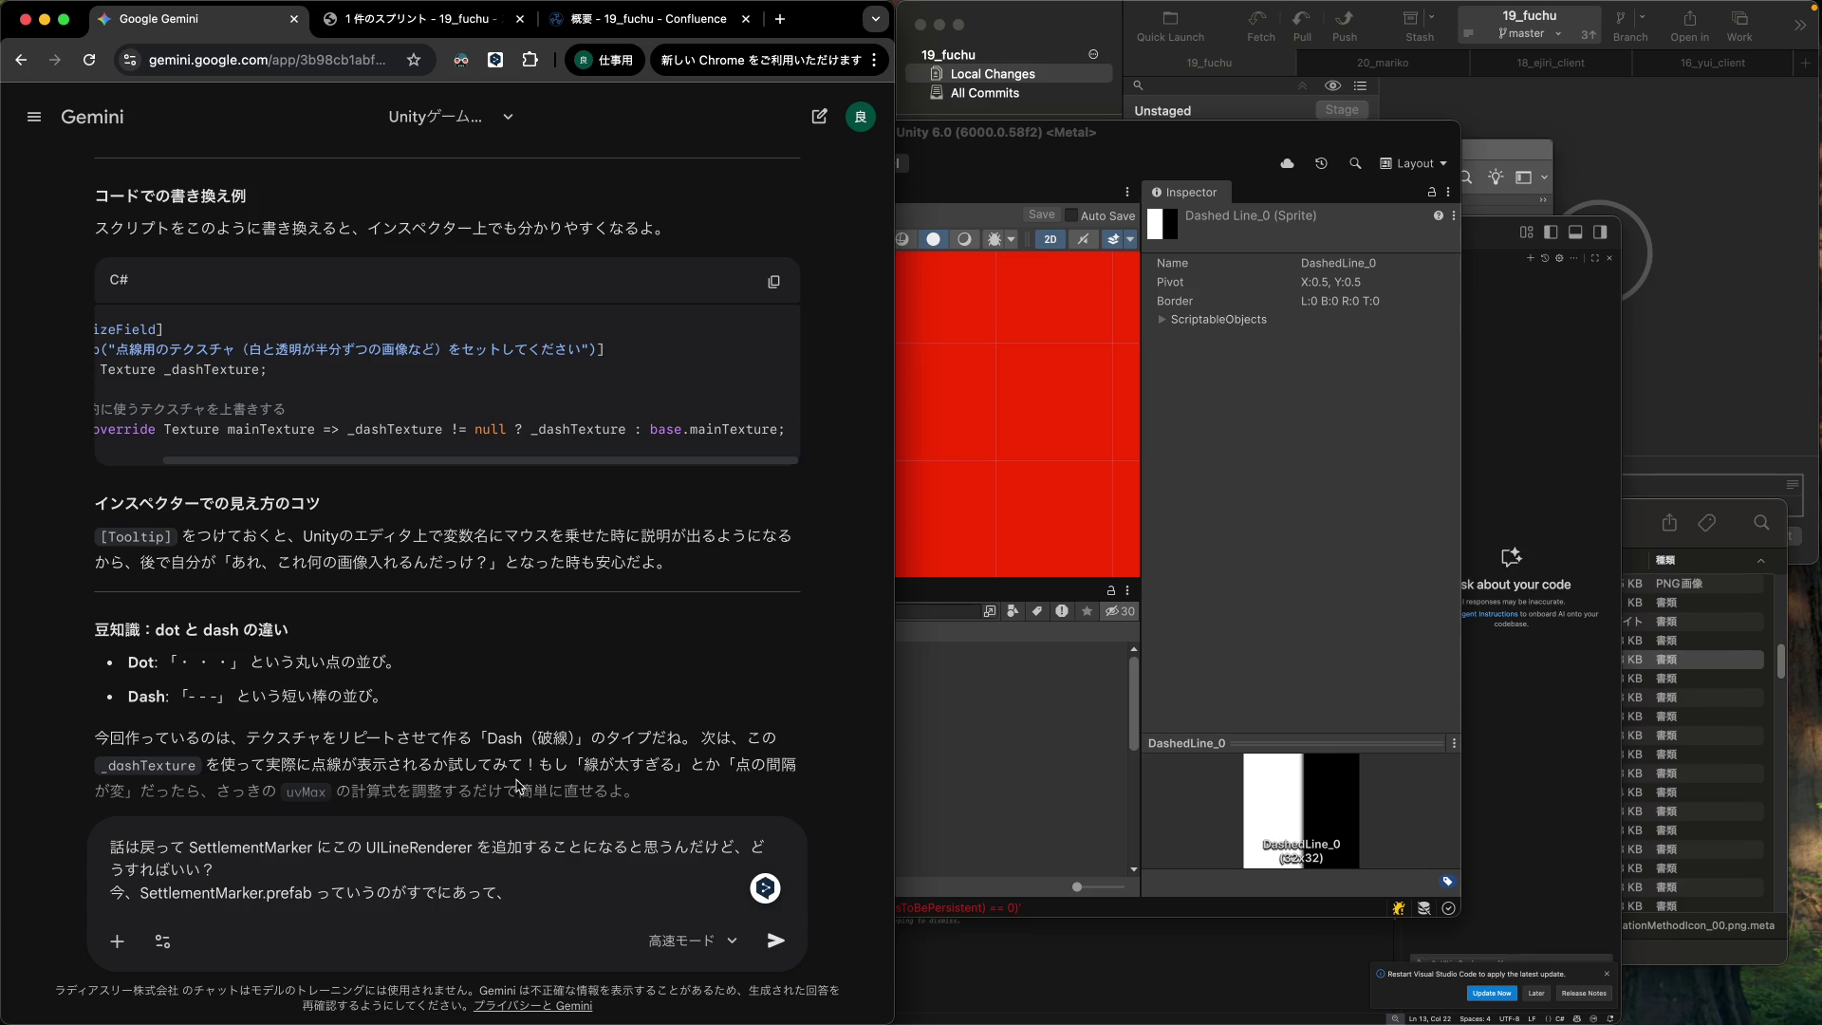
pyautogui.click(1225, 542)
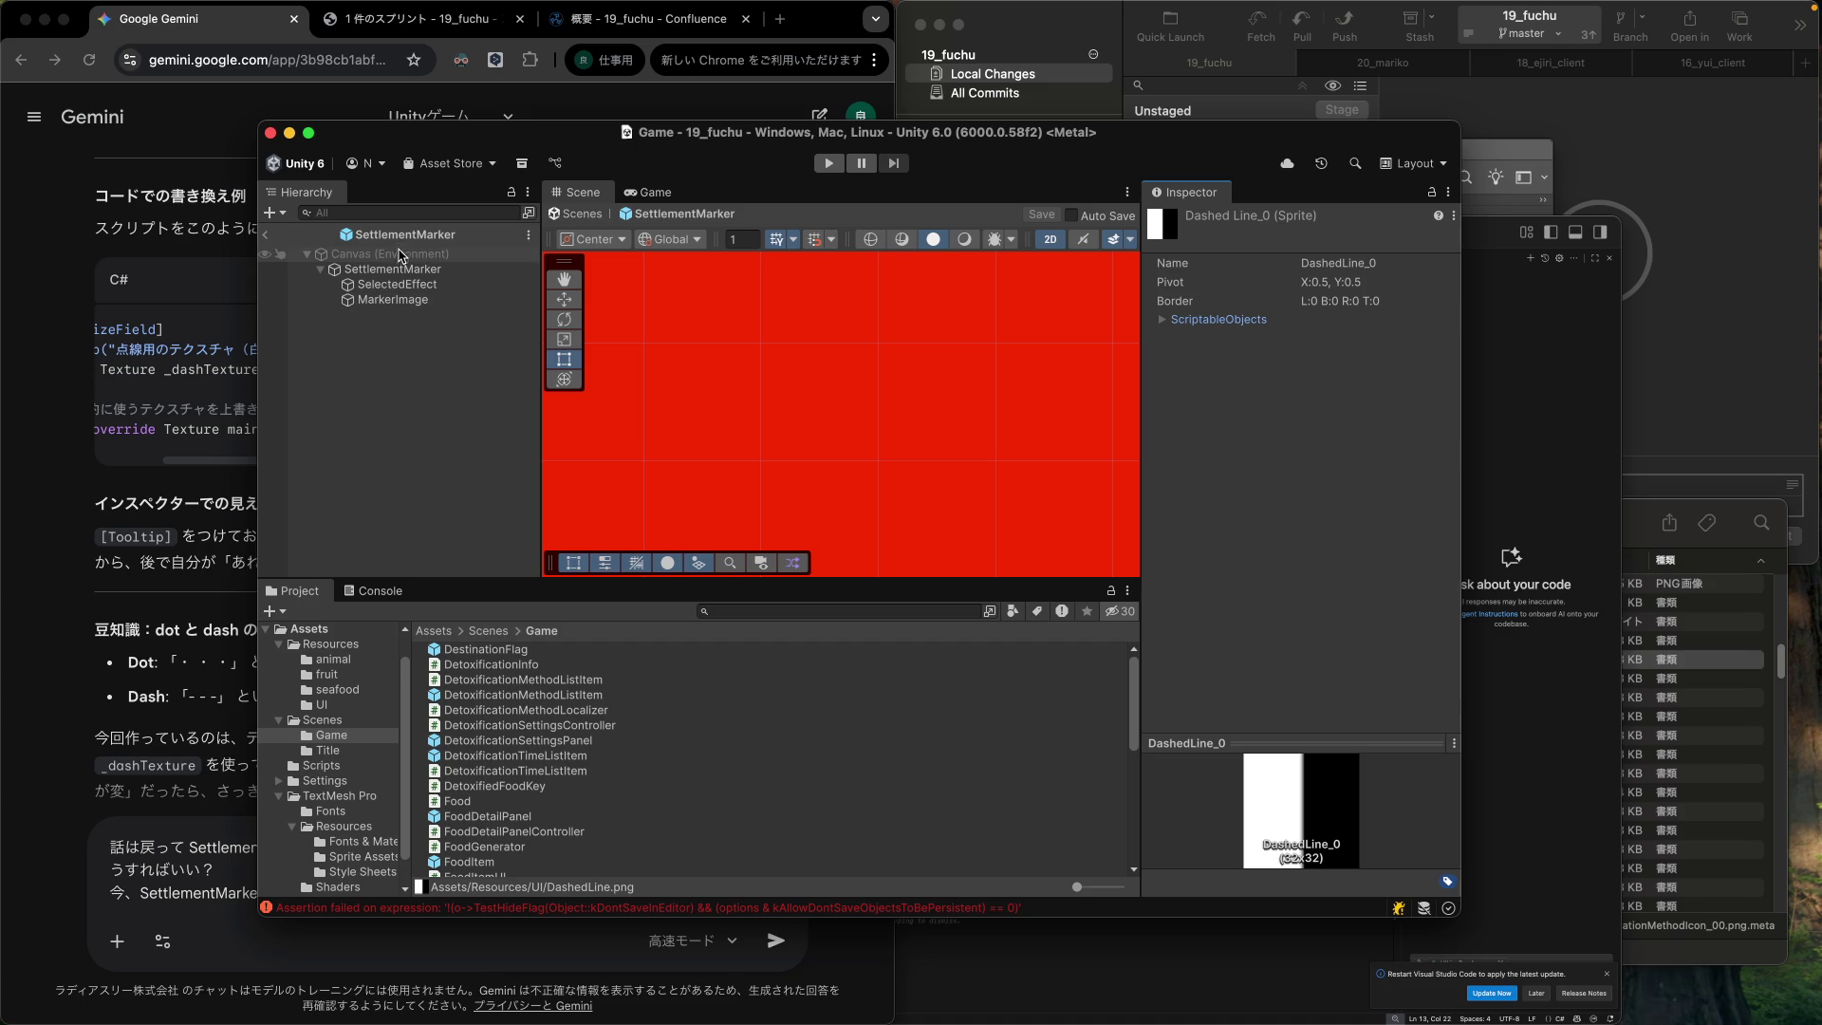
# Select SettlementMarker in the Hierarchy and review its components in the Inspector.
pyautogui.click(402, 270)
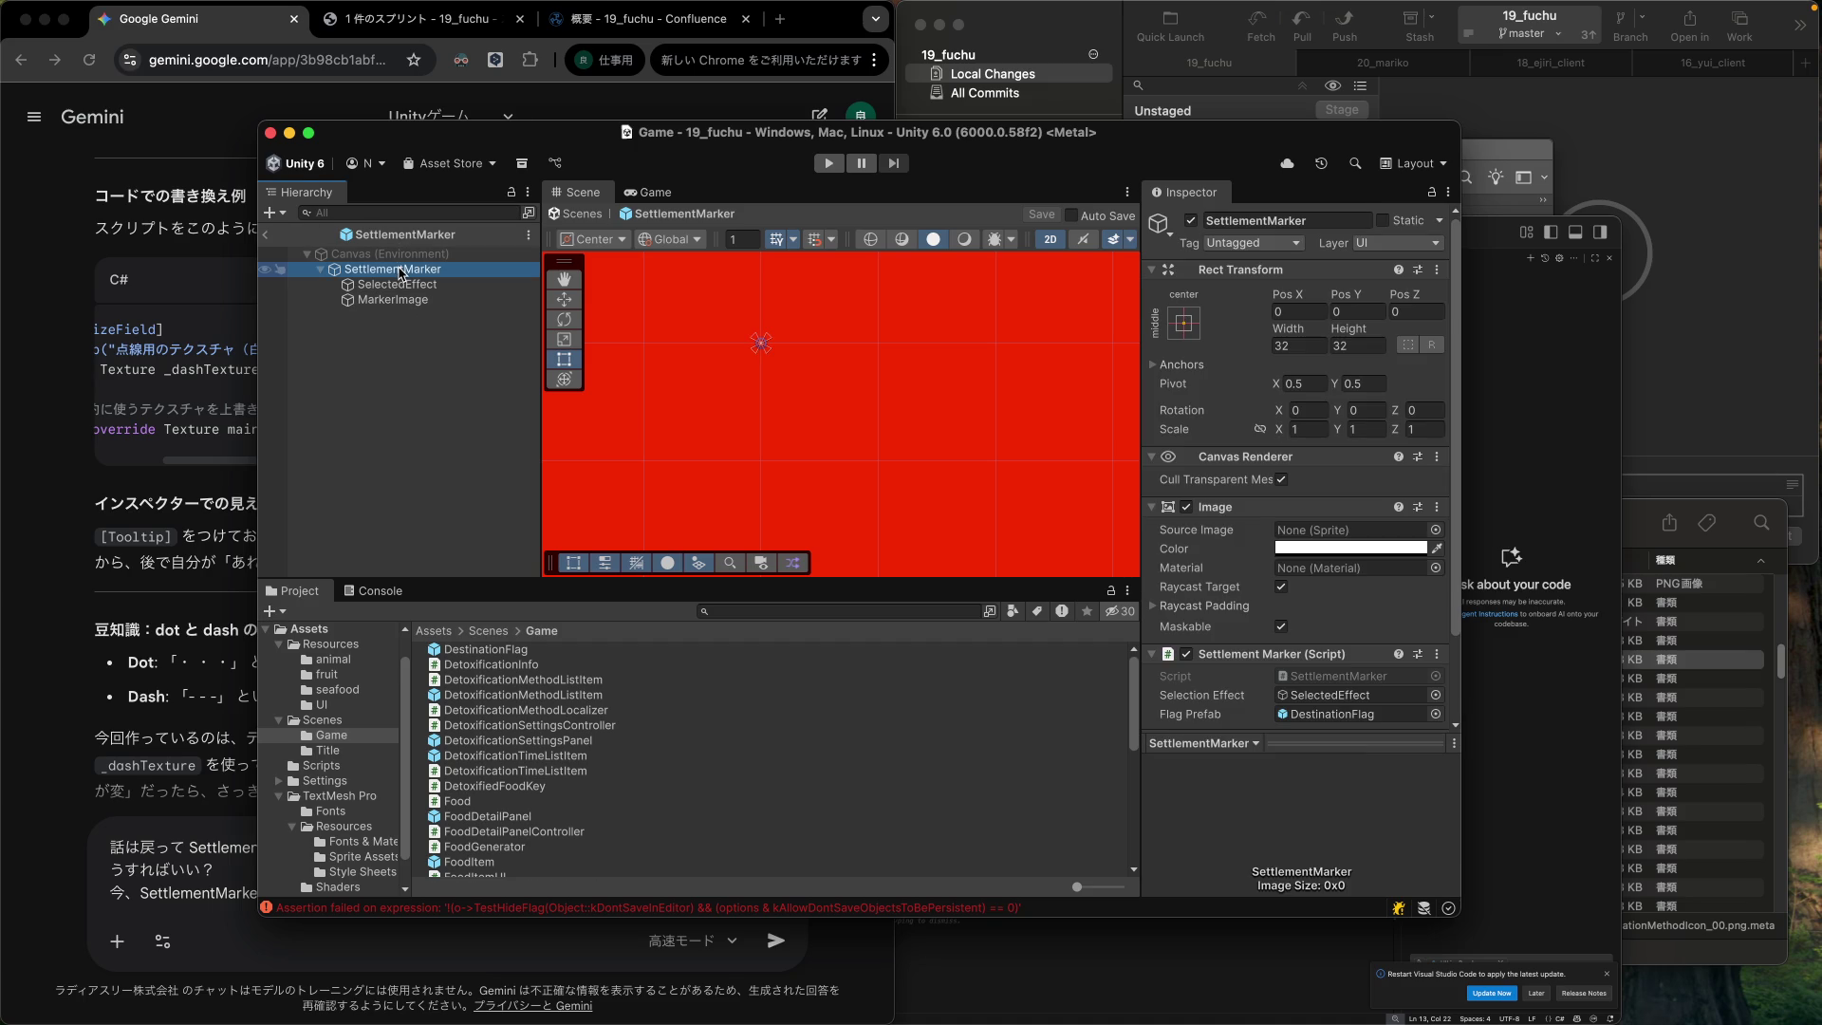
pyautogui.scroll(-3, 1286, 498)
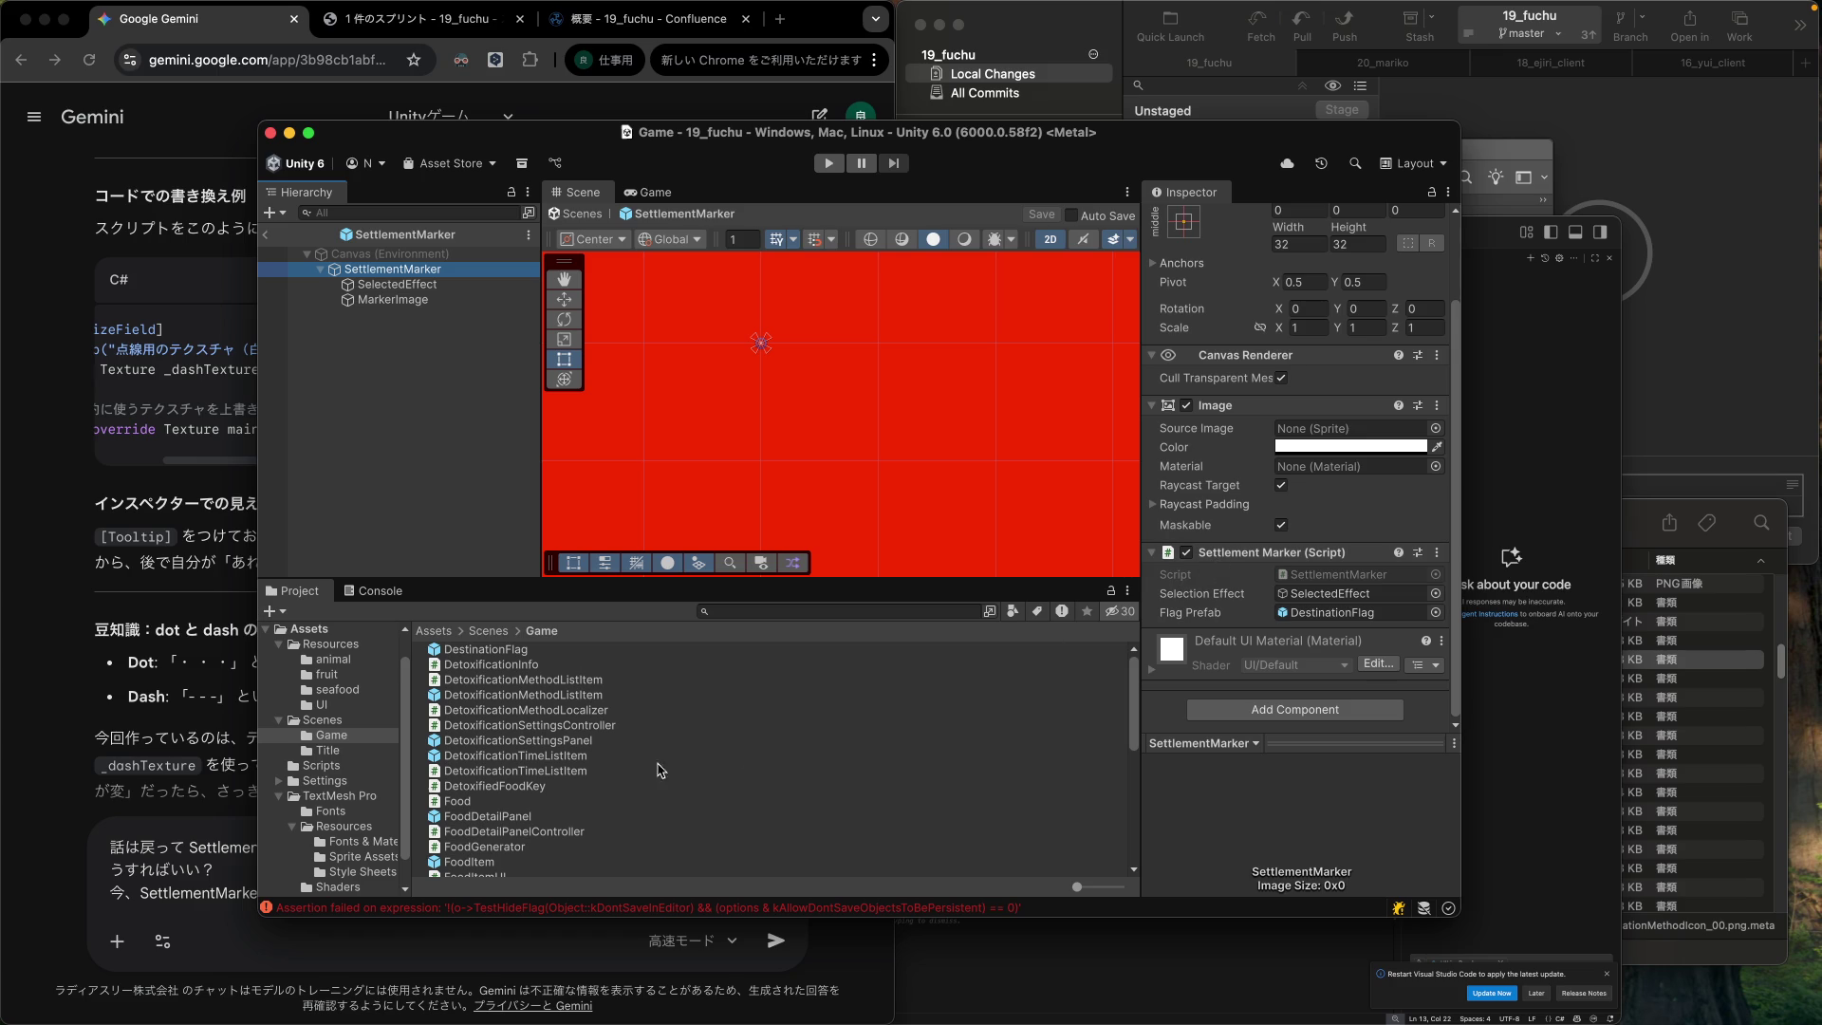
pyautogui.click(389, 919)
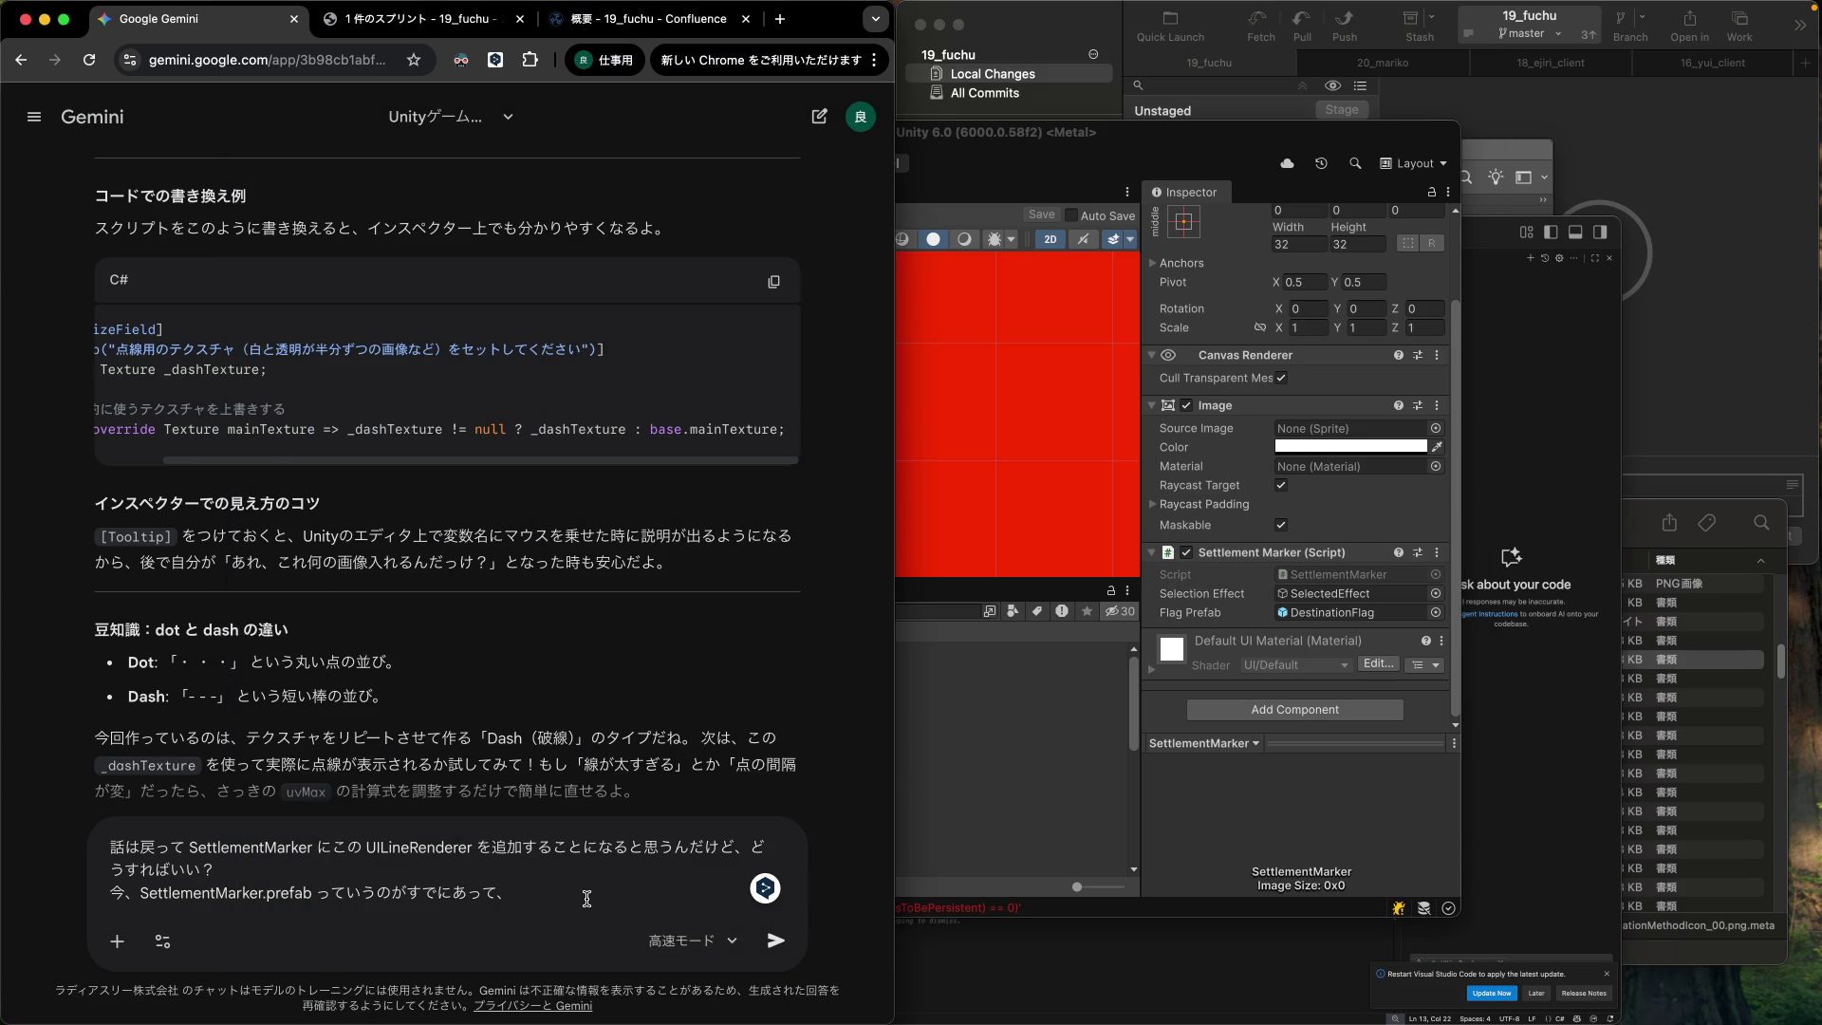
# Add the line 'SettlementMarker (CanvasRenderer, Image, SettlementMarker)' to the question.
pyautogui.hotkey('shift', 'Return')
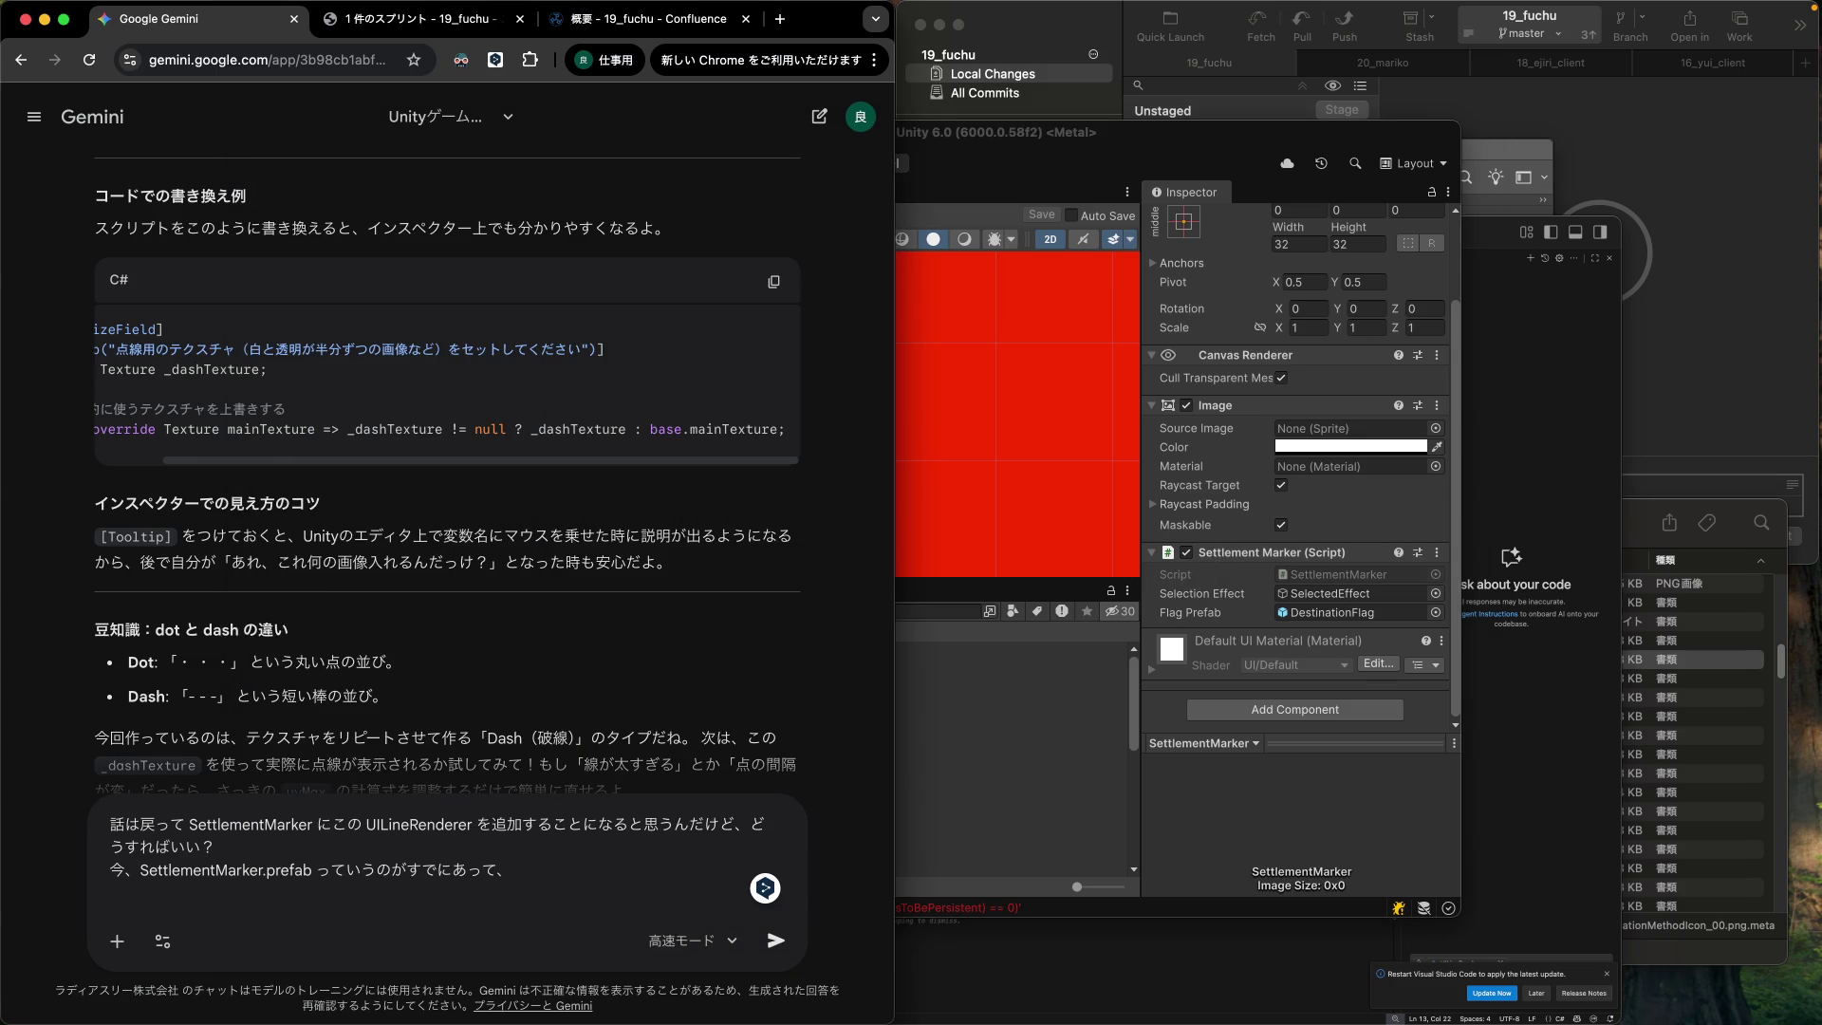
pyautogui.write('Settlement')
pyautogui.press('Return')
pyautogui.write('Marker (')
pyautogui.write('CanvasR')
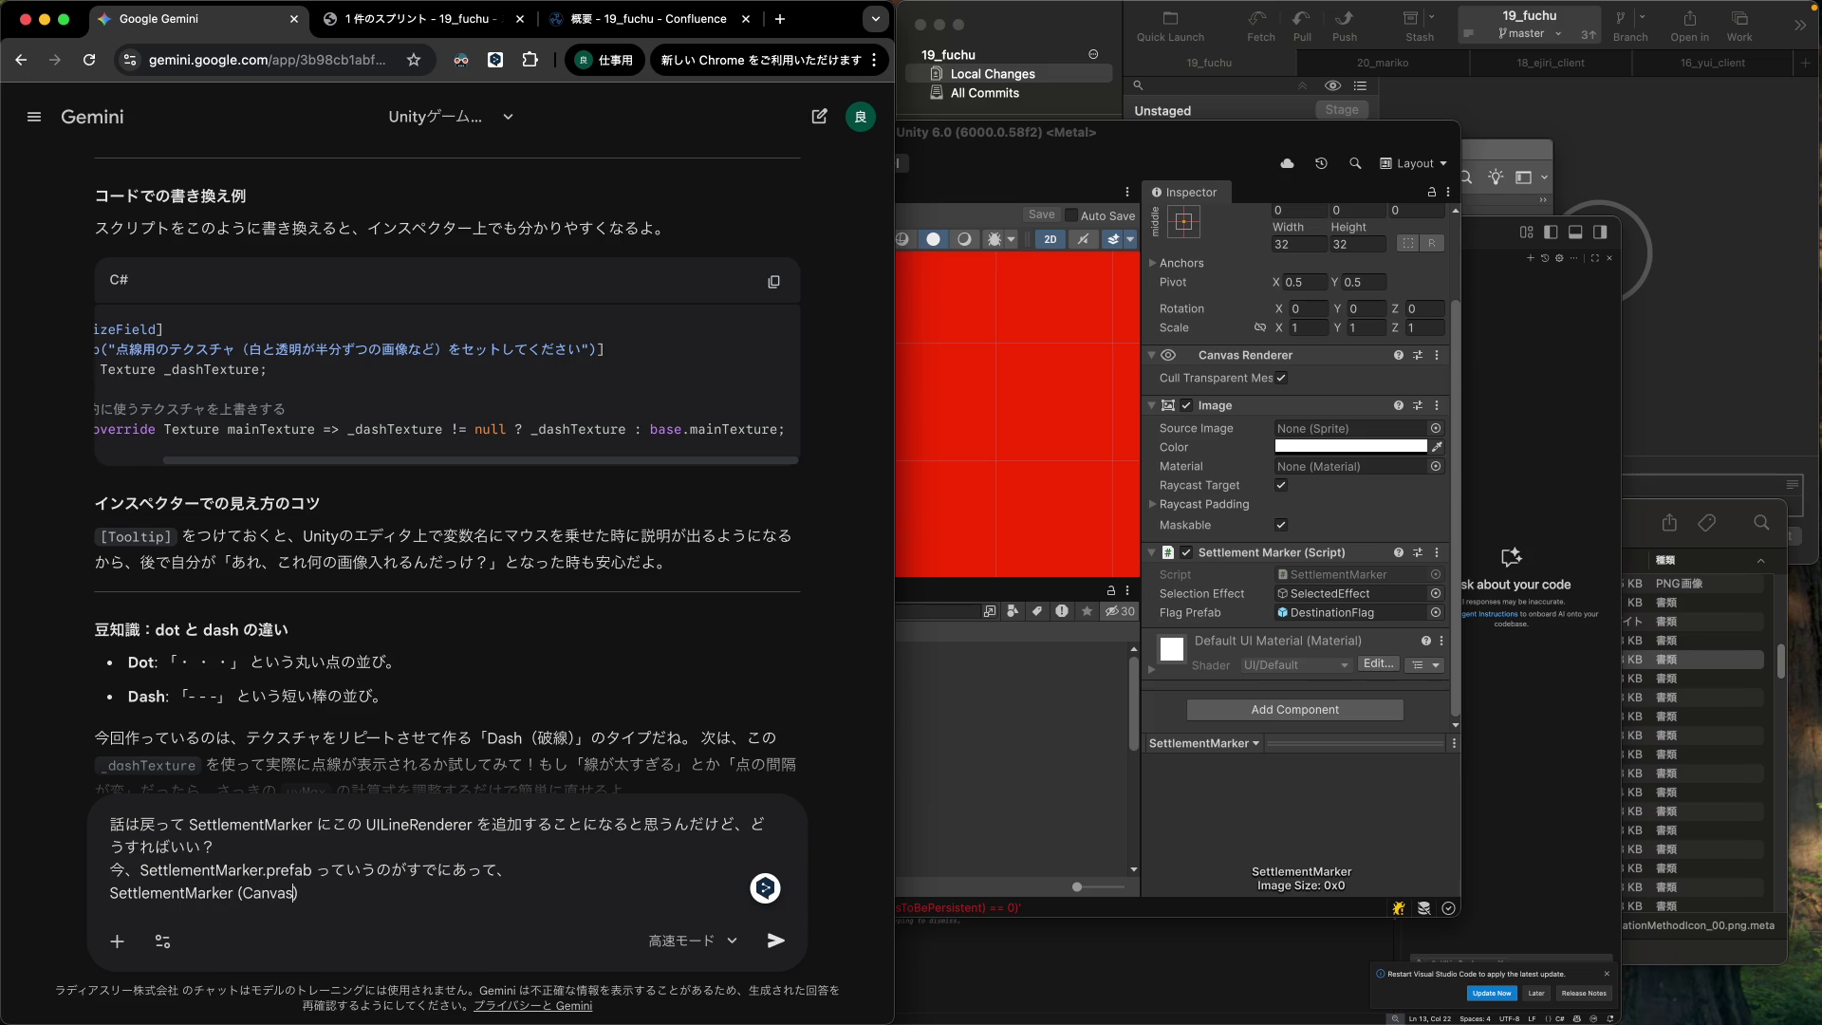
pyautogui.write('enderer,')
pyautogui.write('Image,')
pyautogui.write('SettlementMarker')
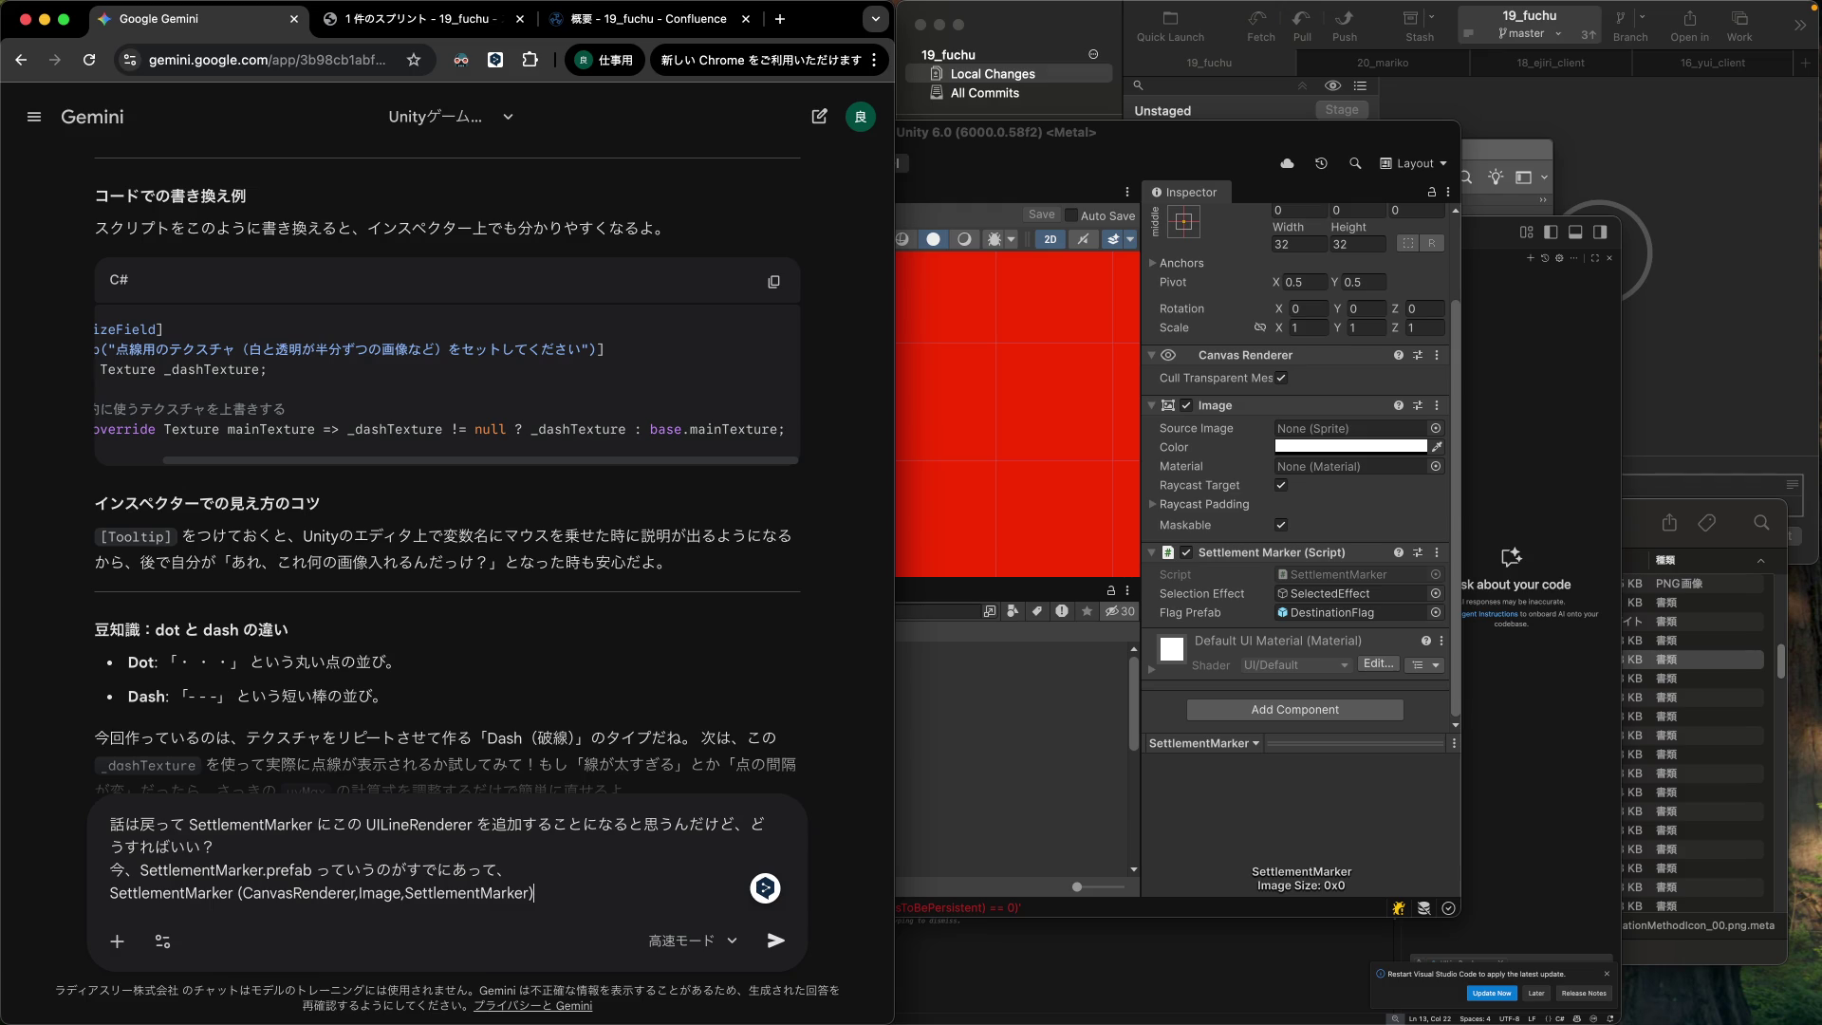
pyautogui.hotkey('shift', 'Return')
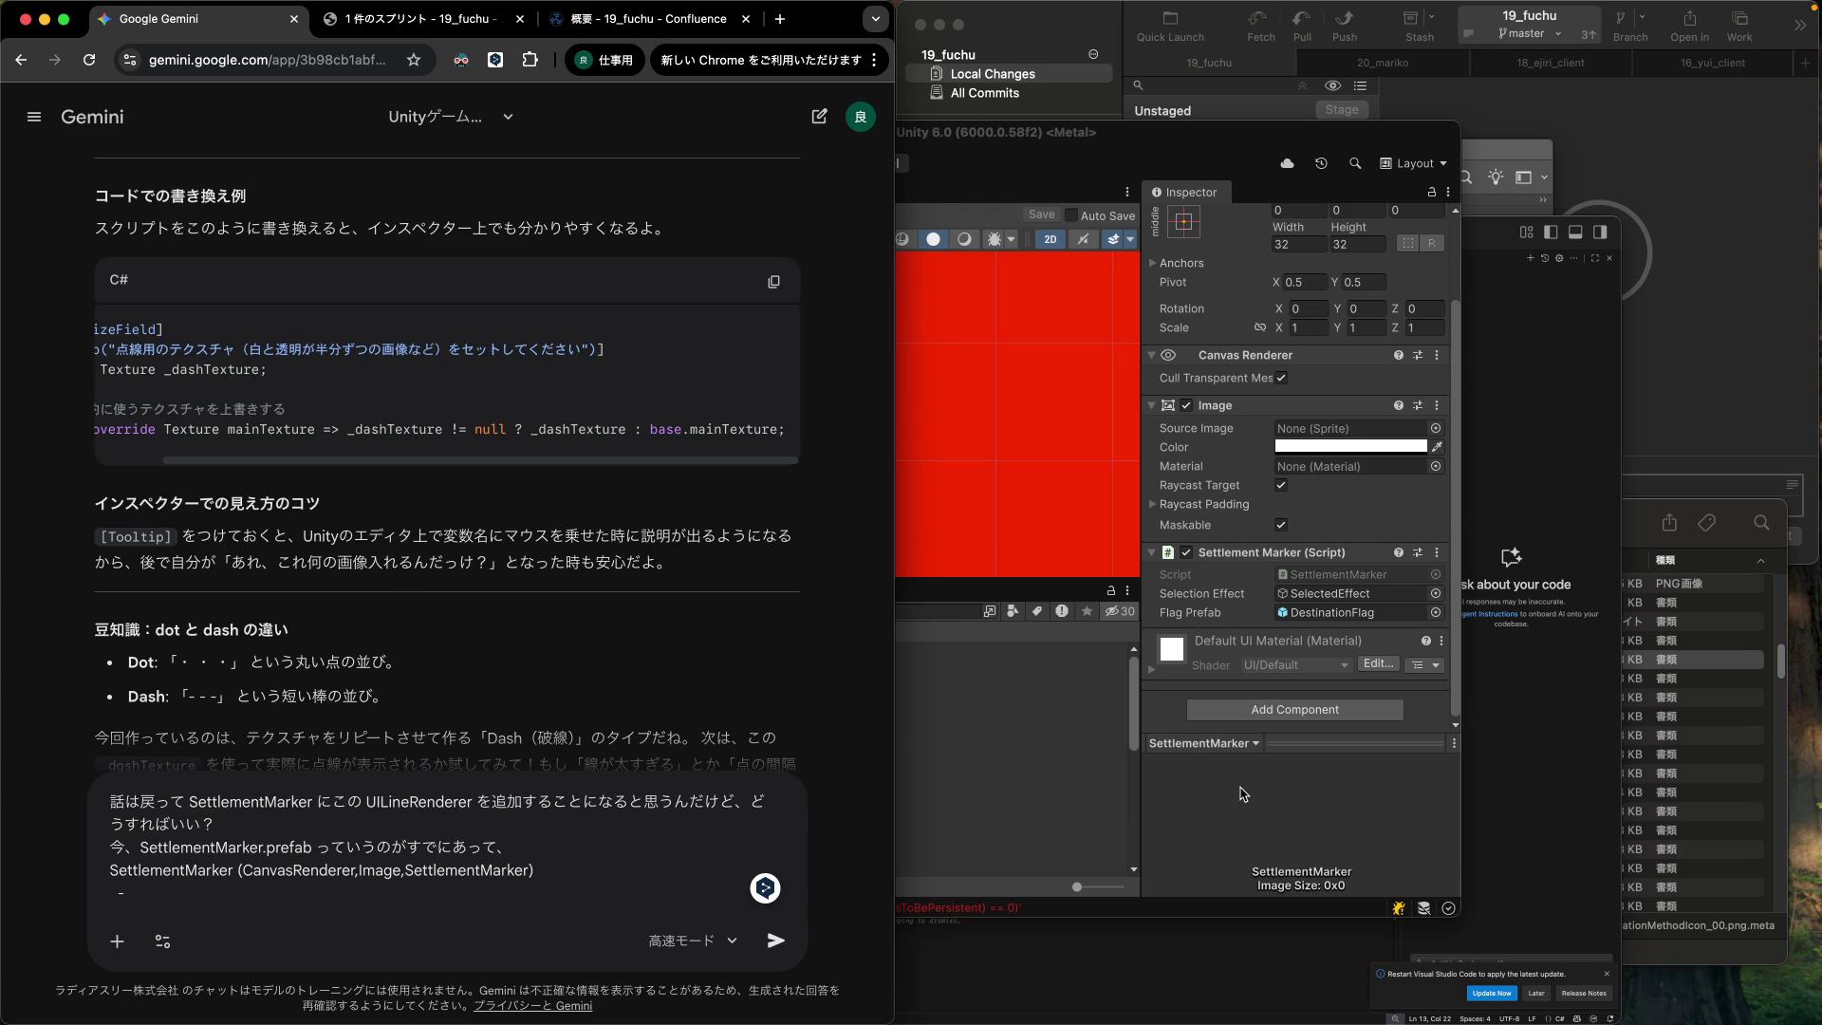
# List the SelectedEffect and MarkerImage children, checking names in Unity, and finish the sentence.
pyautogui.click(918, 654)
pyautogui.click(411, 284)
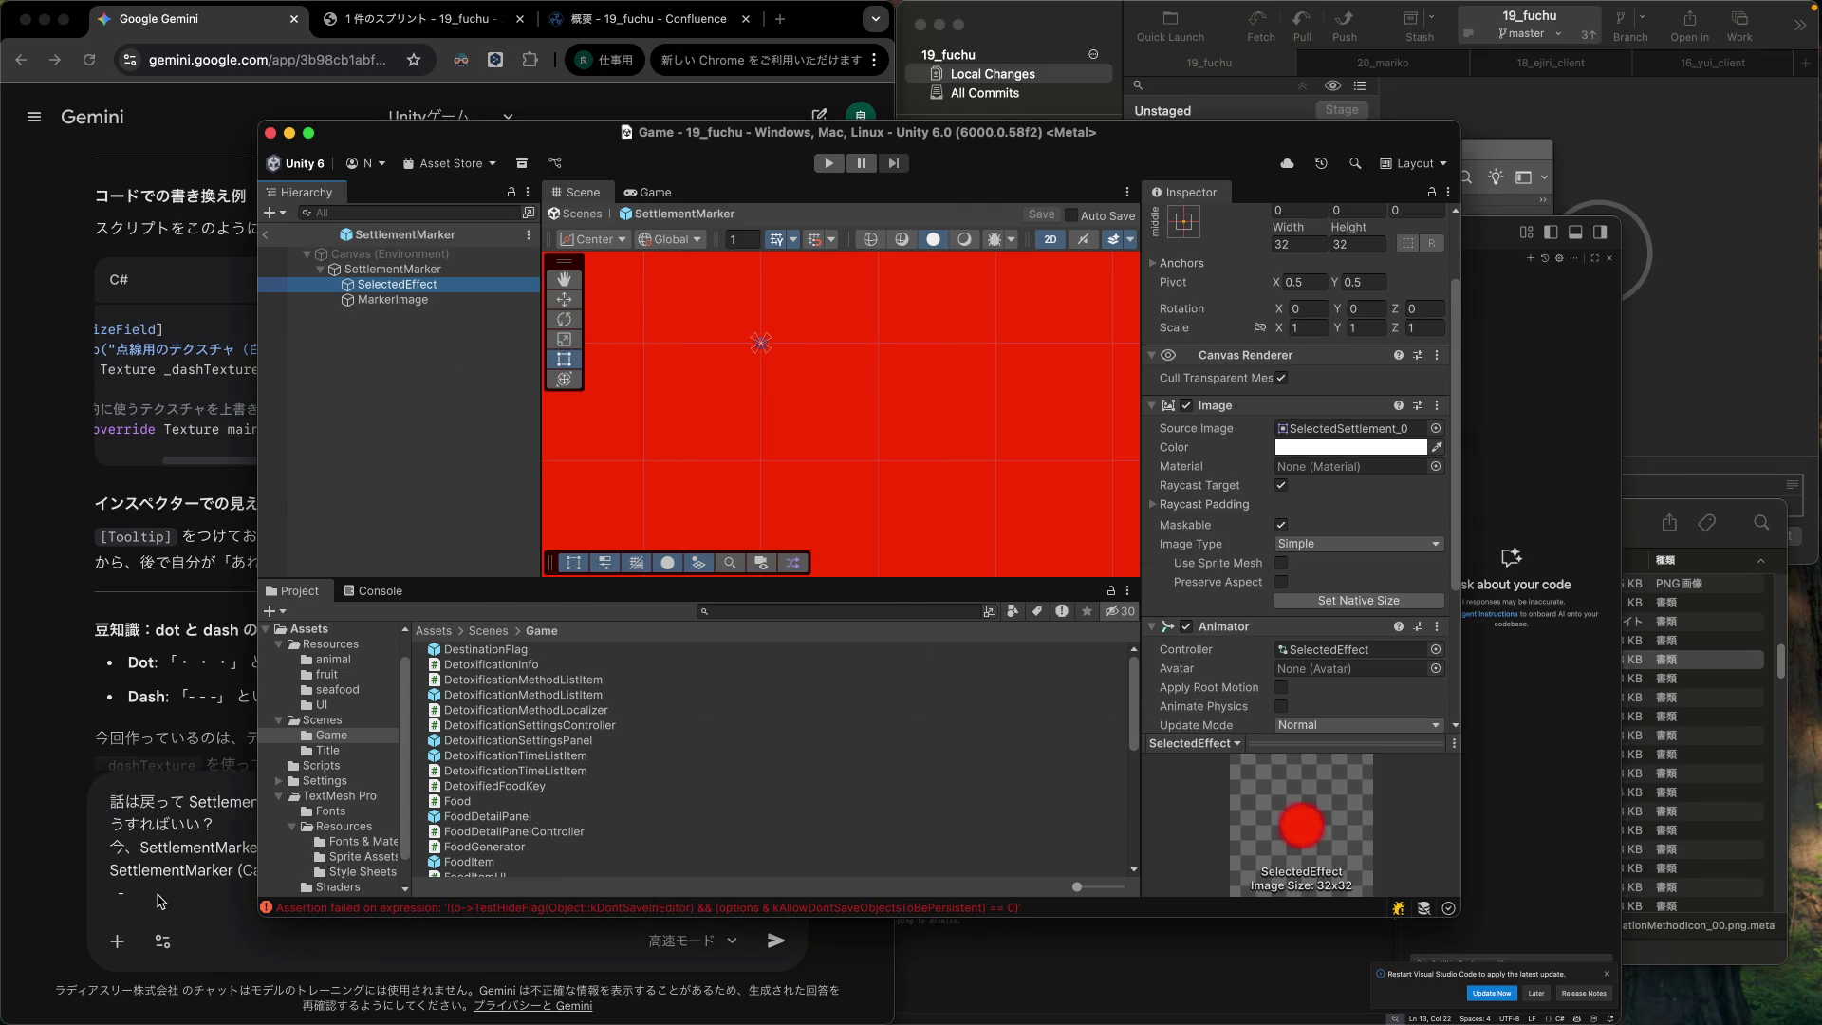
pyautogui.click(165, 891)
pyautogui.write('Selem')
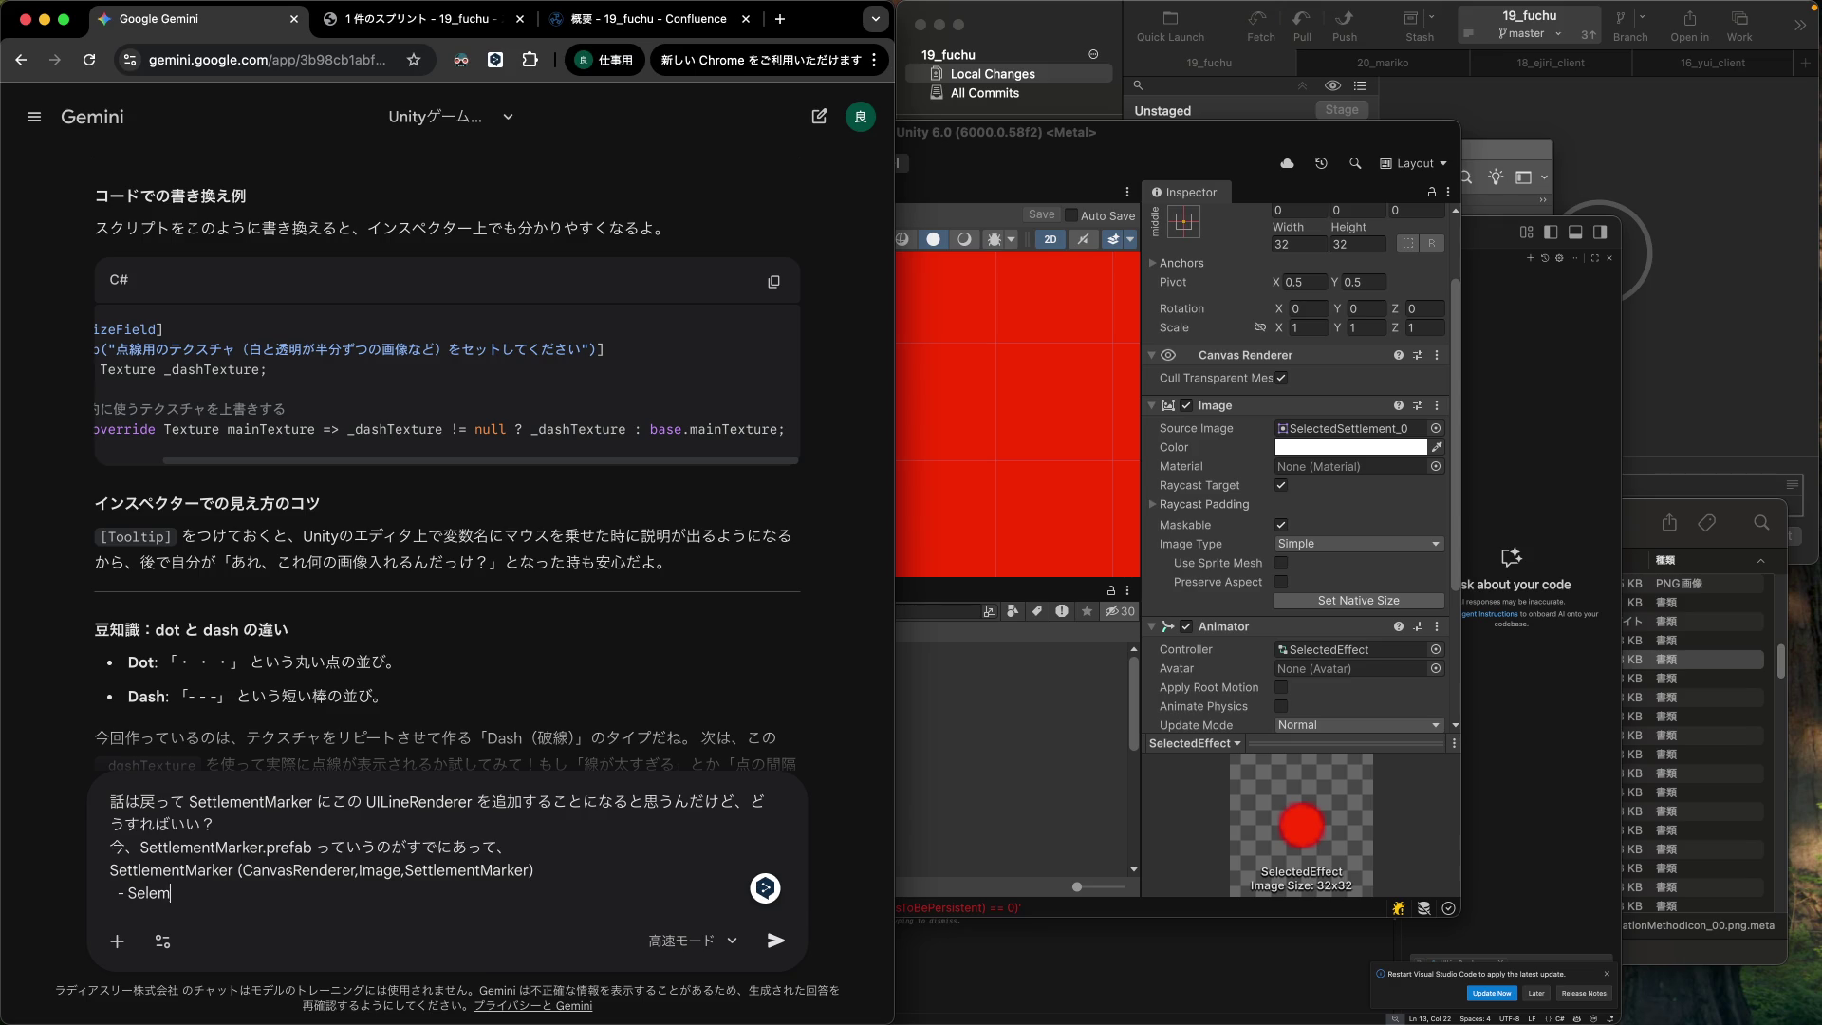
pyautogui.press('BackSpace')
pyautogui.write('cted')
pyautogui.write('Effect')
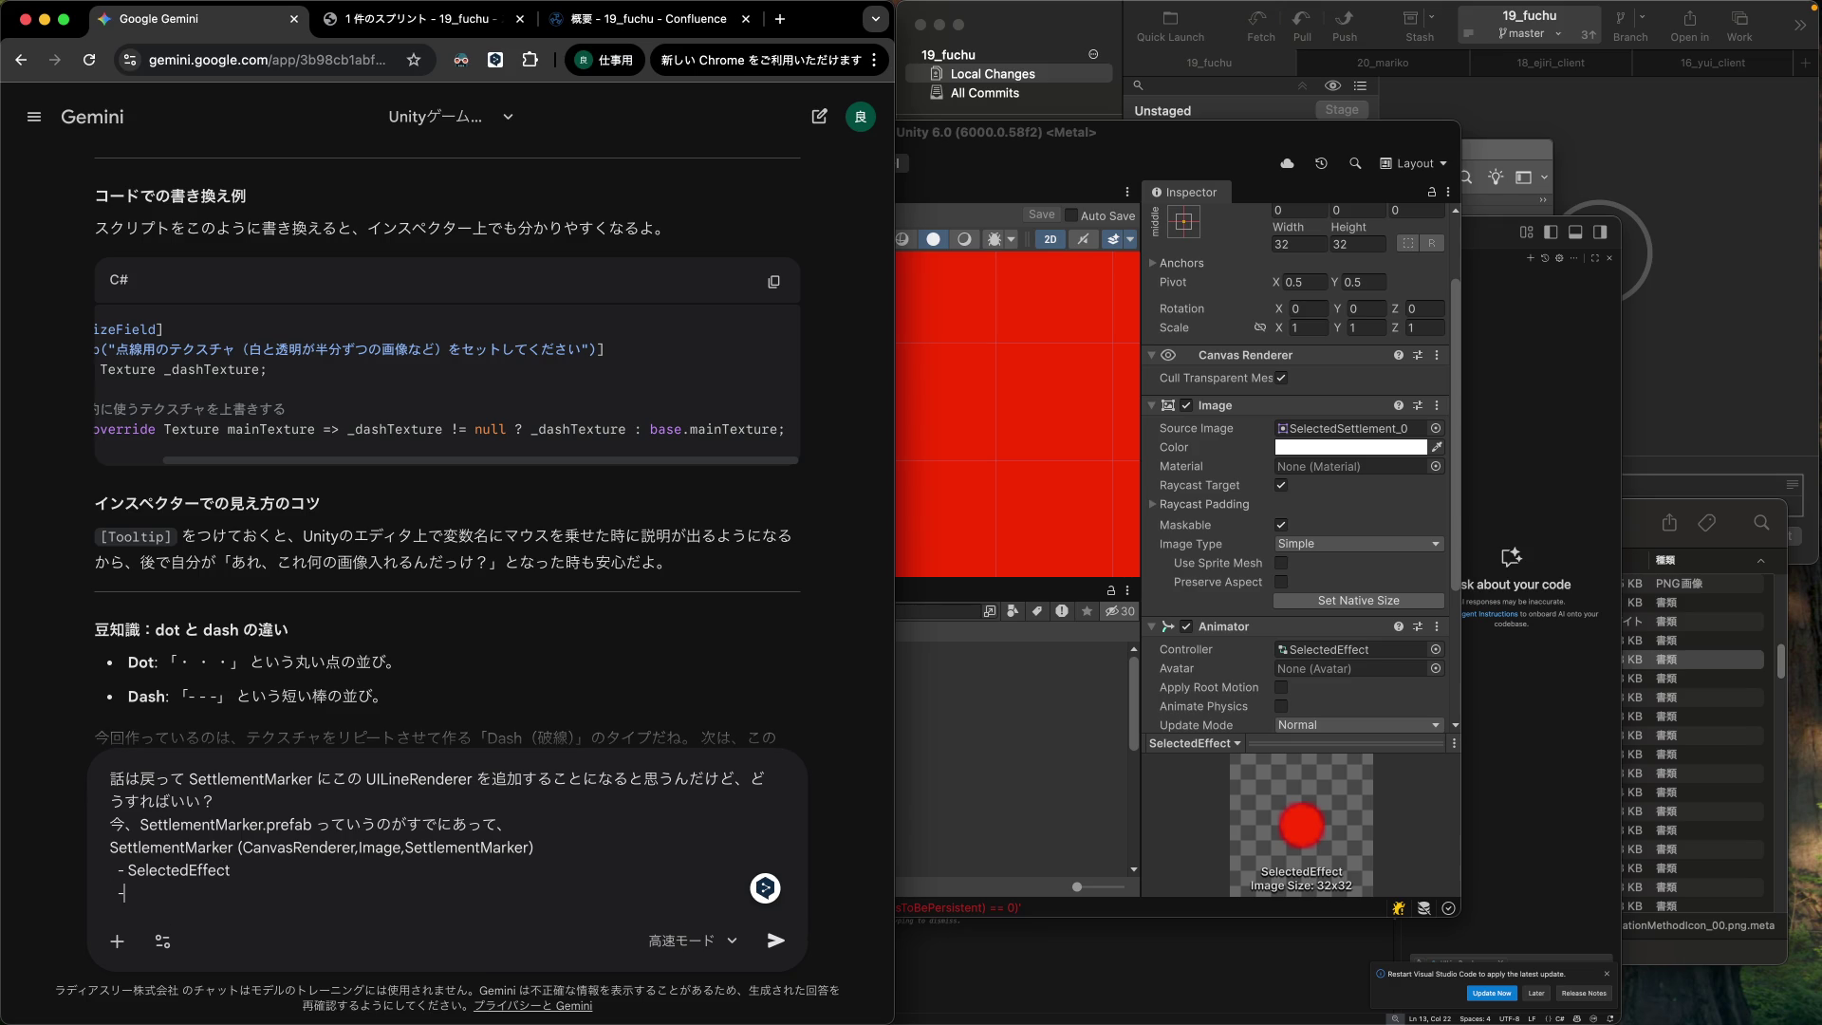
pyautogui.click(980, 771)
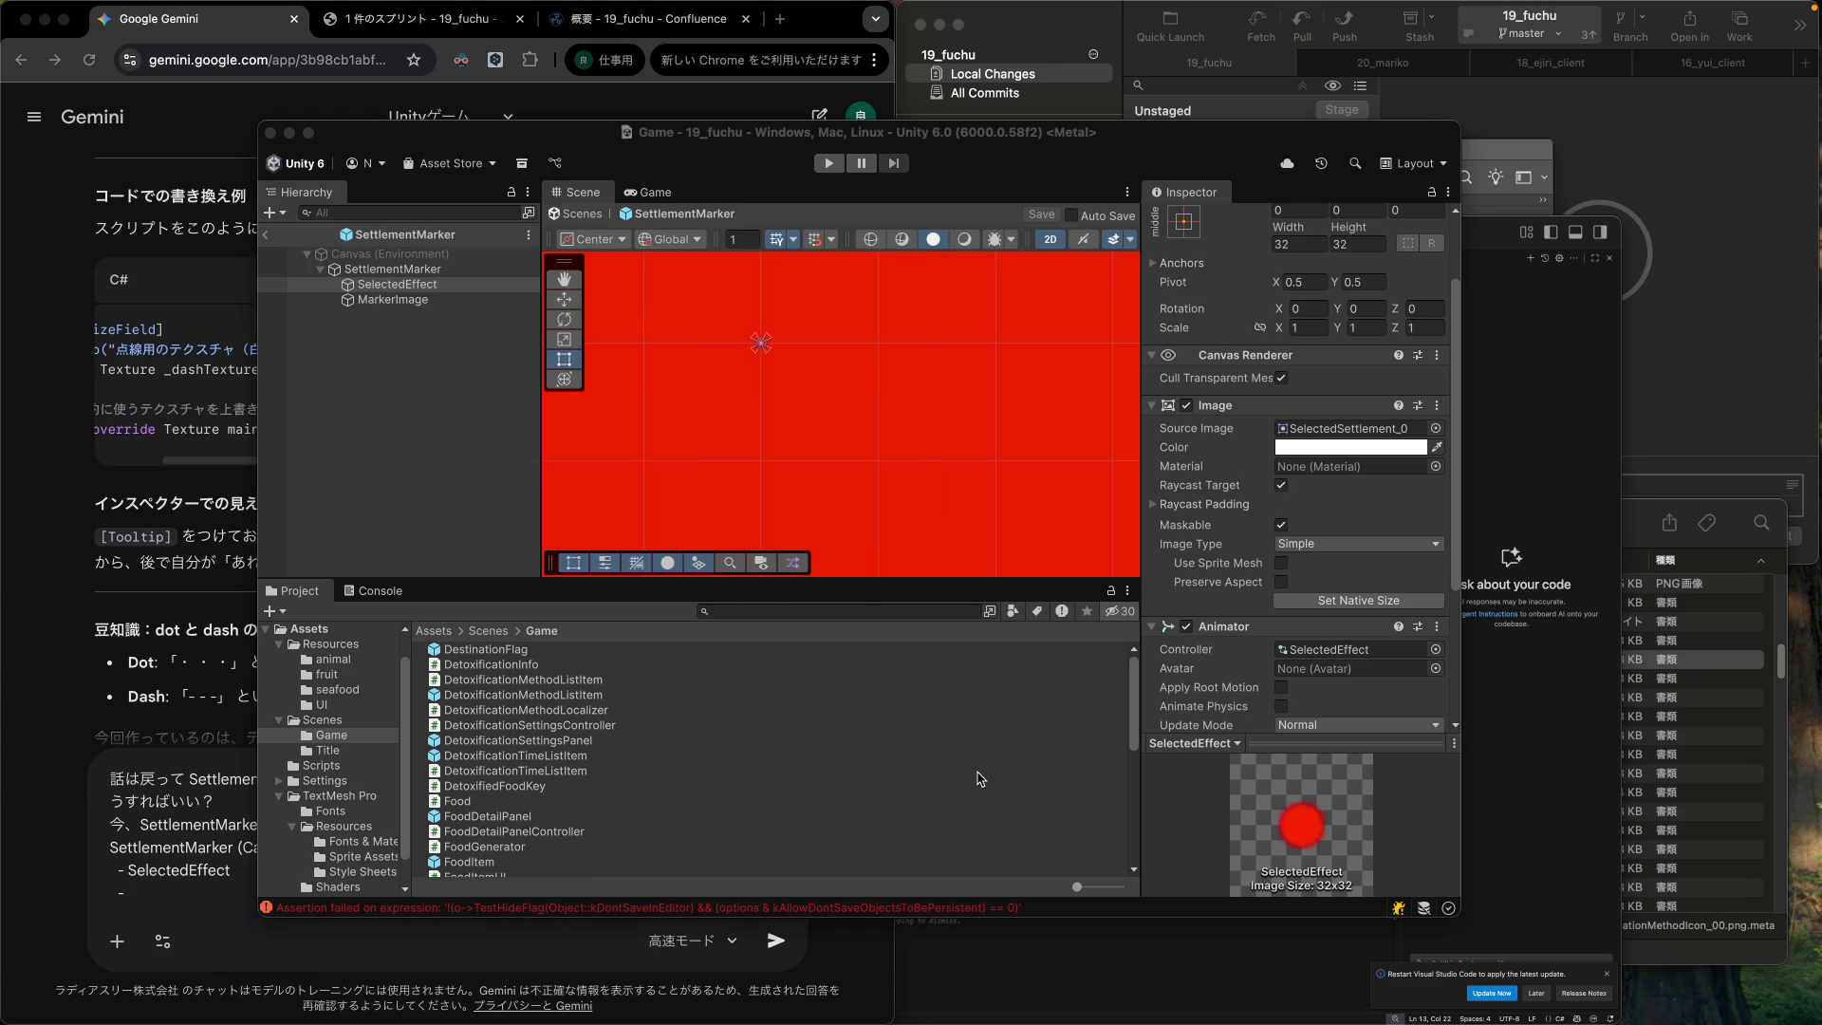
pyautogui.click(173, 880)
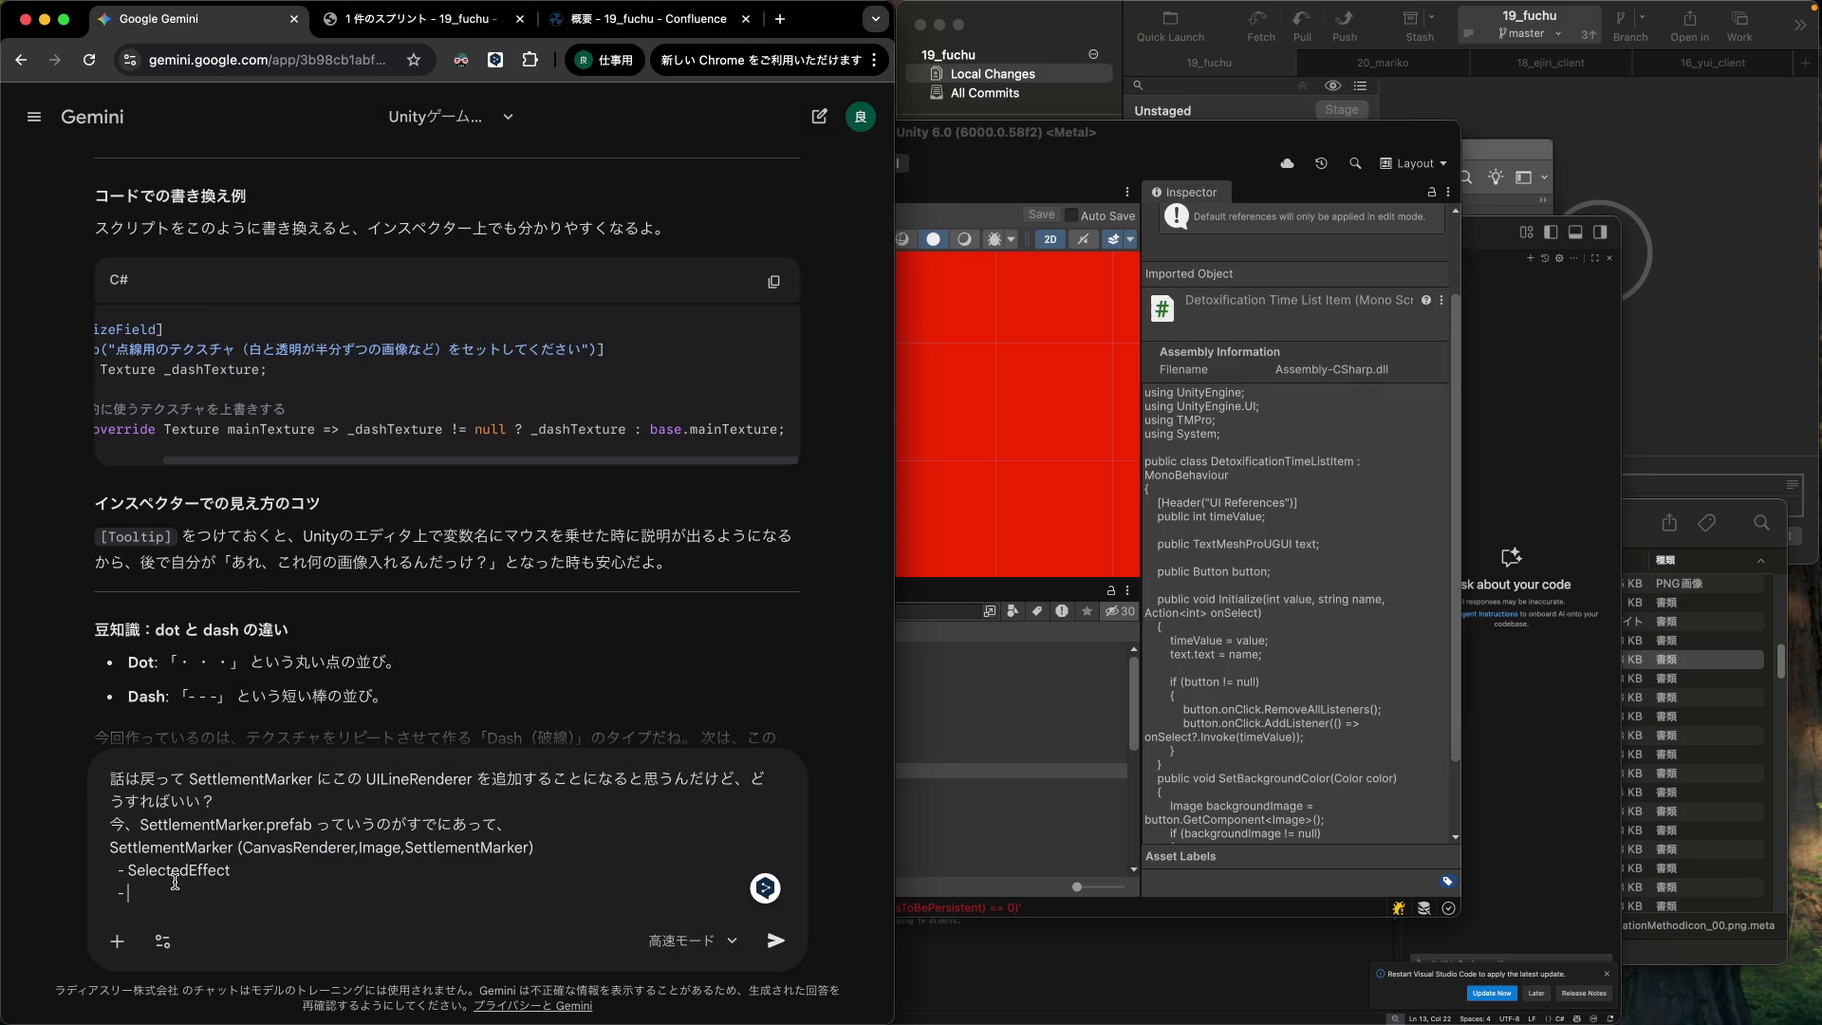
pyautogui.write('MarkerIm')
pyautogui.write('age')
pyautogui.hotkey('shift', 'Return')
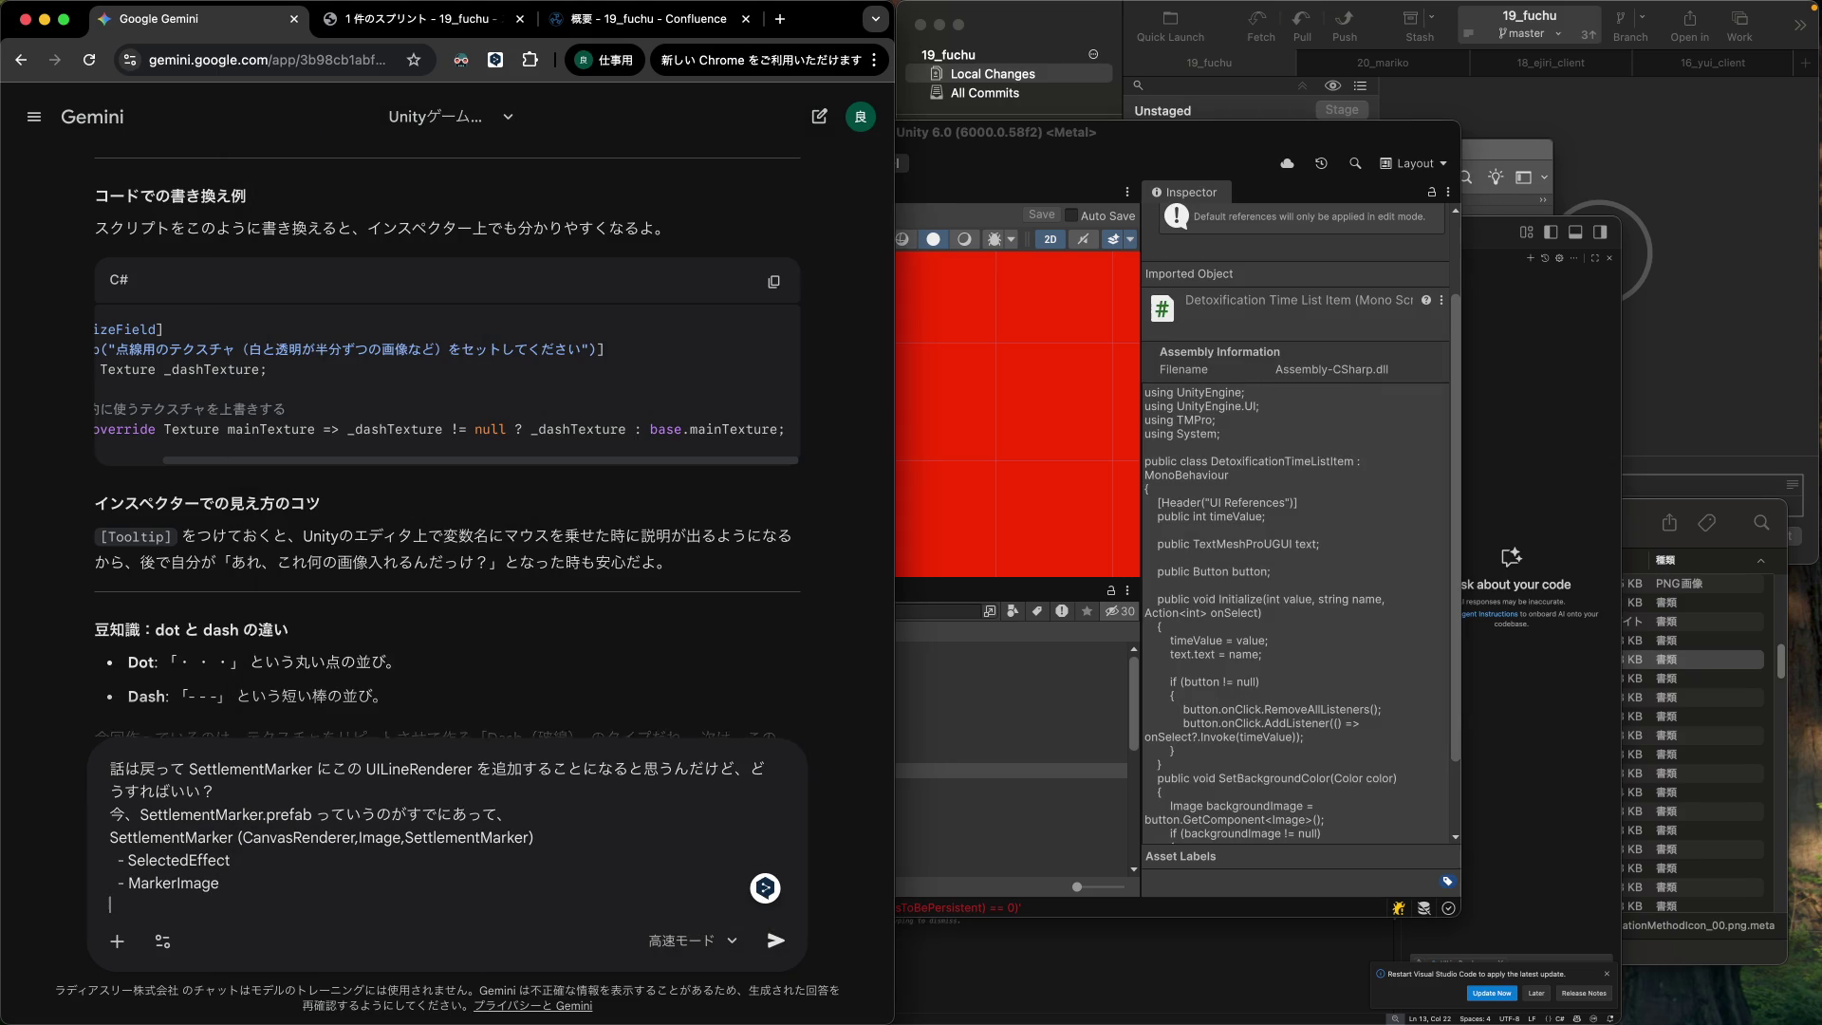
pyautogui.write('って')
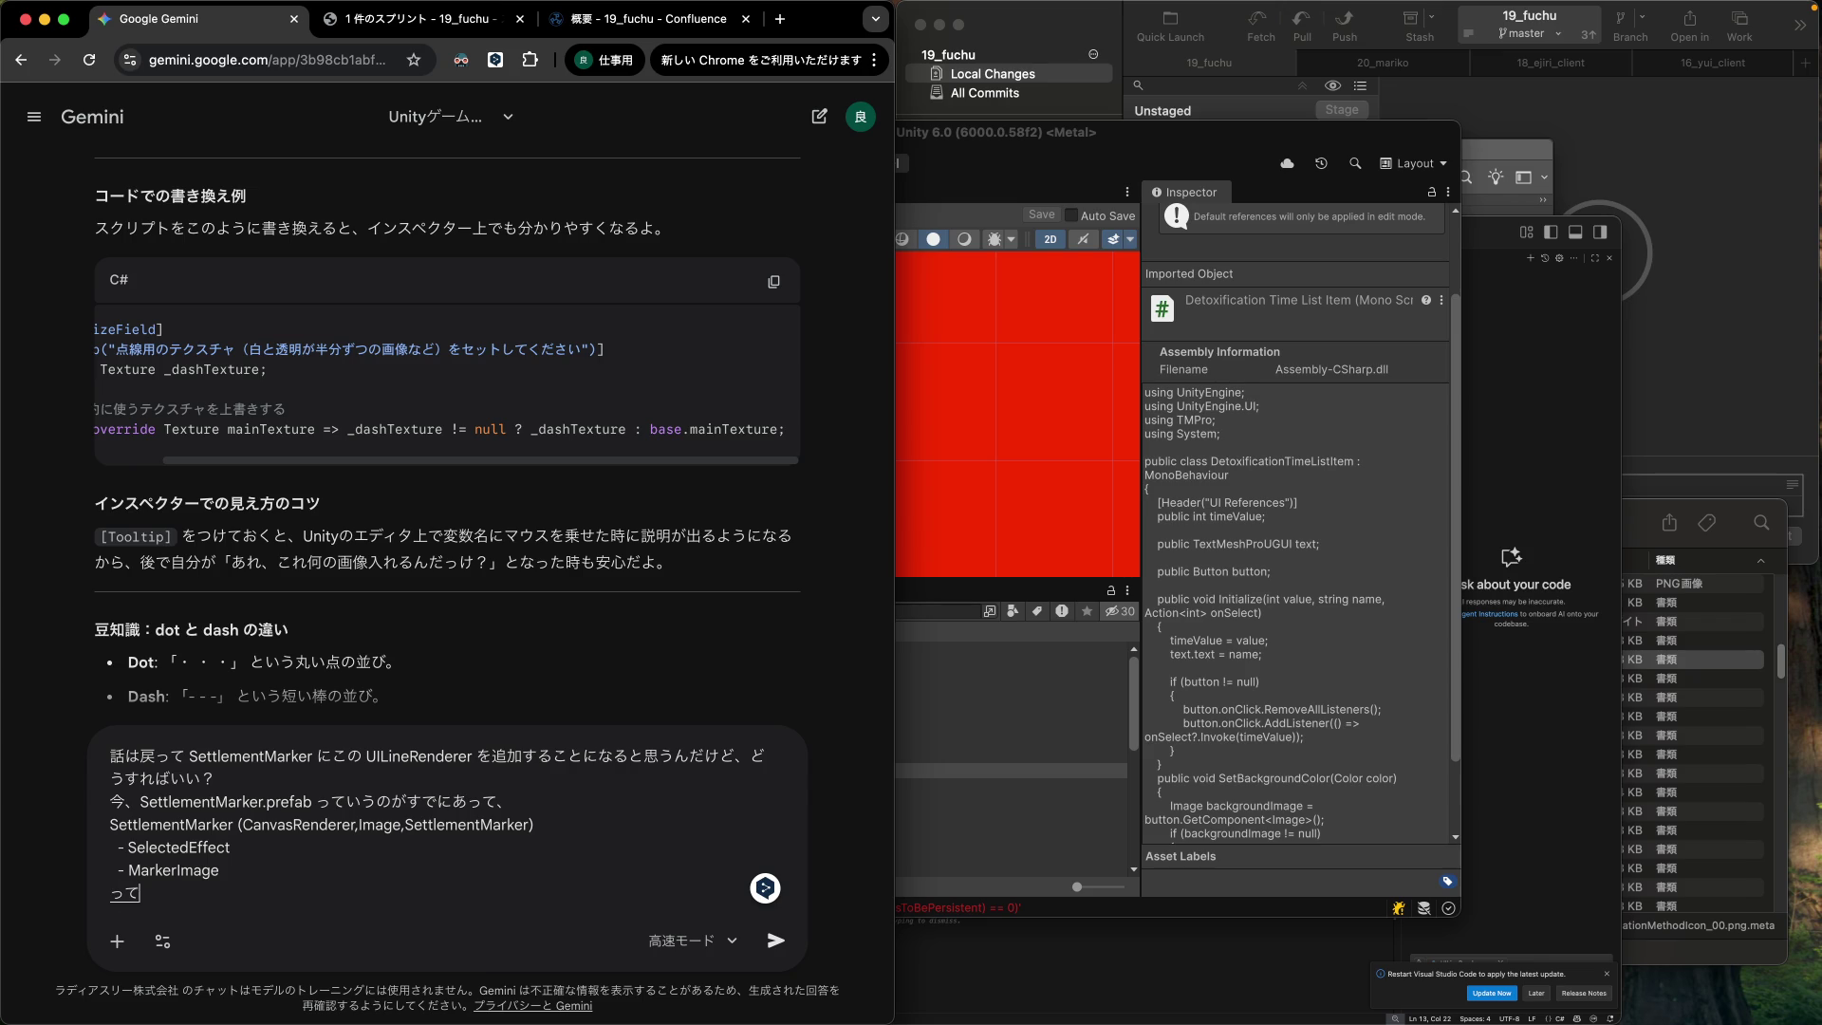
pyautogui.write('いうこう')
pyautogui.write('構成になってる')
pyautogui.write('んだけど')
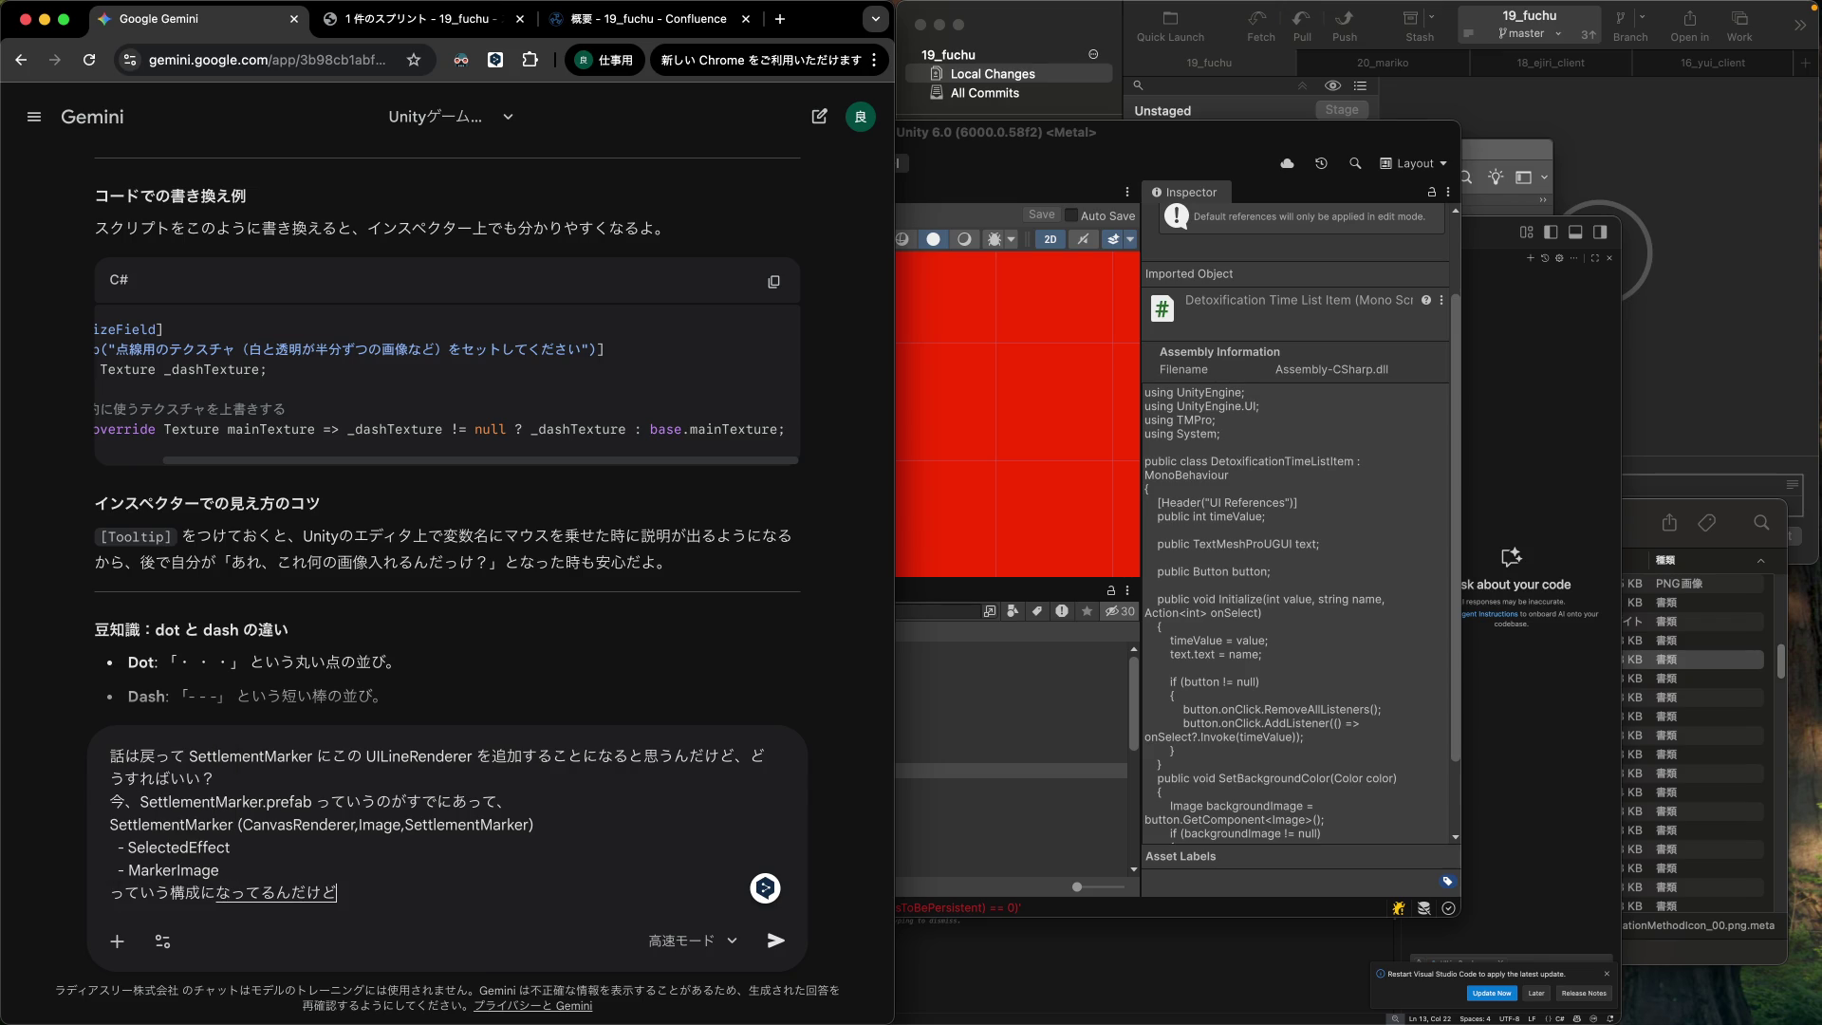
pyautogui.write('。')
pyautogui.press('Return')
pyautogui.press('Return')
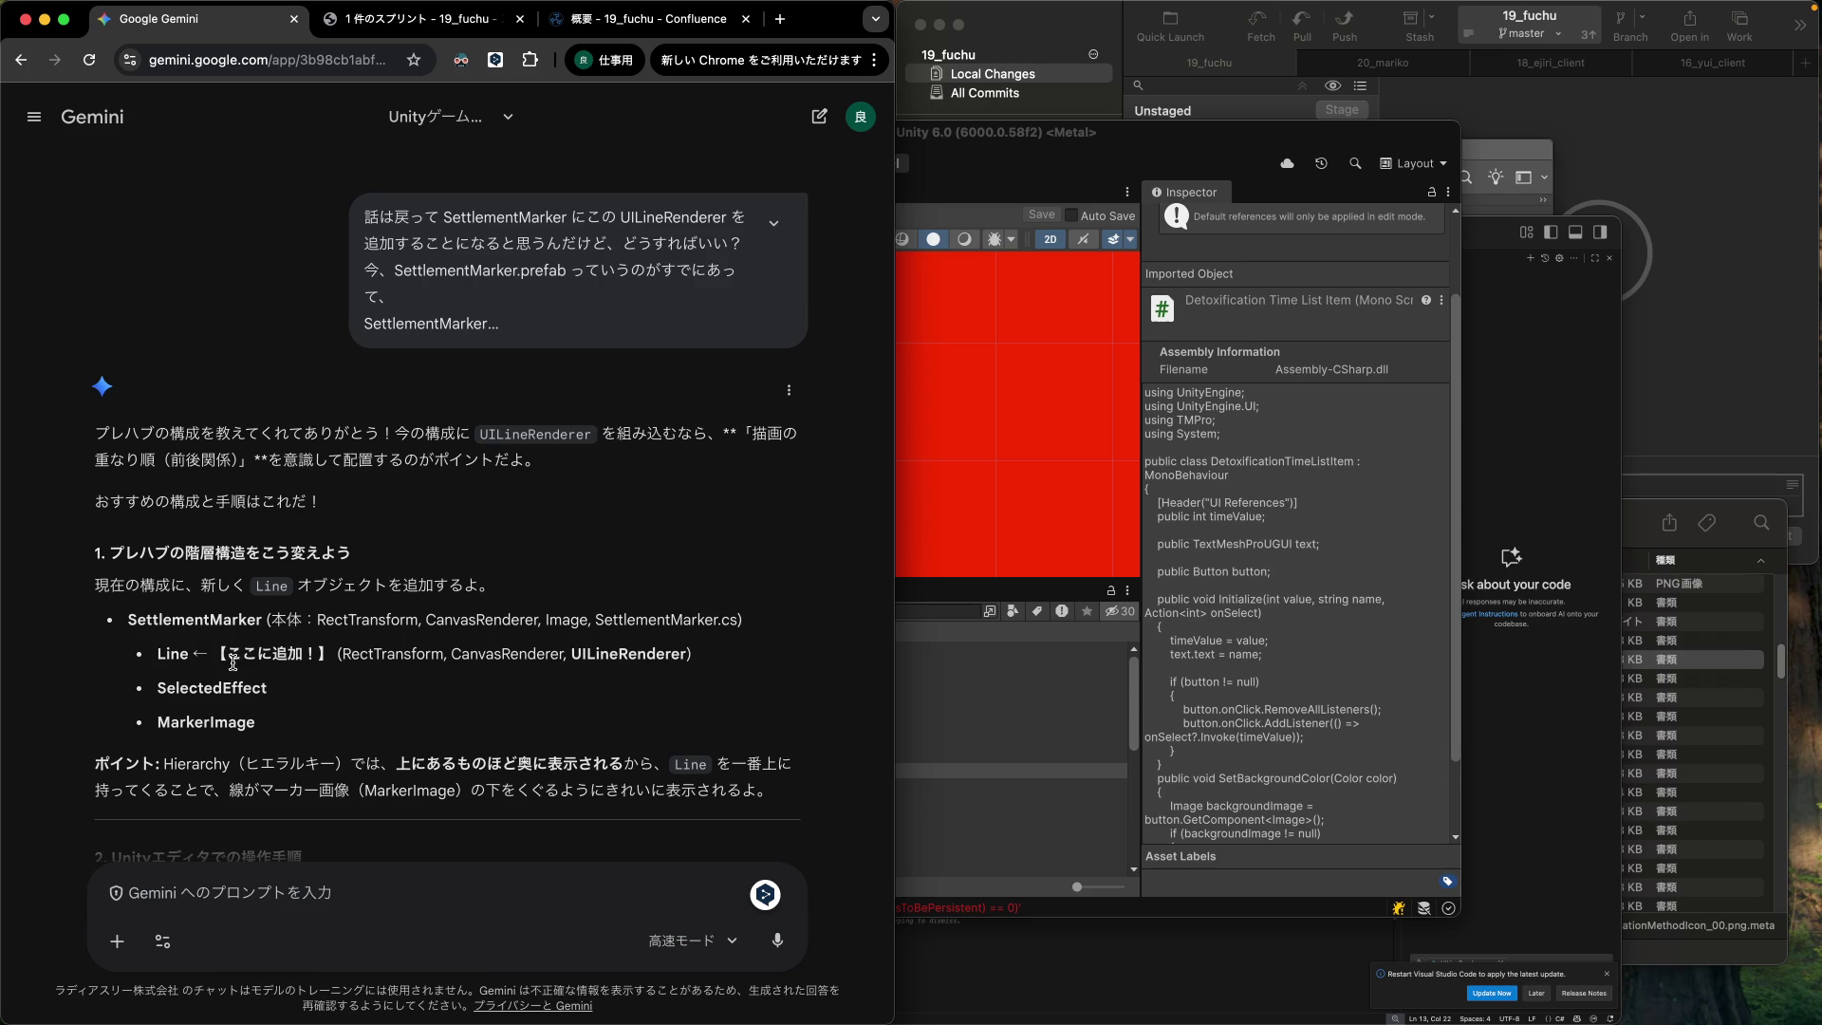
# Read Gemini's reply on the Line child hierarchy, editor steps and Update() code.
pyautogui.scroll(-1, 358, 673)
pyautogui.scroll(-1, 358, 673)
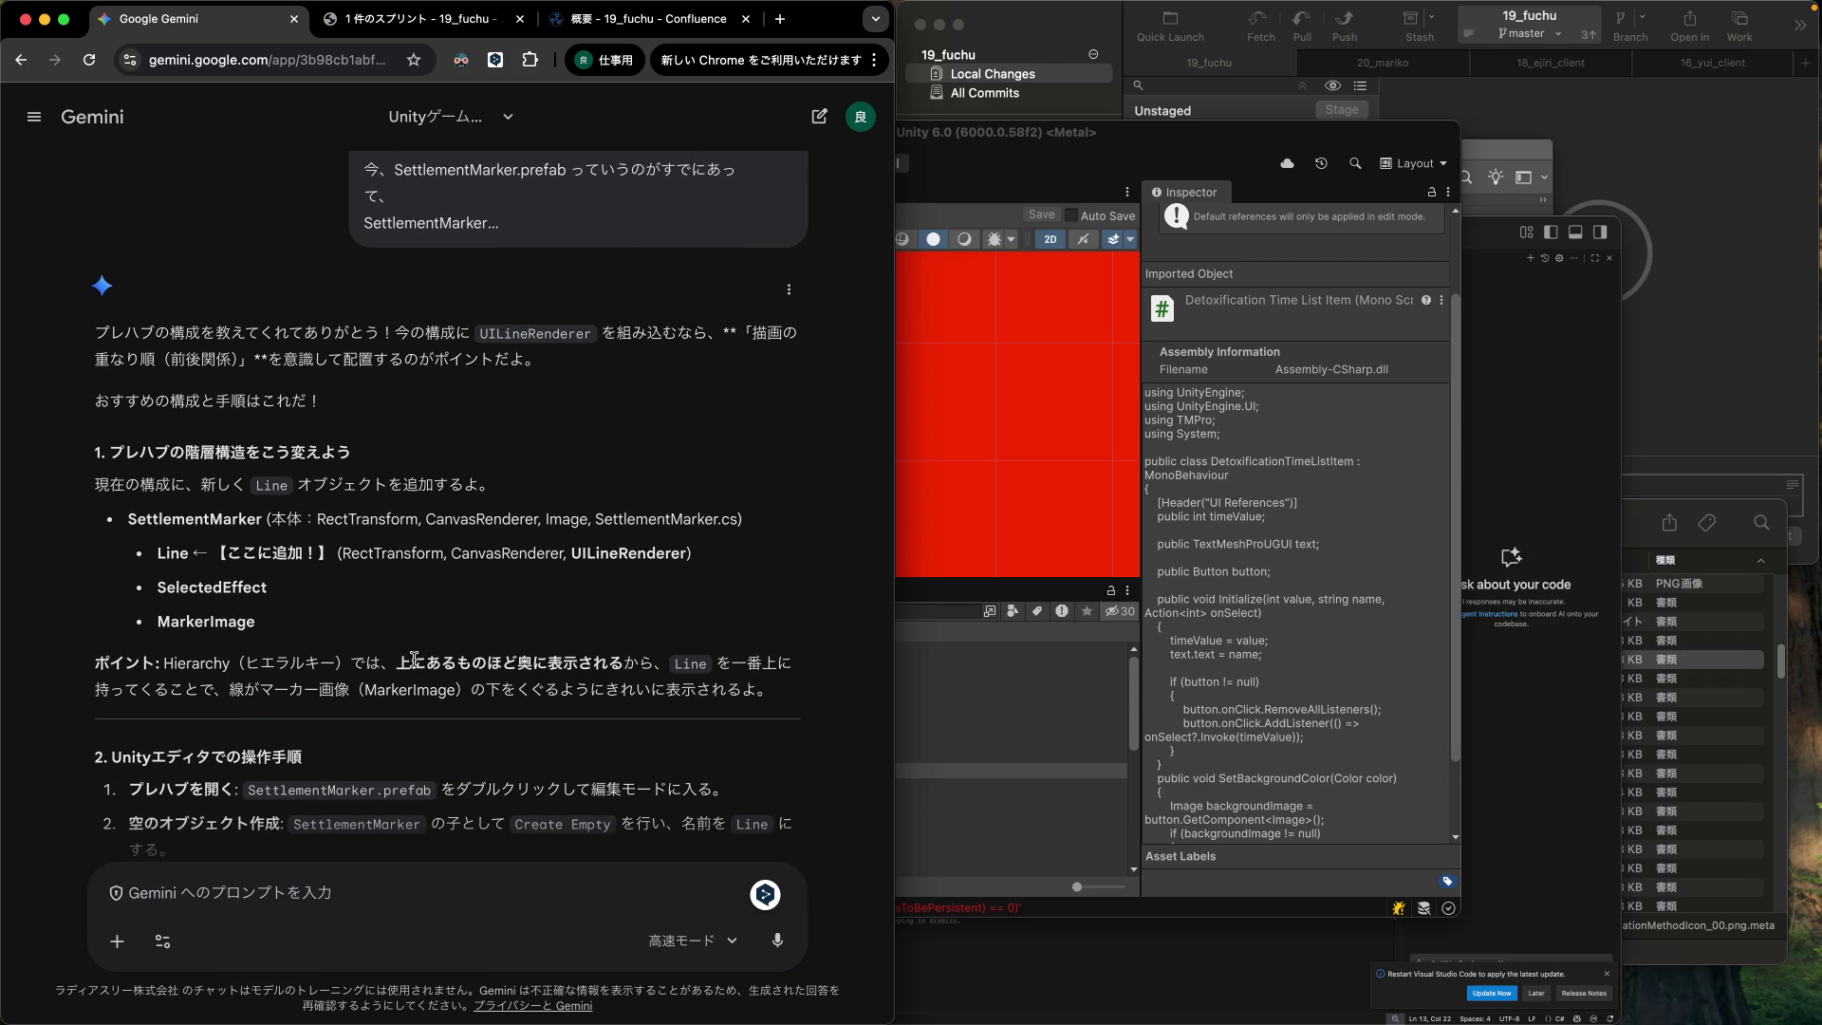
pyautogui.scroll(-3, 415, 659)
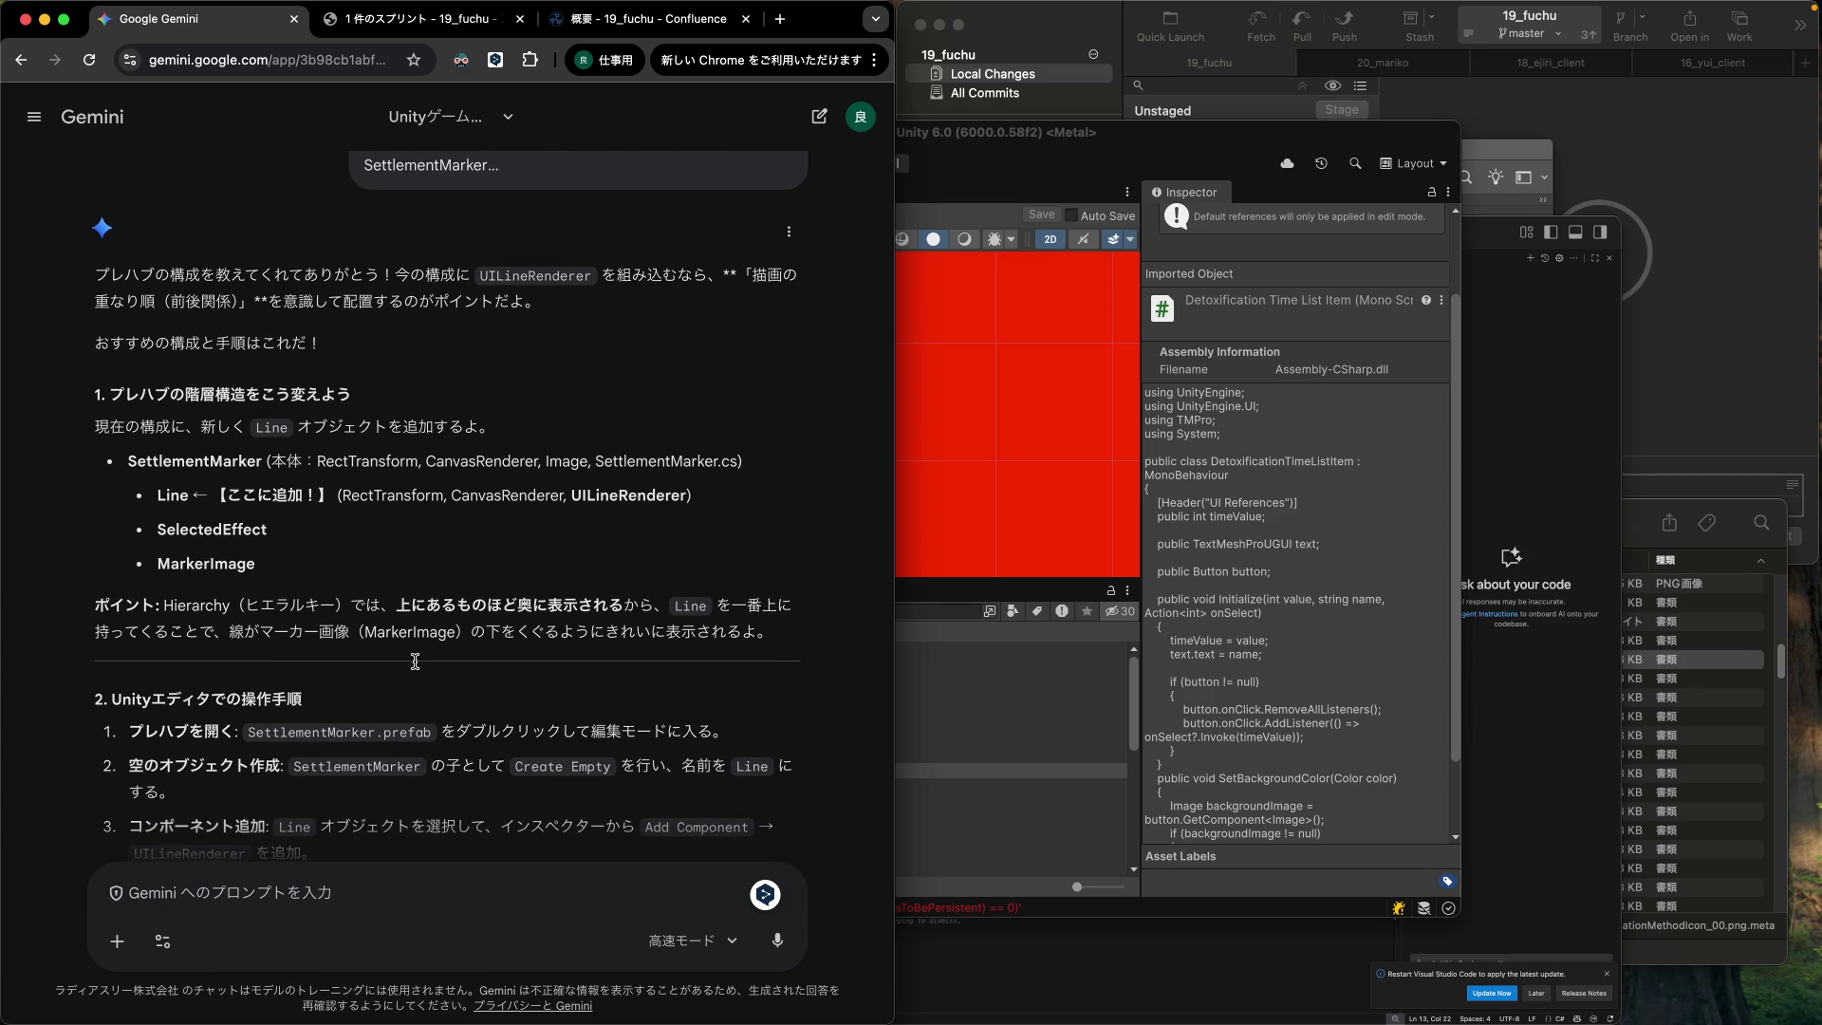
pyautogui.scroll(-5, 415, 669)
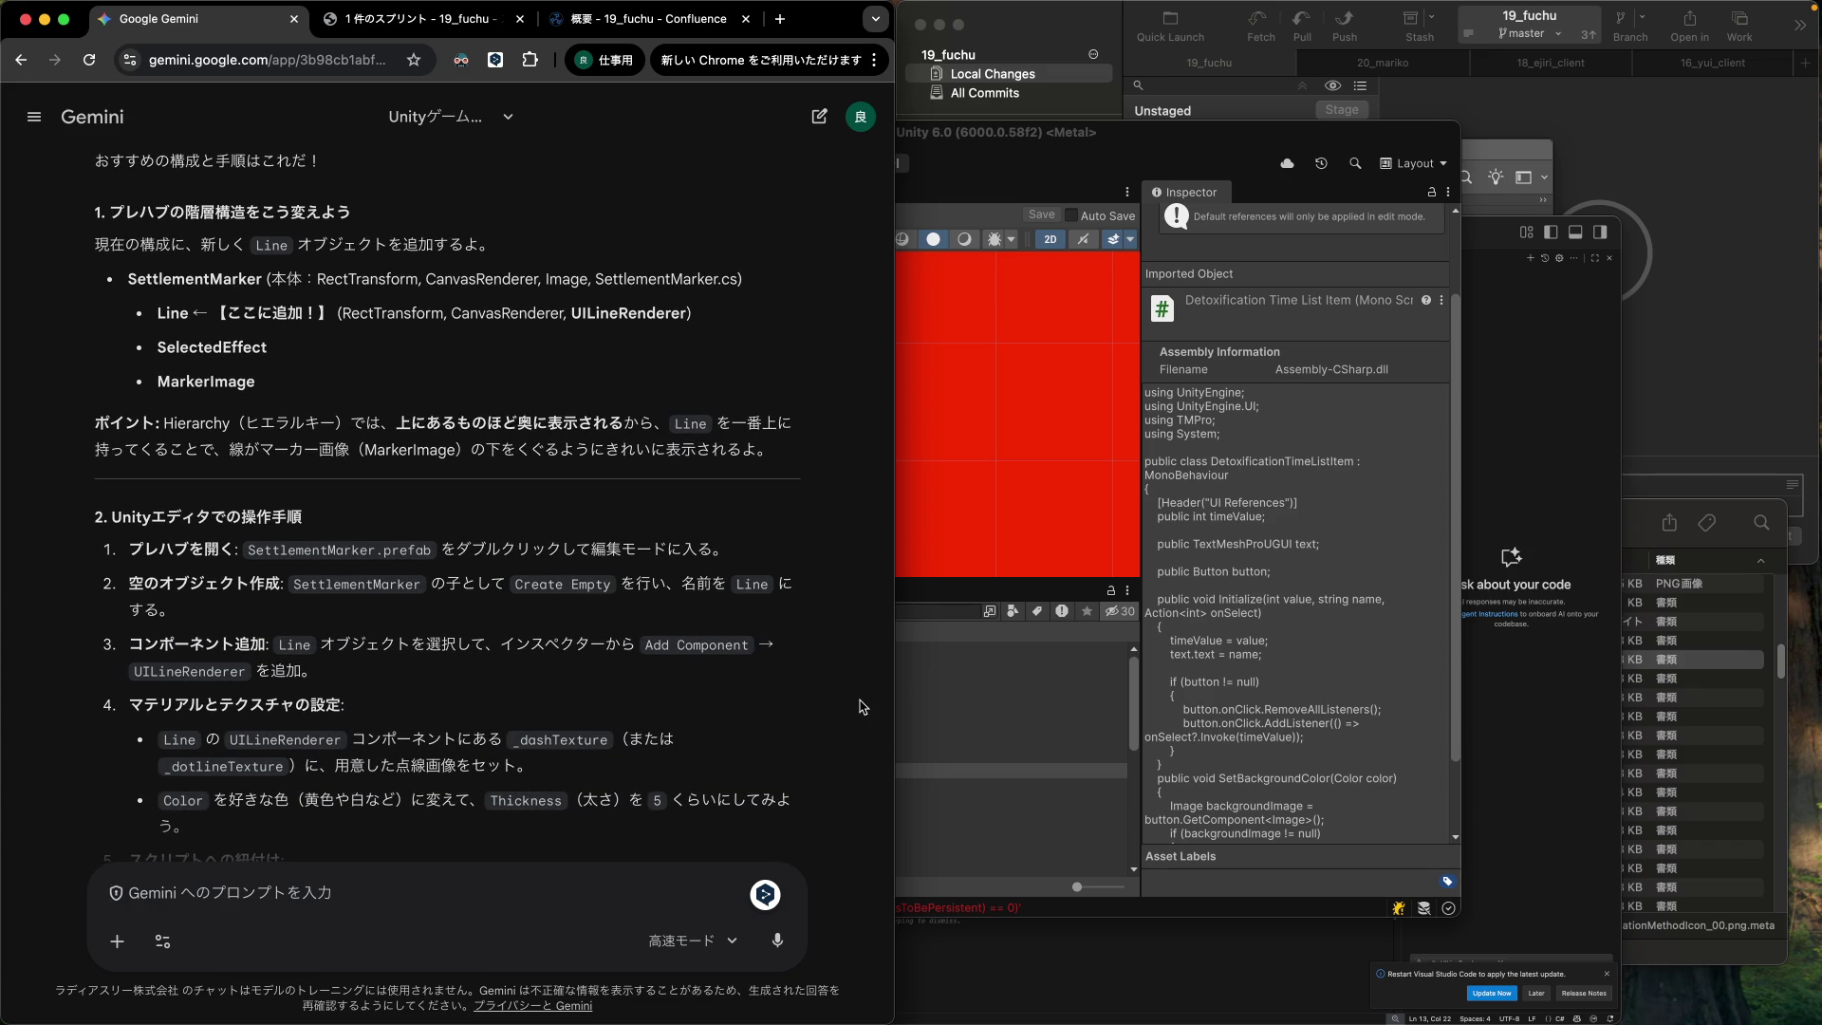
pyautogui.scroll(-4, 510, 633)
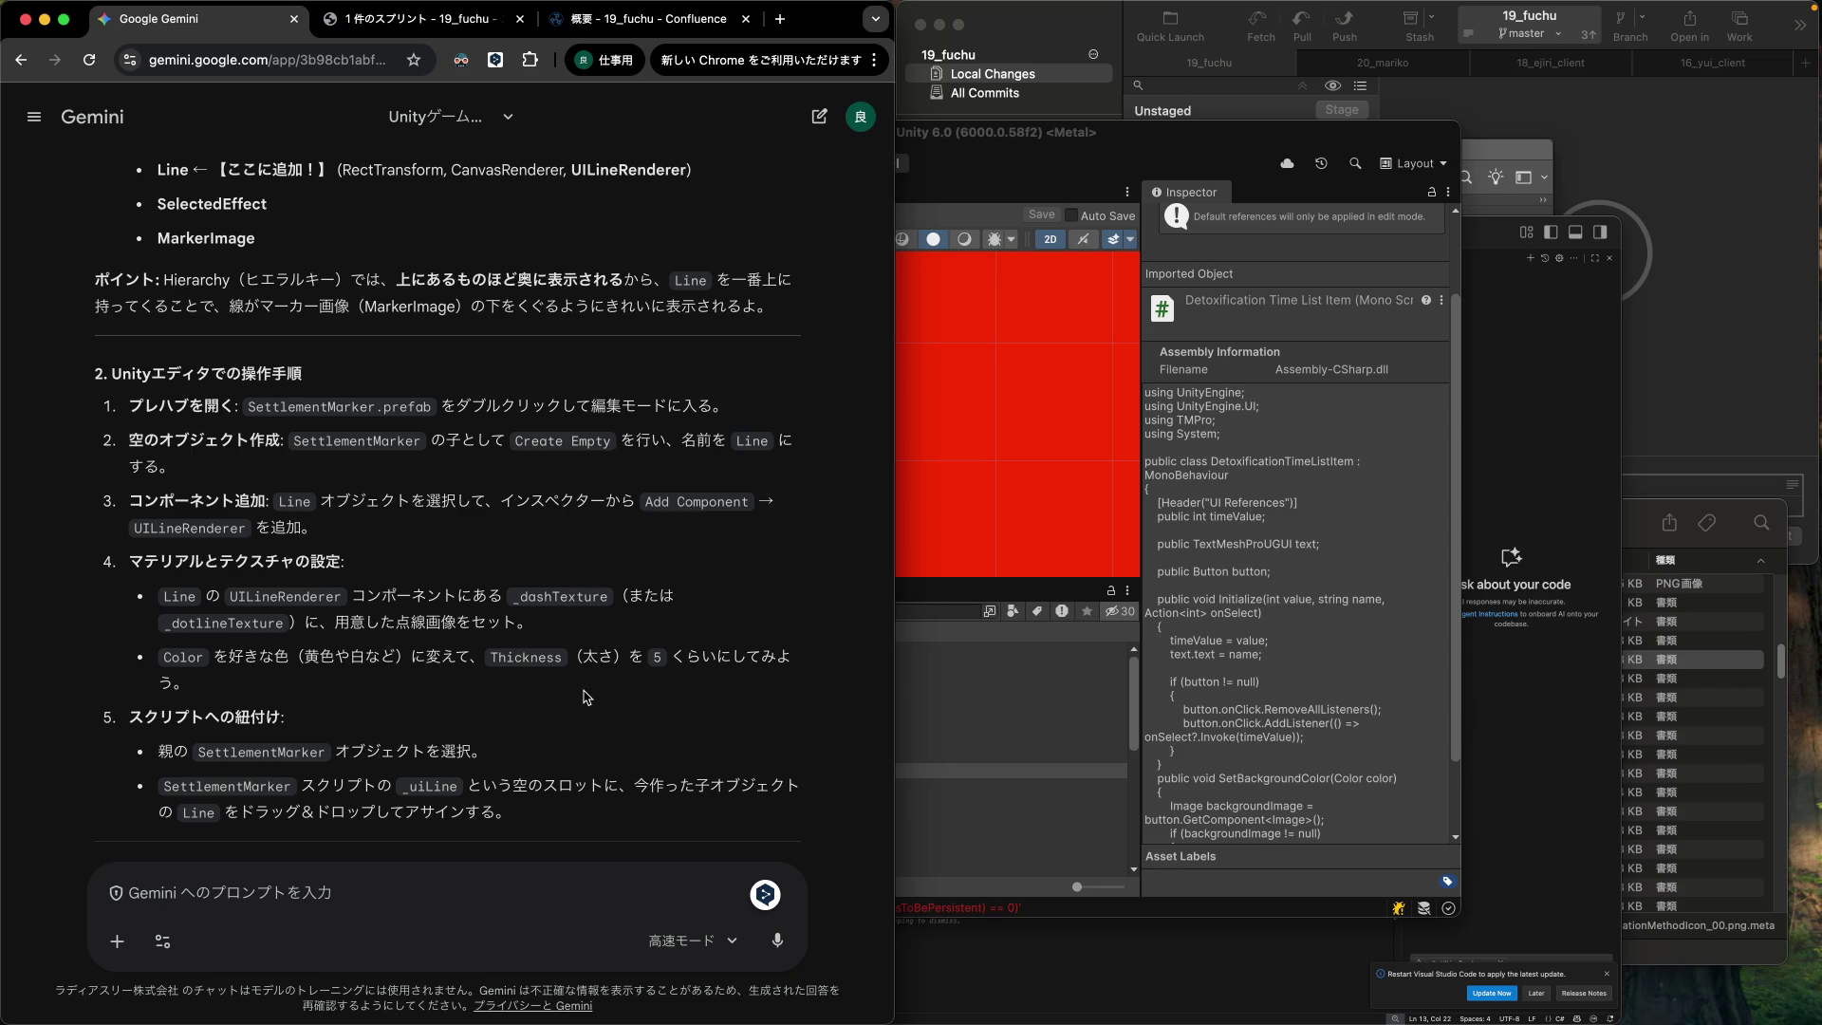
pyautogui.scroll(-5, 584, 698)
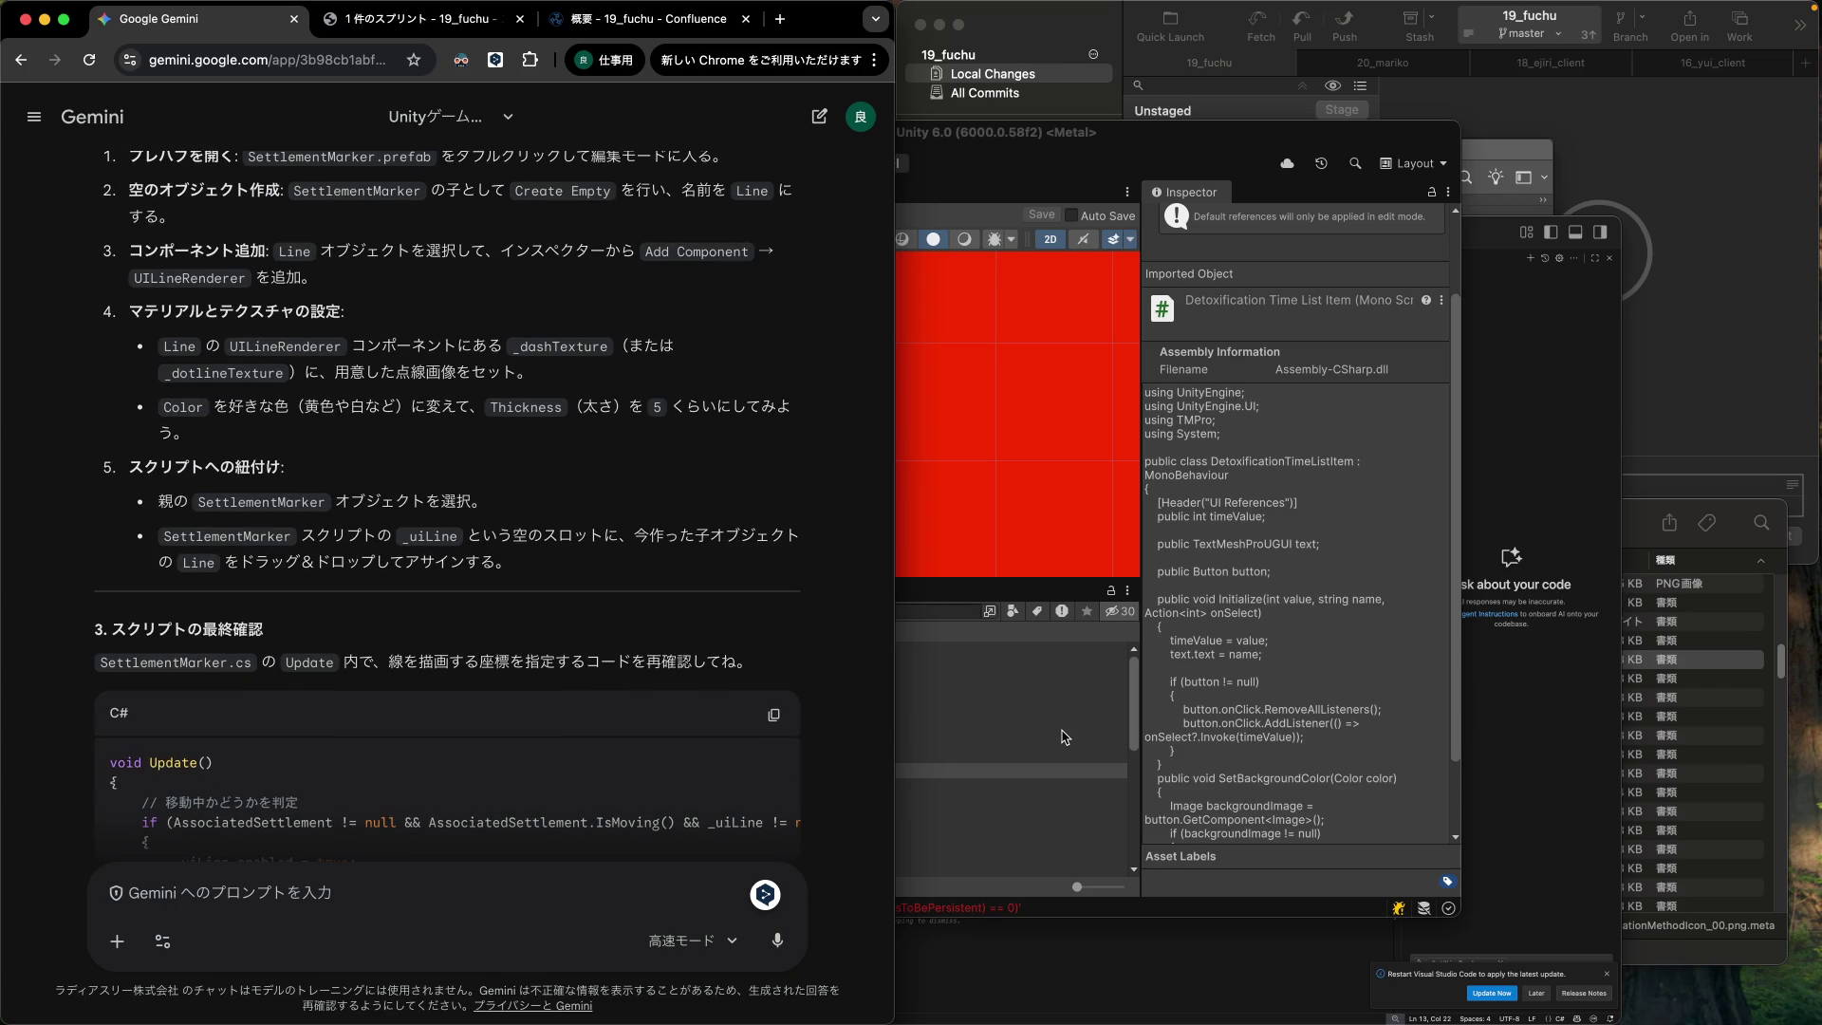
pyautogui.scroll(-3, 634, 664)
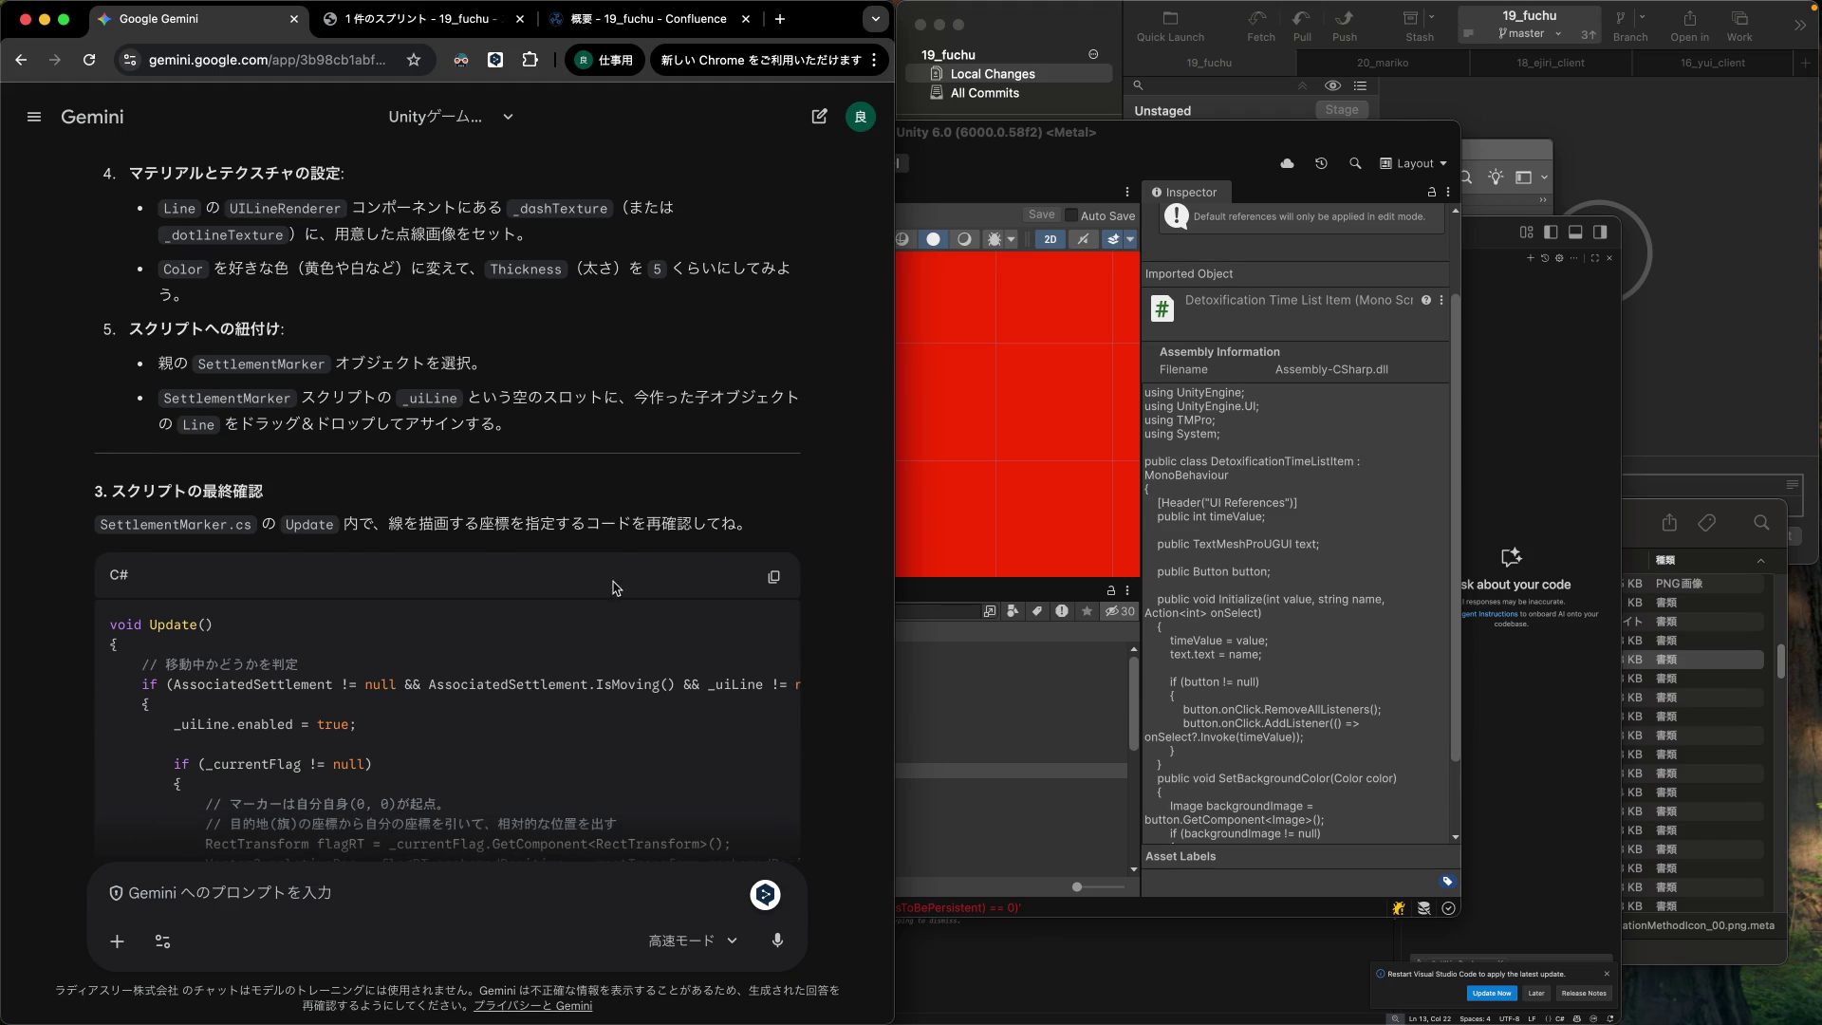
pyautogui.click(1132, 669)
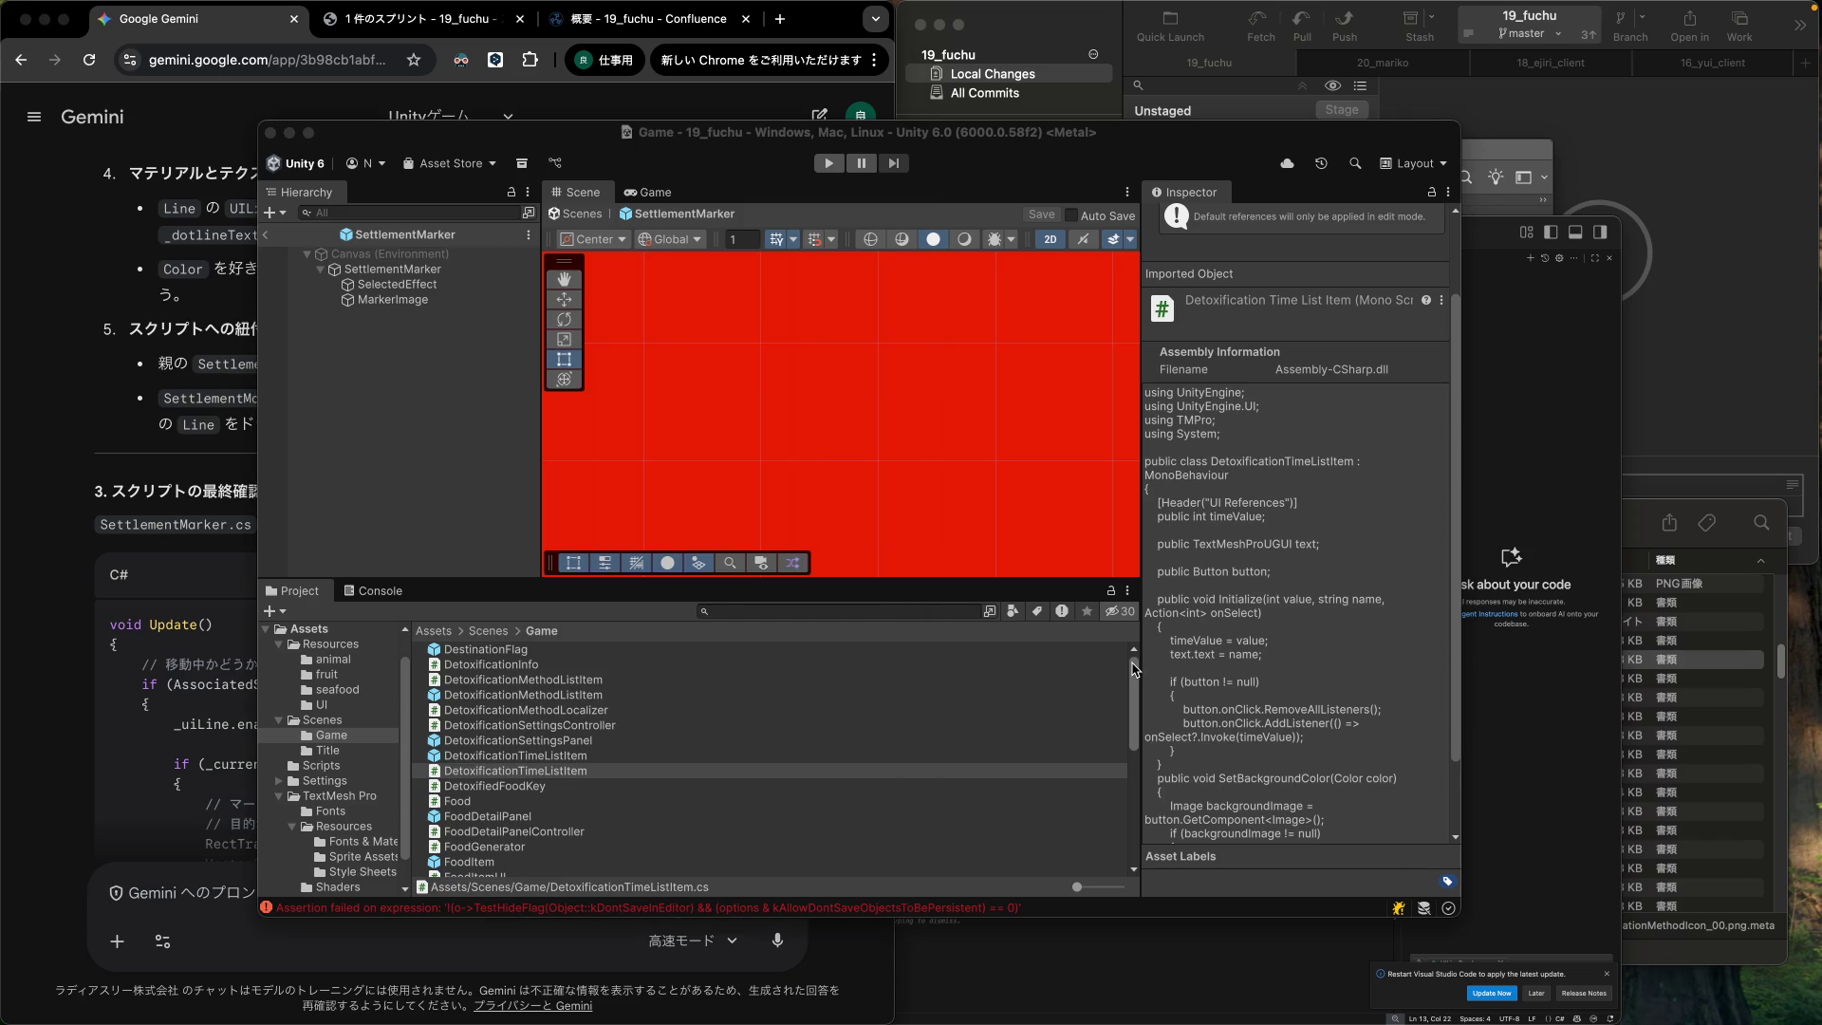
# Create an empty DashedLine child under SettlementMarker and move it to the top.
pyautogui.rightClick(415, 271)
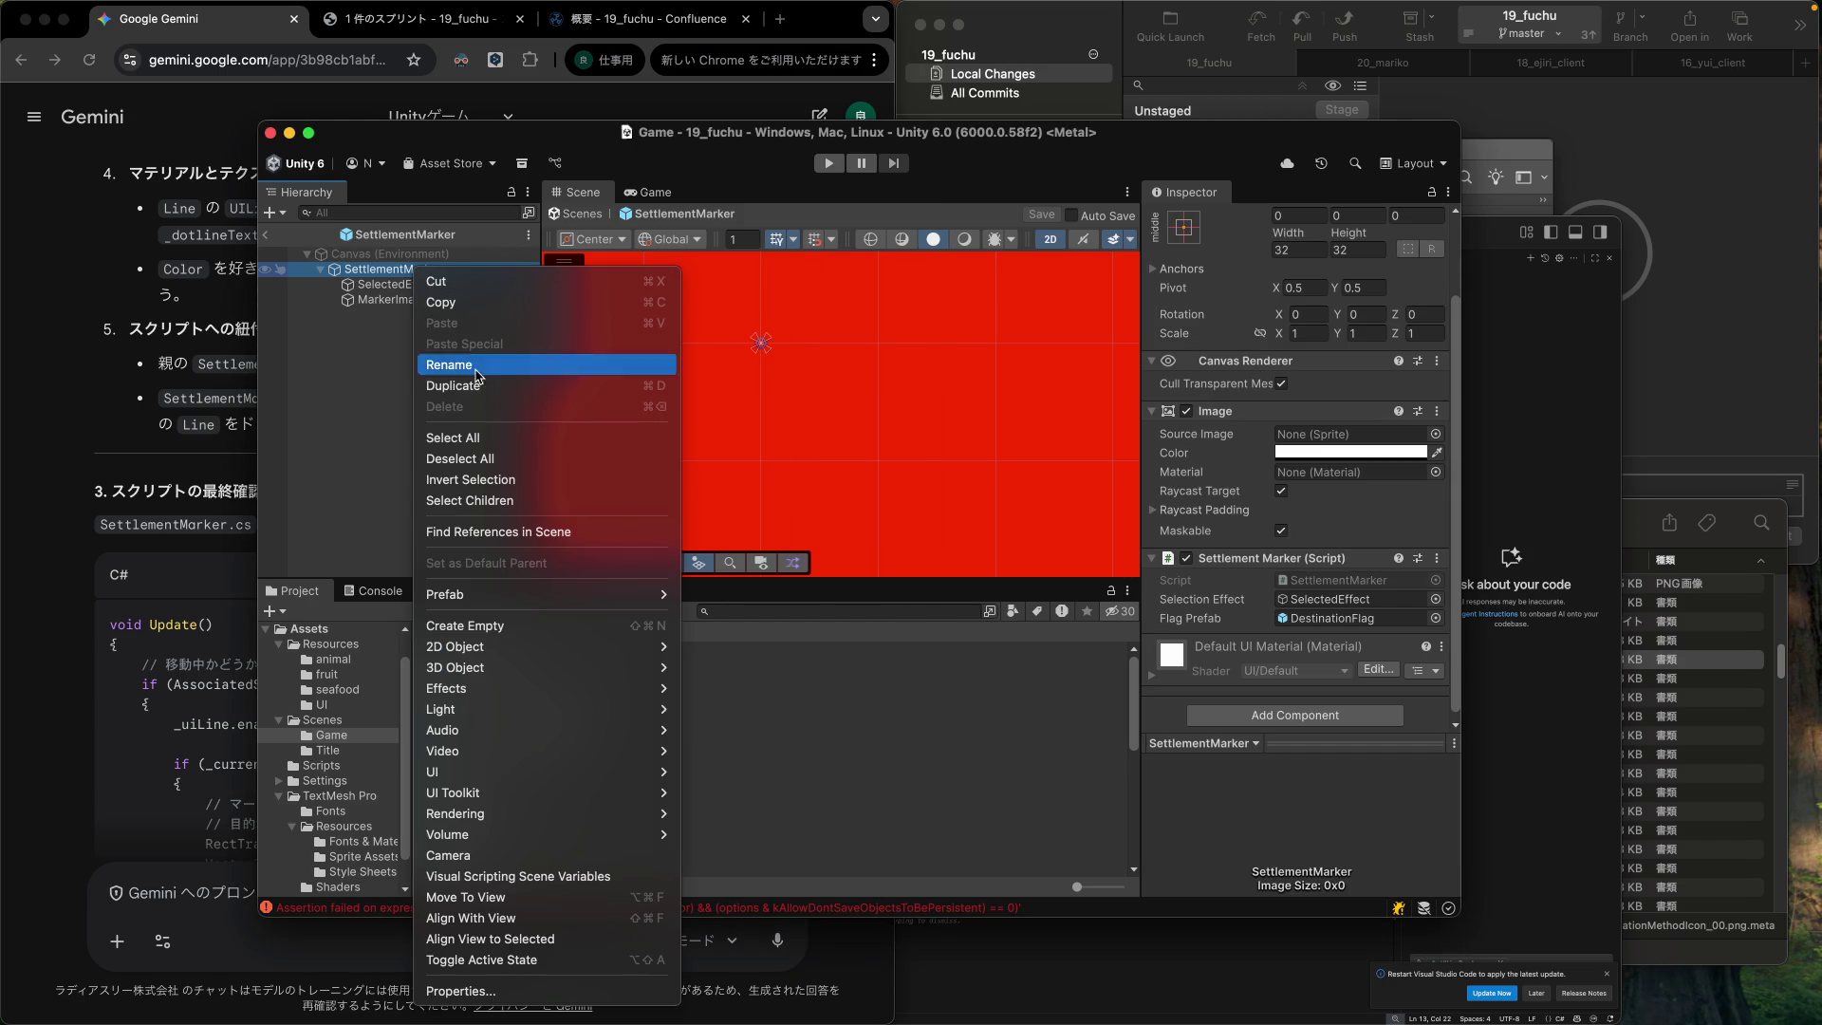
pyautogui.click(500, 626)
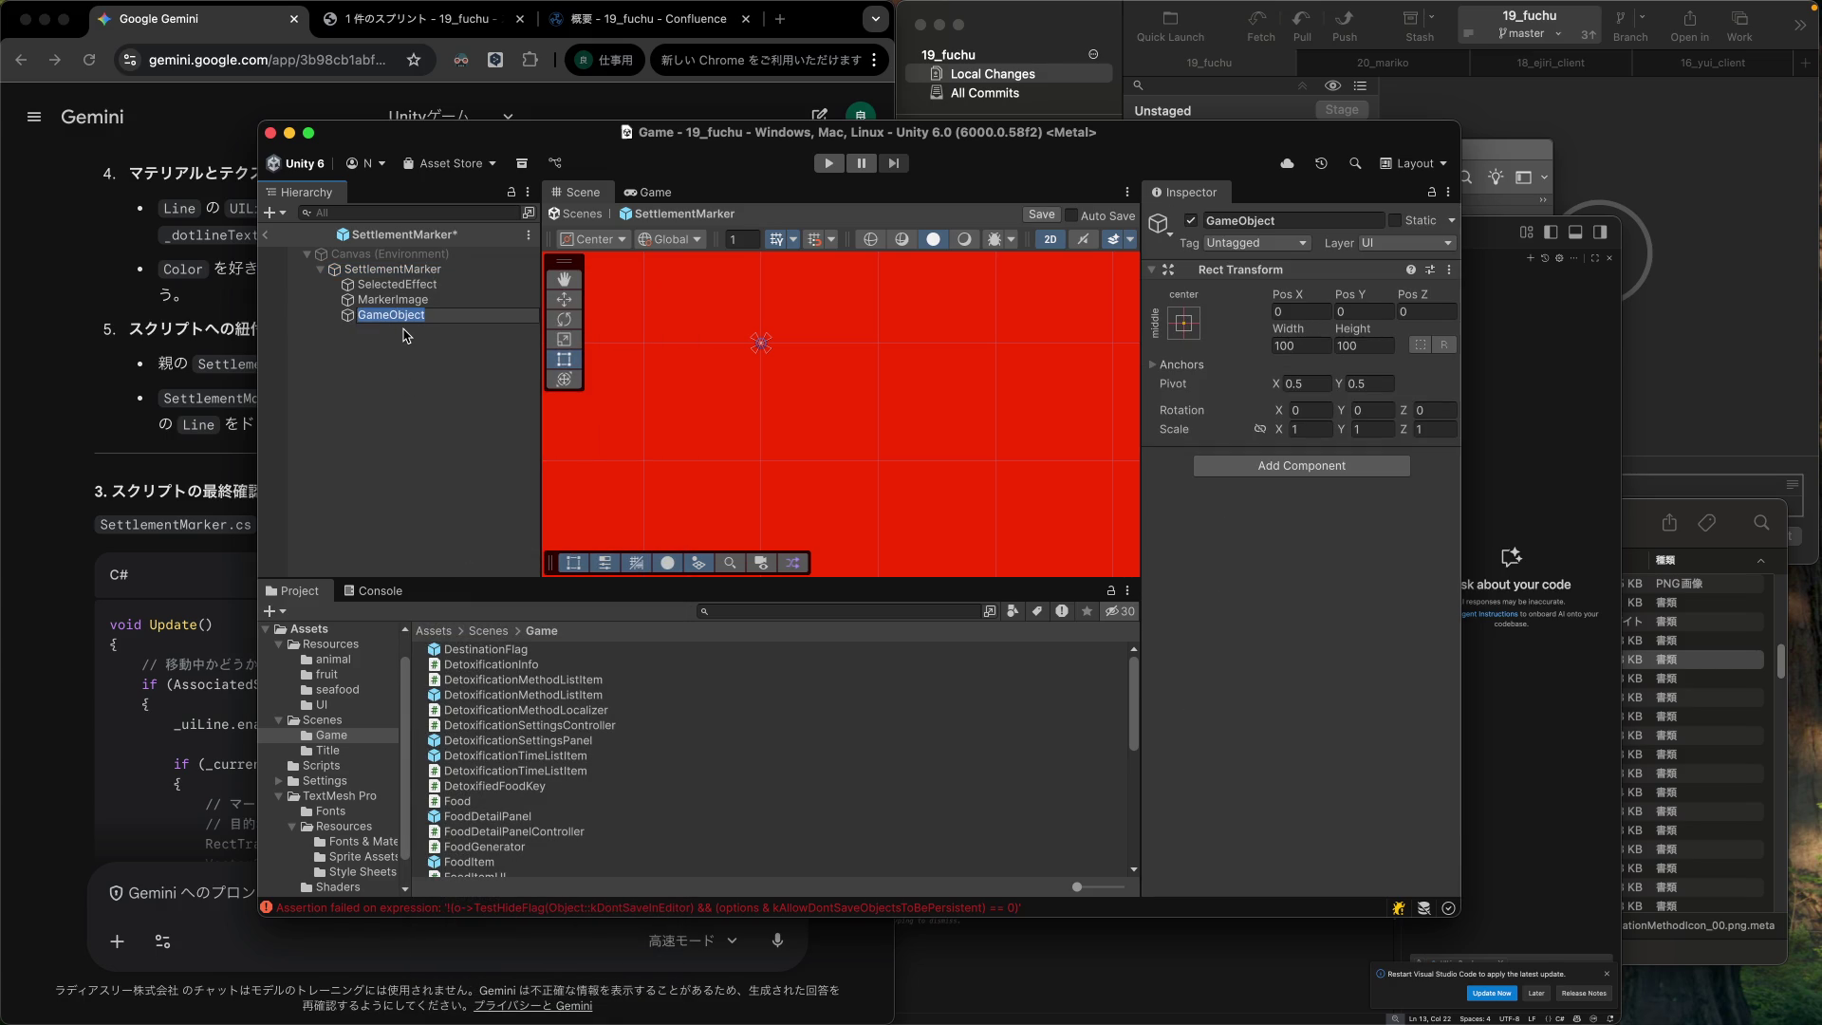
pyautogui.write('DashedLine')
pyautogui.press('Return')
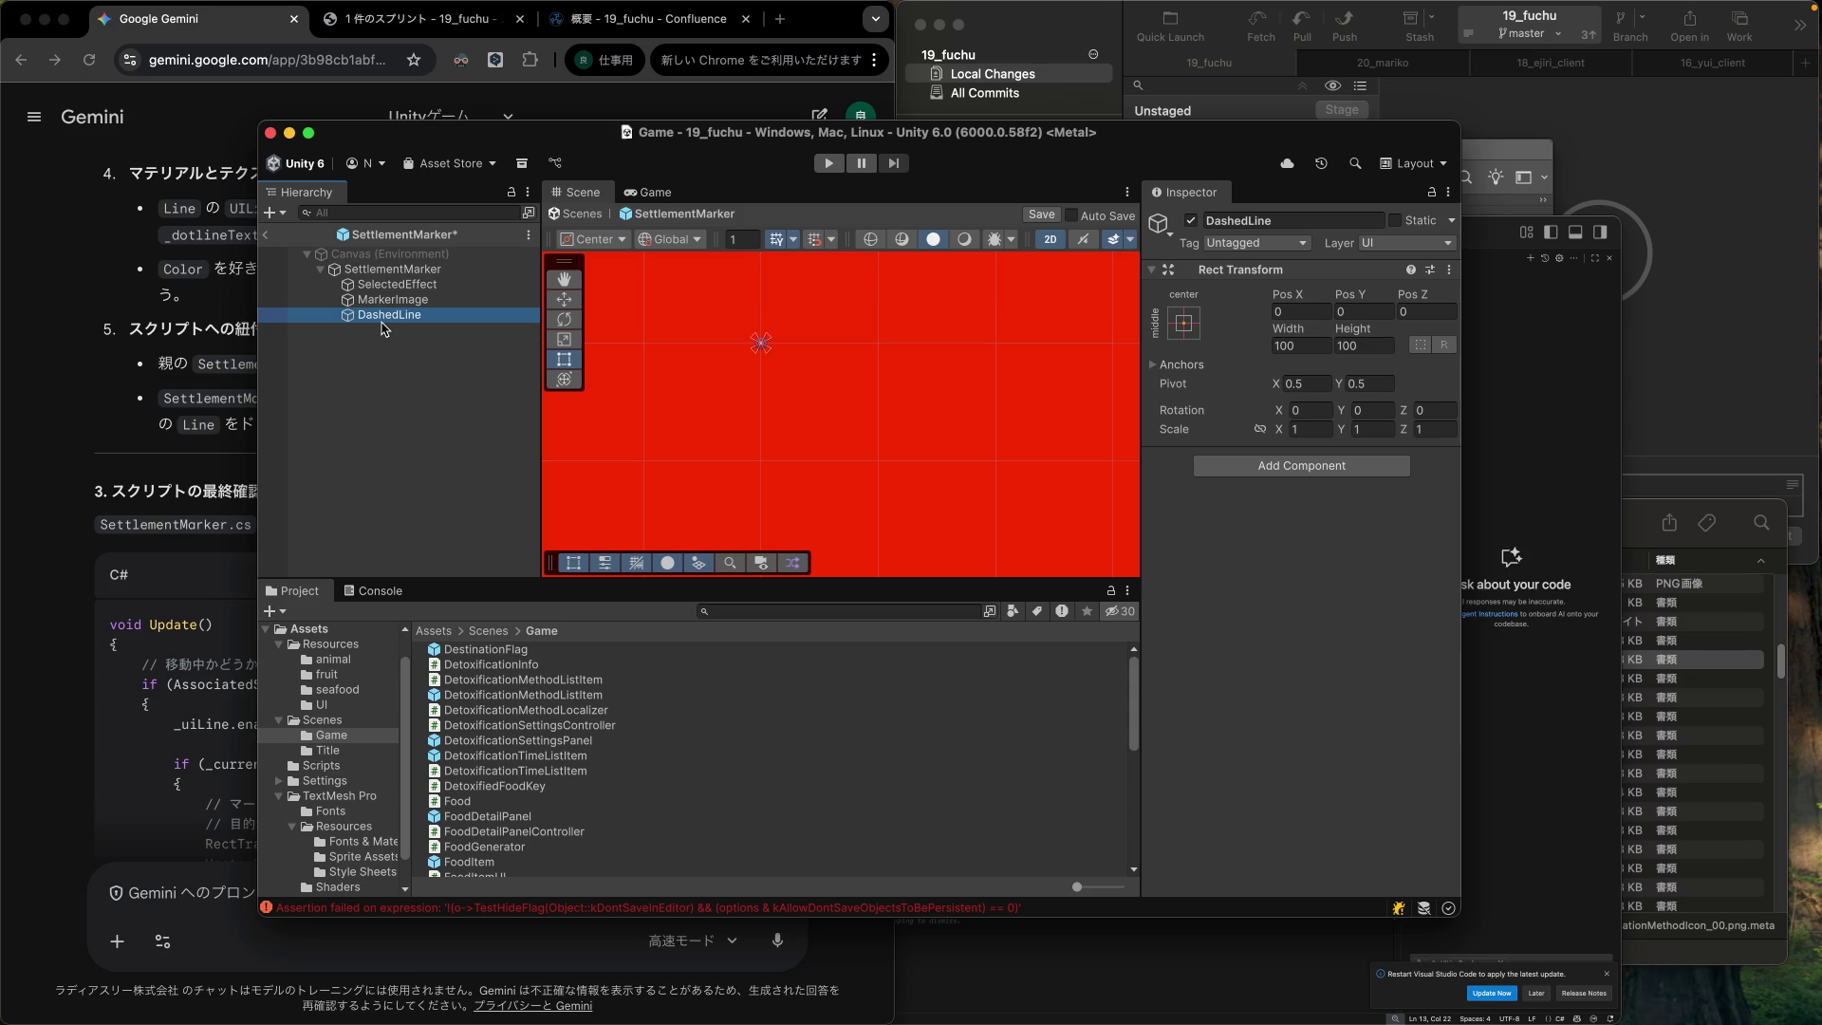
pyautogui.moveTo(383, 323); pyautogui.dragTo(379, 283)
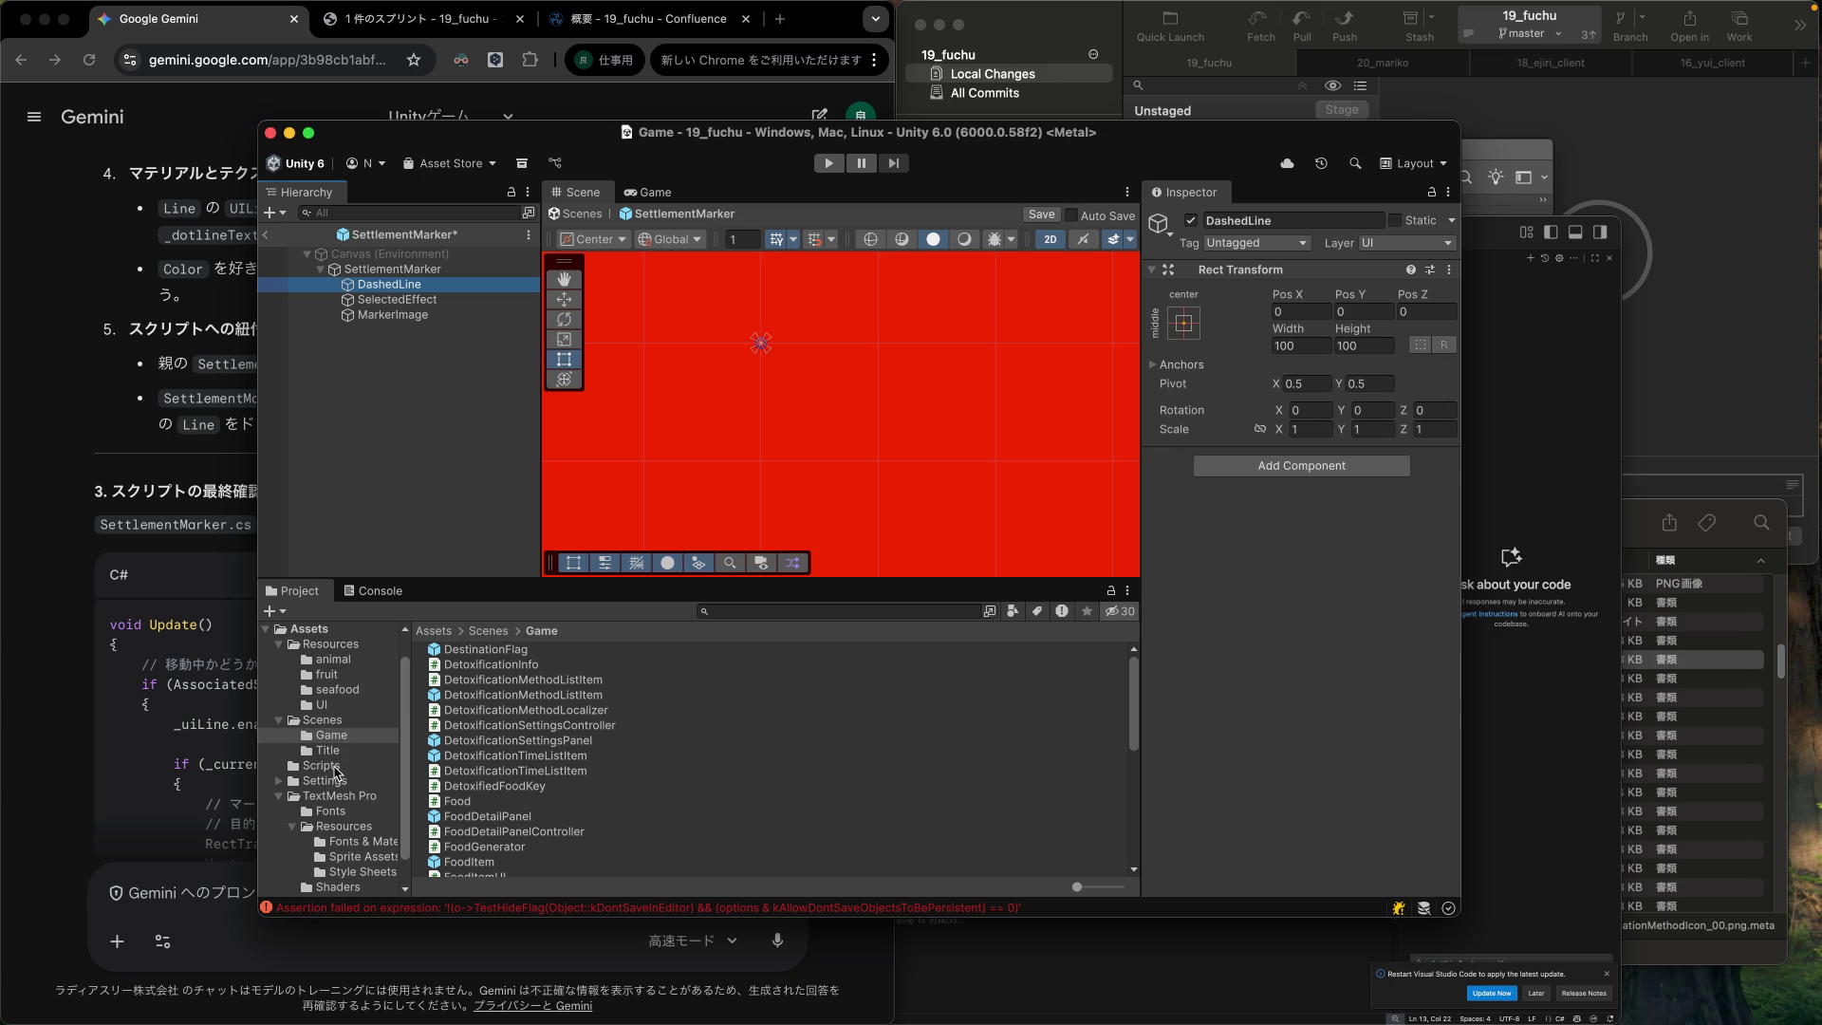
# Attach the UILineRenderer script to DashedLine and assign the DashedLine material.
pyautogui.click(322, 765)
pyautogui.moveTo(491, 709)
pyautogui.mouseDown()
pyautogui.moveTo(887, 736)
pyautogui.moveTo(1371, 517)
pyautogui.mouseUp()
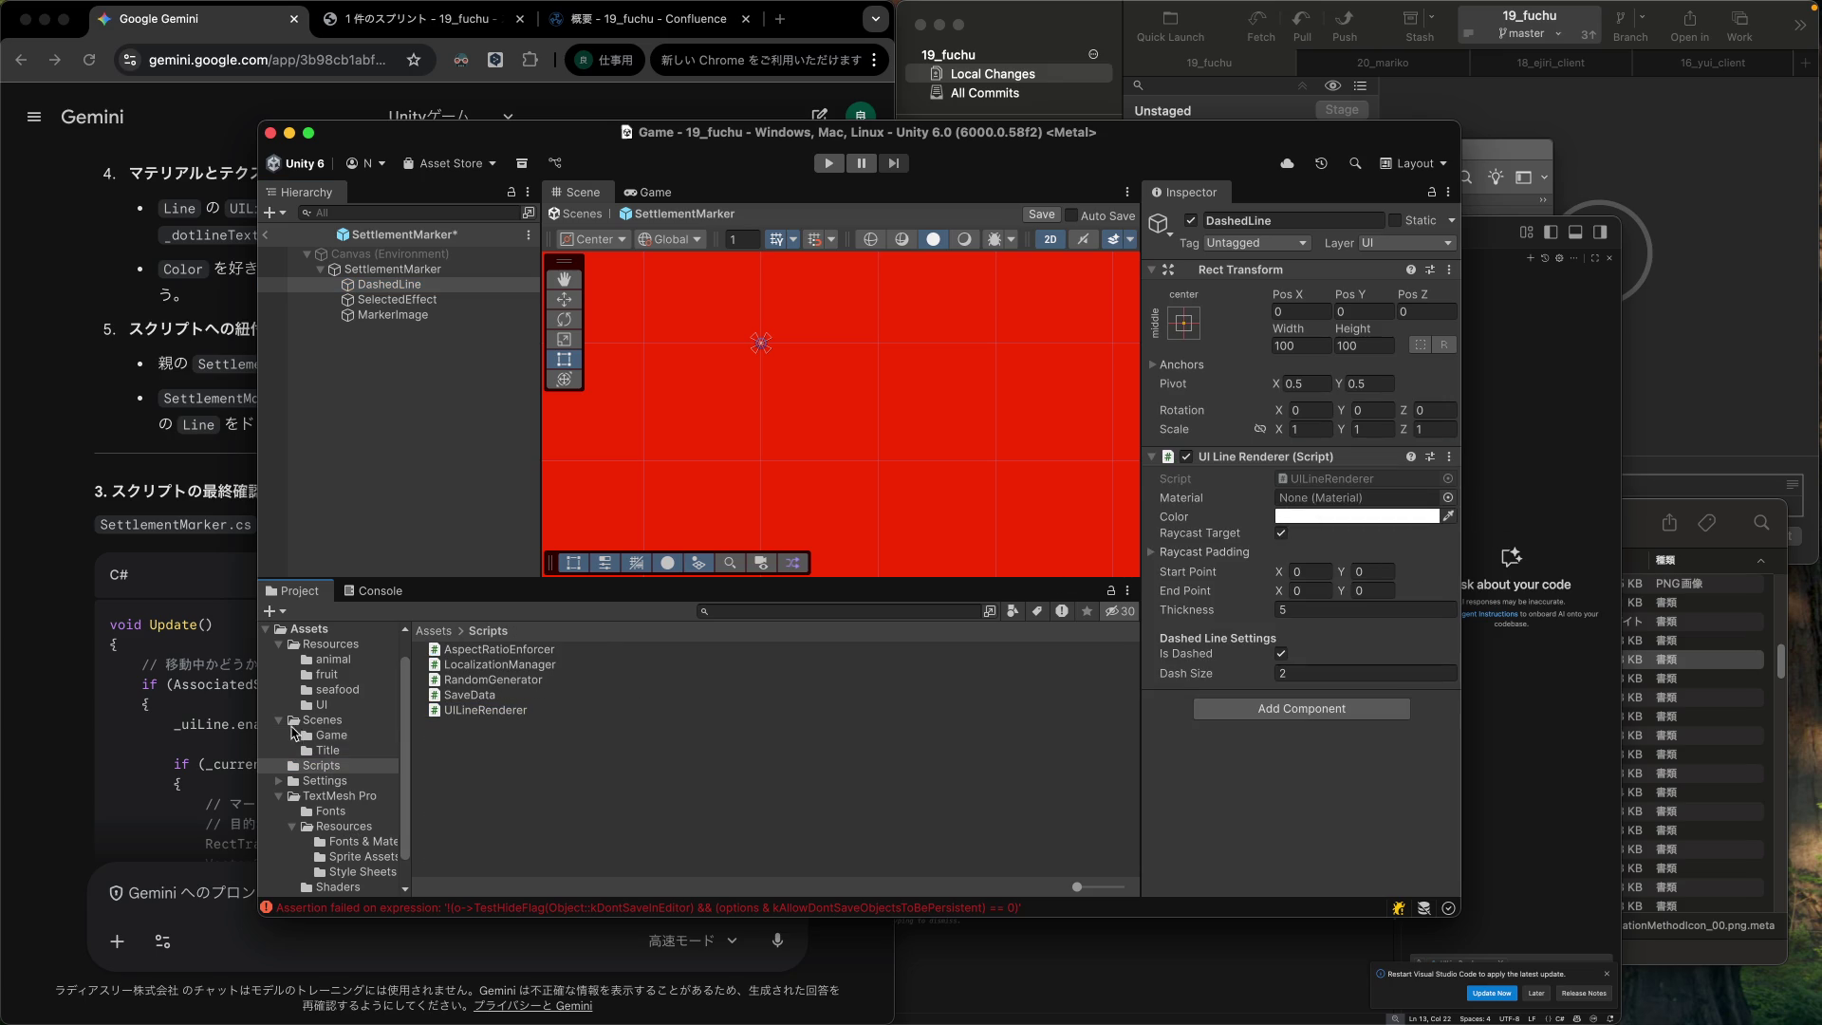
pyautogui.click(319, 705)
pyautogui.moveTo(487, 652); pyautogui.dragTo(1344, 511)
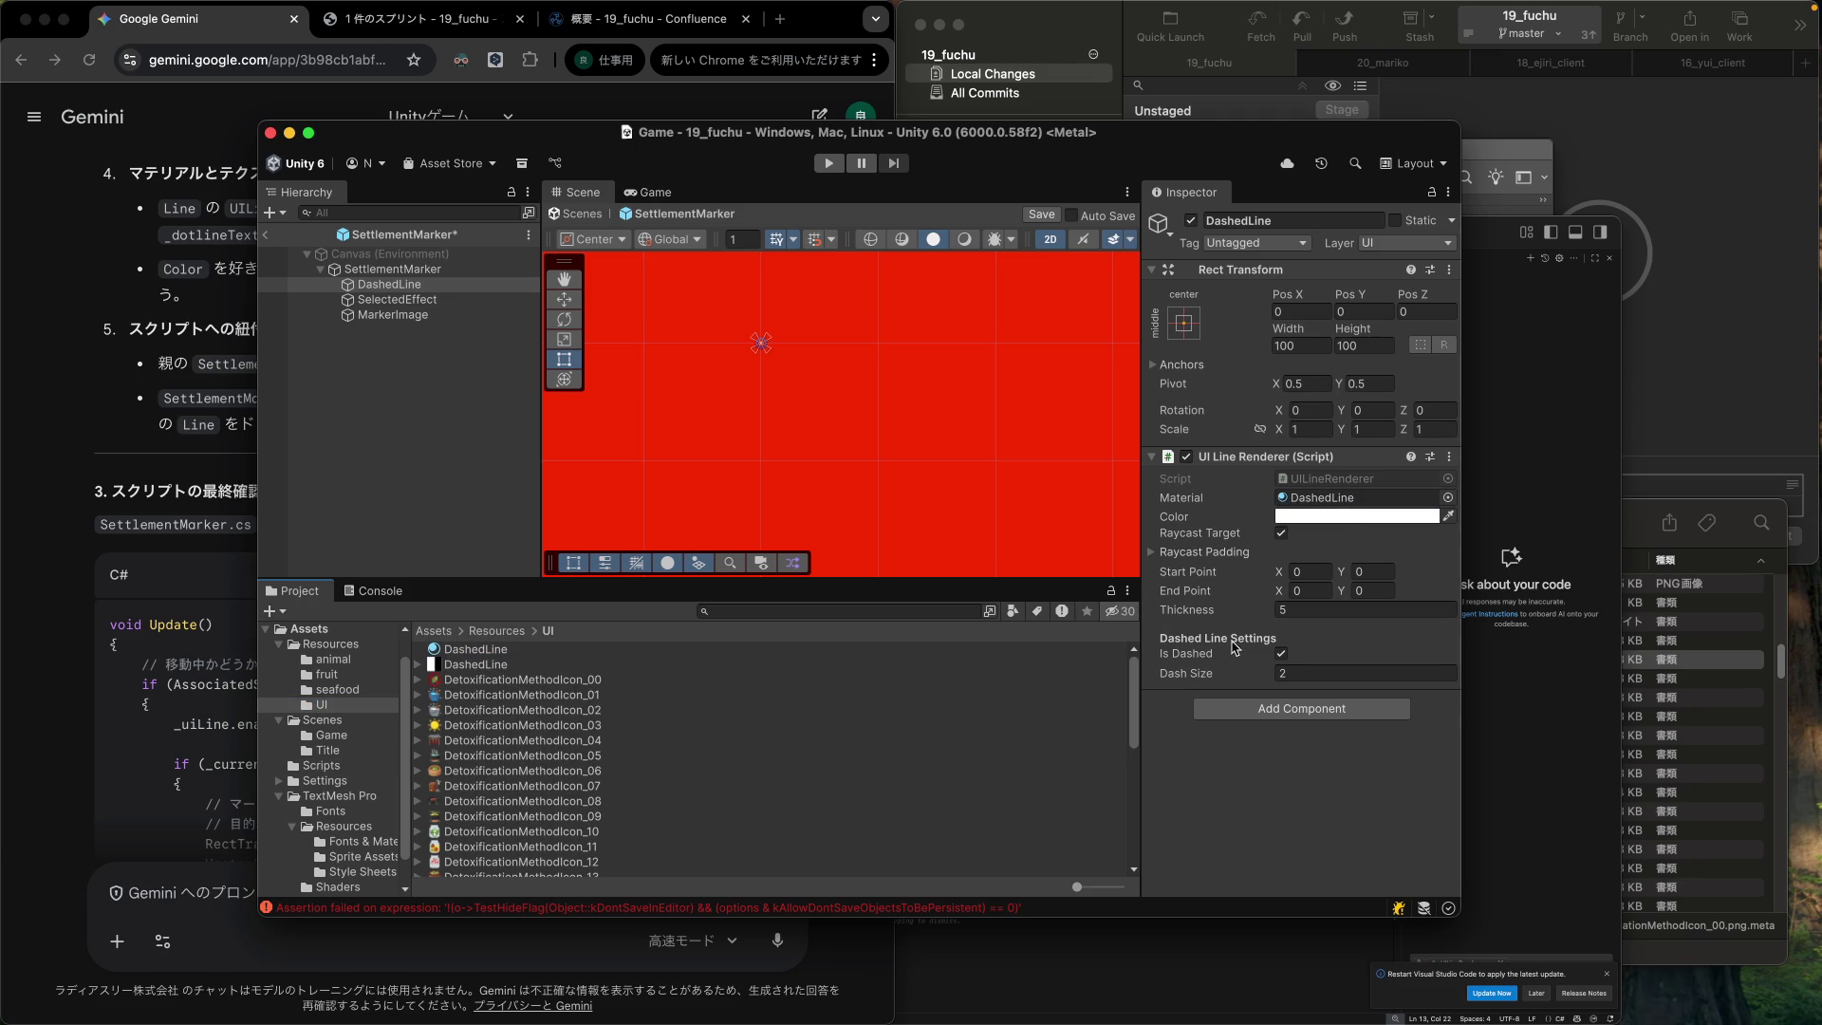
pyautogui.click(1537, 720)
# Check the _dashTexture and isDashed code in UILineRenderer.cs against Gemini's advice.
pyautogui.click(1012, 545)
pyautogui.scroll(-2, 1002, 579)
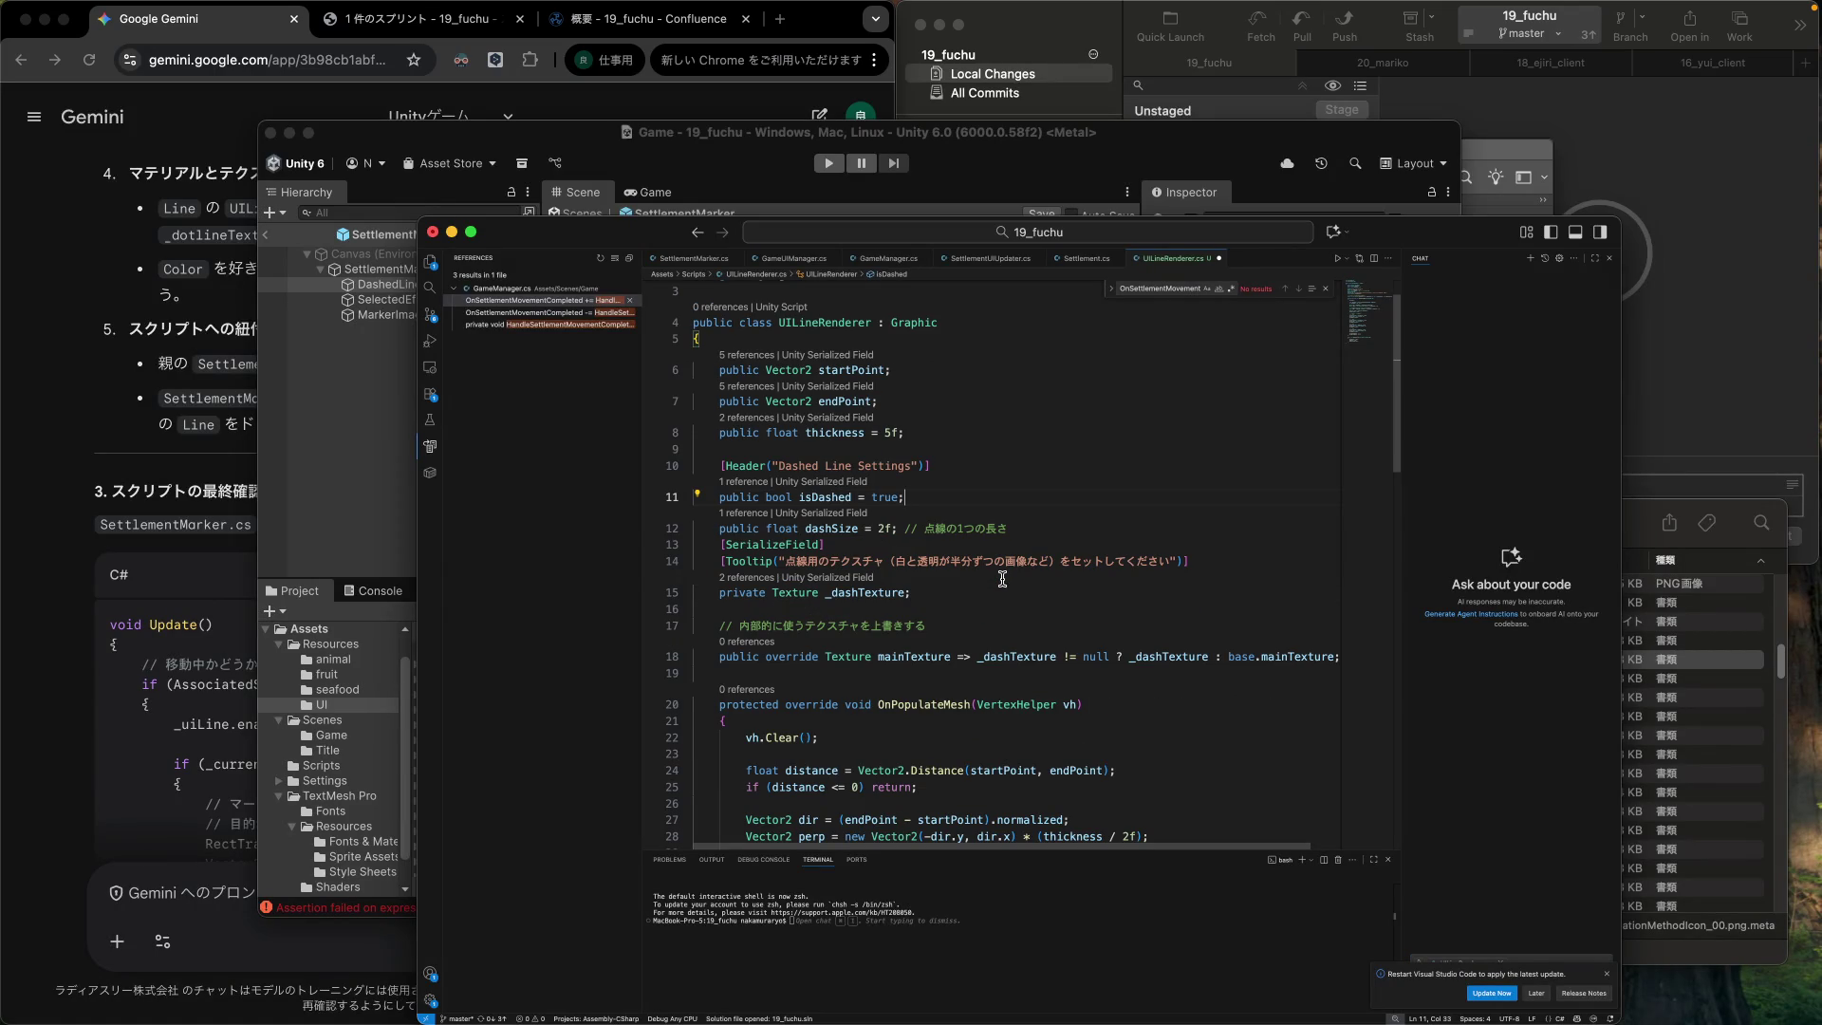
pyautogui.scroll(-5, 1002, 579)
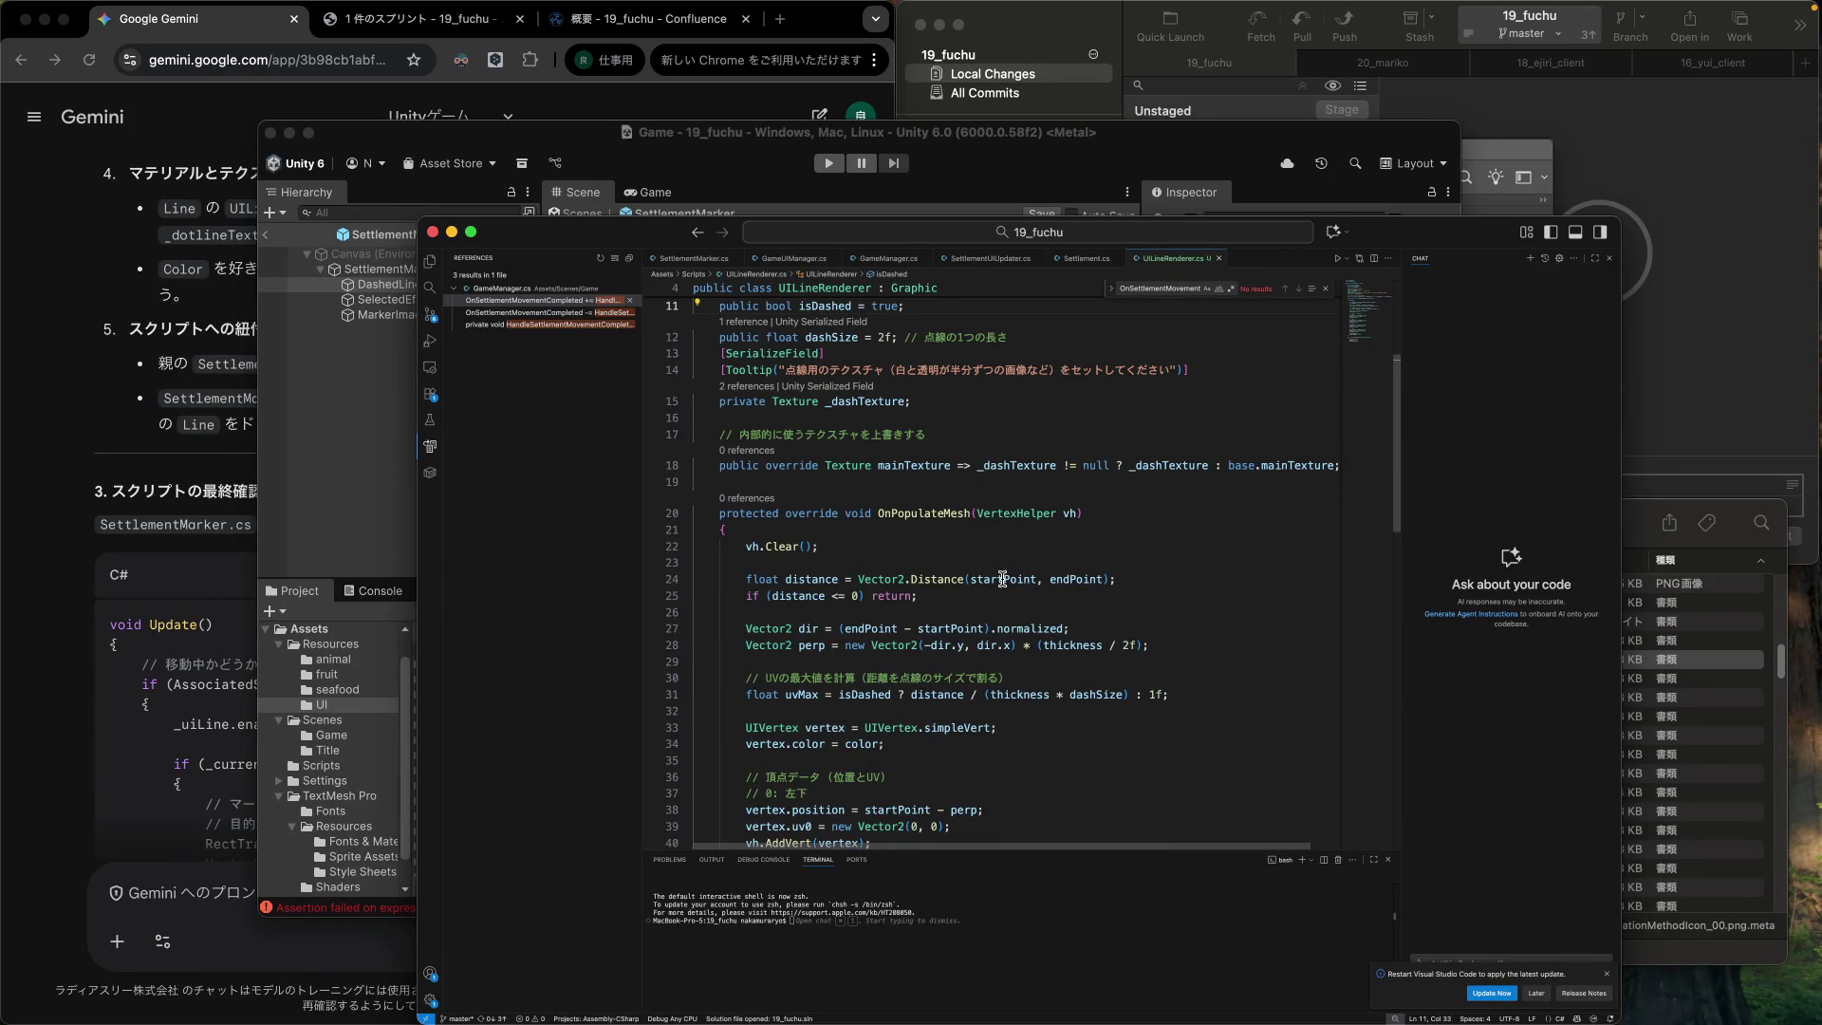
pyautogui.click(242, 529)
pyautogui.scroll(15, 394, 519)
pyautogui.scroll(10, 395, 519)
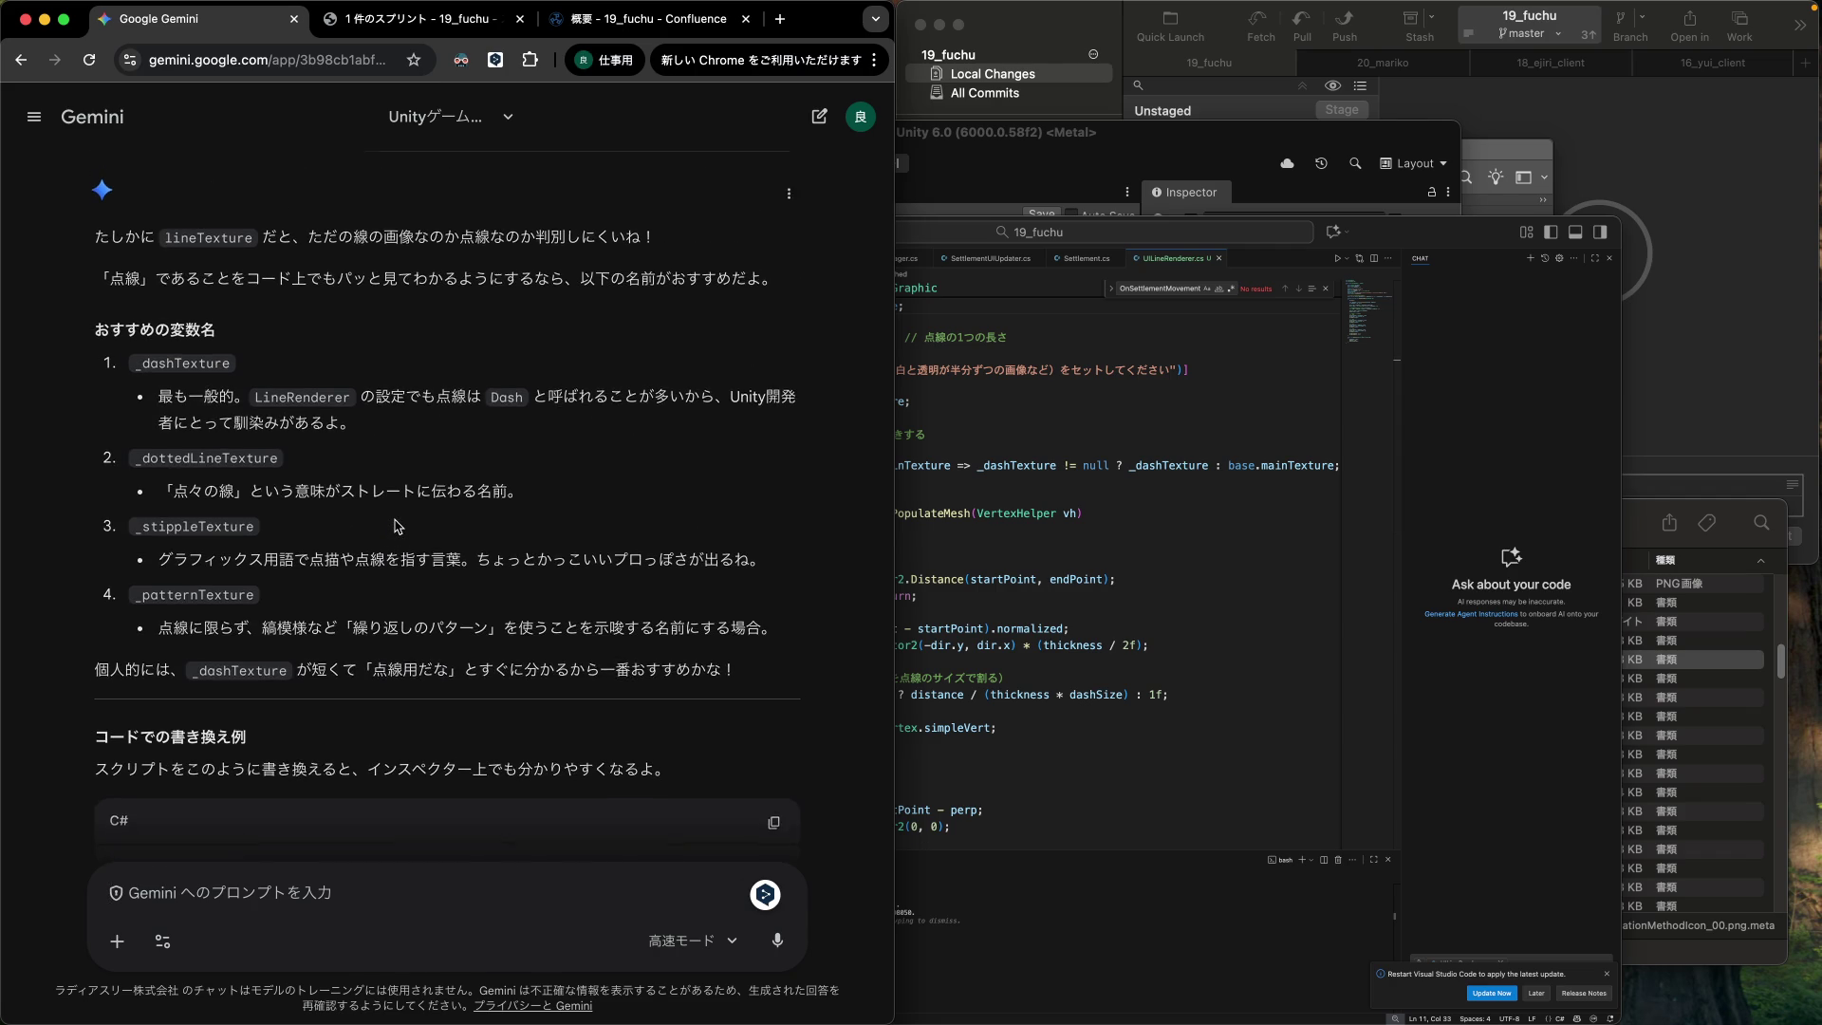
pyautogui.scroll(5, 397, 525)
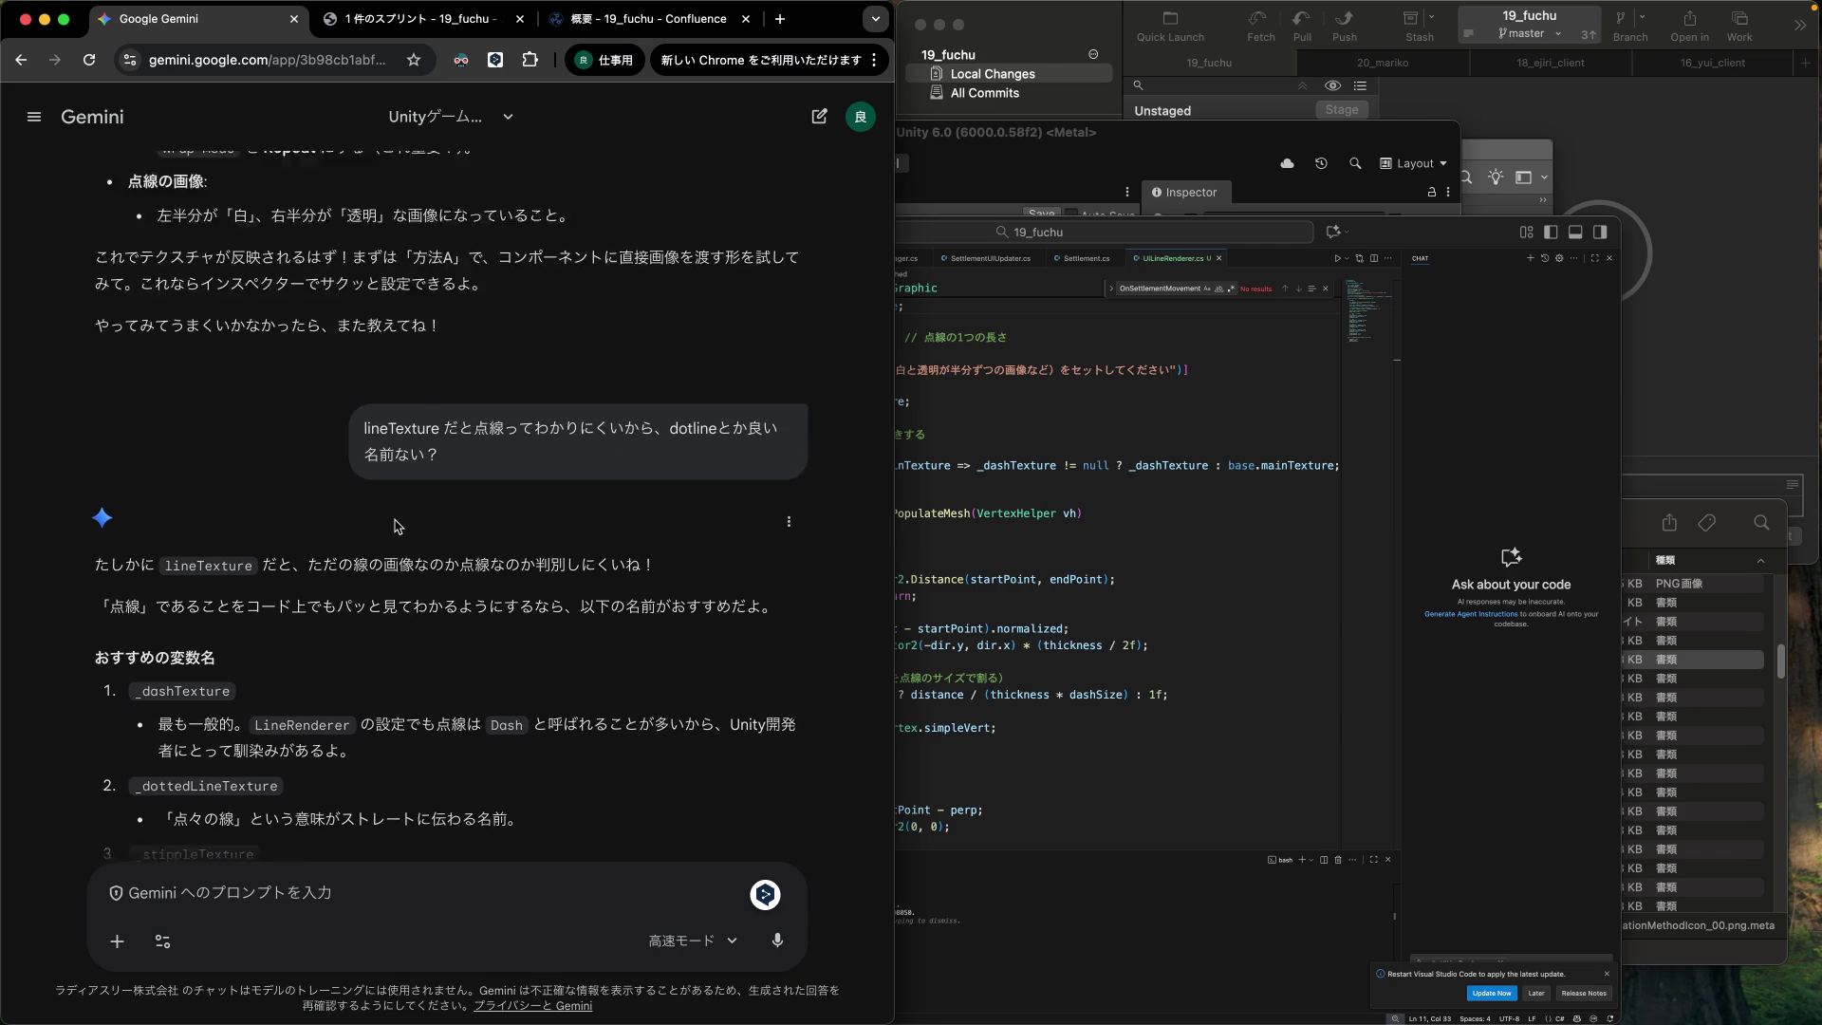
pyautogui.scroll(3, 396, 525)
pyautogui.click(1035, 536)
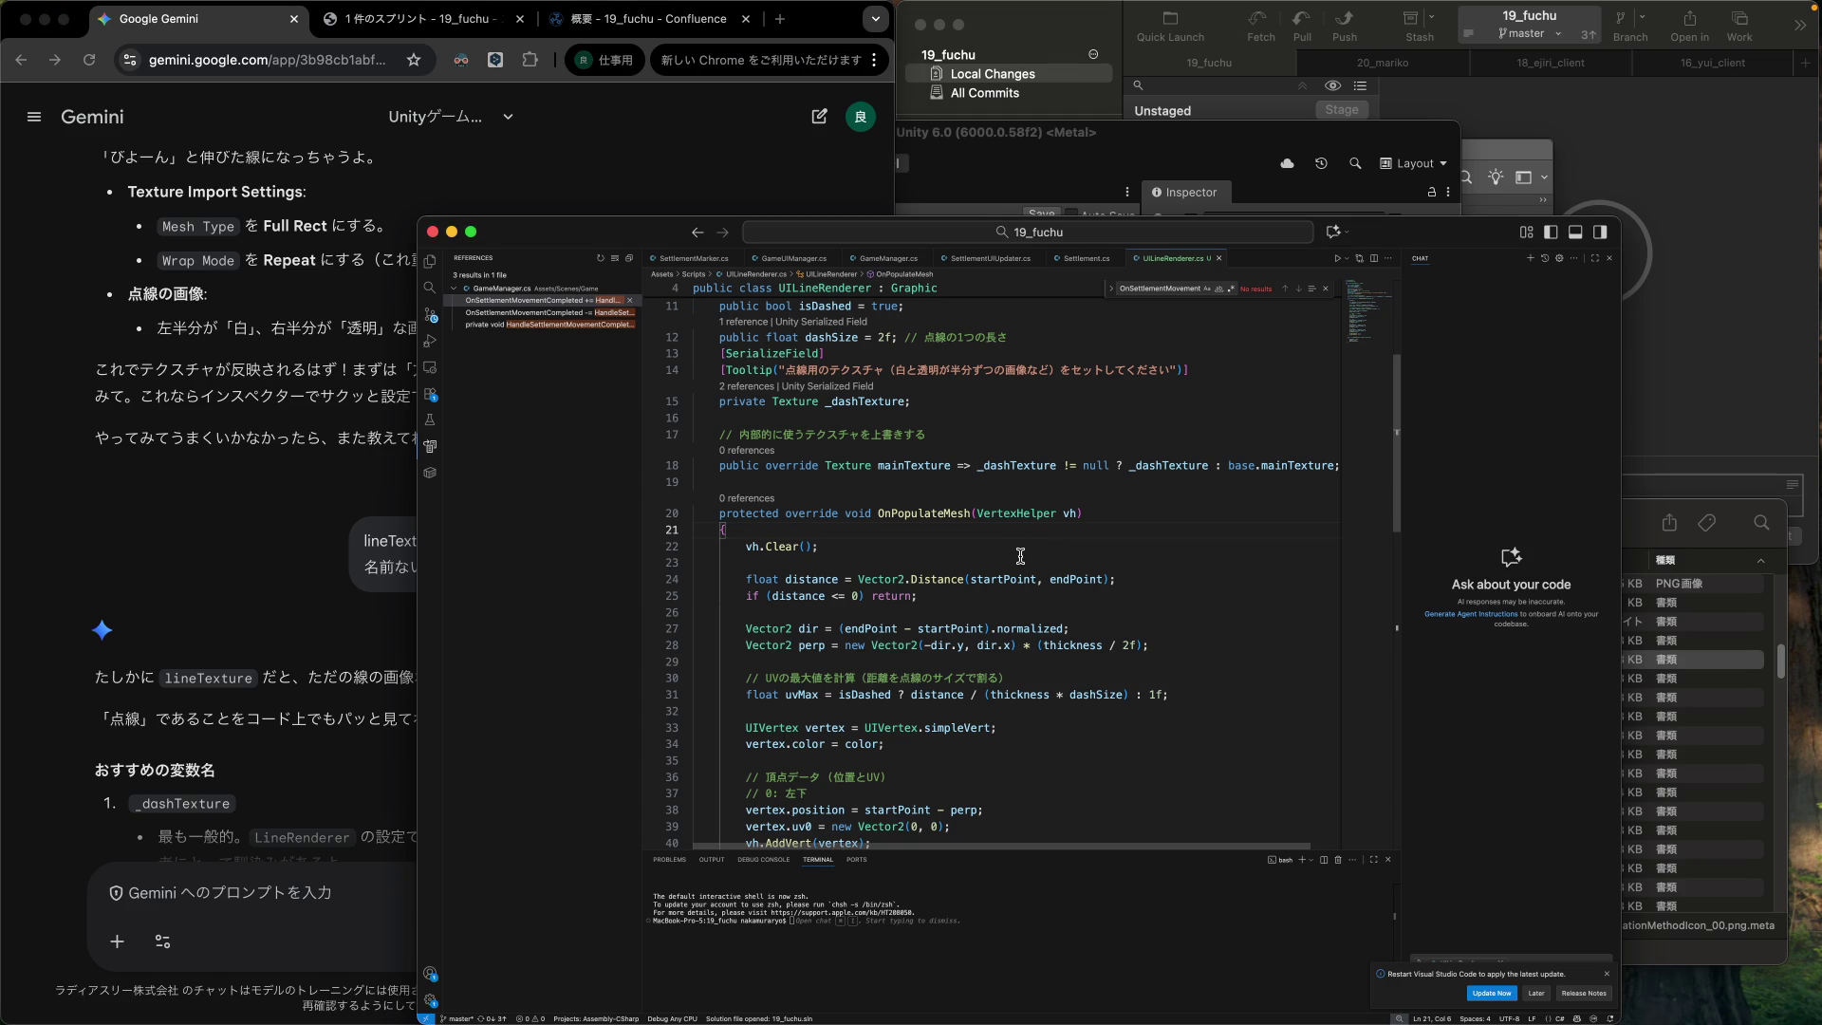
pyautogui.click(1190, 149)
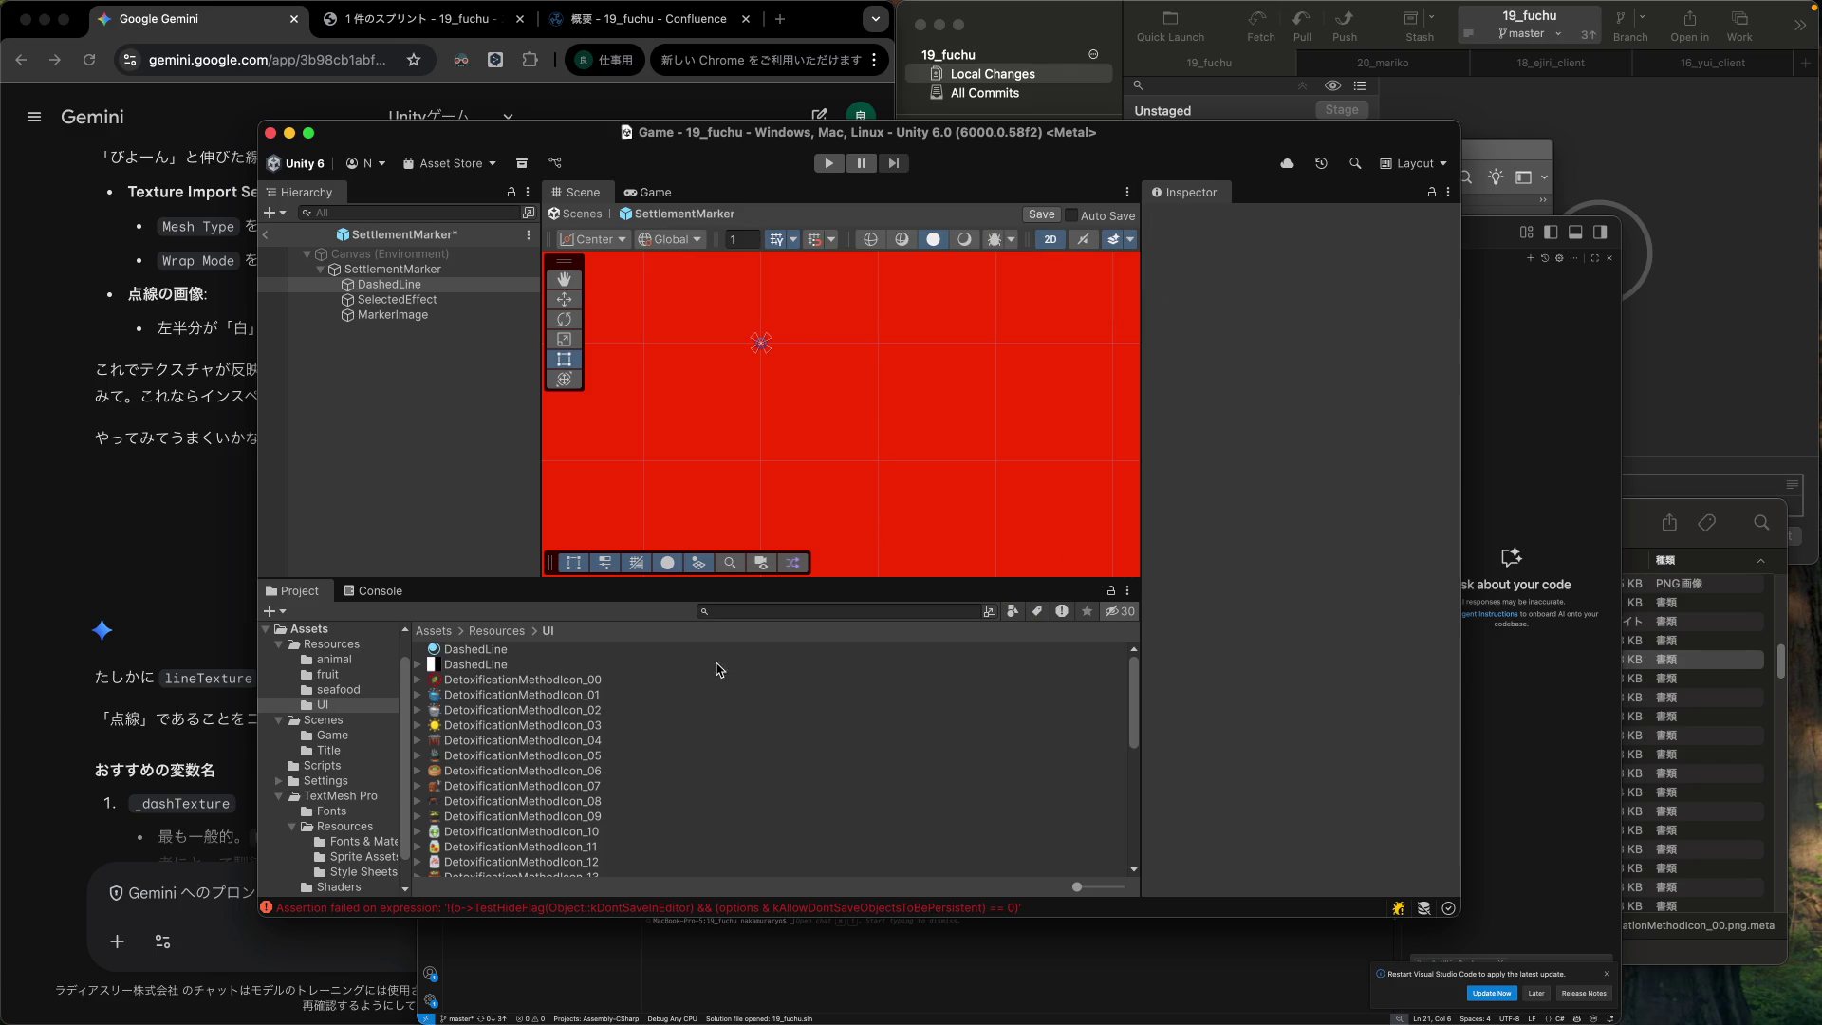
# Assign the DashedLine texture to DashedLine's Dash Texture field, rechecking Gemini's advice.
pyautogui.click(389, 283)
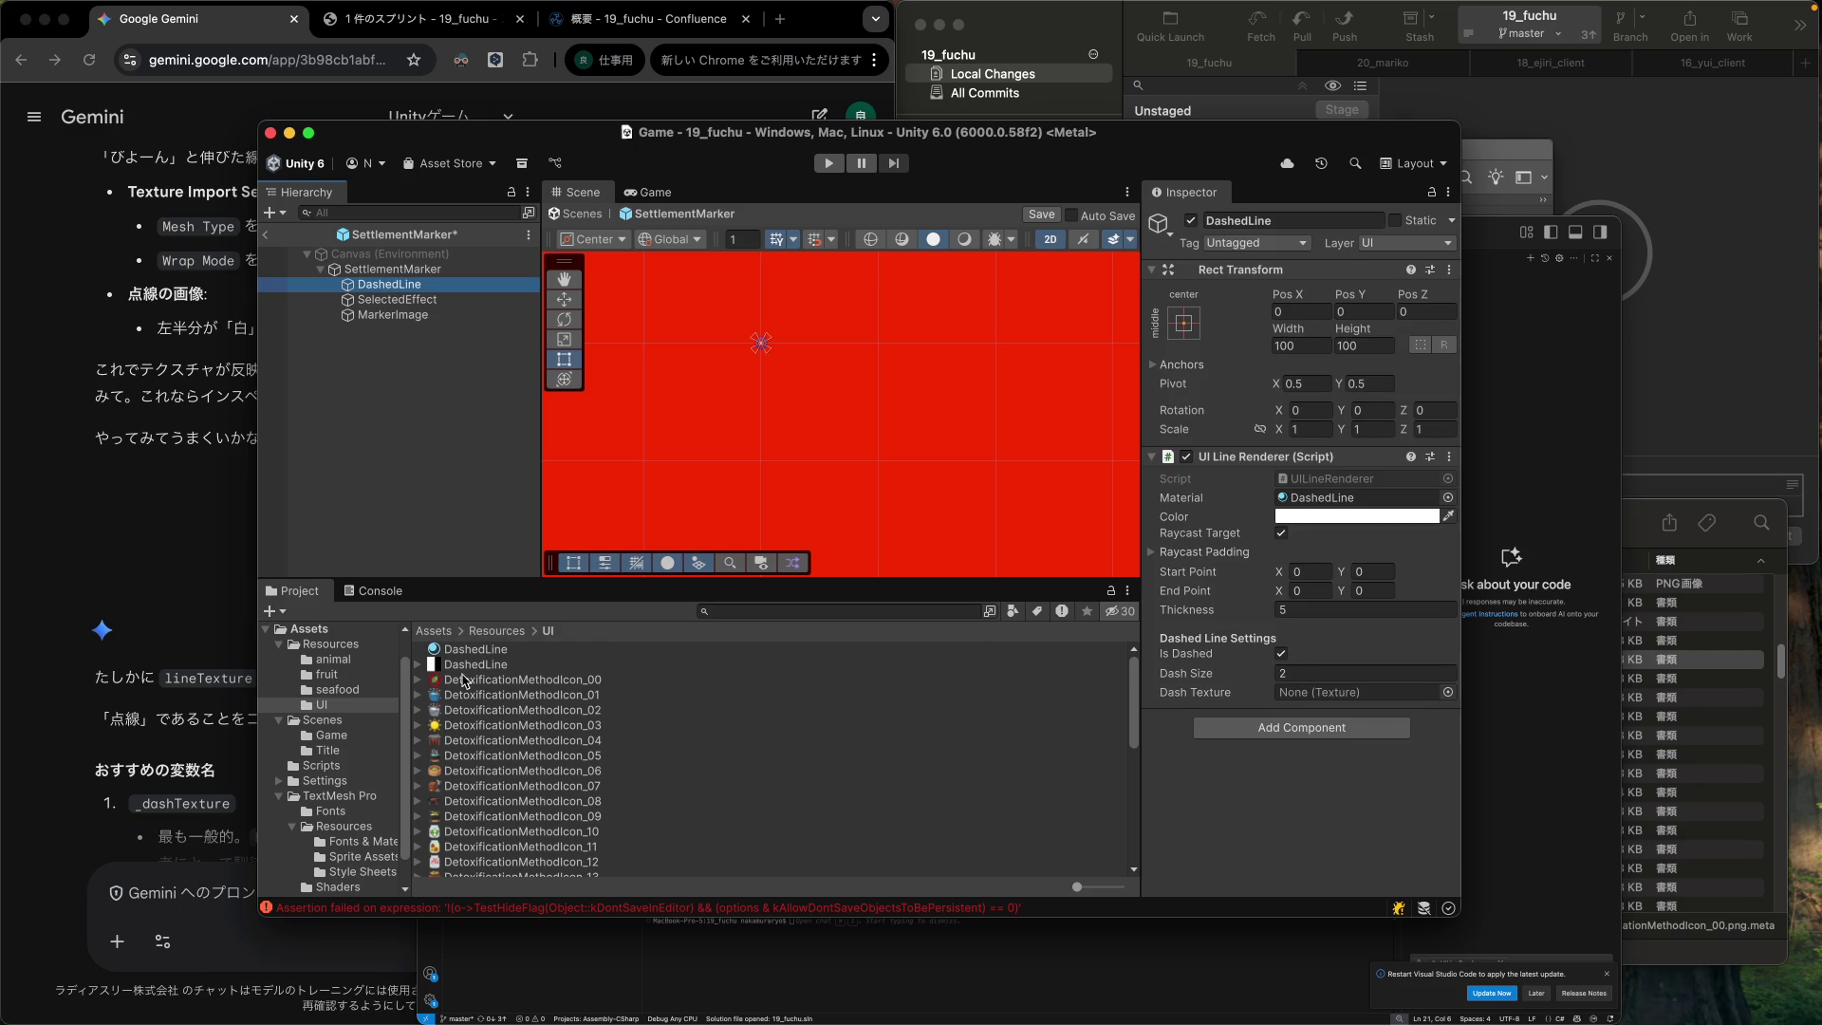
pyautogui.moveTo(470, 671)
pyautogui.mouseDown()
pyautogui.moveTo(1348, 771)
pyautogui.moveTo(1371, 731)
pyautogui.moveTo(1341, 702)
pyautogui.mouseUp()
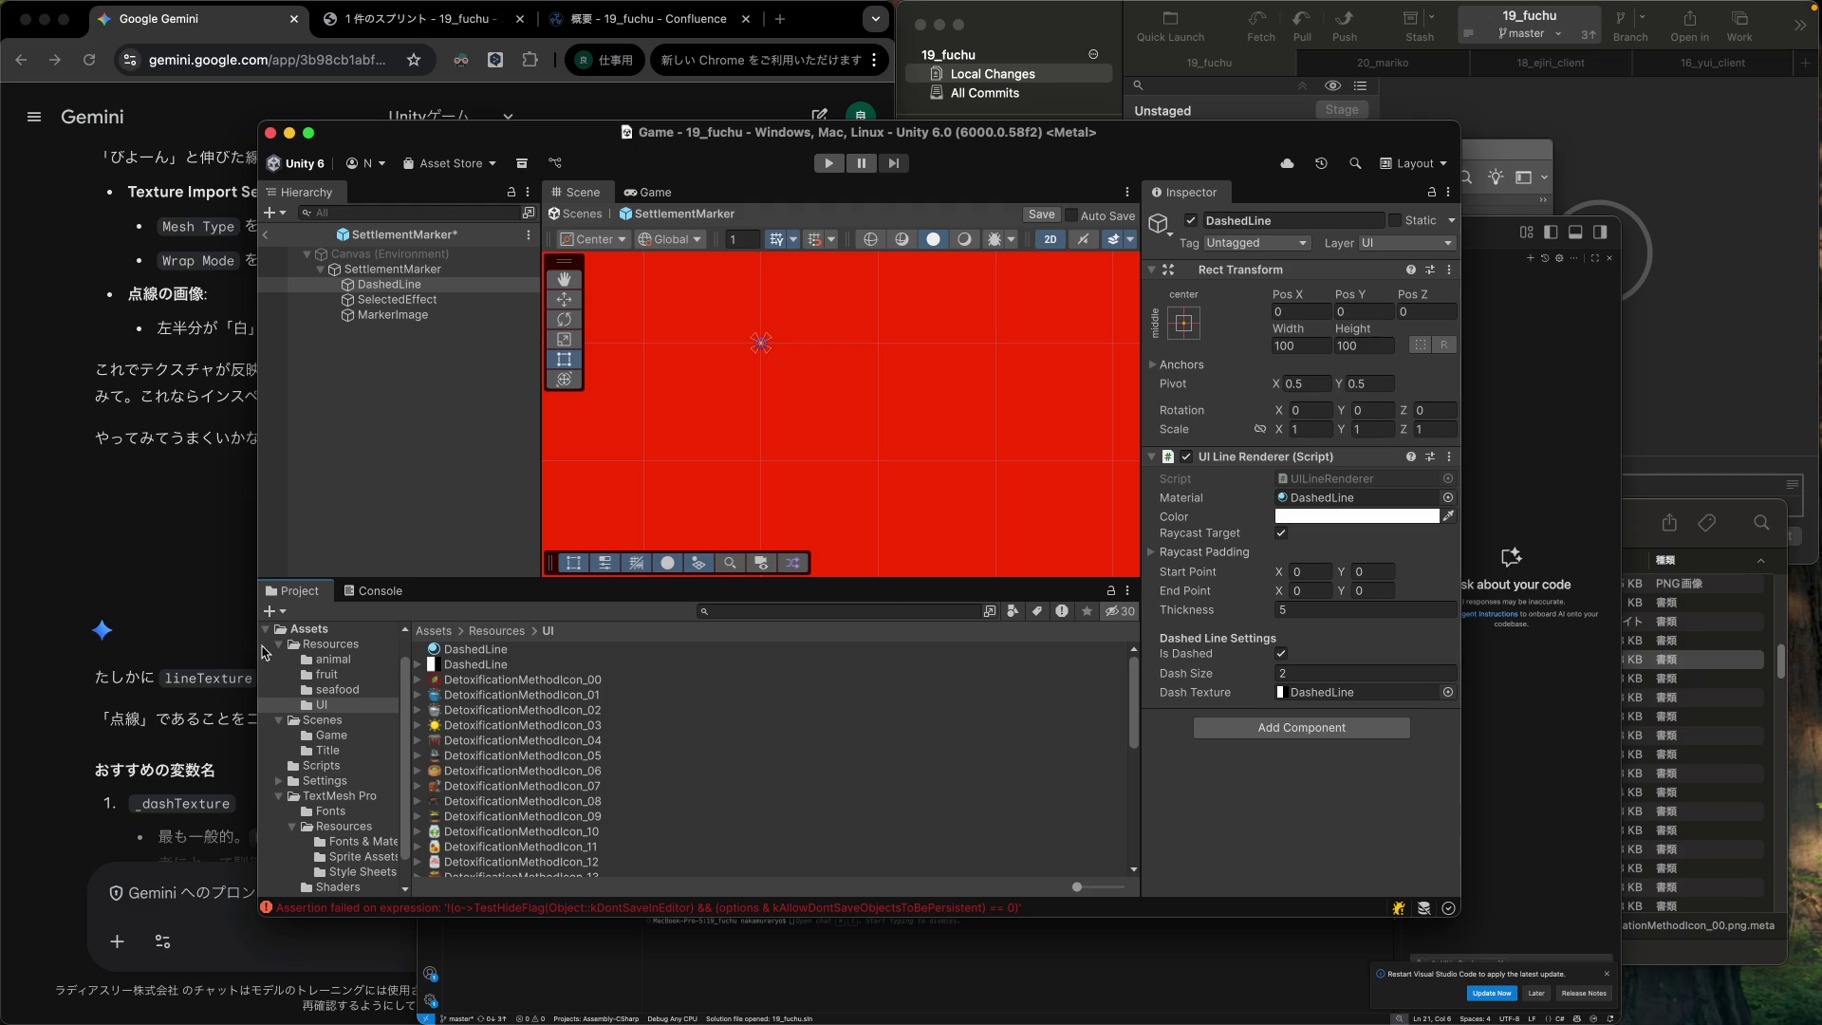
pyautogui.click(204, 637)
pyautogui.scroll(-15, 344, 657)
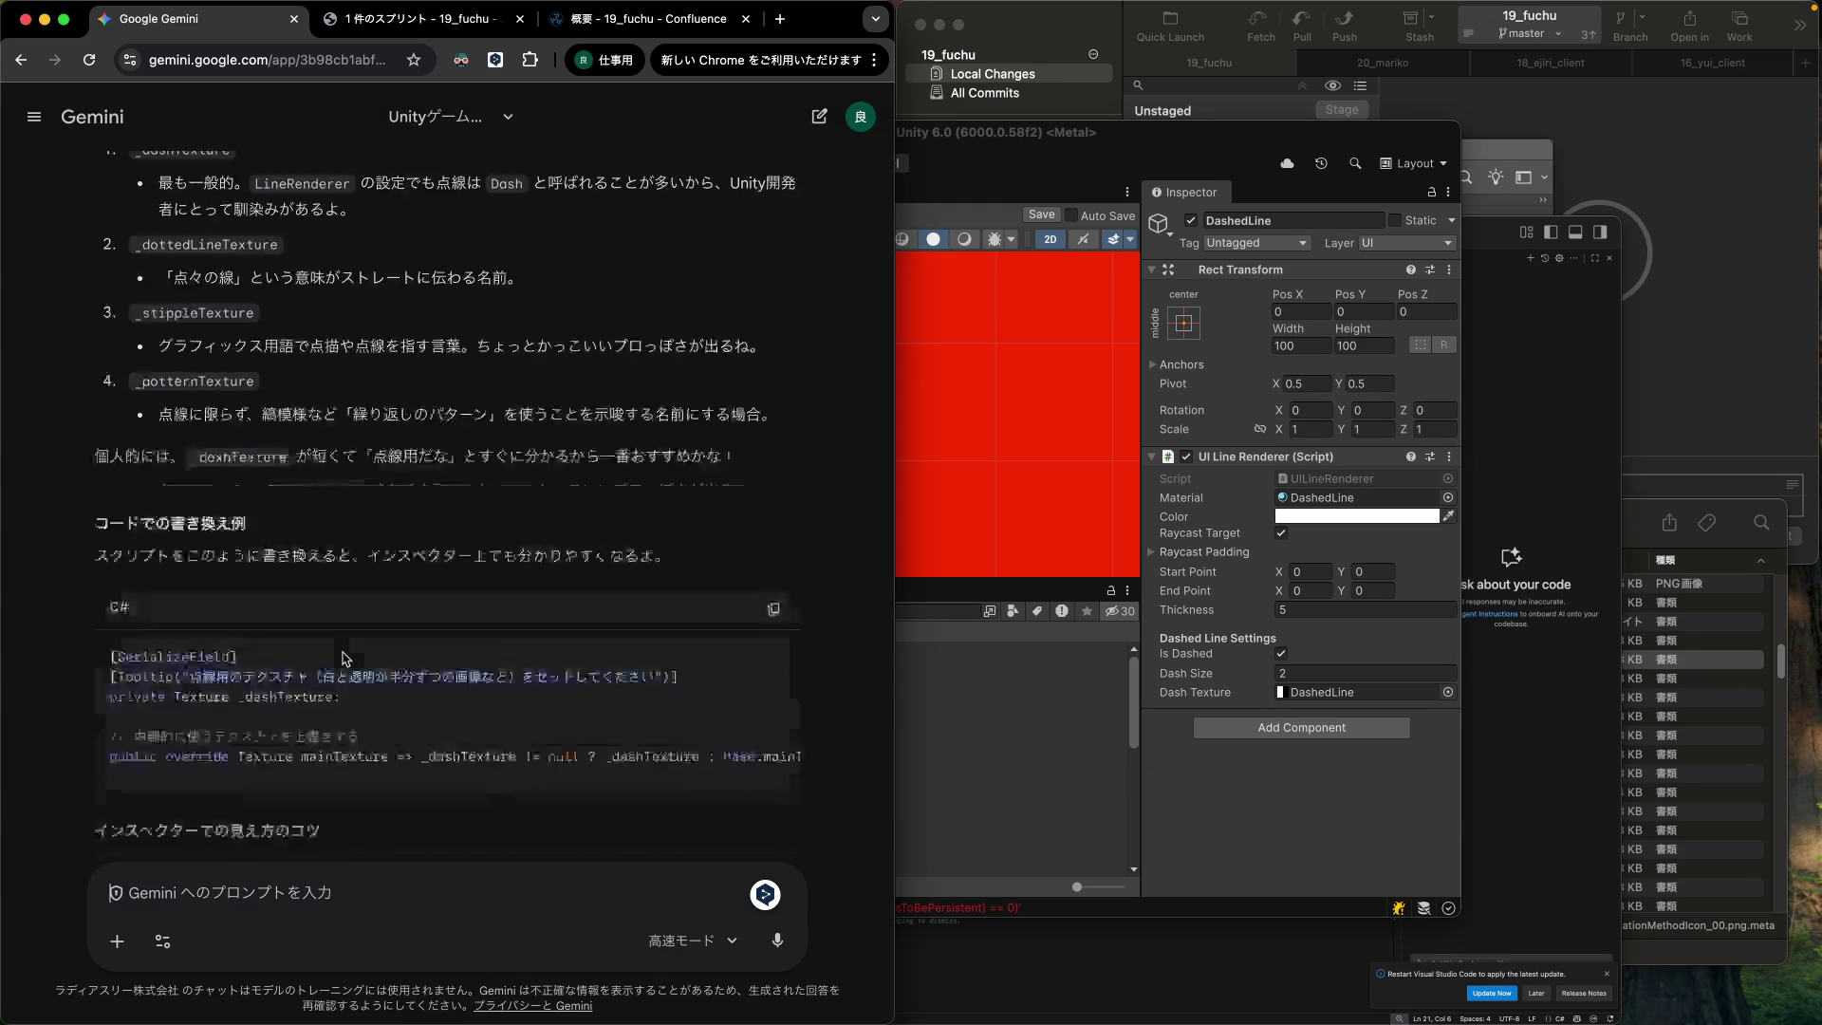
pyautogui.scroll(3, 343, 657)
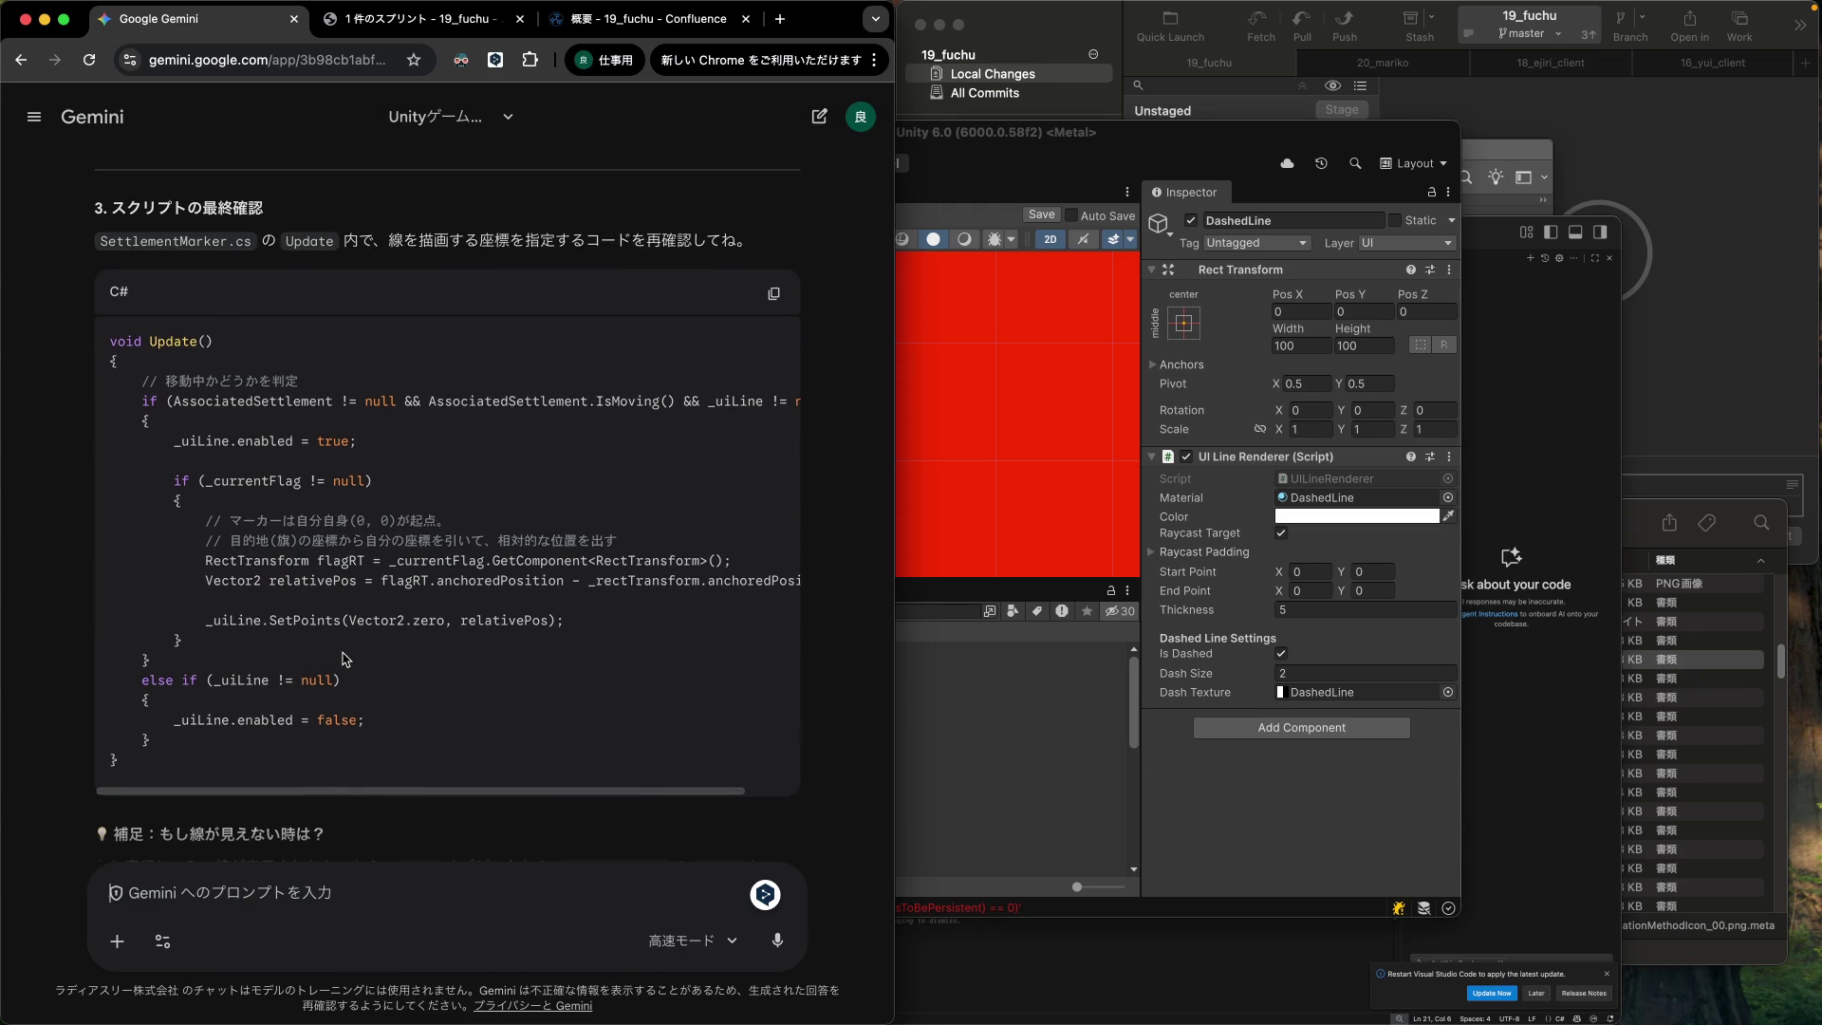
pyautogui.scroll(1, 343, 657)
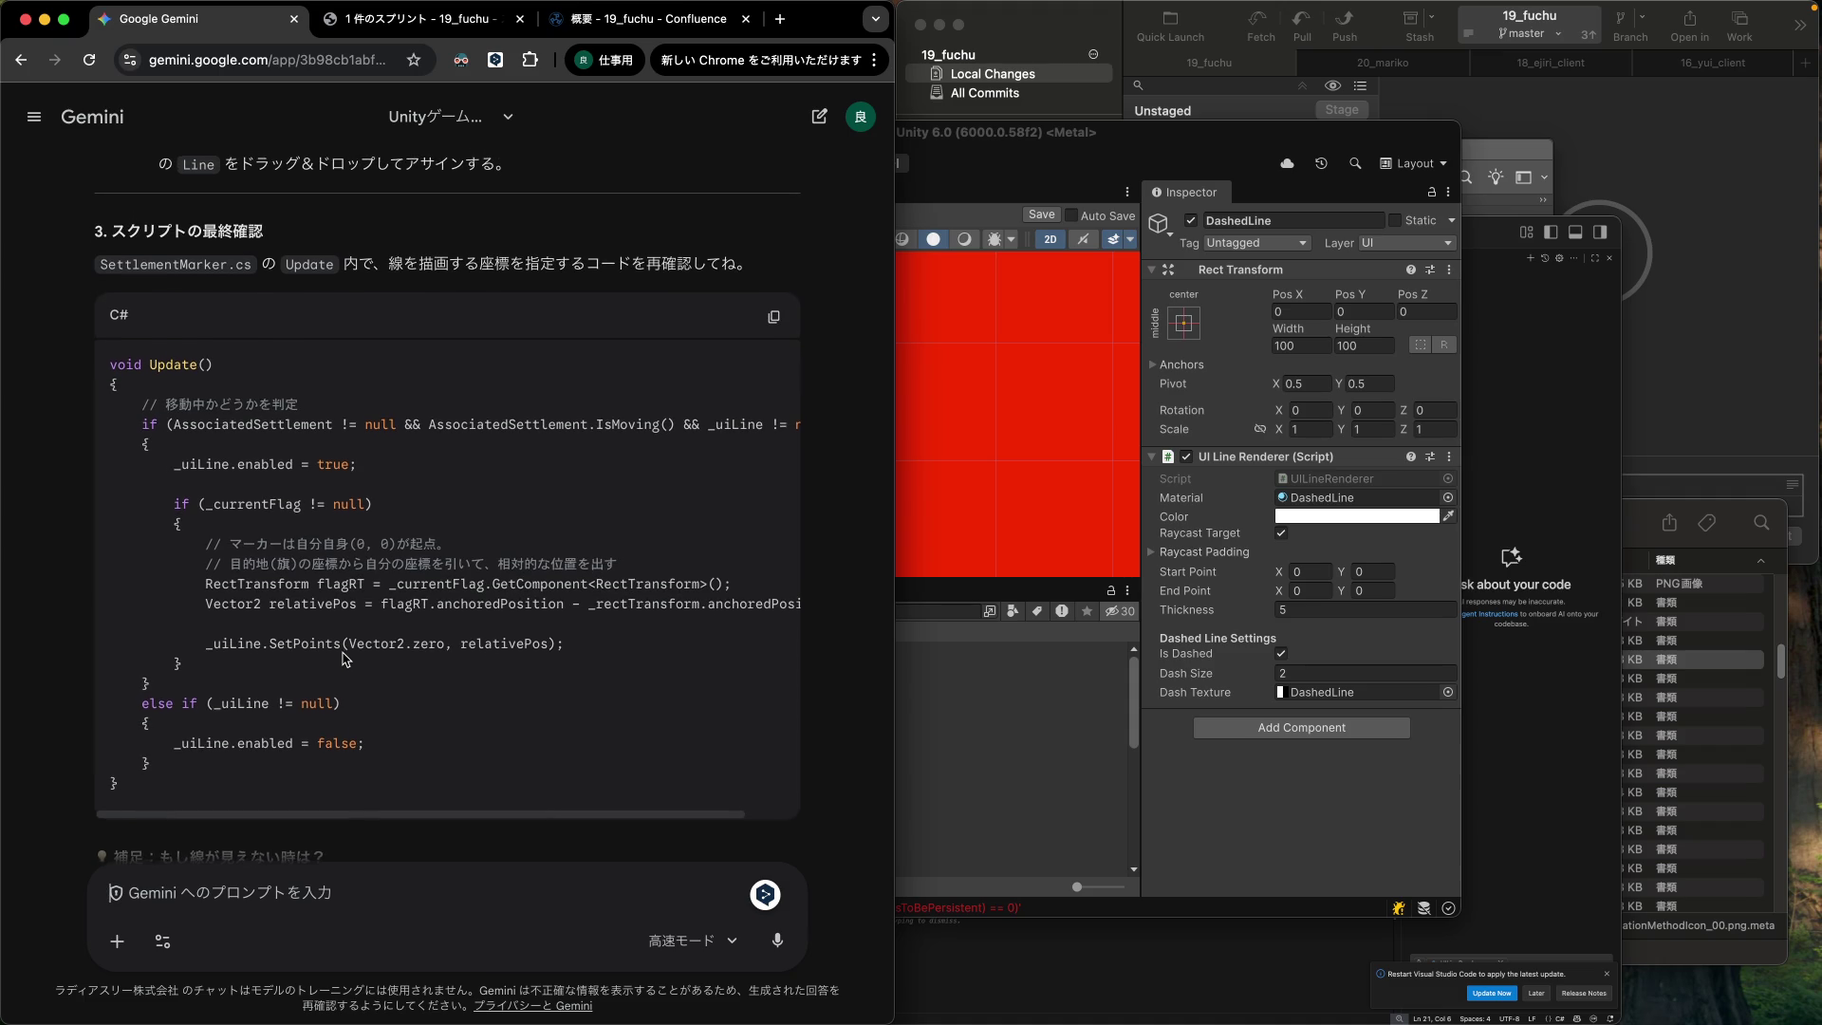
pyautogui.click(1294, 758)
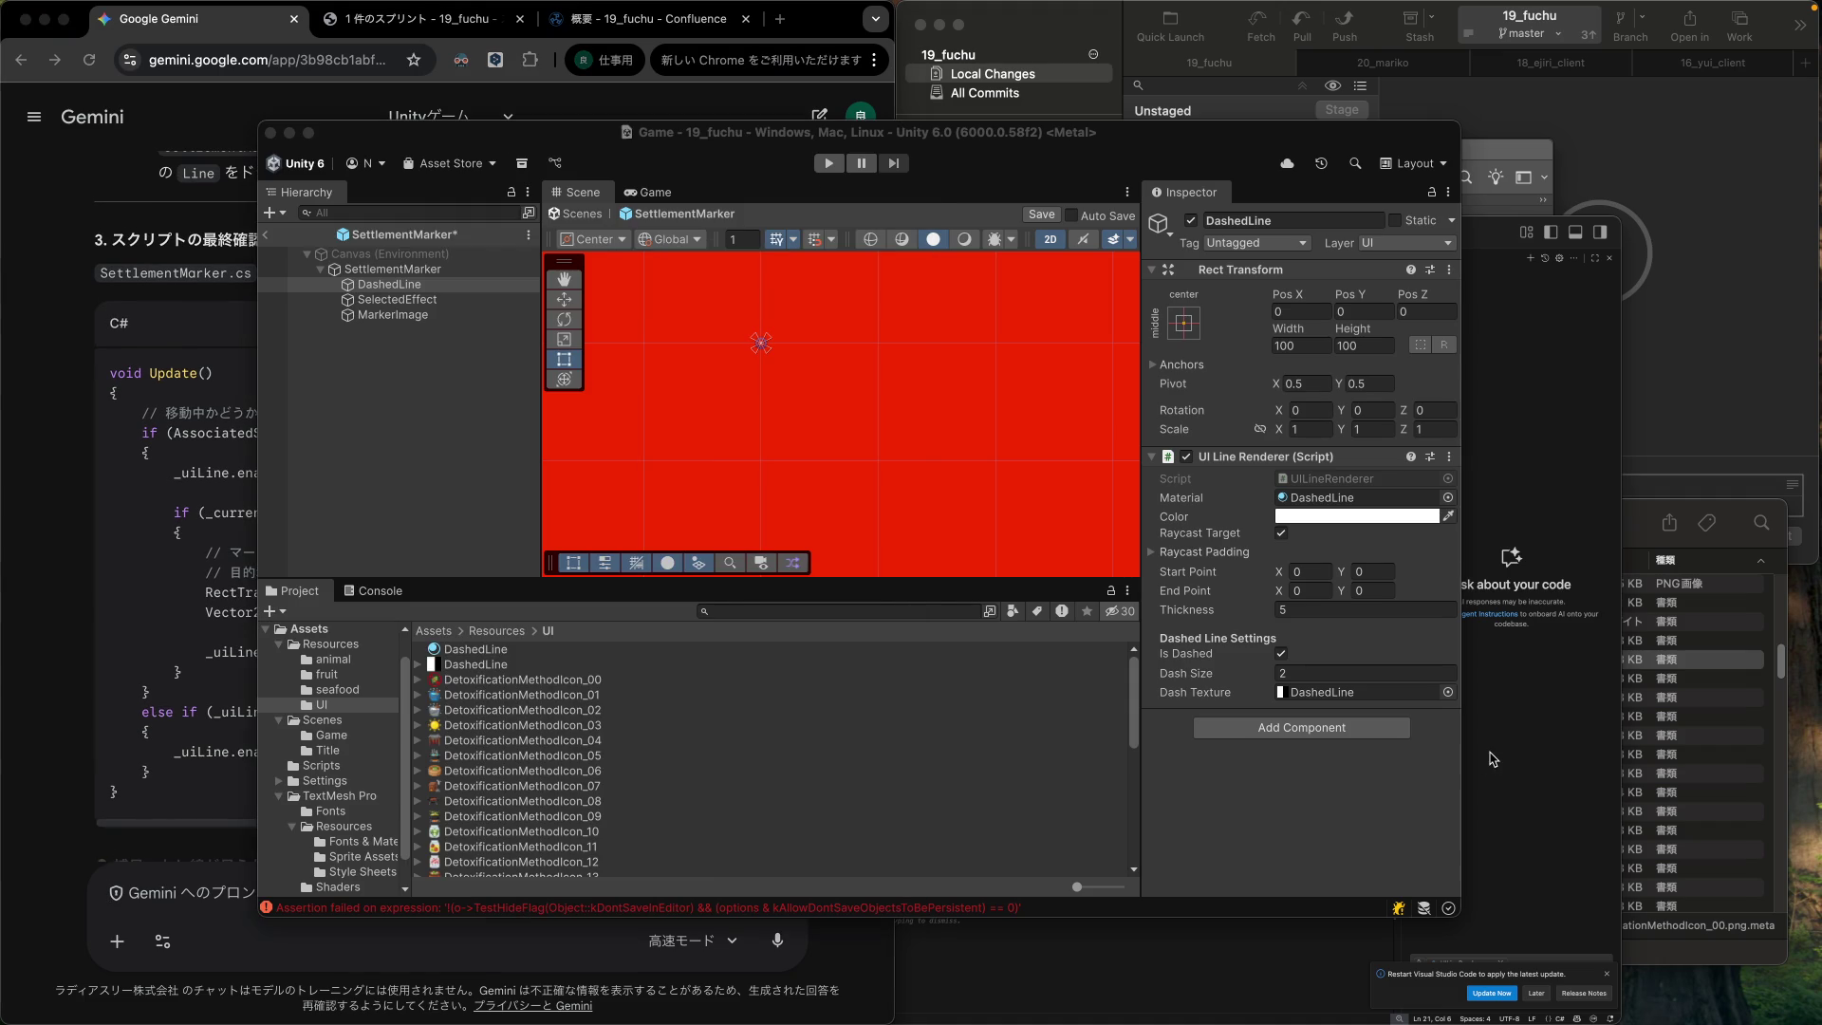
# Review ShowMovementFlag/HideMovementFlag in SettlementMarker.cs and begin a prompt 'SettlementMarker には'.
pyautogui.click(1489, 760)
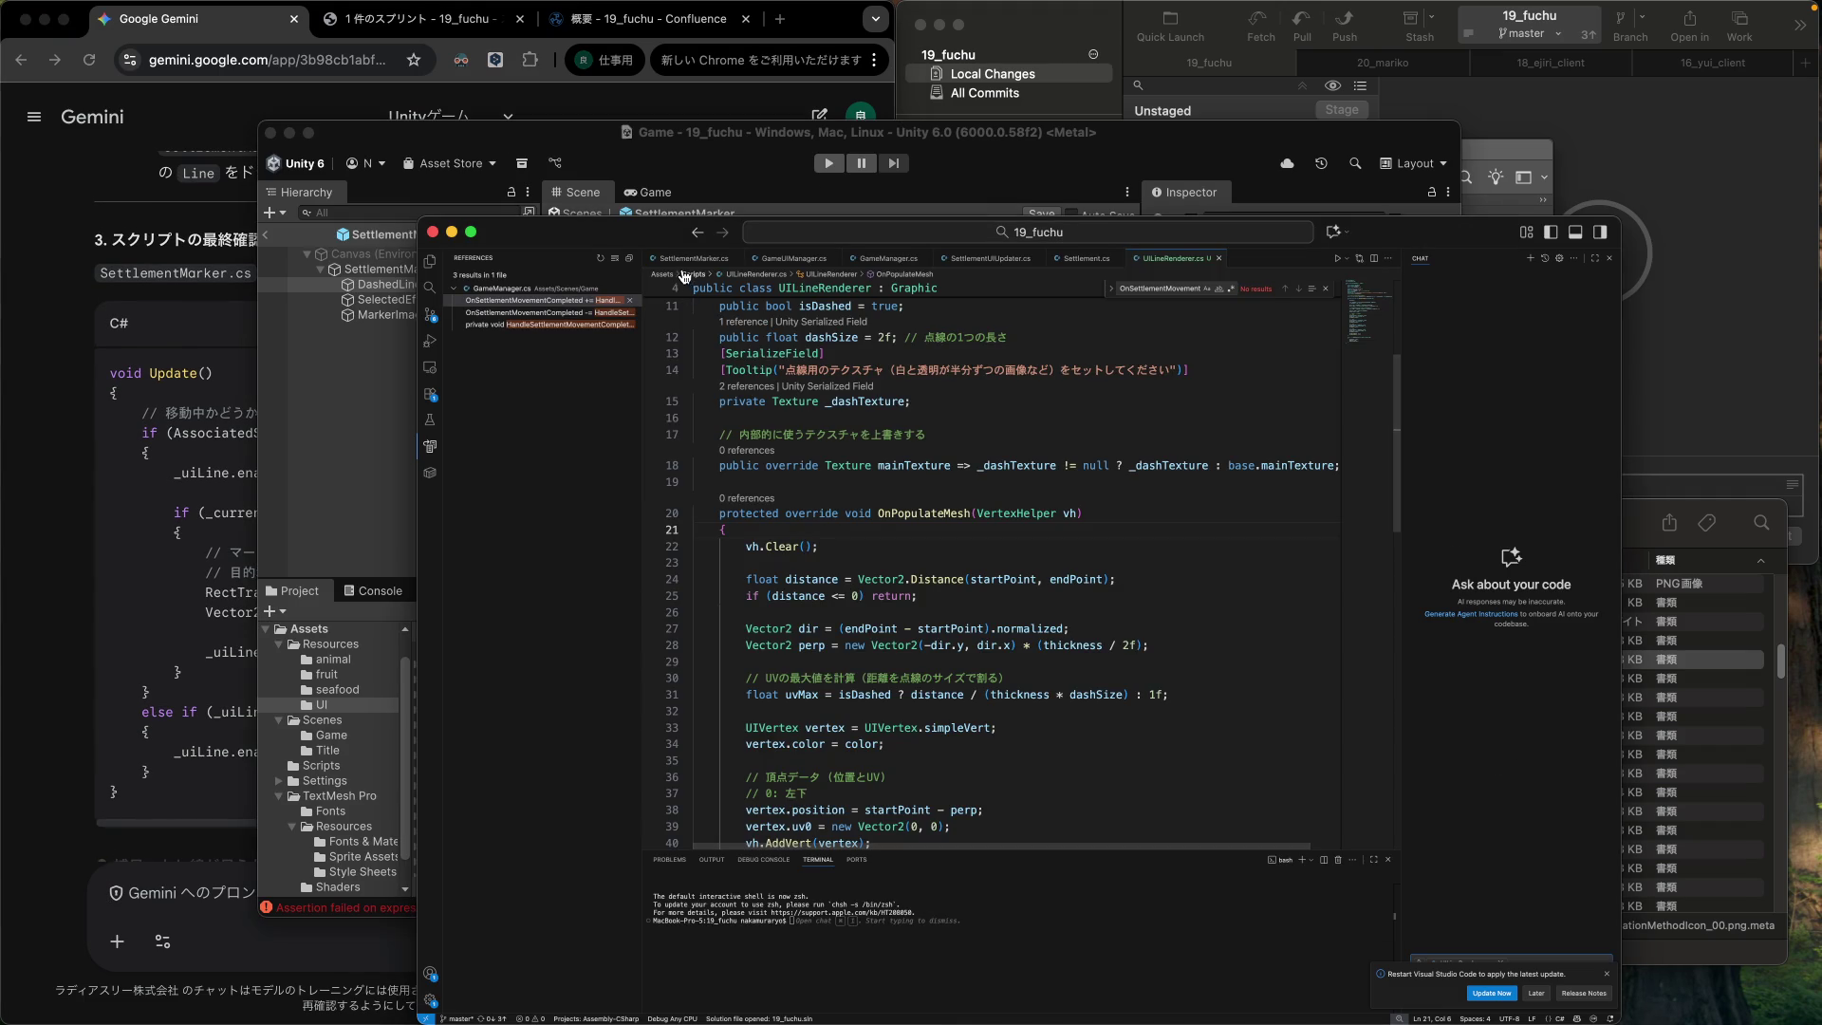
pyautogui.hotkey('ctrl', 'Tab')
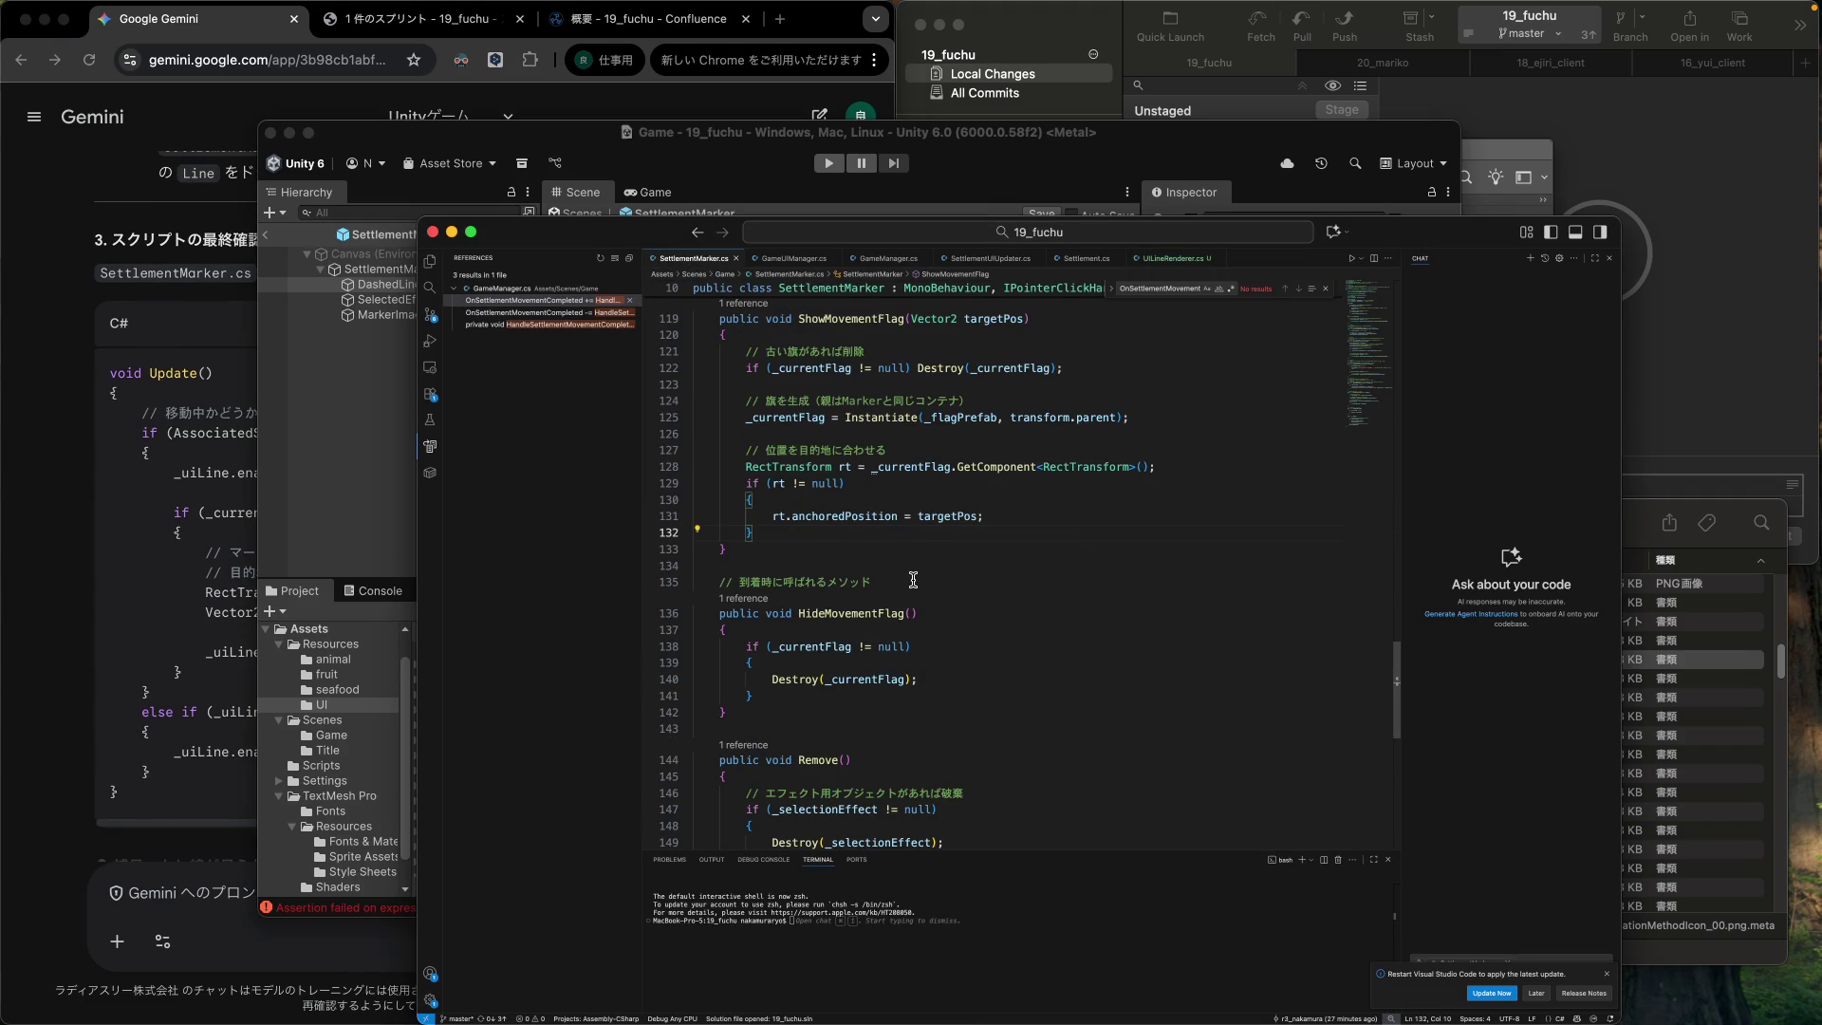
pyautogui.scroll(-5, 913, 580)
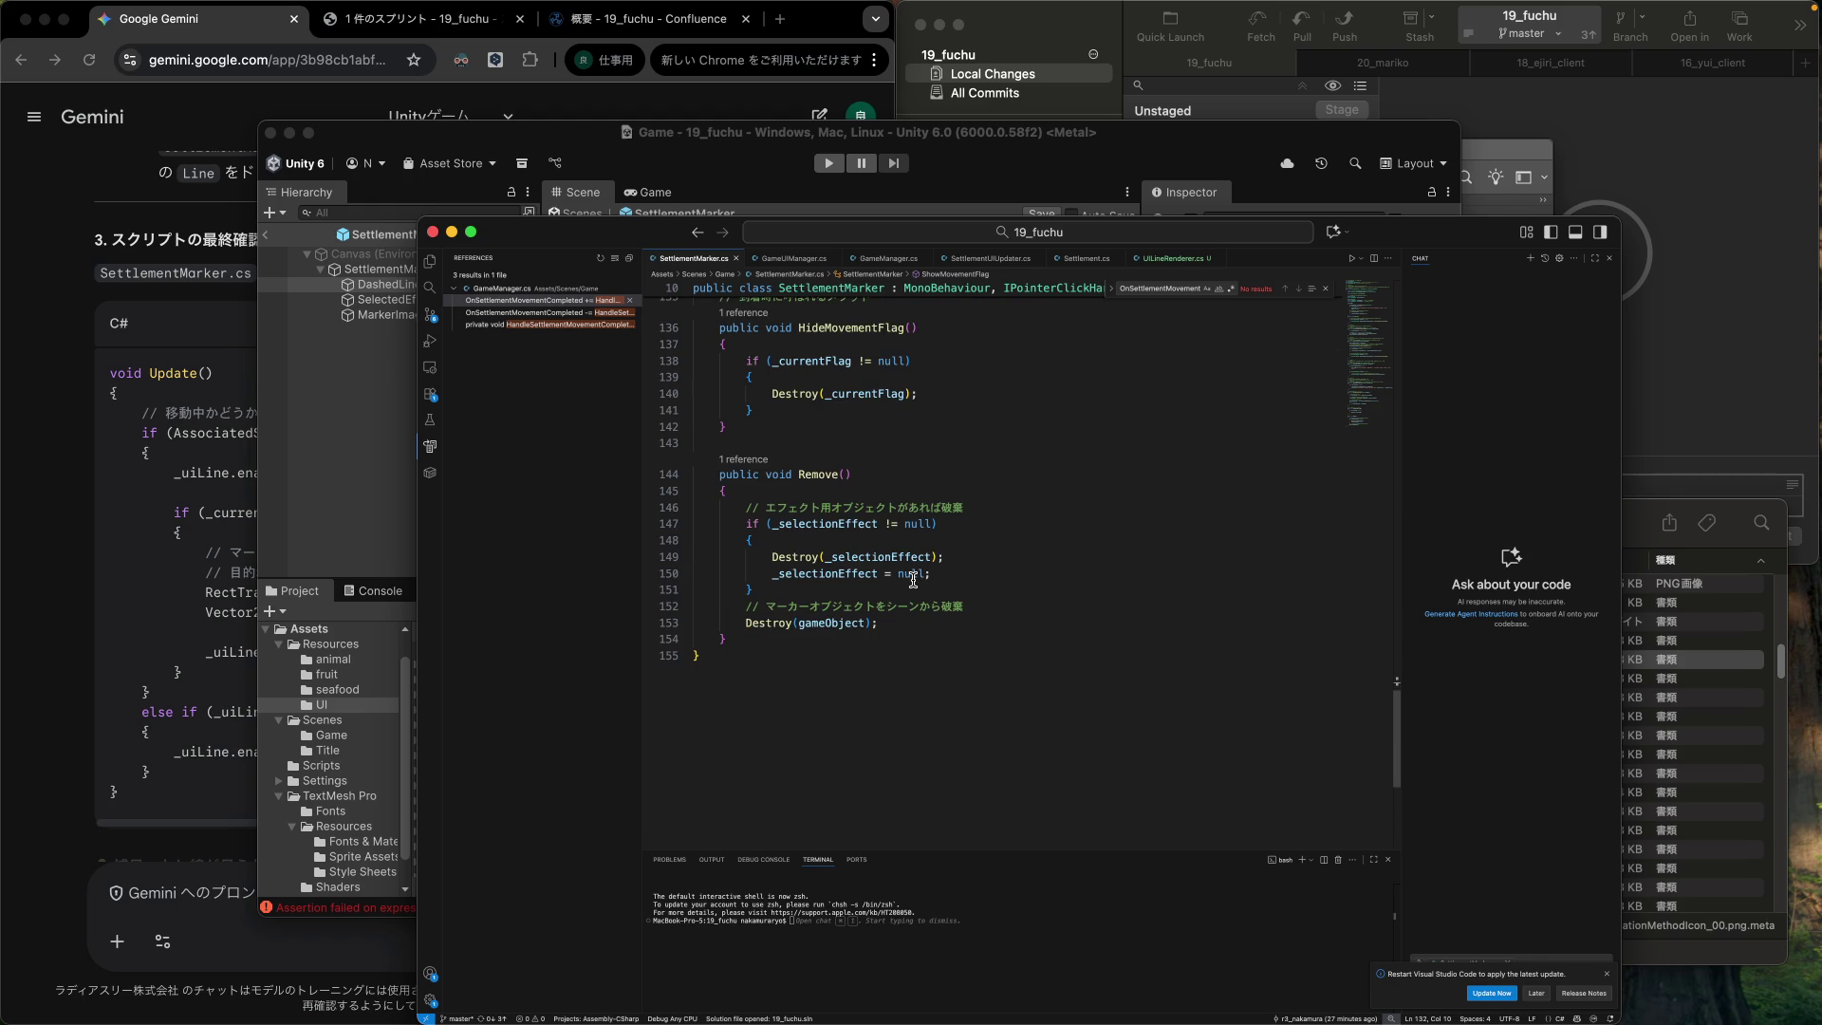
pyautogui.scroll(6, 913, 580)
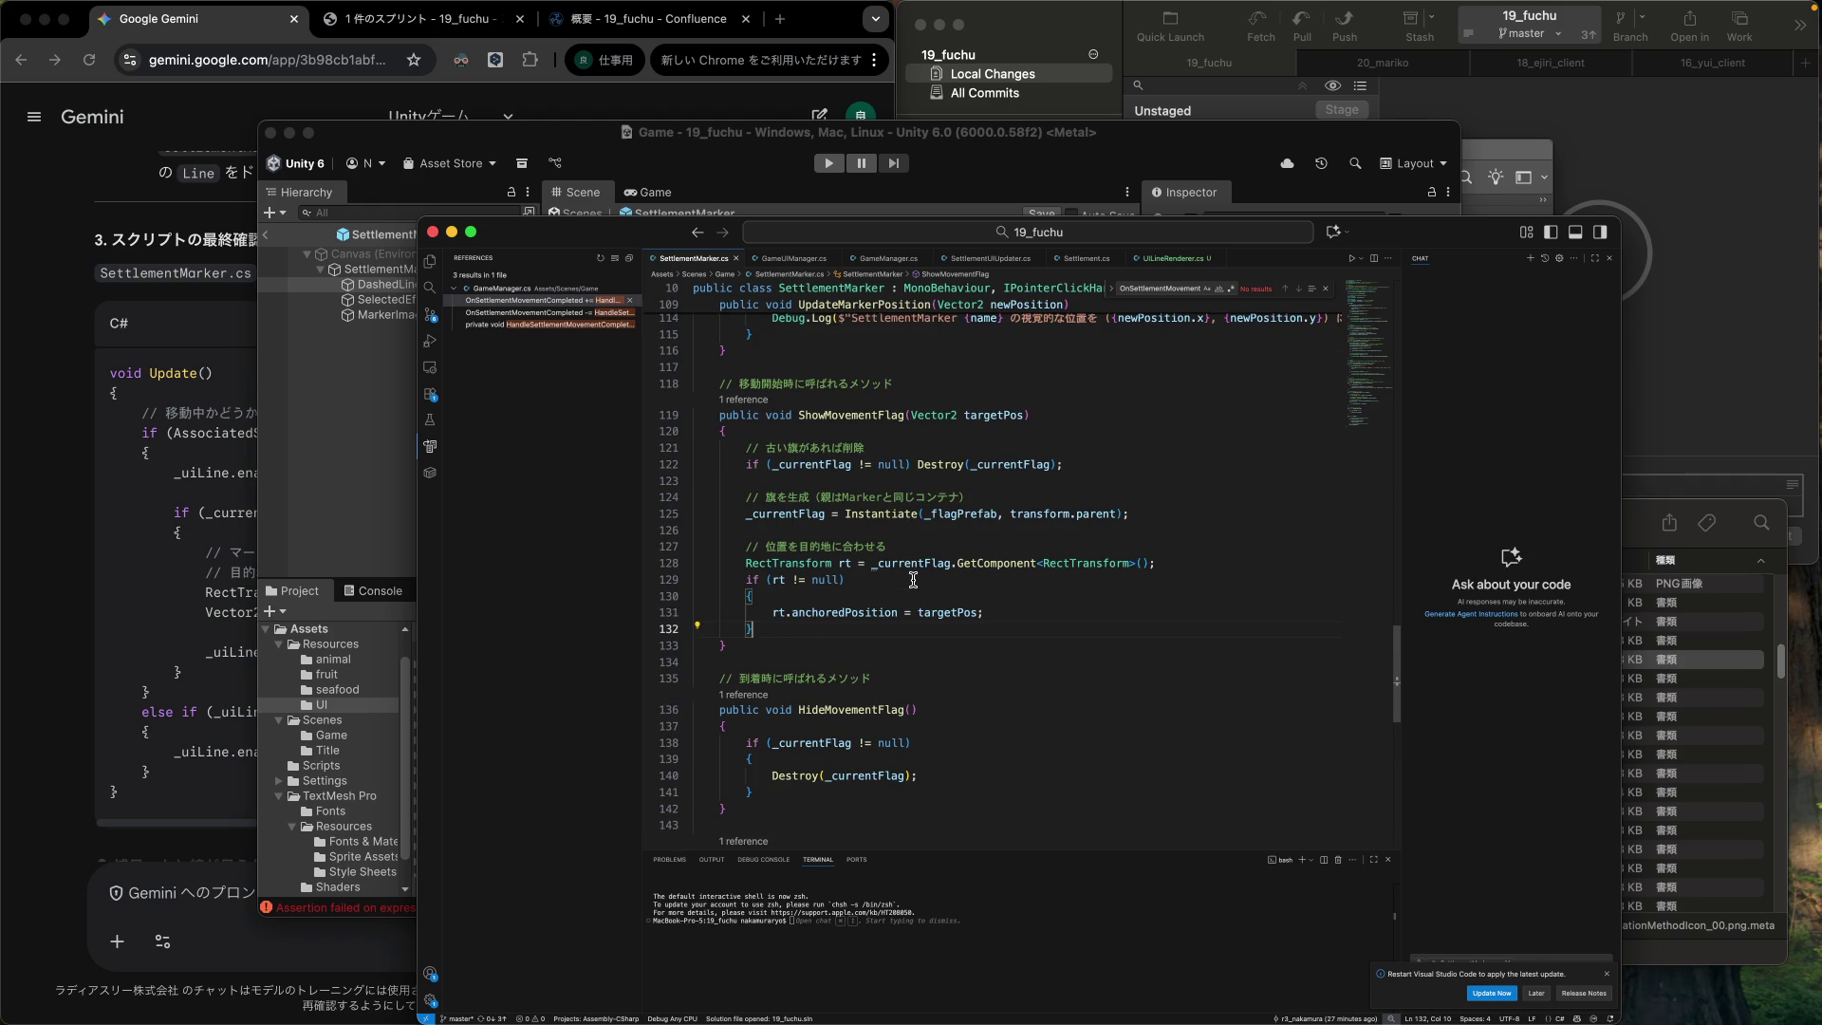
pyautogui.click(205, 499)
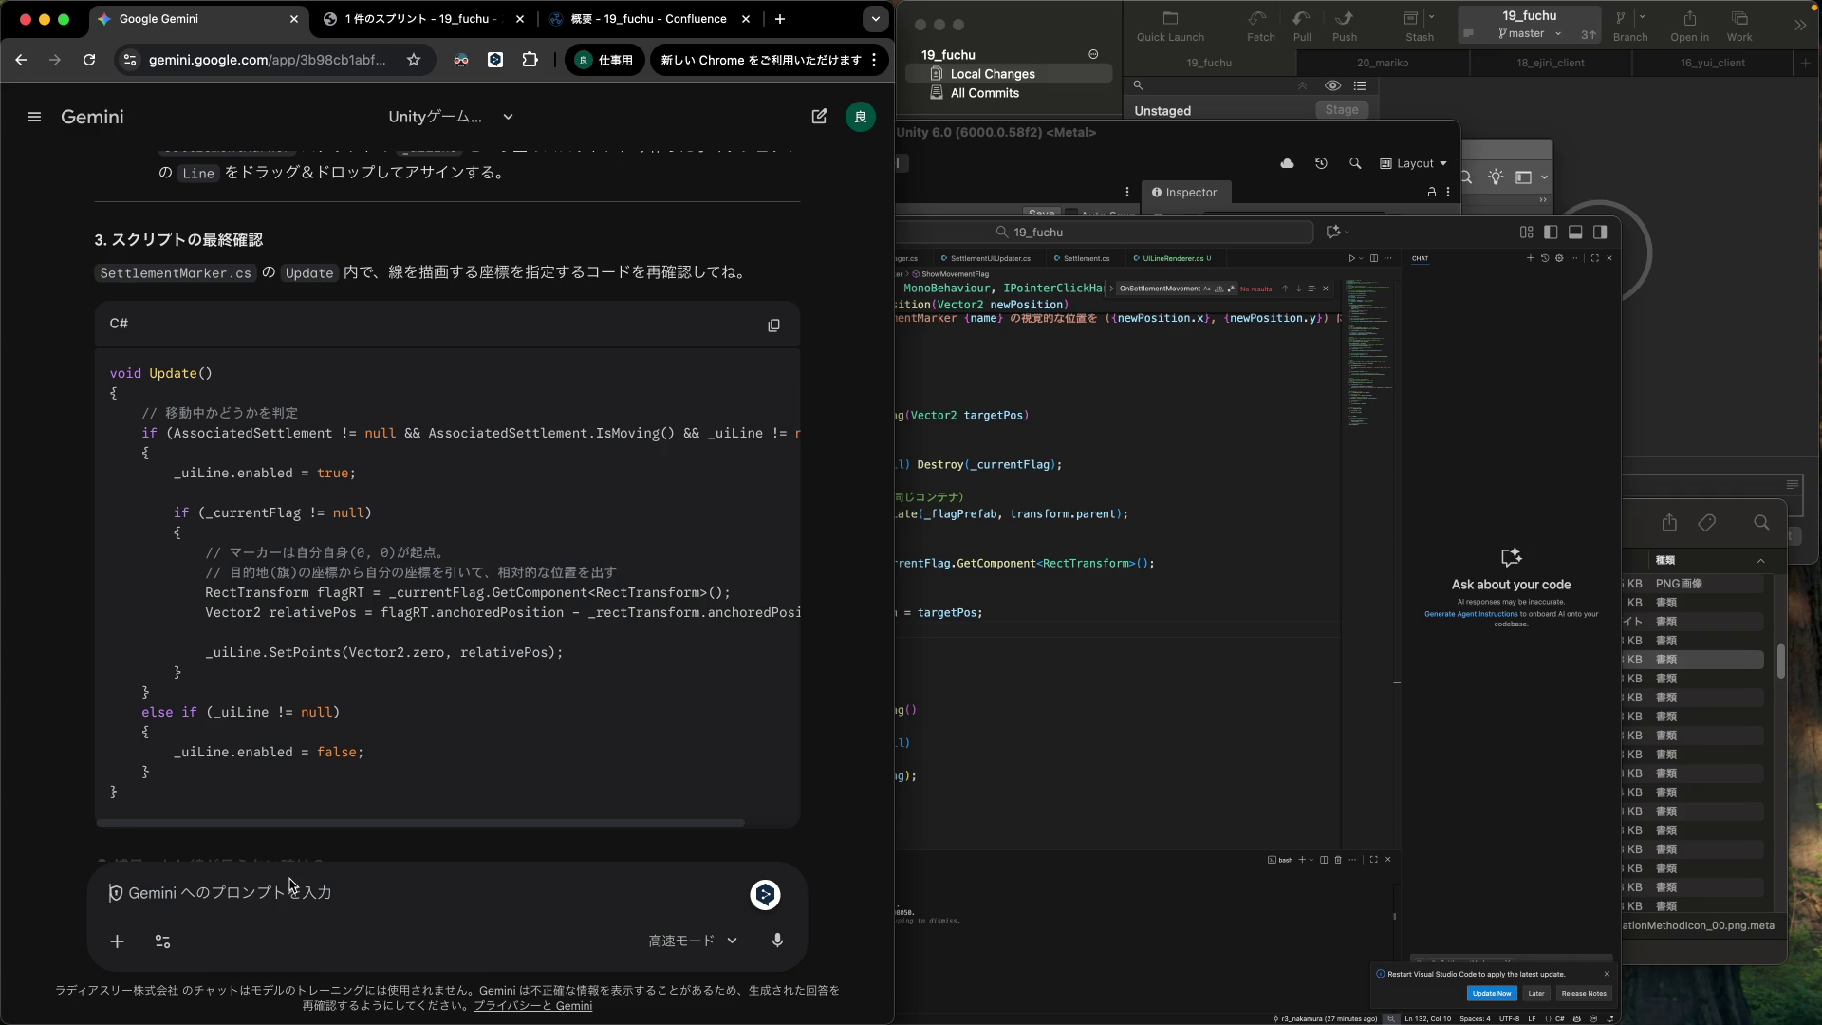
pyautogui.write('SettlementMa')
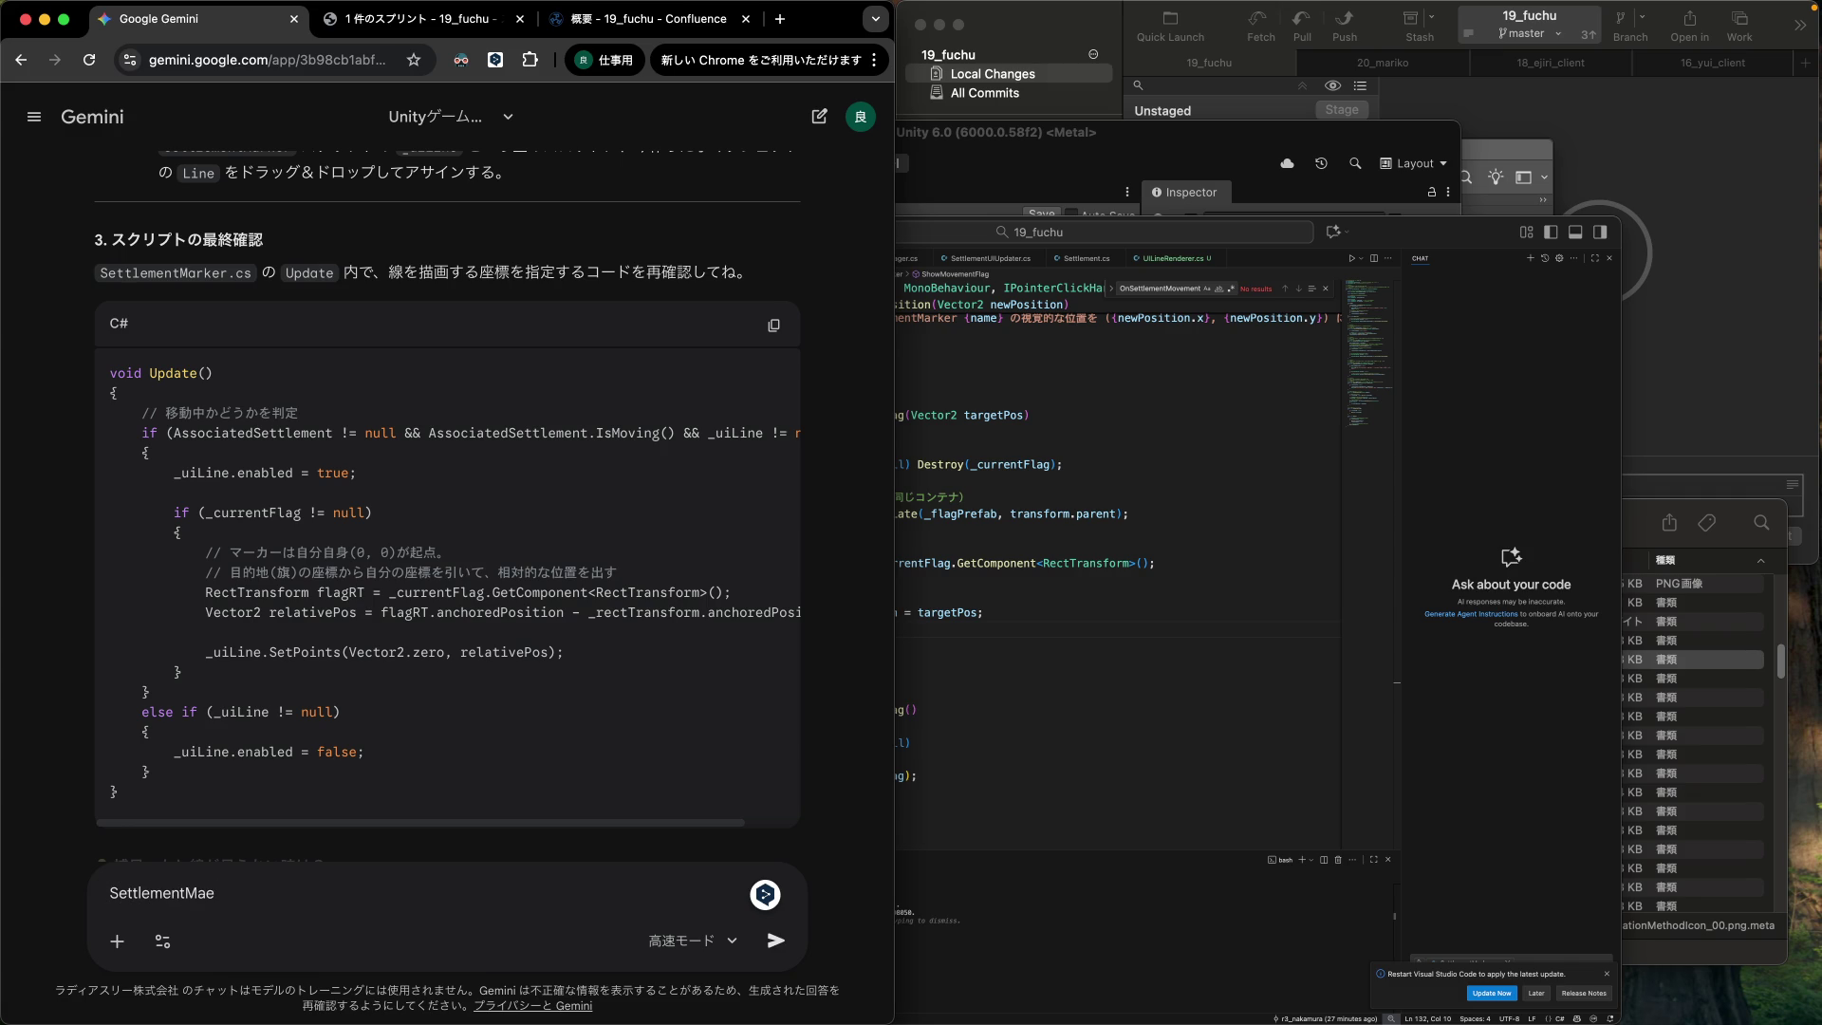
pyautogui.write('rker ')
pyautogui.write('には')
# Ask Gemini how to toggle the line inside the pasted ShowMovementFlag method.
pyautogui.click(997, 492)
pyautogui.doubleClick(859, 414)
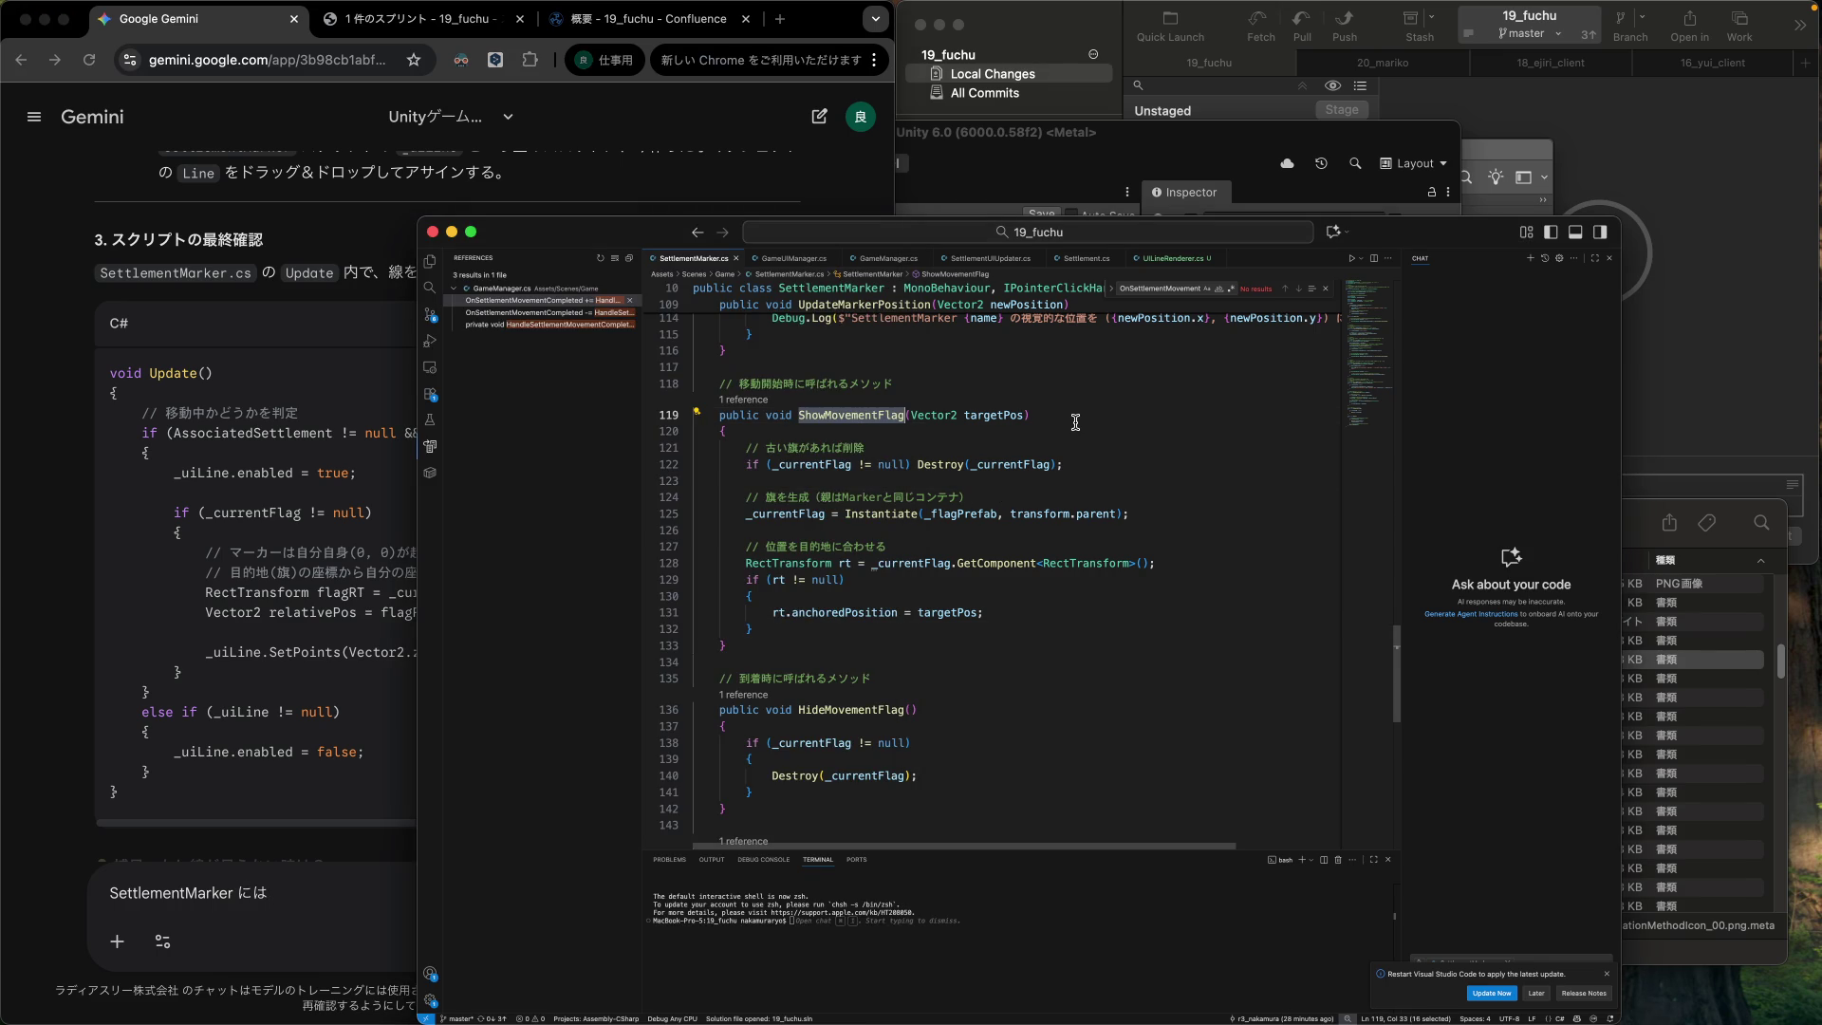
pyautogui.press('super+c')
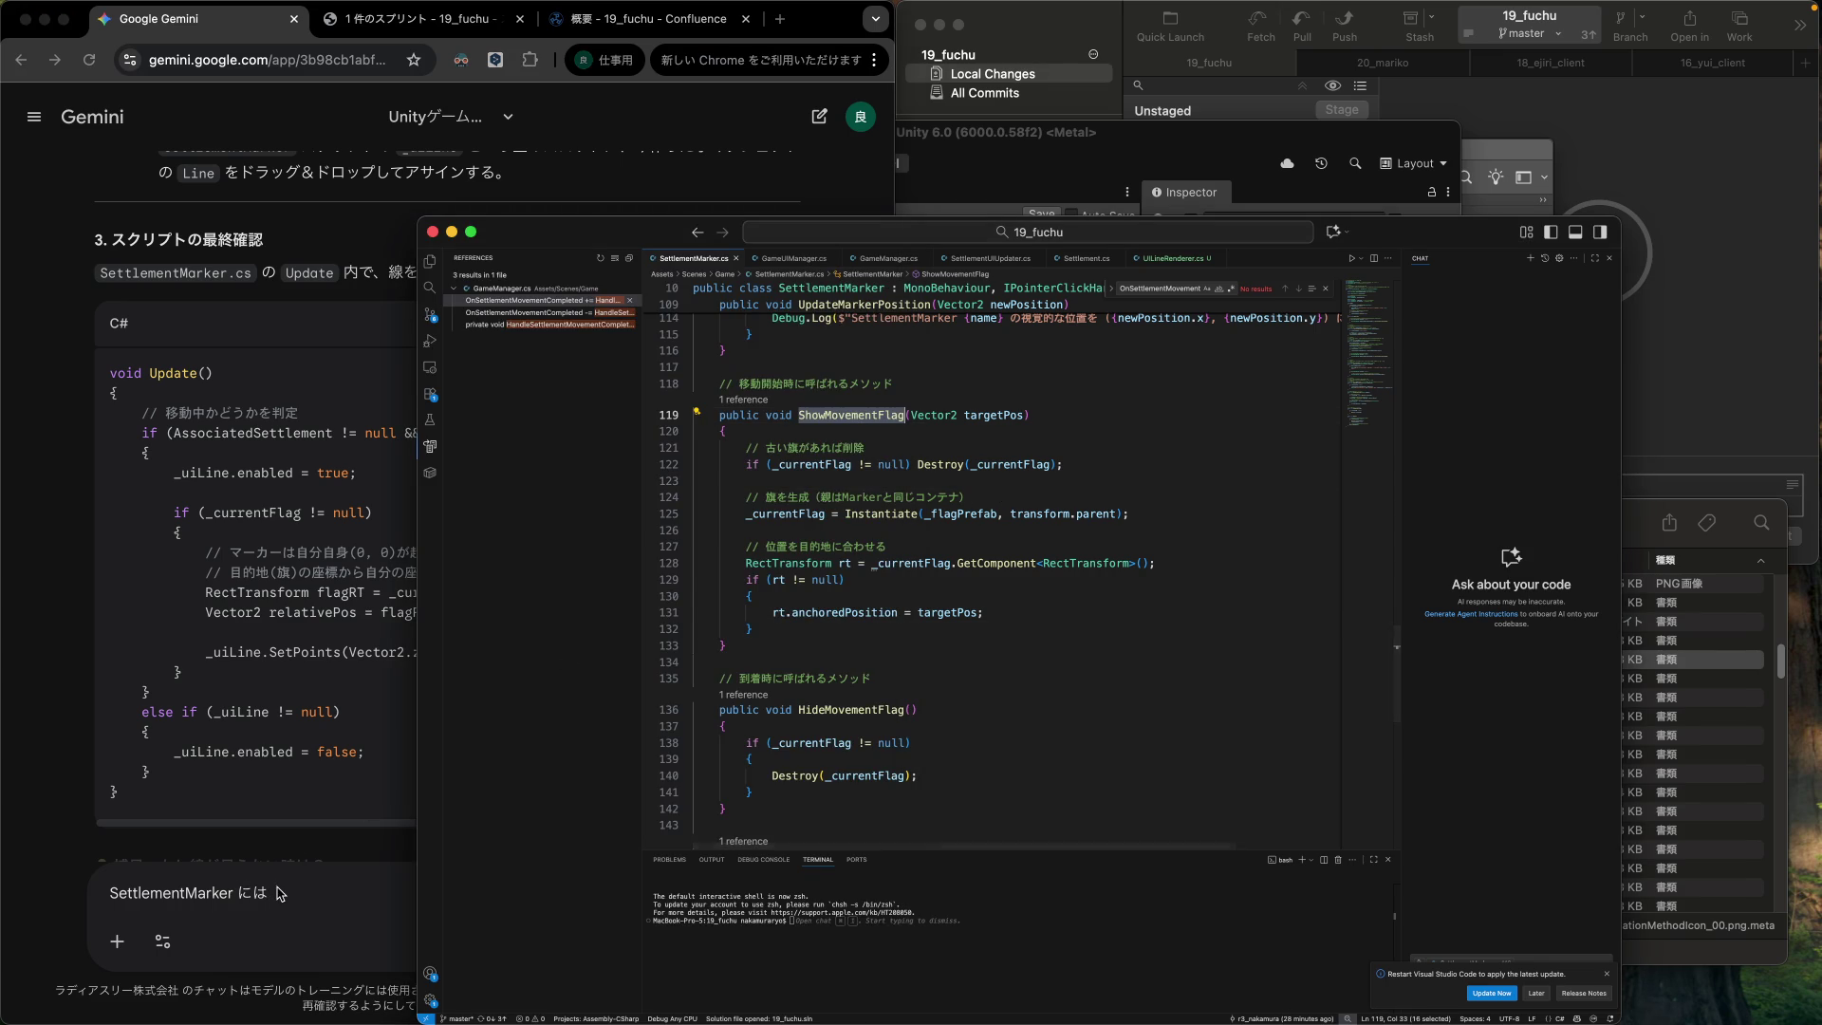
pyautogui.click(344, 881)
pyautogui.press('super+v')
pyautogui.write('があるから')
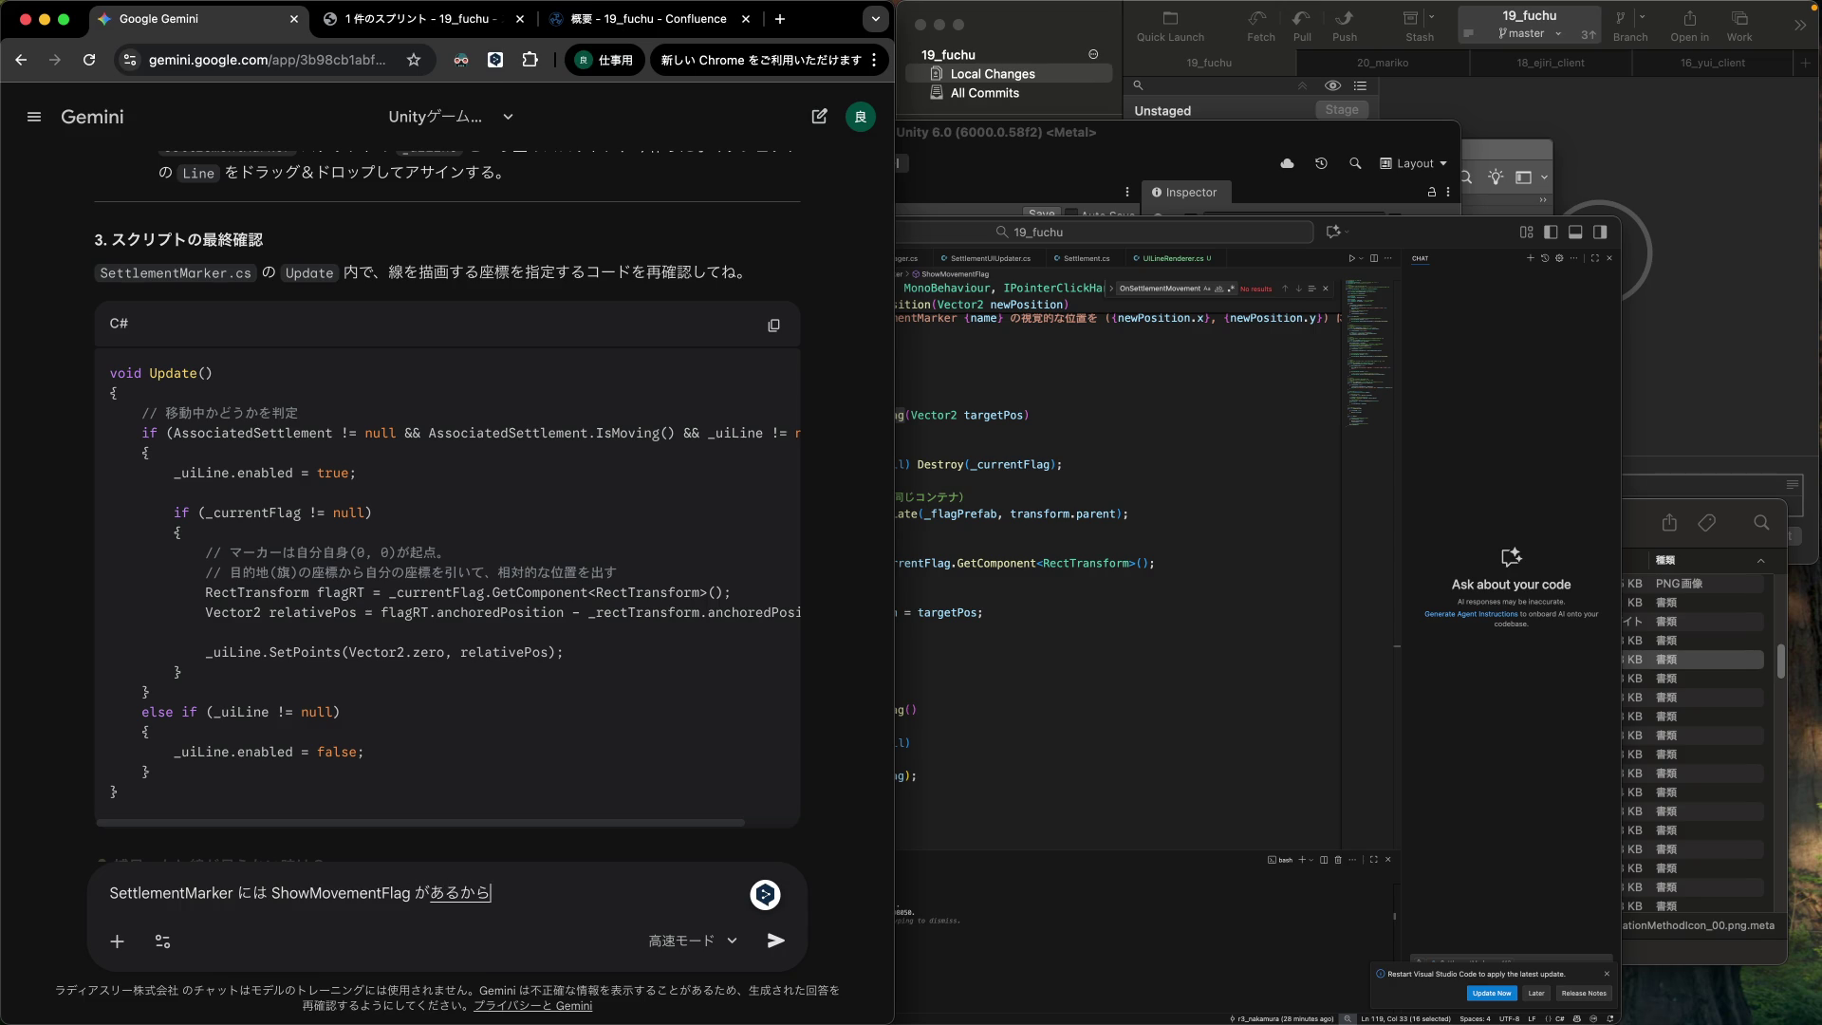
pyautogui.write('、その中で')
pyautogui.write('line の ONwo')
pyautogui.press('Return')
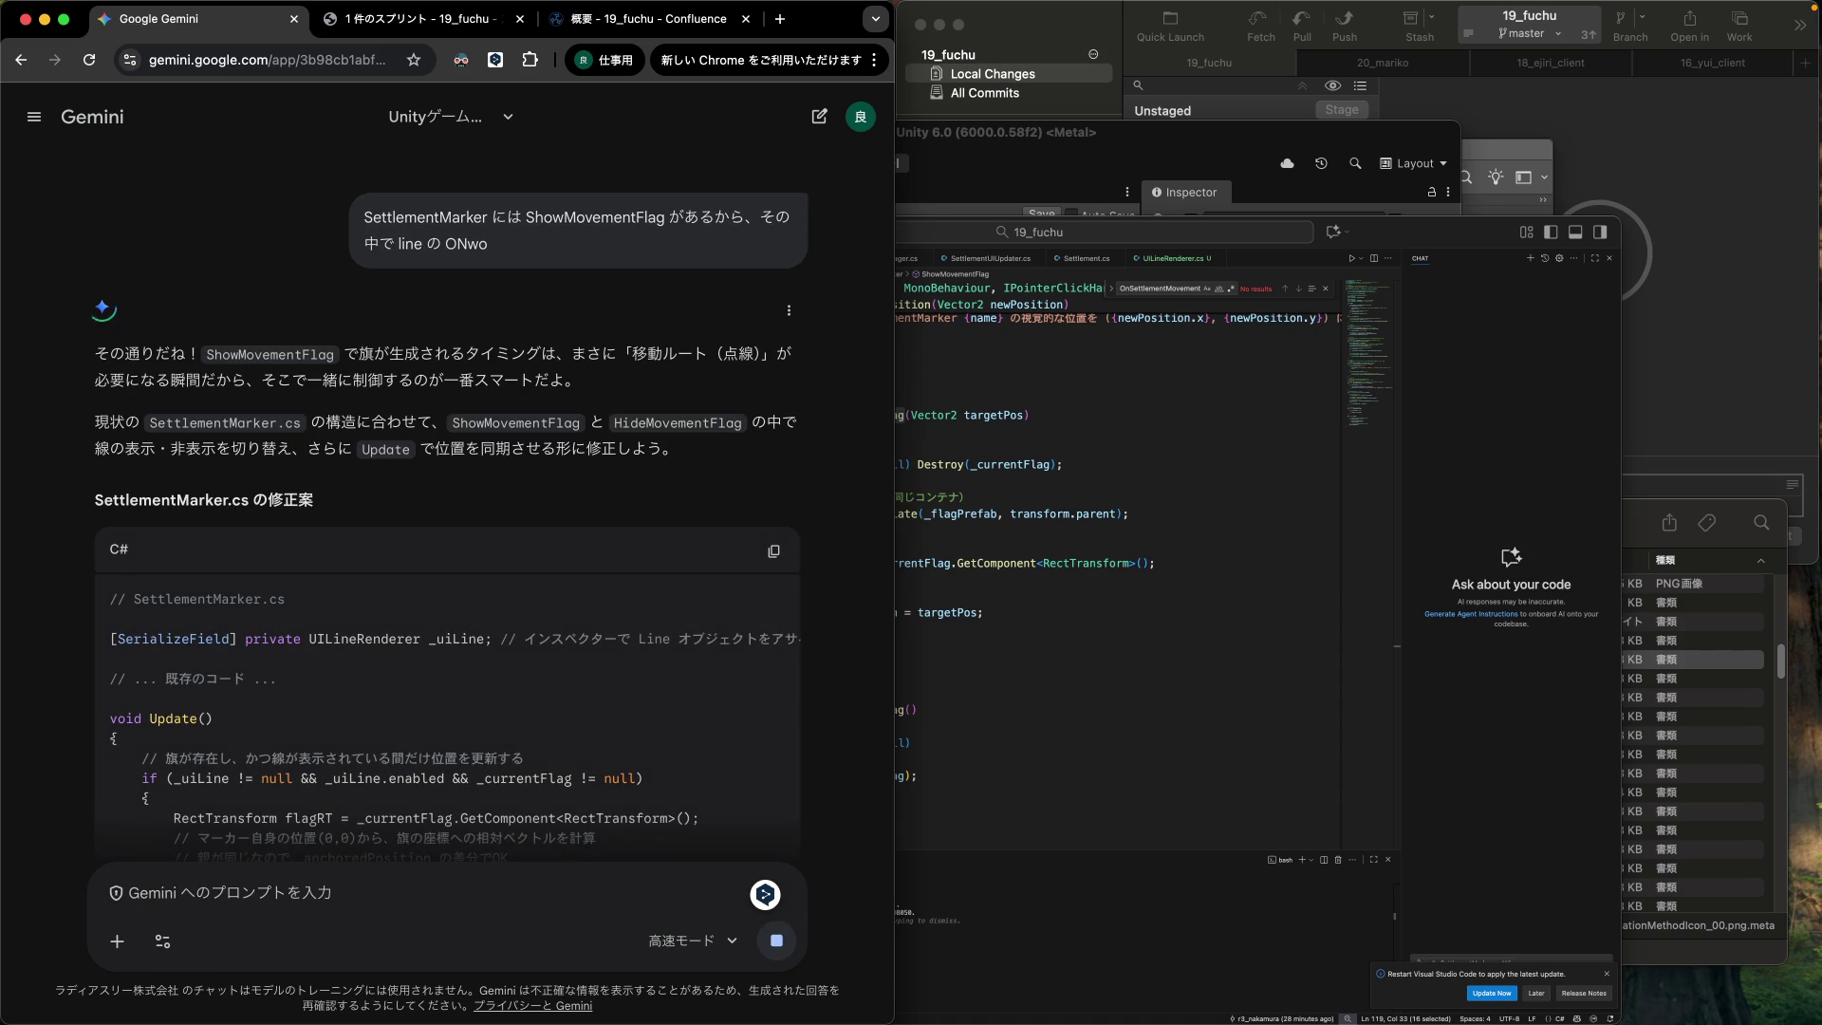
# Read Gemini's revised SettlementMarker.cs with the _uiLine field and Update() line syncing.
pyautogui.moveTo(911, 1022)
pyautogui.scroll(-3, 321, 565)
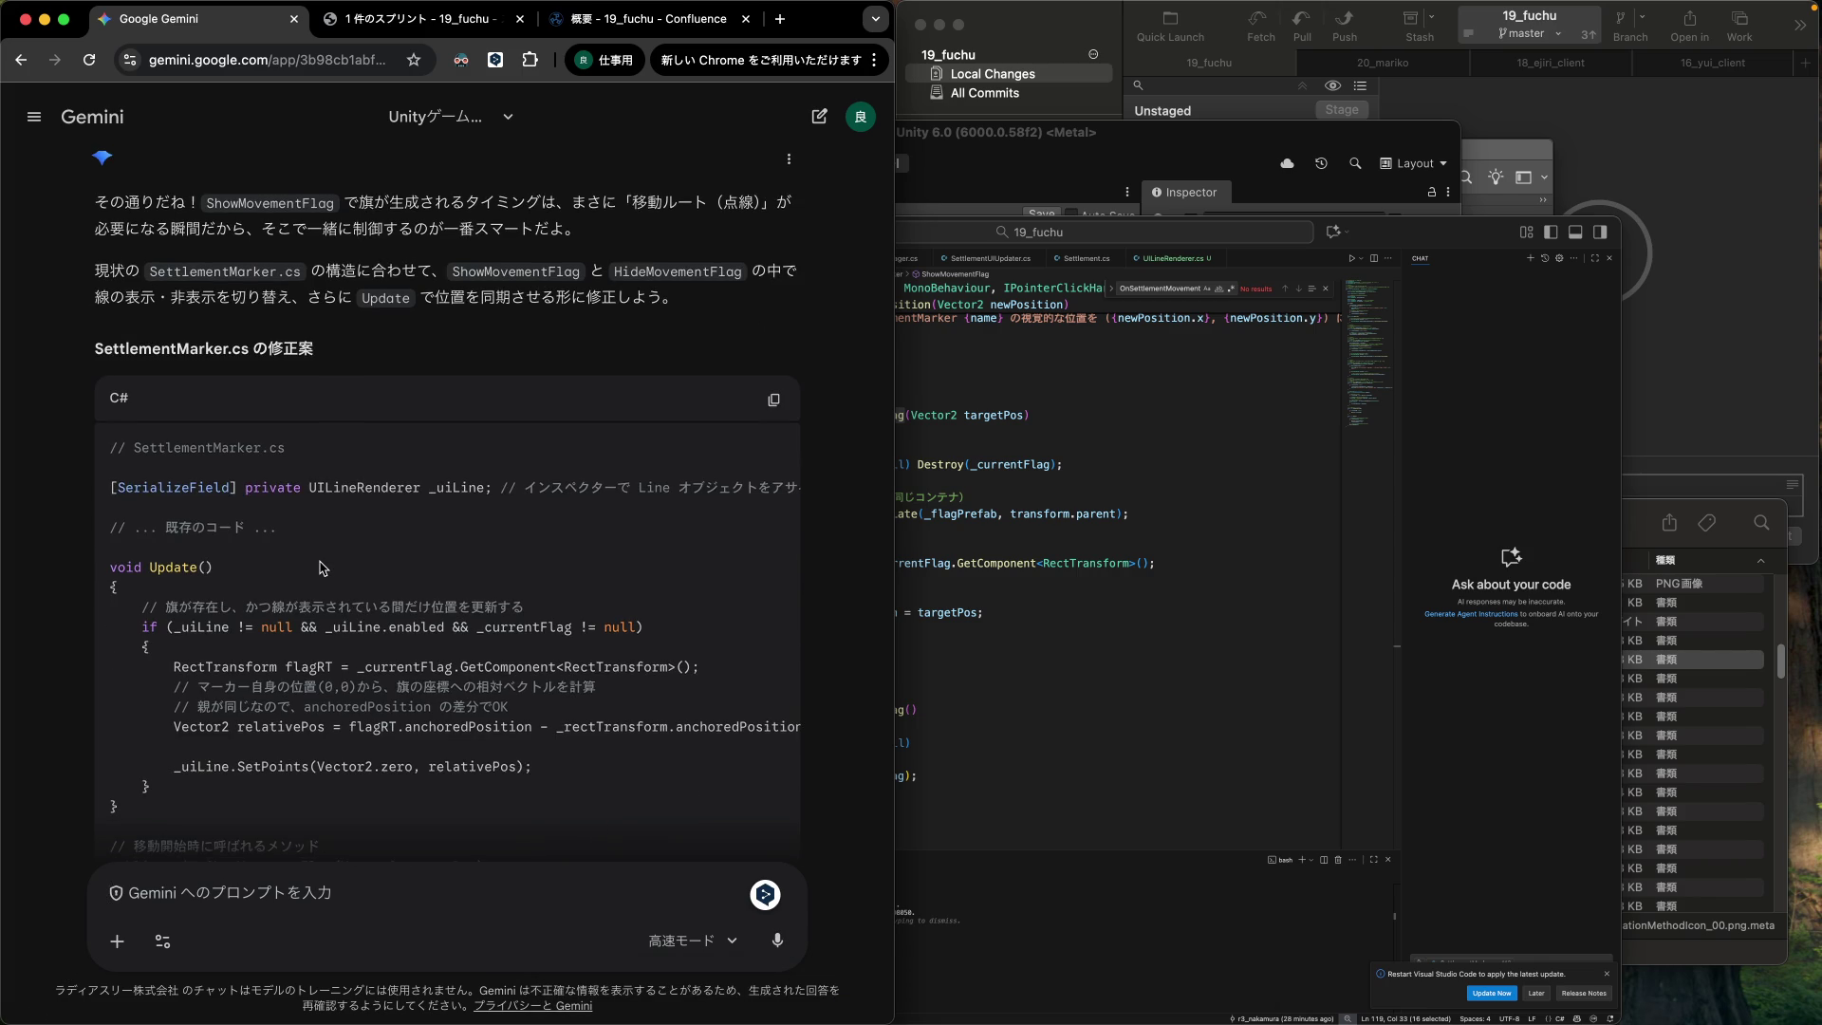
pyautogui.scroll(-2, 320, 564)
pyautogui.scroll(-3, 321, 562)
pyautogui.scroll(-3, 321, 562)
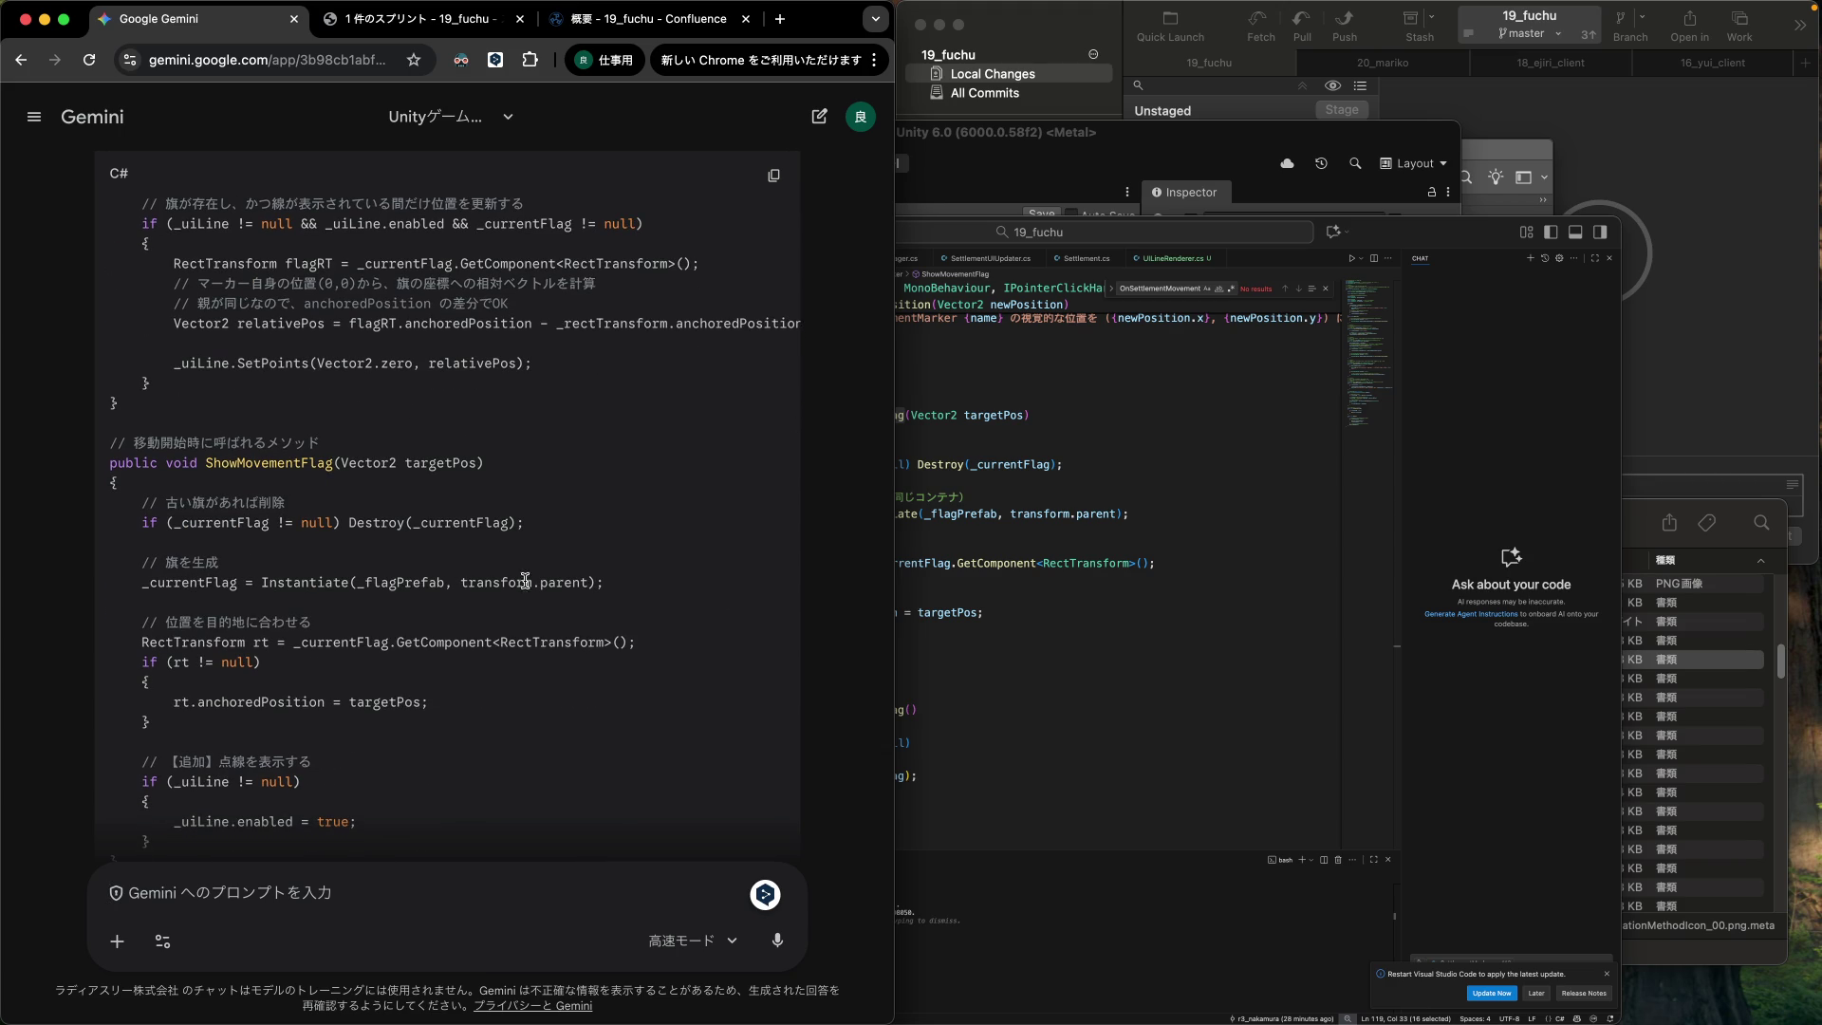
pyautogui.click(1120, 628)
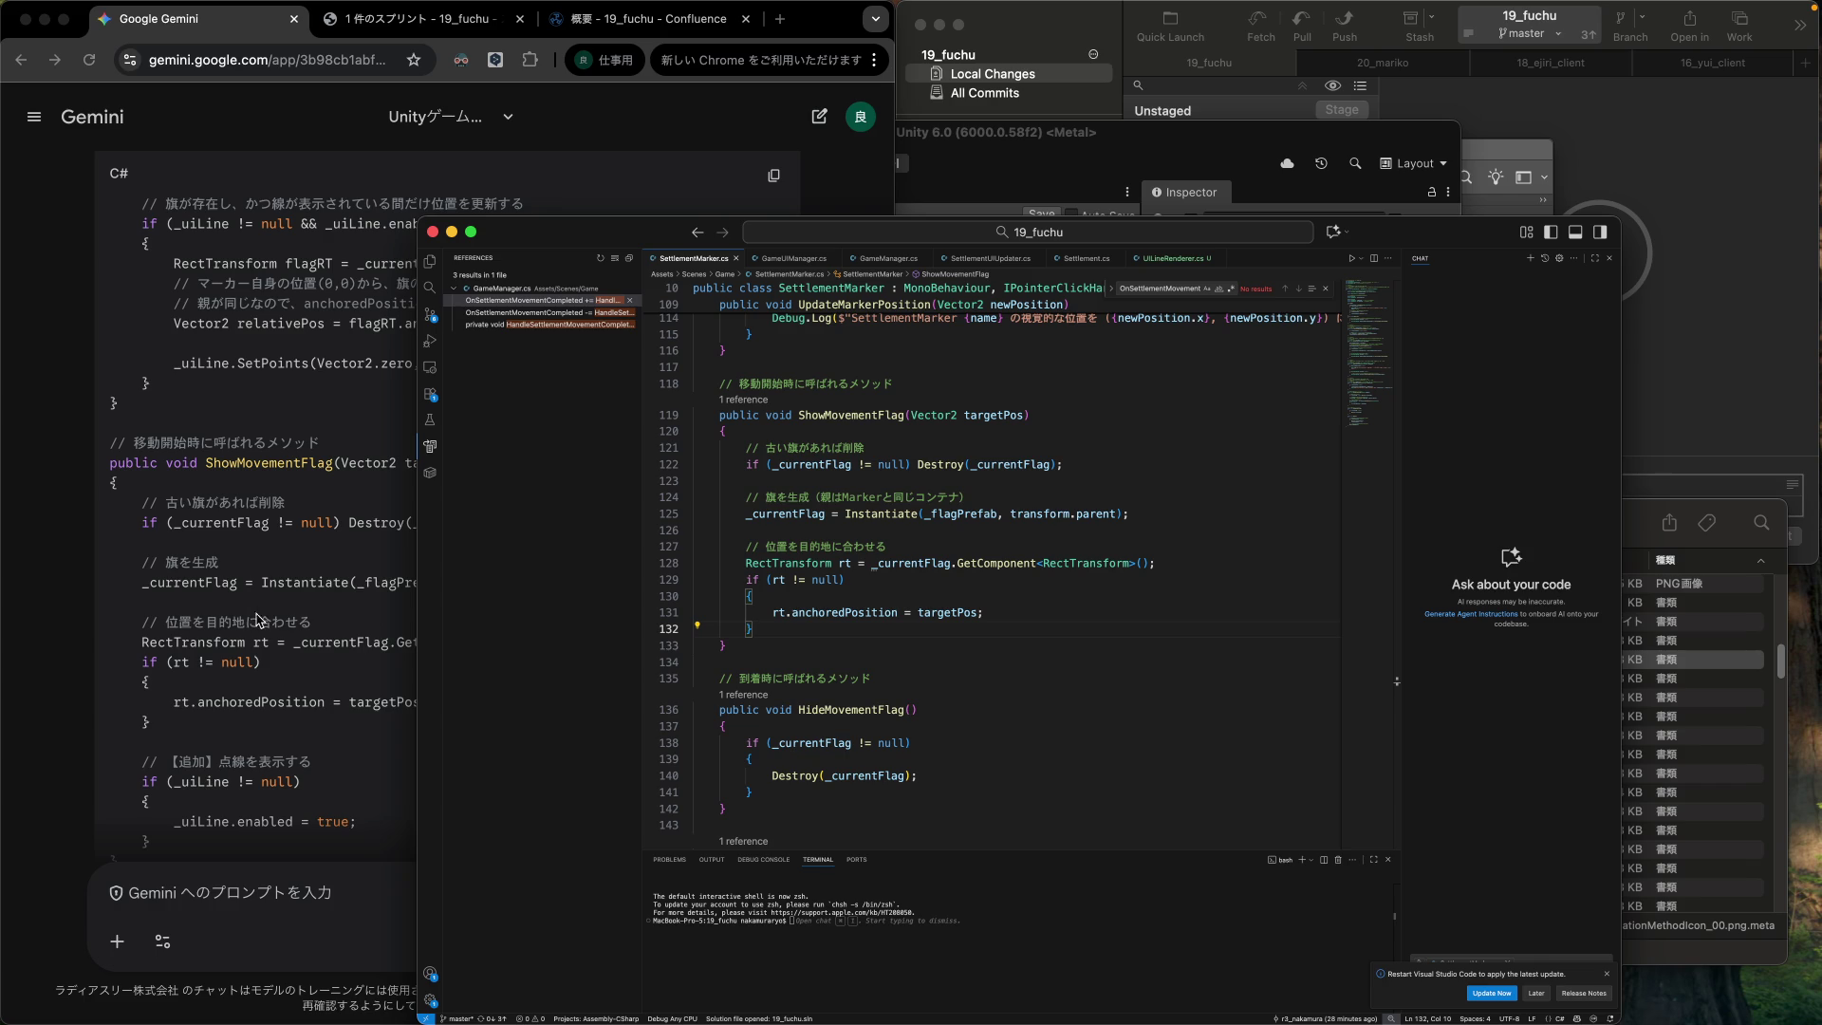
# Select Gemini's '// 【追加】点線を表示する' if-block that enables the dashed line.
pyautogui.scroll(-3, 256, 648)
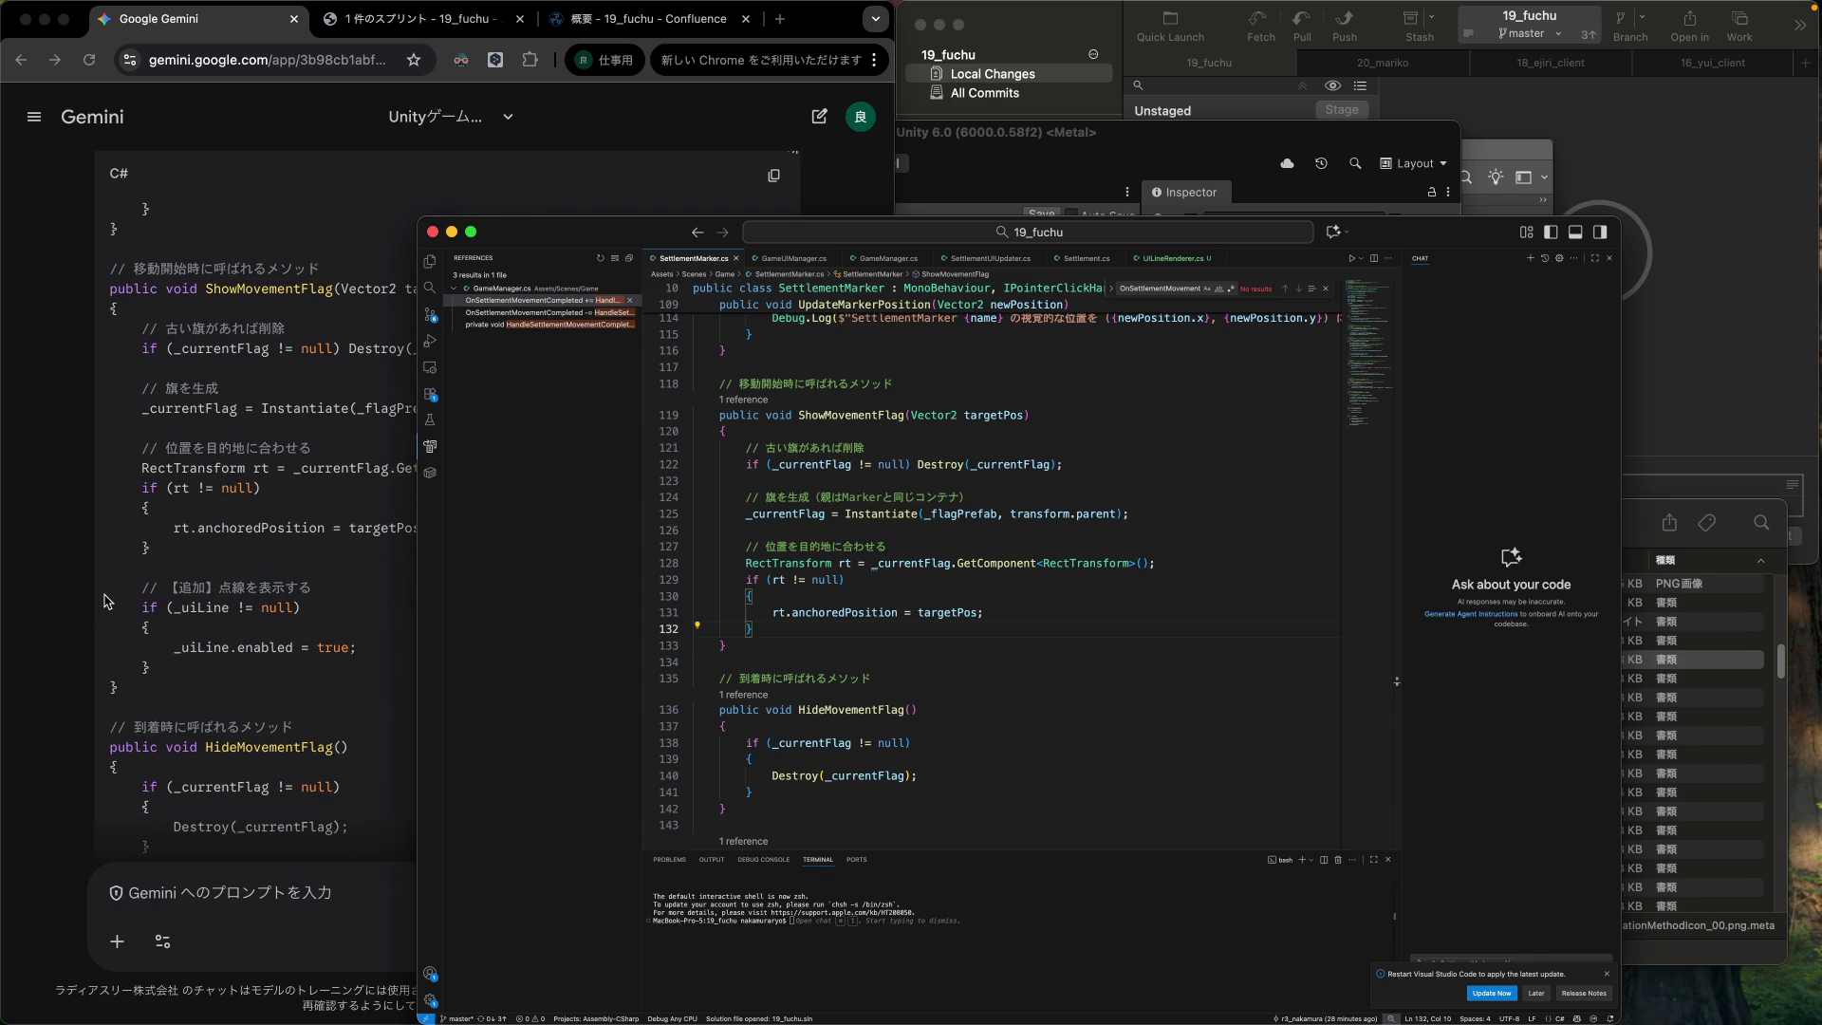
pyautogui.click(107, 603)
pyautogui.moveTo(107, 598); pyautogui.dragTo(107, 687)
pyautogui.press('super+c')
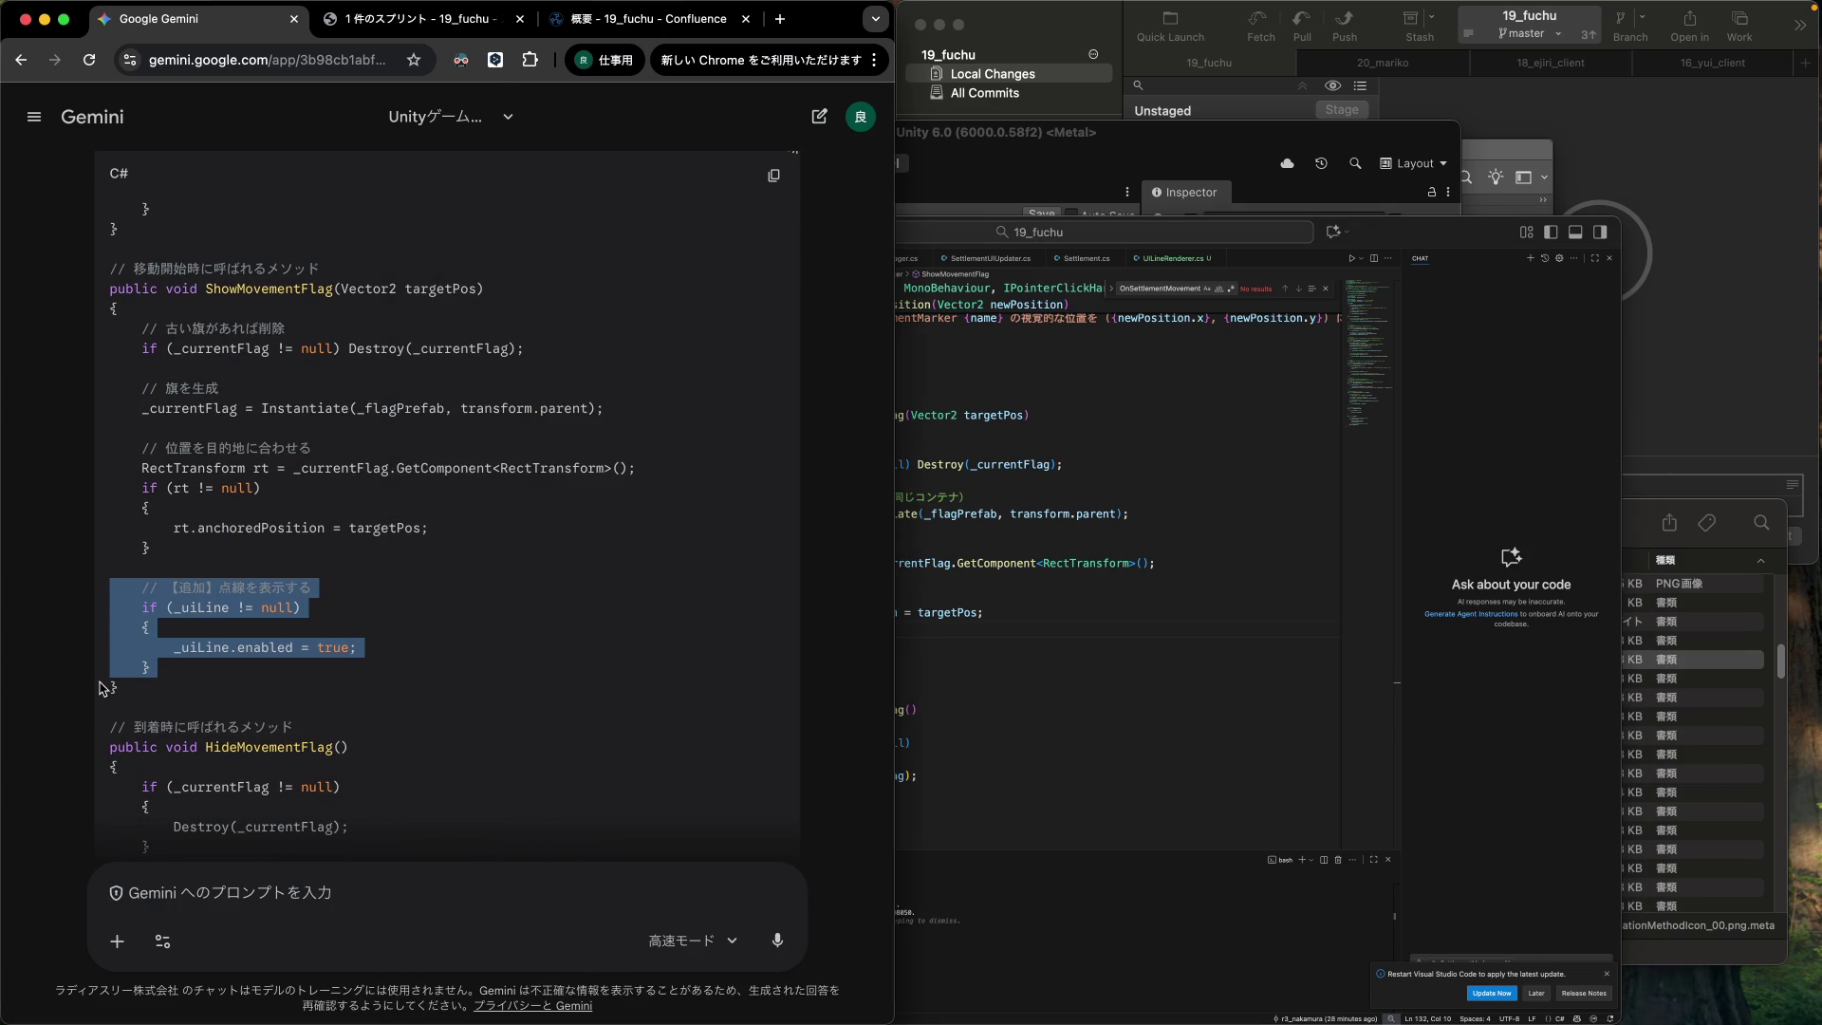
pyautogui.scroll(1, 410, 574)
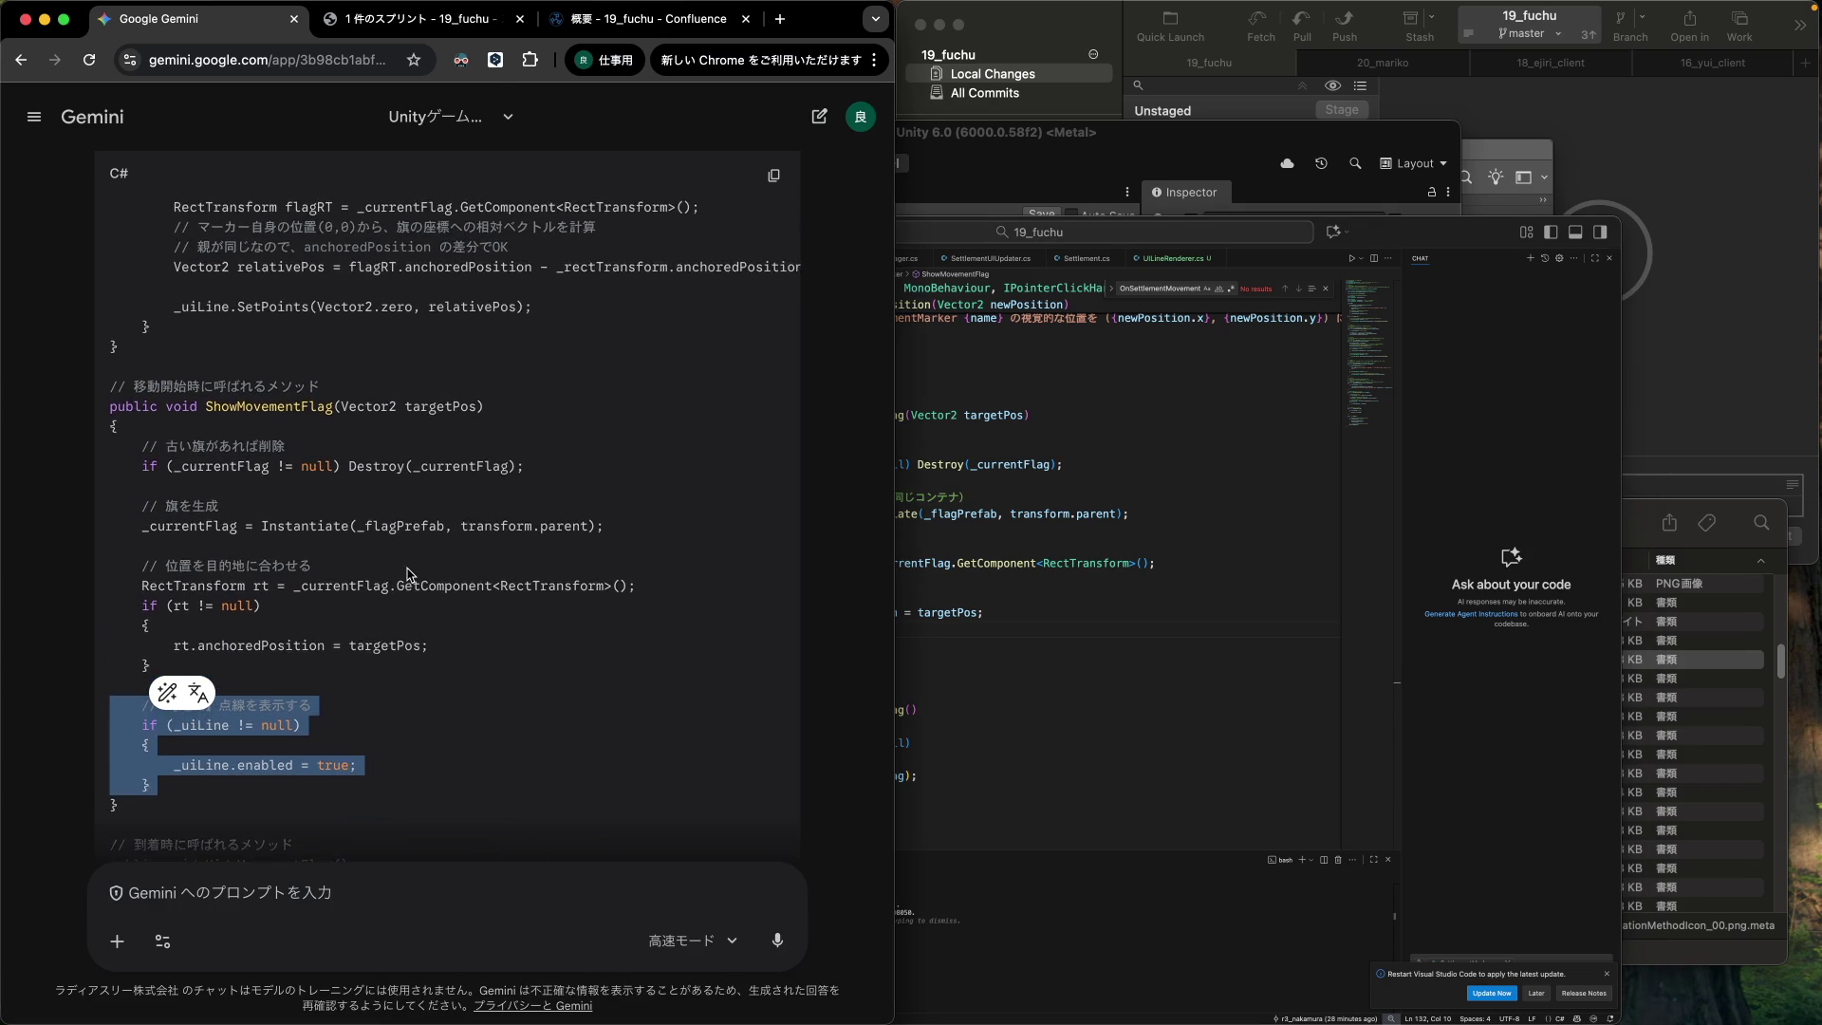
pyautogui.scroll(-3, 410, 574)
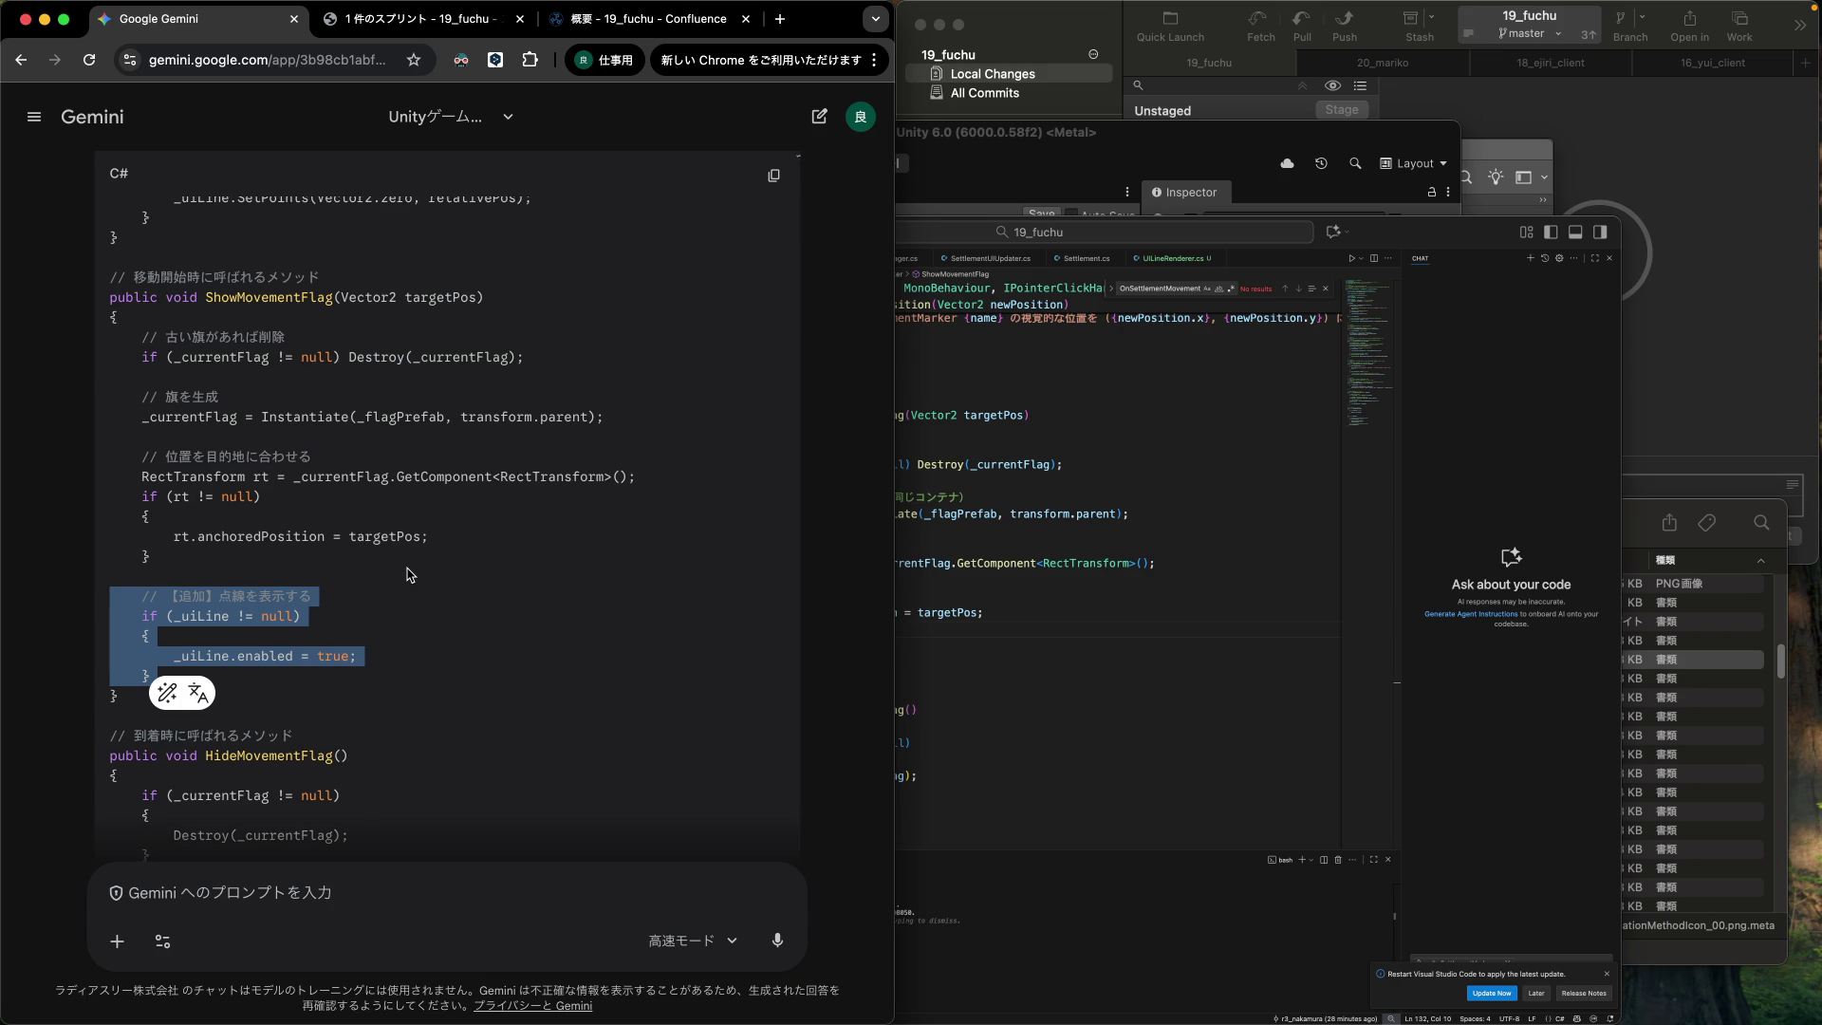
pyautogui.scroll(-1, 410, 574)
pyautogui.scroll(-5, 410, 575)
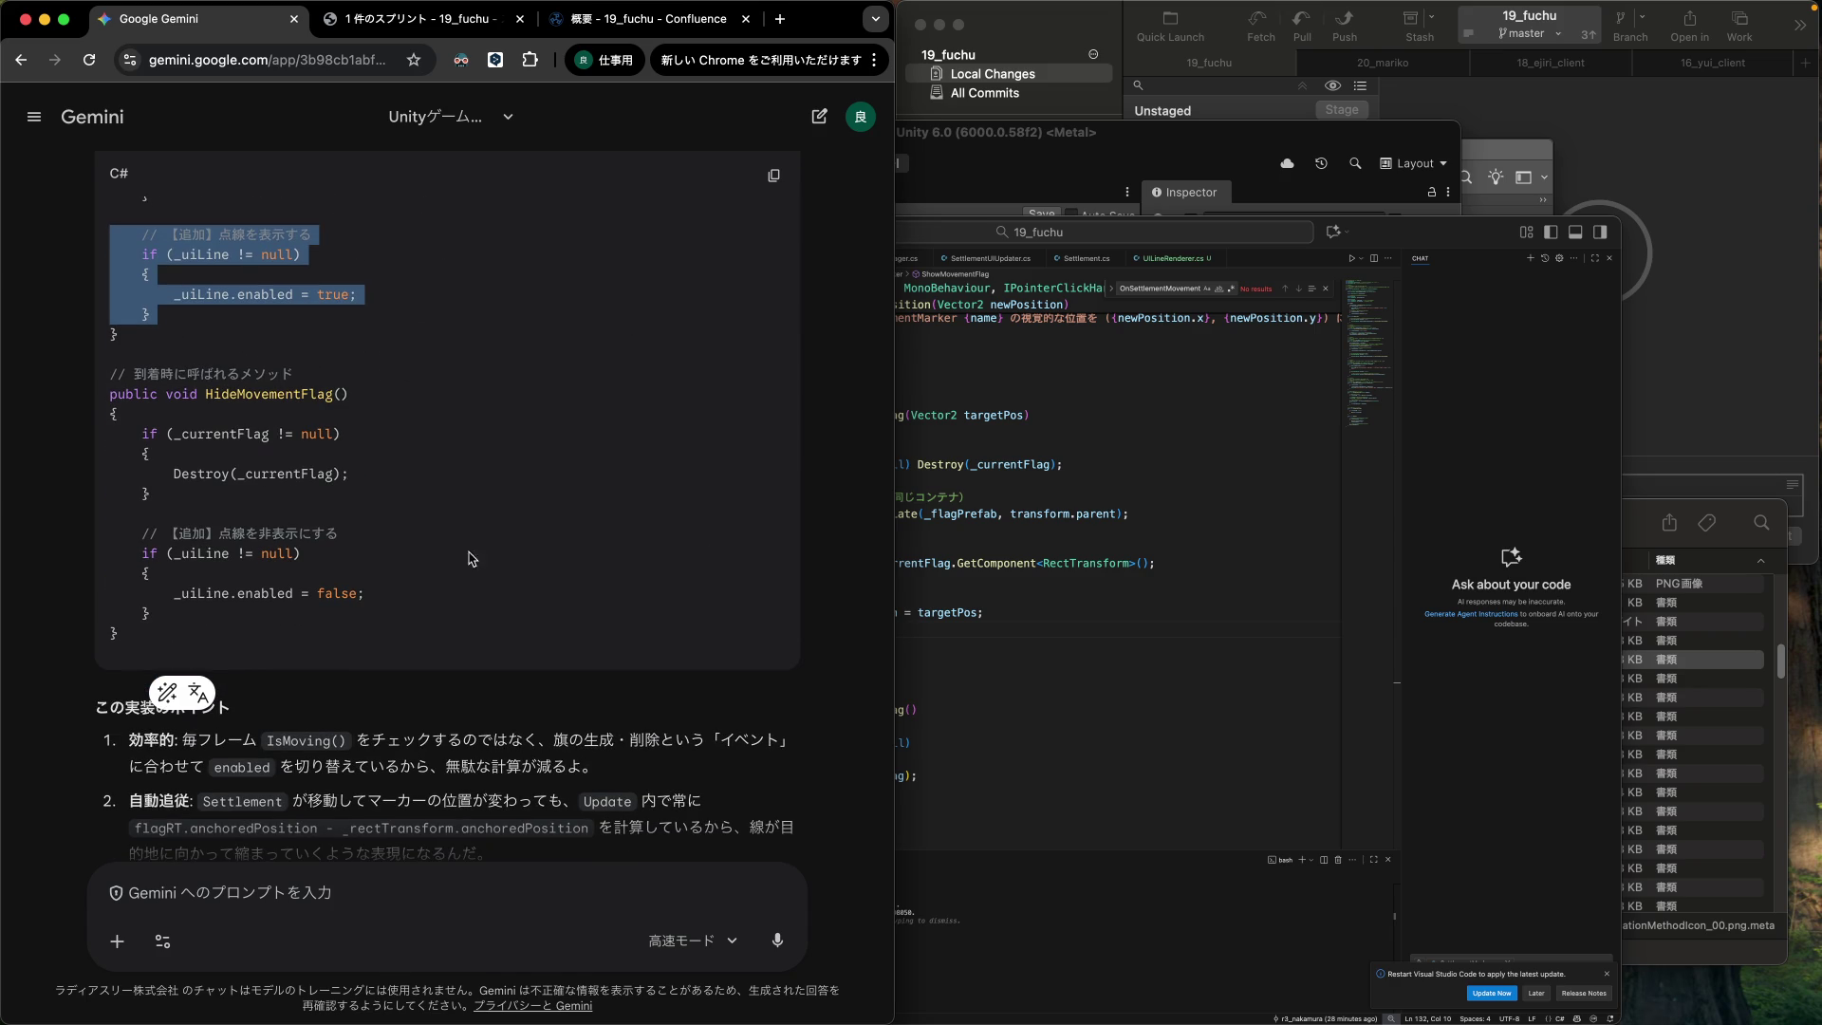
# Paste the _uiLine enable snippet into ShowMovementFlag after the anchoredPosition block.
pyautogui.click(1160, 610)
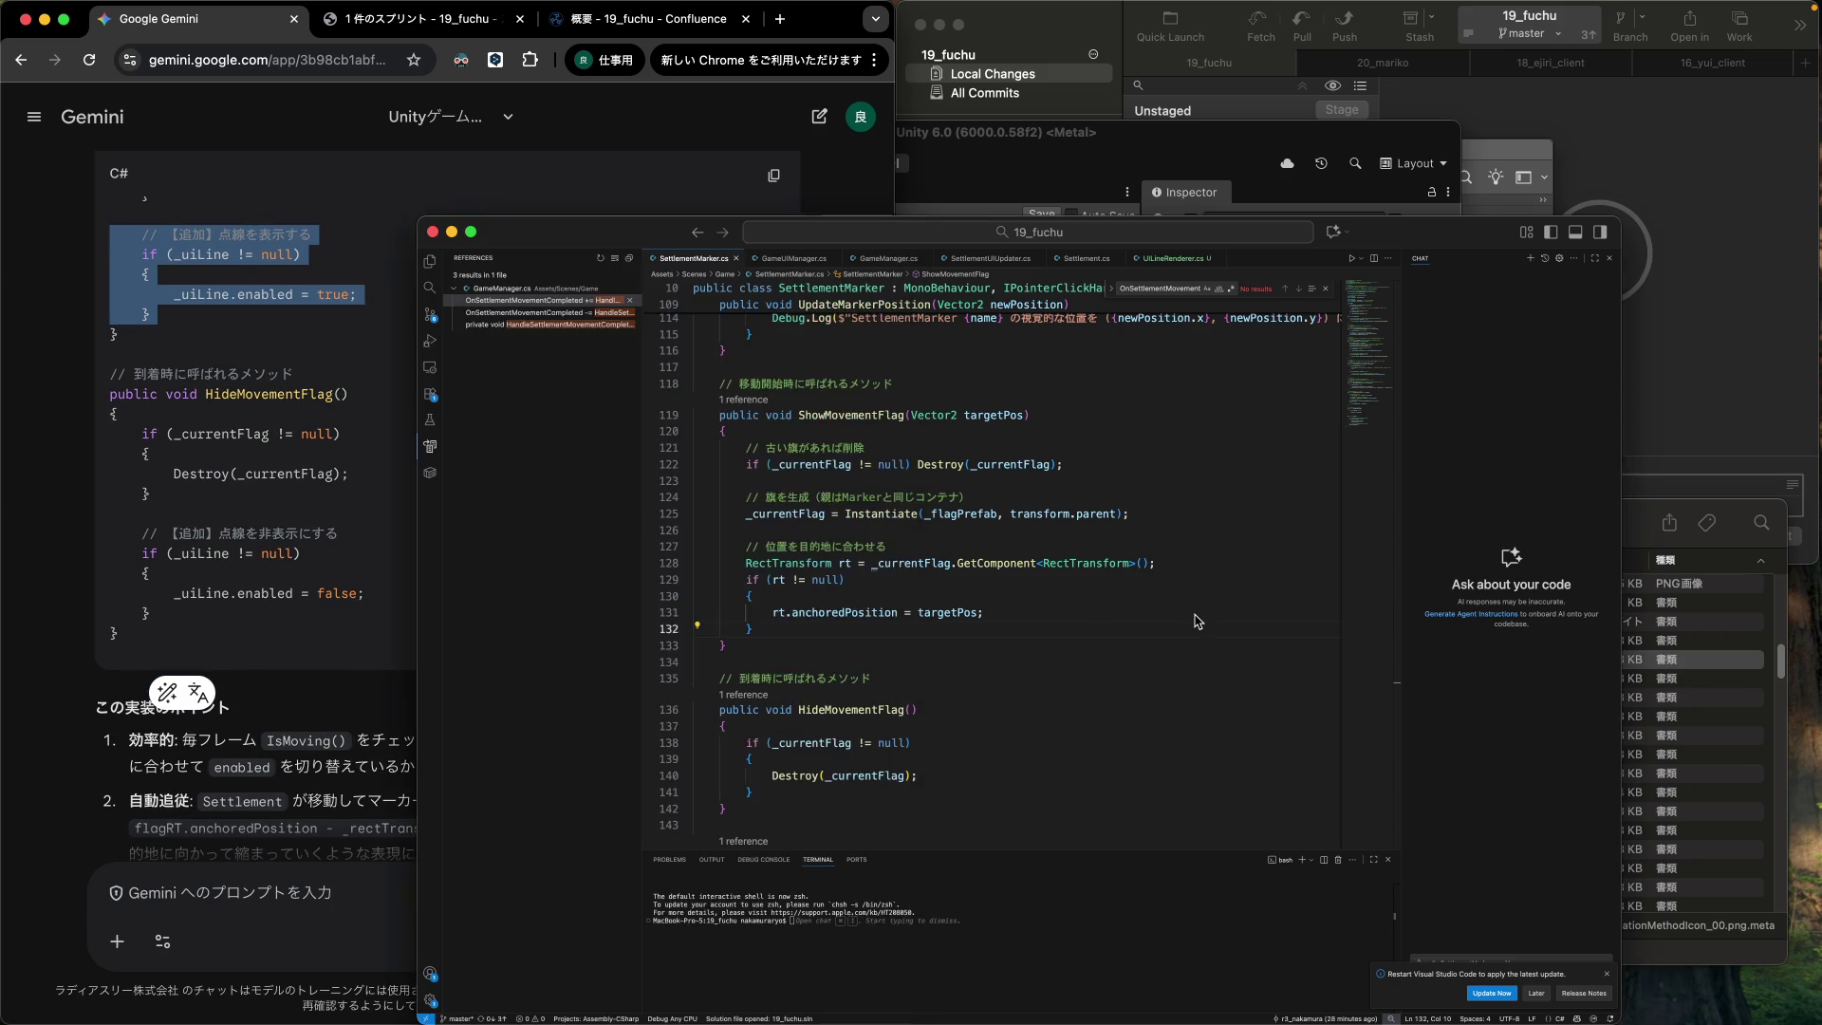
pyautogui.click(921, 643)
pyautogui.press('super+v')
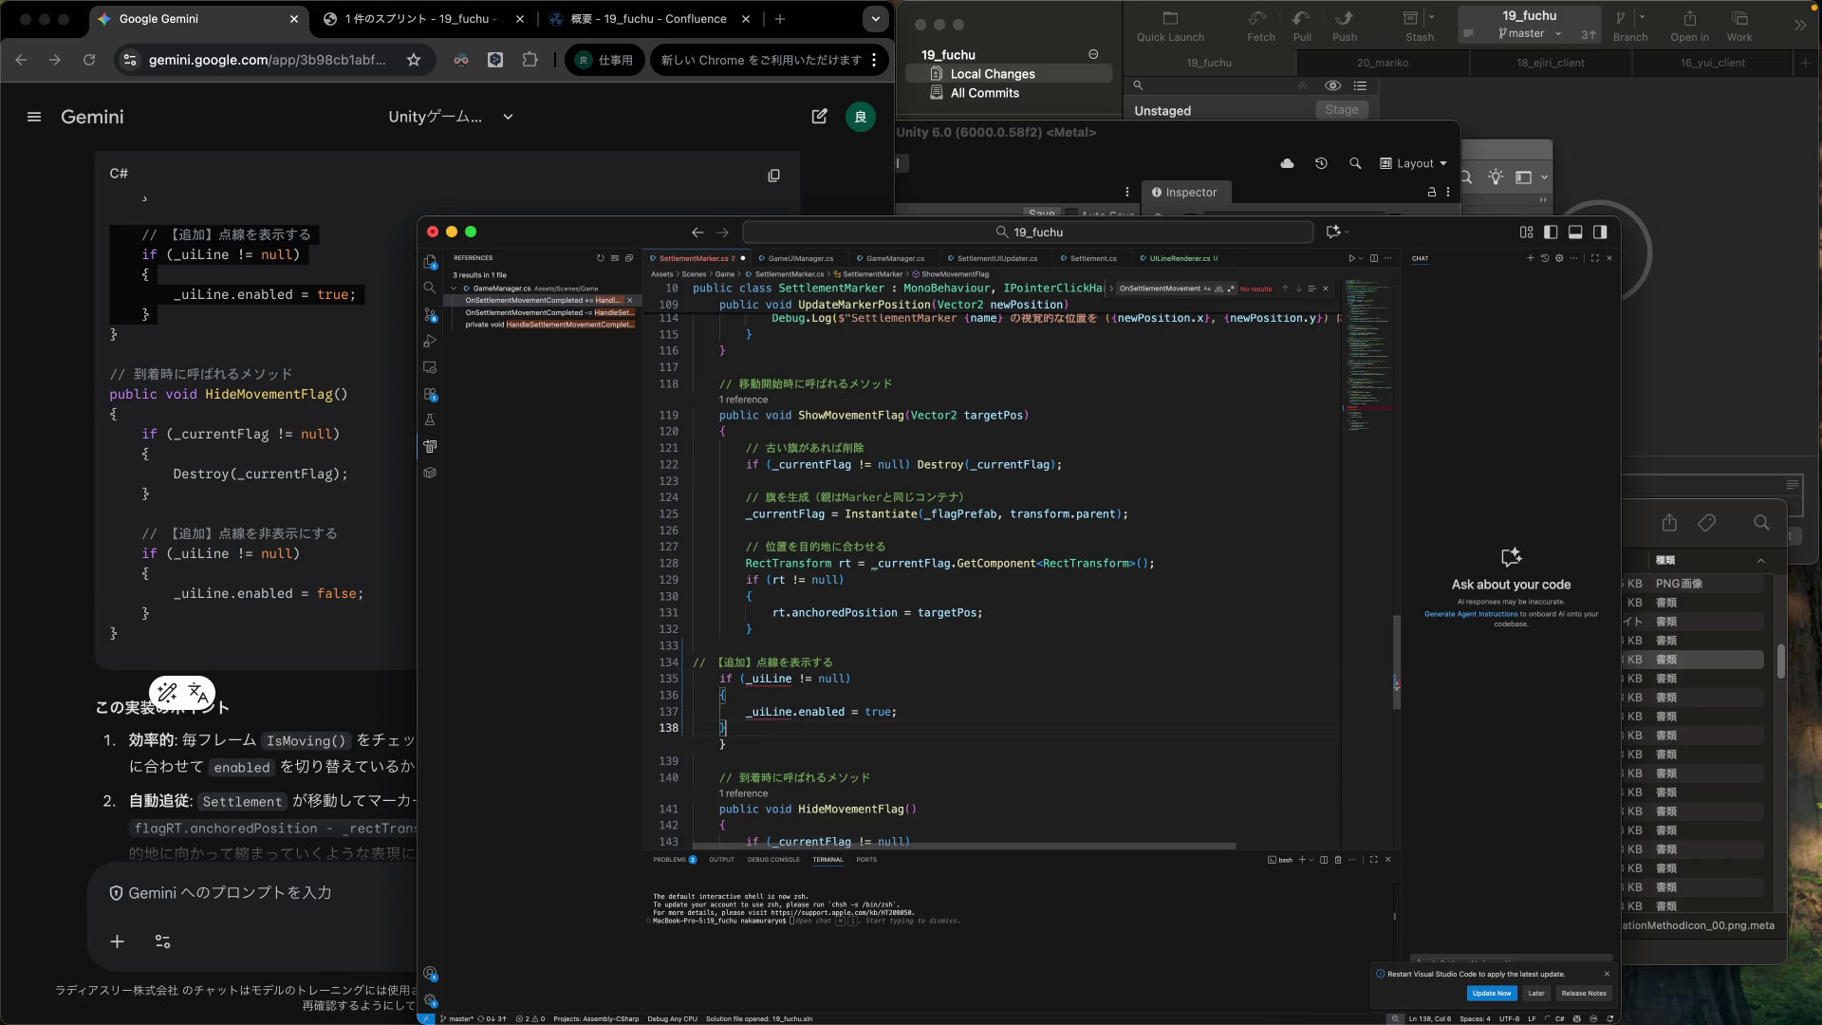
pyautogui.press('Return')
pyautogui.click(725, 727)
pyautogui.press('super+z')
pyautogui.press('super+z')
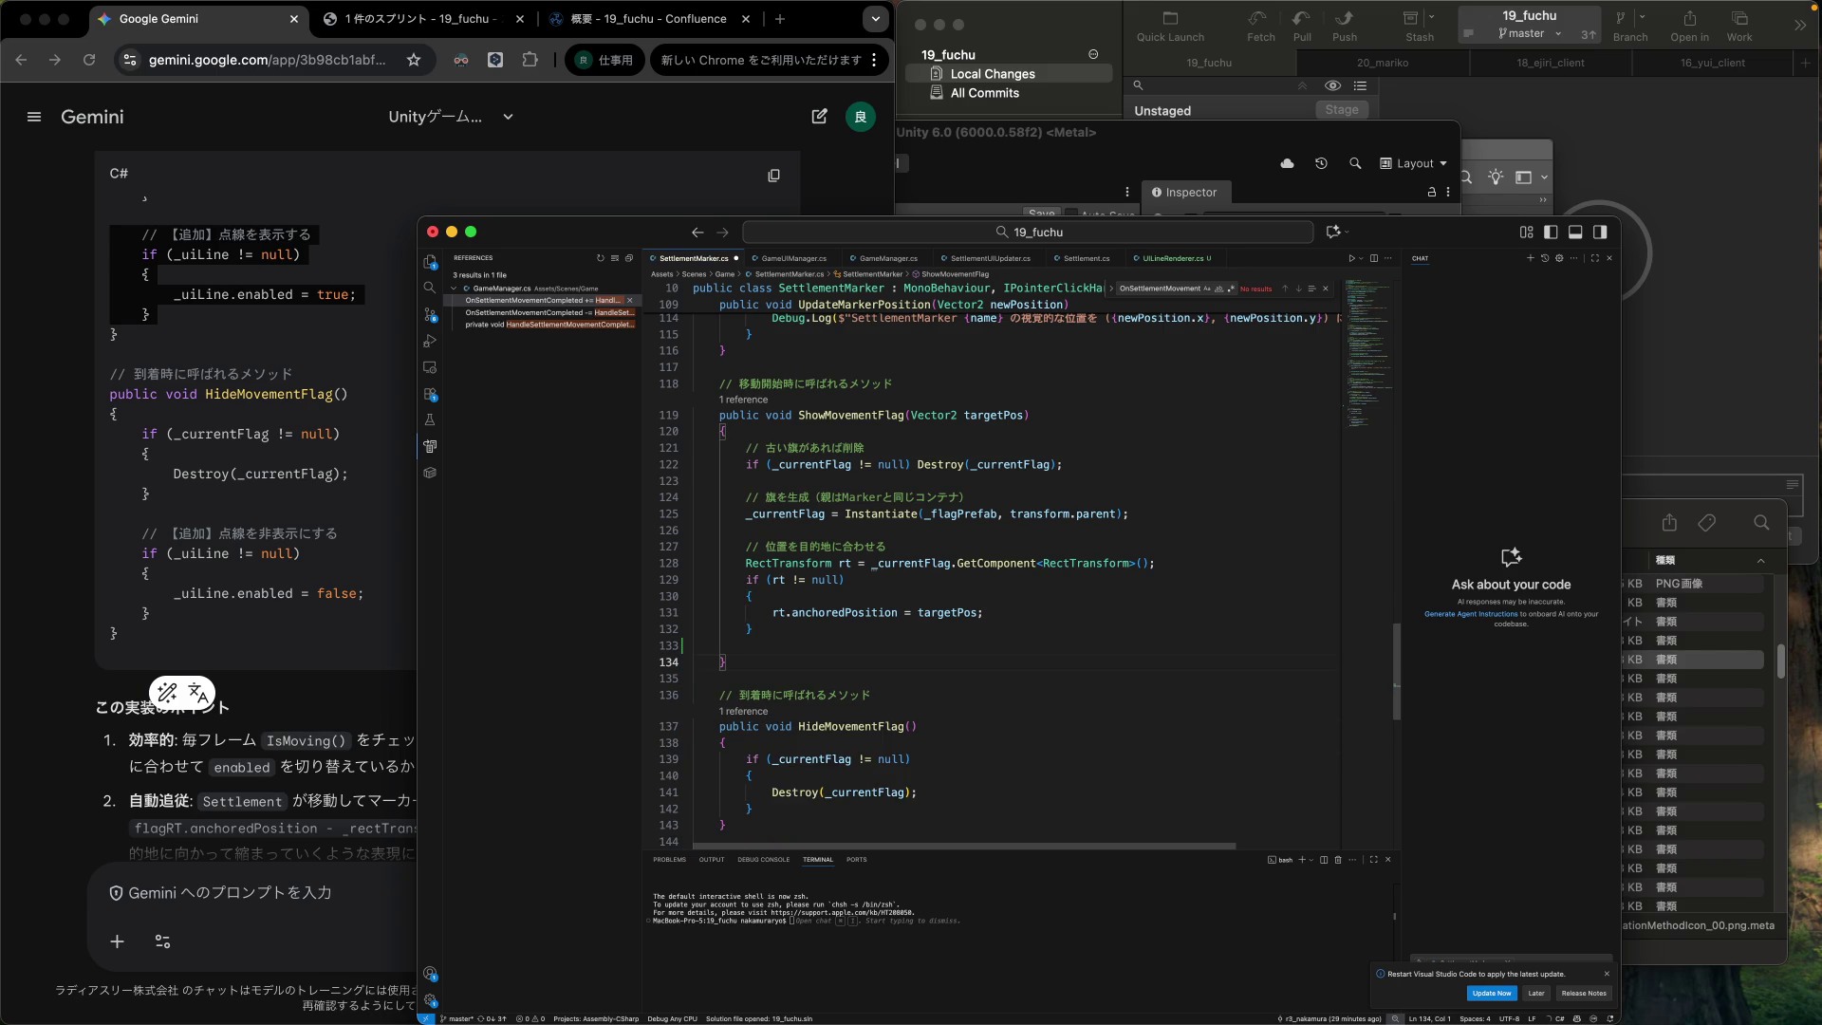
pyautogui.click(694, 646)
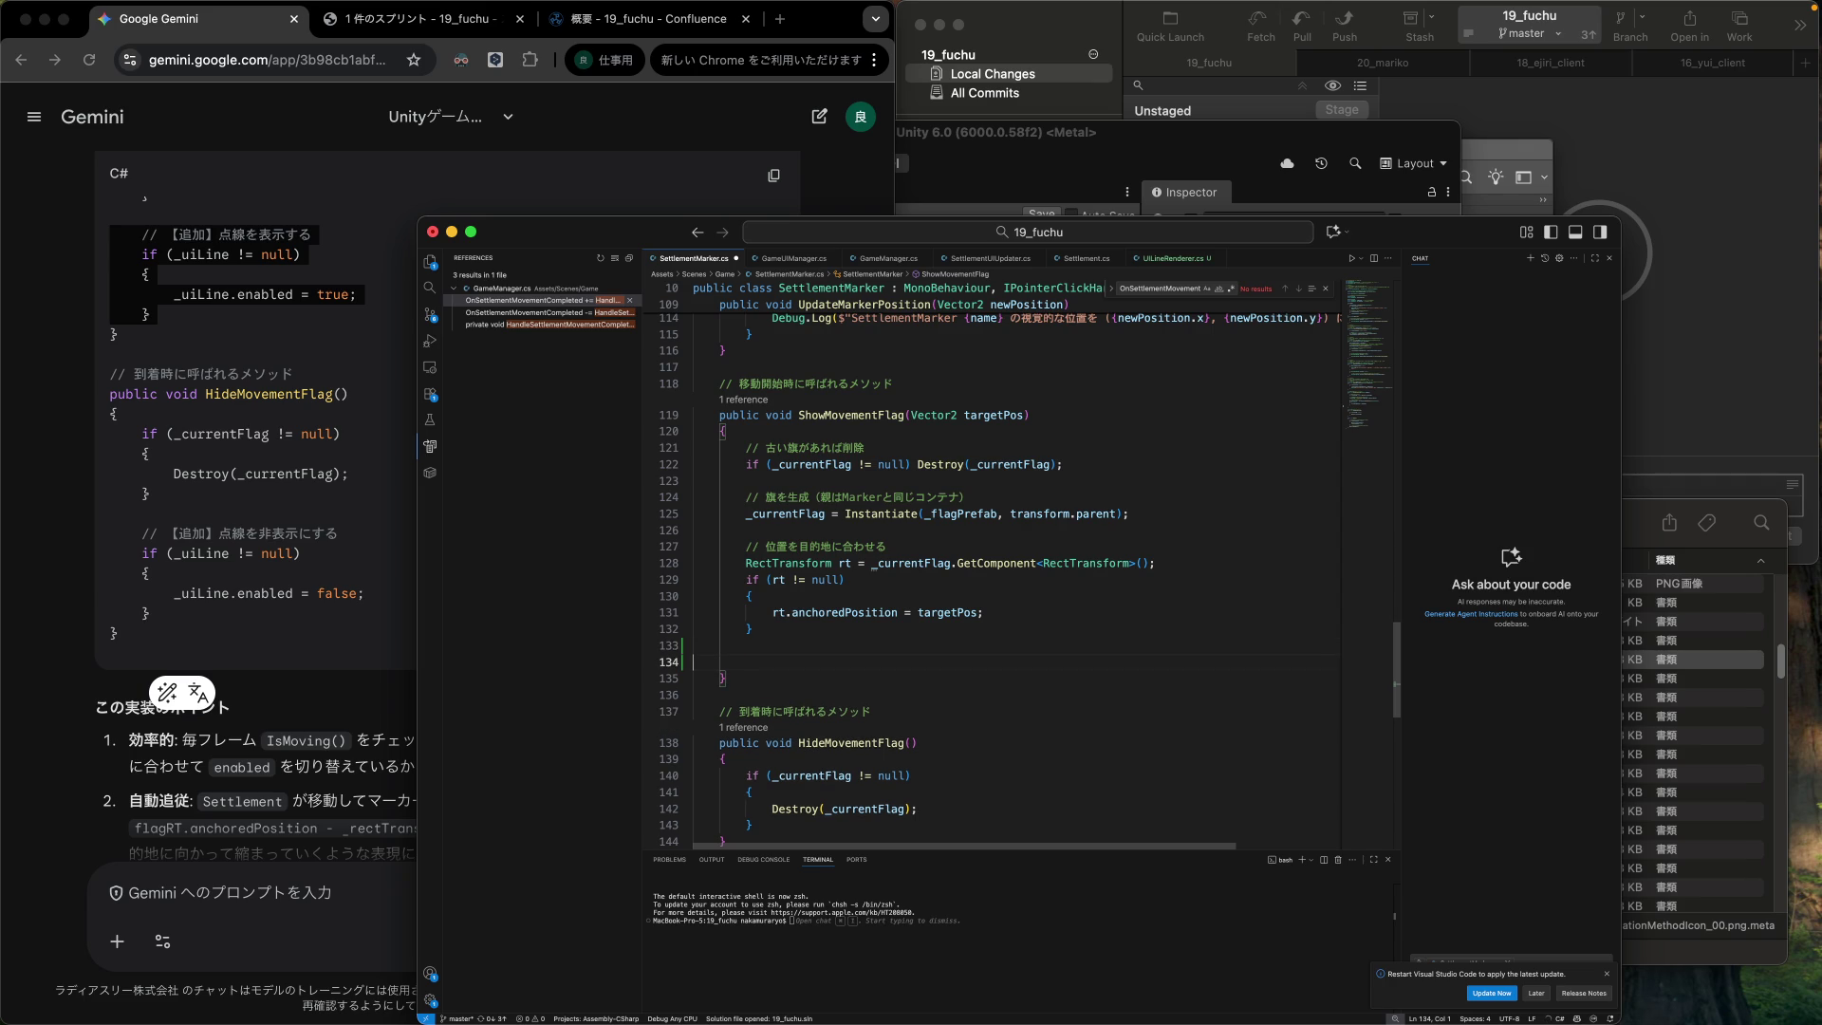
pyautogui.write('// 【追加】点線を表示する     if (_uiLine != null)     {         _uiLine.enabled = true;     }')
pyautogui.press('Up')
pyautogui.press('Up')
pyautogui.press('Up')
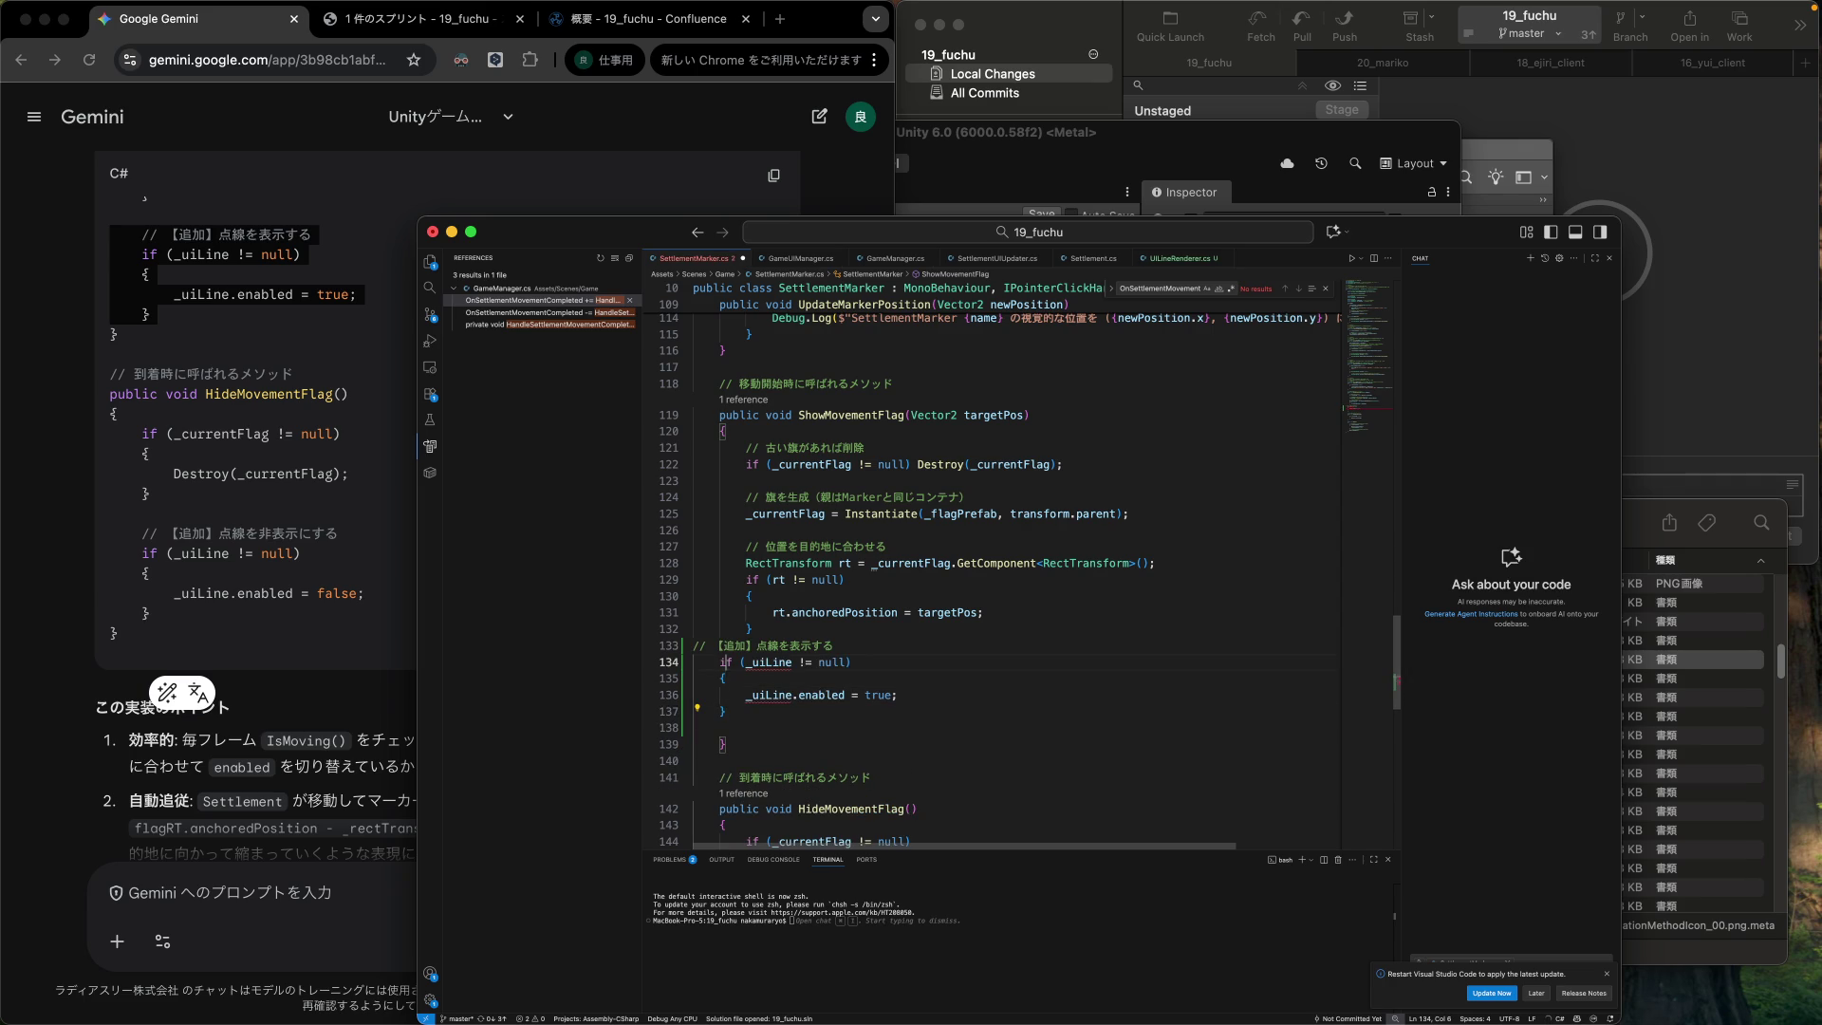
pyautogui.press('Tab')
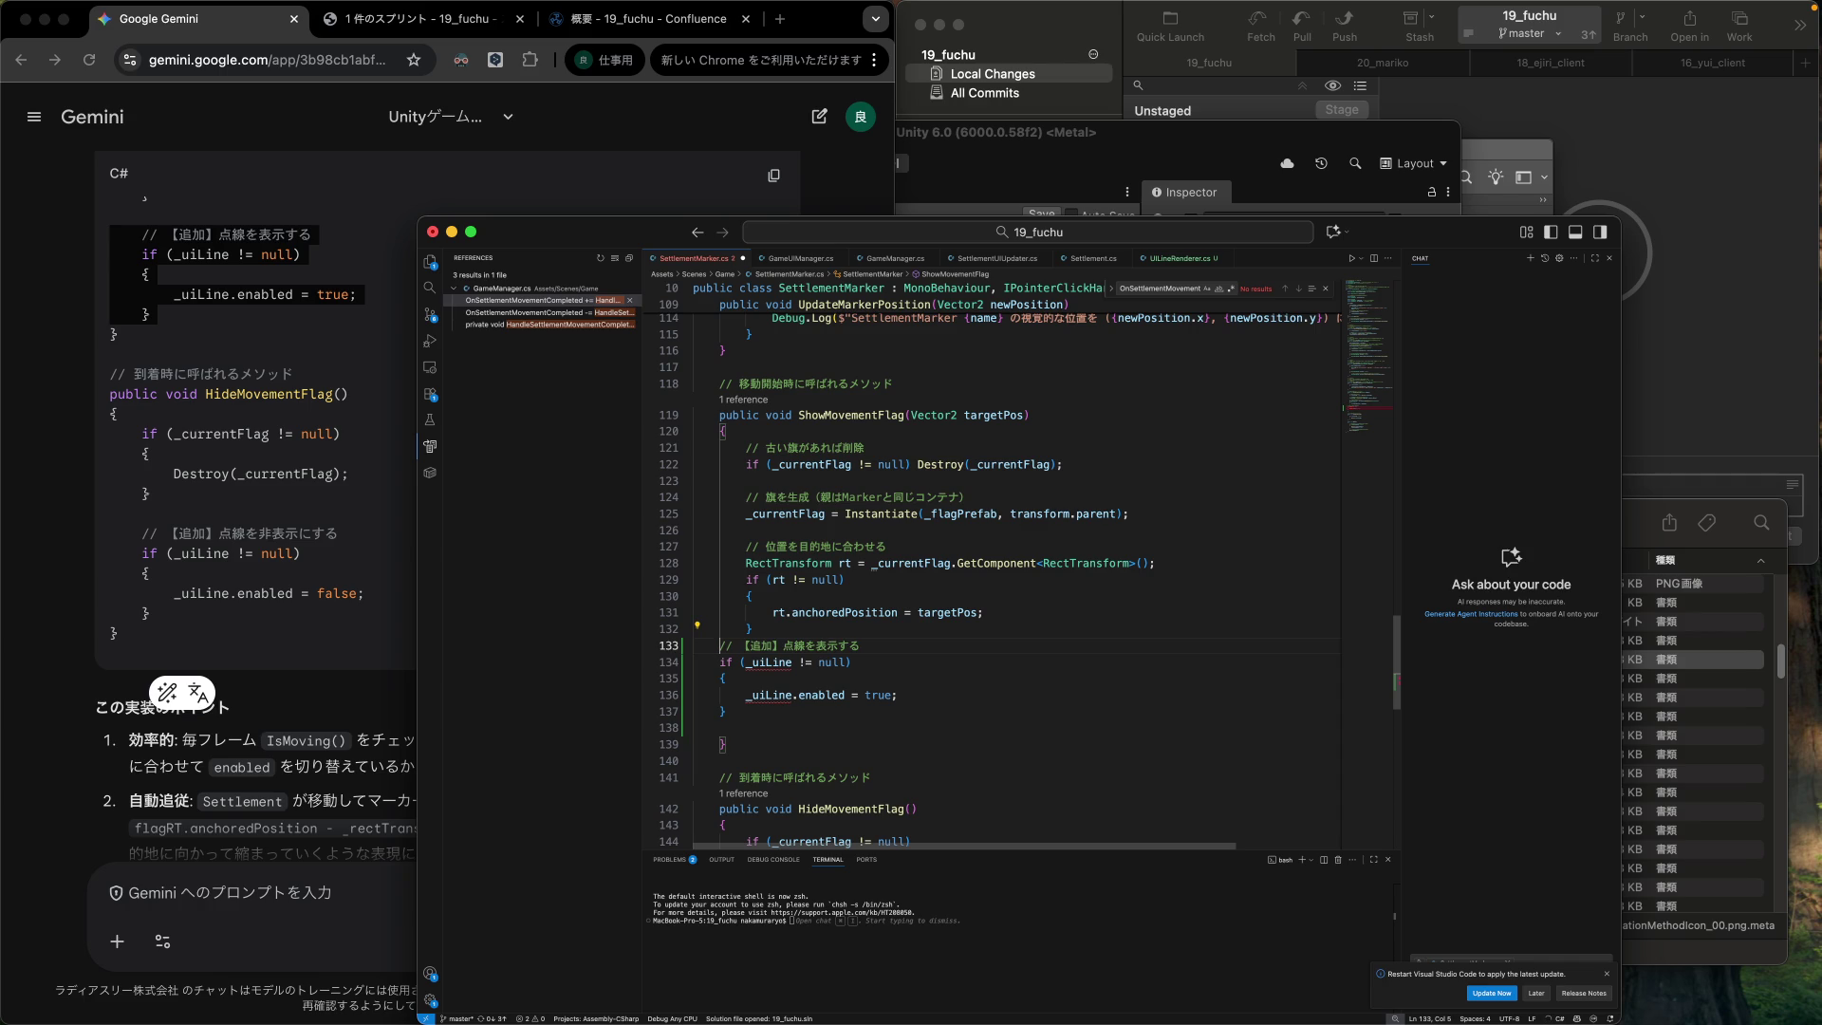
# Indent the pasted _uiLine block one level and put a blank line above its comment.
pyautogui.click(706, 646)
pyautogui.hotkey('shift', 'Down')
pyautogui.hotkey('shift', 'Down')
pyautogui.hotkey('shift', 'Down')
pyautogui.press('Tab')
pyautogui.press('Escape')
pyautogui.press('BackSpace')
pyautogui.press('Up')
pyautogui.press('Up')
pyautogui.press('Up')
pyautogui.press('Home')
pyautogui.press('Return')
pyautogui.press('Down')
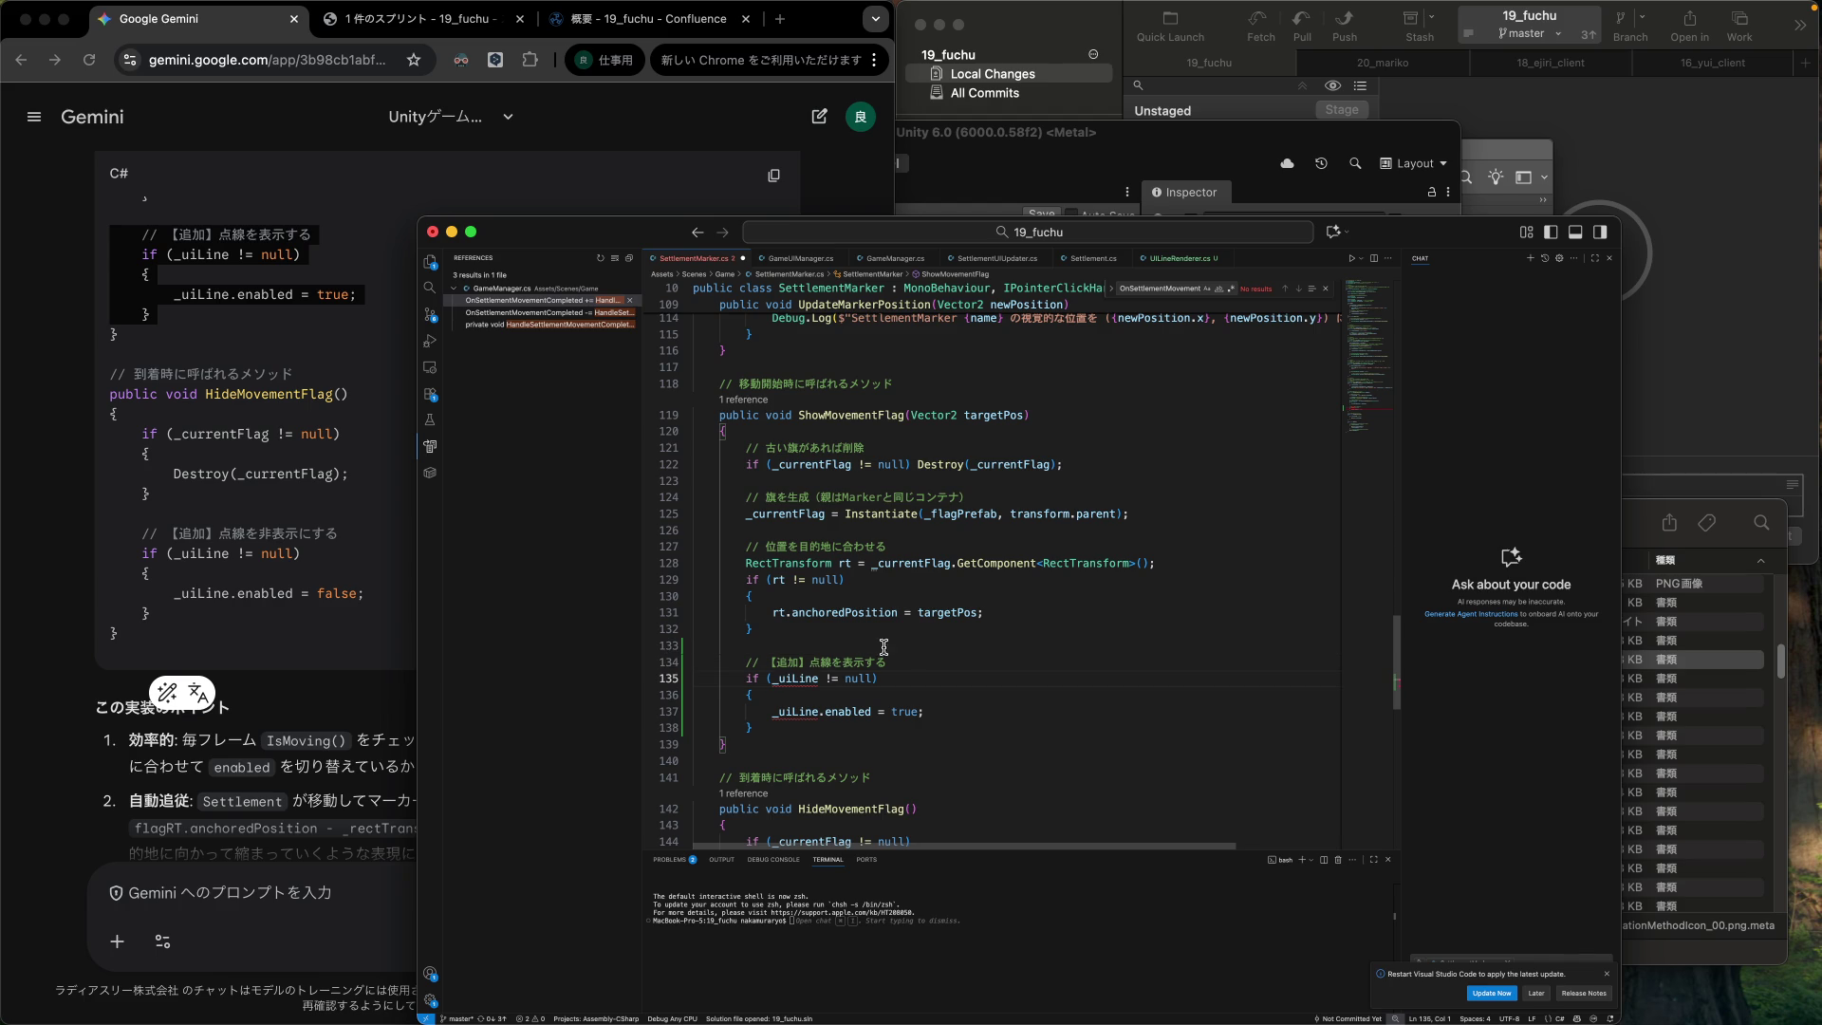
pyautogui.click(364, 564)
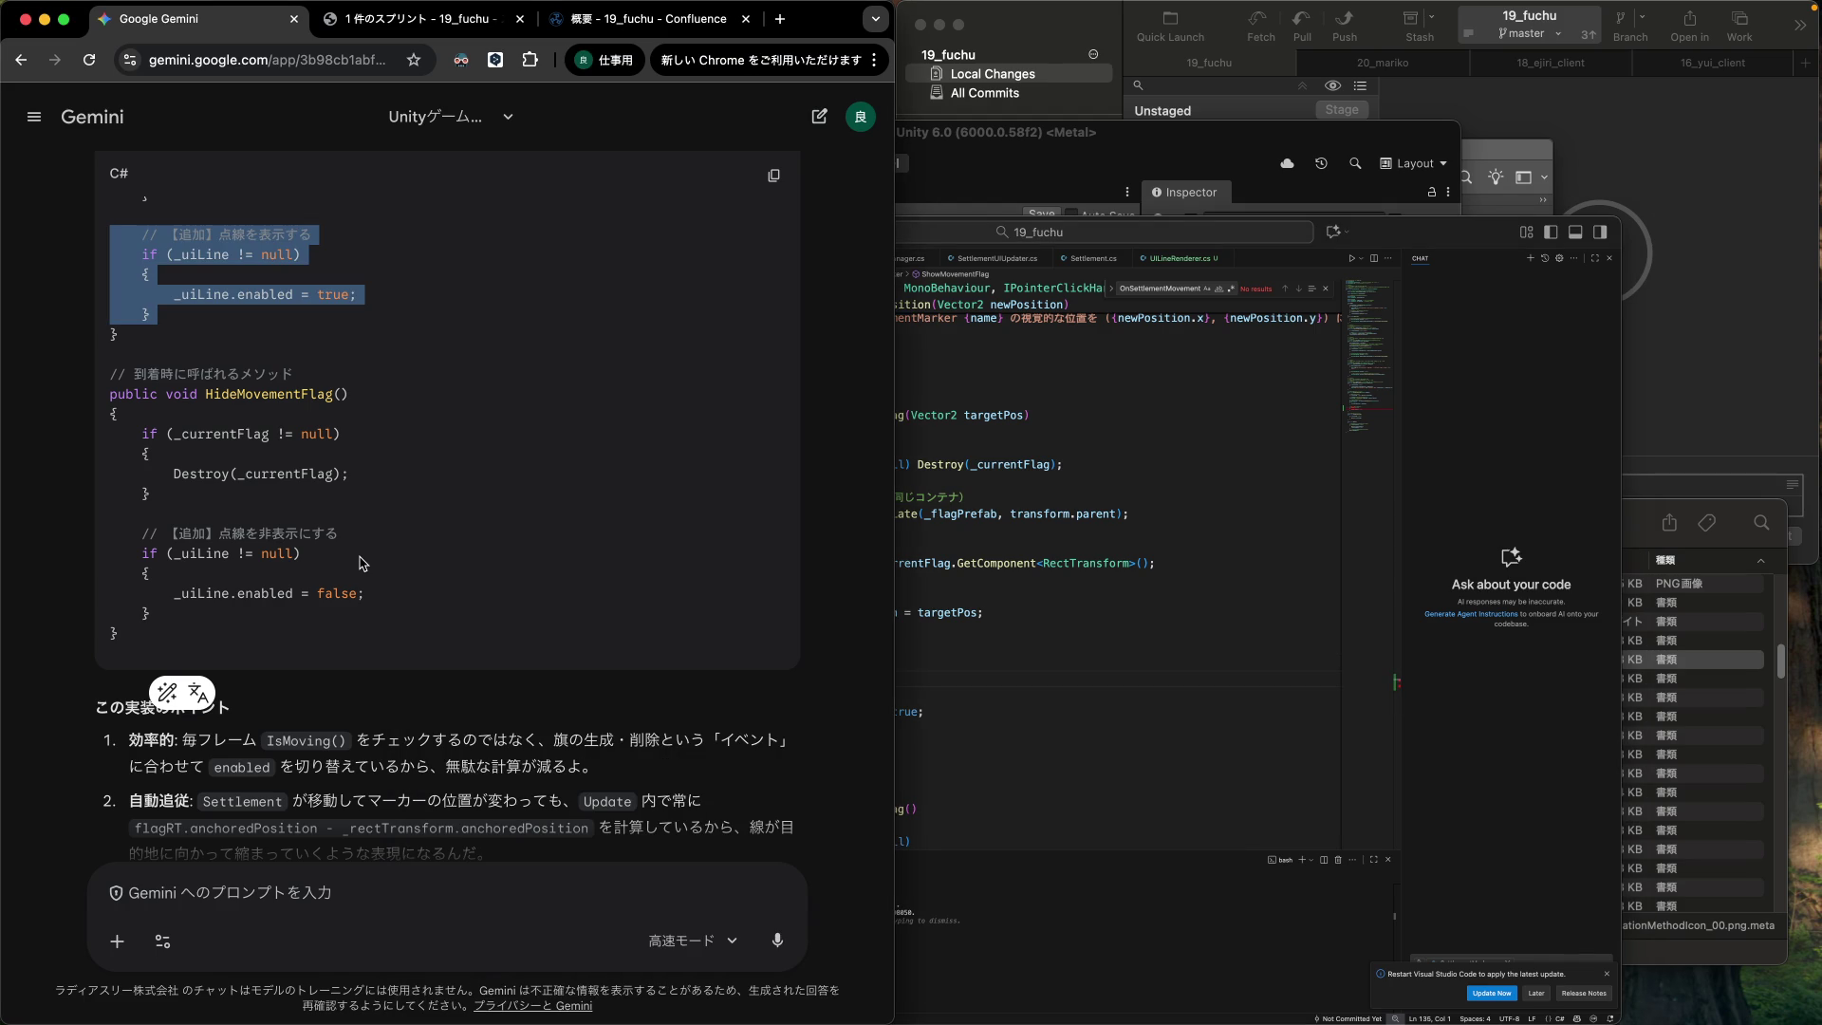
# Copy Gemini's _uiLine.enabled = false block and paste it at the end of HideMovementFlag.
pyautogui.moveTo(174, 593); pyautogui.dragTo(383, 604)
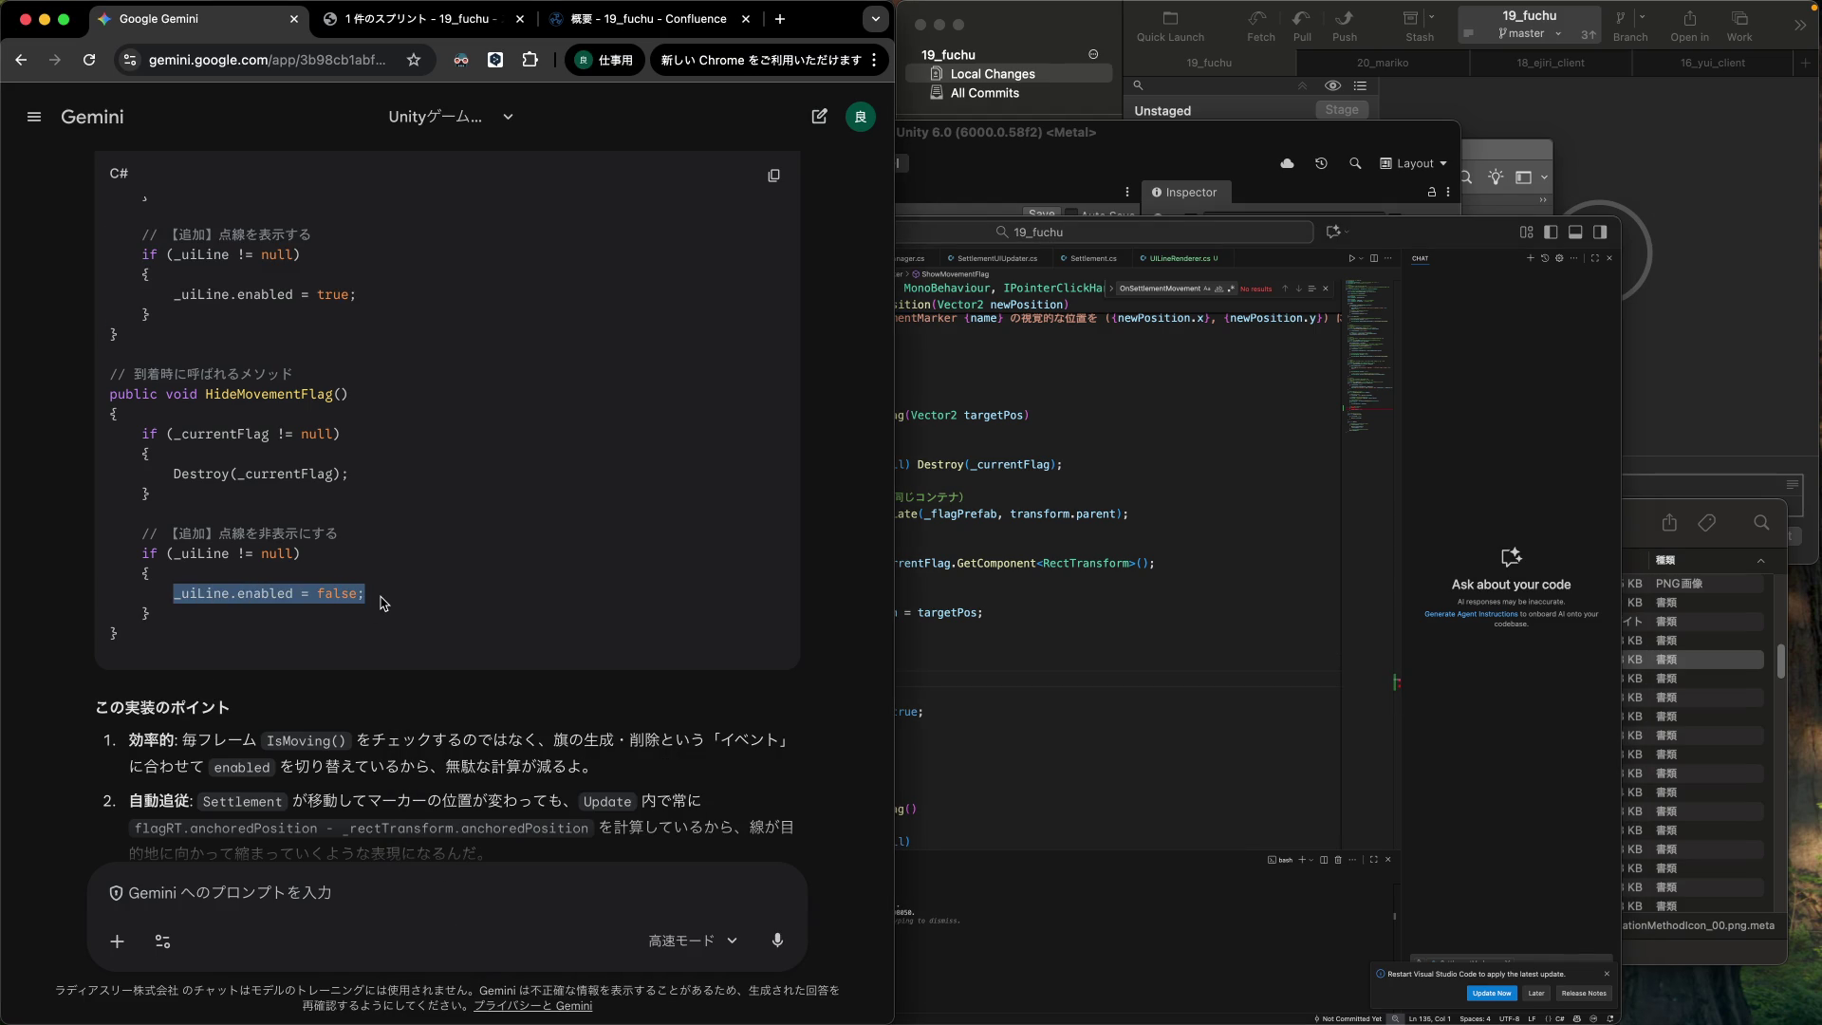
pyautogui.click(346, 512)
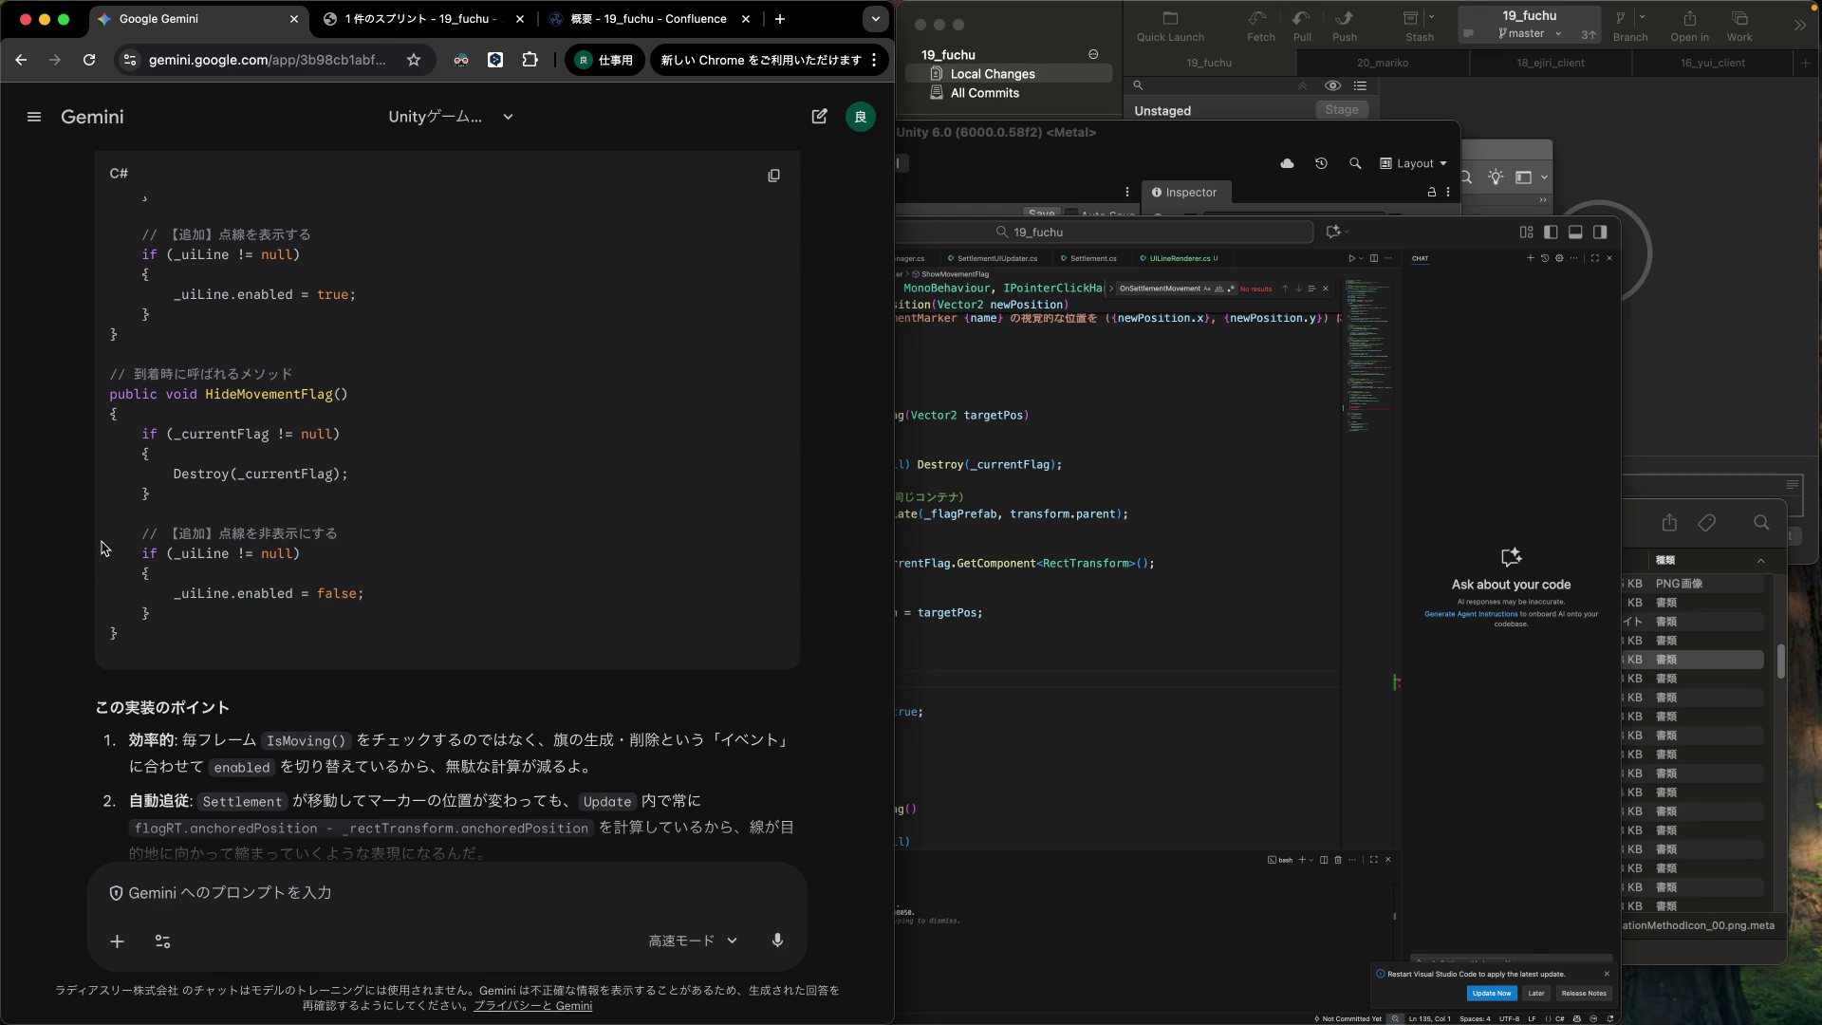
pyautogui.moveTo(102, 539); pyautogui.dragTo(112, 631)
pyautogui.press('cmd+c')
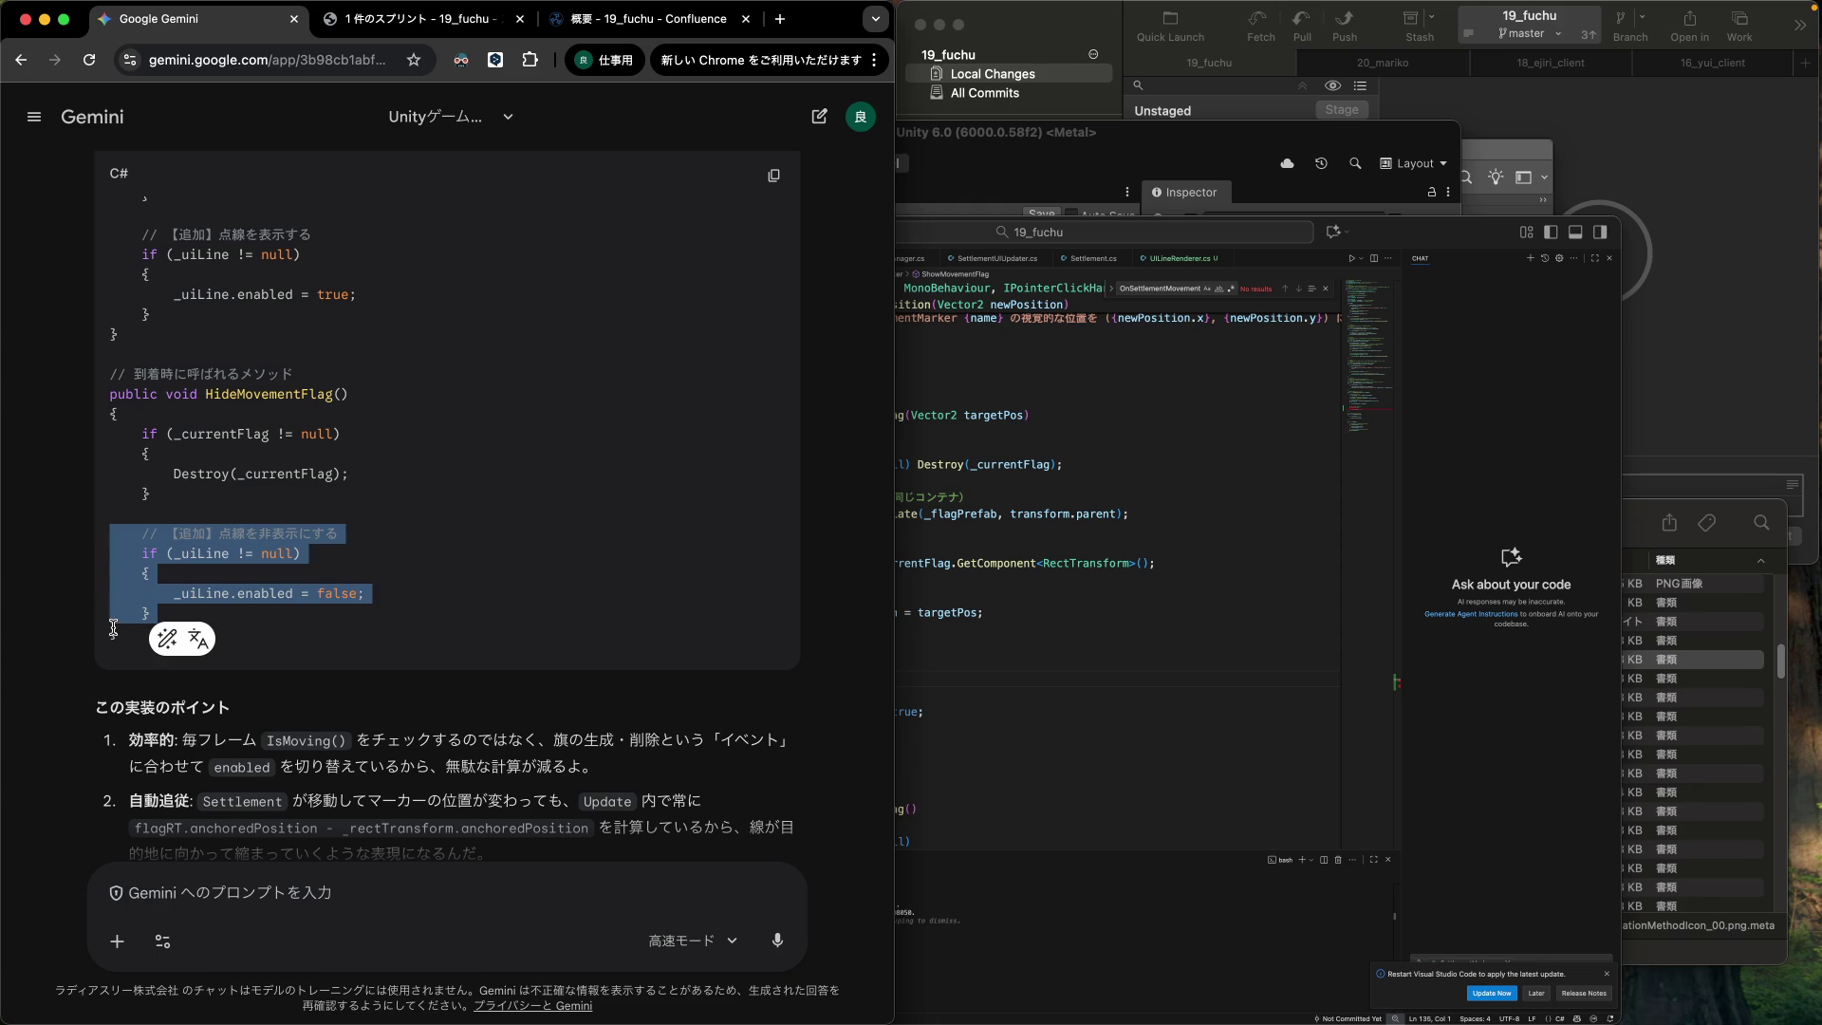
pyautogui.click(900, 663)
pyautogui.scroll(-4, 859, 709)
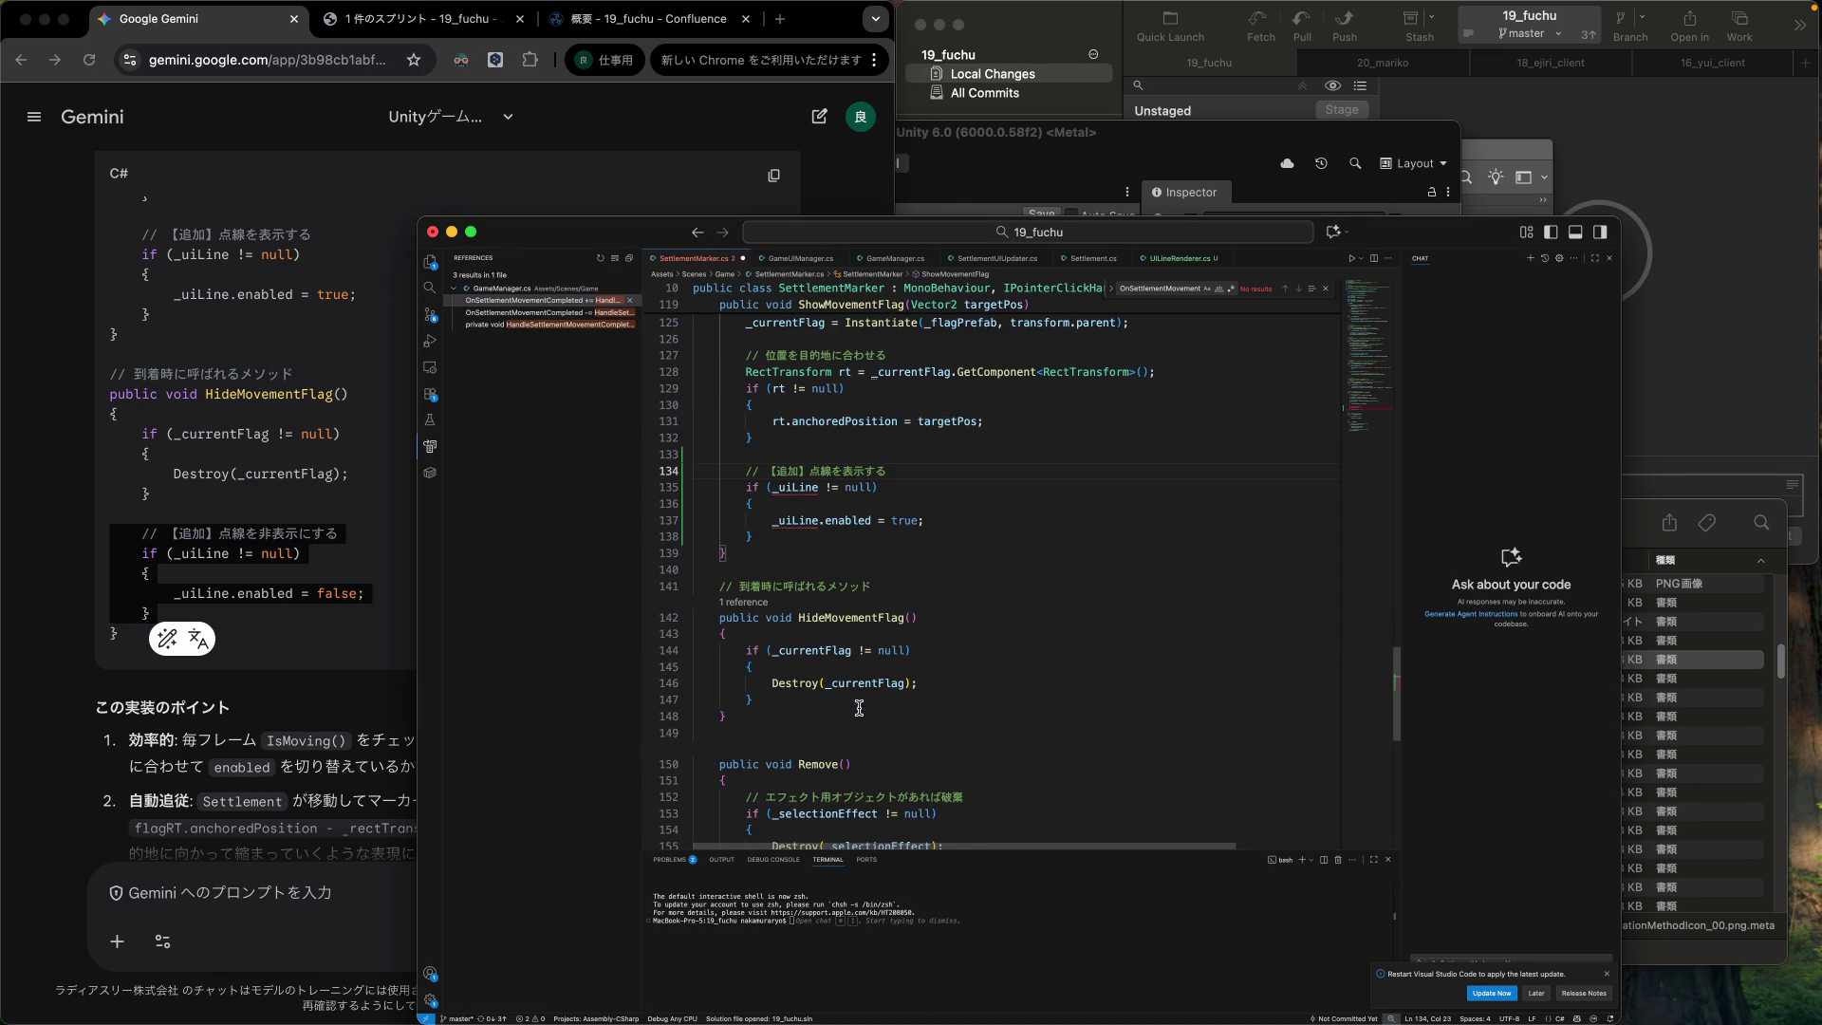
pyautogui.click(865, 699)
pyautogui.click(694, 715)
pyautogui.press('cmd+v')
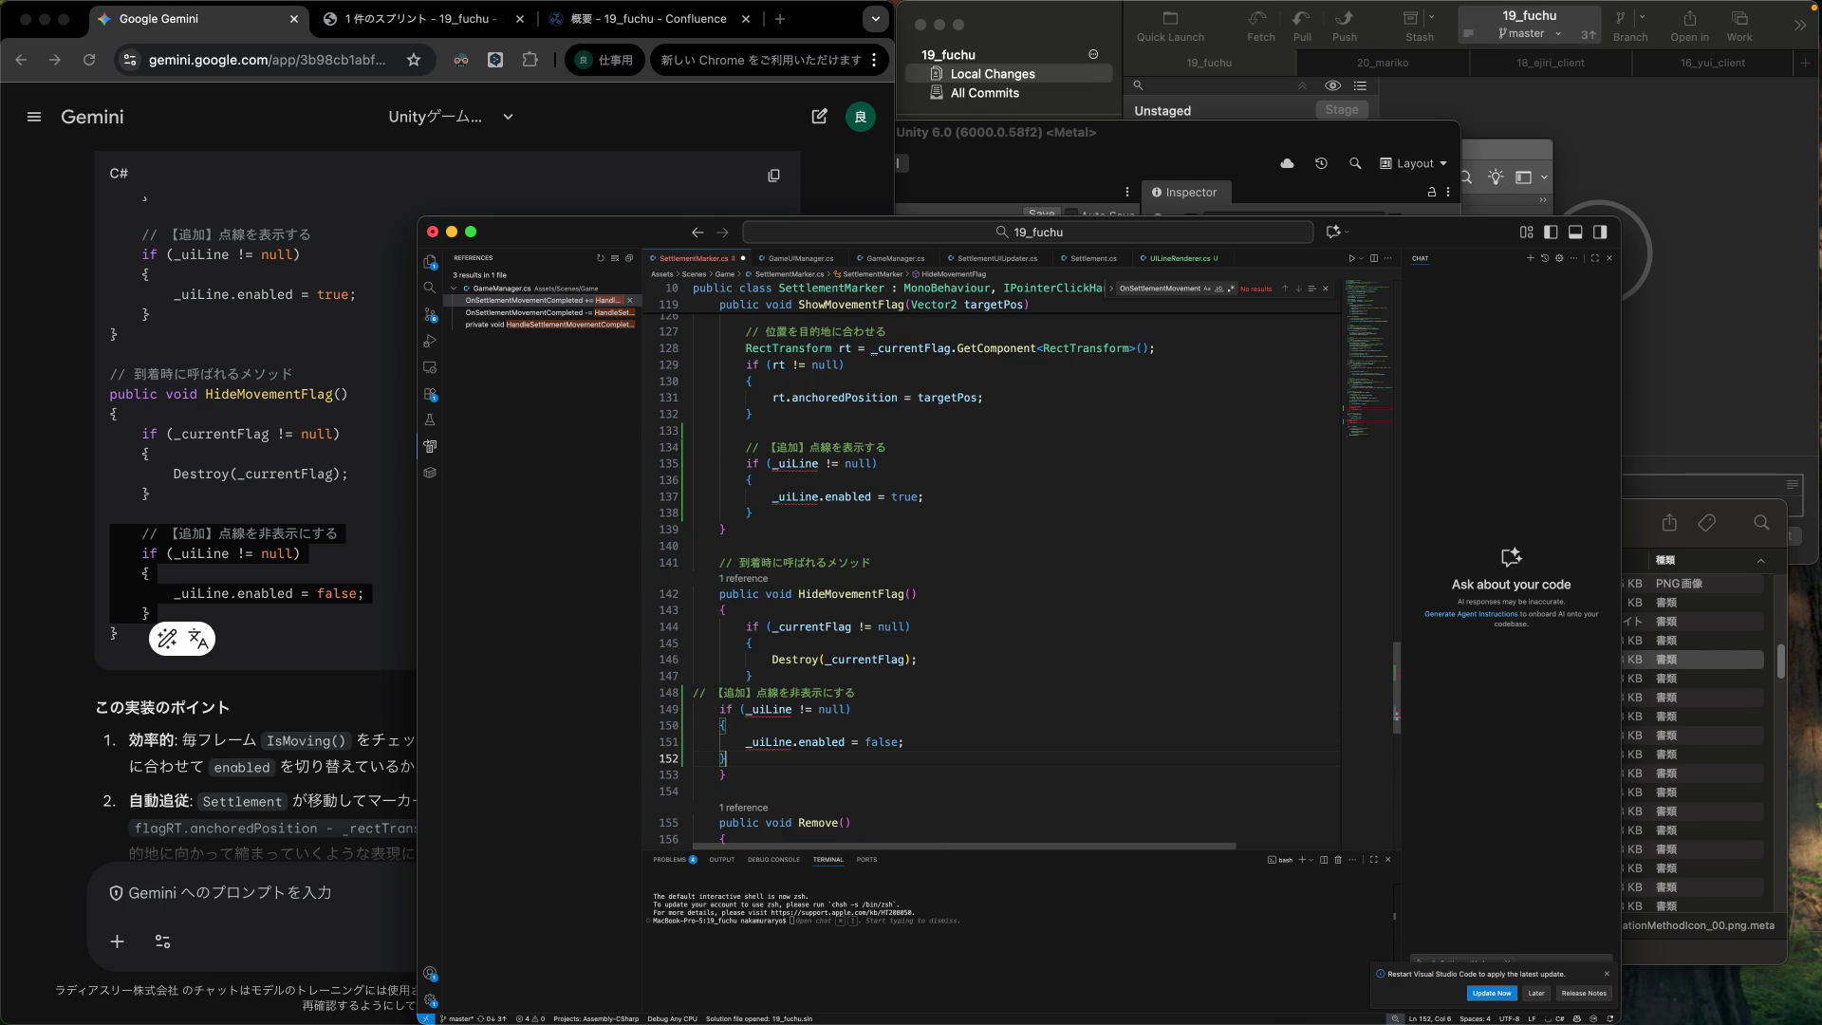
# Indent the pasted hide-line block one level inside HideMovementFlag.
pyautogui.press('Up')
pyautogui.press('Up')
pyautogui.press('Up')
pyautogui.press('Down')
pyautogui.press('Home')
pyautogui.press('Tab')
pyautogui.hotkey('shift', 'Down')
pyautogui.hotkey('shift', 'Down')
pyautogui.hotkey('shift', 'Down')
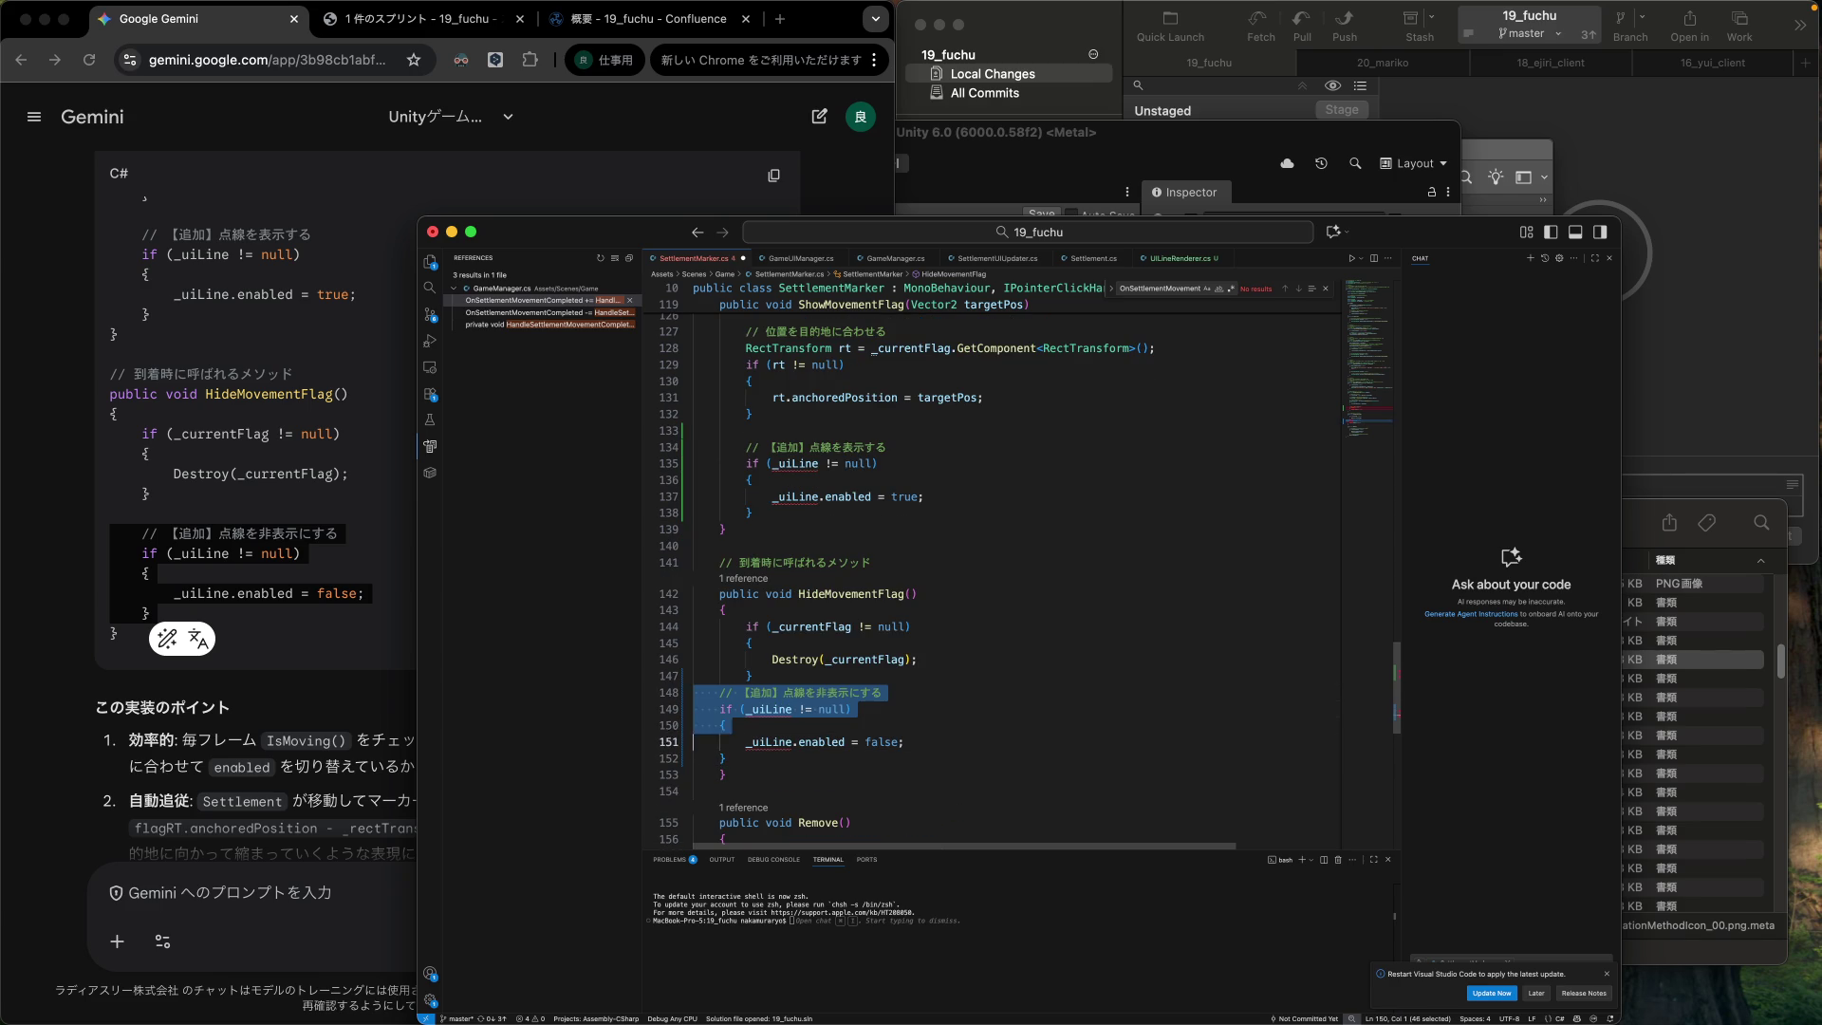
pyautogui.press('Tab')
pyautogui.press('Up')
pyautogui.press('Up')
pyautogui.press('Down')
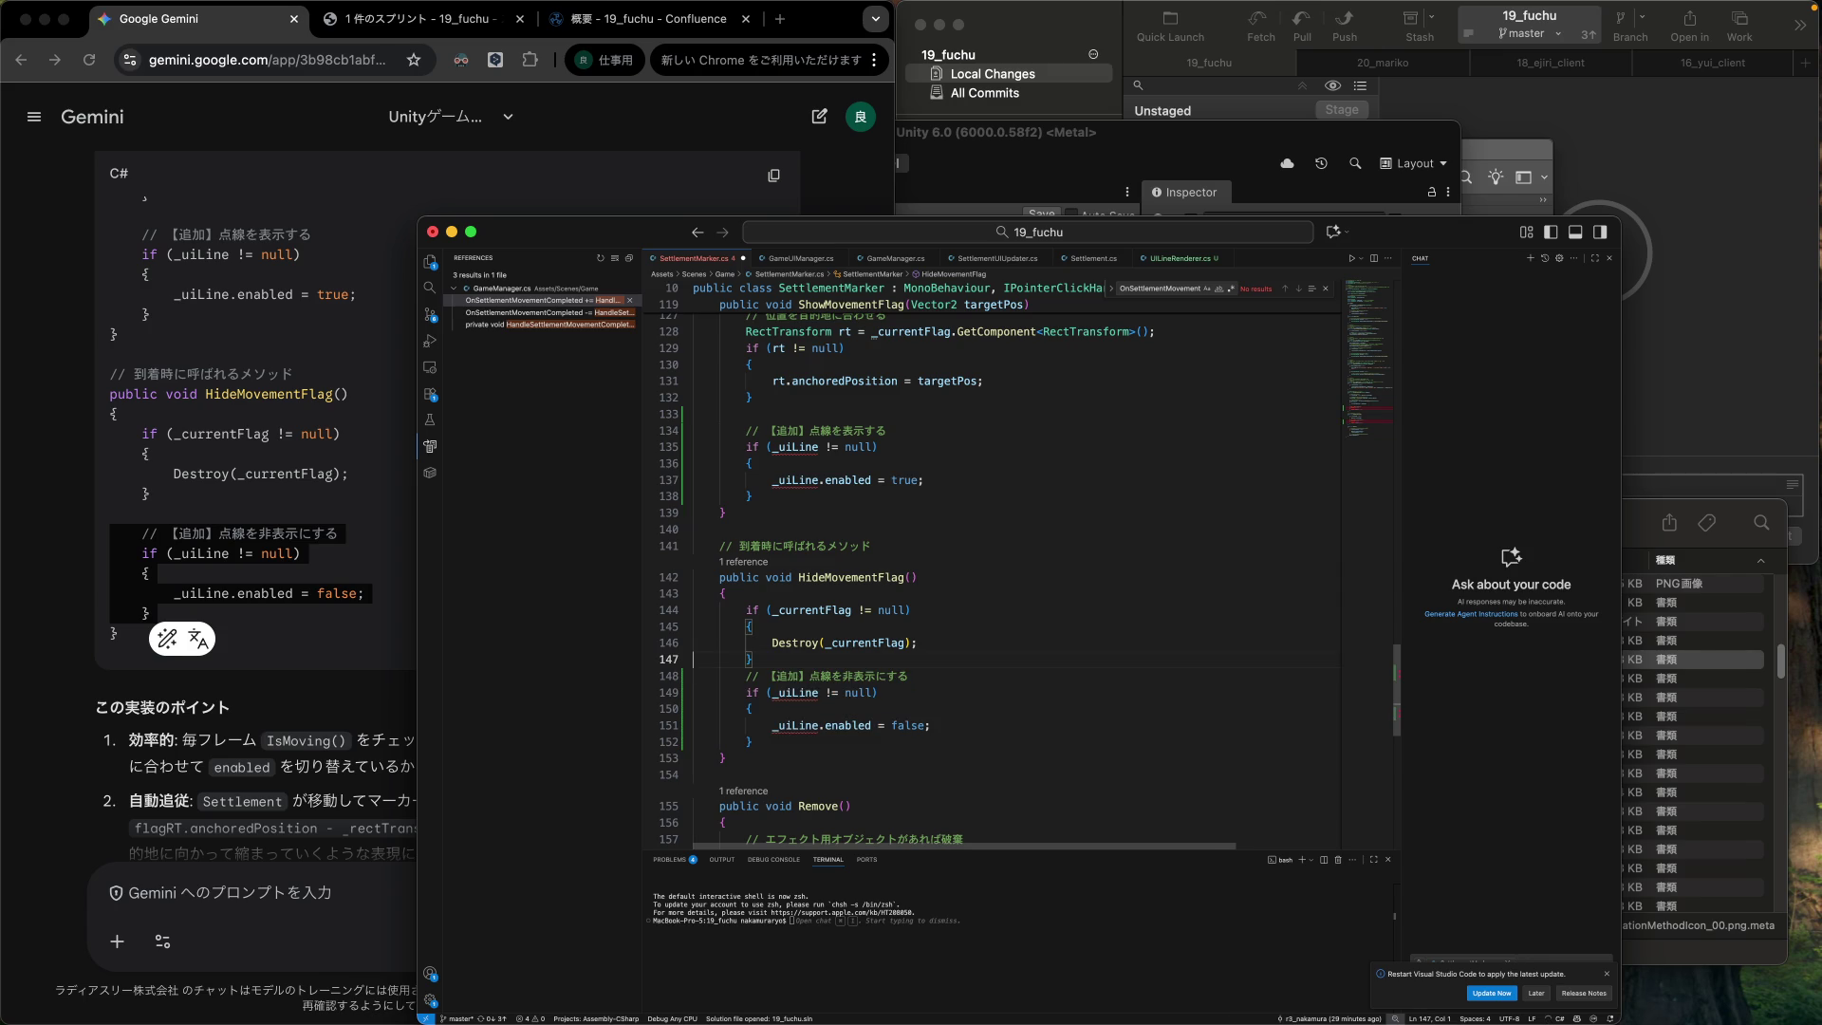
# Delete the 【追加】 tag from both the hide and show dashed-line comments.
pyautogui.press('Down')
pyautogui.press('Right')
pyautogui.press('Right')
pyautogui.press('Right')
pyautogui.hotkey('shift', 'Right')
pyautogui.hotkey('shift', 'Right')
pyautogui.hotkey('shift', 'Right')
pyautogui.press('BackSpace')
pyautogui.press('Up')
pyautogui.press('Up')
pyautogui.press('Up')
pyautogui.press('Up')
pyautogui.press('Up')
pyautogui.press('Right')
pyautogui.press('Right')
pyautogui.hotkey('shift', 'Right')
pyautogui.hotkey('shift', 'Right')
pyautogui.press('BackSpace')
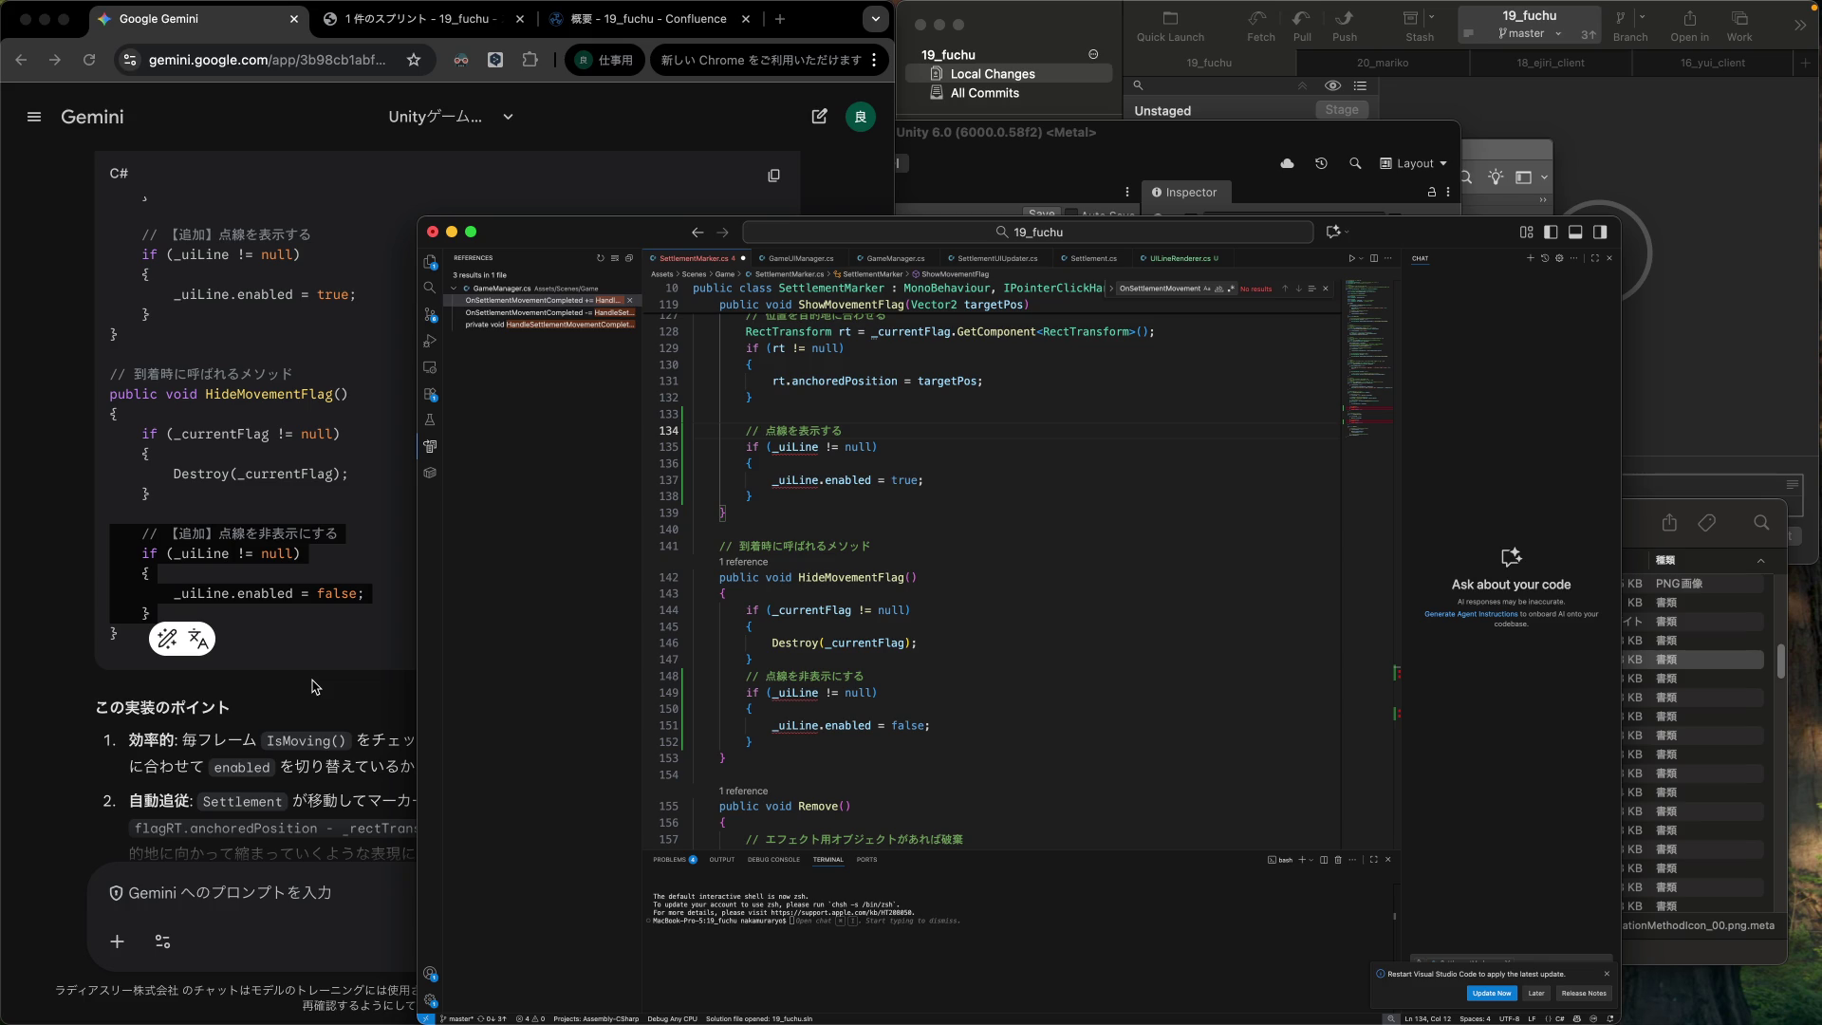
pyautogui.click(257, 693)
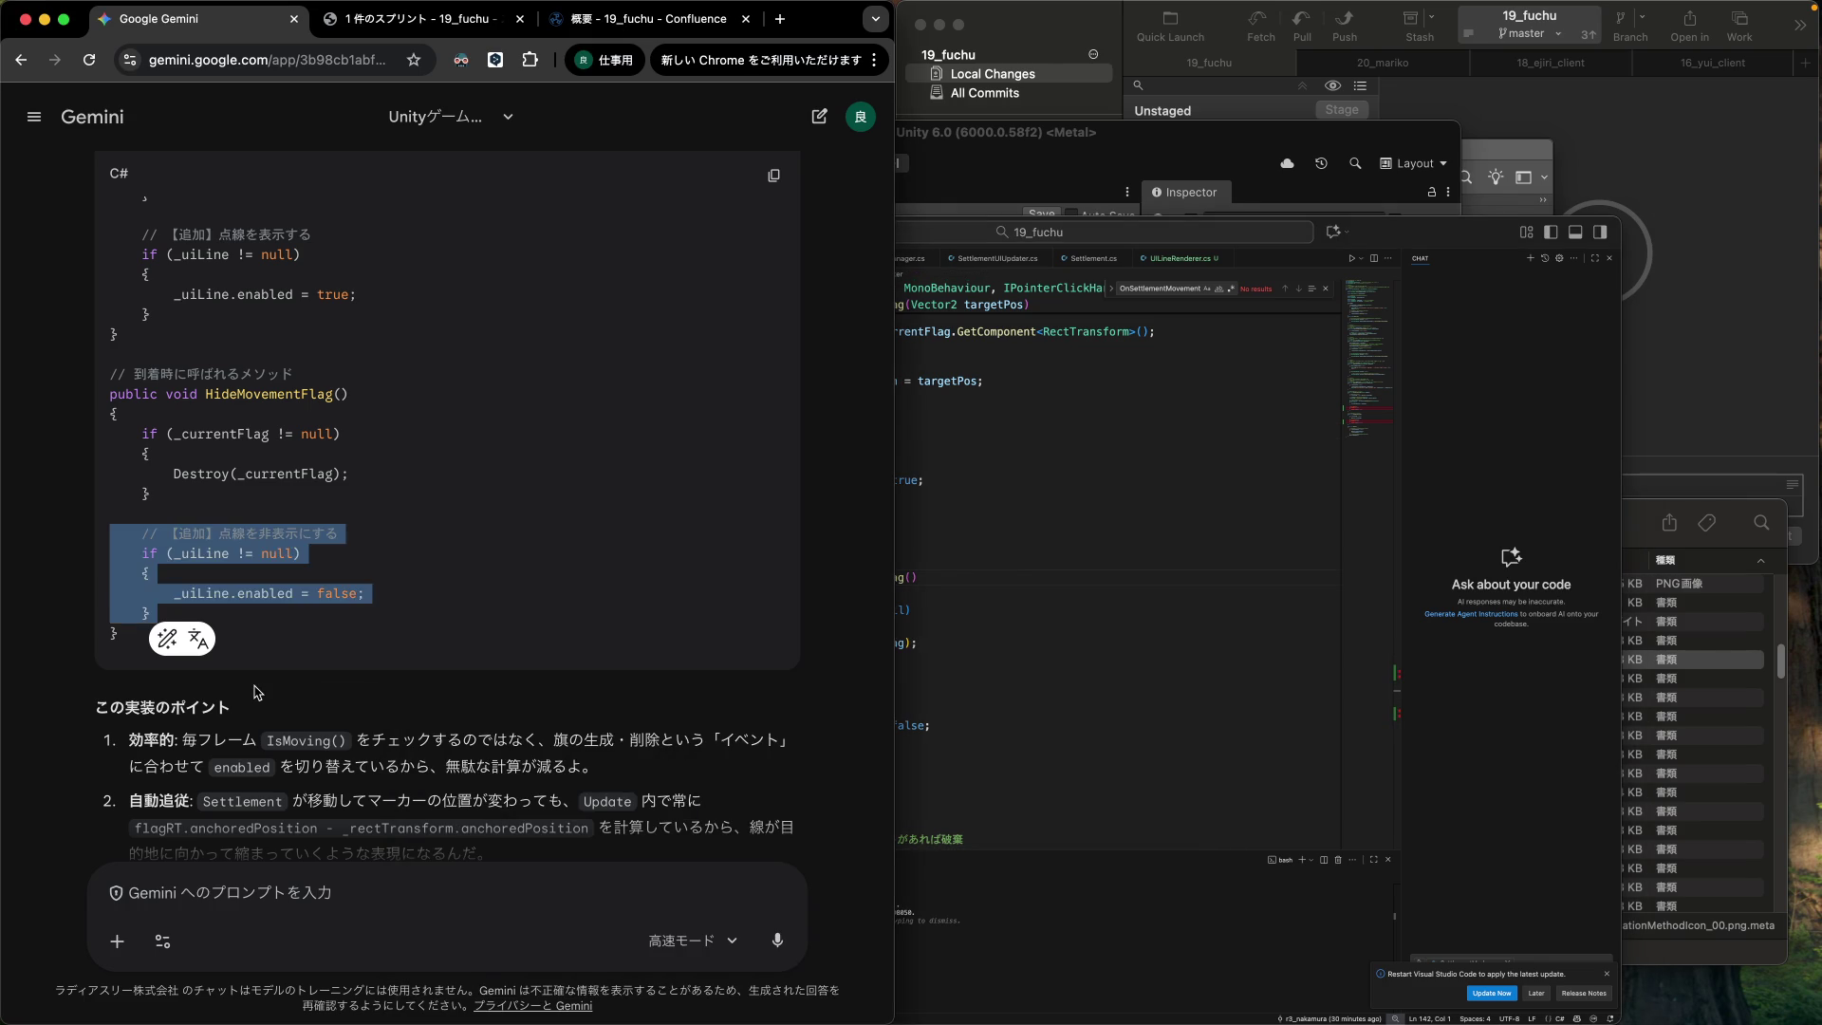
# Ask Gemini 'enable じゃなくて SetActive じゃないの？' in the prompt box and send it.
pyautogui.scroll(-2, 261, 688)
pyautogui.click(286, 651)
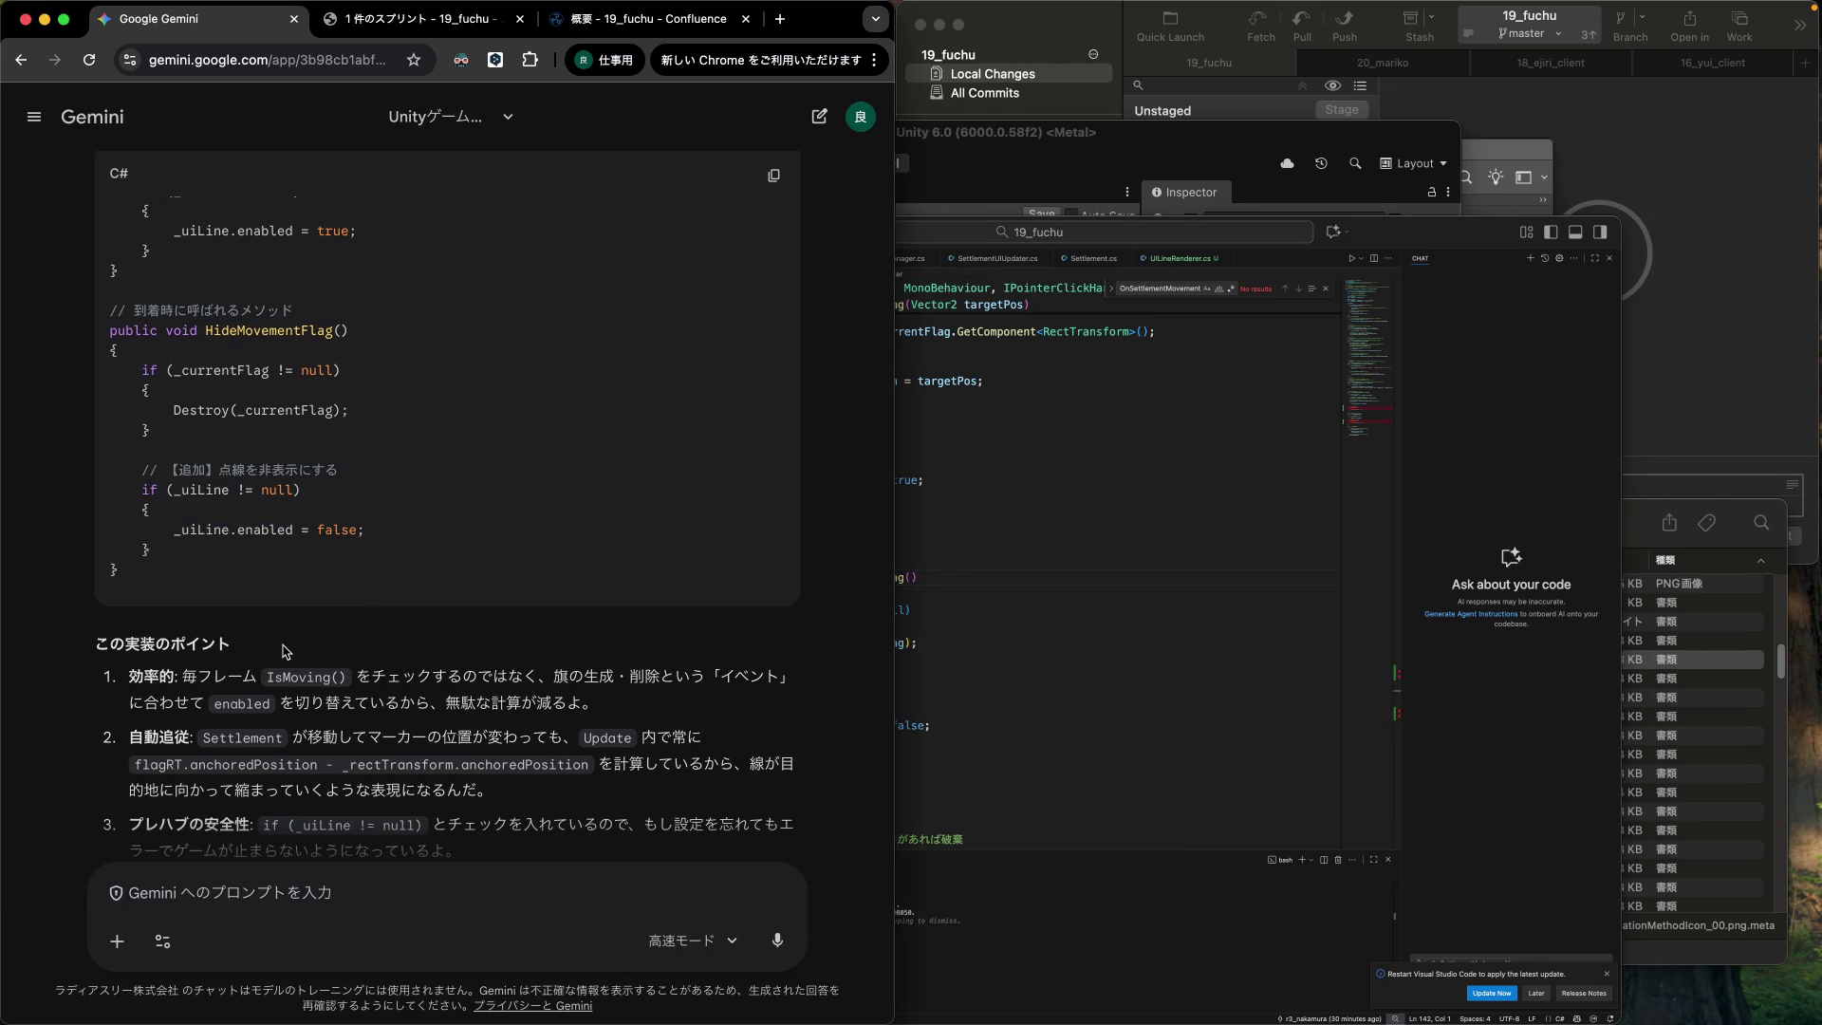
pyautogui.scroll(-2, 286, 652)
pyautogui.scroll(-1, 283, 646)
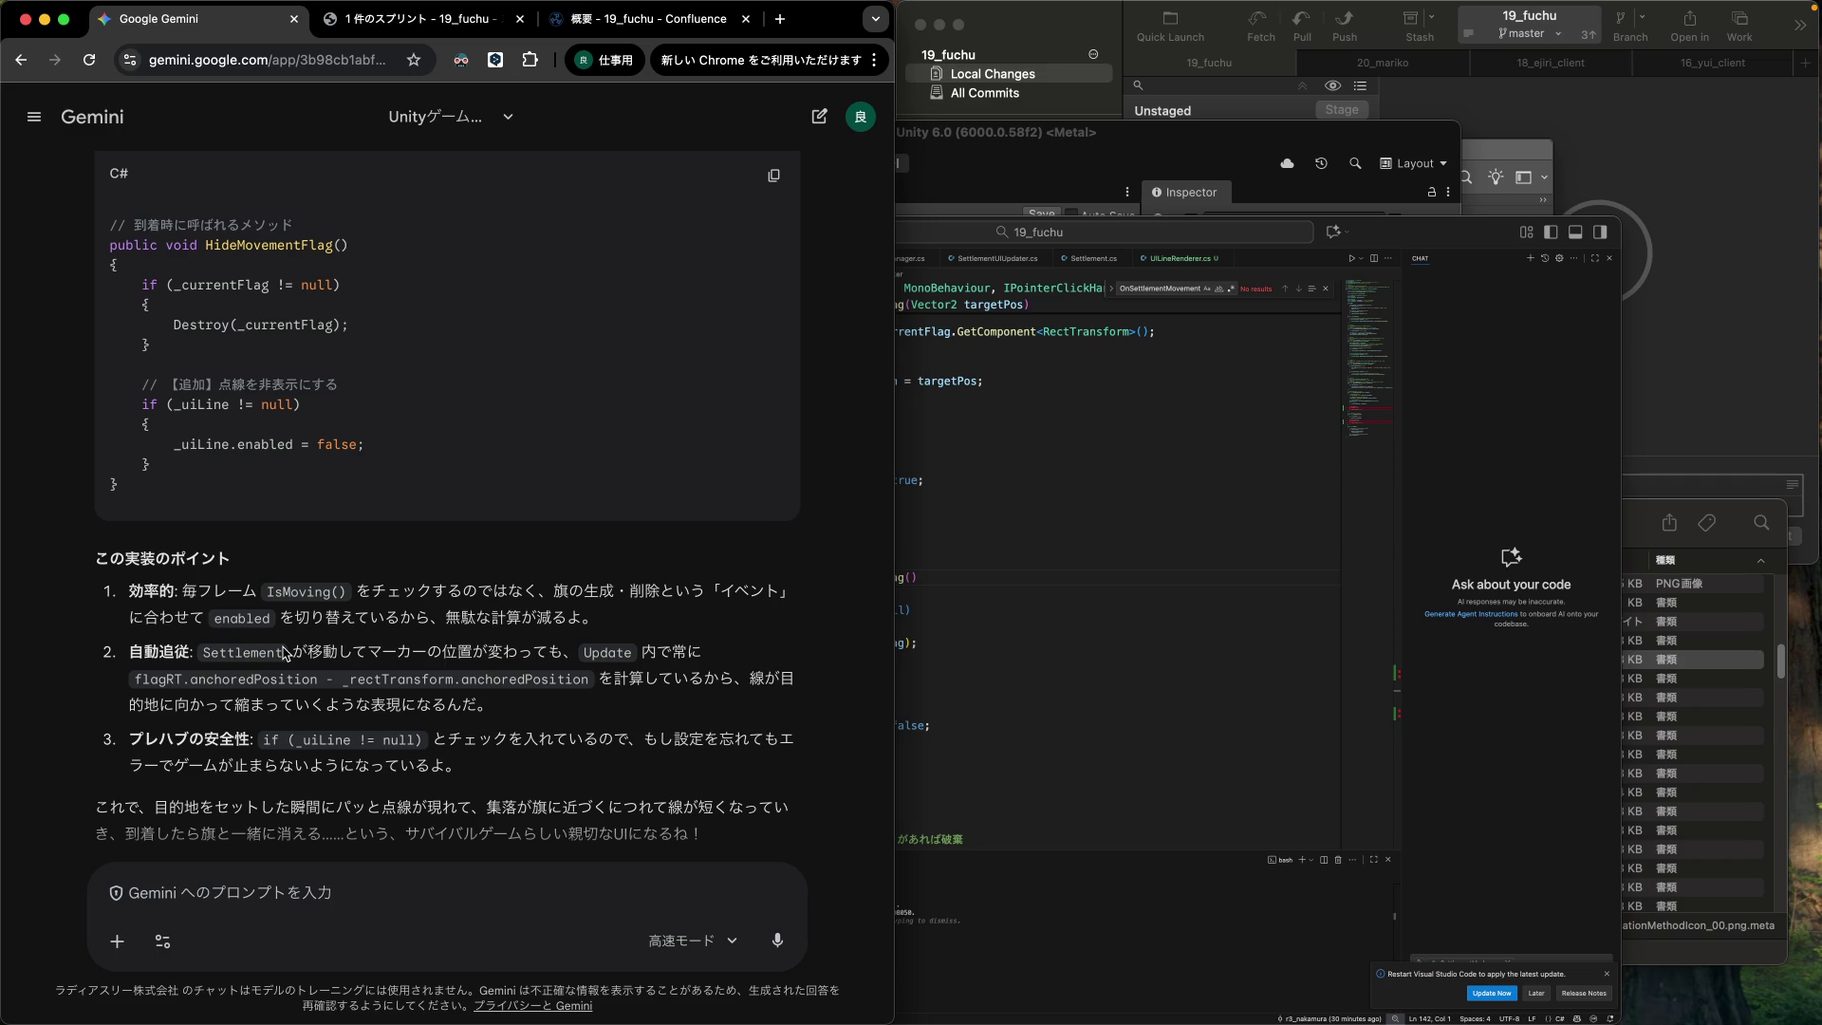
pyautogui.scroll(-1, 283, 651)
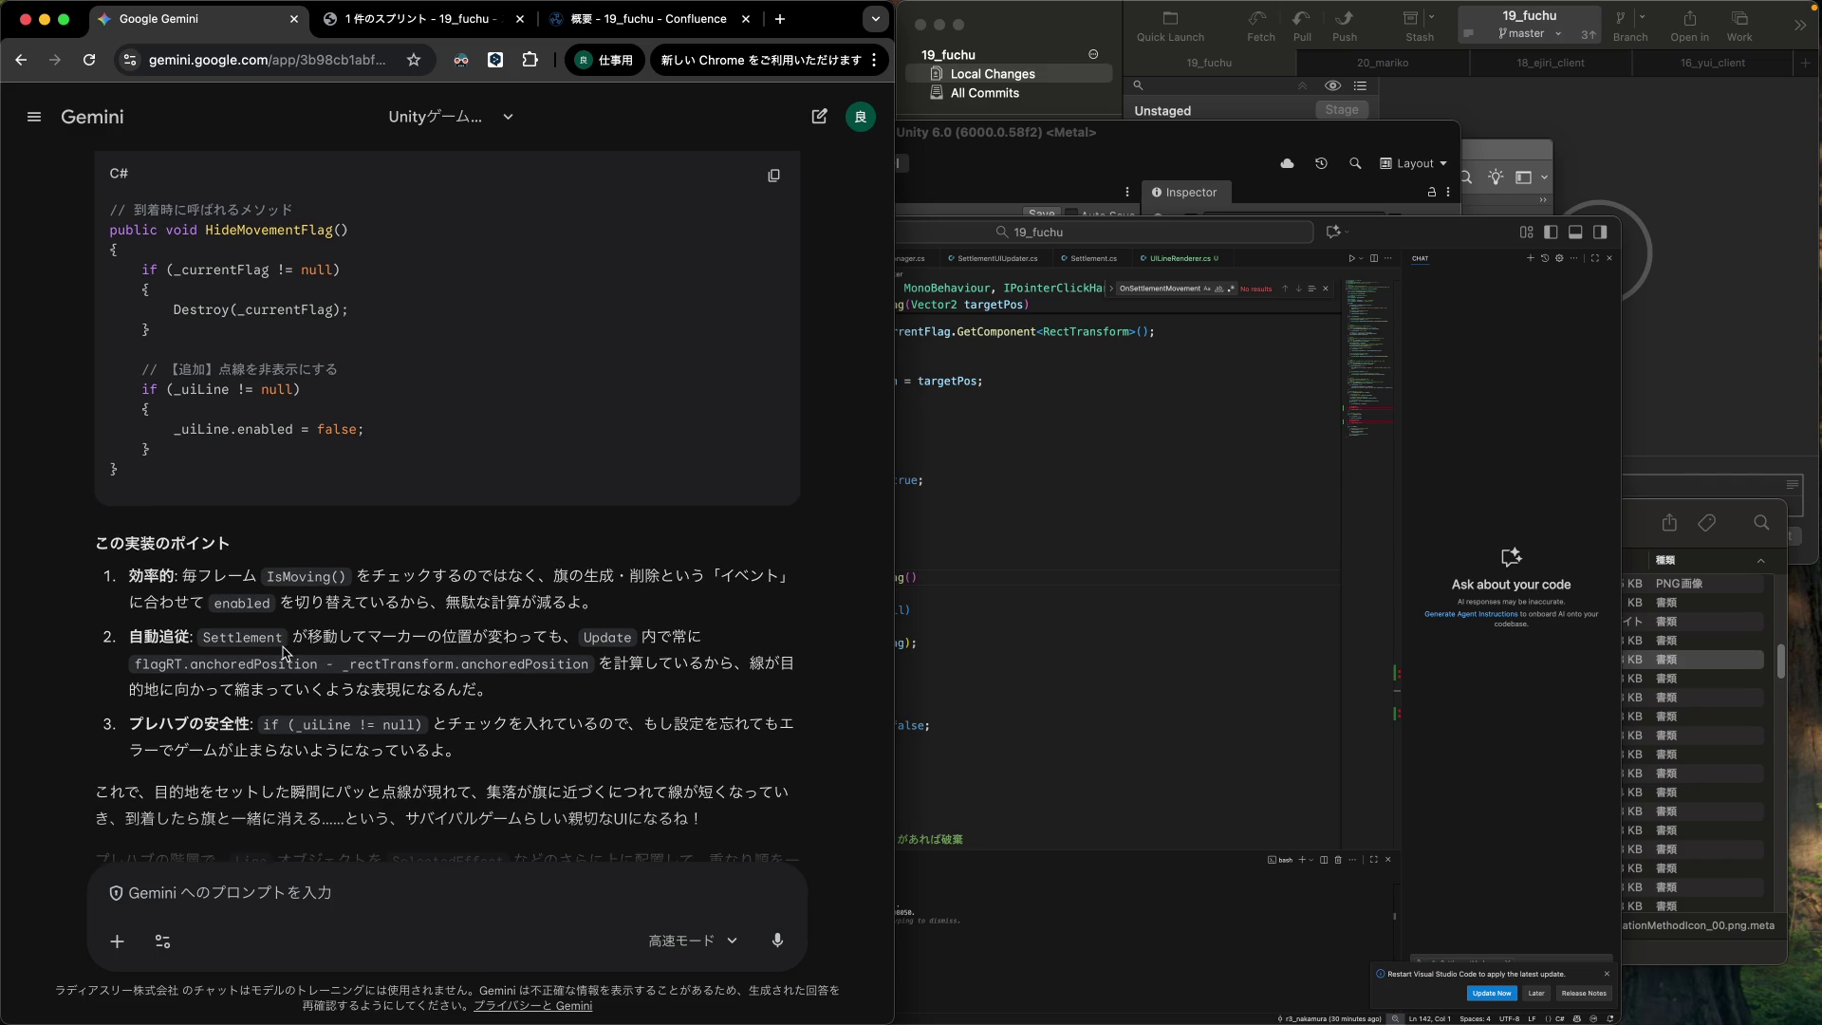
pyautogui.click(287, 892)
pyautogui.write('ena')
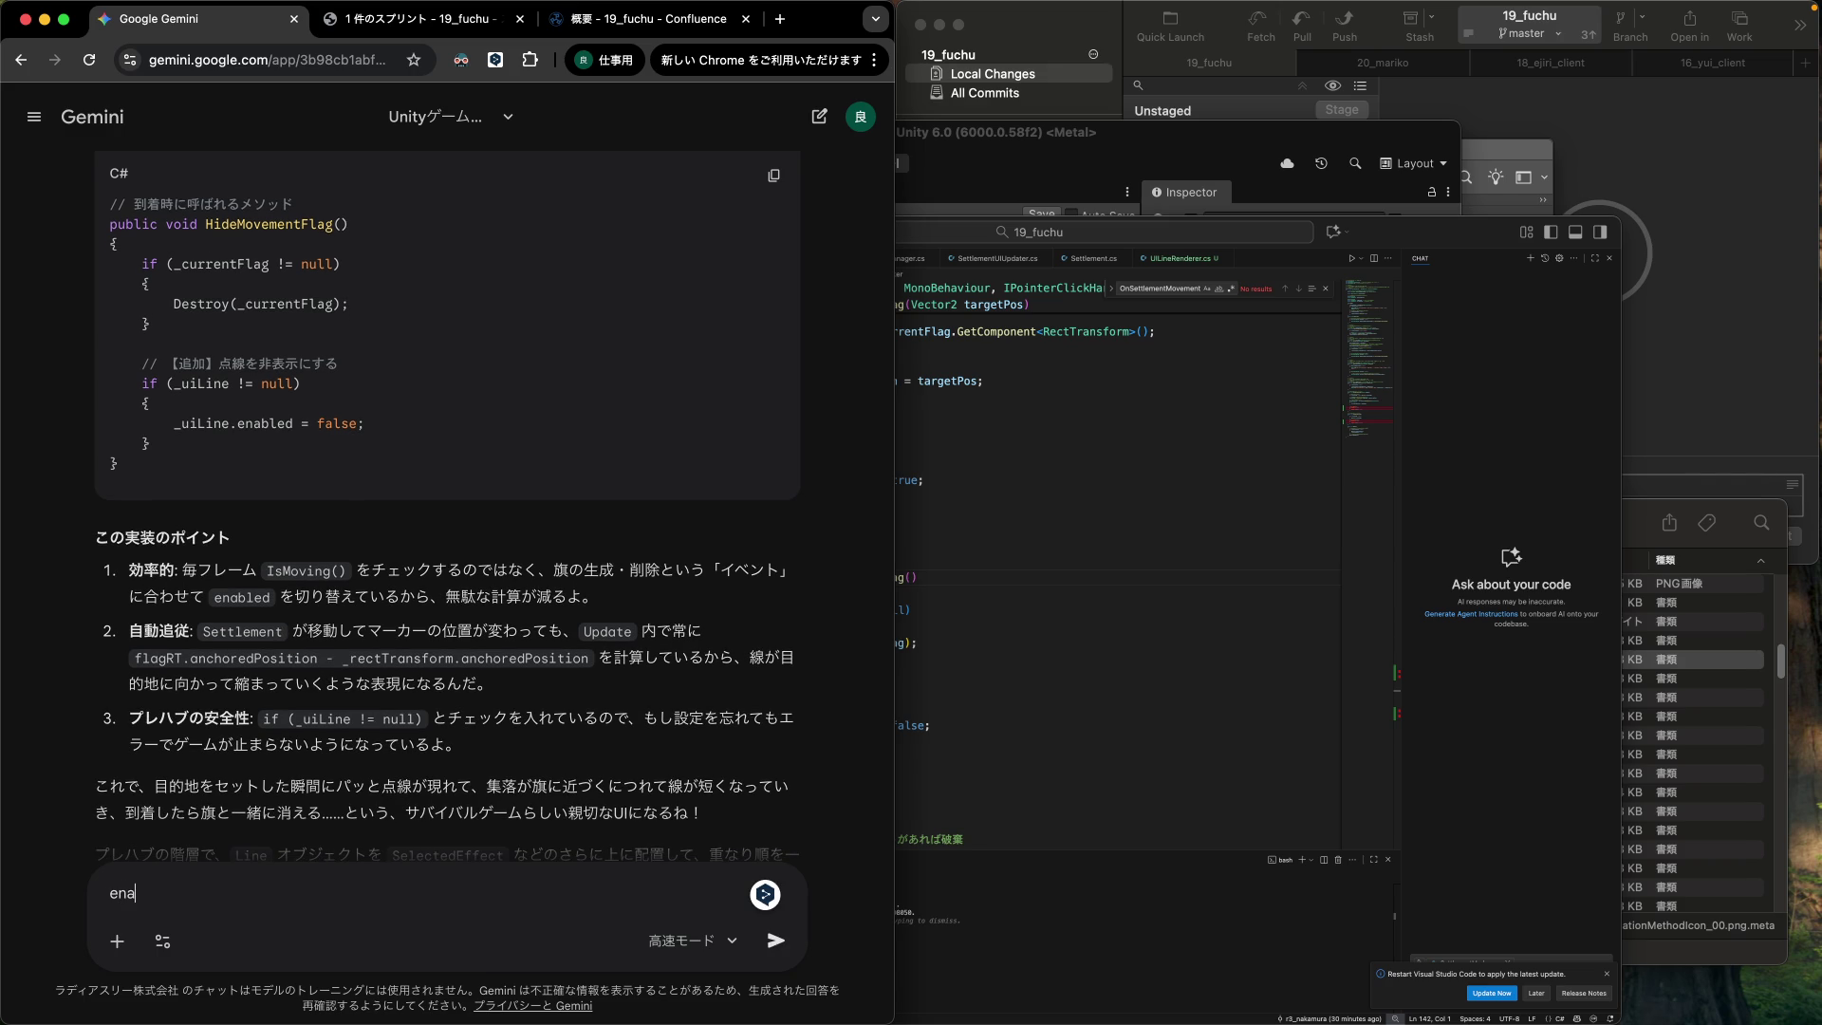
pyautogui.write('ble じゃなくて SetActi')
pyautogui.write('ve じゃないあ')
pyautogui.press('BackSpace')
pyautogui.write('の？')
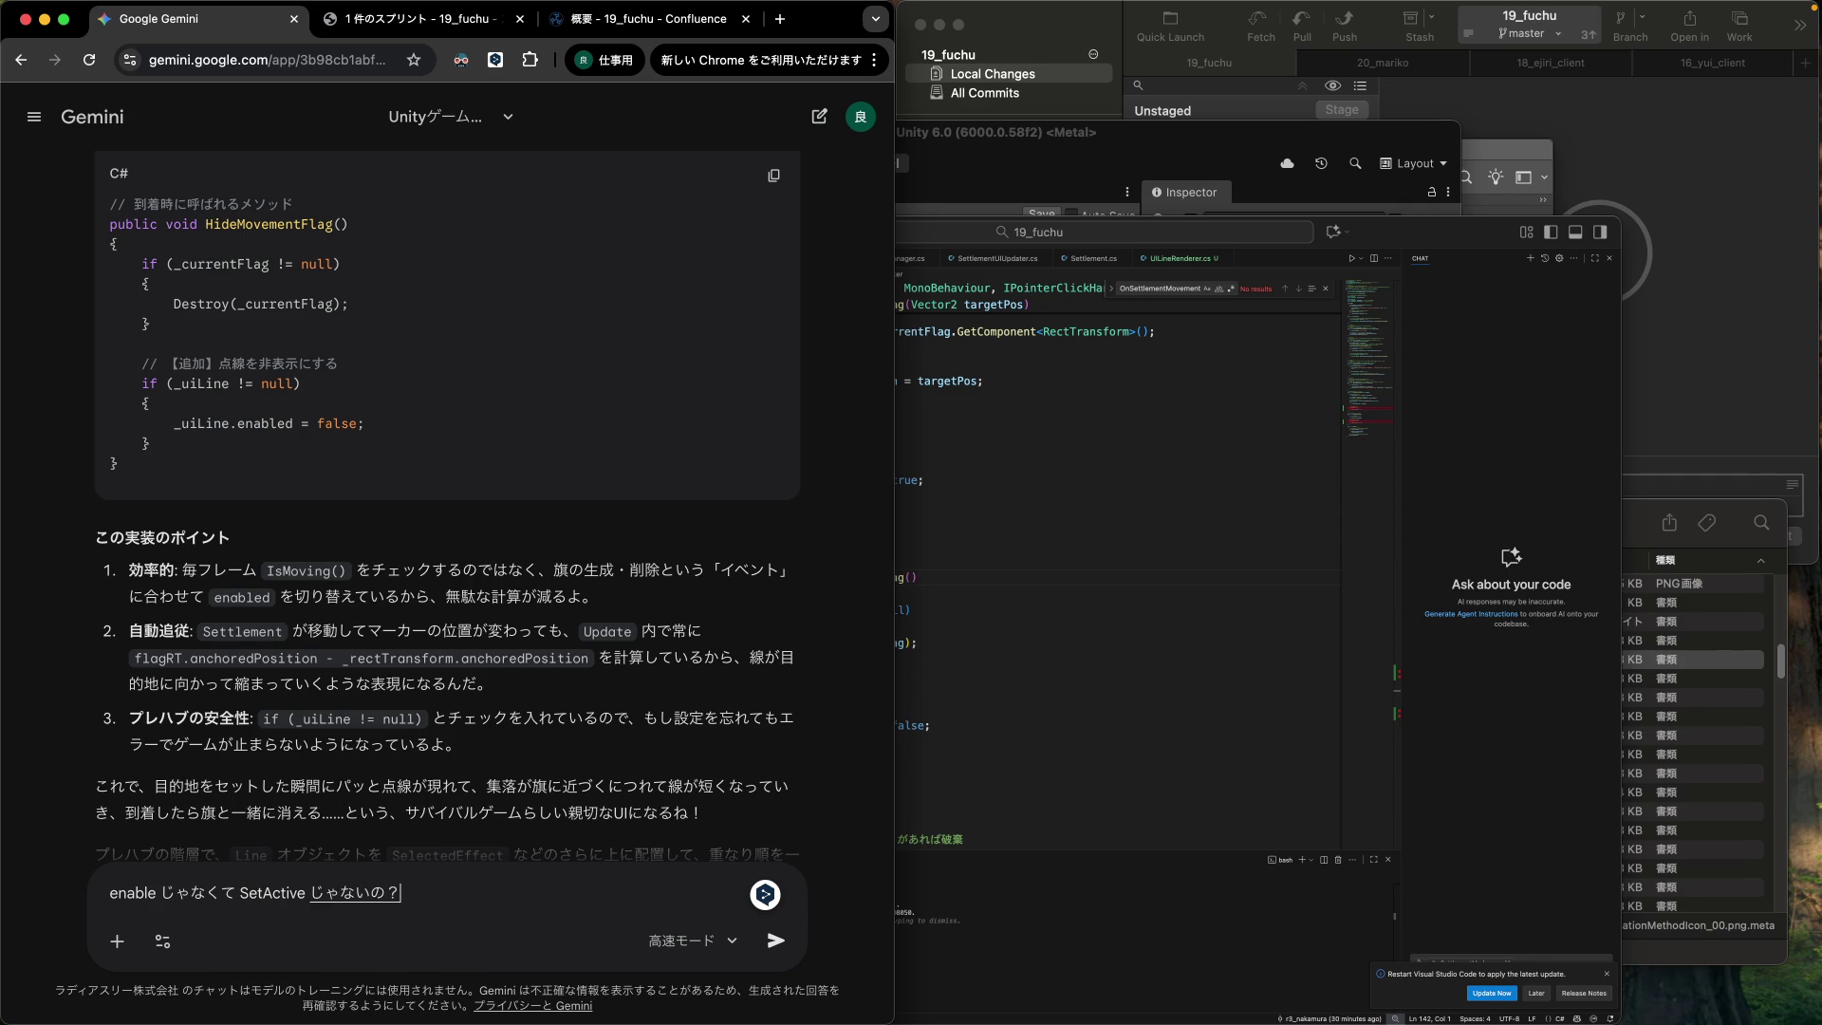
pyautogui.press('Return')
pyautogui.press('Return')
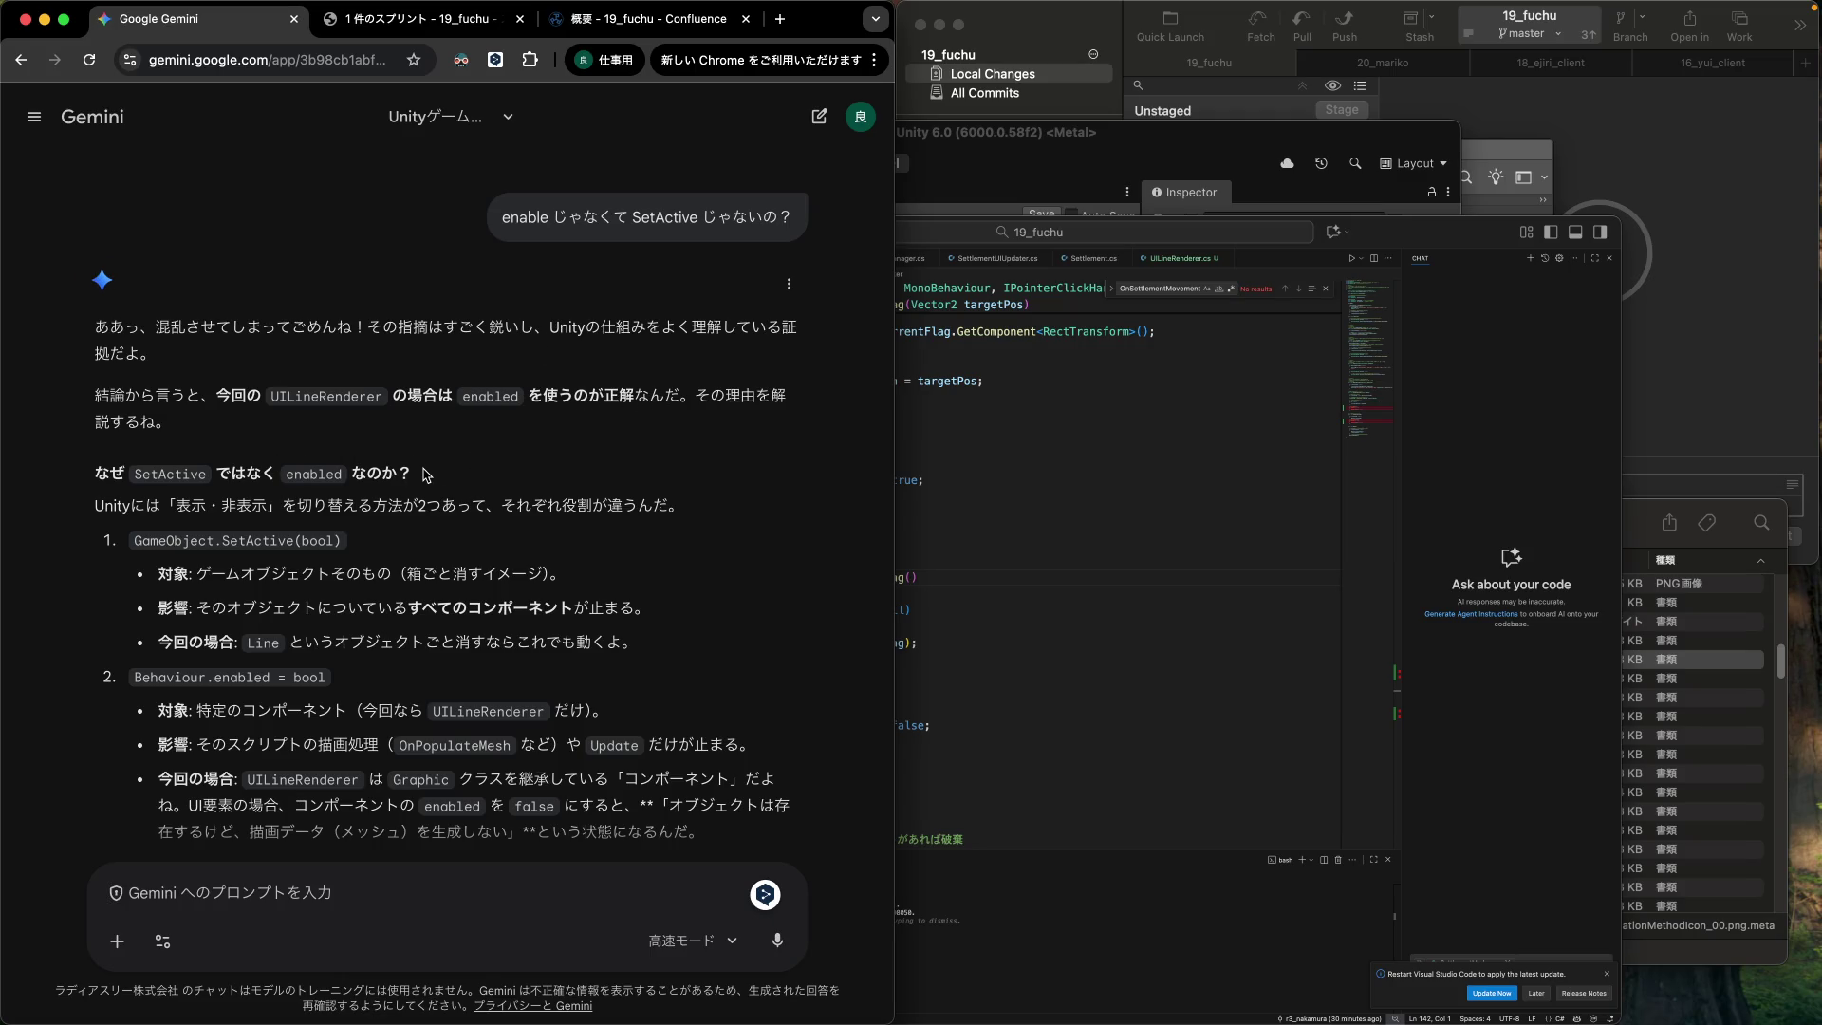
pyautogui.keyDown('shift'); pyautogui.click(469, 496); pyautogui.keyUp('shift')
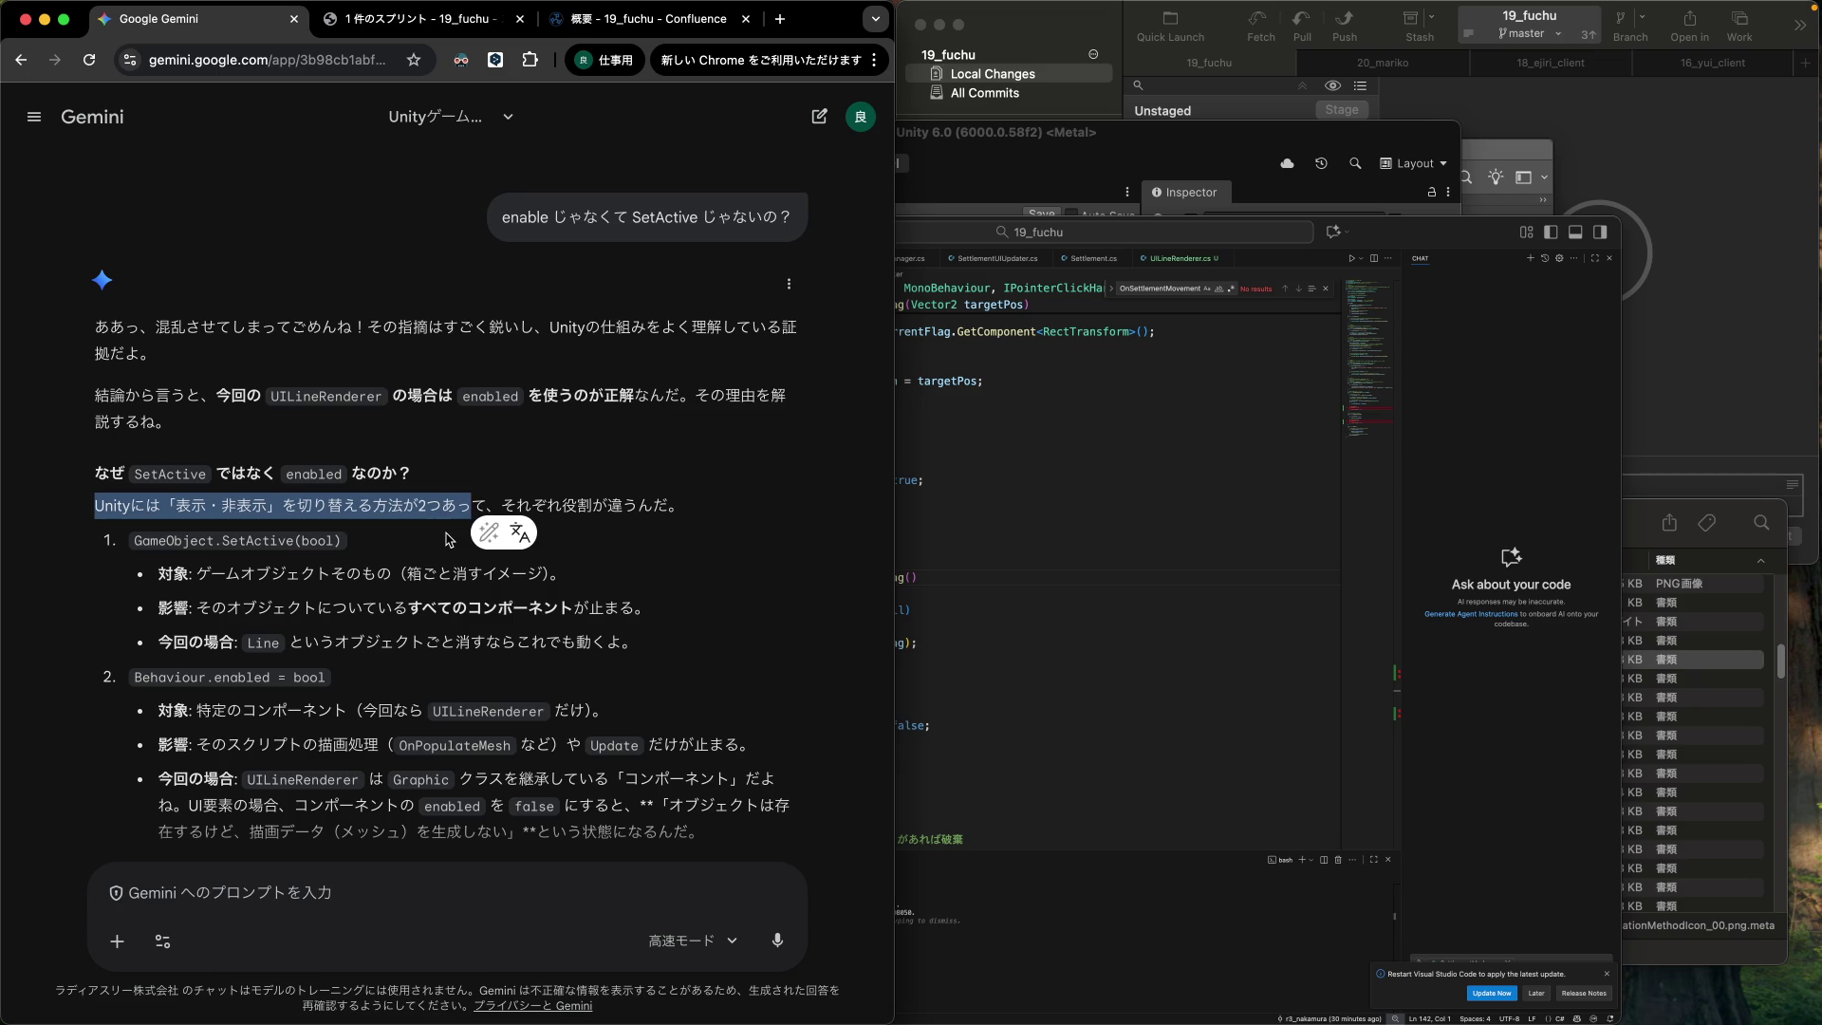
pyautogui.click(375, 643)
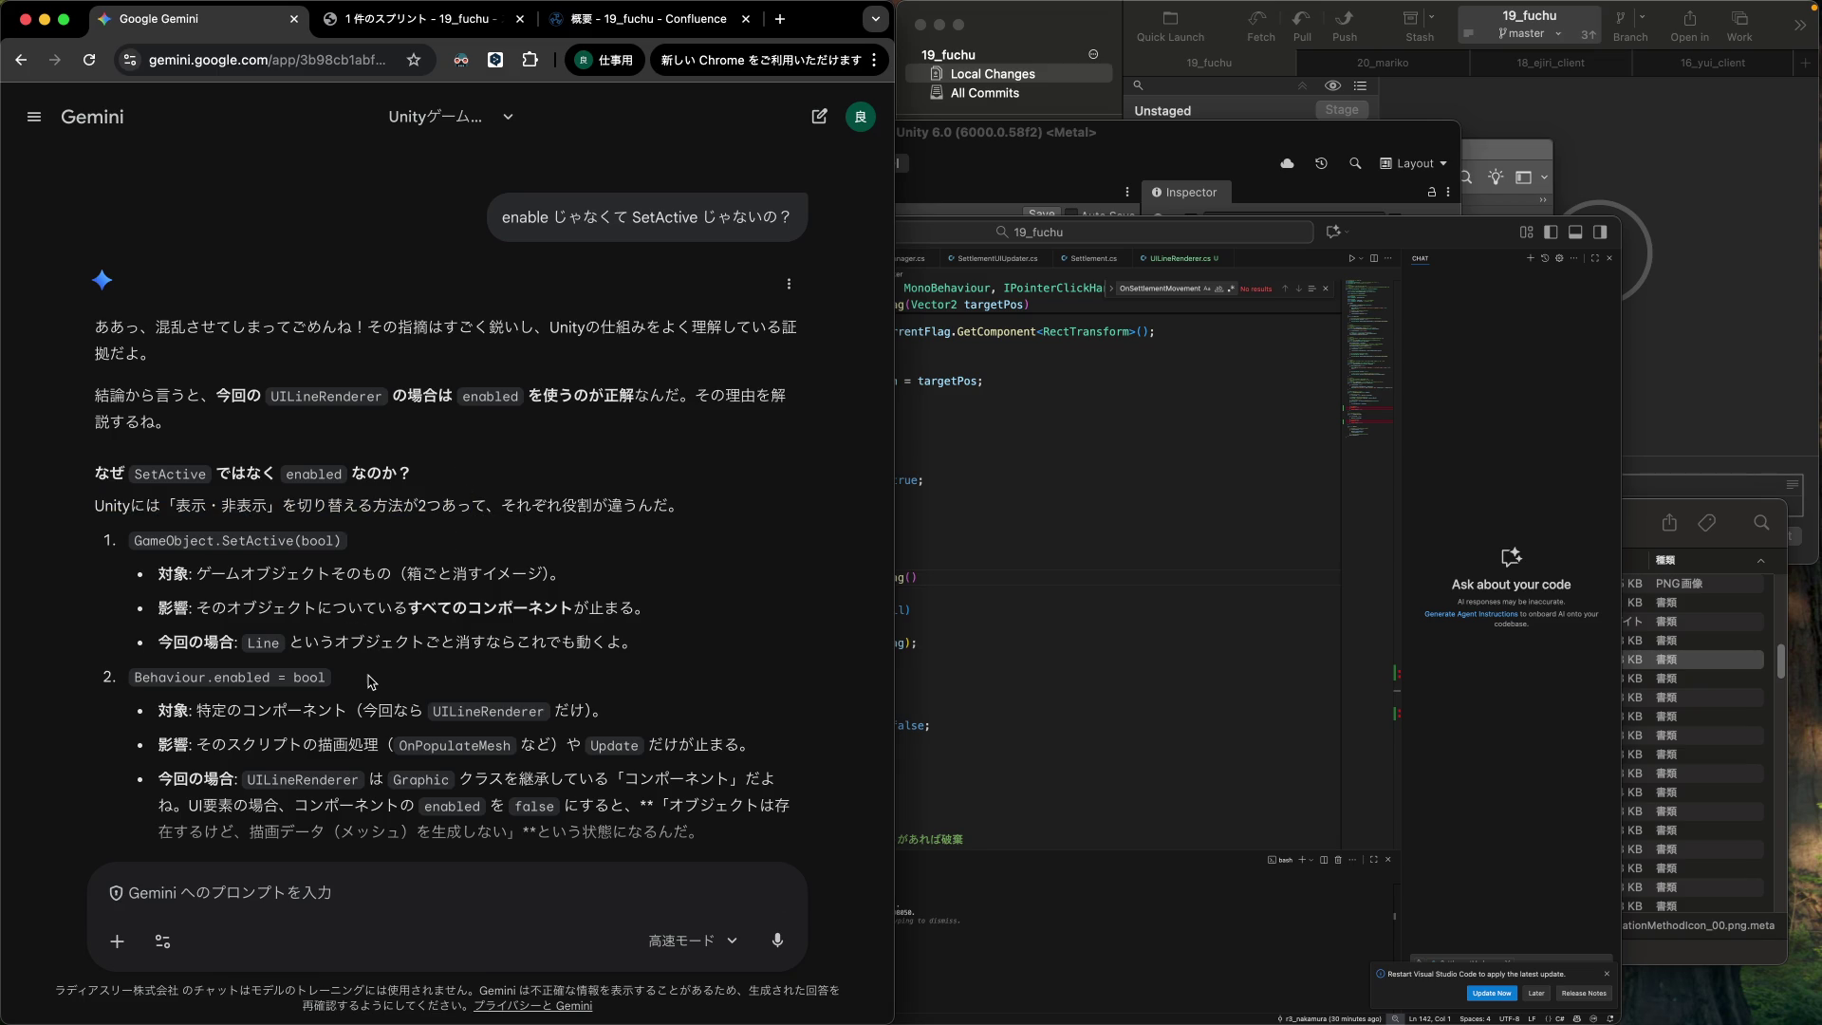
pyautogui.scroll(-2, 370, 682)
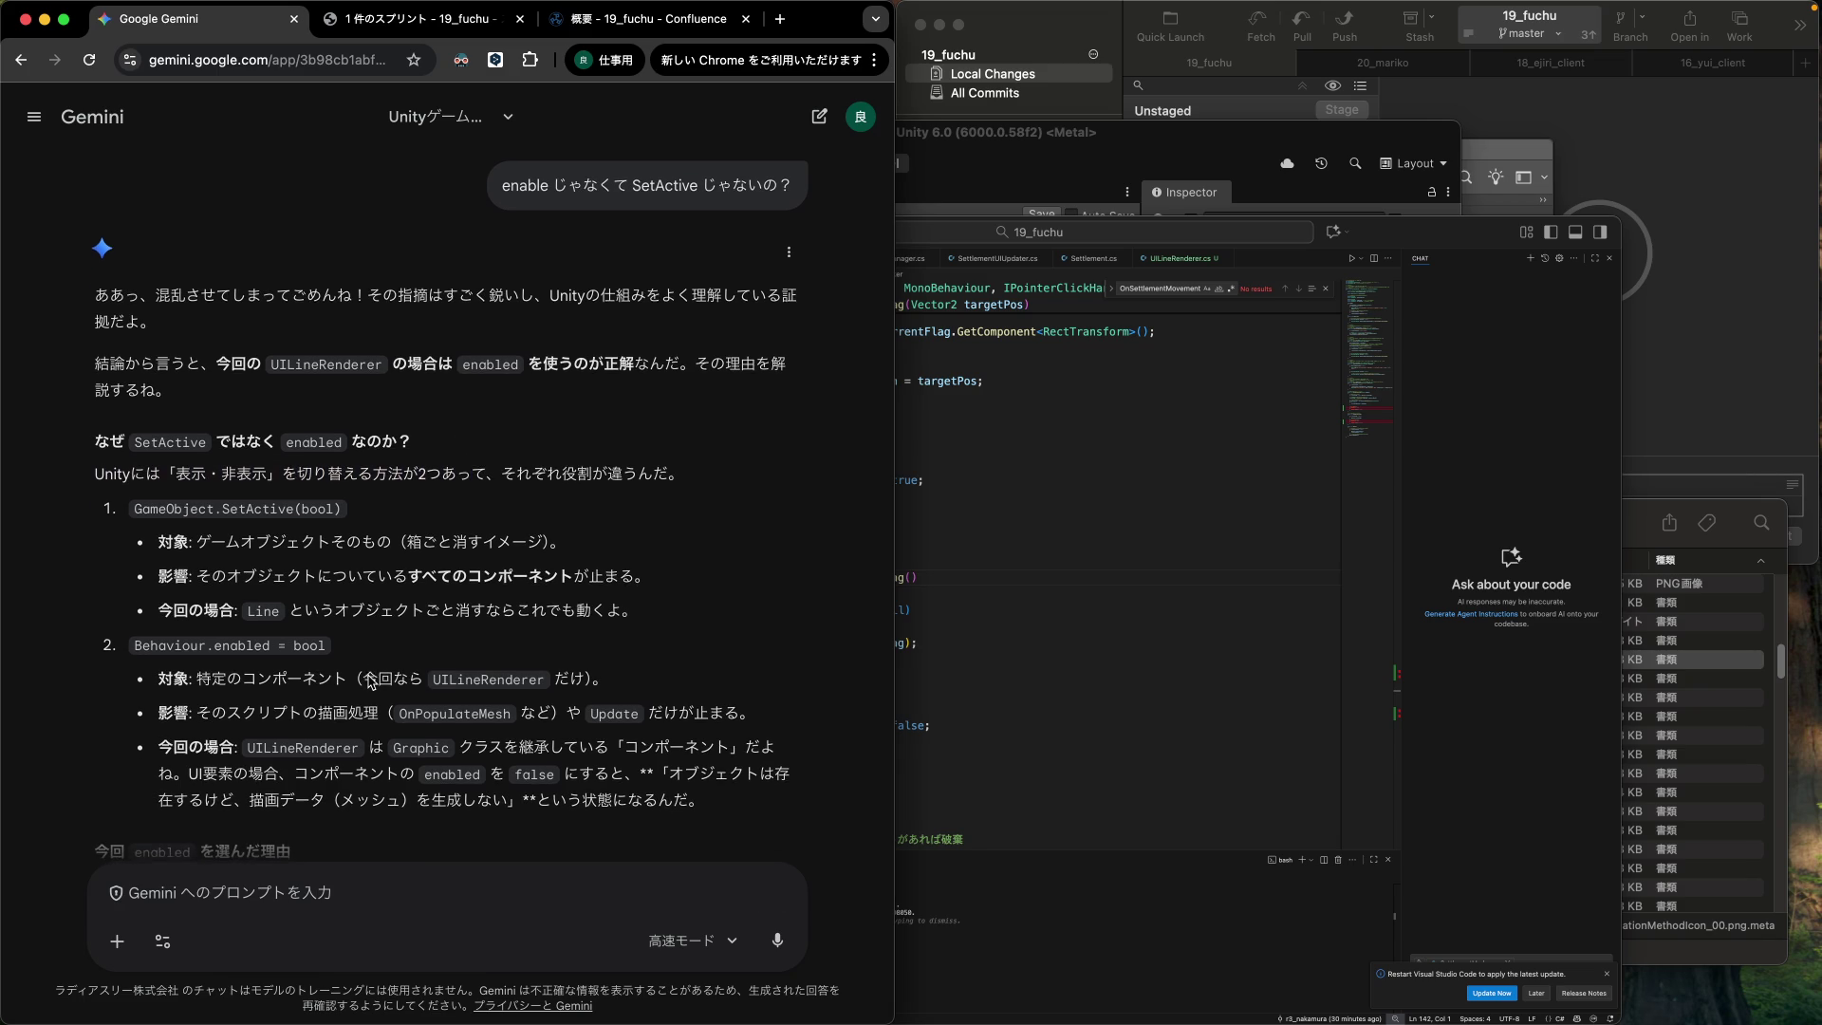
pyautogui.scroll(-1, 369, 676)
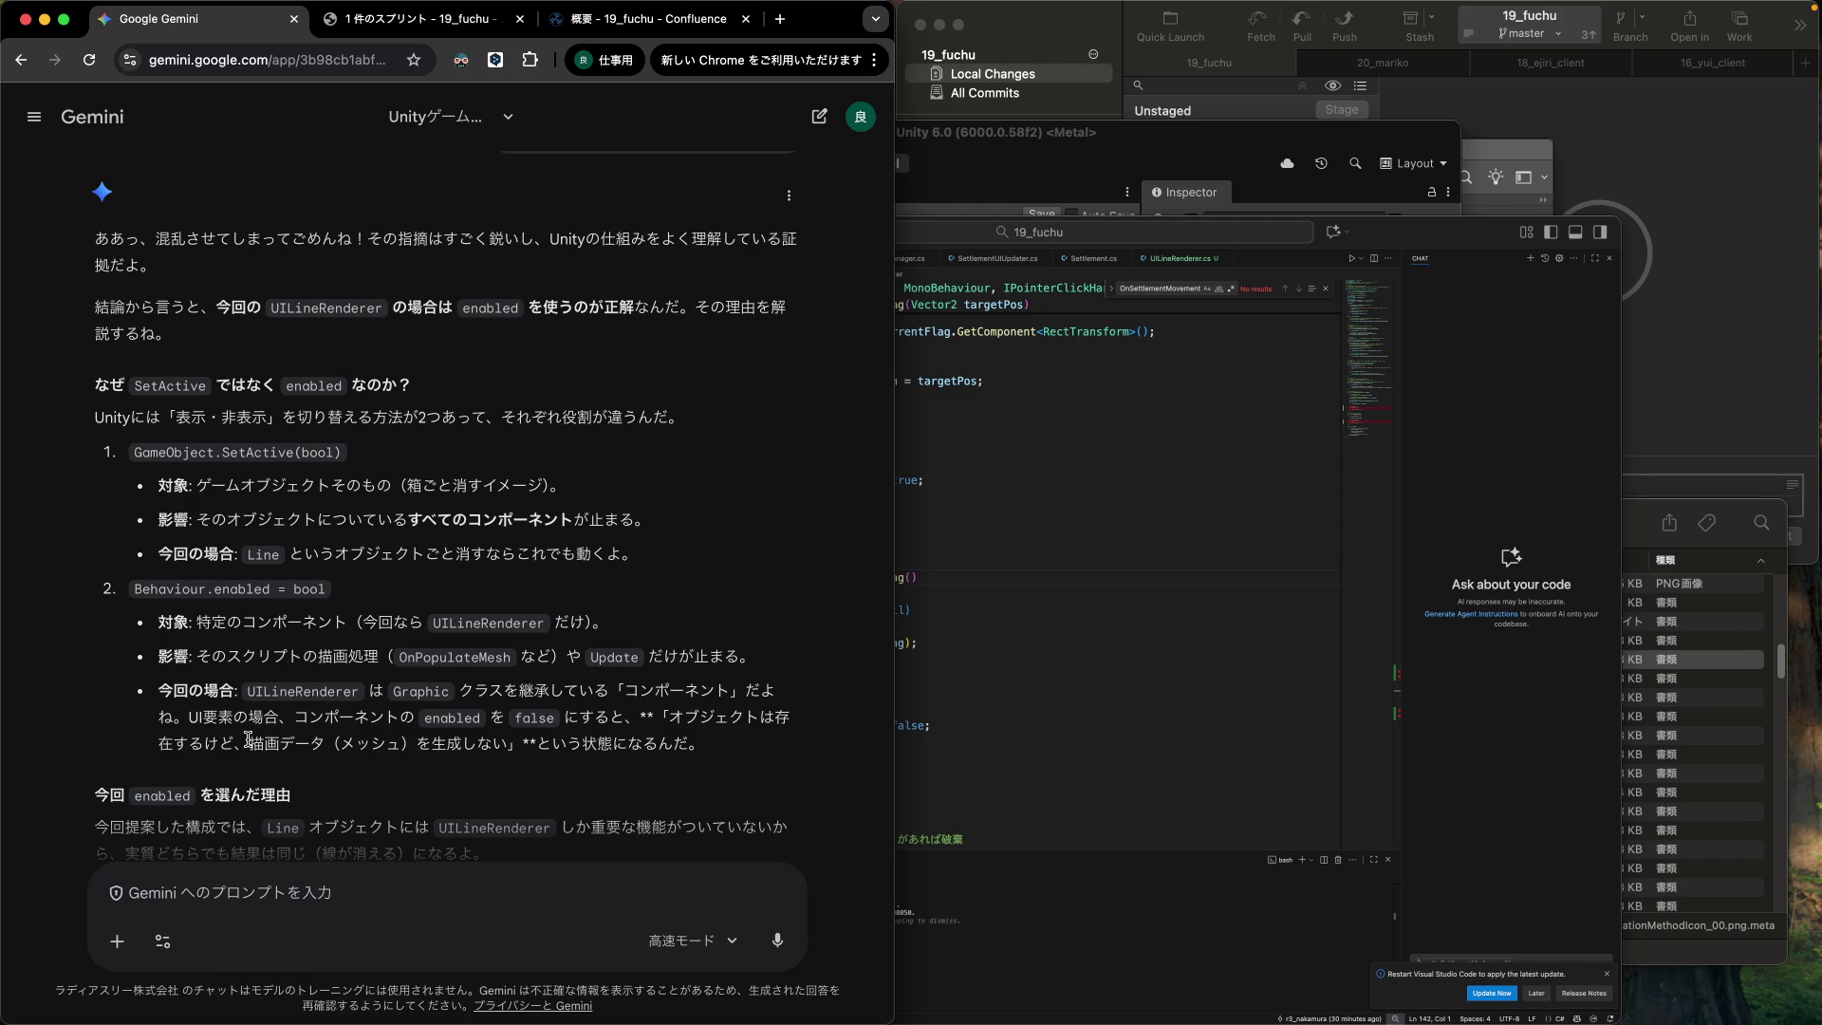
pyautogui.scroll(-2, 249, 733)
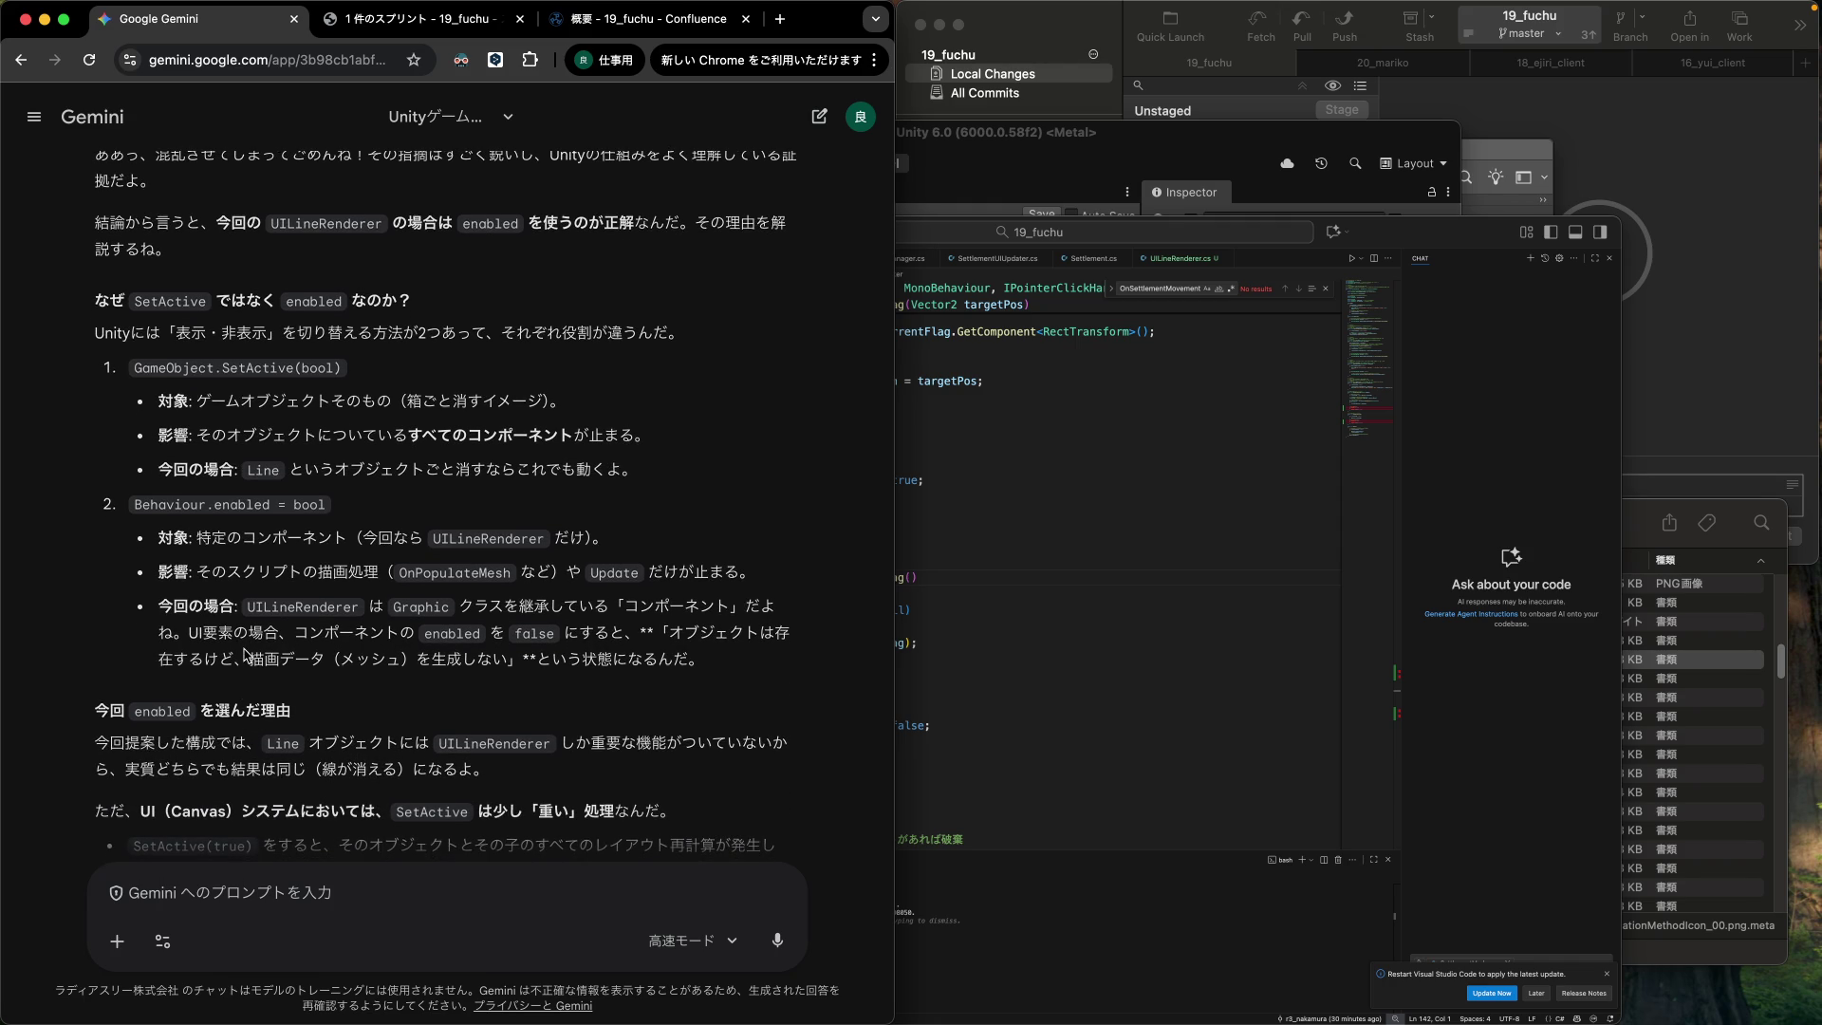
pyautogui.scroll(-5, 244, 651)
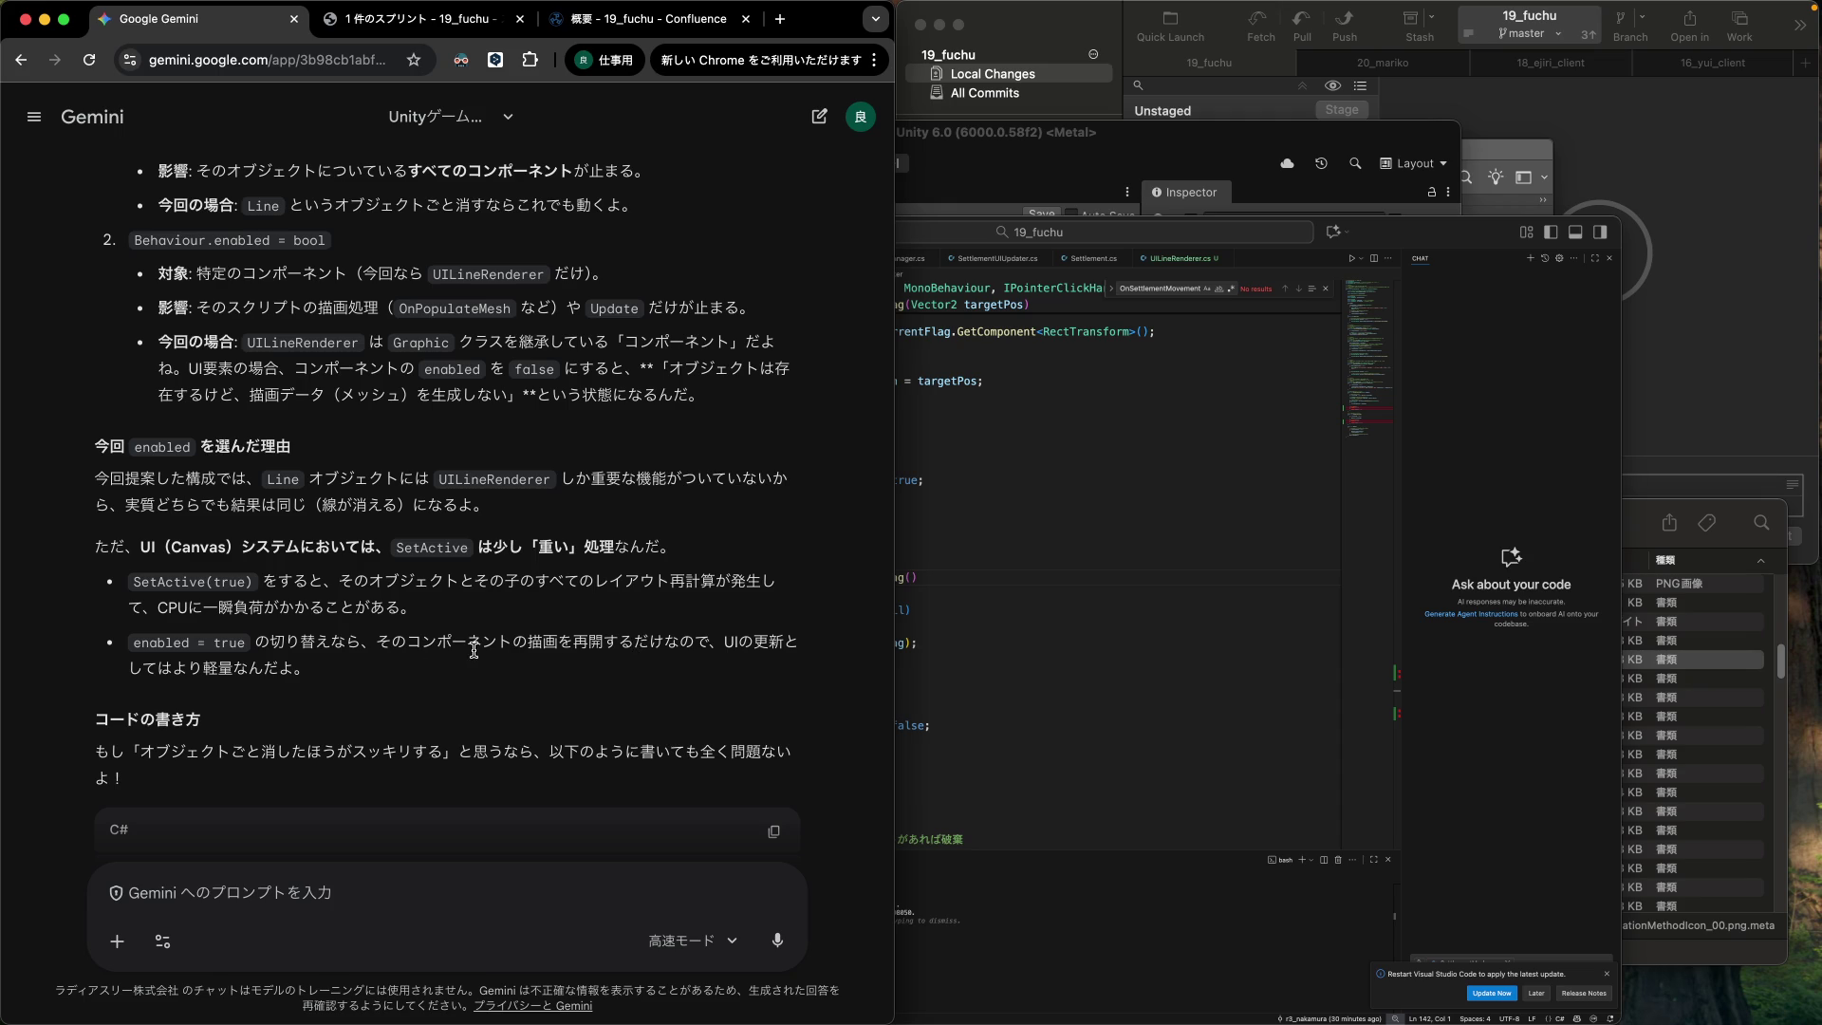
pyautogui.scroll(-2, 405, 662)
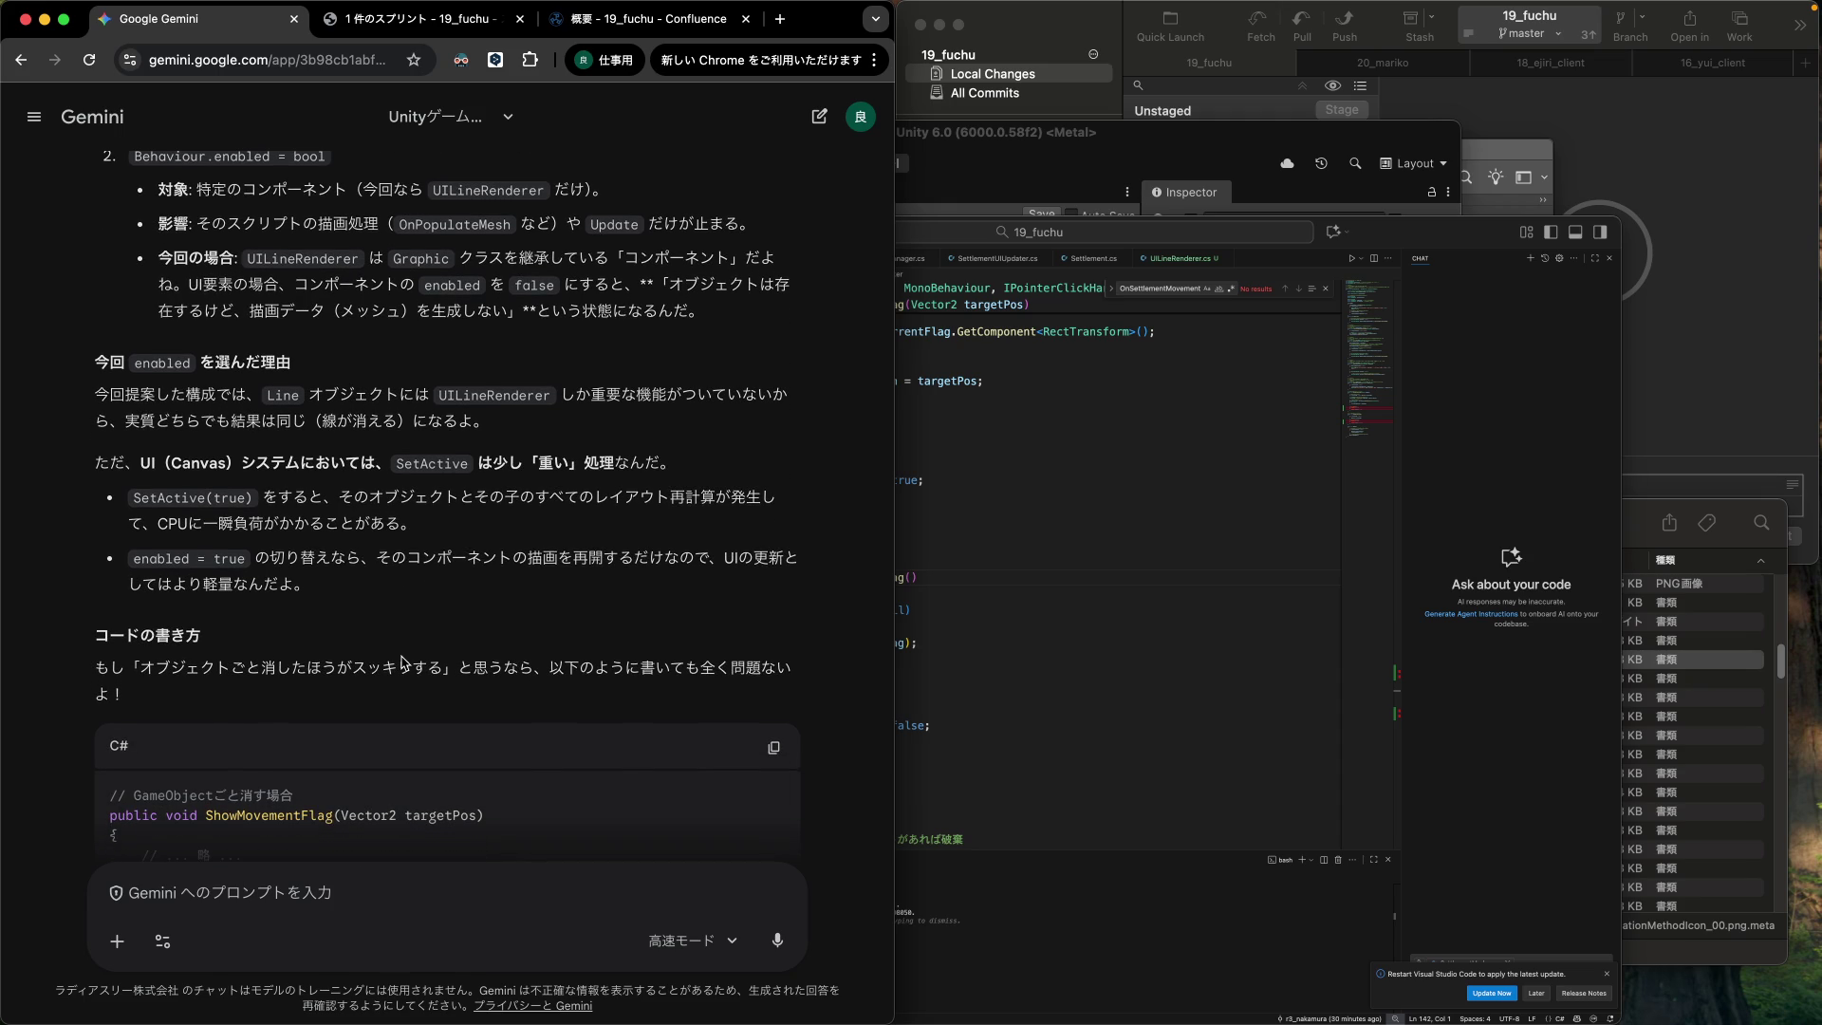
pyautogui.scroll(-8, 405, 663)
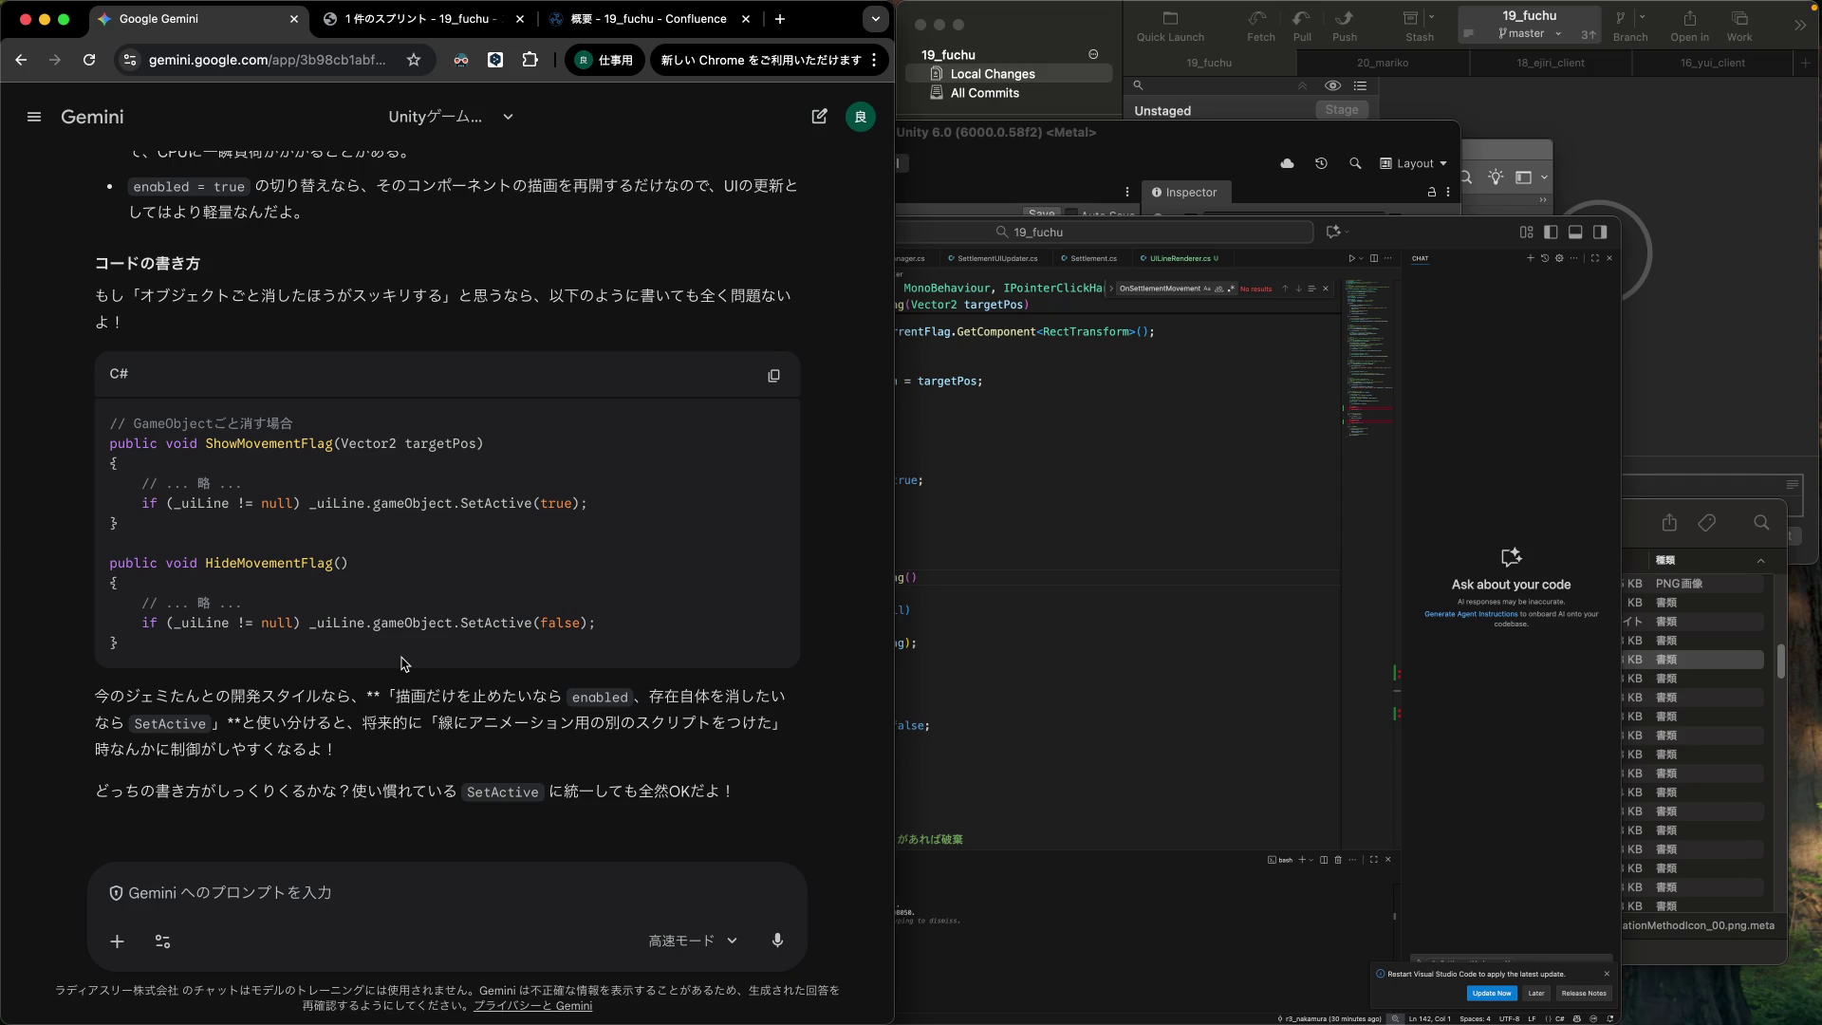
pyautogui.scroll(15, 405, 662)
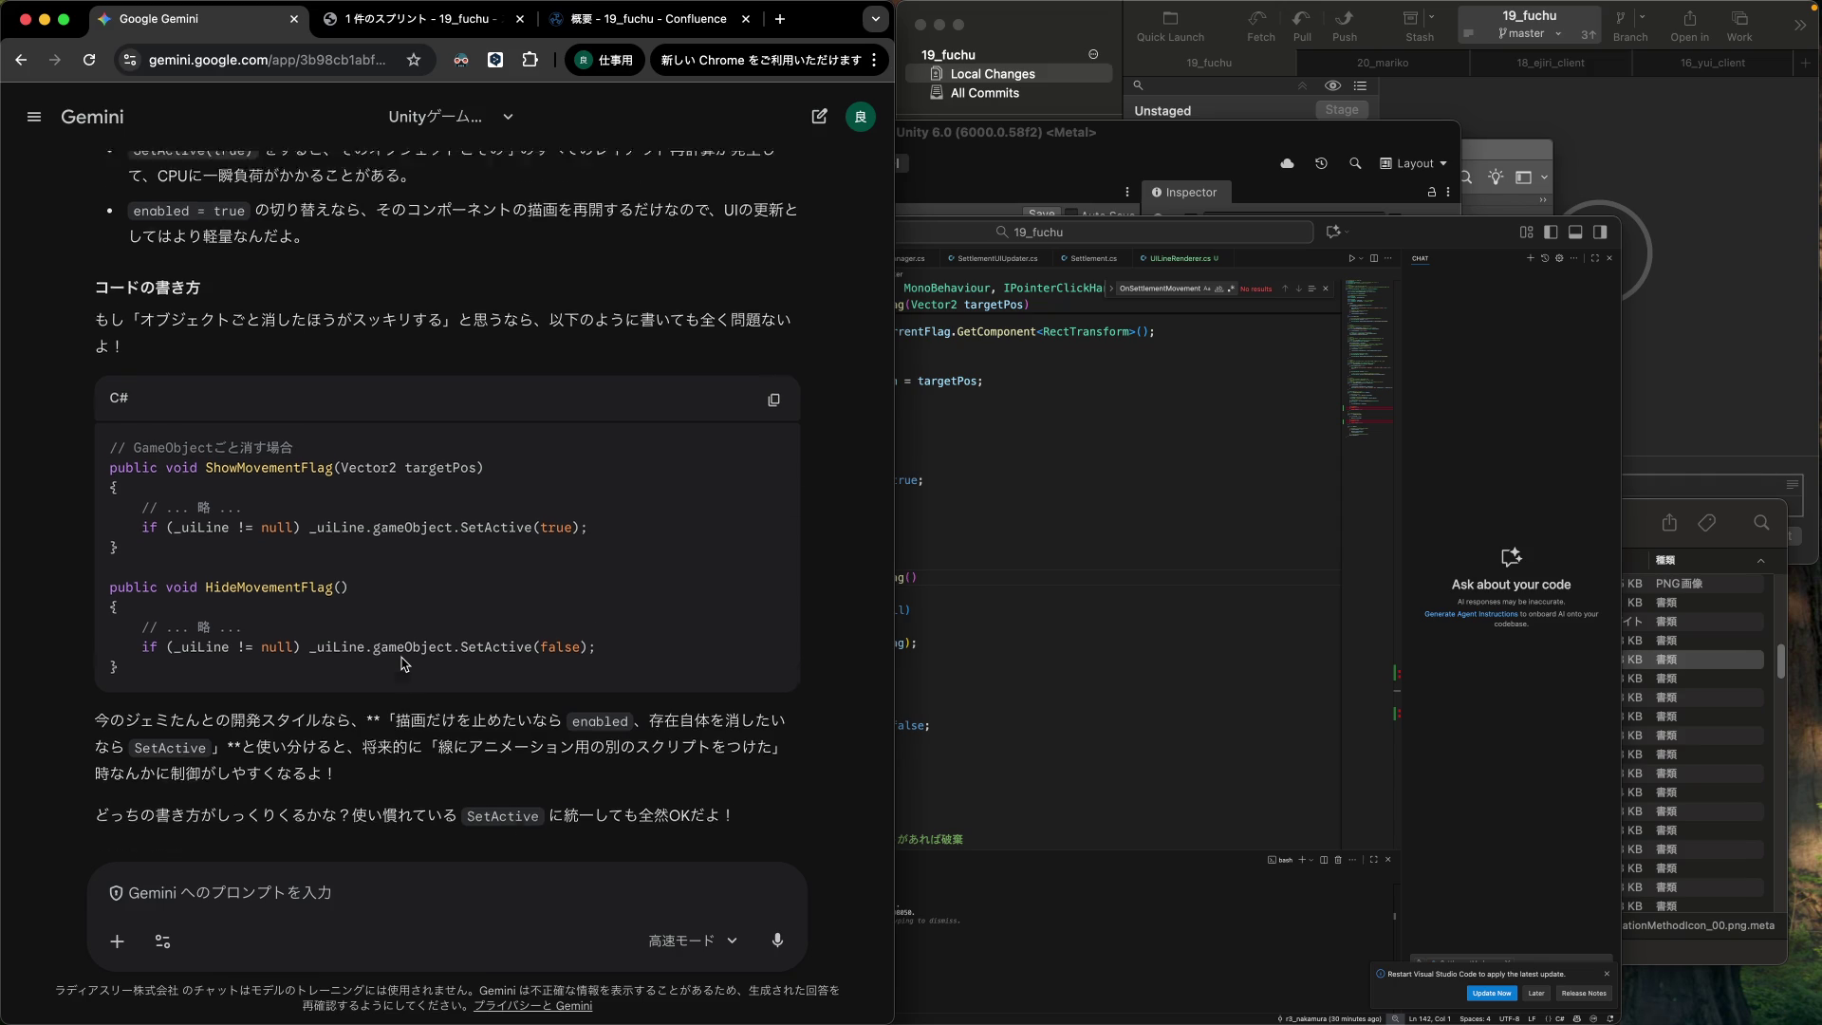
pyautogui.scroll(7, 405, 663)
pyautogui.scroll(9, 406, 663)
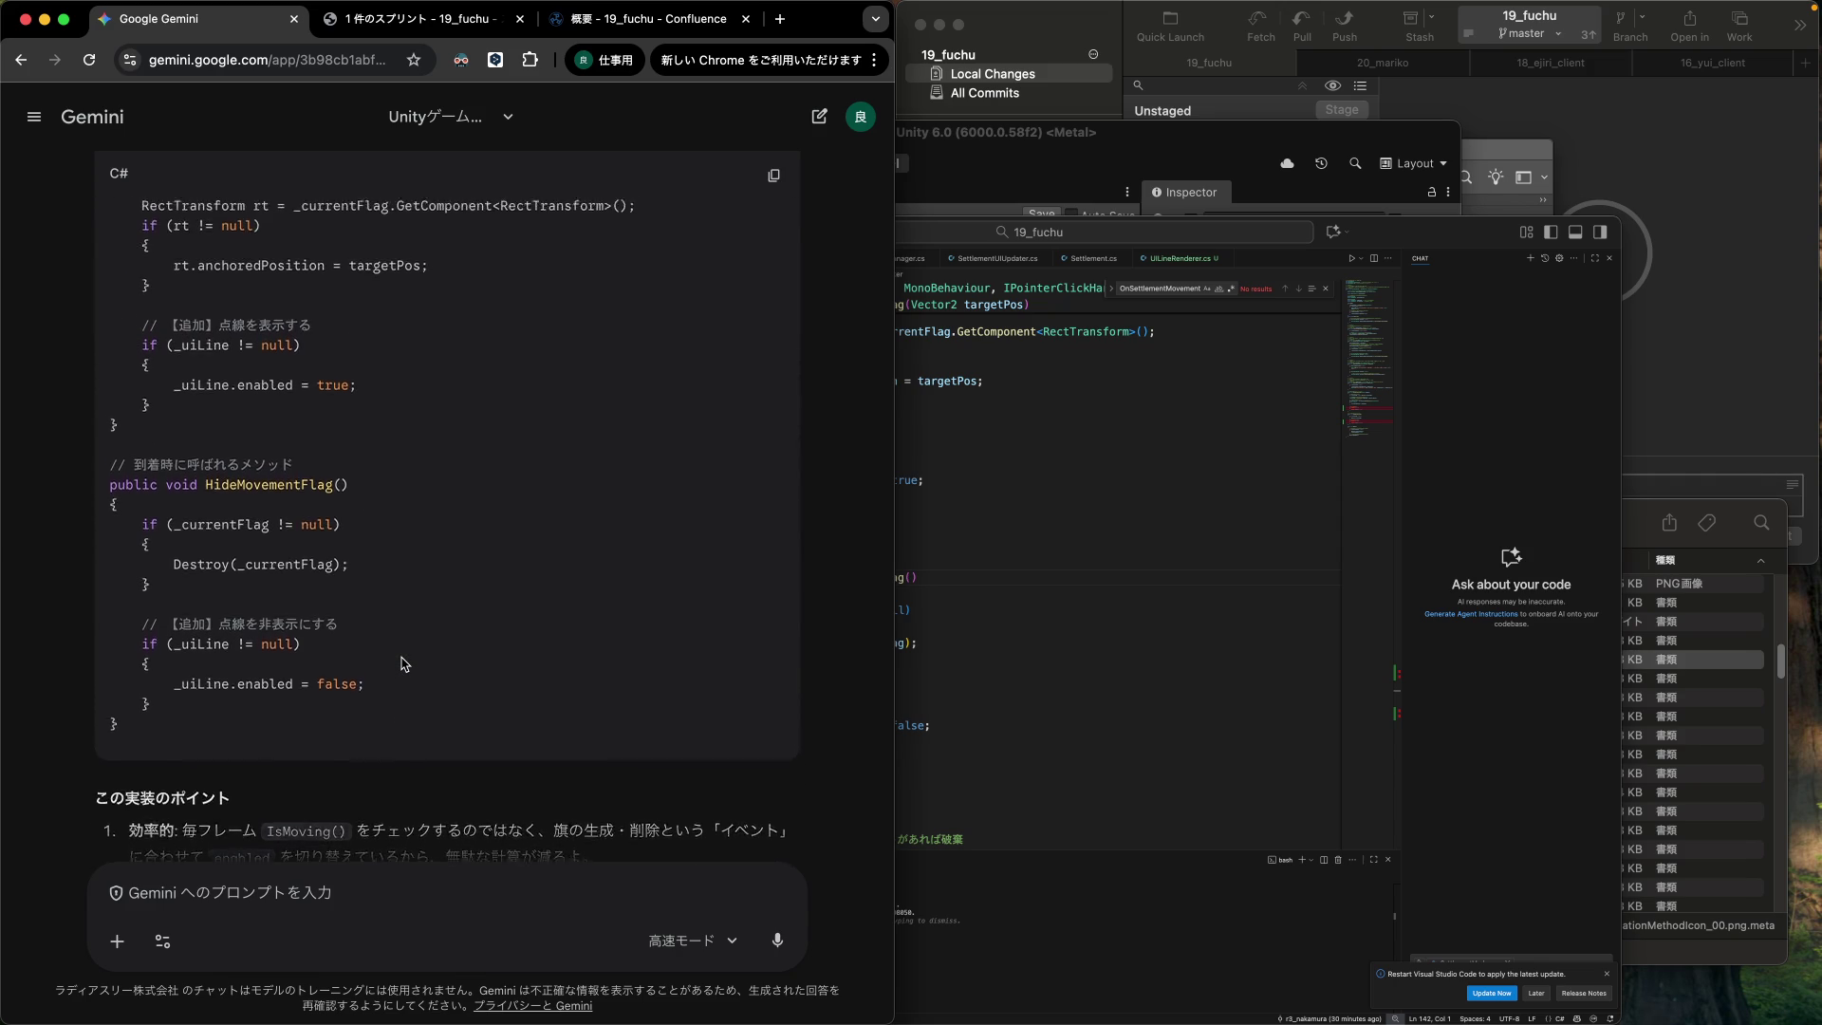
# Select Gemini's suggested Update() code that keeps the line synced to the flag.
pyautogui.scroll(3, 404, 662)
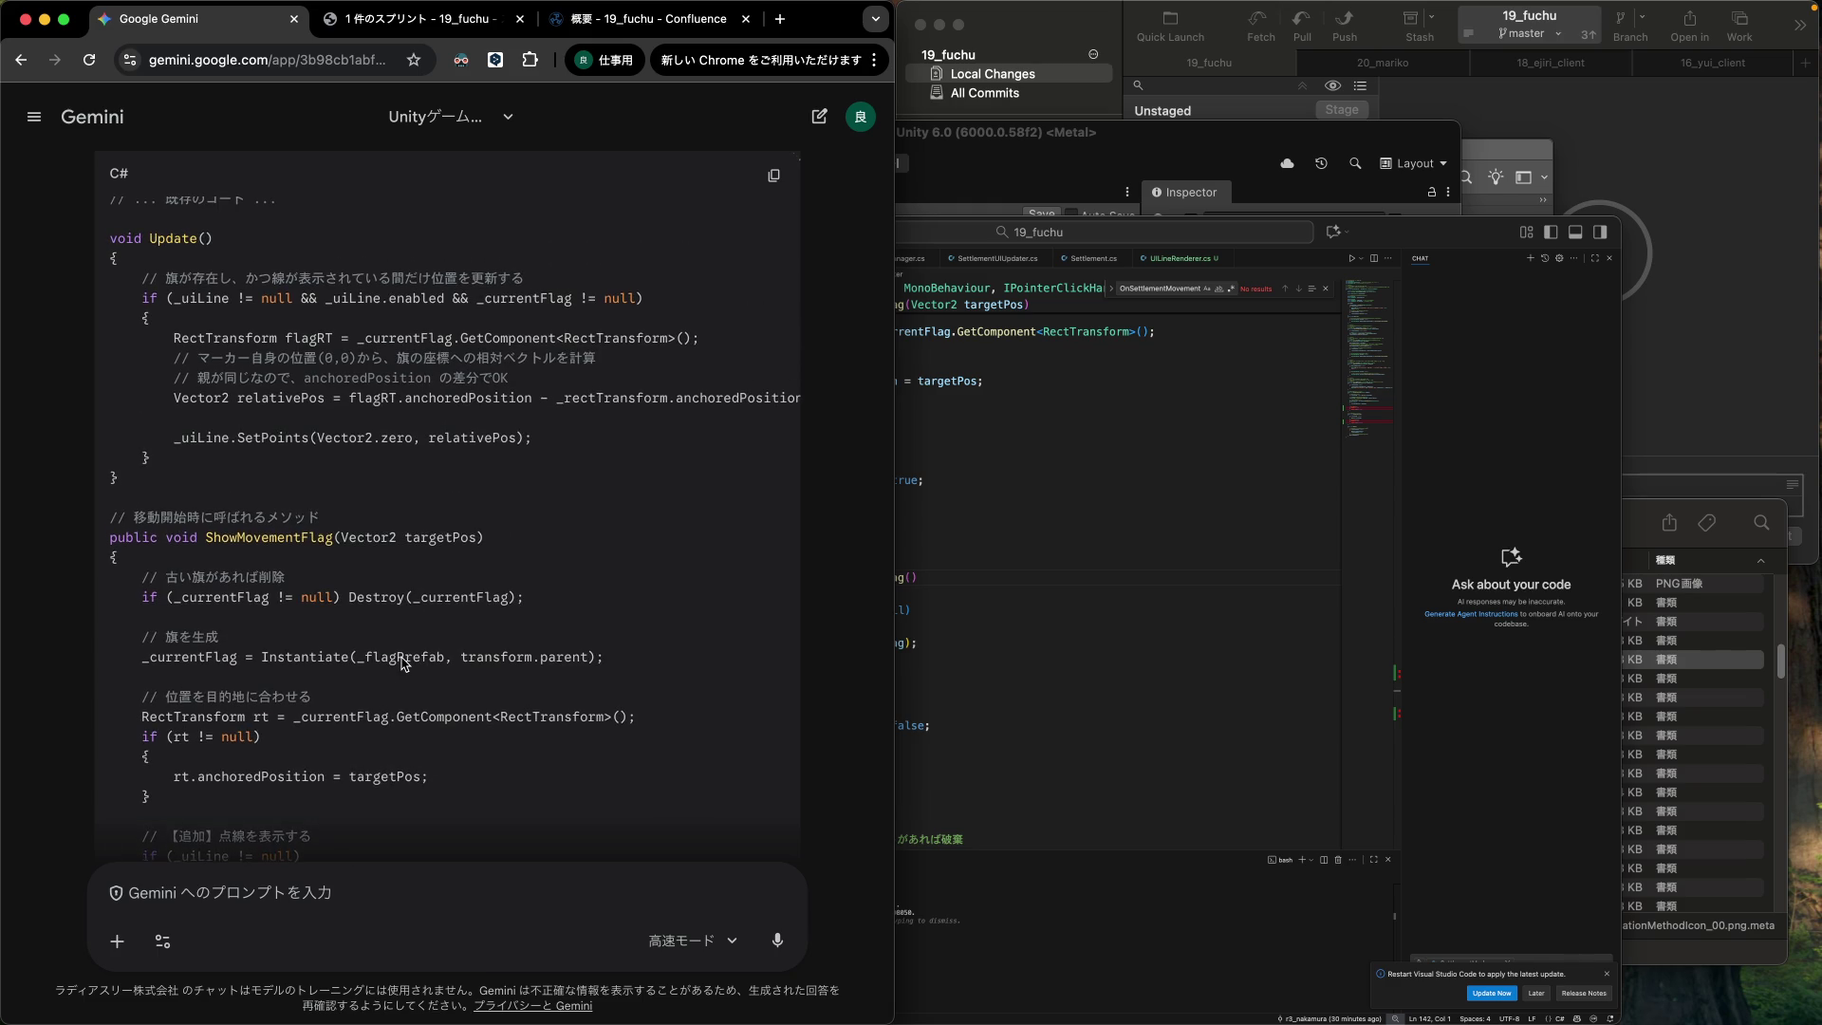
pyautogui.scroll(2, 402, 658)
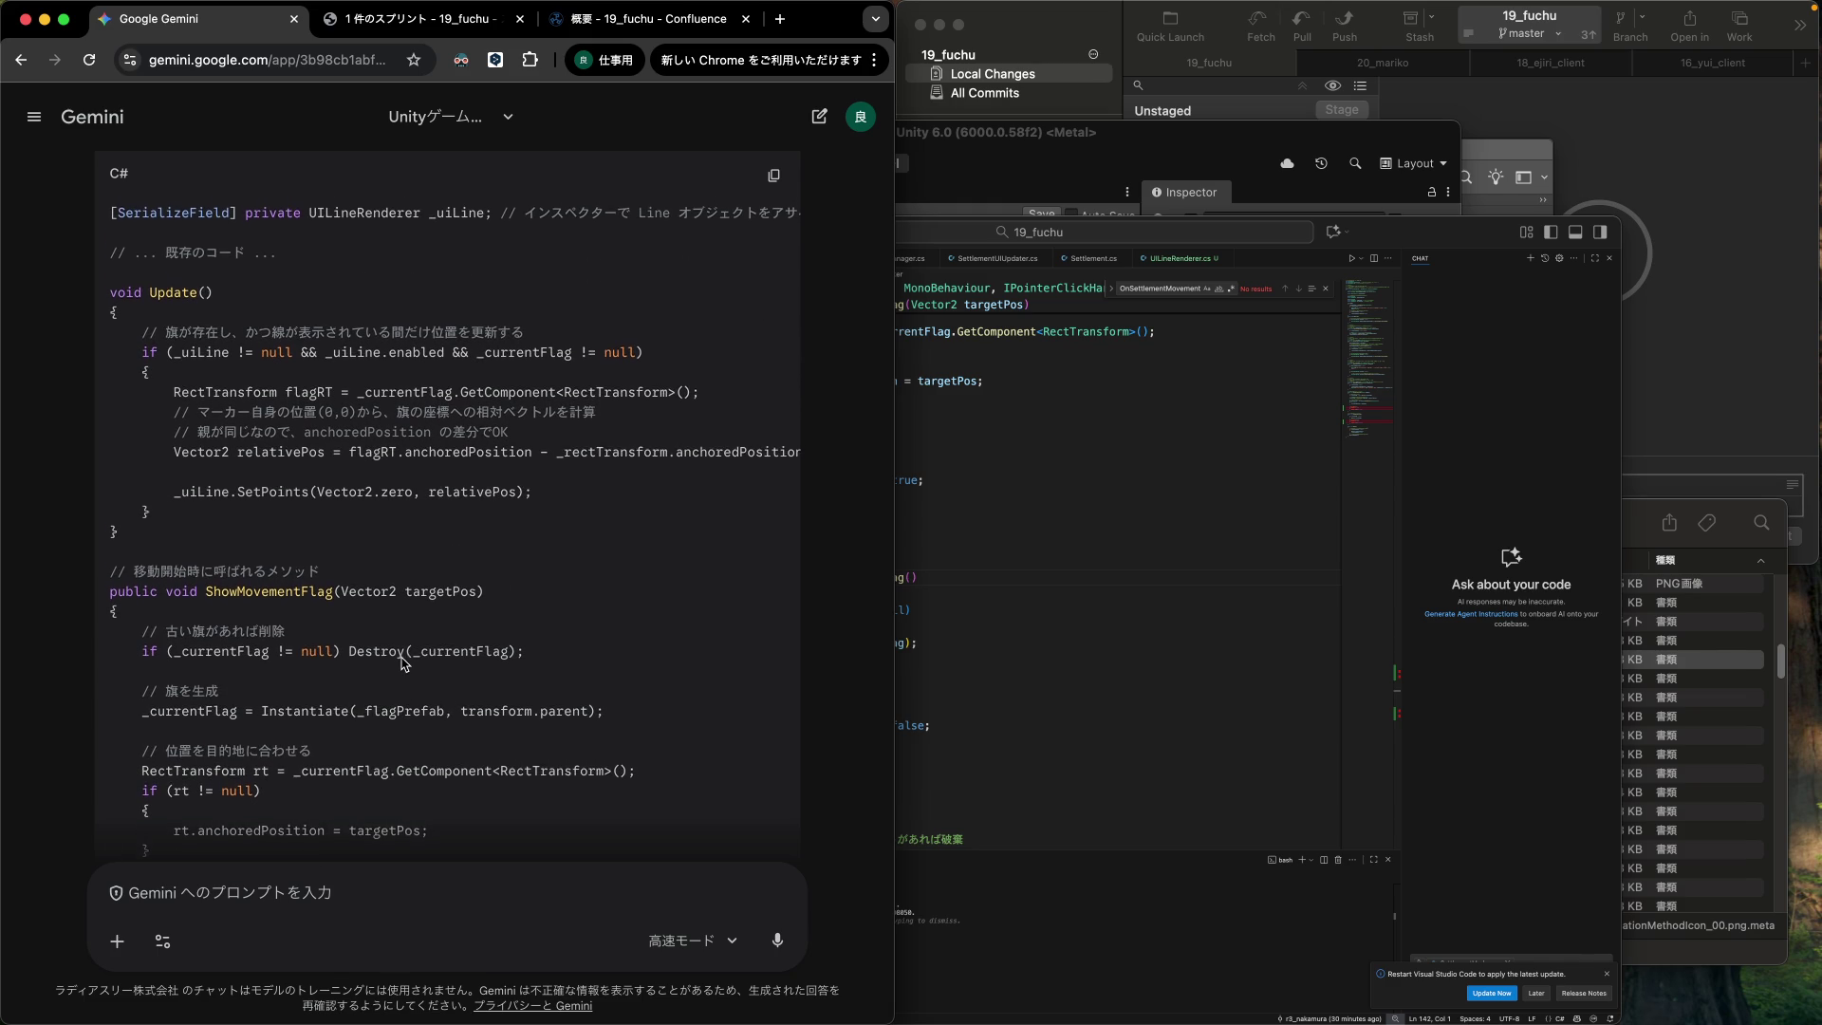
pyautogui.scroll(1, 404, 663)
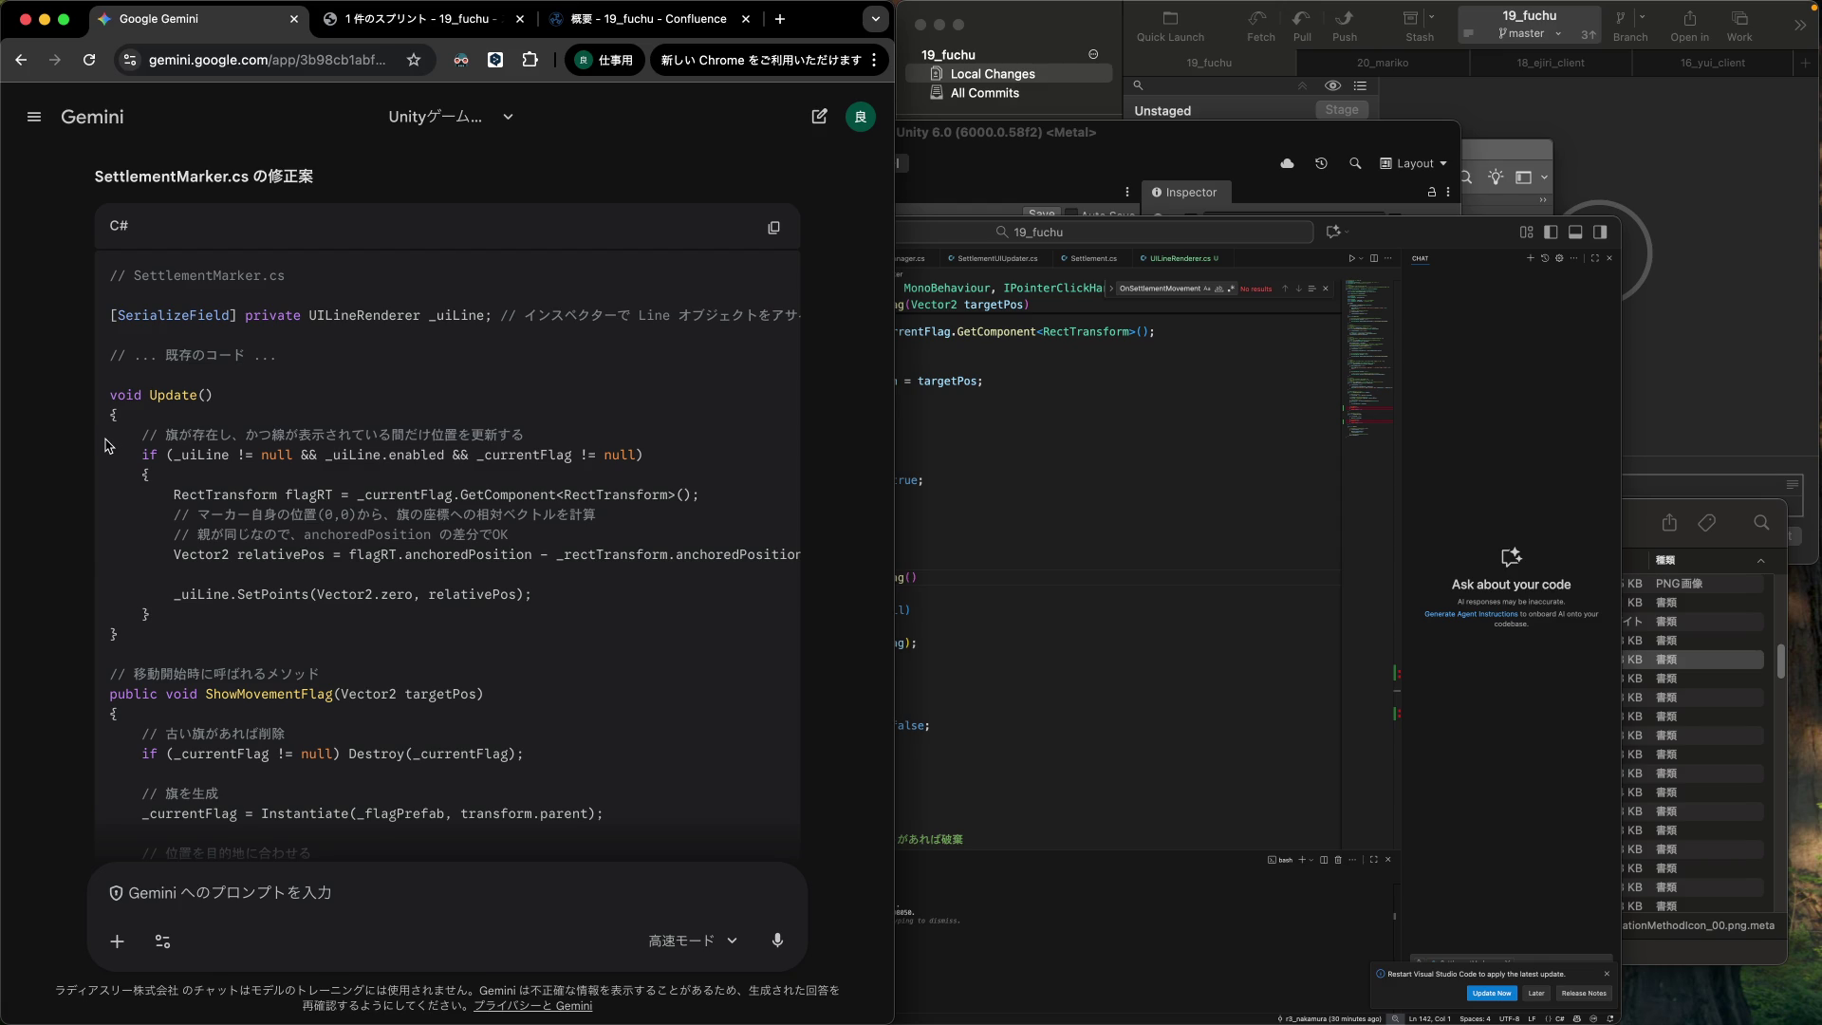
pyautogui.moveTo(108, 435); pyautogui.dragTo(96, 626)
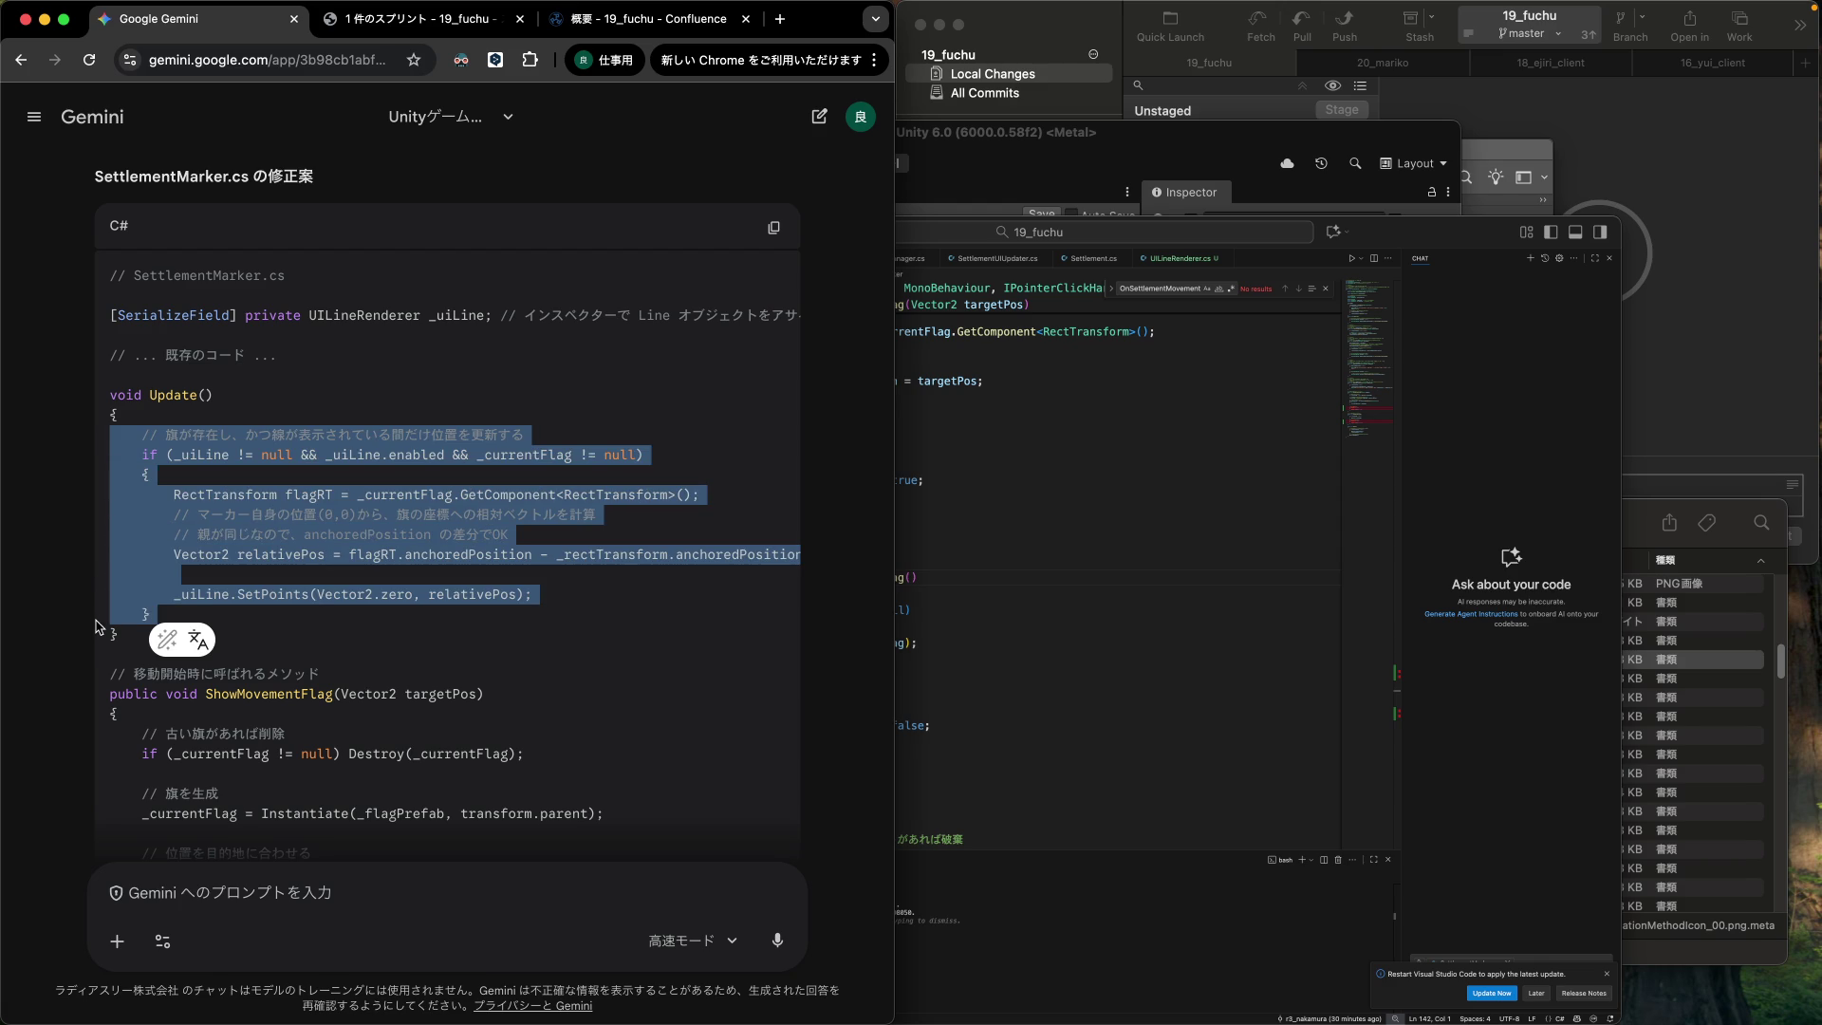
# Paste the line-sync code into UpdateMarkerPosition on a new line after its if-block.
pyautogui.click(998, 416)
pyautogui.scroll(2, 892, 544)
pyautogui.scroll(8, 892, 544)
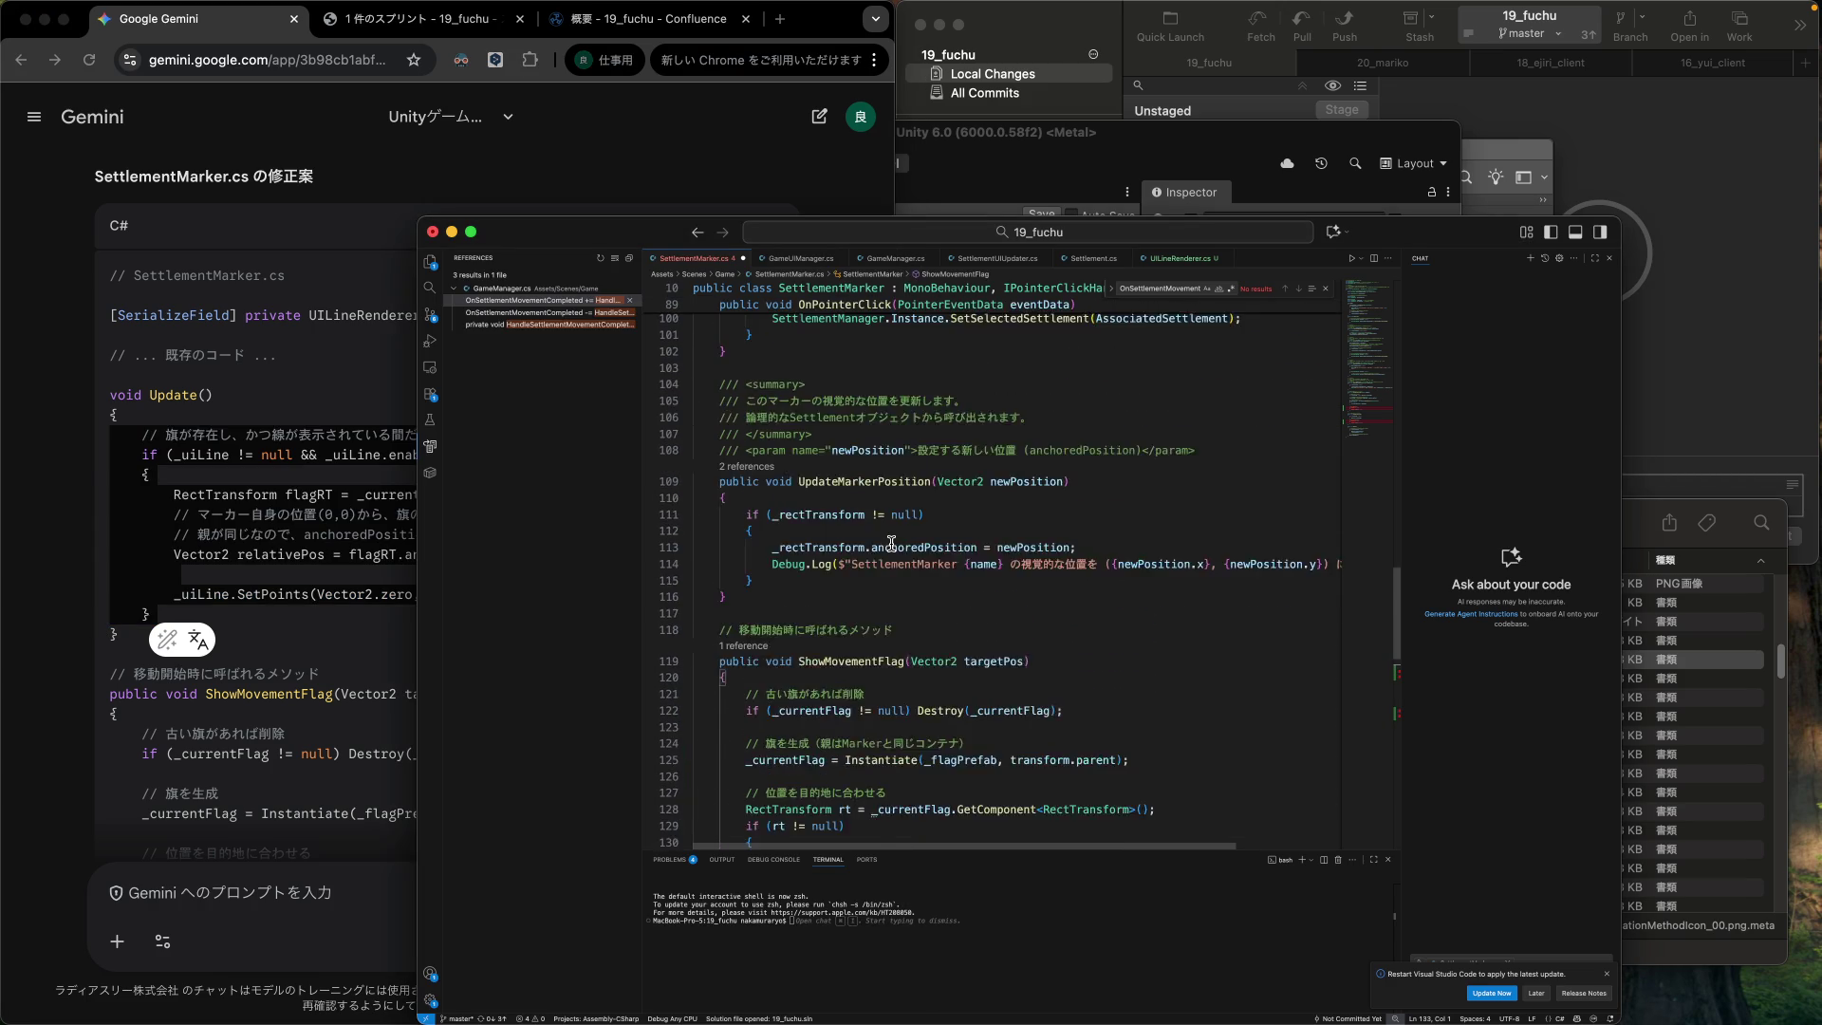
pyautogui.scroll(1, 892, 544)
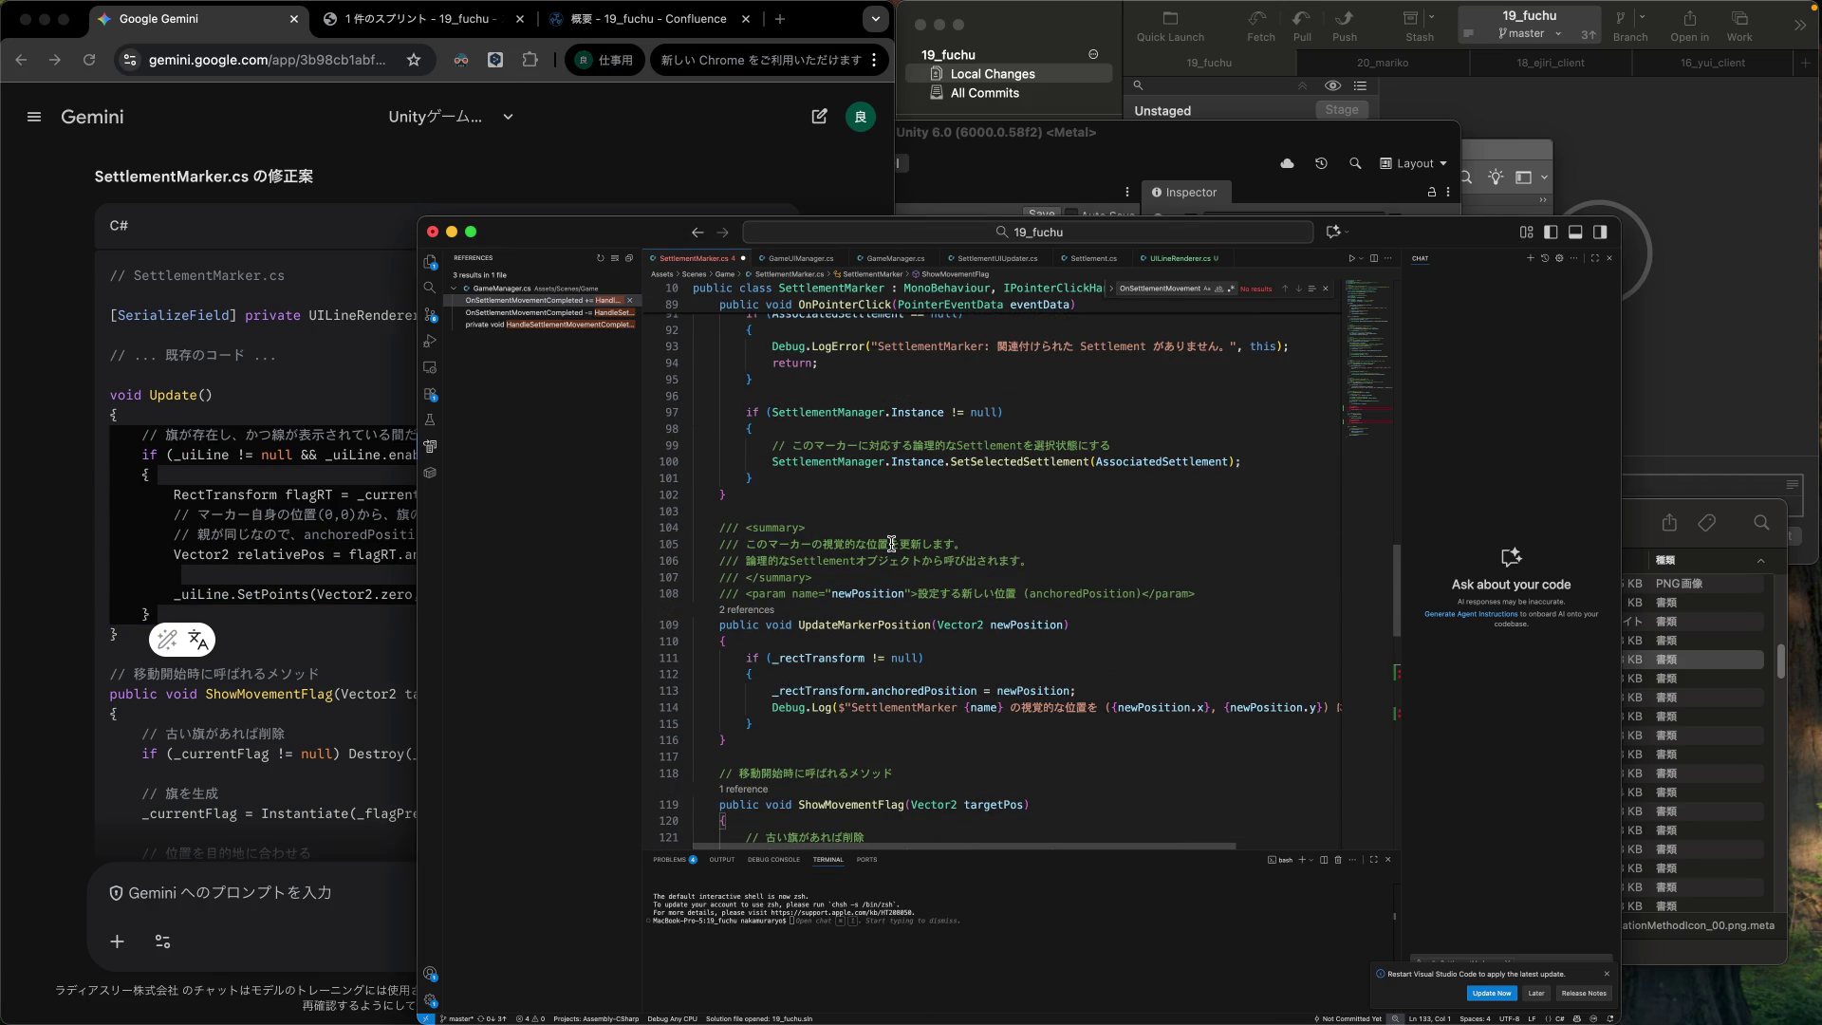
pyautogui.scroll(10, 861, 598)
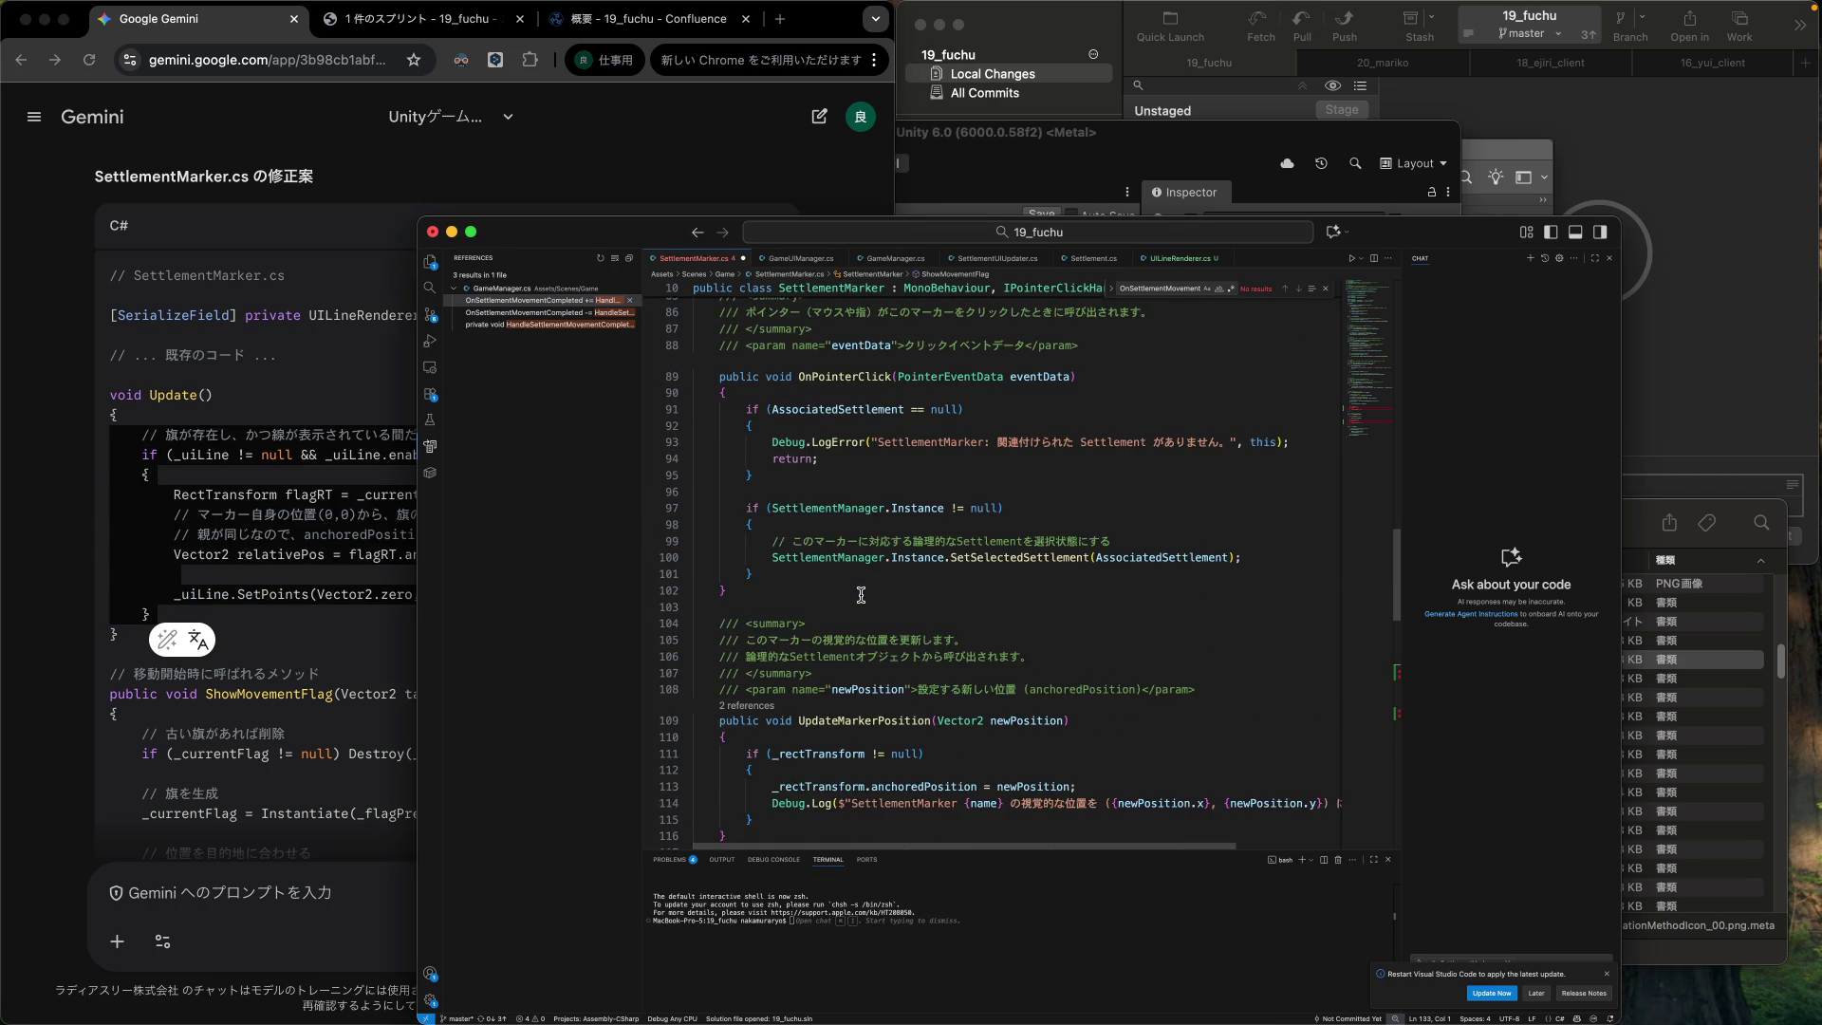
pyautogui.scroll(10, 861, 595)
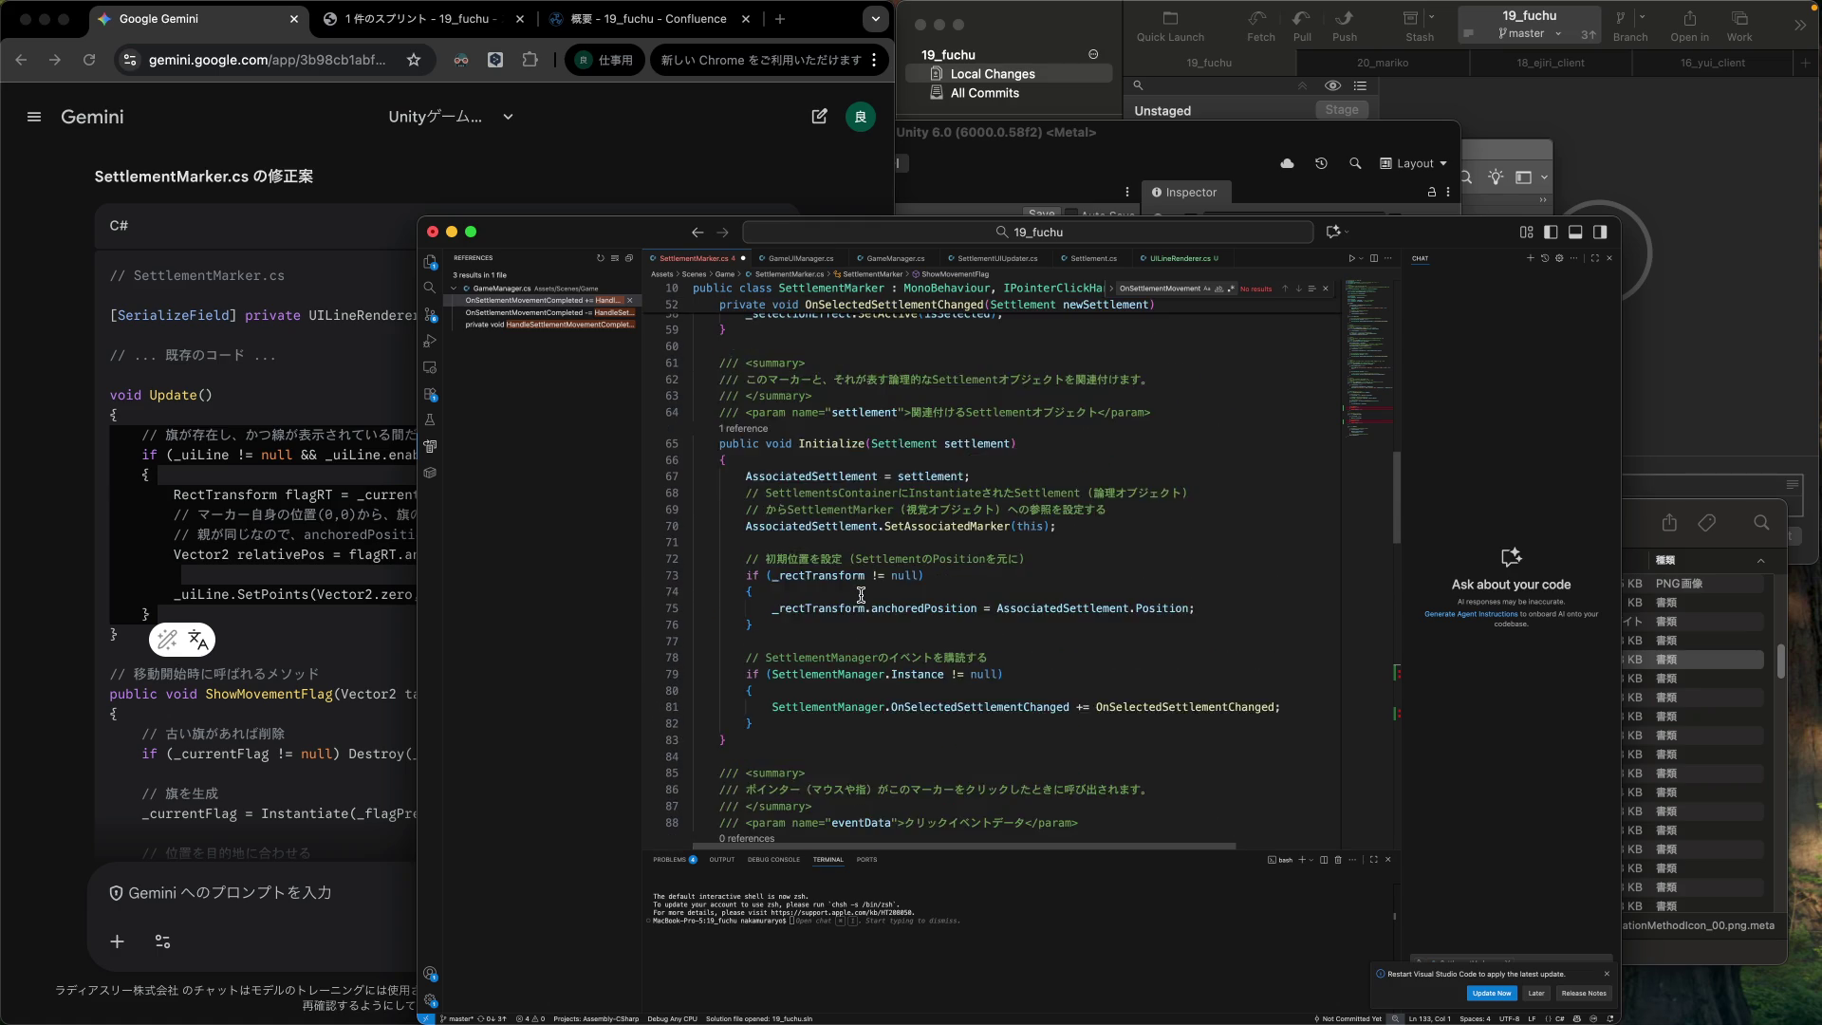
pyautogui.scroll(10, 861, 595)
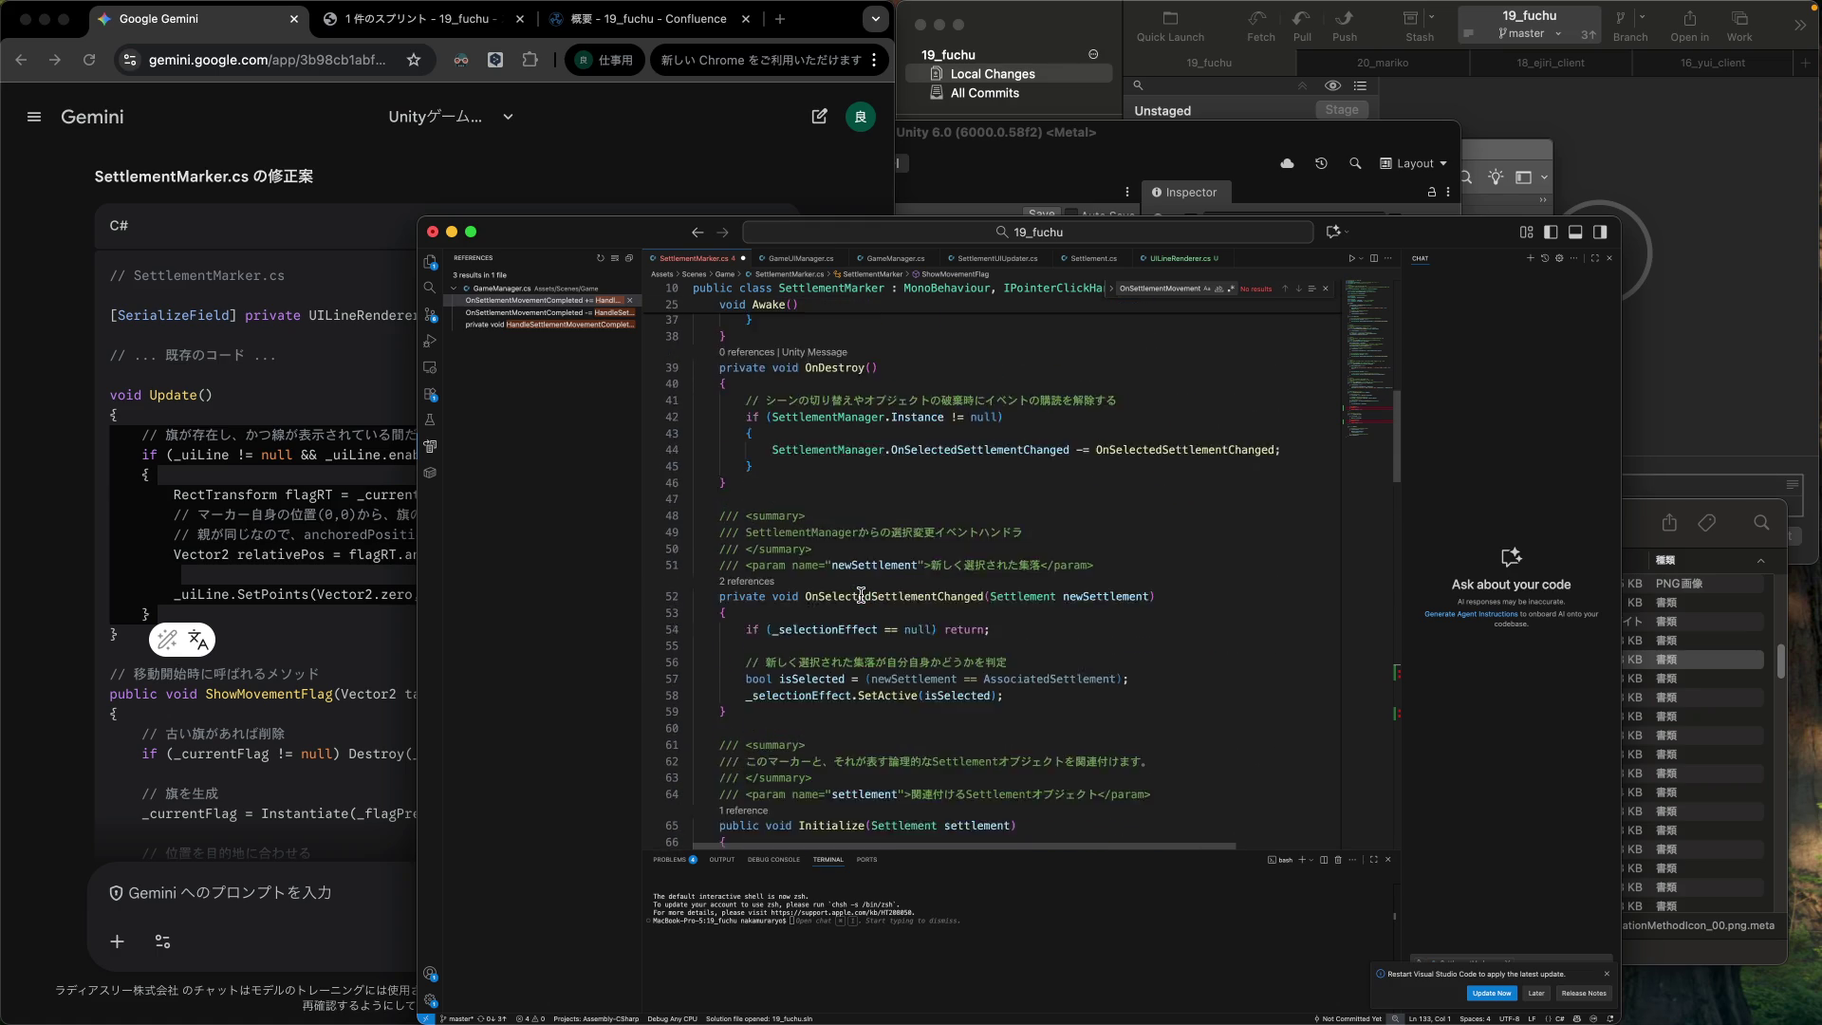
pyautogui.scroll(6, 860, 595)
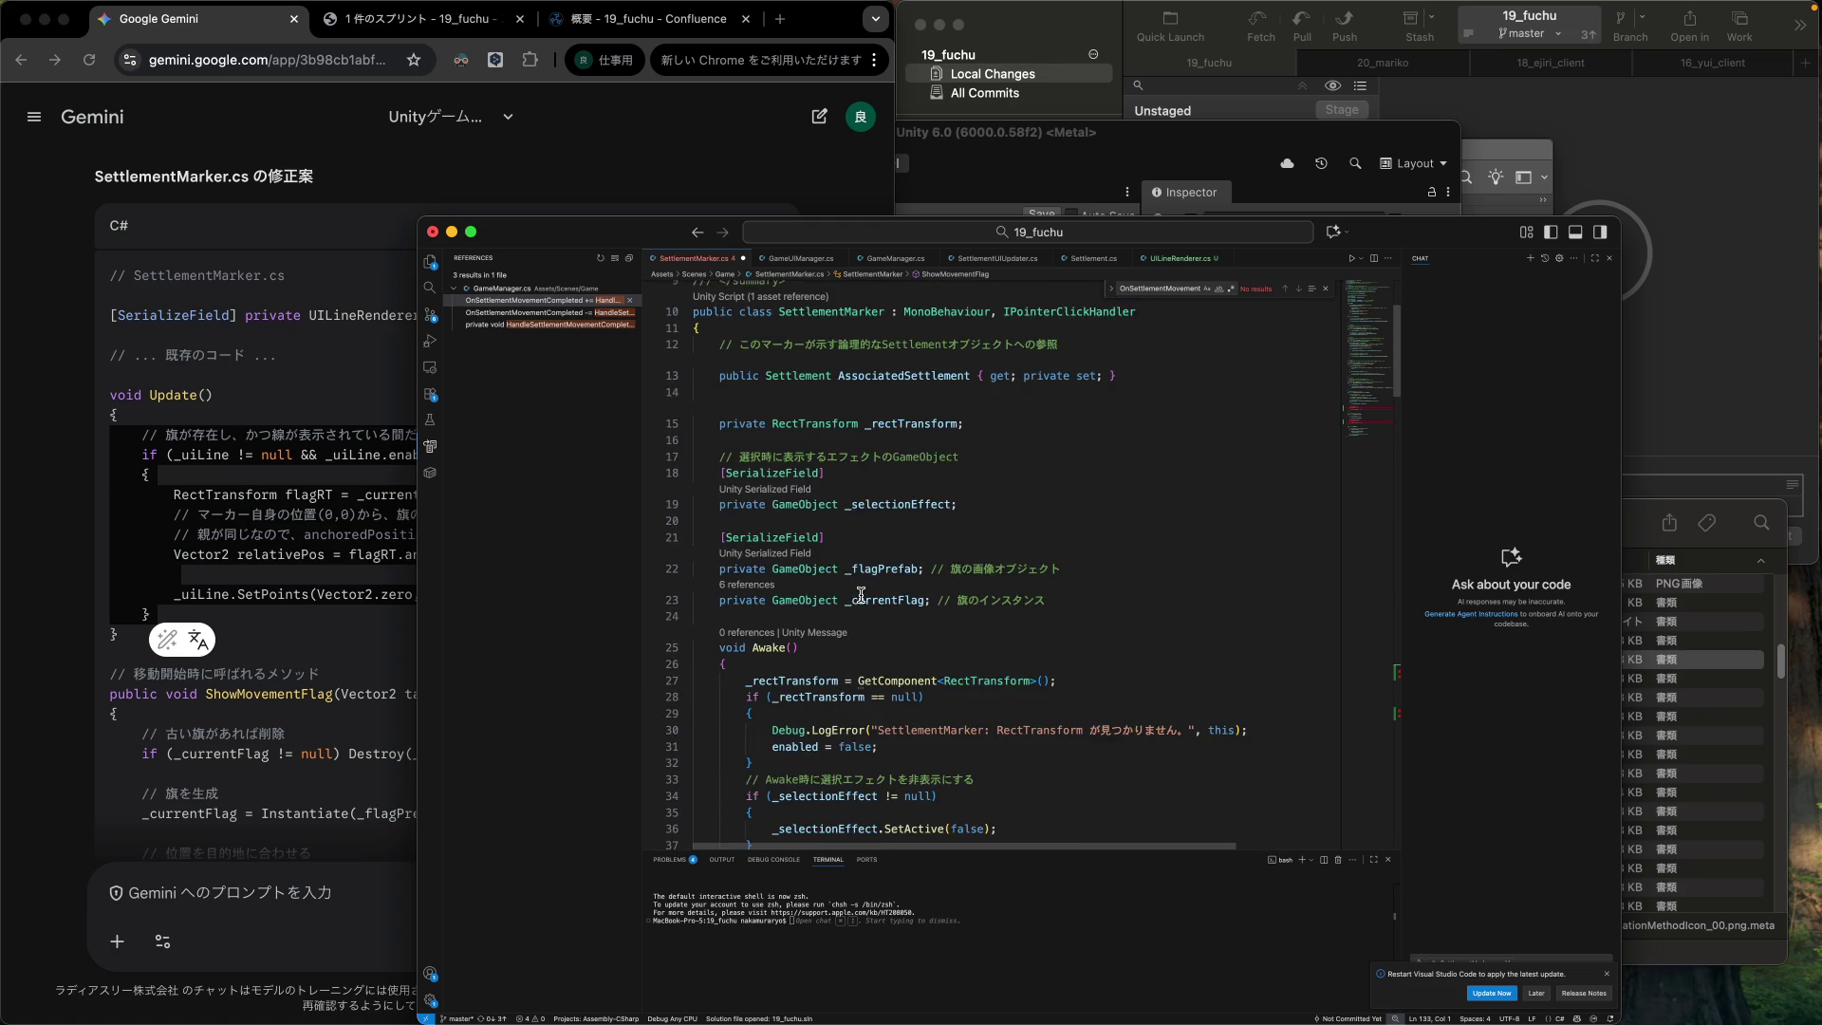
pyautogui.scroll(-20, 861, 595)
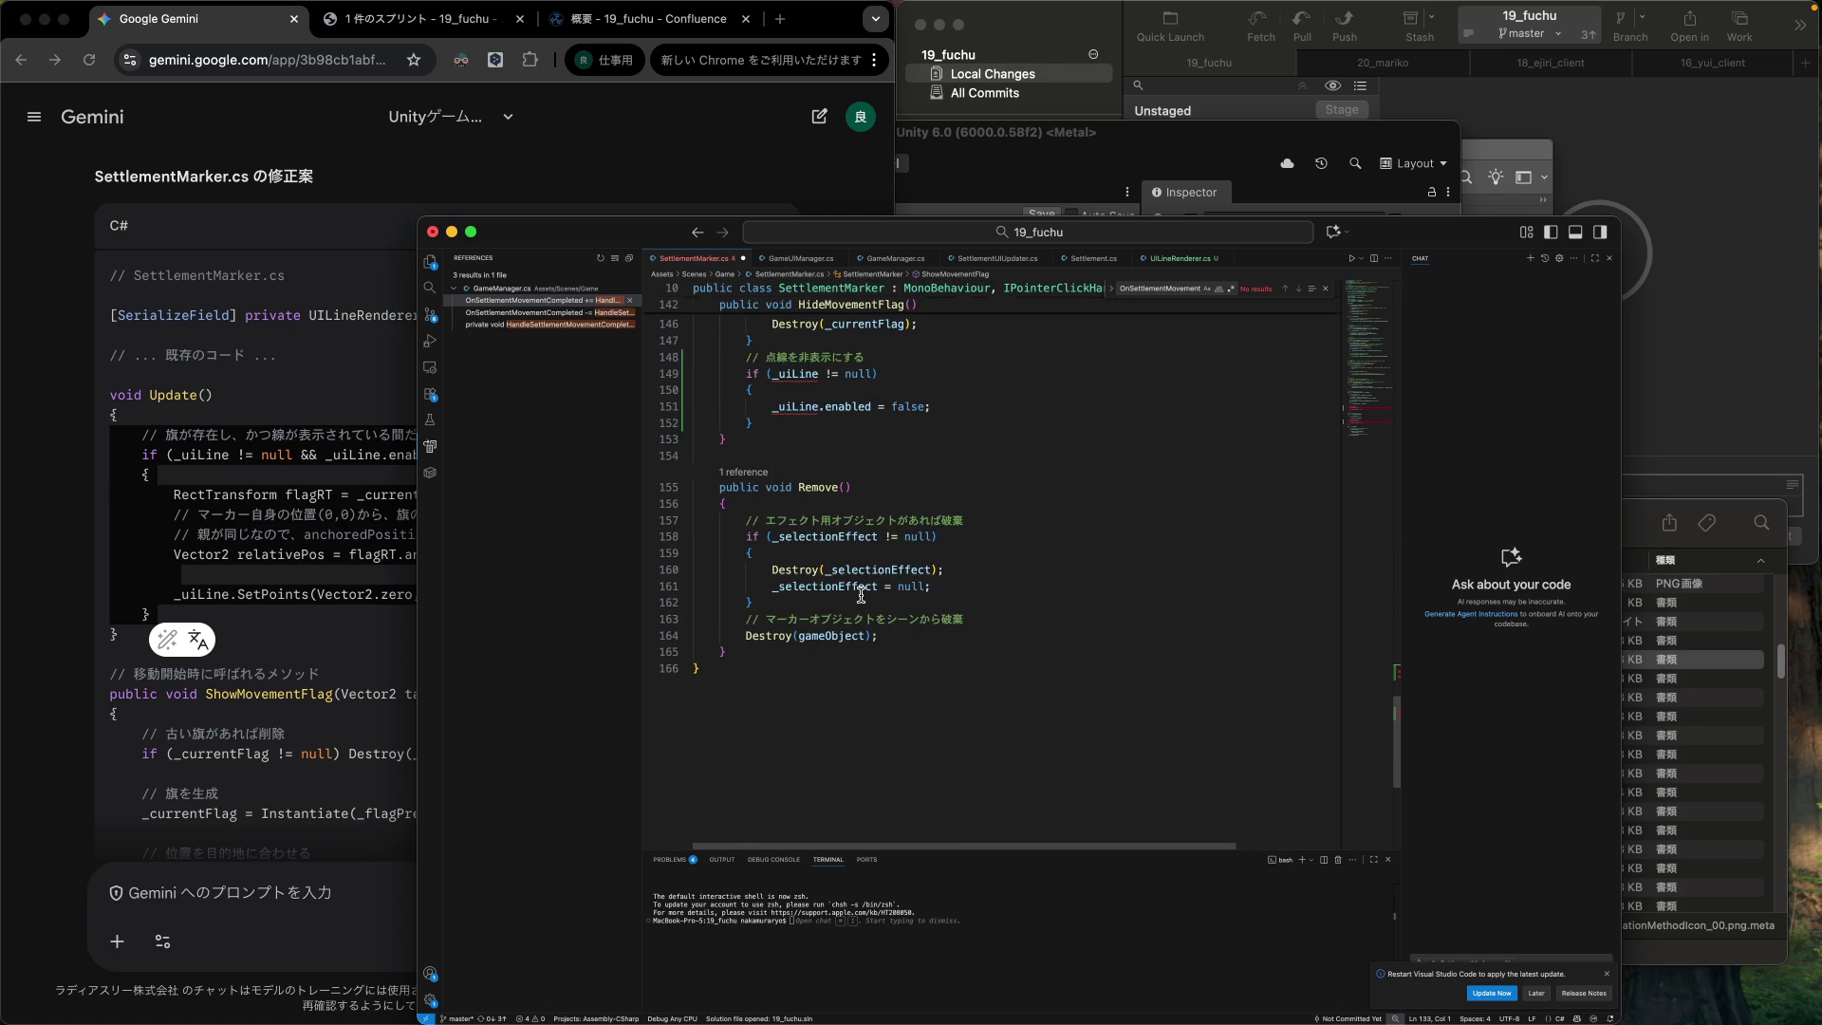
pyautogui.scroll(9, 860, 595)
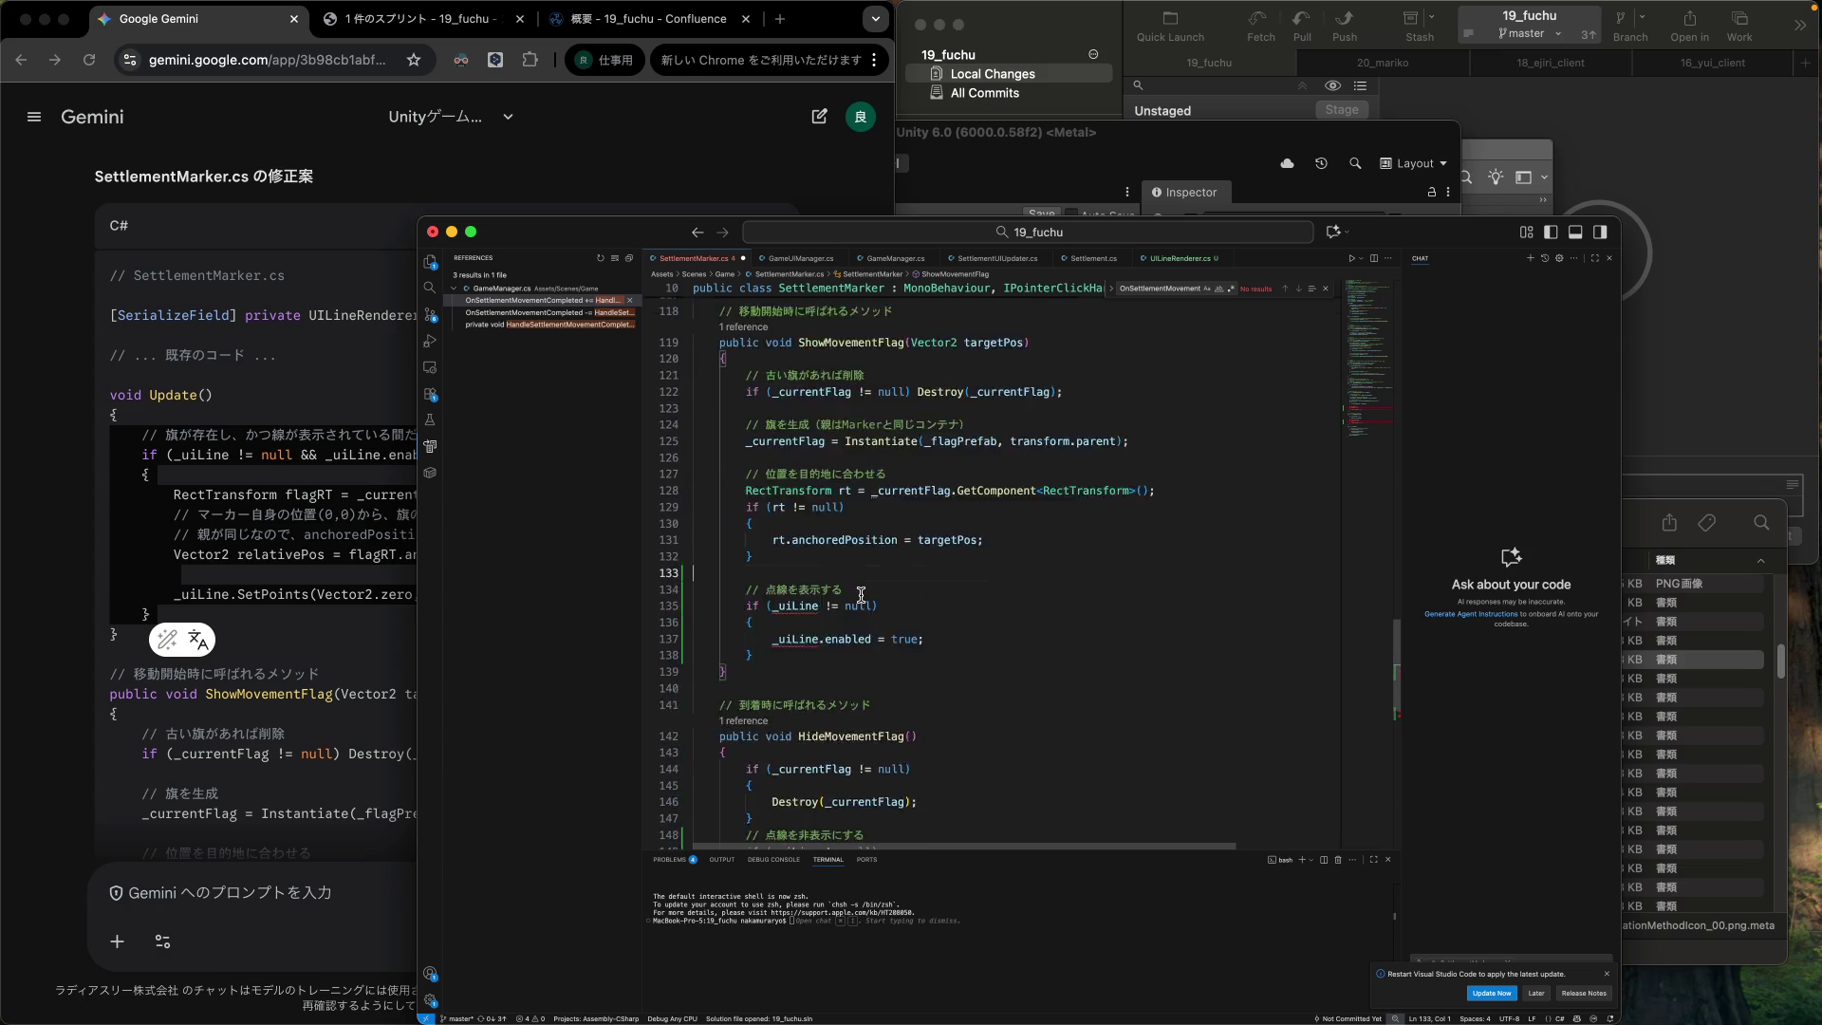
pyautogui.scroll(1, 861, 595)
pyautogui.click(857, 549)
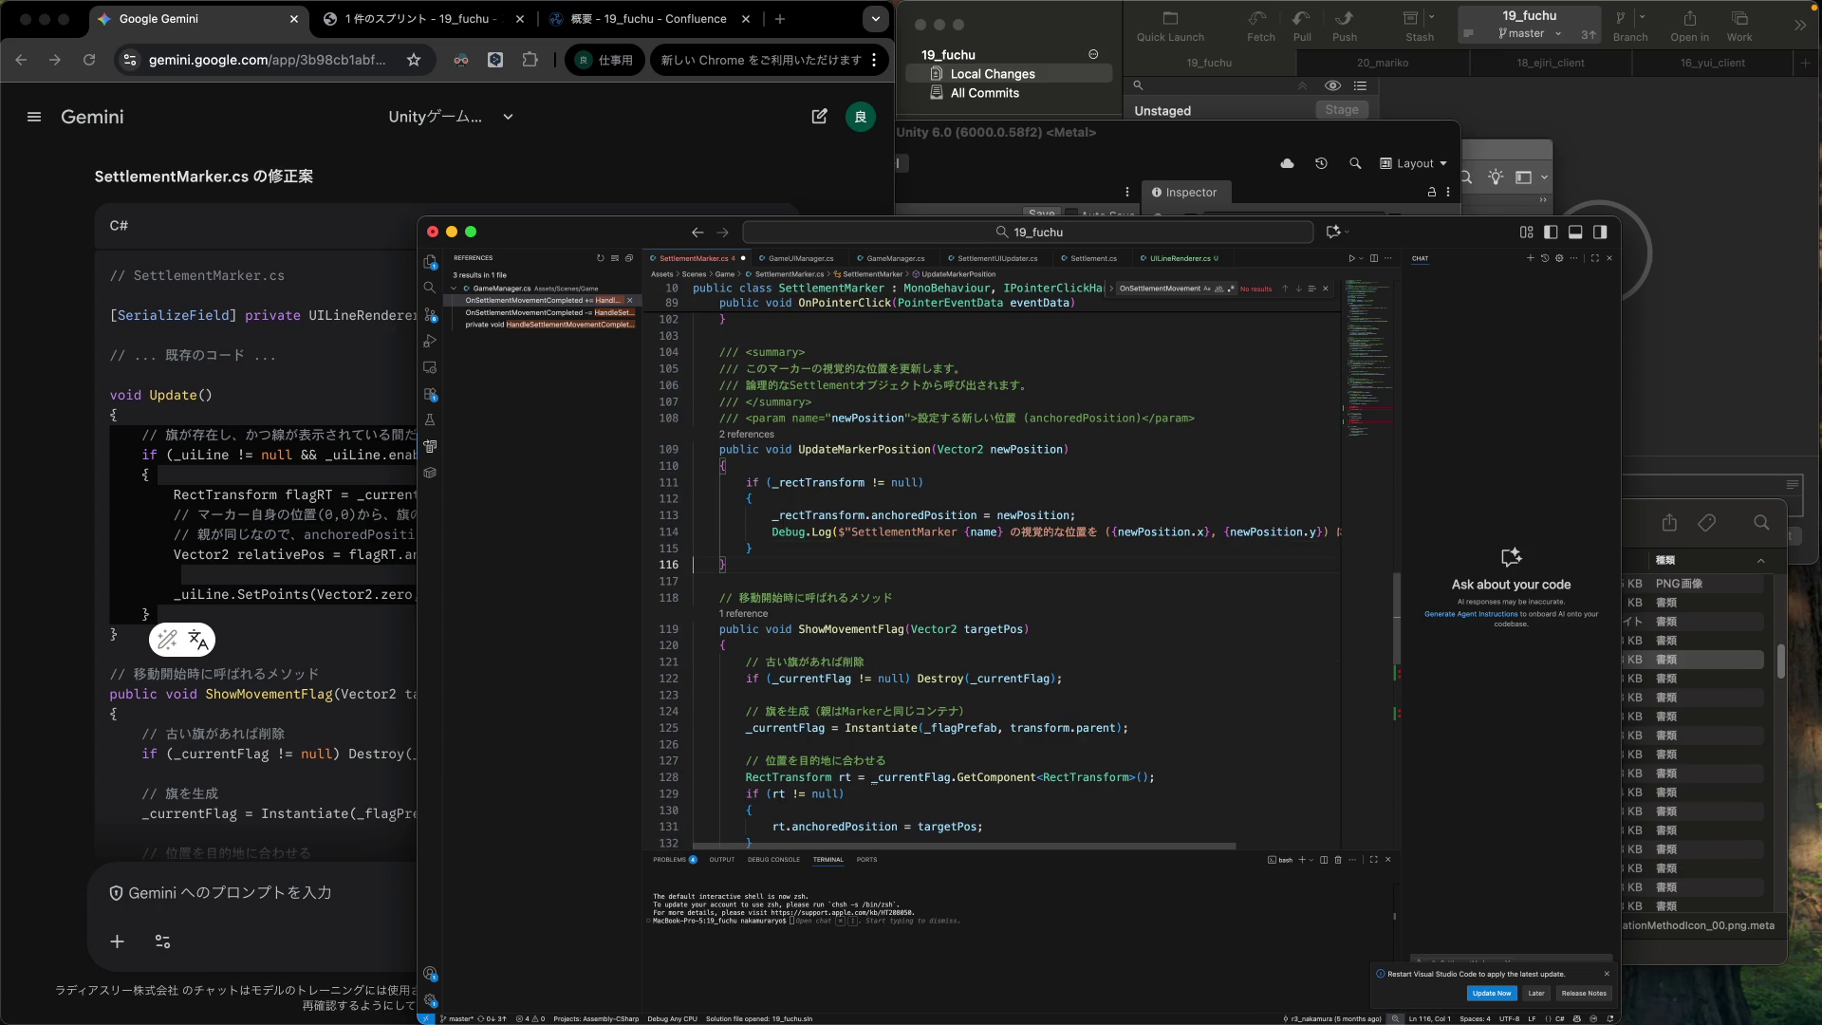
pyautogui.press('Return')
pyautogui.press('super+v')
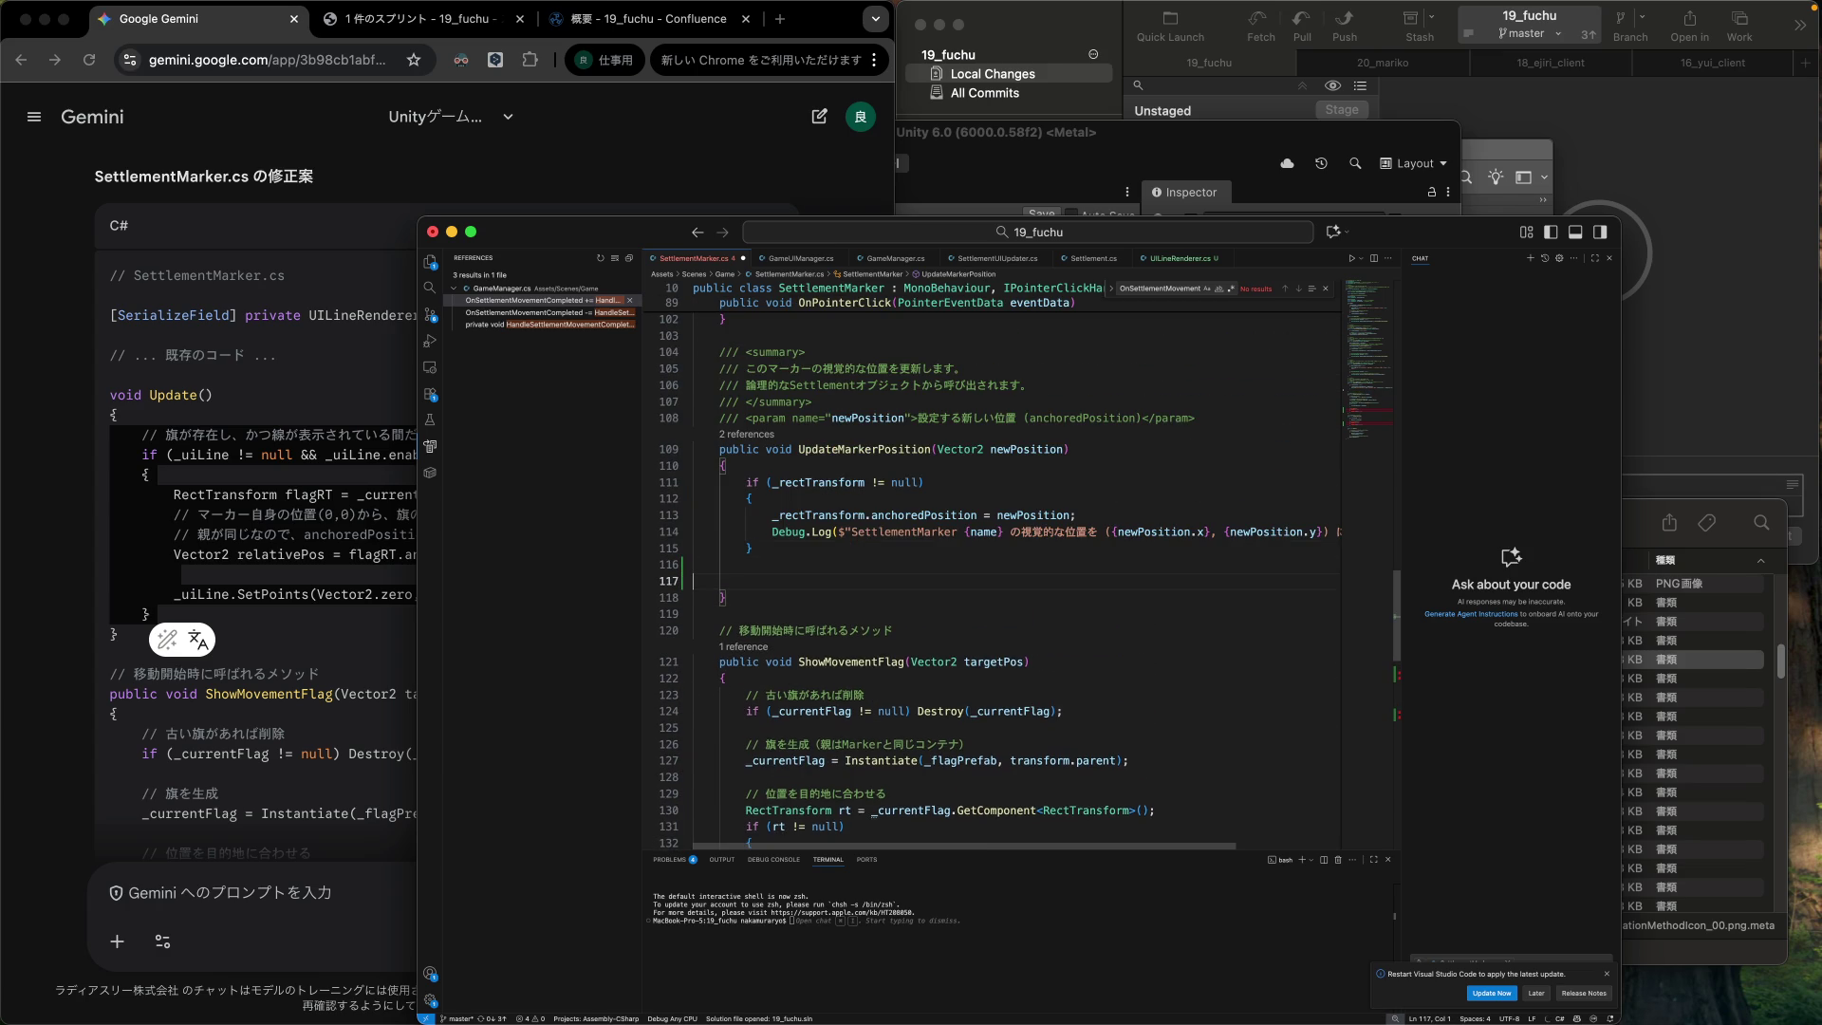
# Indent the pasted SetPoints block and its comment one level.
pyautogui.click(694, 746)
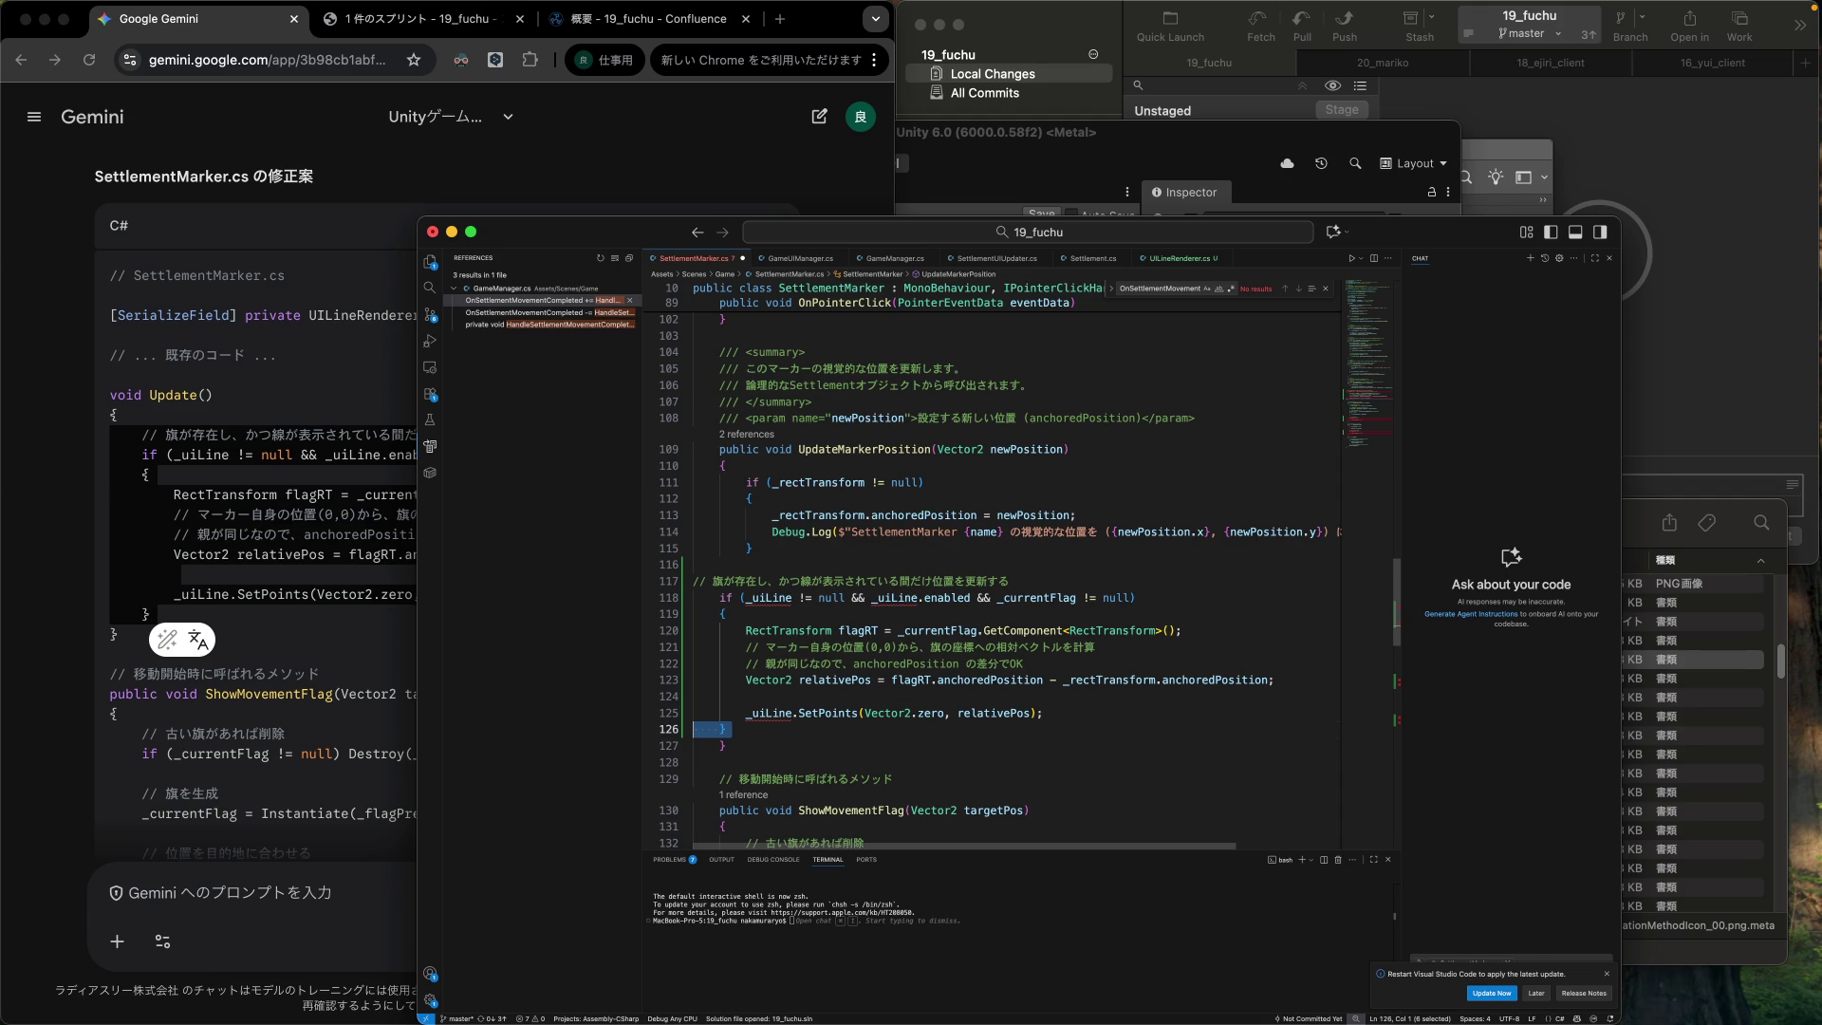
pyautogui.hotkey('shift', 'Up')
pyautogui.hotkey('shift', 'Up')
pyautogui.hotkey('shift', 'Up')
pyautogui.hotkey('shift', 'Up')
pyautogui.hotkey('shift', 'Up')
pyautogui.hotkey('shift', 'Up')
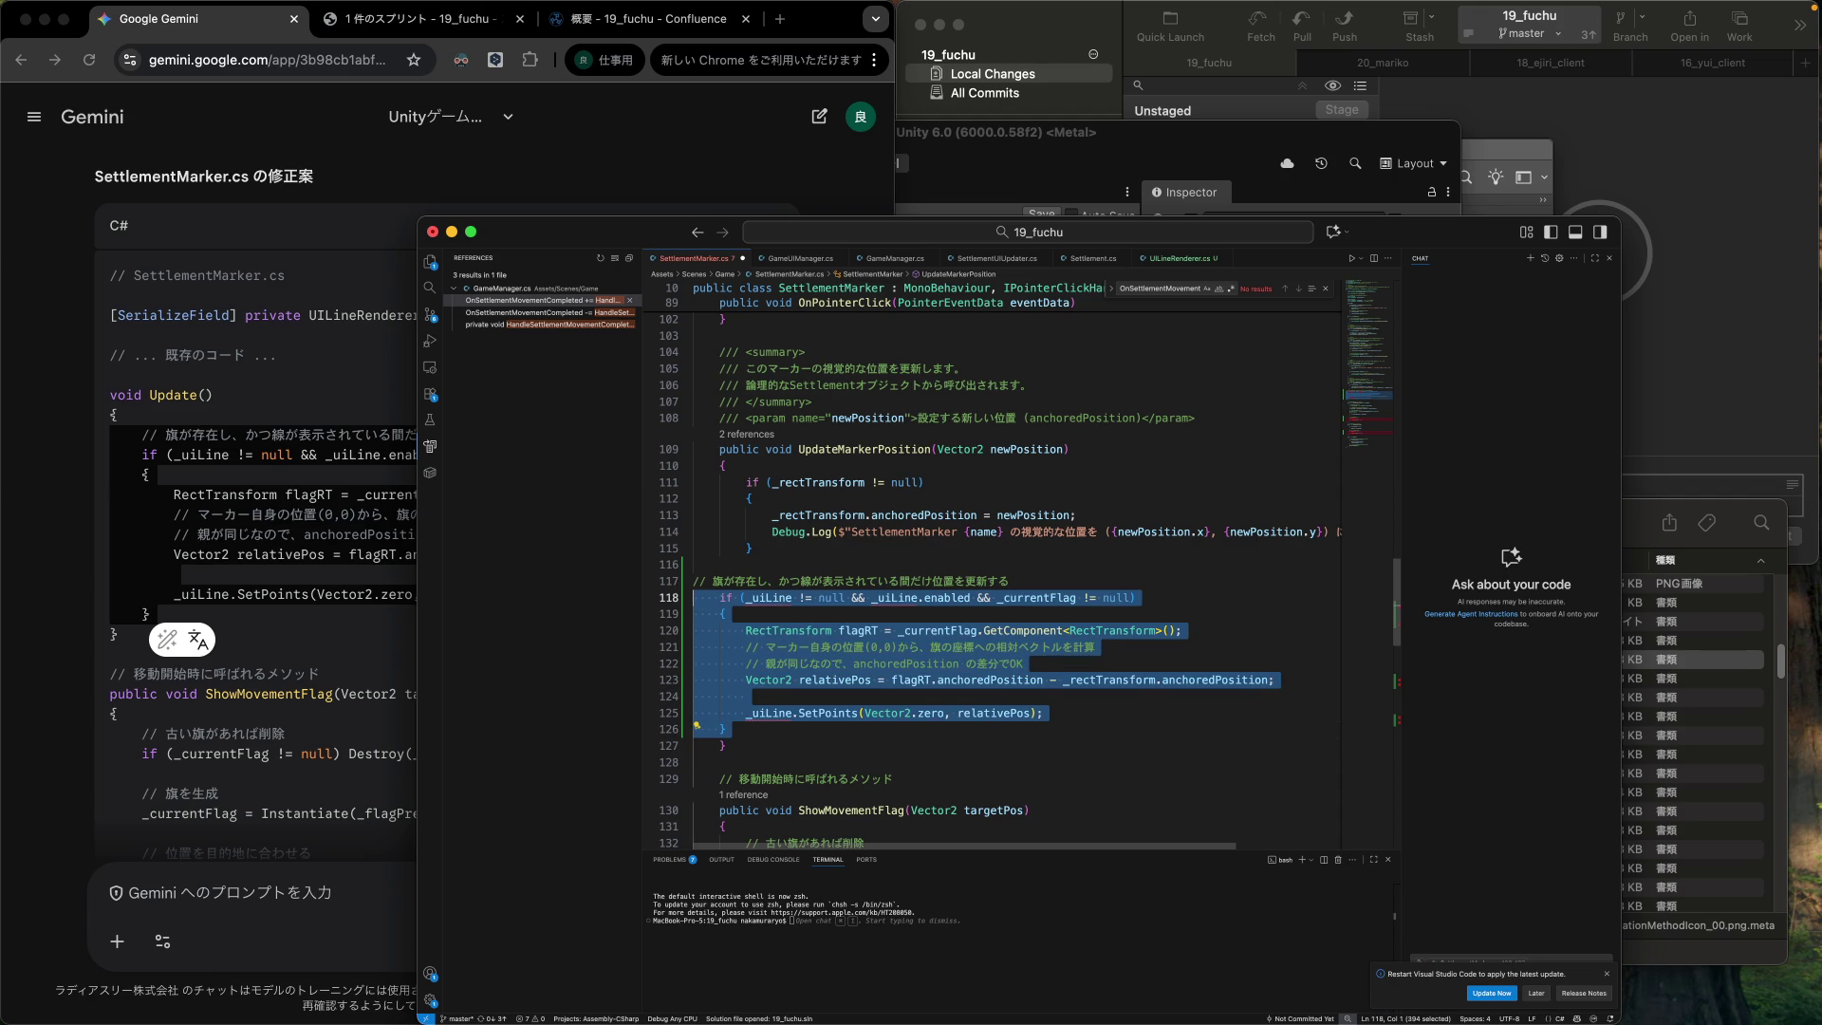
pyautogui.press('Tab')
pyautogui.press('Left')
pyautogui.press('Down')
pyautogui.press('Tab')
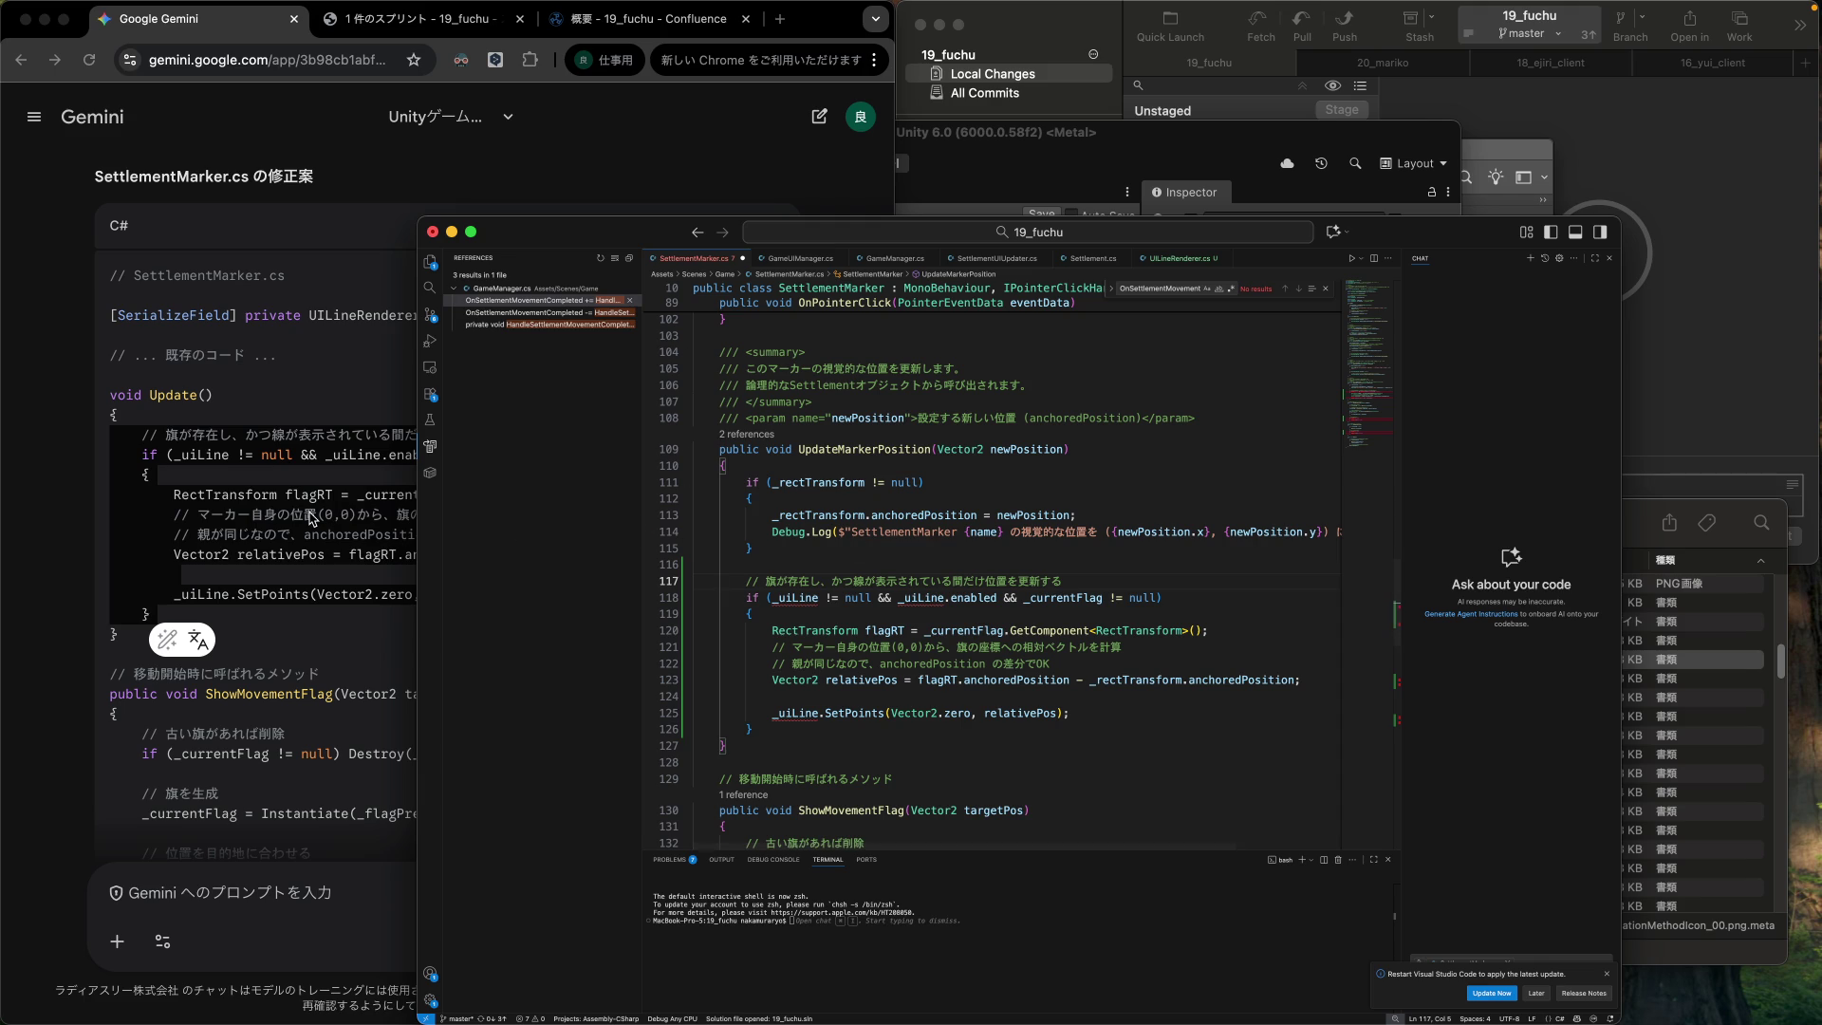
# Scroll Gemini up to '2. SettlementMarker.cs の修正' and select its [SerializeField] UILineRenderer declaration.
pyautogui.scroll(5, 311, 520)
pyautogui.scroll(10, 312, 520)
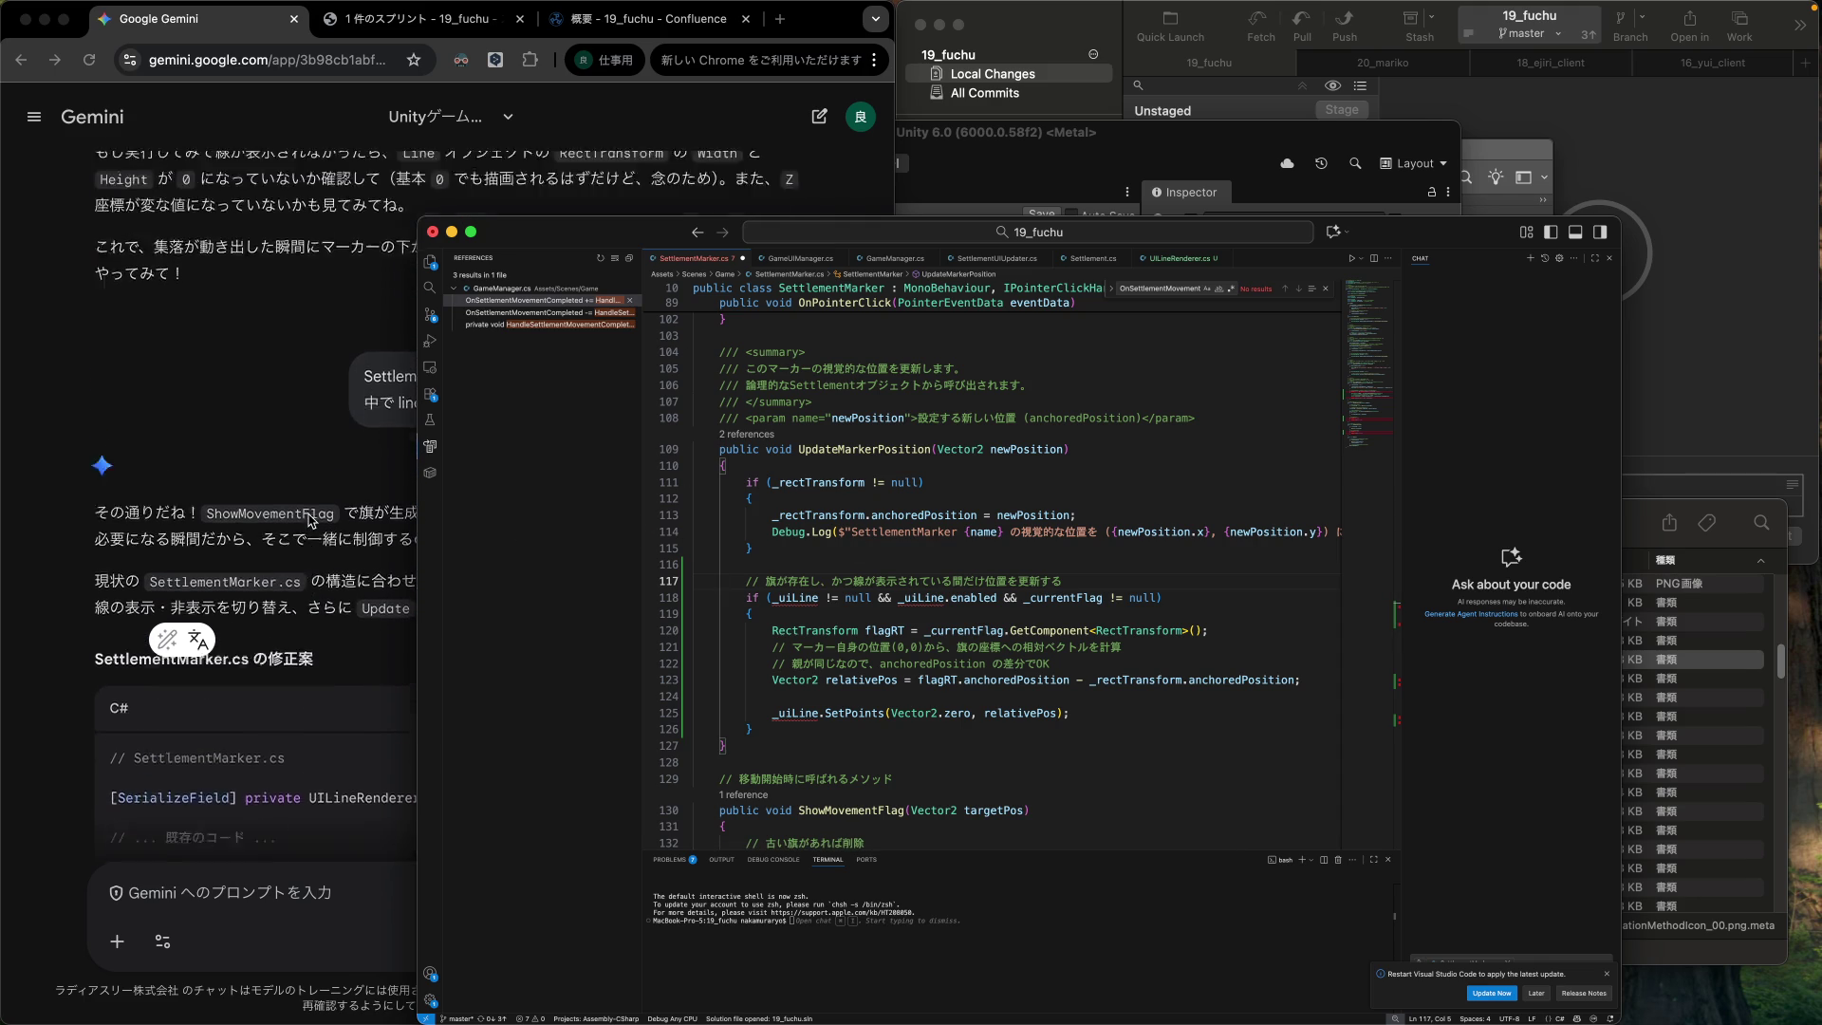
pyautogui.scroll(5, 311, 520)
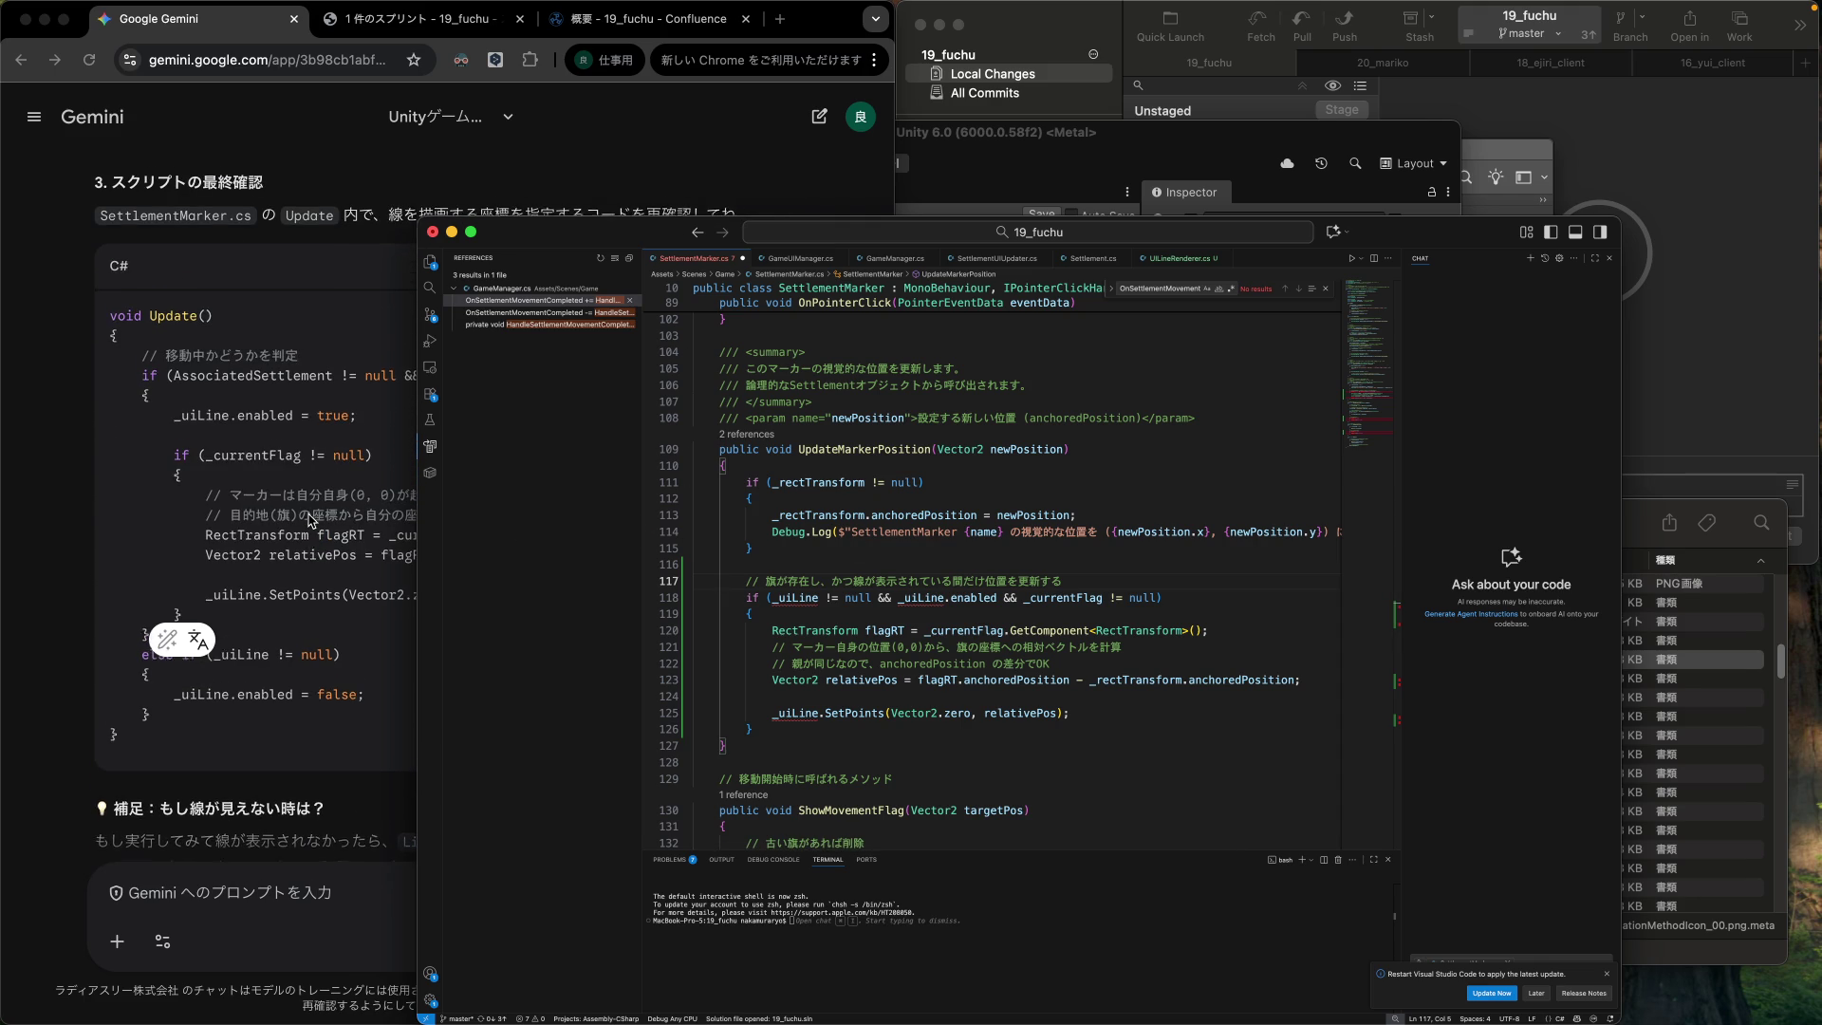
pyautogui.scroll(5, 312, 520)
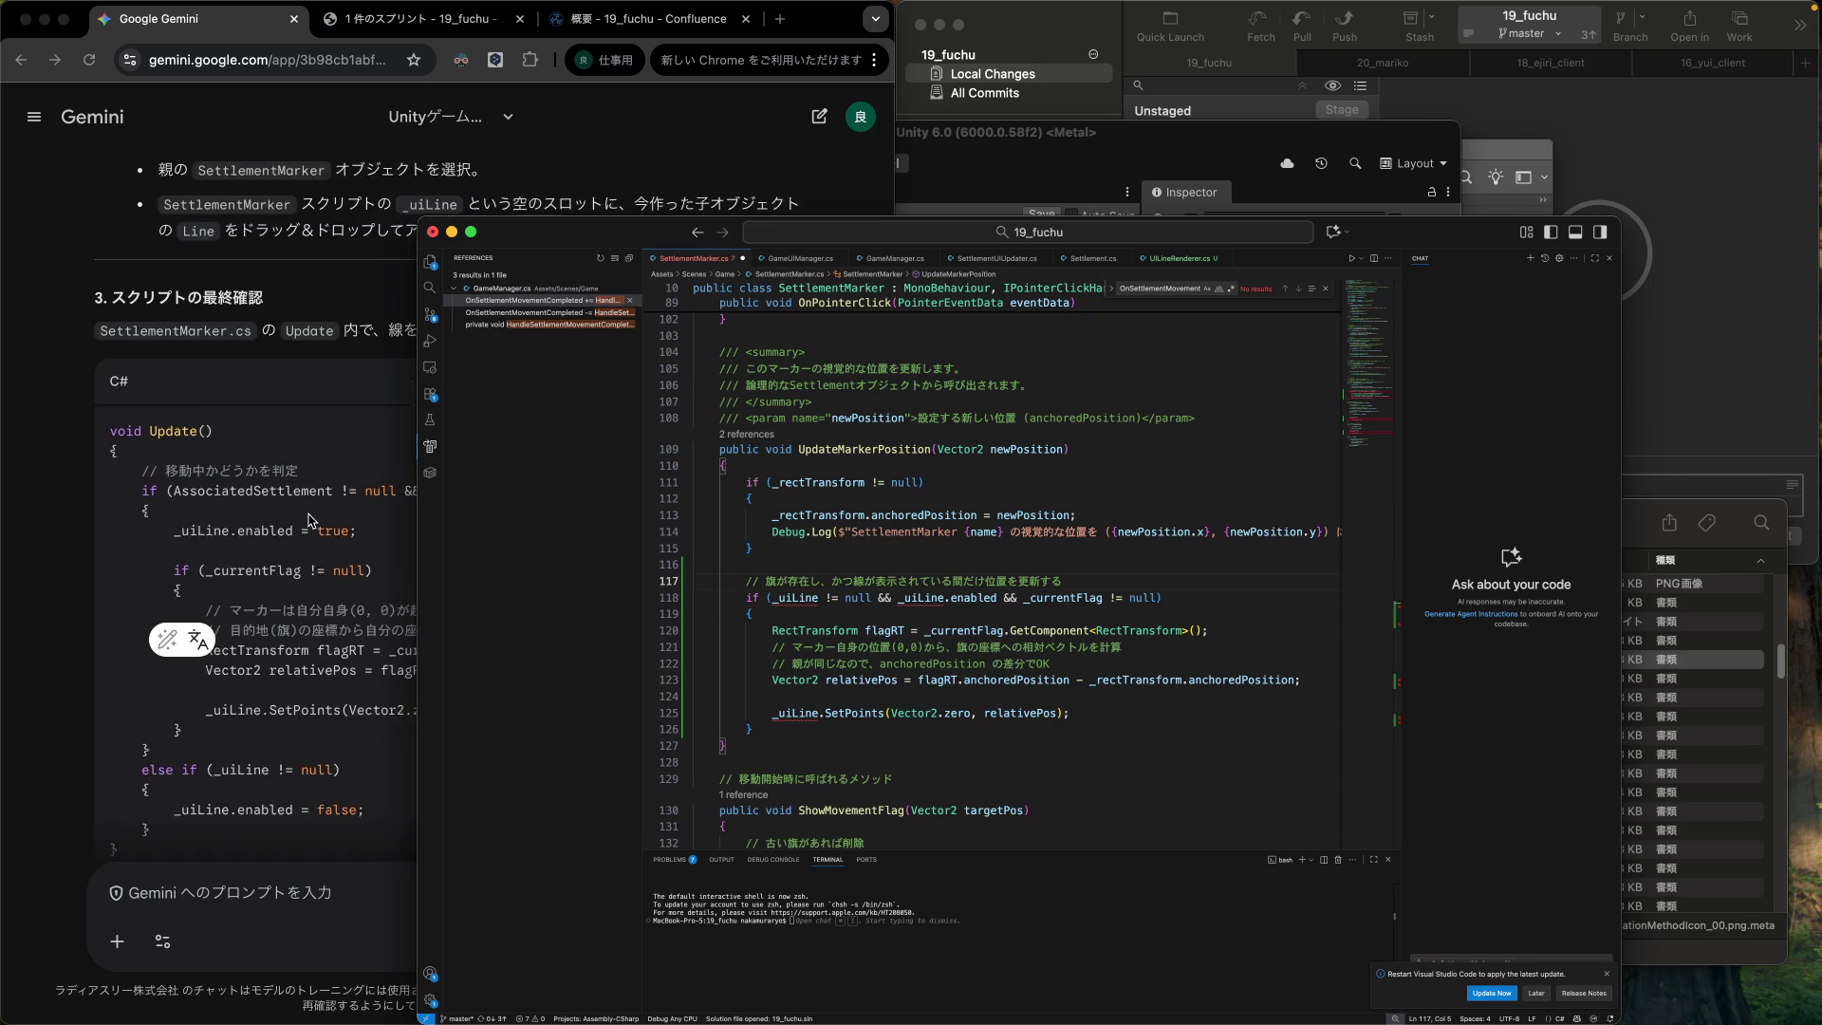
pyautogui.scroll(2, 312, 520)
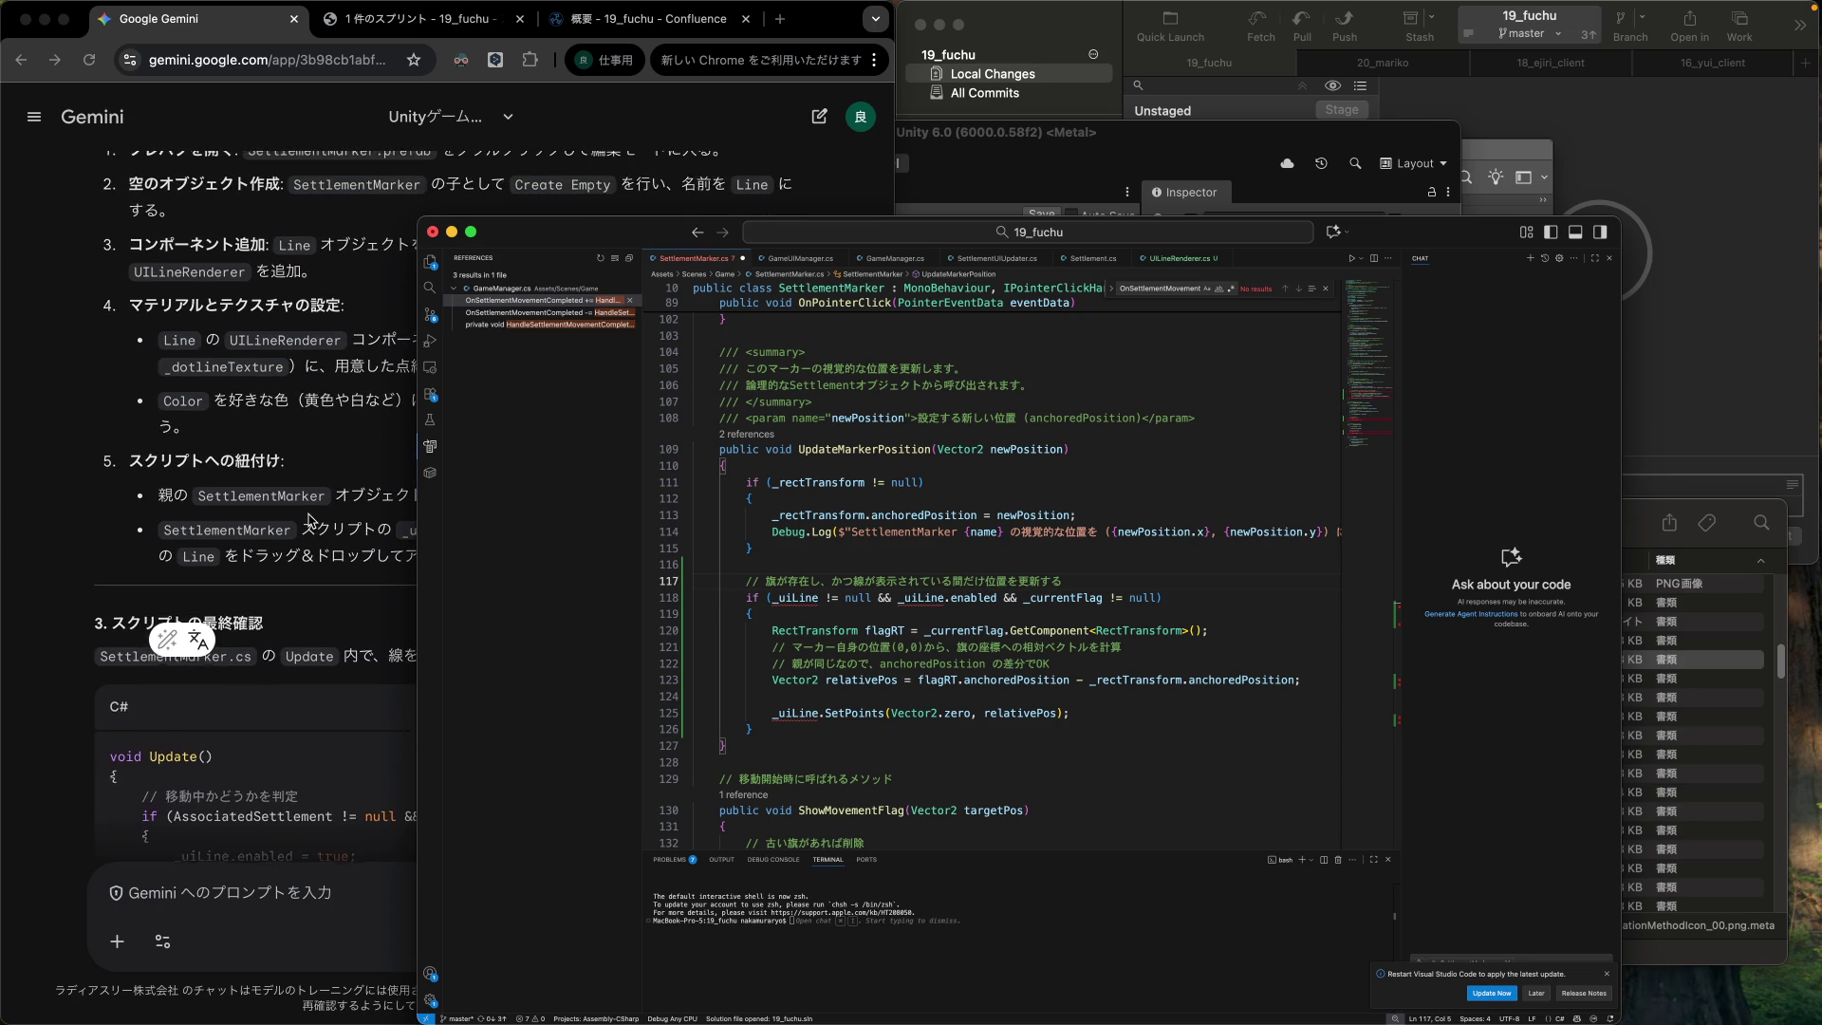
pyautogui.scroll(6, 311, 520)
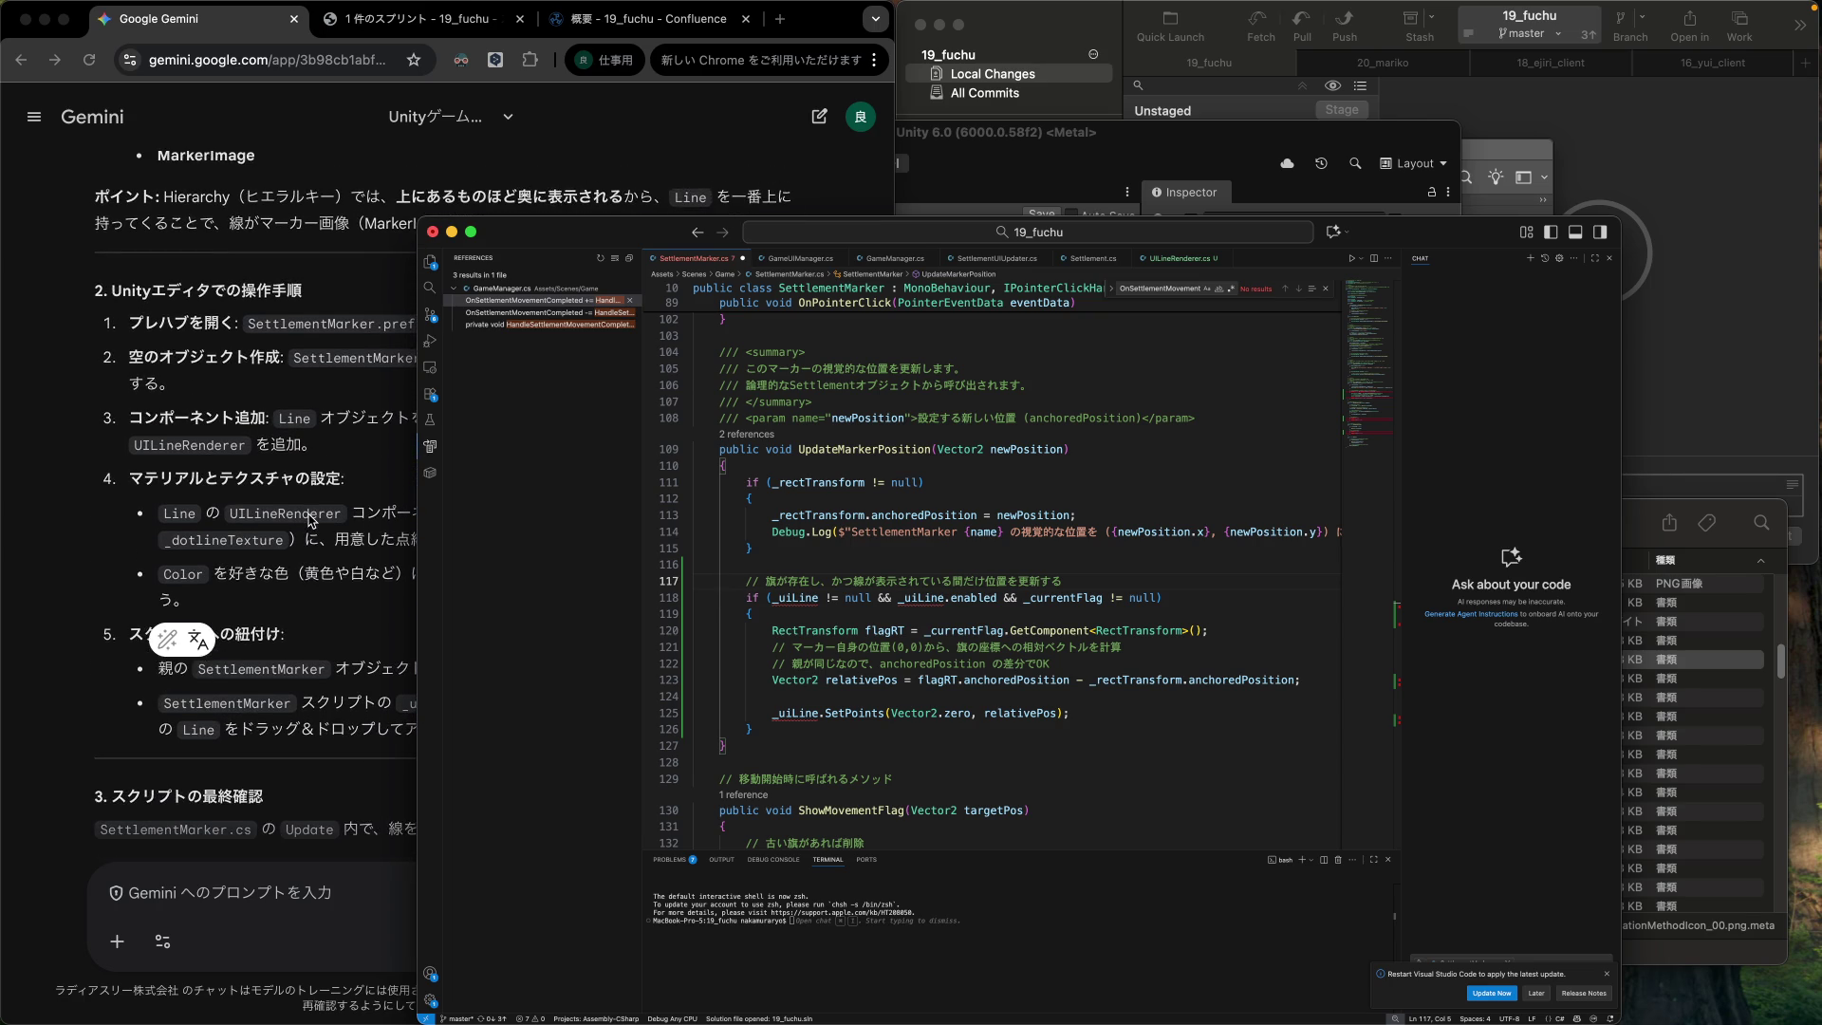
pyautogui.scroll(2, 311, 520)
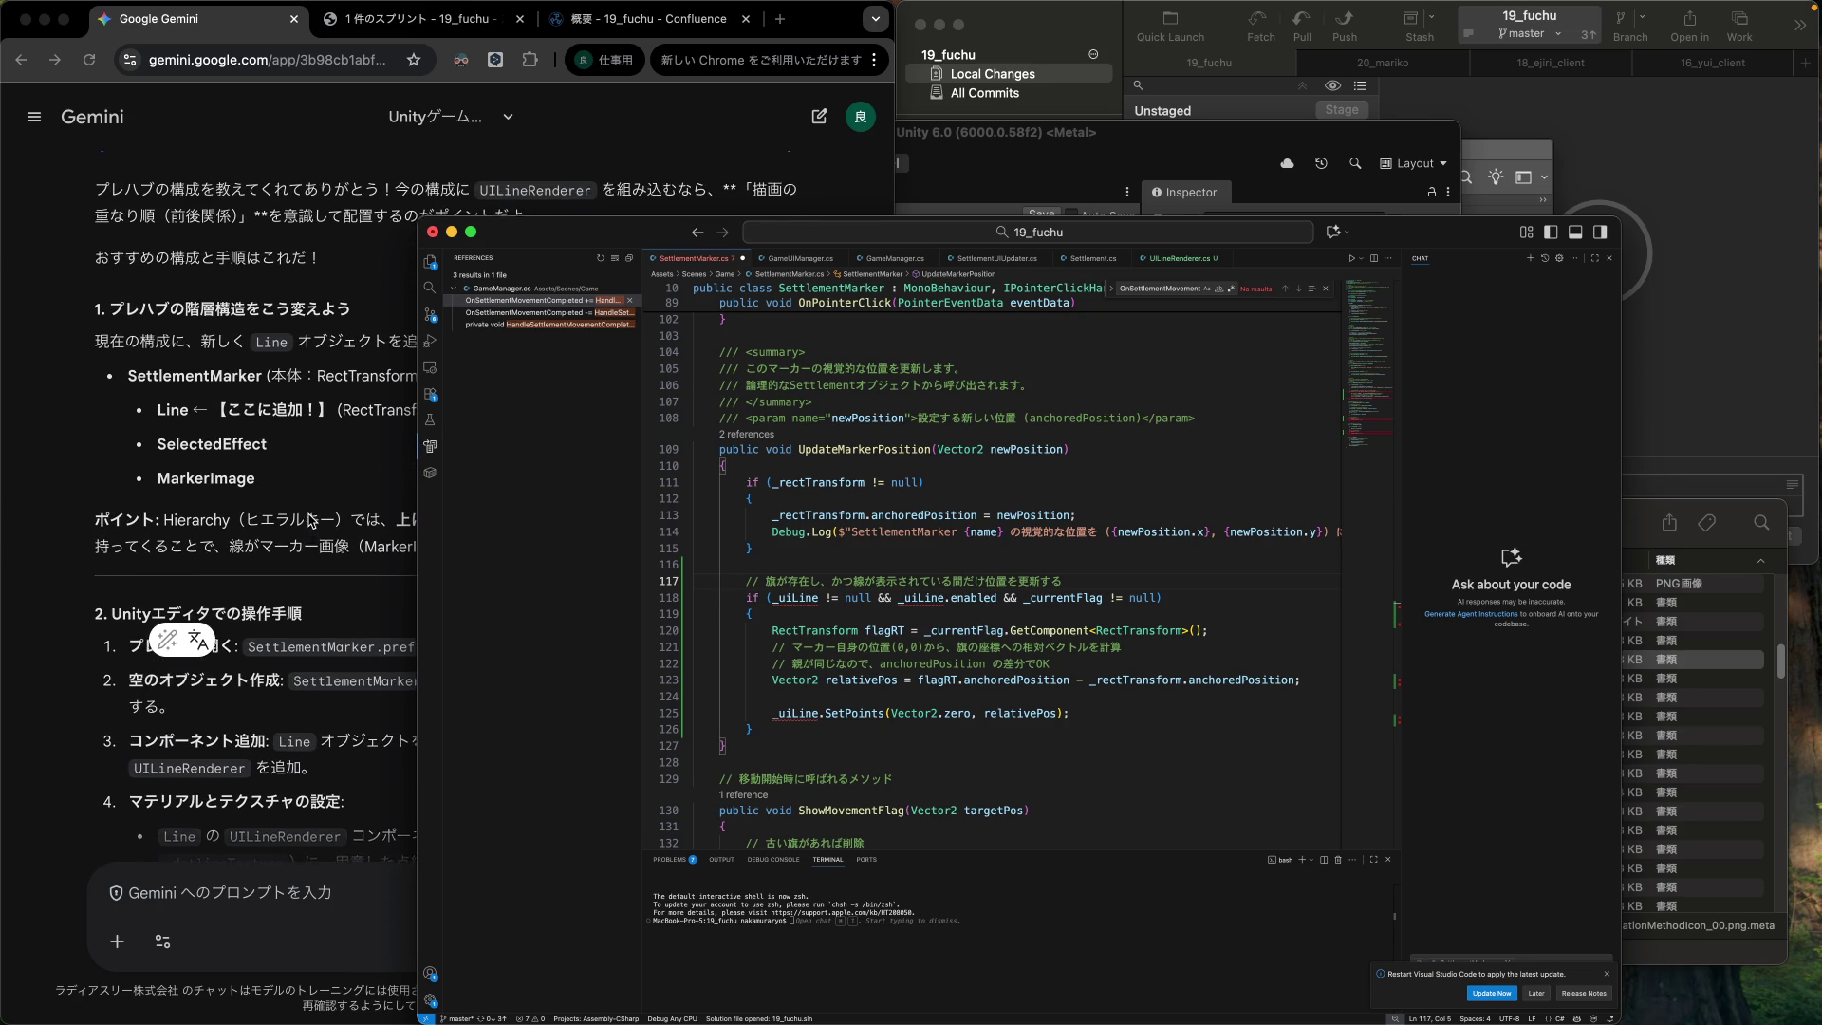
pyautogui.scroll(3, 311, 520)
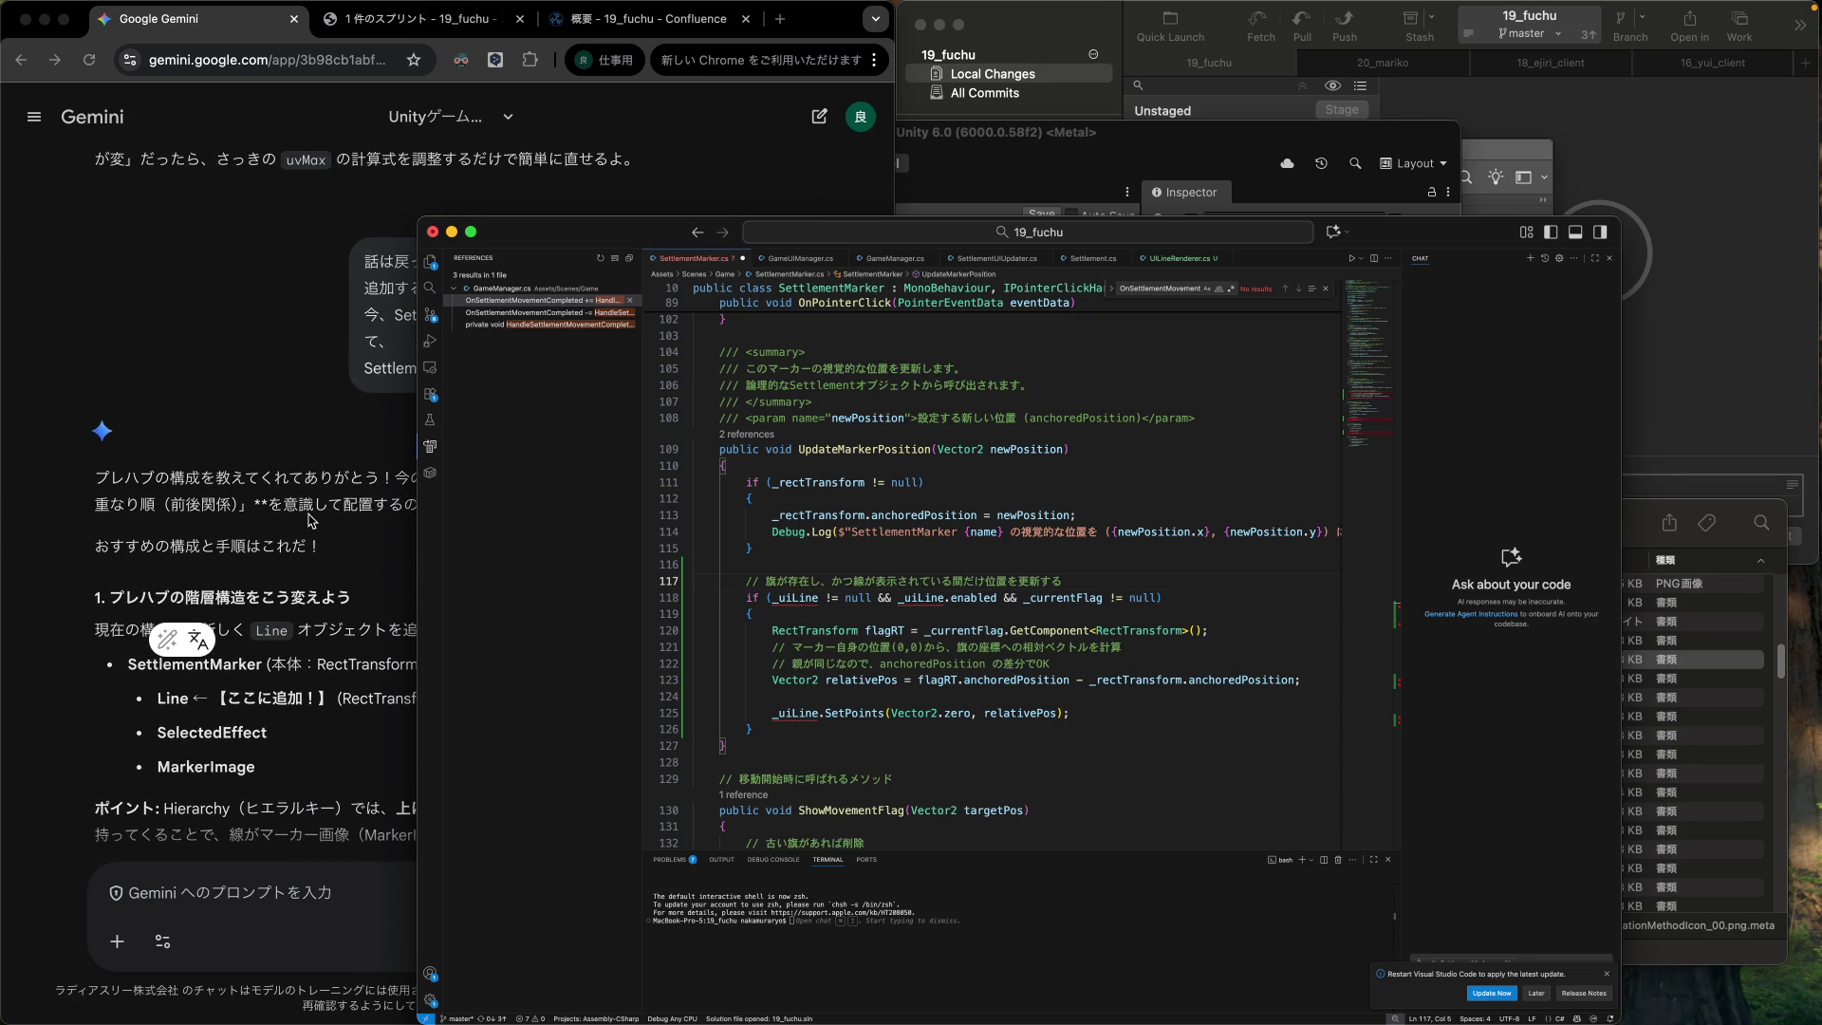
pyautogui.scroll(-1, 311, 520)
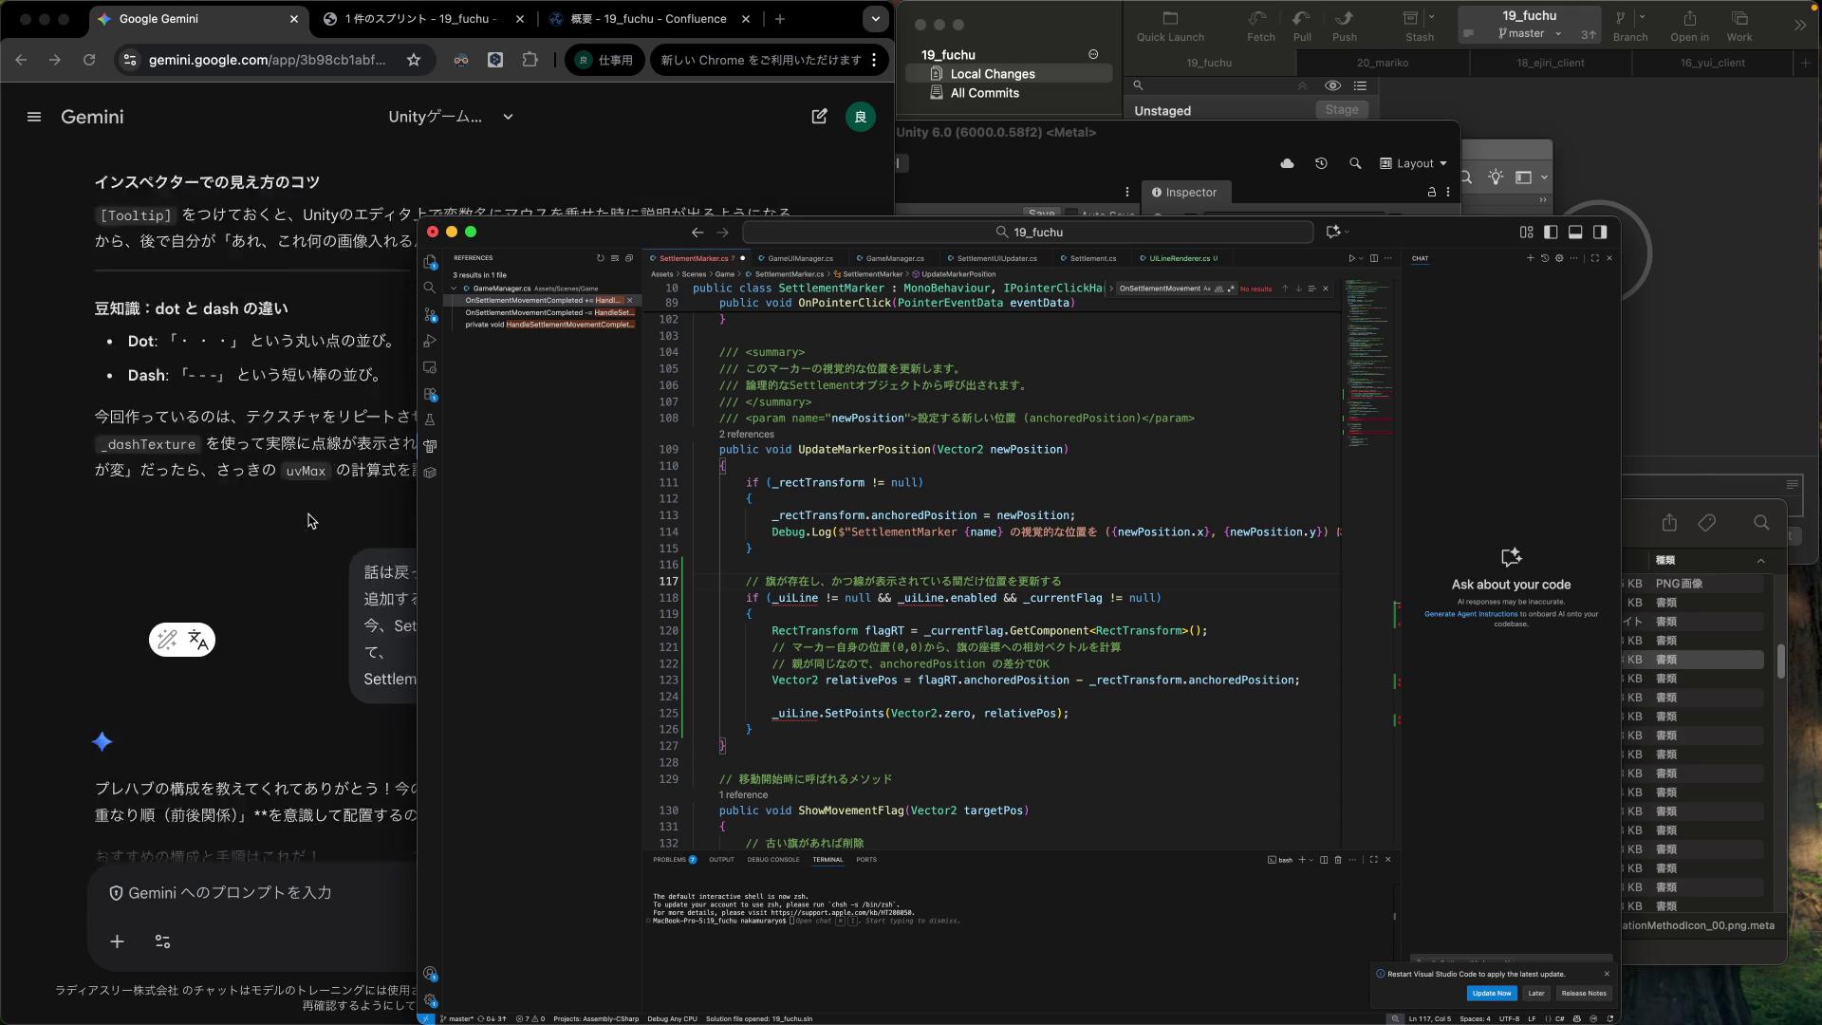
pyautogui.scroll(4, 311, 520)
pyautogui.scroll(-3, 311, 520)
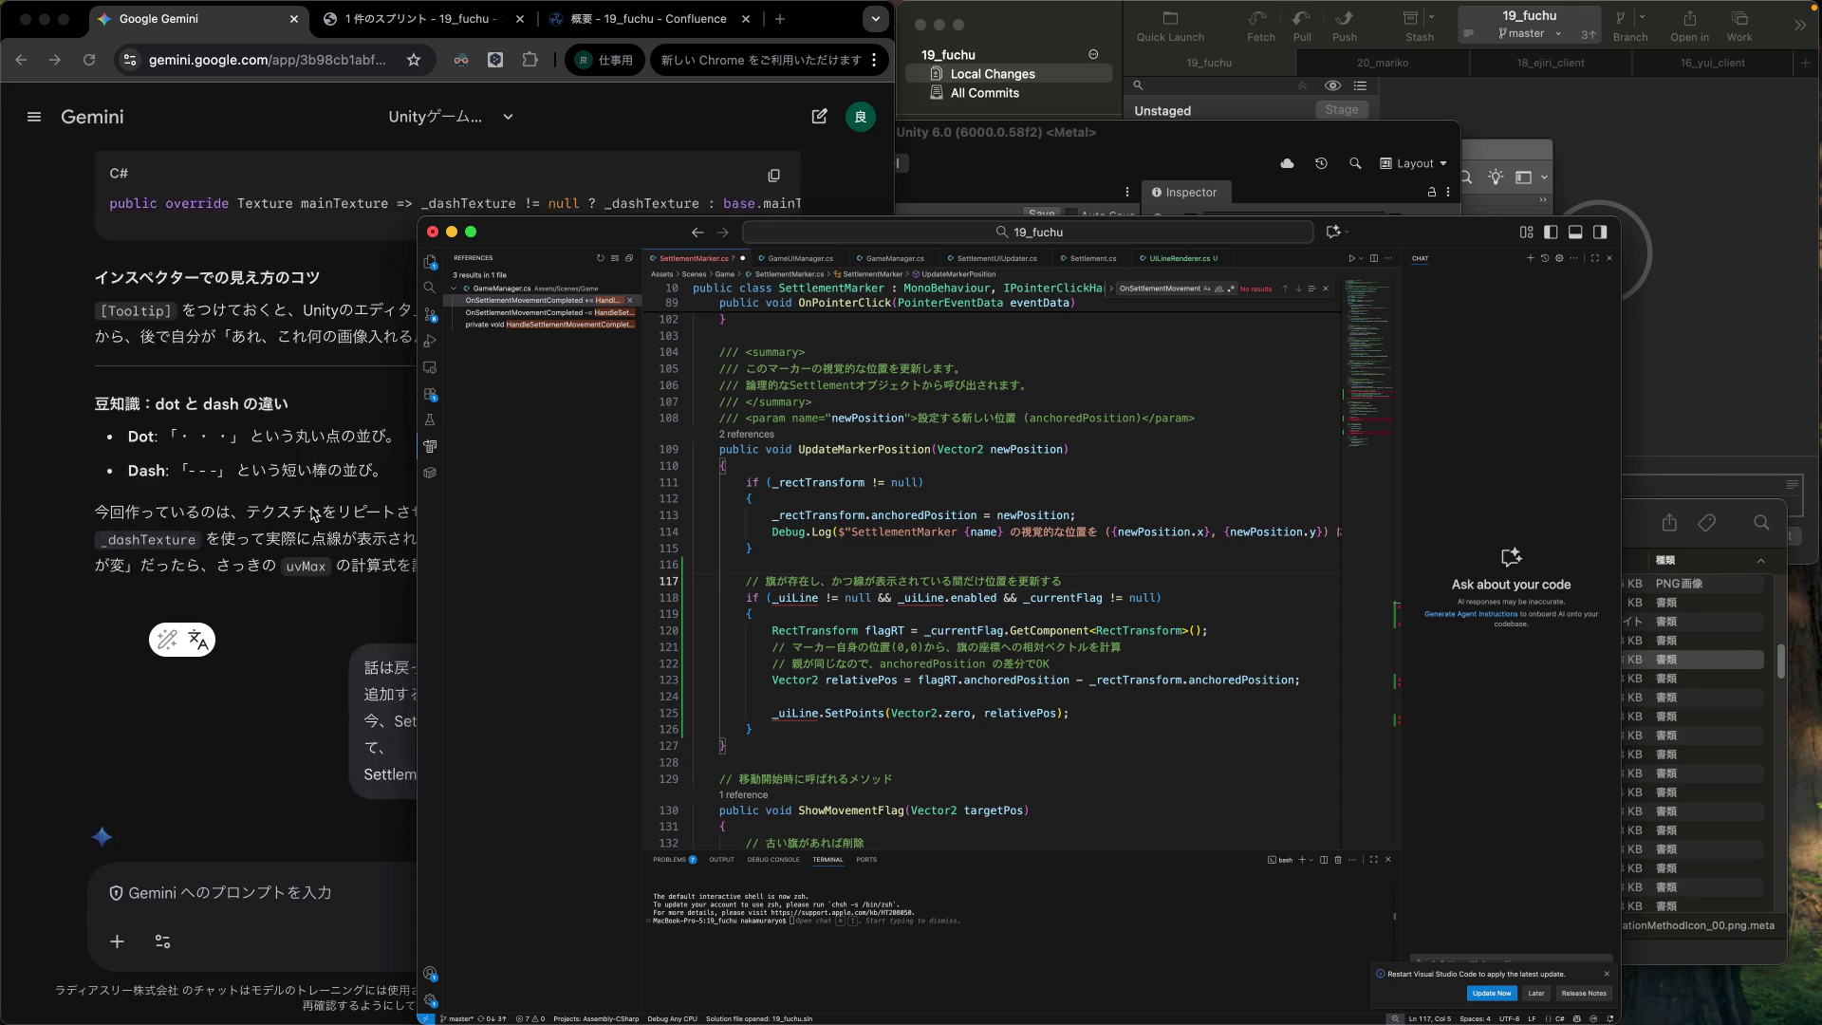
pyautogui.scroll(4, 313, 515)
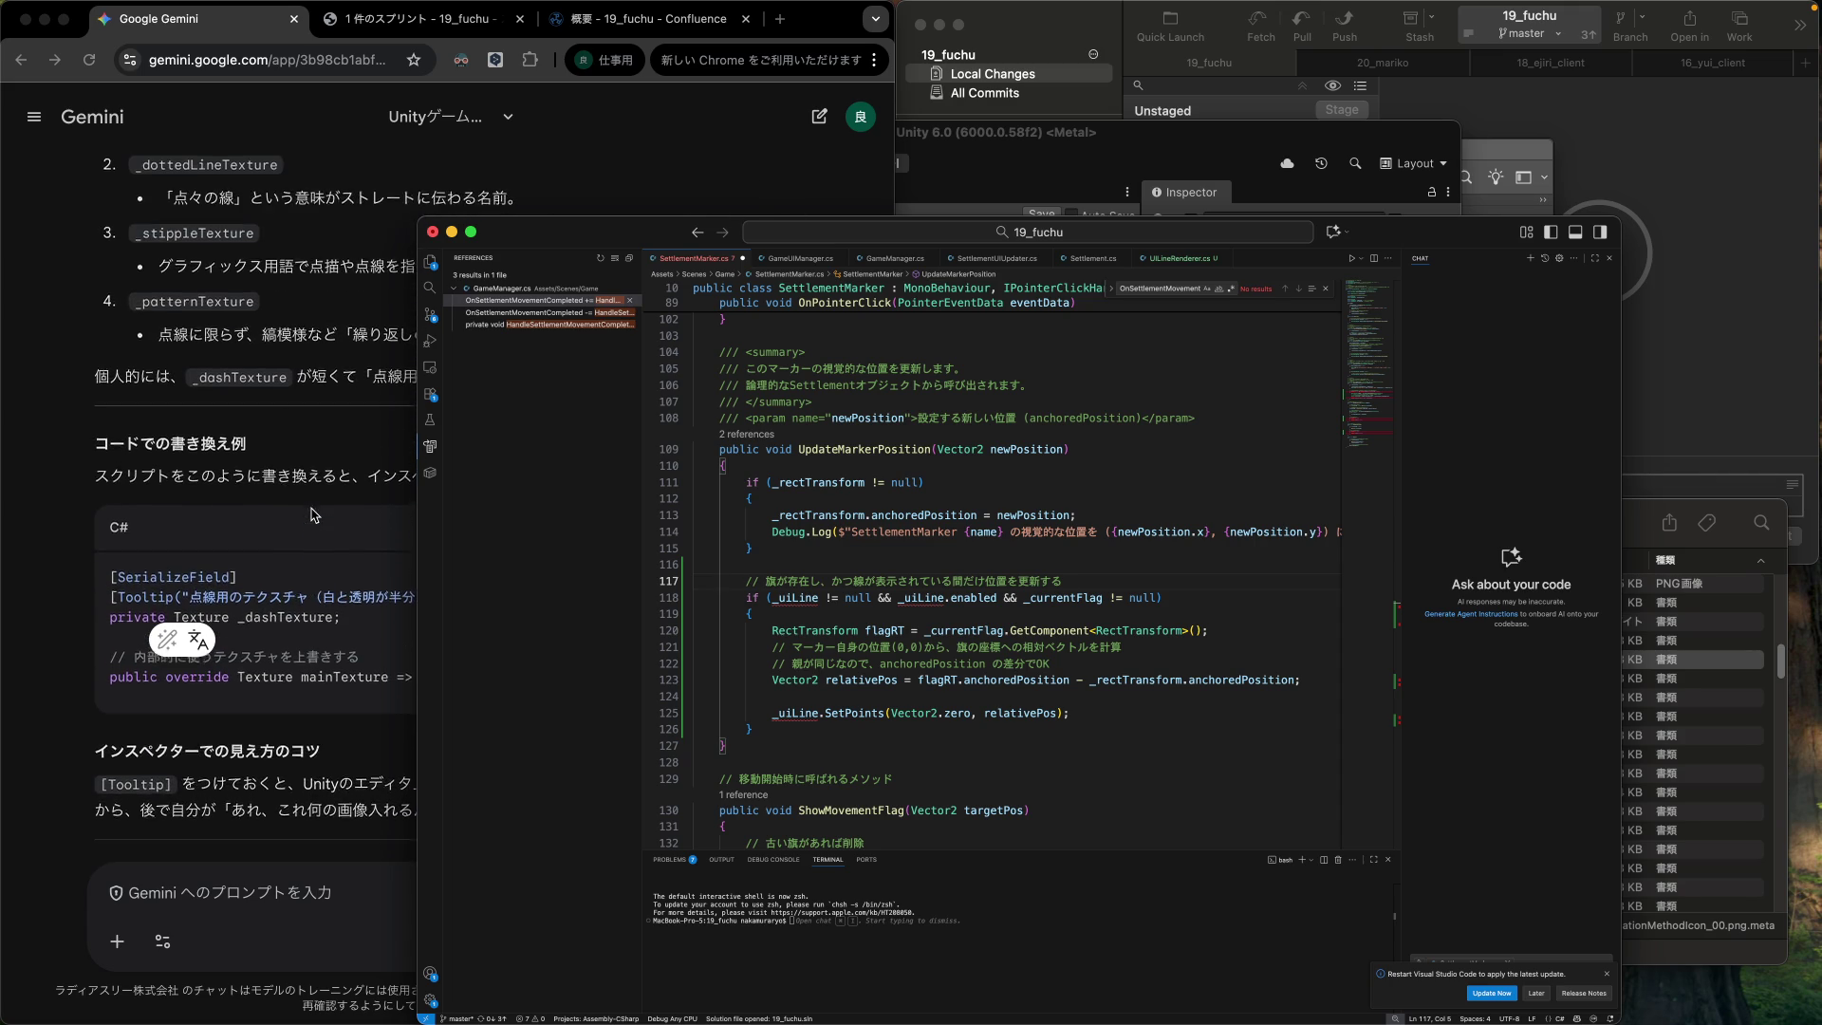
pyautogui.scroll(1, 314, 515)
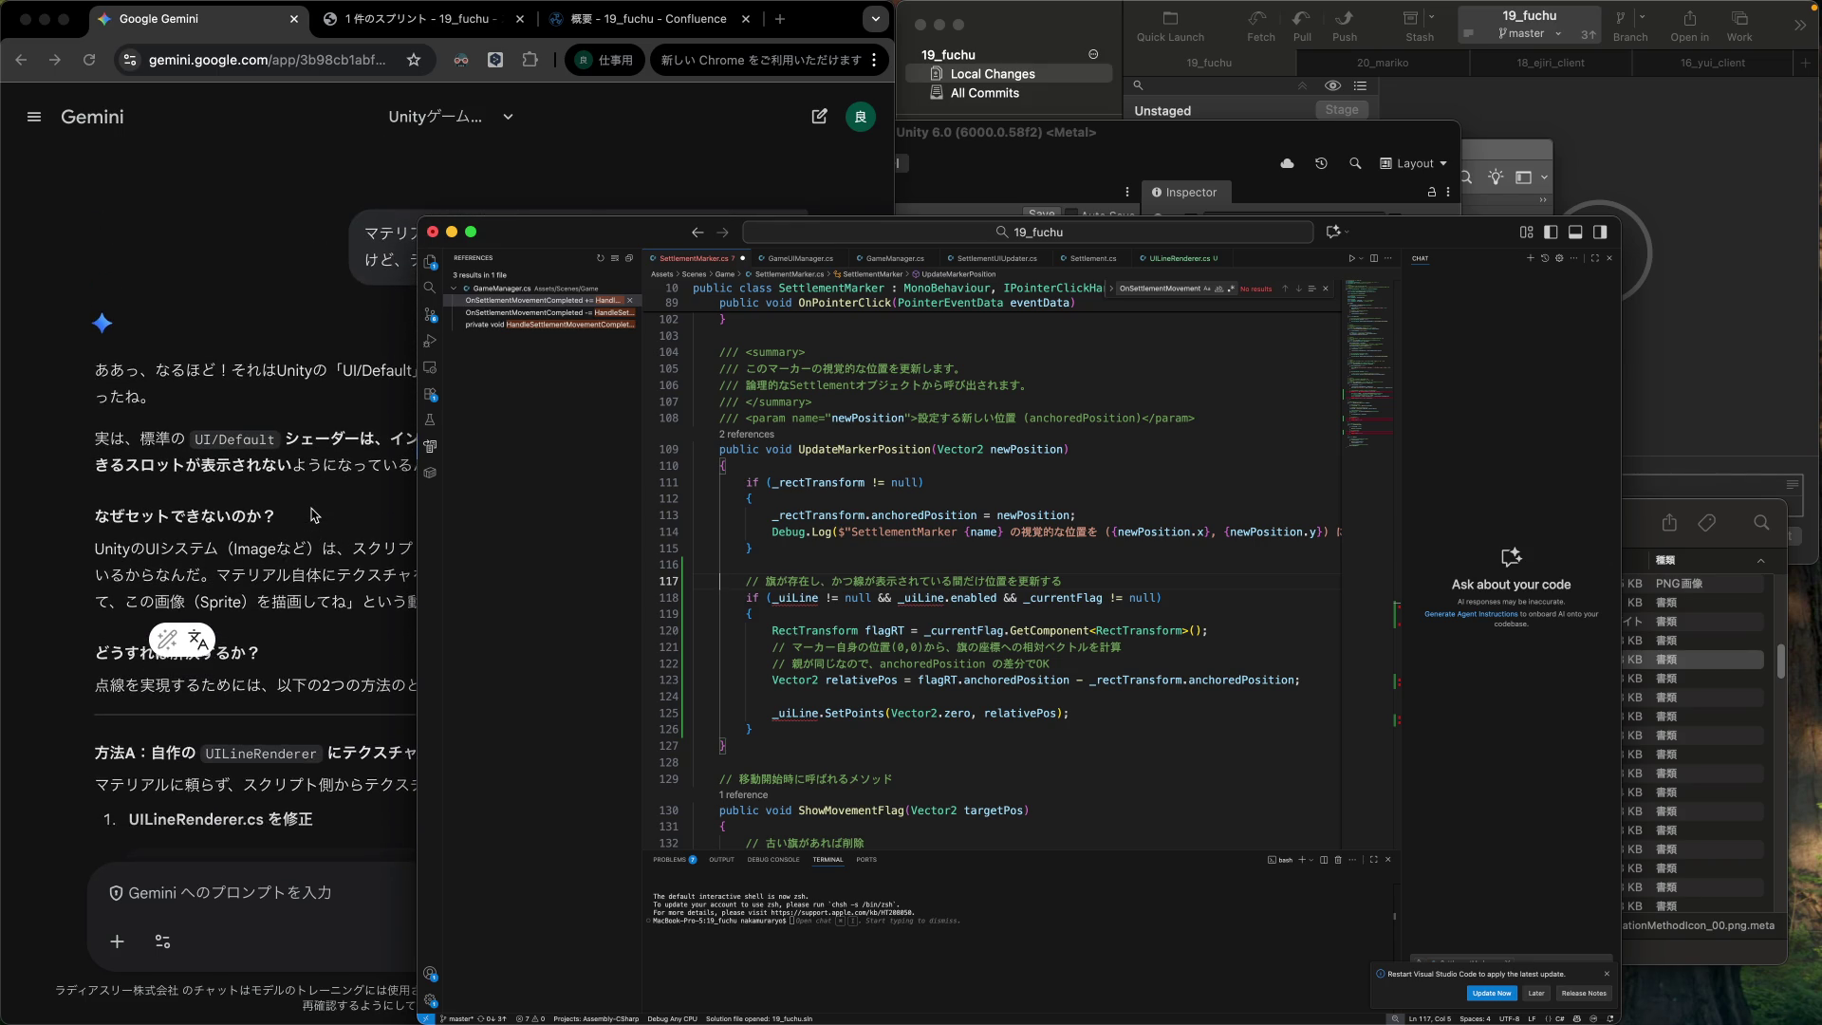
pyautogui.click(314, 515)
pyautogui.scroll(6, 314, 516)
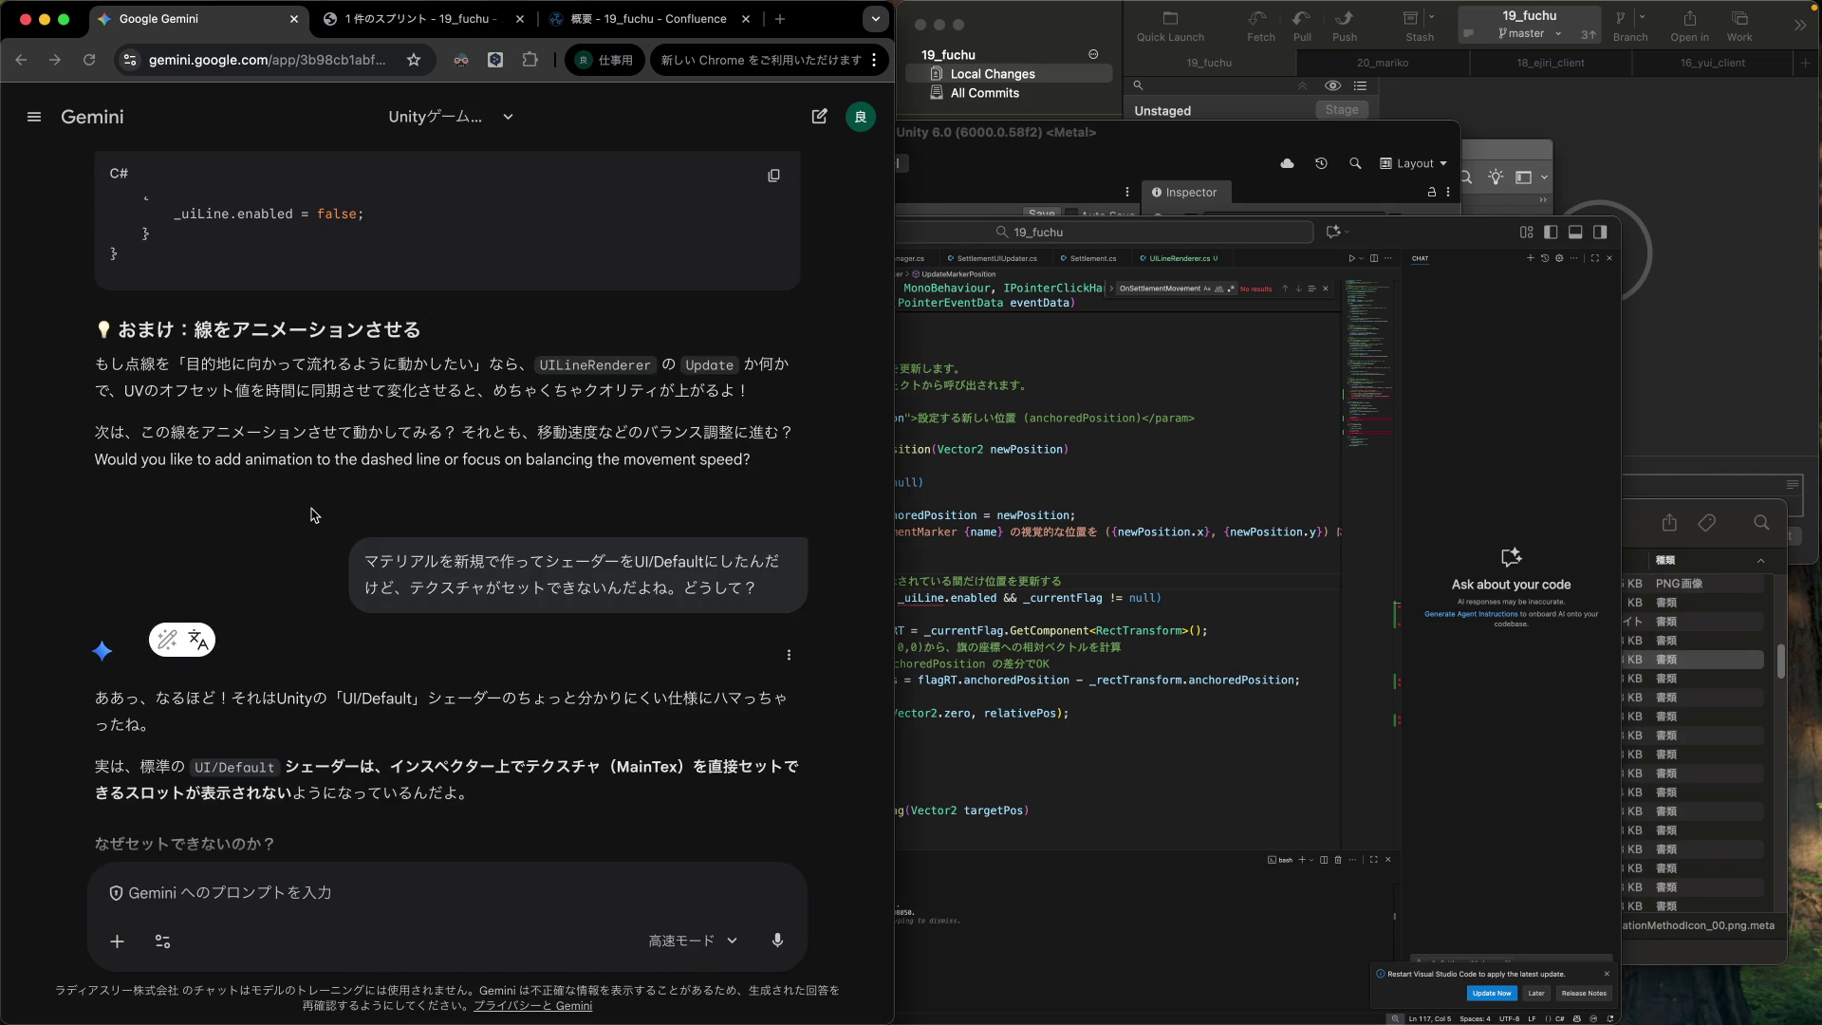
pyautogui.scroll(4, 314, 516)
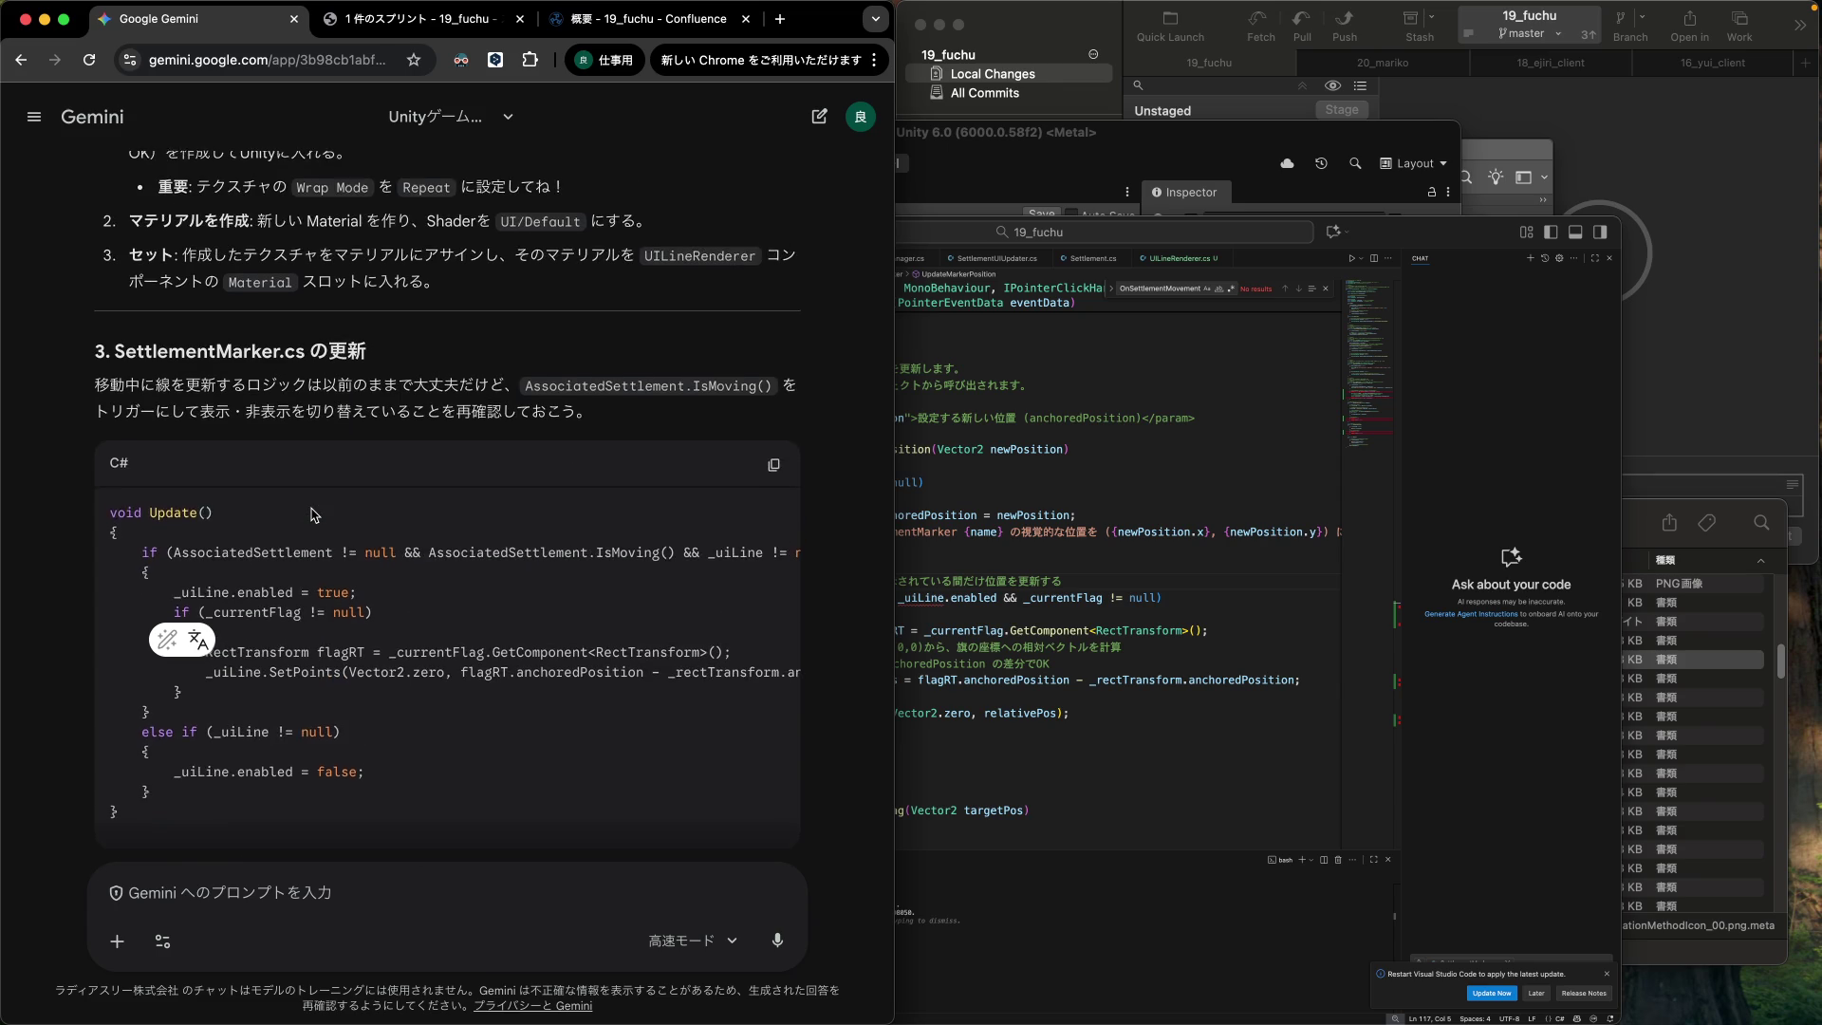
pyautogui.scroll(7, 315, 516)
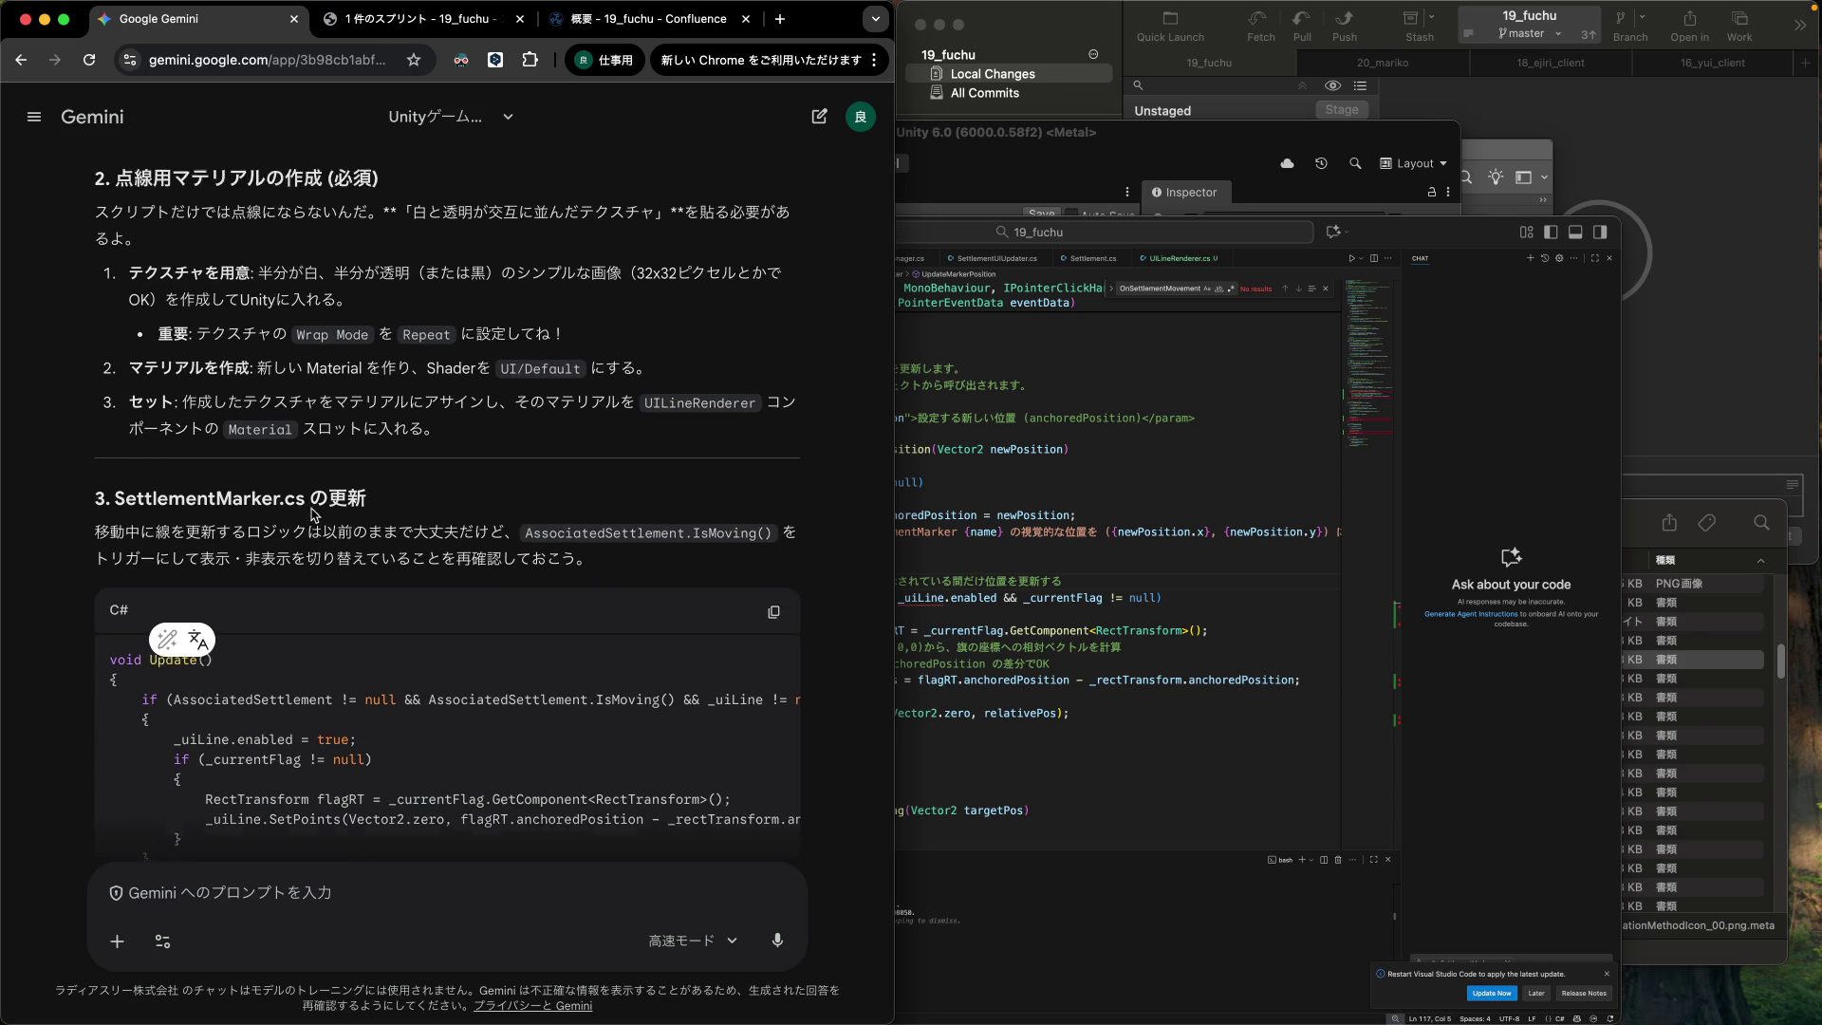
pyautogui.scroll(4, 314, 515)
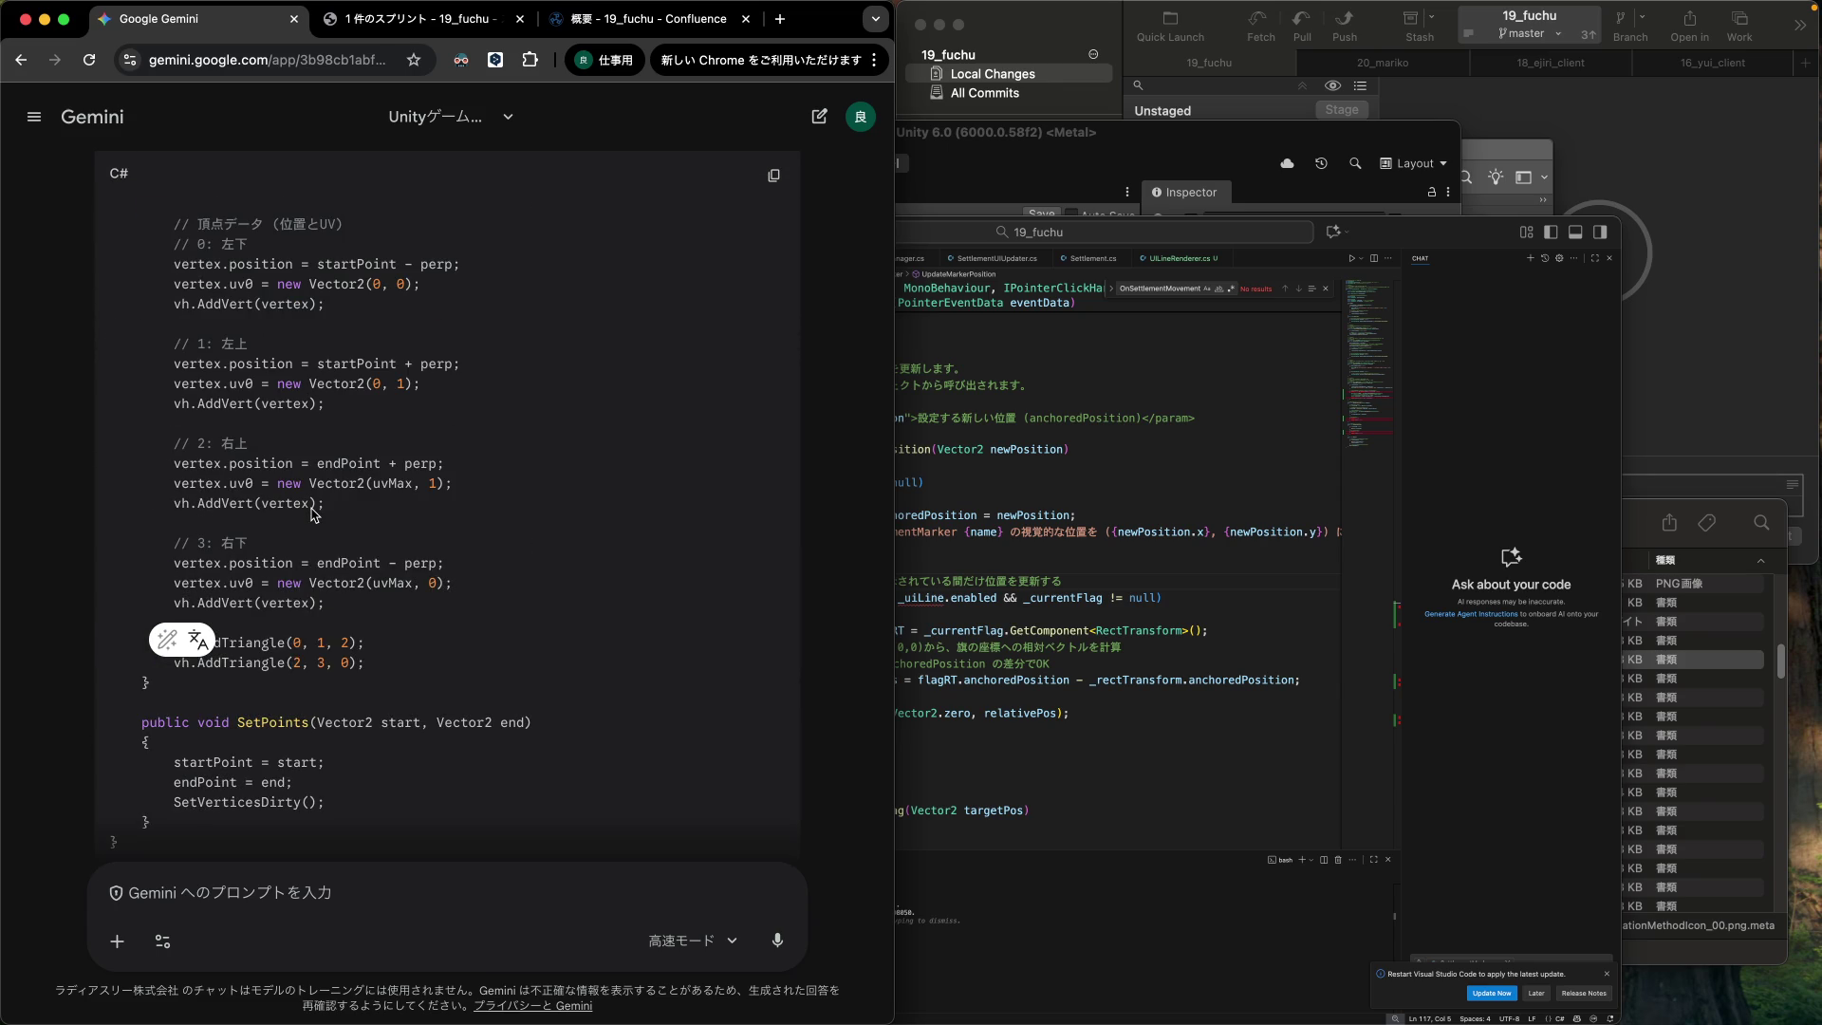
pyautogui.scroll(4, 314, 515)
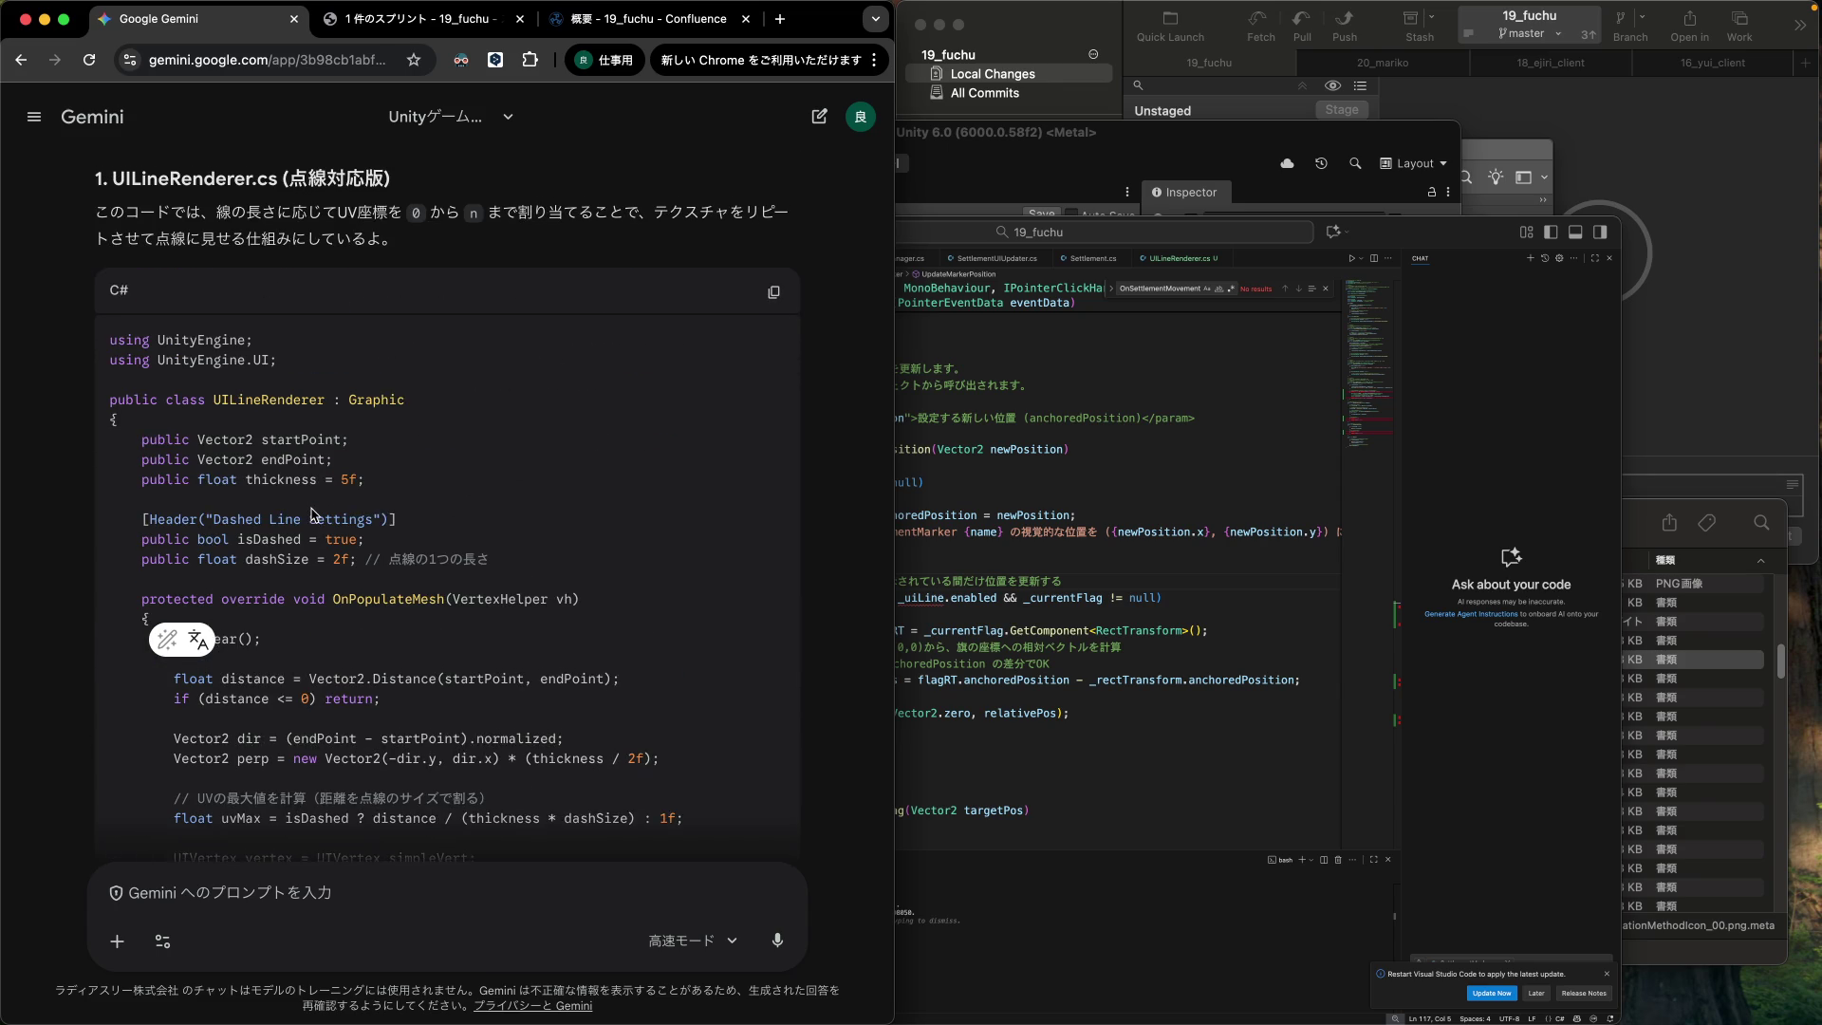
pyautogui.scroll(4, 314, 515)
pyautogui.scroll(6, 315, 515)
pyautogui.scroll(6, 314, 515)
pyautogui.scroll(6, 314, 515)
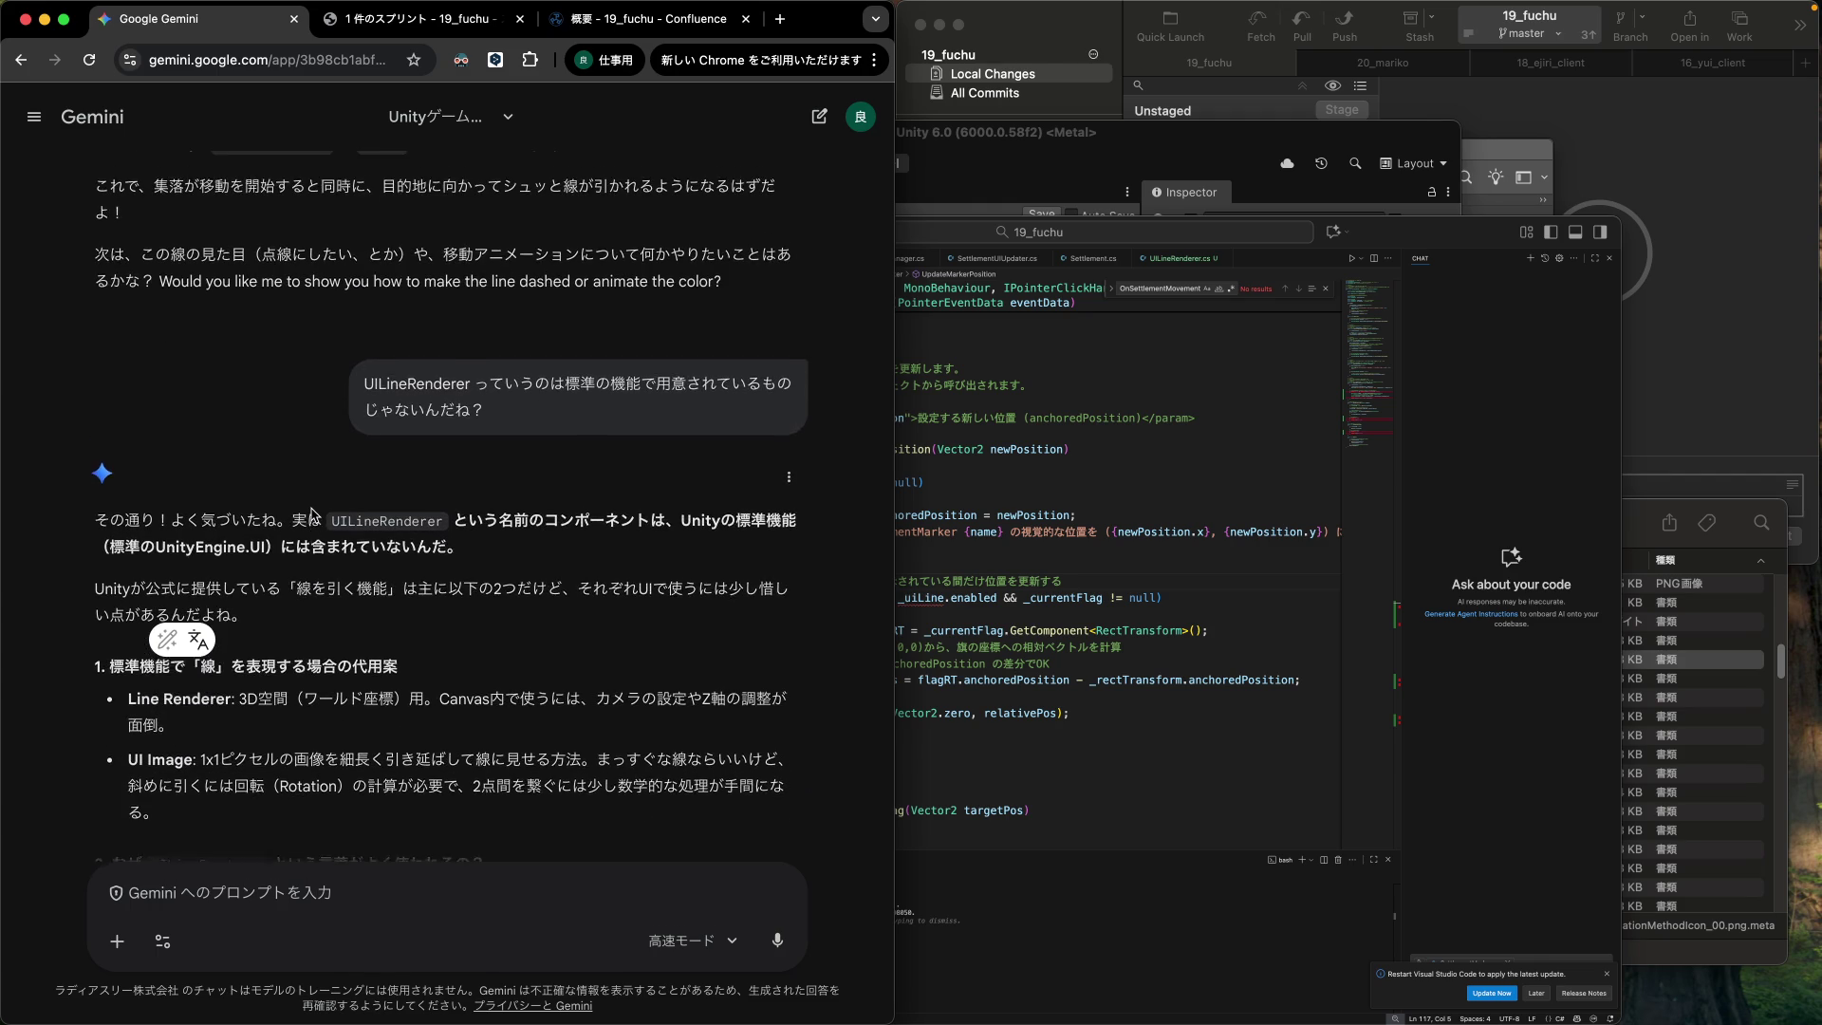
pyautogui.scroll(3, 312, 513)
pyautogui.scroll(-2, 313, 514)
pyautogui.scroll(2, 314, 515)
pyautogui.scroll(12, 314, 516)
pyautogui.scroll(2, 314, 515)
pyautogui.scroll(3, 314, 507)
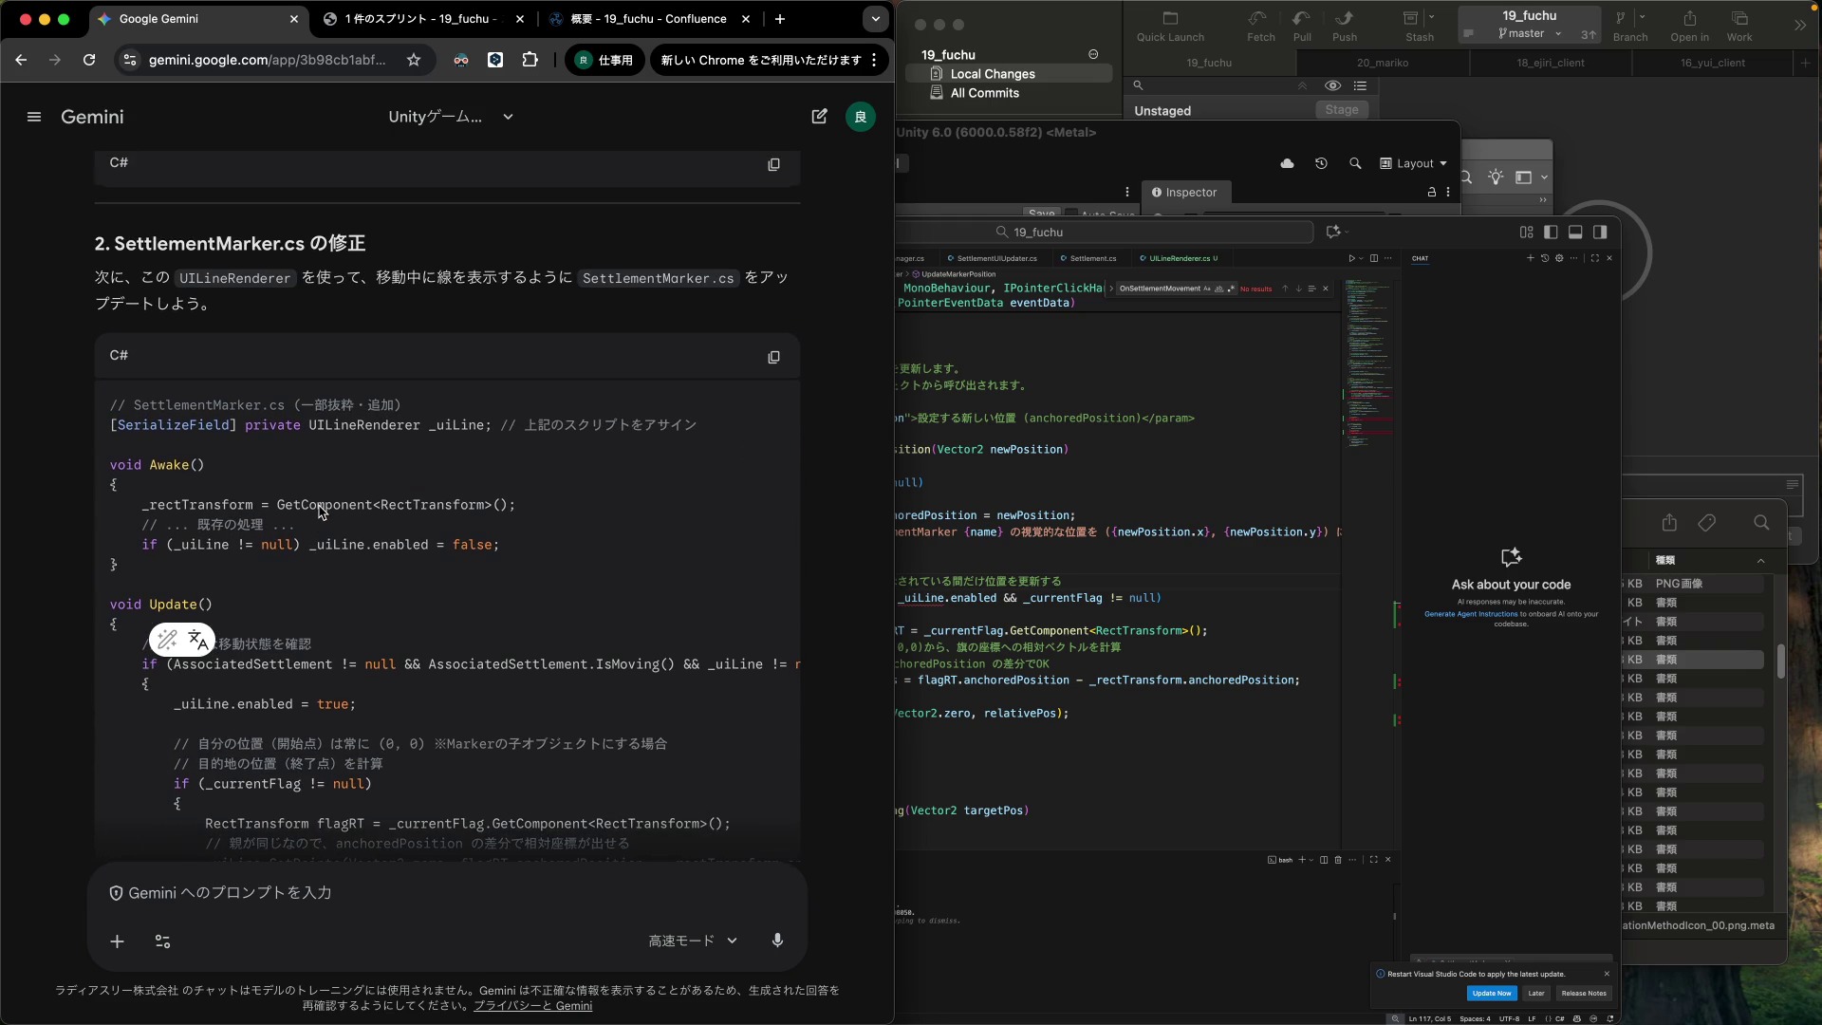
pyautogui.click(110, 426)
pyautogui.moveTo(110, 426)
pyautogui.mouseDown()
pyautogui.moveTo(759, 442)
pyautogui.moveTo(495, 430)
pyautogui.mouseUp()
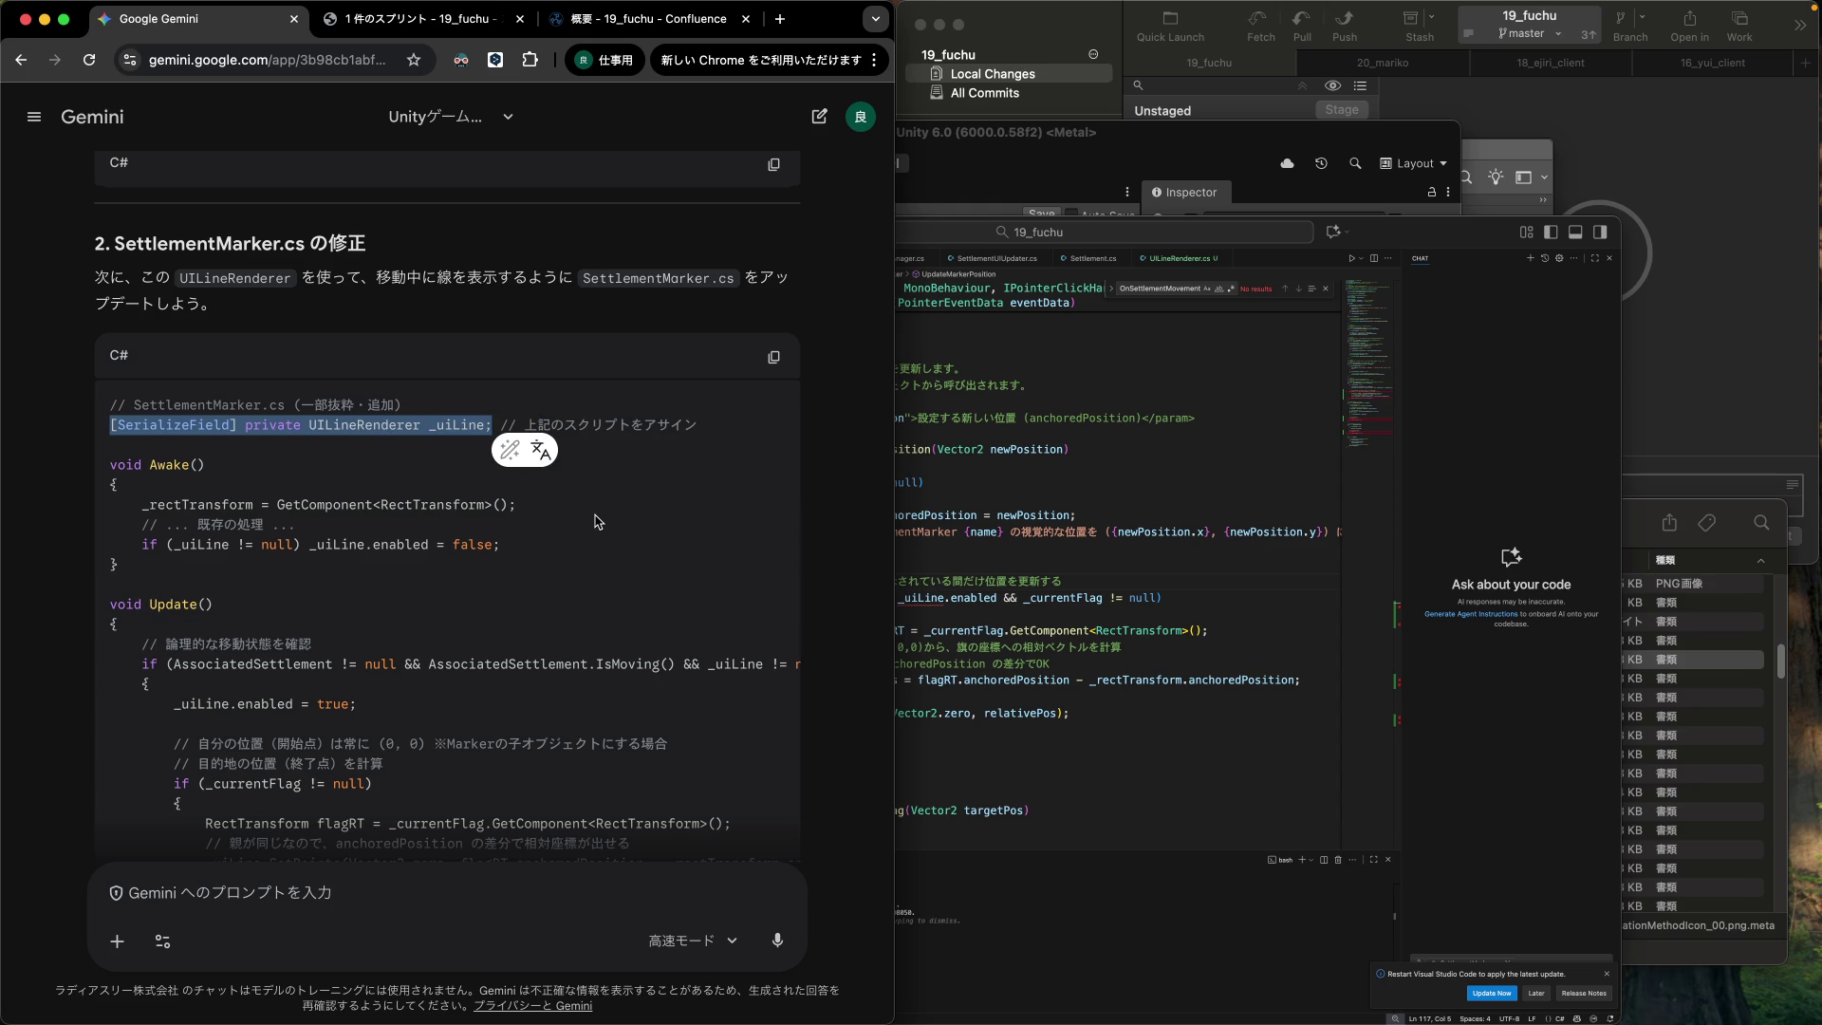
pyautogui.click(1057, 521)
pyautogui.scroll(5, 990, 506)
pyautogui.scroll(10, 990, 505)
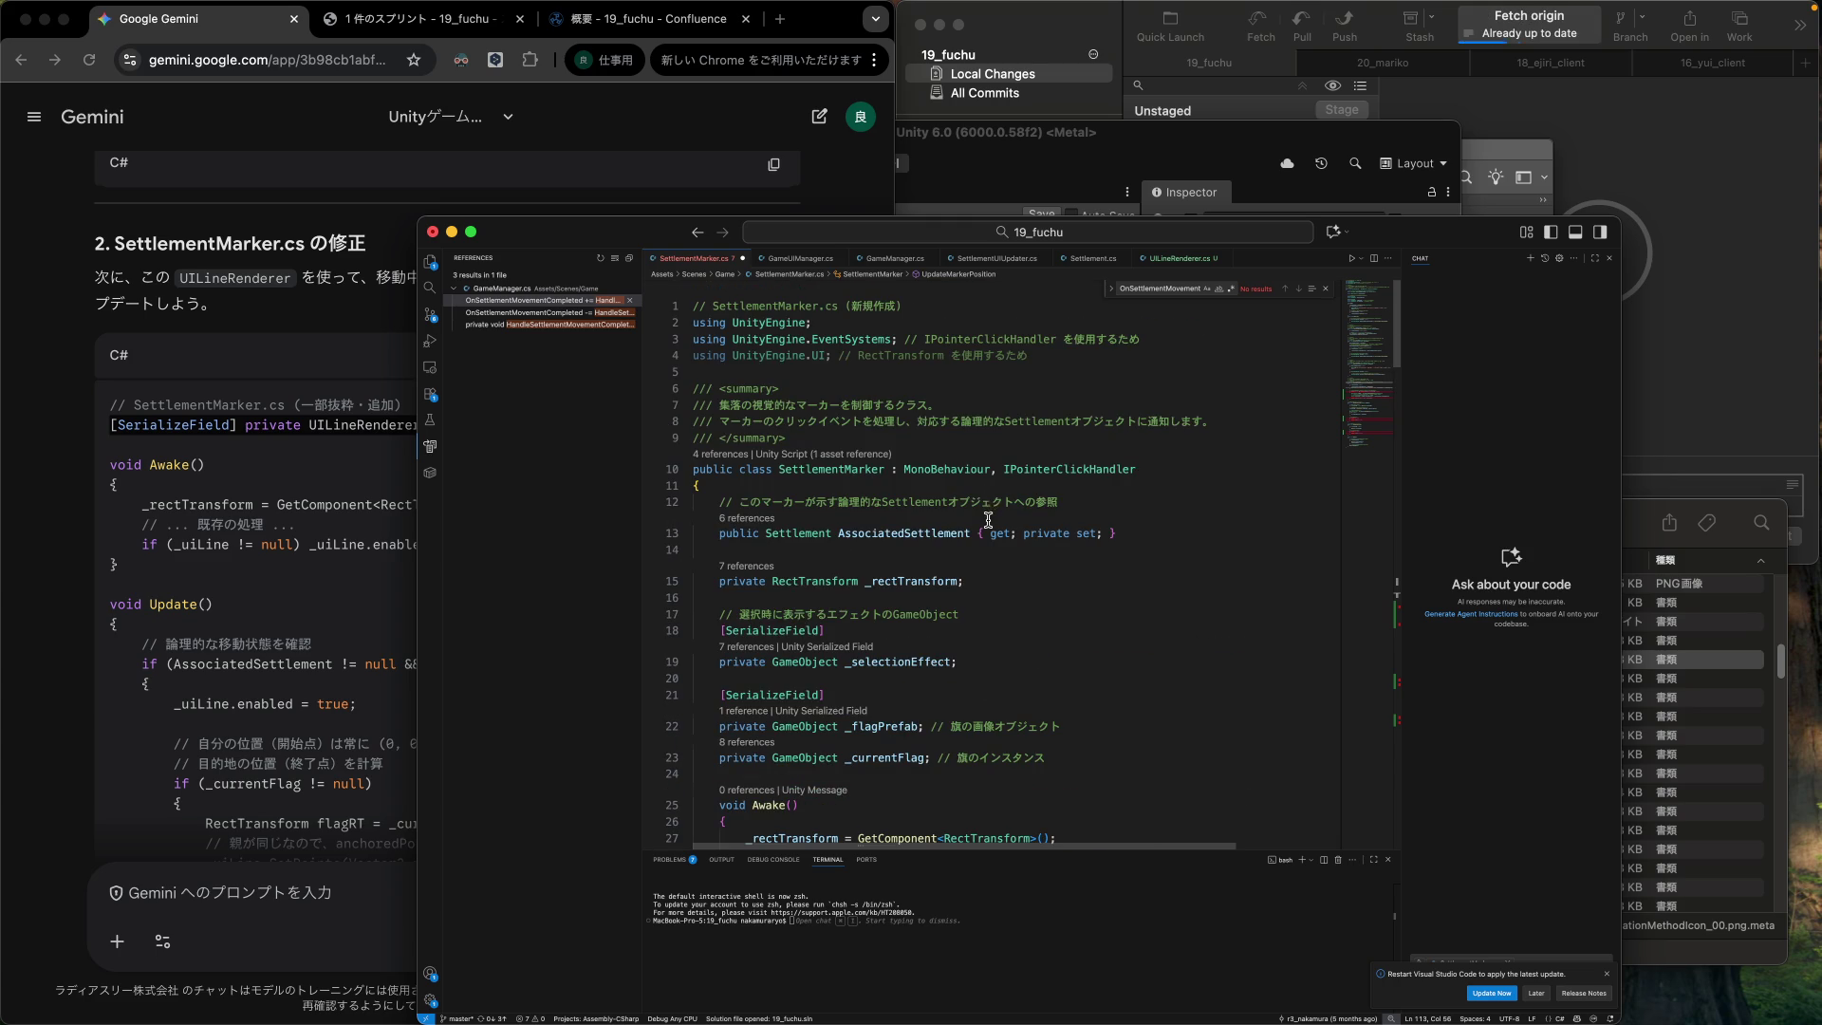
# Add '[SerializeField] private UILineRenderer _uiLine;' after line 23, split across two lines, with a comment.
pyautogui.scroll(-5, 990, 506)
pyautogui.click(1100, 513)
pyautogui.press('Return')
pyautogui.press('Return')
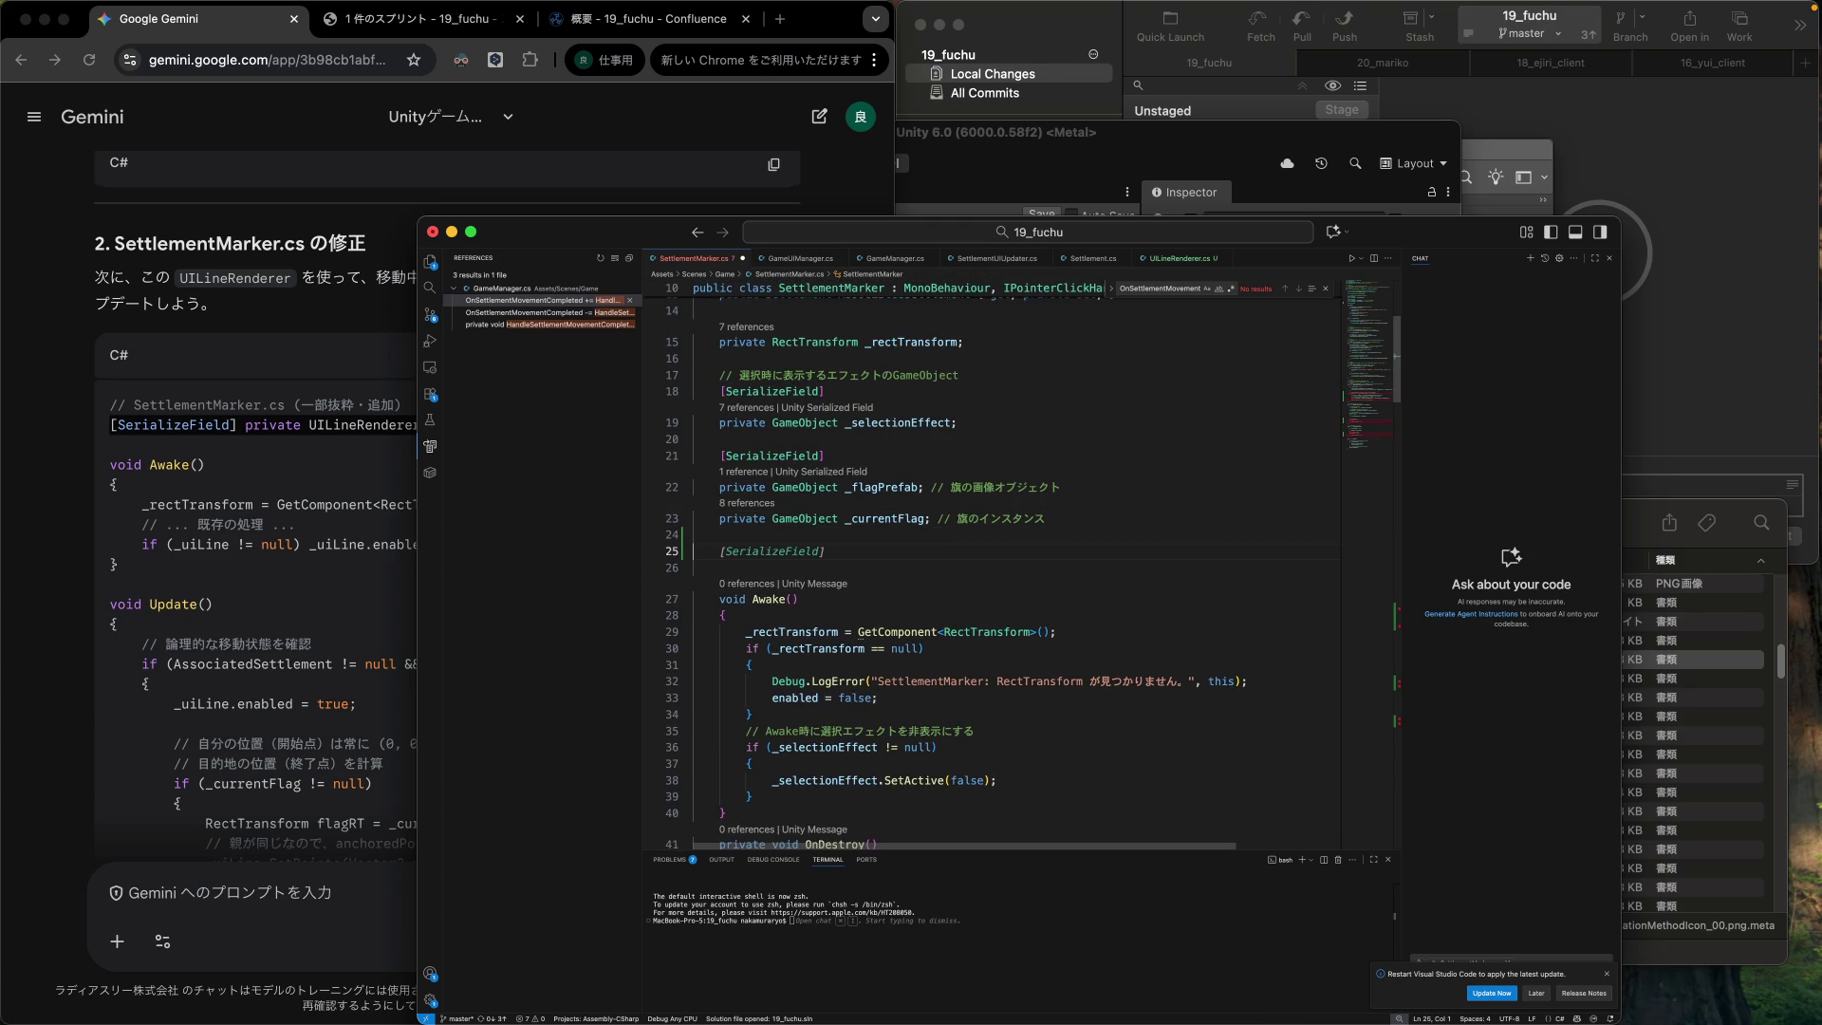
pyautogui.press('Tab')
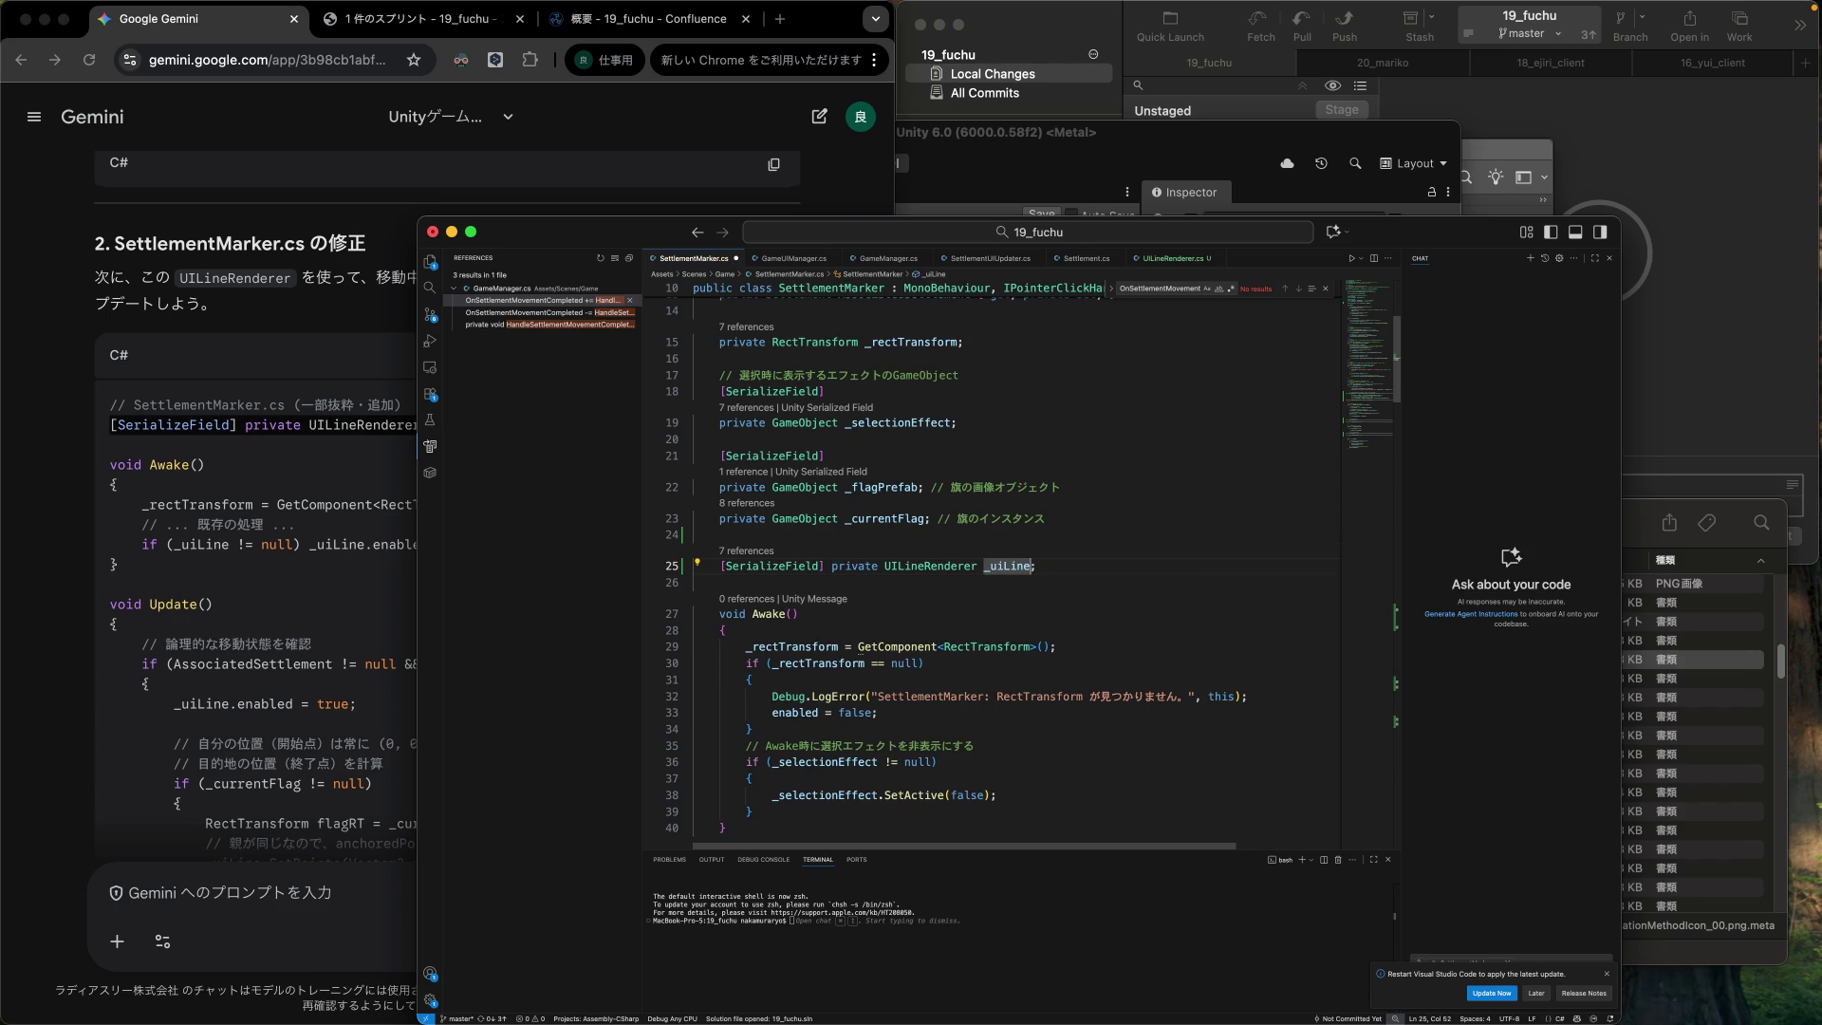
pyautogui.click(832, 566)
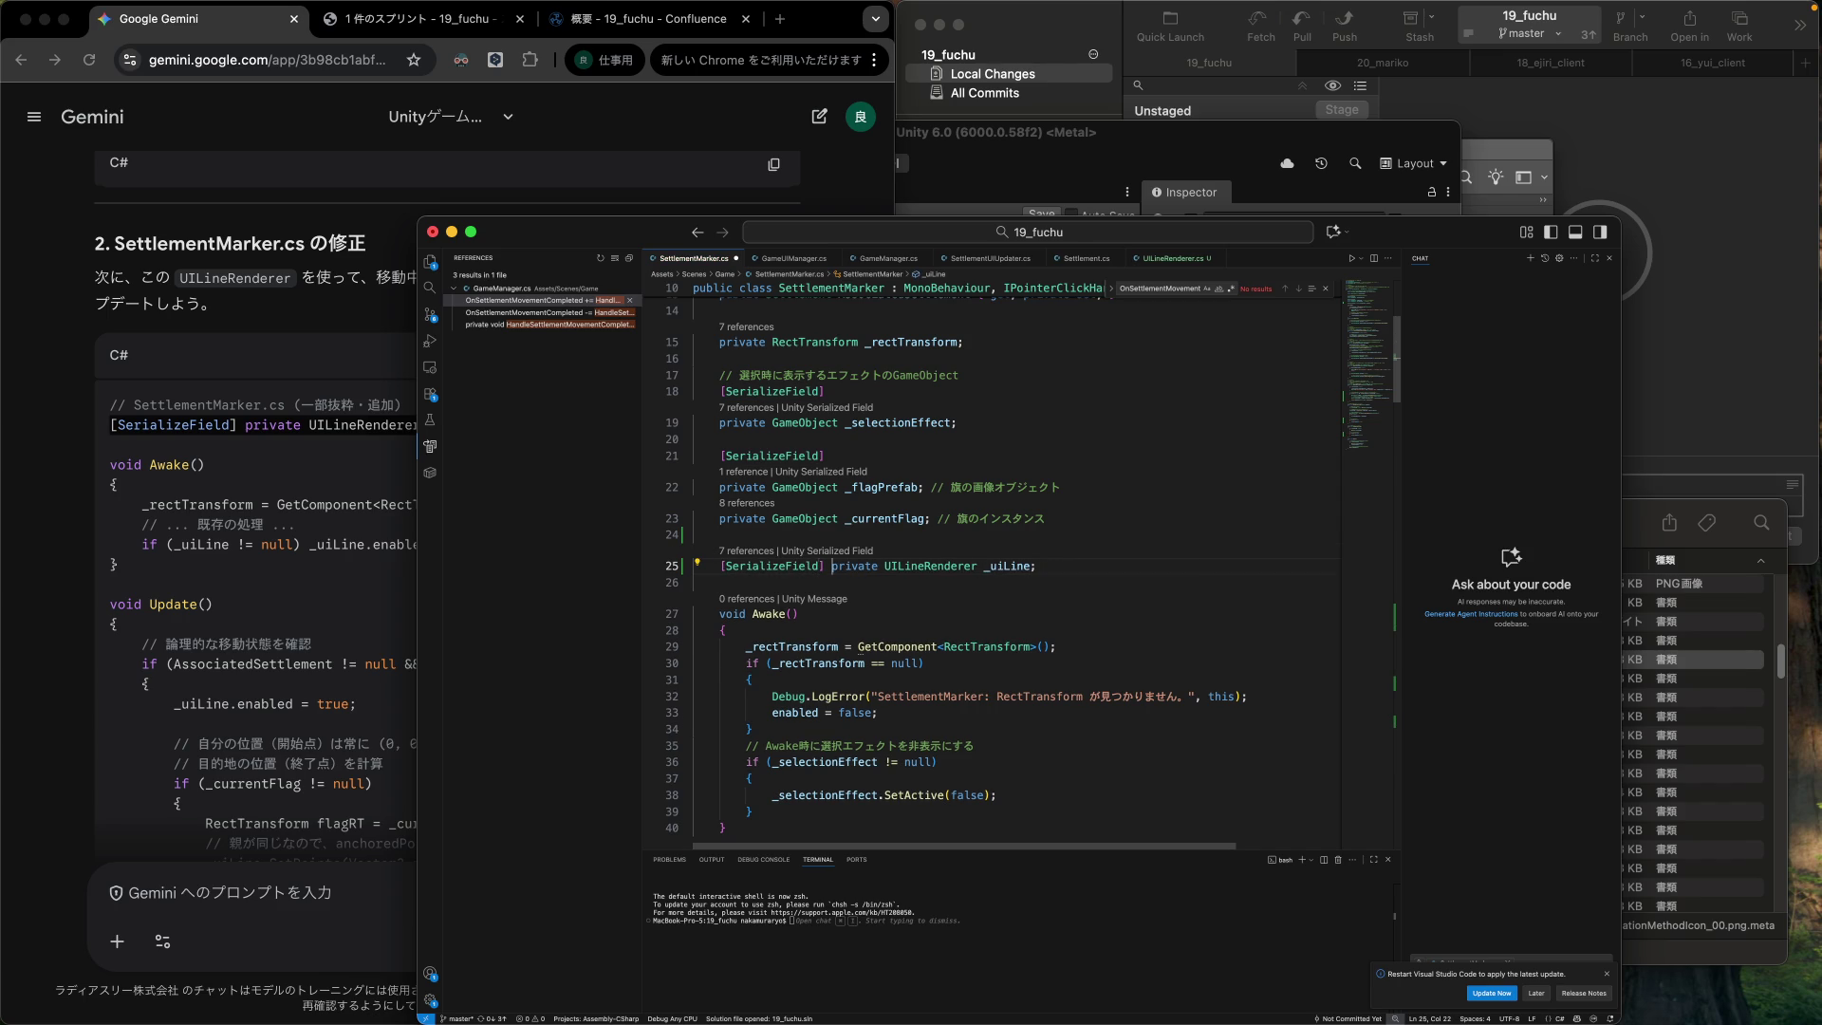
pyautogui.press('Return')
pyautogui.press('End')
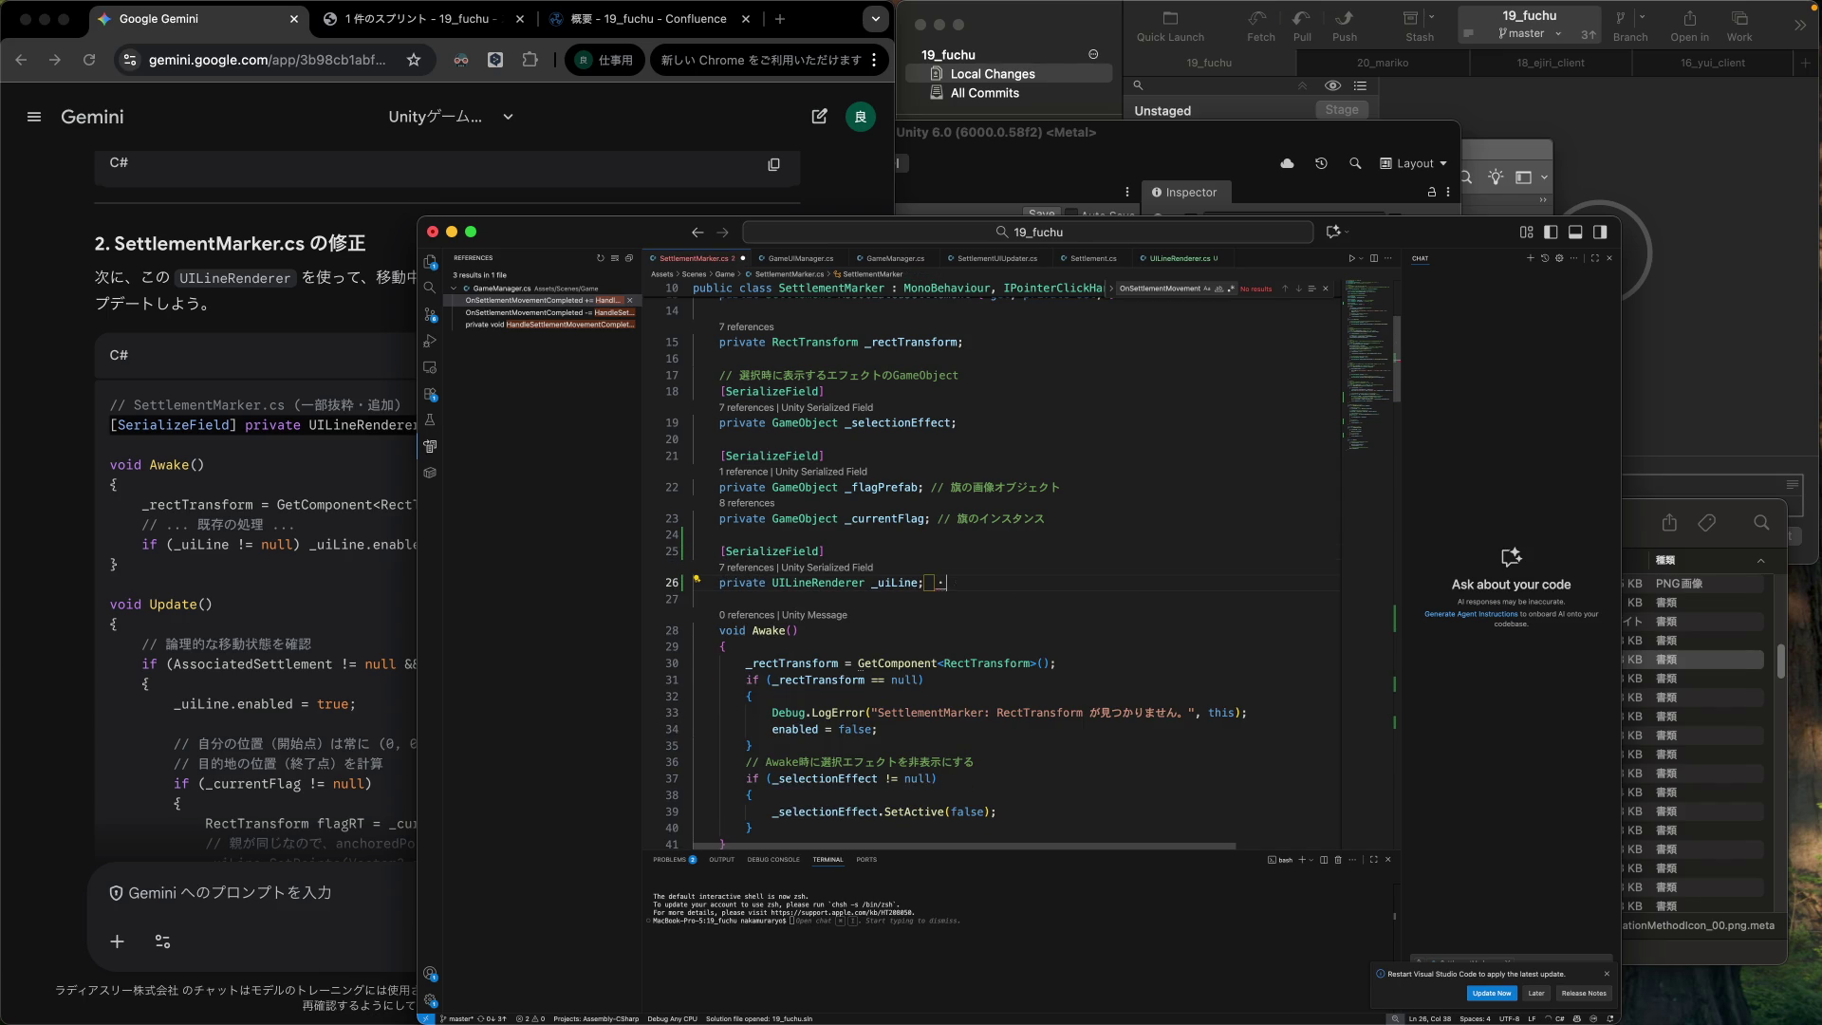
pyautogui.press('Tab')
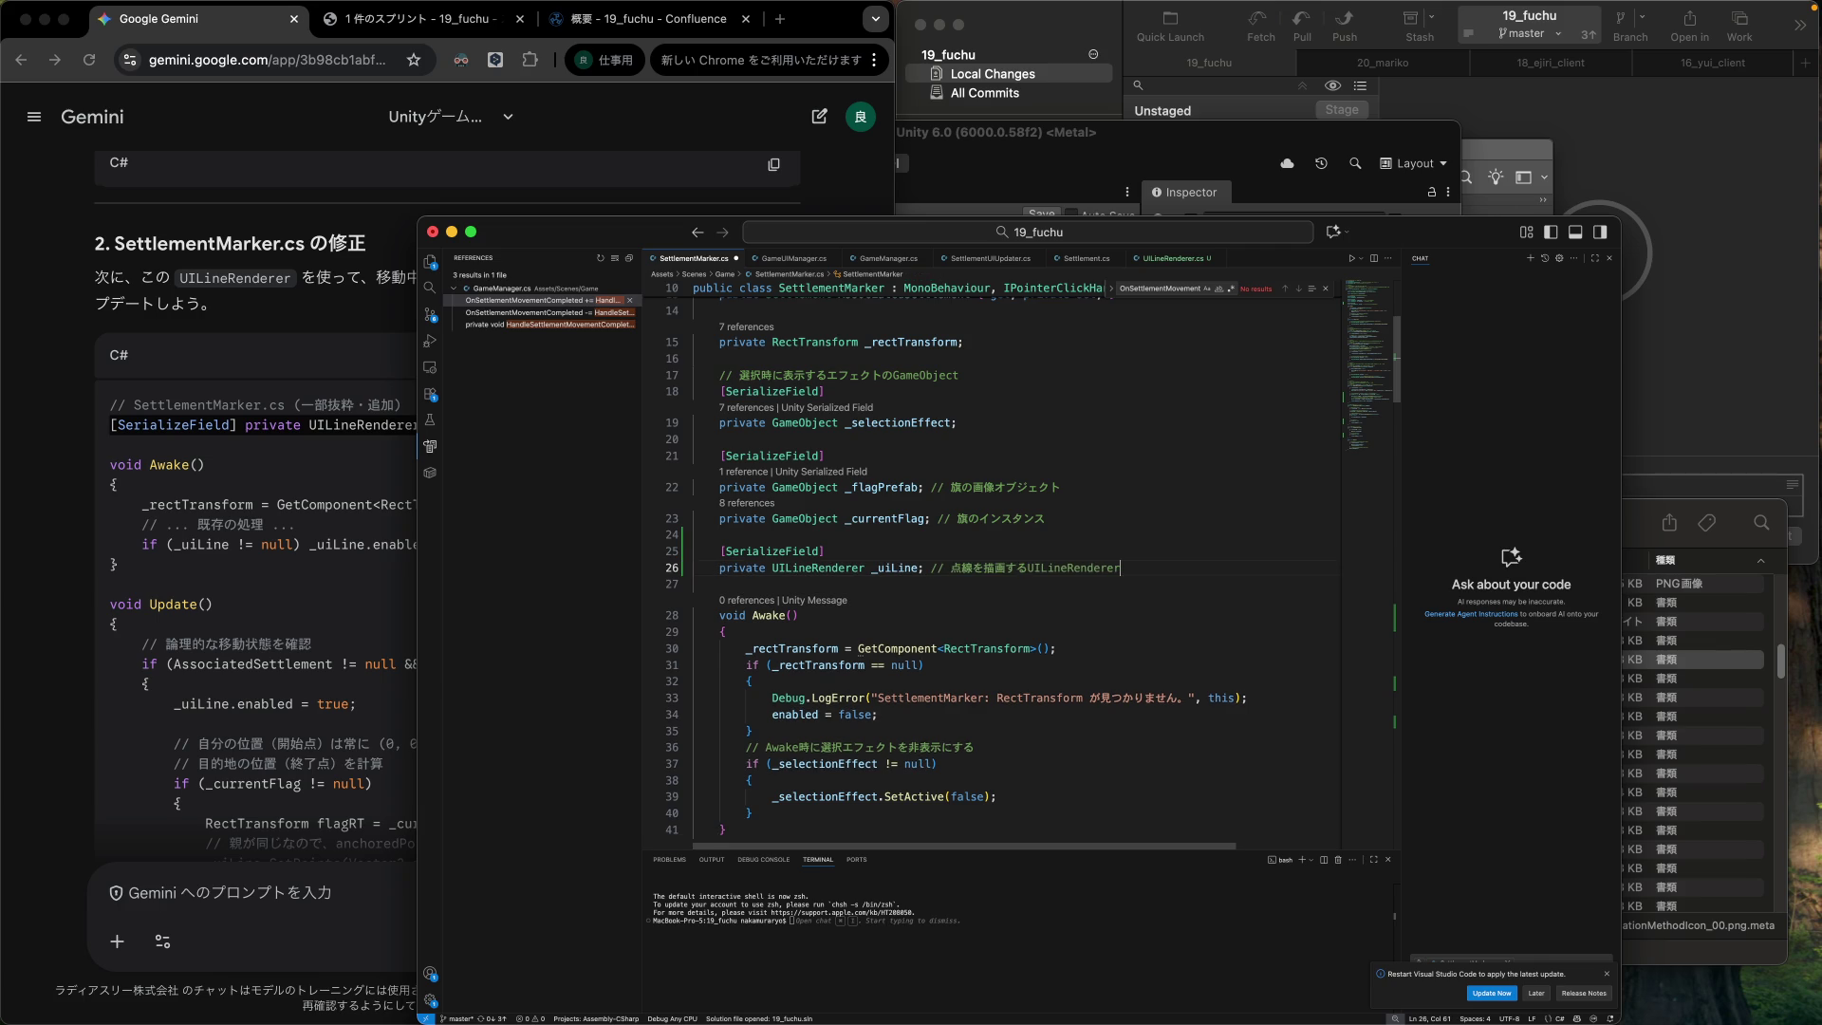
pyautogui.click(694, 630)
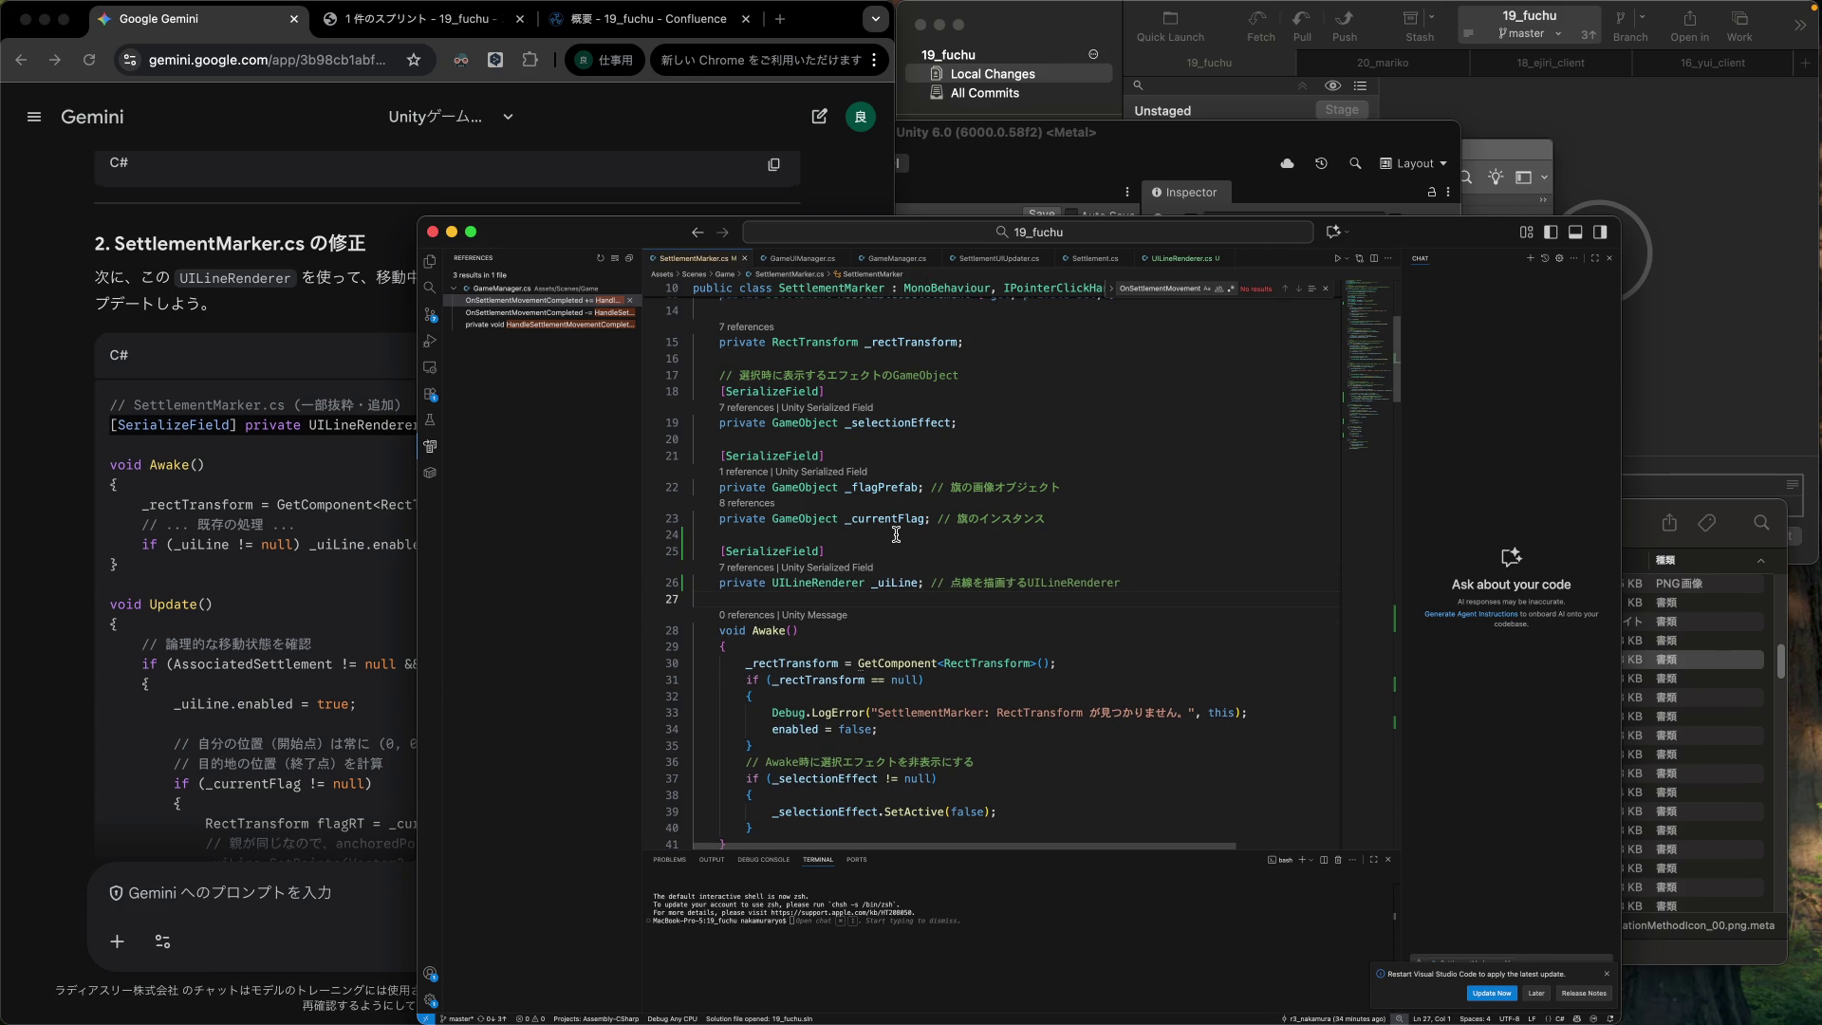
# Switch to the Unity editor so the updated scripts recompile.
pyautogui.scroll(-20, 896, 534)
pyautogui.scroll(-9, 900, 541)
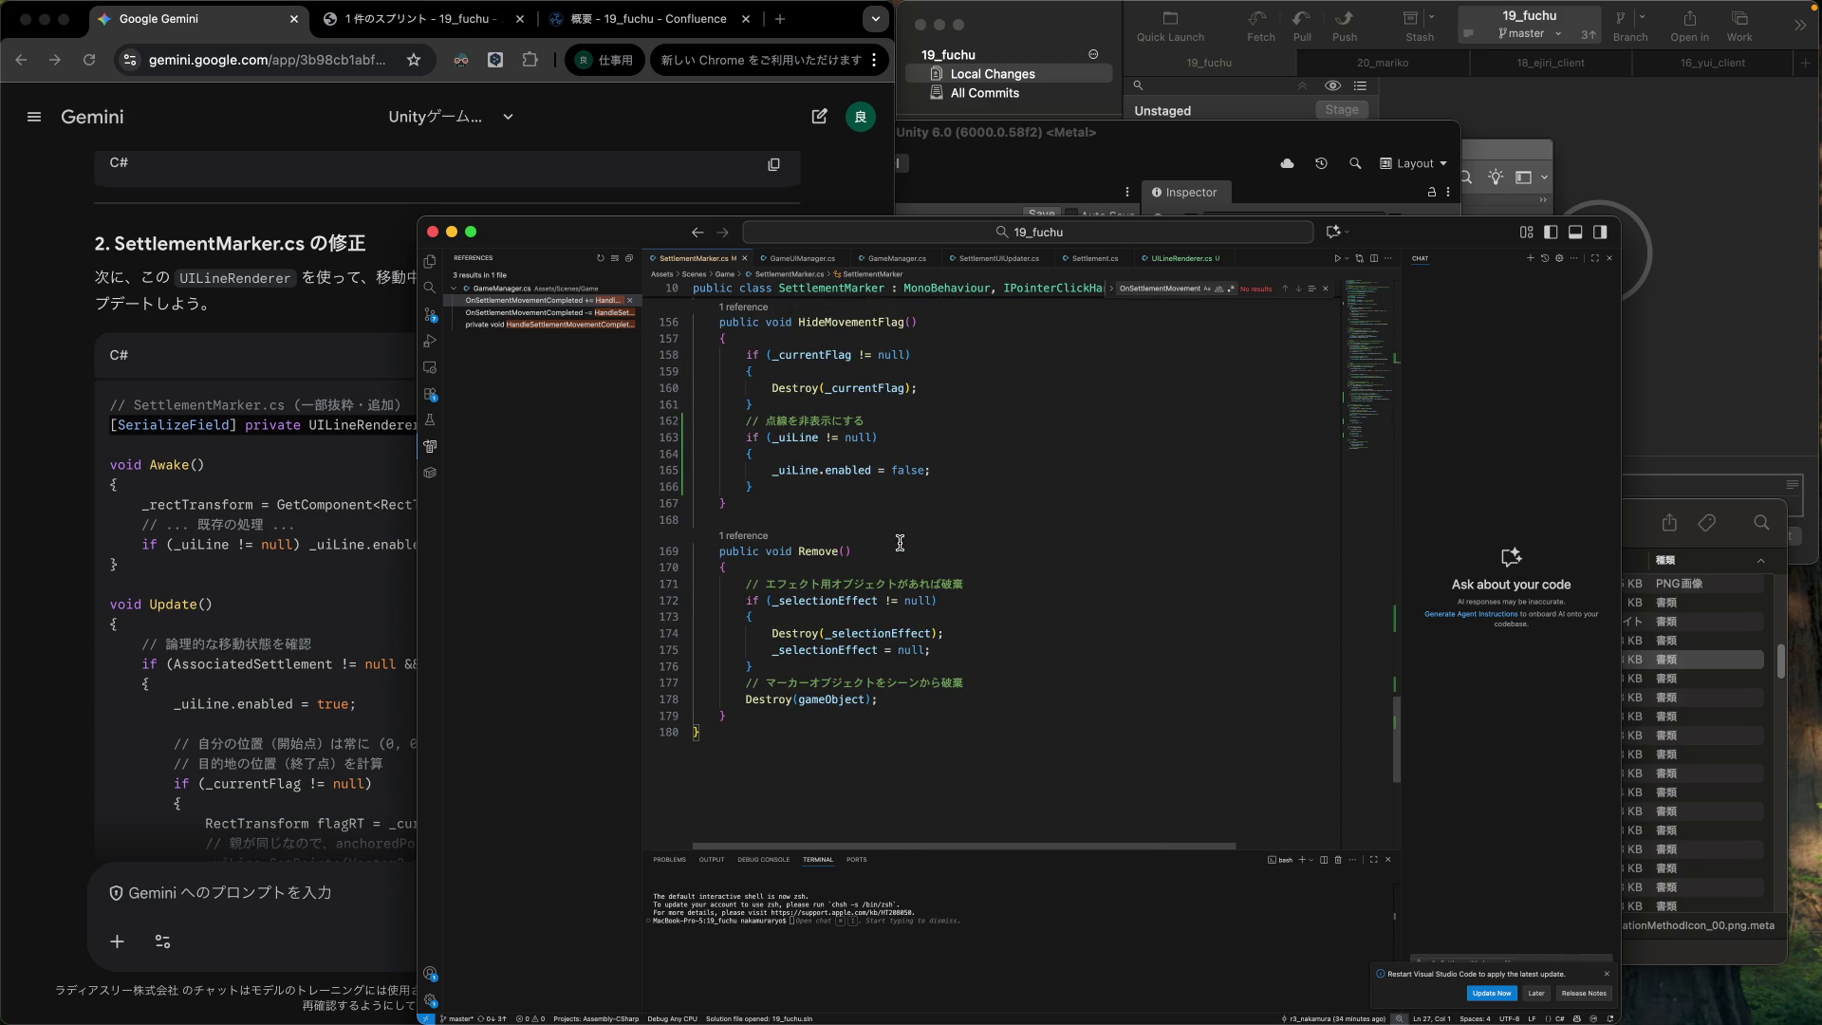
pyautogui.scroll(6, 900, 542)
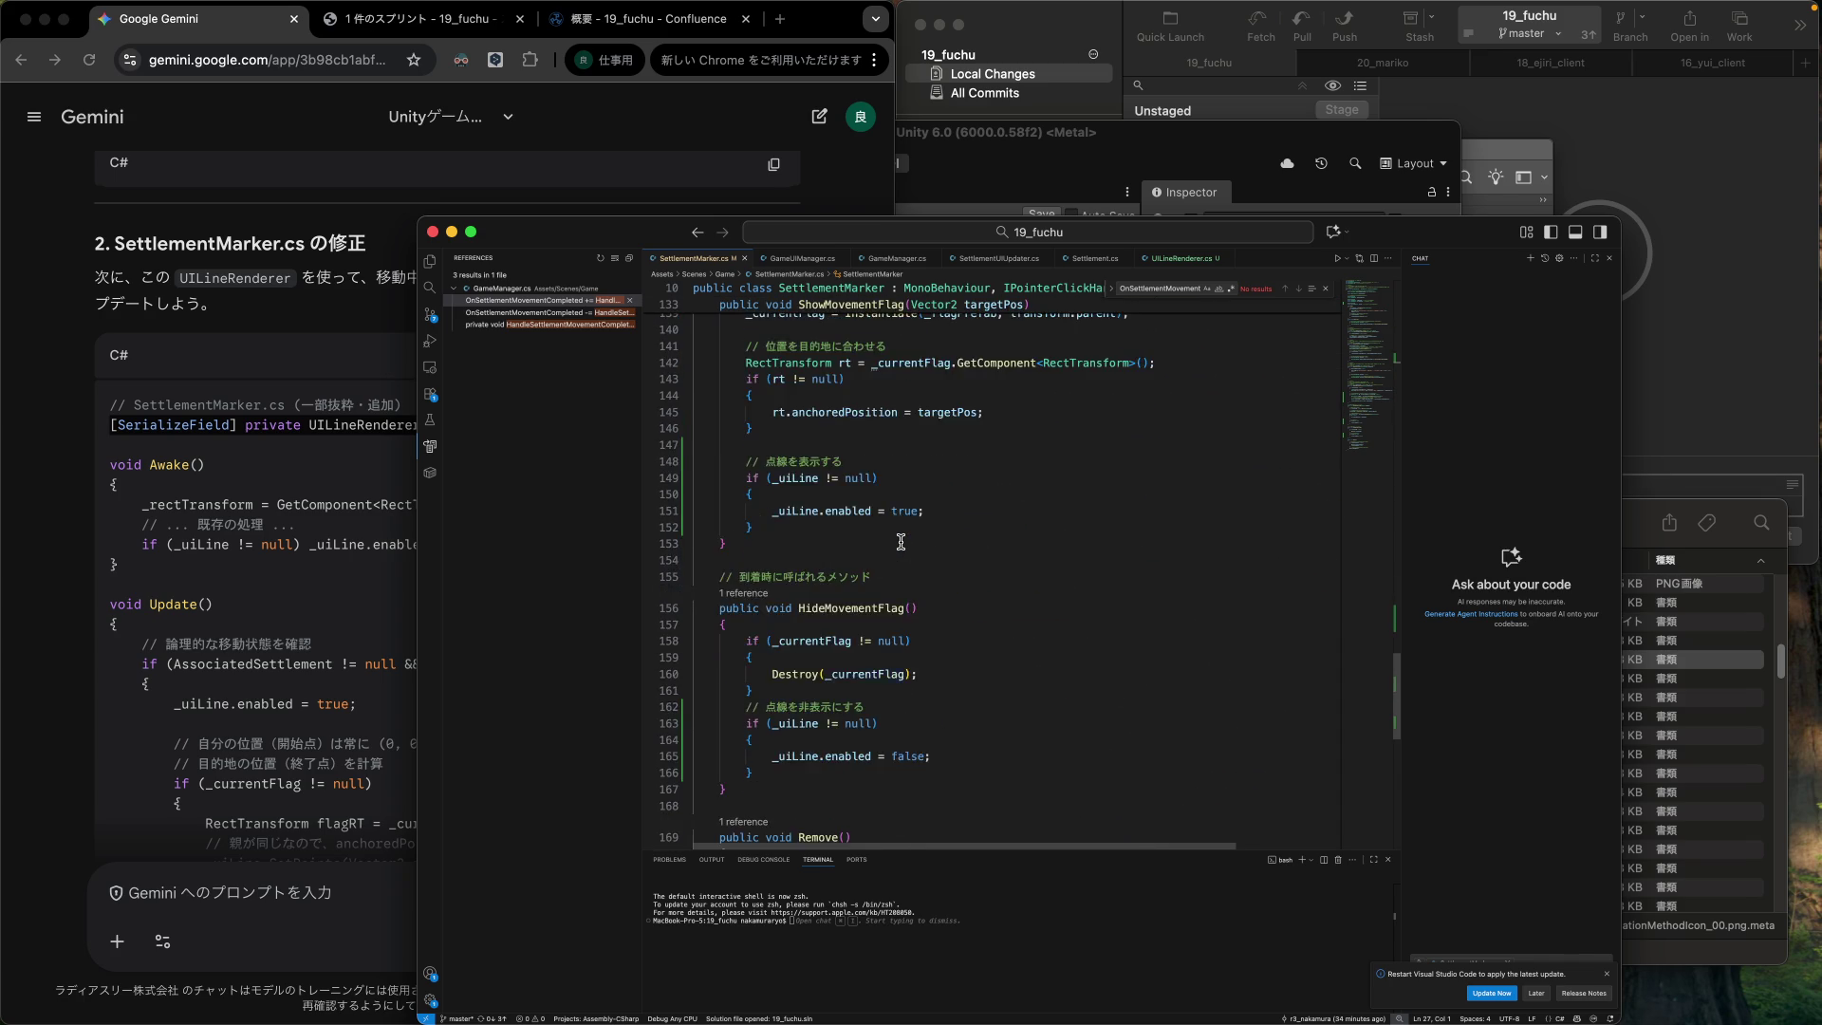
pyautogui.click(1161, 171)
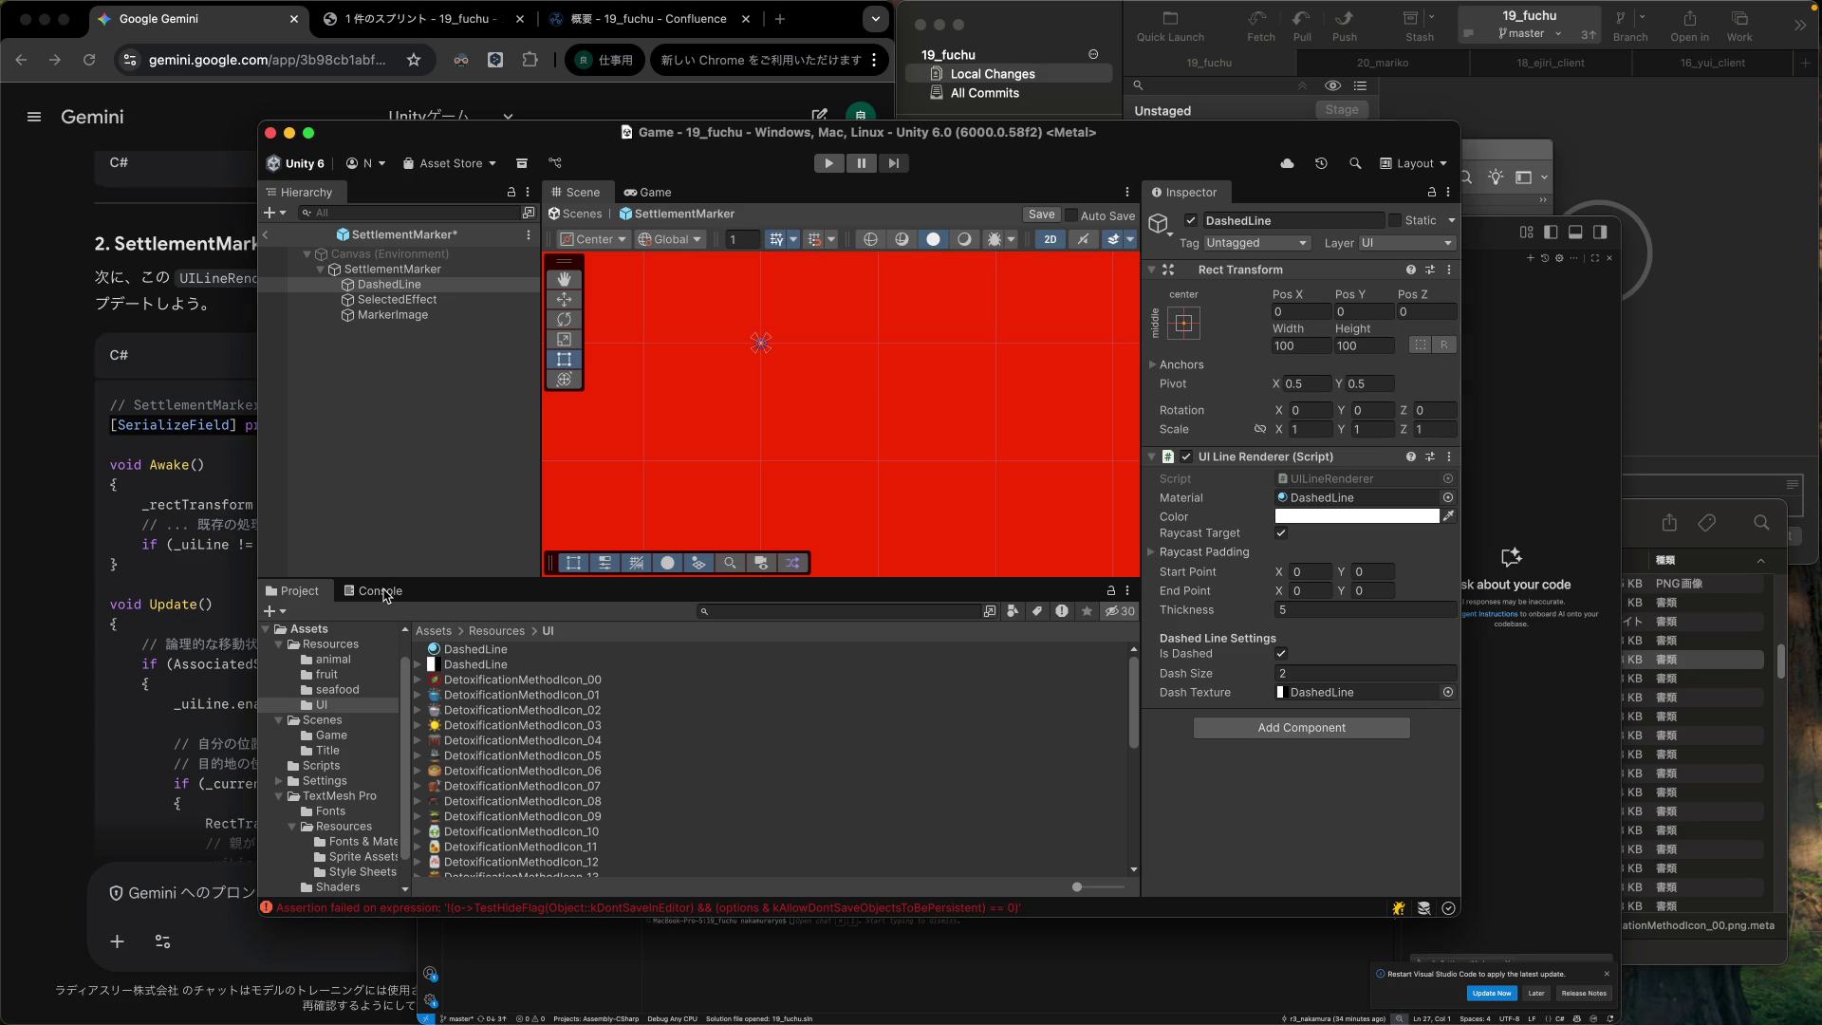
# Clear the console log and assign DashedLine to the SettlementMarker's Ui Line field.
pyautogui.click(383, 591)
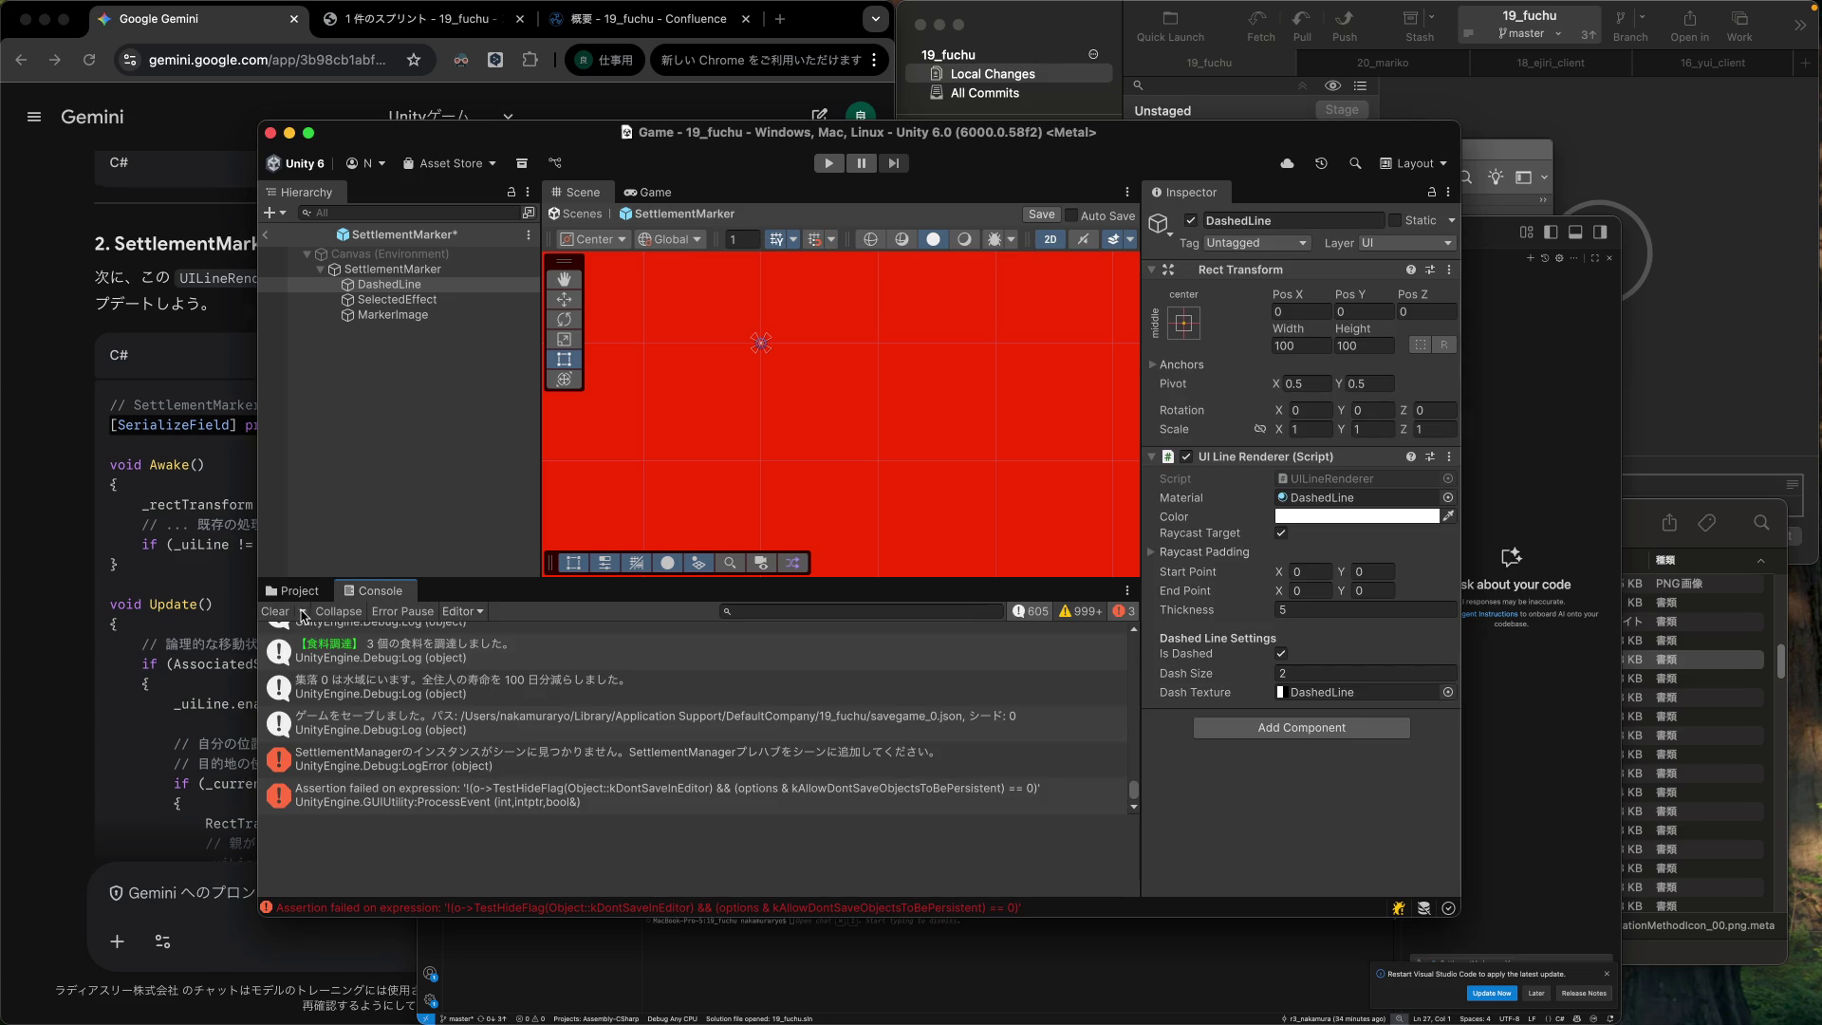
pyautogui.click(277, 612)
pyautogui.click(400, 274)
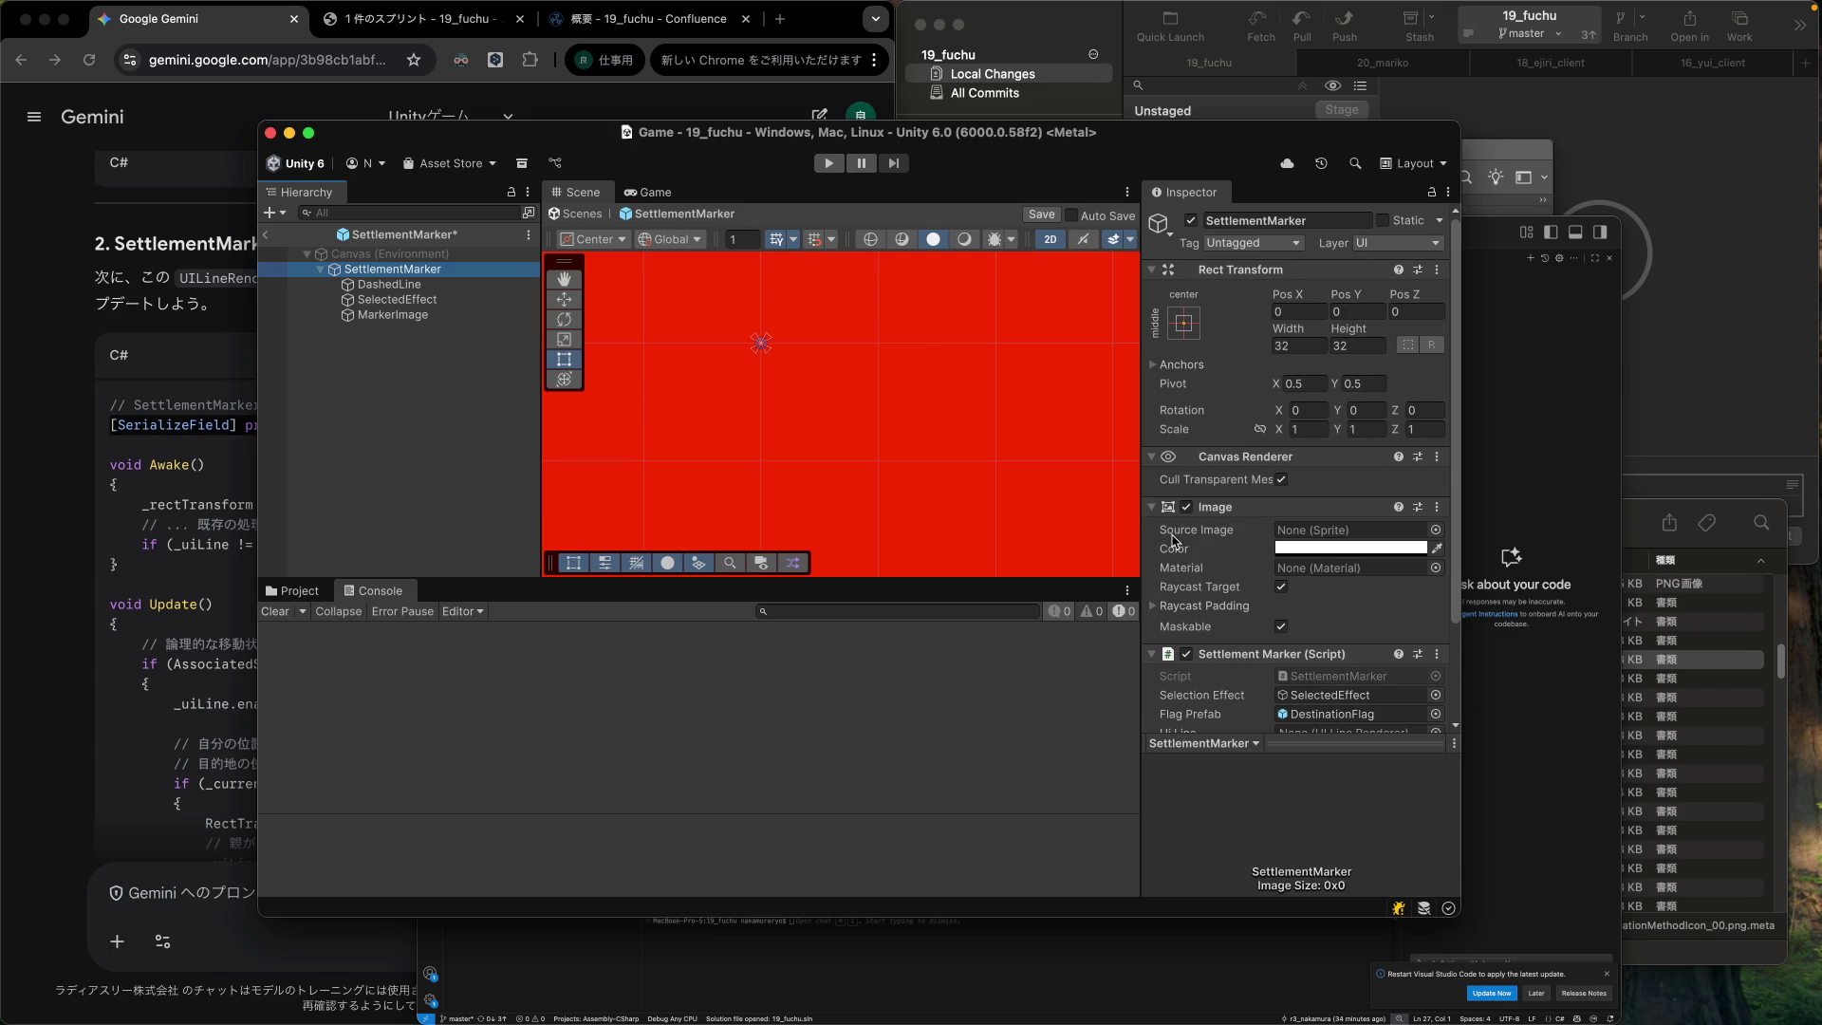
pyautogui.scroll(-2, 1198, 546)
pyautogui.scroll(-2, 1198, 548)
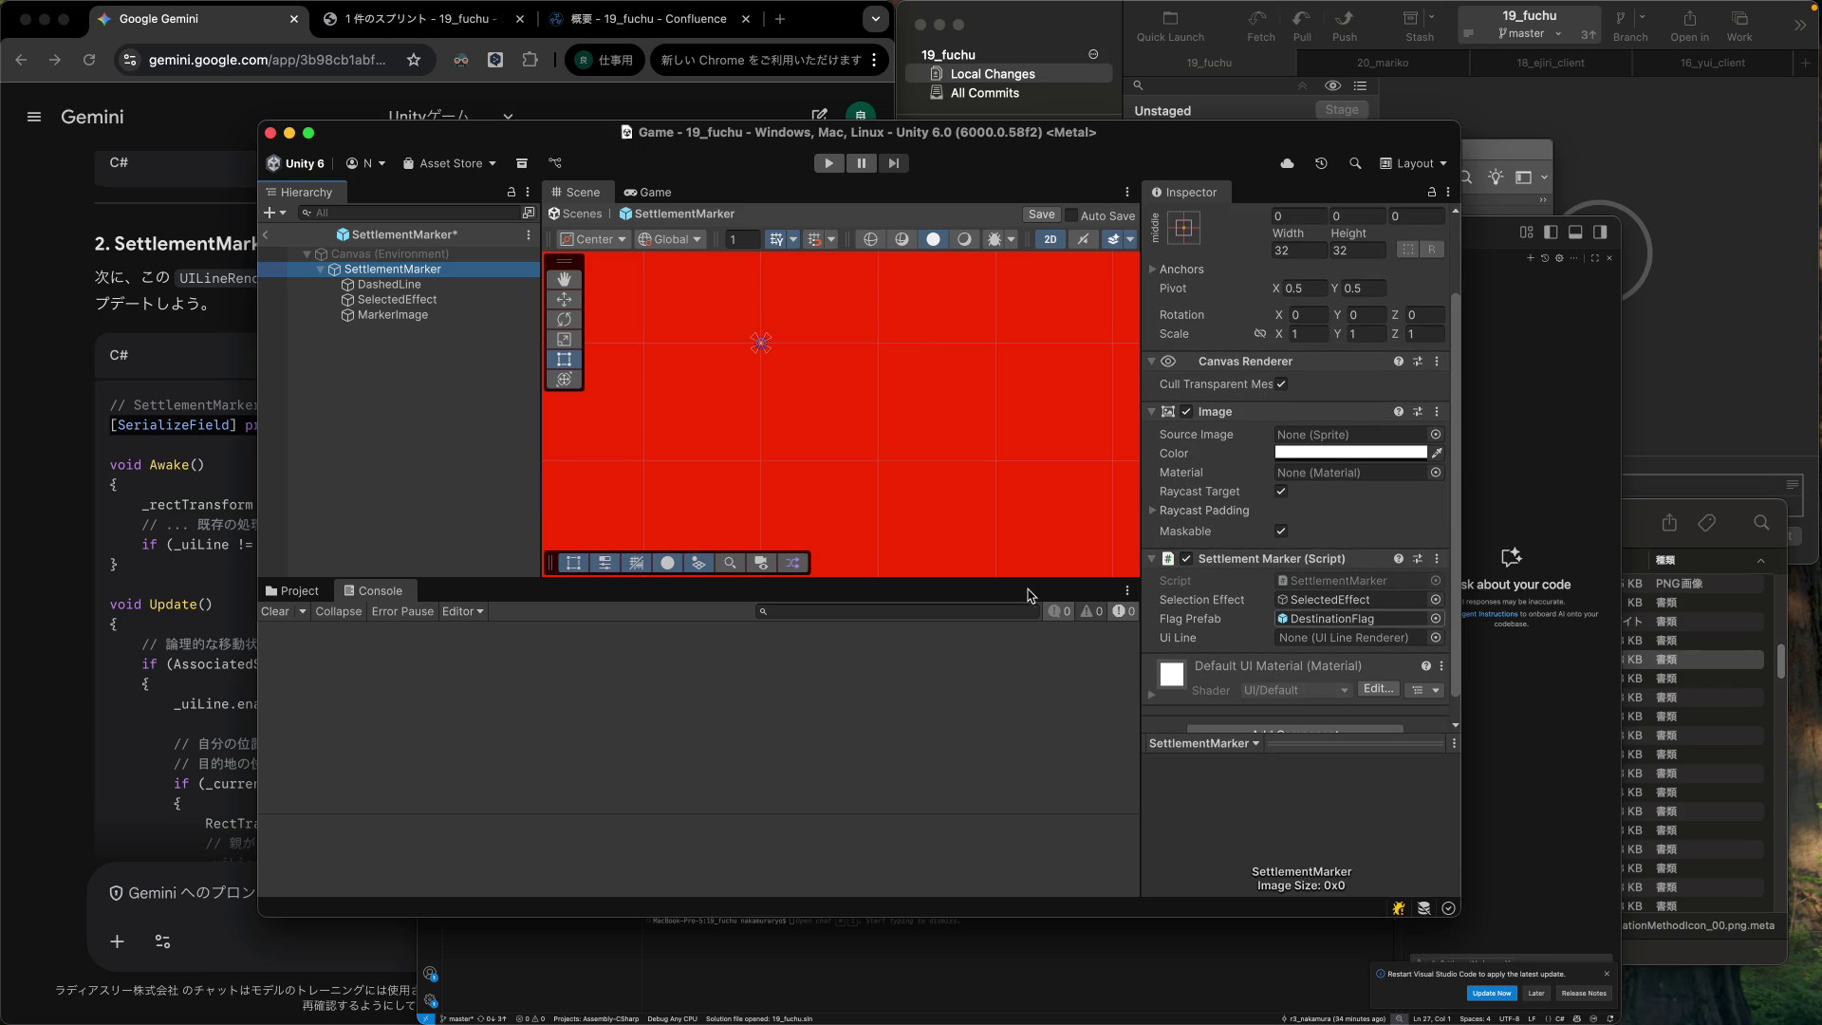
pyautogui.moveTo(370, 289)
pyautogui.mouseDown()
pyautogui.moveTo(1187, 524)
pyautogui.moveTo(1349, 641)
pyautogui.mouseUp()
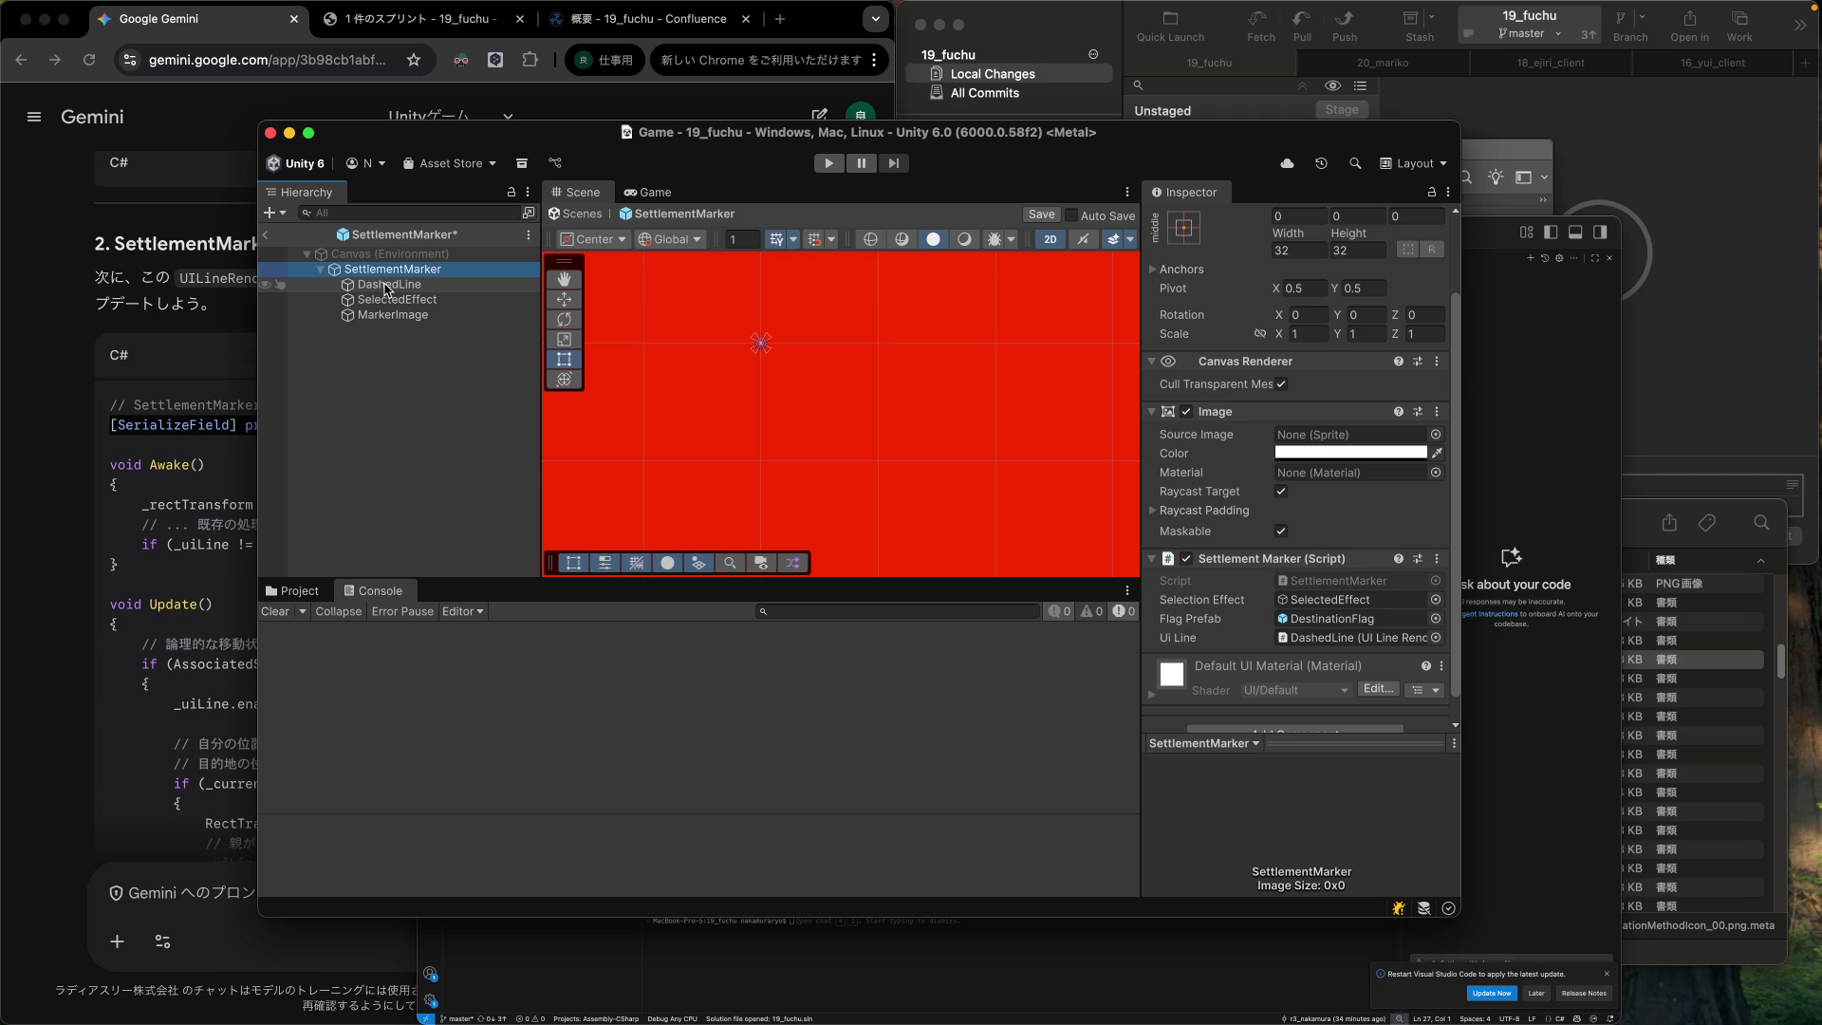
# Exit the SettlementMarker prefab back to the Game scene and enter play mode.
pyautogui.click(404, 364)
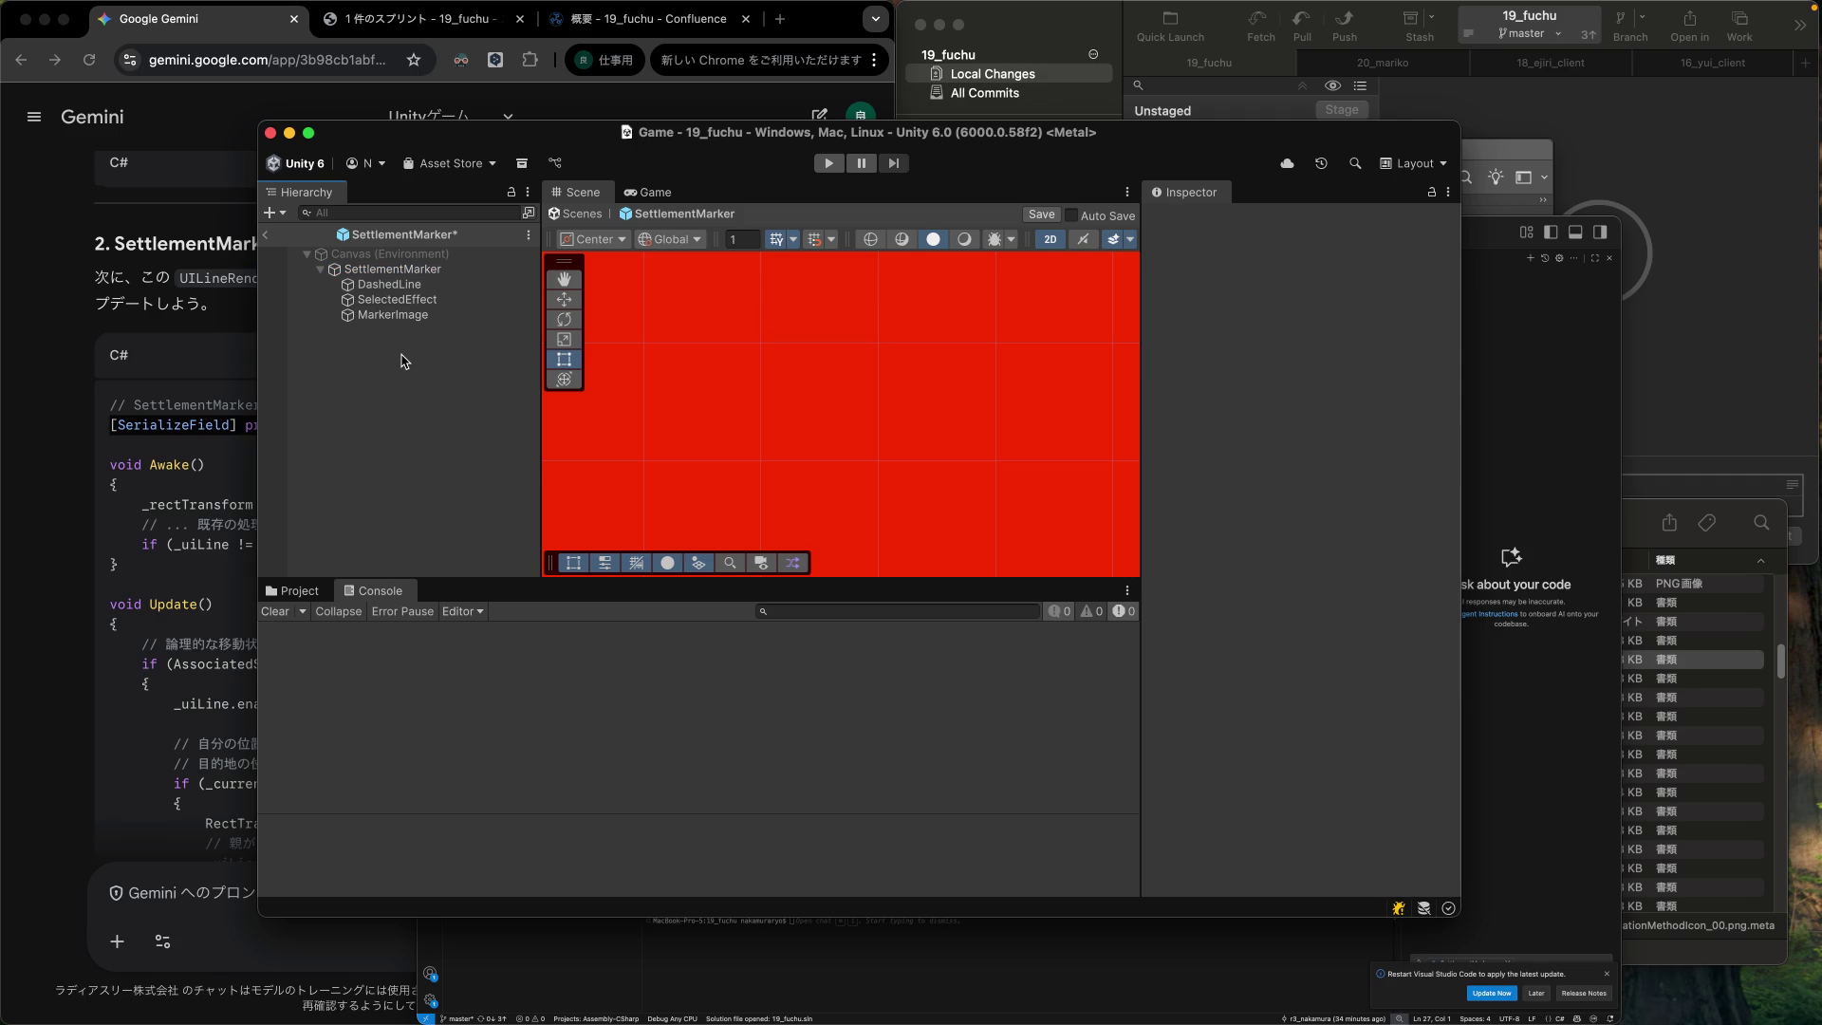
pyautogui.click(267, 235)
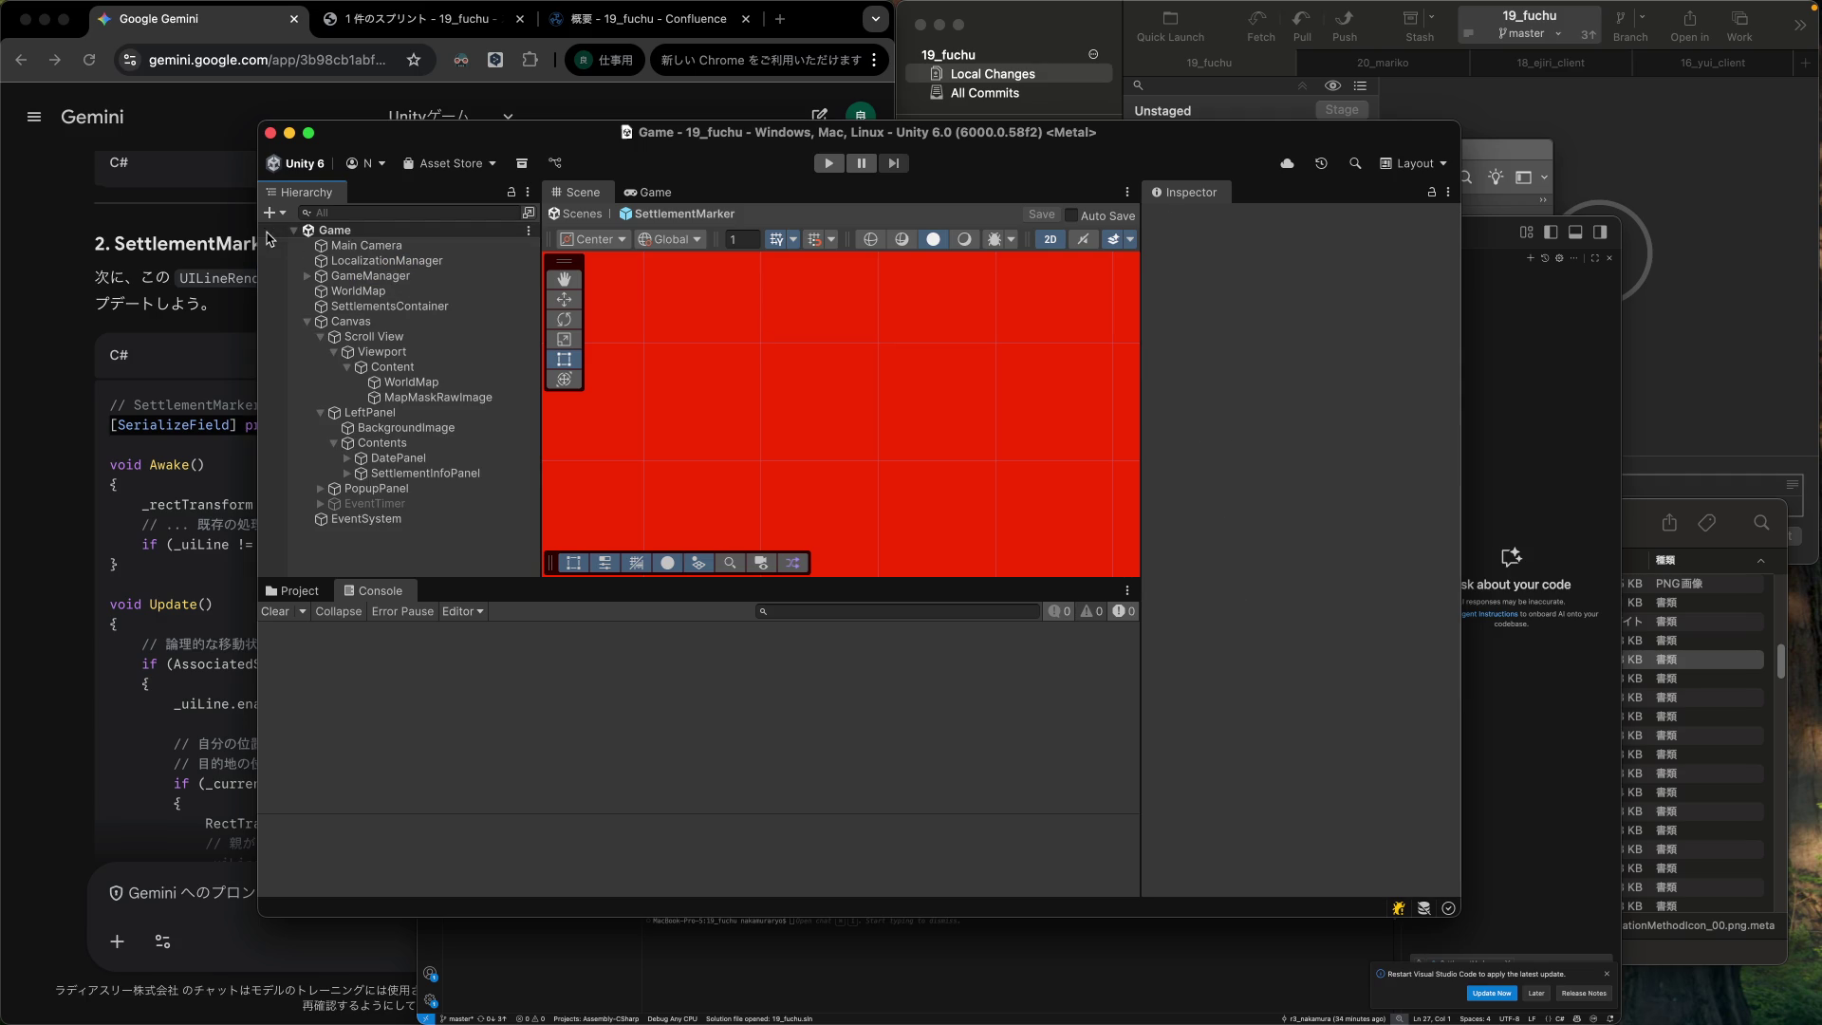
pyautogui.click(829, 164)
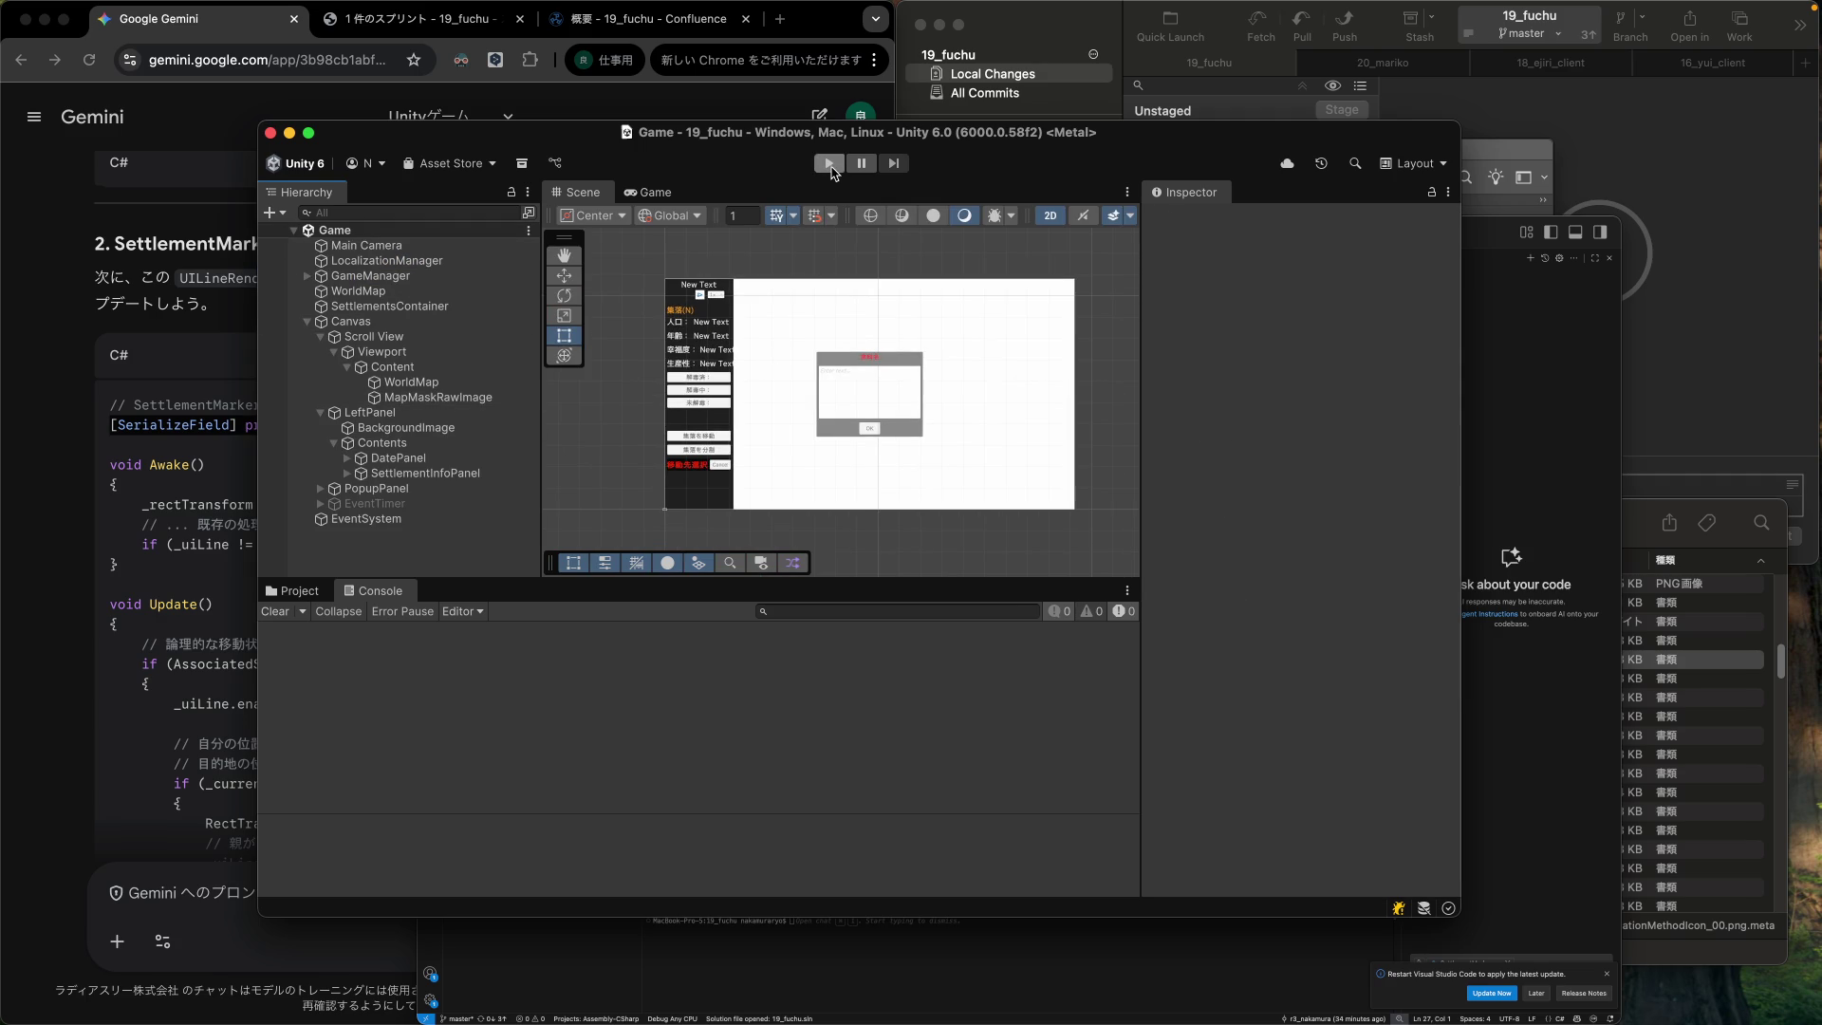
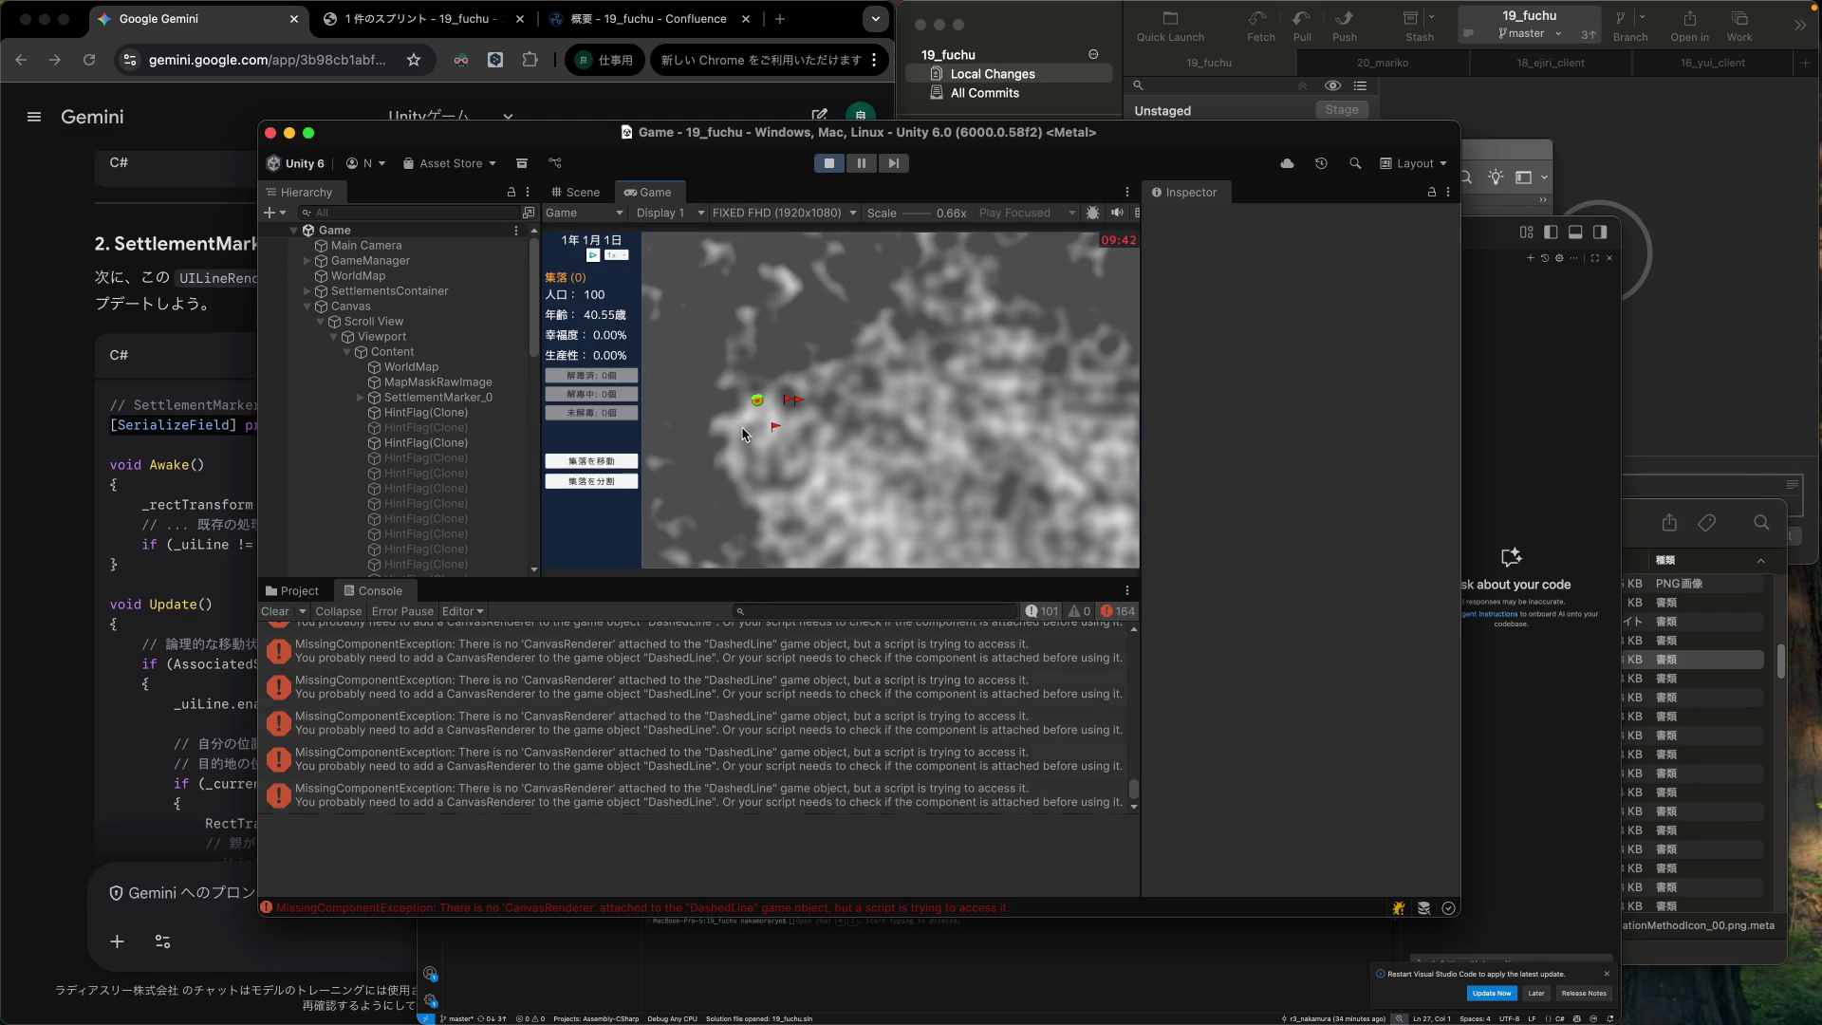
# Inspect the CanvasRenderer MissingComponentException stack trace for DashedLine, then stop the game.
pyautogui.click(800, 691)
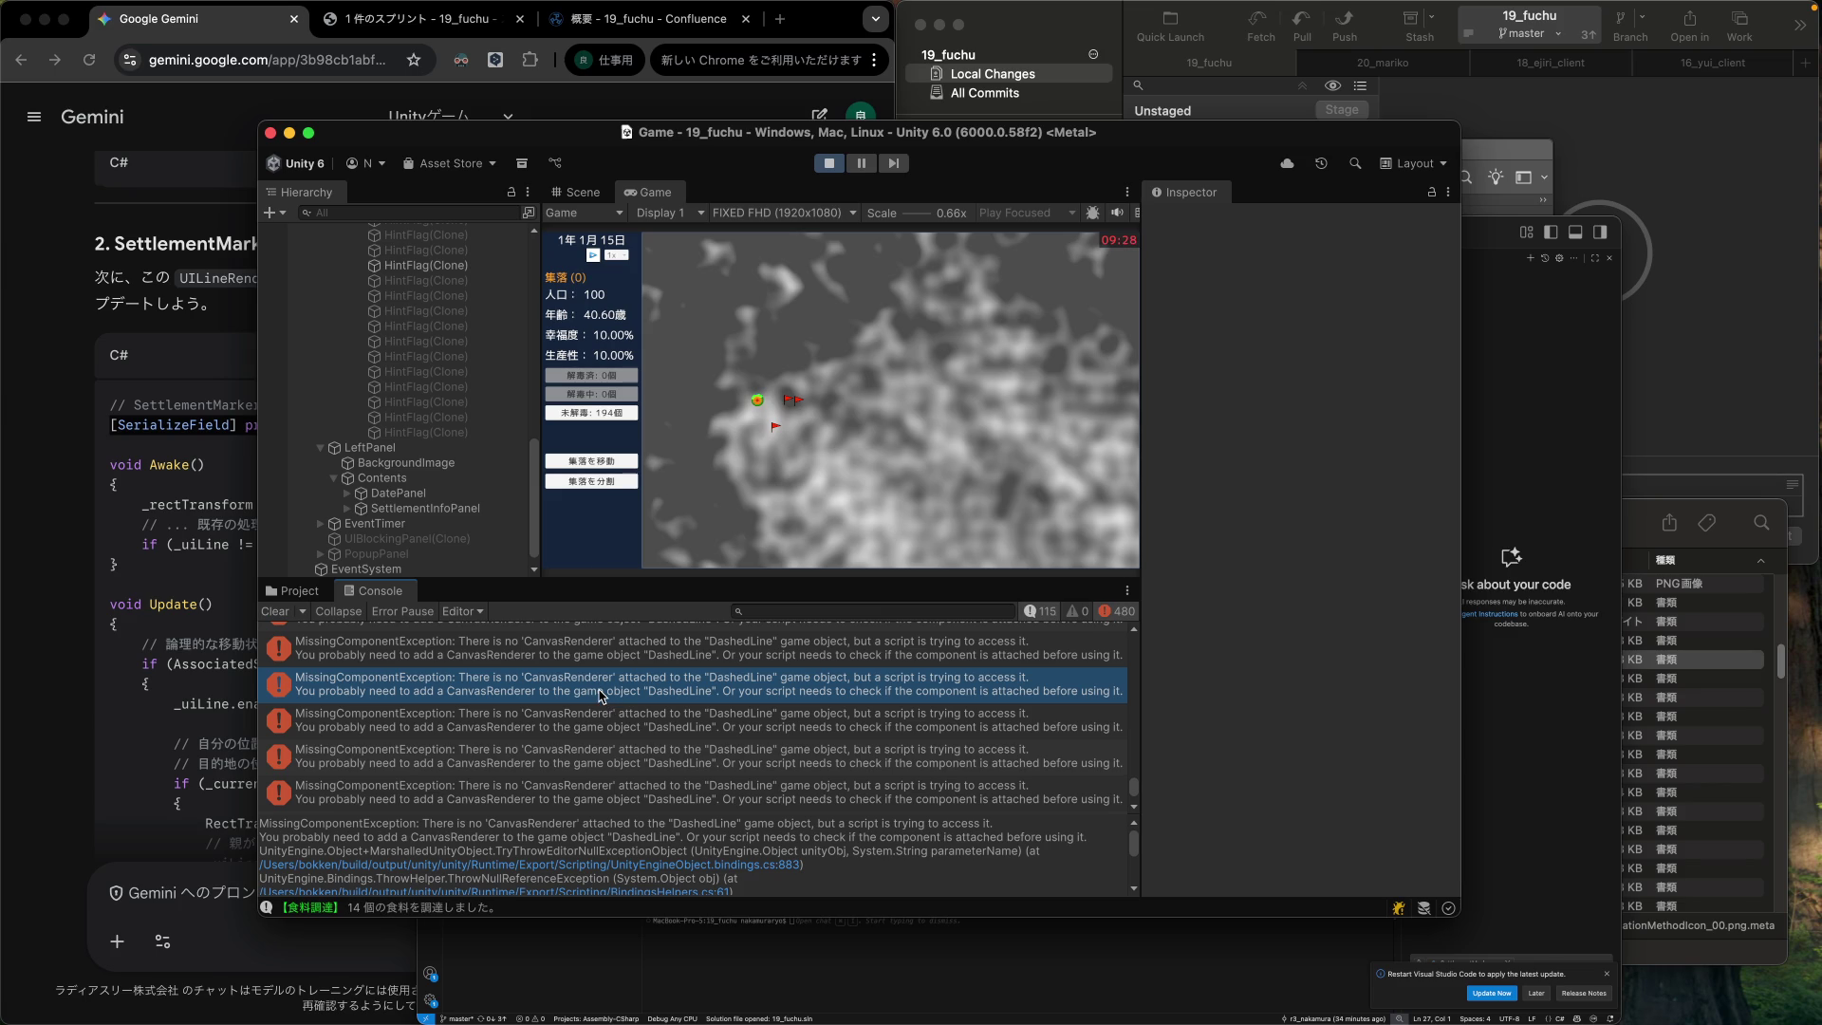
pyautogui.click(828, 164)
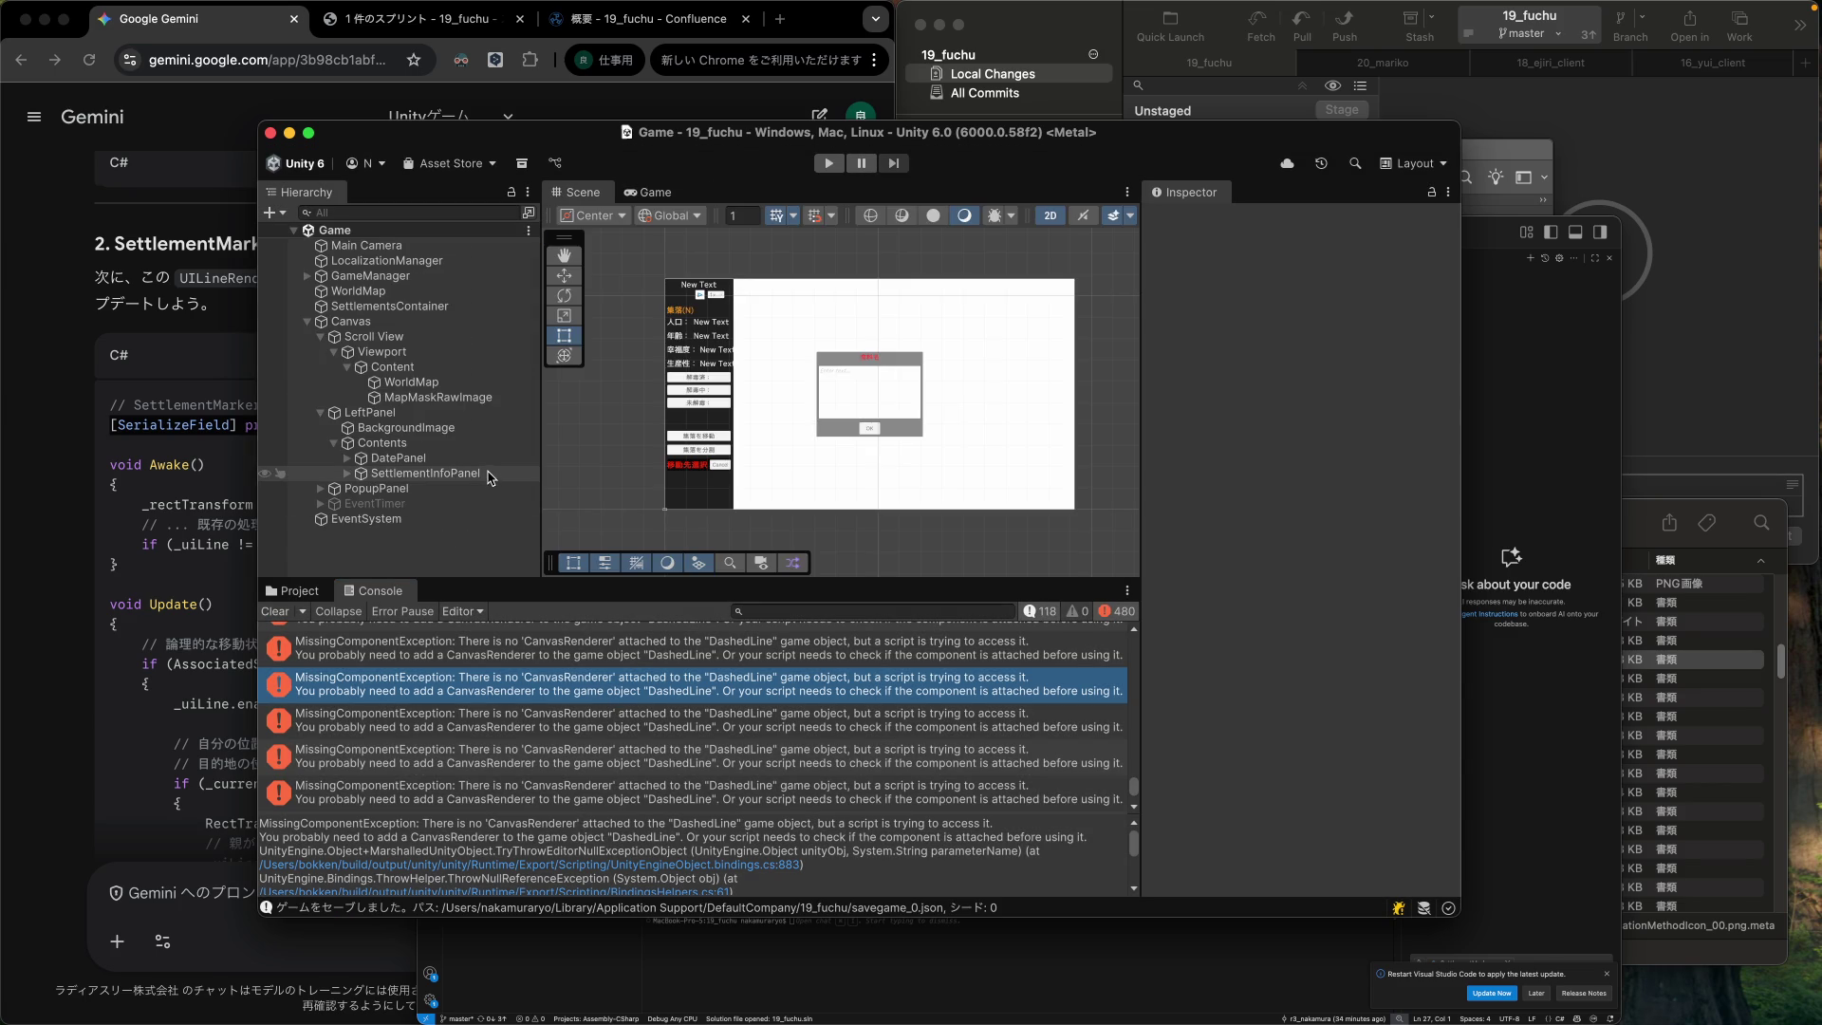
# Browse Assets/Scenes/Game in the Project panel and open the SettlementMarker prefab in Prefab Mode.
pyautogui.click(300, 592)
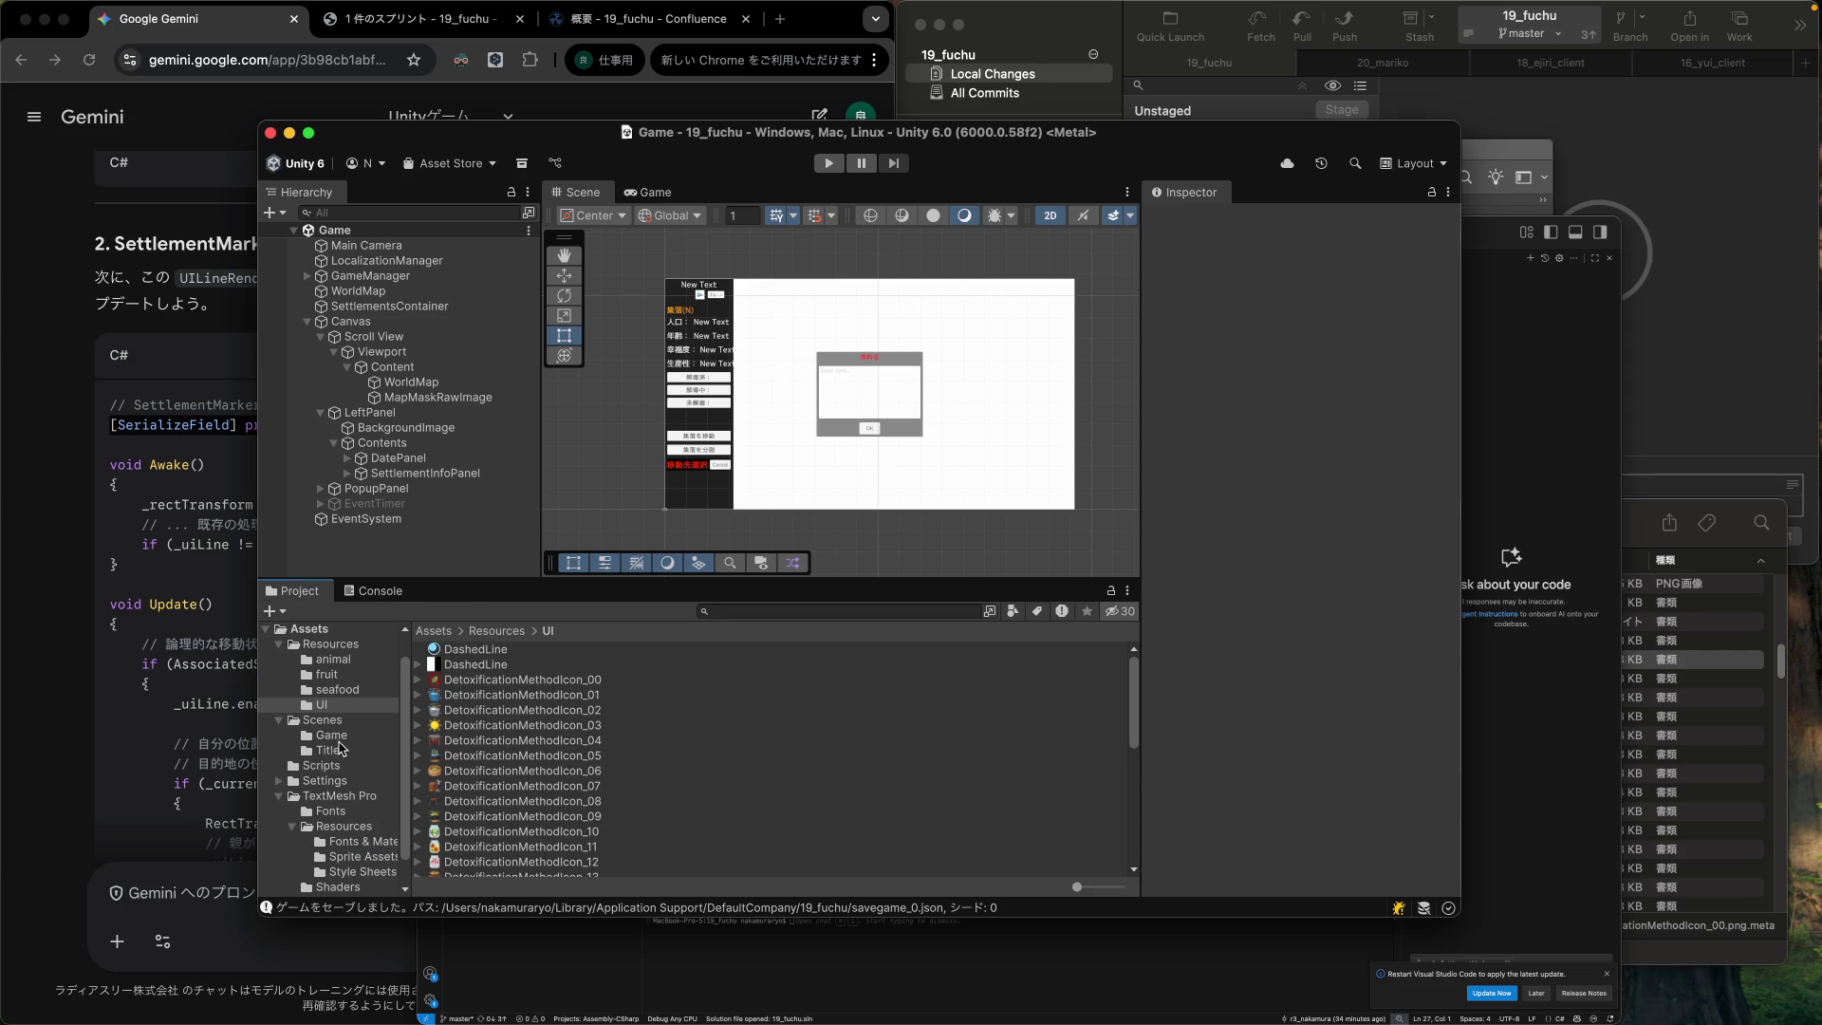
pyautogui.click(334, 737)
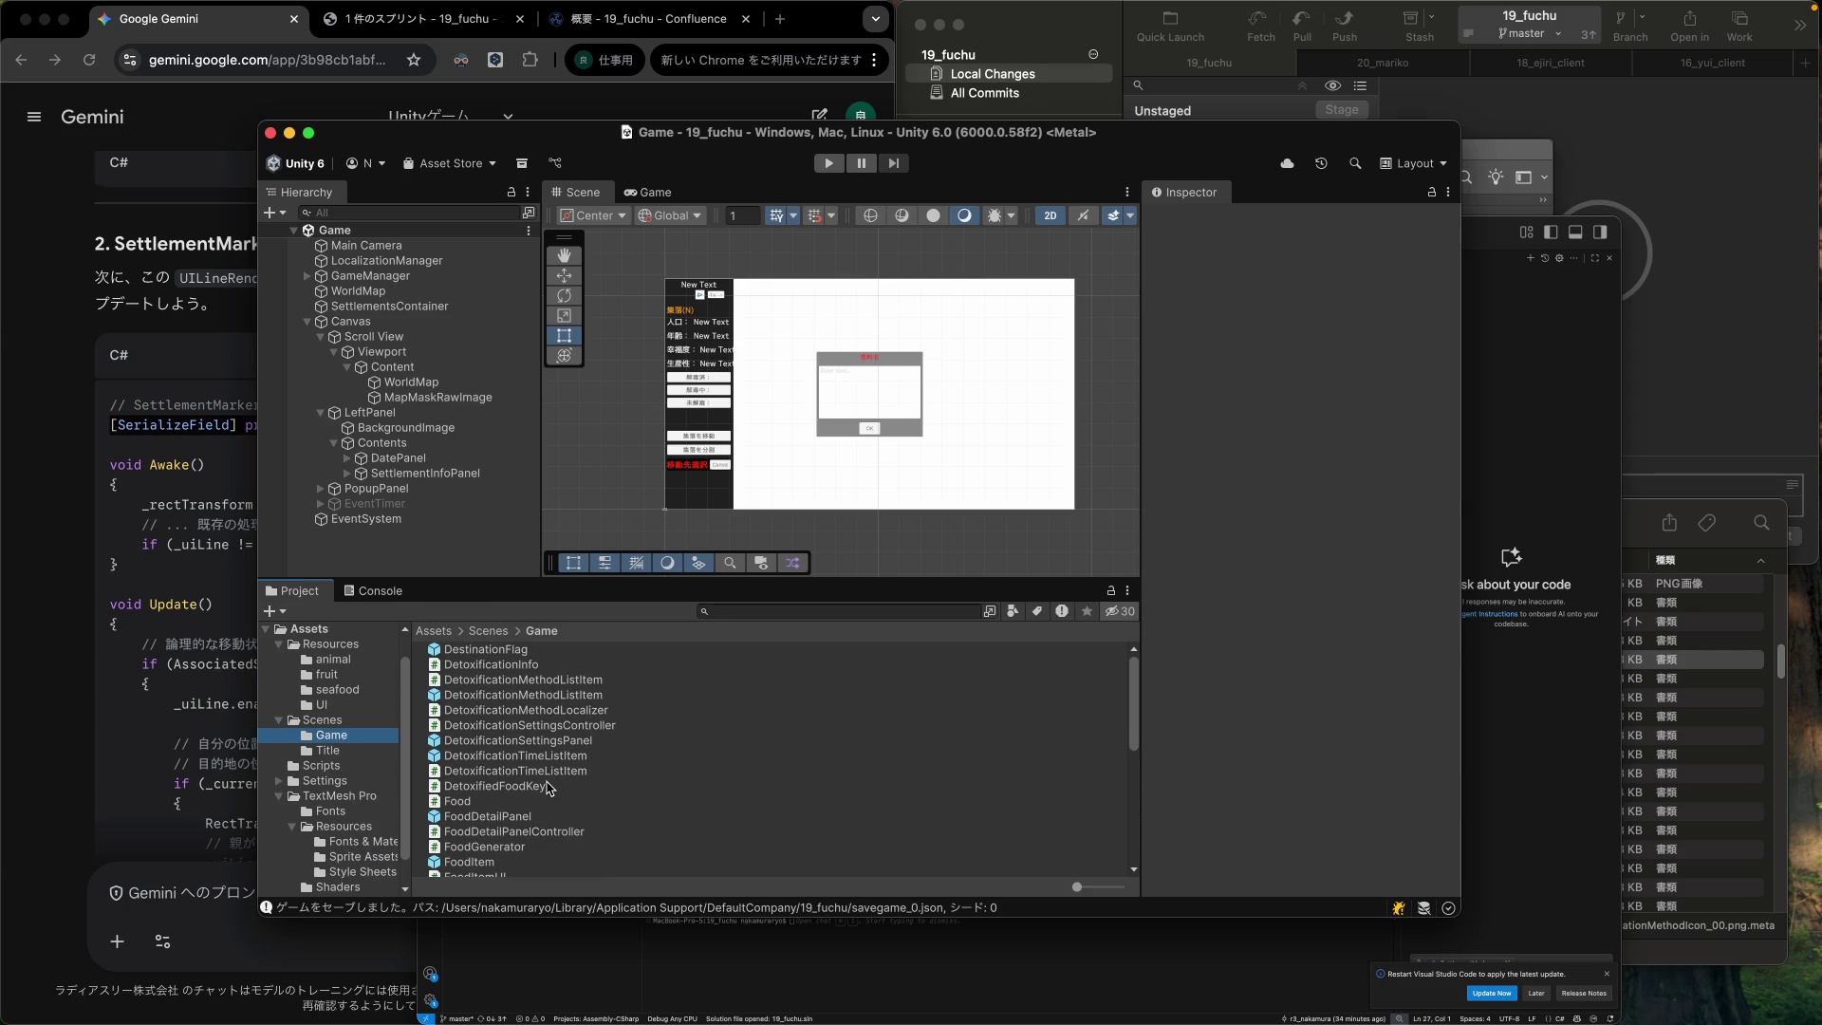
pyautogui.scroll(-1, 528, 802)
pyautogui.scroll(1, 528, 802)
pyautogui.scroll(-5, 529, 802)
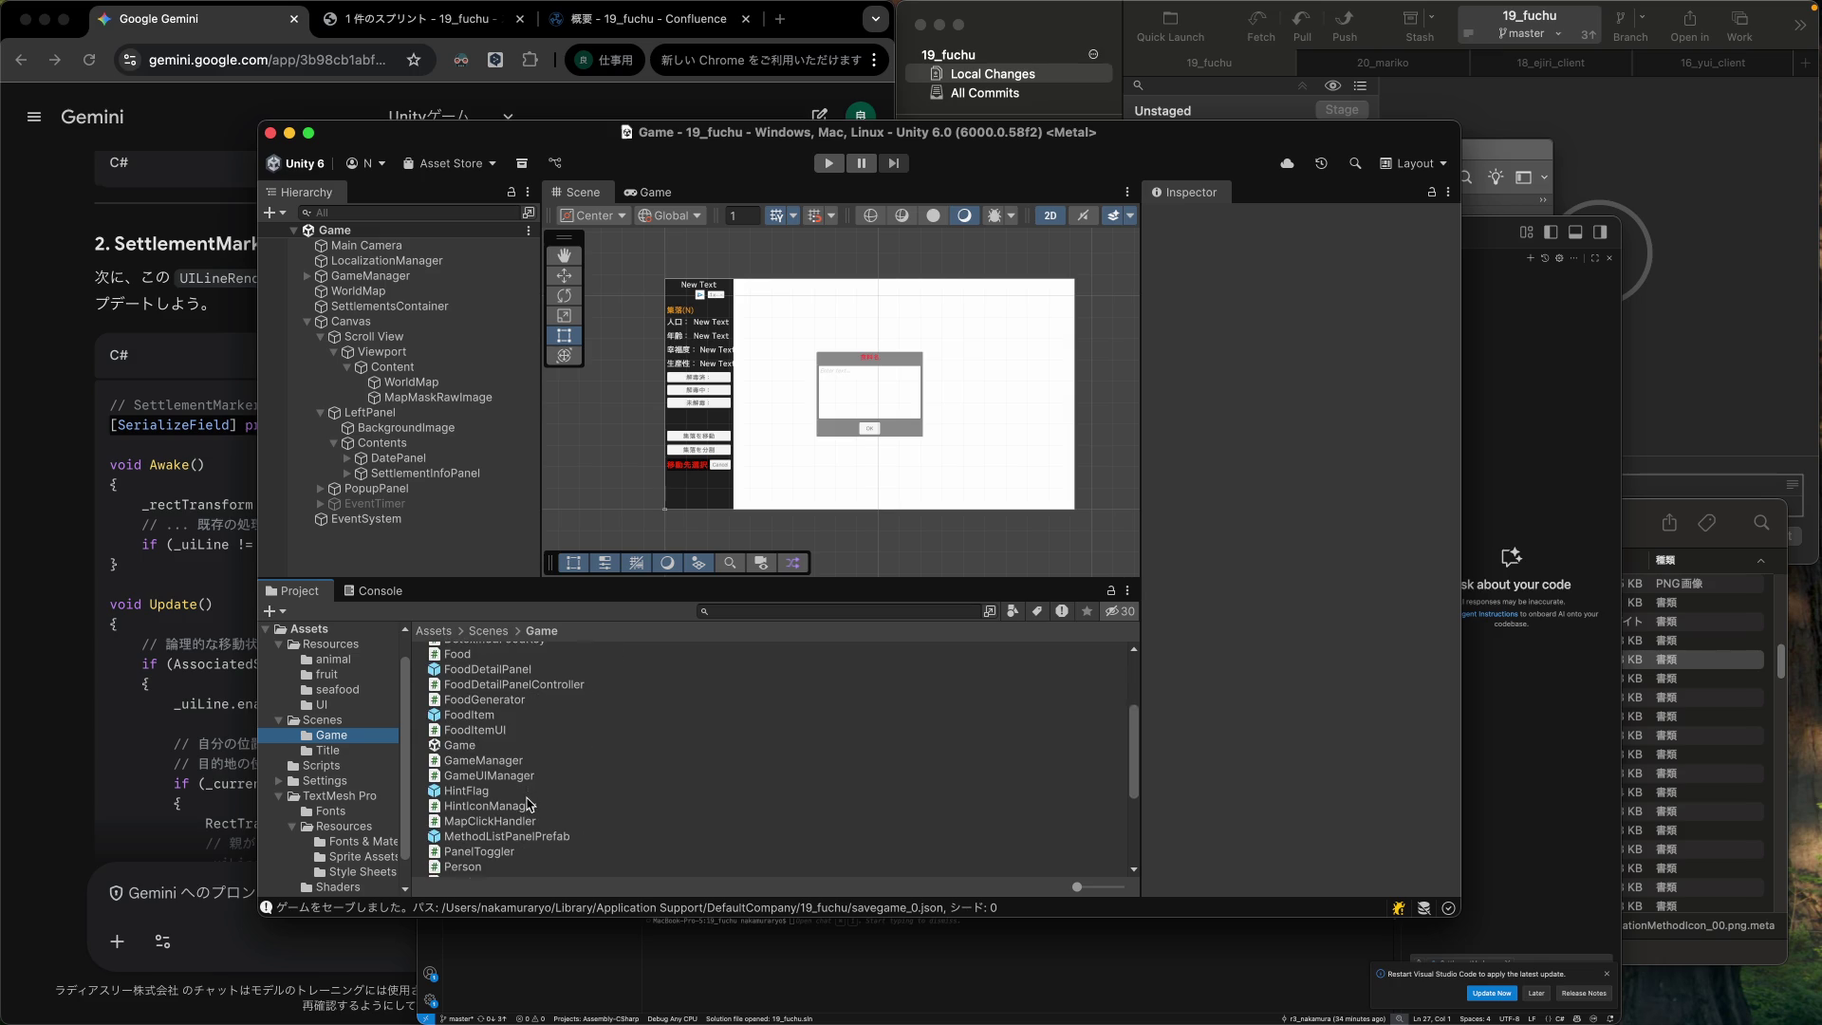
pyautogui.scroll(-4, 529, 804)
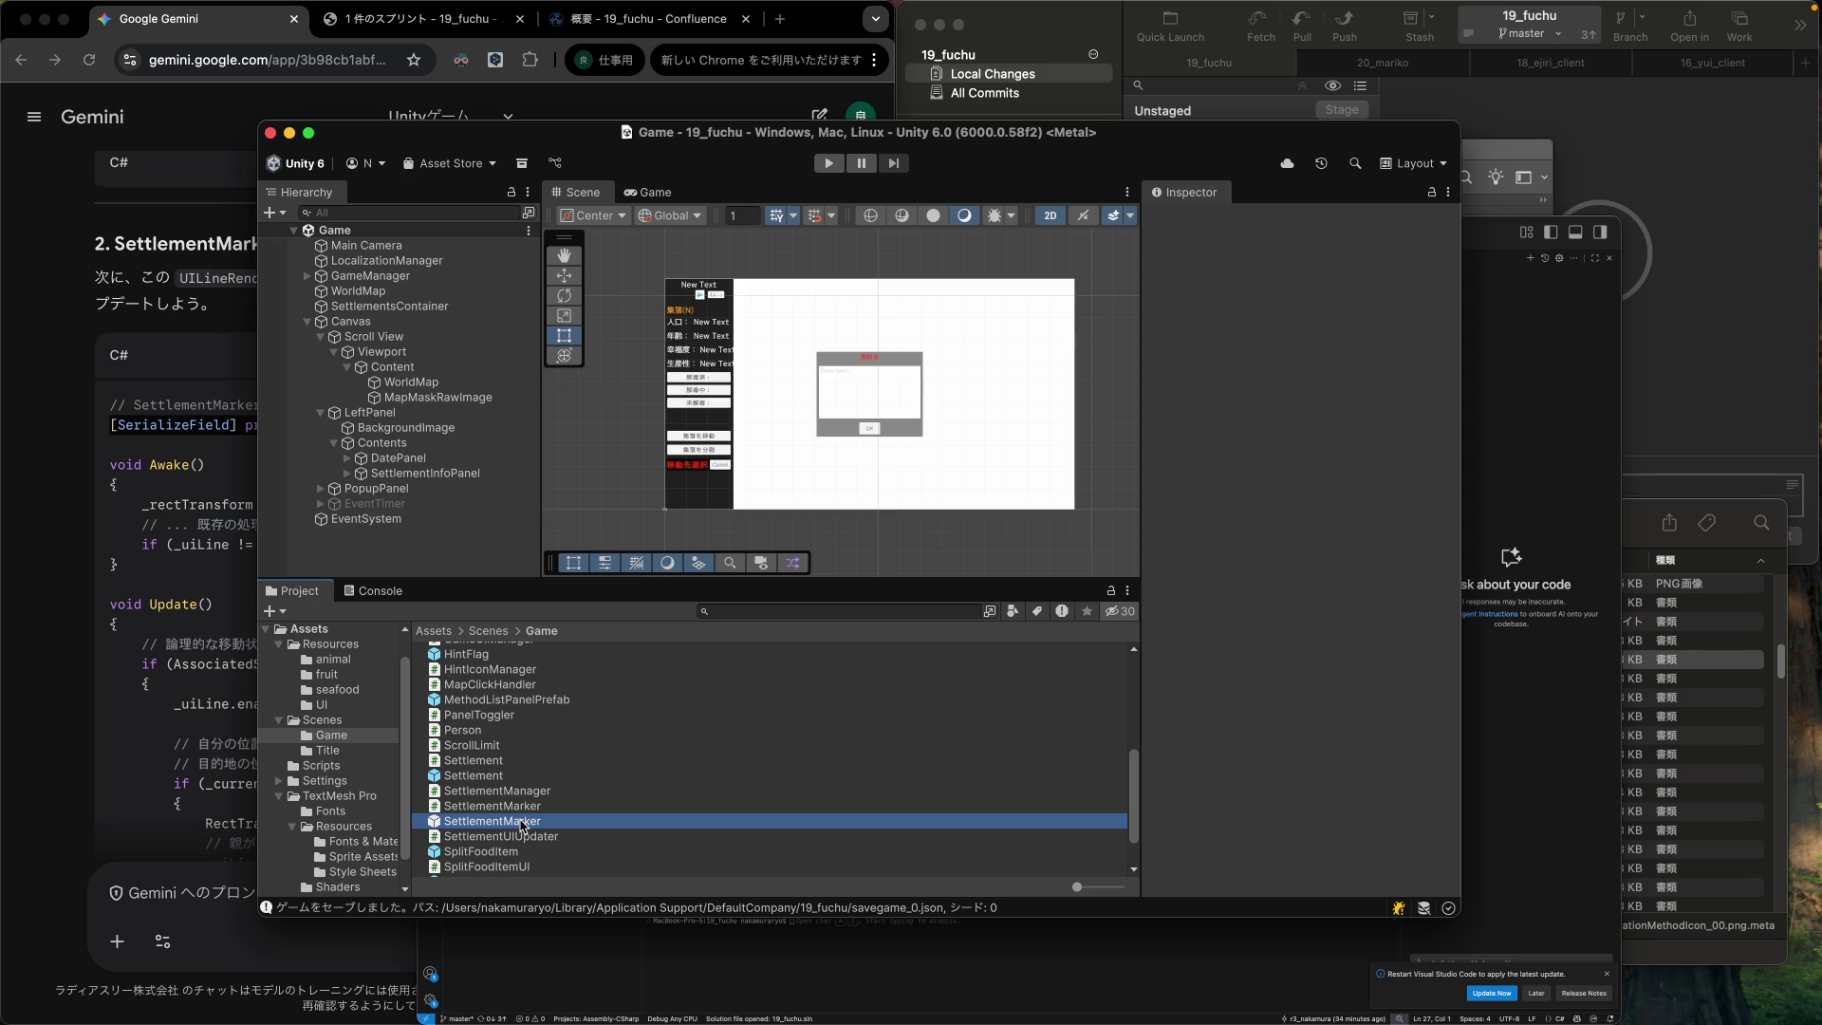
pyautogui.doubleClick(524, 822)
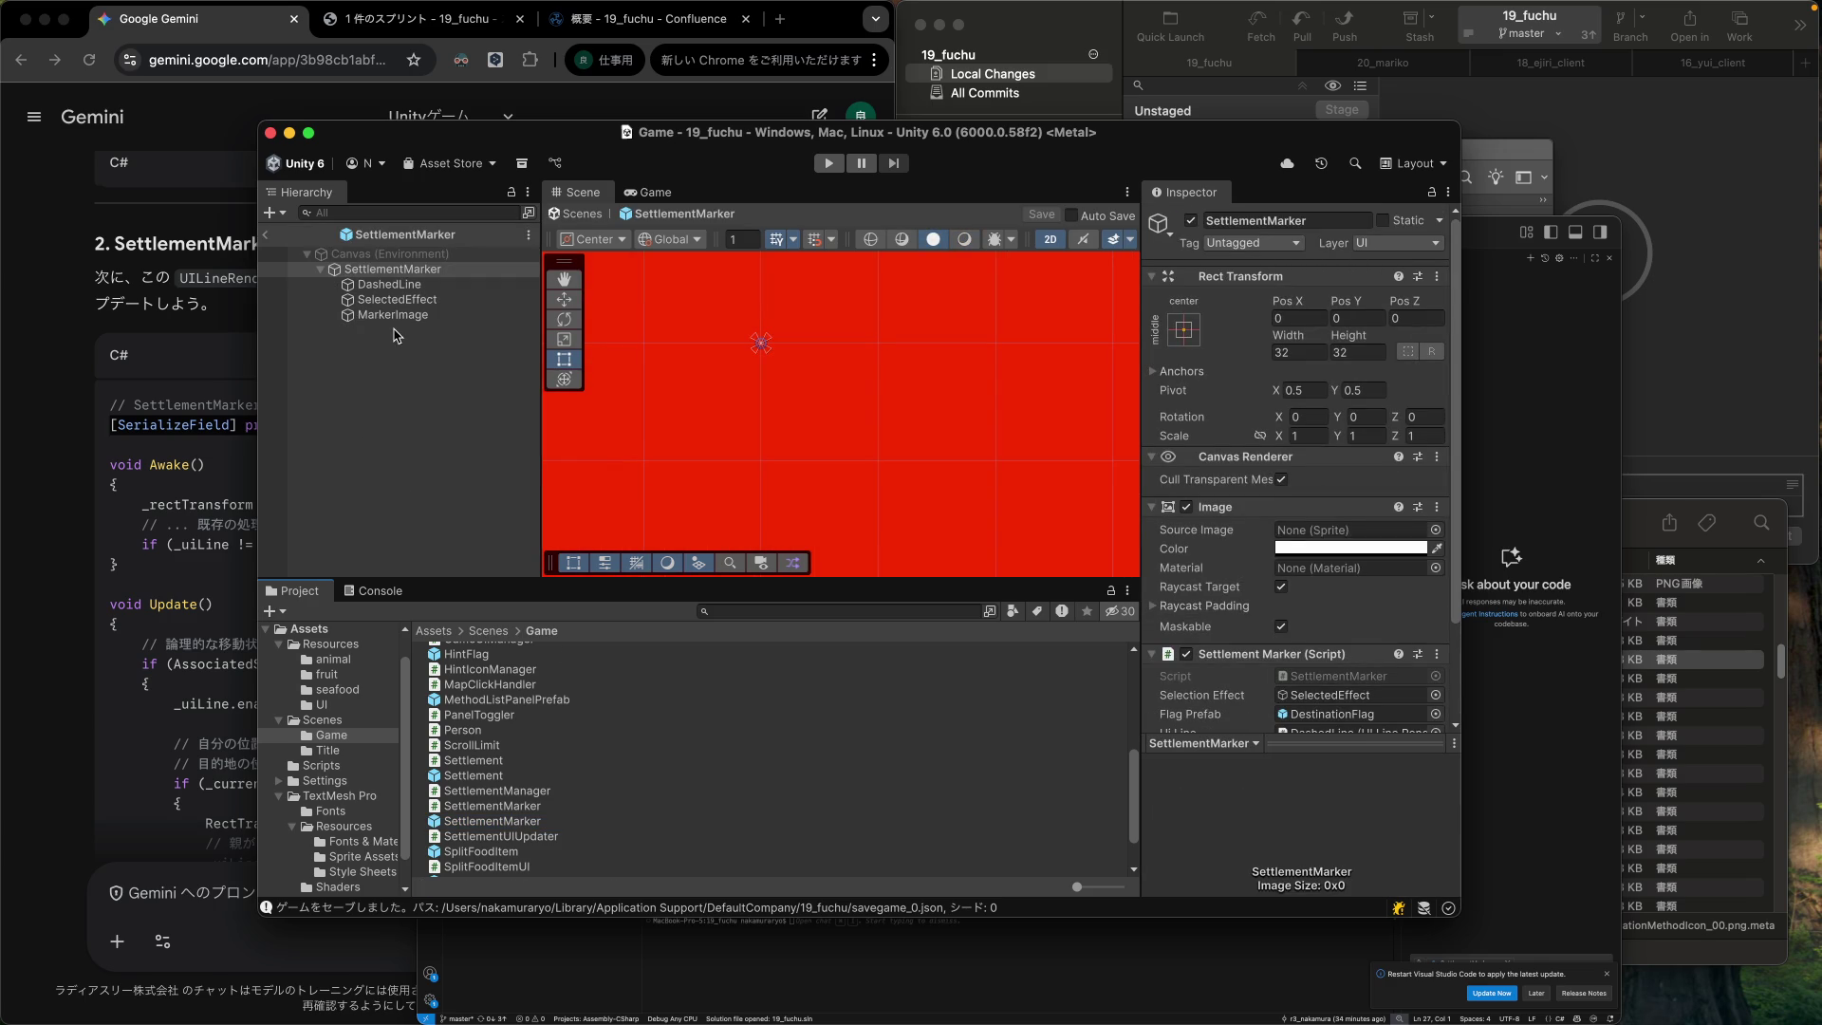
# Add a Canvas Renderer to DashedLine above its UI Line Renderer, save, and exit Prefab Mode.
pyautogui.click(400, 322)
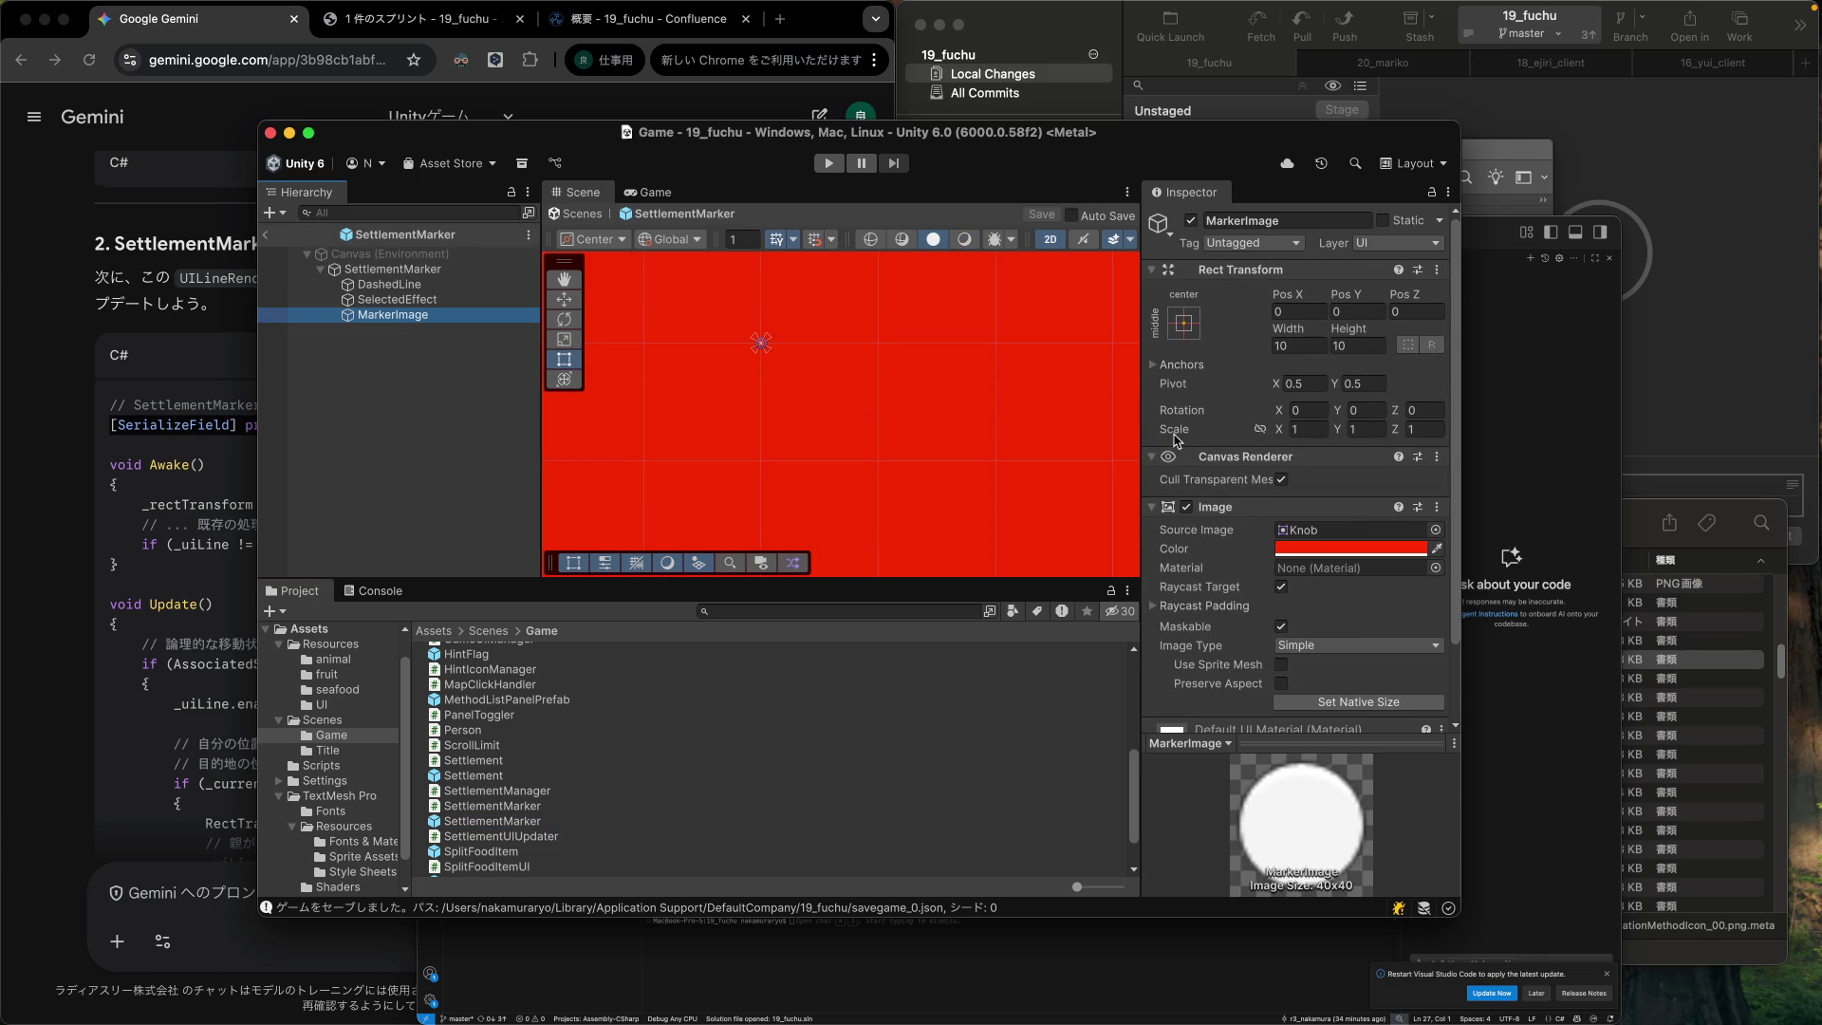
pyautogui.click(378, 286)
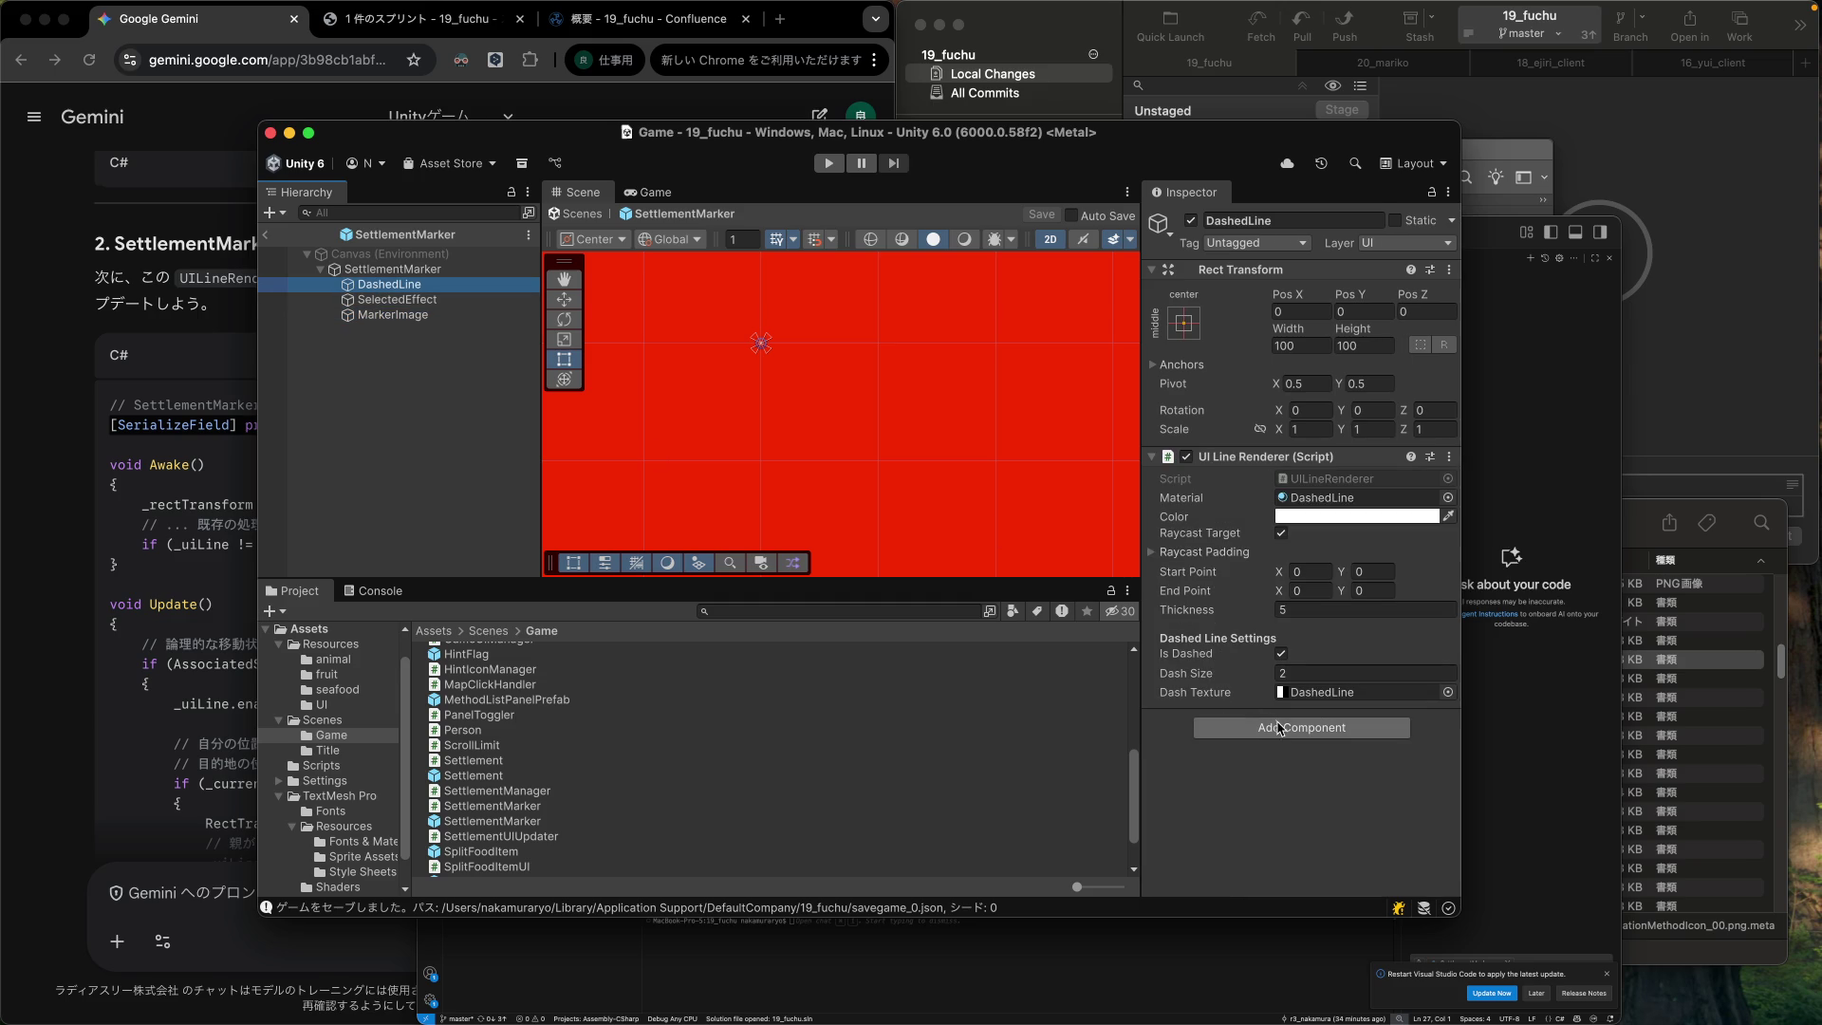
pyautogui.click(1280, 727)
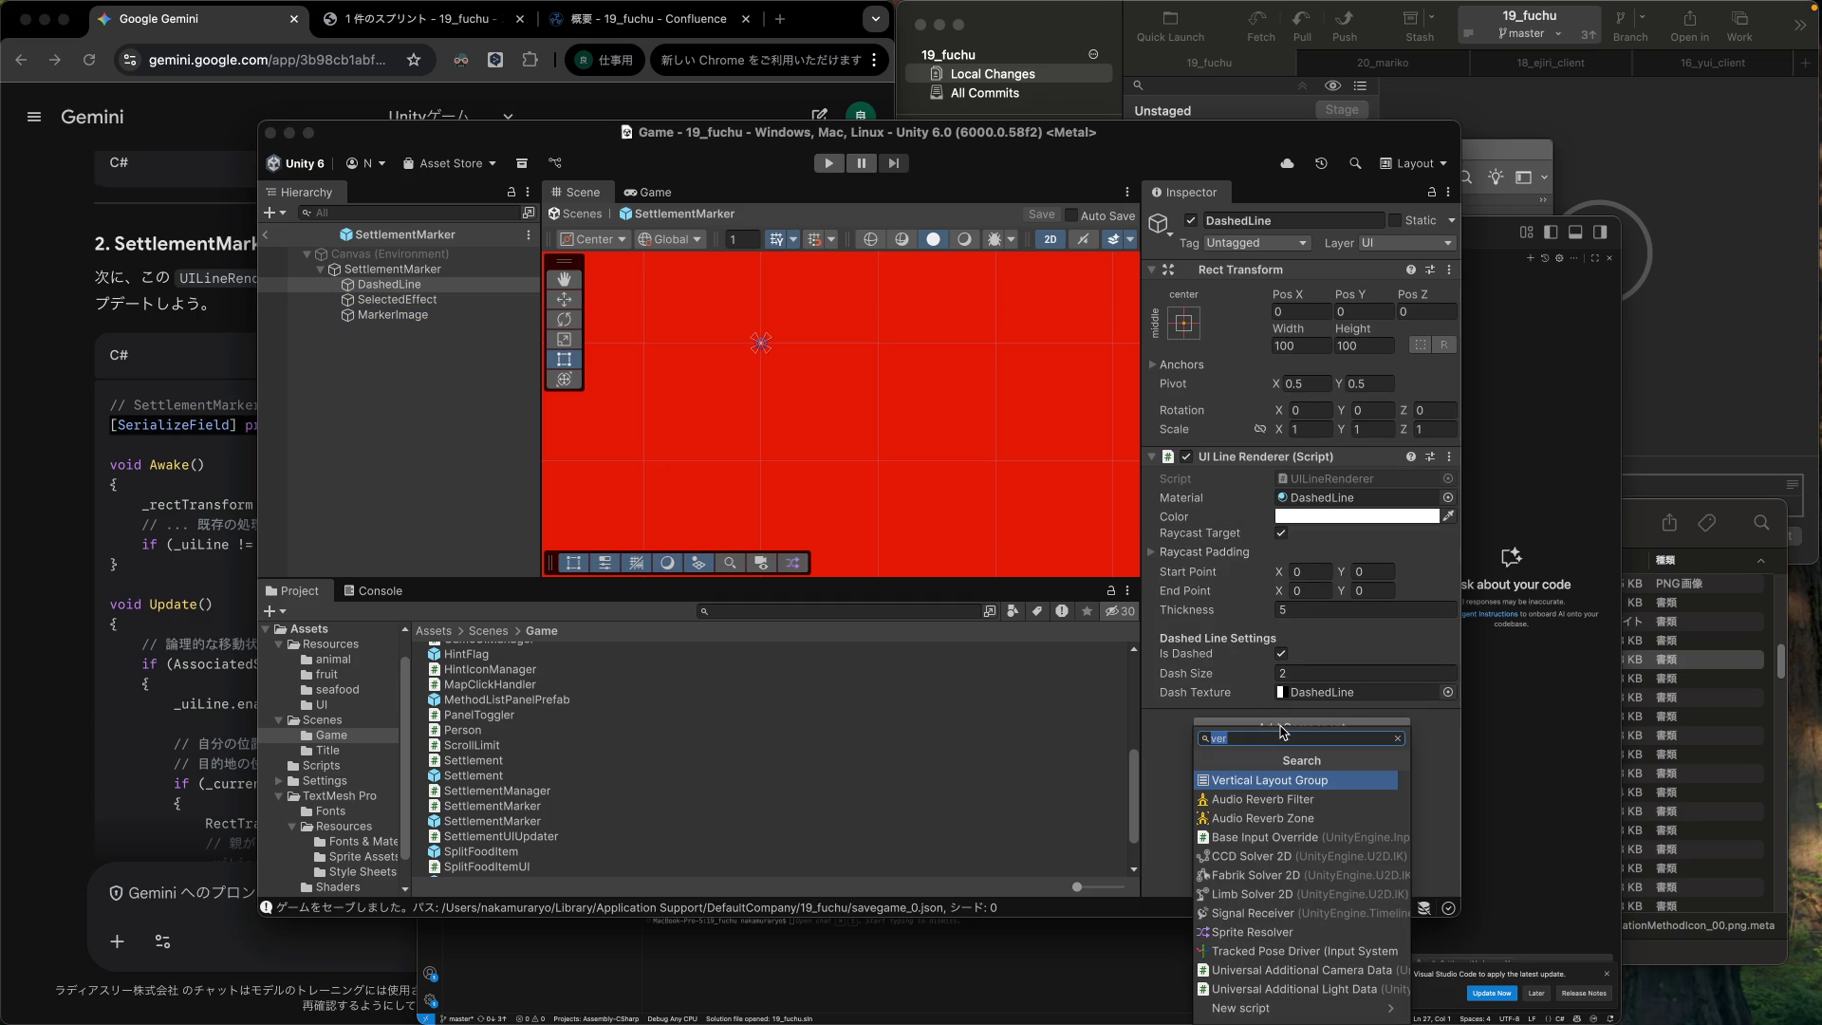
pyautogui.write('ca')
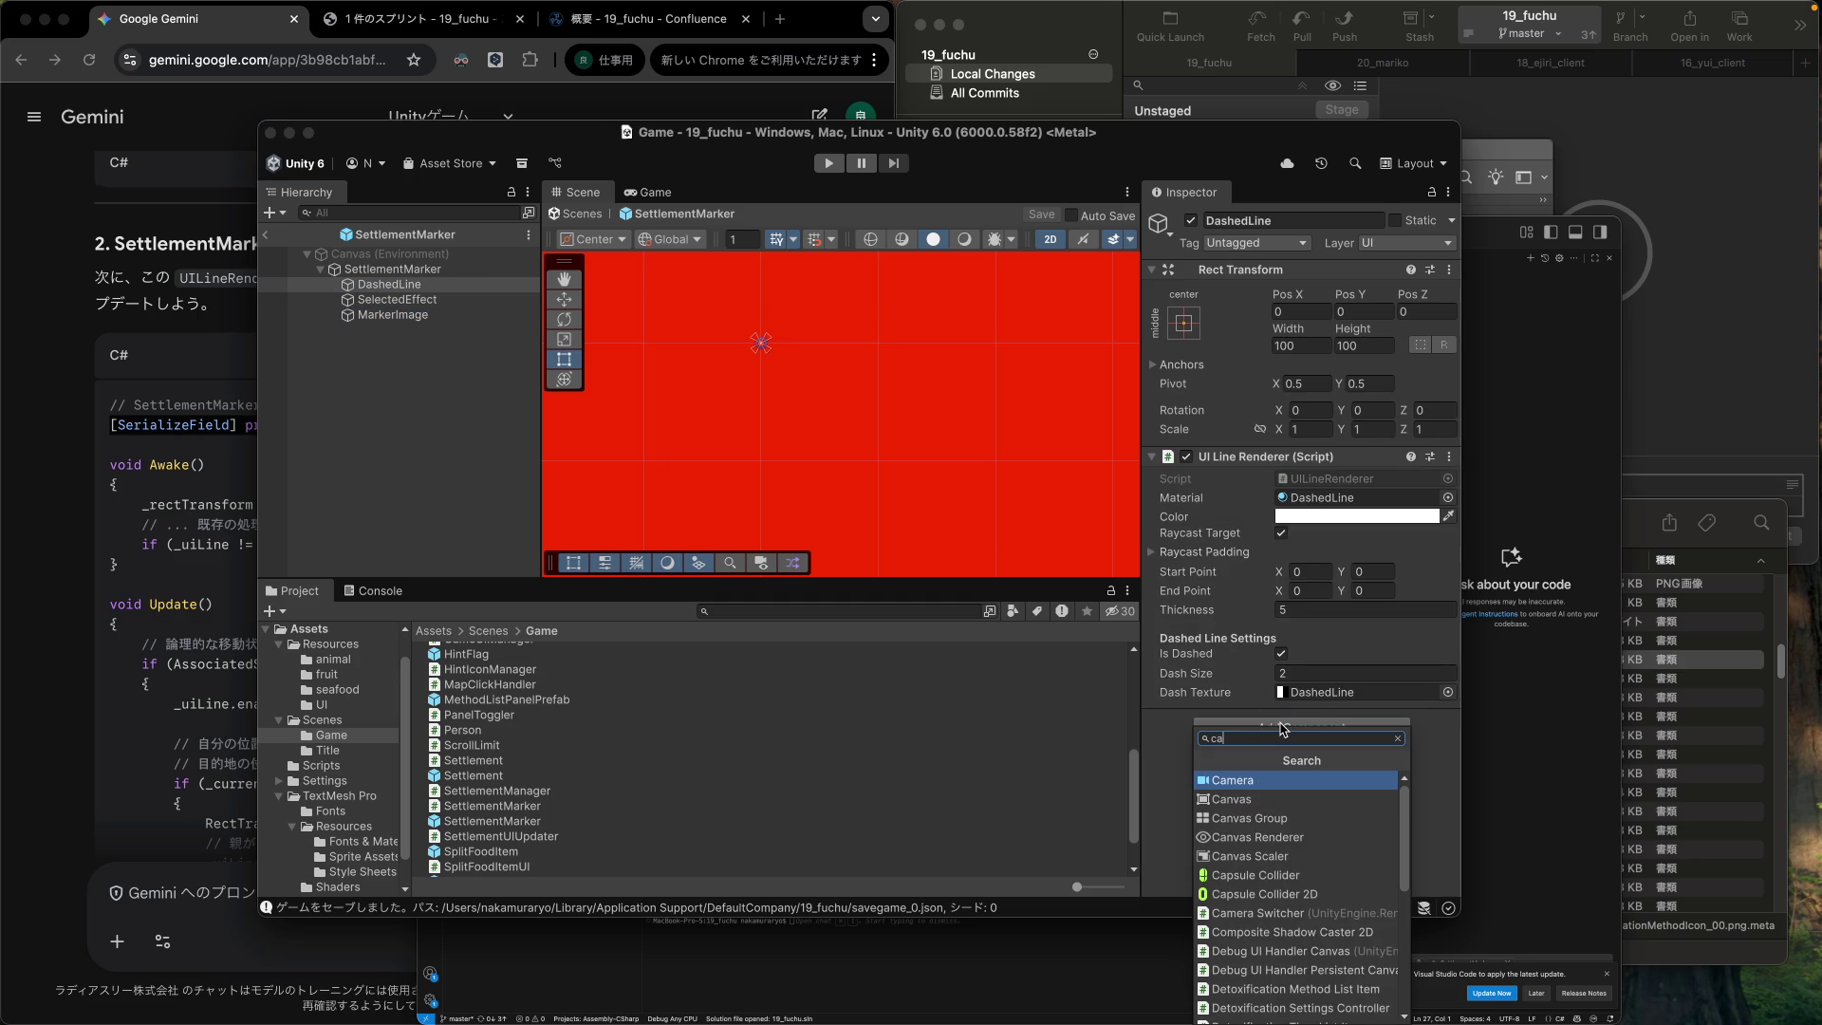
pyautogui.write('n')
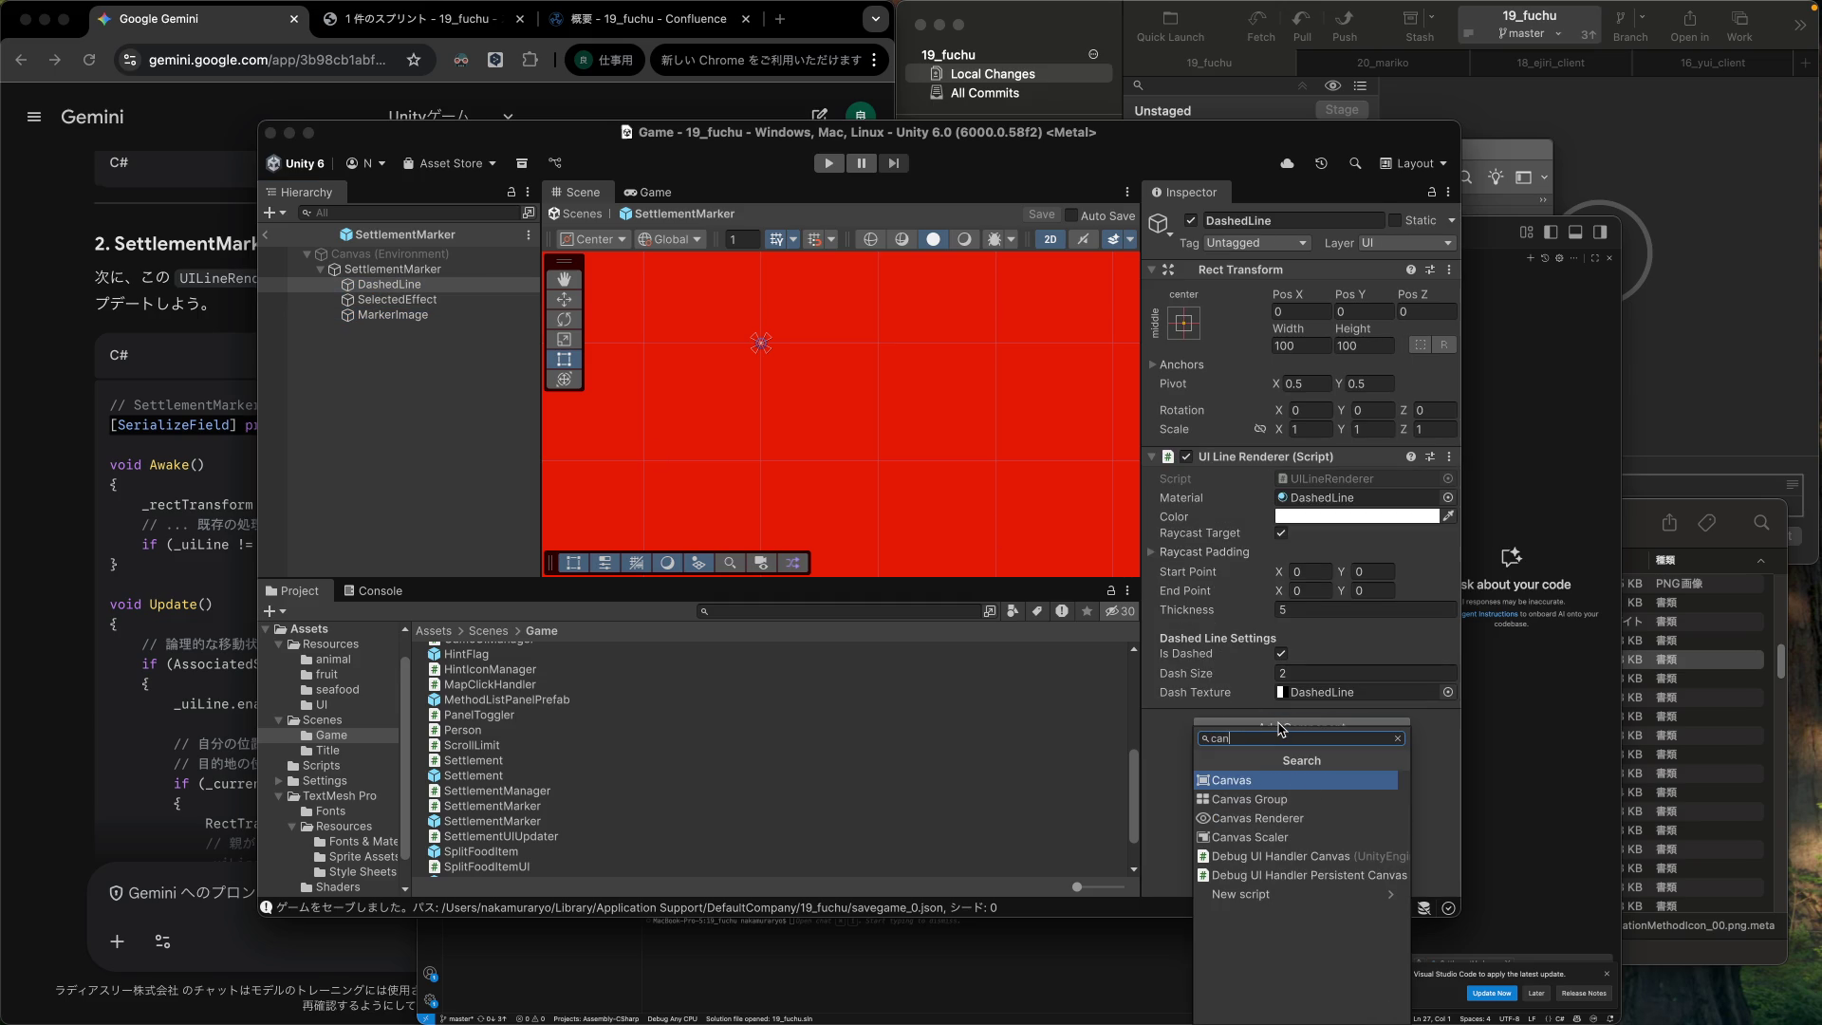
pyautogui.click(1289, 822)
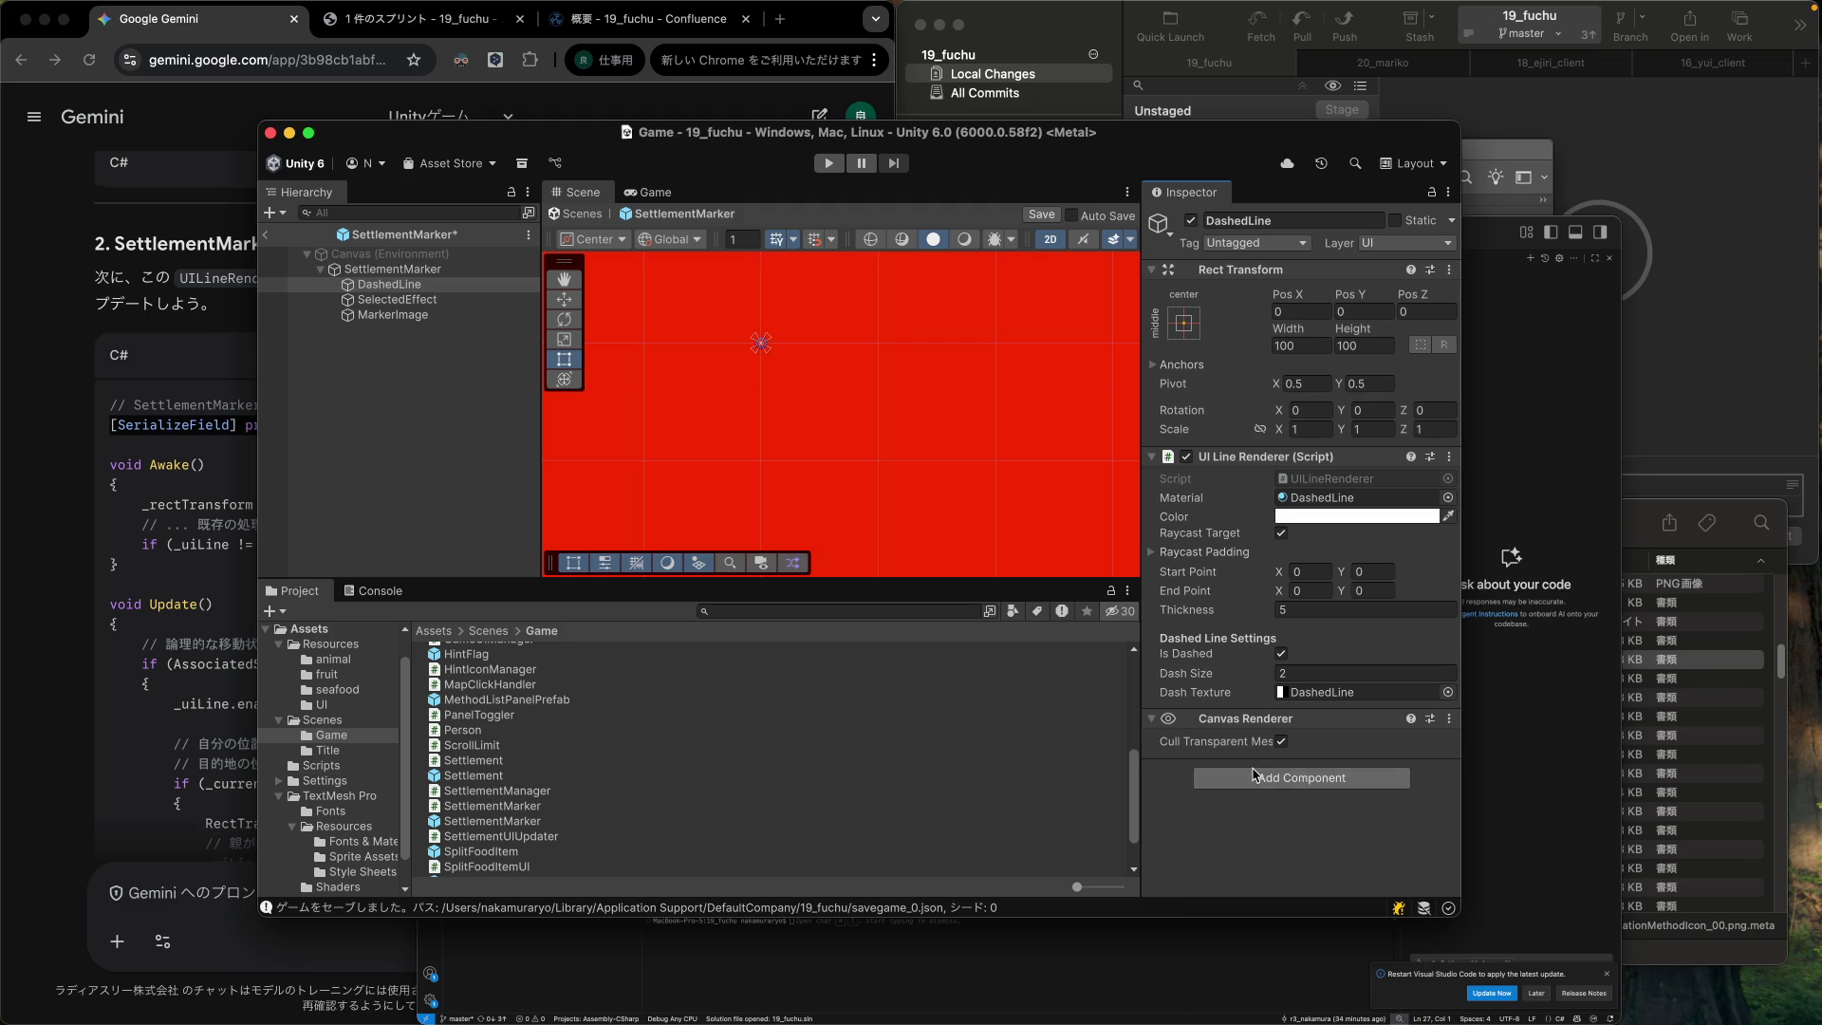
pyautogui.moveTo(1249, 725); pyautogui.dragTo(1230, 448)
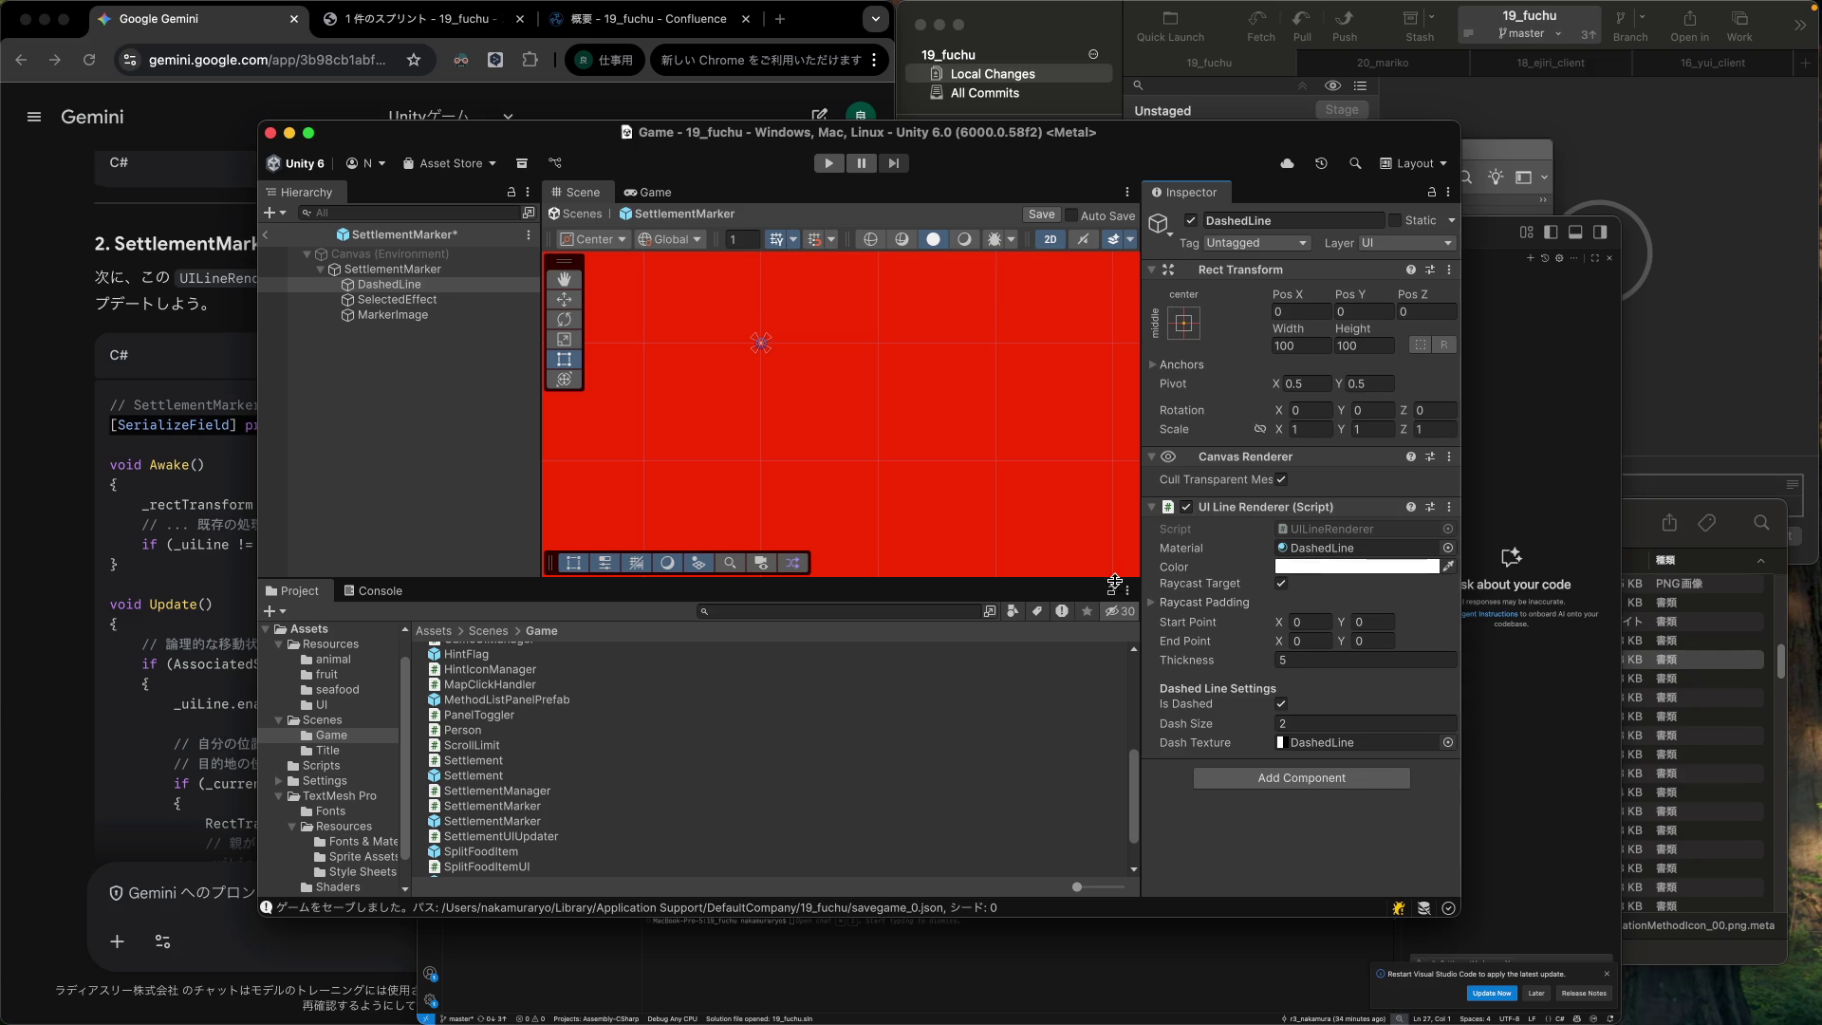
pyautogui.press('cmd+s')
pyautogui.click(268, 237)
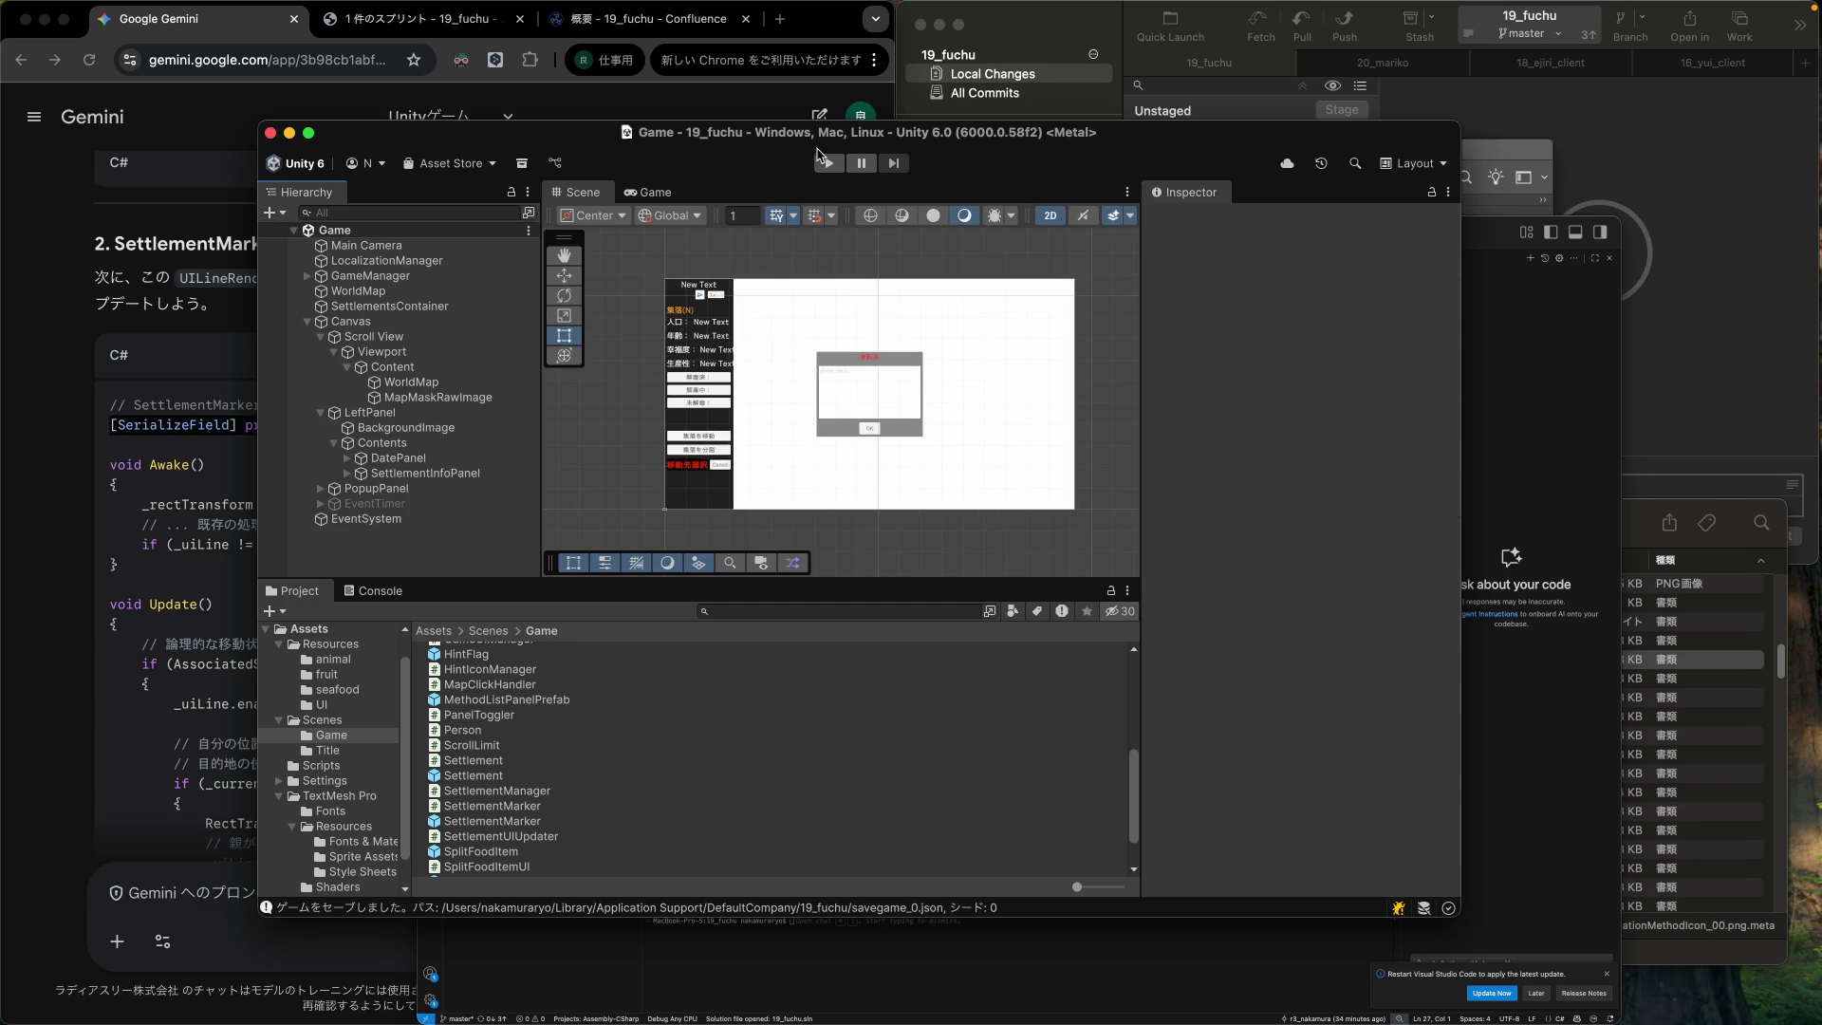
# Play the game, move the settlement to a map point, watch its line, then stop.
pyautogui.click(828, 164)
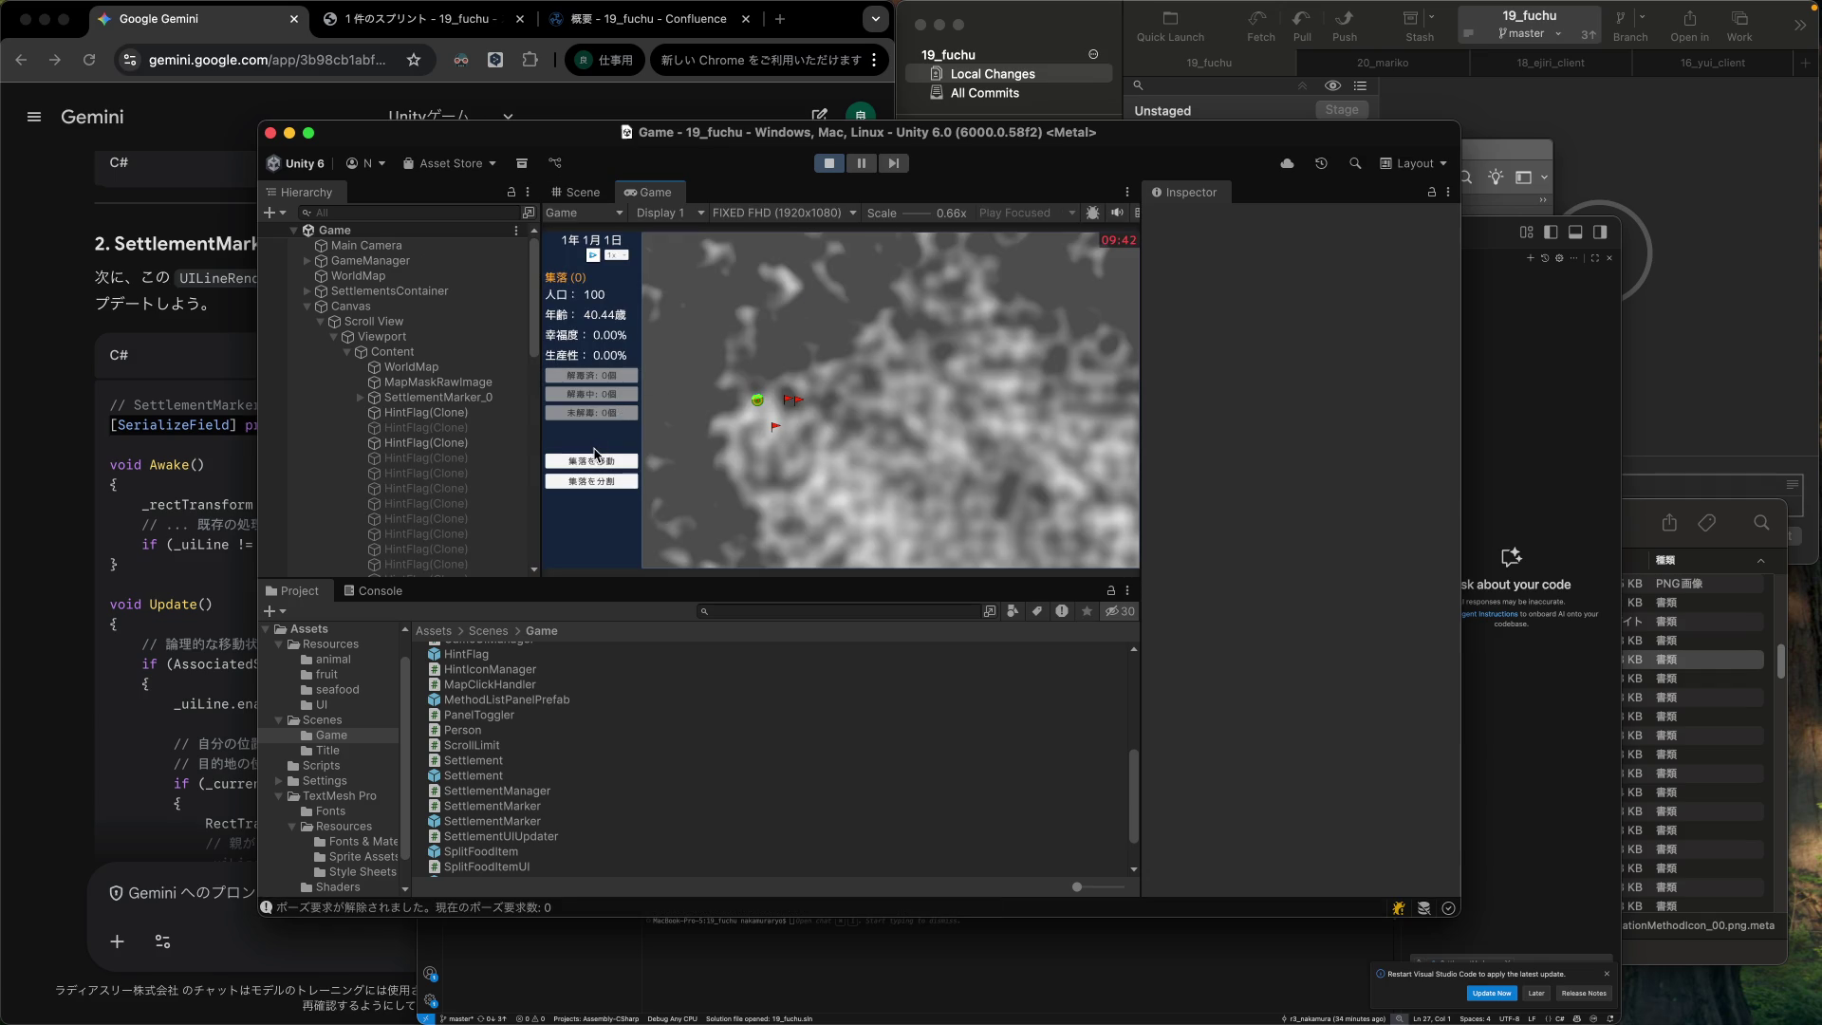
pyautogui.click(380, 591)
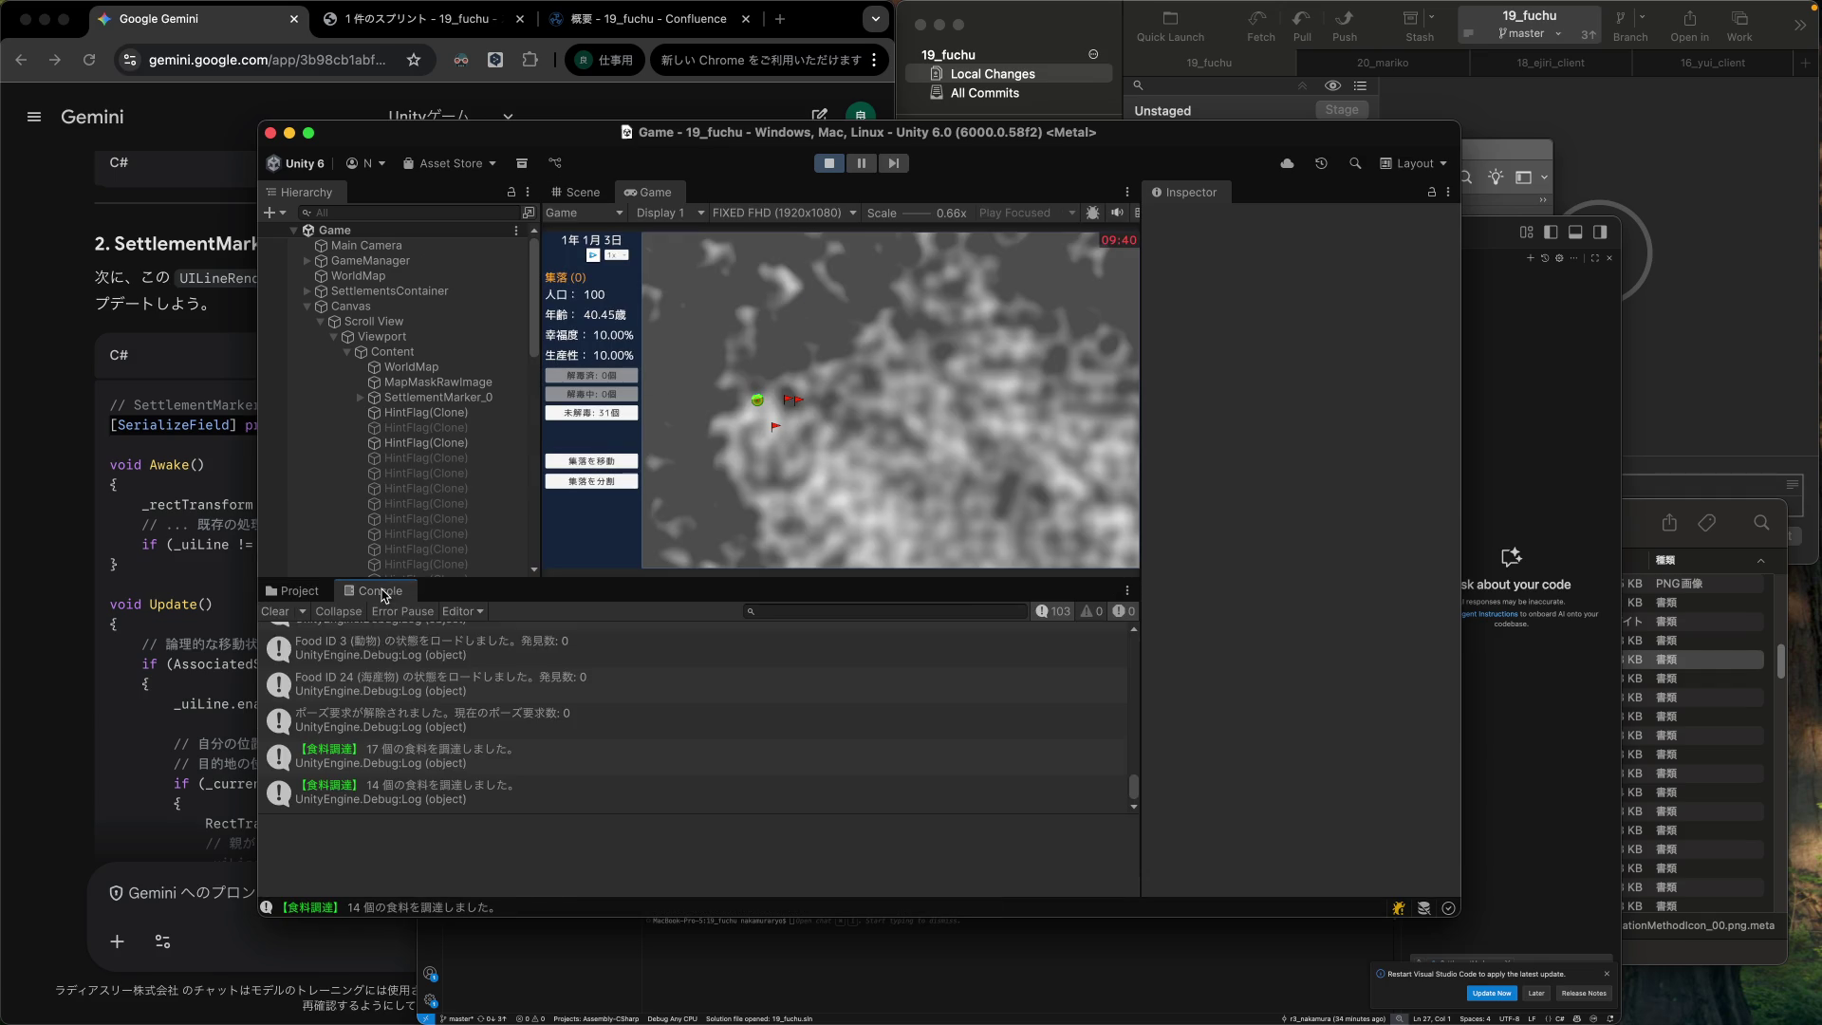
pyautogui.click(619, 462)
pyautogui.click(862, 443)
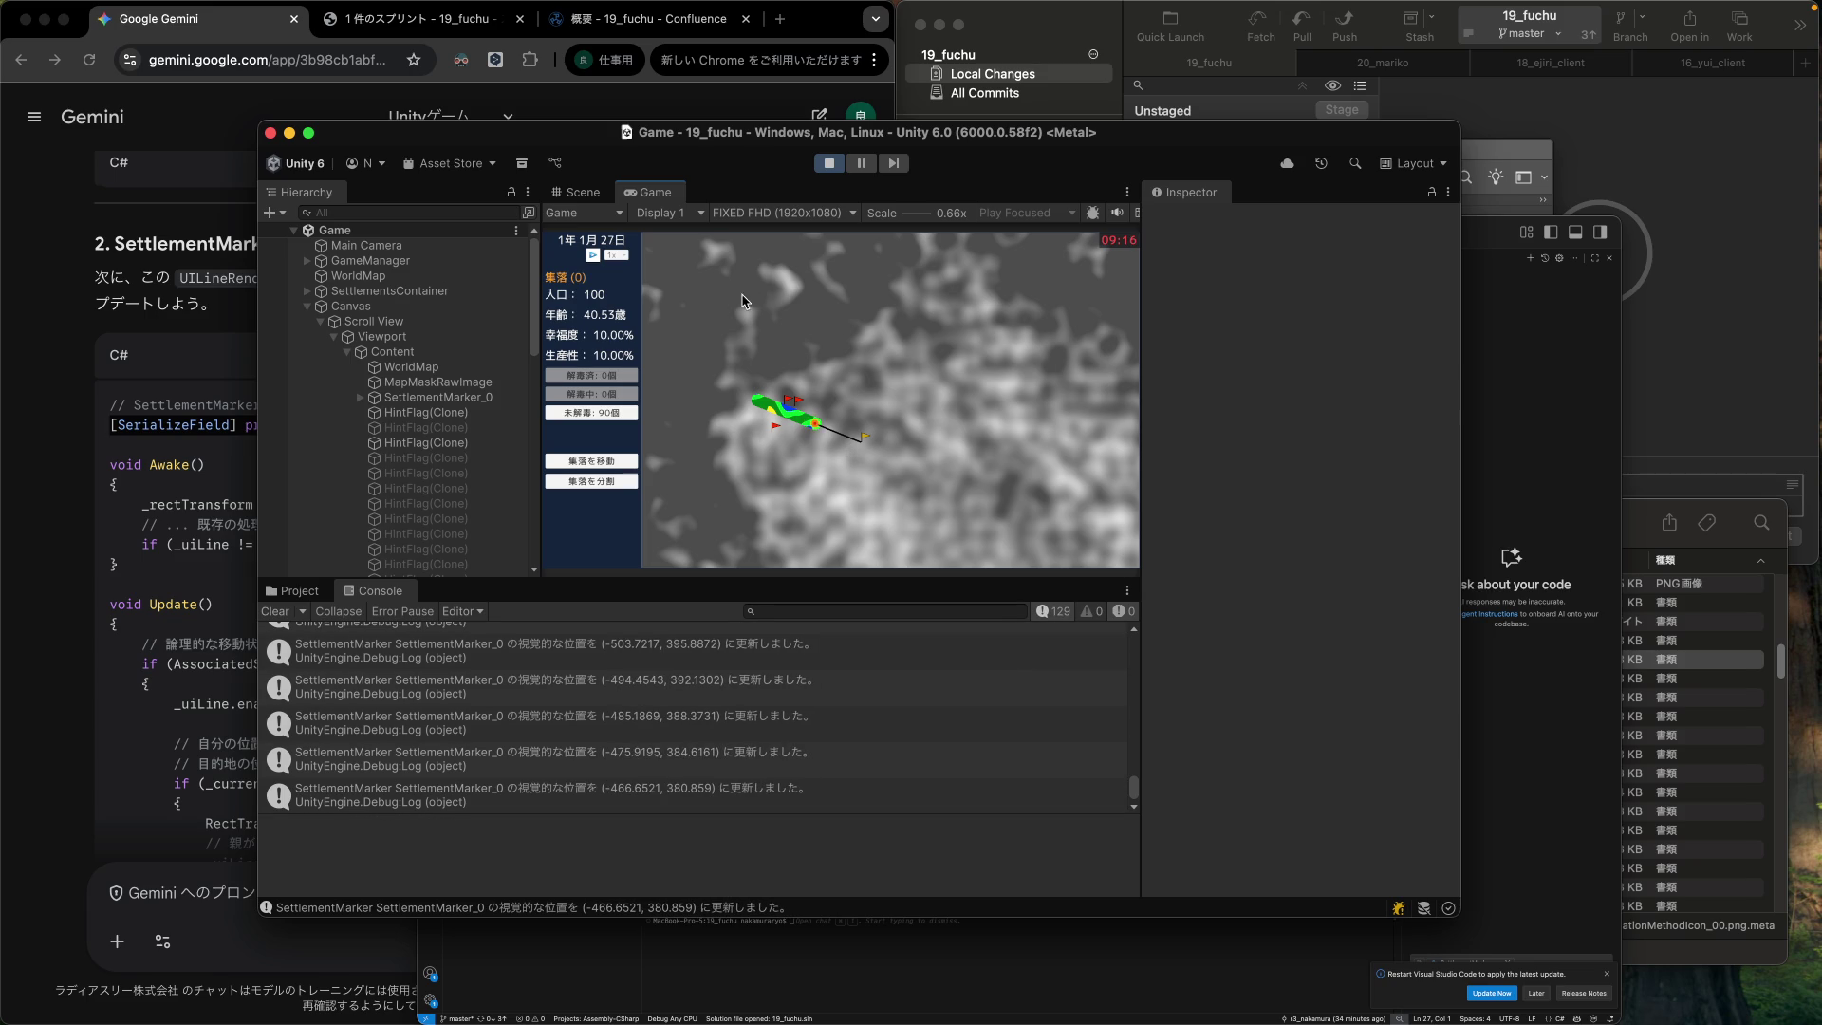
pyautogui.click(822, 169)
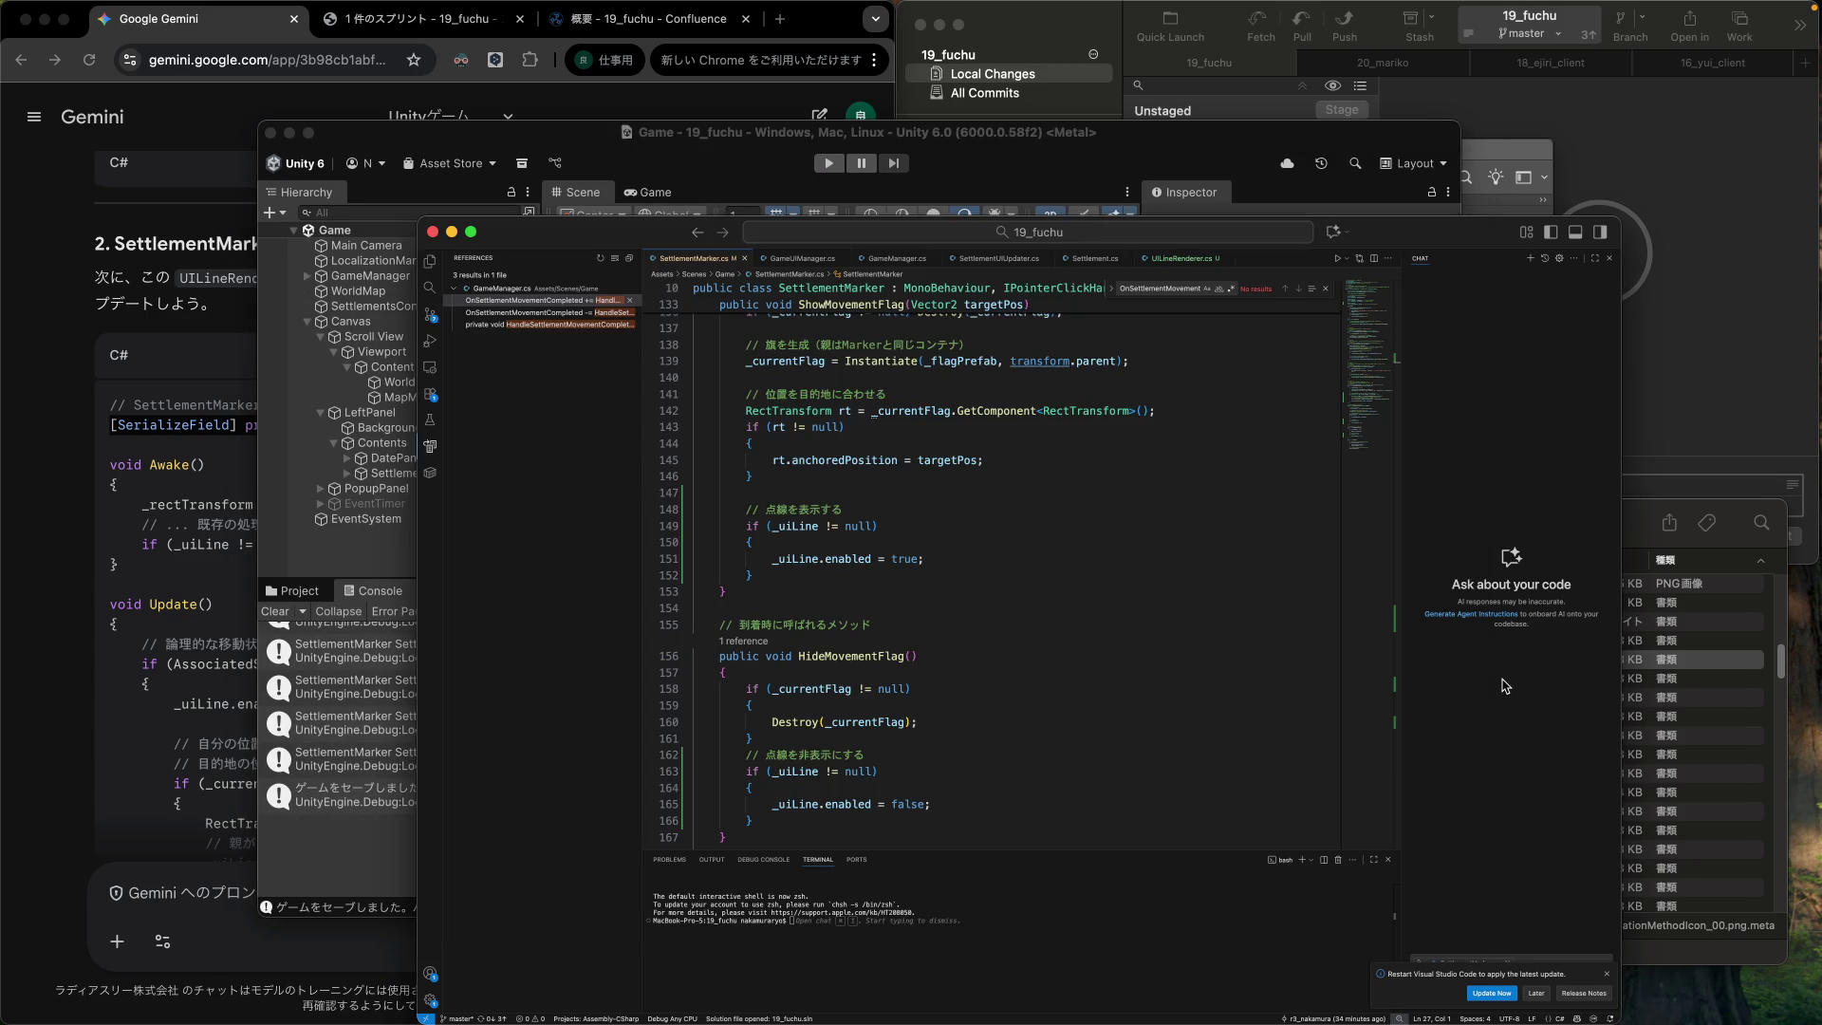
pyautogui.click(1505, 685)
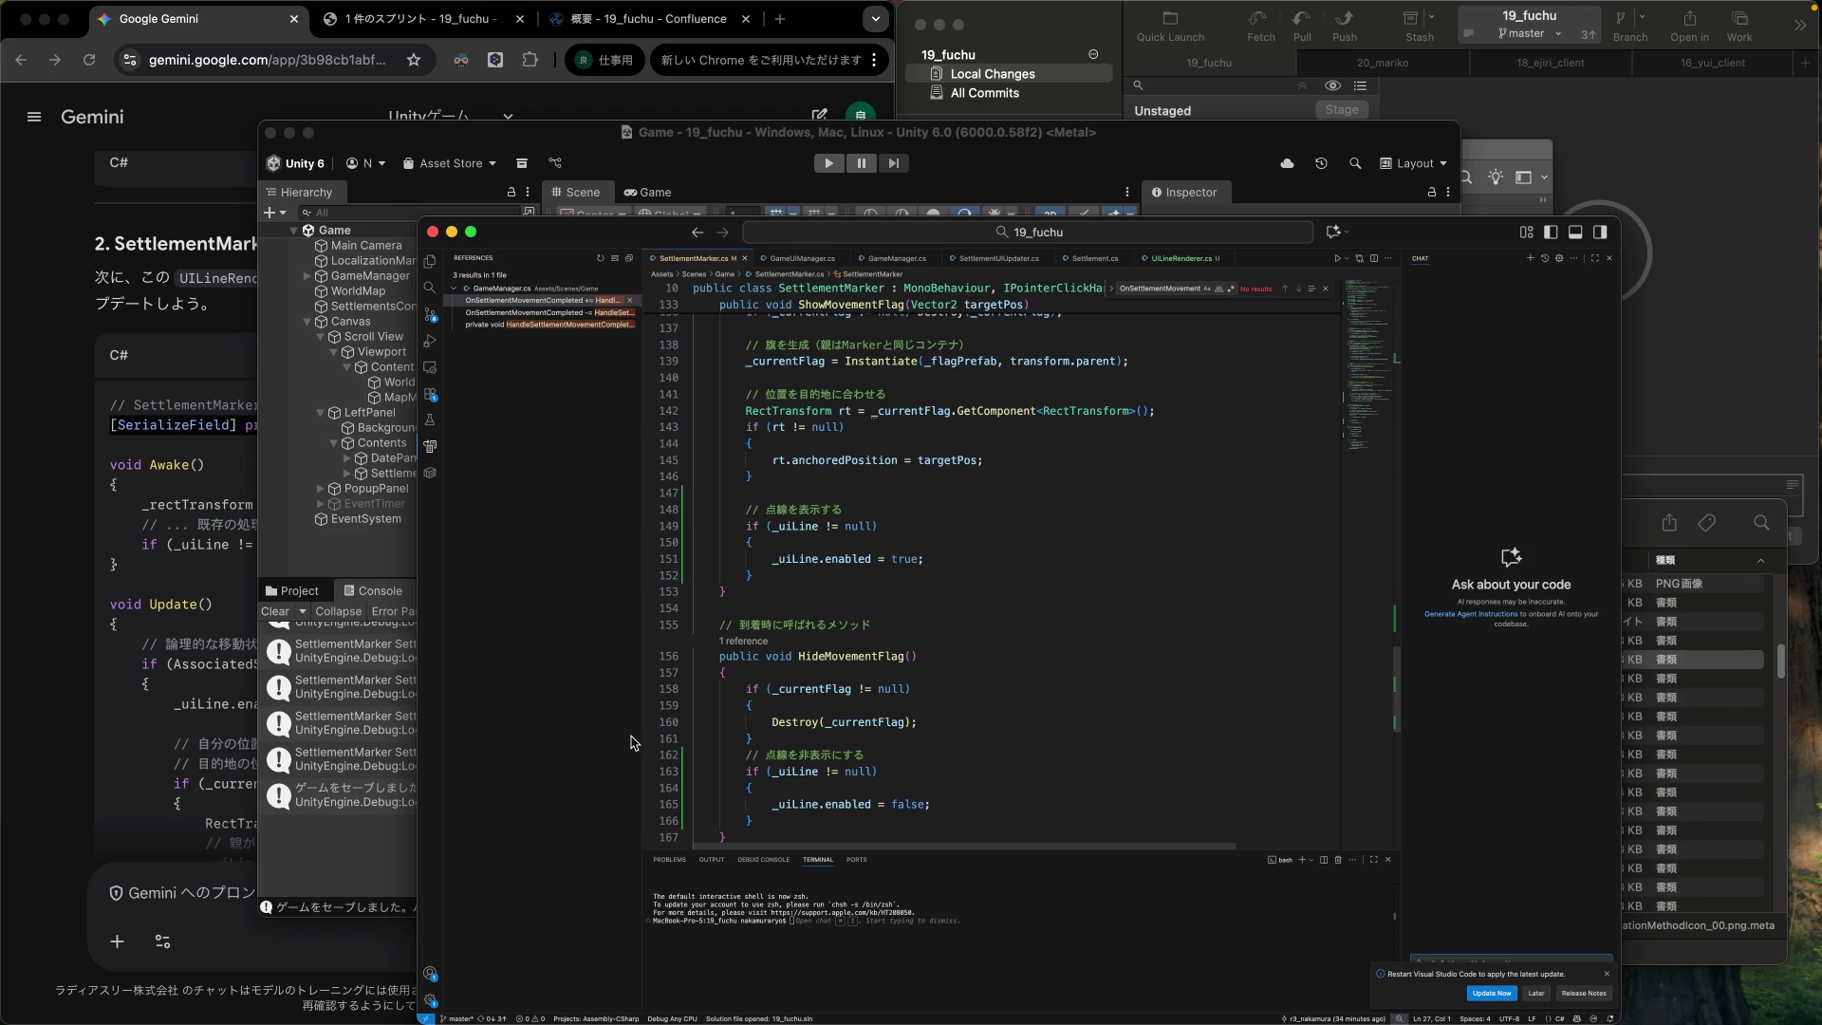
# Switch from the code editor to LineDot.png in Photoshop.
pyautogui.moveTo(562, 997)
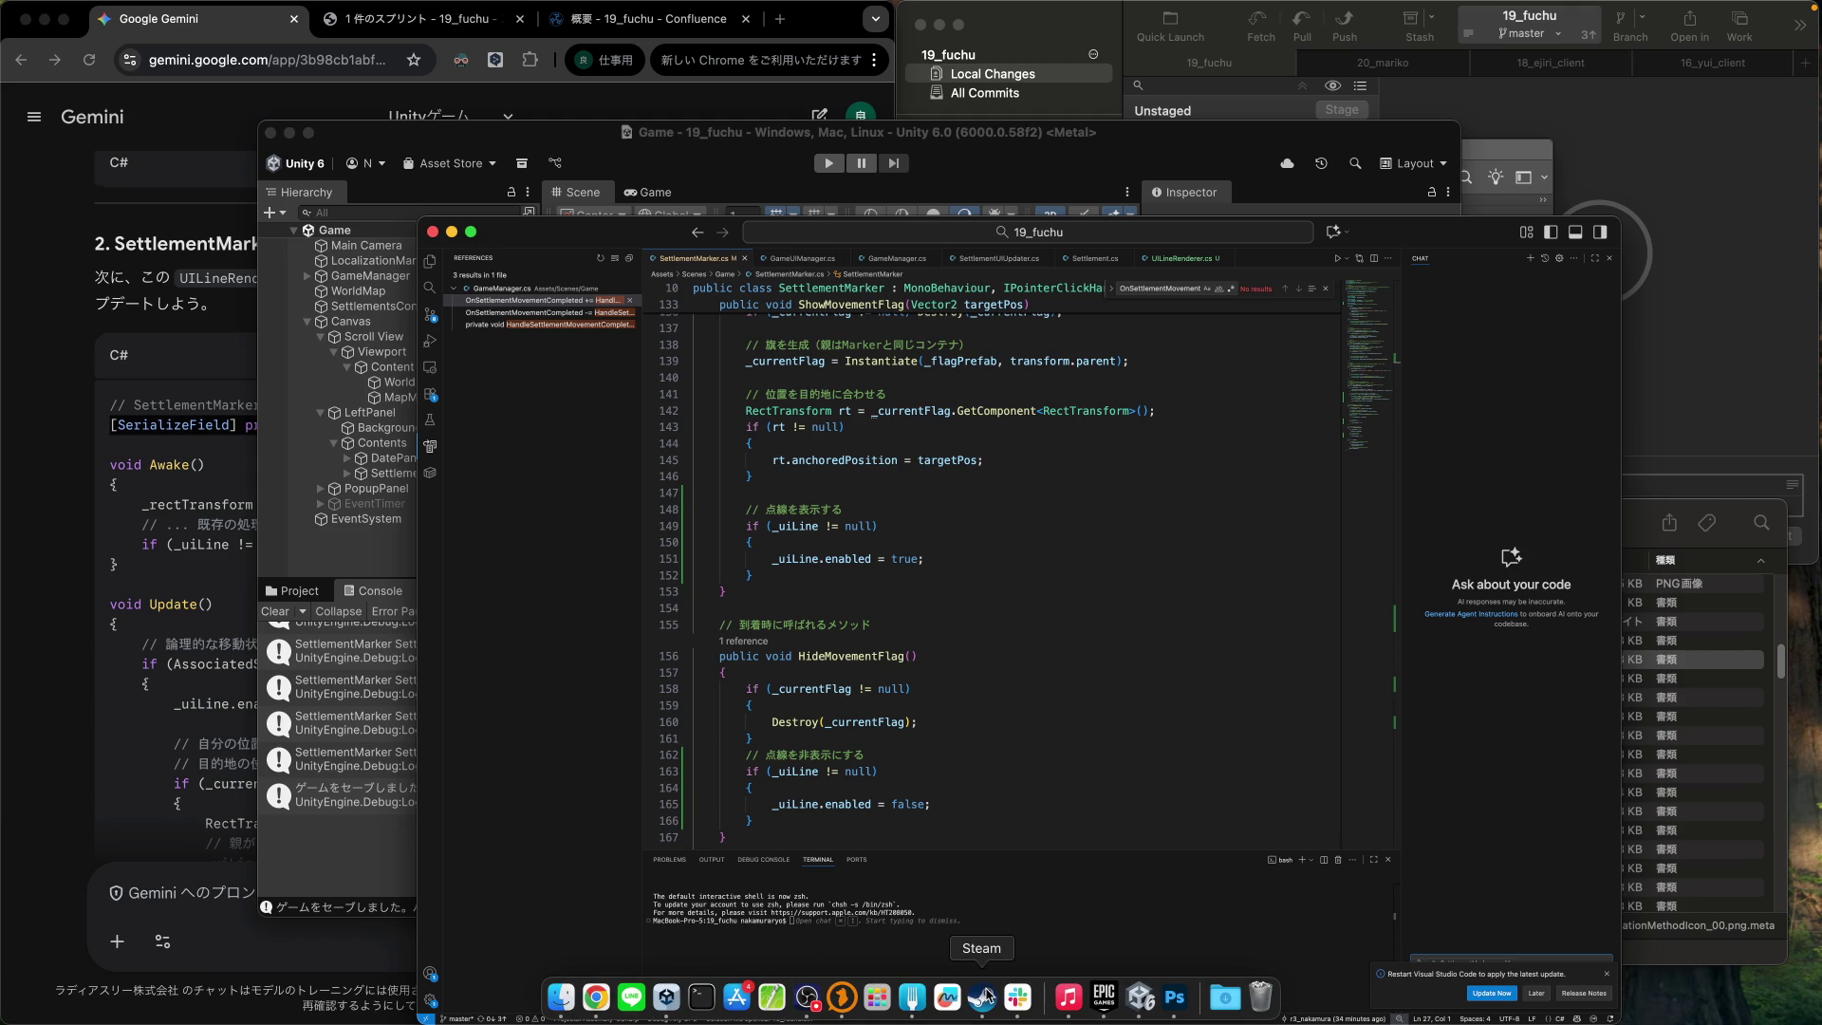
pyautogui.click(1174, 998)
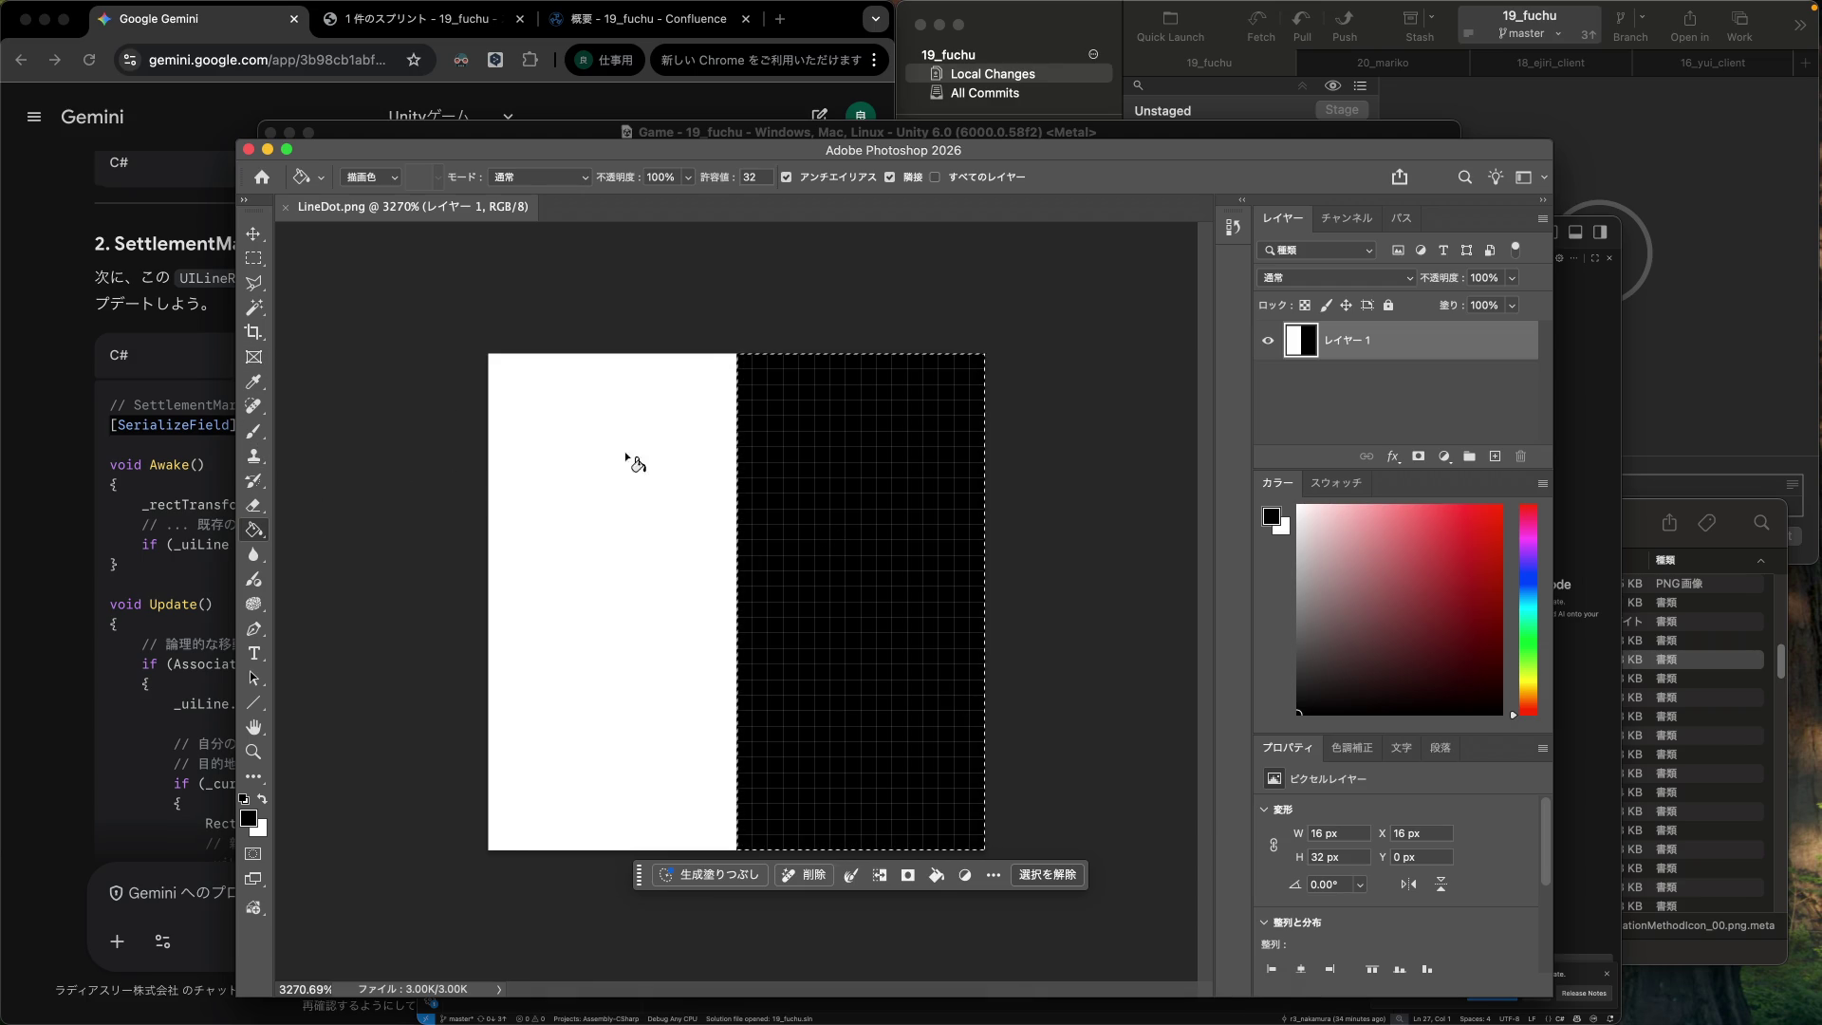
# Clear LineDot.png's black right half to transparency and save the file.
pyautogui.press('Delete')
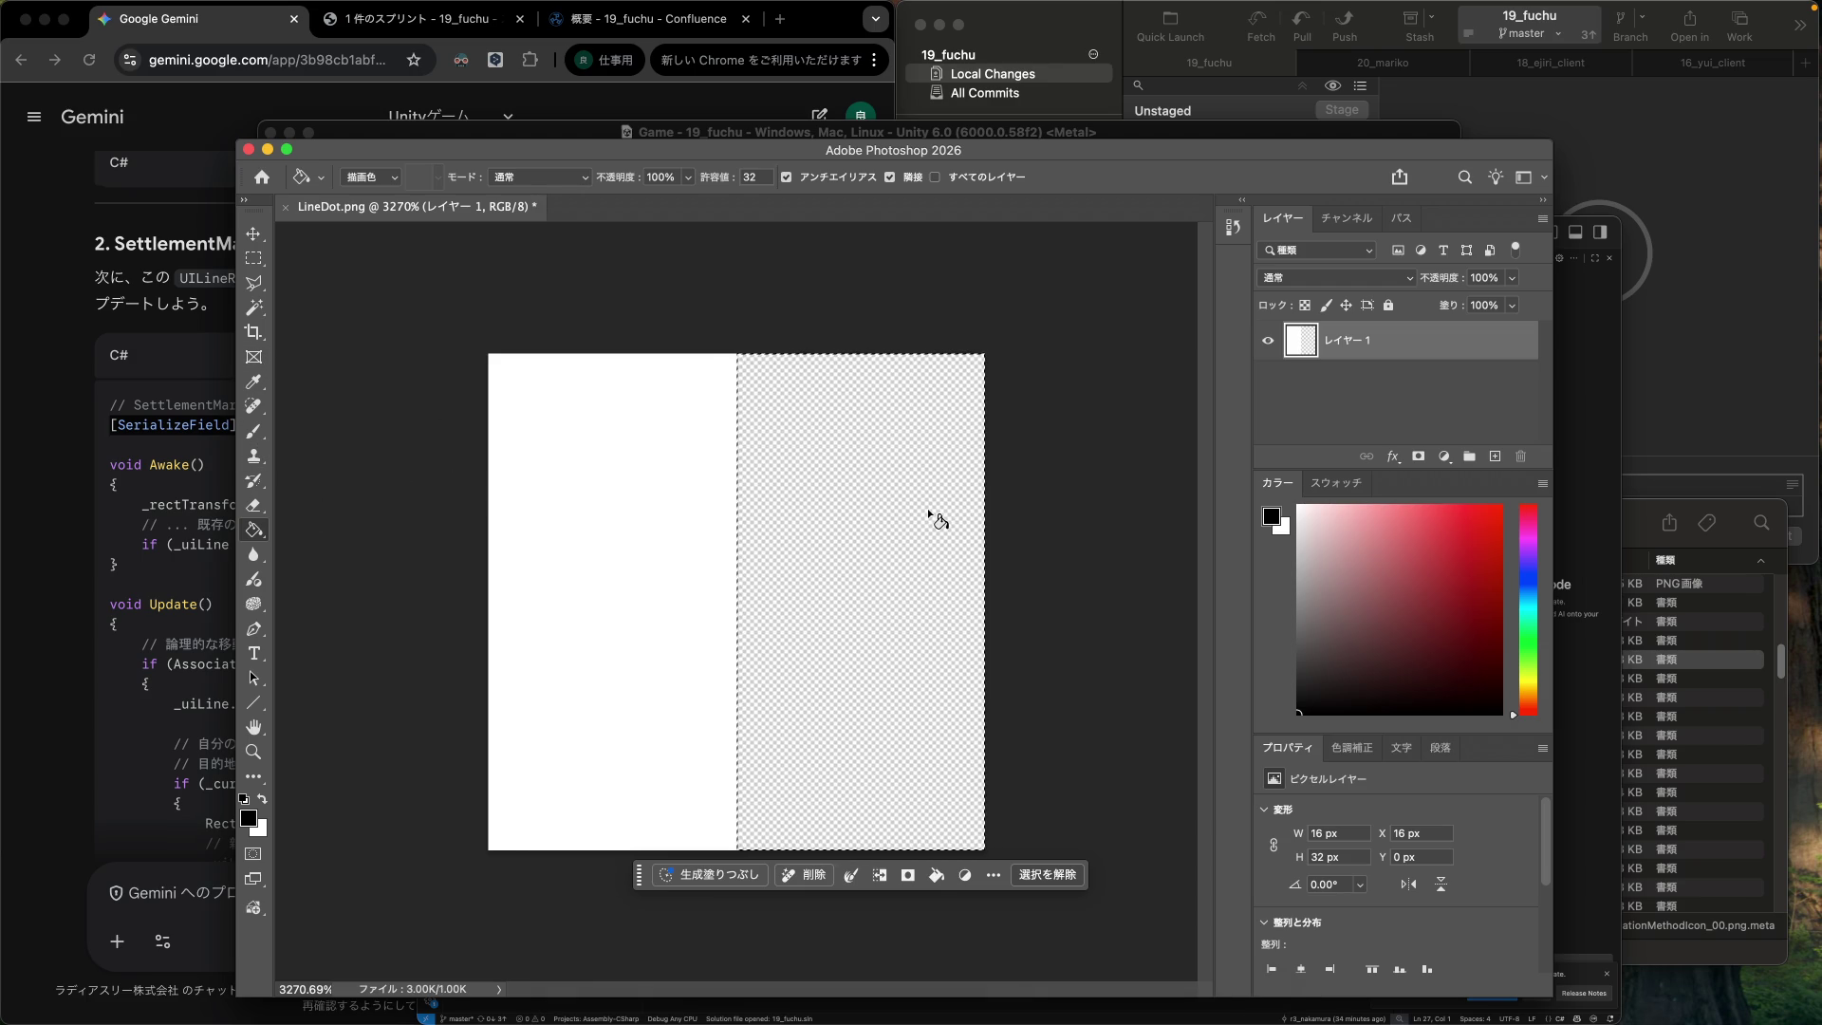
pyautogui.hotkey('ctrl', 's')
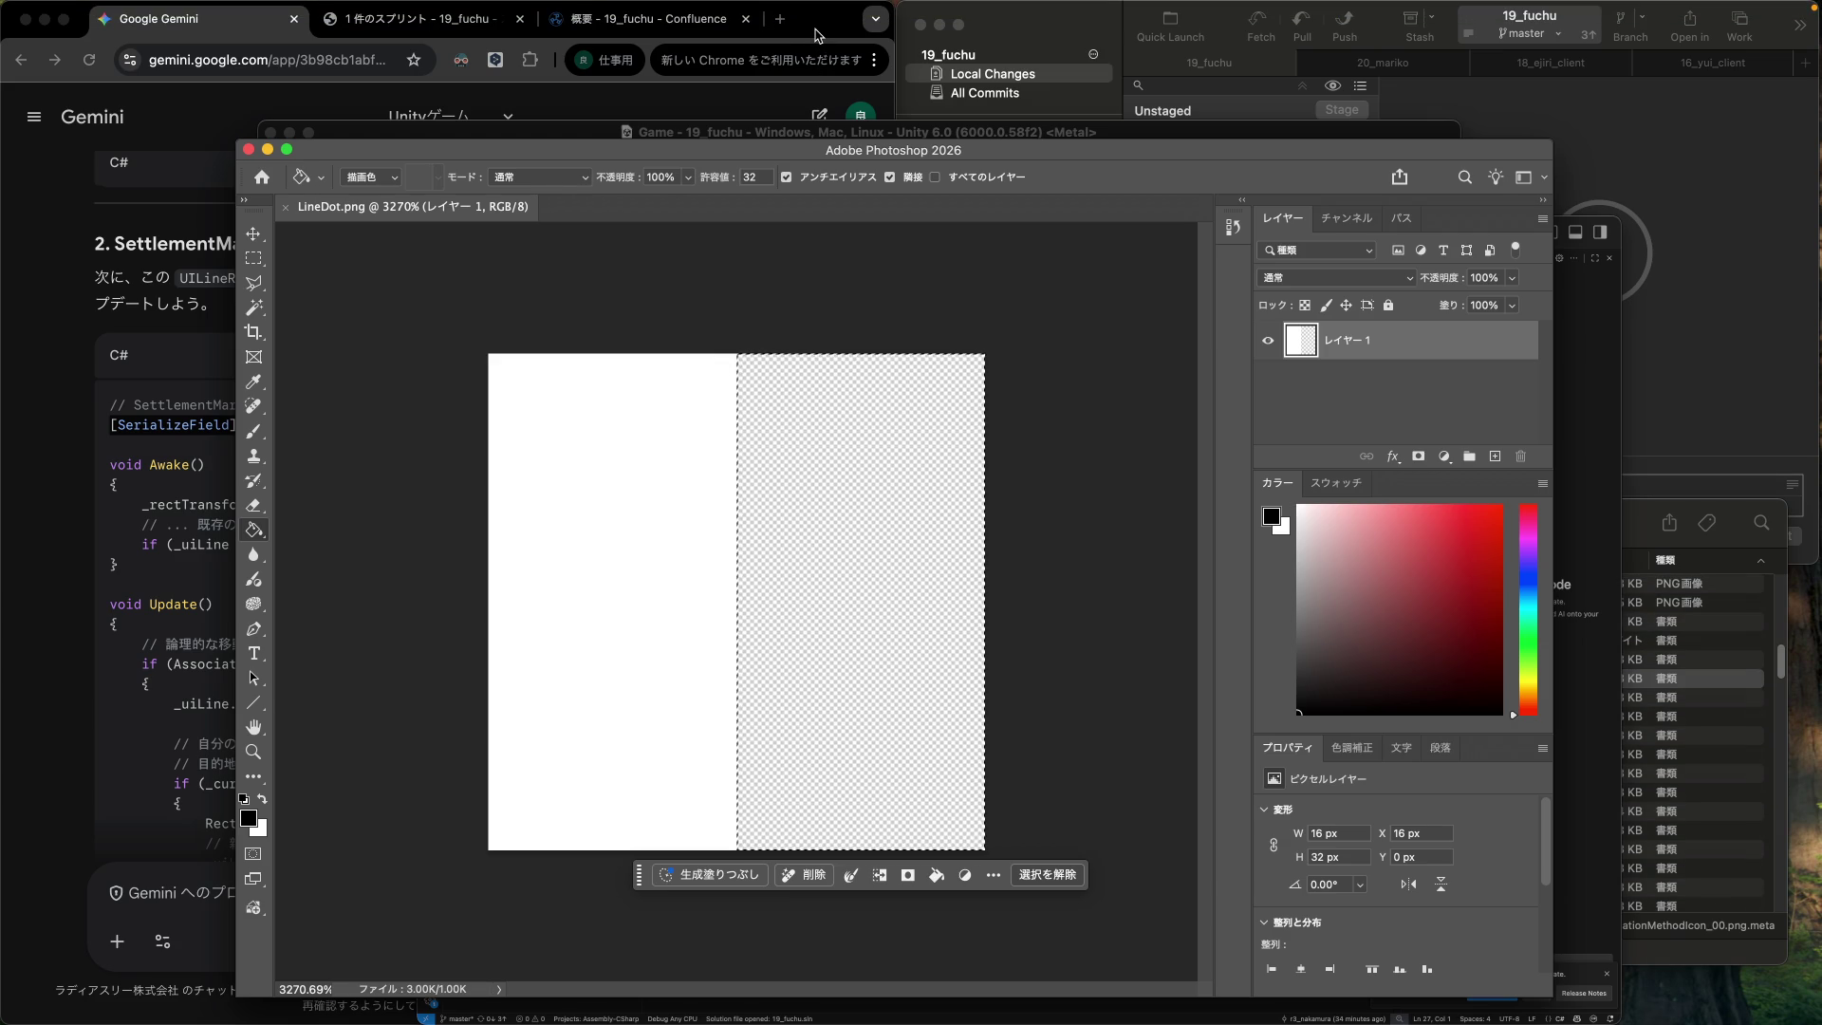
pyautogui.click(817, 35)
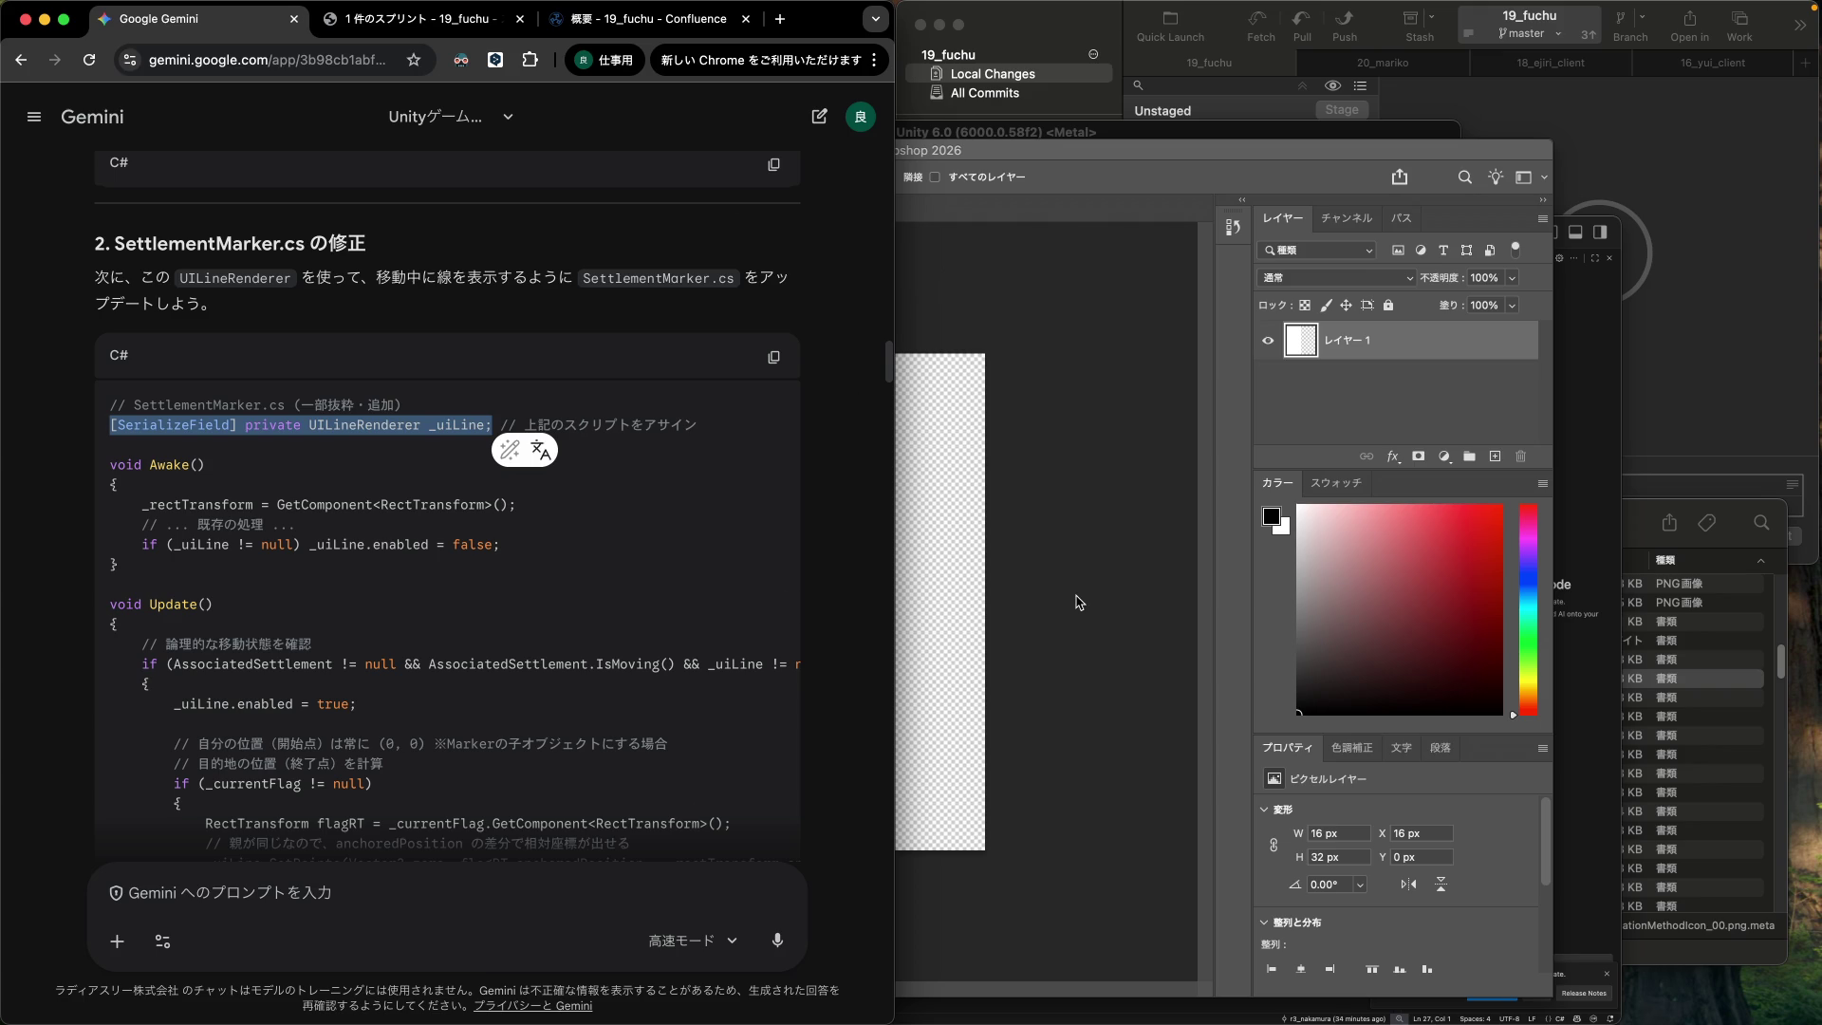
# Go back through Unity's Project assets to SettlementMarker.cs in the code editor.
pyautogui.click(1120, 136)
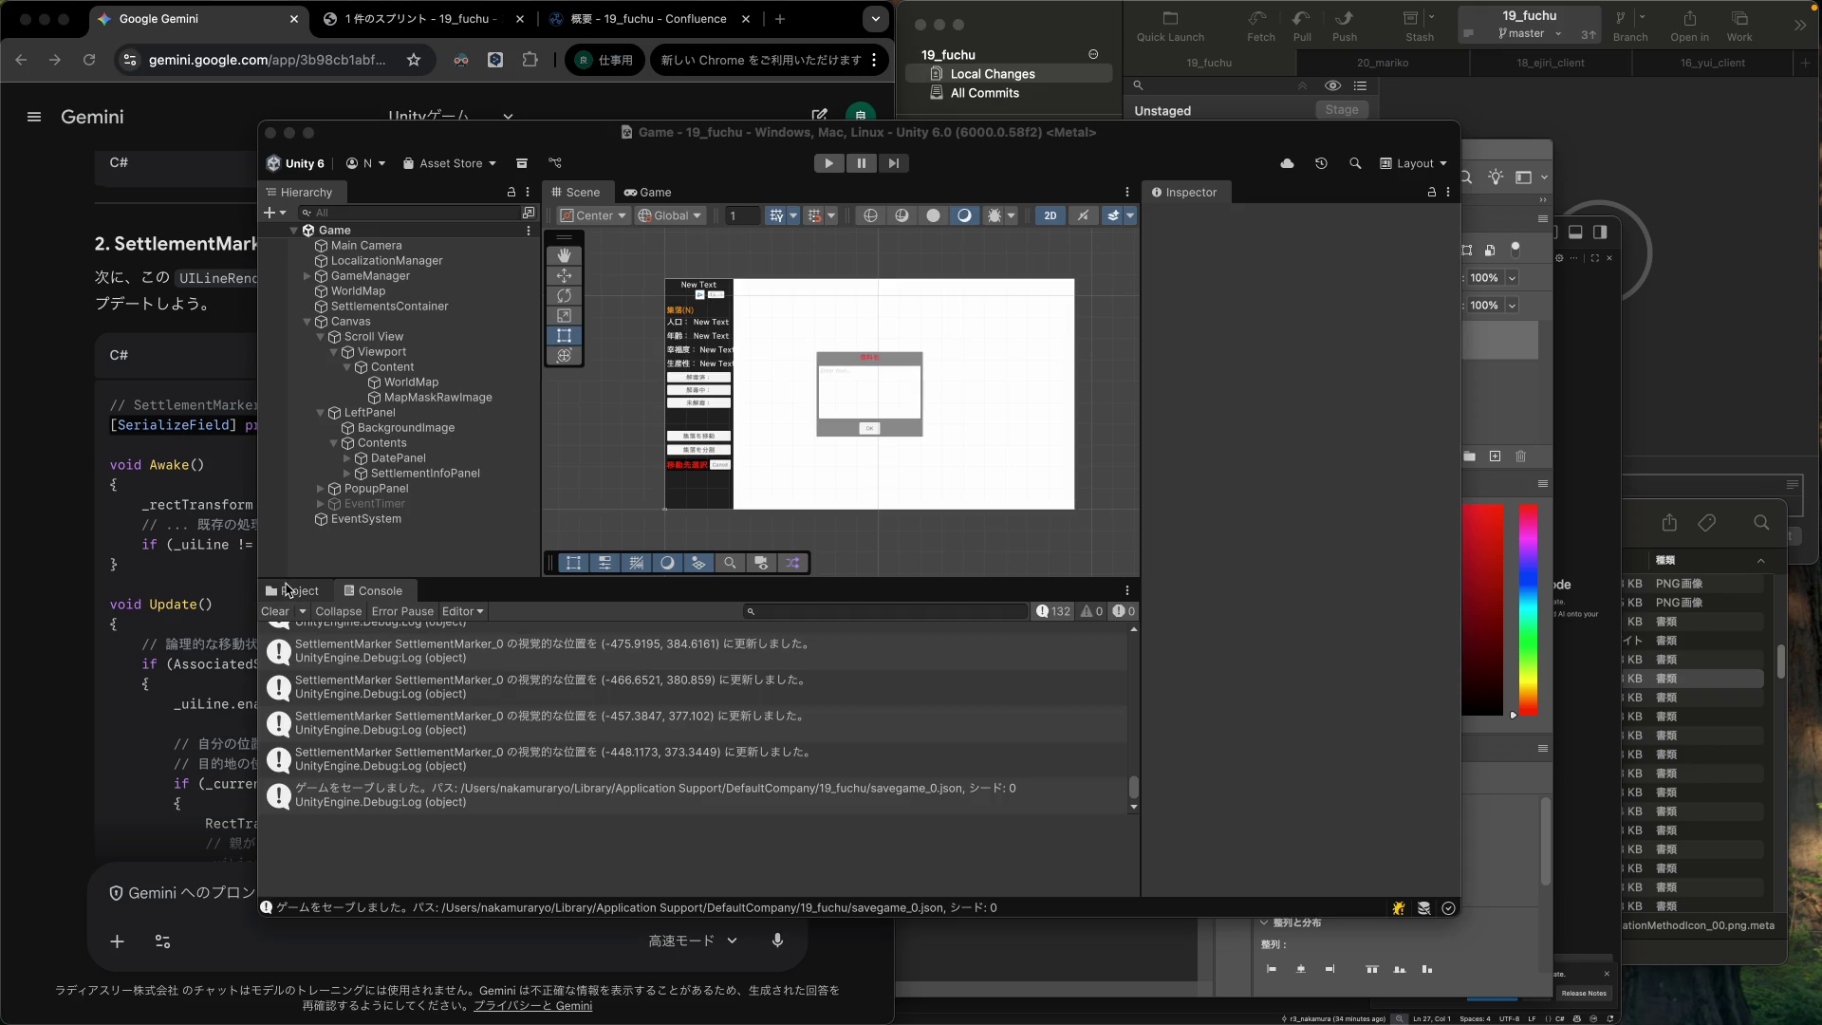
pyautogui.click(287, 590)
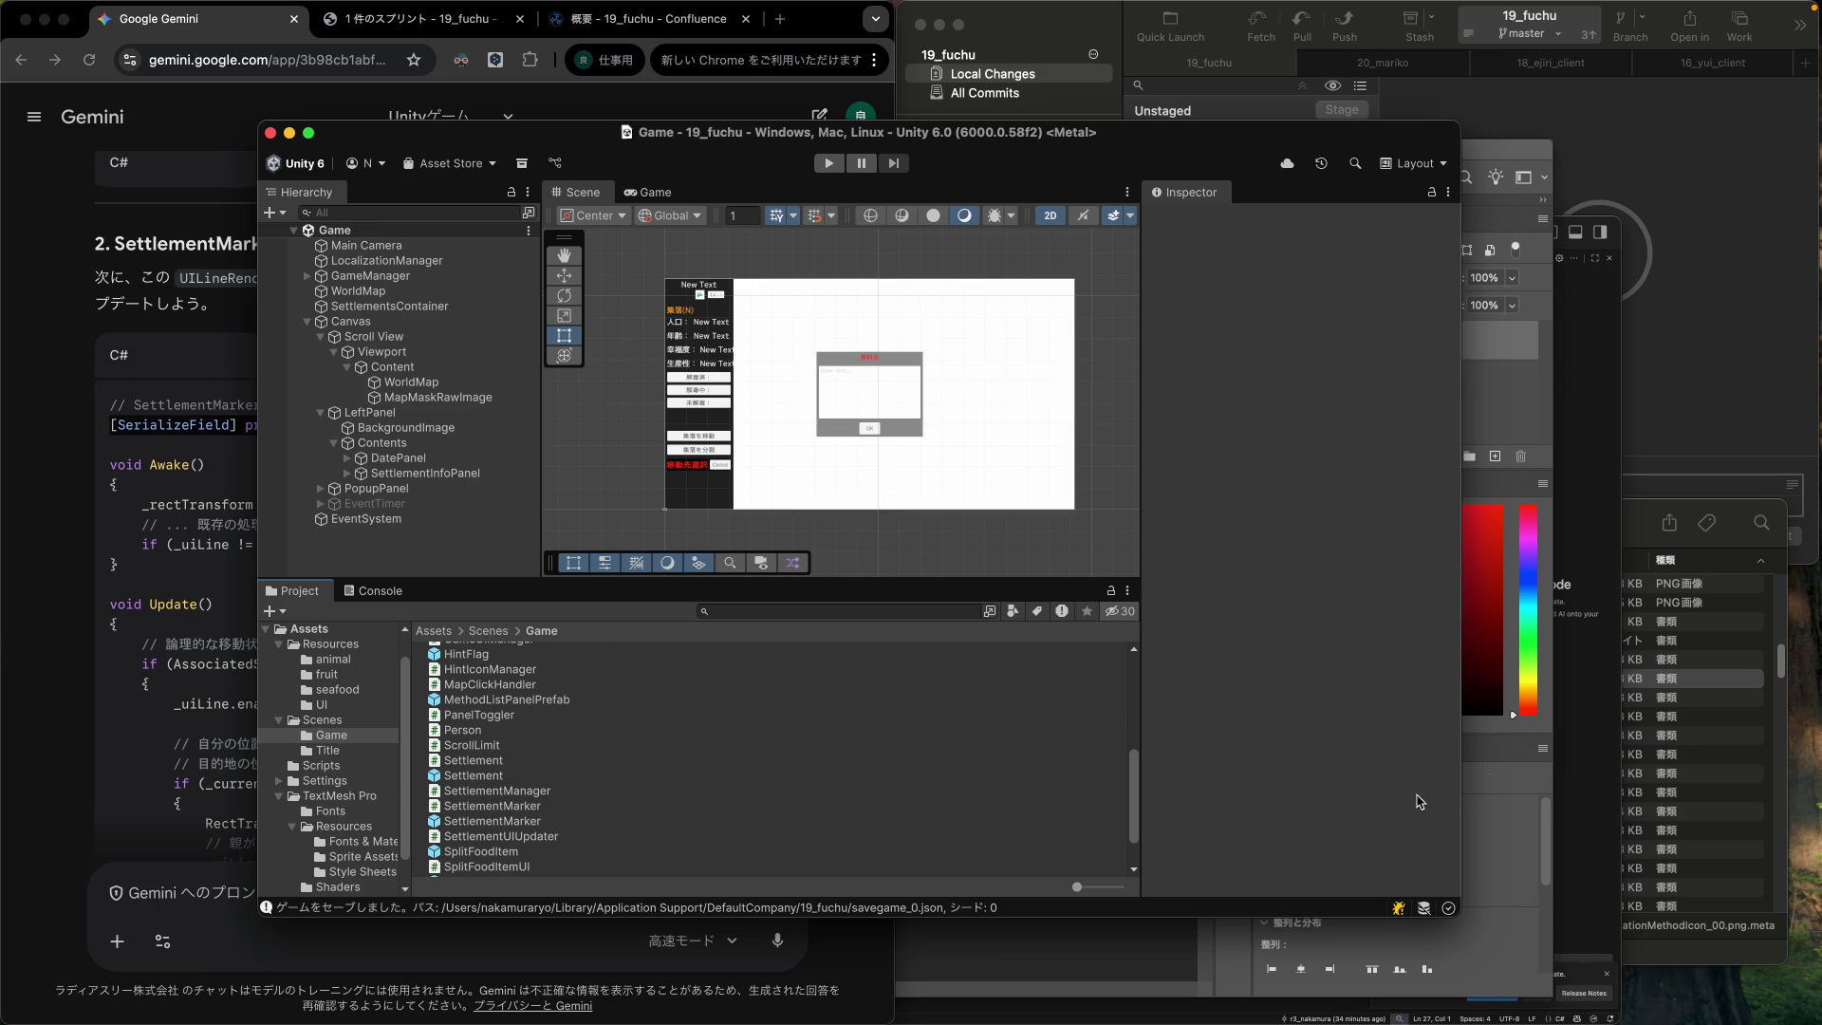
pyautogui.click(1614, 724)
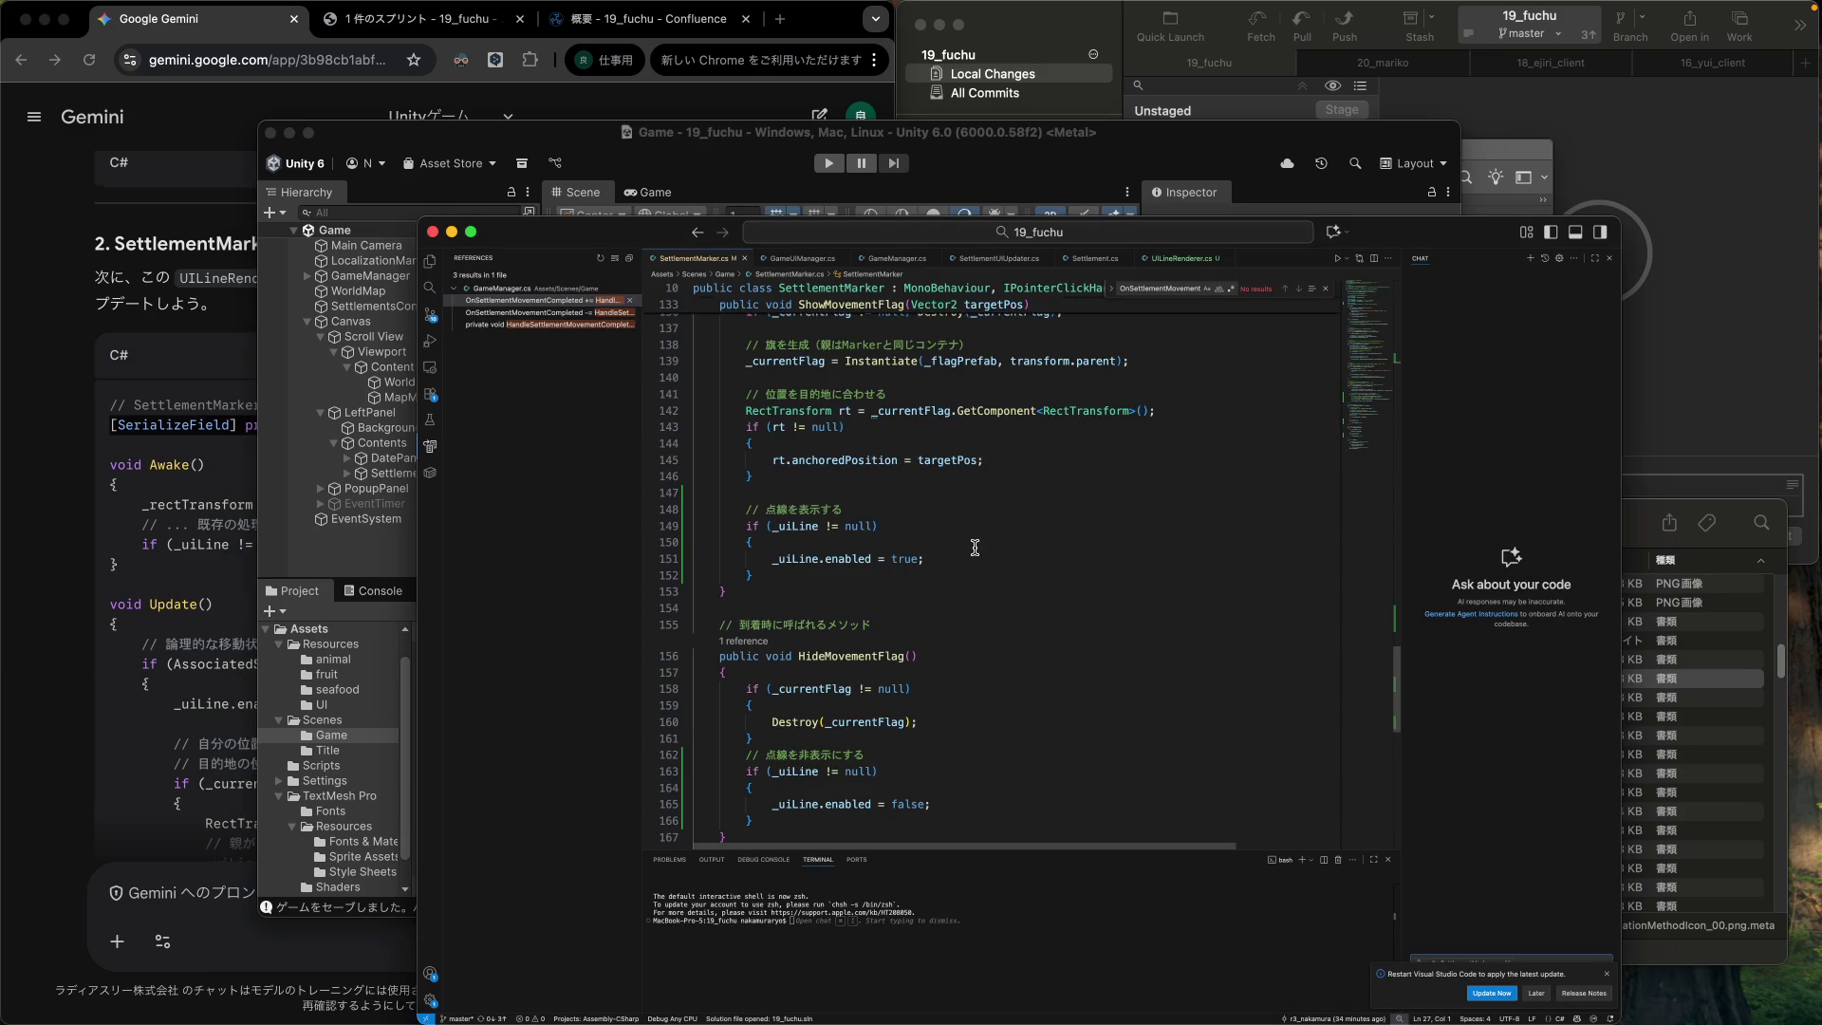
# Change the default dashSize in UILineRenderer.cs from 2f to 10f.
pyautogui.scroll(20, 974, 548)
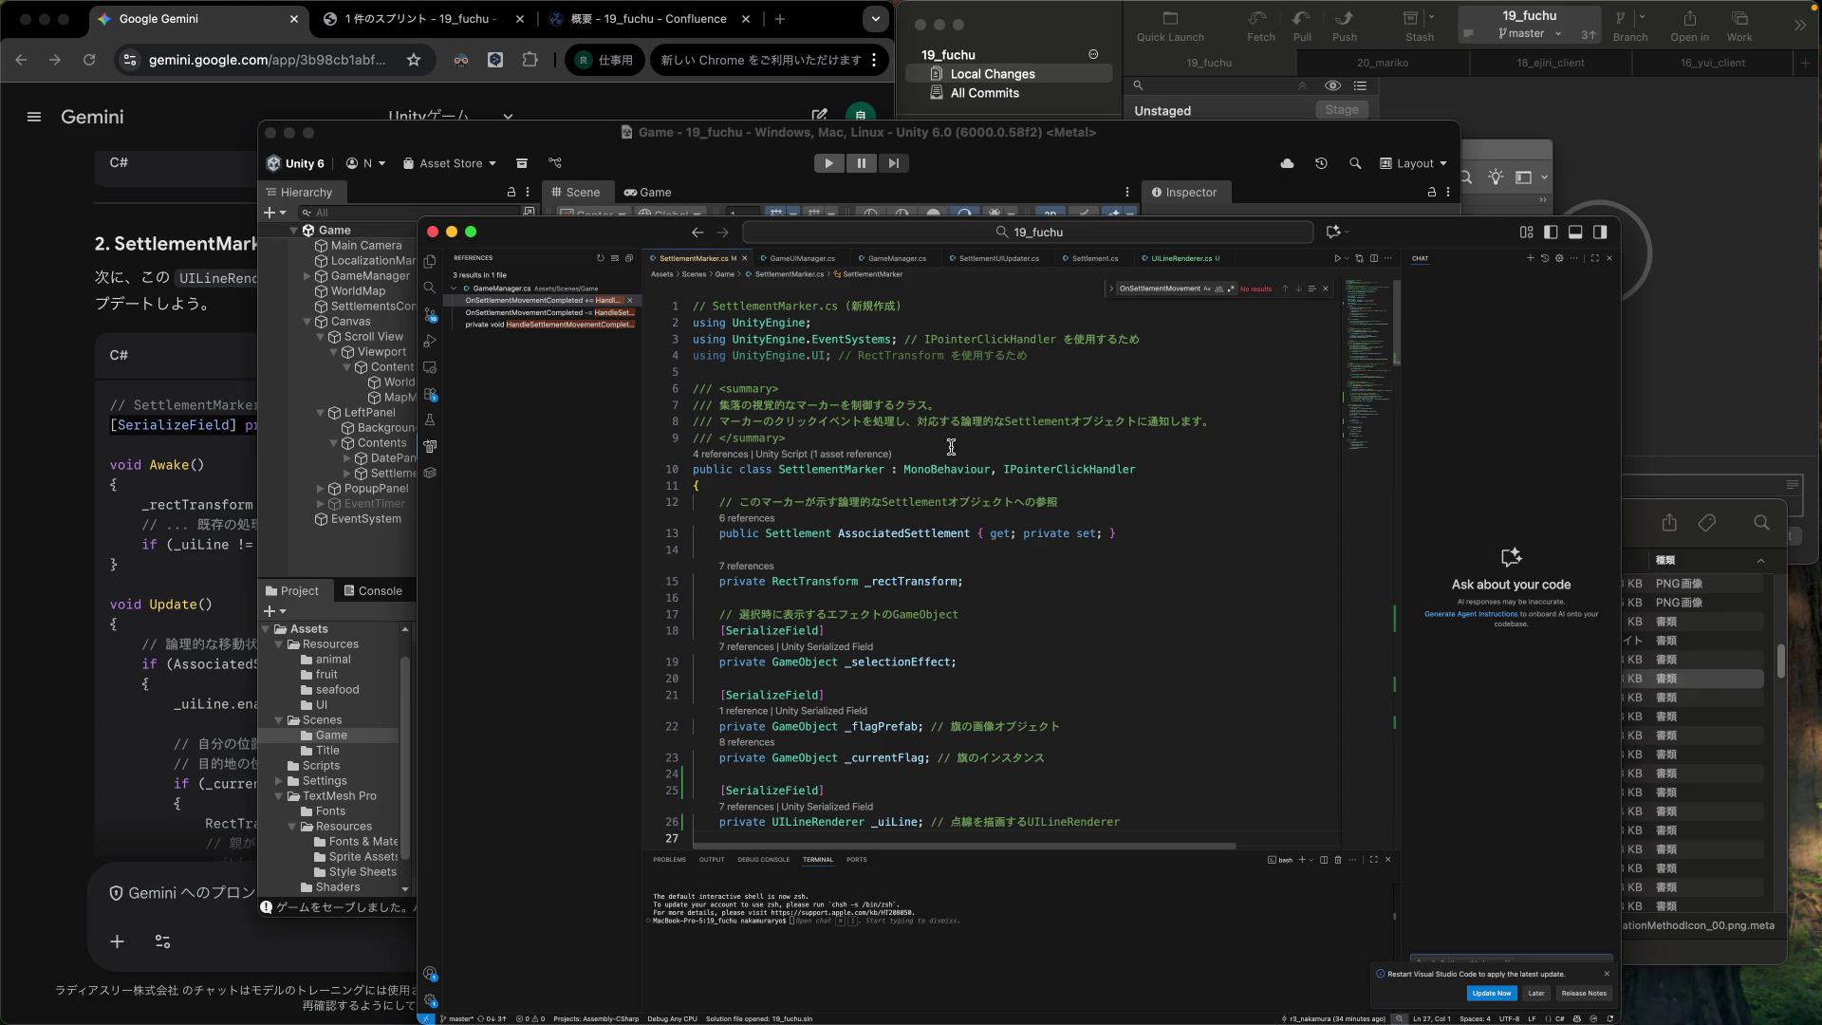
pyautogui.click(1178, 258)
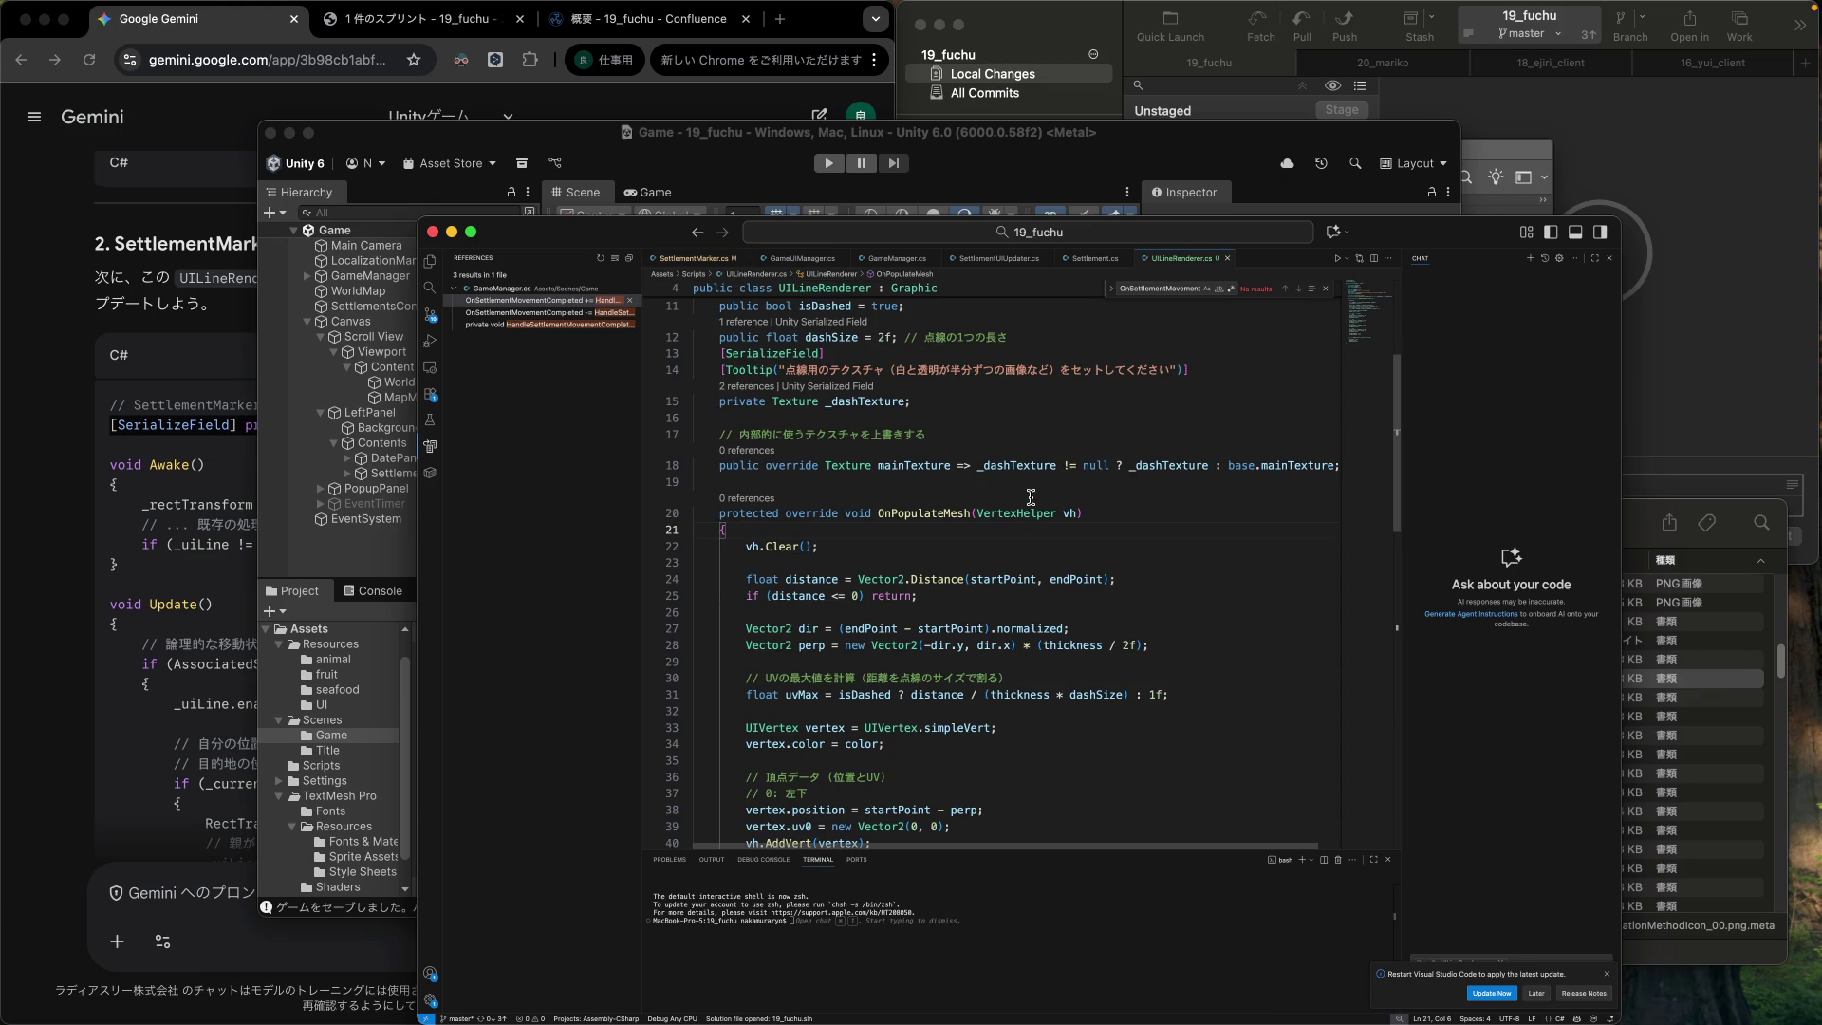
pyautogui.scroll(3, 1028, 494)
pyautogui.click(886, 481)
pyautogui.hotkey('shift', 'Left')
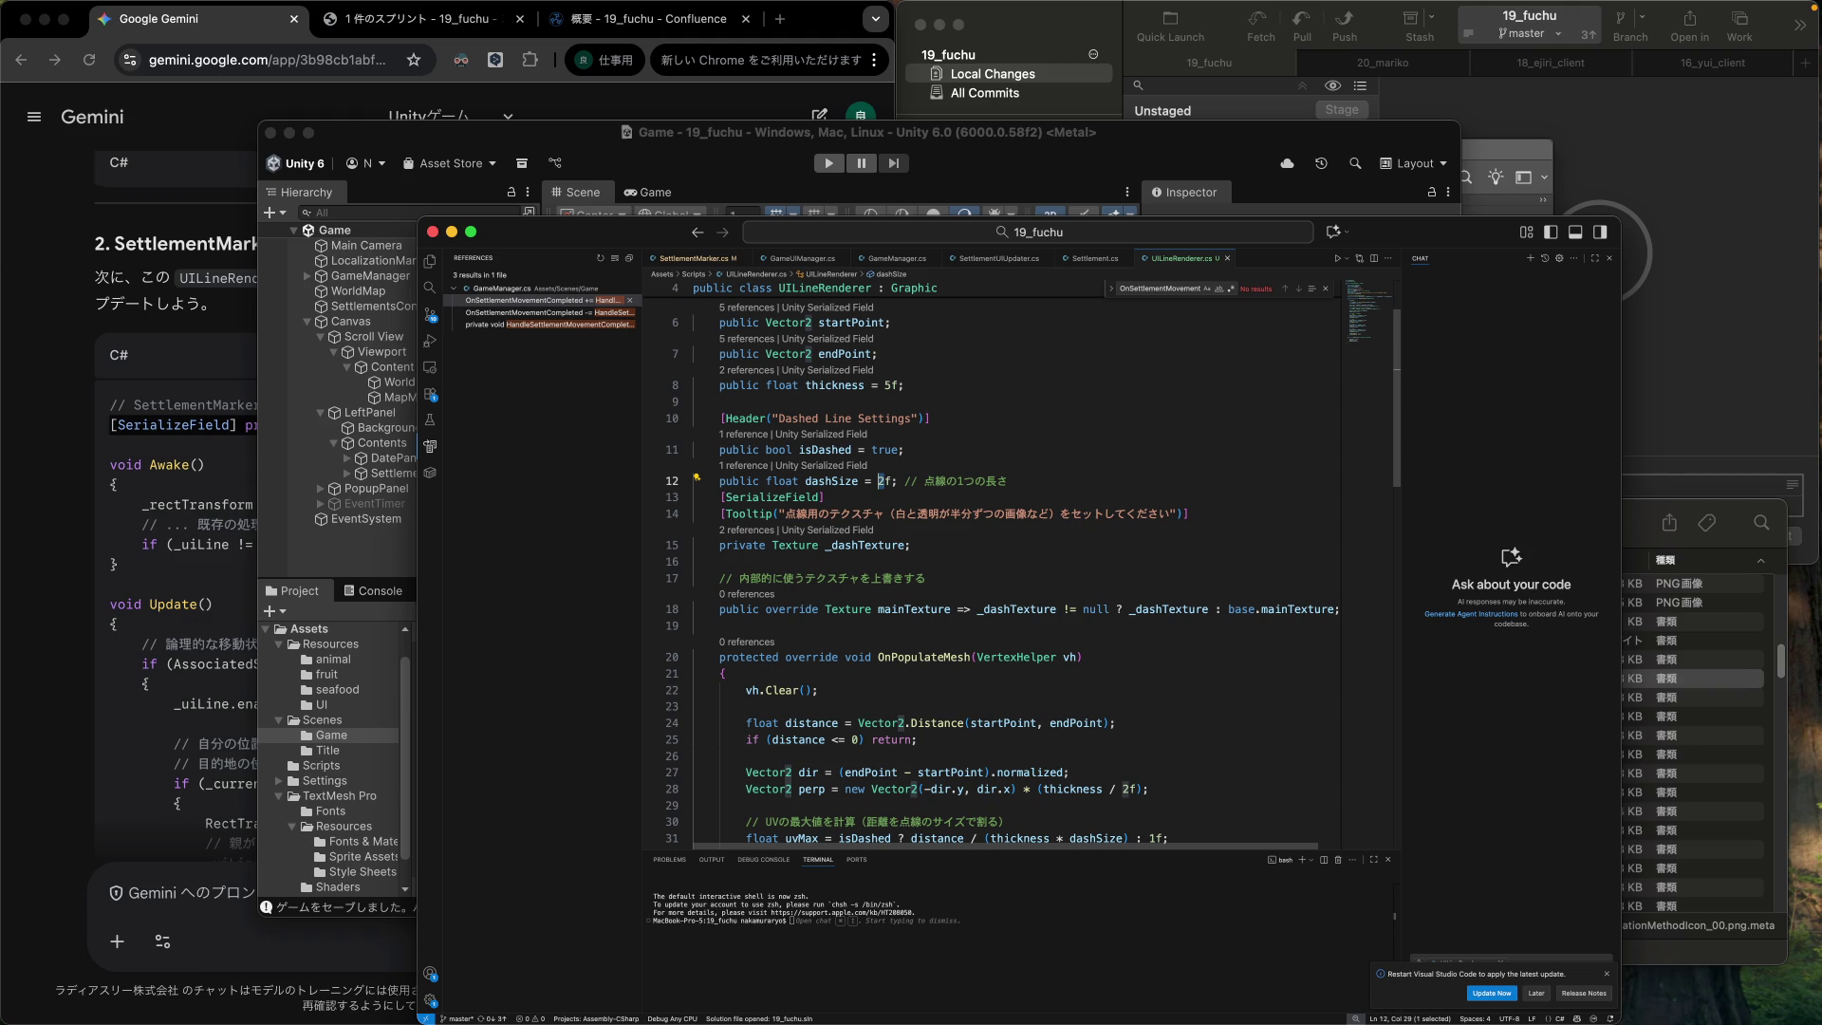
pyautogui.write('10')
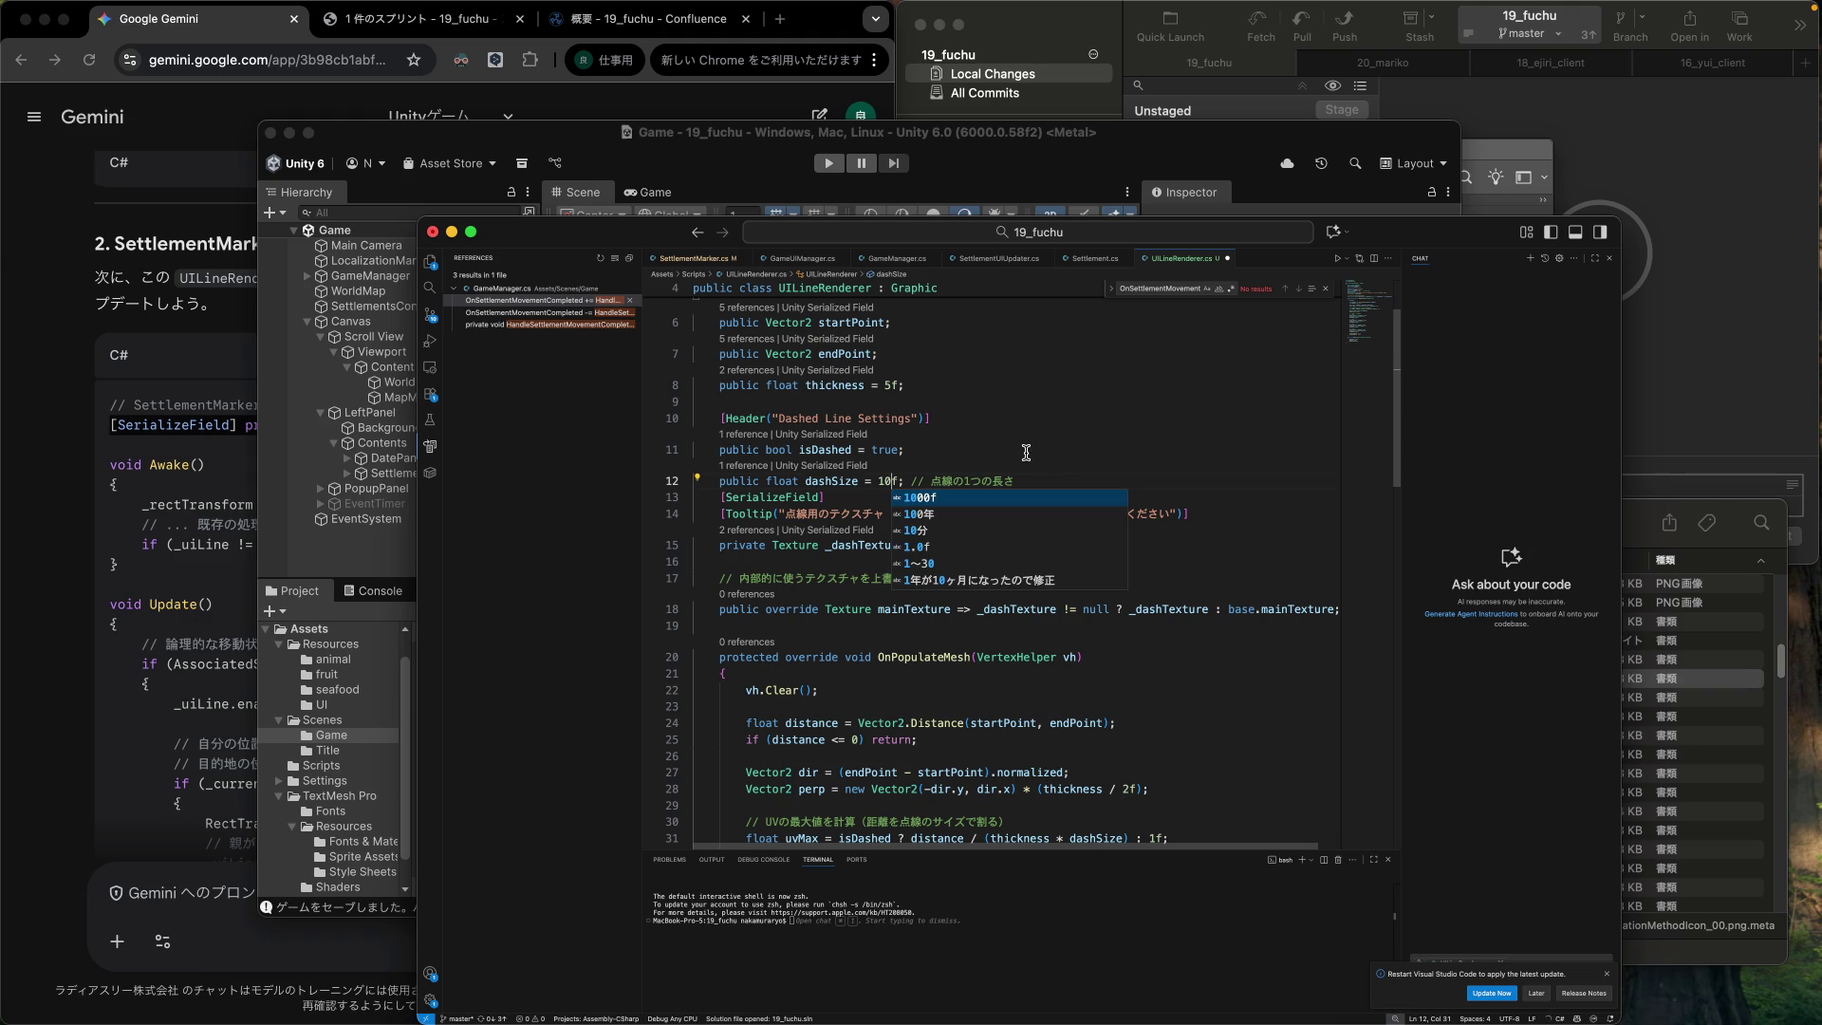
pyautogui.click(1013, 479)
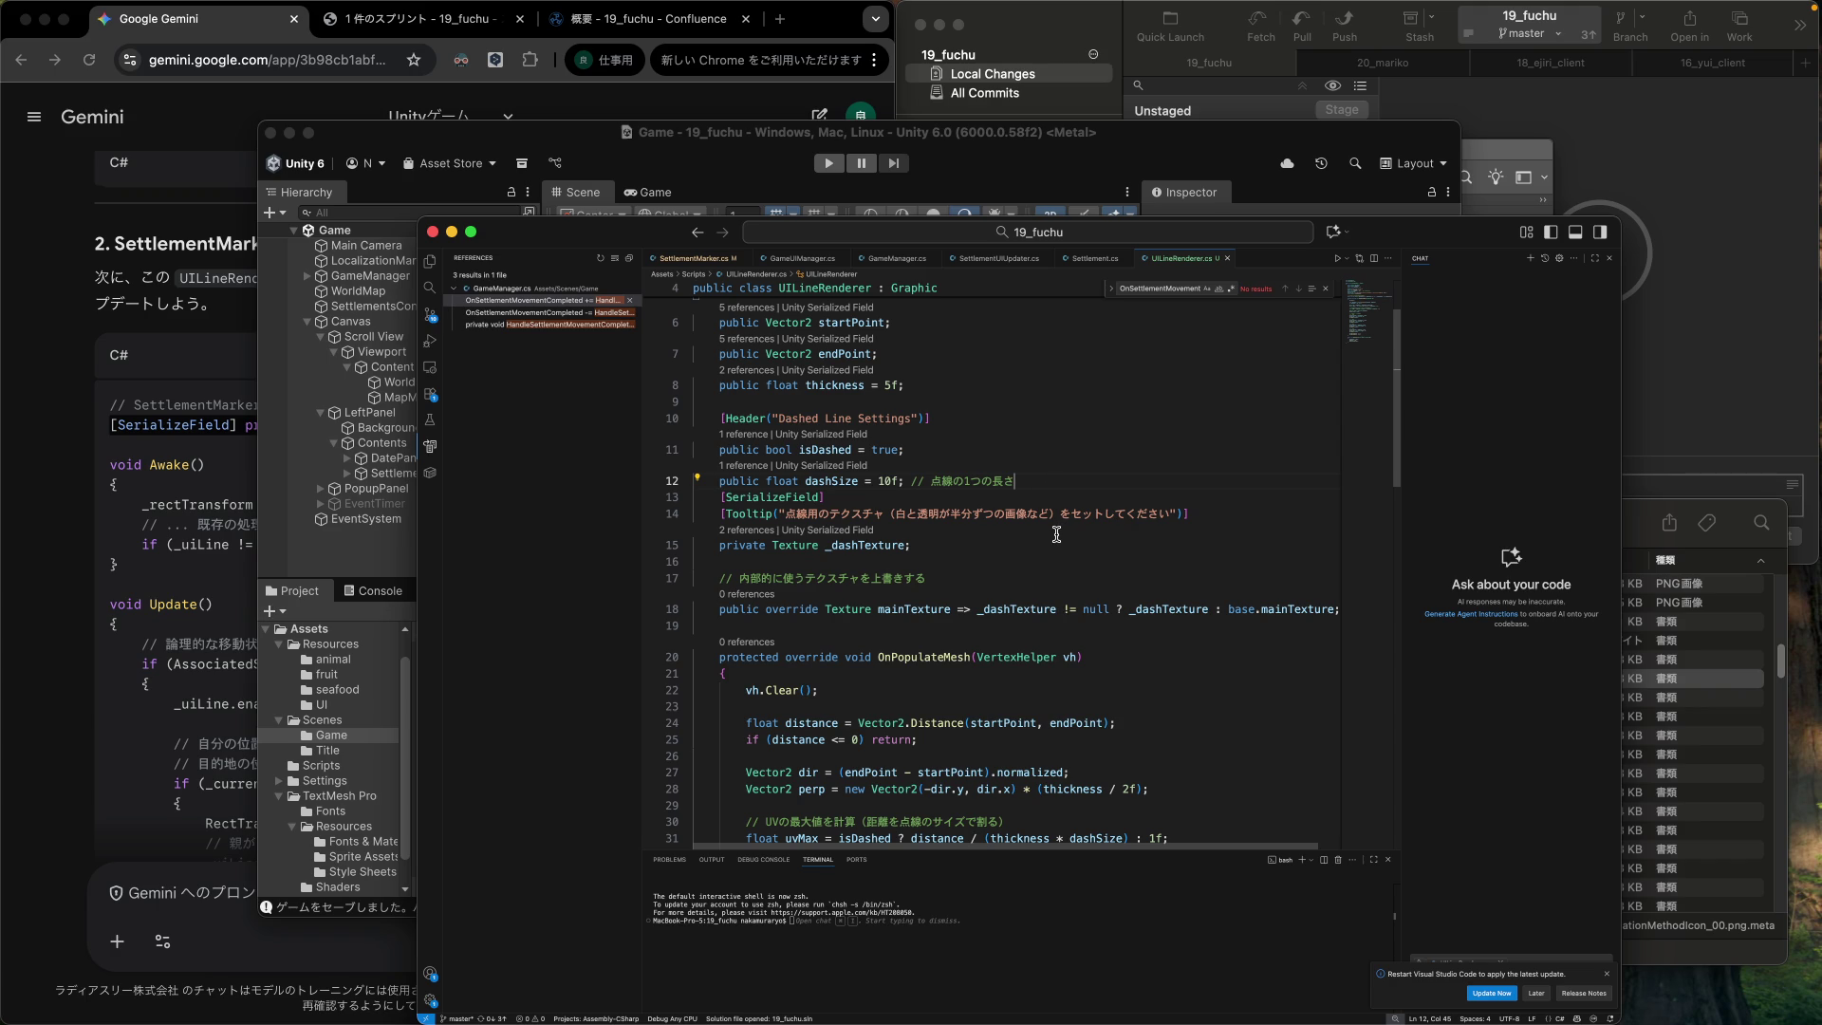
# Review OnPopulateMesh's quad and UV code, then return to Unity.
pyautogui.scroll(-2, 1056, 536)
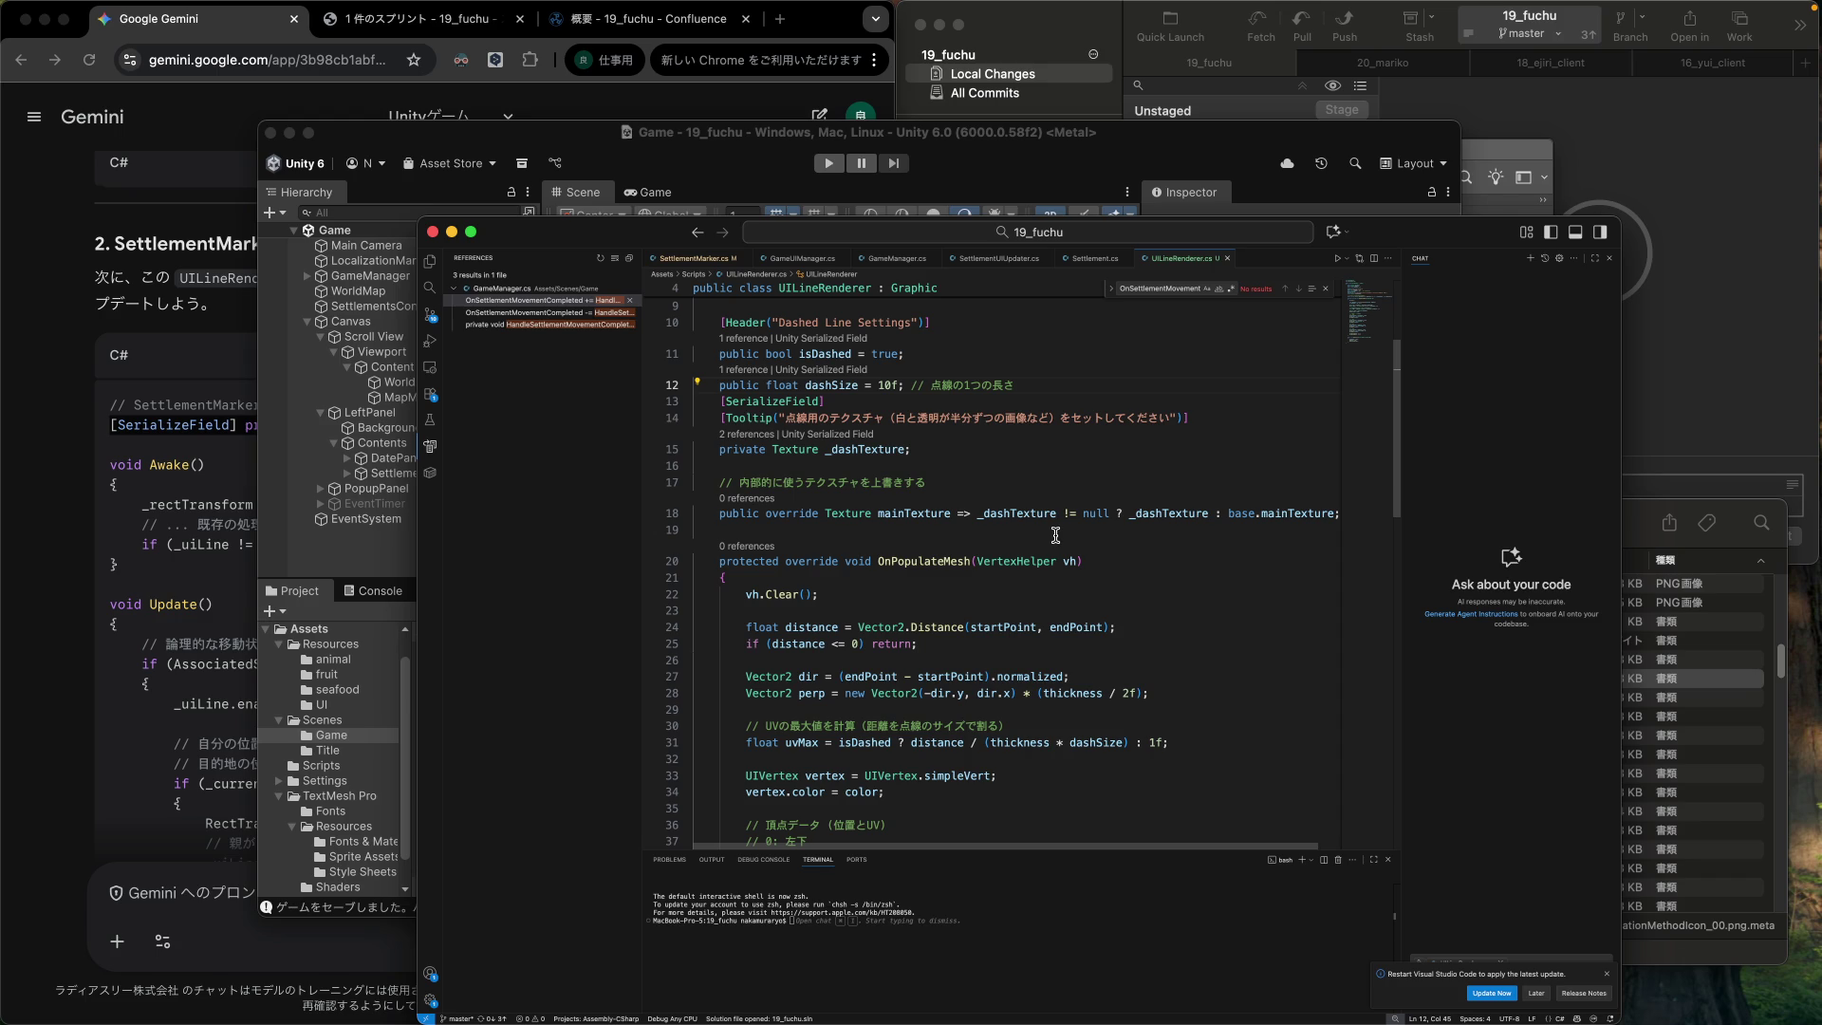
pyautogui.scroll(-3, 1056, 536)
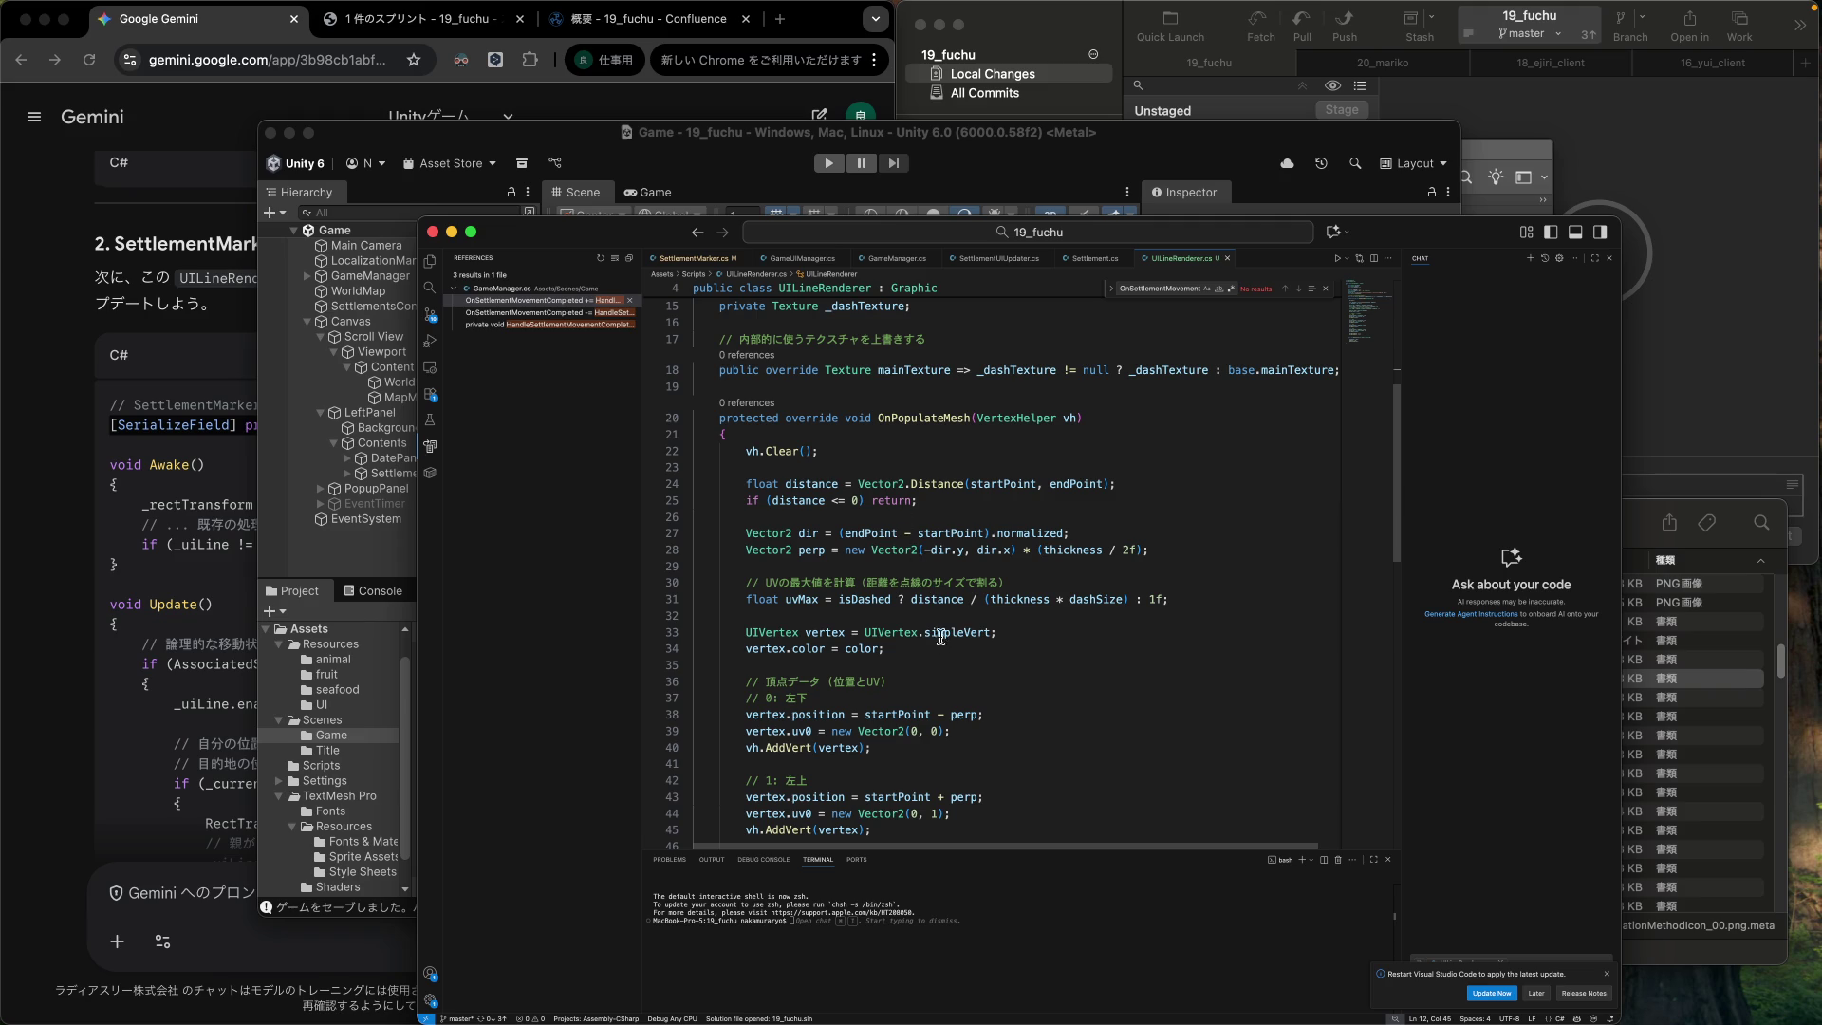
pyautogui.scroll(-7, 966, 668)
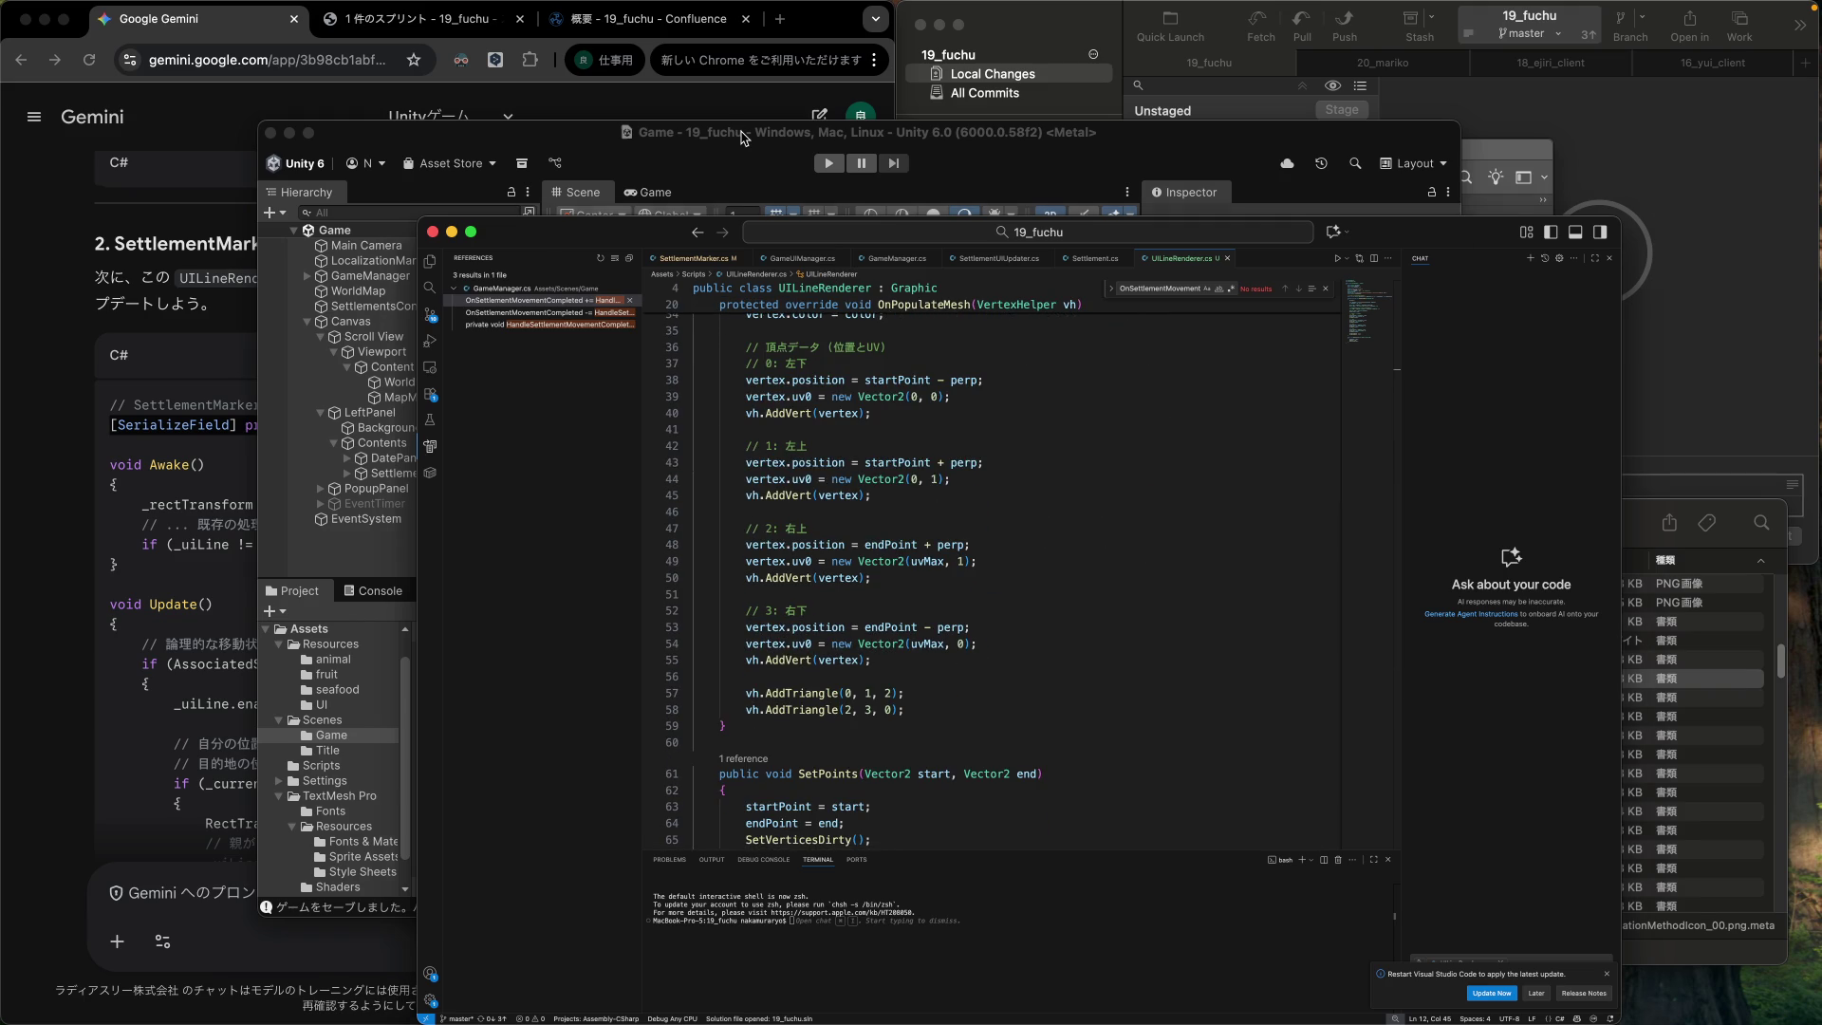
pyautogui.click(742, 134)
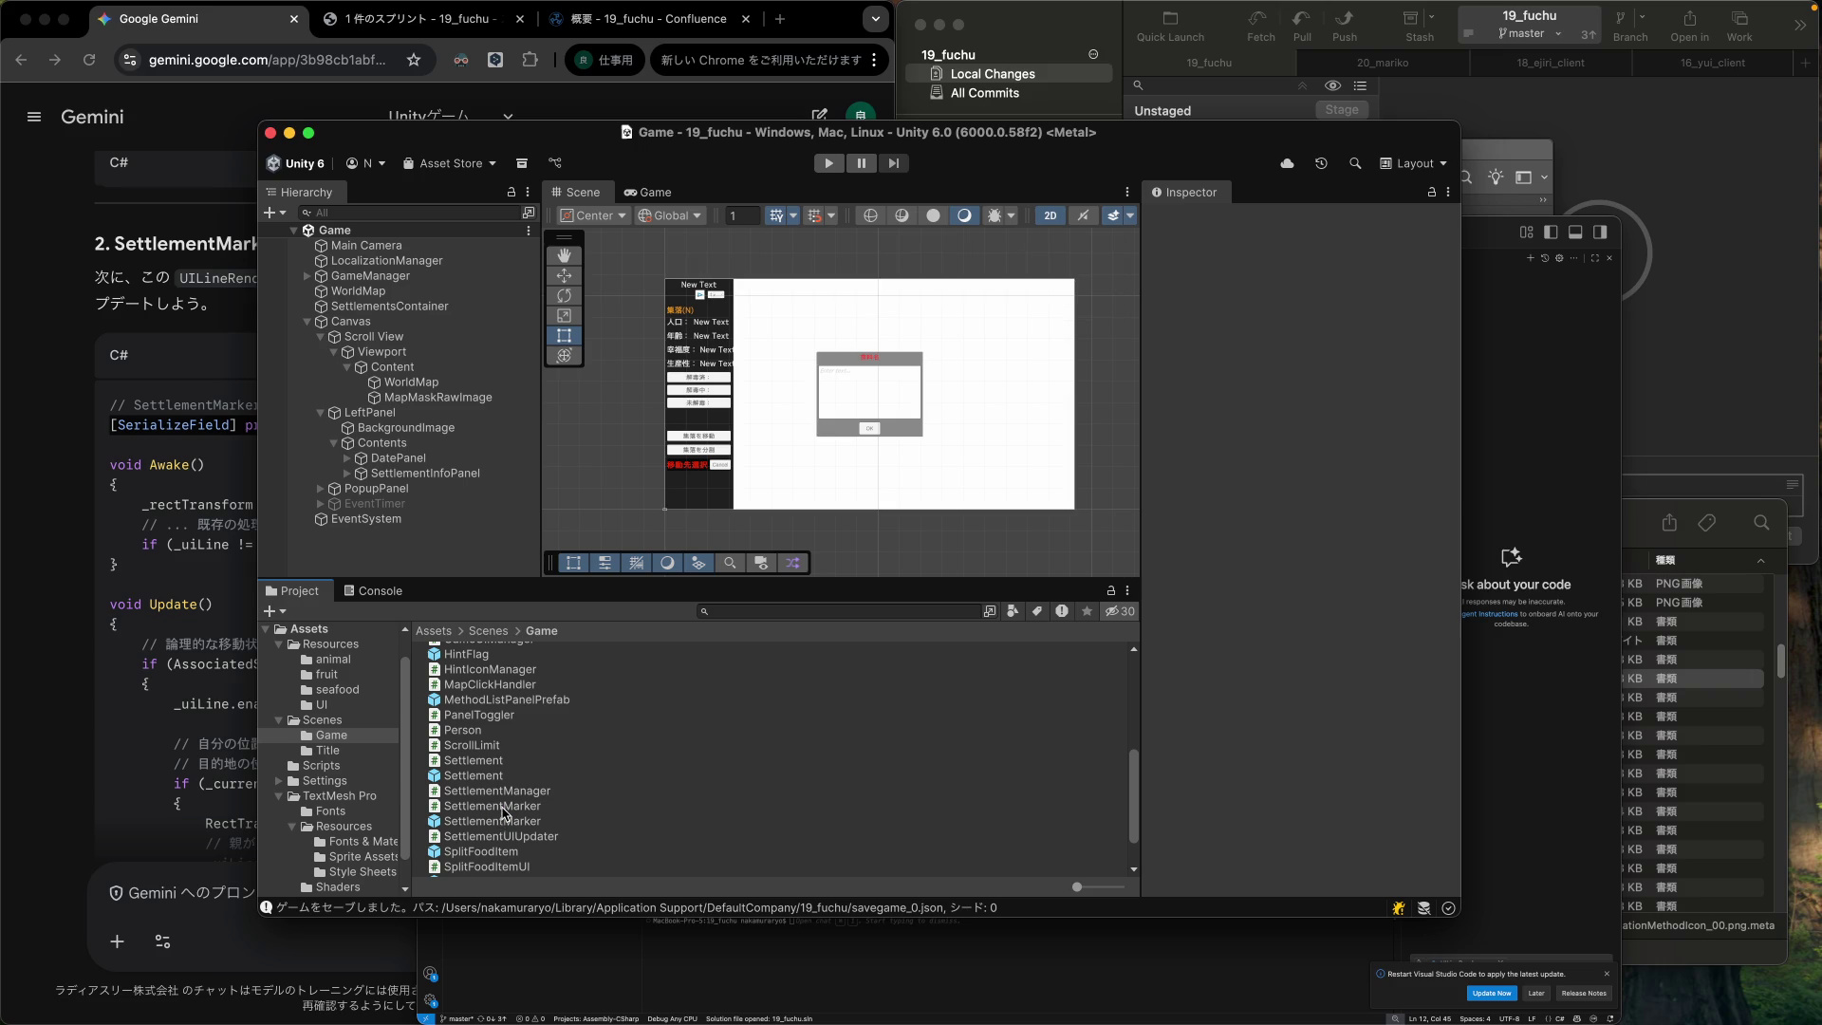
# In the SettlementMarker prefab, set DashedLine's UI Line Renderer Dash Size to 10.
pyautogui.doubleClick(501, 822)
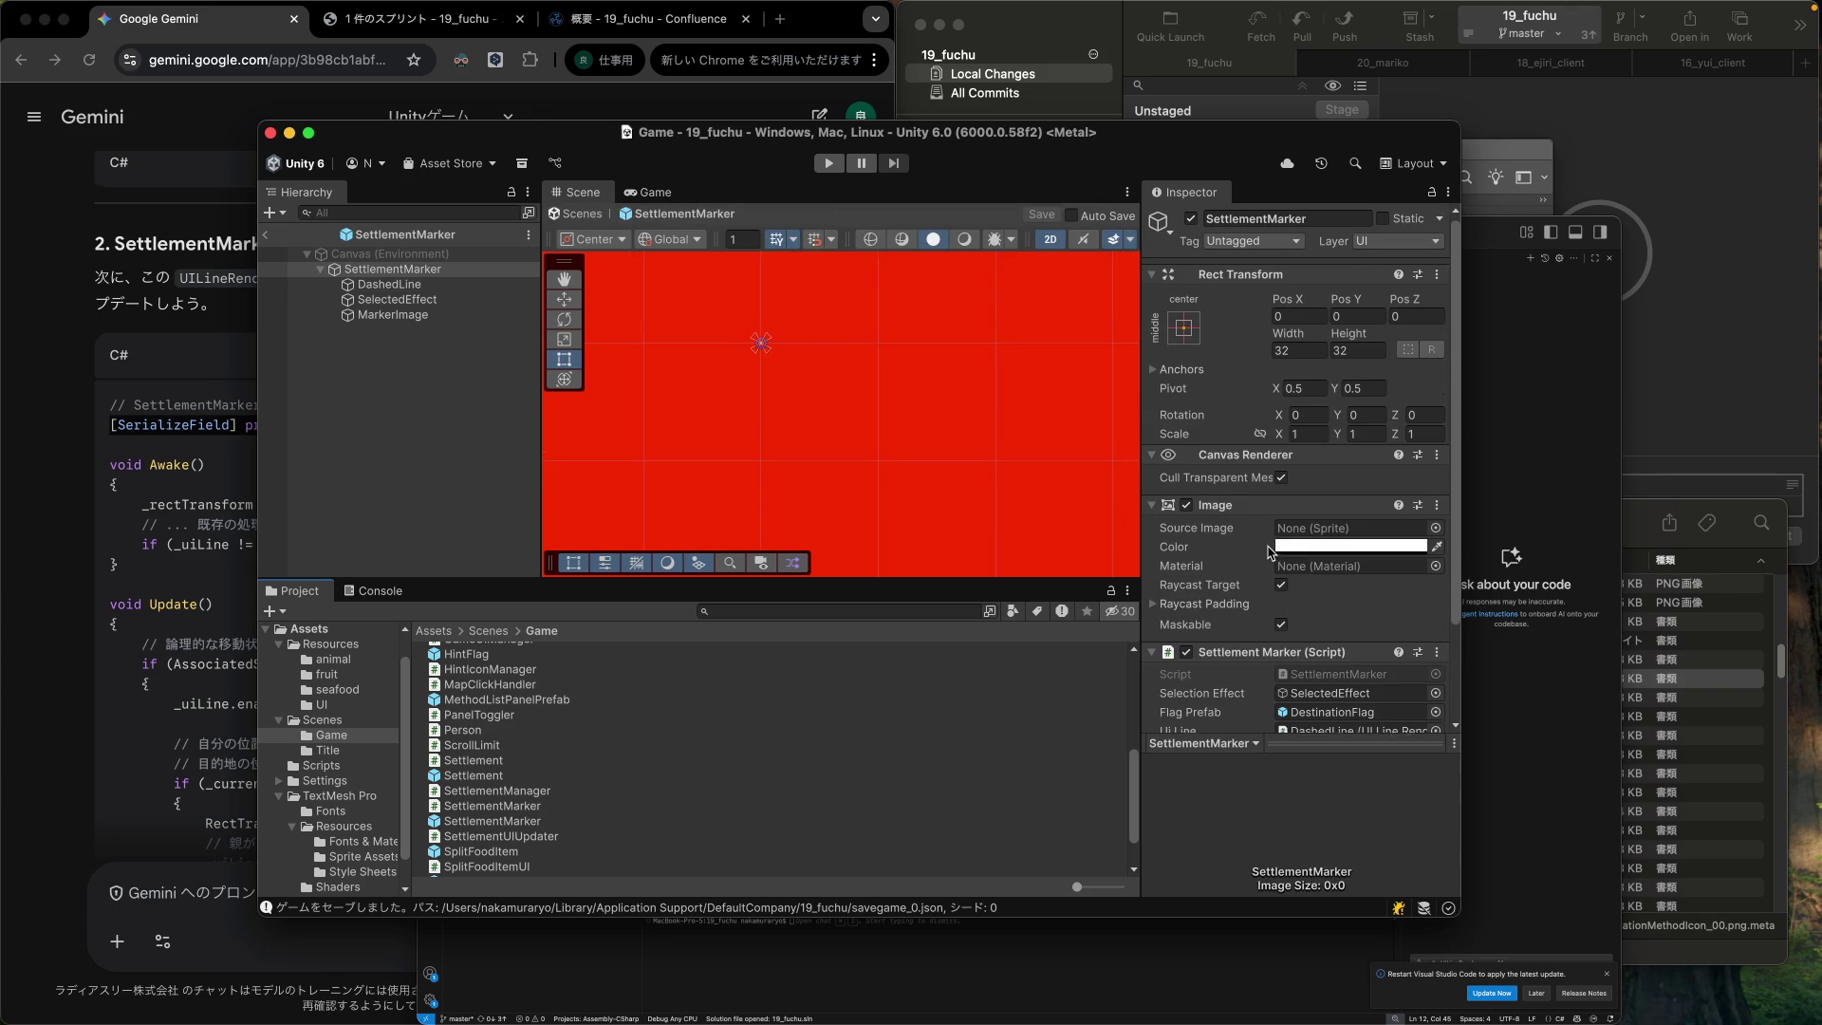
pyautogui.scroll(-3, 1267, 550)
pyautogui.click(399, 285)
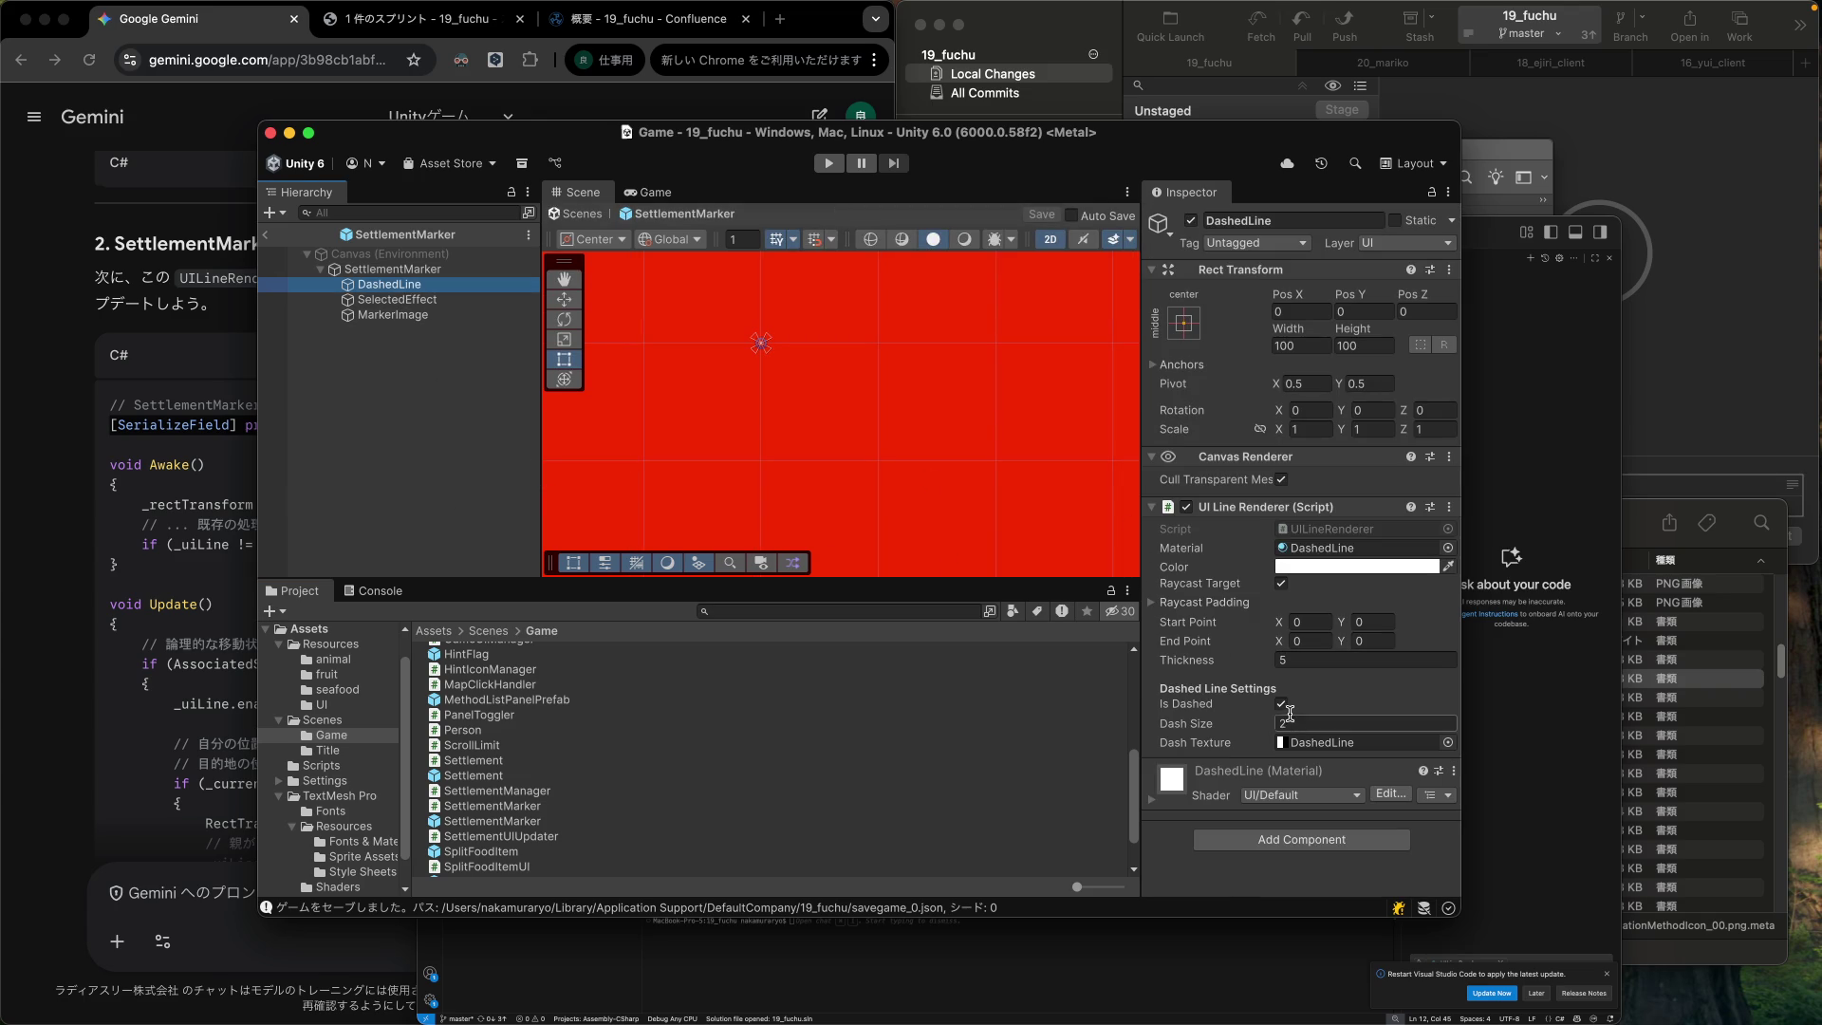
pyautogui.click(1306, 723)
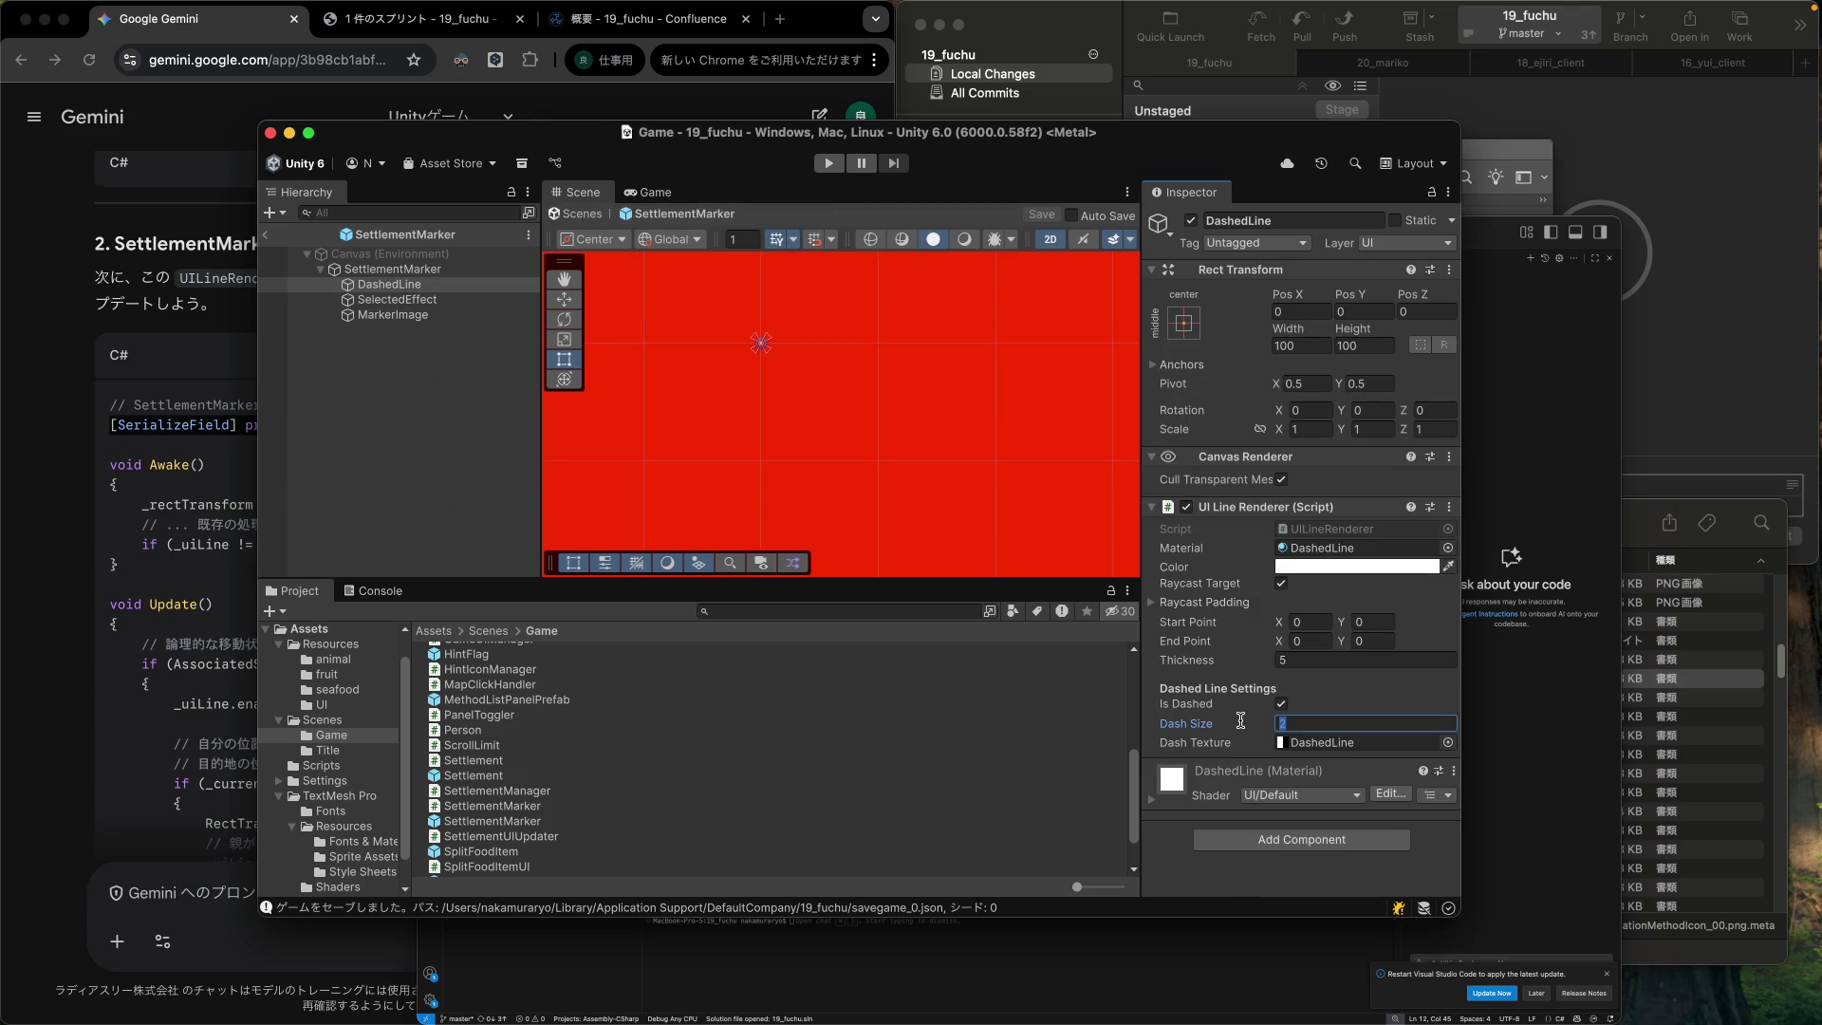
pyautogui.write('10')
pyautogui.click(532, 685)
pyautogui.click(322, 705)
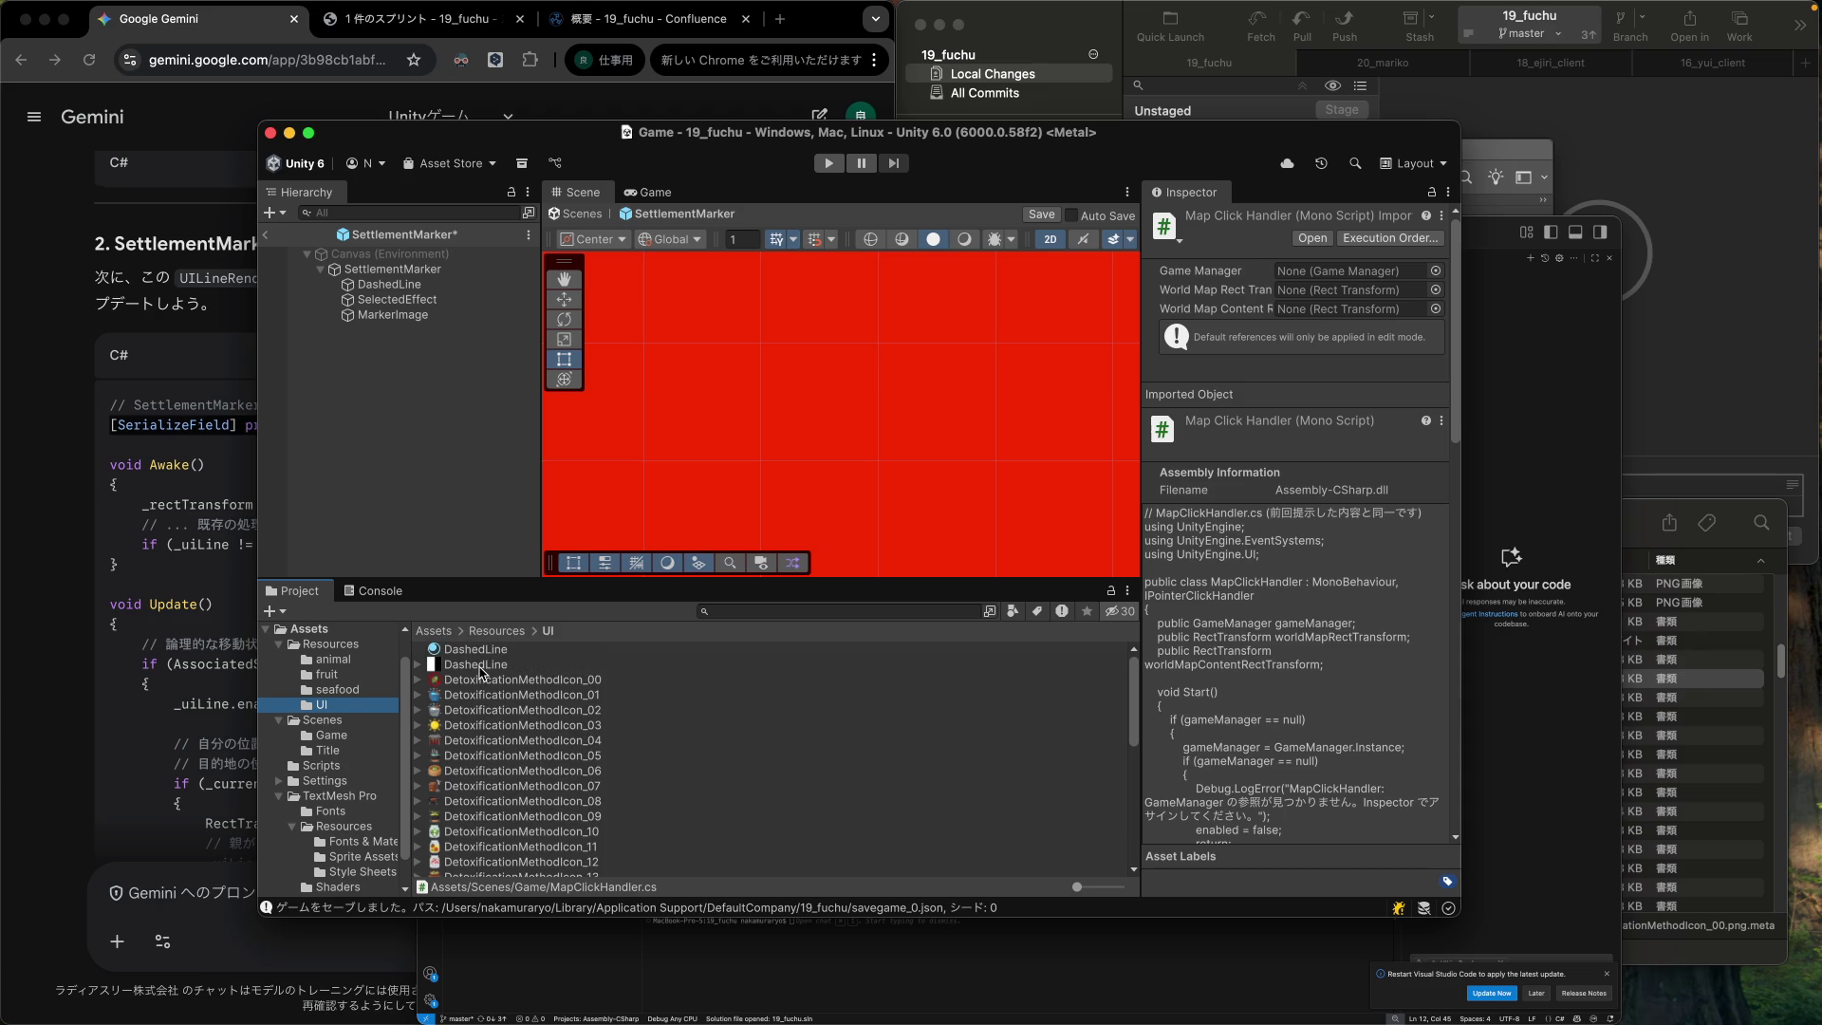
# Check the DashedLine texture's import settings and preview, and view it in Photoshop.
pyautogui.click(480, 665)
pyautogui.click(417, 666)
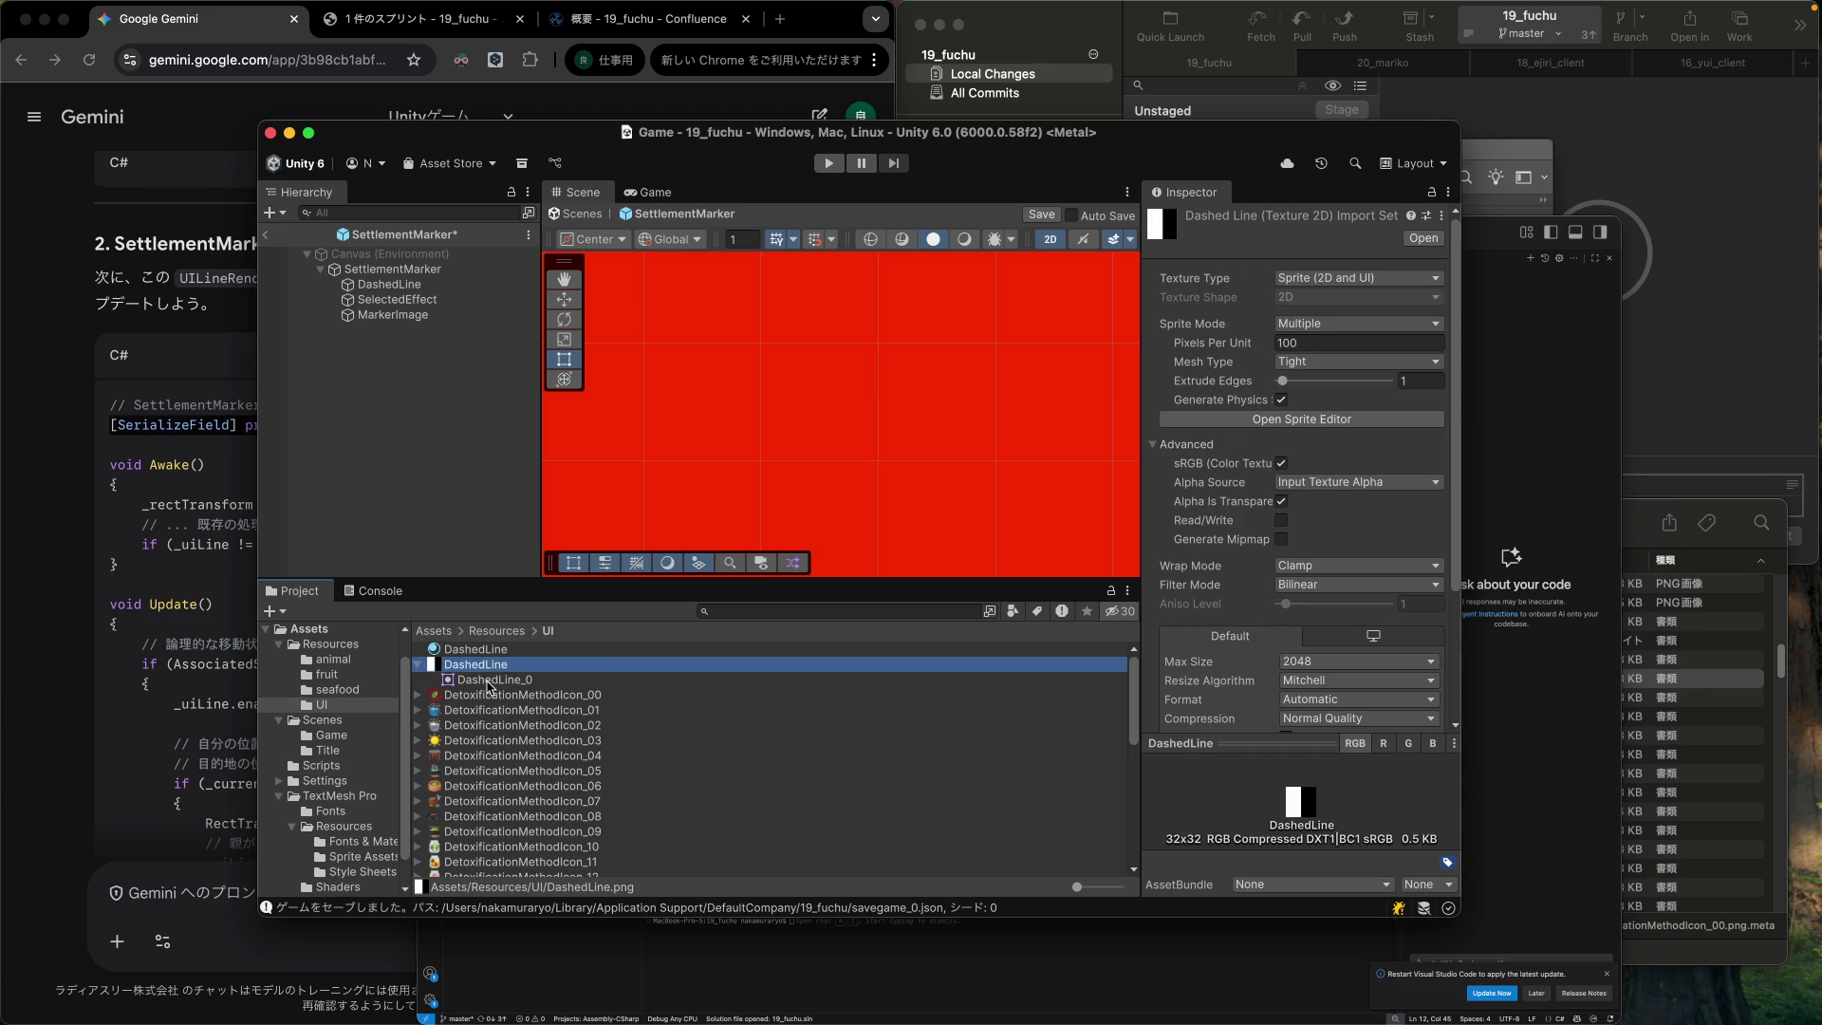
pyautogui.click(1425, 238)
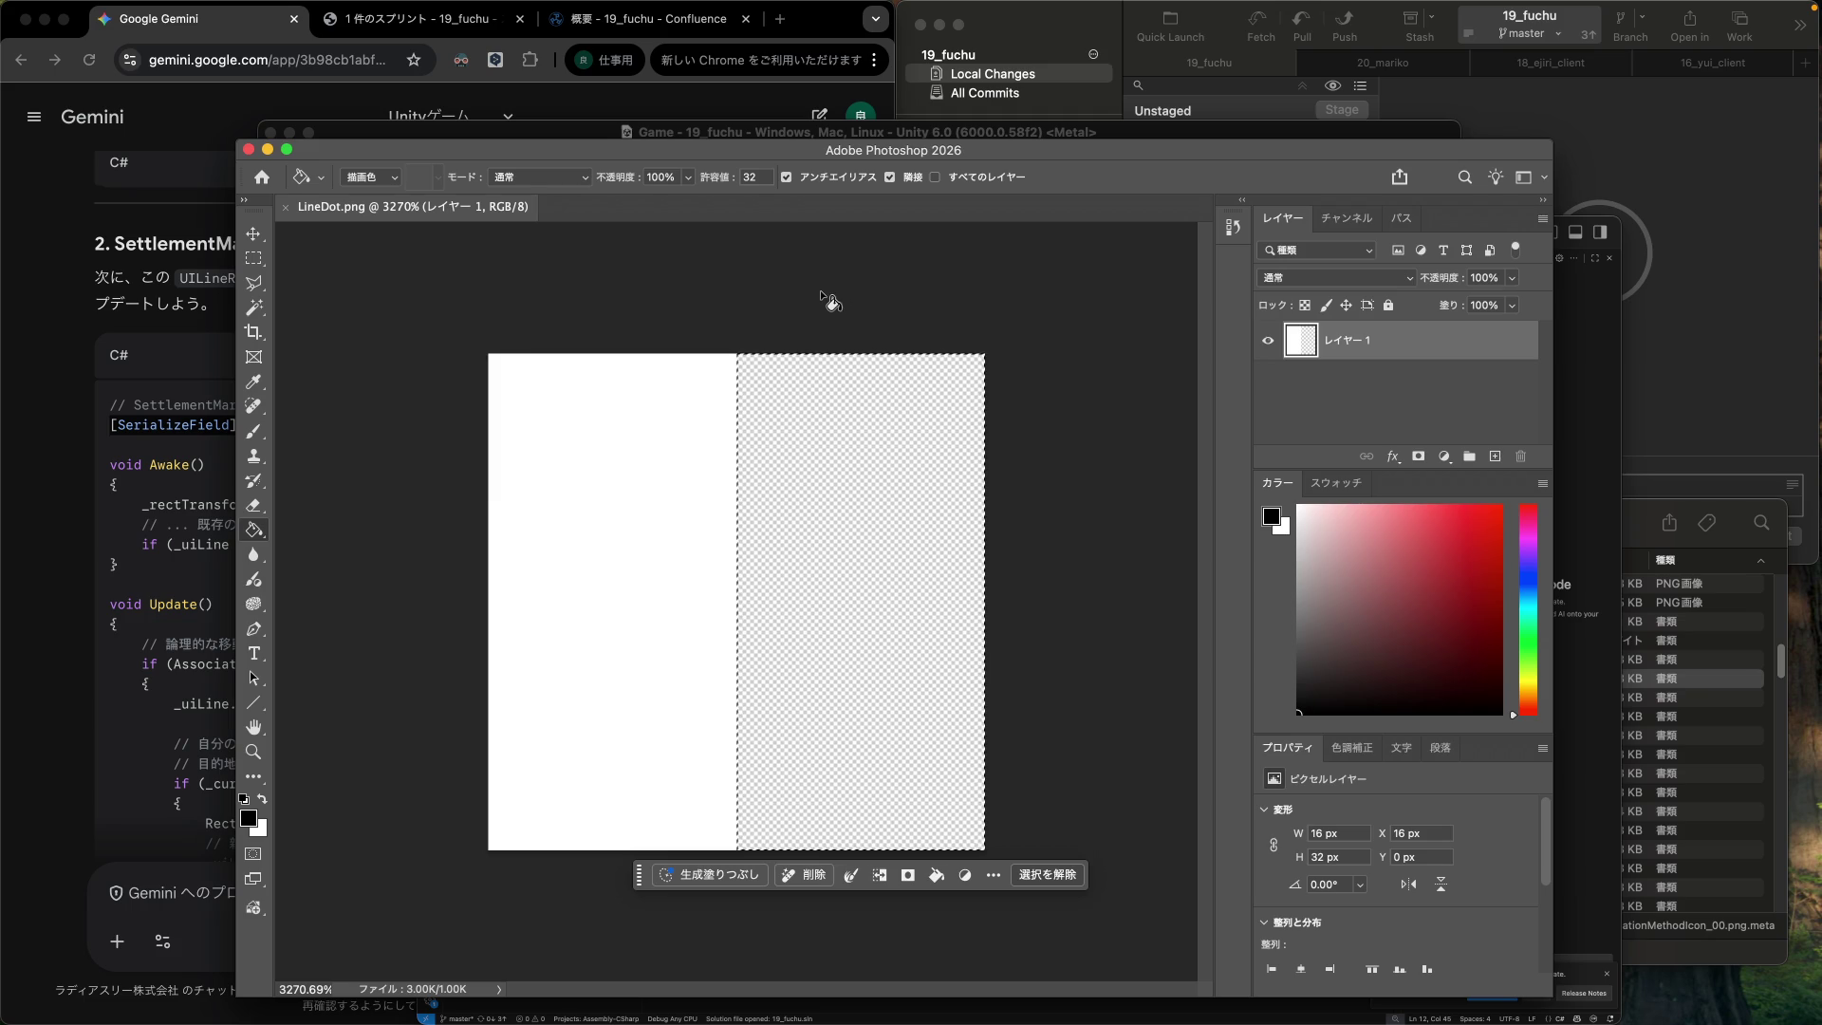
pyautogui.click(216, 35)
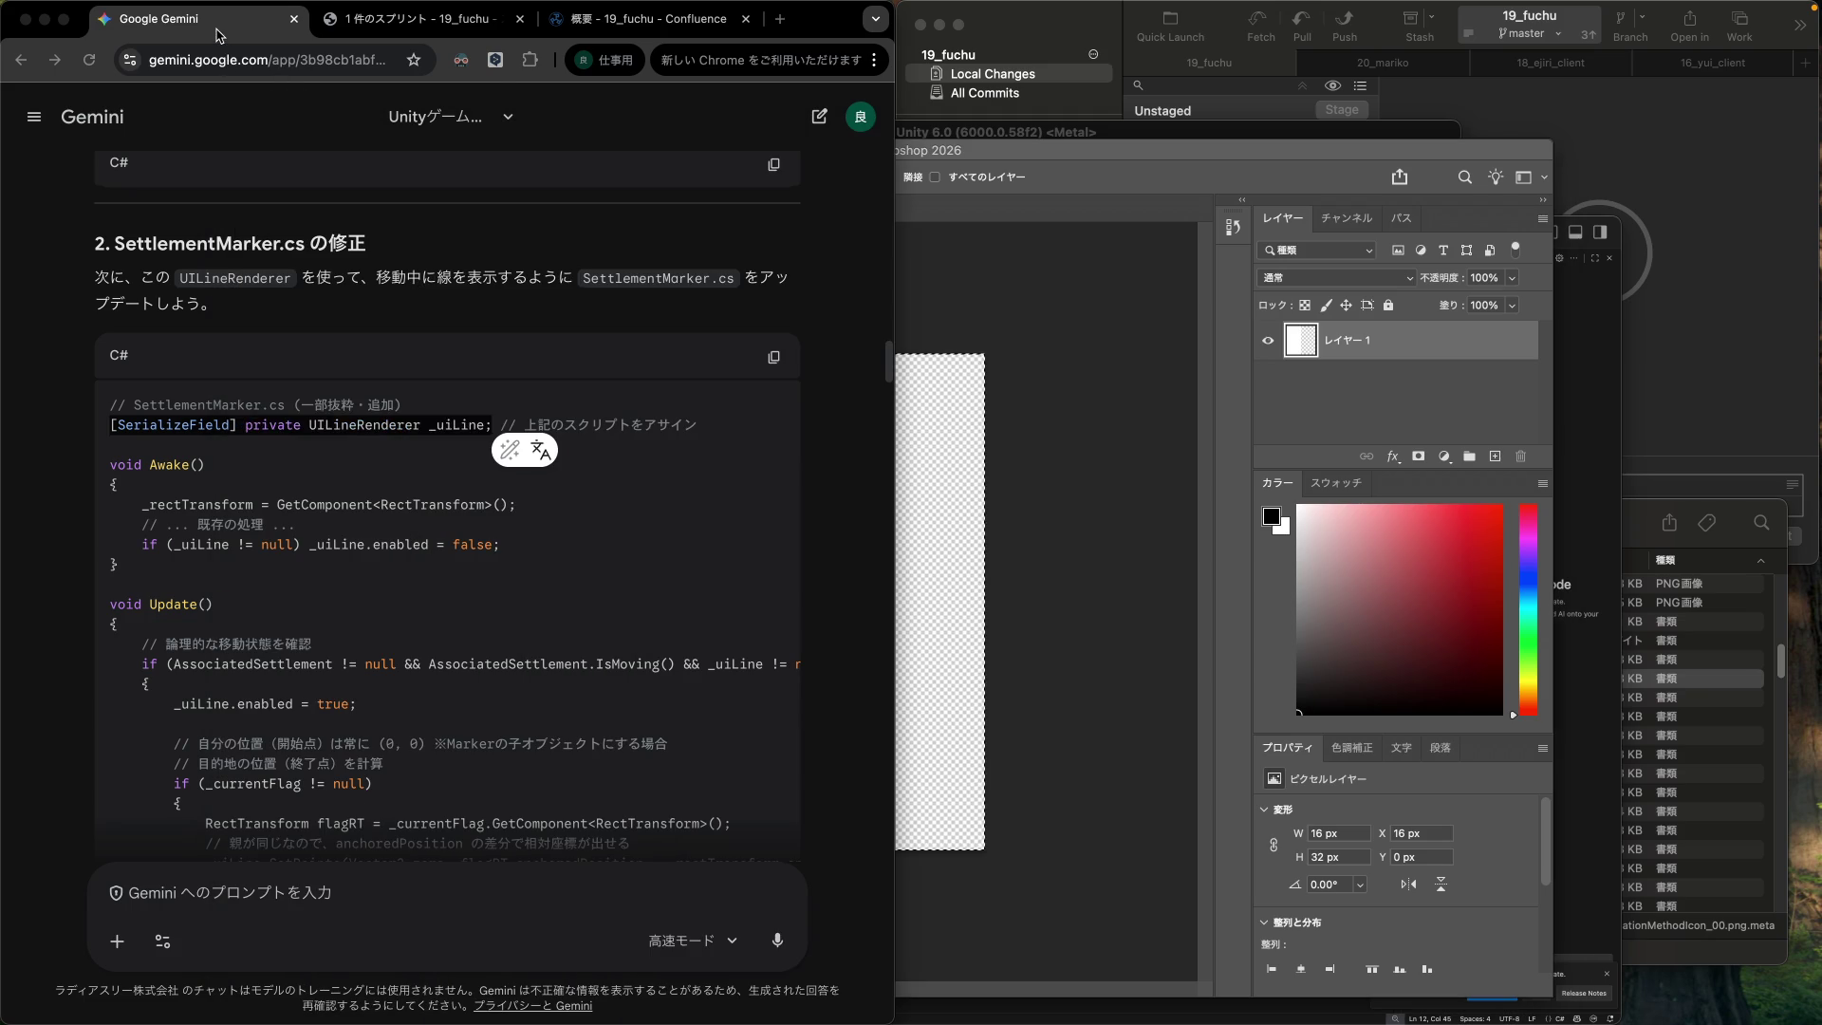
pyautogui.click(1604, 794)
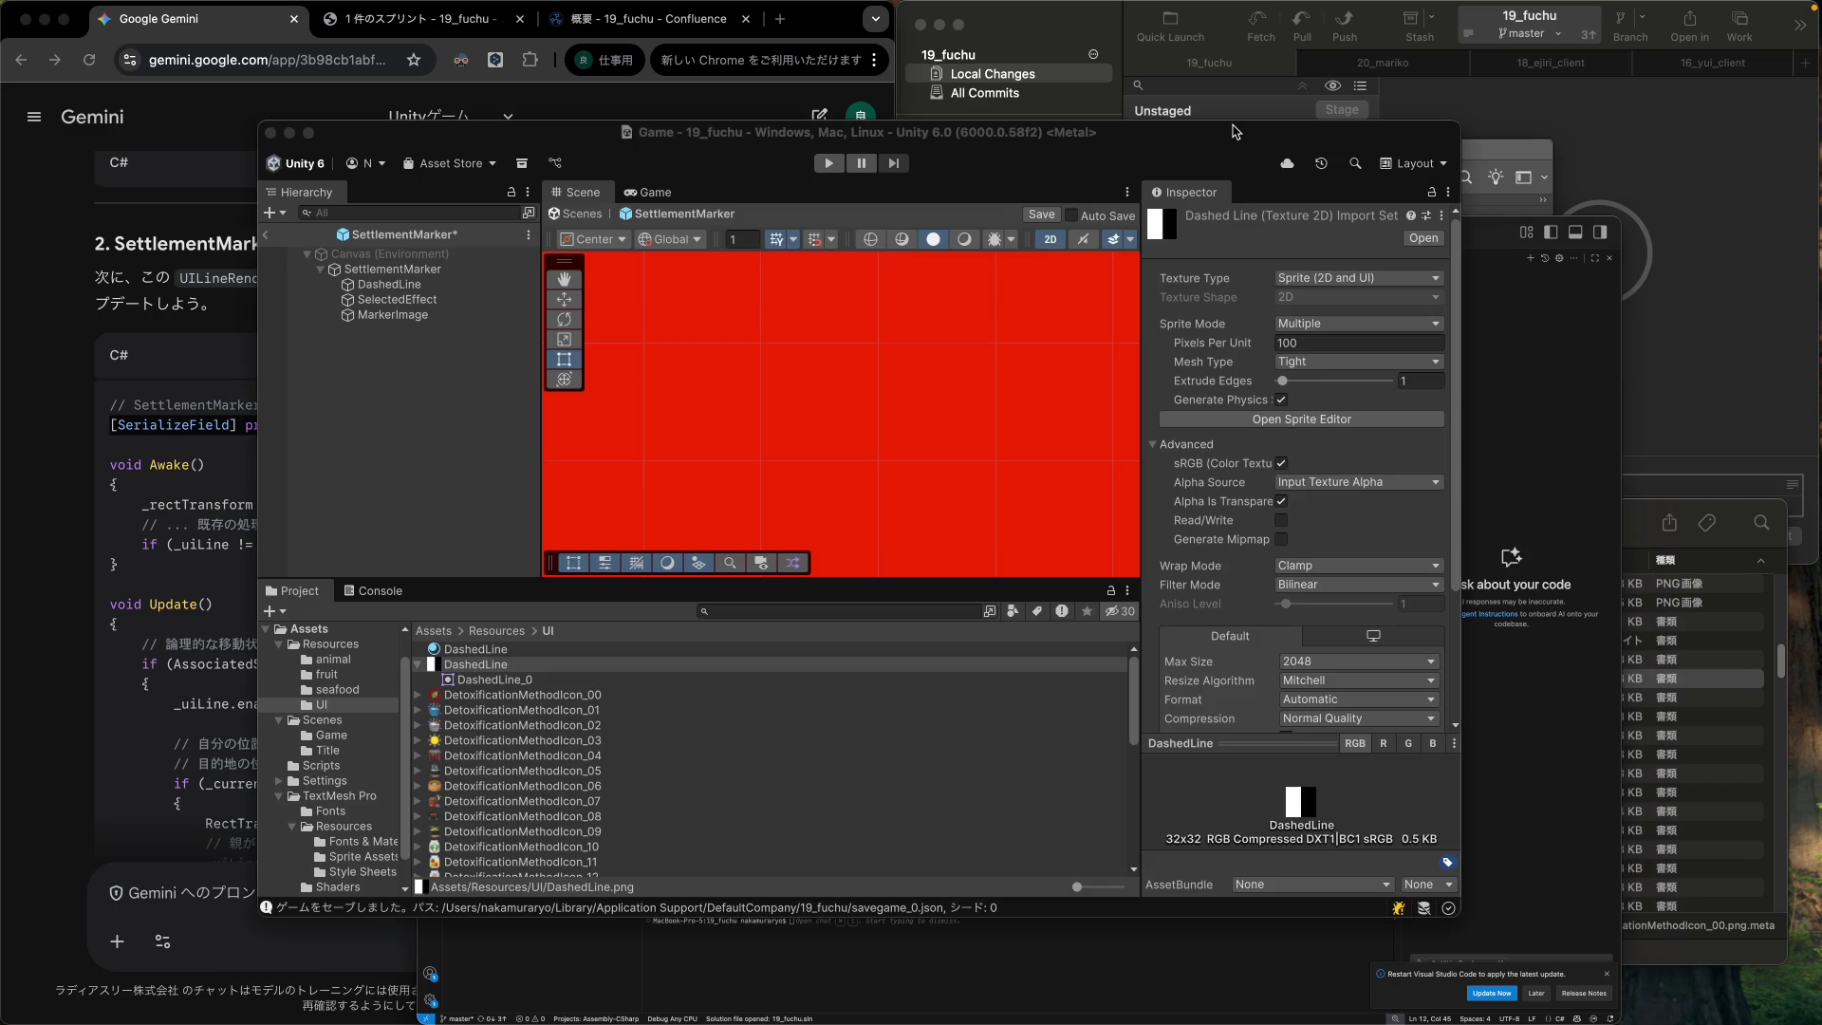
pyautogui.click(1233, 130)
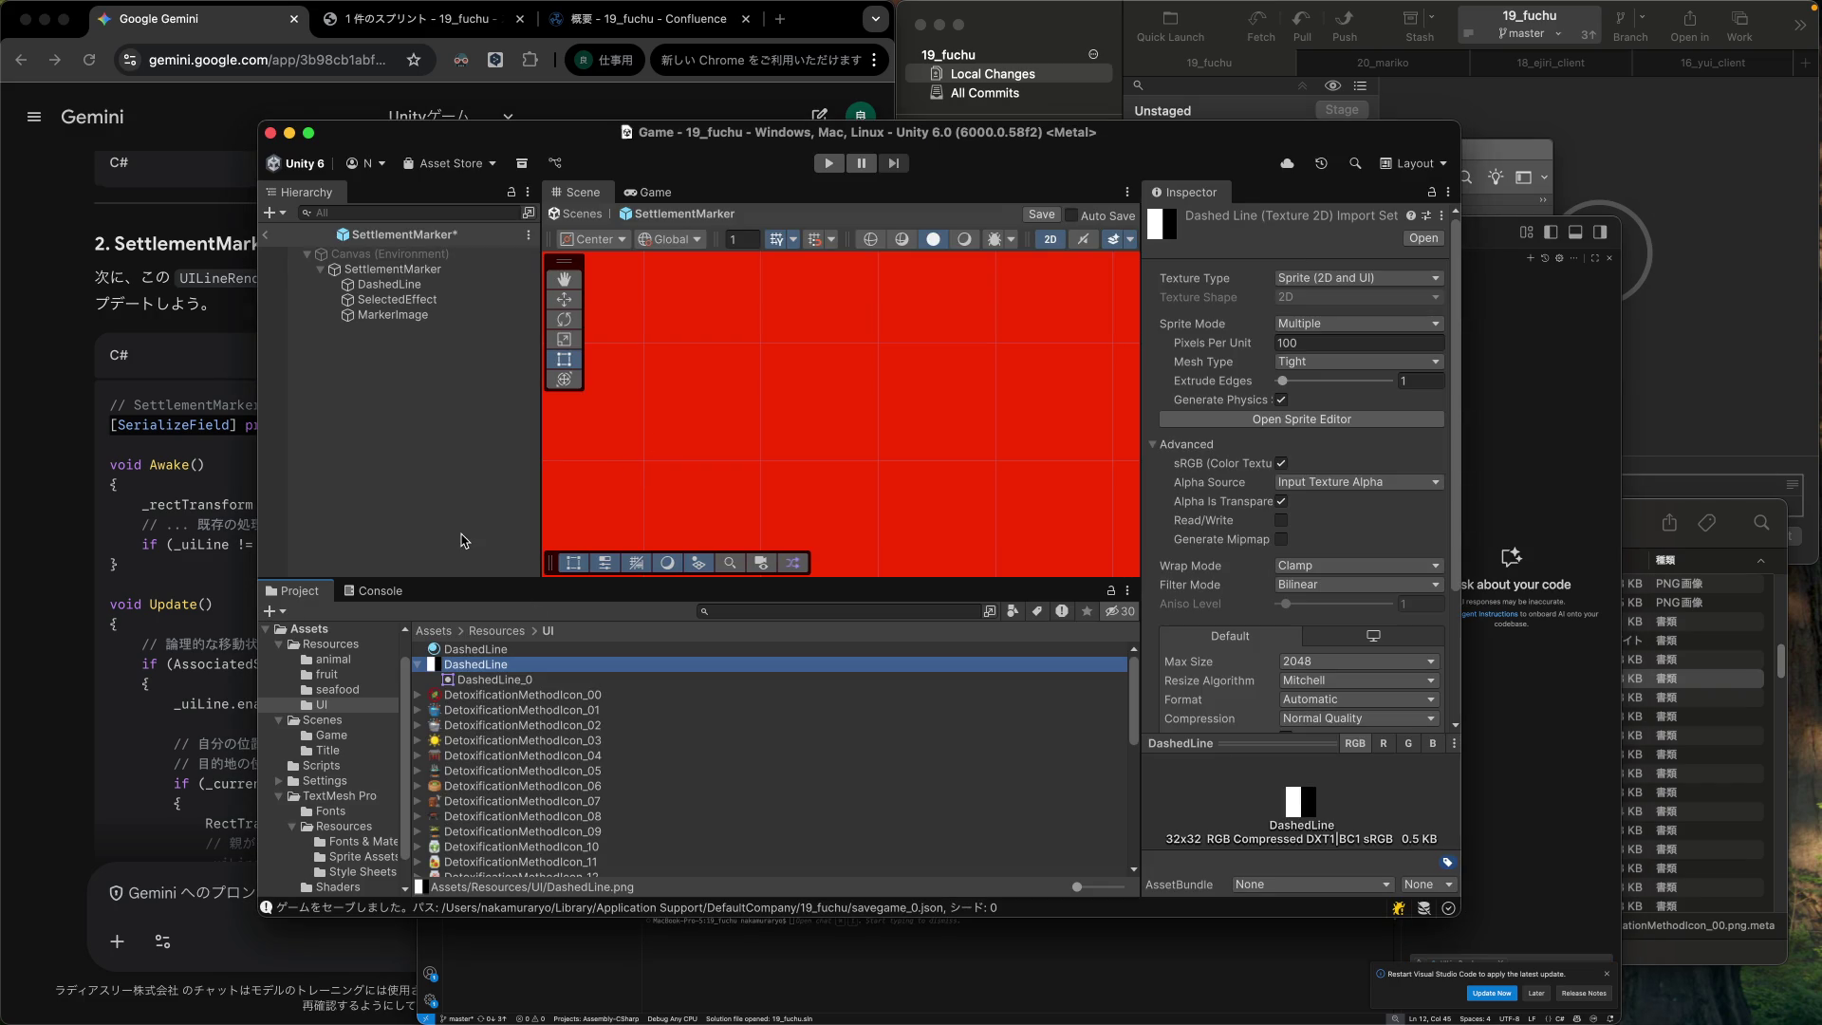
pyautogui.click(1319, 812)
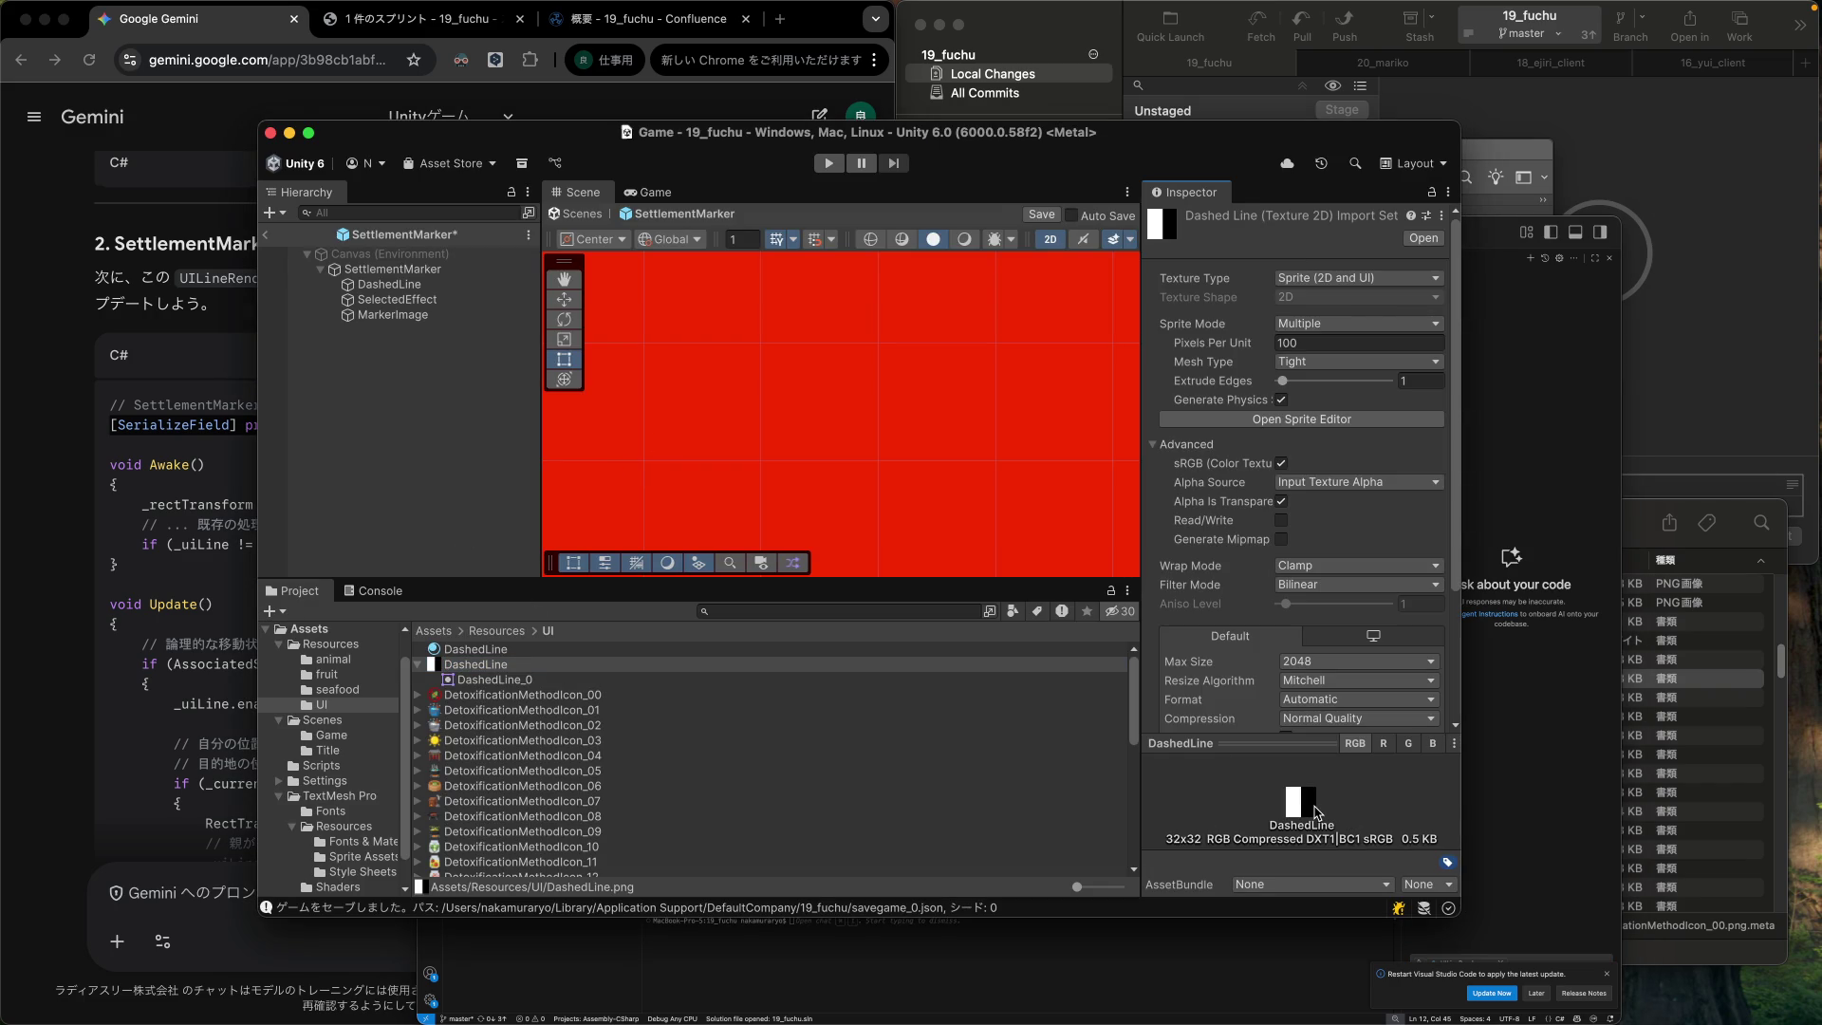
pyautogui.moveTo(1314, 743)
pyautogui.mouseDown()
pyautogui.moveTo(1304, 543)
pyautogui.moveTo(1294, 722)
pyautogui.mouseUp()
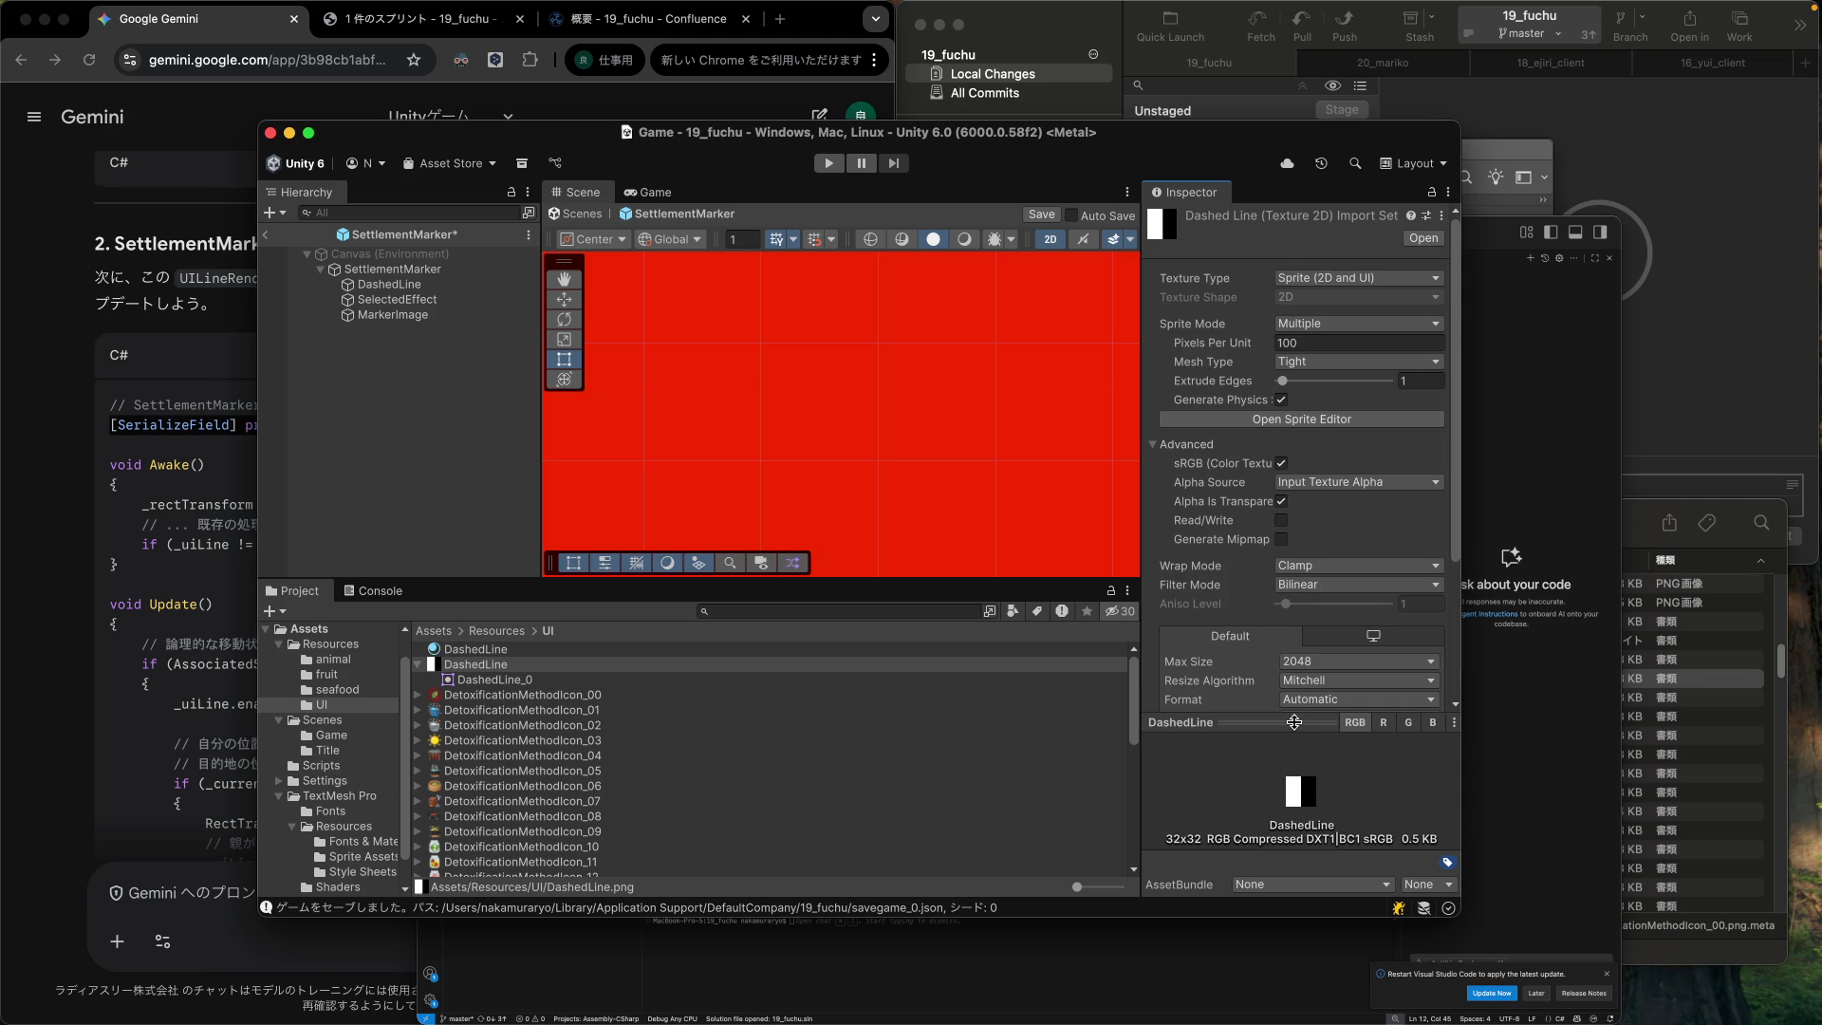
# Reimport the DashedLine texture and save the SettlementMarker prefab changes.
pyautogui.rightClick(477, 668)
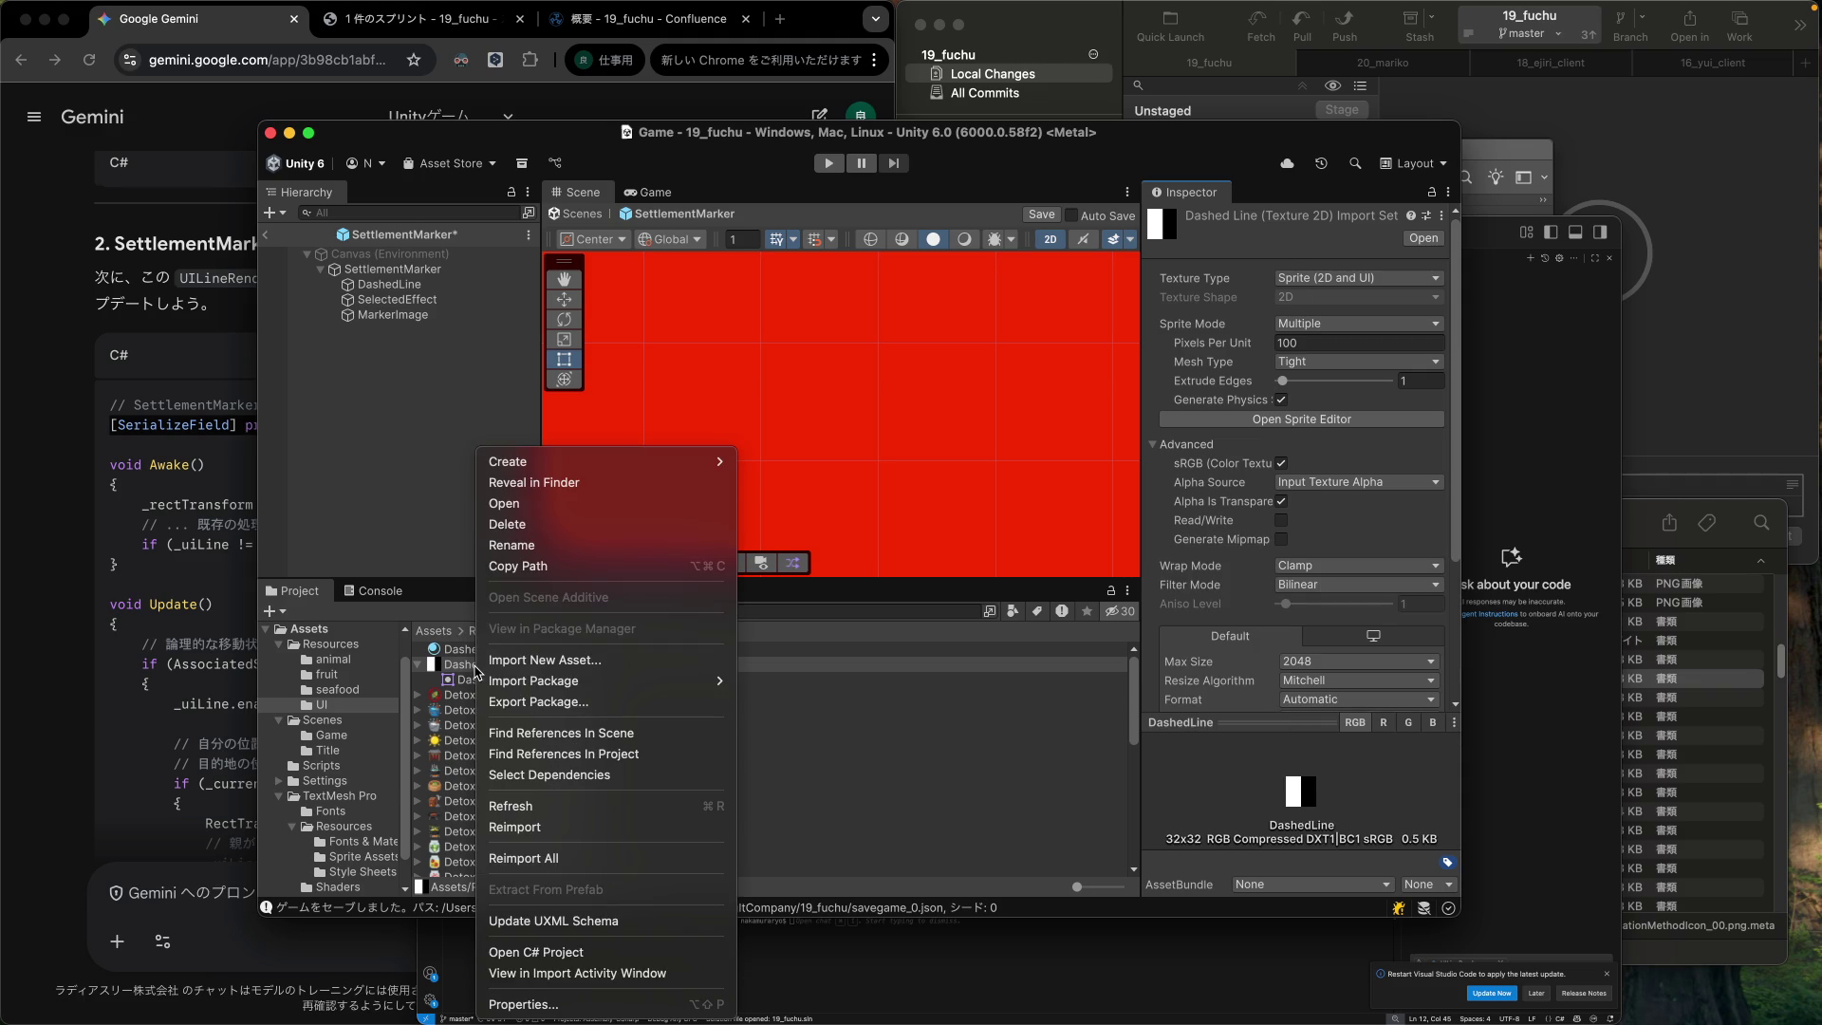
pyautogui.click(534, 831)
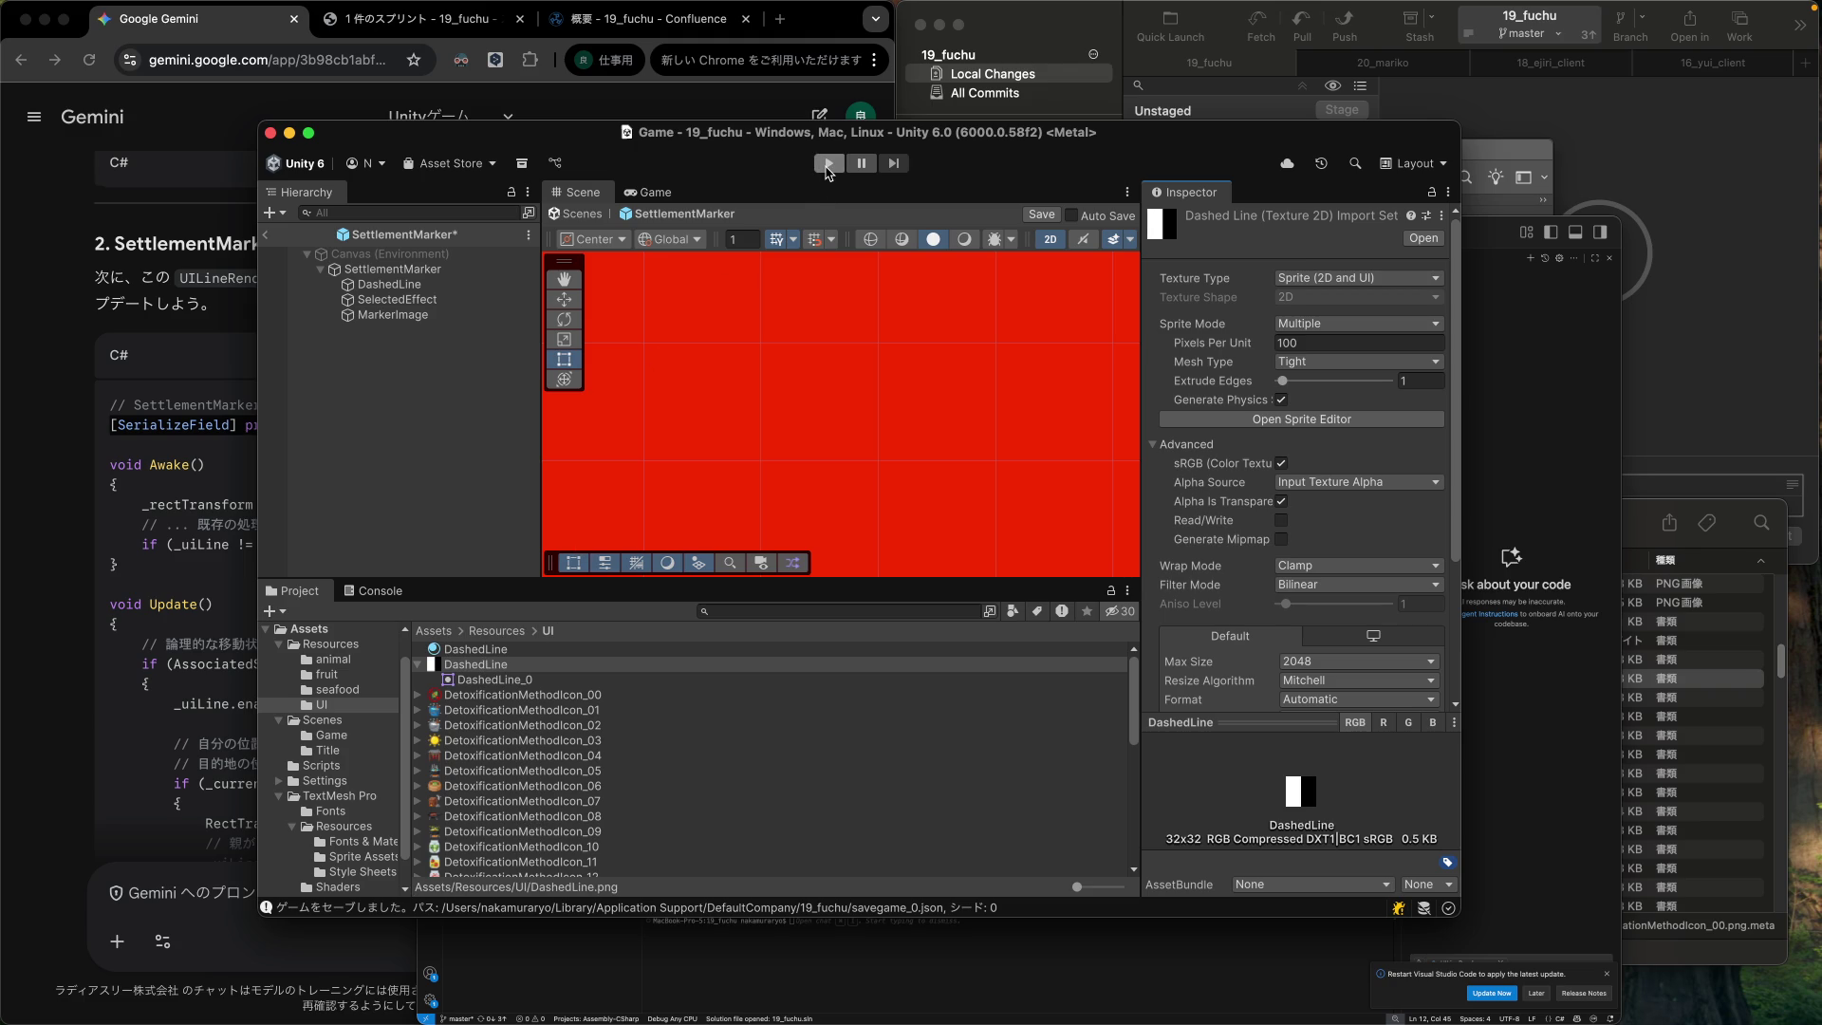
pyautogui.click(456, 402)
pyautogui.press('super+s')
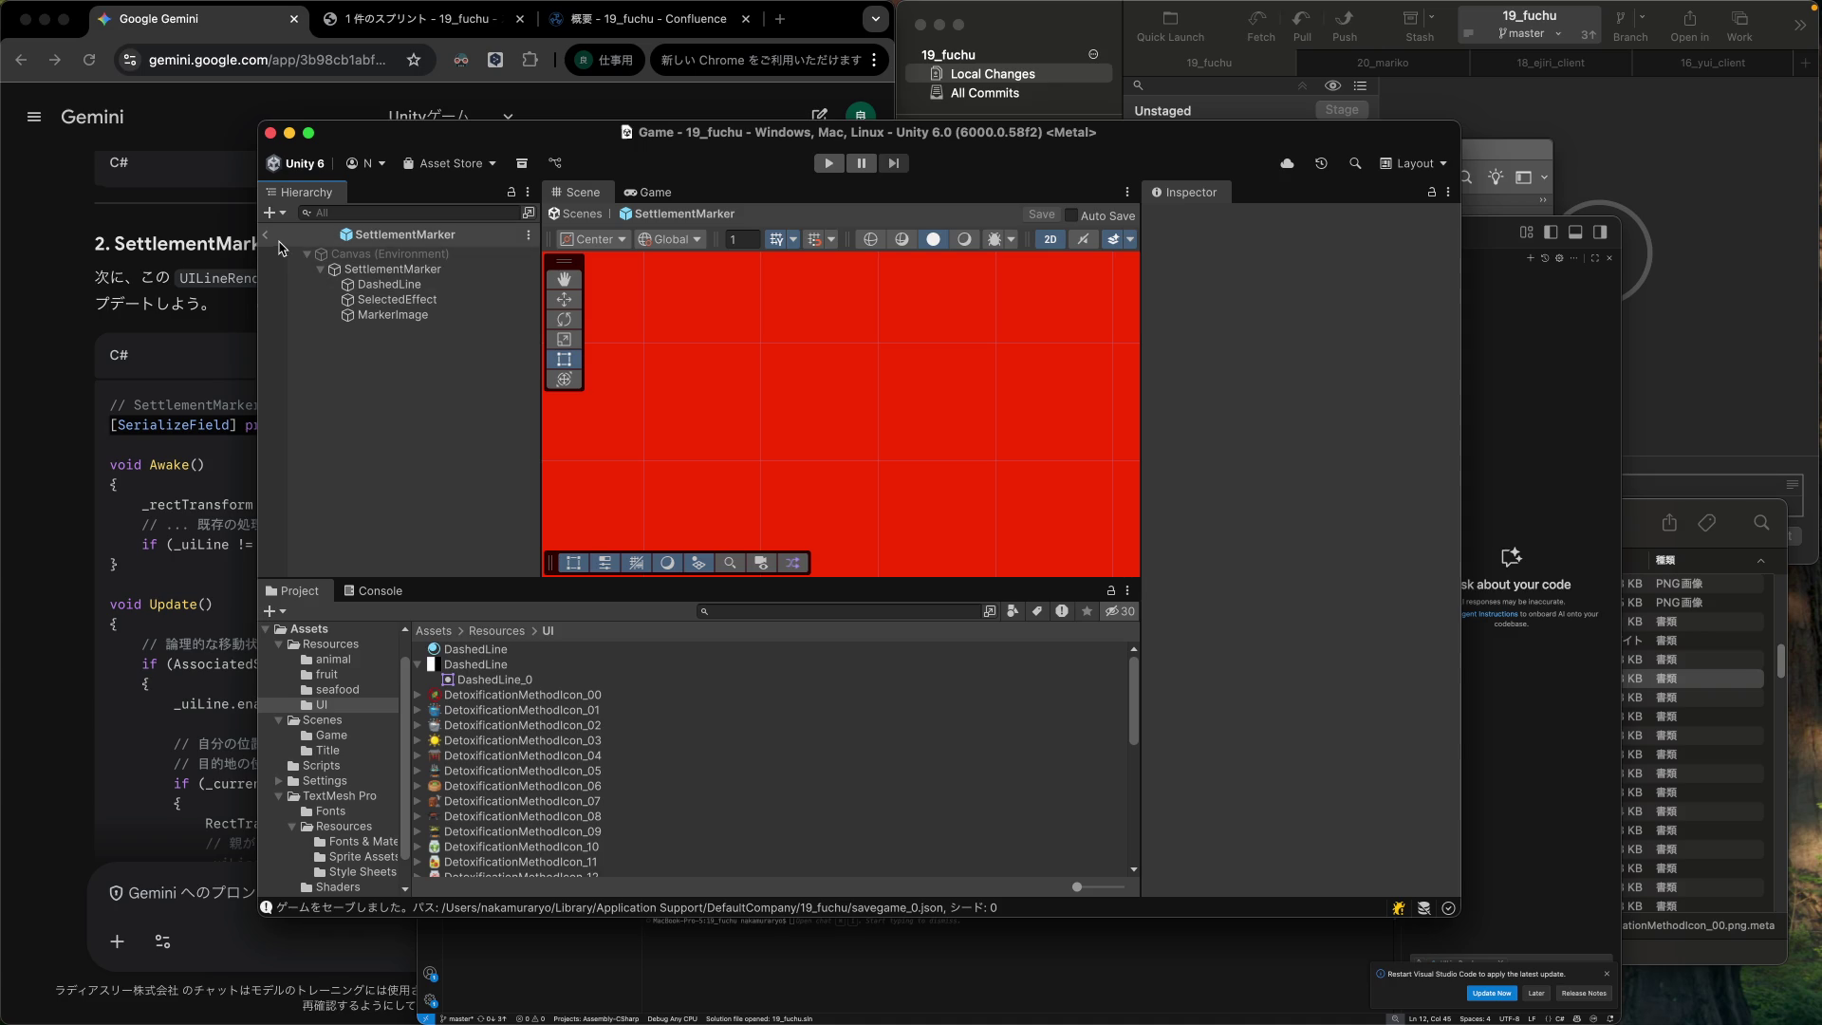
# Exit prefab mode, then play-test sending a settlement to a map destination and stop.
pyautogui.click(266, 235)
pyautogui.click(837, 166)
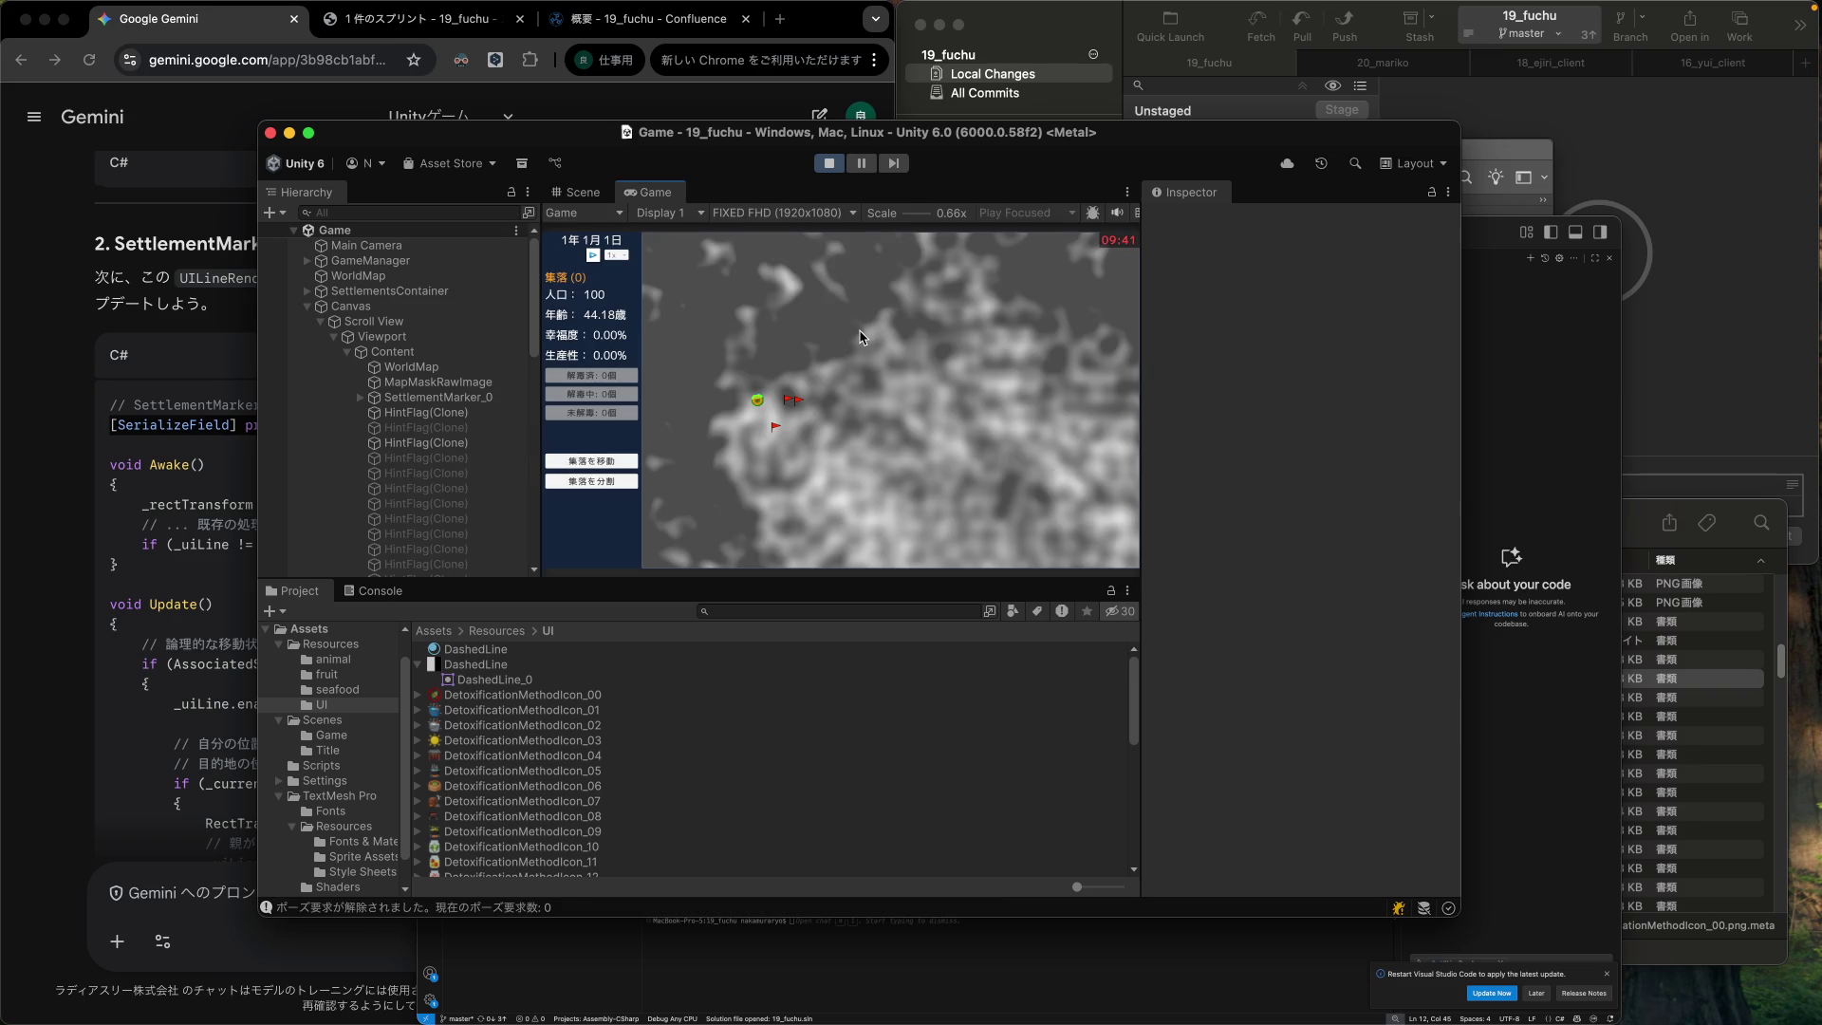
pyautogui.click(615, 461)
pyautogui.click(846, 435)
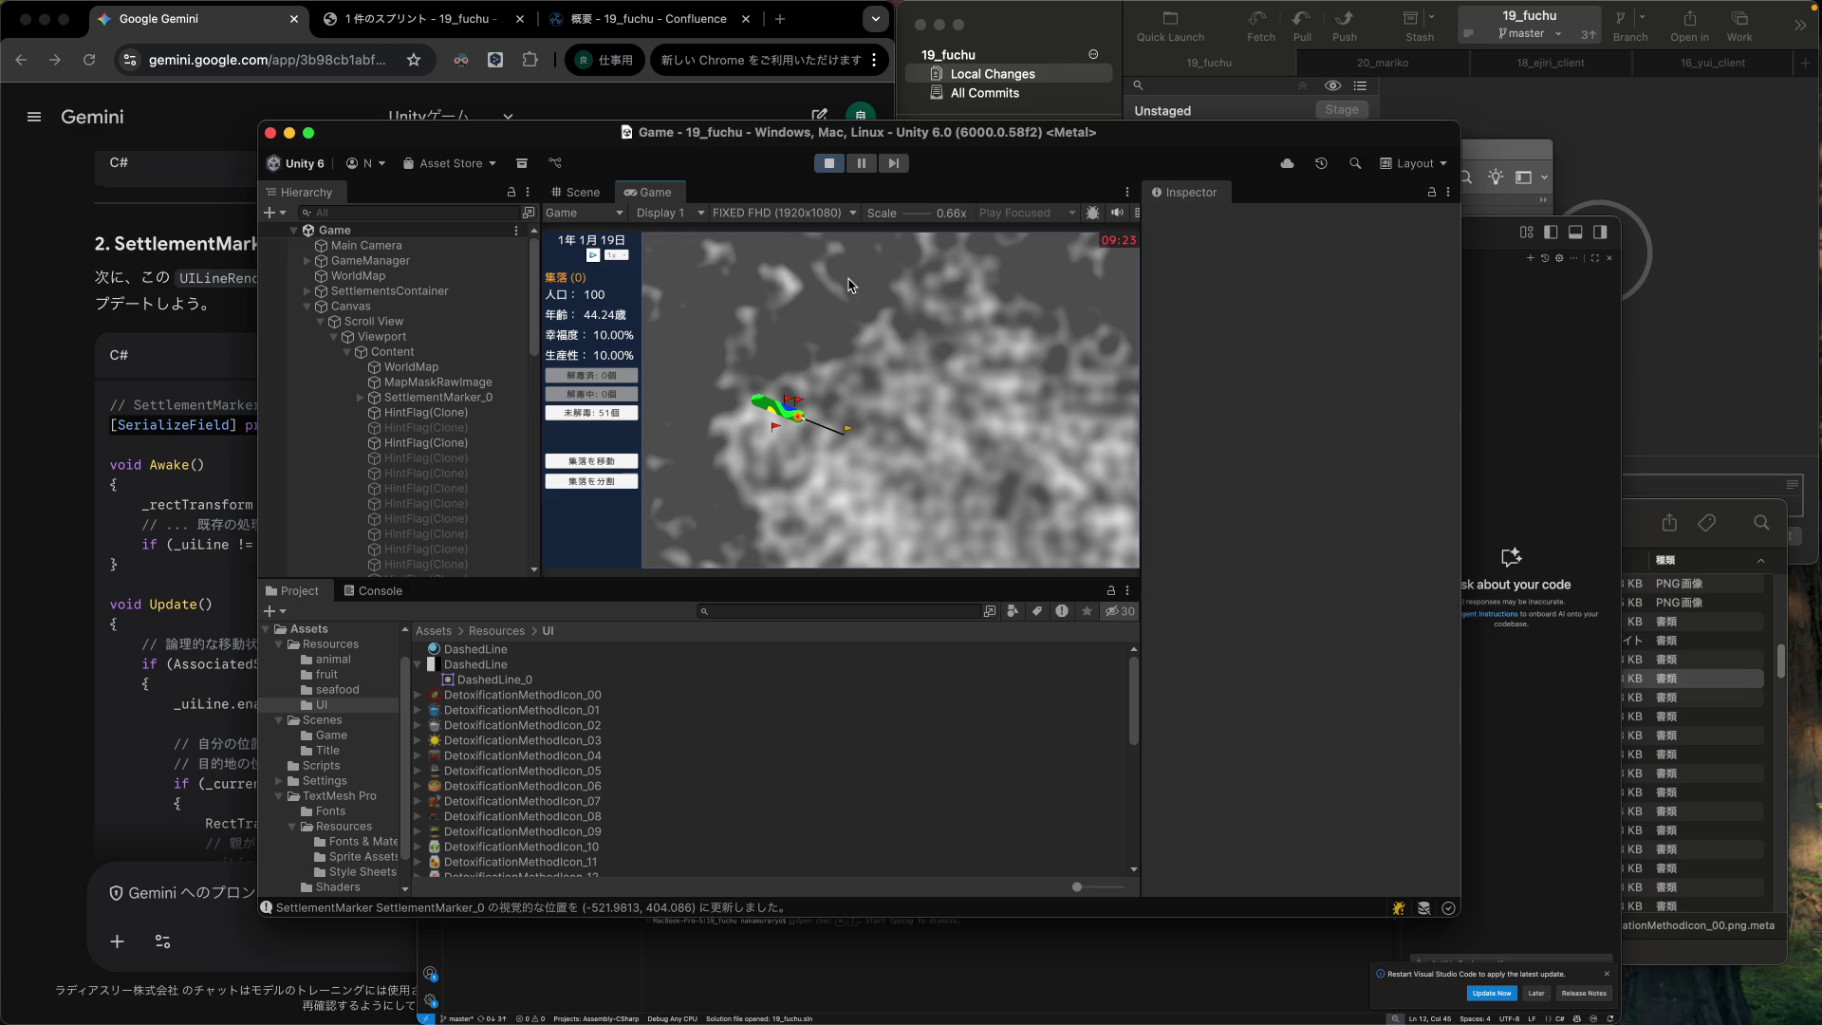
pyautogui.click(829, 164)
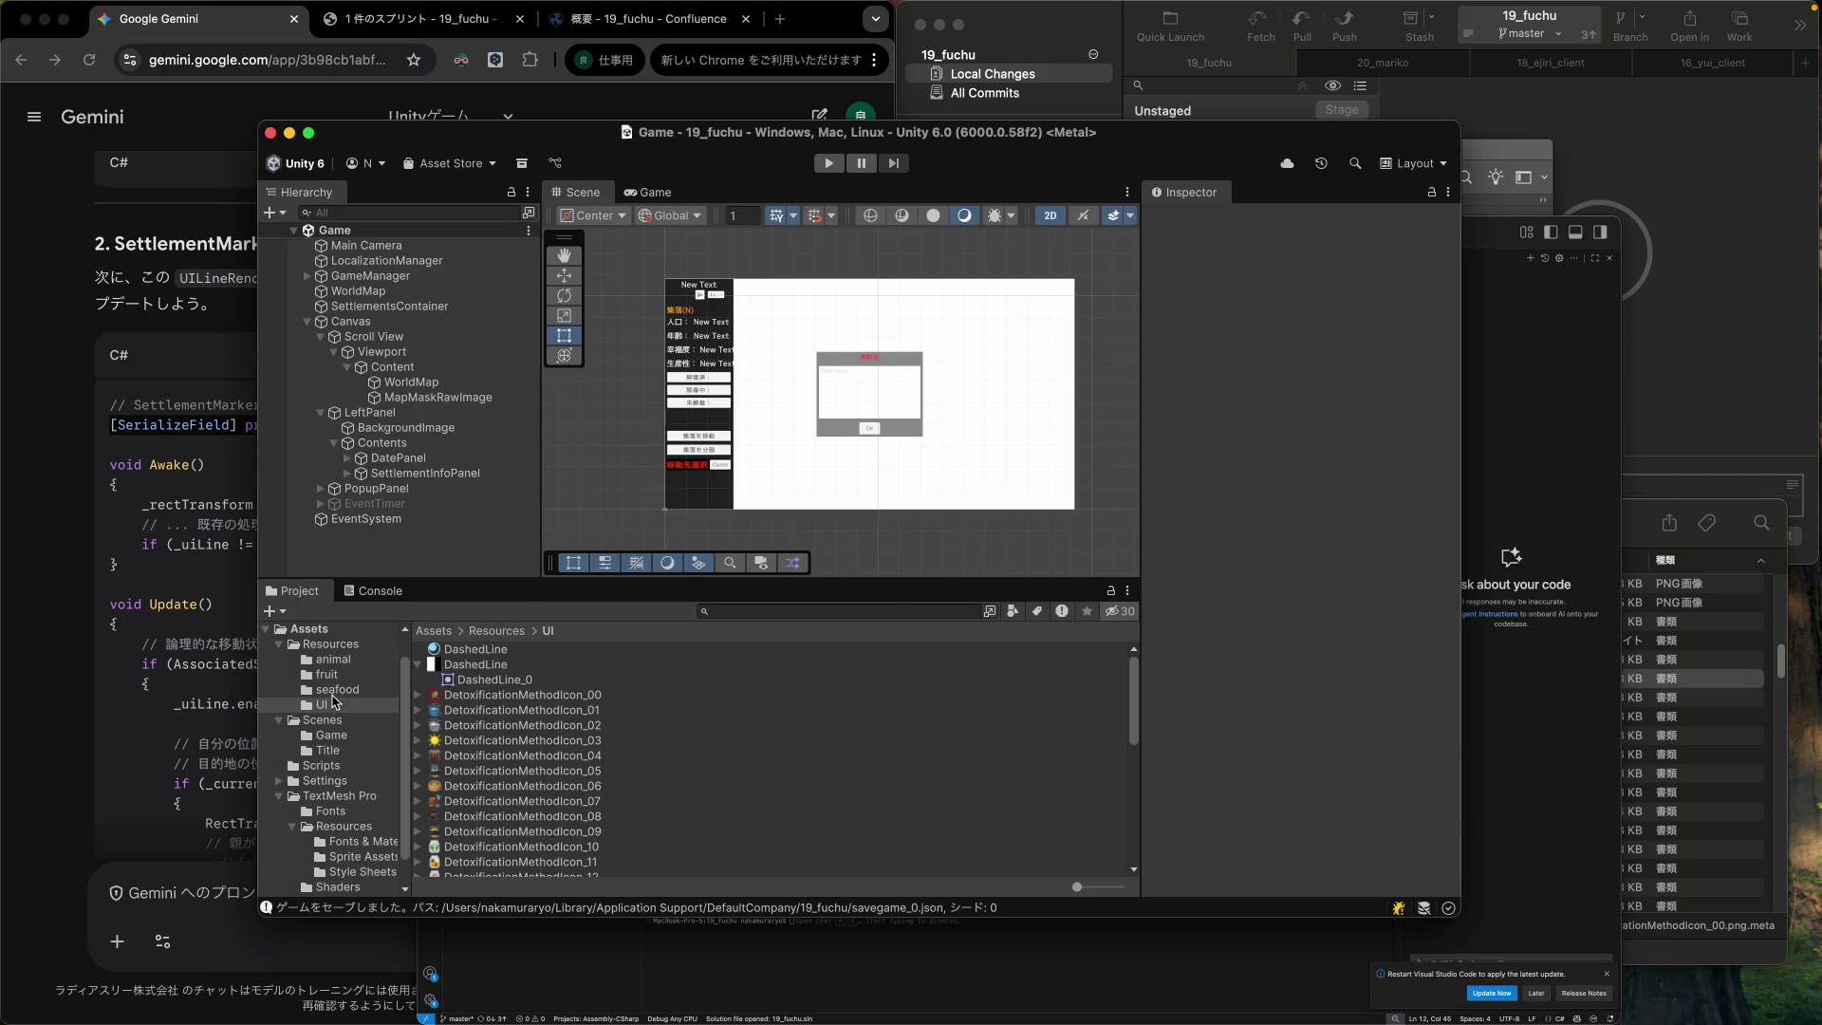
# Review the Gemini chat, the LineDot image in Photoshop, and DashedLine's import settings.
pyautogui.click(232, 715)
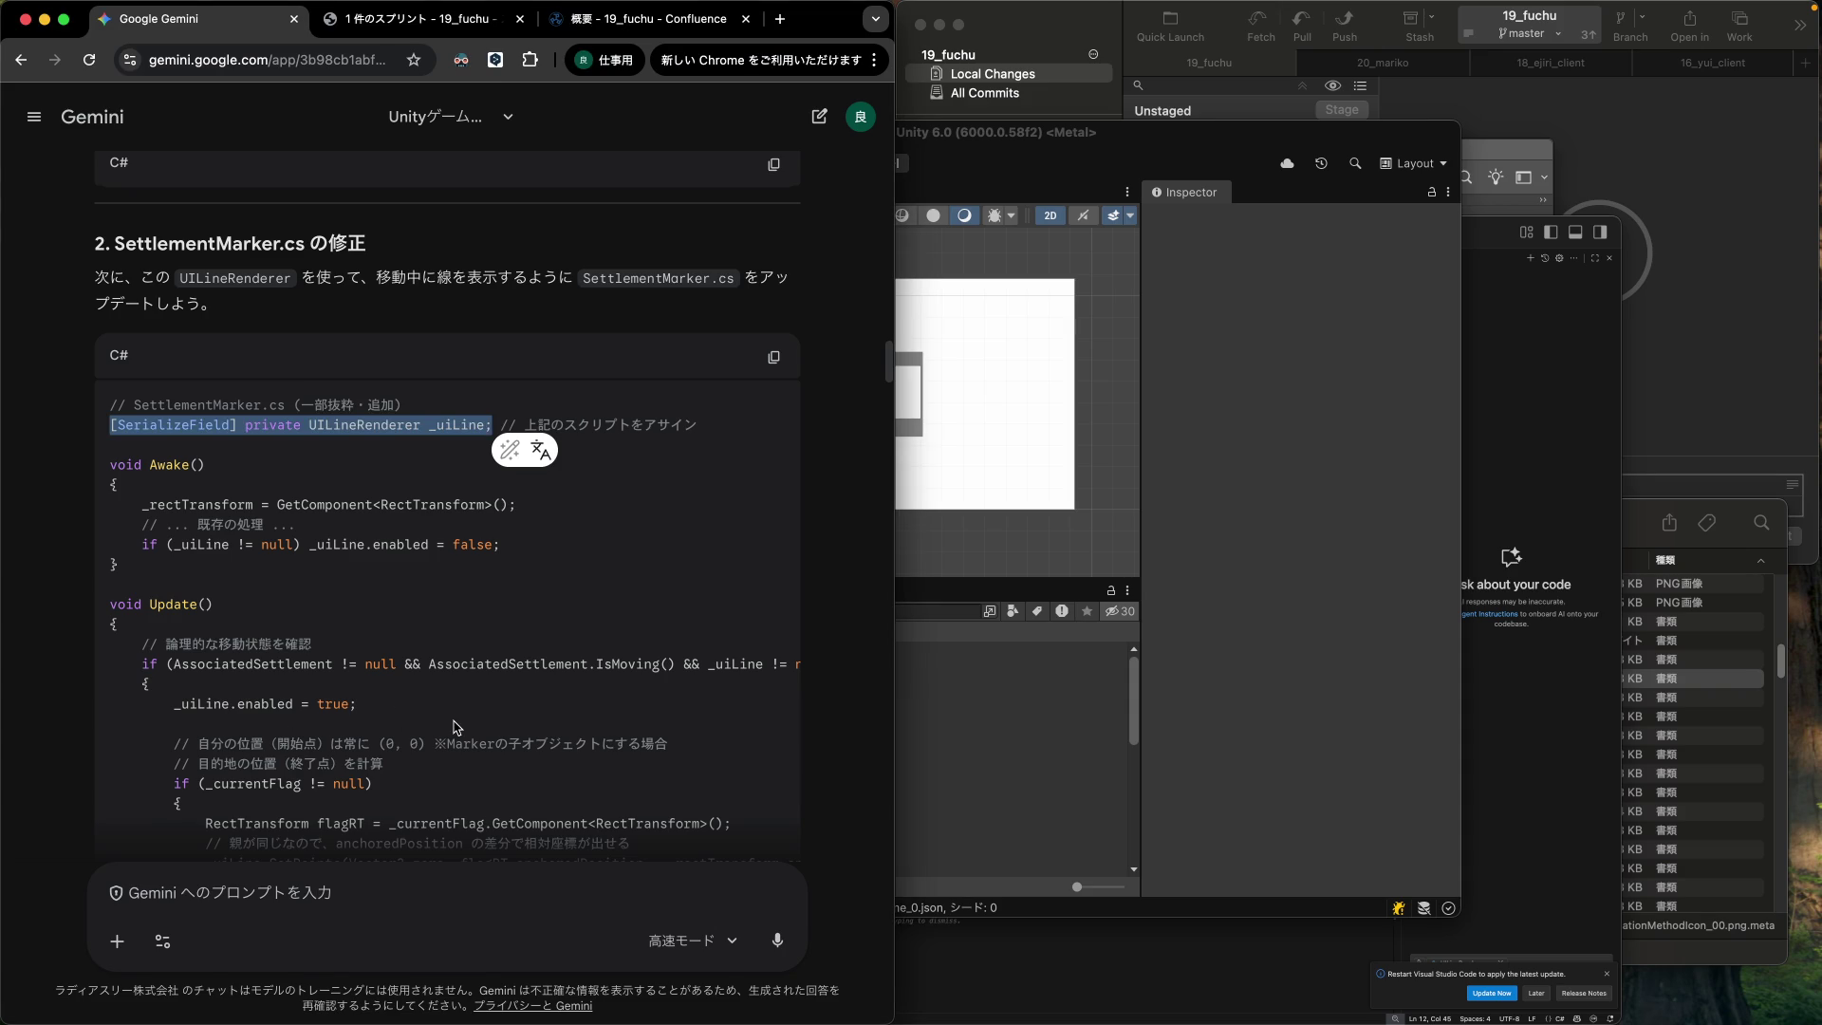
pyautogui.scroll(-2, 461, 730)
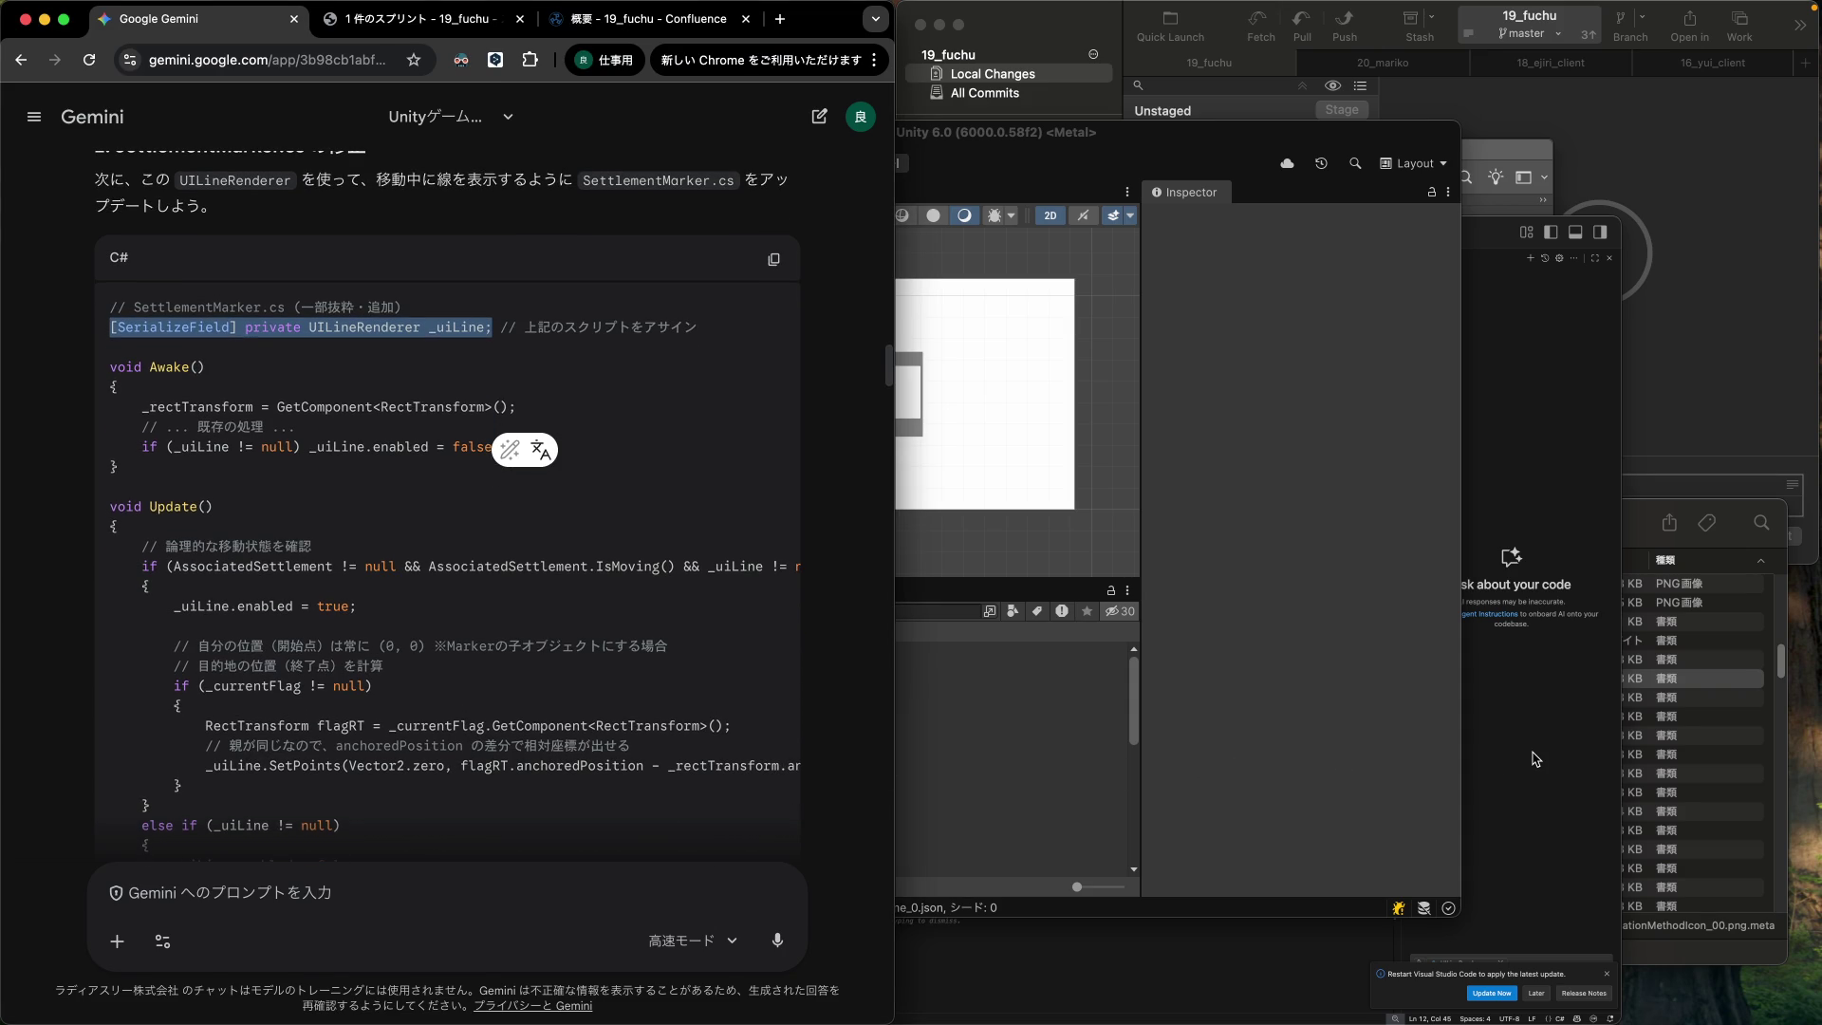
pyautogui.click(1287, 737)
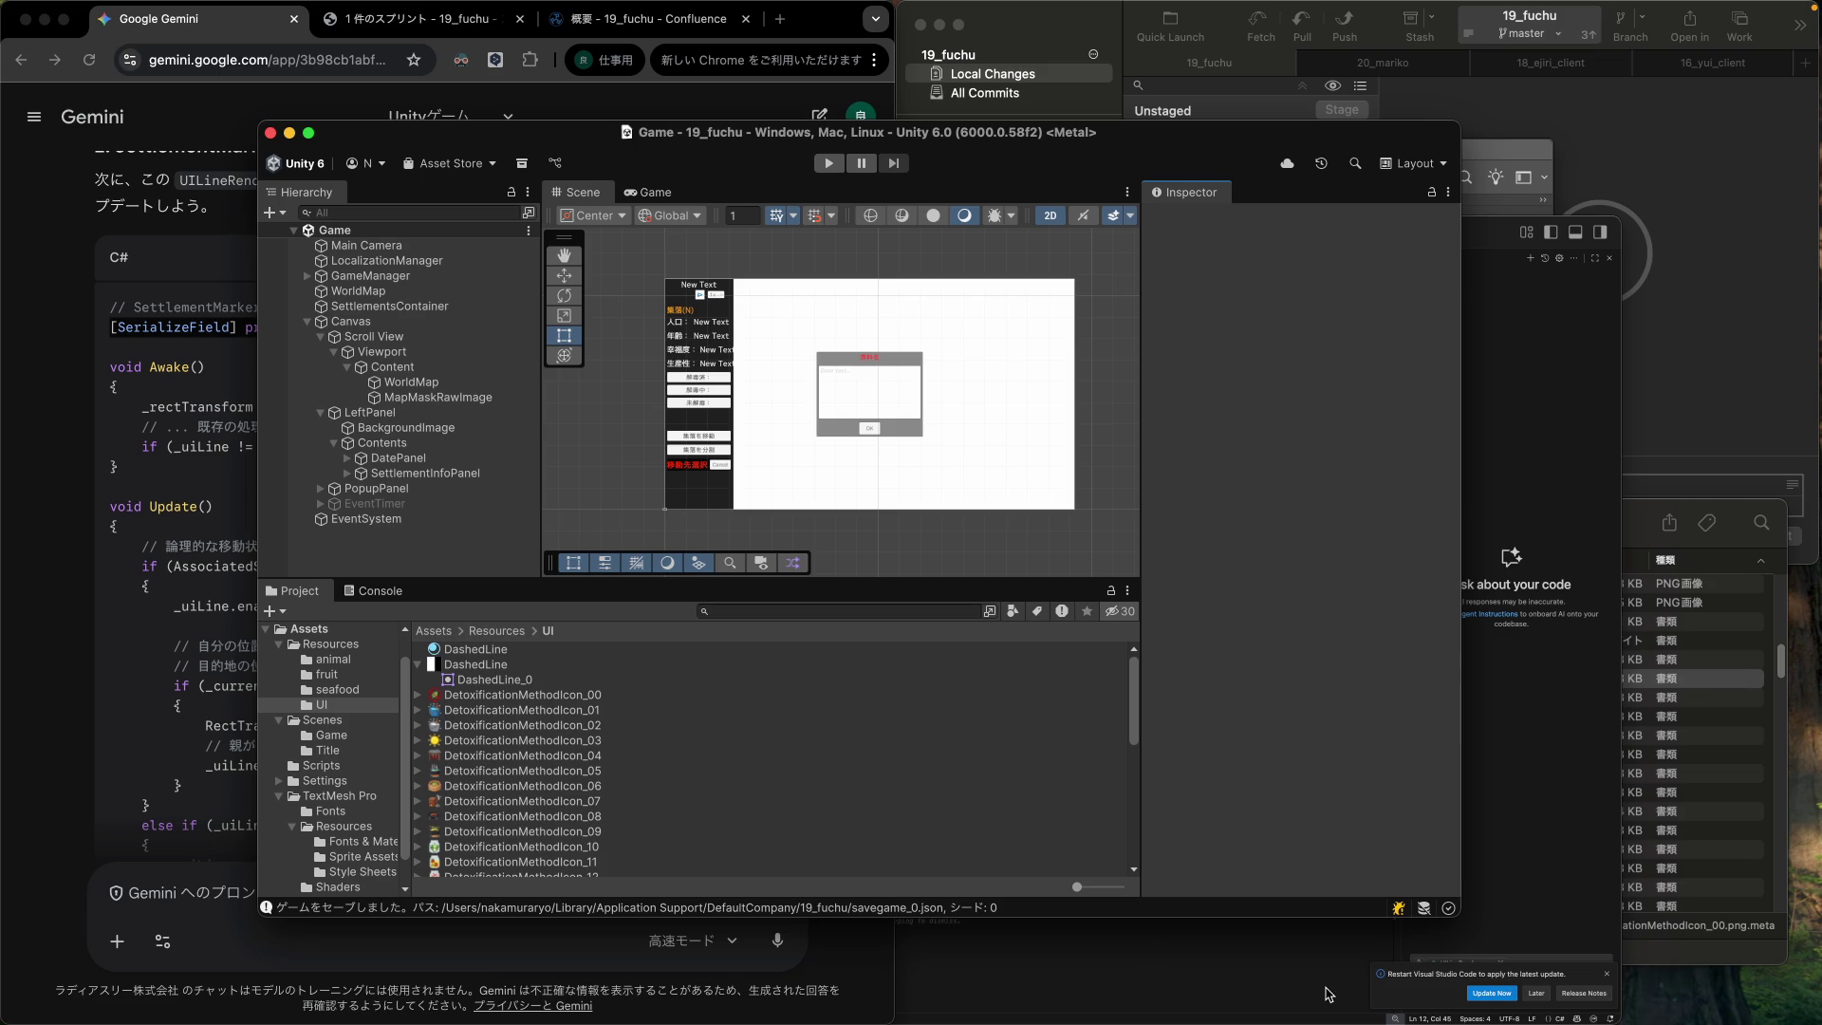
pyautogui.click(1477, 155)
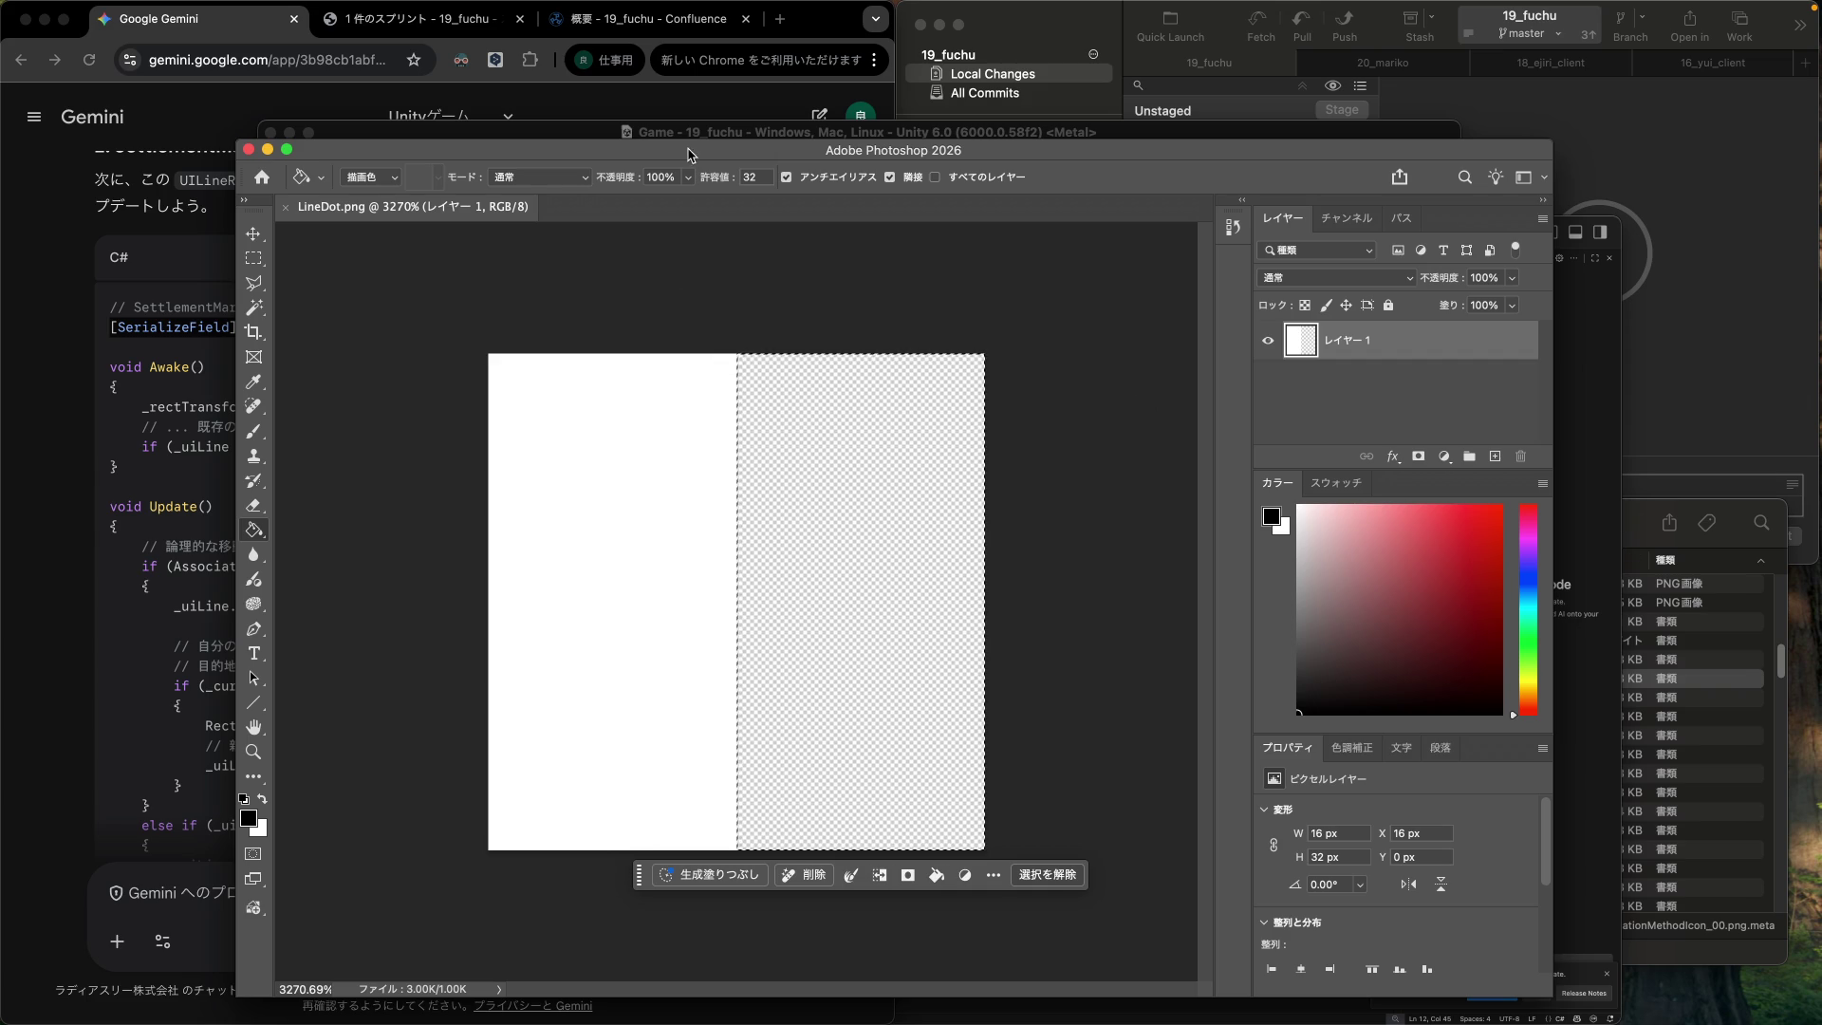
pyautogui.click(688, 130)
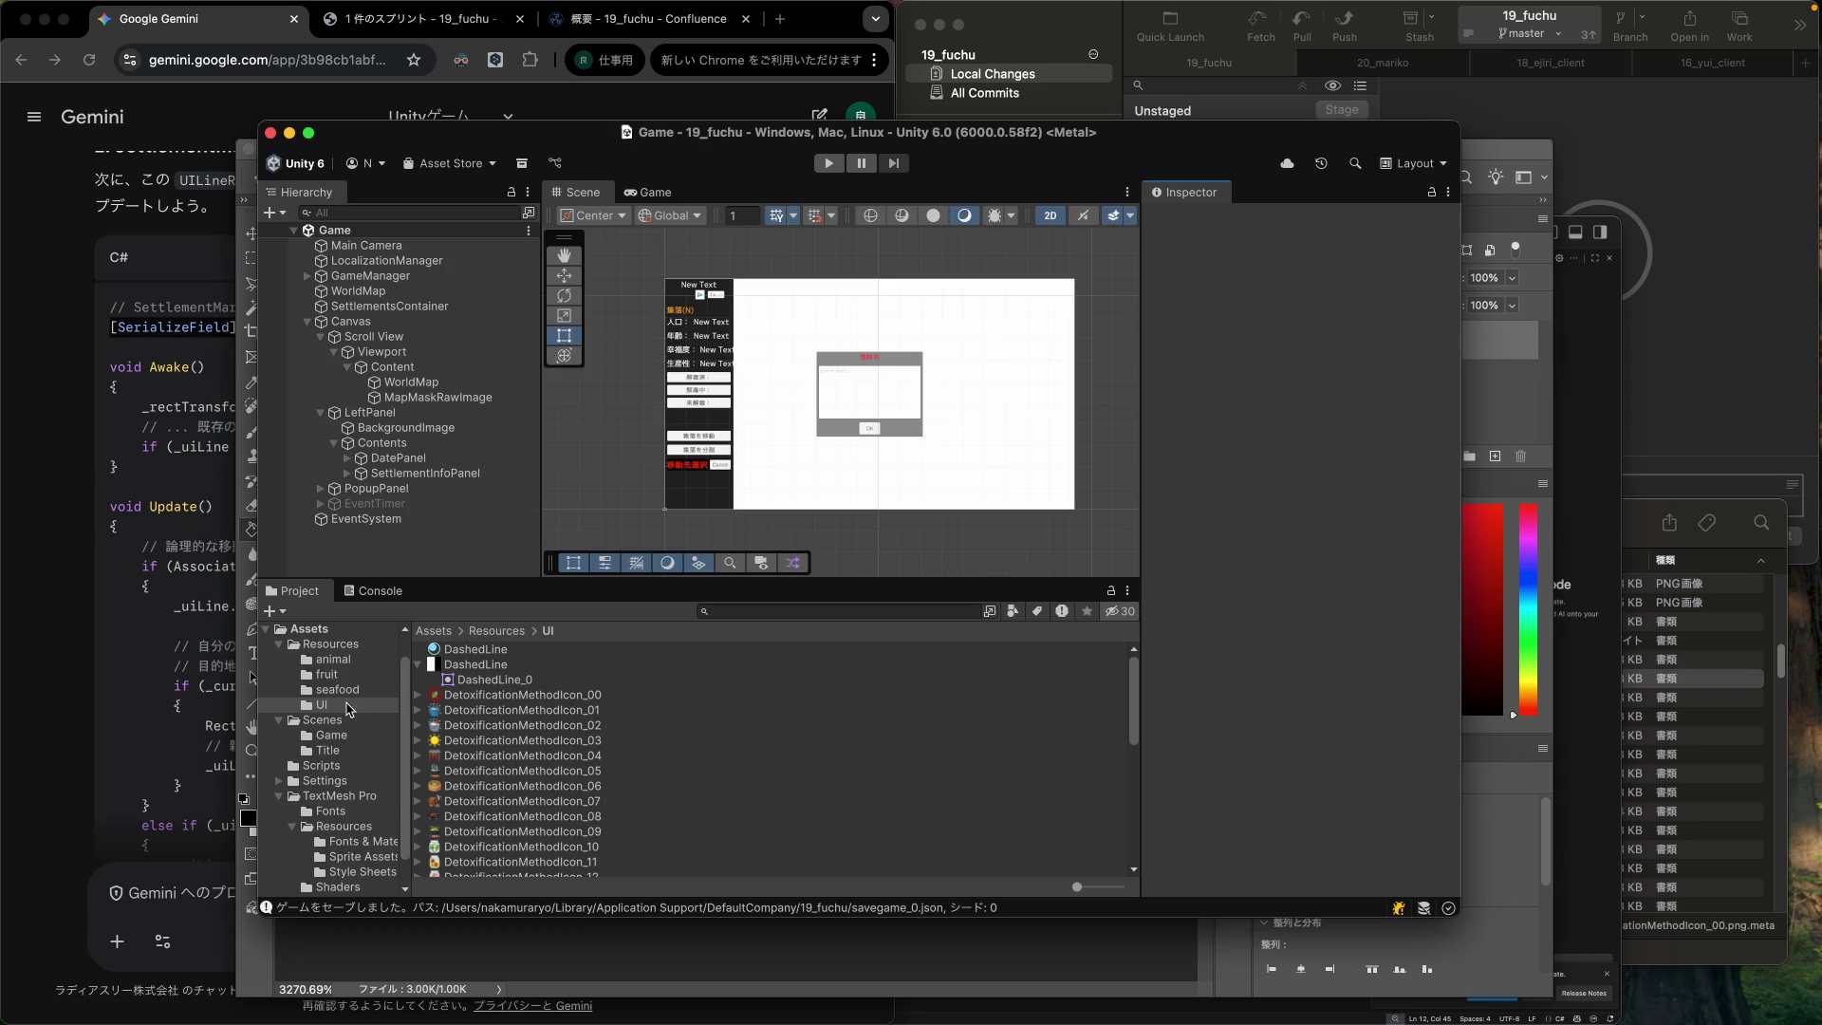
pyautogui.click(500, 667)
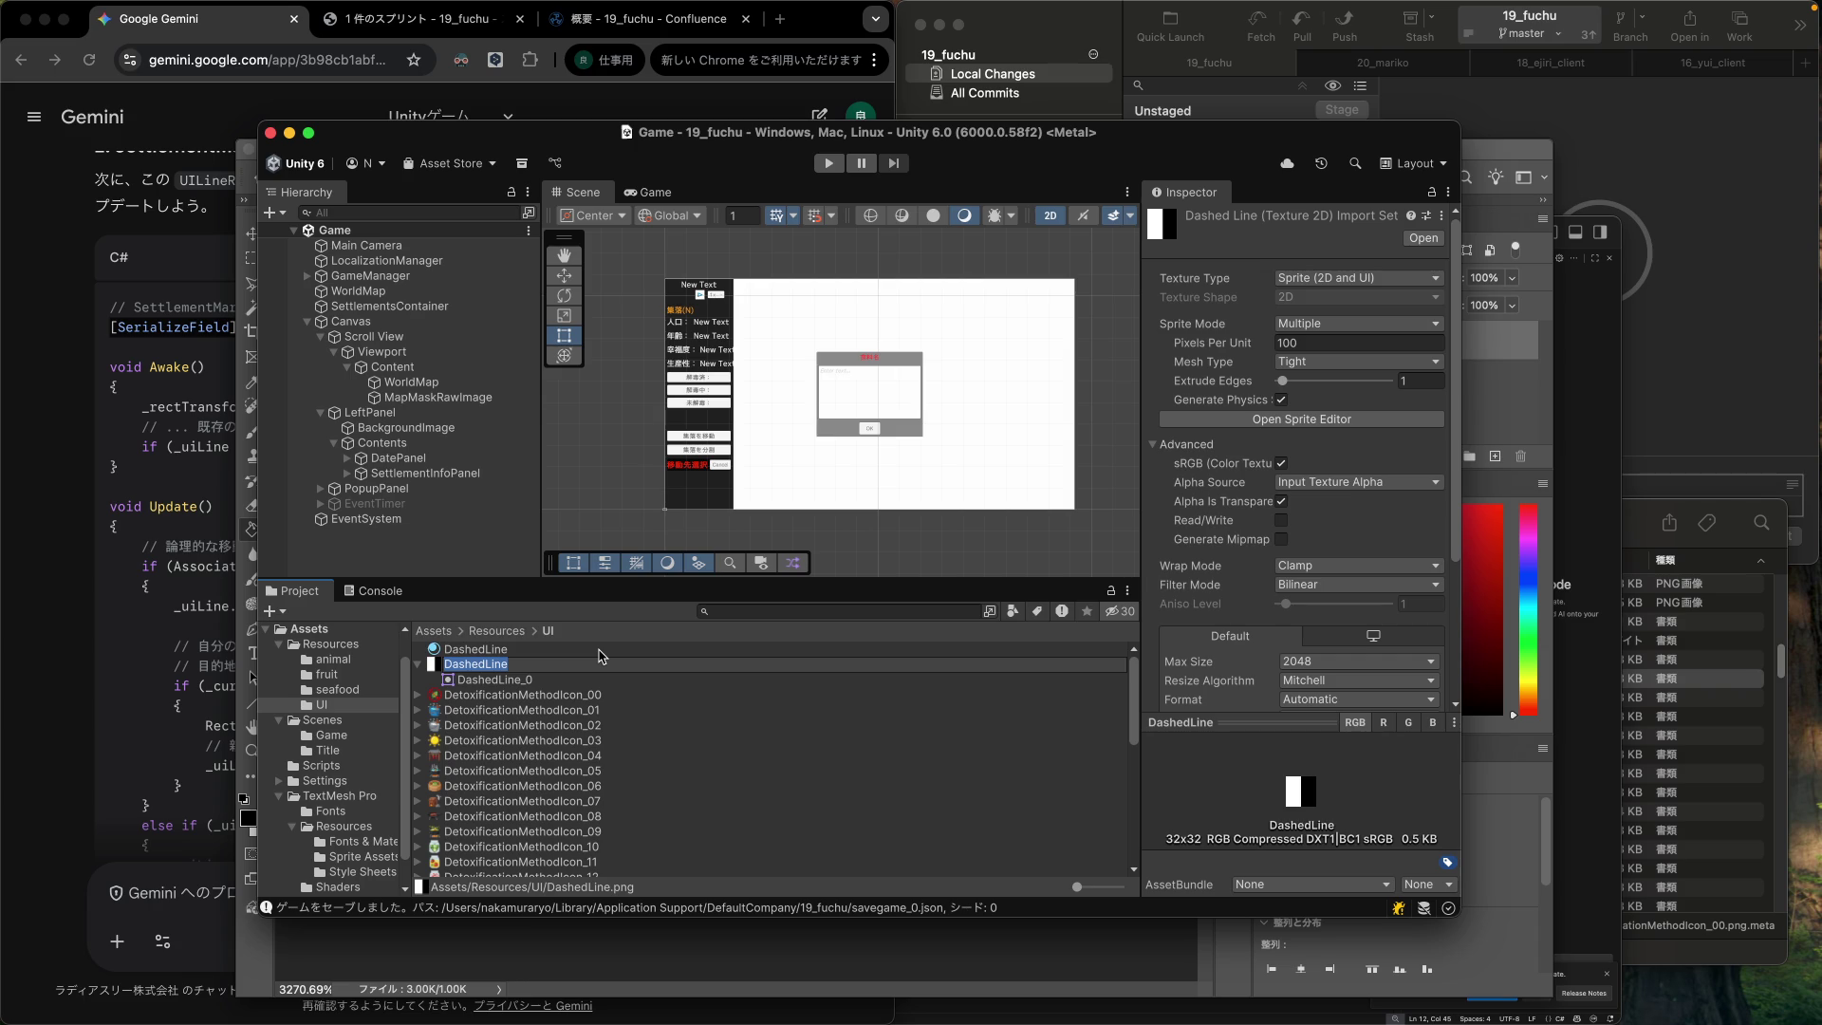
pyautogui.scroll(-10, 612, 788)
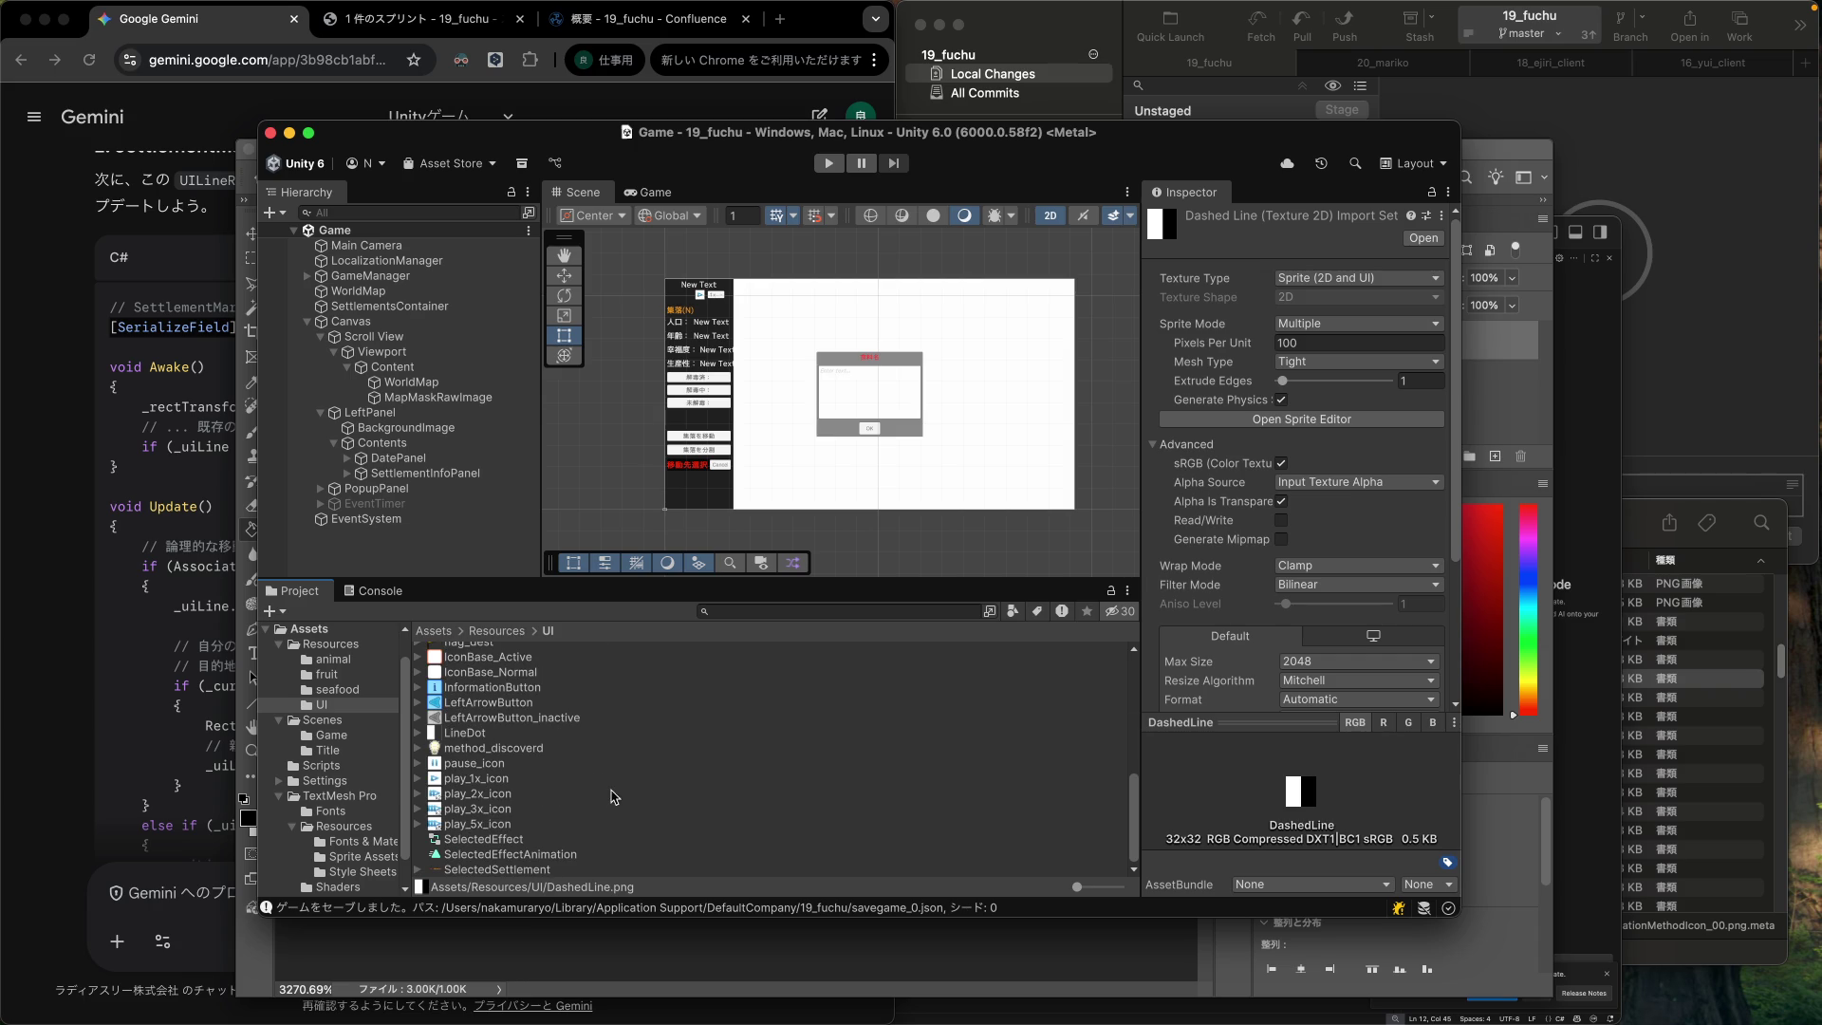
pyautogui.scroll(2, 519, 793)
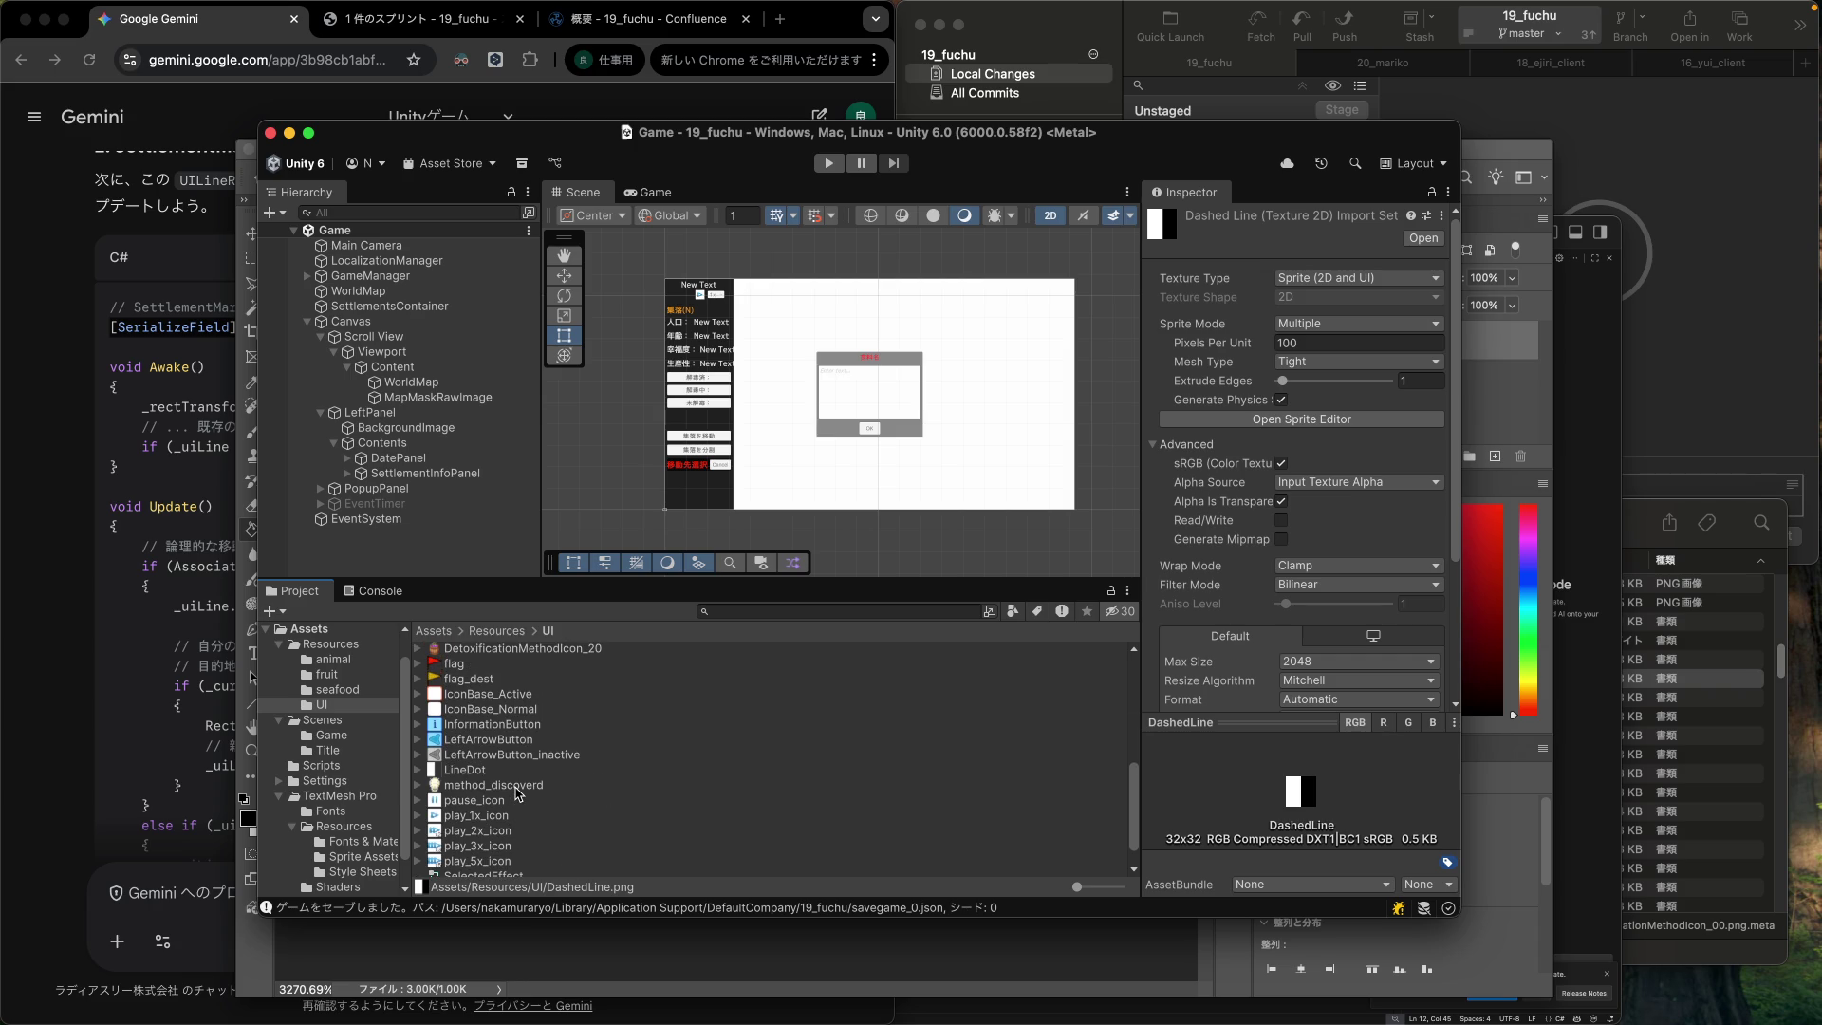
# Delete LineDot.png from the Resources/UI folder, confirming the deletion.
pyautogui.click(481, 773)
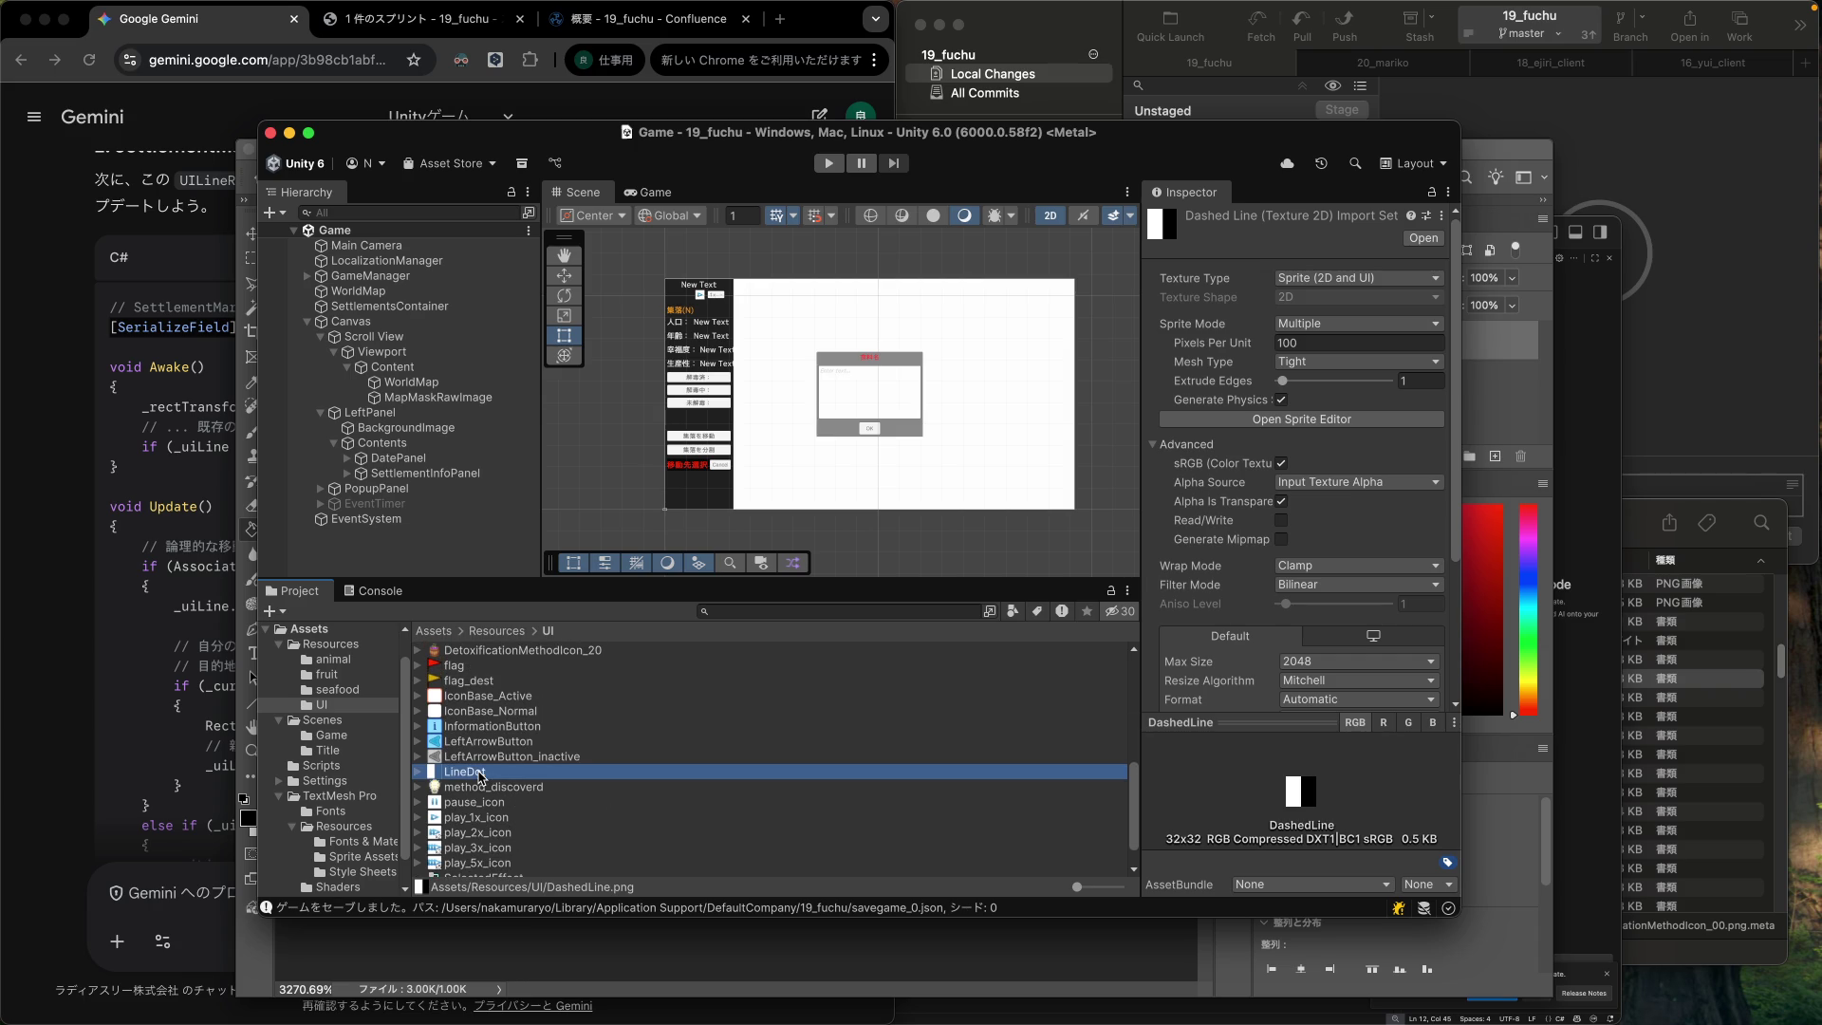
pyautogui.rightClick(480, 773)
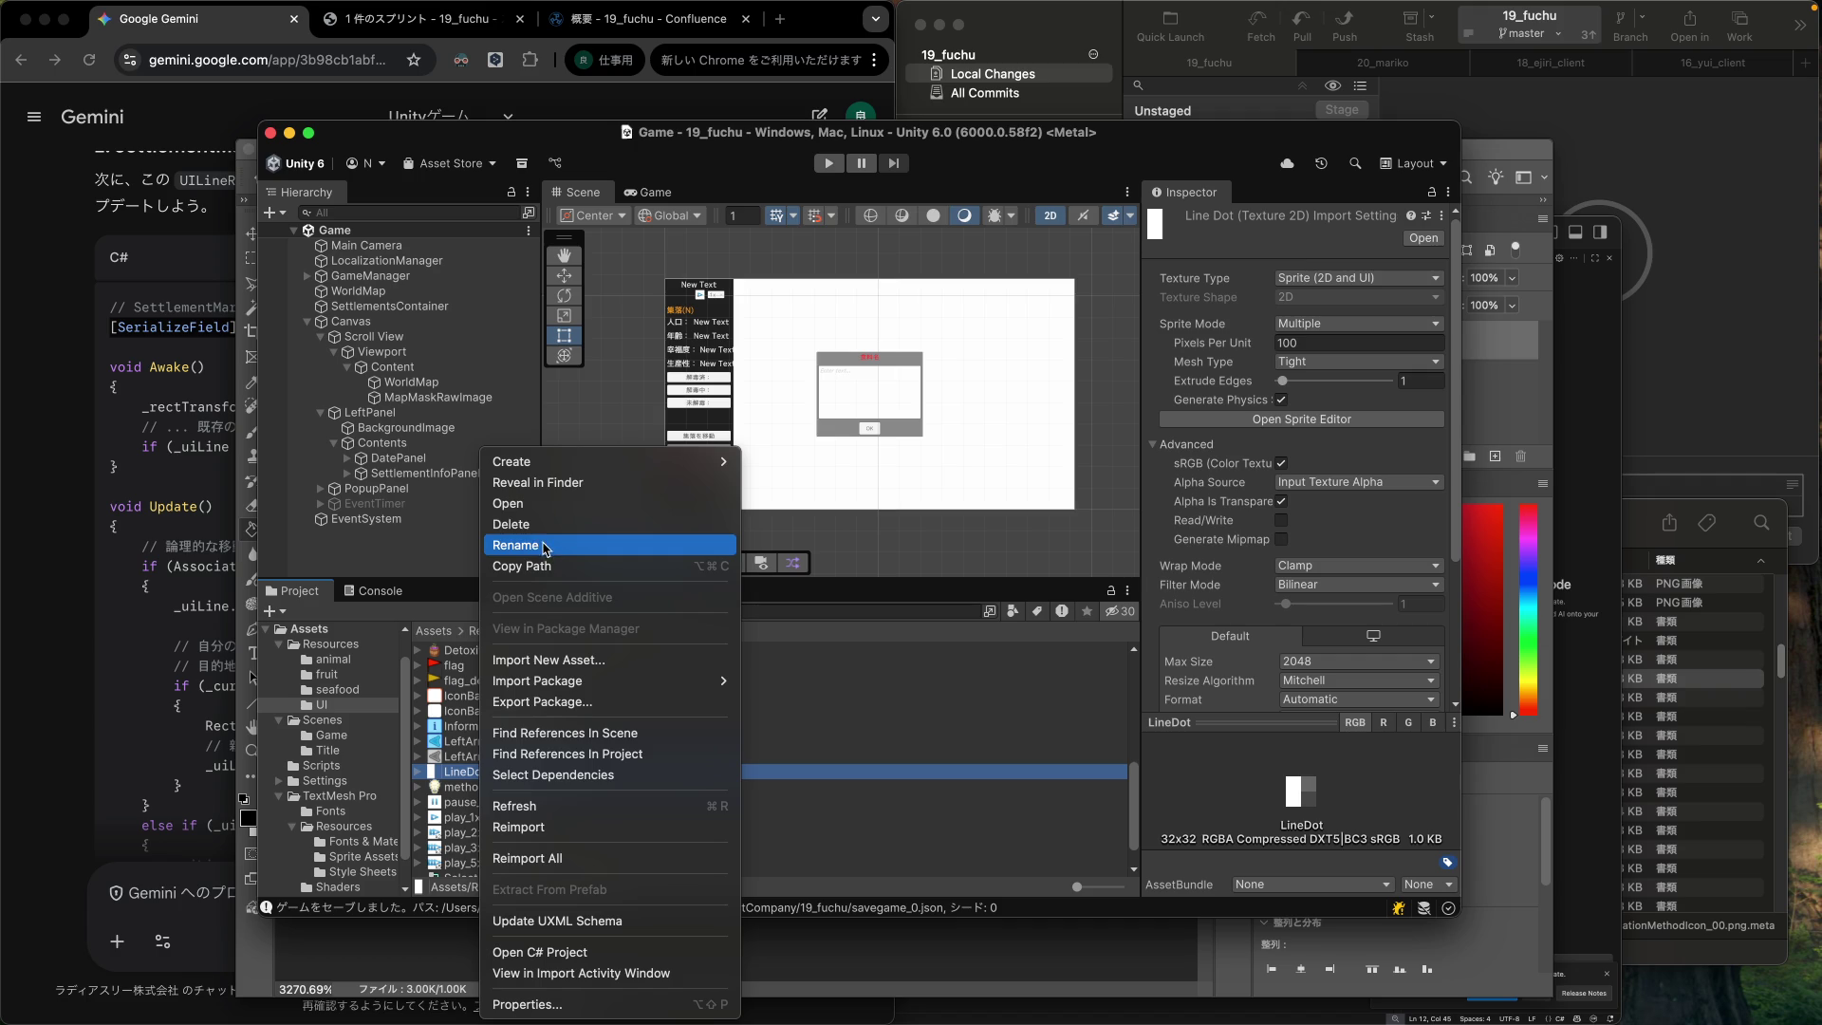
pyautogui.click(517, 524)
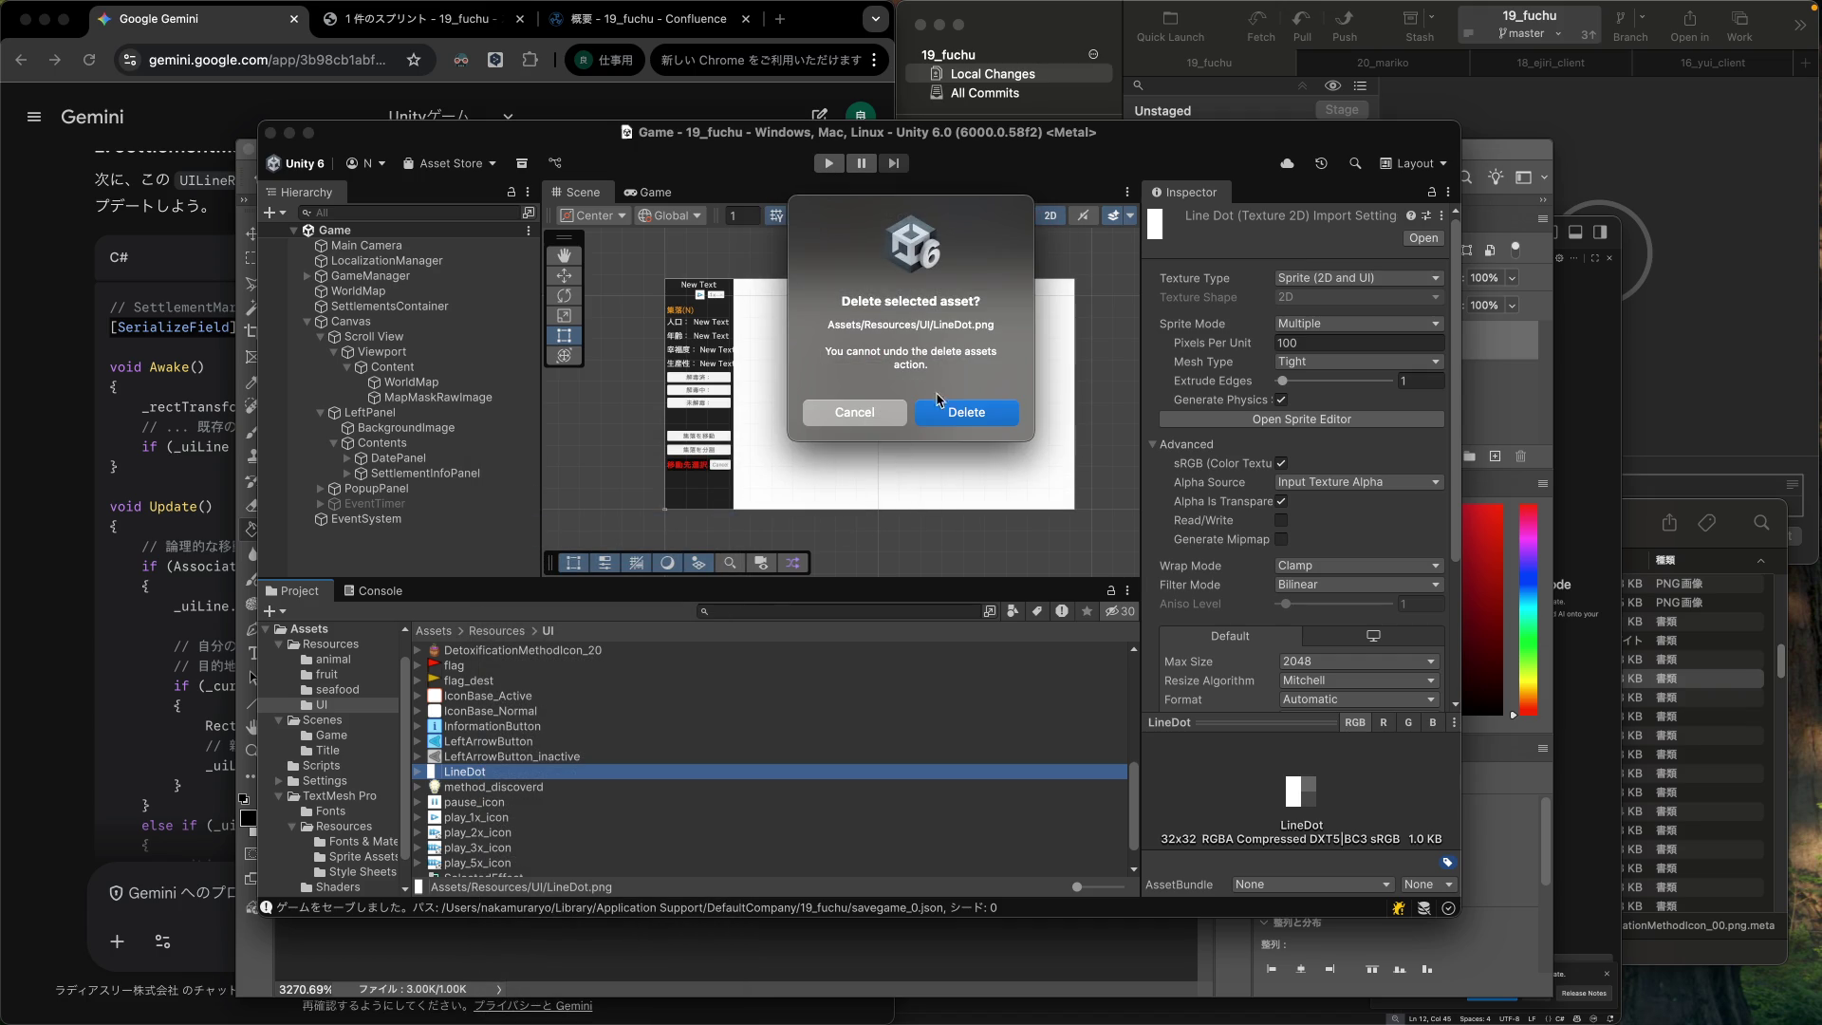
pyautogui.click(959, 411)
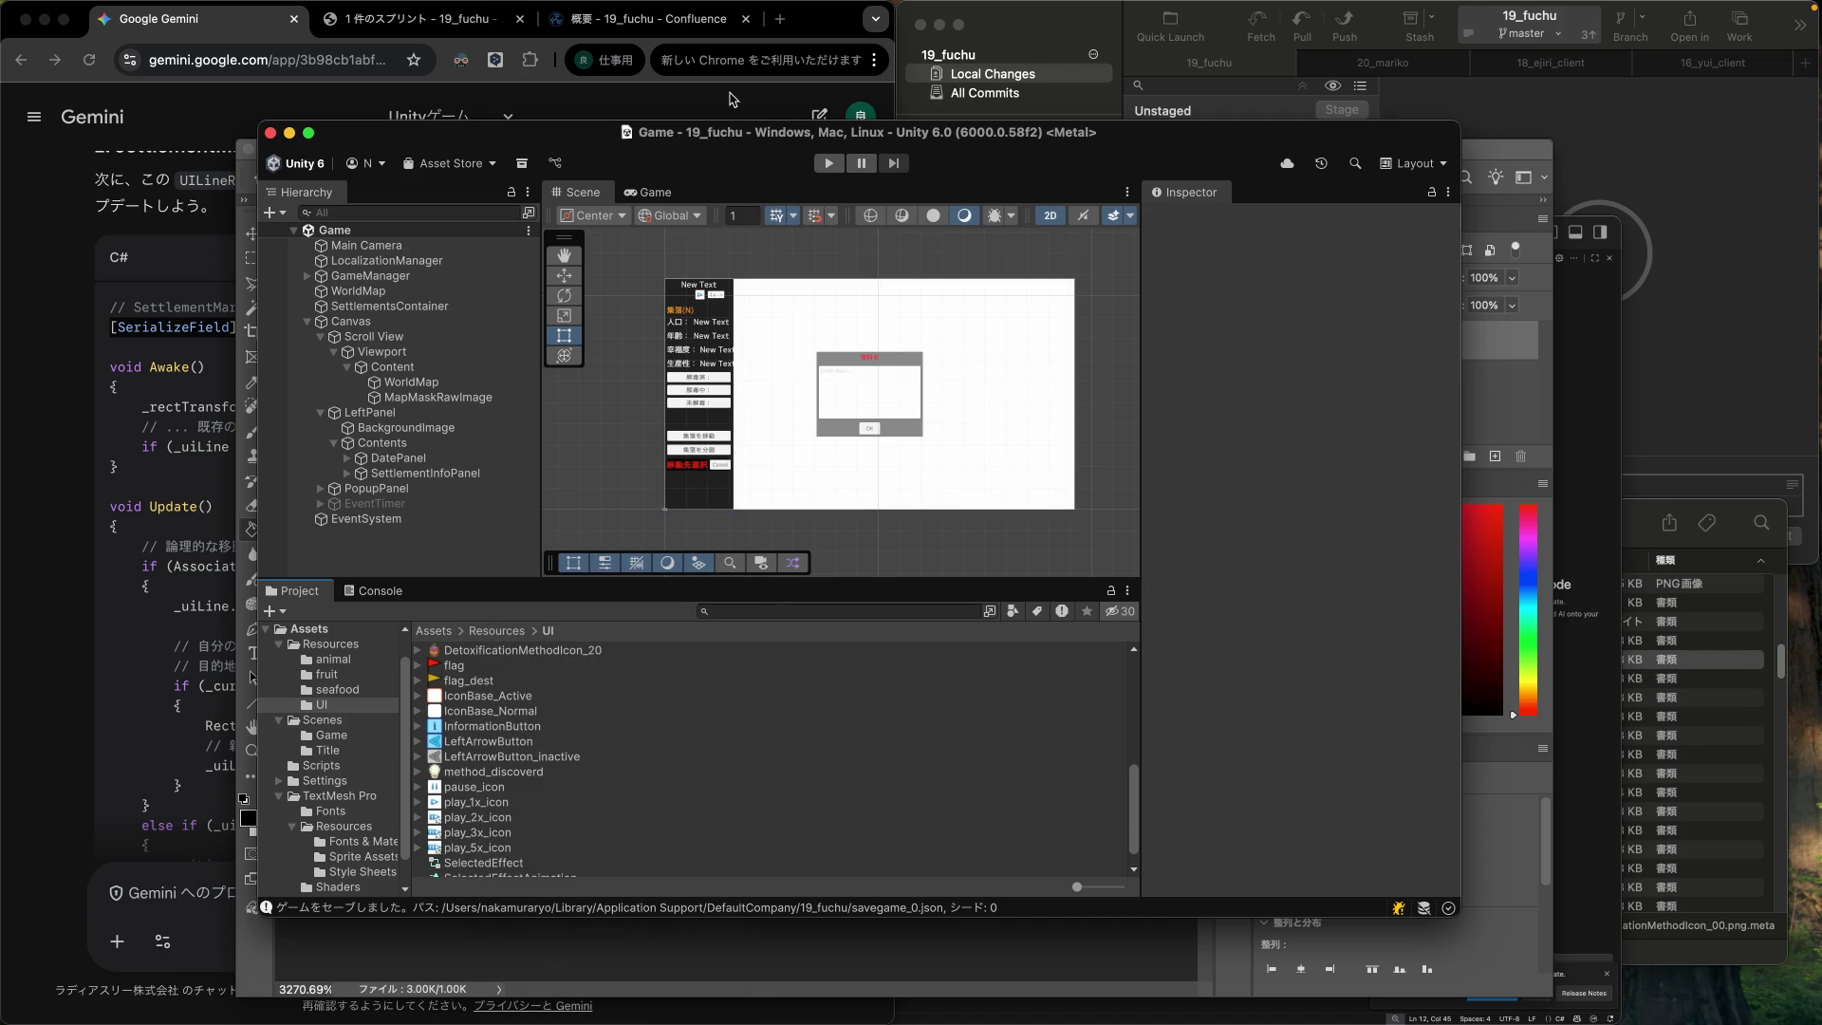
pyautogui.click(242, 191)
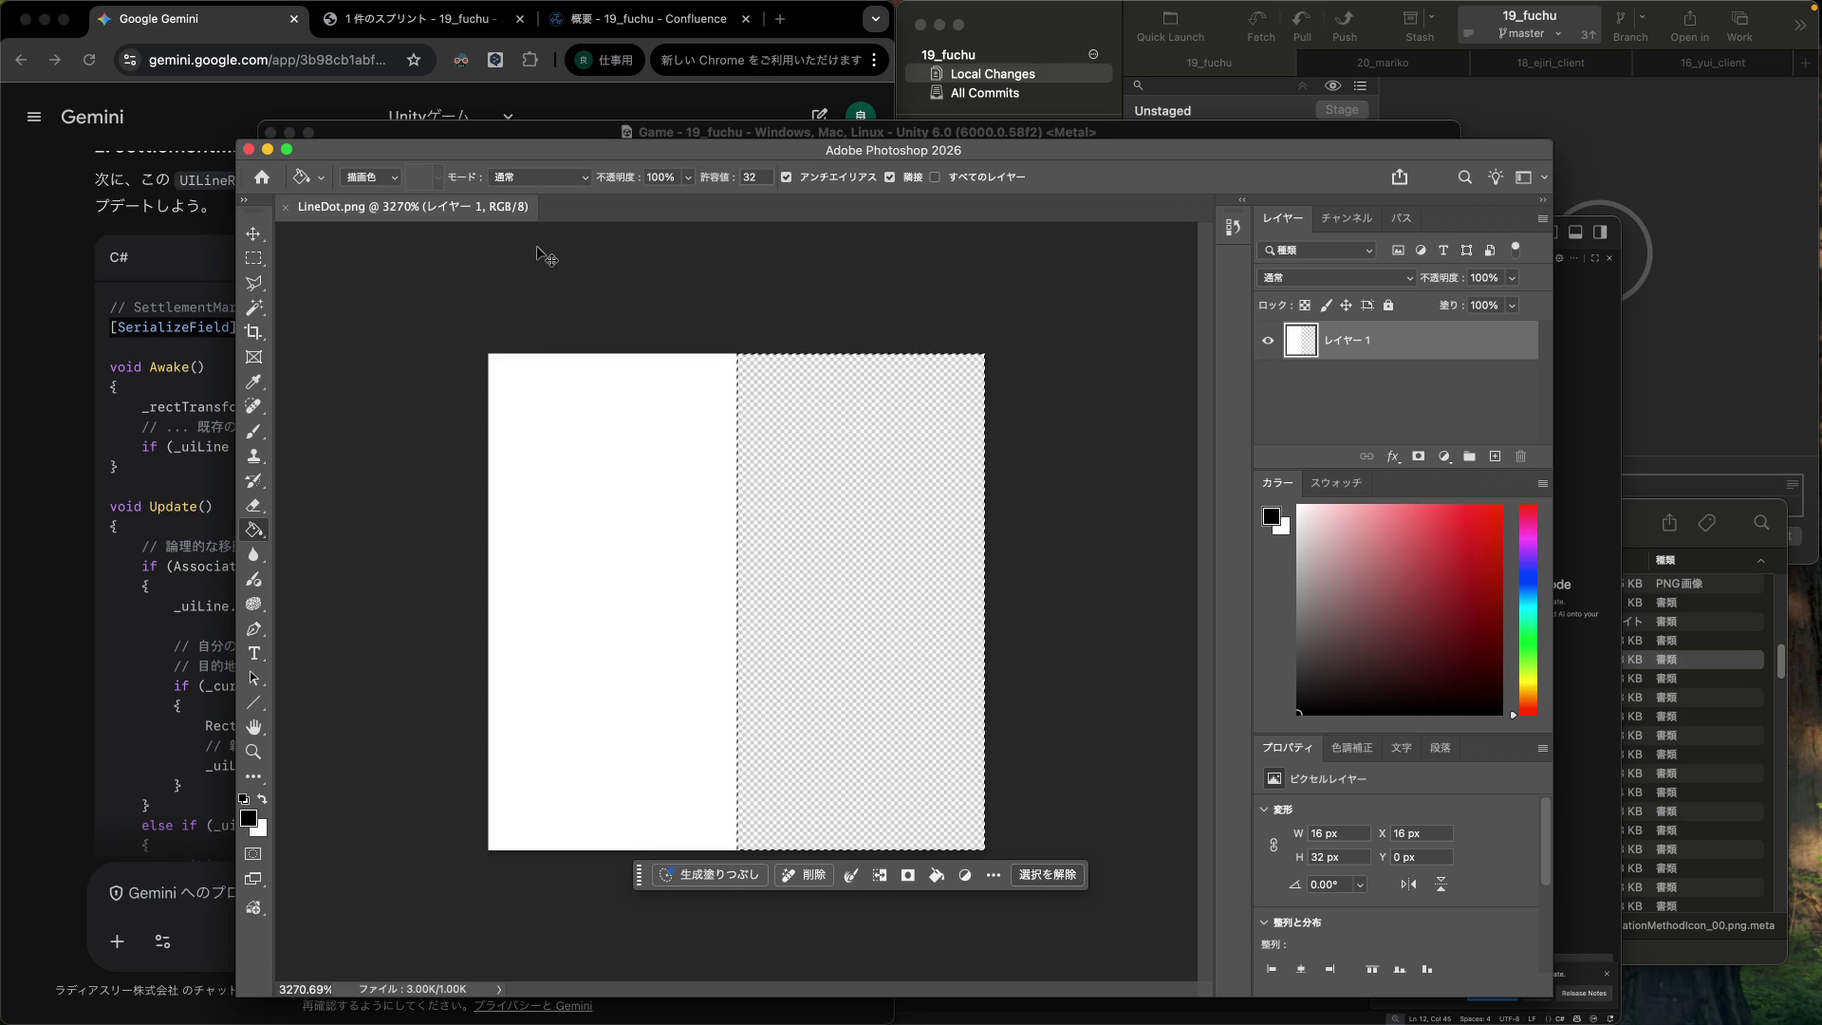
# Save the image as DashedLine.png over the existing file, accepting the PNG options.
pyautogui.press('super+shift+s')
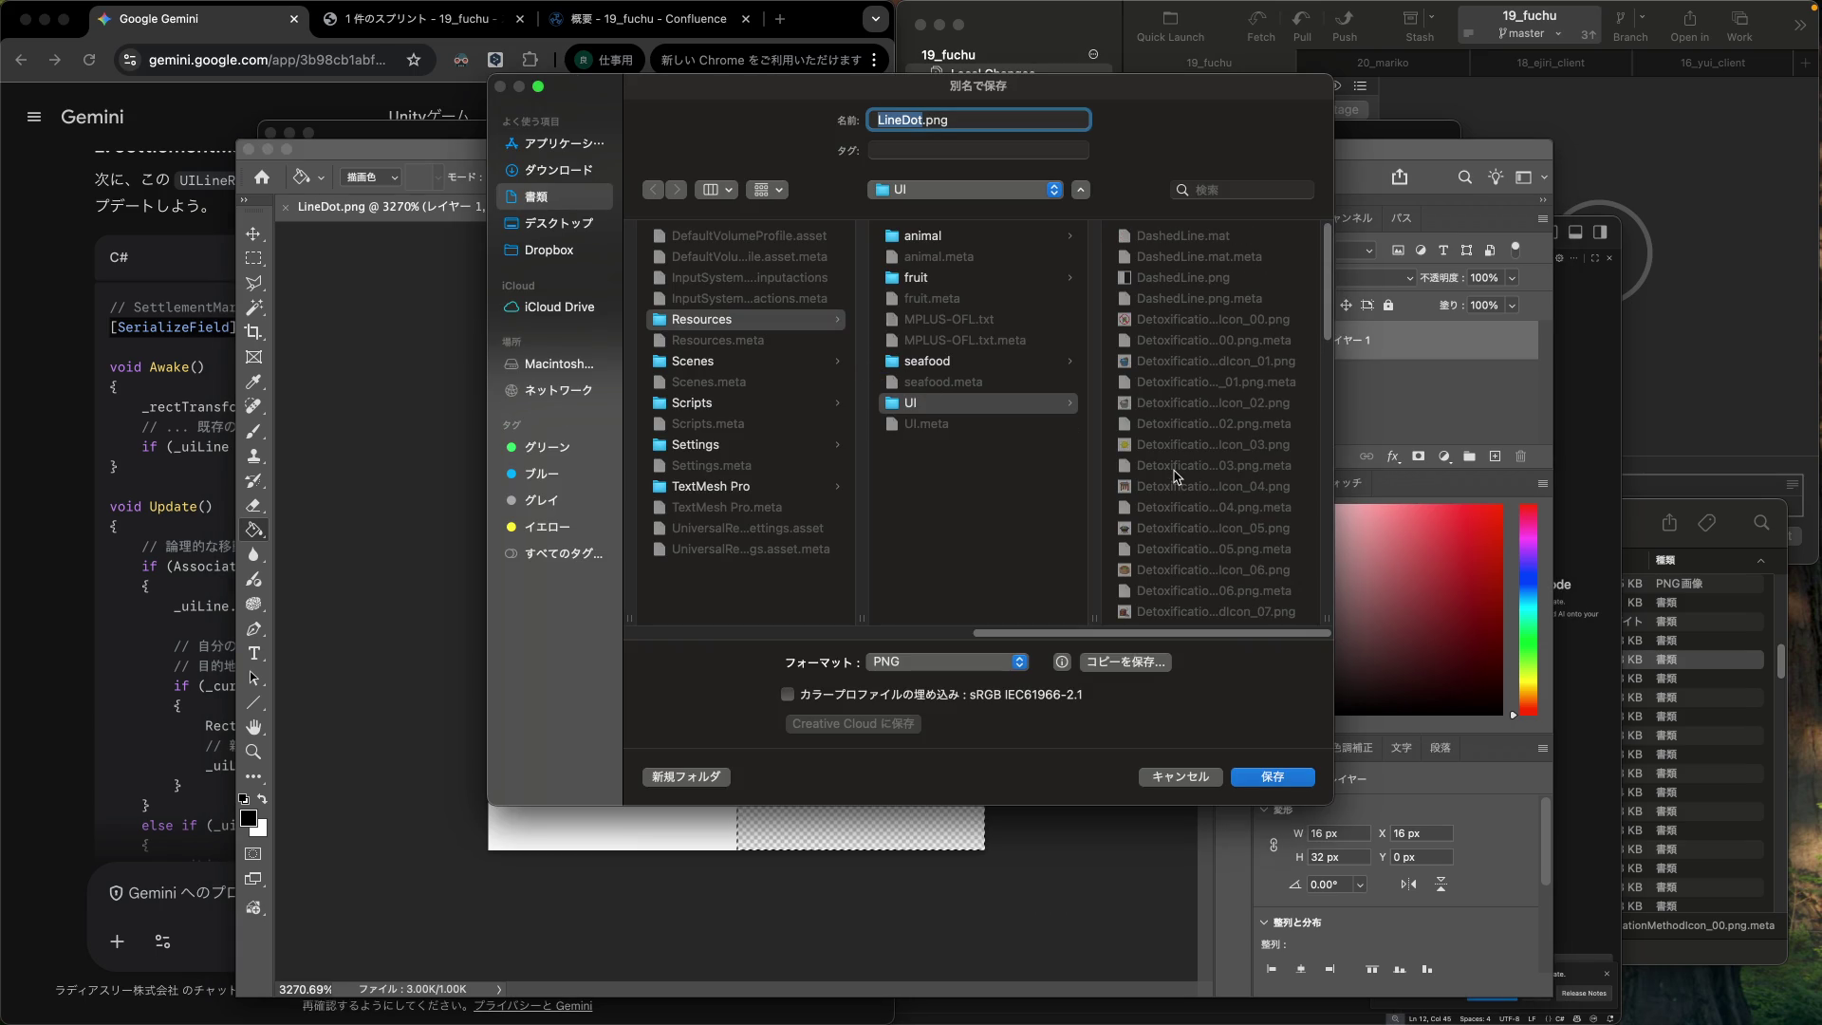
pyautogui.click(1196, 277)
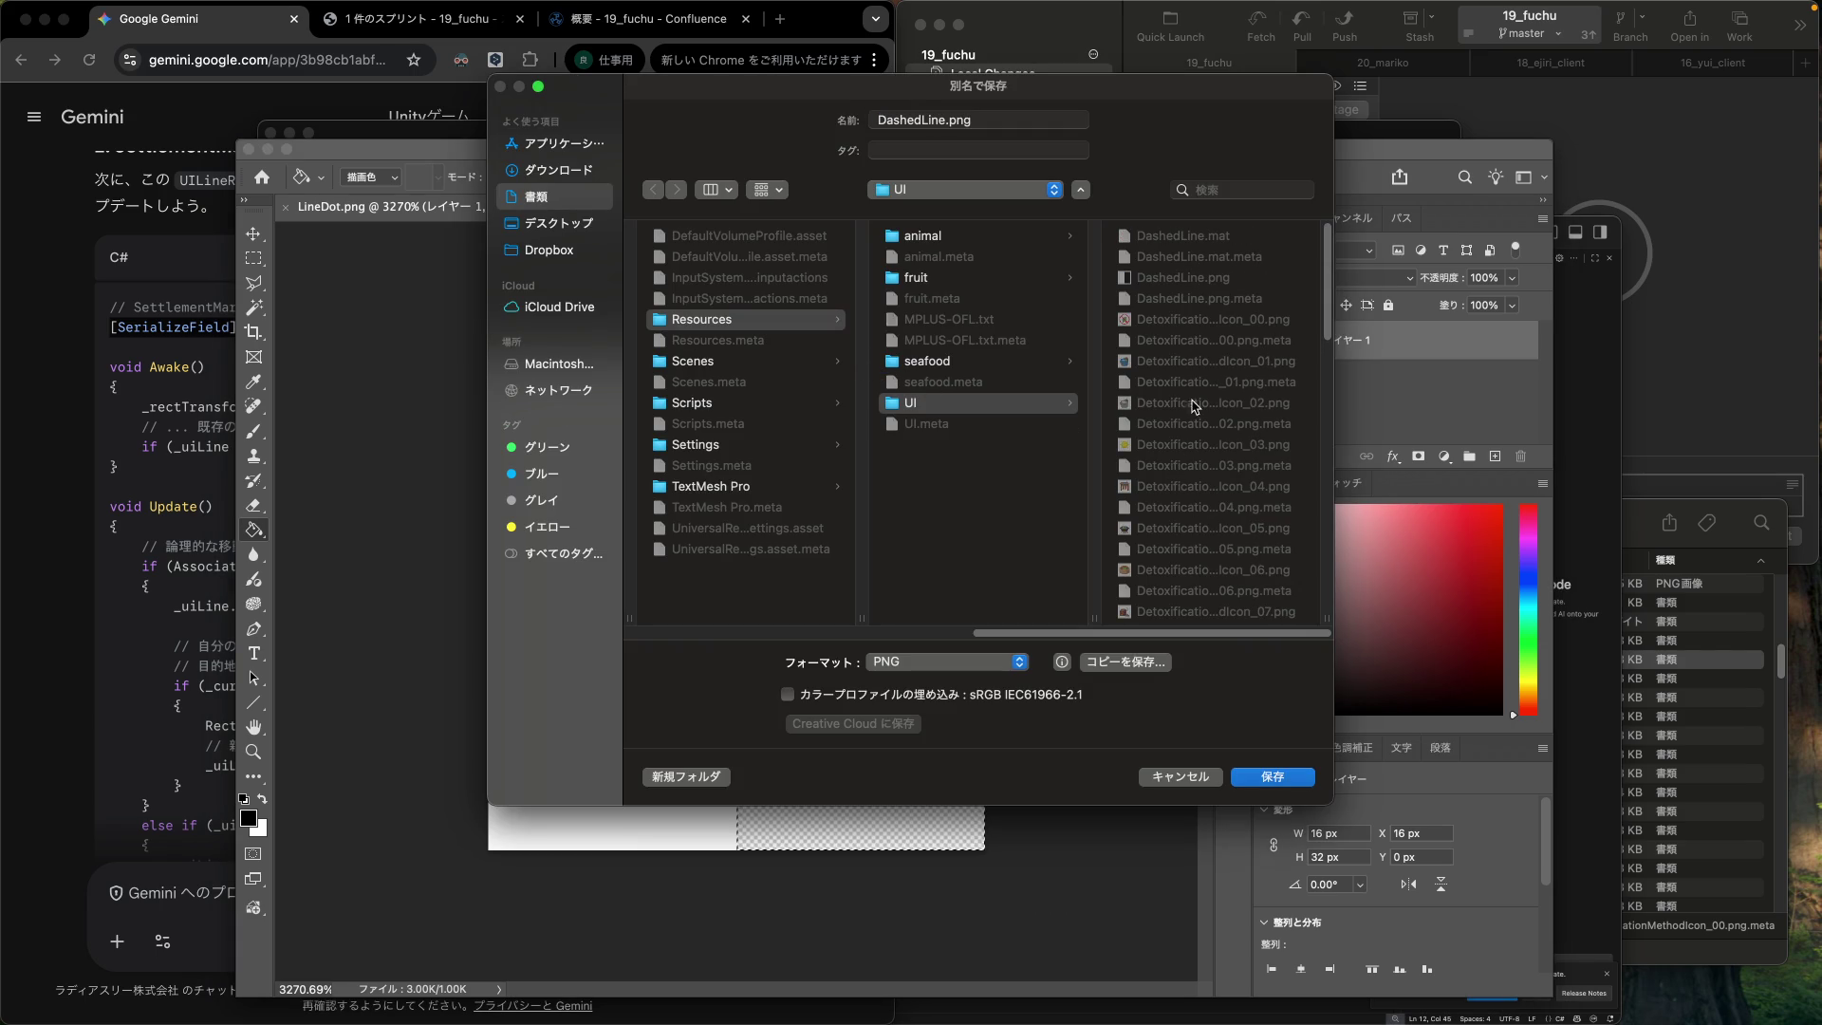
pyautogui.click(1273, 778)
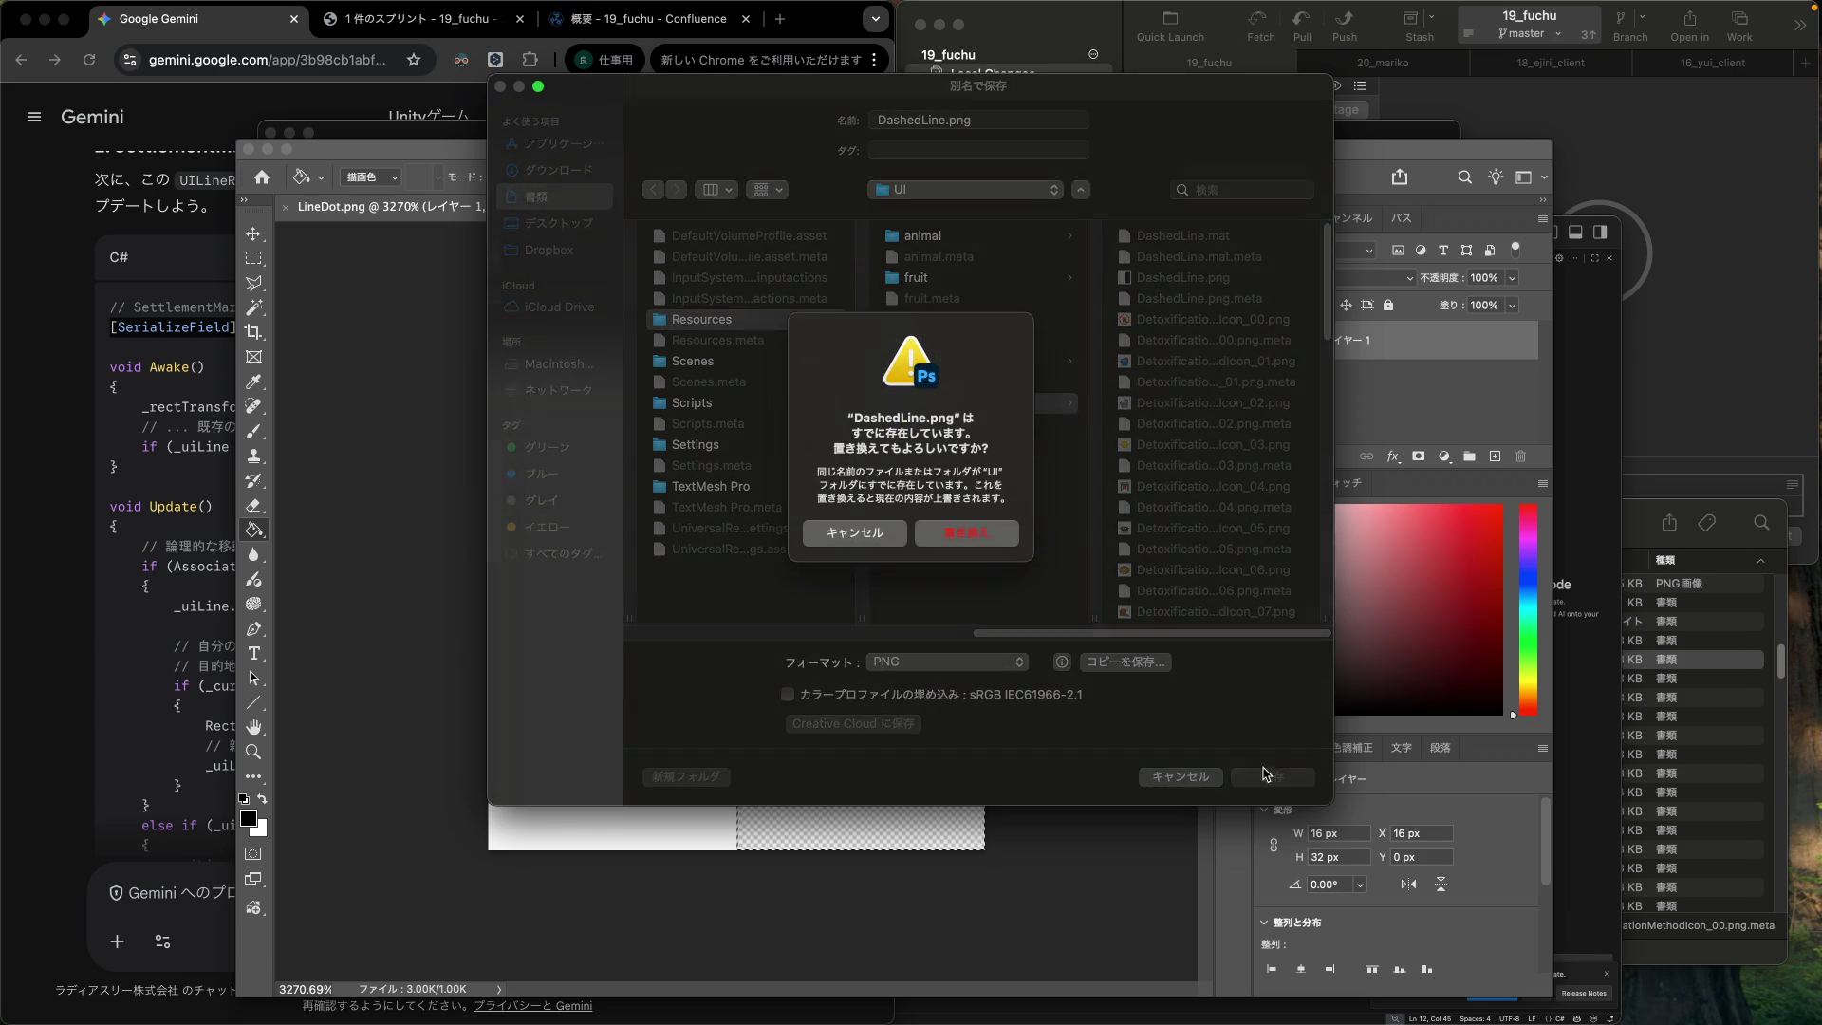
pyautogui.press('Return')
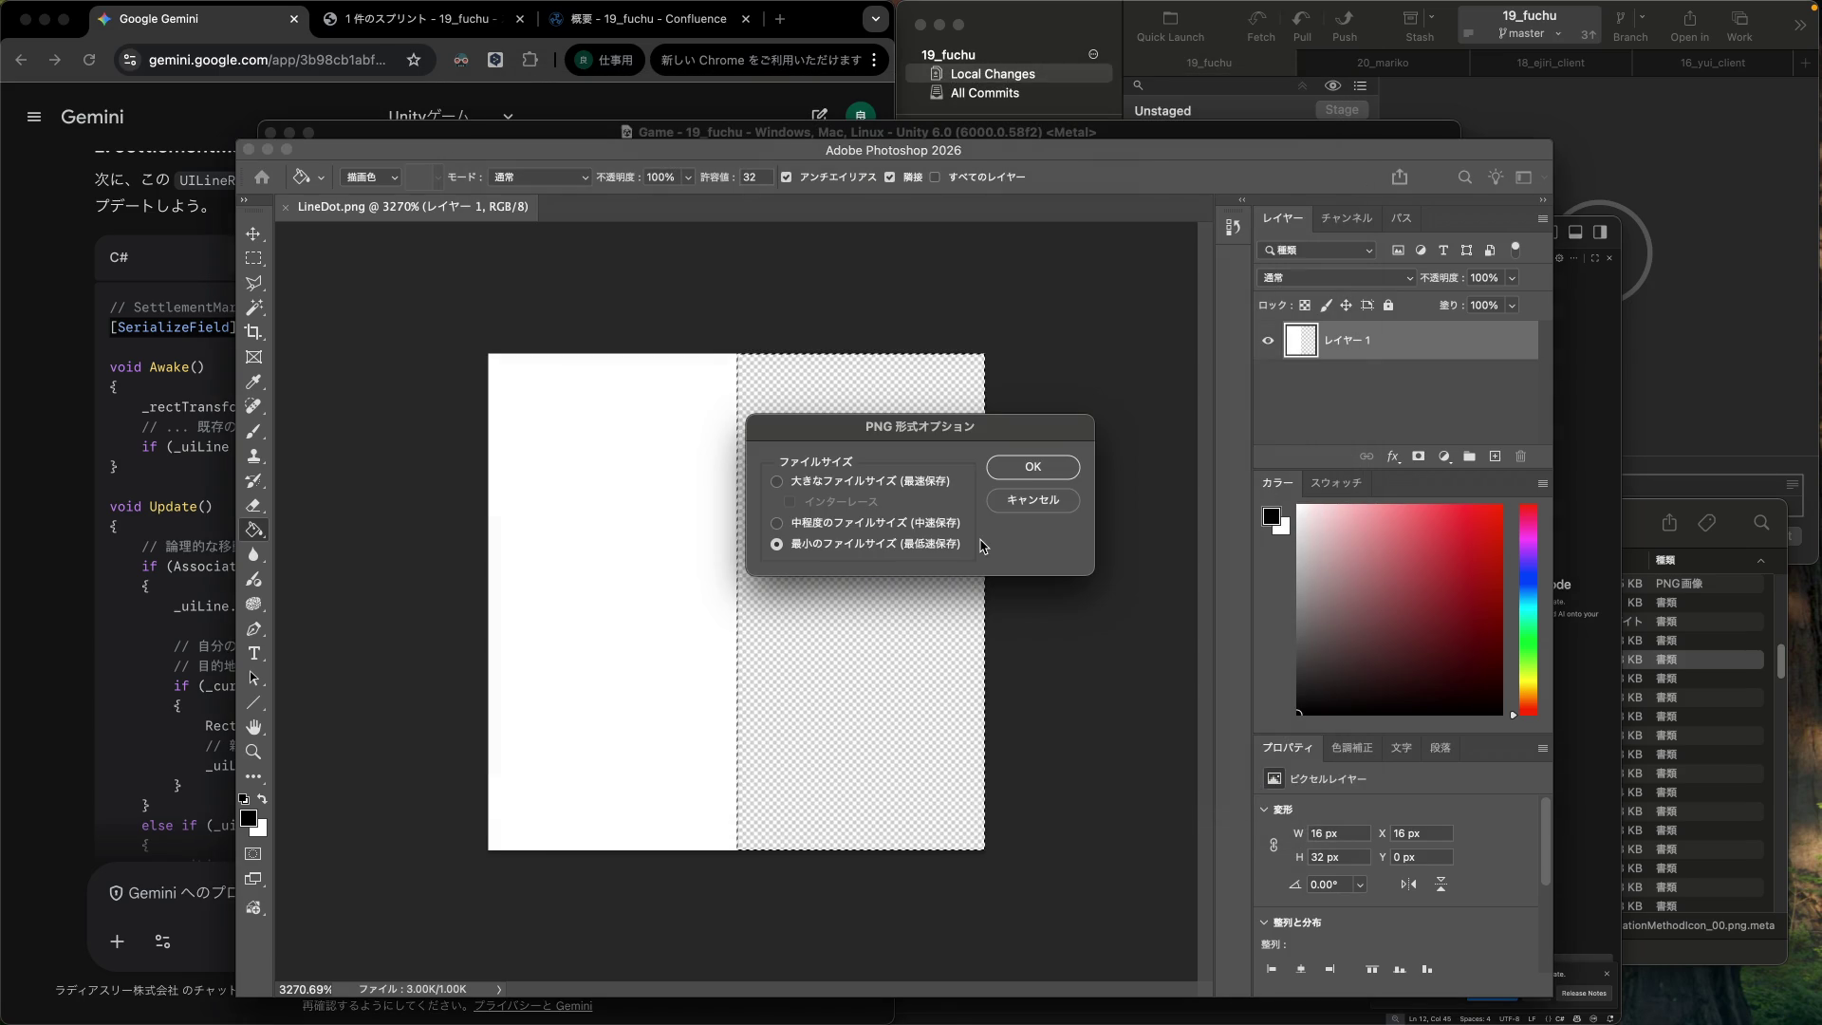
pyautogui.click(1021, 468)
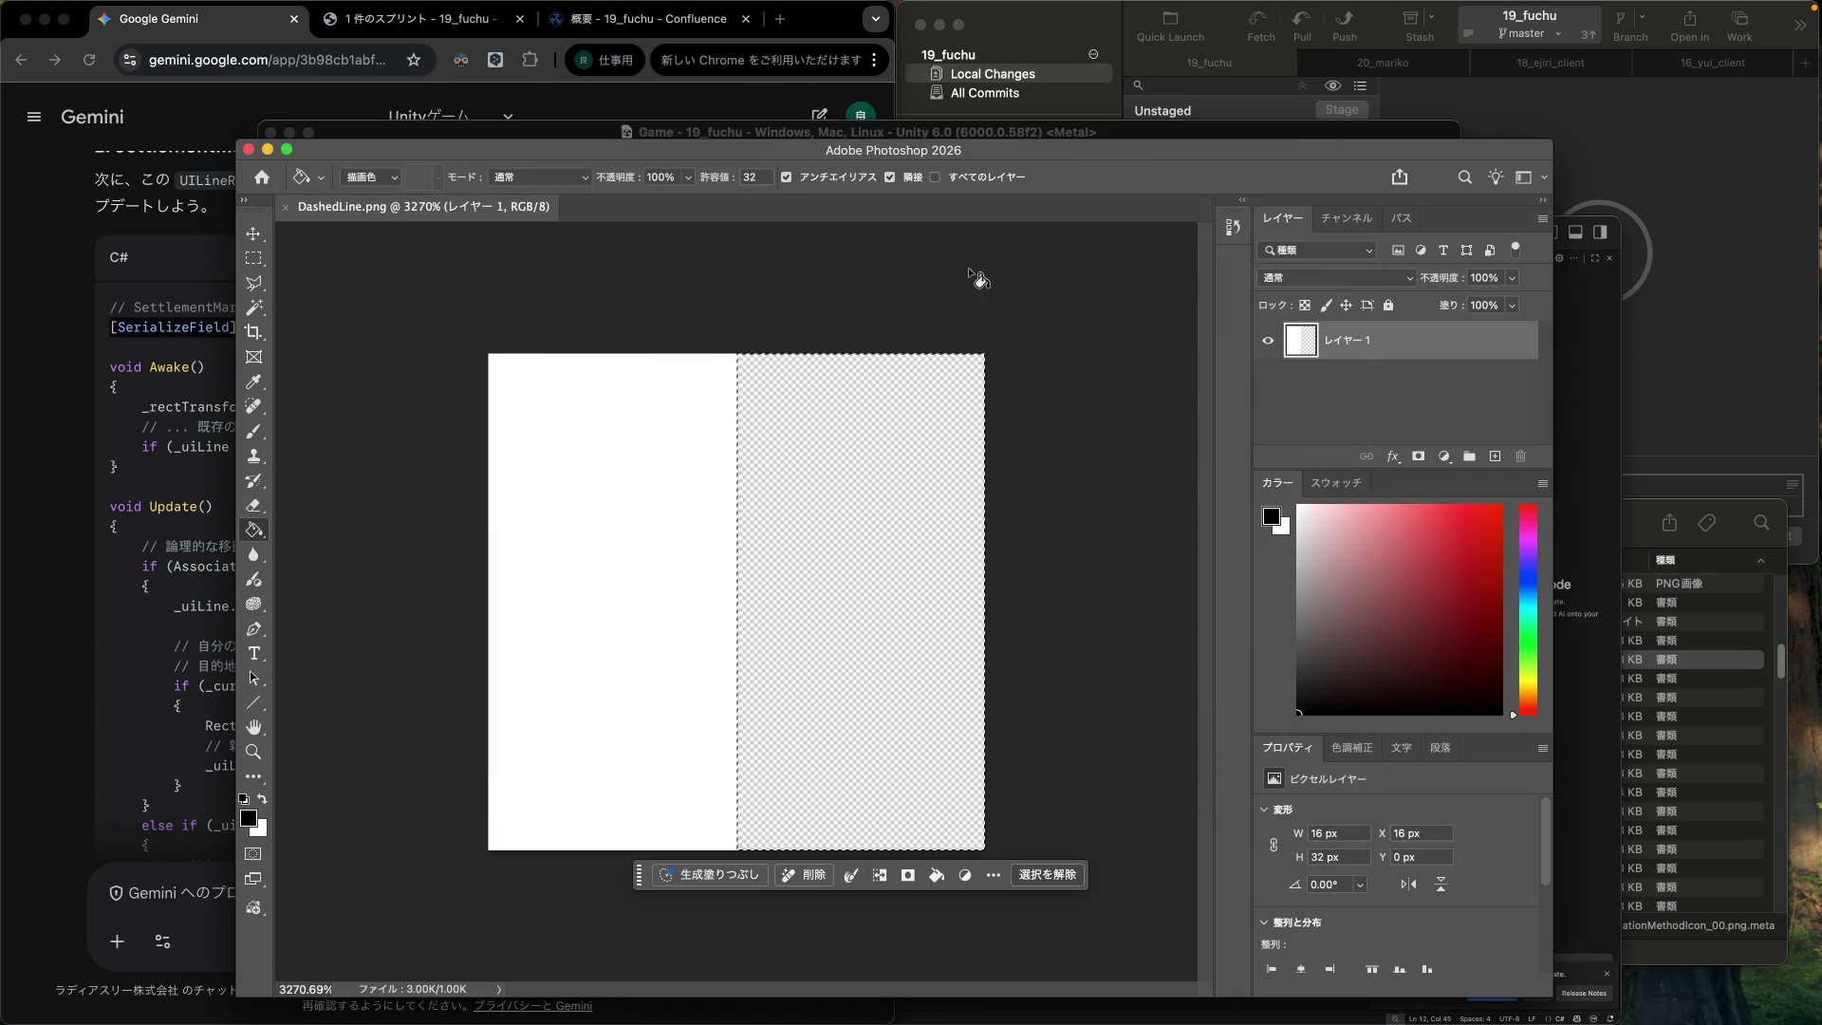
pyautogui.click(859, 131)
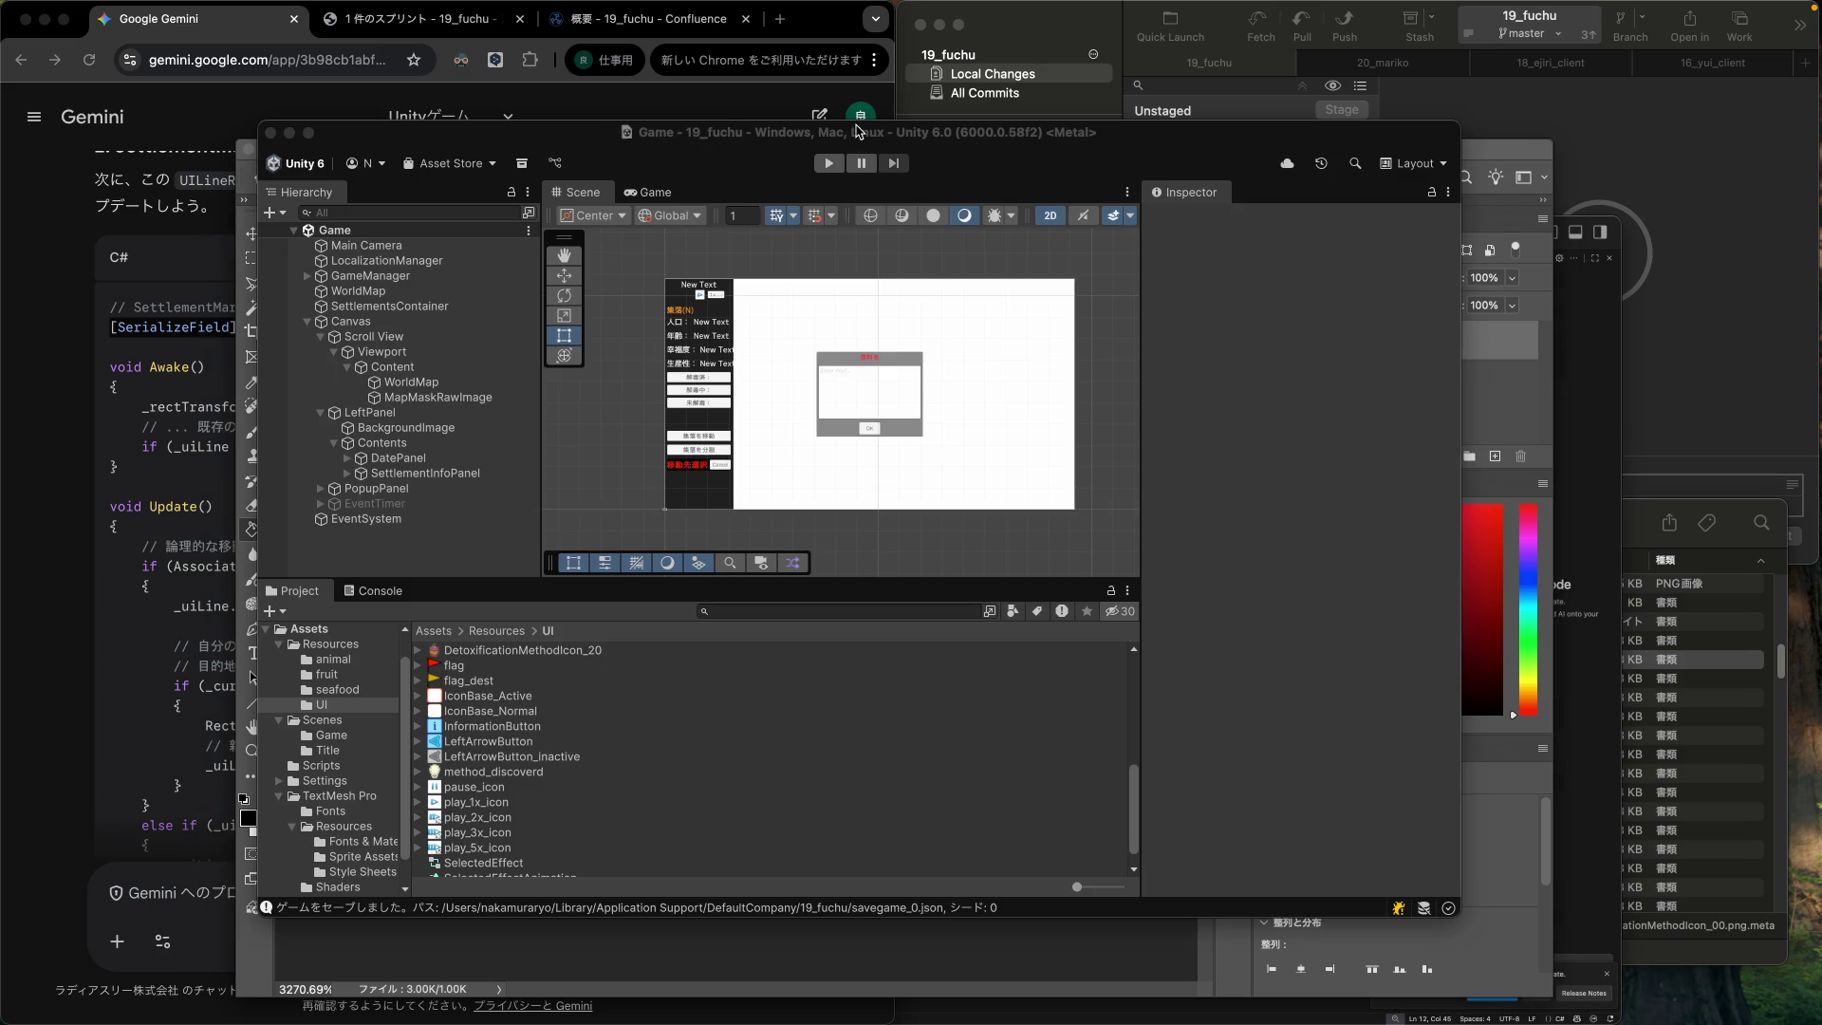
pyautogui.scroll(10, 620, 728)
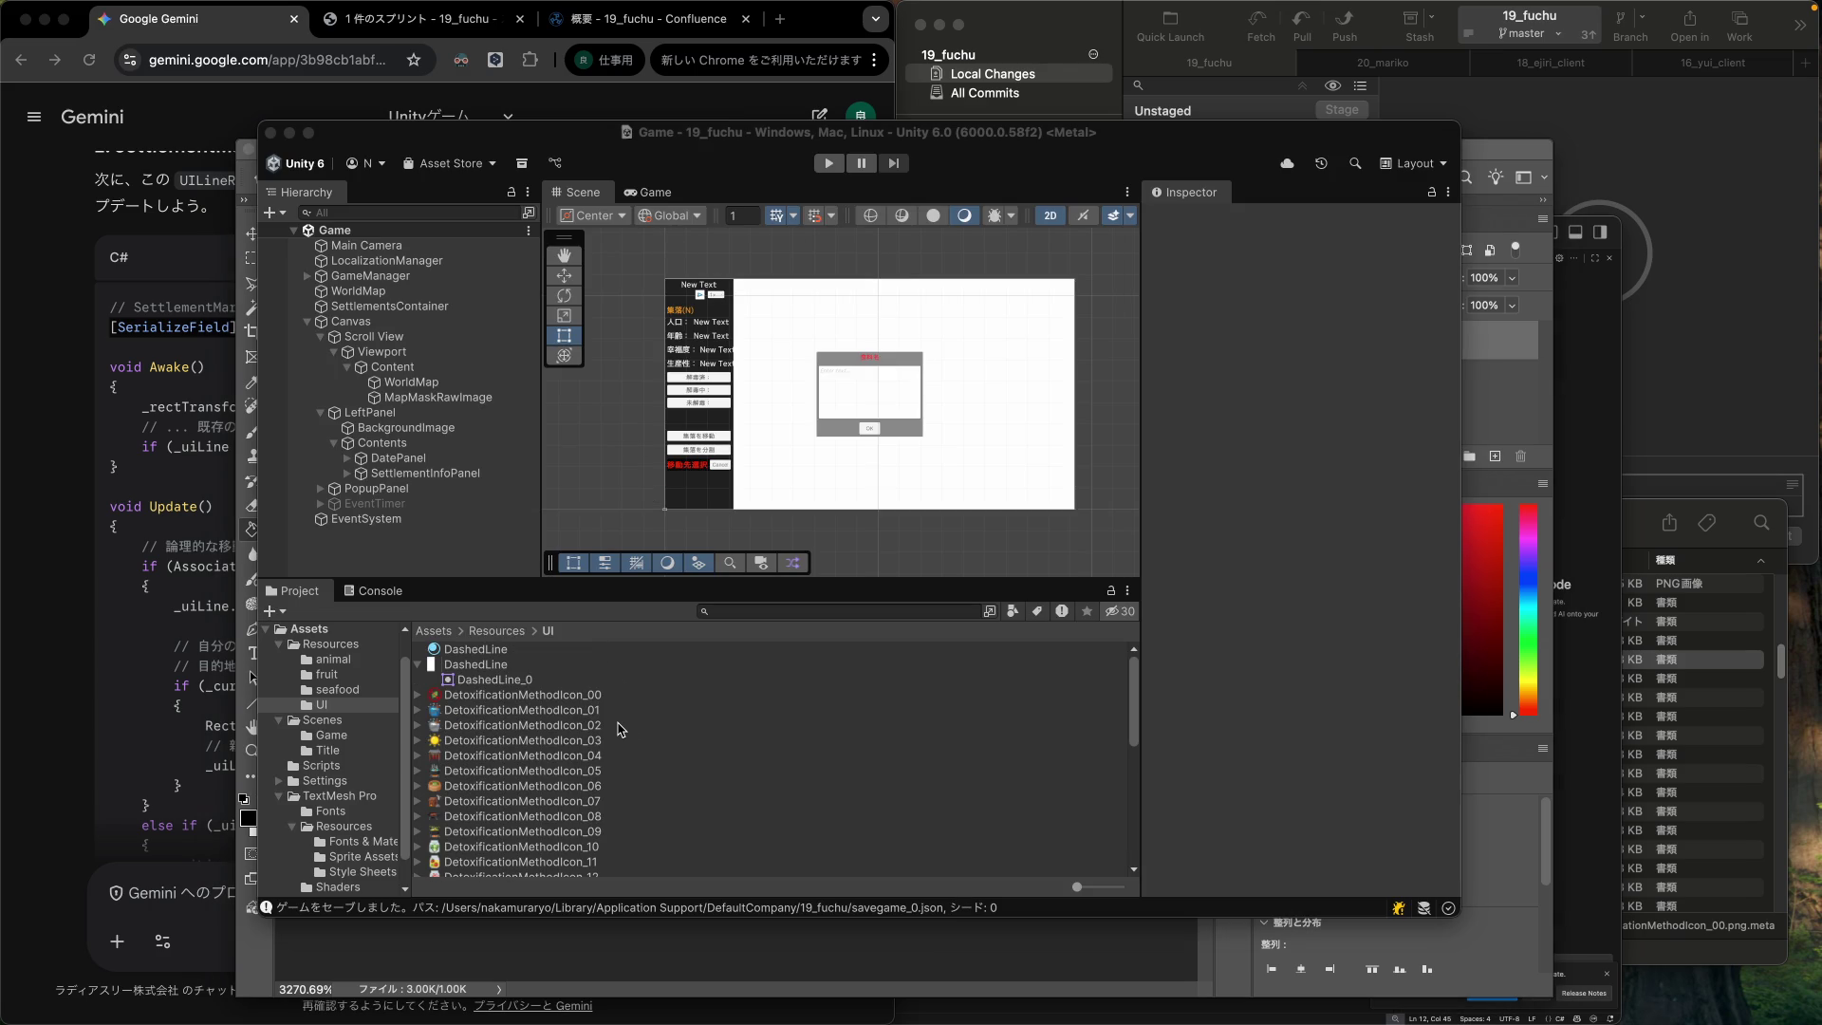
# Play-test the new DashedLine texture by placing a settlement destination flag, then stop.
pyautogui.click(839, 166)
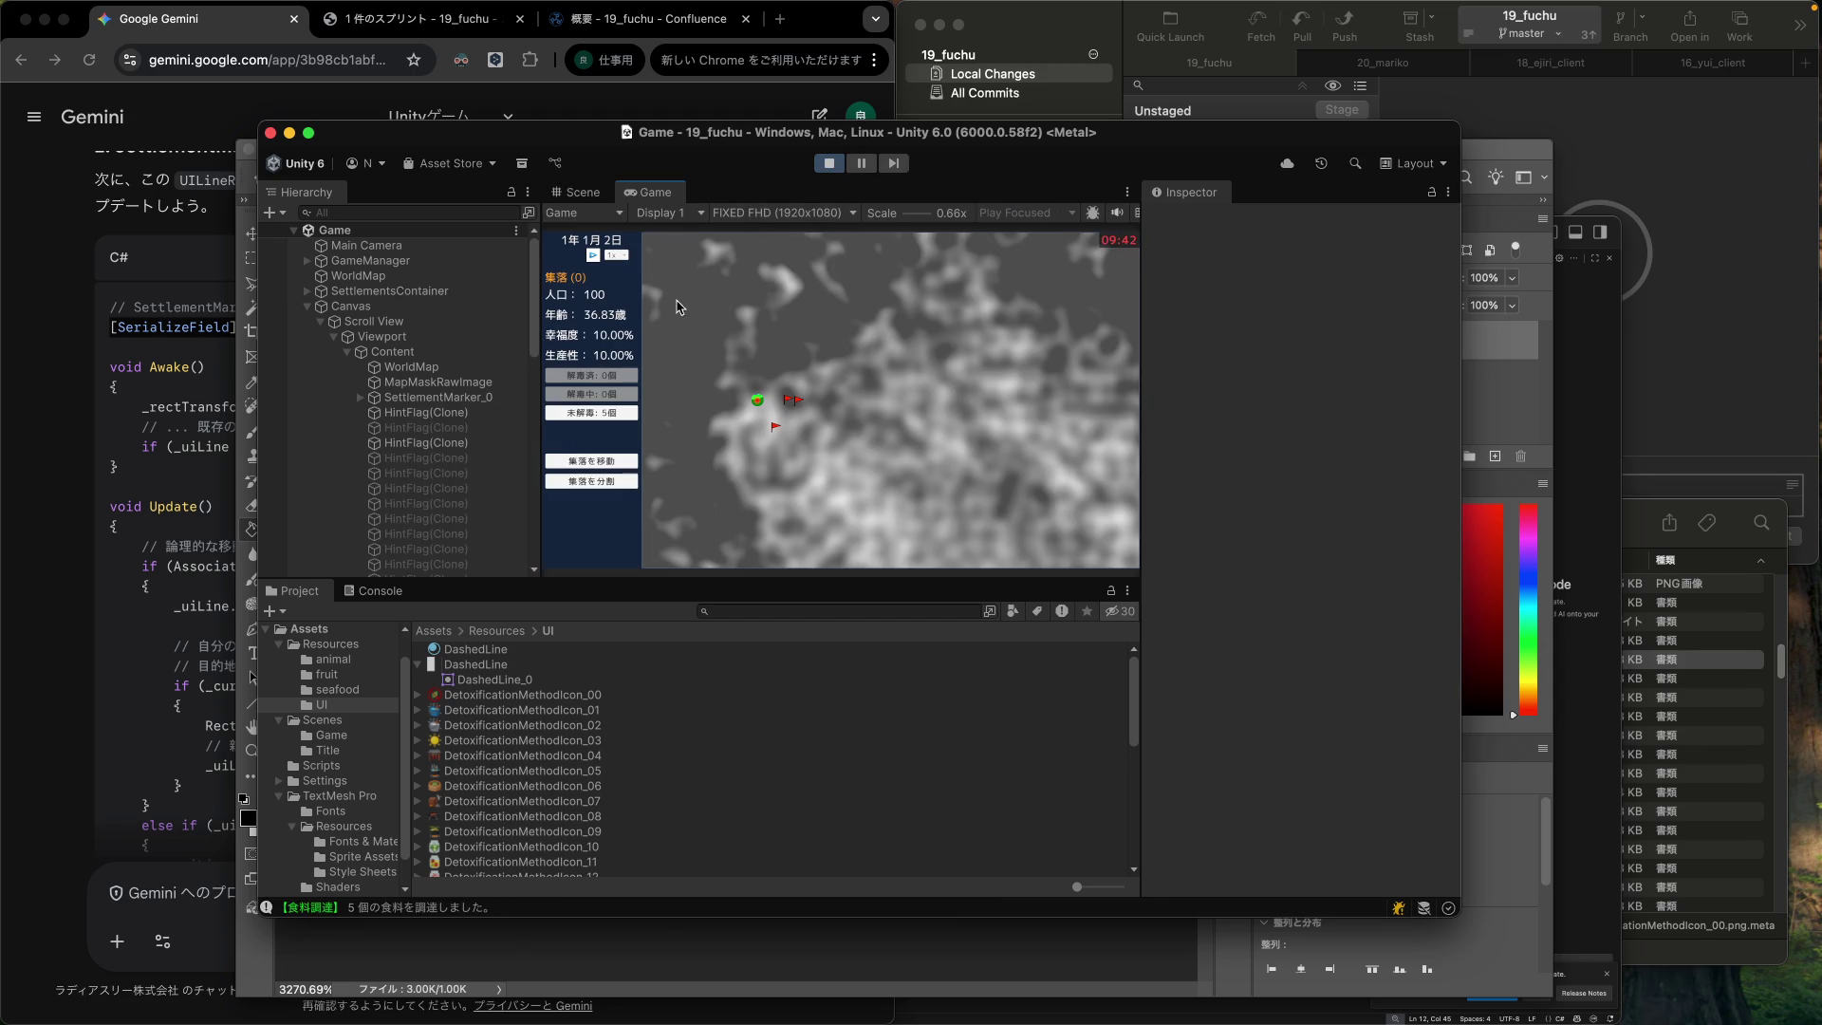
pyautogui.click(617, 461)
pyautogui.click(929, 444)
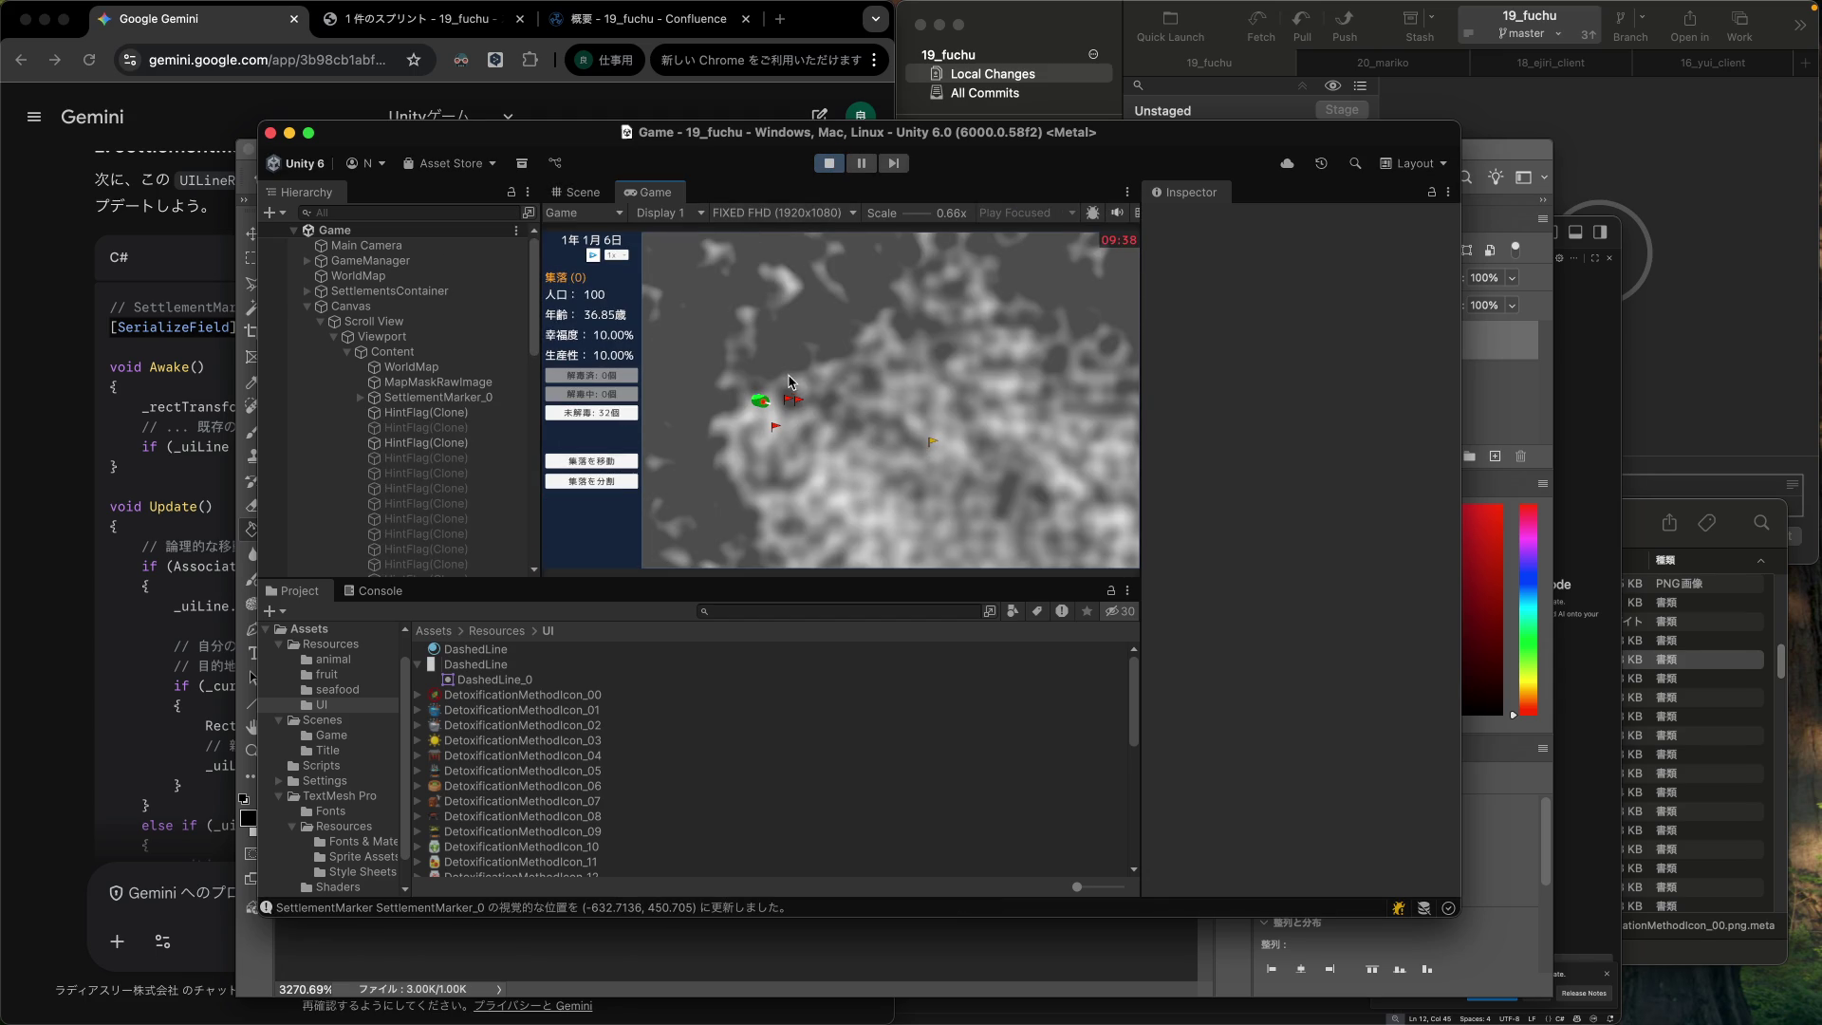
pyautogui.click(832, 163)
pyautogui.click(98, 691)
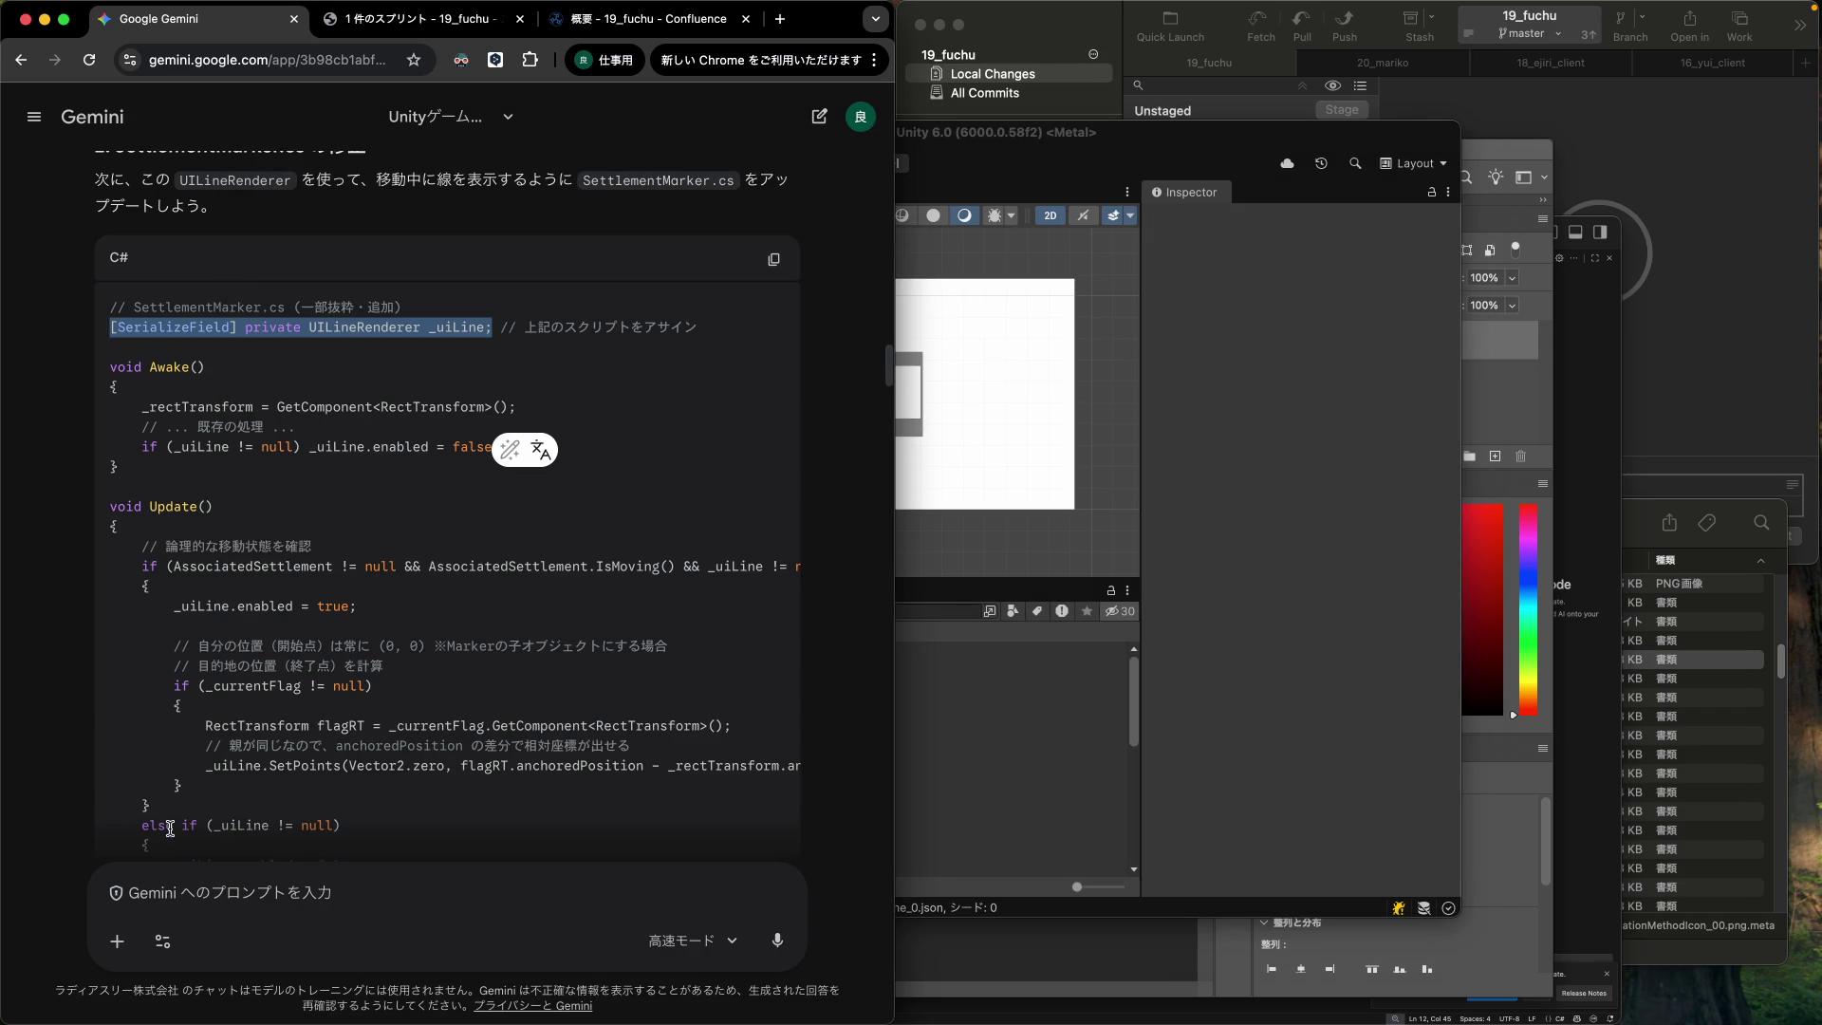
# Draft a Gemini prompt about preparing a 32x32 dotted-line texture, then clear it.
pyautogui.click(219, 900)
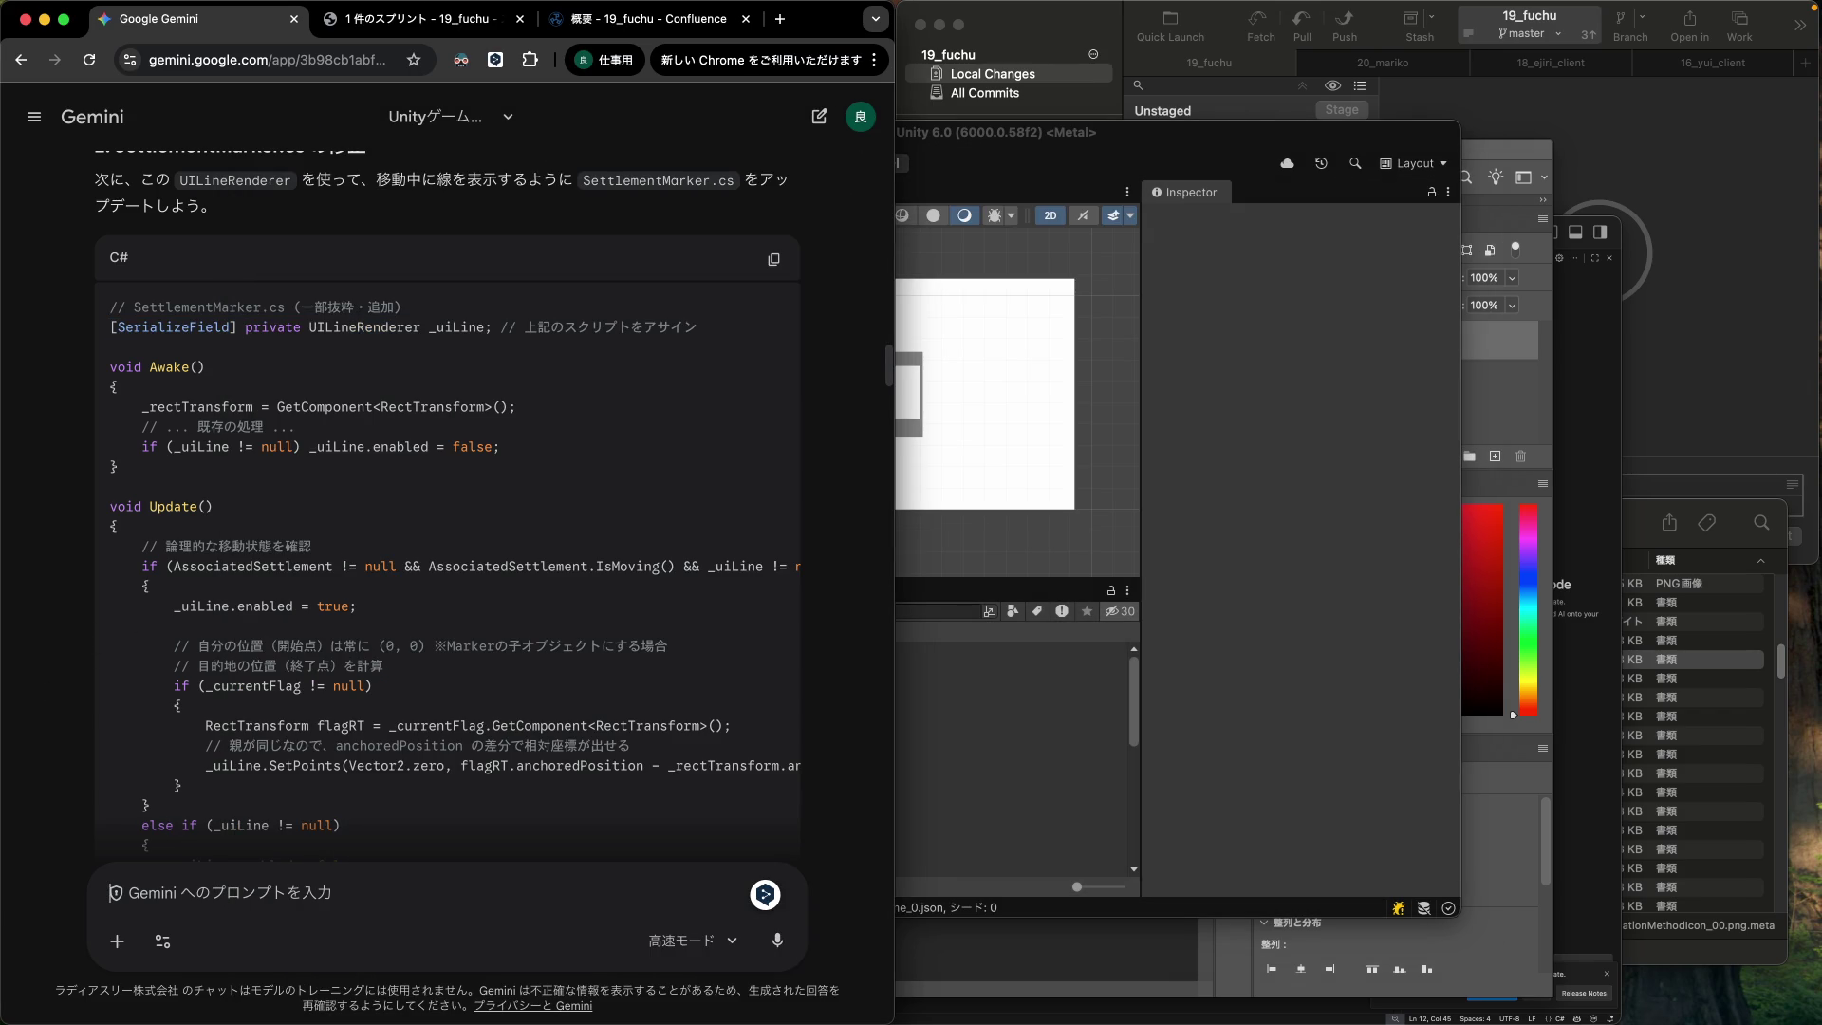
pyautogui.write('点線用の')
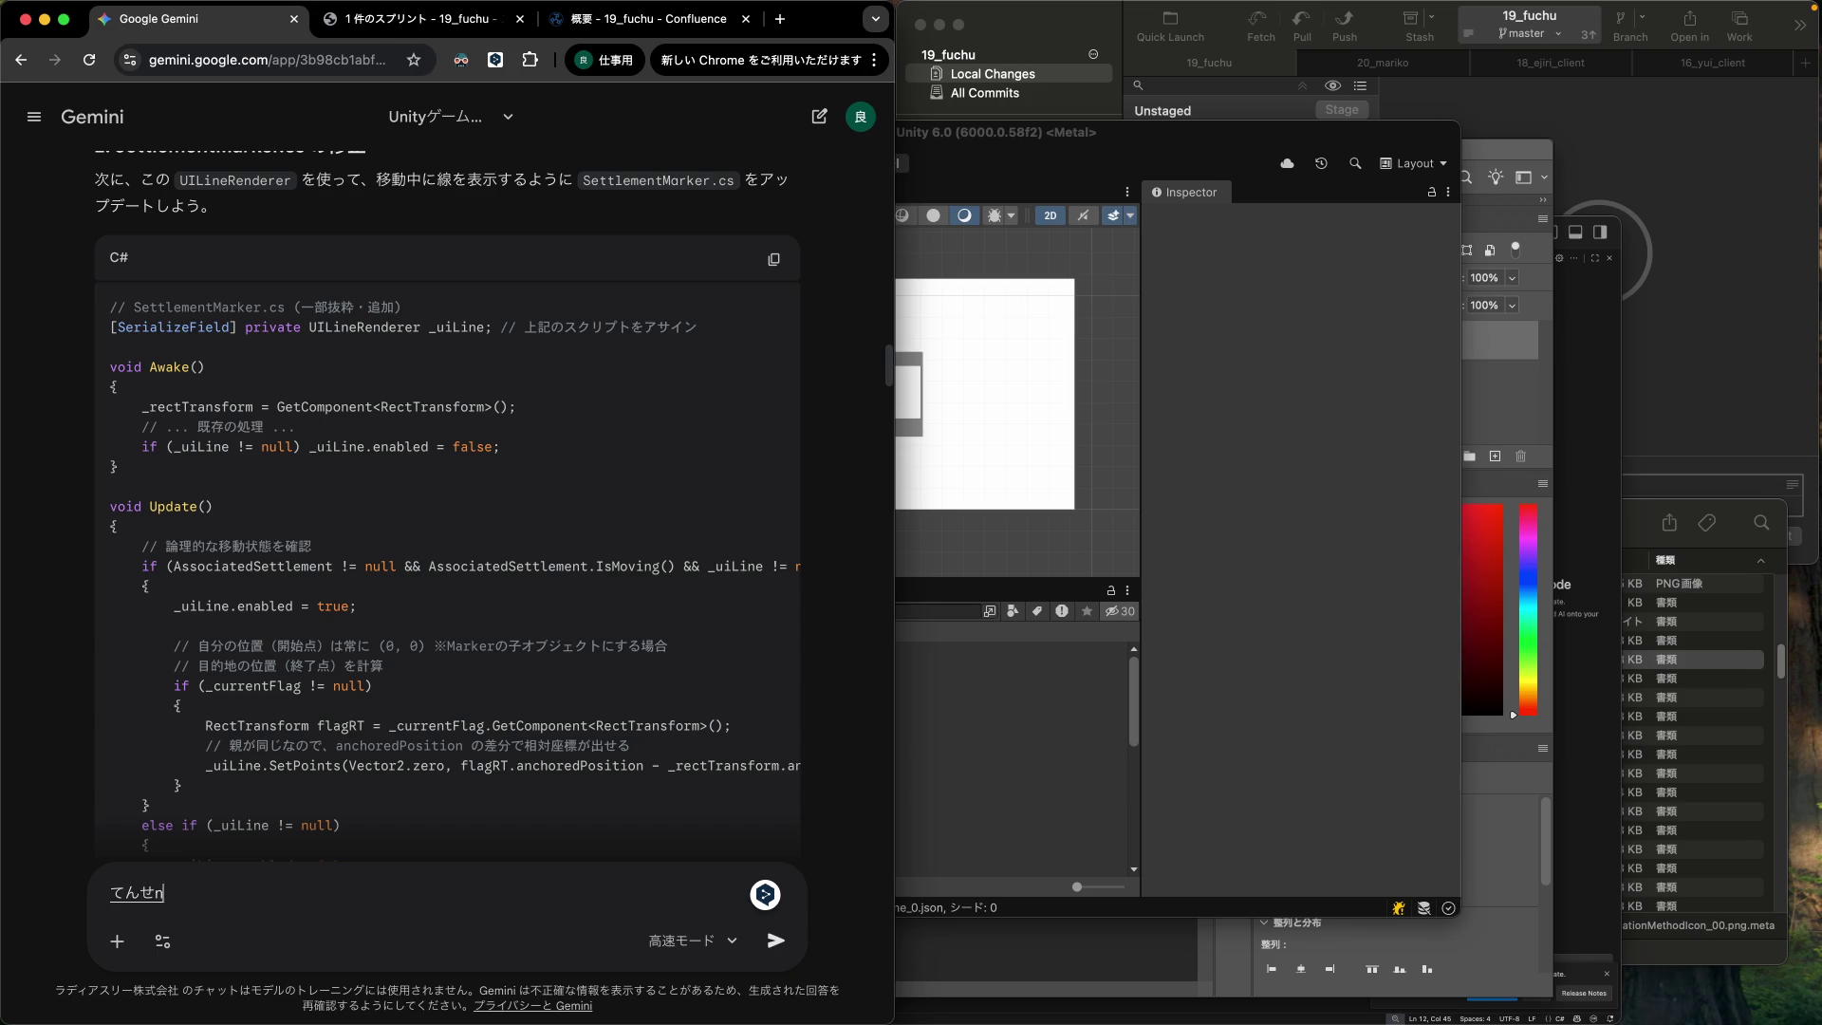
pyautogui.write('テクスチャを')
pyautogui.press('Return')
pyautogui.write('32x')
pyautogui.write('32 で')
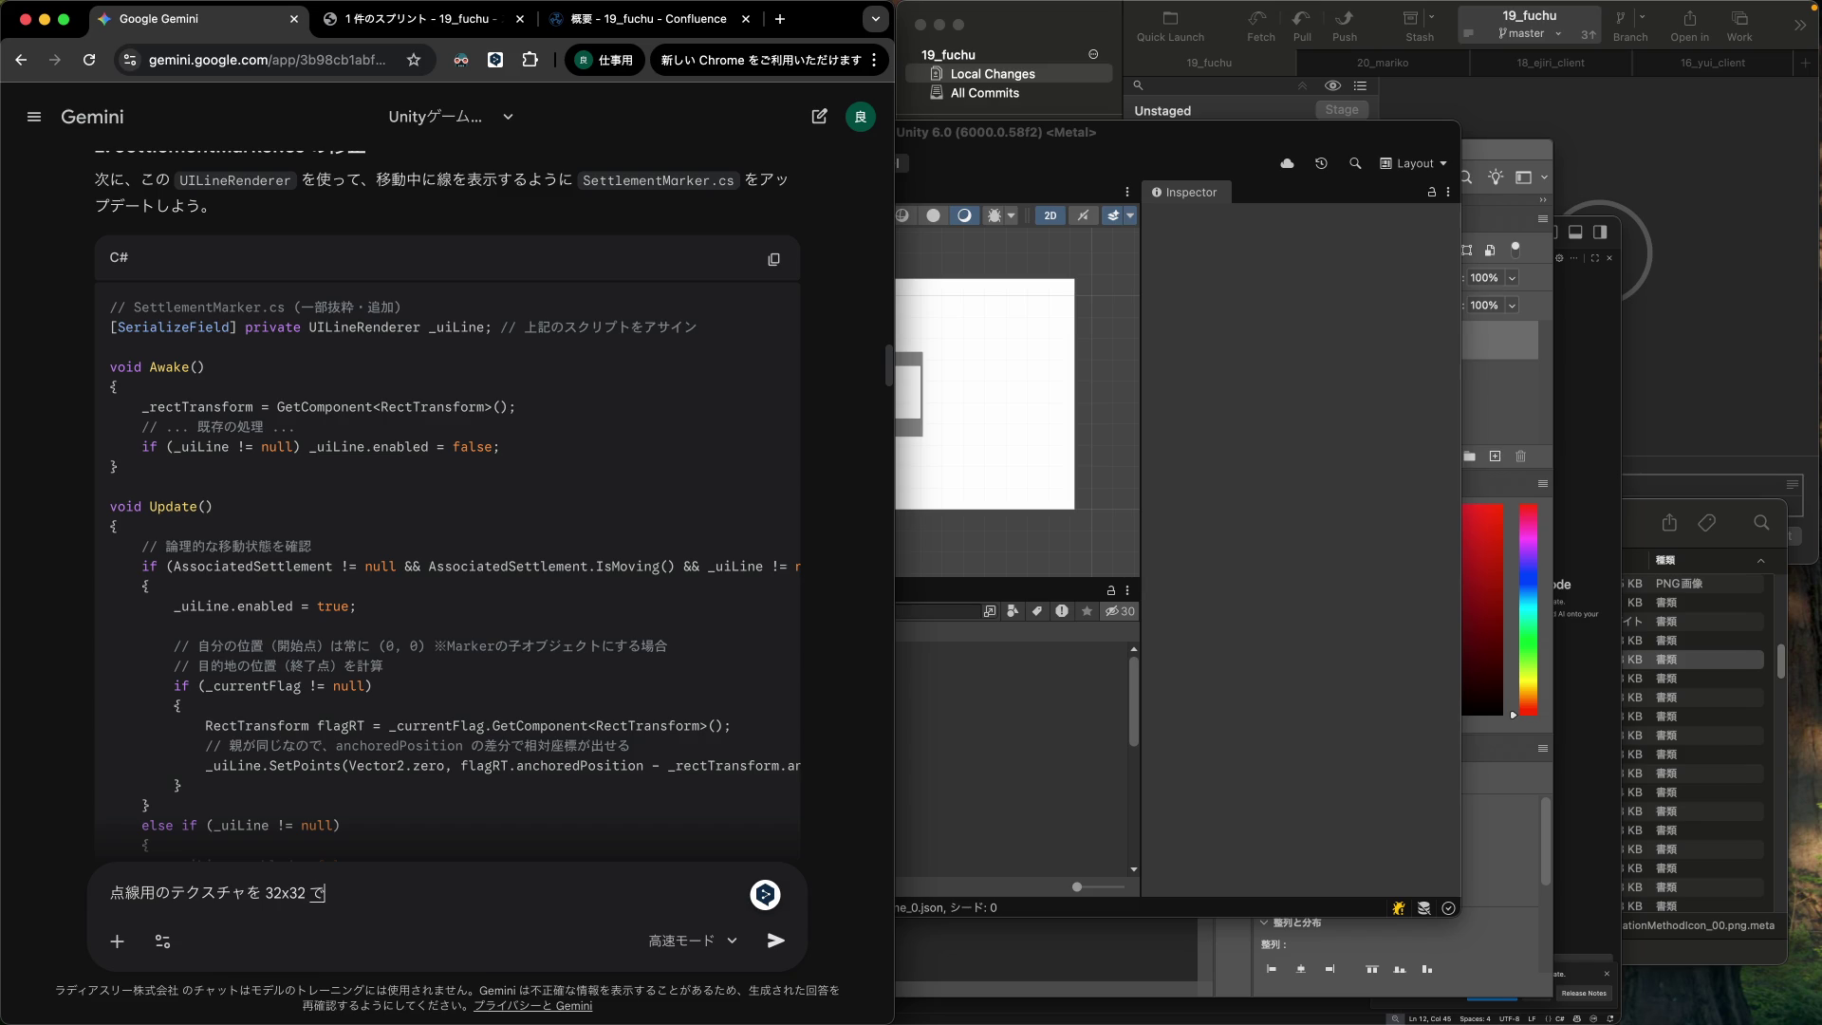
pyautogui.write('よう')
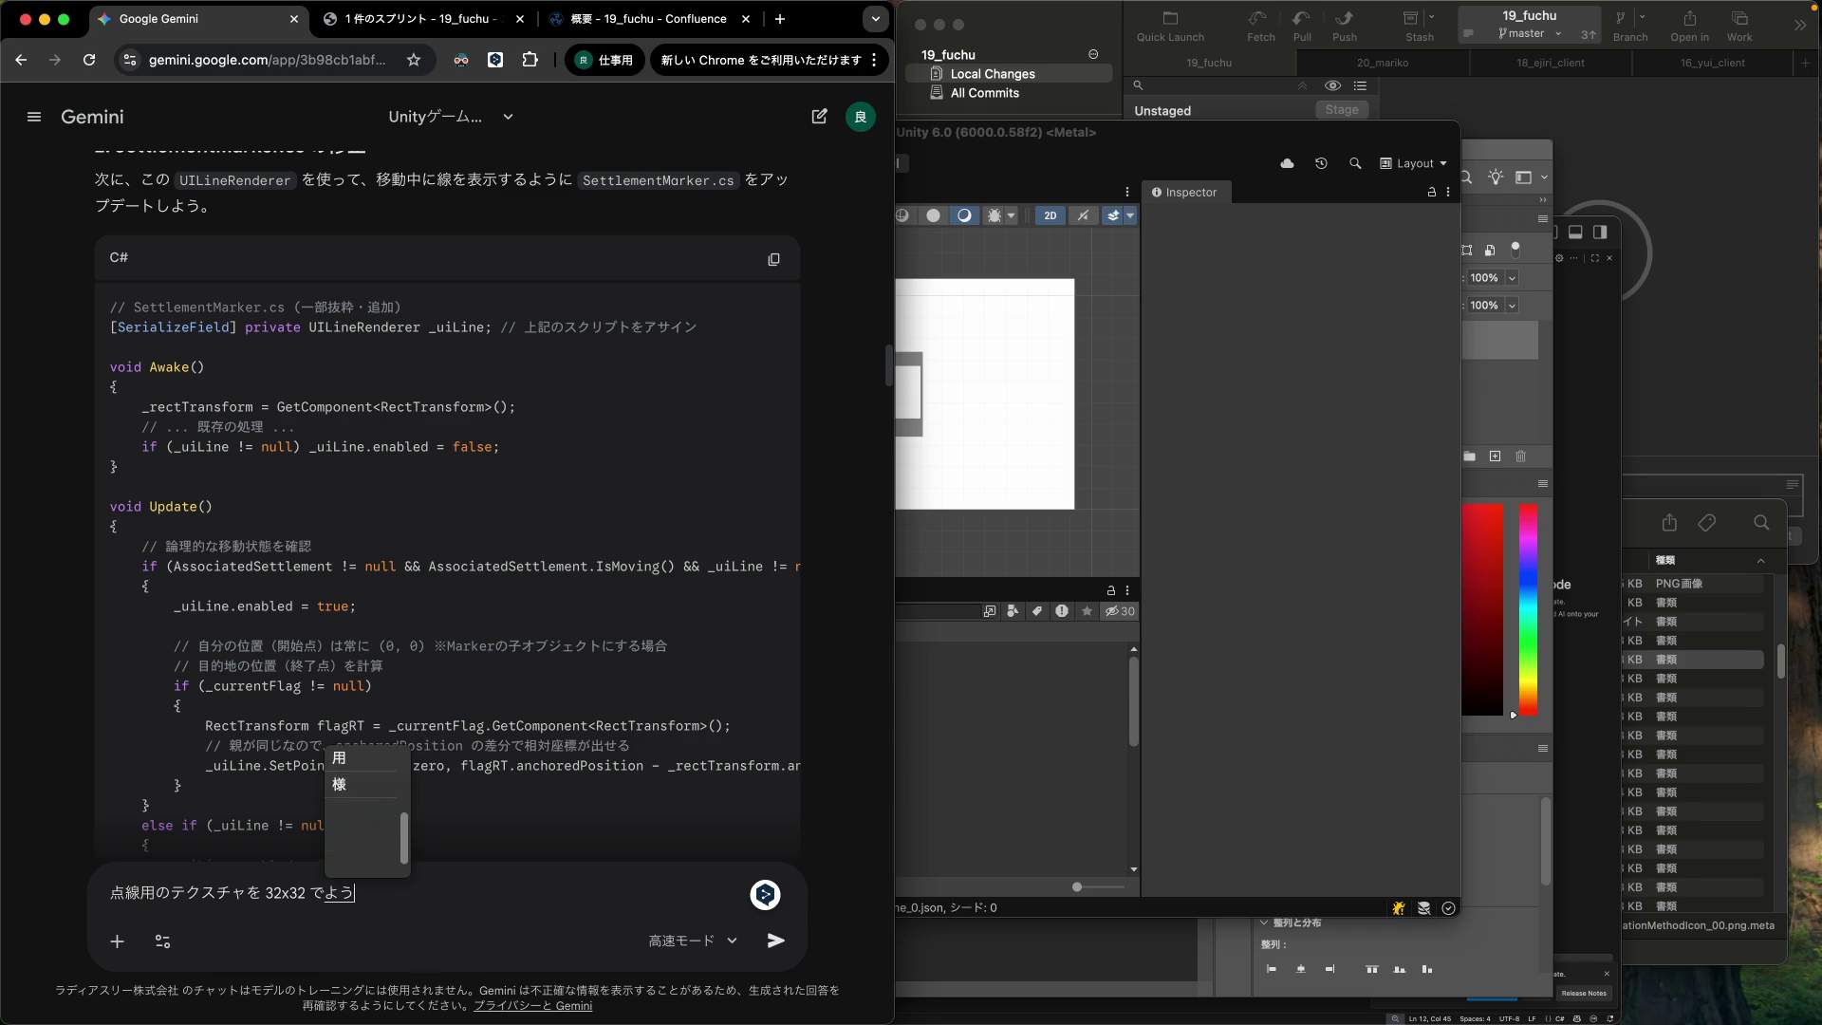
pyautogui.write('していして')
pyautogui.press('space')
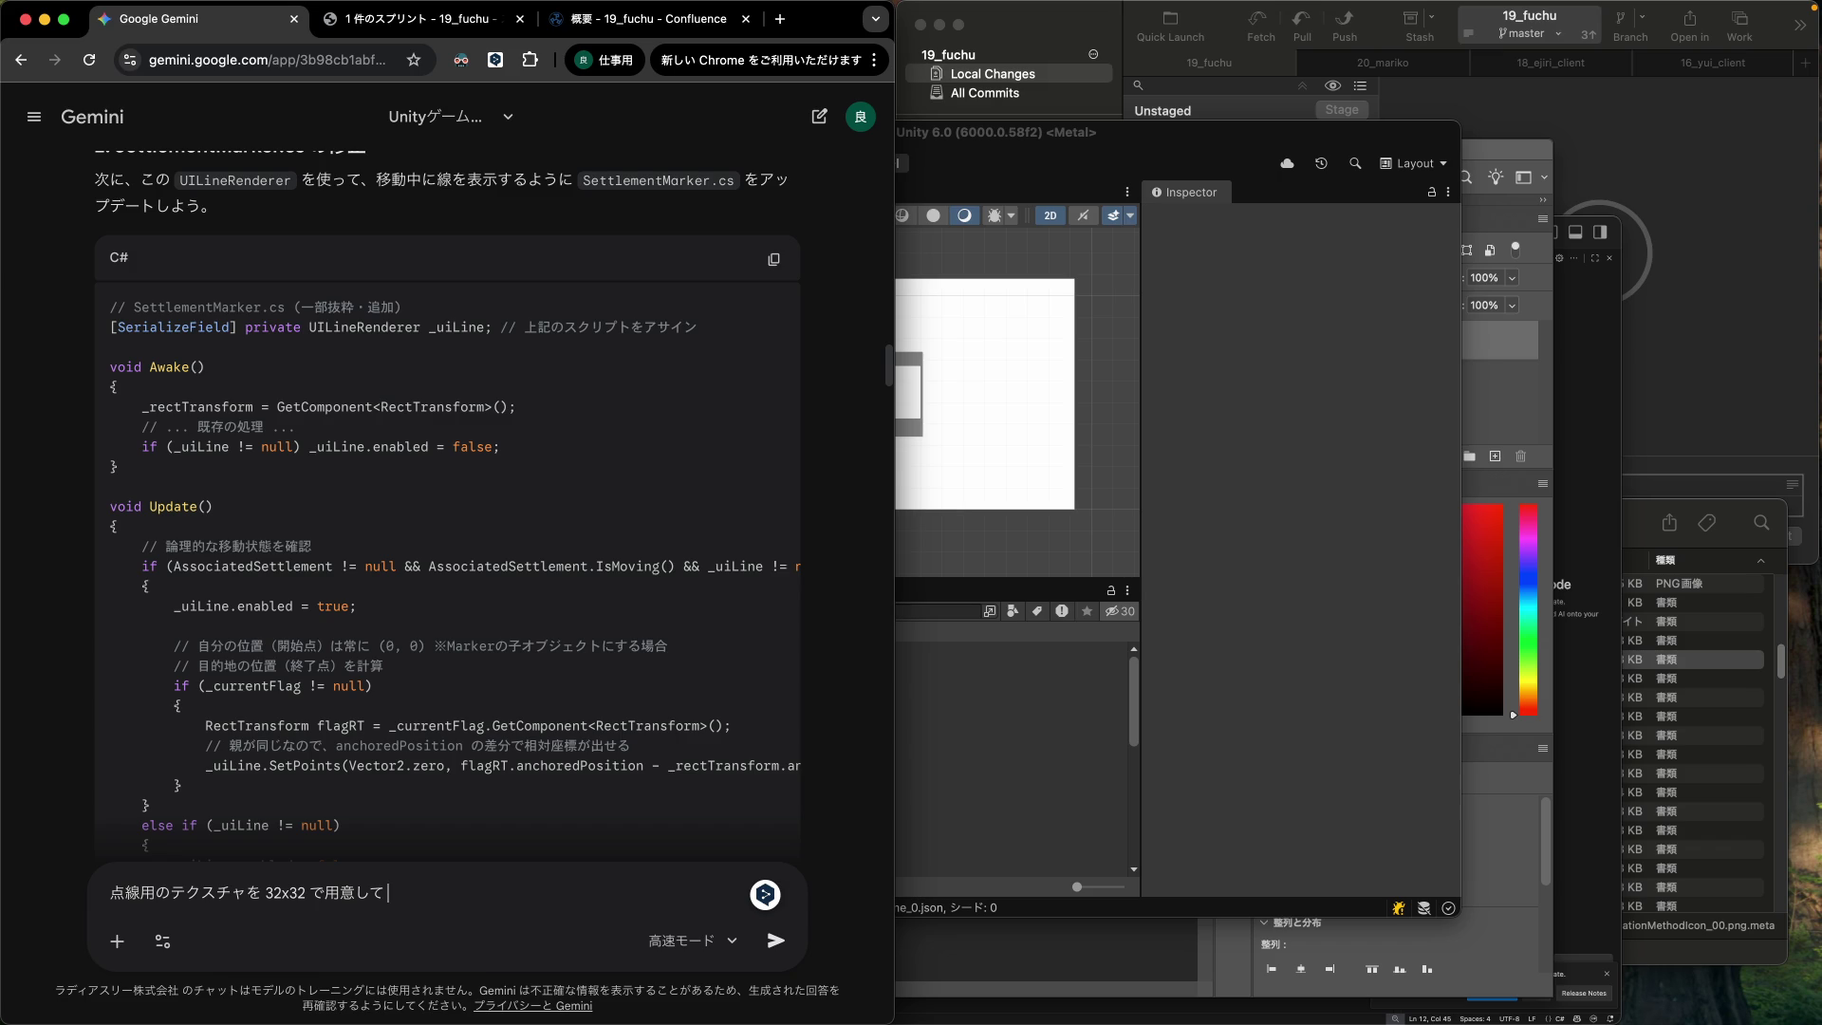
pyautogui.press('super+a')
pyautogui.press('BackSpace')
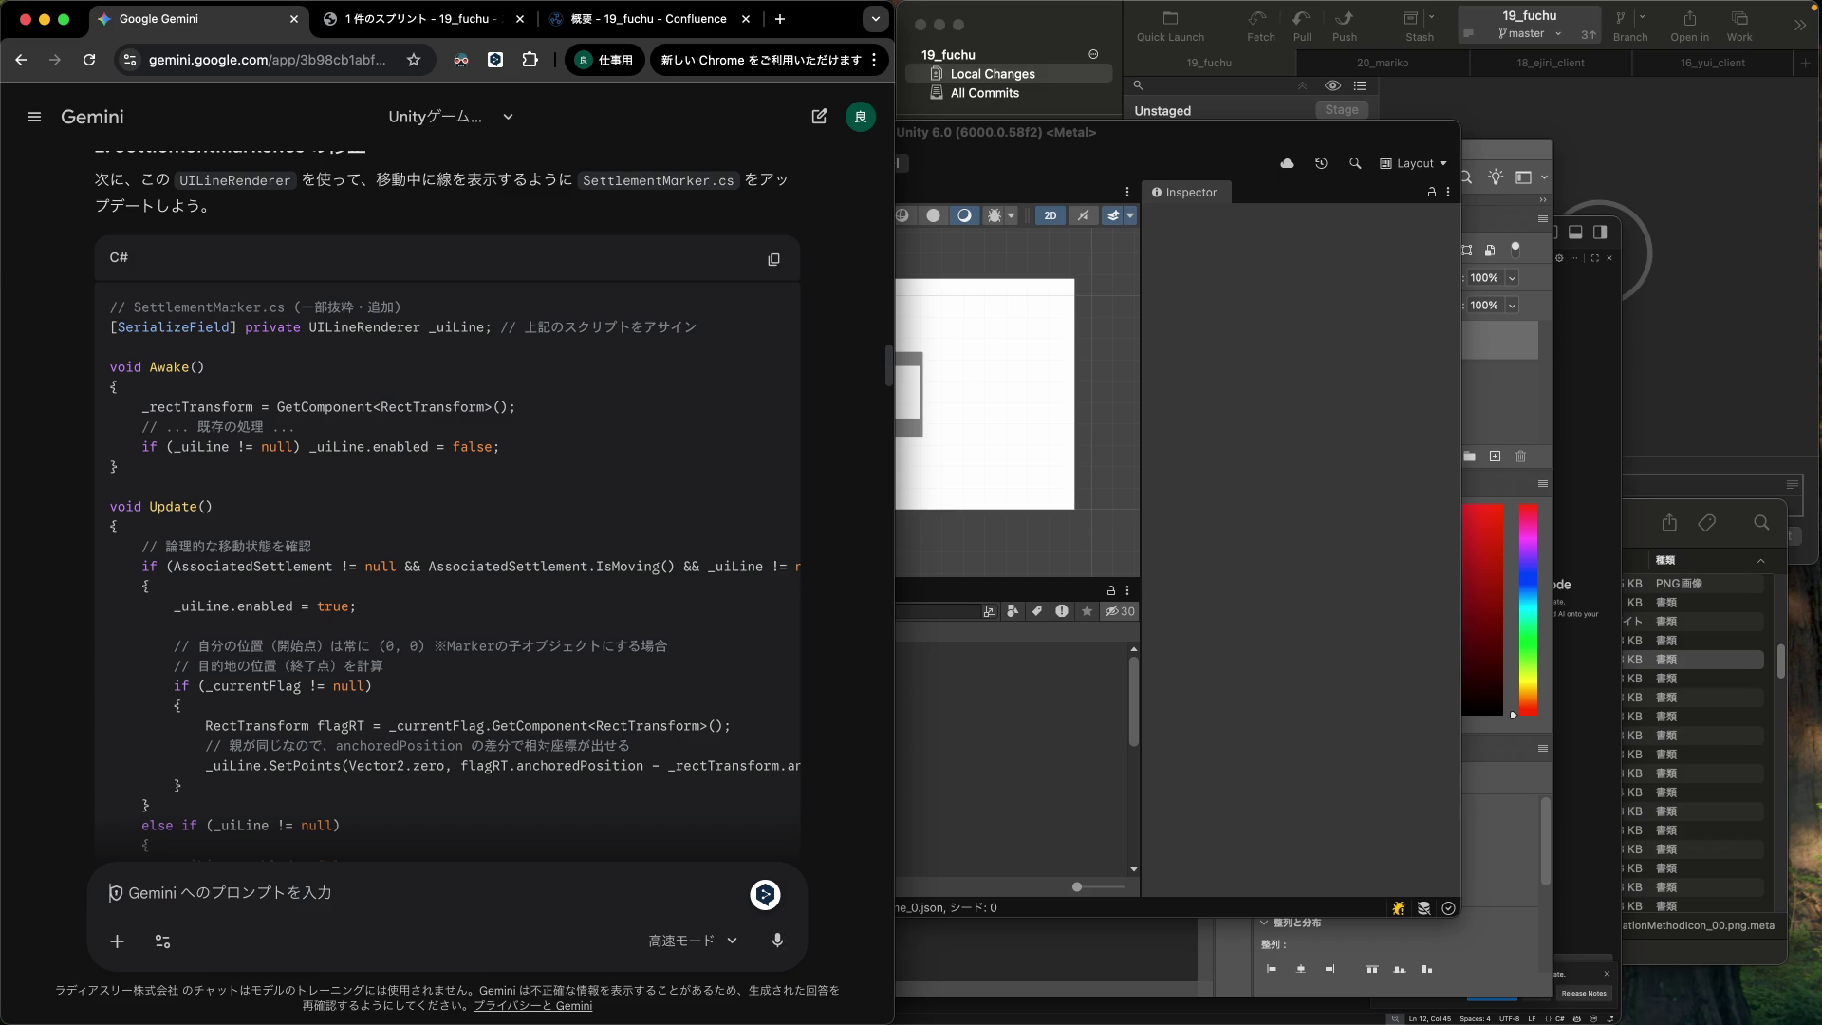
# Scroll the chat down and retype that the 32 texture is half white, half transparent.
pyautogui.scroll(-10, 256, 470)
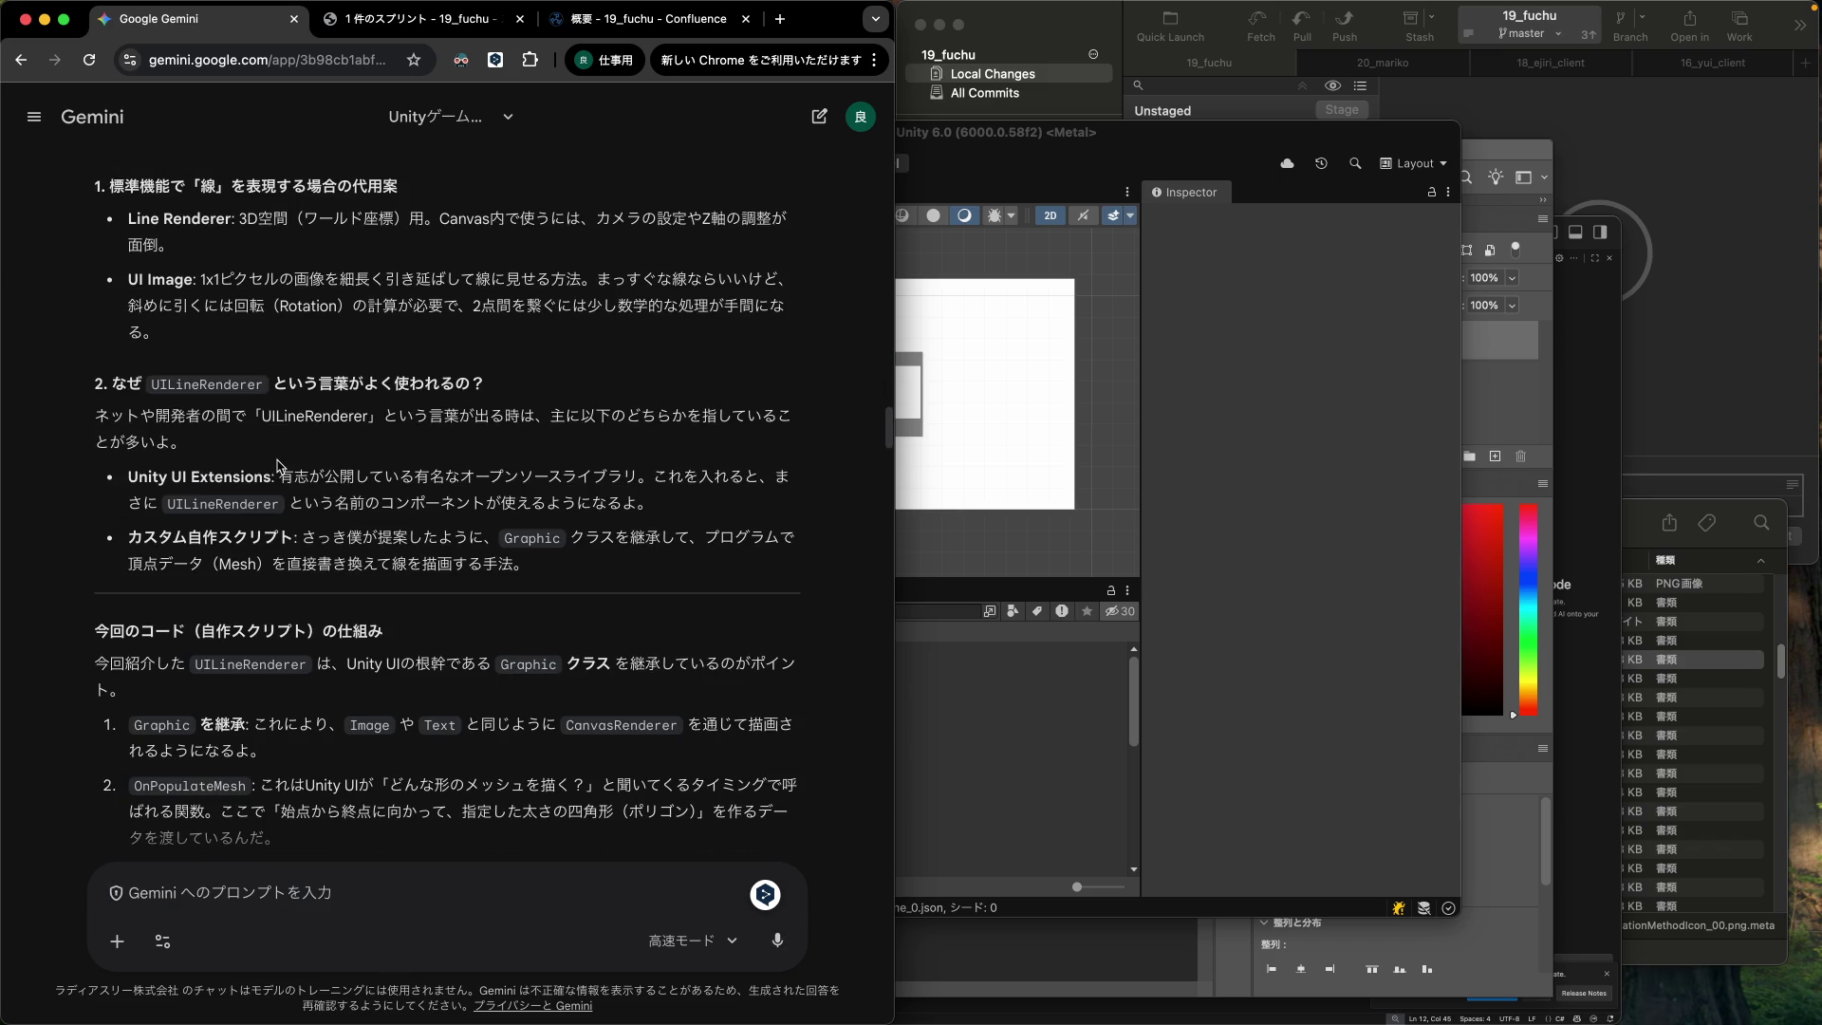
pyautogui.scroll(-10, 278, 466)
pyautogui.scroll(-15, 281, 476)
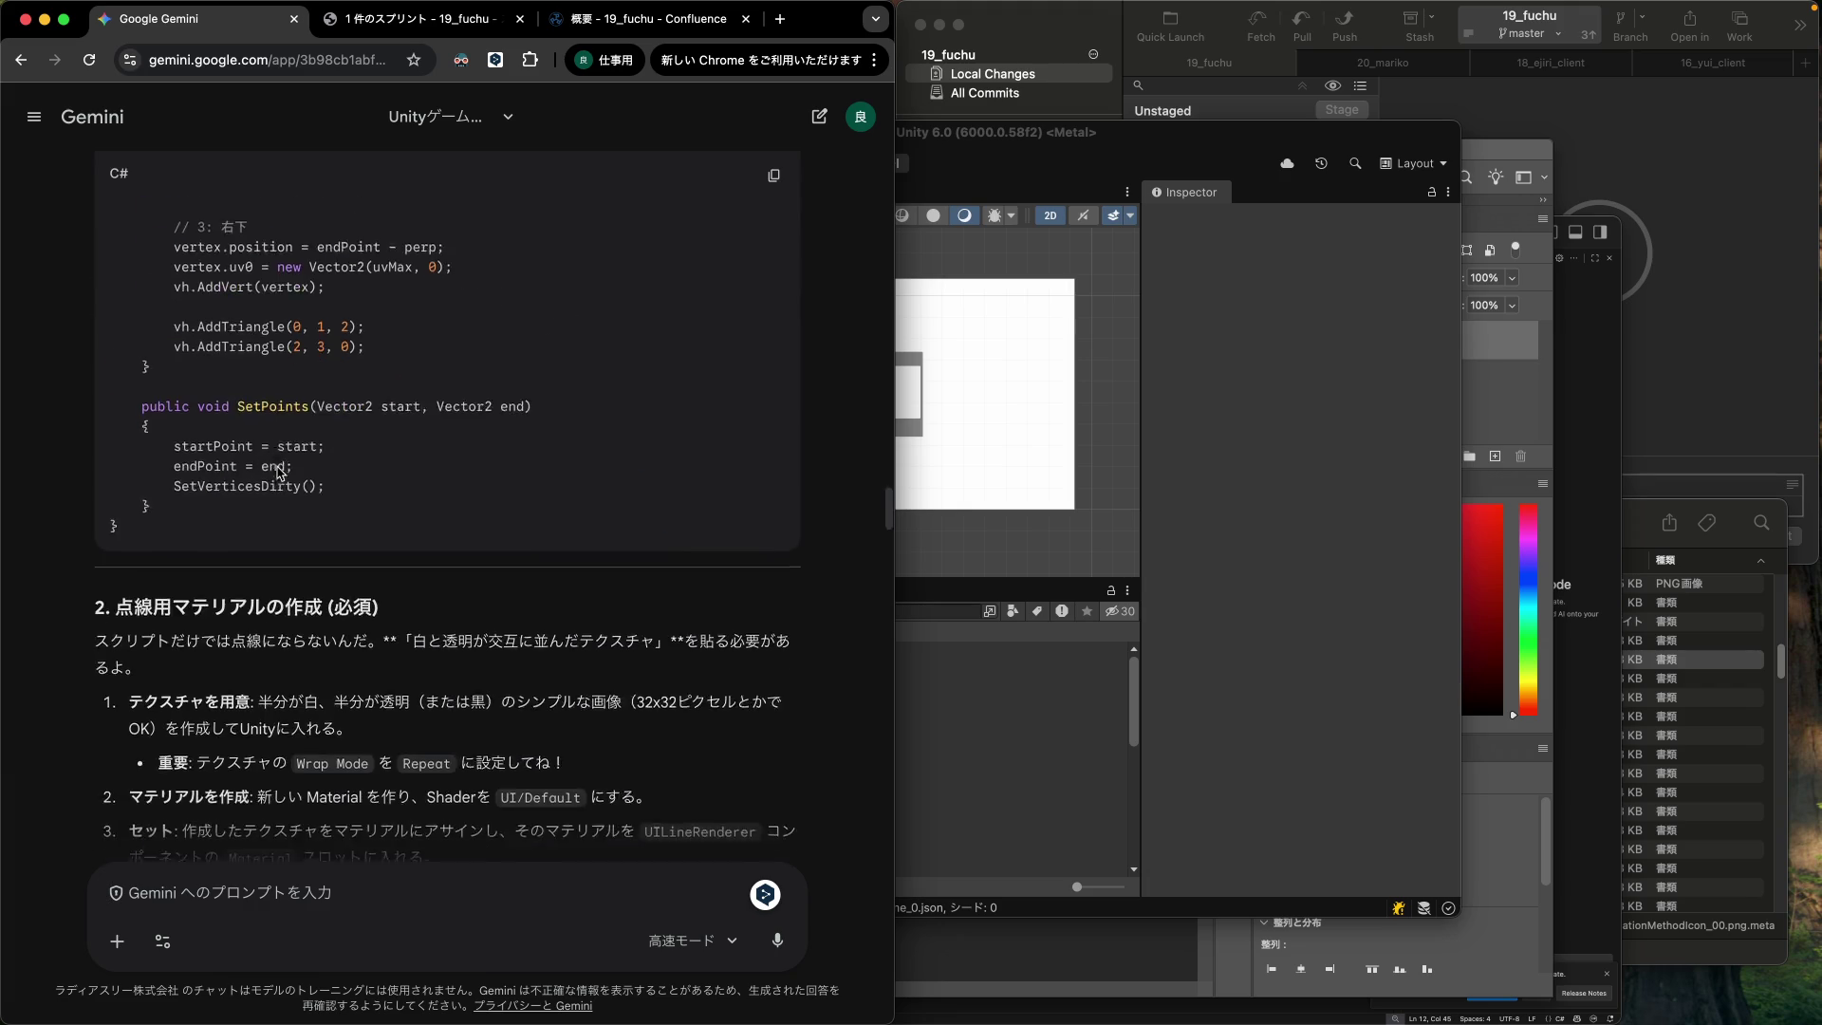
pyautogui.scroll(-15, 281, 476)
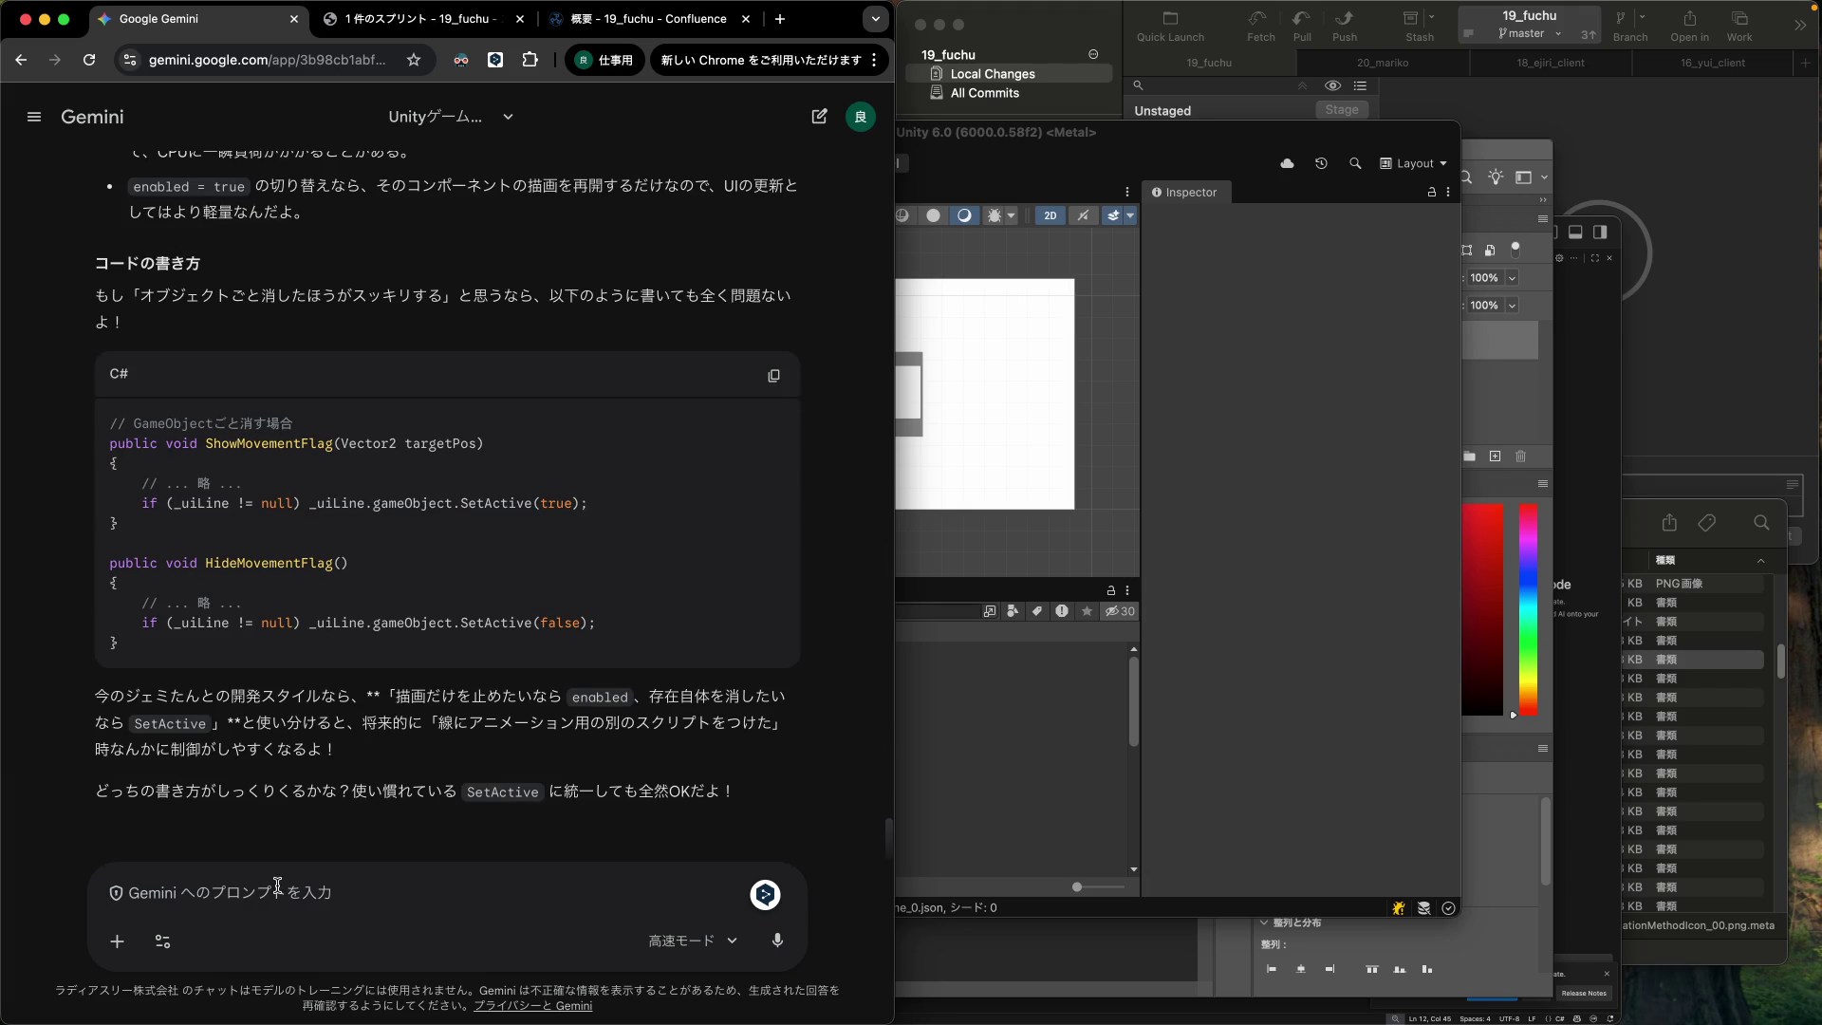
pyautogui.write('点線用の')
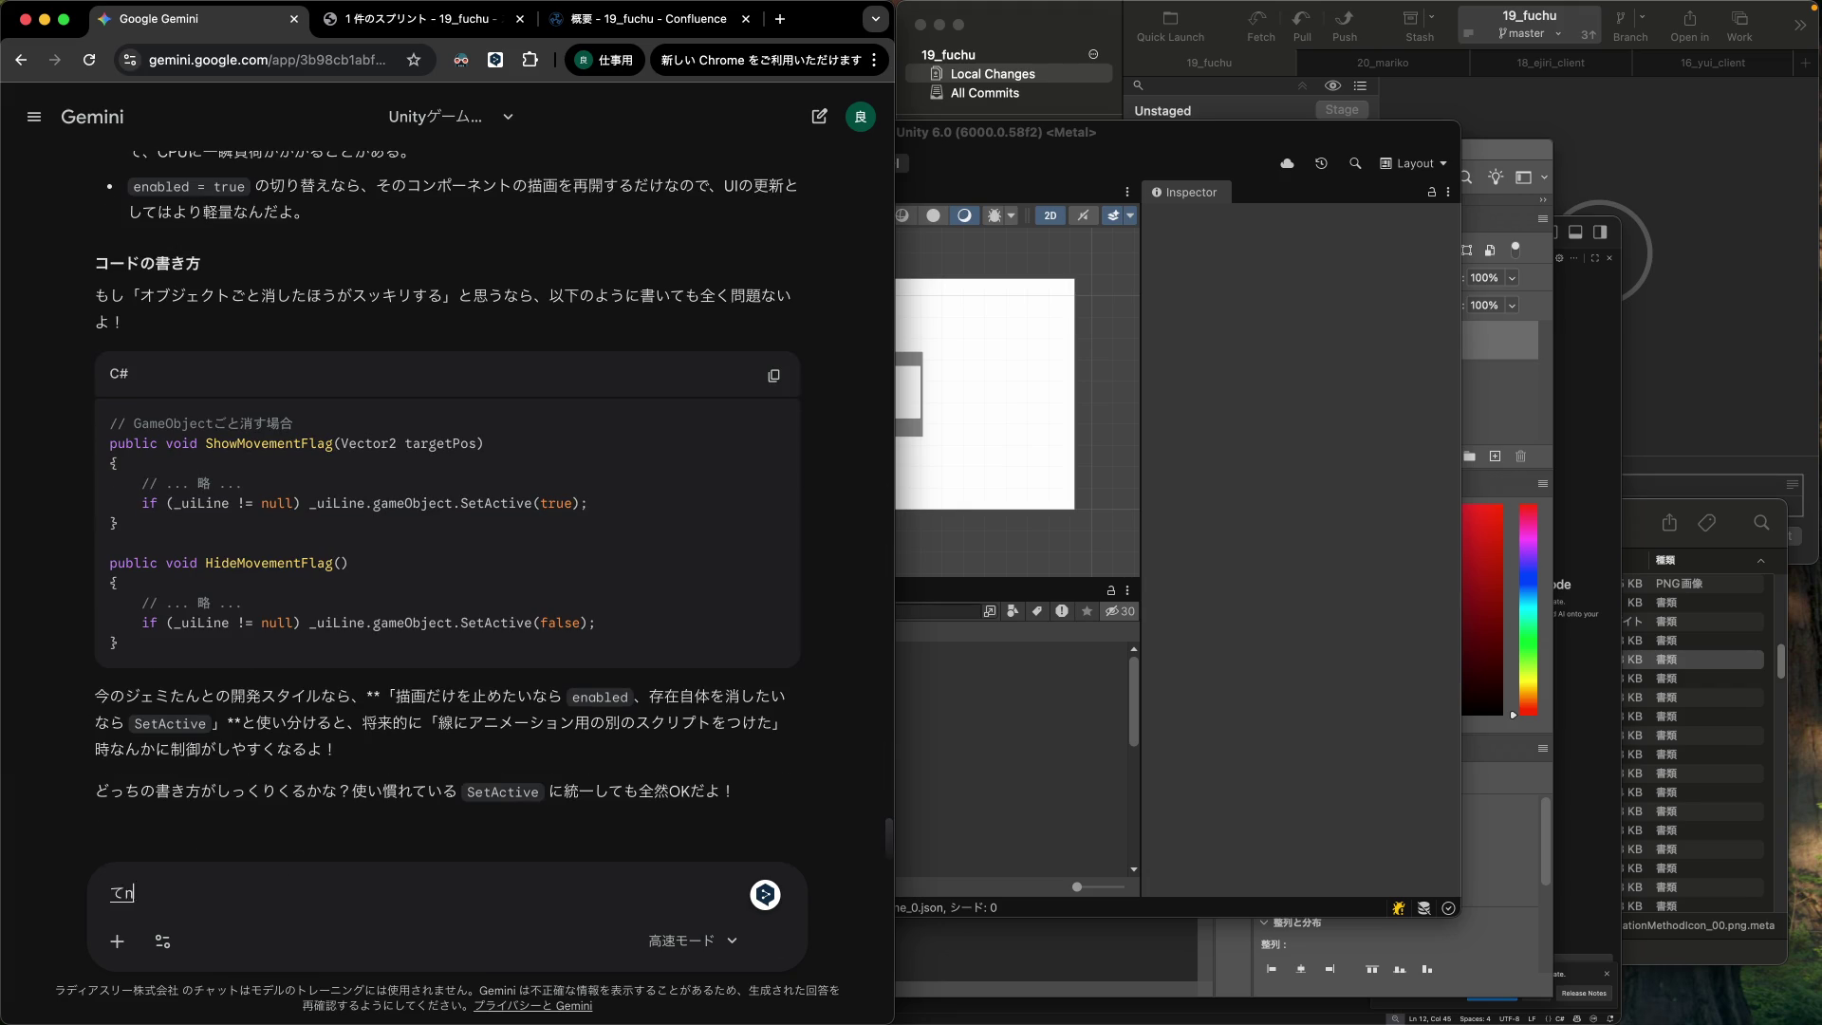
pyautogui.write('テクス')
pyautogui.write('チャを 32x3')
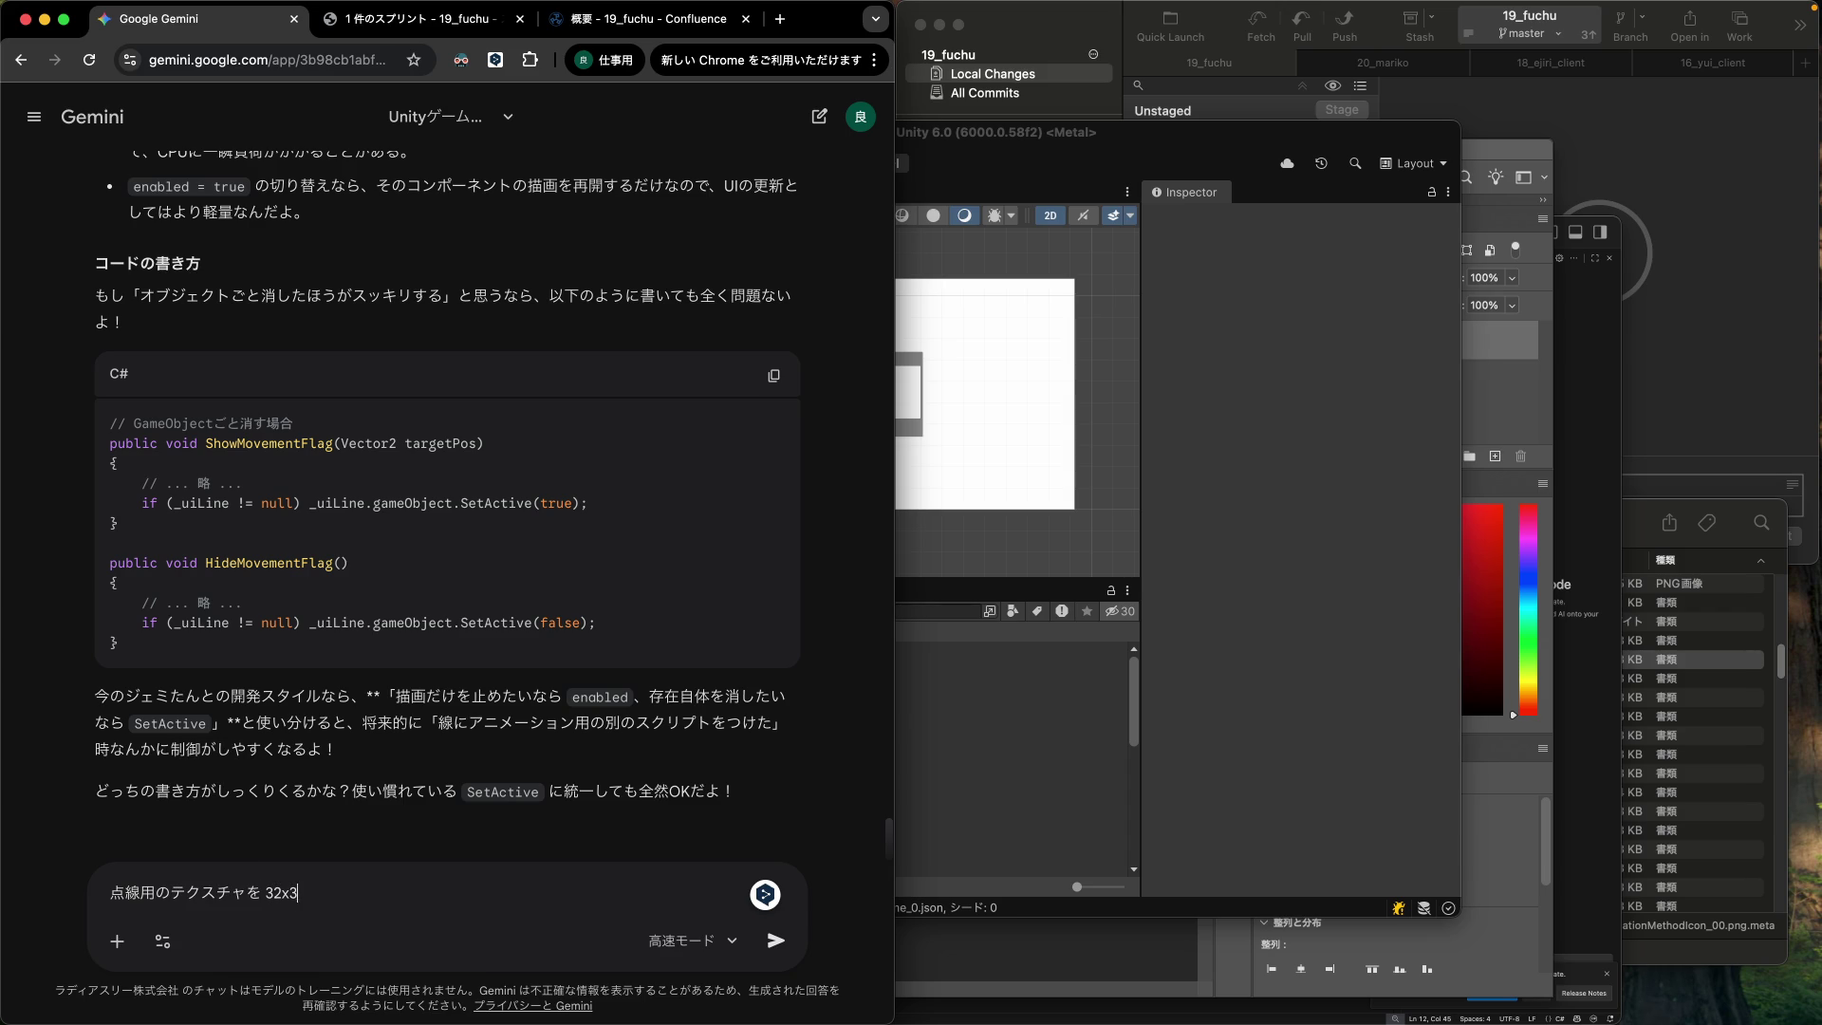
pyautogui.write(' で用意す')
pyautogui.write('て、')
pyautogui.write('左はんぶn')
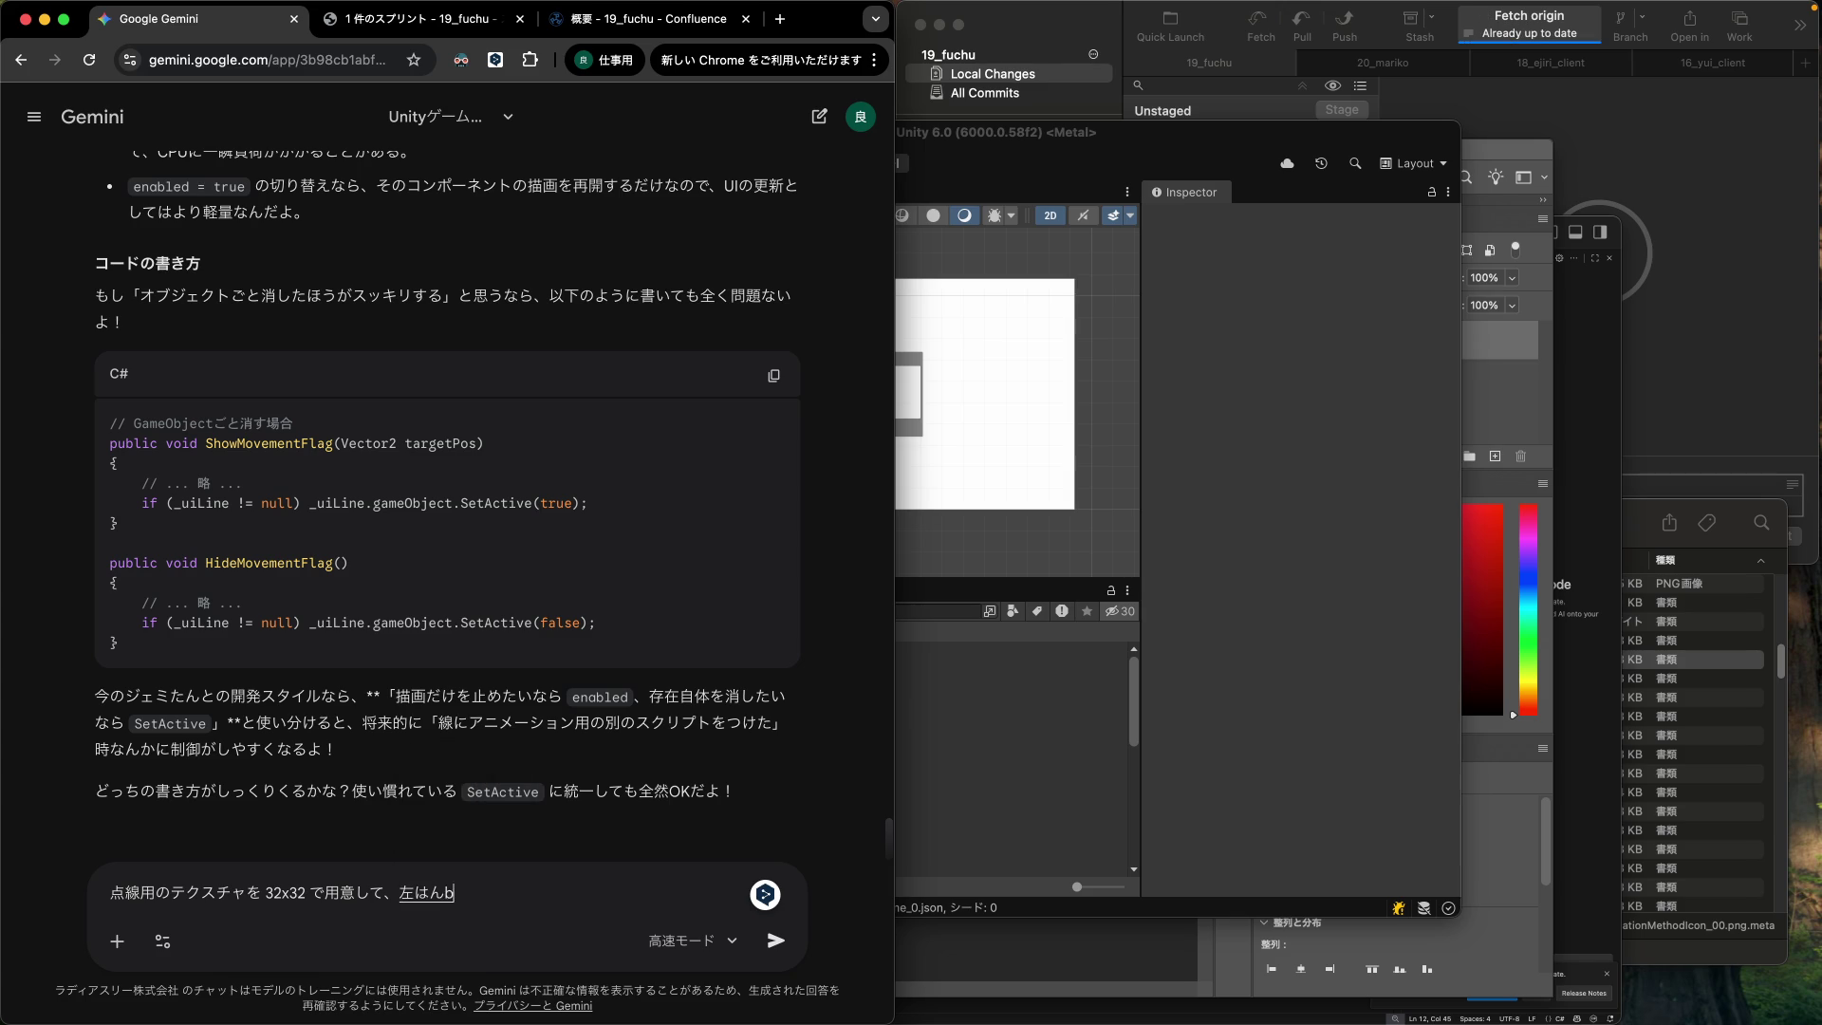
pyautogui.write('半分を白')
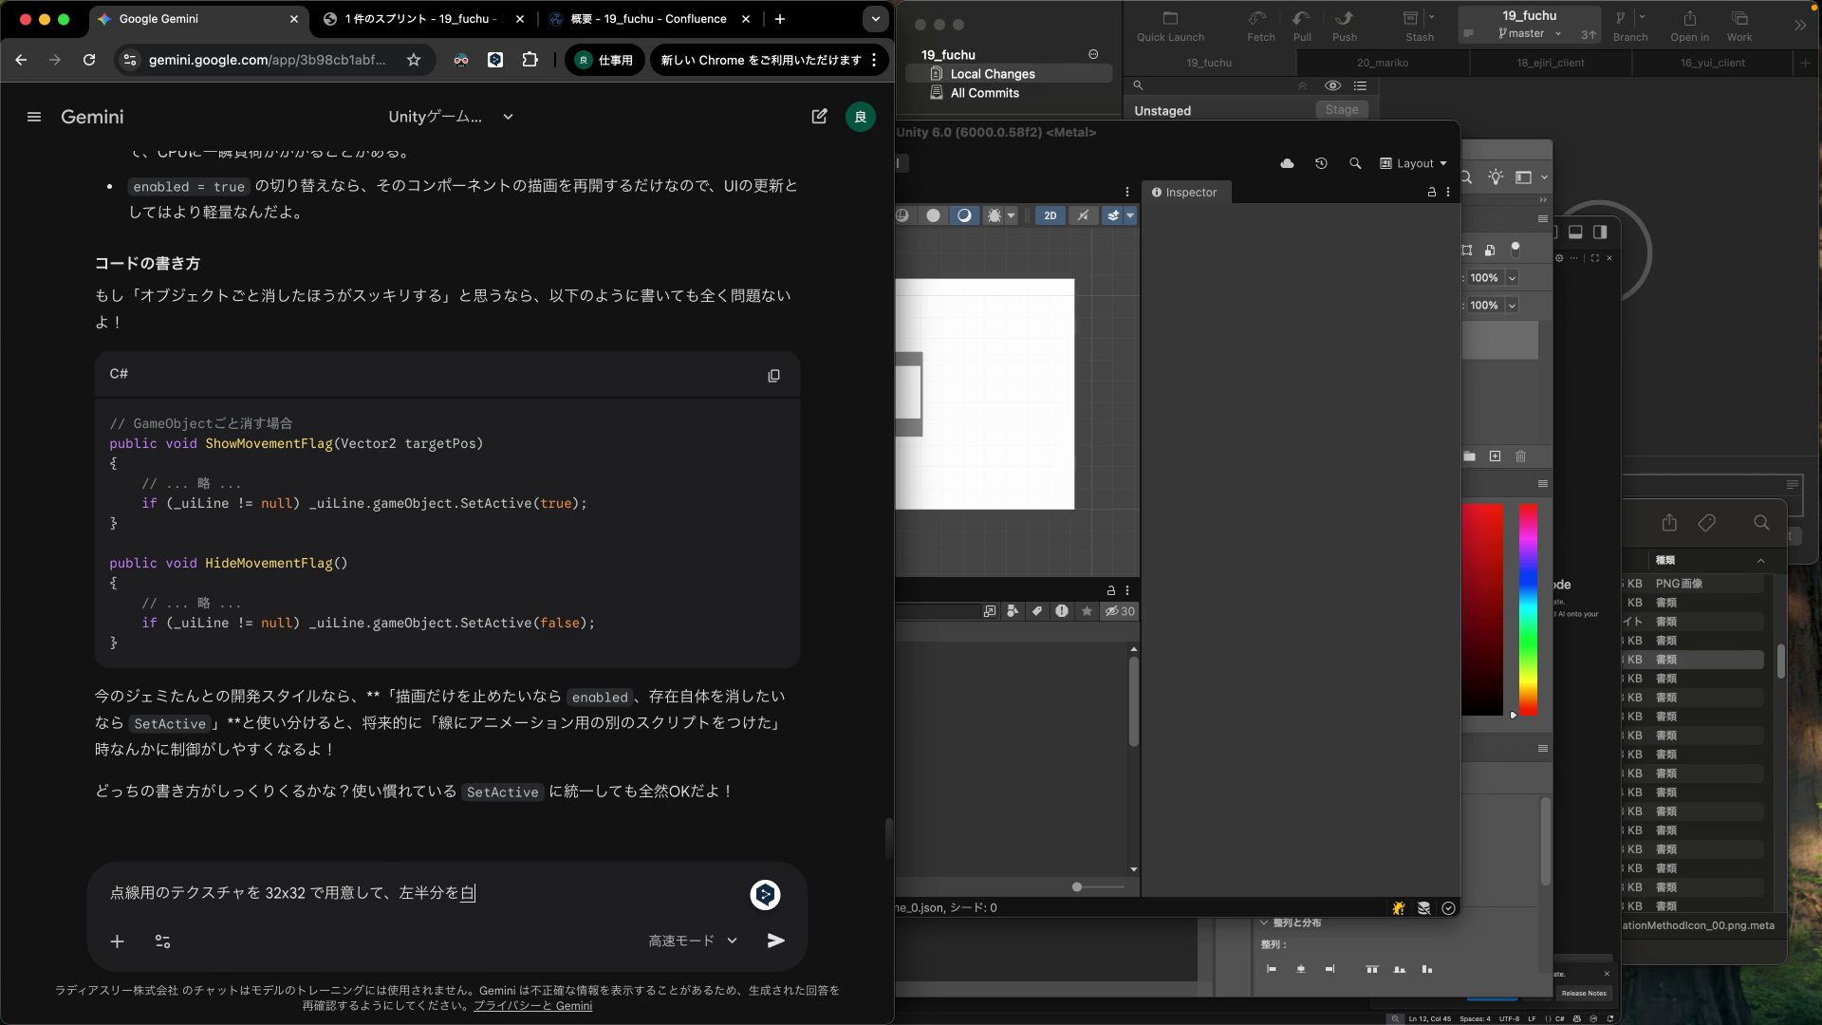
pyautogui.write('右半ぶn')
pyautogui.write('分を透明と')
pyautogui.write('したよ。')
# Add that the drawn line shows white only at the start and is otherwise transparent.
pyautogui.press('Return')
pyautogui.hotkey('shift', 'Return')
pyautogui.write('これで')
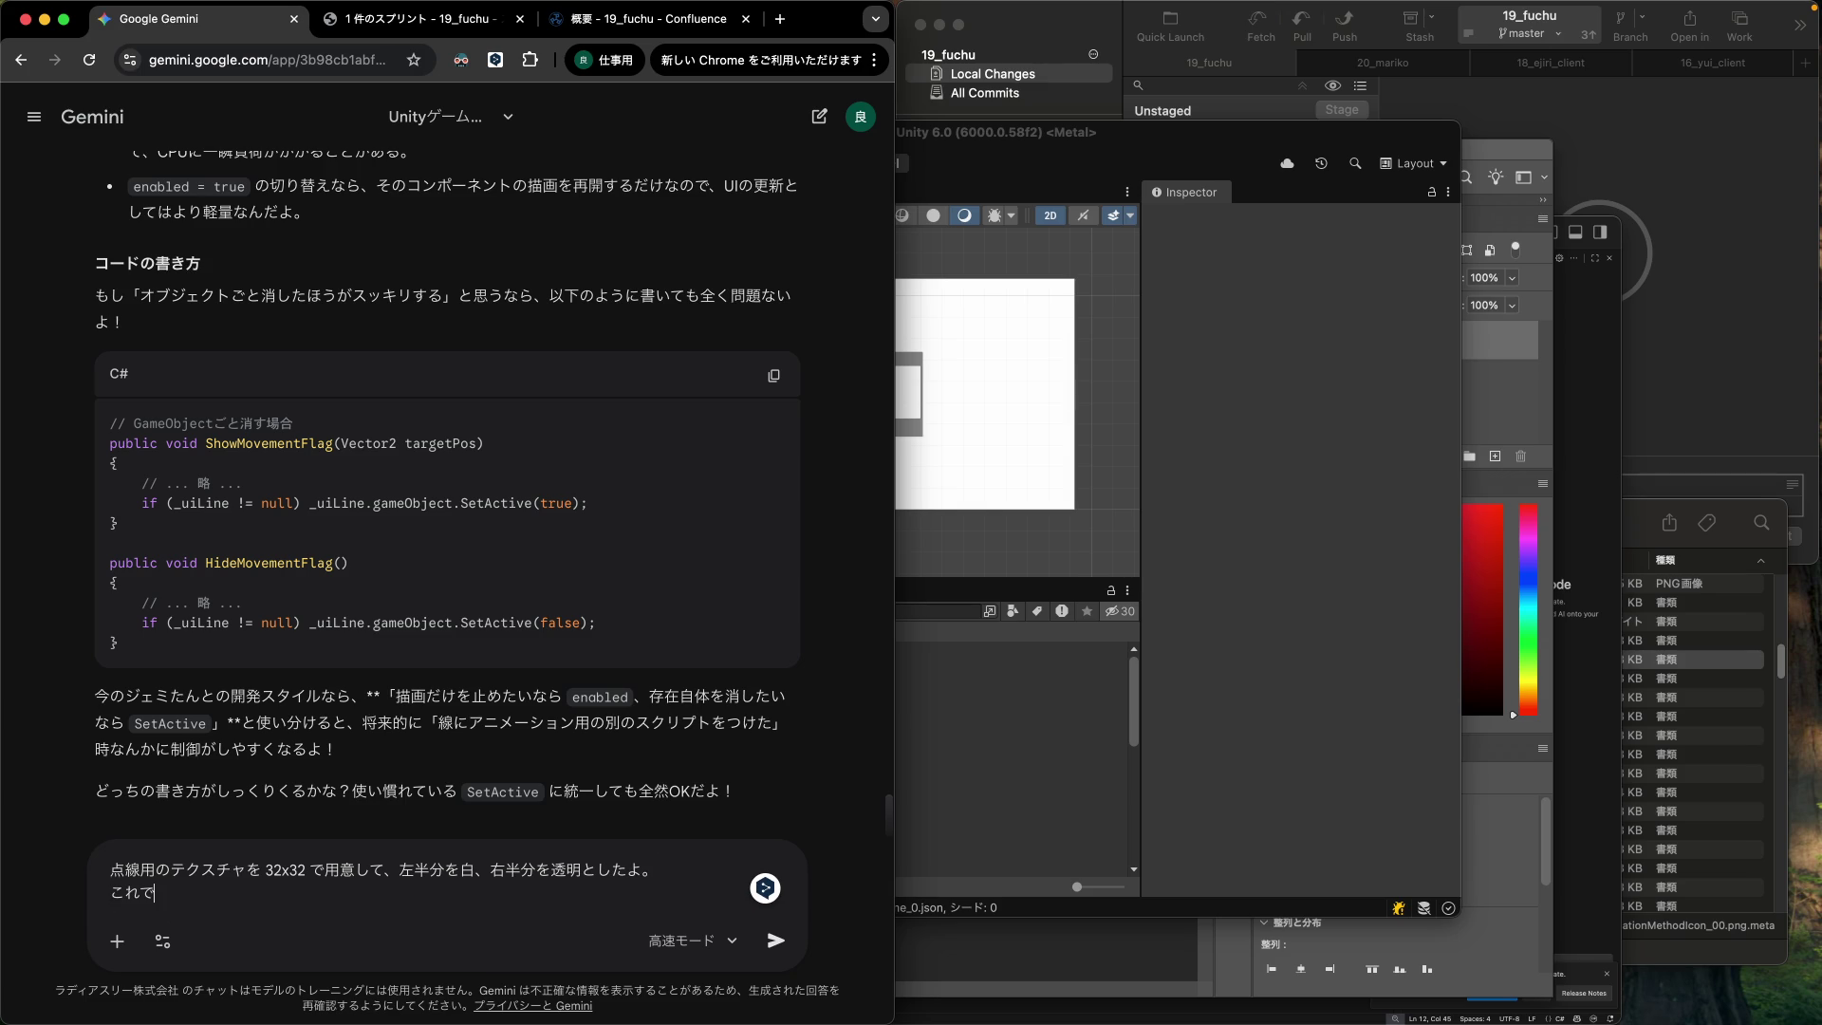
pyautogui.write('線を')
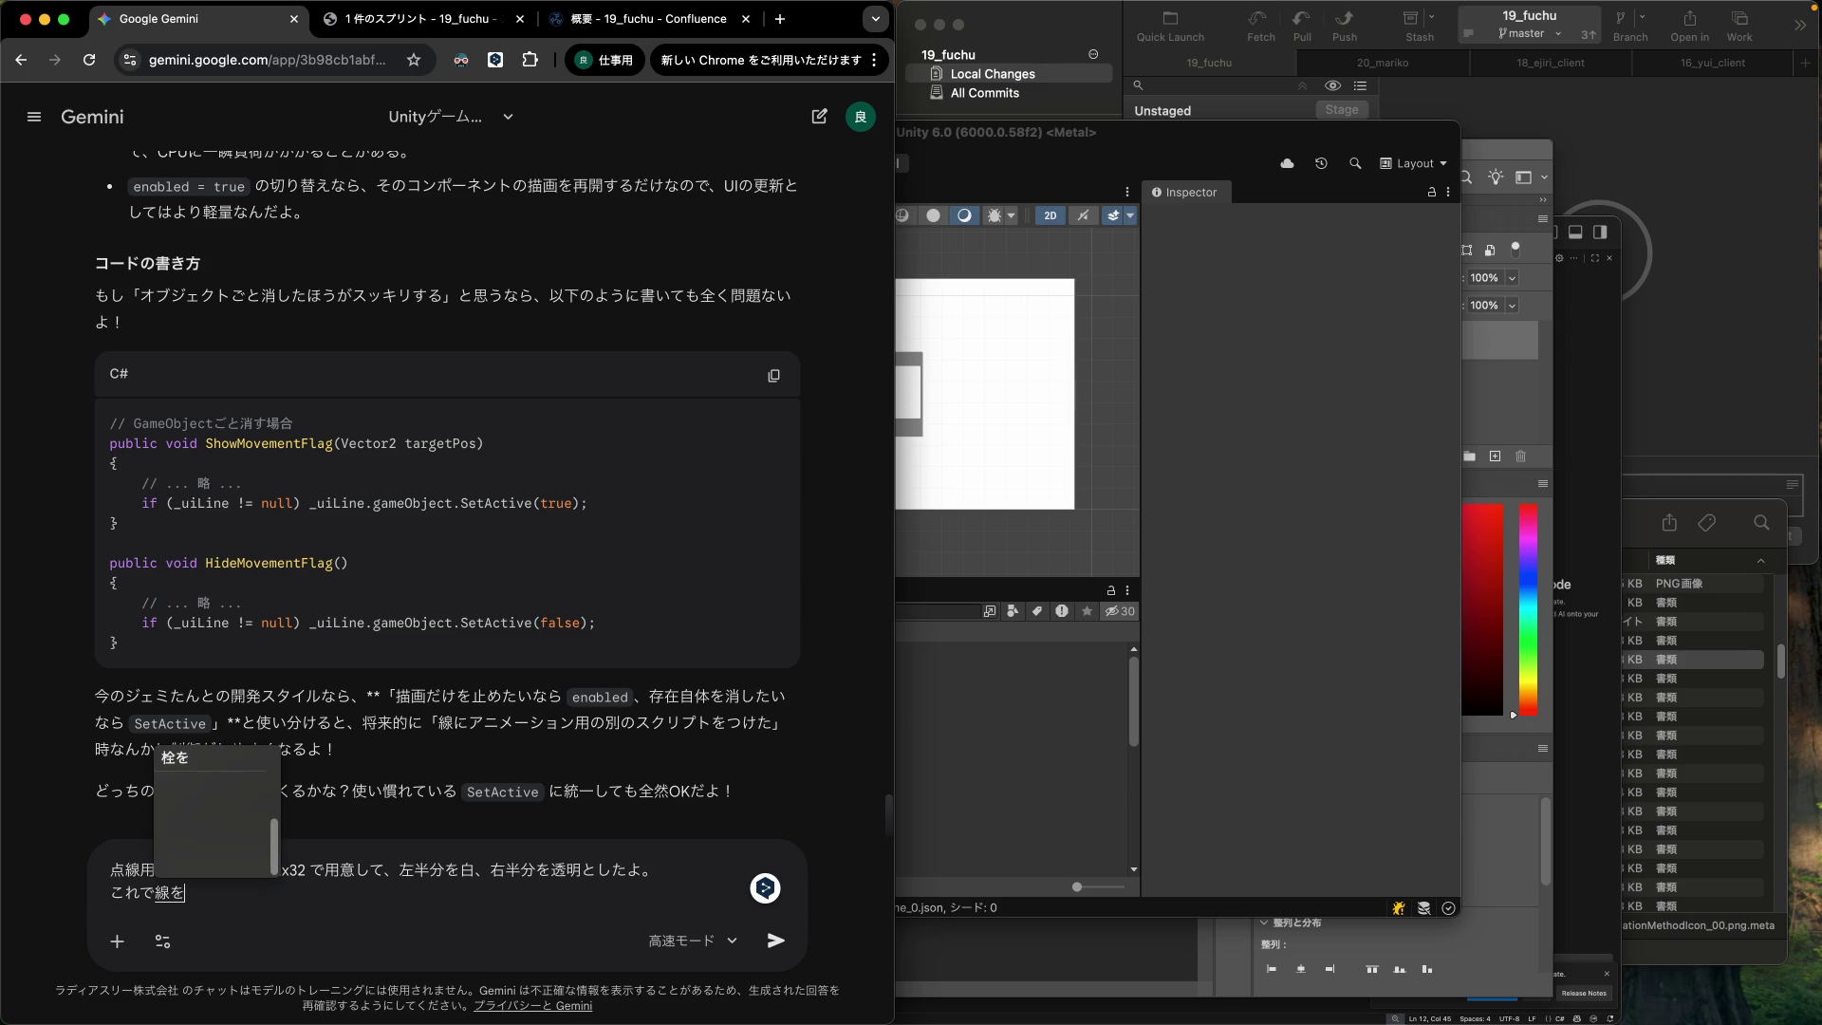
pyautogui.write('びょうがし')
pyautogui.press('space')
pyautogui.write('てみたら、')
pyautogui.press('Return')
pyautogui.write('最初だけs')
pyautogui.write('hirokute')
pyautogui.press('space')
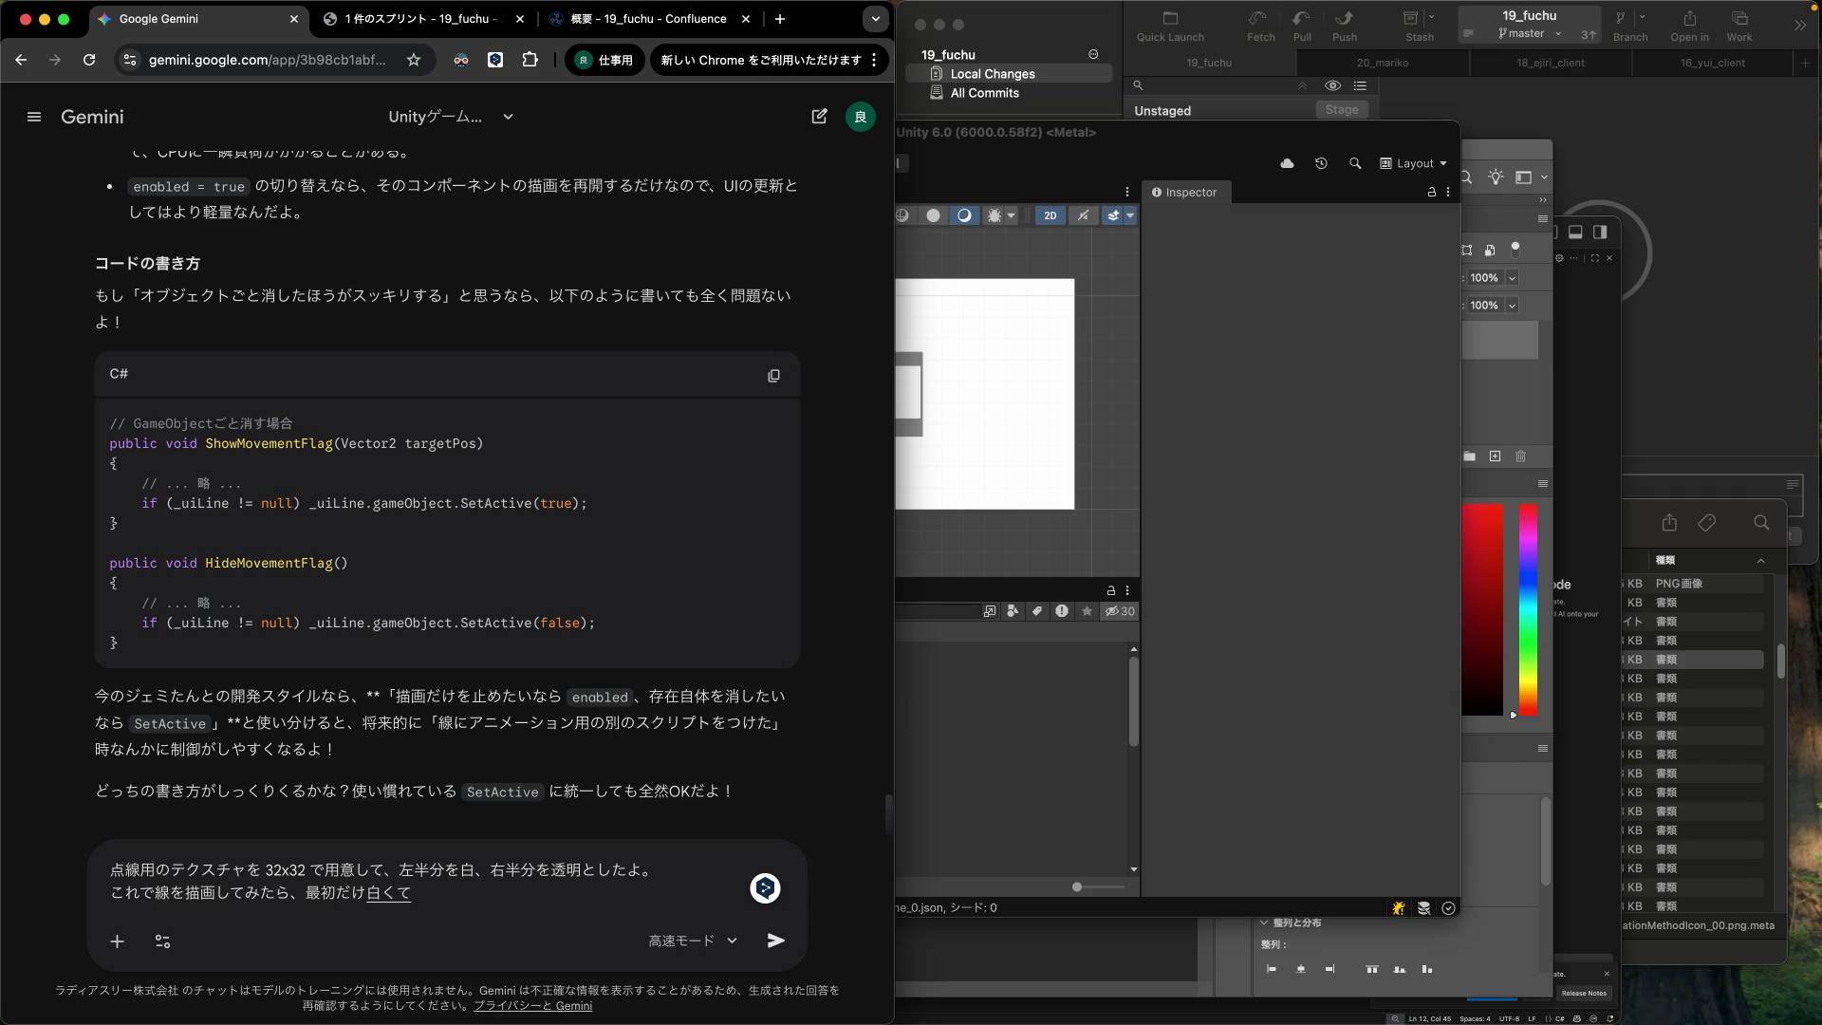
pyautogui.write('okaha')
pyautogui.press('space')
pyautogui.write('zenbutoumei')
pyautogui.press('space')
pyautogui.press('Return')
pyautogui.write('inattyatta')
pyautogui.write('.')
pyautogui.press('Return')
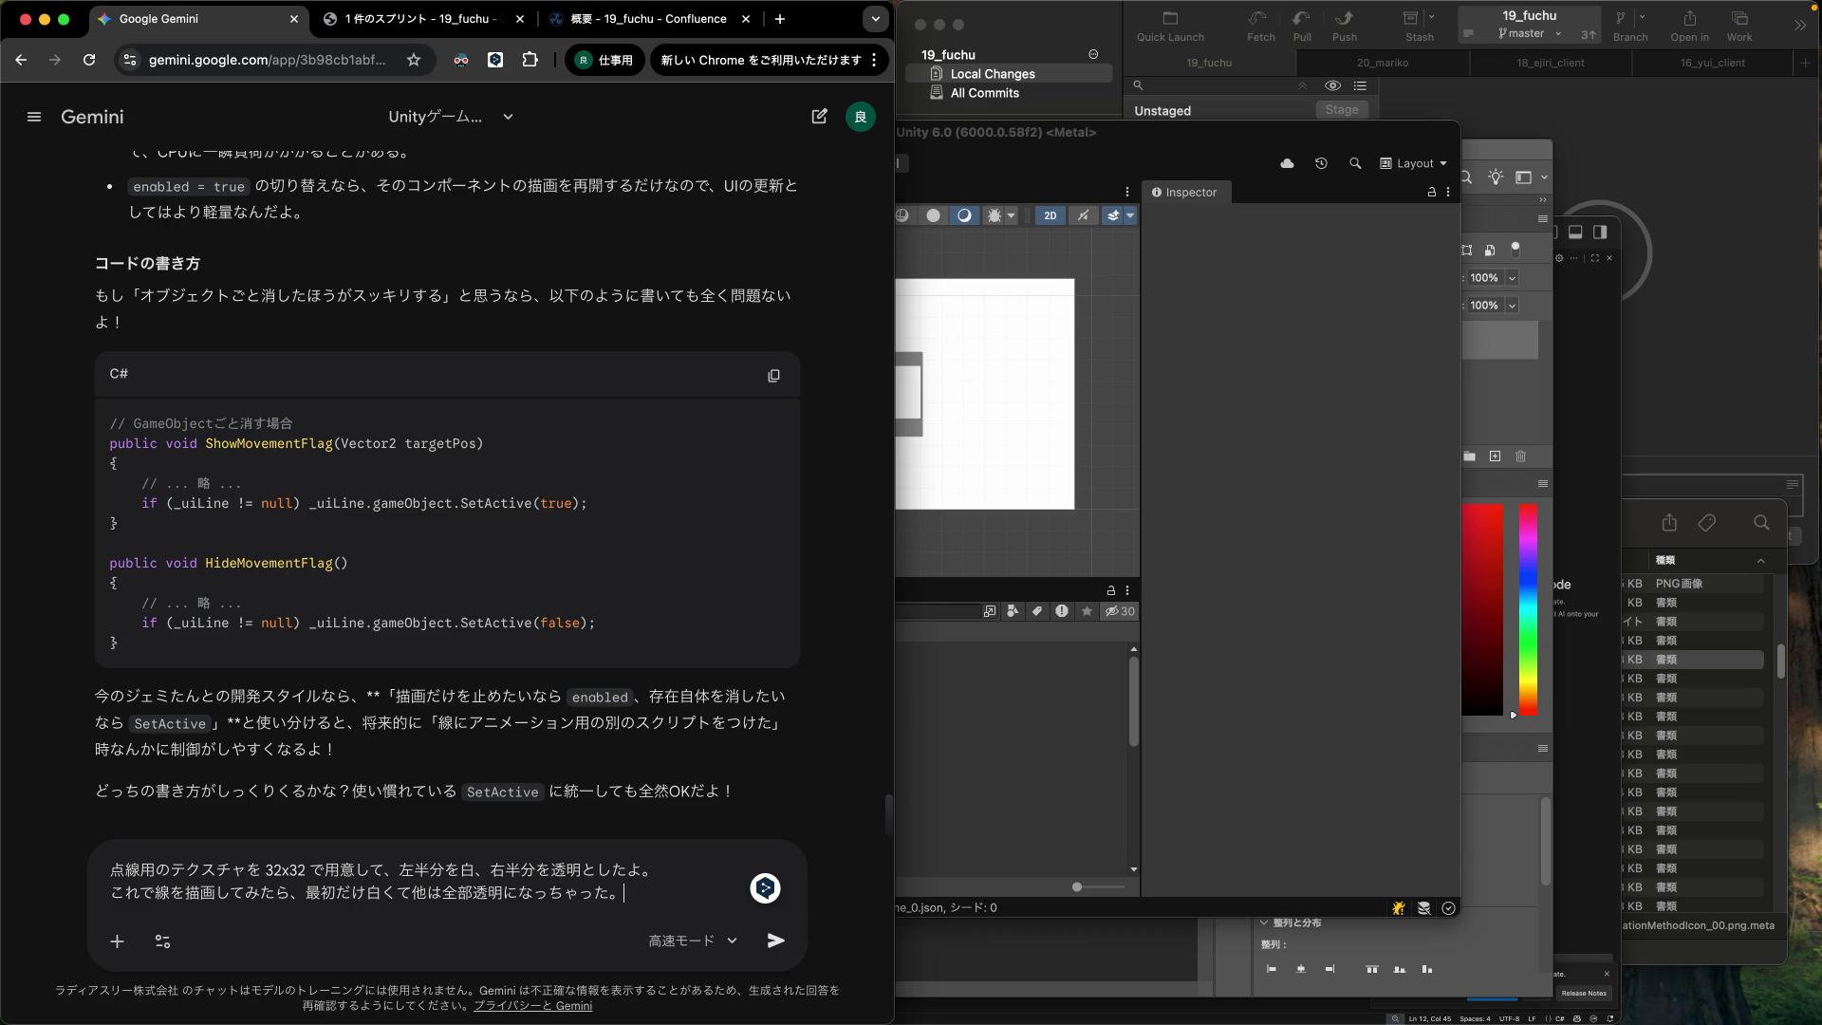
# Ask '計算間違えてない?' on a new line and send the question.
pyautogui.hotkey('shift', 'Return')
pyautogui.write('ankakeisan')
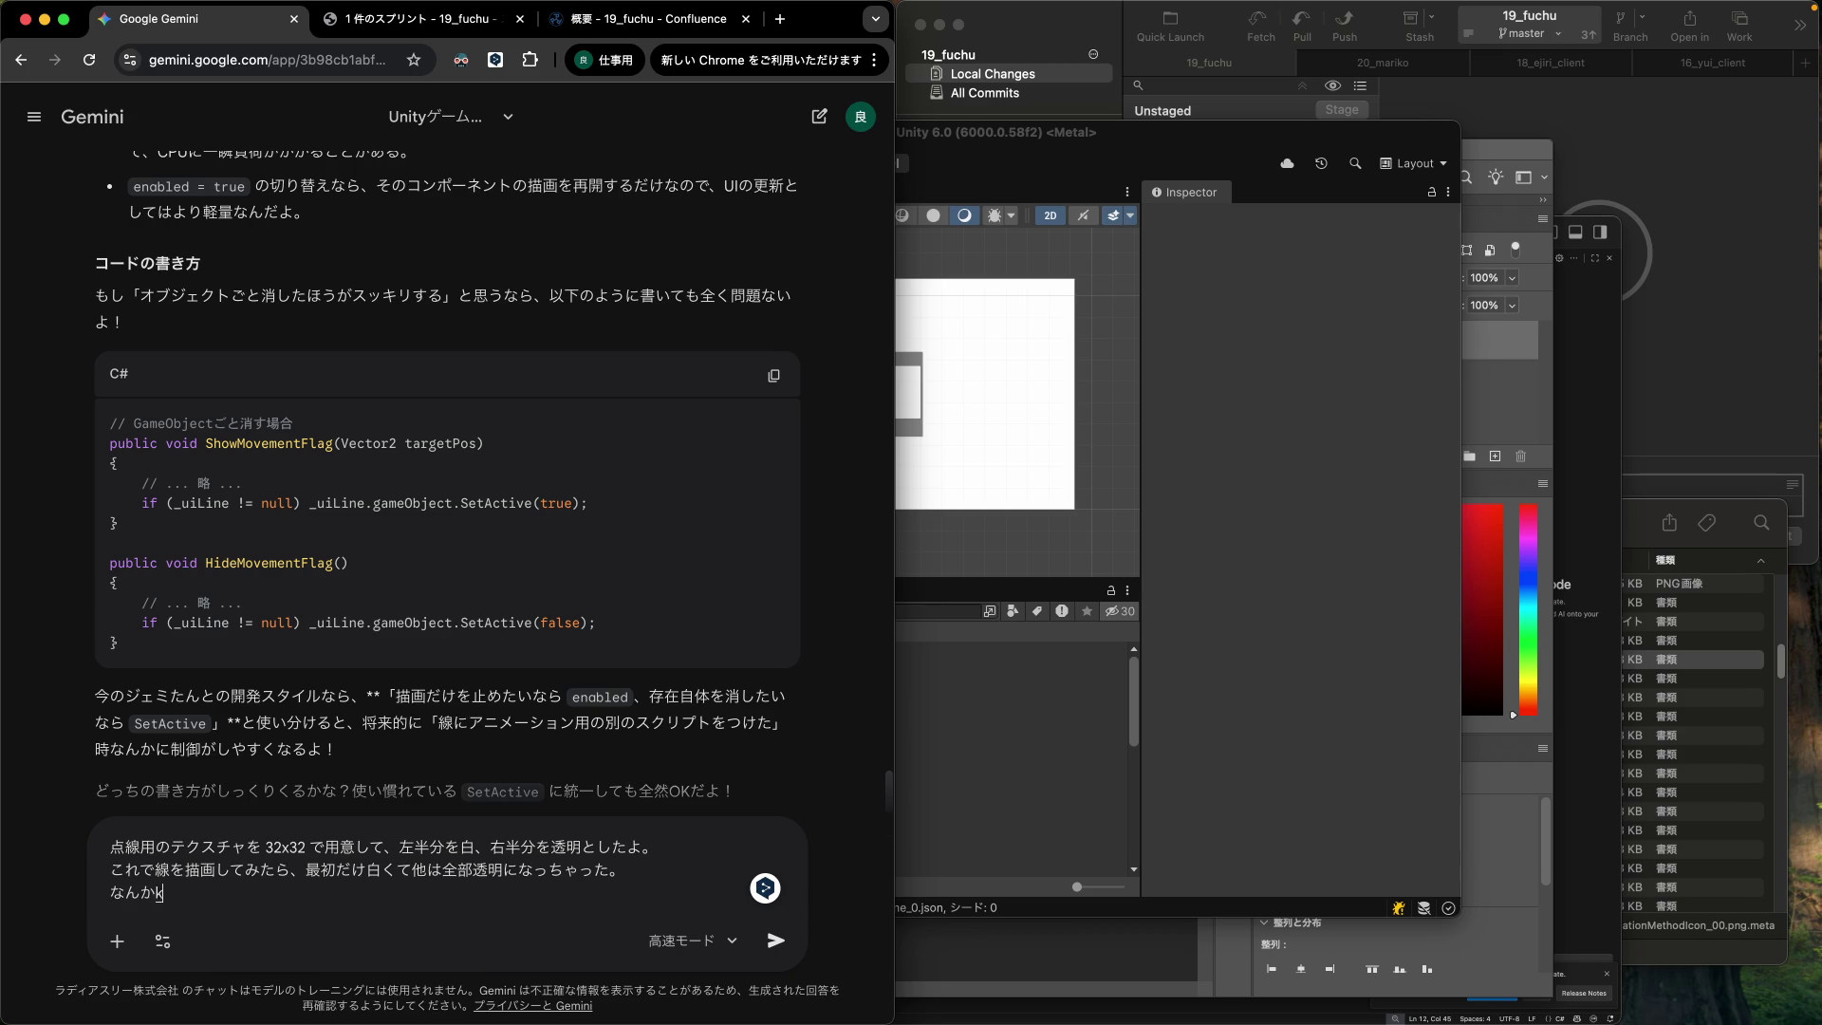
pyautogui.write('n')
pyautogui.press('space')
pyautogui.write('matigaetenai')
pyautogui.press('space')
pyautogui.write('?')
pyautogui.press('Return')
pyautogui.press('Return')
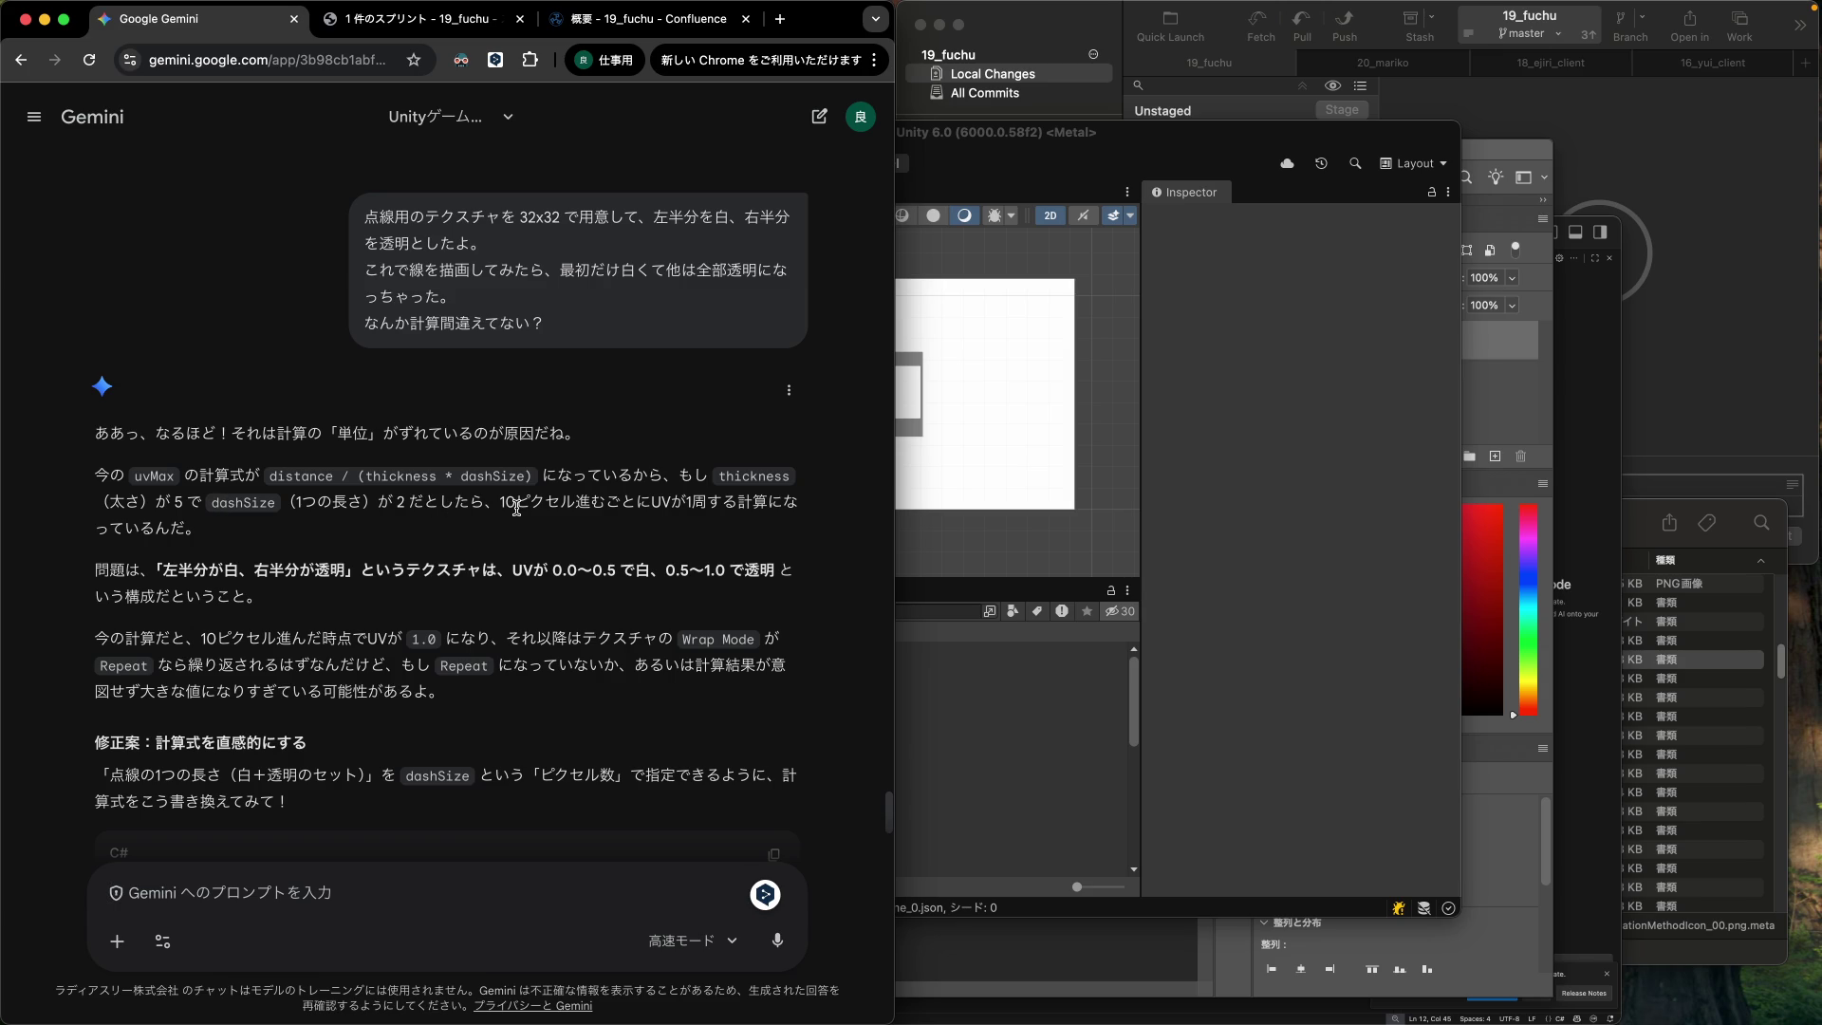
# Highlight Gemini's explanation of the 10-pixel uvMax unit problem, then return to Unity.
pyautogui.moveTo(501, 503); pyautogui.dragTo(604, 500)
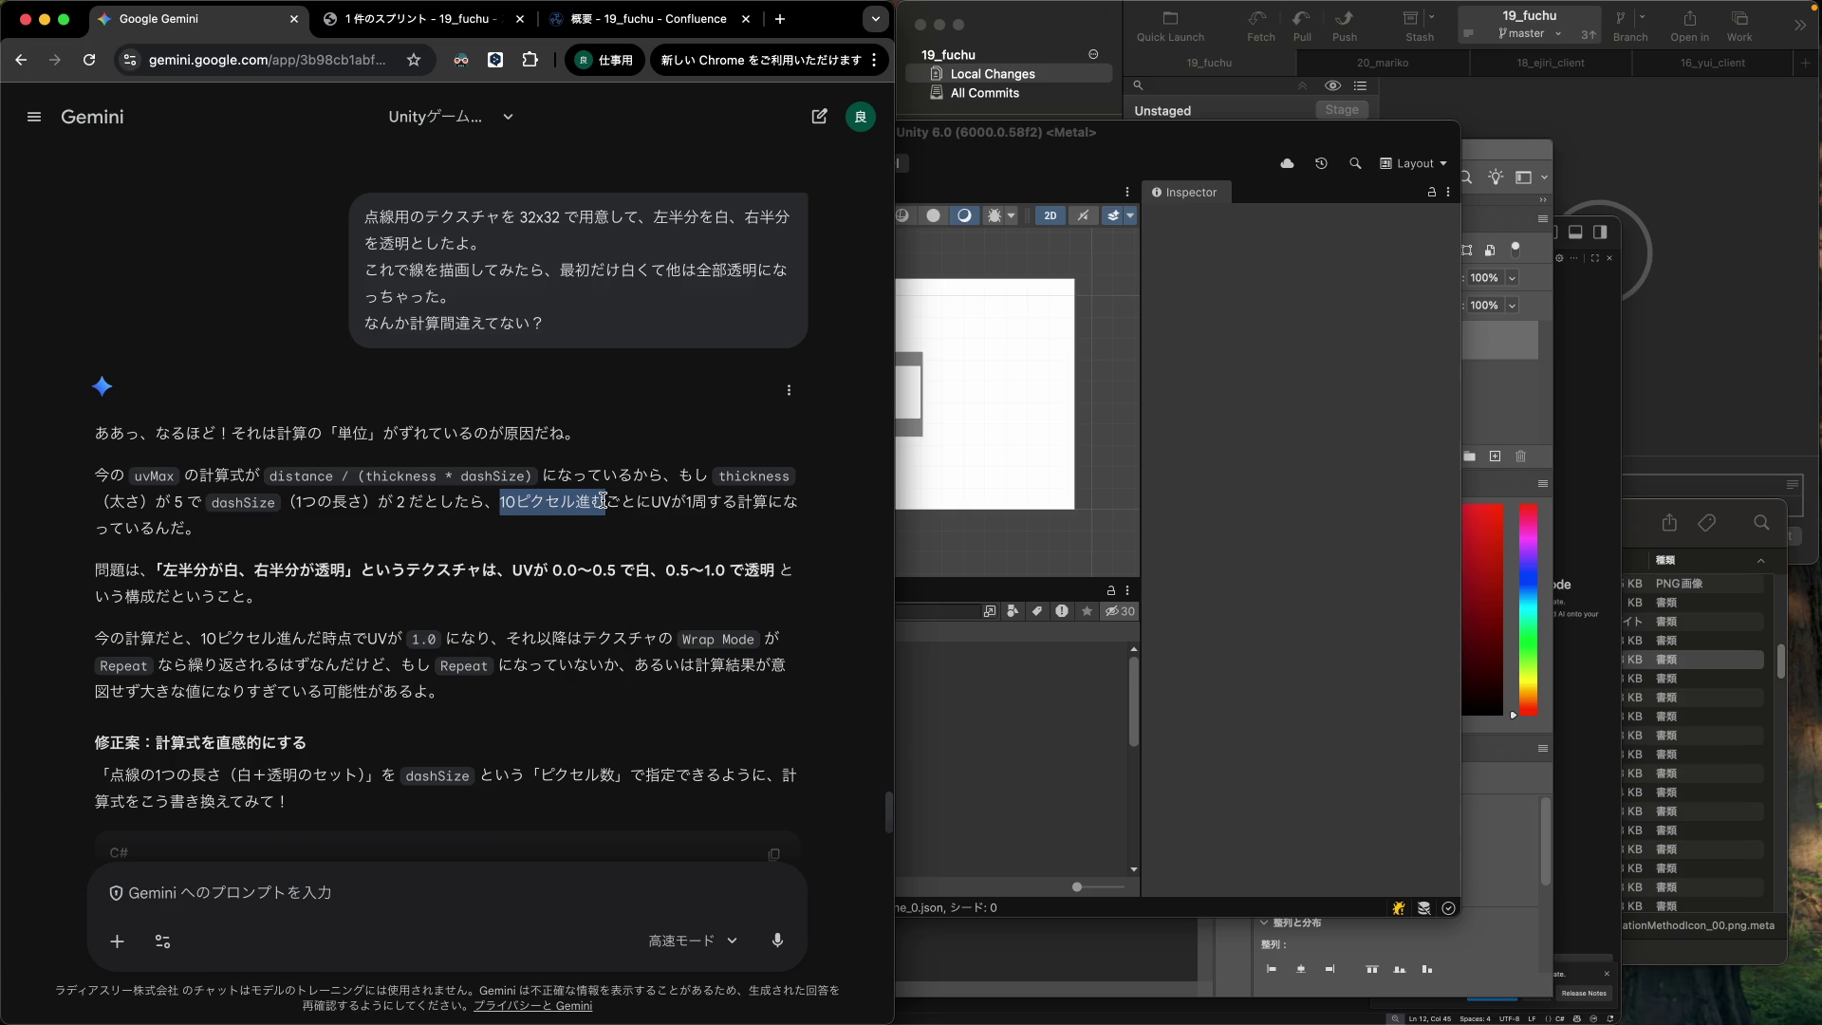
pyautogui.moveTo(604, 500)
pyautogui.mouseDown()
pyautogui.moveTo(584, 626)
pyautogui.moveTo(331, 661)
pyautogui.moveTo(387, 643)
pyautogui.moveTo(628, 657)
pyautogui.moveTo(368, 665)
pyautogui.moveTo(564, 687)
pyautogui.mouseUp()
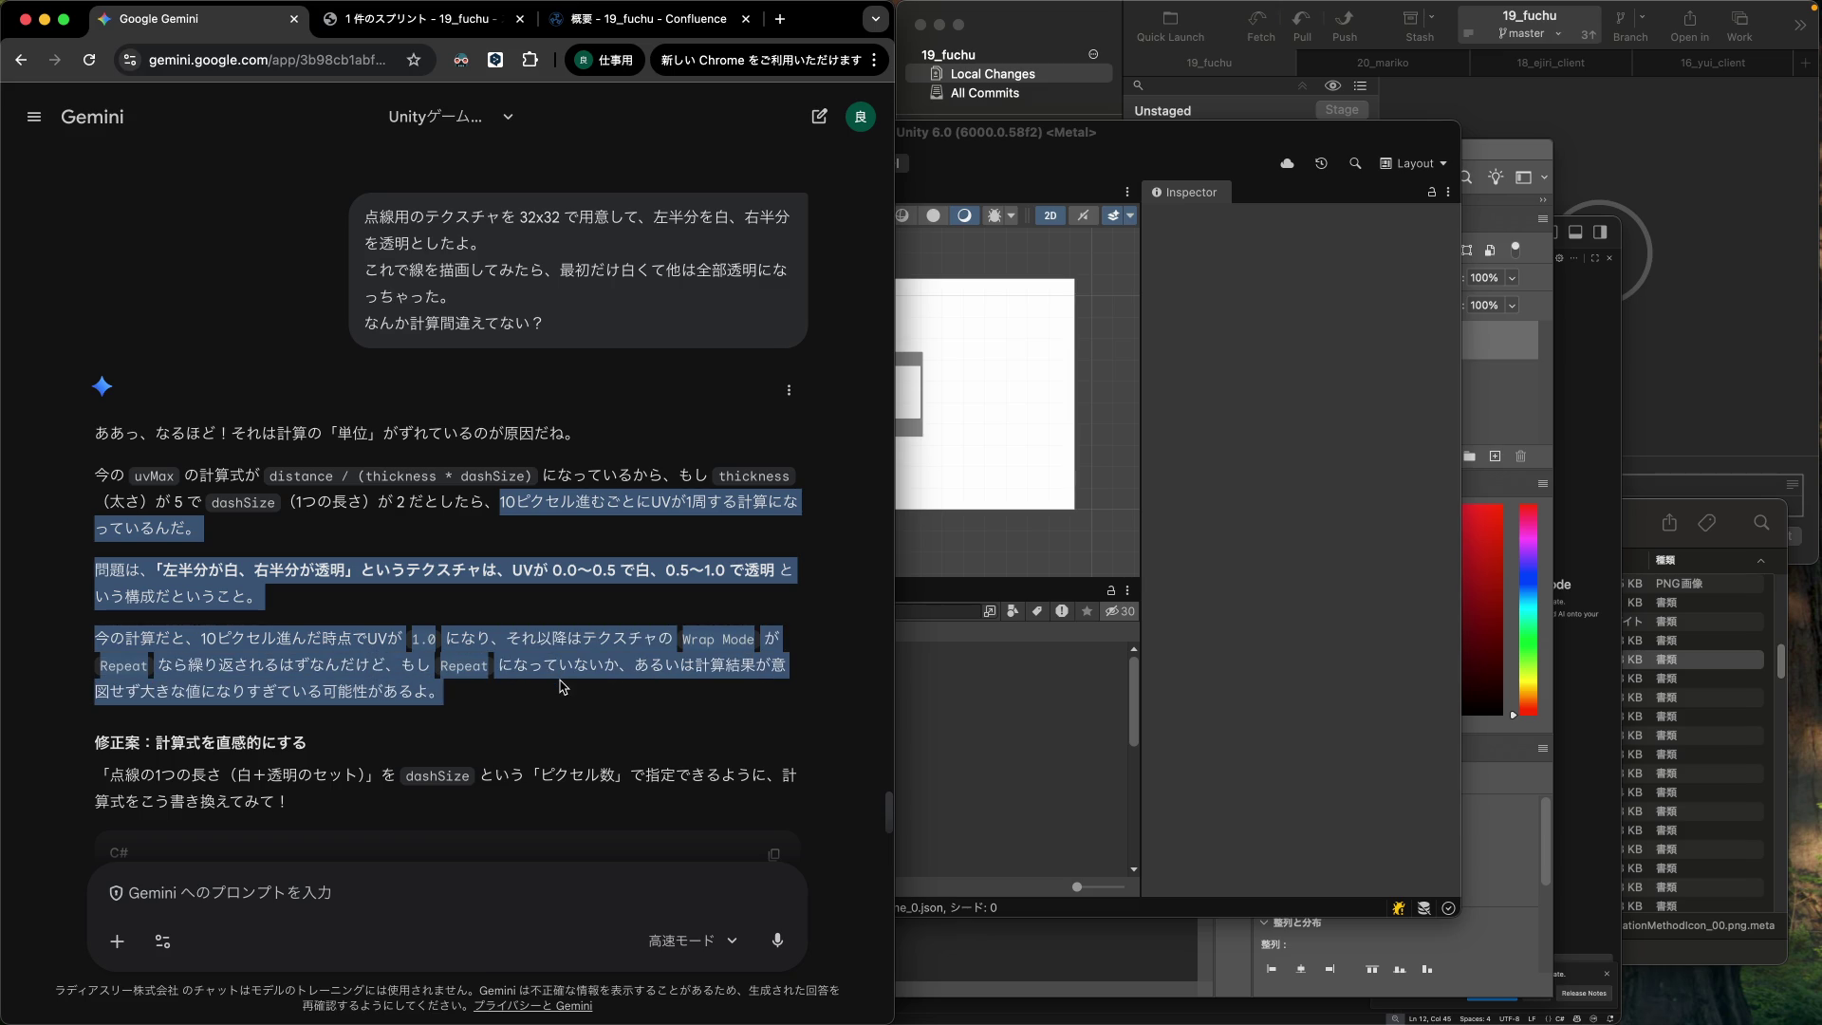
pyautogui.press('super+Tab')
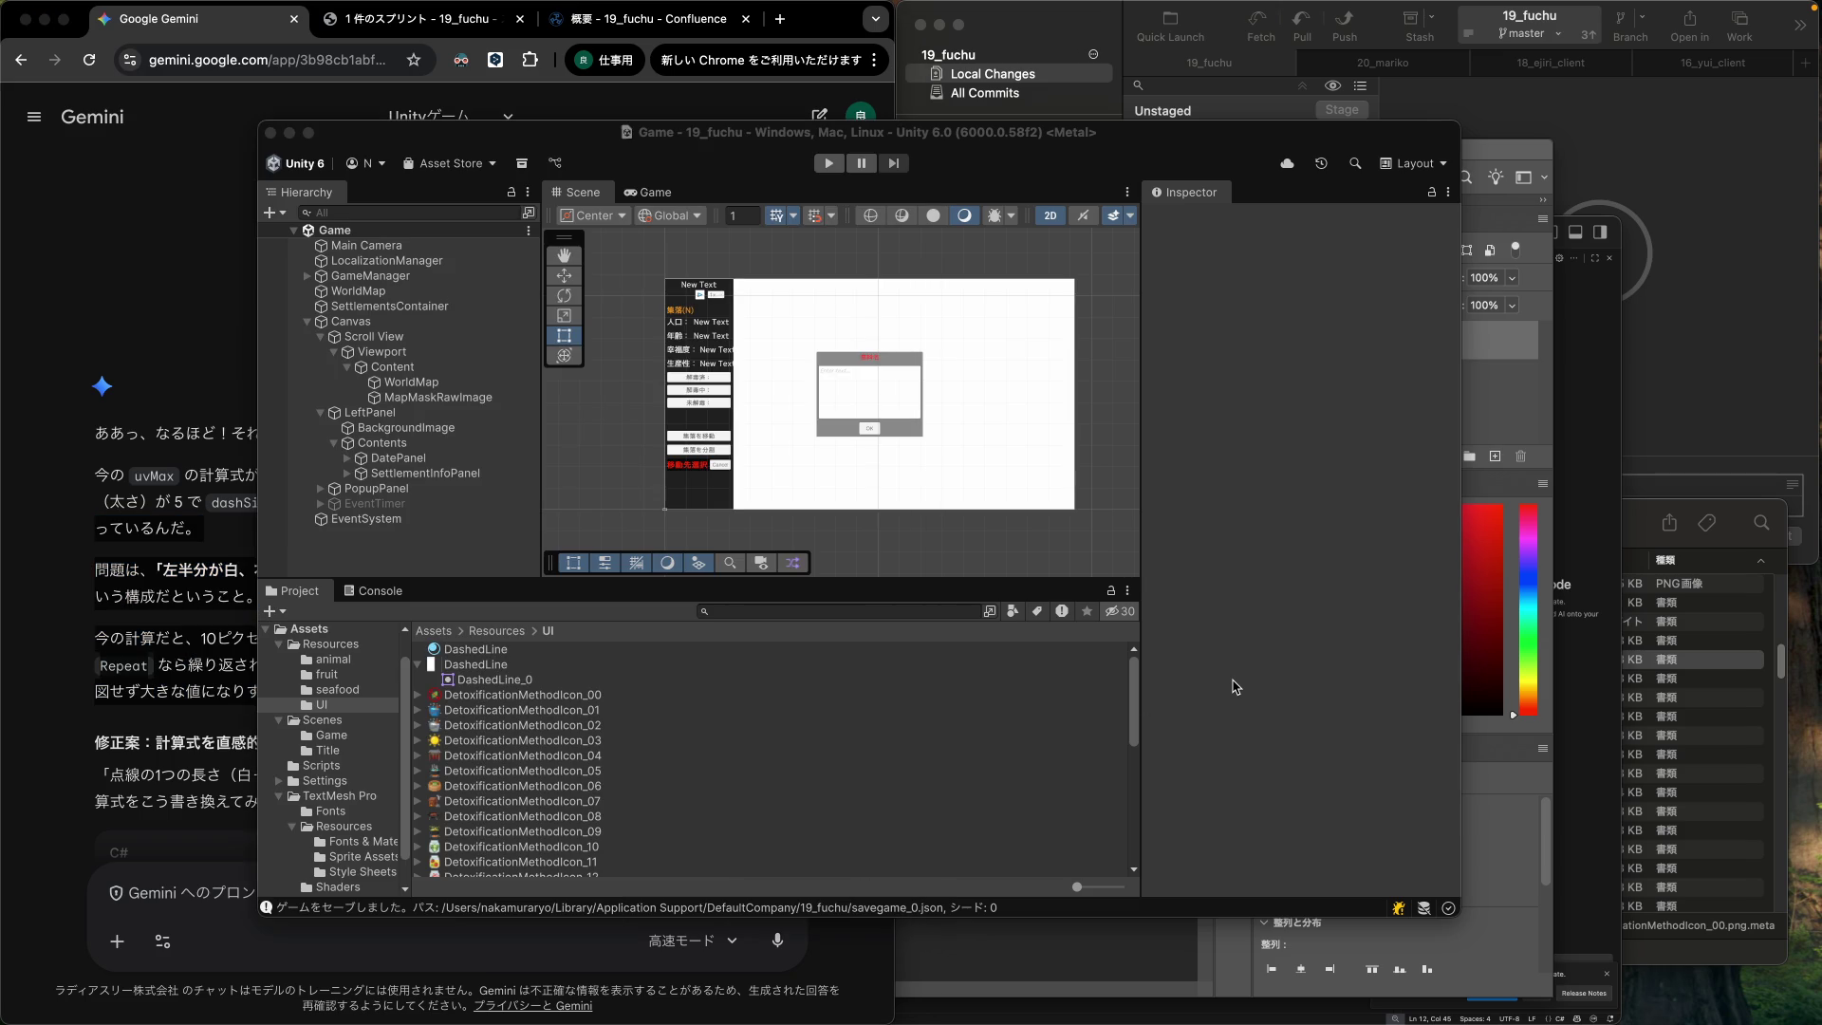
# Set the DashedLine texture's Wrap Mode to Repeat and apply the import settings.
pyautogui.click(465, 664)
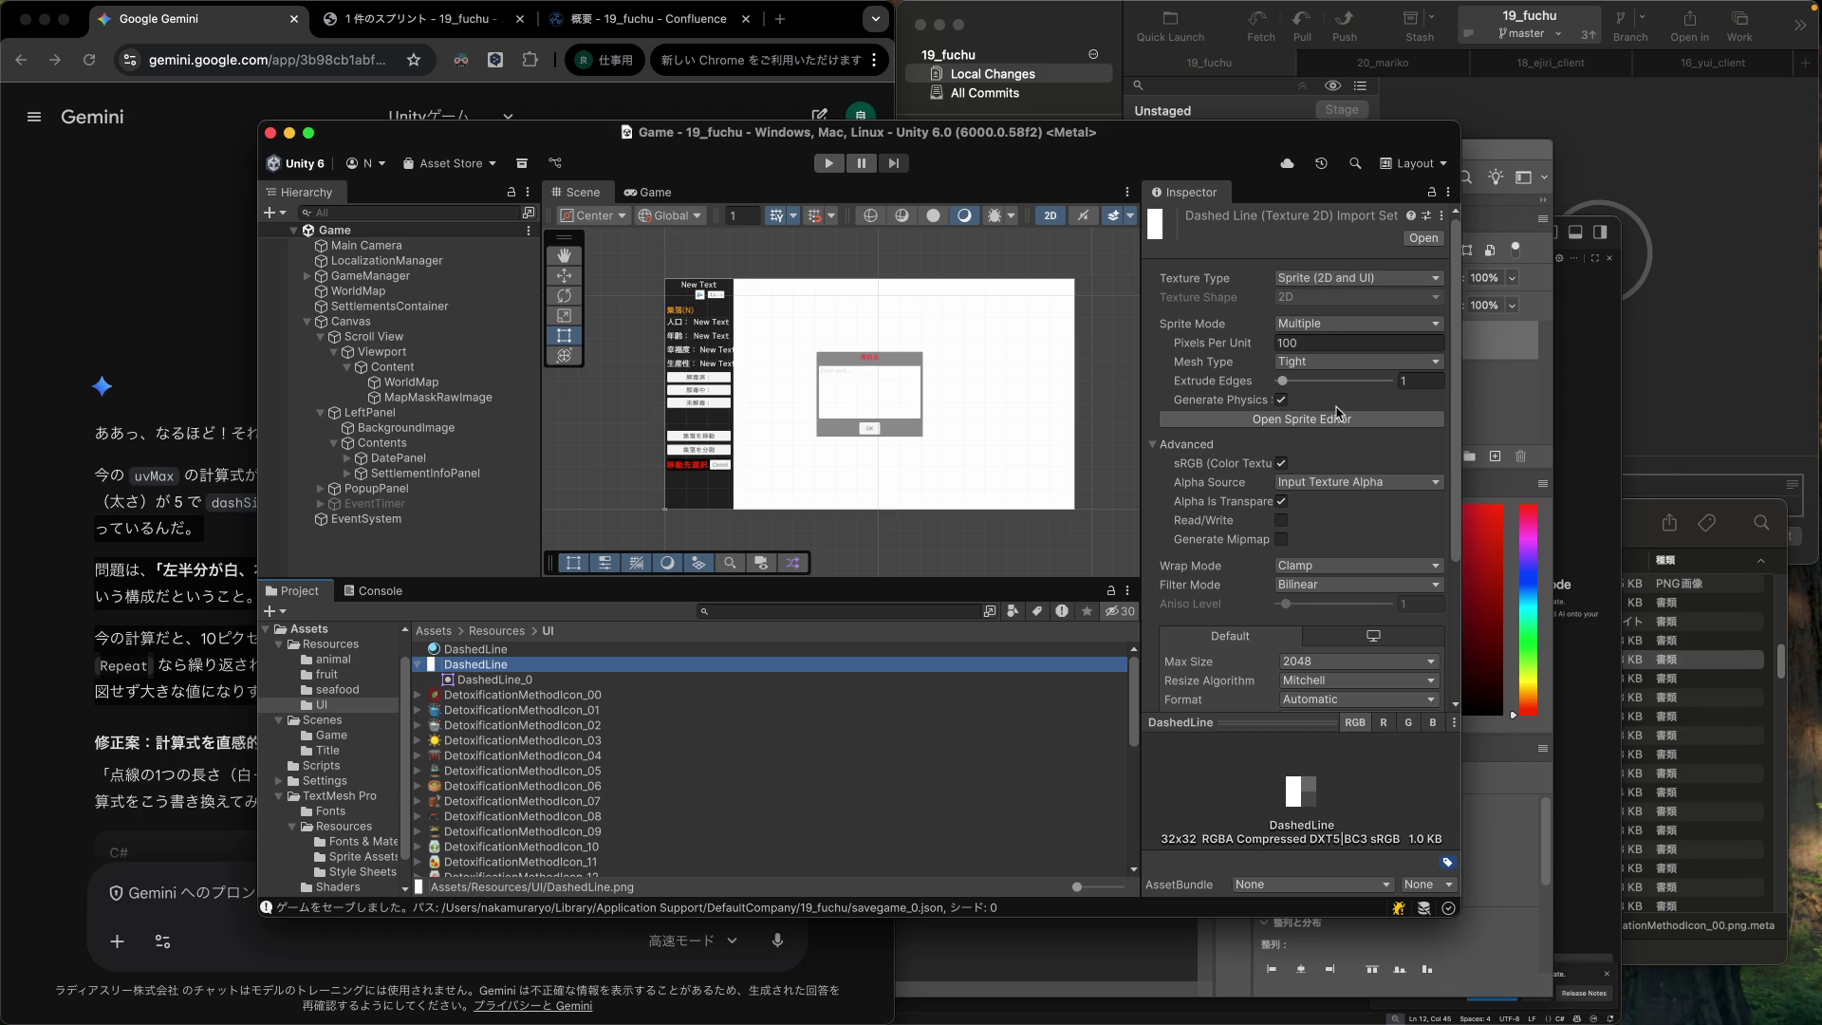
pyautogui.click(1317, 573)
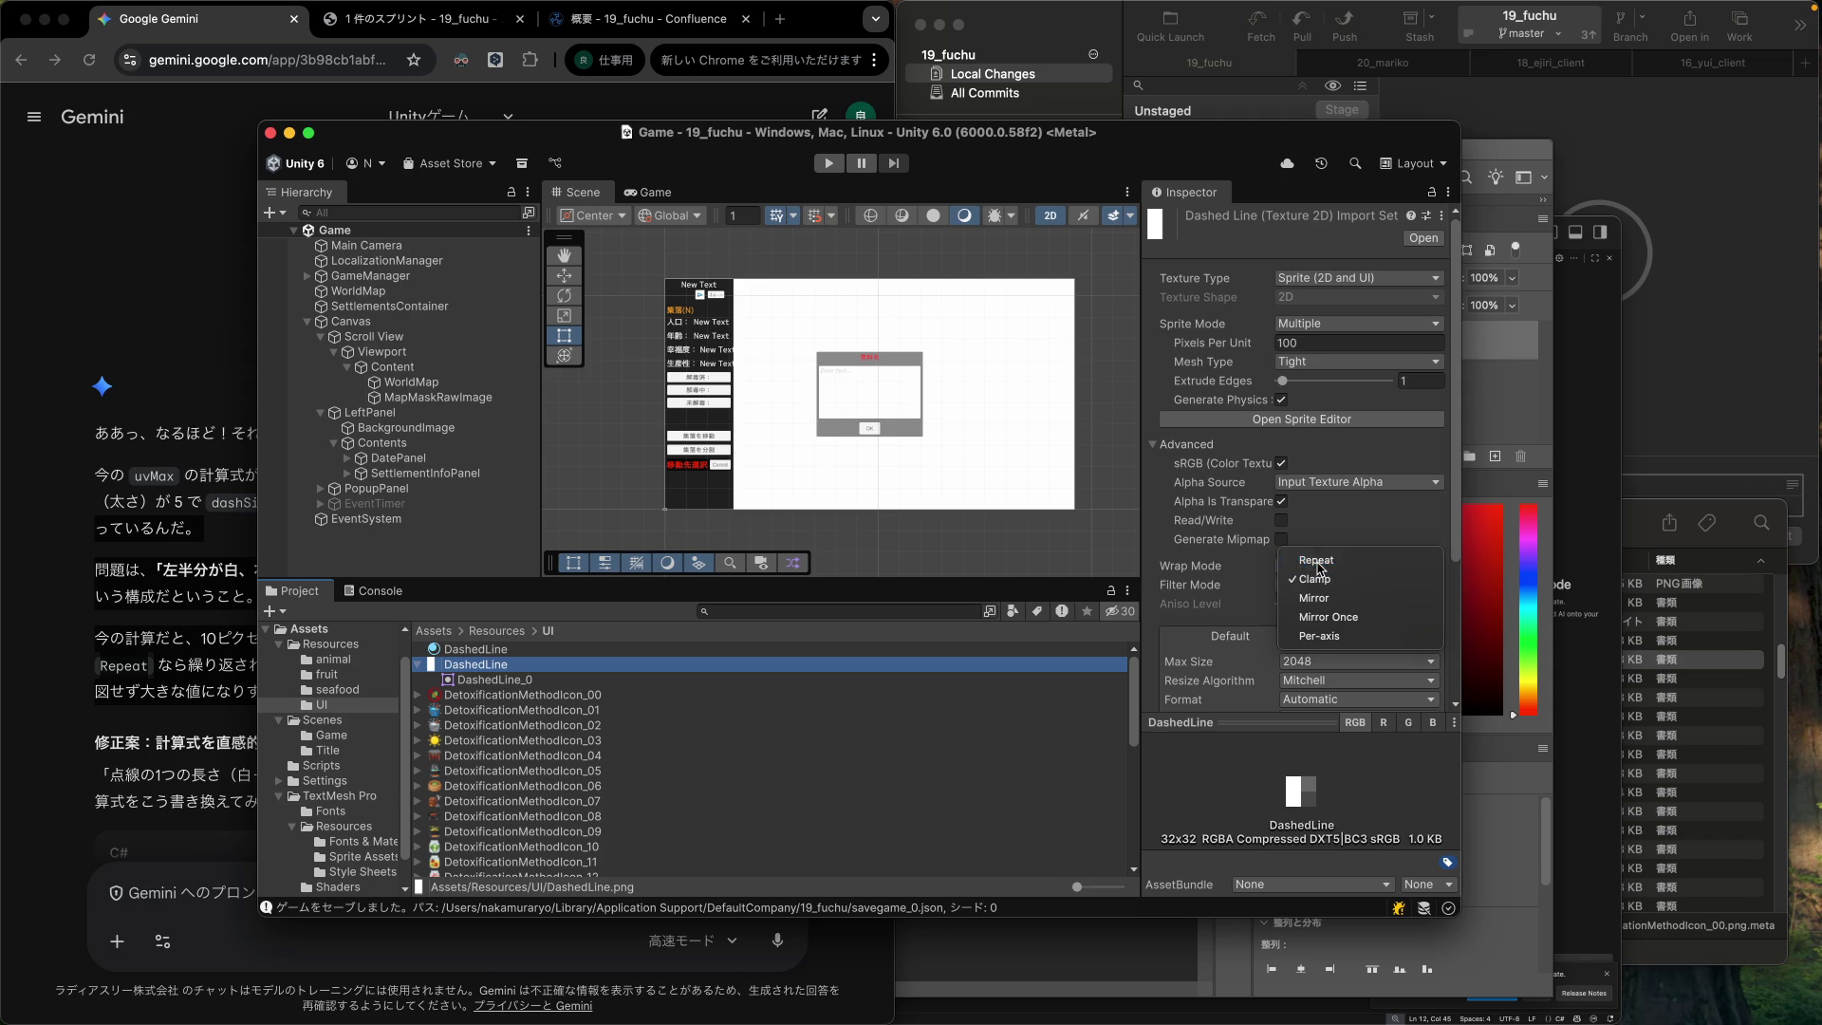
pyautogui.click(1319, 568)
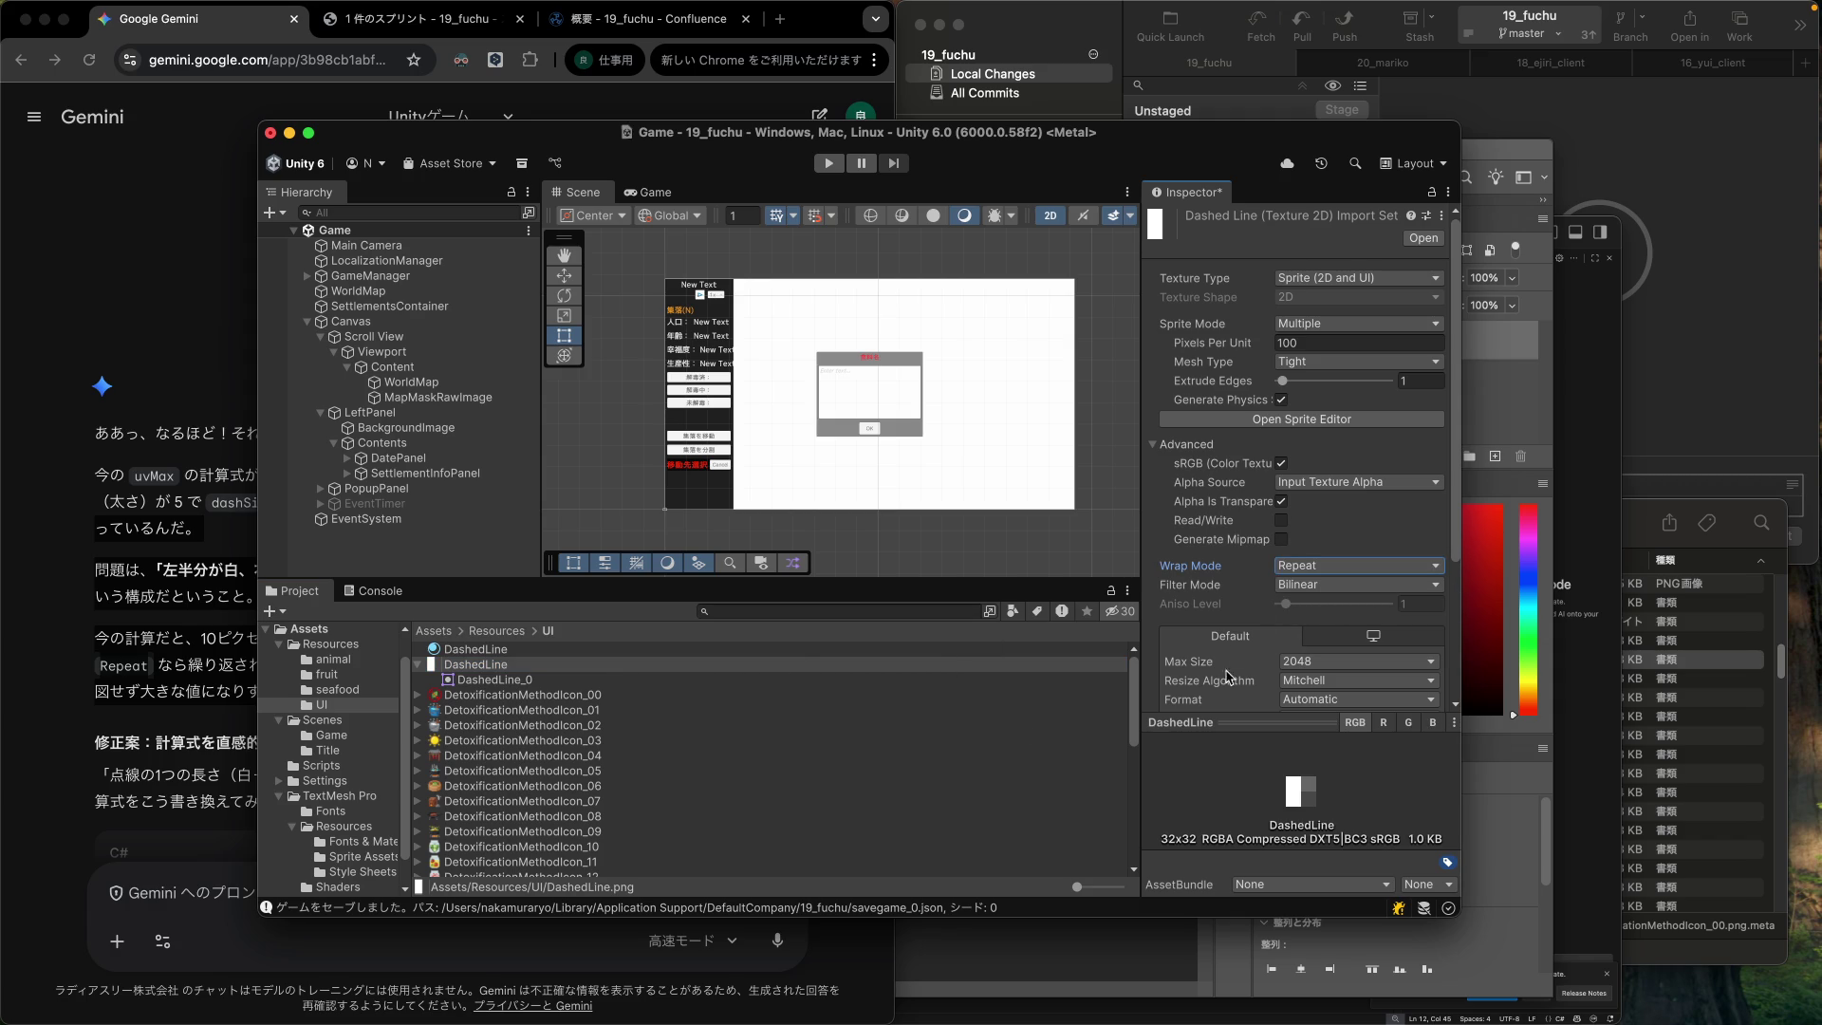
pyautogui.scroll(-4, 1262, 611)
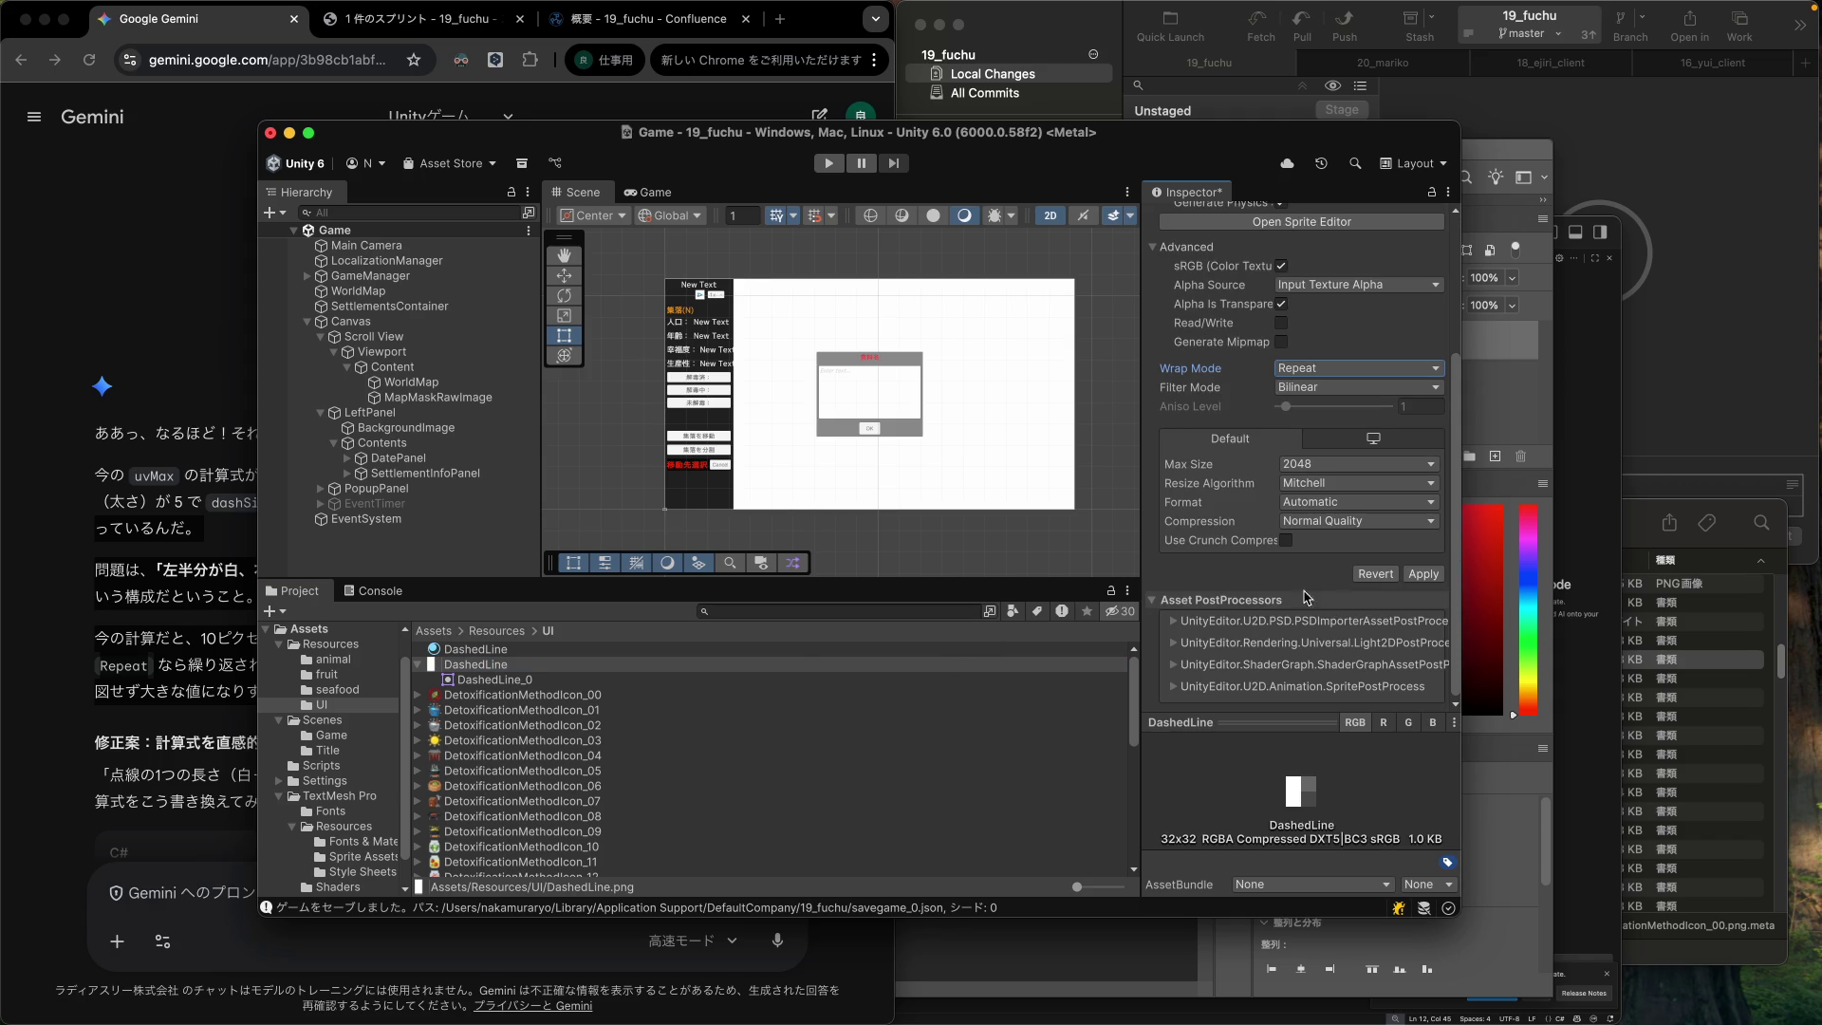
pyautogui.click(1421, 574)
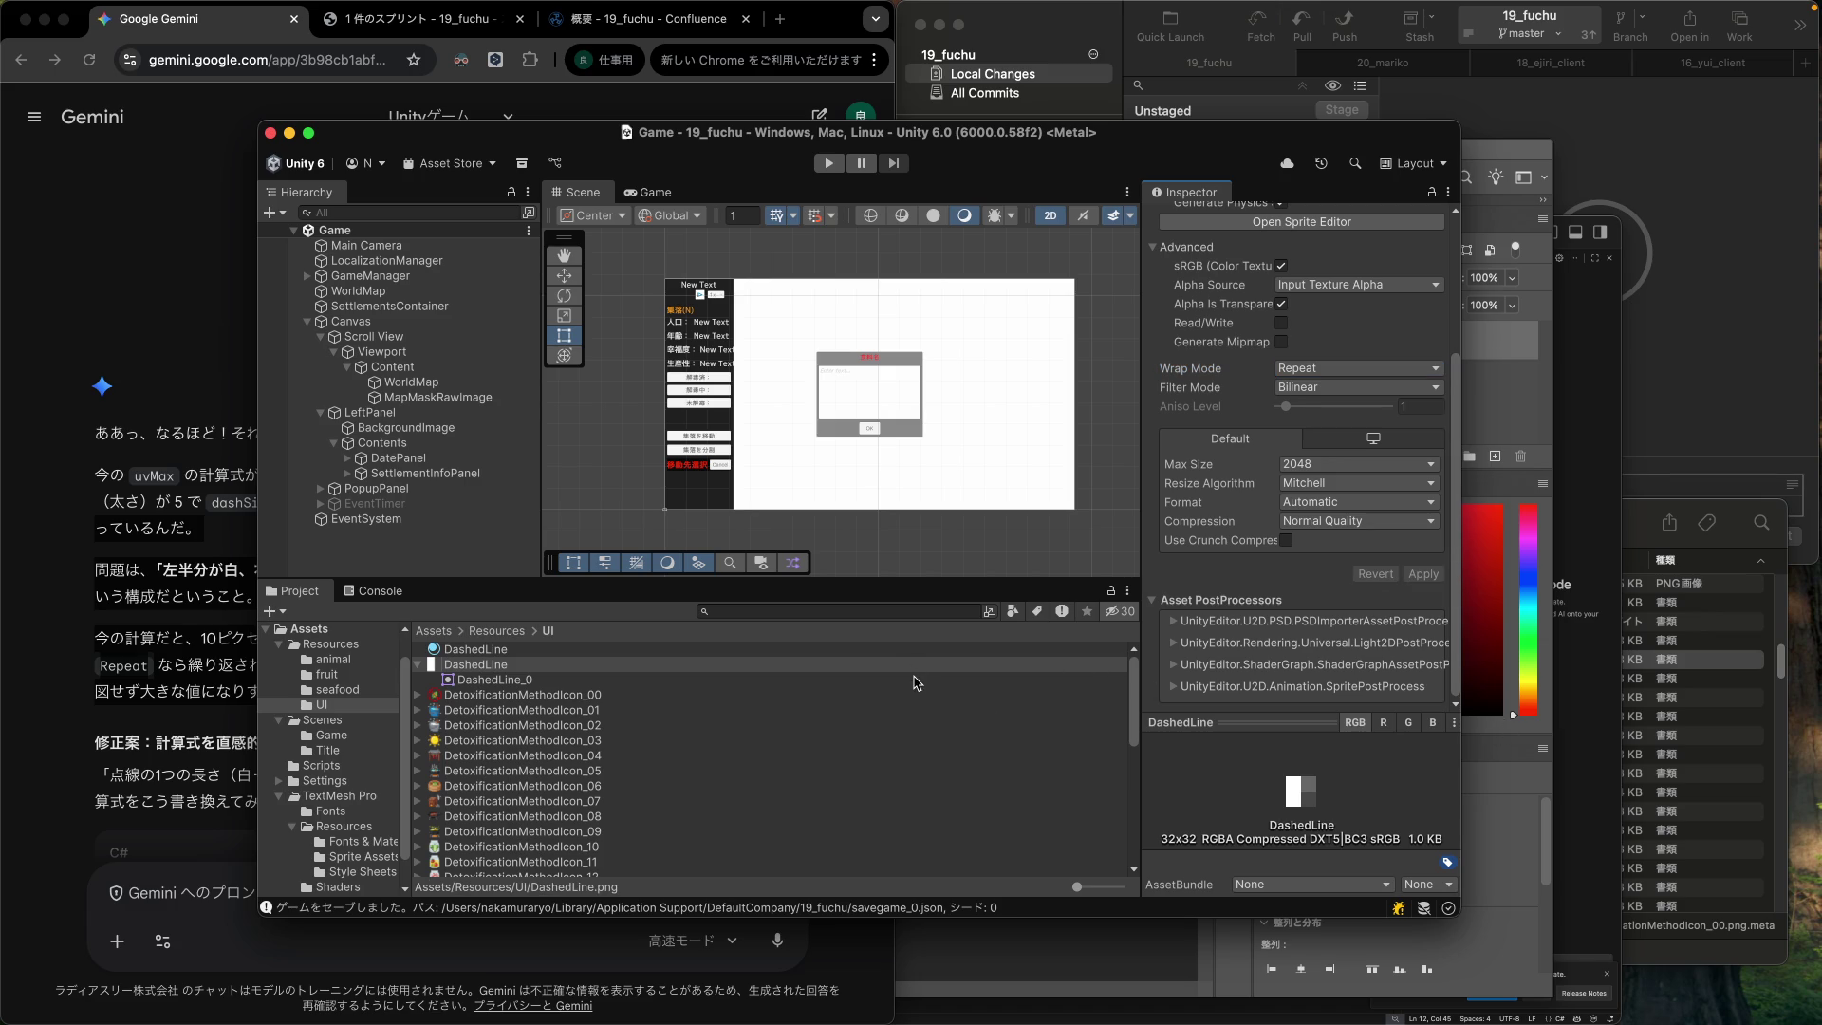
pyautogui.click(1580, 711)
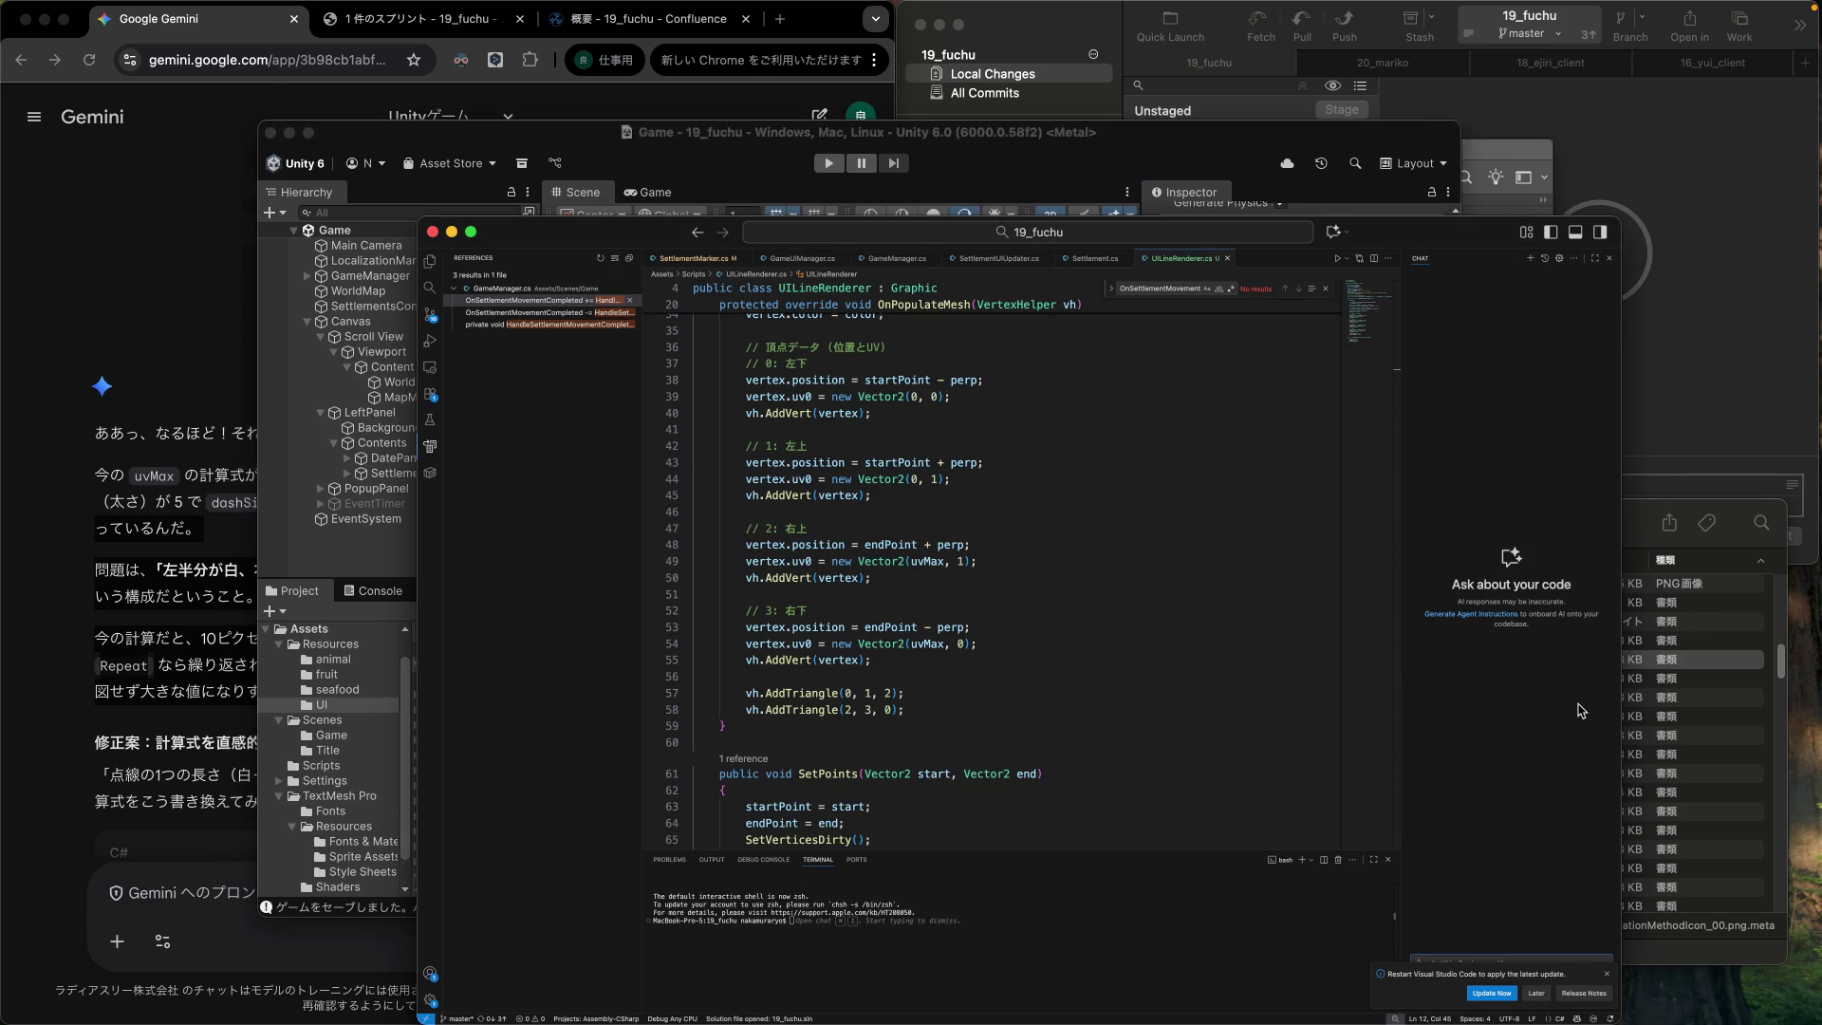
# Review where dashSize and thickness are used in UILineRenderer.cs.
pyautogui.scroll(10, 1041, 519)
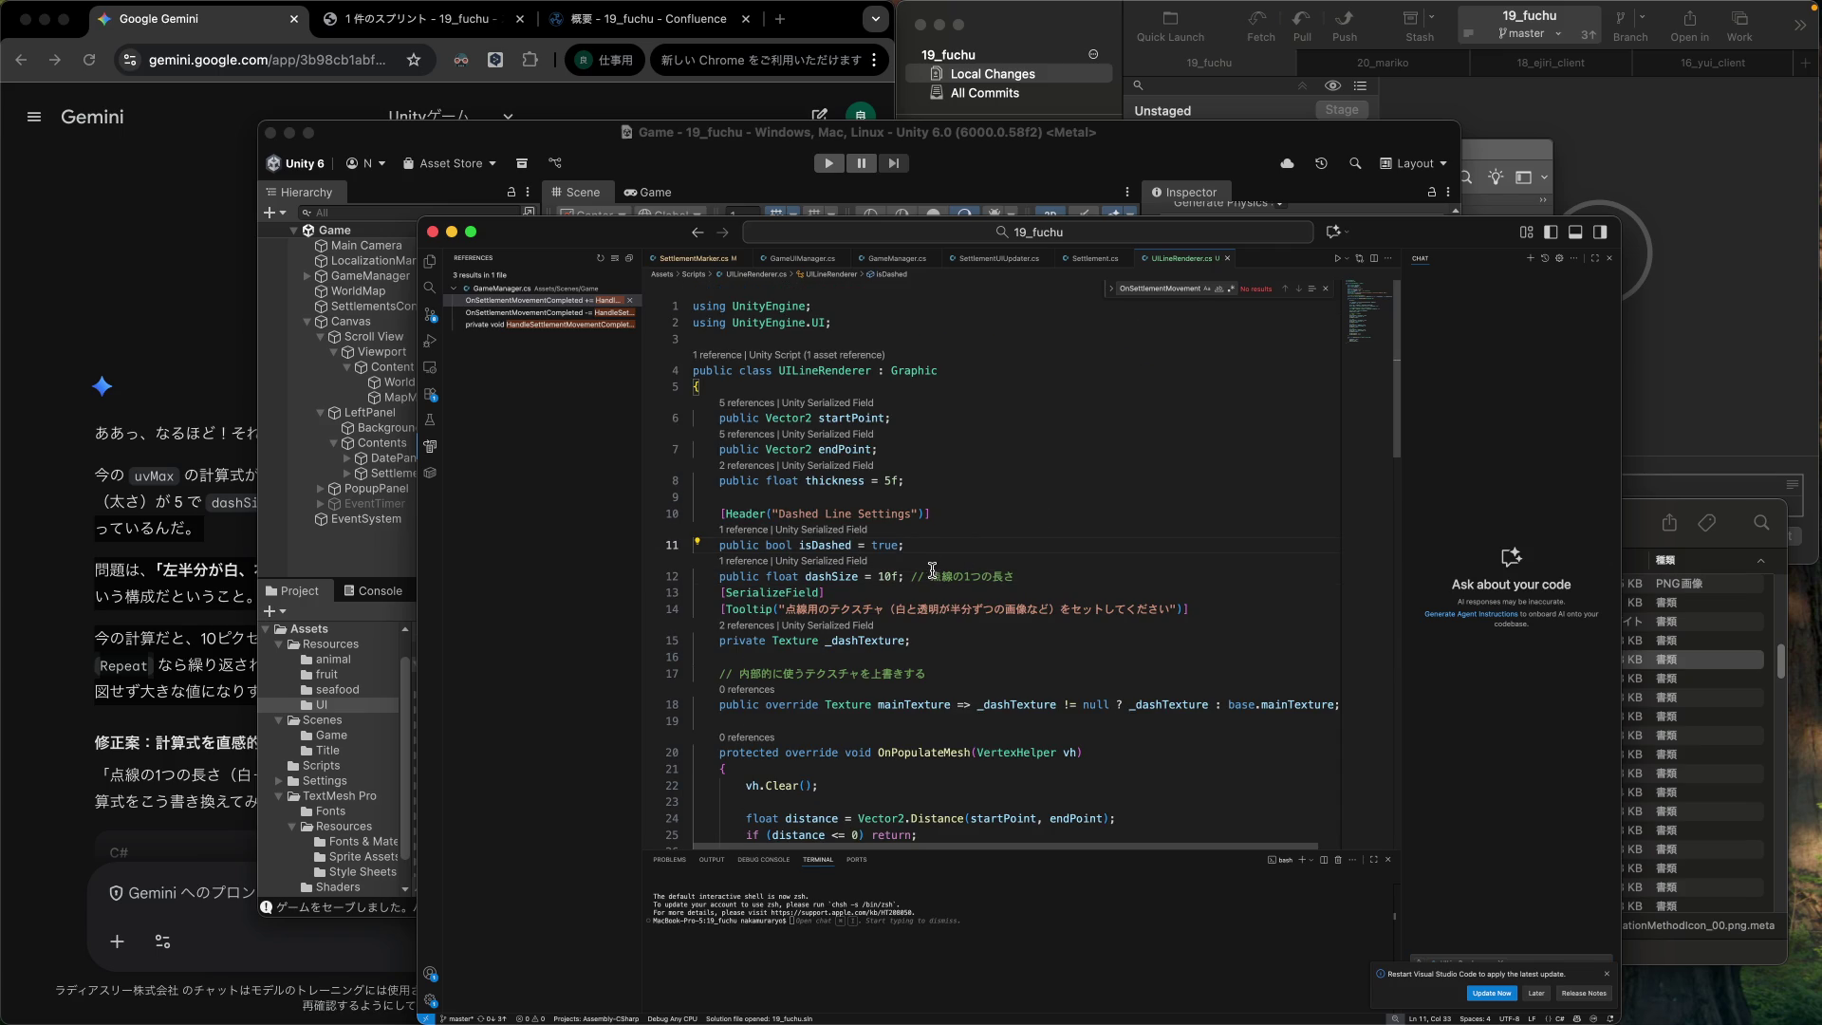
pyautogui.doubleClick(841, 577)
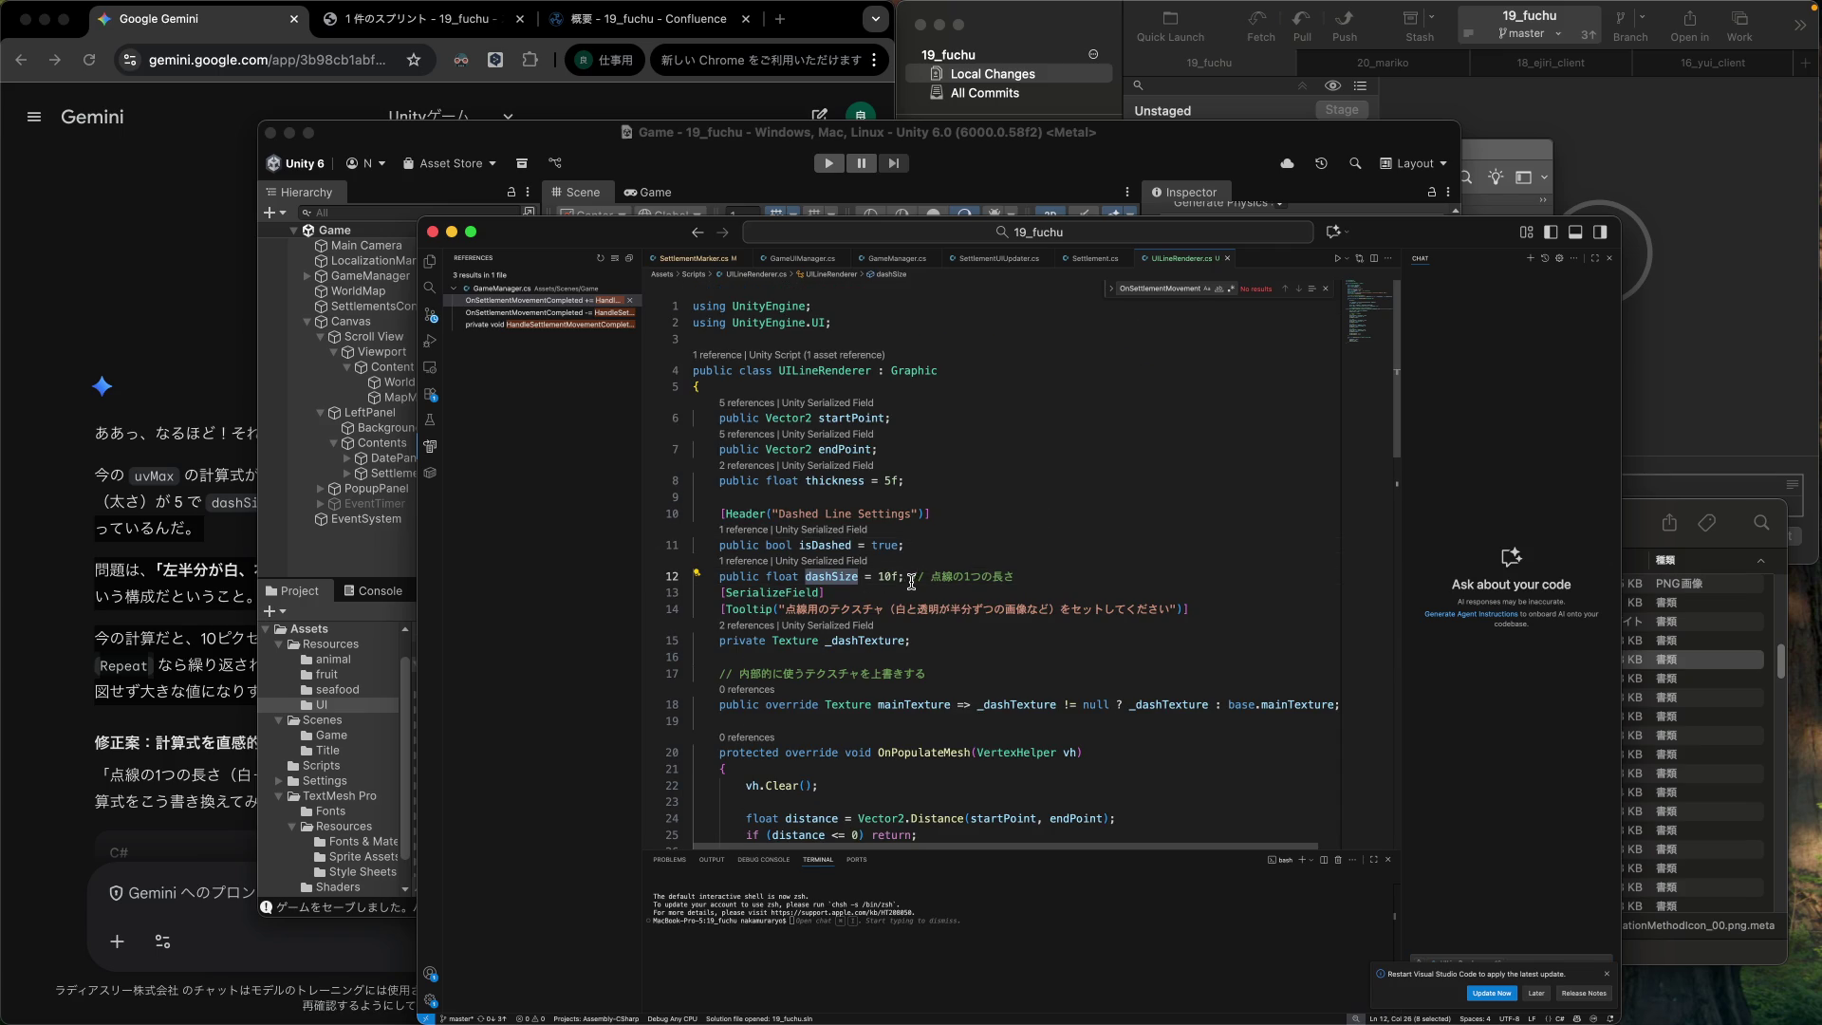
pyautogui.click(1025, 579)
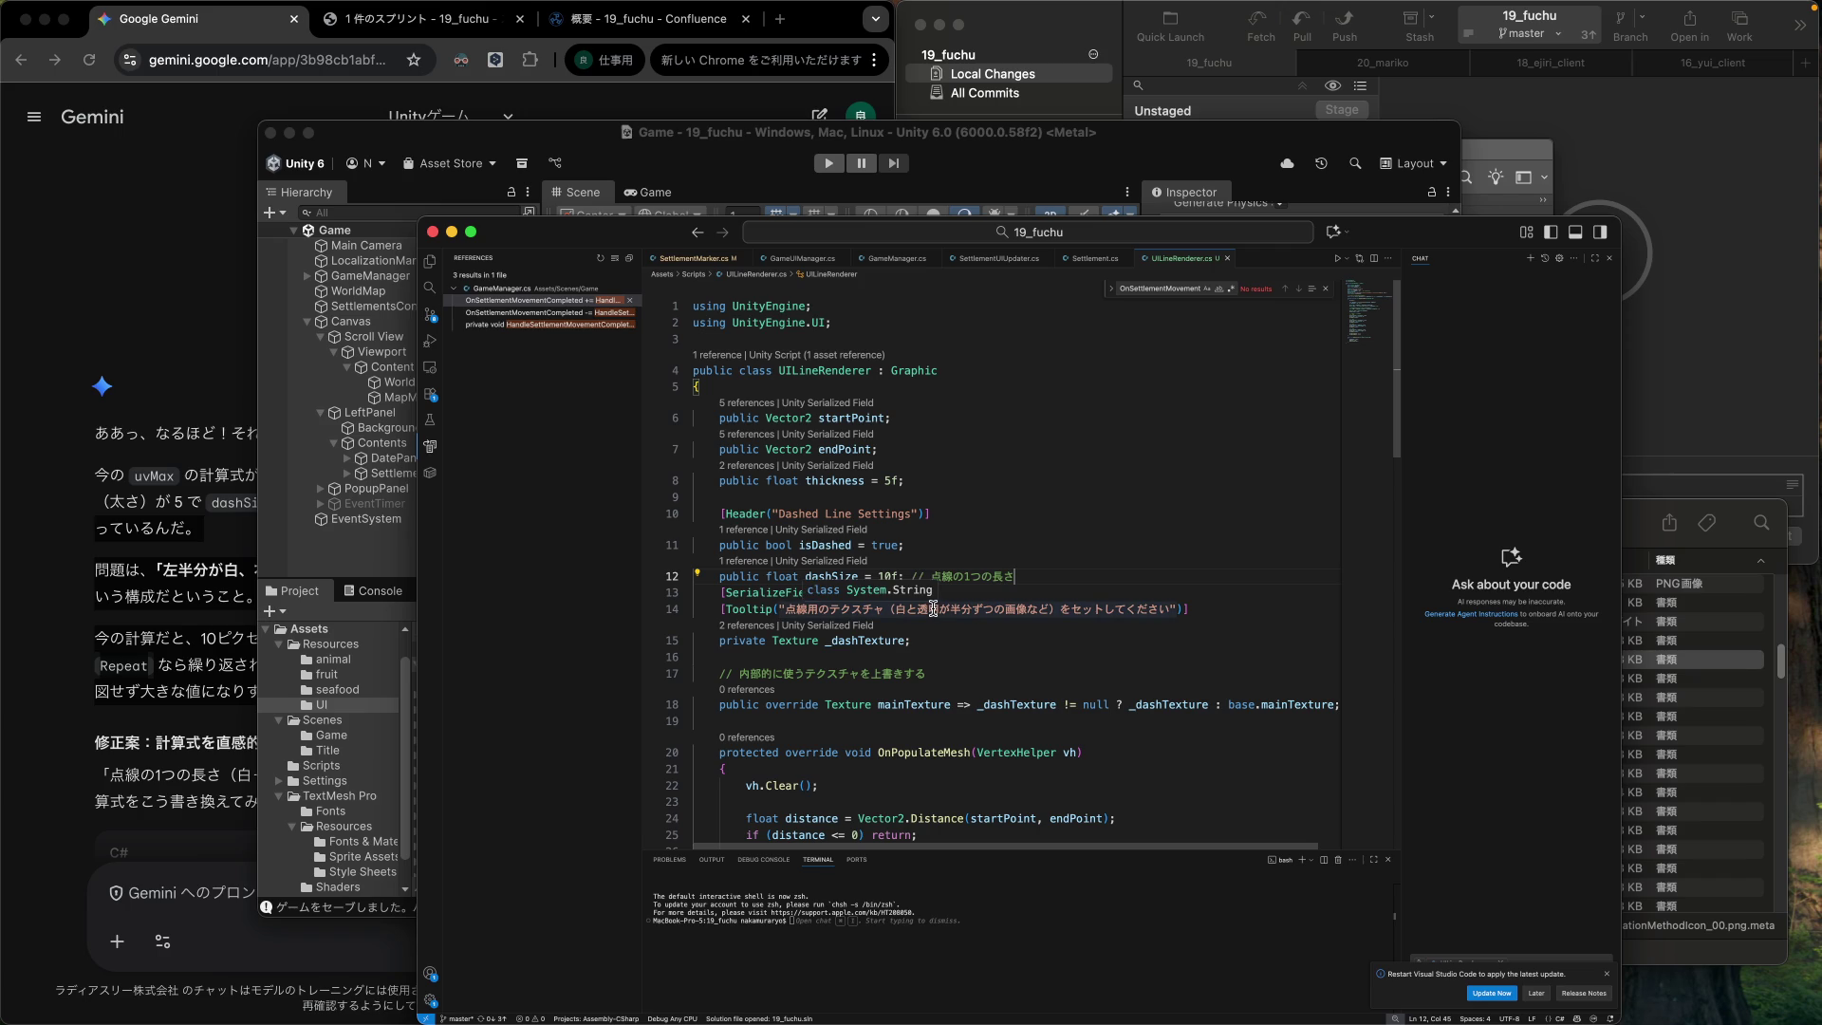
pyautogui.scroll(-5, 933, 607)
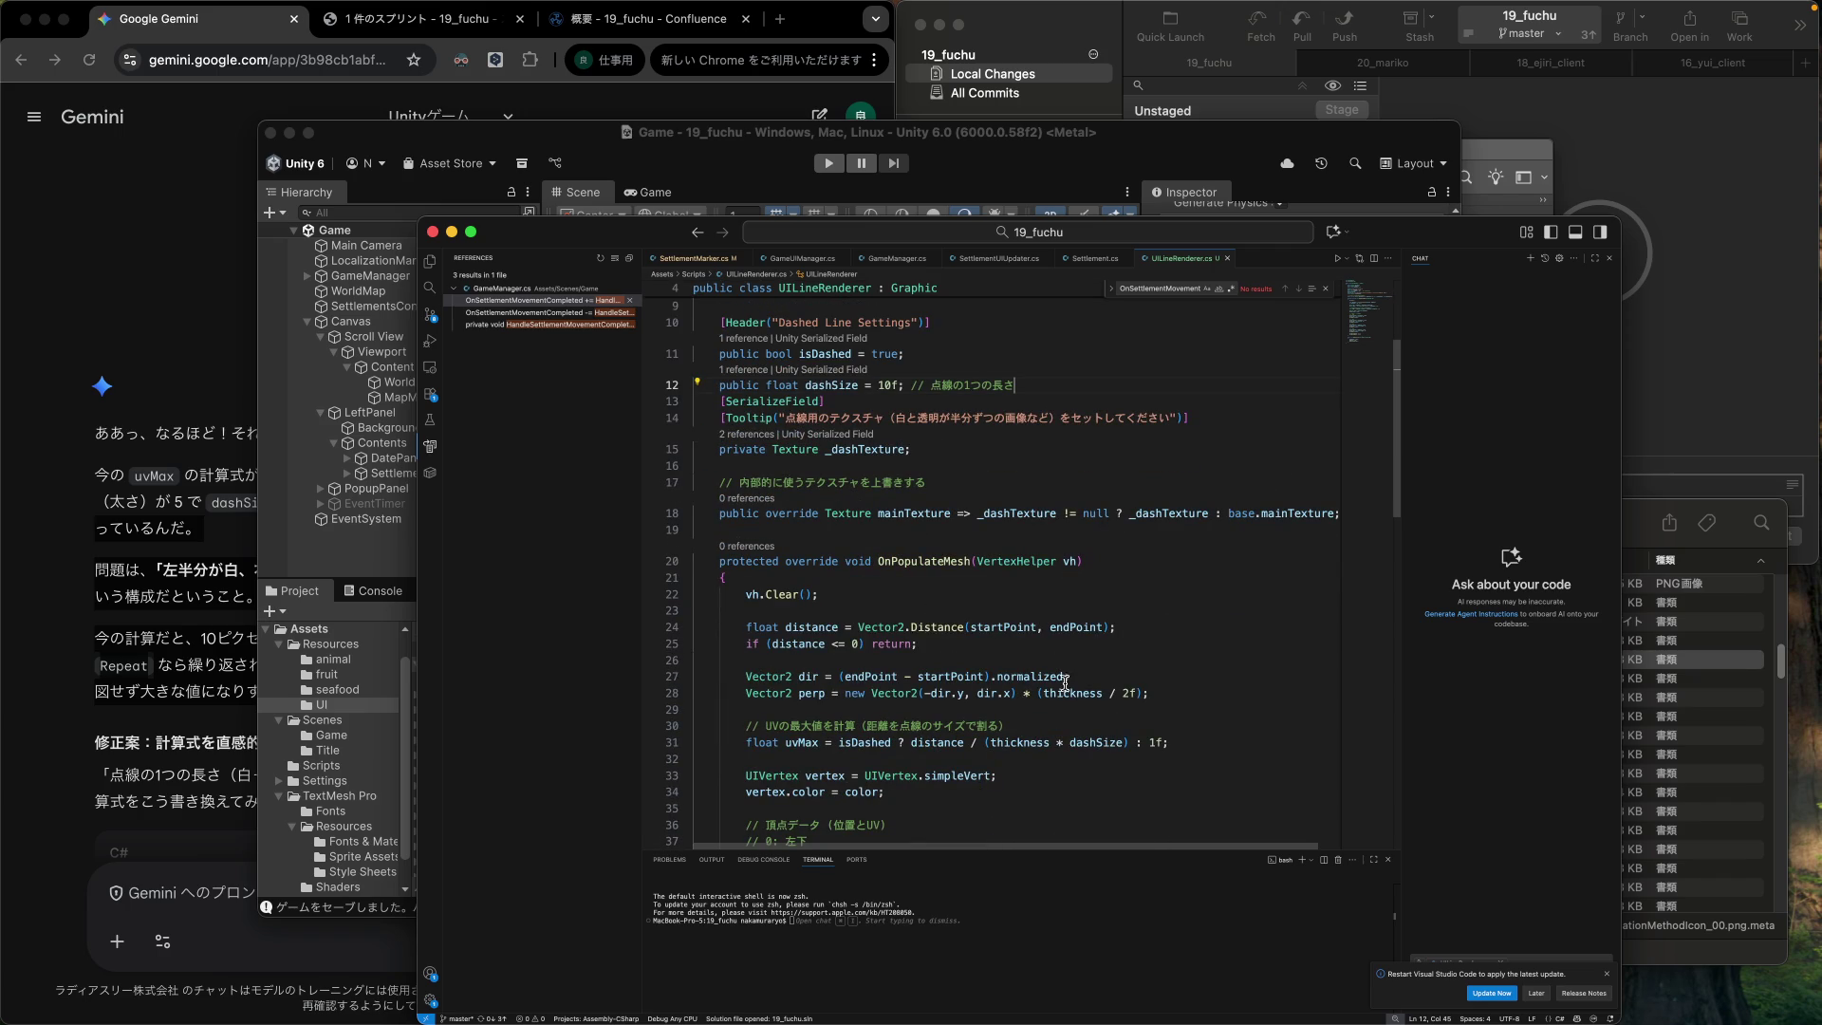
pyautogui.doubleClick(1070, 693)
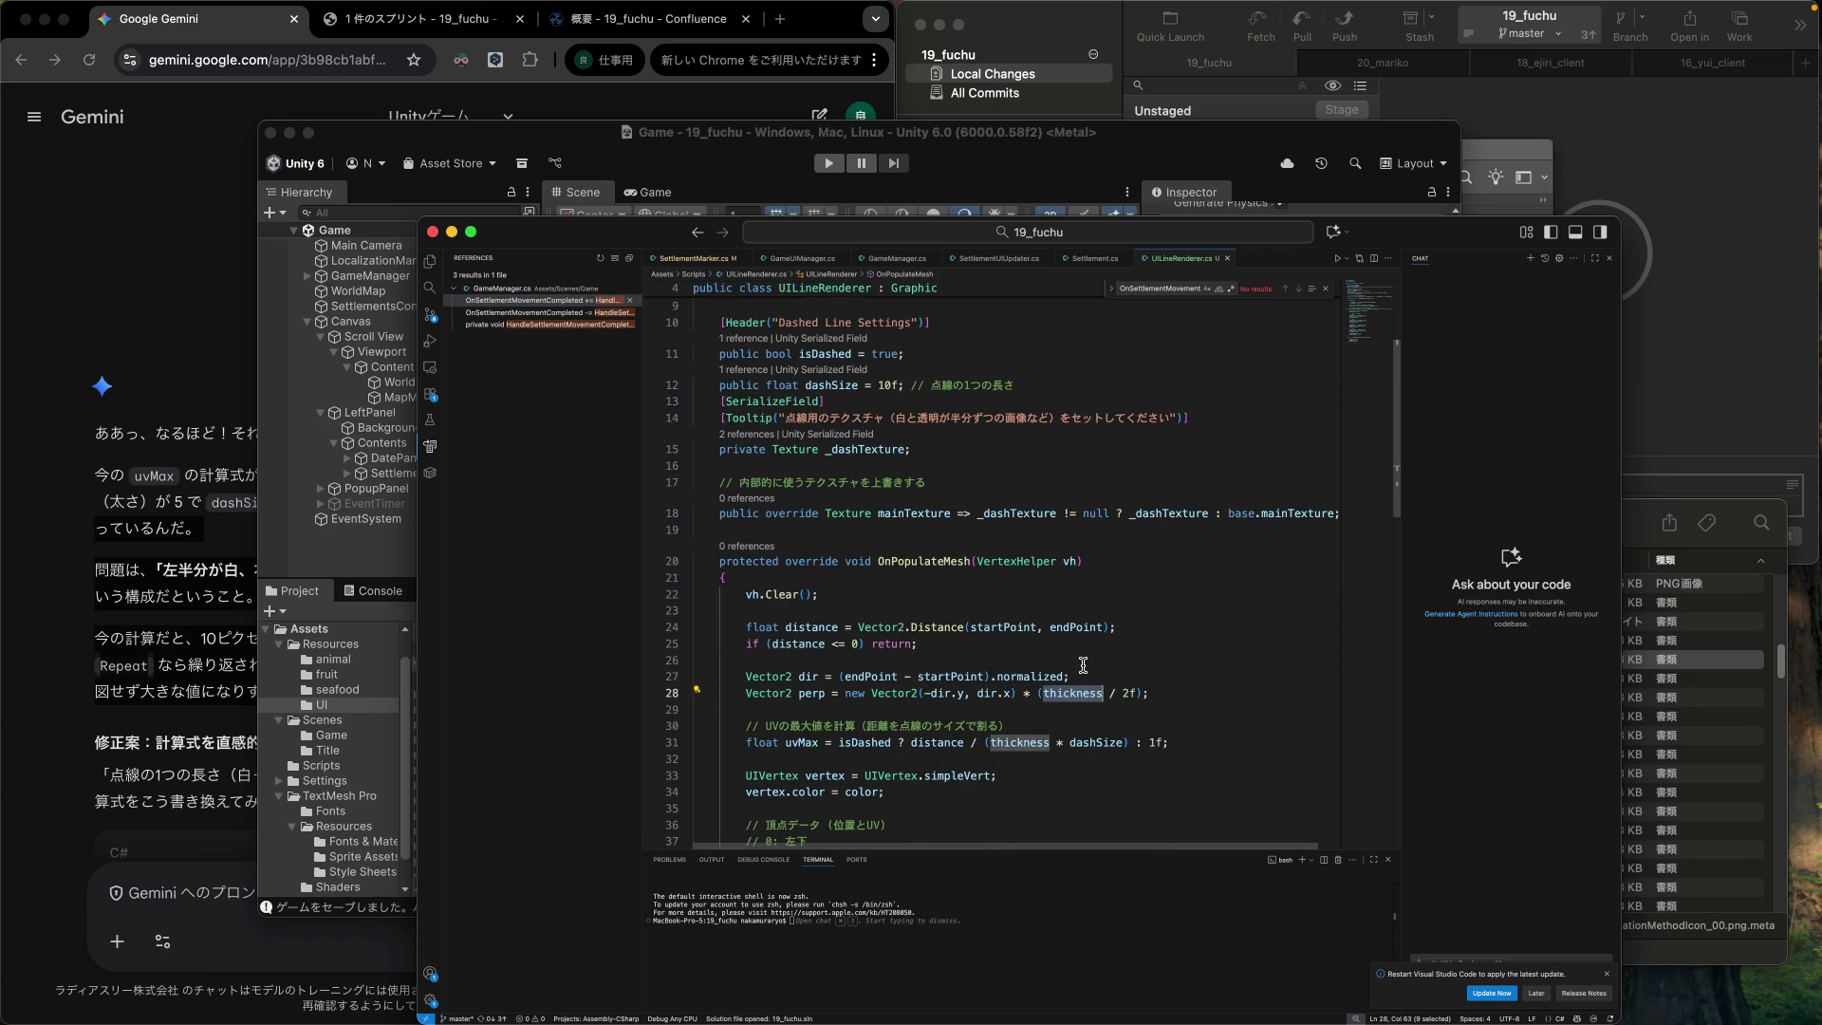
pyautogui.scroll(5, 1090, 659)
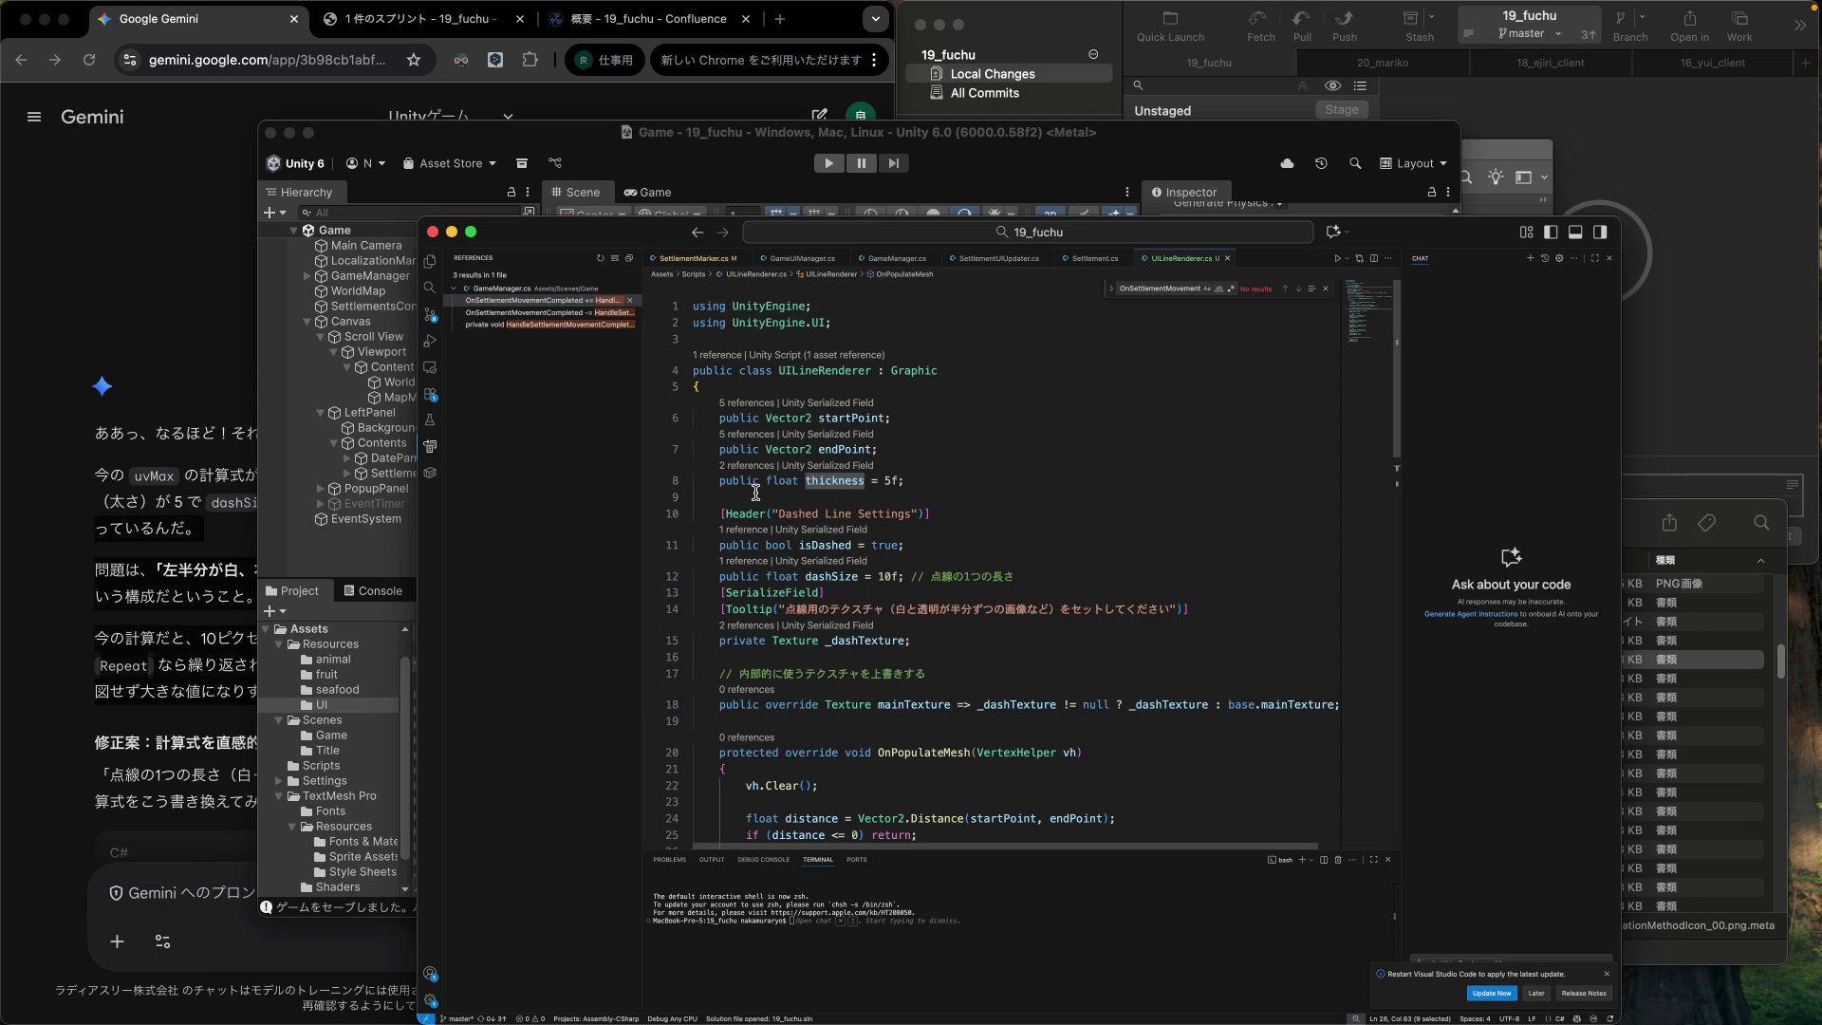
# Change the dashSize default from 10f to 2f in UILineRenderer.cs.
pyautogui.click(999, 487)
pyautogui.doubleClick(886, 576)
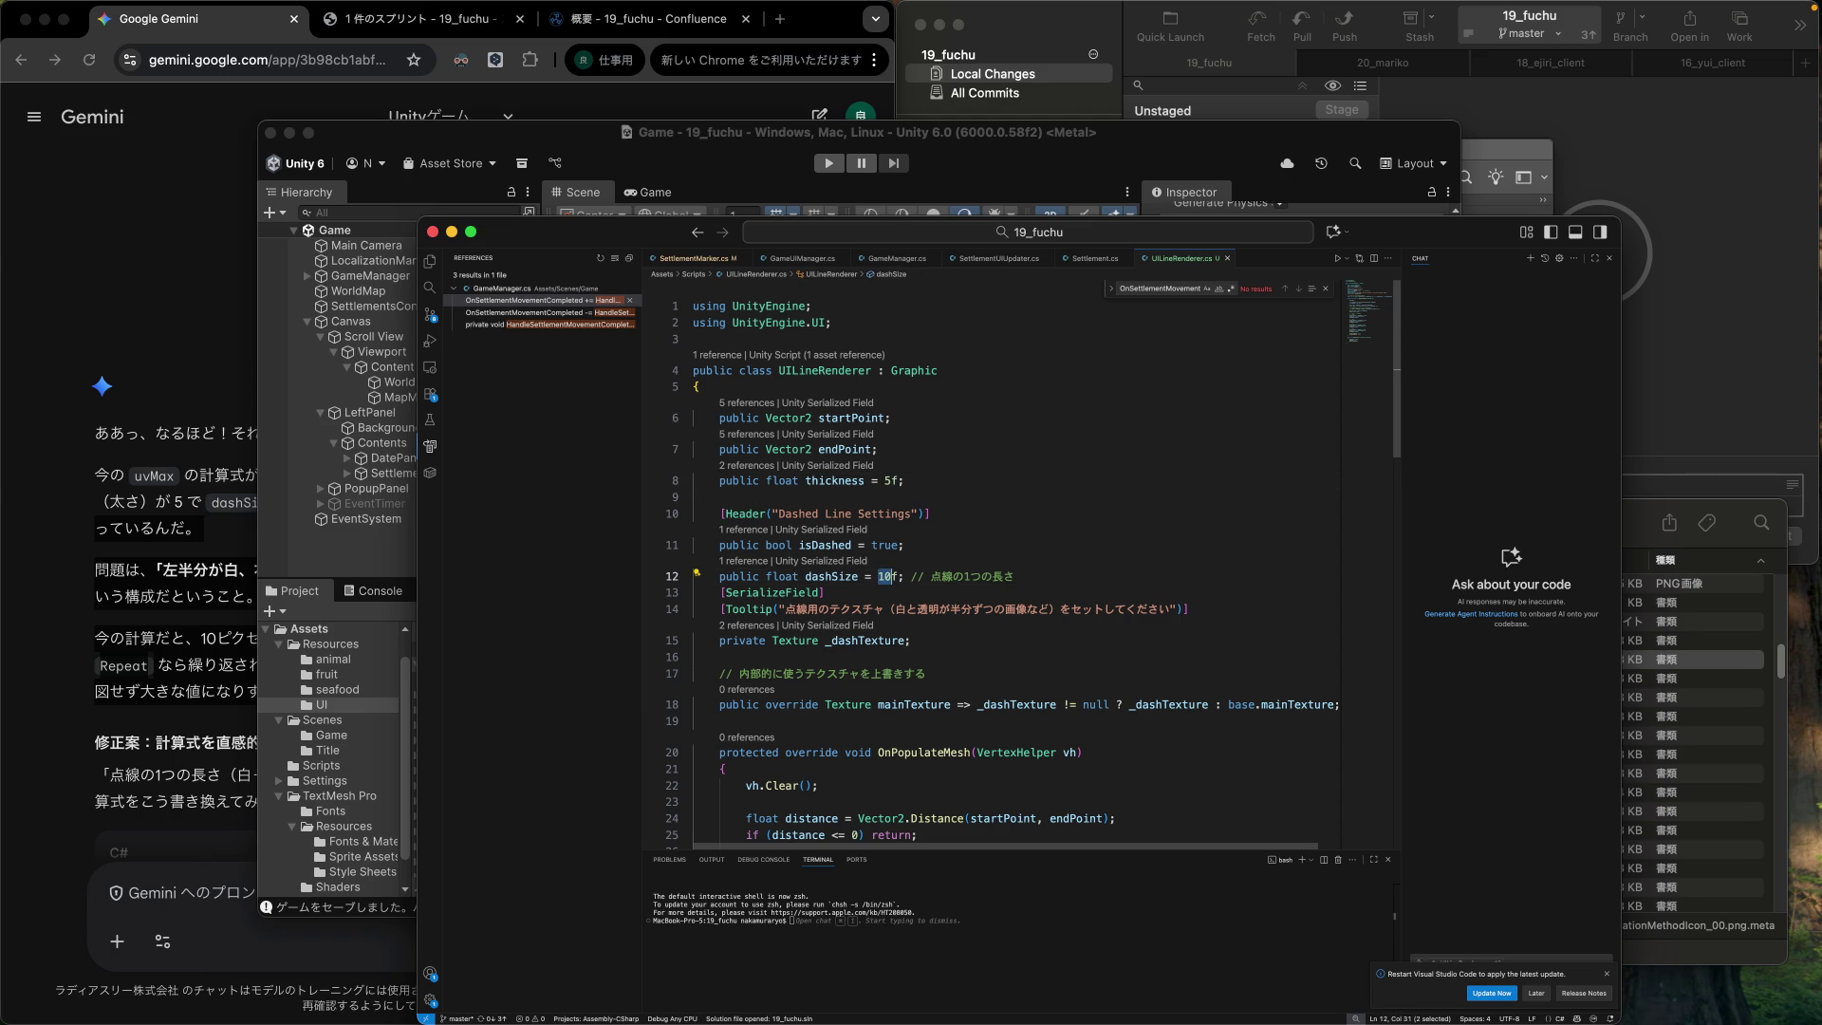
pyautogui.write('2')
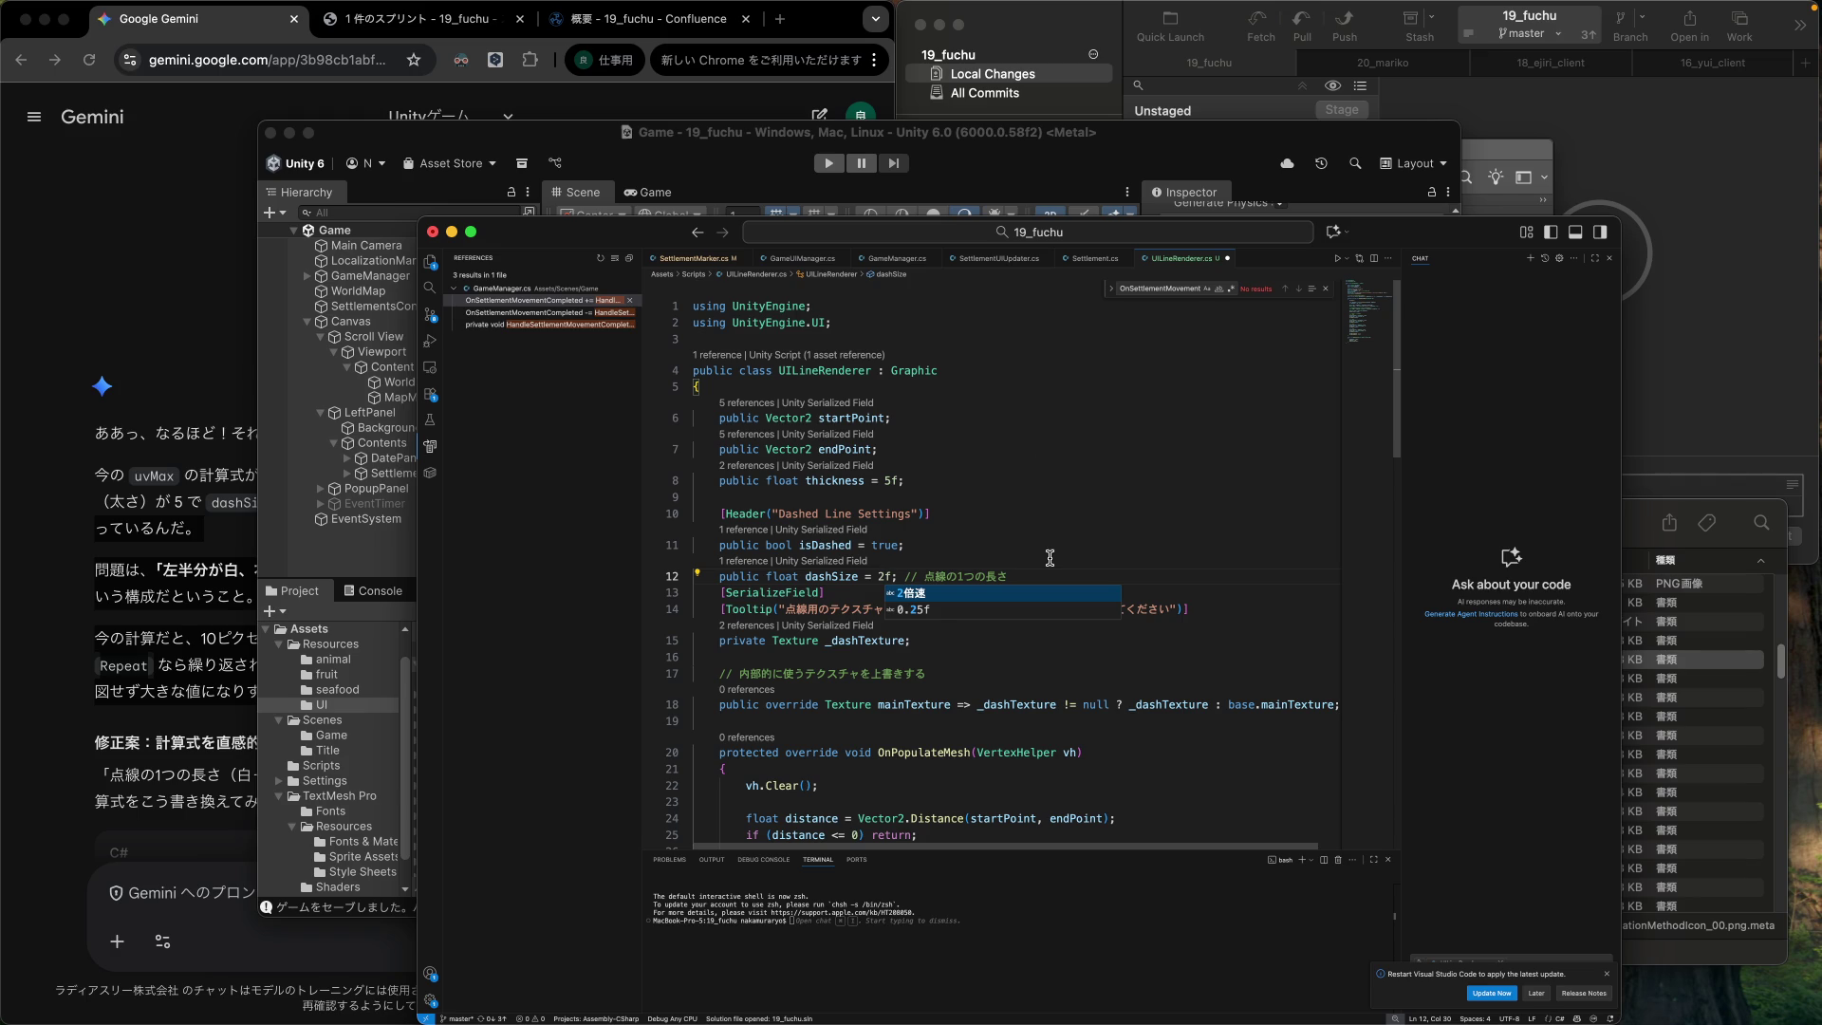
pyautogui.click(1050, 558)
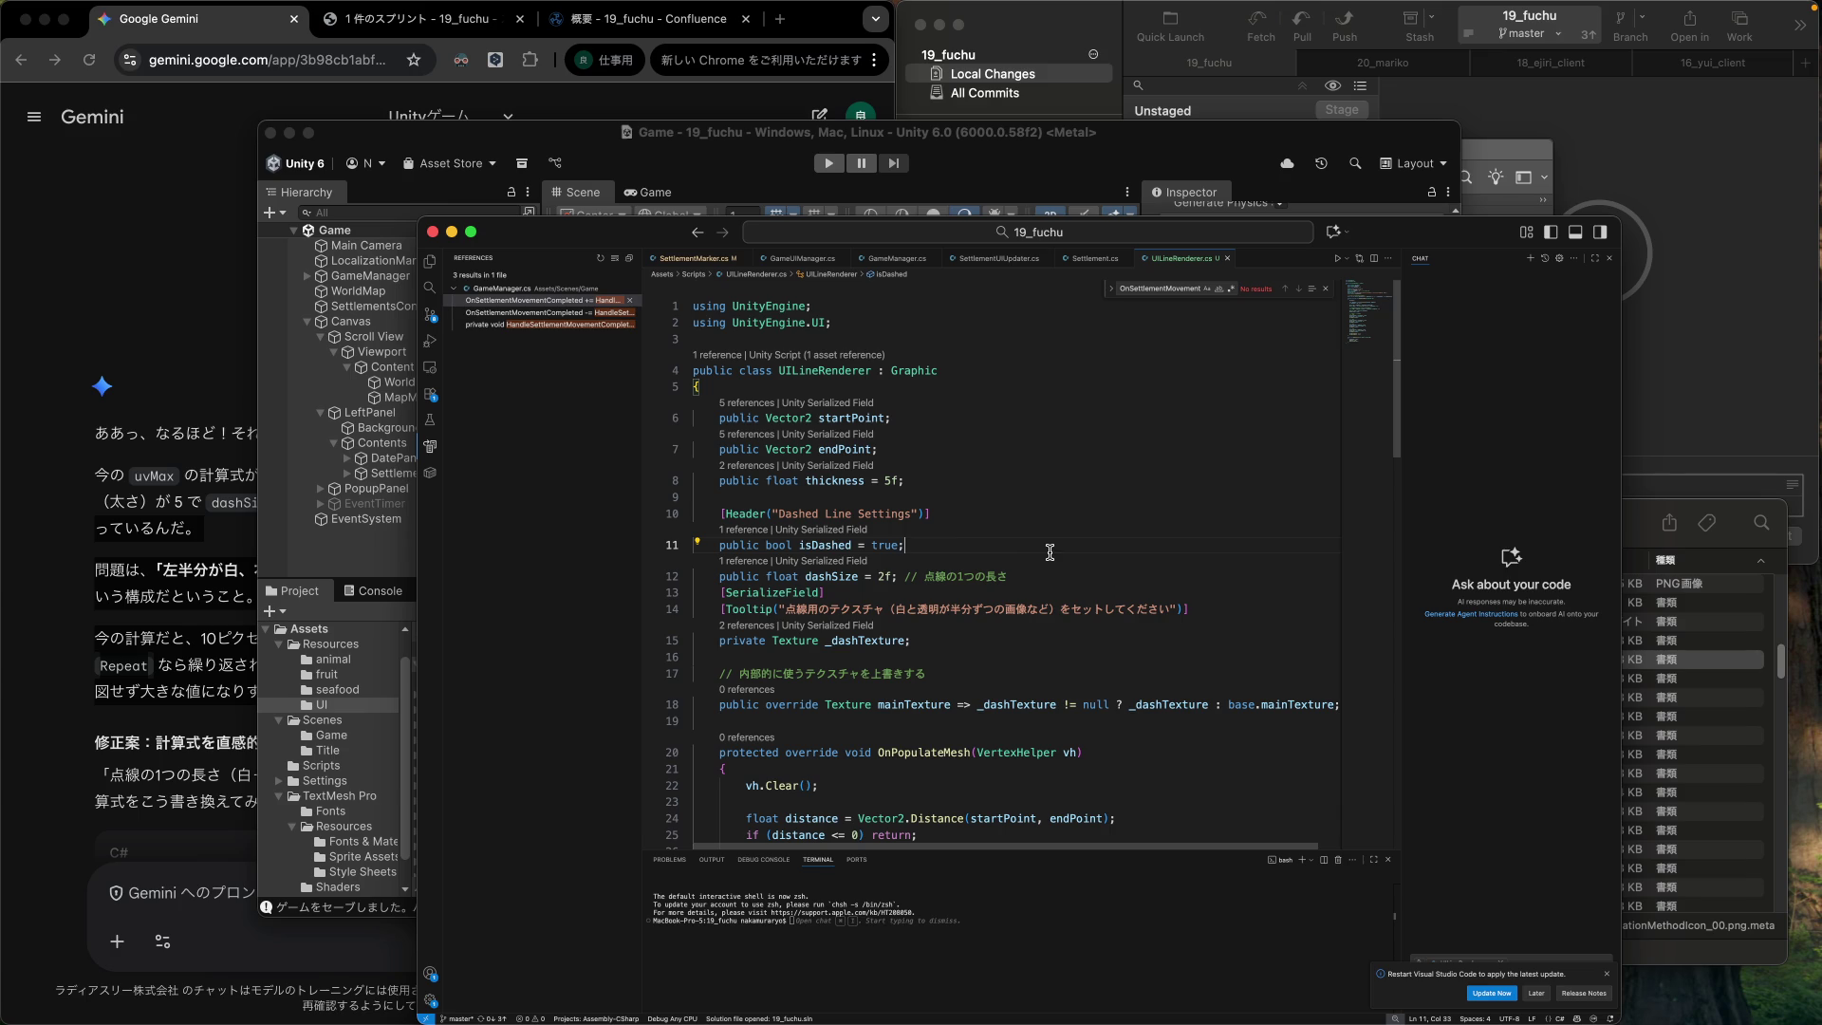
pyautogui.moveTo(898, 483)
pyautogui.click(1227, 168)
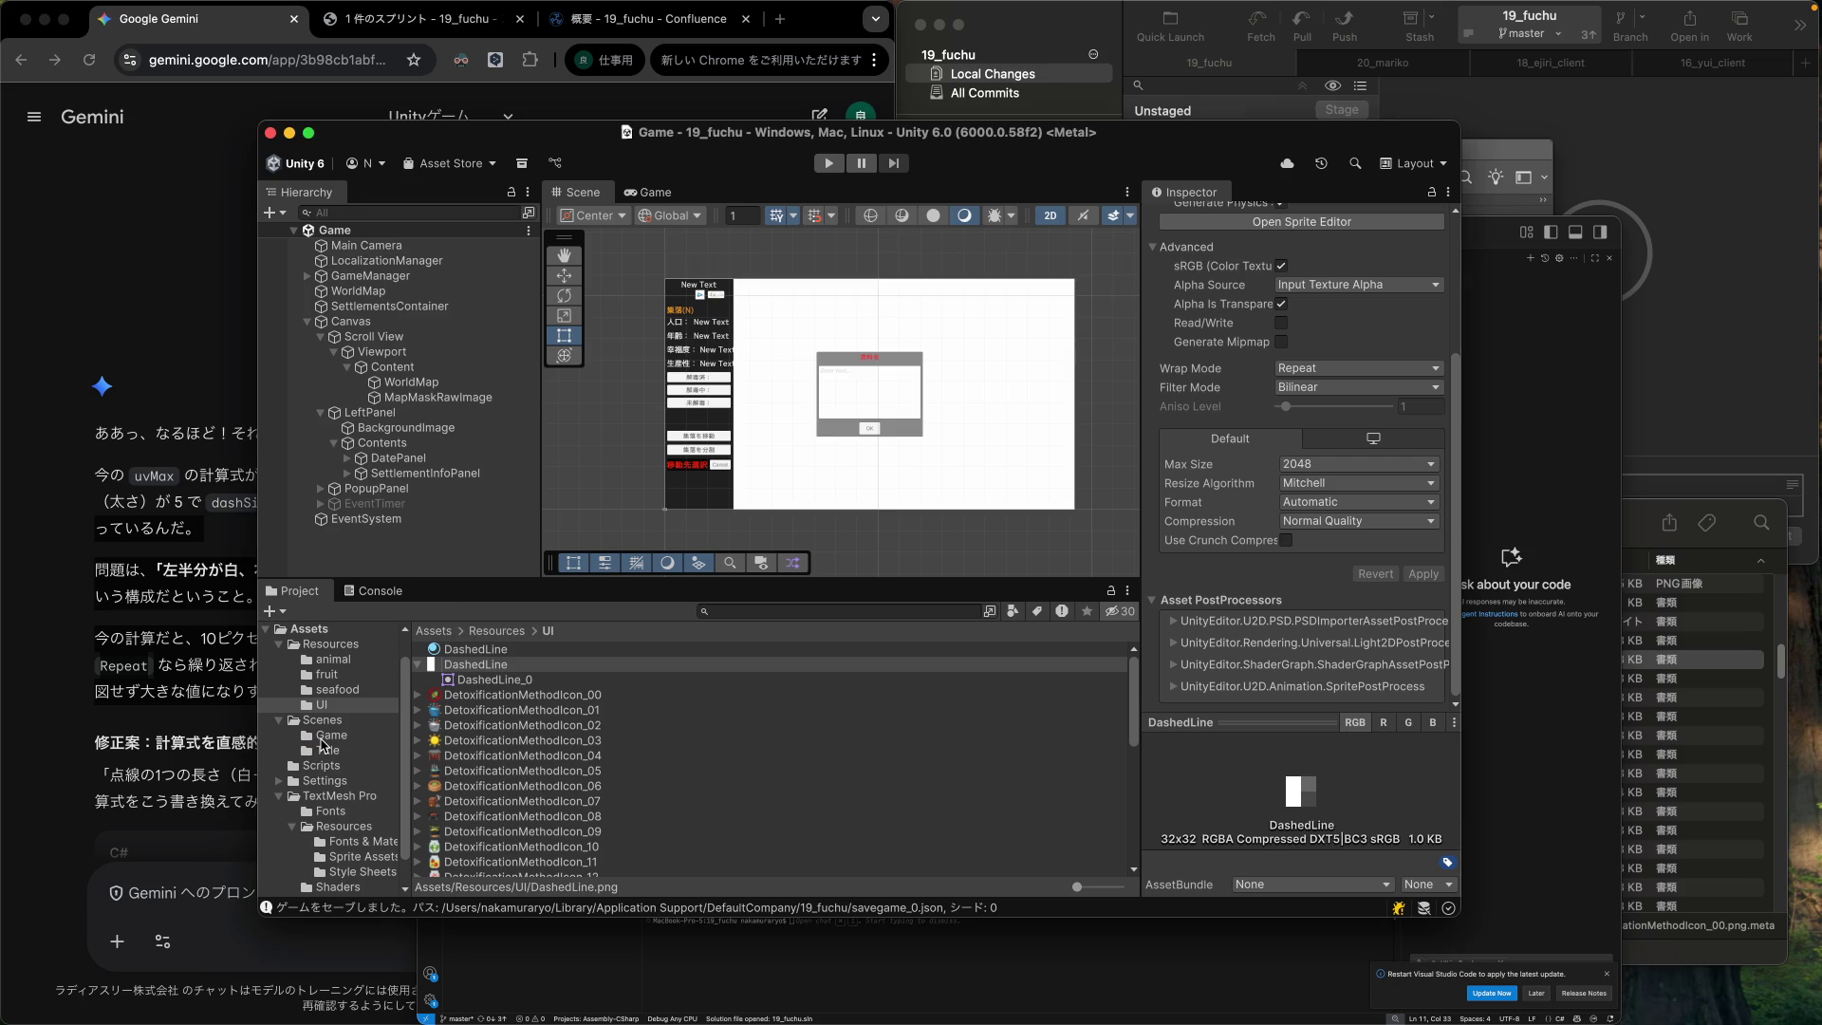
# Browse to Assets/Scenes/Game and open the SettlementMarker prefab in Prefab Mode.
pyautogui.click(327, 737)
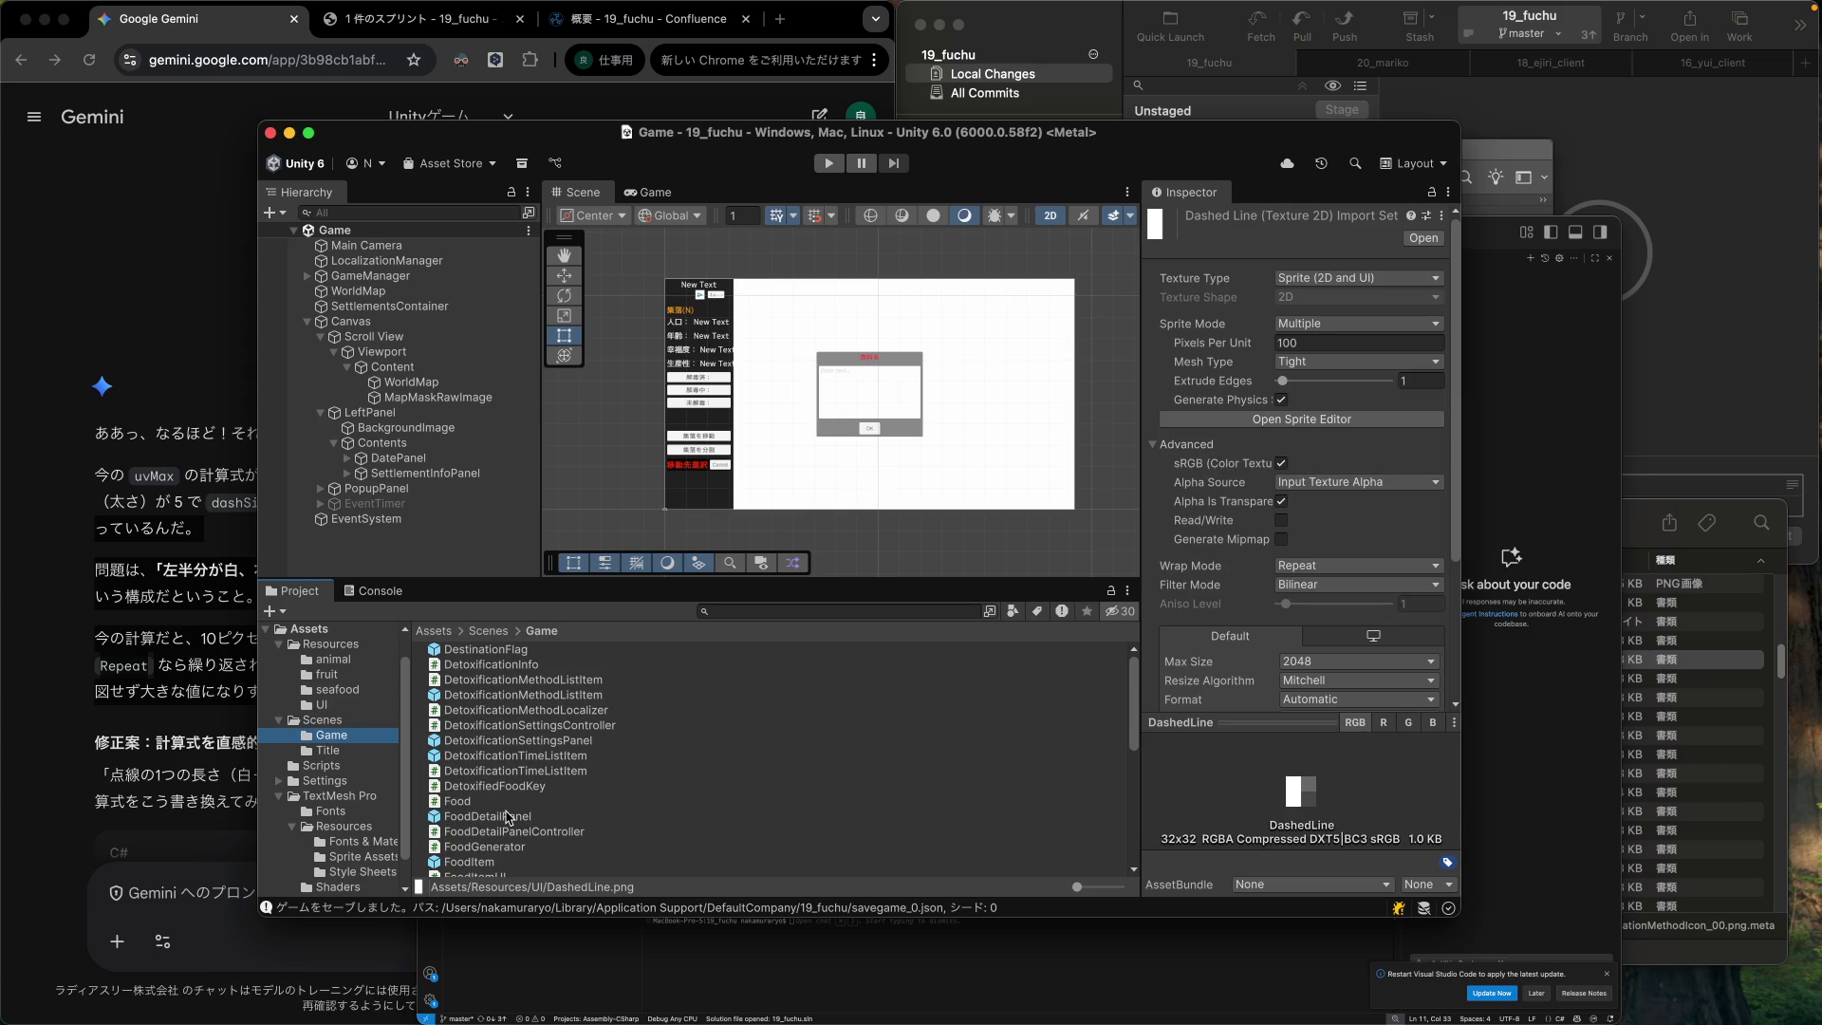
pyautogui.scroll(-3, 507, 817)
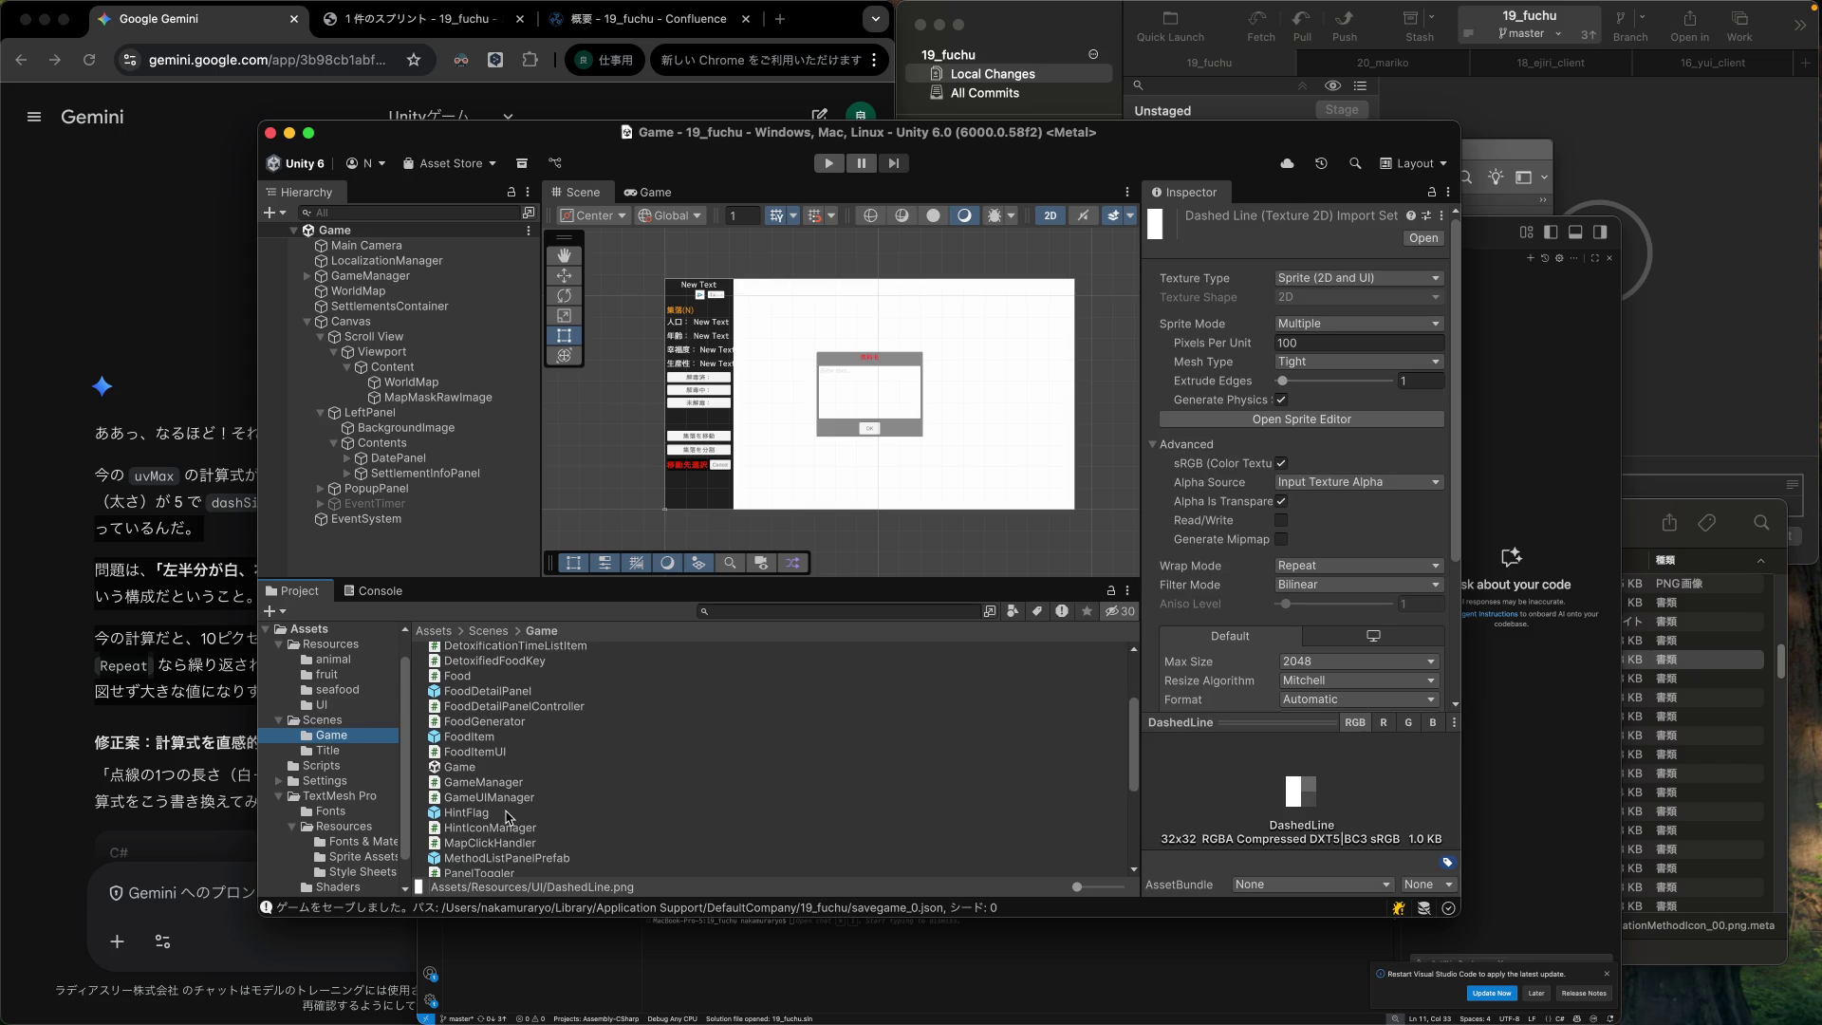
pyautogui.scroll(-5, 506, 814)
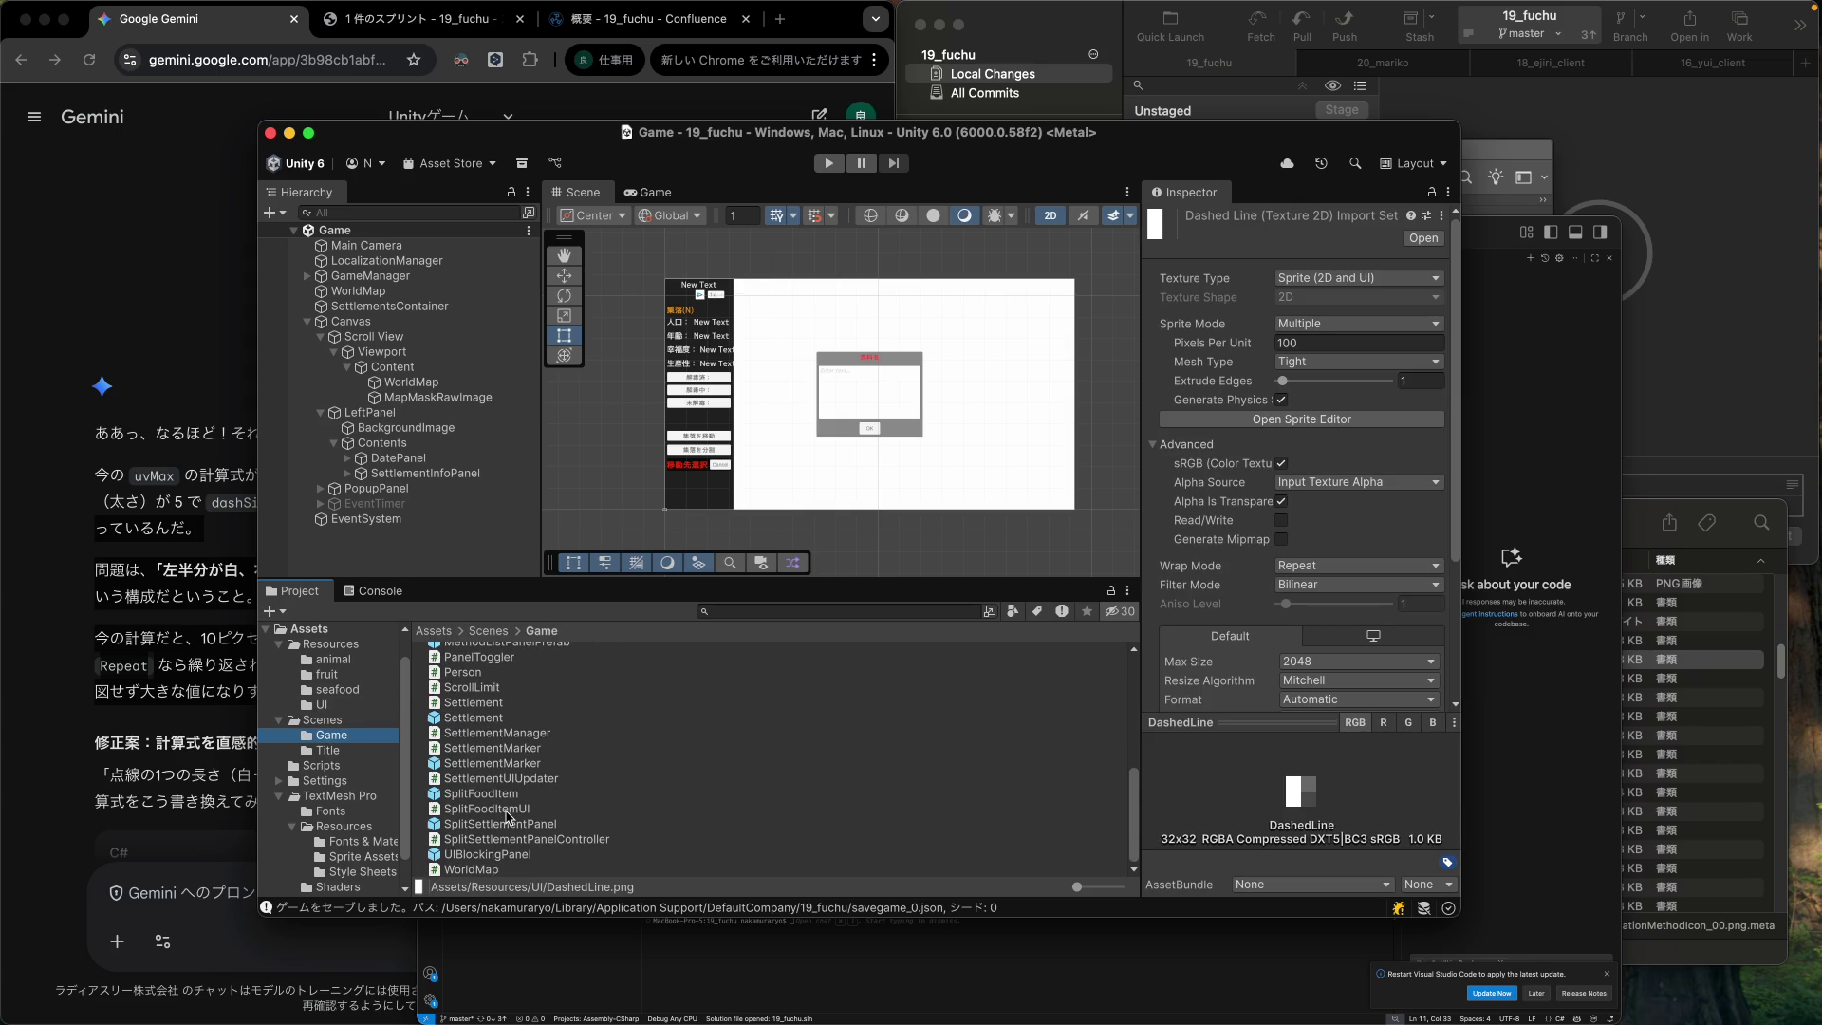
pyautogui.doubleClick(493, 763)
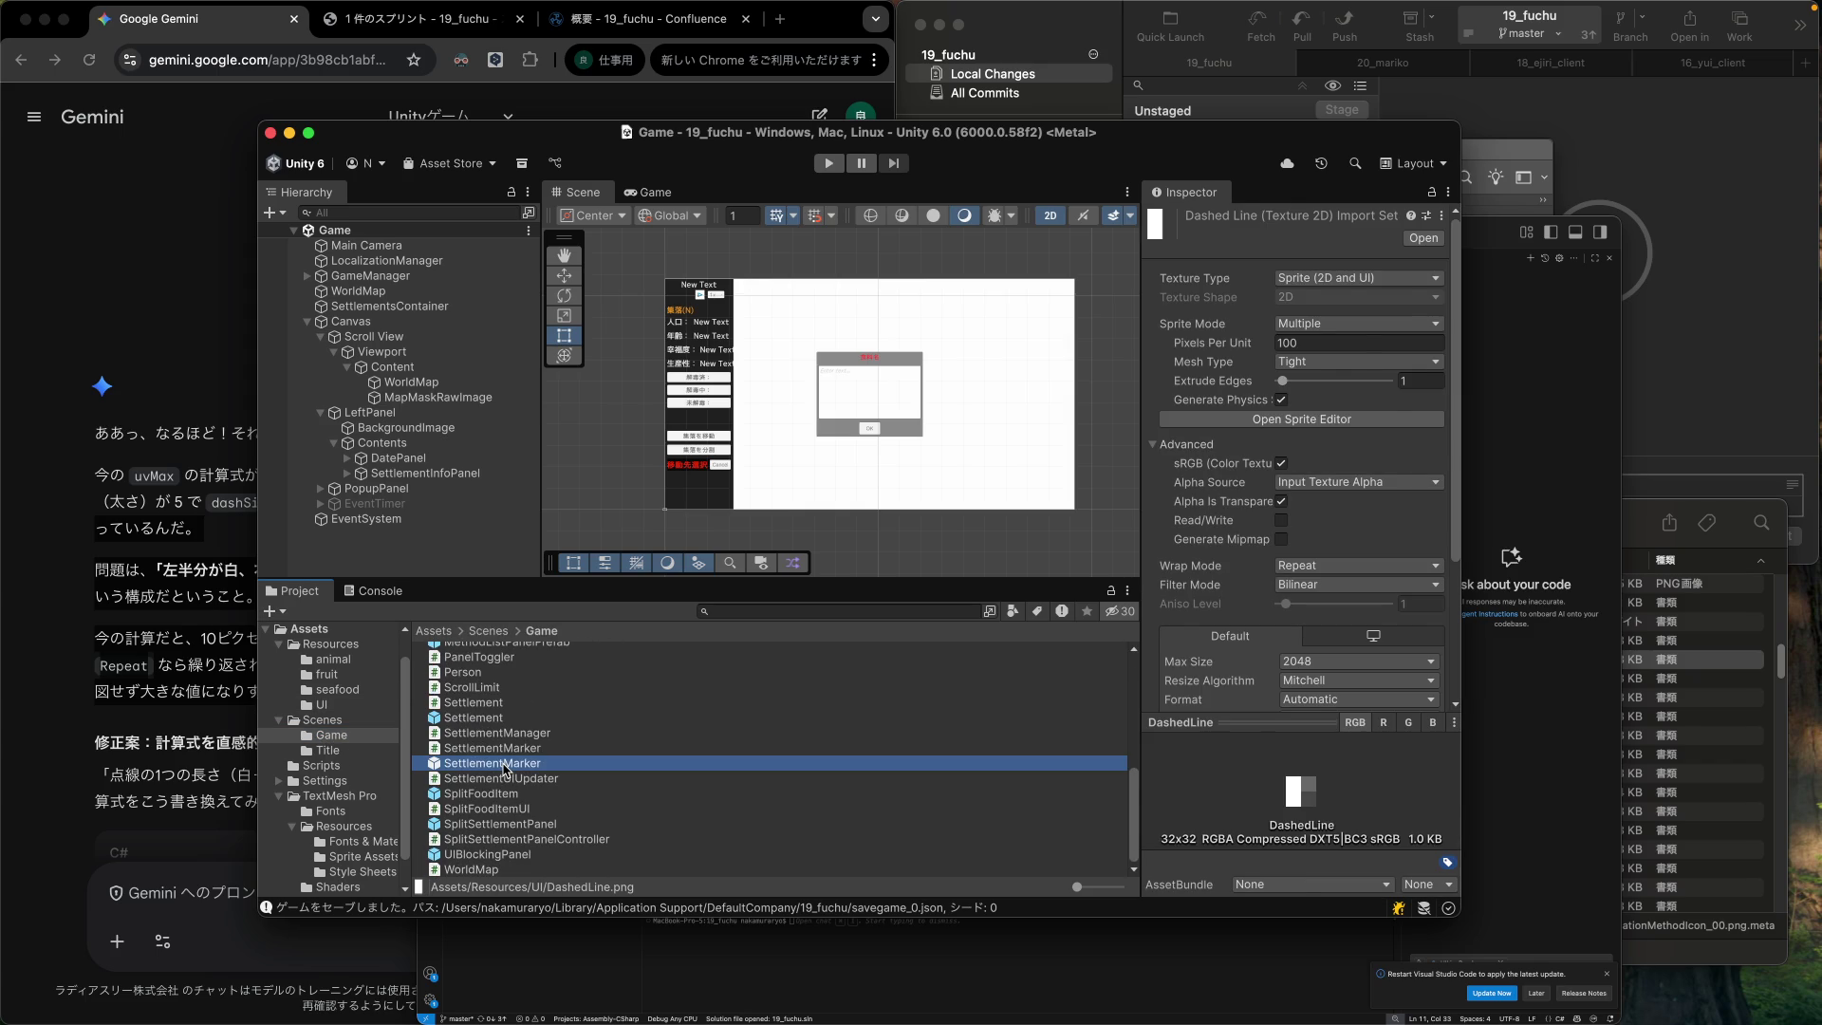
# Give the SettlementMarker's DashedLine a Thickness of 4 and a Dash Size of 3.
pyautogui.click(398, 287)
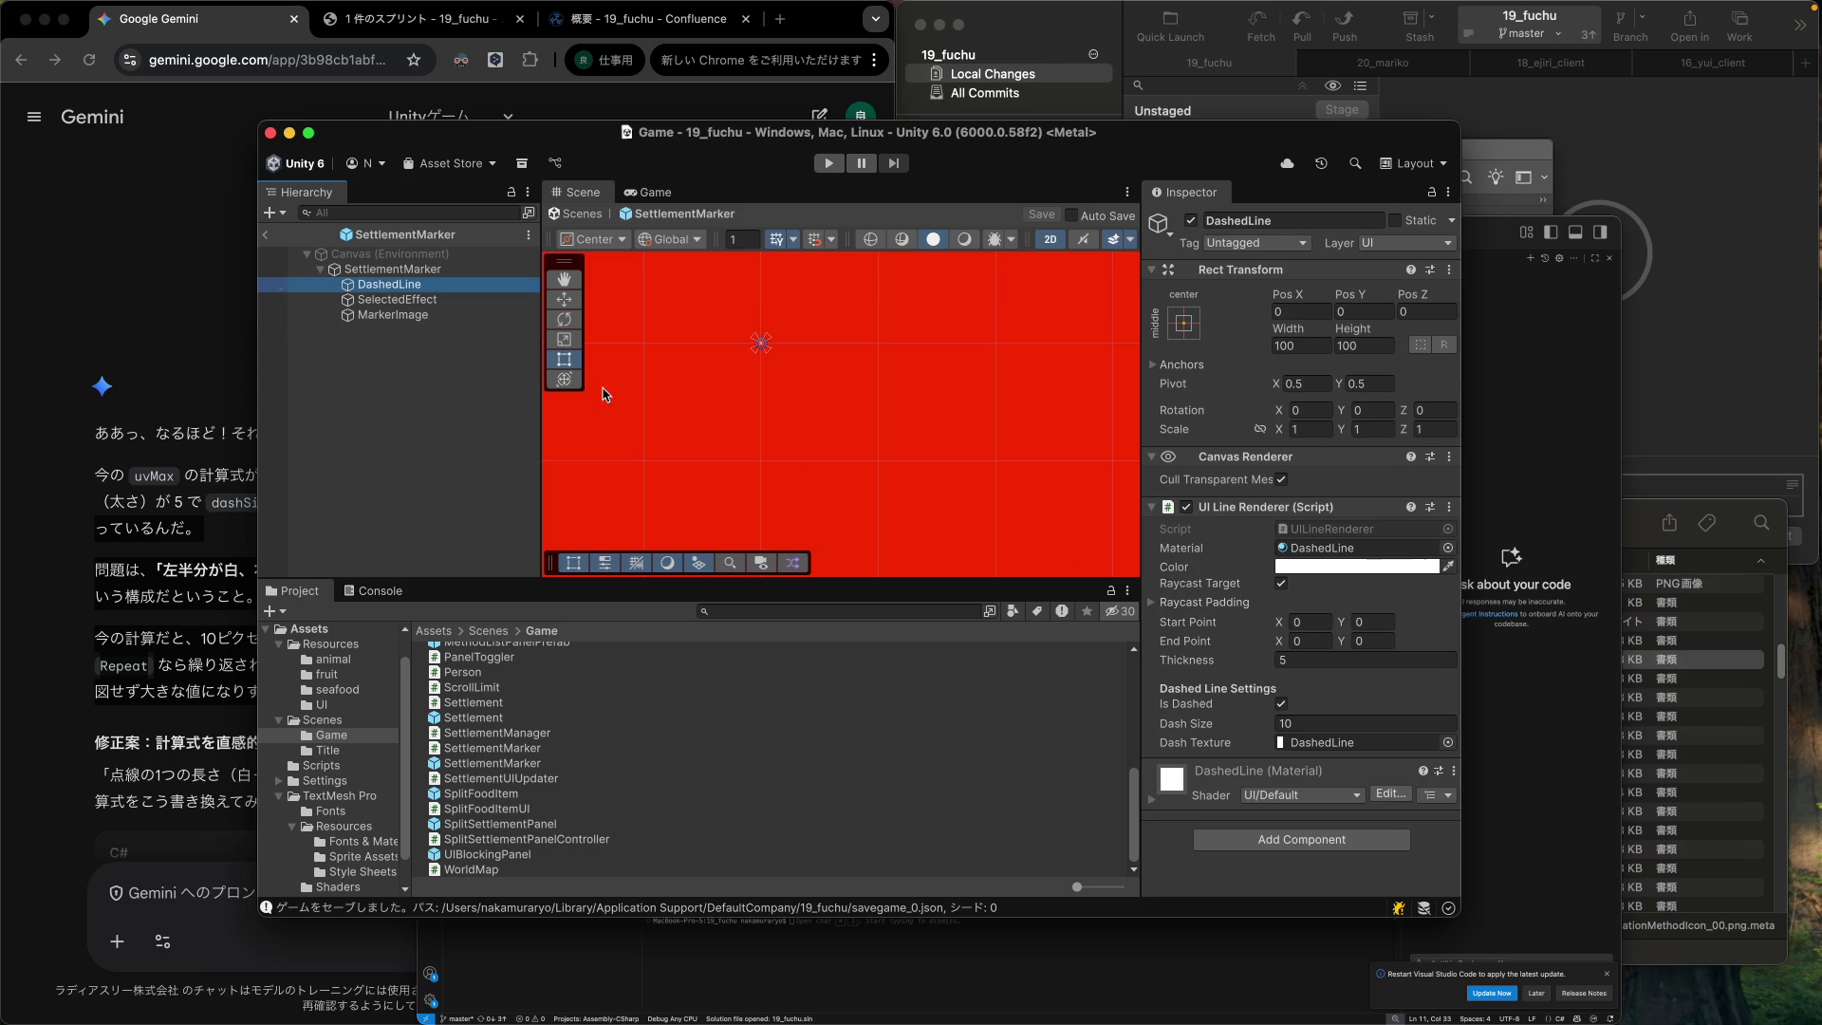
pyautogui.click(1309, 725)
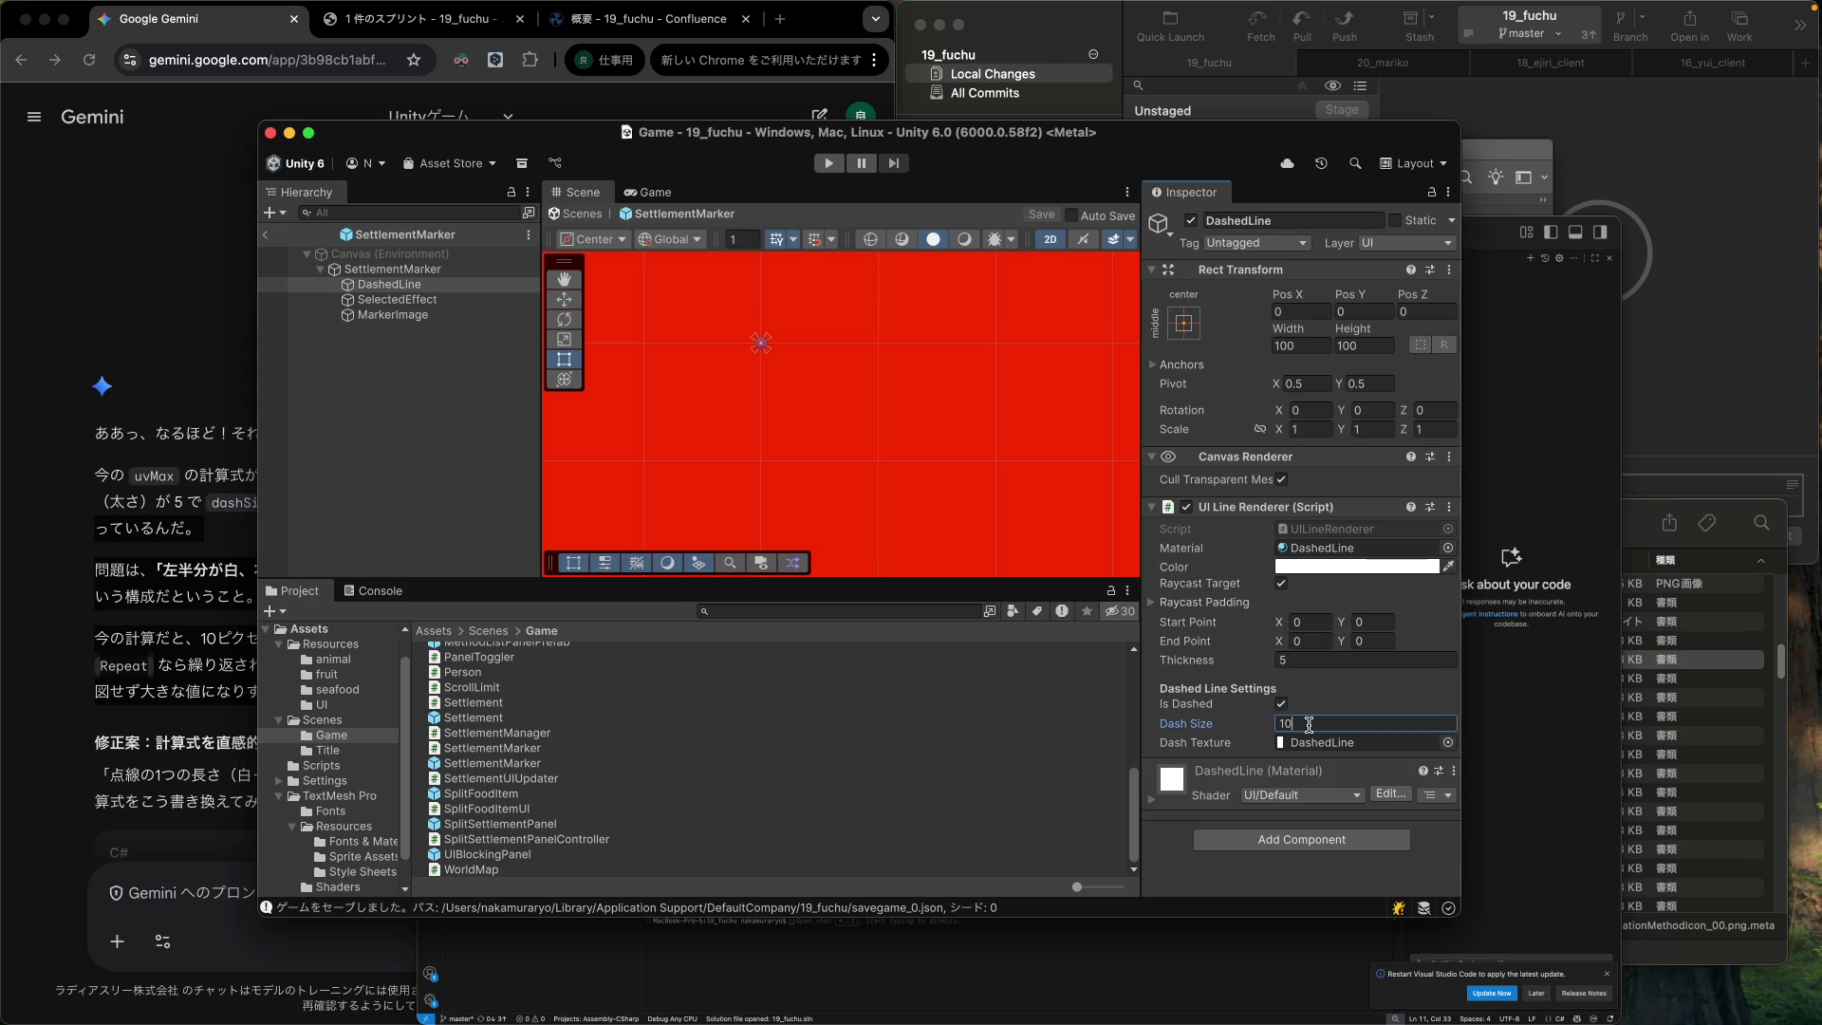
pyautogui.write('2')
pyautogui.click(1296, 661)
pyautogui.write('4')
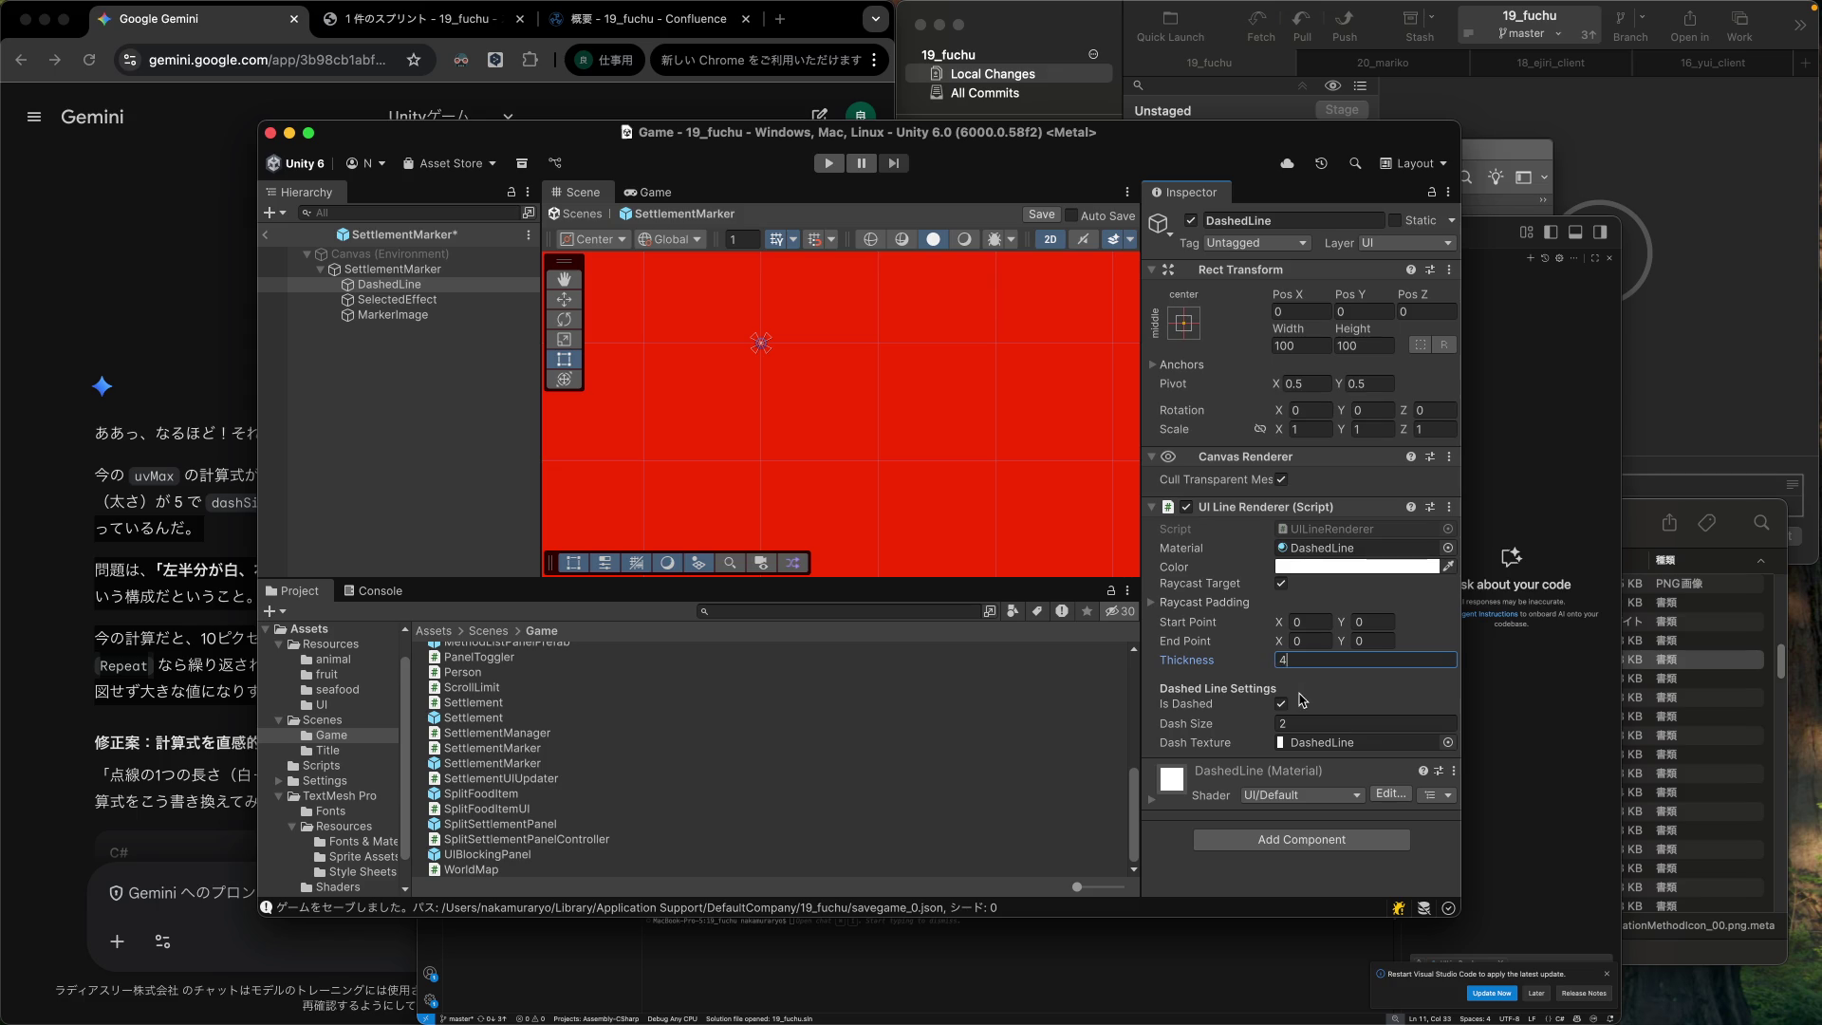
pyautogui.click(1301, 721)
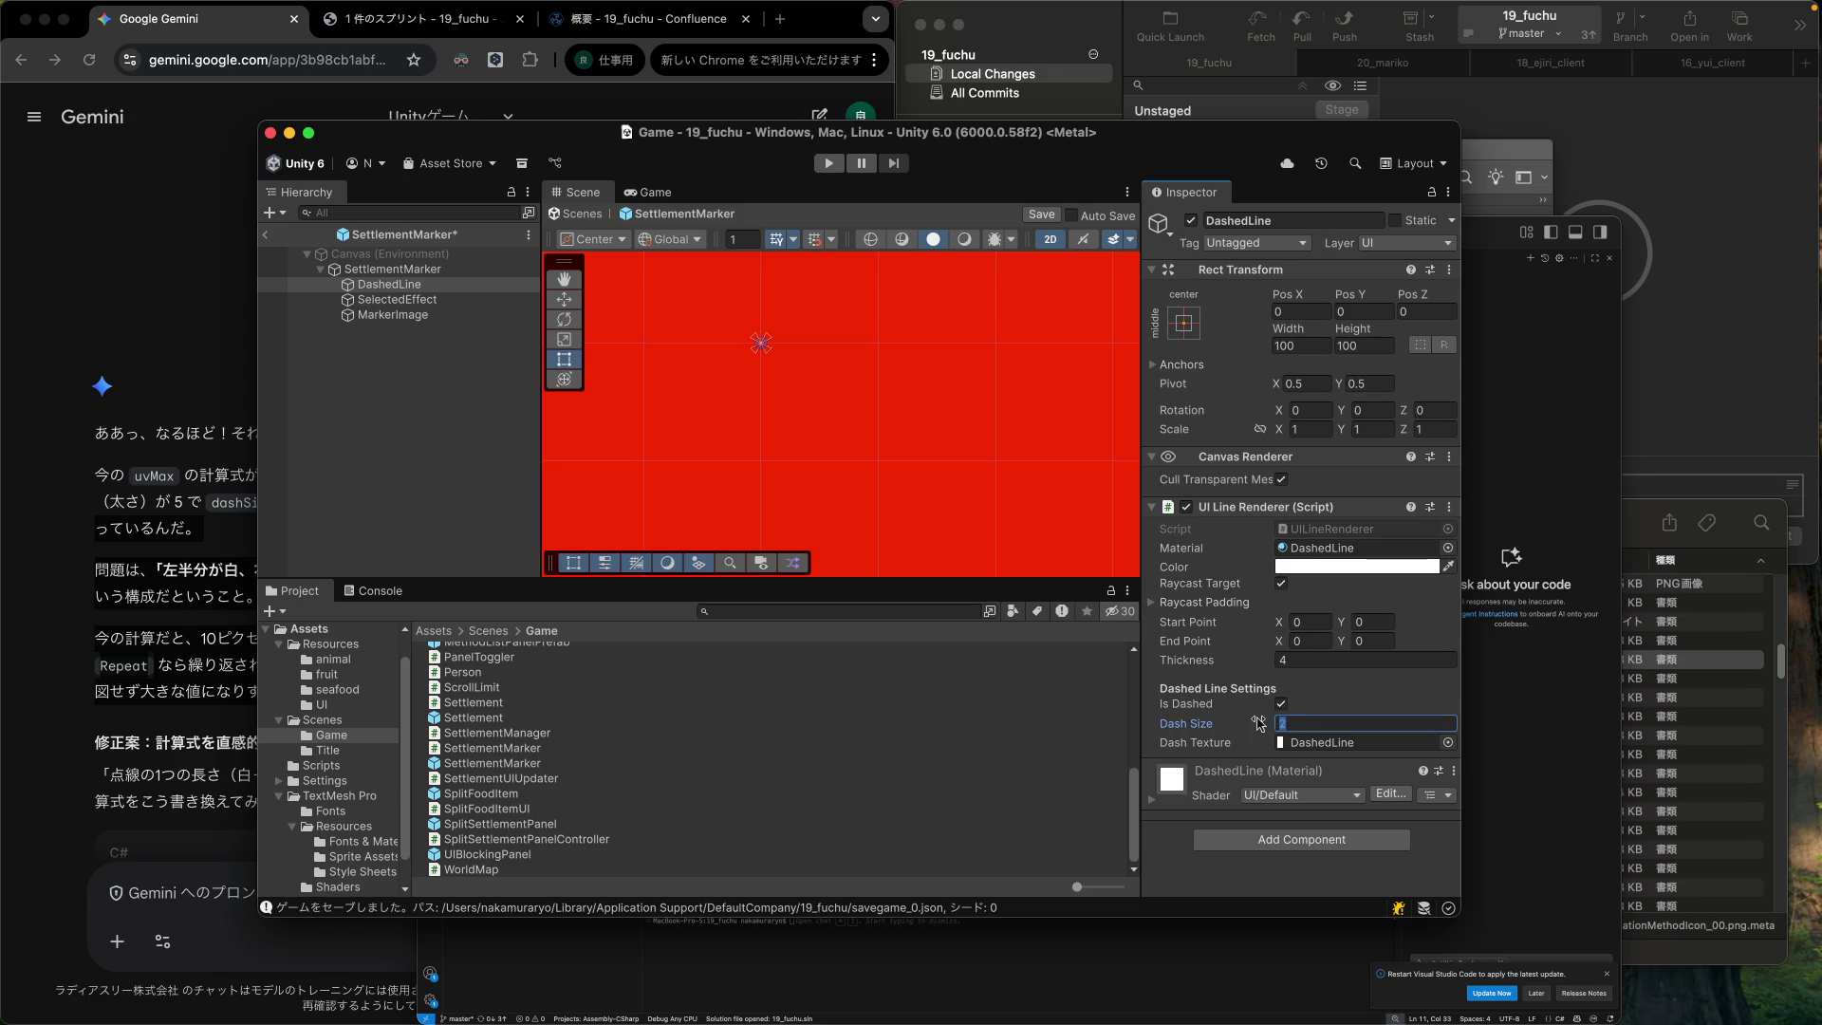
pyautogui.write('3')
# Save the prefab, return to the Game scene and enter Play mode.
pyautogui.press('super+s')
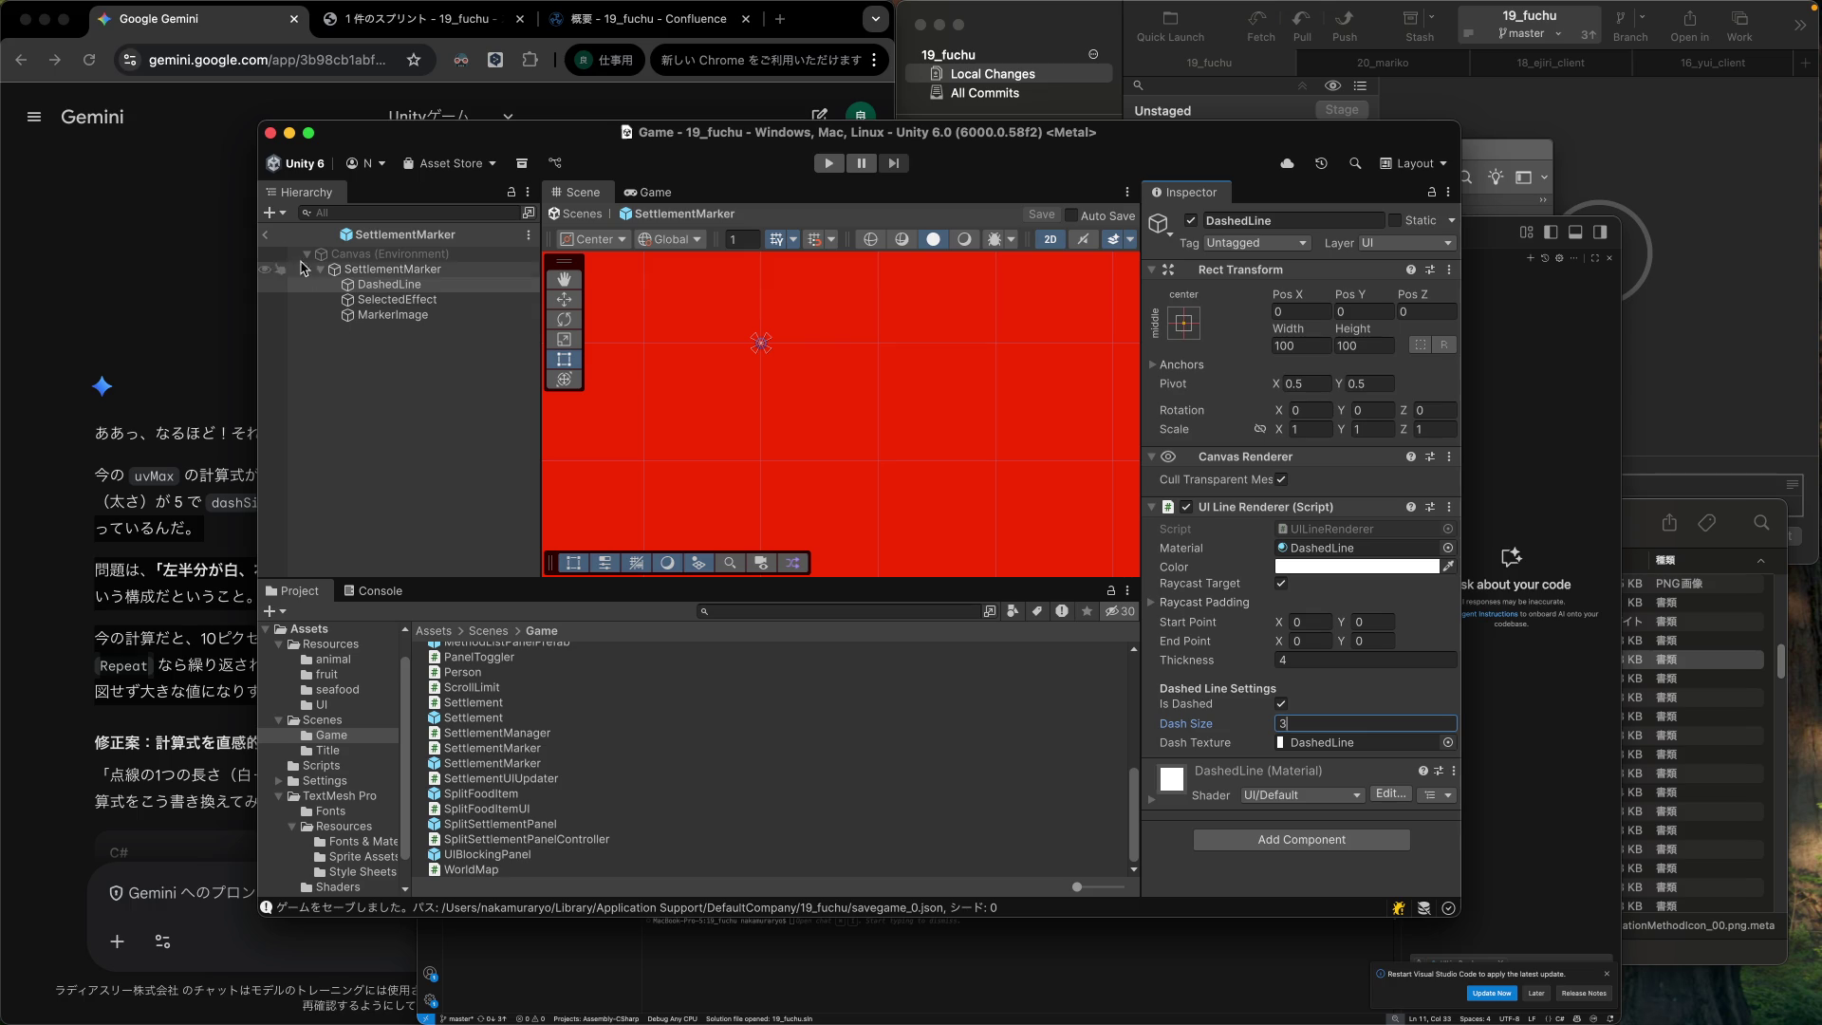
pyautogui.click(270, 241)
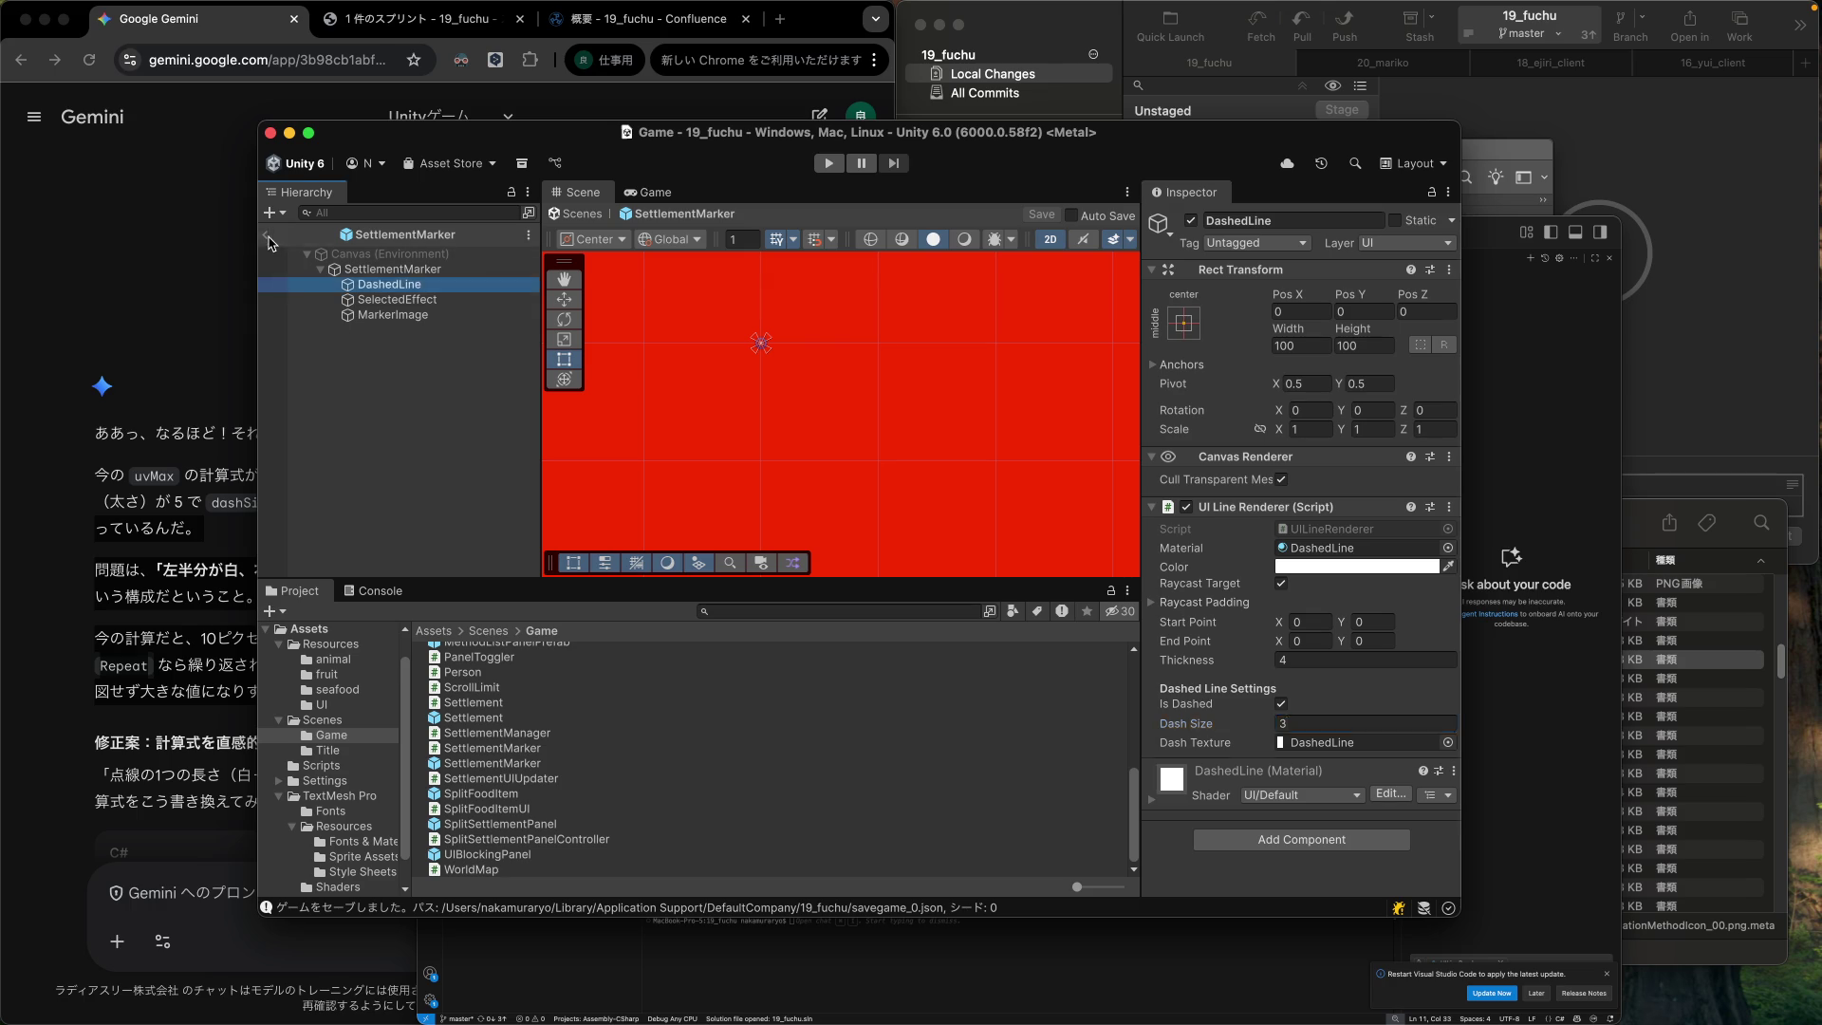
pyautogui.click(832, 163)
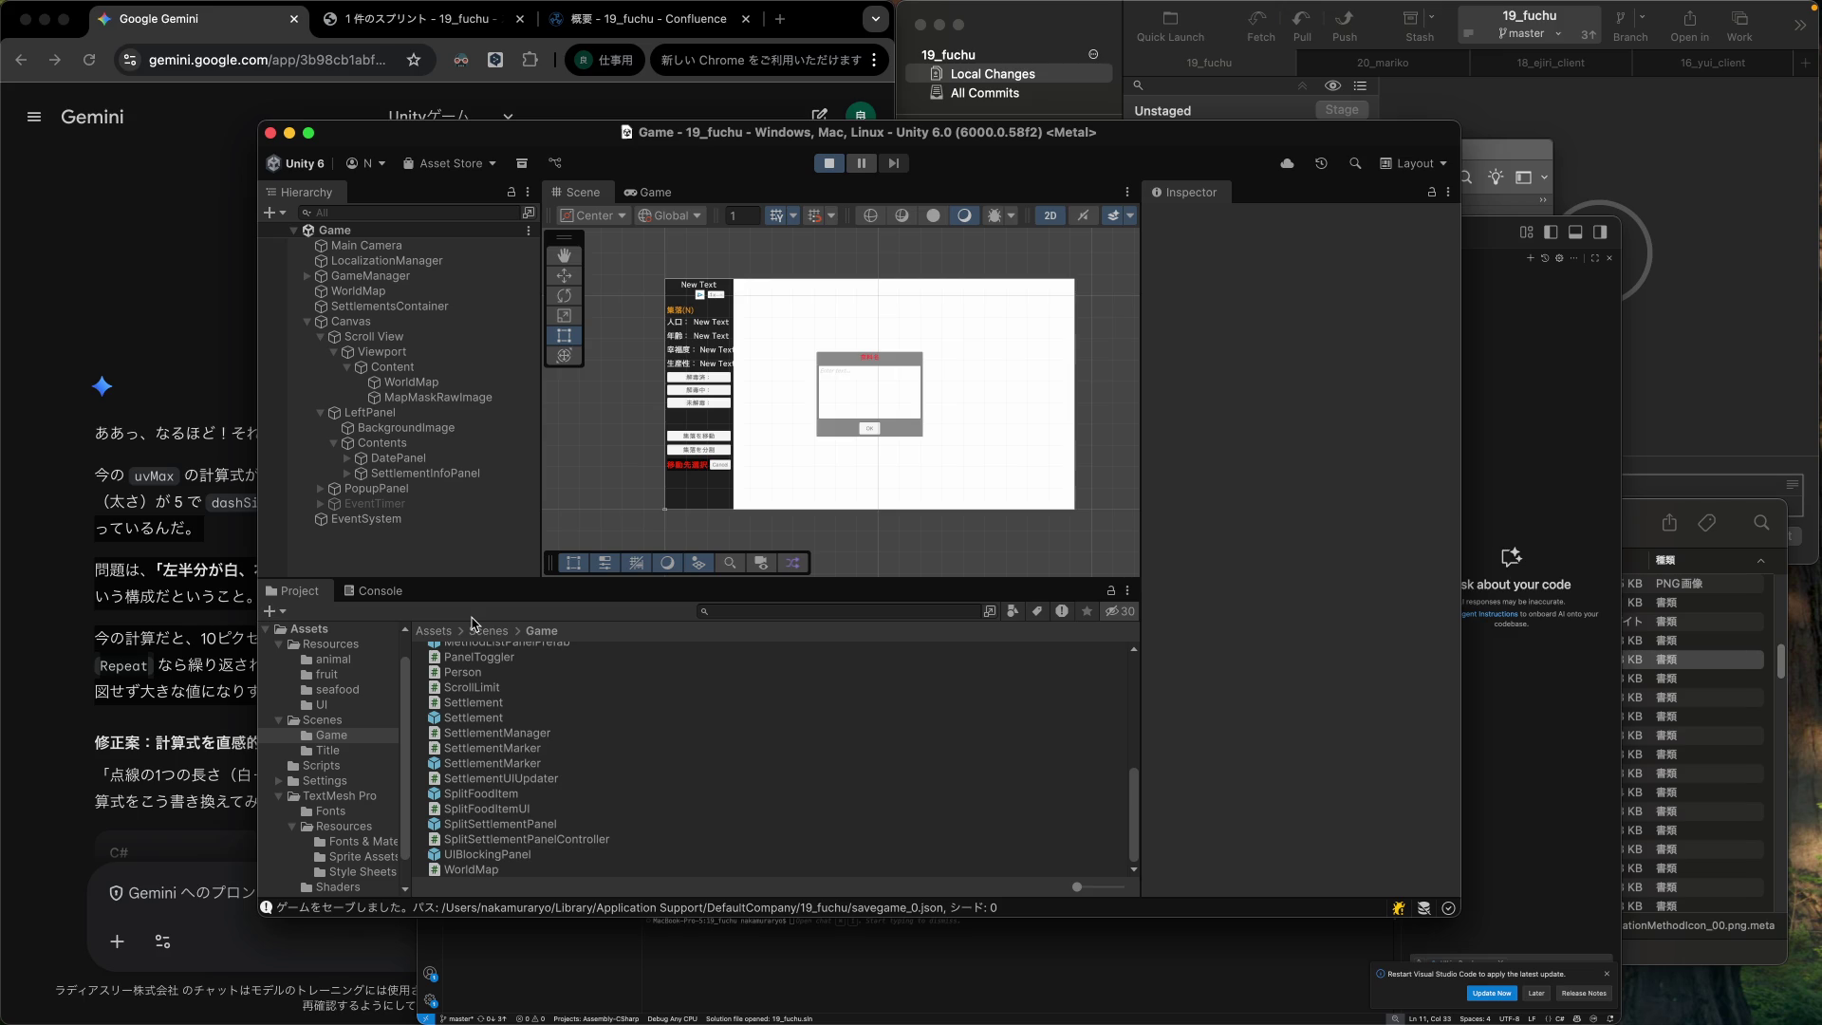
# Bring up Gemini's answer and begin selecting its suggested uvMax formula line.
pyautogui.click(149, 763)
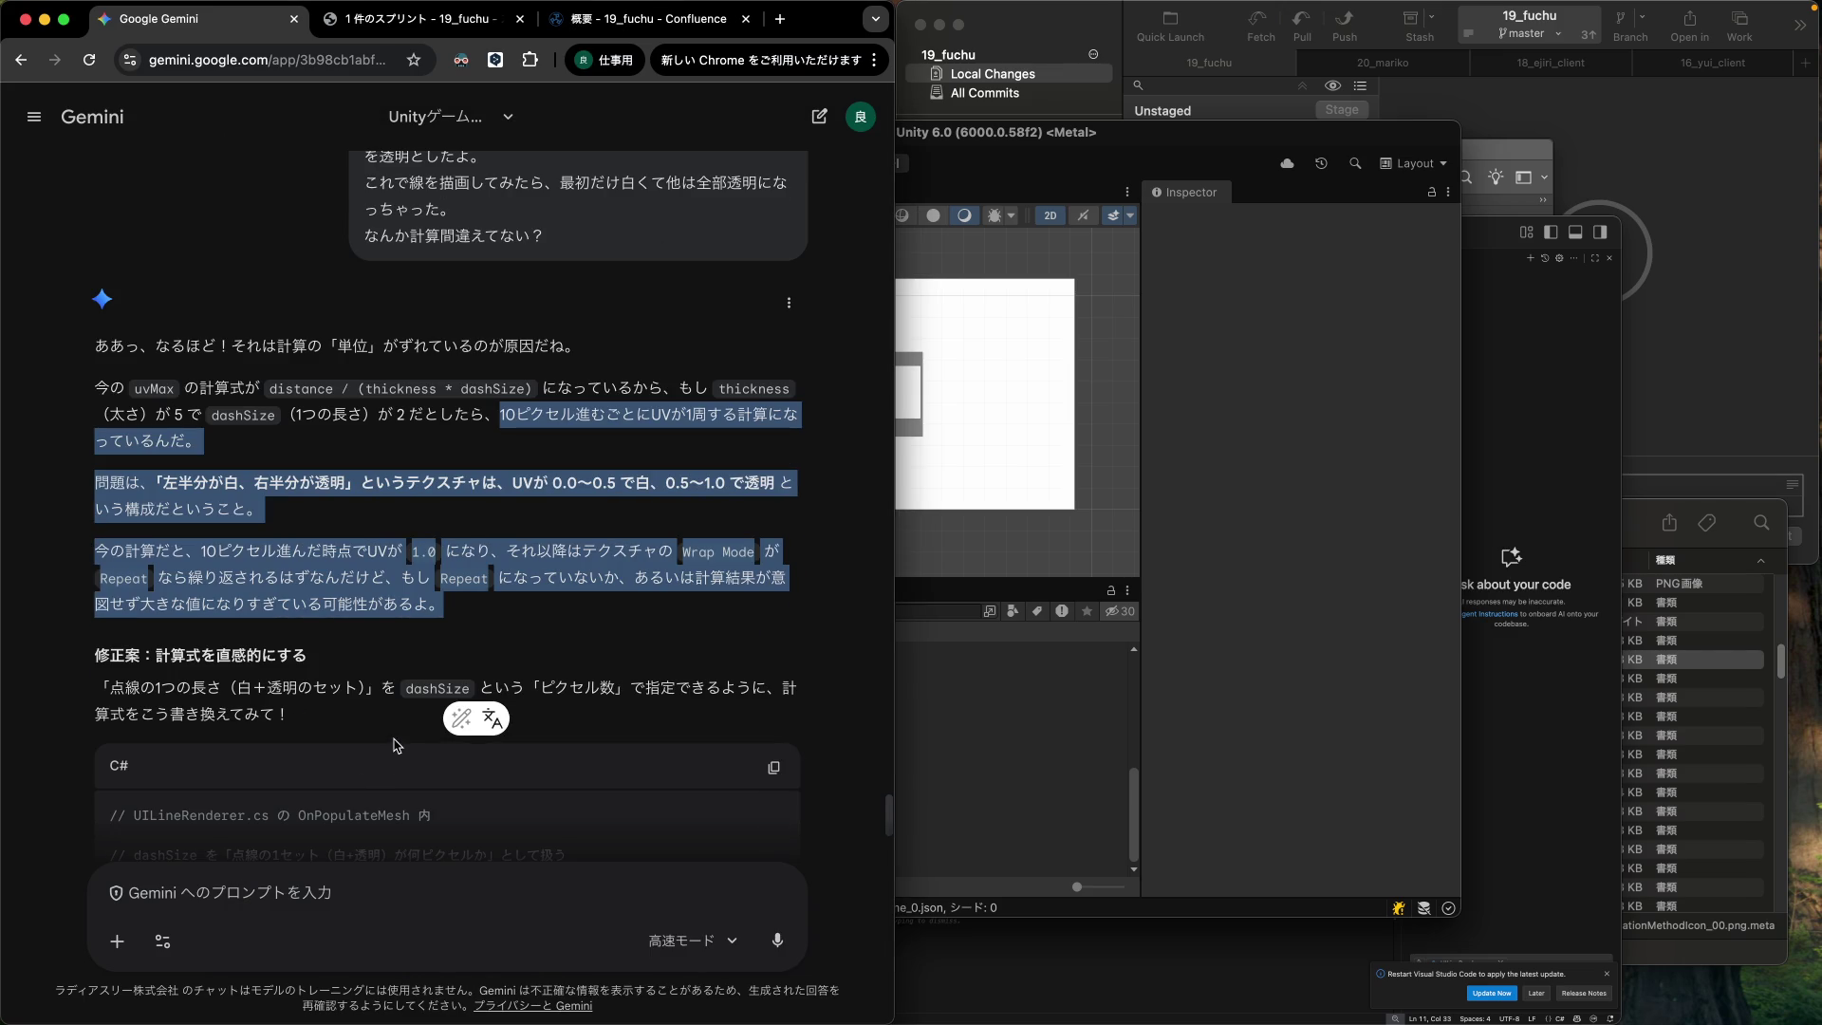
pyautogui.scroll(-6, 412, 708)
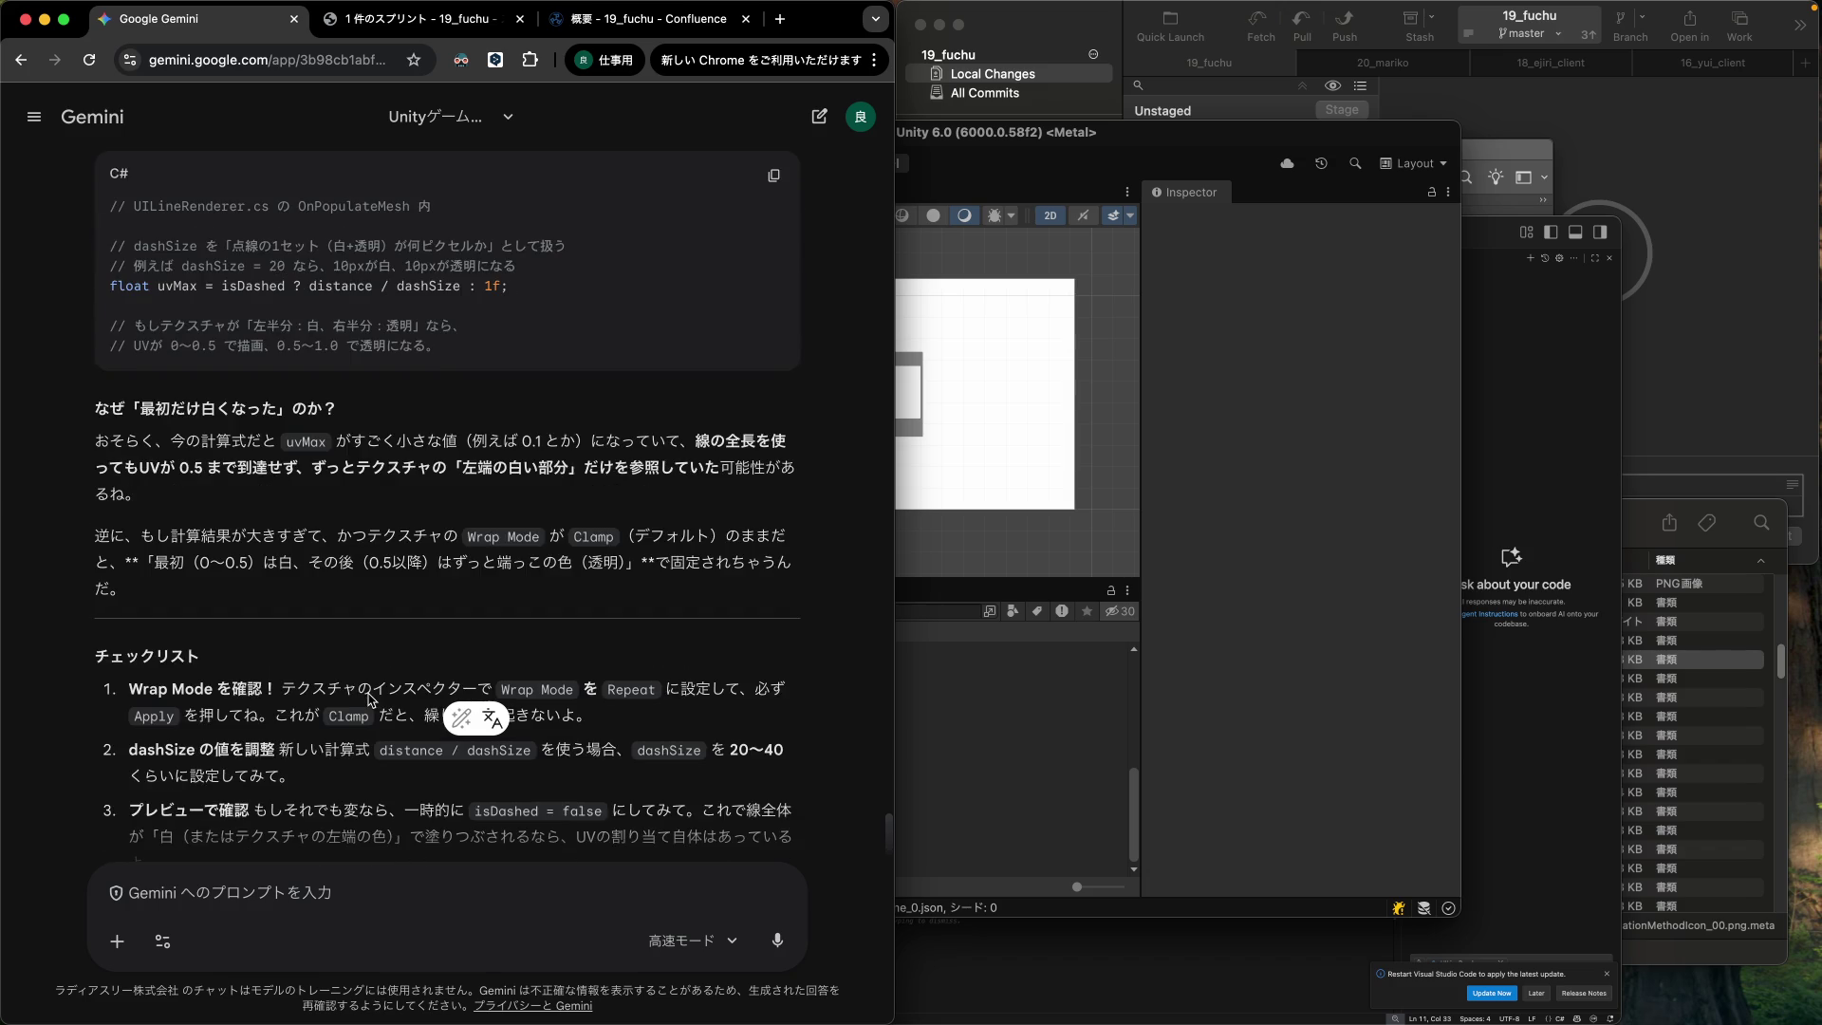
pyautogui.scroll(2, 370, 693)
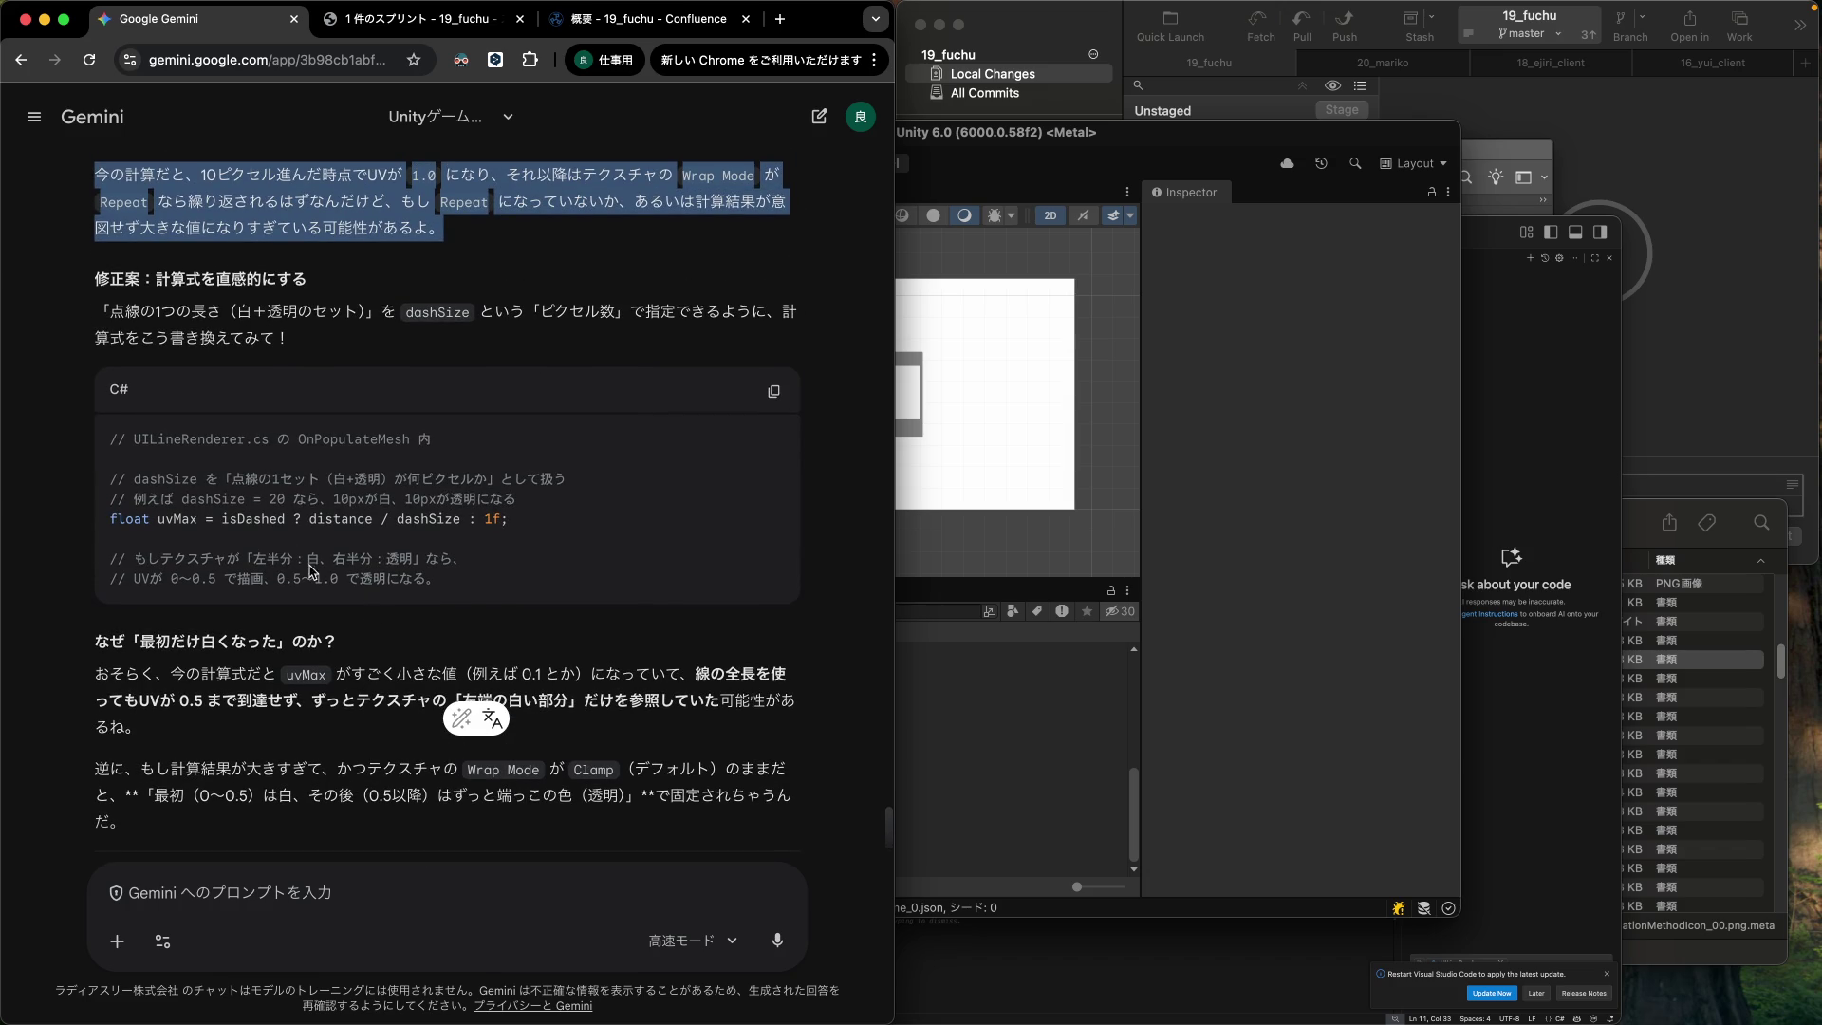
pyautogui.moveTo(111, 518); pyautogui.dragTo(528, 520)
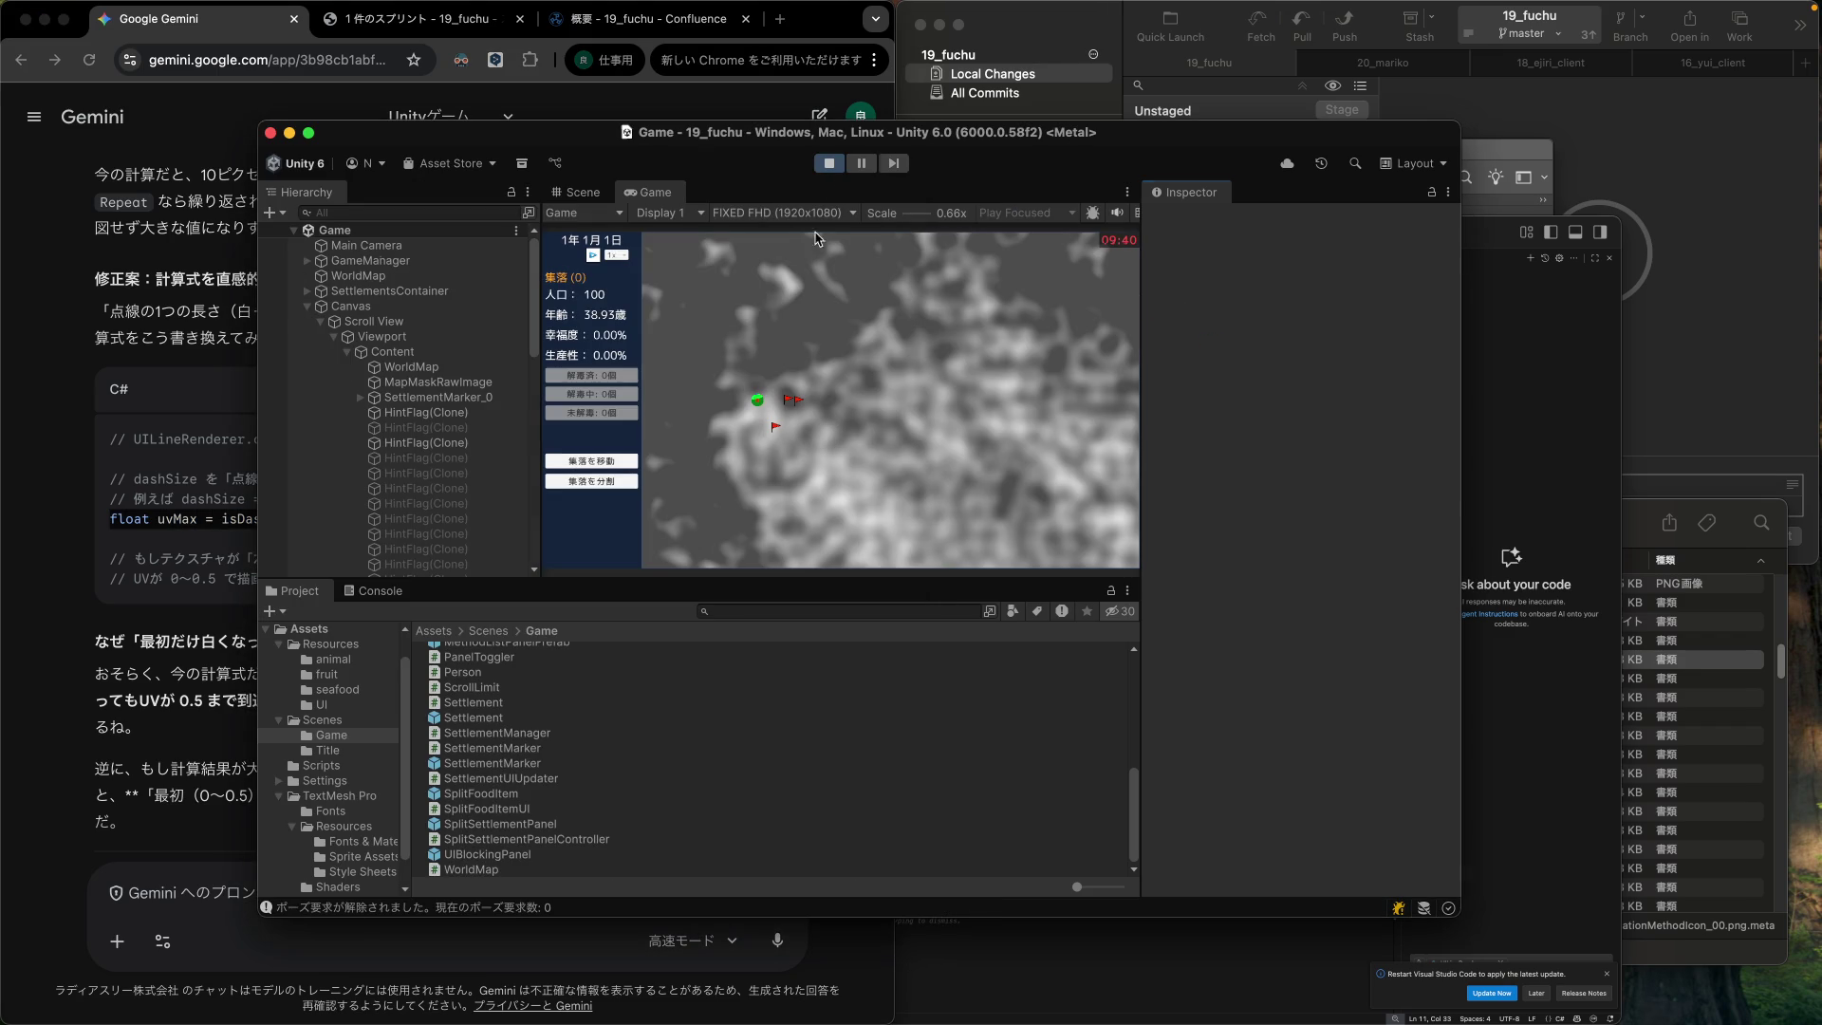
# Send a settlement toward a destination flag to see its dashed line, then stop the game.
pyautogui.click(626, 461)
pyautogui.click(851, 434)
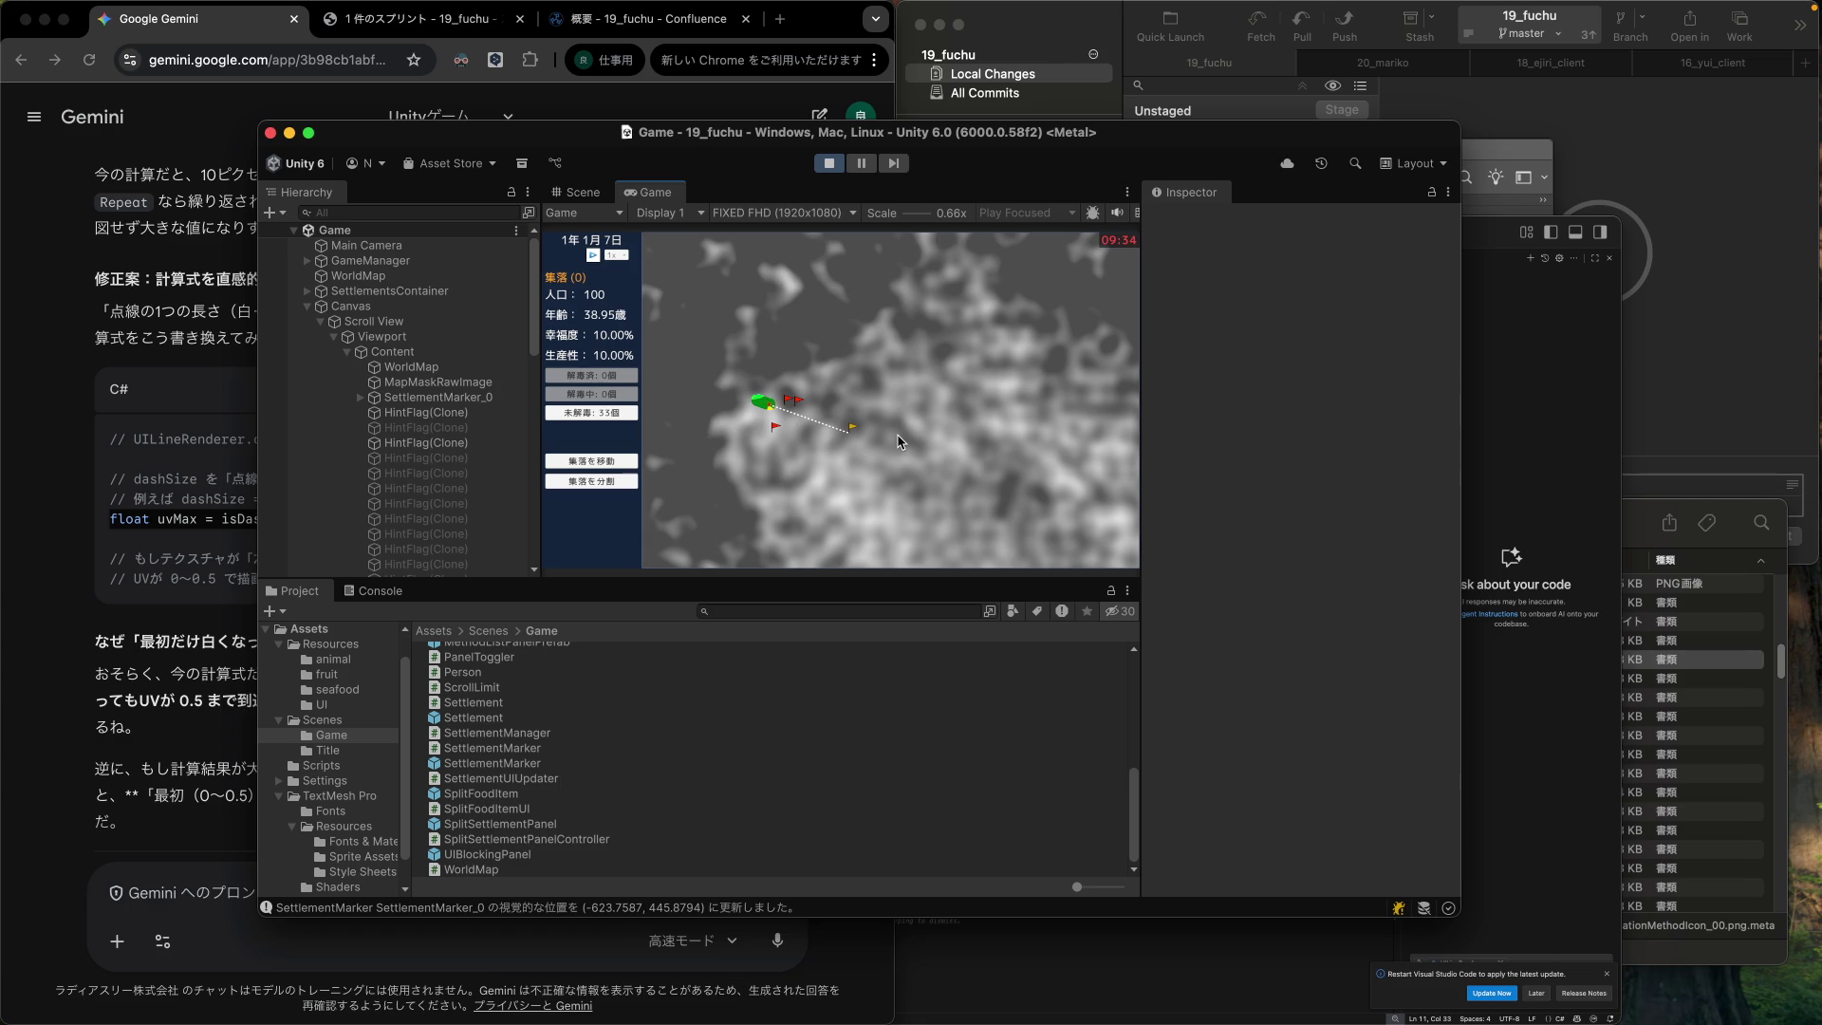
pyautogui.click(829, 163)
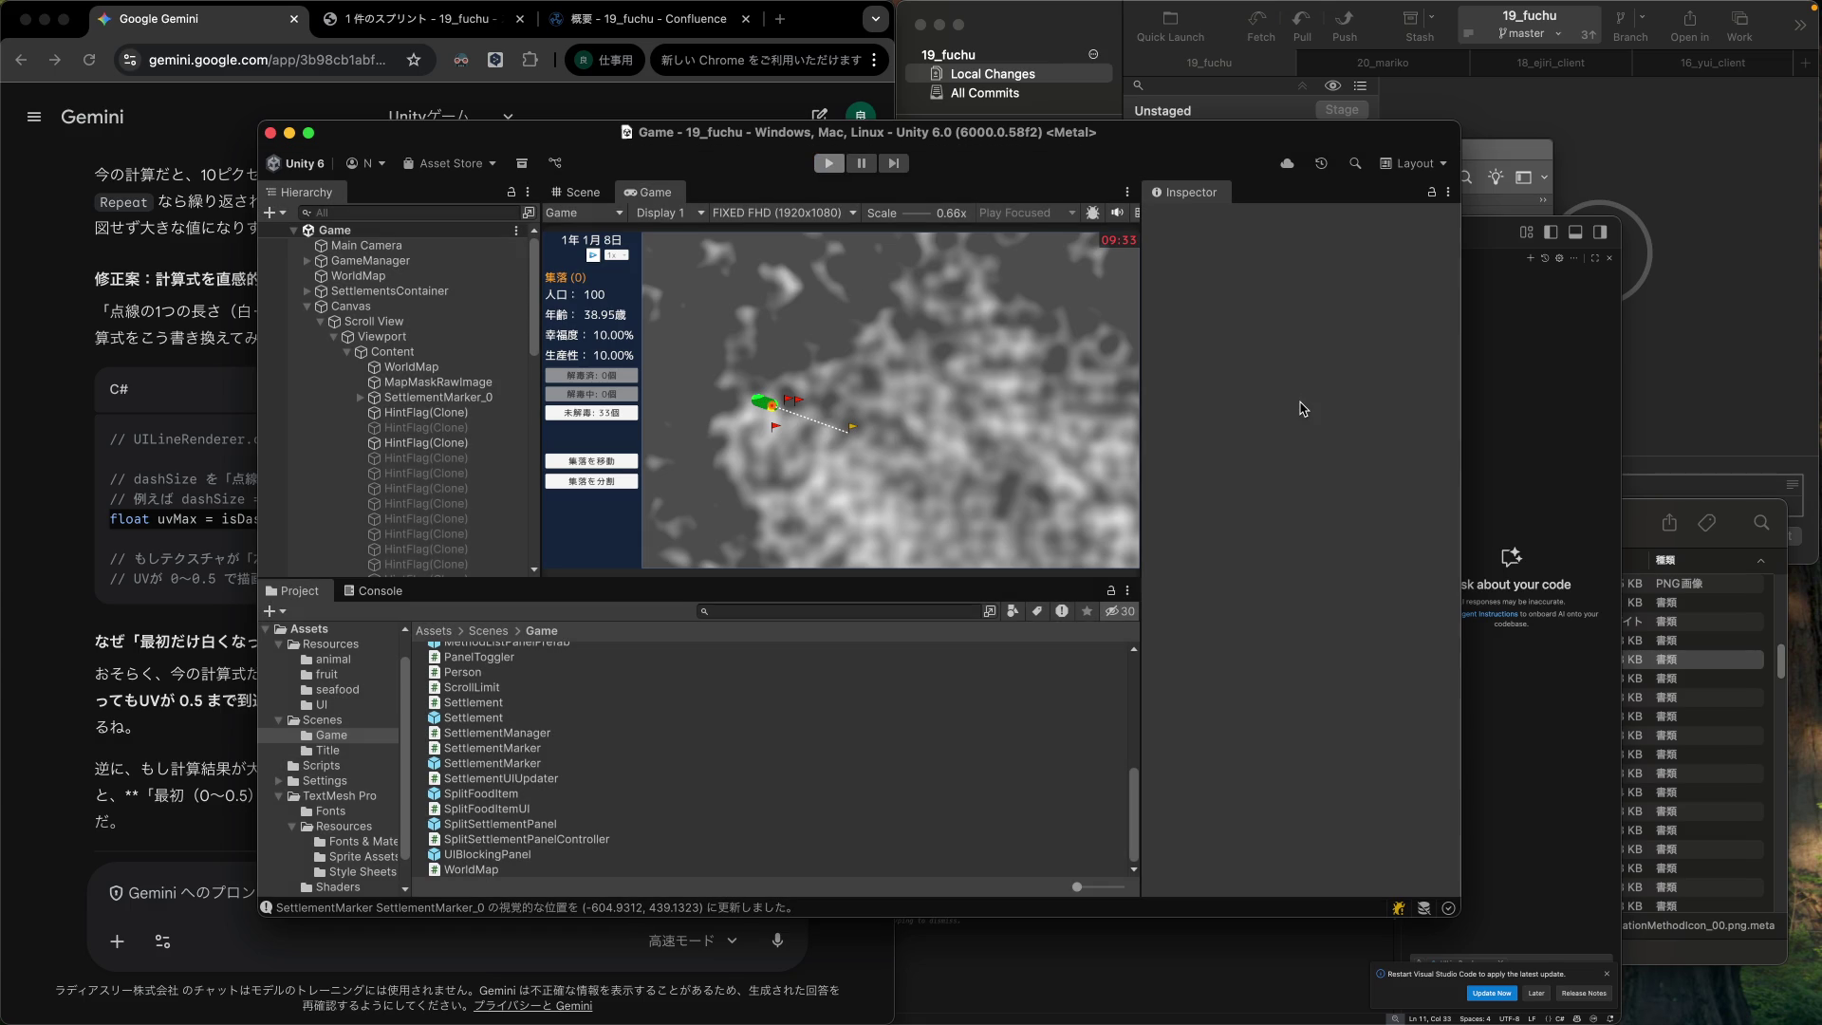
pyautogui.press('super+Tab')
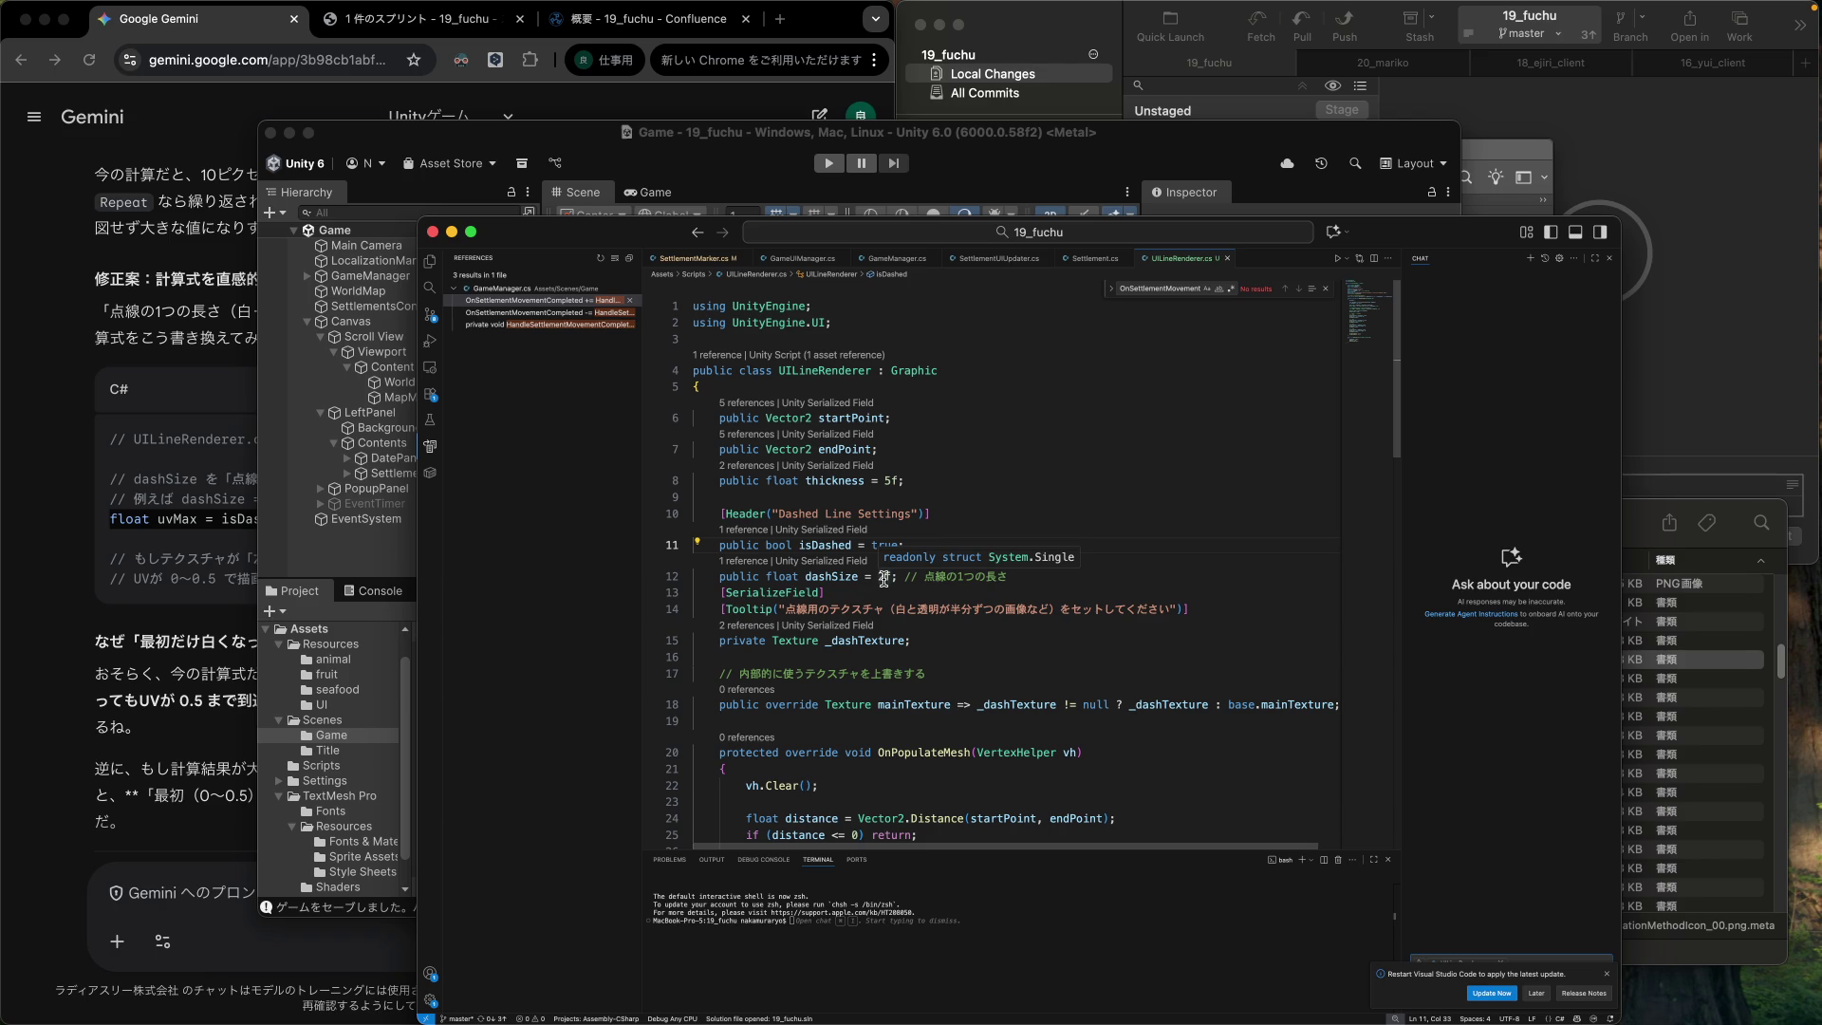
# Change the dashSize default in UILineRenderer.cs to 12f.
pyautogui.click(880, 577)
pyautogui.write('1')
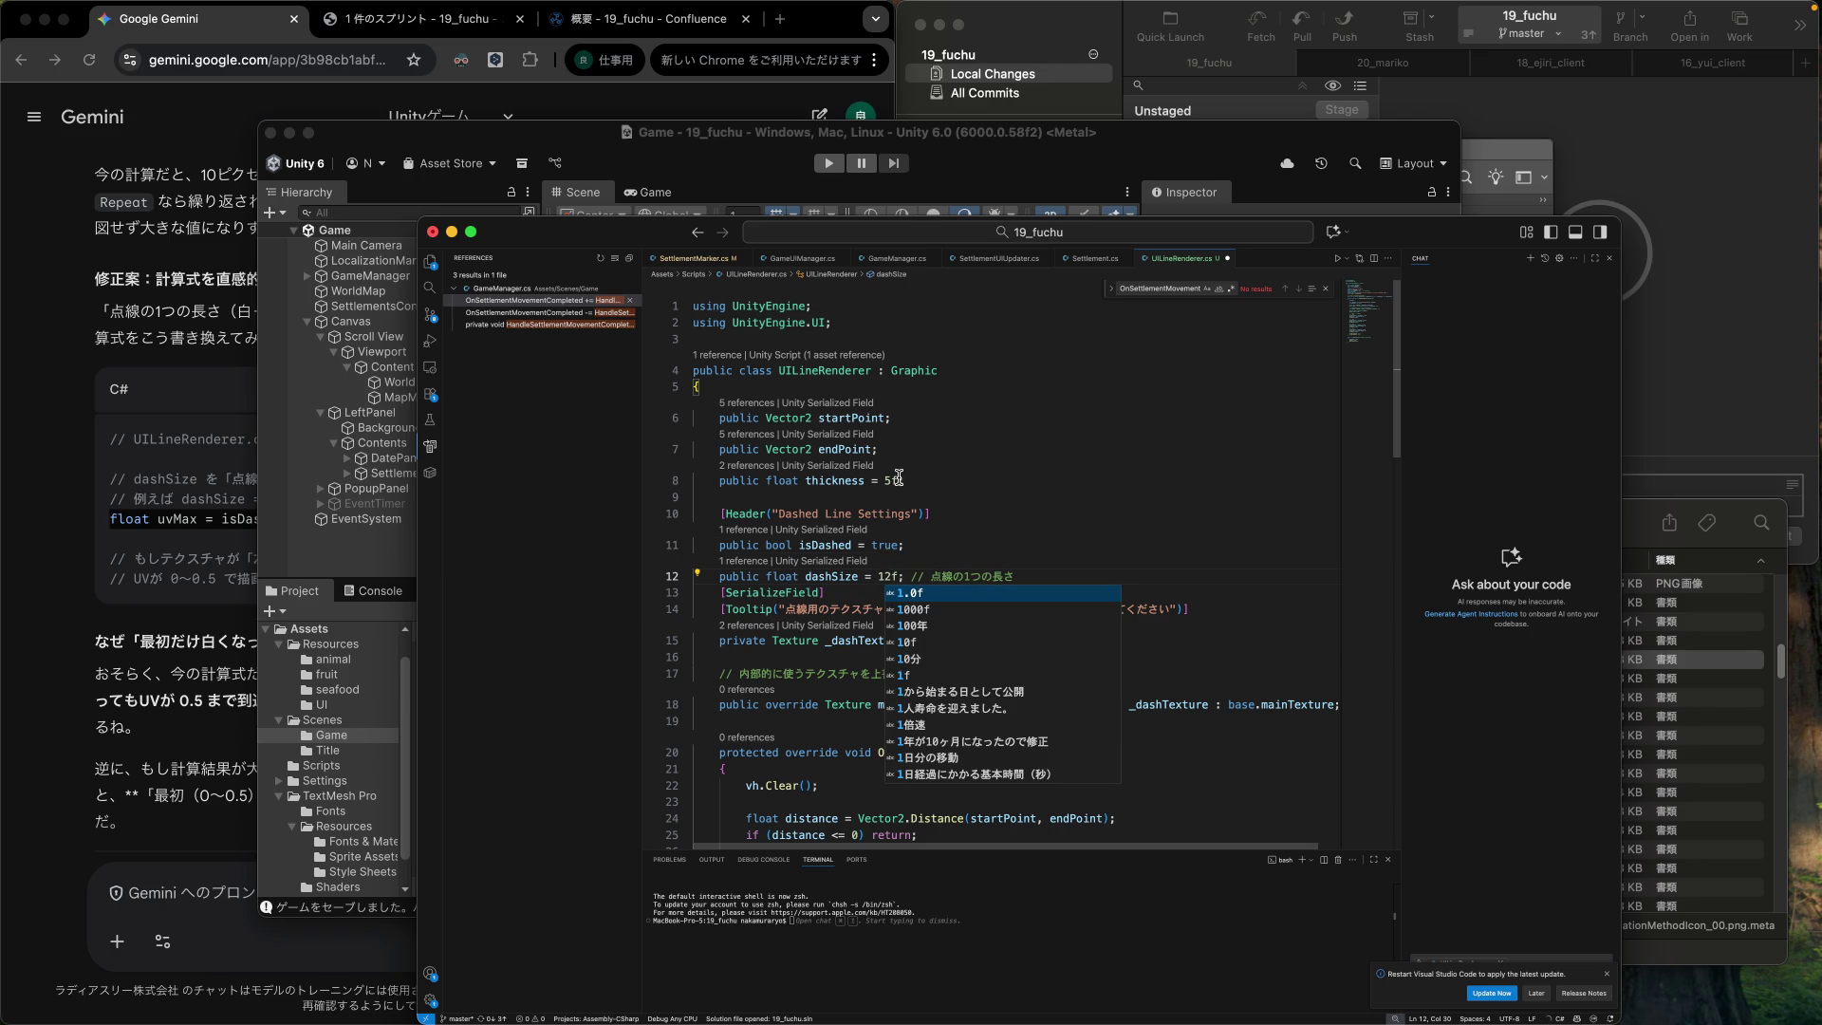
pyautogui.click(898, 476)
pyautogui.scroll(-3, 1003, 580)
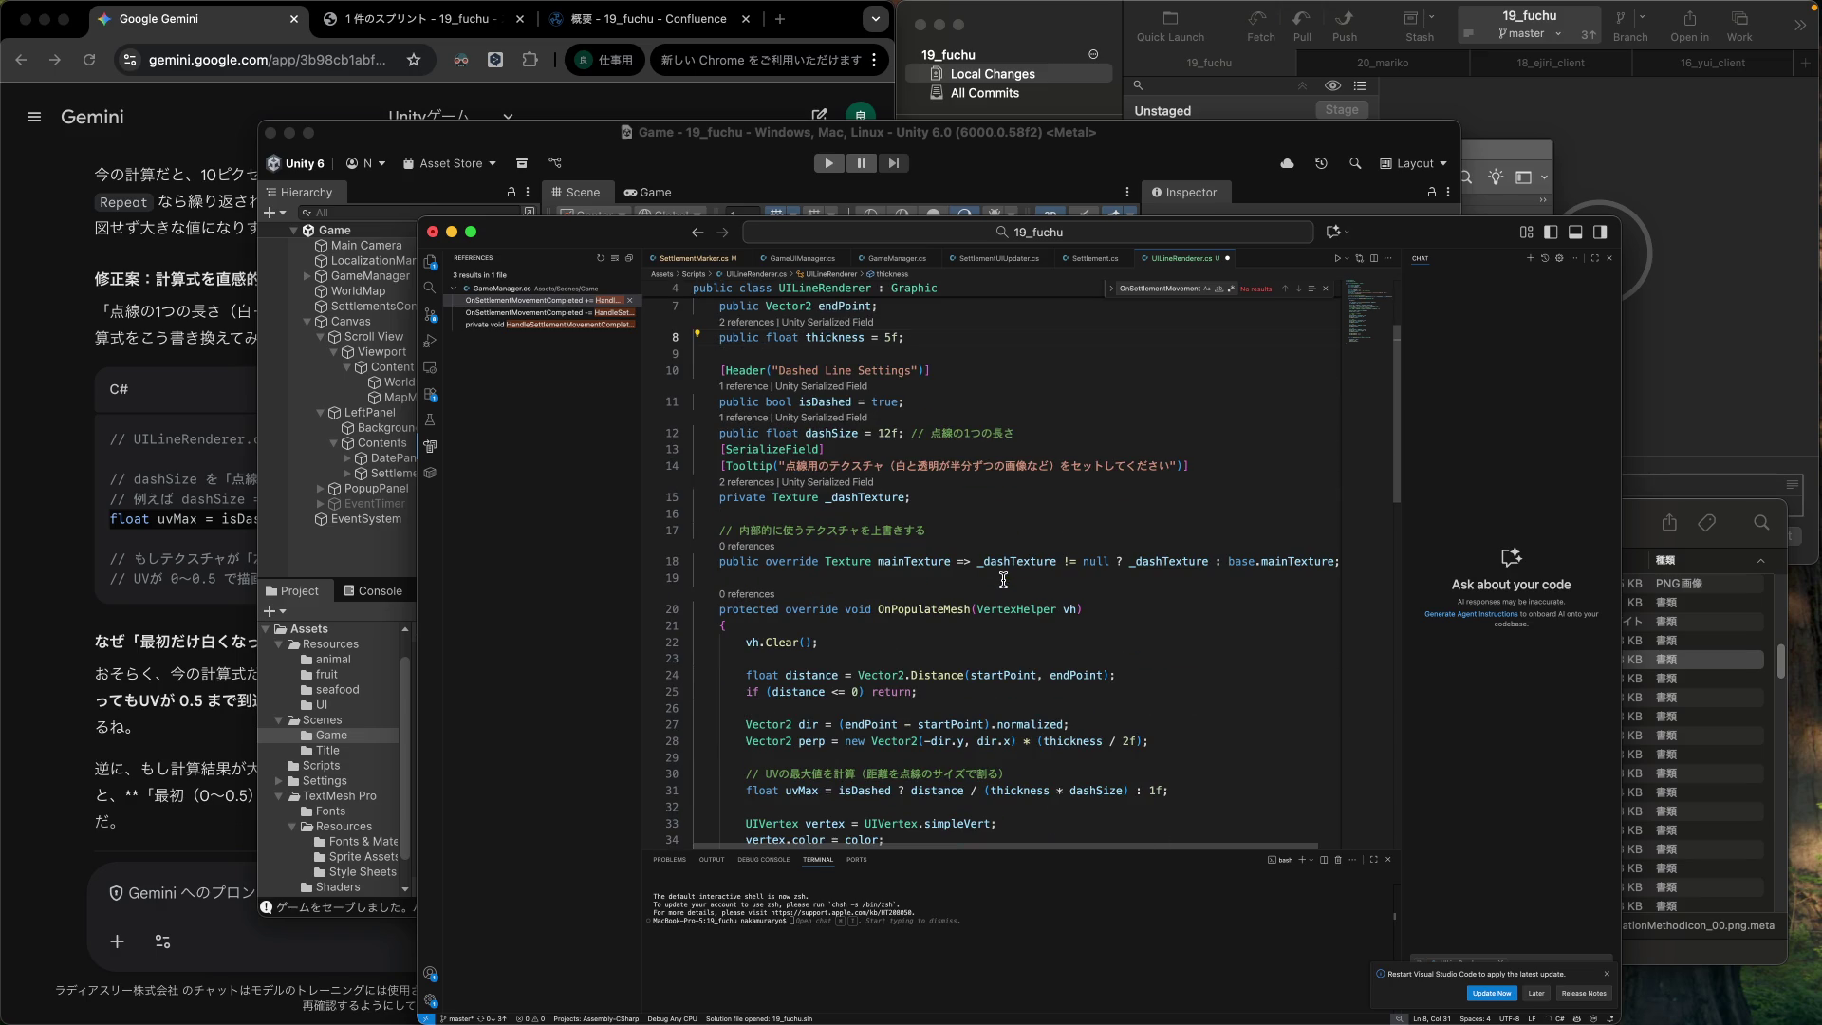
pyautogui.scroll(-3, 1001, 580)
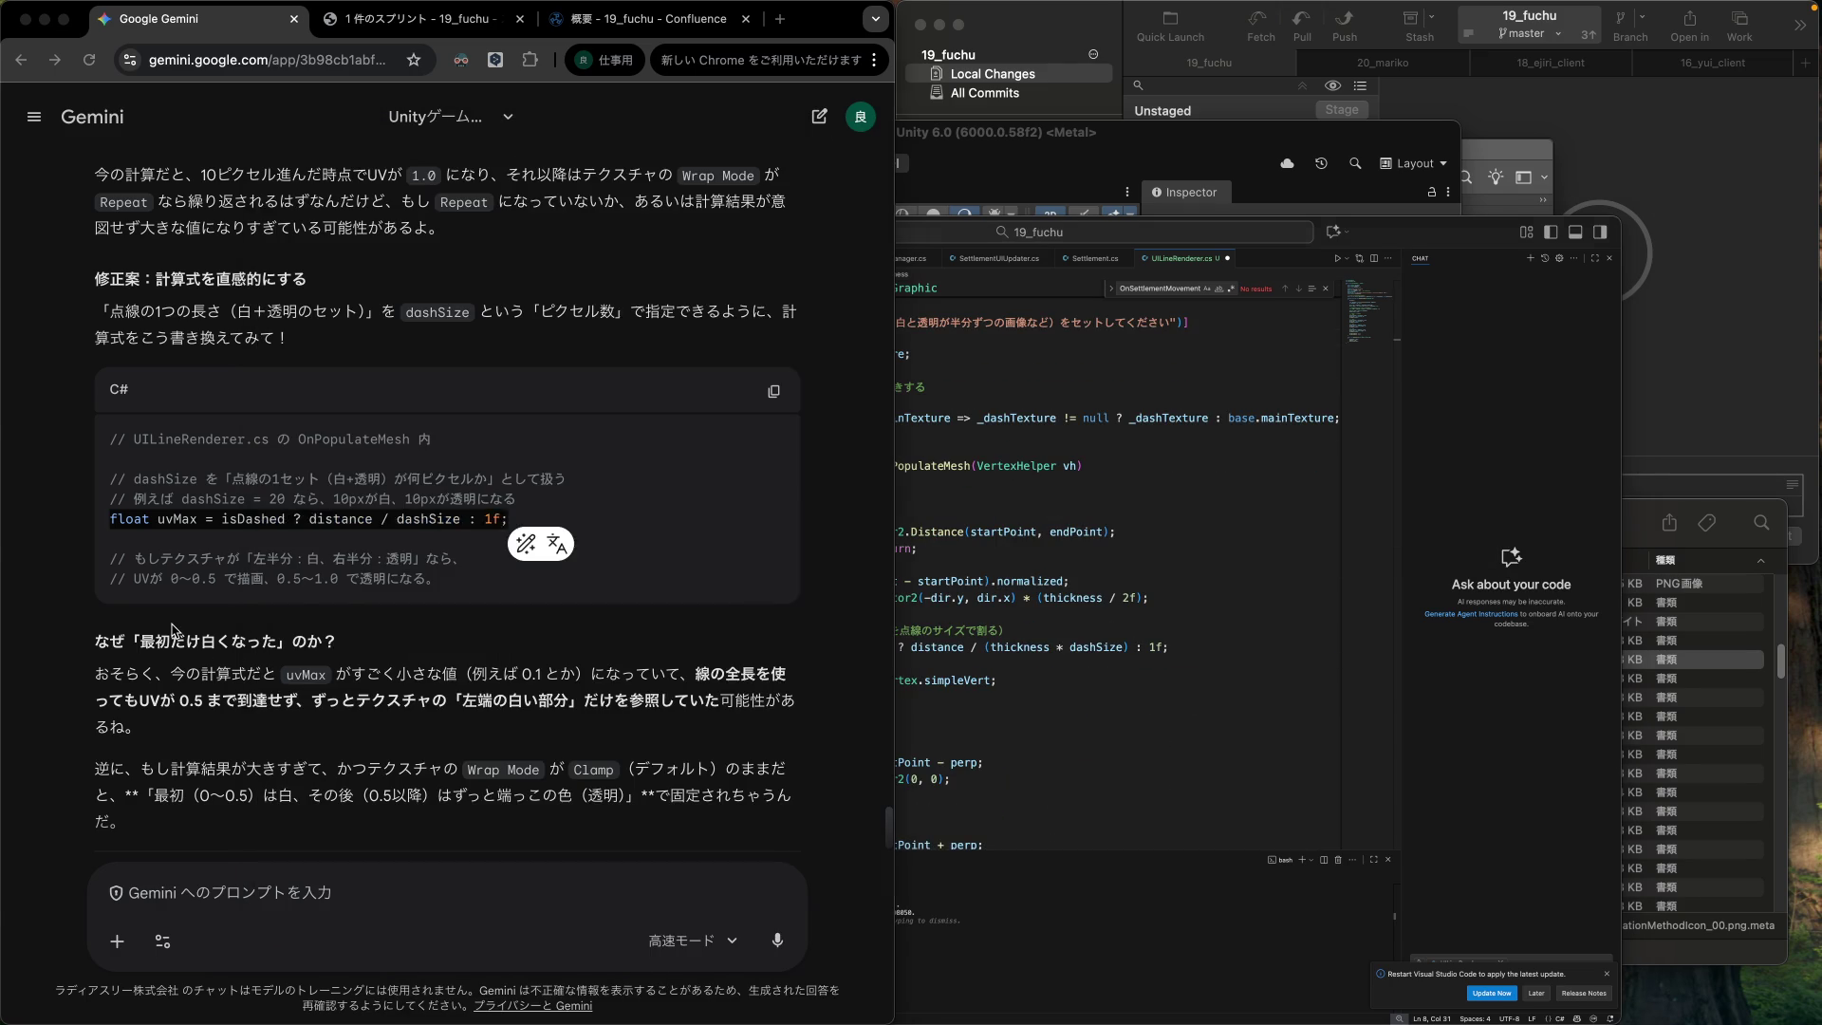
# Replace the old uvMax line with Gemini's formula, distance / dashSize.
pyautogui.click(237, 645)
pyautogui.click(1140, 638)
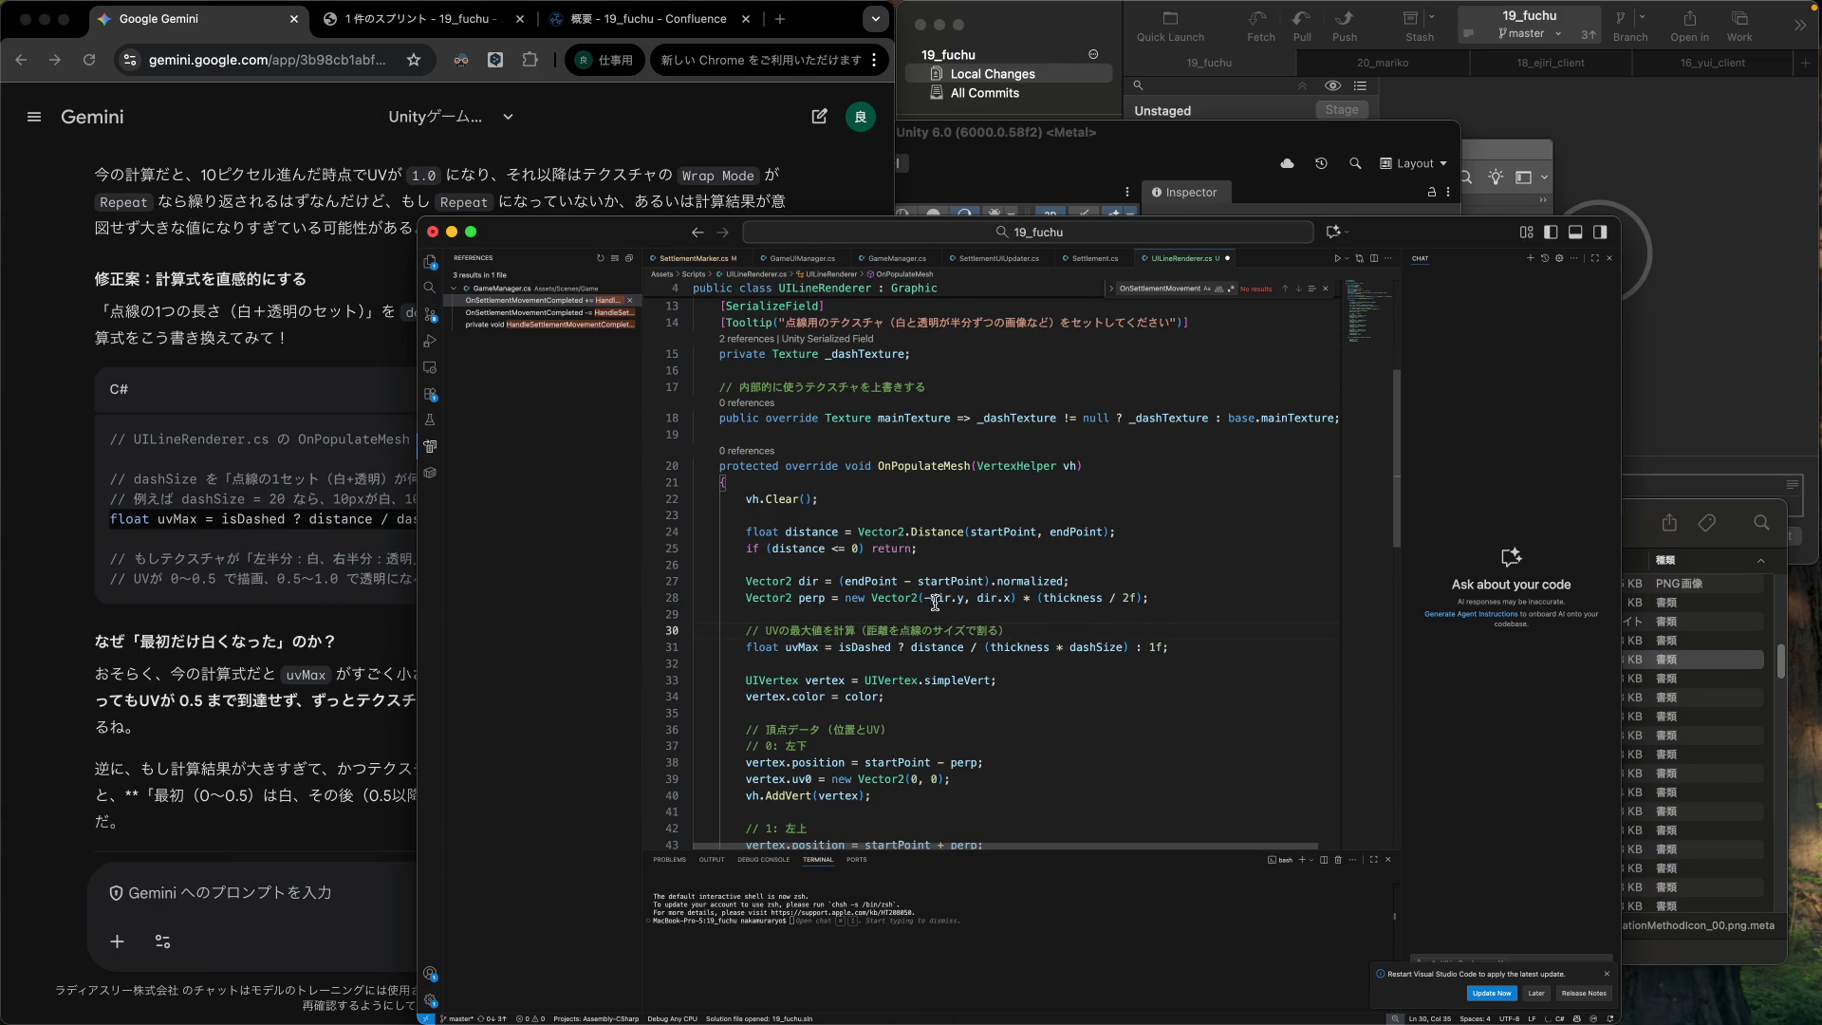
pyautogui.scroll(-2, 933, 575)
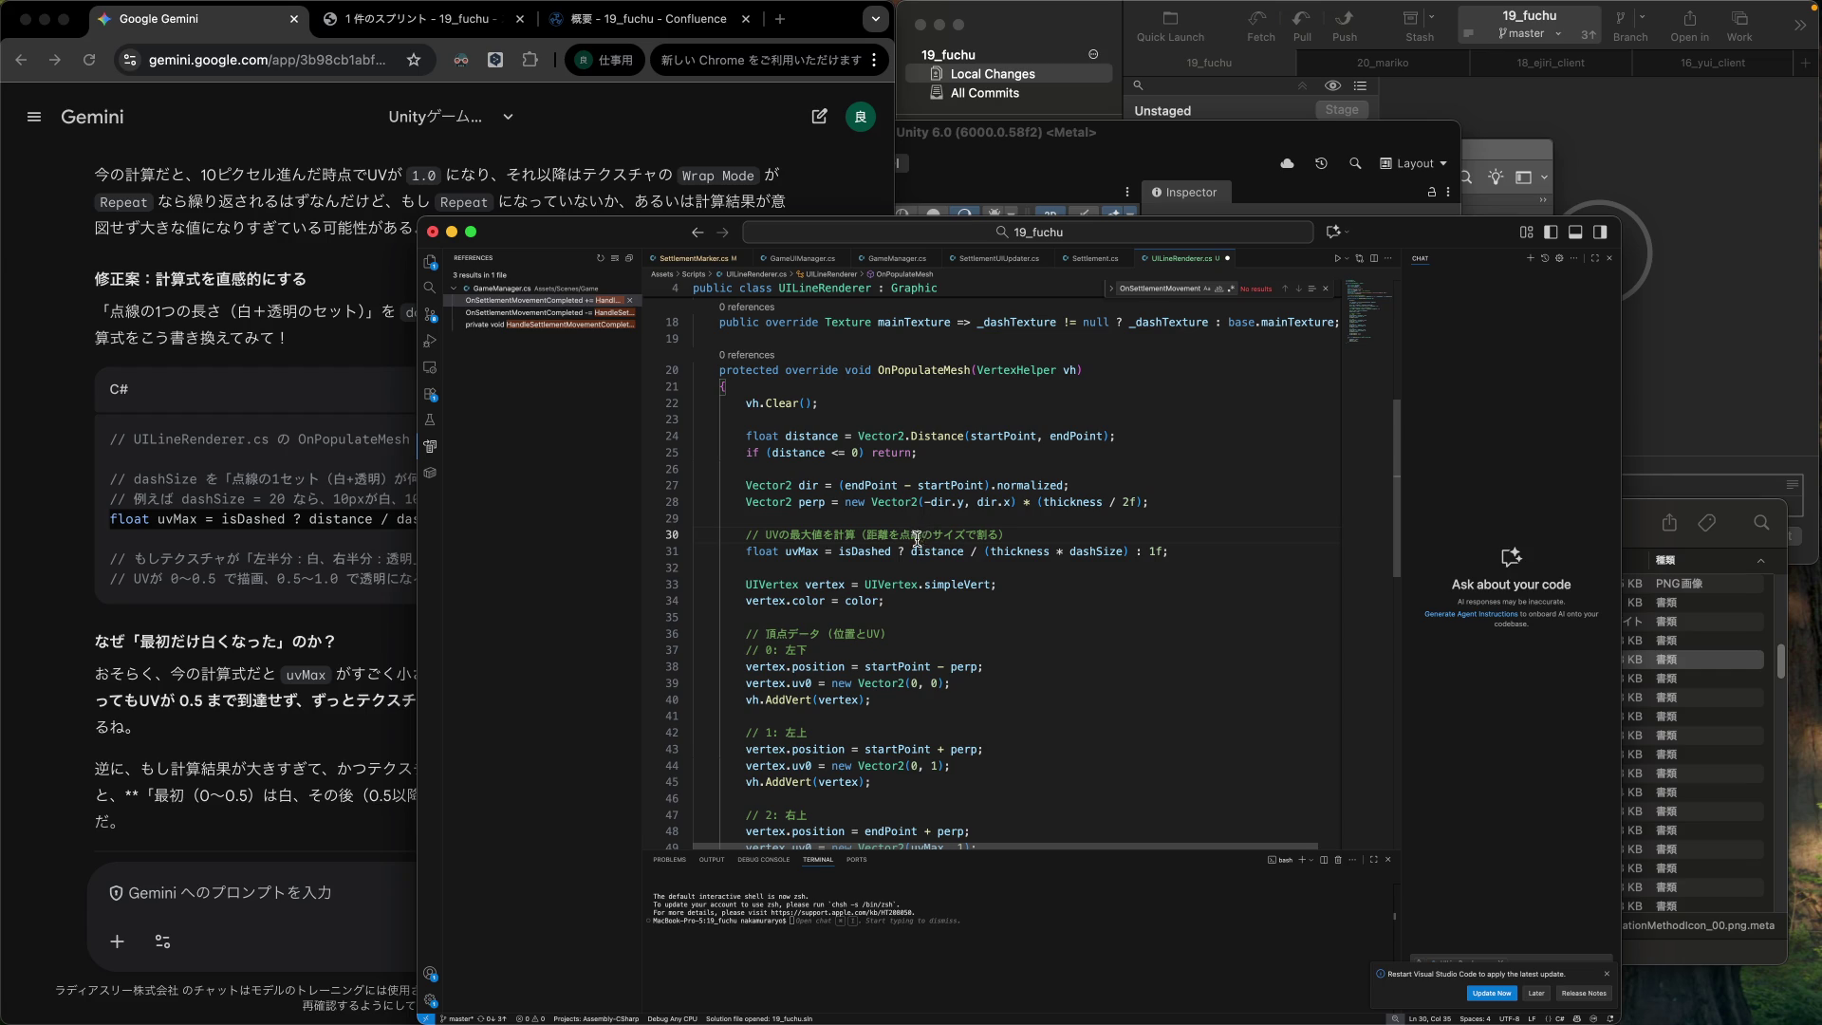
pyautogui.click(745, 552)
pyautogui.moveTo(745, 551); pyautogui.dragTo(1199, 551)
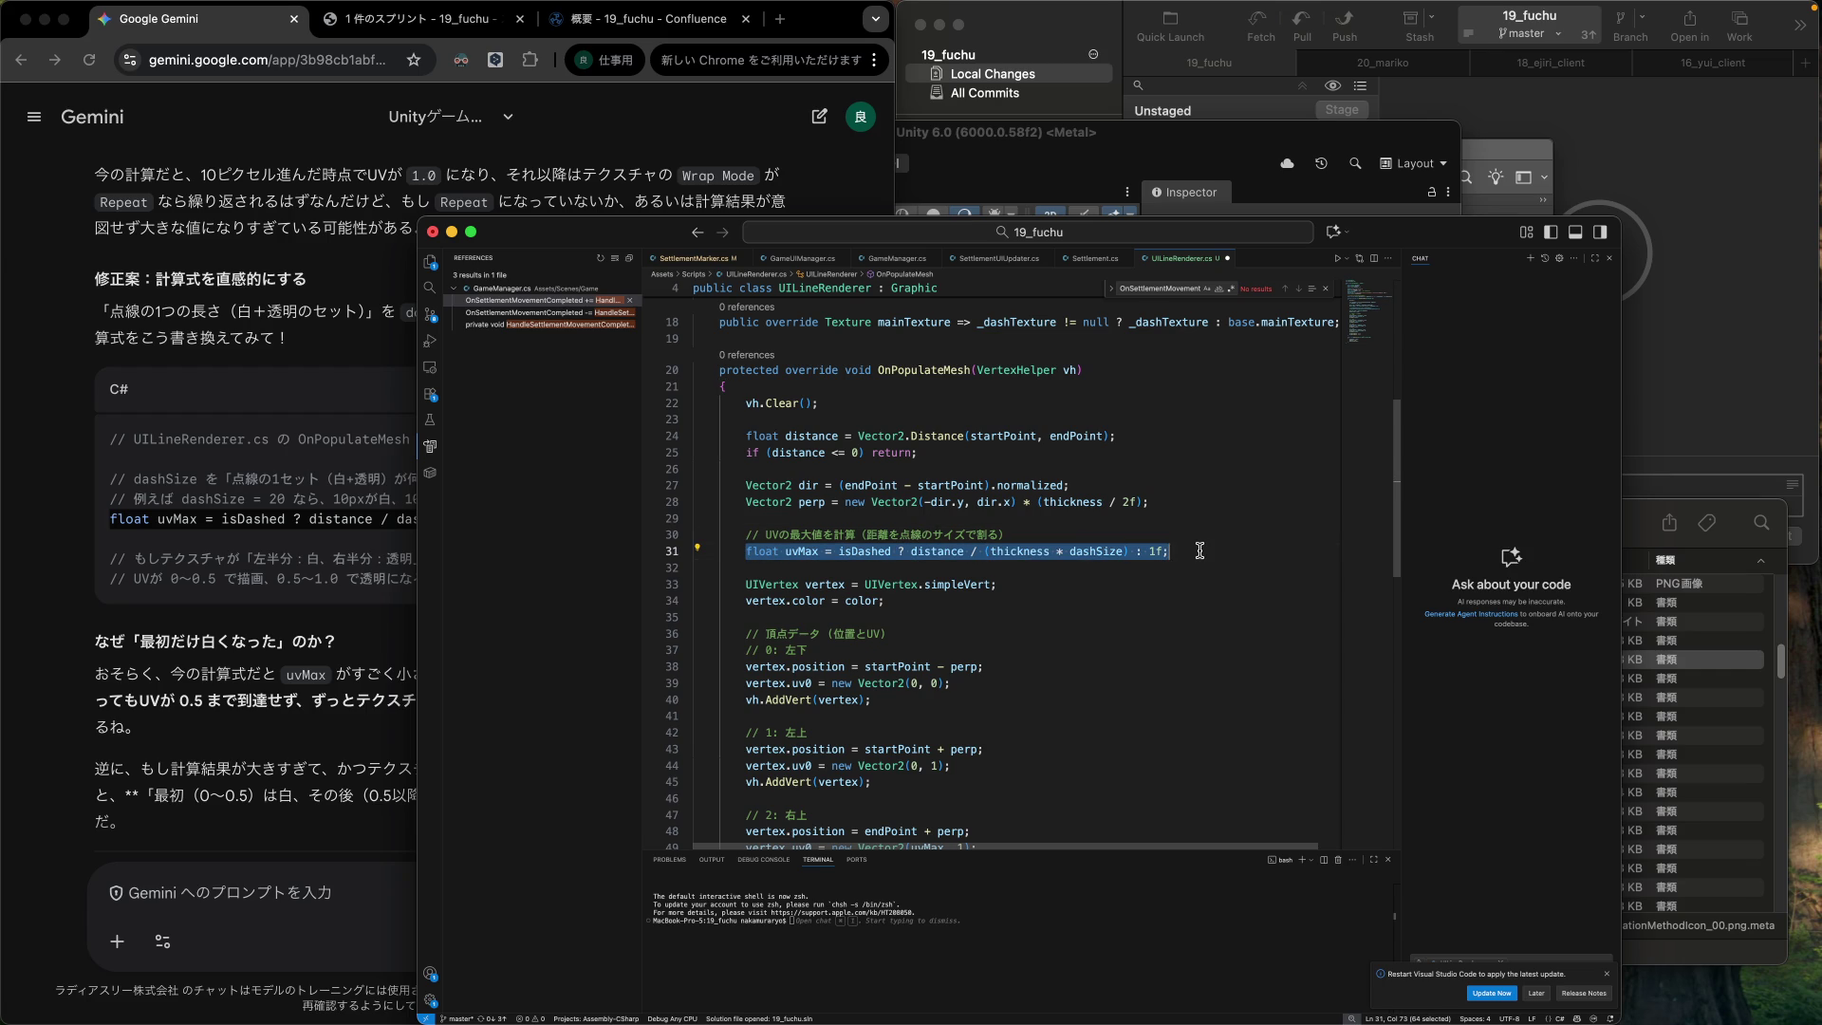
pyautogui.write('float uvMax = isDashed ? distance / dashSize : 1f;')
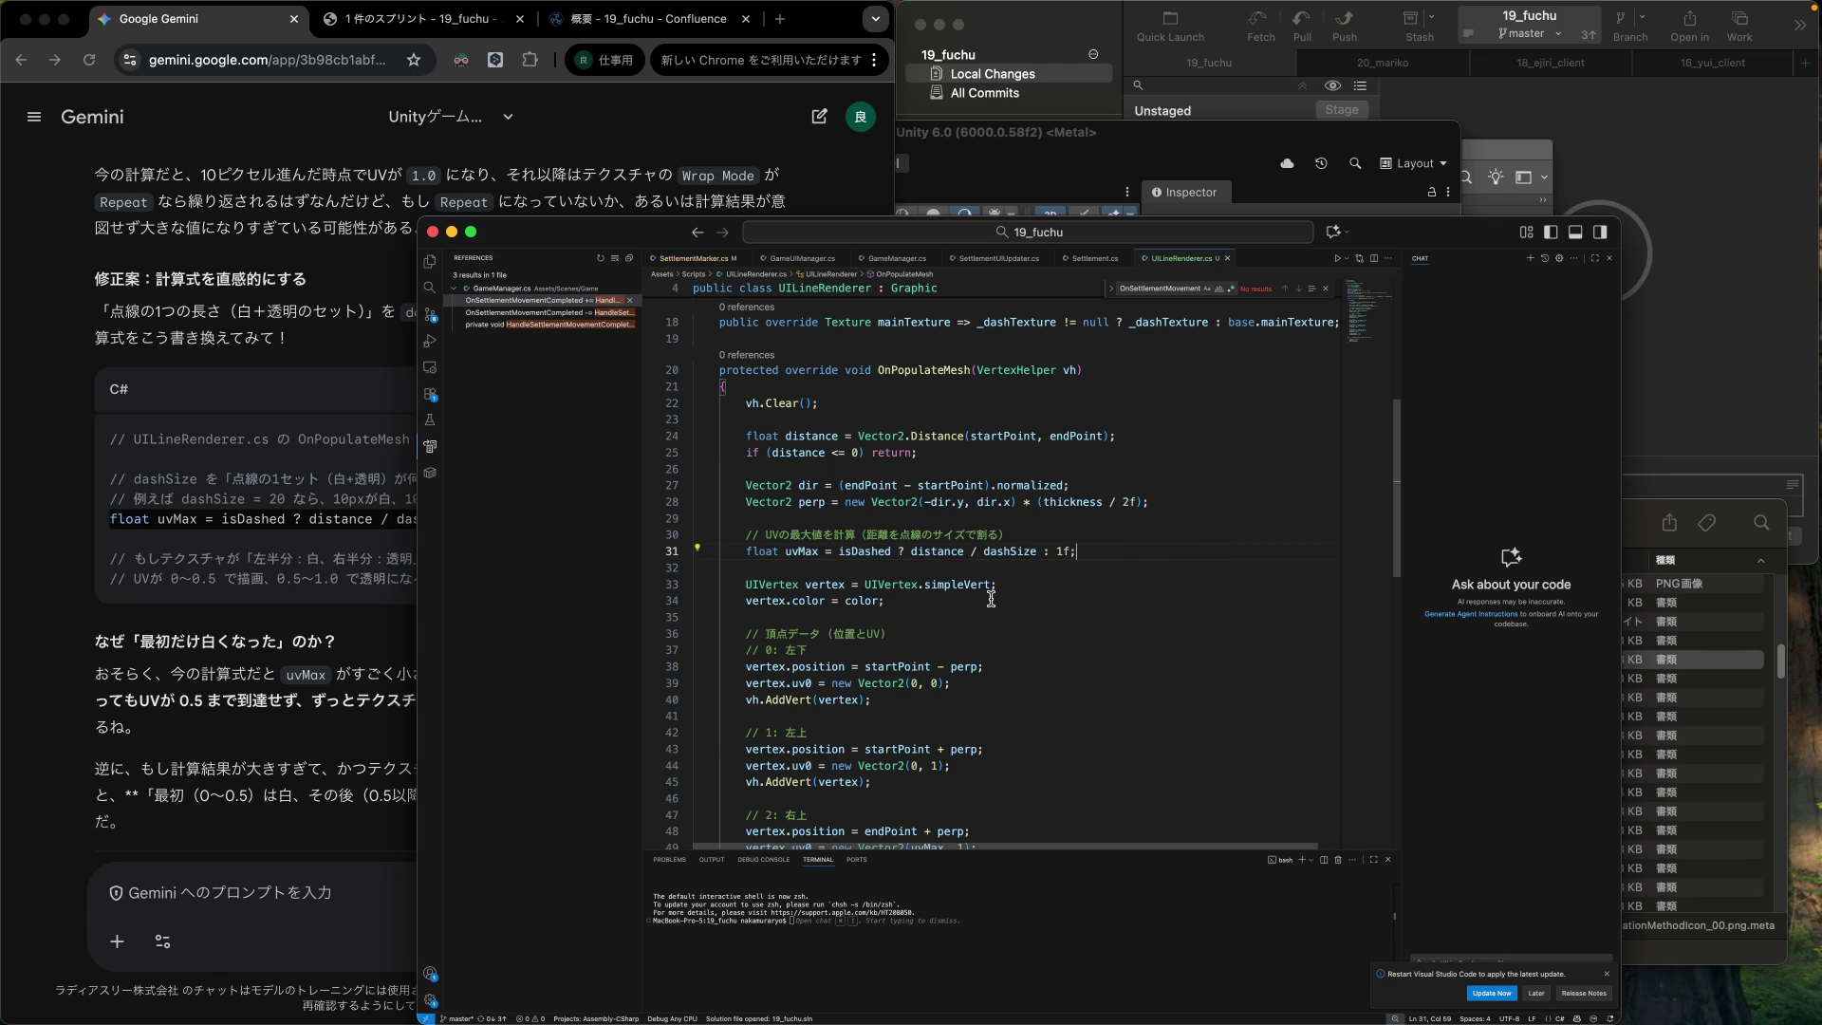
pyautogui.click(235, 626)
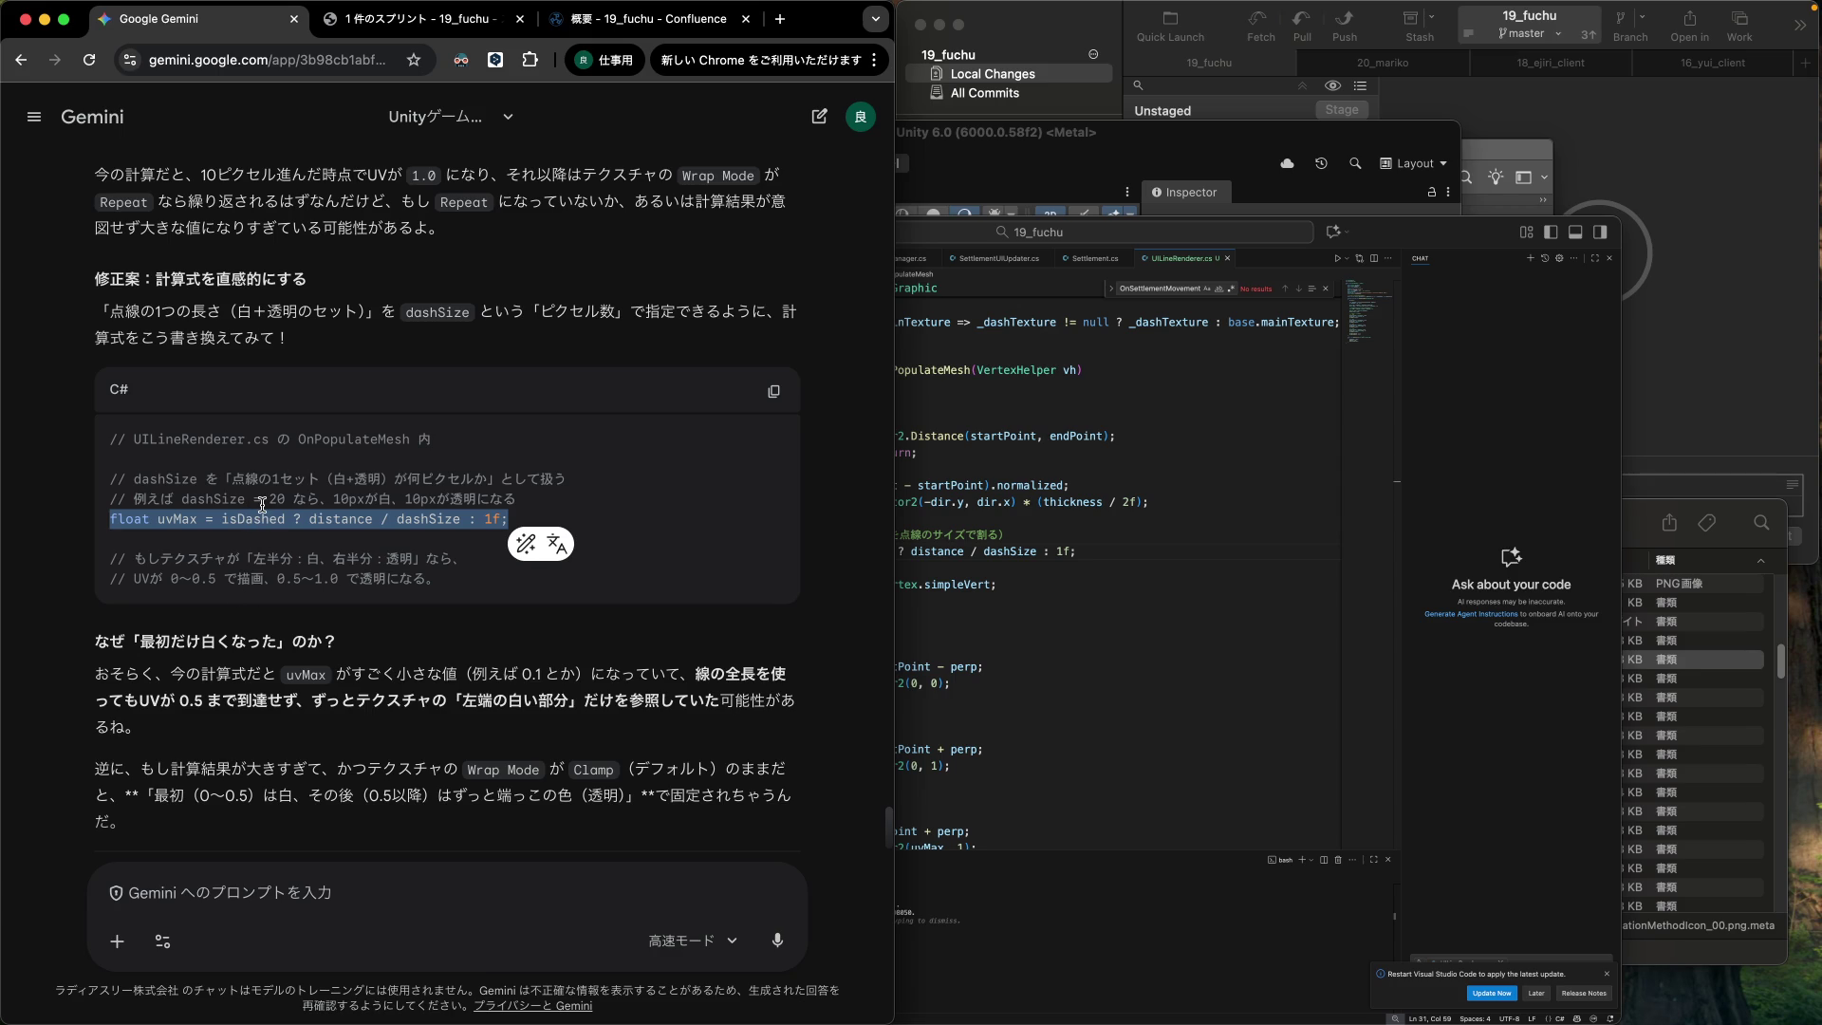
# Draft the unsent reply 「WrapModeが間違えてた。」 in Gemini's prompt box below the checklist.
pyautogui.scroll(-1, 420, 648)
pyautogui.scroll(-5, 420, 649)
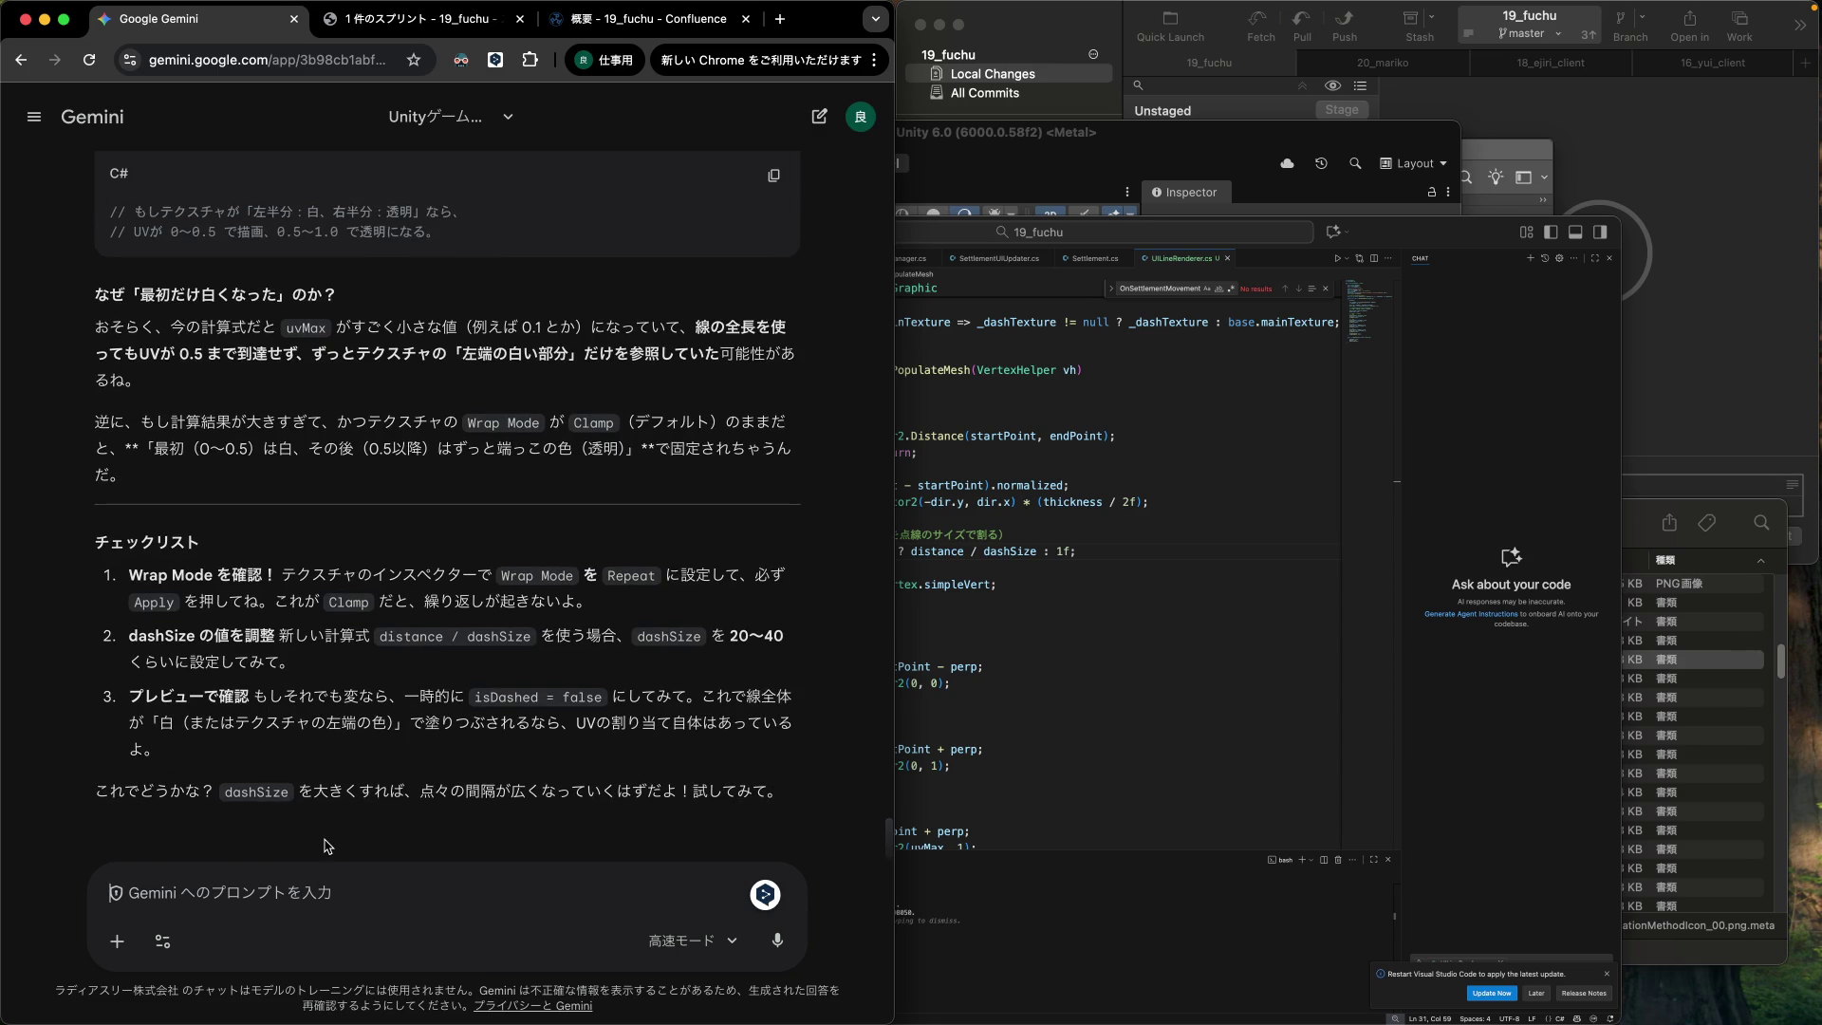
pyautogui.write('Wra')
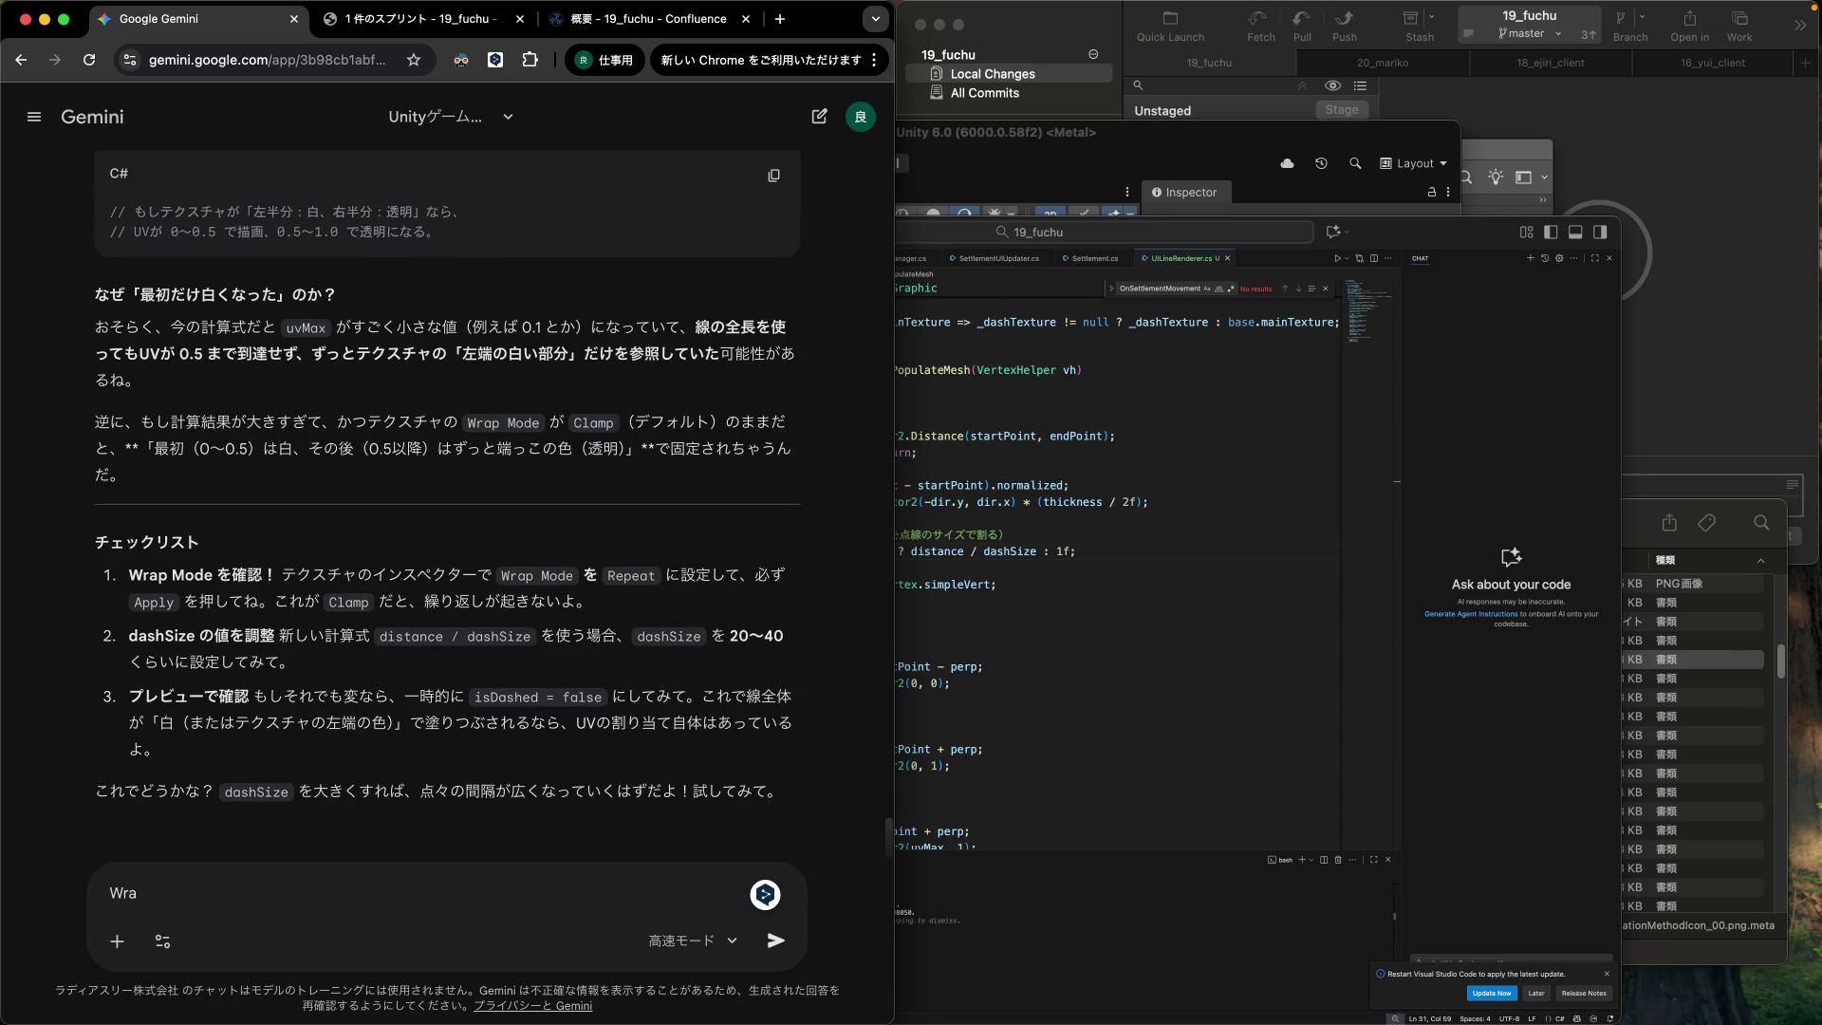
pyautogui.write('odeがまち')
pyautogui.write('gaeta.')
pyautogui.press('Return')
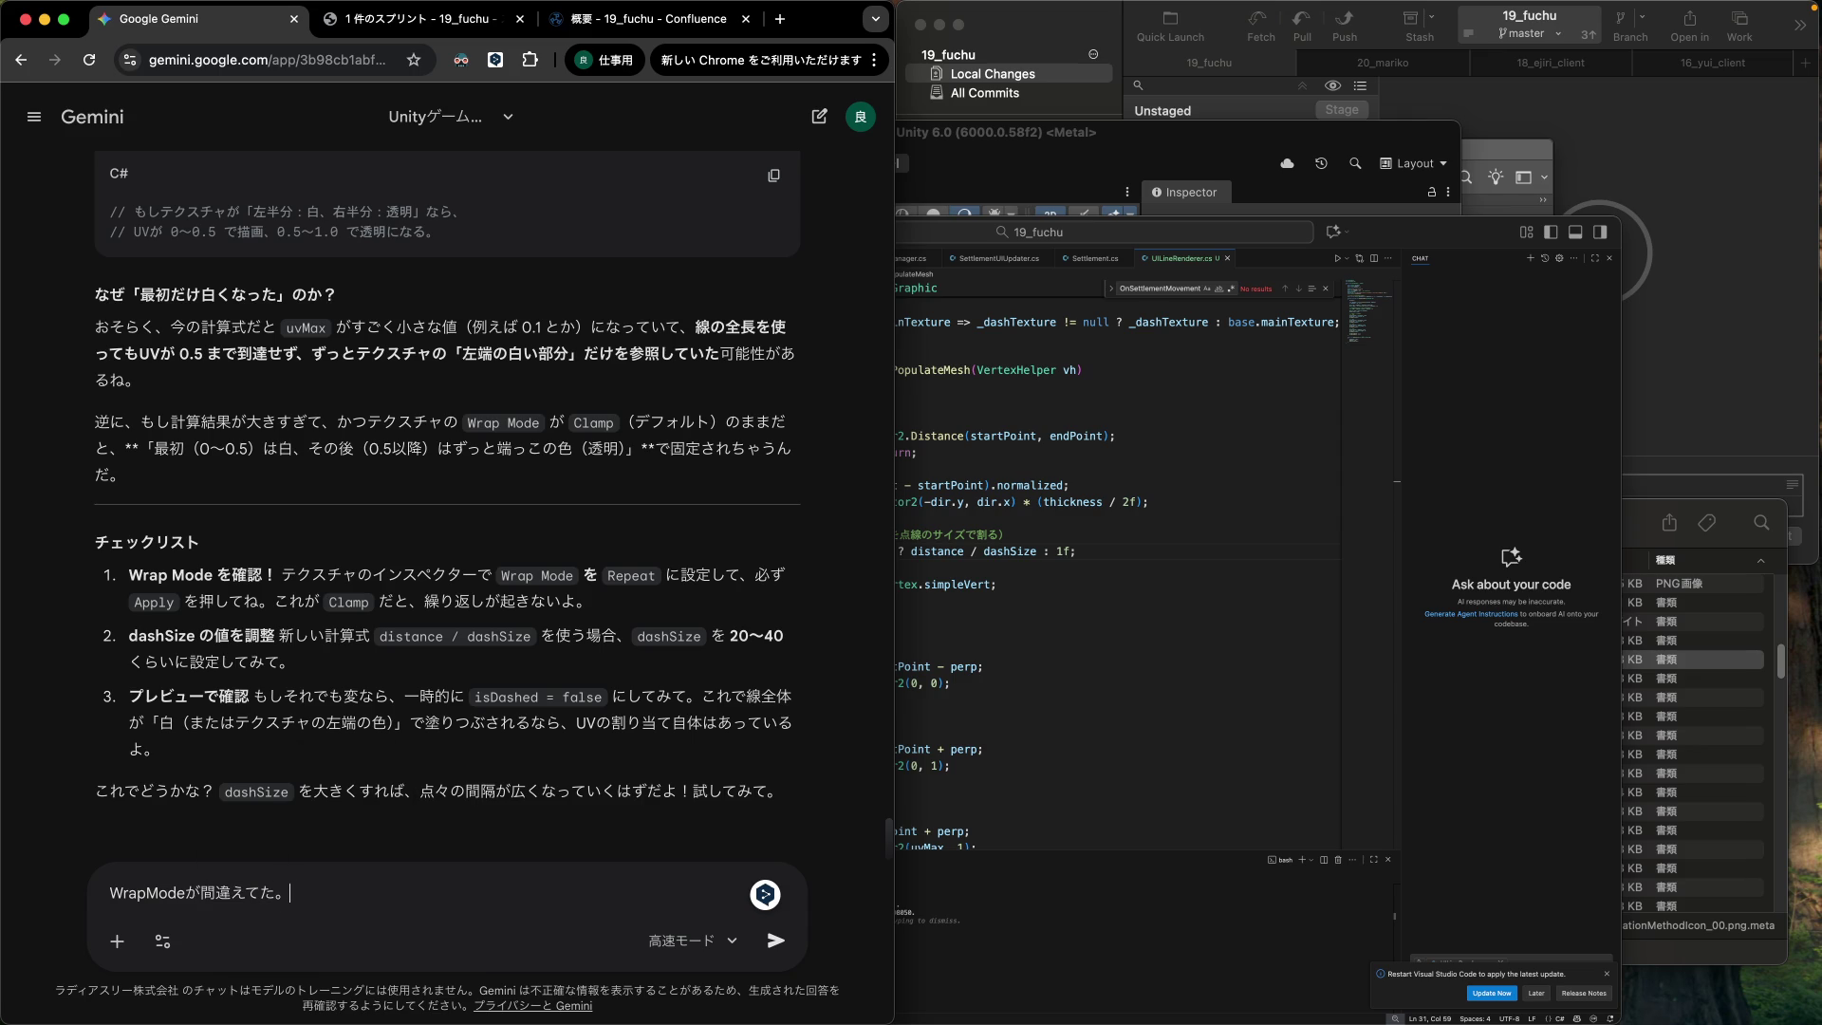